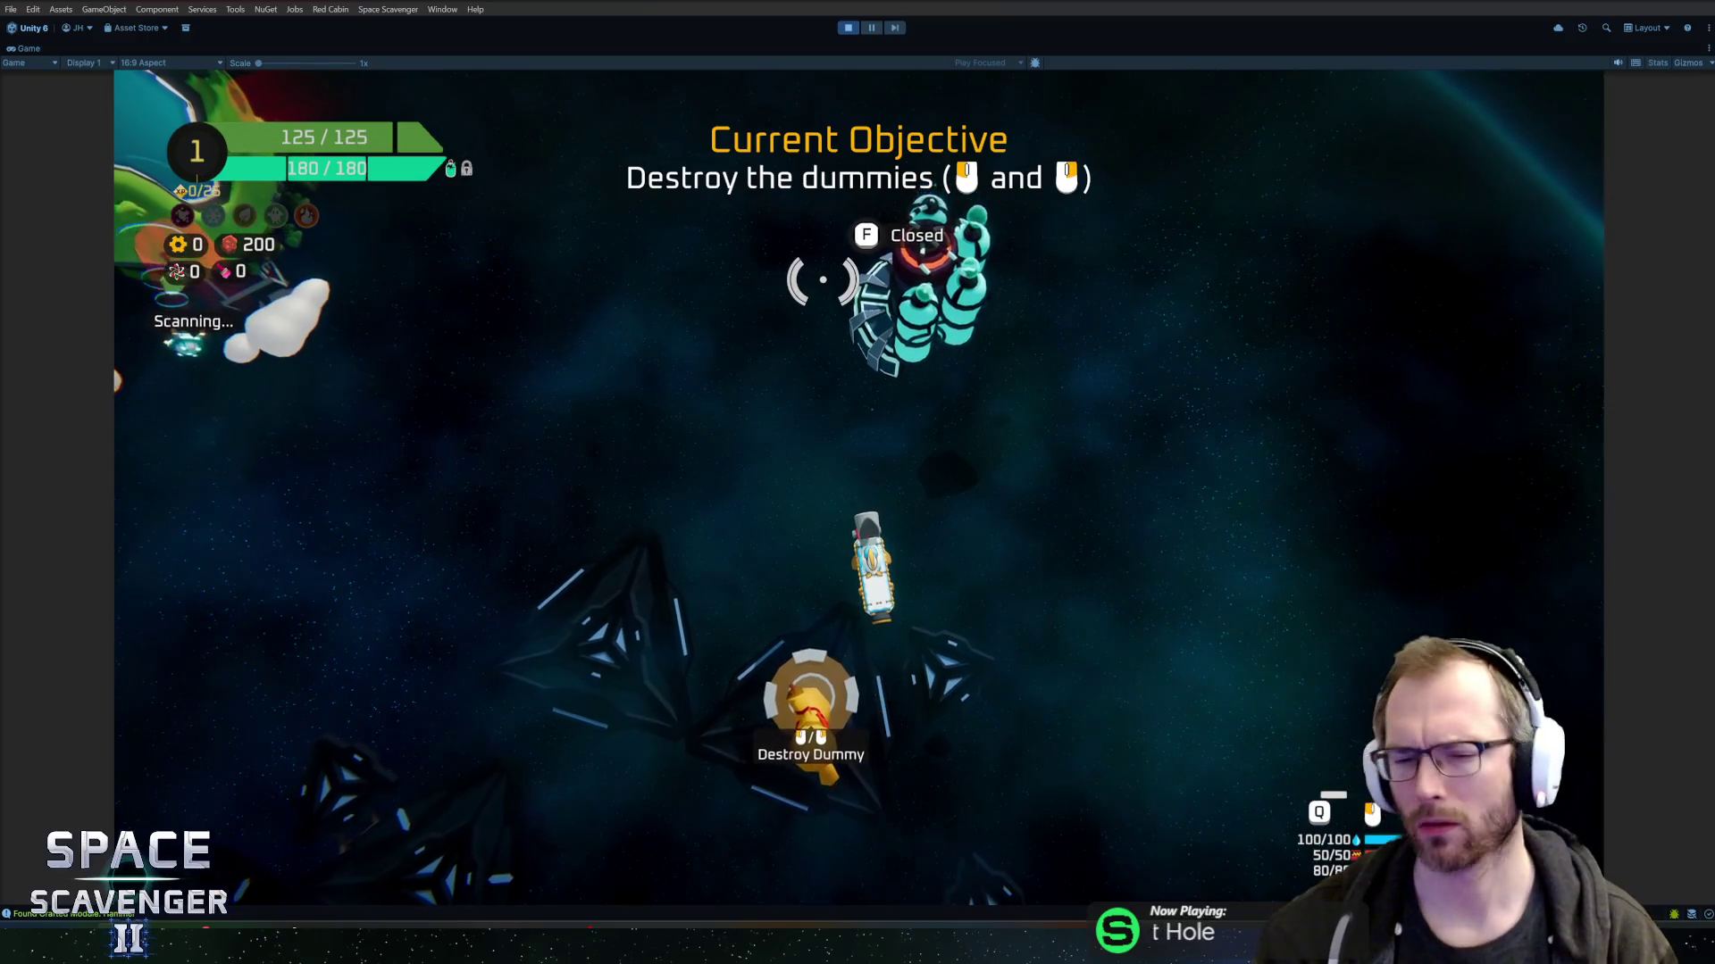
- Shoot down the four training dummies in the tutorial
click(727, 643)
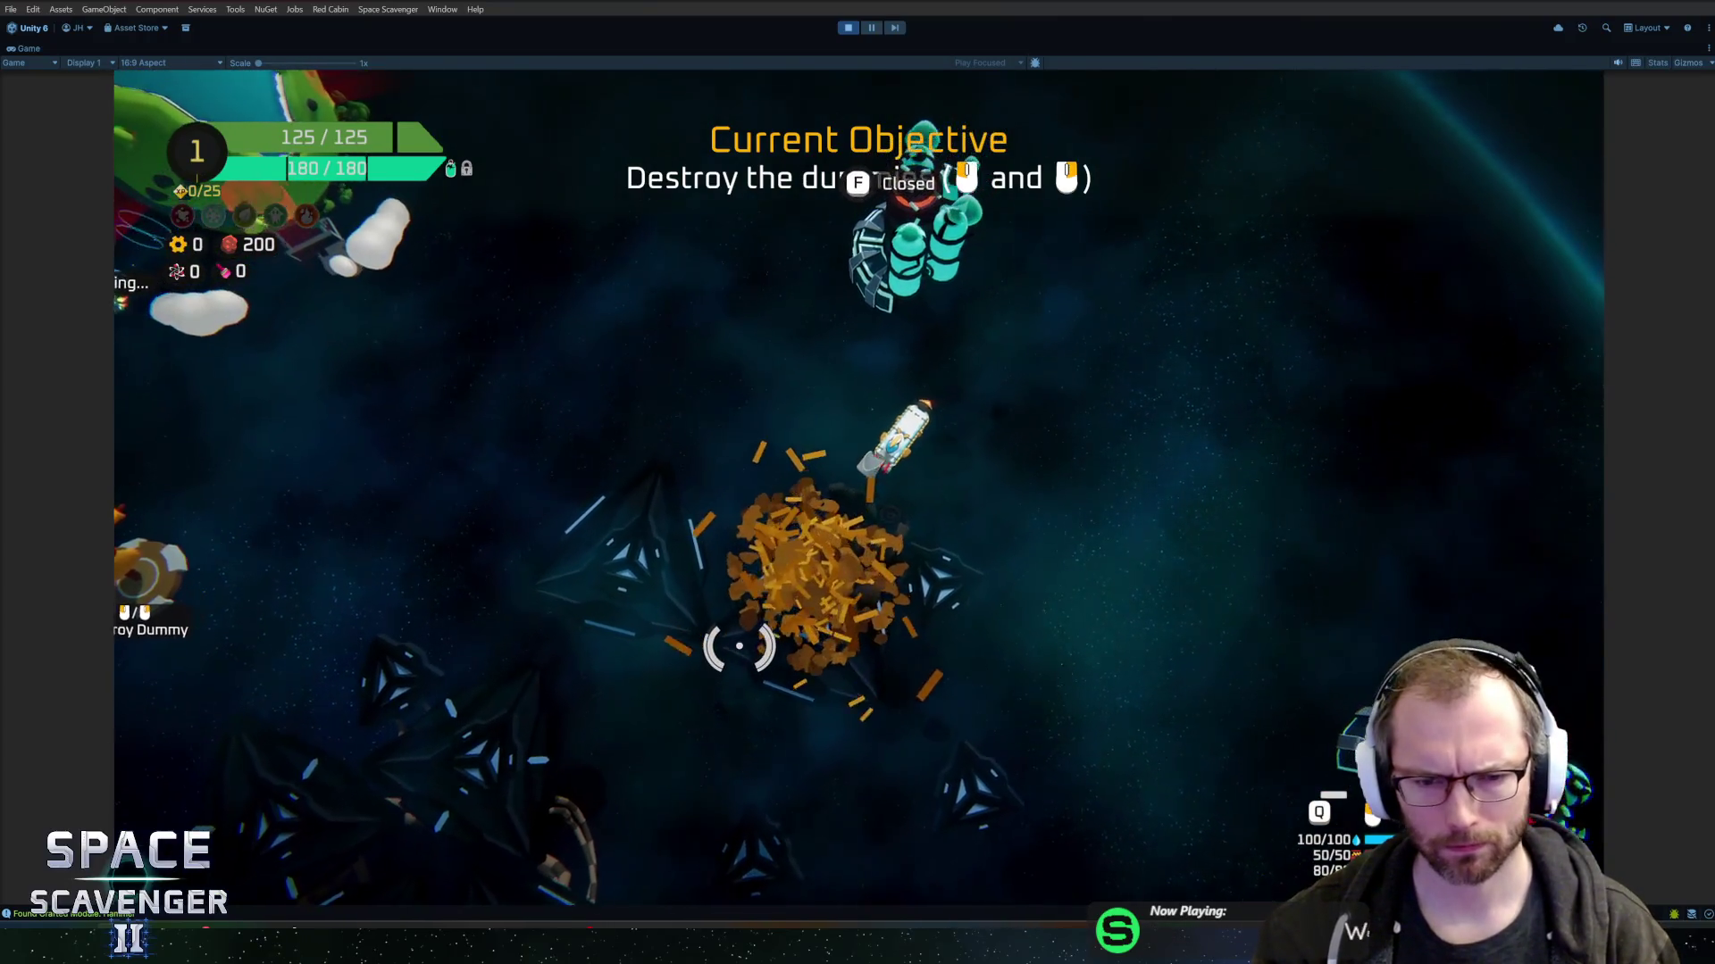
click(872, 613)
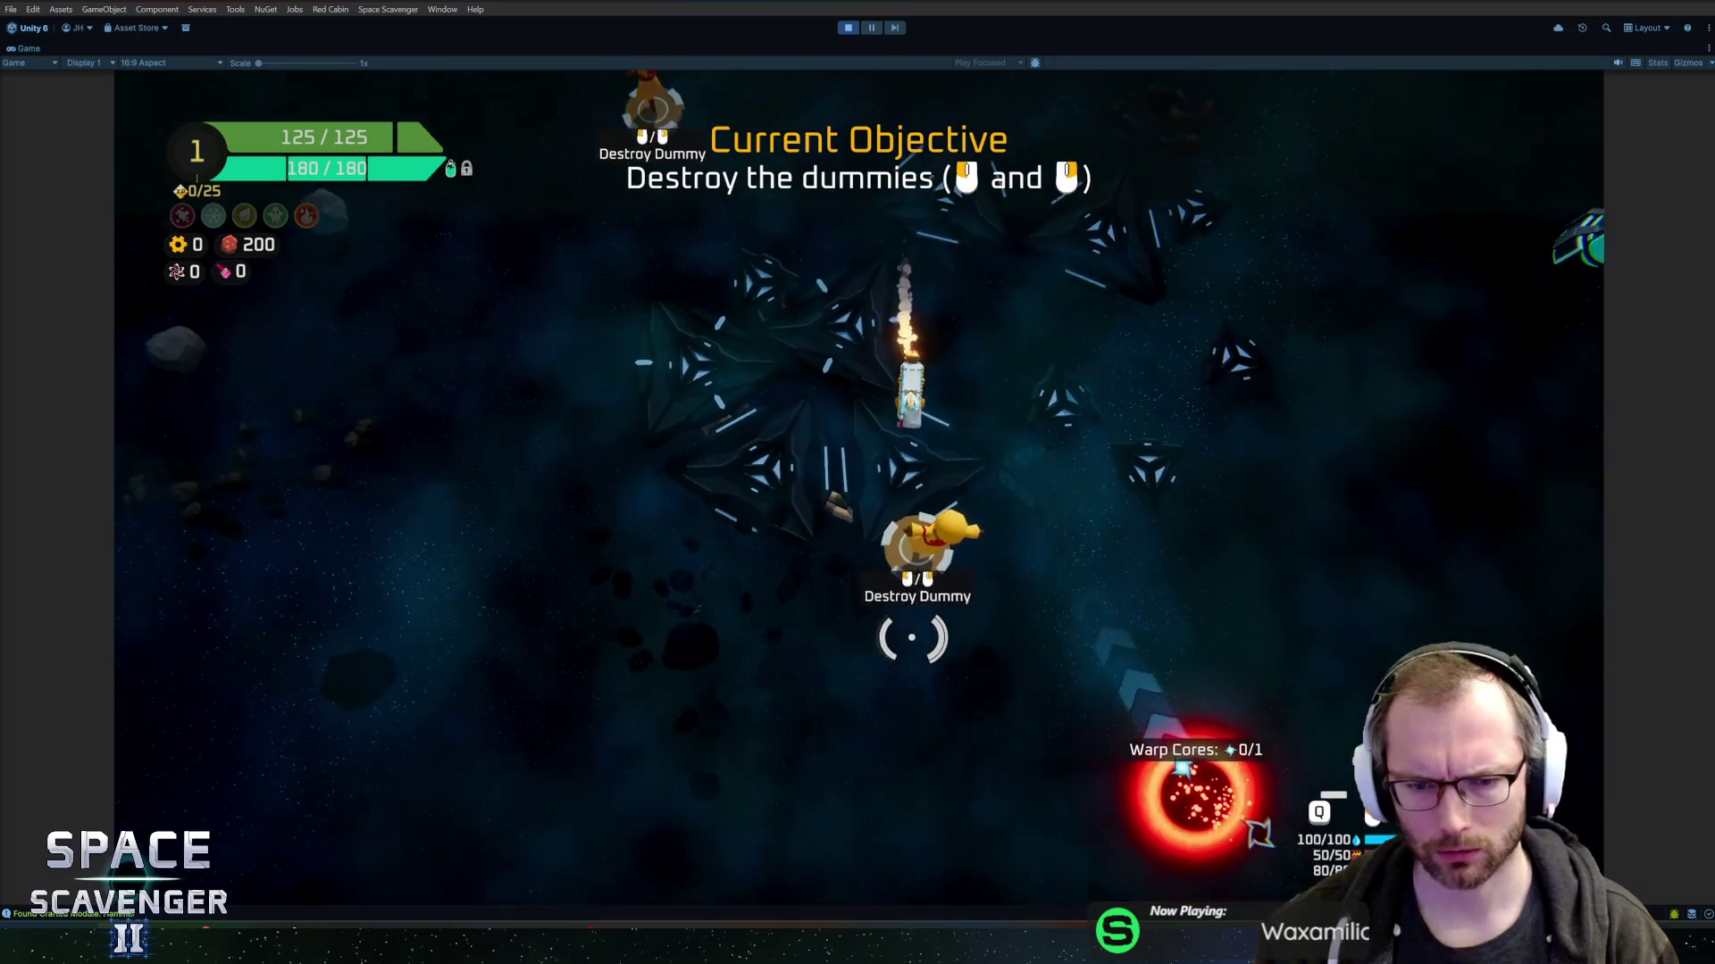
click(847, 278)
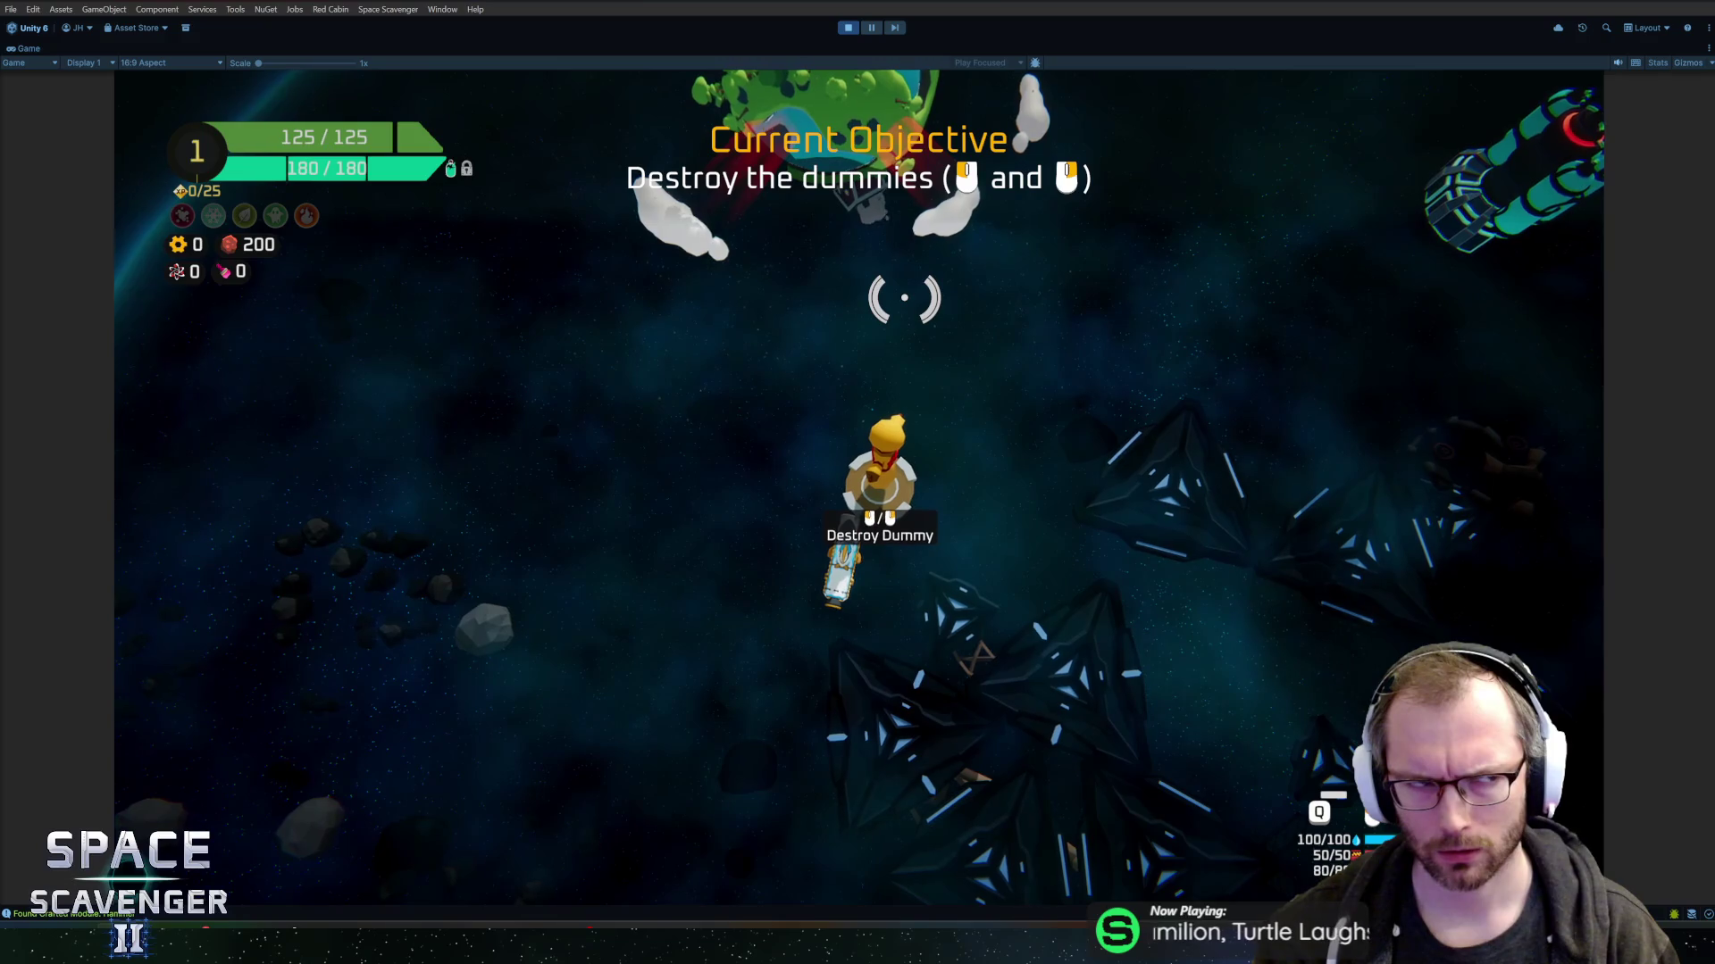
click(929, 308)
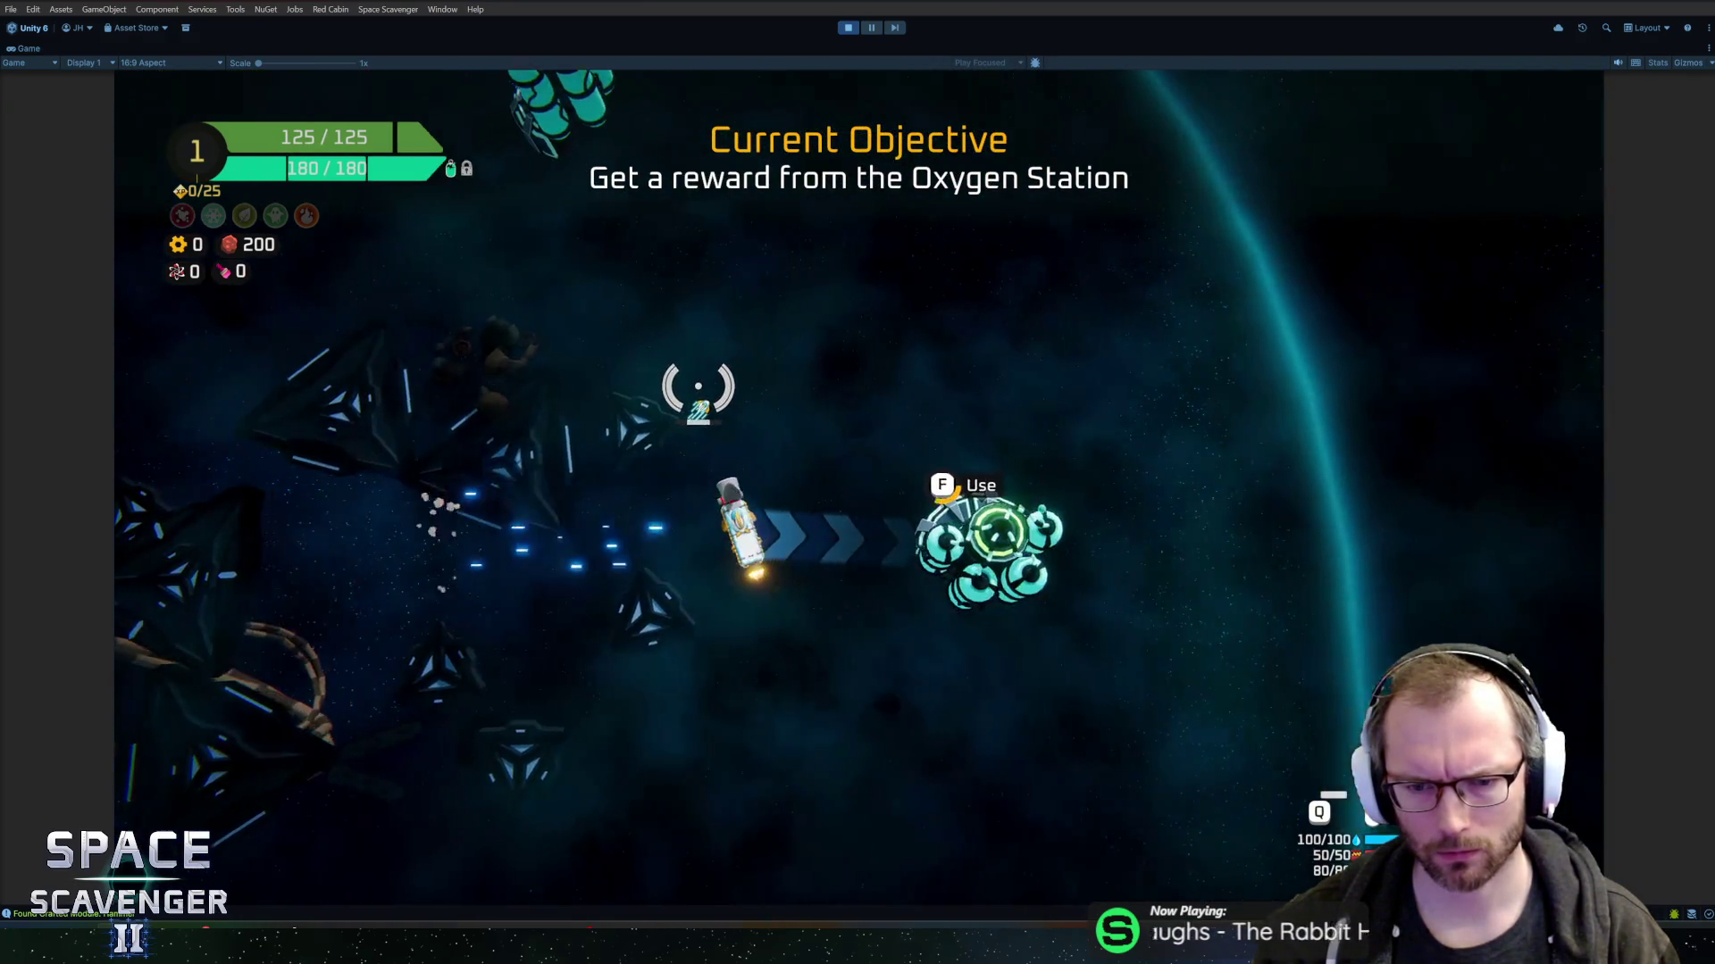
- Take the Energy reward at the Oxygen Station and fit Tiny Lasers and the Battery onto the ship
key(e)
click(1032, 719)
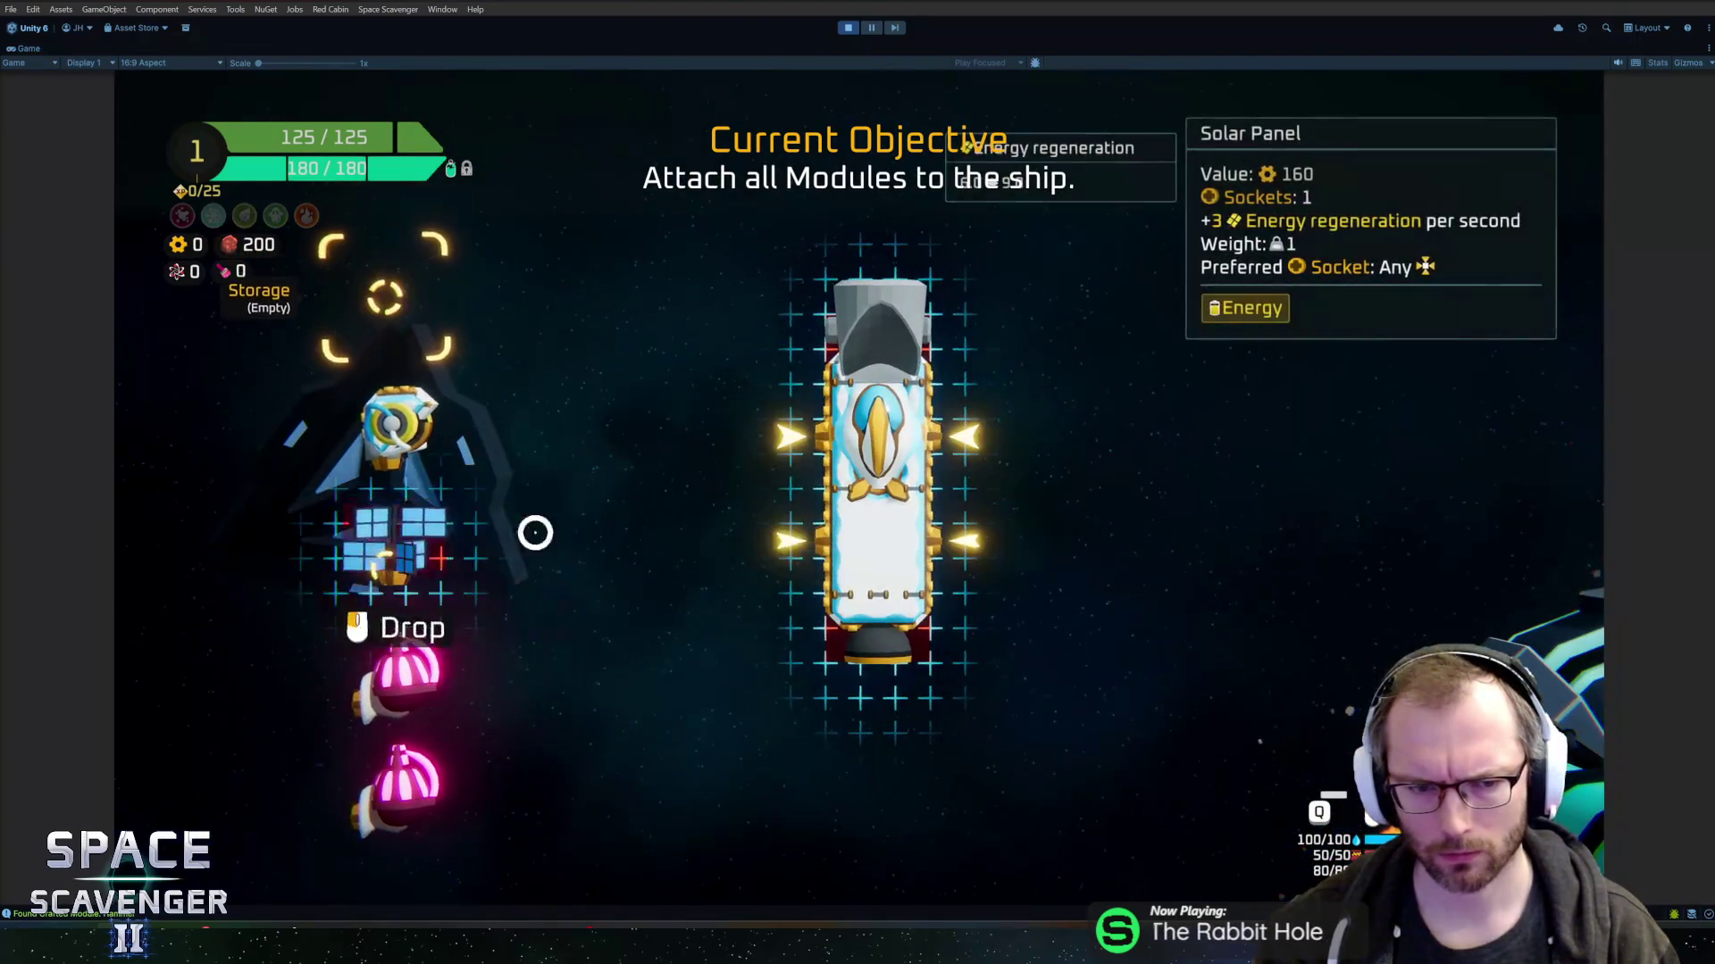
drag(437, 478, 831, 411)
drag(383, 421, 992, 558)
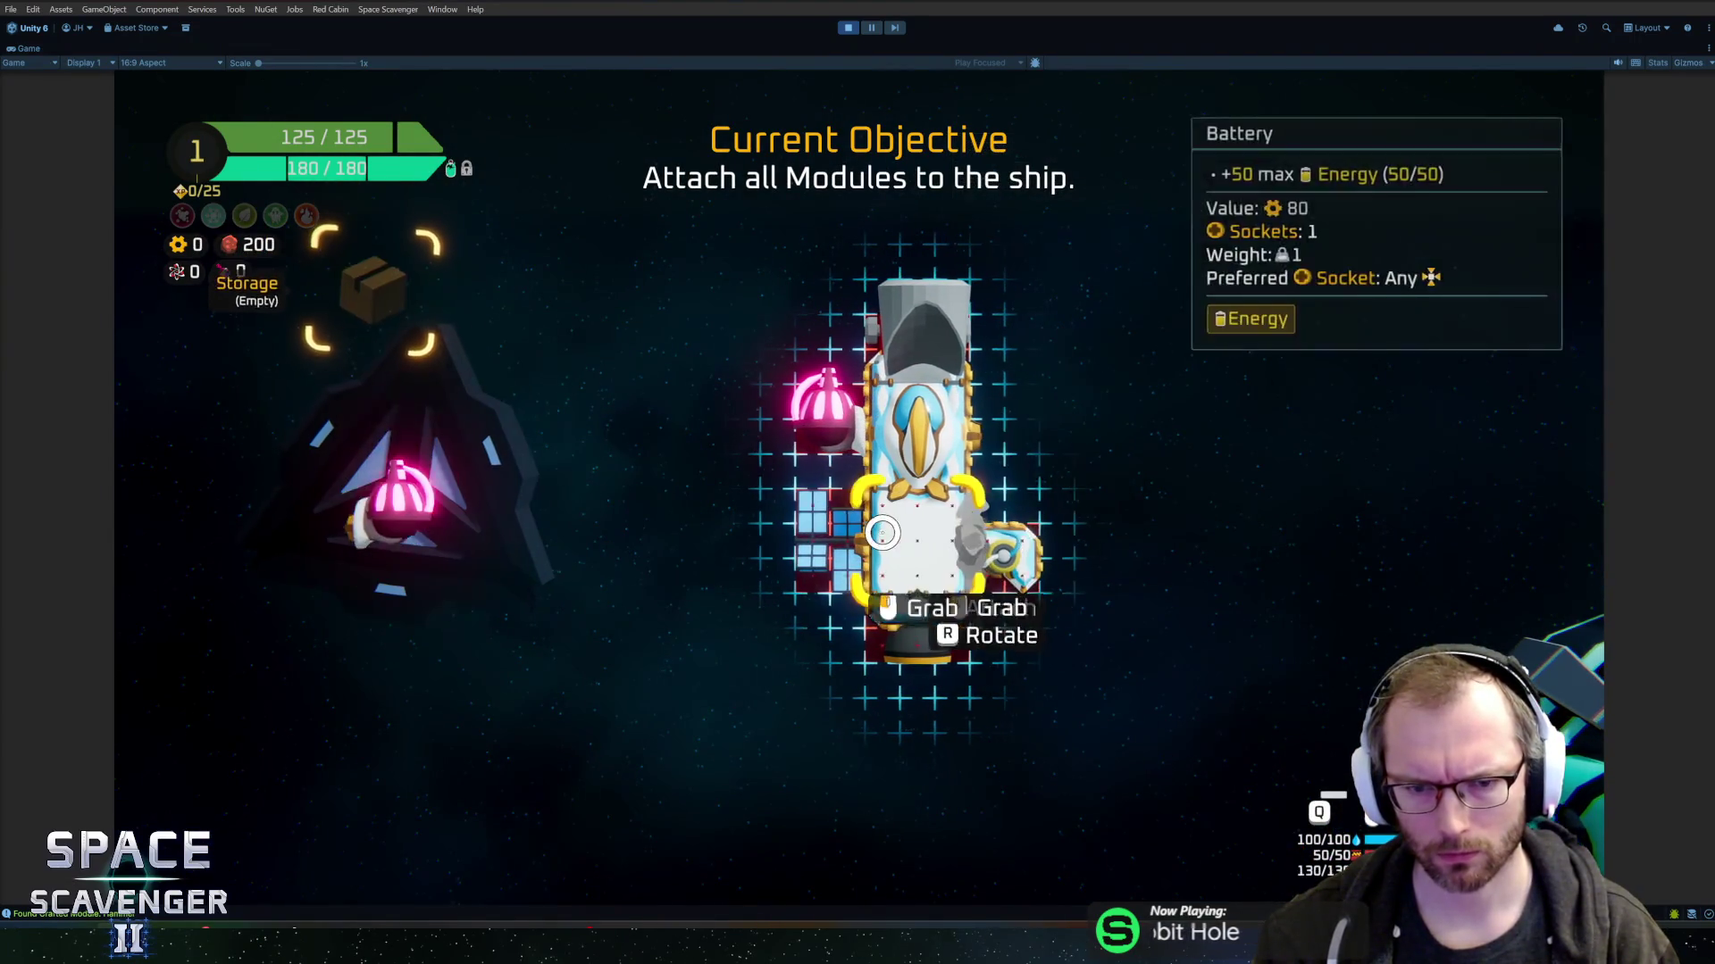
drag(402, 491, 996, 411)
key(e)
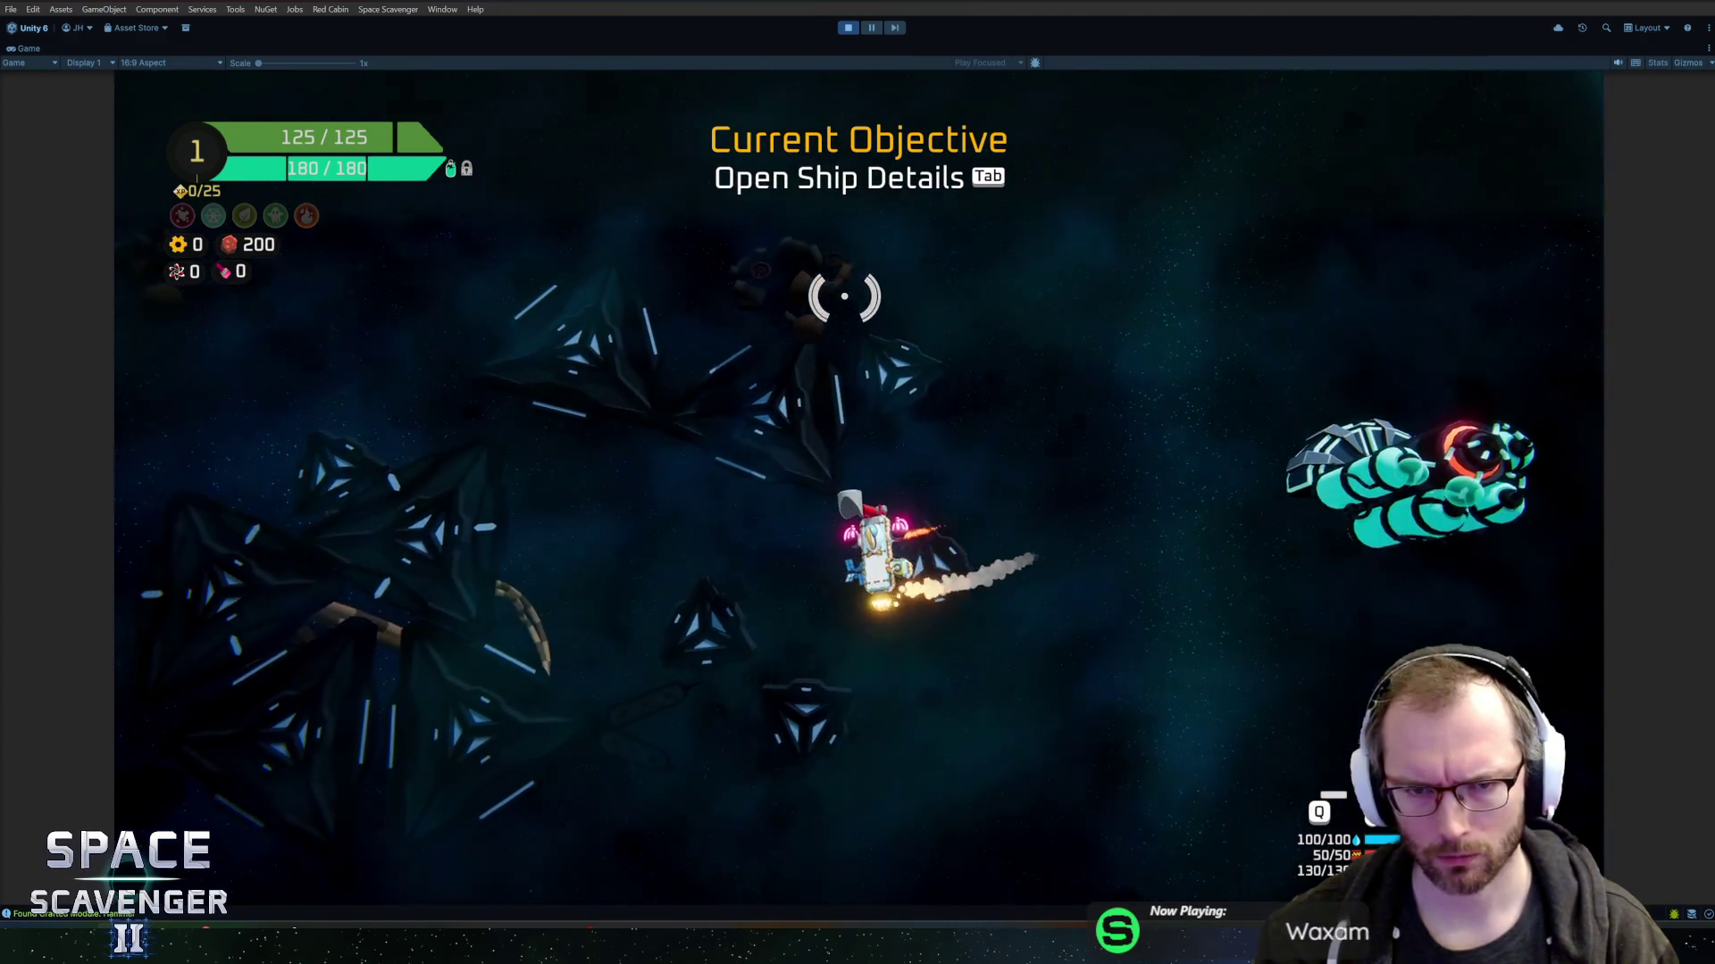
- Assign the Tiny Laser to a mouse button in ship details, then stop Play mode
key(Tab)
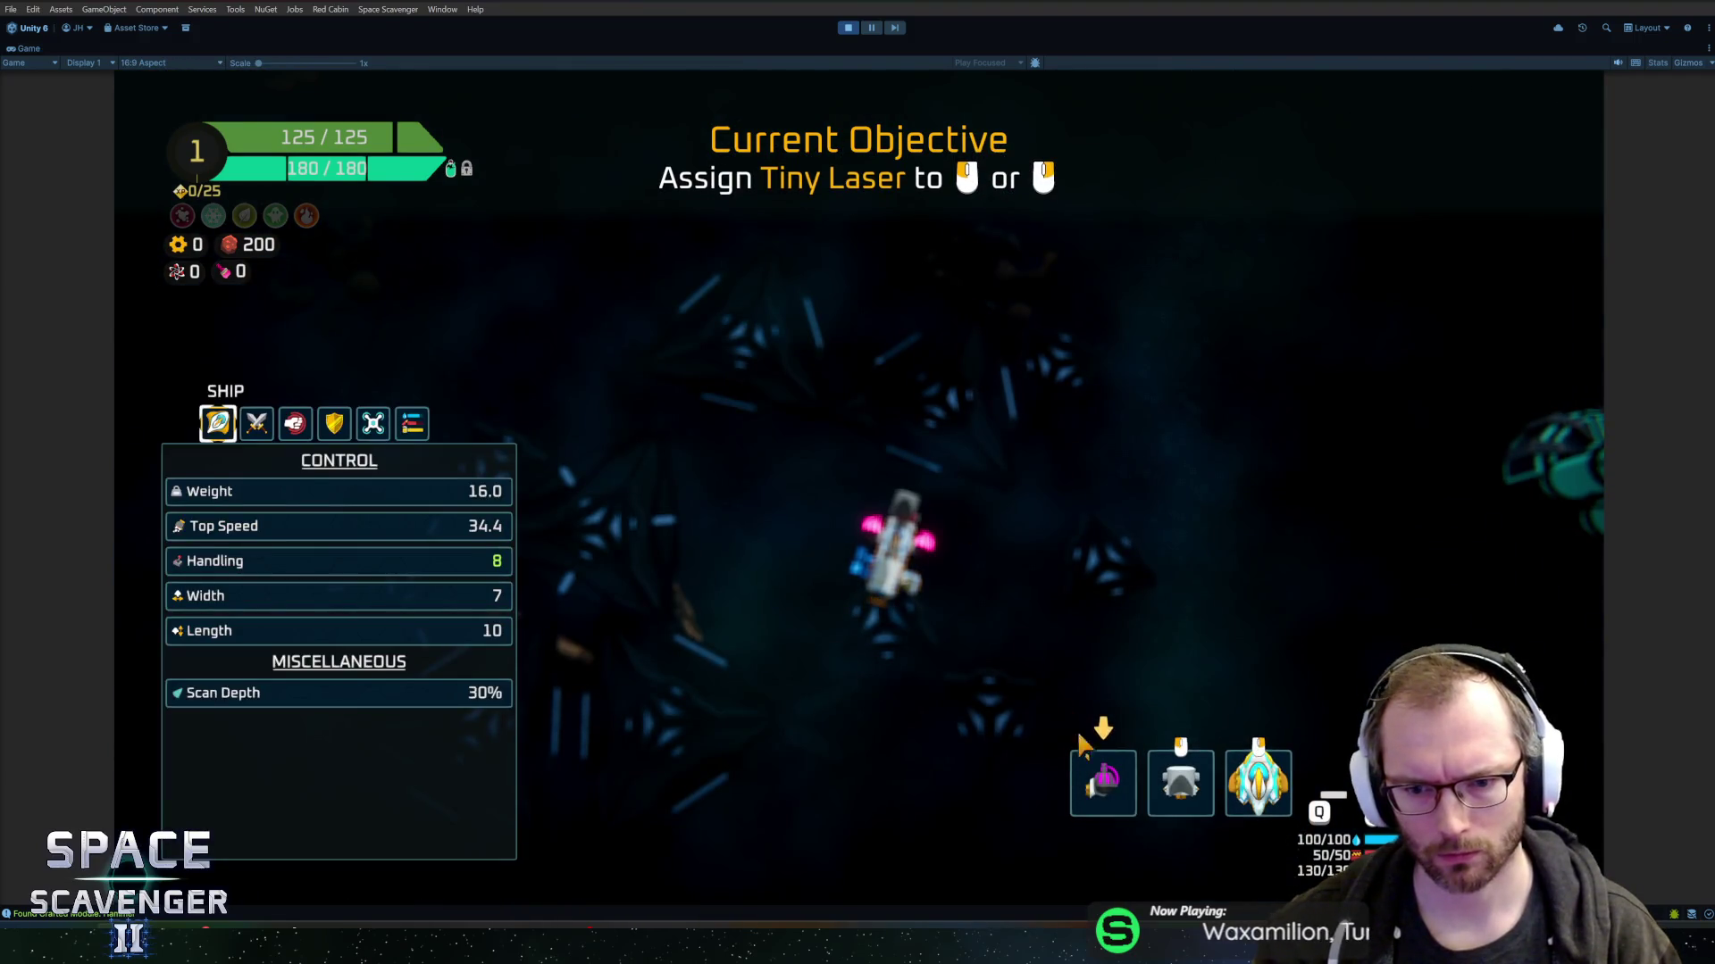
click(1082, 743)
key(Tab)
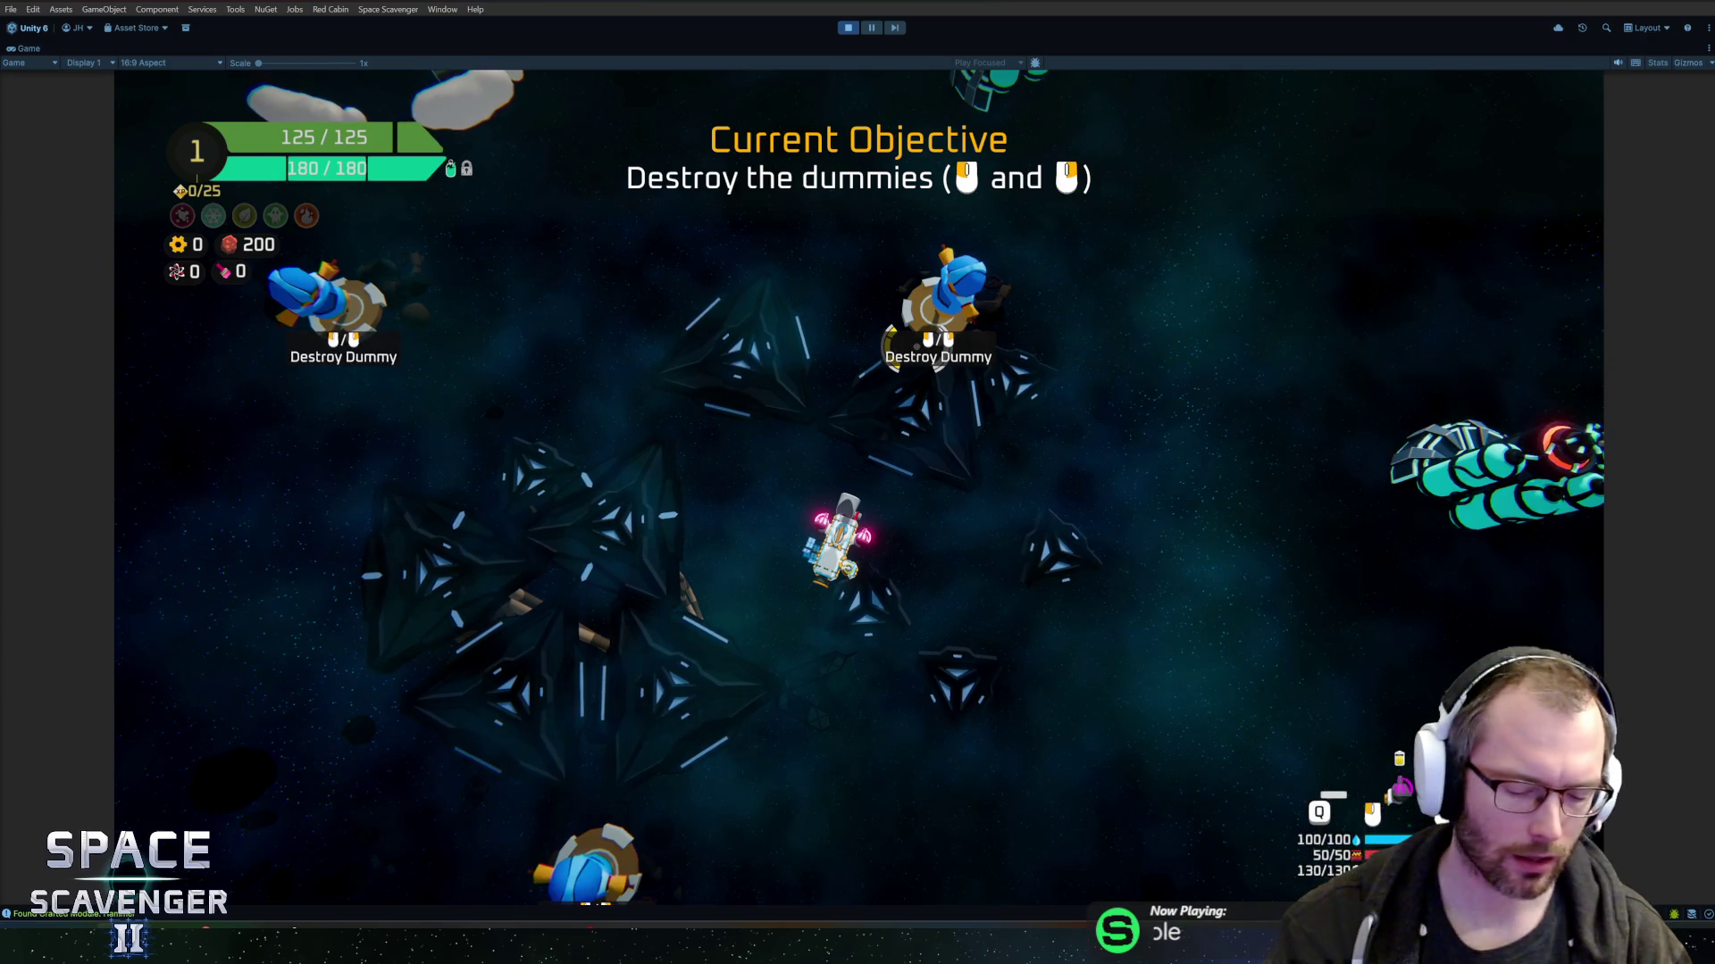
key(ctrl+p)
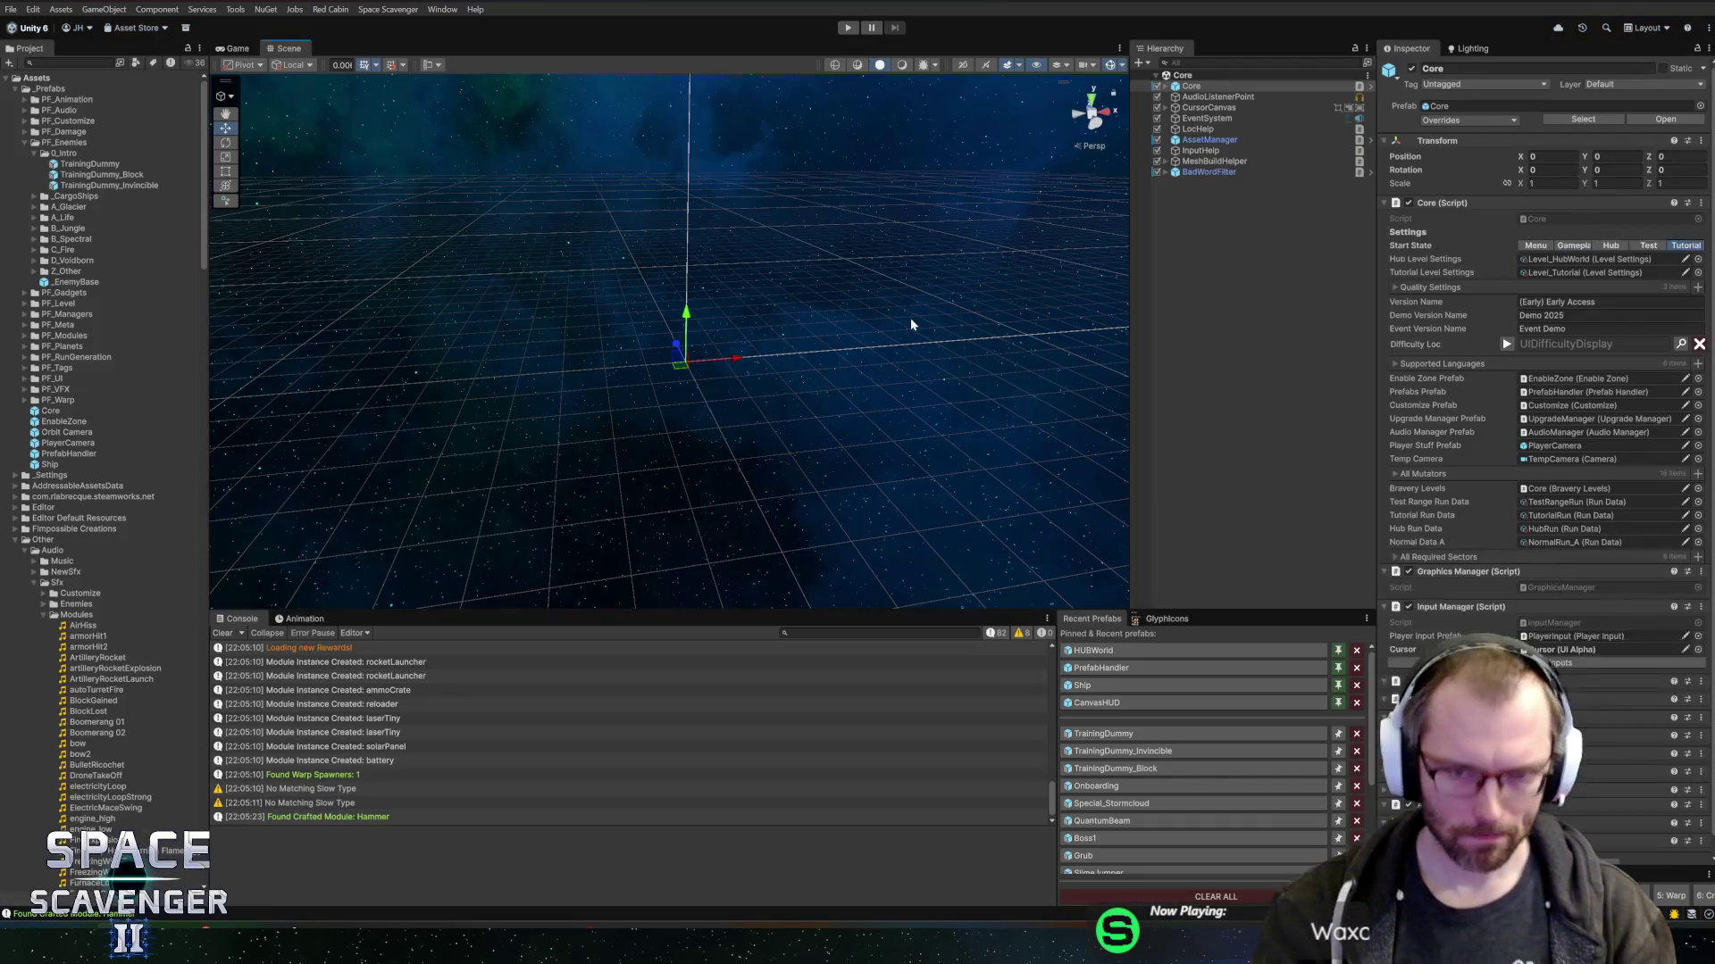
- Open the TrainingDummy prefab from Recent Prefabs and switch to TrainingDummy.cs in Rider
click(1102, 734)
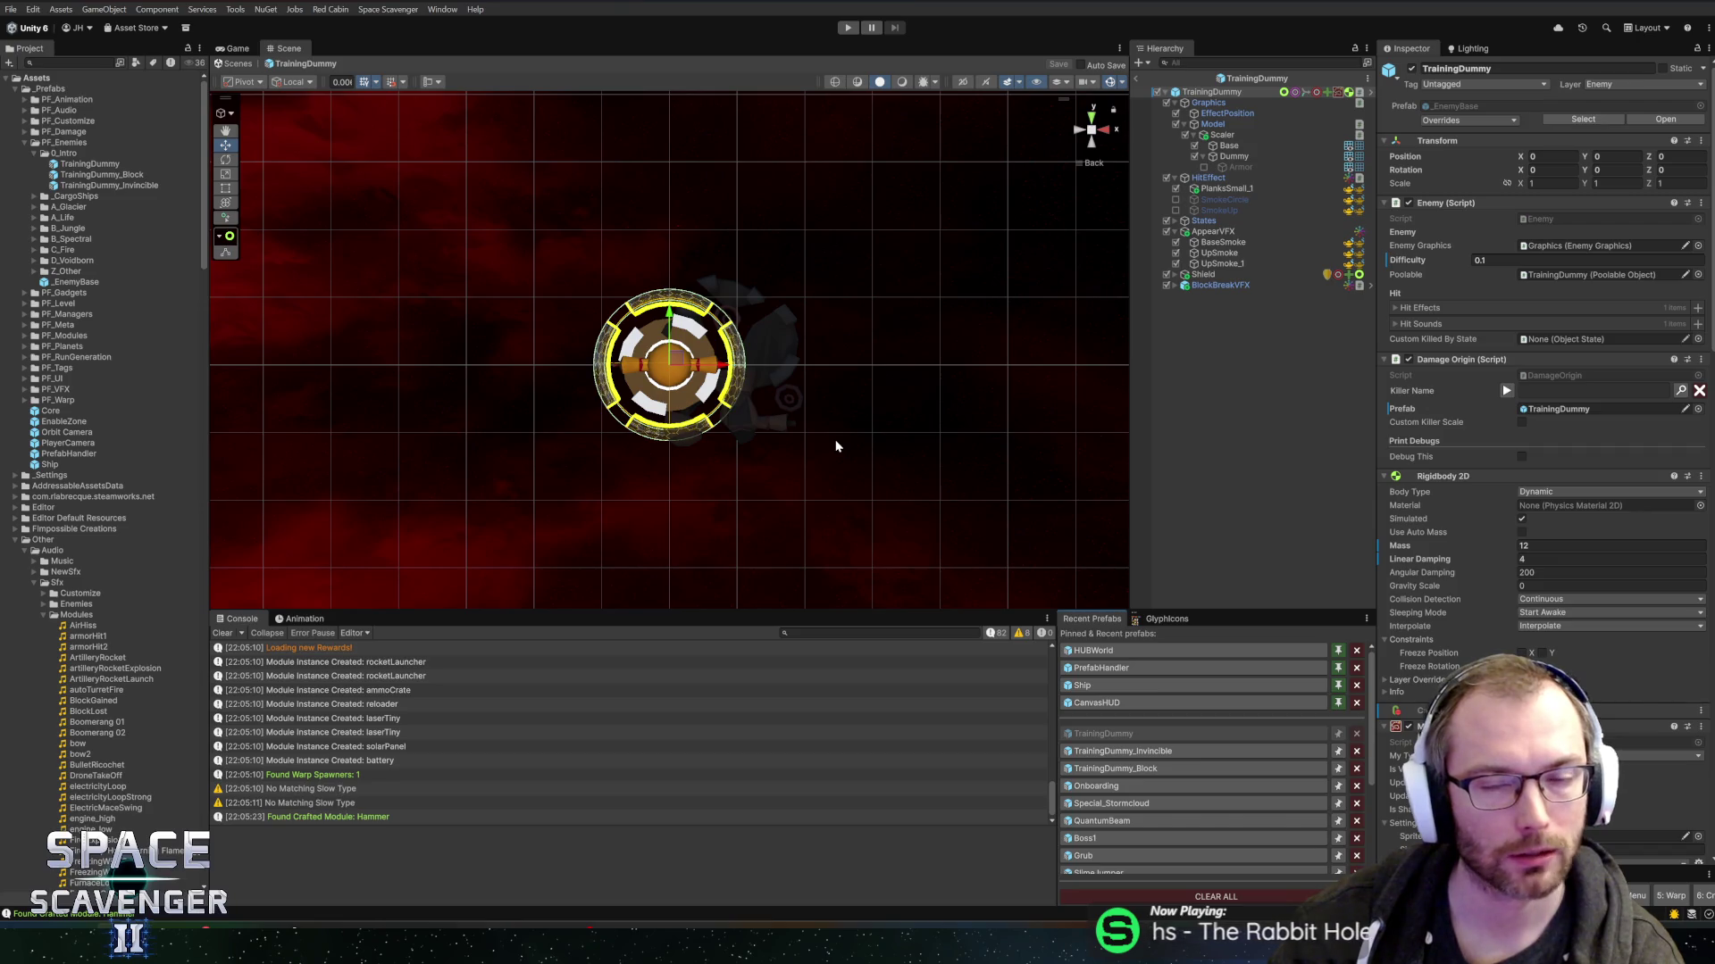
key(alt+Tab)
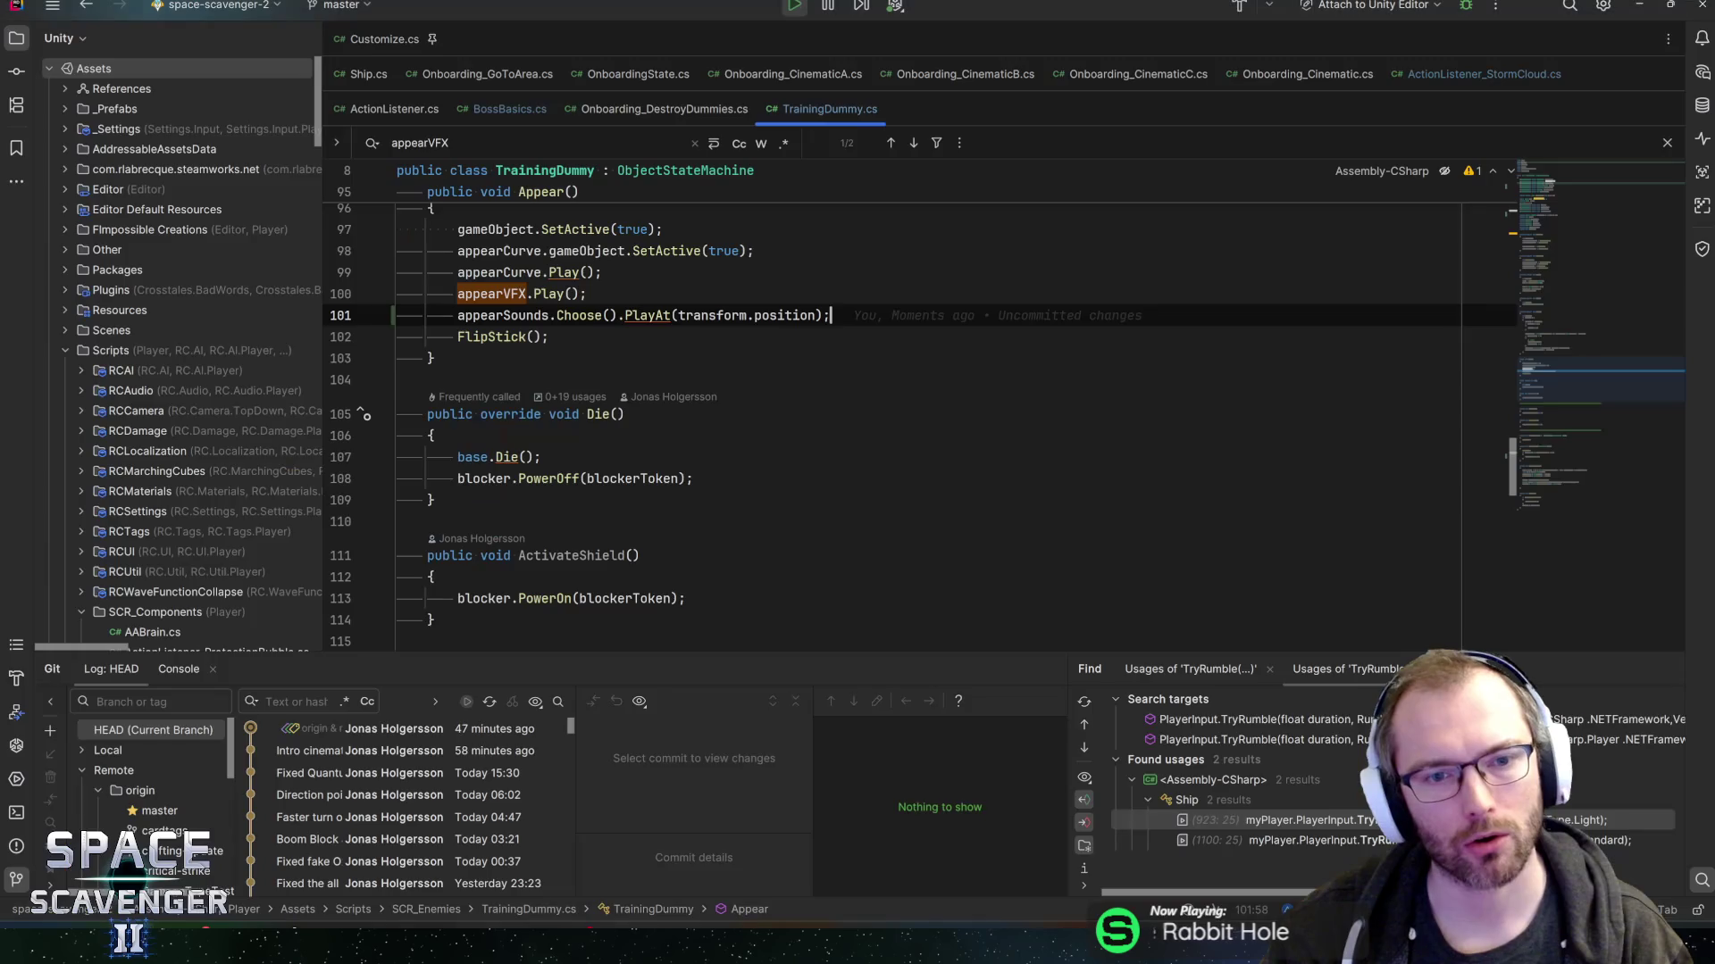
- Change line 101 from PlayAt(transform.position) to Play(), then return to Unity to recompile
click(549, 337)
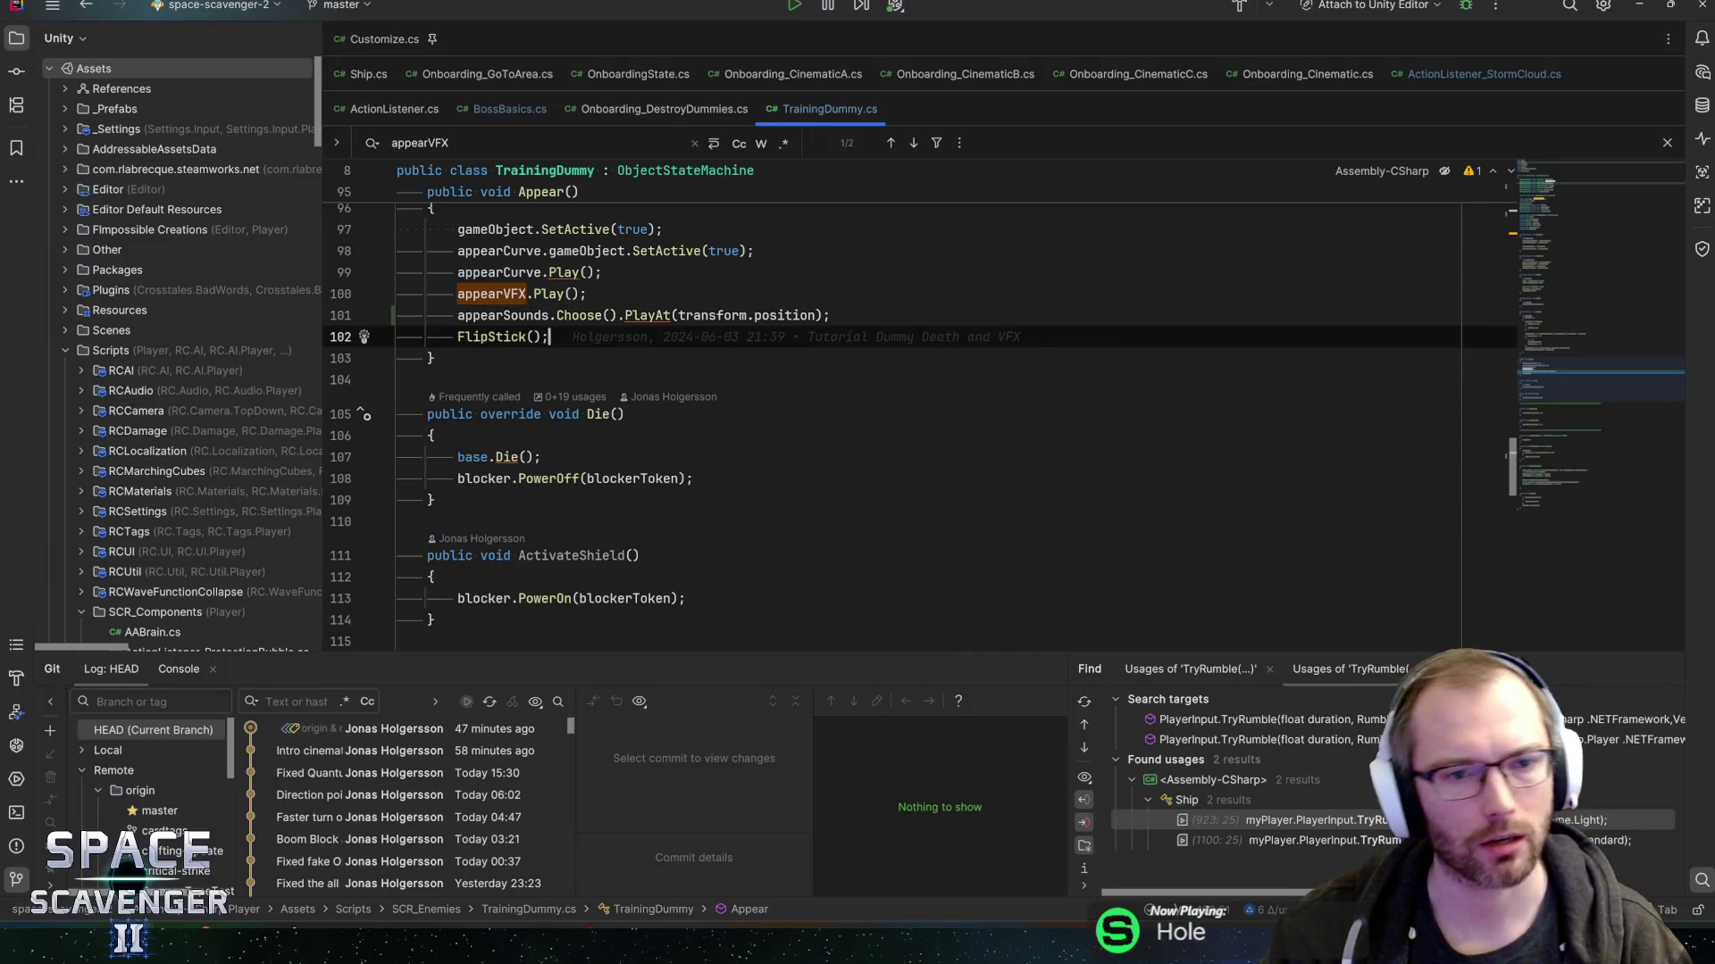
scroll(549, 336, up, 2)
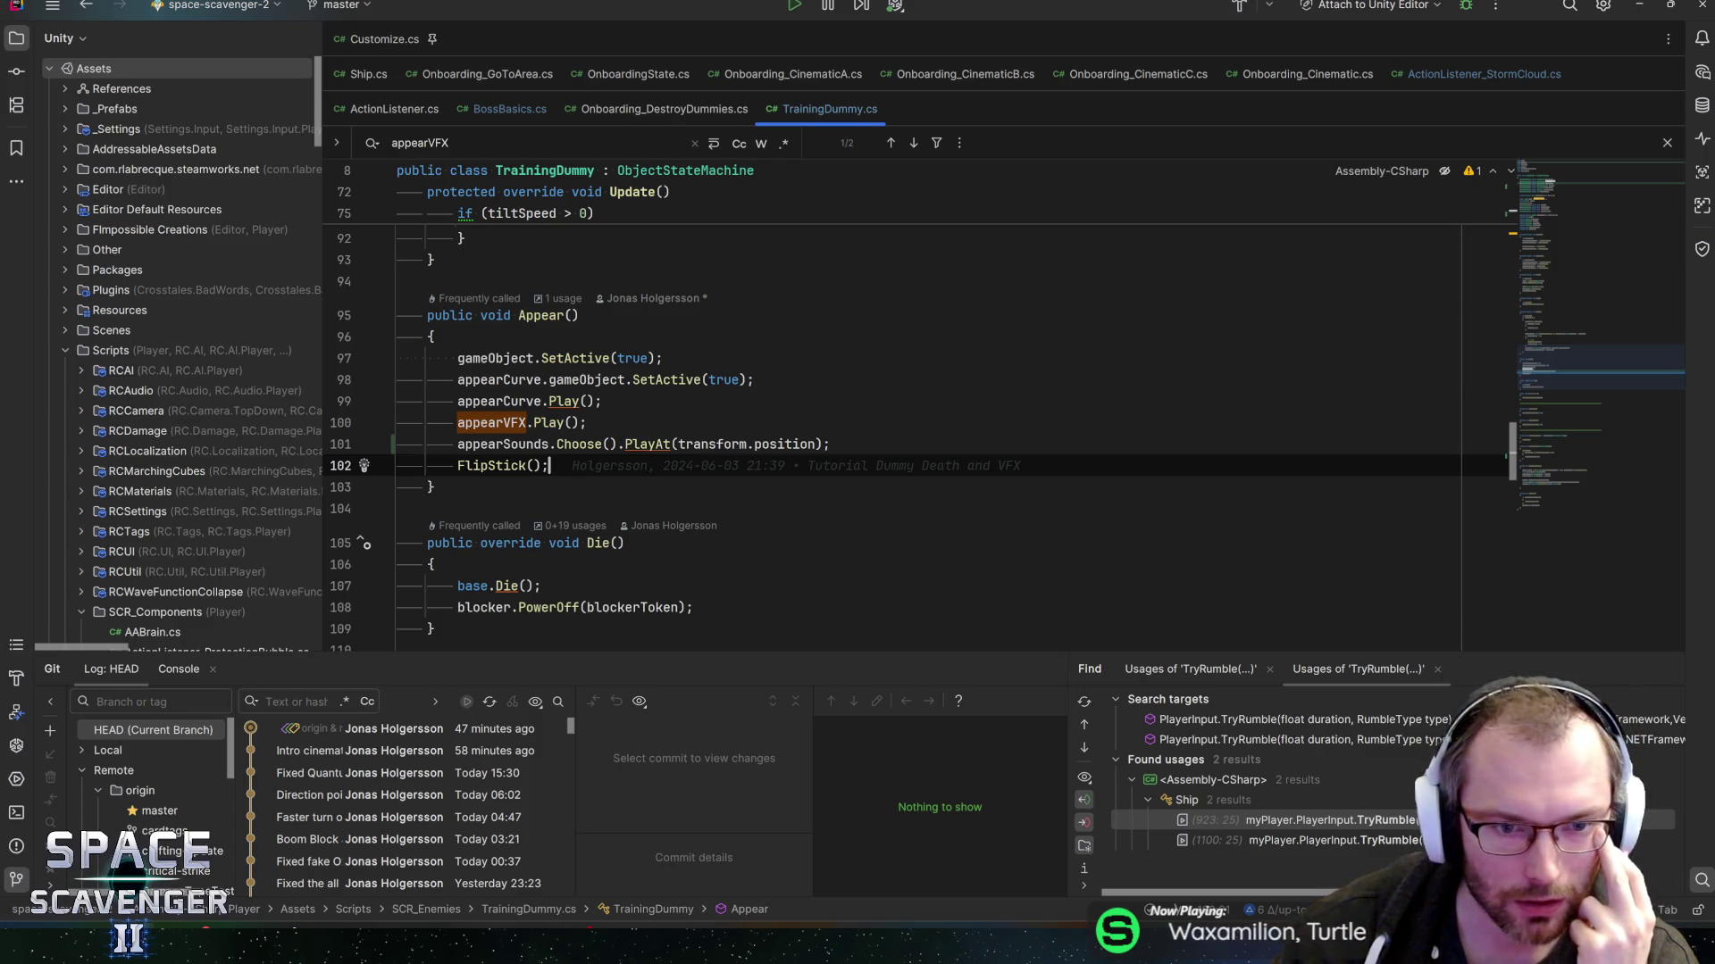
click(647, 443)
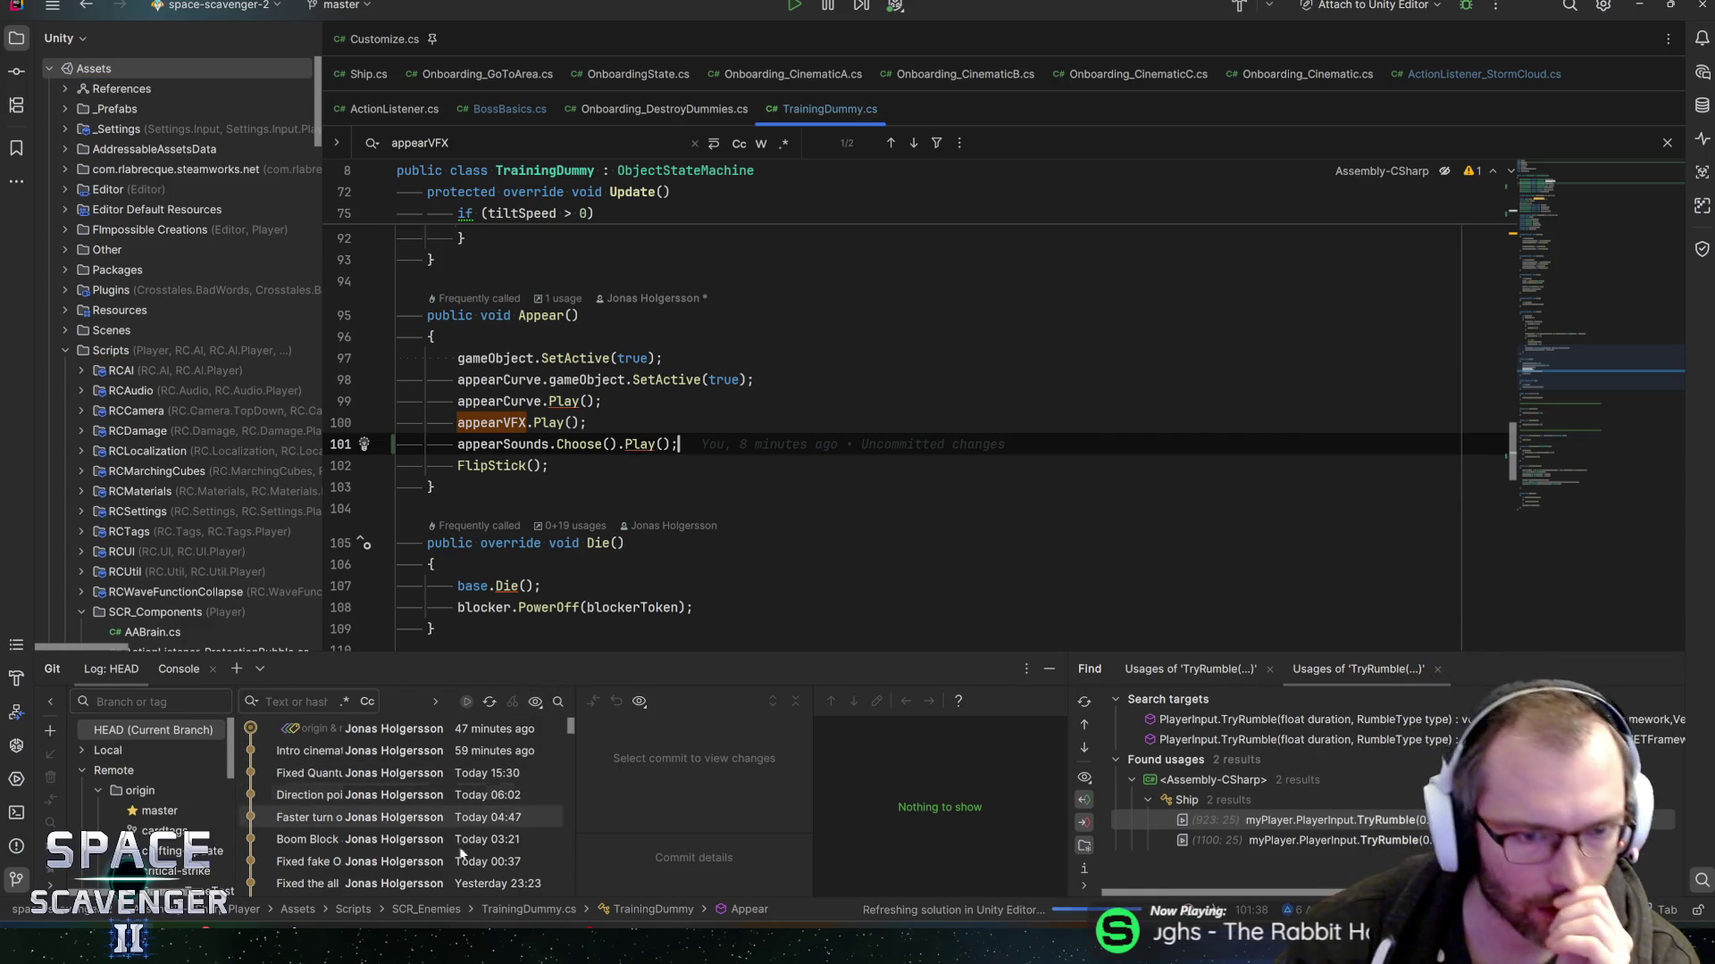
key(alt+Tab)
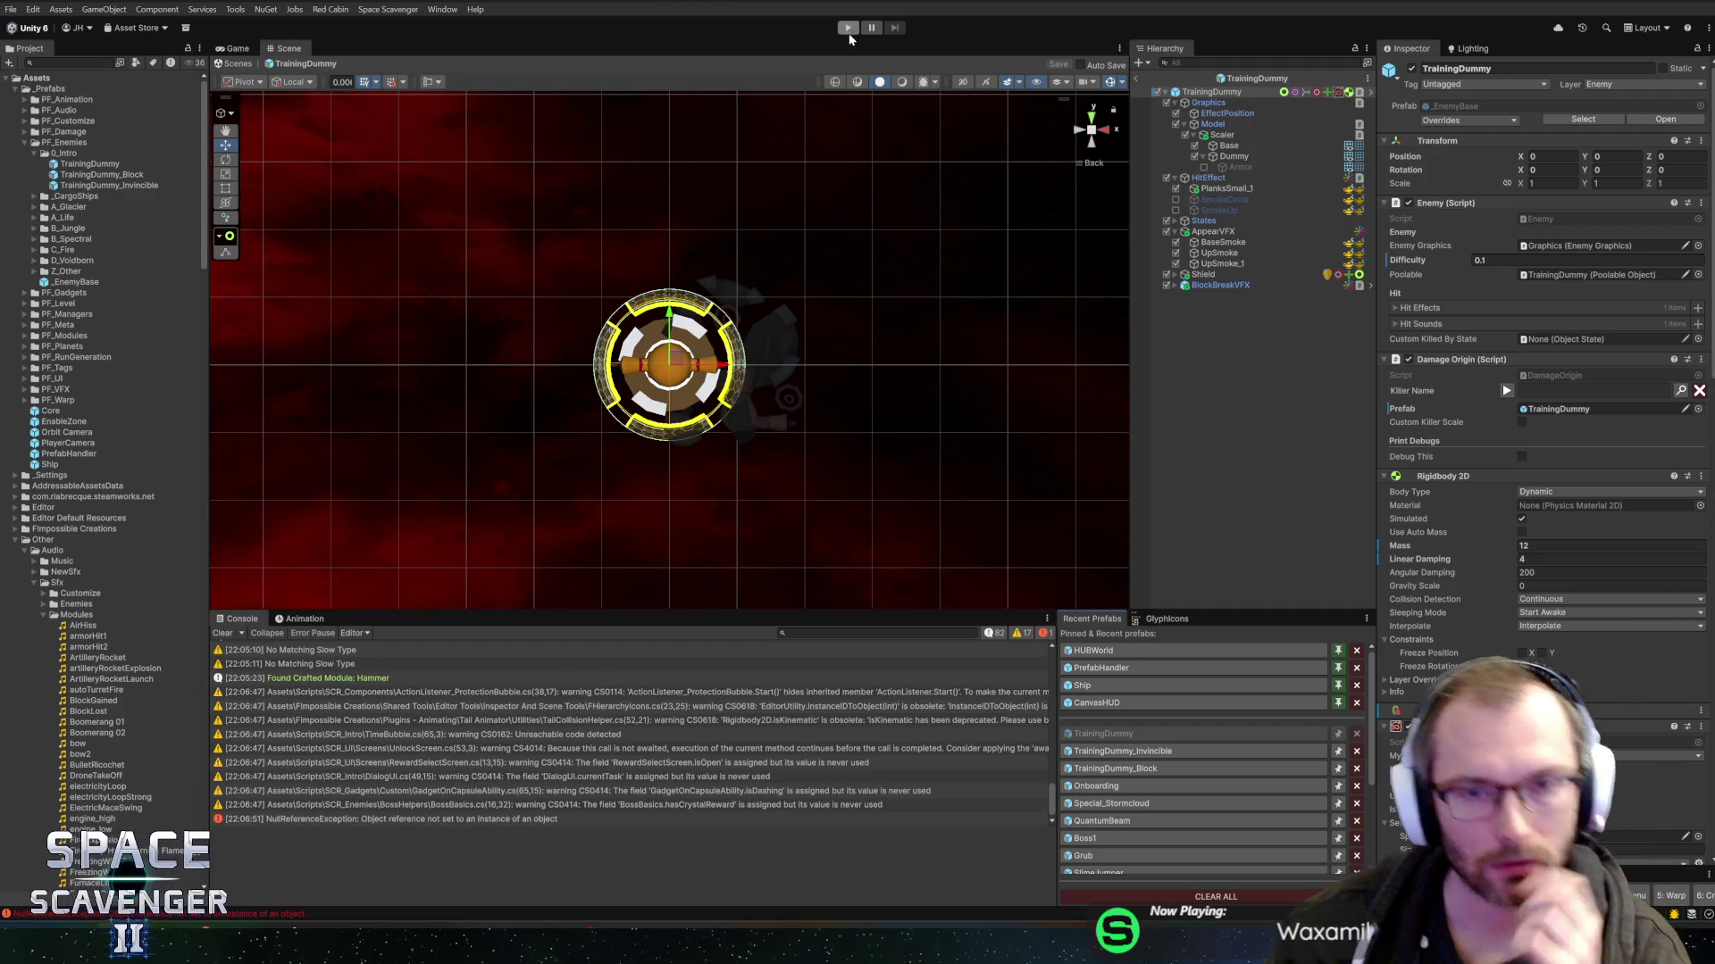
key(alt+Tab)
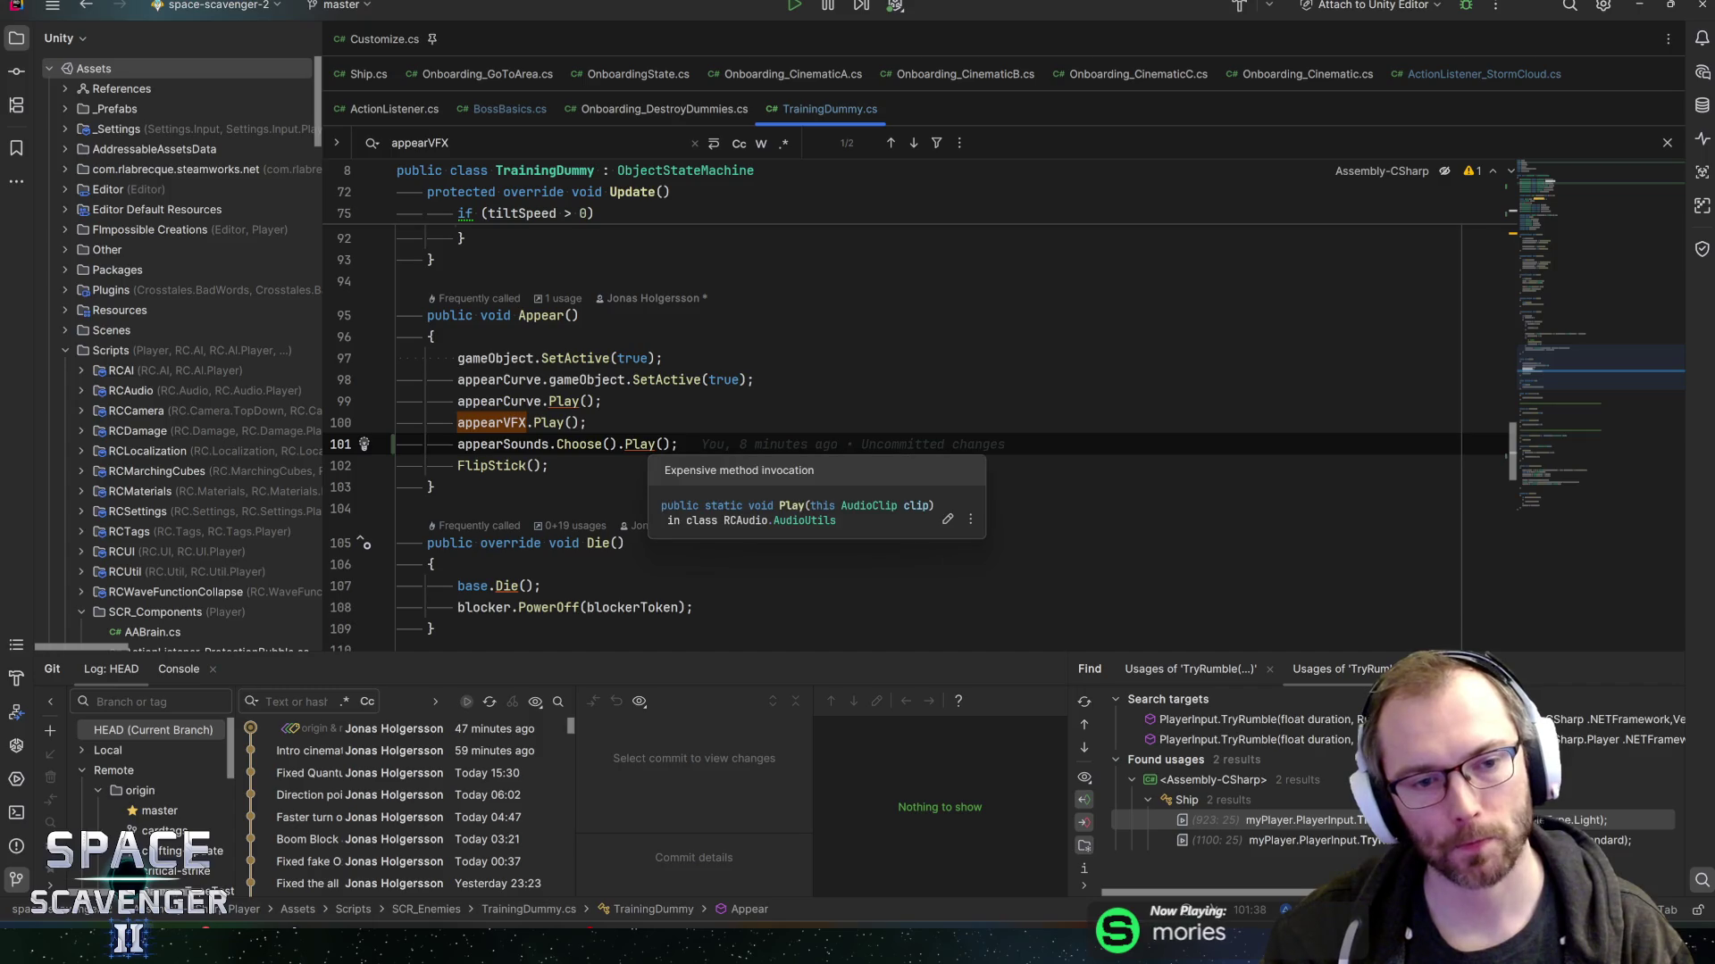
key(alt+Tab)
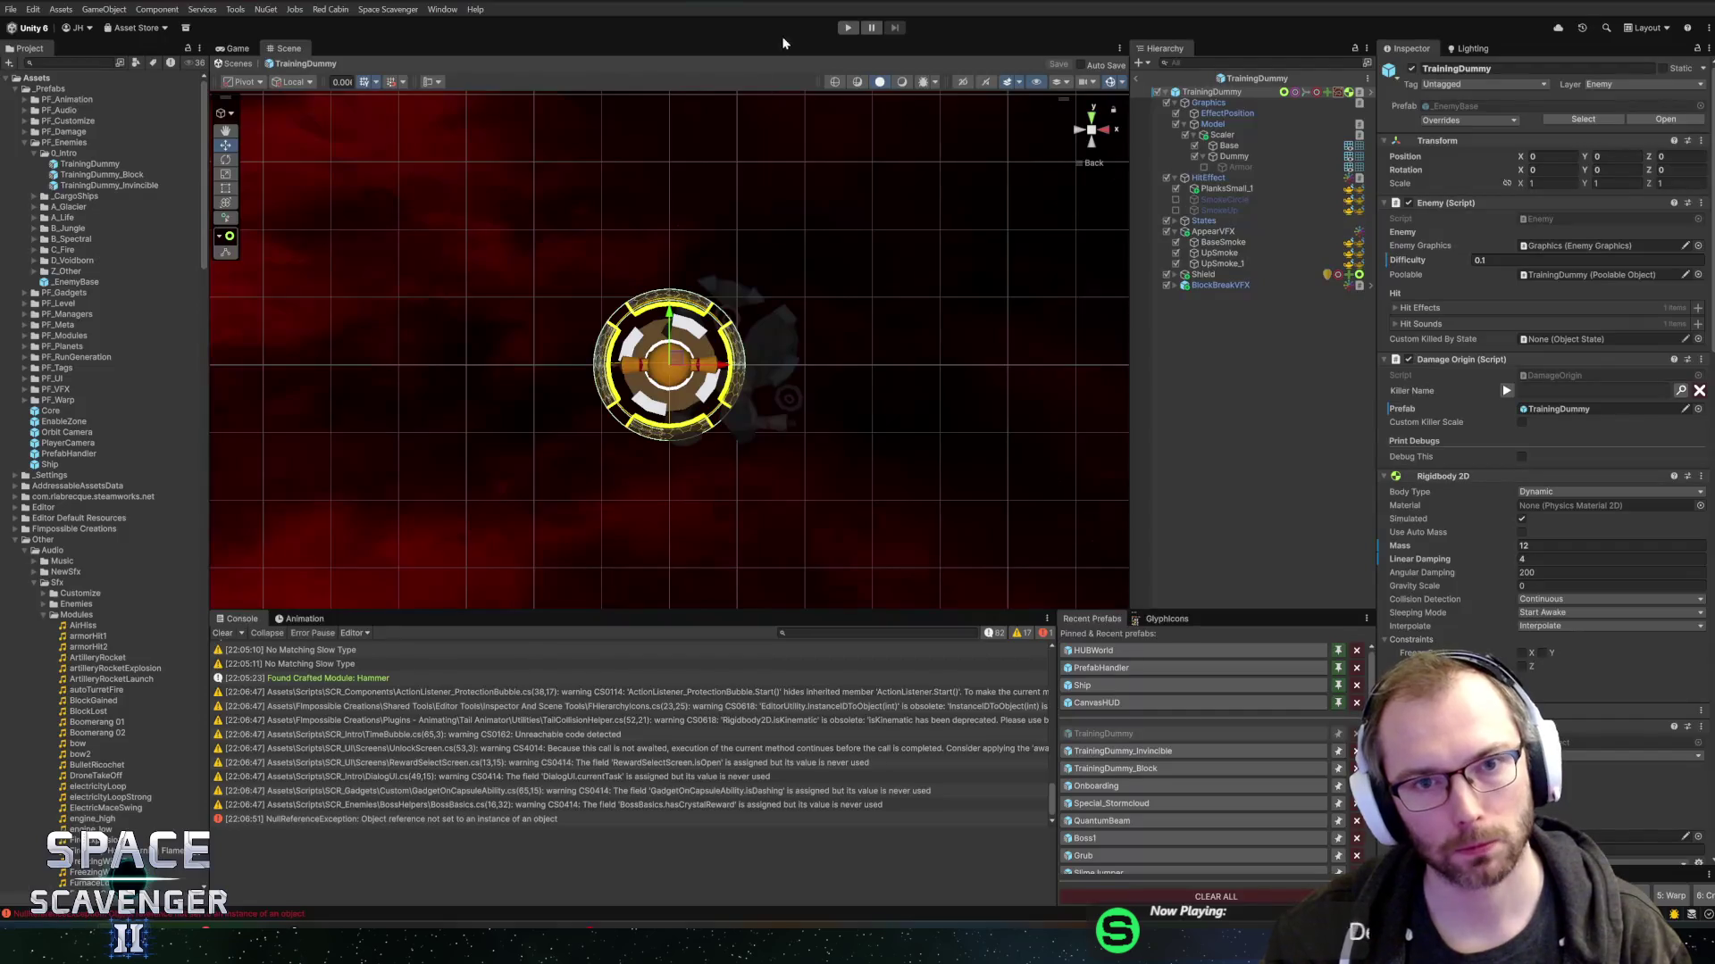
key(alt+Tab)
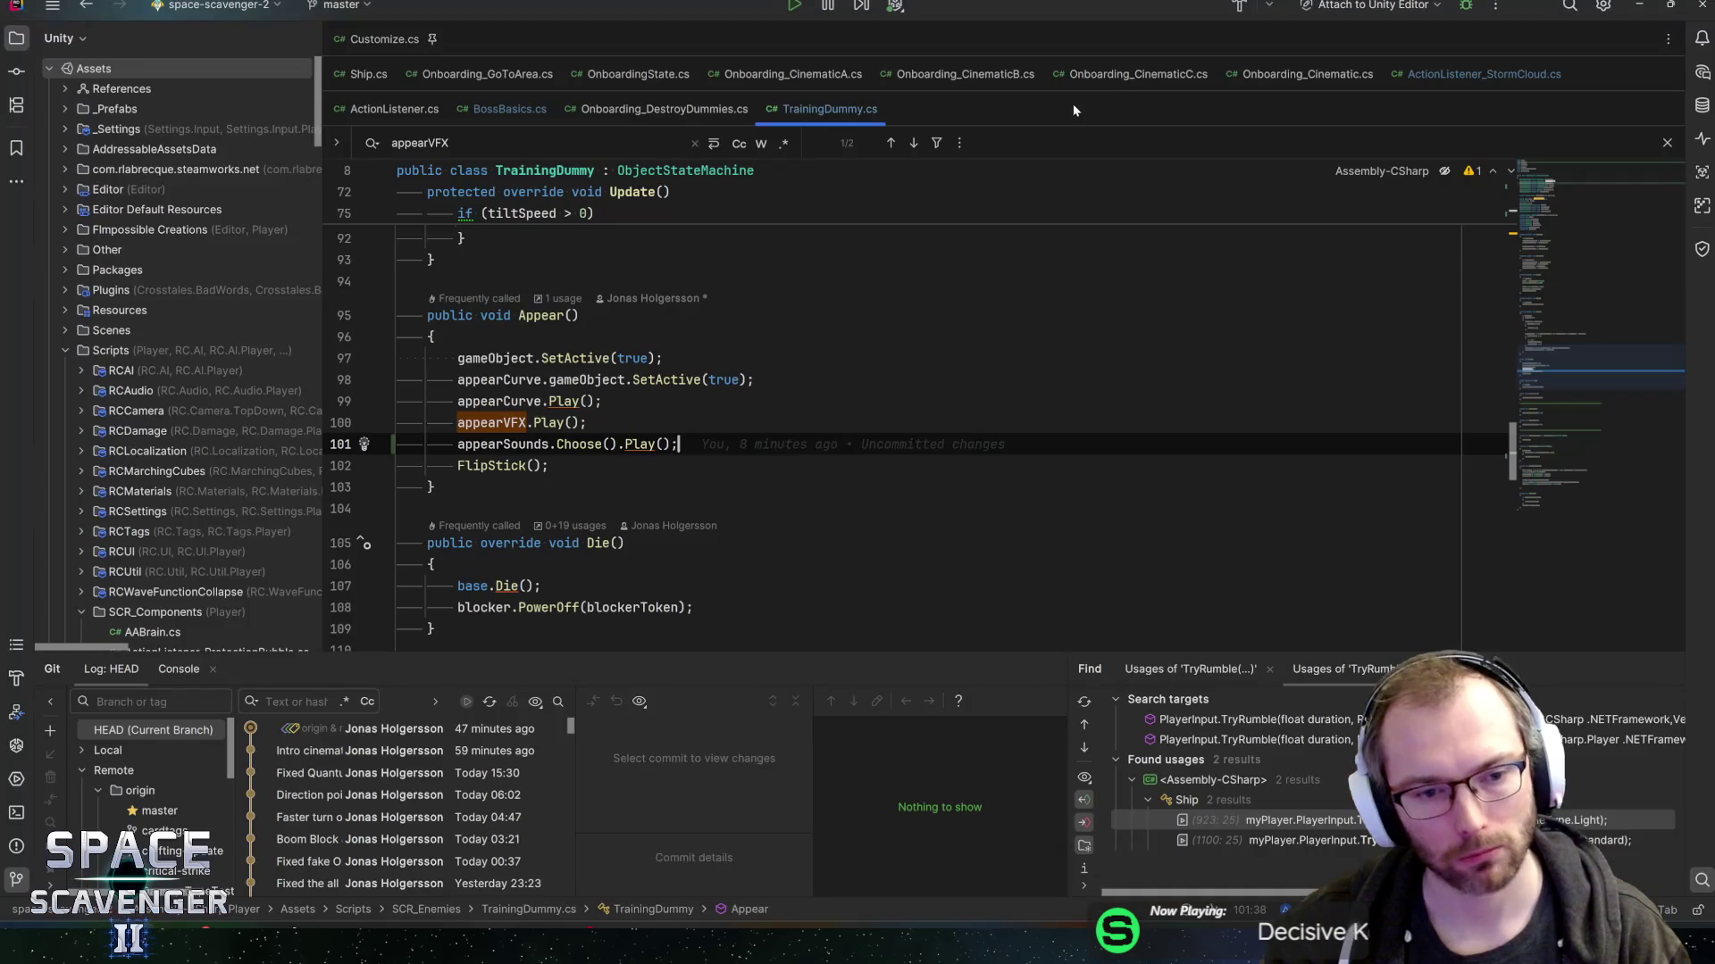
key(alt+Tab)
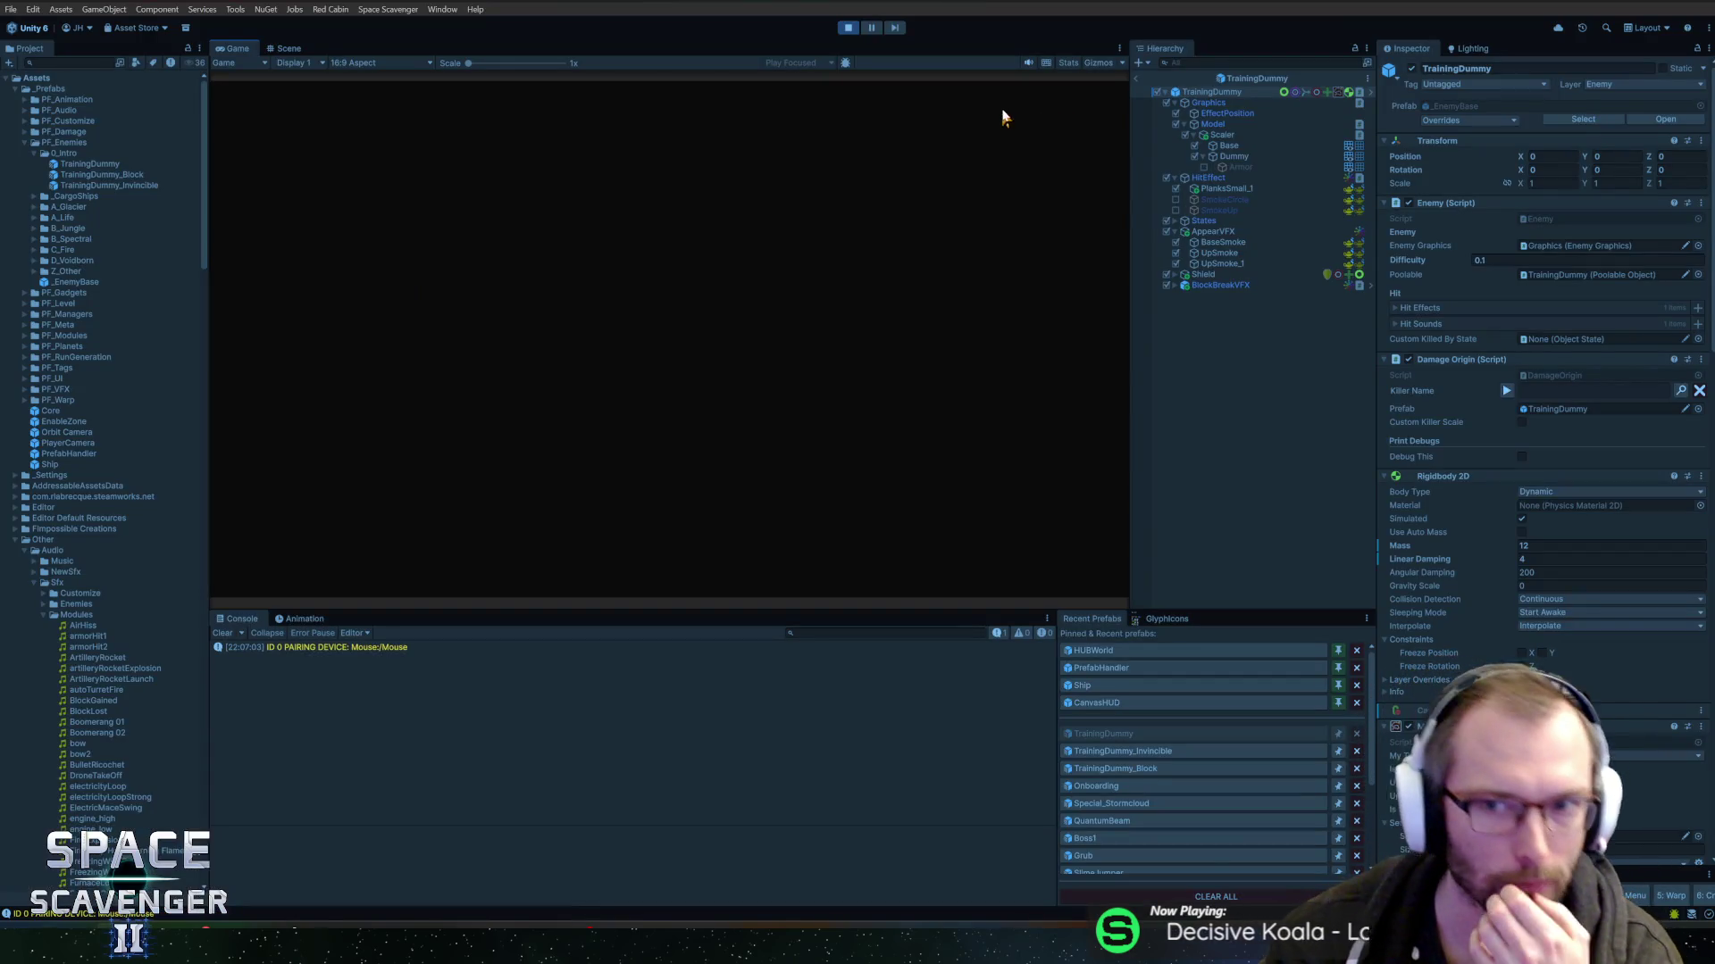
- Leave the prefab back to the Core scene and maximize the Game view
click(1138, 78)
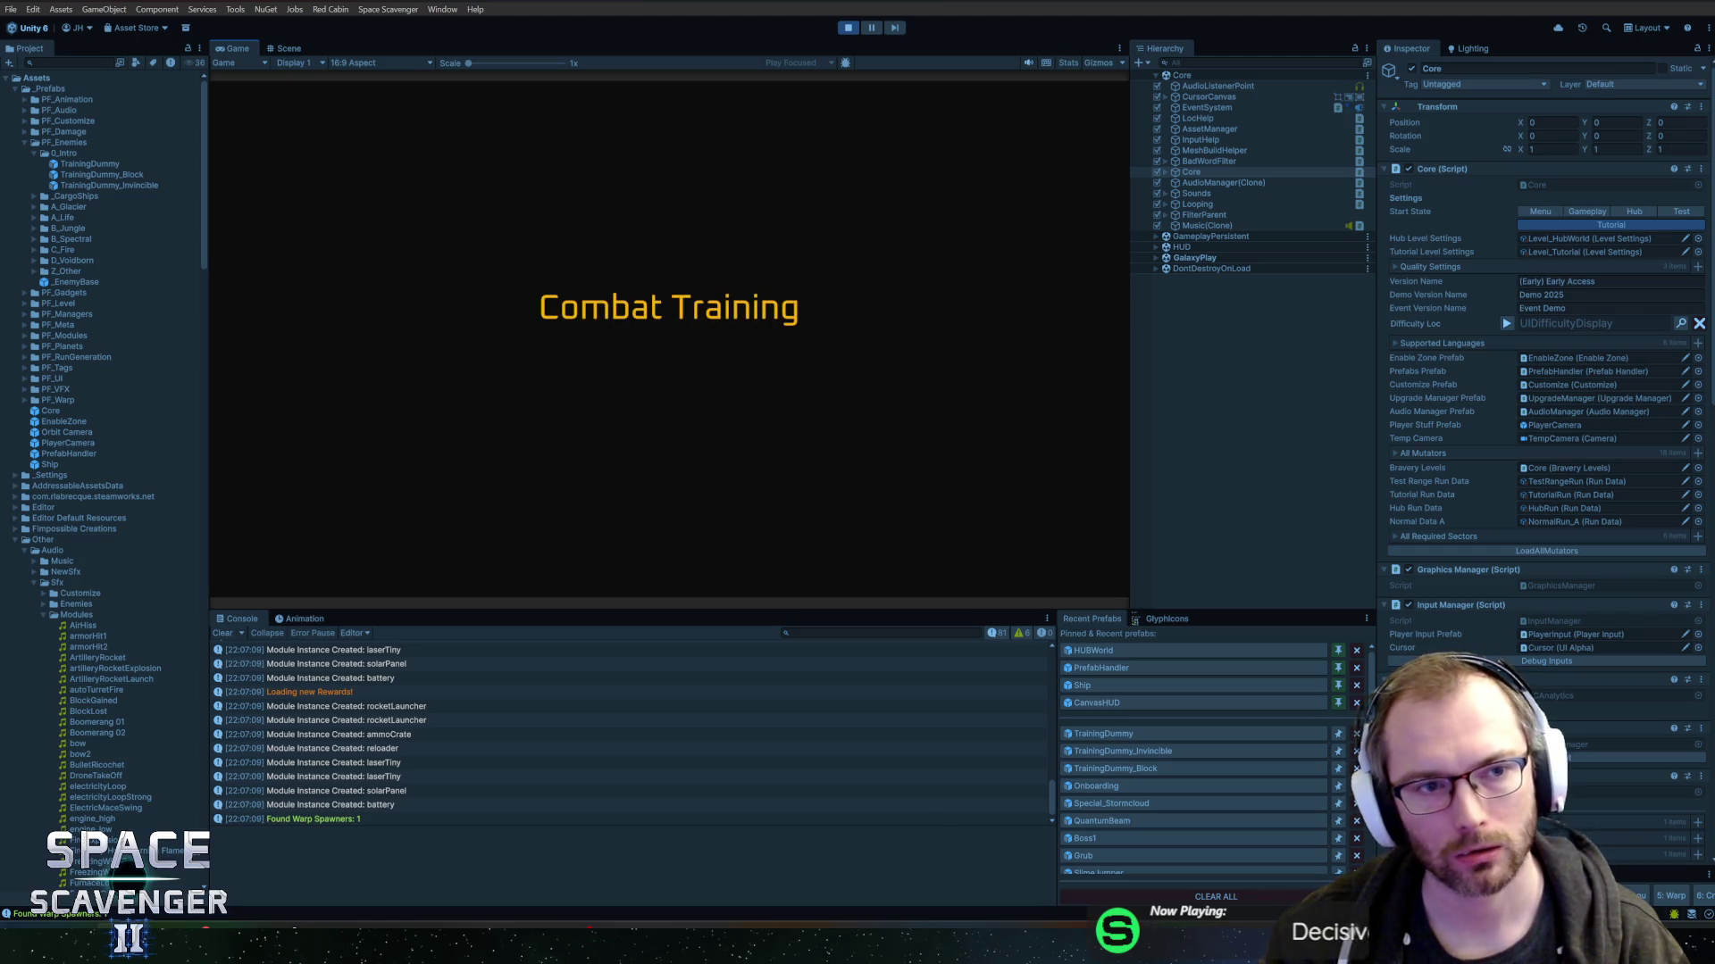
key(super)
double_click(231, 49)
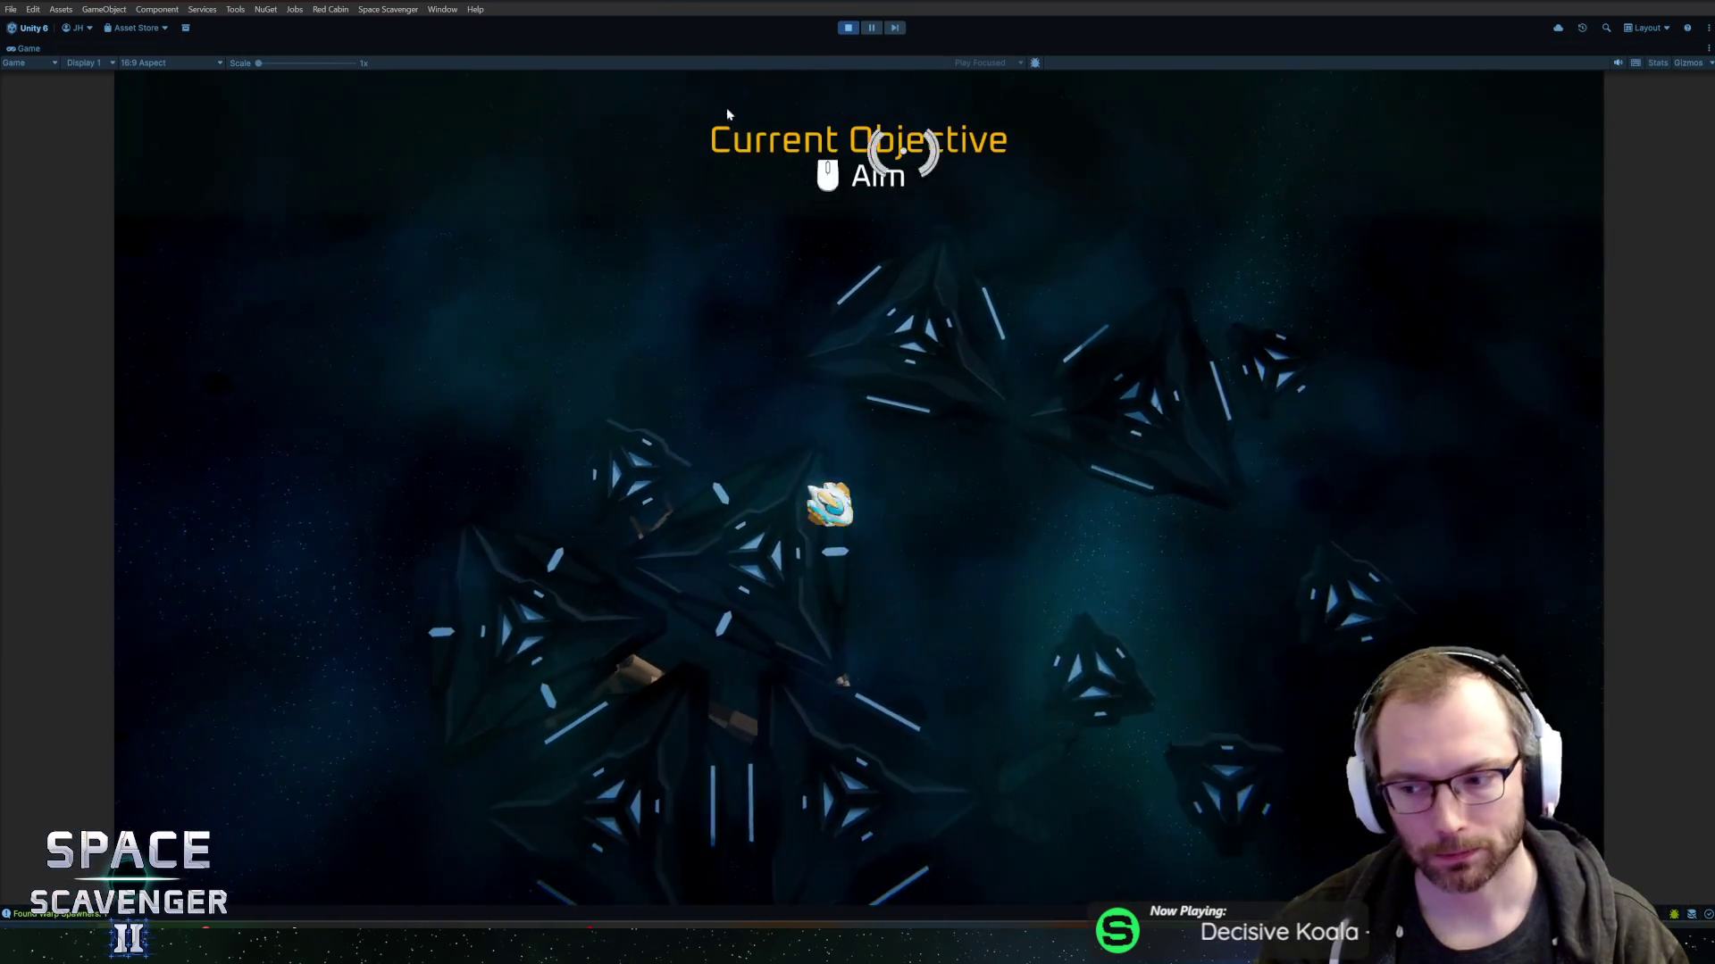
- Shoot down the target ship, craft a Hammer from its Spare Parts, and mount it on the ship's front
drag(752, 551, 992, 658)
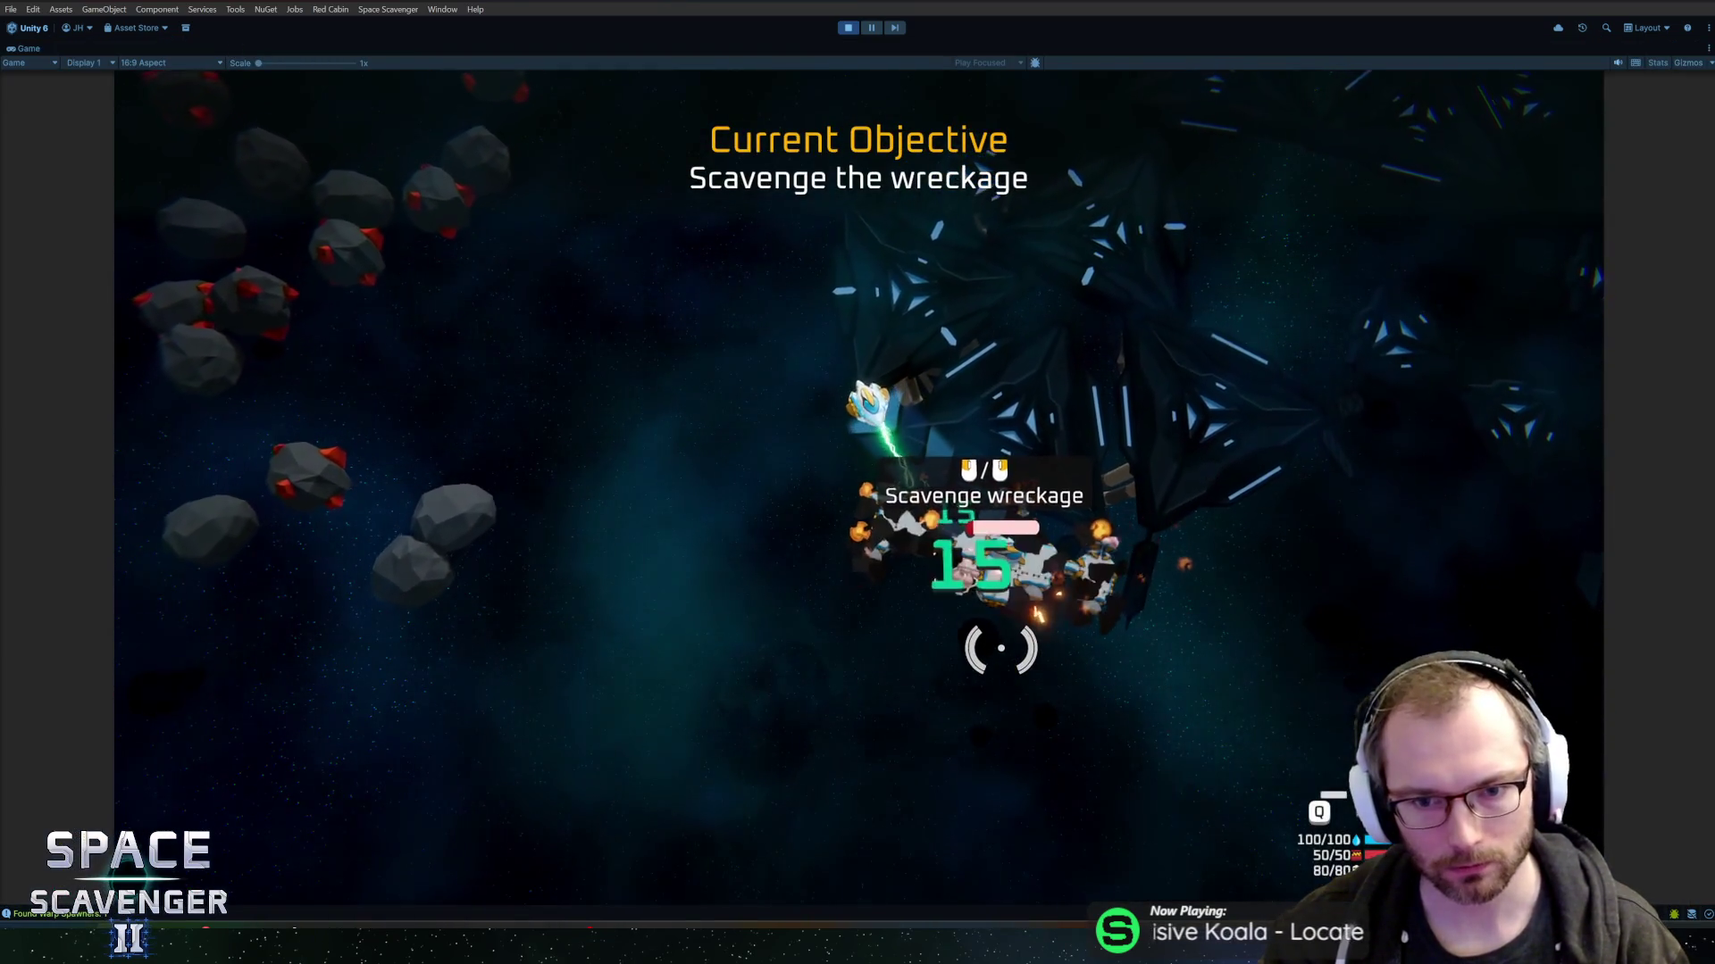
key(e)
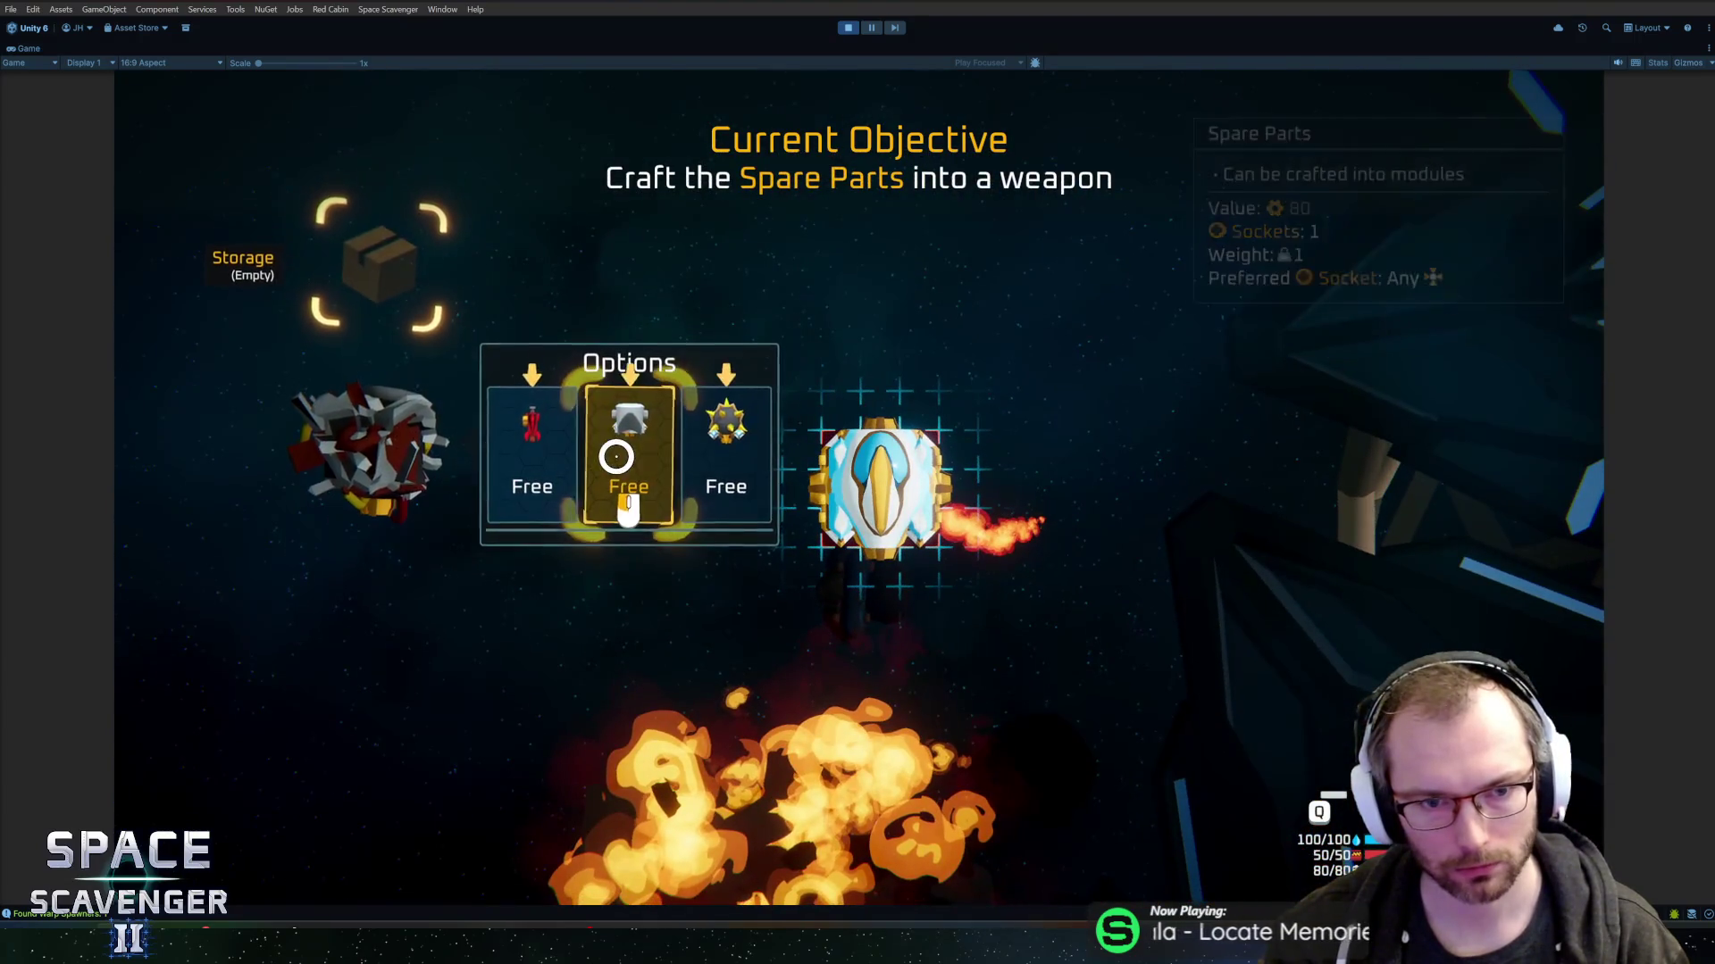
click(612, 394)
drag(426, 512, 816, 363)
key(e)
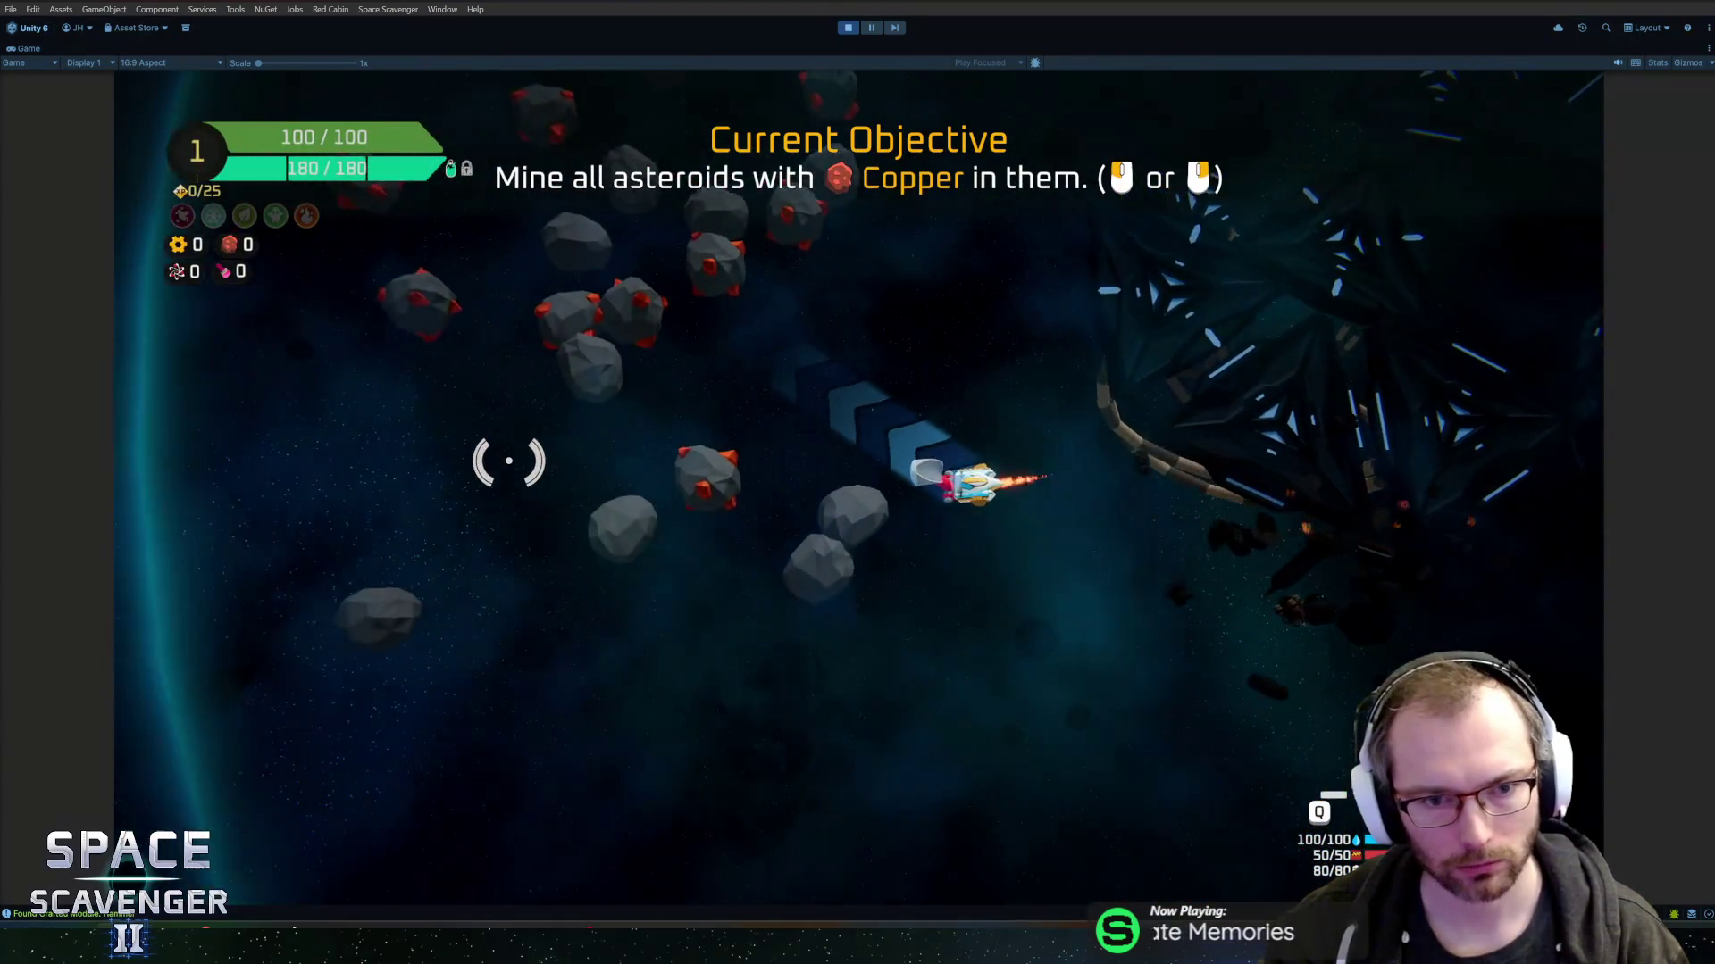
- Smash the copper asteroids with the hammer
mouse_move(507, 454)
mouse_down()
mouse_move(658, 325)
mouse_move(731, 303)
mouse_up()
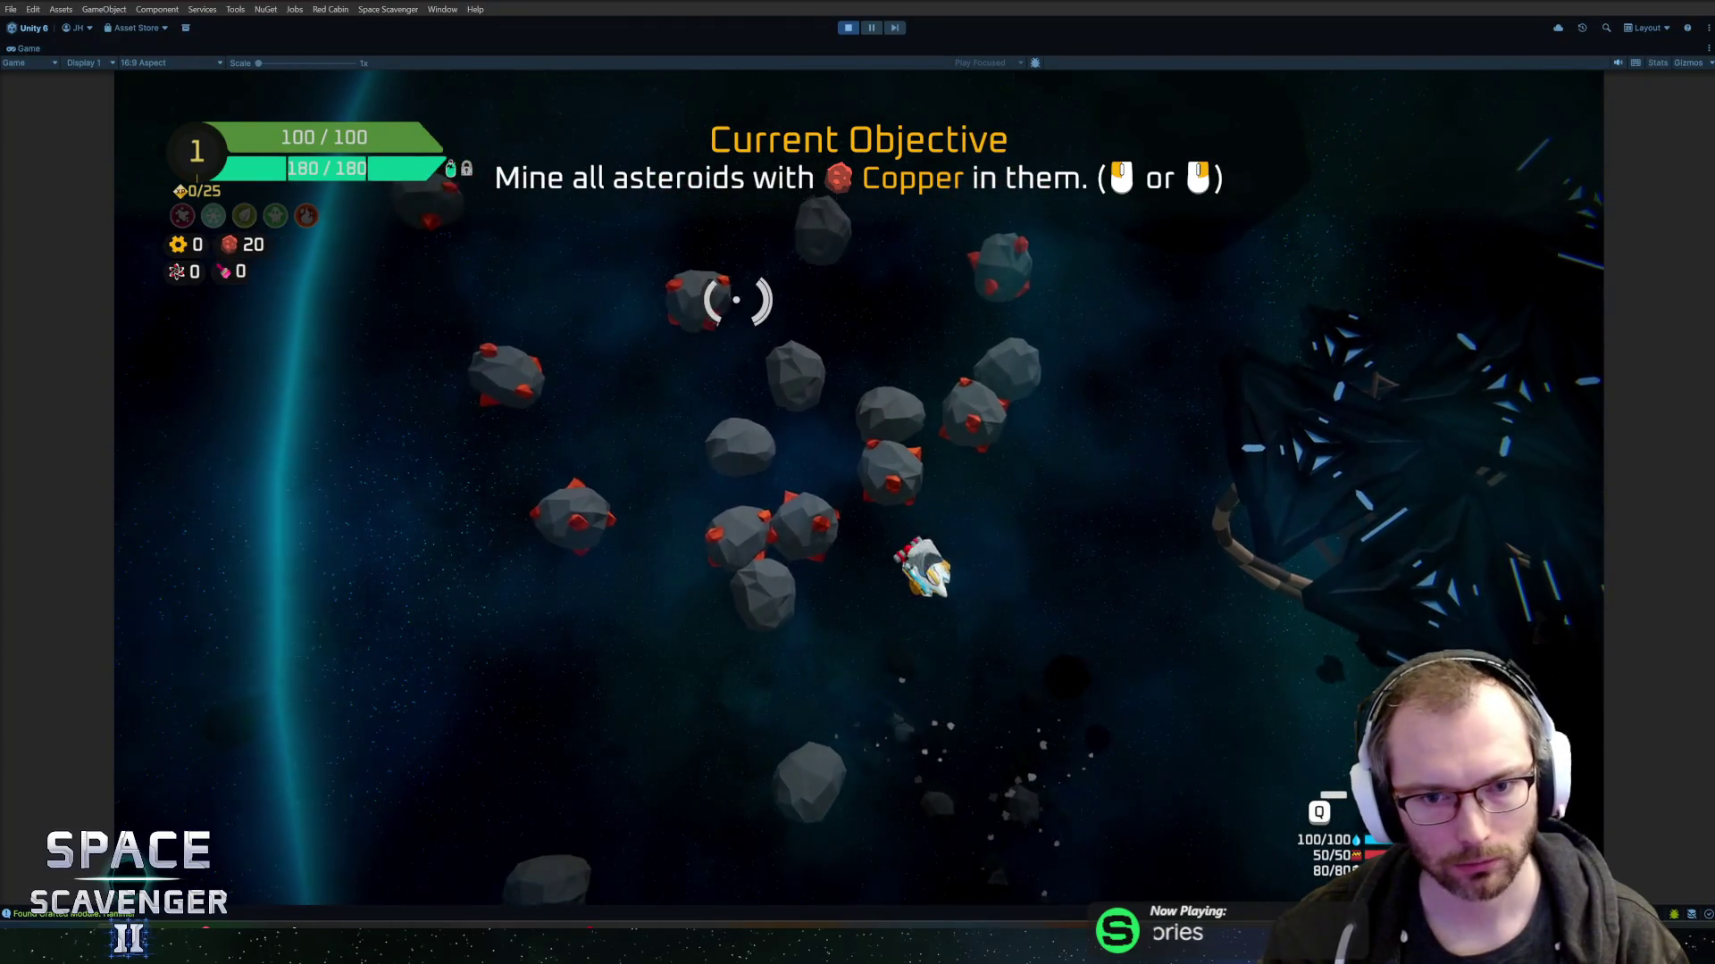
click(643, 345)
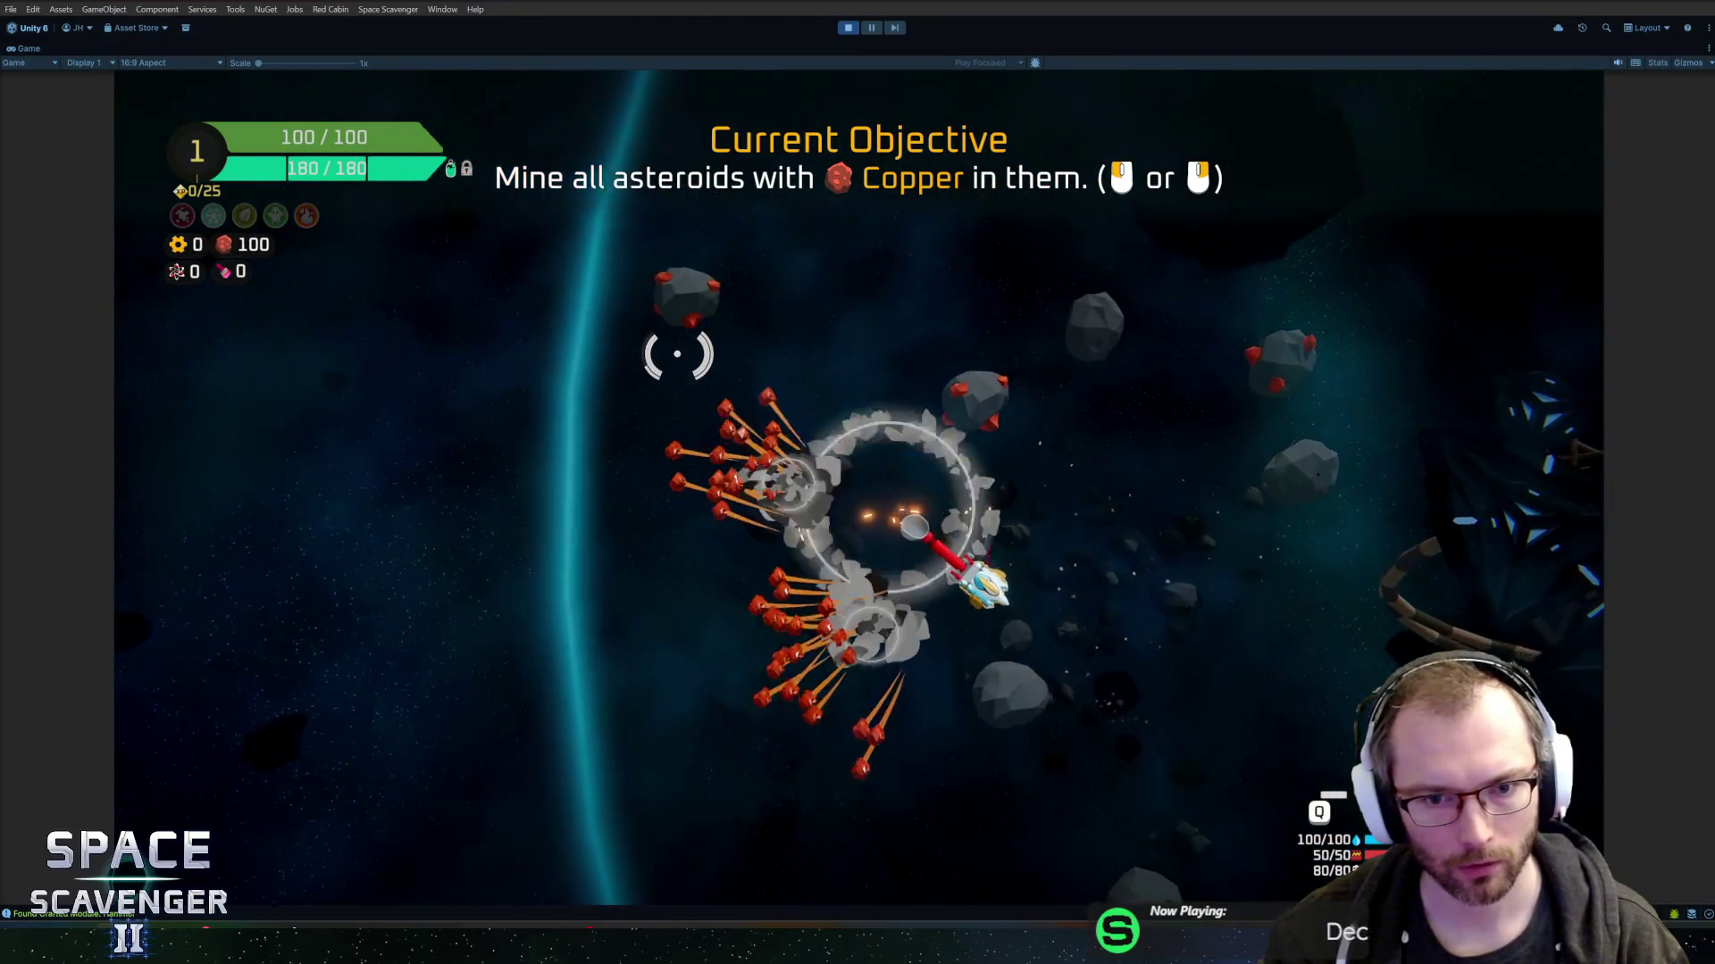
mouse_move(912, 346)
mouse_down()
mouse_move(651, 329)
mouse_move(1132, 433)
mouse_up()
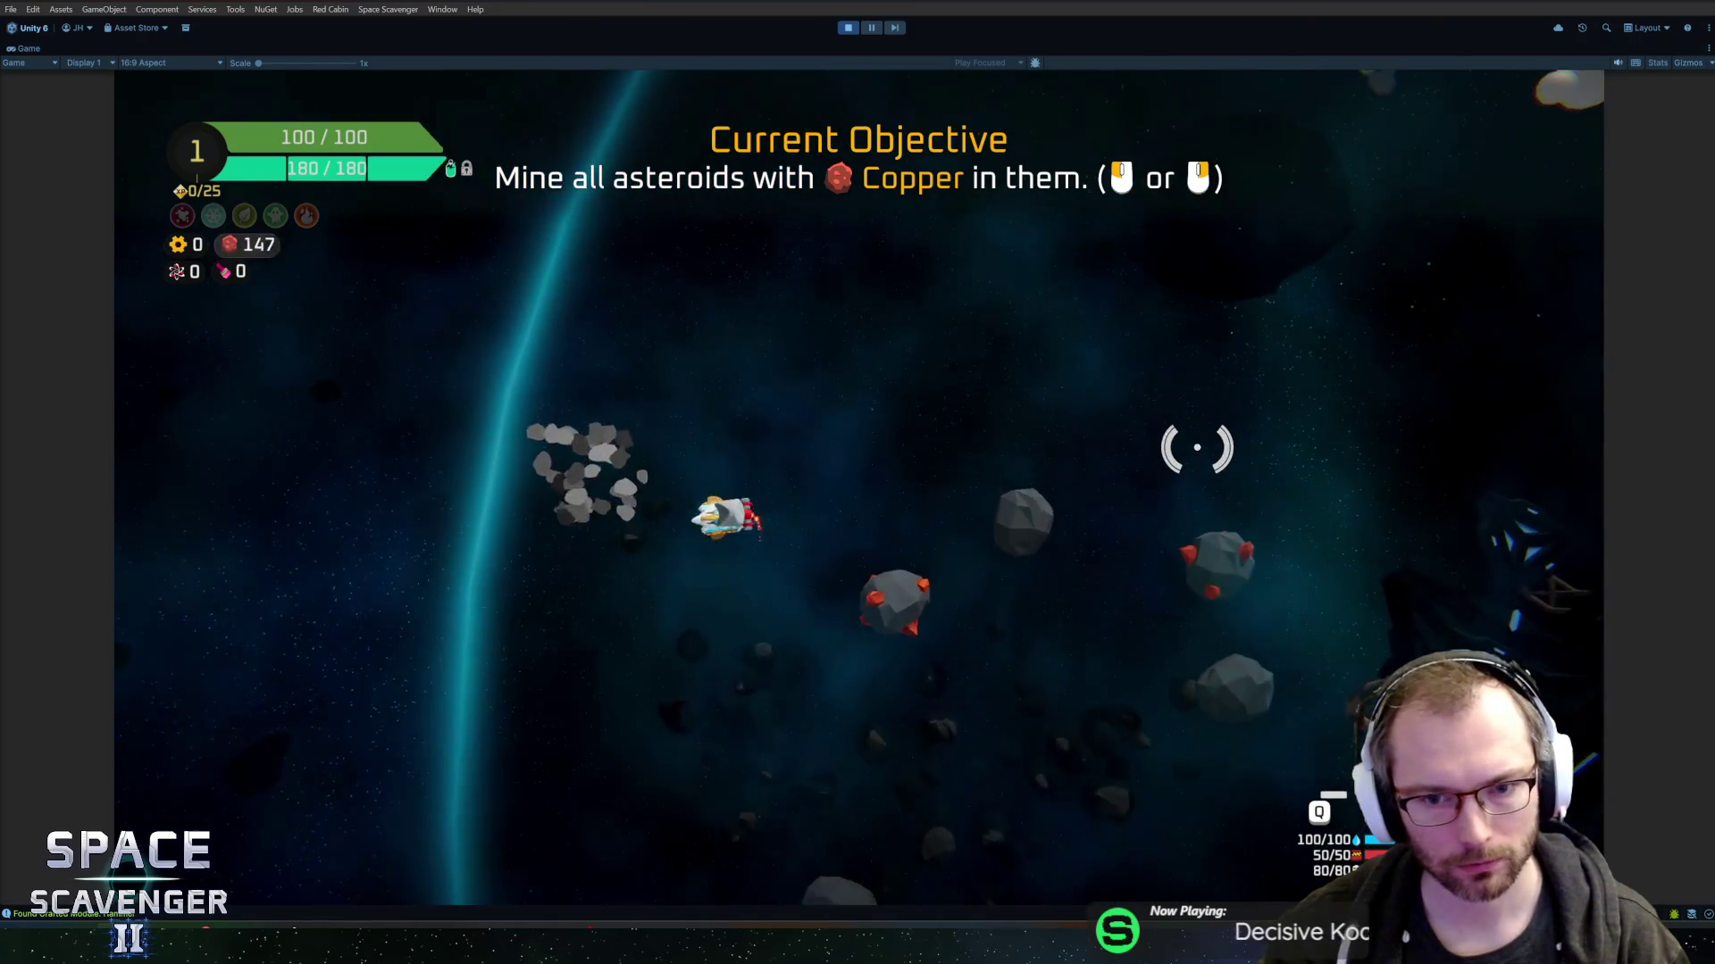
click(839, 367)
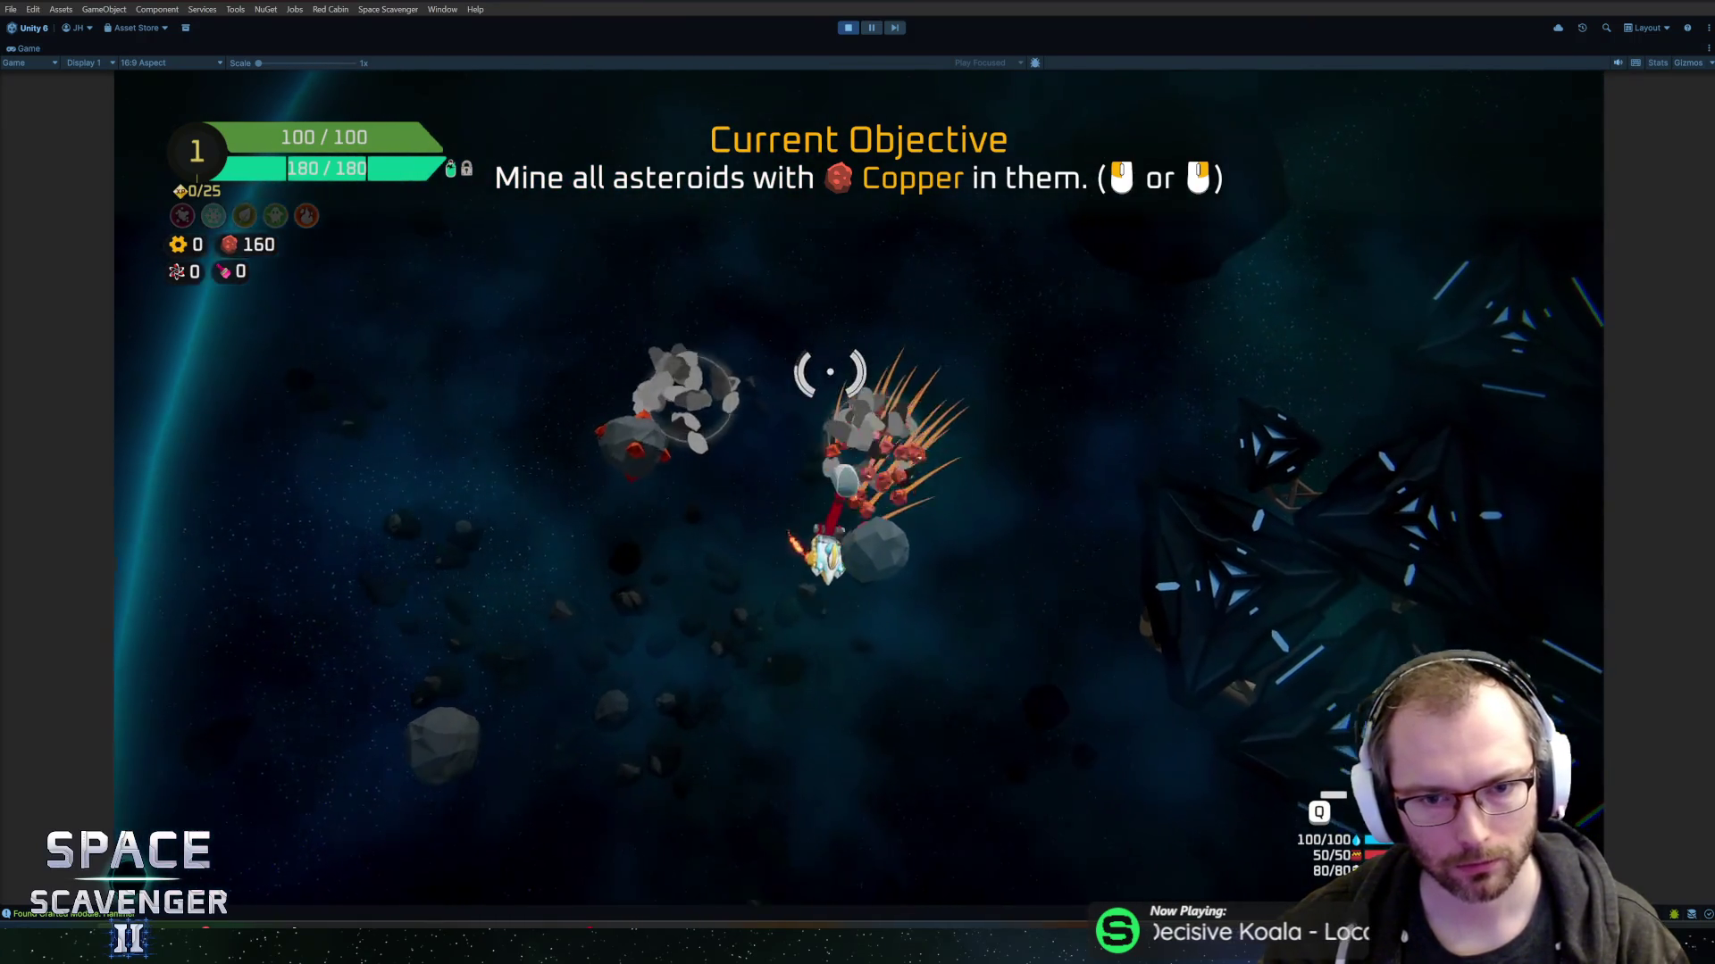
- Claim the expansion pack at the Oxygen Station and attach the square body module and thruster
key(d)
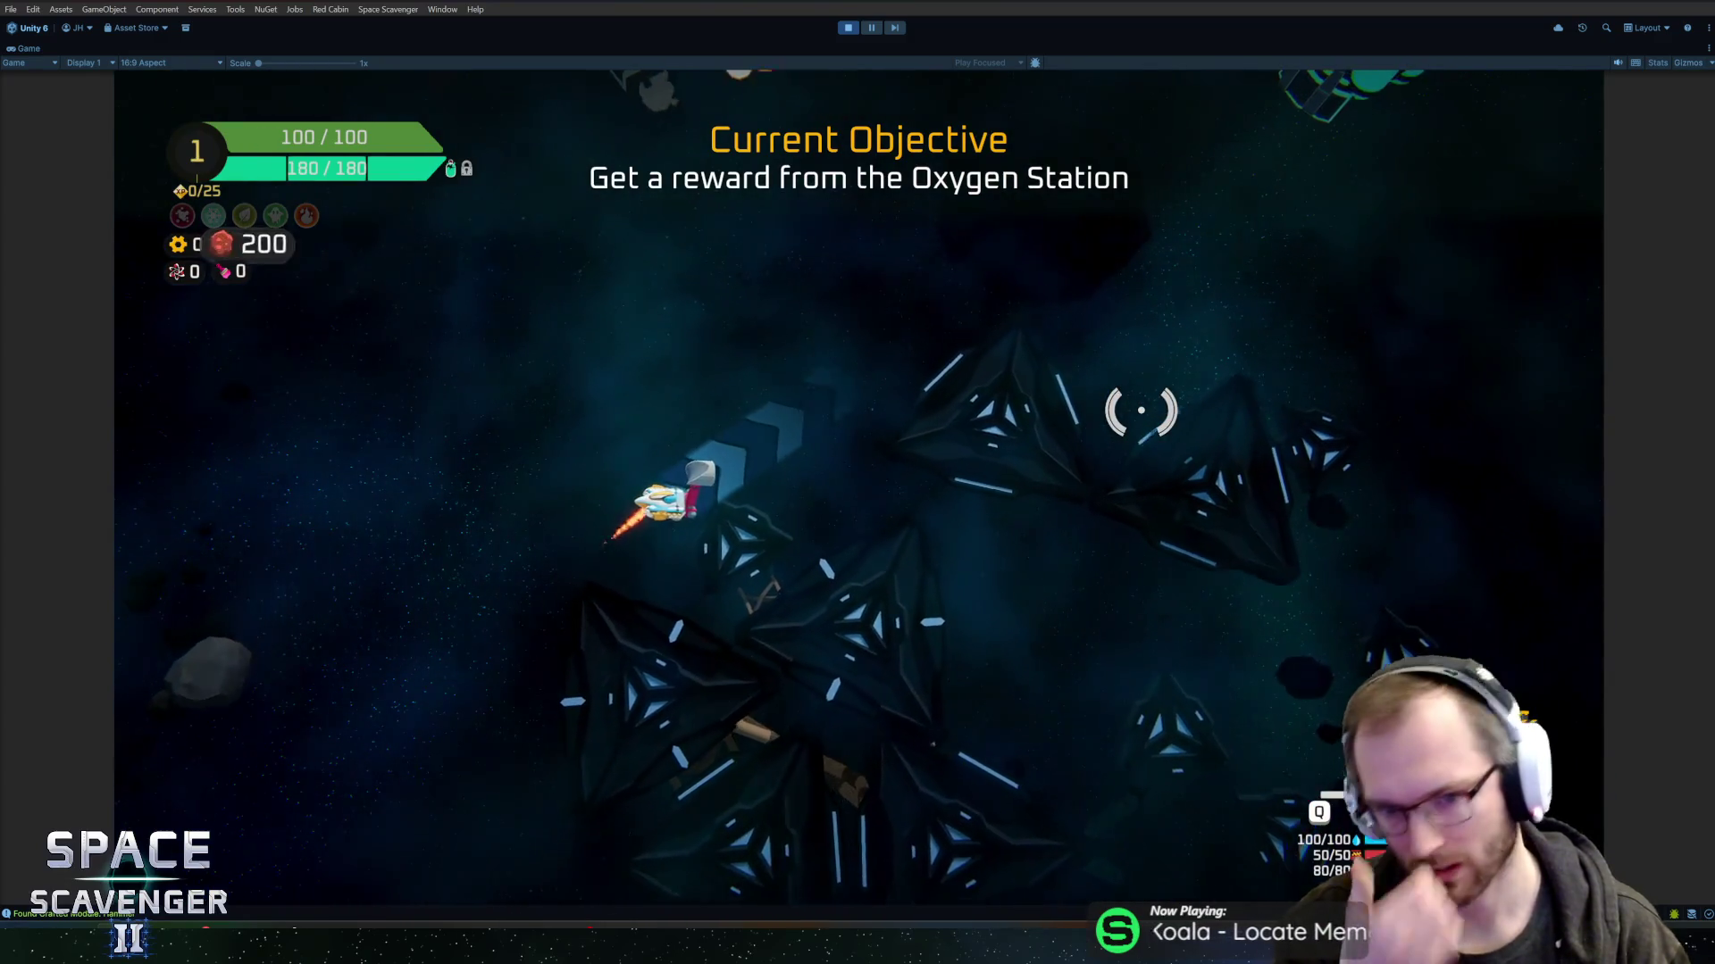
key(w)
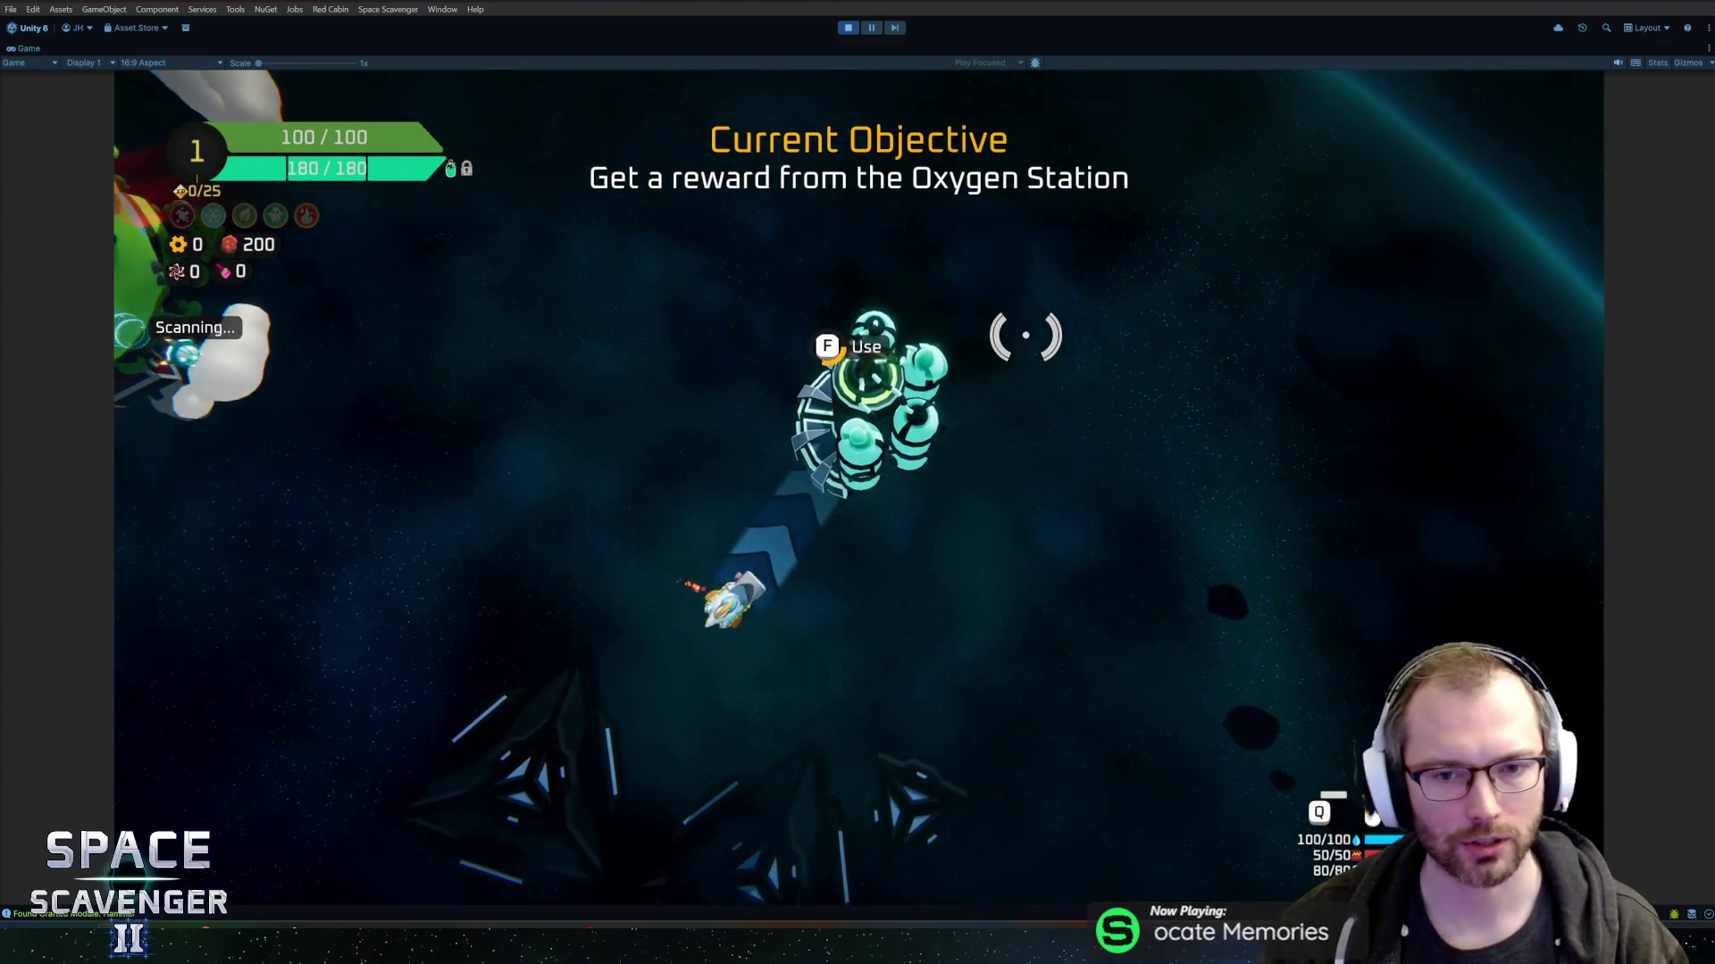
key(e)
click(909, 714)
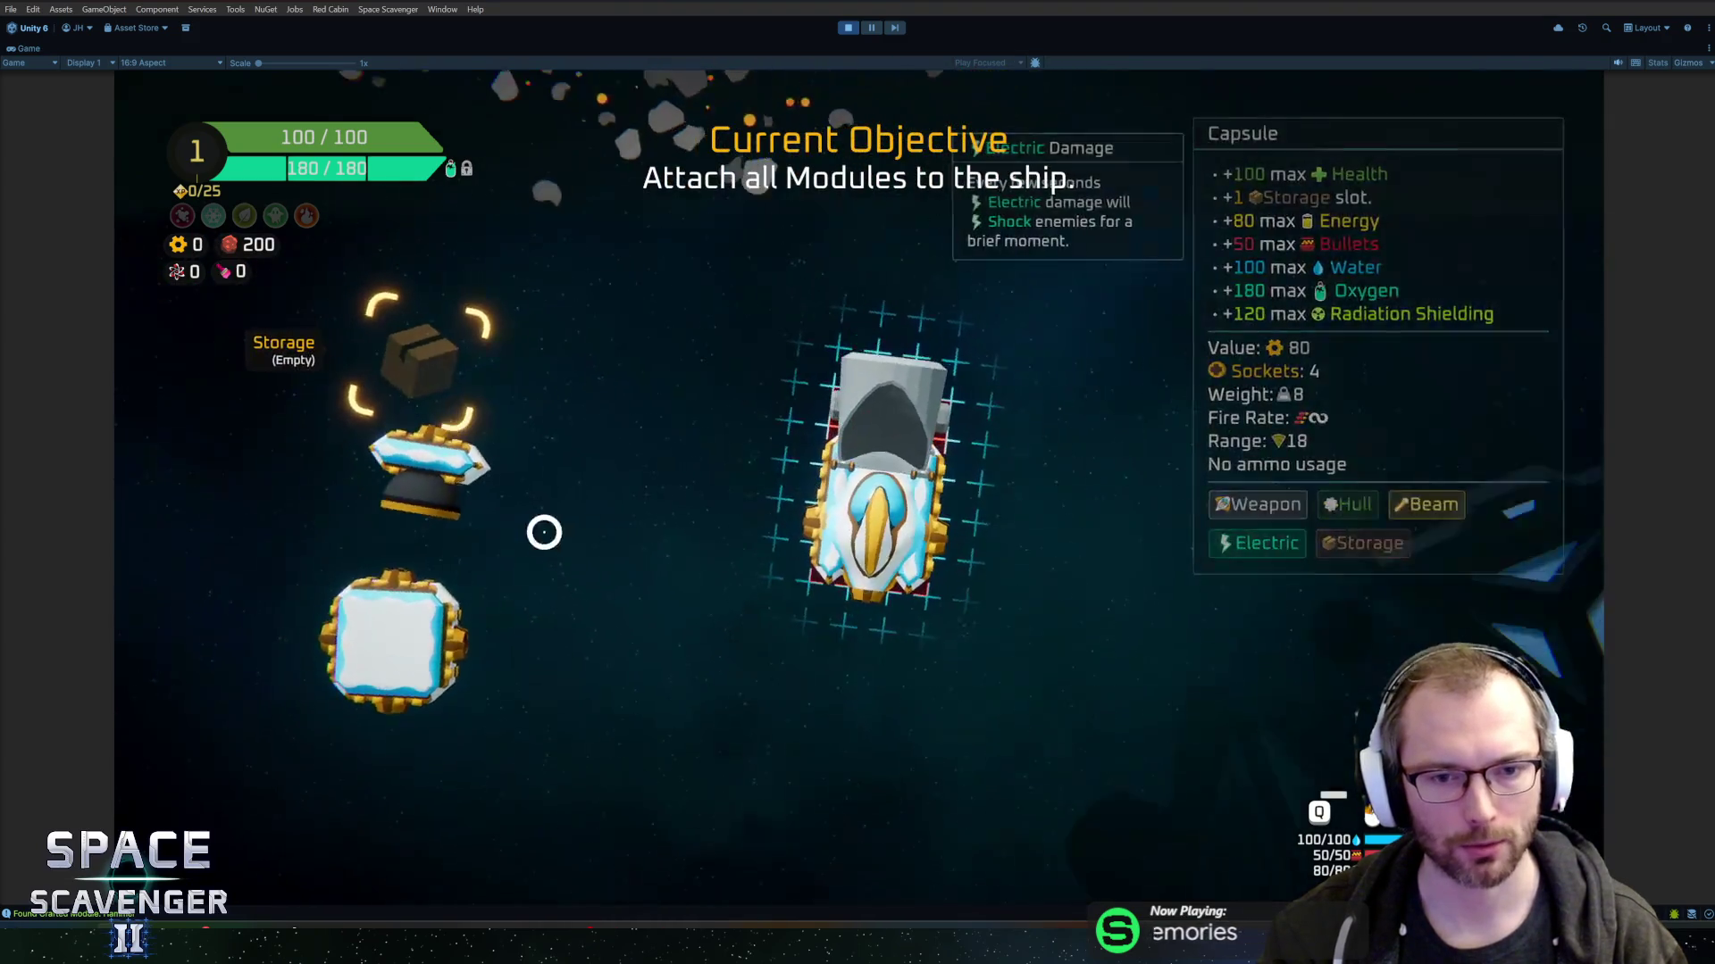
click(879, 572)
click(418, 425)
click(842, 673)
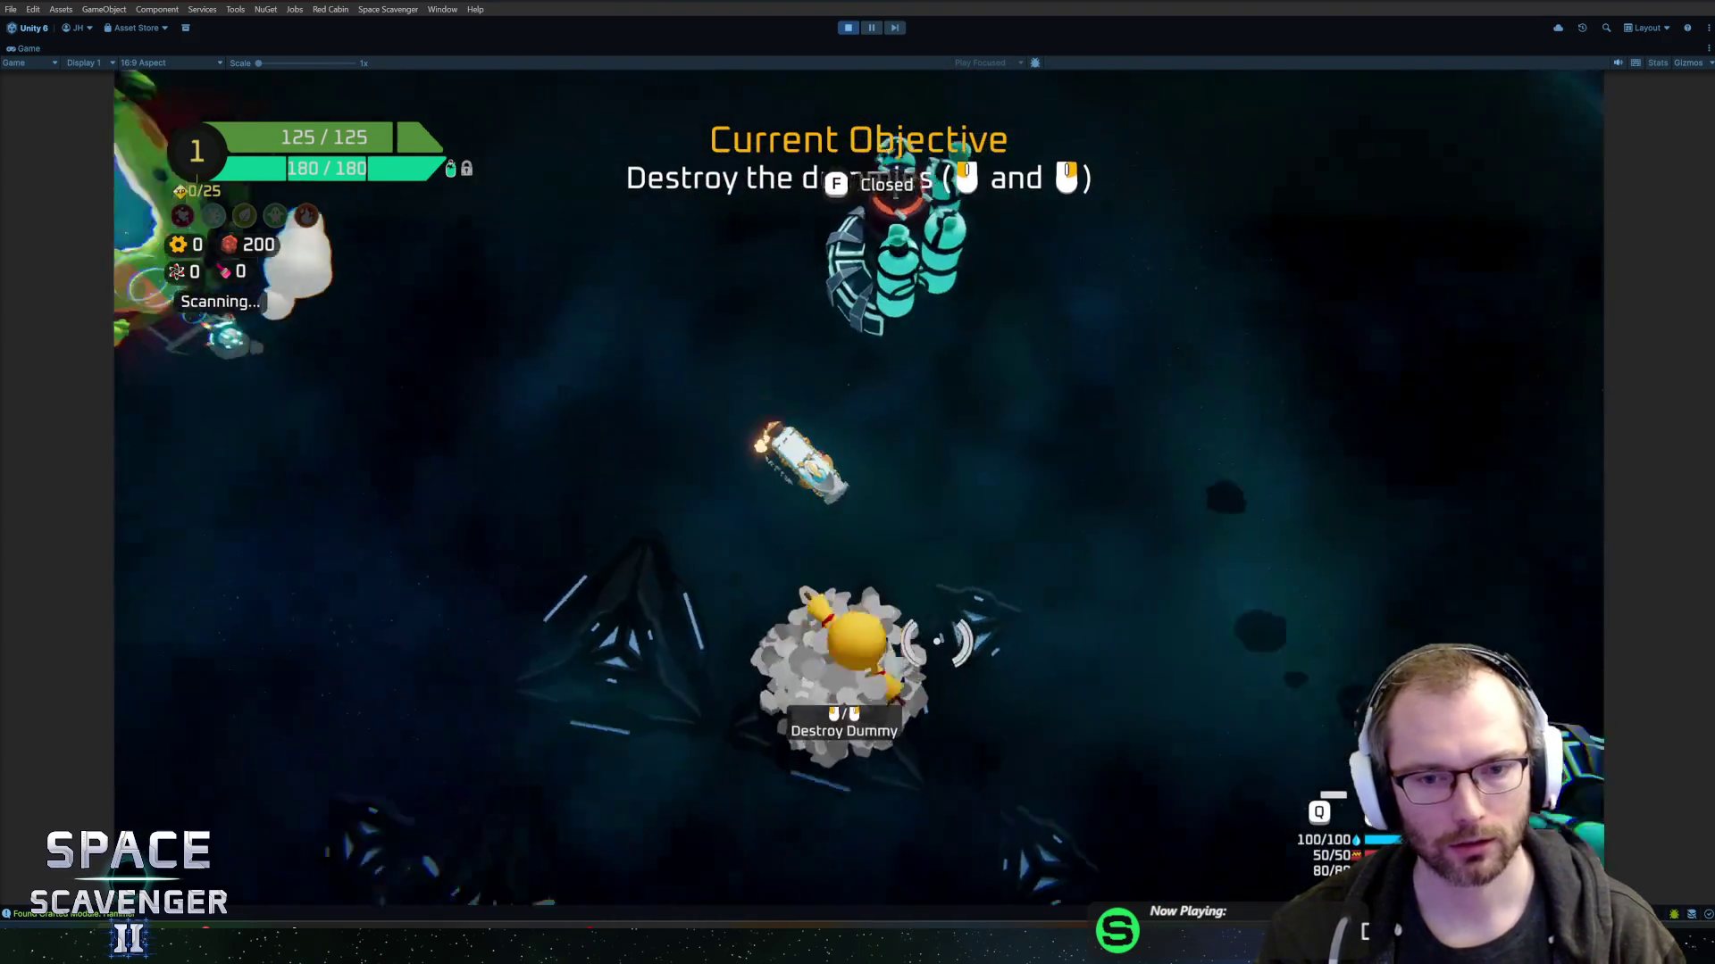
- Destroy the three training dummies
click(625, 497)
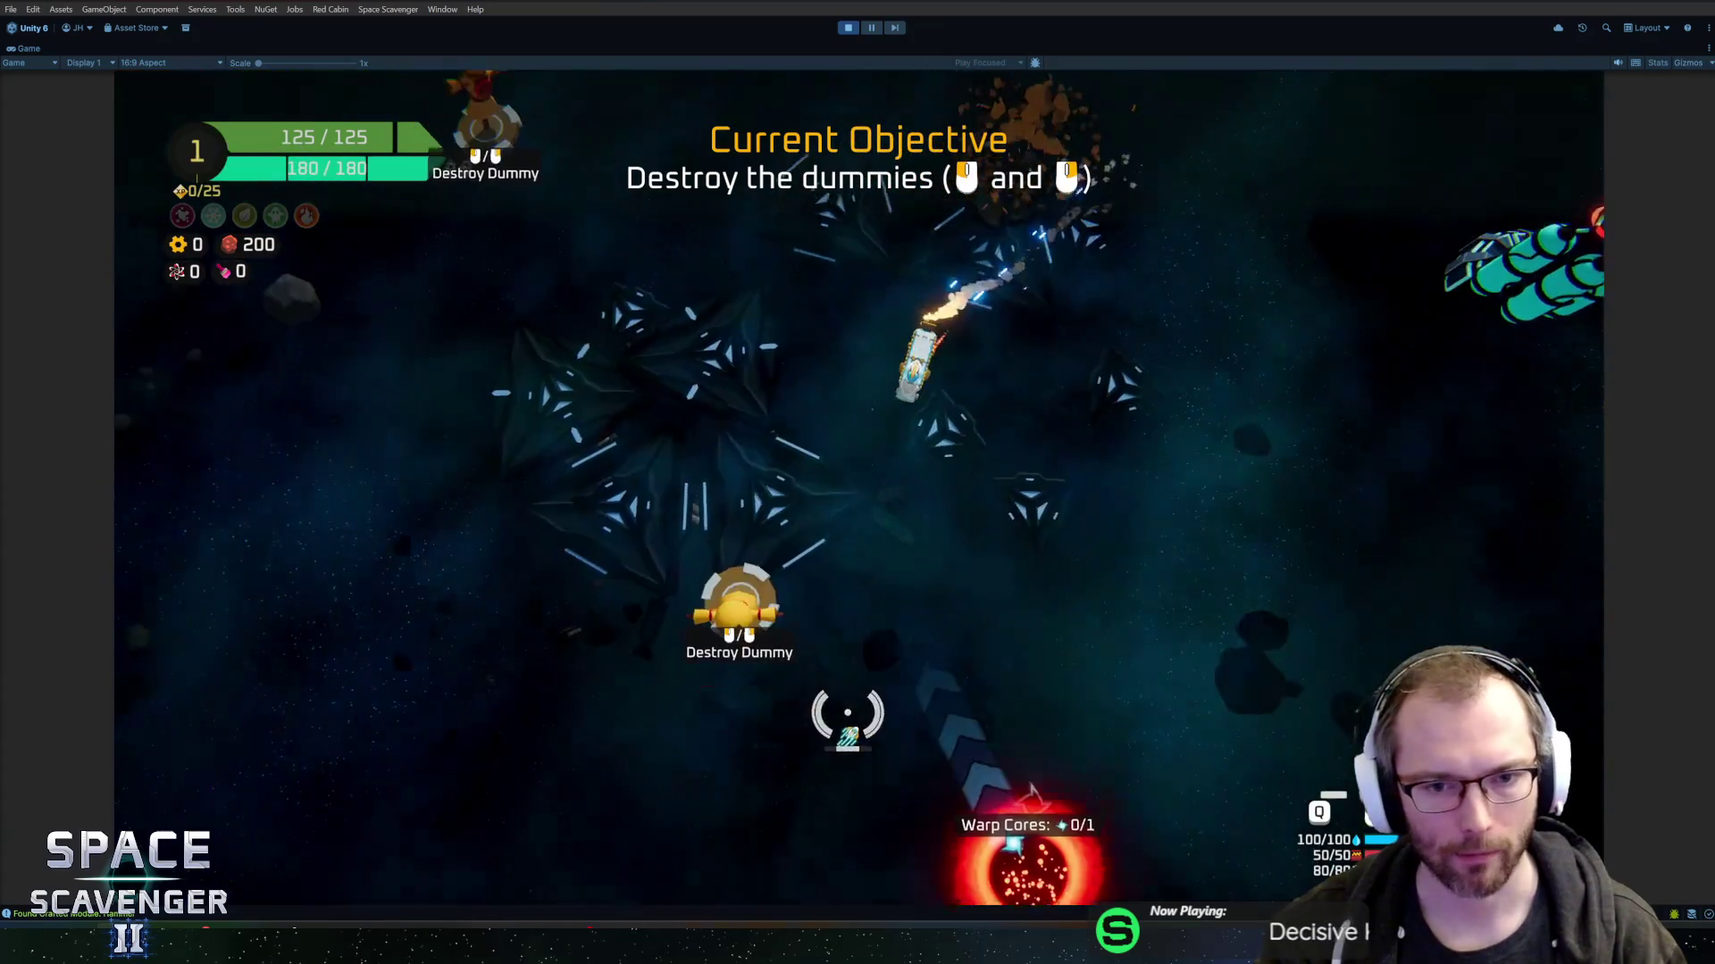
click(796, 506)
click(889, 308)
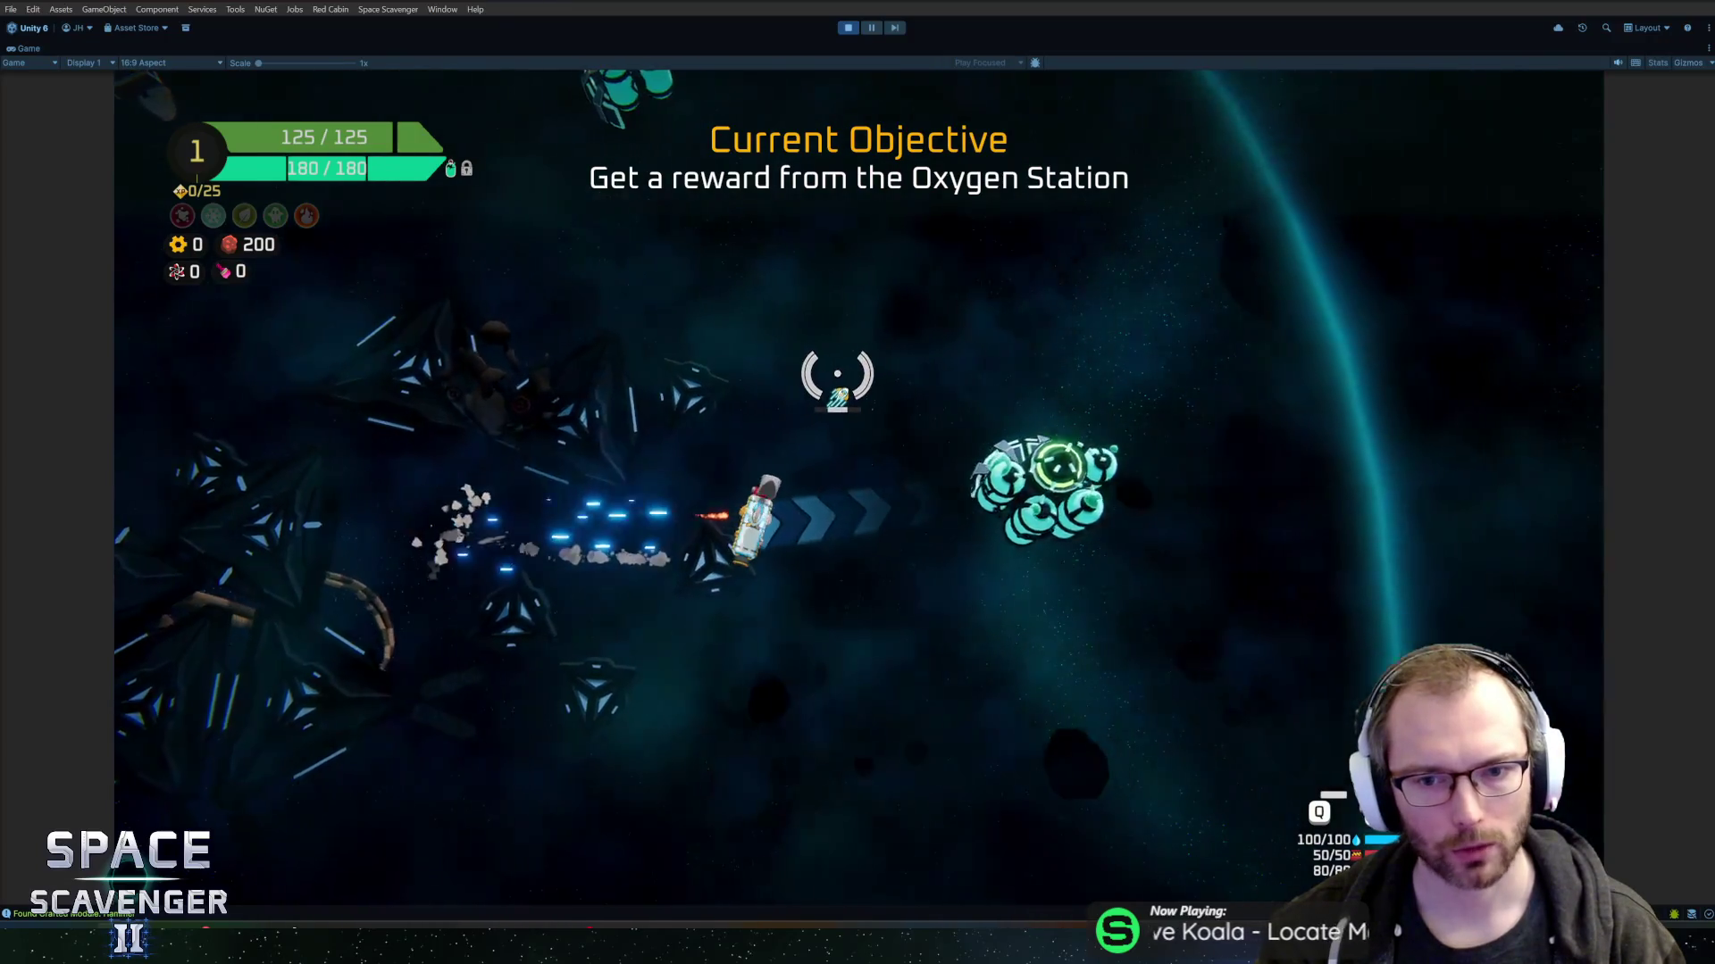
- Take the Bullet pack reward and attach the Tiny Laser and remaining modules to the ship
key(e)
click(1032, 724)
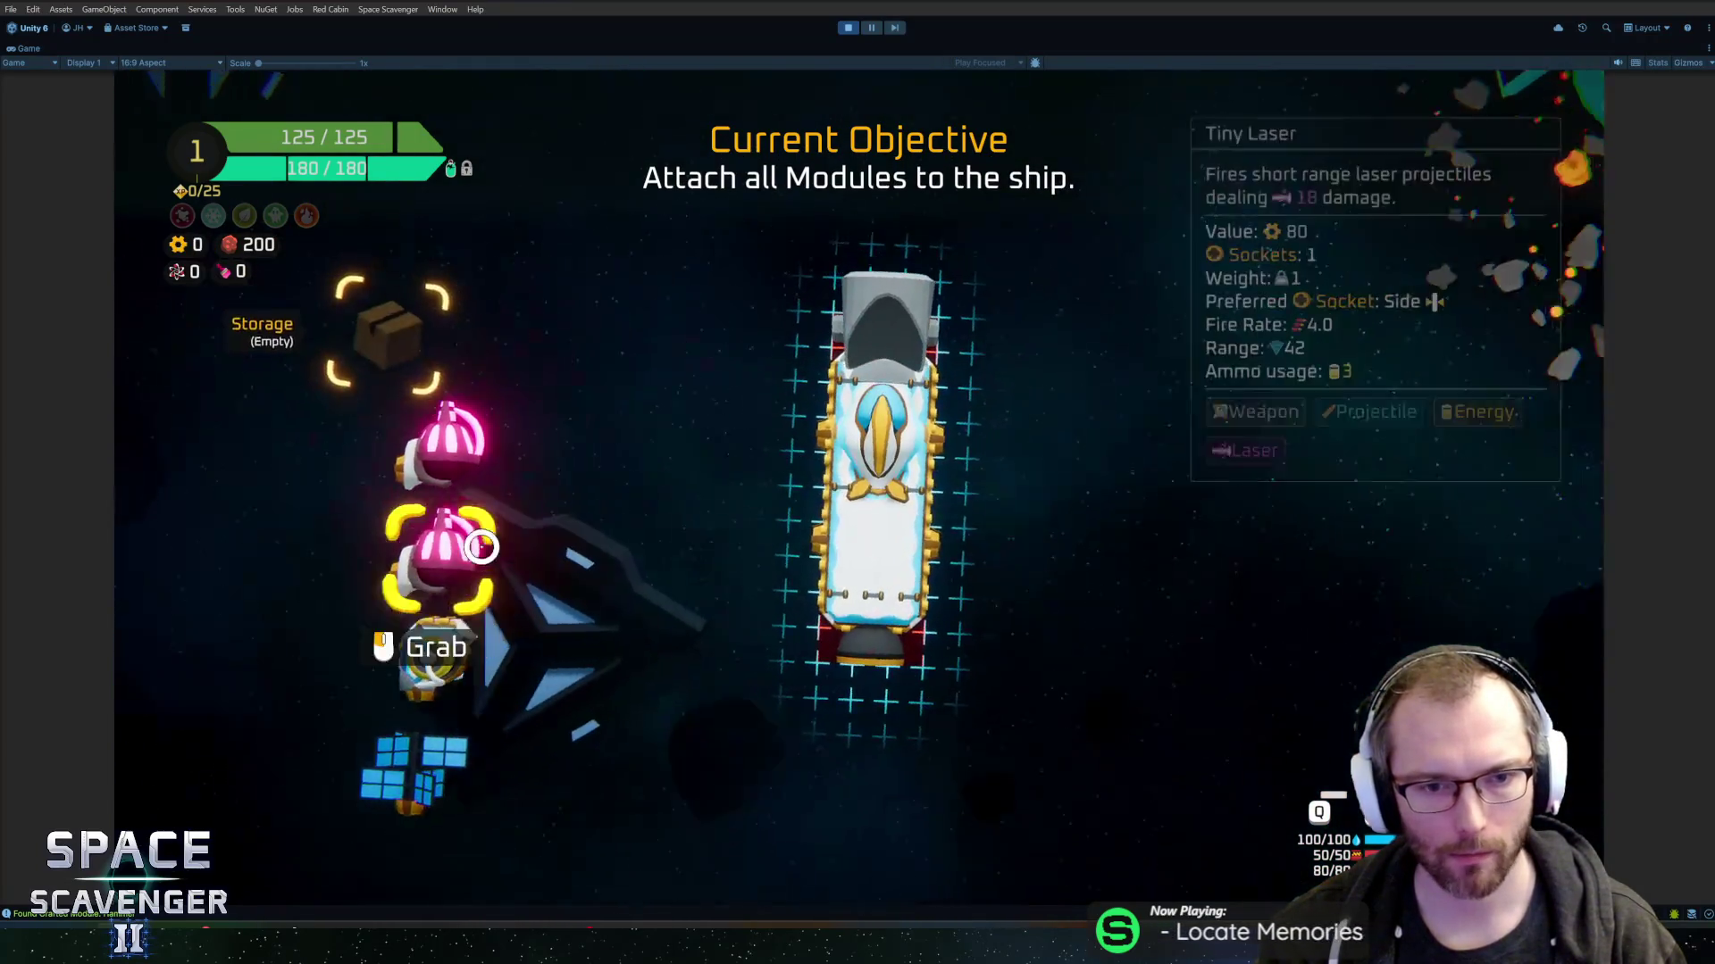
drag(452, 536, 864, 438)
mouse_move(384, 429)
mouse_down()
mouse_move(804, 527)
mouse_move(1005, 536)
mouse_up()
- Open ship details, laser the training dummy, and dash across the yellow laser line three times
key(e)
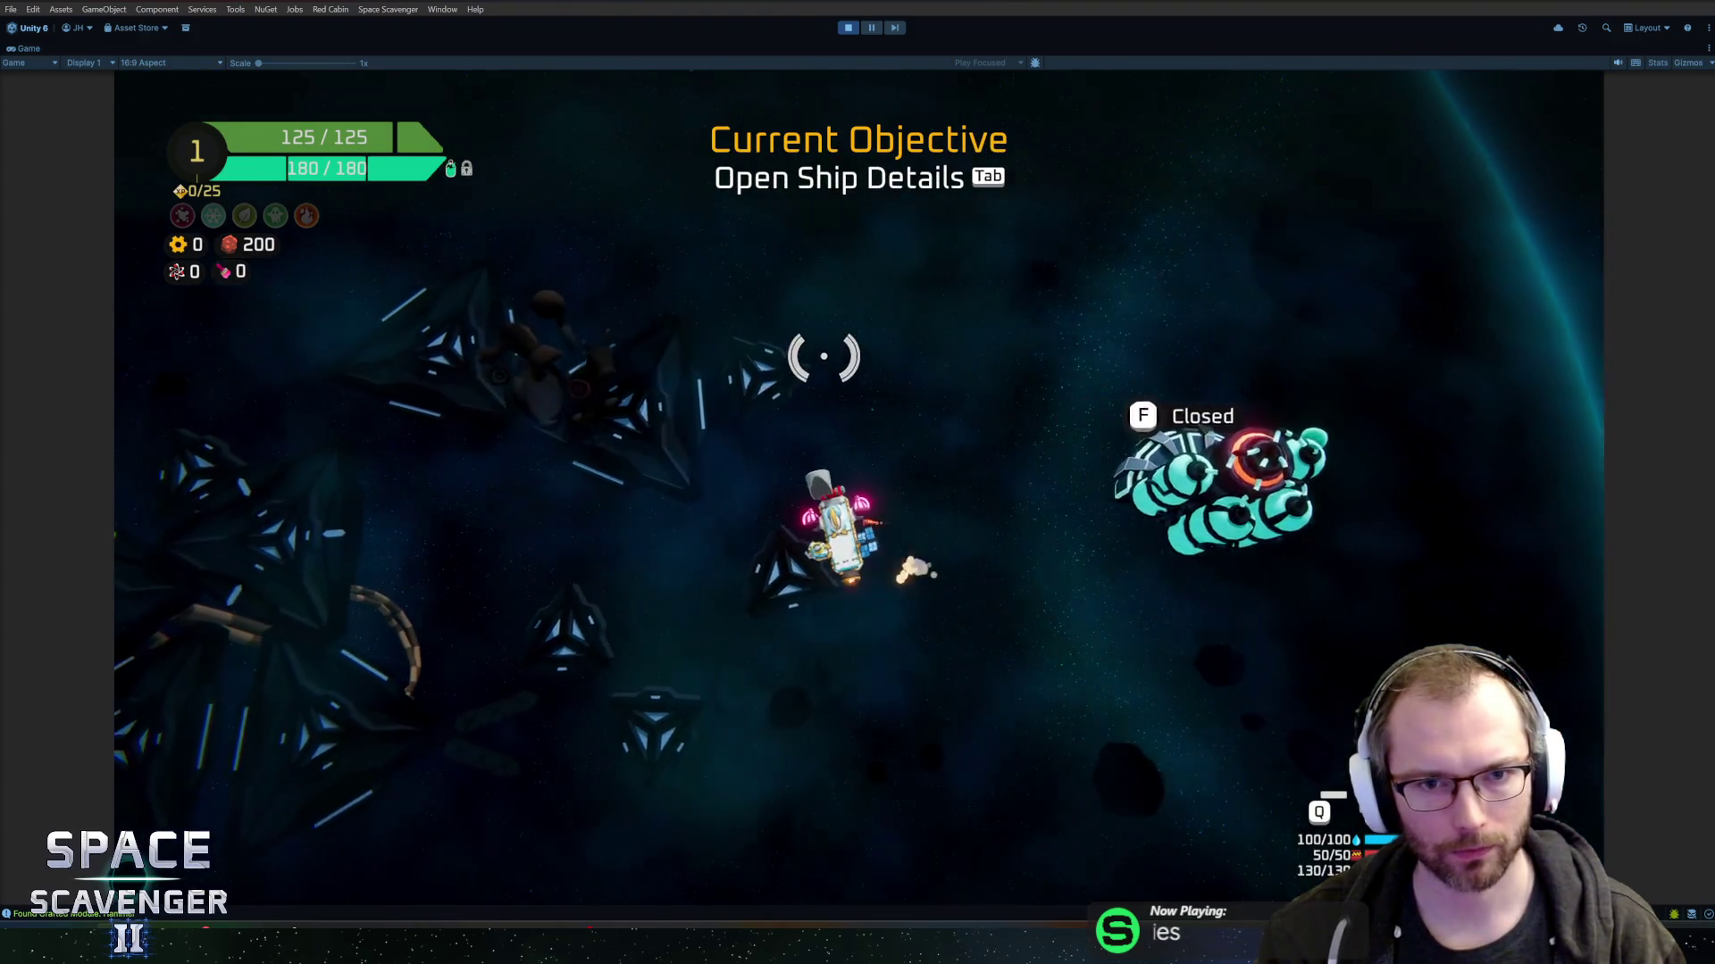
key(Tab)
key(Tab)
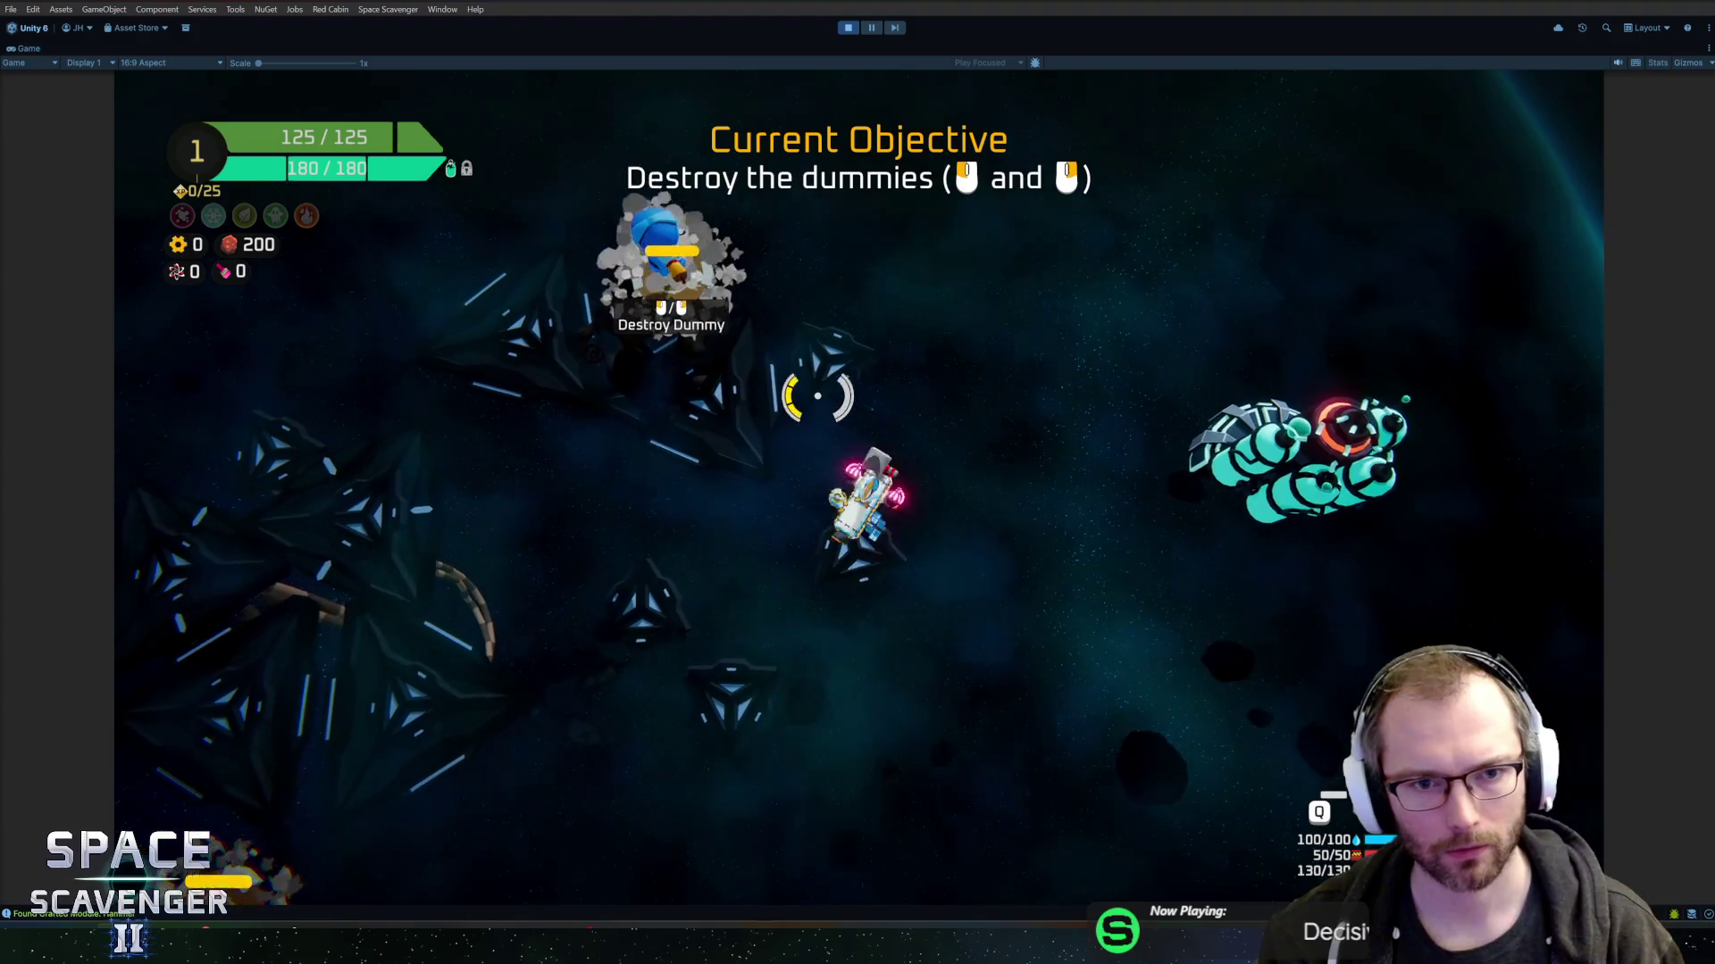
key(w)
mouse_move(908, 651)
mouse_down()
mouse_move(1003, 337)
mouse_move(1049, 411)
mouse_move(1003, 394)
mouse_move(911, 719)
mouse_move(774, 711)
mouse_move(750, 681)
mouse_move(976, 715)
mouse_move(857, 283)
mouse_move(808, 243)
mouse_move(701, 325)
mouse_move(700, 372)
mouse_move(631, 394)
mouse_move(876, 251)
mouse_up()
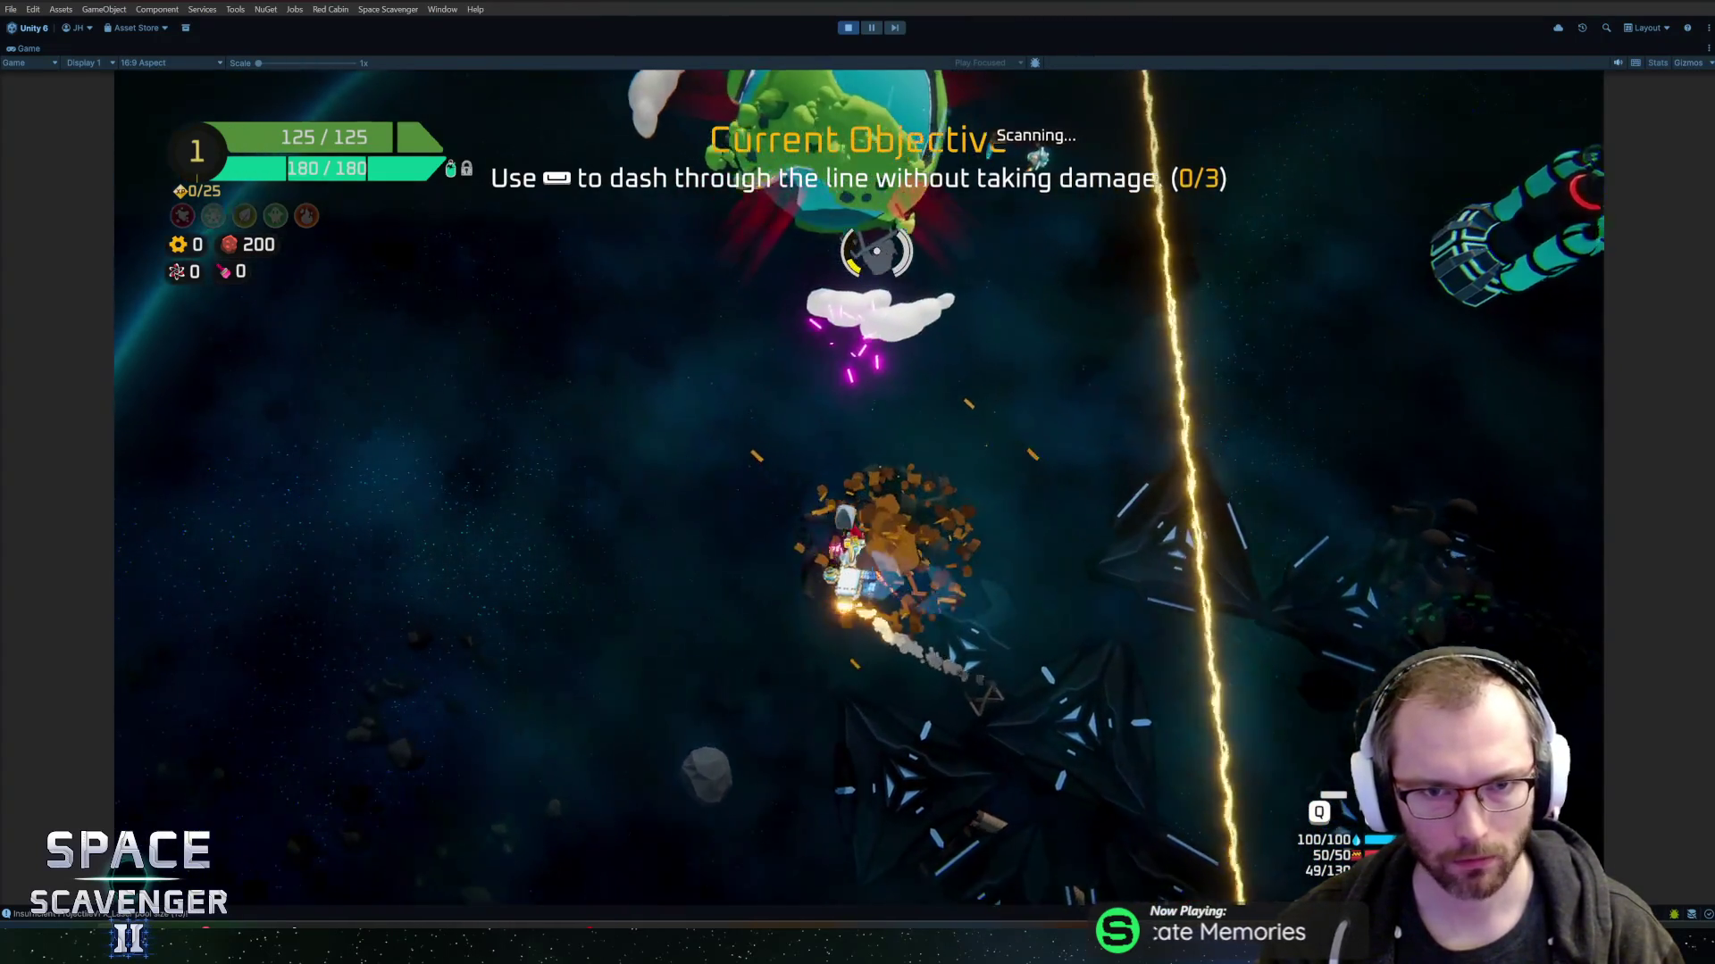
key(space)
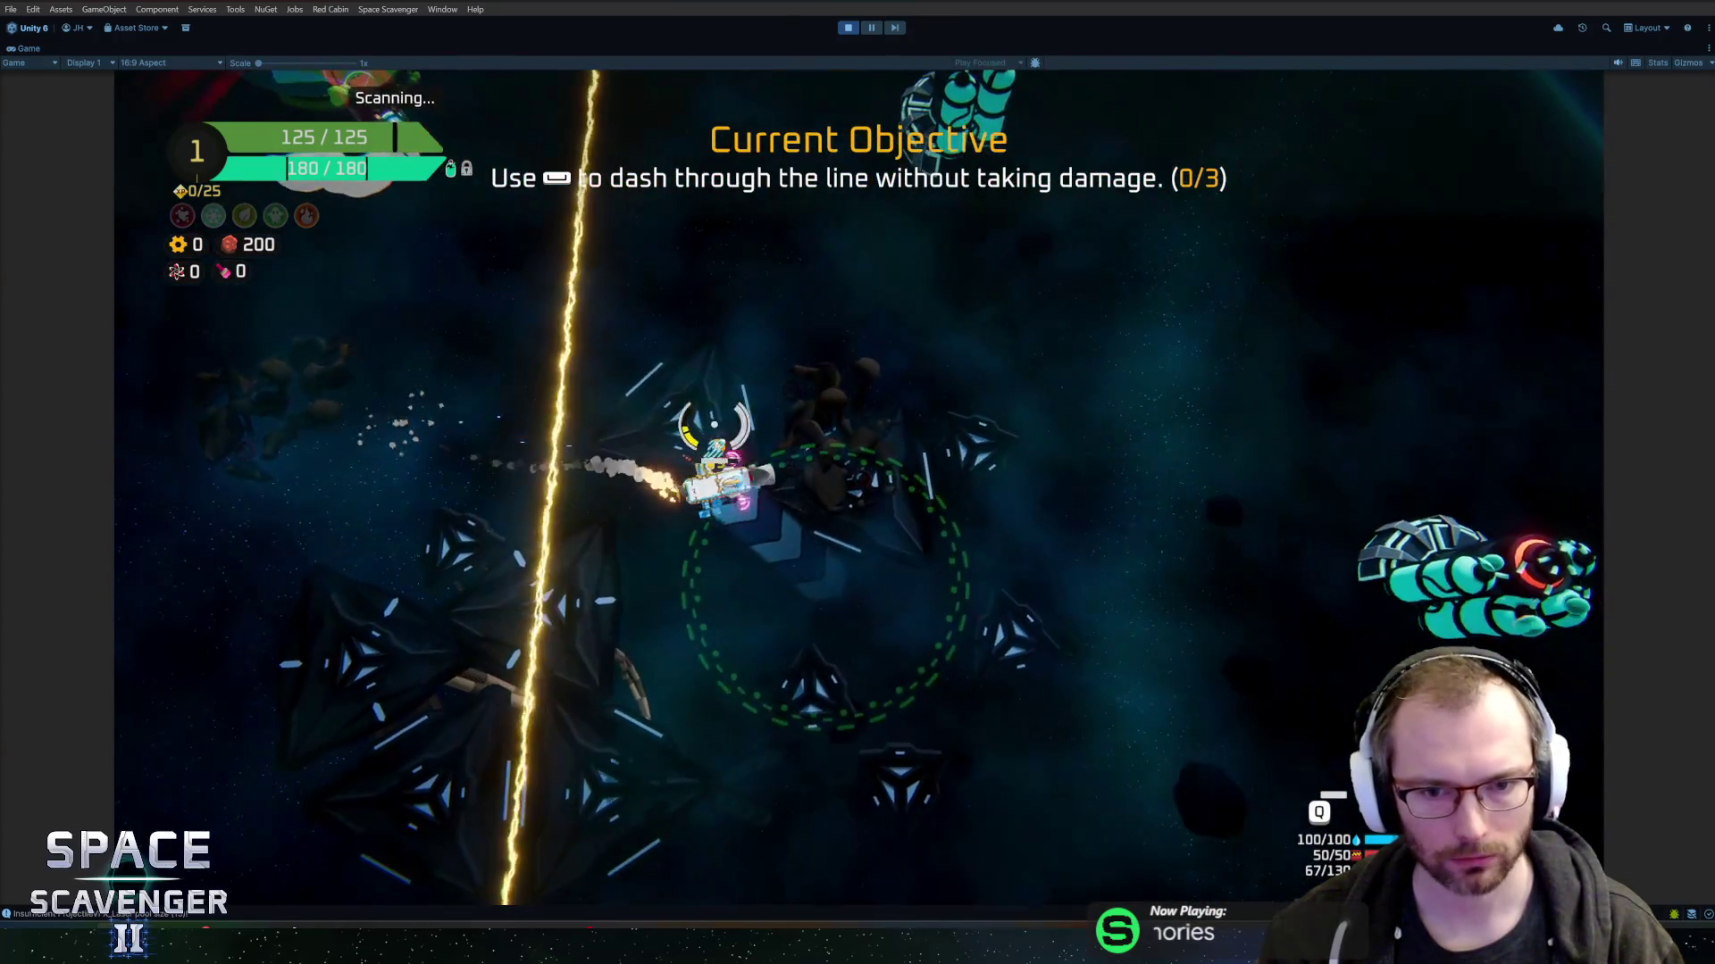
key(space)
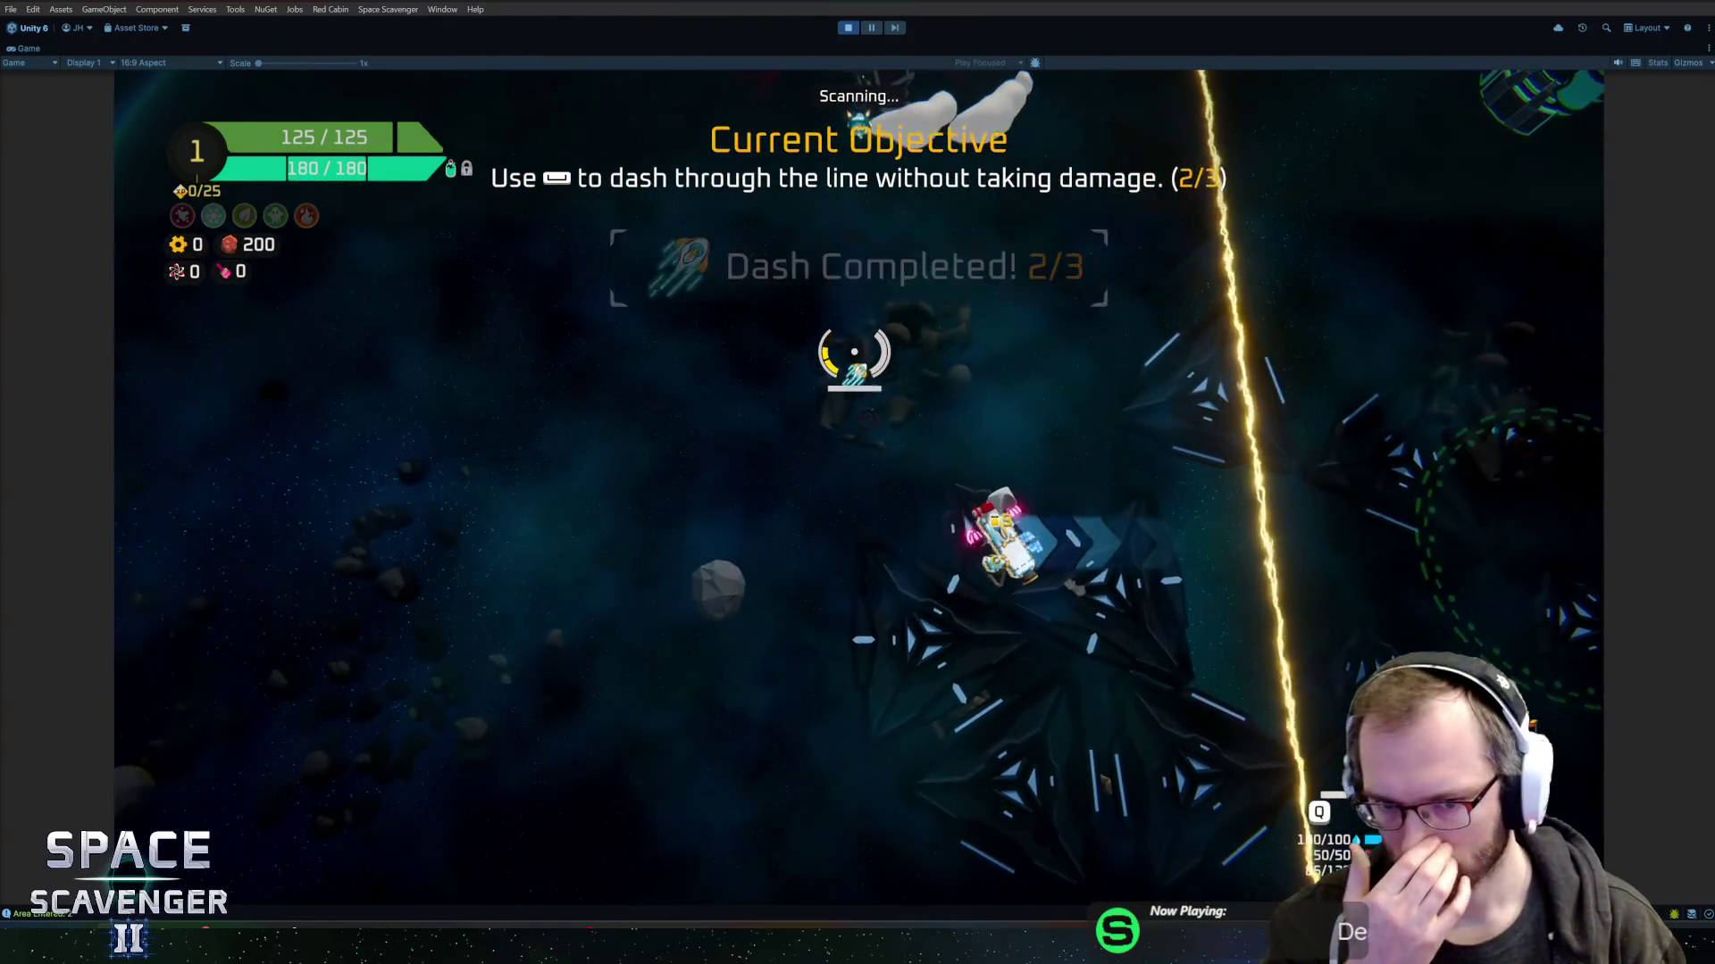
key(space)
key(space)
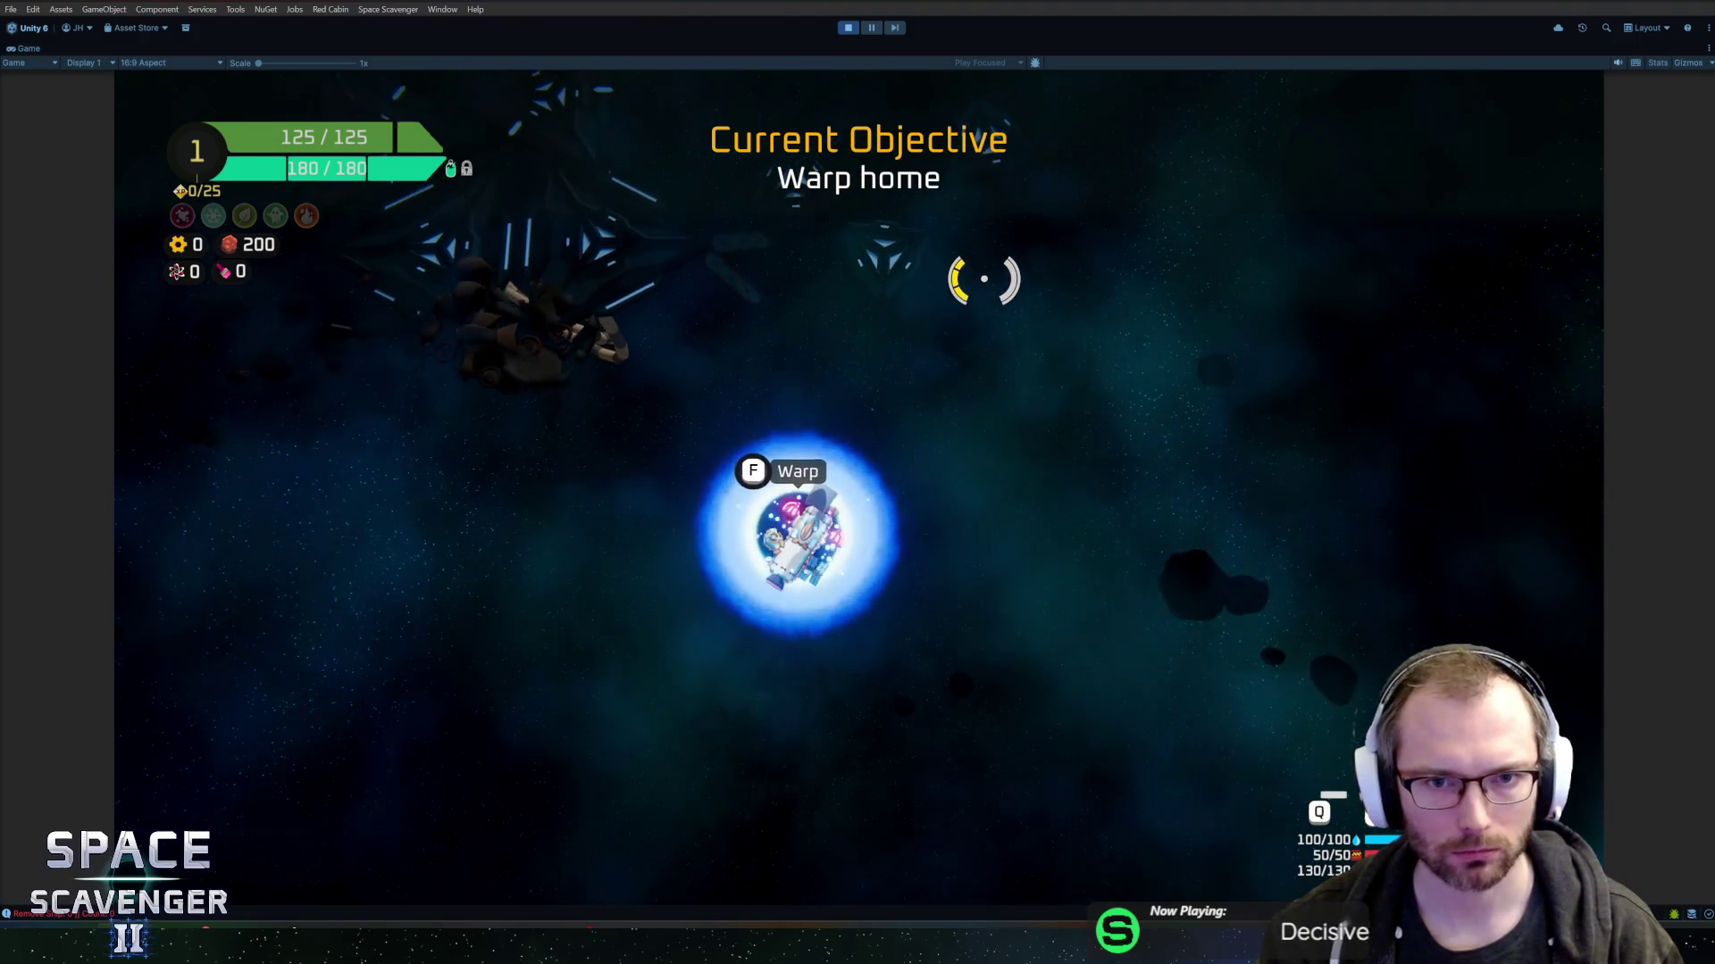
- Warp home, check Ghoran's Science Research panel, then head up to the Daily Challenge portal
key(f)
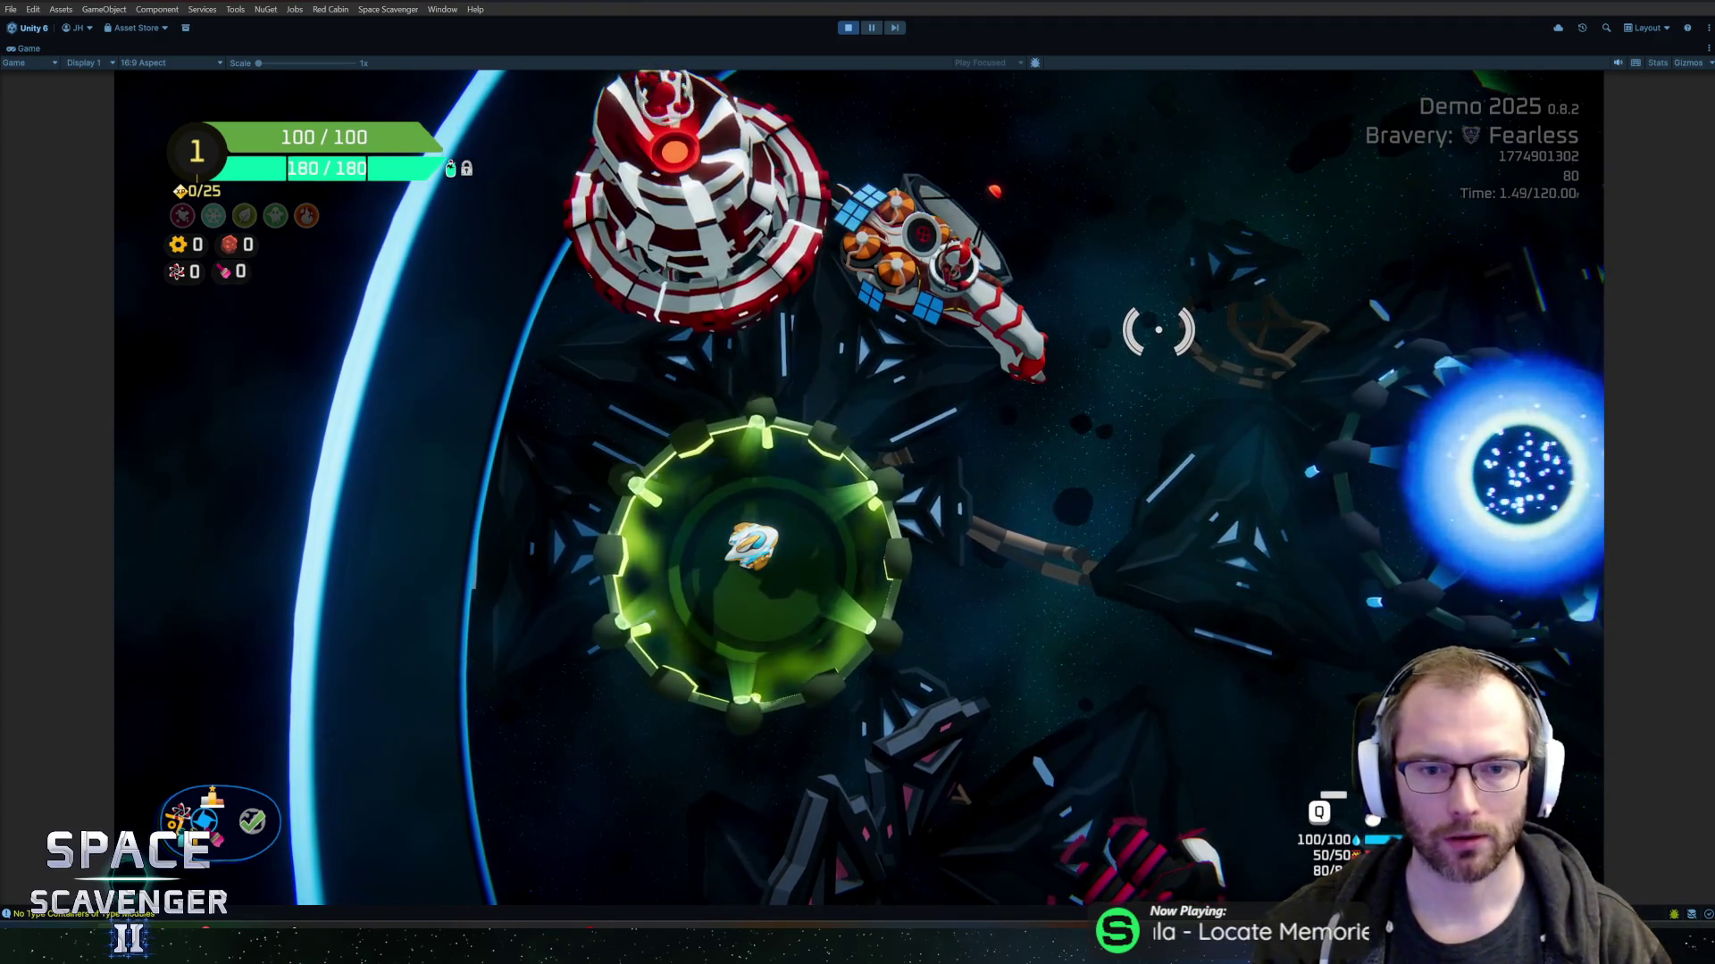
key(d)
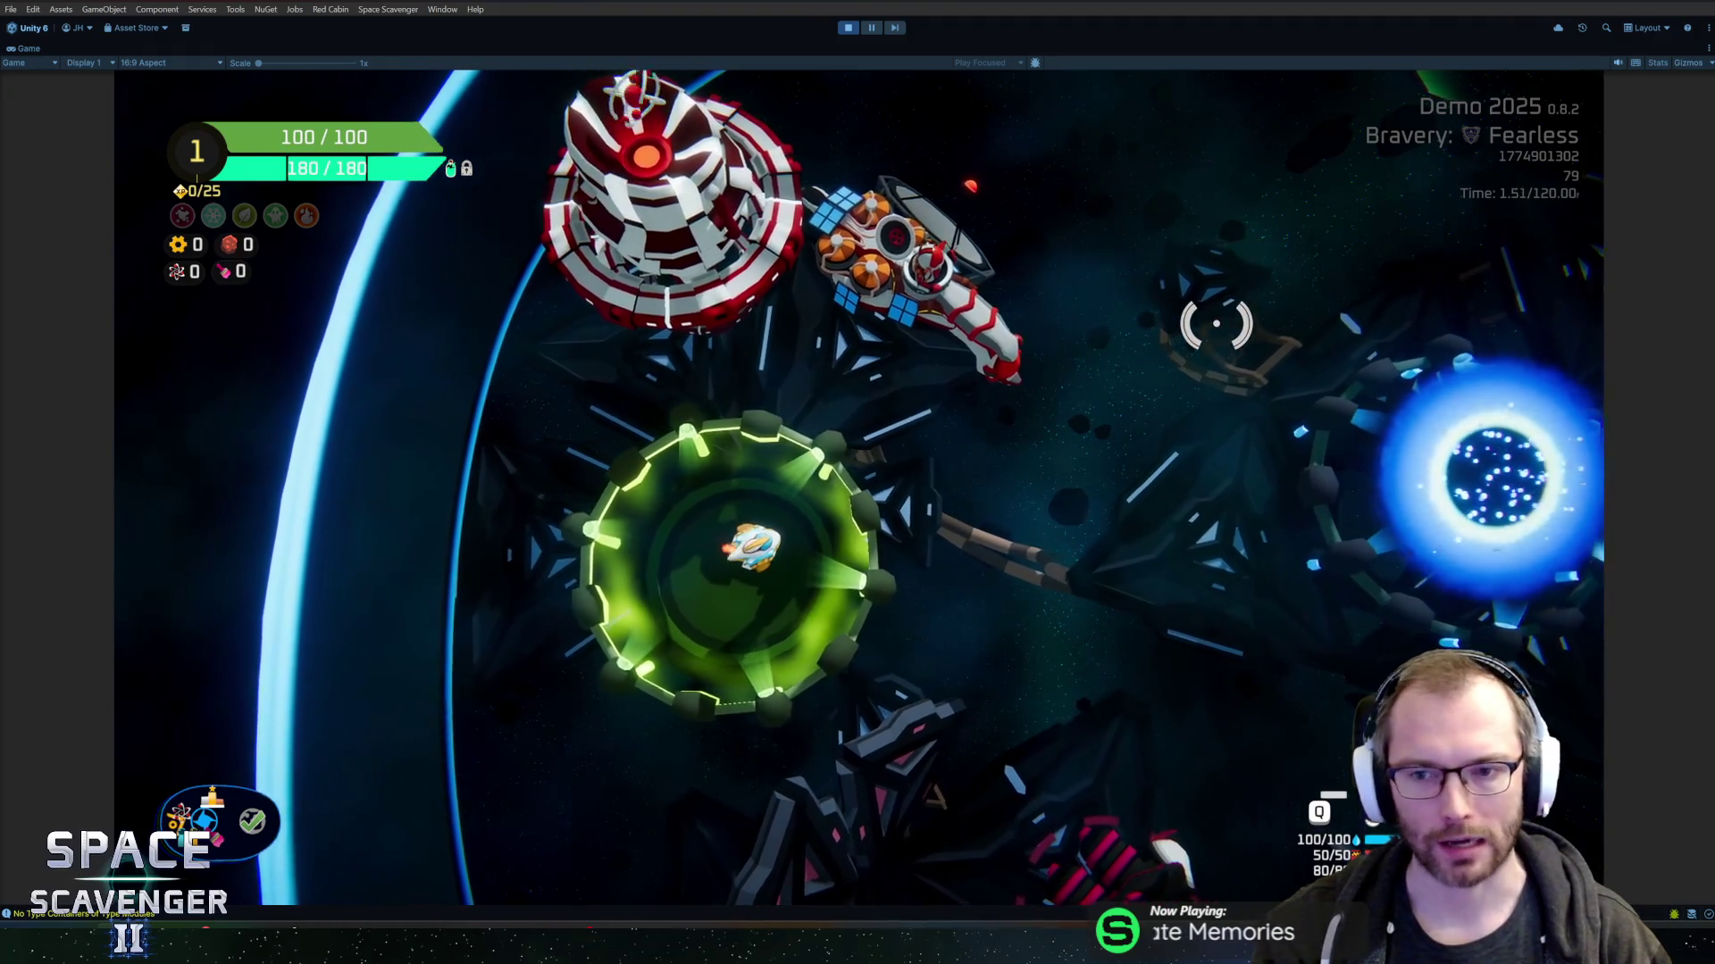
key(f)
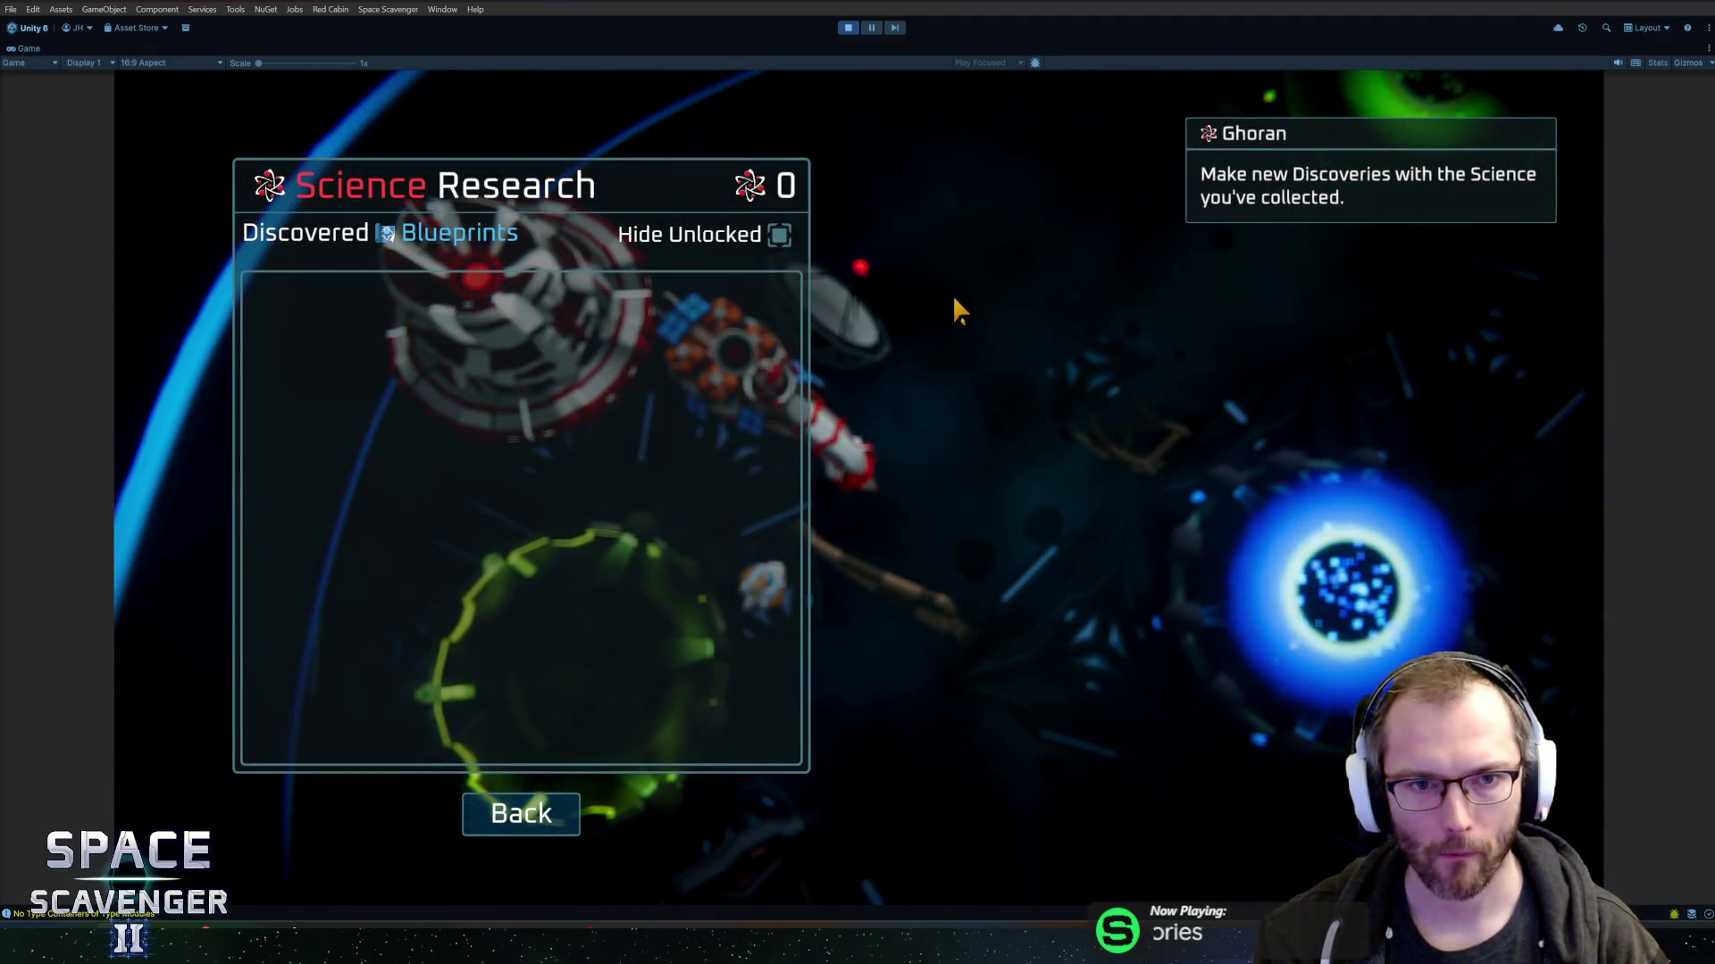
key(Escape)
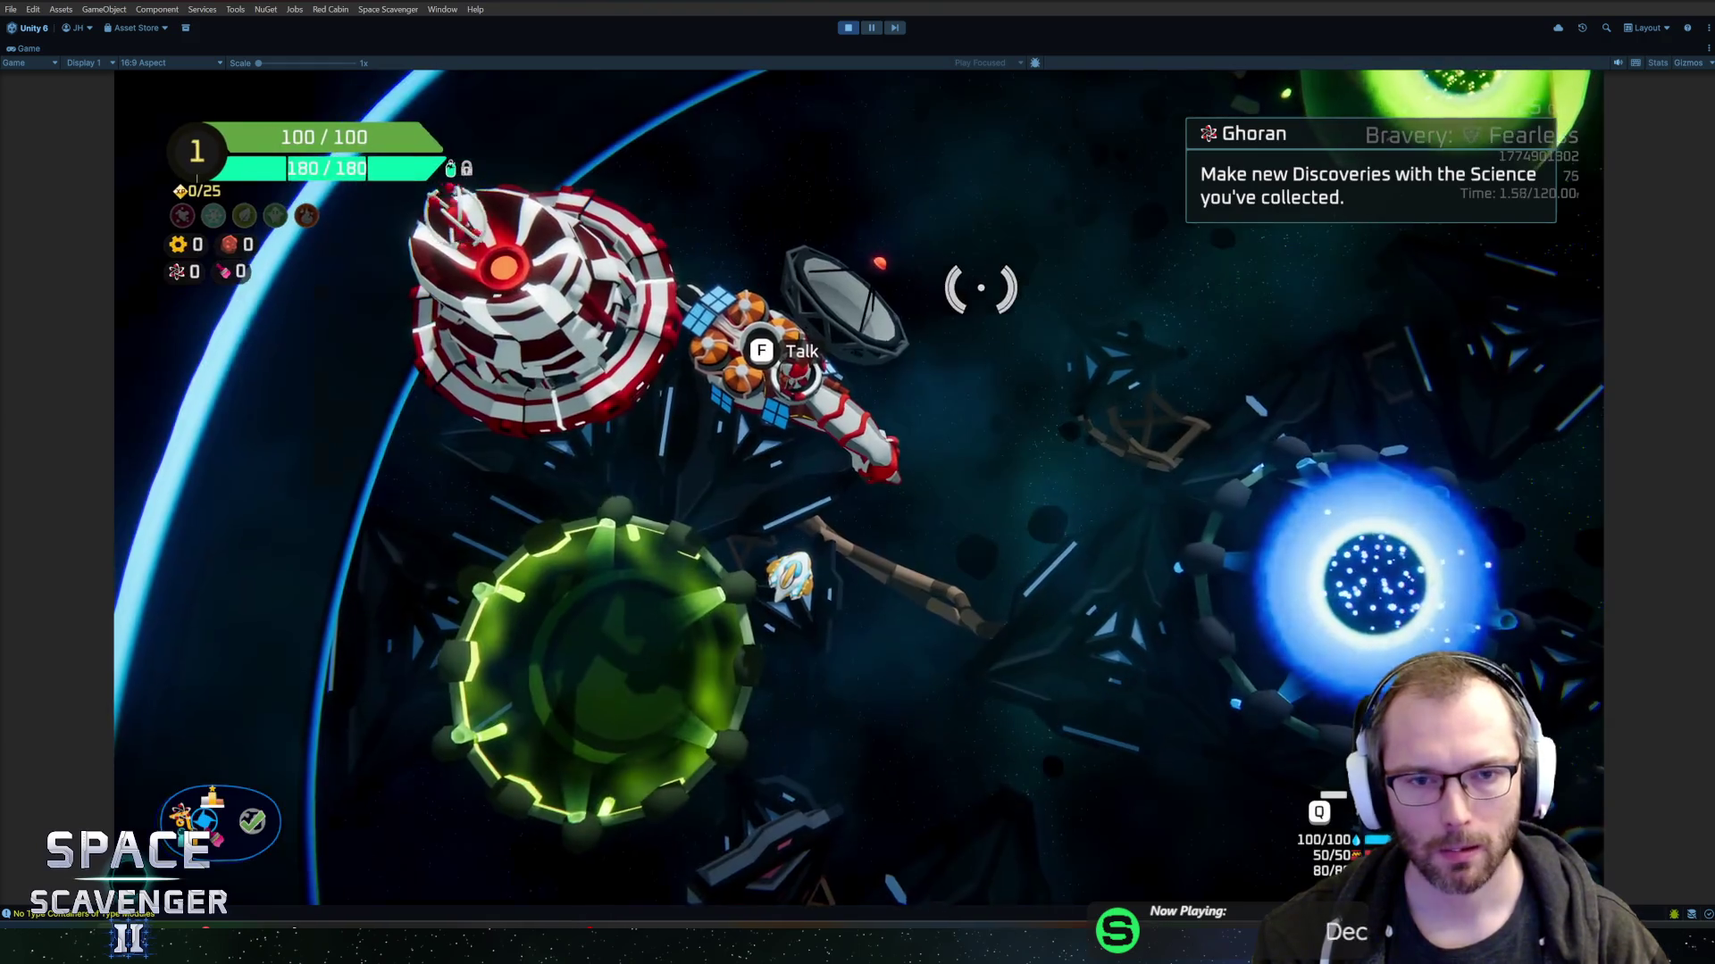
key(d)
key(w)
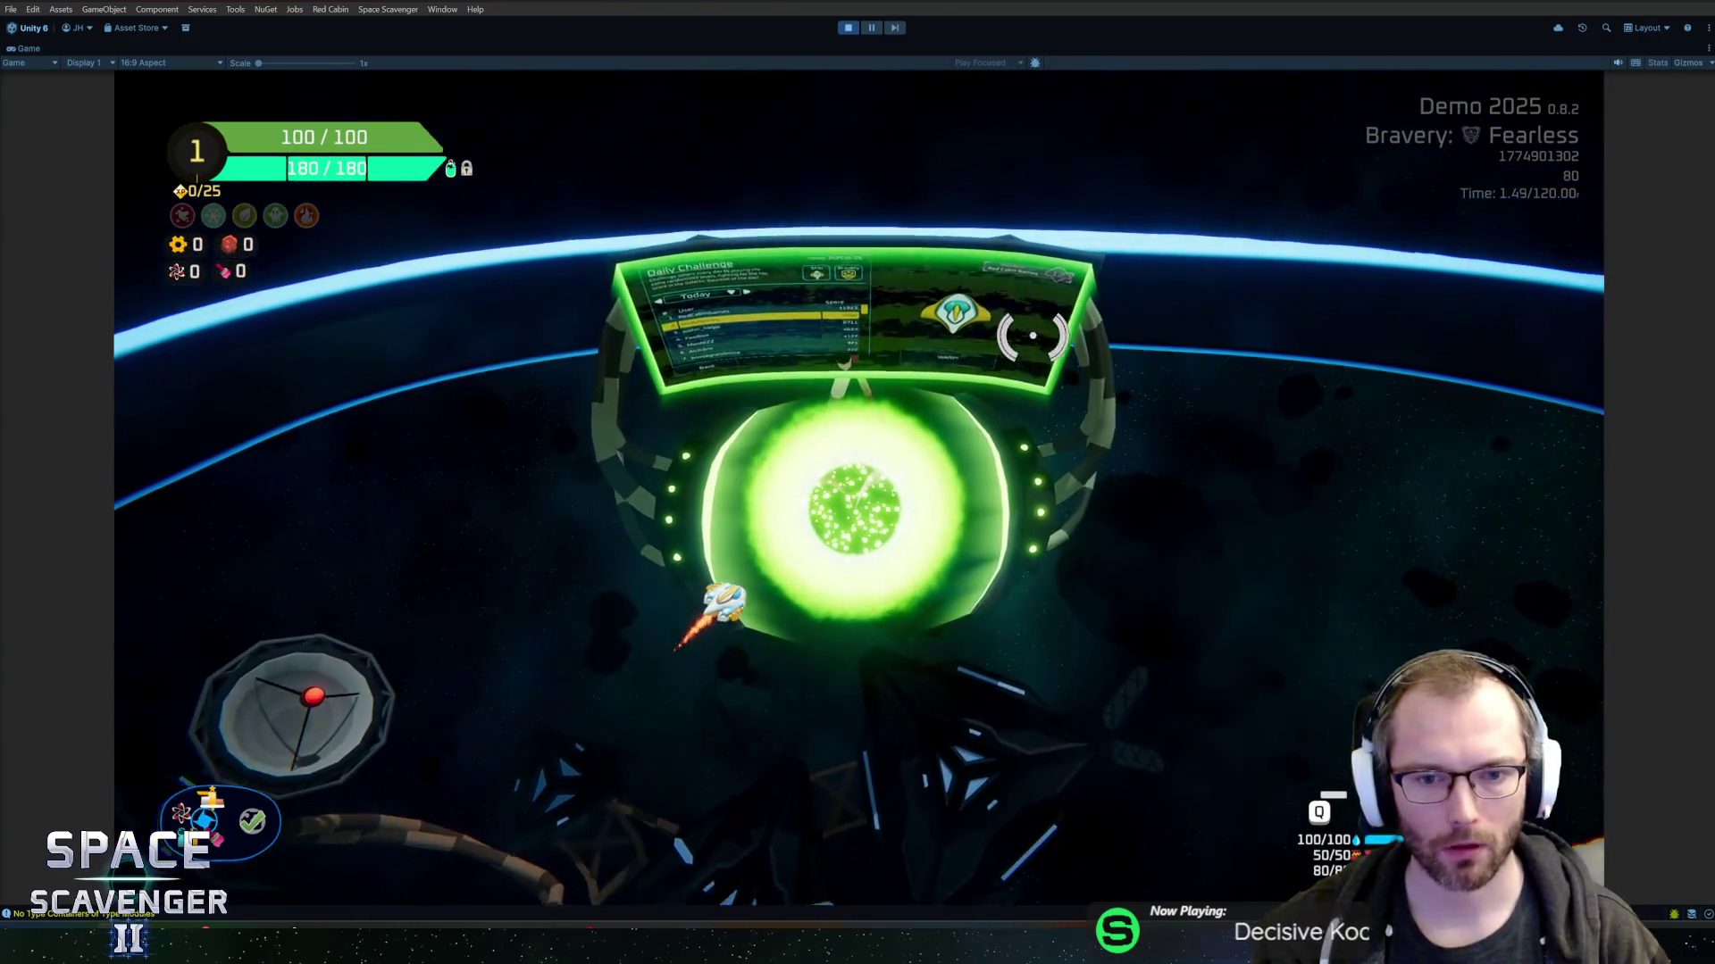
key(s)
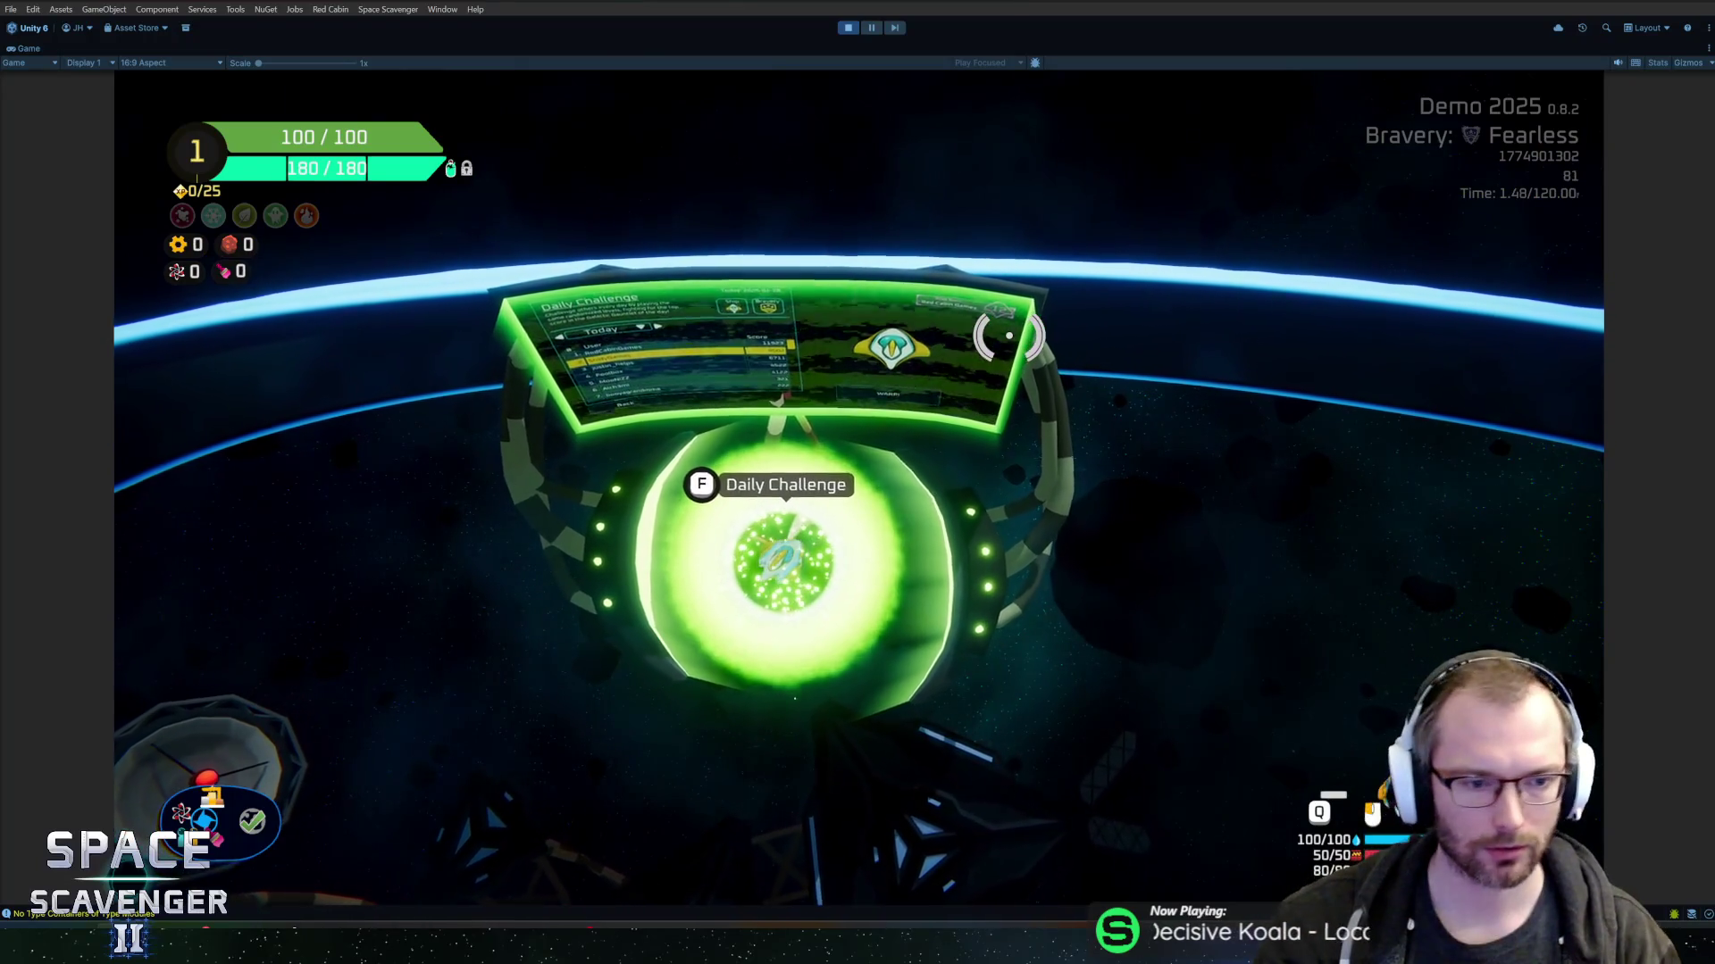
key(s)
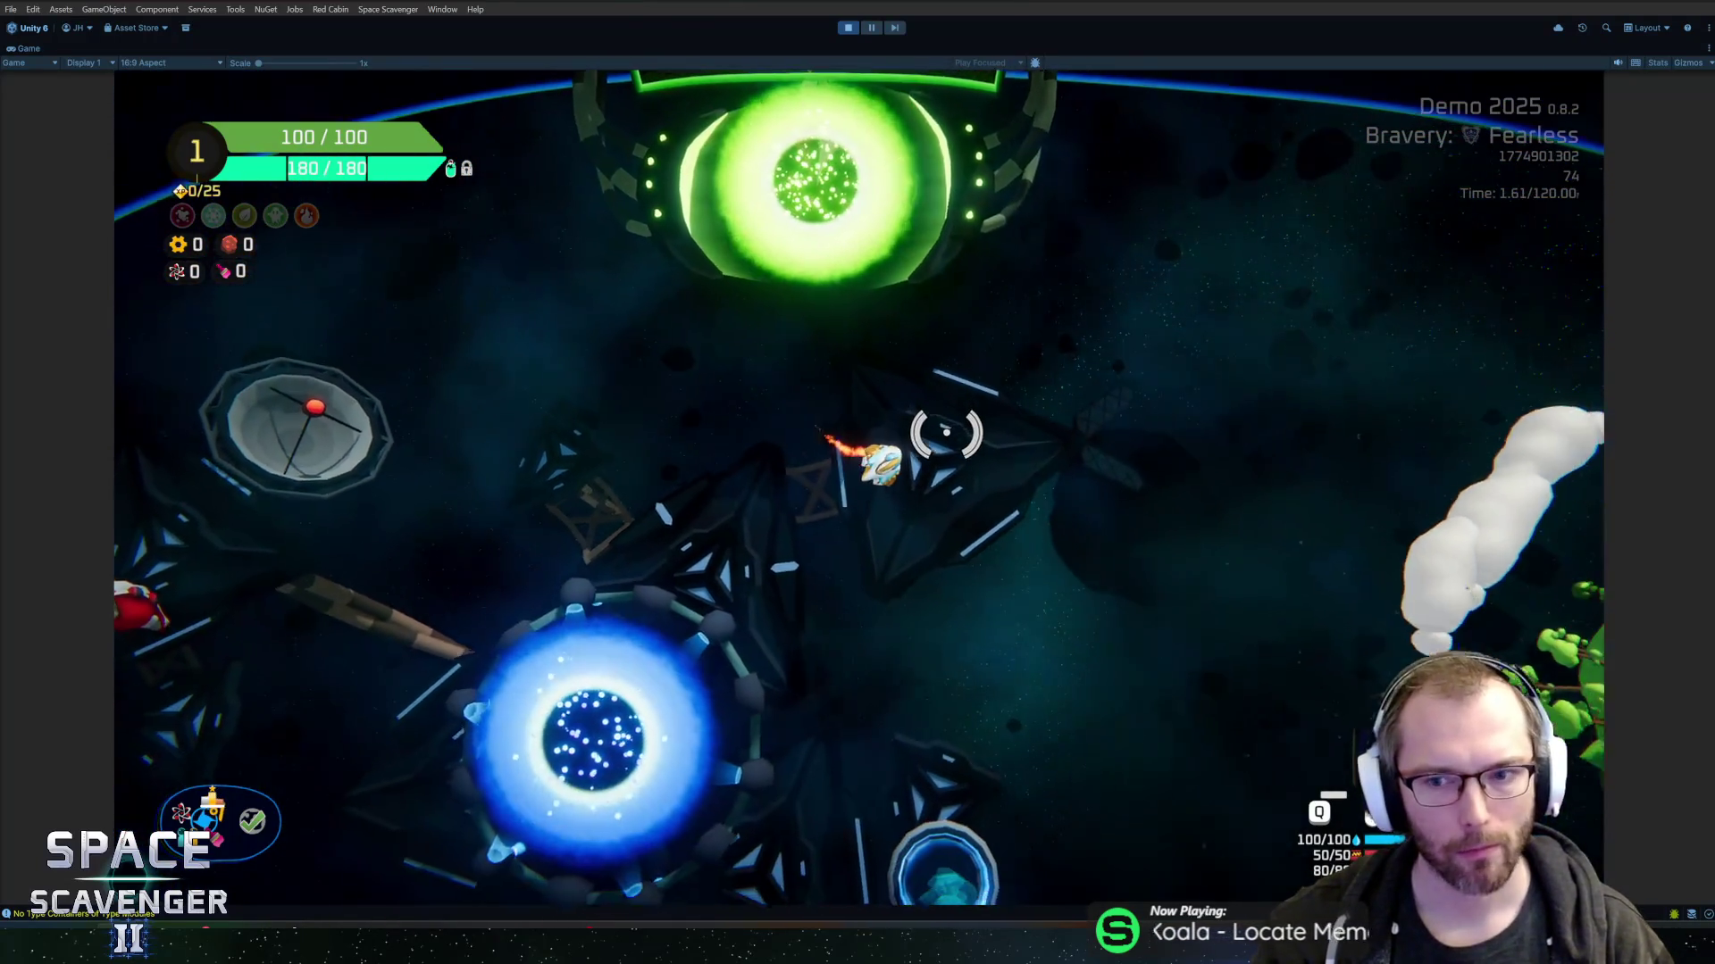
key(f)
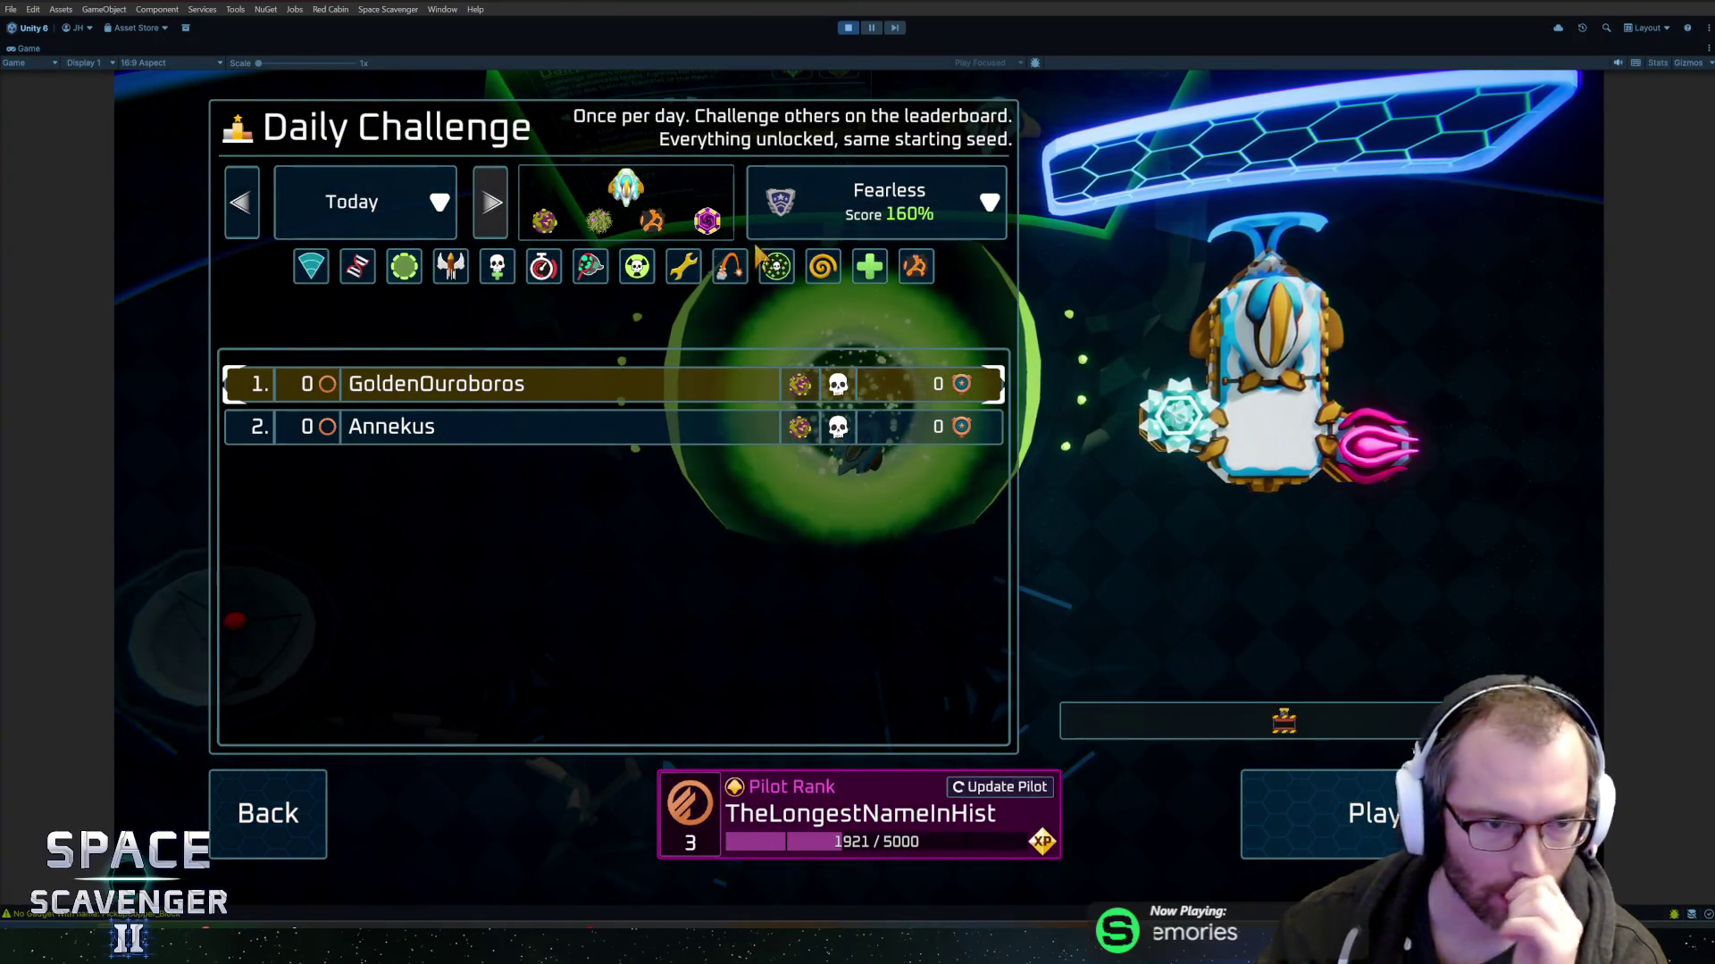
click(238, 210)
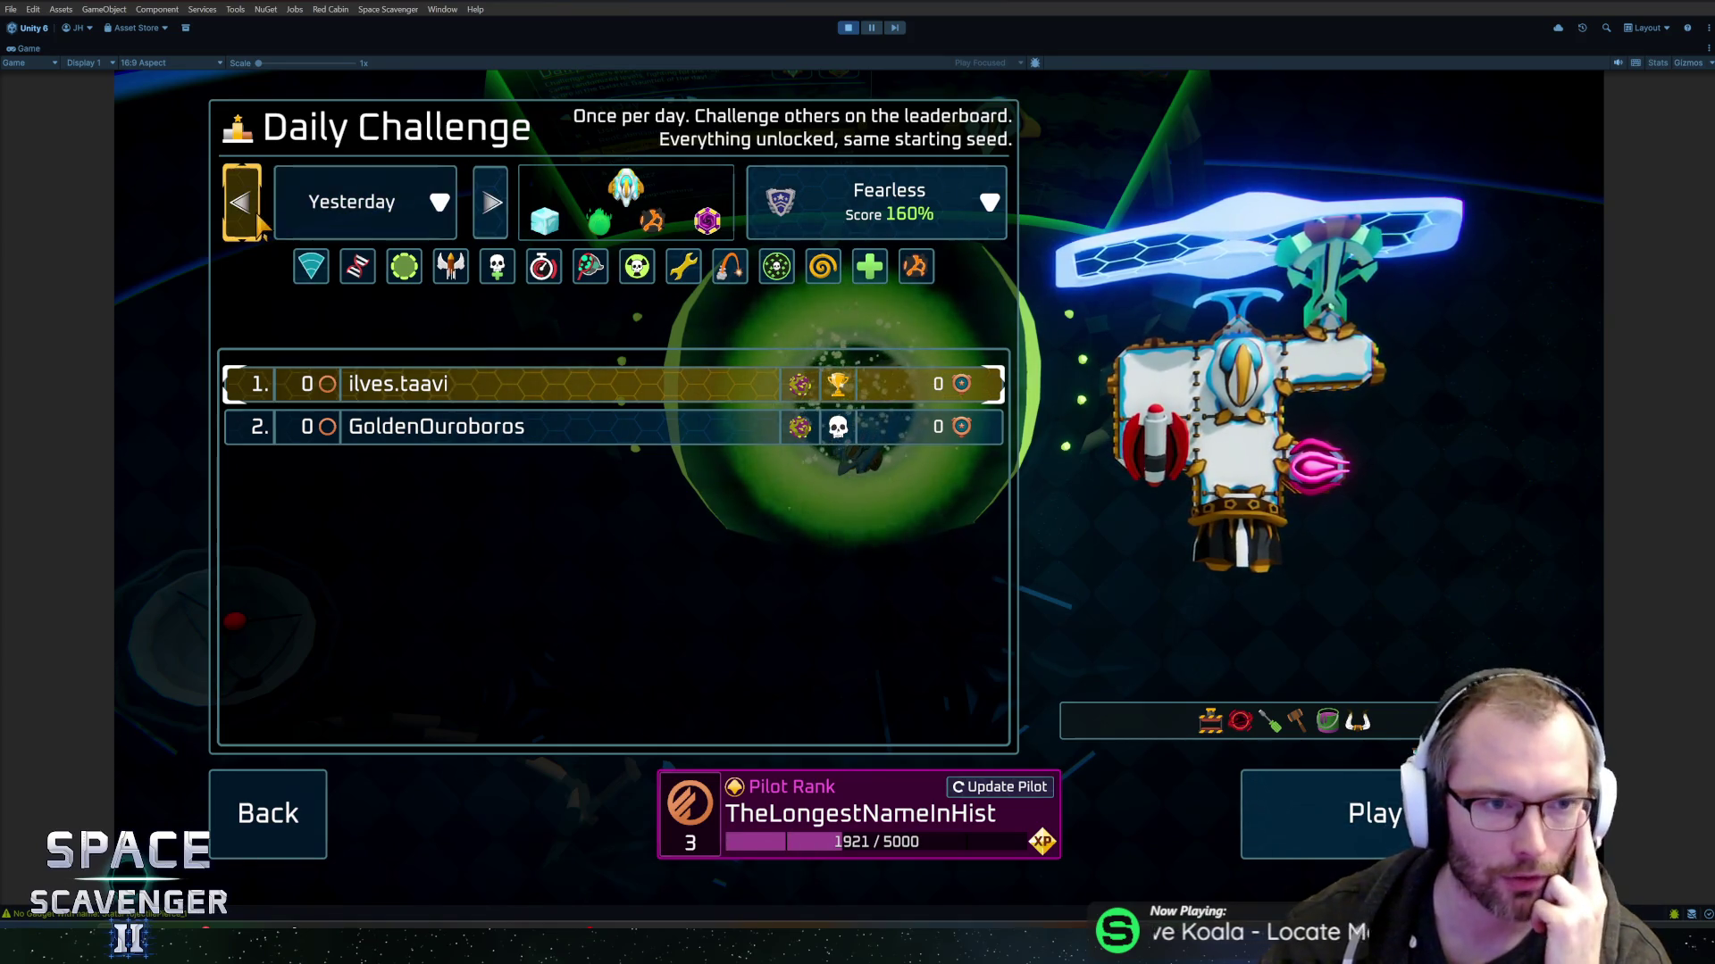
click(250, 225)
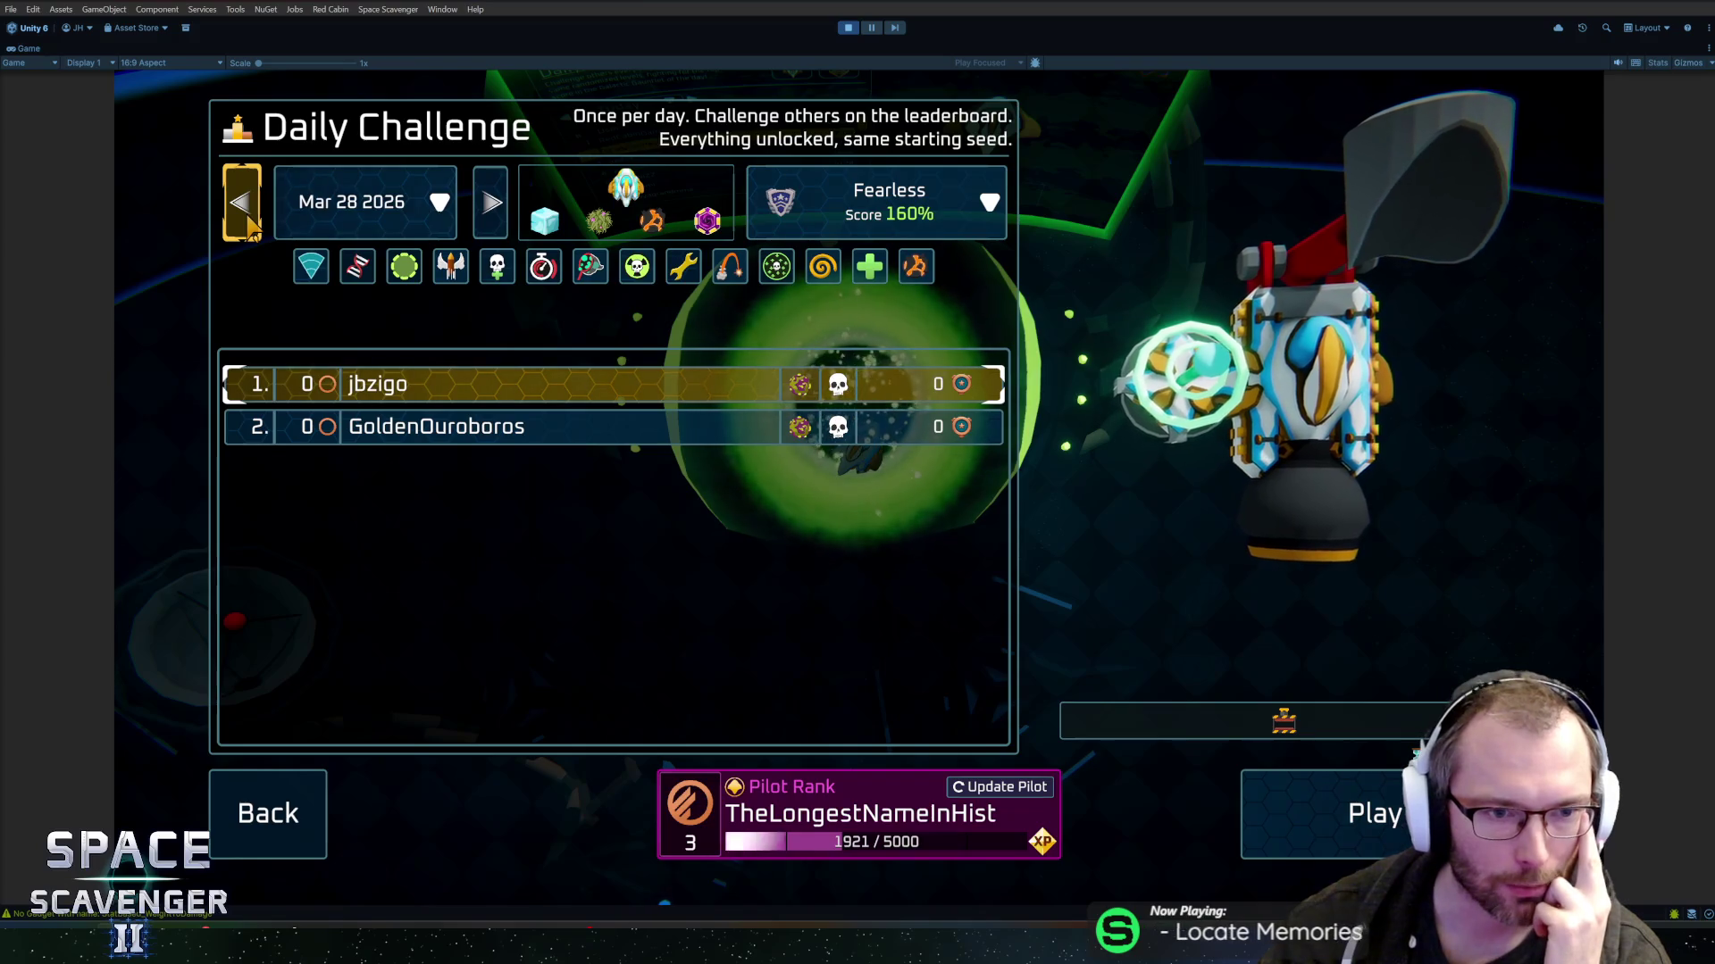
click(492, 215)
click(491, 215)
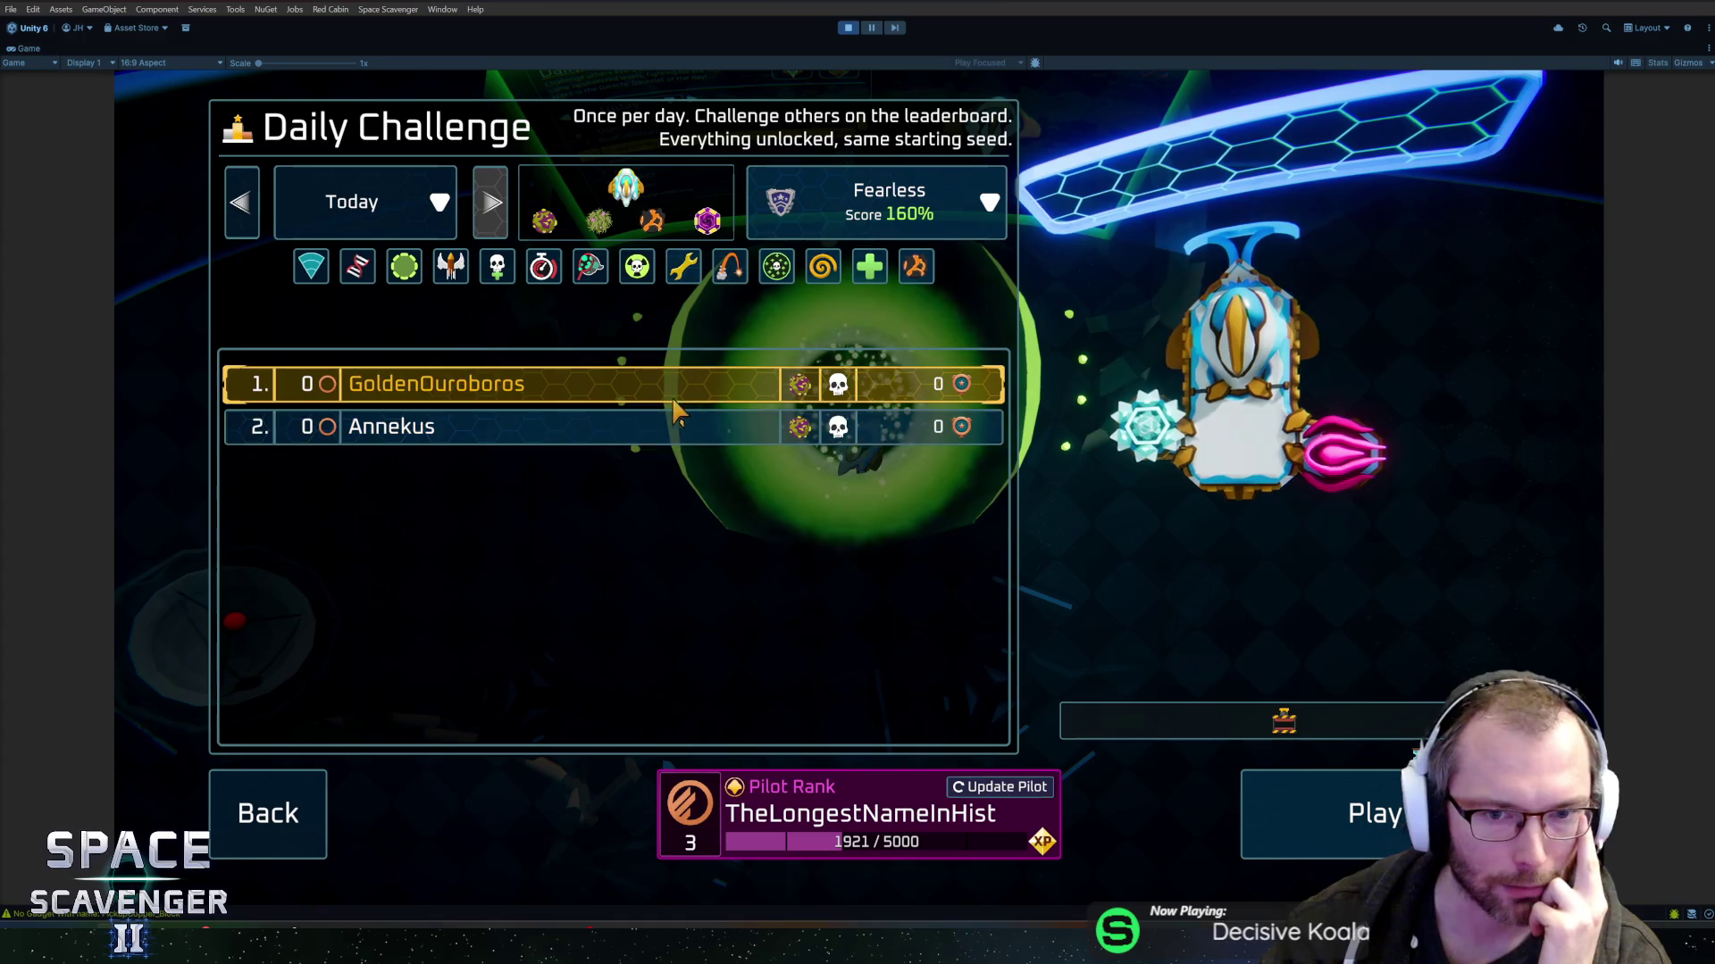
click(636, 429)
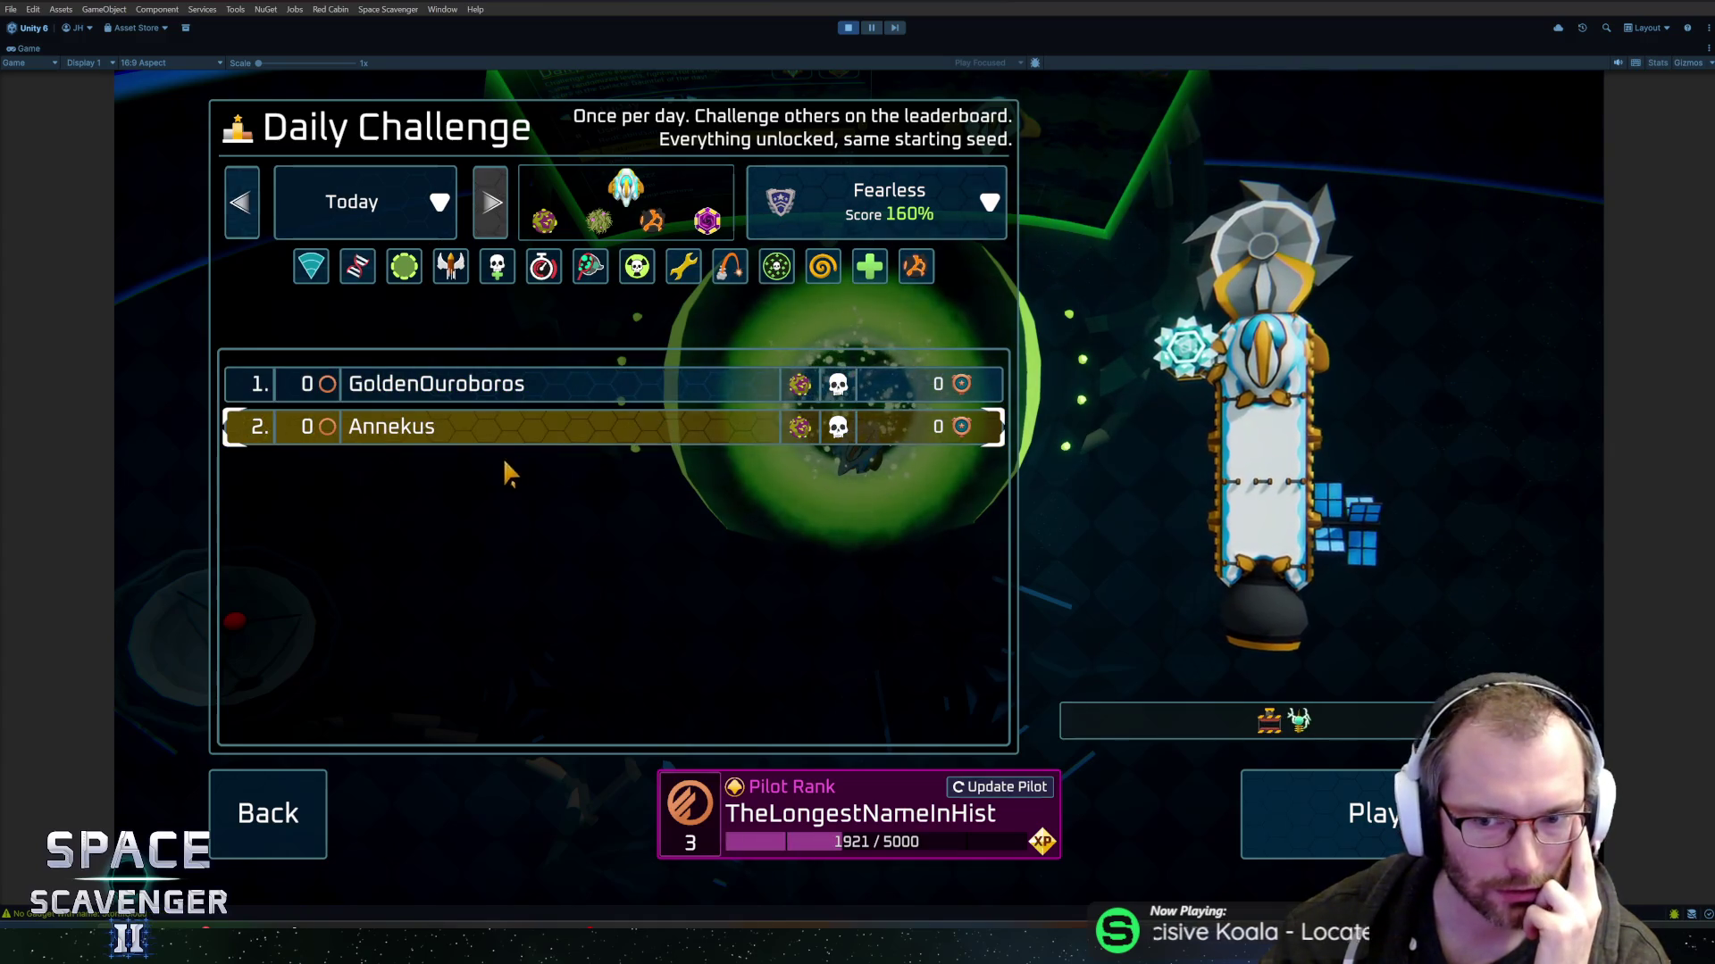
click(390, 387)
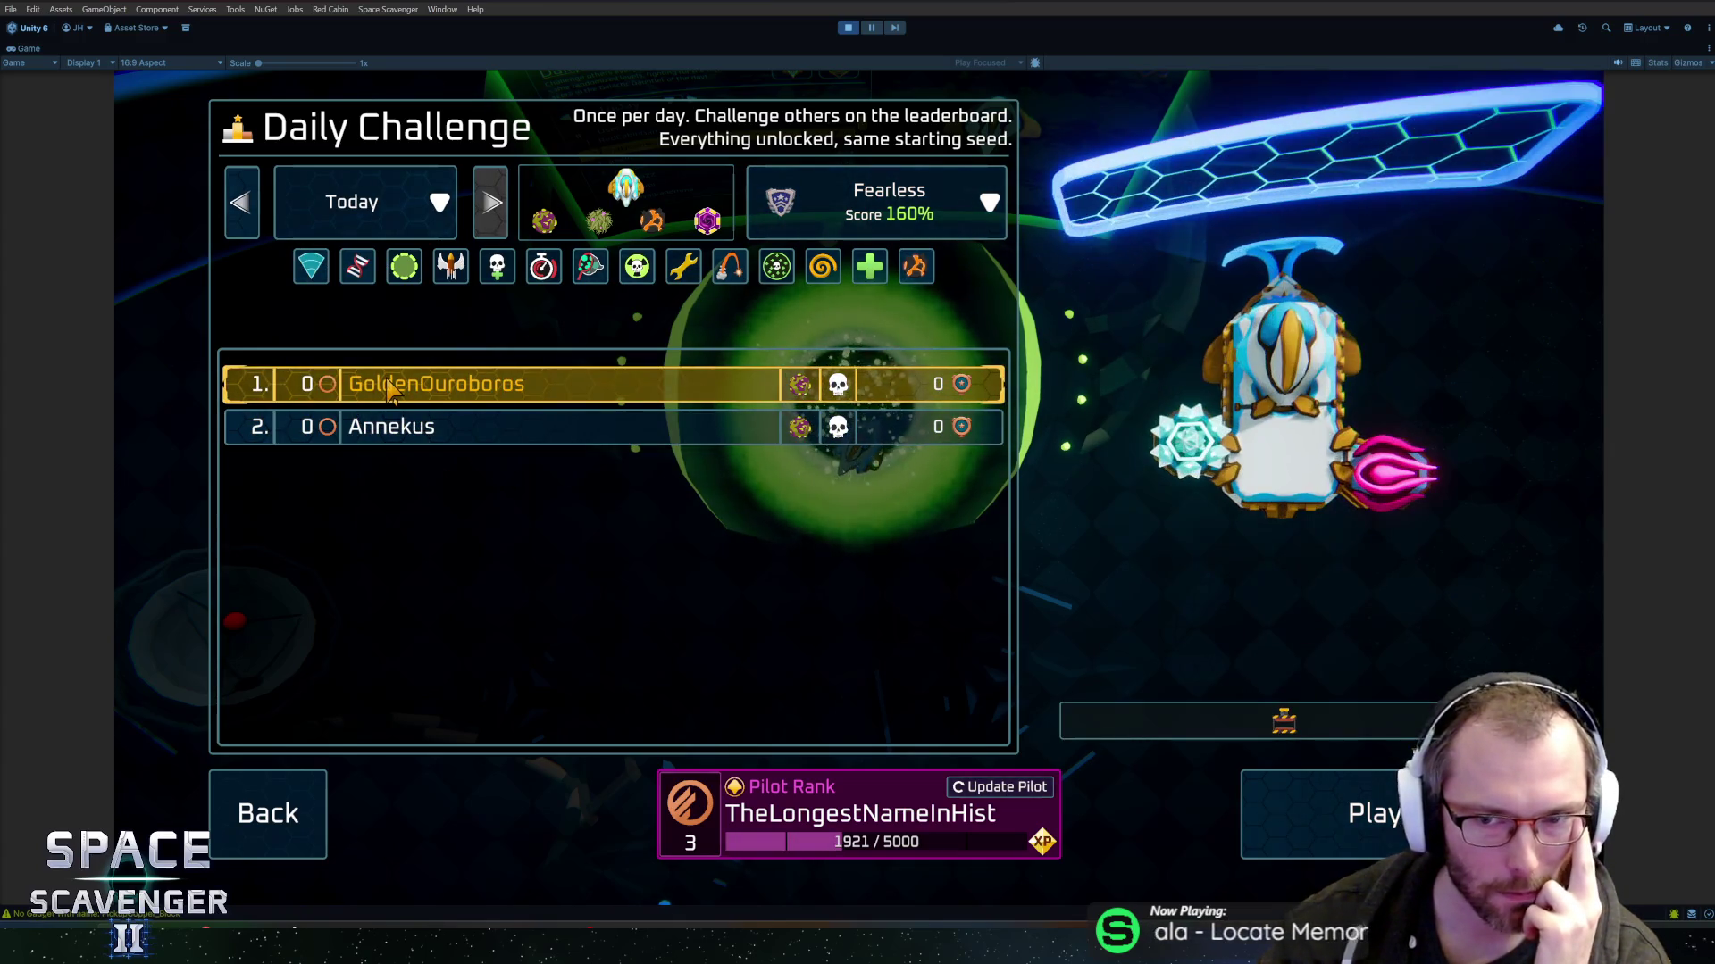
key(Left)
click(412, 429)
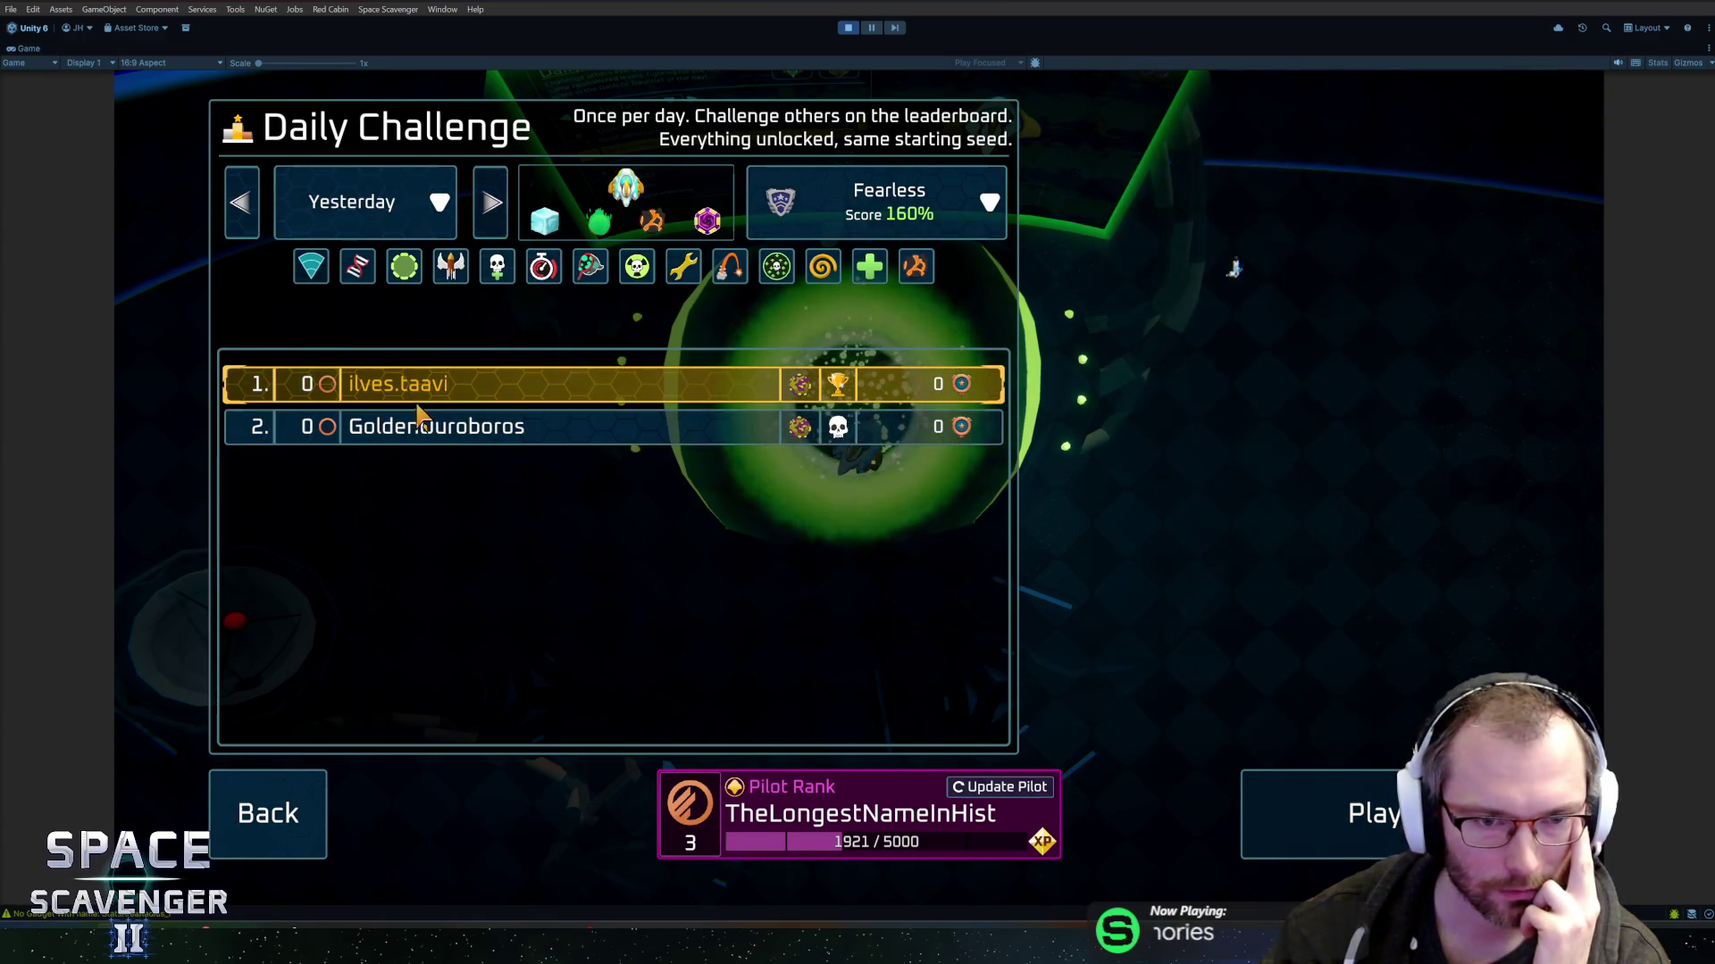
click(243, 202)
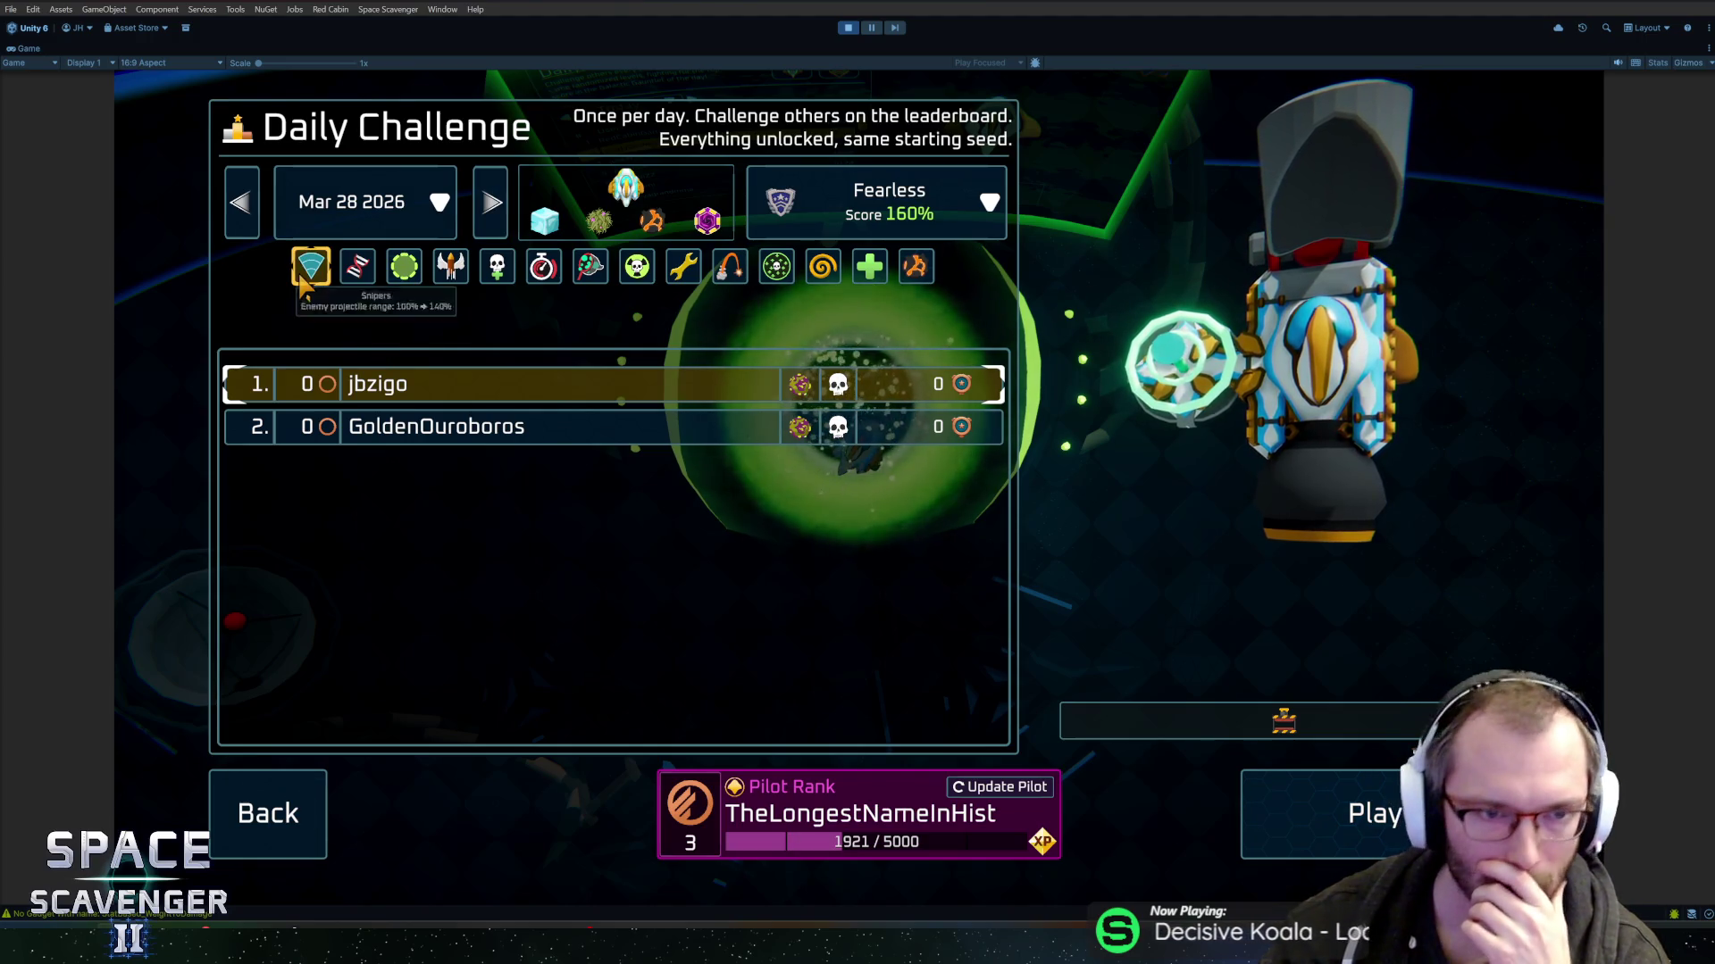
mouse_move(304, 278)
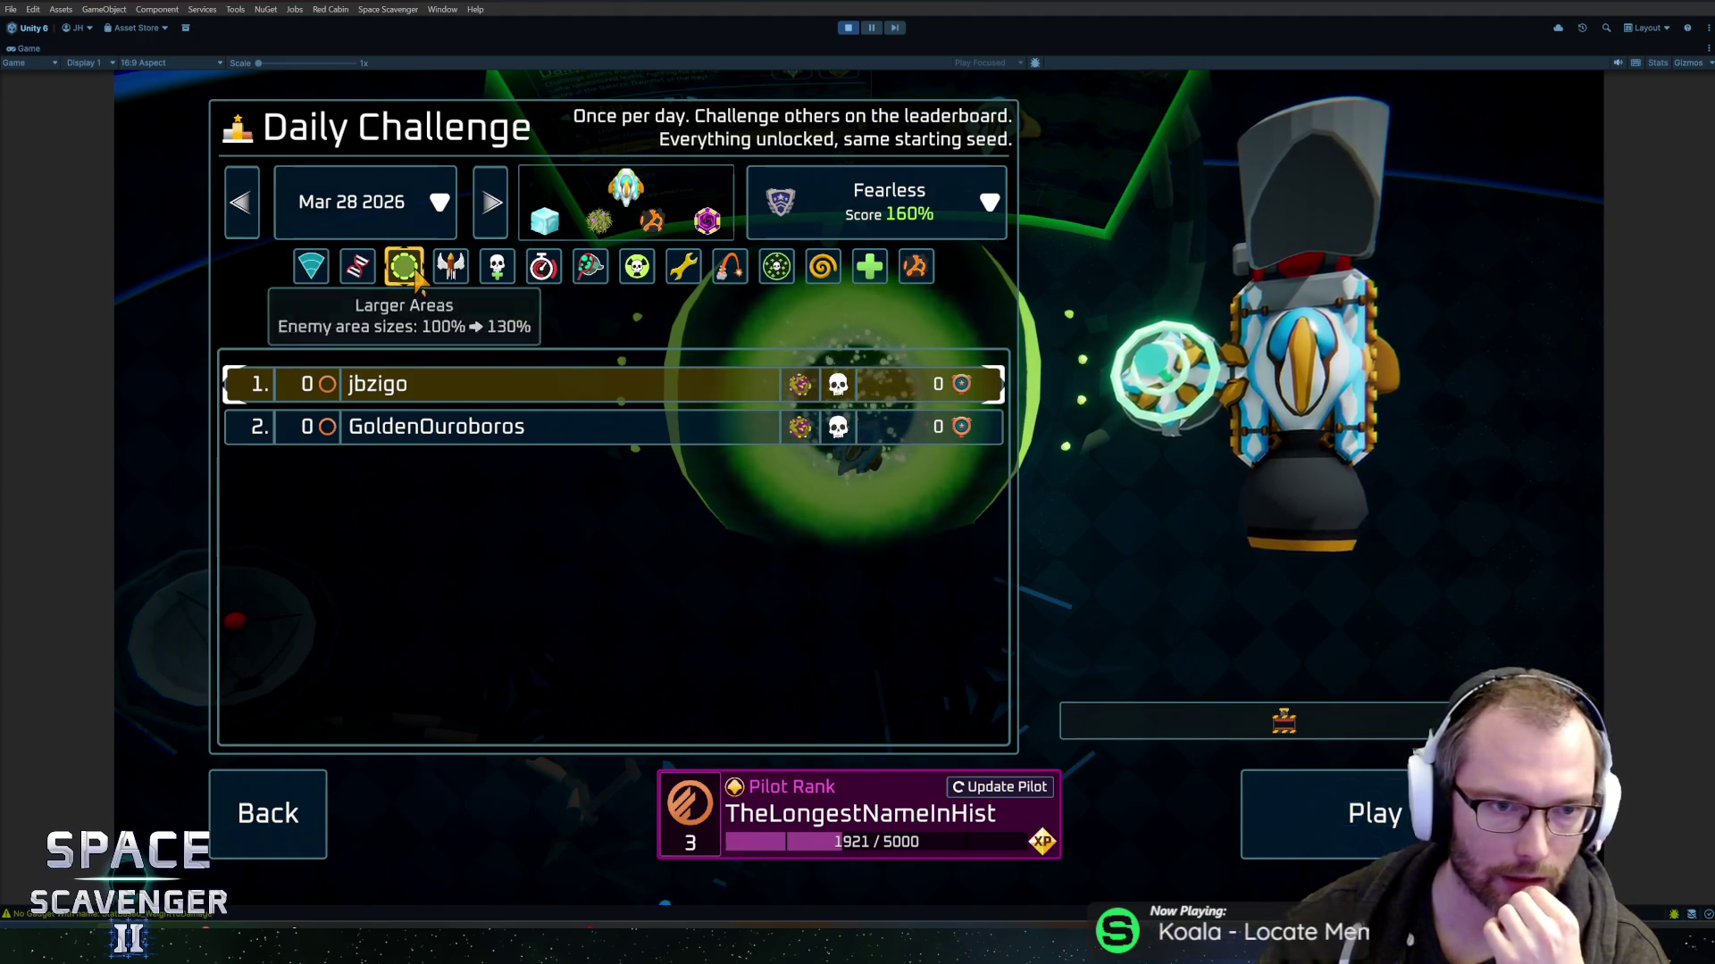
mouse_move(393, 277)
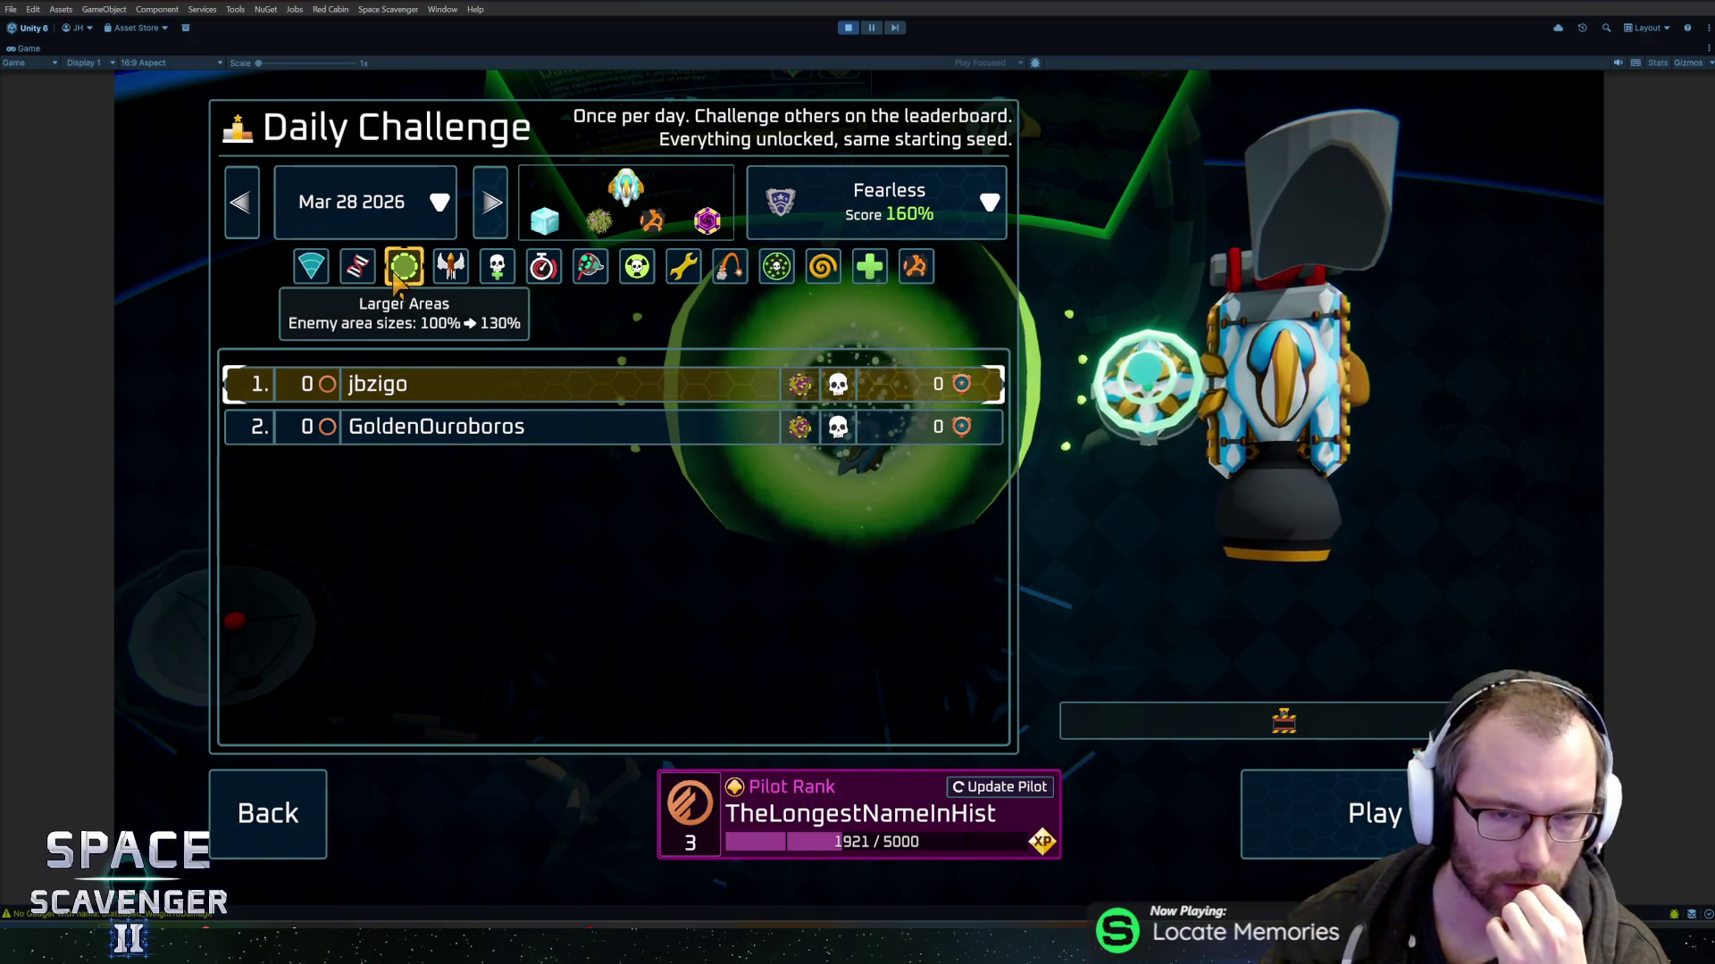
mouse_move(451, 286)
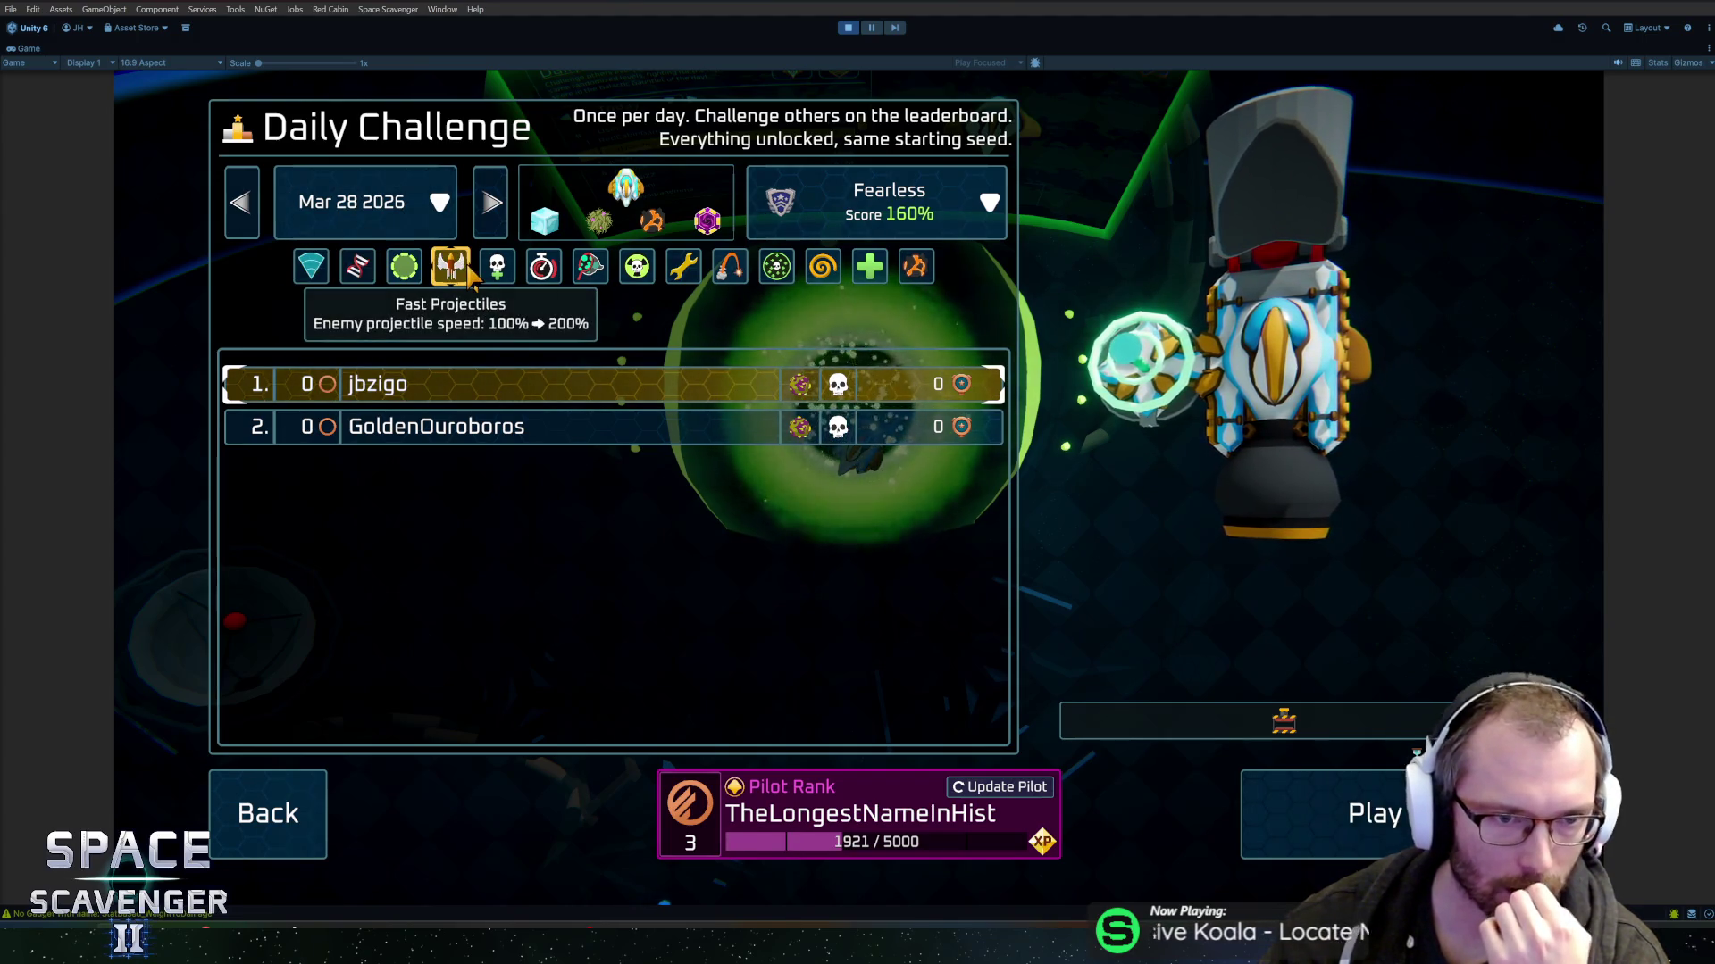
mouse_move(637, 270)
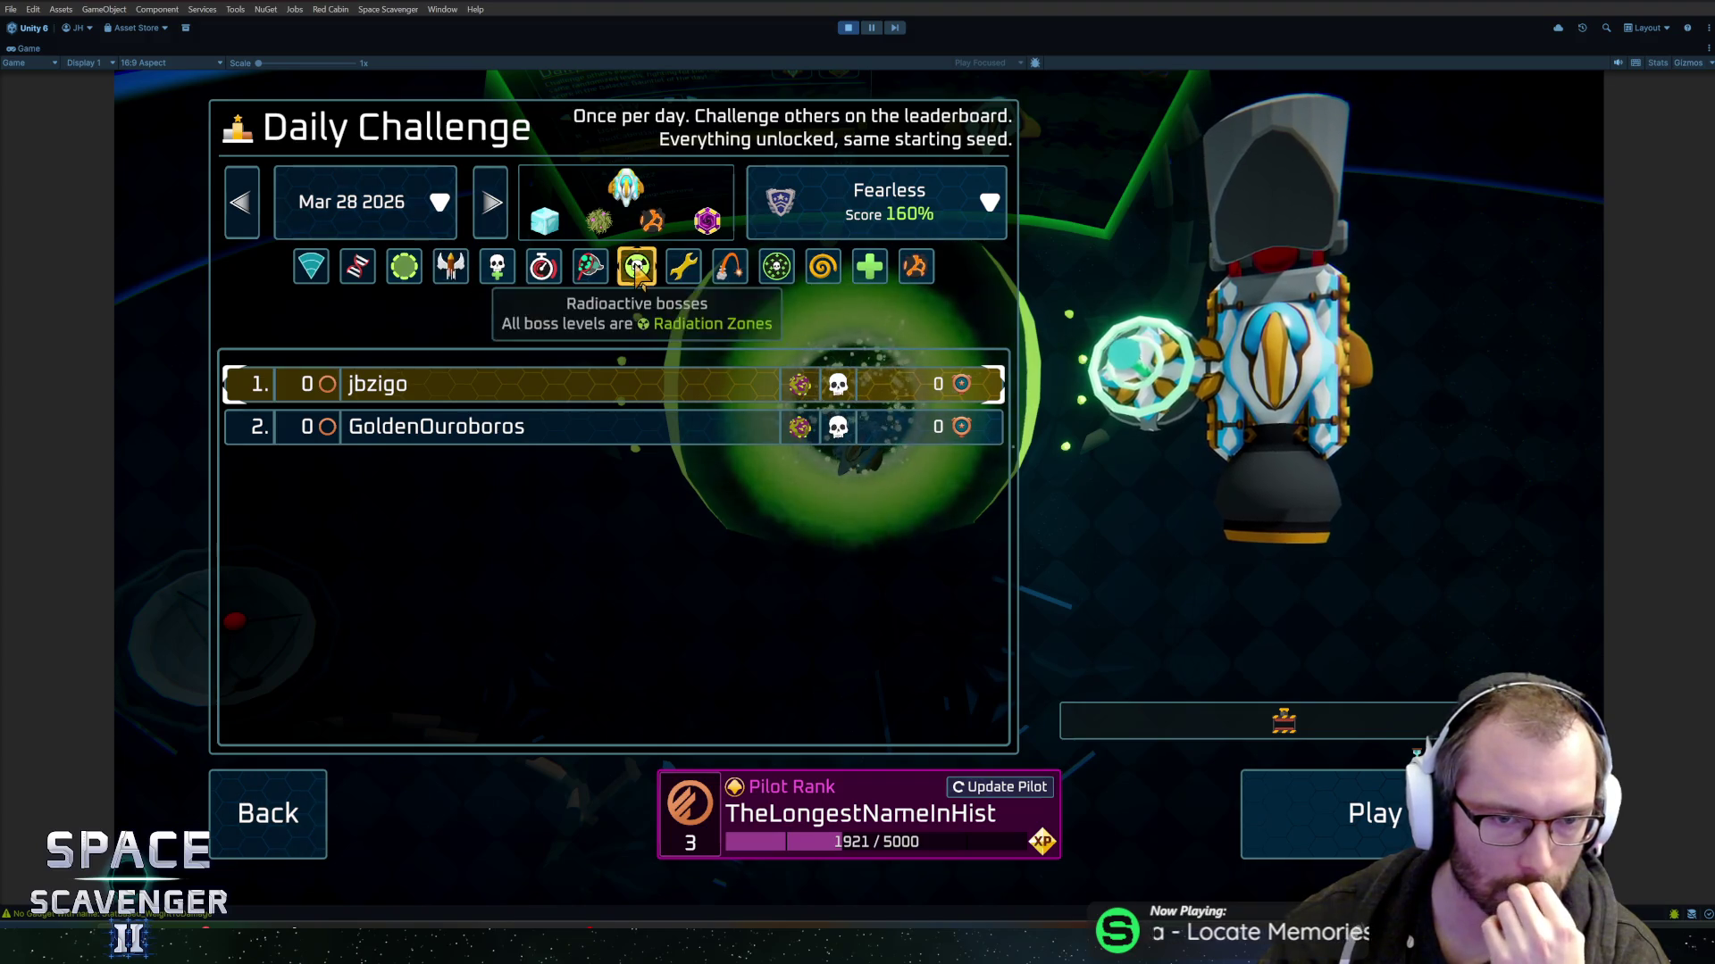
mouse_move(776, 272)
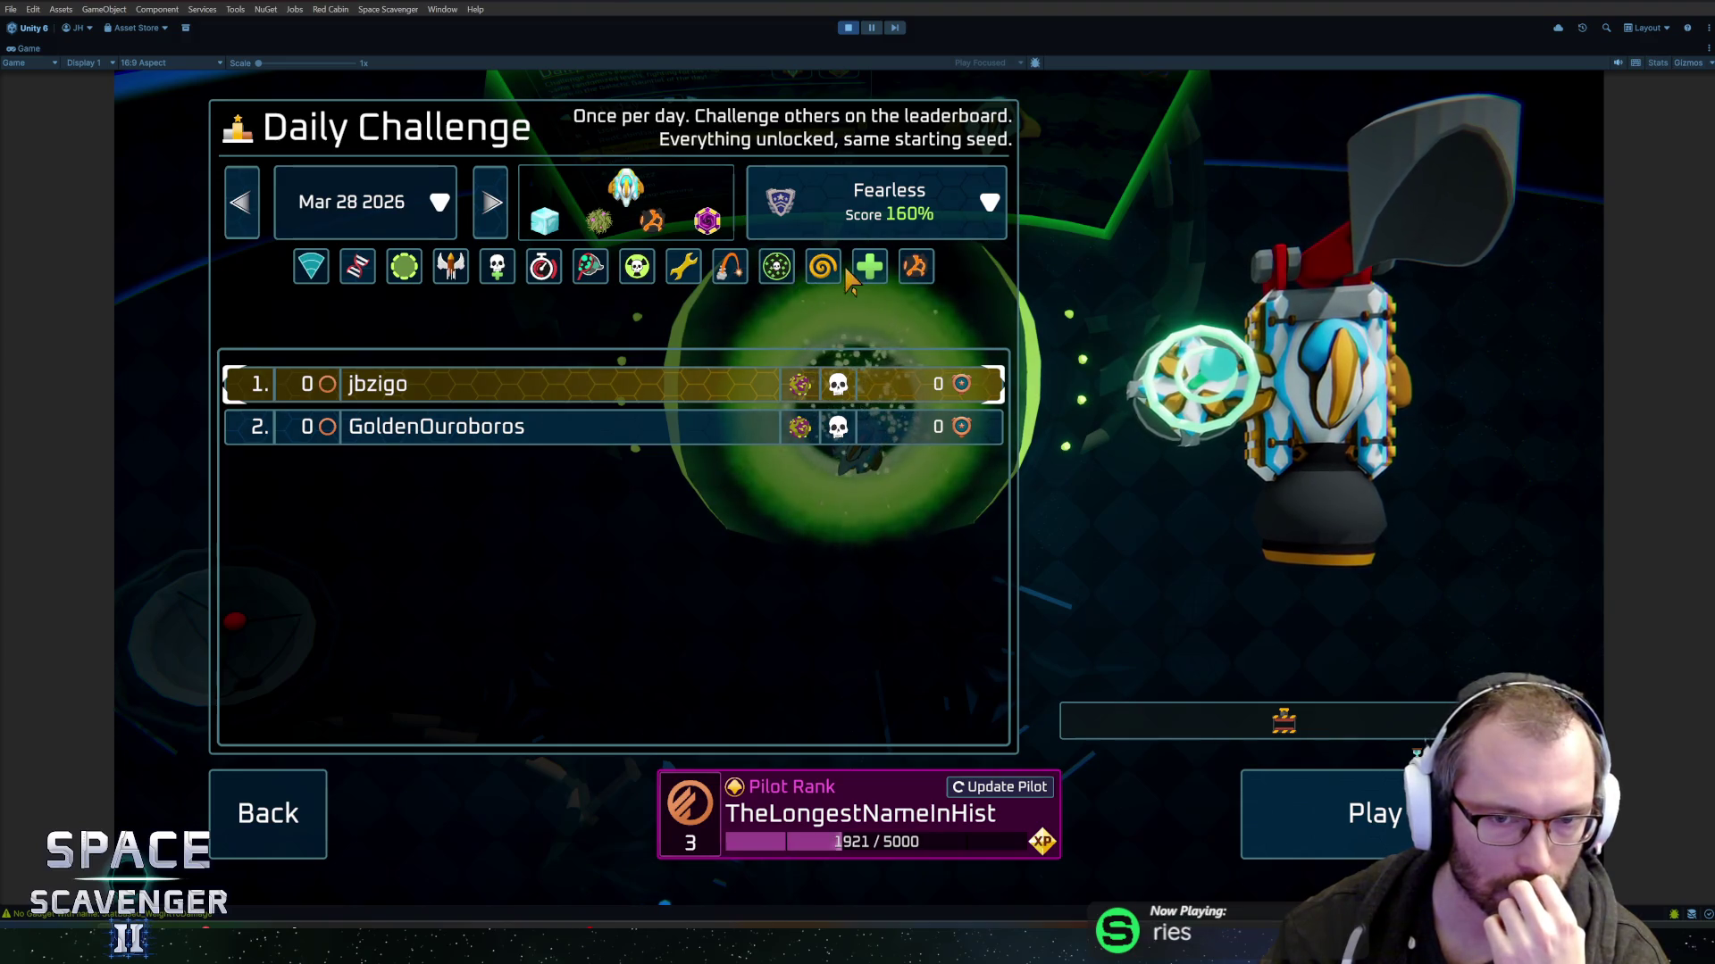
mouse_move(923, 275)
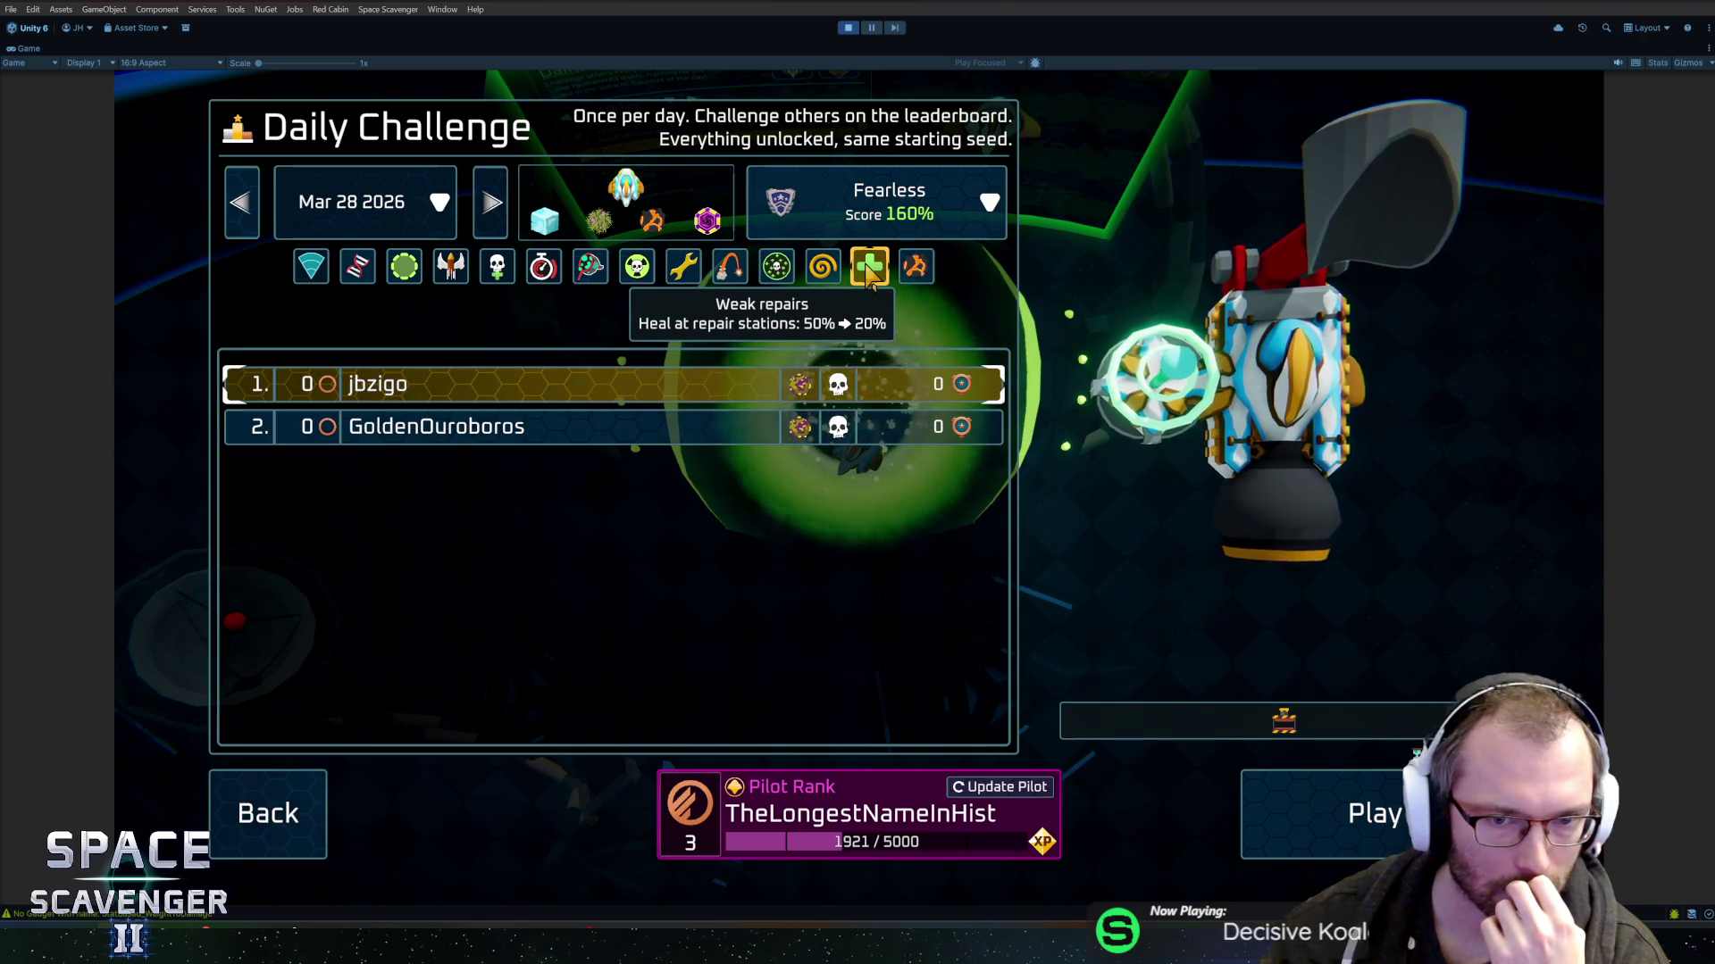
click(304, 791)
- Fly to the trial portal to view the Select Bravery gauntlet setup, then stop Play mode
key(s)
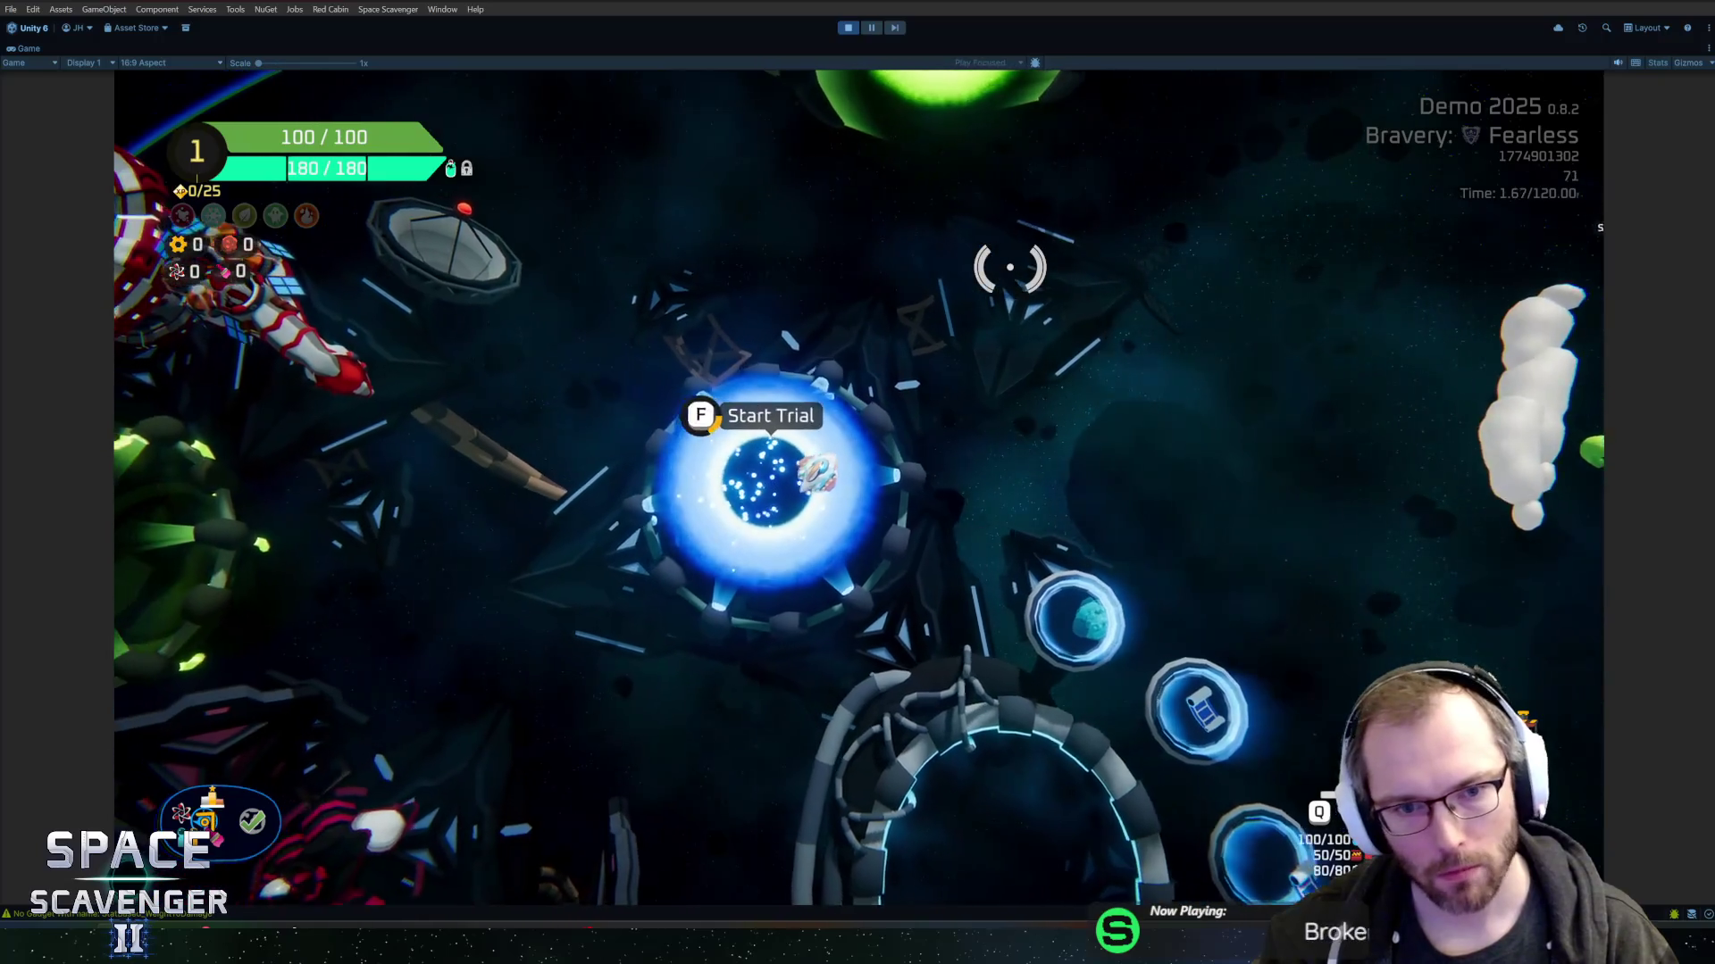
key(f)
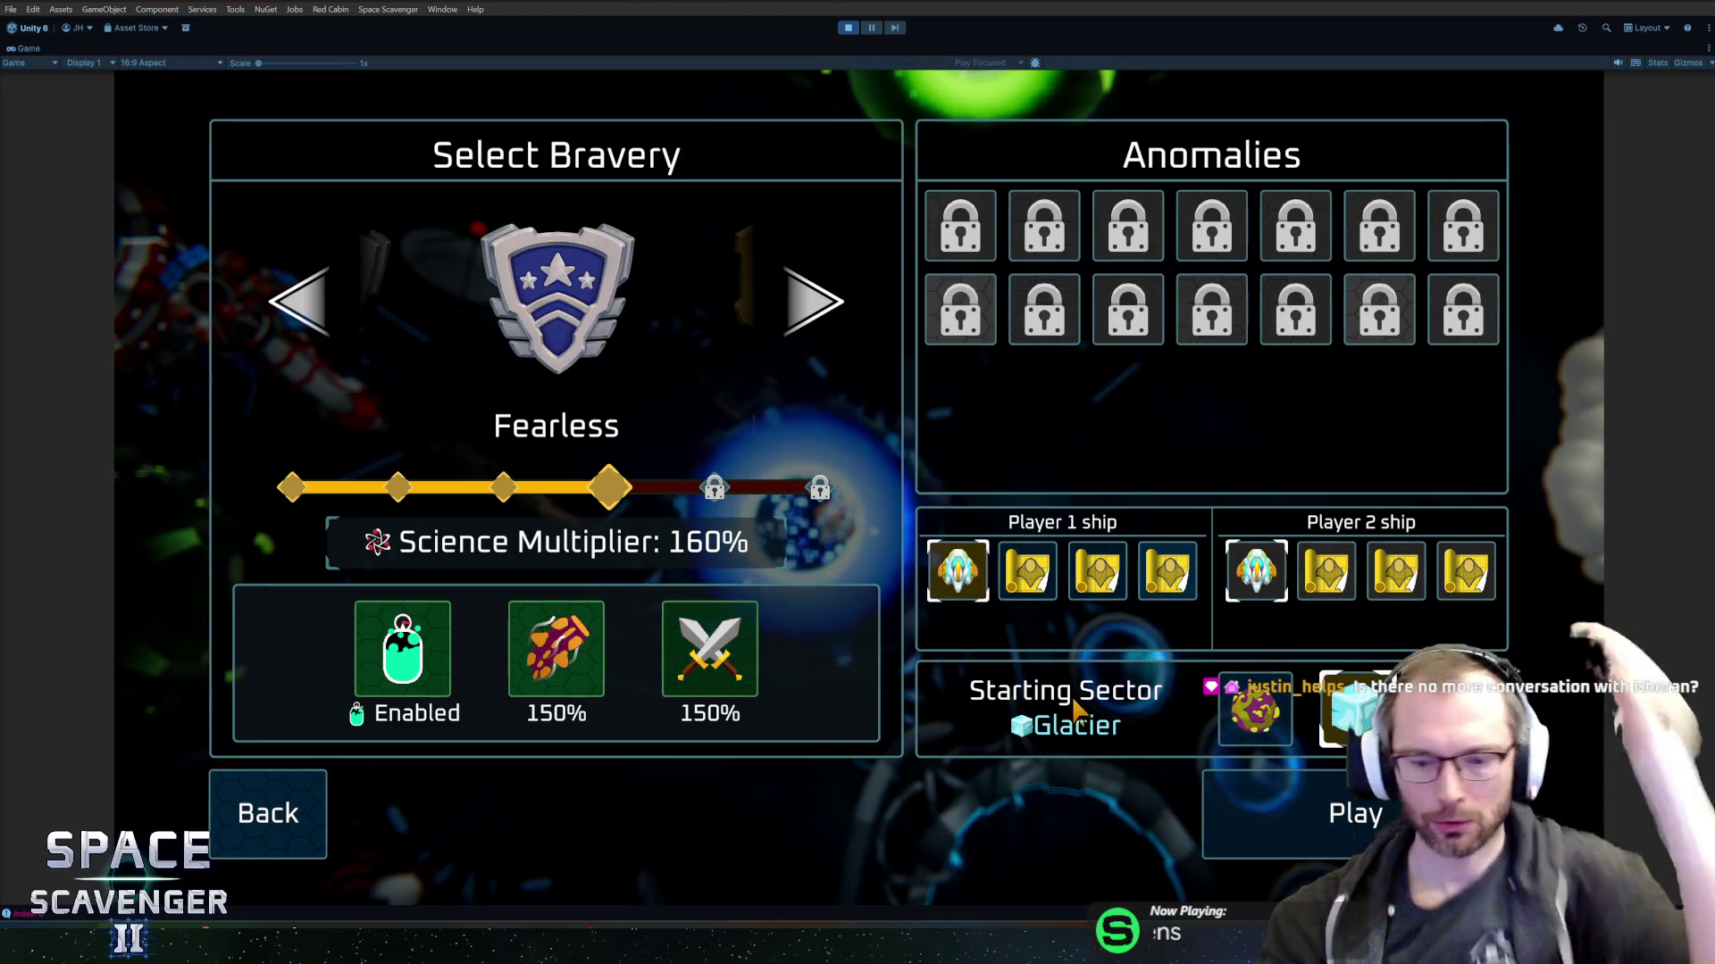
key(ctrl+p)
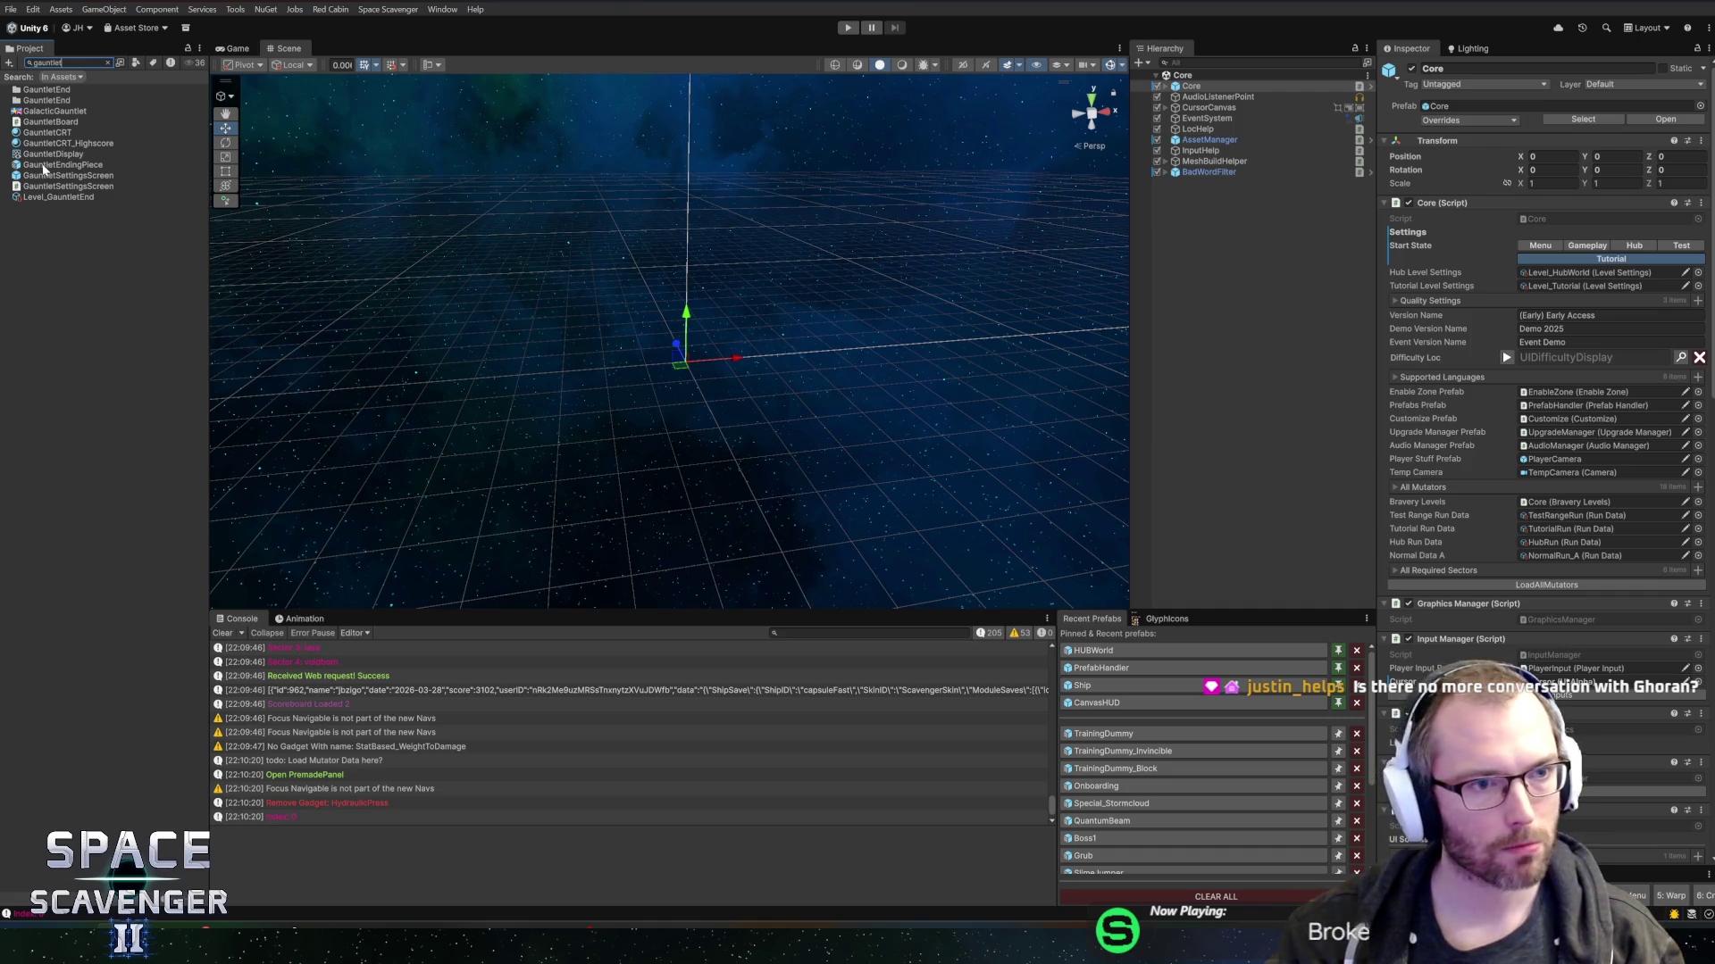
- Open the GauntletSettingsScreen prefab and inspect SectorList, the Player1 ship label and both ship pickers
double_click(39, 178)
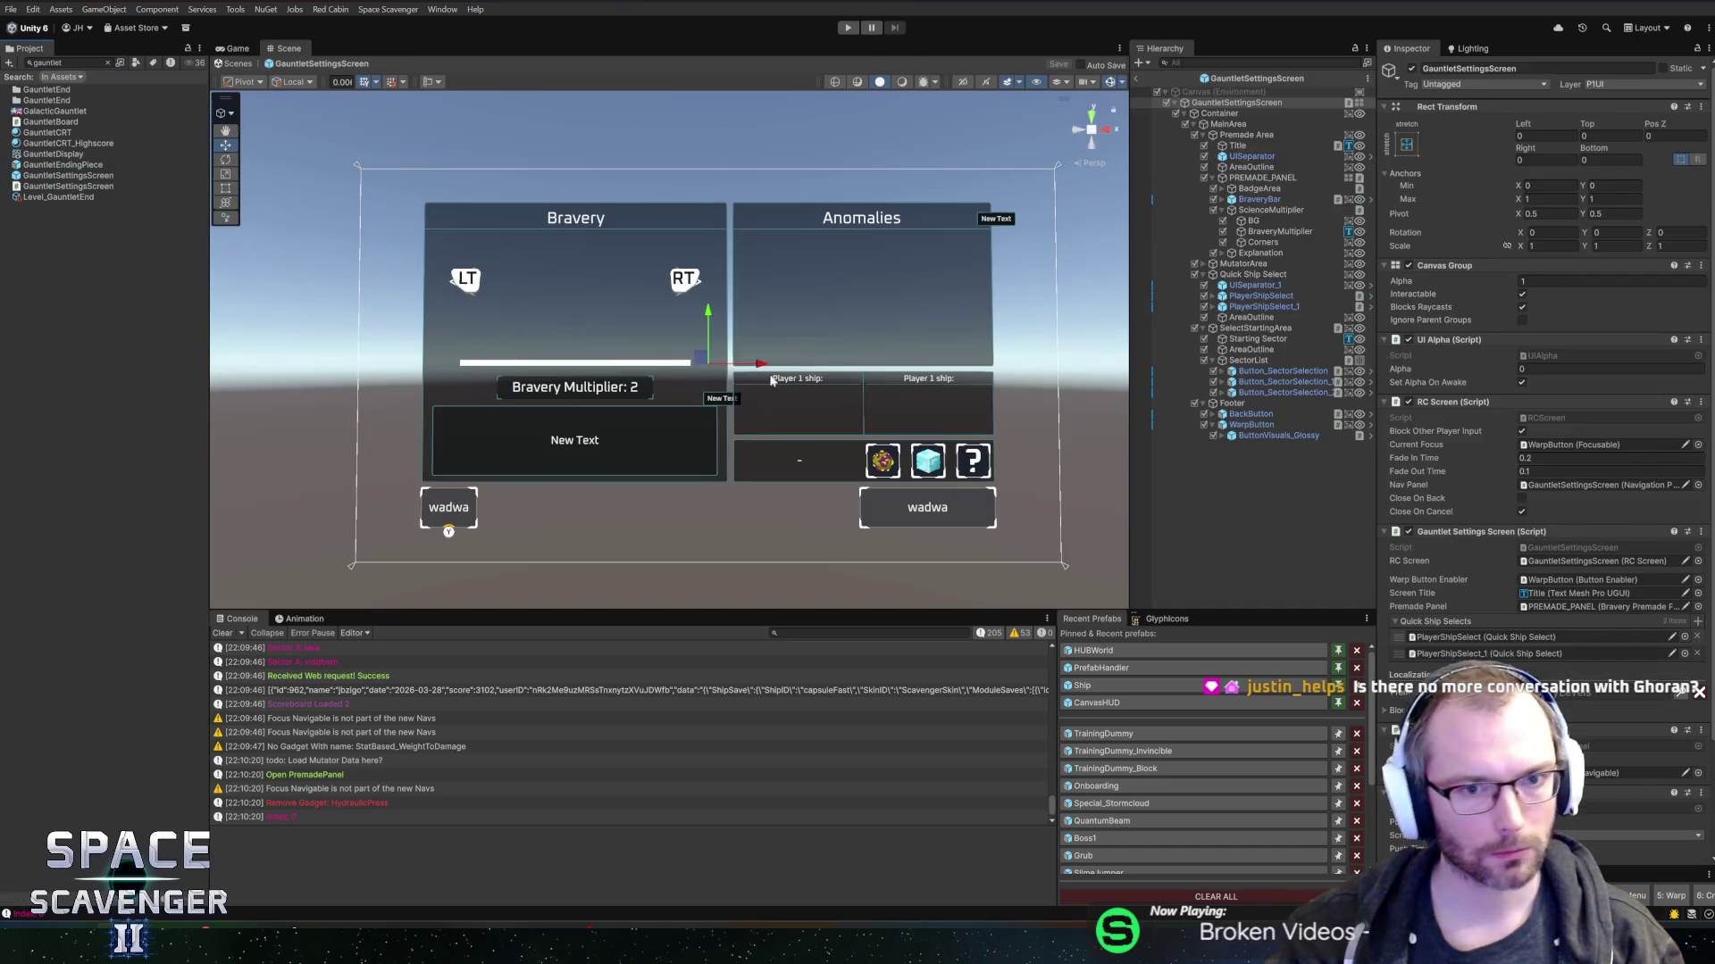
scroll(973, 418, up, 4)
scroll(629, 312, up, 3)
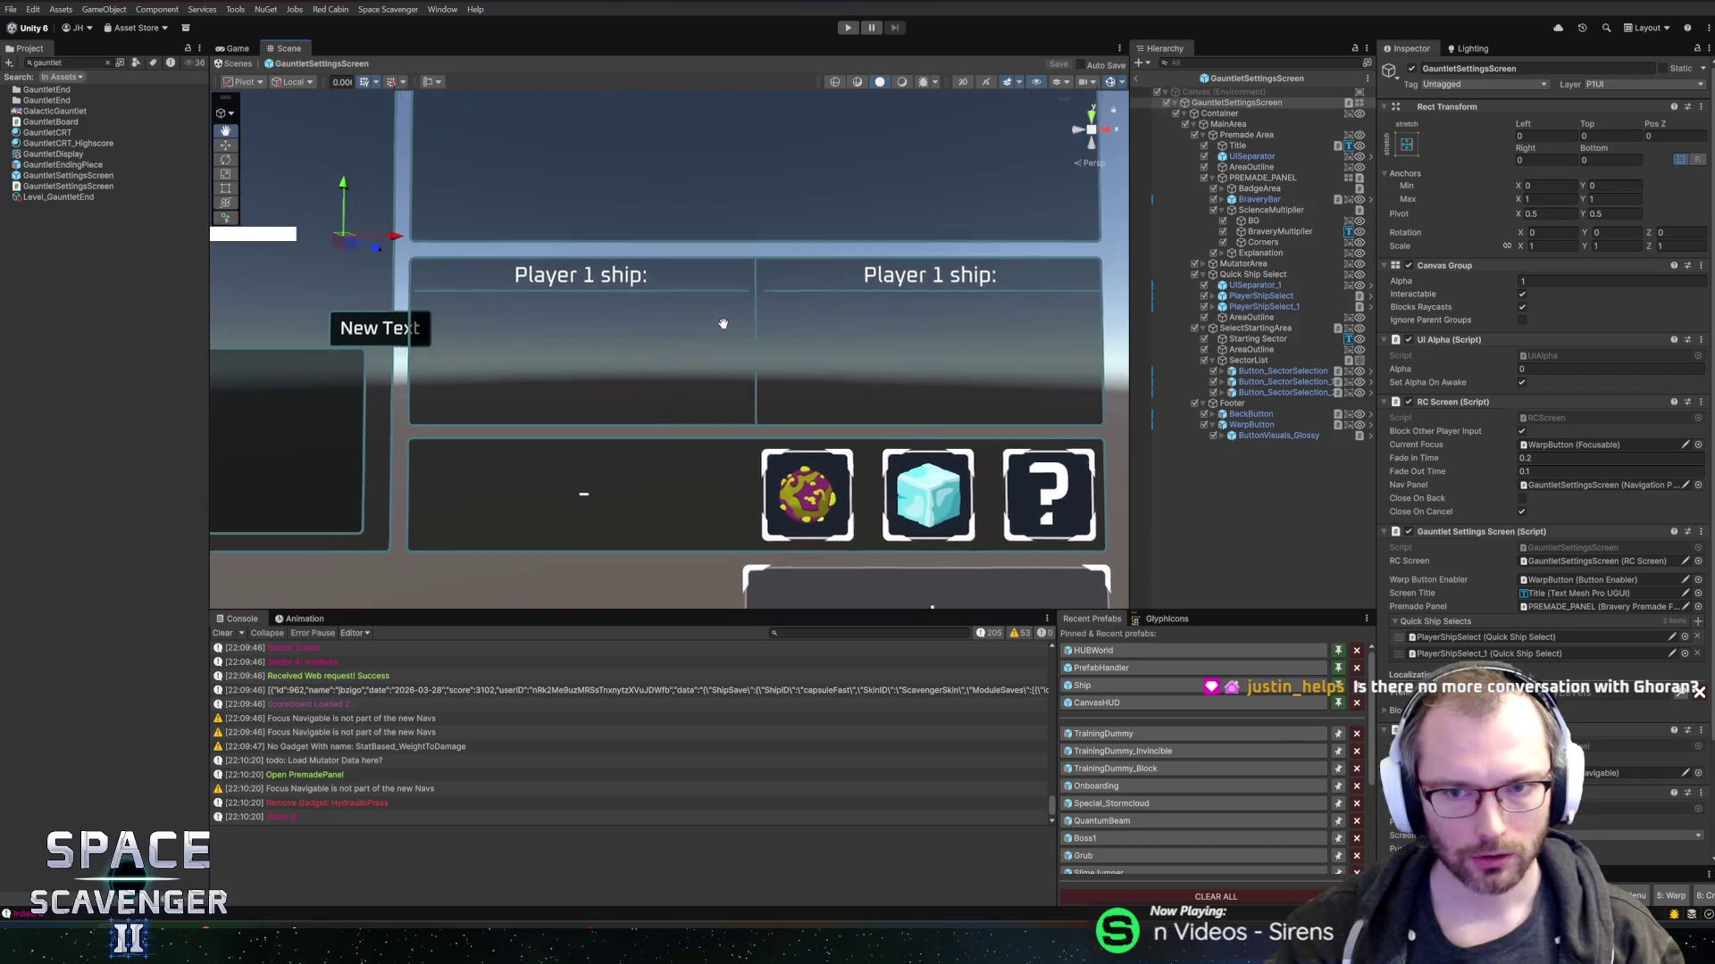
click(1249, 361)
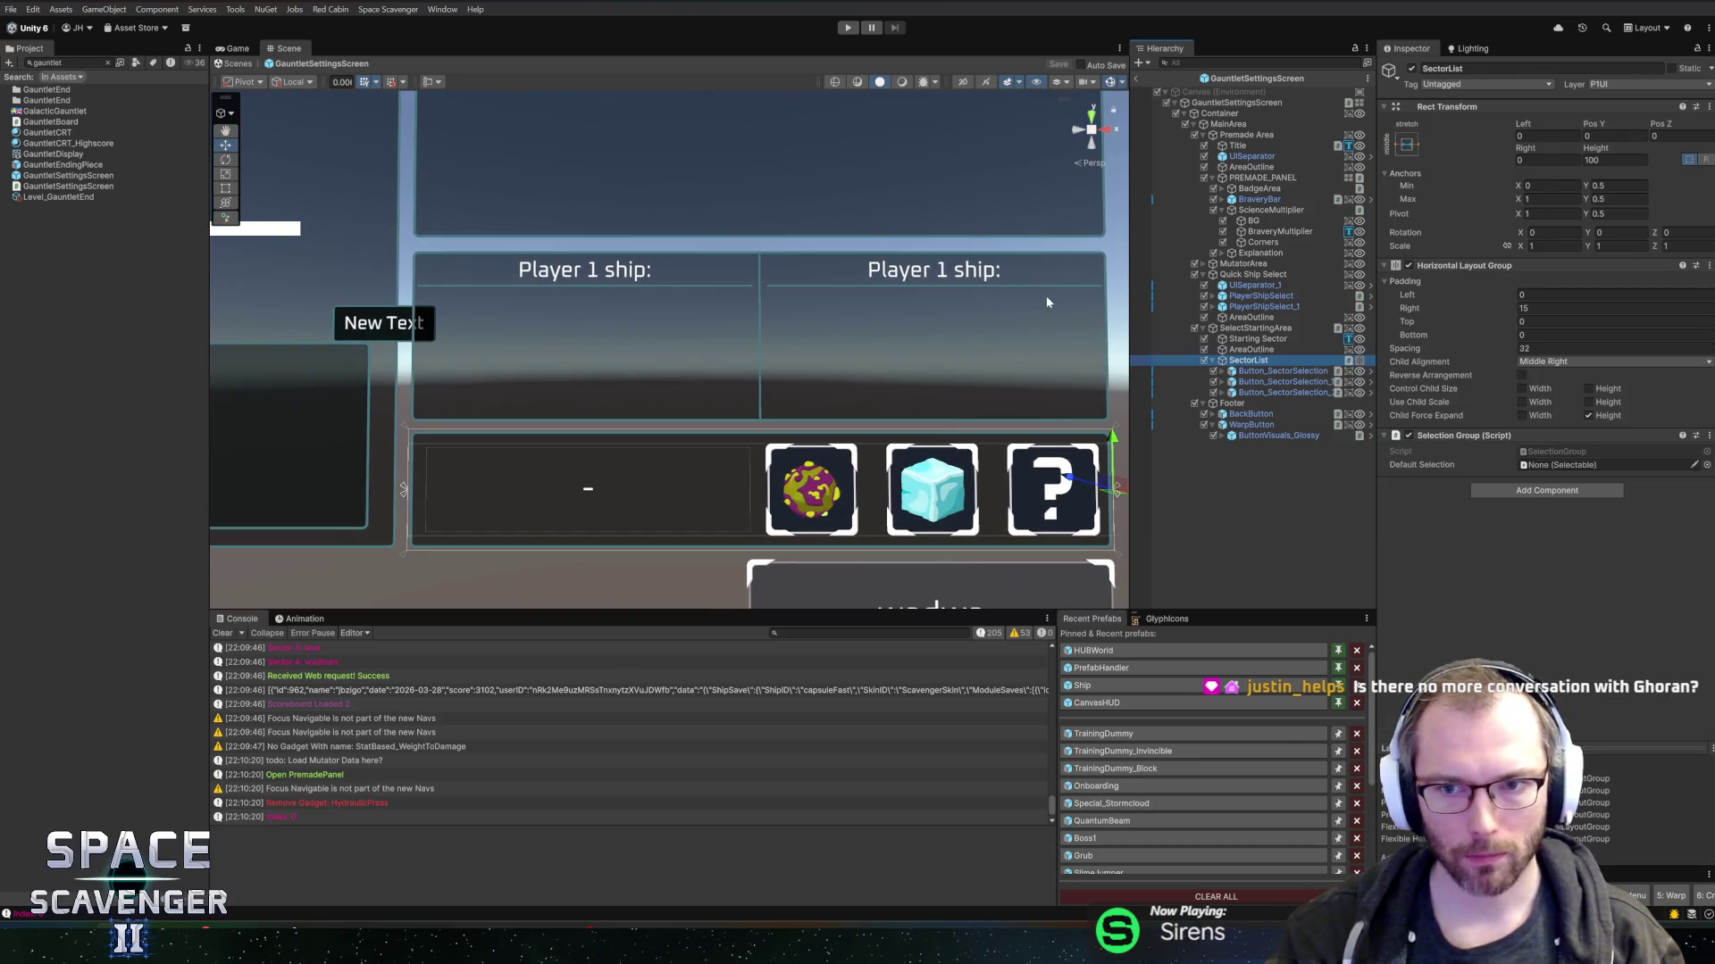
right_click(590, 270)
click(623, 294)
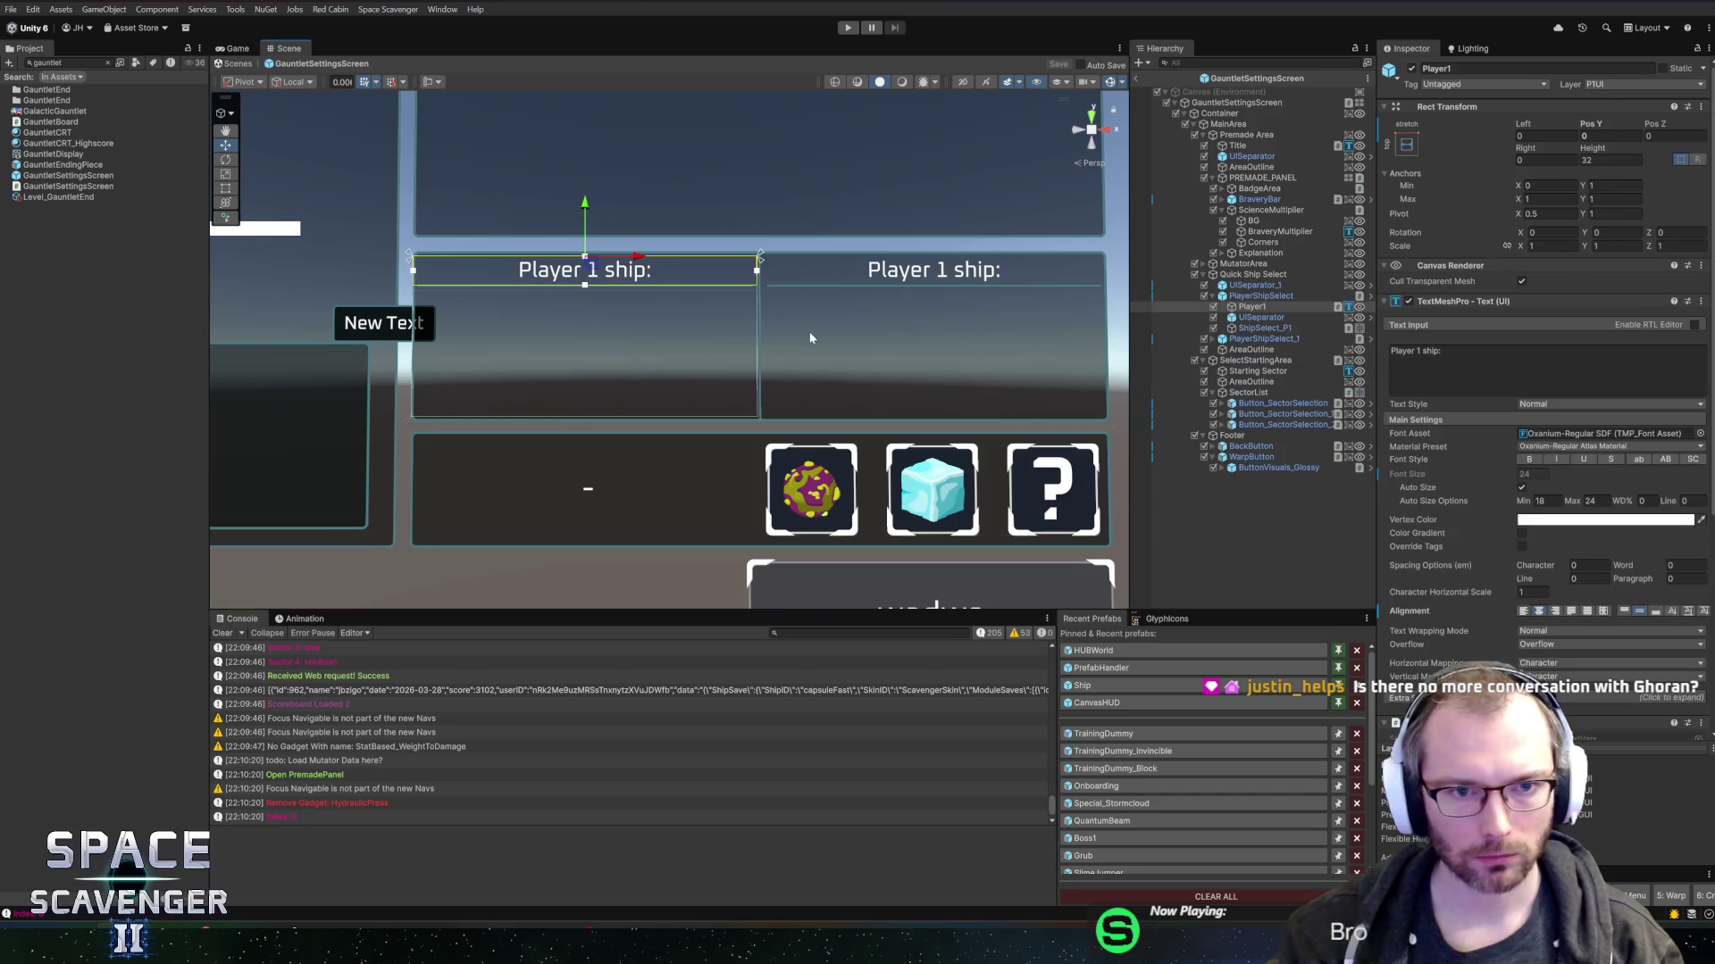
click(1252, 340)
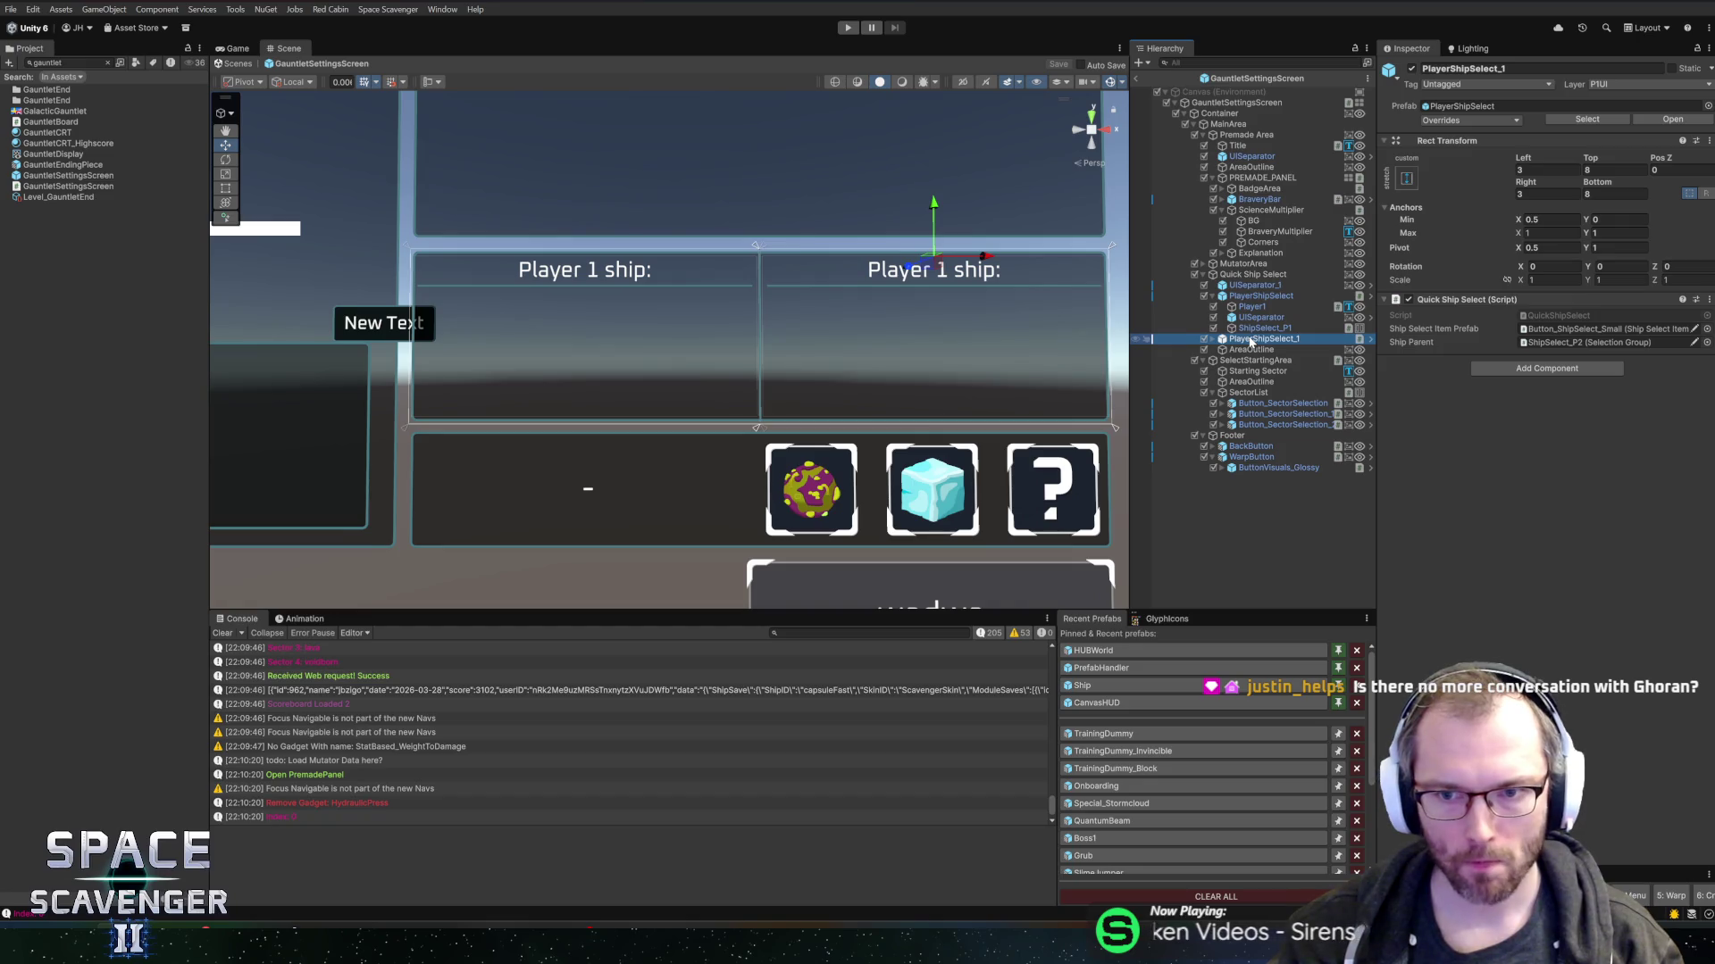
click(1251, 297)
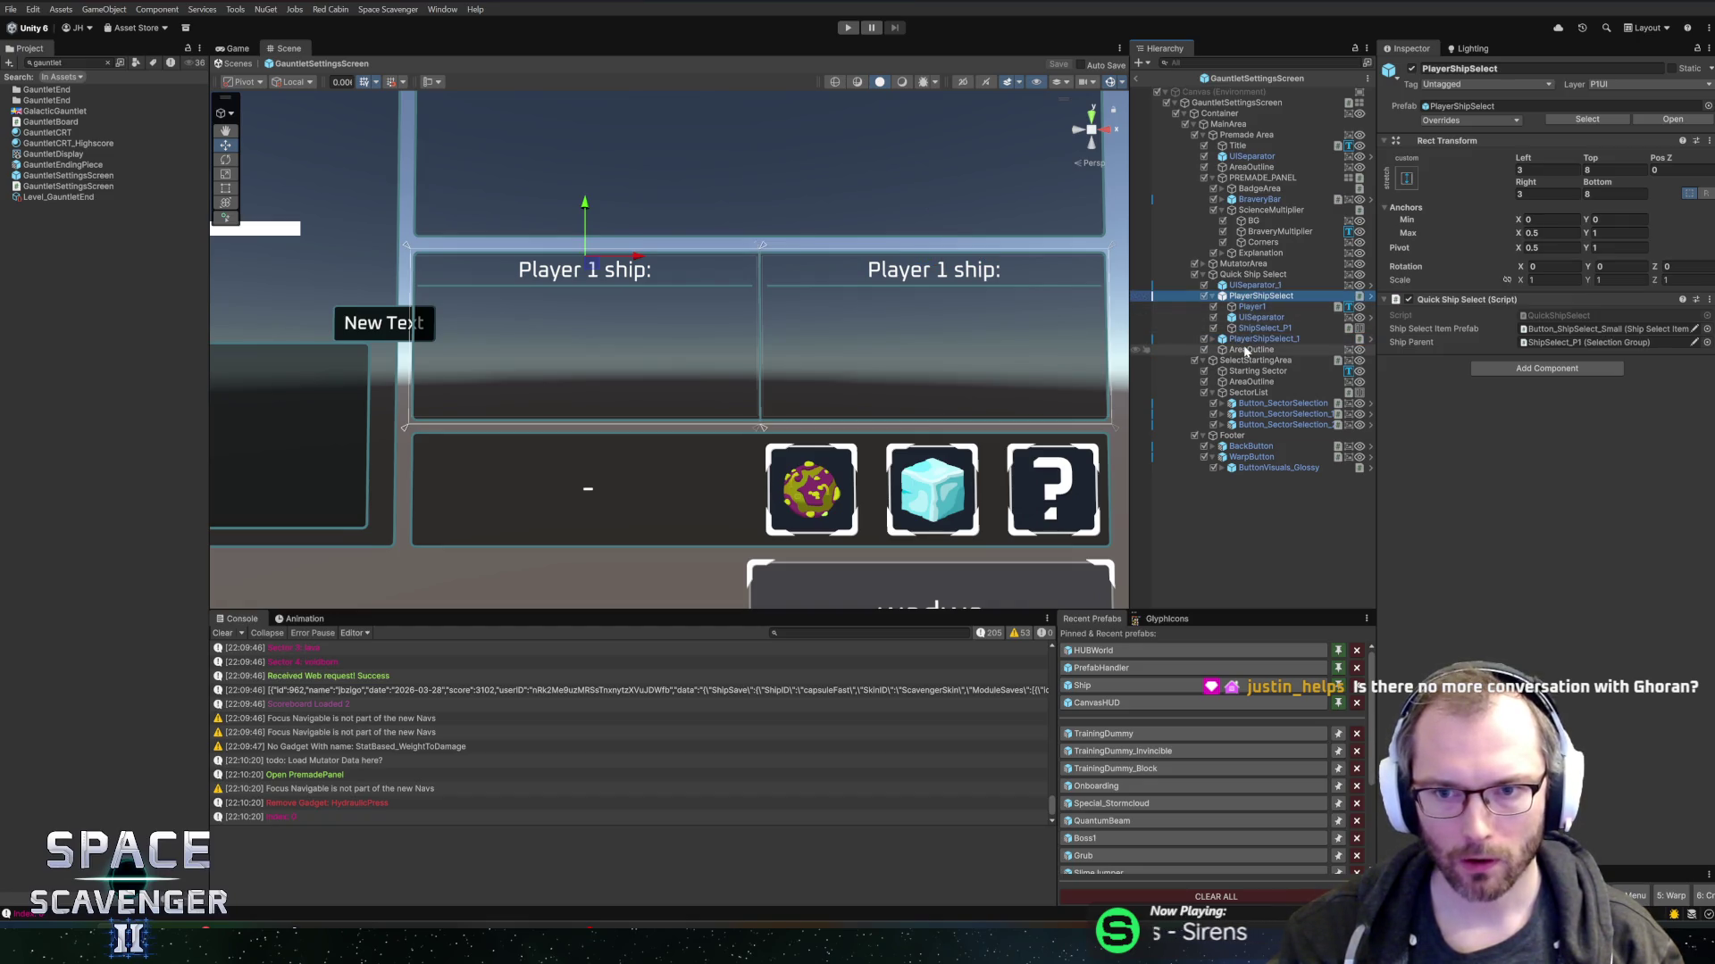
- Deactivate UISeparator_1 so no divider sits between the ship panels
click(1212, 295)
click(1241, 286)
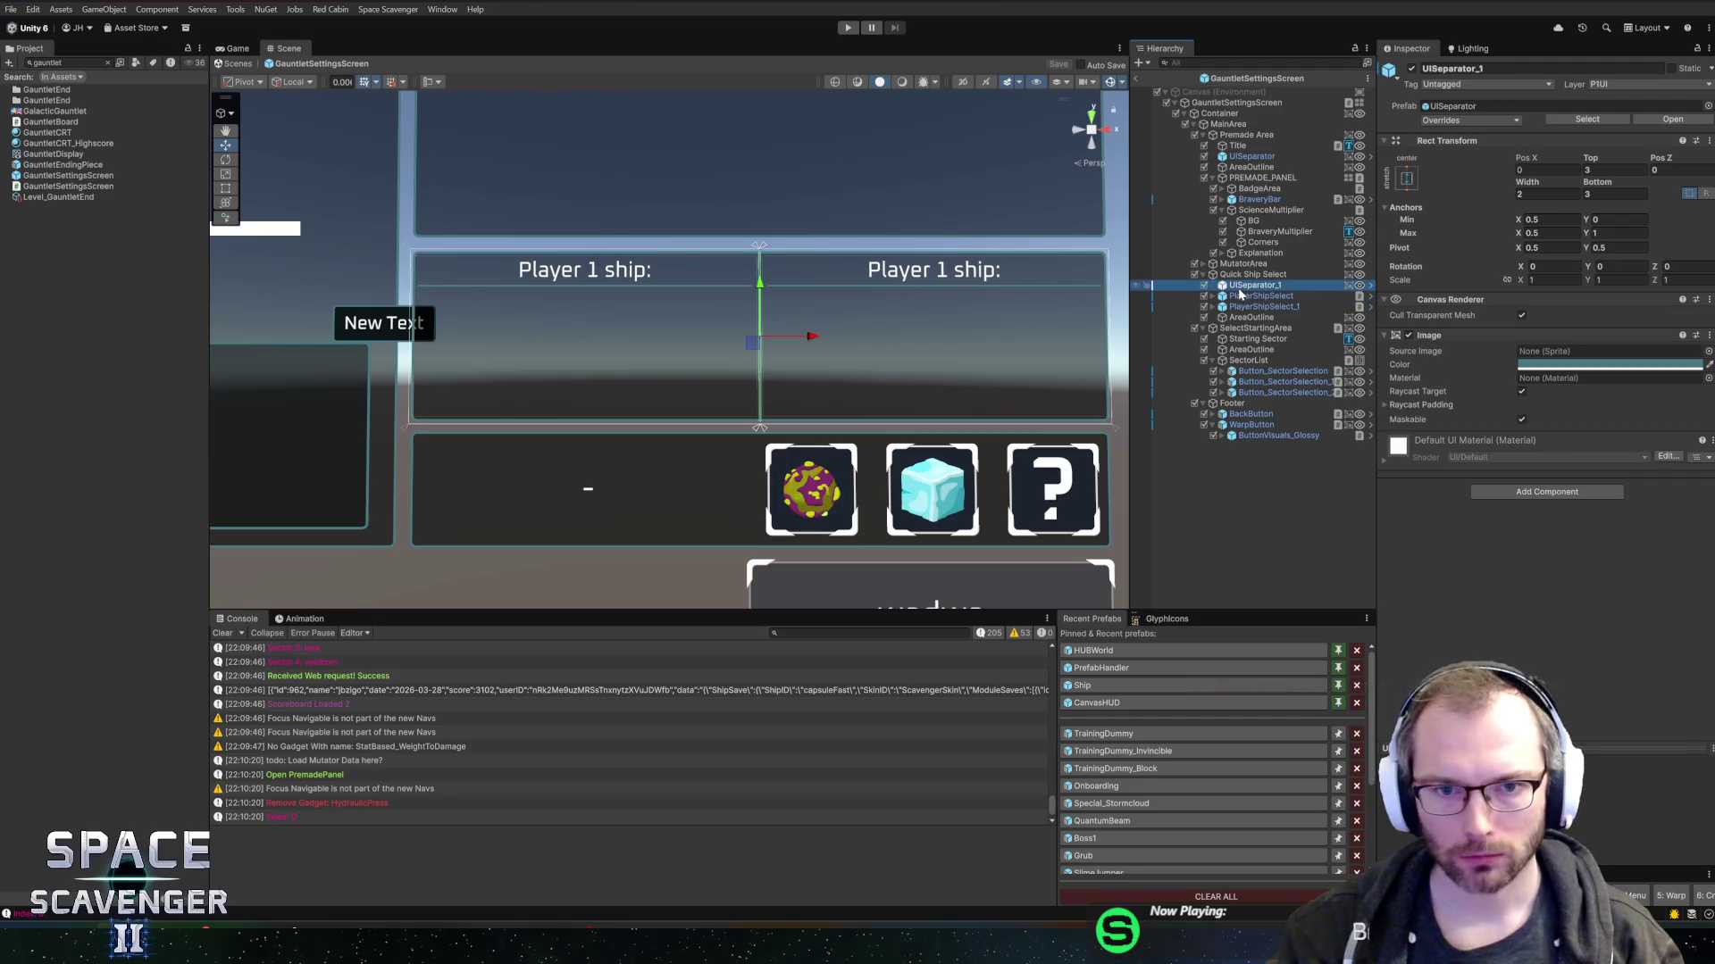
click(1412, 68)
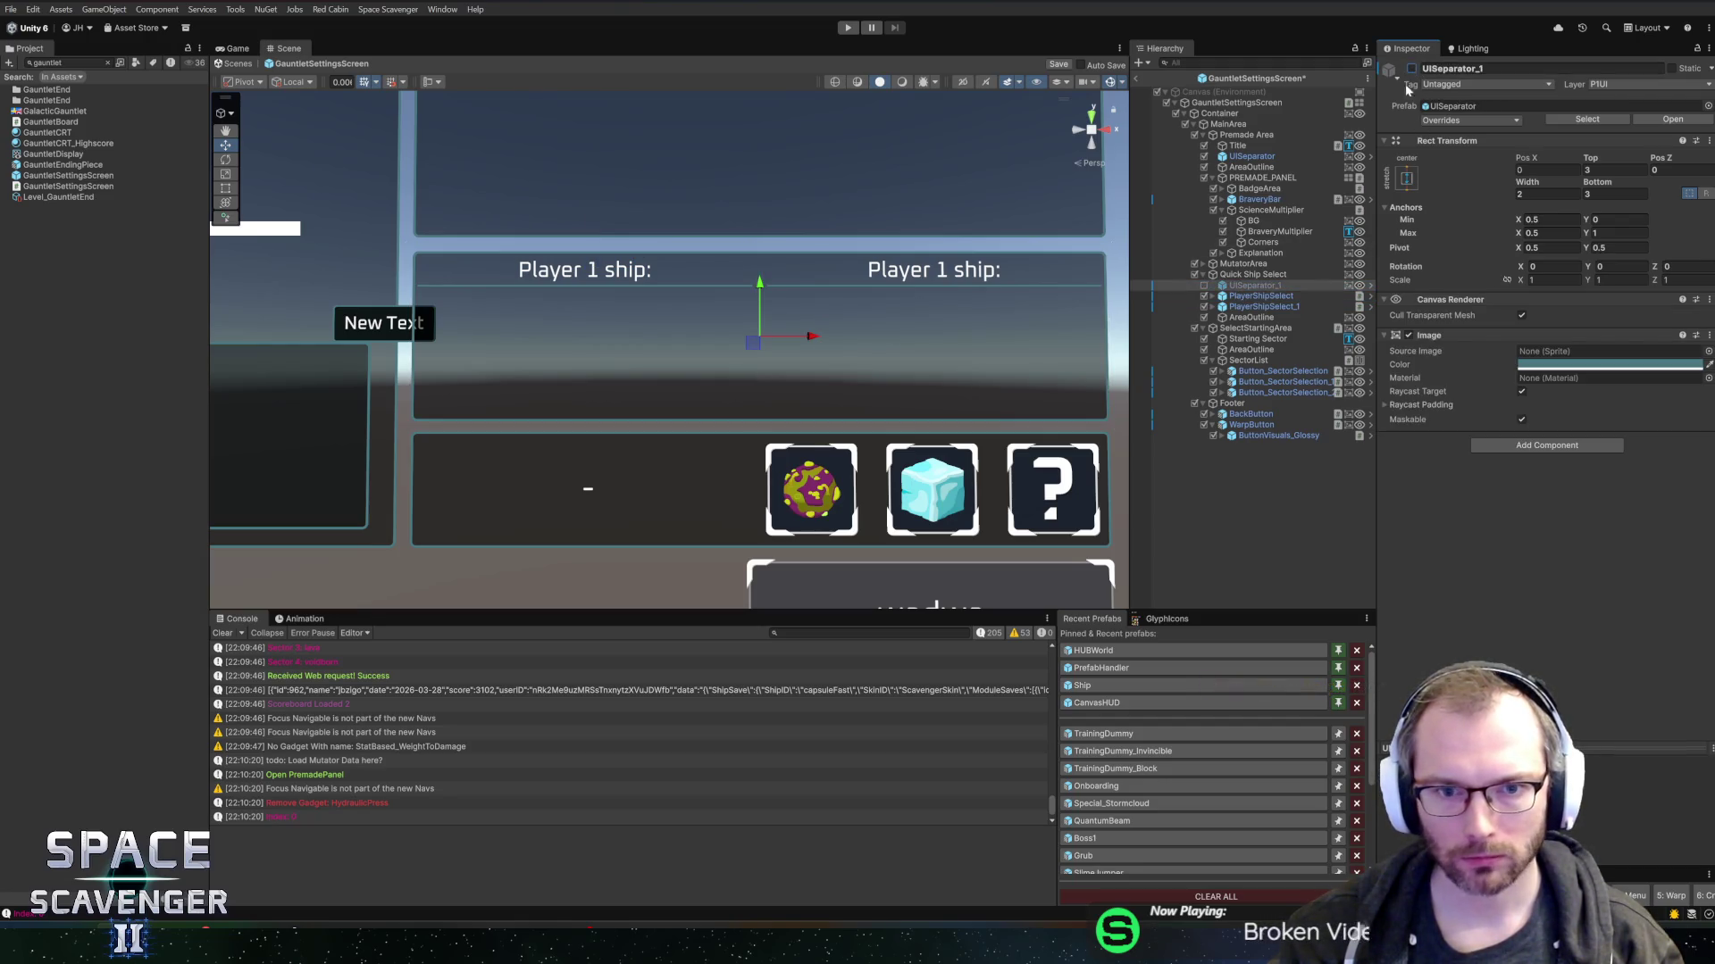
click(1254, 276)
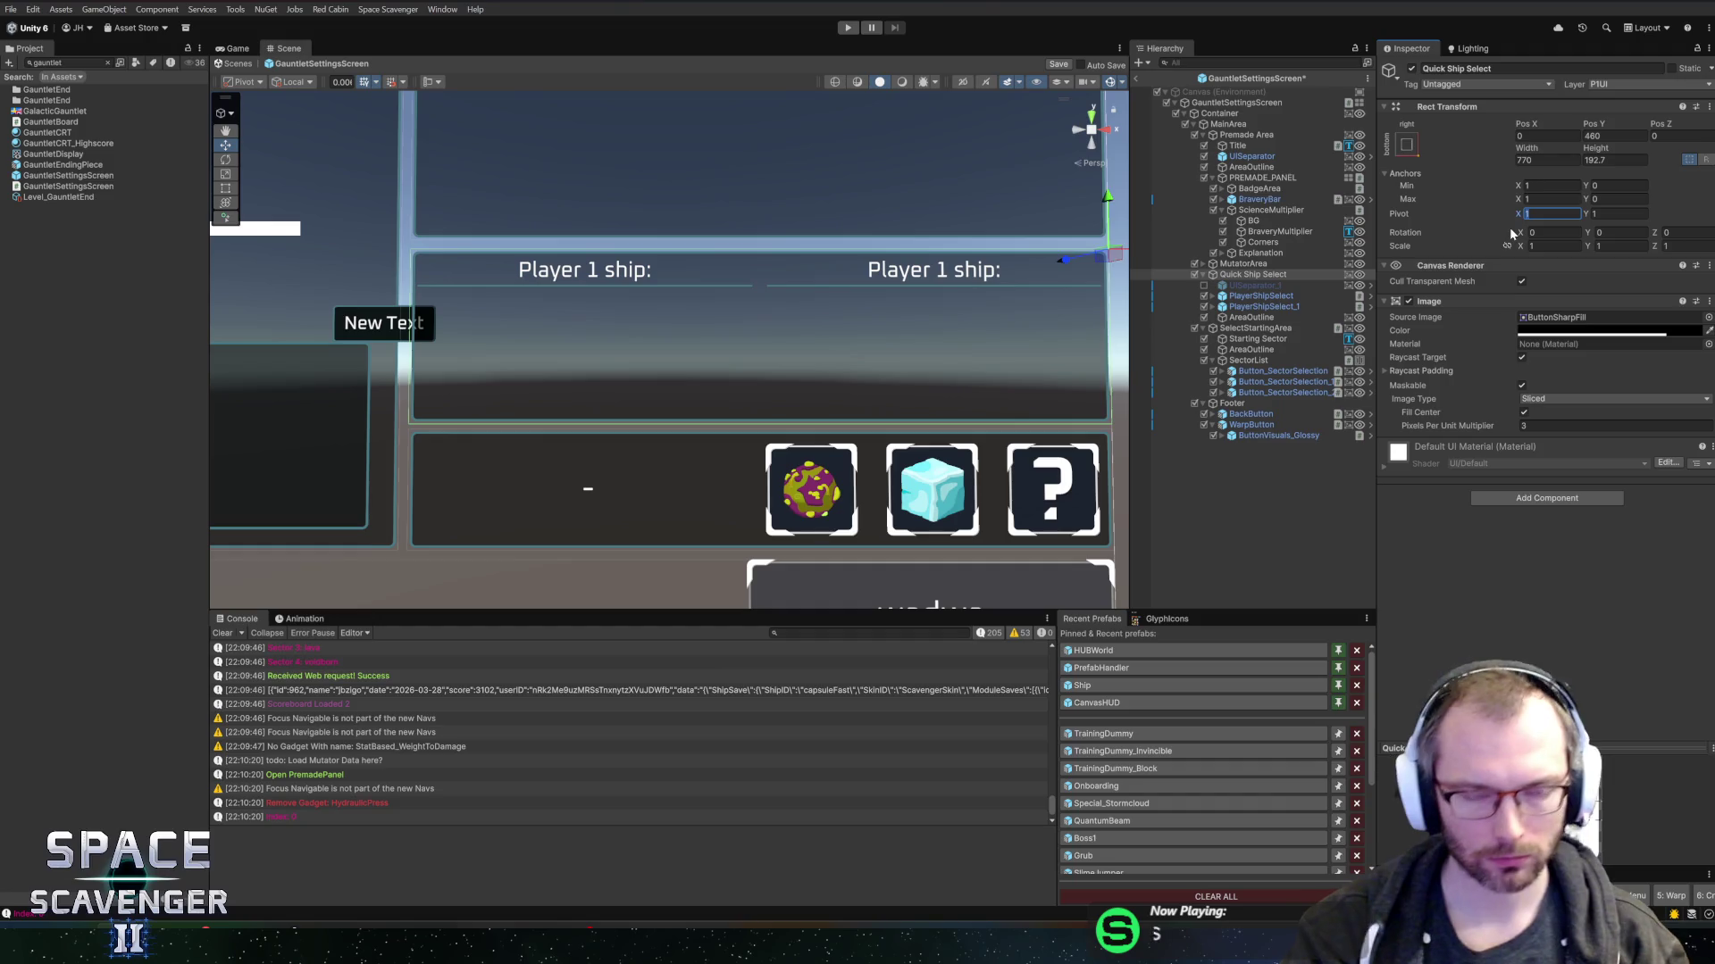
- Give Quick Ship Select pivot X 0, width 770/2 (385) and height 330
text(0)
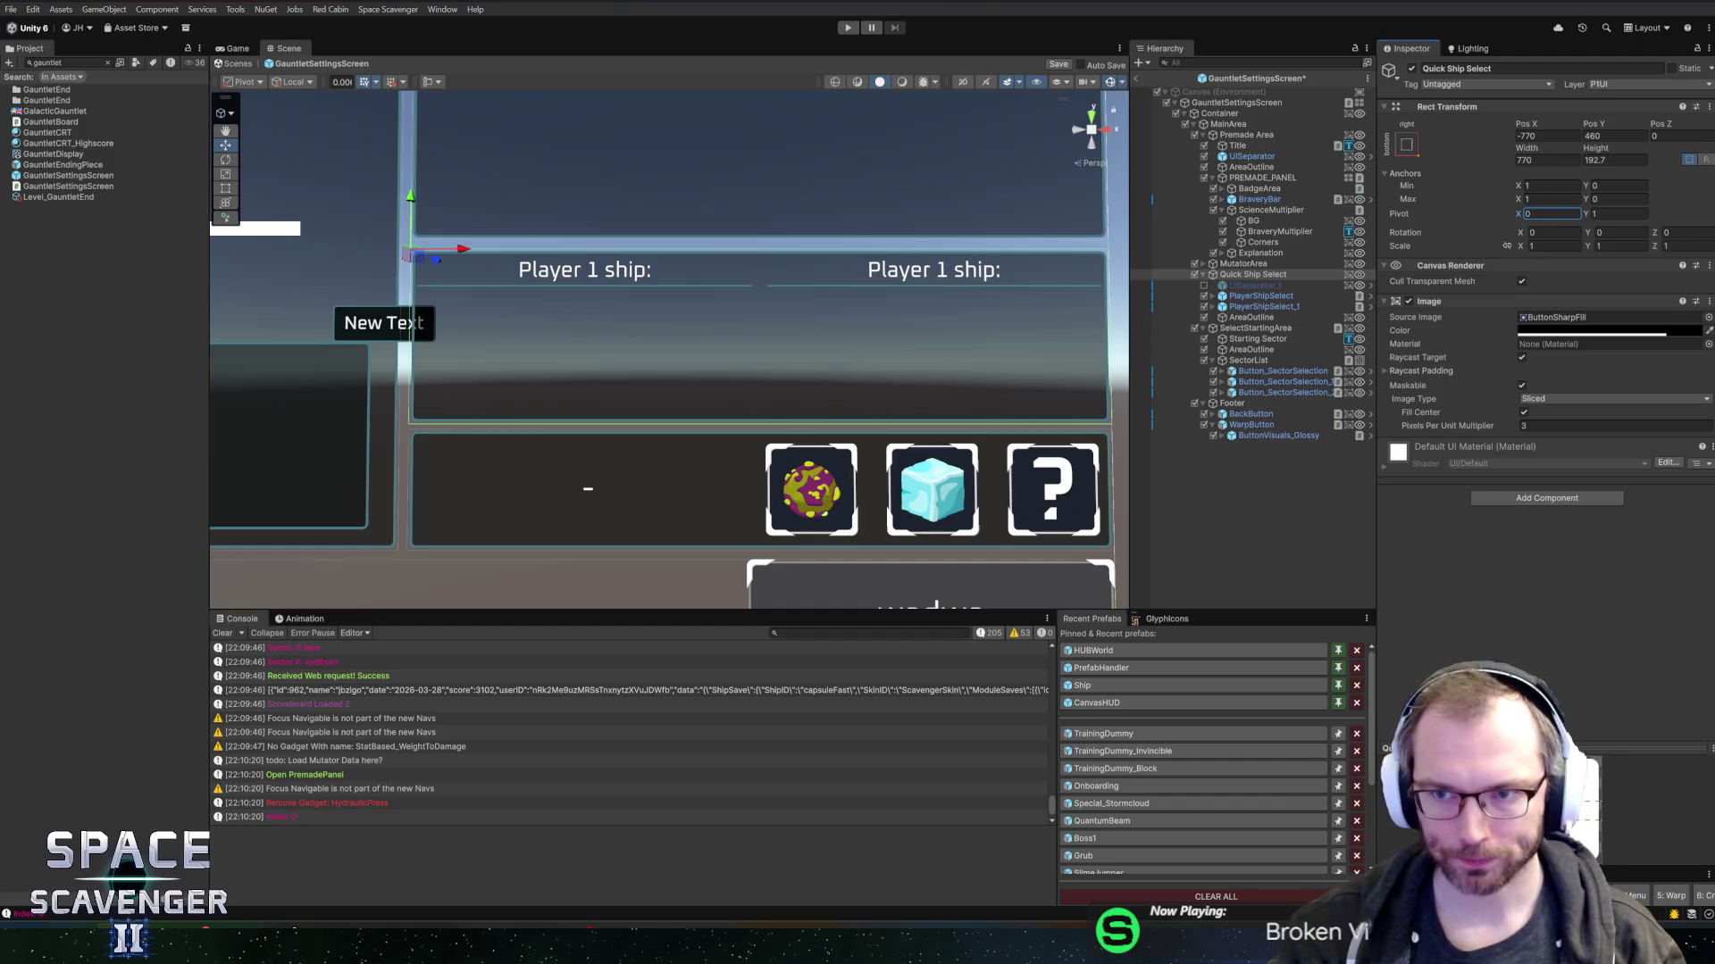
scroll(780, 429, down, 3)
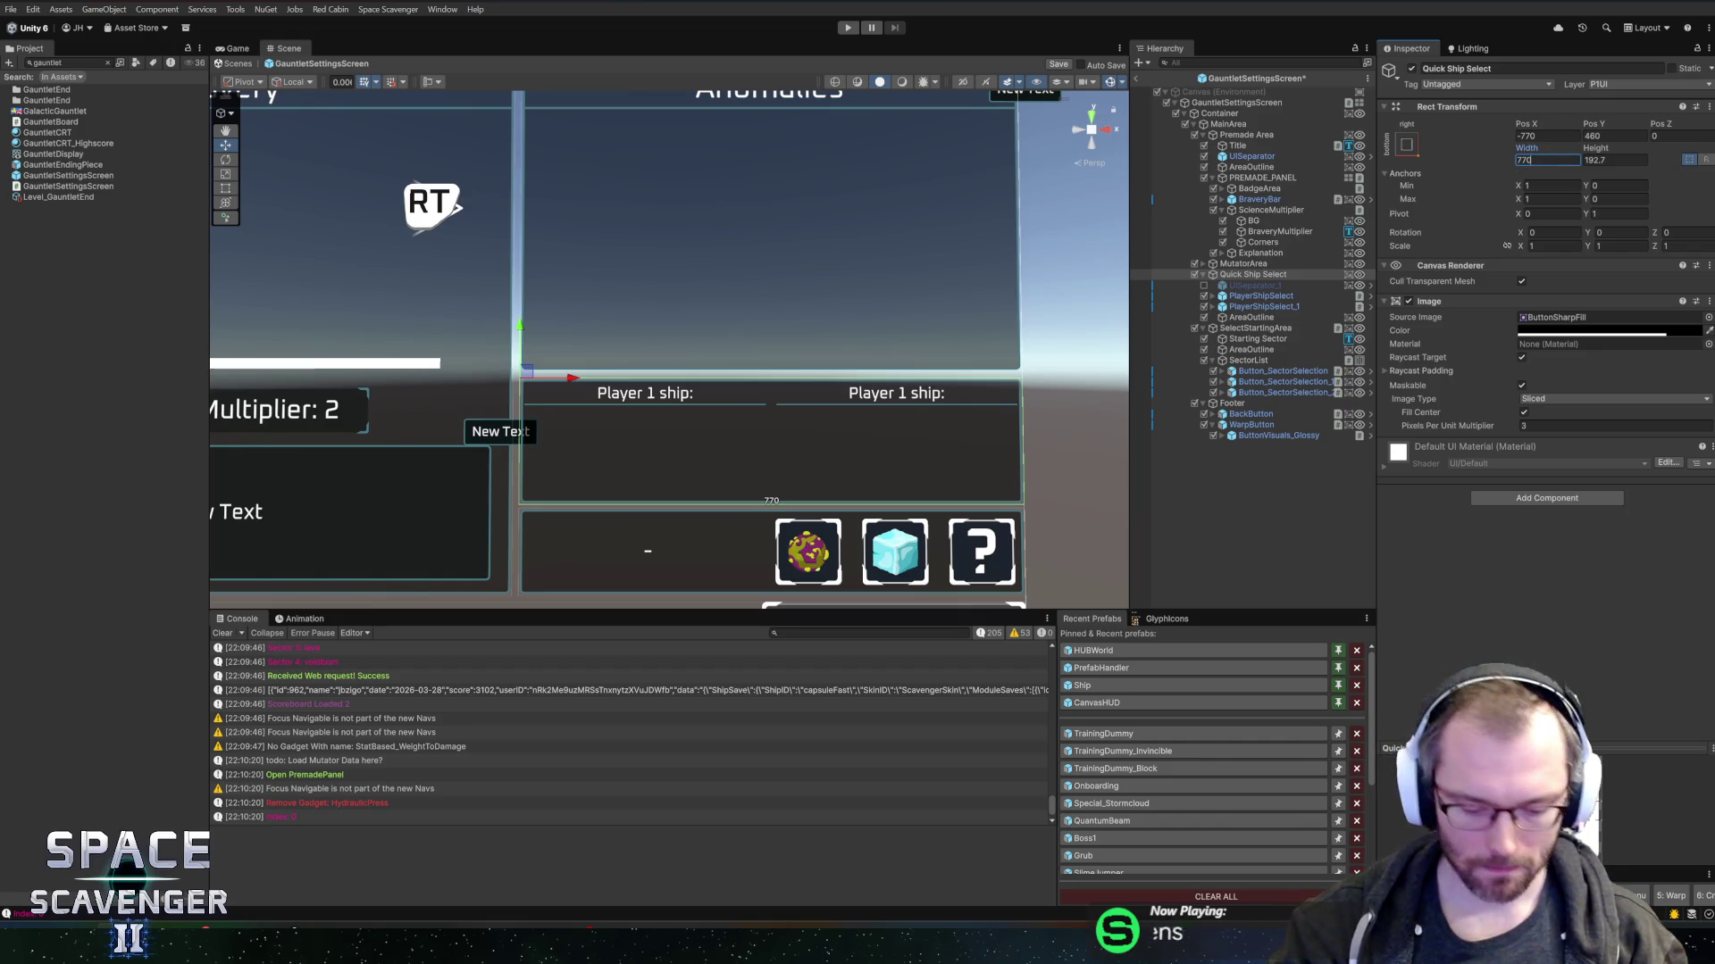
text(/2)
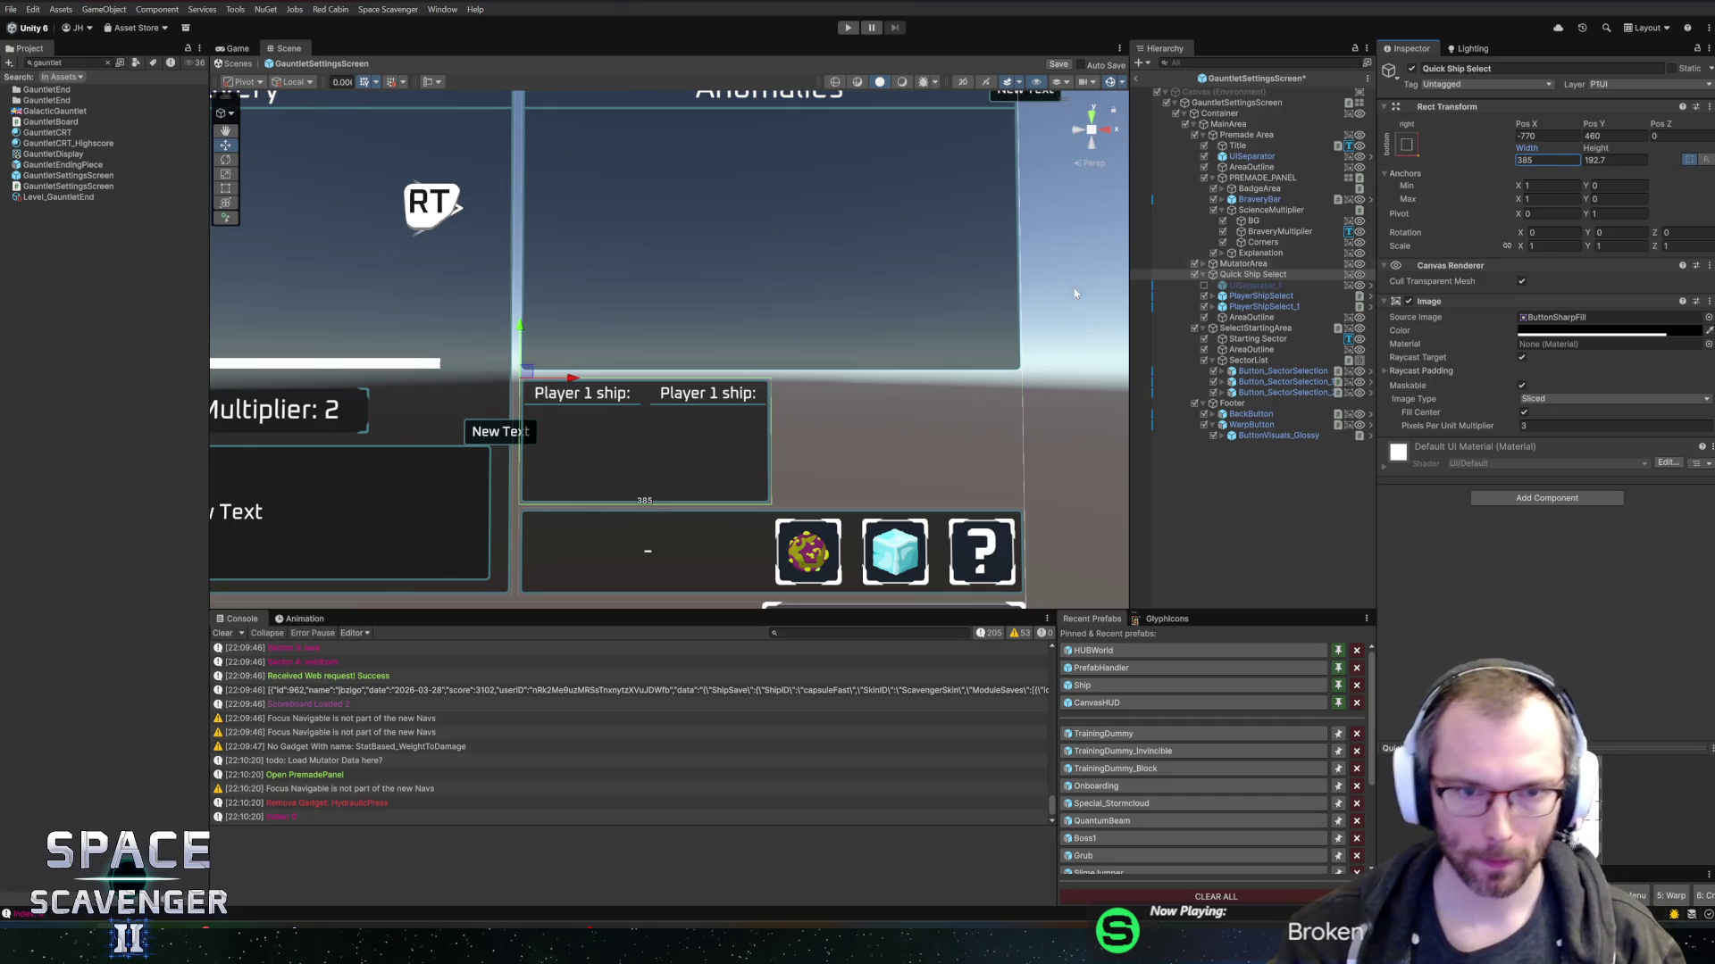
mouse_move(172, 168)
mouse_down()
mouse_move(785, 165)
mouse_move(1114, 136)
mouse_up()
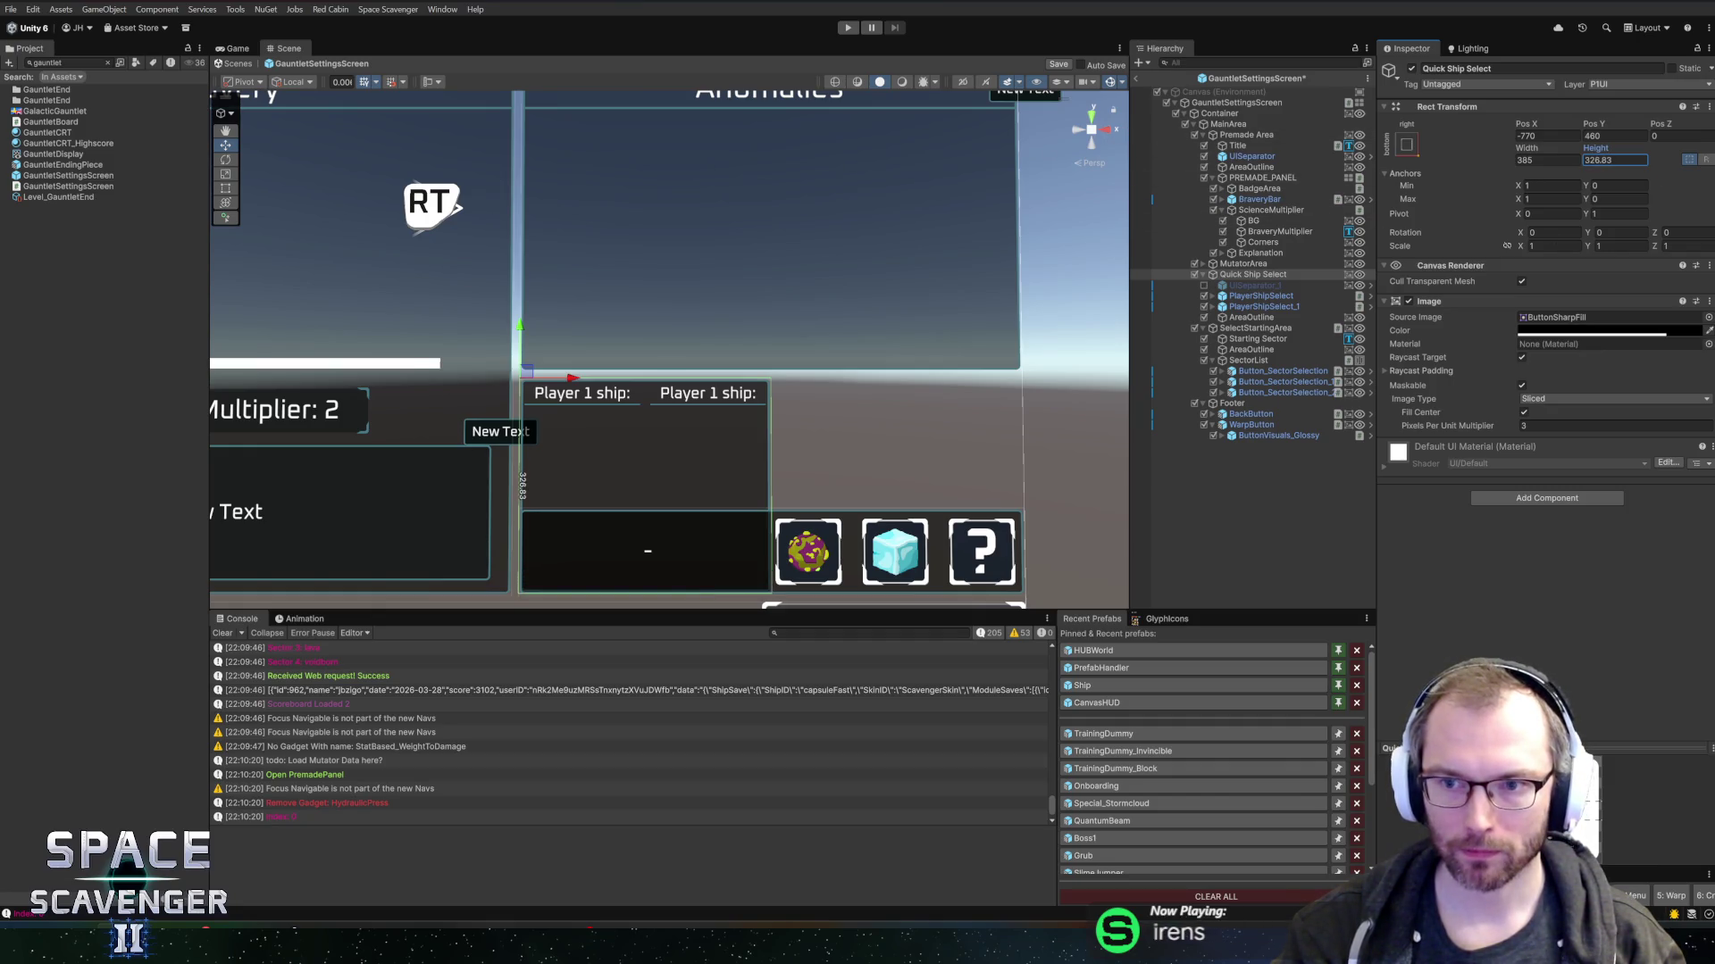
text(325)
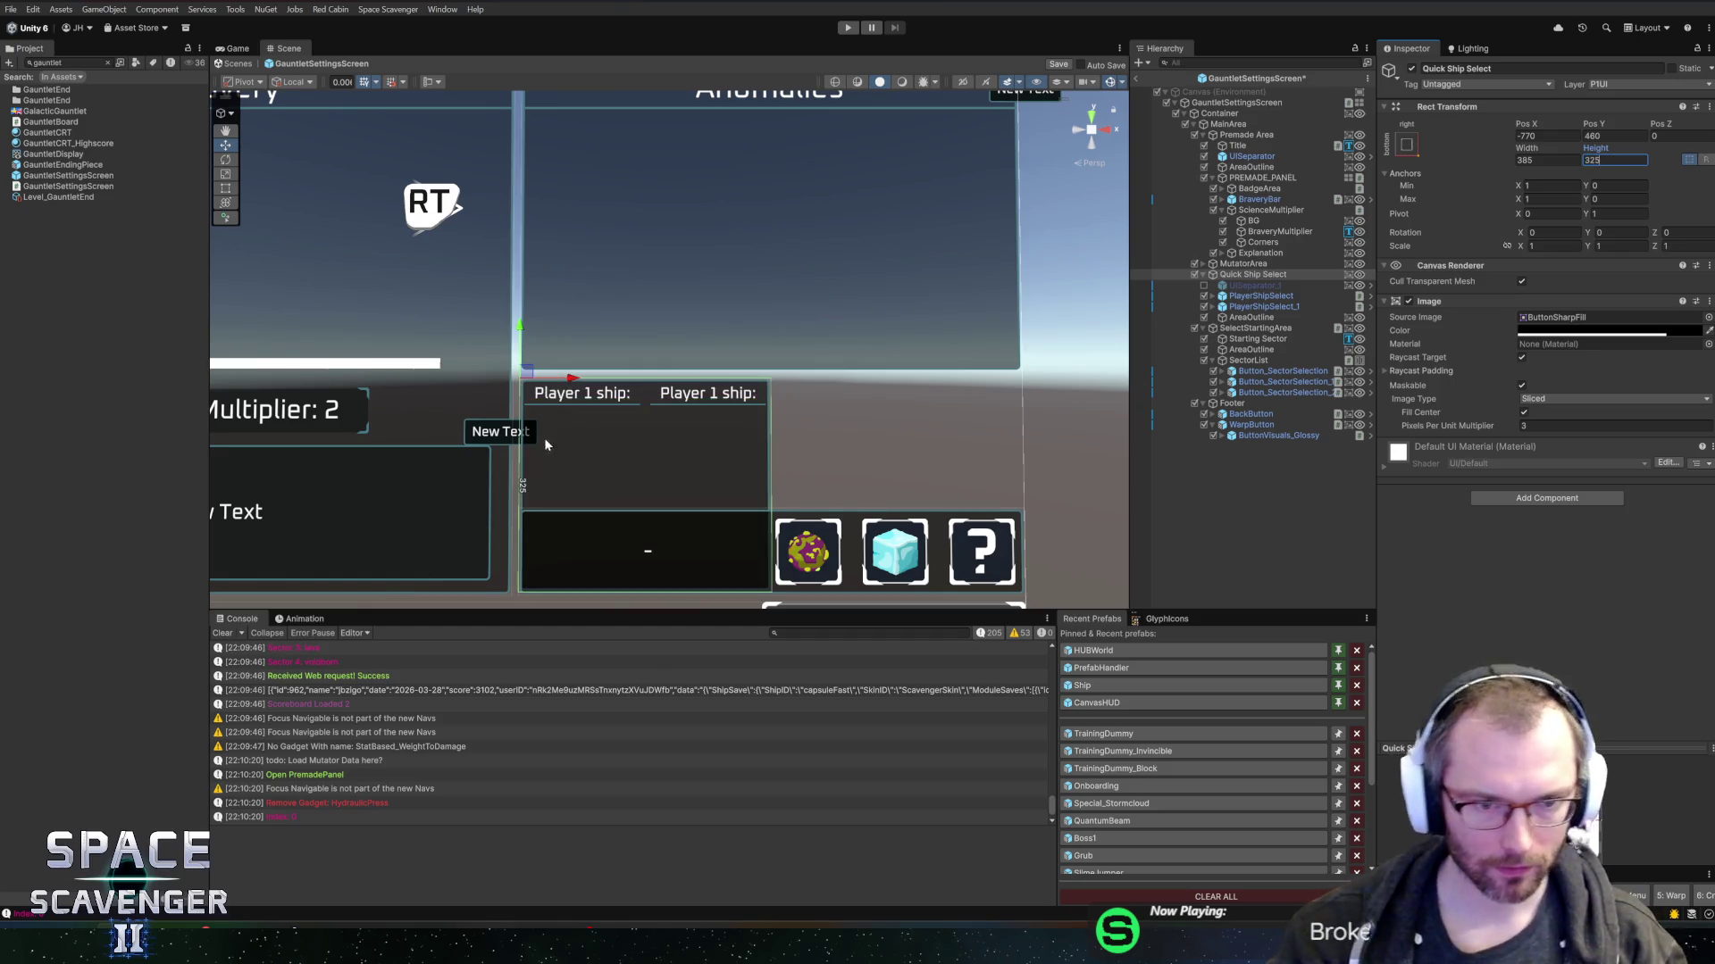
click(546, 444)
key(f)
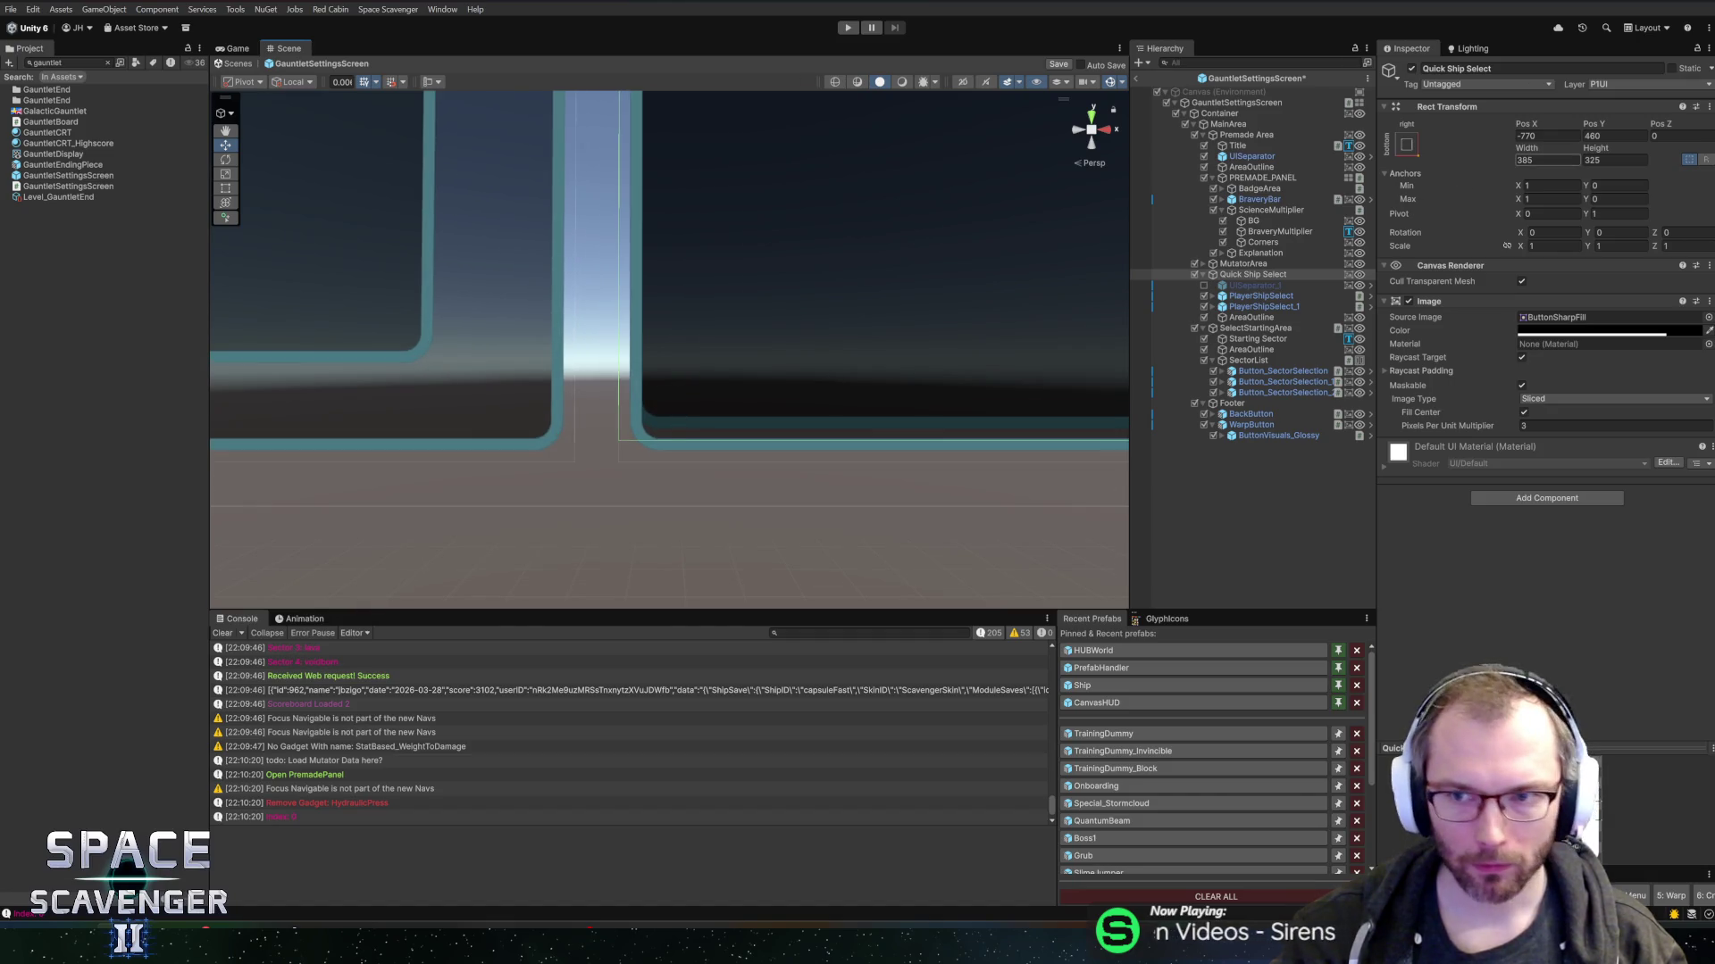
drag(1594, 148, 1595, 150)
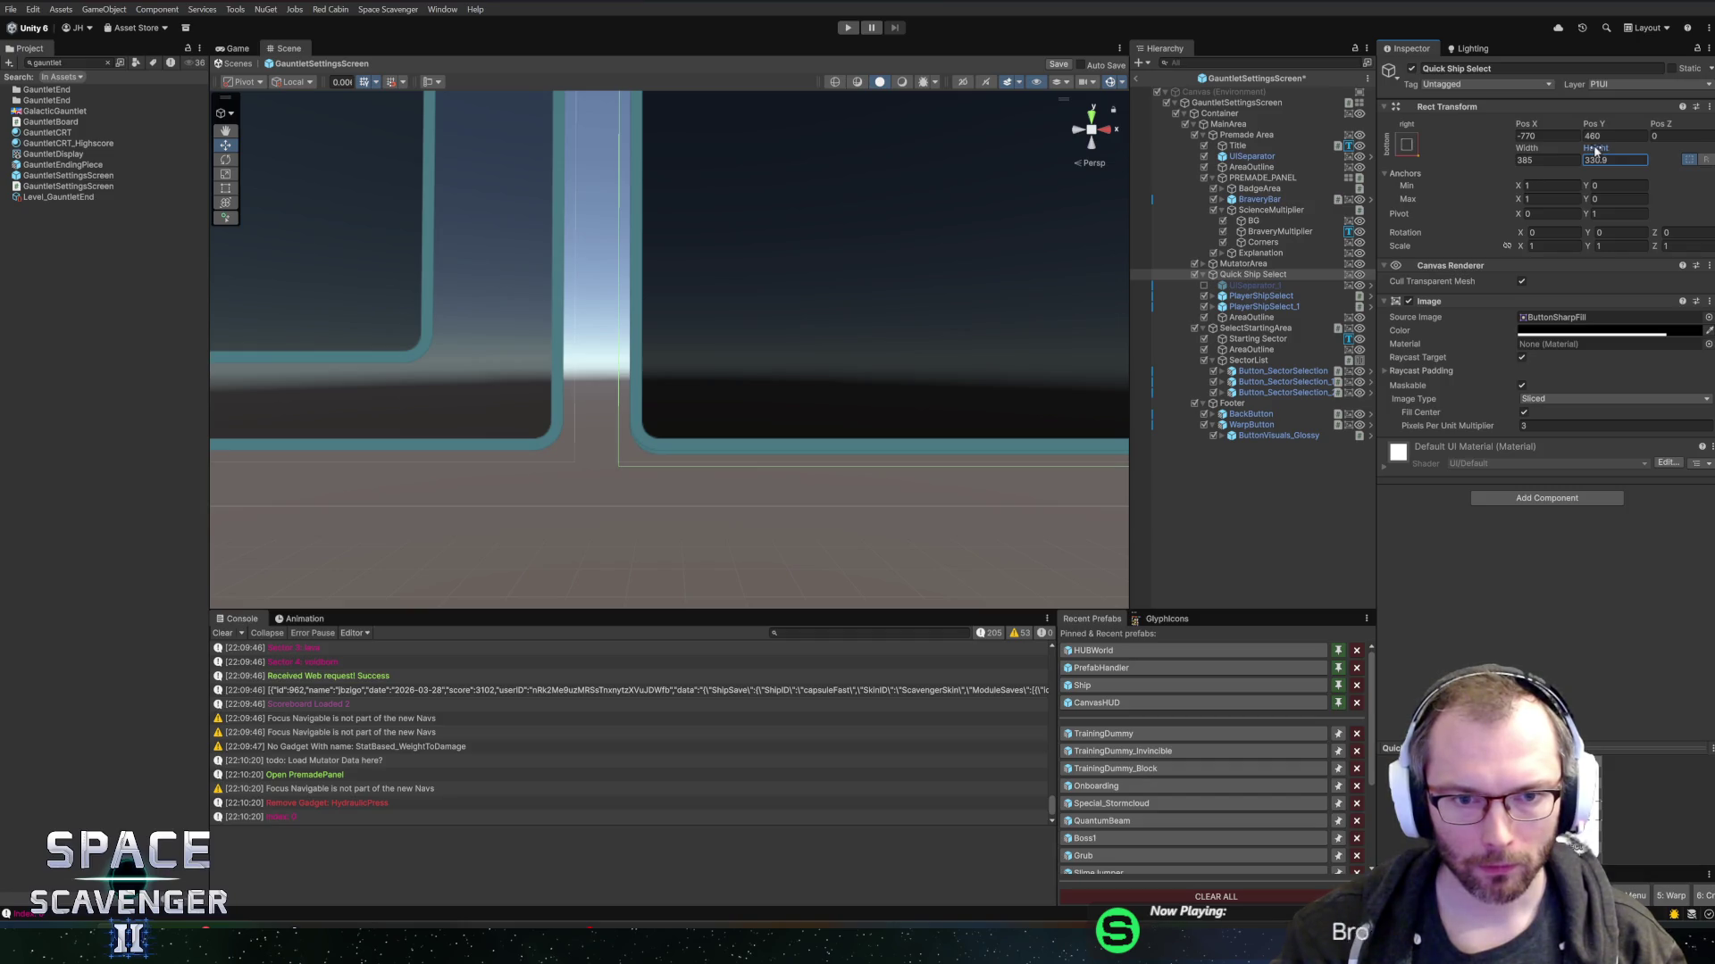
click(1598, 160)
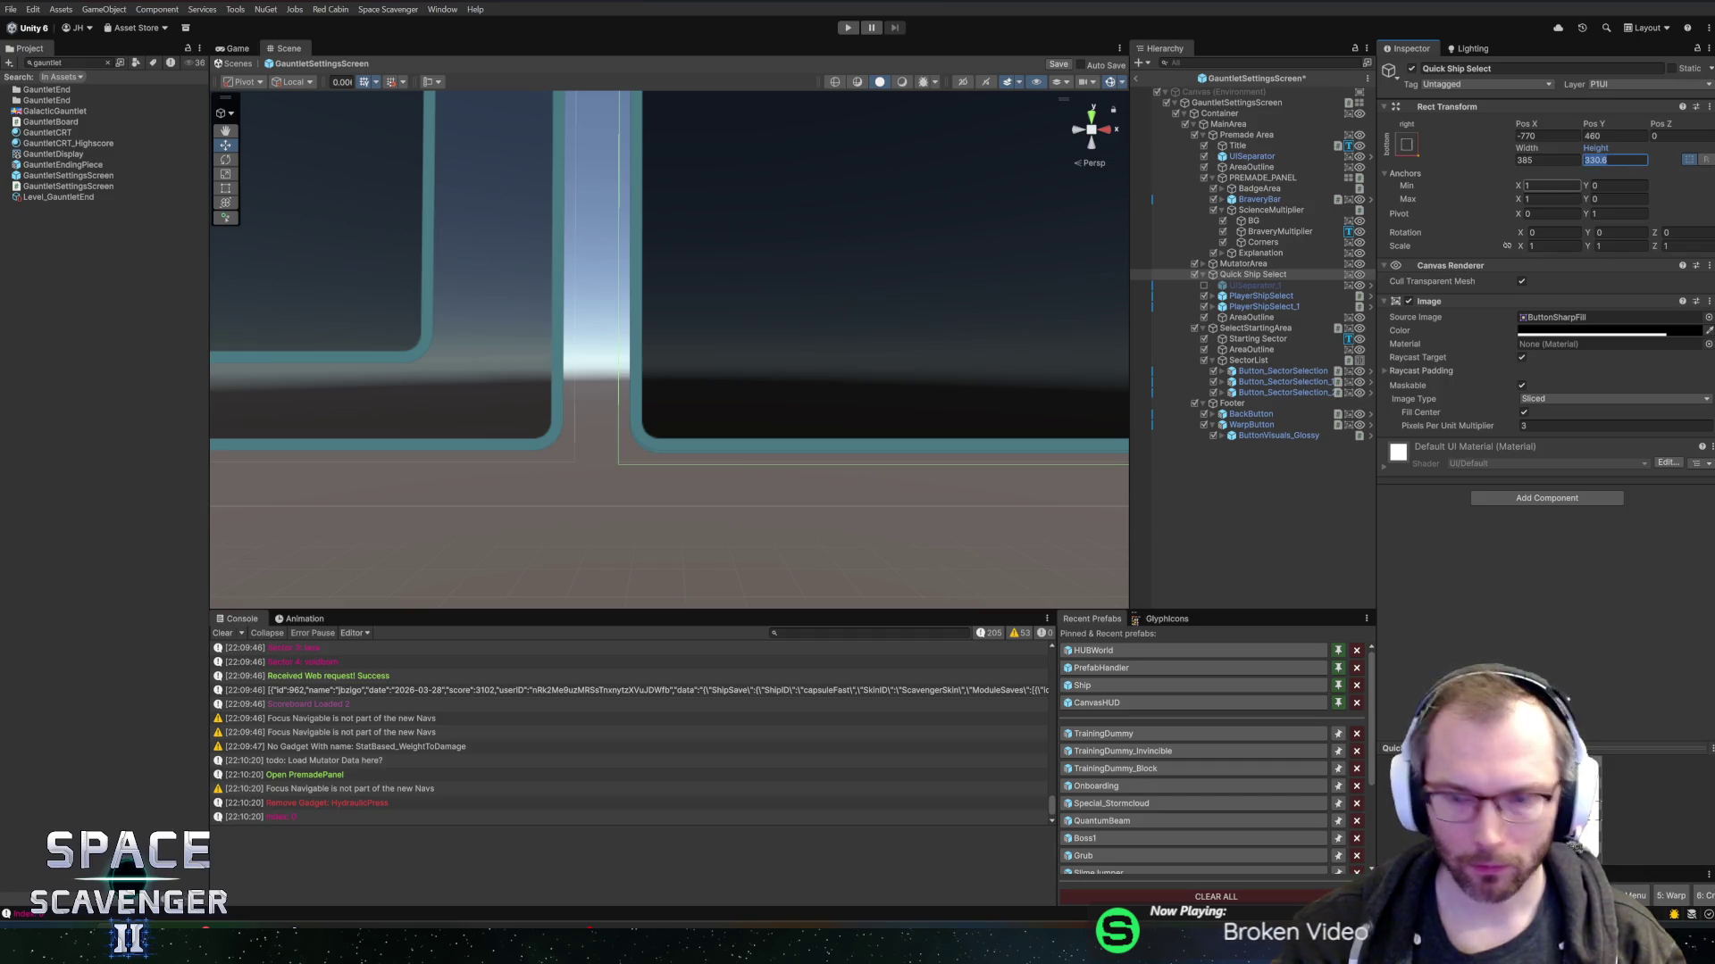
text(330)
key(Return)
- Anchor PlayerShipSelect to the bottom half with a maximum Y anchor of 0.5
key(f)
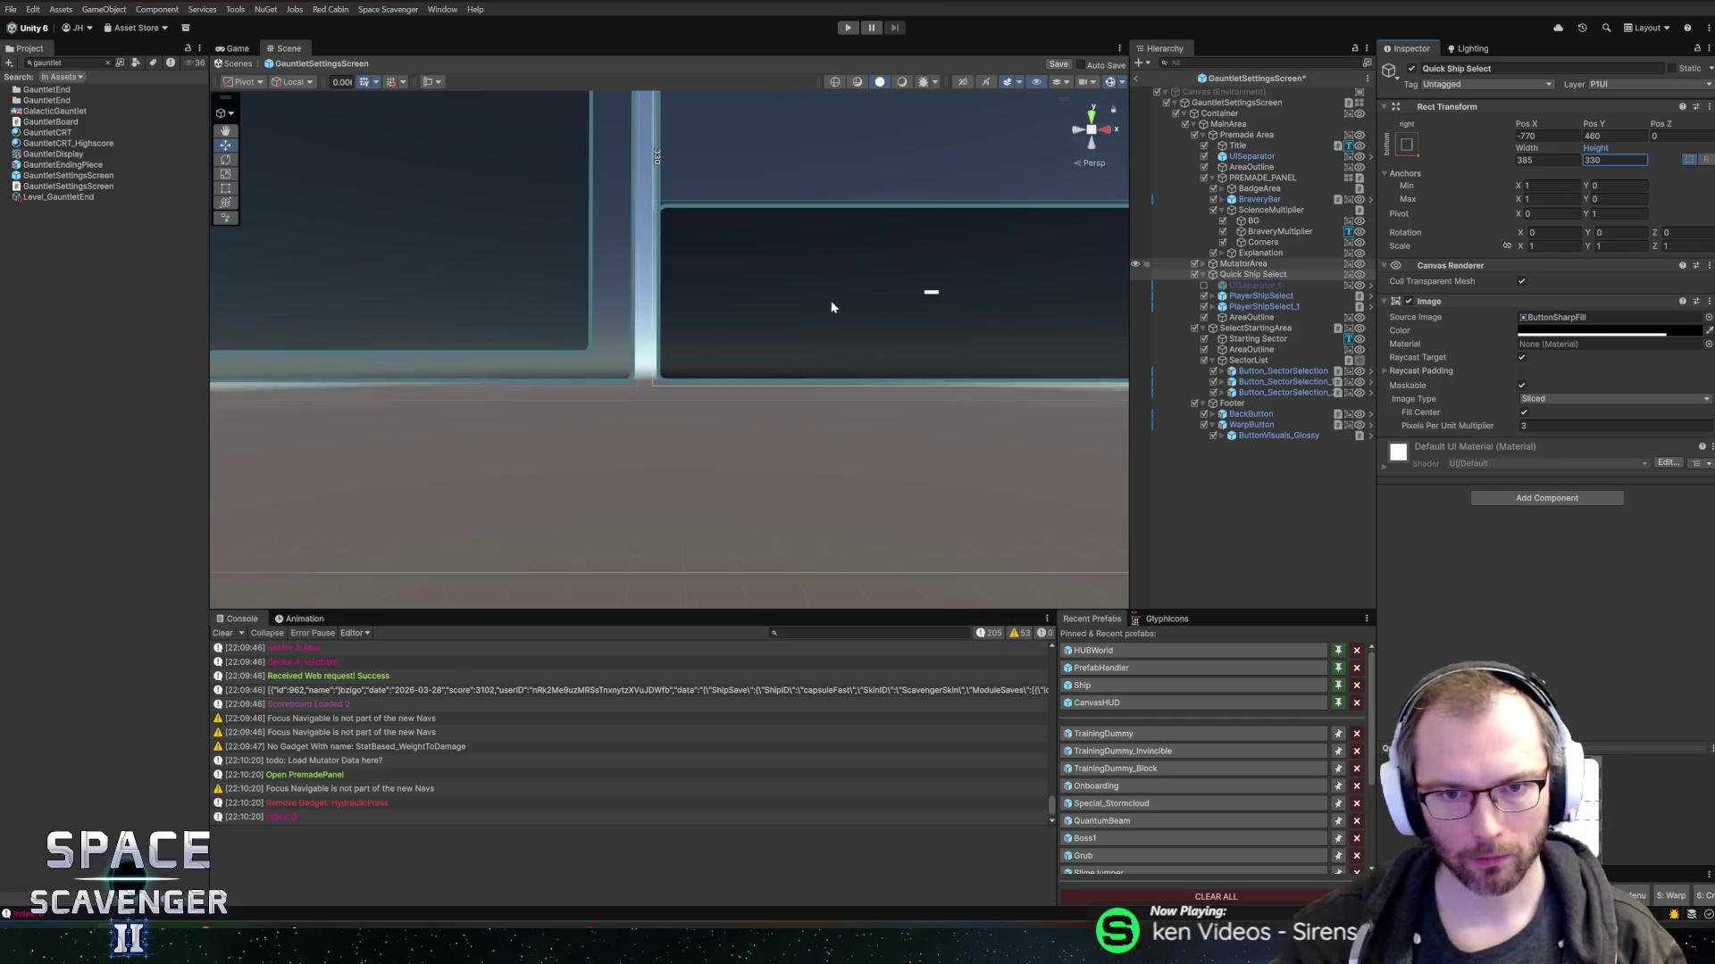
key(f)
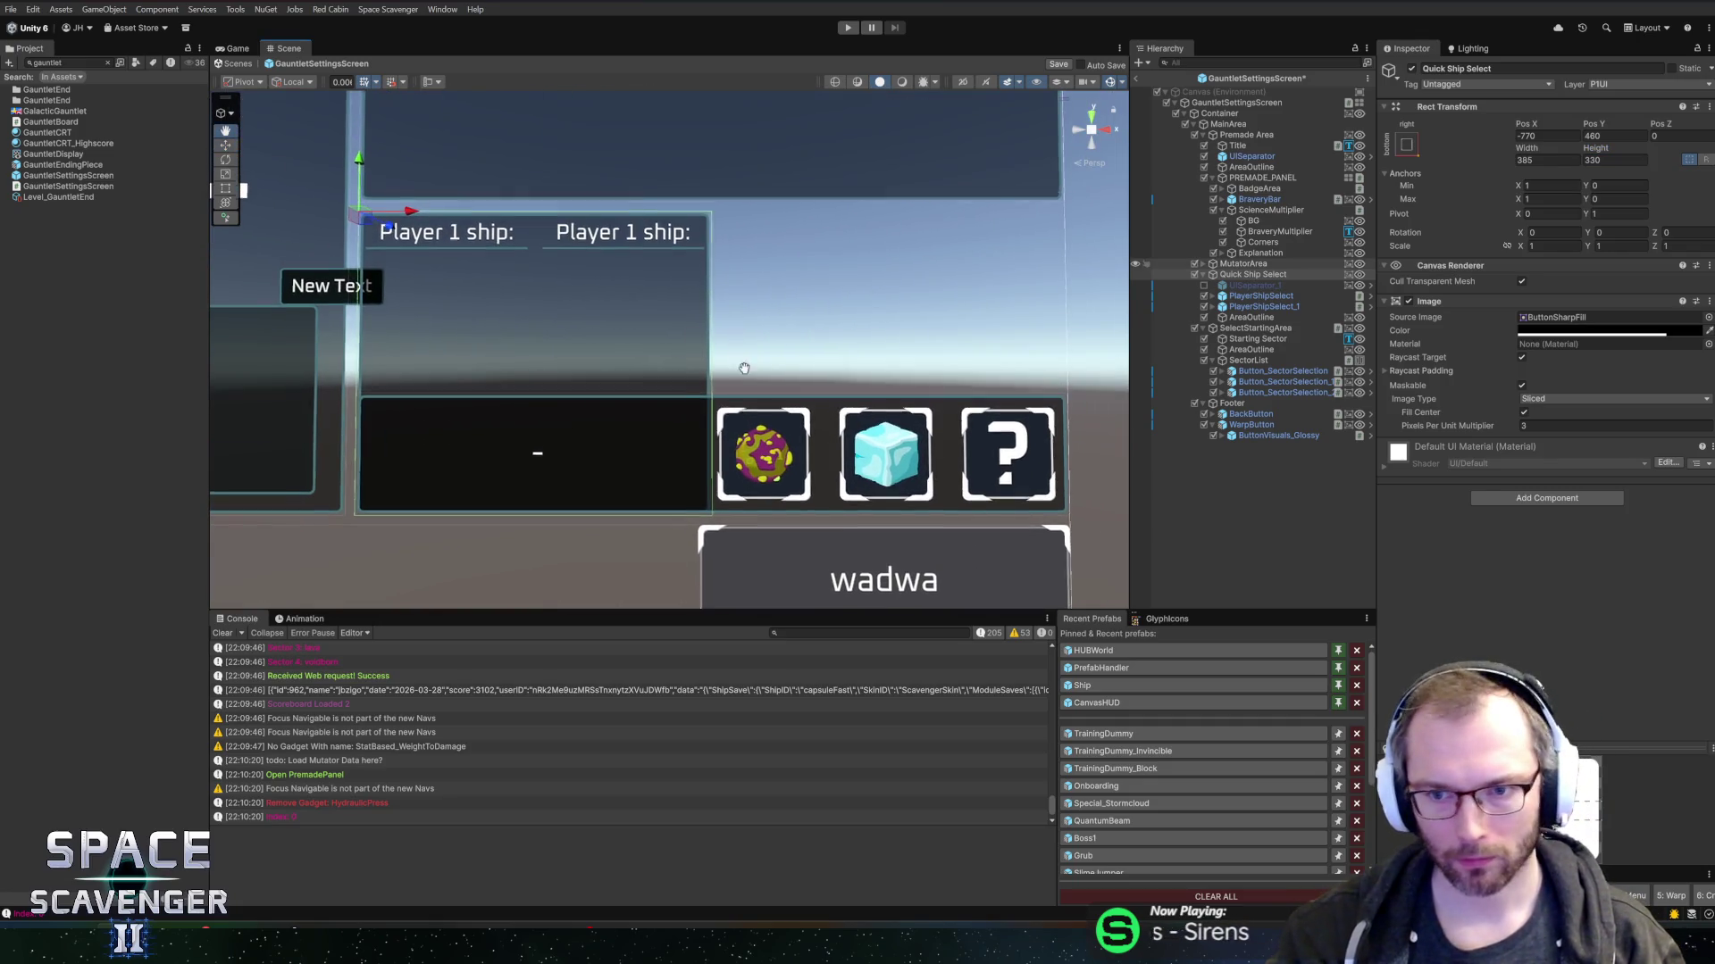
click(1268, 307)
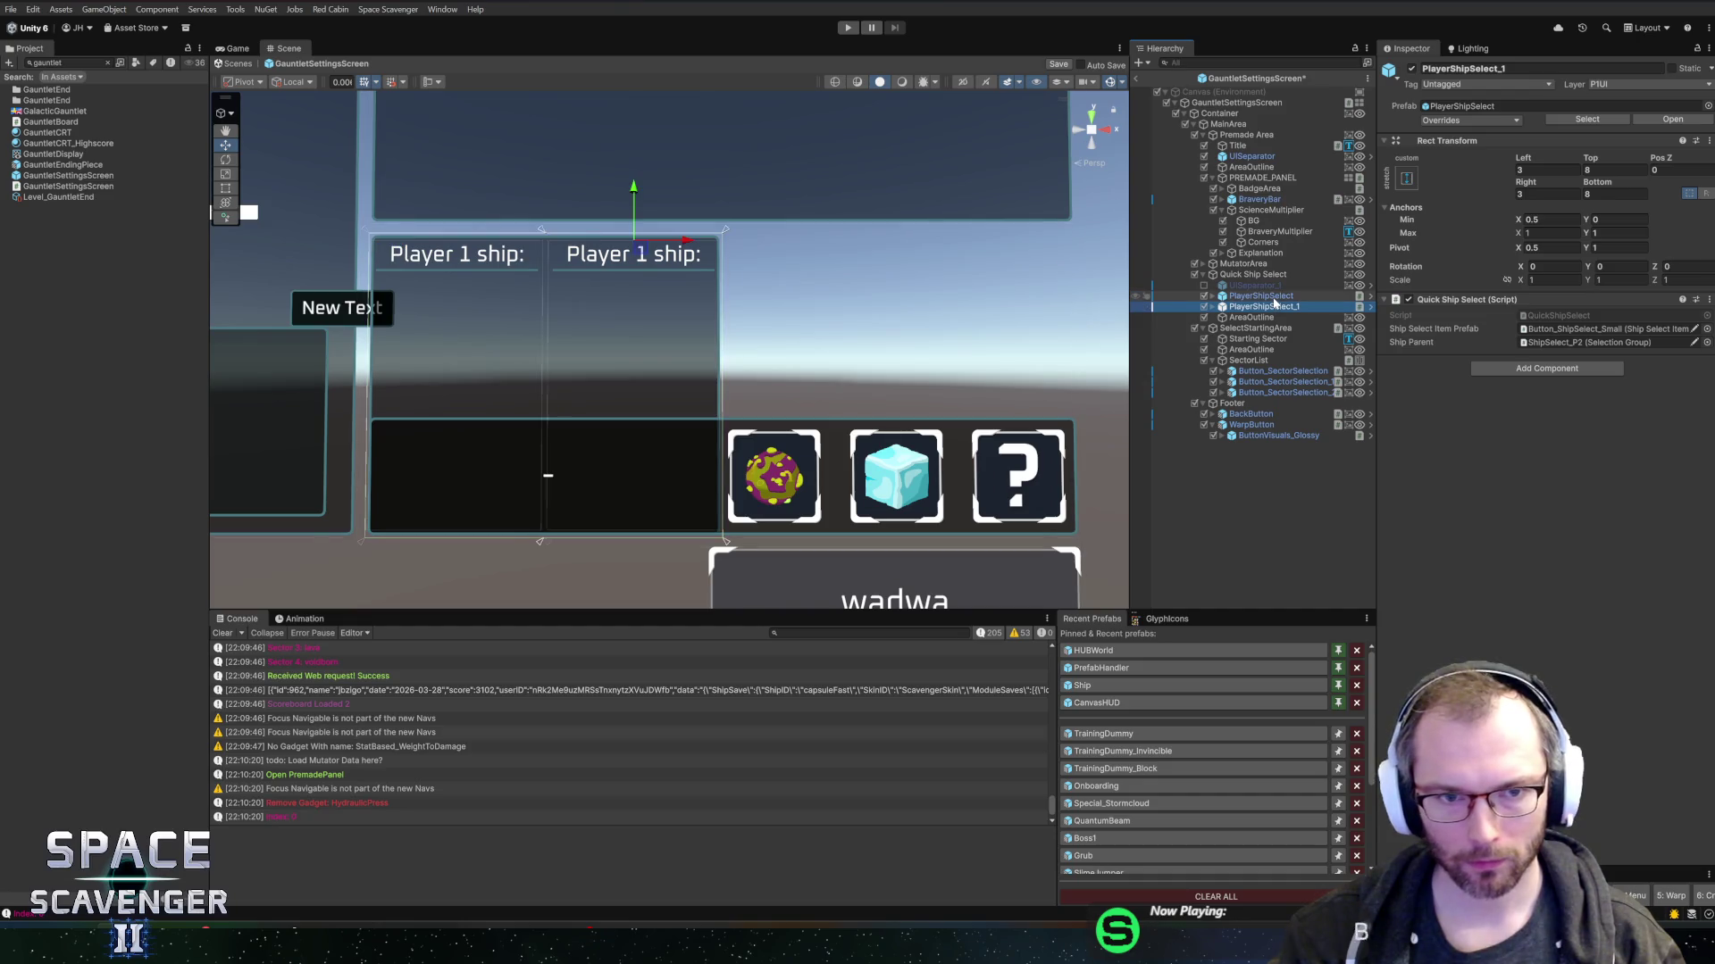
click(1254, 274)
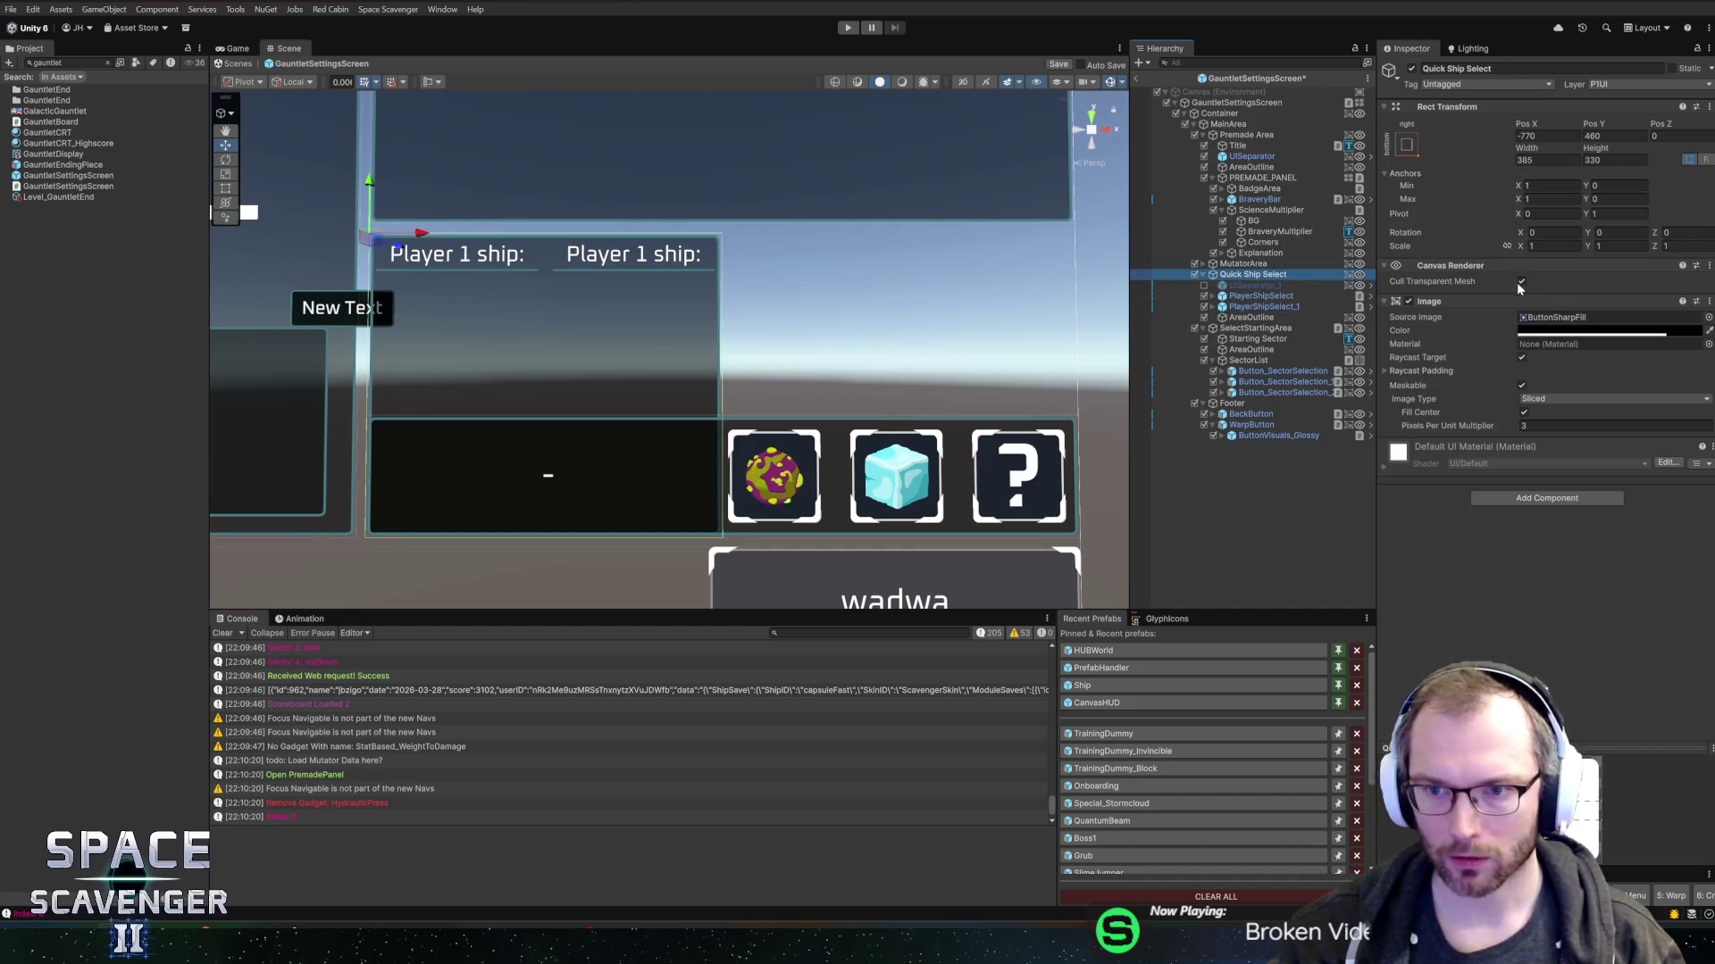
click(1257, 297)
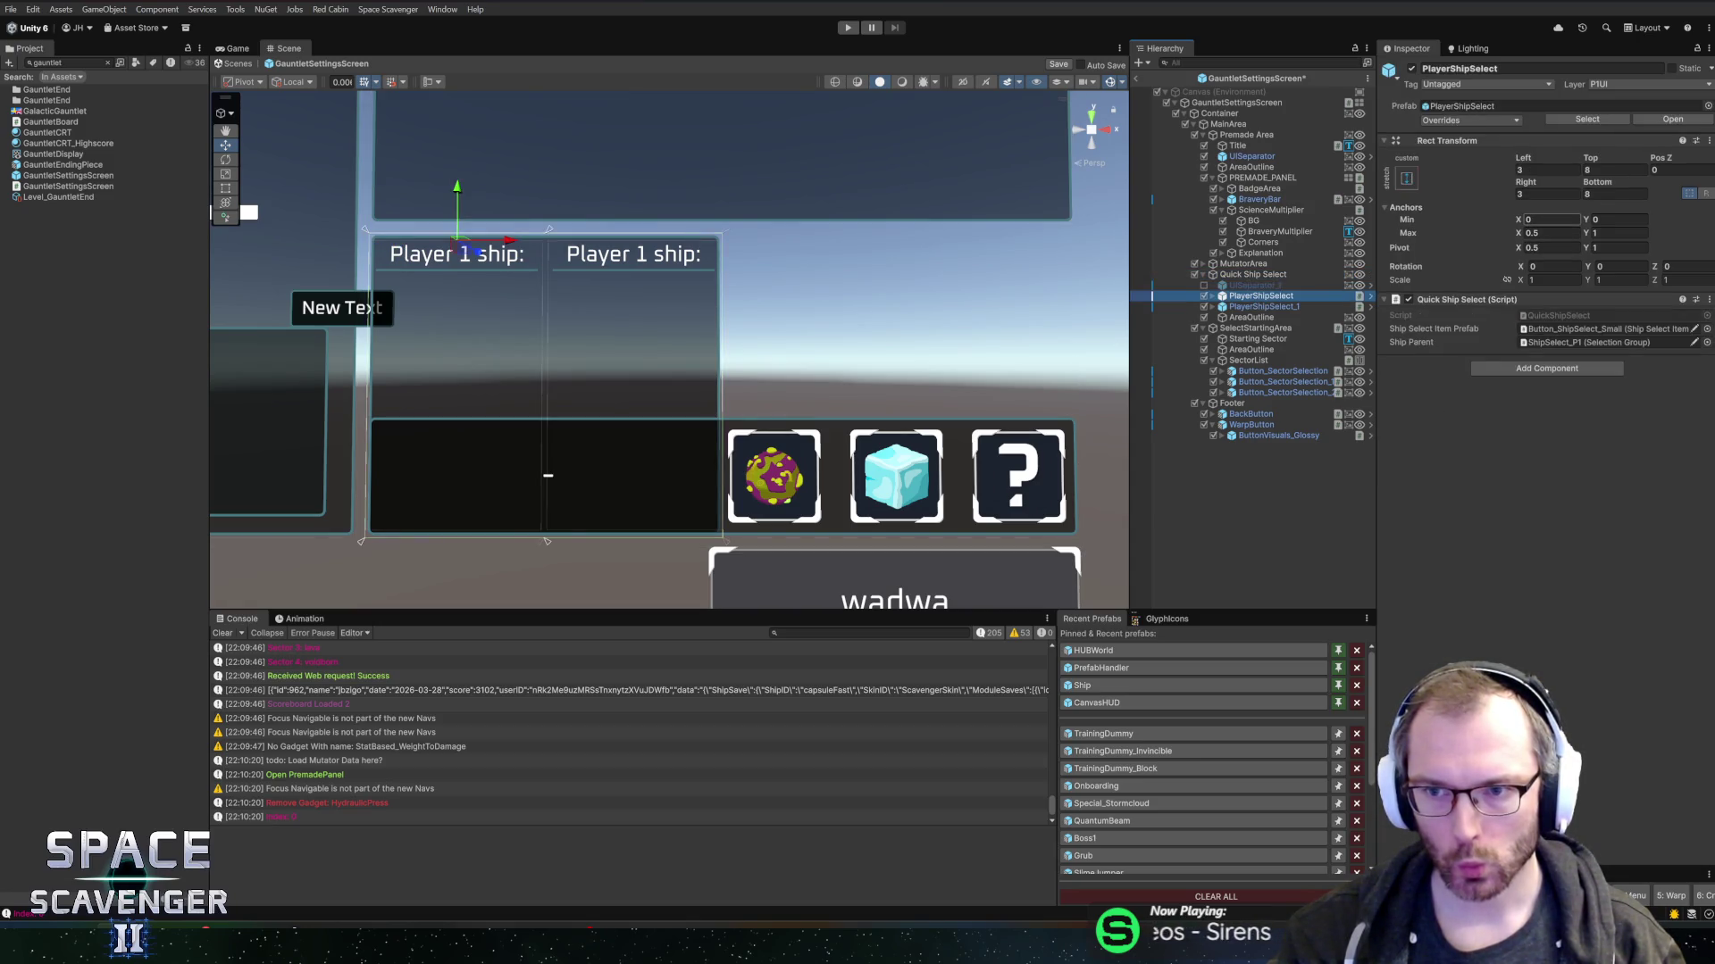
click(1617, 219)
click(1618, 219)
click(1618, 232)
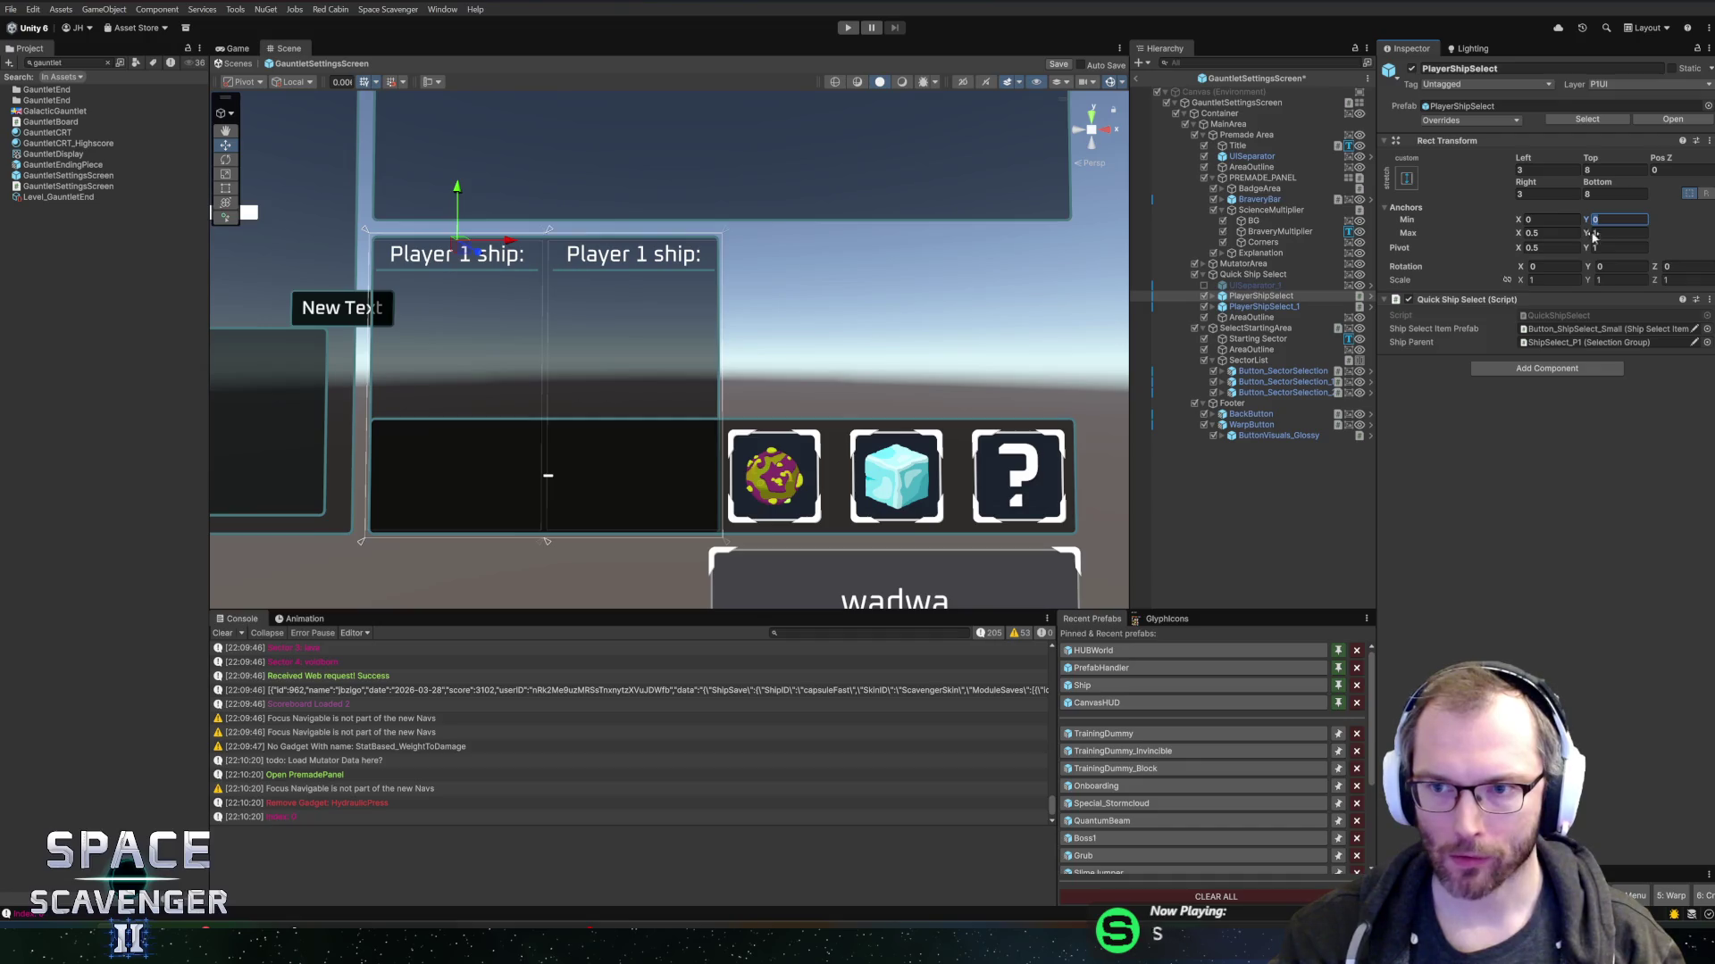
text(0.)
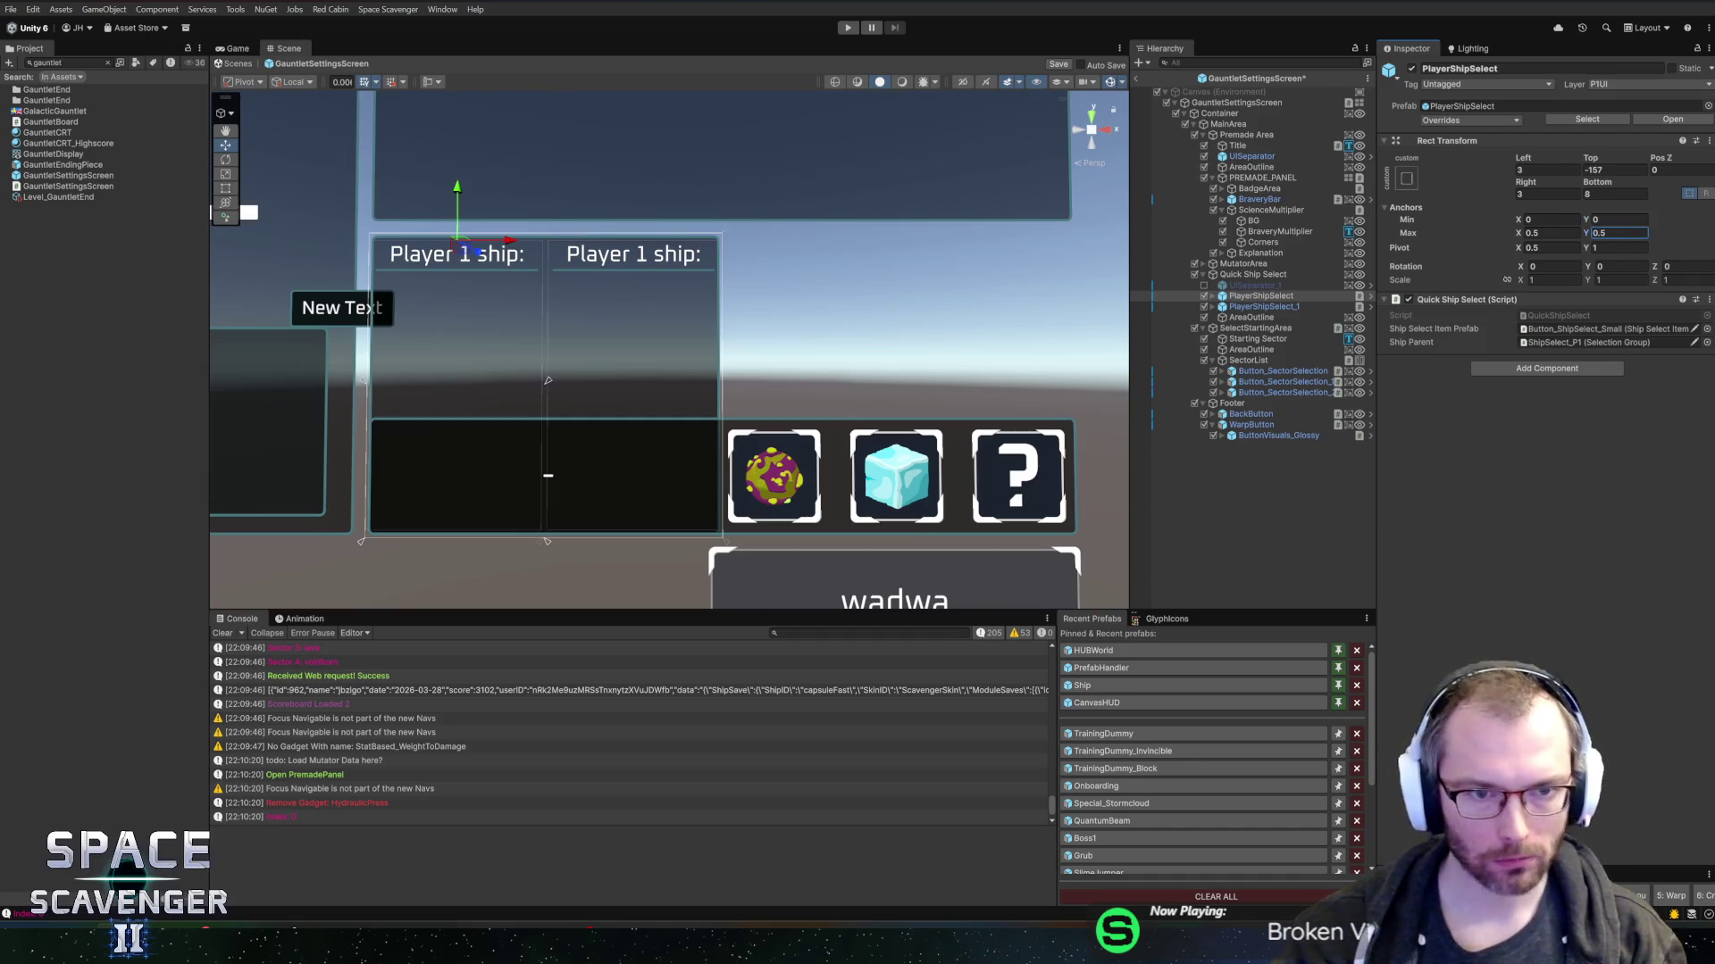
text(5)
click(1551, 232)
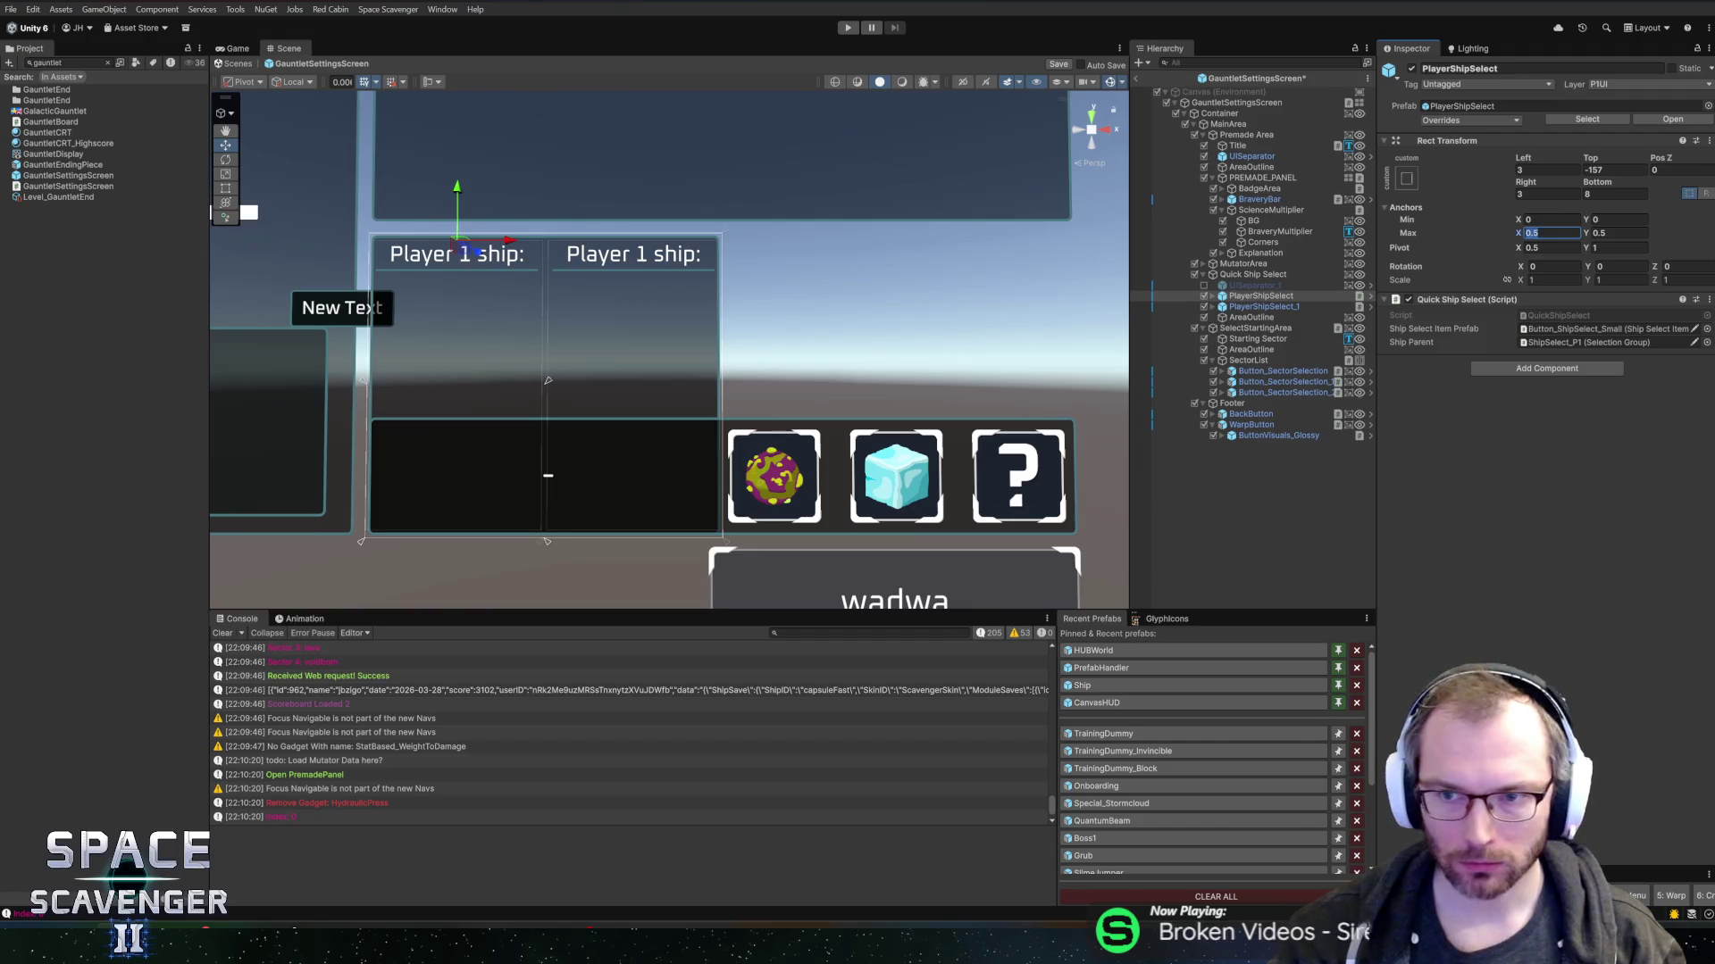
text(1)
- Anchor PlayerShipSelect_1 to the top half: min (0, 0.5), max (1, 1)
click(1318, 306)
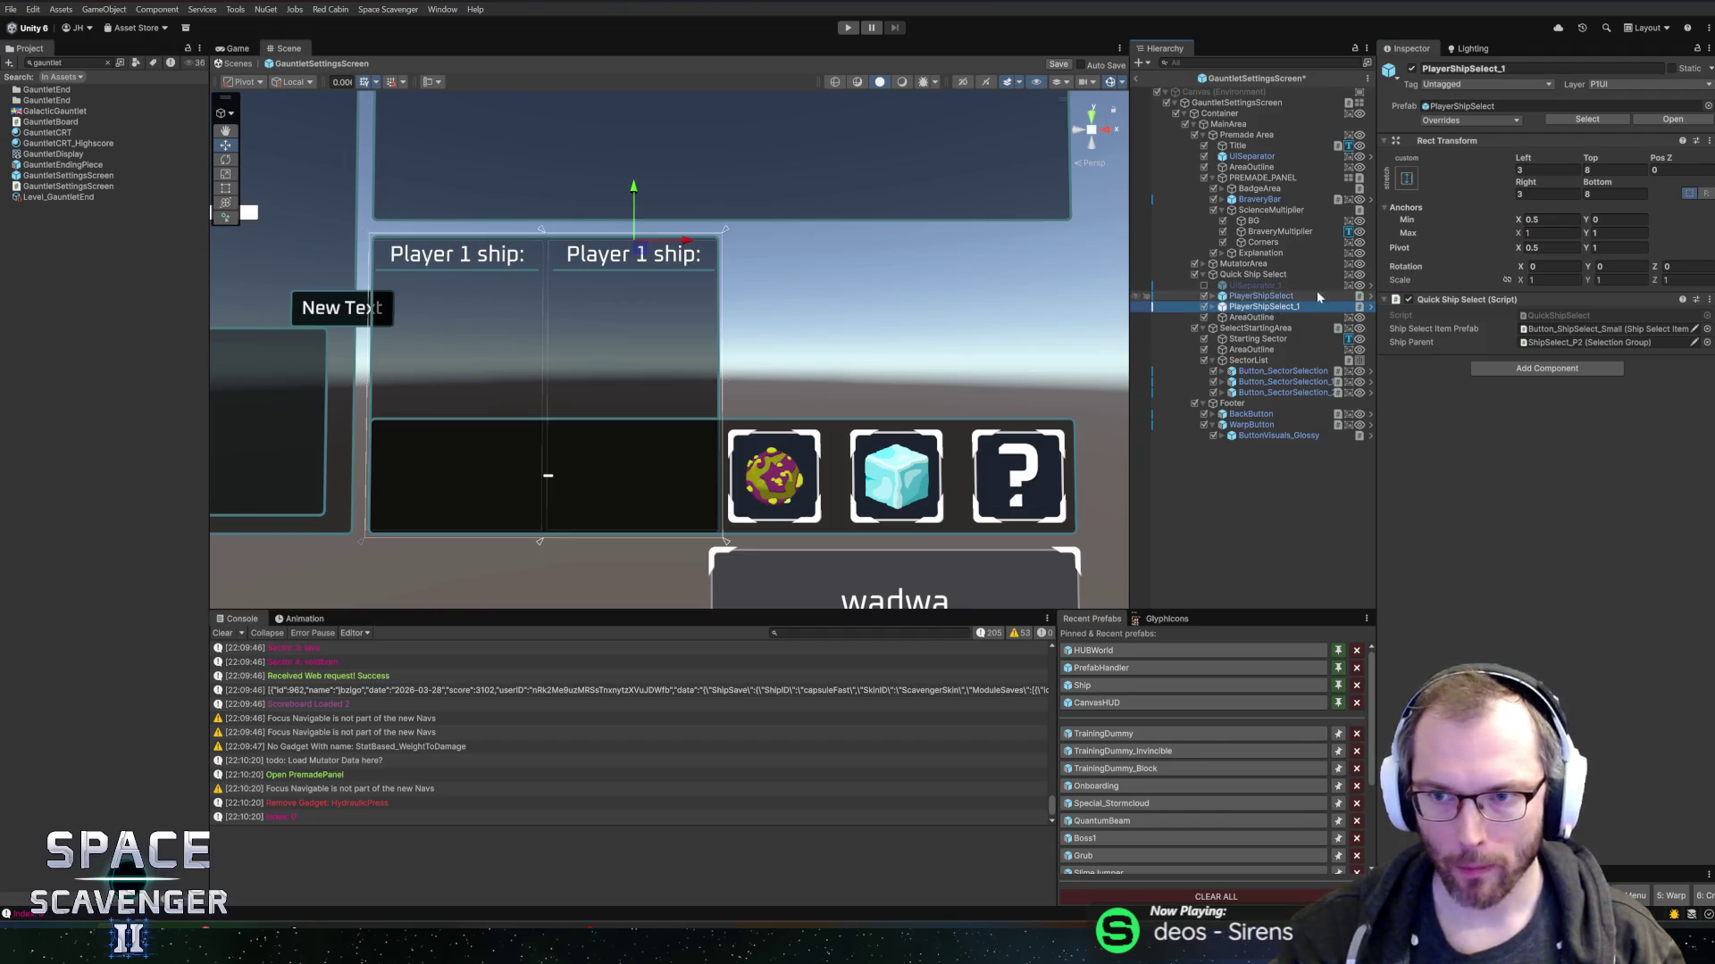
click(1551, 218)
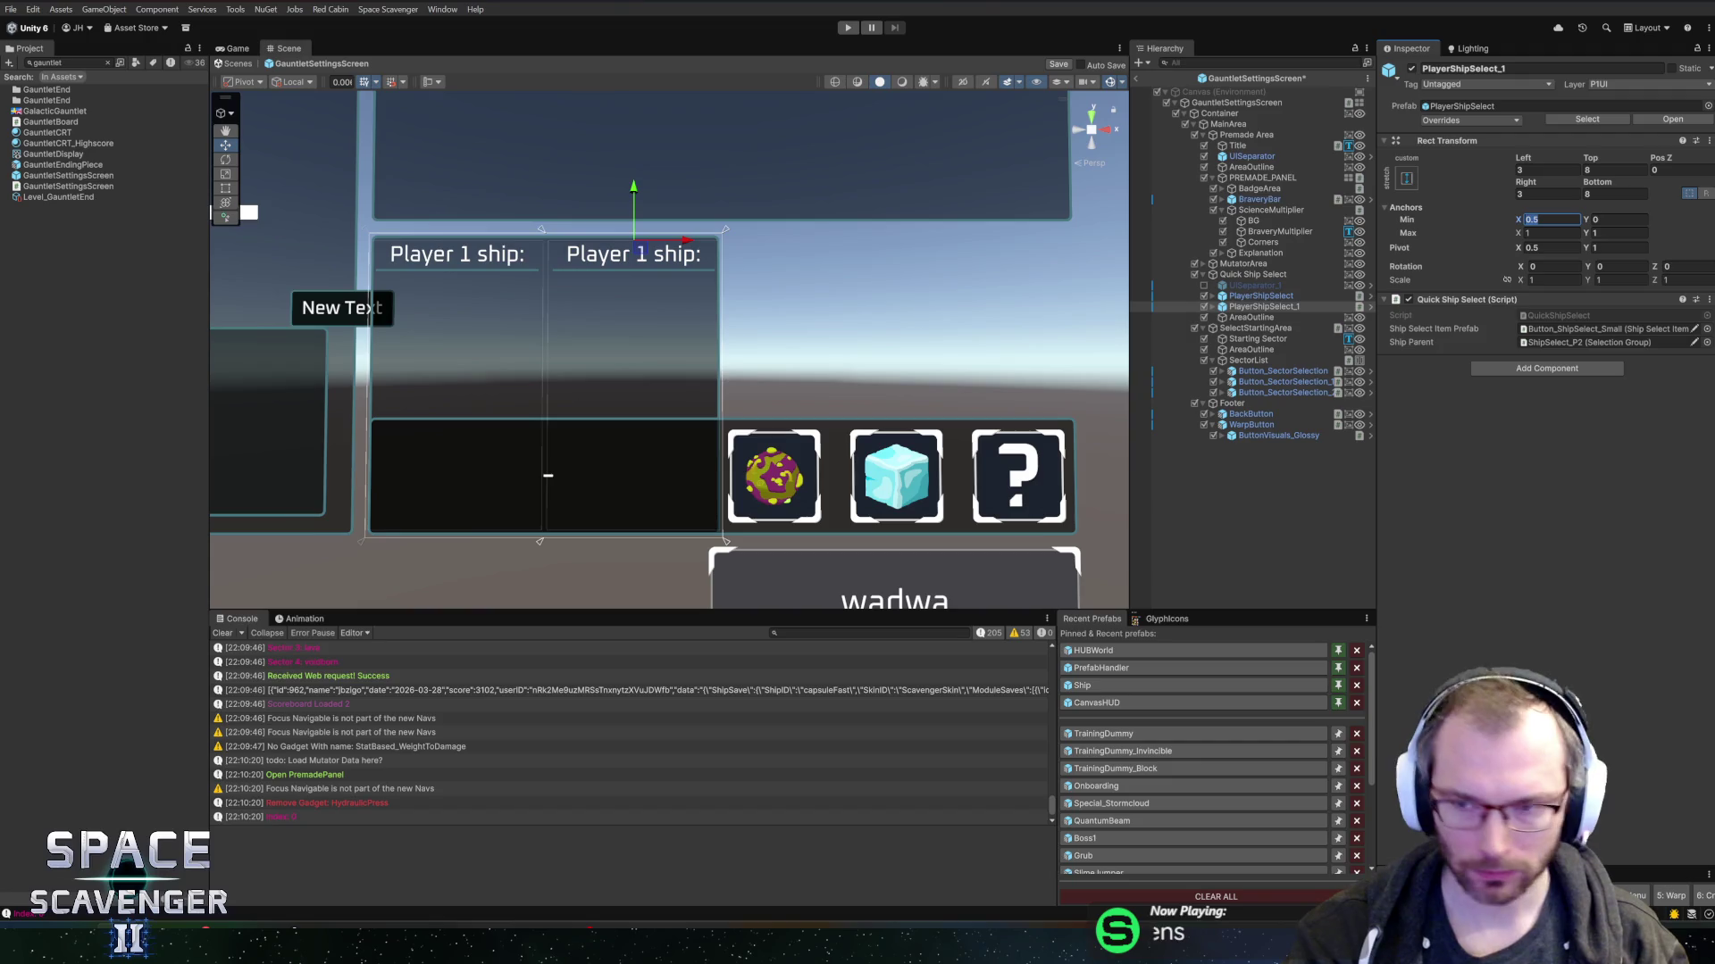
text(0)
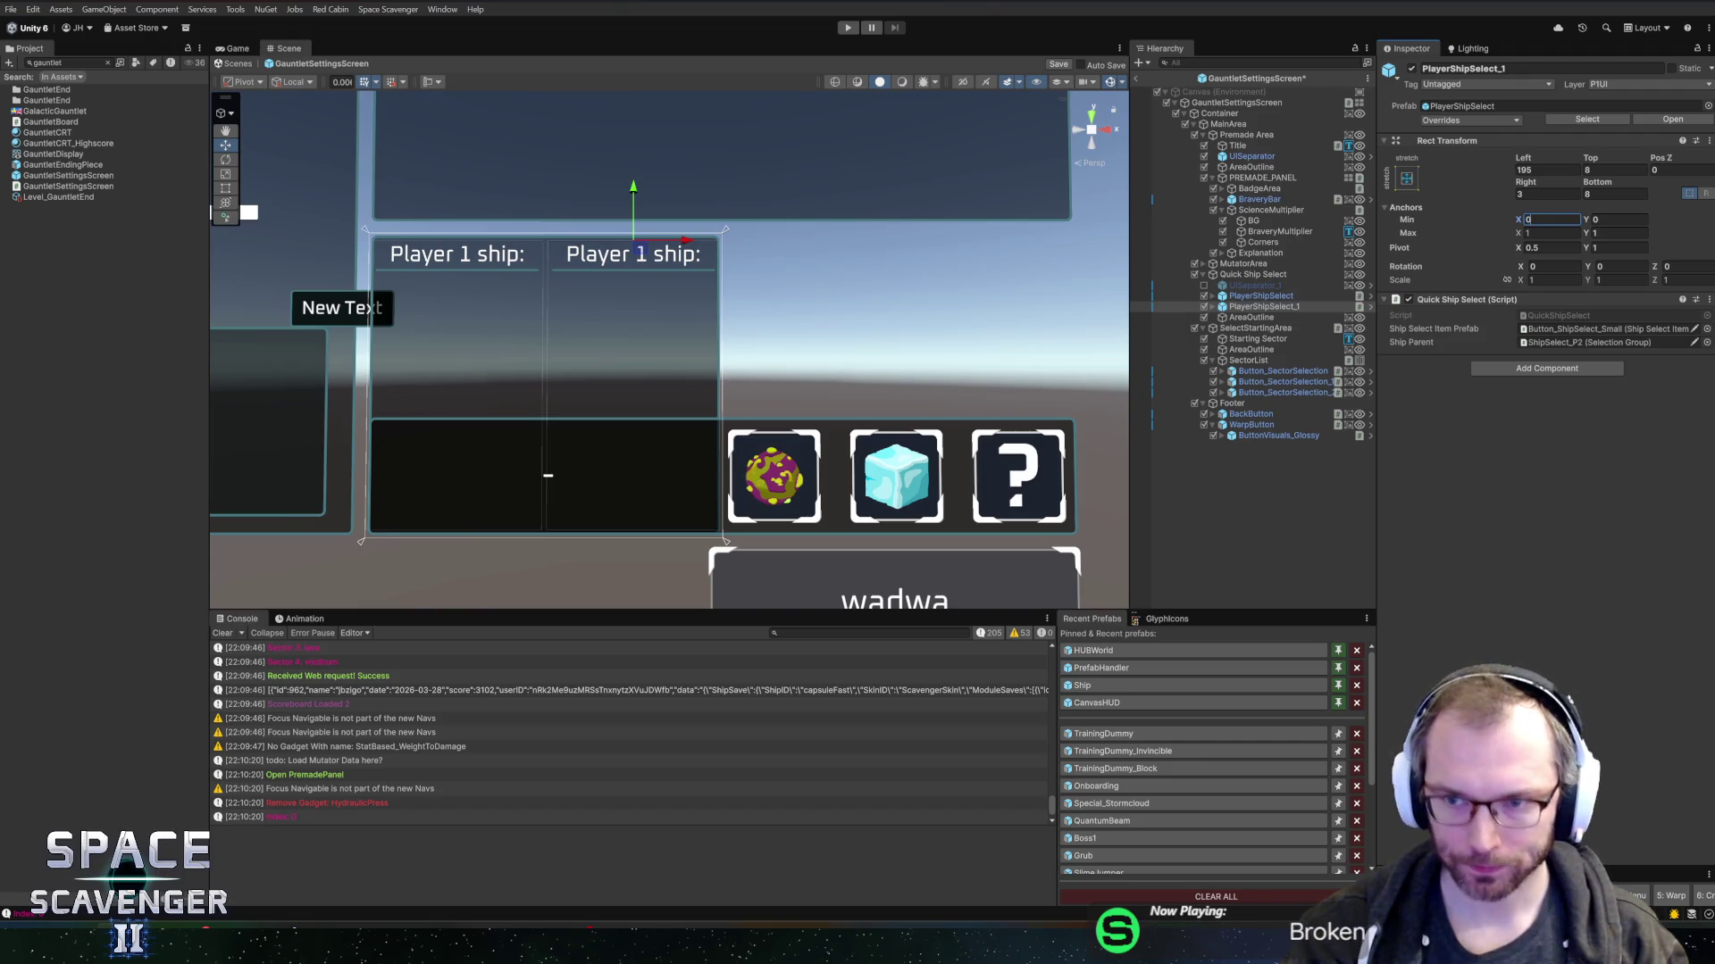
key(Tab)
key(Tab)
key(Tab)
text(0)
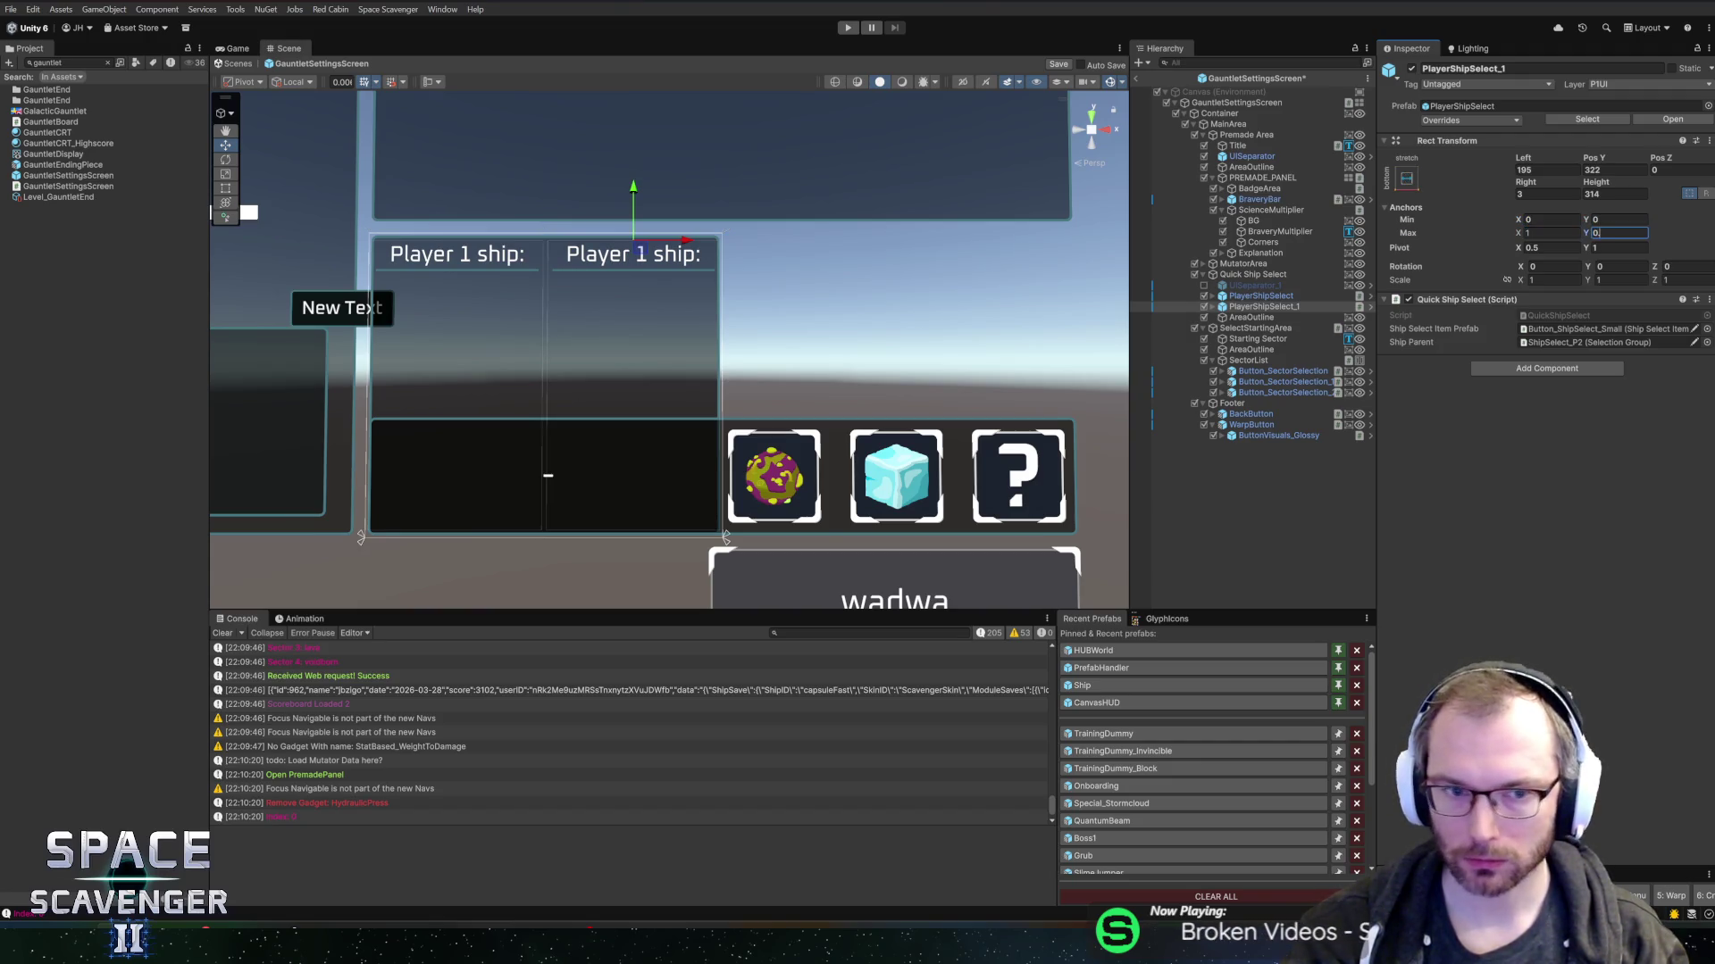
text(.5)
key(BackSpace)
key(BackSpace)
key(BackSpace)
text(1)
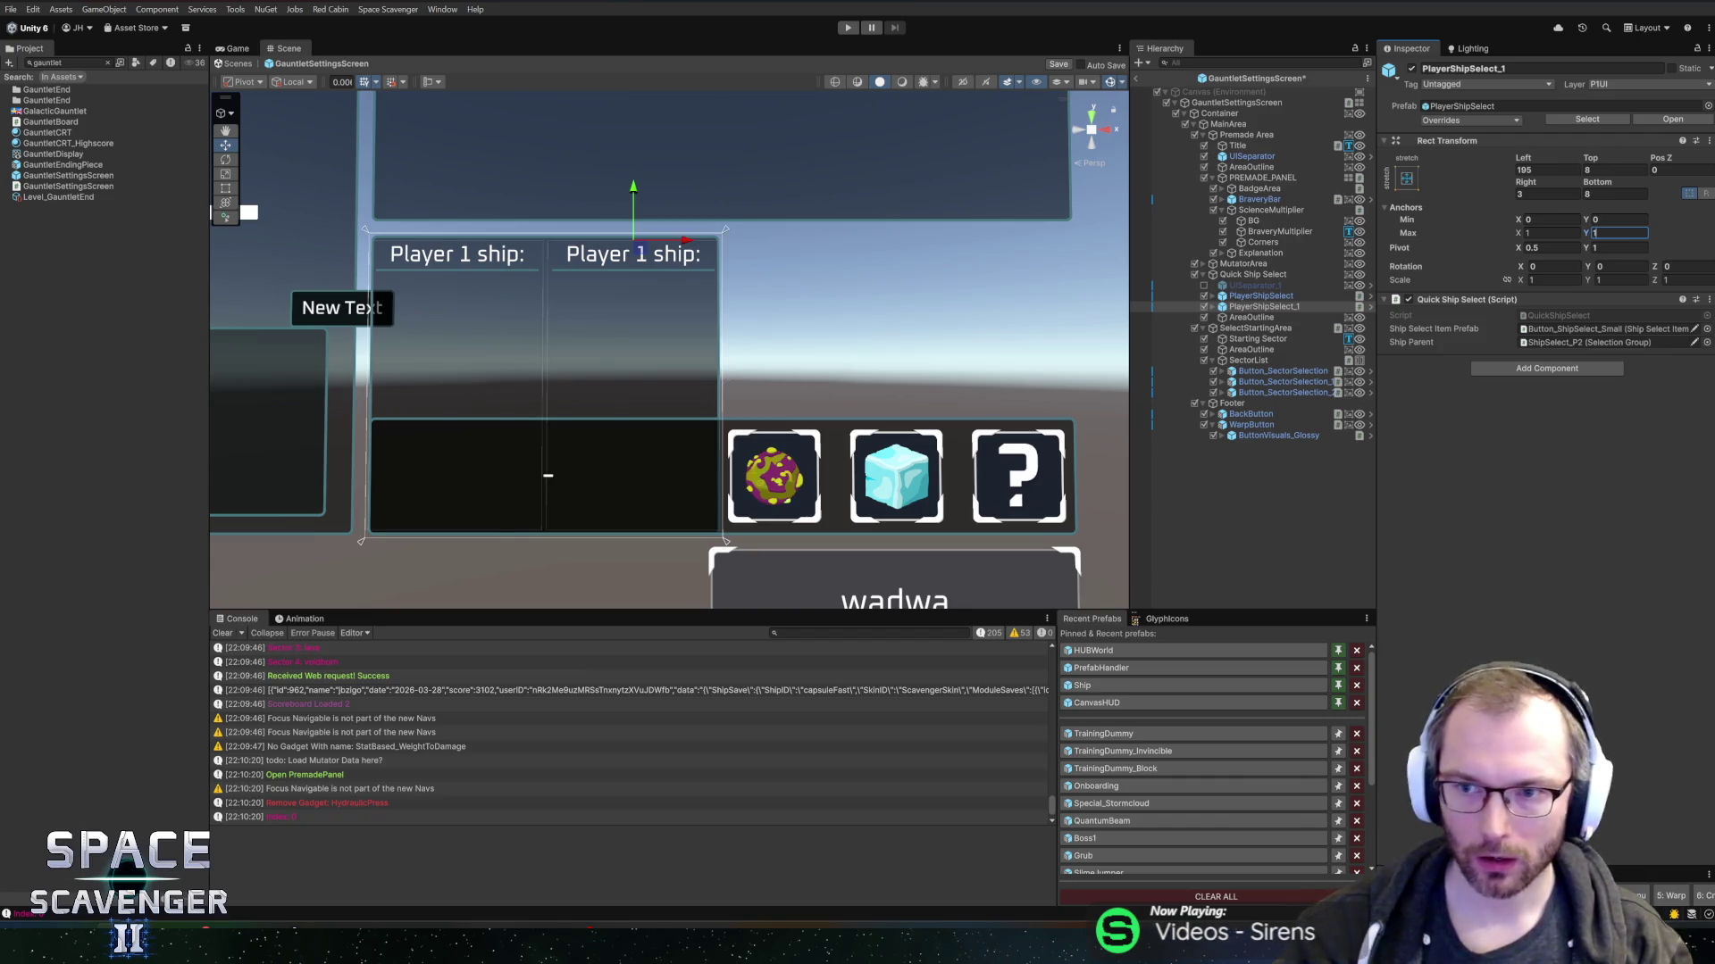
click(1618, 219)
text(.5)
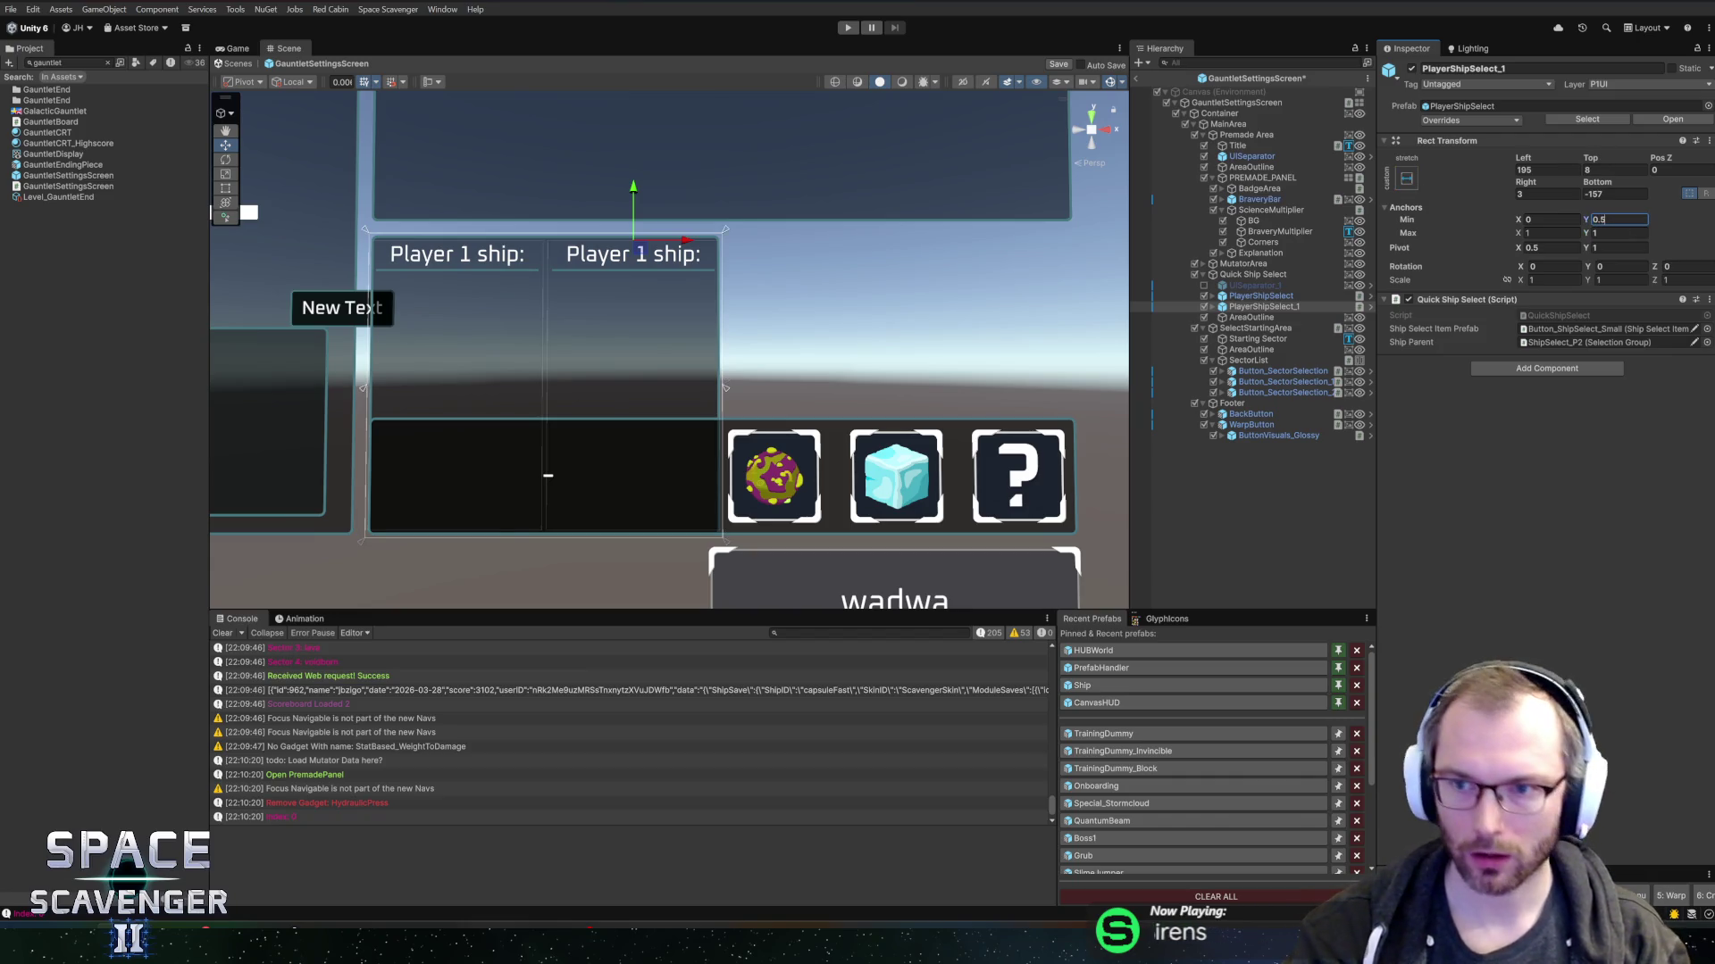
click(1548, 193)
- Set PlayerShipSelect_1's left and bottom margins to 8 and PlayerShipSelect's right margin to 3
click(1547, 170)
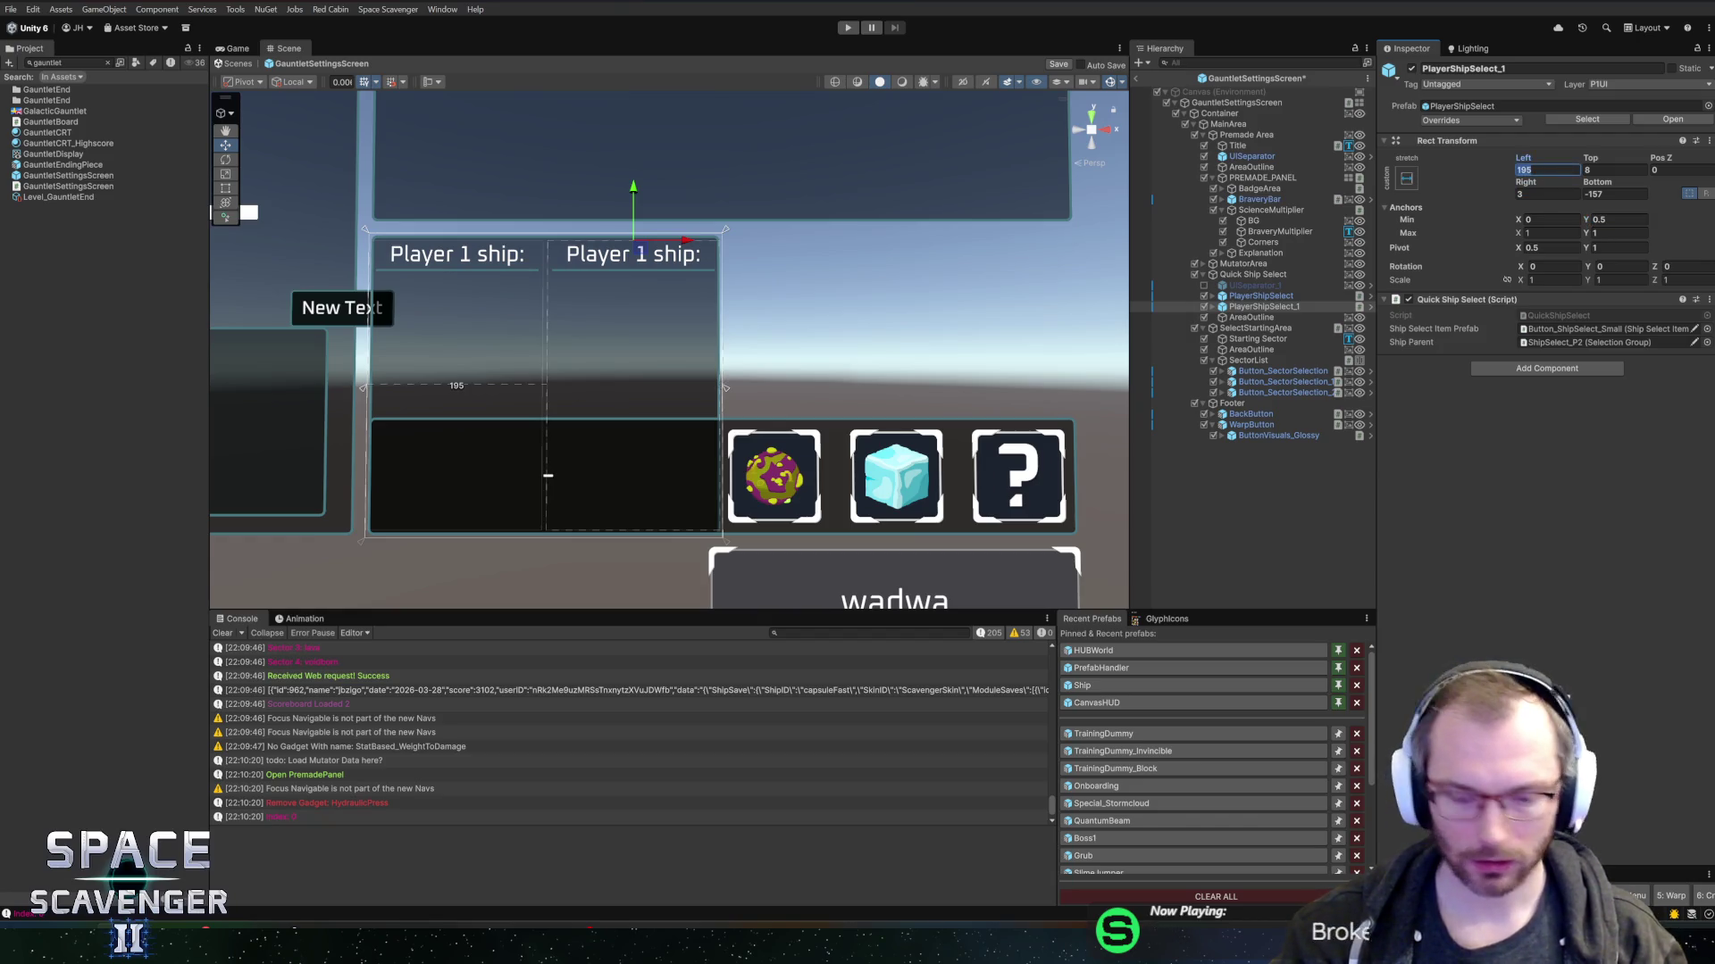
text(8)
click(1615, 193)
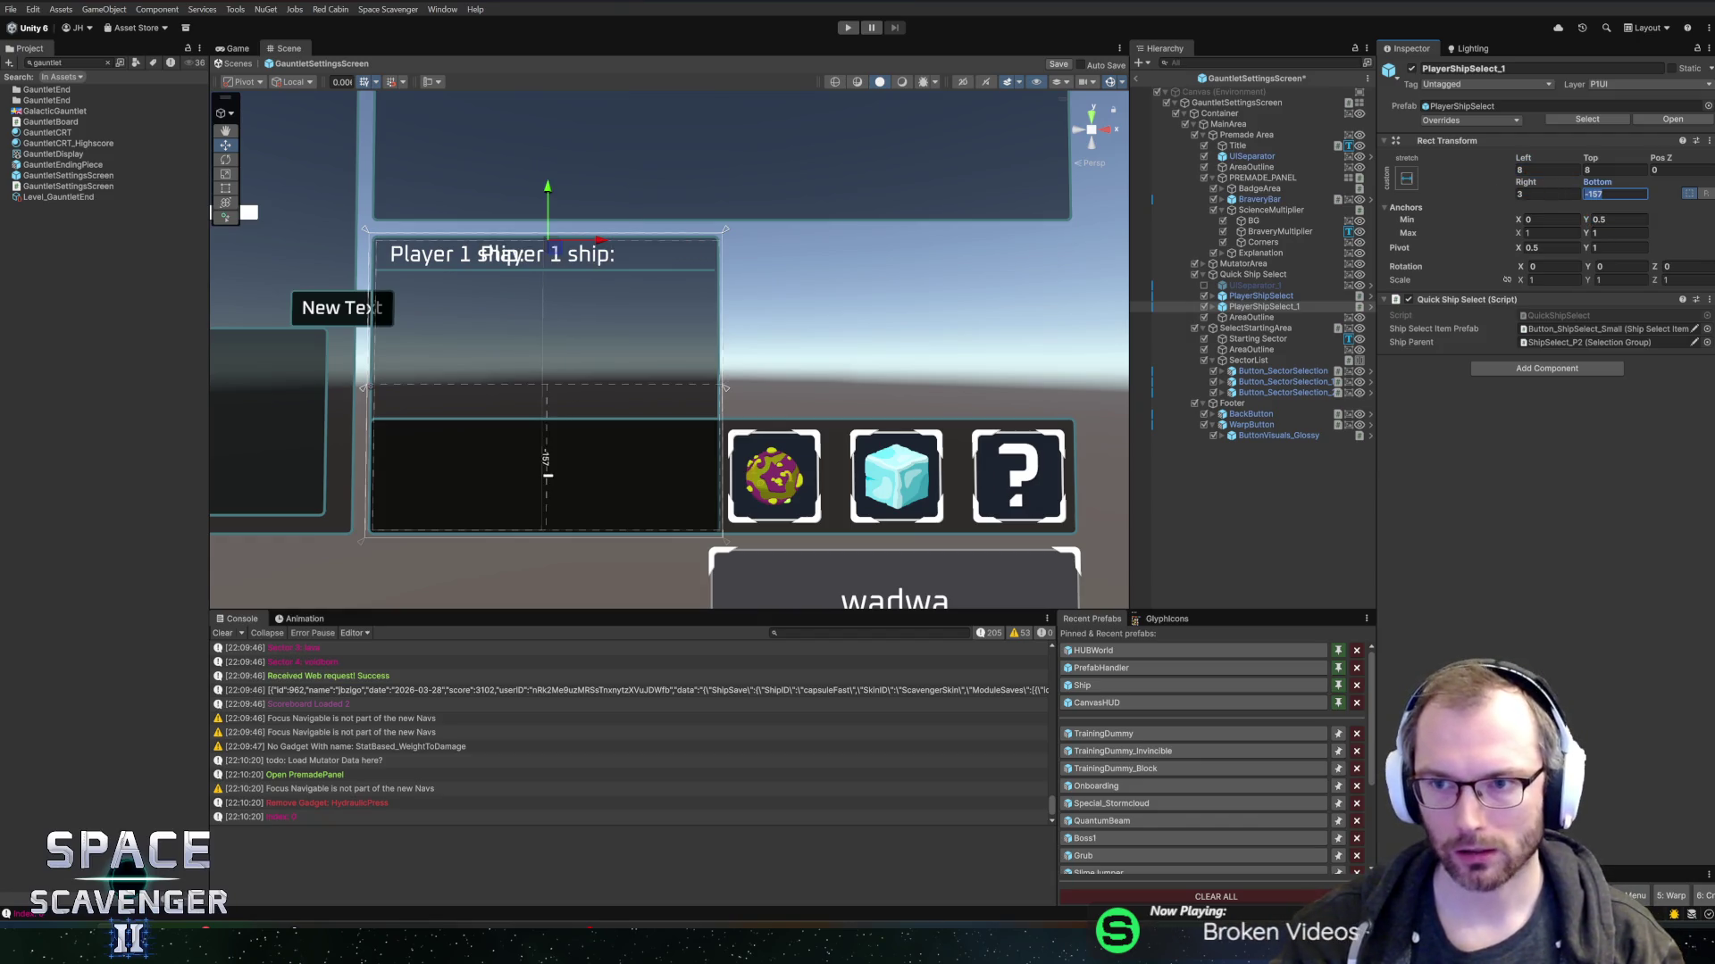
text(8)
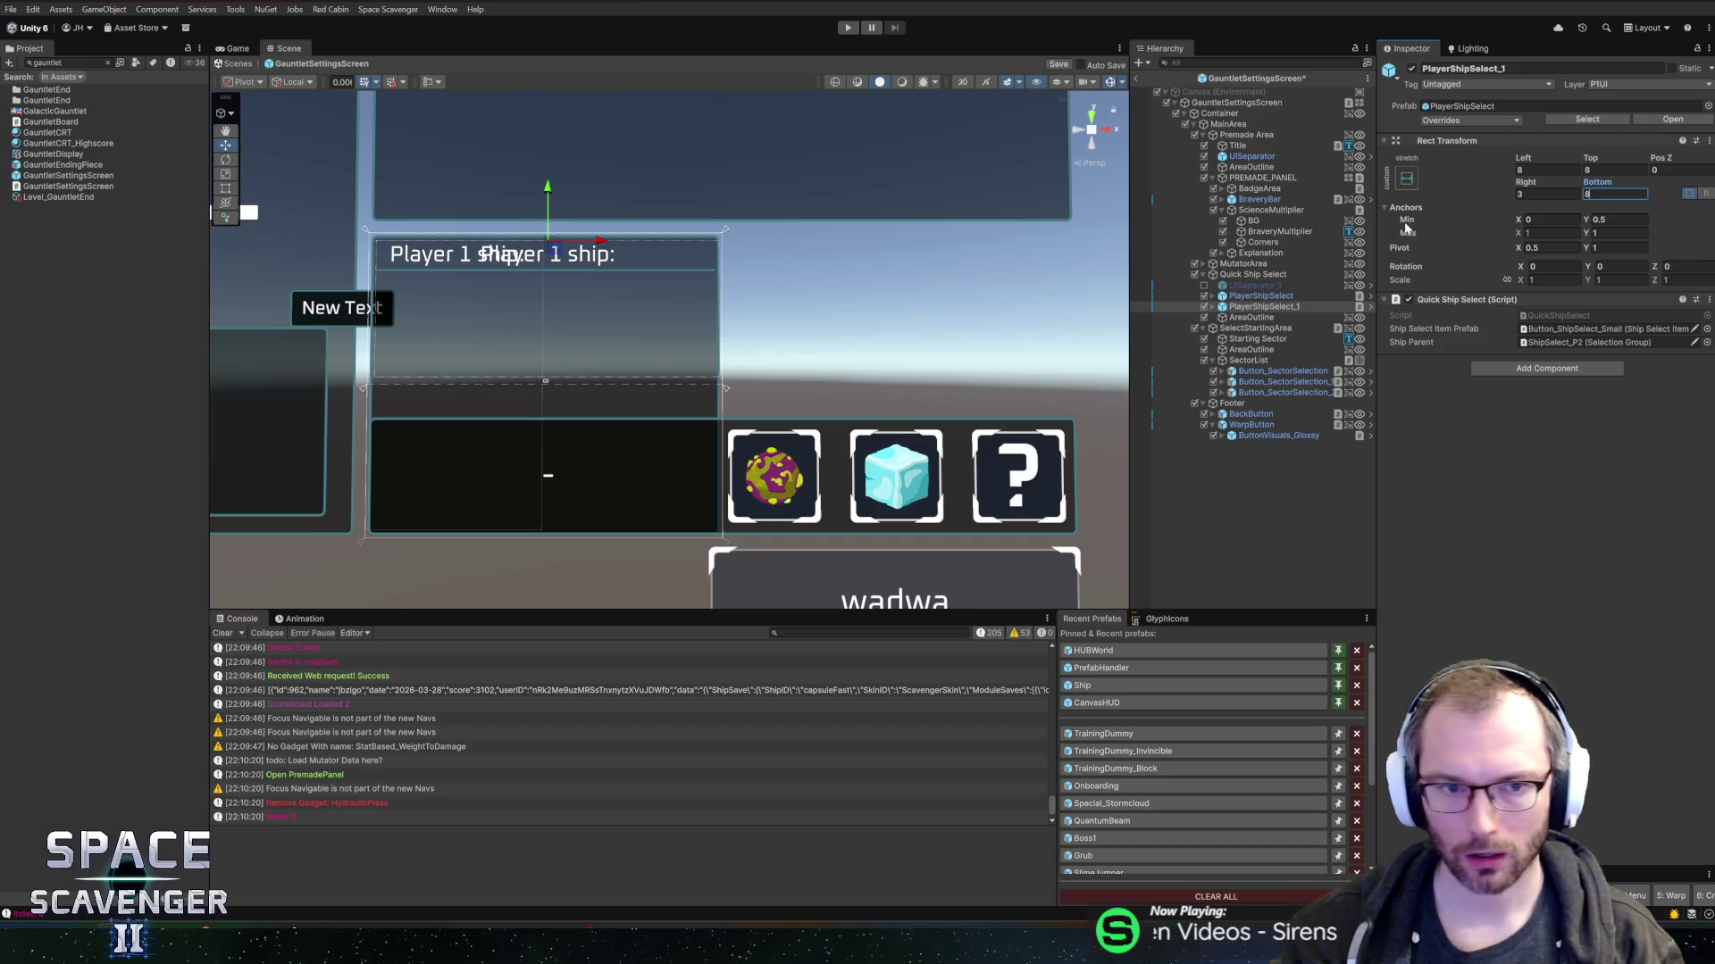
click(1281, 296)
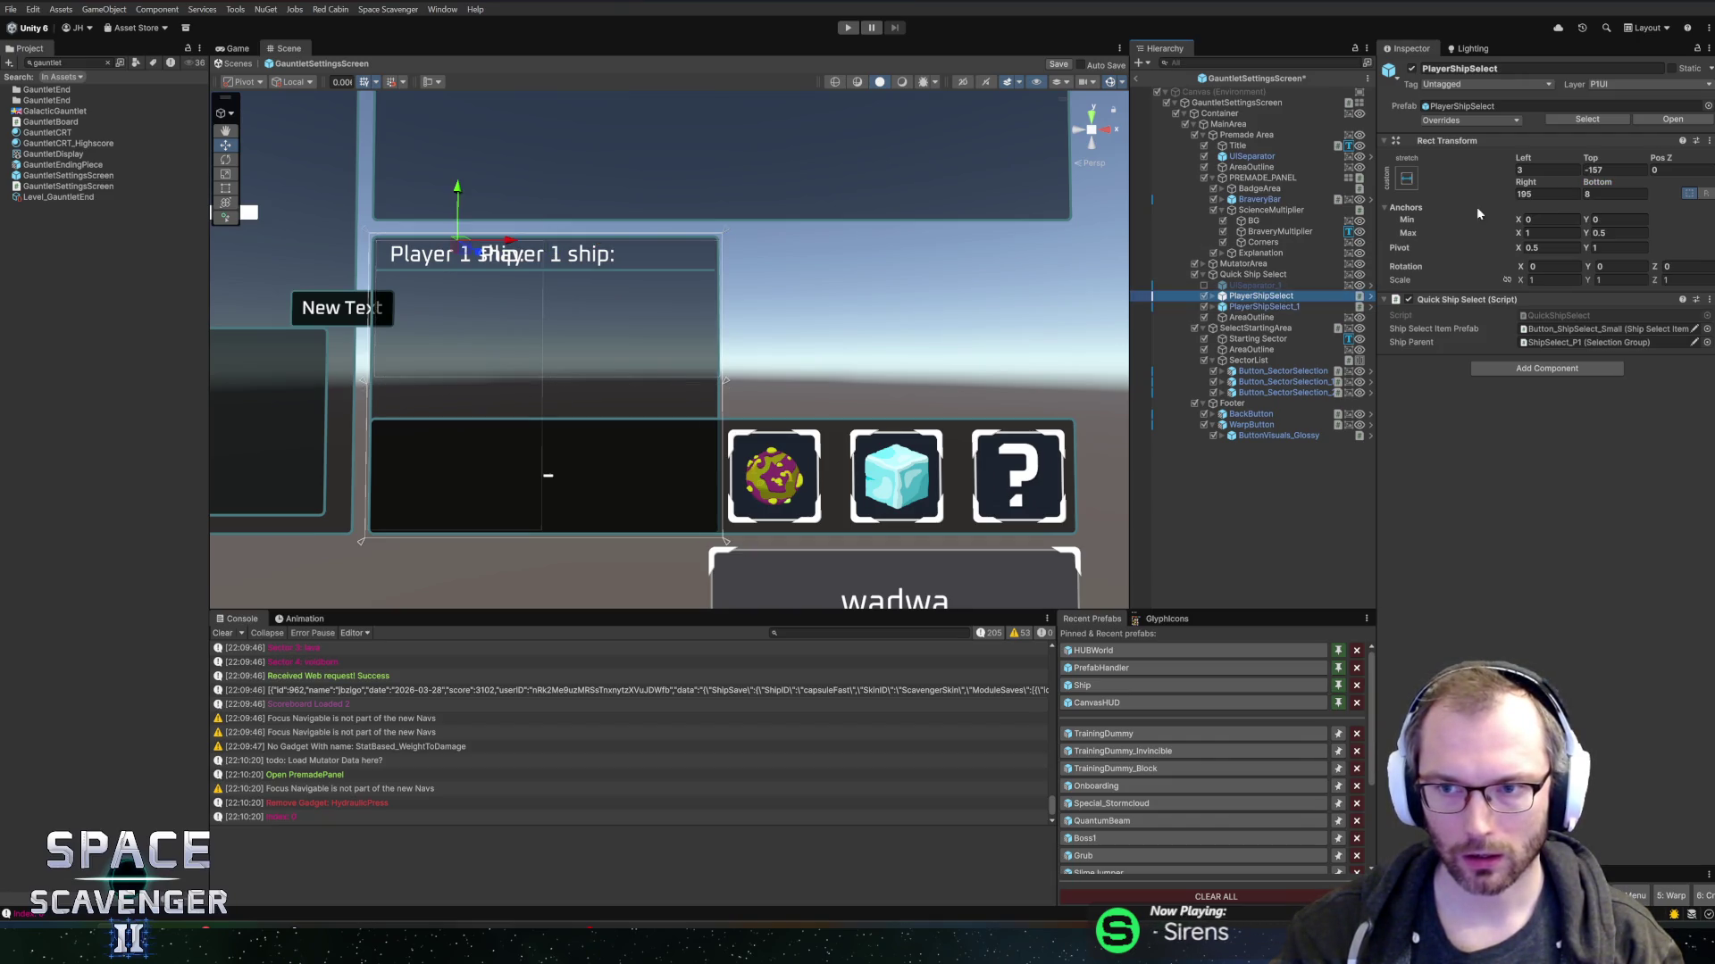
click(1615, 170)
text(8)
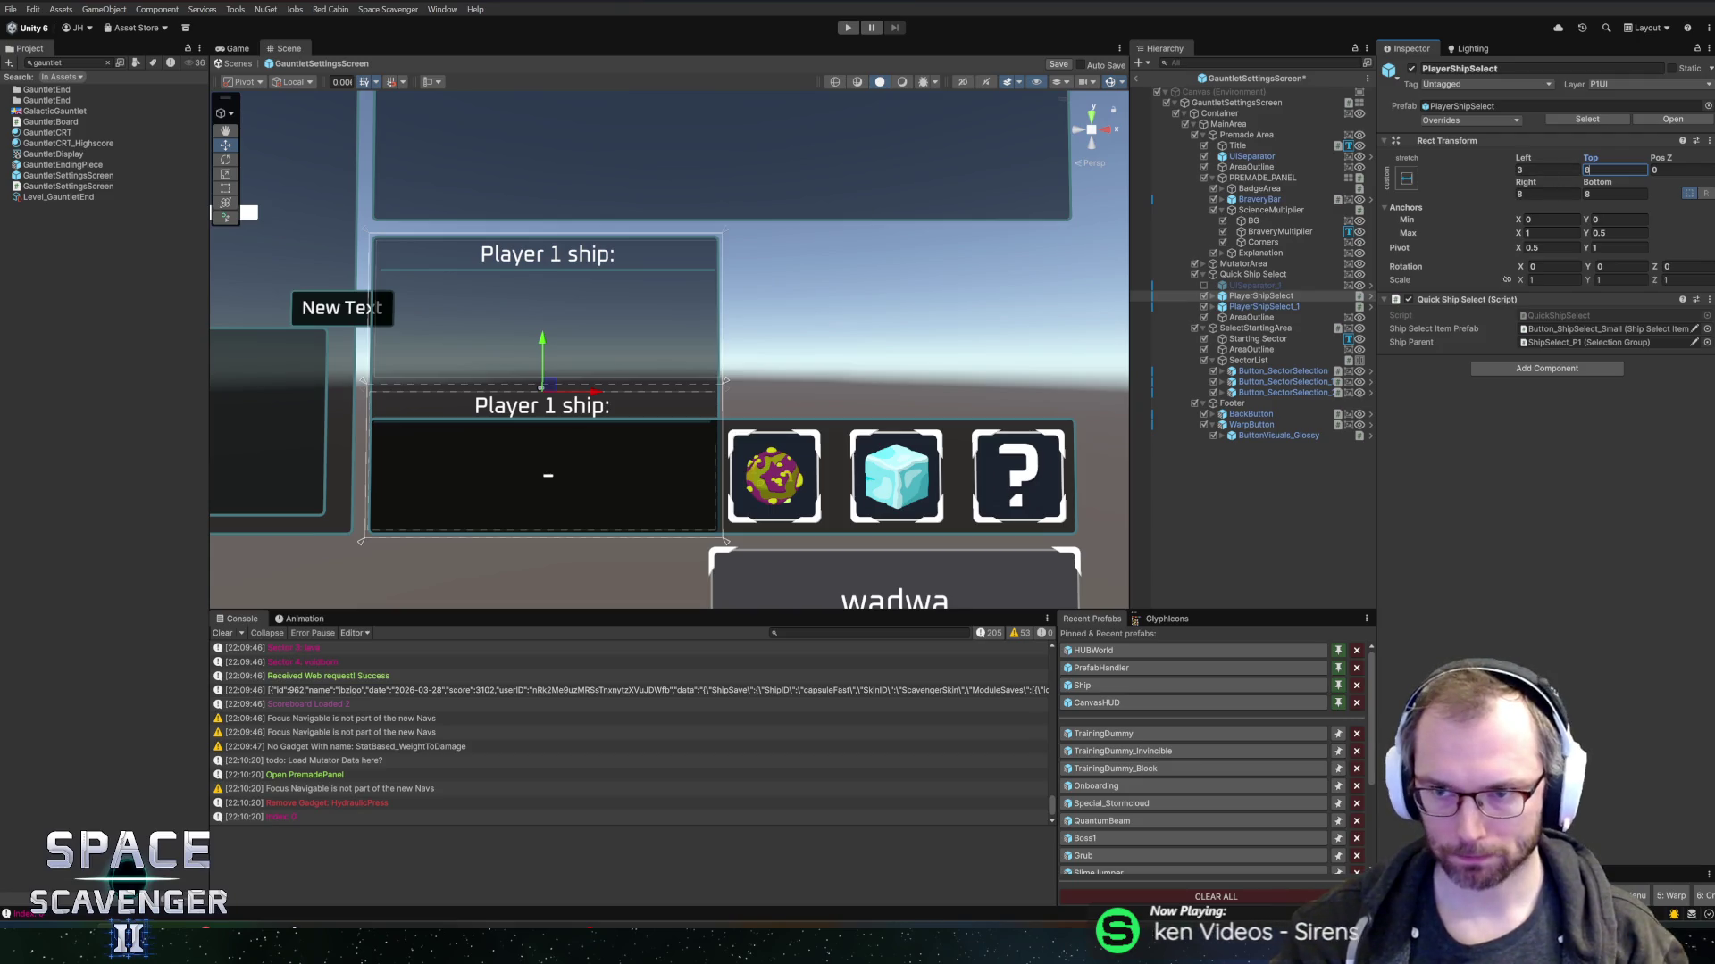
click(1545, 193)
text(3)
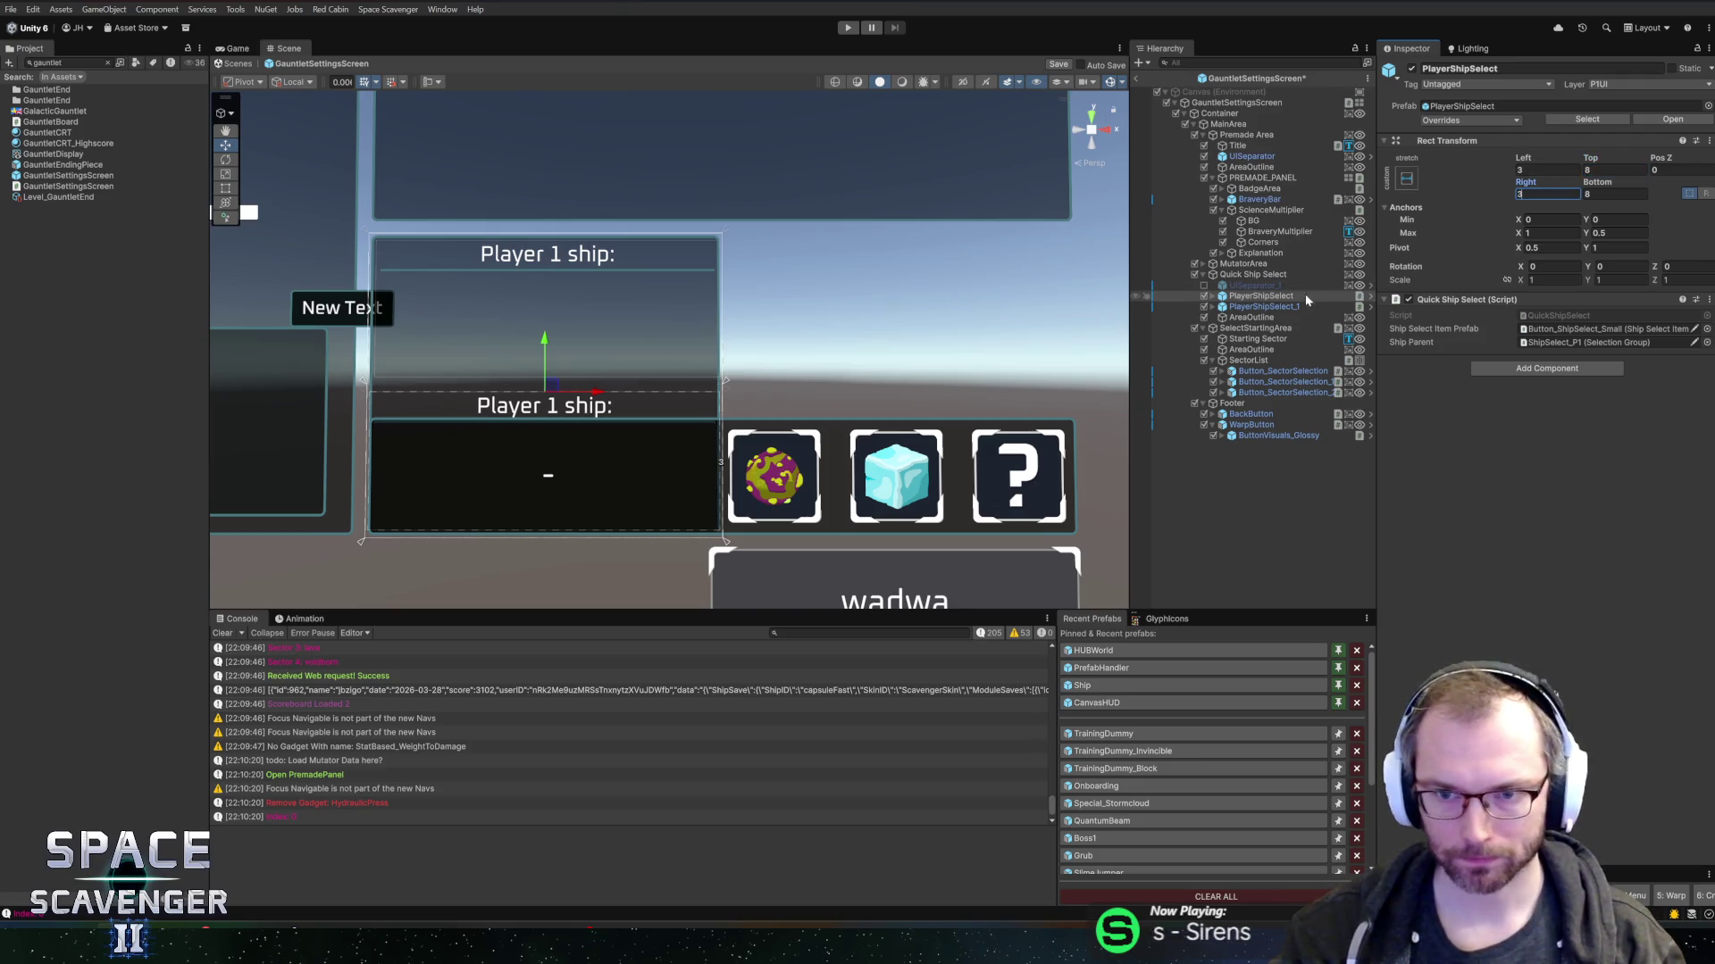
- Set PlayerShipSelect_1's left margin to 3 and frame both panels to check their placement
click(1263, 306)
click(1545, 170)
text(3)
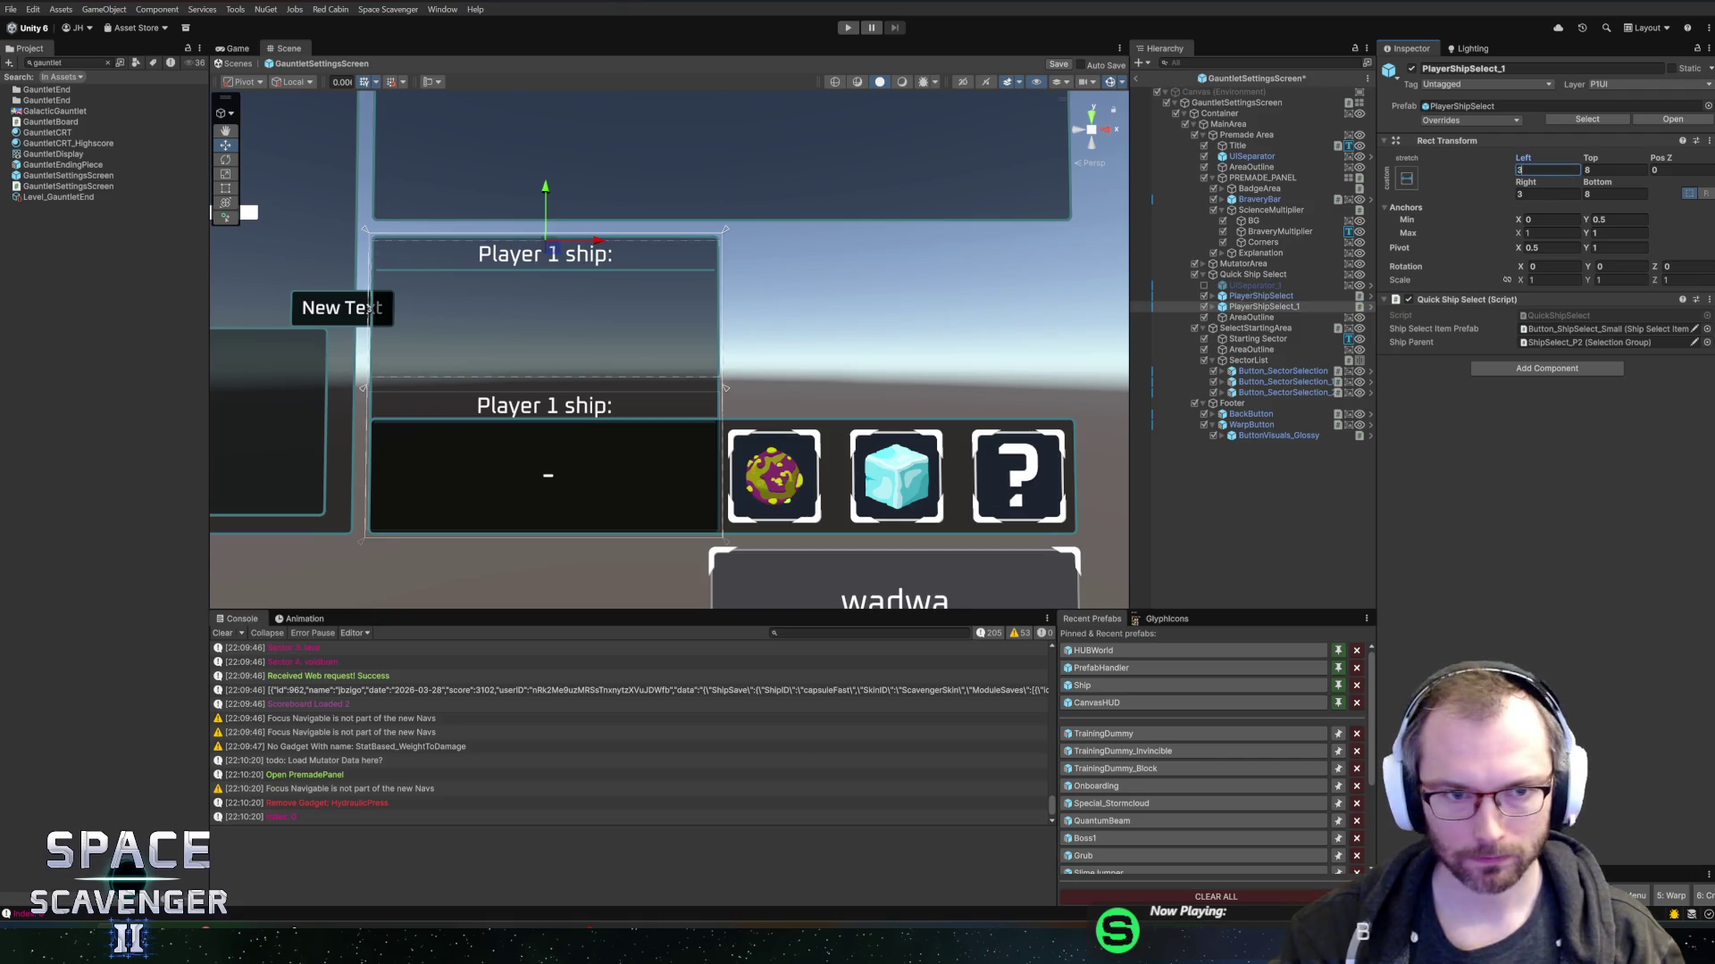
scroll(837, 315, up, 8)
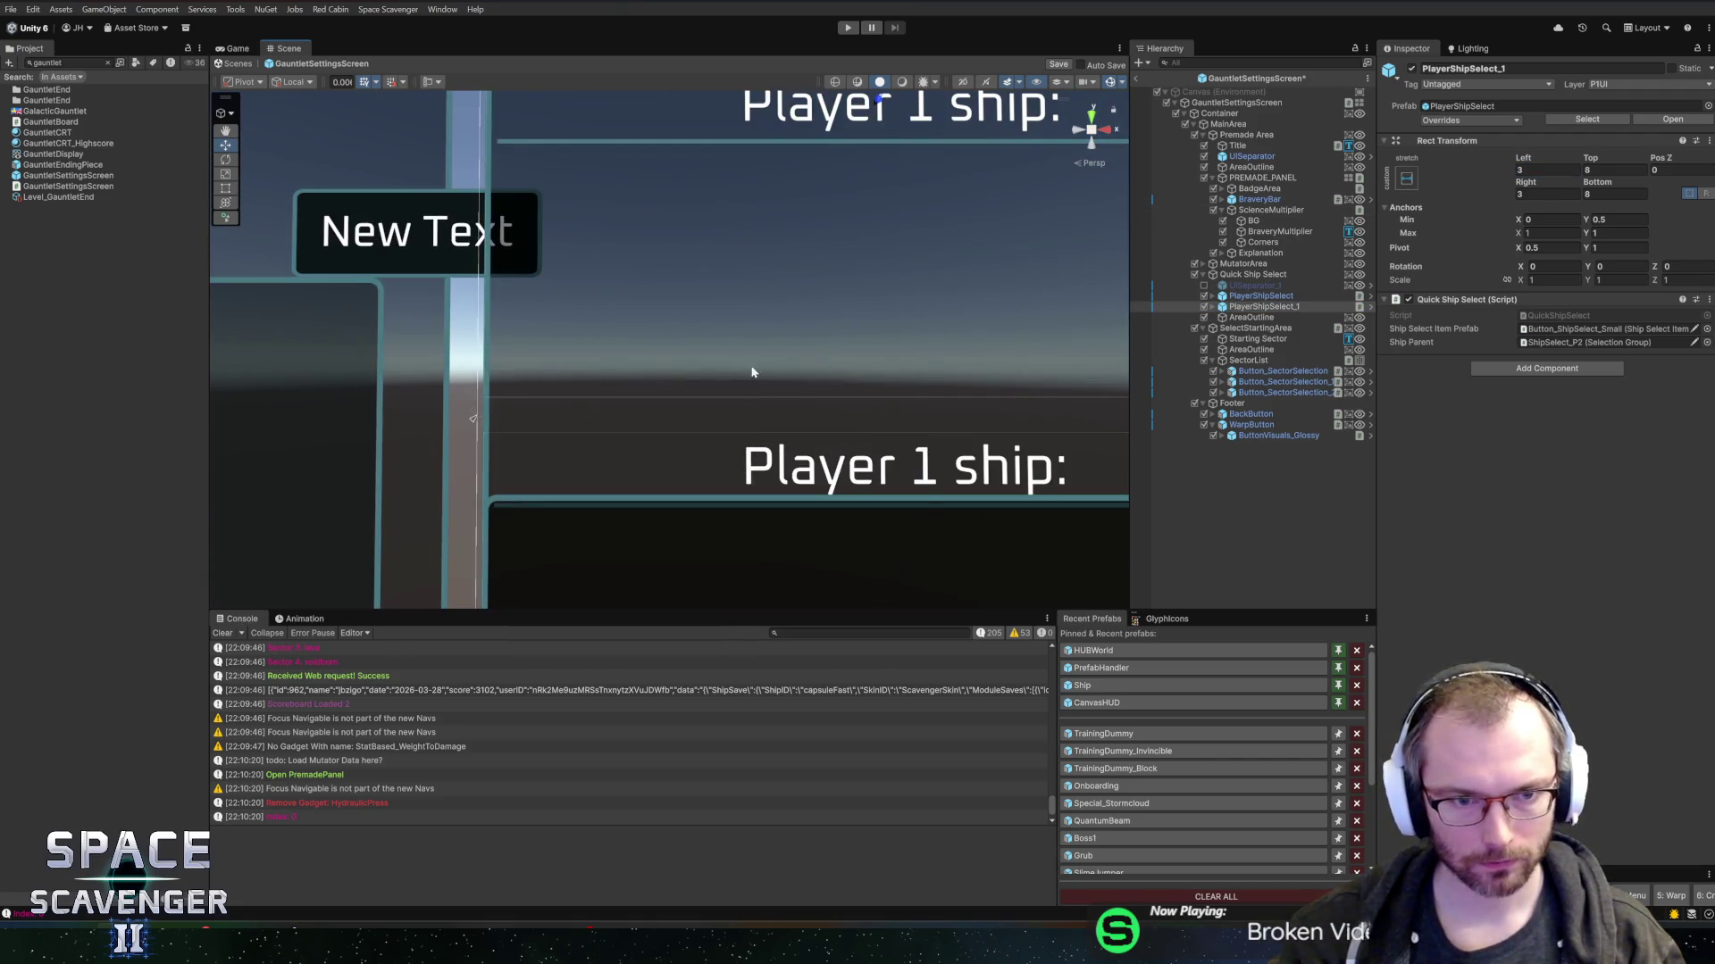
key(f)
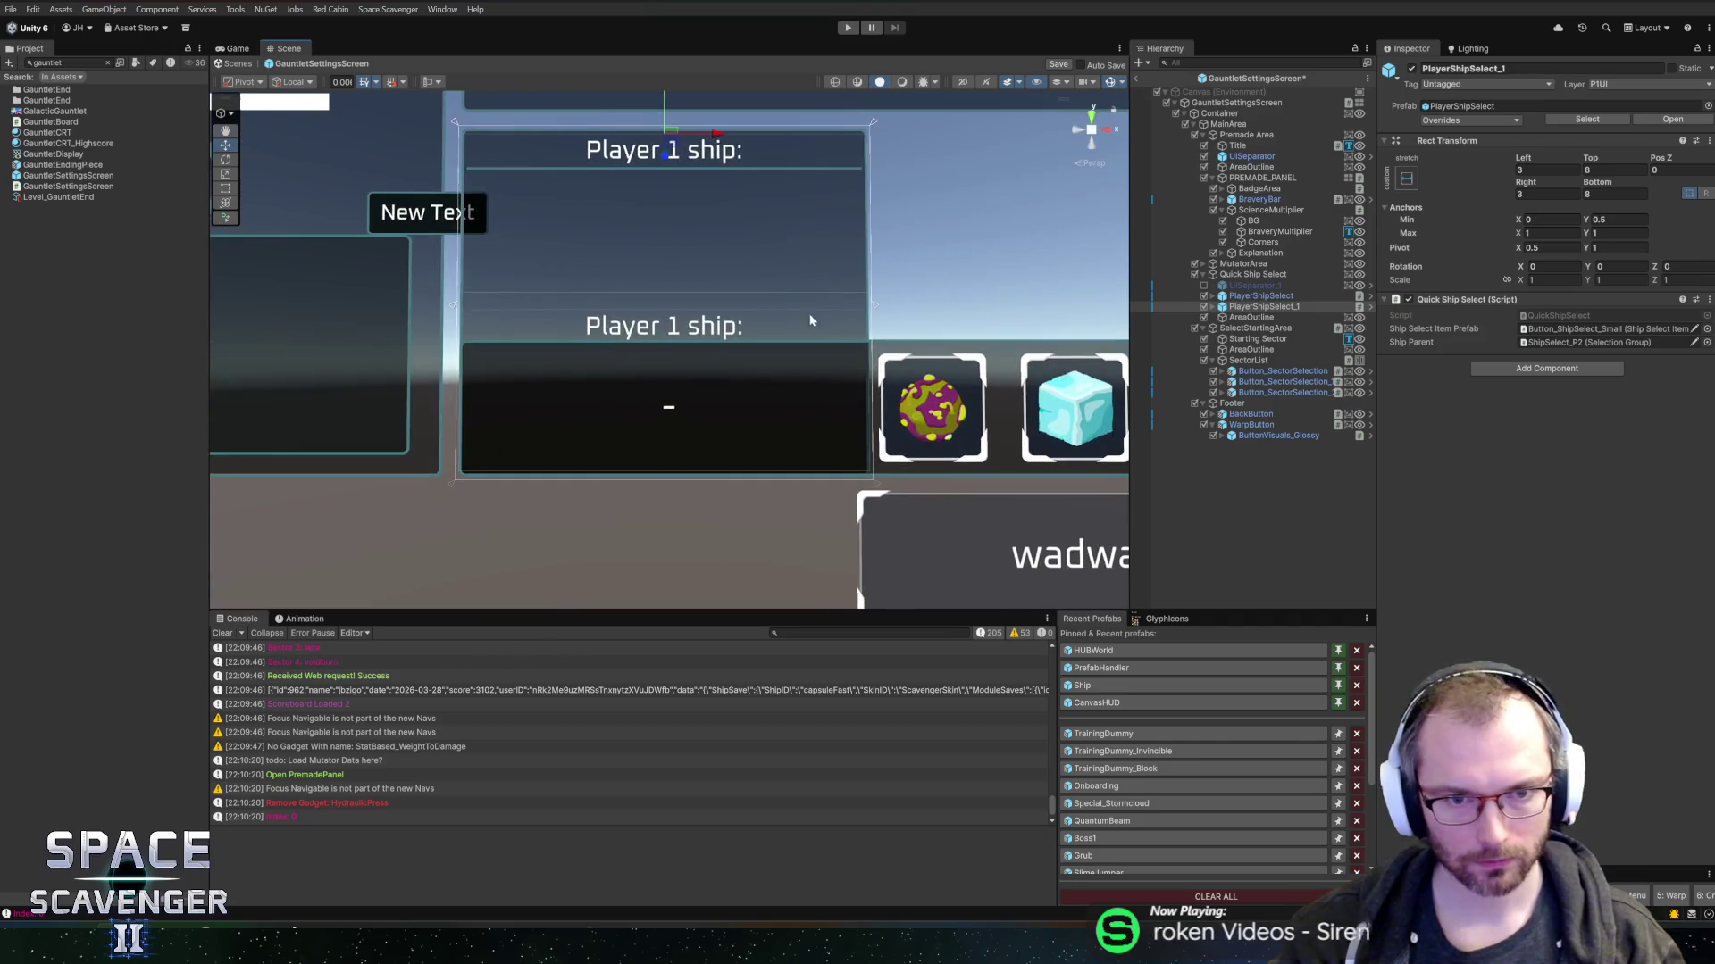
click(1280, 296)
click(1279, 306)
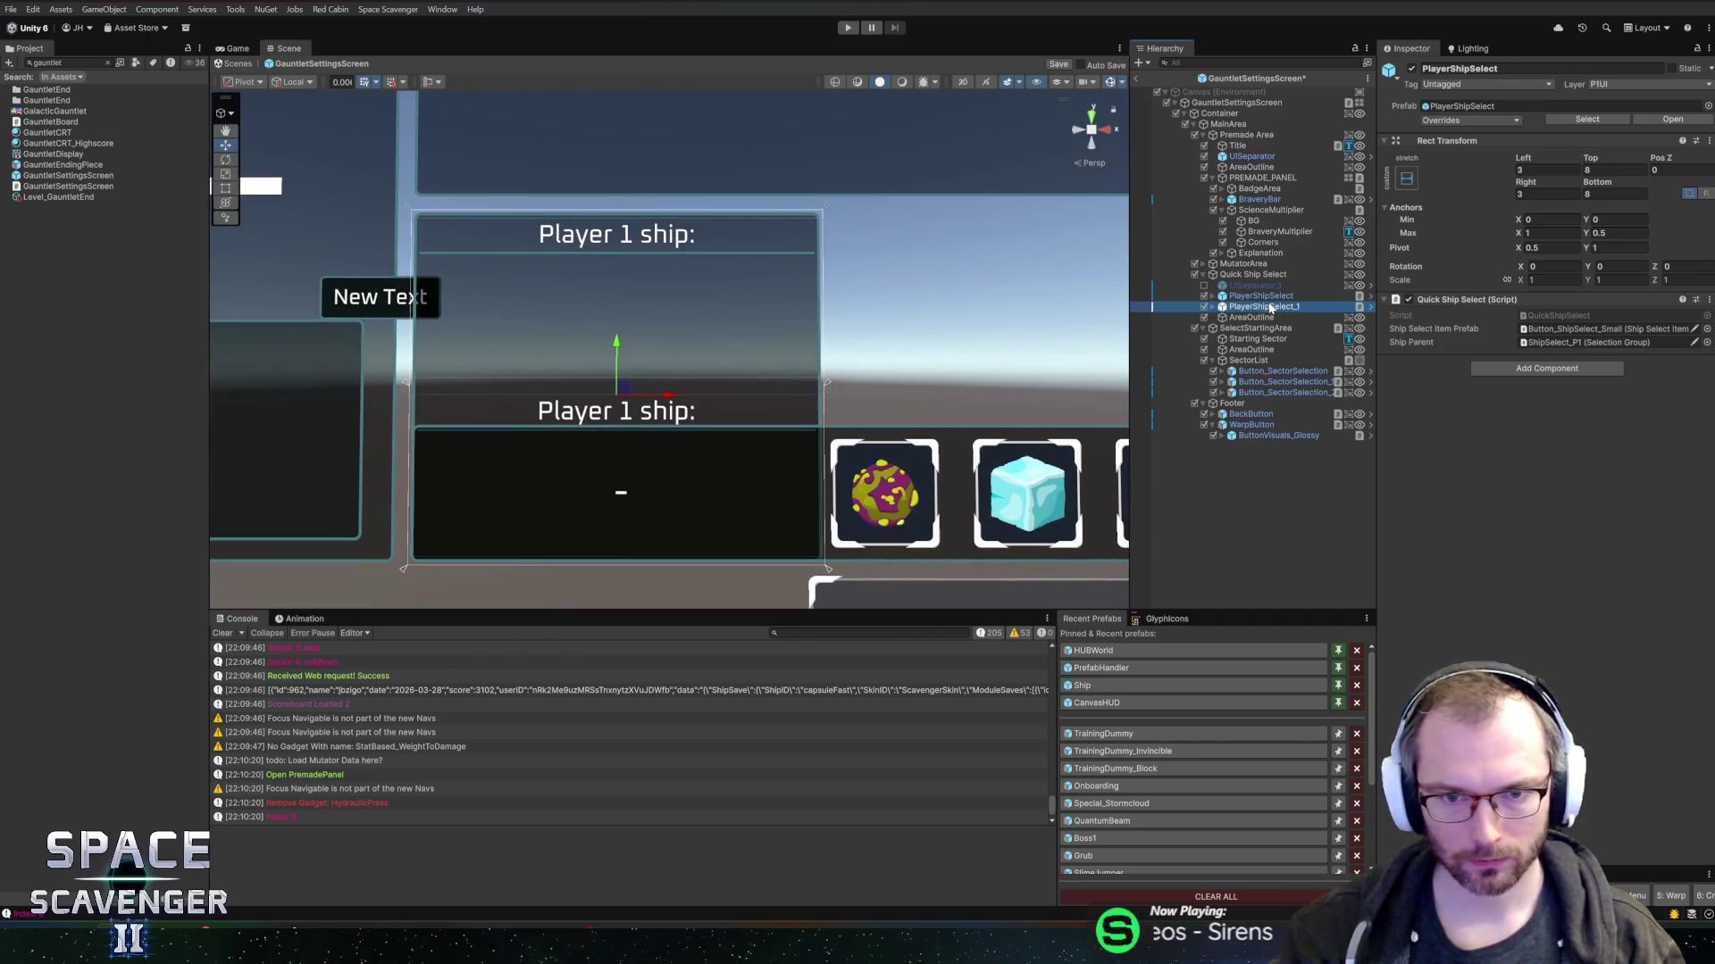
- Select and frame SelectStartingArea, then set its Rect Transform Height to 320
double_click(1250, 329)
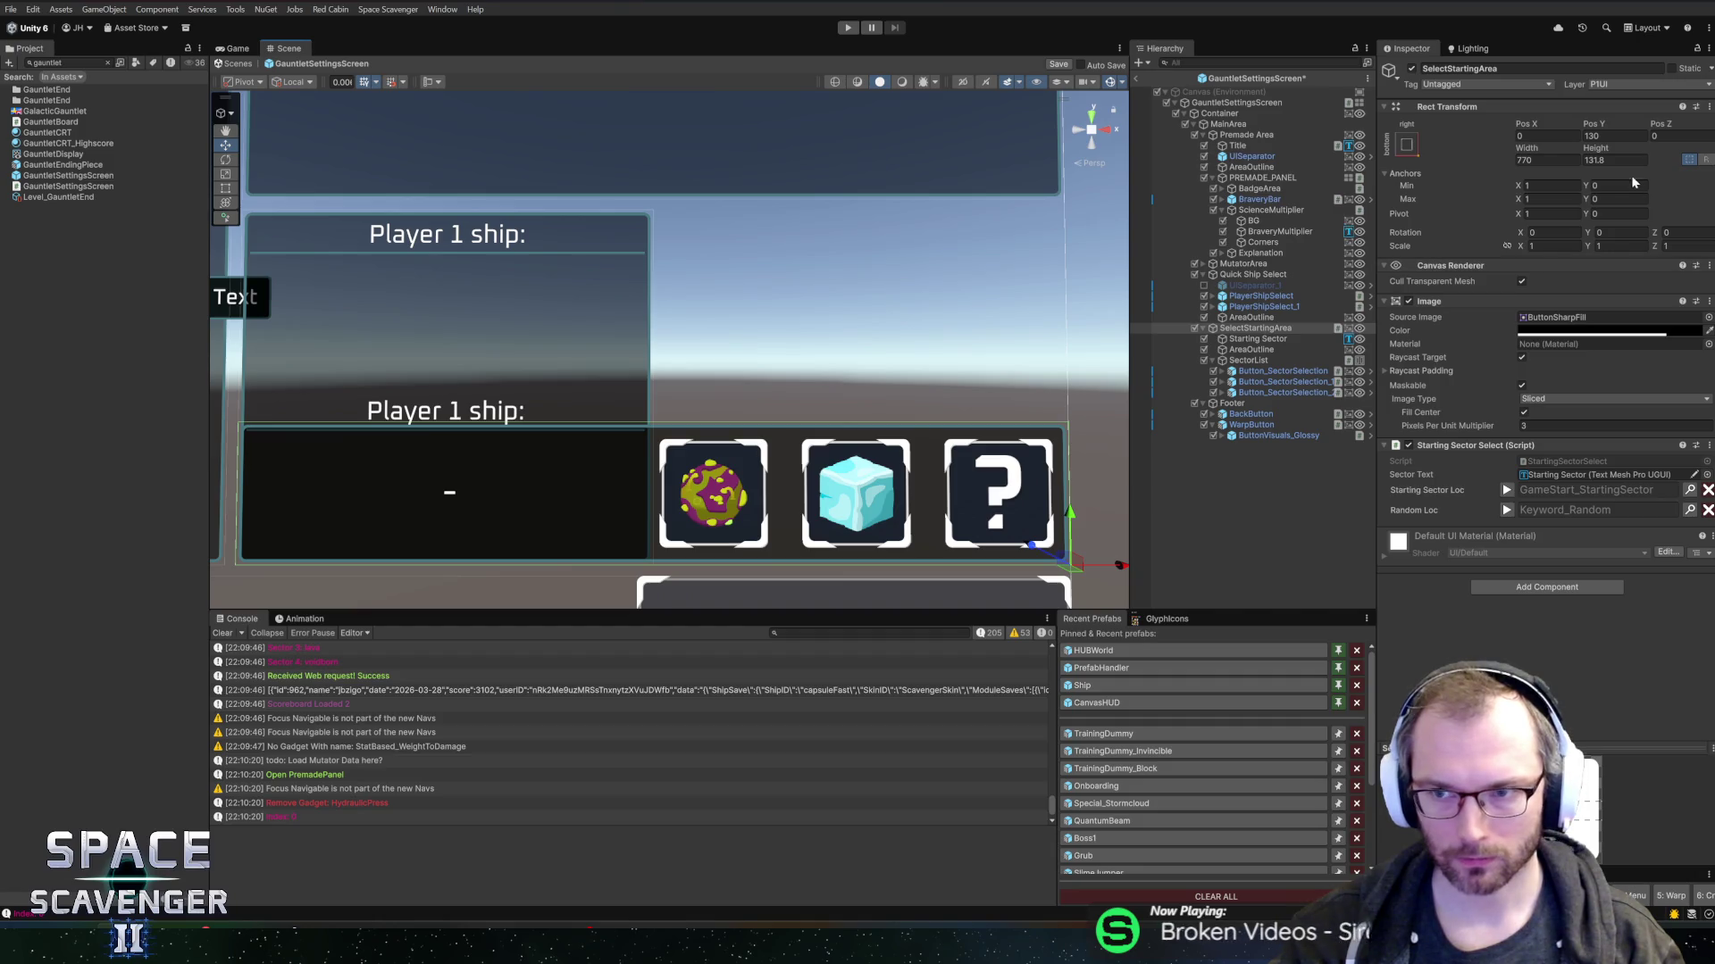
click(1613, 159)
text(320)
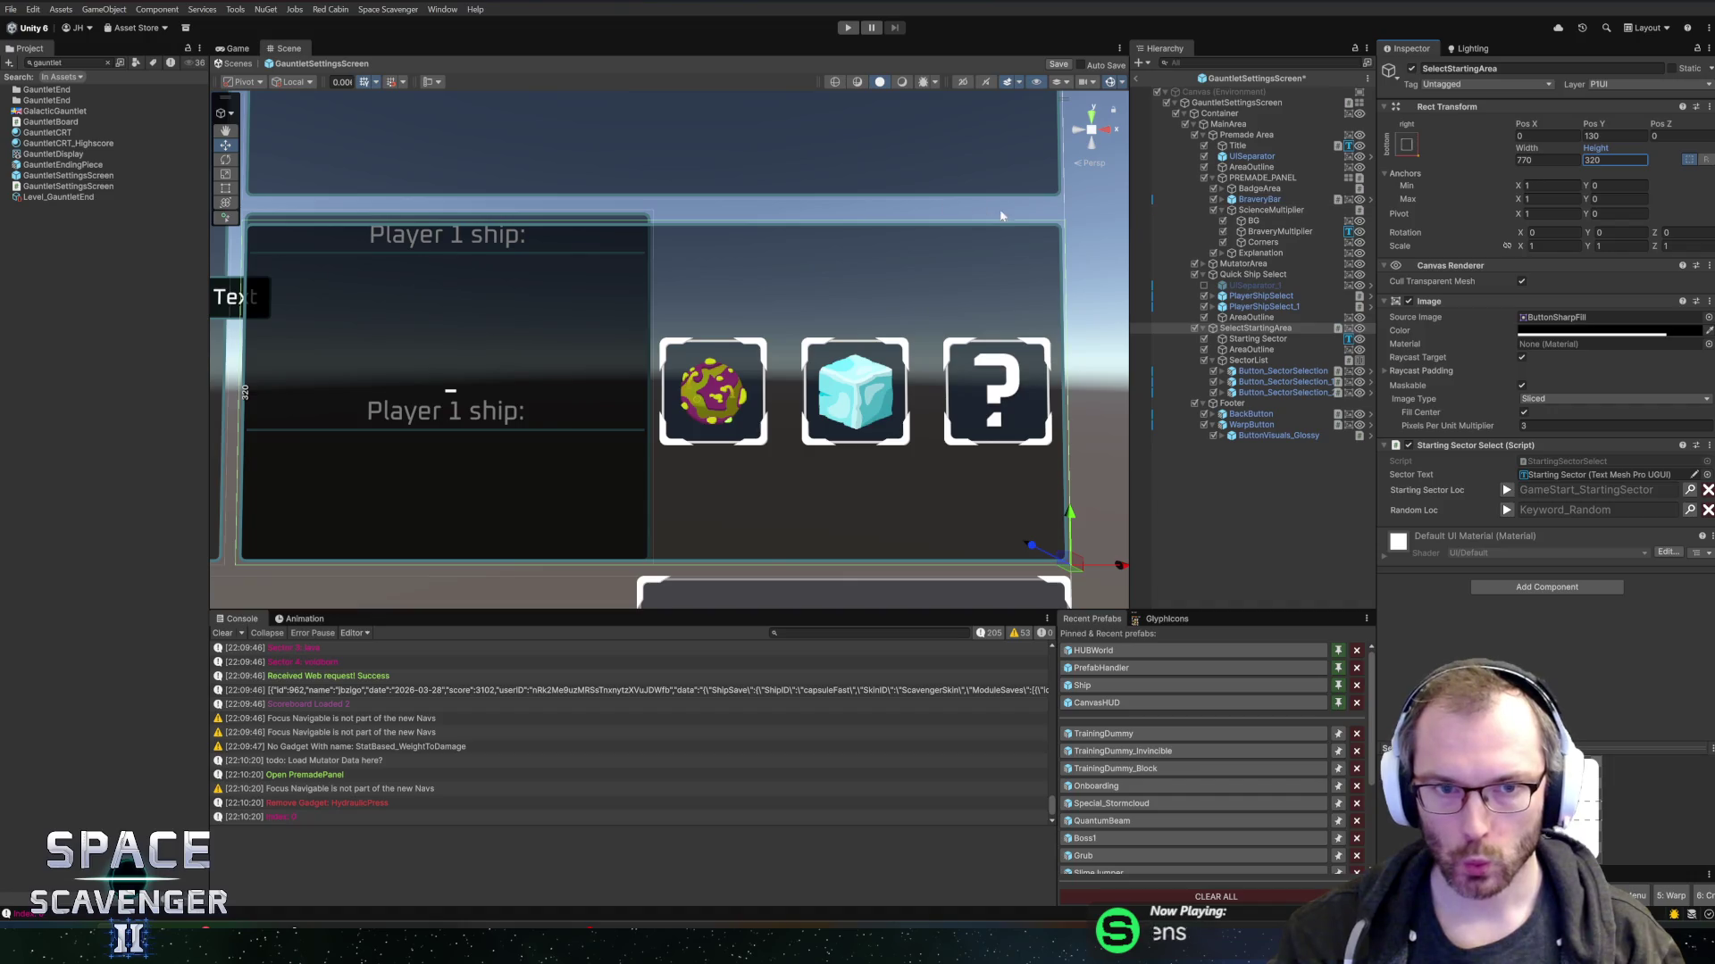
- Check Quick Ship Select's size and the Starting Sector text's top margin, then narrow SelectStartingArea from the left
click(1253, 274)
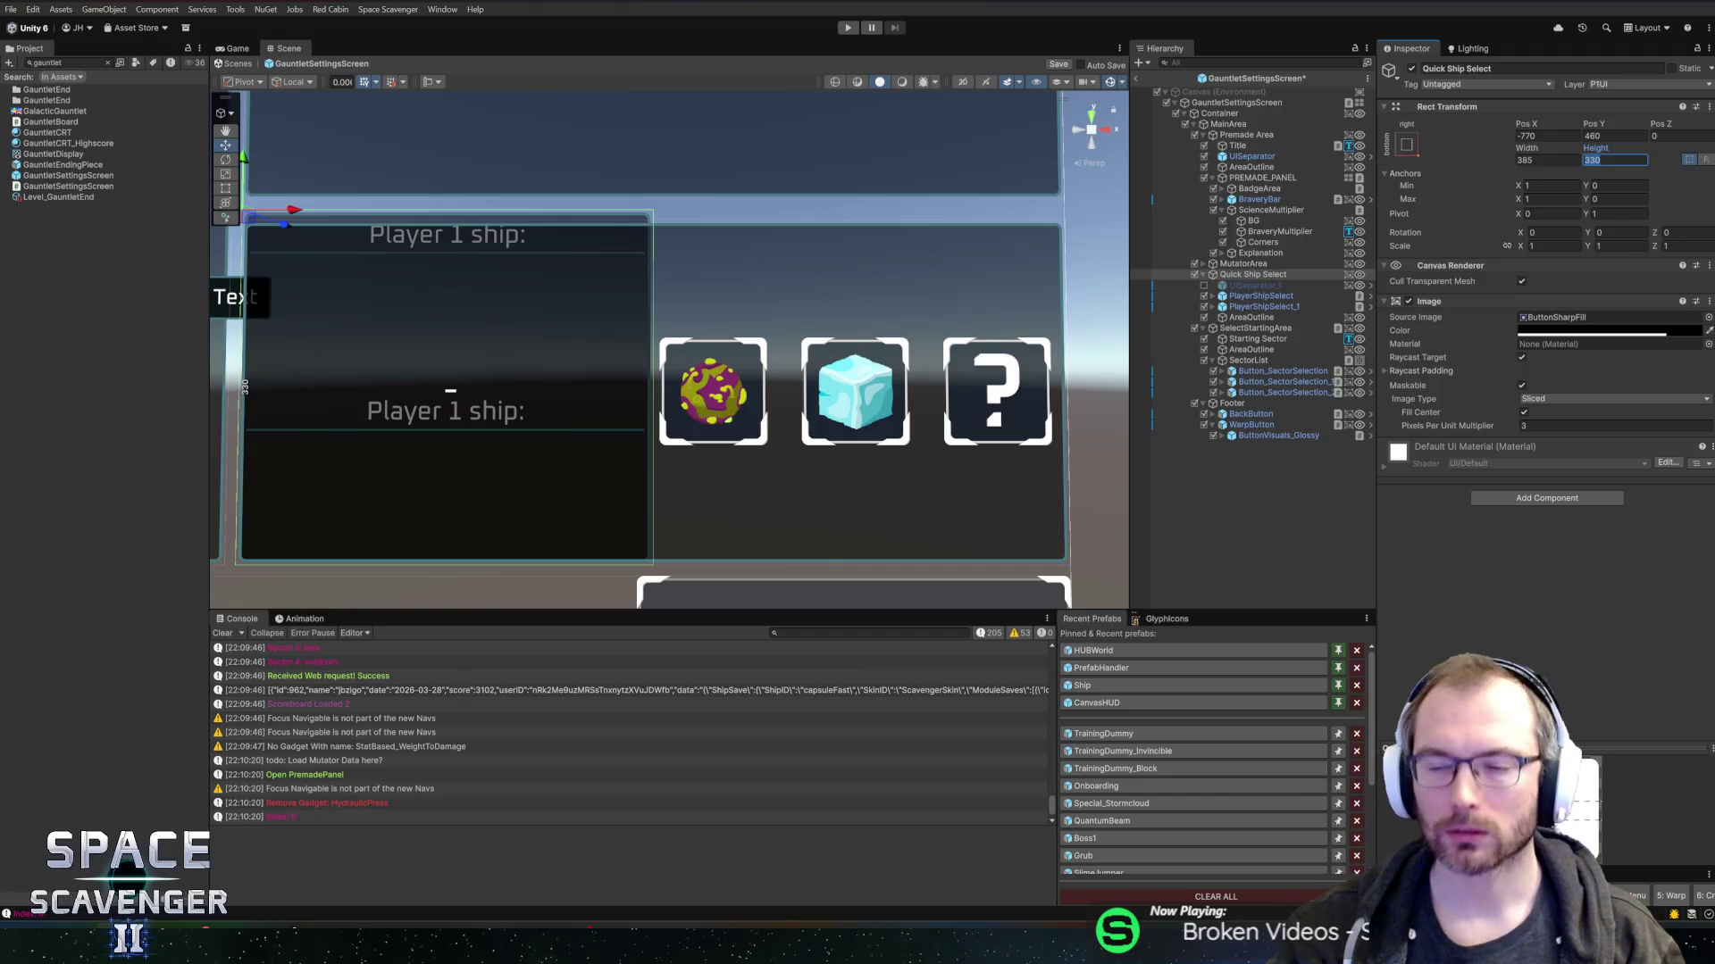
key(f)
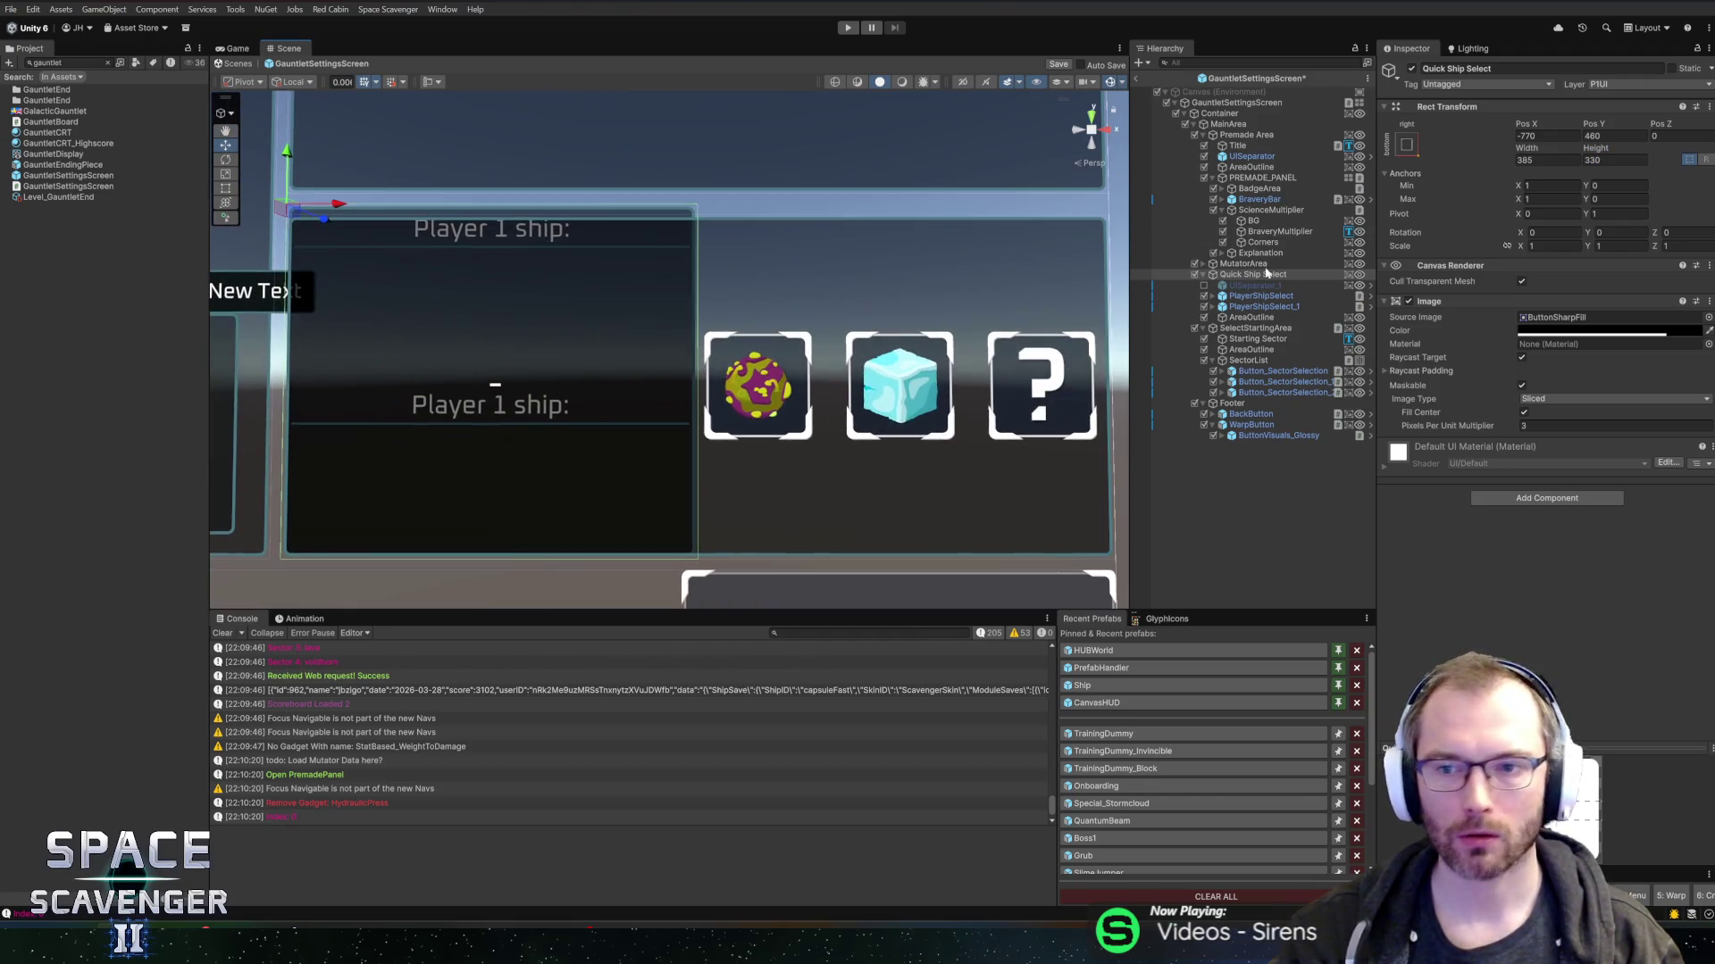
click(1255, 328)
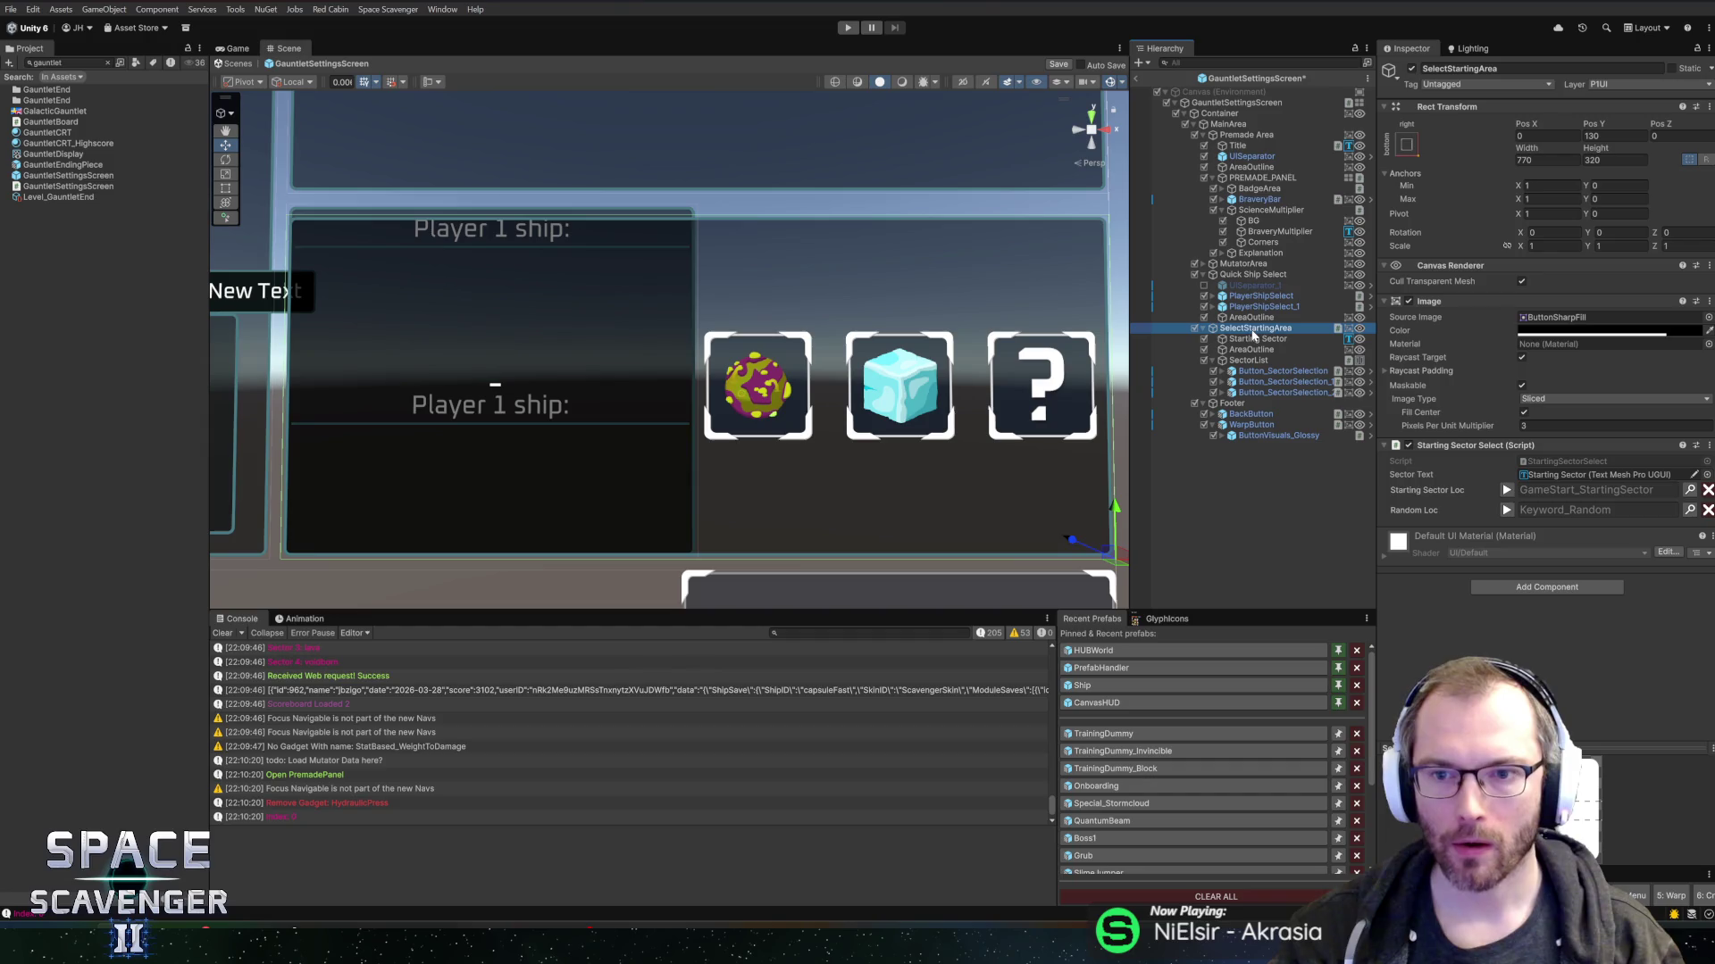
click(1251, 341)
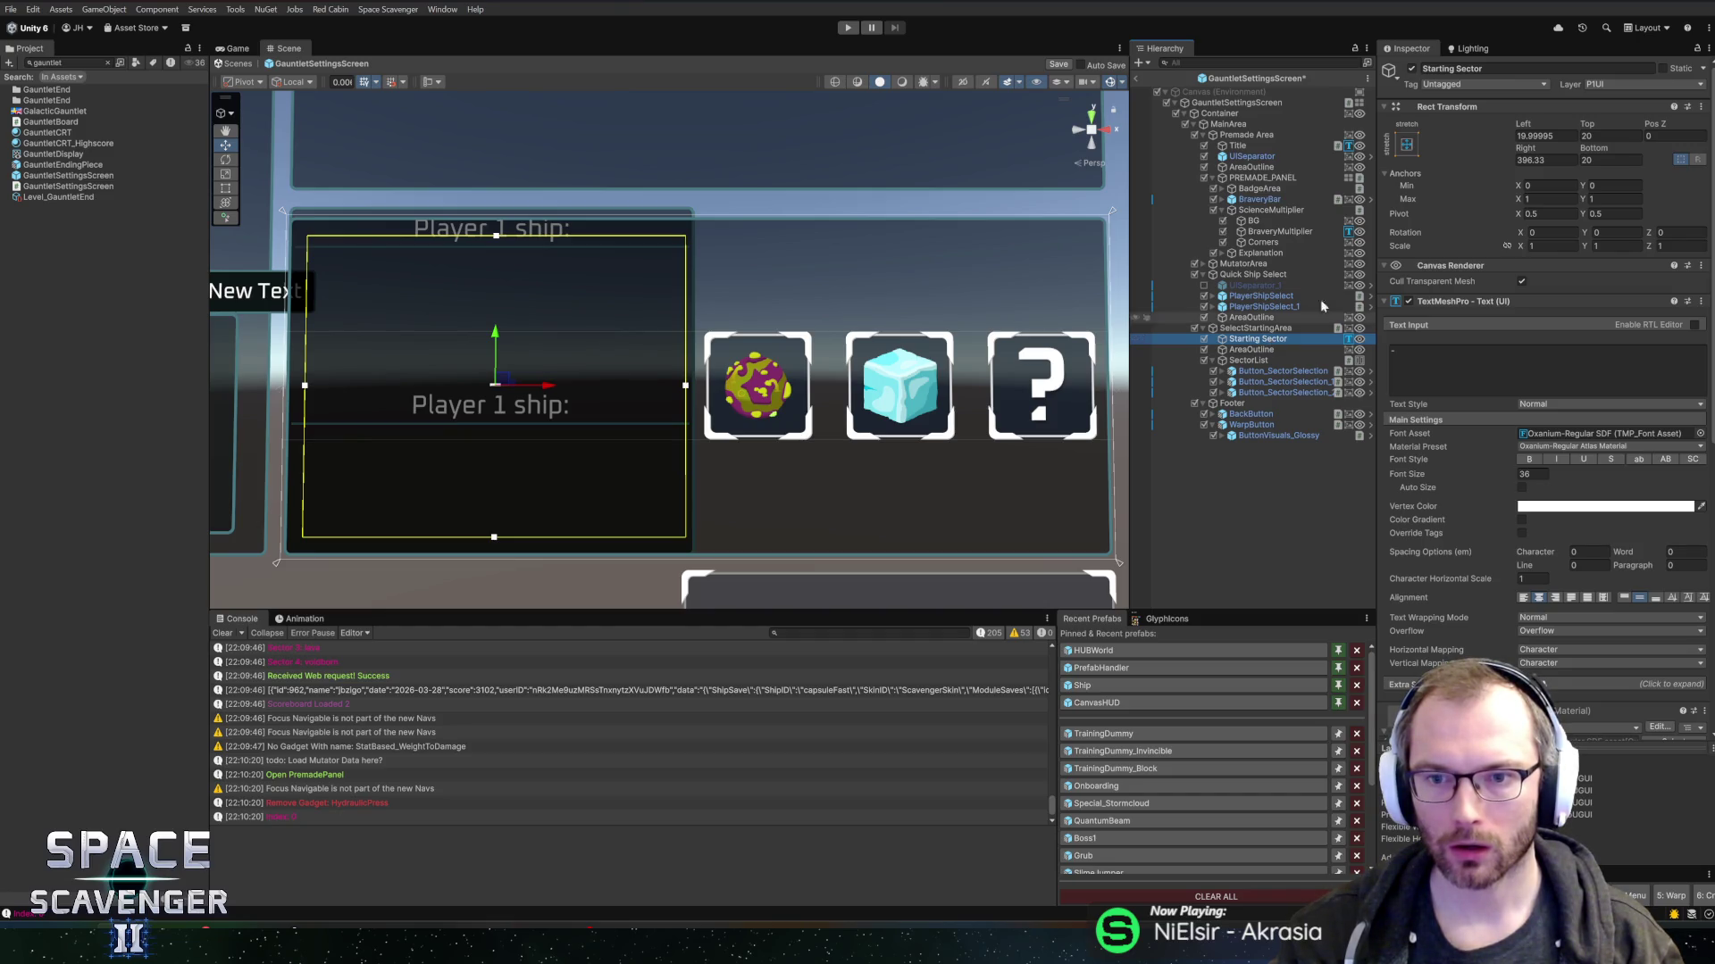
click(1607, 136)
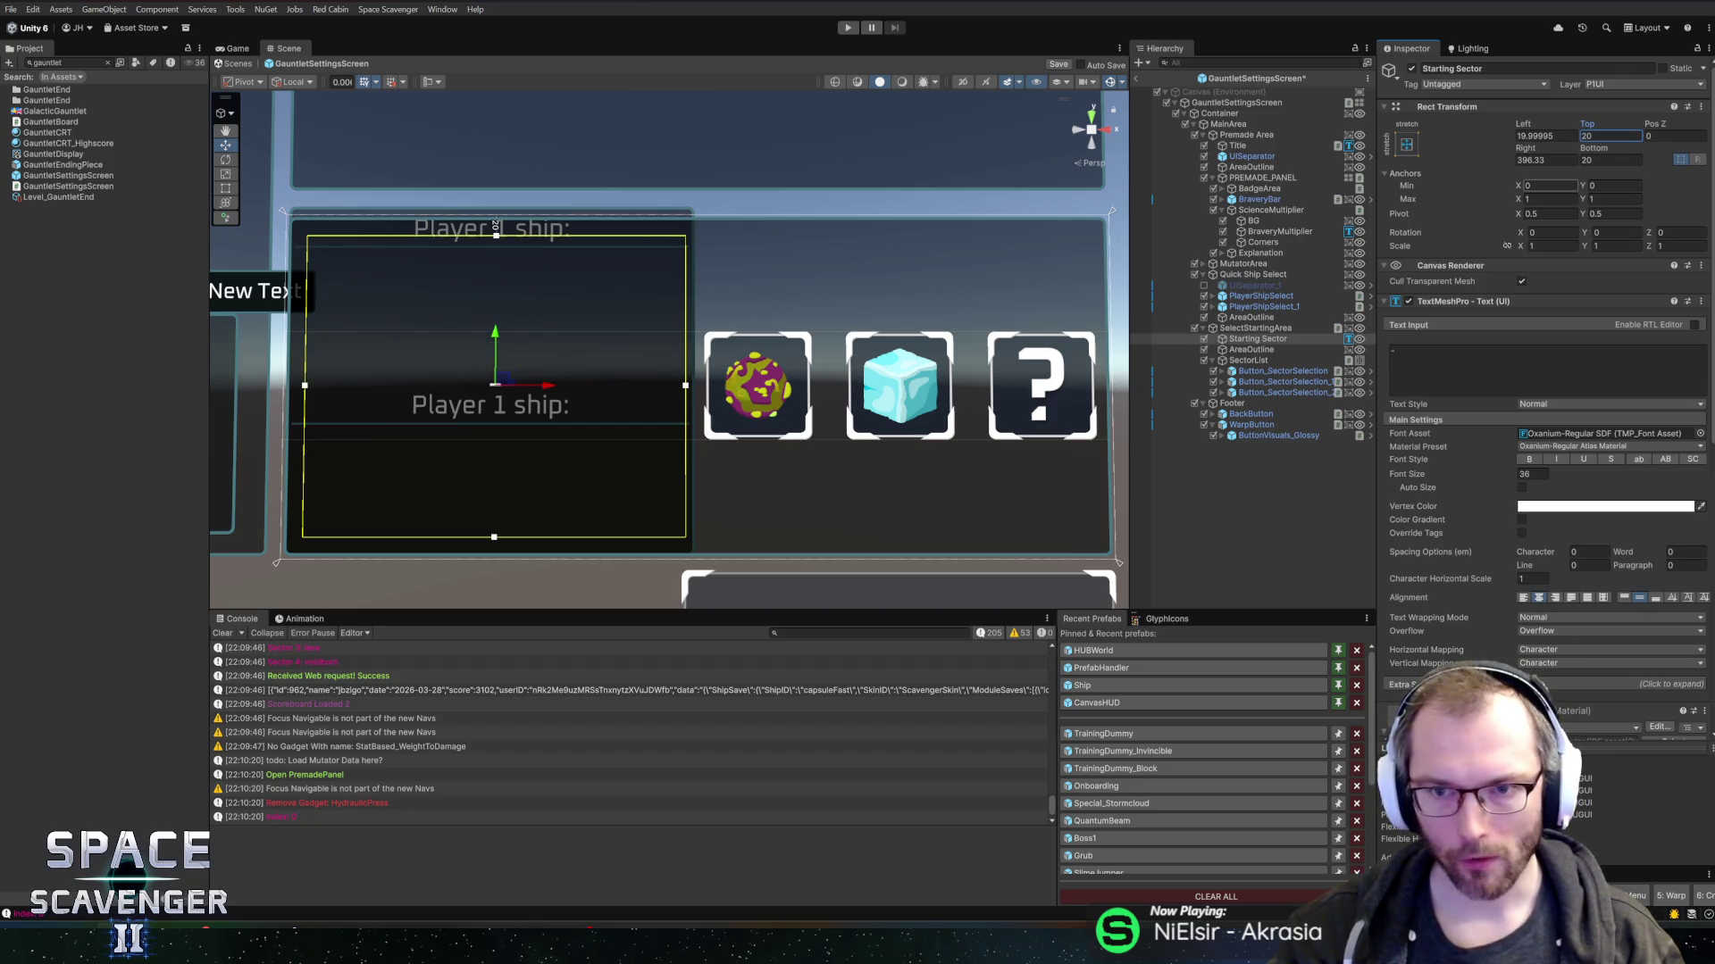
click(1295, 328)
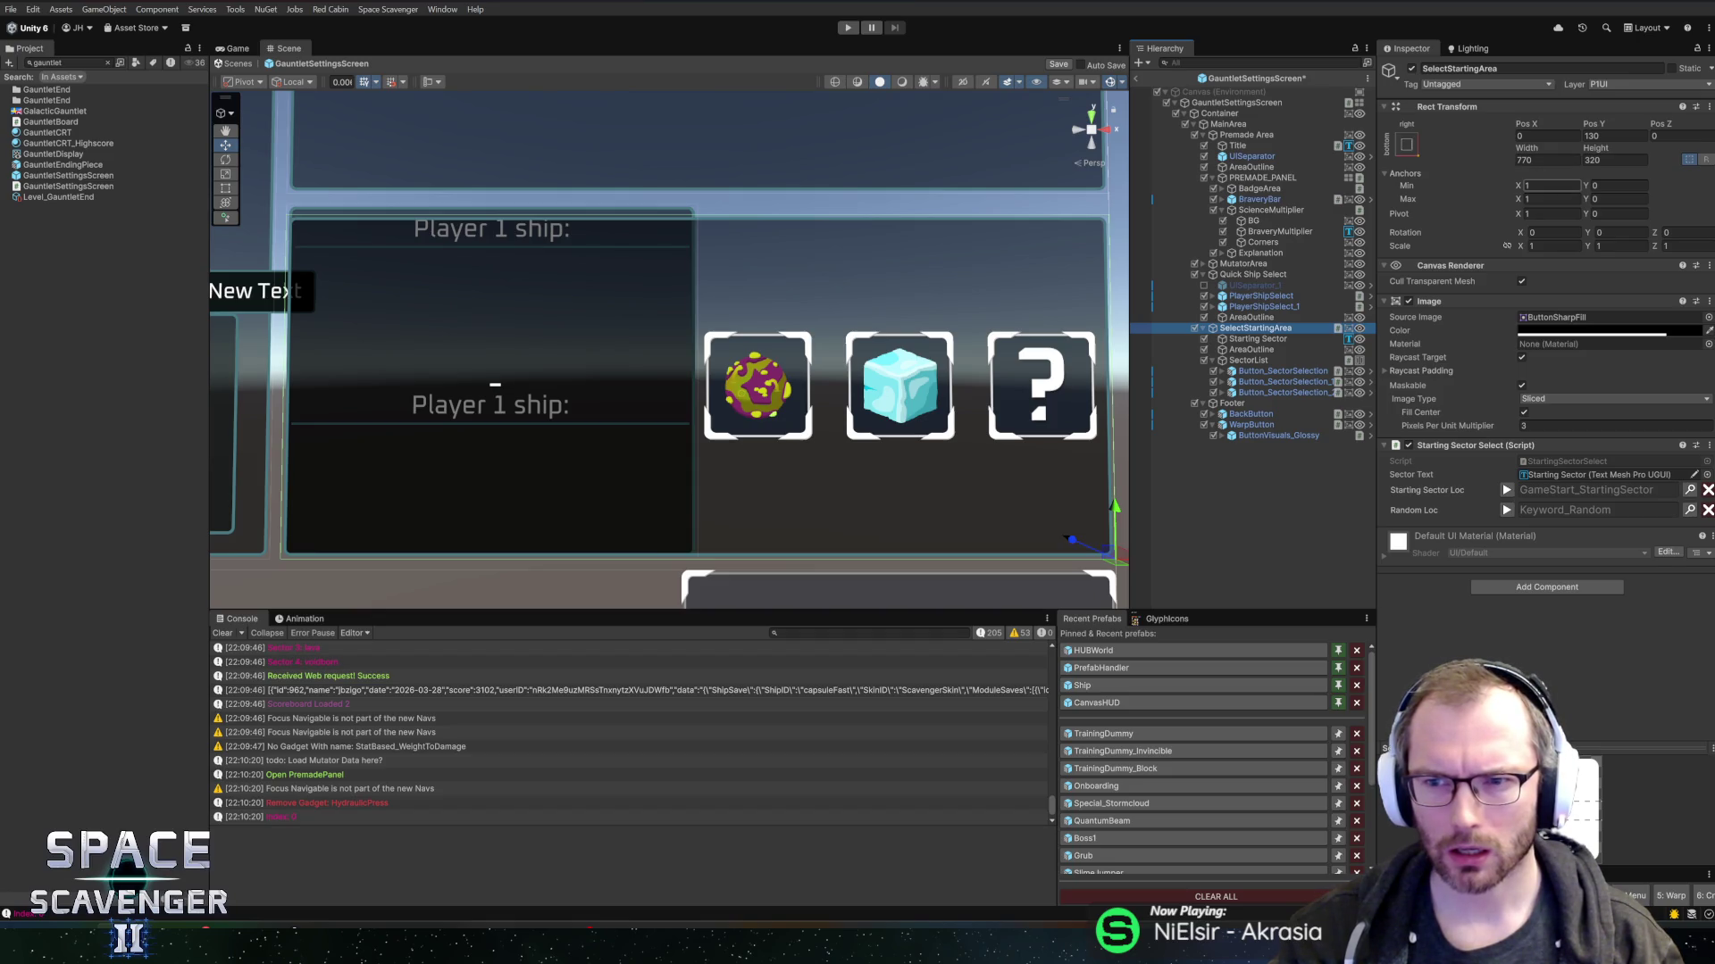
mouse_move(1526, 152)
mouse_down()
mouse_move(420, 437)
mouse_move(223, 433)
mouse_move(1675, 425)
mouse_up()
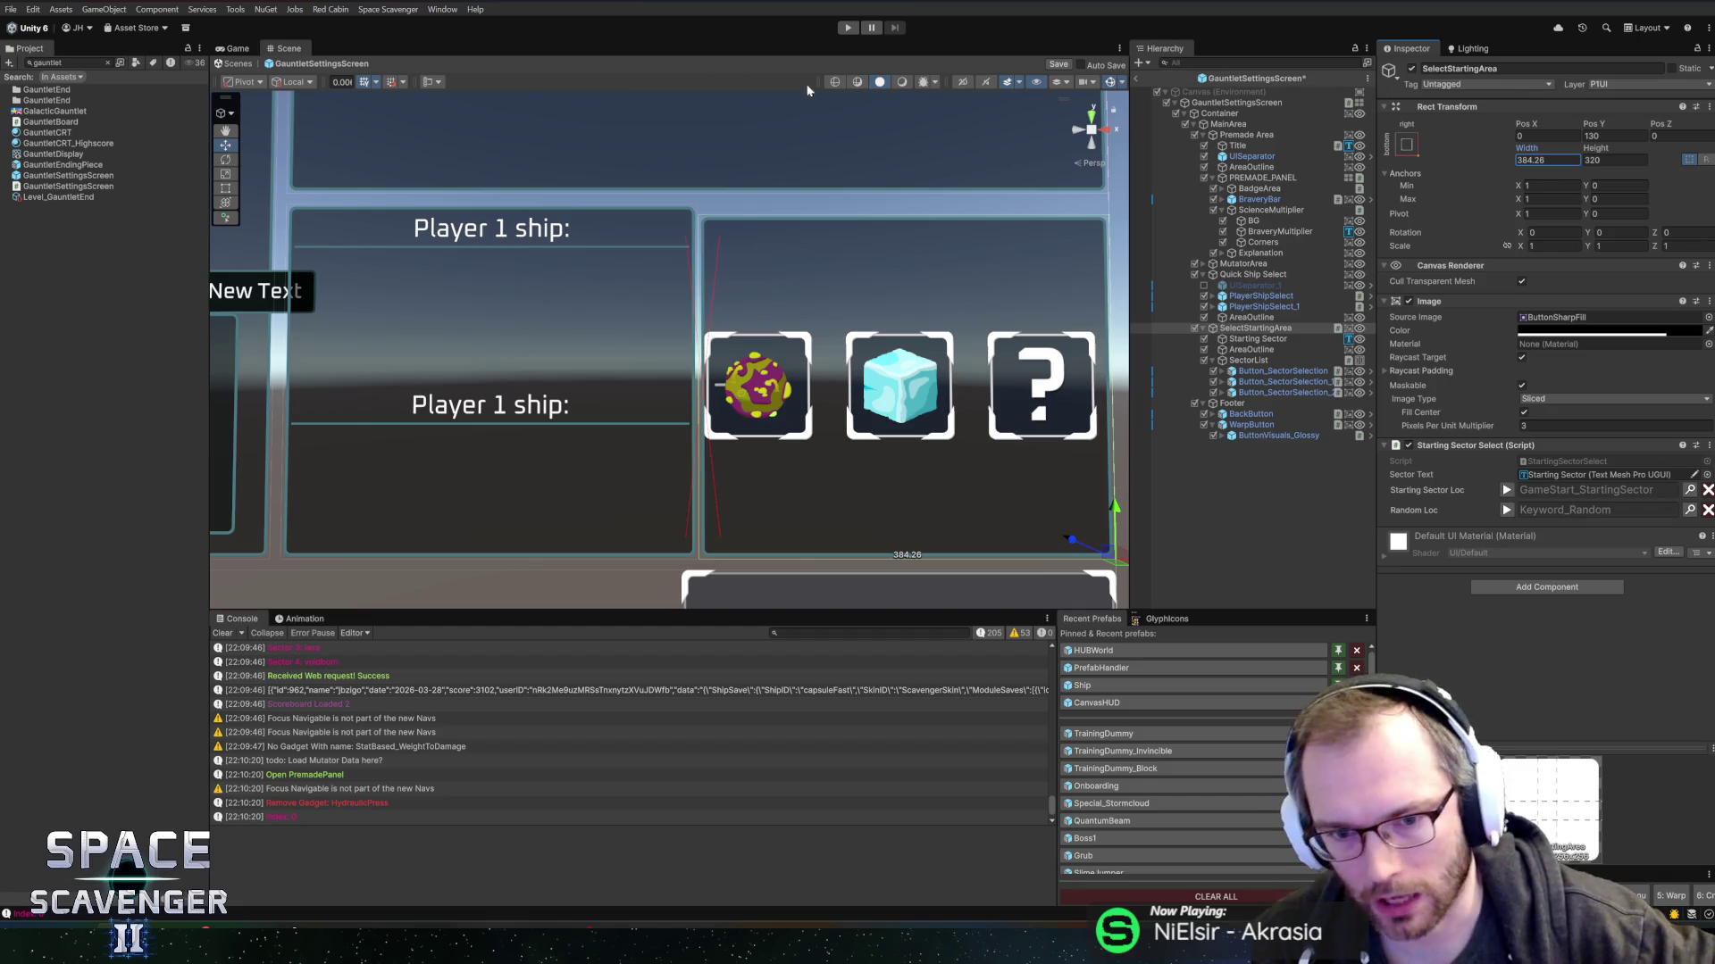
- Change SelectStartingArea's Height to 330 so it matches the ship panels beside it
drag(888, 202, 807, 187)
scroll(795, 191, down, 2)
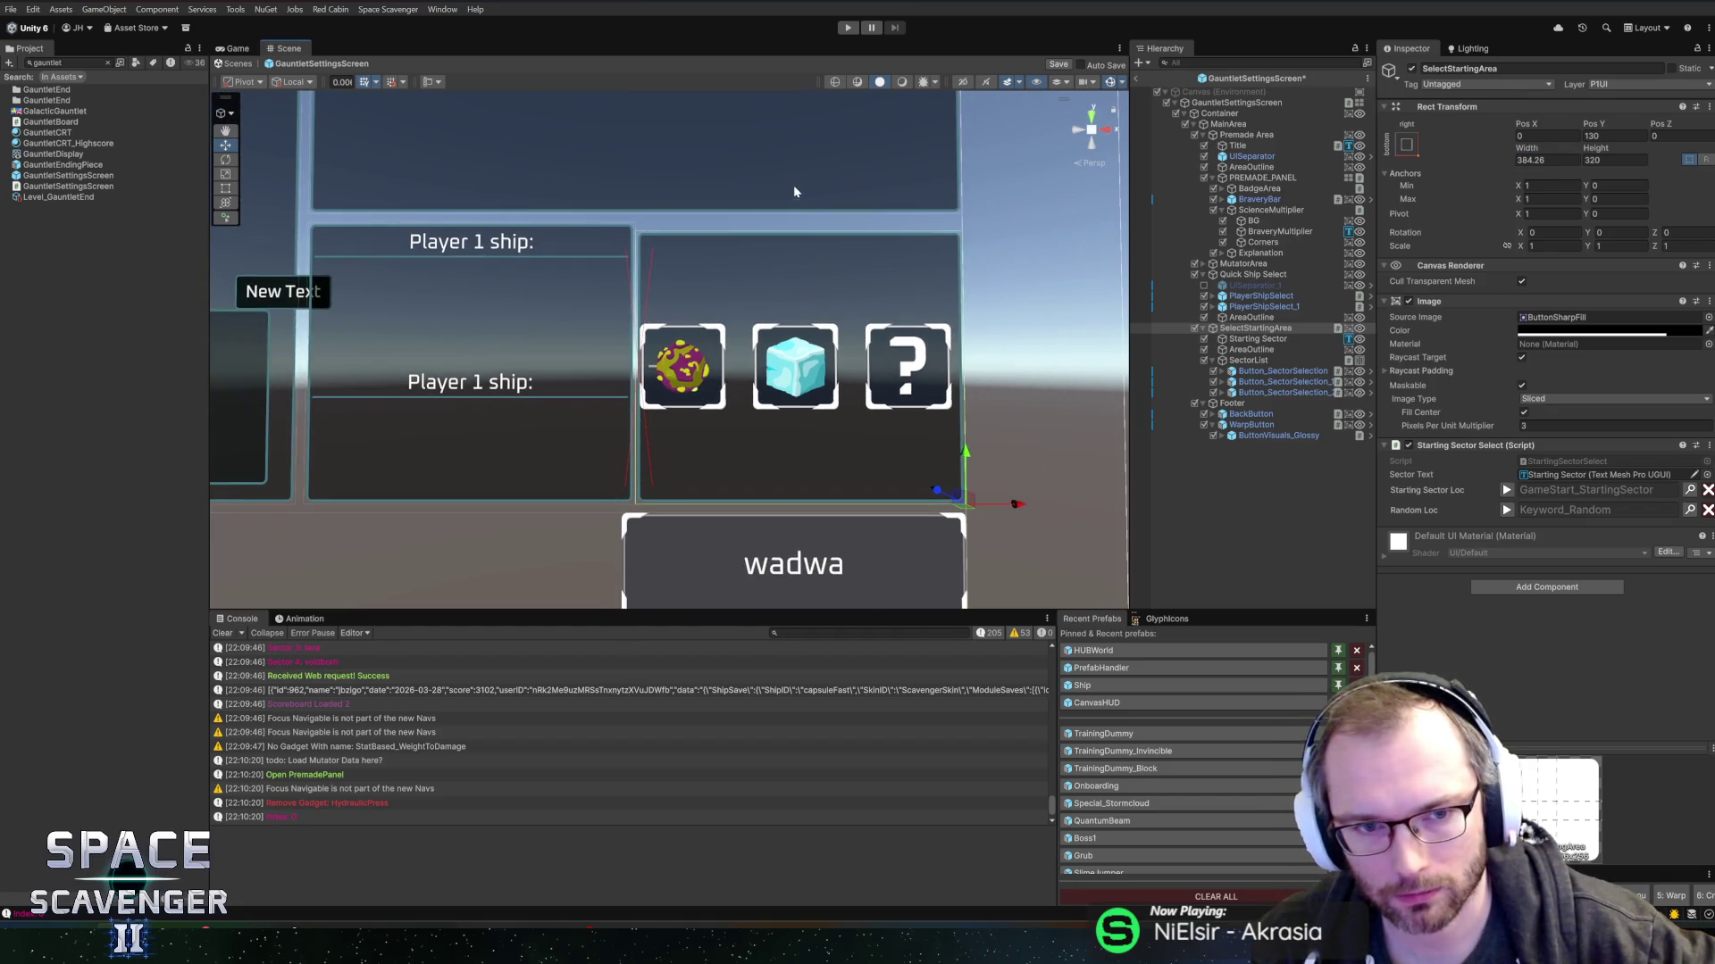
scroll(880, 253, up, 2)
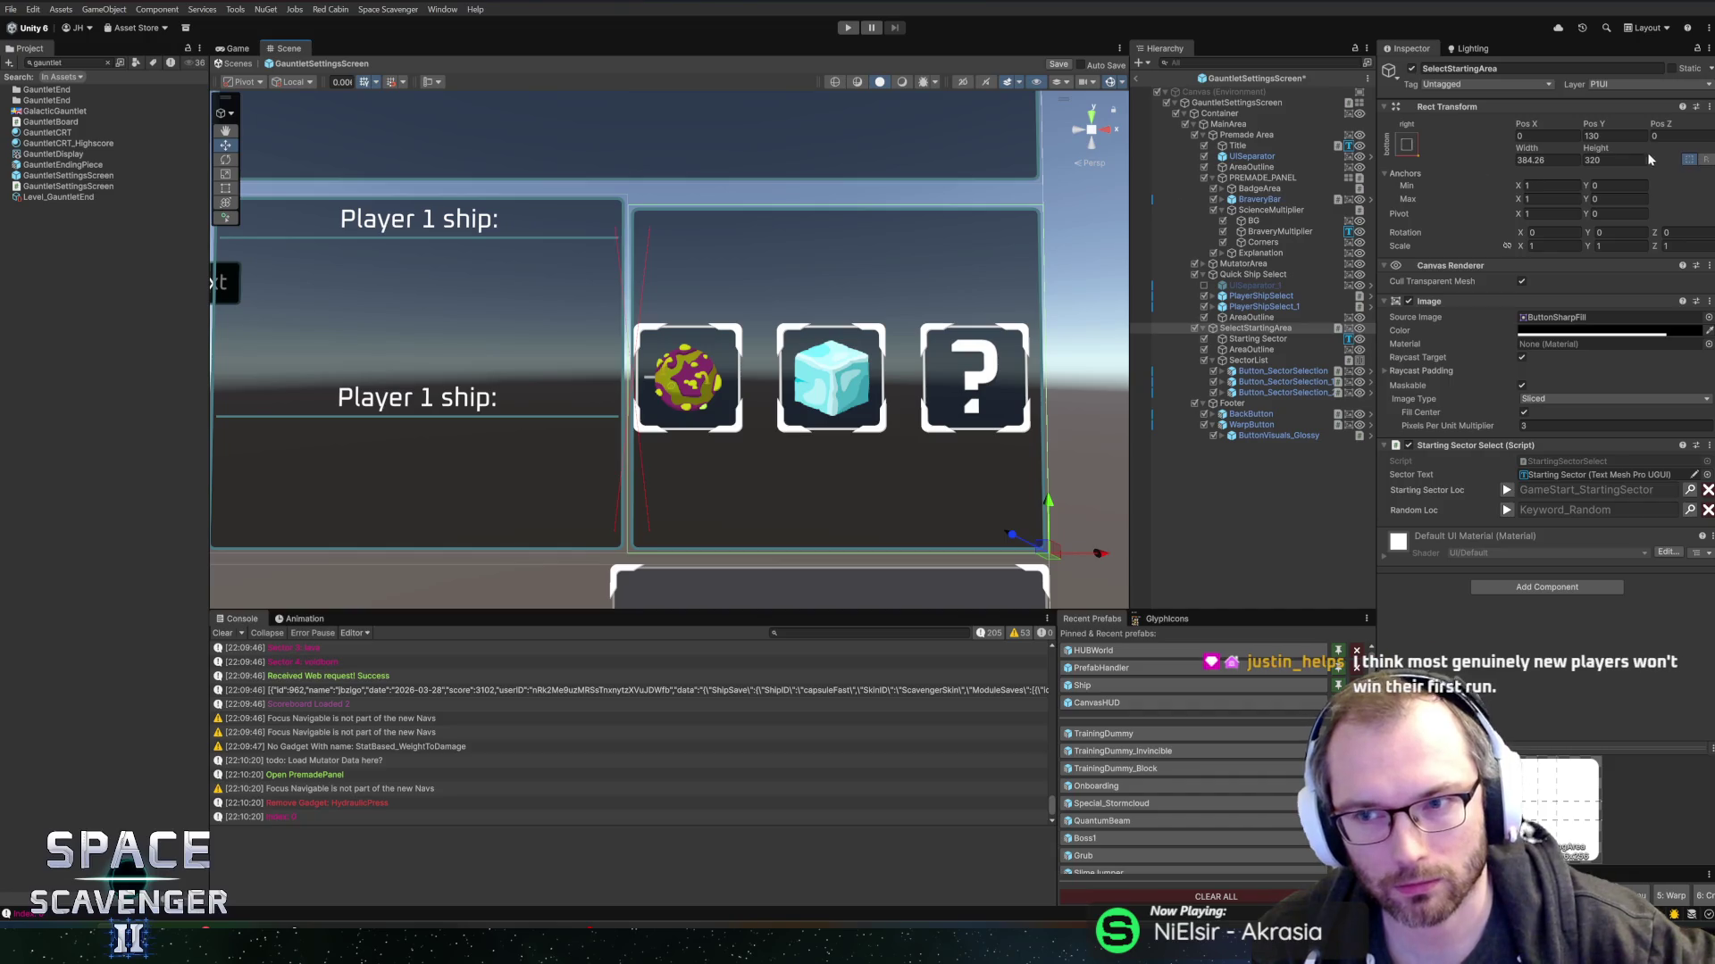
click(1615, 160)
text(330)
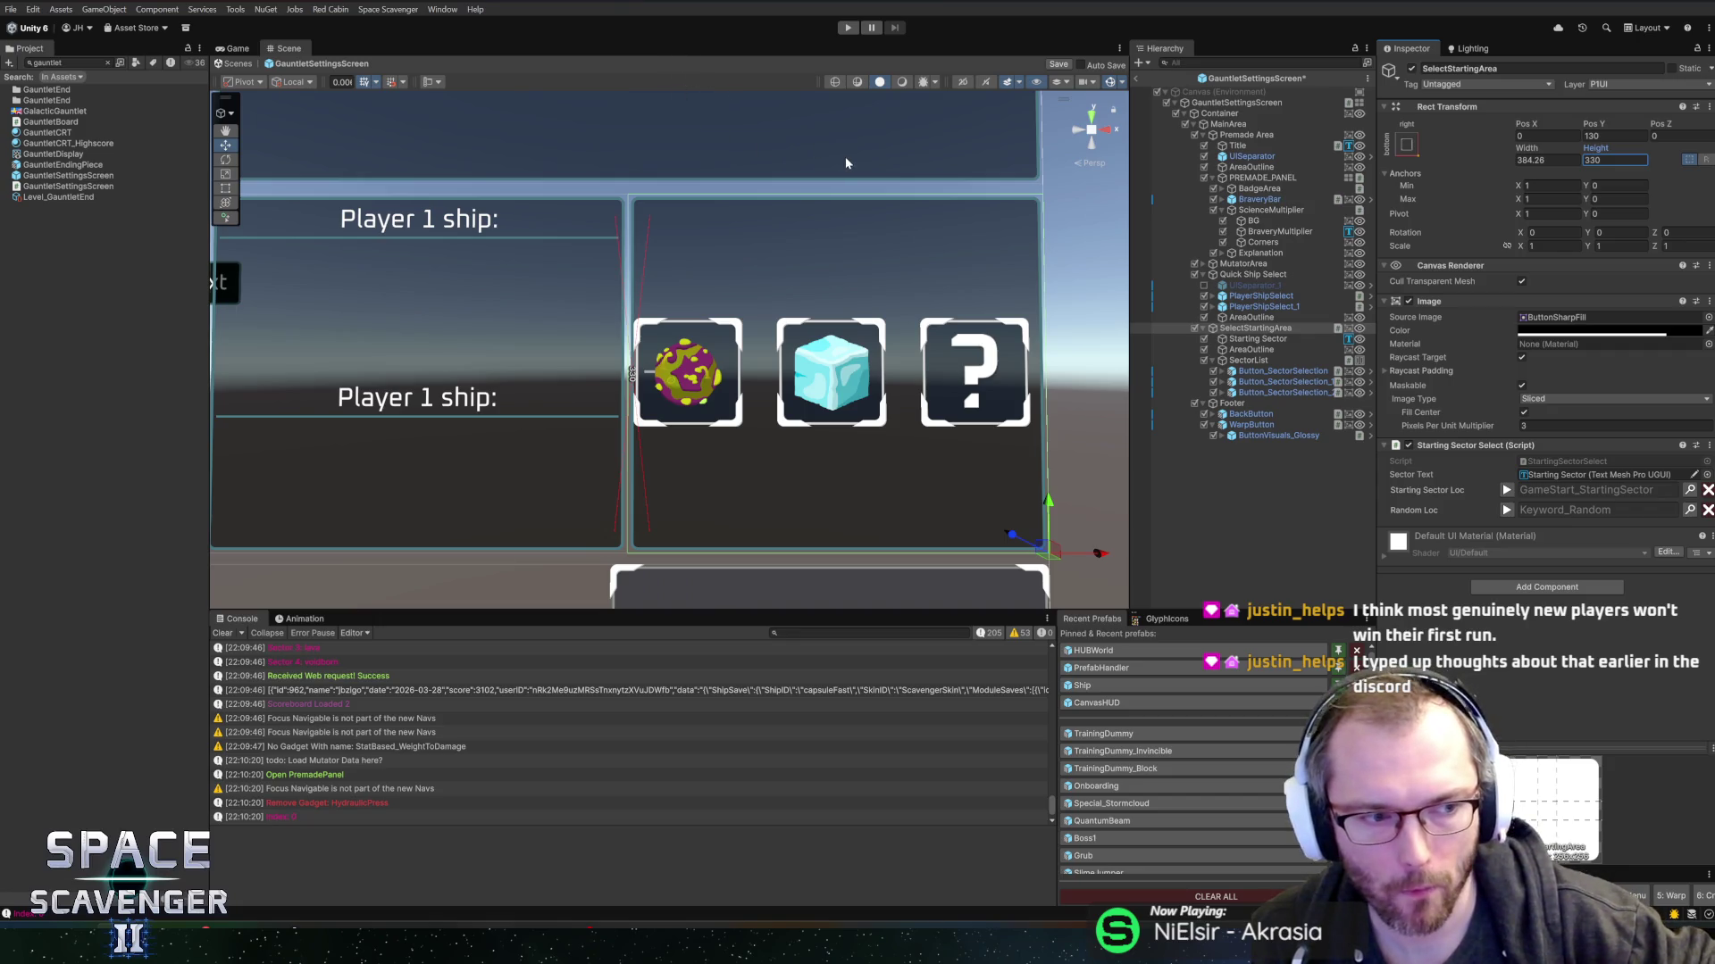
drag(847, 163, 677, 182)
drag(748, 168, 834, 164)
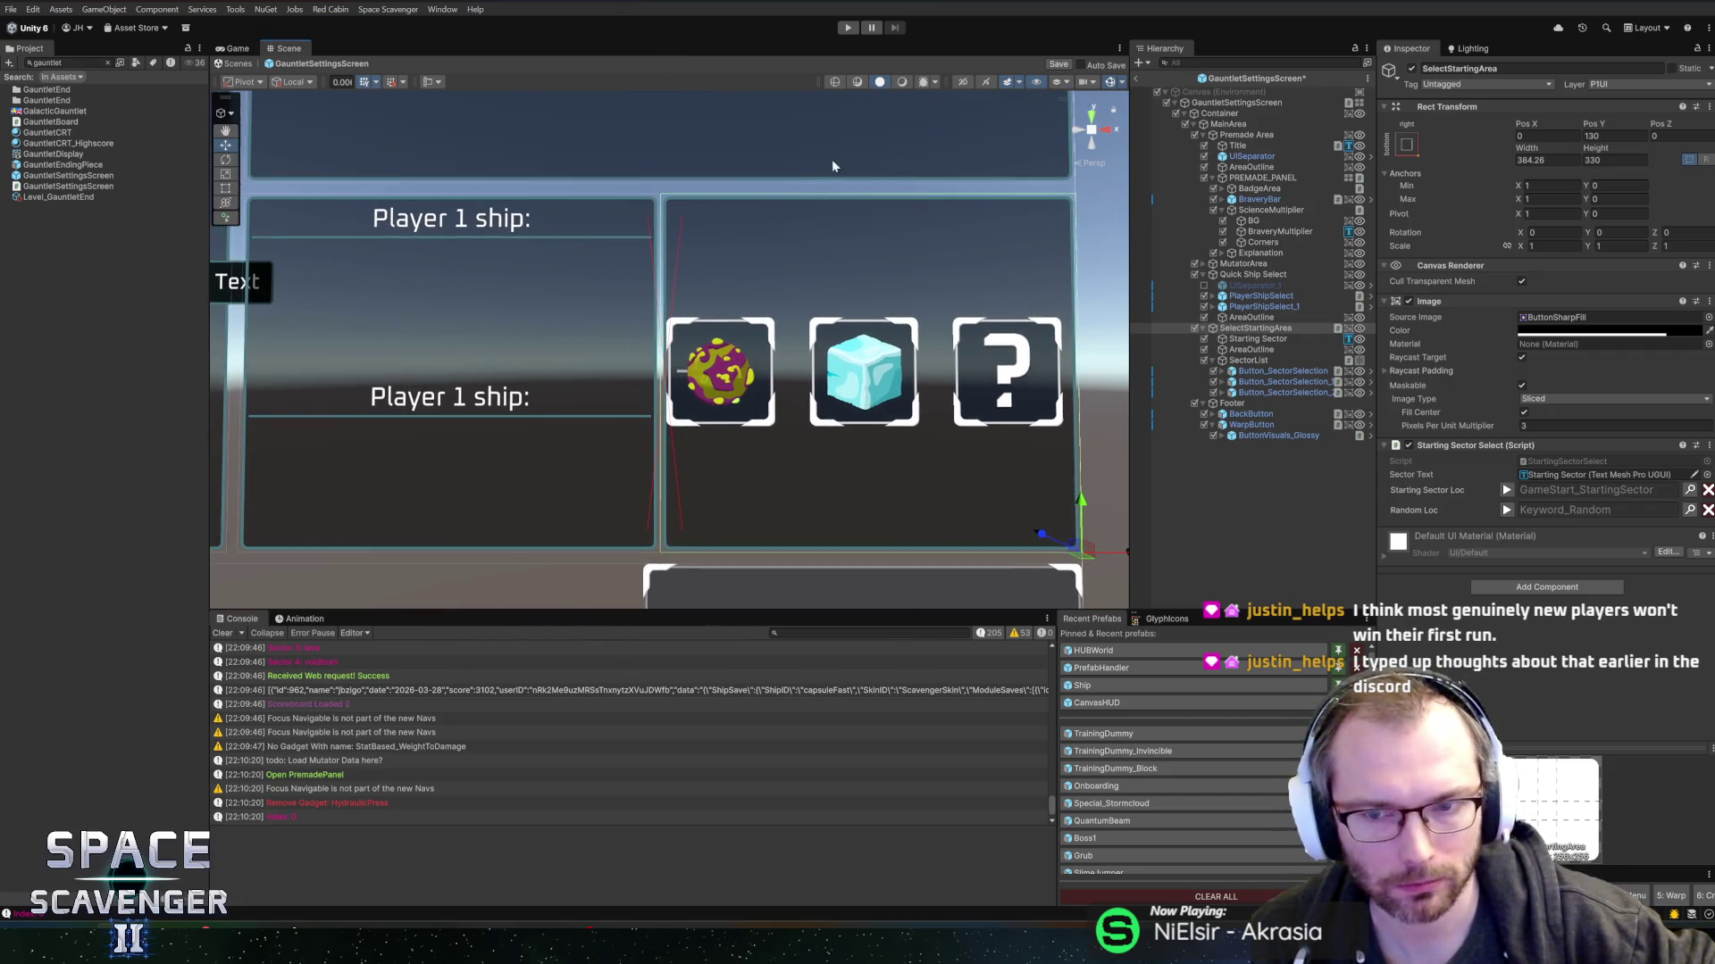
click(1270, 340)
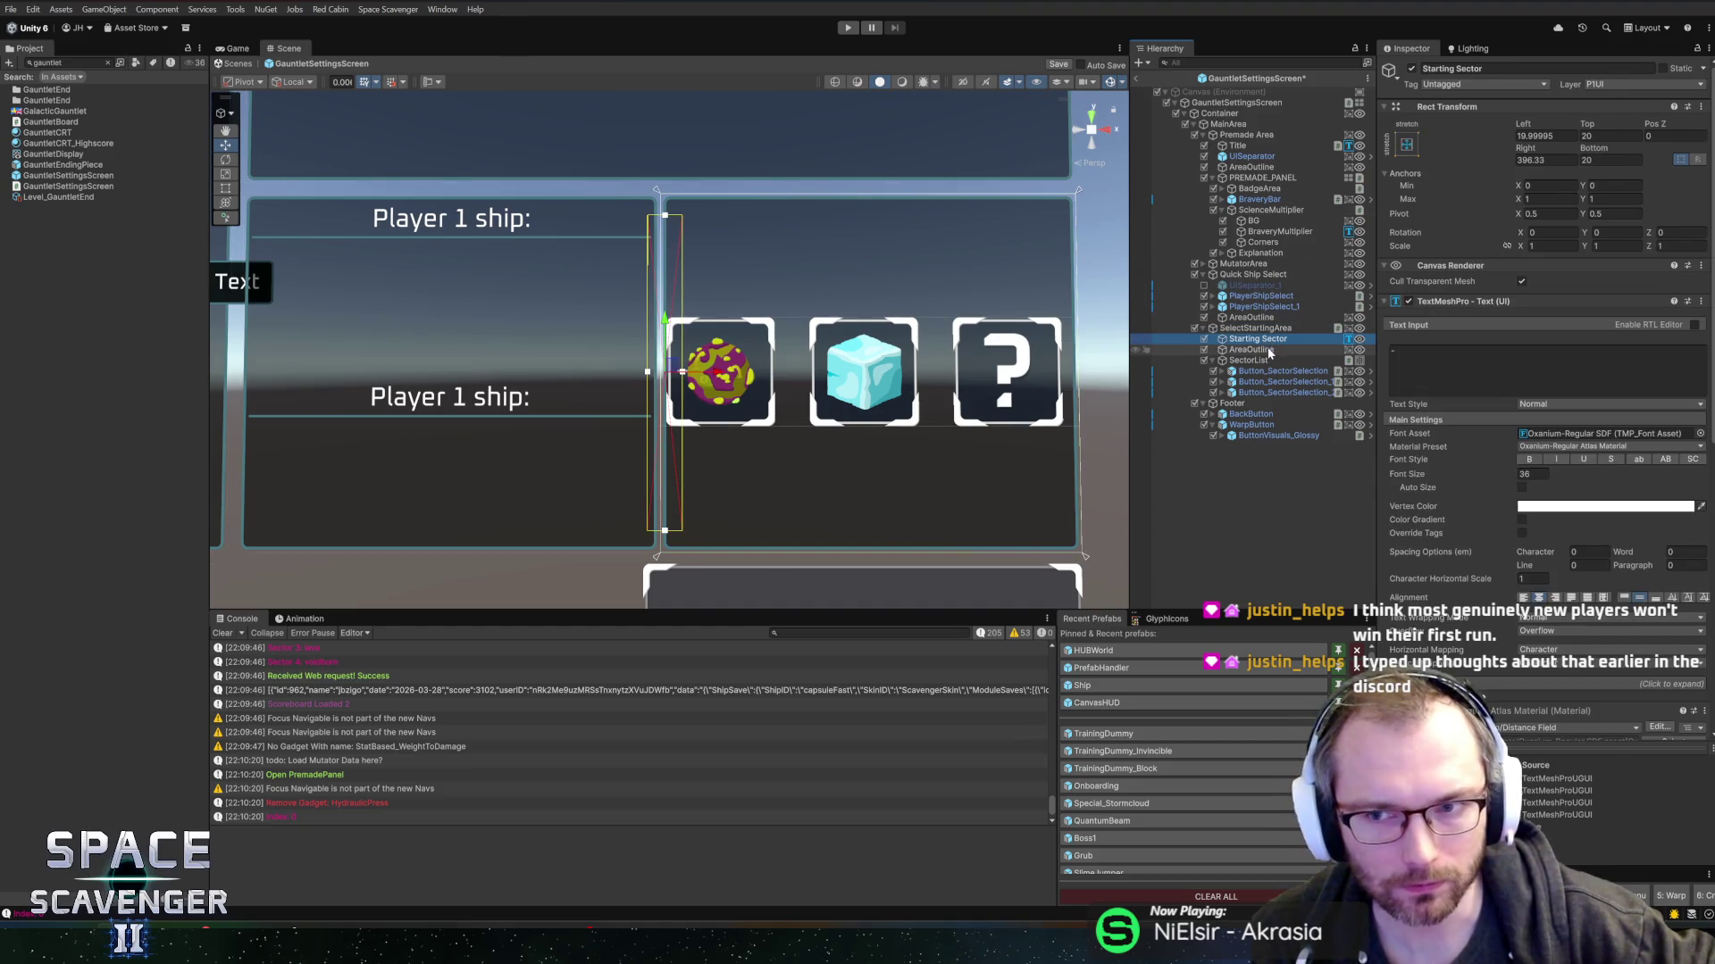
click(1271, 350)
click(1270, 339)
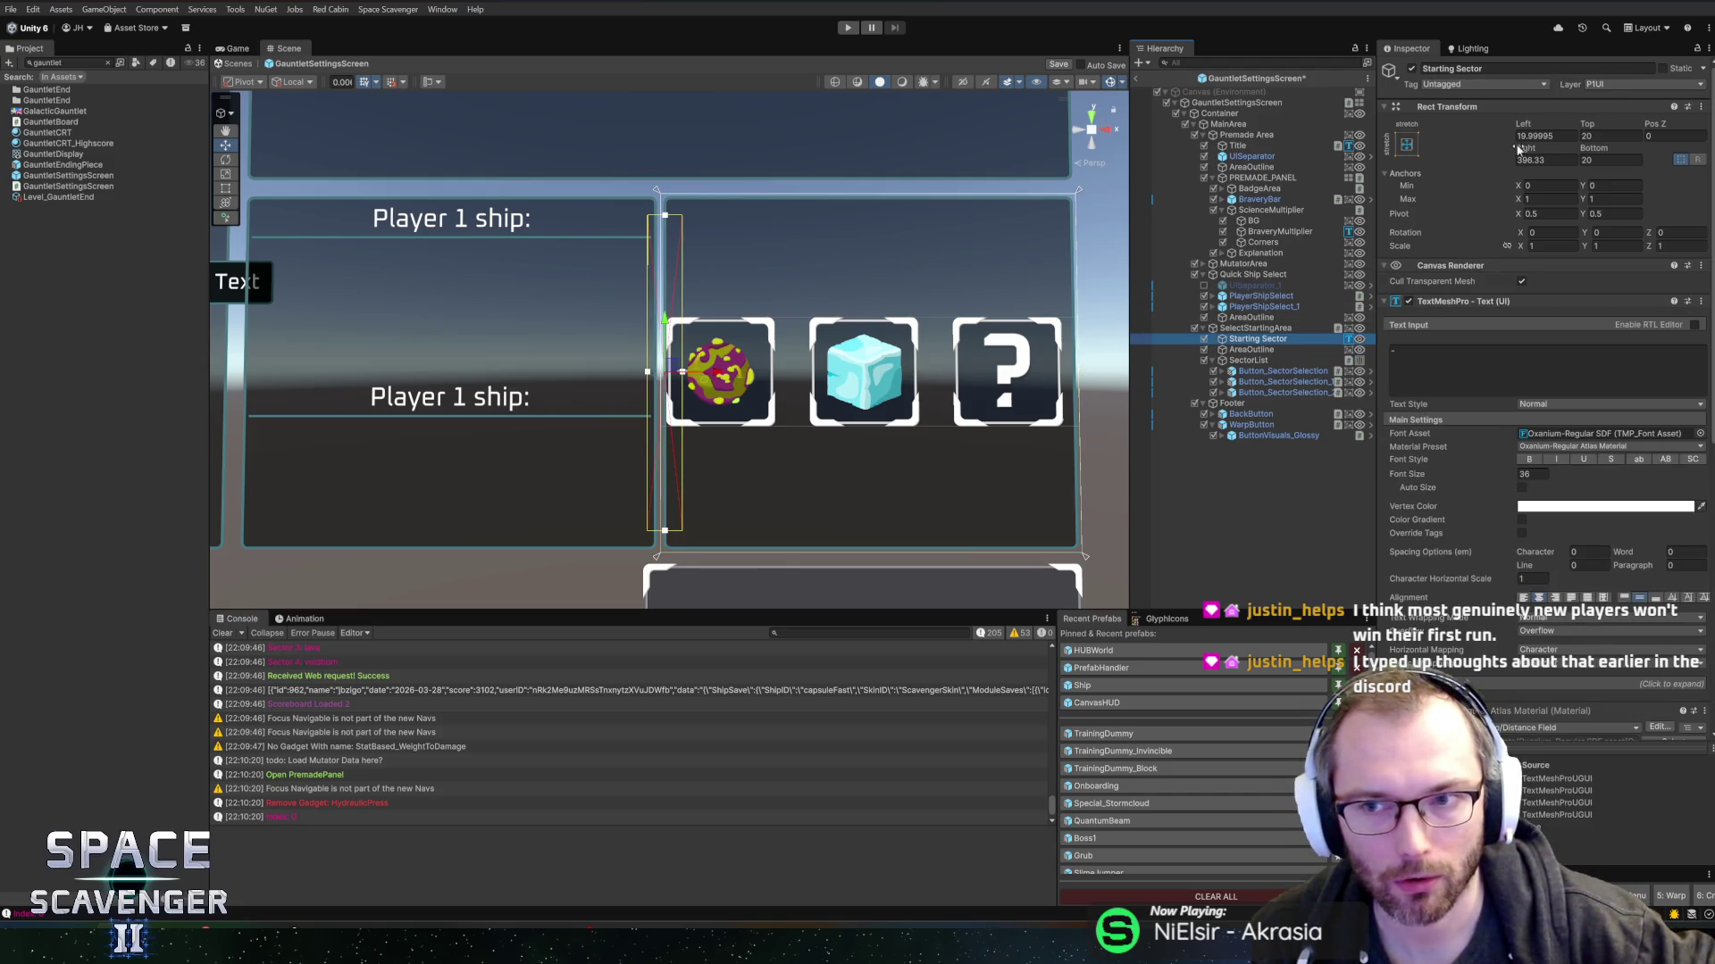
mouse_move(1517, 149)
mouse_down()
mouse_move(1554, 150)
mouse_move(1220, 149)
mouse_up()
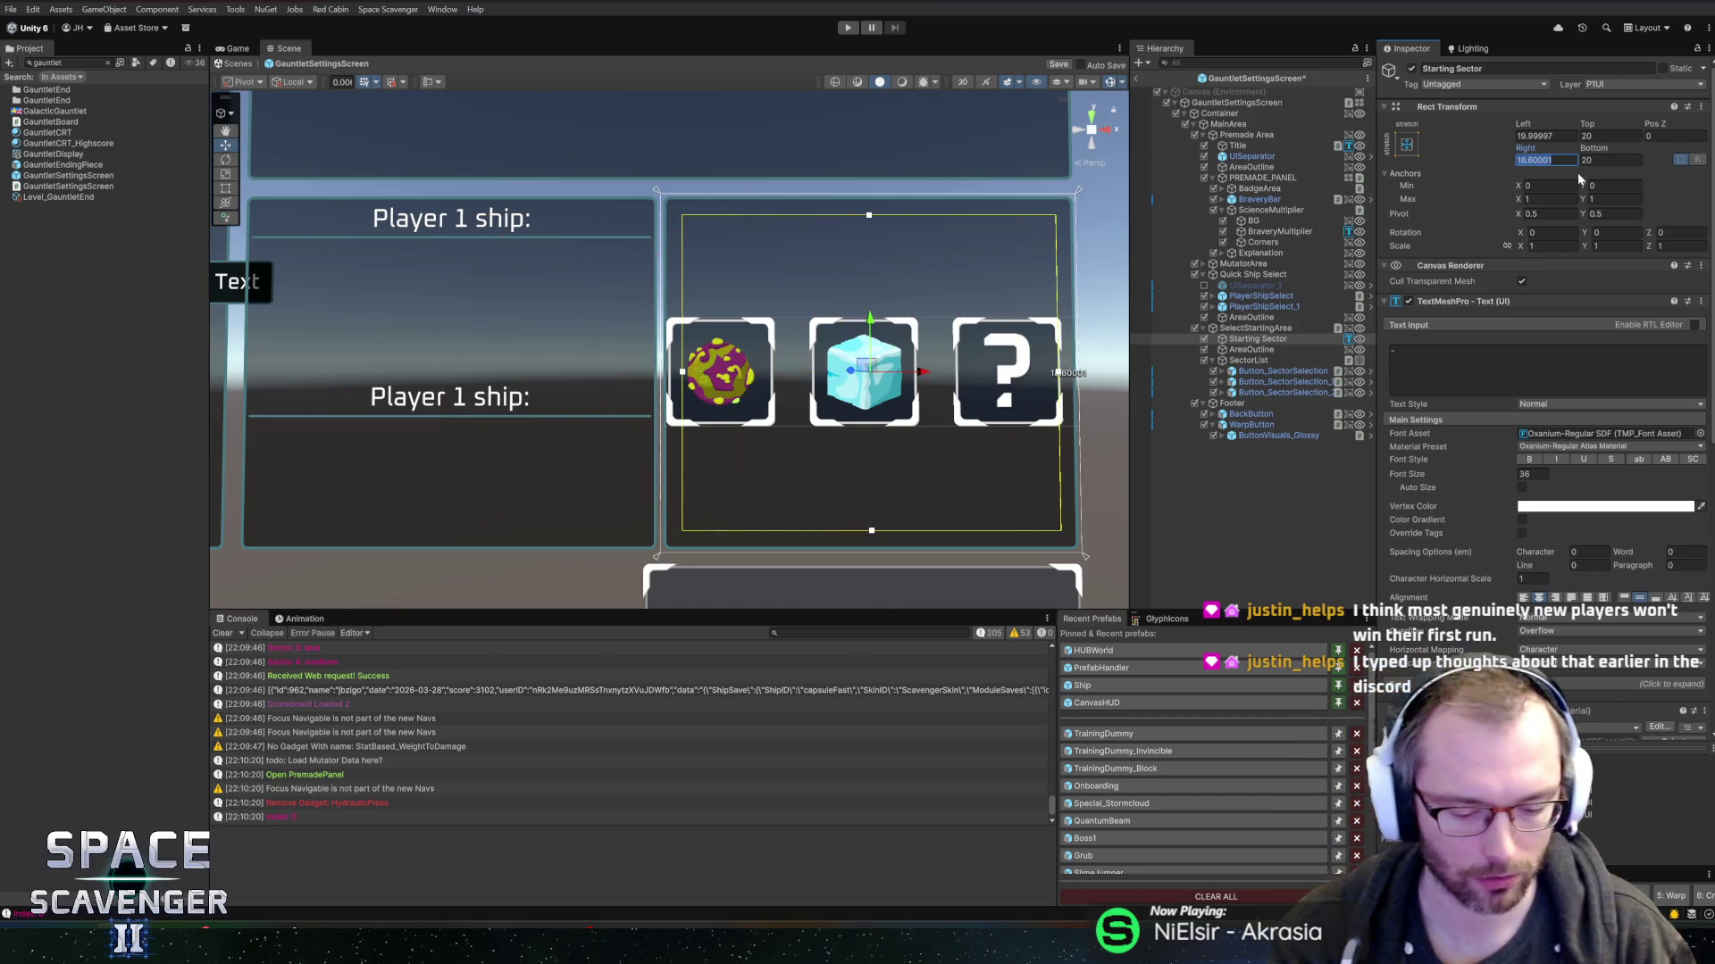
text(20)
key(Return)
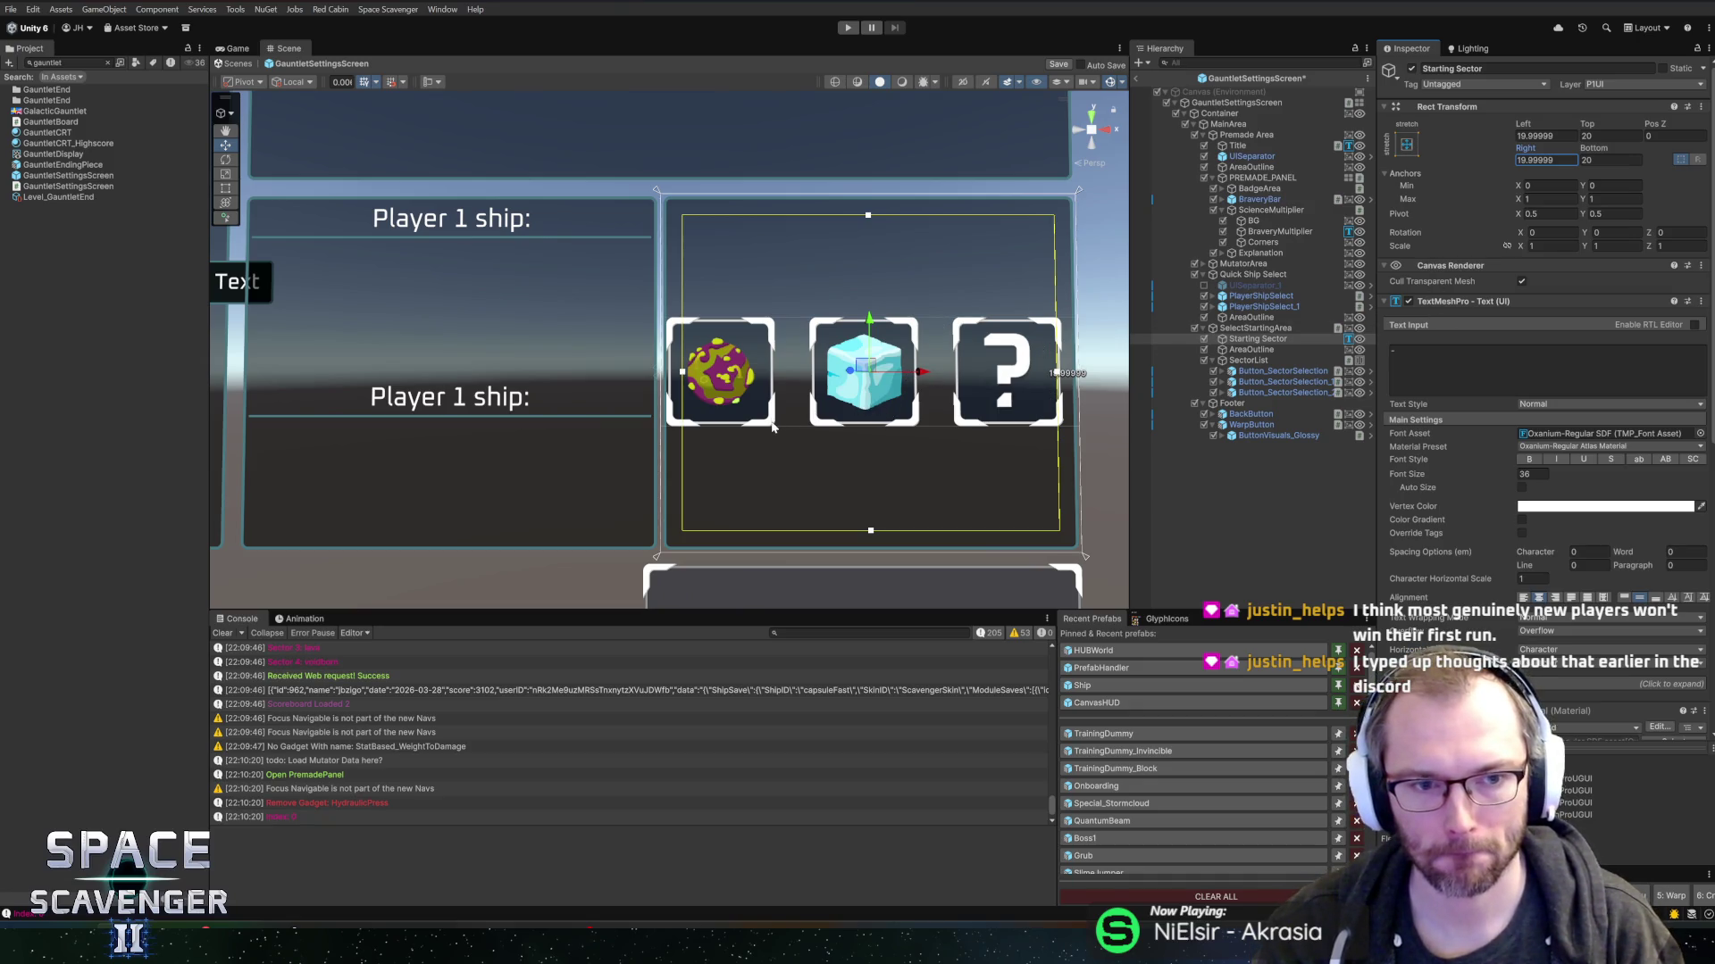
drag(846, 425, 917, 433)
click(1204, 285)
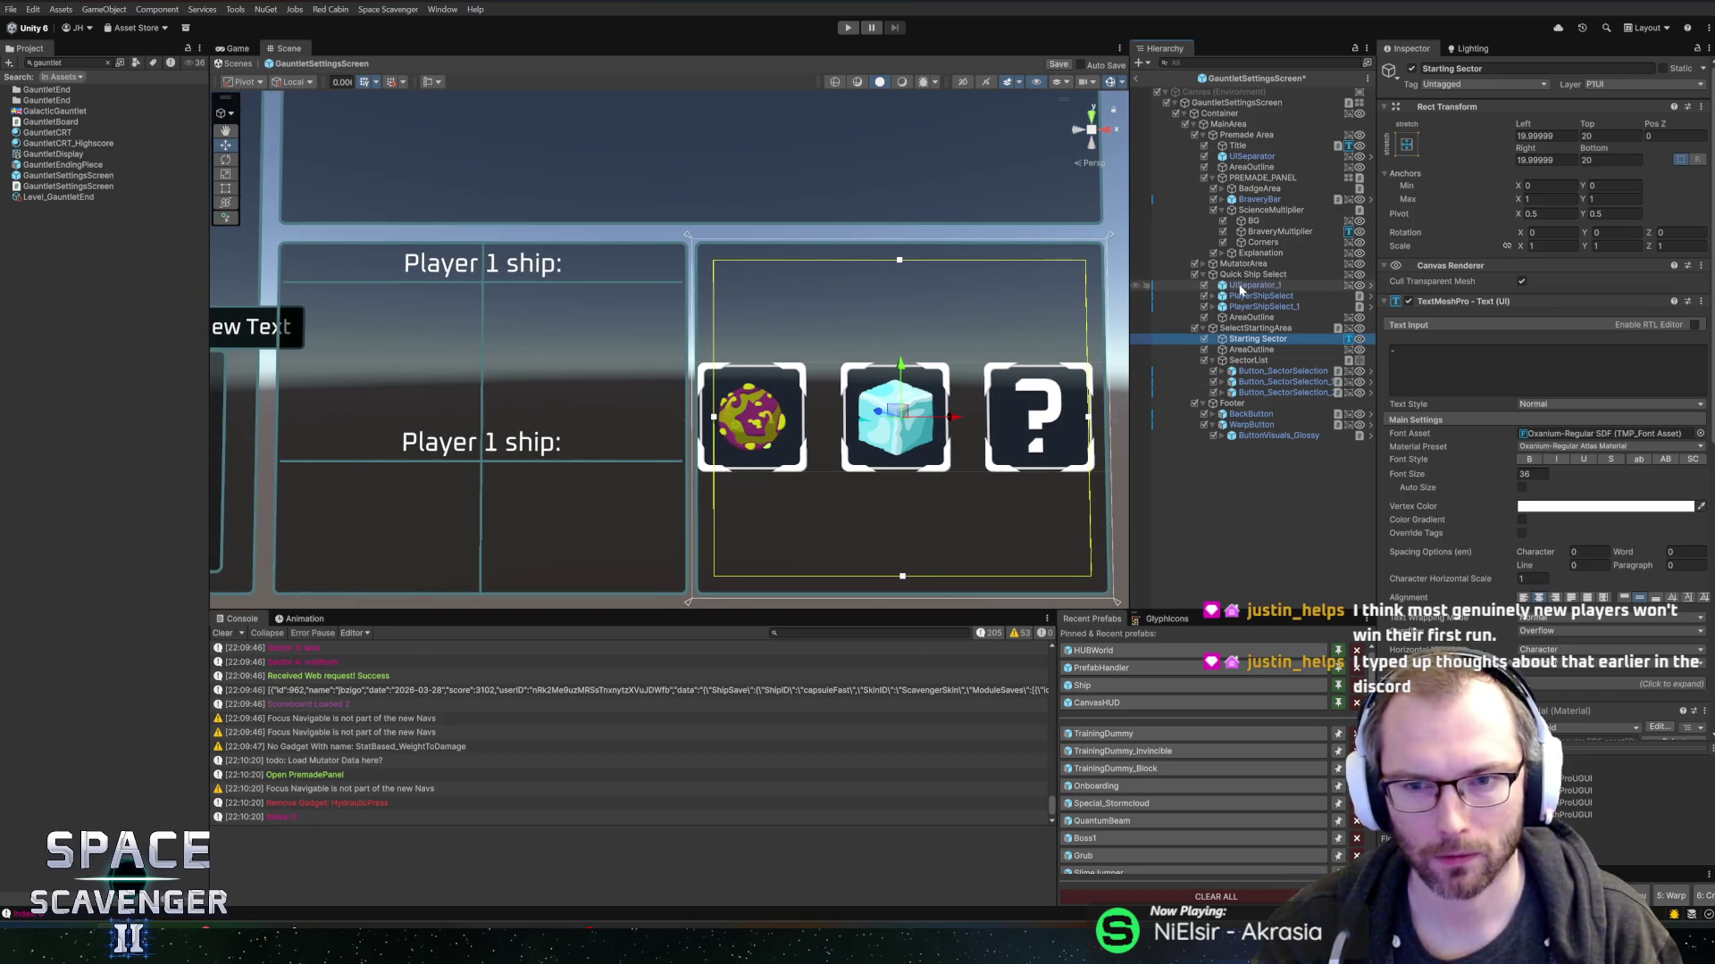
- Select UISeparator_1, adjust its width, and apply the top-stretch anchor preset
click(1239, 288)
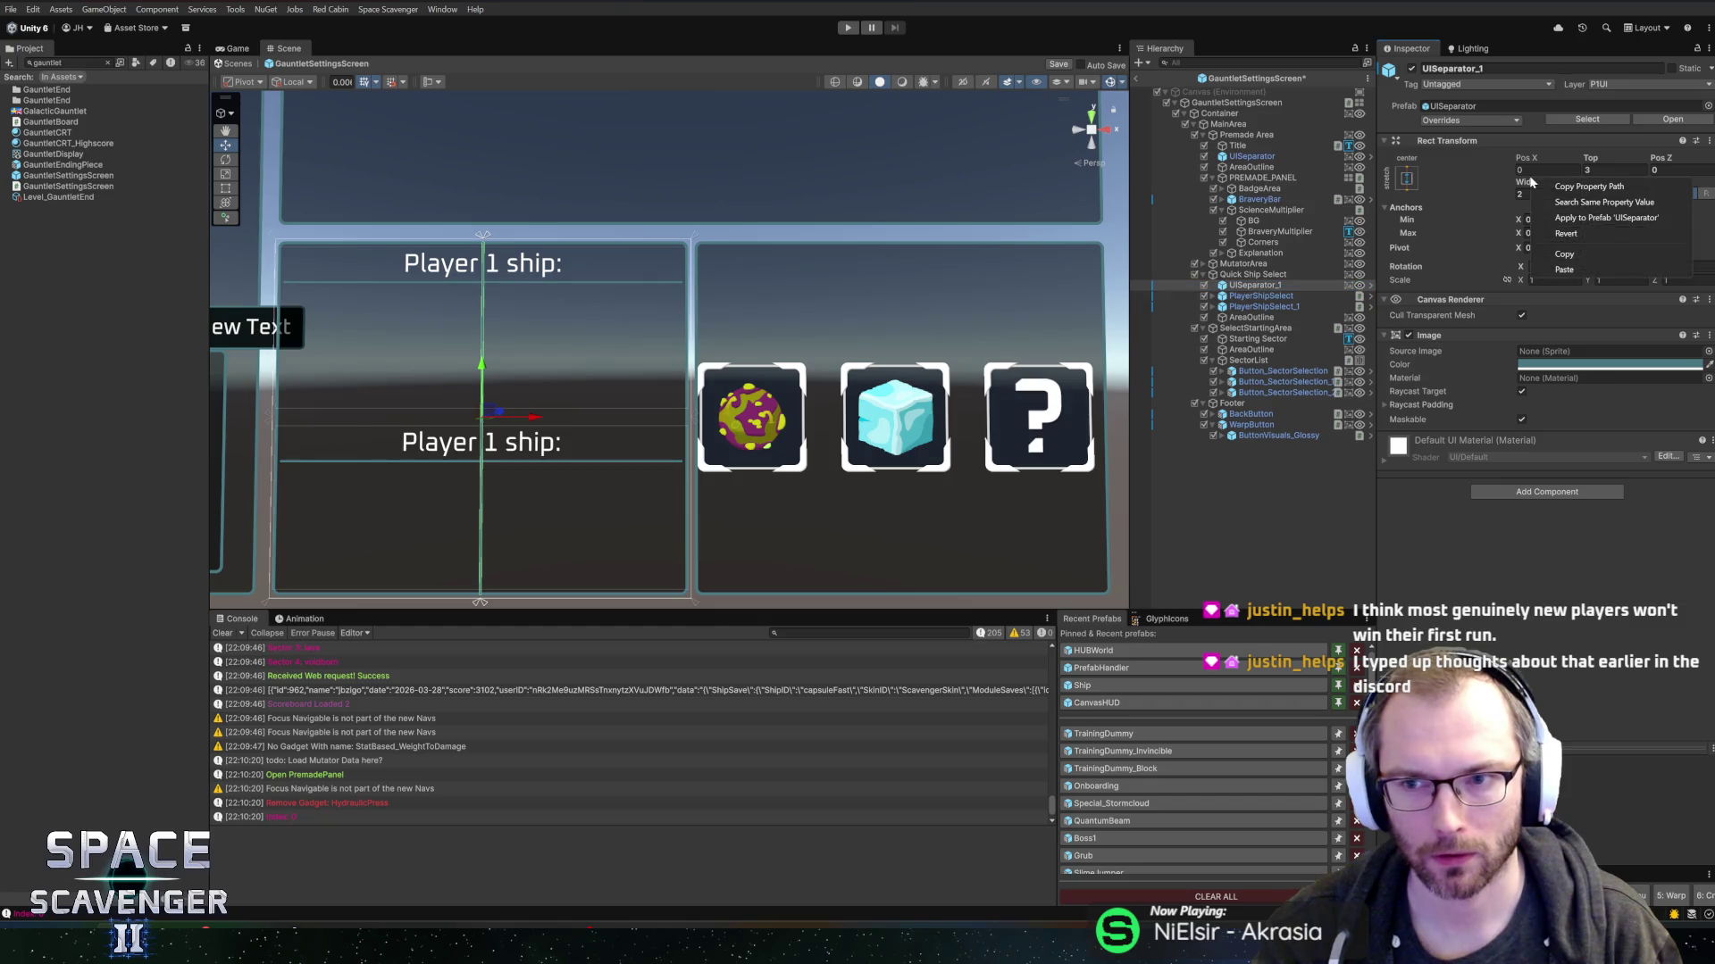
mouse_move(1525, 181)
mouse_down()
mouse_move(1504, 182)
mouse_move(1572, 182)
mouse_move(1617, 158)
mouse_up()
right_click(1595, 183)
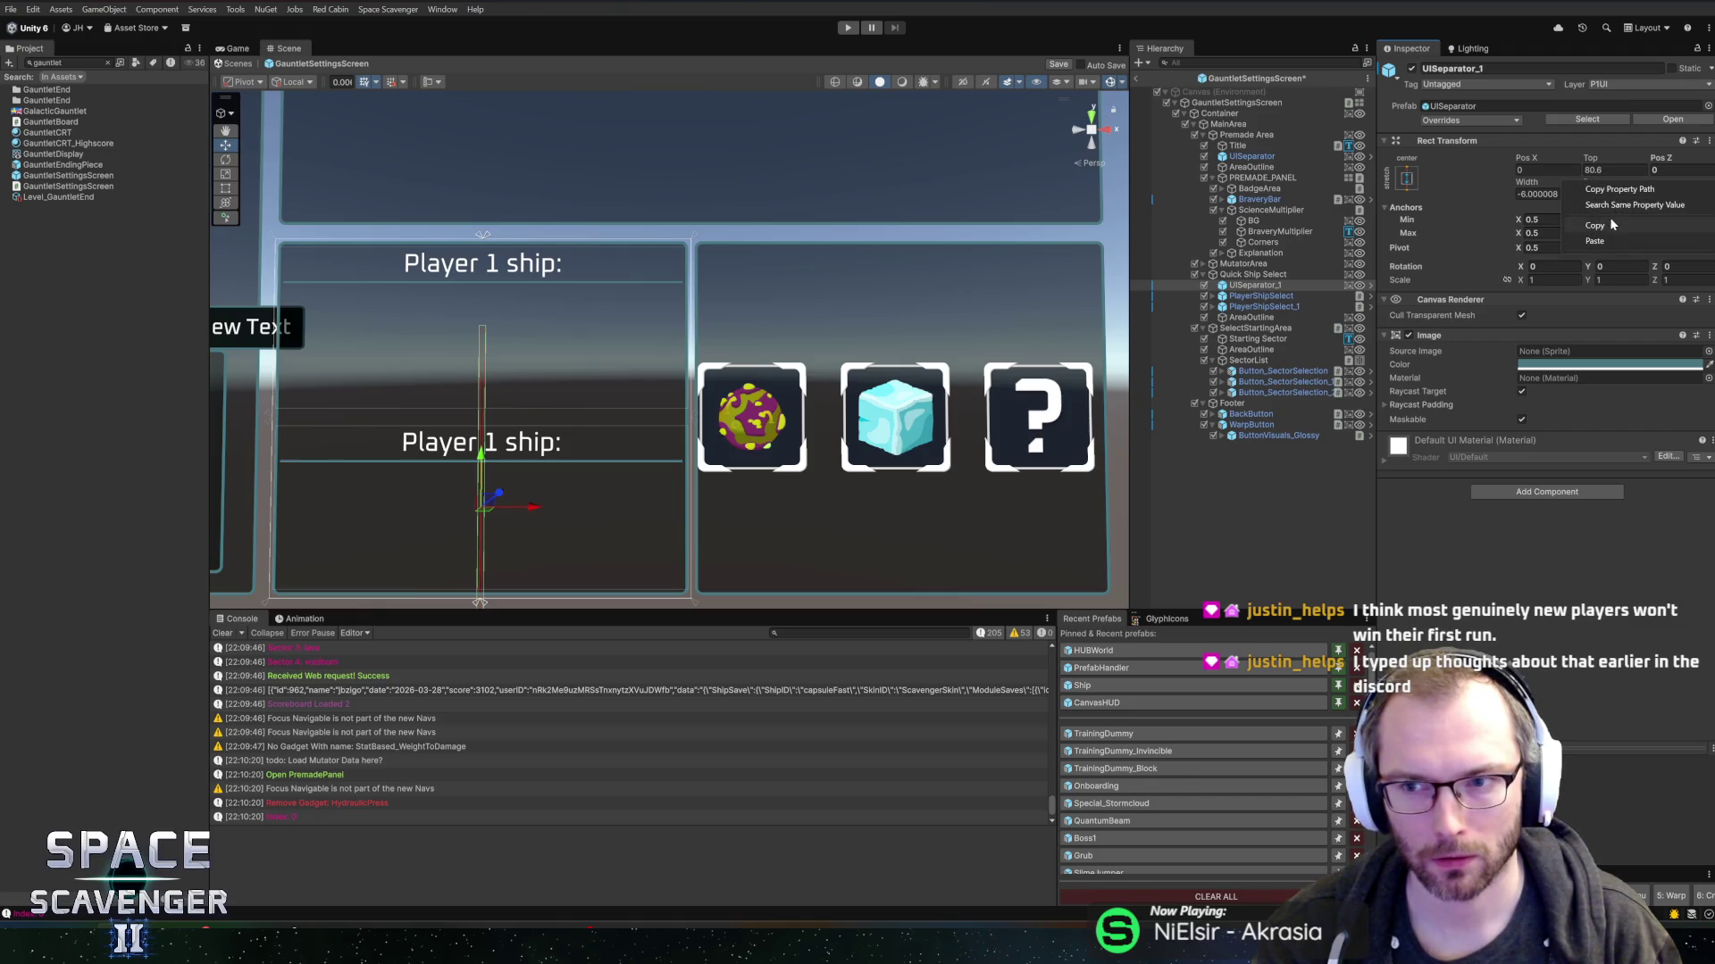
click(1538, 75)
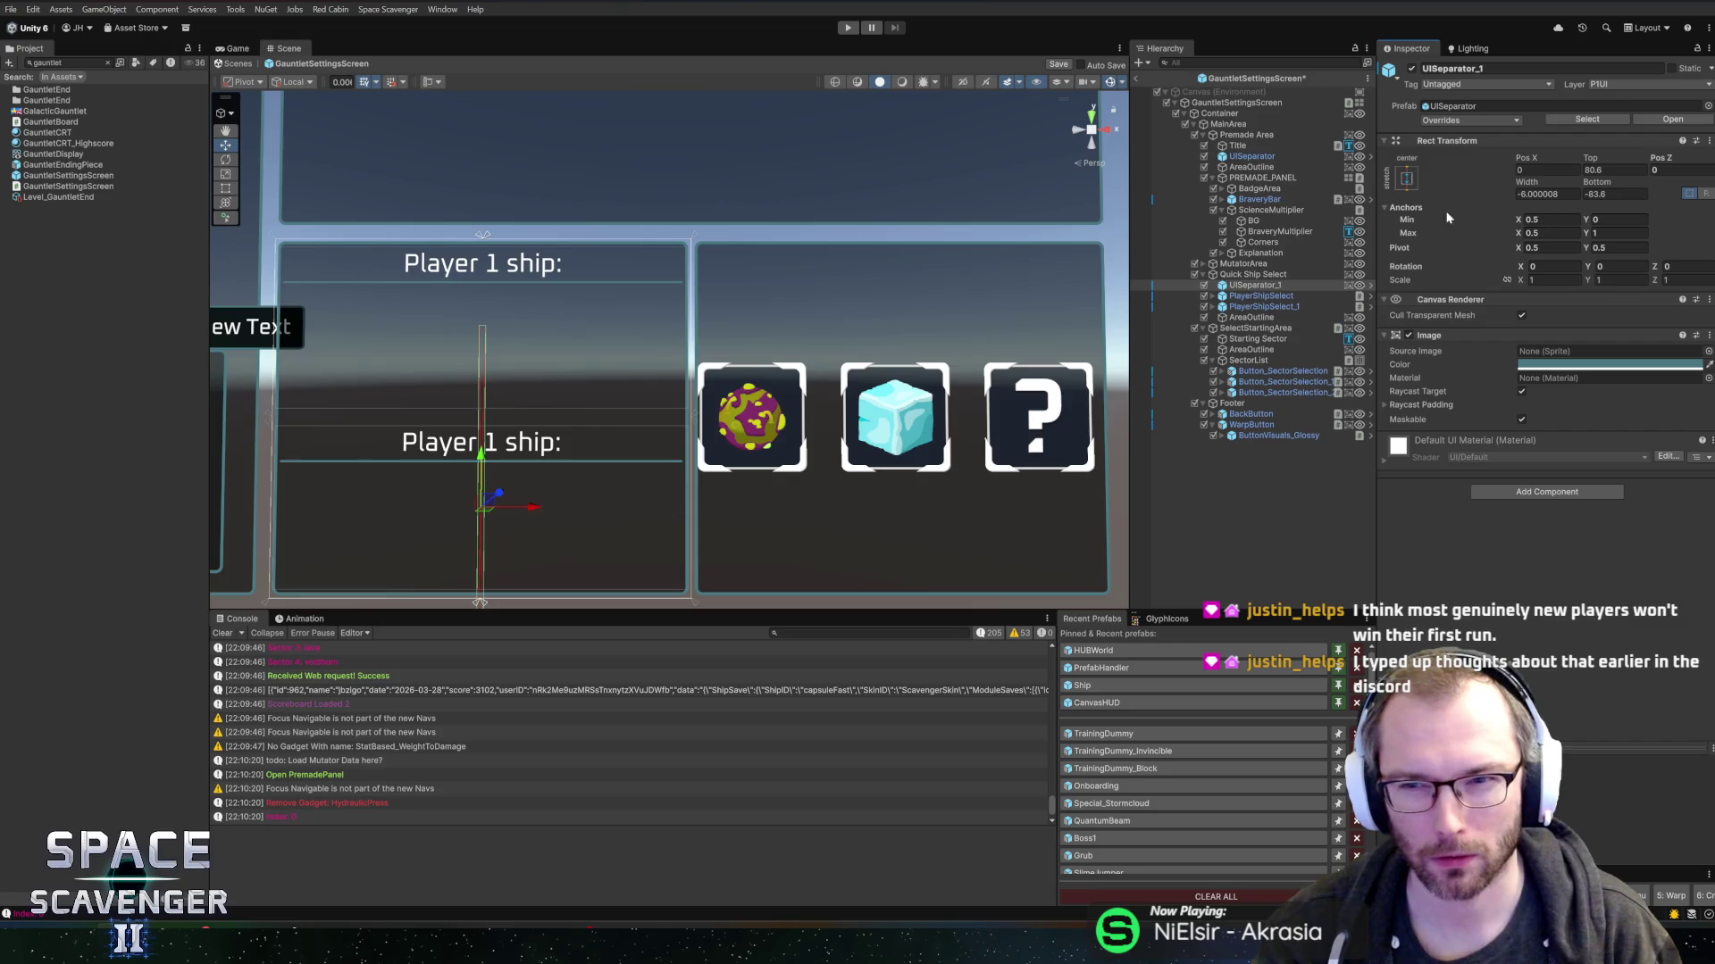
click(1407, 178)
click(1308, 237)
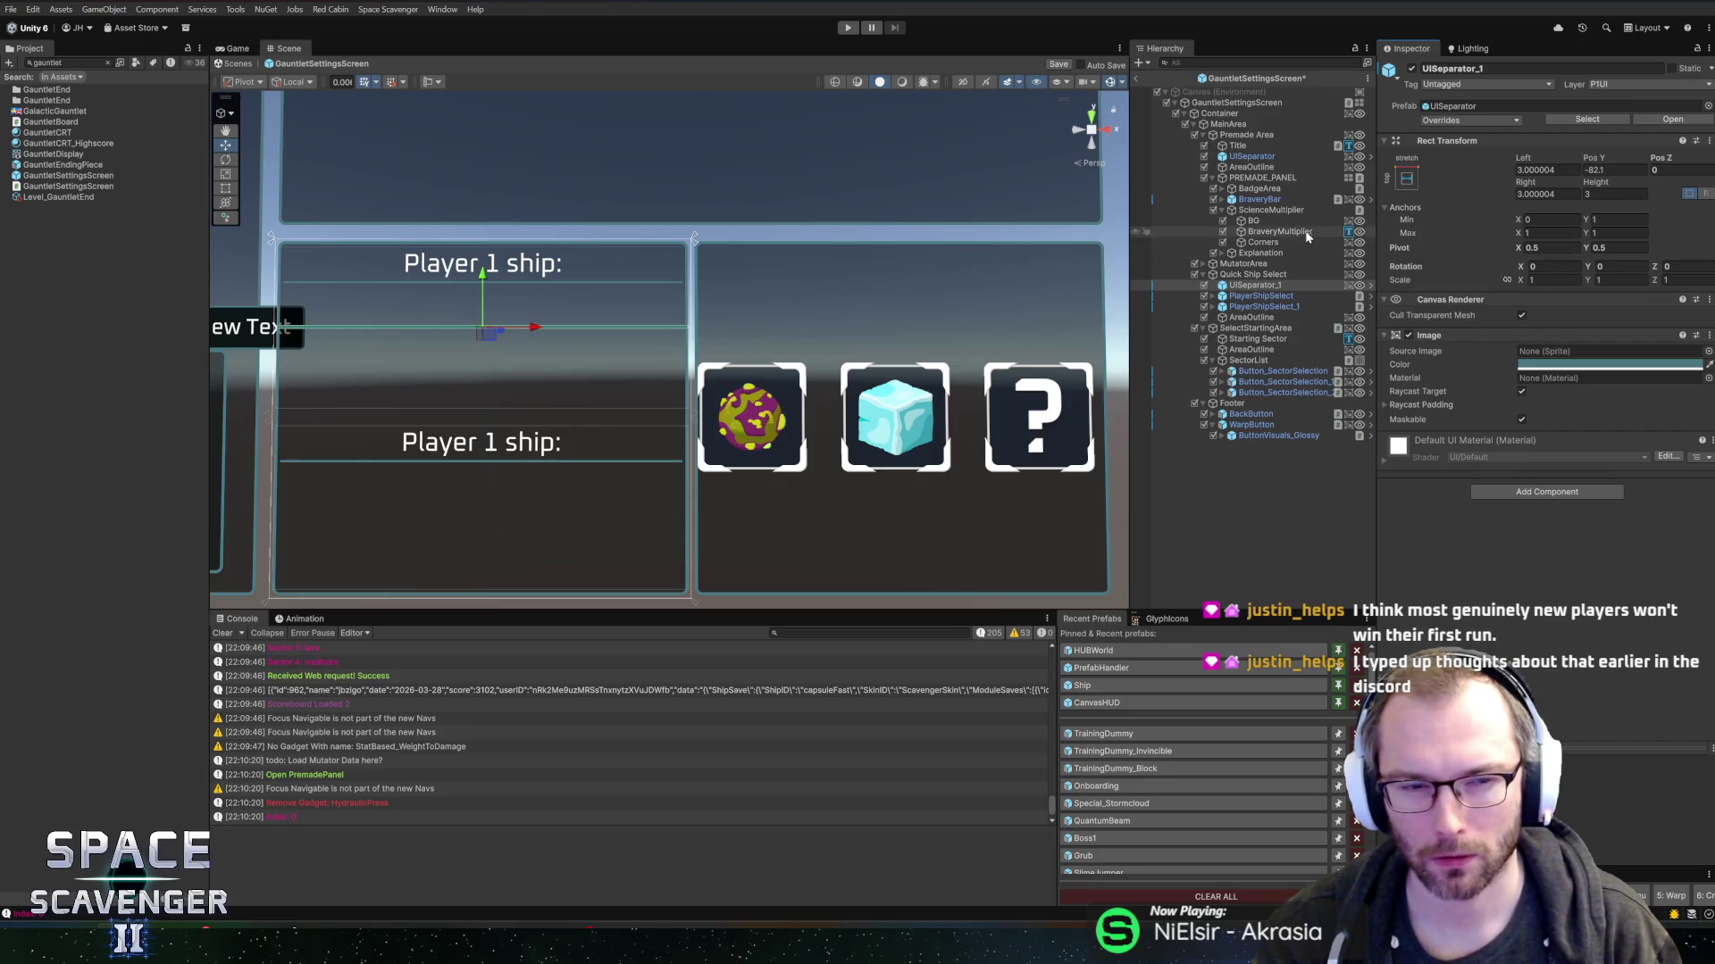
- Move the separator down between the ship rows, set Left and Right to 5, and save the scene
drag(483, 284, 518, 373)
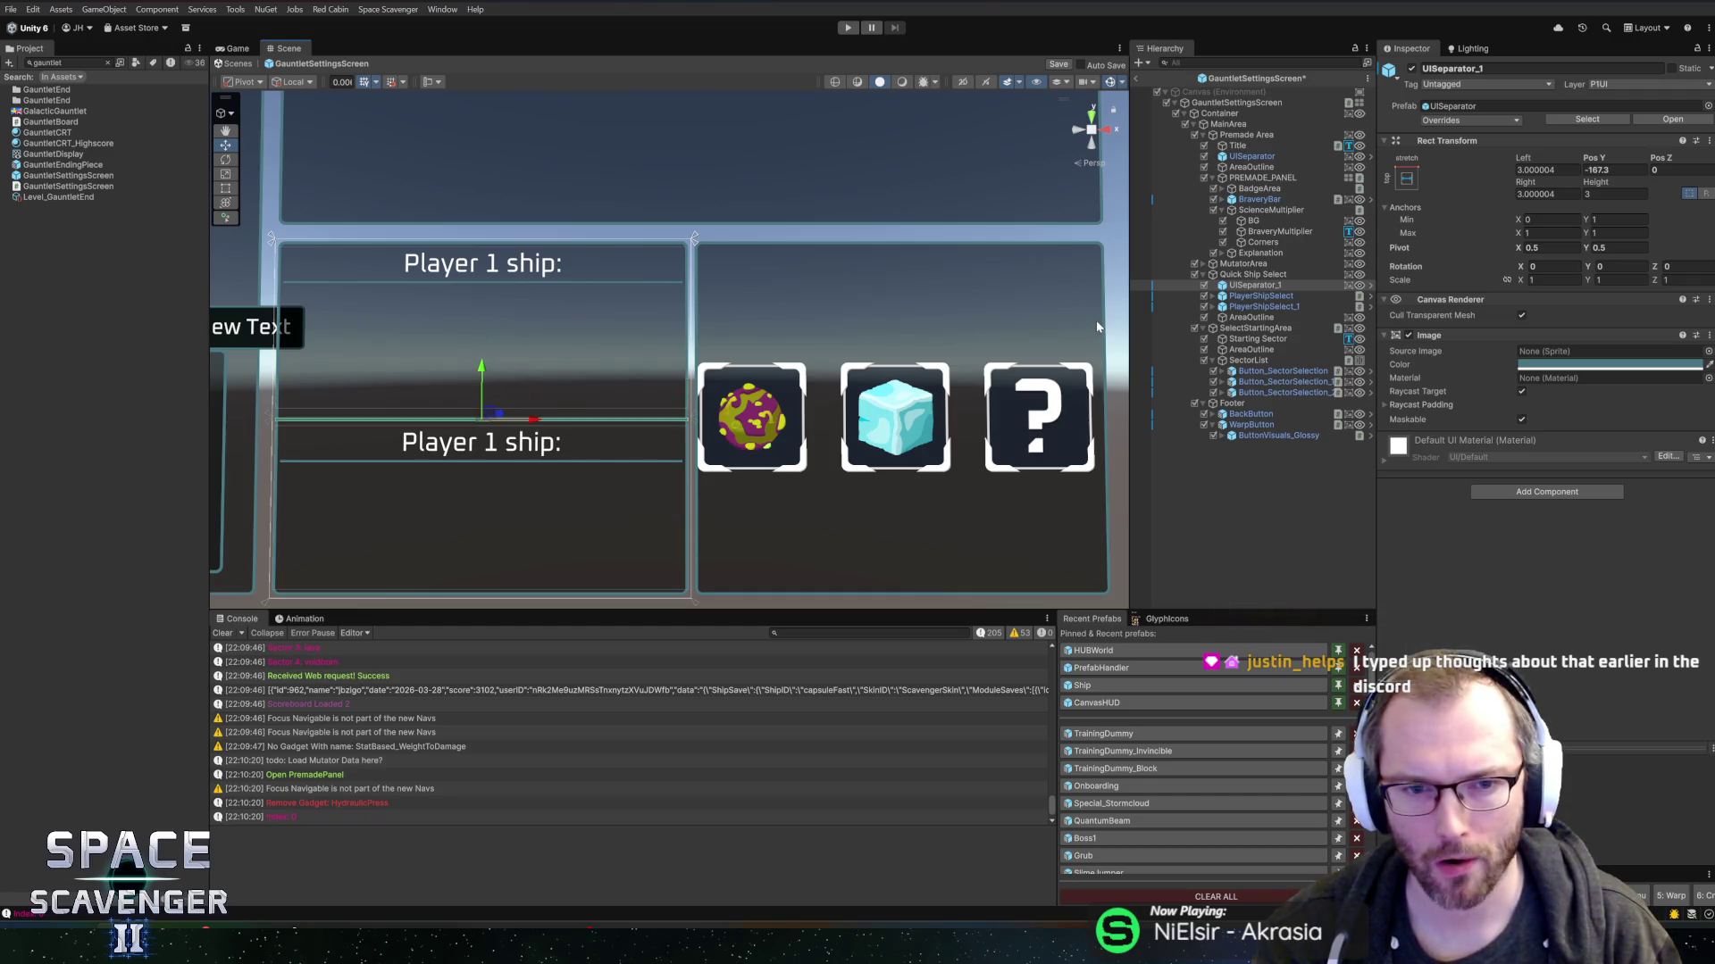
scroll(827, 532, up, 6)
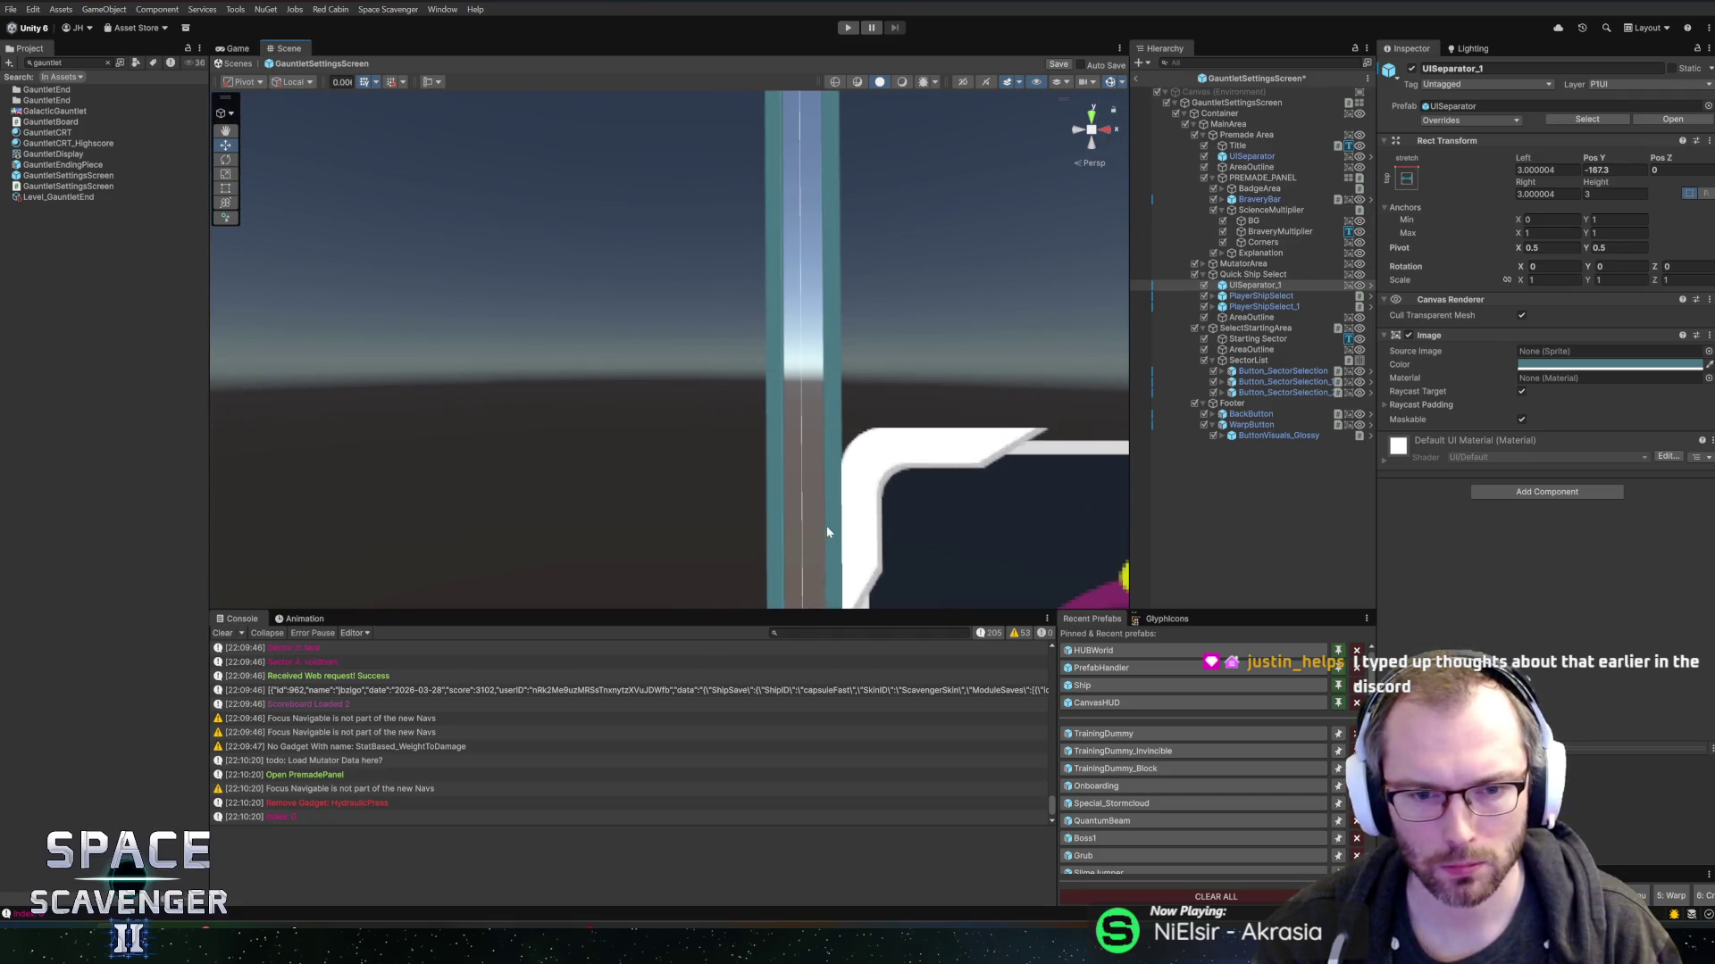
scroll(827, 533, up, 3)
click(1545, 170)
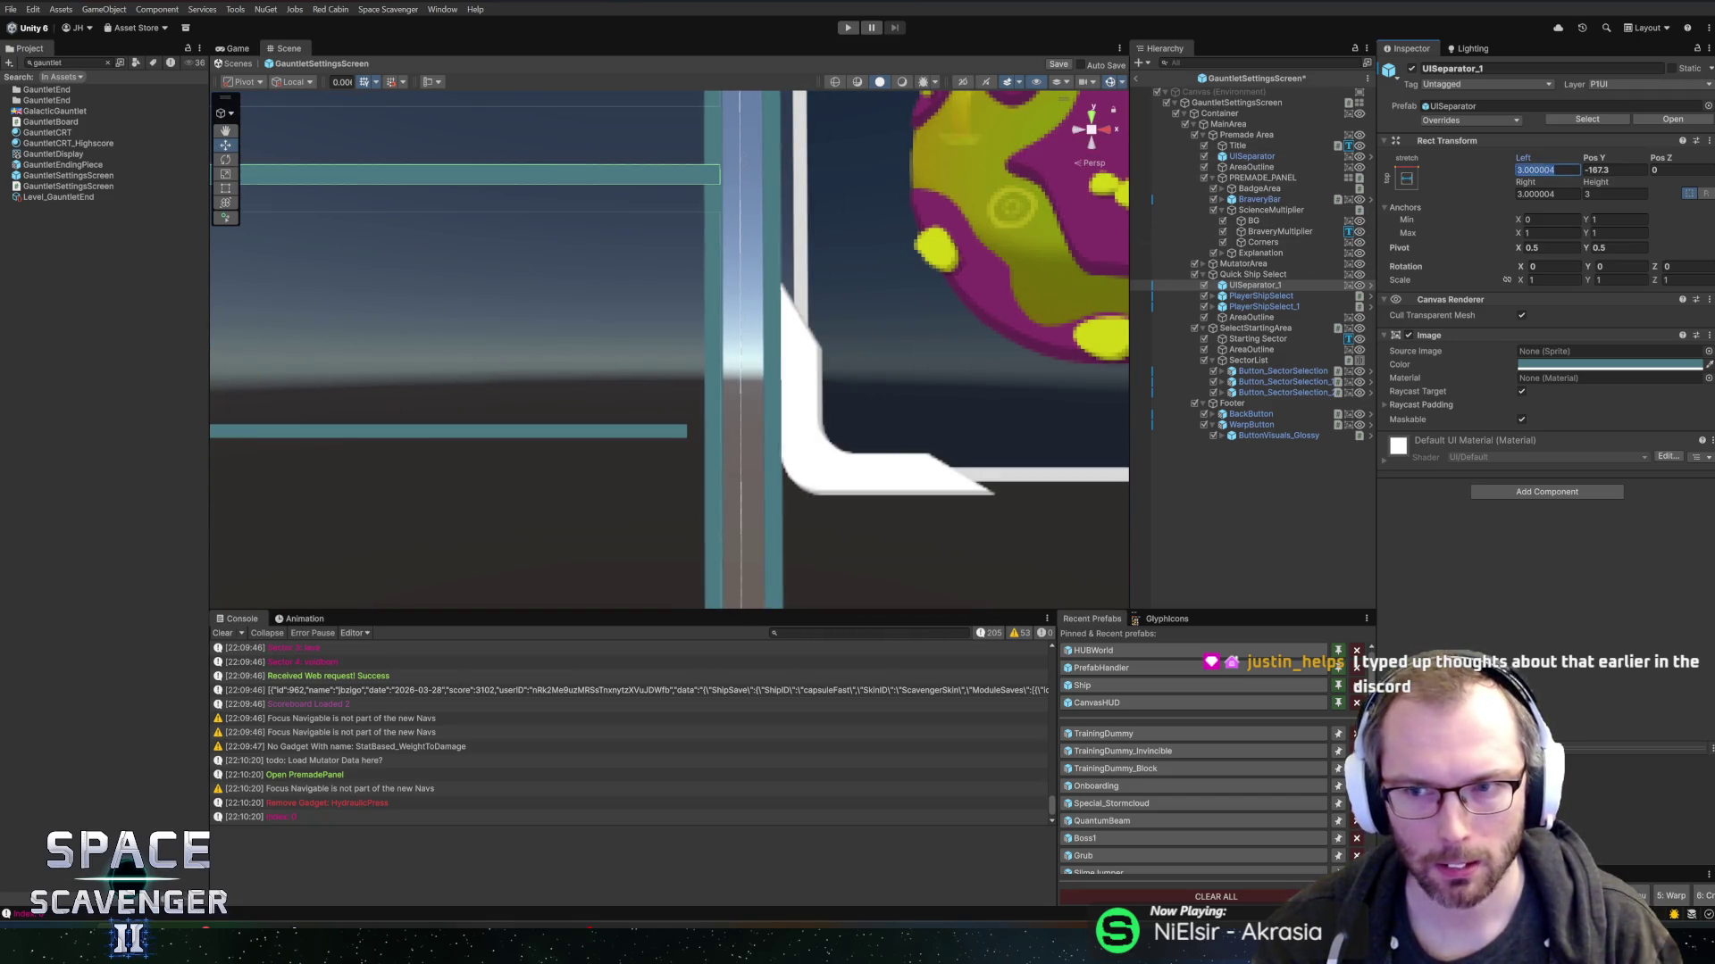
text(4)
click(1544, 193)
text(4)
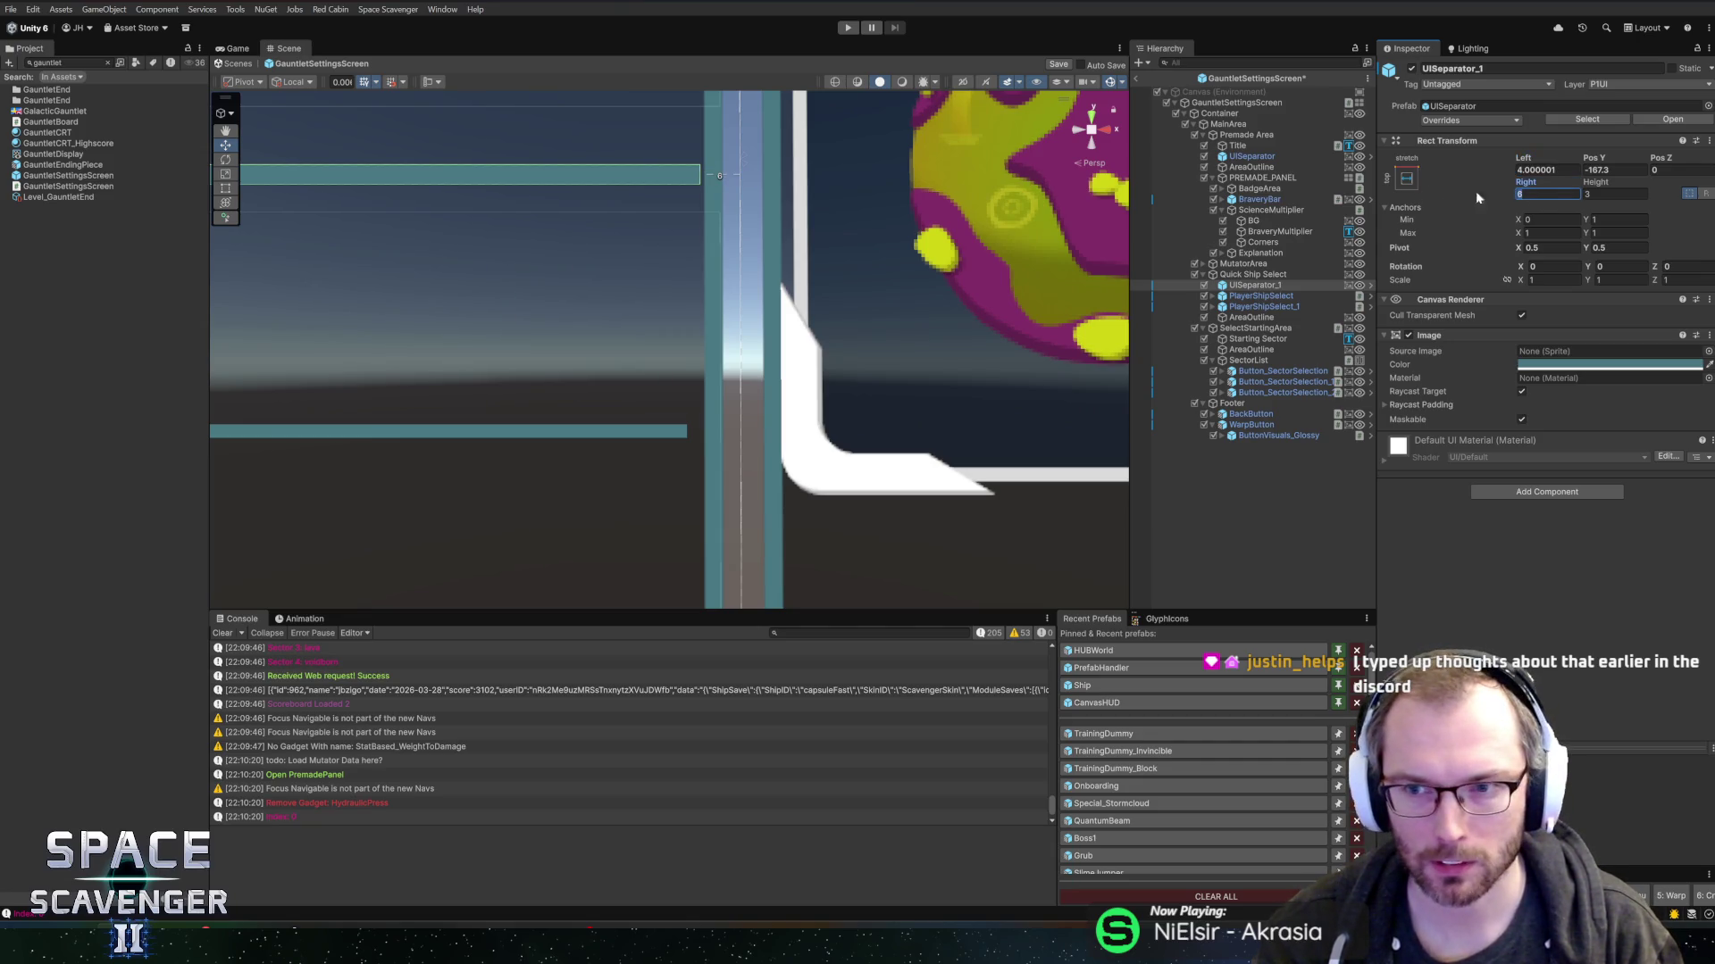
text(5)
click(1545, 170)
text(5)
scroll(870, 298, down, 5)
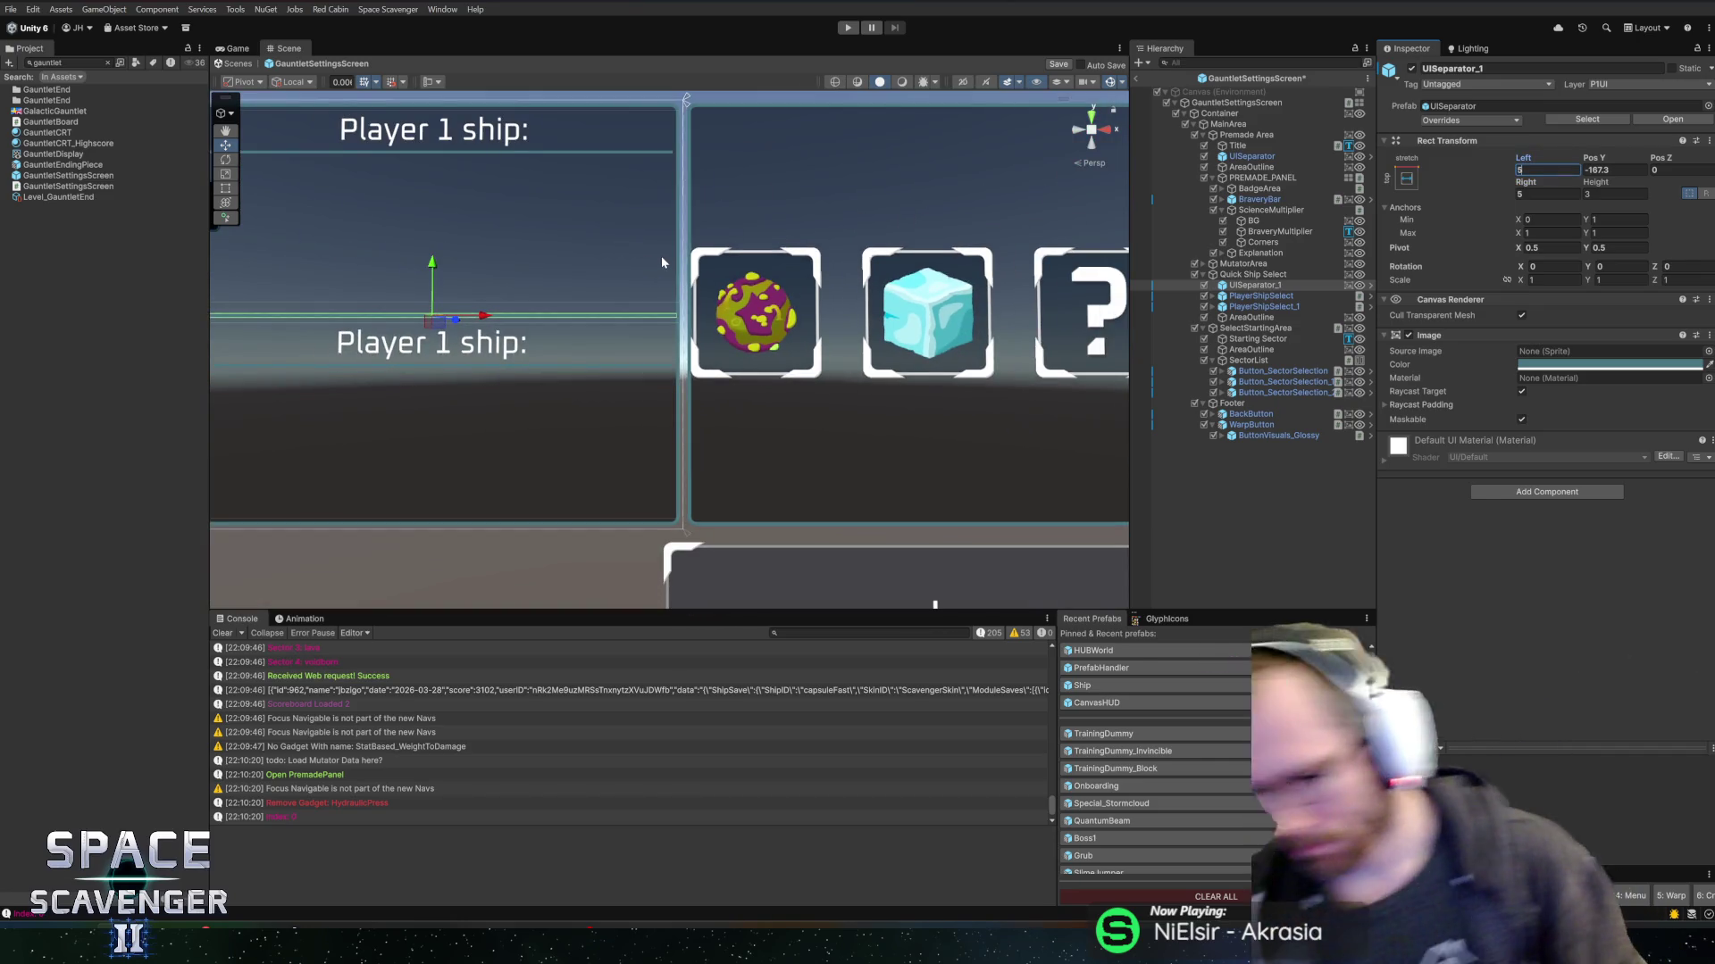
key(ctrl+s)
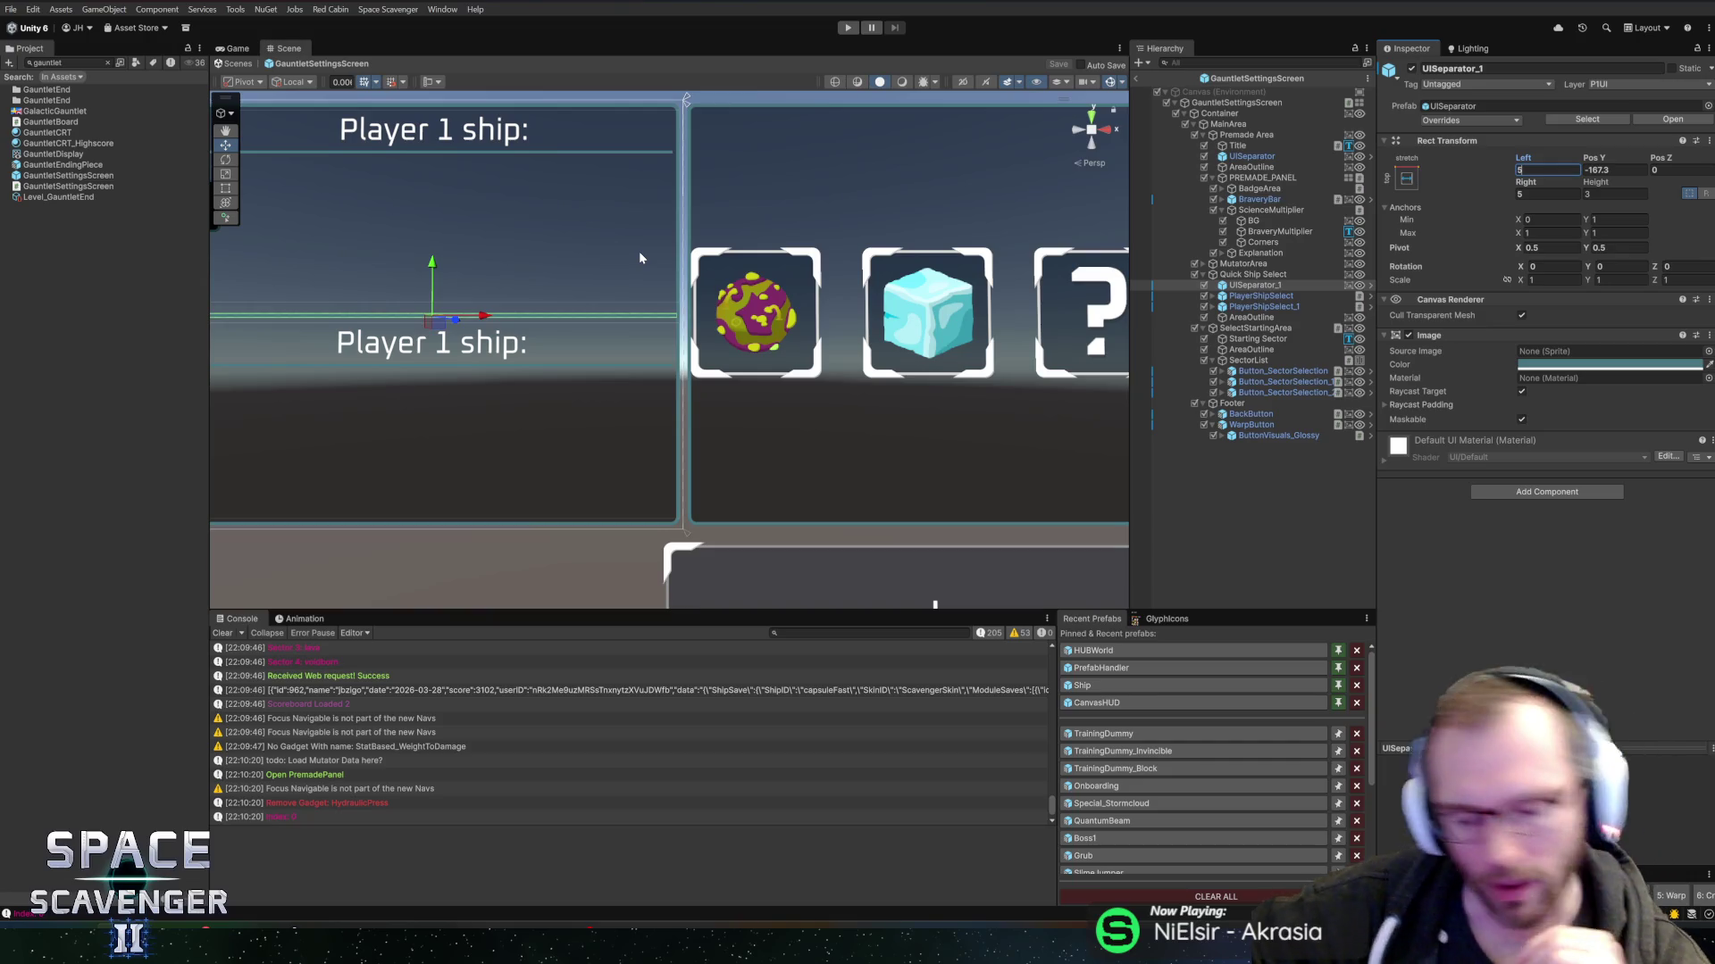
scroll(851, 308, down, 2)
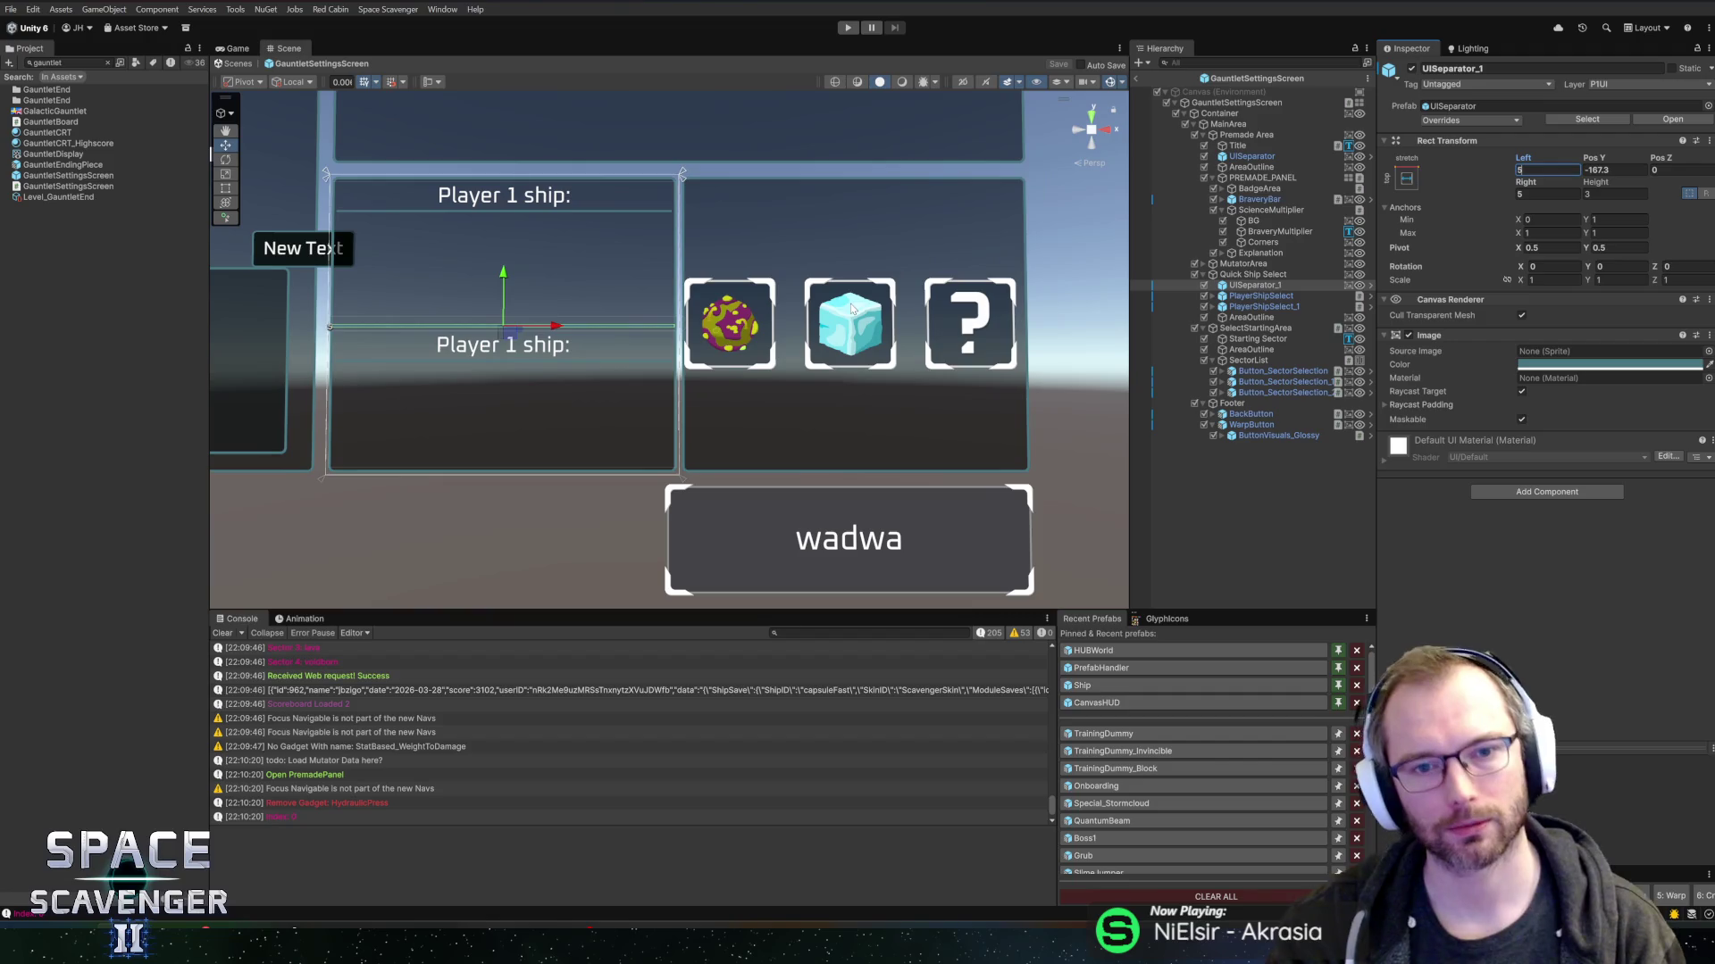
- Anchor SectorList top-stretch with Pivot Y 1 and a position of -20
scroll(868, 336, up, 5)
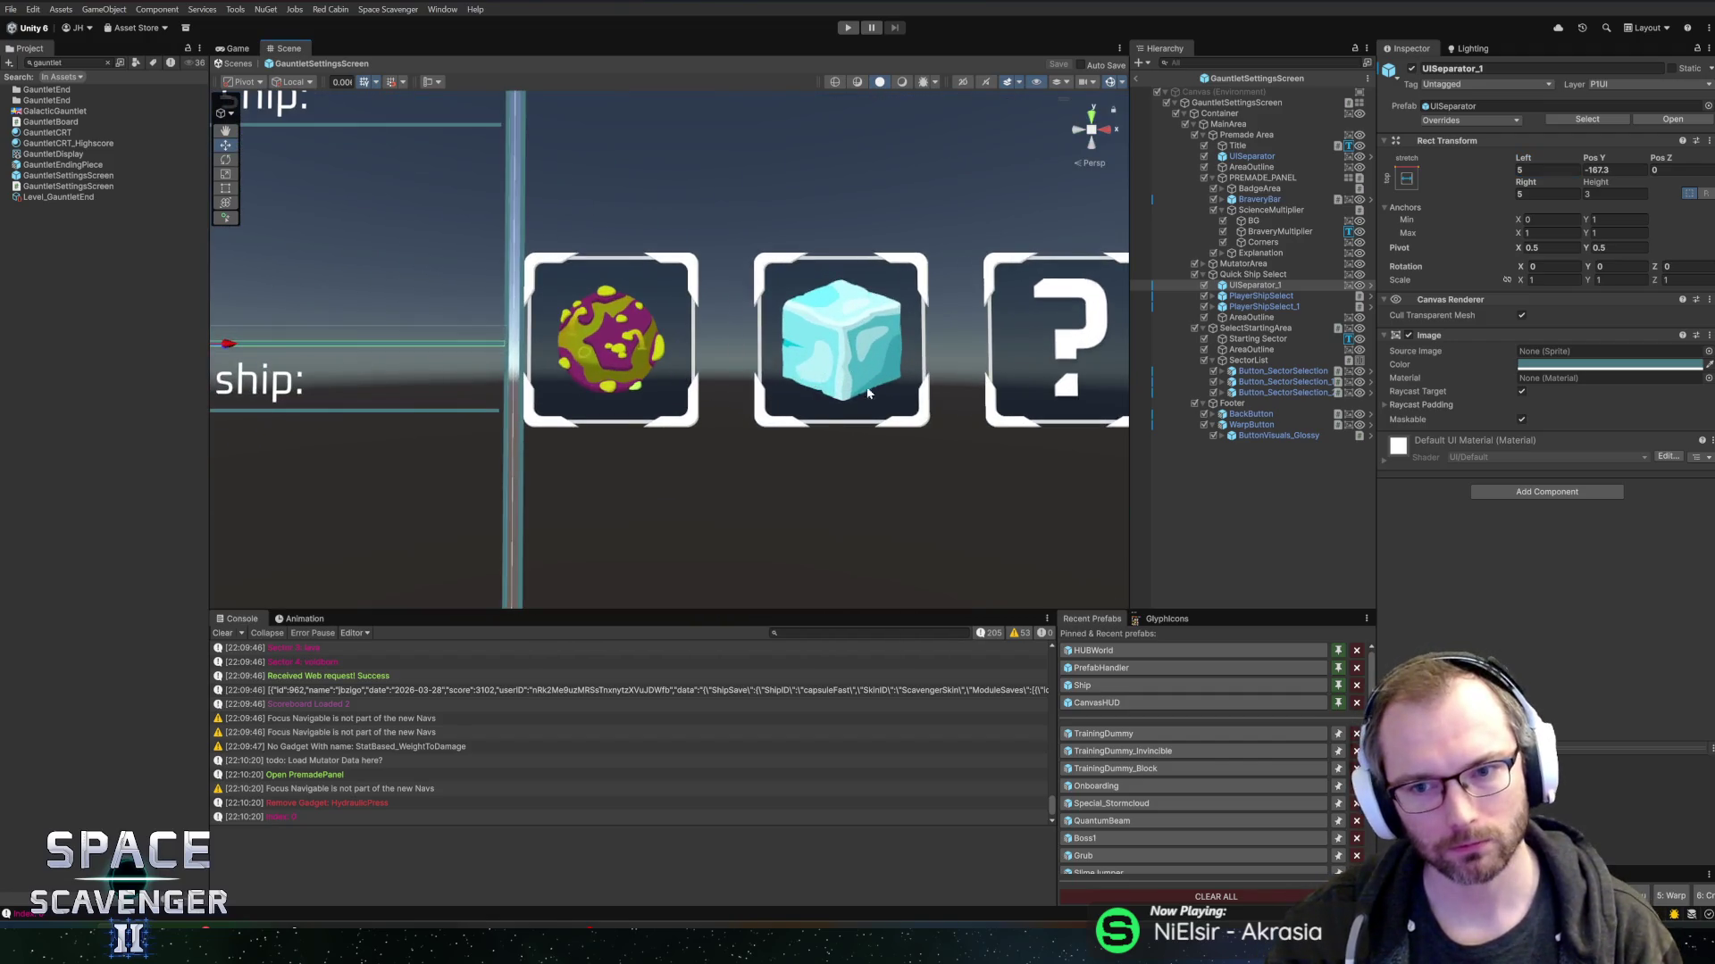
click(1248, 361)
key(f)
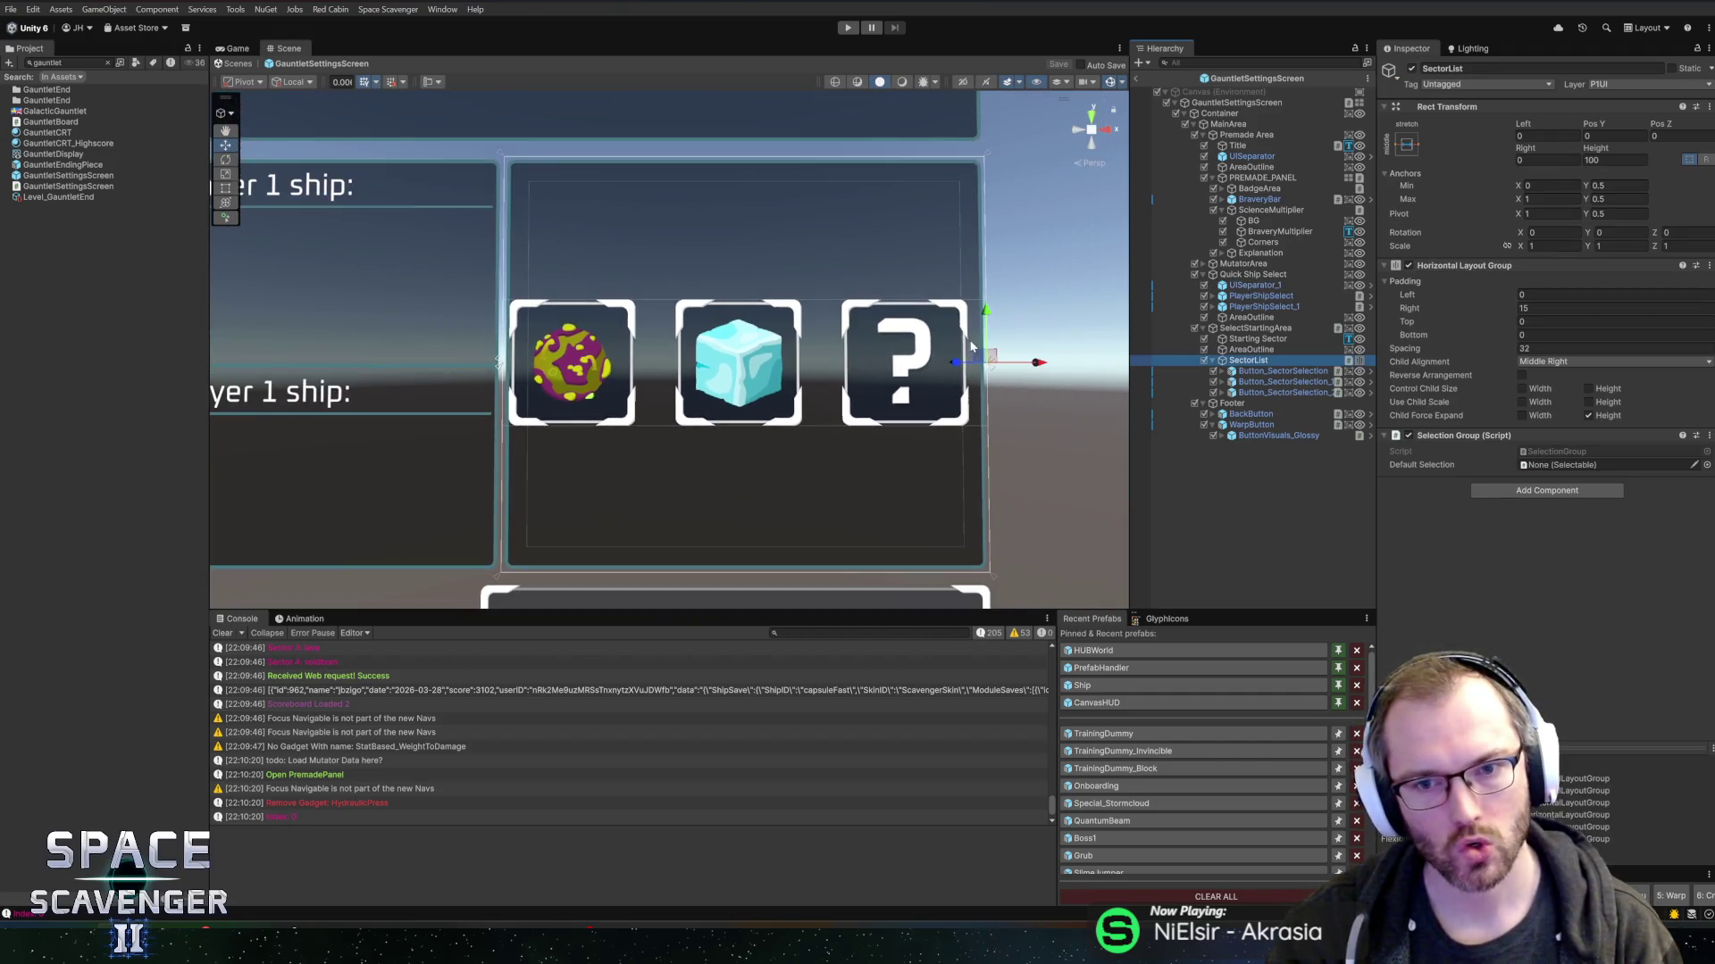
key(f)
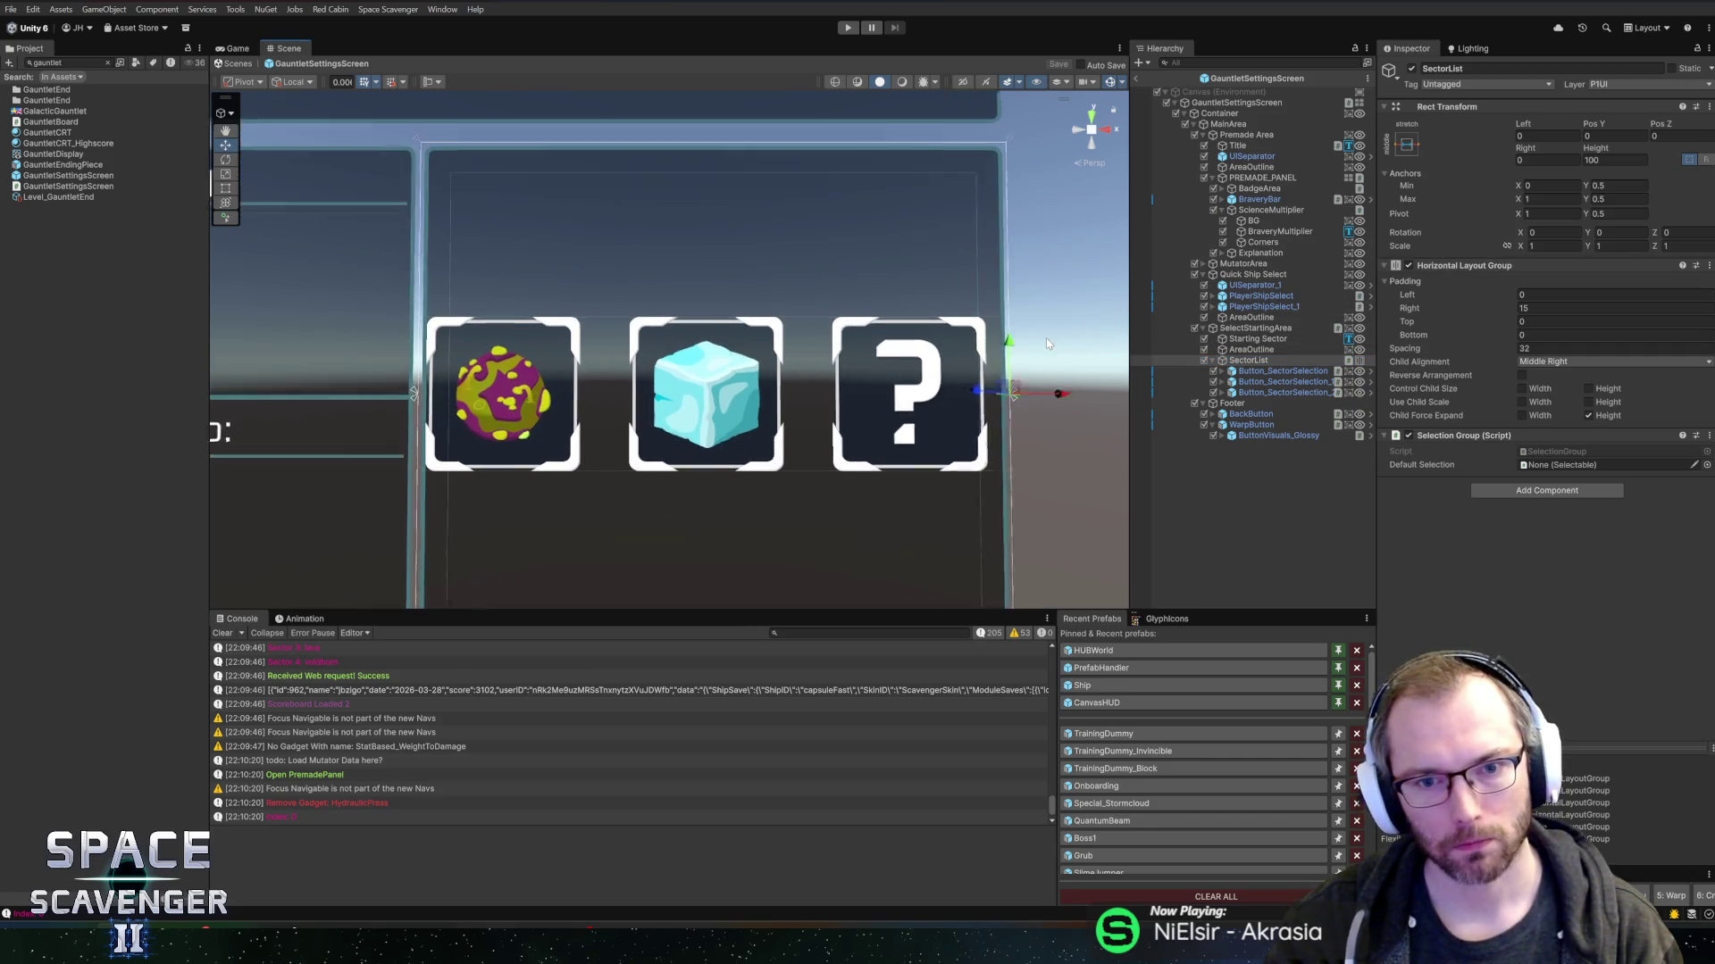
click(1599, 136)
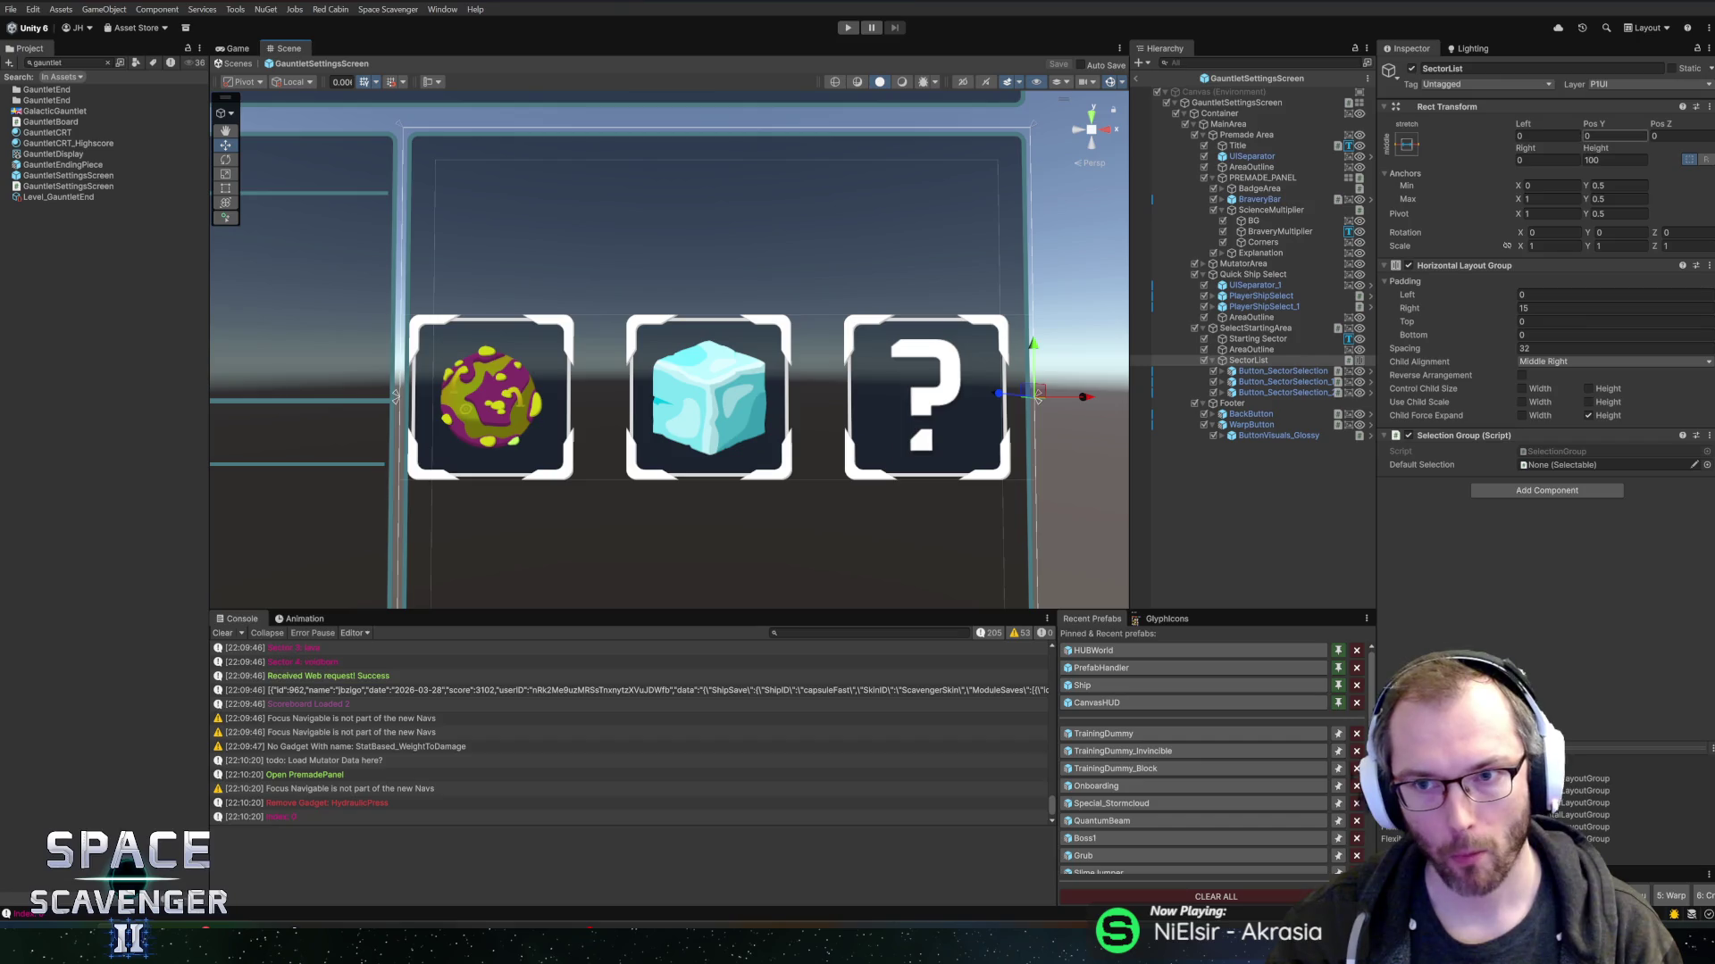
click(1407, 145)
click(1548, 250)
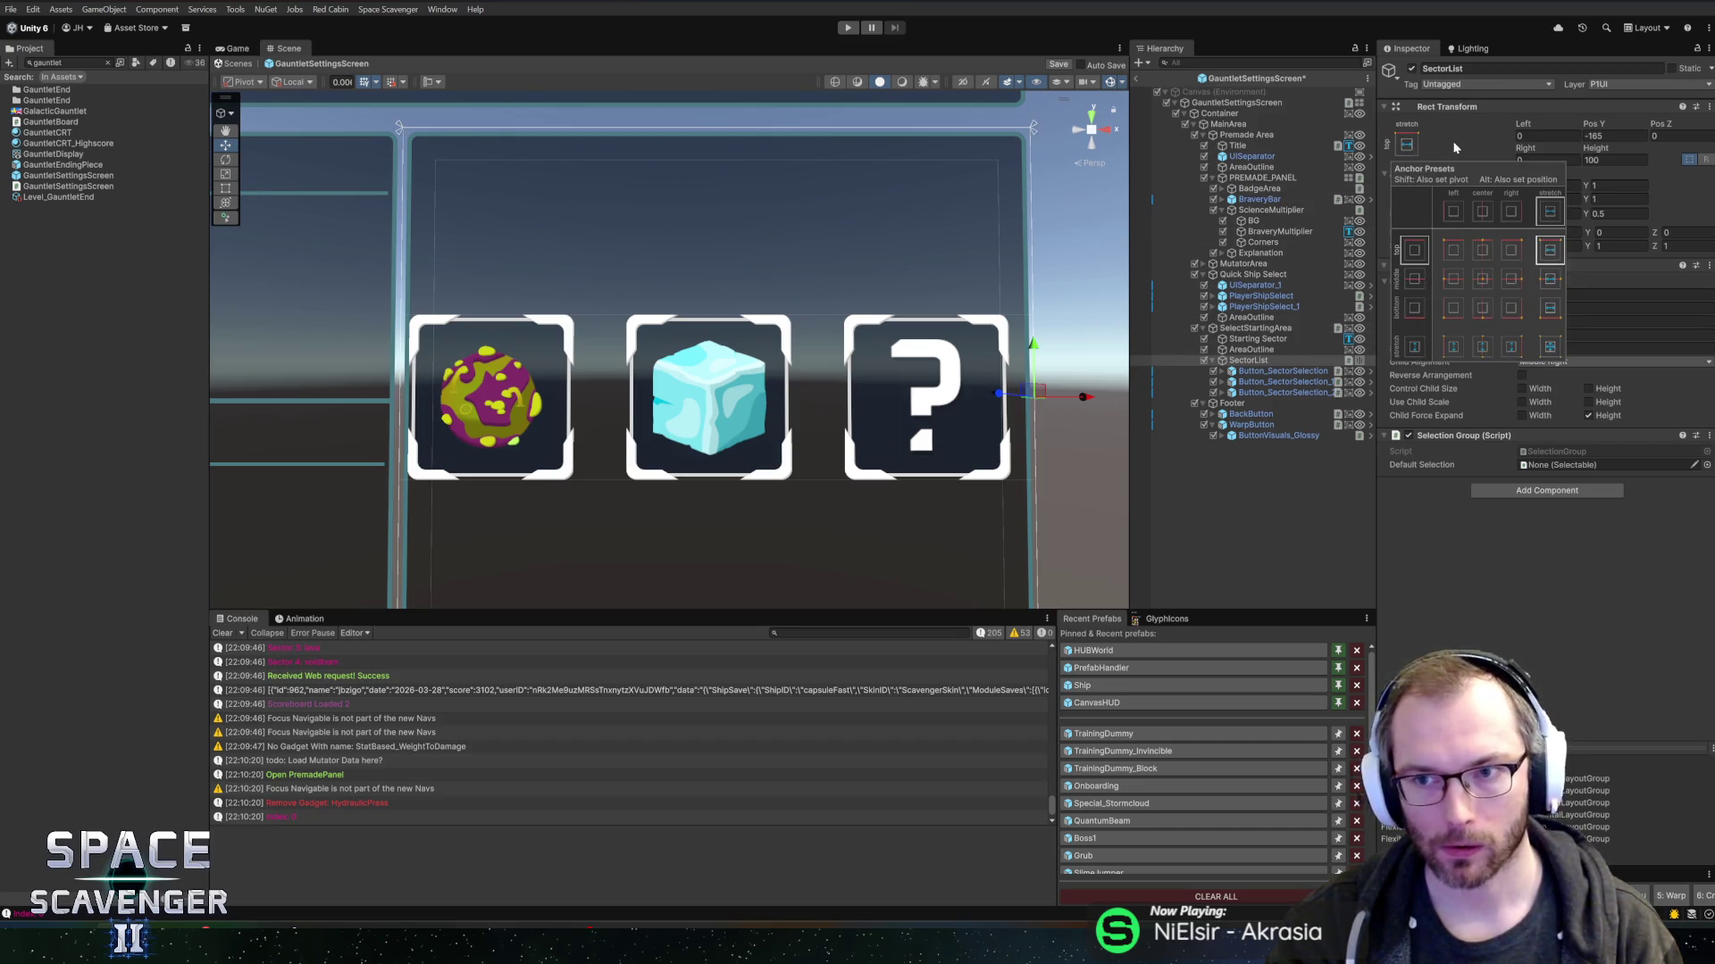
click(1454, 148)
text(-20)
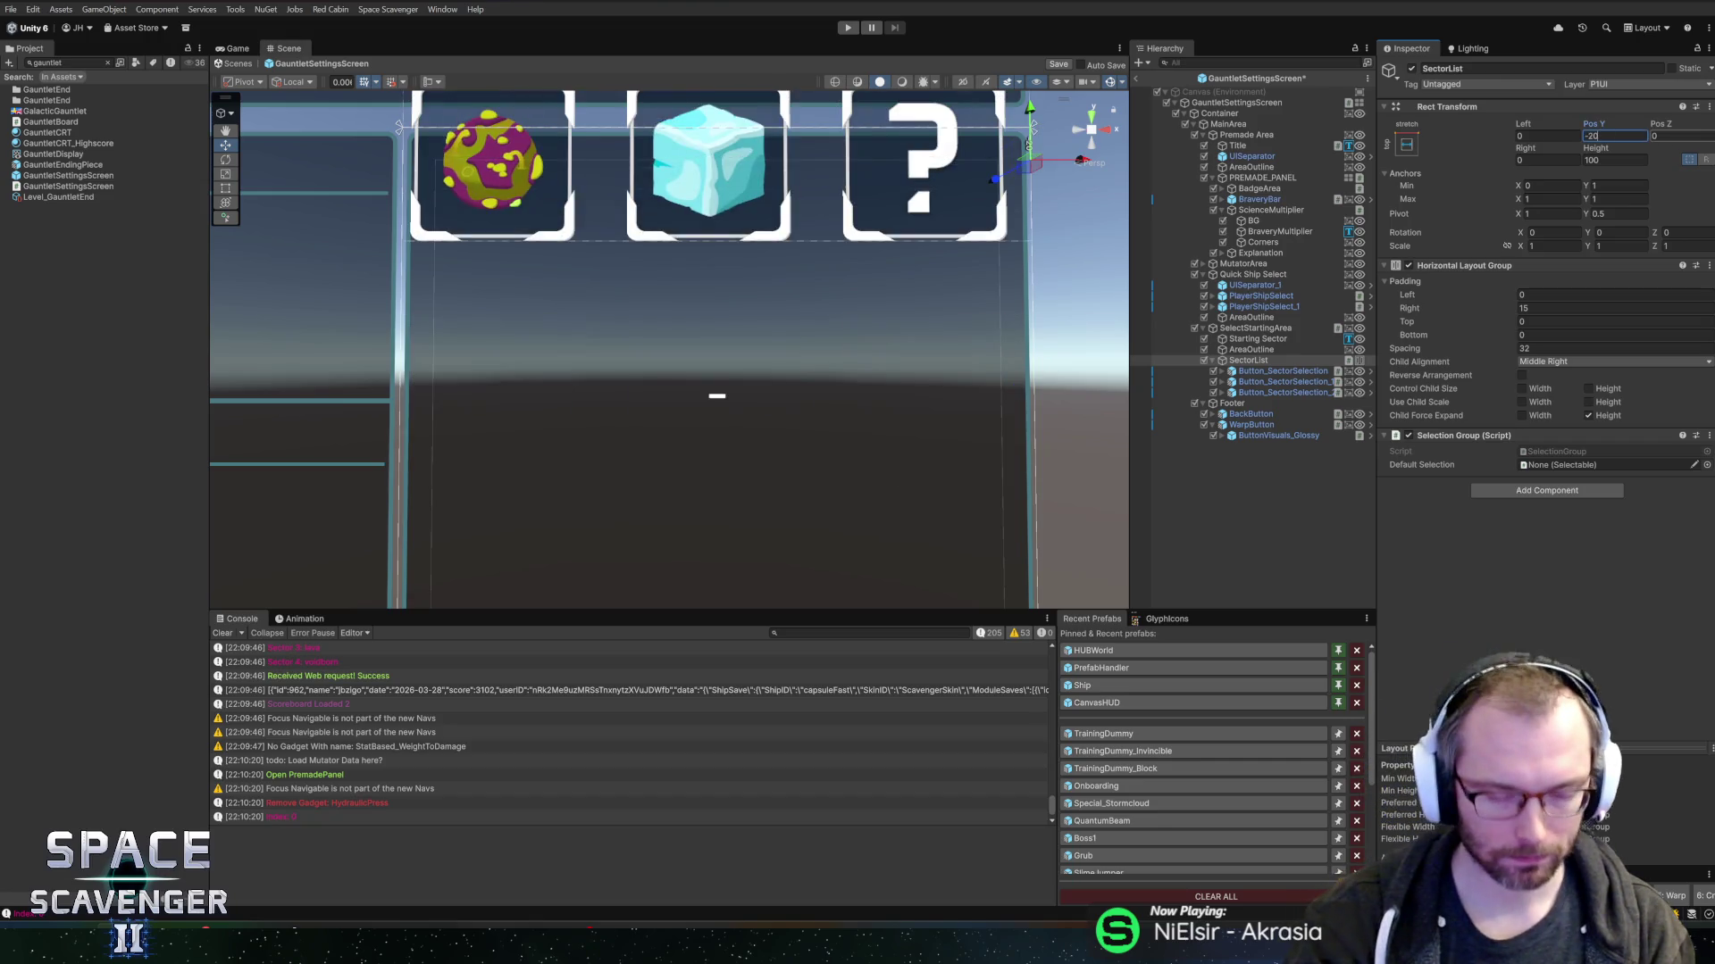
click(1618, 214)
text(1)
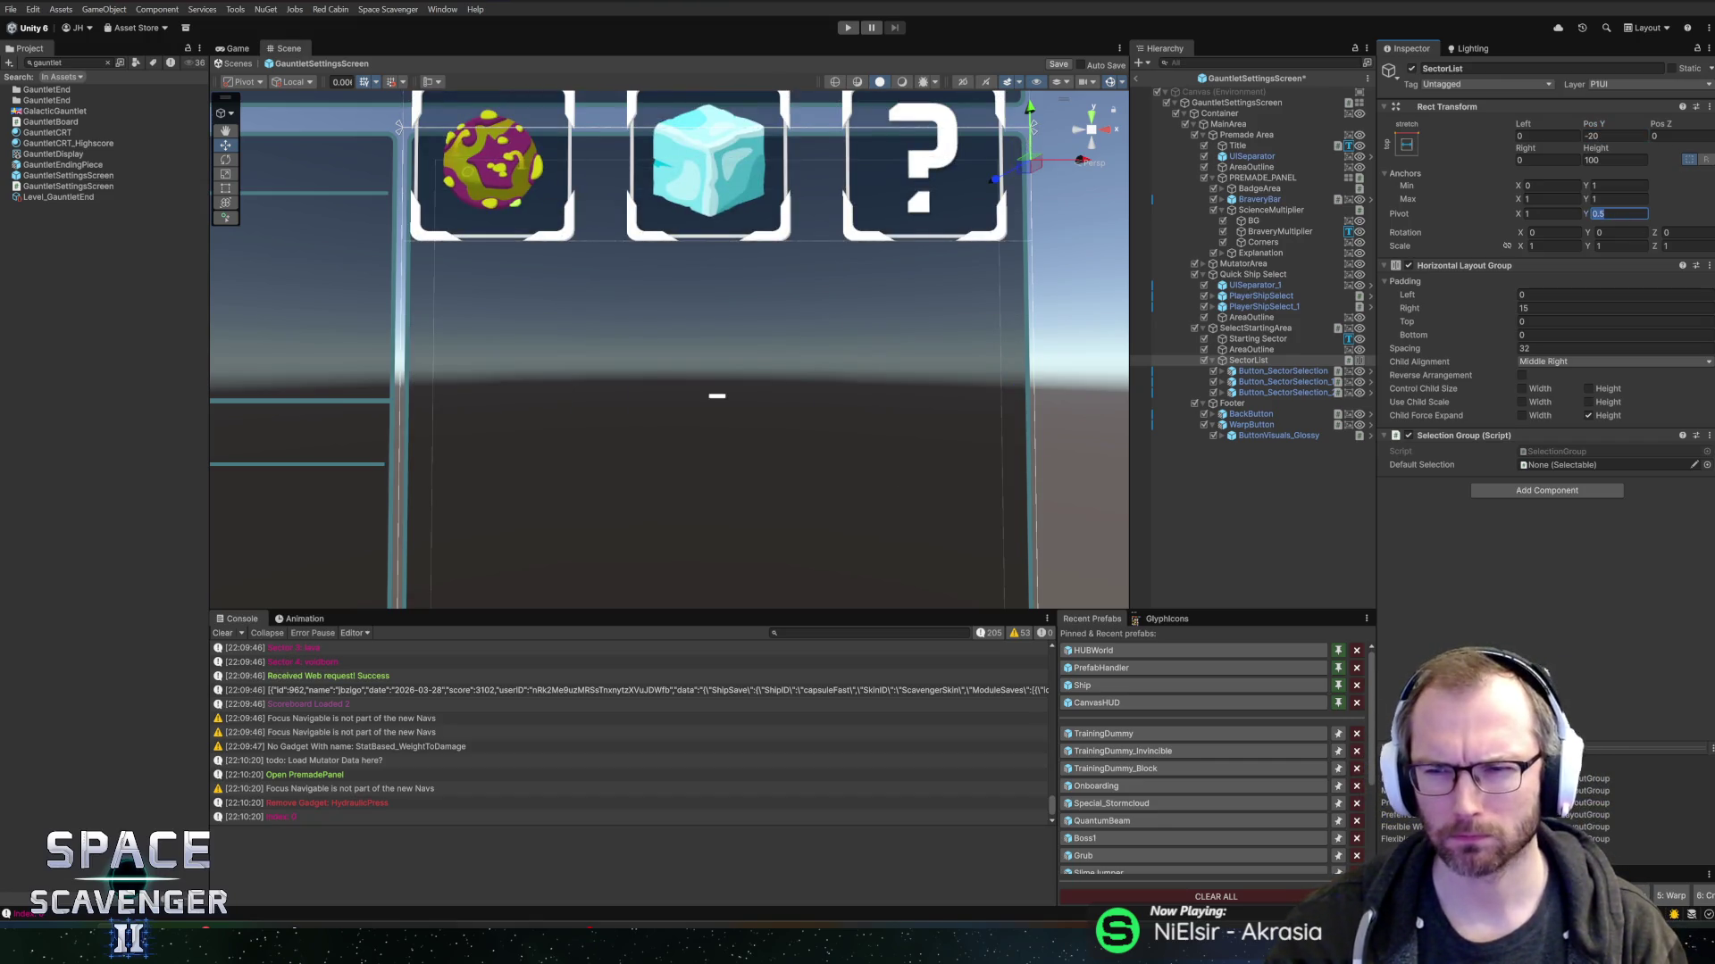
text(-20)
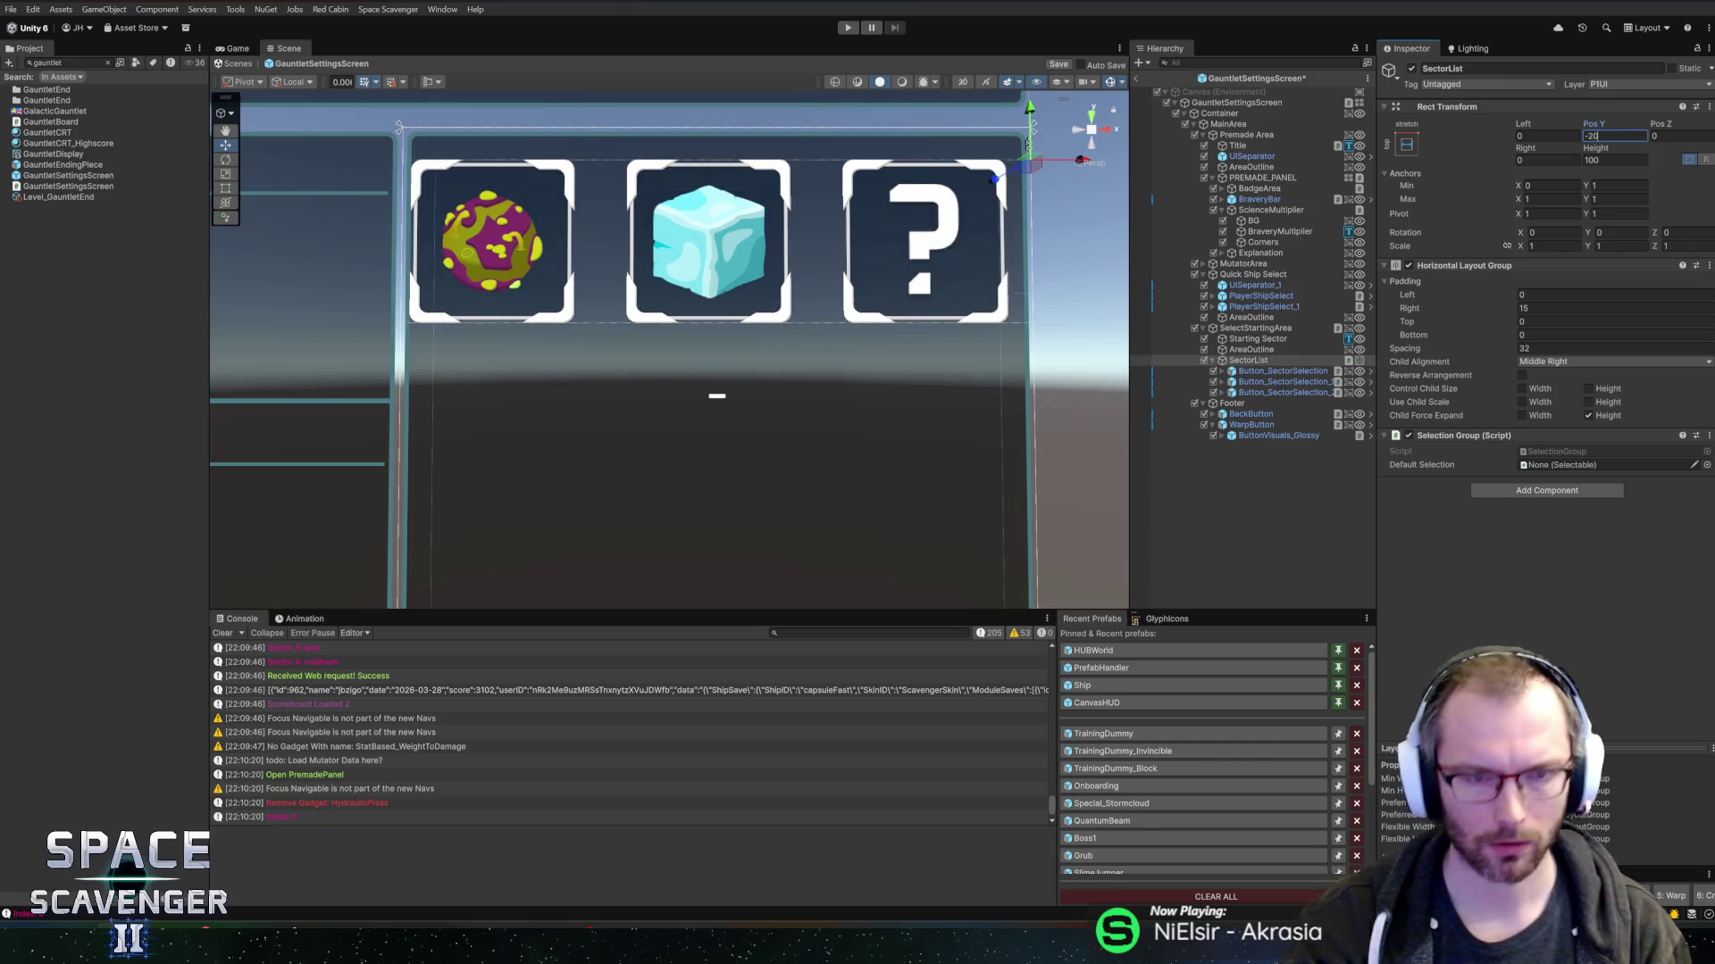
- Set SectorList Spacing to 15 and Child Alignment to Middle Center, then drag the icons lower
scroll(860, 235, down, 3)
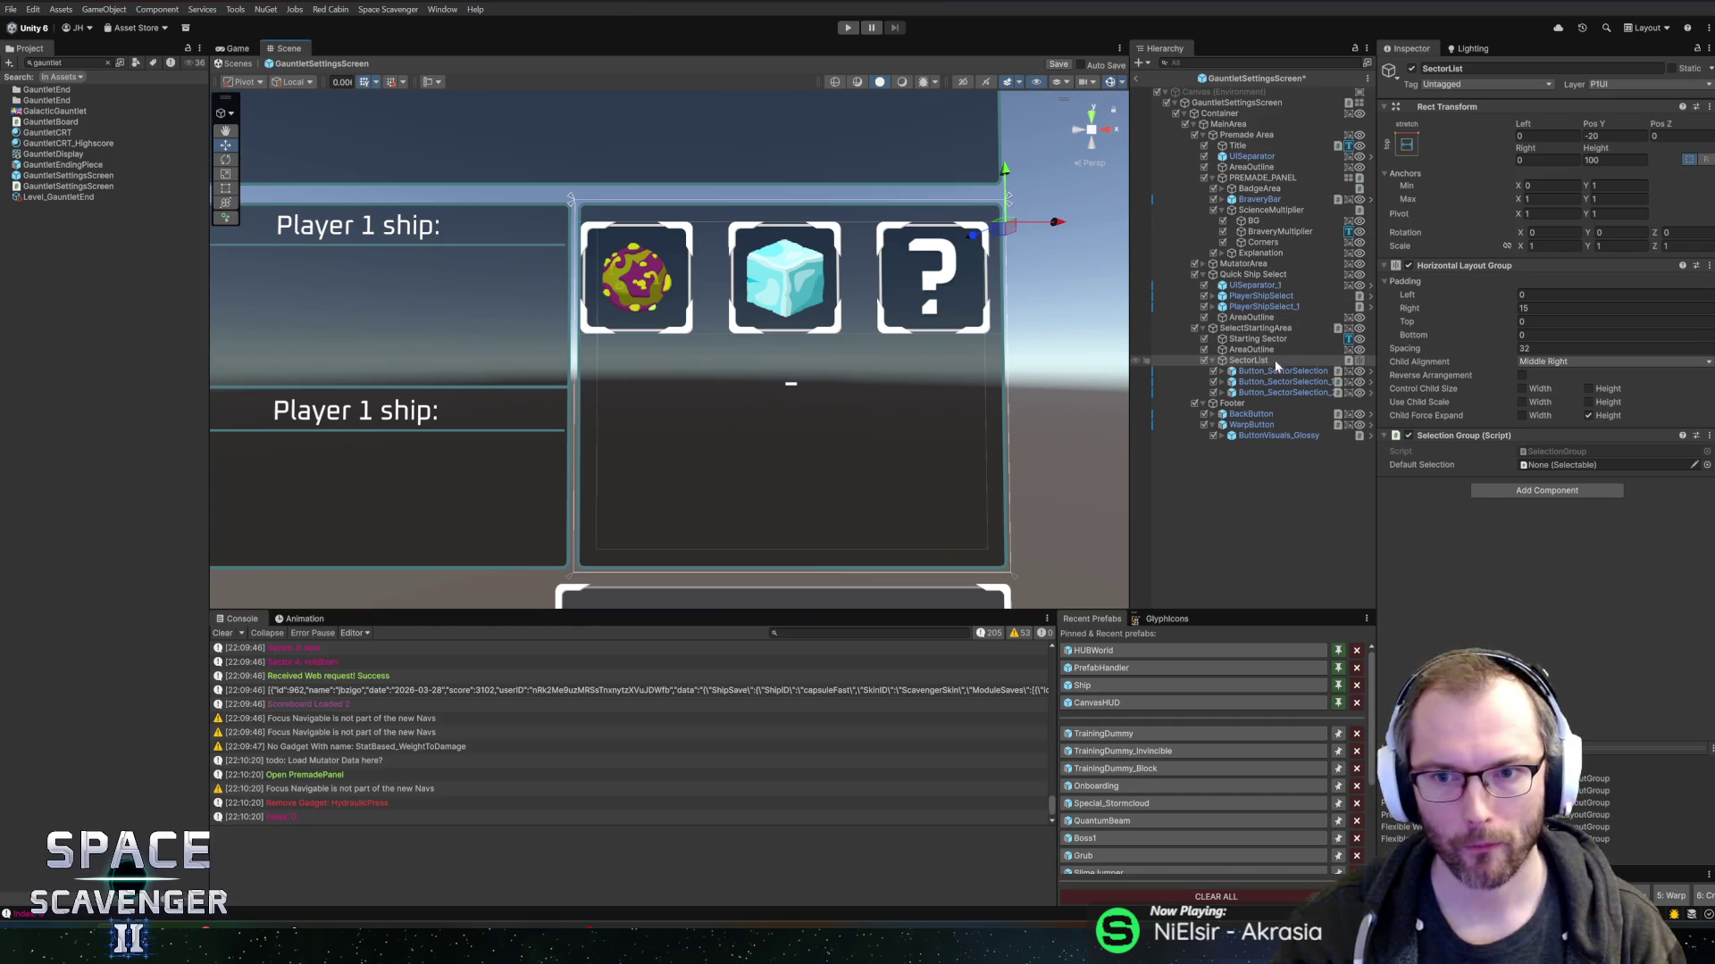
click(1524, 349)
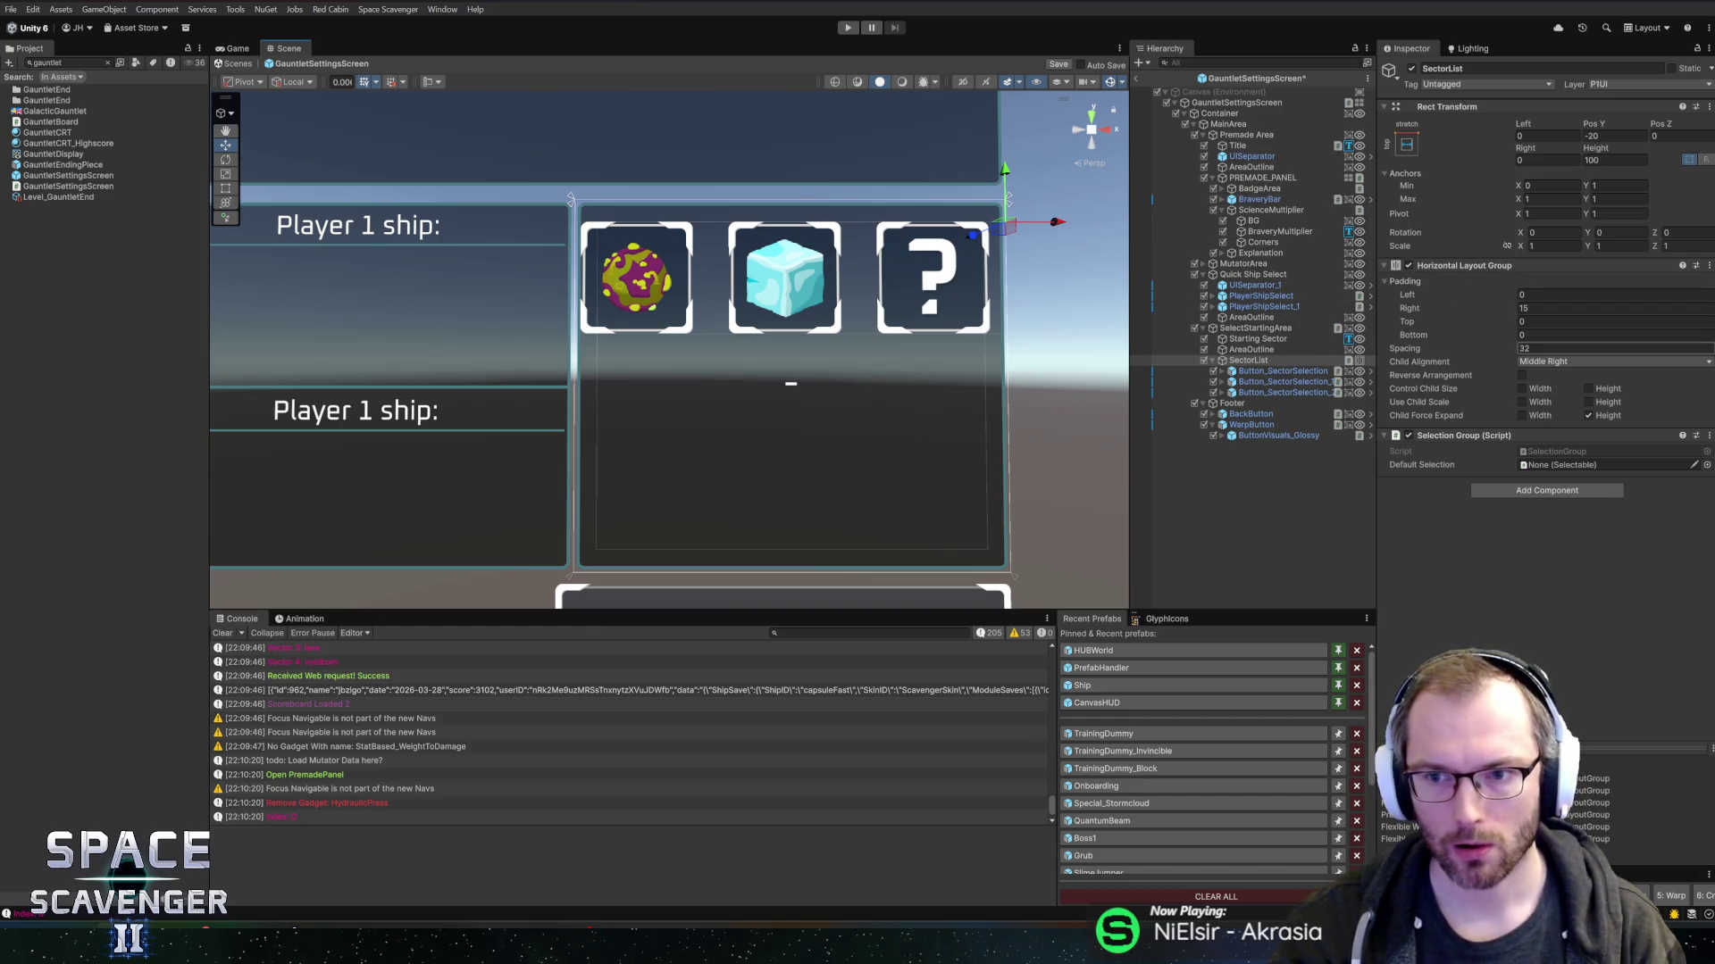
text(30)
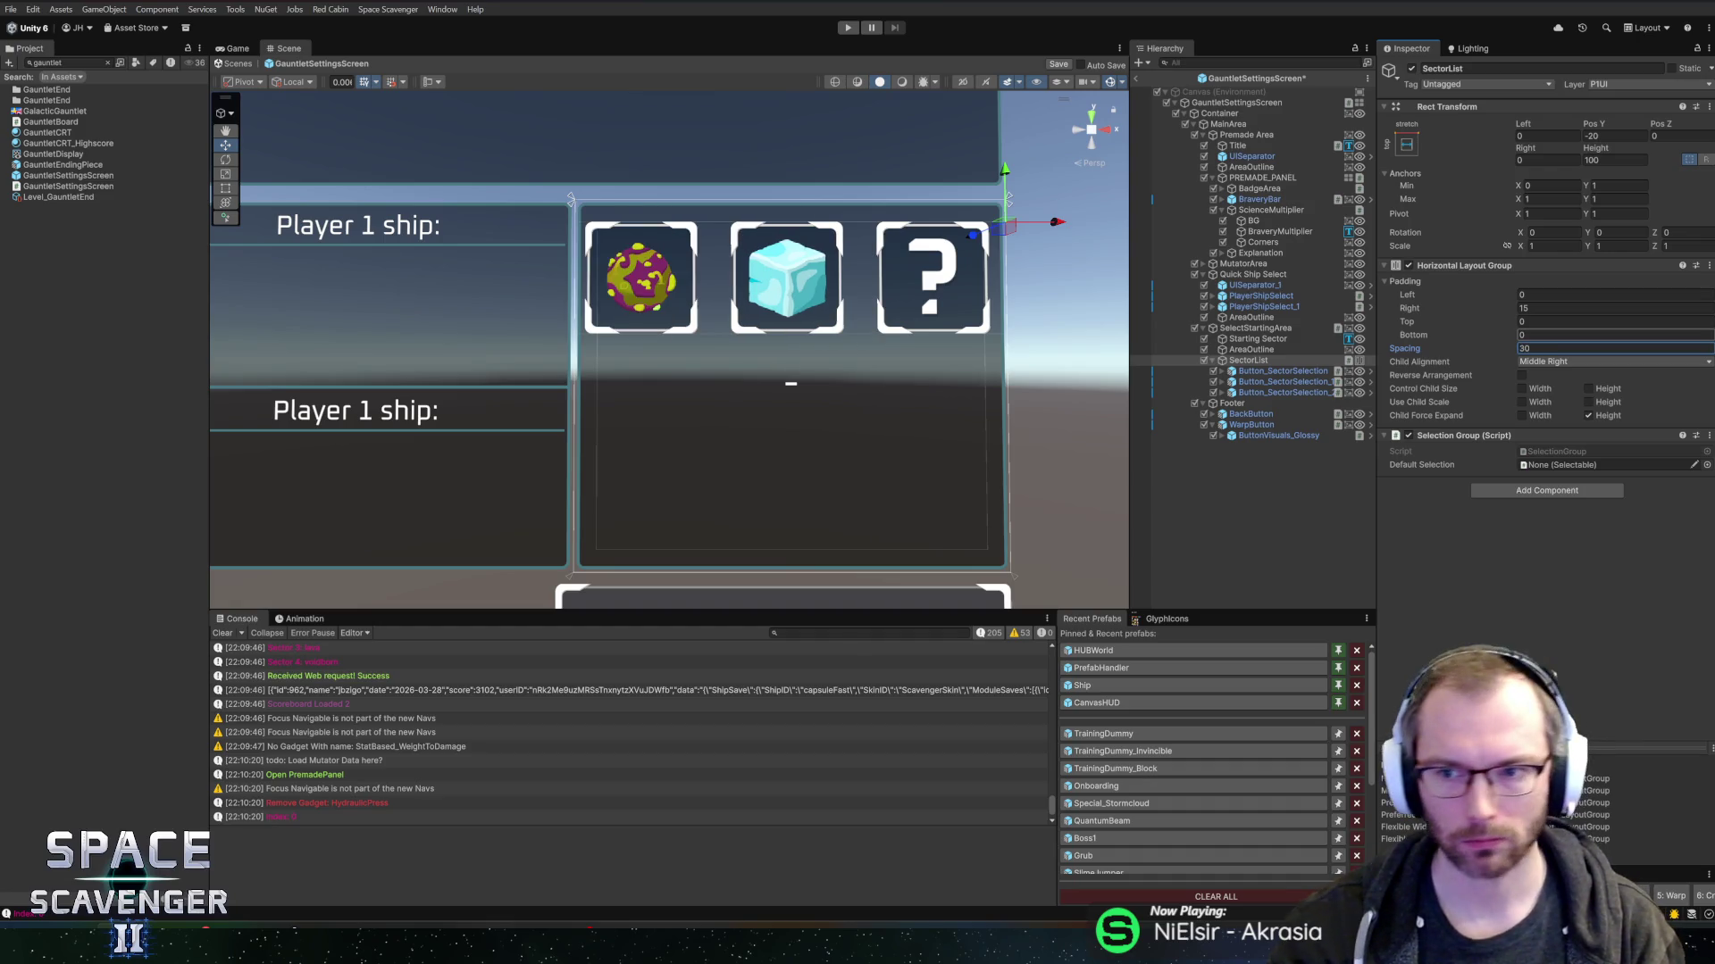
text(15)
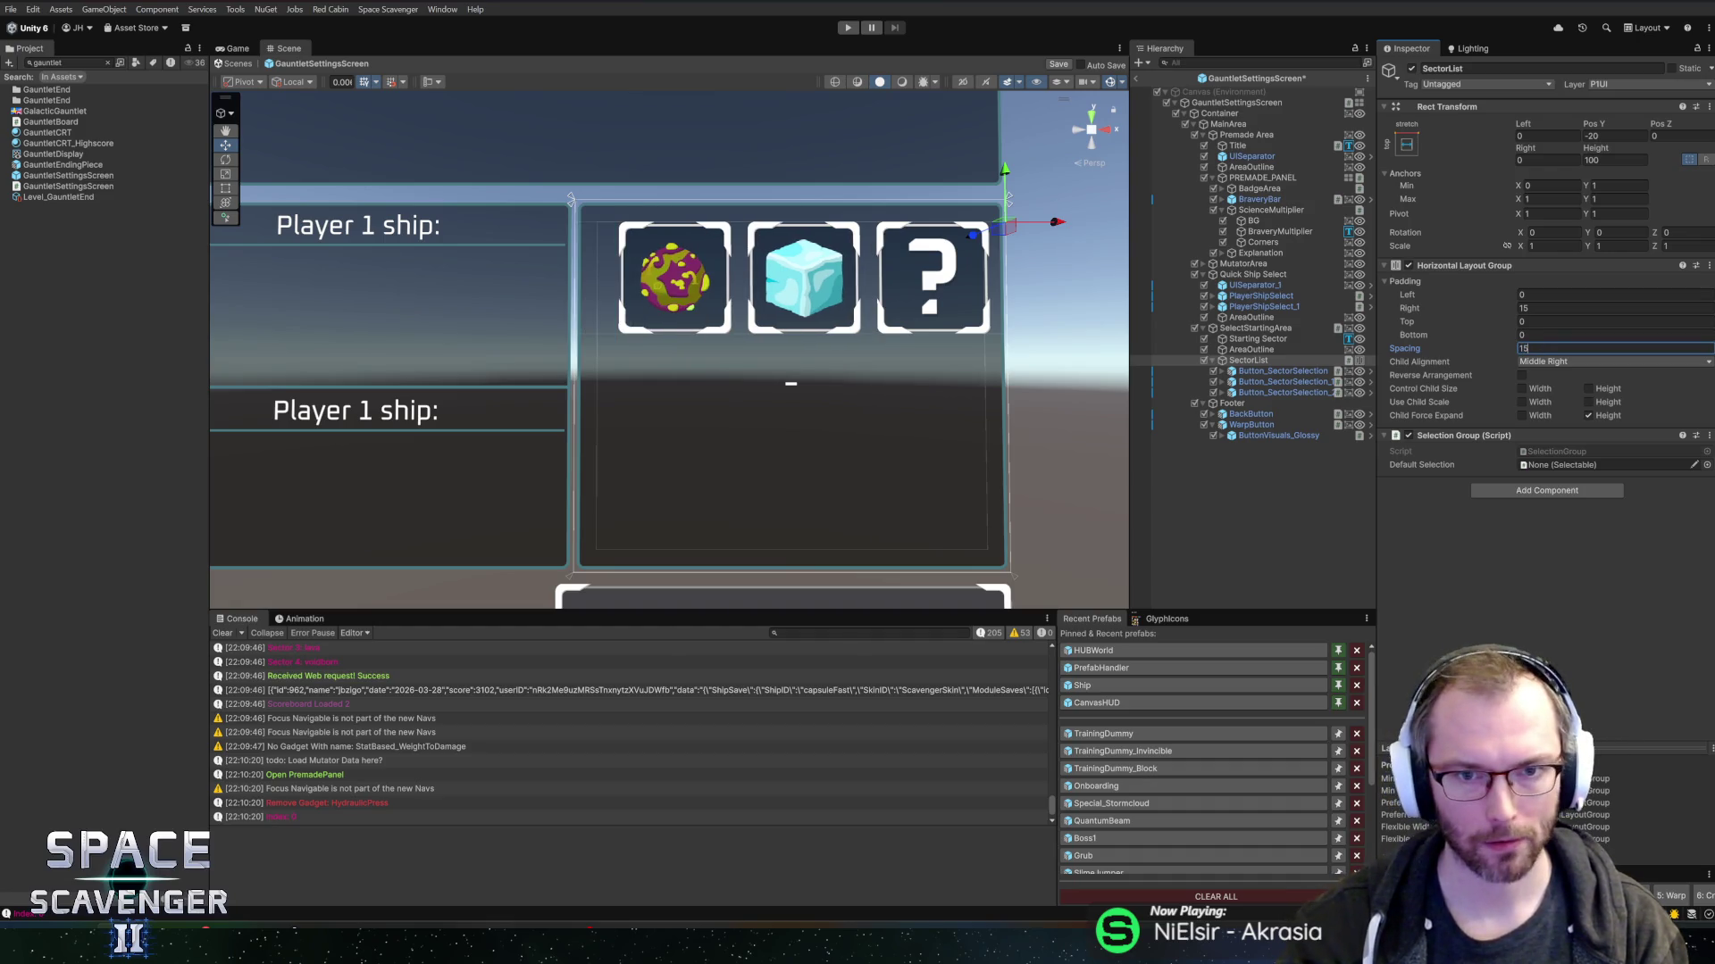
click(1539, 363)
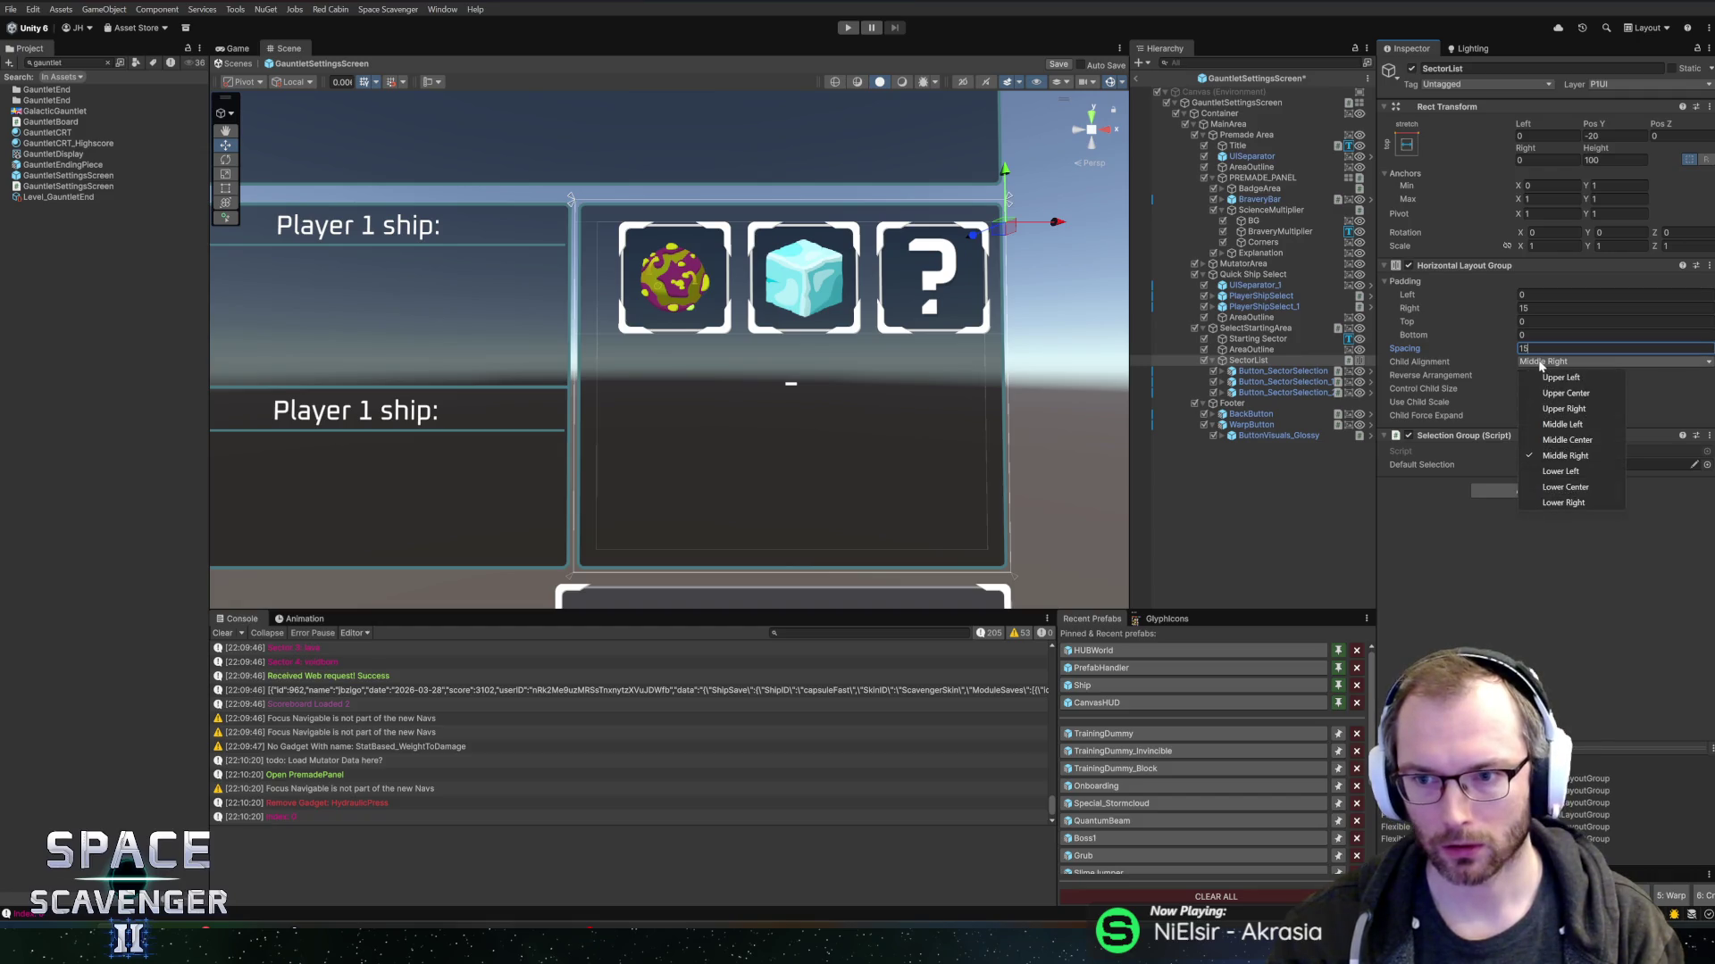
click(1565, 447)
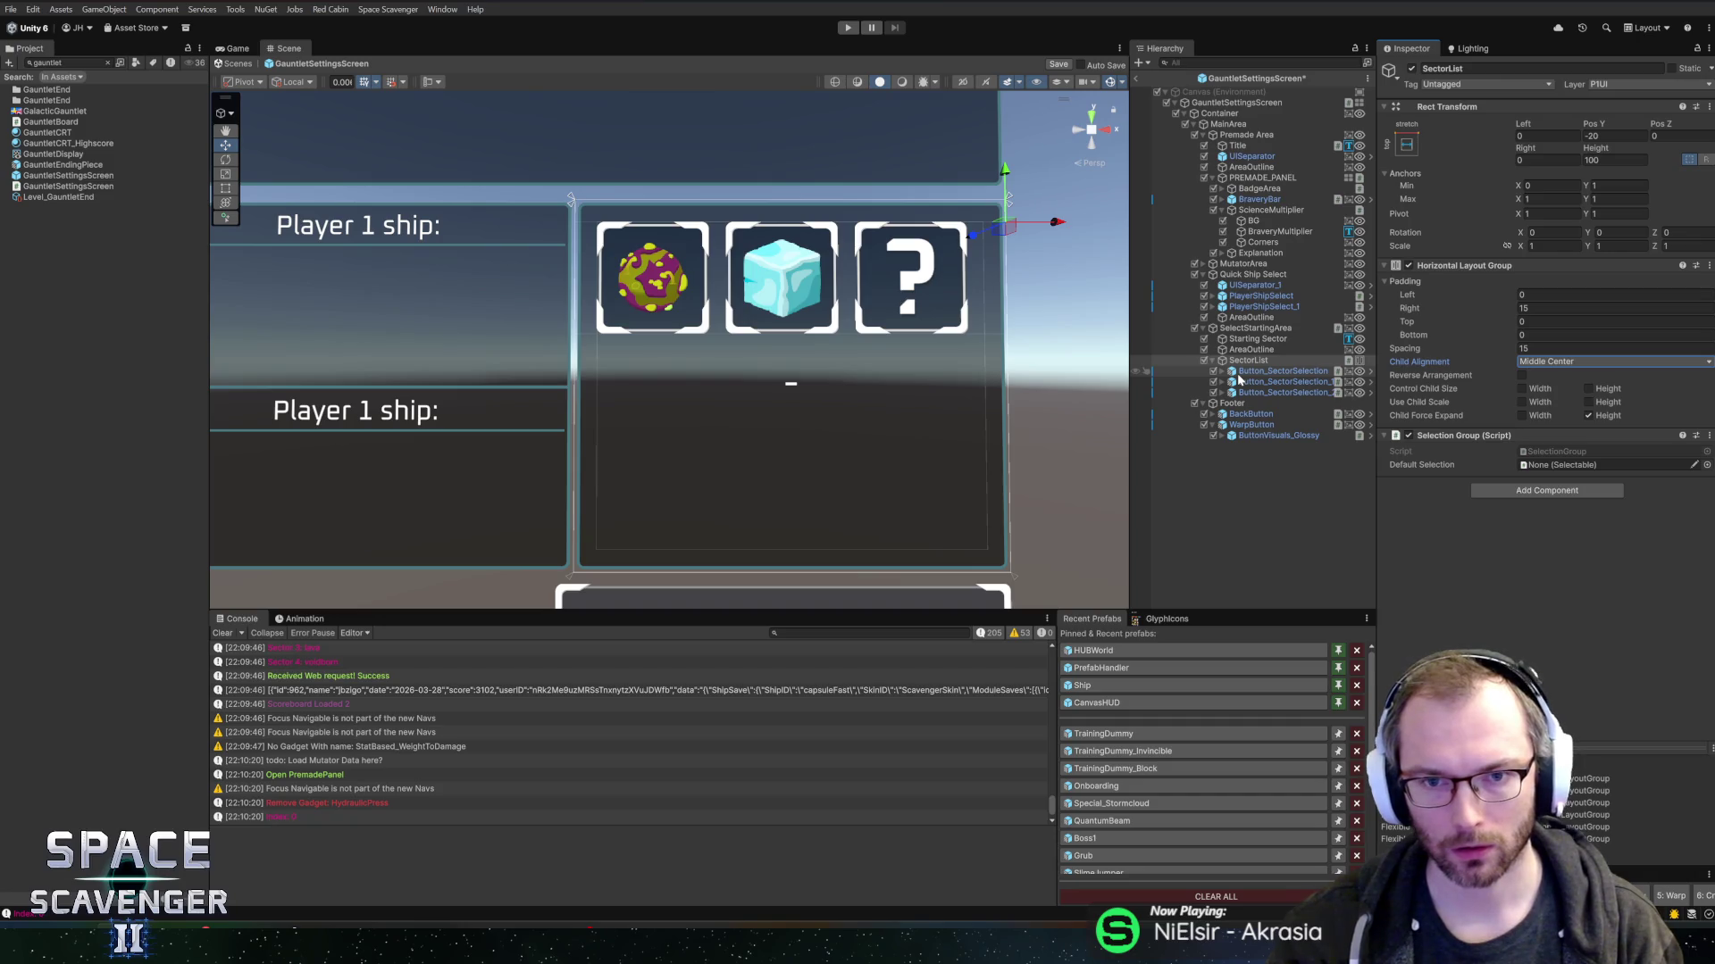
mouse_move(1030, 174)
mouse_down()
mouse_move(1039, 323)
mouse_move(1027, 217)
mouse_up()
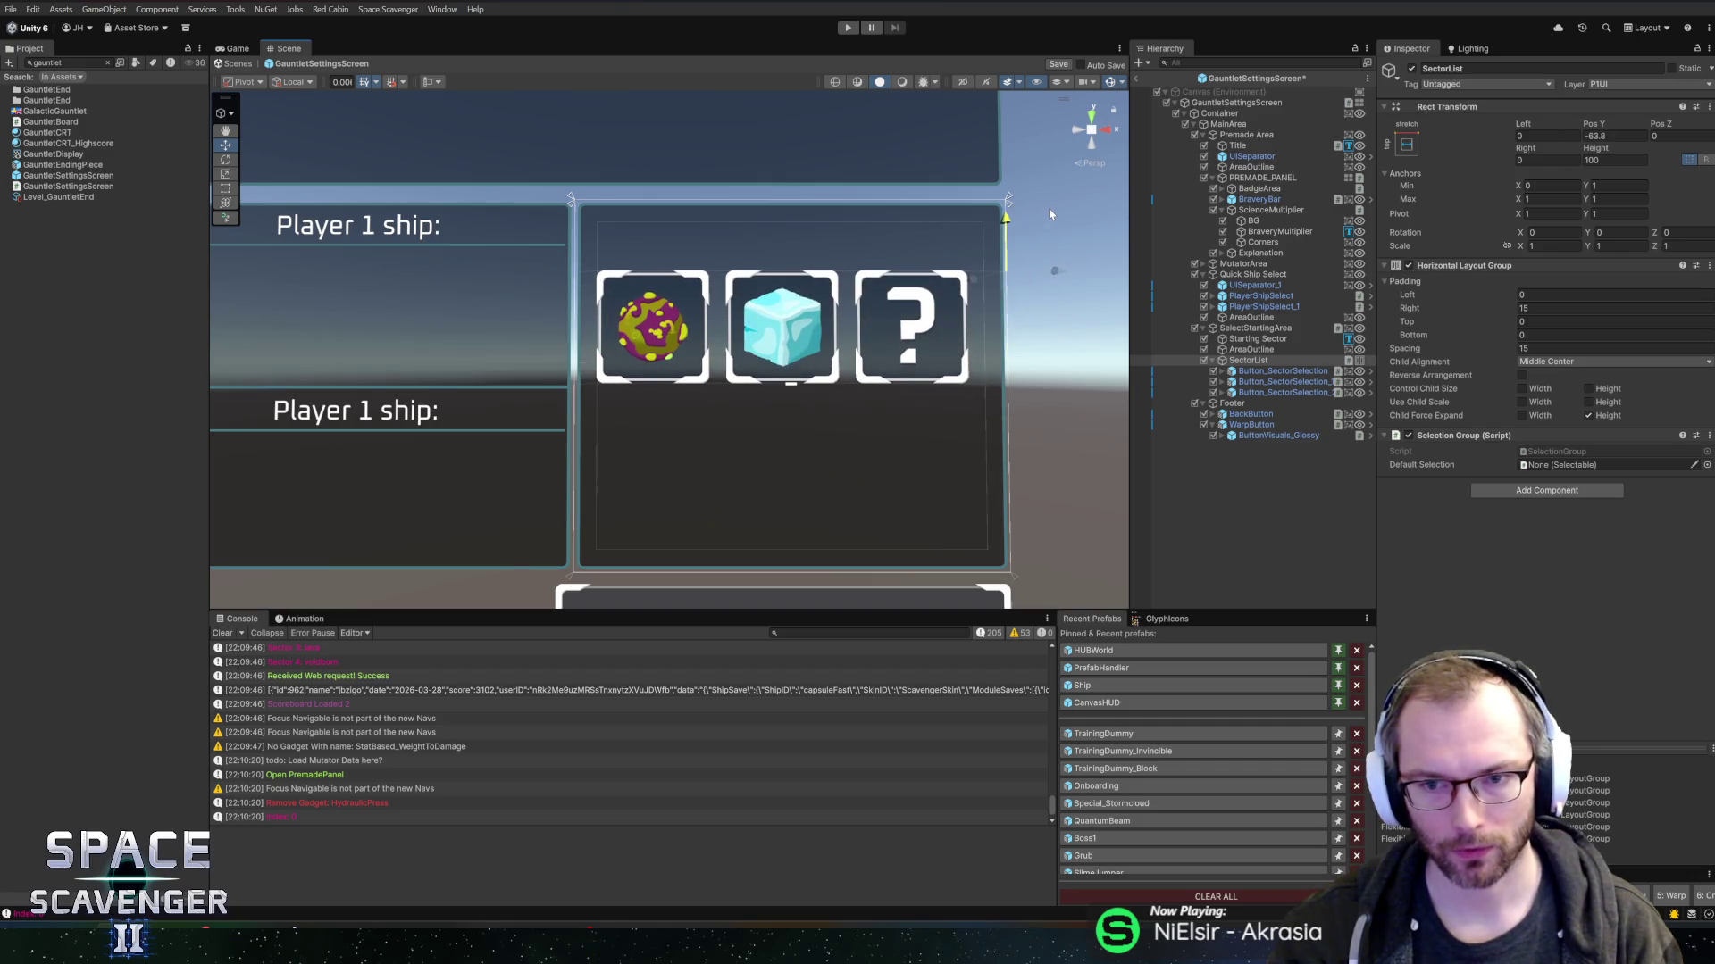
- Anchor the Starting Sector text bottom-stretch, shrink it to about half height, and save the prefab
click(941, 353)
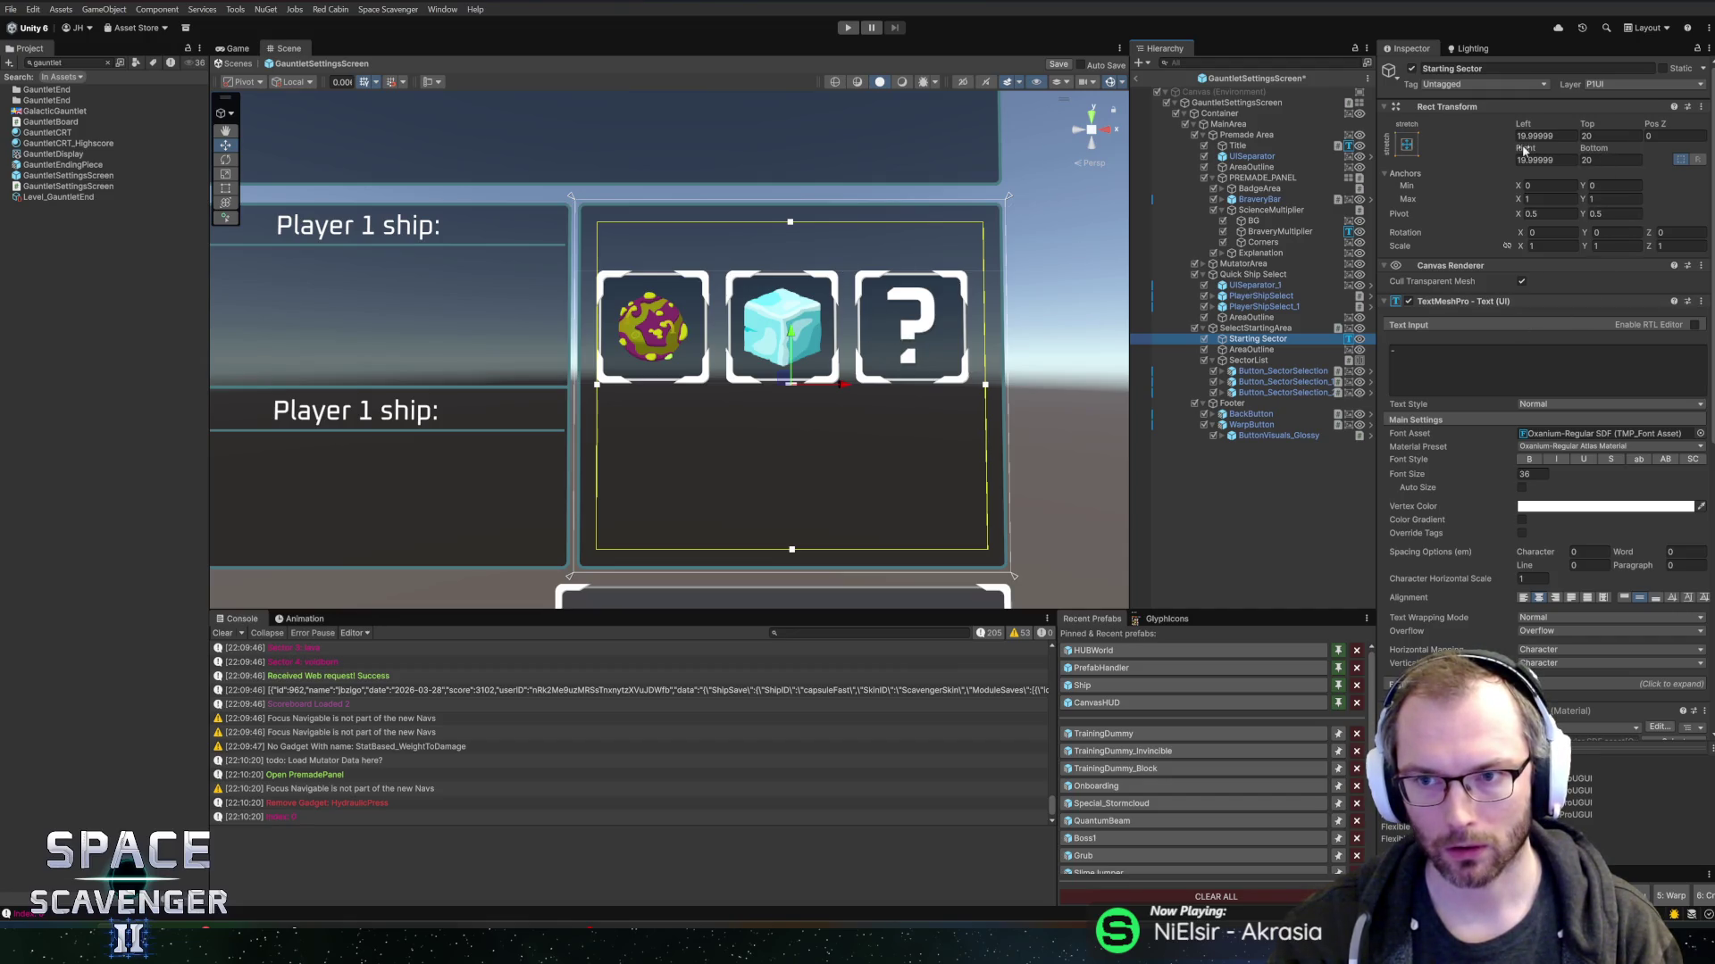
click(1408, 146)
click(1553, 311)
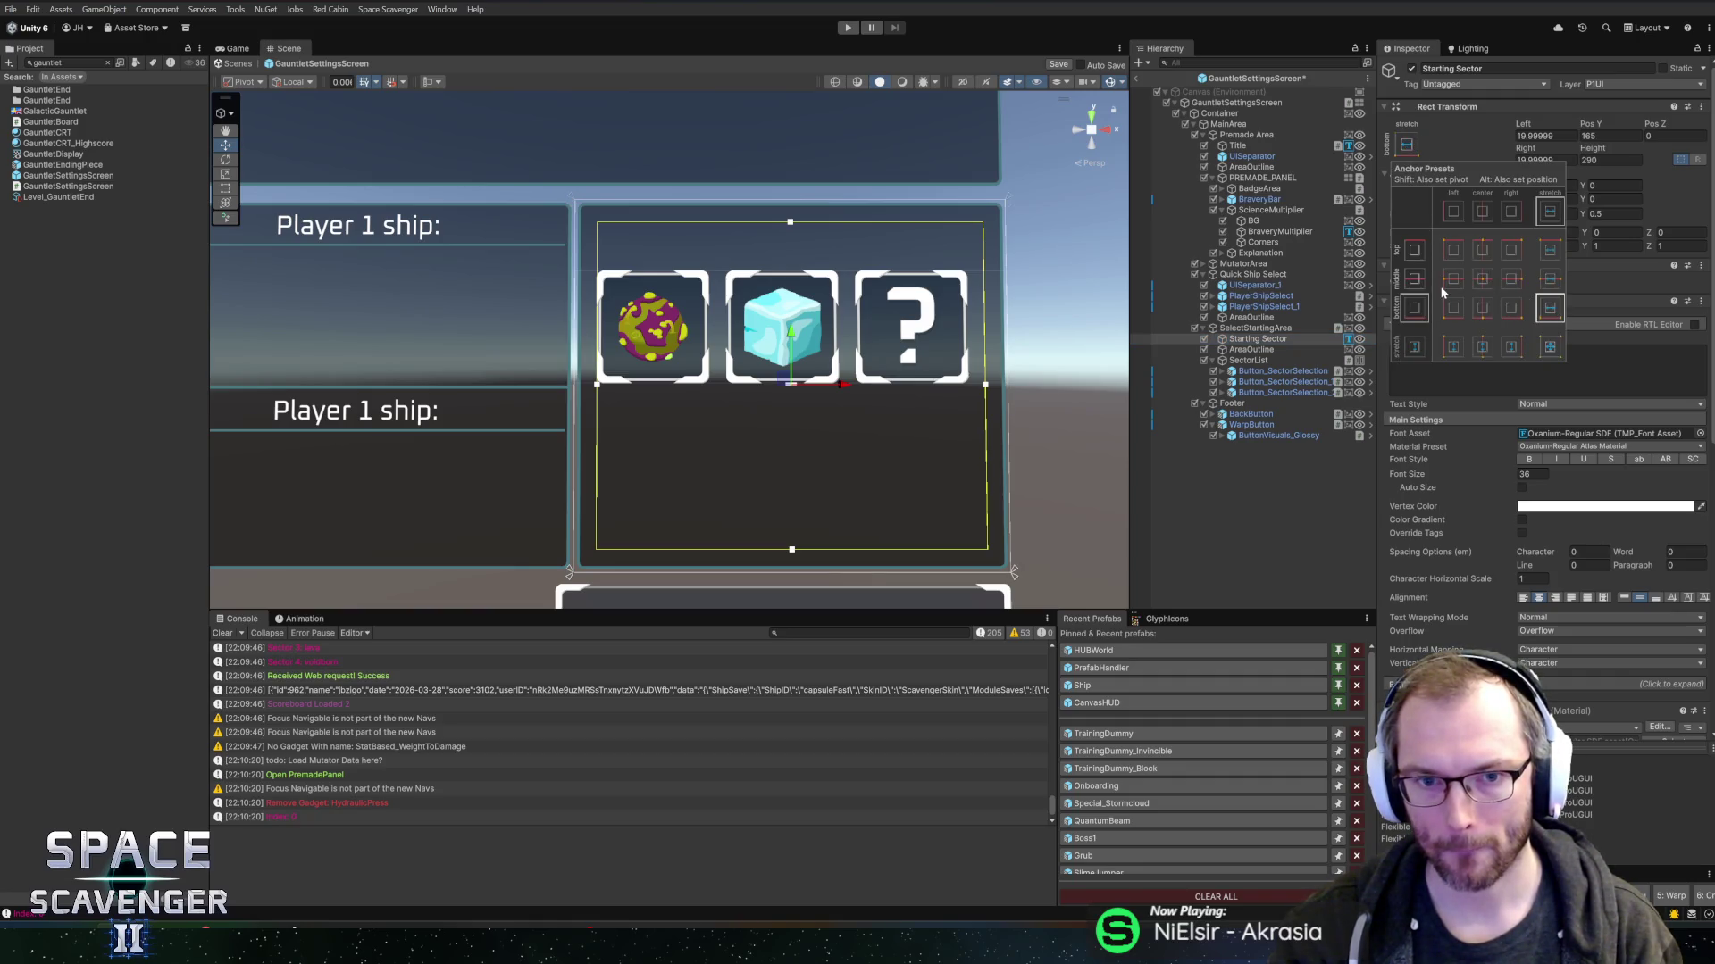
click(1607, 160)
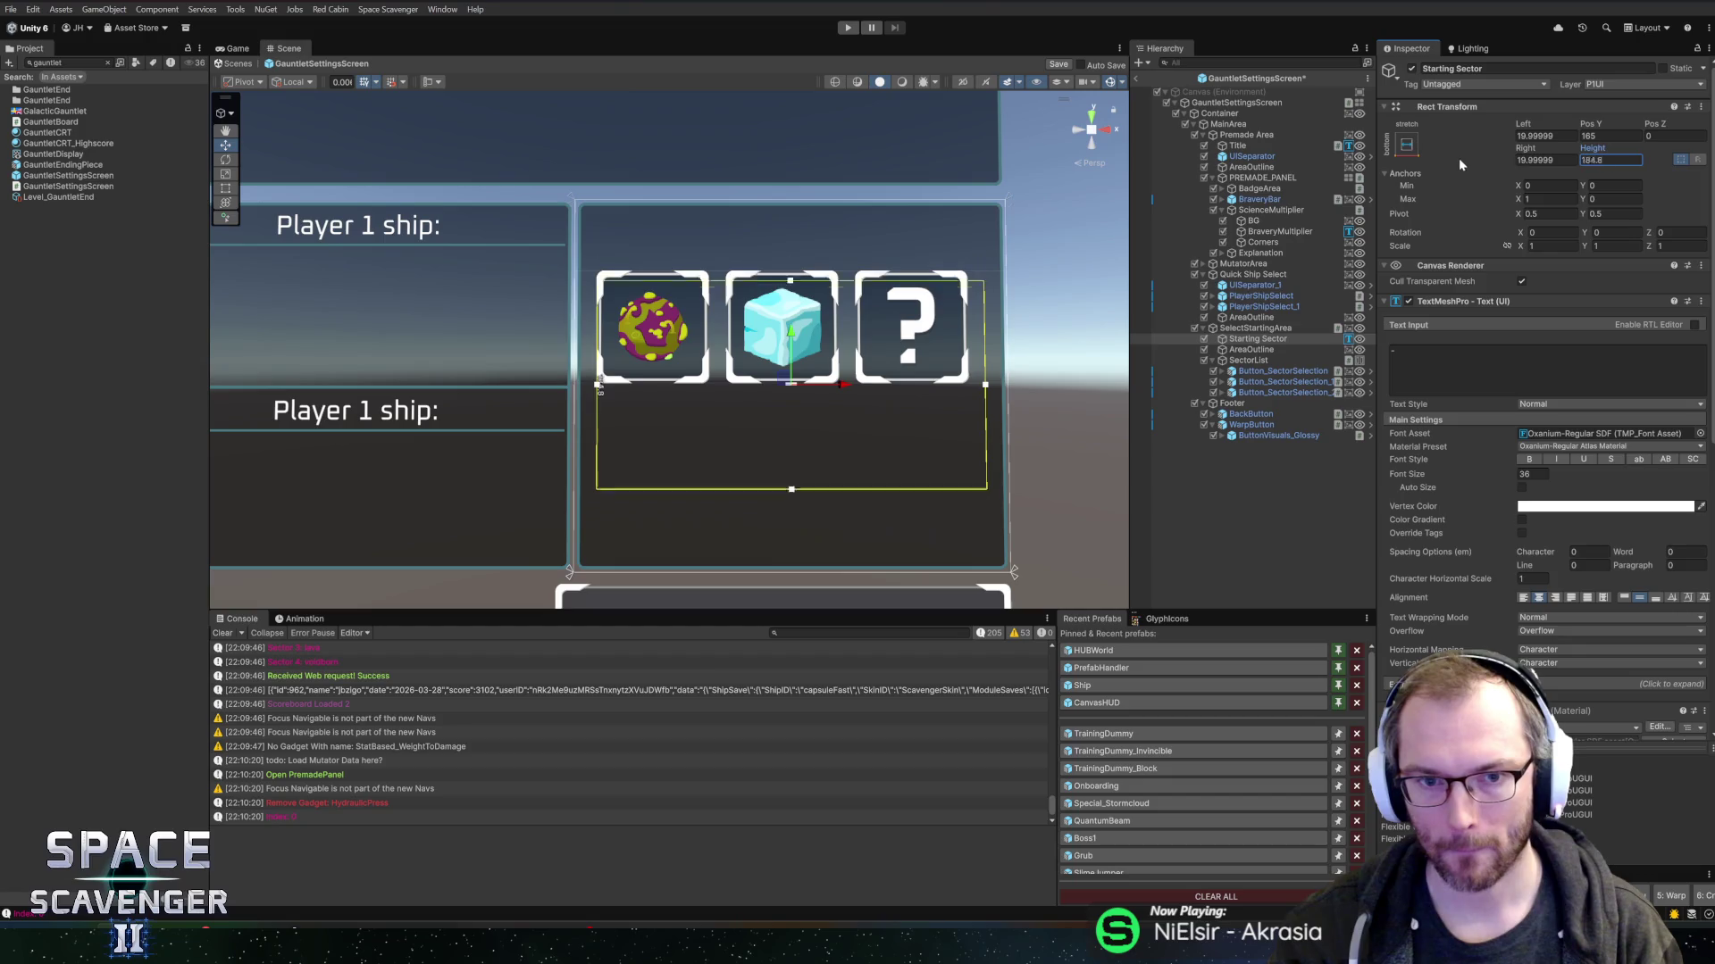
click(1408, 145)
alt+shift+click(1553, 313)
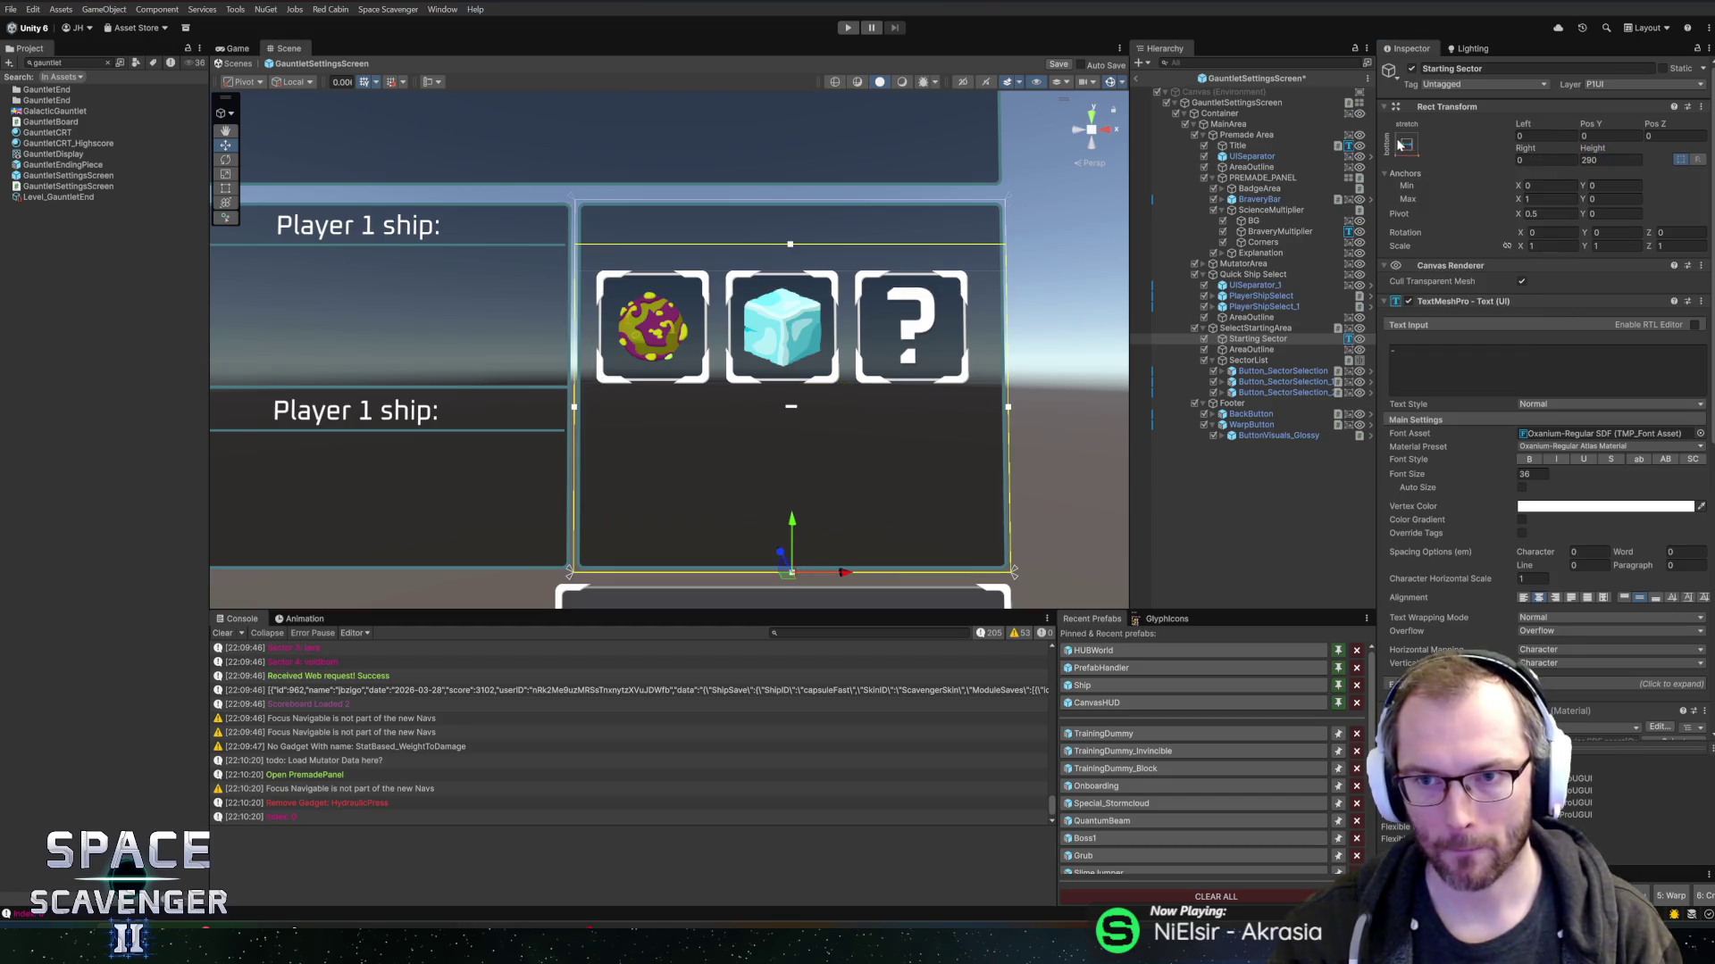
mouse_move(1600, 153)
mouse_down()
mouse_move(1364, 155)
mouse_move(1418, 161)
mouse_move(1509, 246)
mouse_up()
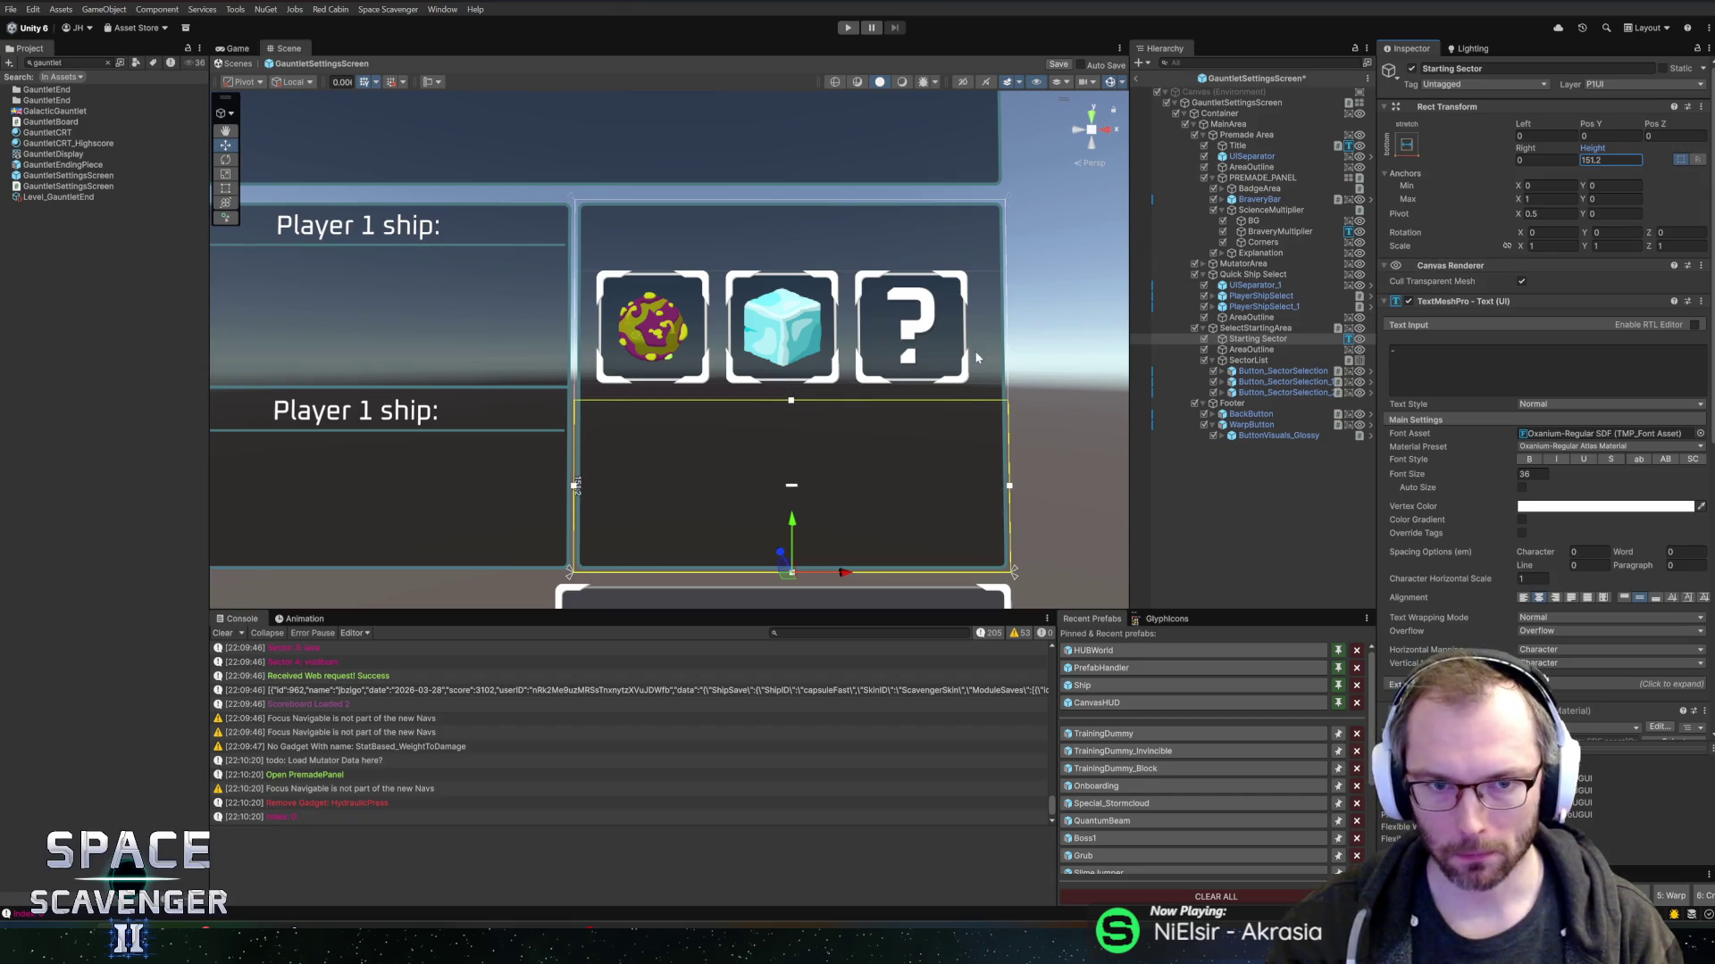
key(ctrl+s)
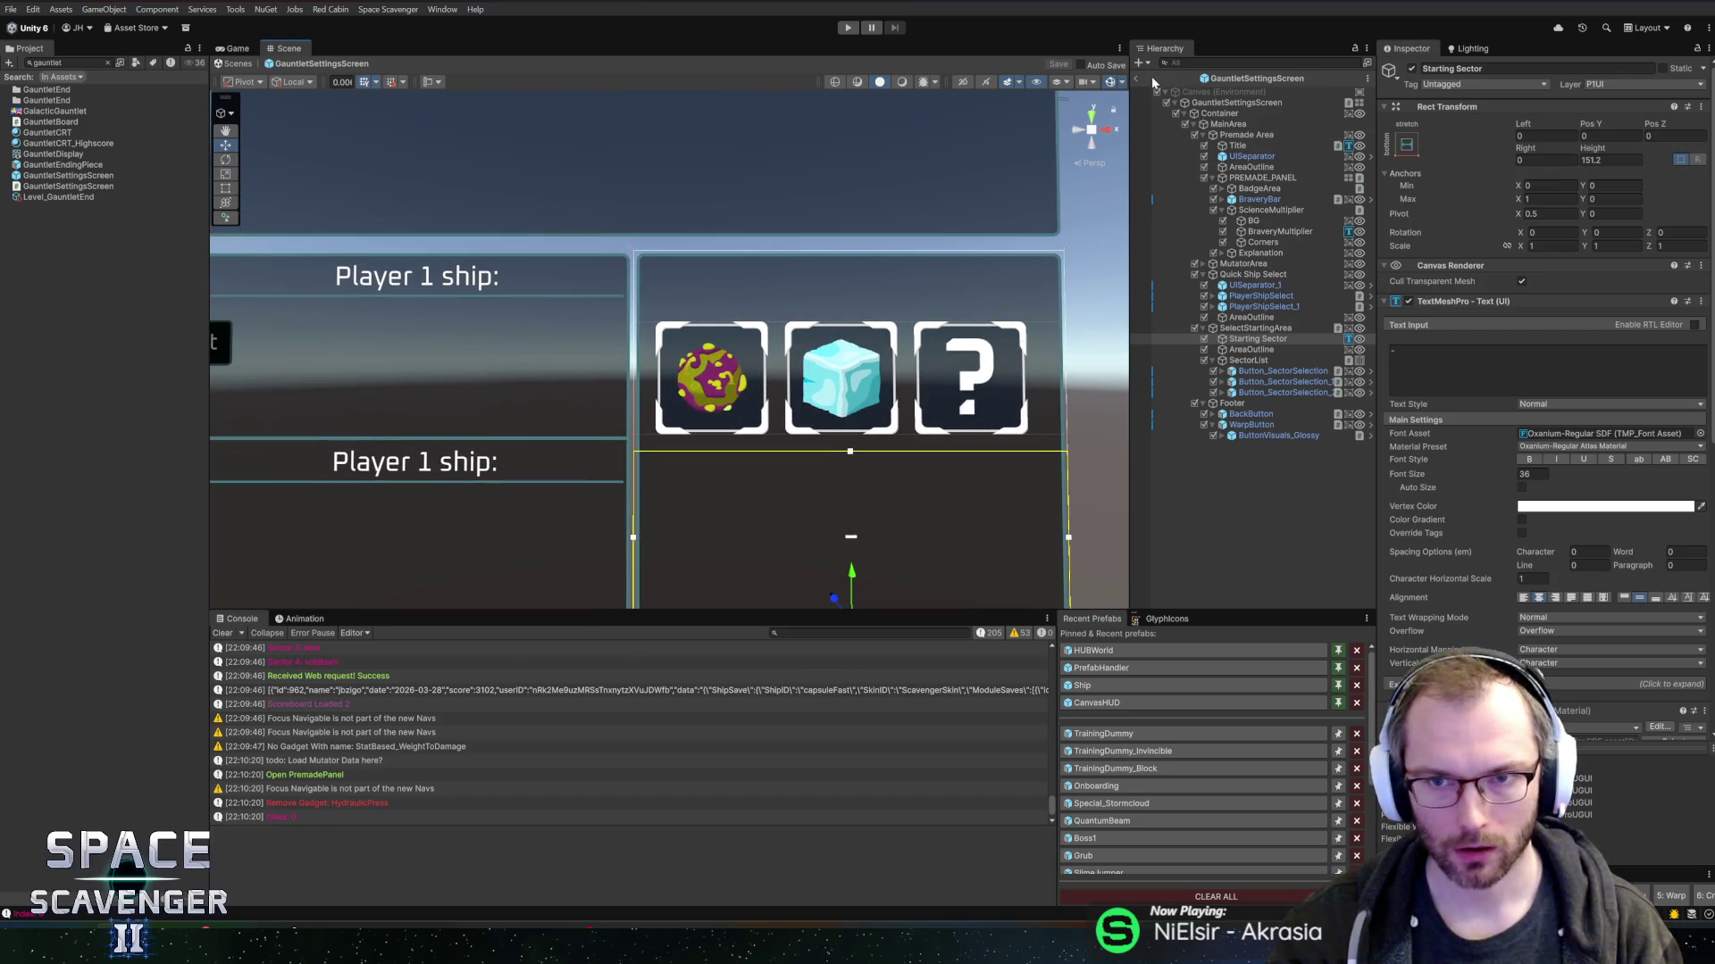
- Exit the prefab, test-run, then change Core's Start State to Menu and play again
click(1136, 77)
click(849, 30)
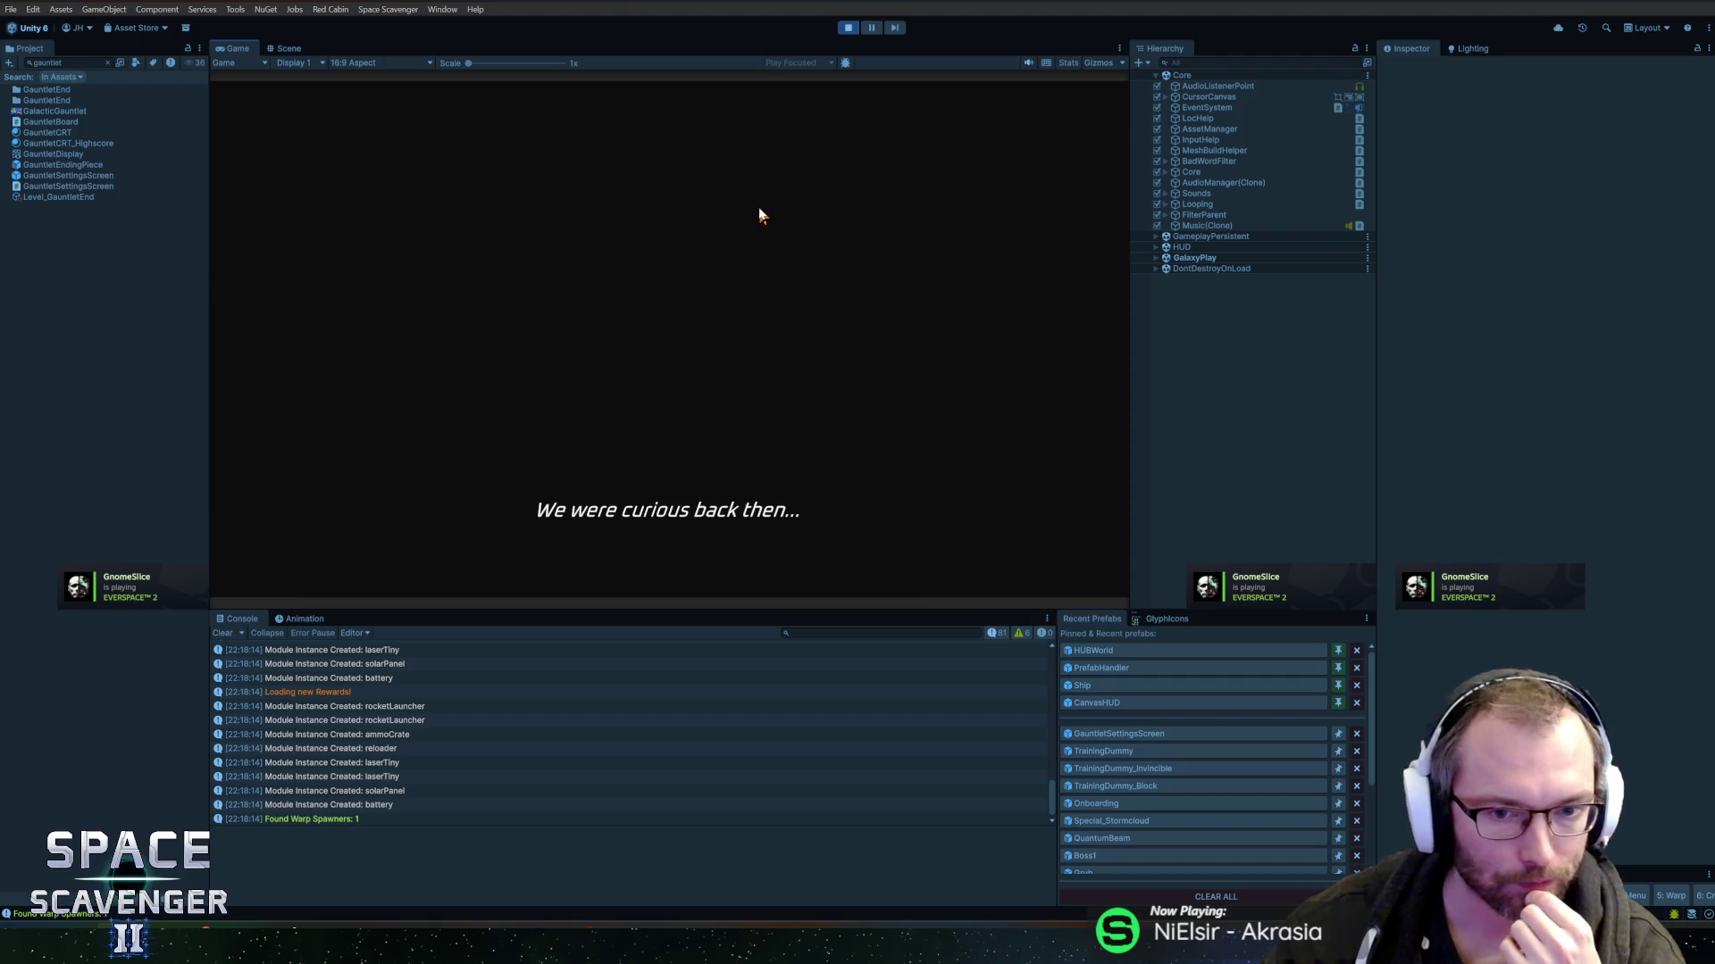
click(848, 27)
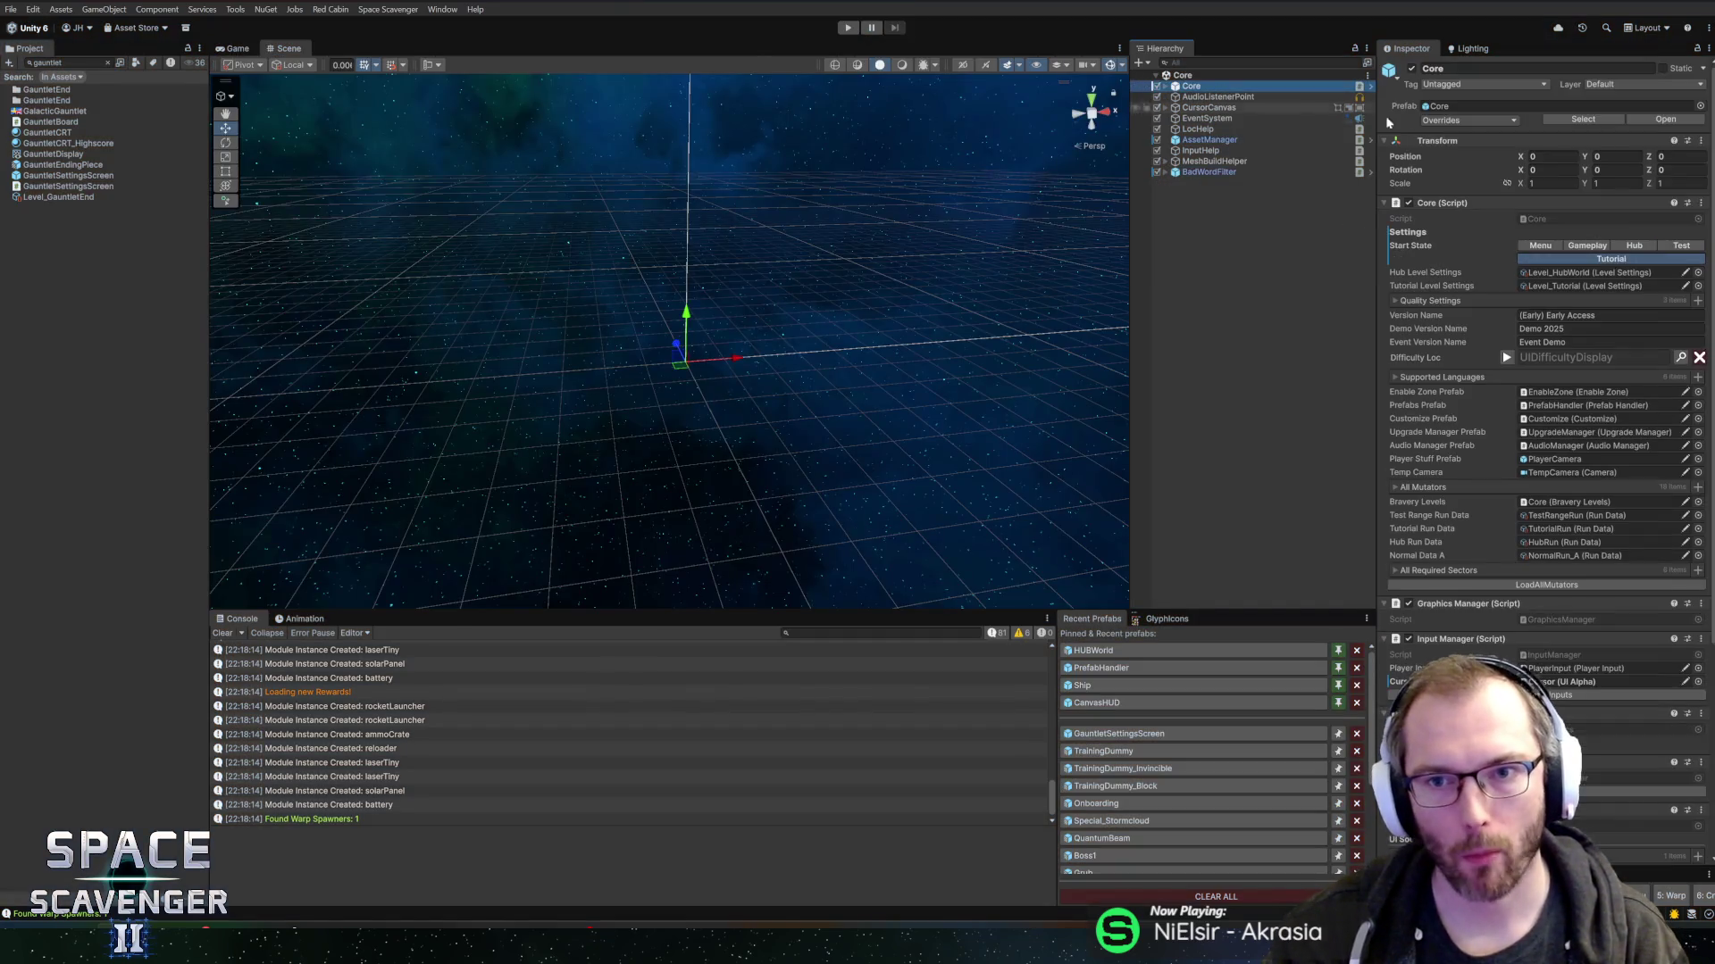
click(1541, 246)
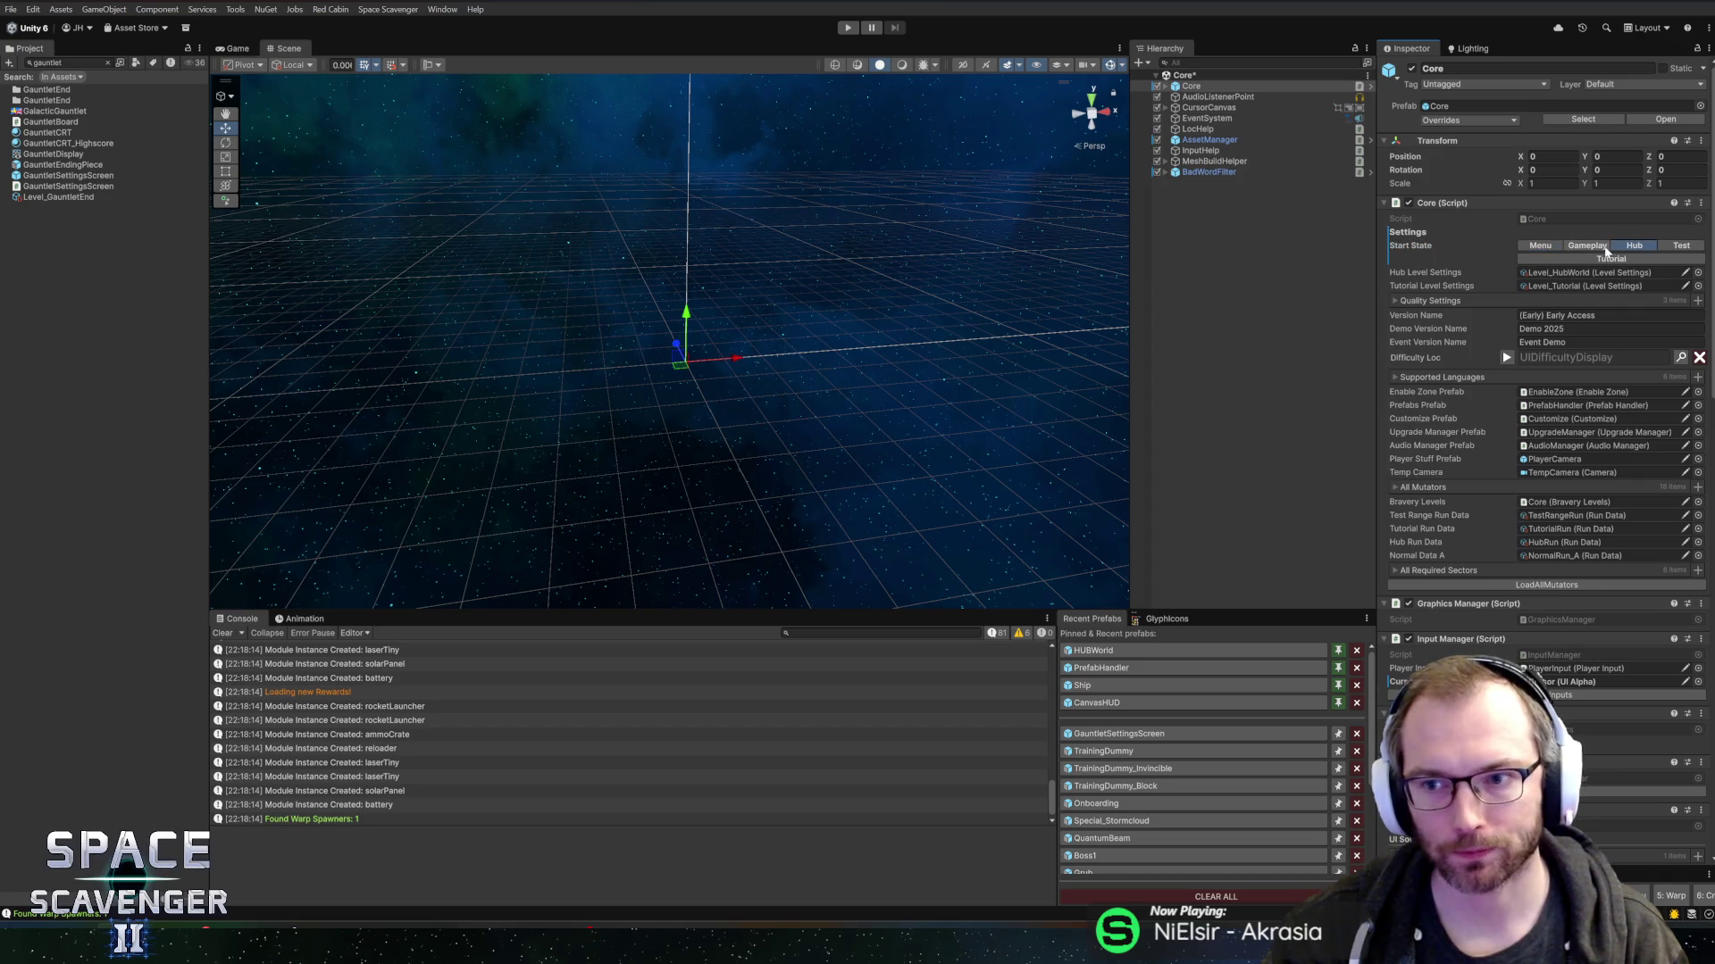
click(854, 30)
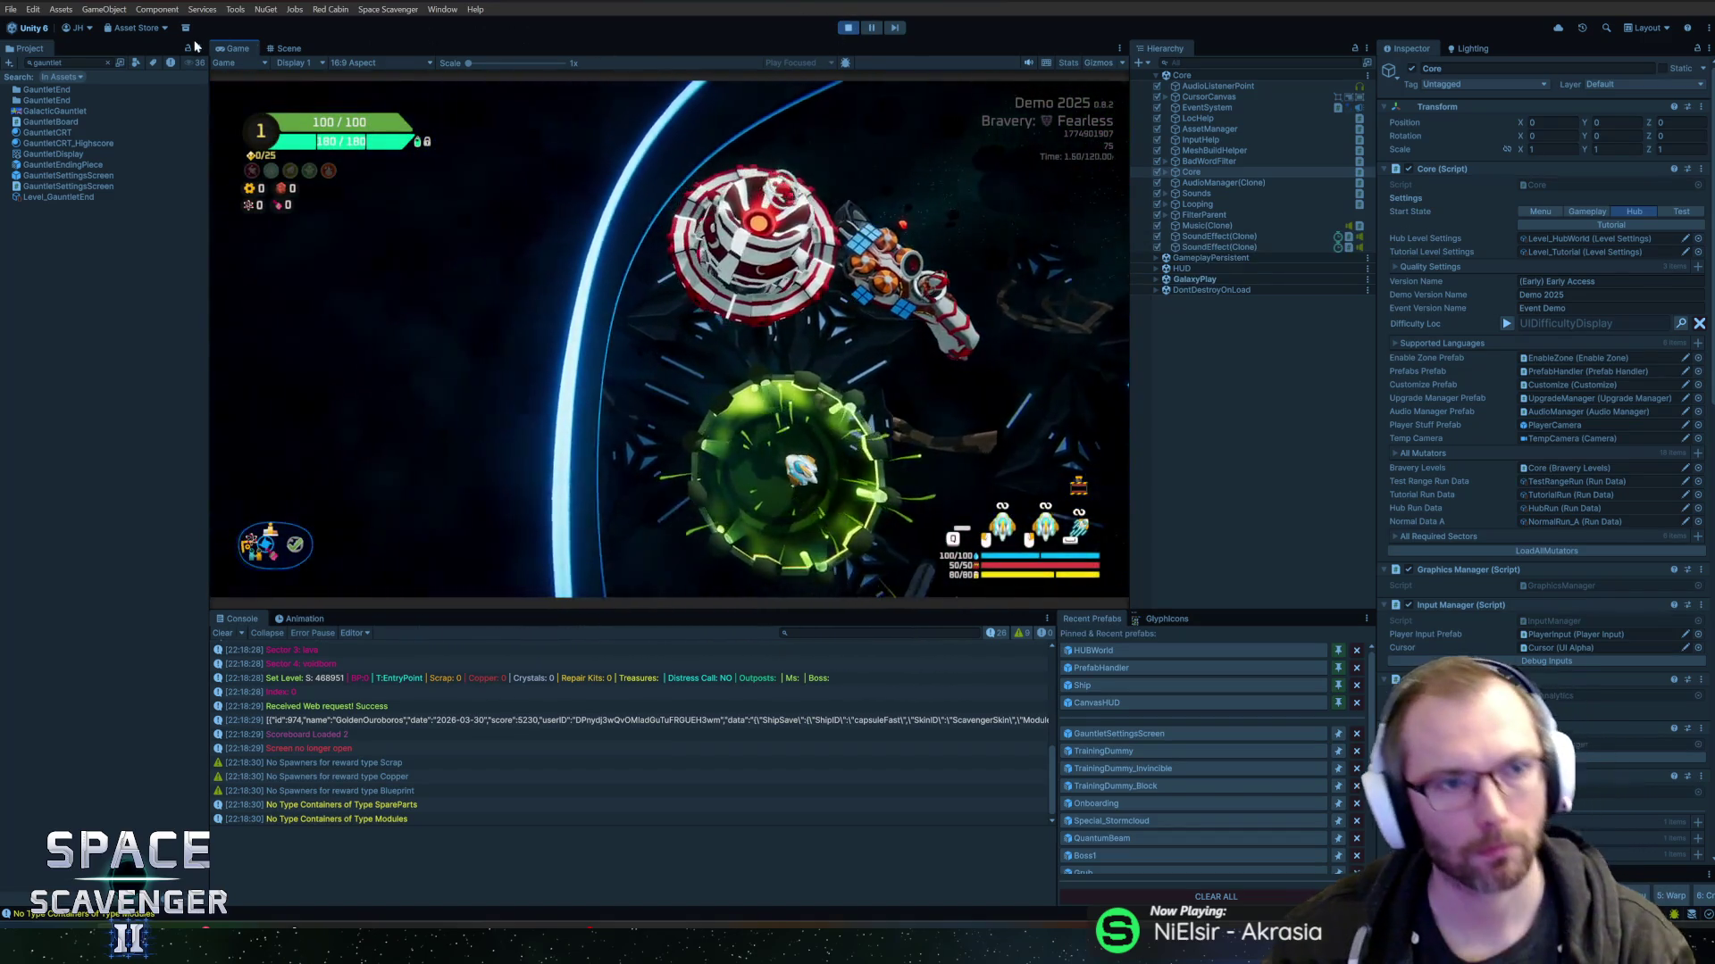
- Maximize the Game view and fly the ship past the green planet into the blue portal
key(shift+space)
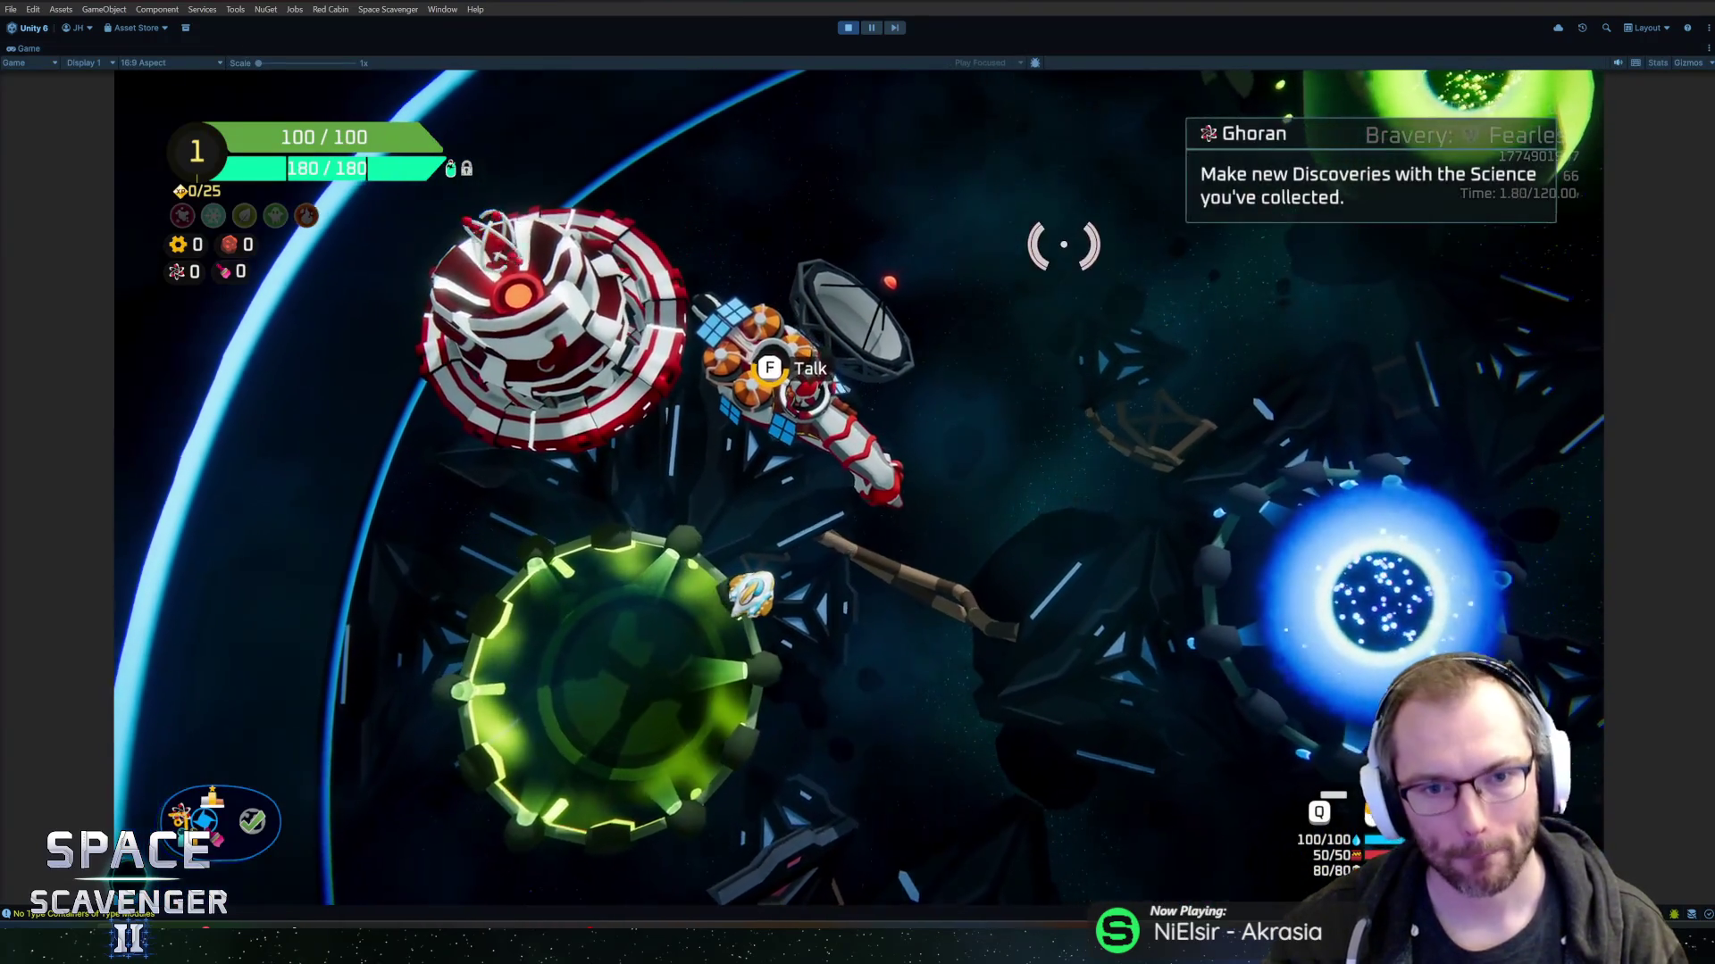
key(f)
key(Escape)
key(s)
key(a)
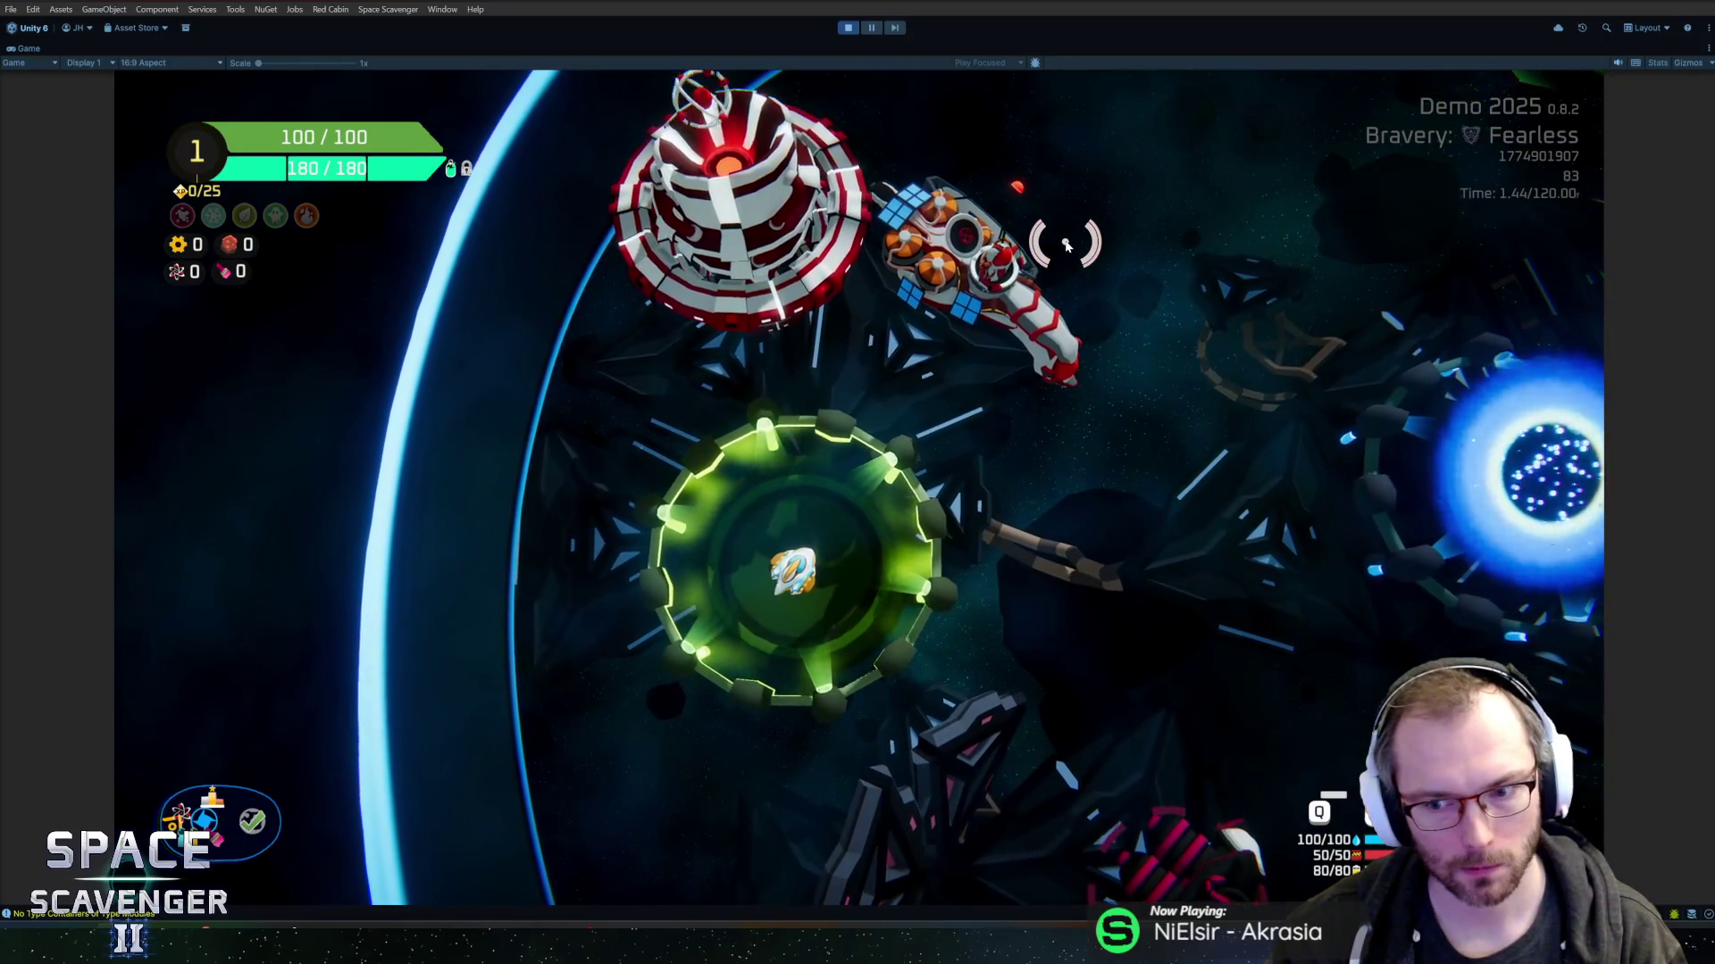
key(d)
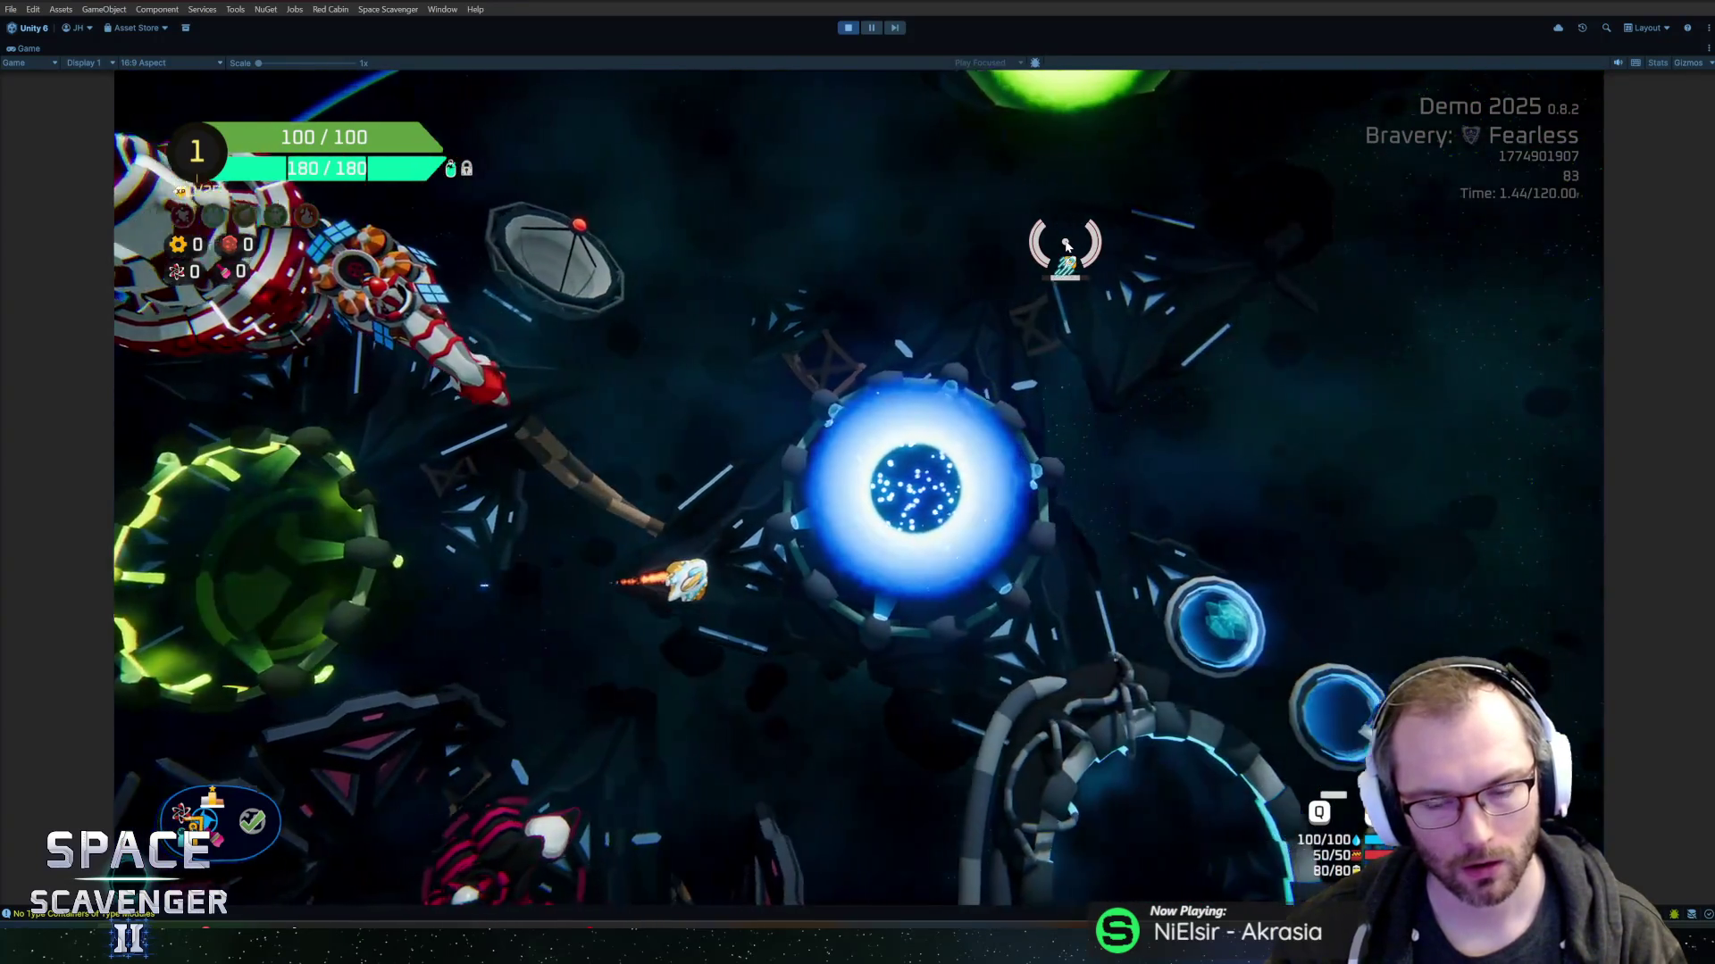
key(f)
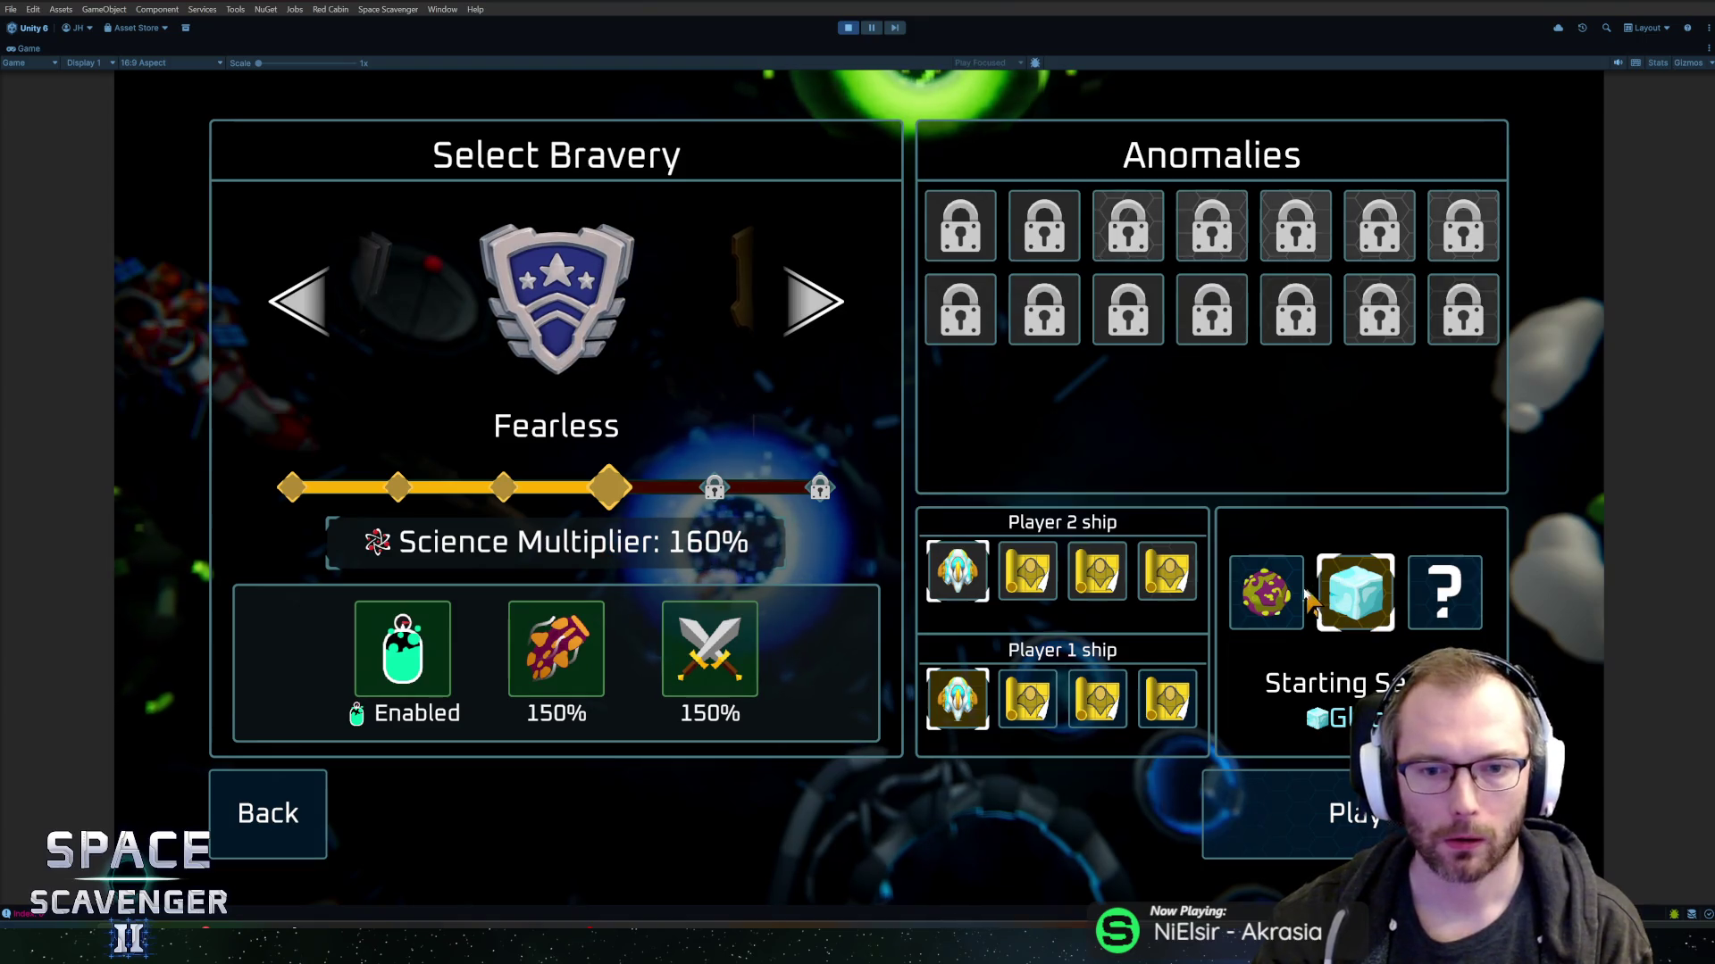
- Choose the purple planet starting sector and cycle the bravery levels, finishing on Fearless
click(1266, 592)
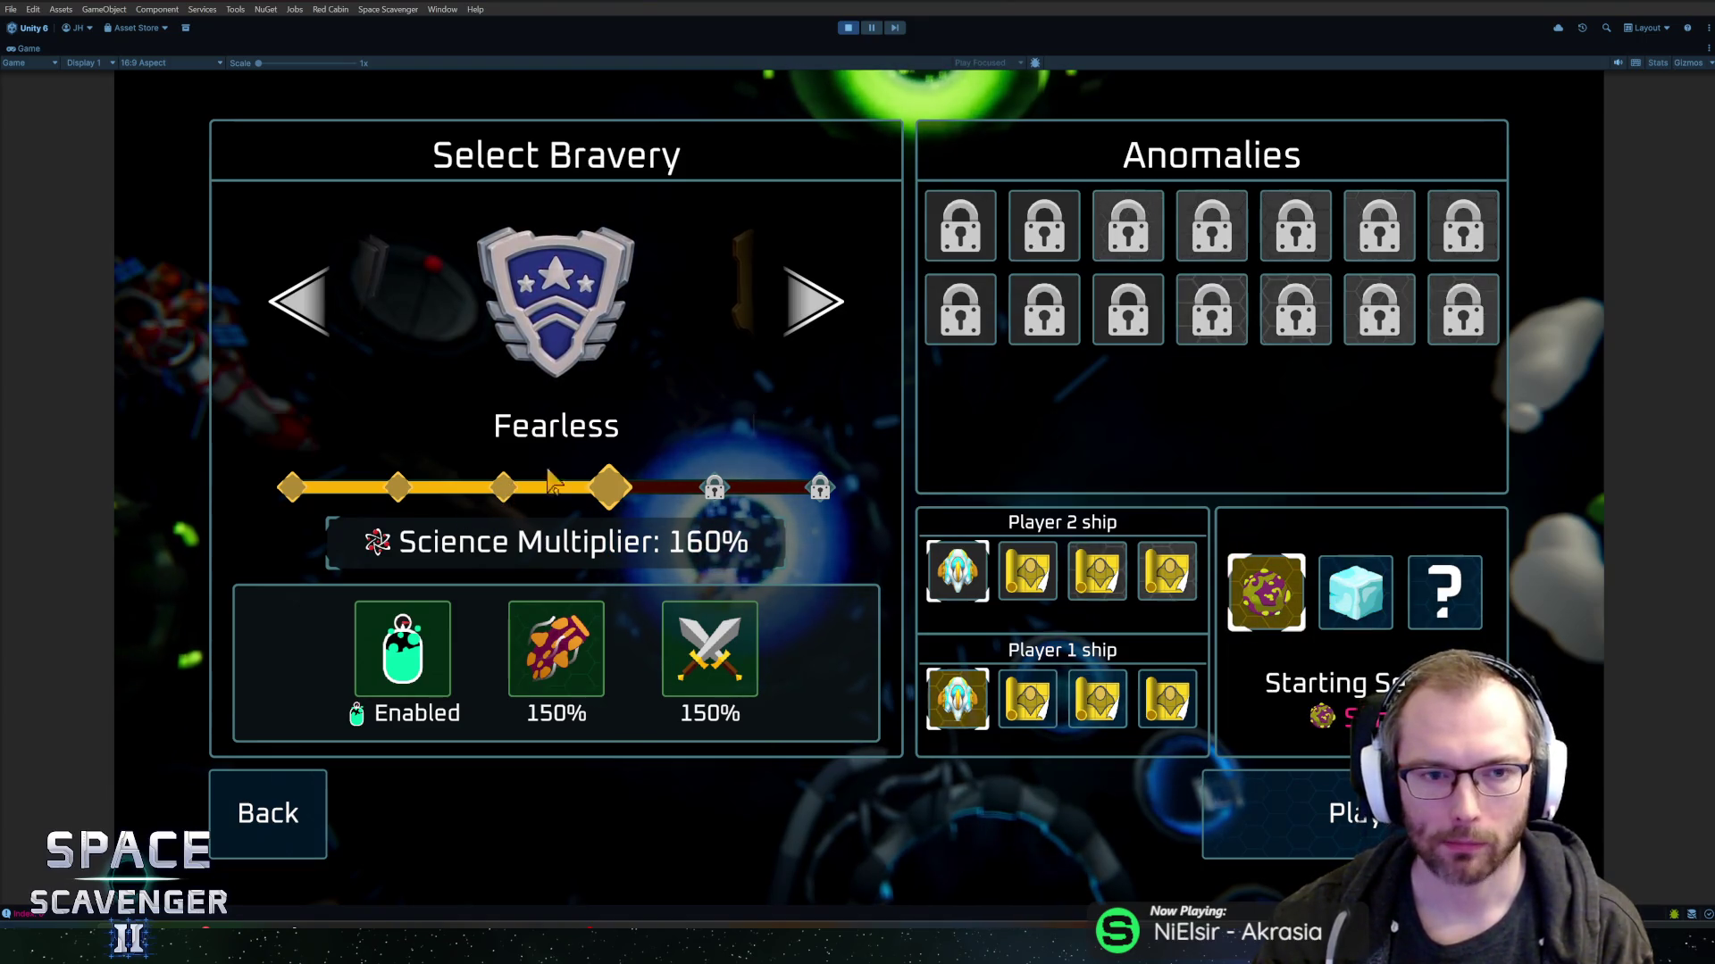
click(808, 303)
click(329, 323)
click(334, 331)
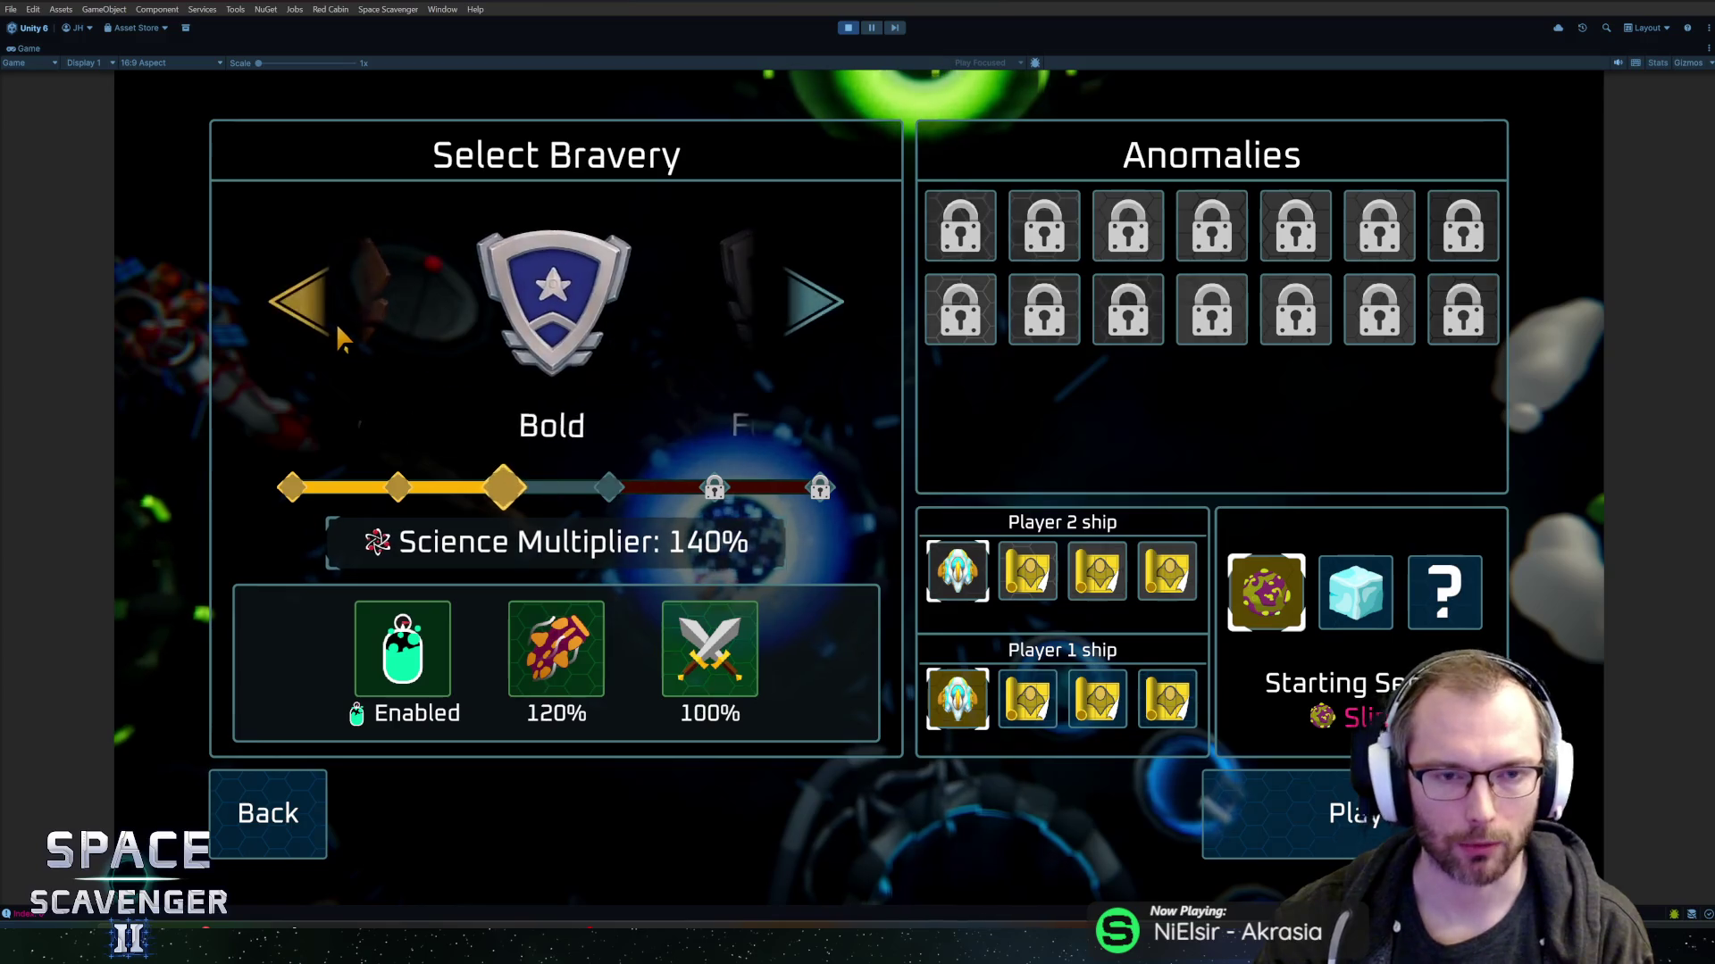
click(336, 323)
click(336, 324)
click(835, 308)
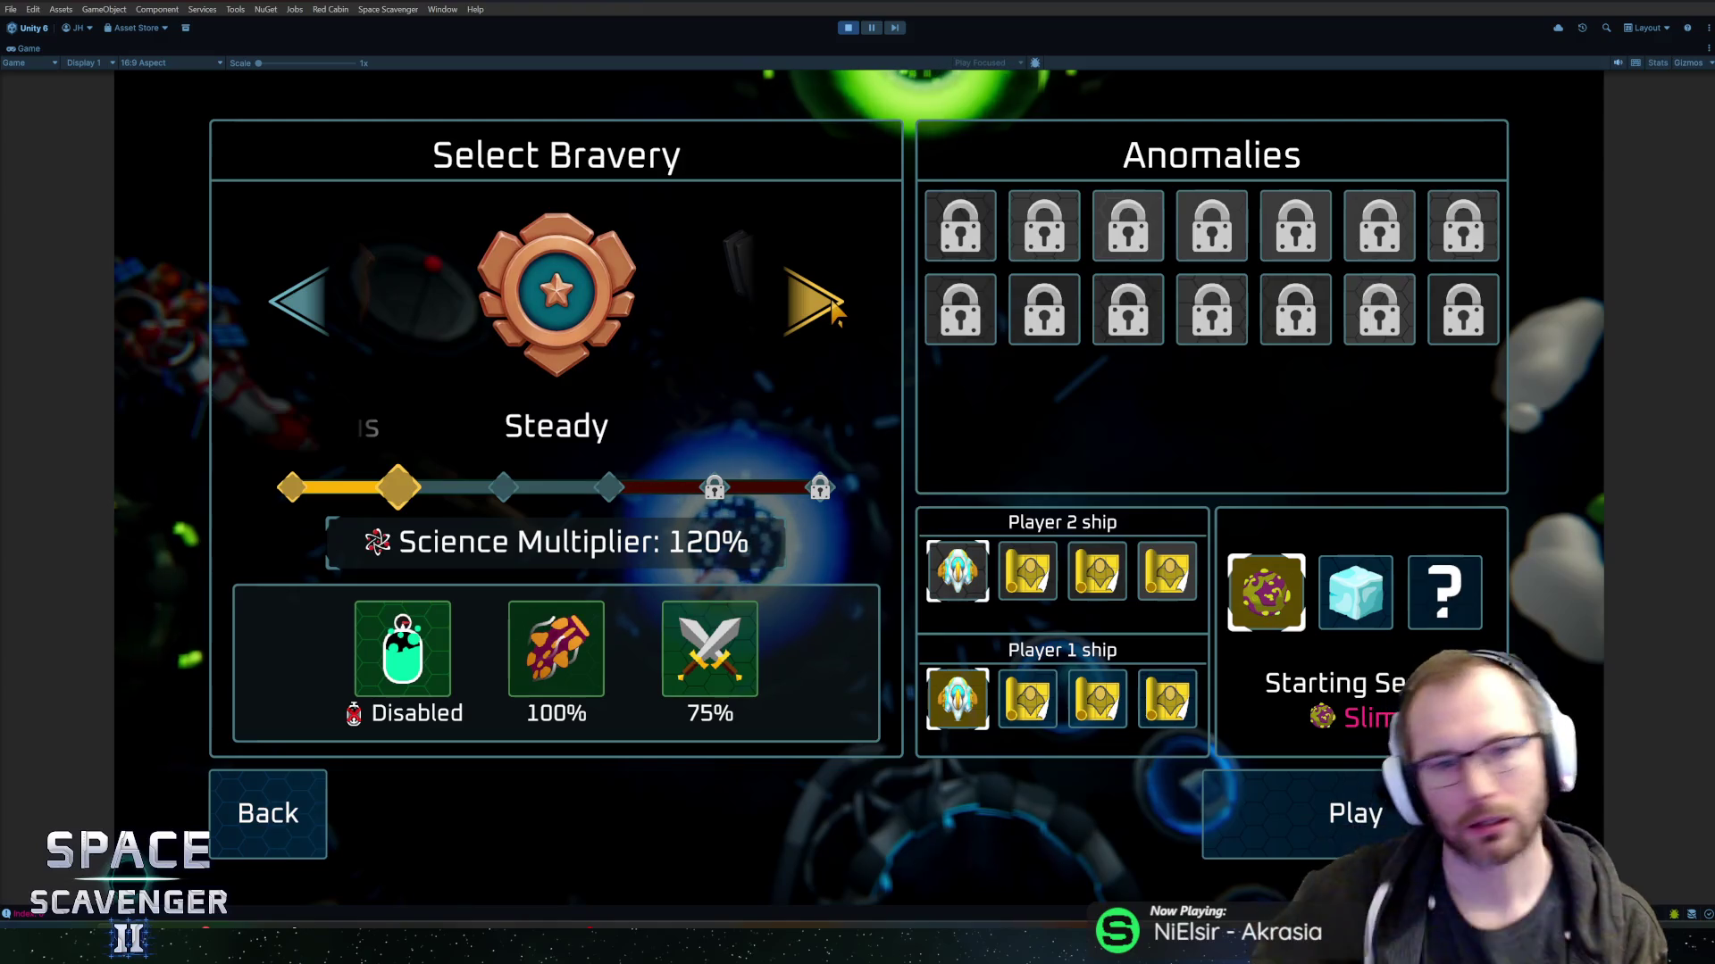
click(834, 309)
click(837, 312)
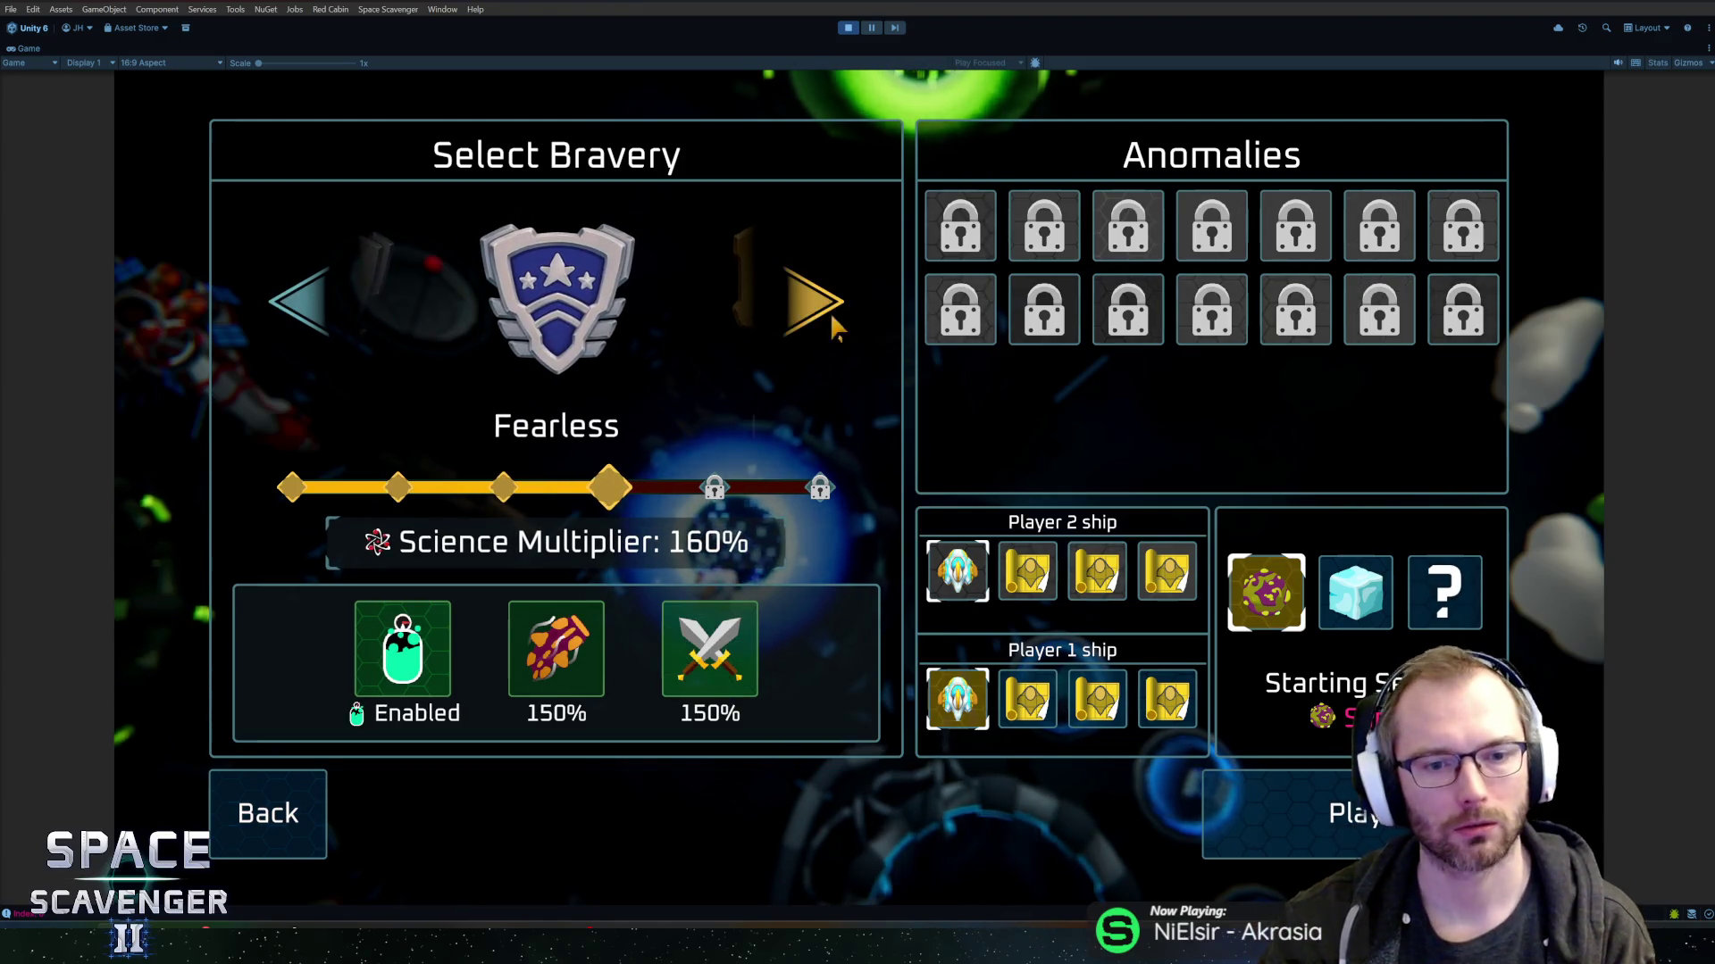
click(312, 320)
click(313, 319)
click(313, 320)
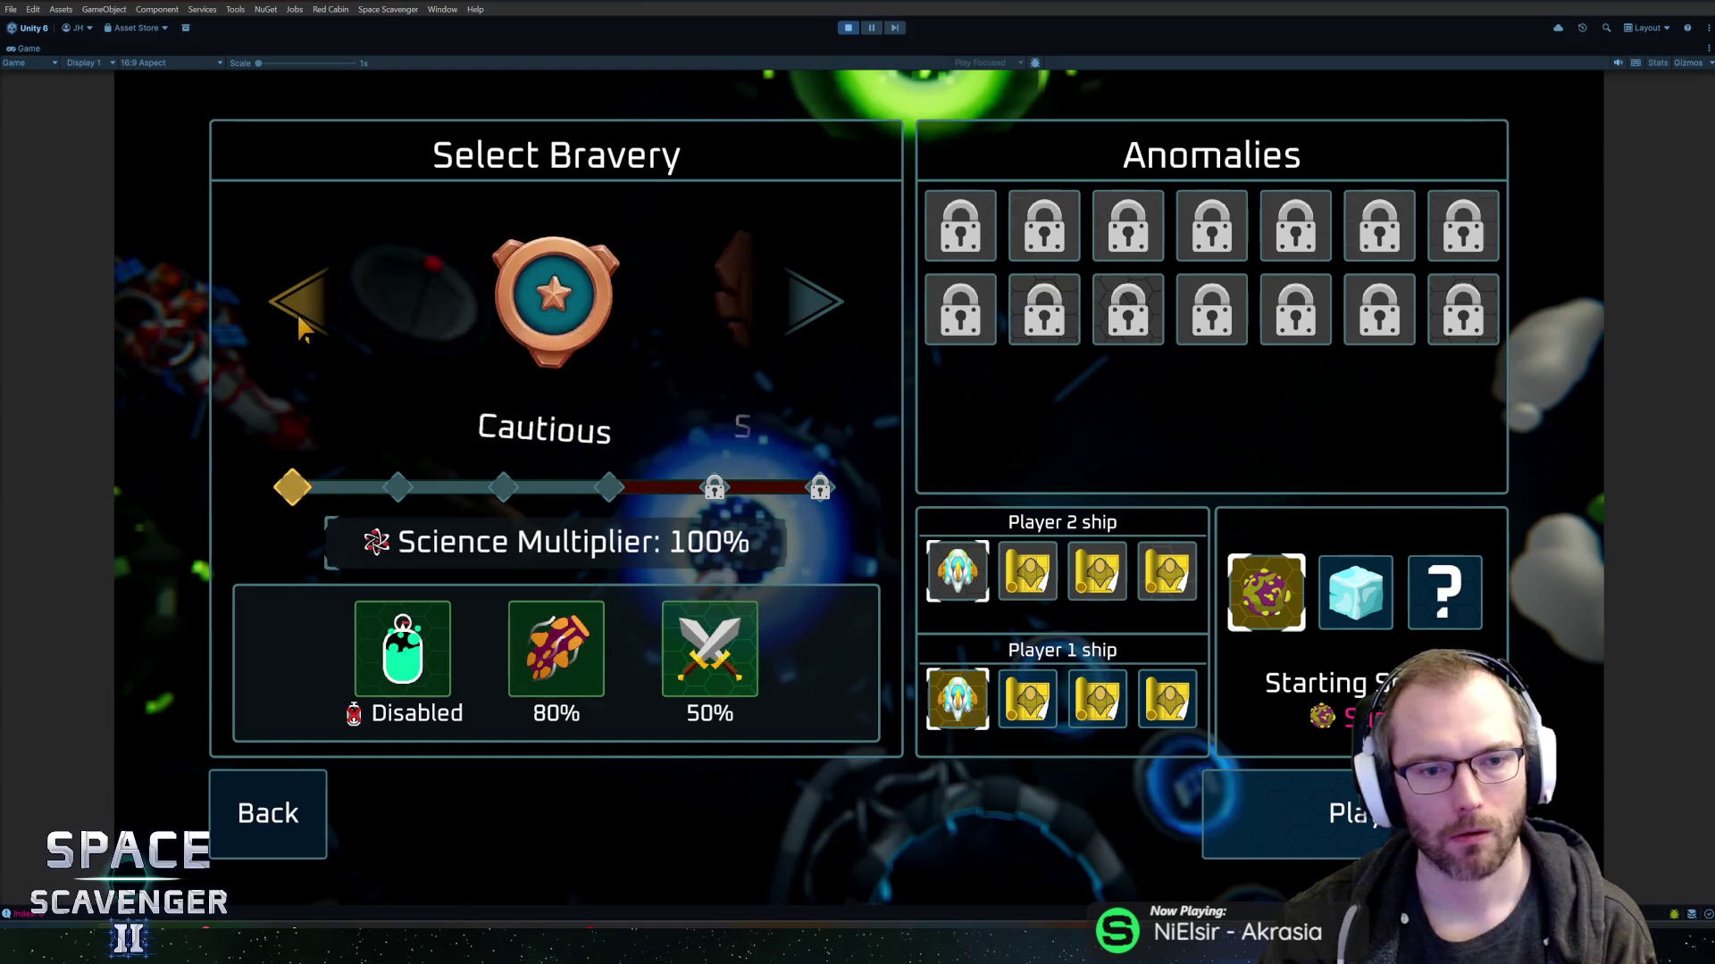
click(809, 297)
click(809, 297)
click(809, 298)
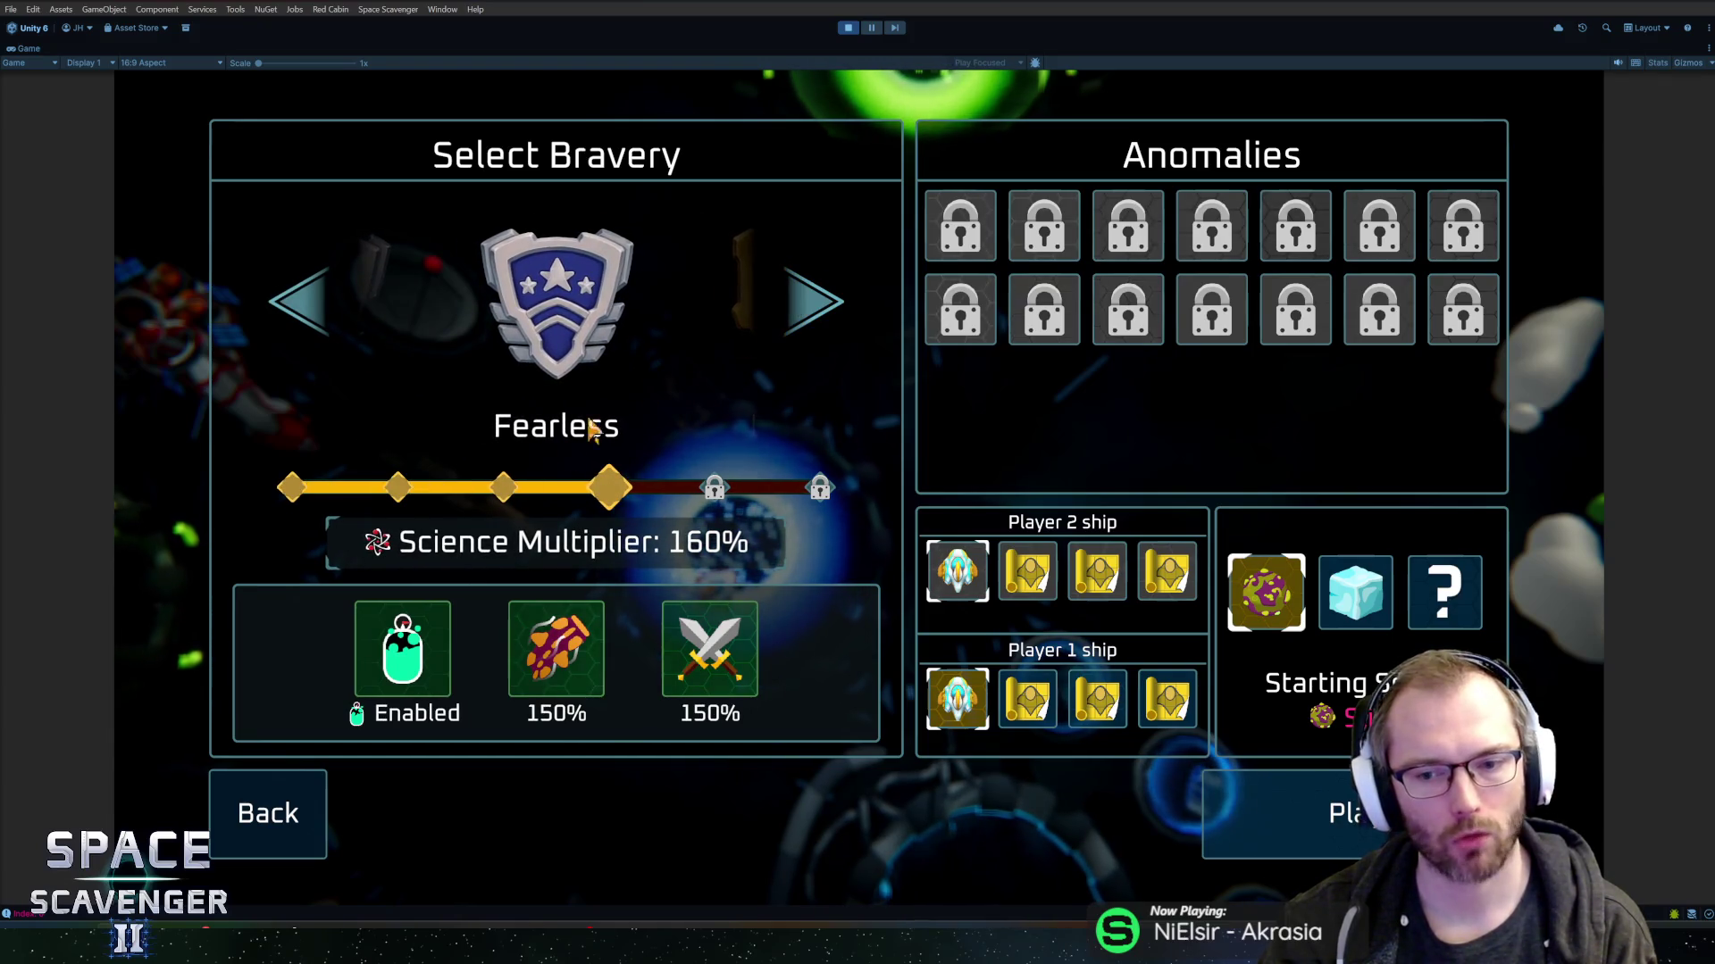
click(612, 487)
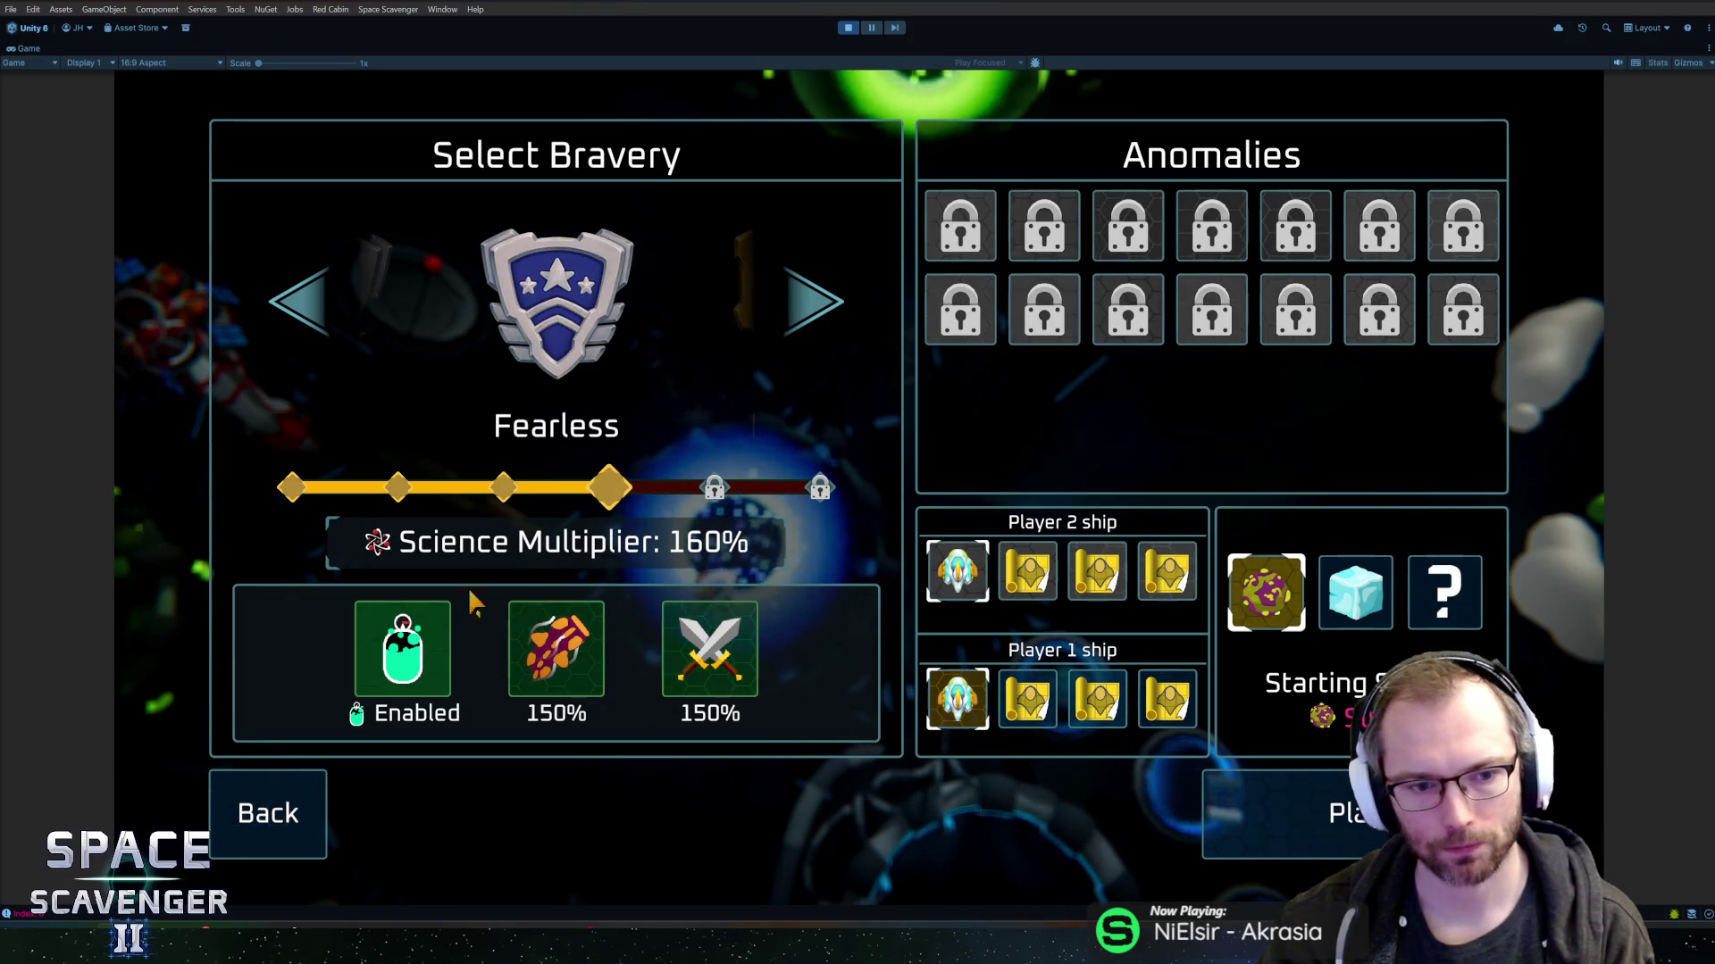
mouse_move(386, 665)
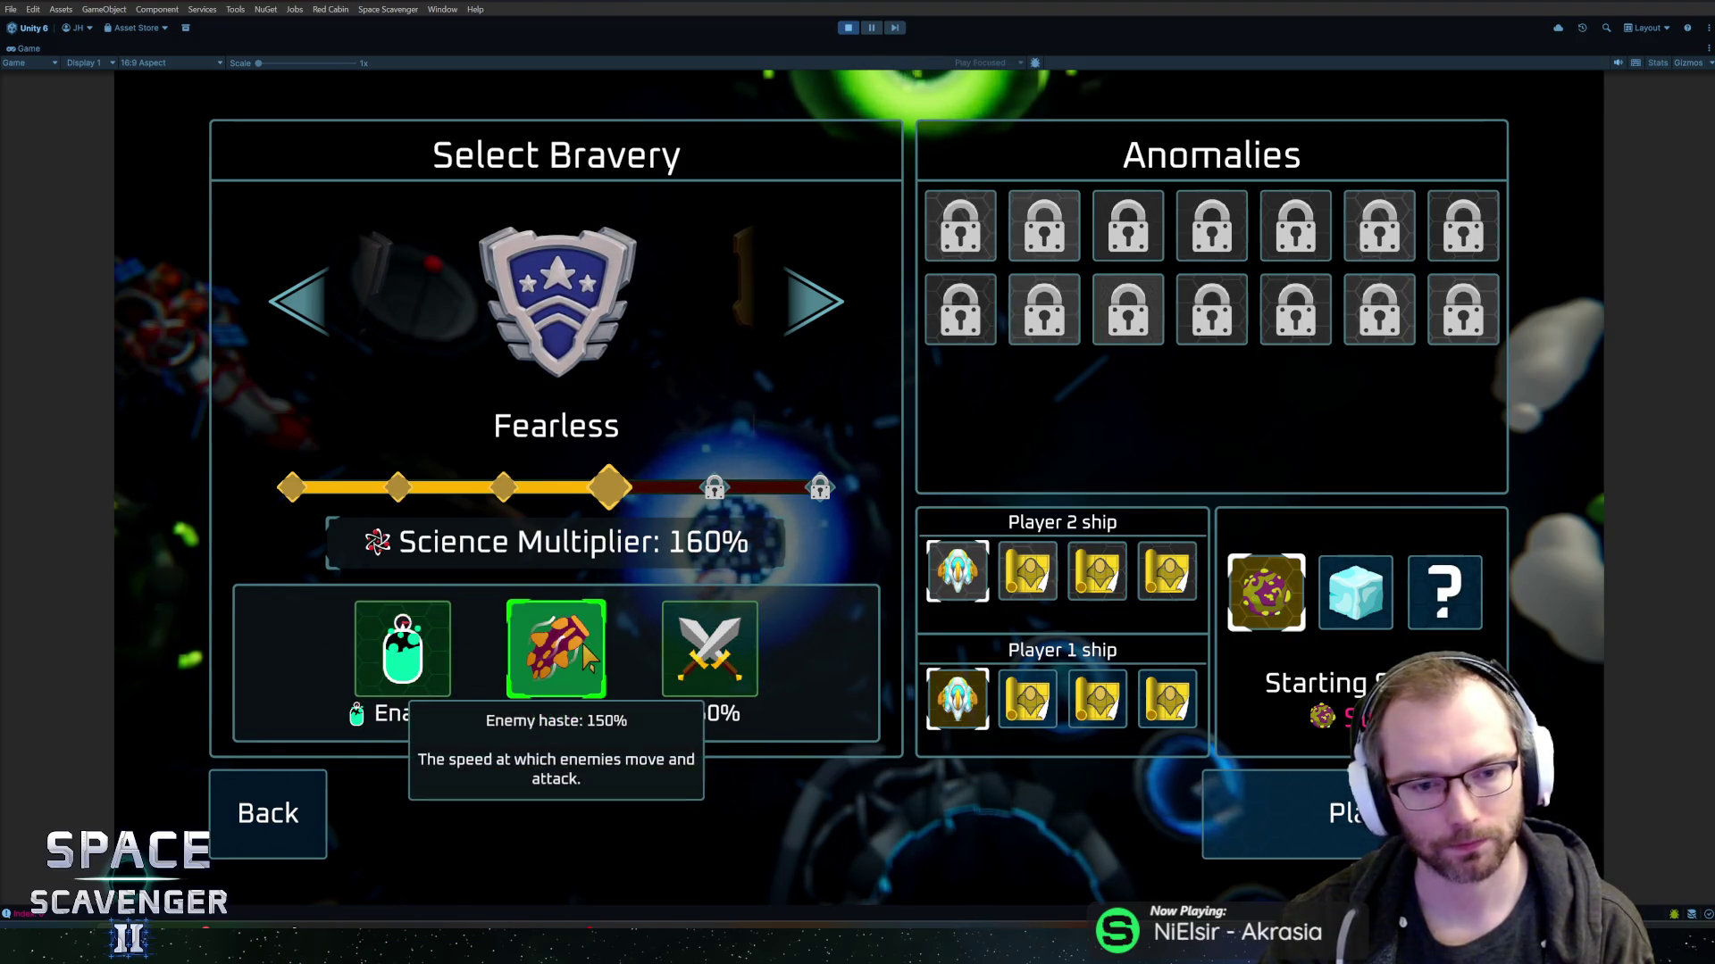
mouse_move(710, 651)
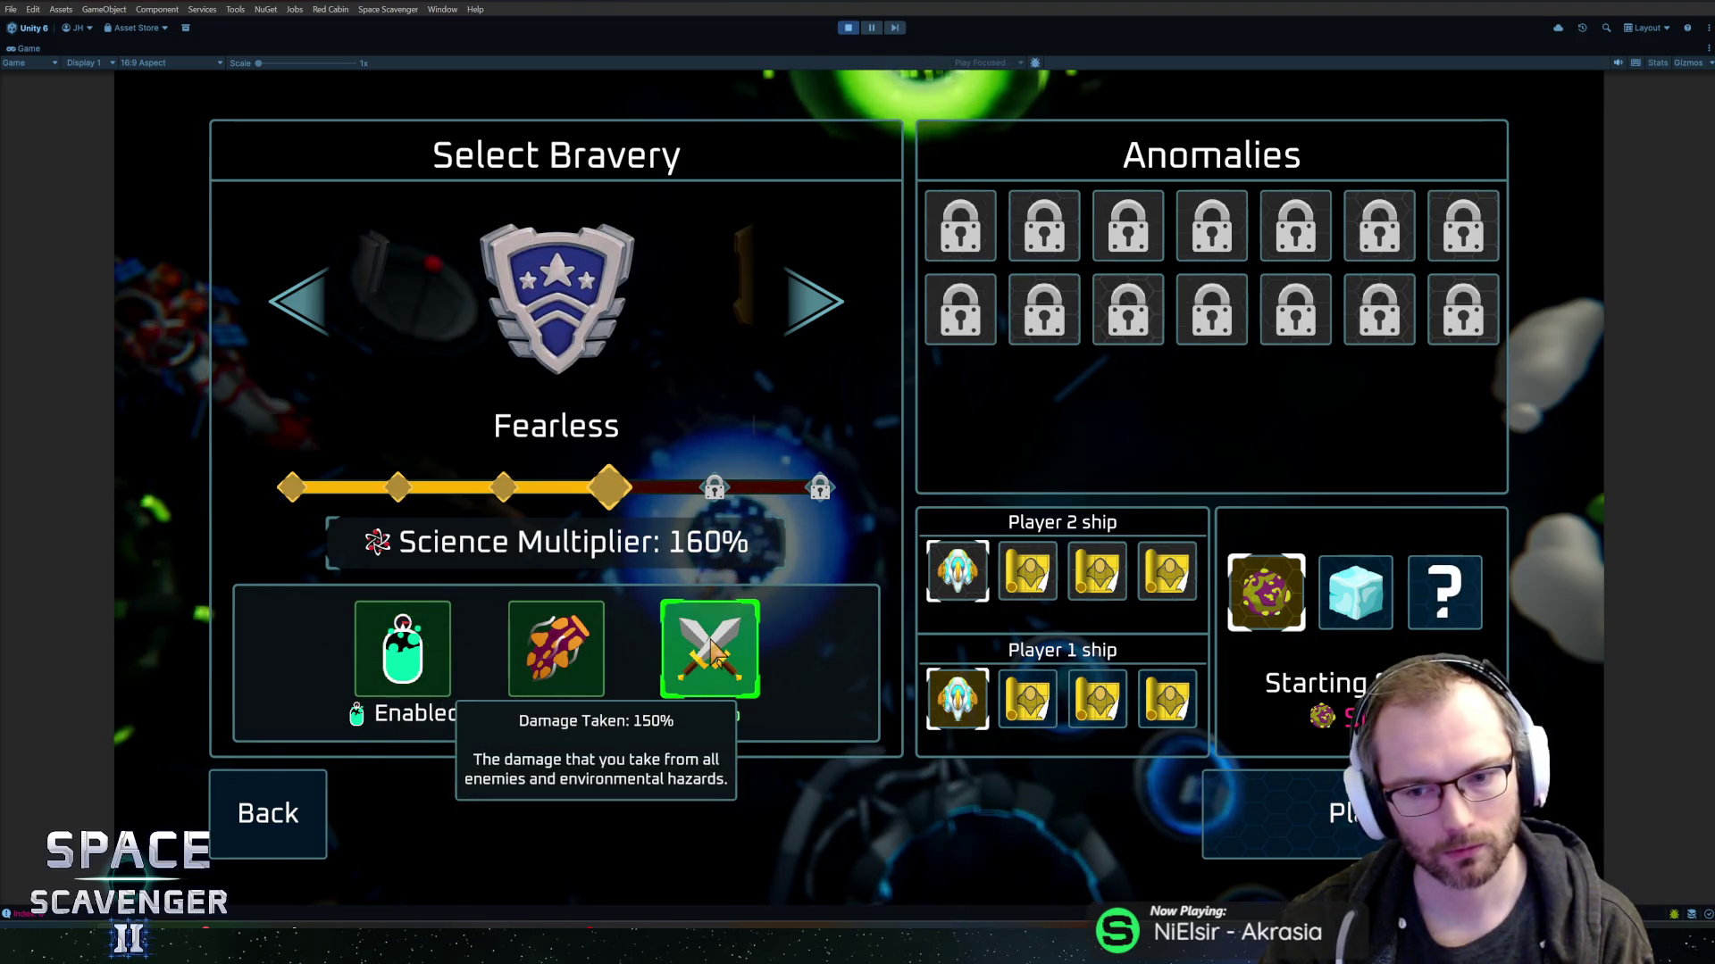
mouse_move(525, 650)
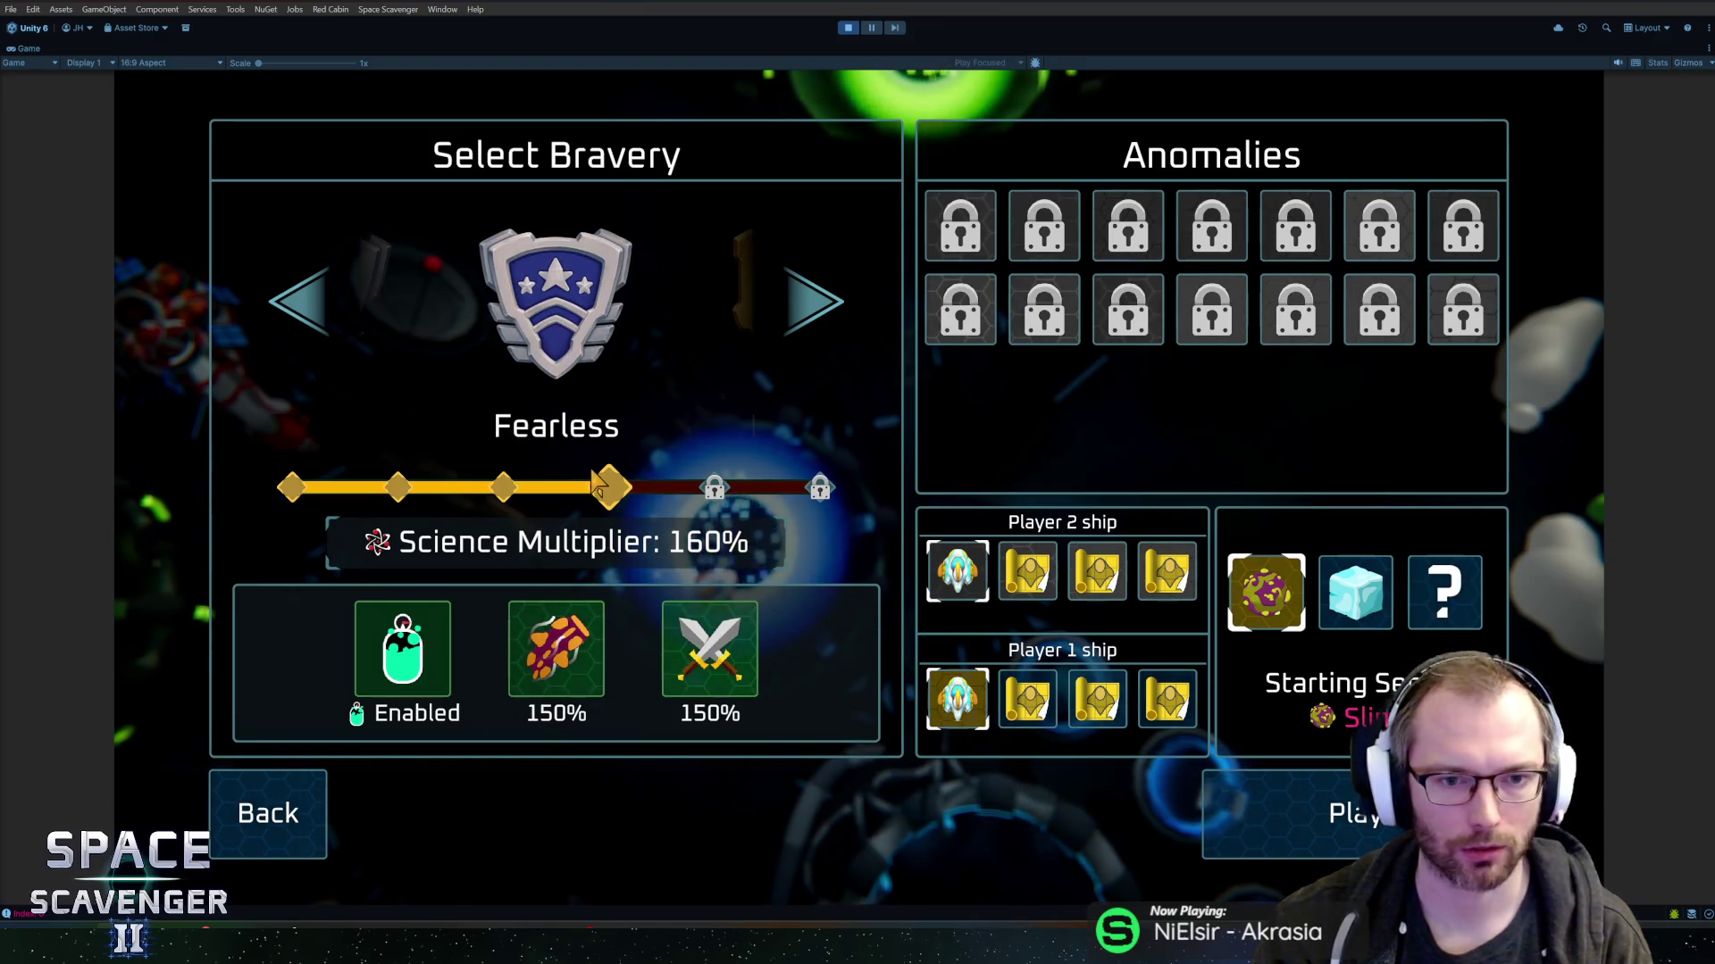
- Set the starting sector to random '?', then to the ice cube, and stop play mode
mouse_move(396, 634)
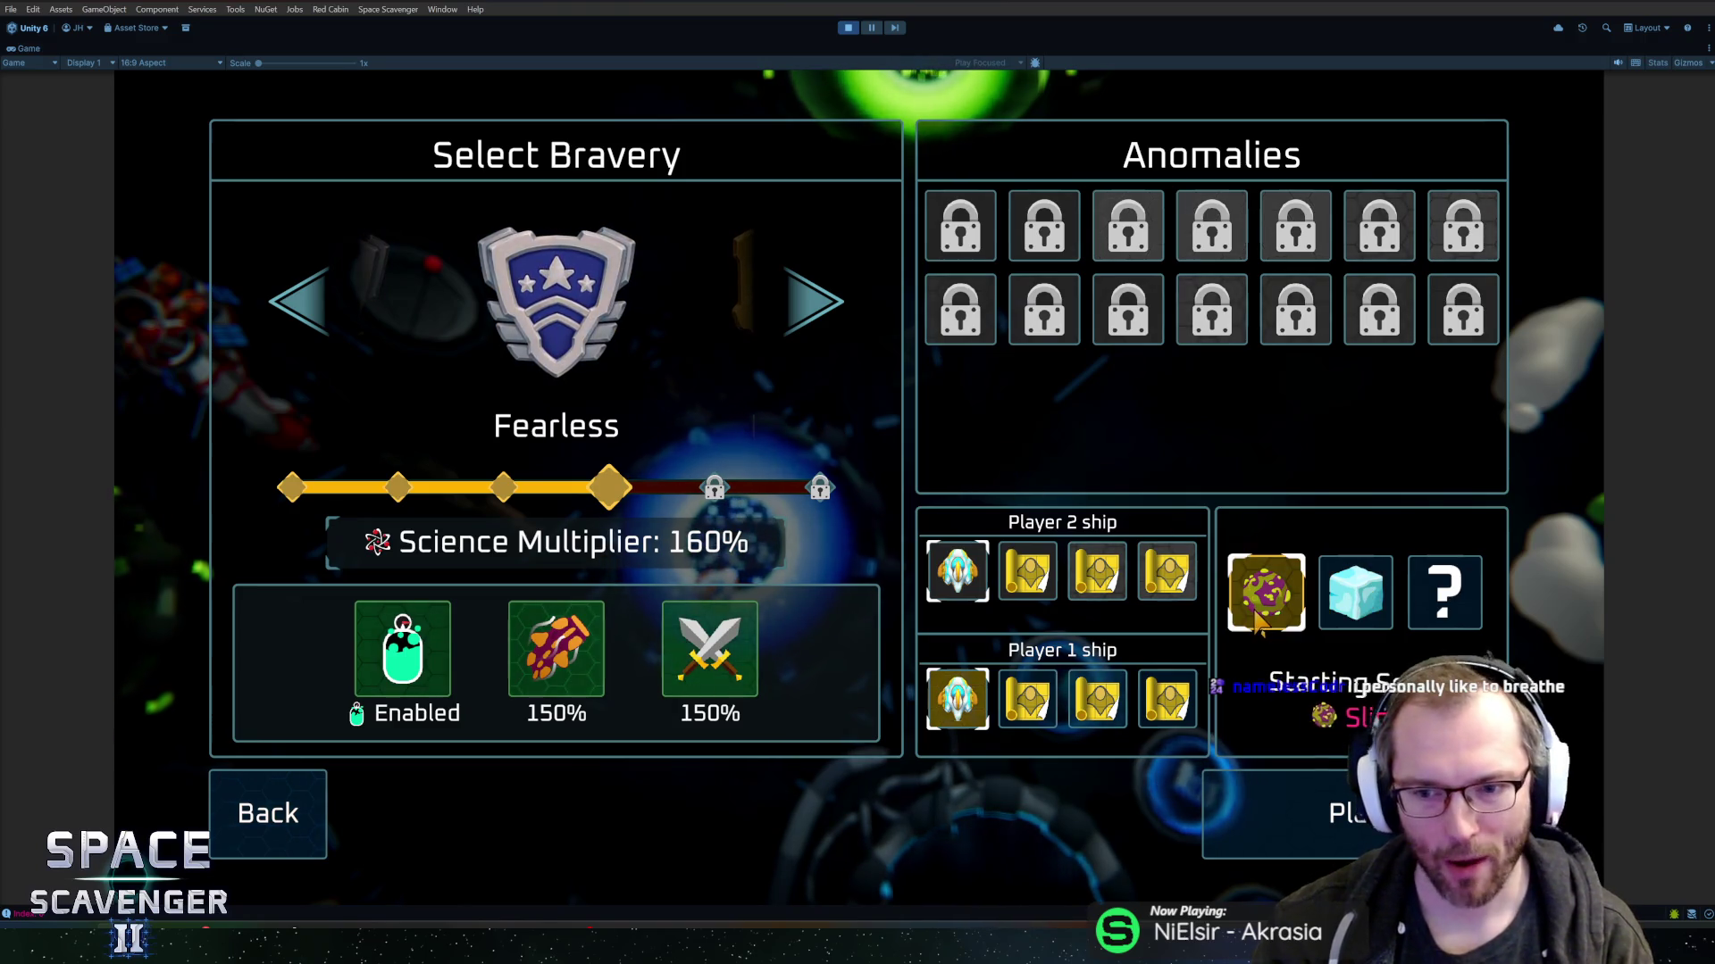
click(1444, 592)
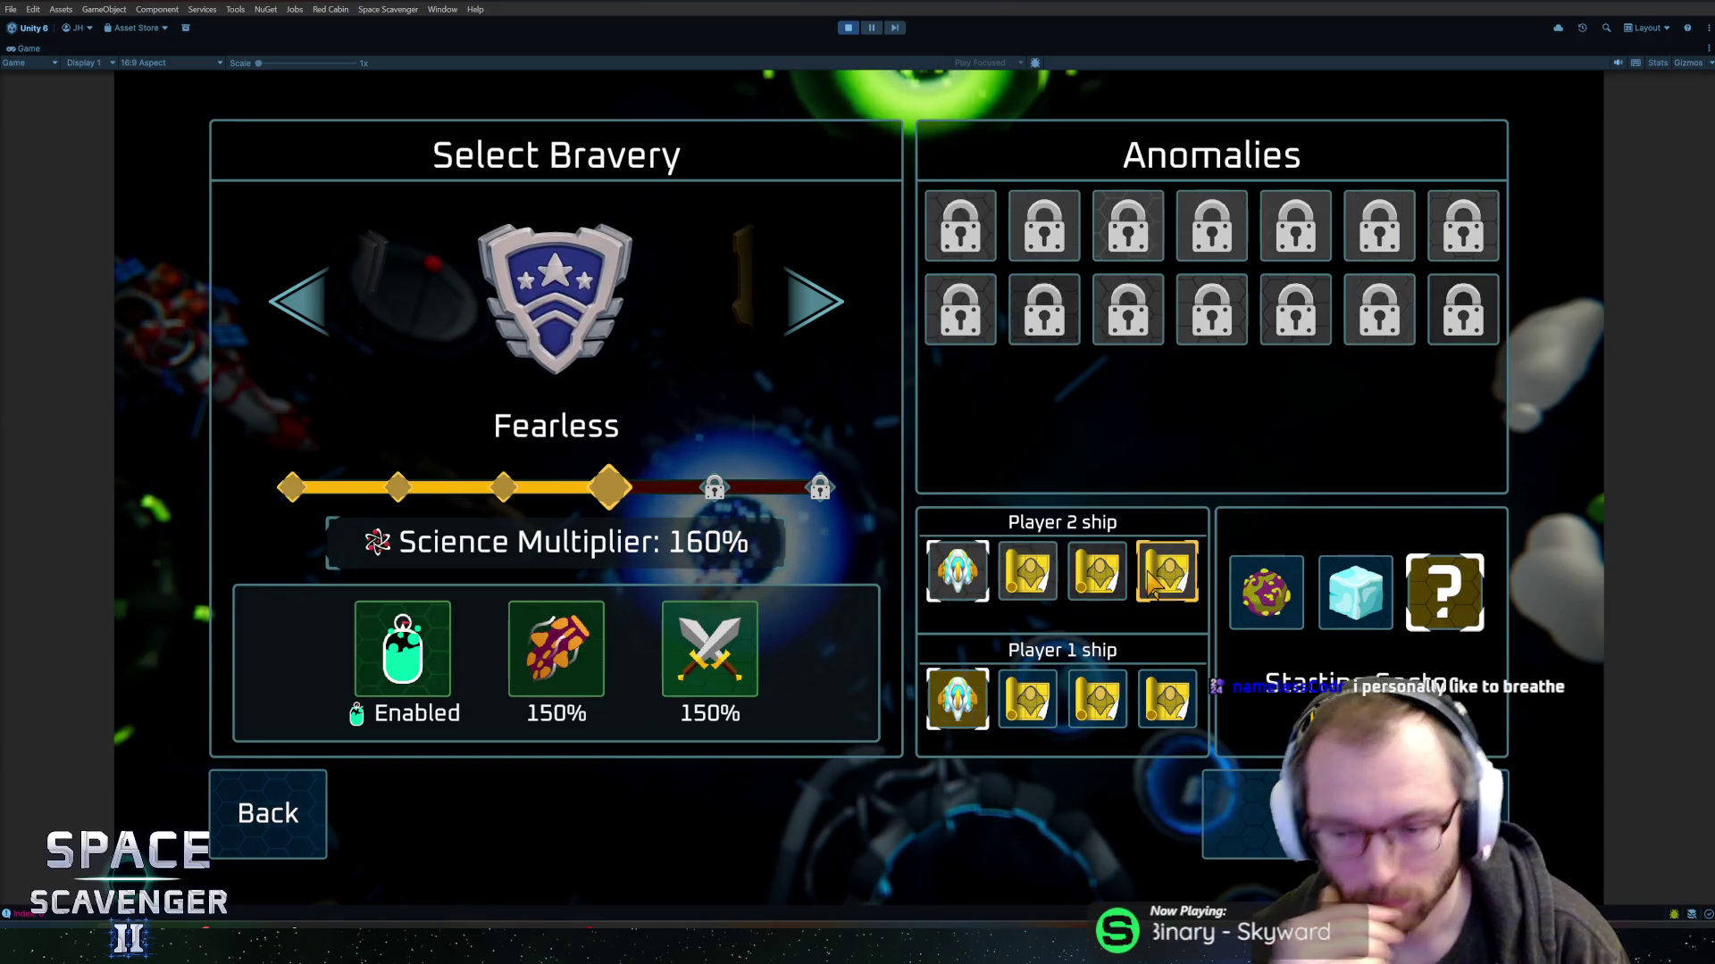
click(1384, 612)
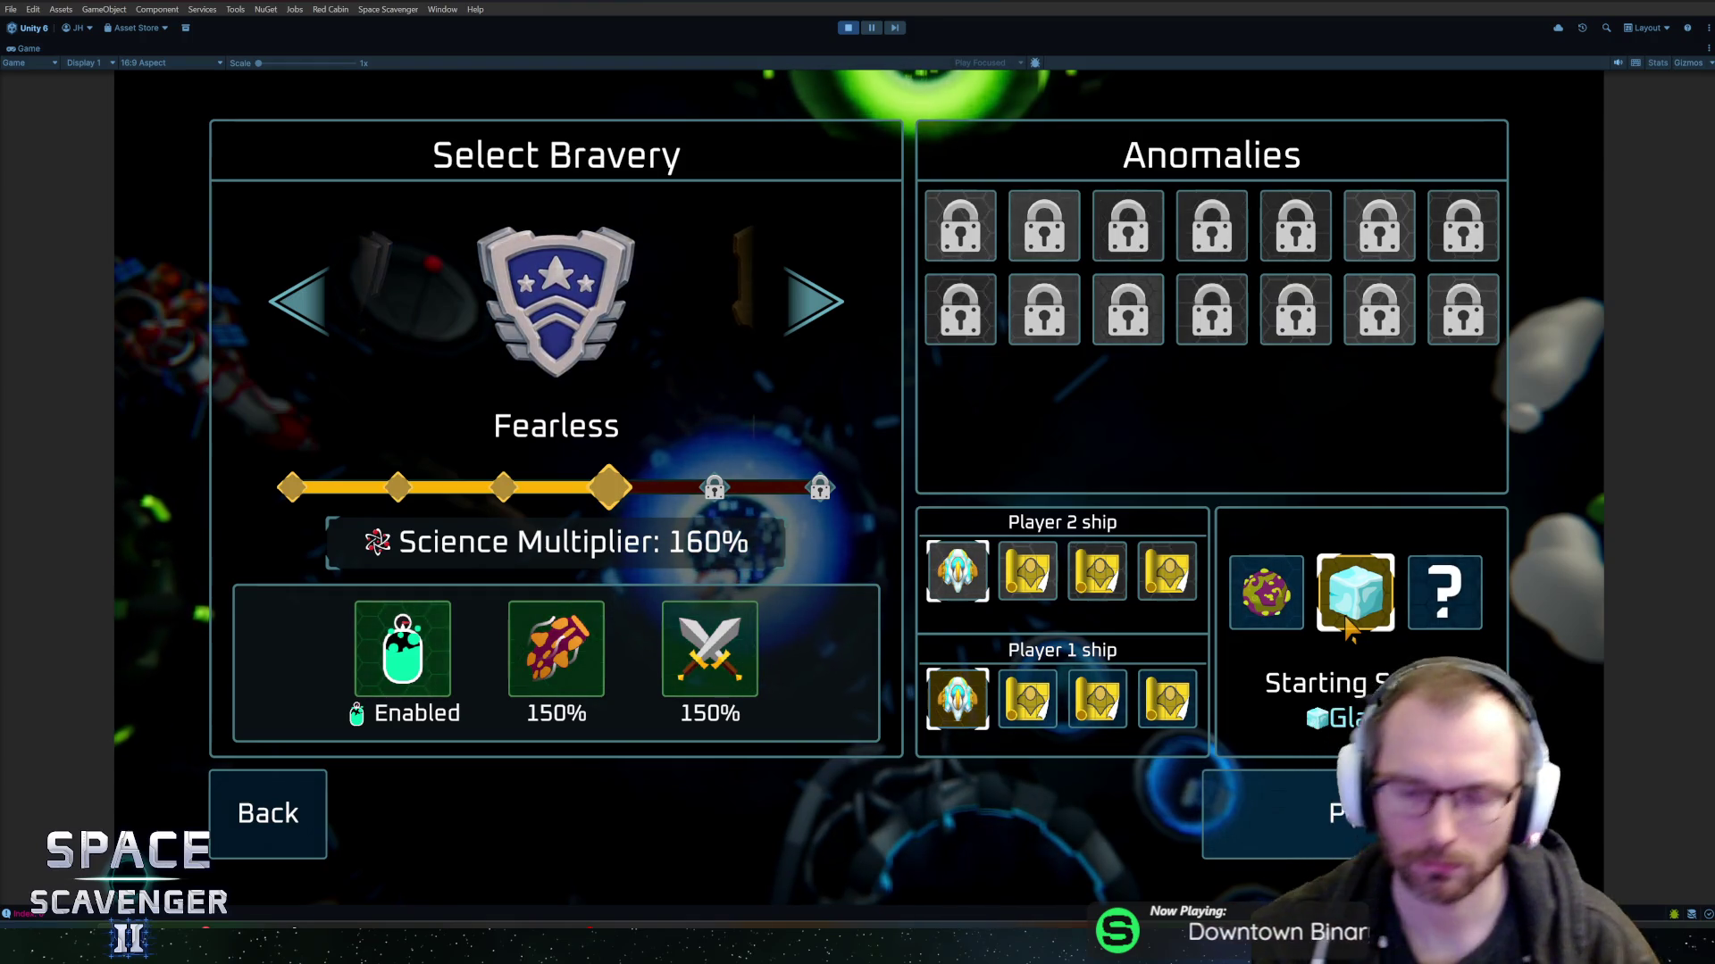
key(ctrl+p)
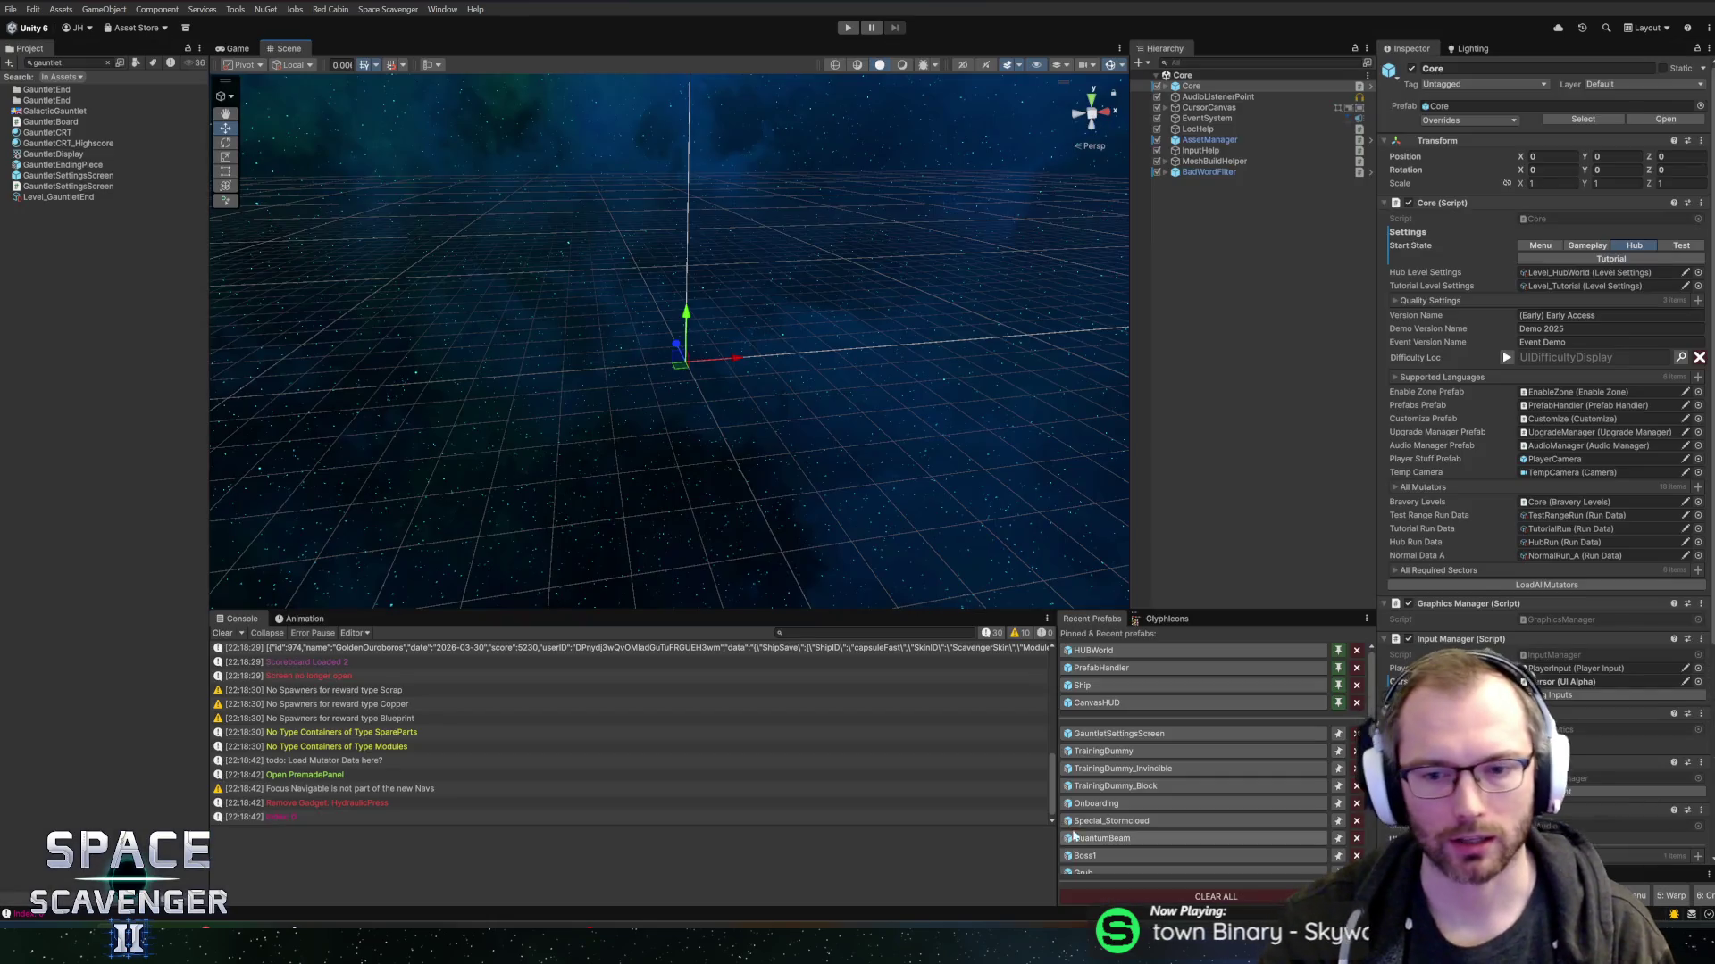
- Reopen the GauntletSettingsScreen prefab and anchor the two ship panels to the top and bottom halves
click(1114, 733)
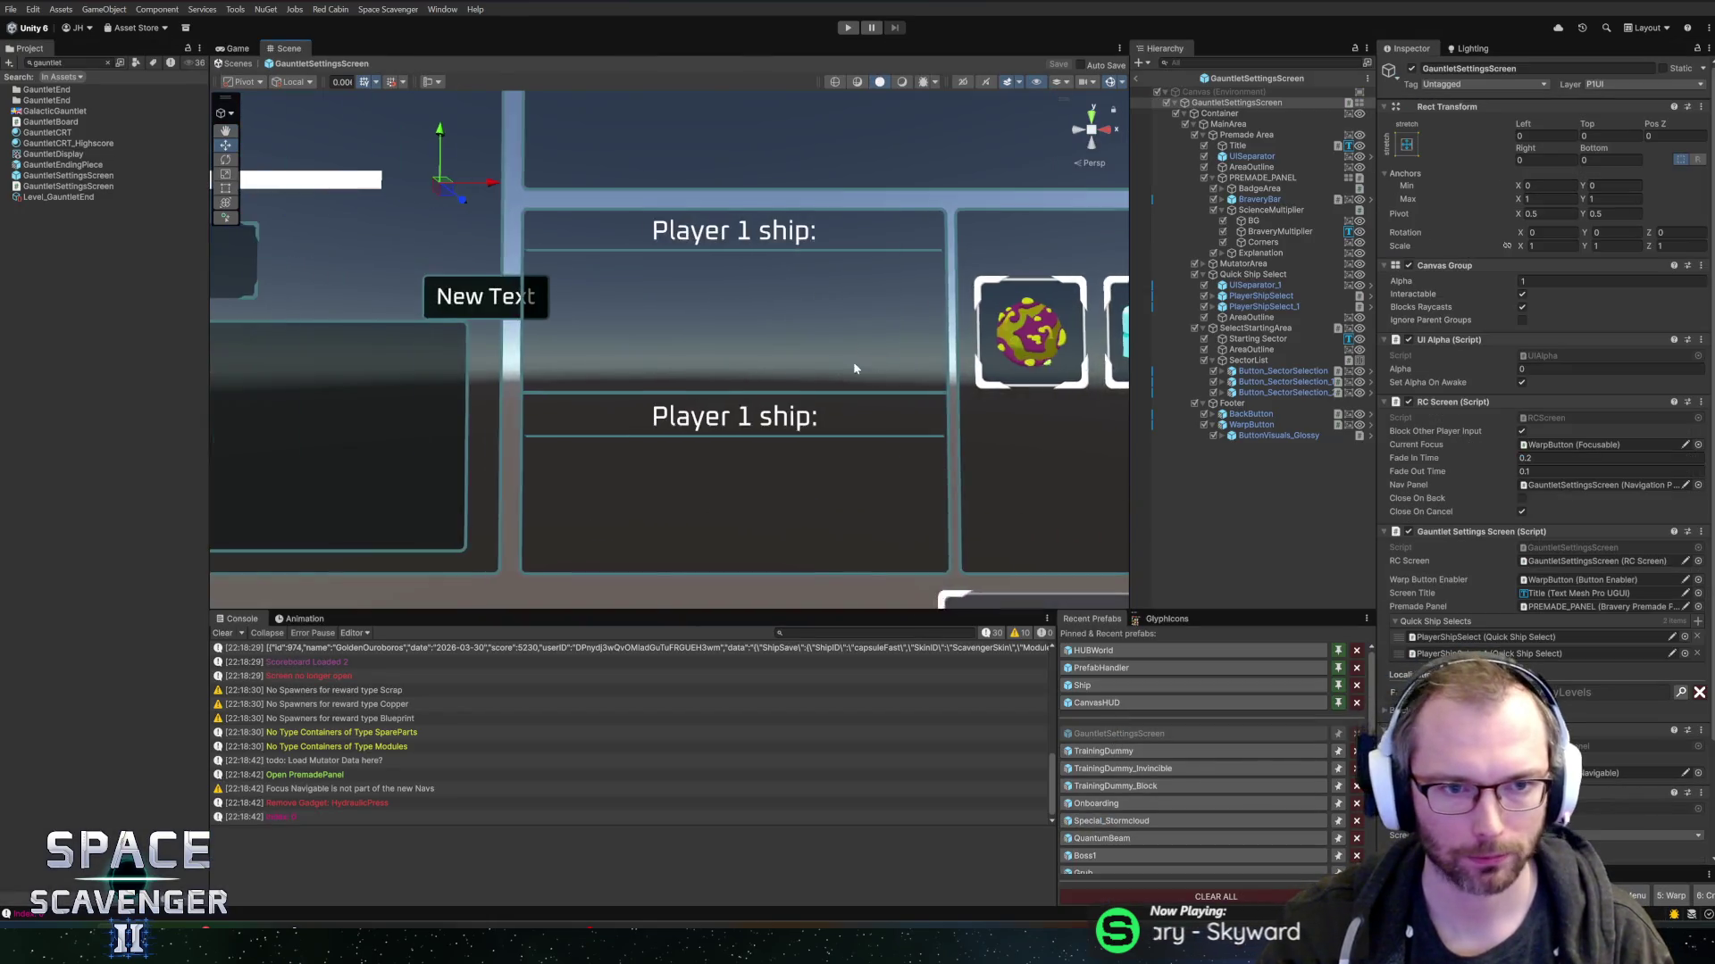
click(1275, 382)
click(1257, 296)
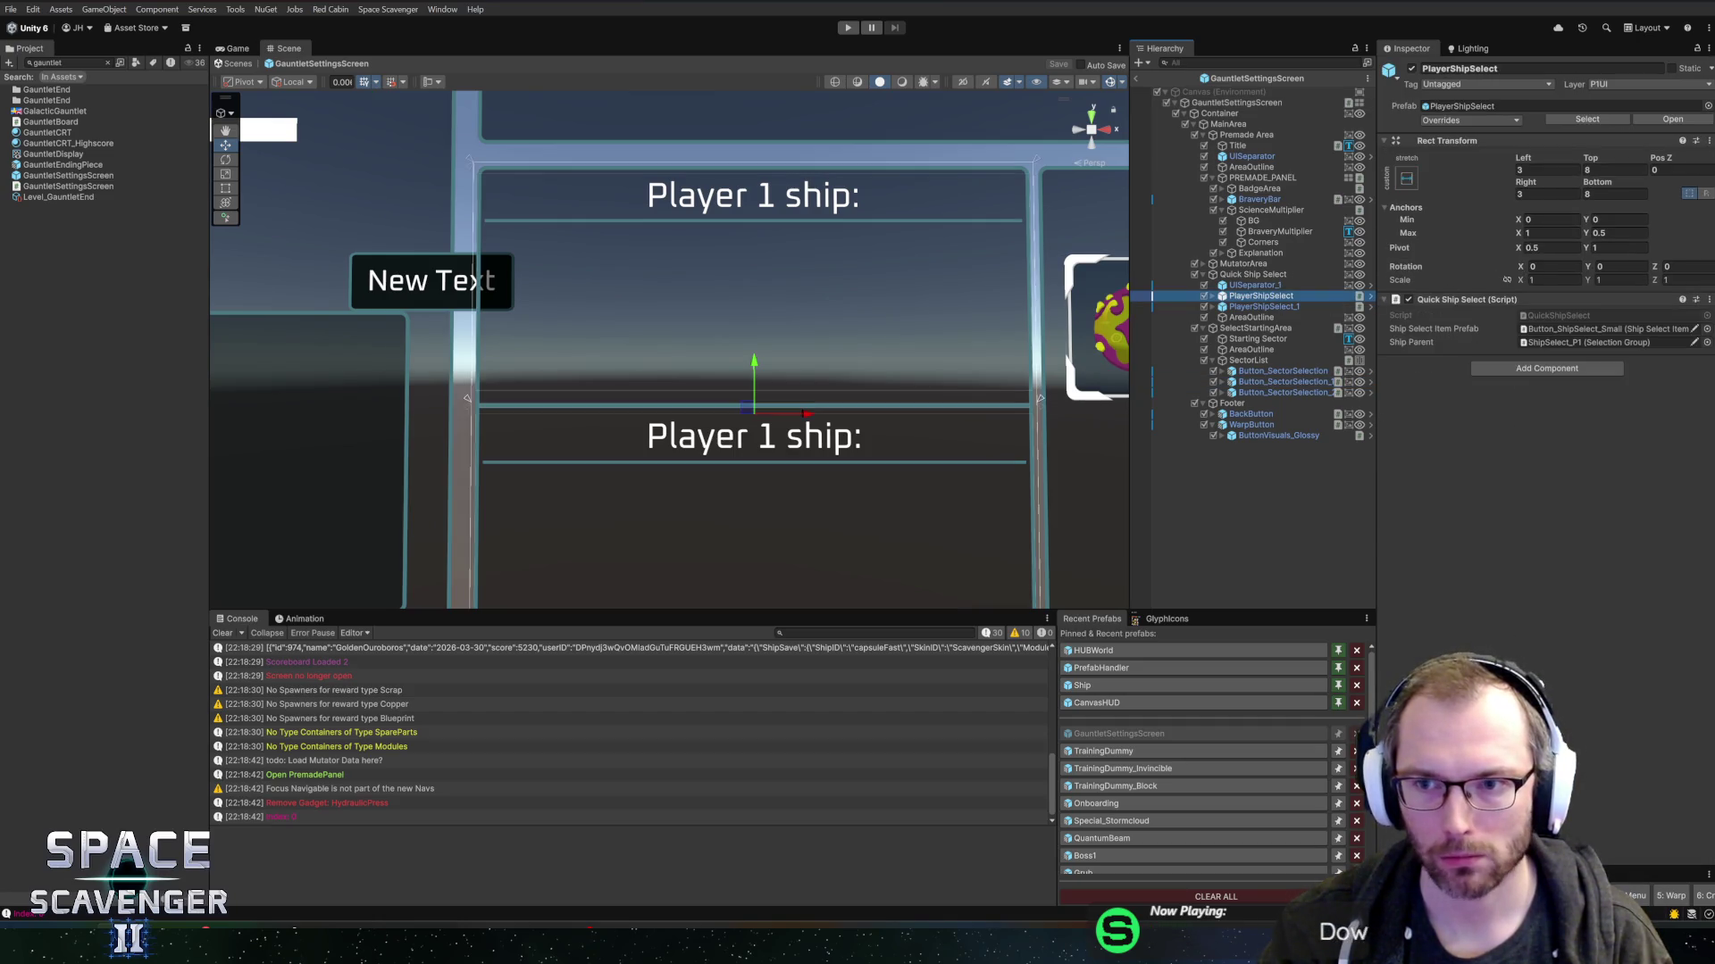
click(1615, 219)
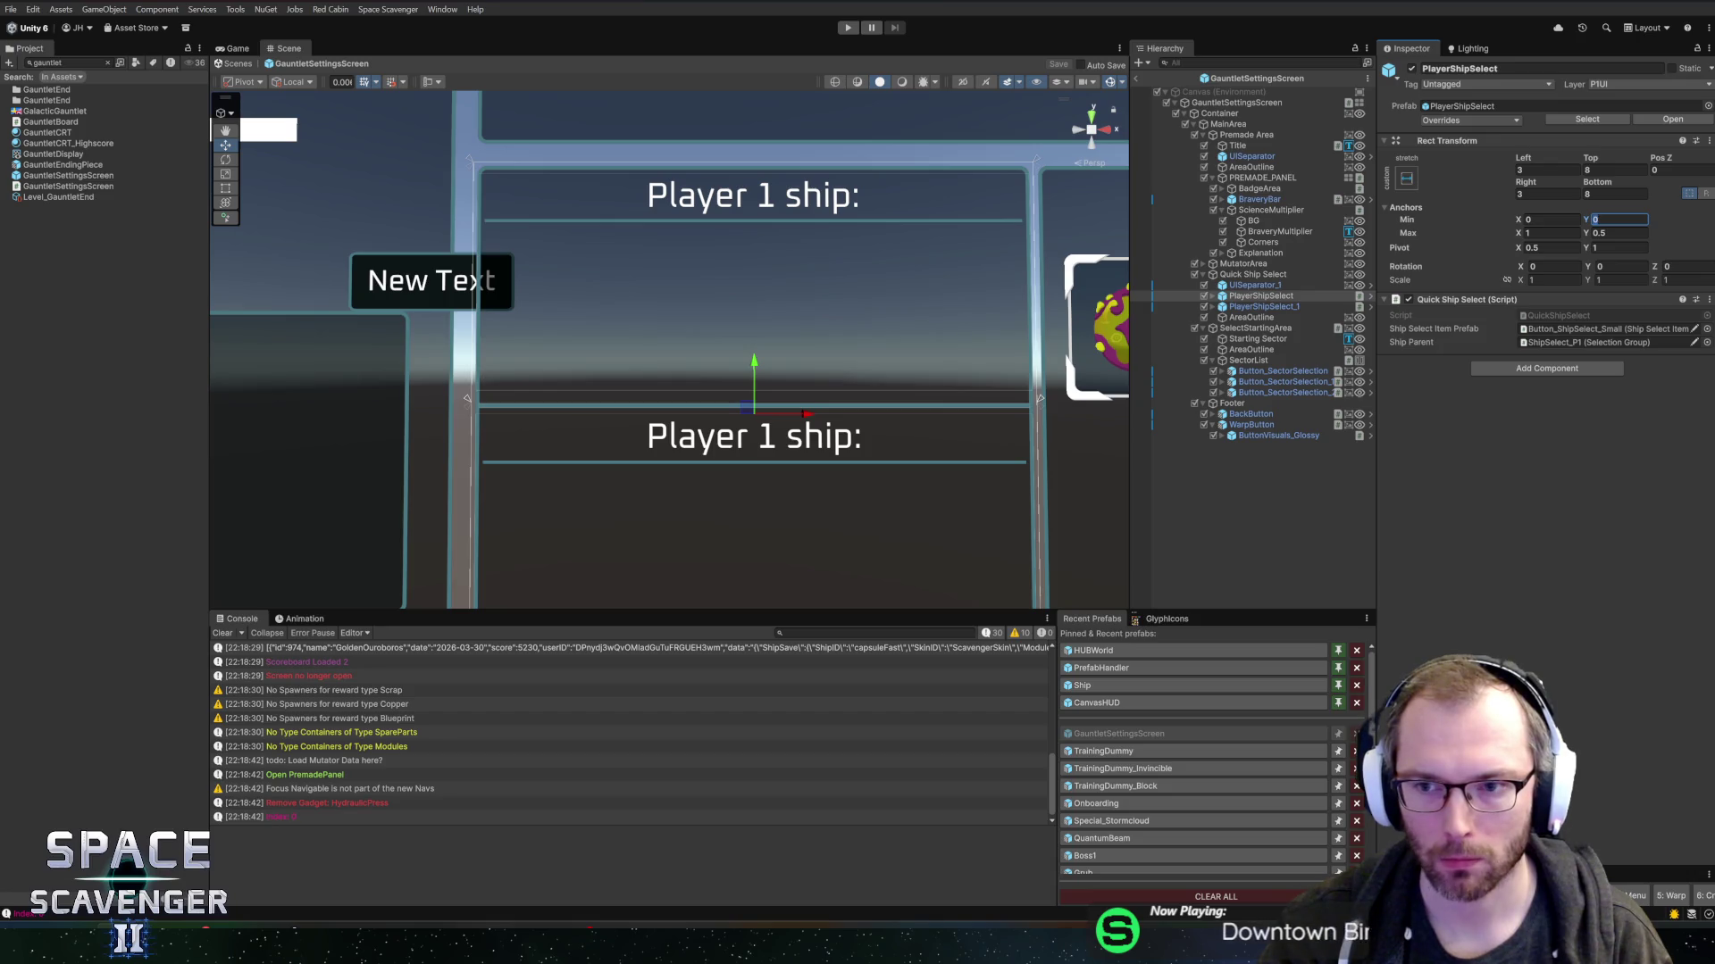
click(1268, 308)
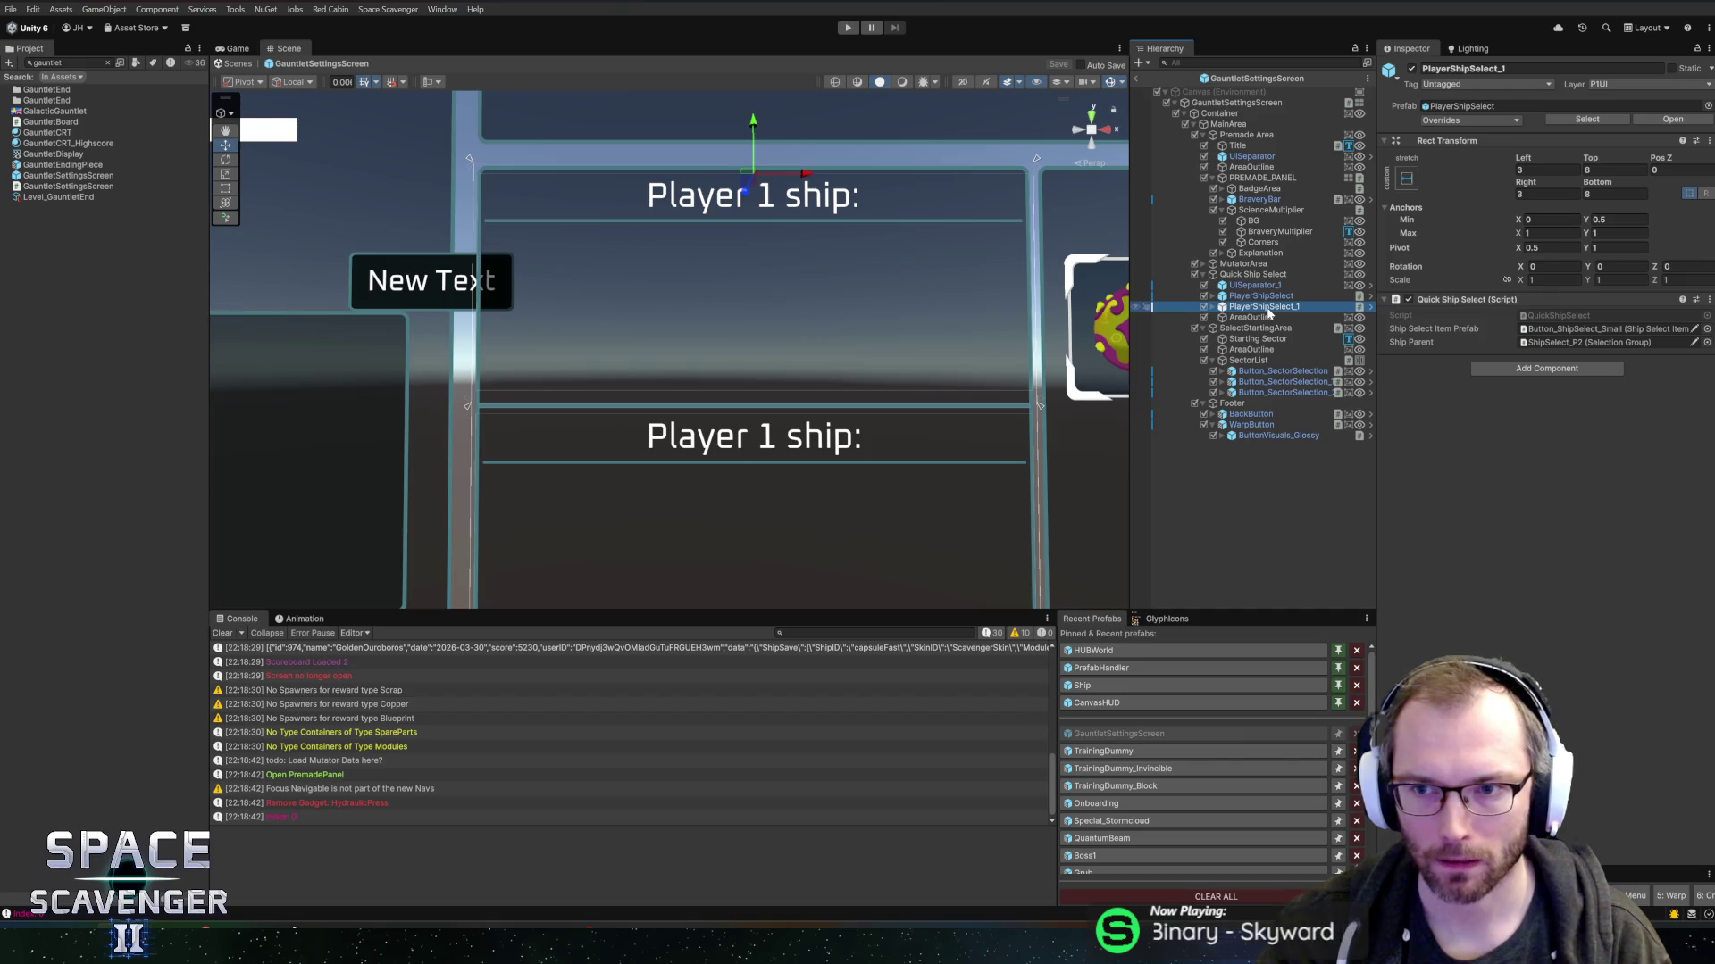
click(1614, 219)
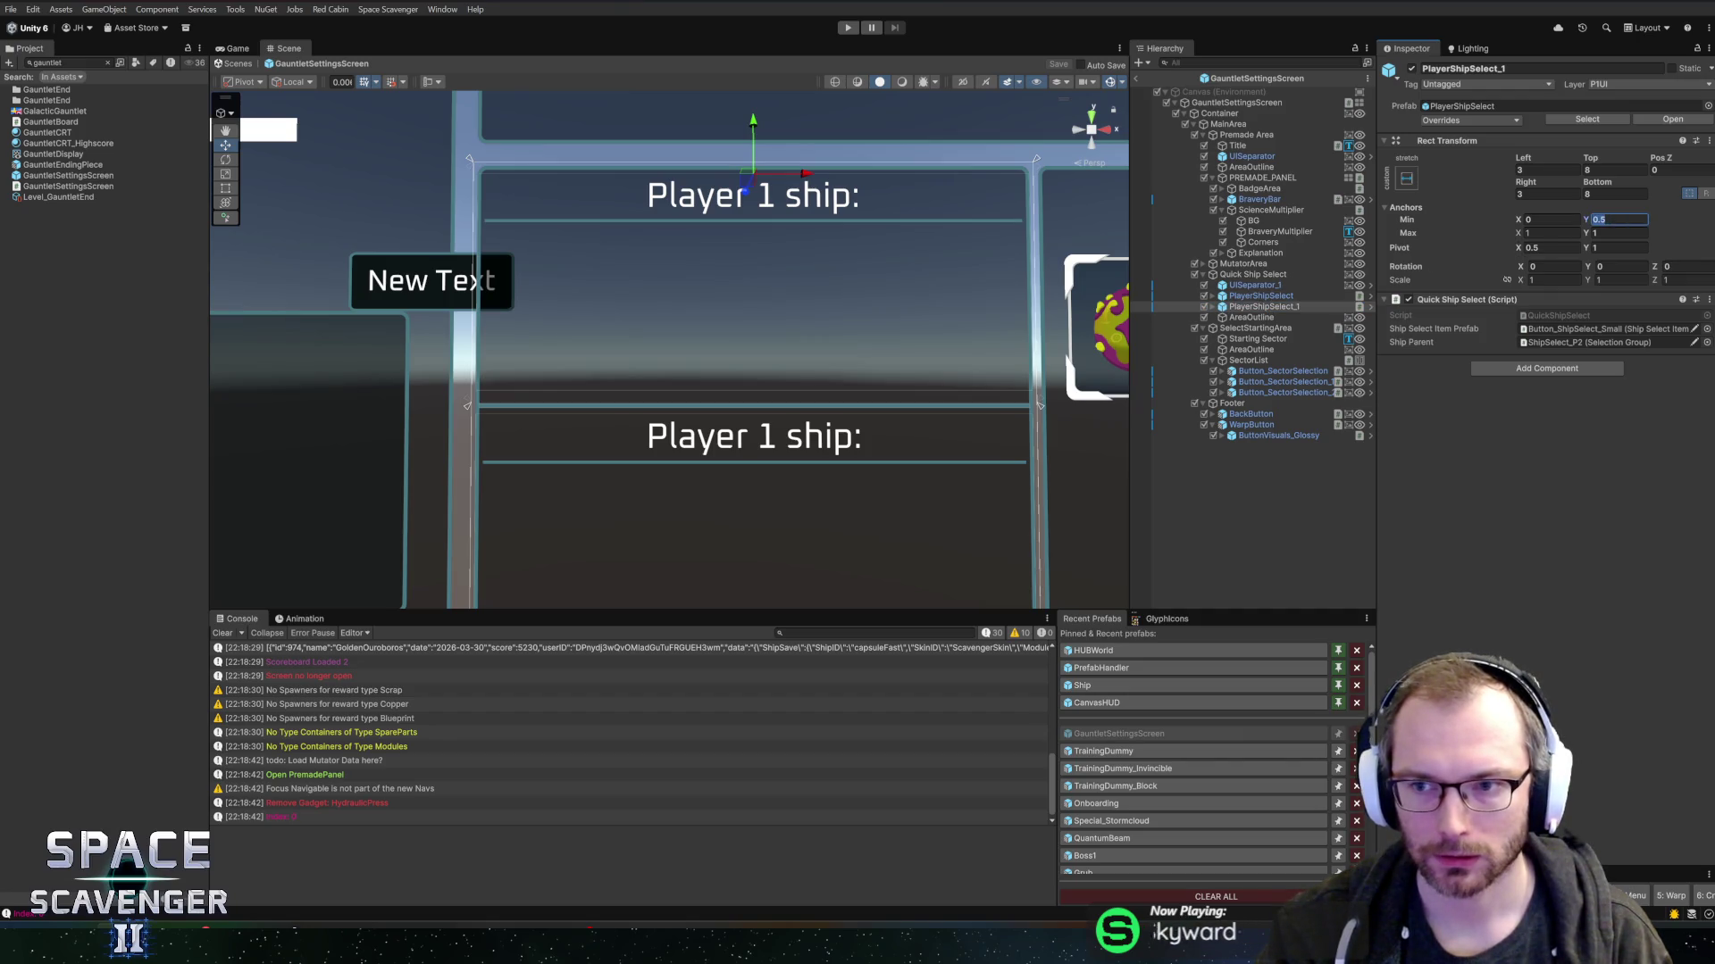
text(0)
key(Tab)
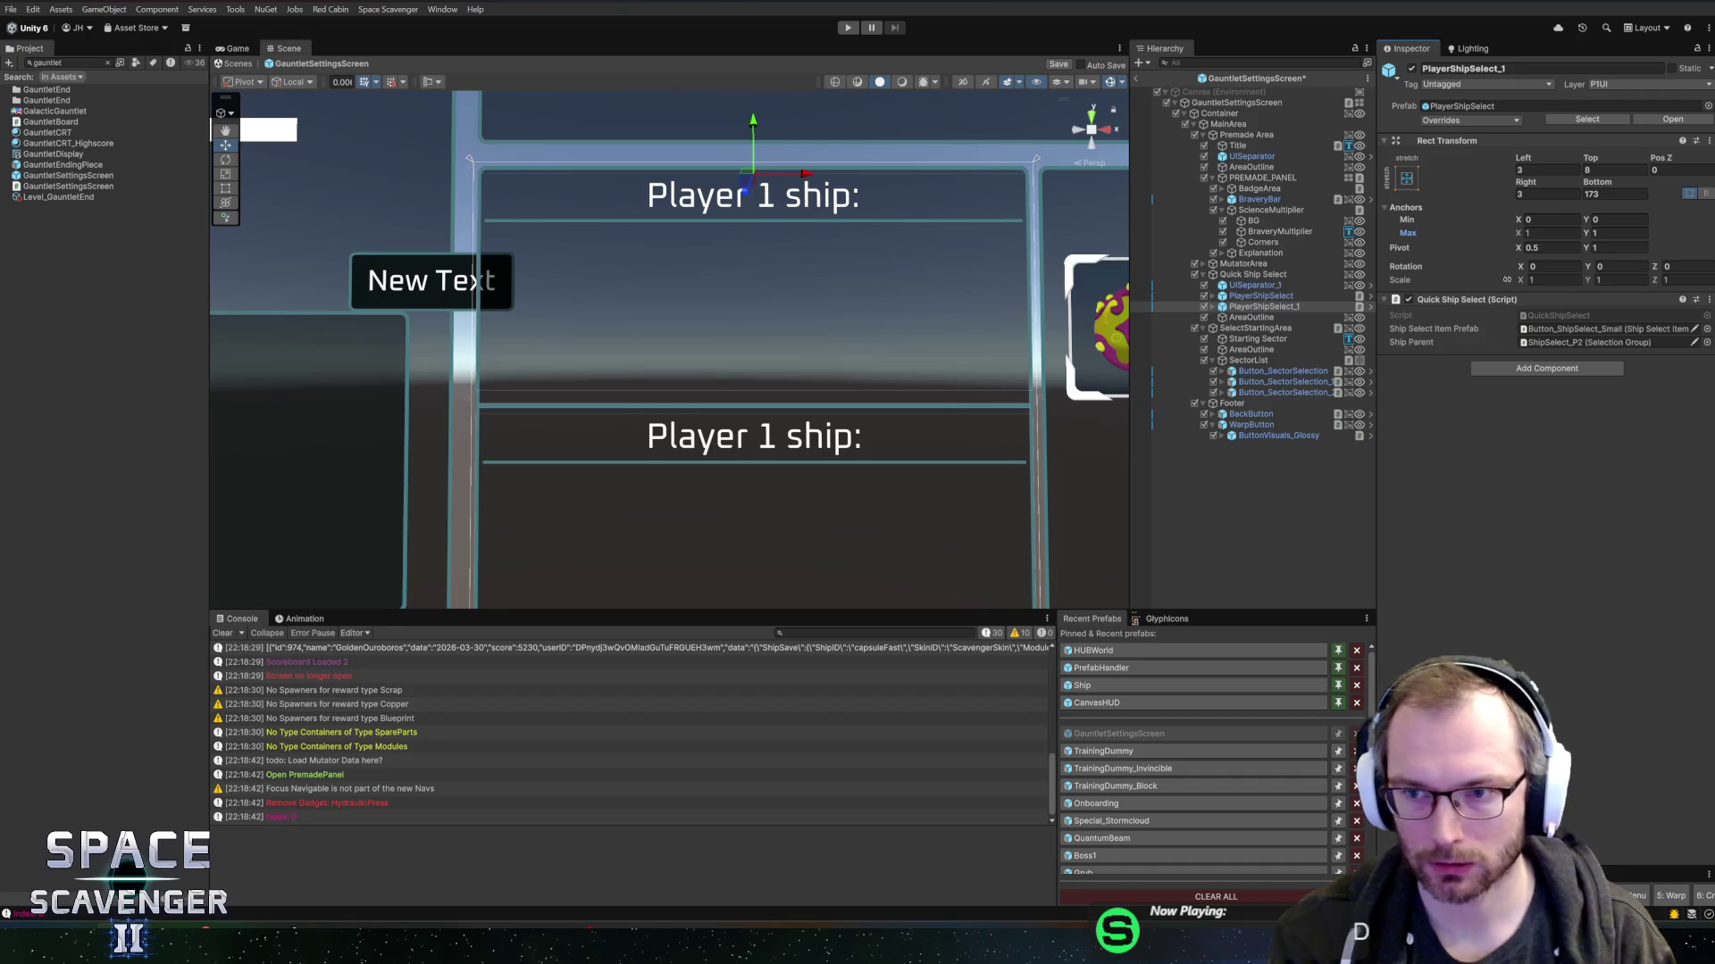
text(0.5)
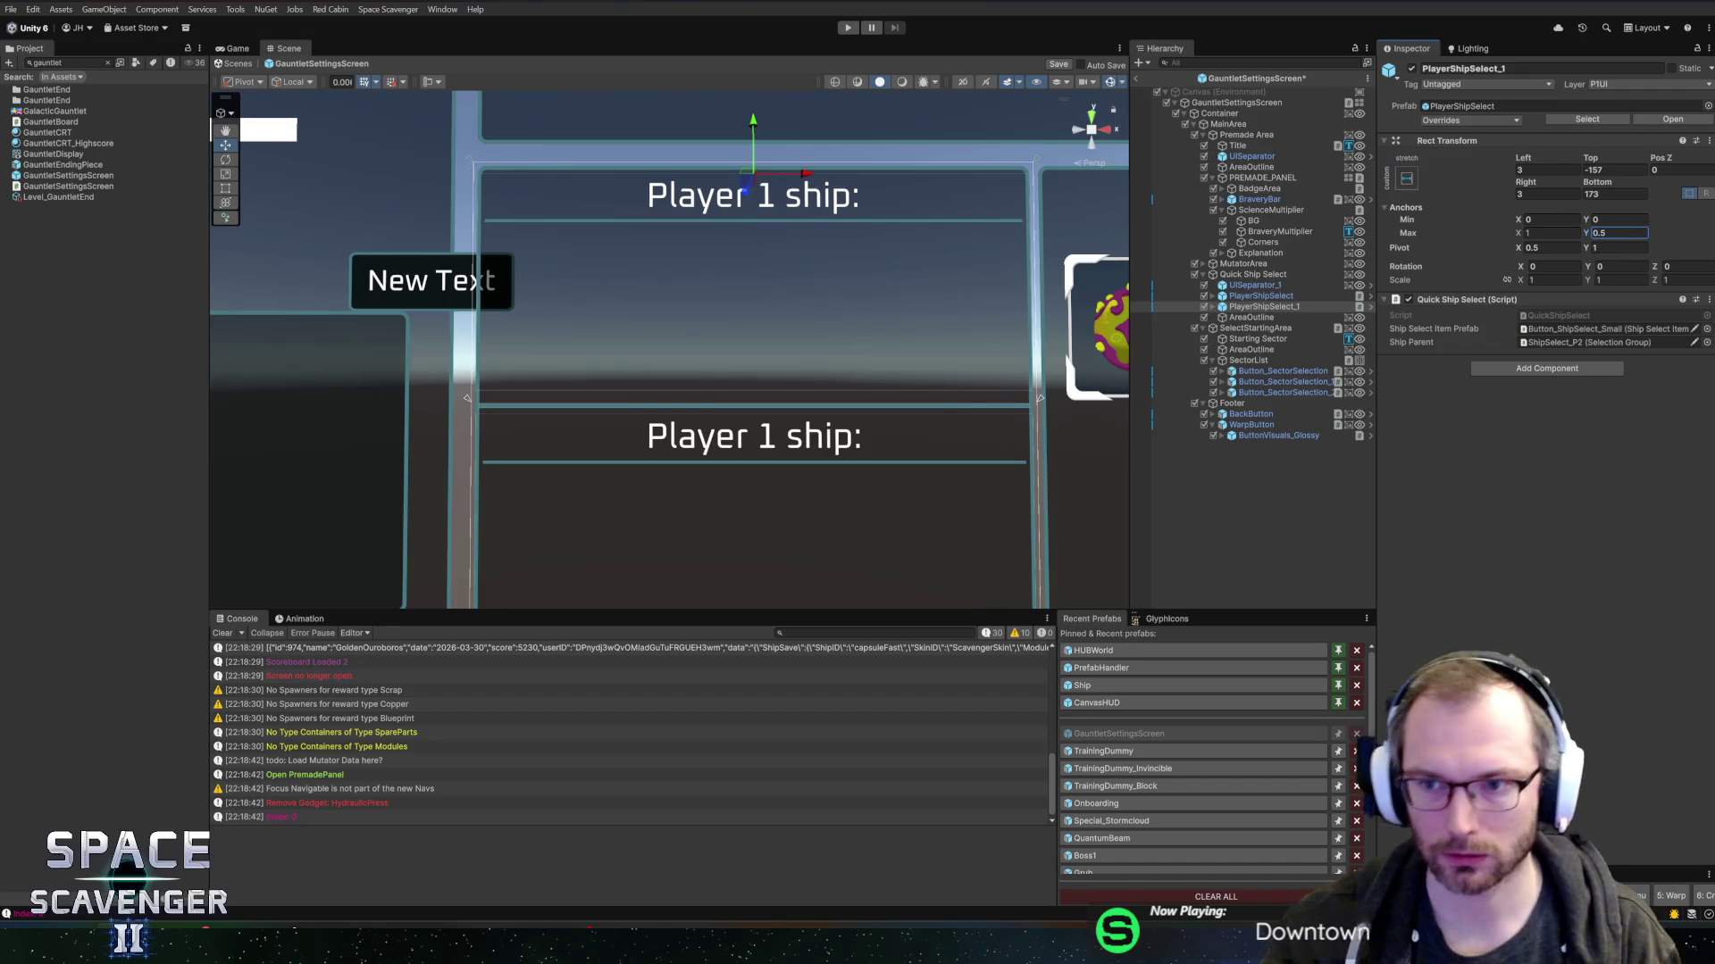
text(3)
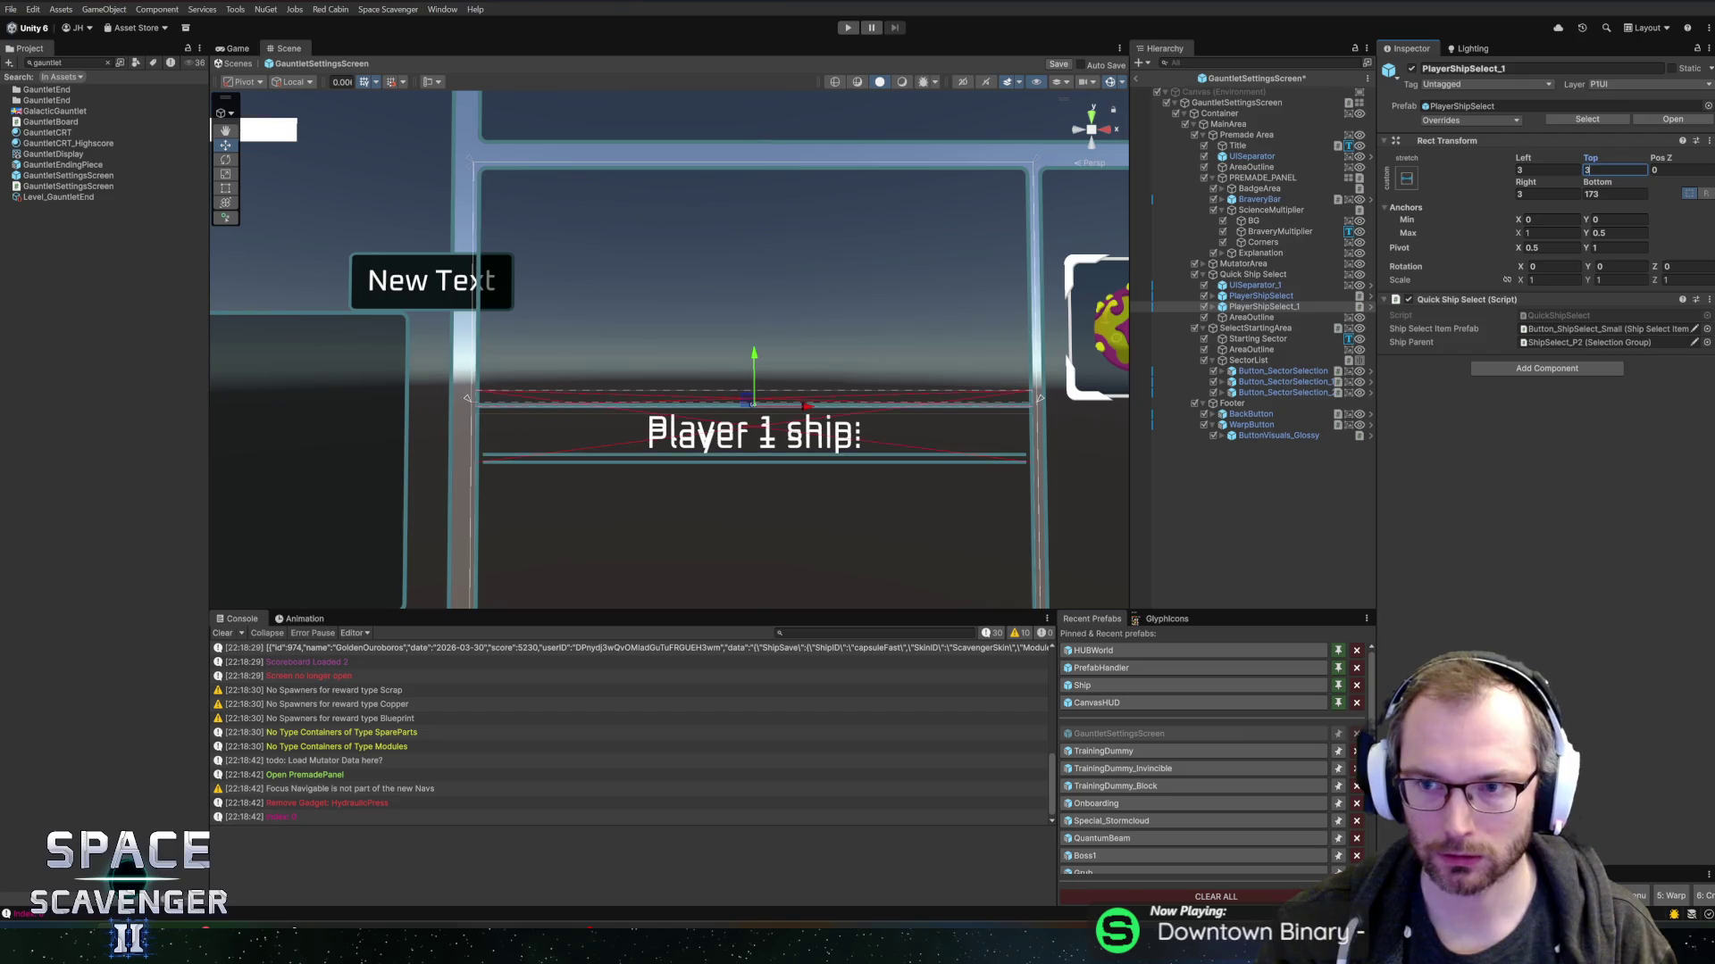
key(Tab)
text(3)
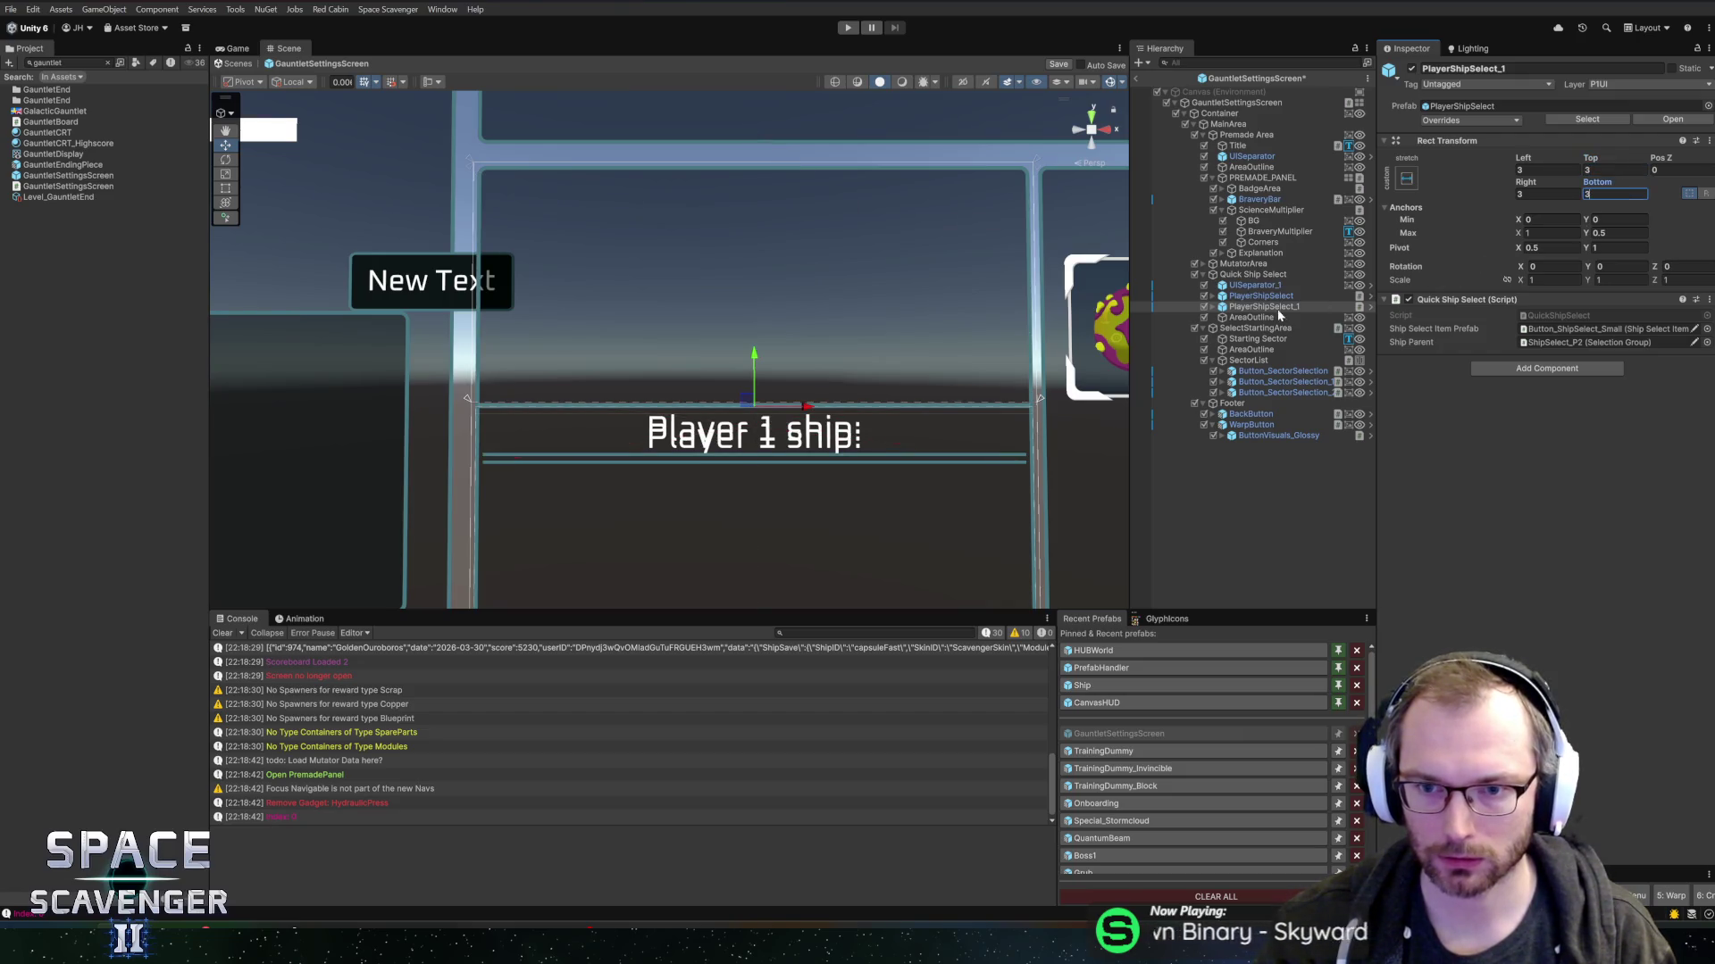
- Give the second panel an offset of 8 and the first panel Left and Right insets of 8
click(1268, 298)
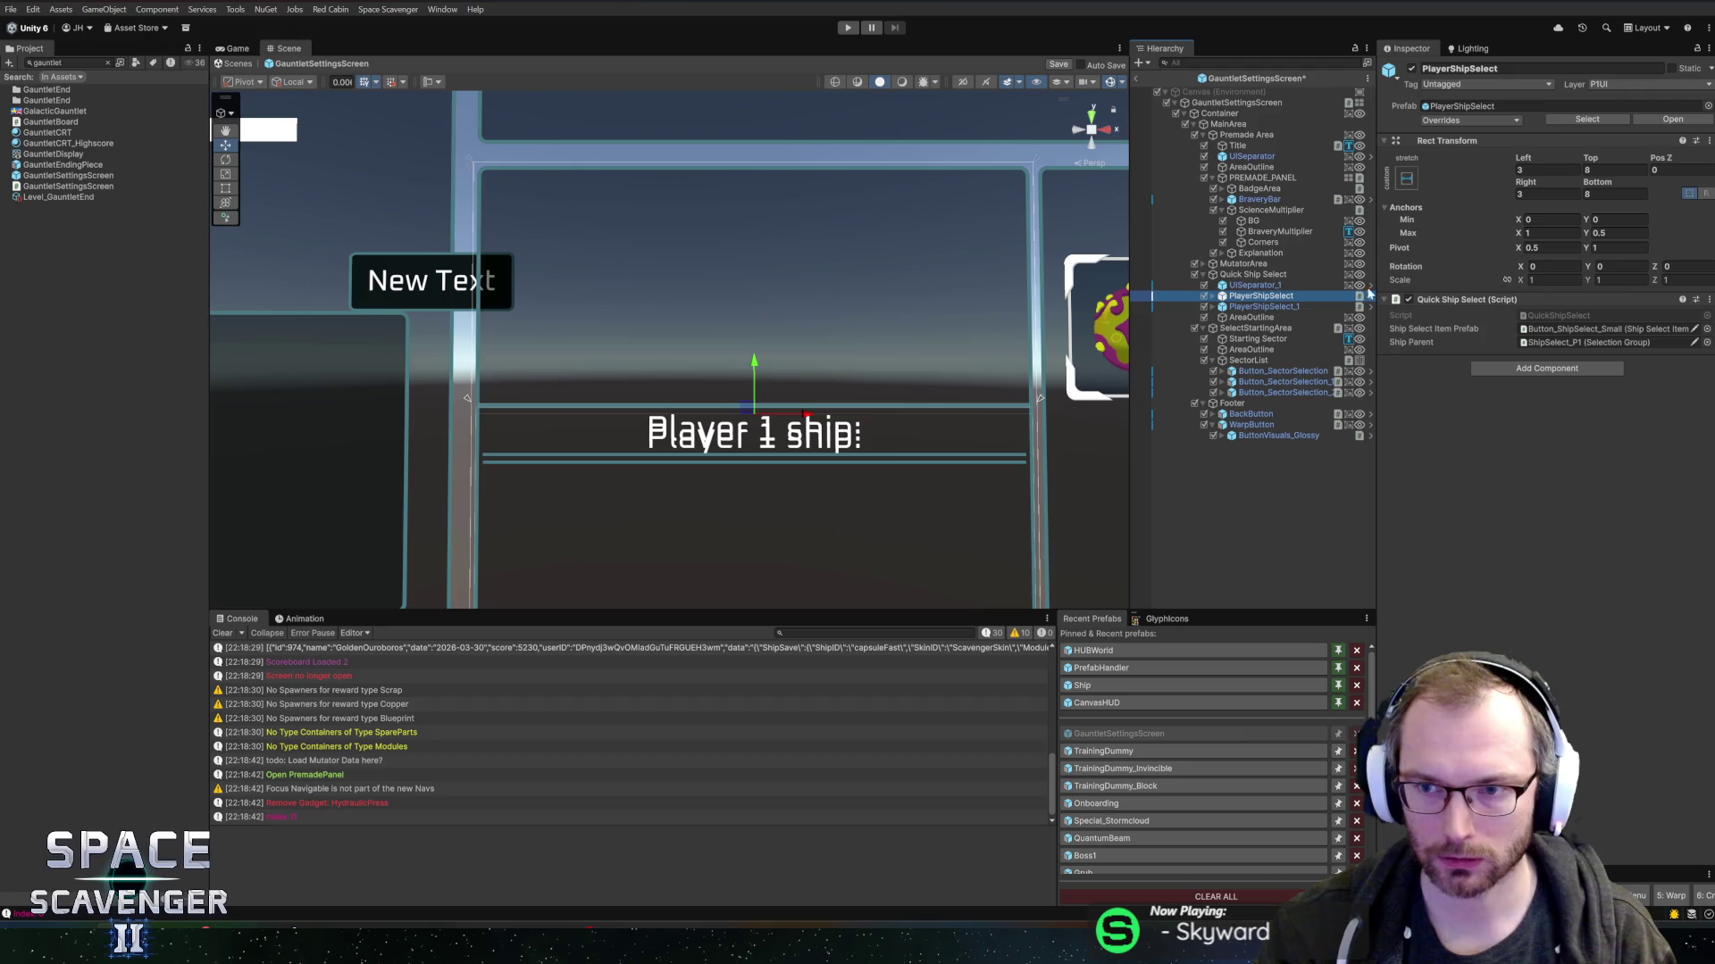
click(1277, 307)
click(1614, 194)
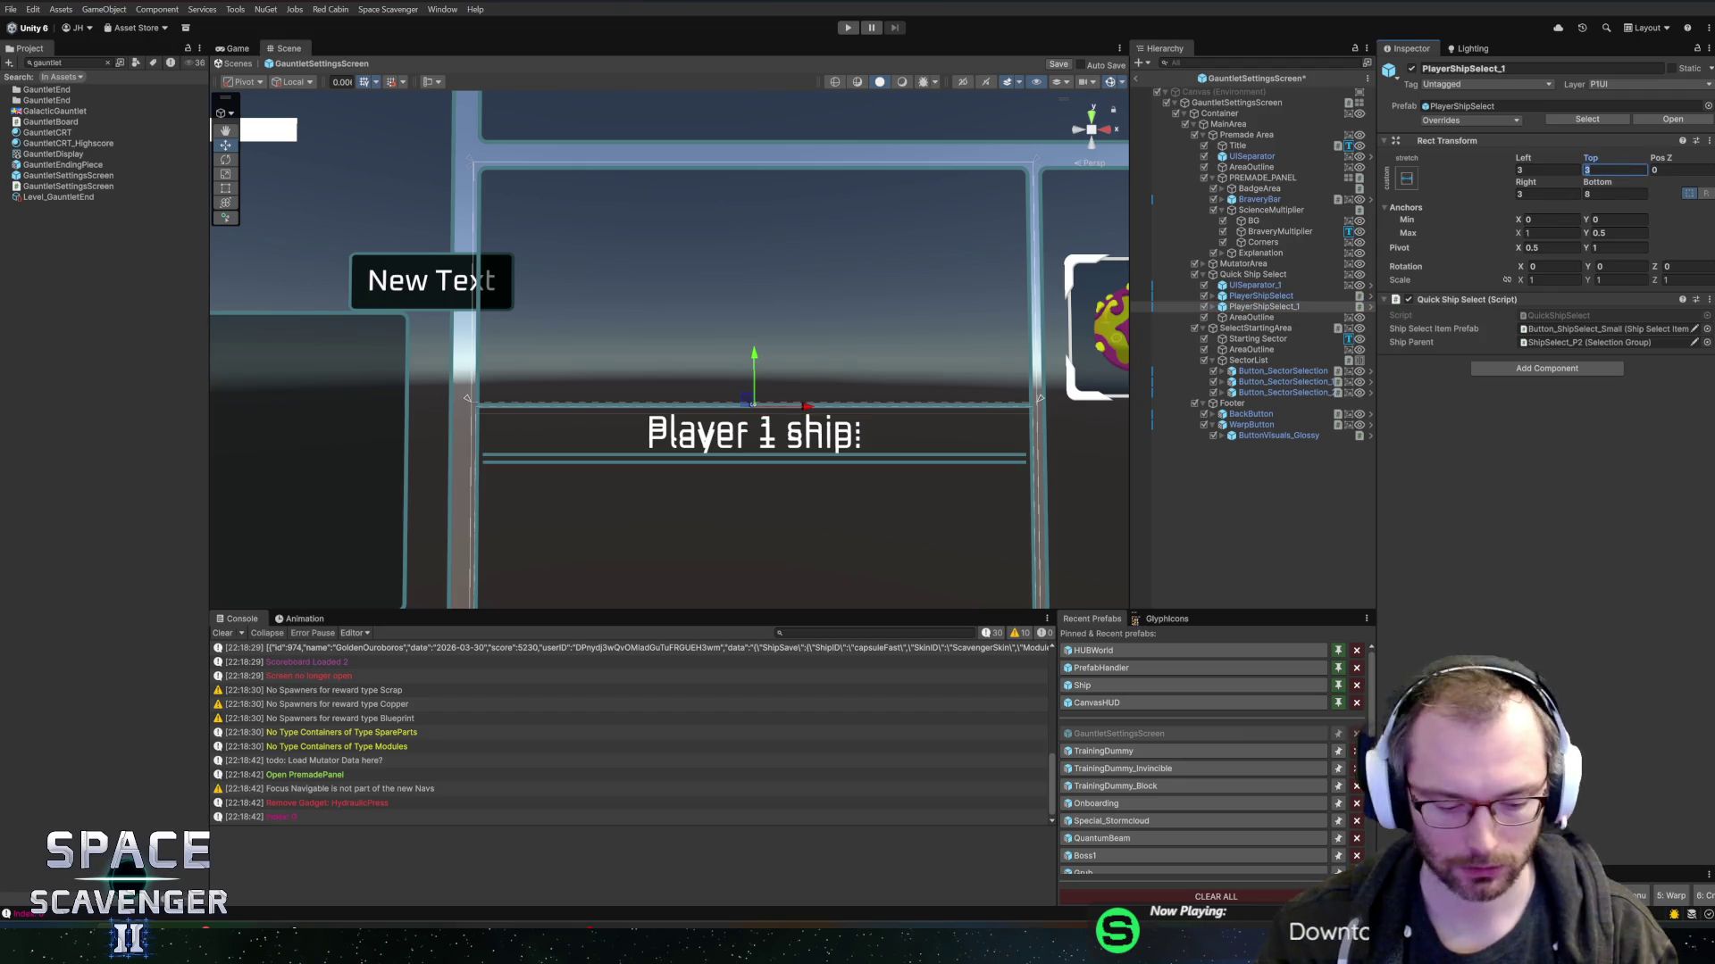
text(8)
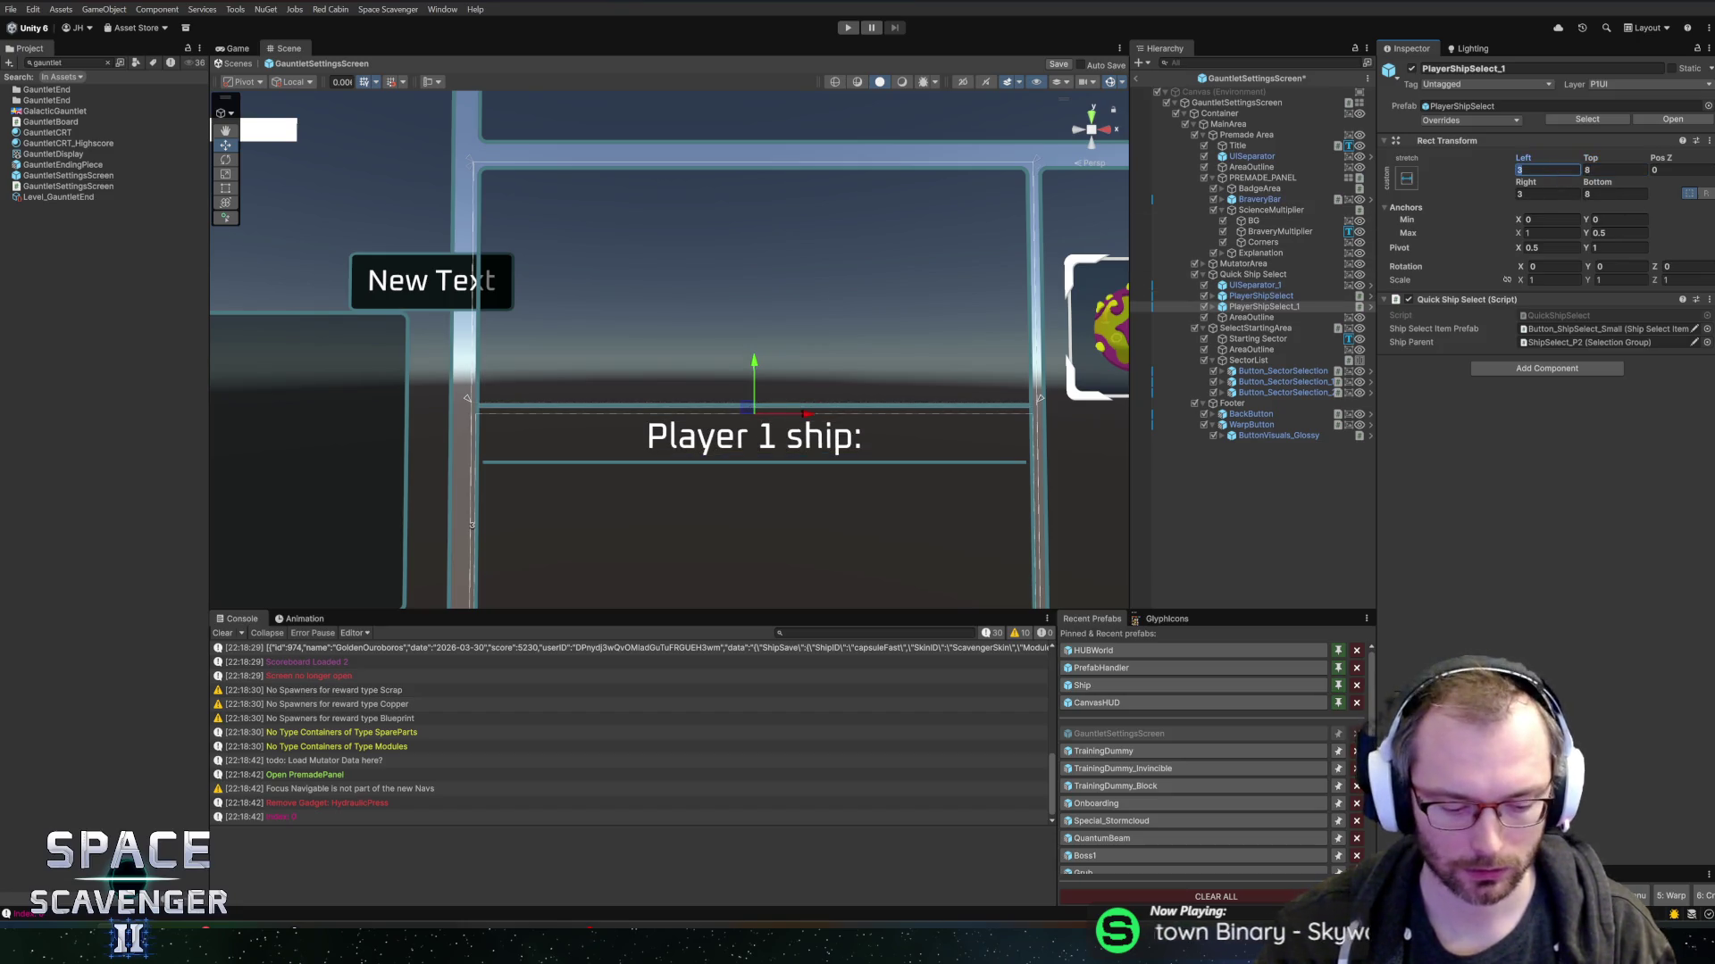
click(1282, 296)
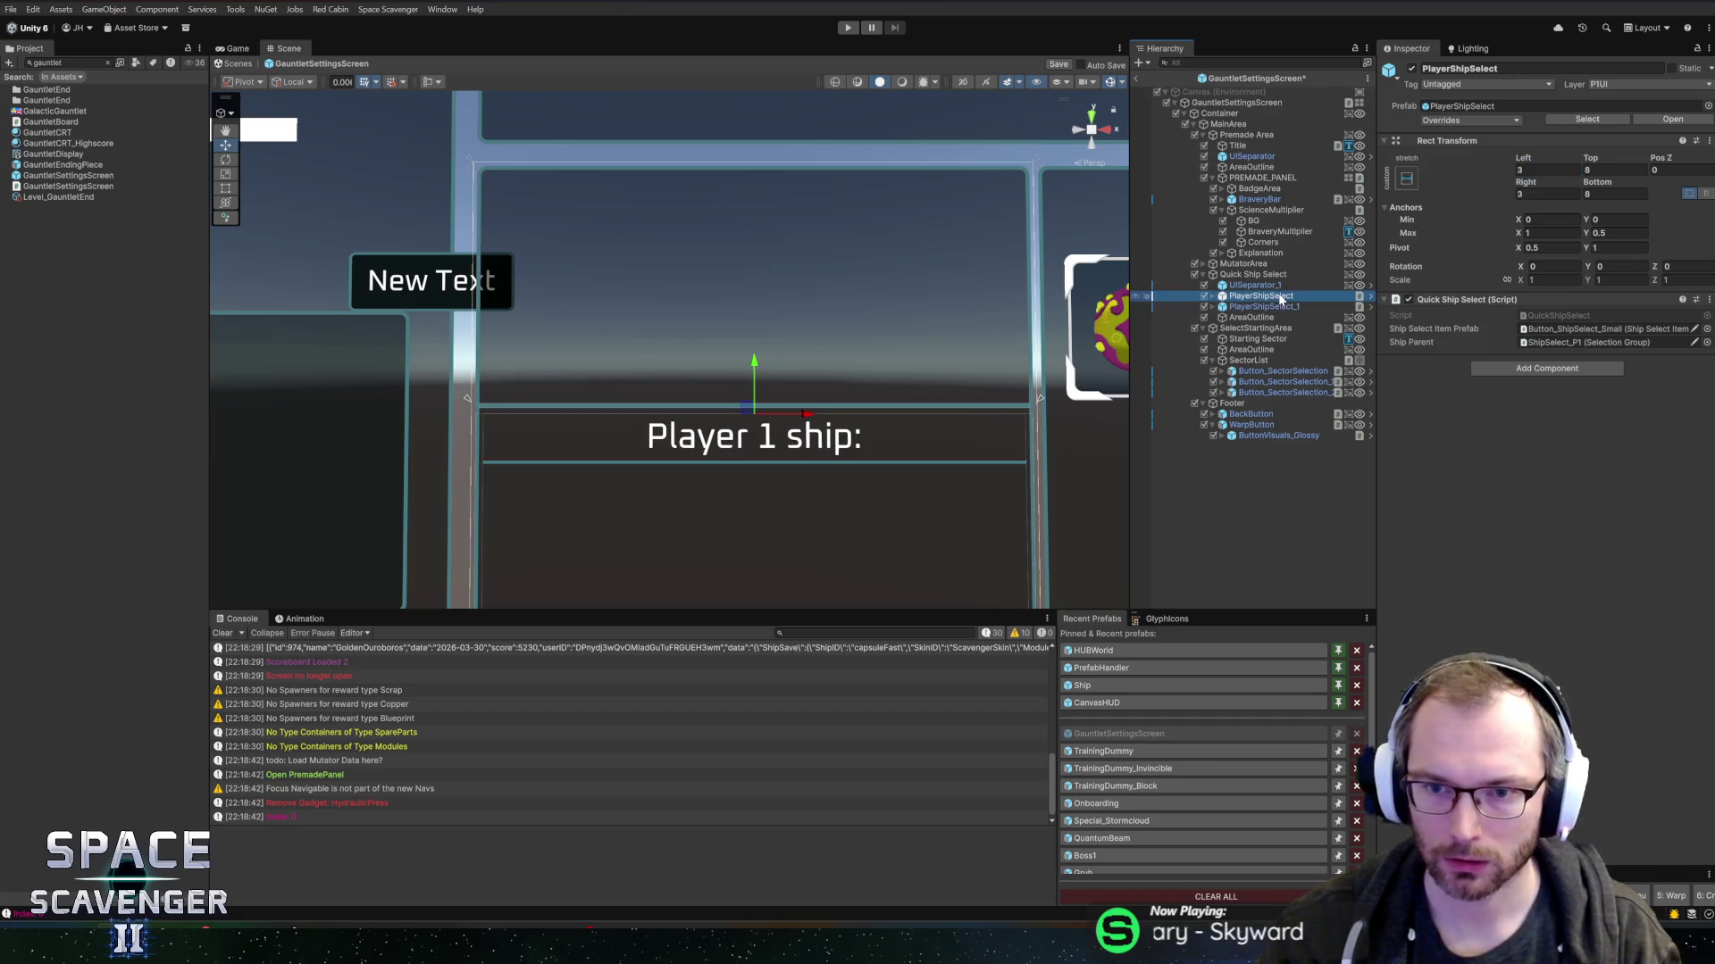
click(1548, 169)
text(8)
click(1545, 194)
text(8)
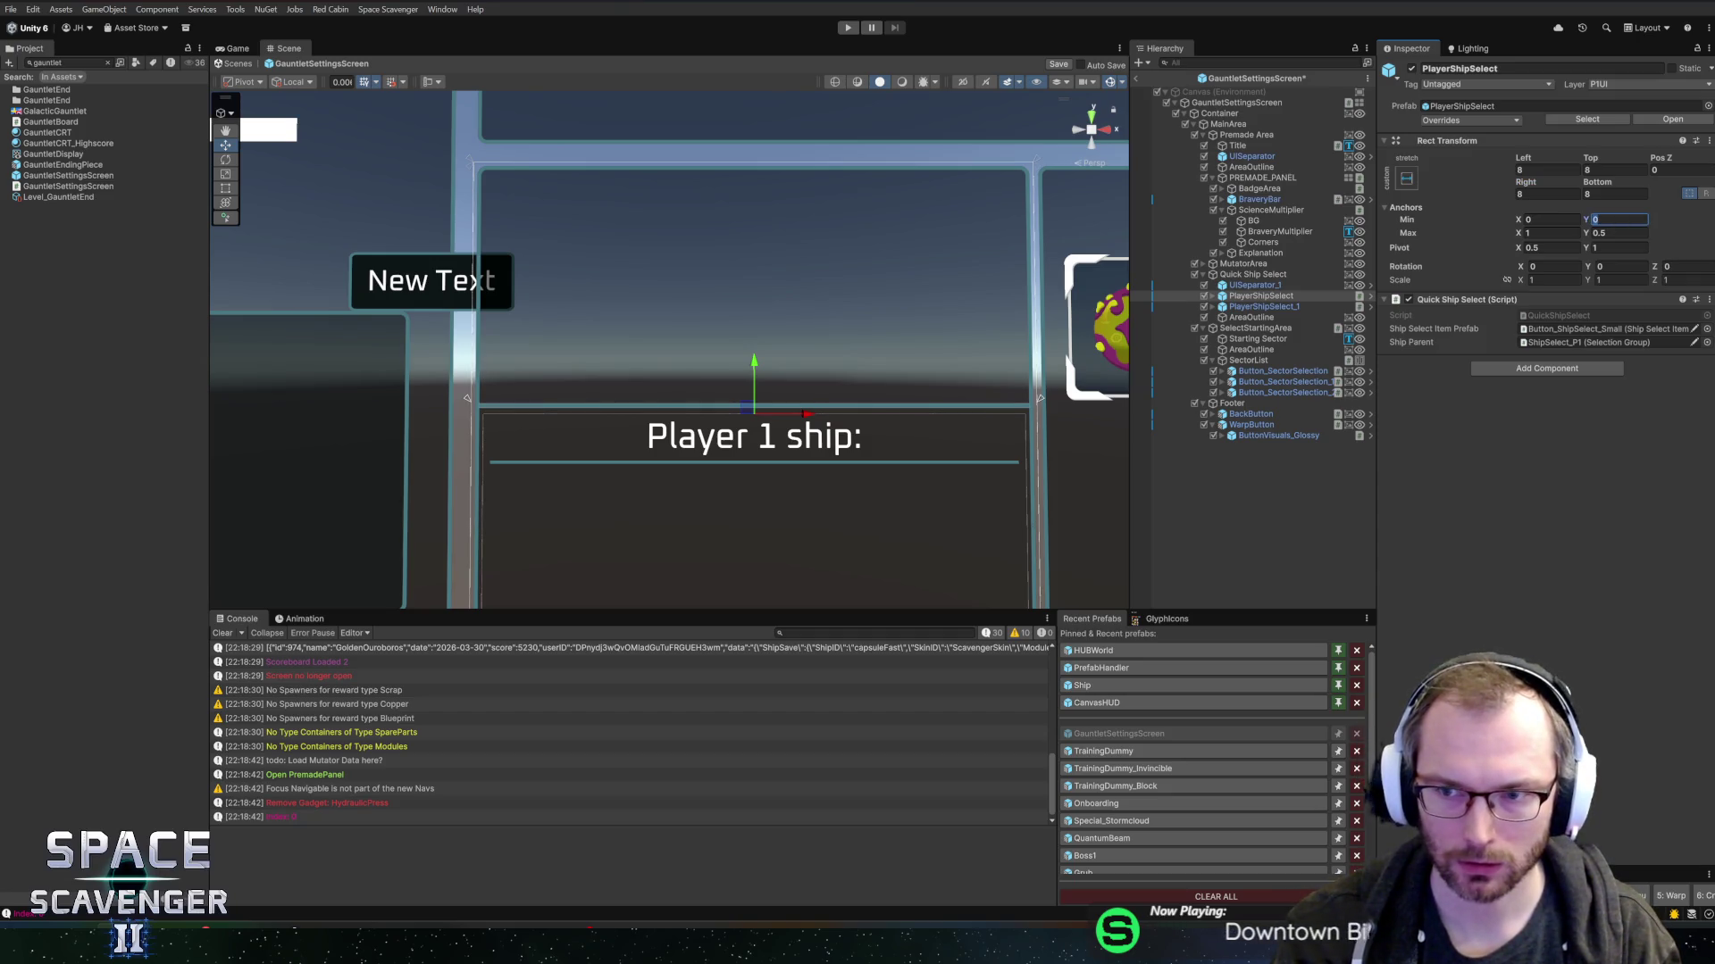
click(1271, 308)
click(1271, 298)
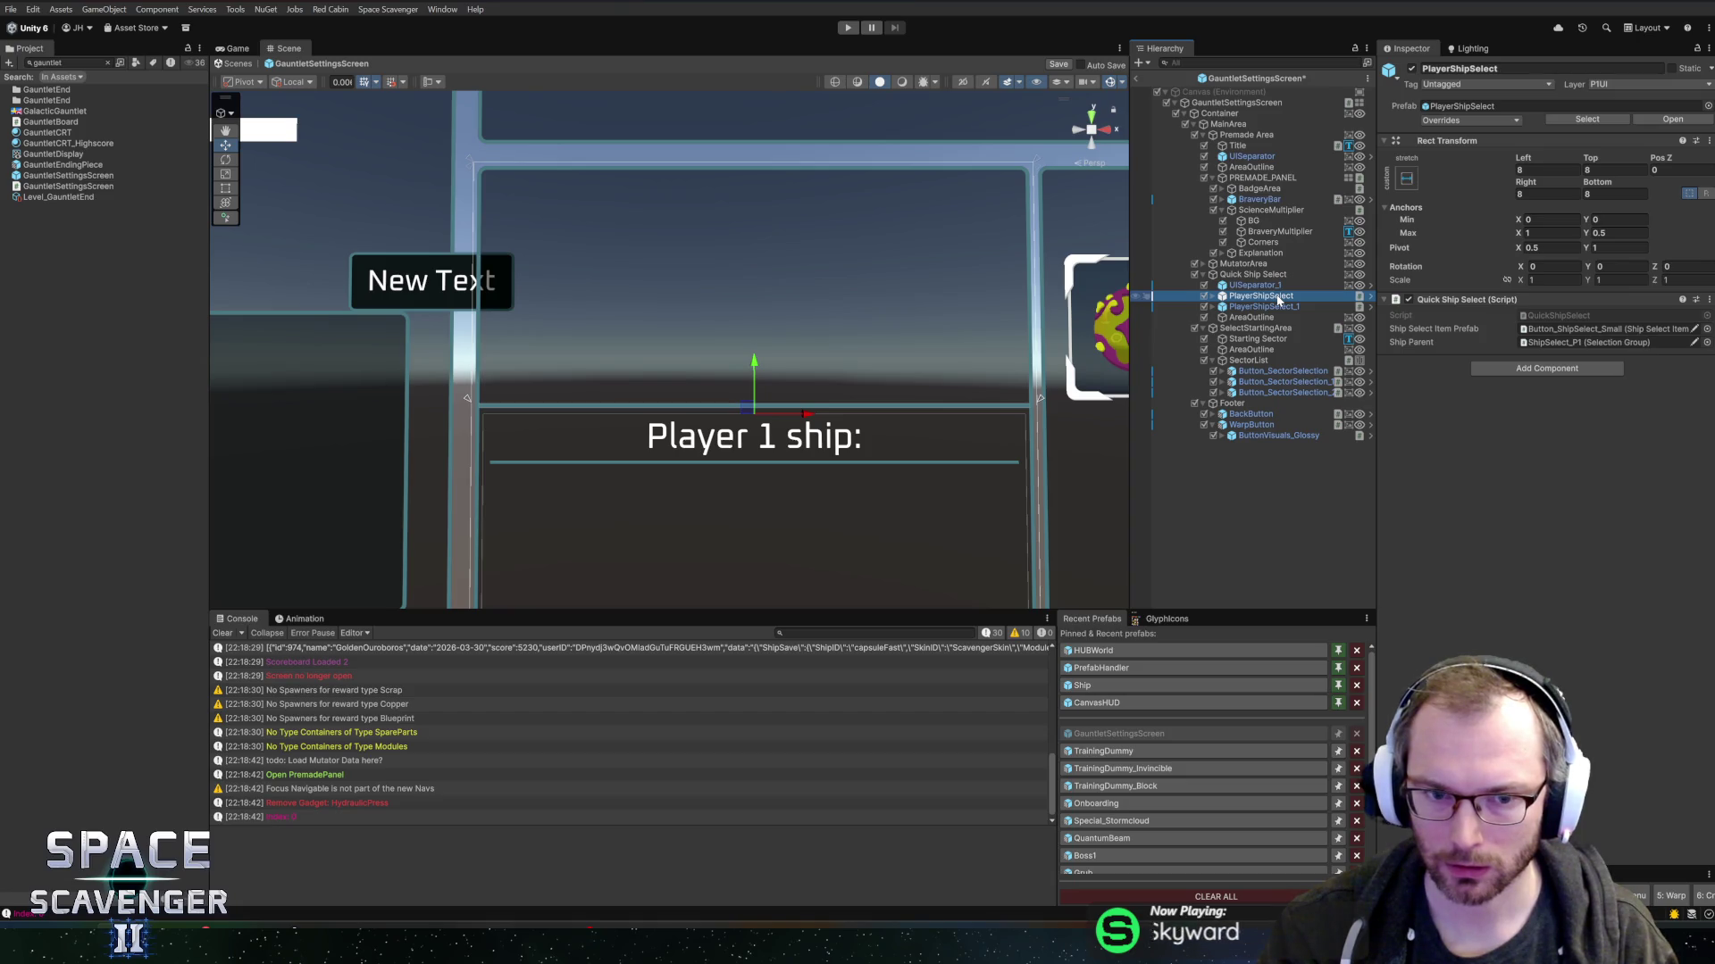
- Apply an 8-unit top inset to the first ship panel, then reframe the view and select SectorList
scroll(785, 461, down, 3)
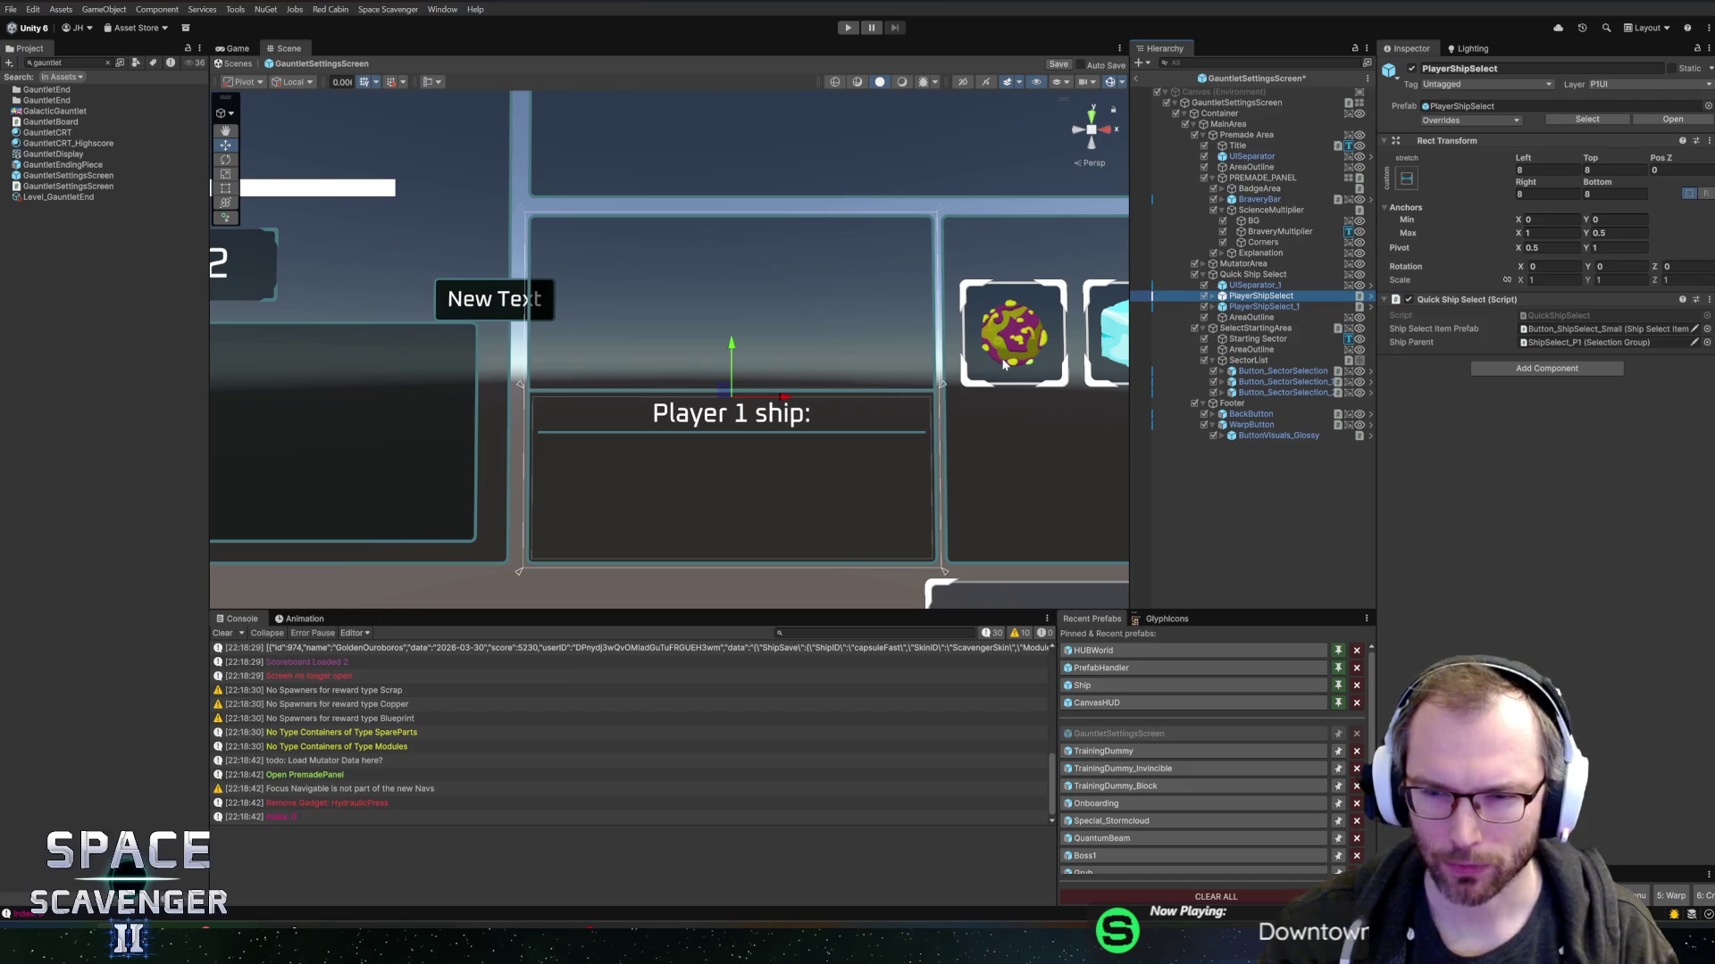
scroll(884, 419, up, 2)
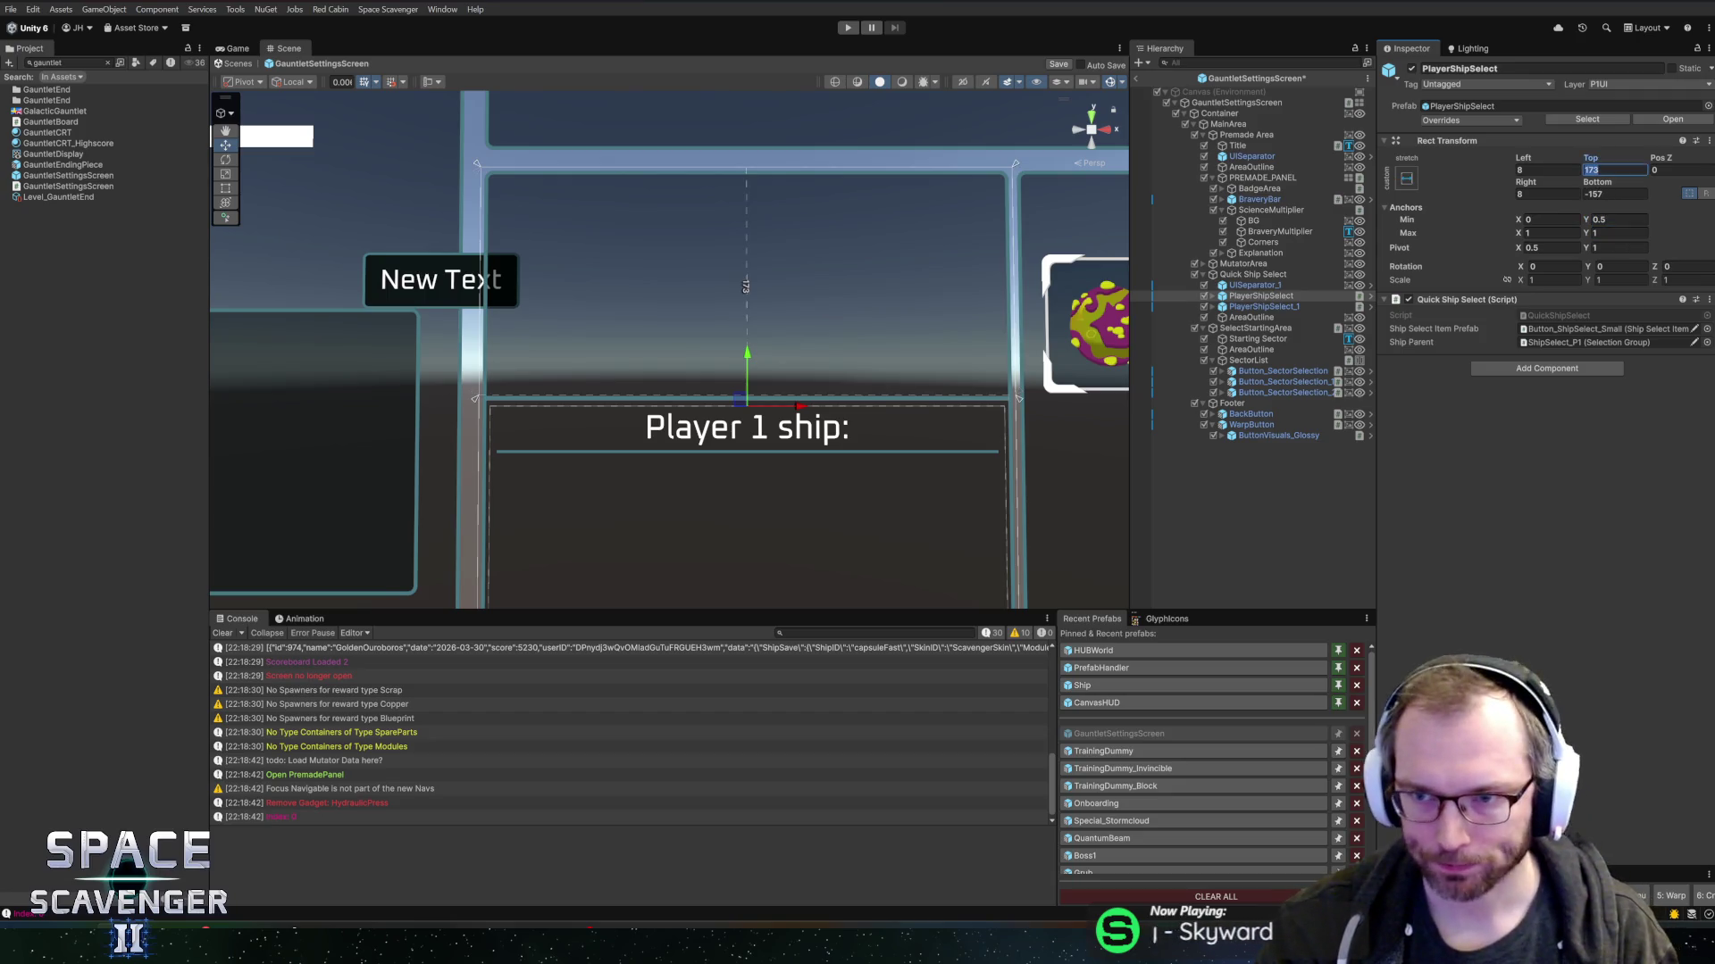
text(0)
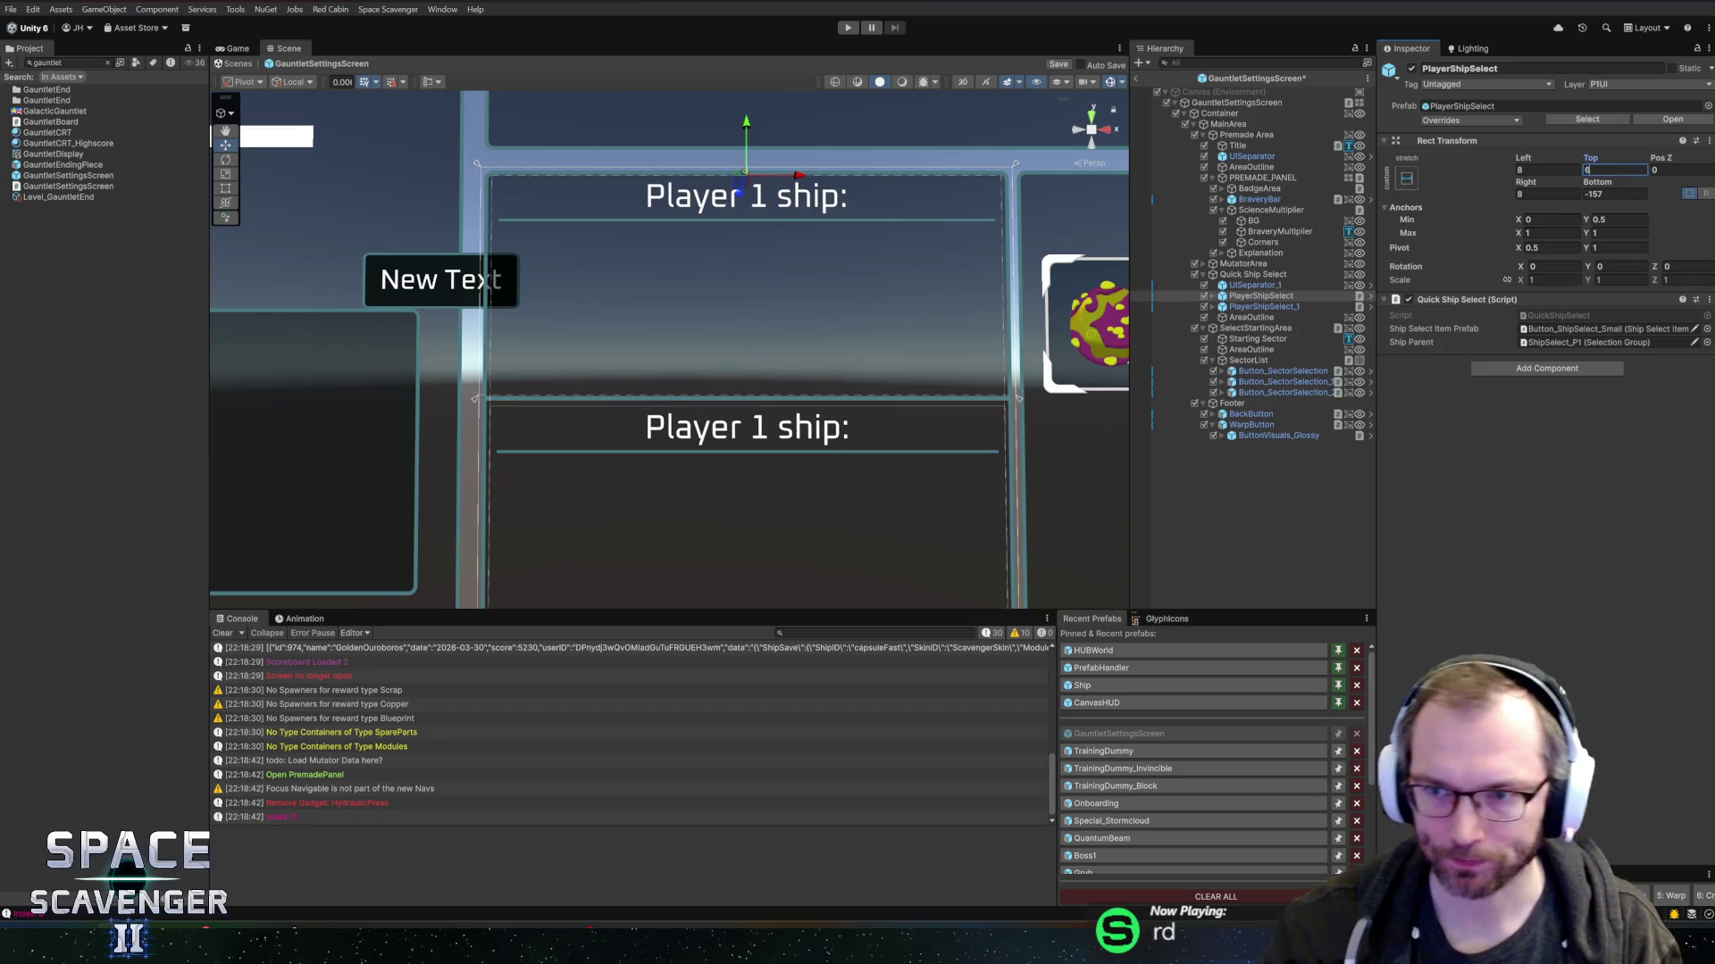
key(BackSpace)
text(8)
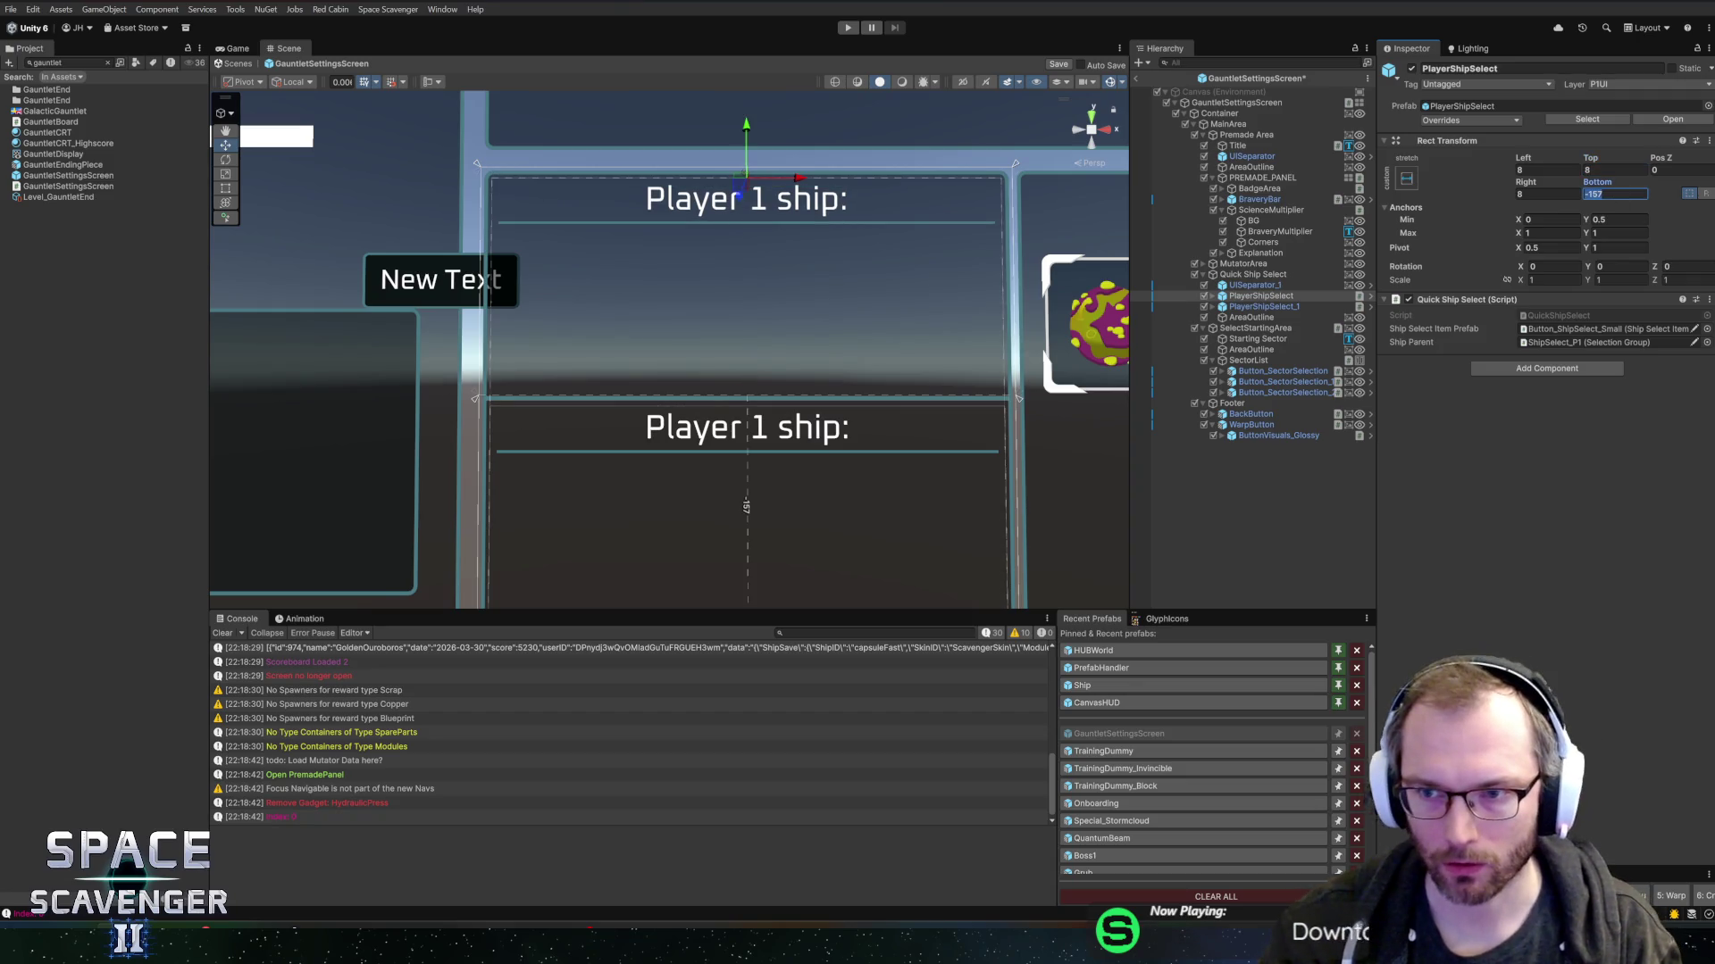
scroll(979, 361, down, 2)
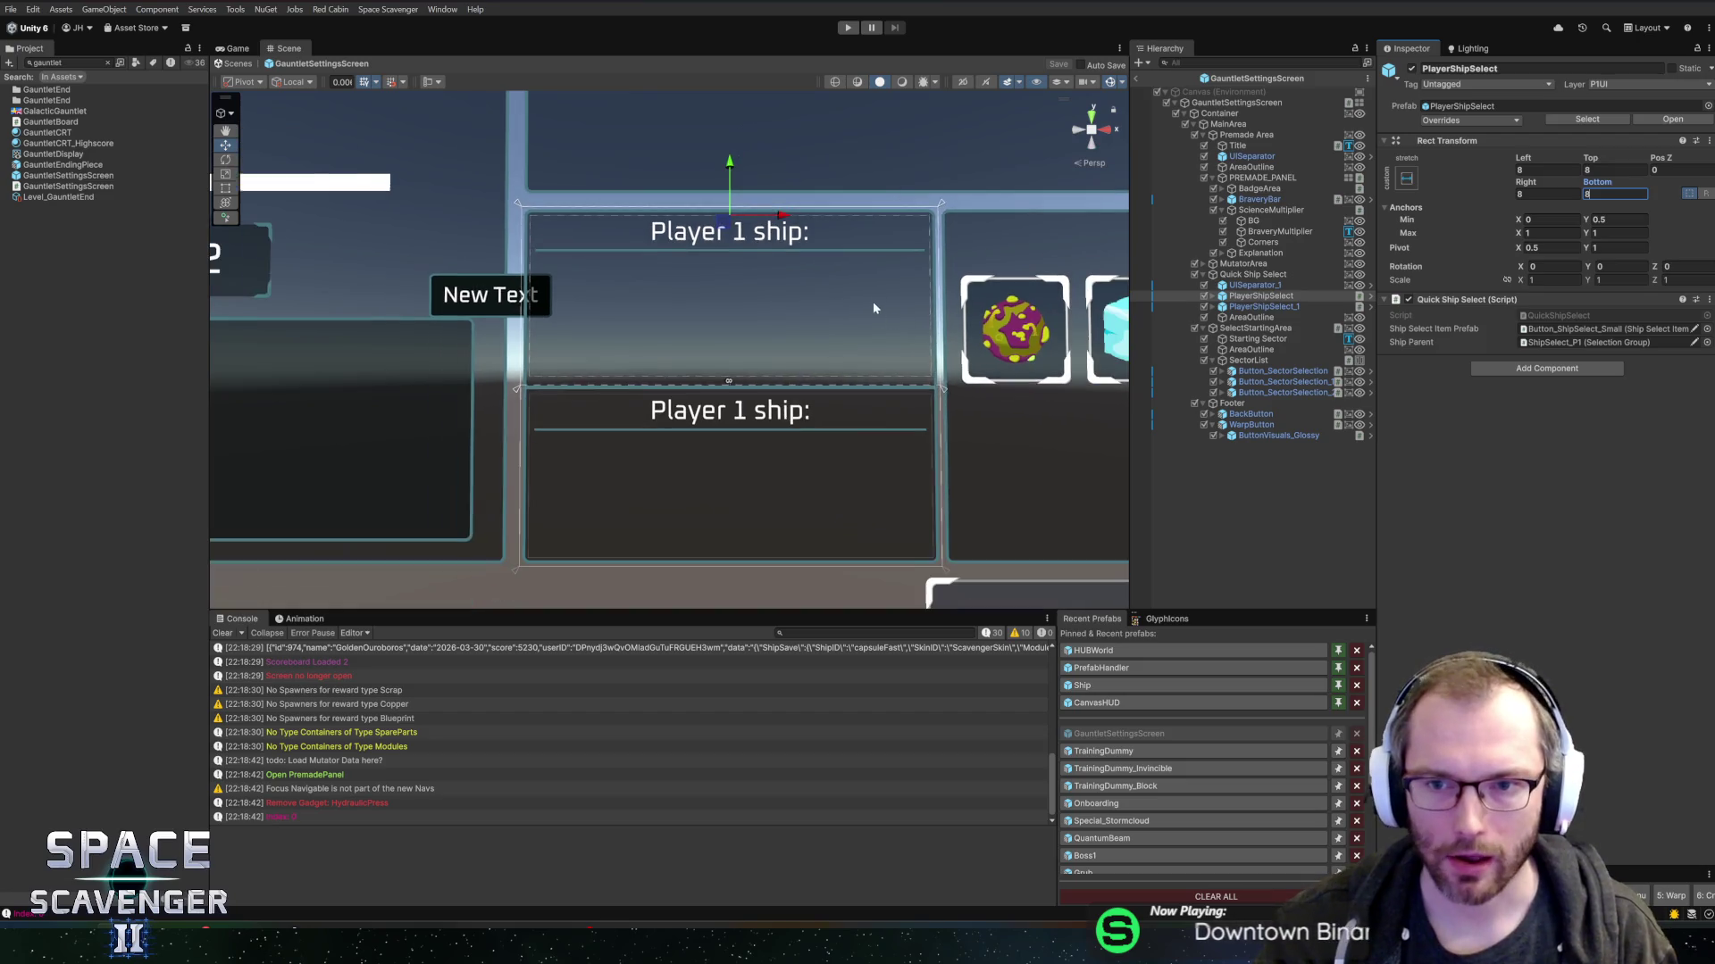
scroll(743, 469, up, 2)
drag(789, 434, 804, 374)
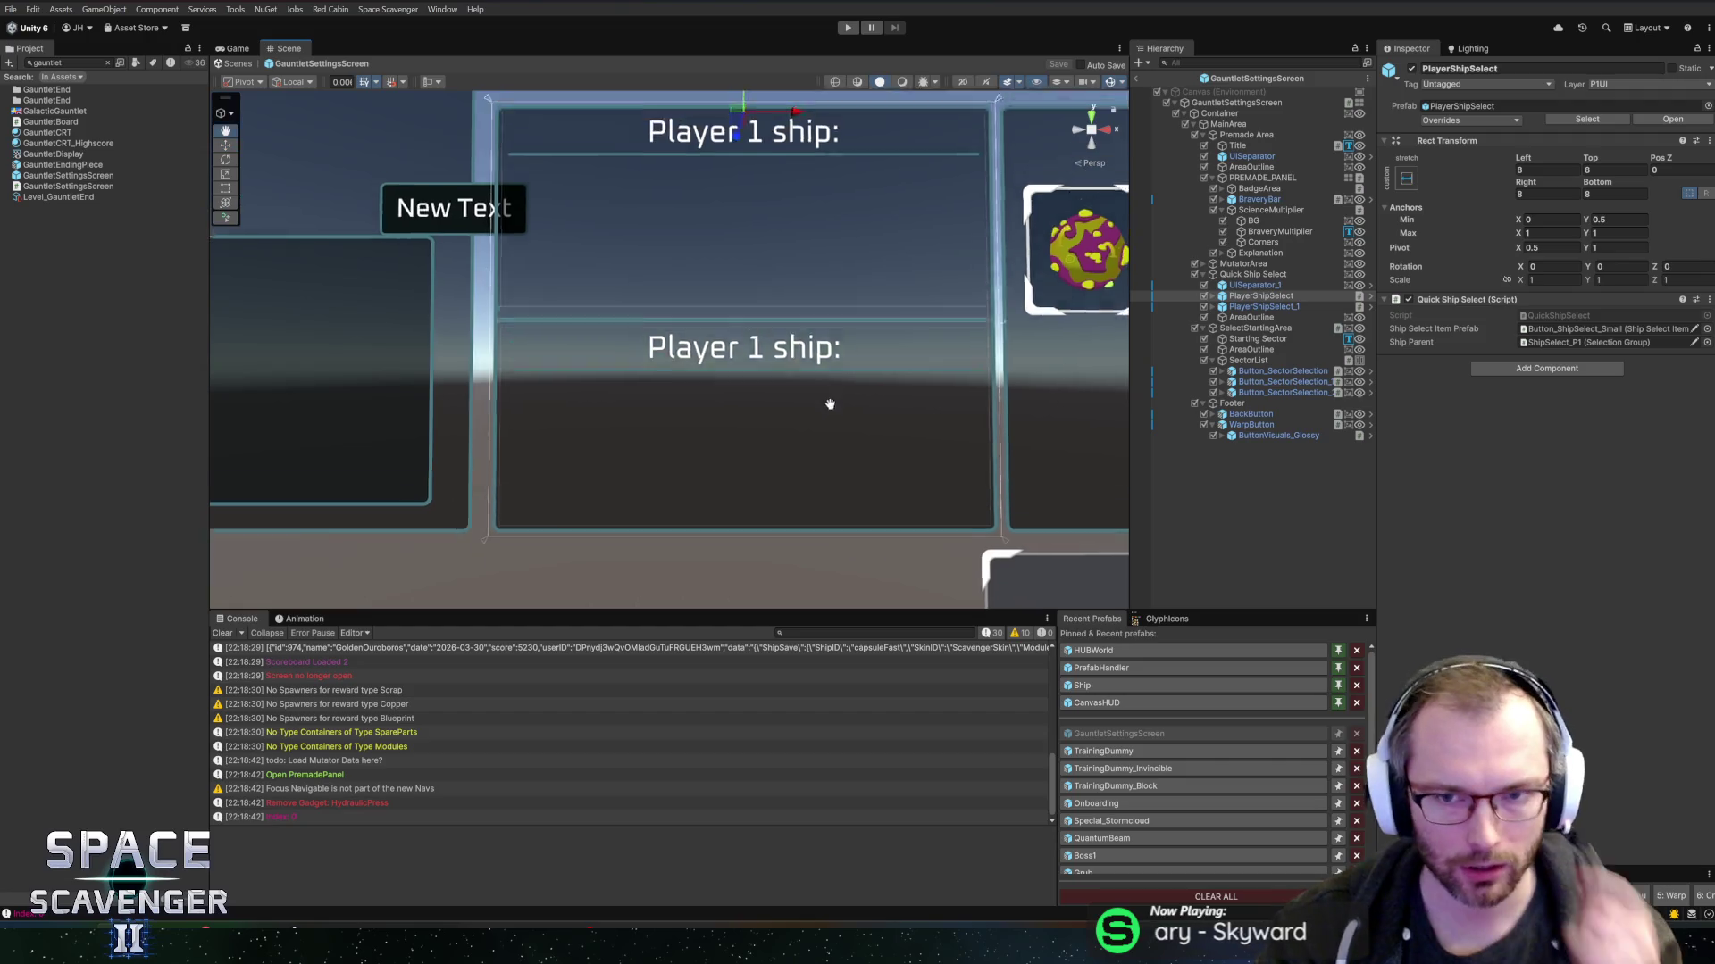
scroll(848, 375, down, 1)
mouse_move(830, 398)
mouse_down()
mouse_move(795, 464)
mouse_move(818, 359)
mouse_move(1074, 382)
mouse_up()
scroll(818, 358, up, 1)
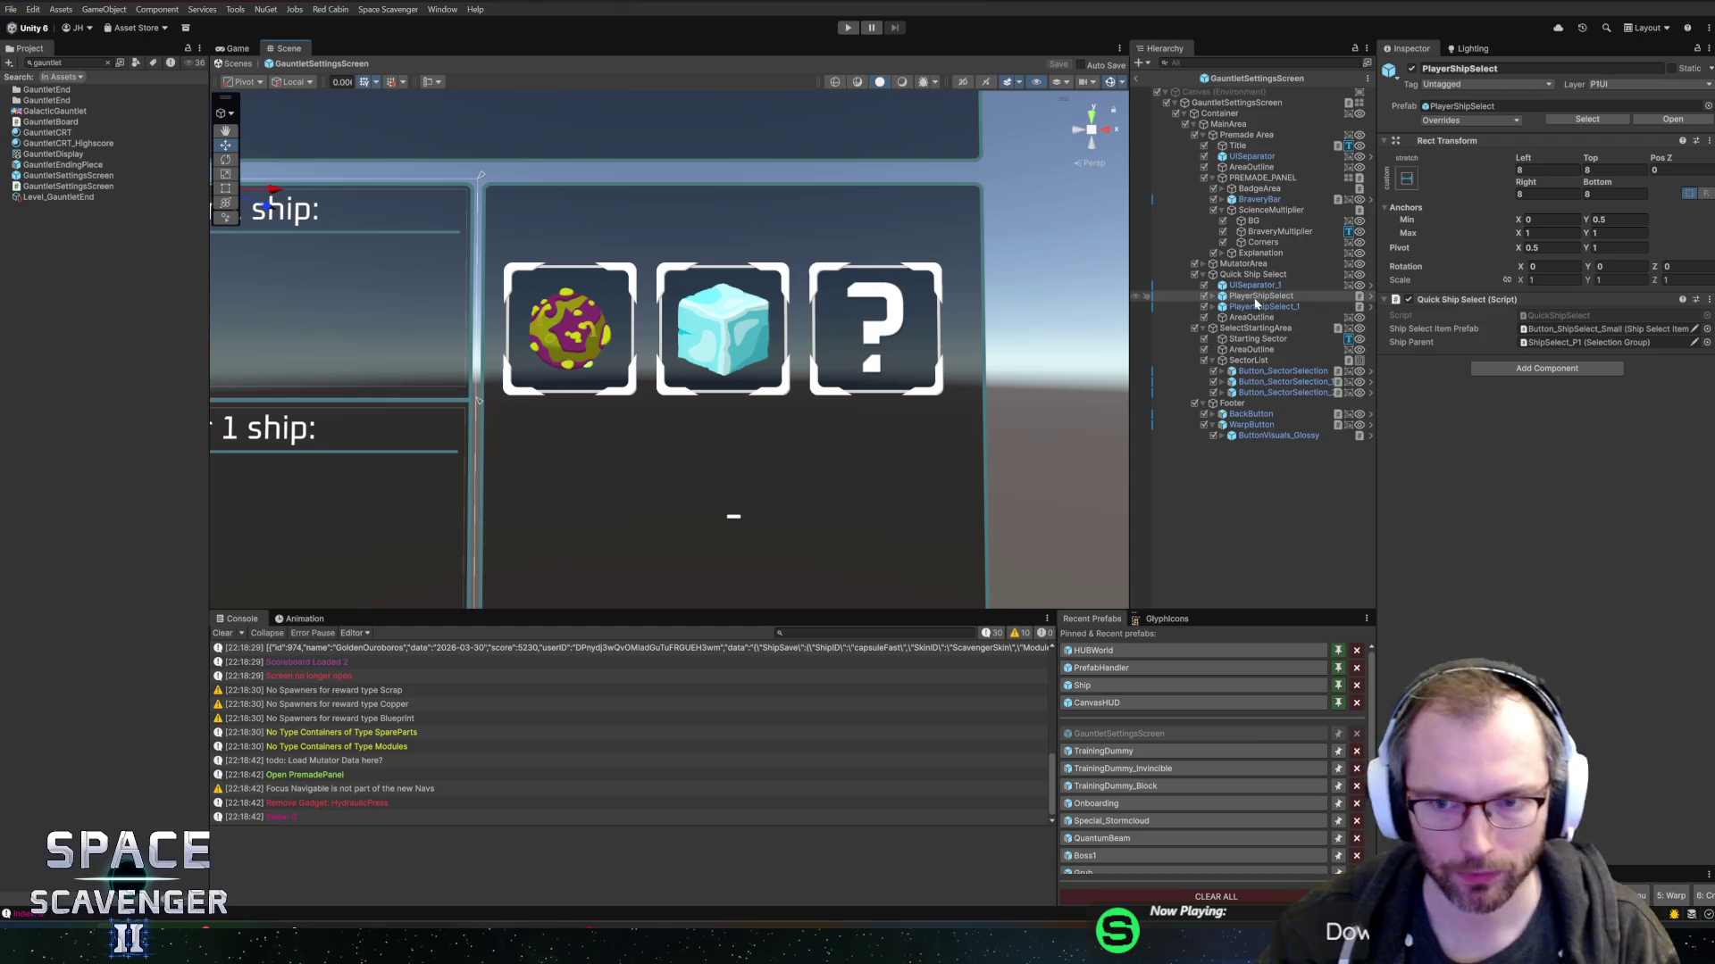
click(1247, 360)
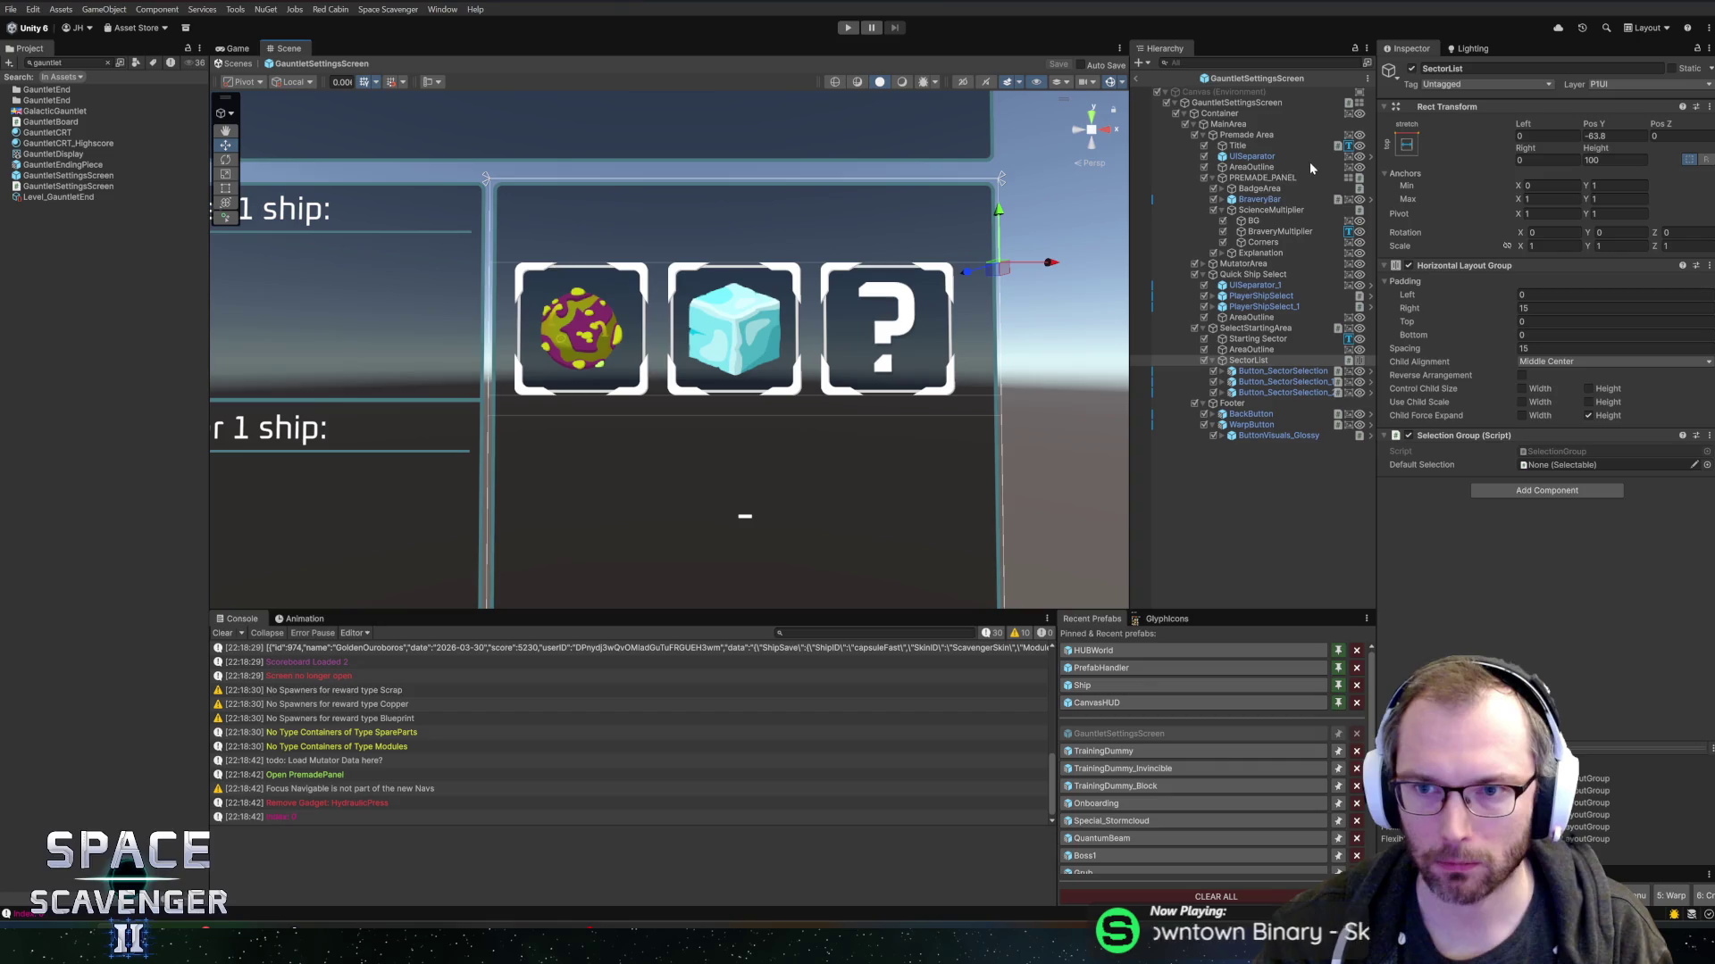
- Anchor SectorList with the bottom-stretch preset and raise it to Pos Y 38
click(1406, 144)
click(1542, 284)
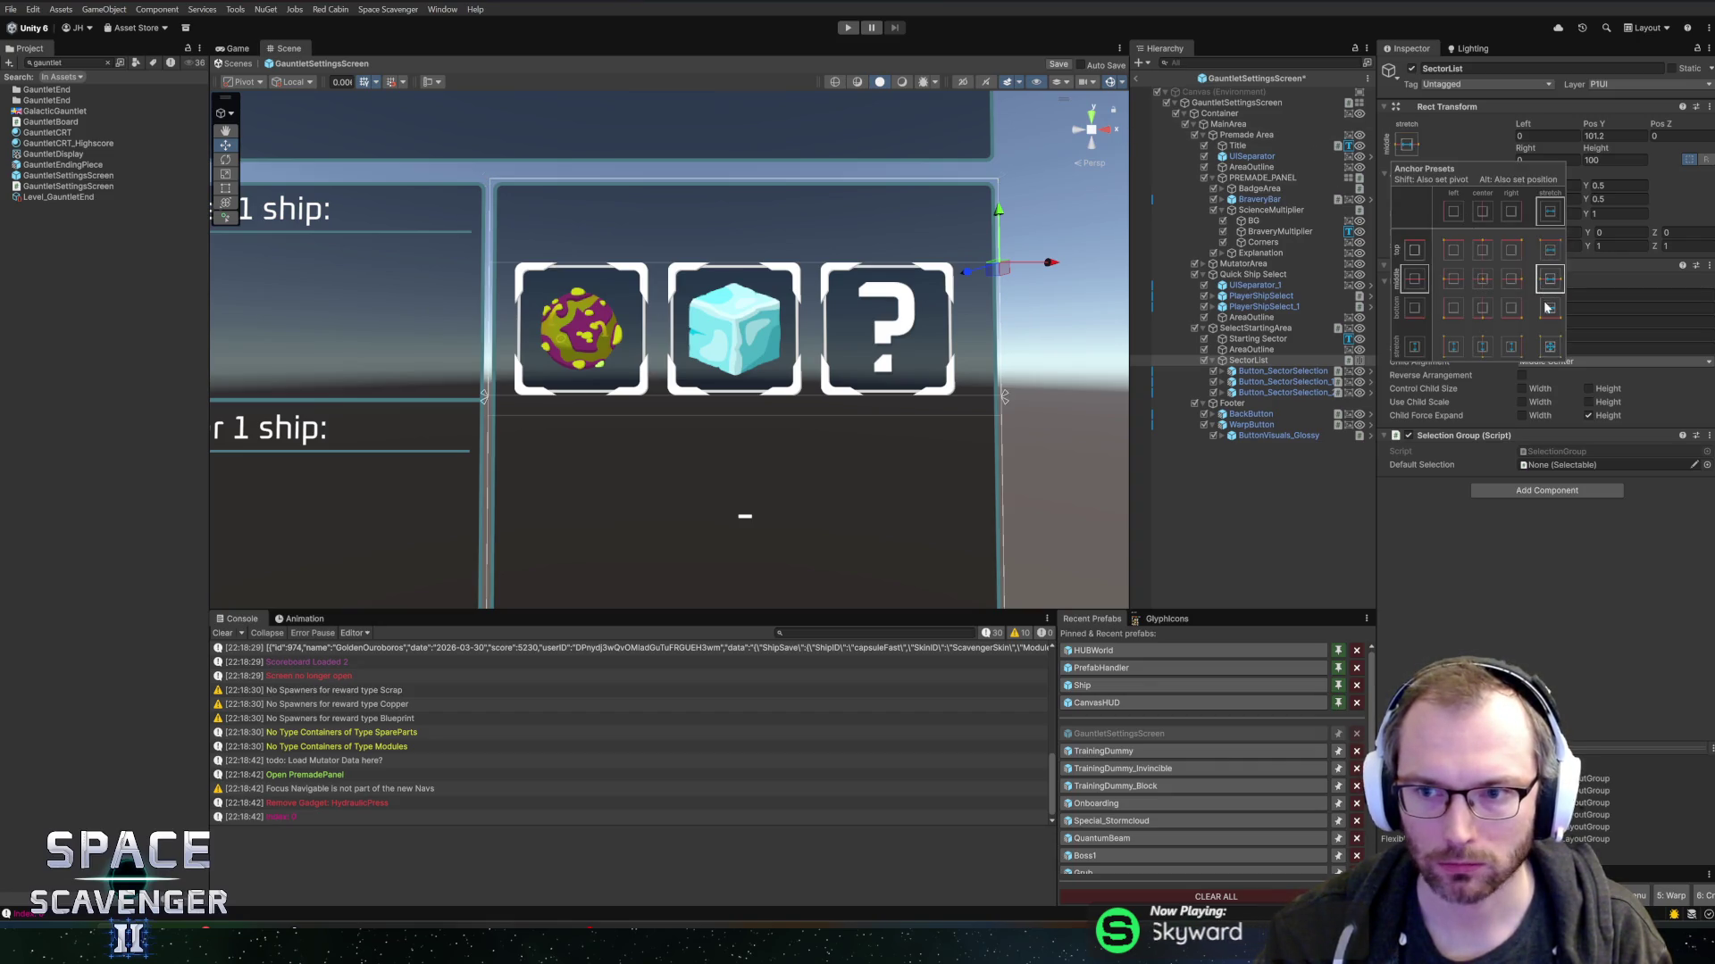
alt+shift+click(1549, 308)
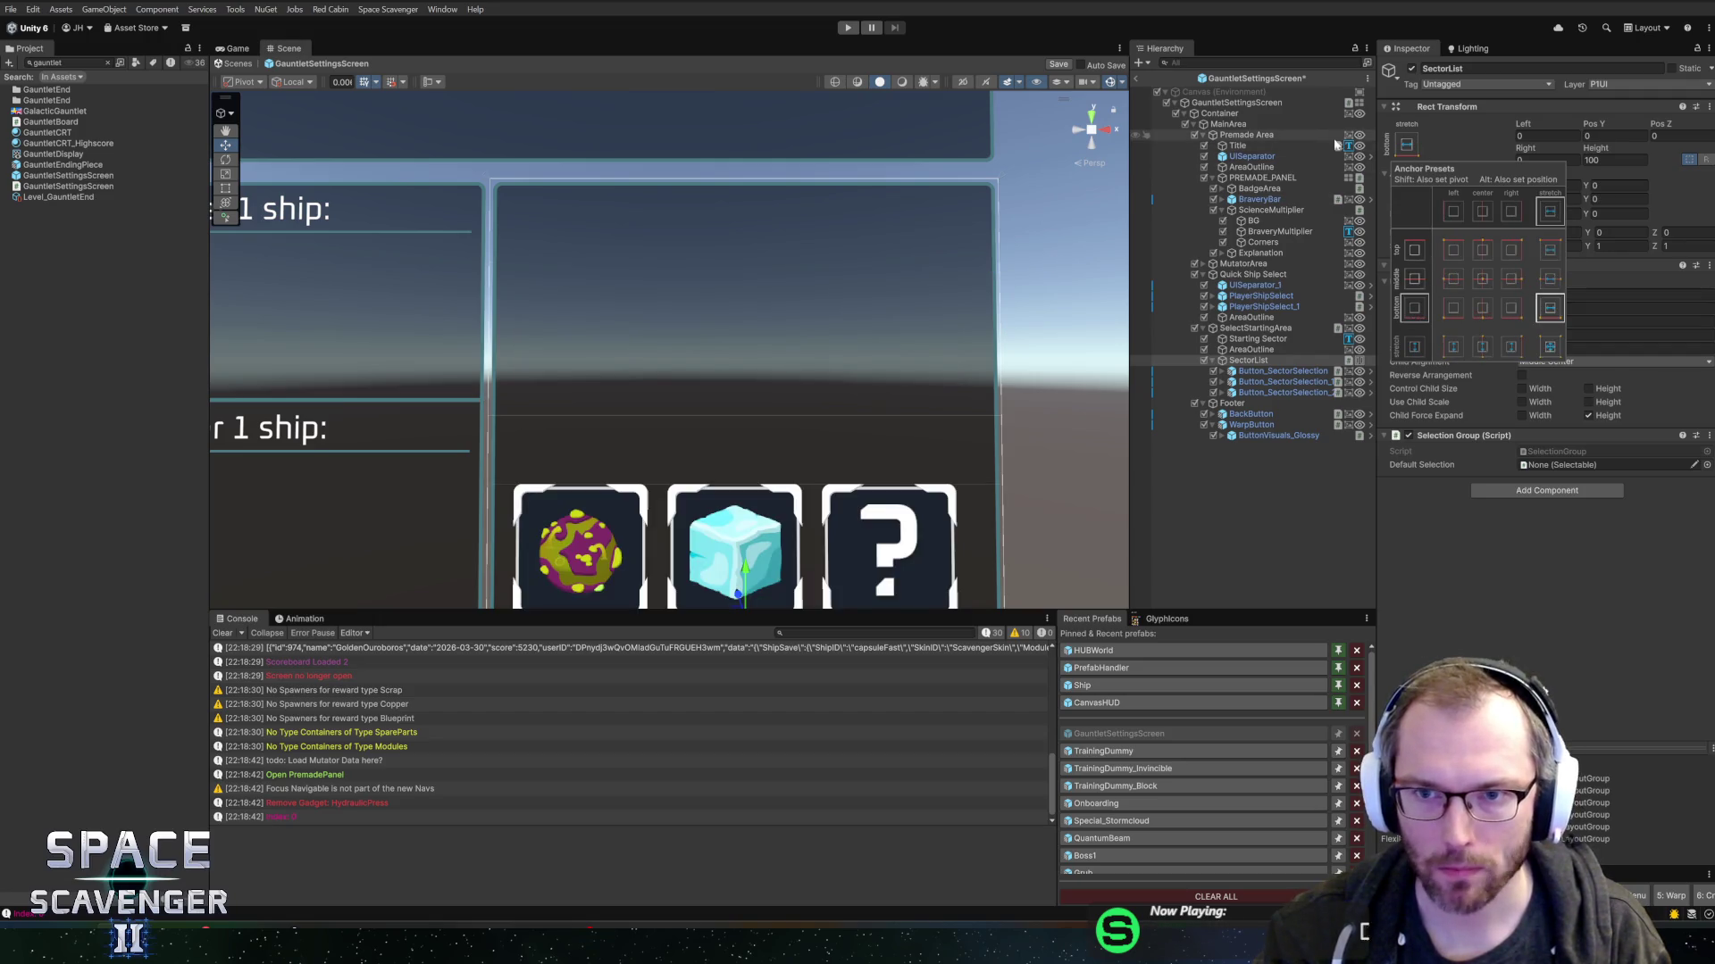
click(1609, 156)
scroll(816, 464, down, 1)
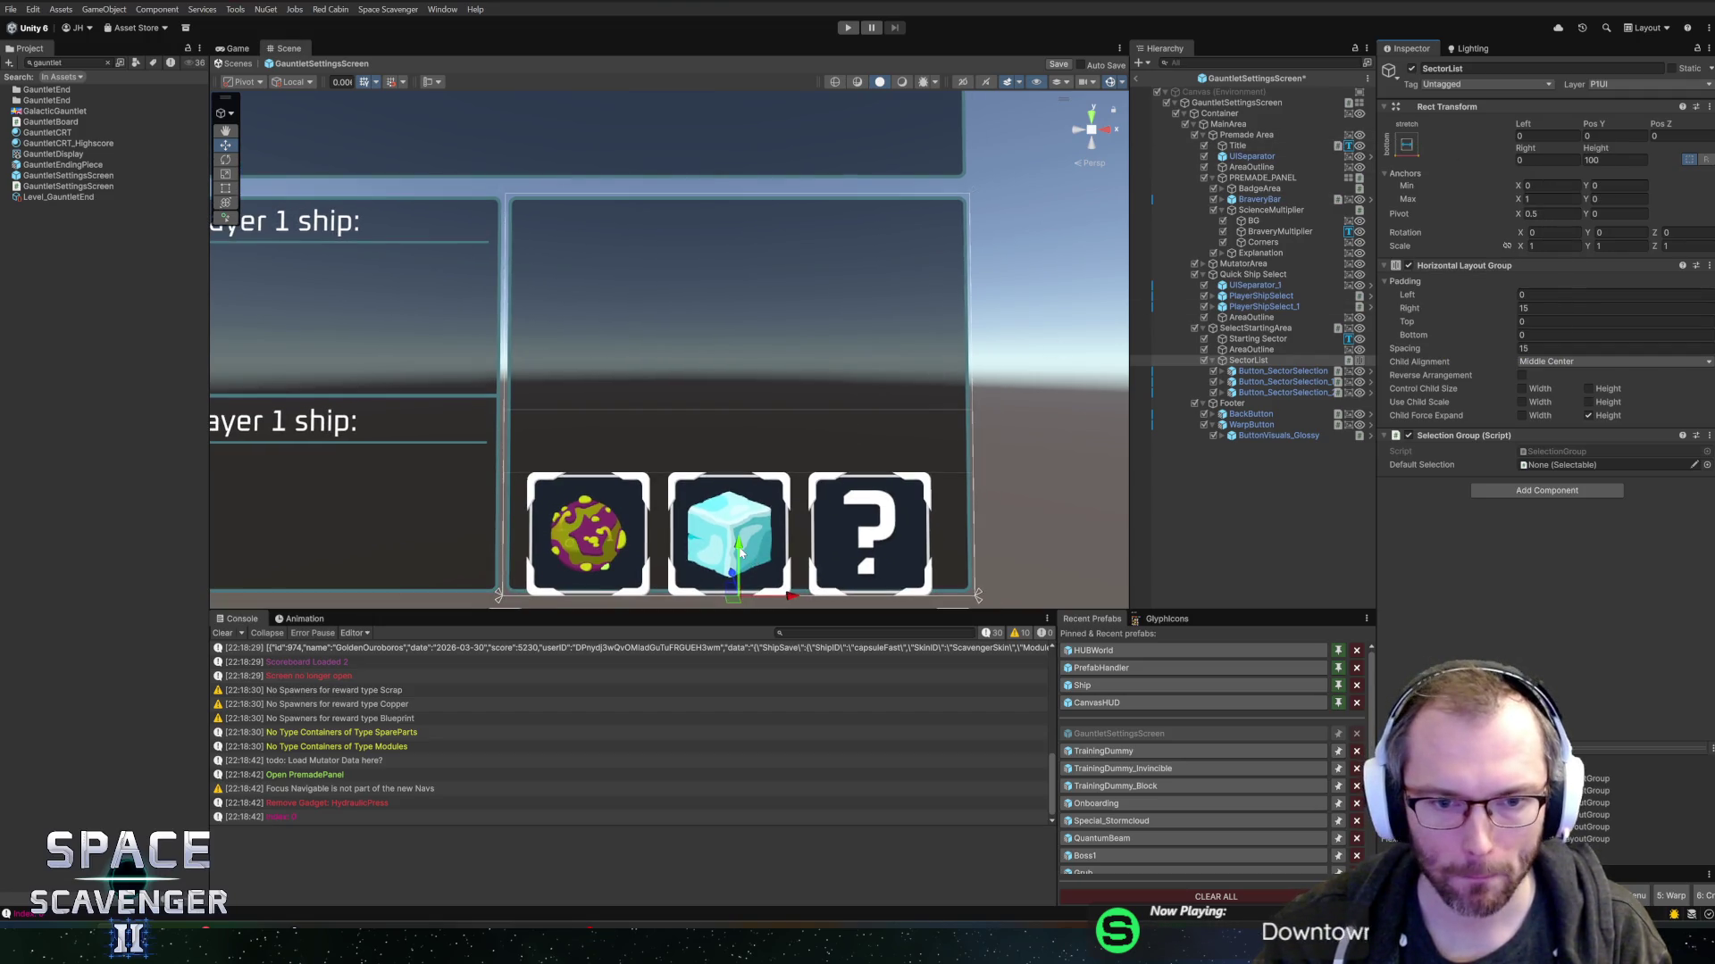
mouse_move(741, 554)
mouse_down()
mouse_move(750, 473)
mouse_move(780, 505)
mouse_up()
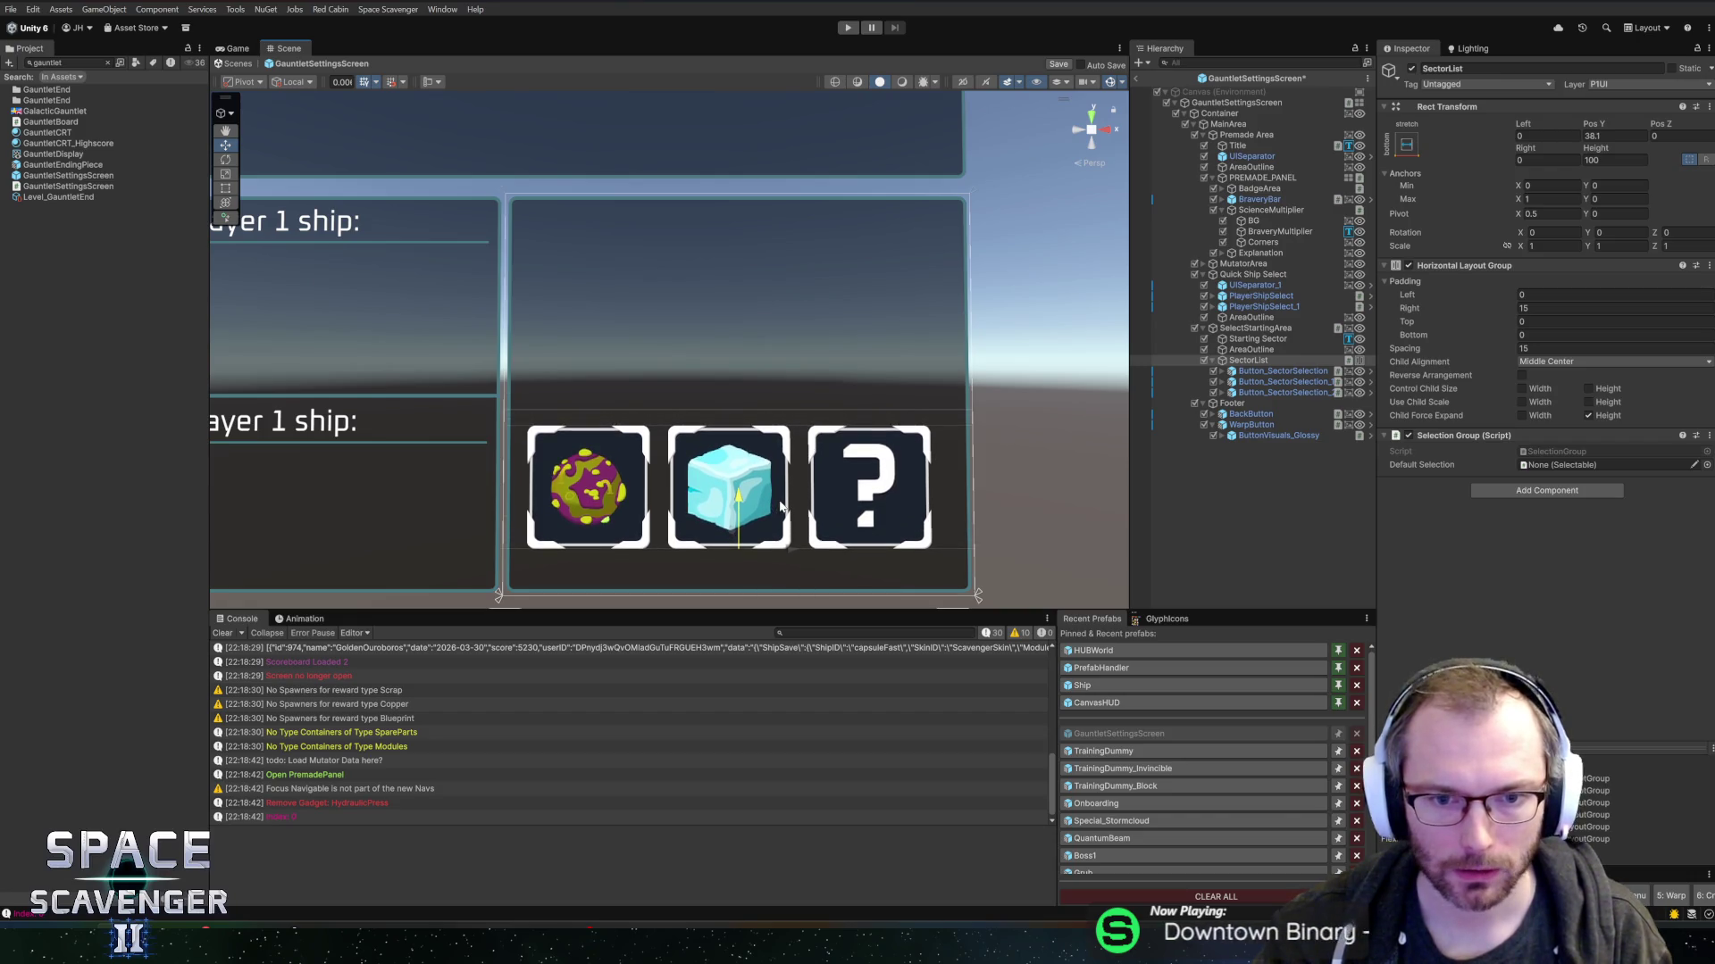
- Move the Starting Sector label above the icons with Left/Right 8, then exit prefab mode
click(1246, 341)
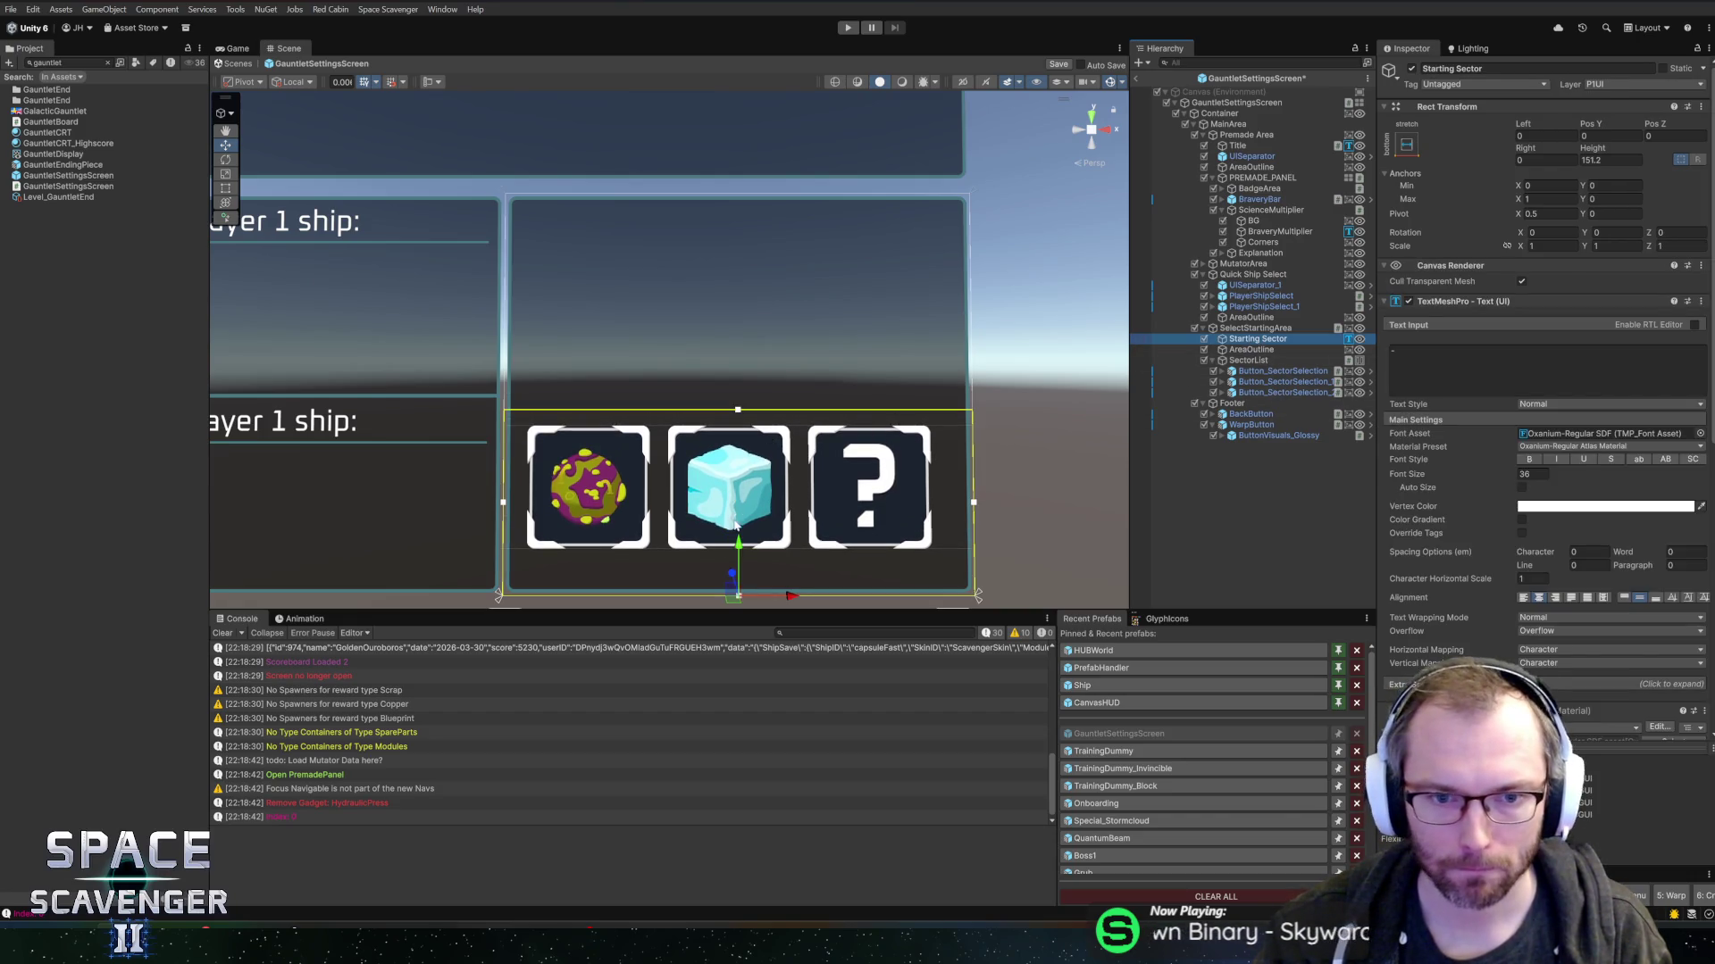
drag(740, 546, 794, 351)
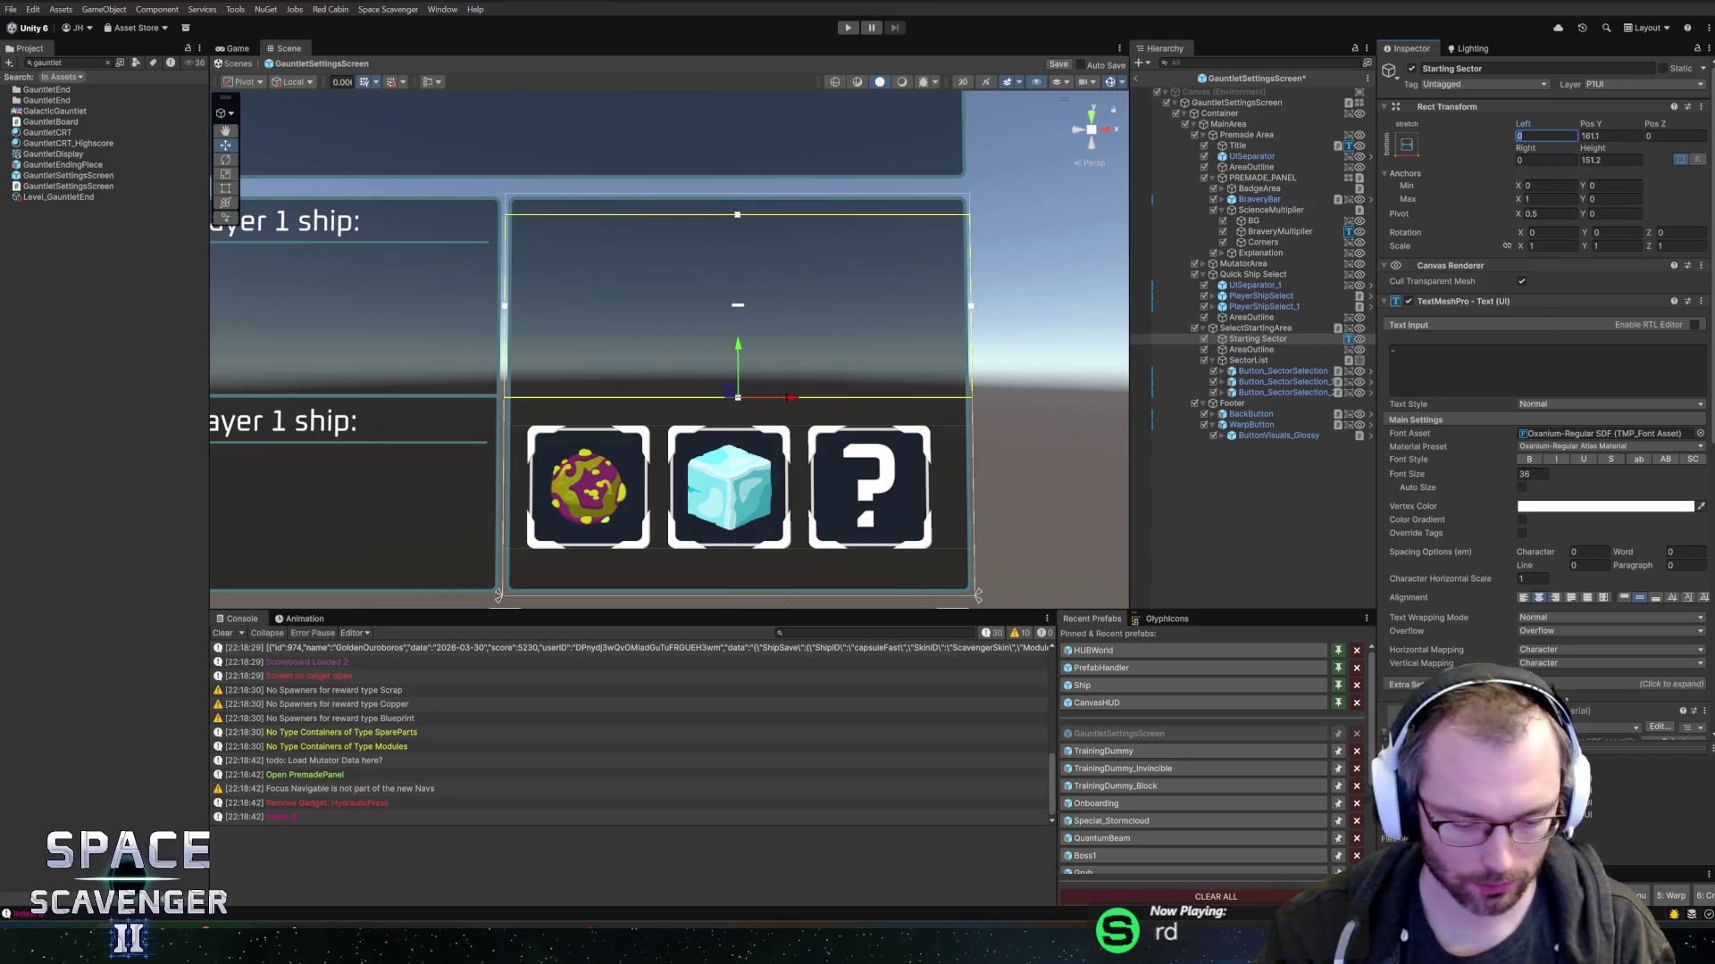
click(1534, 160)
text(8)
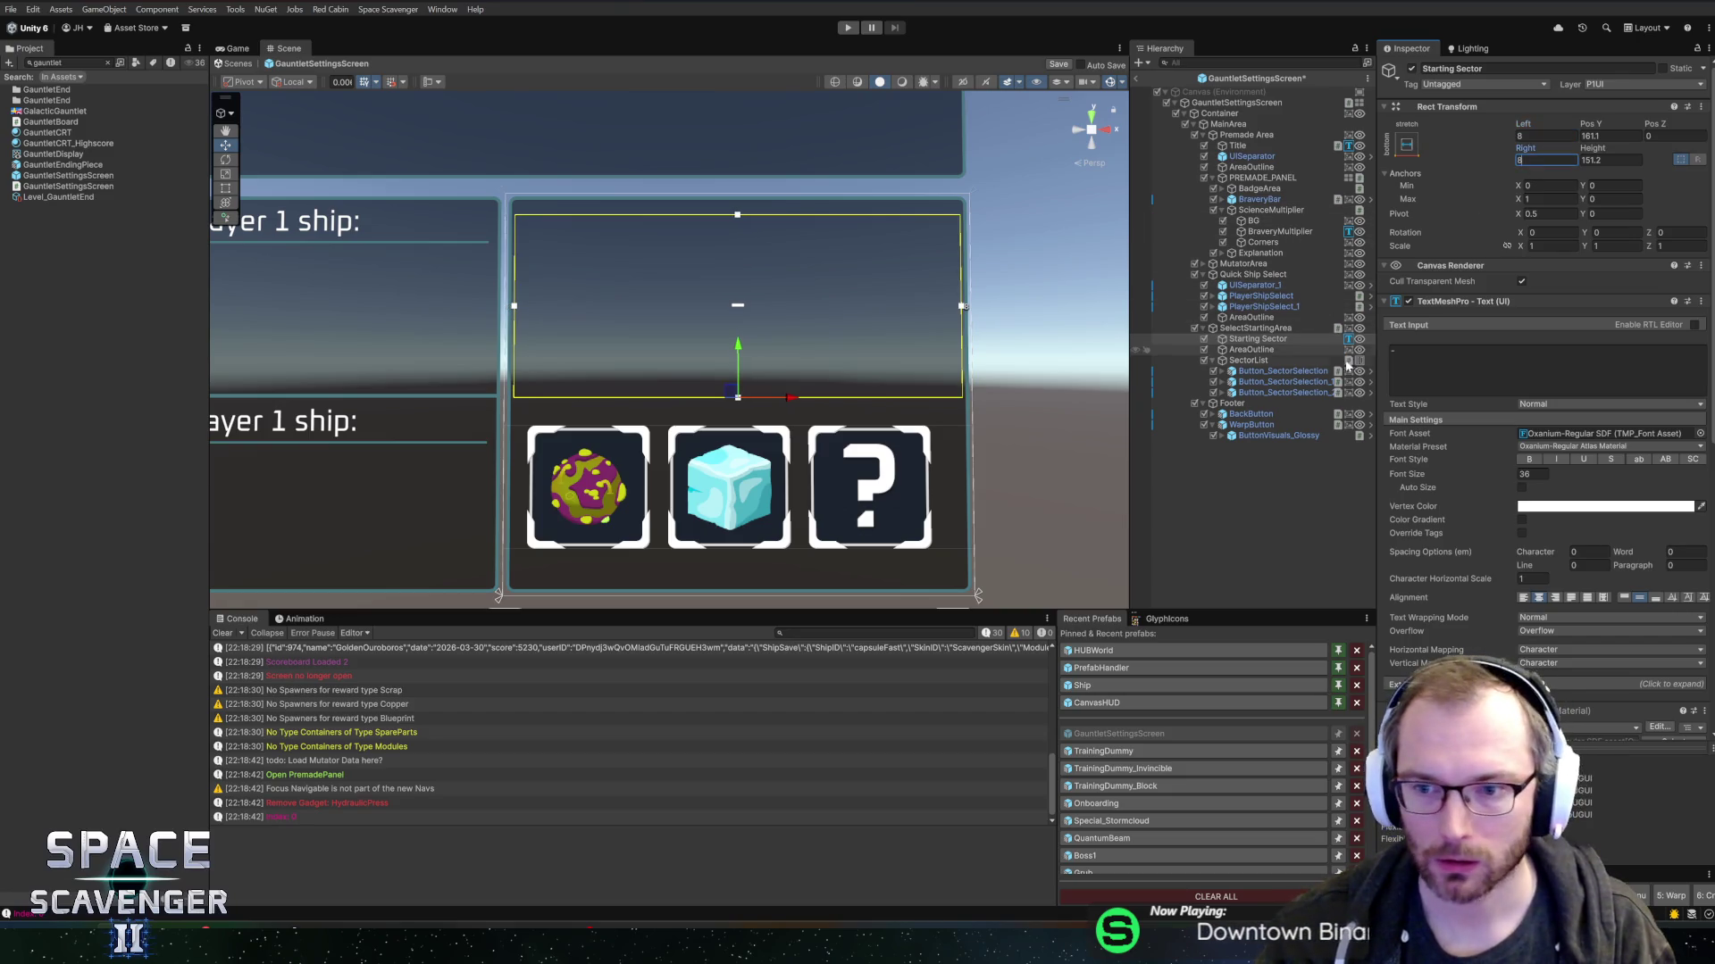
click(1139, 77)
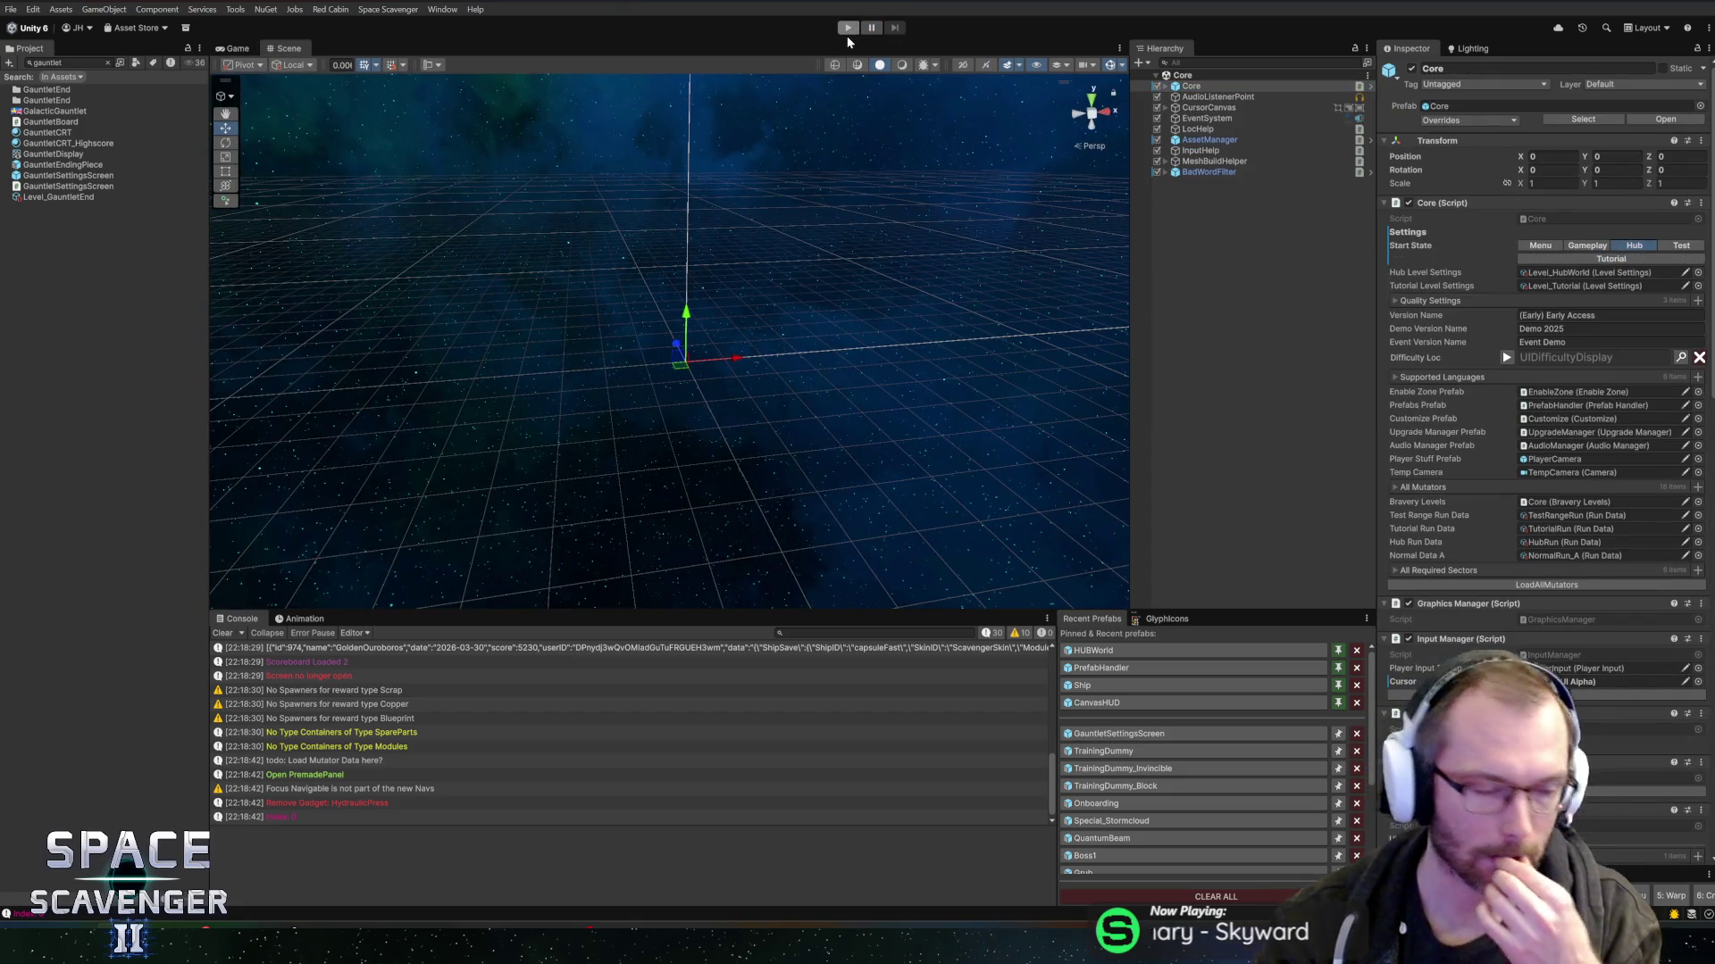
- Play in a maximized Game view, open the trial menu, pick Slime as starting sector, then stop
click(847, 32)
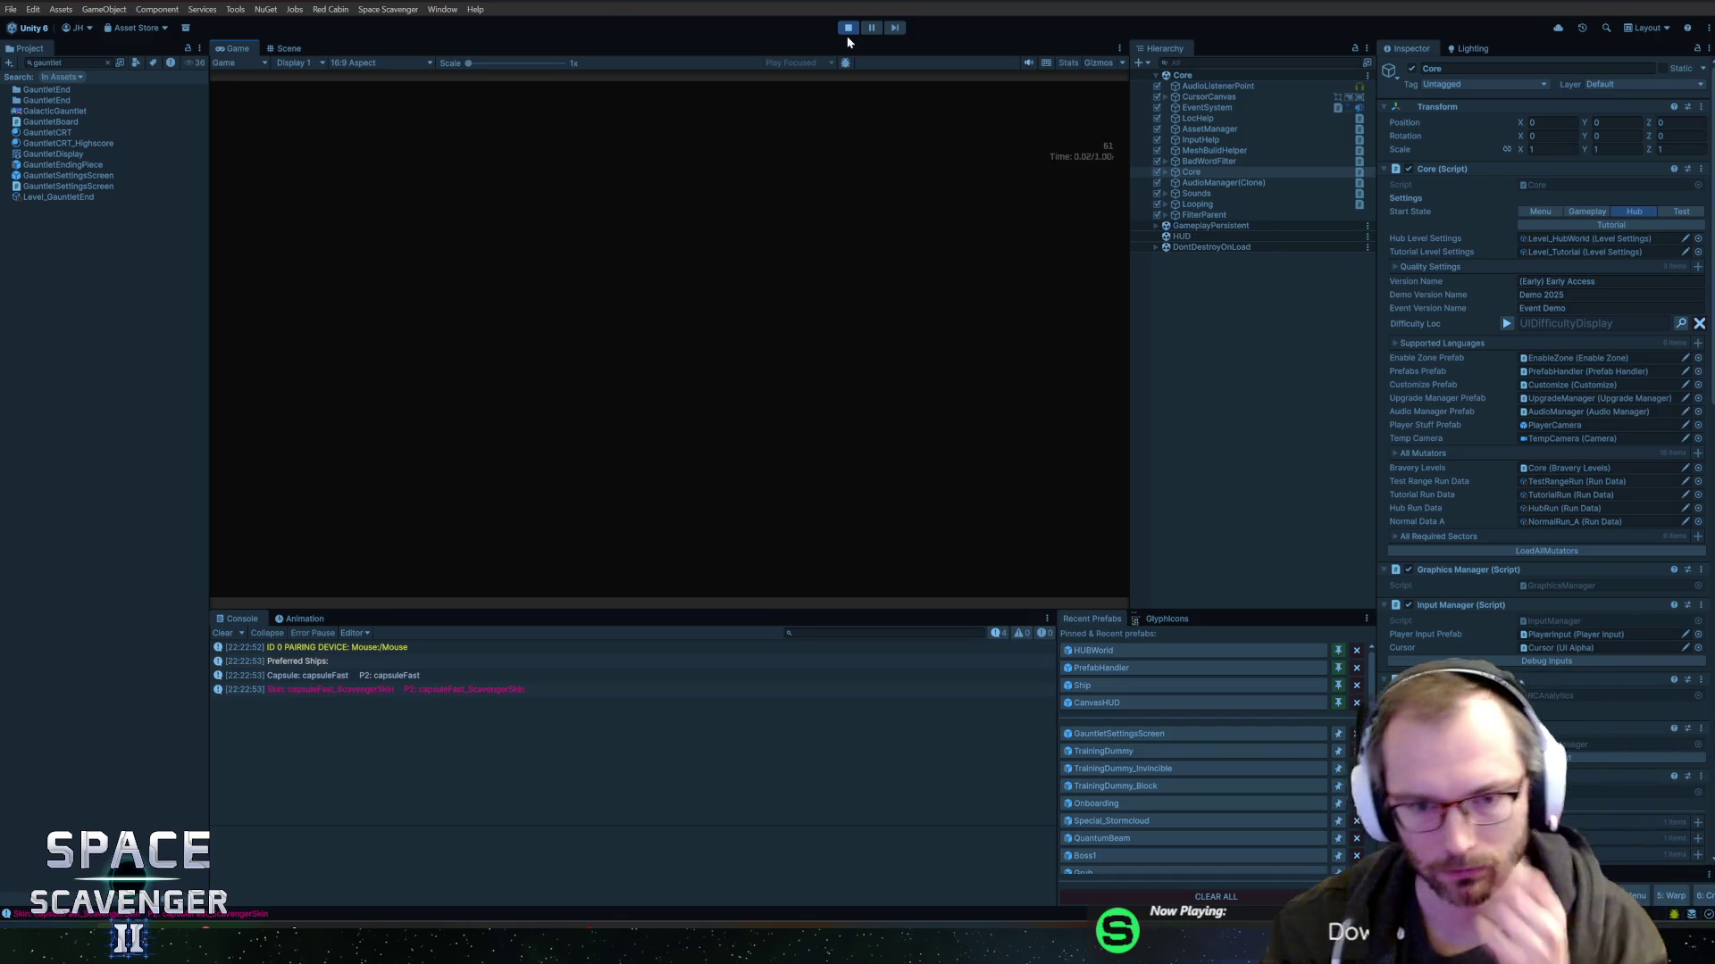
double_click(237, 49)
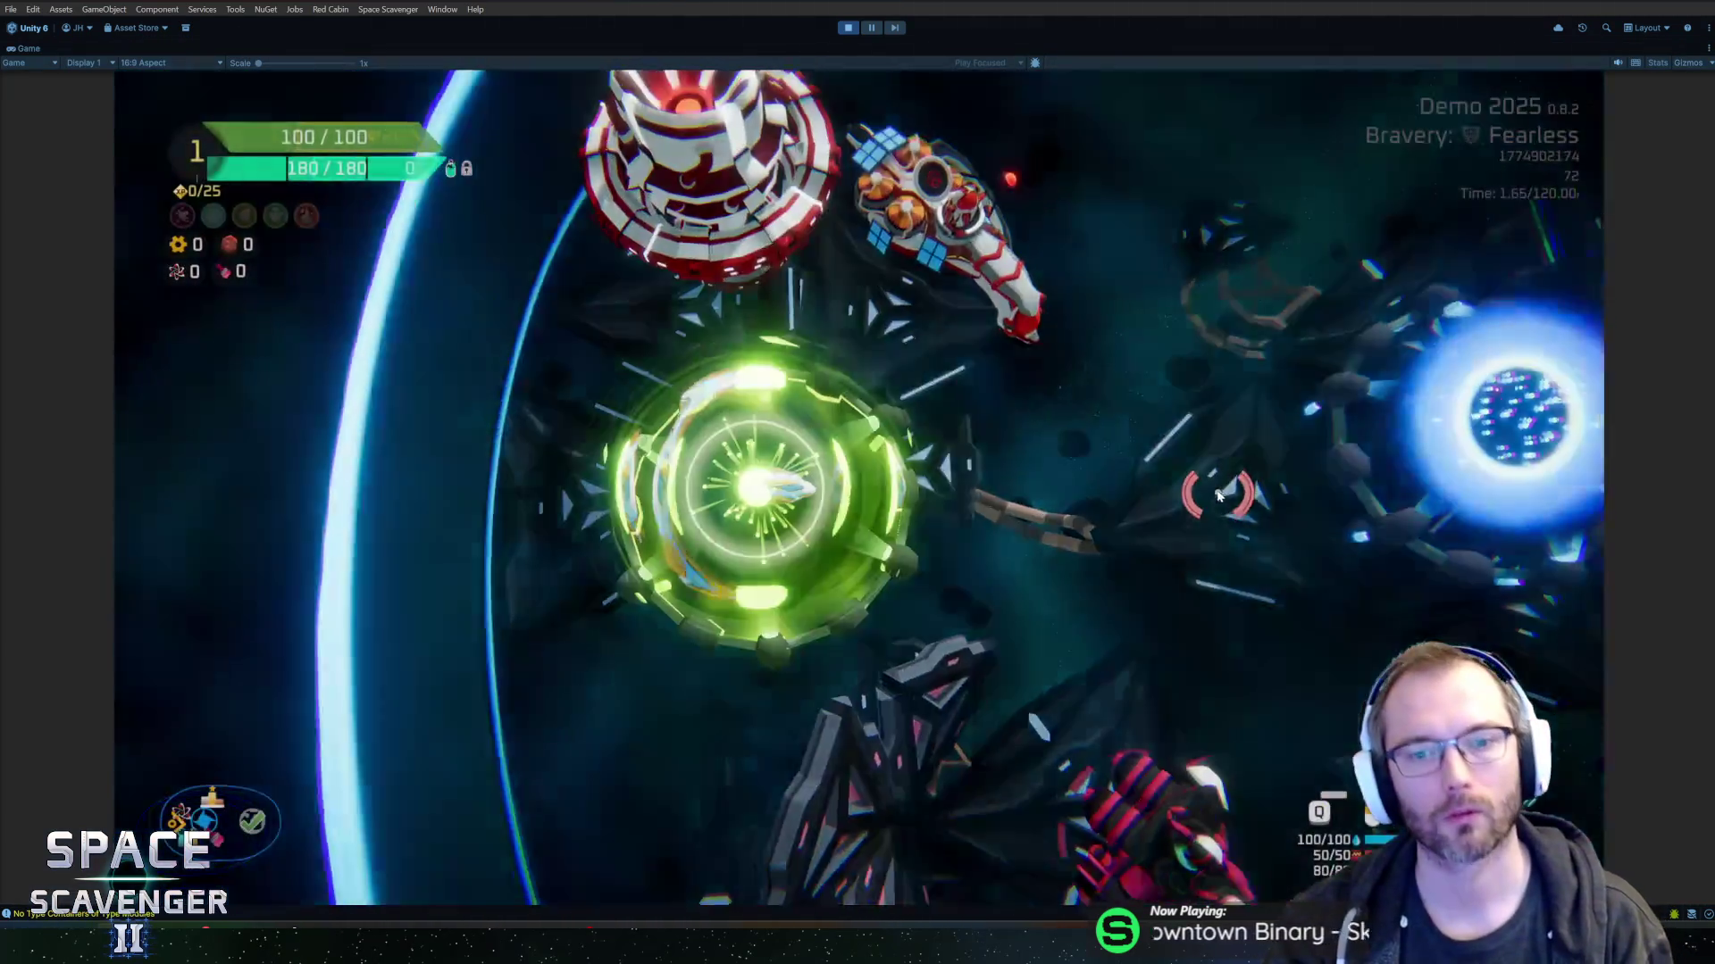
key(e)
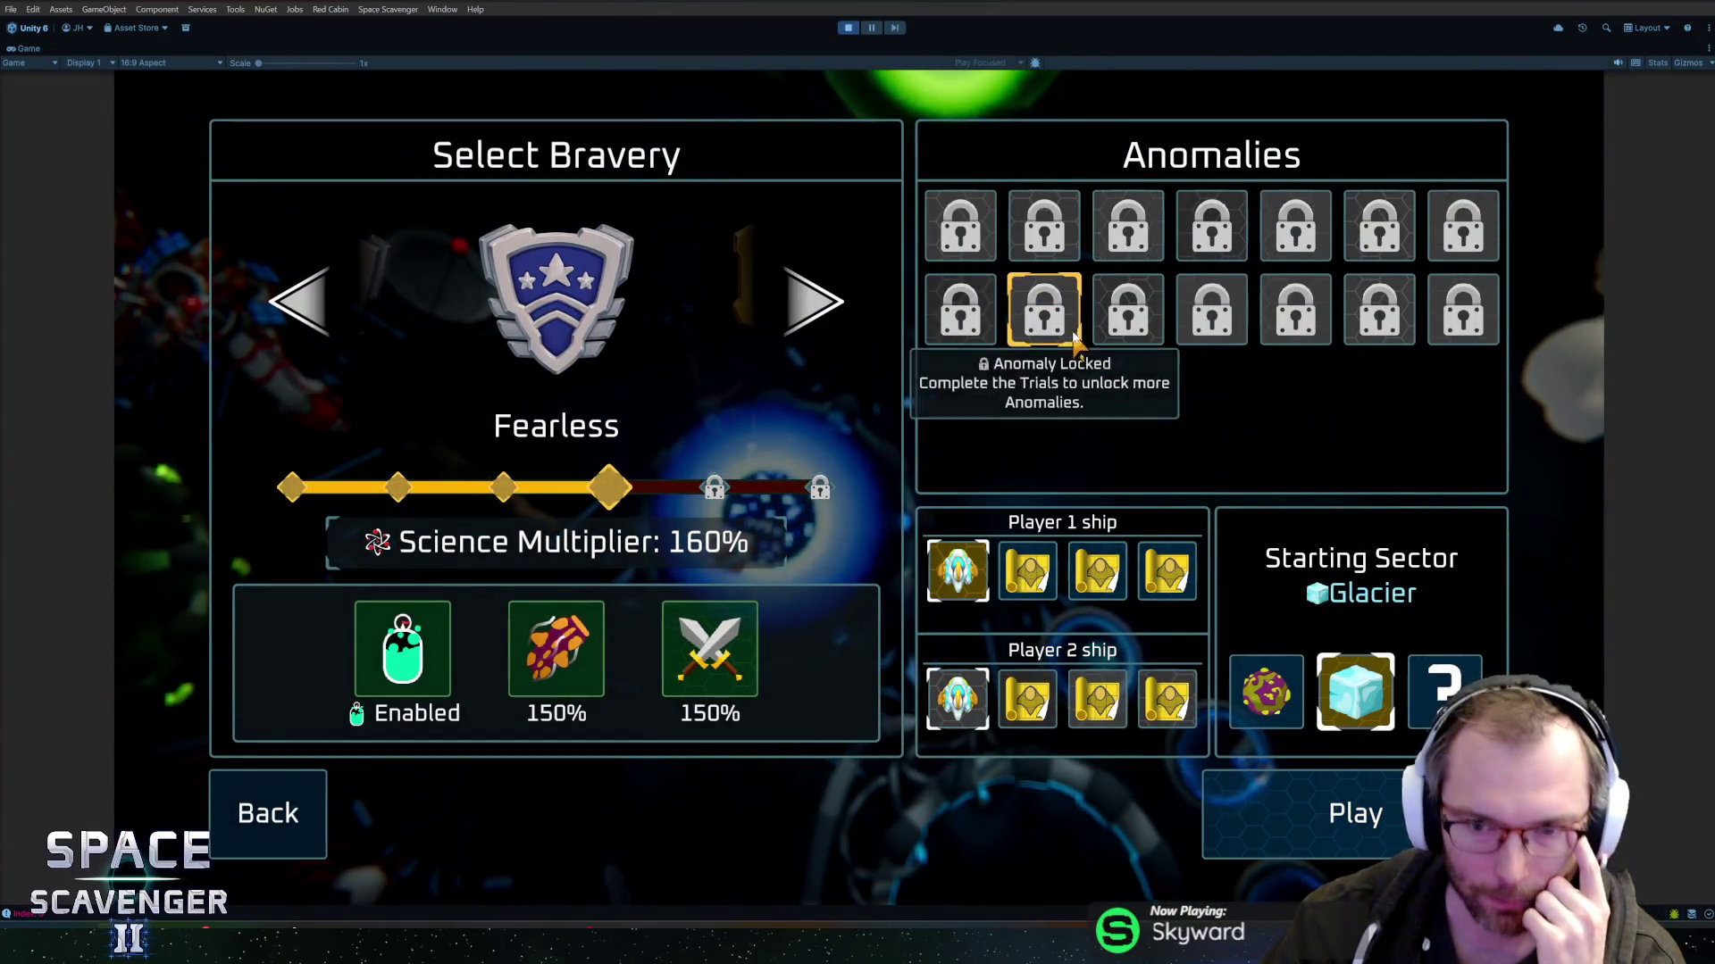
click(1255, 706)
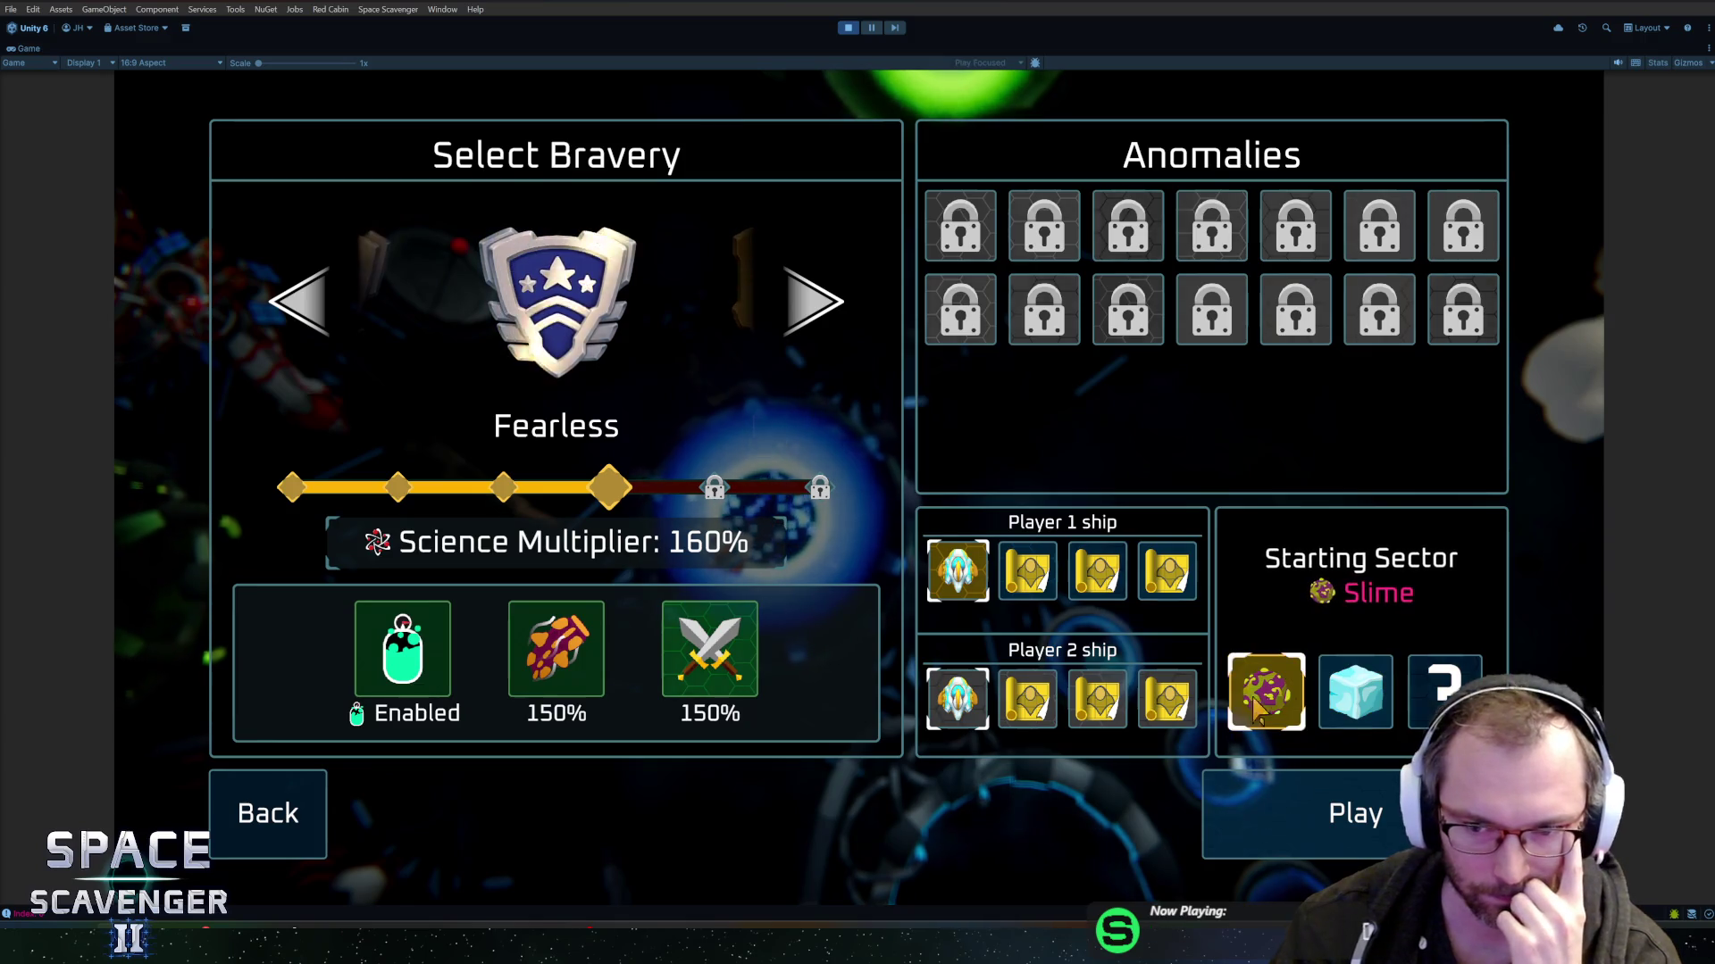
click(1255, 706)
click(1295, 702)
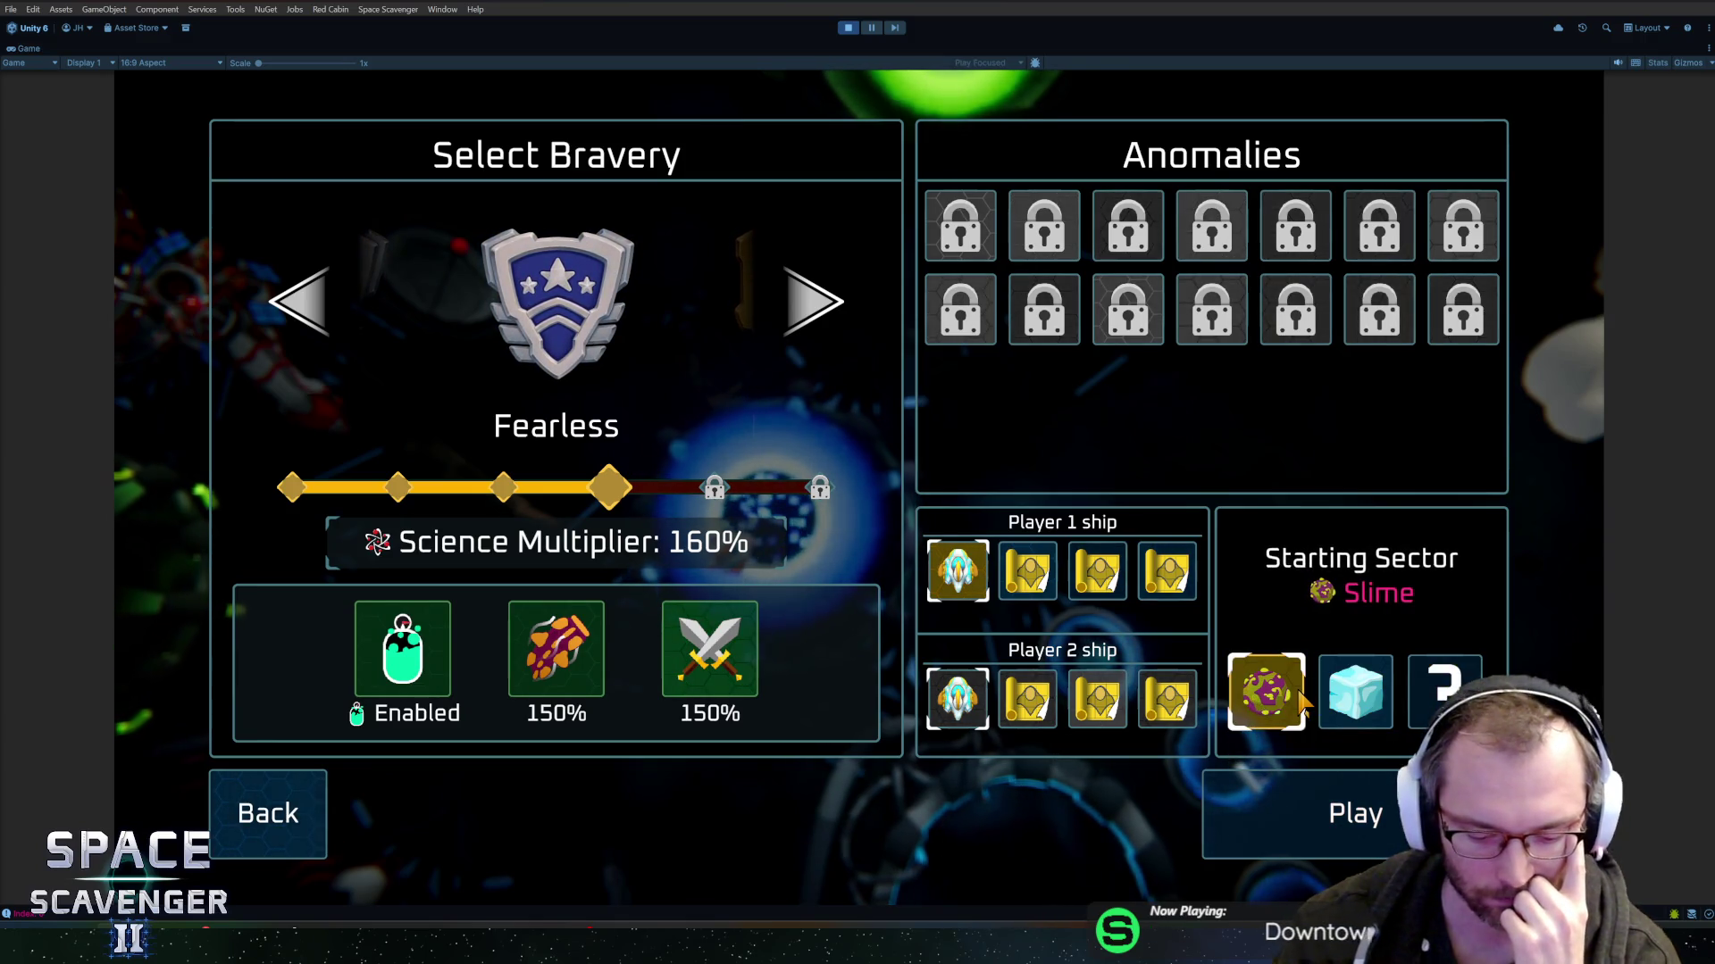
key(ctrl+p)
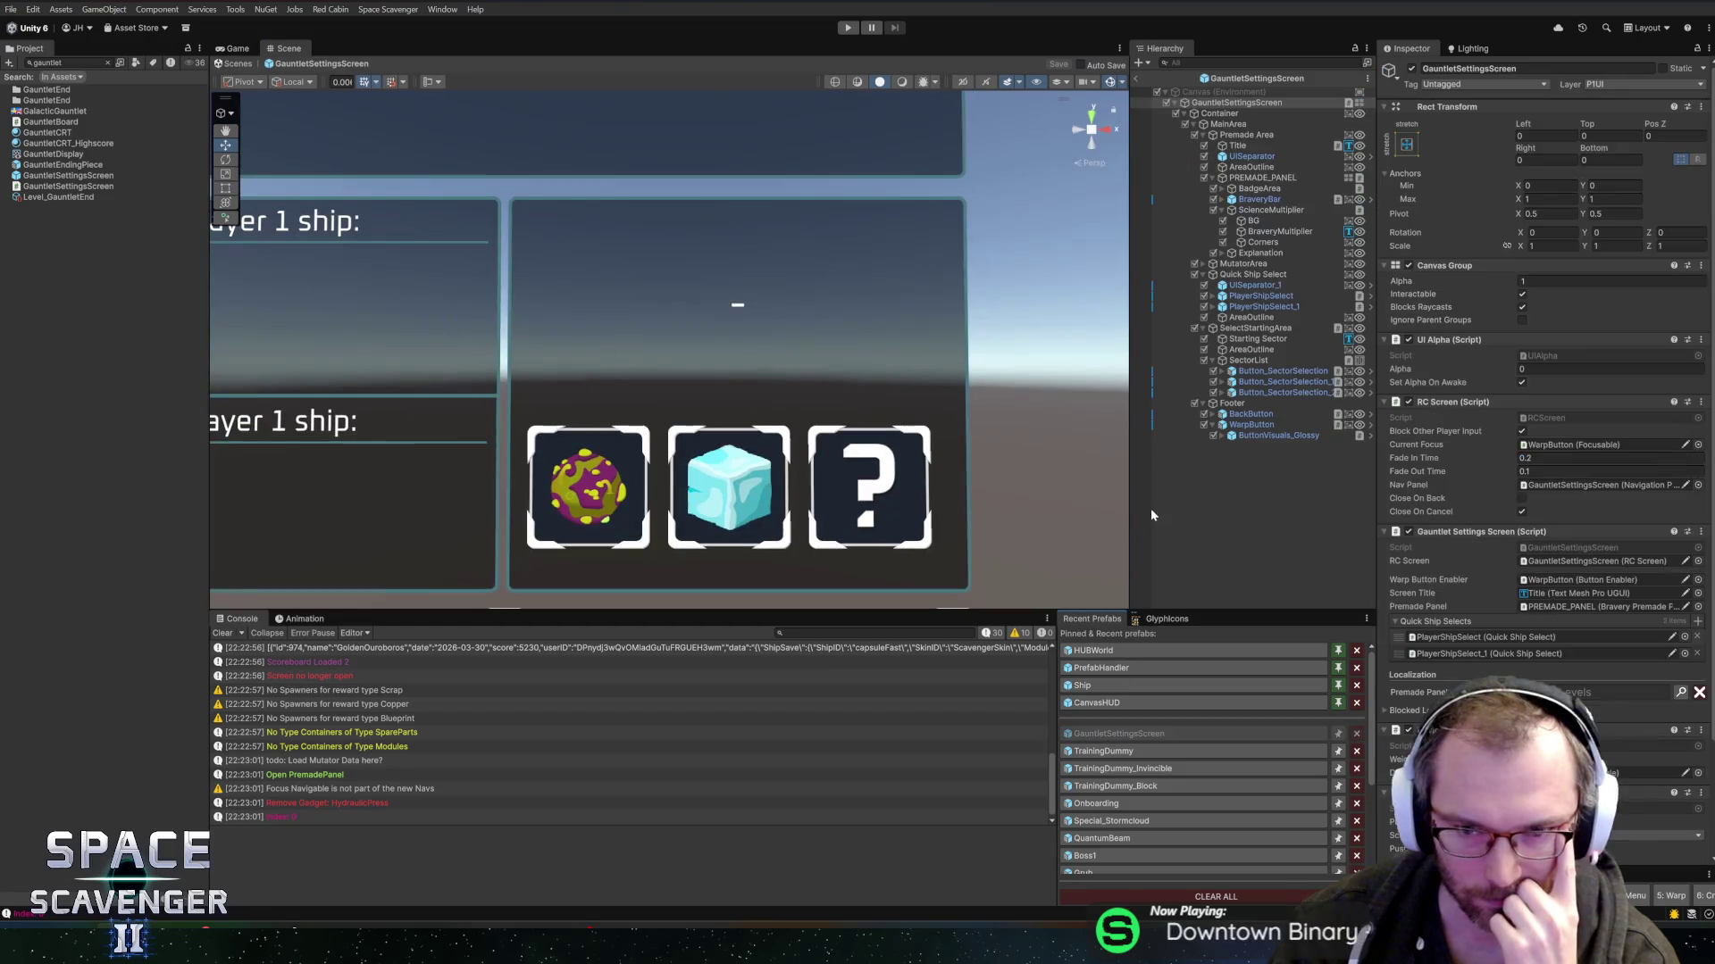
click(1251, 349)
click(1257, 341)
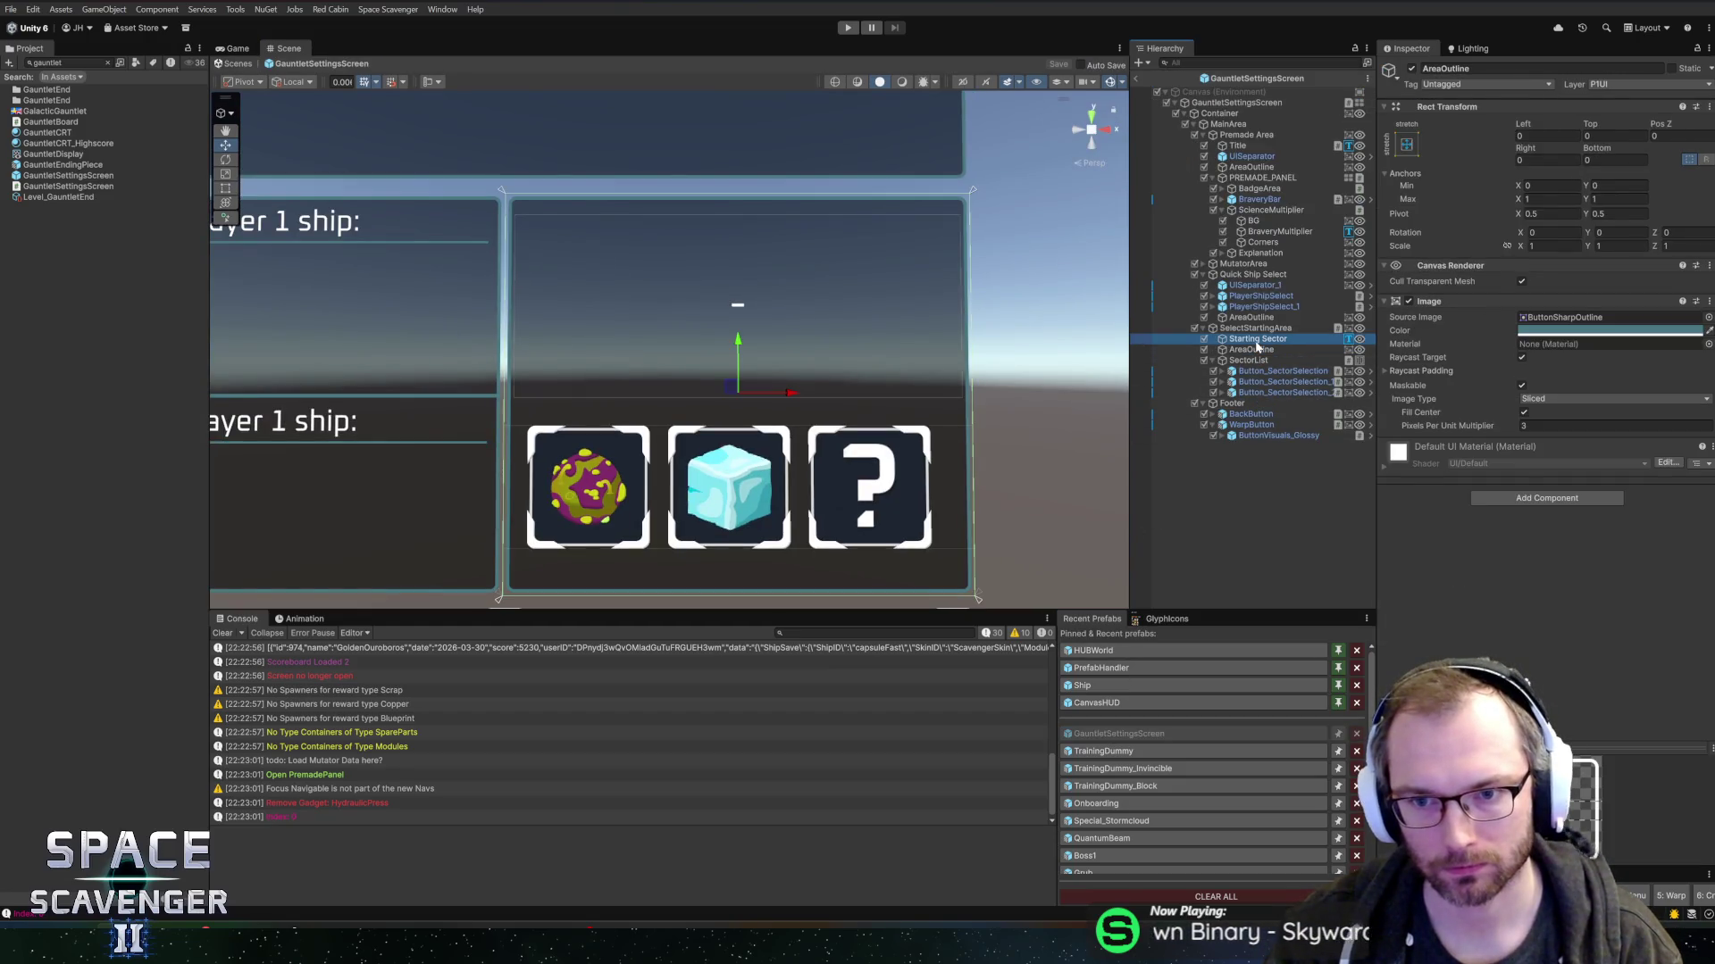
click(1549, 186)
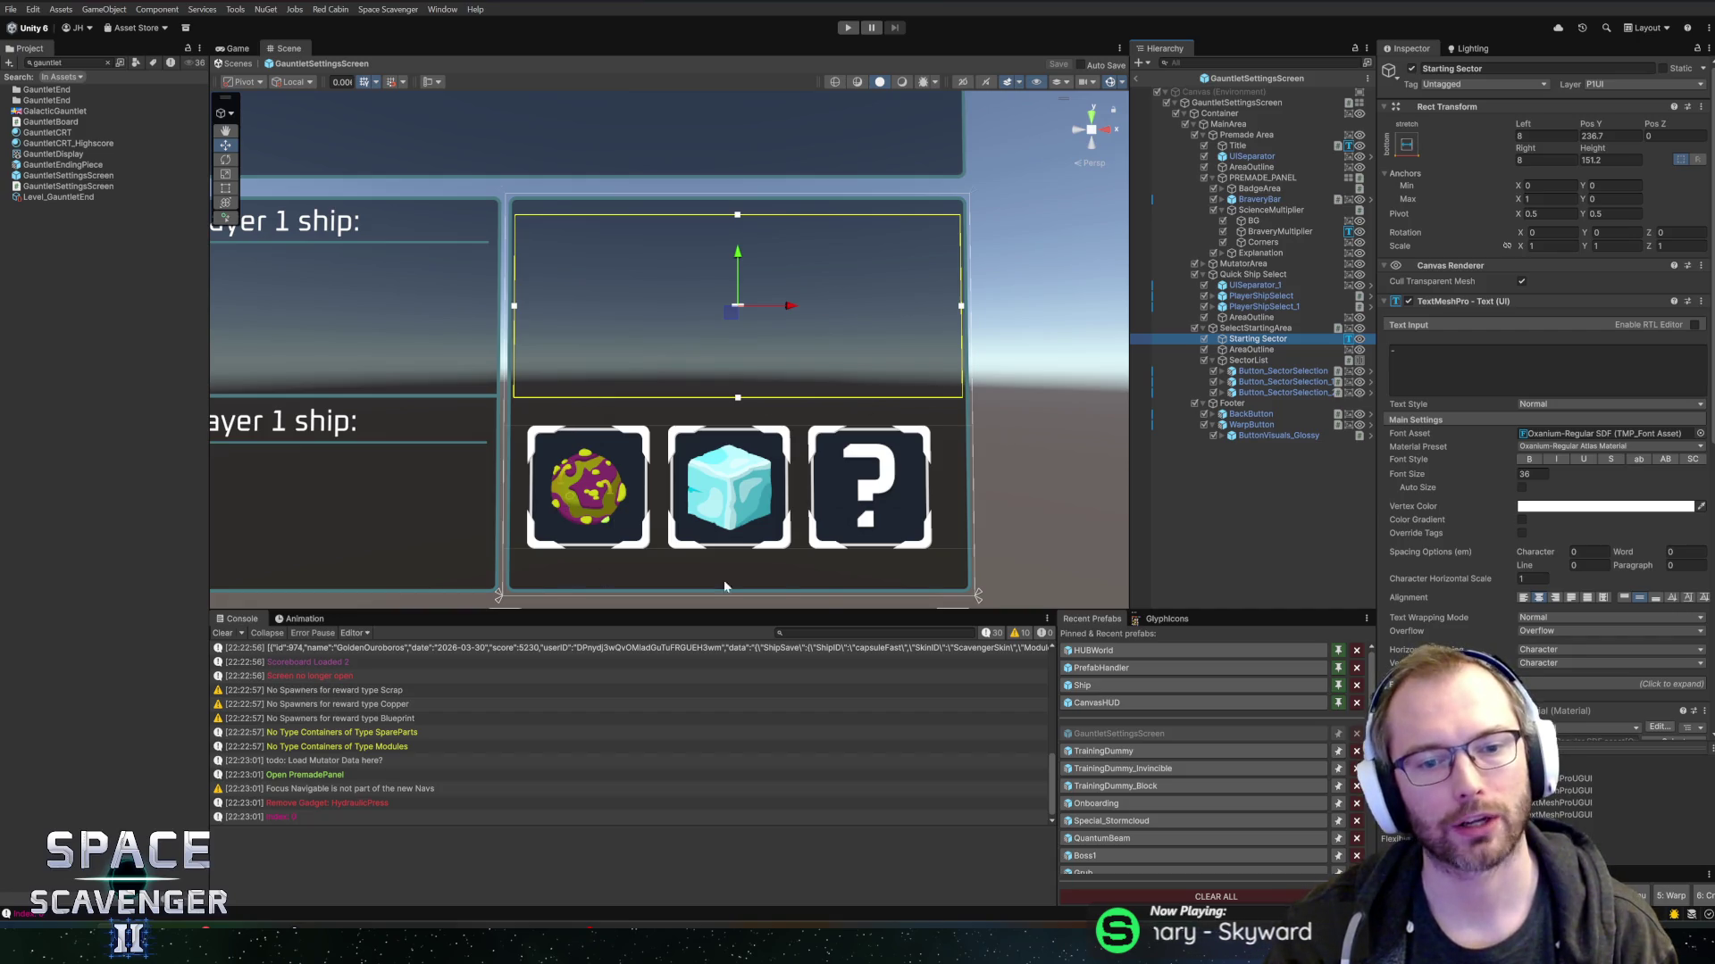
scroll(530, 235, down, 3)
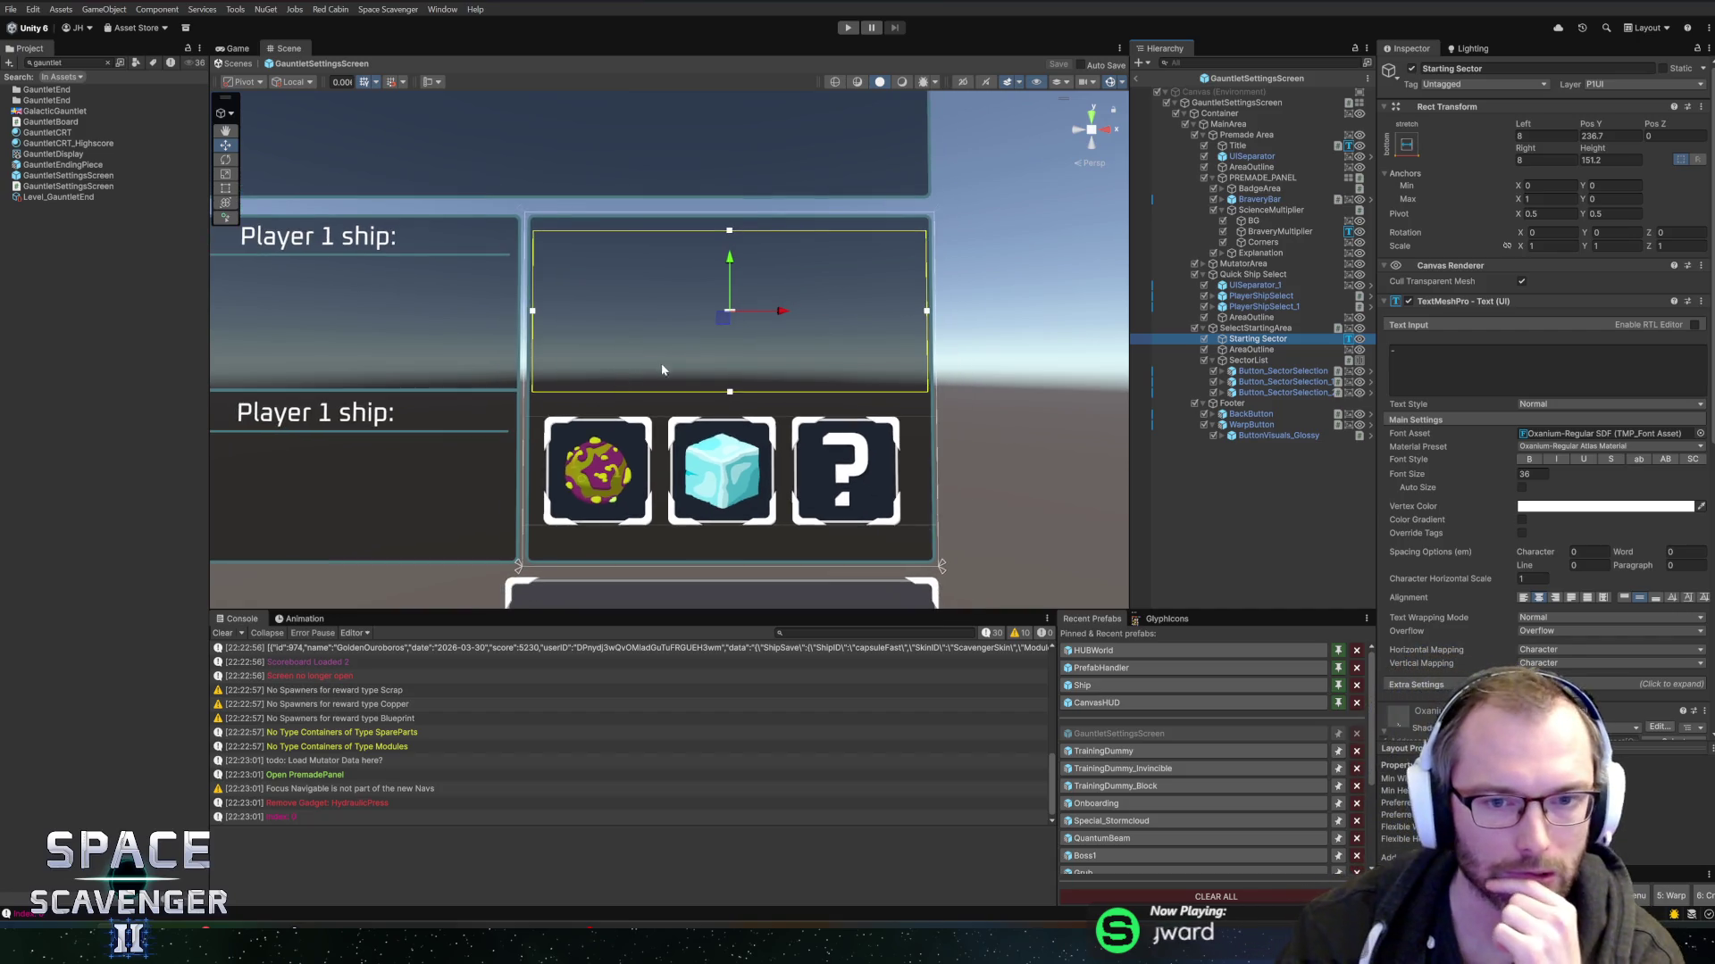
scroll(683, 357, up, 3)
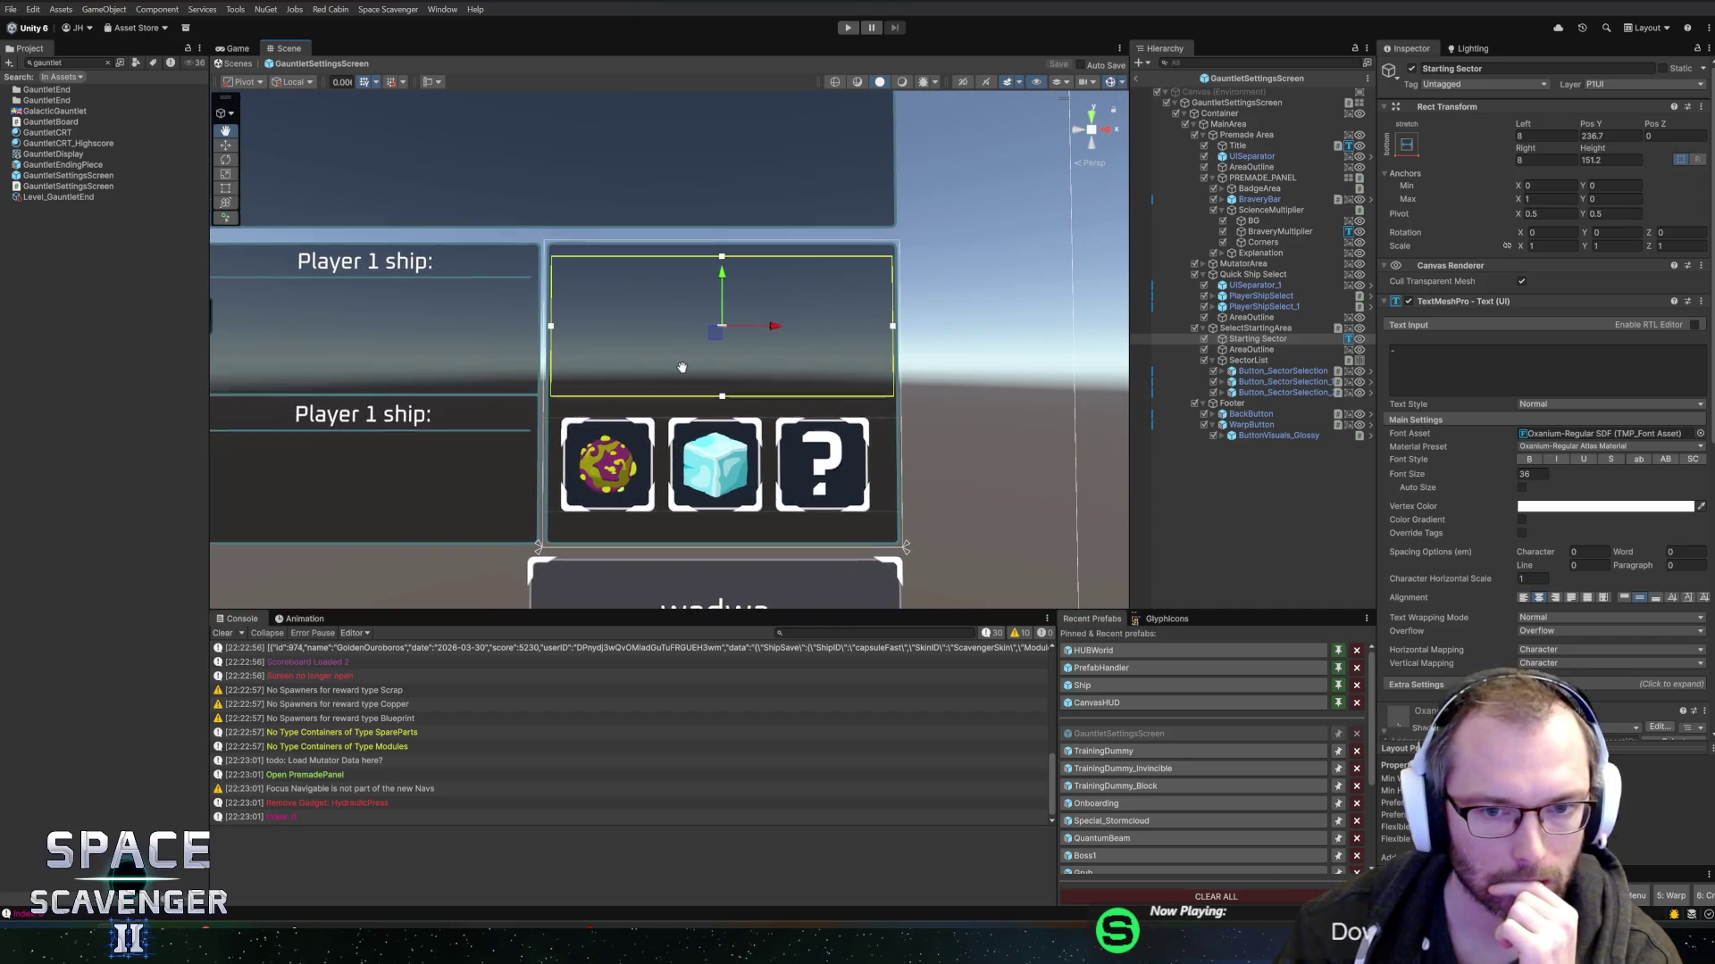
drag(723, 339, 743, 327)
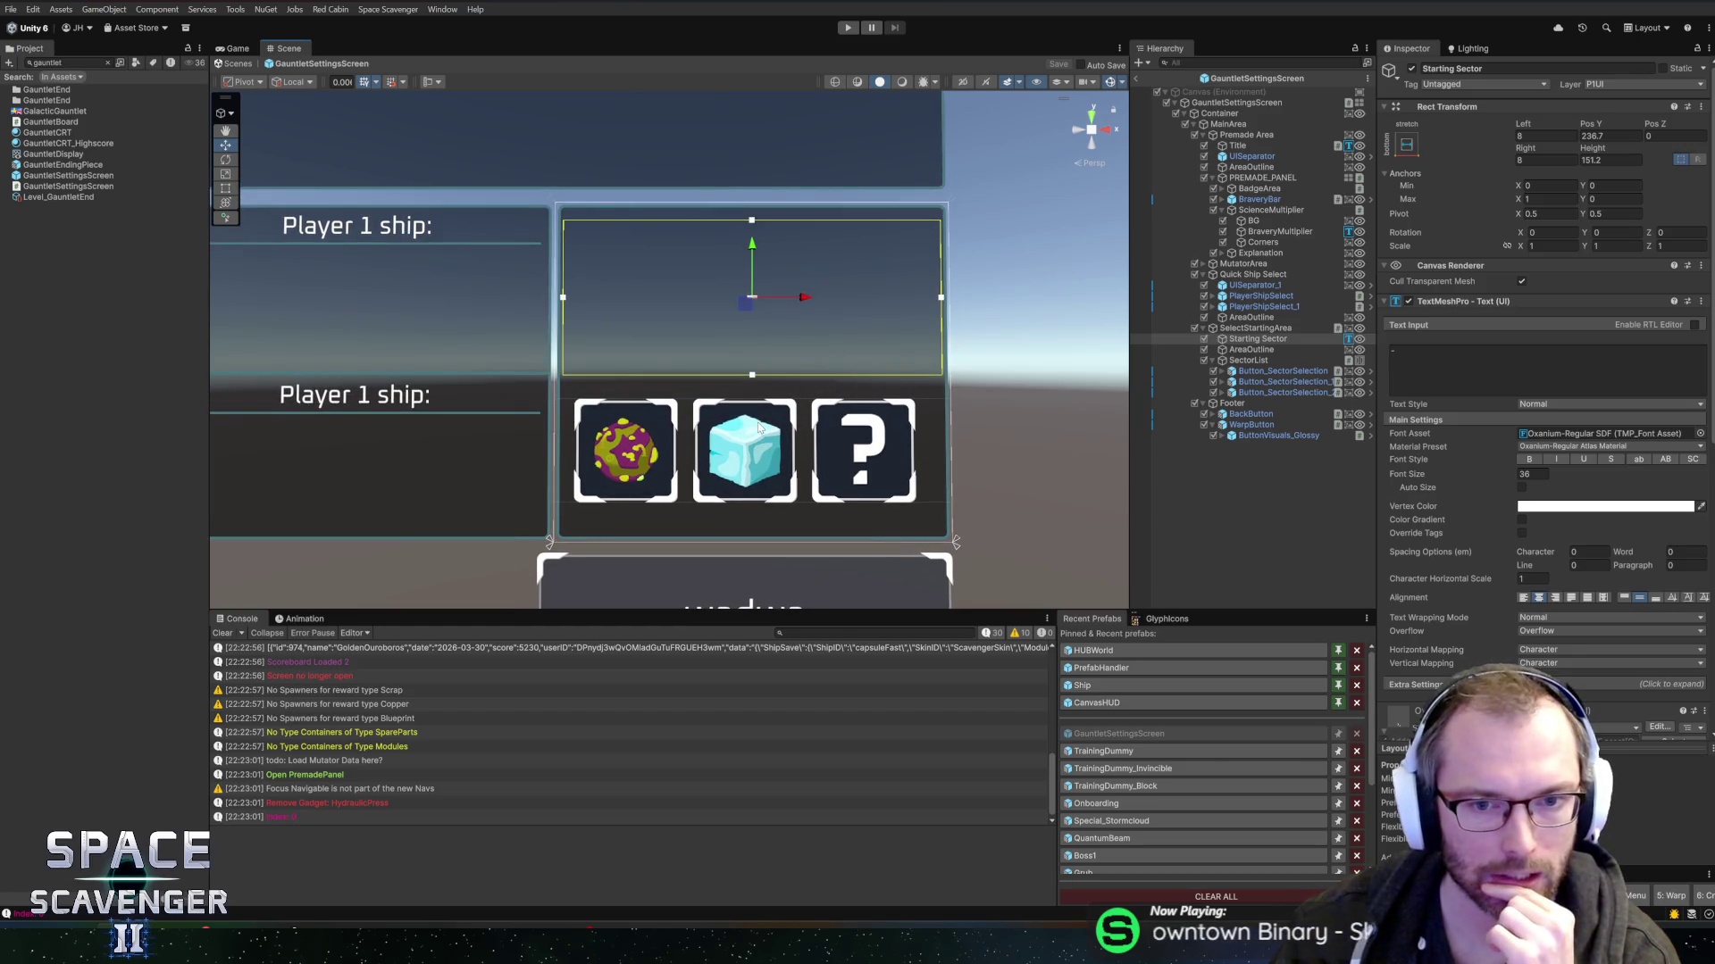
click(1251, 394)
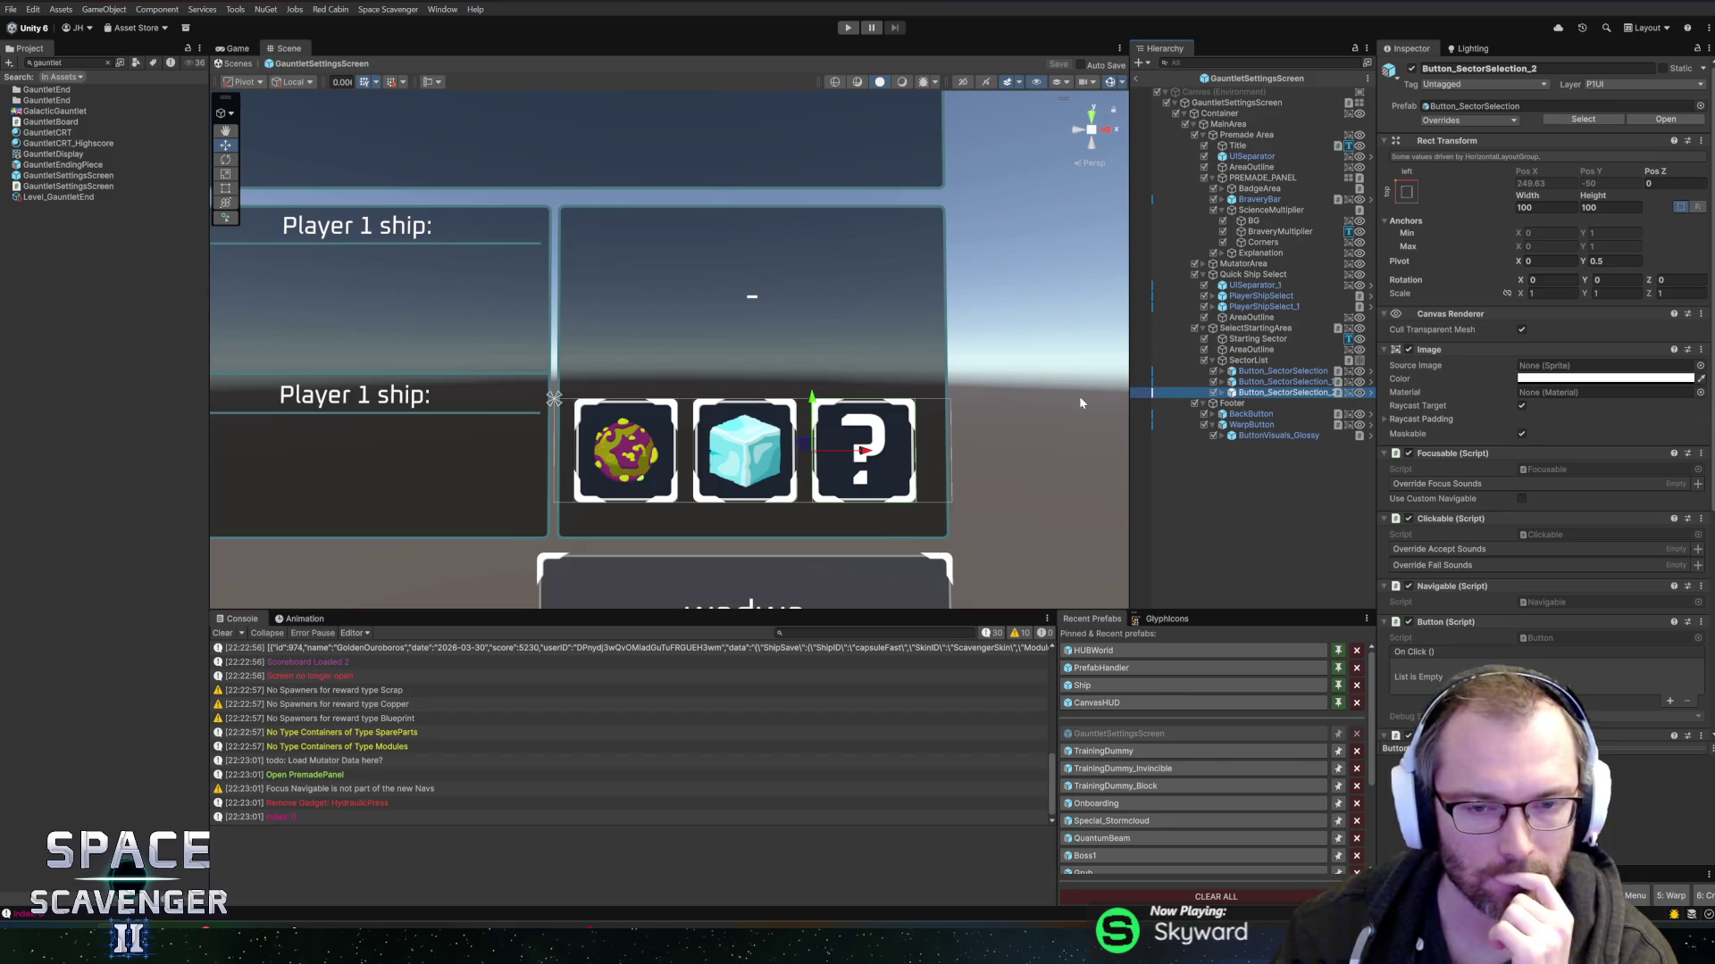
- Pull Button_SectorSelection_2 out of SectorList and shrink its height to about 48
click(1241, 361)
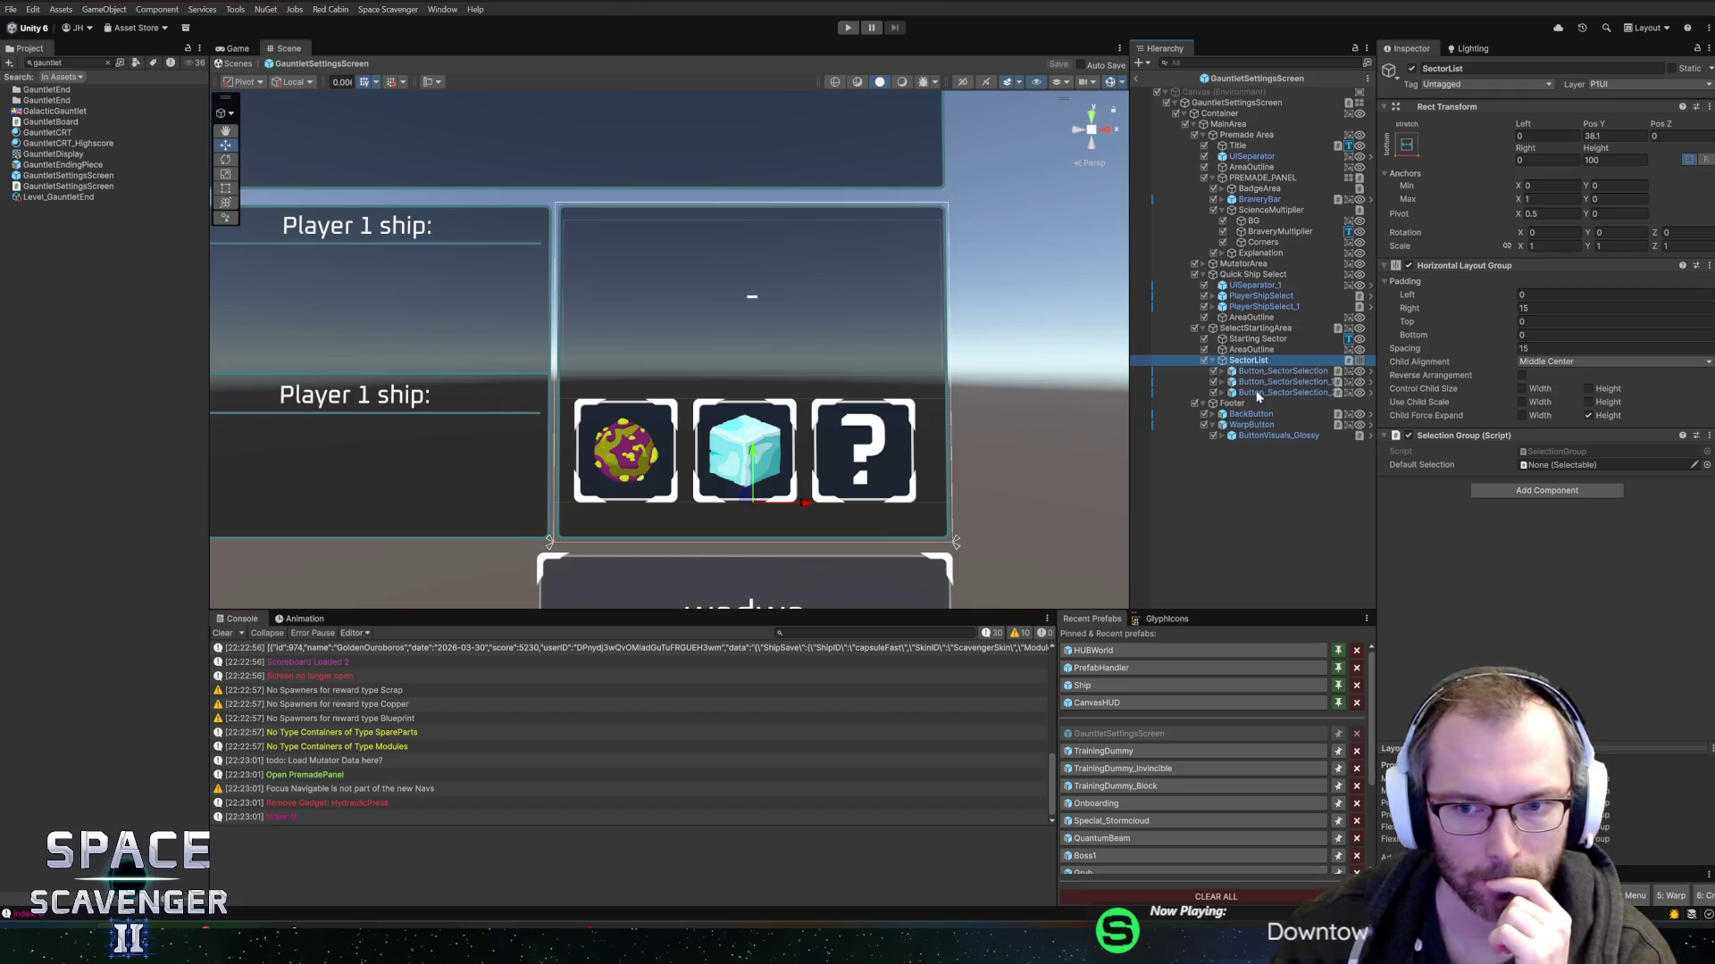
click(1258, 394)
drag(1248, 357, 1250, 361)
click(1596, 185)
drag(1593, 183, 922, 238)
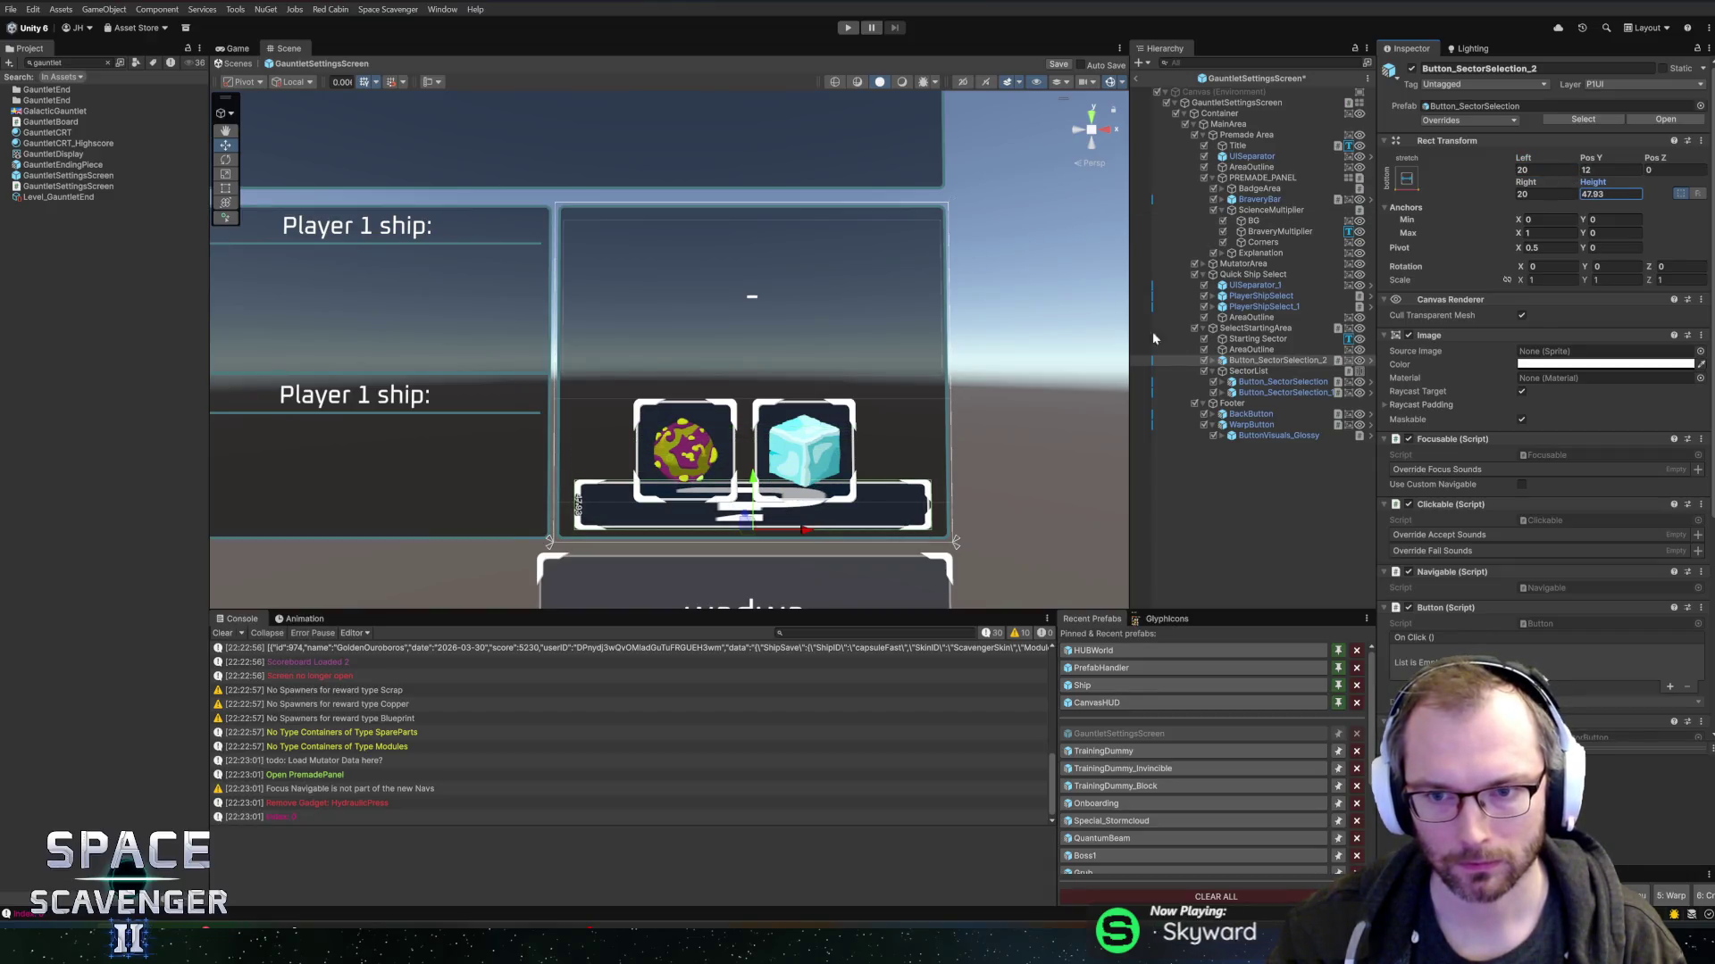
- Tick Preserve Aspect on the question-mark button's SectorIcon and place it right after SectorList
click(1213, 361)
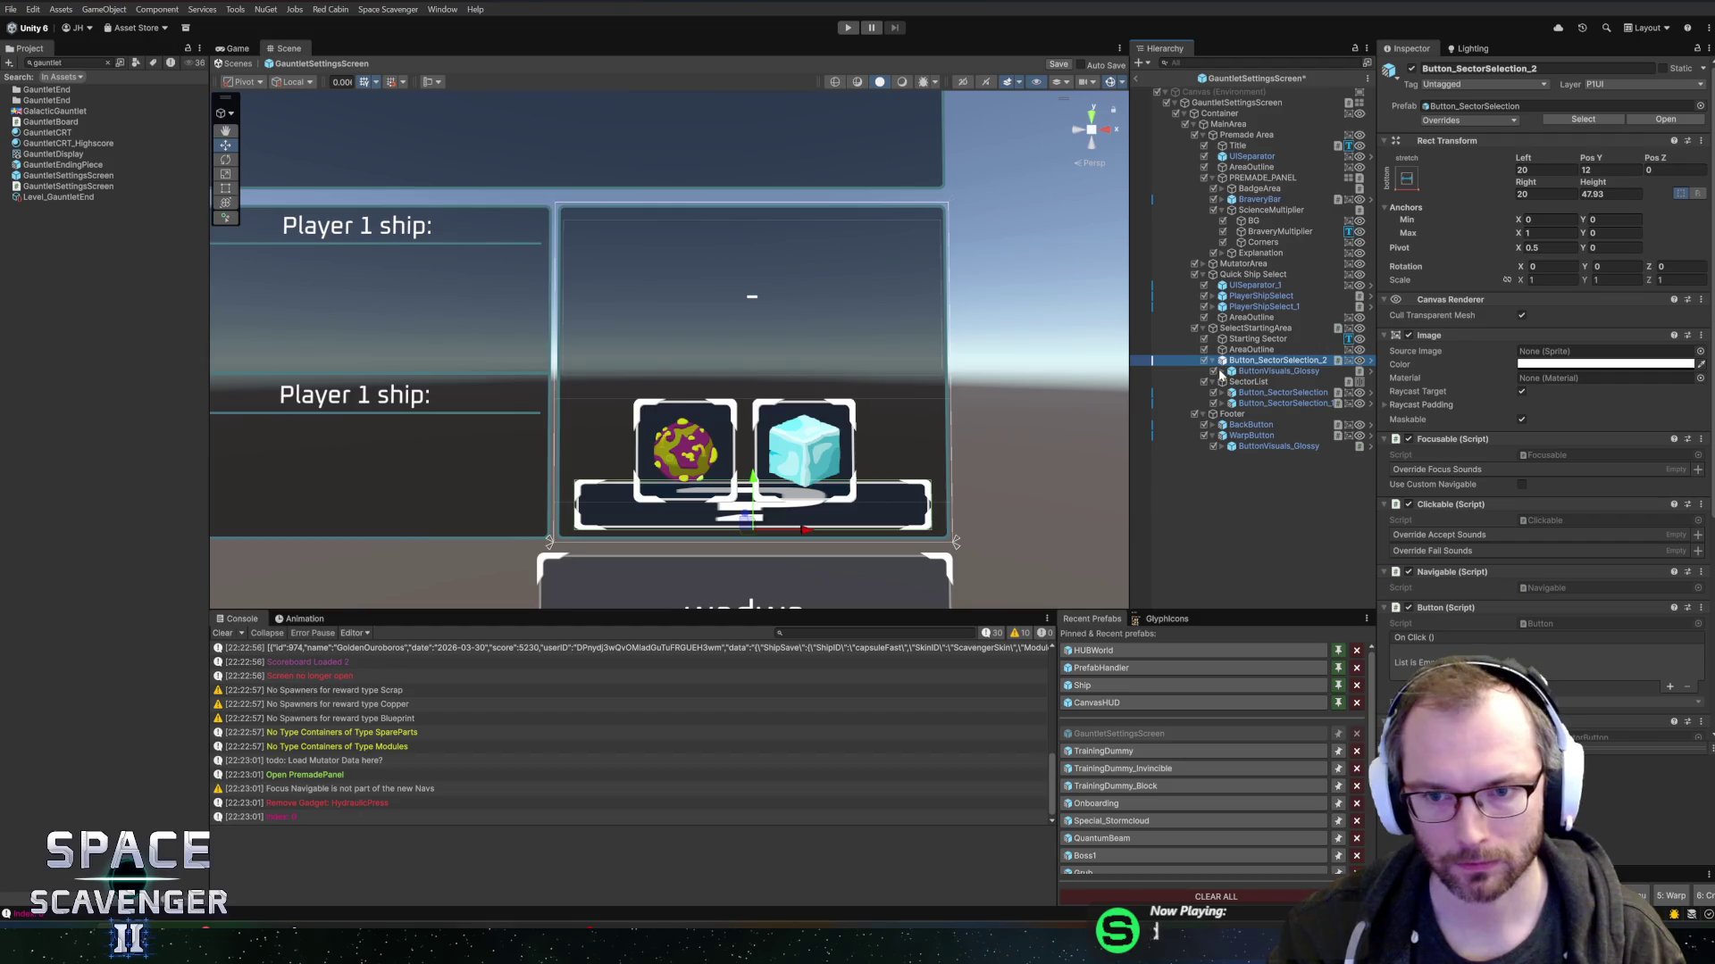
click(1222, 372)
click(1231, 382)
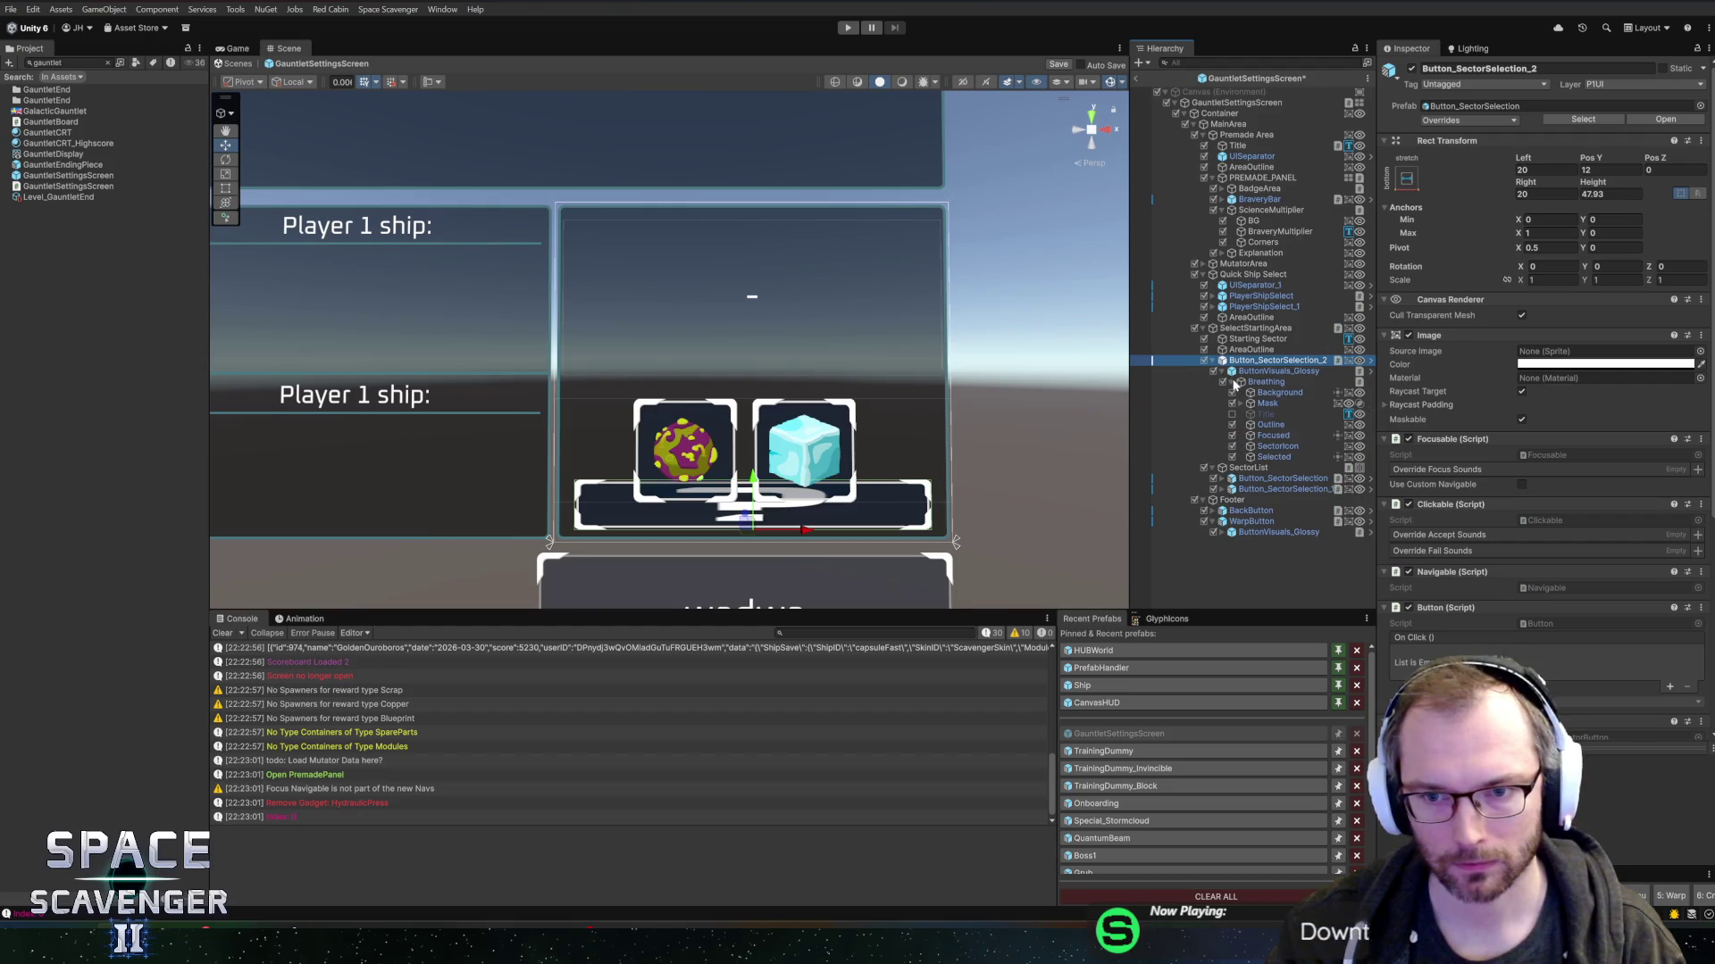
click(1275, 446)
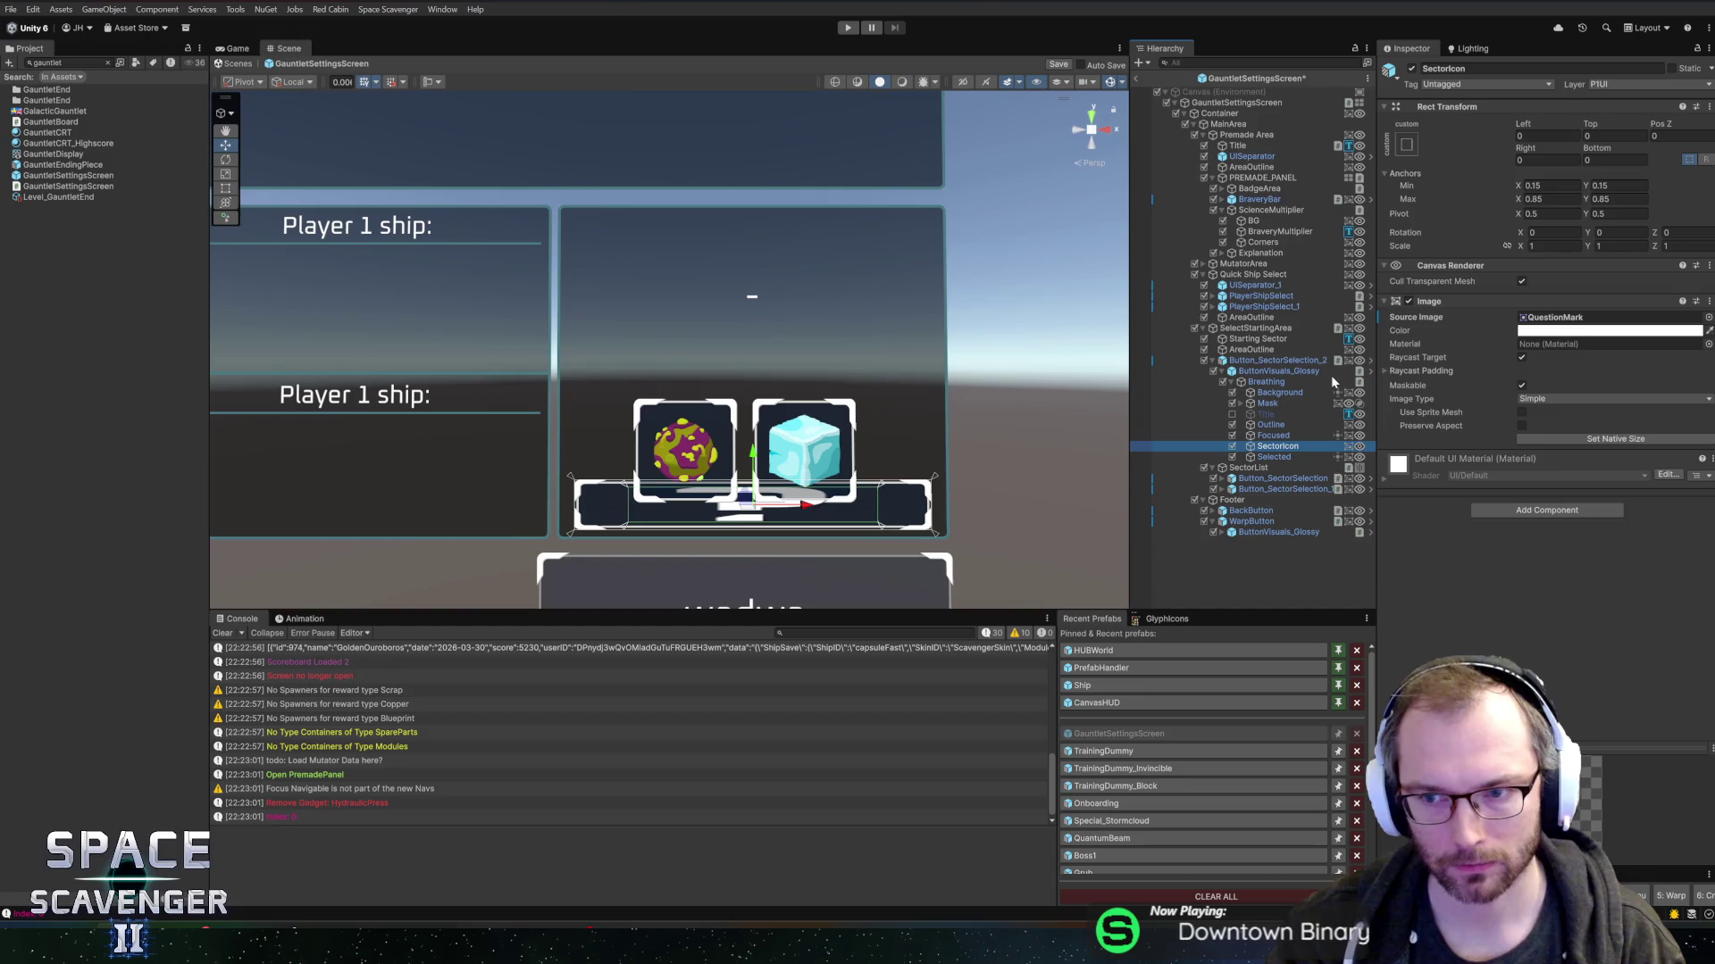
click(1521, 427)
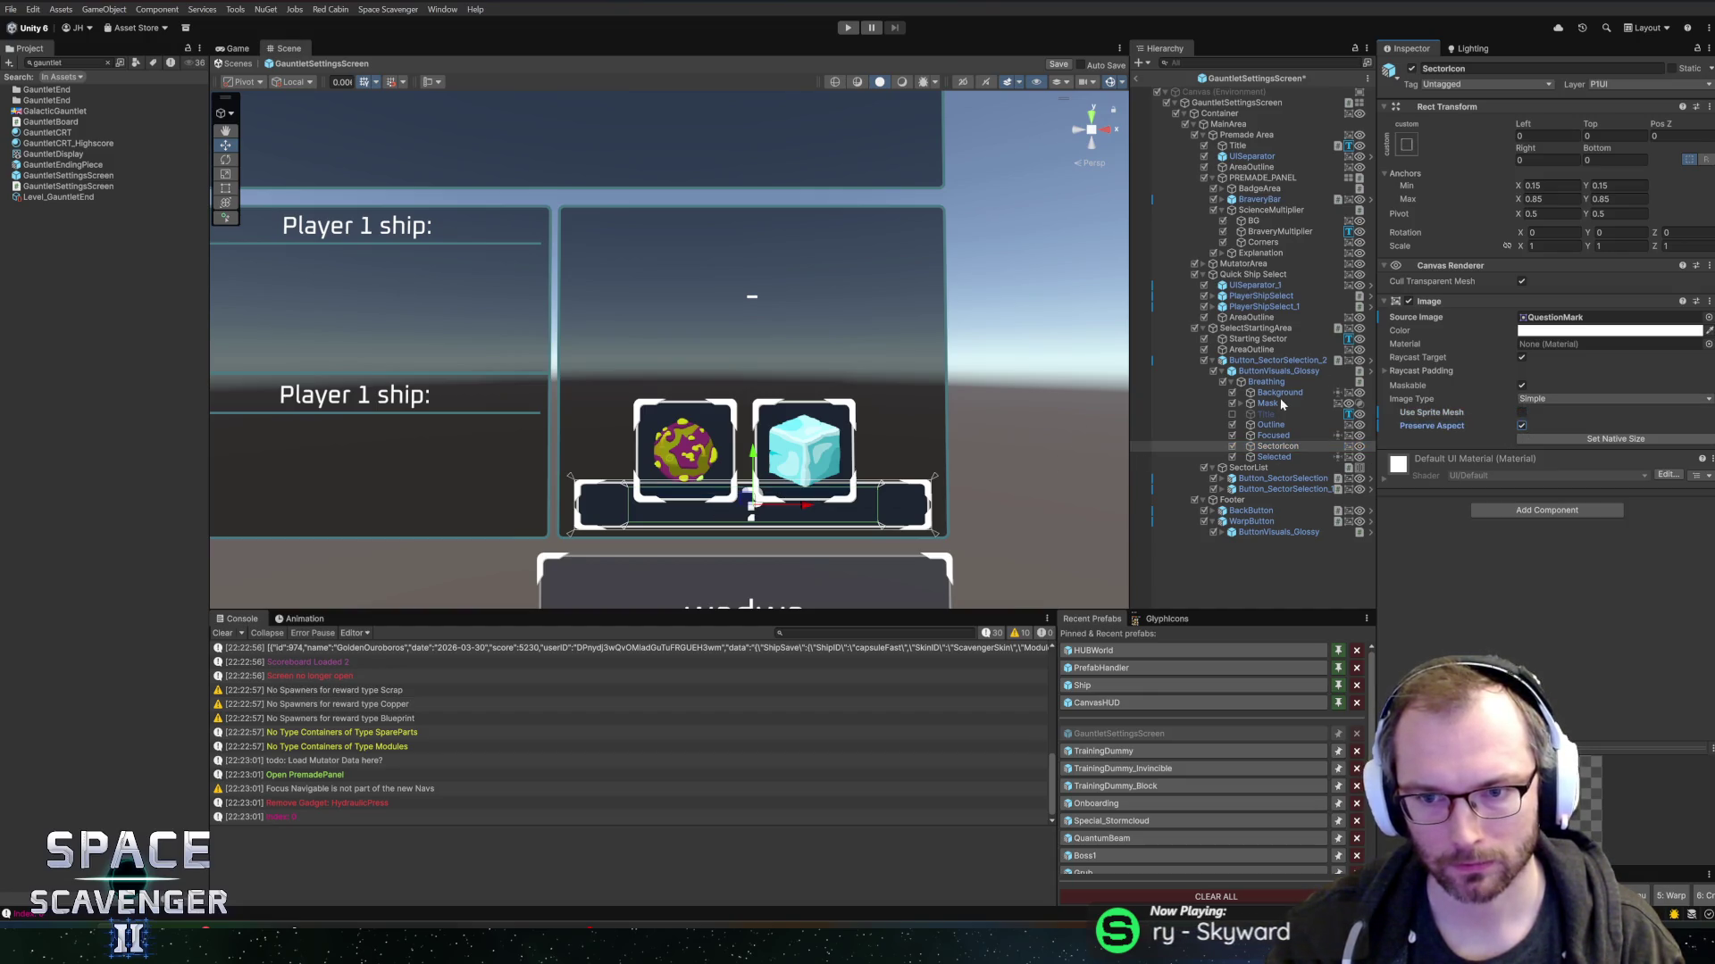
click(1213, 361)
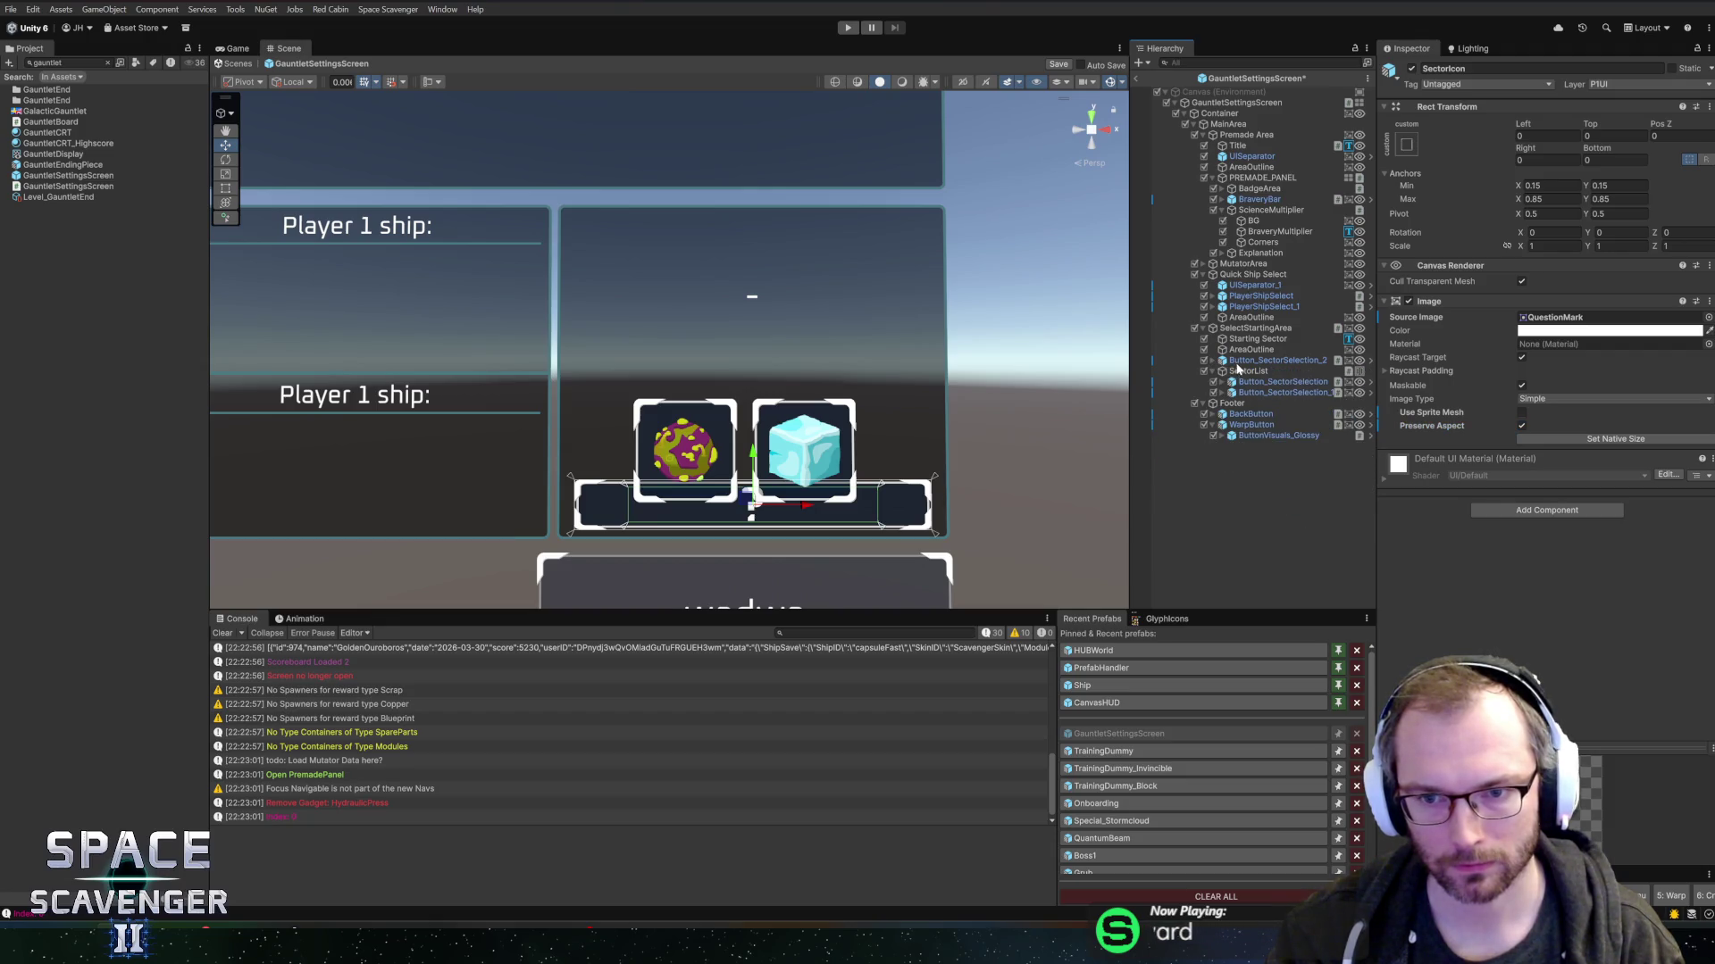
click(1212, 371)
click(1248, 371)
drag(1247, 362, 1247, 371)
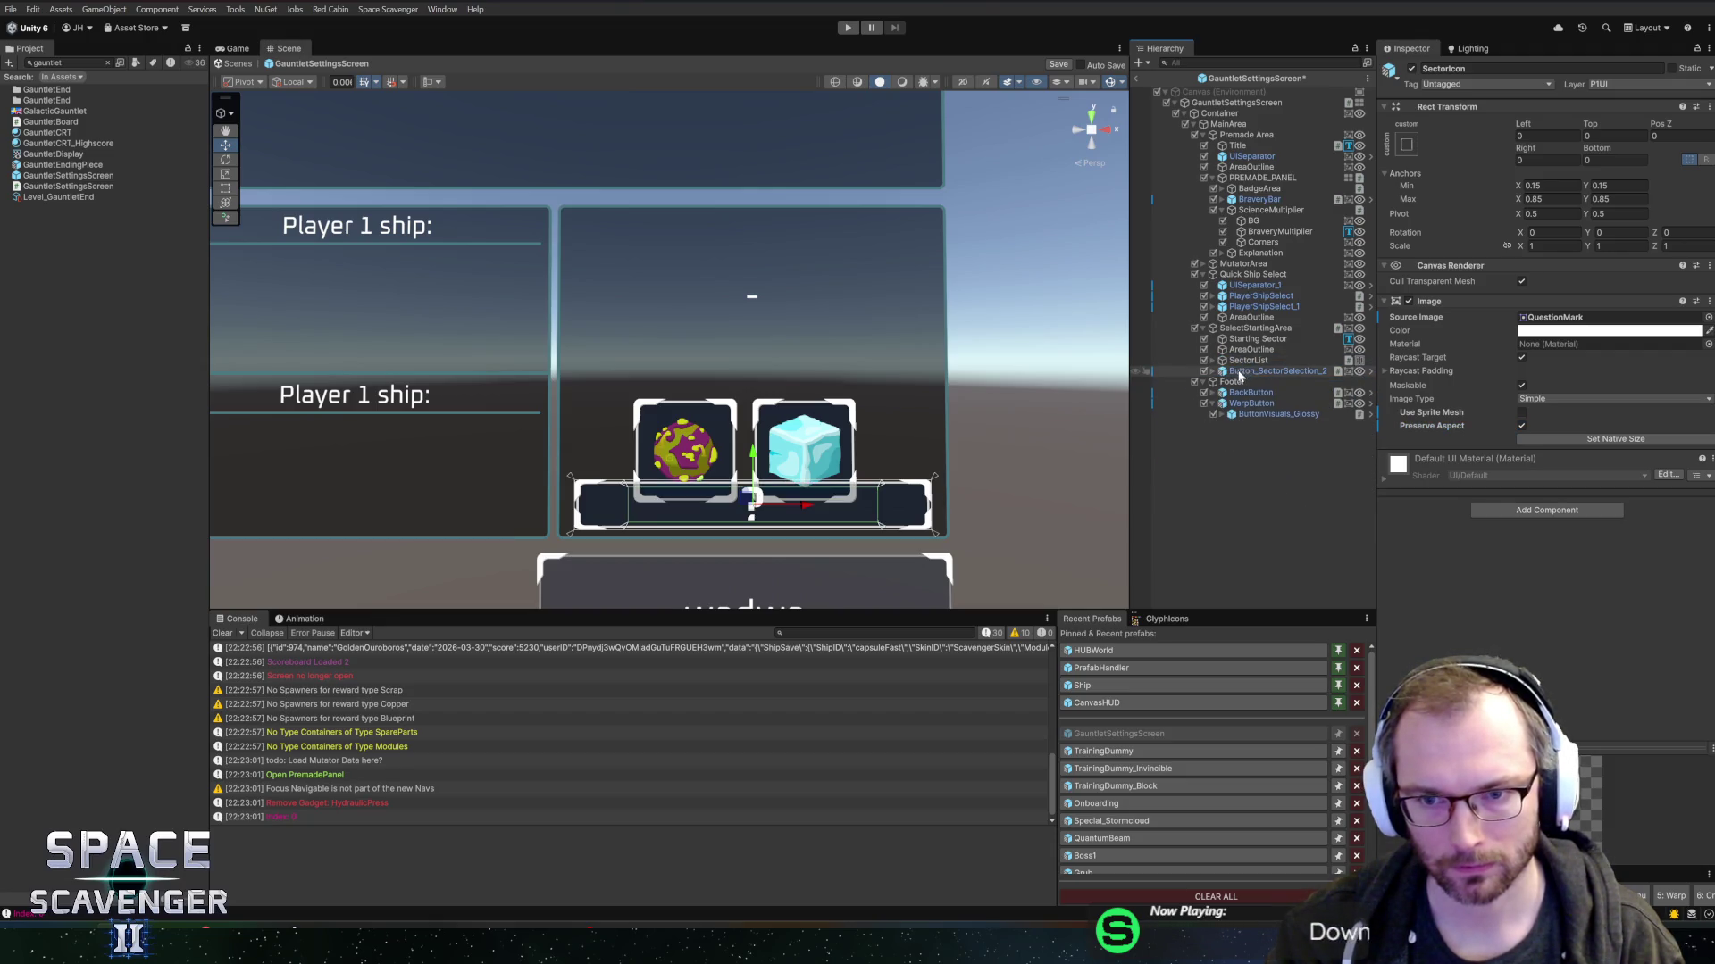
click(1214, 361)
click(1248, 361)
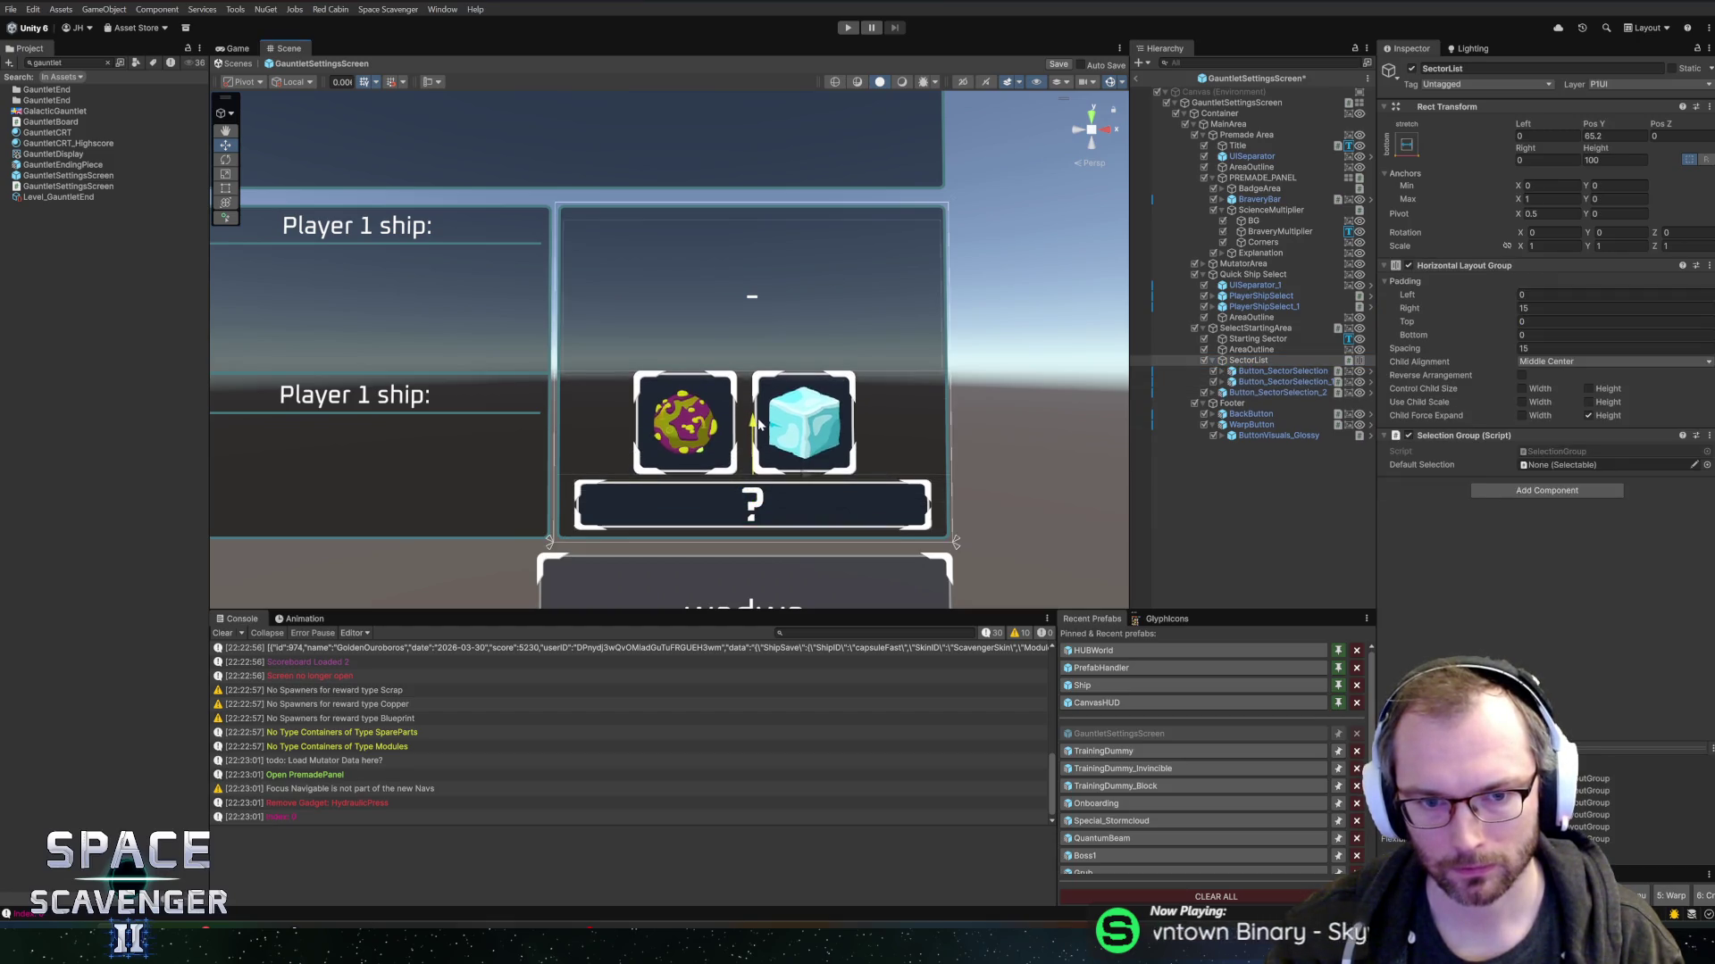
- Set both sector buttons' Width and Height to 120
click(1299, 382)
ctrl+click(1293, 372)
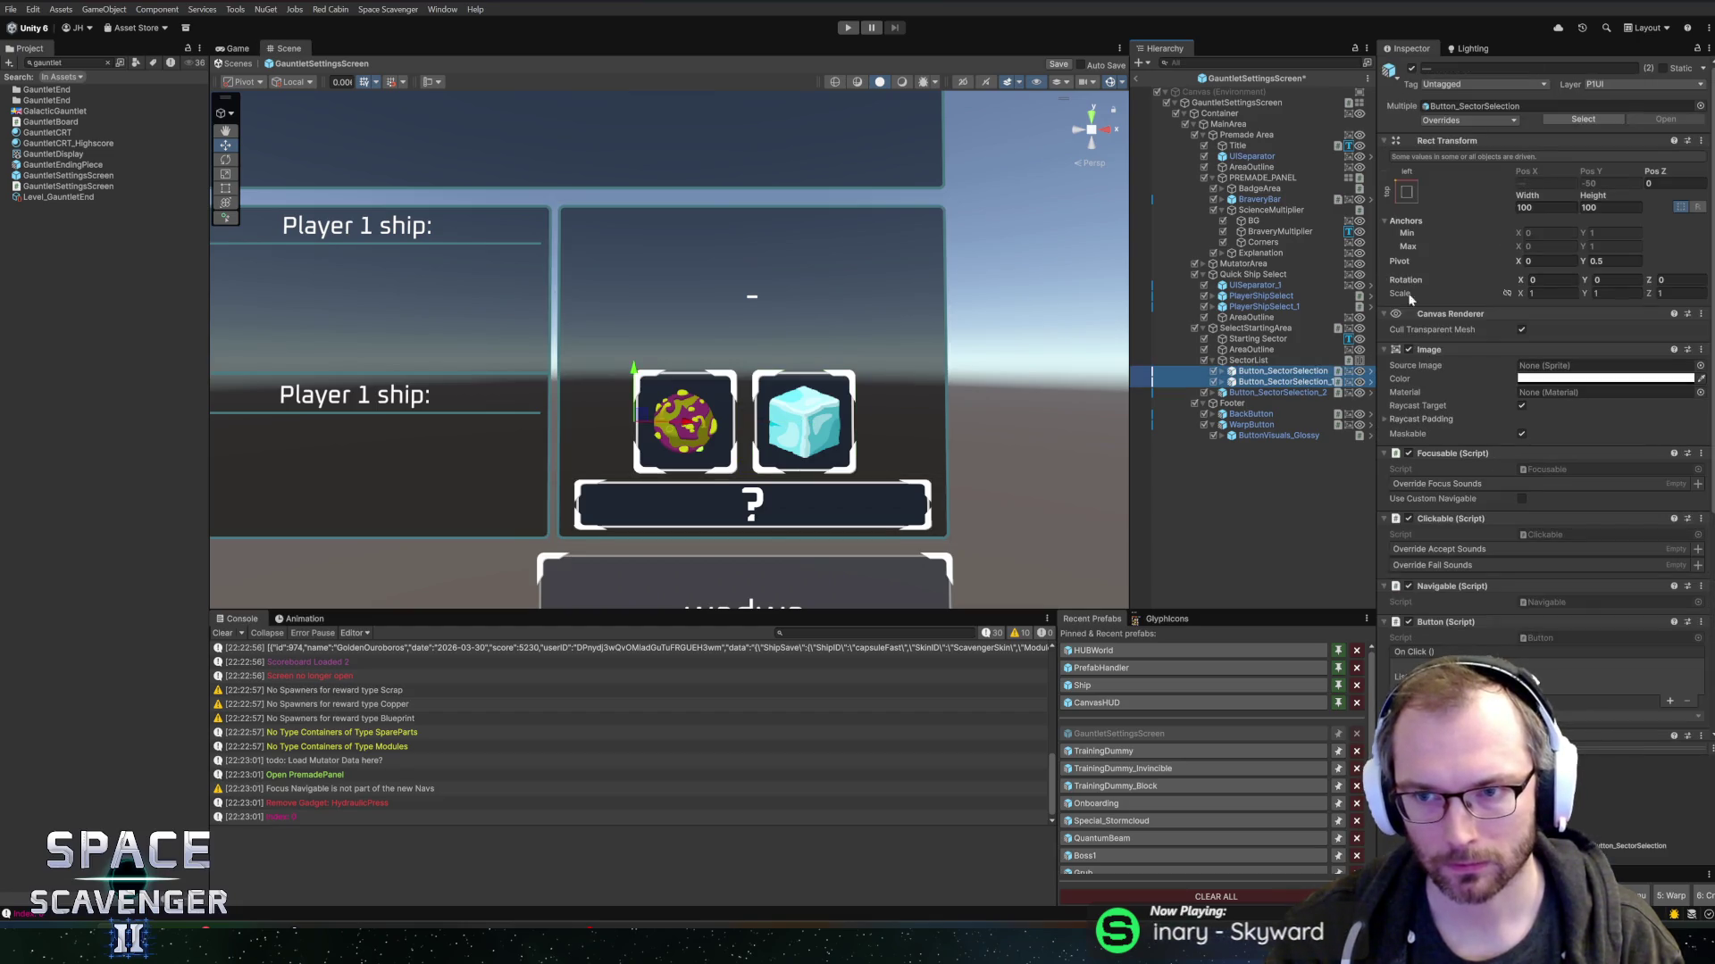
click(1545, 208)
text(120)
key(Tab)
text(120)
key(Return)
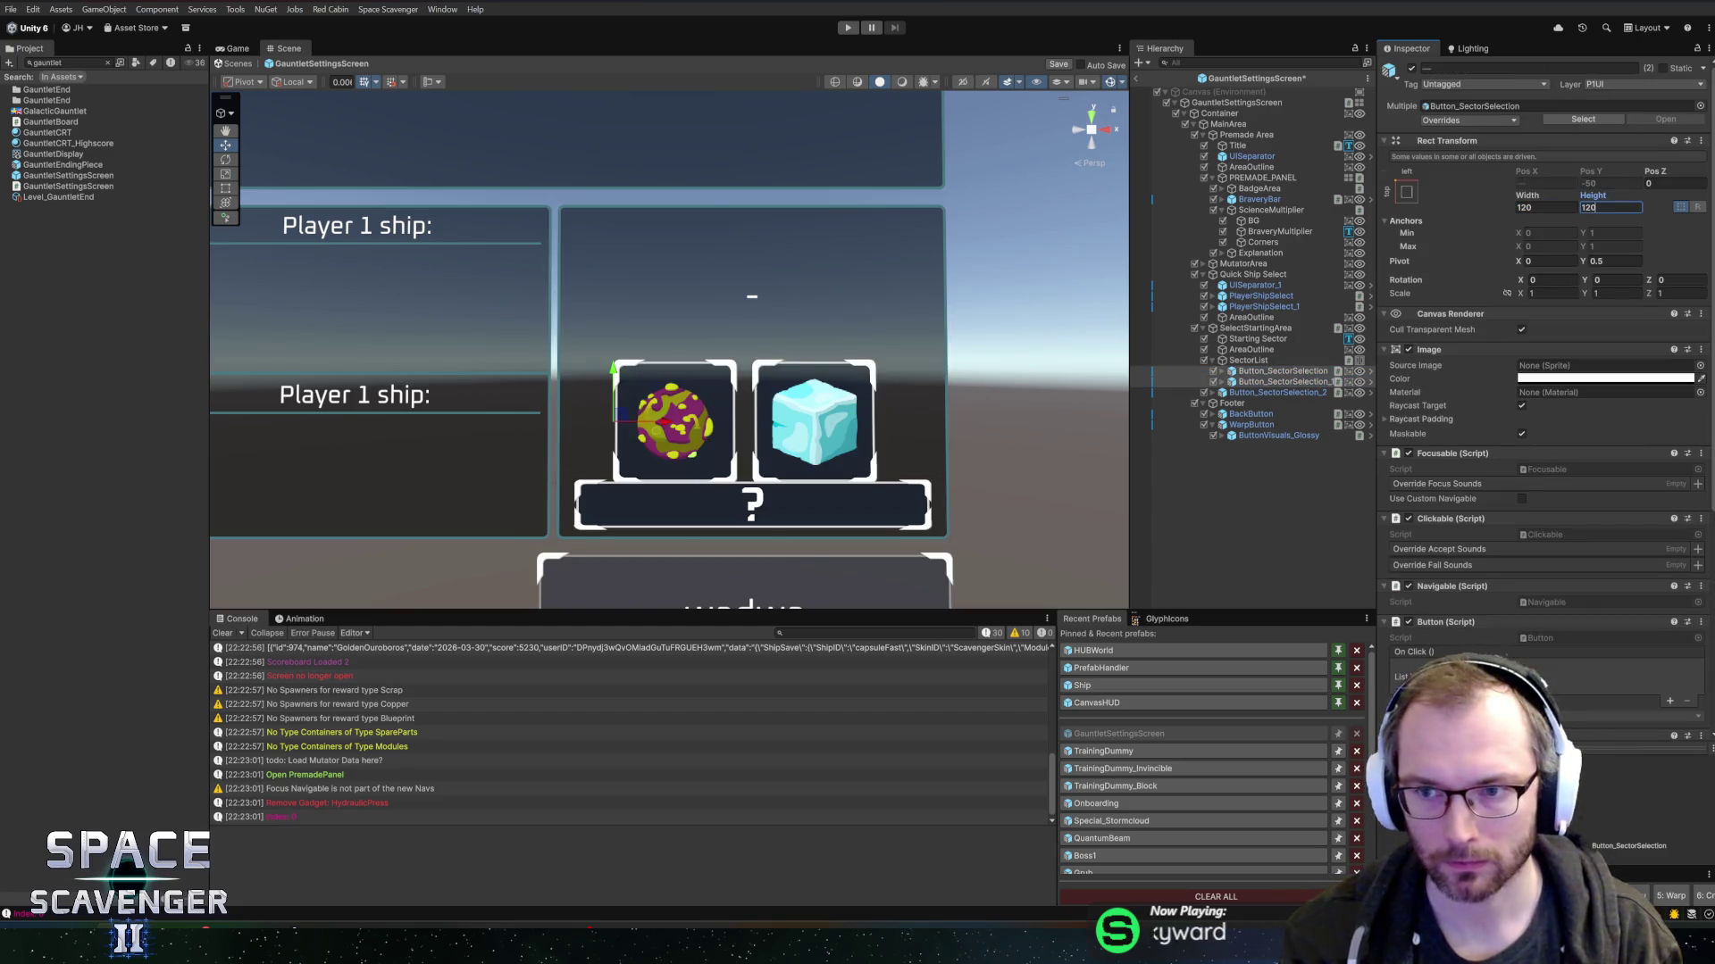
click(1251, 350)
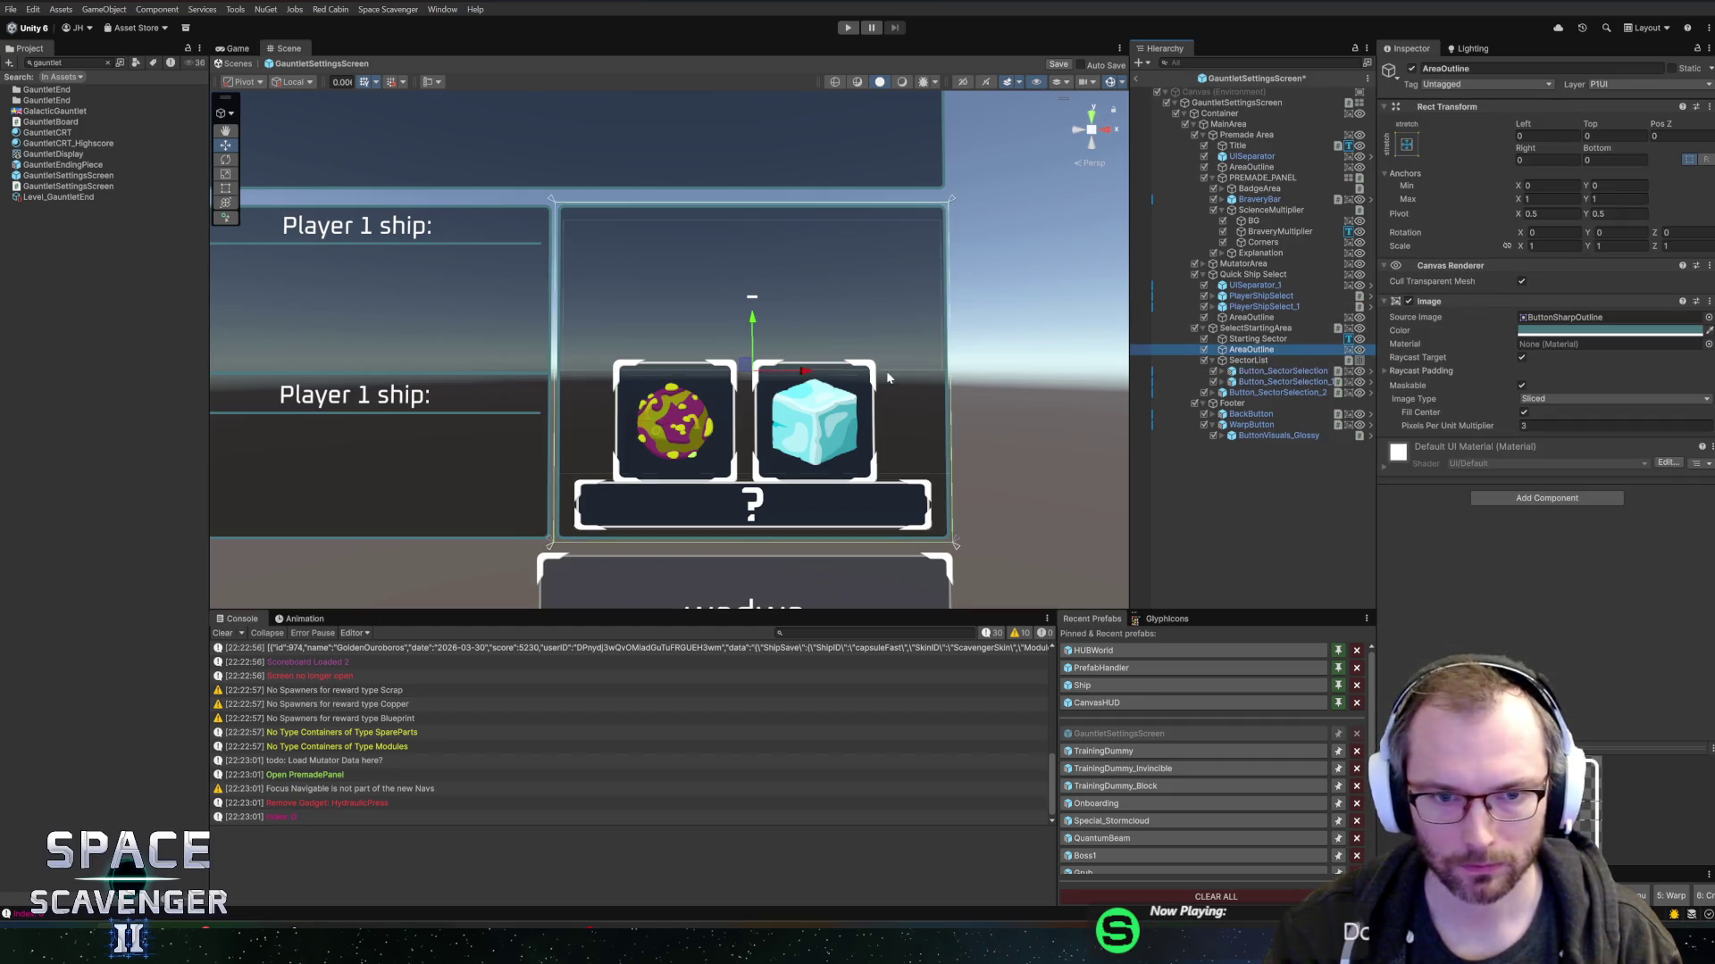
click(1253, 339)
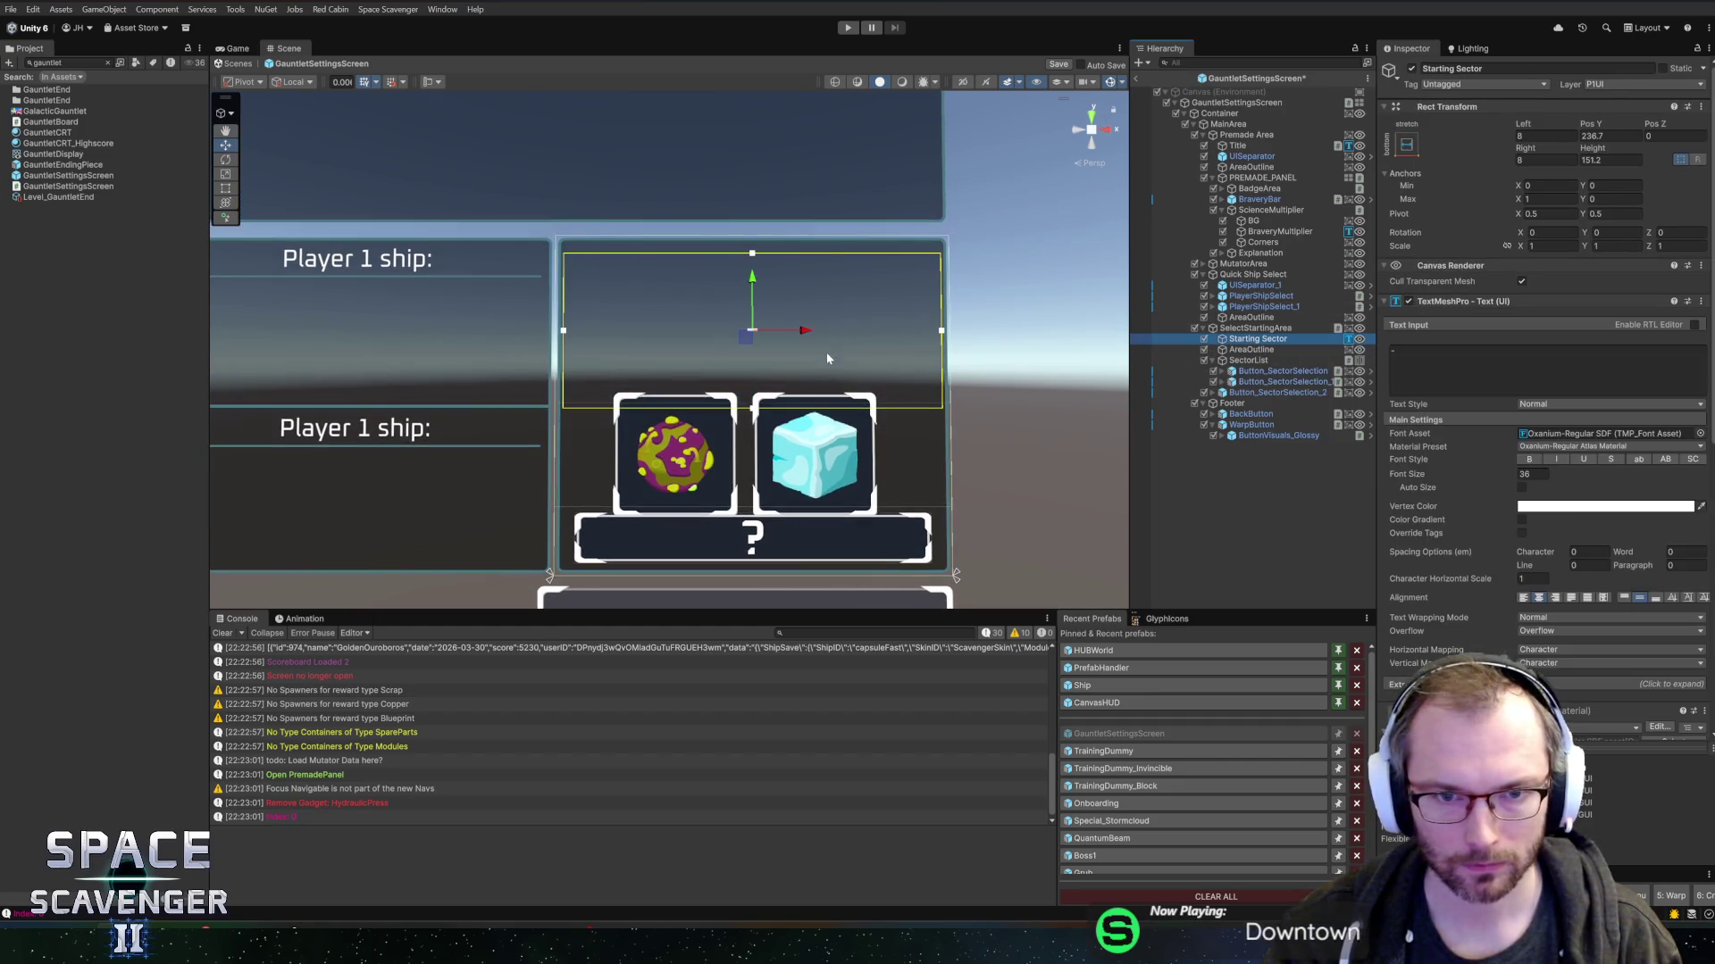
- Give the Starting Sector label Pivot Y 1 and Height 125, then start Play mode
click(1615, 213)
text(1)
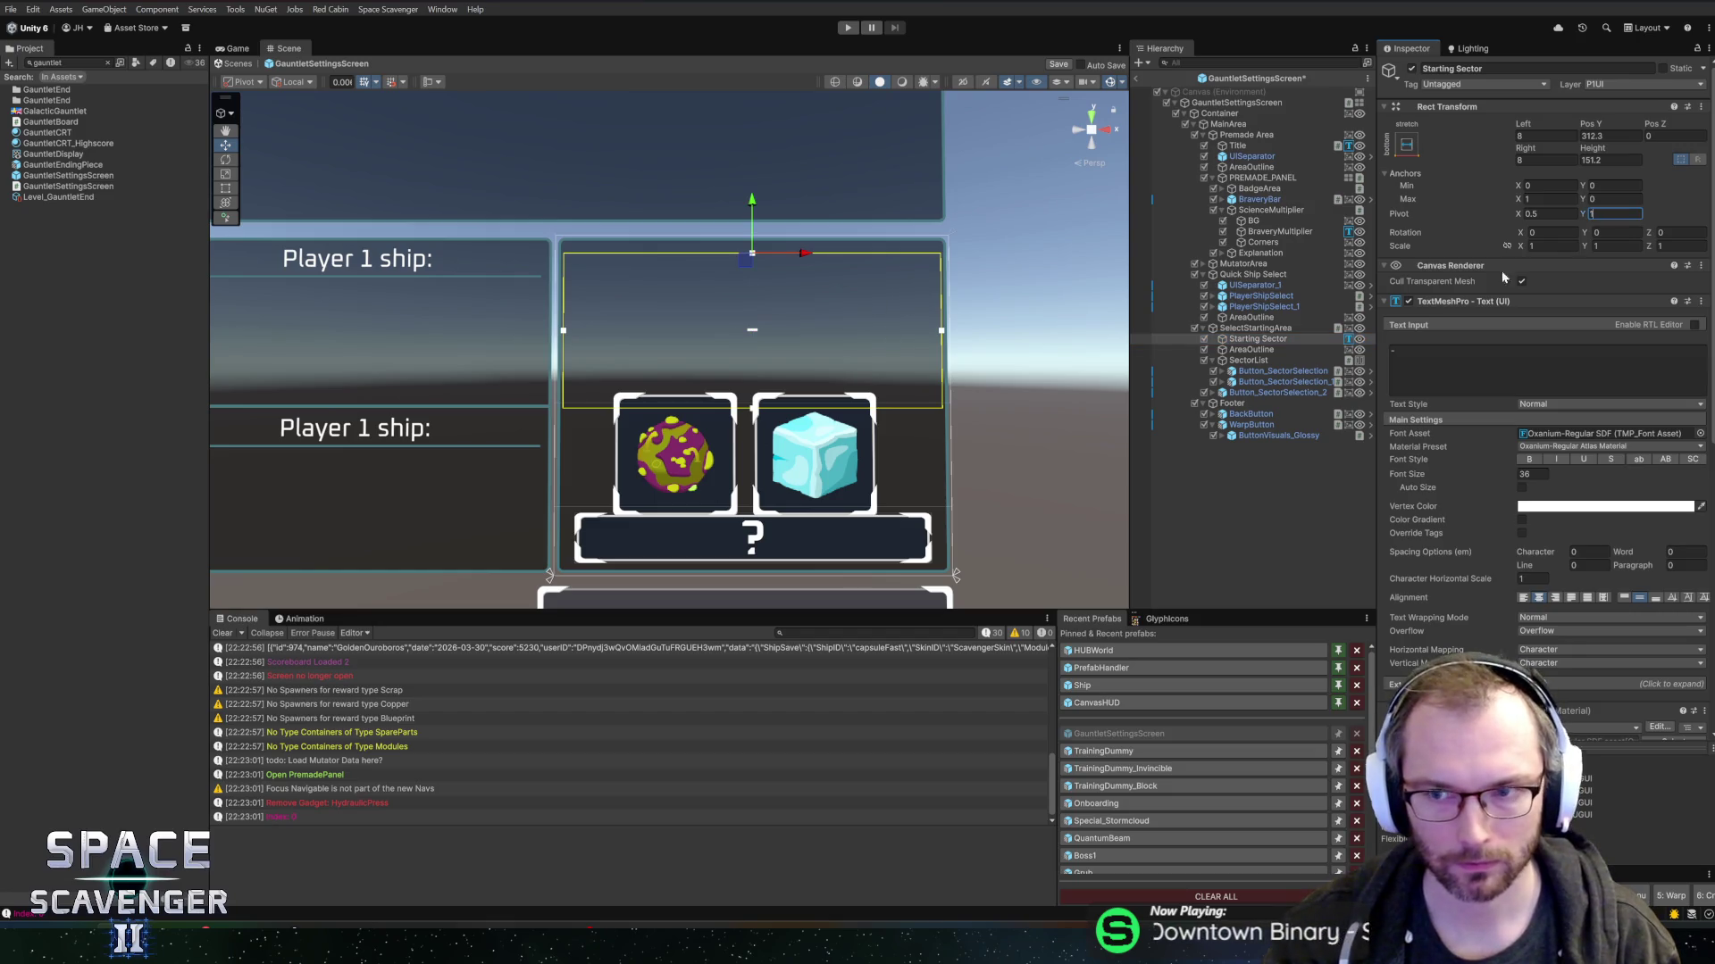
drag(1592, 155, 1531, 158)
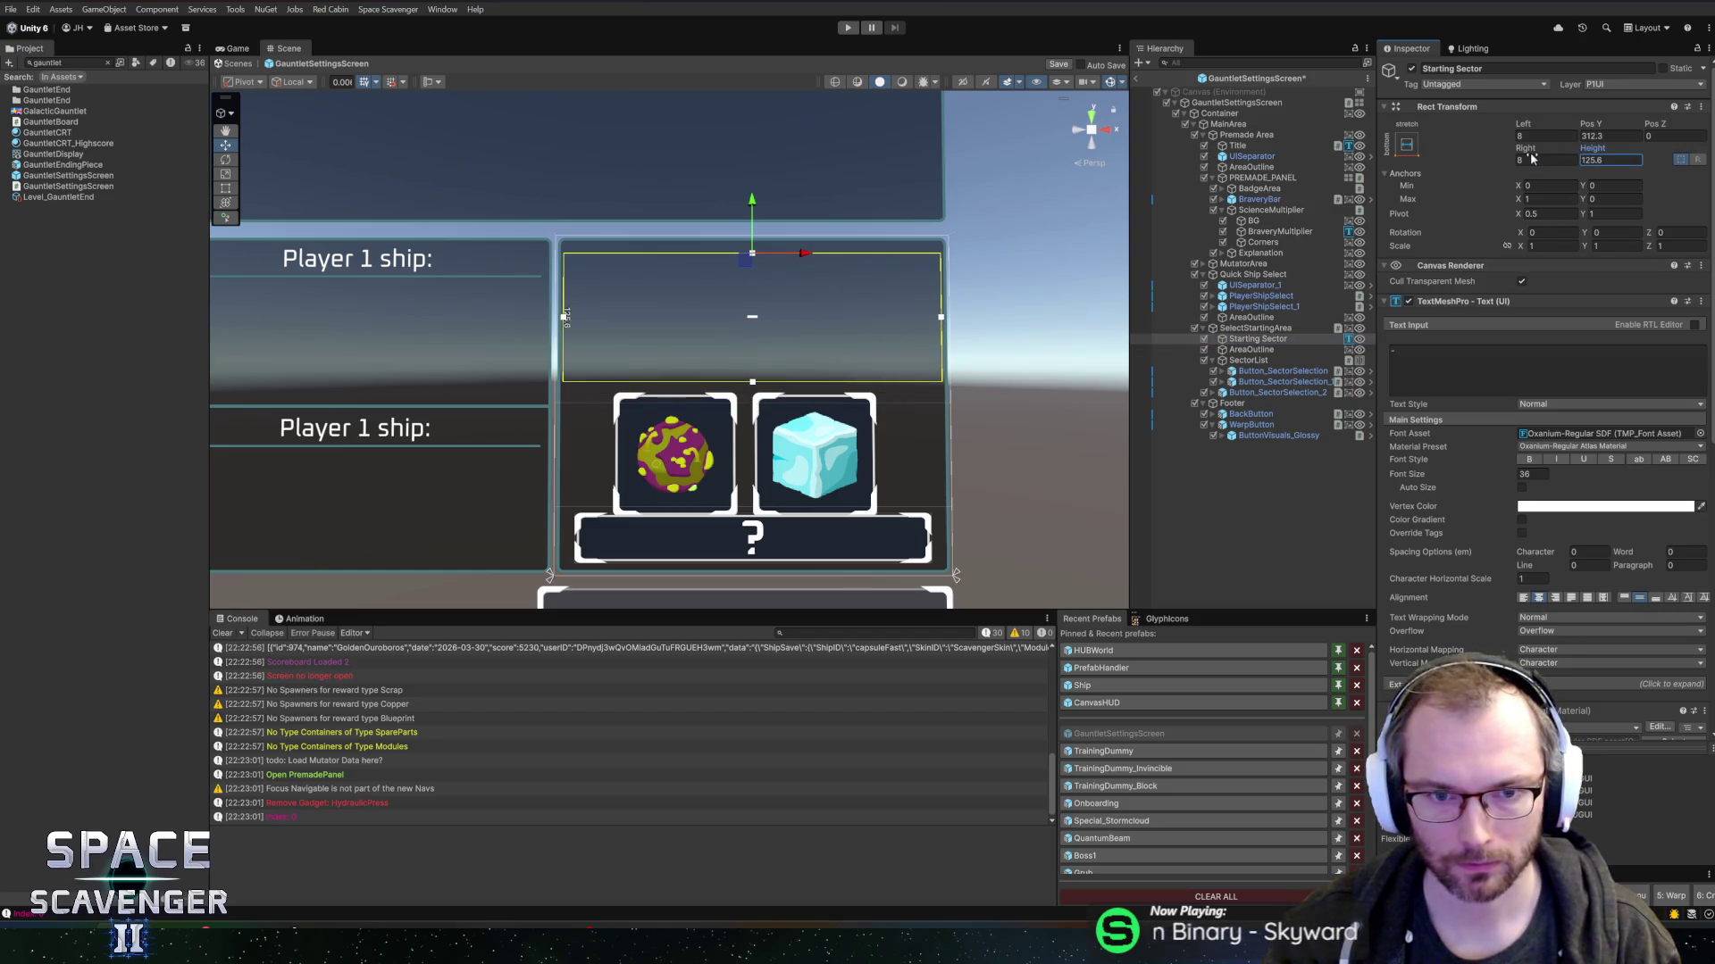
text(125)
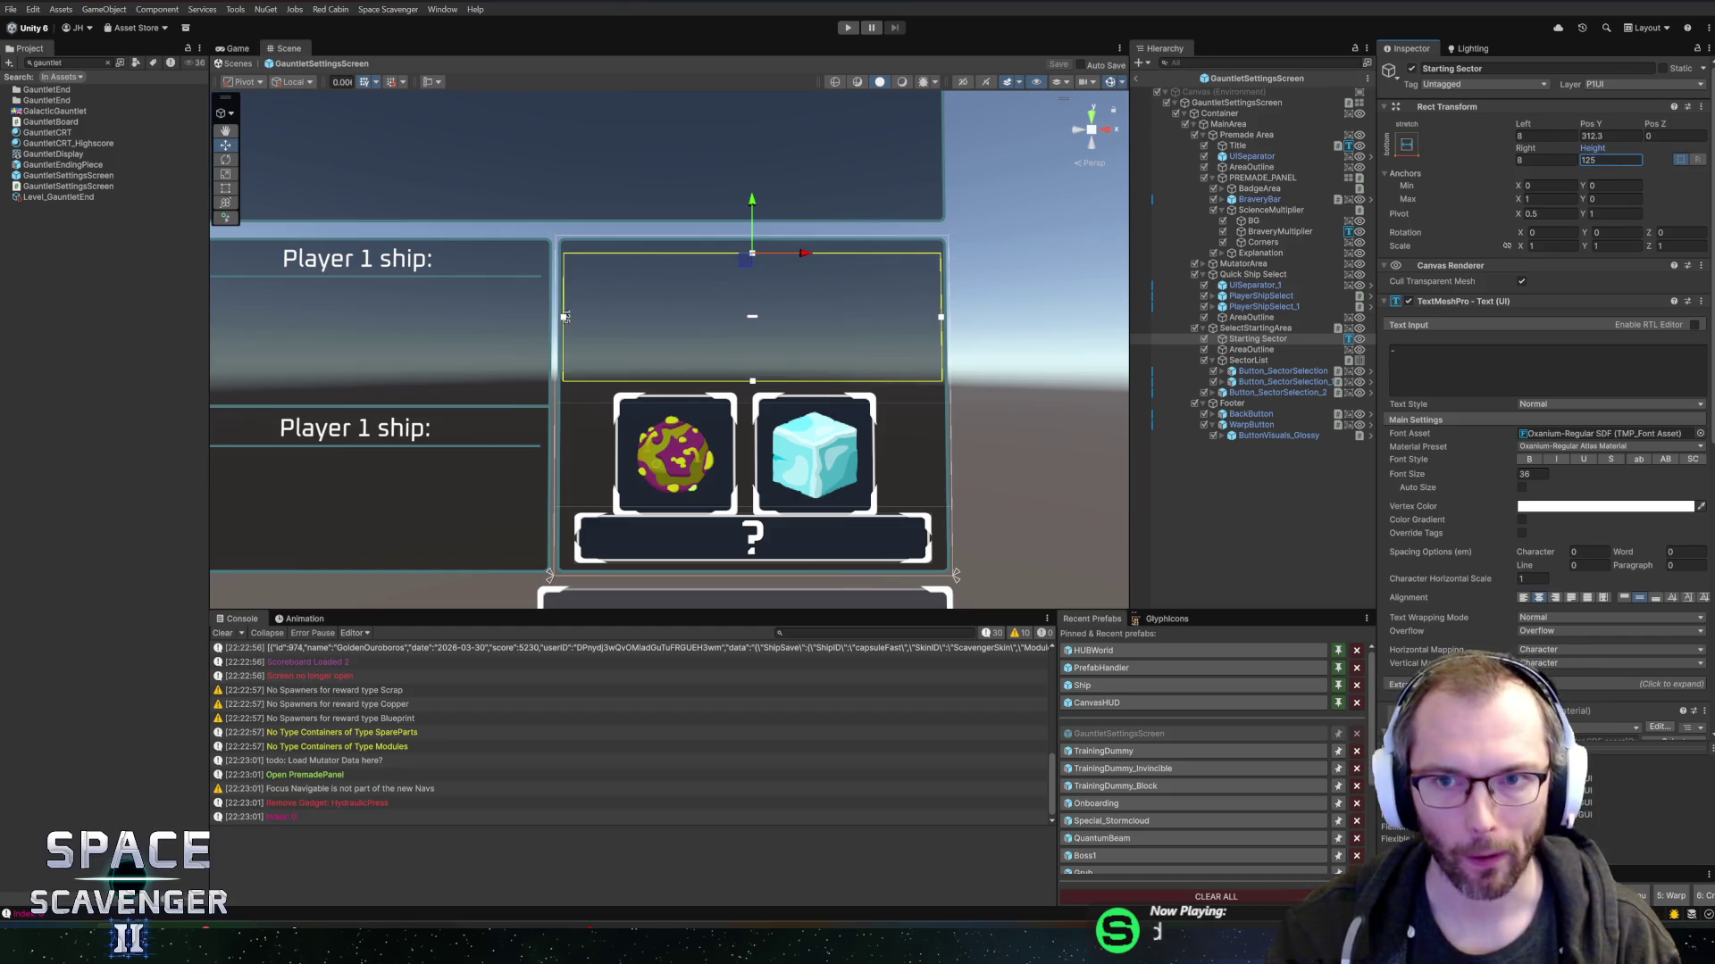
click(848, 27)
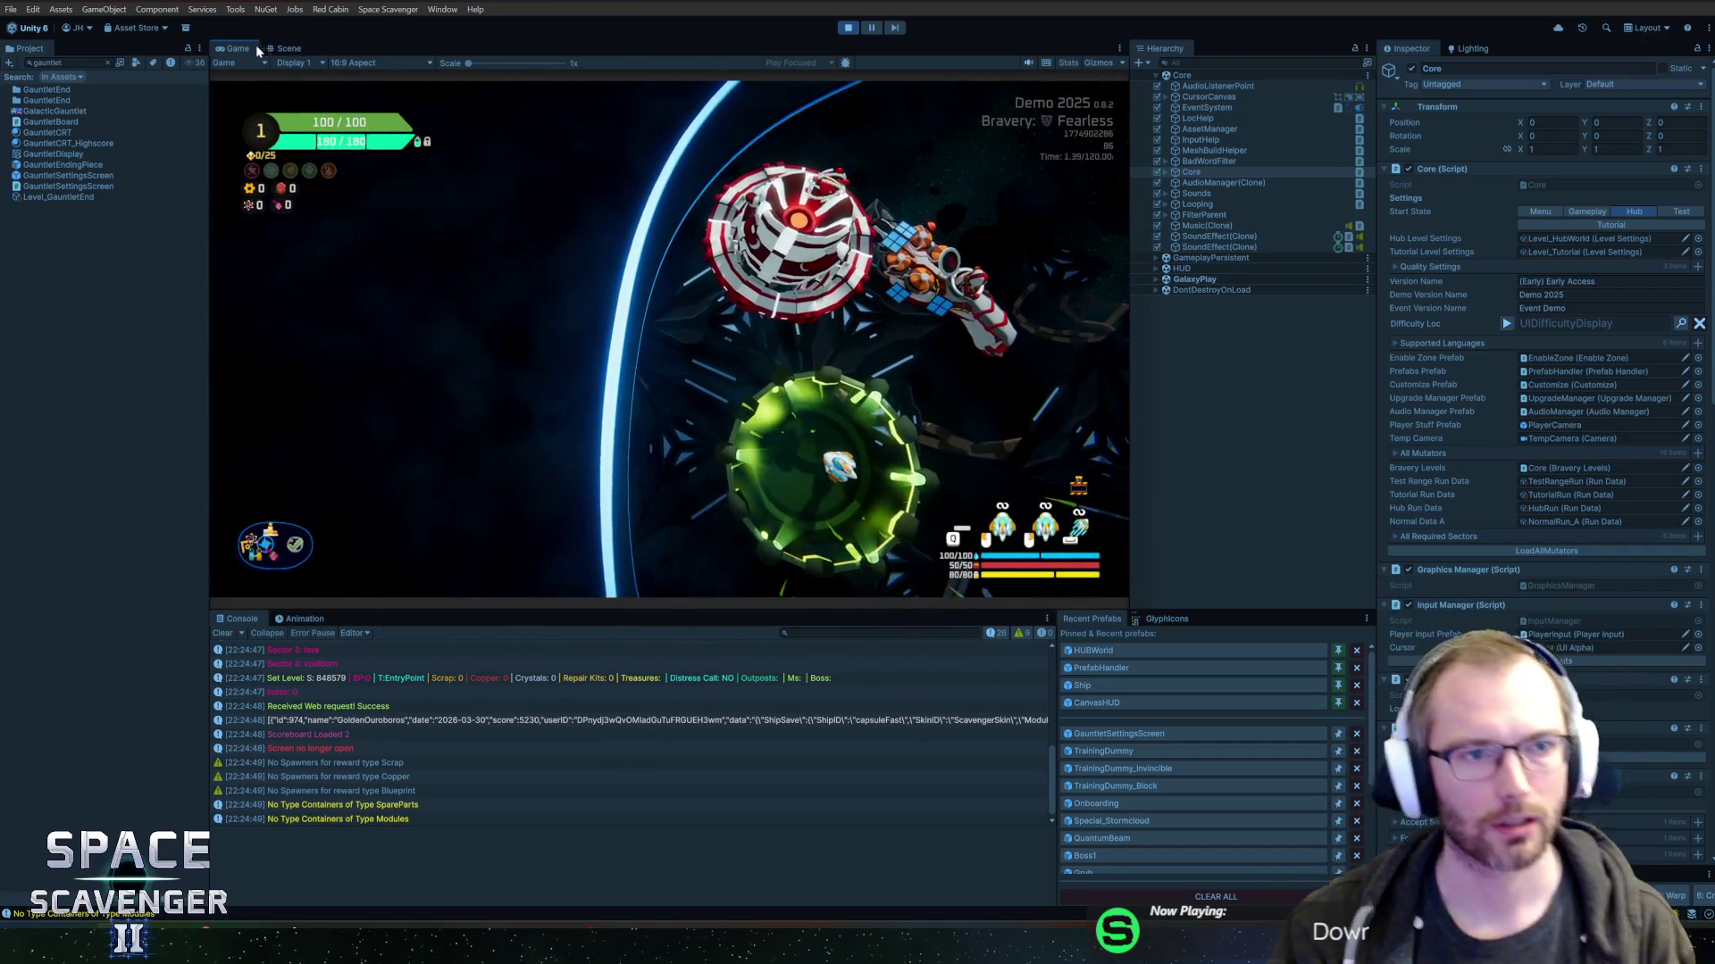
- In a maximized Game view, fly into the portal, open Start Trial to check the panel, then stop
double_click(255, 47)
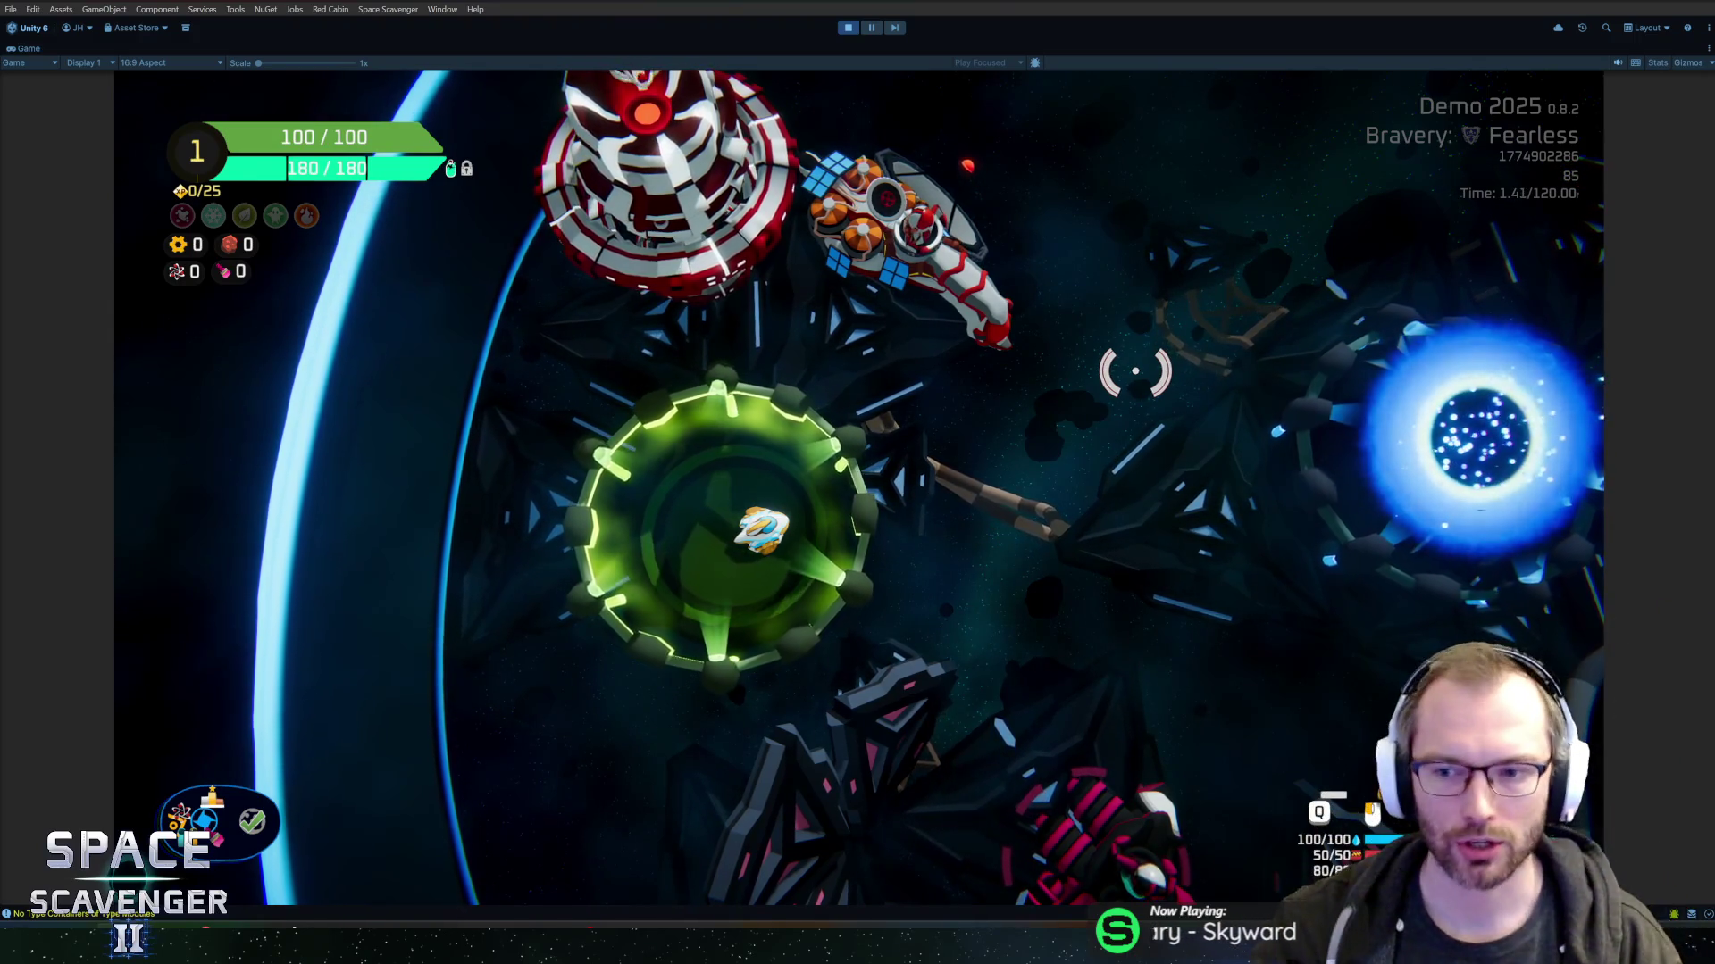
key(w)
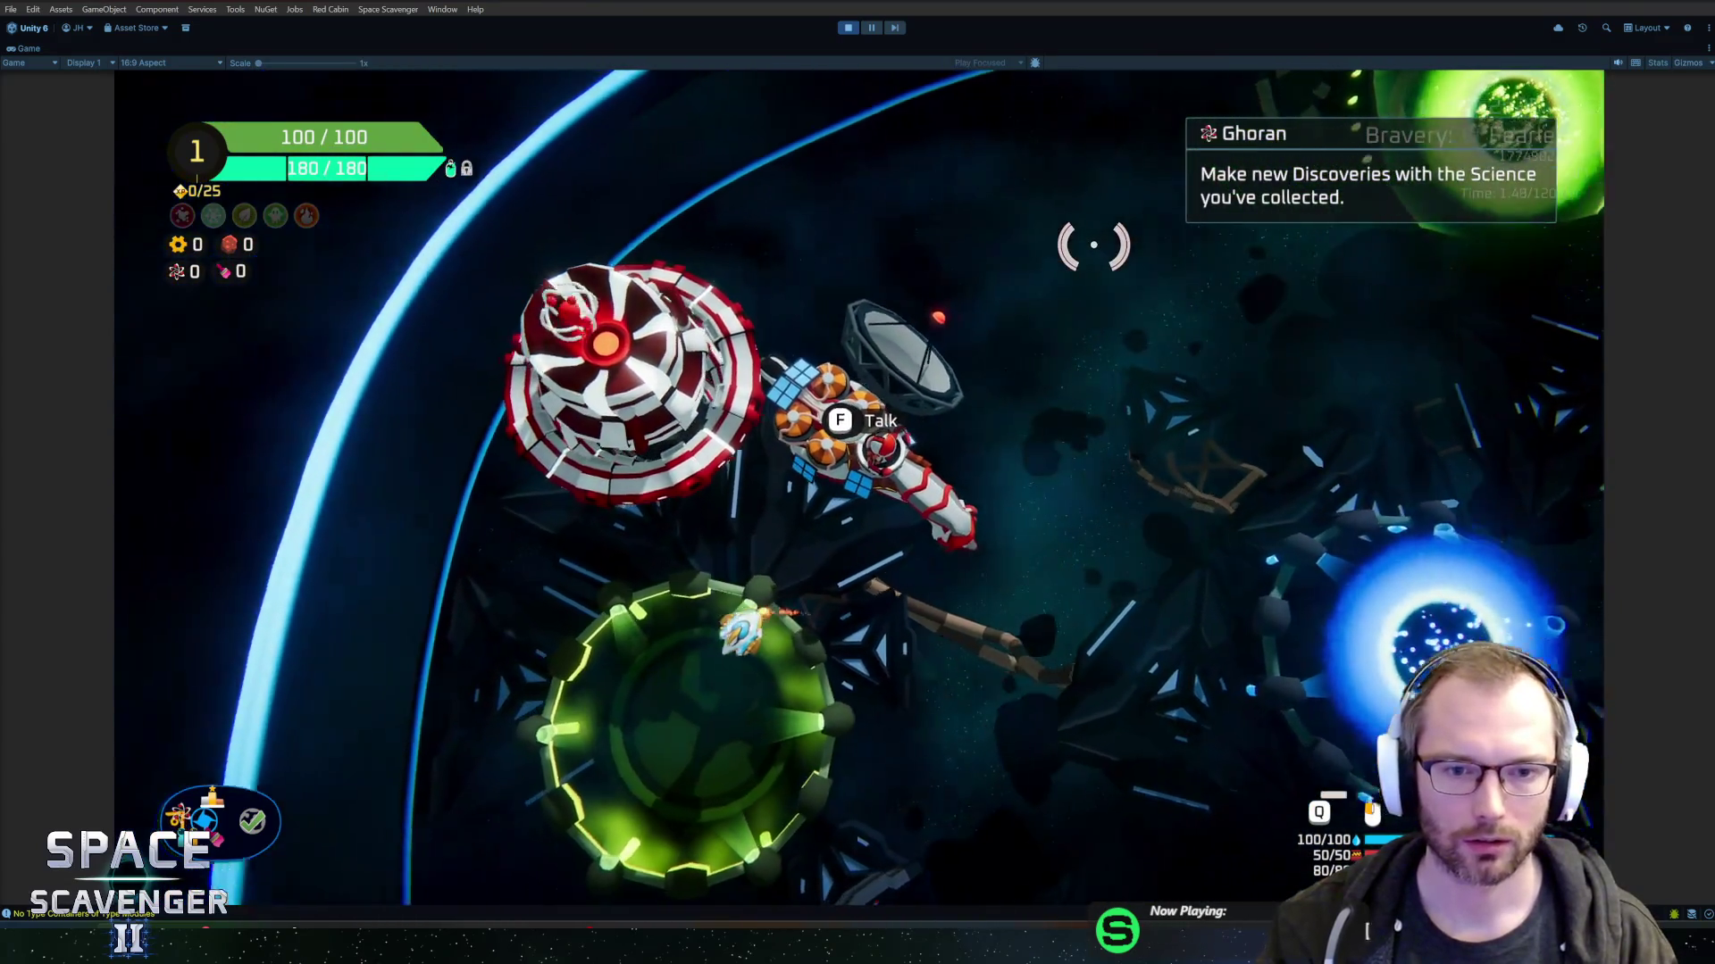
key(d)
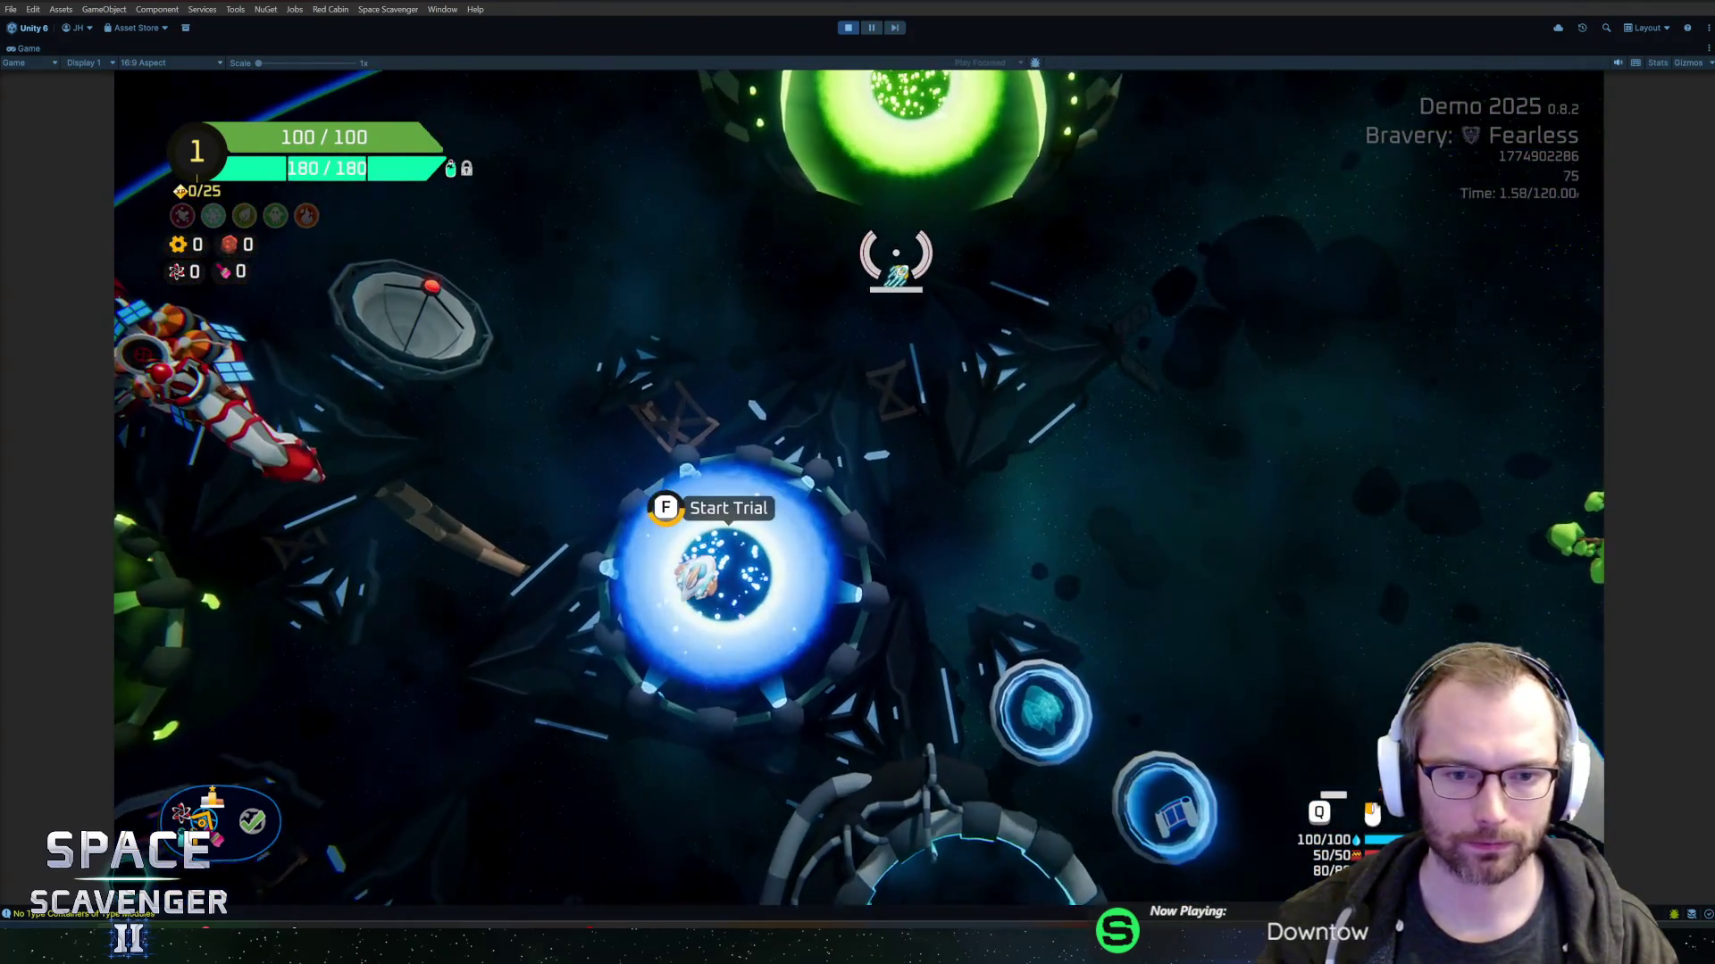
key(f)
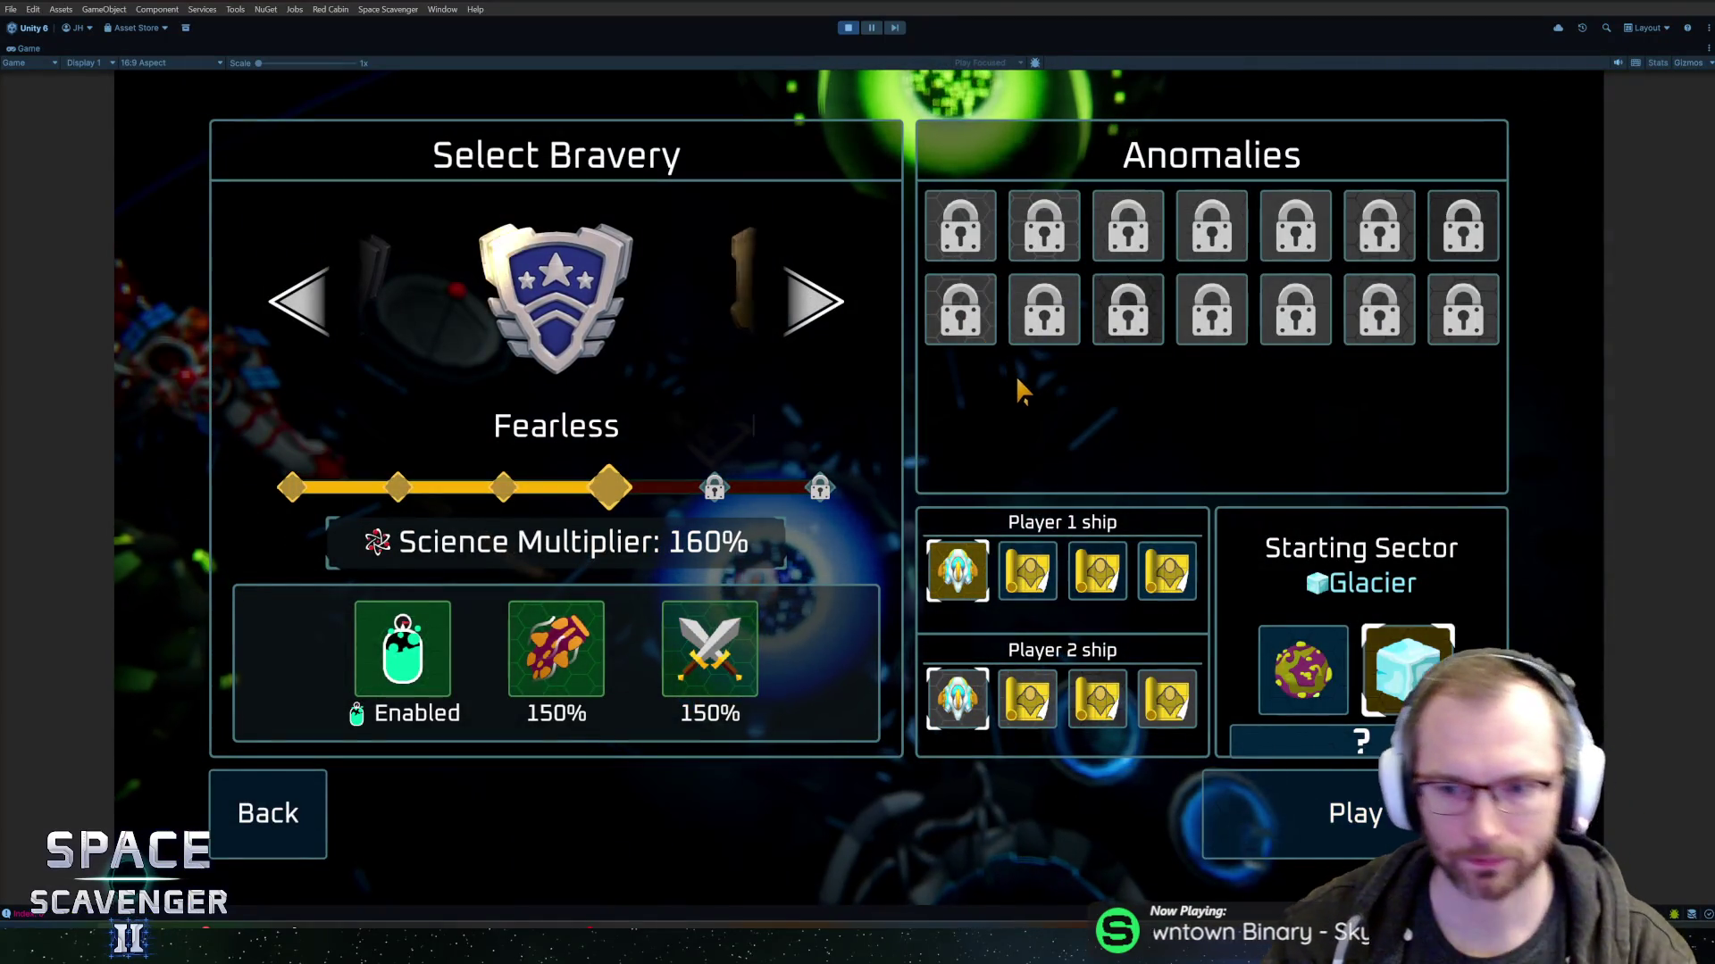
key(ctrl+p)
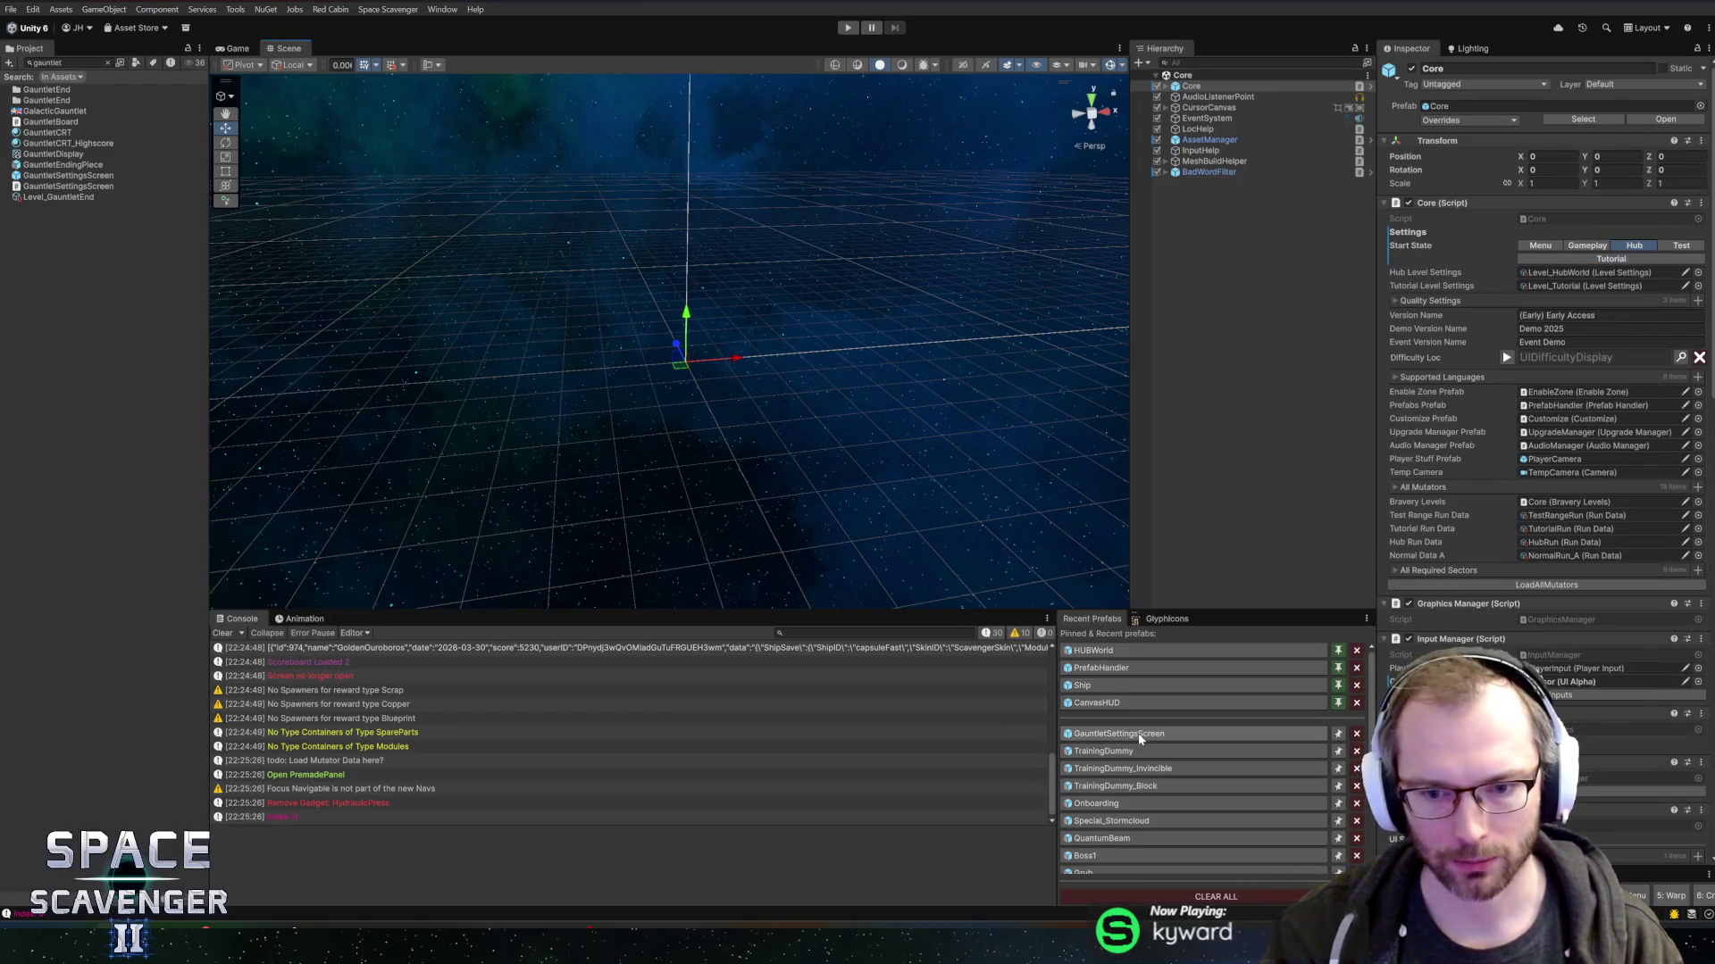
- Reopen the prefab, set the random sector bar to Pos Y 24 and raise the sector icon row
click(1137, 732)
click(1277, 370)
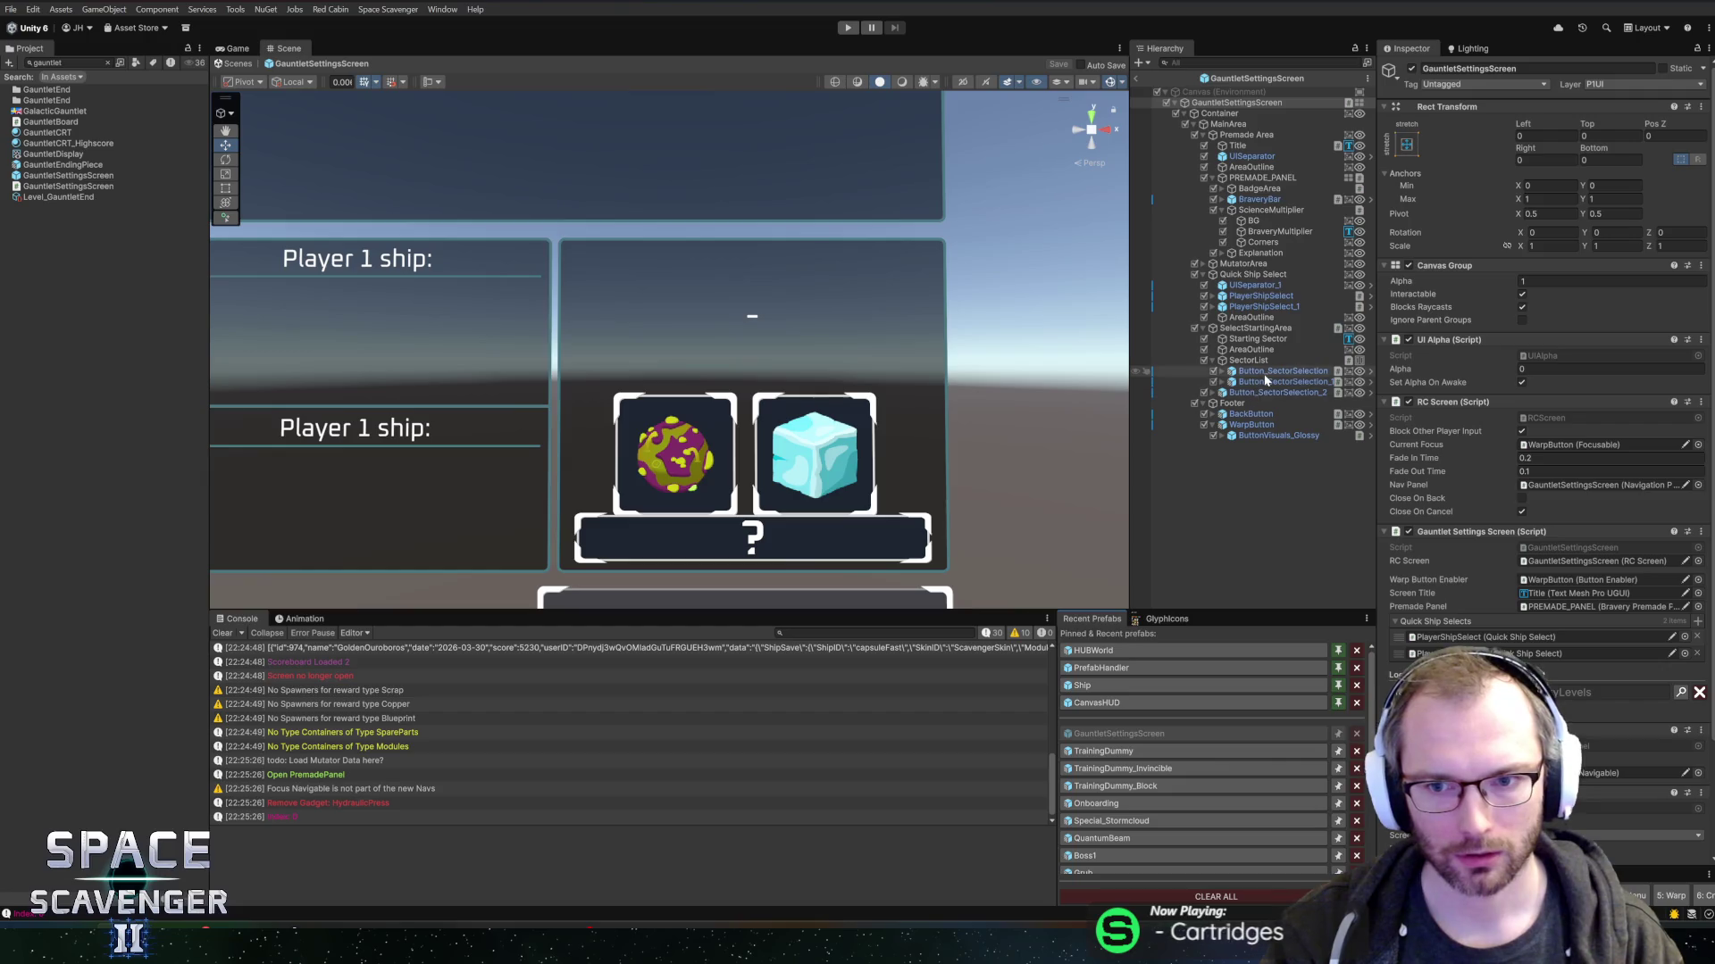
shift+click(1277, 381)
click(1246, 361)
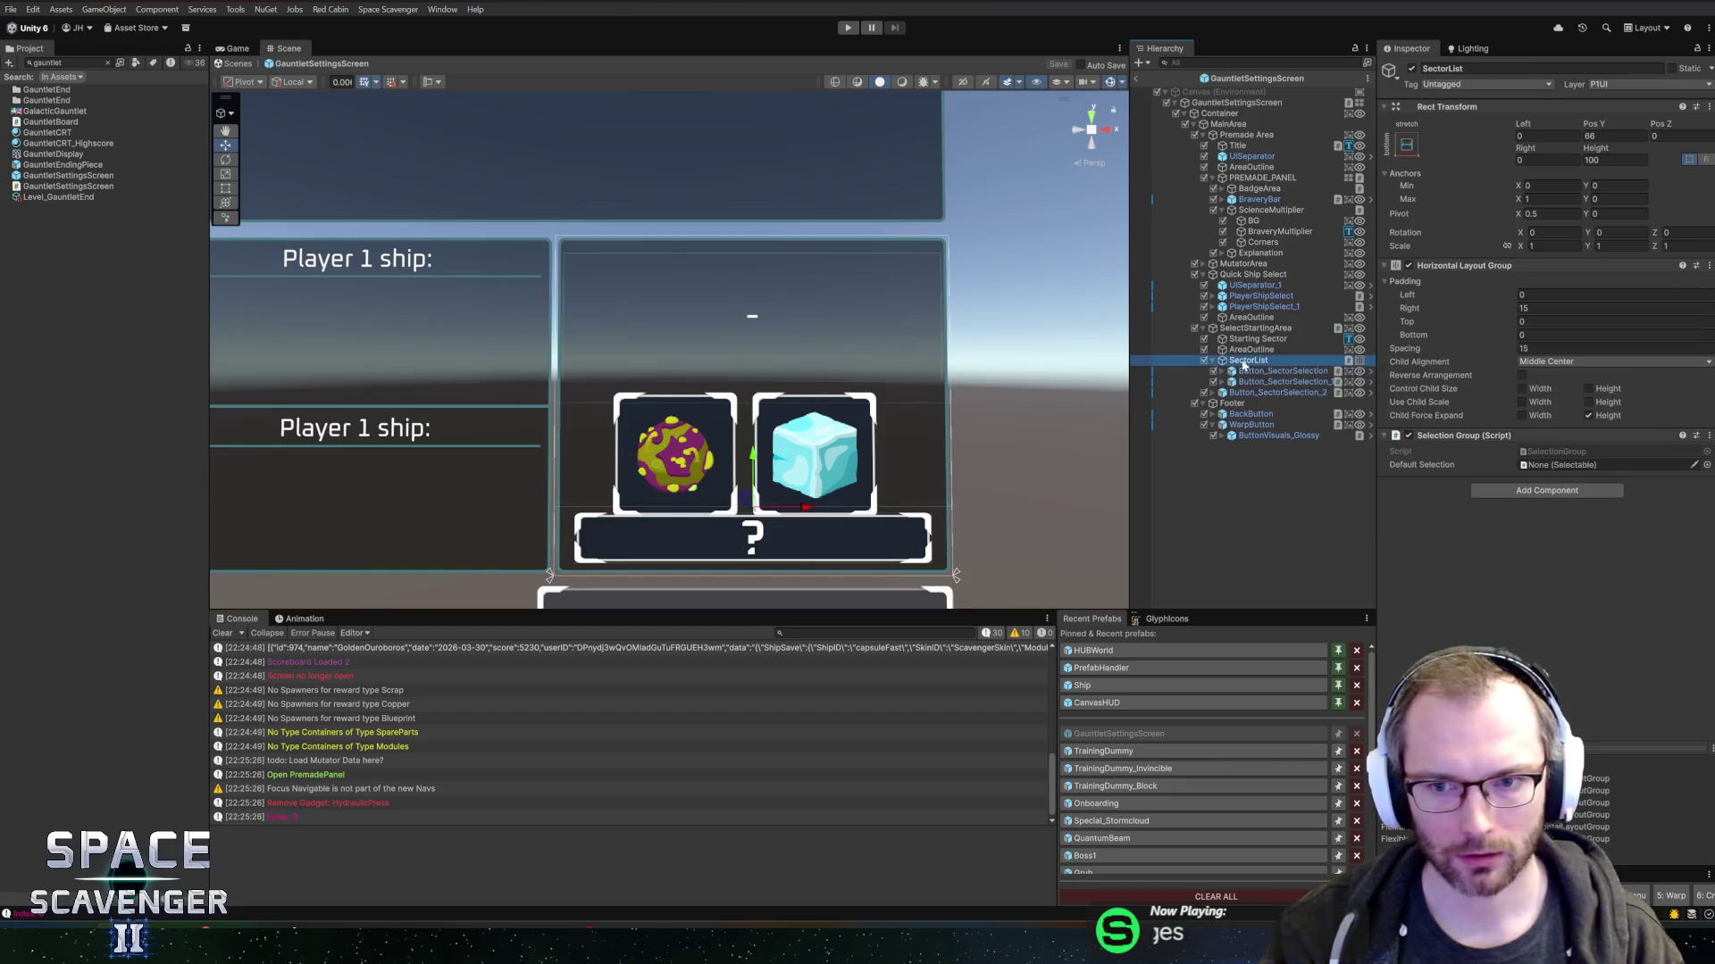
drag(760, 465, 755, 435)
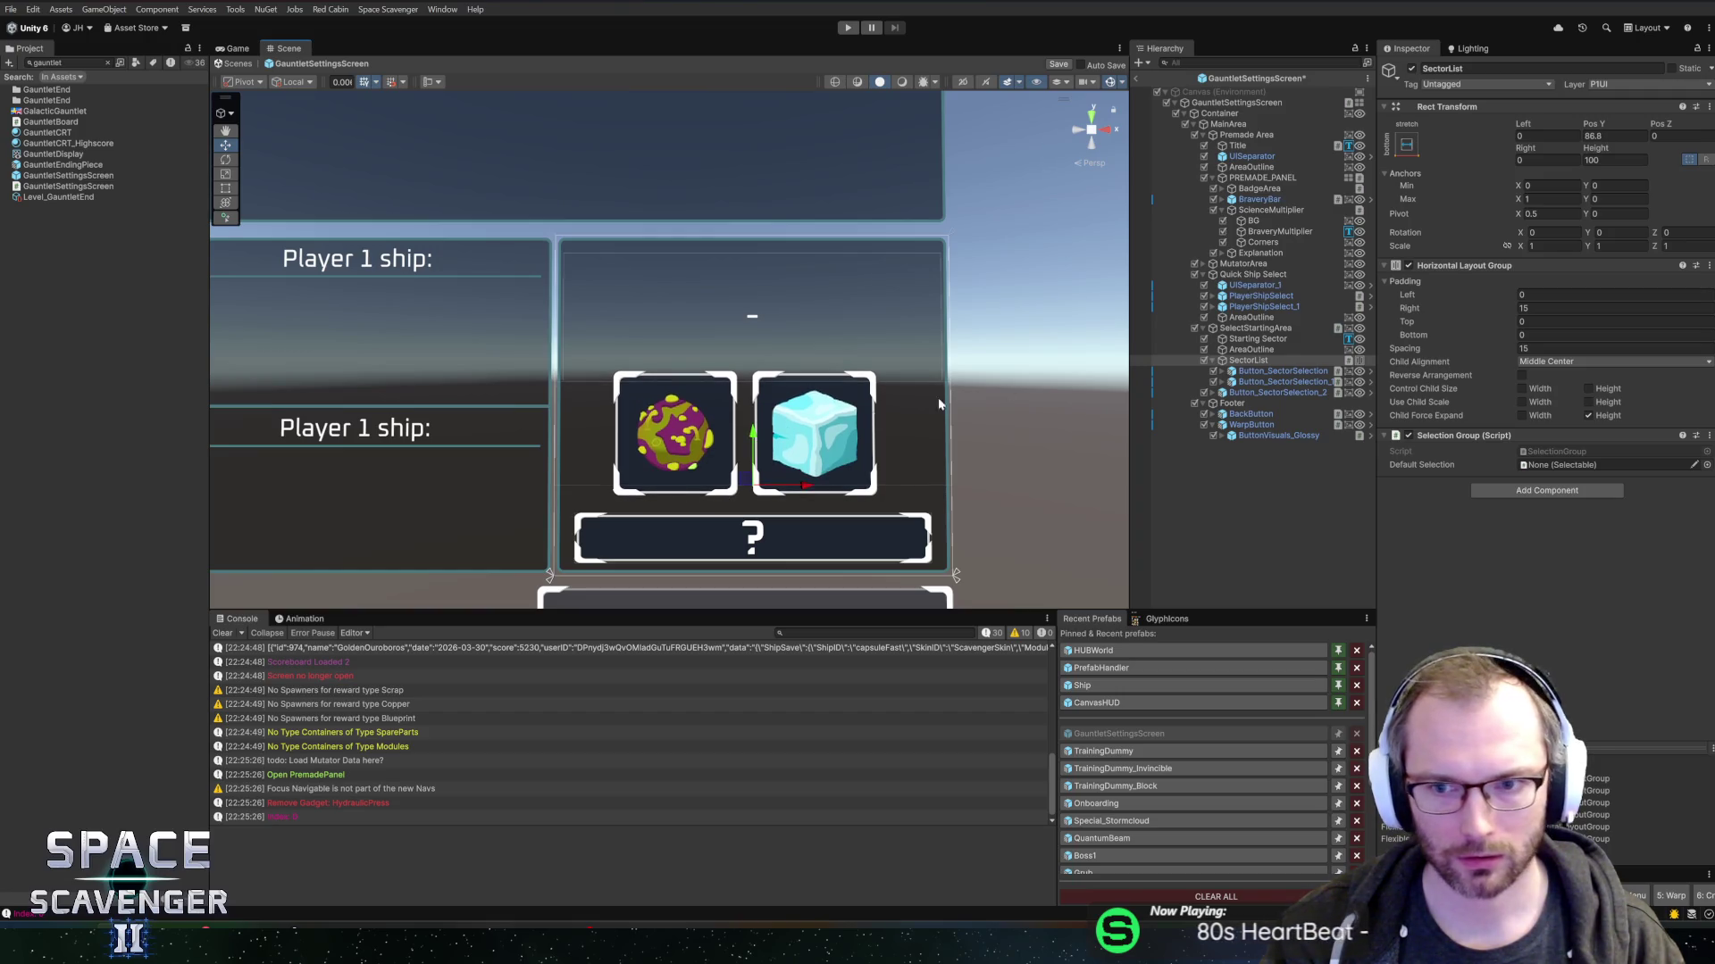
click(1257, 393)
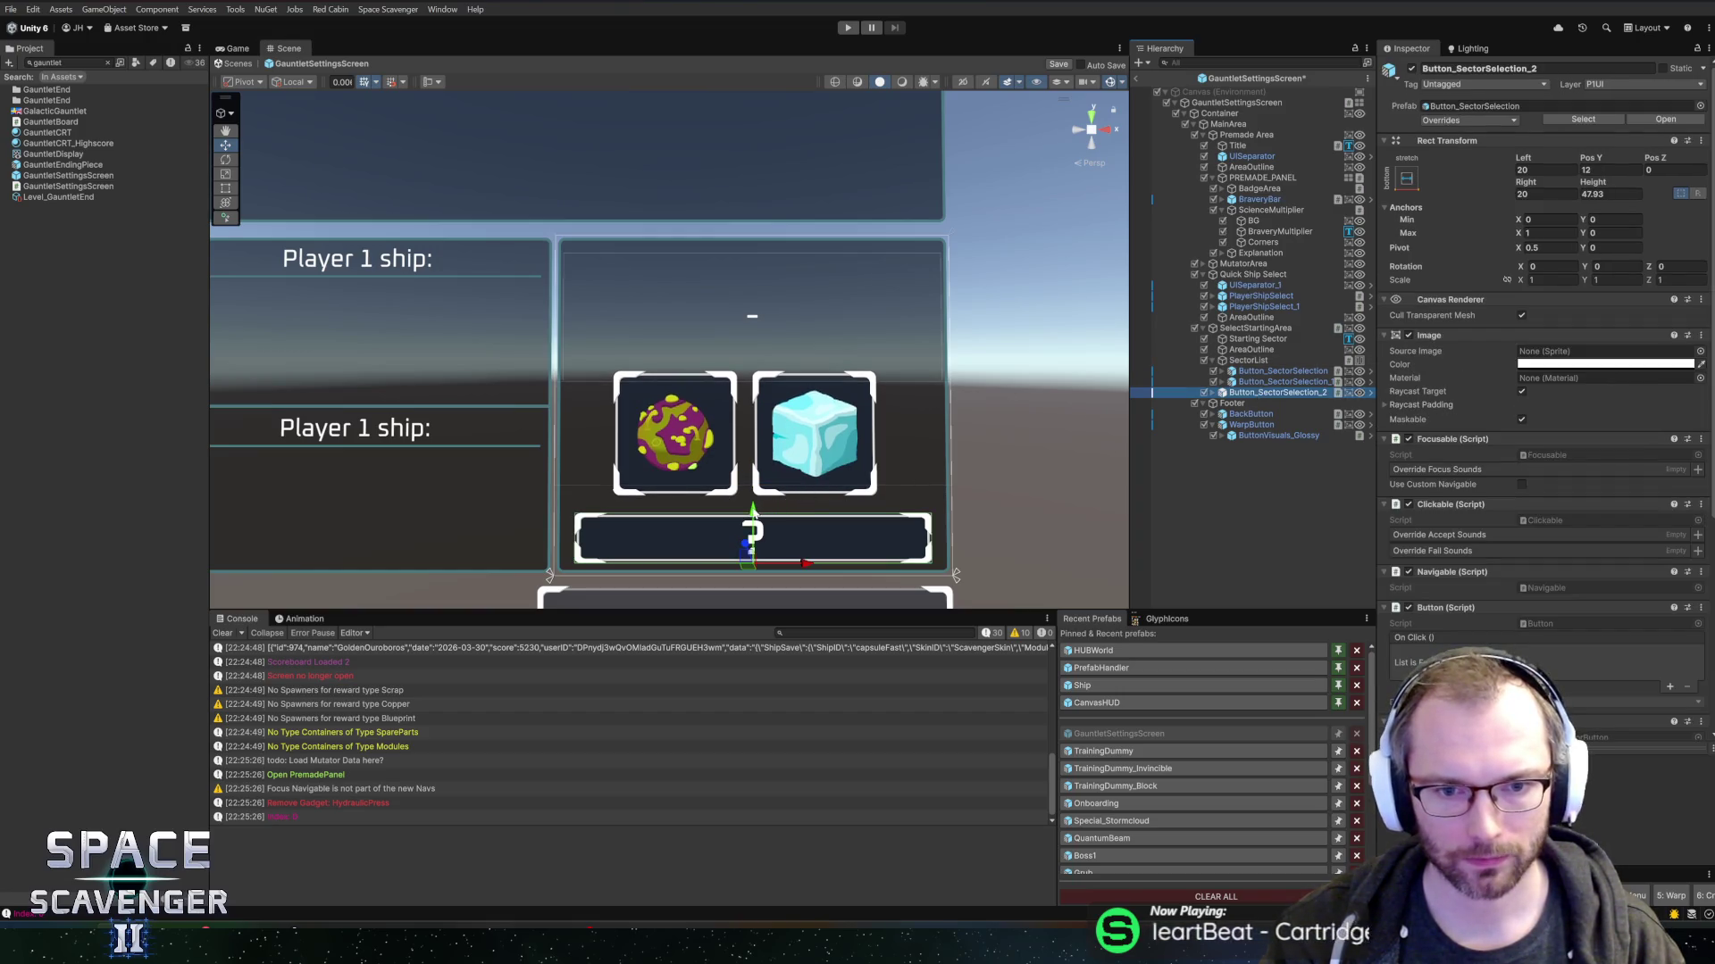
drag(755, 513, 757, 507)
key(ctrl+z)
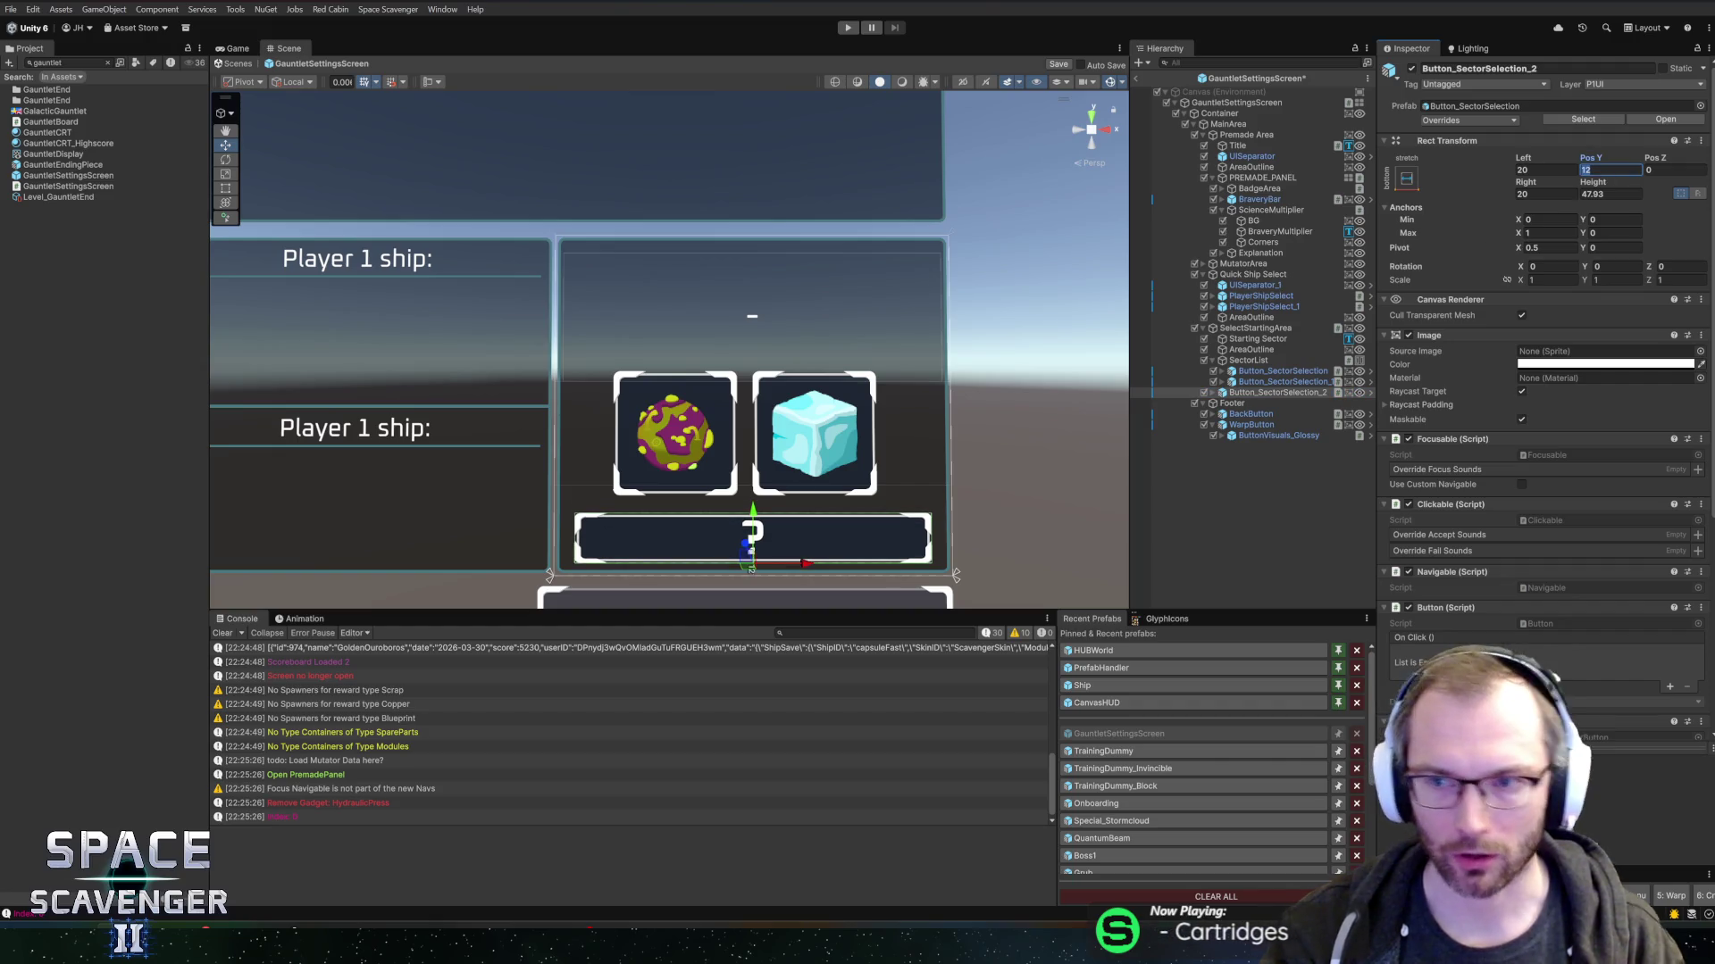
text(24)
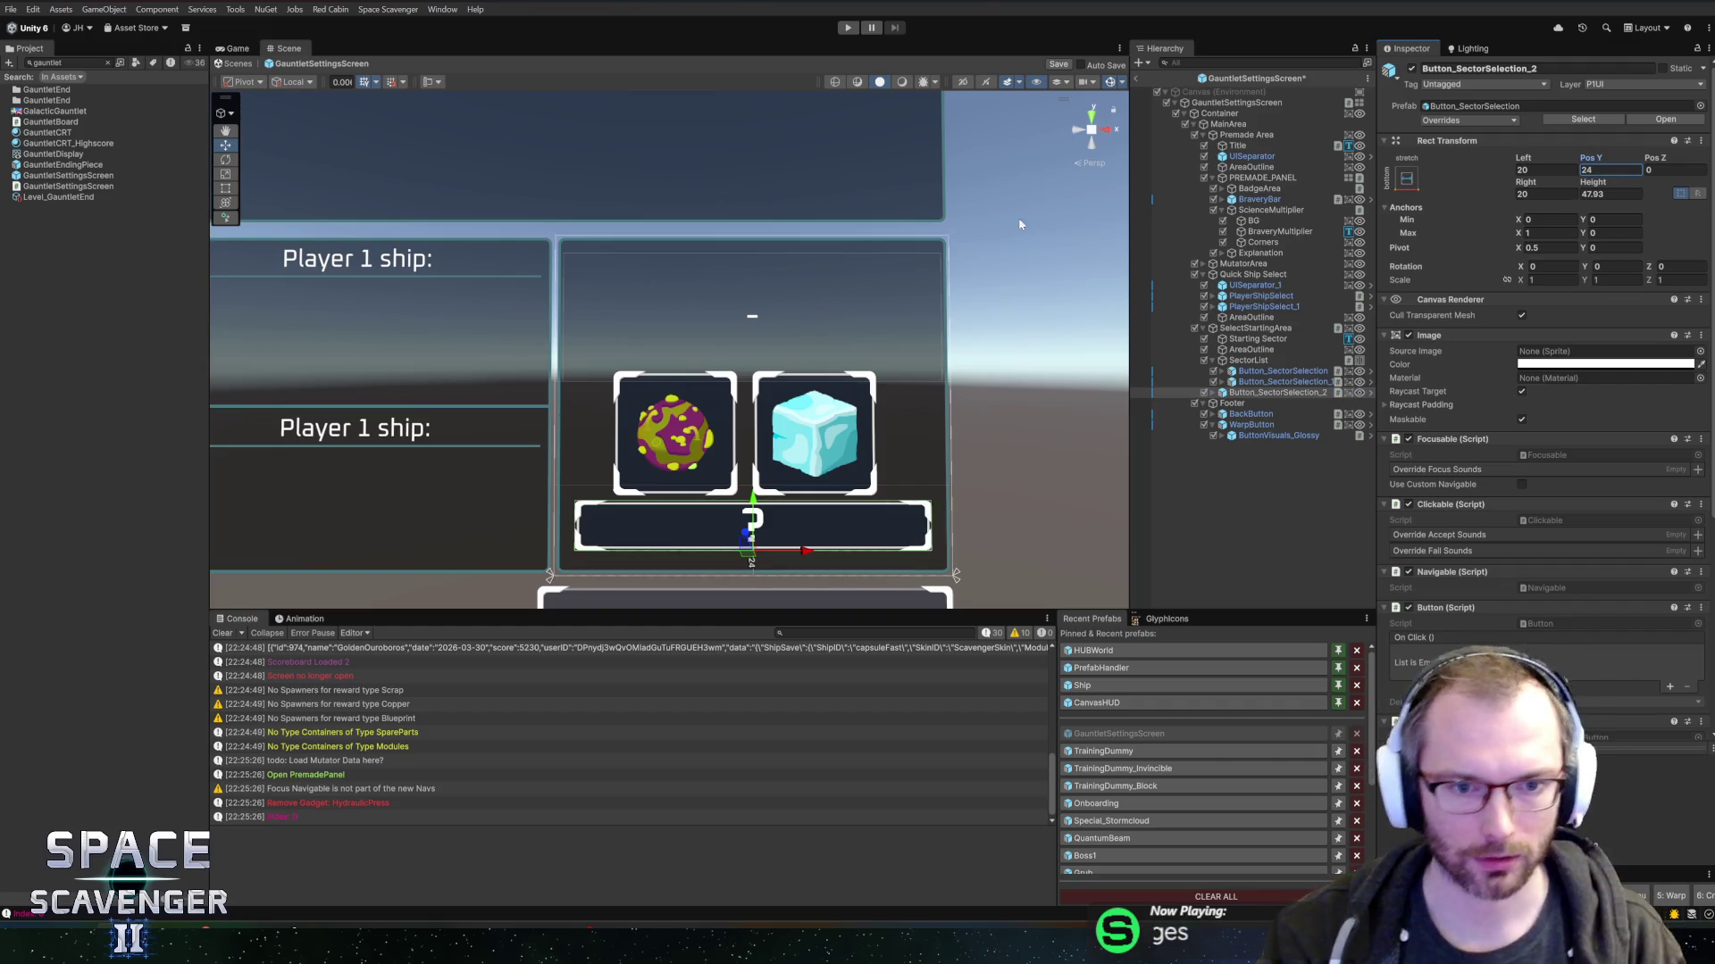
click(1247, 360)
scroll(801, 452, up, 1)
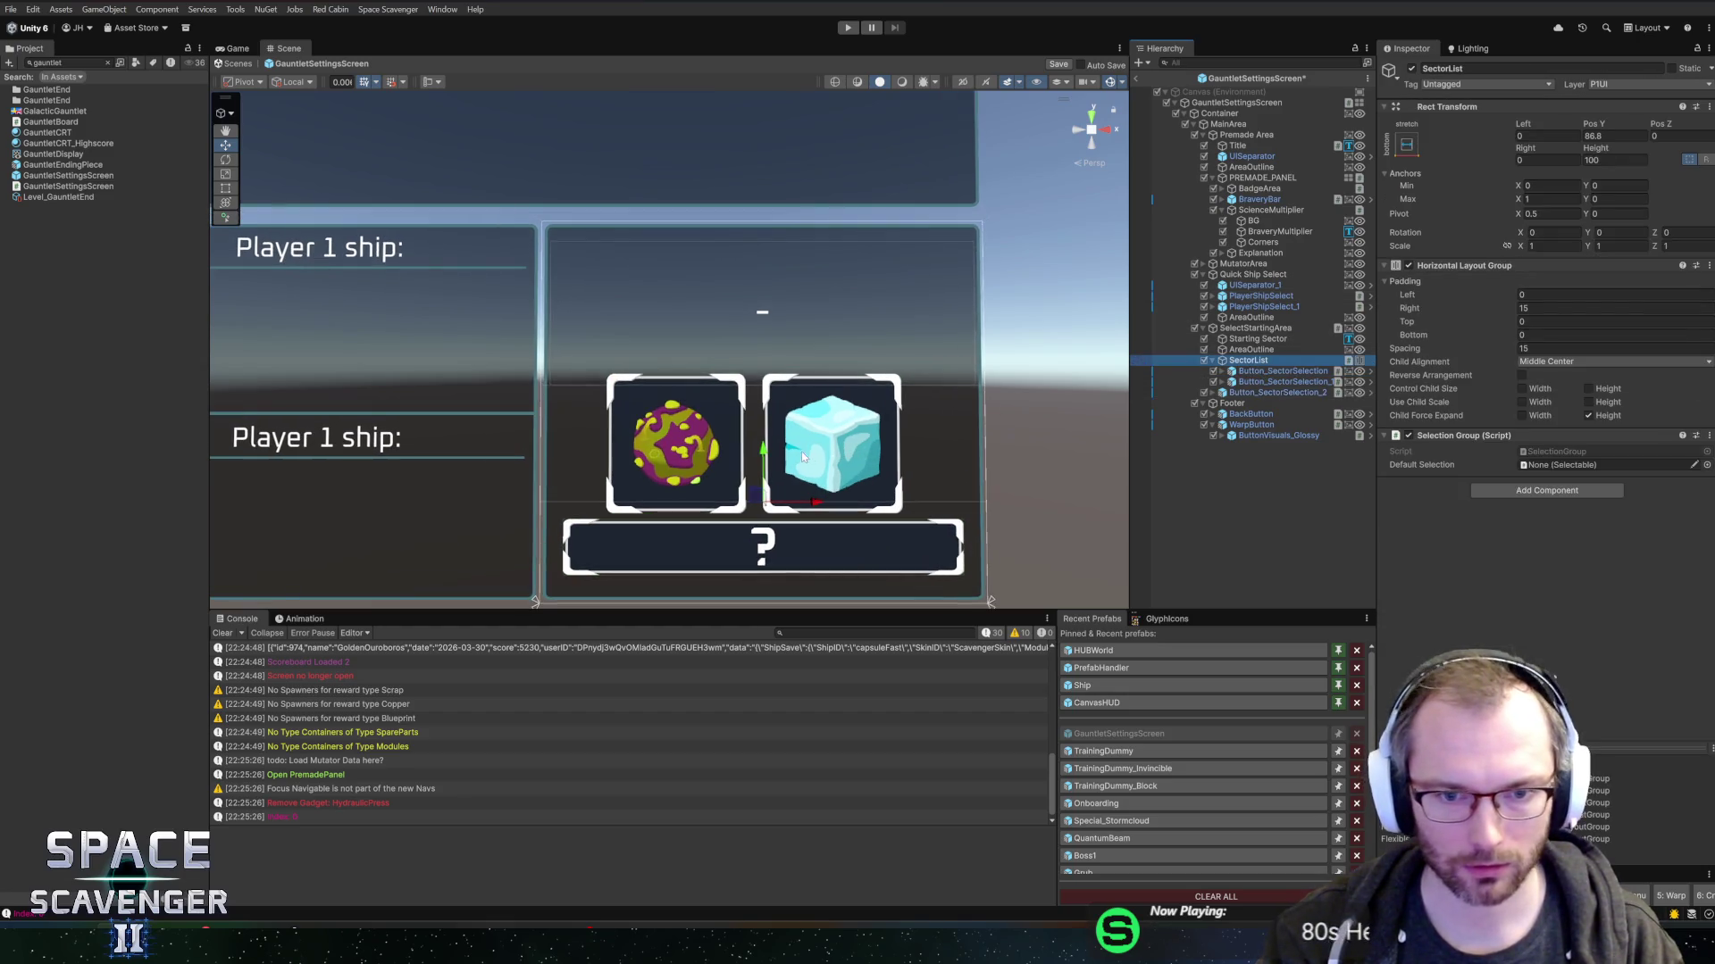
drag(761, 450, 767, 447)
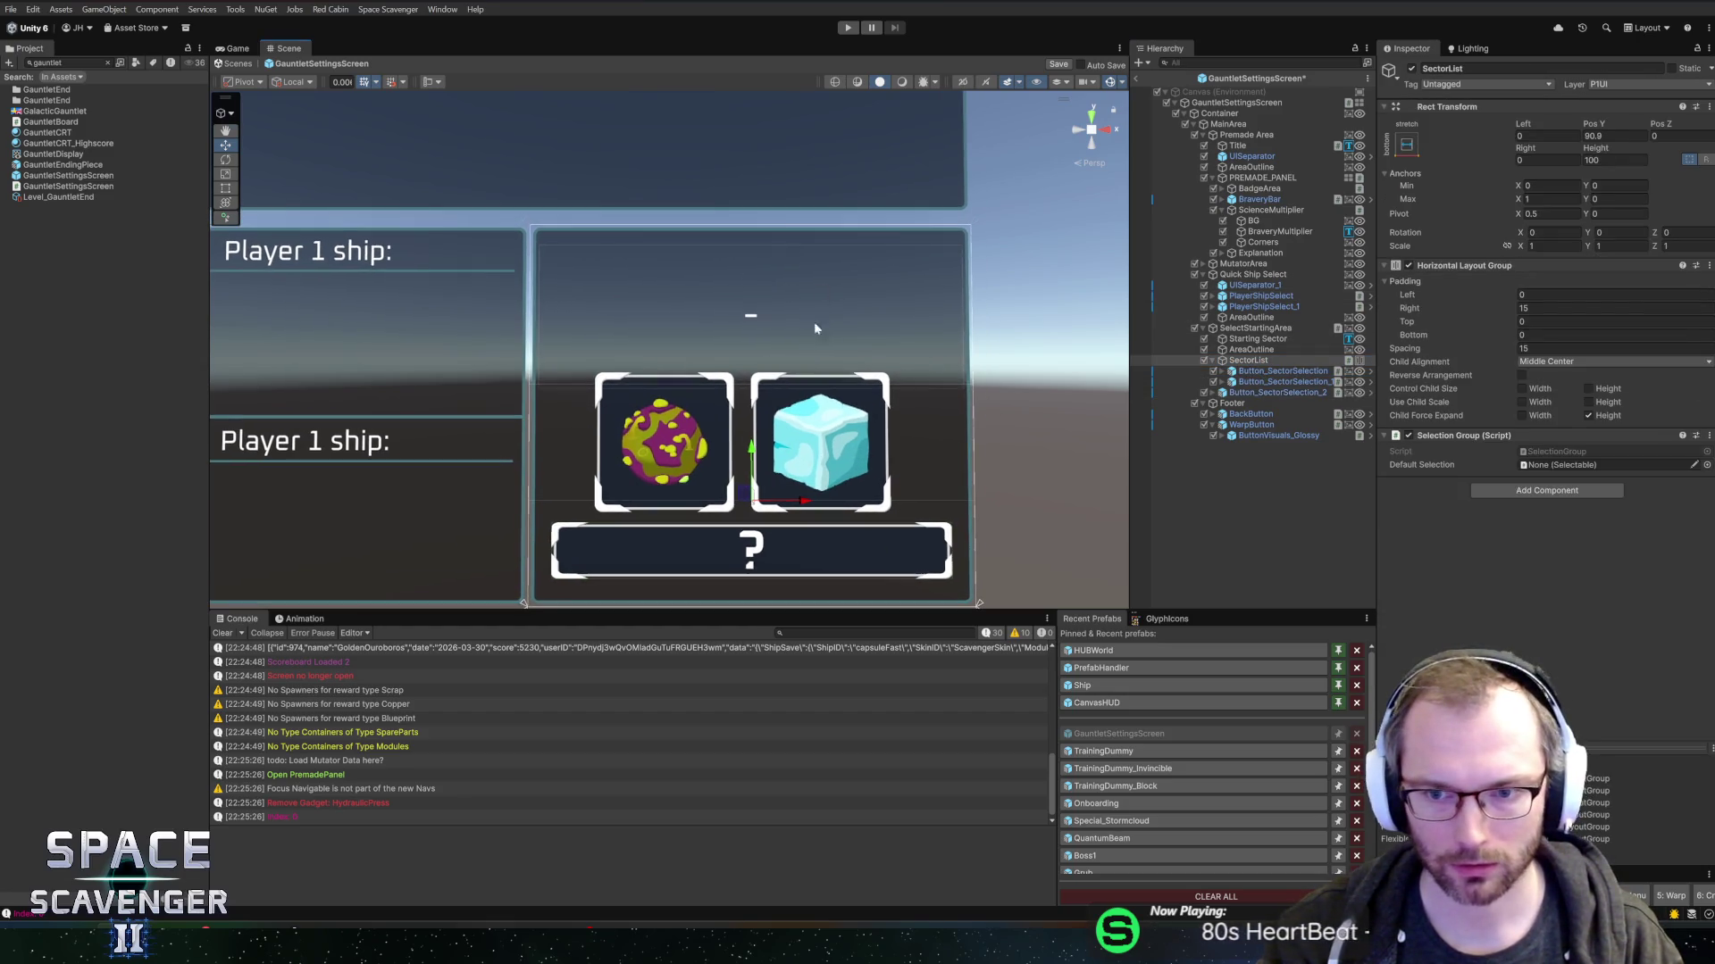
- Set the Starting Sector title to Height 100 with Left/Right 16 and save the prefab
click(1256, 339)
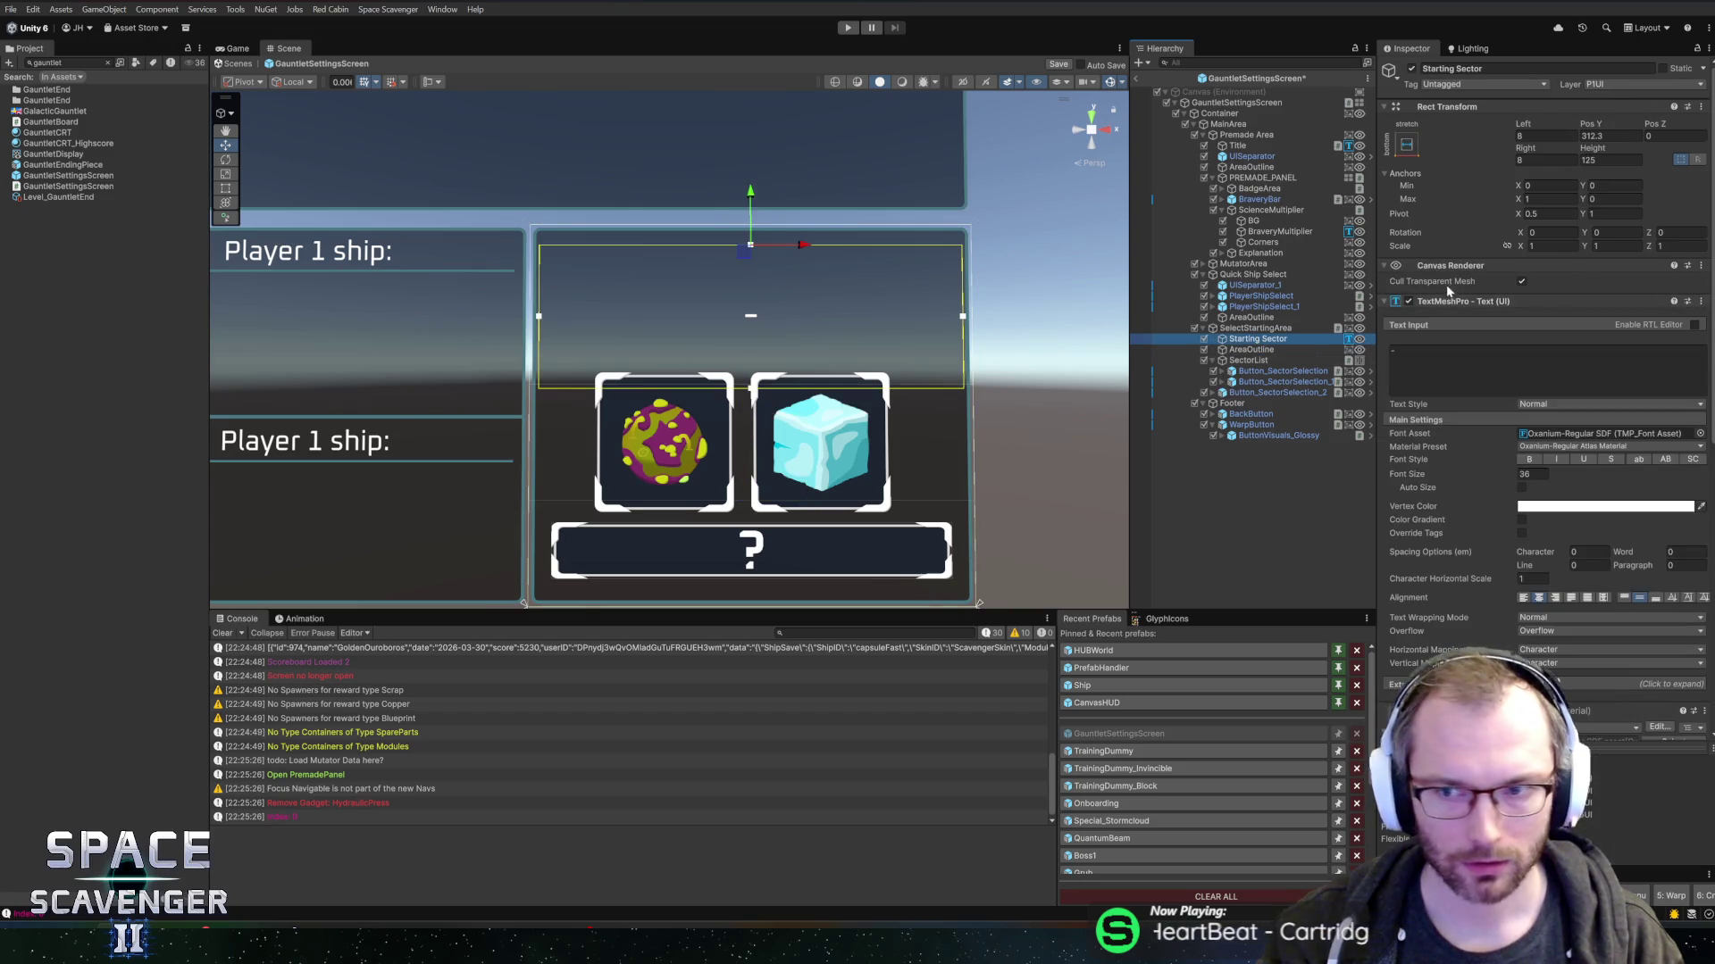
drag(1592, 149, 1549, 150)
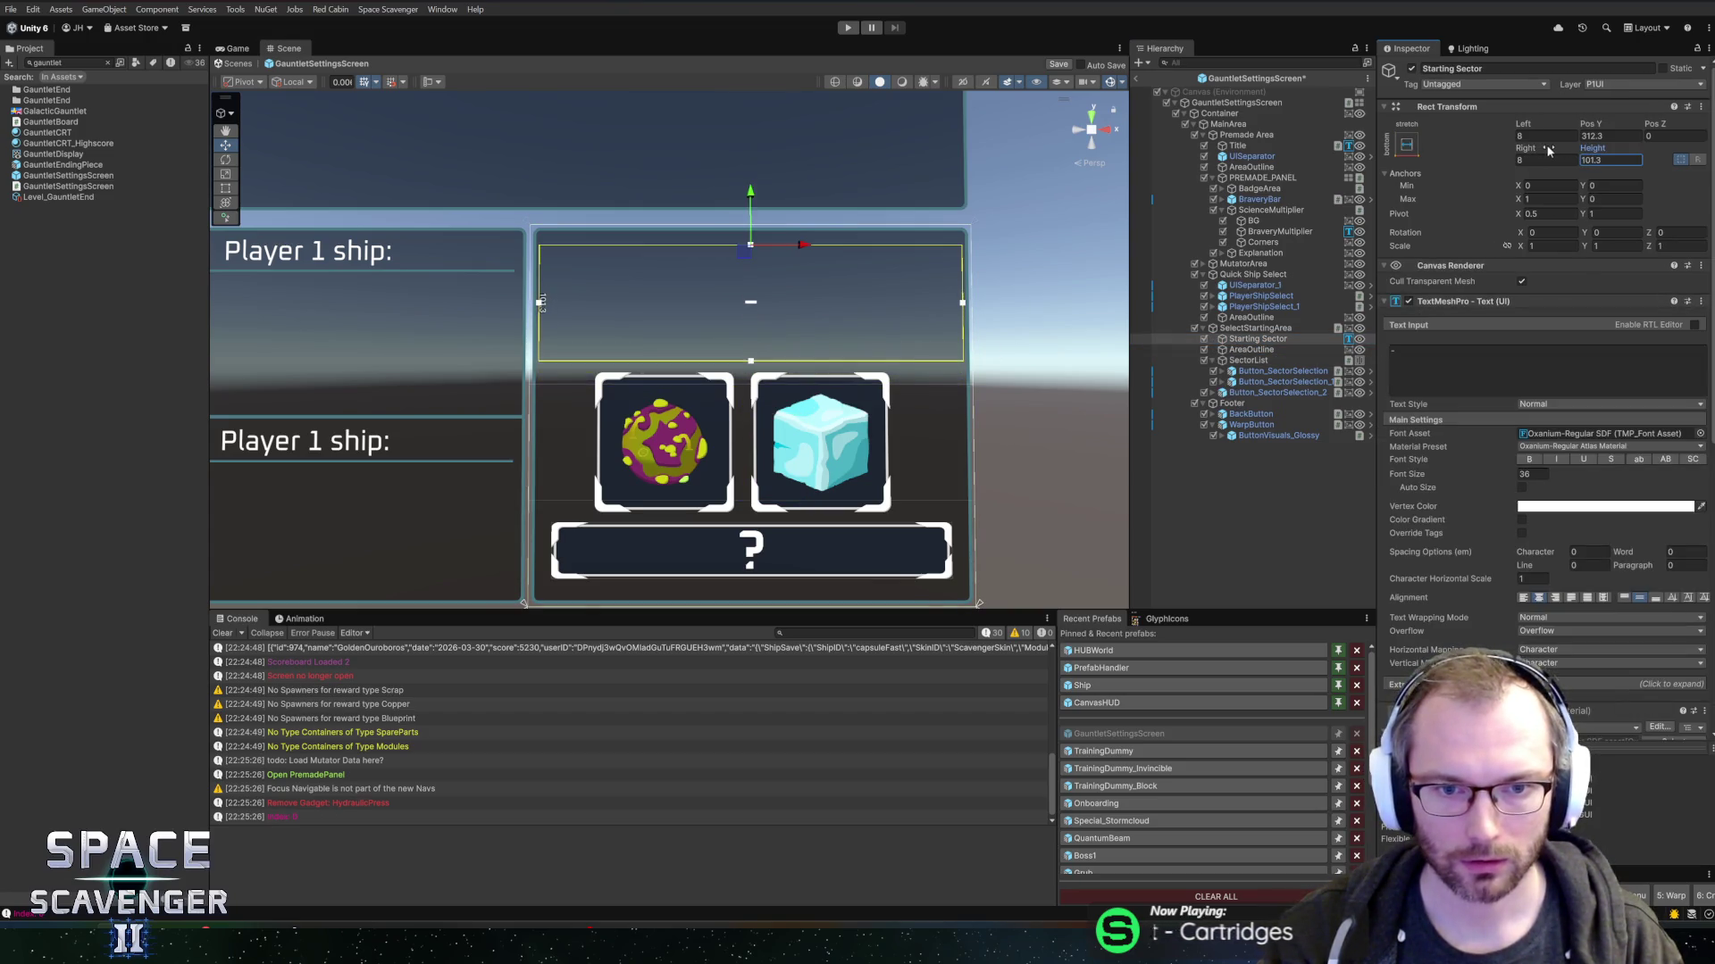
text(100)
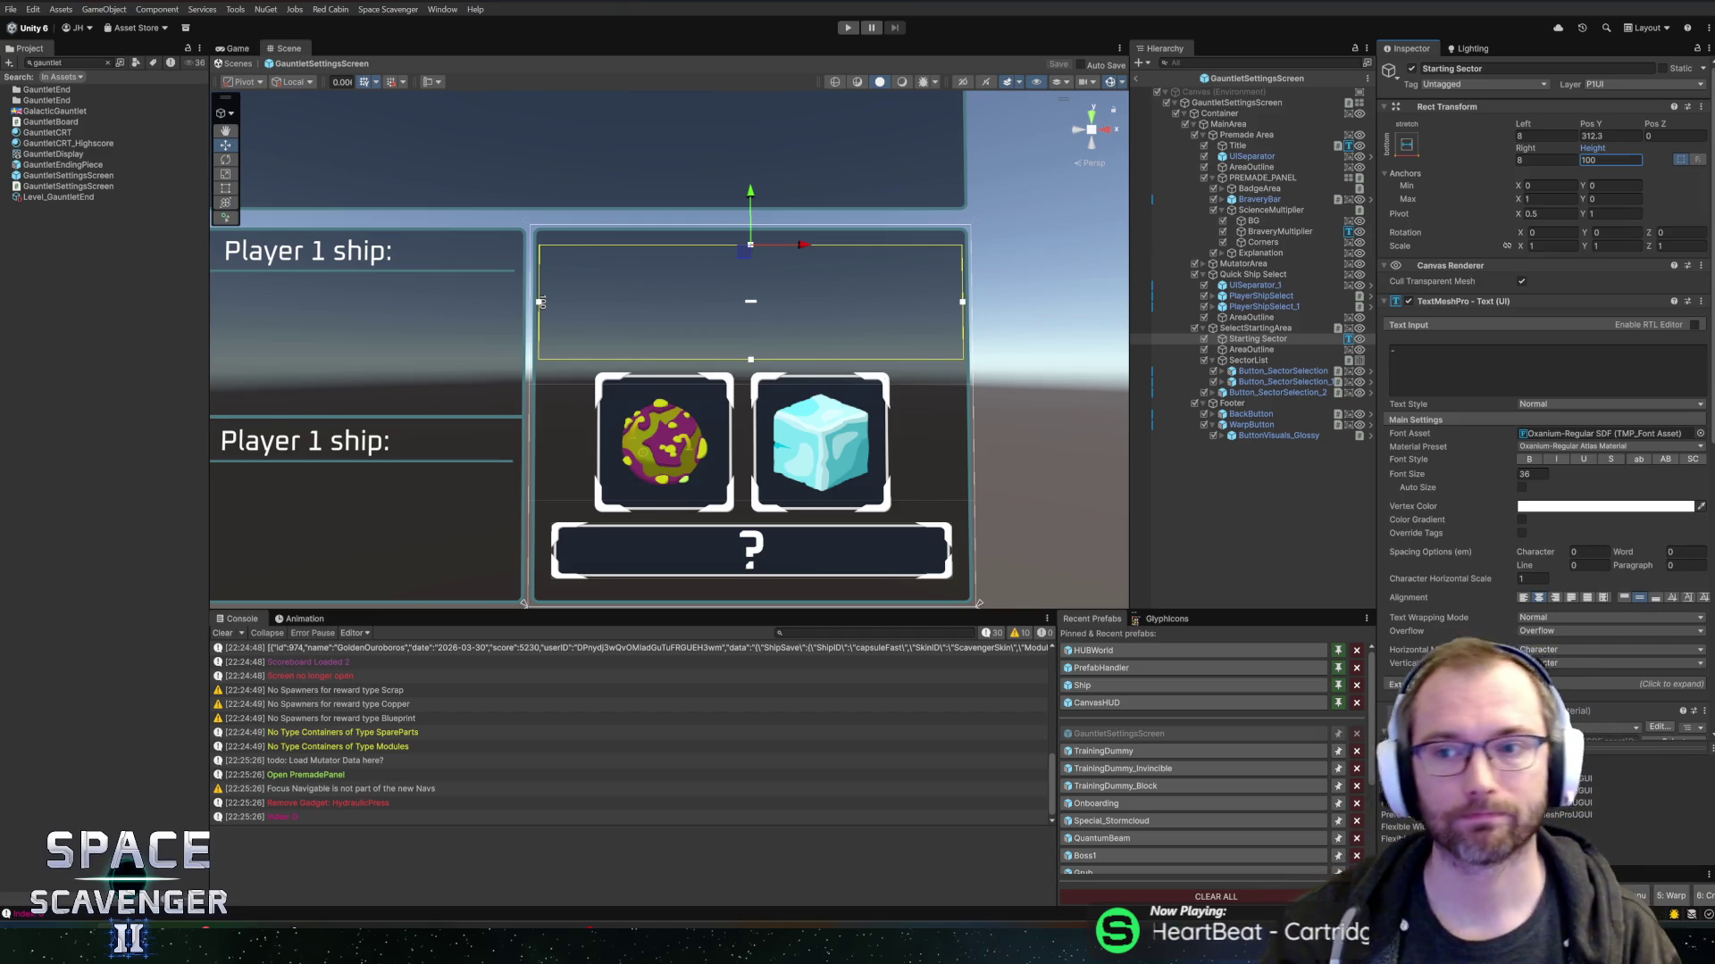
text(16)
click(1536, 159)
text(16)
key(ctrl+s)
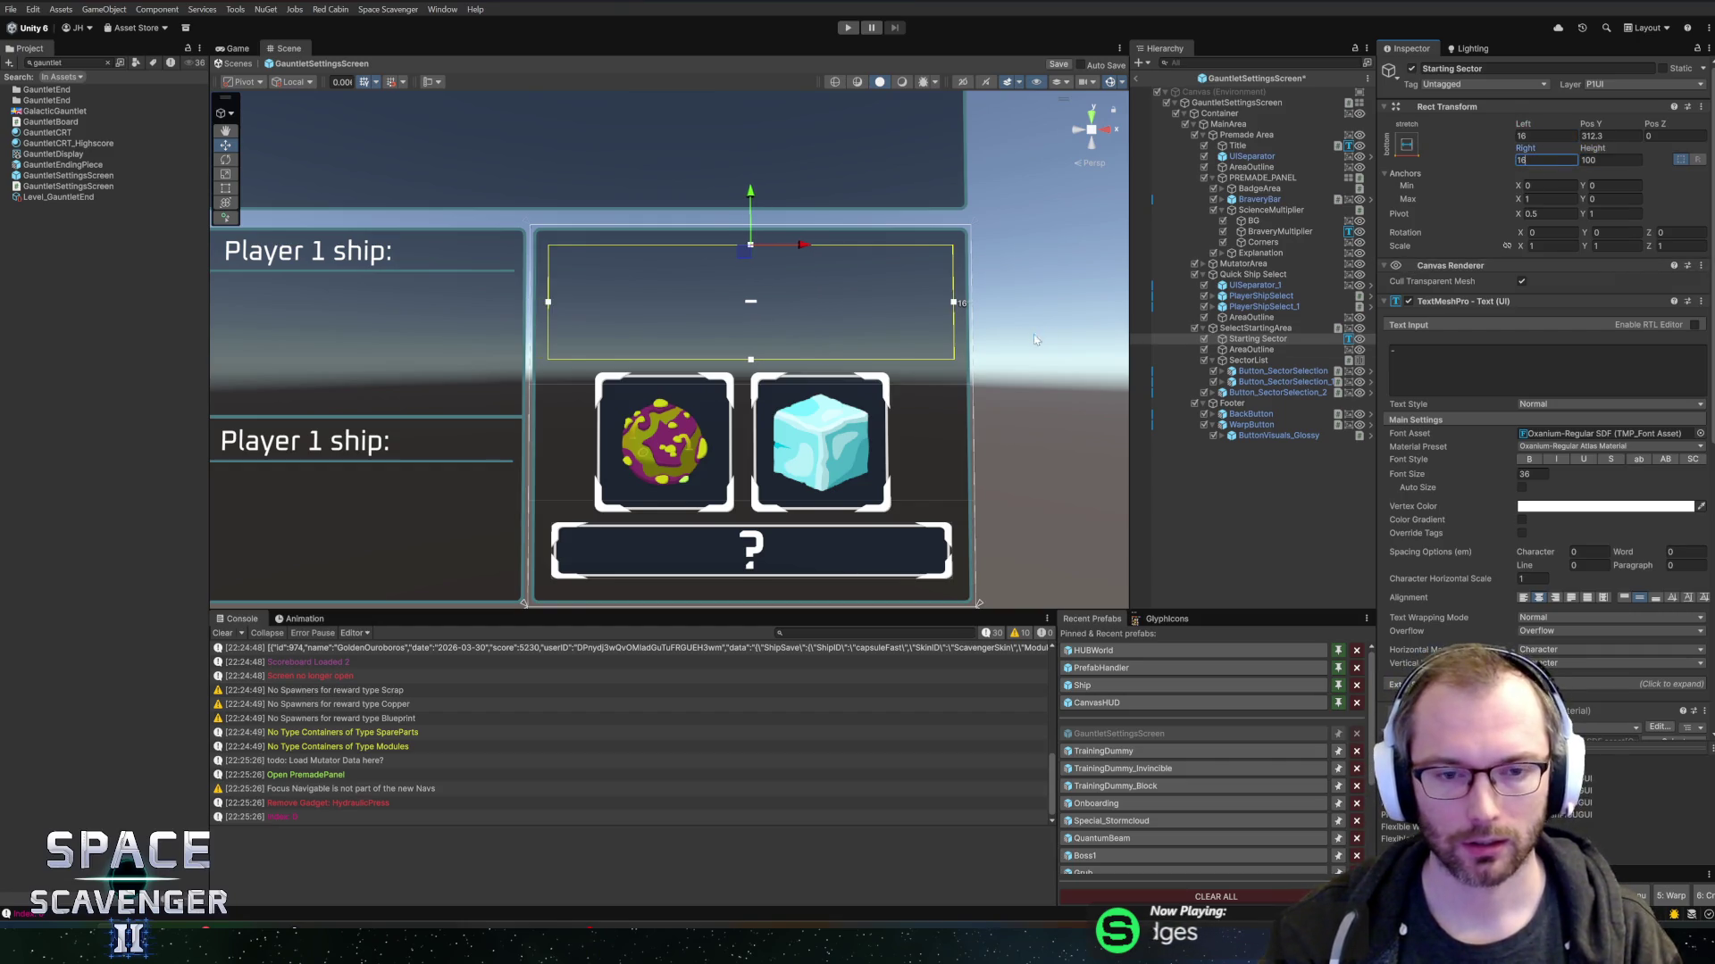
click(1261, 393)
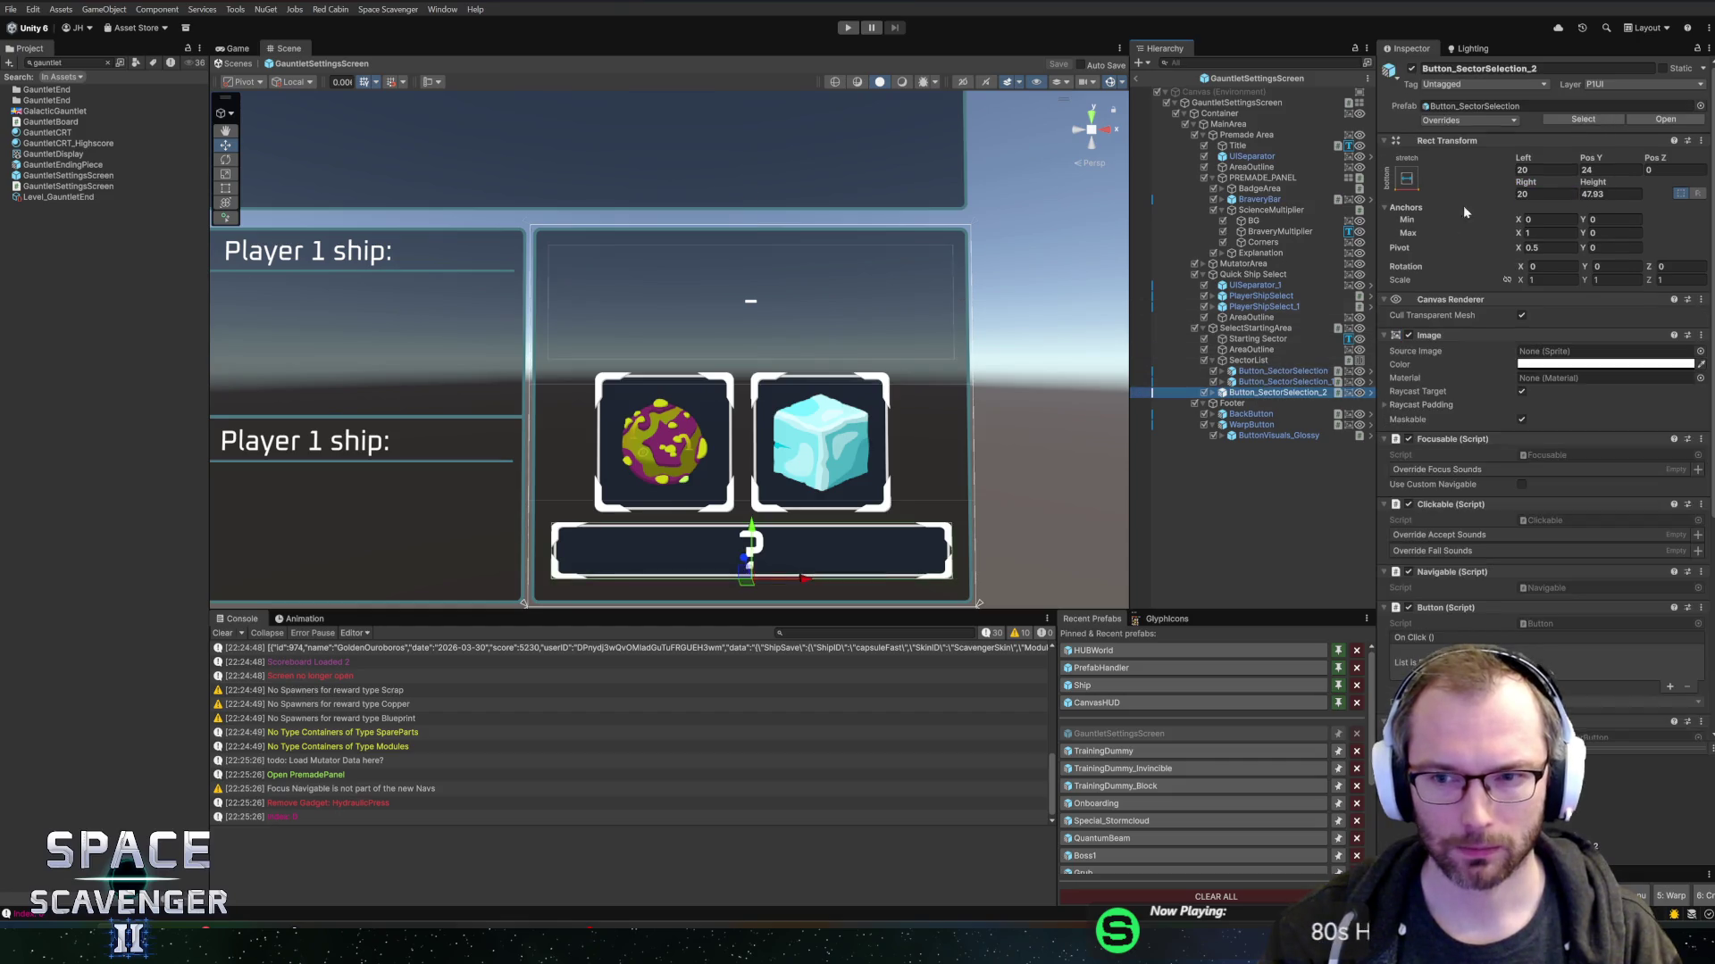
scroll(1488, 579, down, 5)
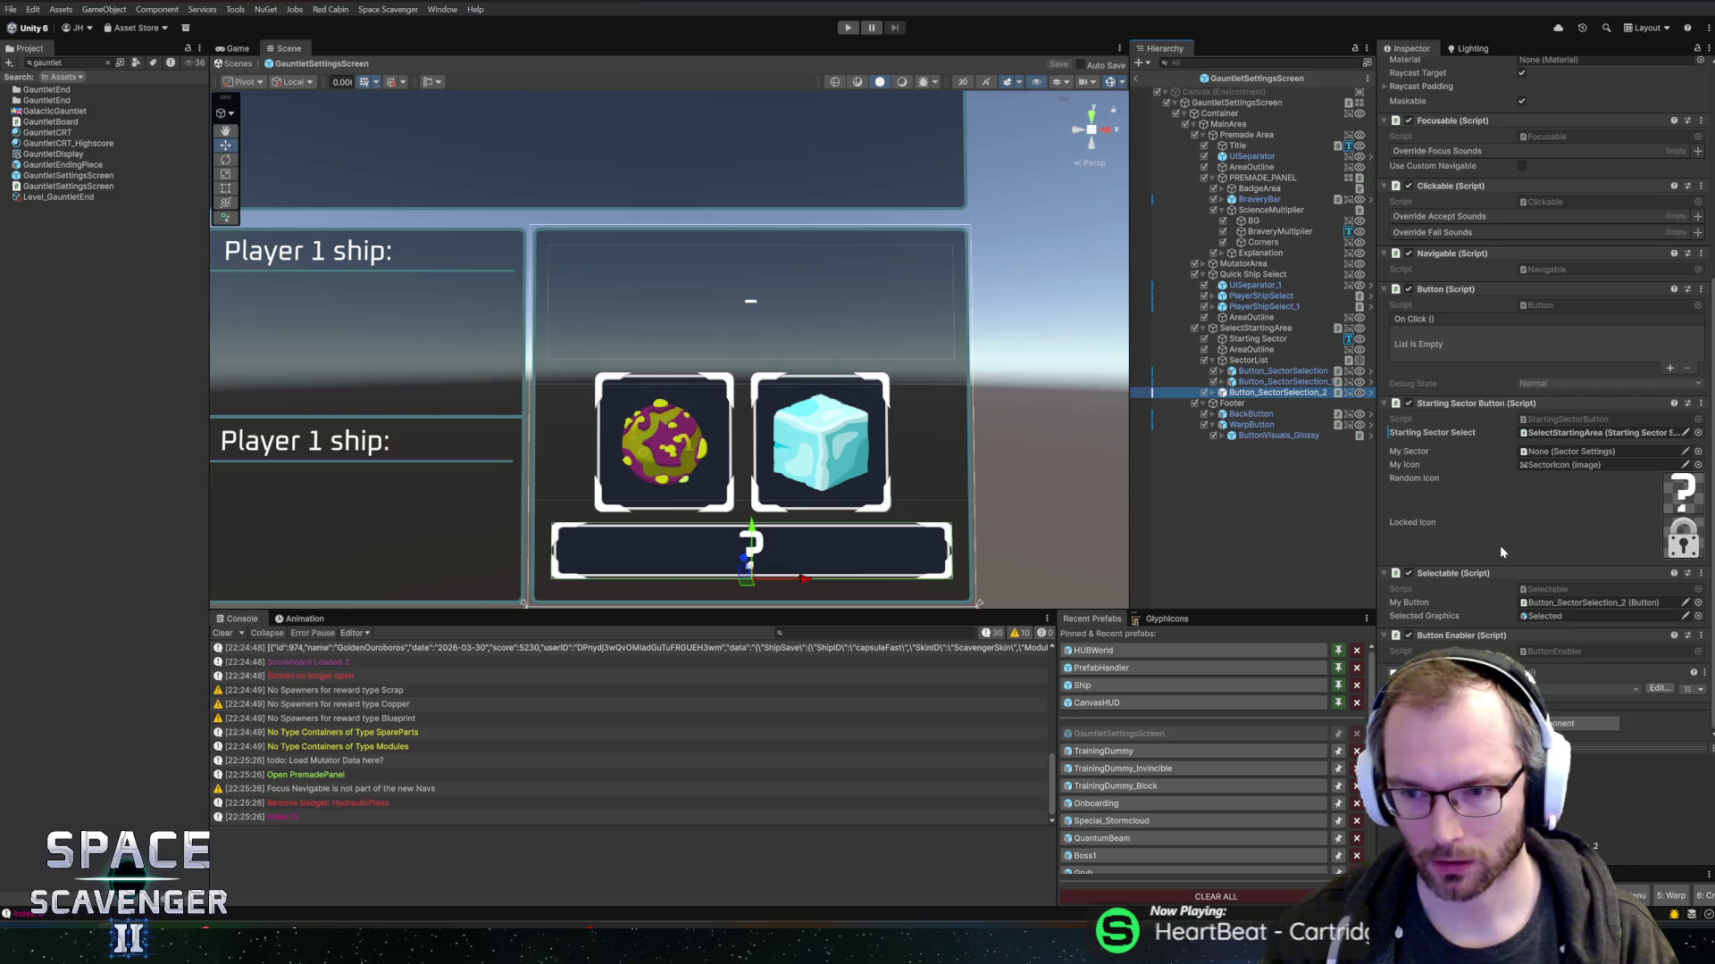
- Open StartingSectorButton.cs in Rider via Edit Script and expand the random bar's children in Unity
right_click(1474, 406)
click(1536, 630)
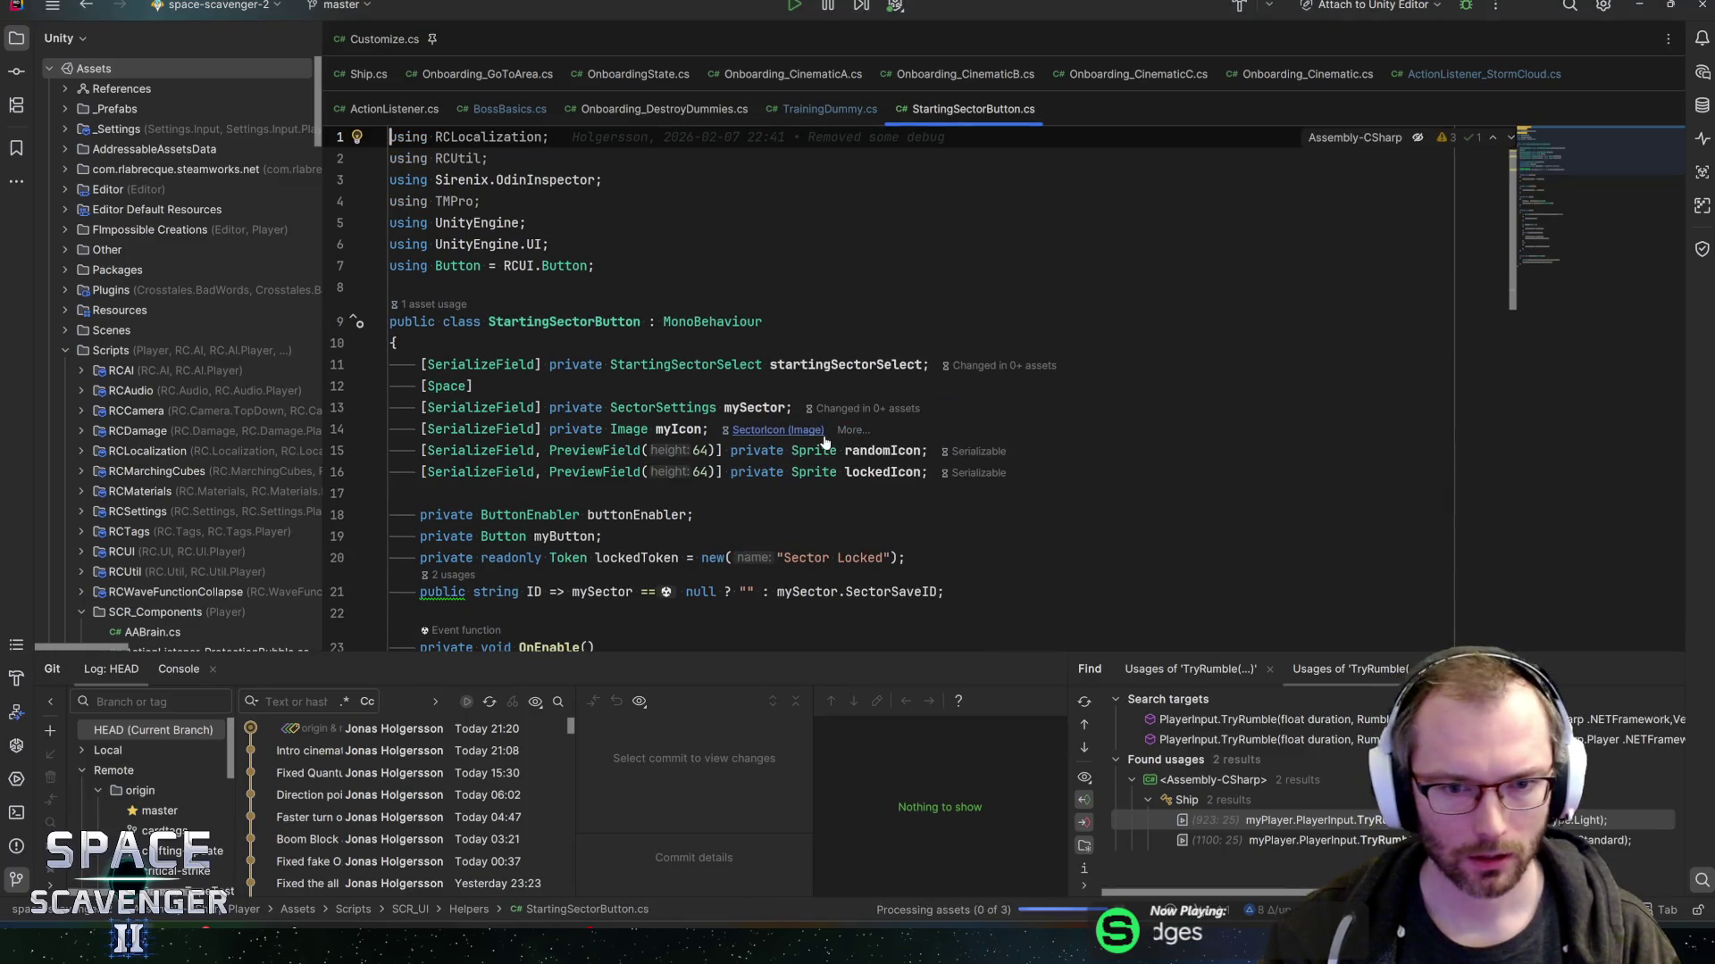
click(603, 535)
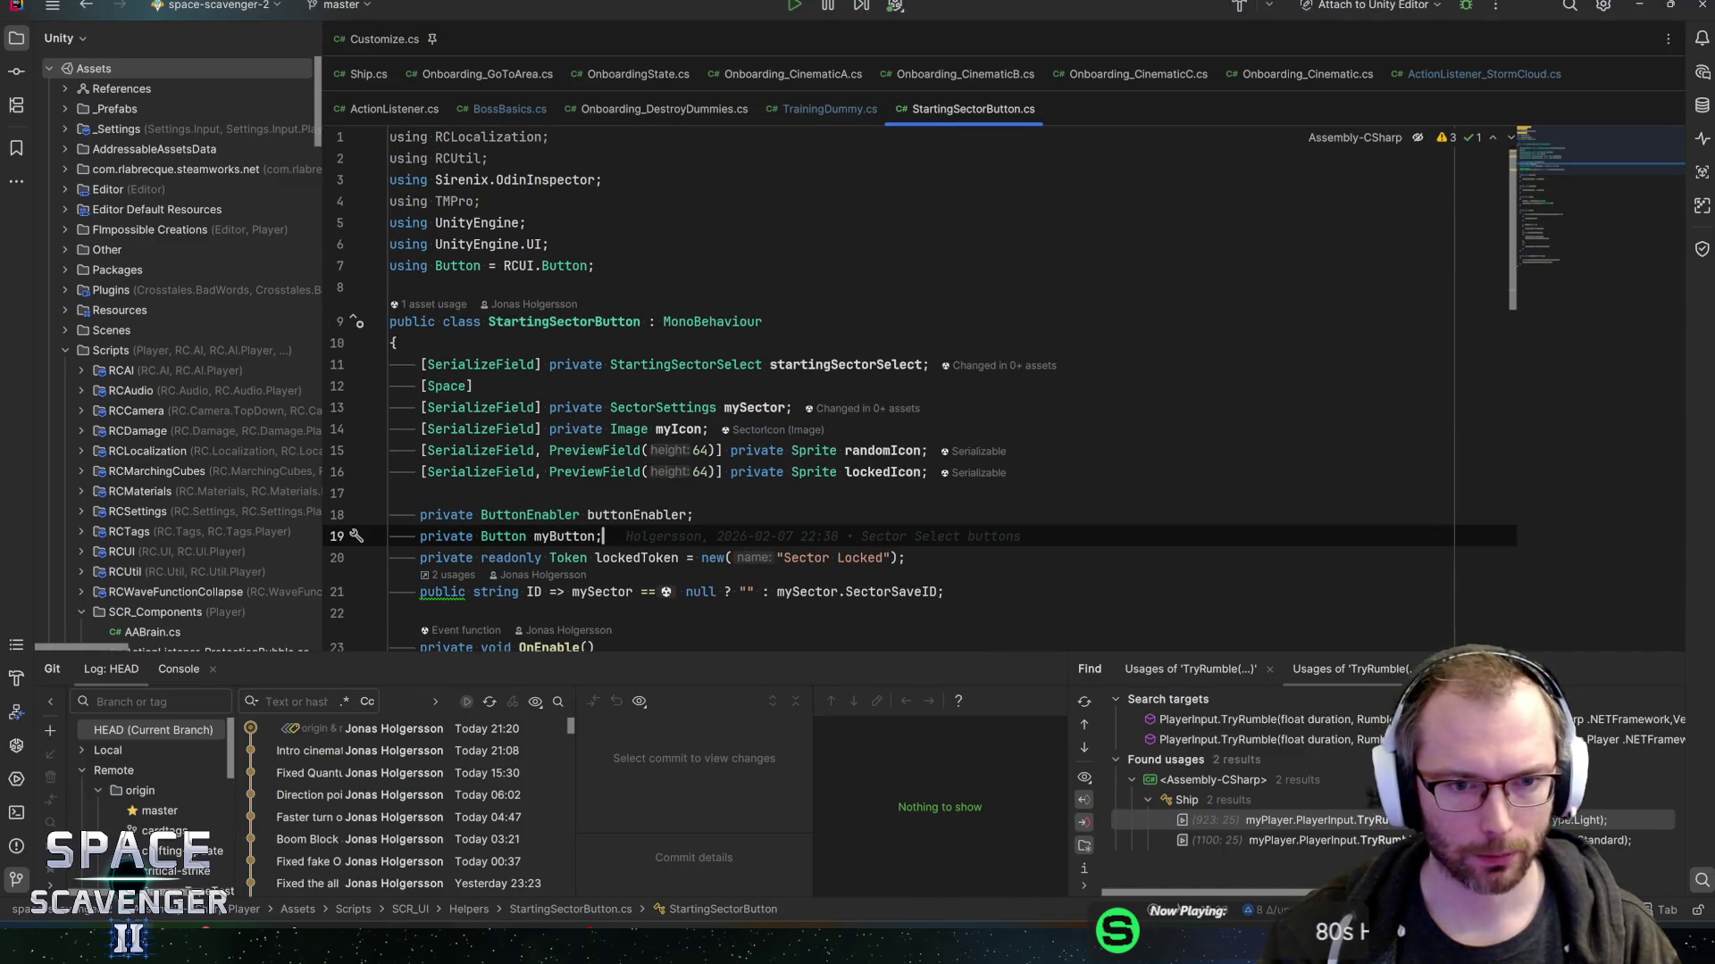
key(alt+Tab)
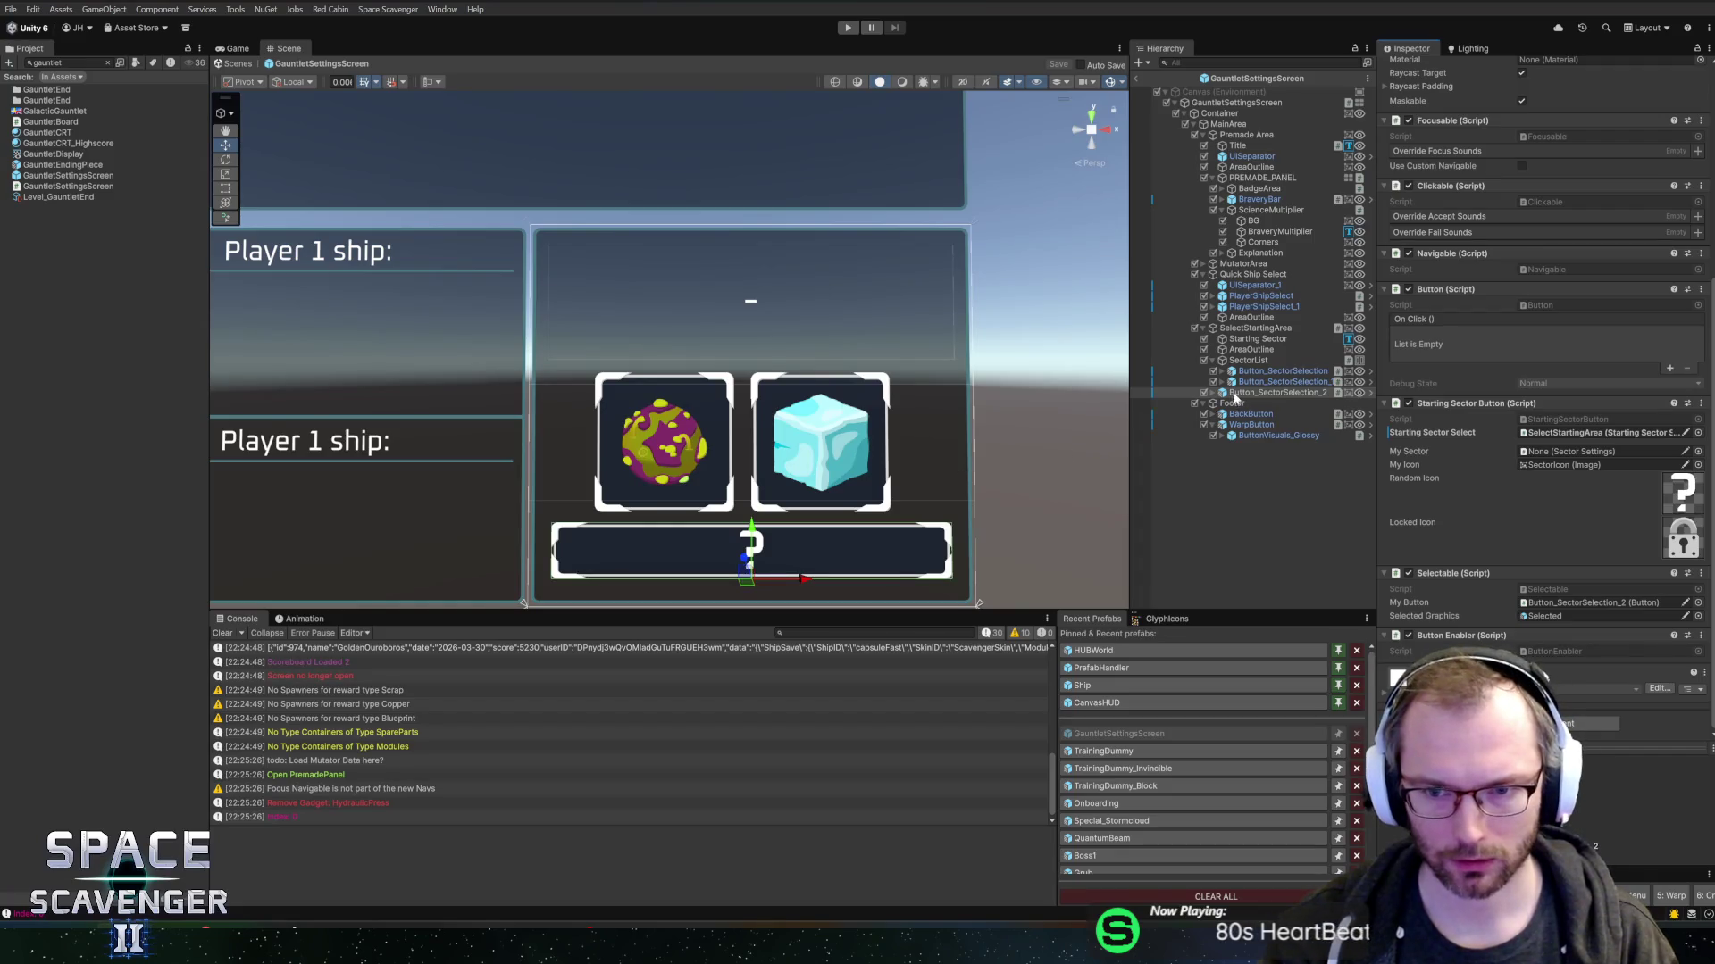
click(1211, 392)
key(alt+Tab)
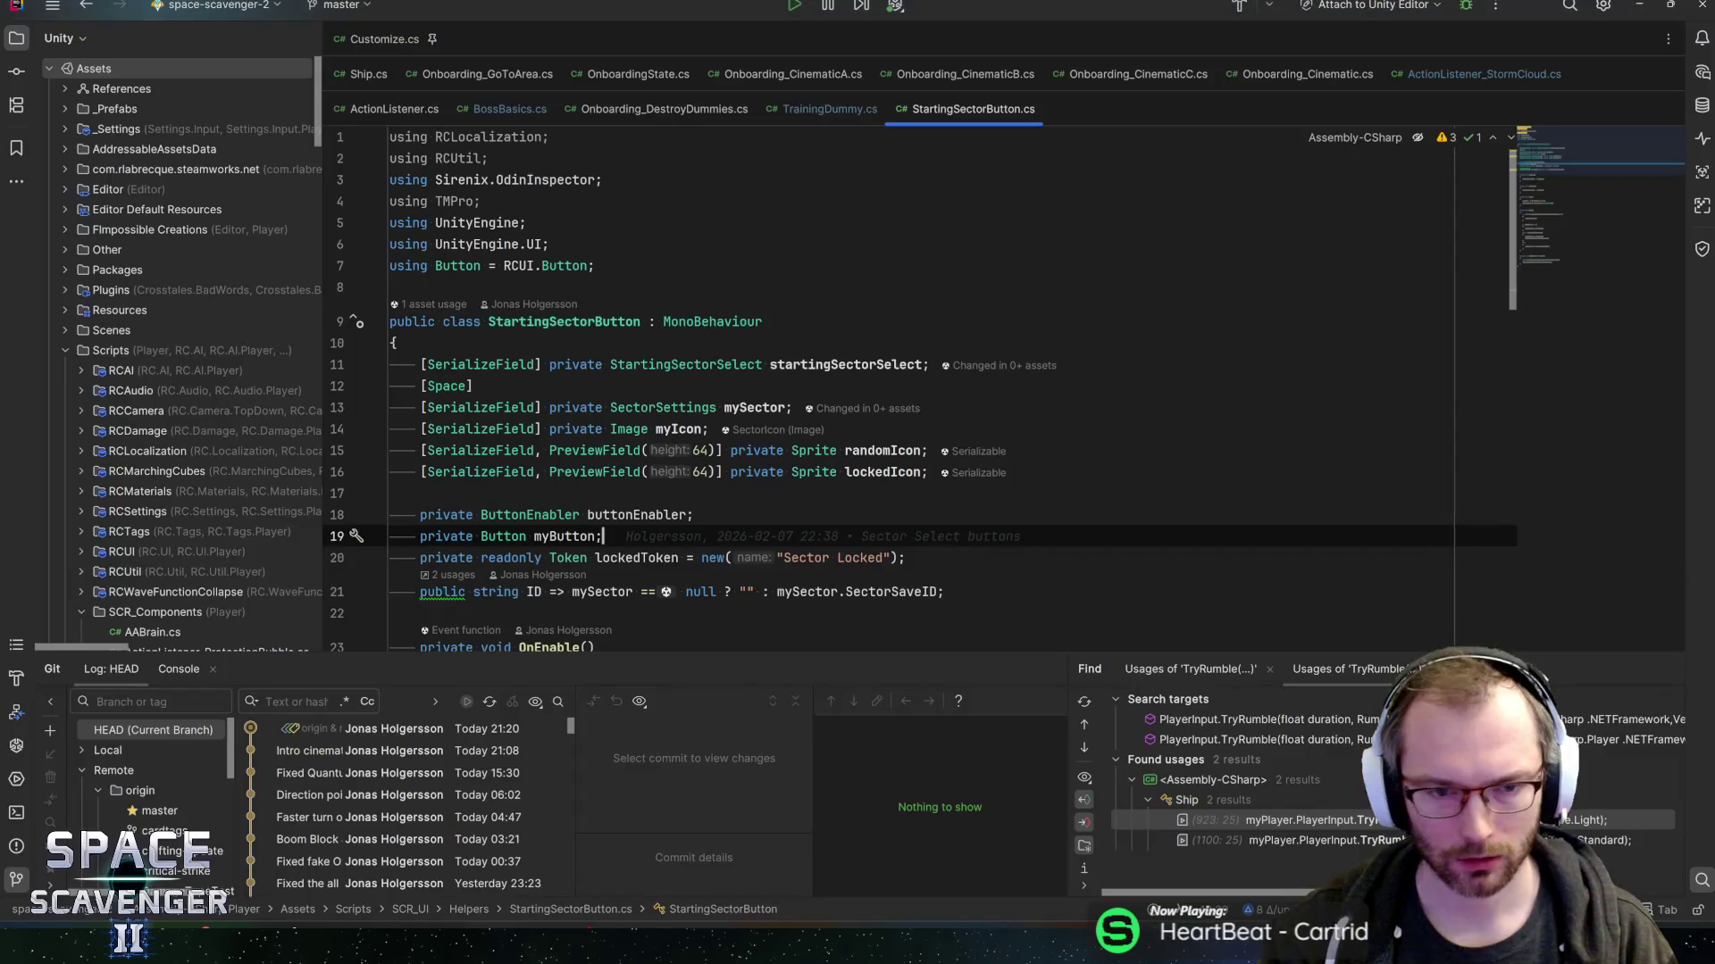
- Add the field '[SerializeField] private LocalizedString sectorNameLoc;' below lockedIcon and save
click(947, 469)
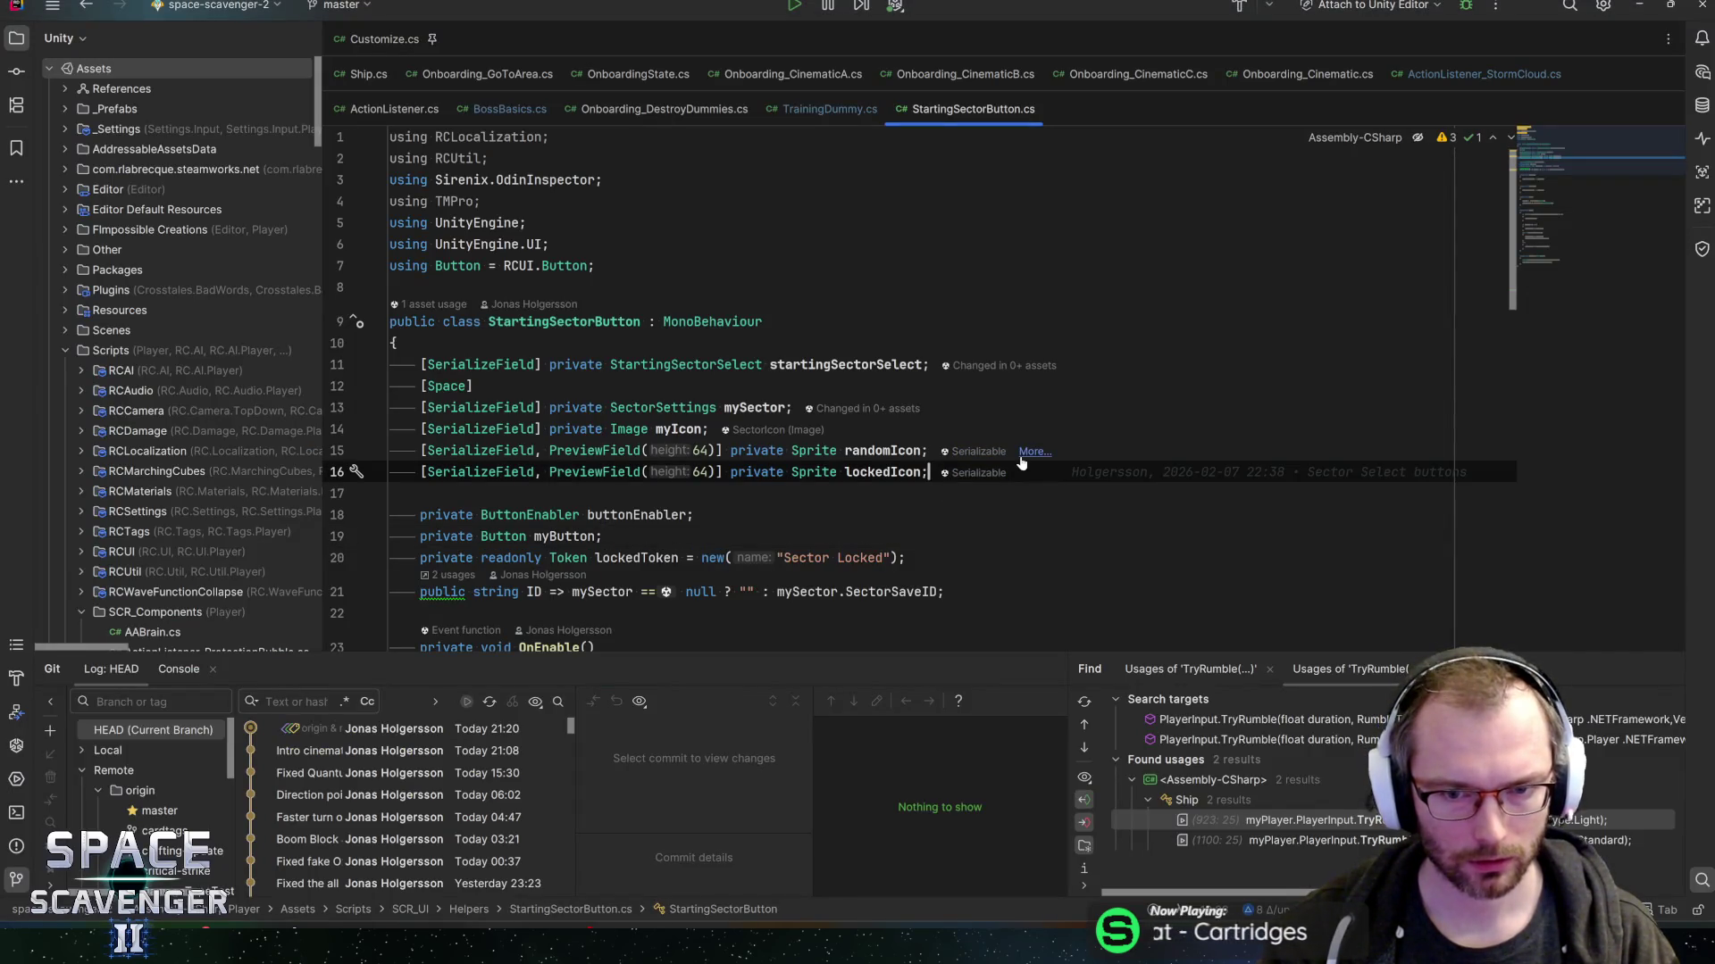
key(Return)
text([SerializeField] private LocalizedString)
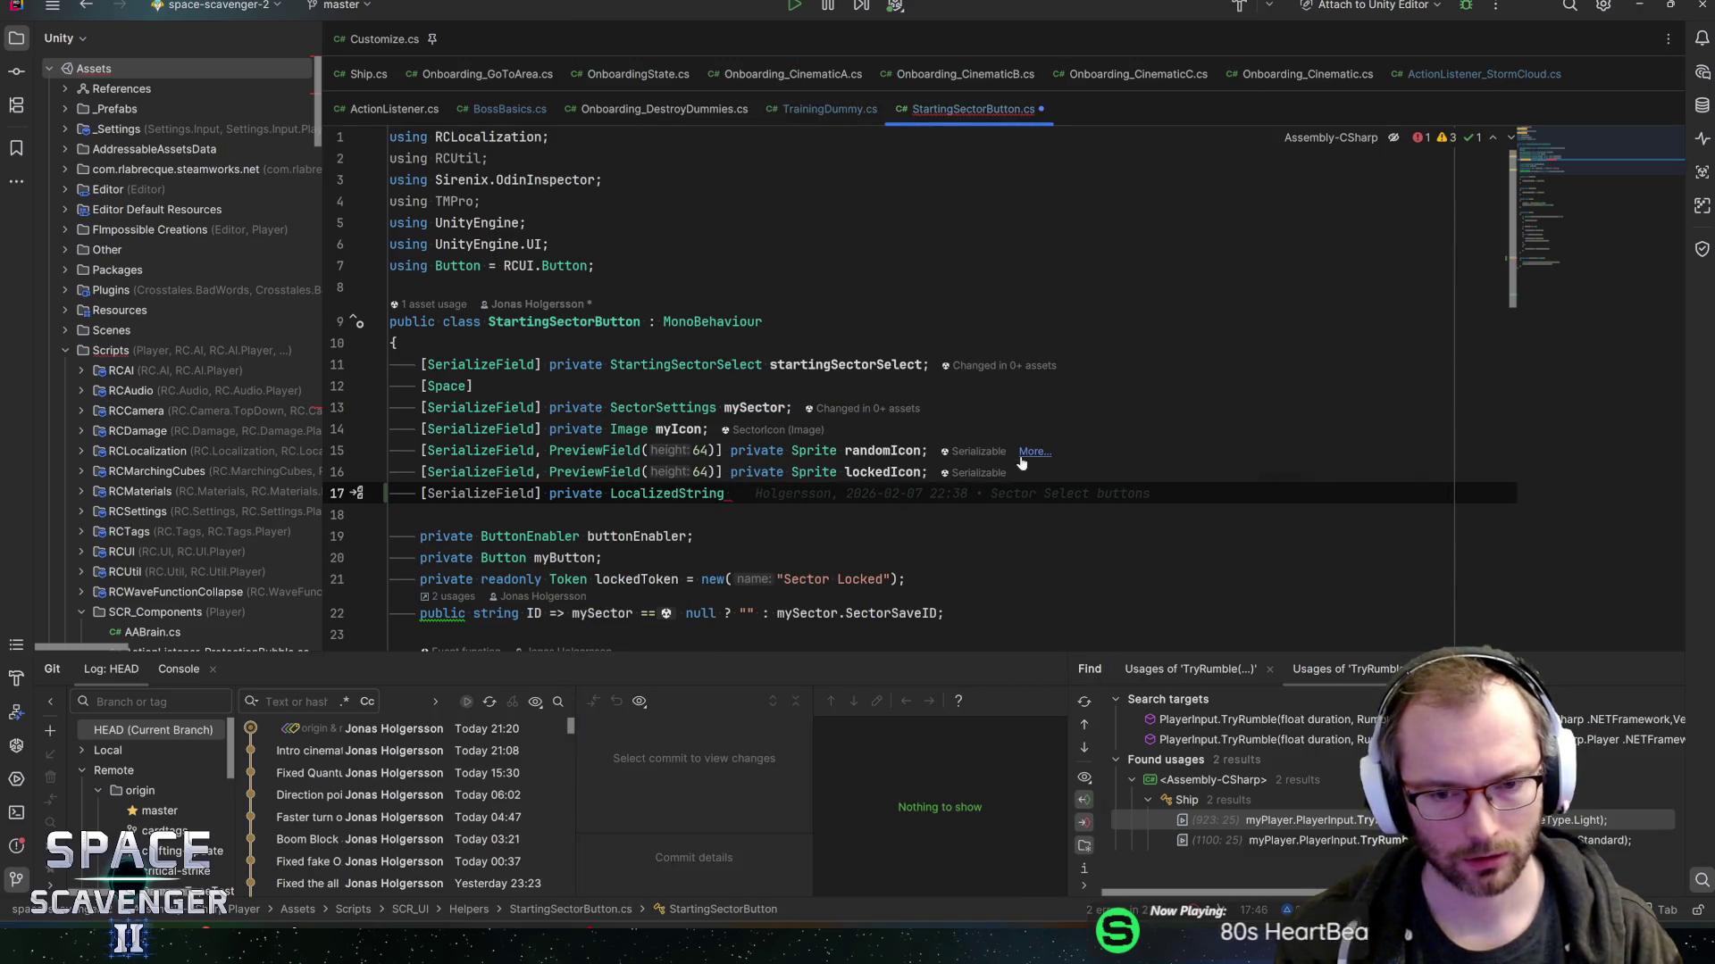
text( secto)
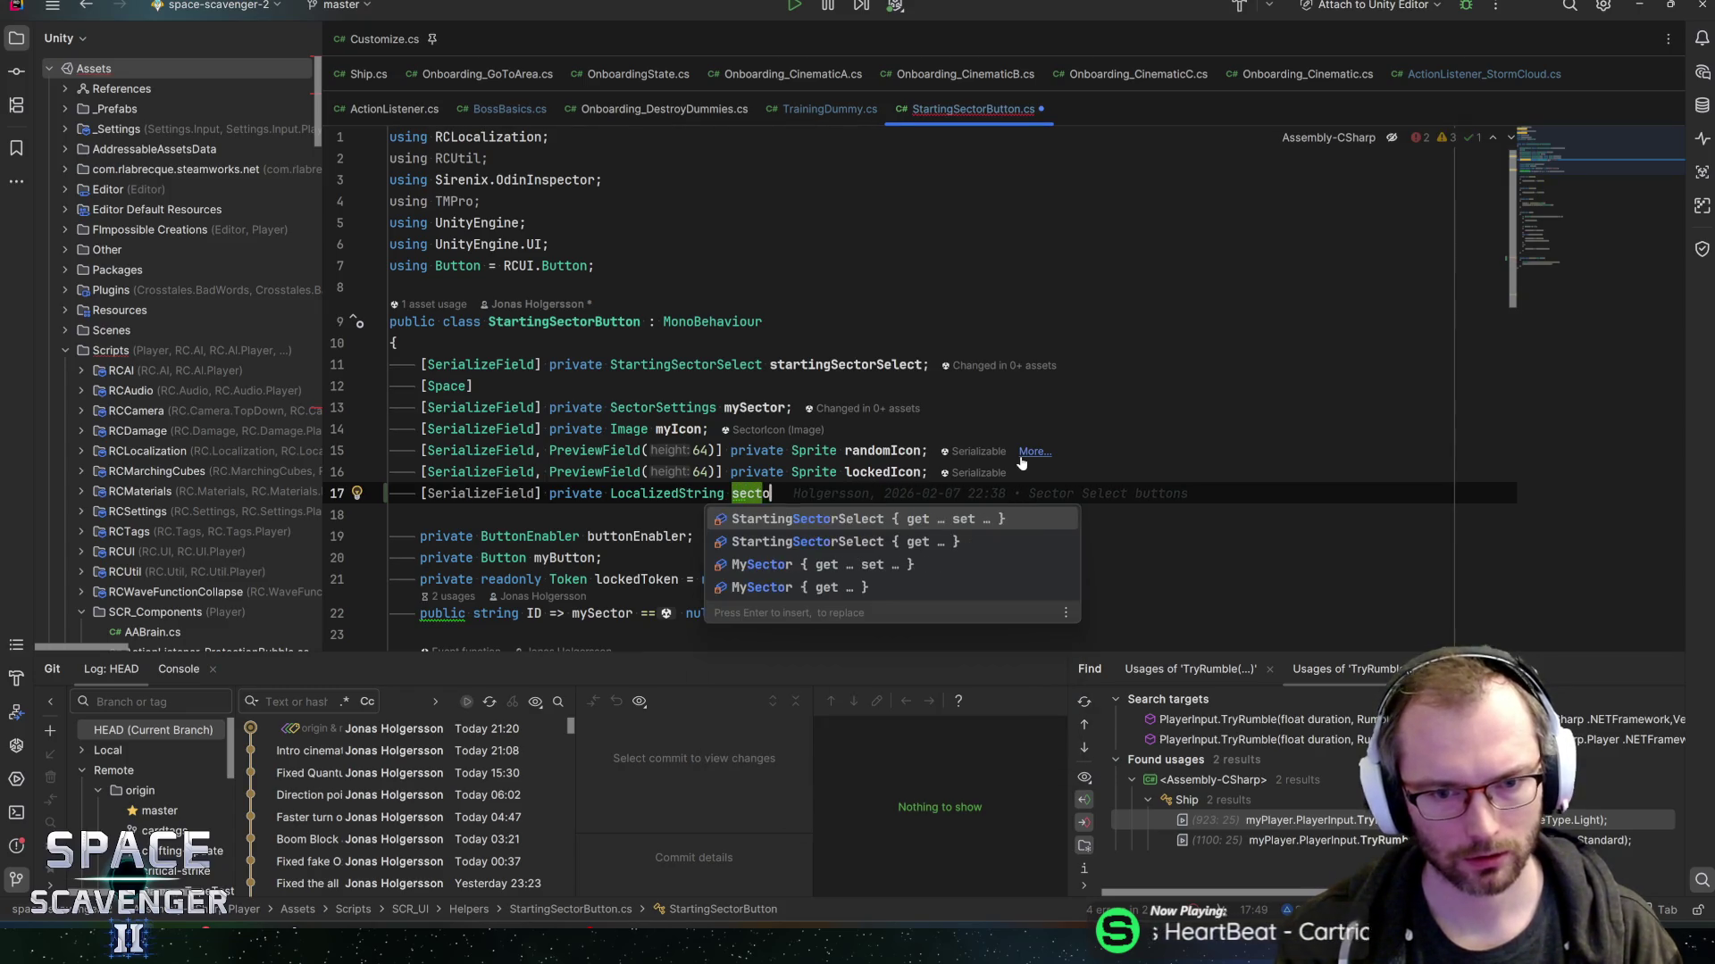
text(rNameLoc;)
key(Left)
text(Loc)
key(Escape)
key(ctrl+s)
key(alt+Tab)
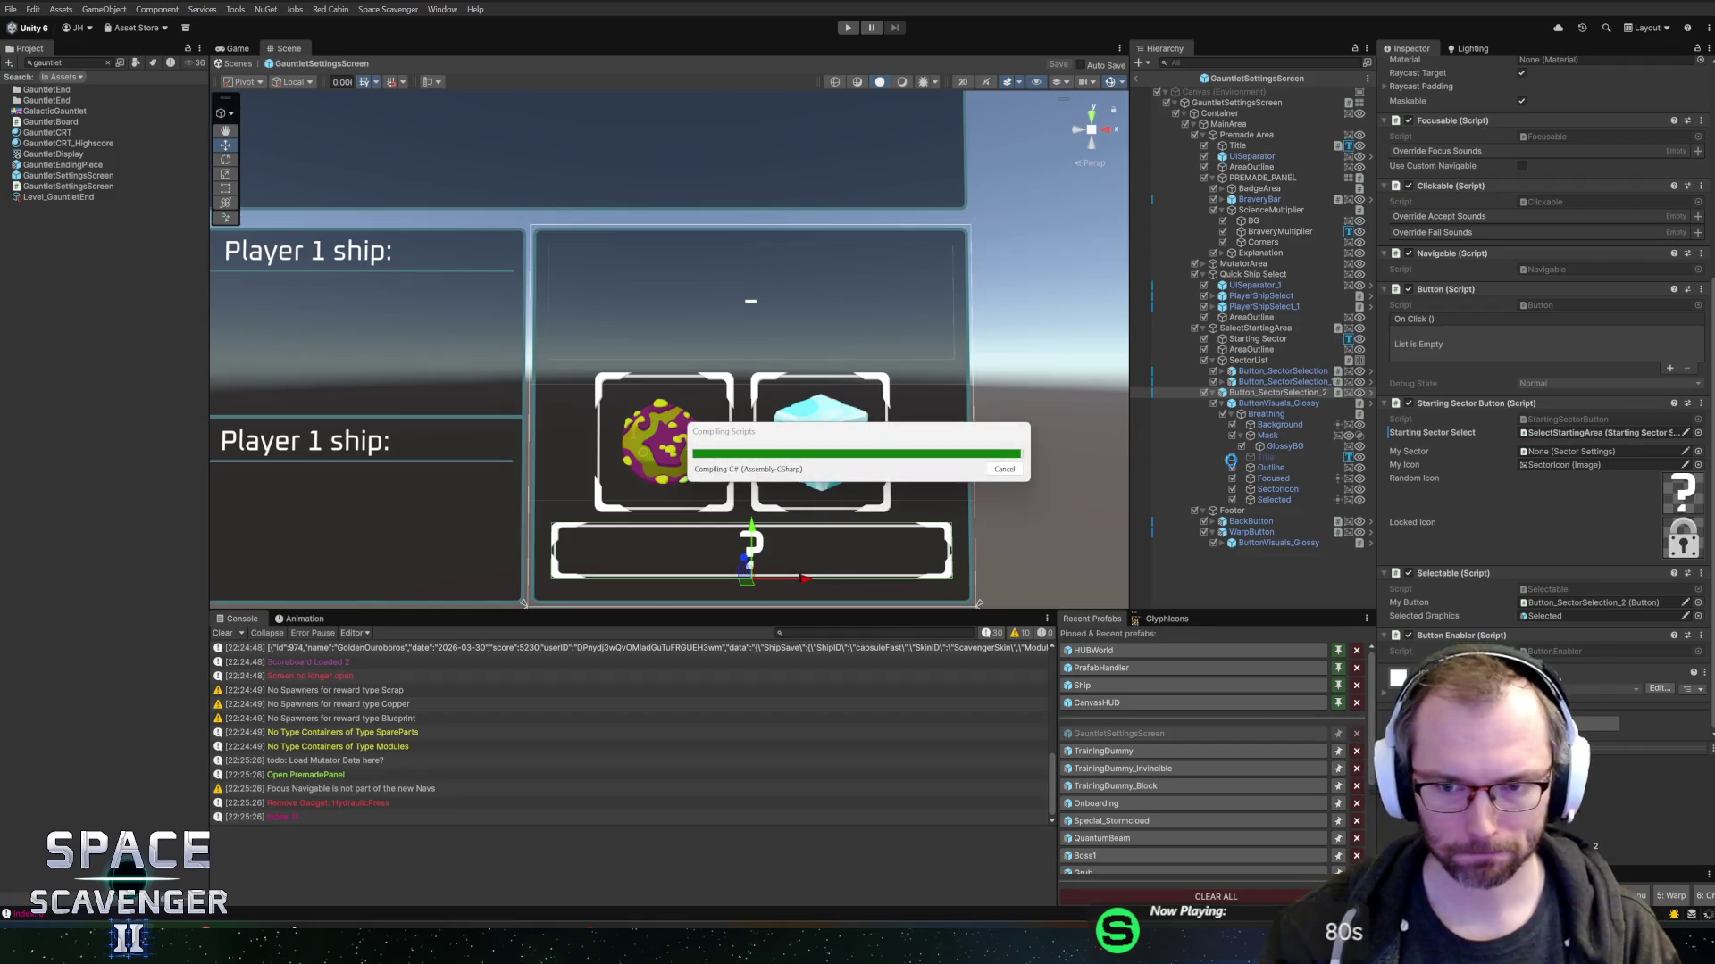
key(alt+Tab)
- In Awake, add an empty 'if (!sectorNameLoc.IsEmpty()) { }' block after the buttonEnabler line
scroll(893, 393, down, 5)
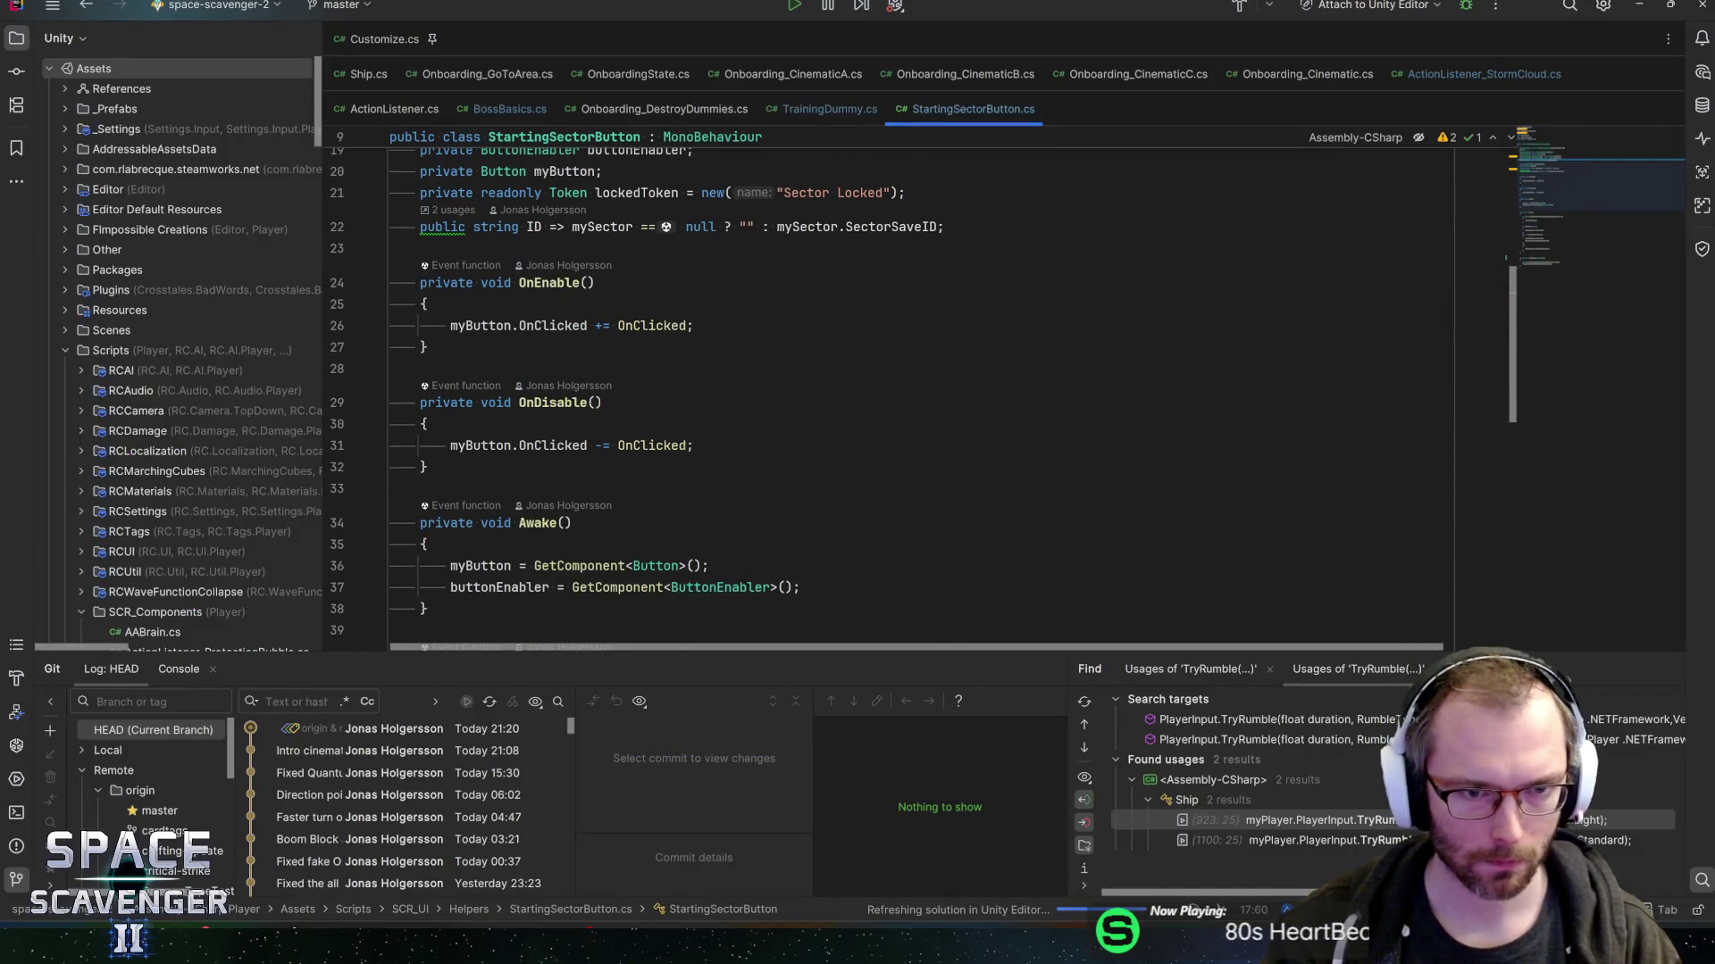
scroll(803, 393, down, 4)
click(804, 330)
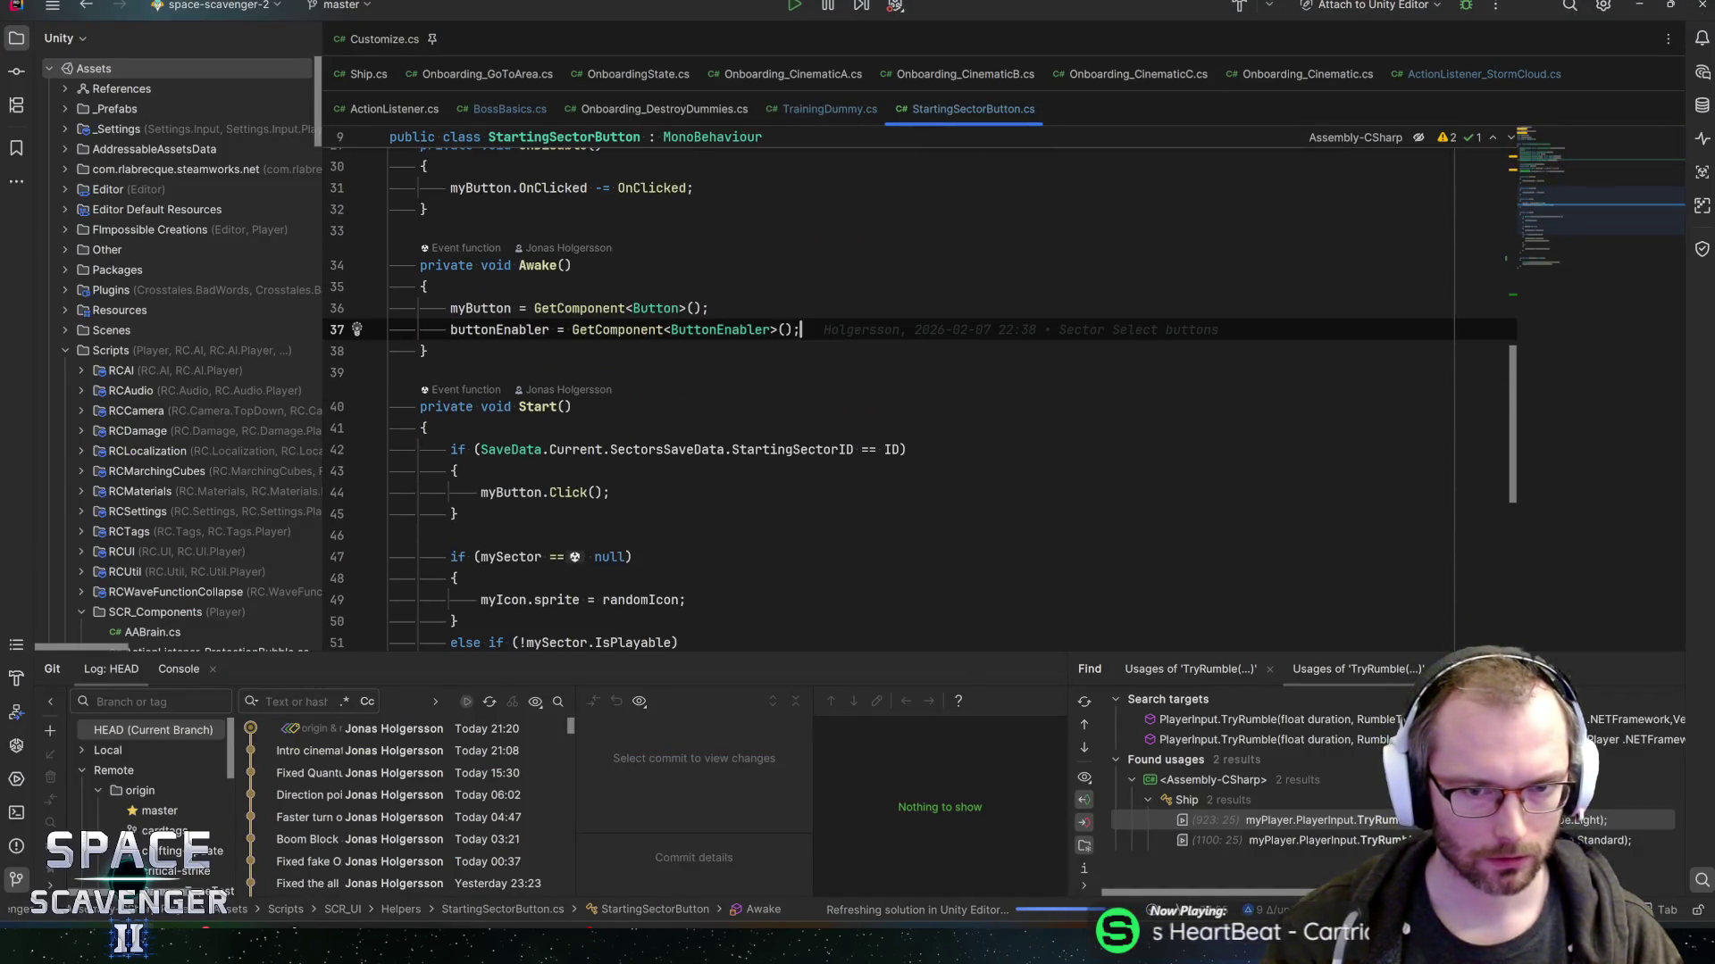
key(Return)
text(if (sectorNameLoc)
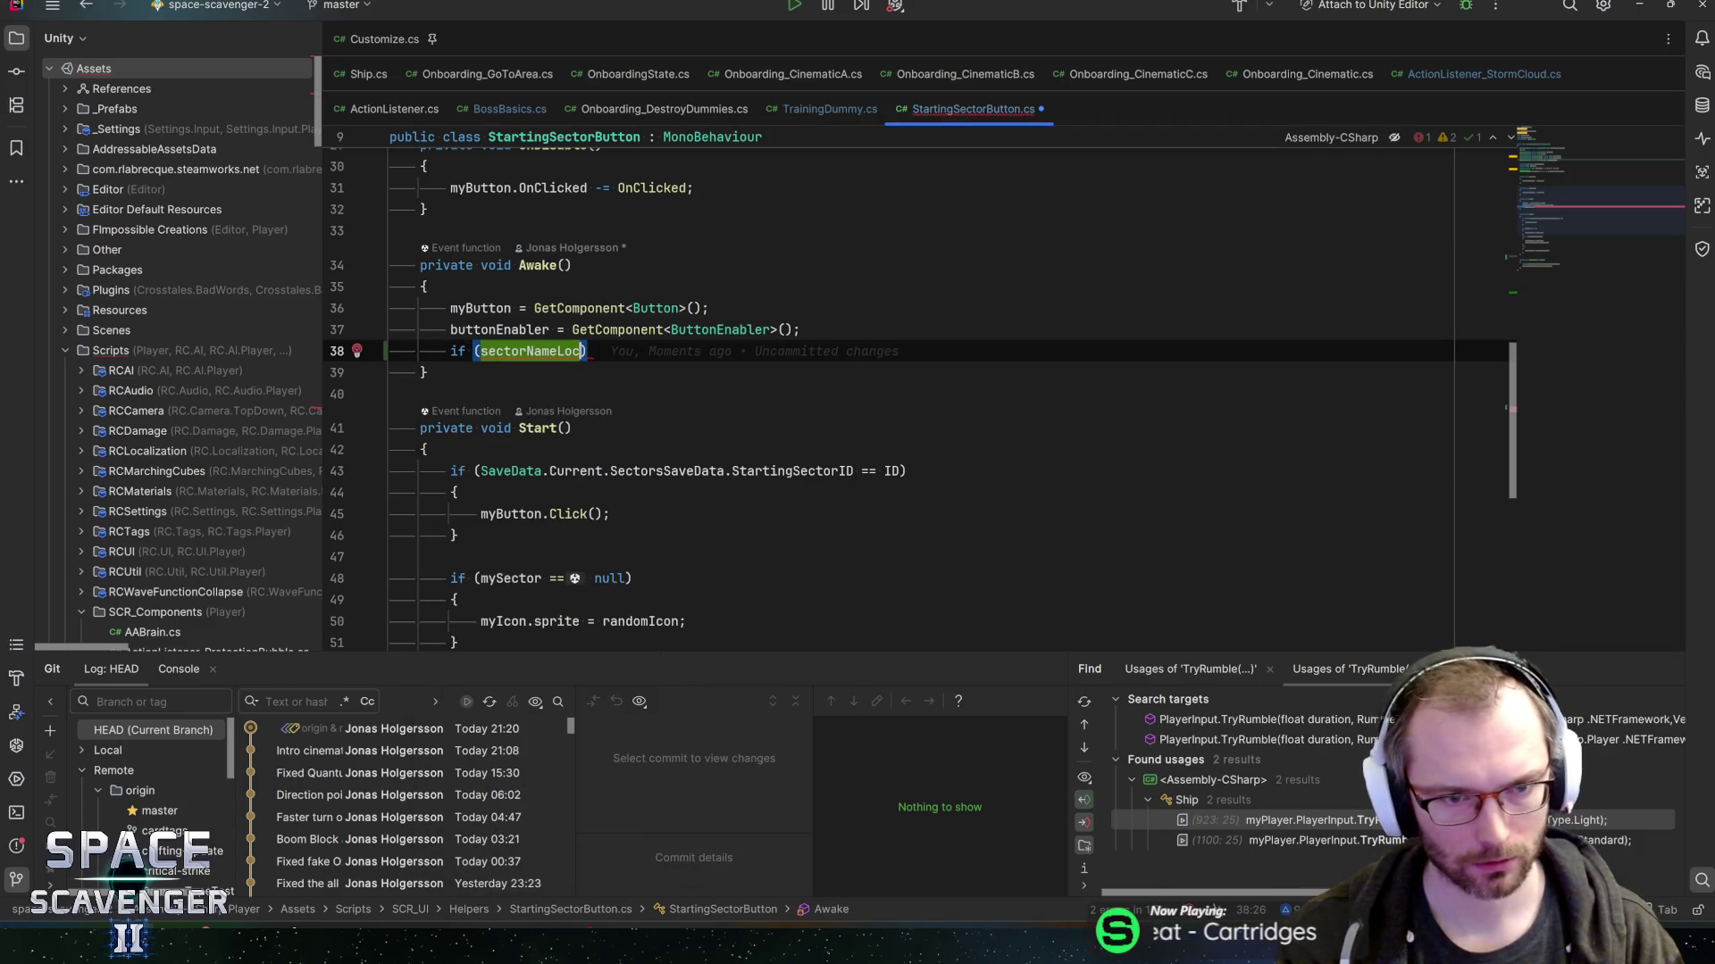
text(.)
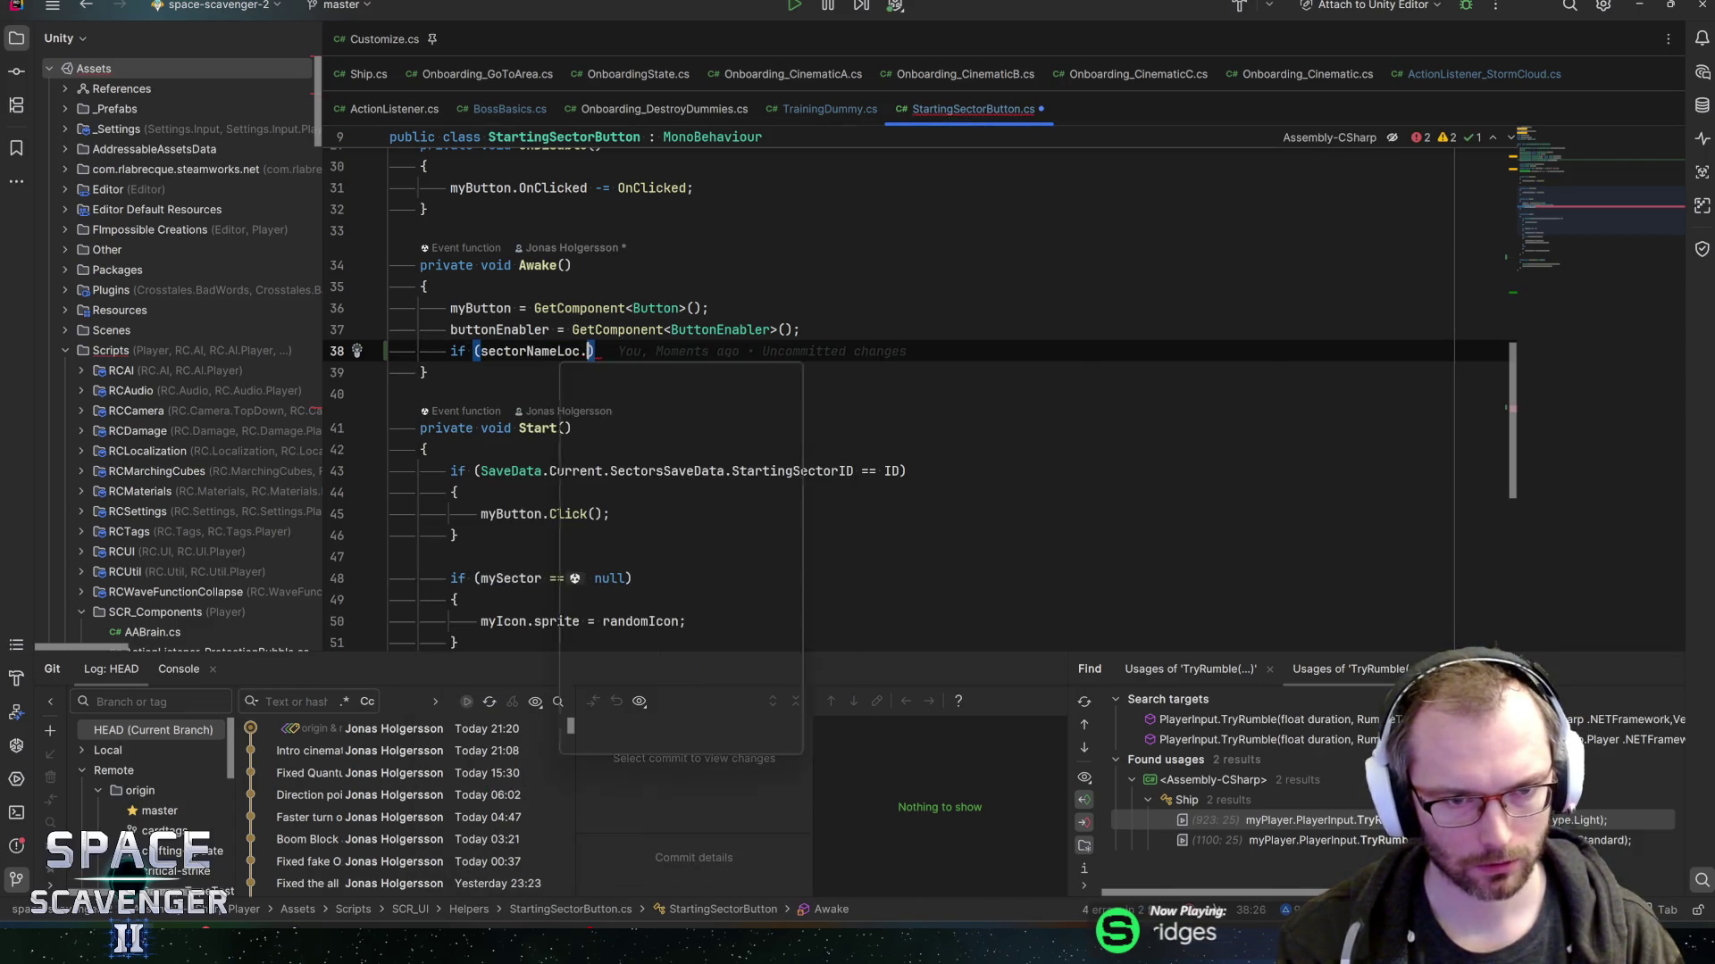
key(Return)
key(Home)
key(Right)
key(Right)
key(Right)
text(!{)
key(Return)
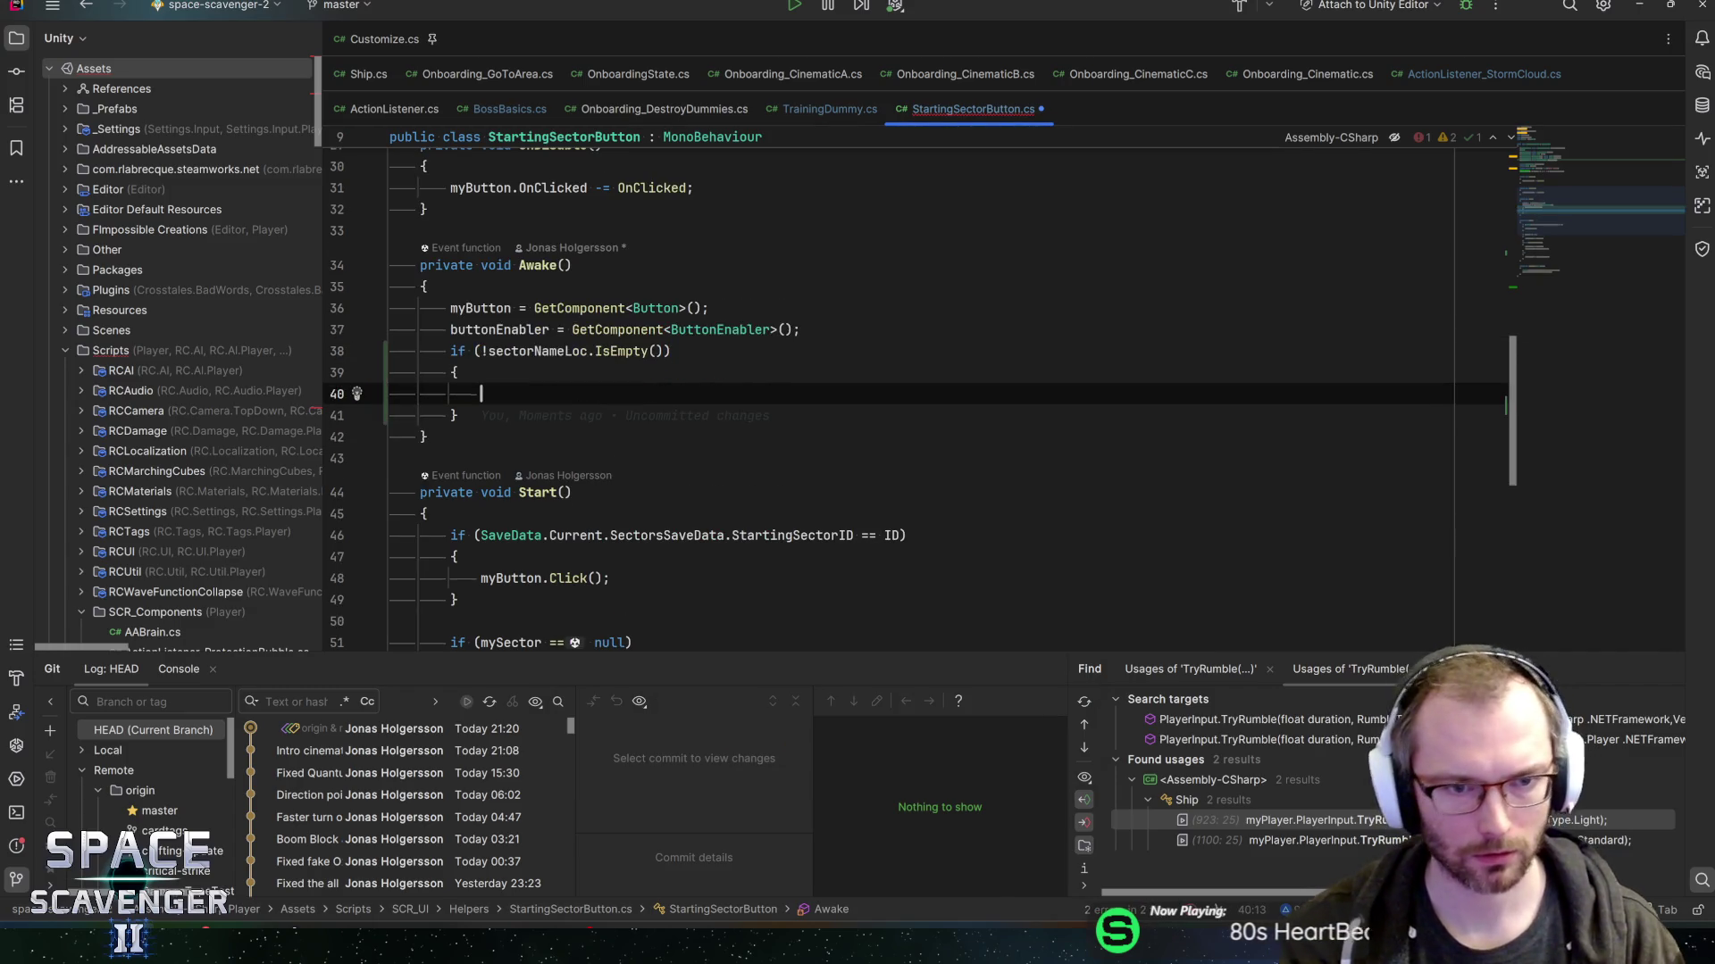
text(Settit)
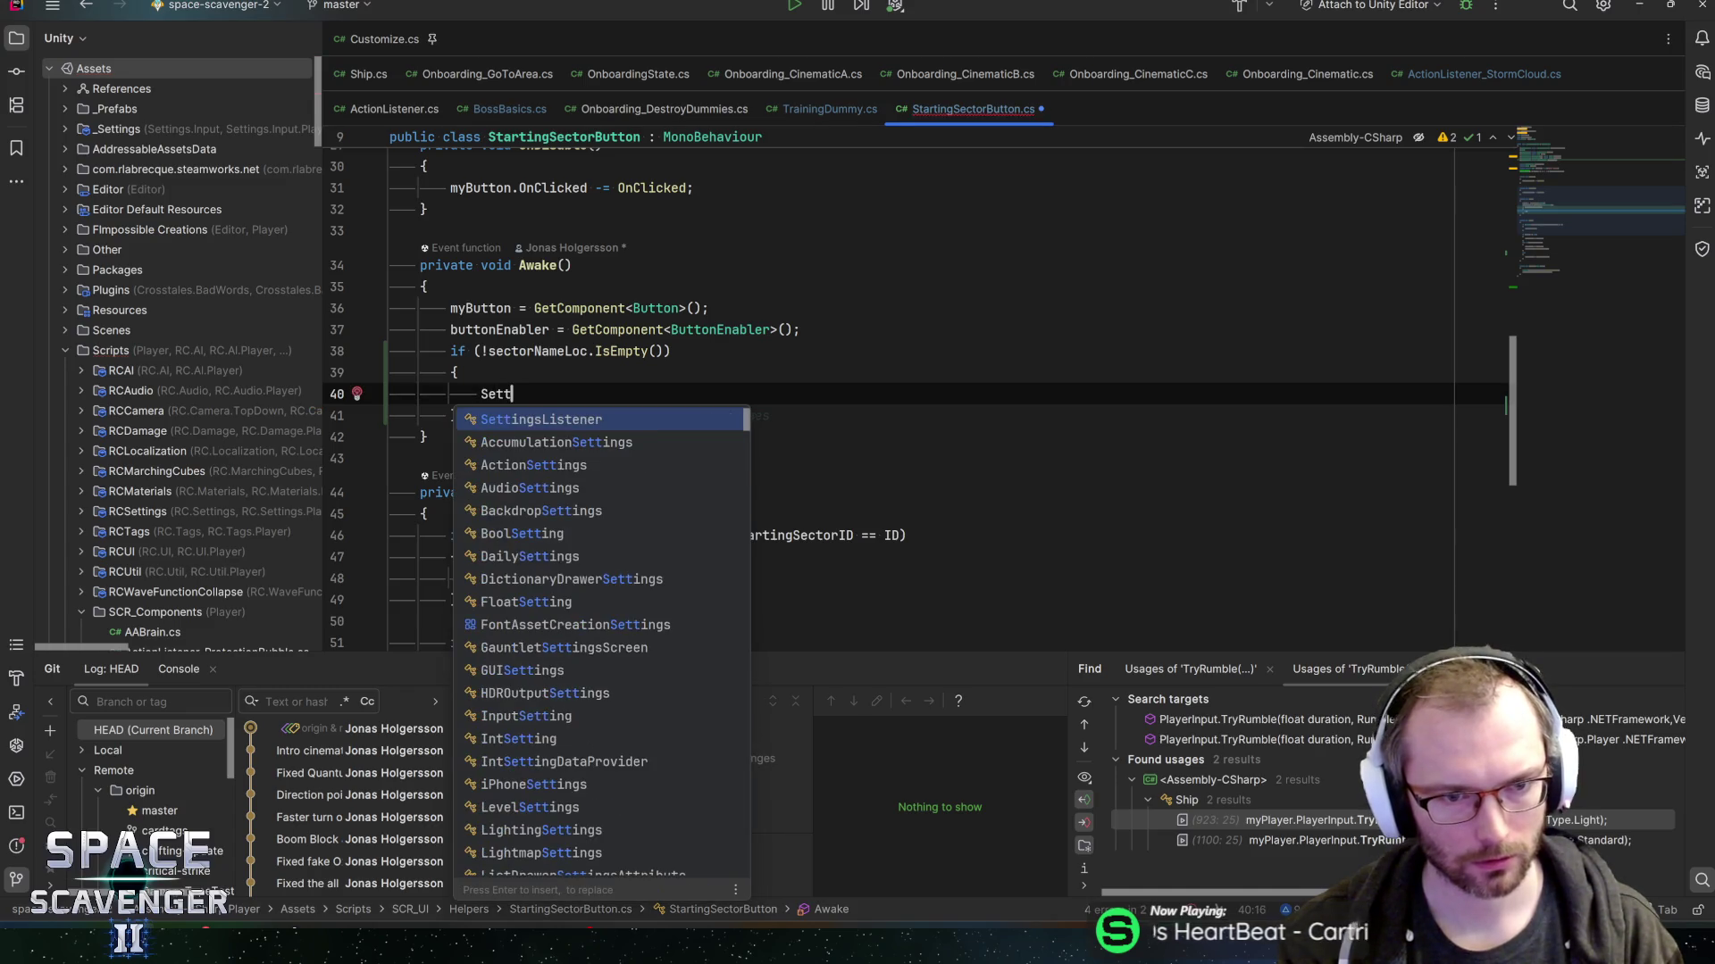
key(BackSpace)
key(BackSpace)
key(BackSpace)
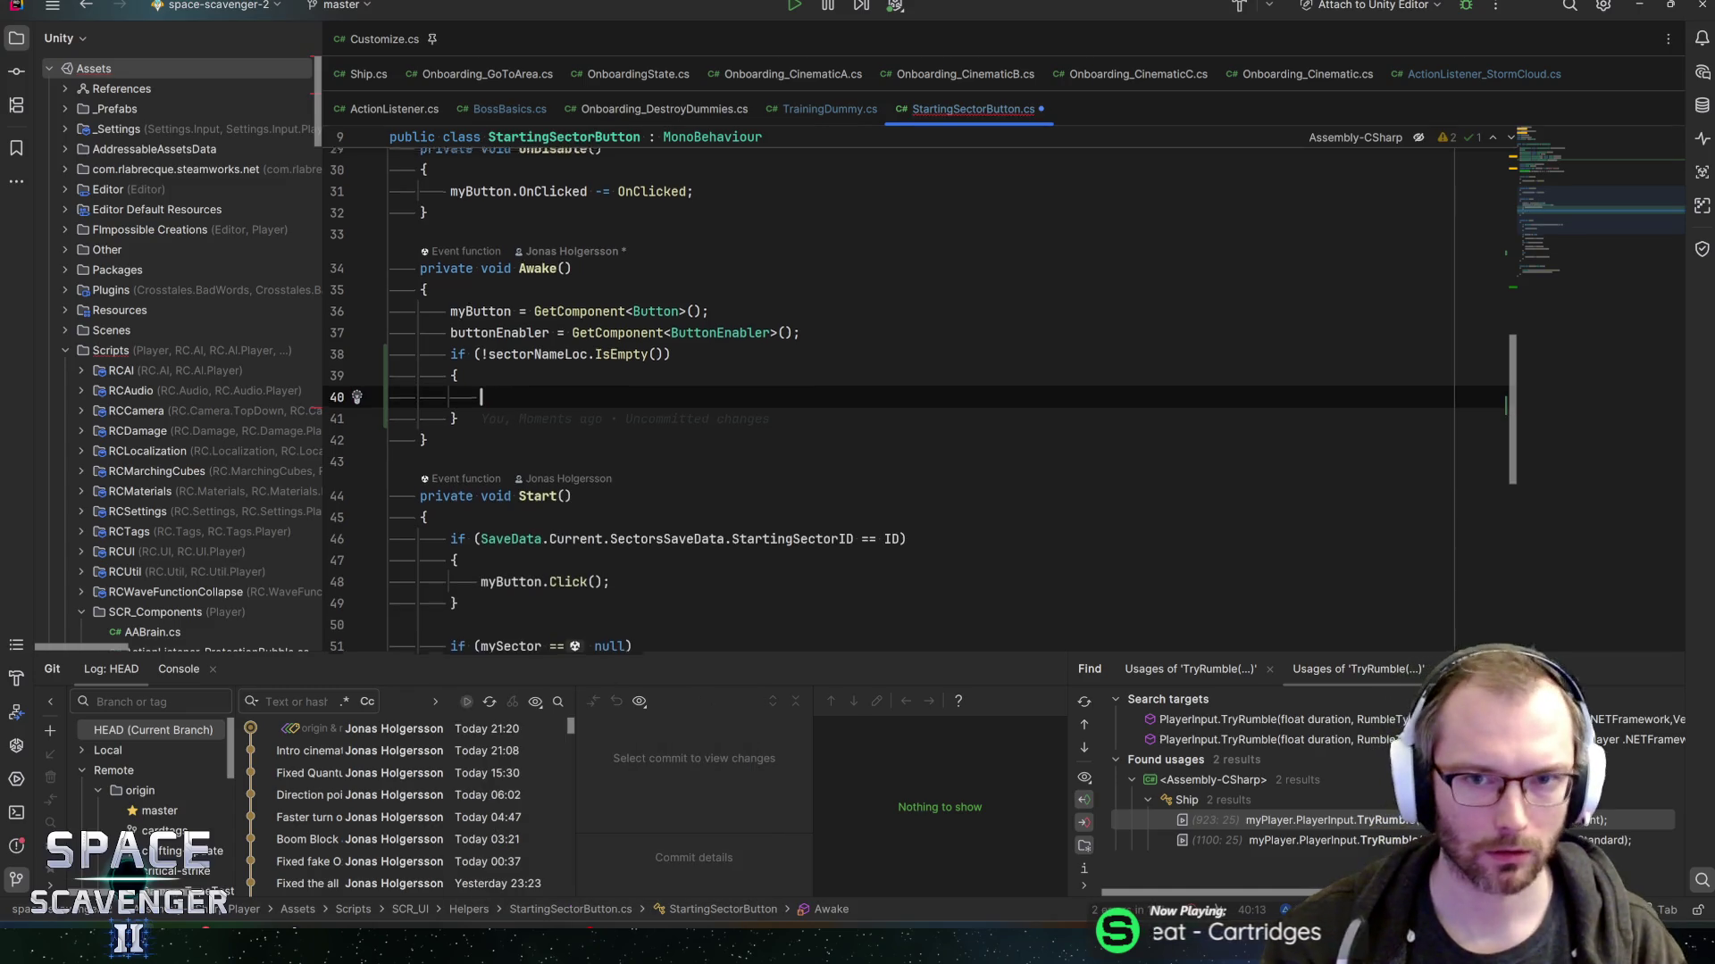
- Review the script, then back in Unity select the bar's ButtonVisuals_Glossy child
scroll(893, 383, up, 10)
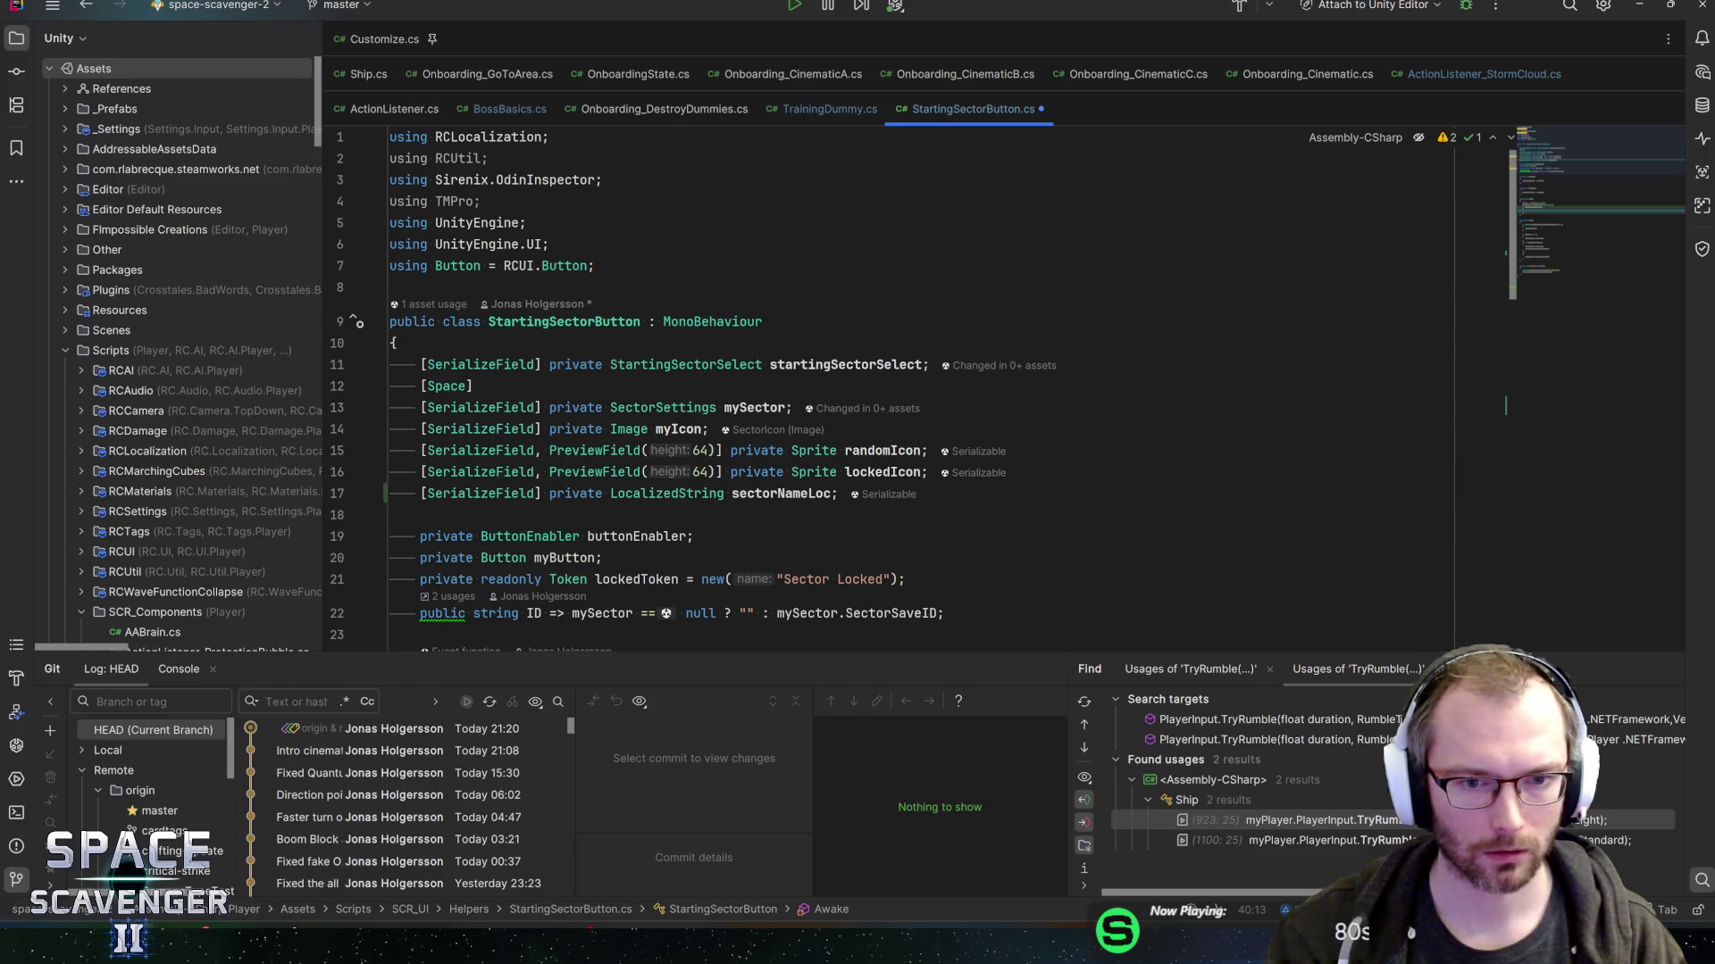
scroll(978, 347, down, 3)
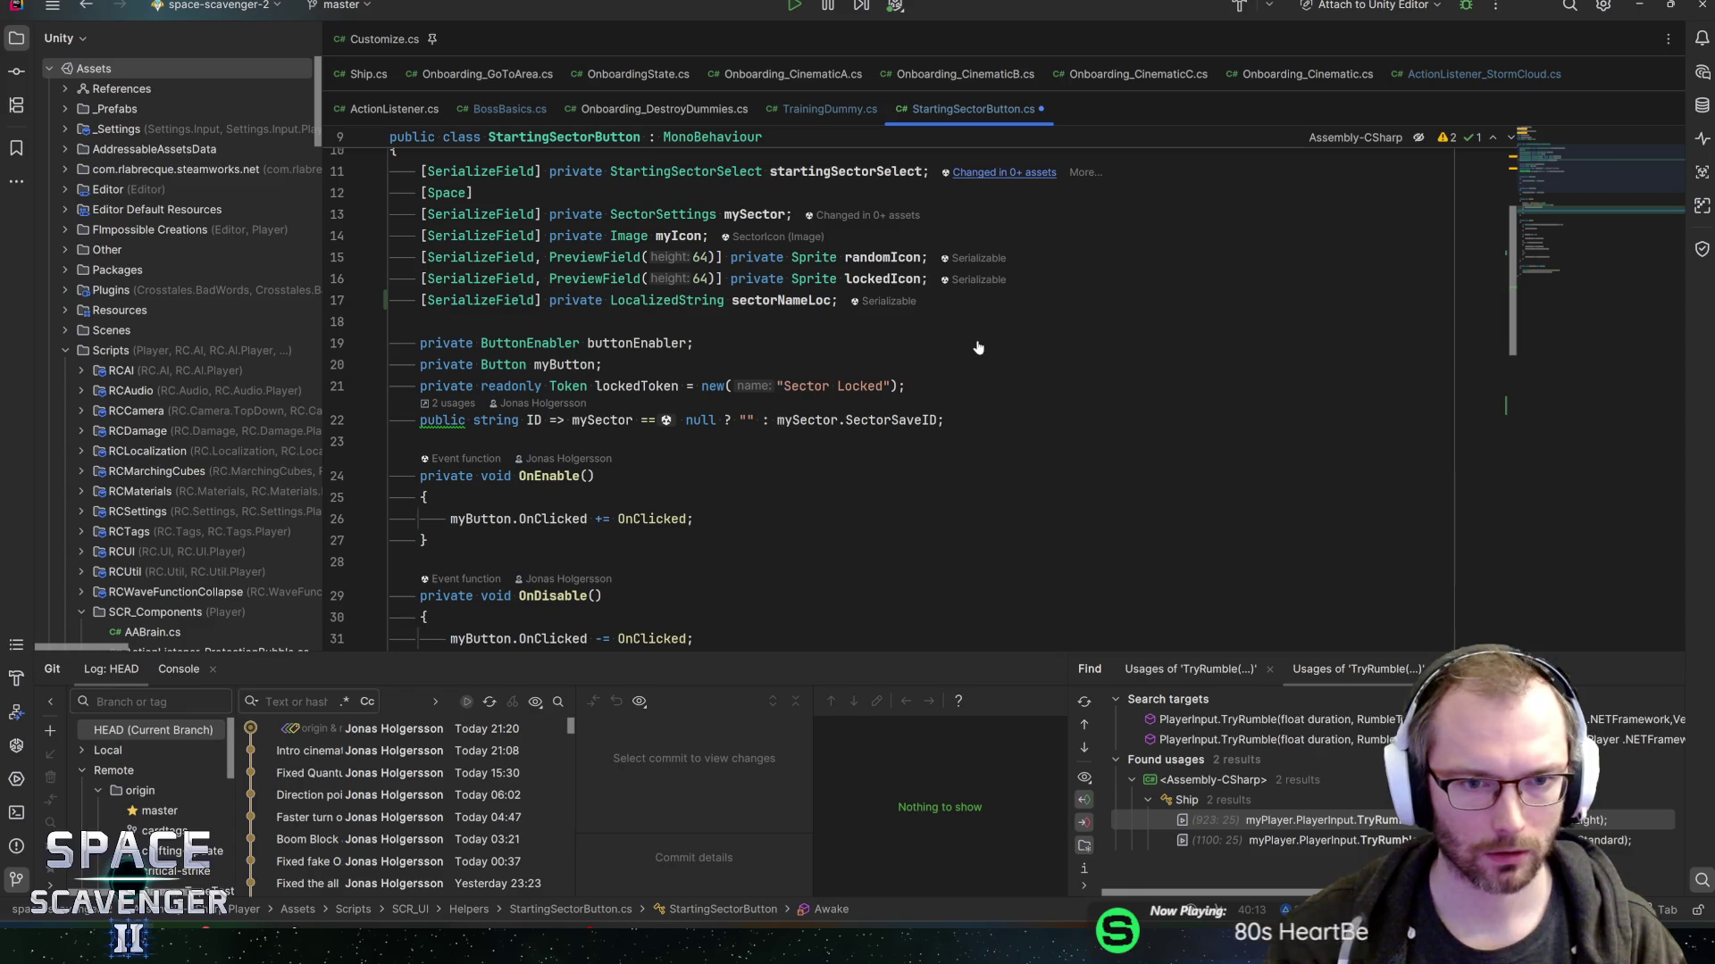
scroll(979, 347, down, 4)
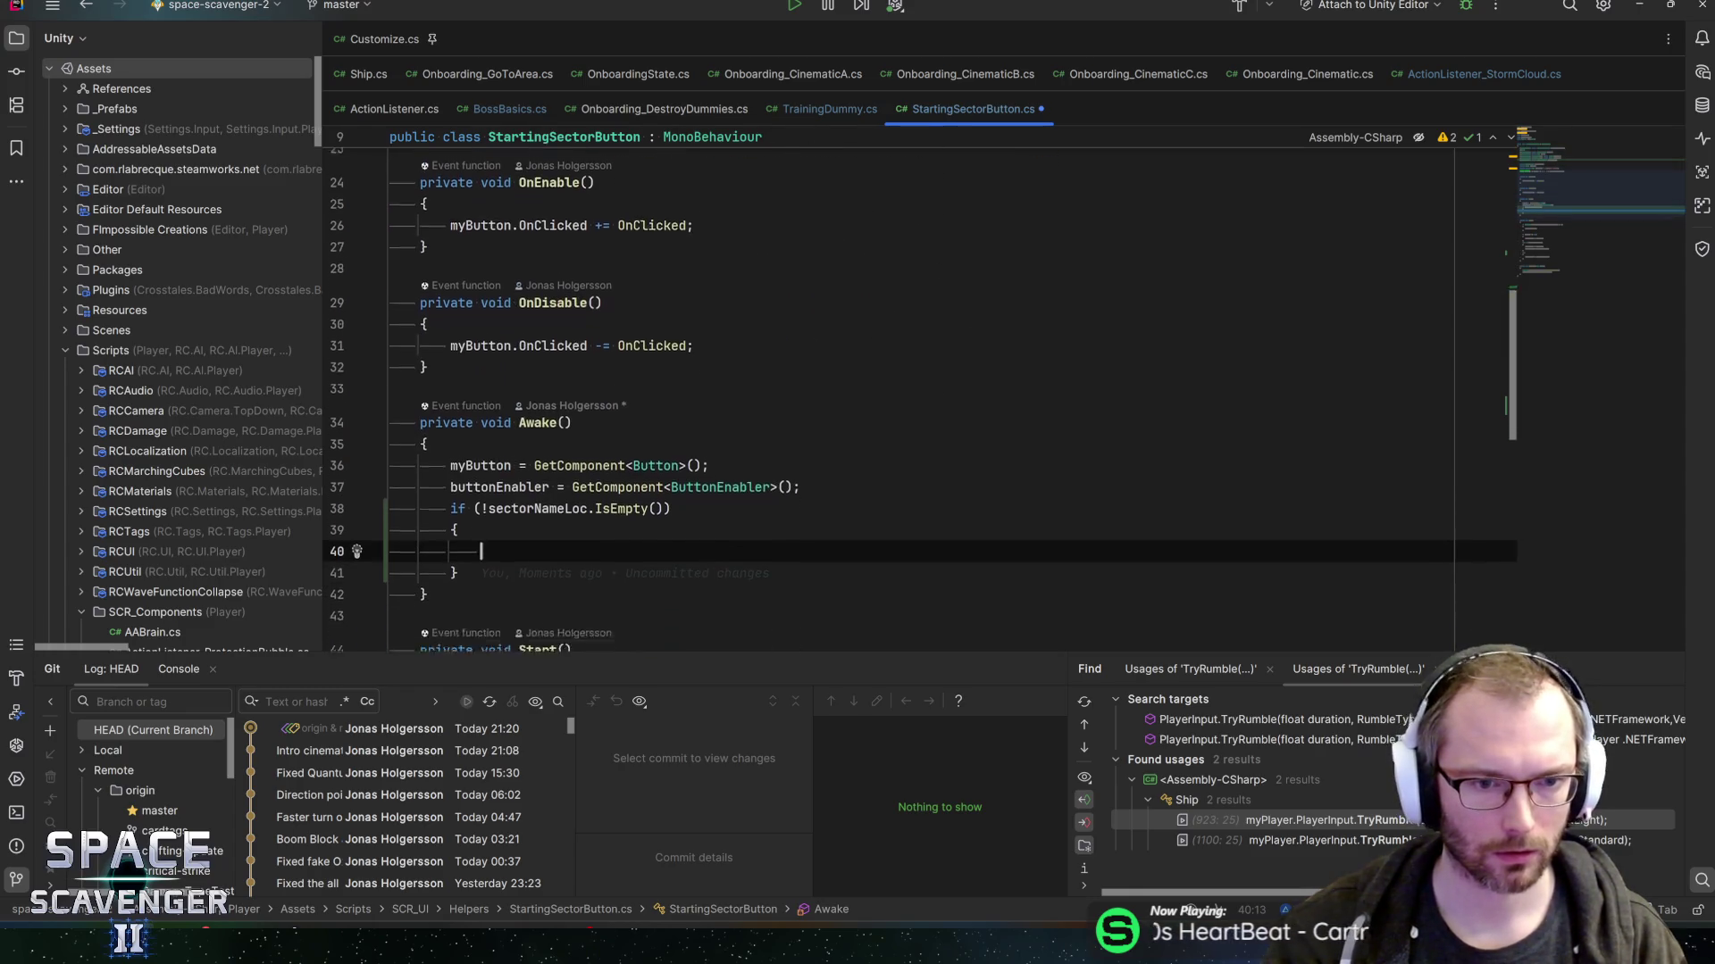
scroll(979, 346, down, 5)
key(alt+Tab)
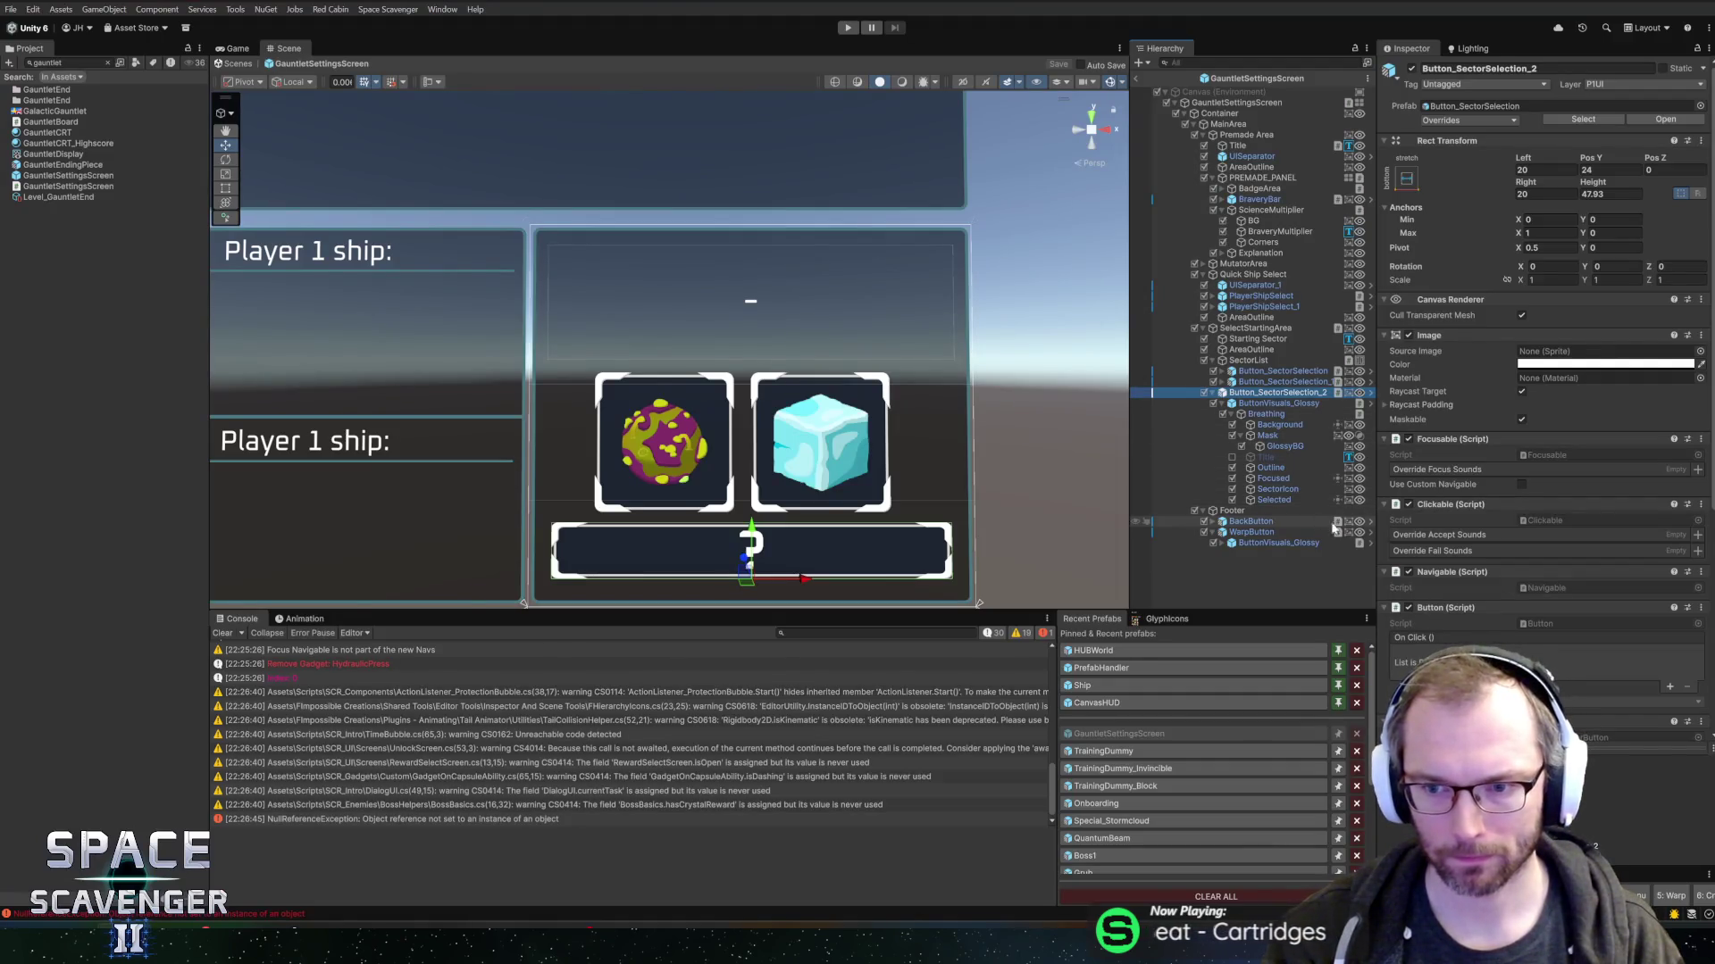
click(1270, 403)
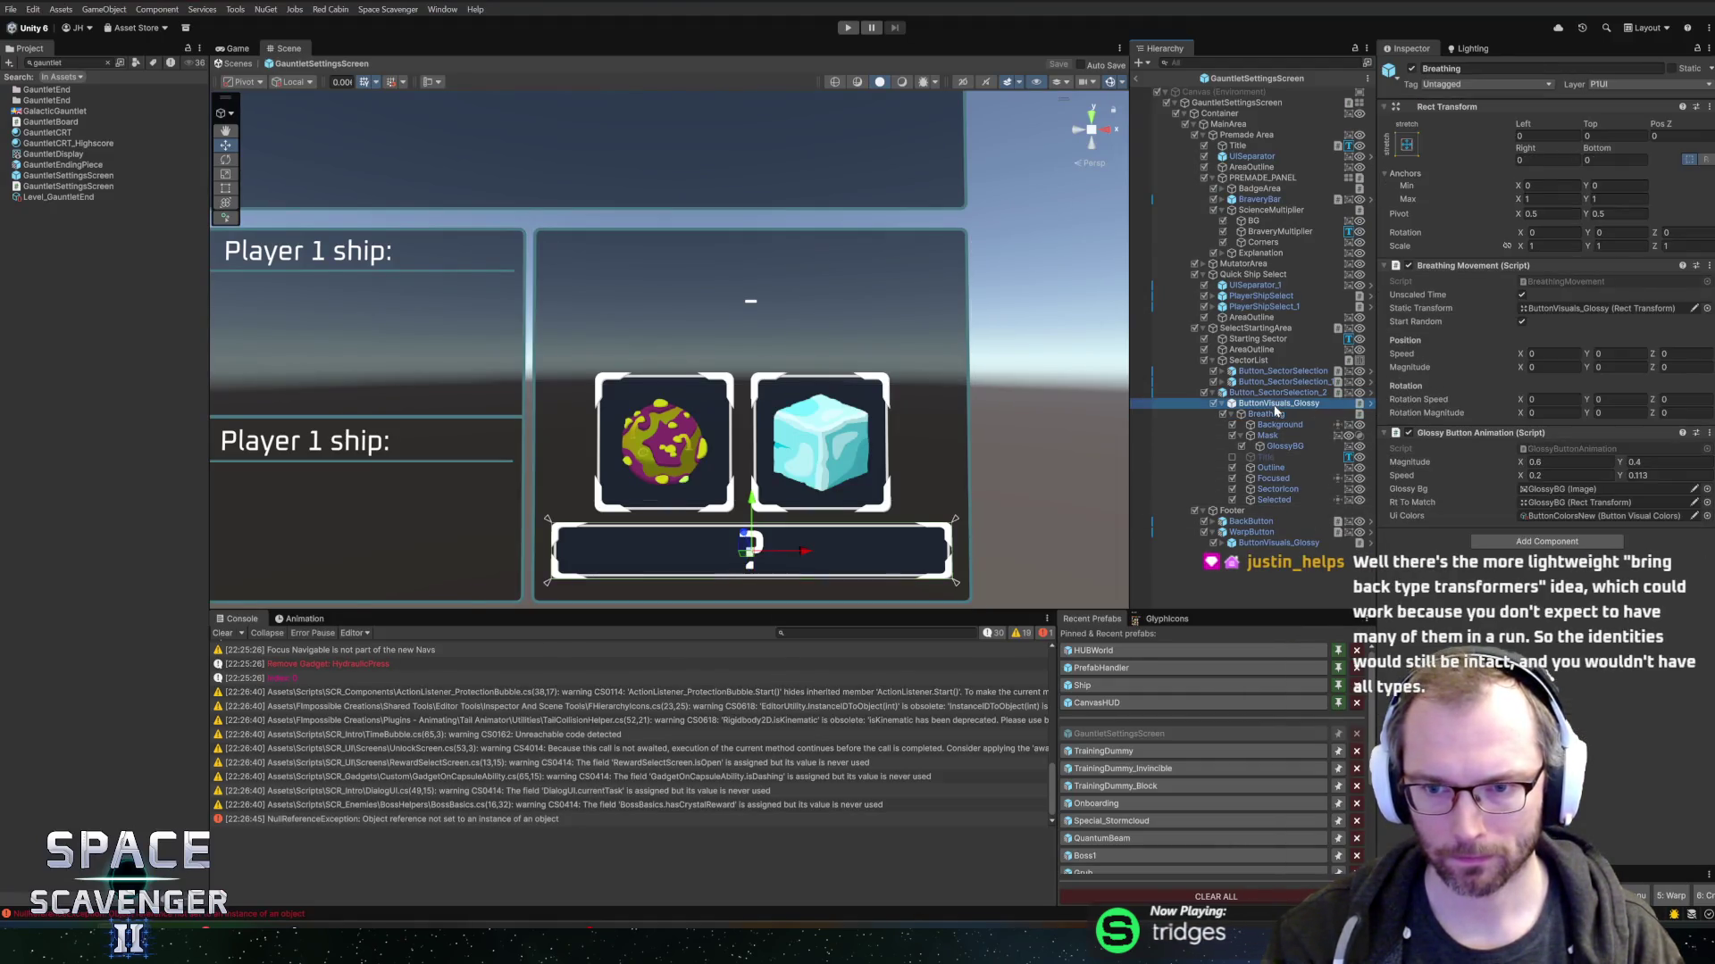
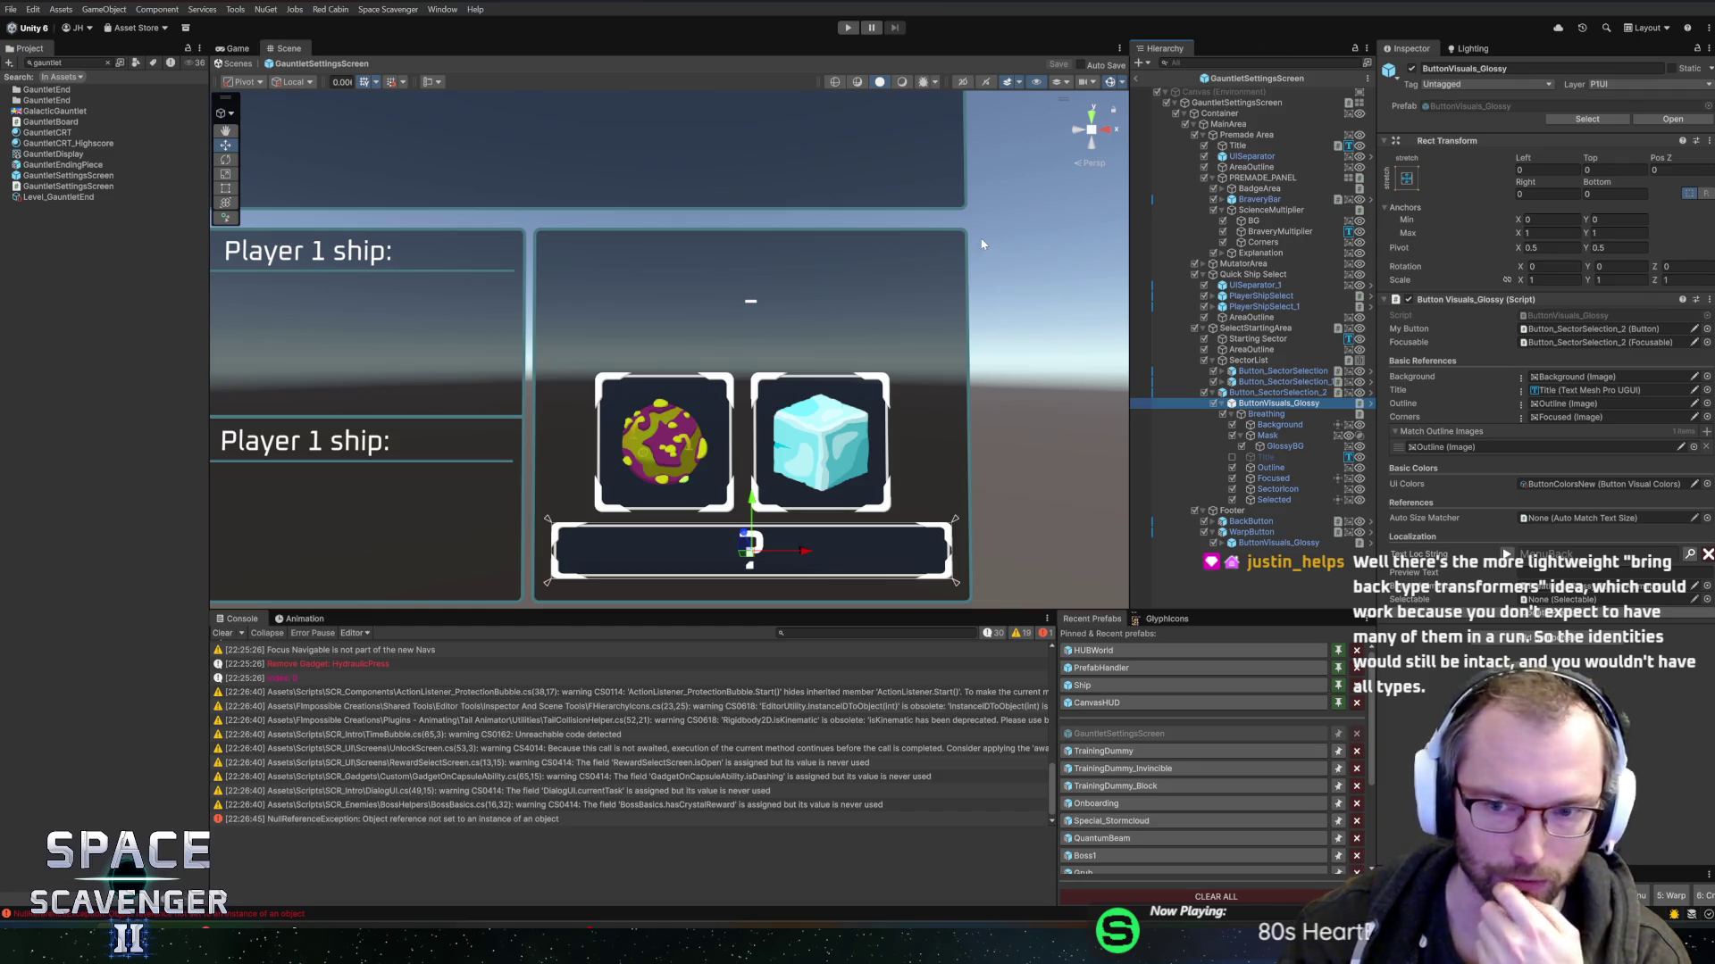
- Enable and select the sector button's Title object so 'wadwa' shows, then switch to Rider
scroll(794, 320, up, 3)
drag(803, 290, 811, 258)
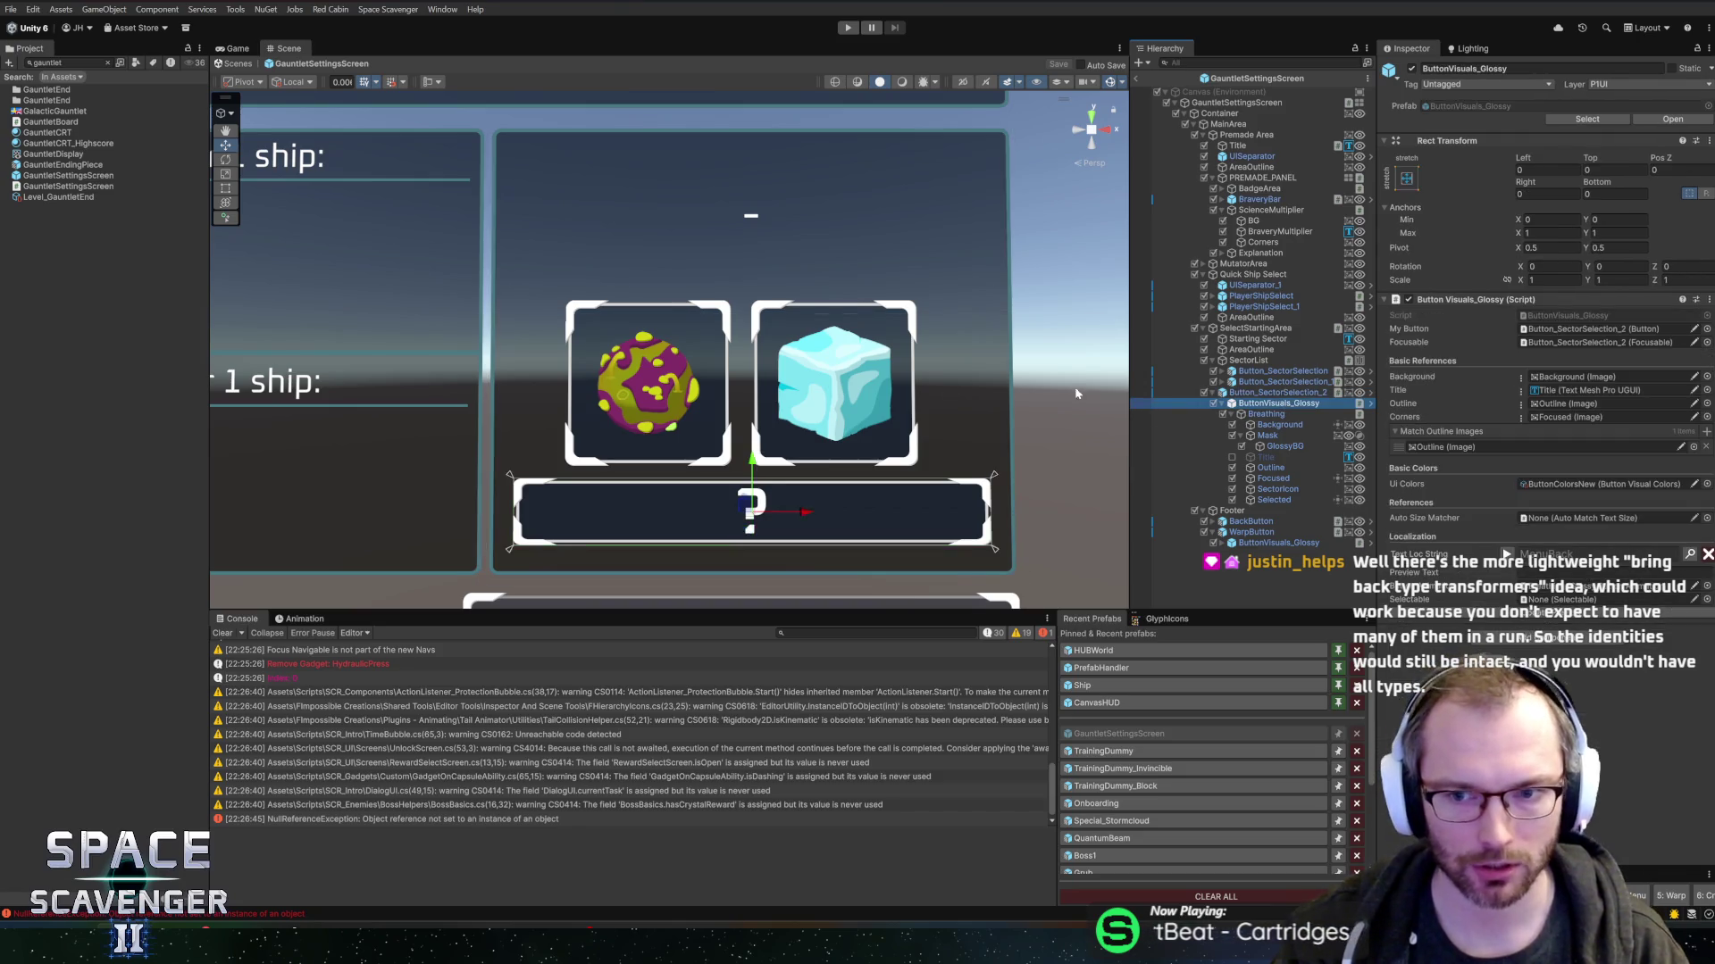
scroll(982, 370, down, 3)
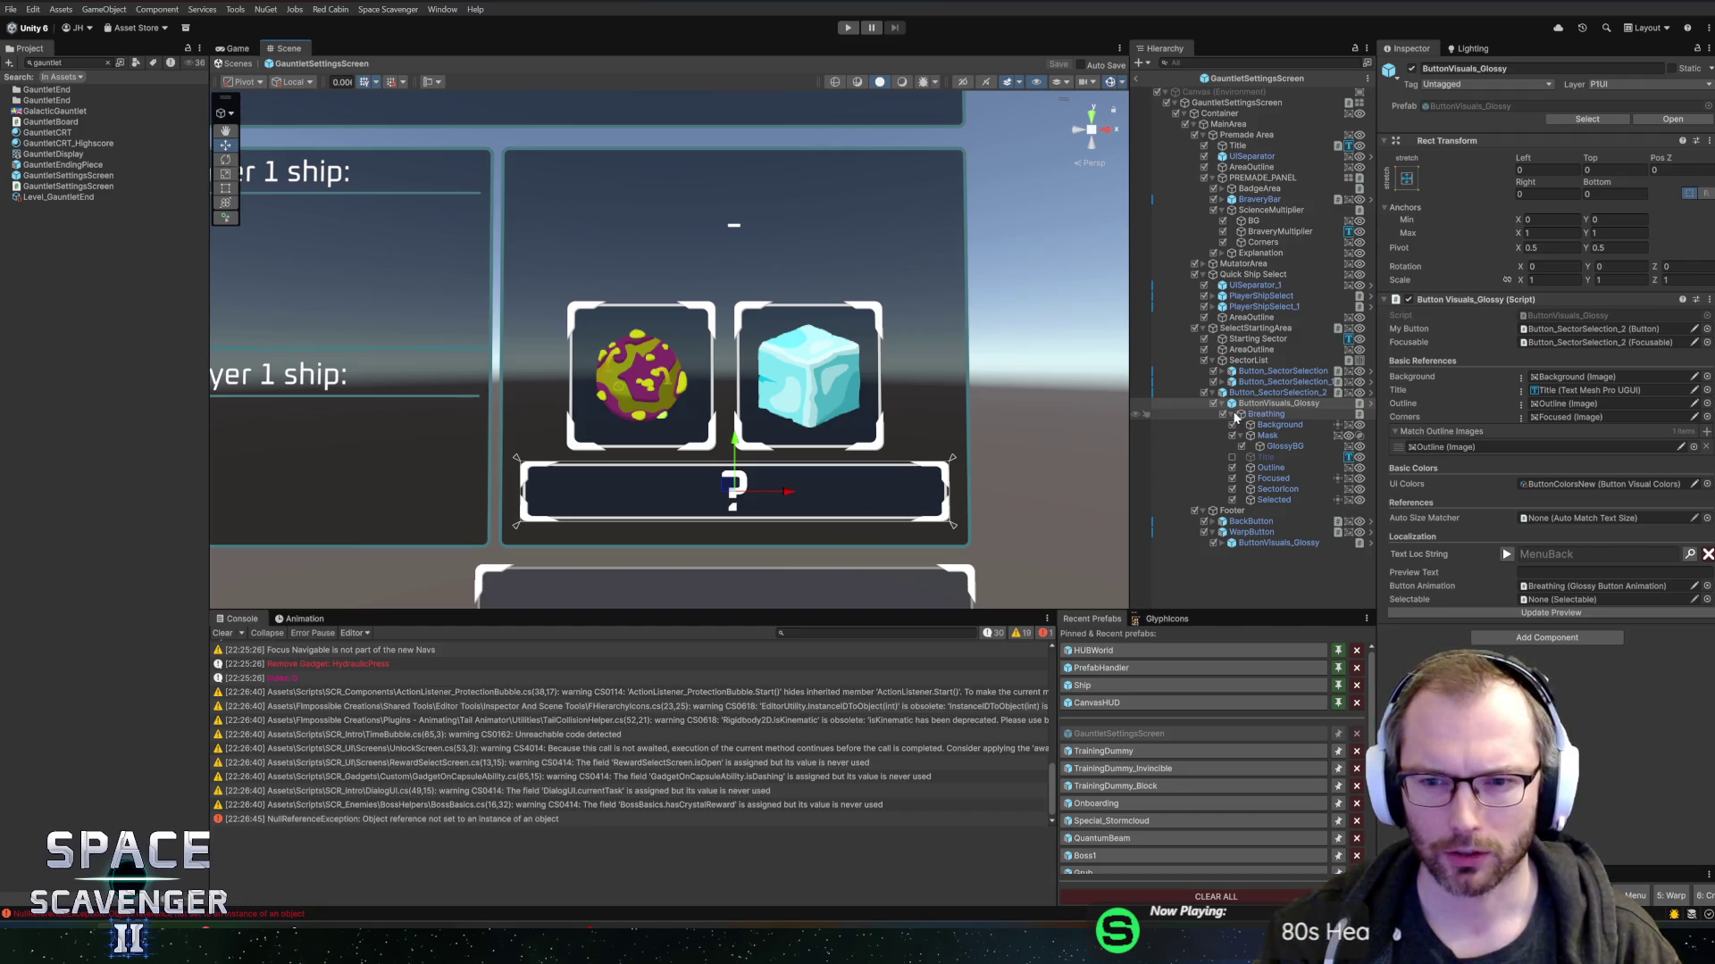
click(1232, 457)
click(1295, 458)
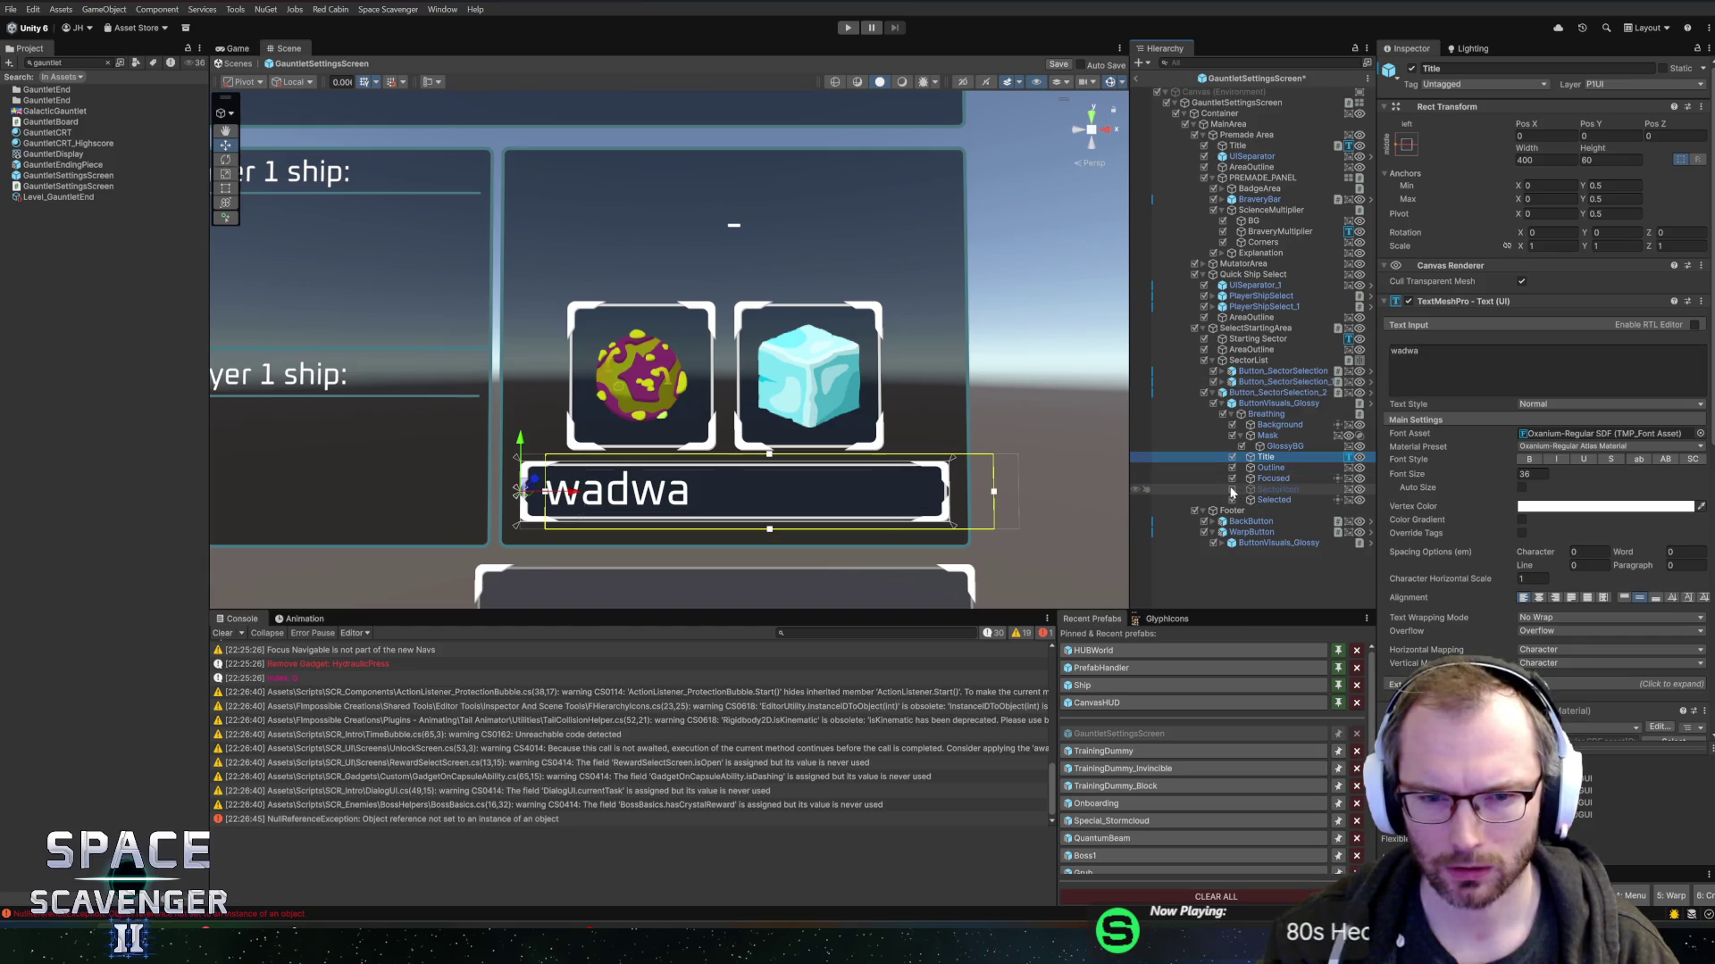
key(alt+Tab)
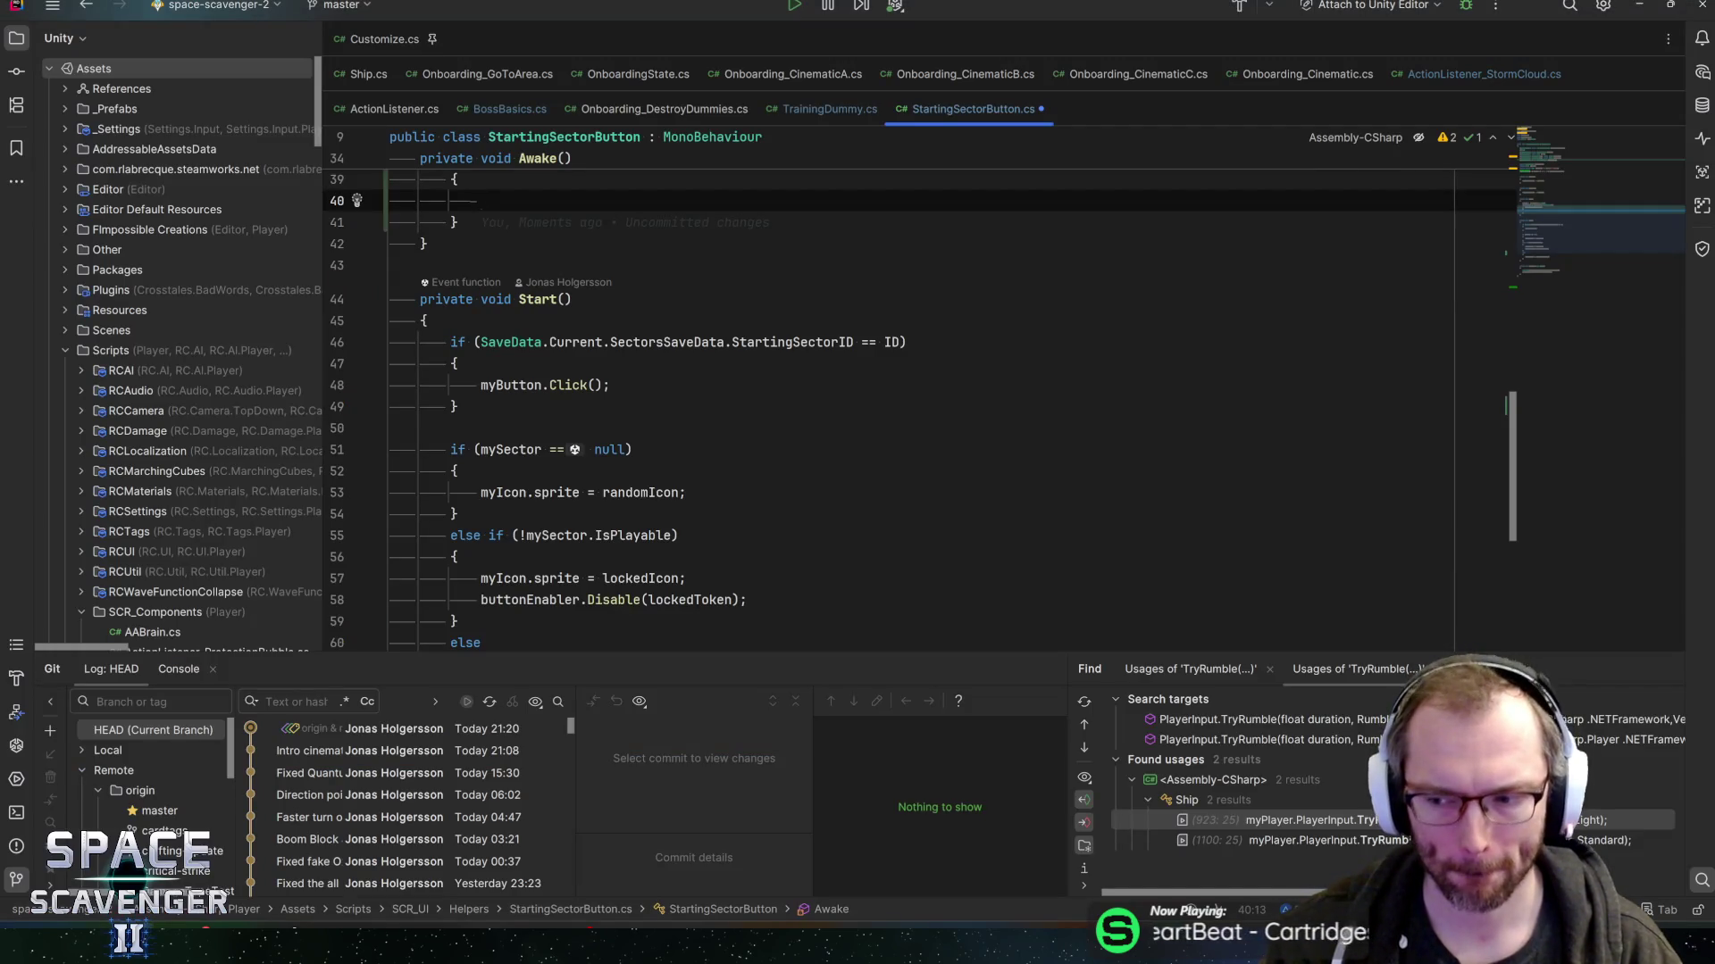
scroll(893, 402, down, 5)
scroll(893, 402, up, 6)
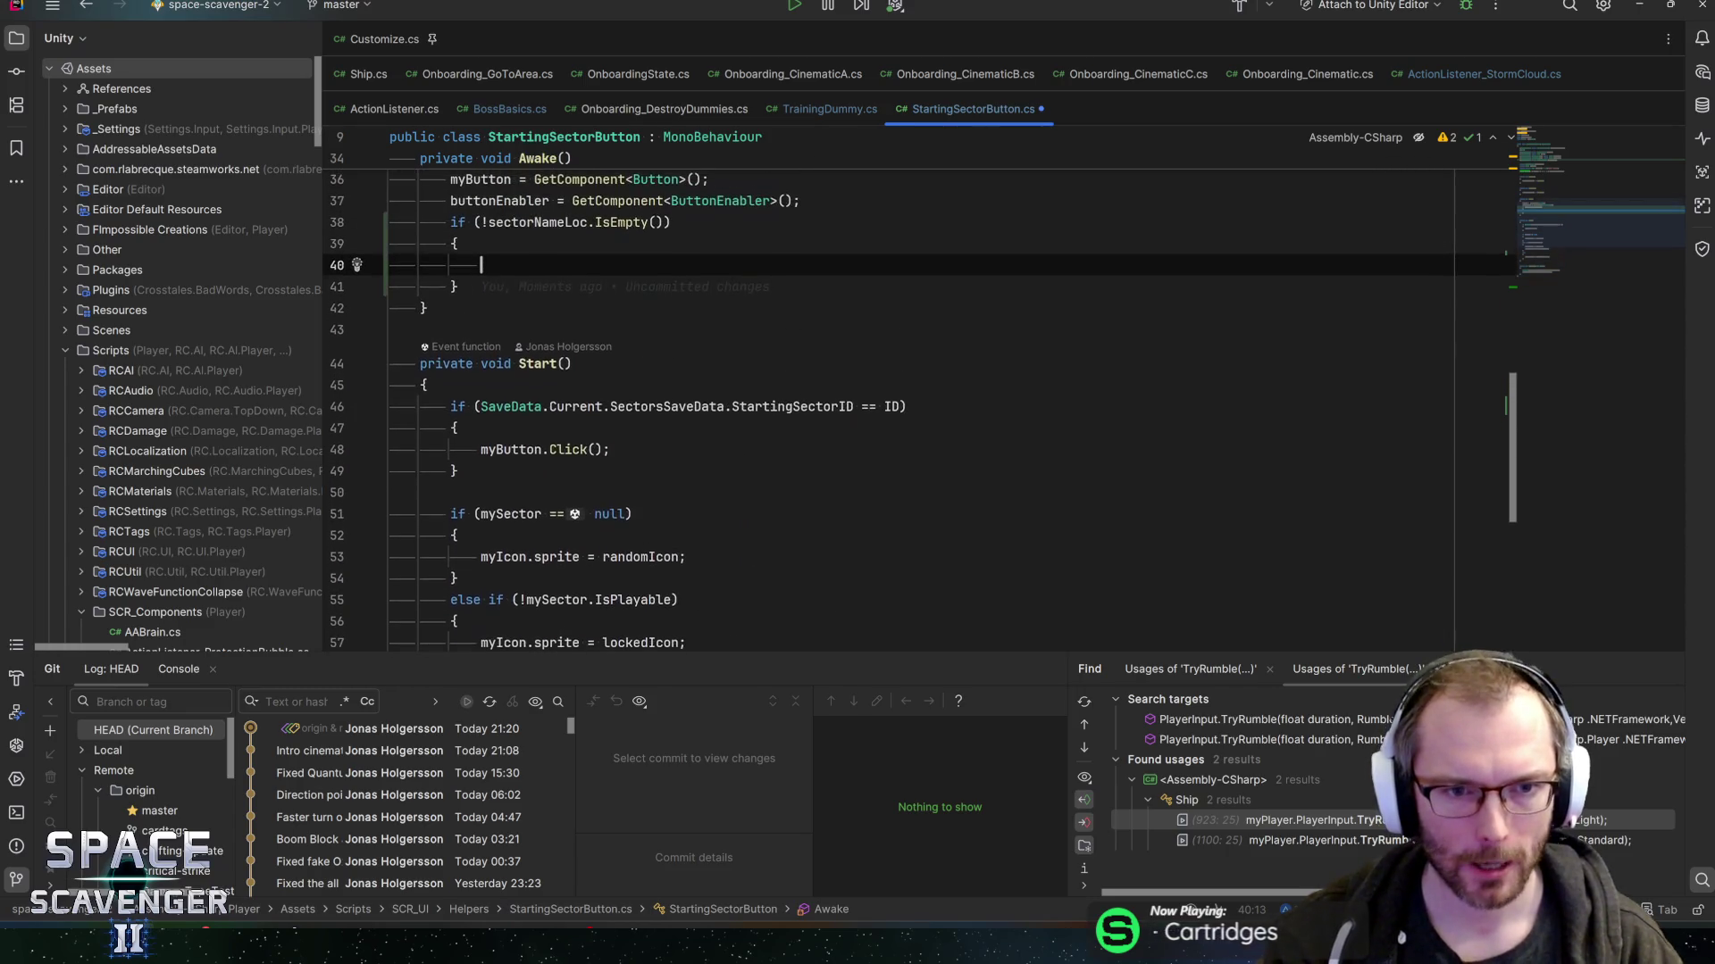
scroll(893, 402, up, 4)
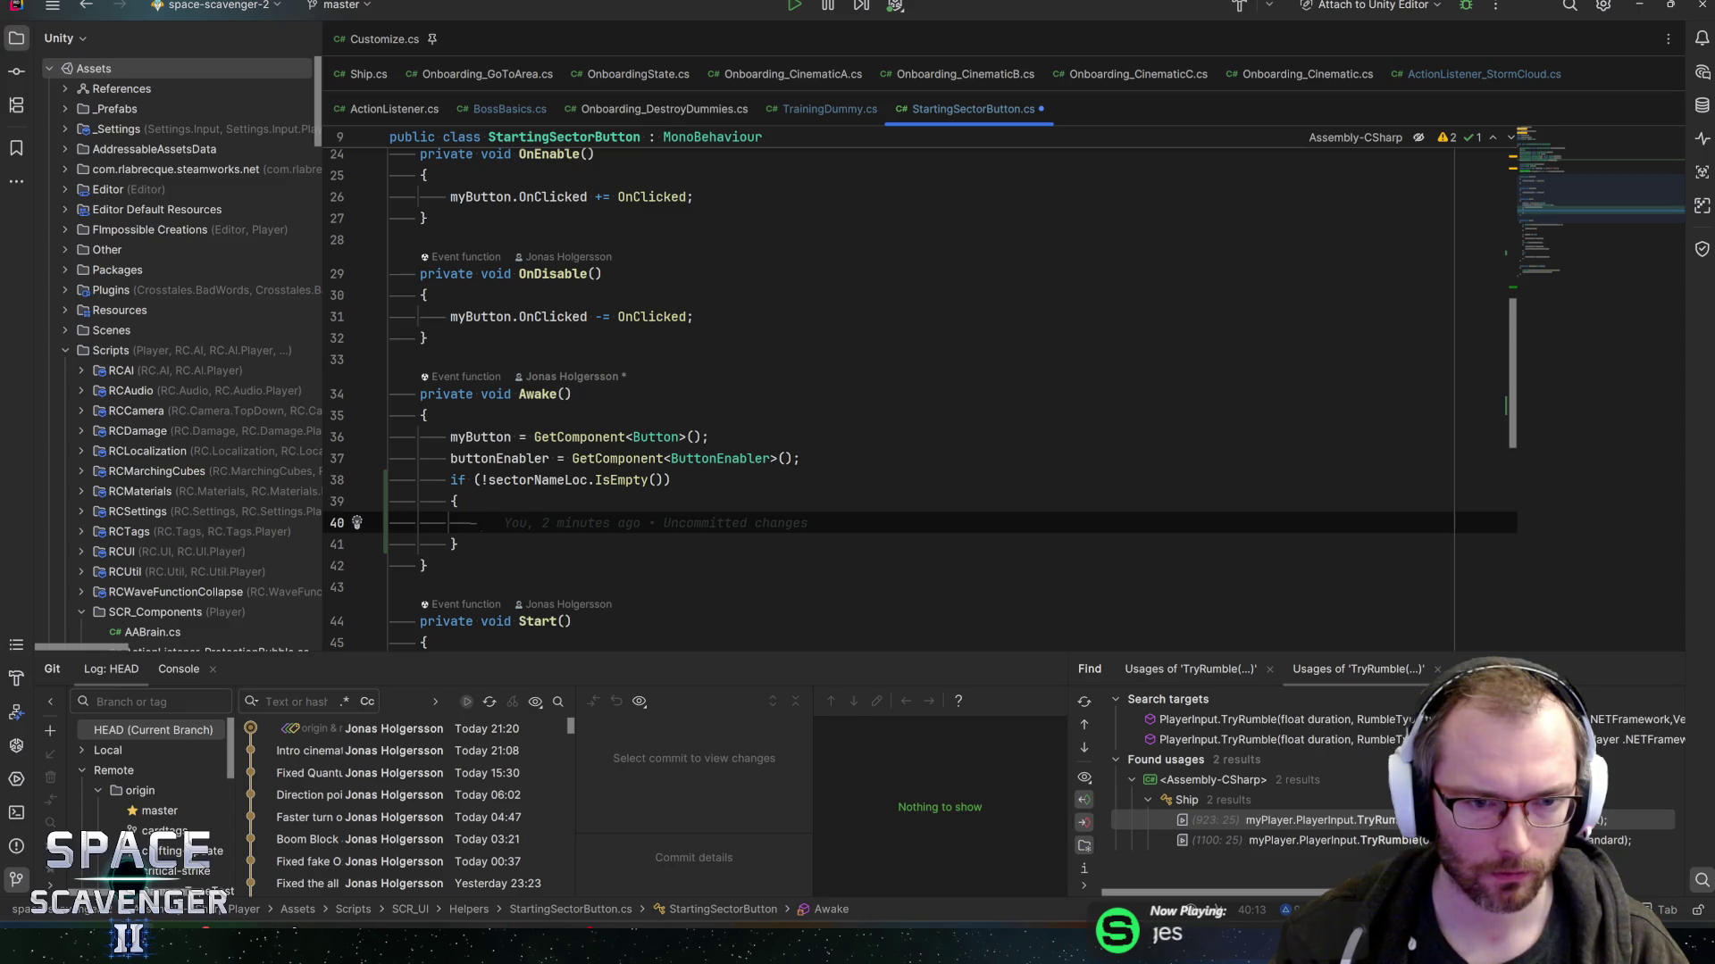
key(alt+Tab)
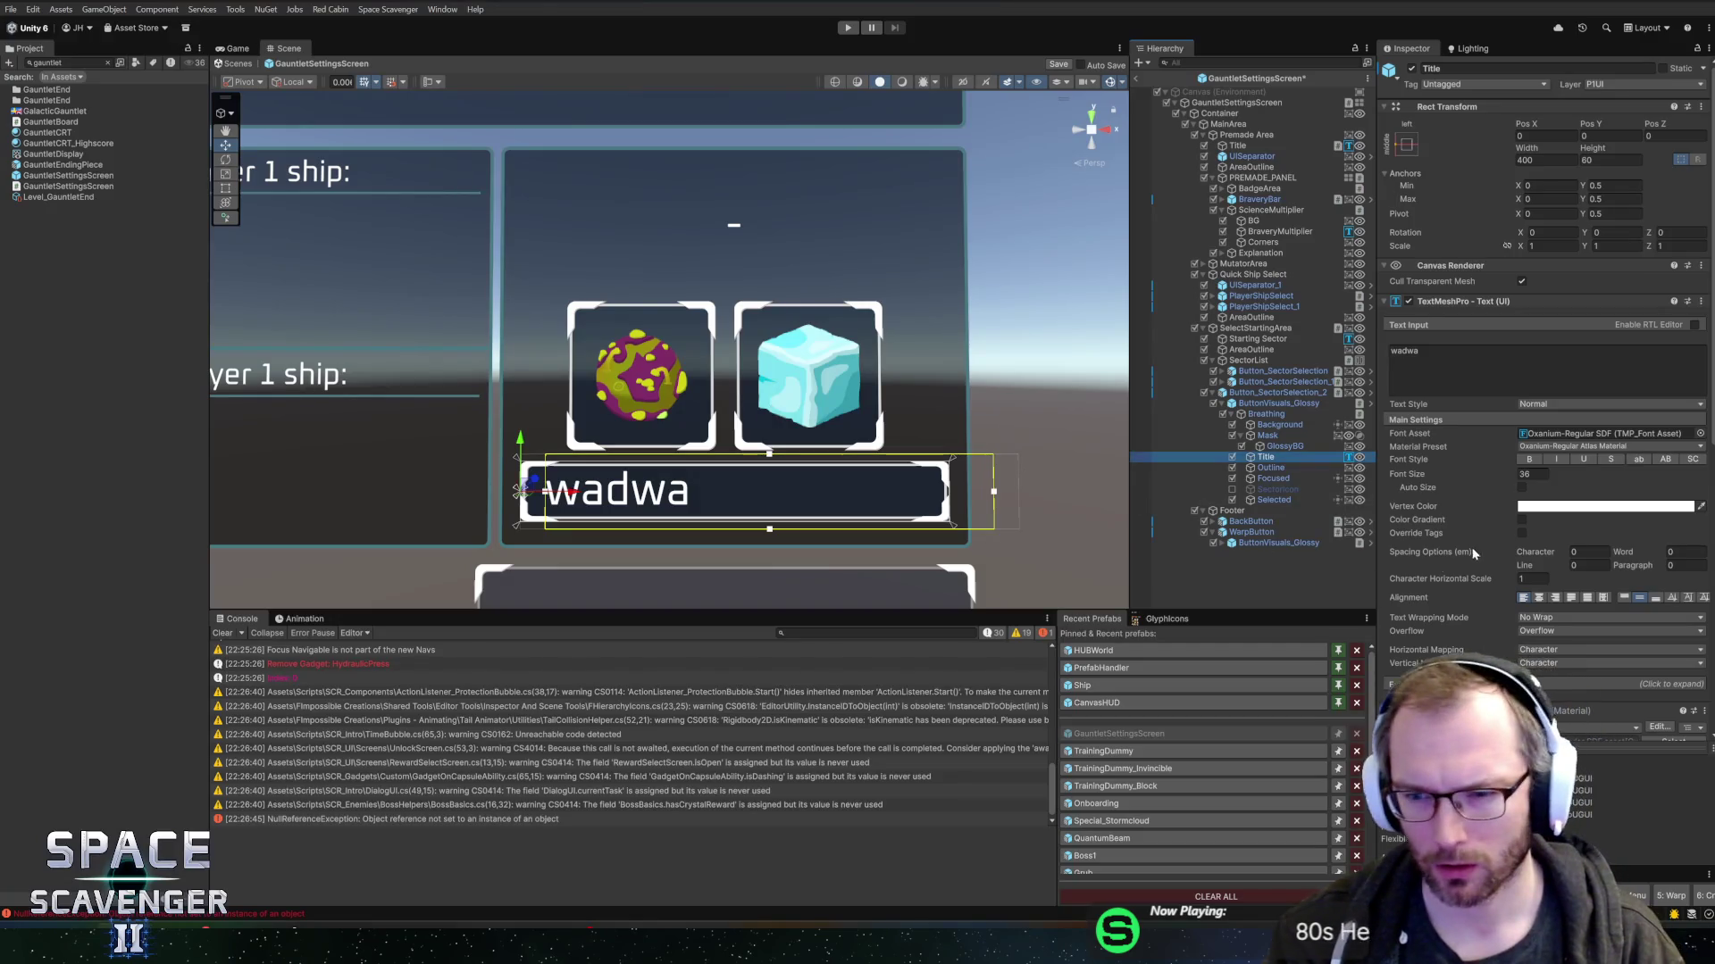
click(1257, 403)
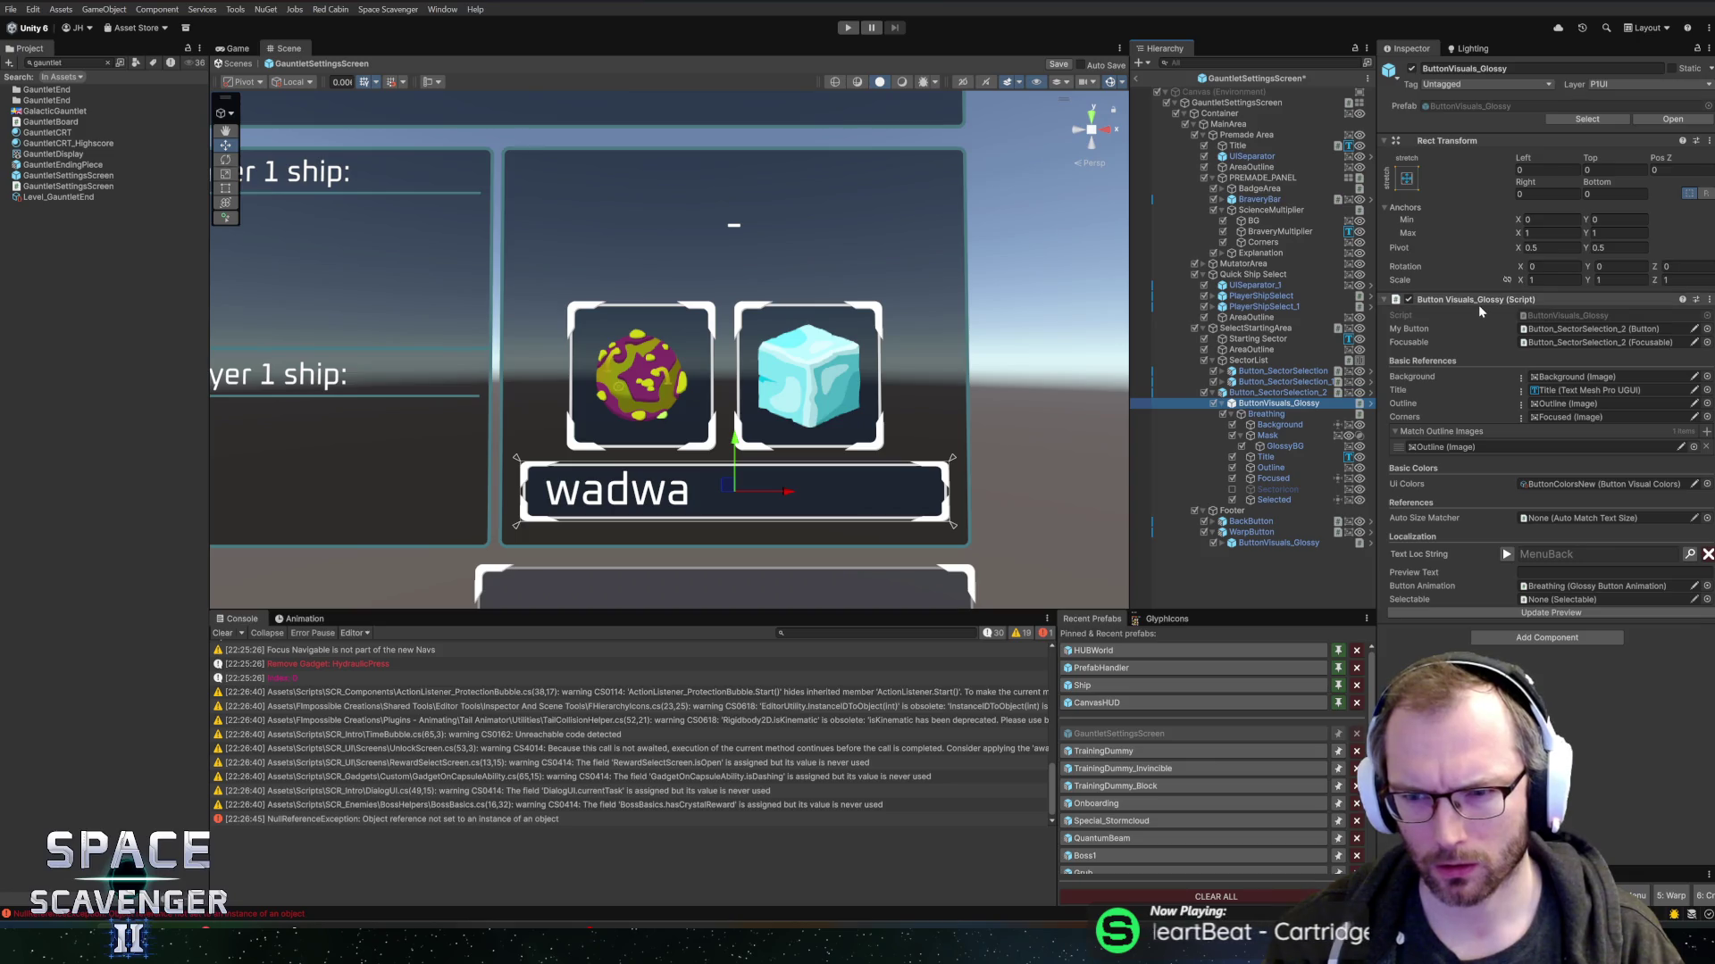
key(alt+Tab)
scroll(893, 384, up, 8)
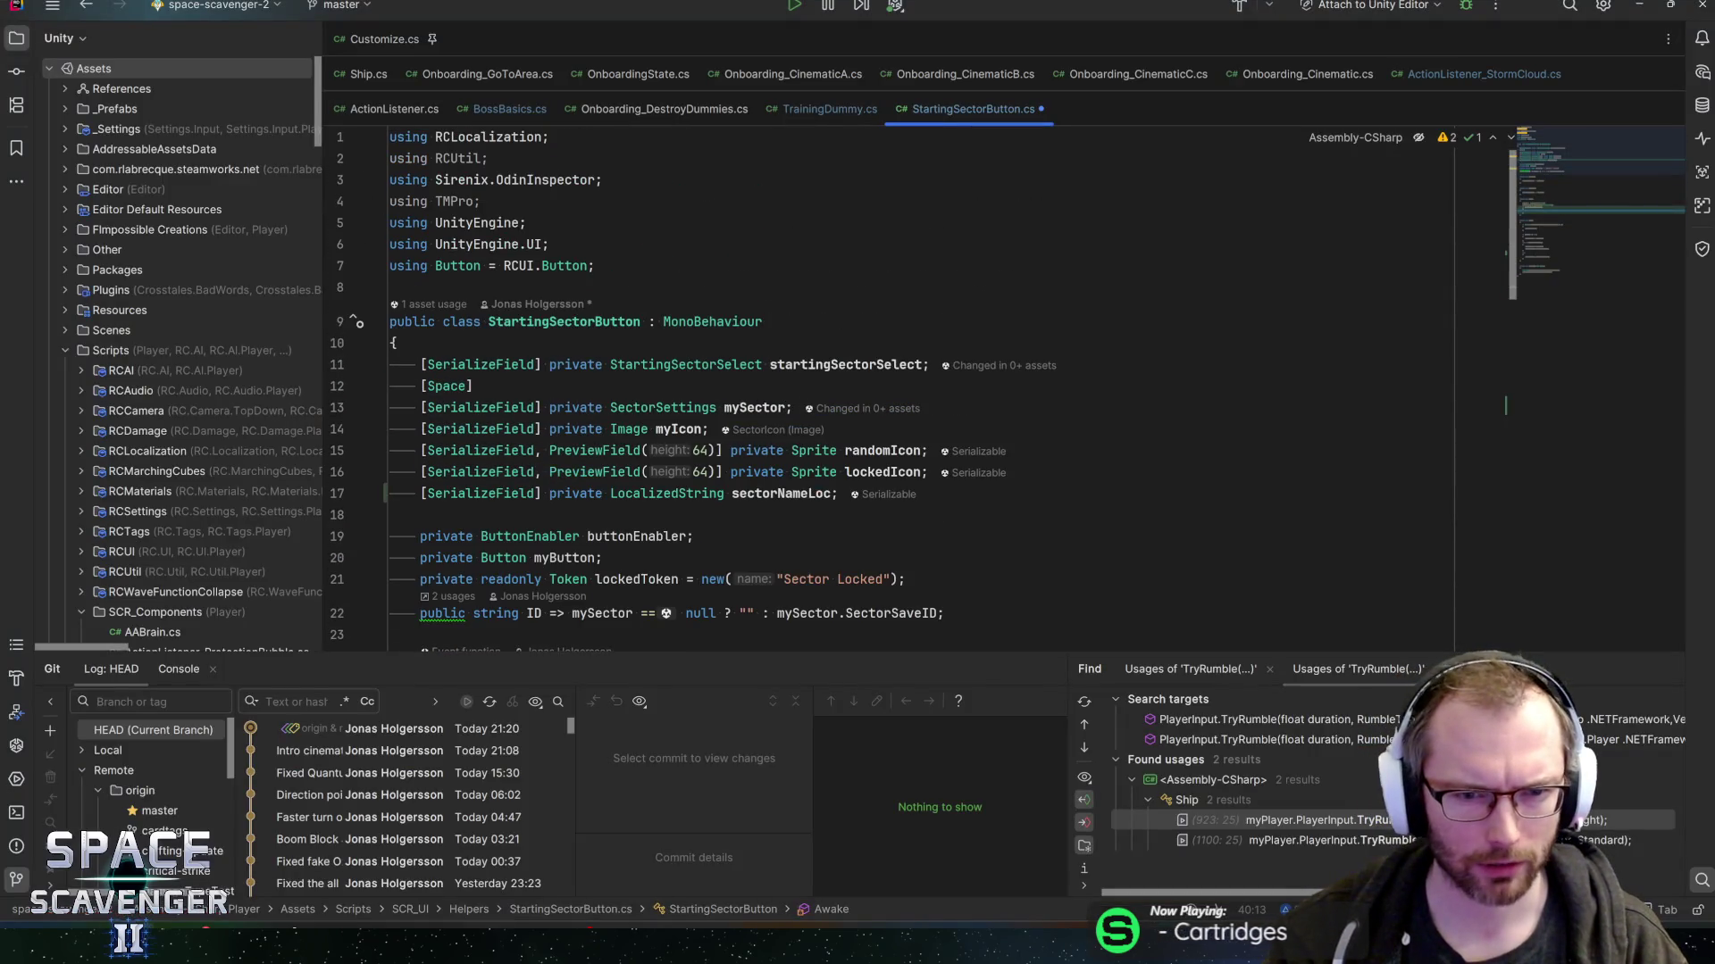
- Add a '[SerializeField] private ButtonVisuals_Glossy buttonVisuals;' field below sectorNameLoc
click(1018, 493)
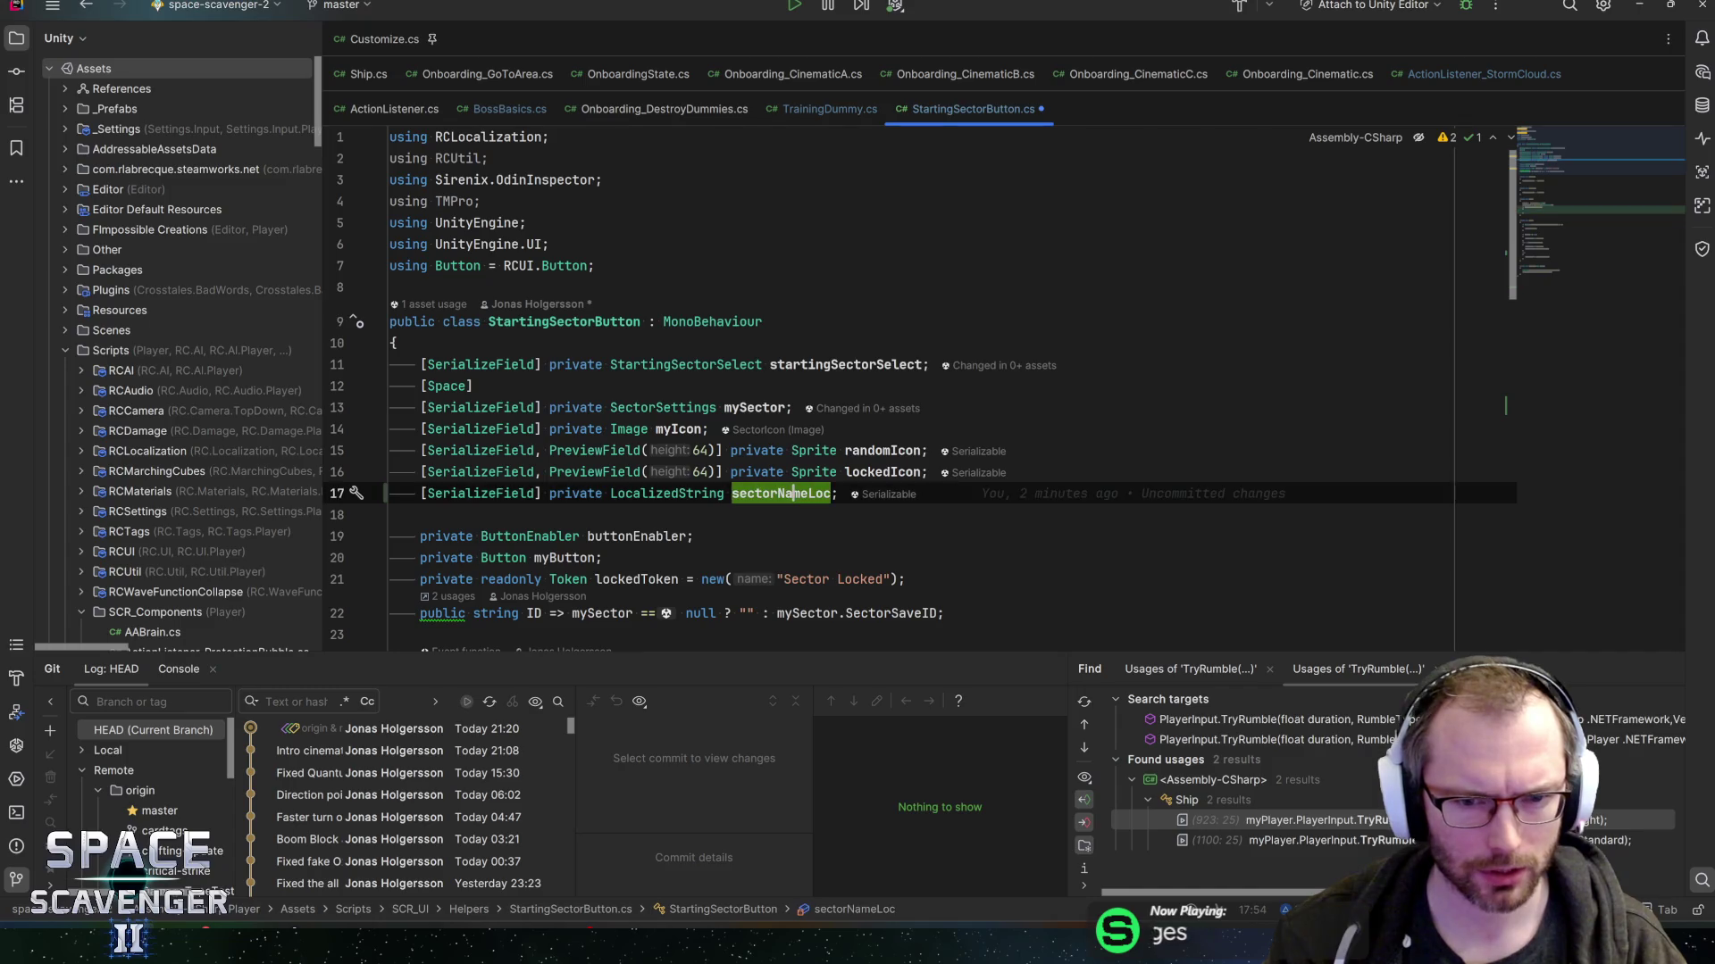
key(Return)
text(sei)
text(r)
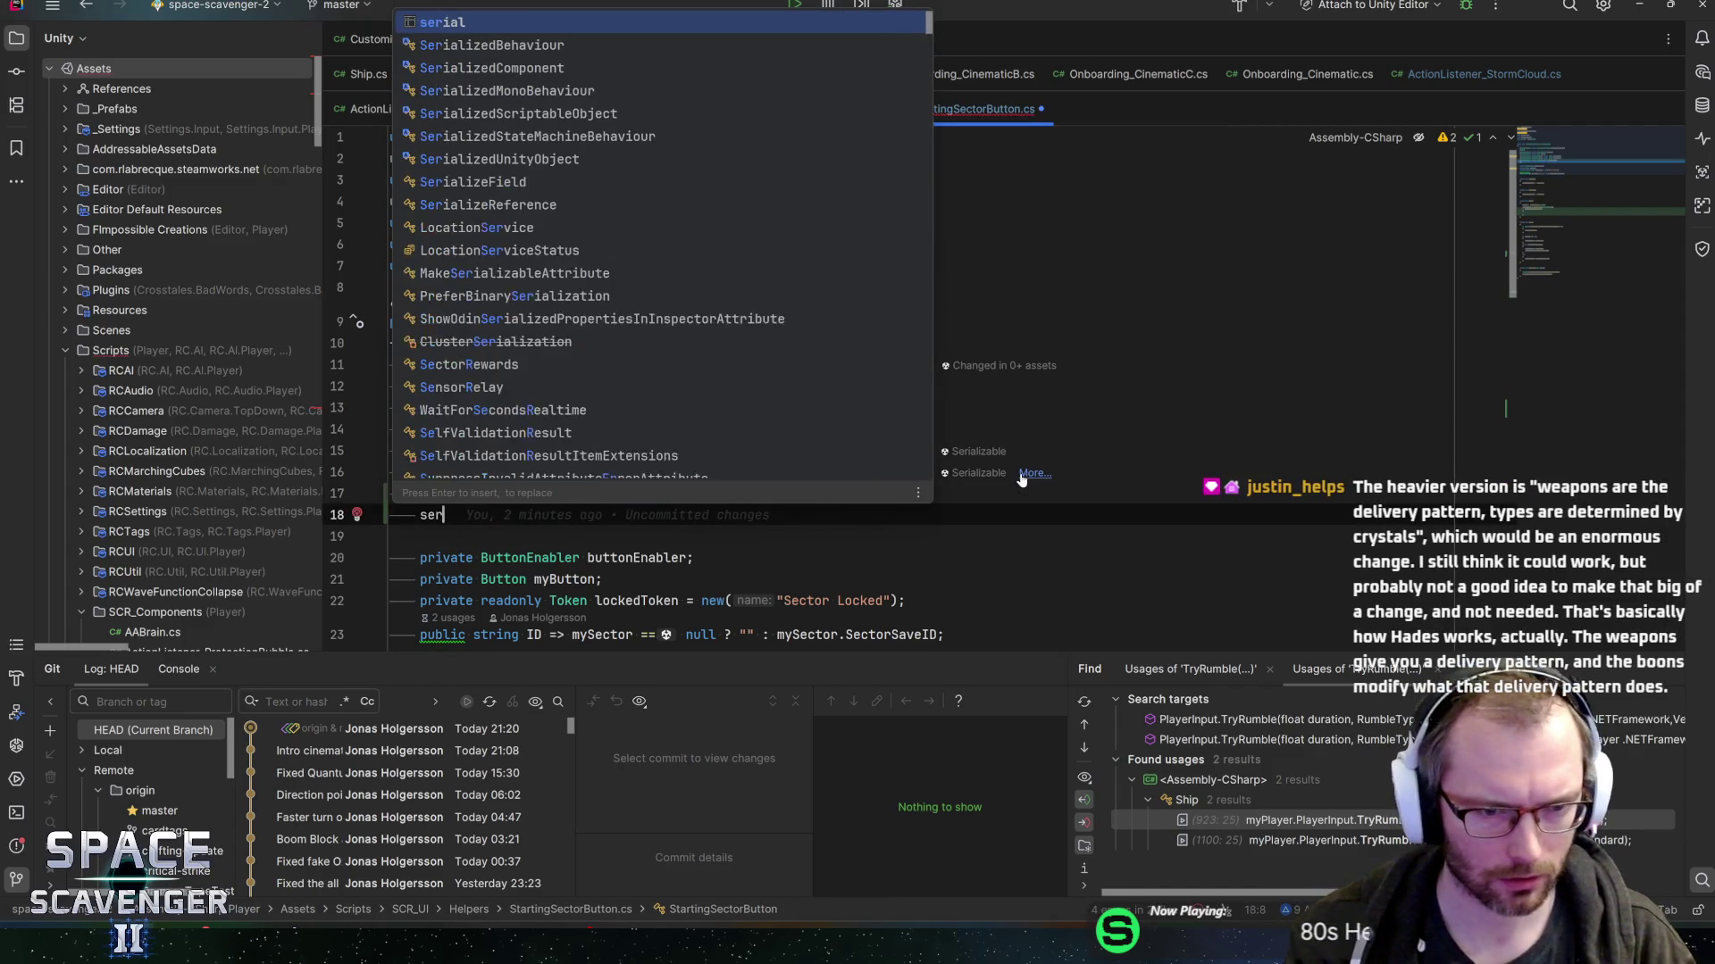
key(Return)
text(private But)
text(tonVs)
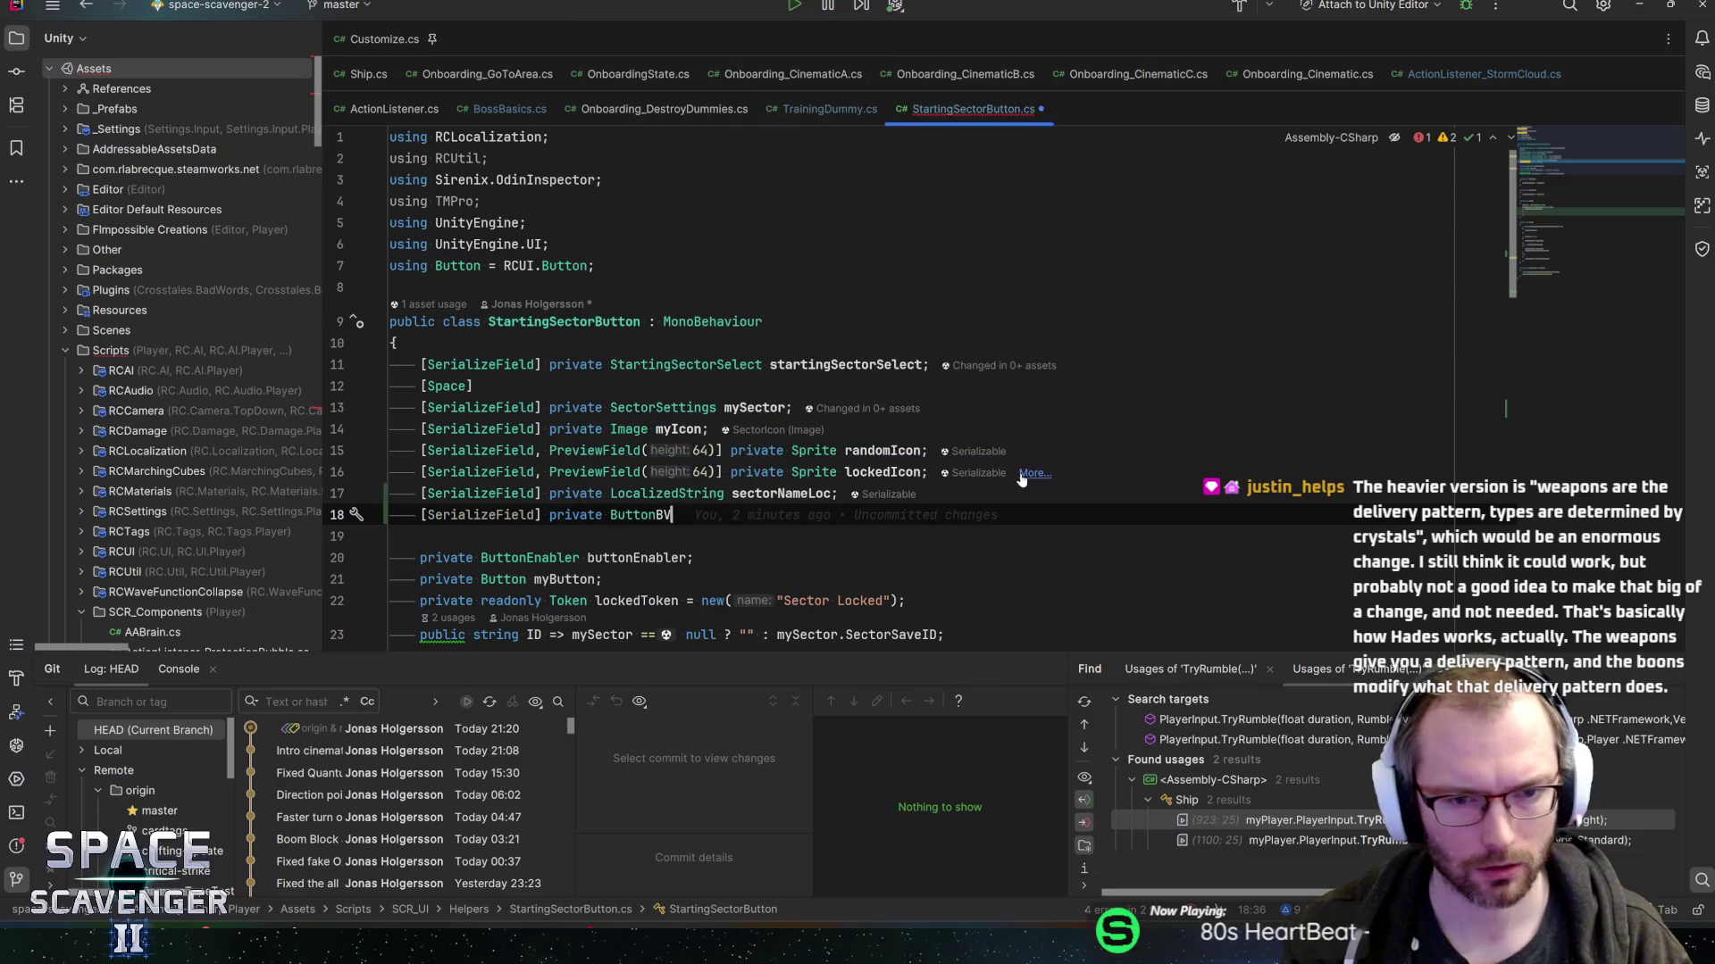
text(als_glos)
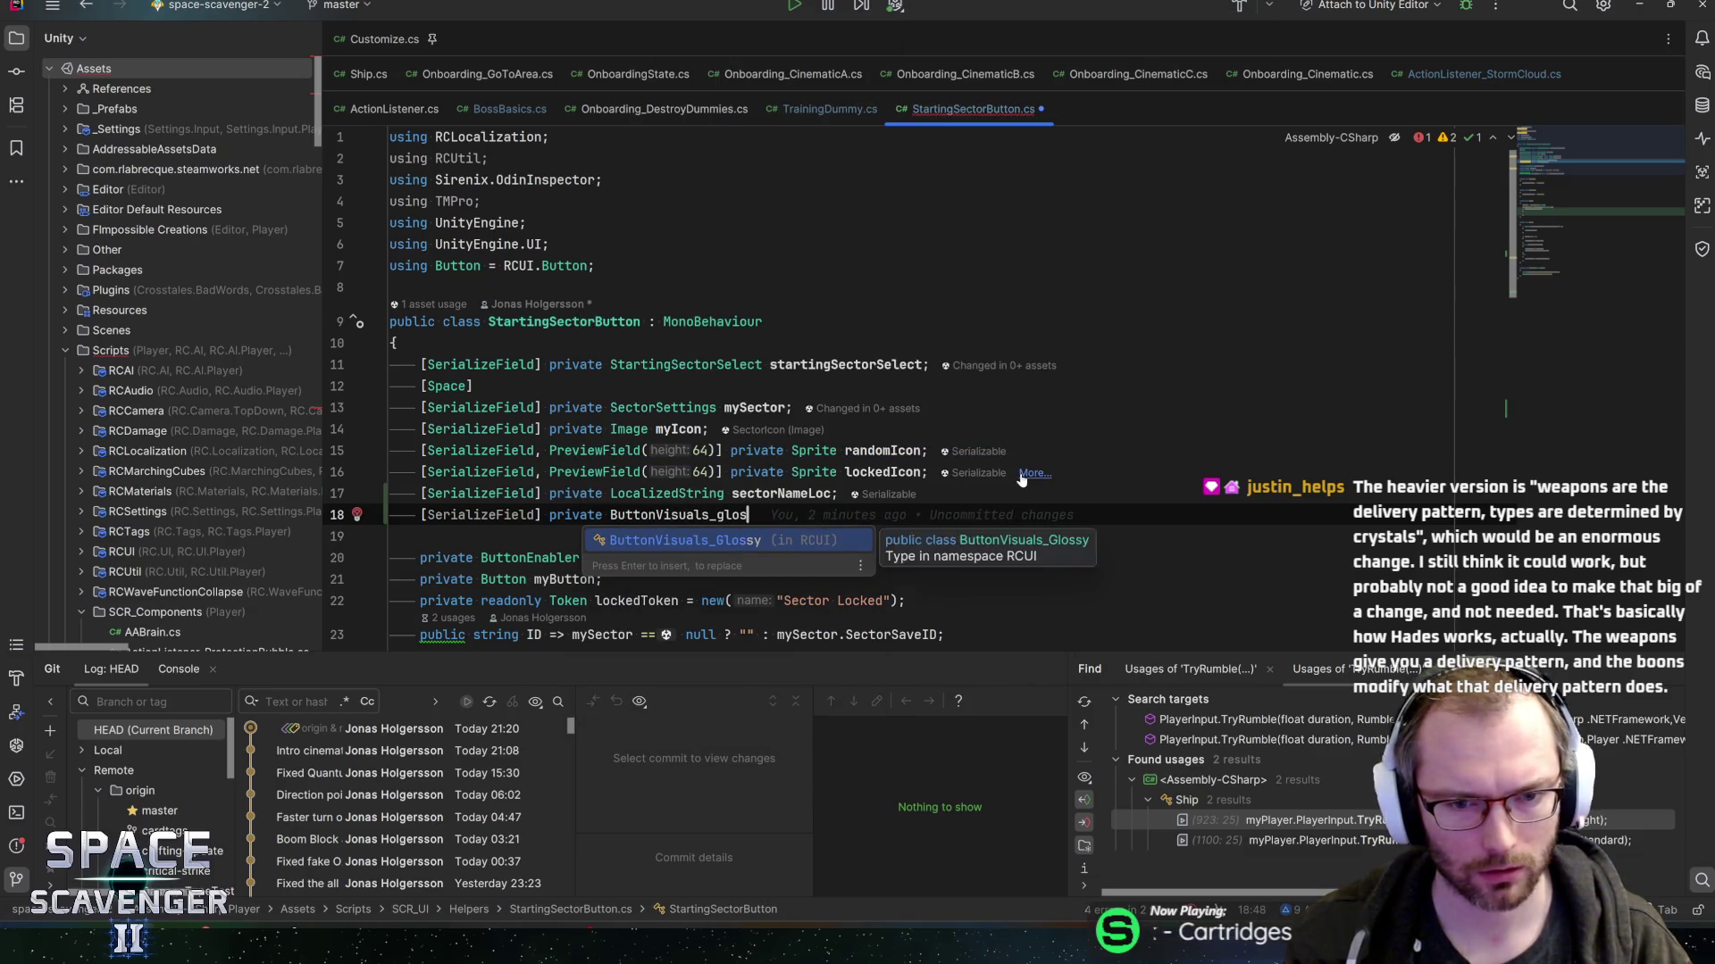
key(Return)
text(buttonVisuals;)
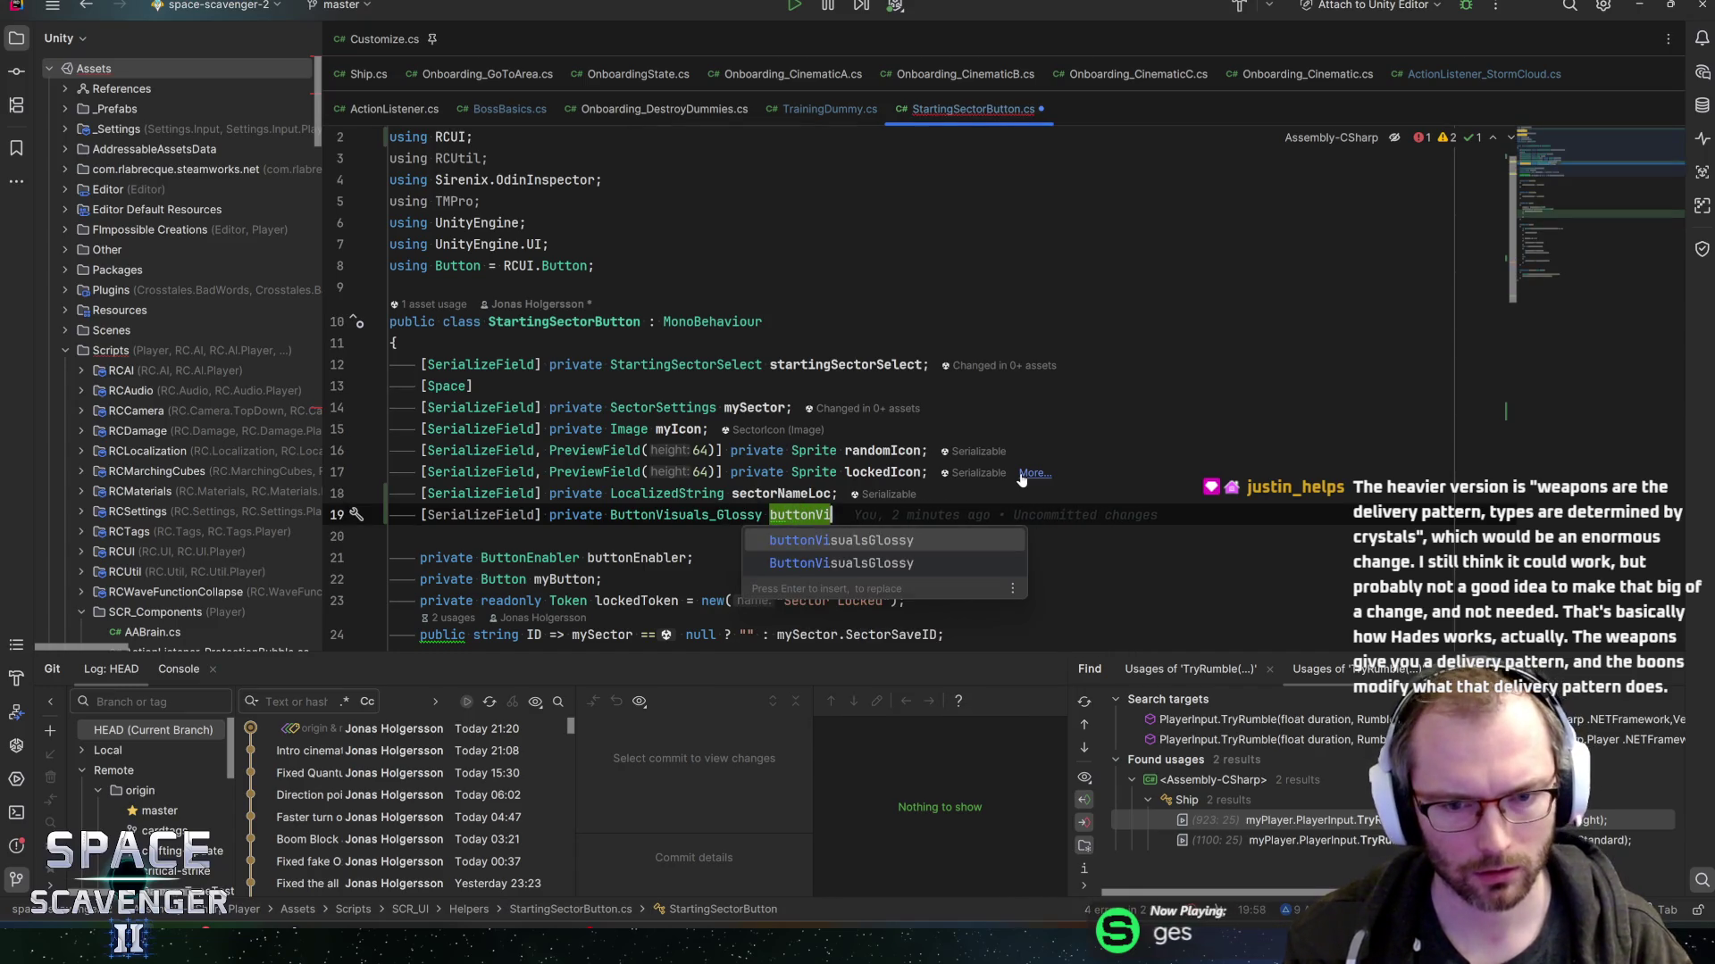
- Call buttonVisuals.SetText() inside Awake's !sectorNameLoc.IsEmpty check, then go back to Unity
key(ctrl+shift+BackSpace)
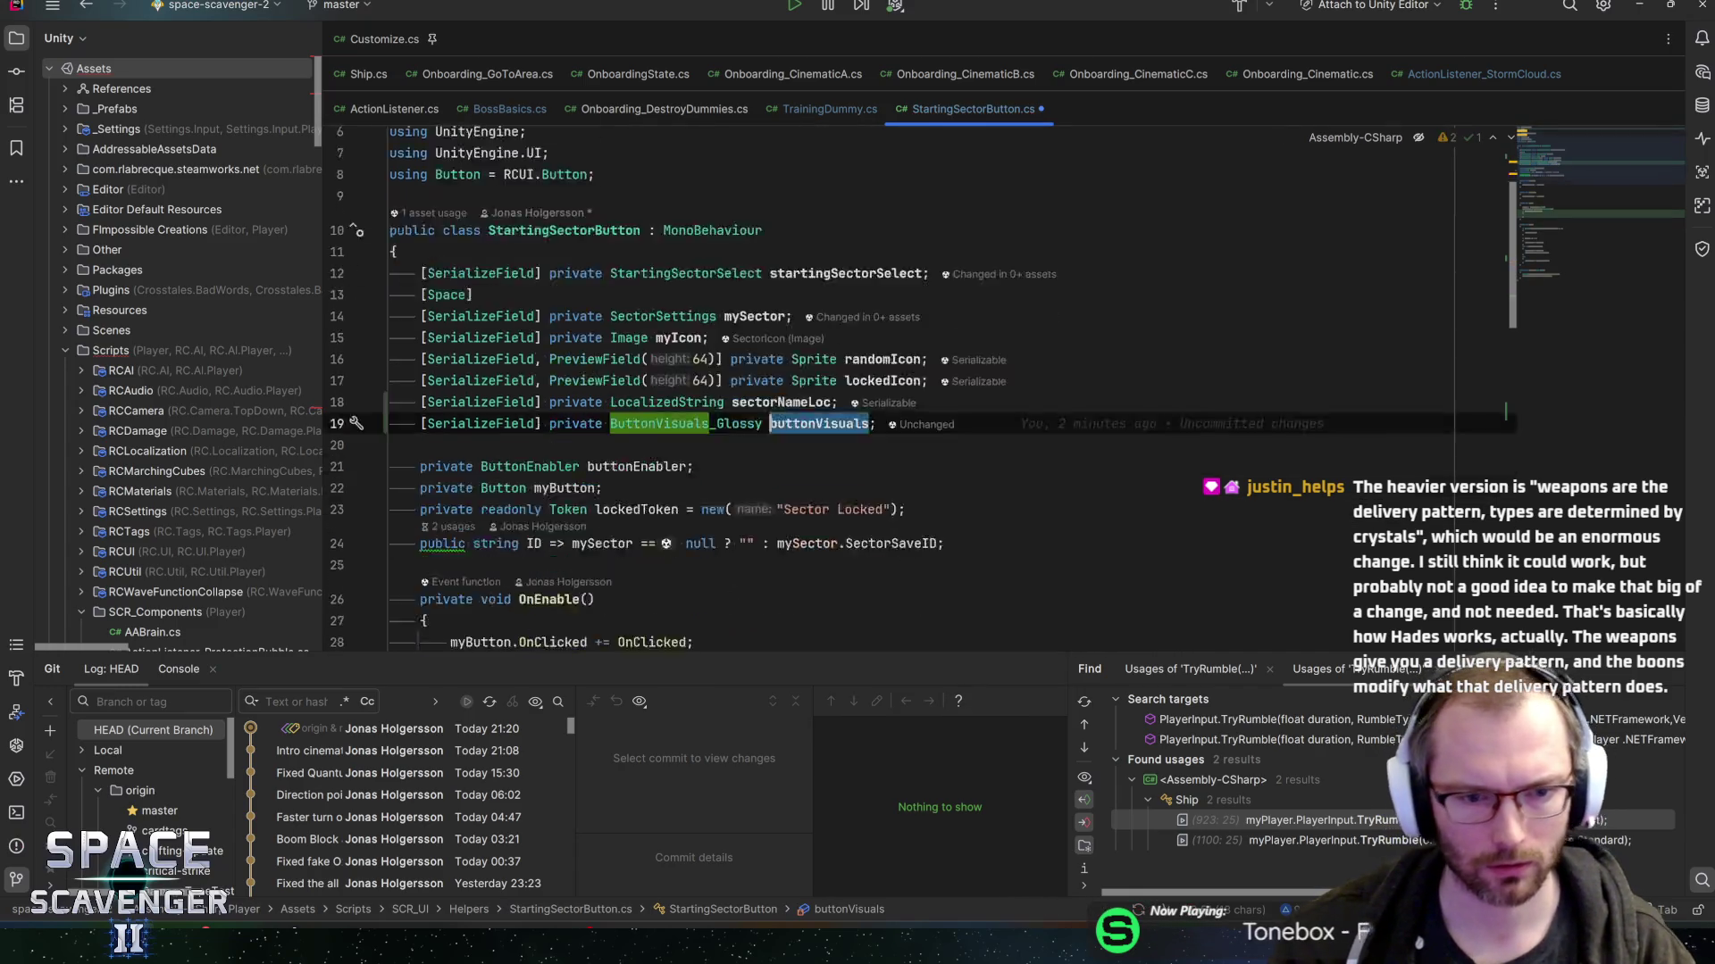
text(buttonVisuals.set)
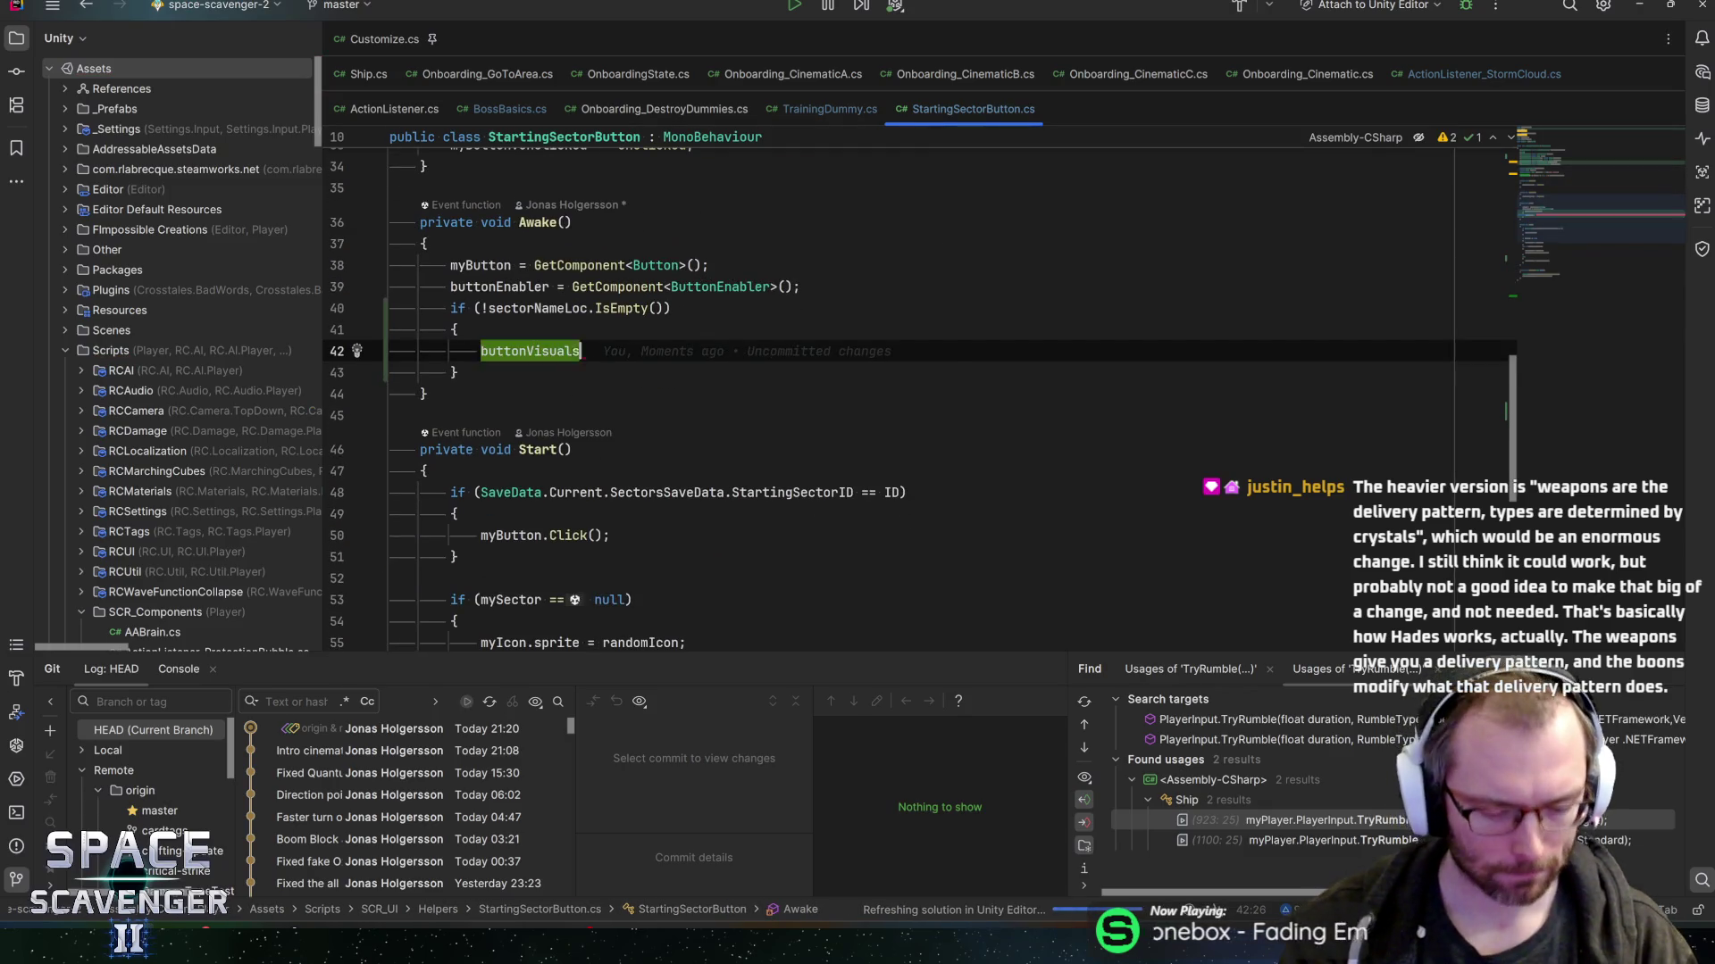
key(Return)
key(BackSpace)
key(BackSpace)
key(BackSpace)
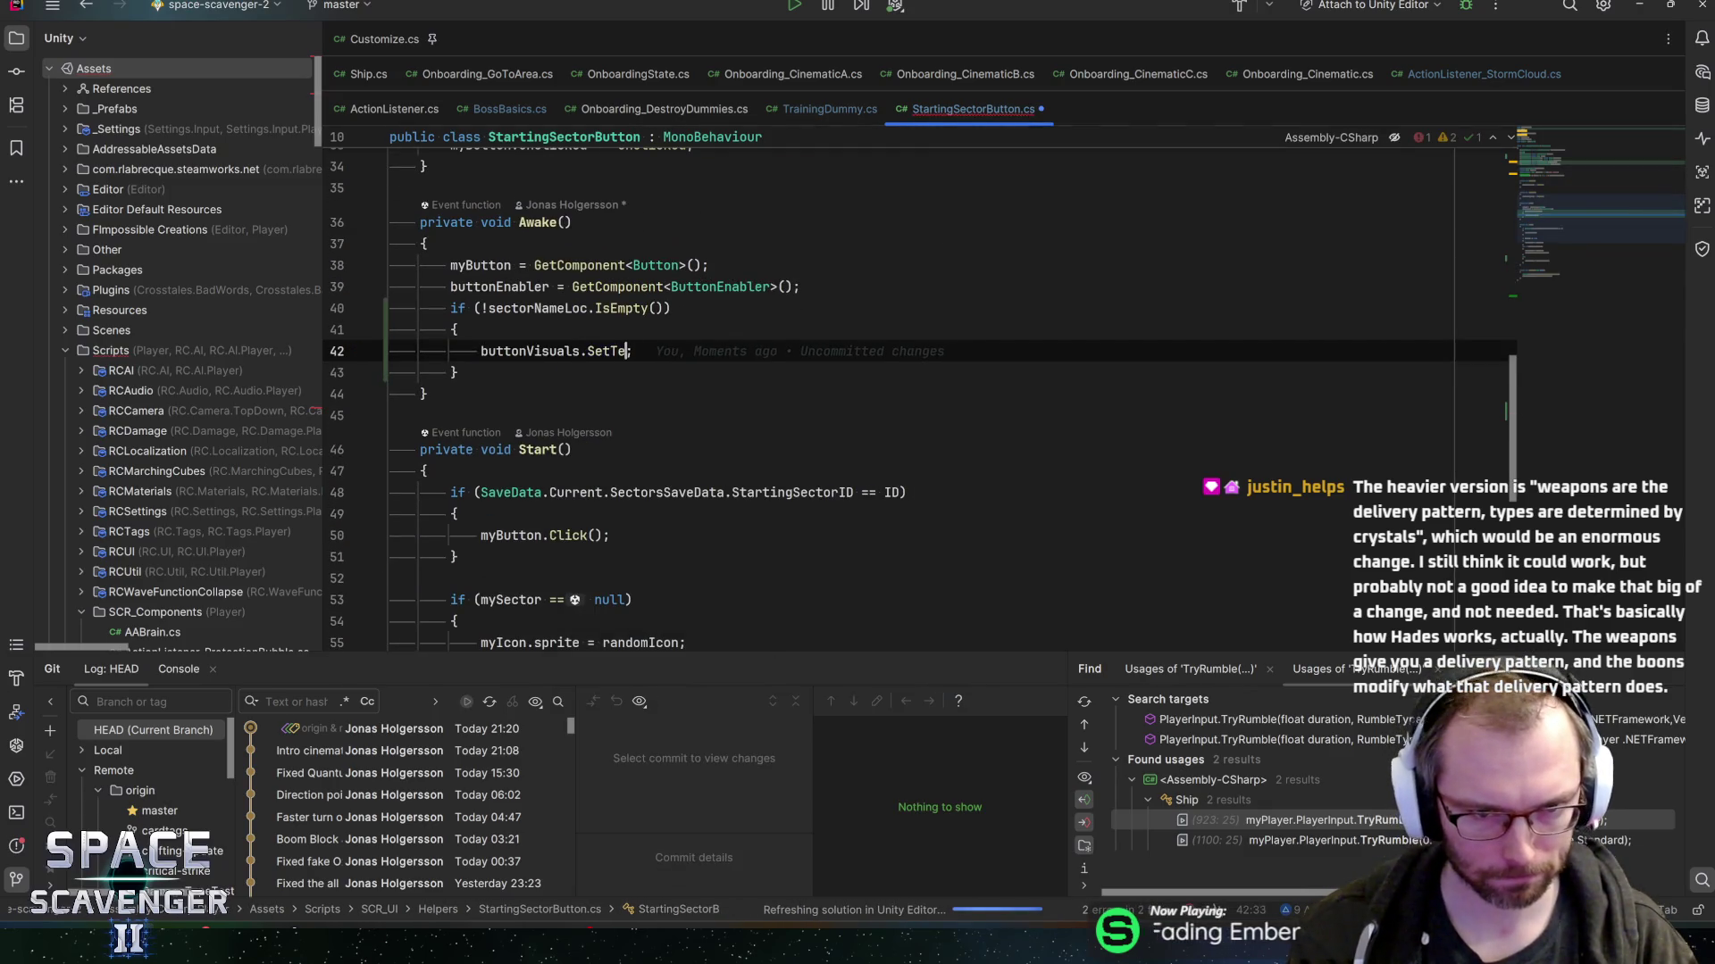
text(tit)
key(BackSpace)
key(BackSpace)
key(BackSpace)
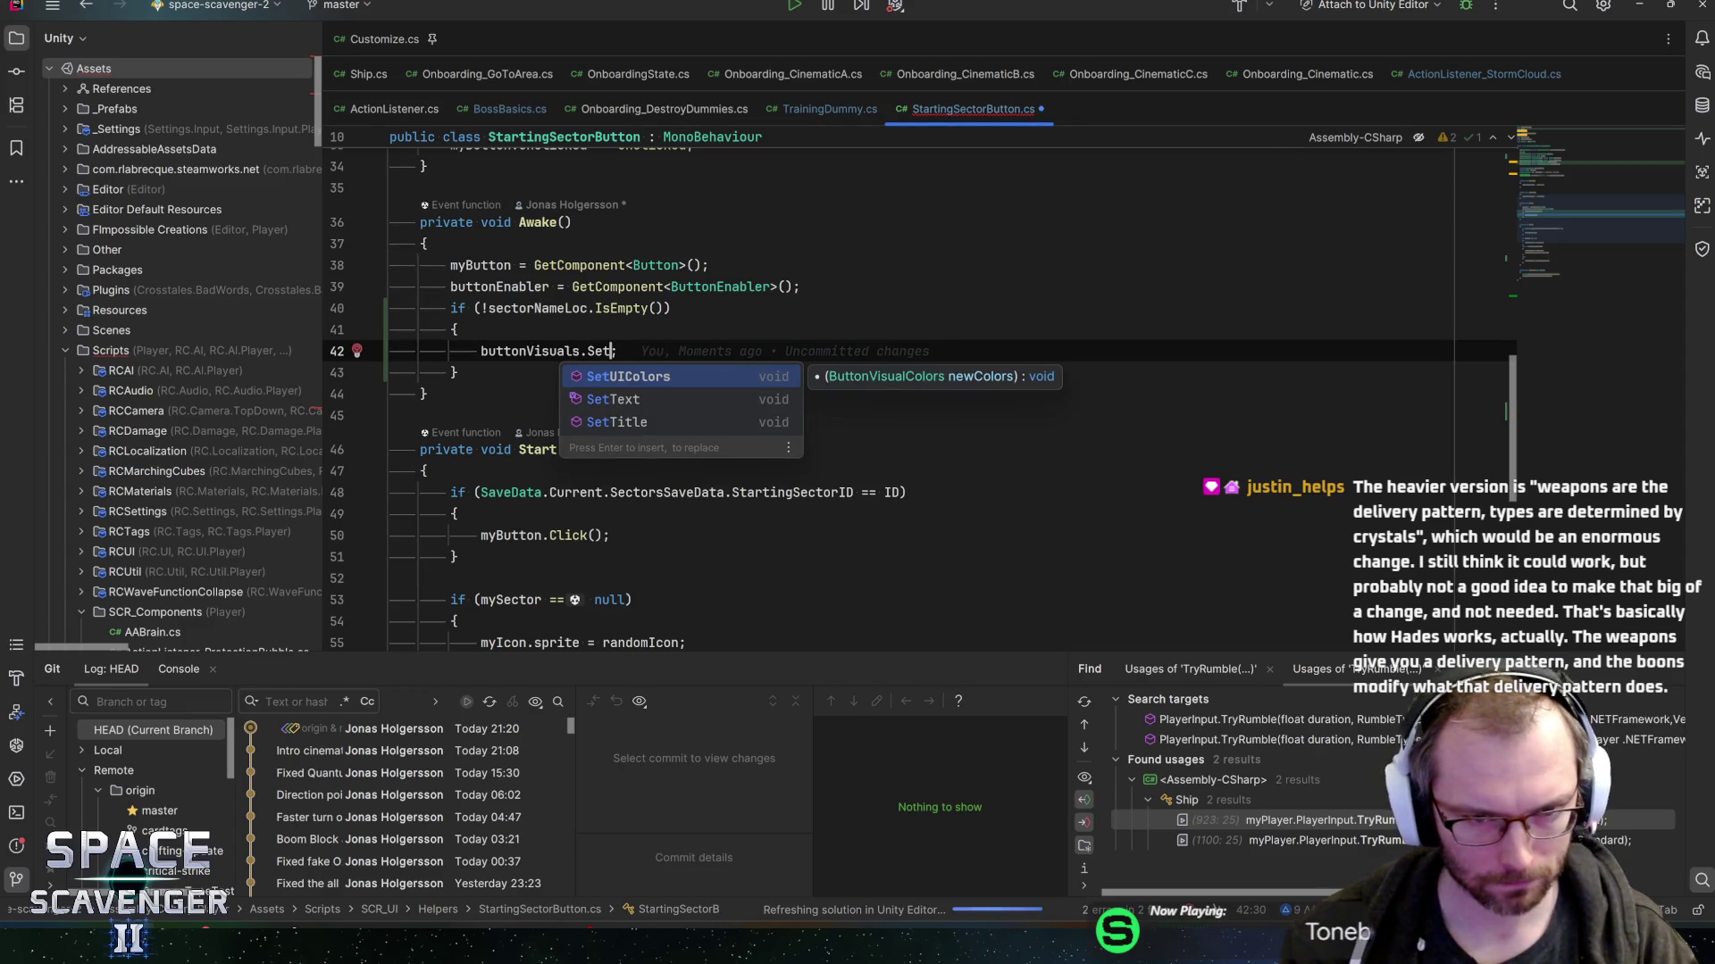
key(Down)
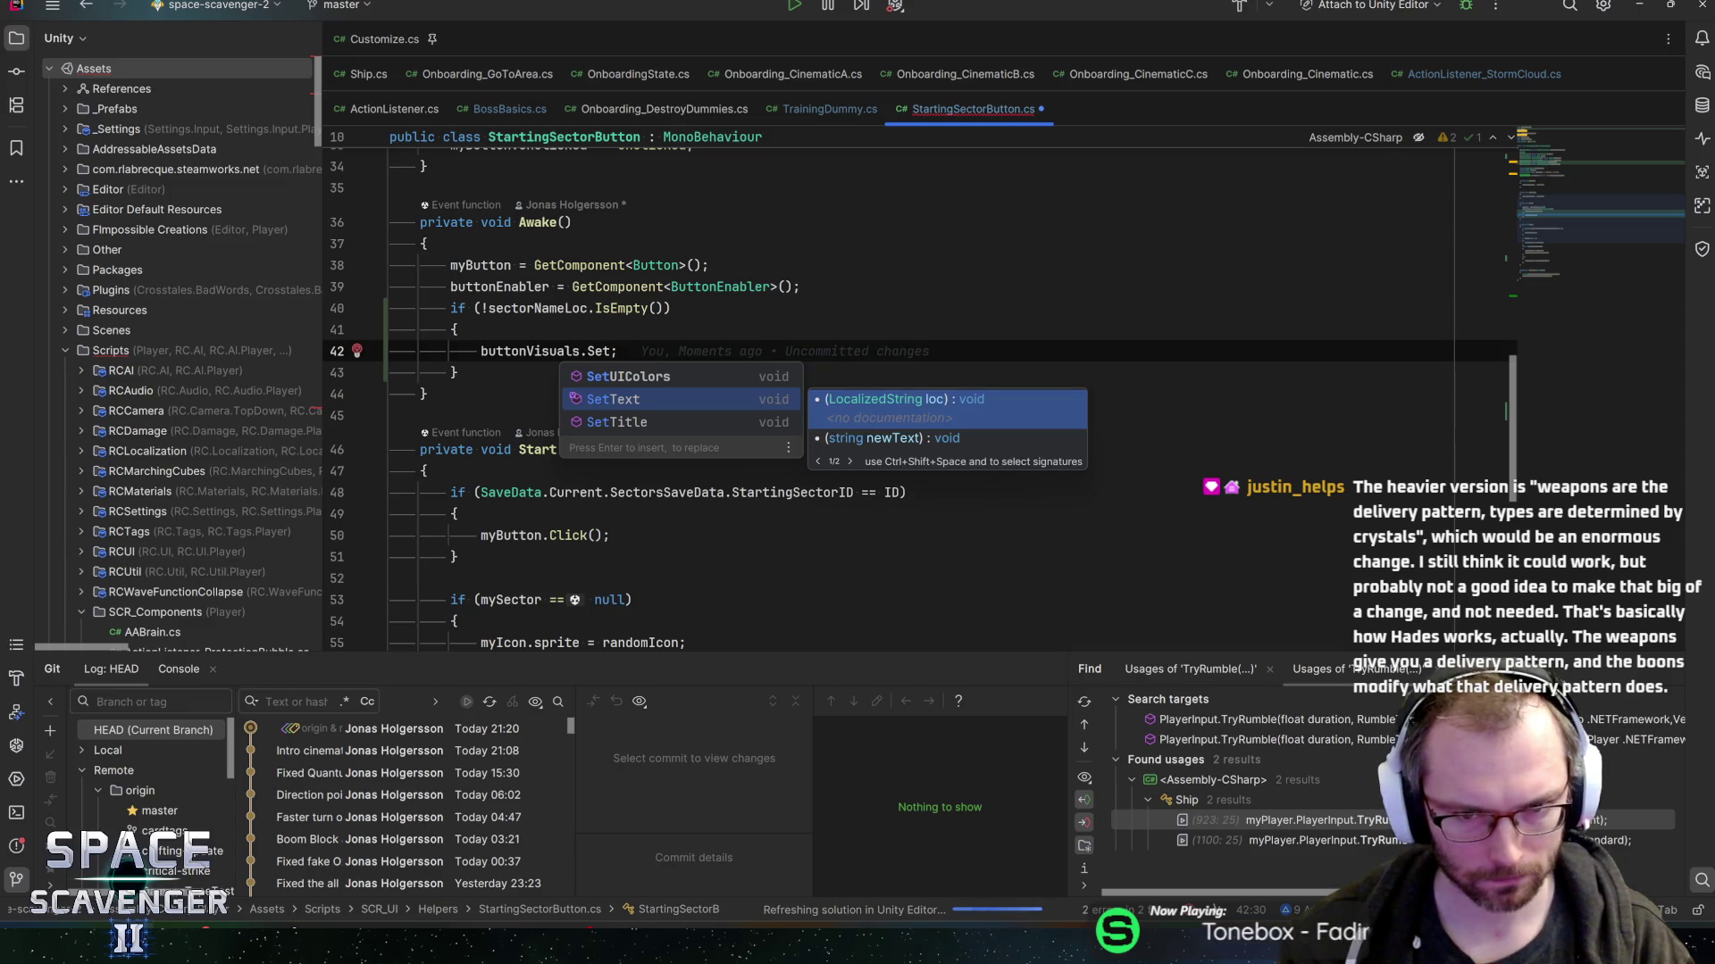
key(Escape)
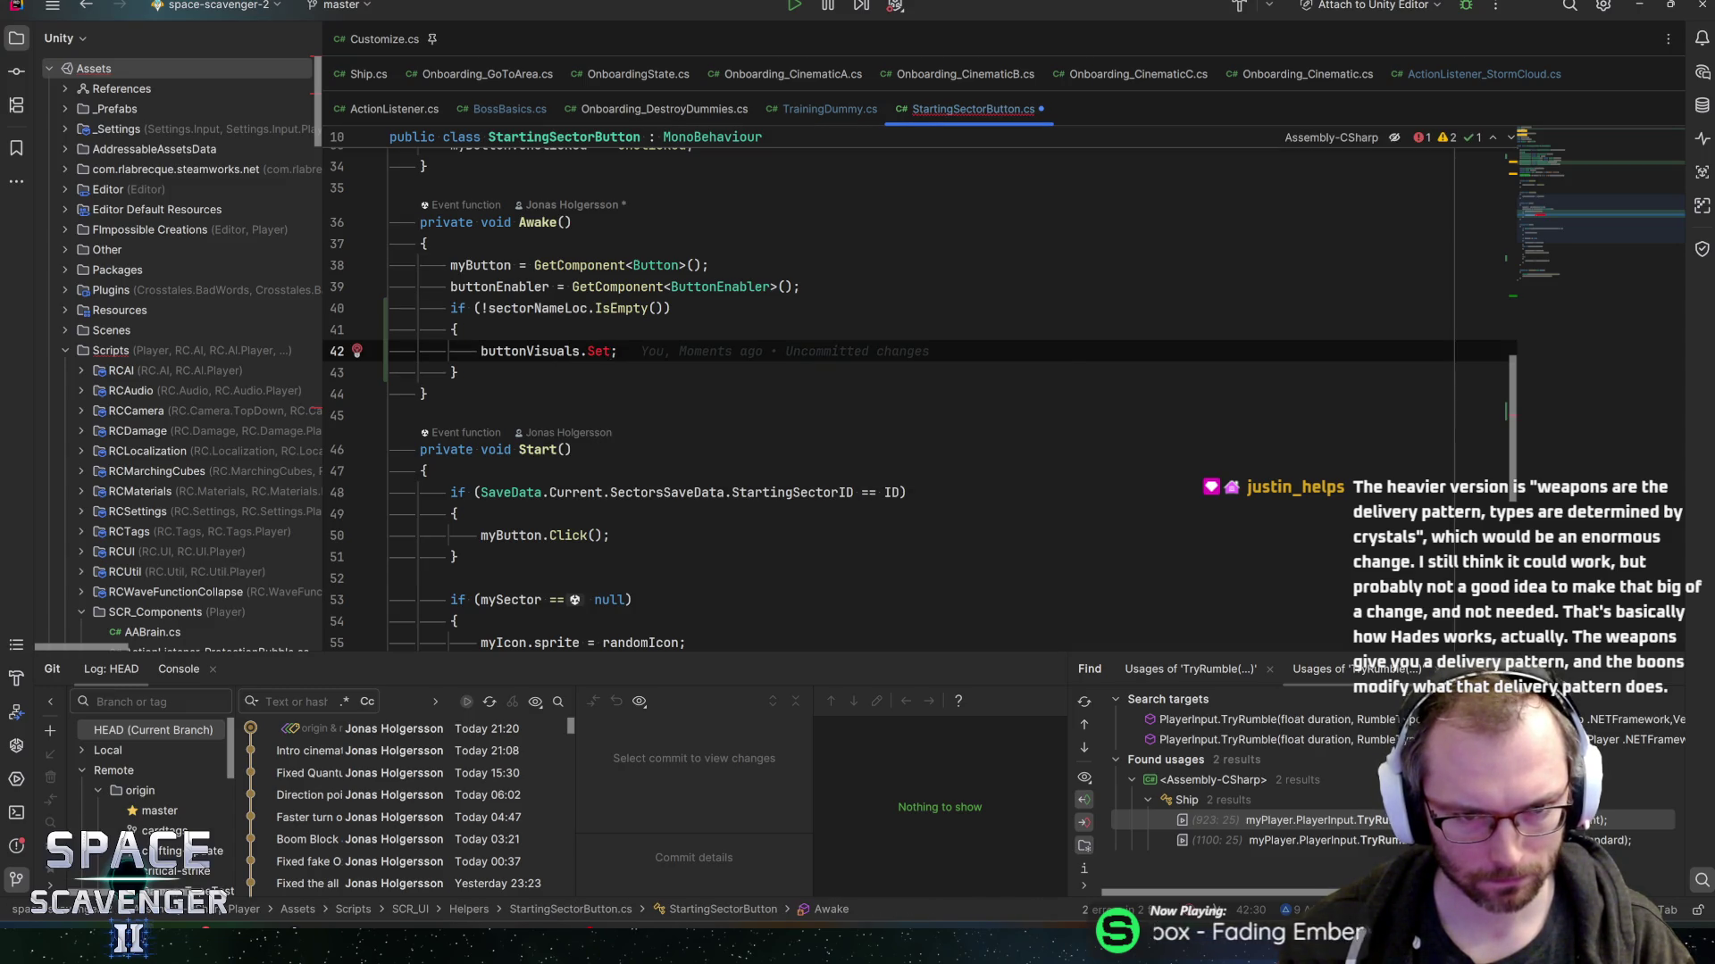
scroll(893, 393, up, 2)
scroll(893, 393, down, 5)
scroll(893, 393, down, 5)
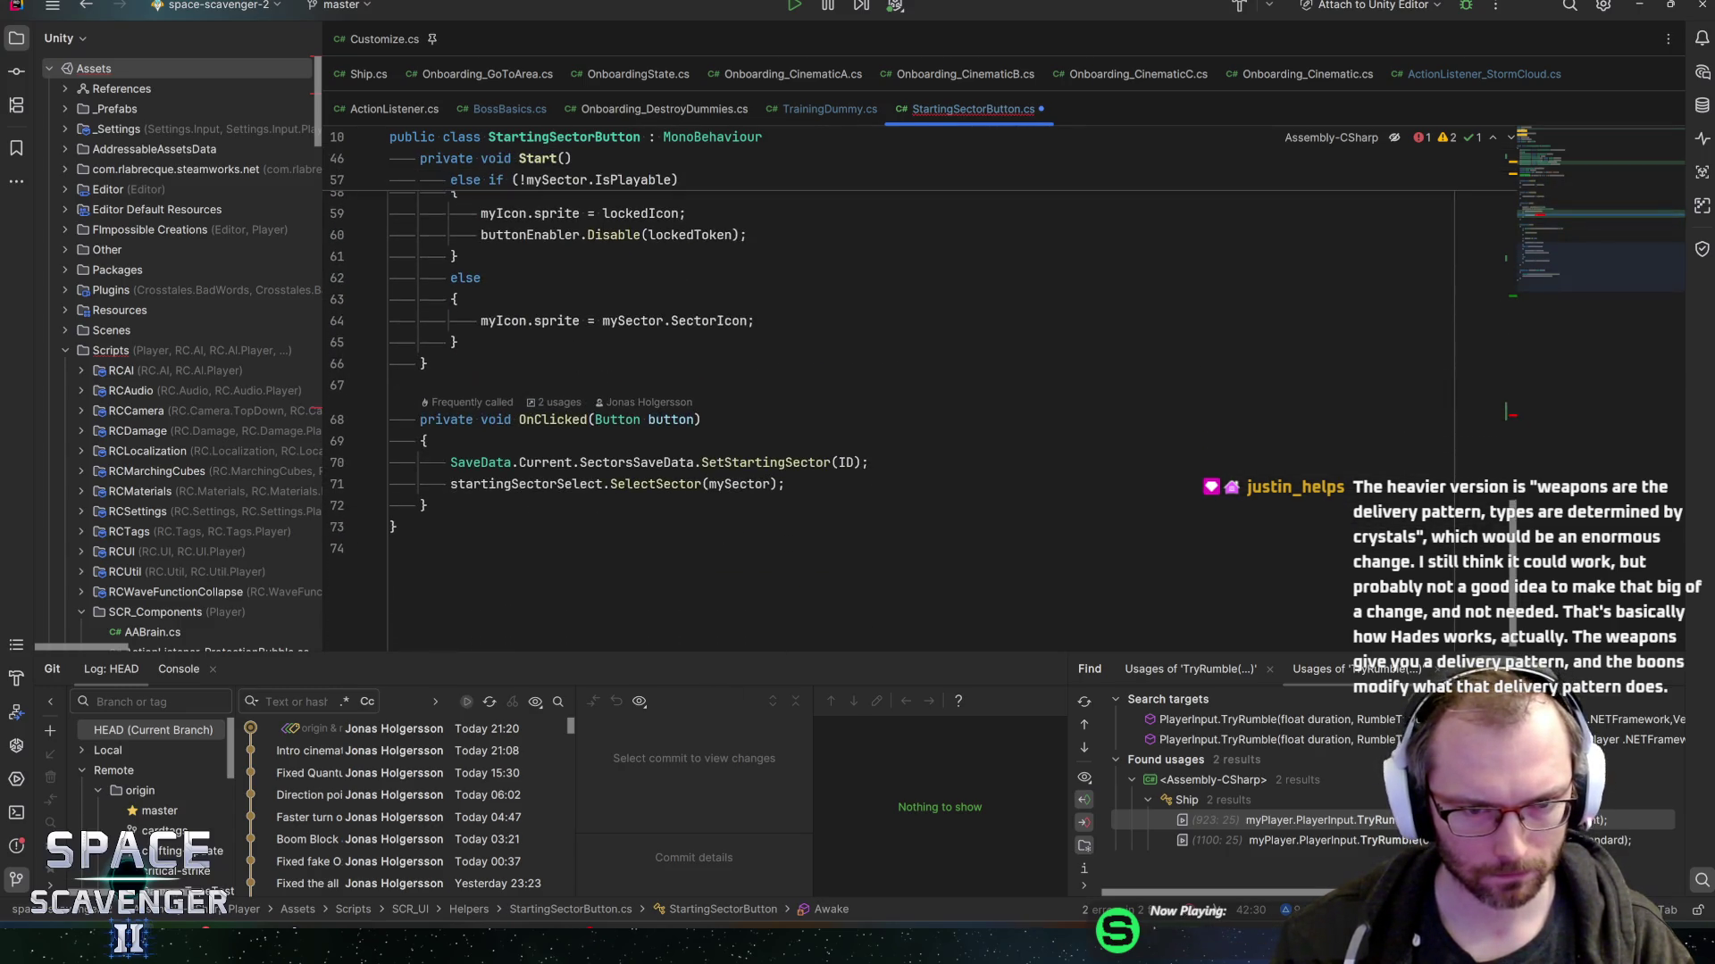
scroll(893, 393, up, 10)
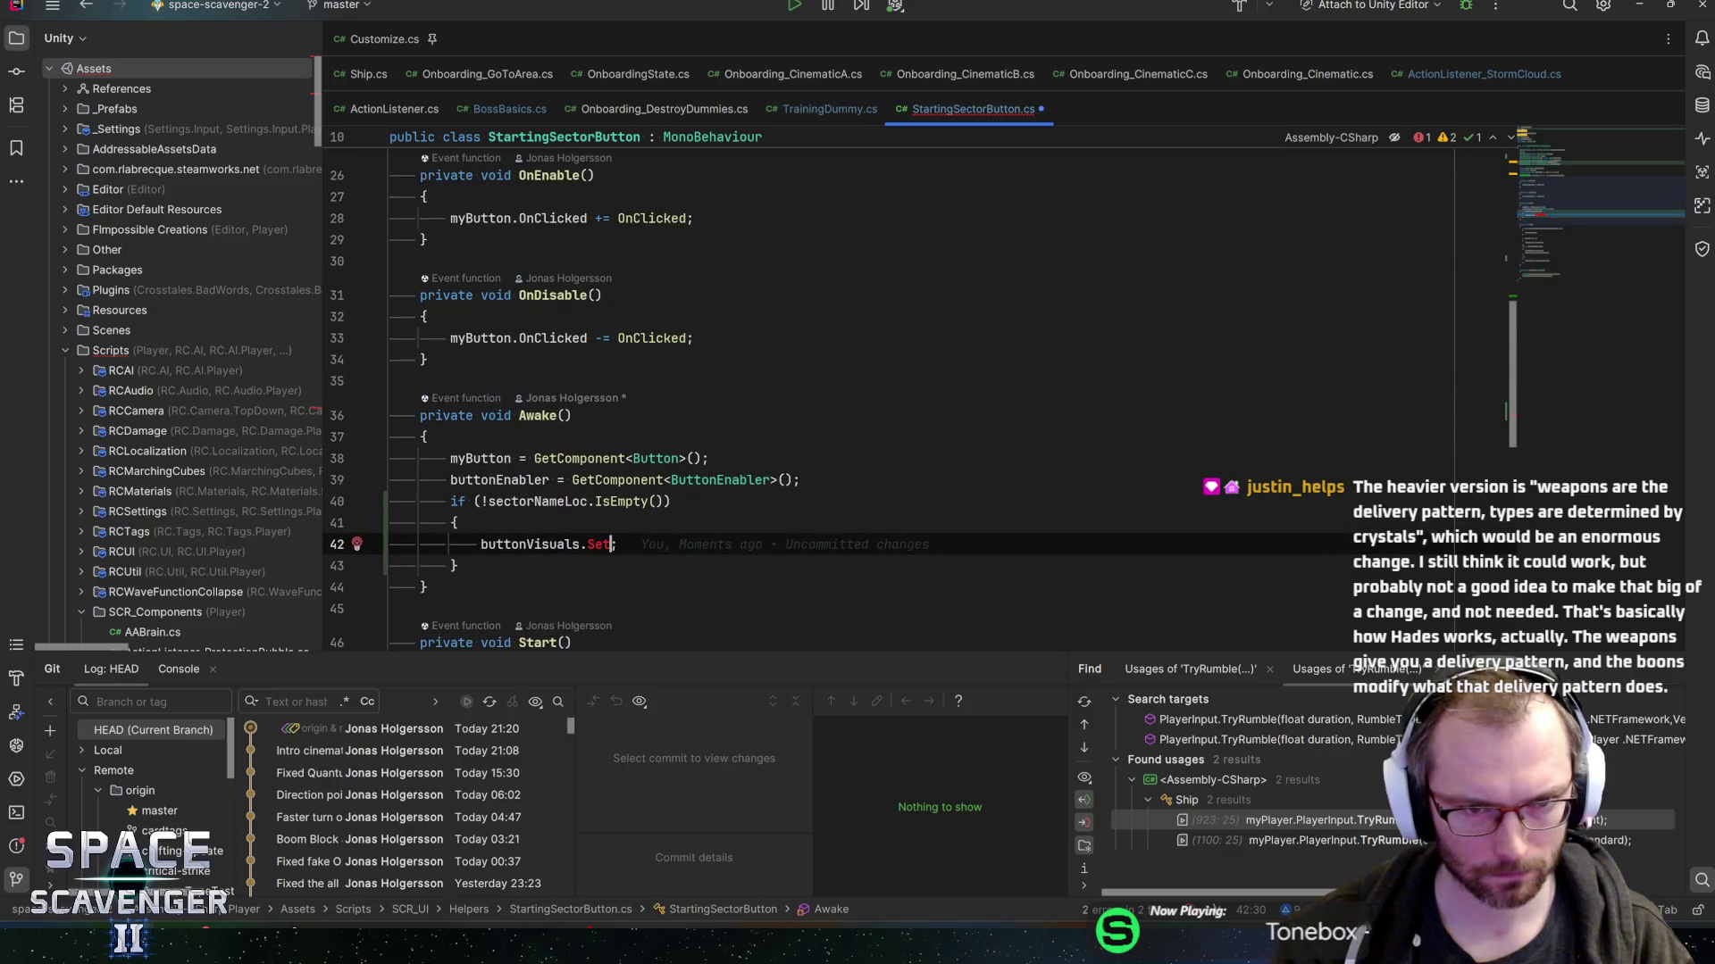
text(t)
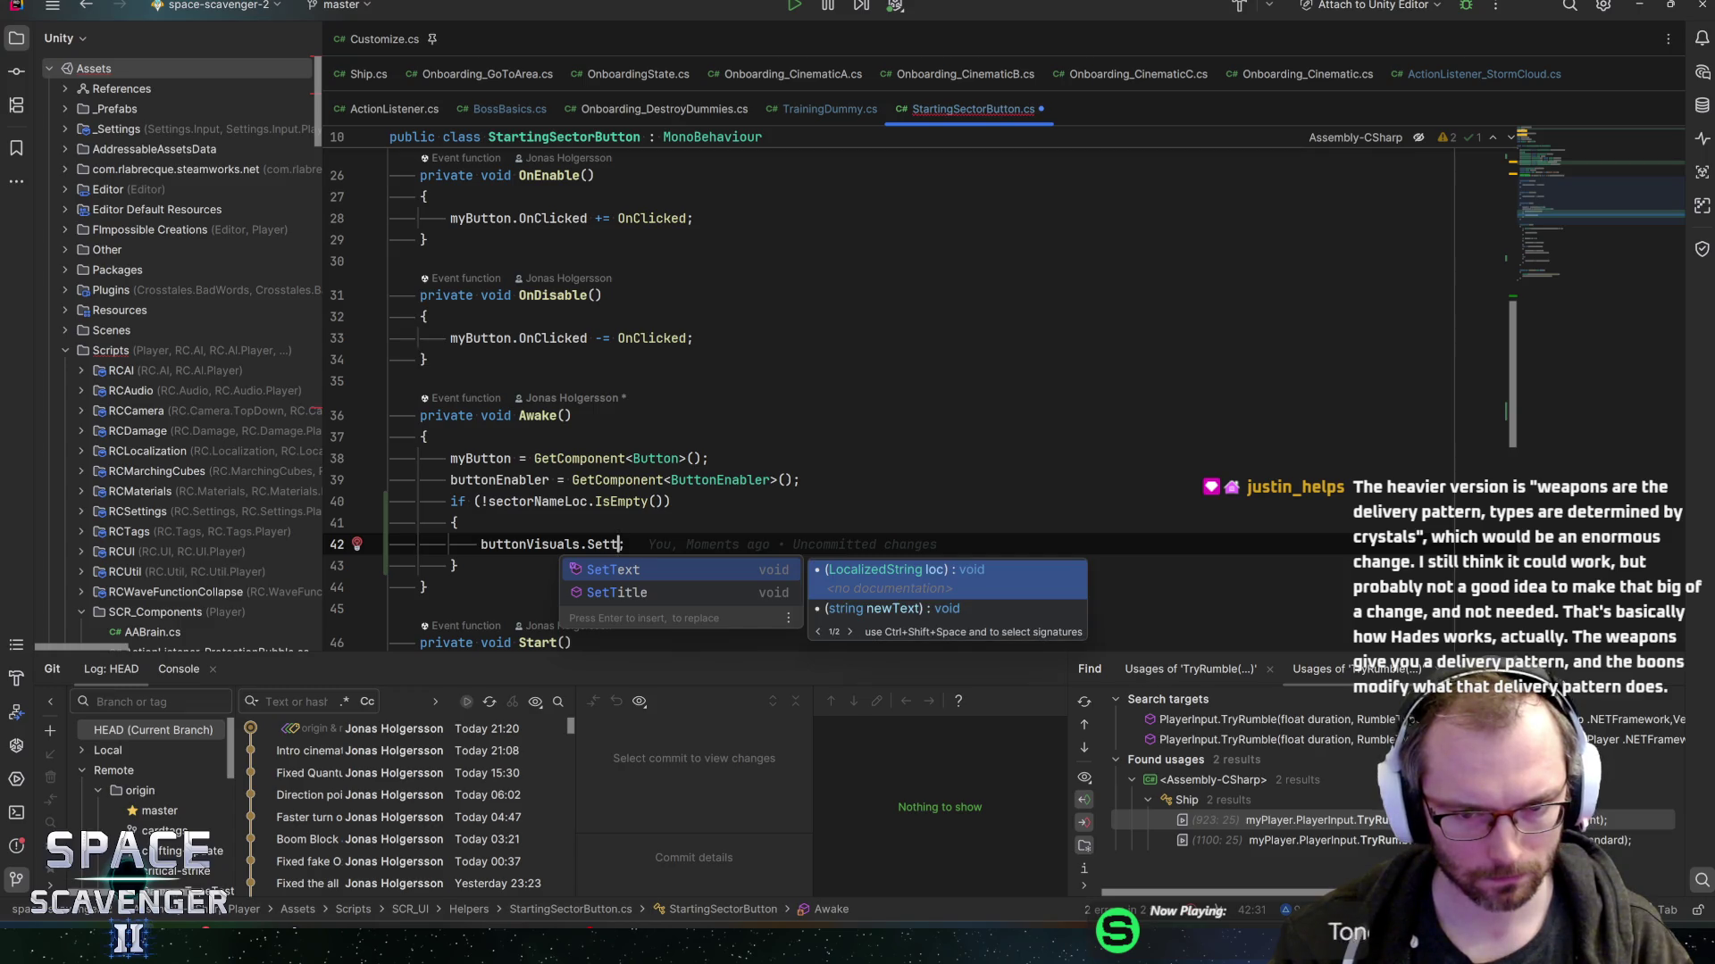
key(Return)
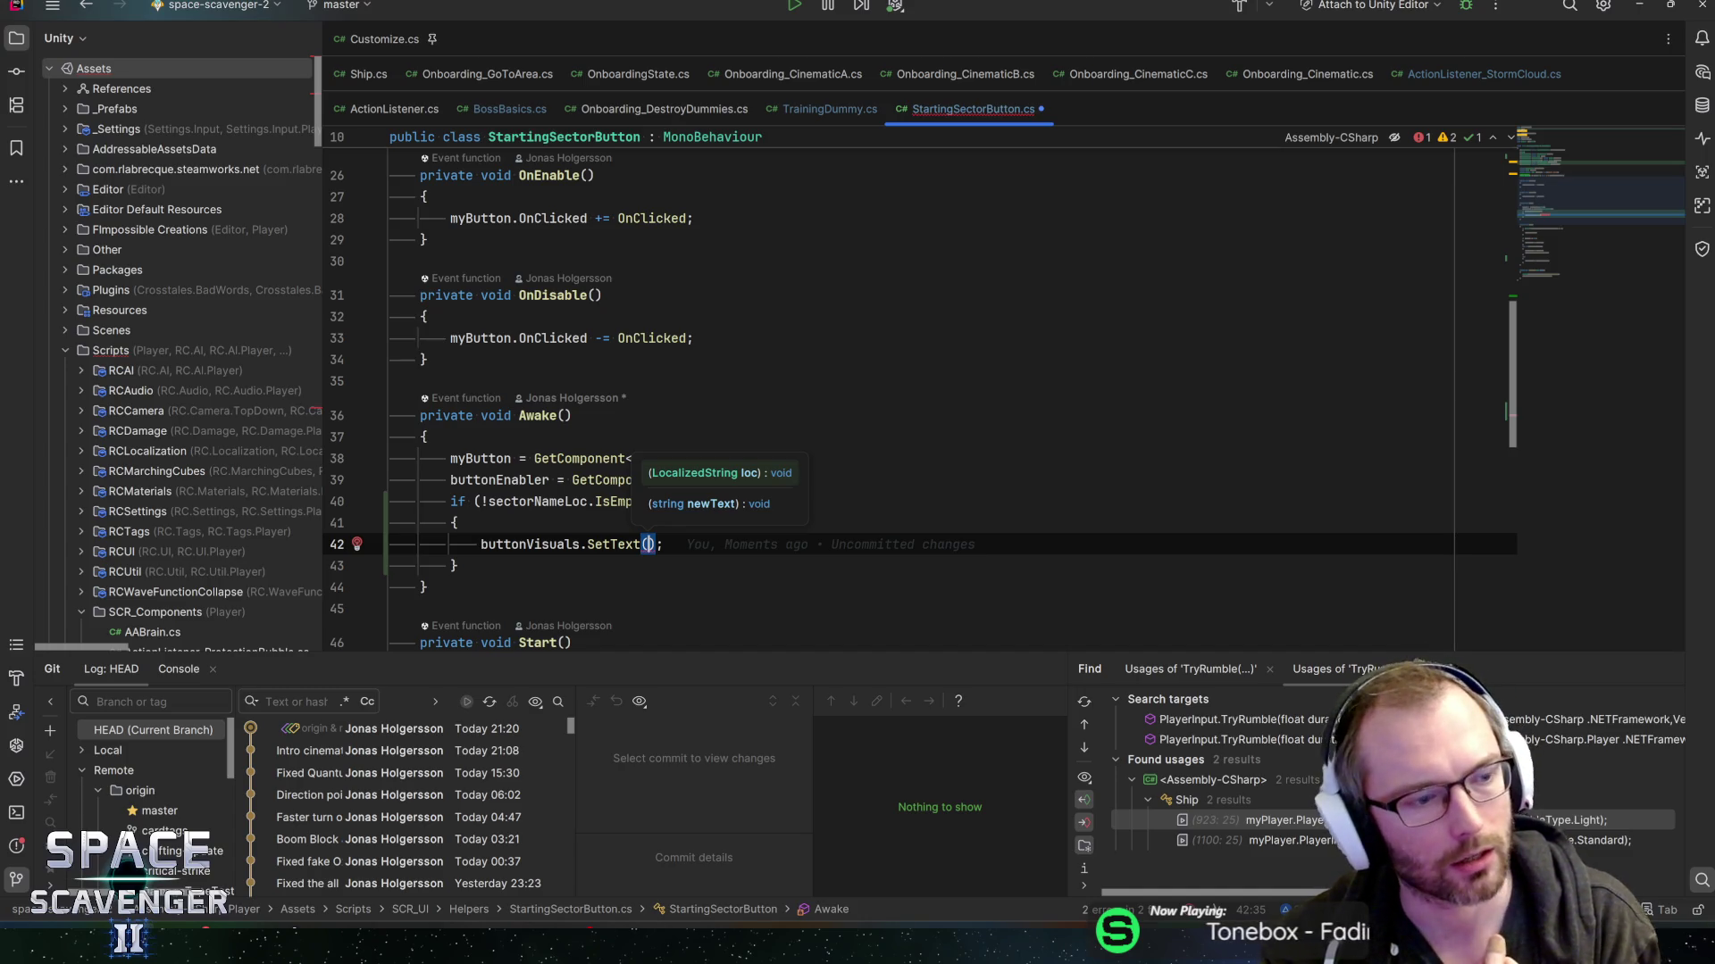
key(alt+Tab)
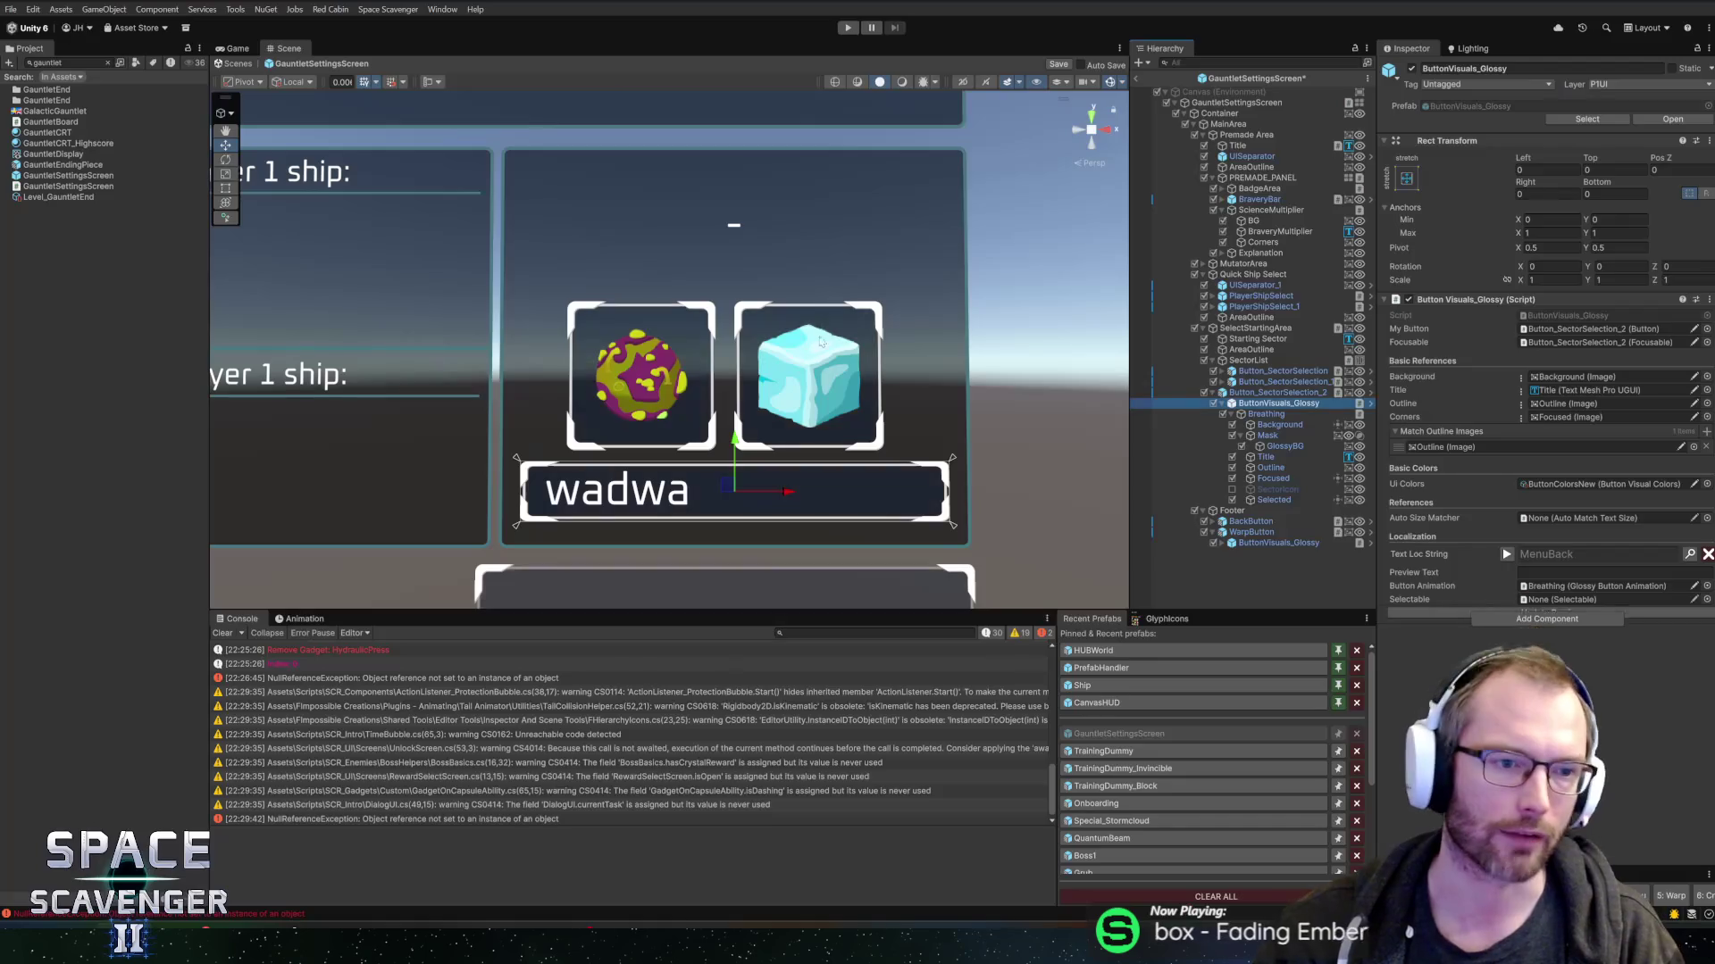
- Inspect the Saw, FlailNew, SawNew, SideShooter and Catapult prefabs, then return to Rider
double_click(63, 62)
text(wal)
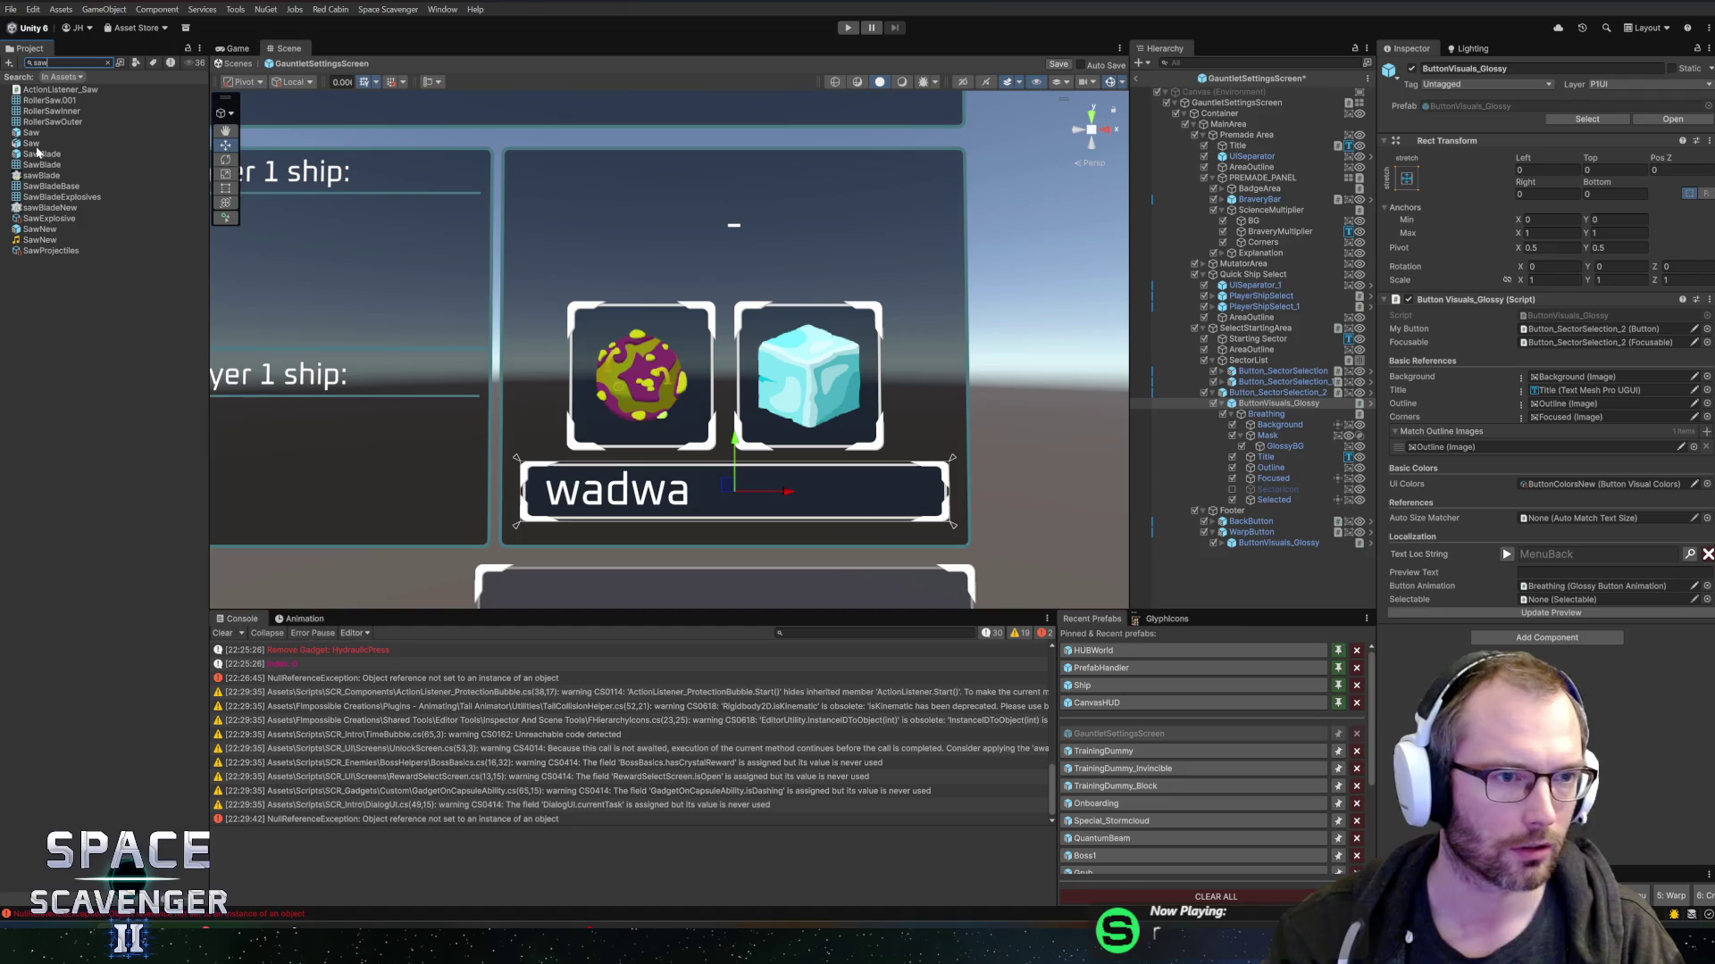
click(48, 134)
key(Escape)
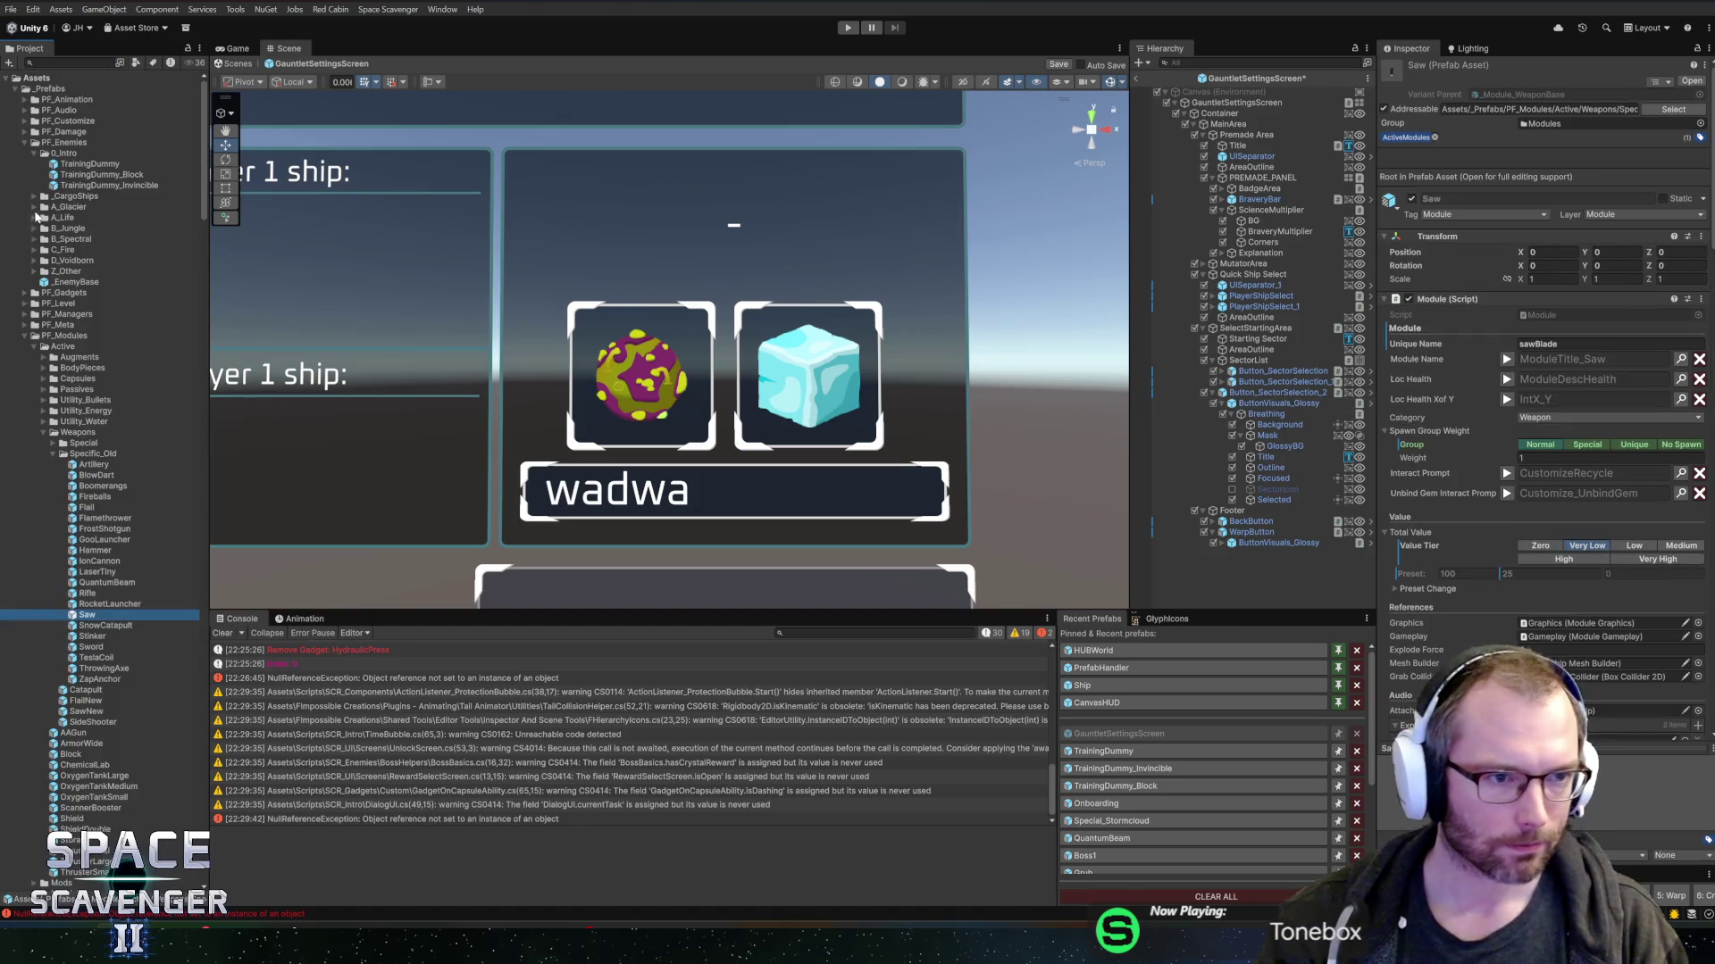
click(86, 702)
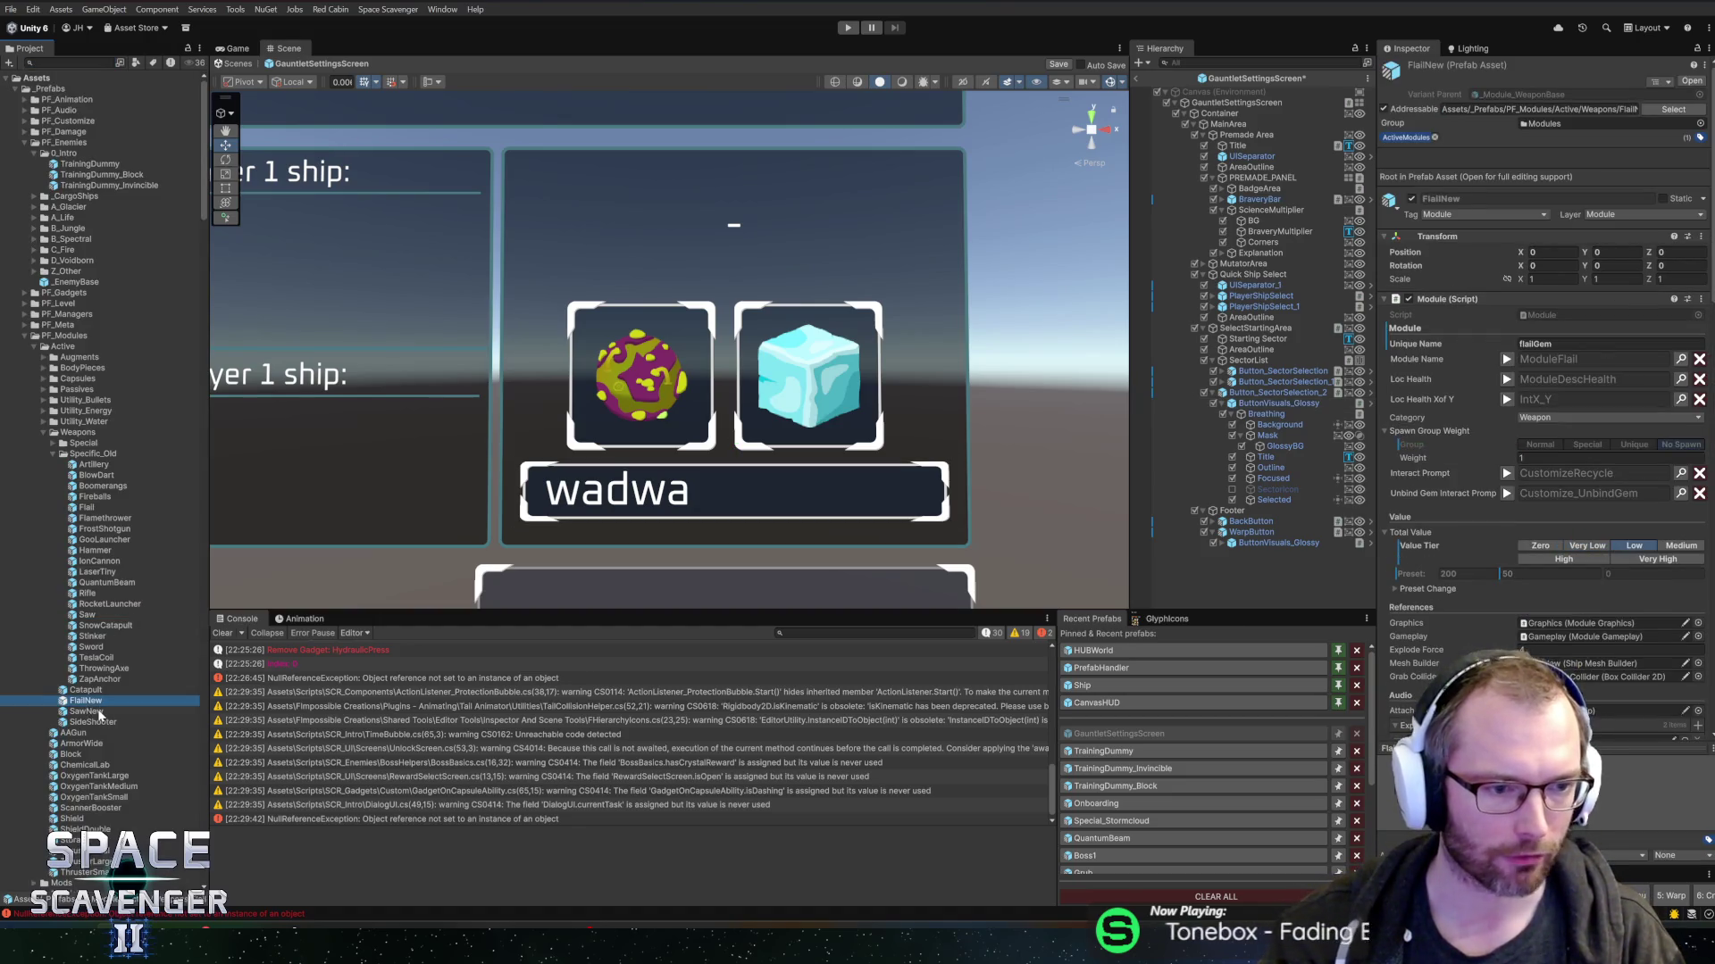
click(89, 712)
click(95, 723)
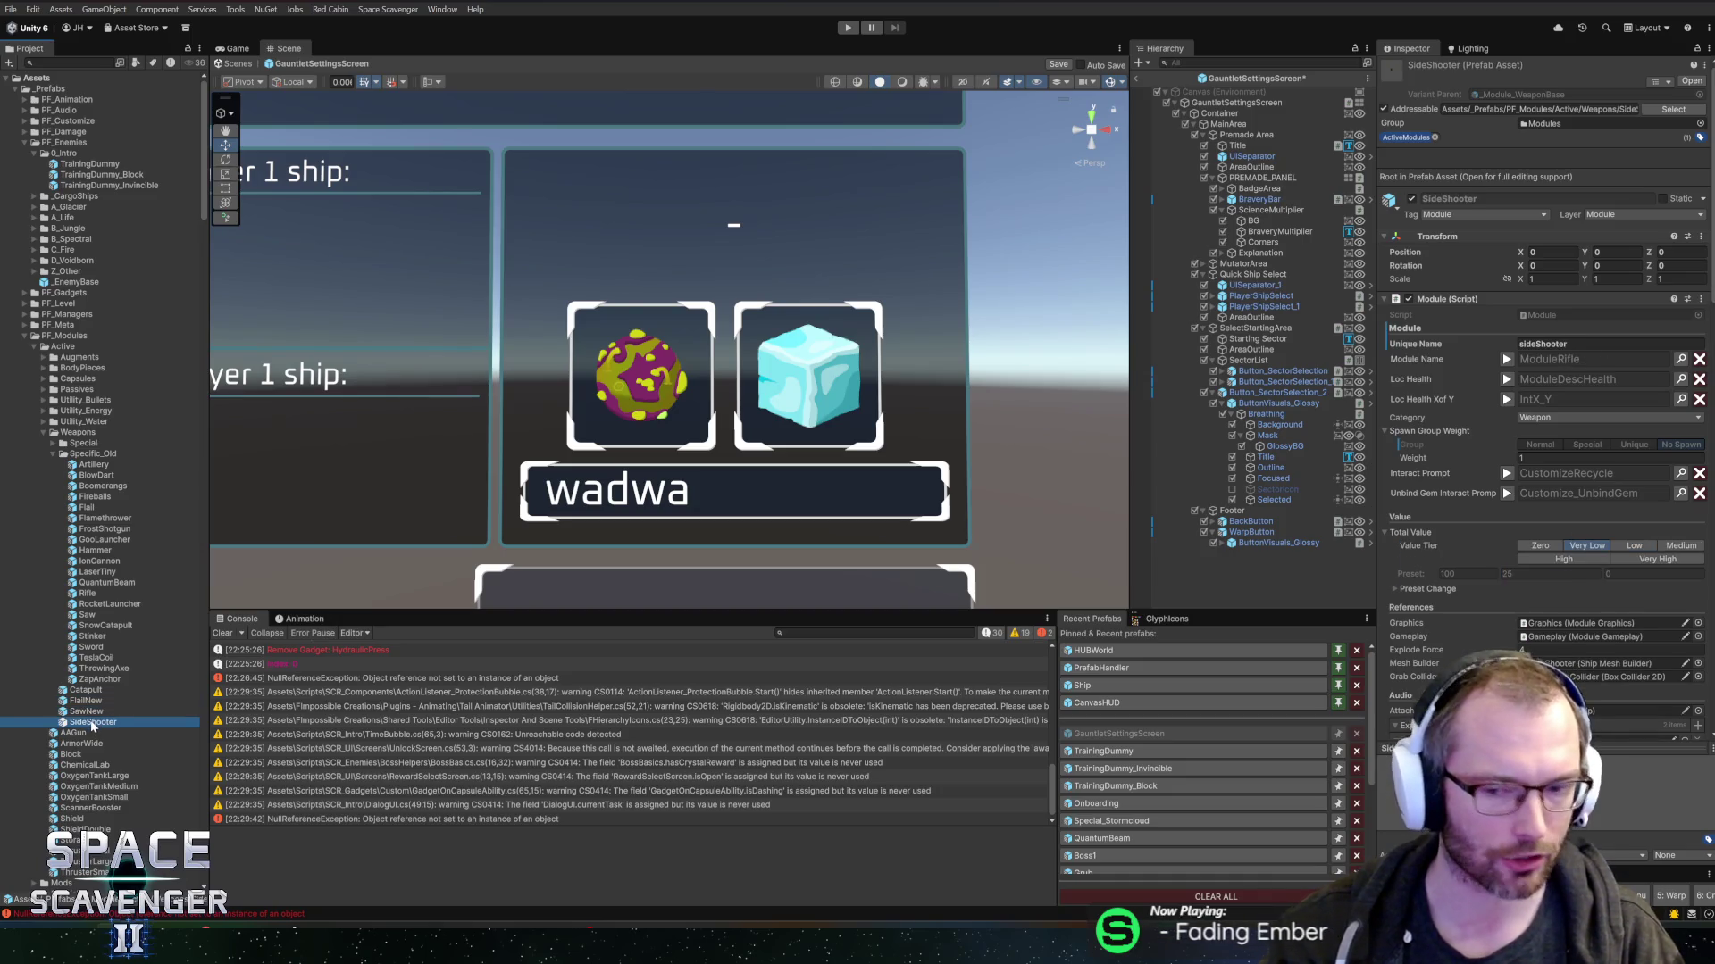
scroll(85, 703, down, 3)
click(83, 611)
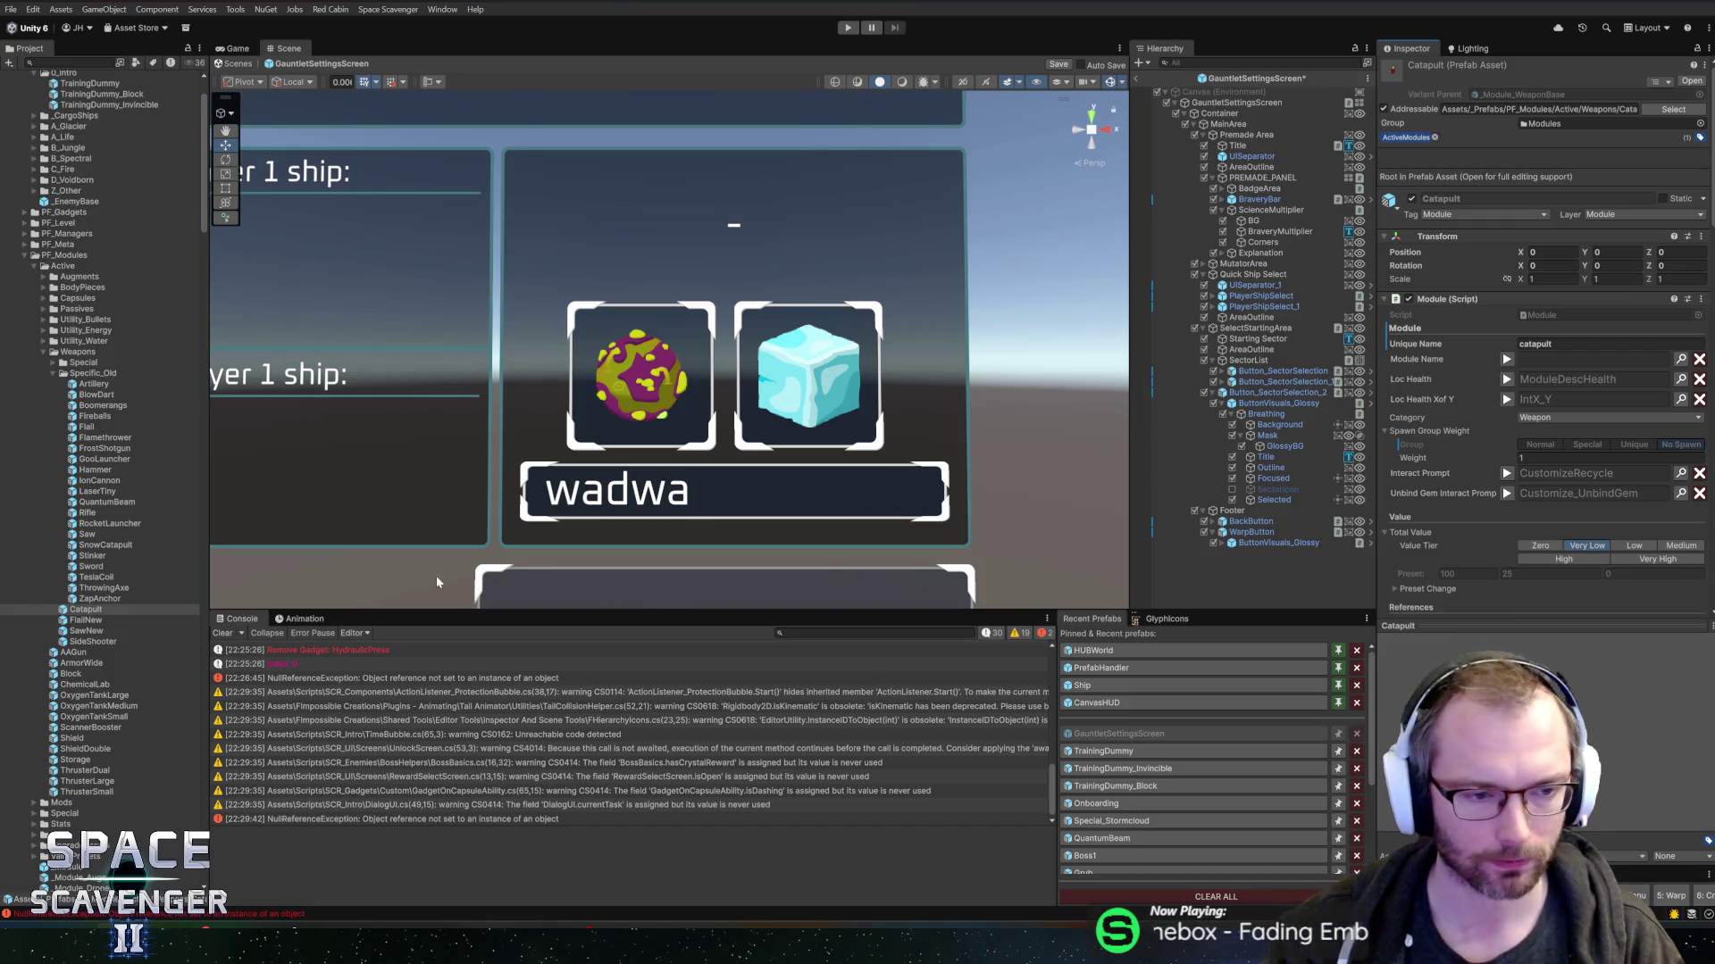
key(Down)
key(alt+Tab)
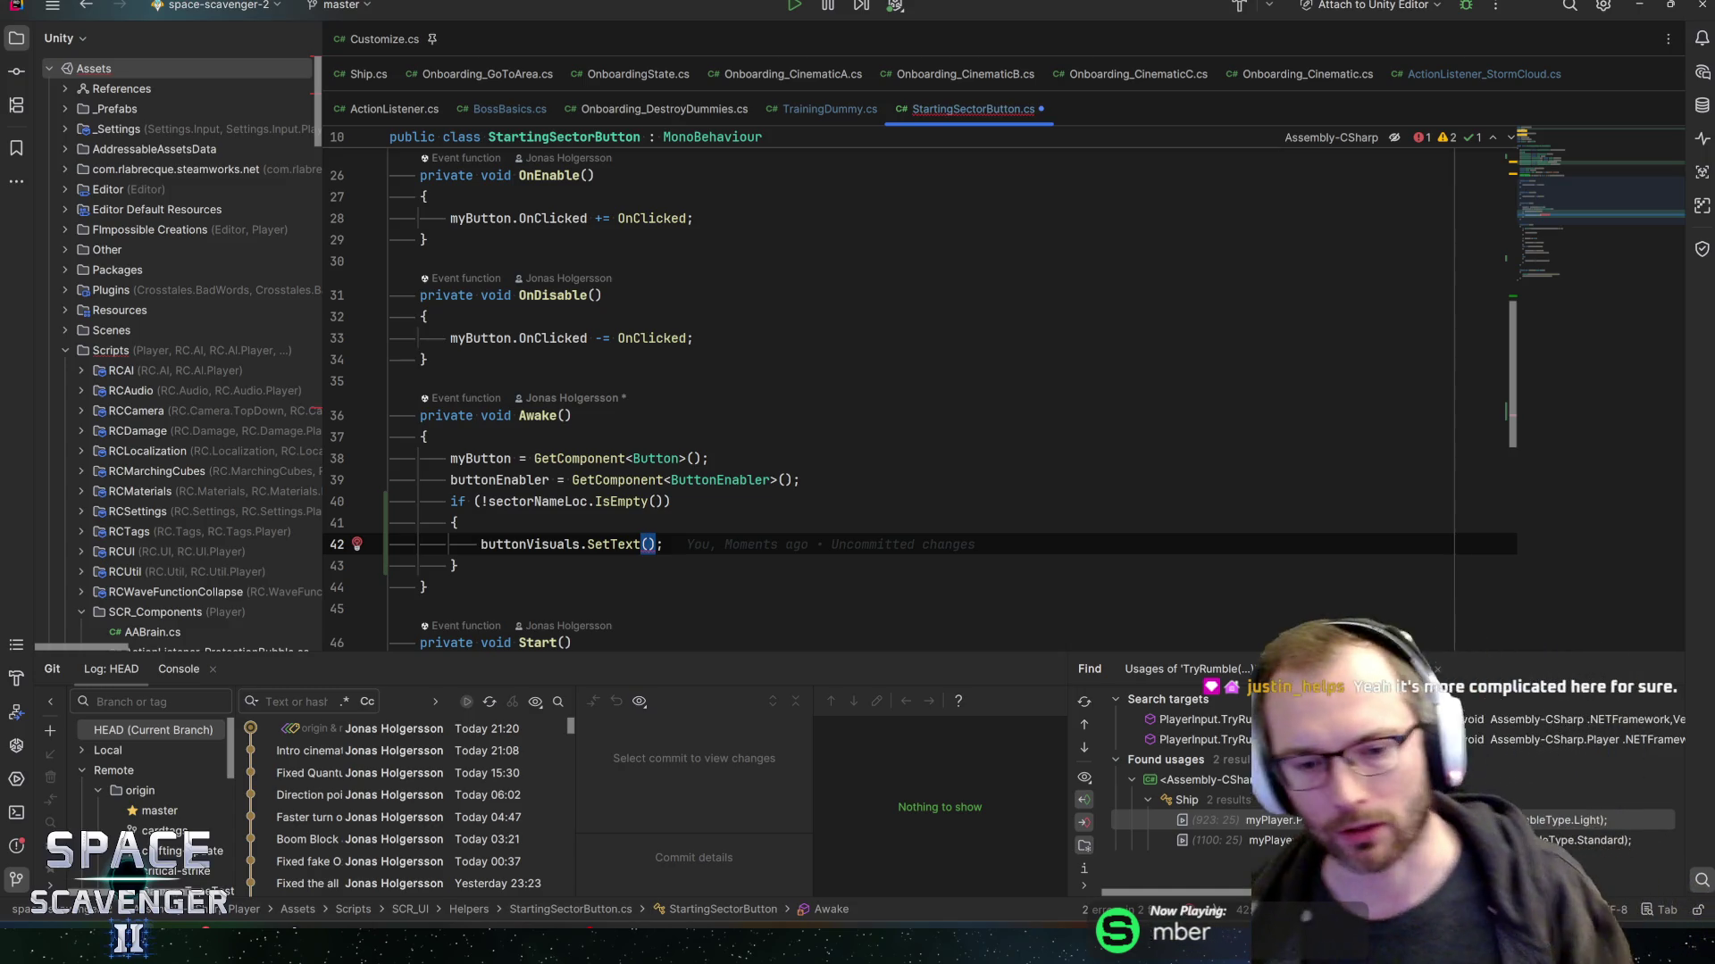
- Pass sectorNameLoc.Get + "\t?" to SetText and save StartingSectorButton.cs
click(664, 544)
click(647, 543)
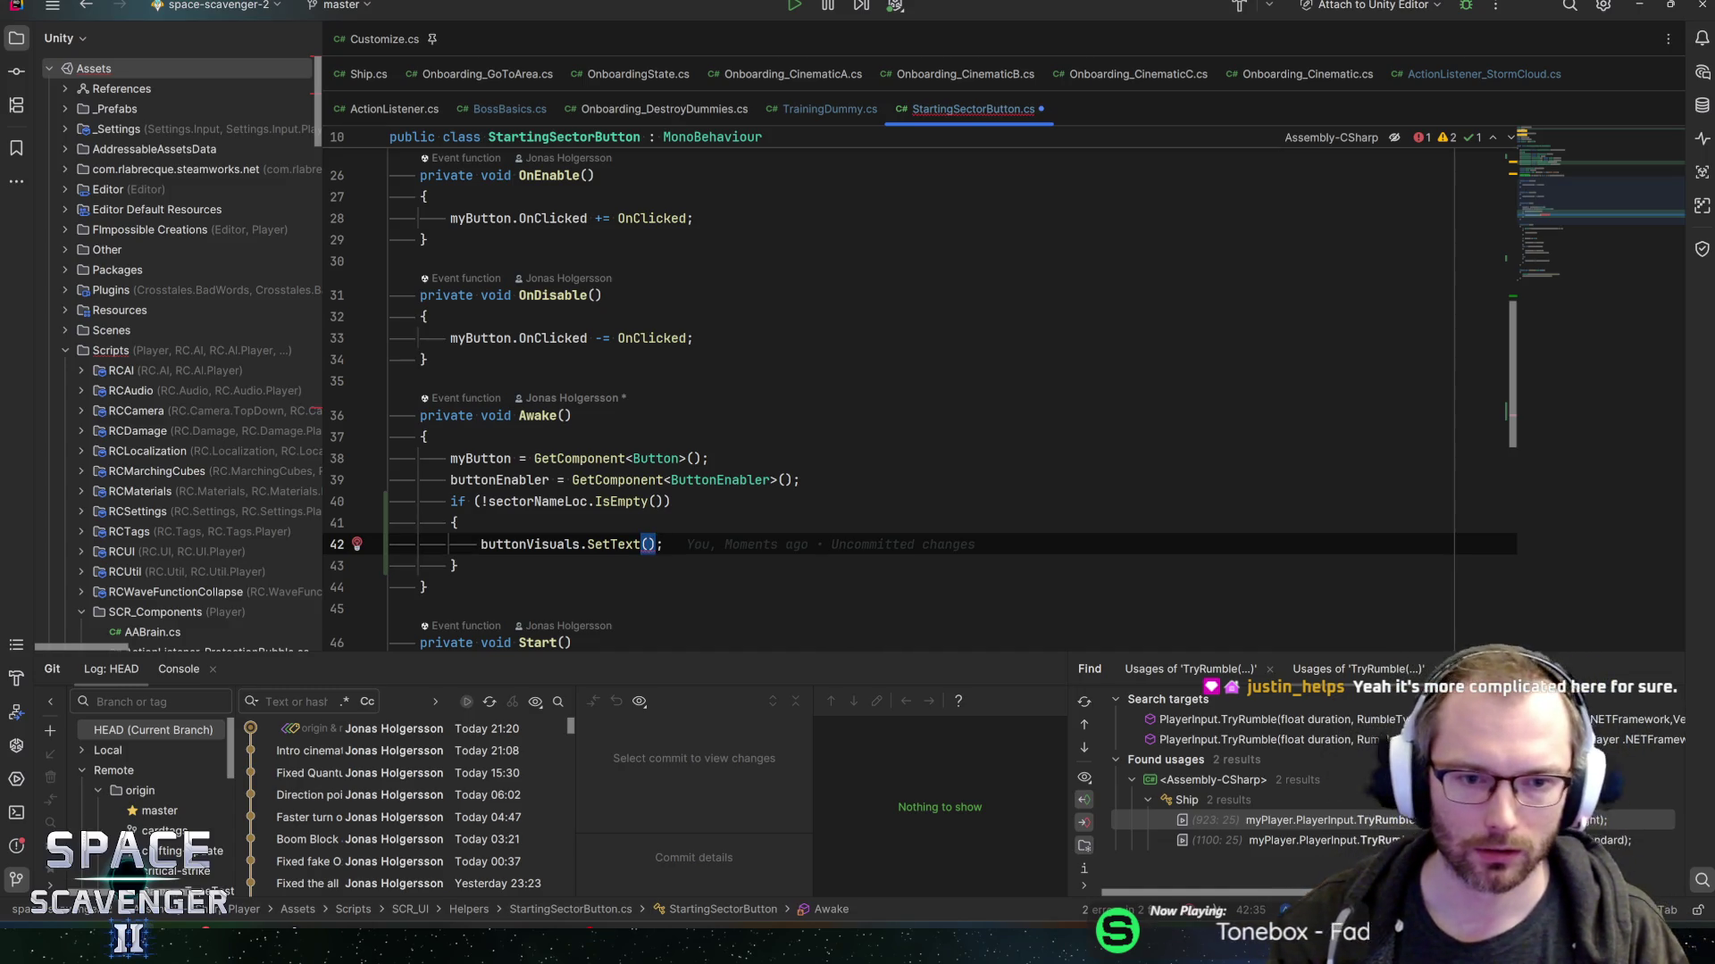
text(sectorNameLoc)
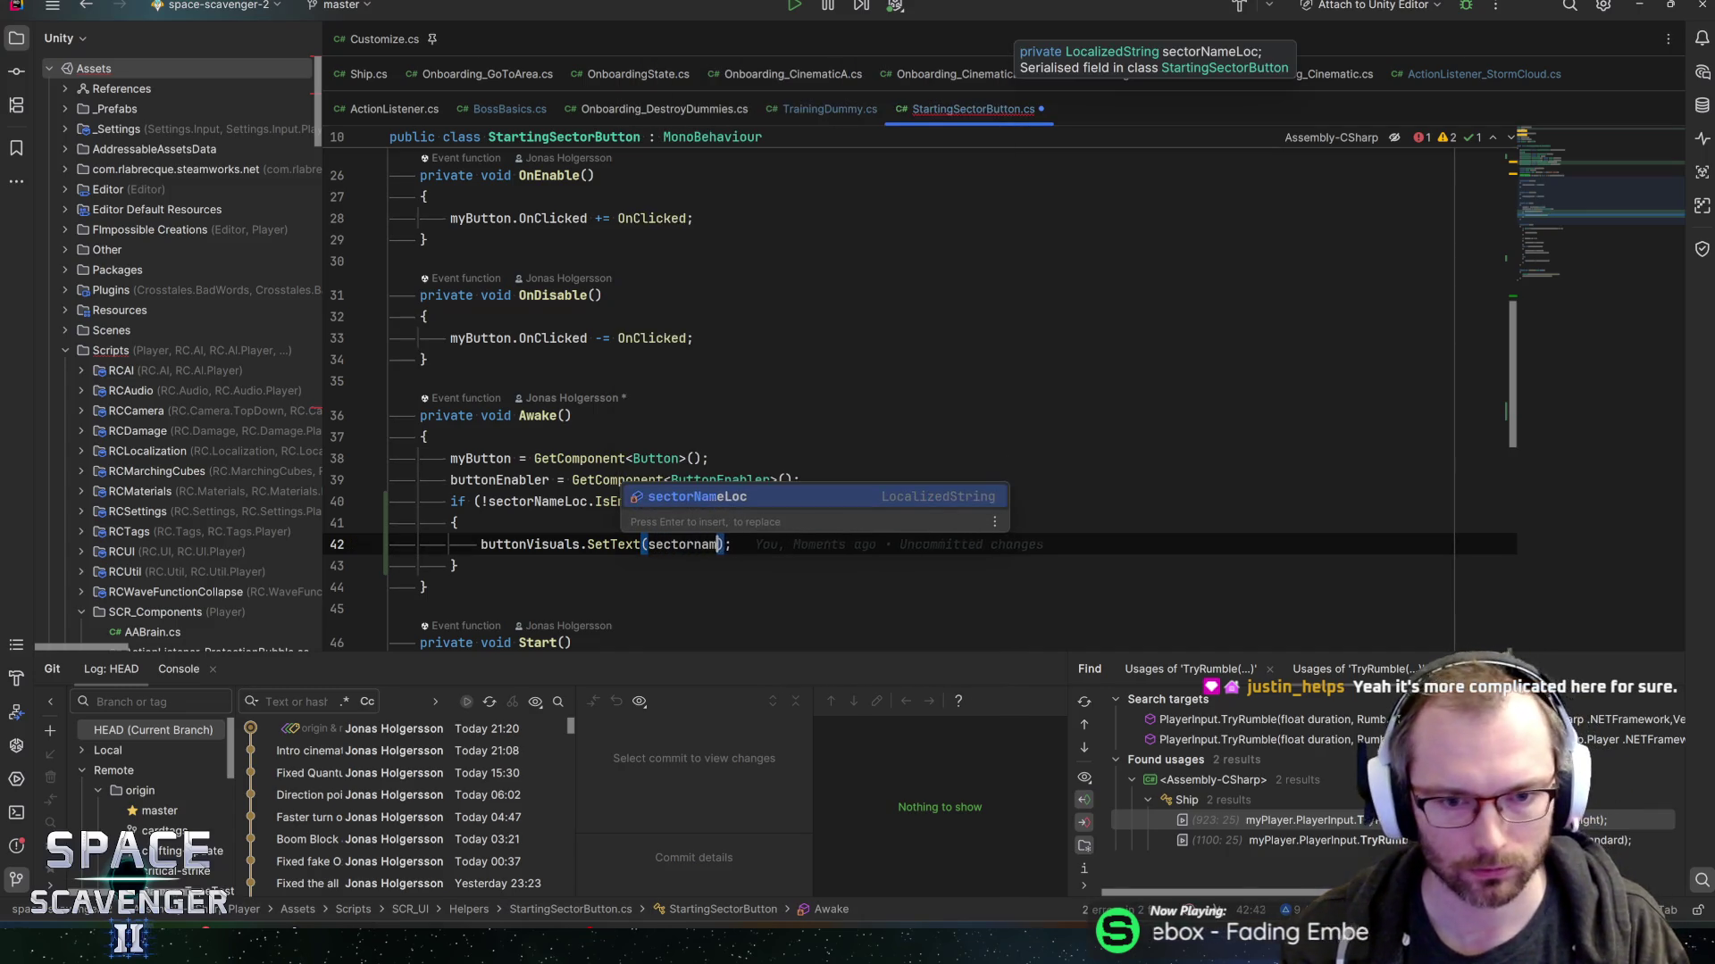
text(.Get )
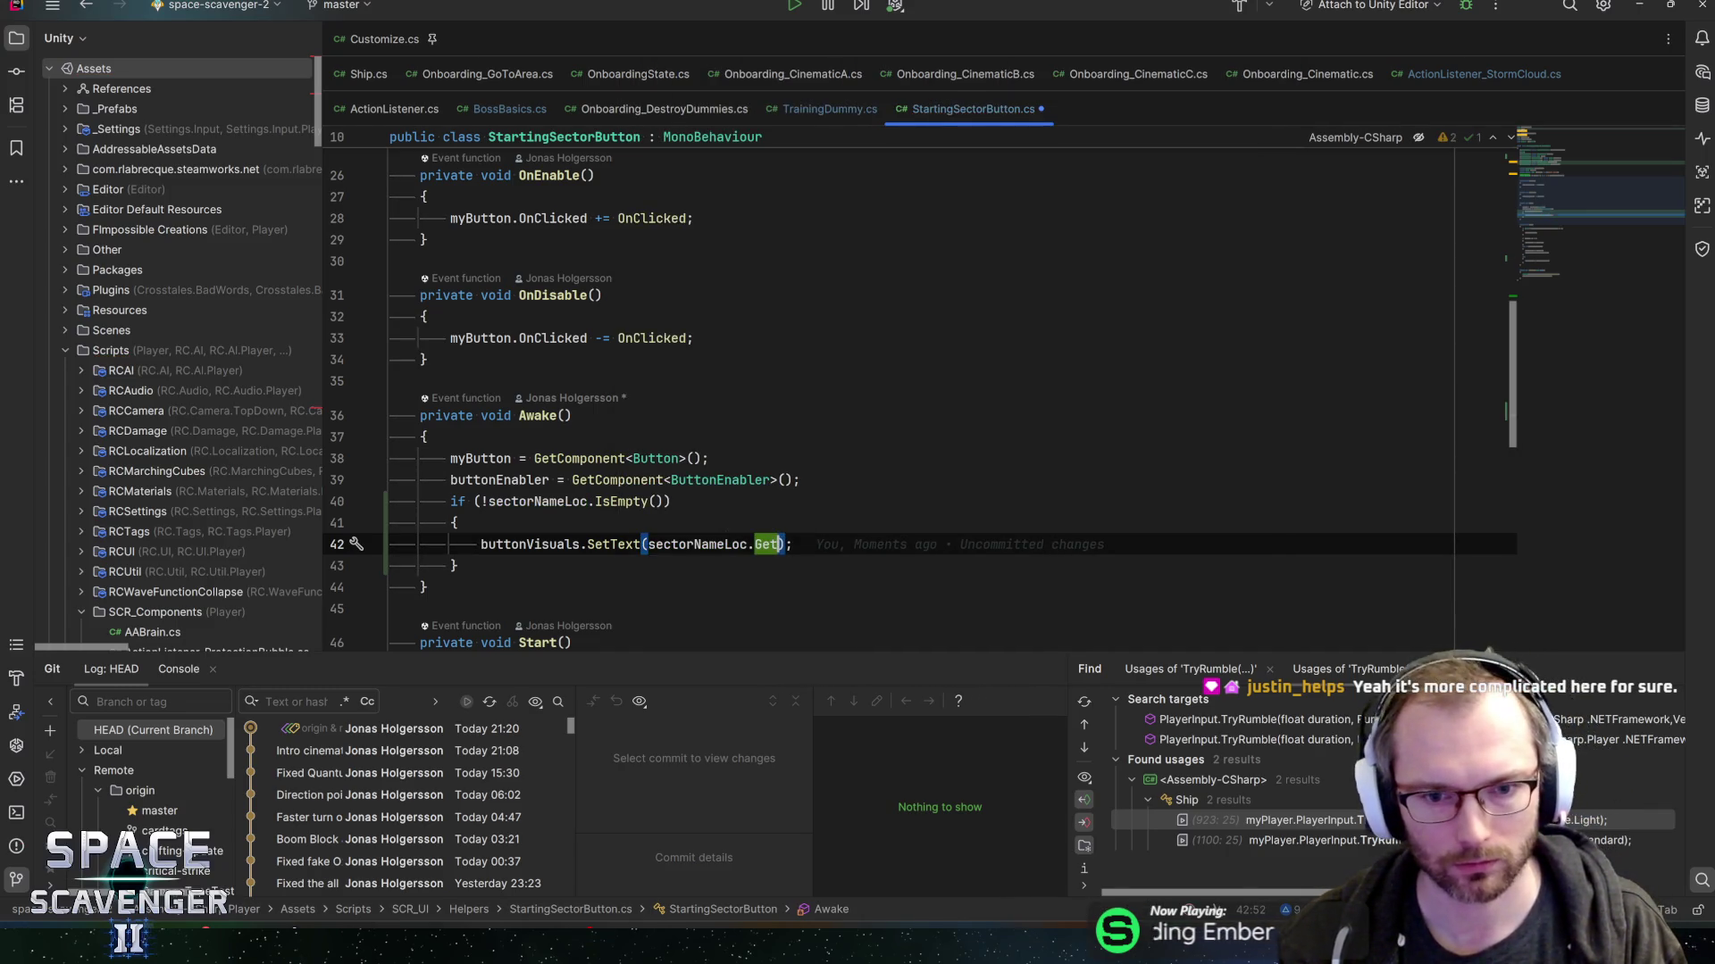
text(+ ")
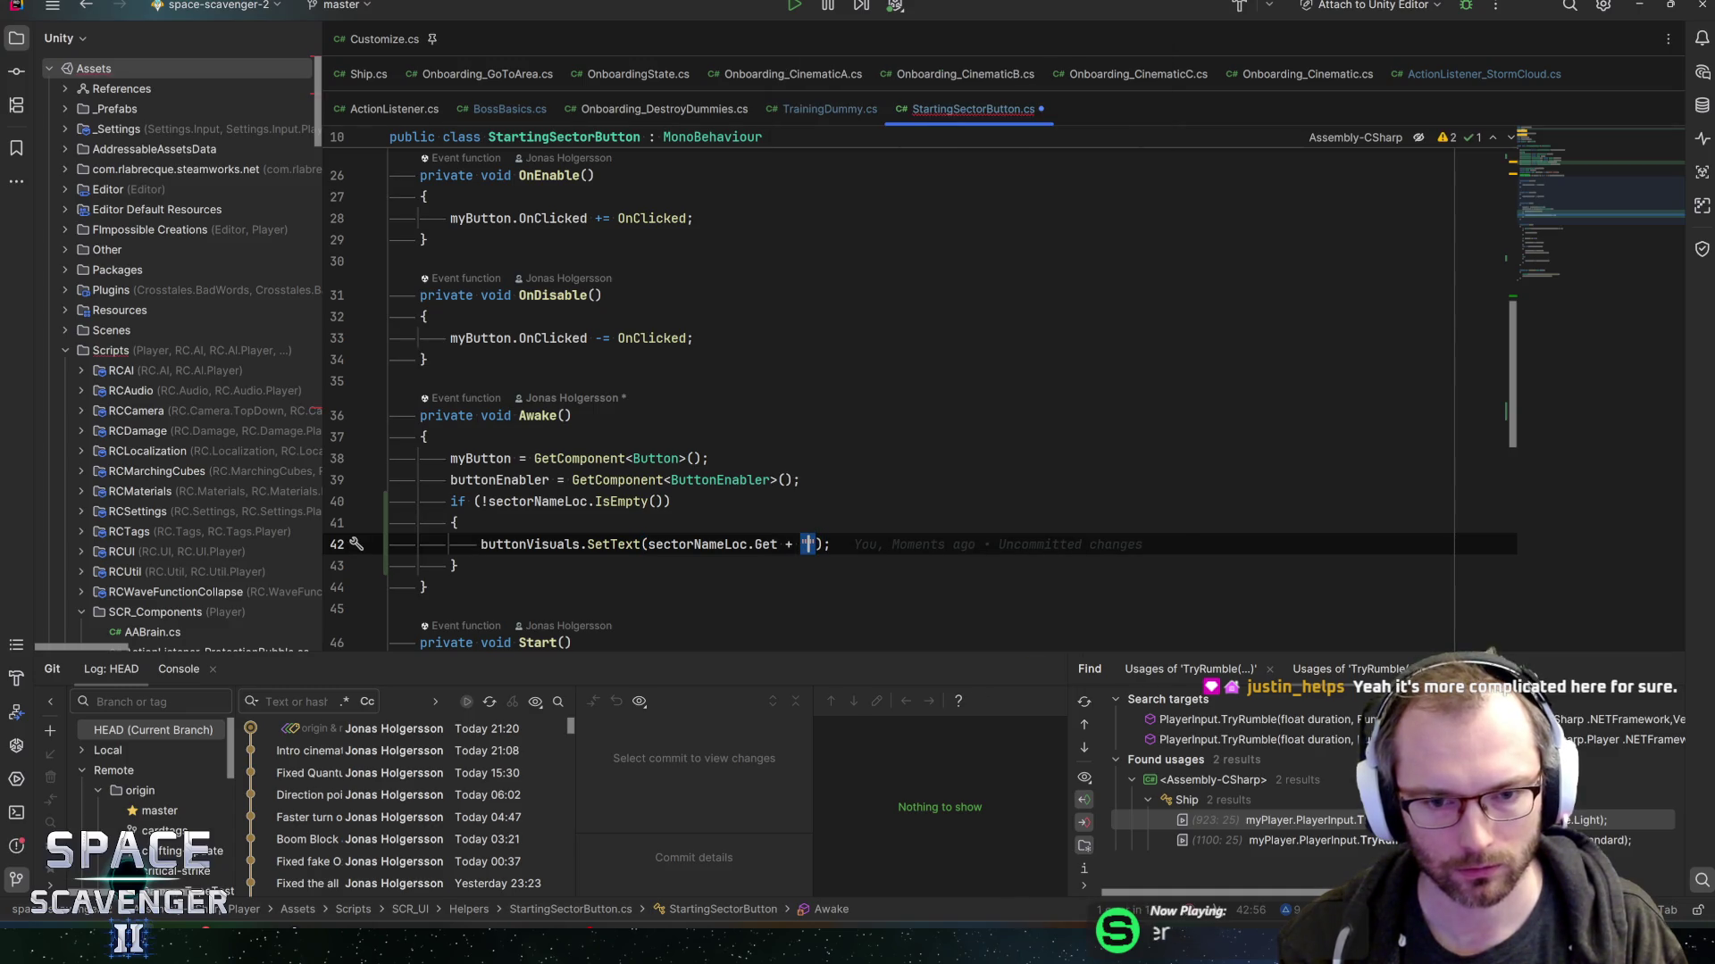
text(\t)
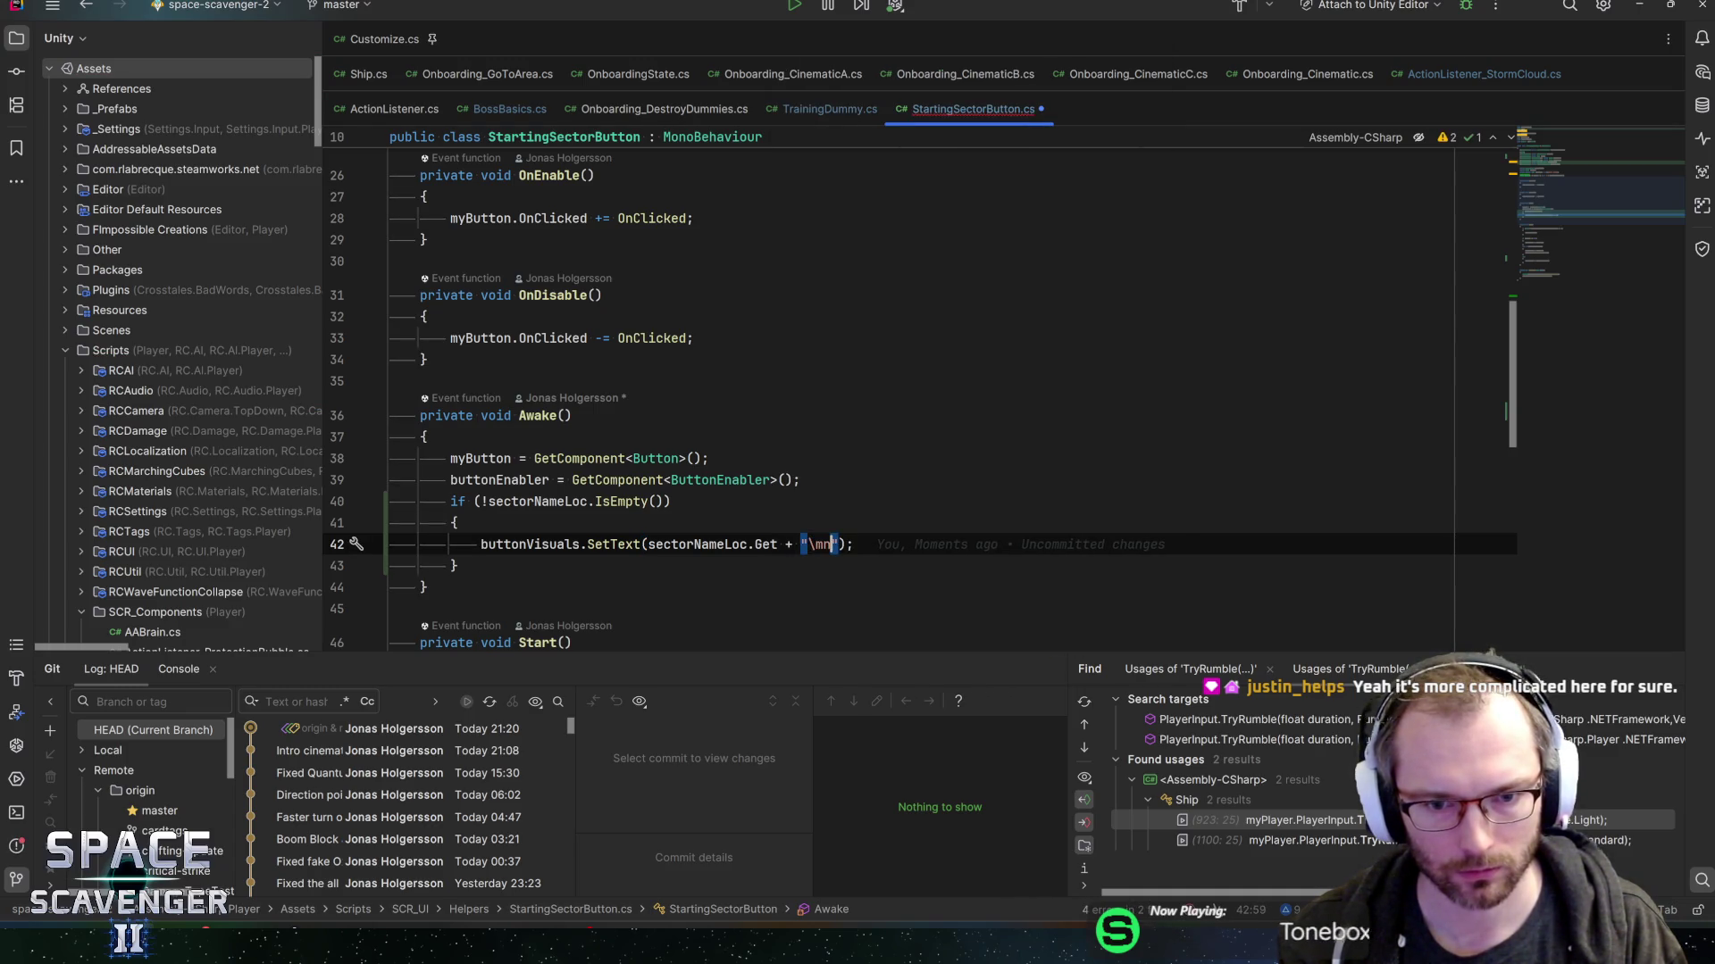
text(")
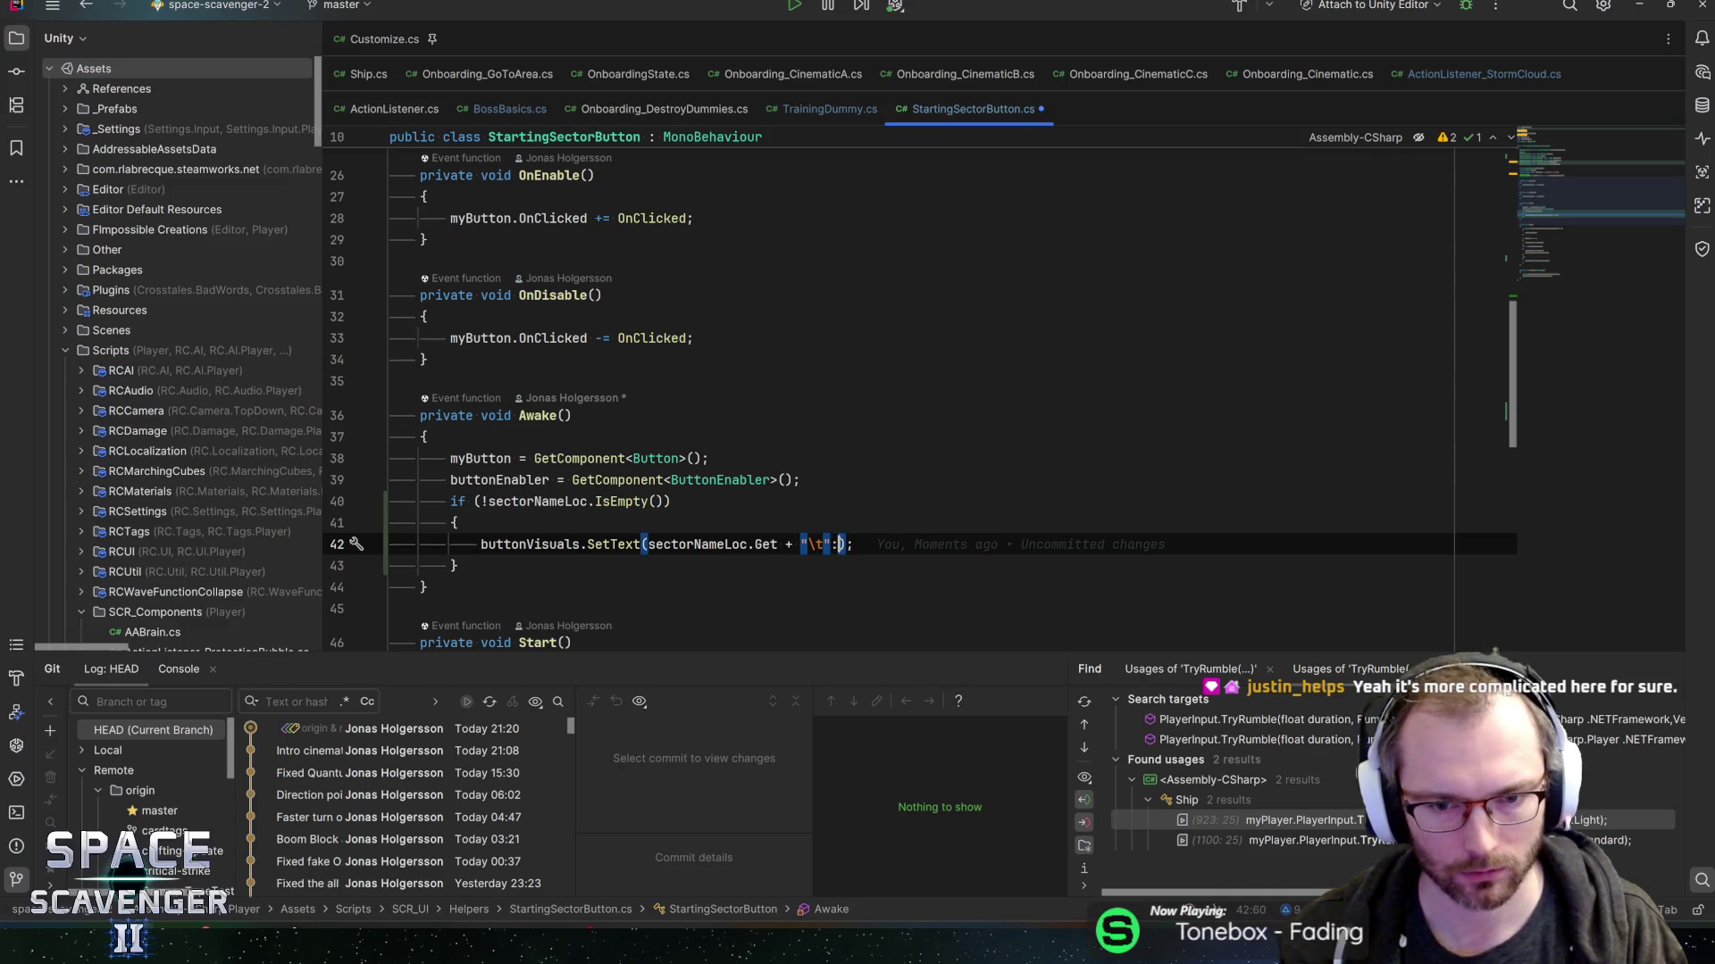
text( +)
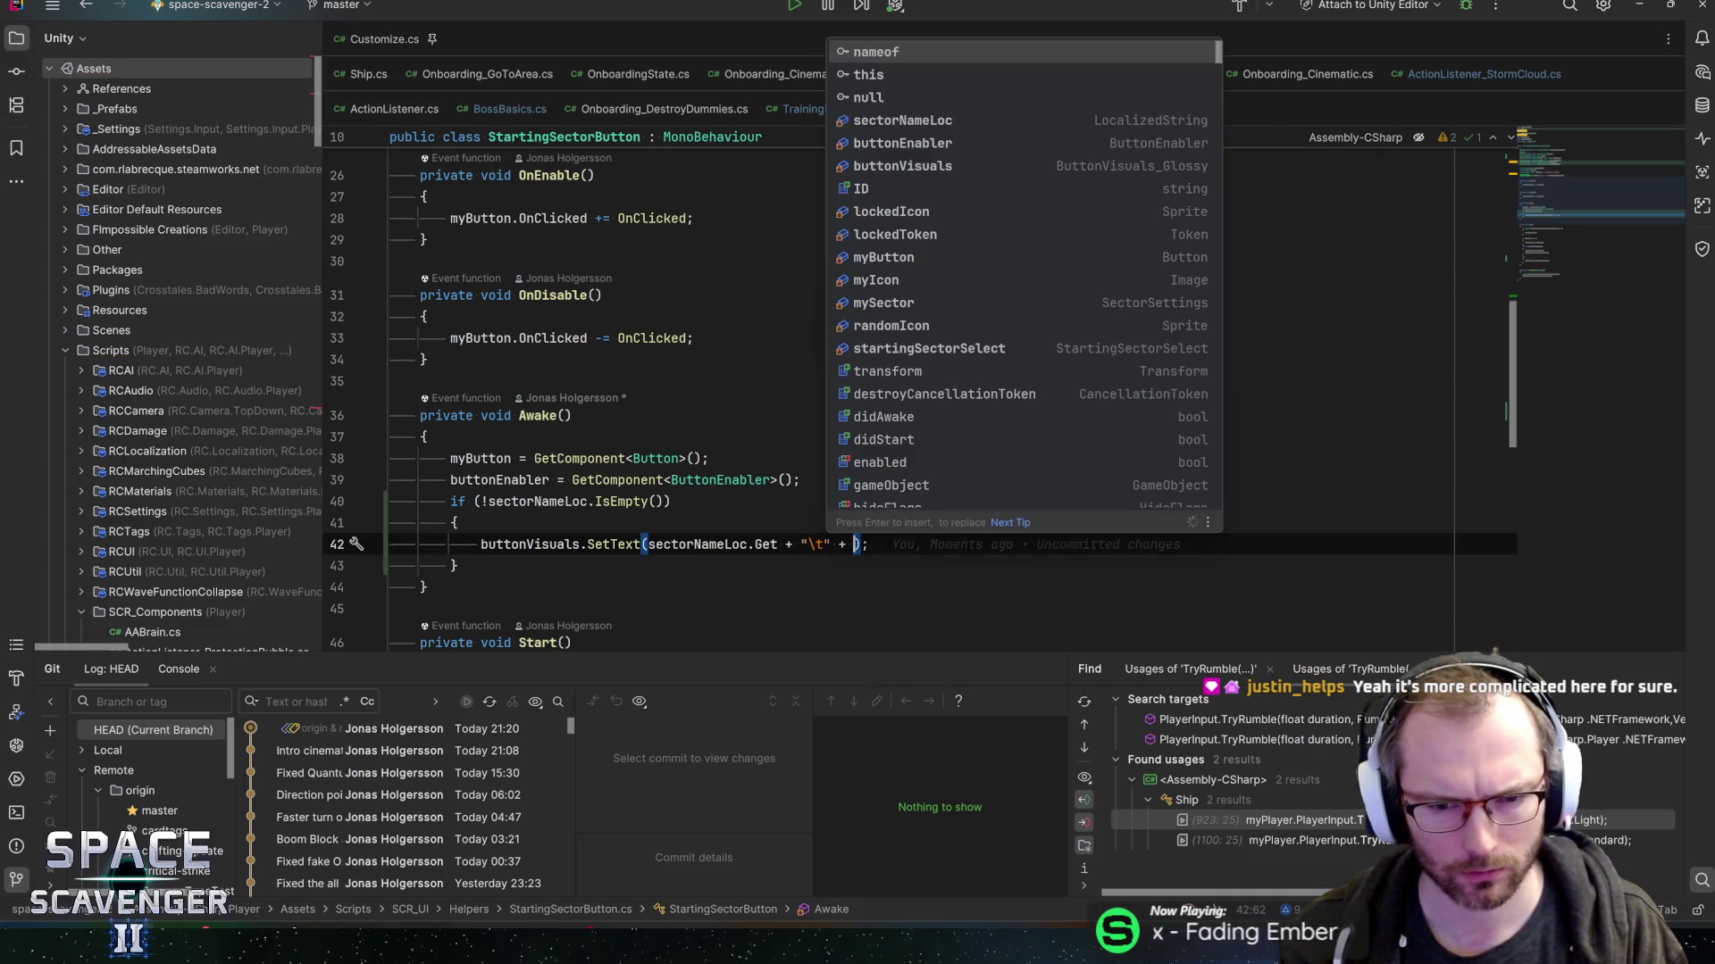
key(BackSpace)
key(BackSpace)
key(BackSpace)
text(?")
key(End)
key(ctrl+s)
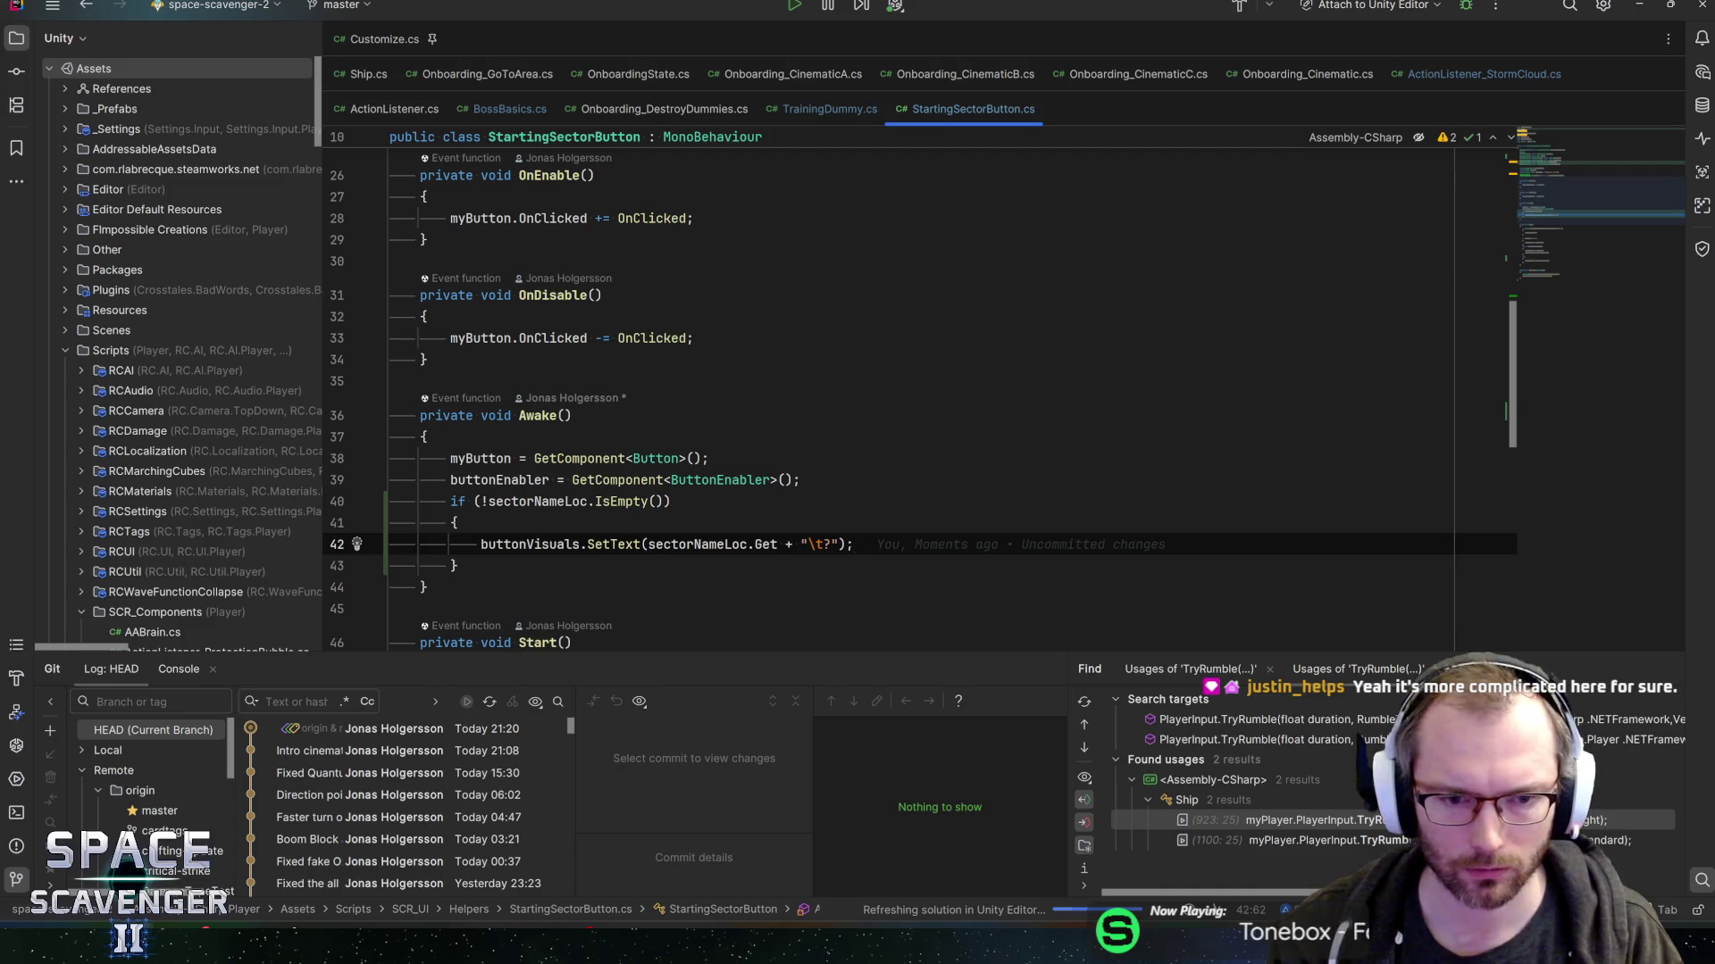
key(alt+Tab)
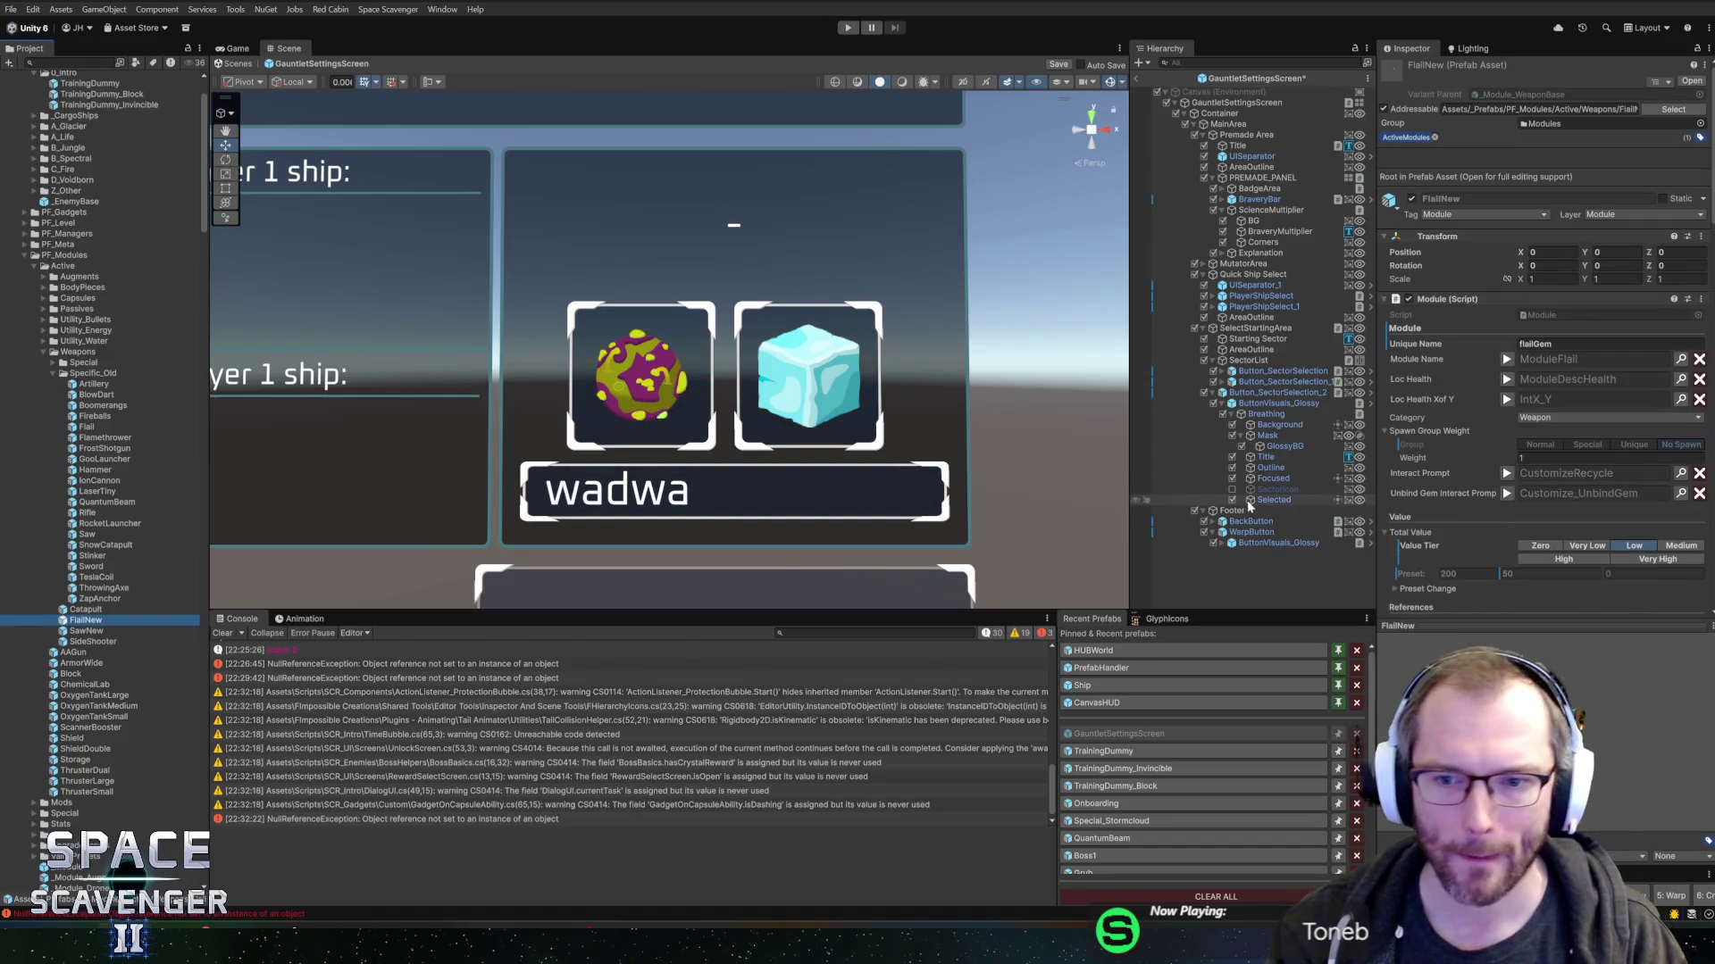
- Anchor the Title label to middle/stretch across its button
click(1266, 534)
click(1272, 479)
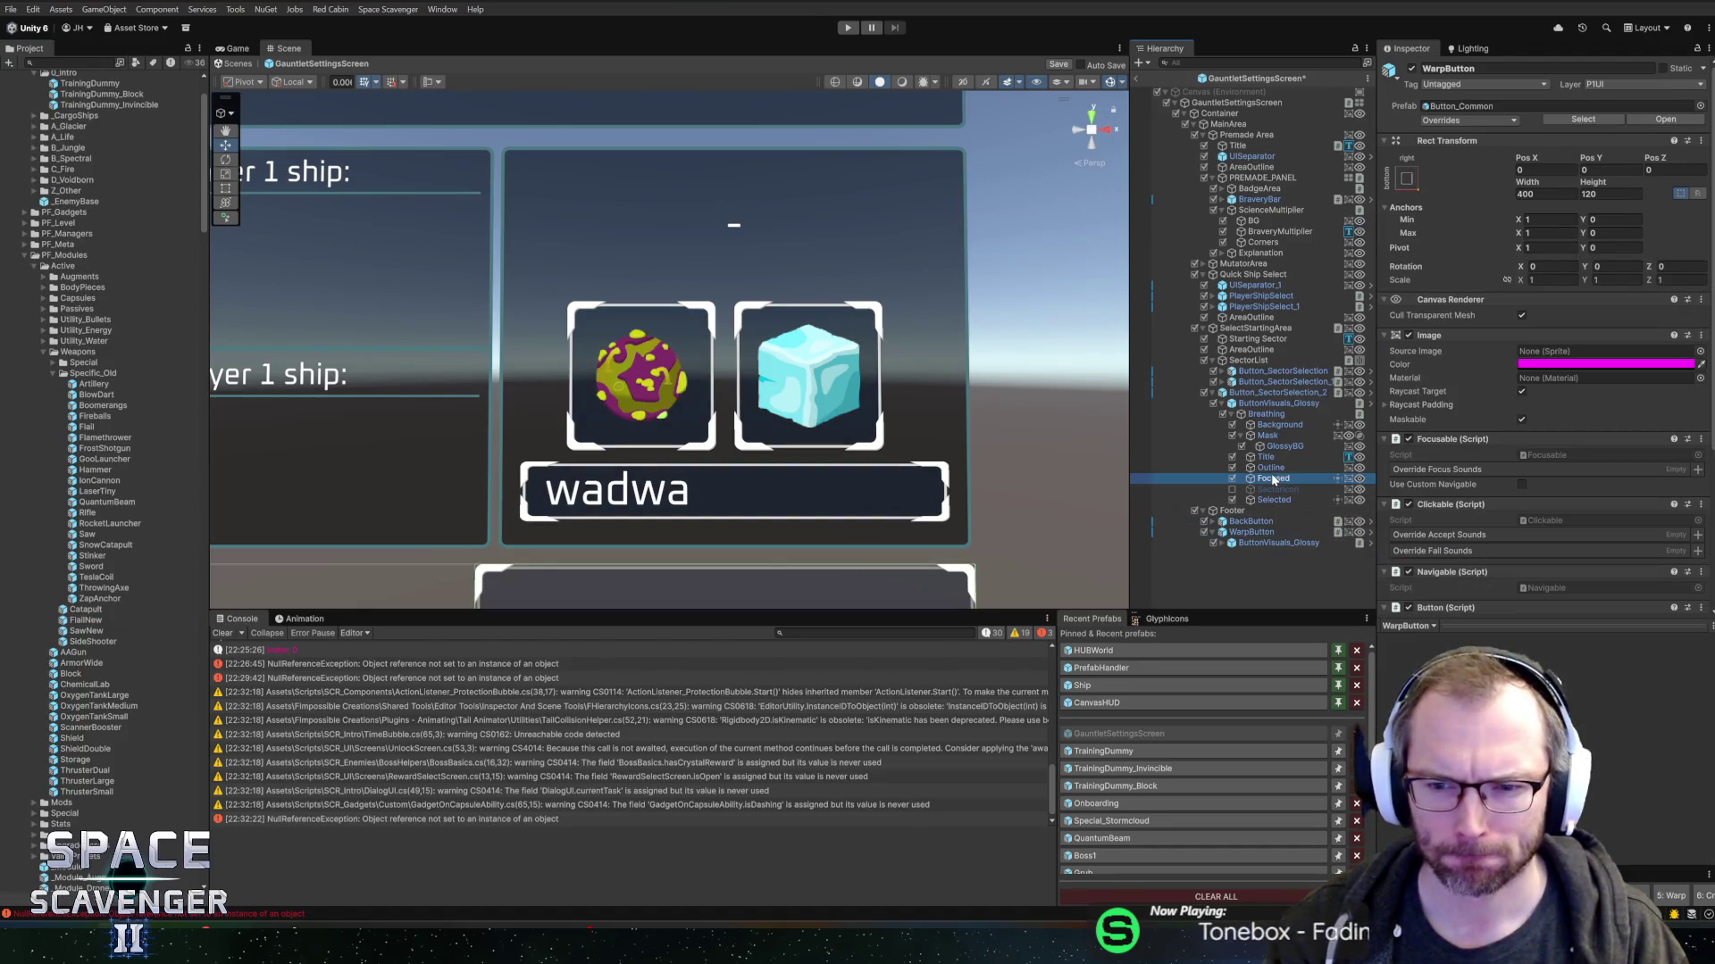
click(1279, 458)
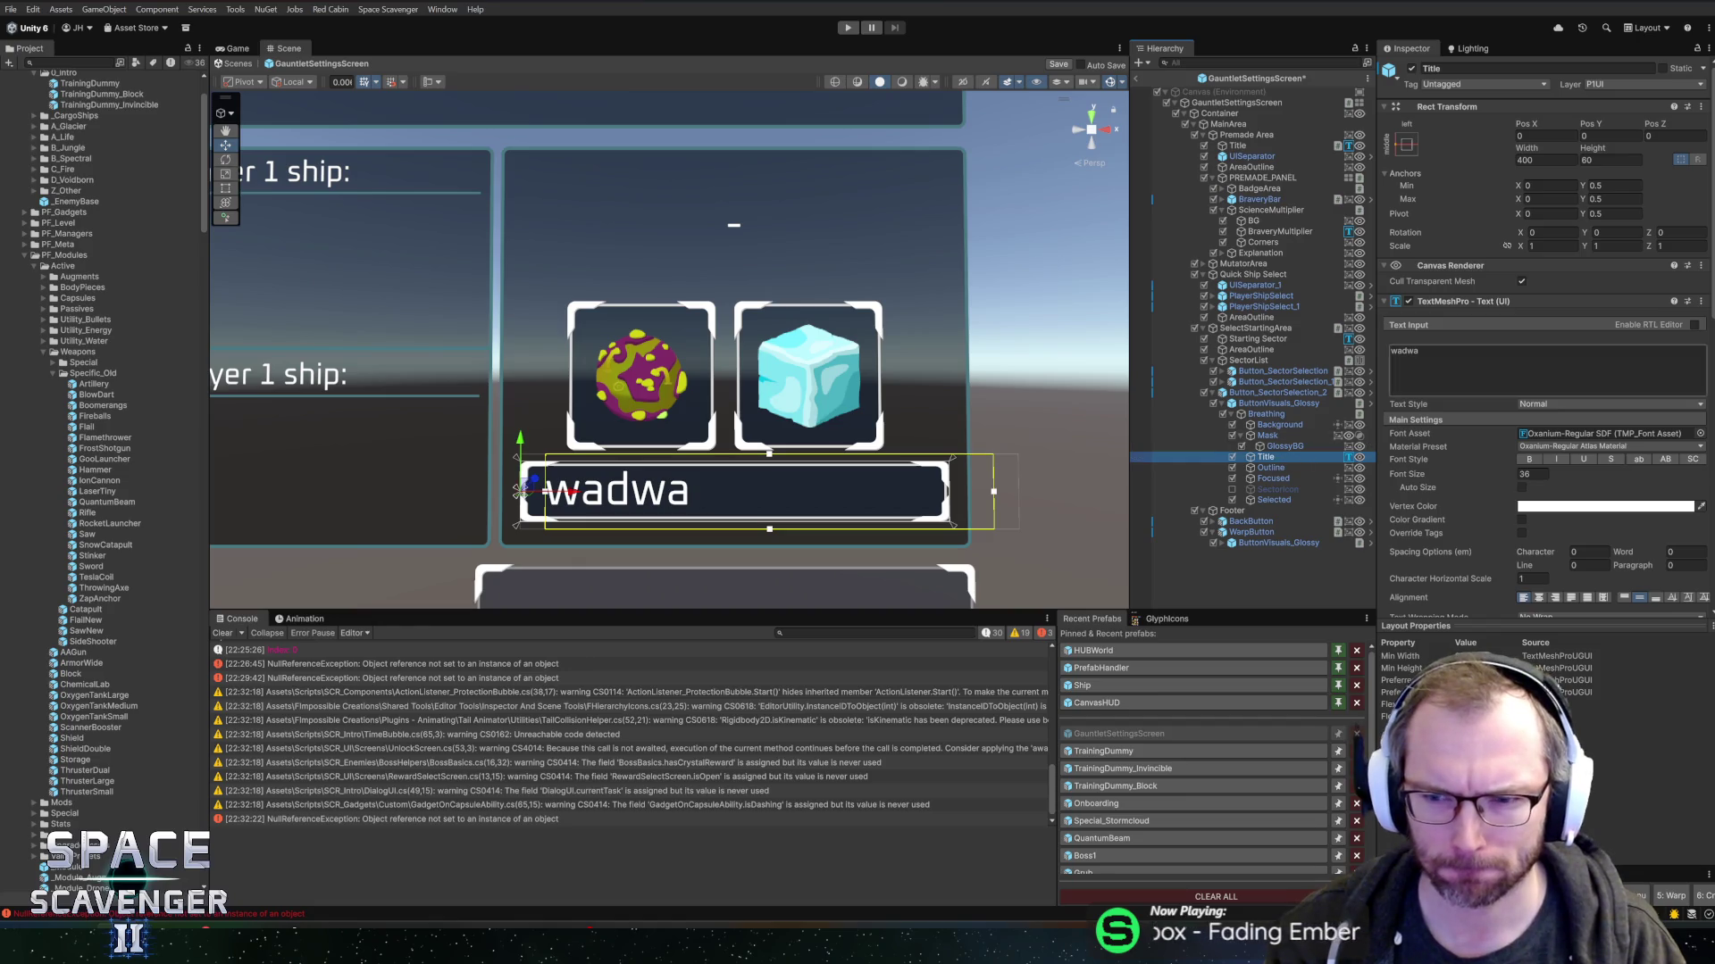
click(1406, 145)
click(1546, 283)
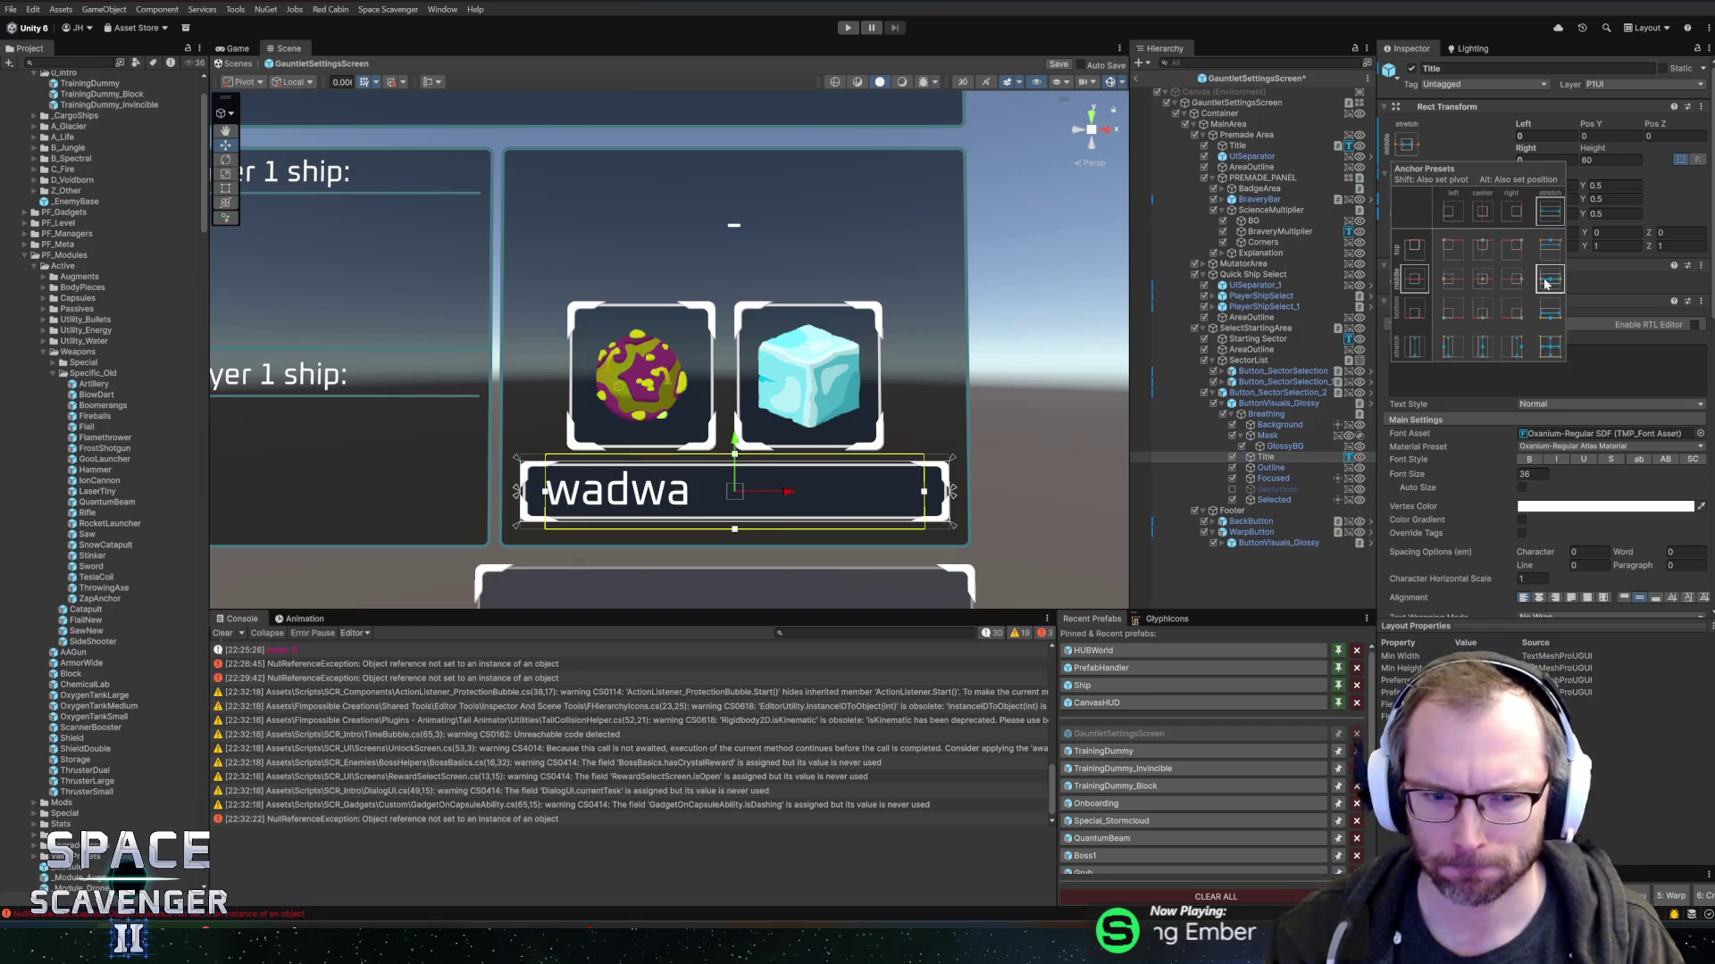
key(Escape)
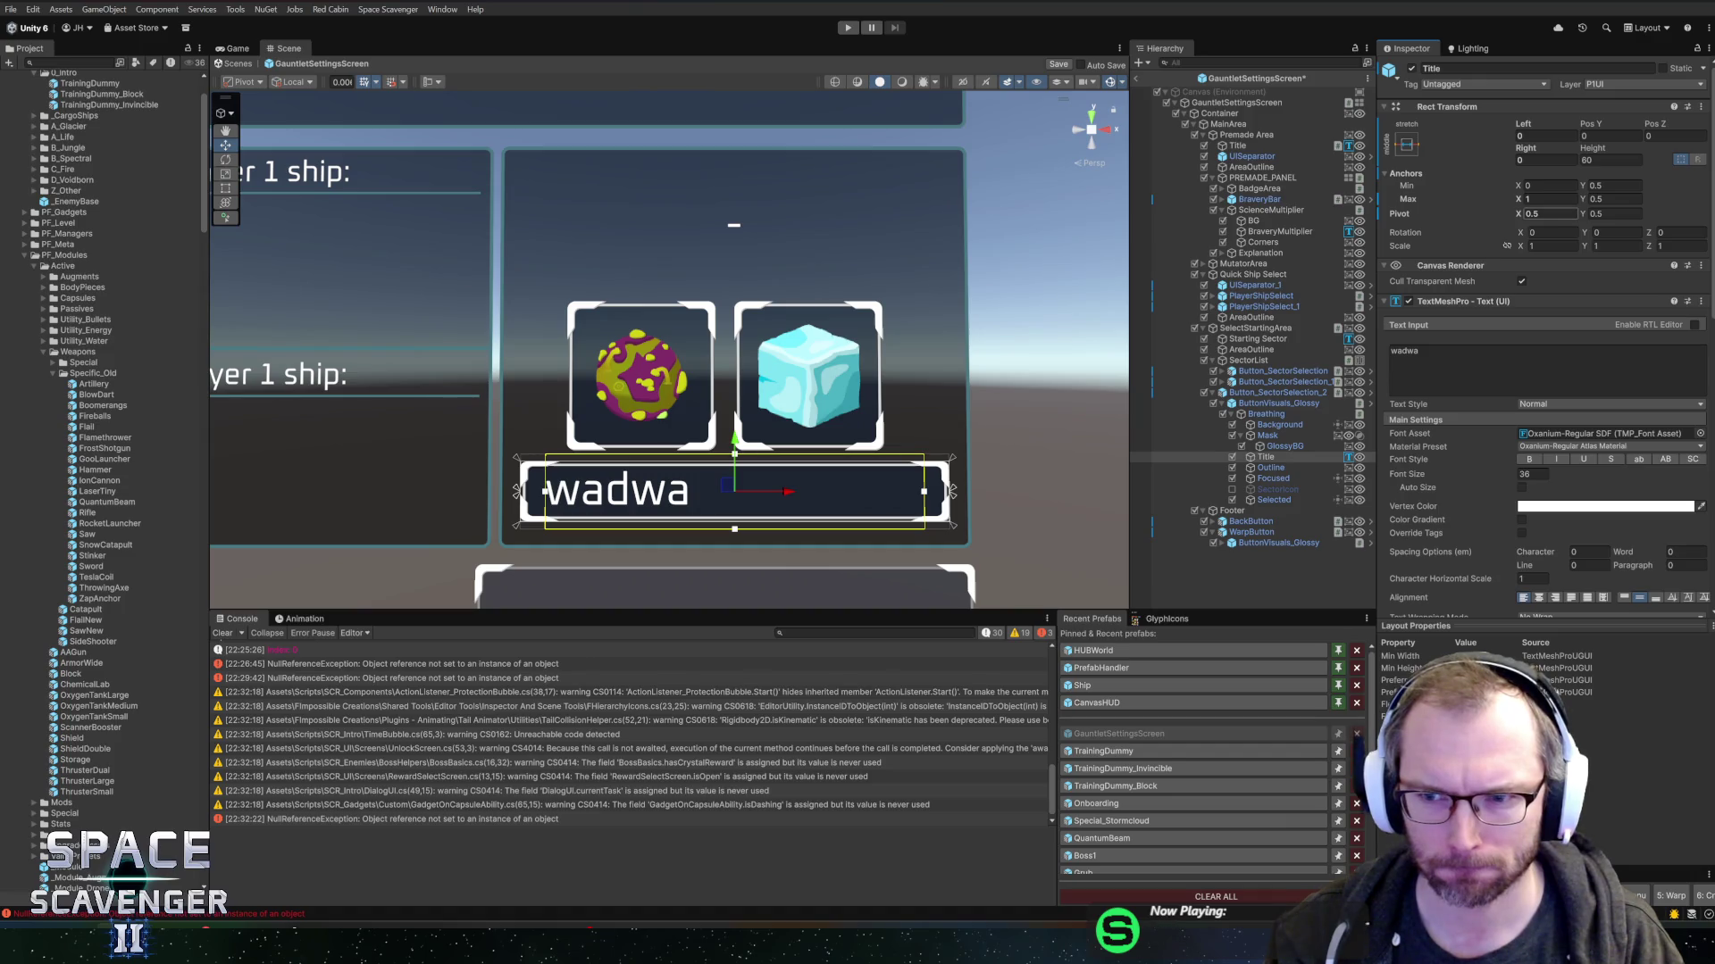
- Centre-align the wadwa text and save the GauntletSettingsScreen prefab
click(1537, 597)
key(ctrl+s)
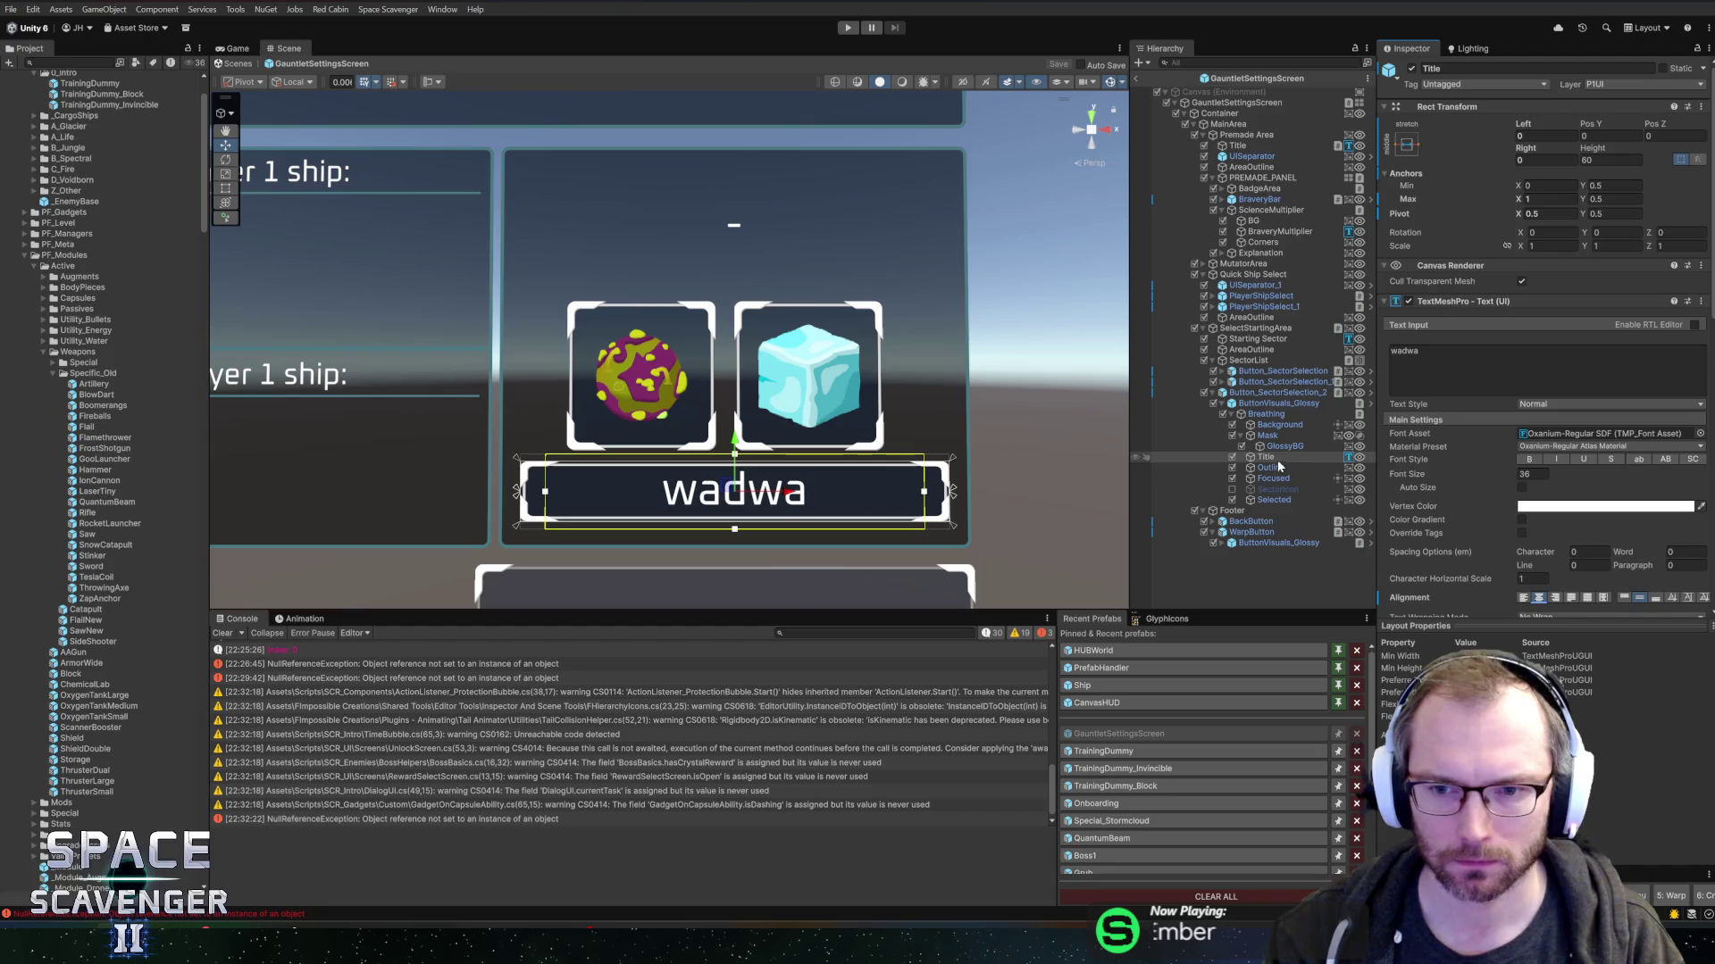
click(1275, 393)
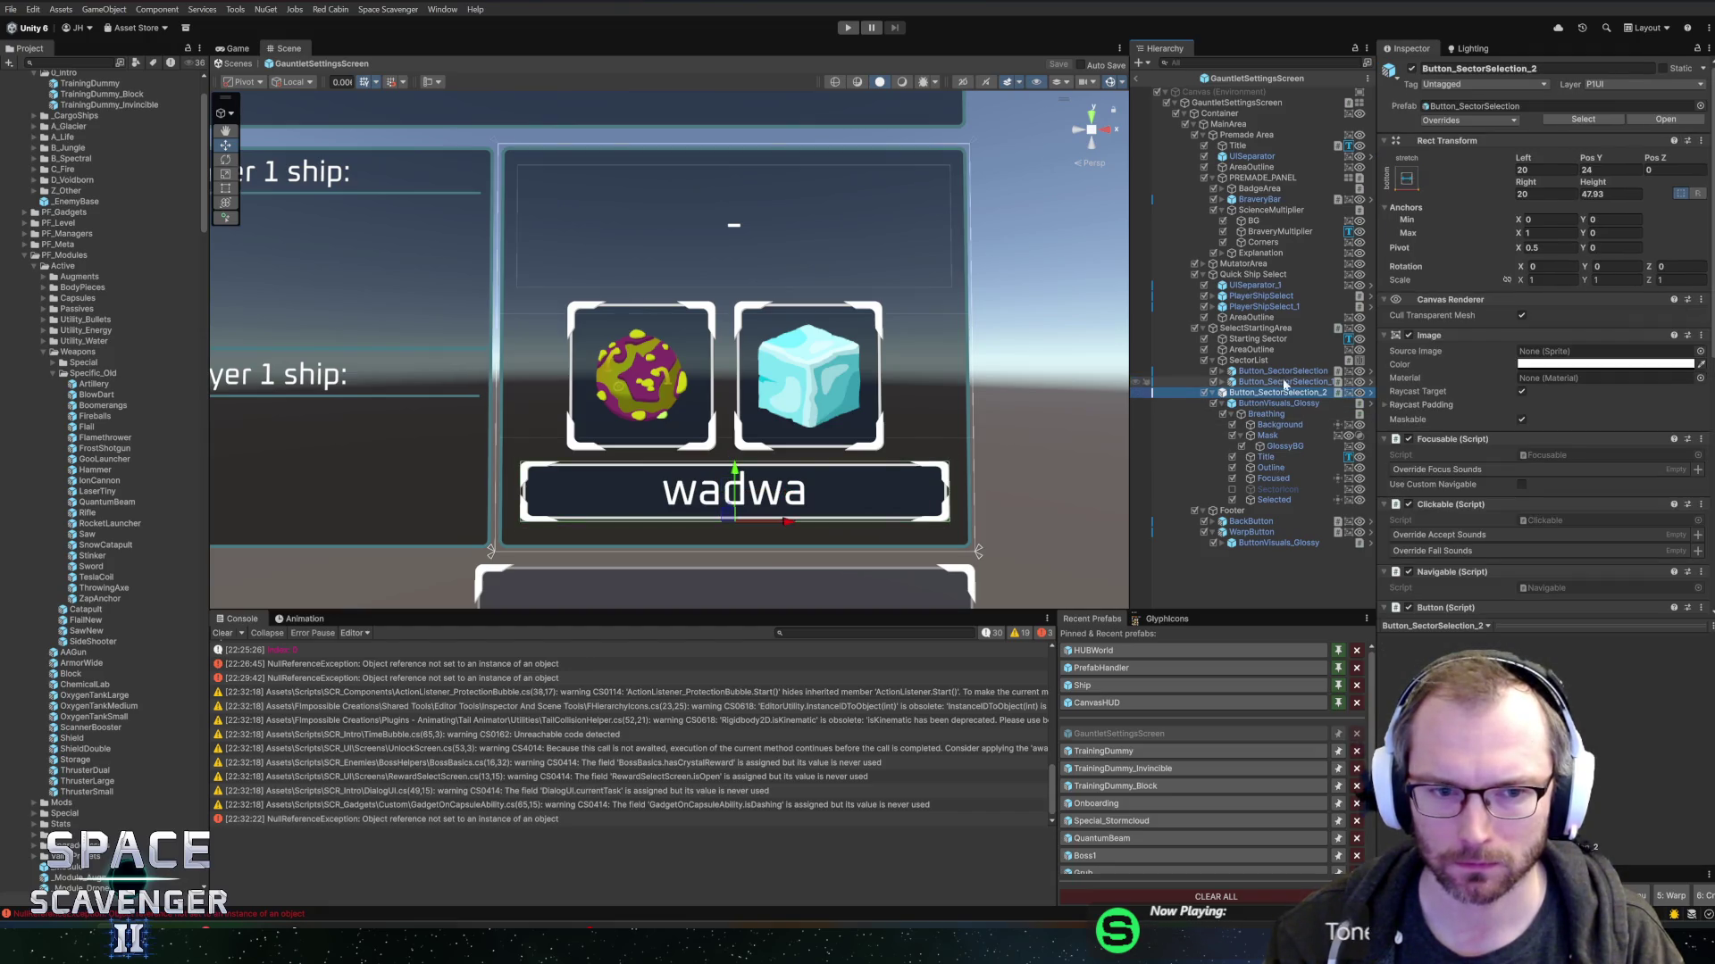
- Anchor Button_SectorSelection_2 bottom-centre and narrow its width to about 270
click(1405, 179)
click(1486, 347)
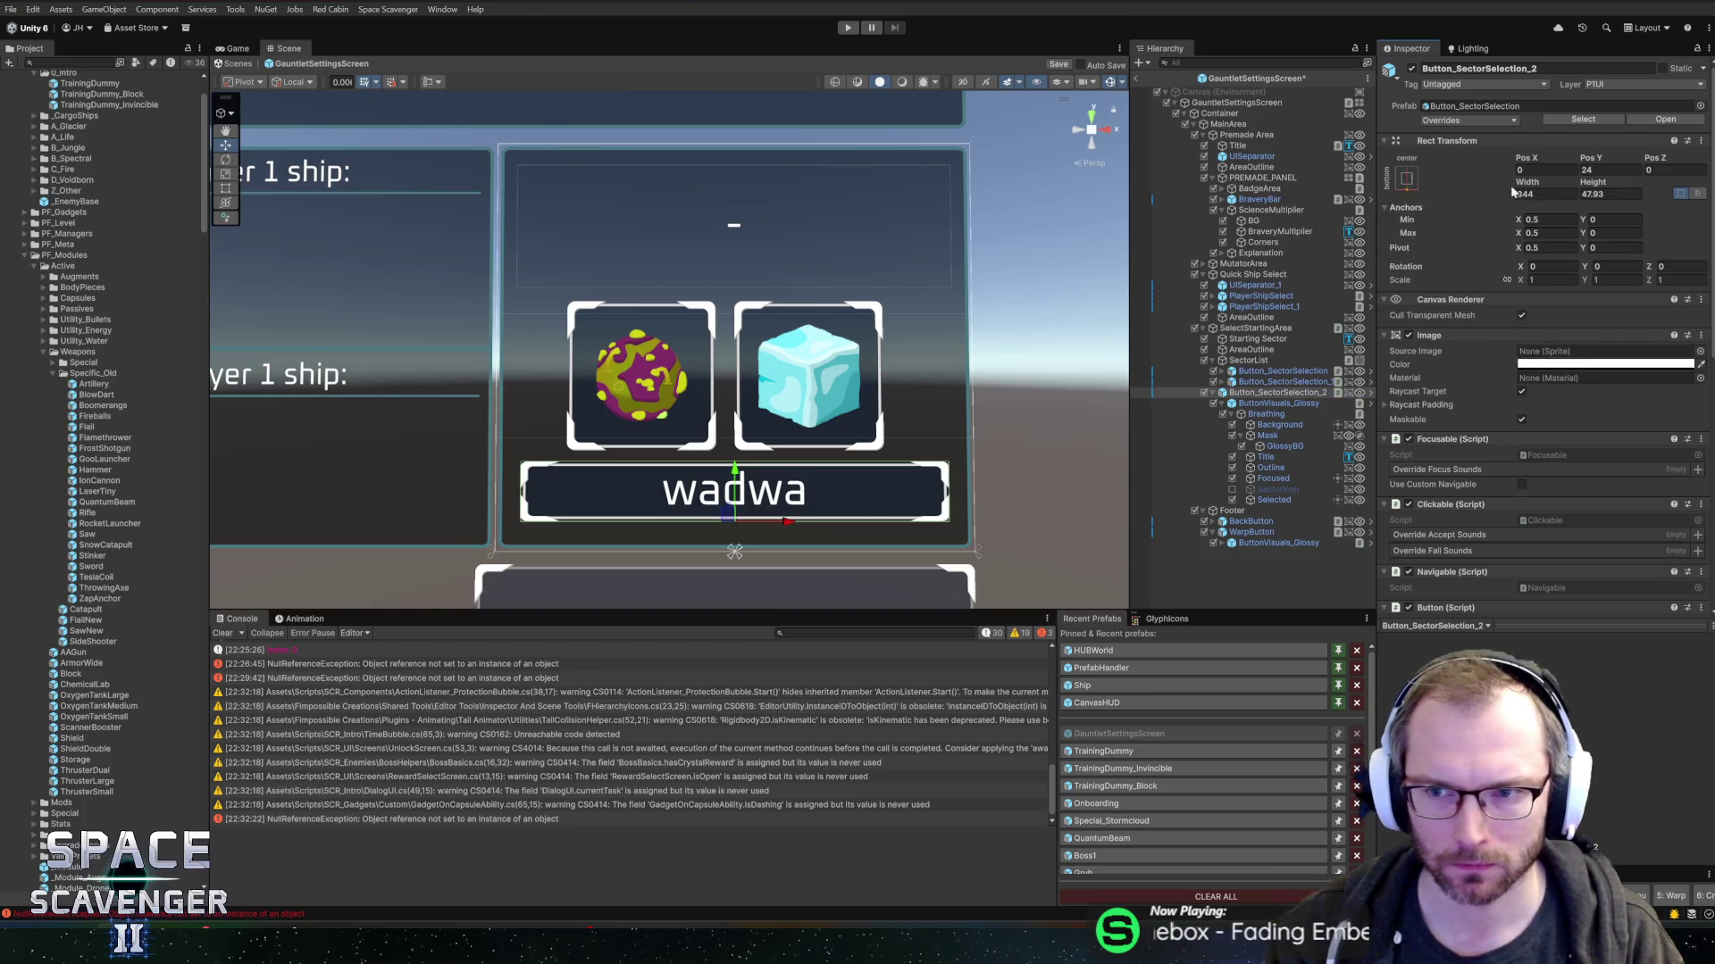
drag(1525, 181, 1571, 252)
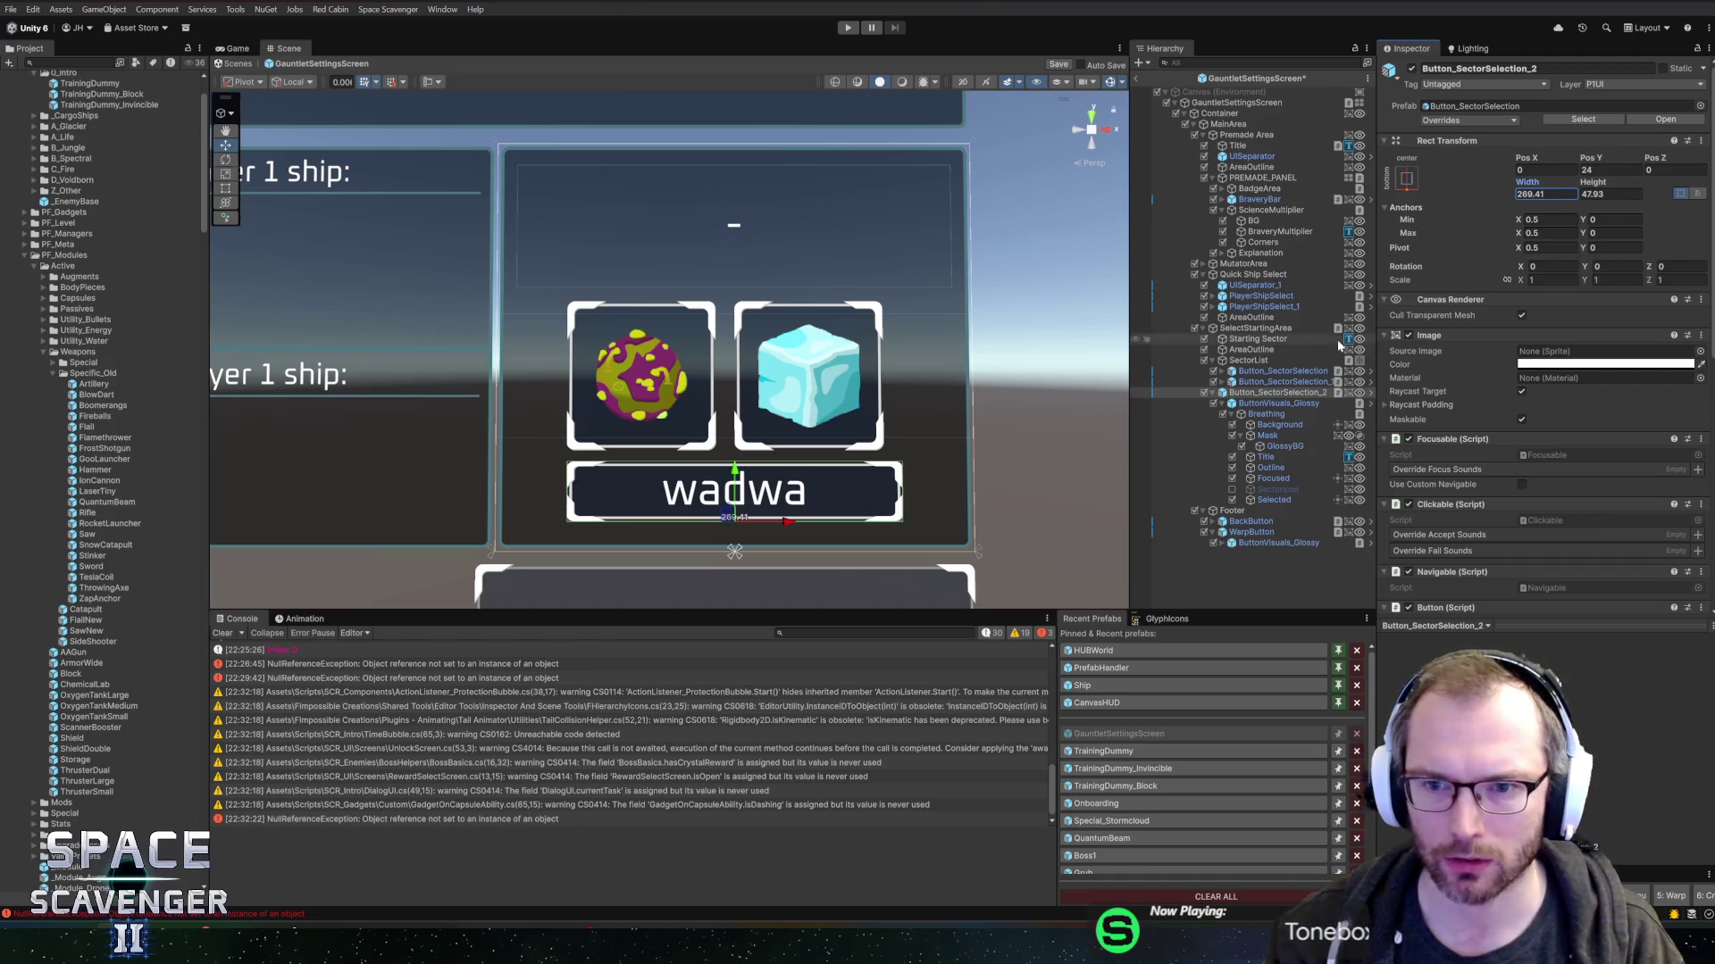
- Set the SectorList Horizontal Layout Group's right padding to 0 and run the game
click(1248, 361)
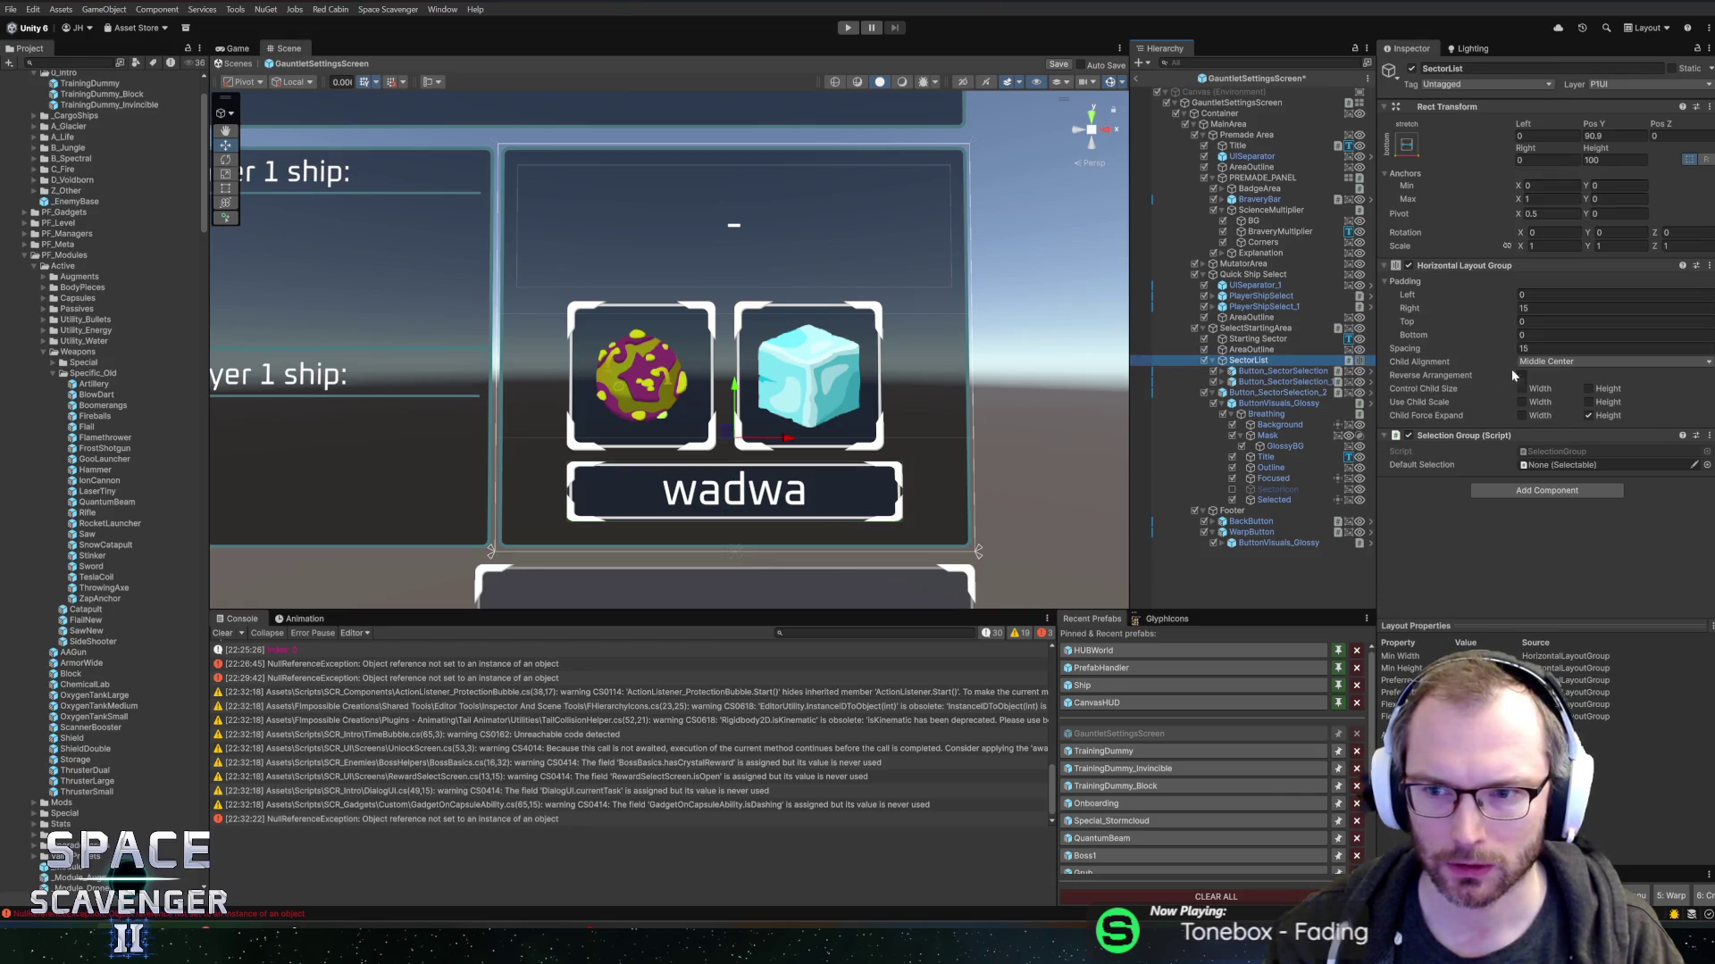
click(1254, 382)
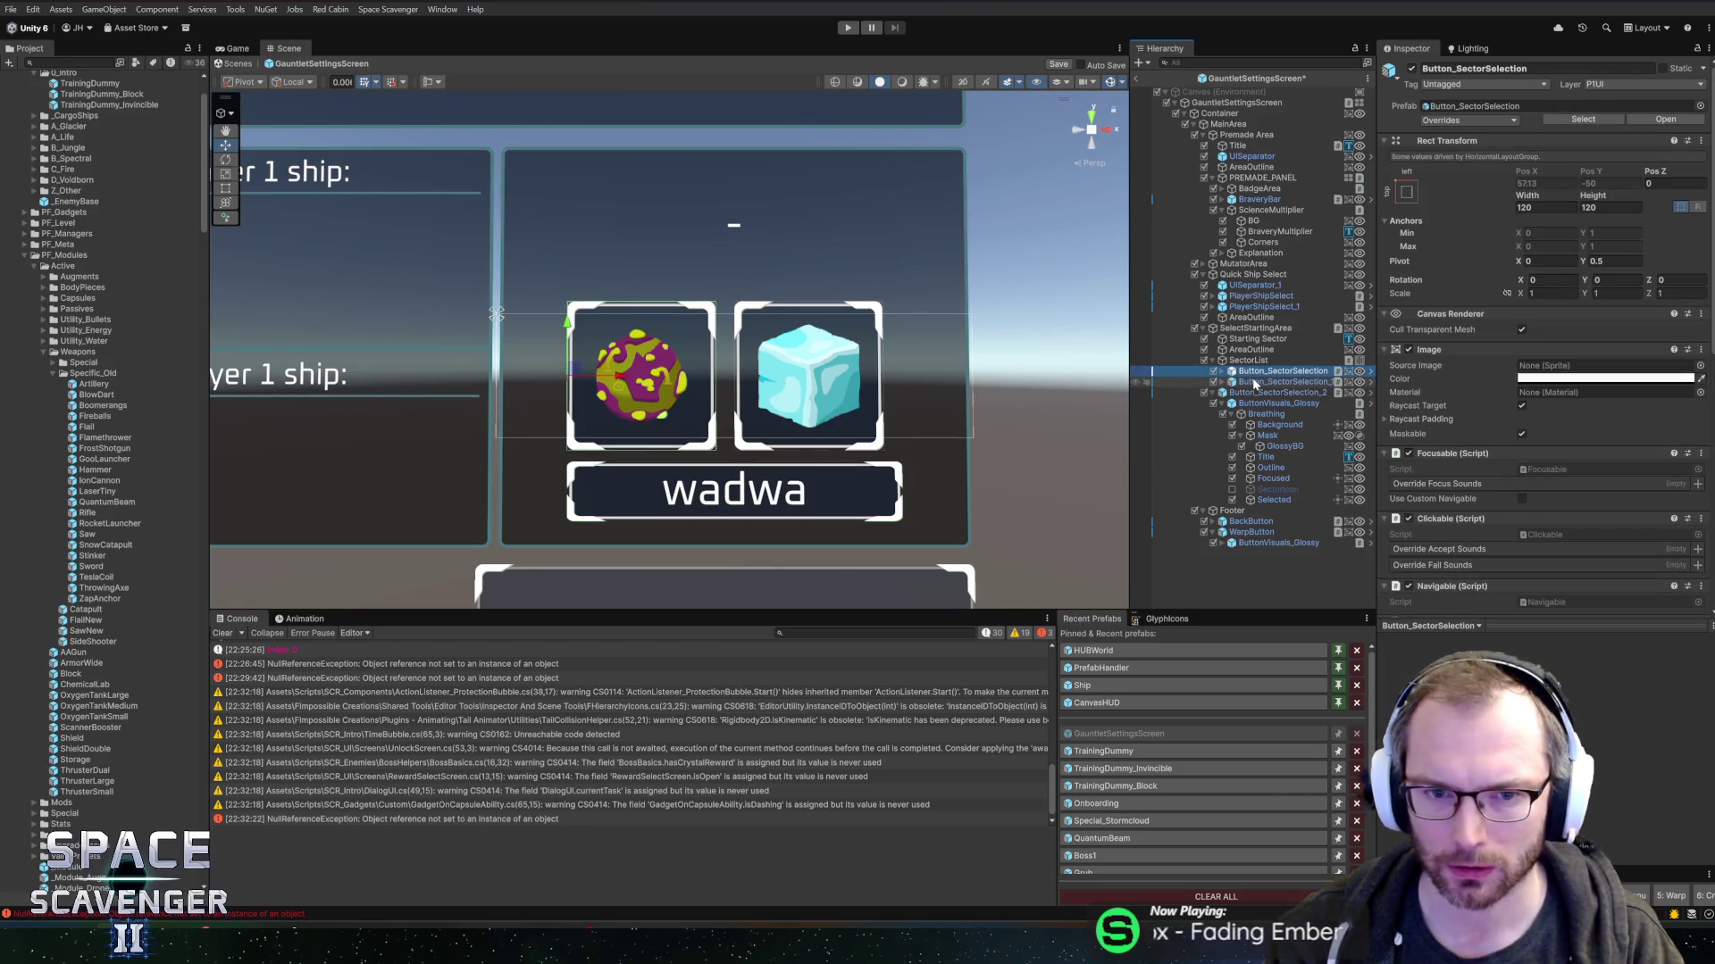
click(793, 353)
click(793, 353)
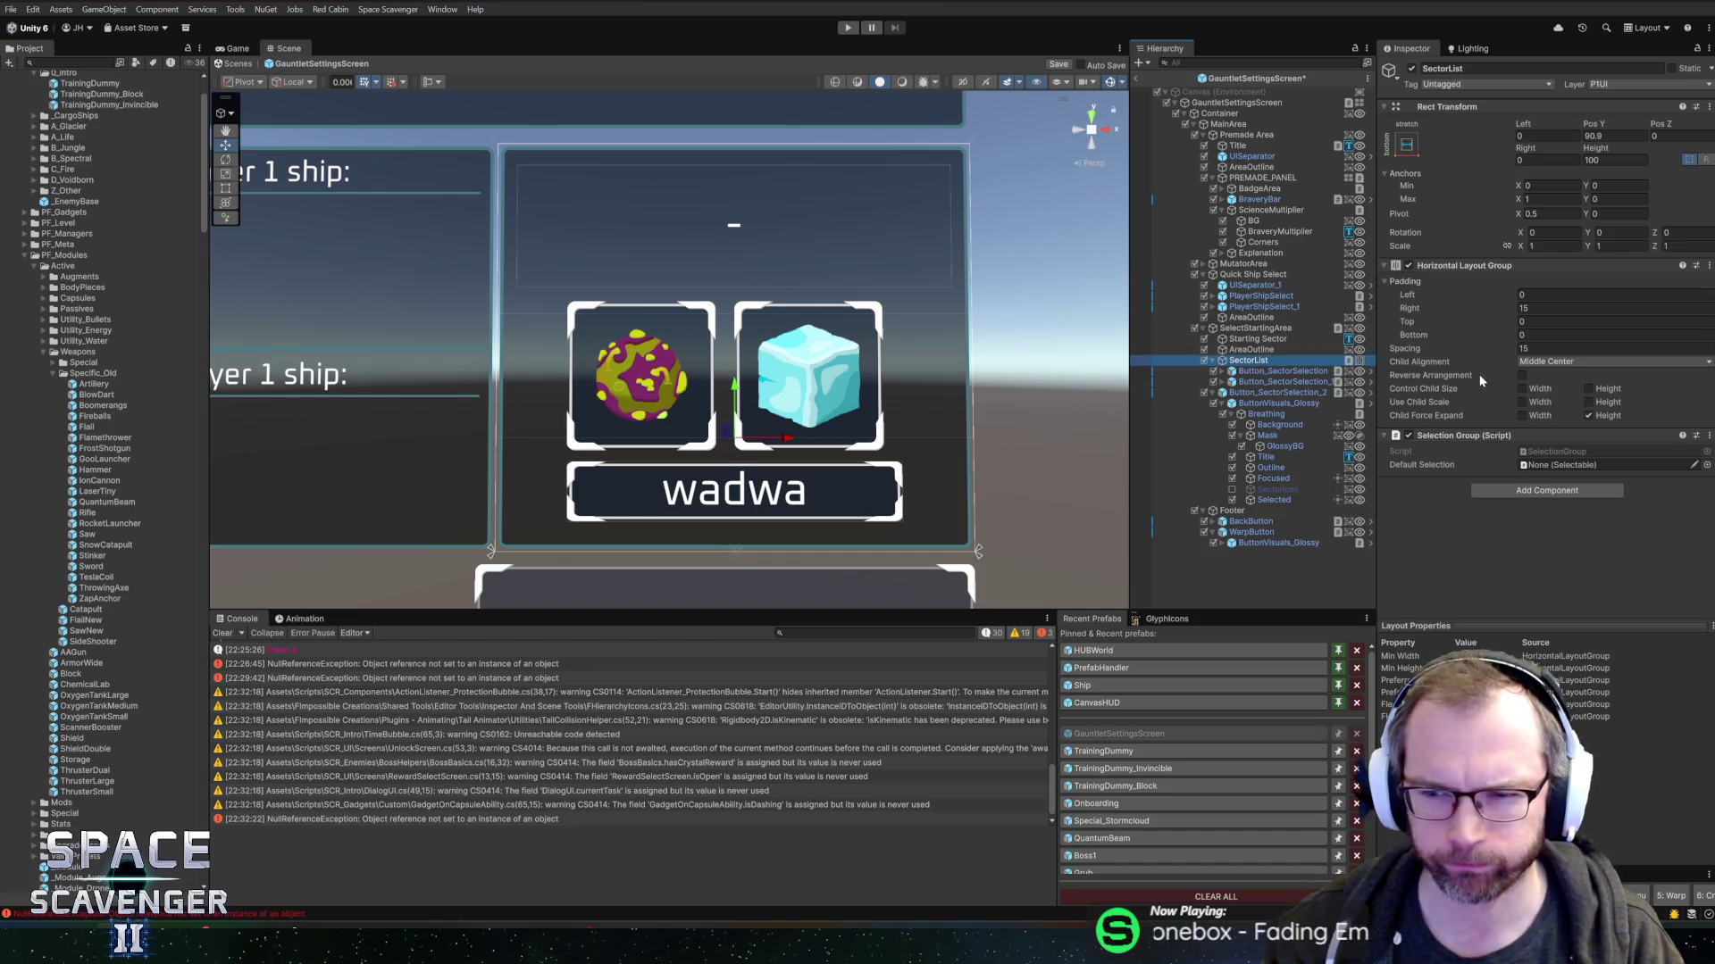
click(1530, 309)
text(0)
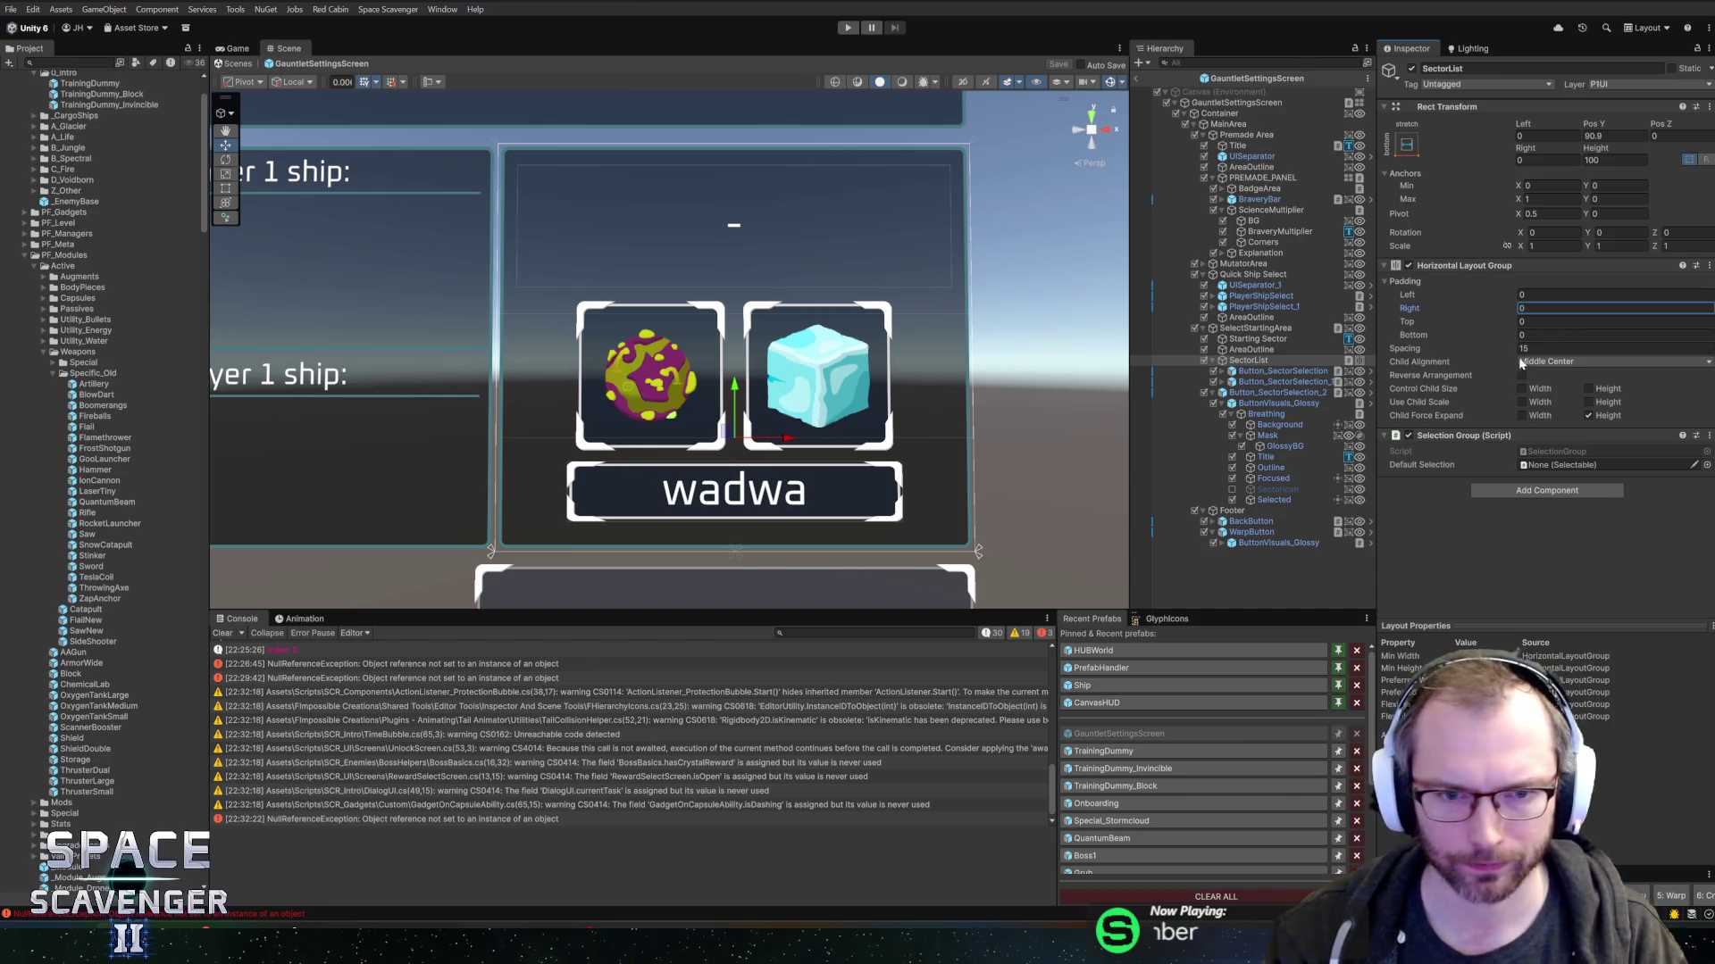
click(1269, 382)
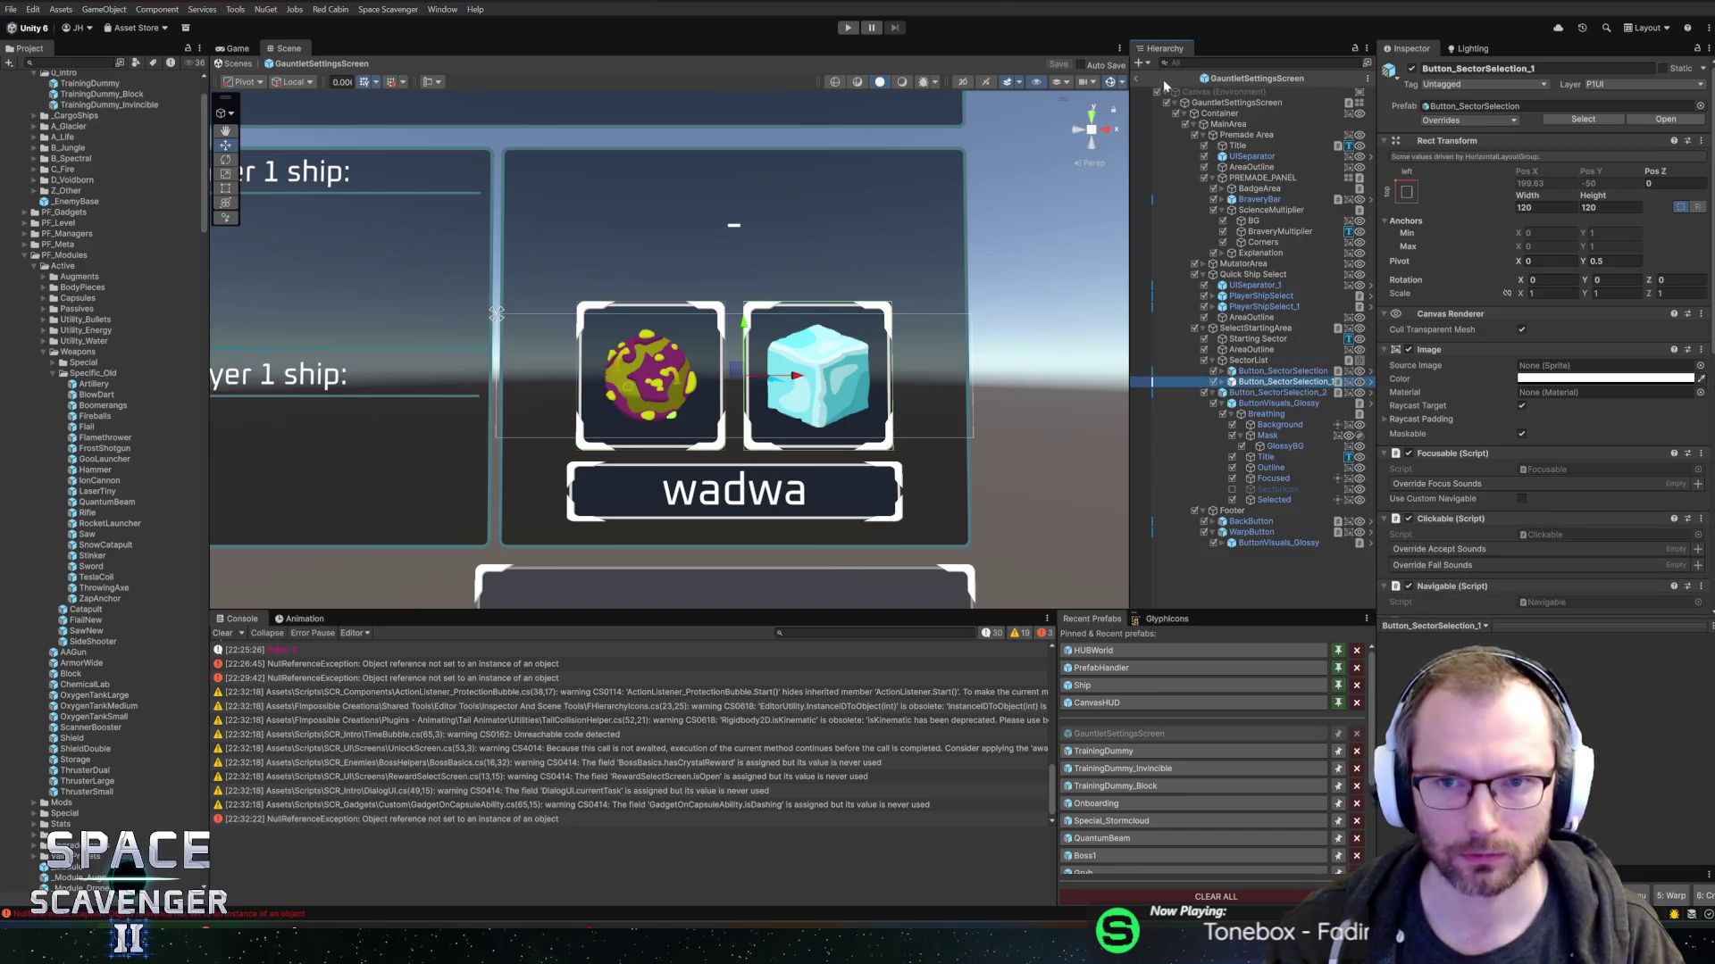
click(1137, 81)
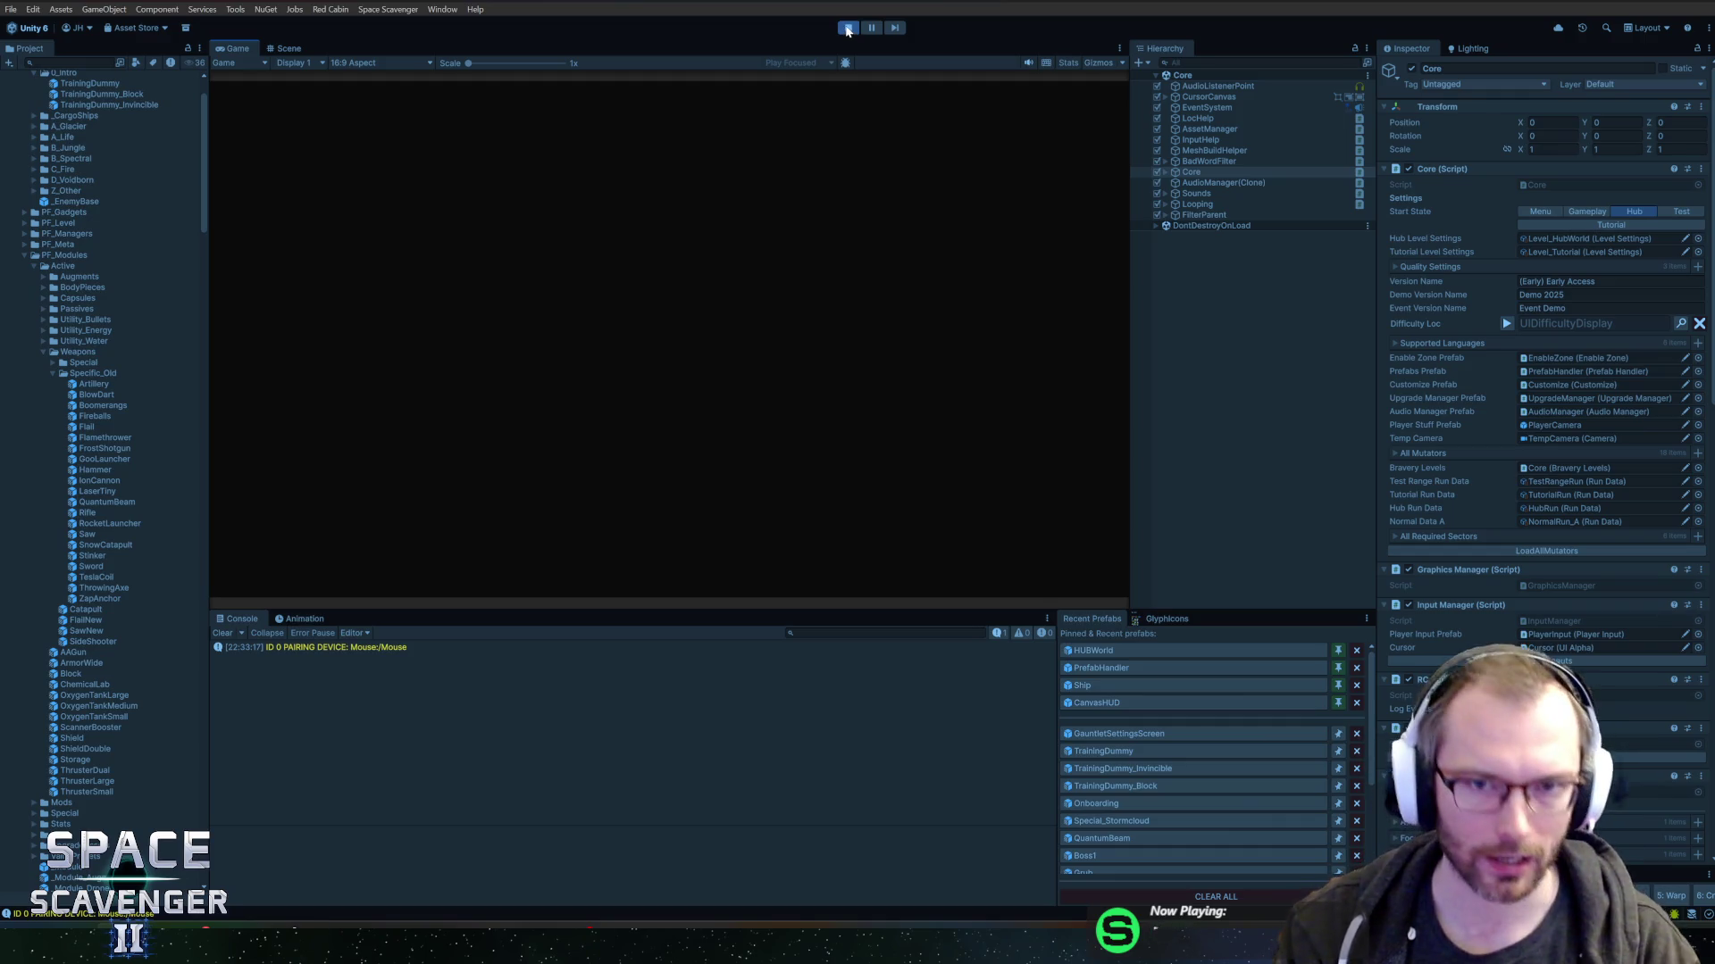
- Assign ButtonVisuals_Glossy to the sector button's buttonVisuals field, then search 'Random' in the Localization Editor
click(847, 28)
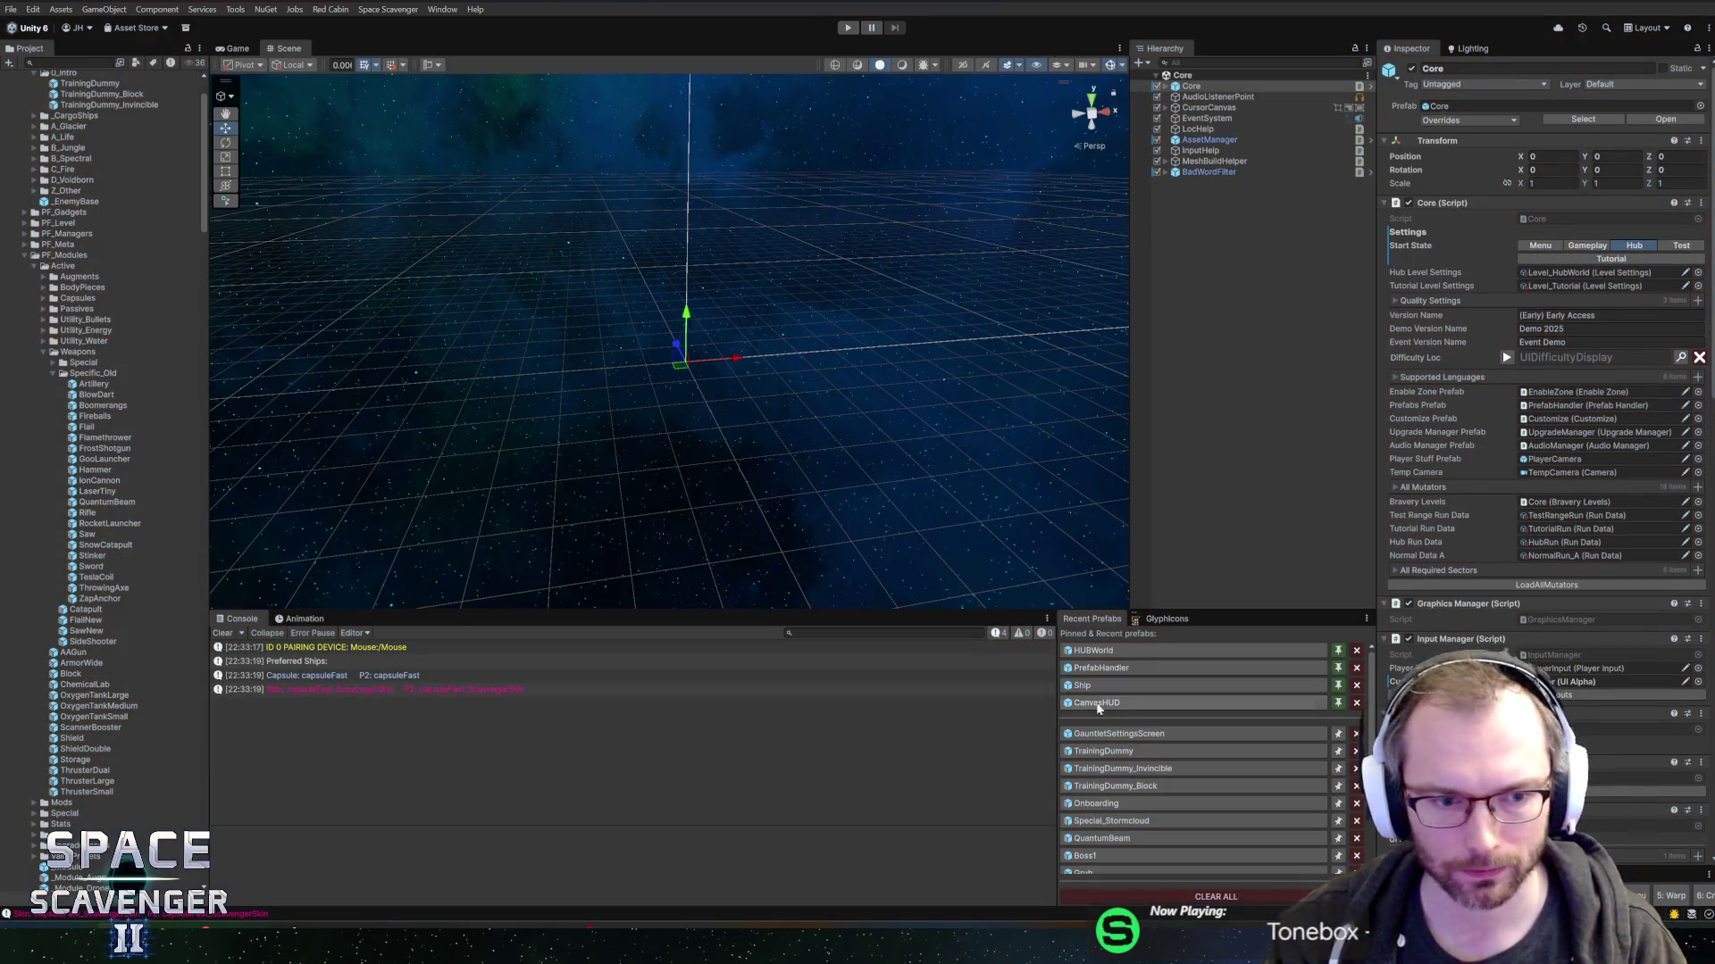
click(1117, 734)
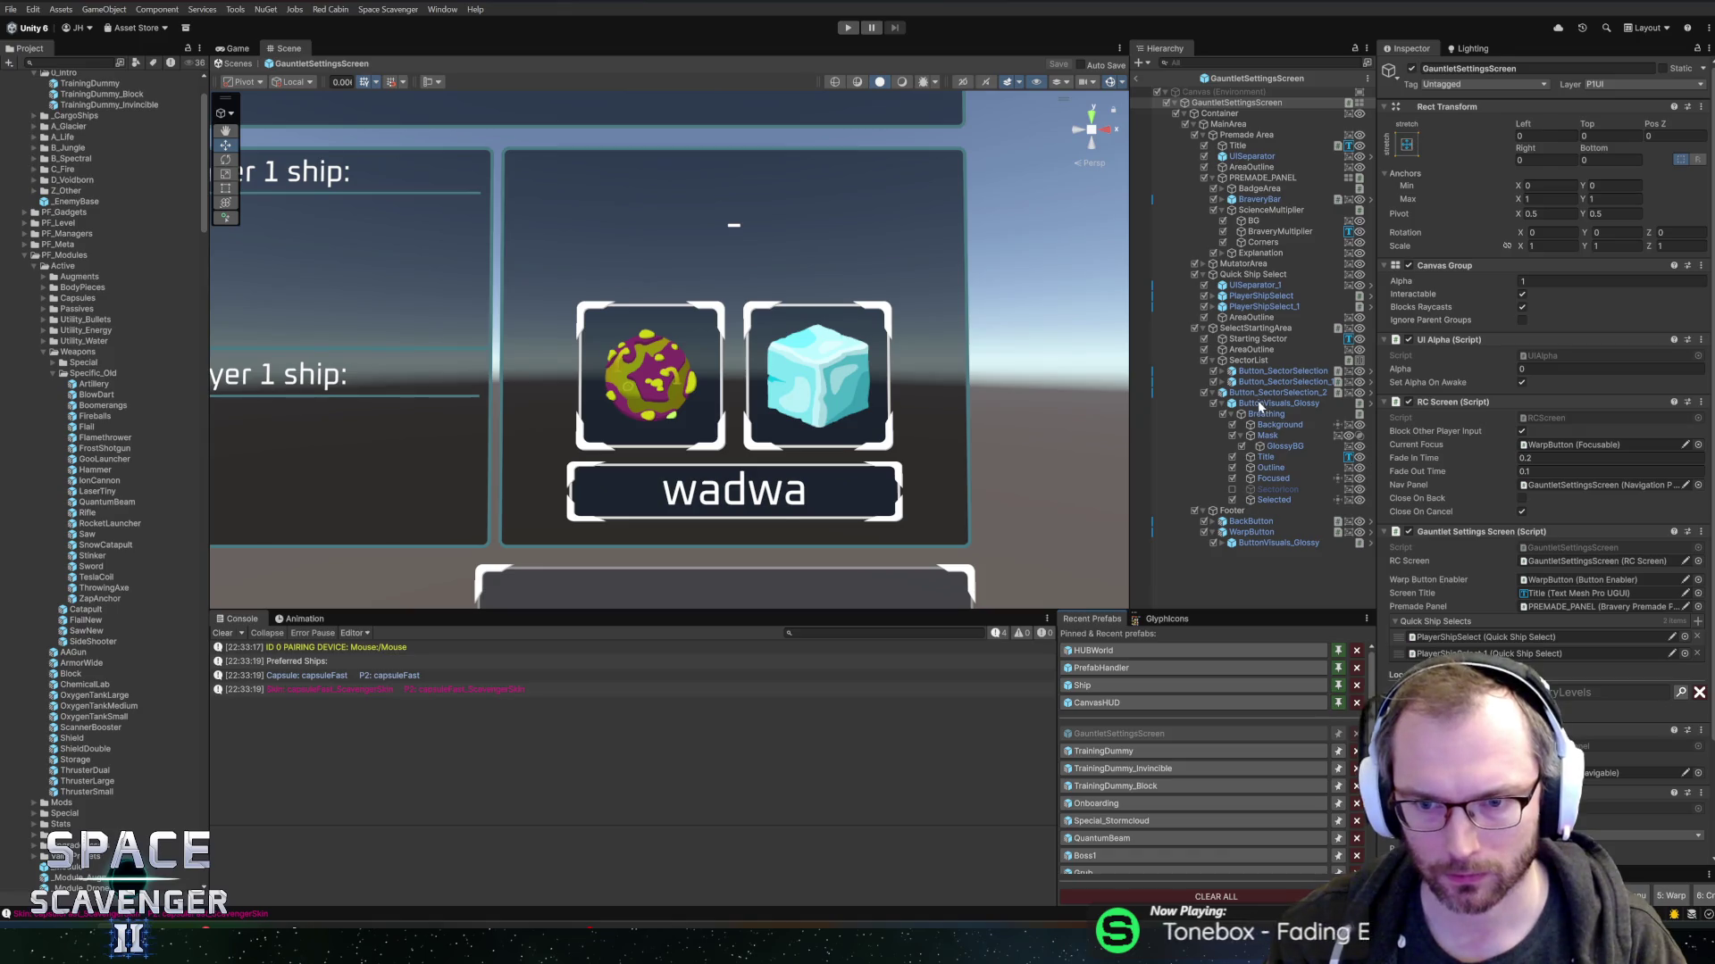
click(1269, 393)
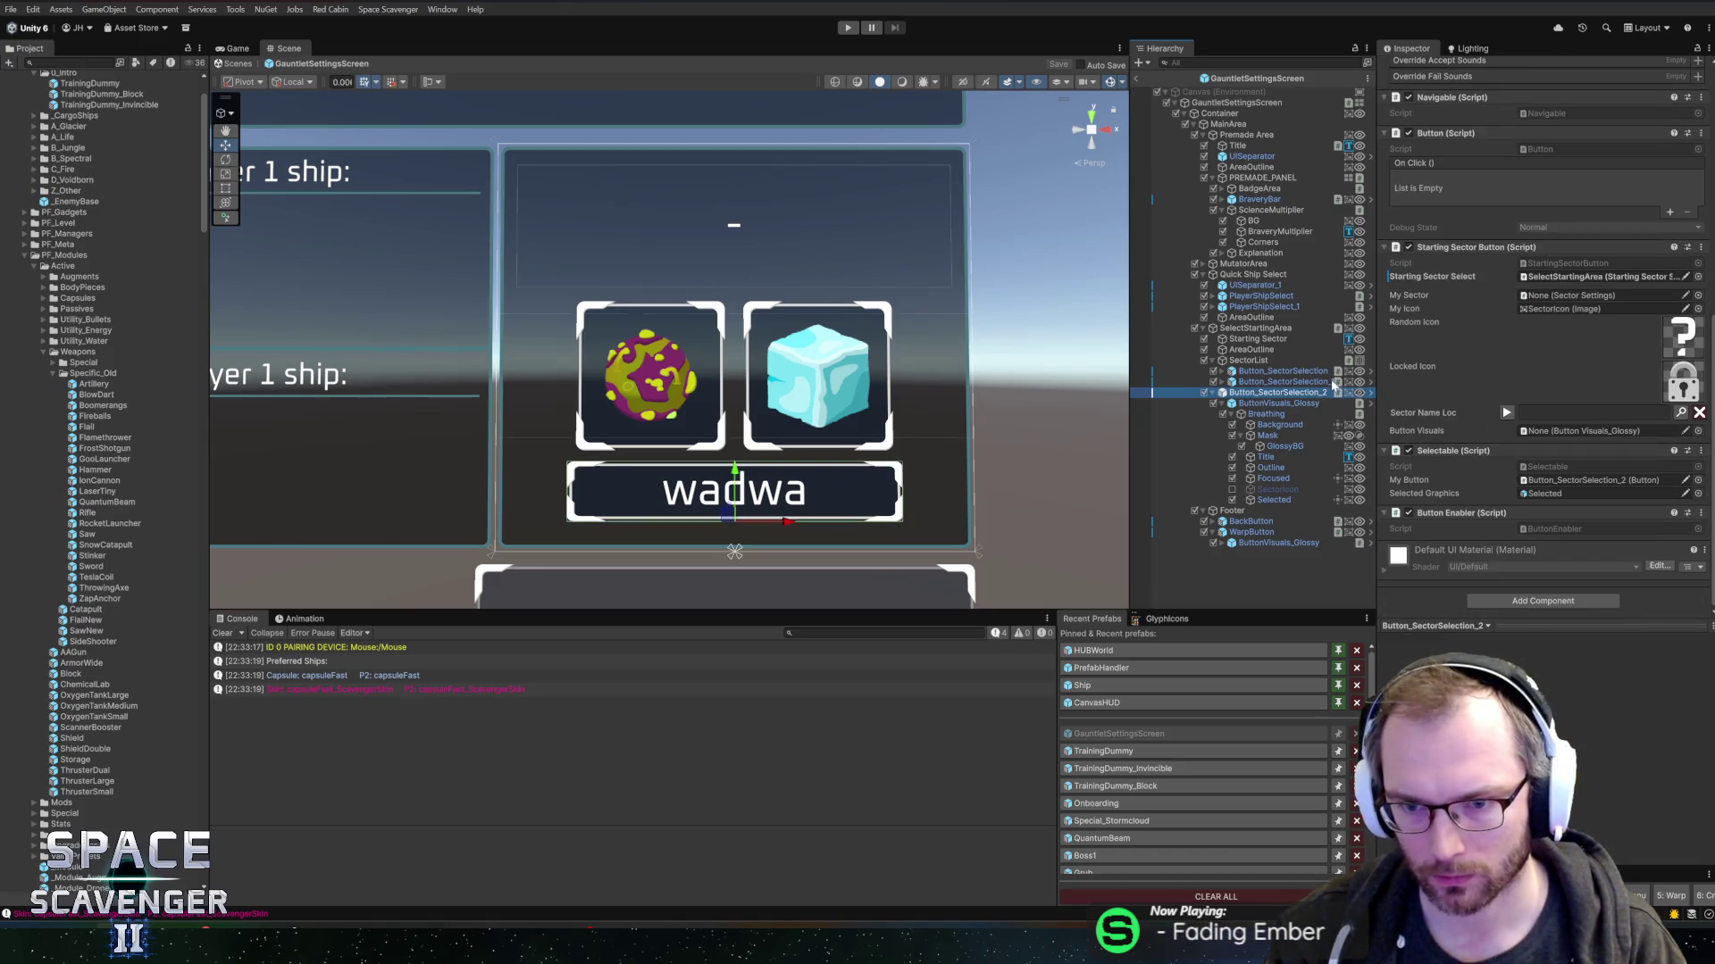
click(1371, 372)
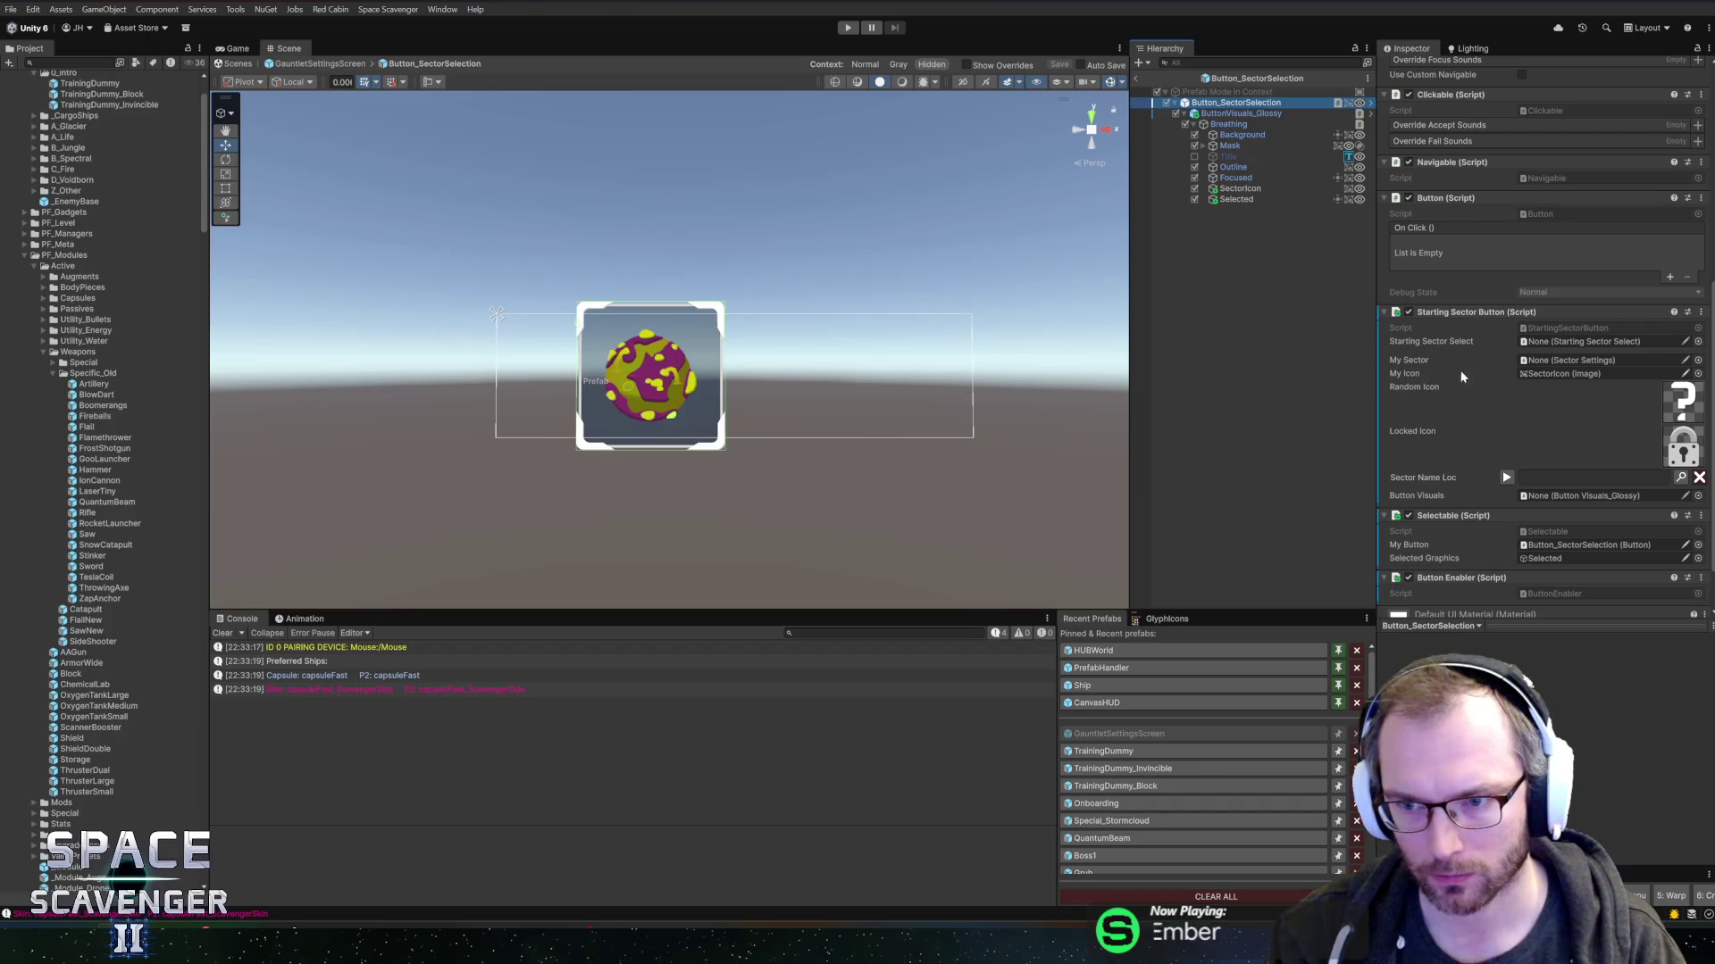
mouse_move(1241, 114)
mouse_down()
mouse_move(1473, 445)
mouse_move(1522, 499)
mouse_move(1561, 506)
mouse_up()
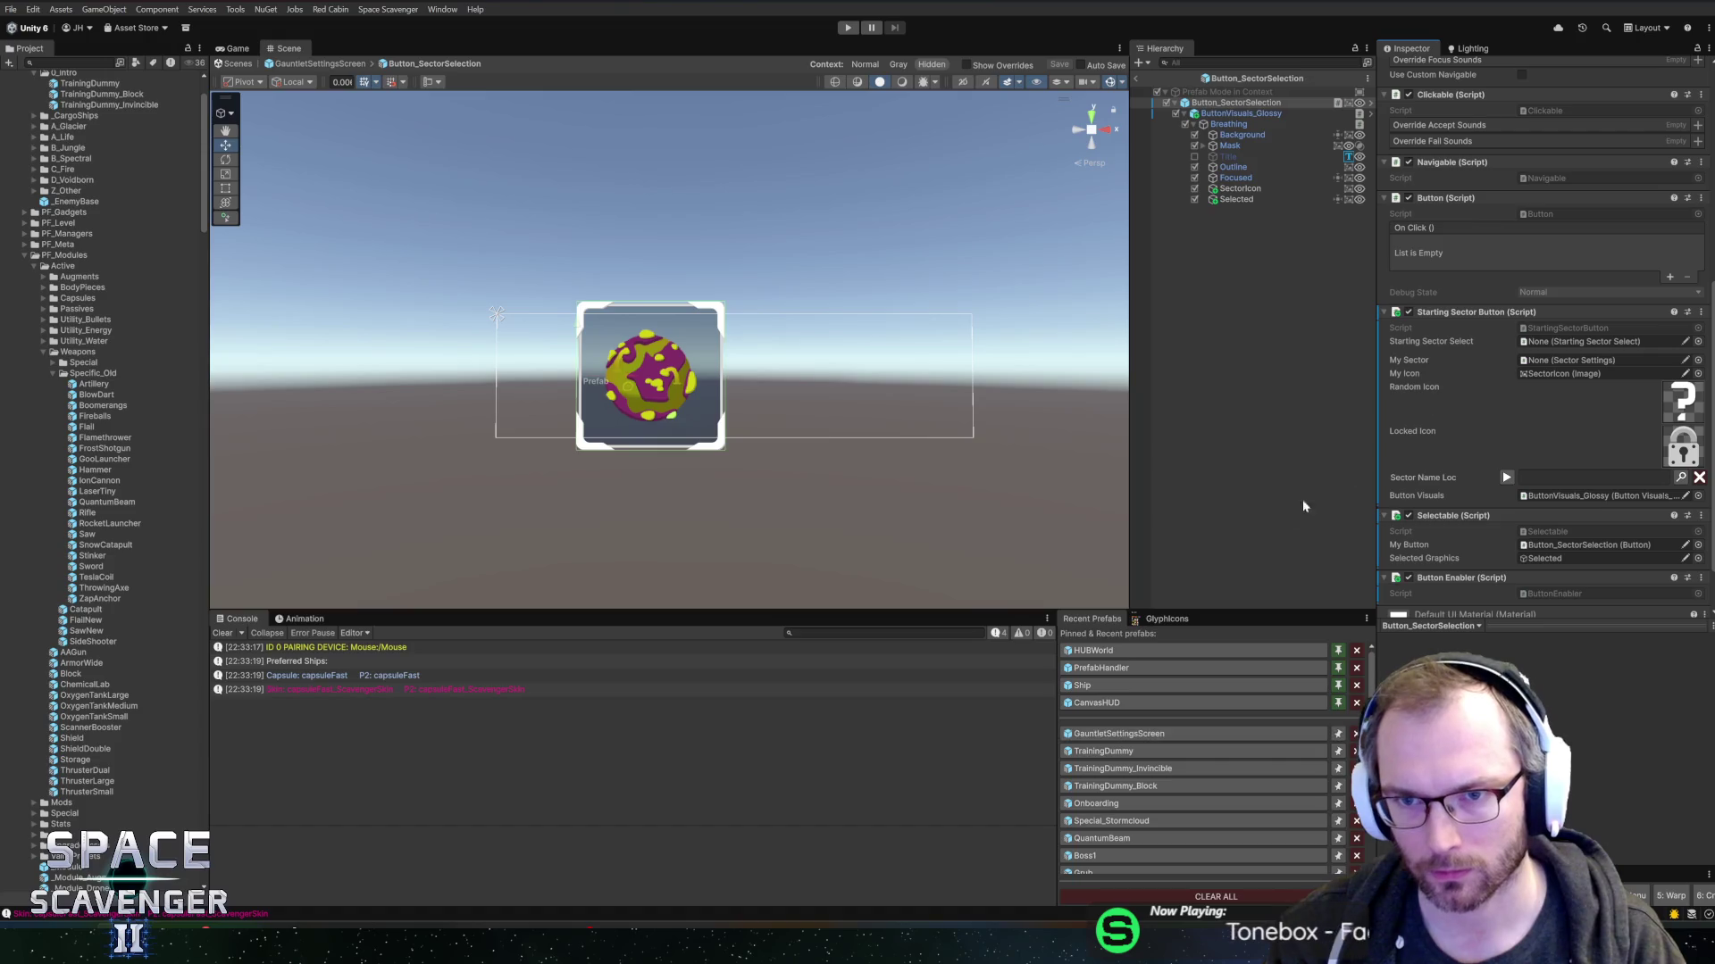
click(1121, 733)
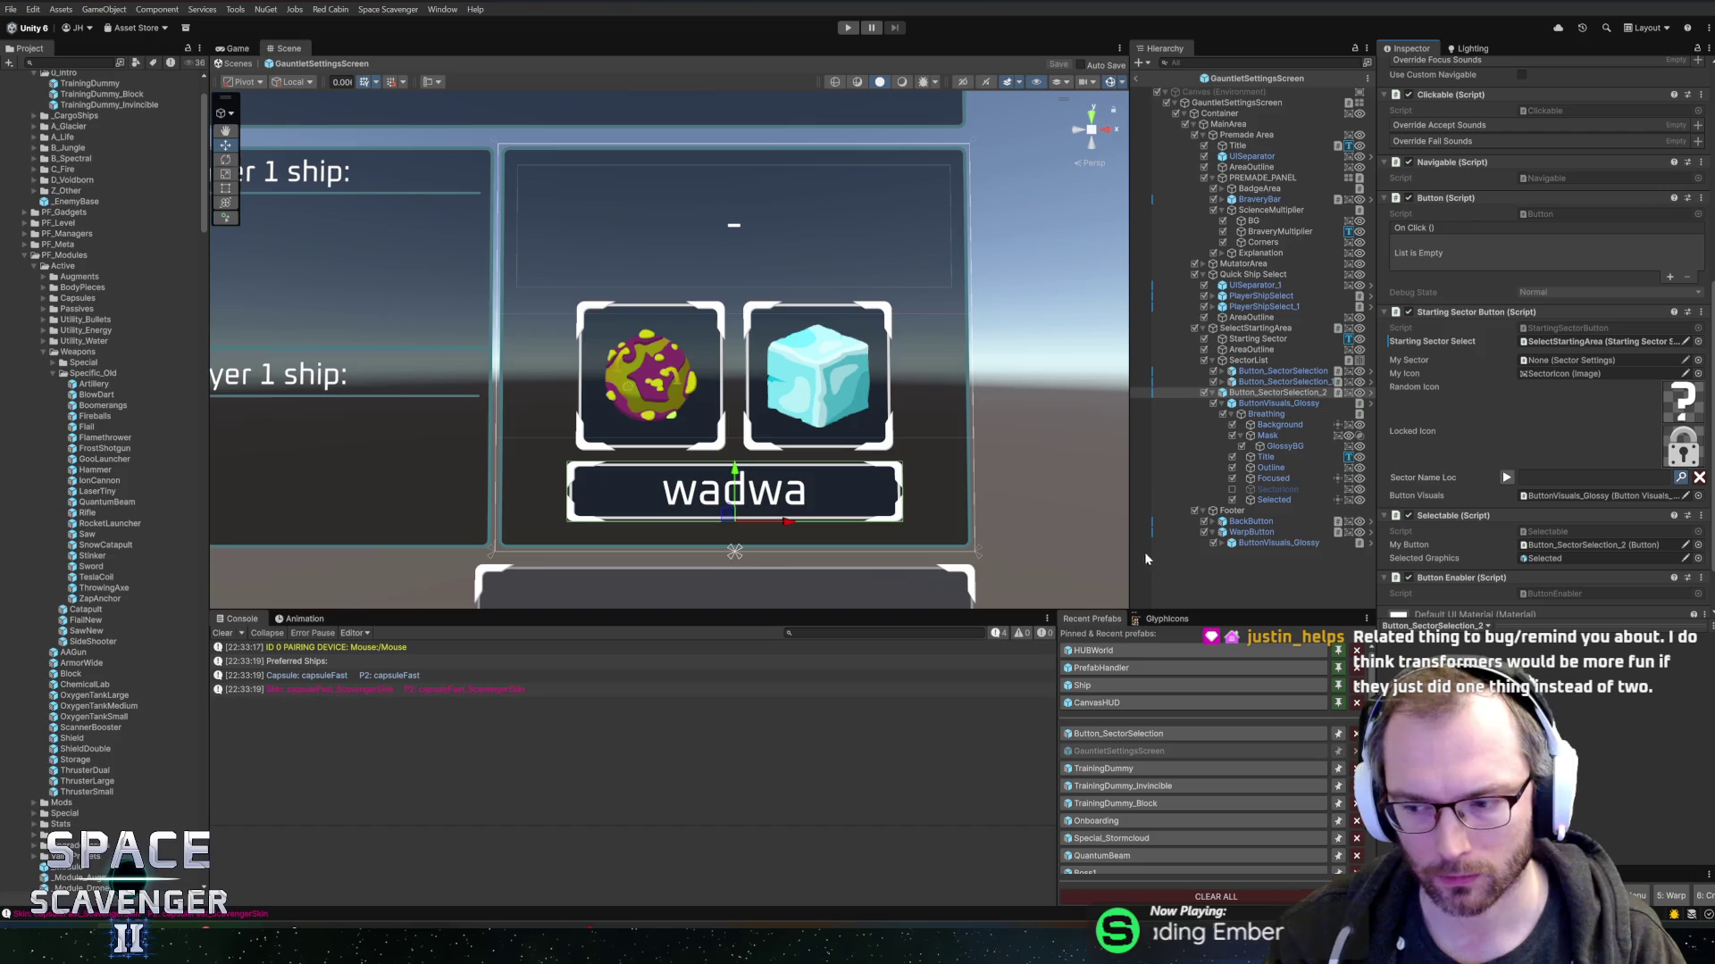
key(ctrl+l)
text(Ran)
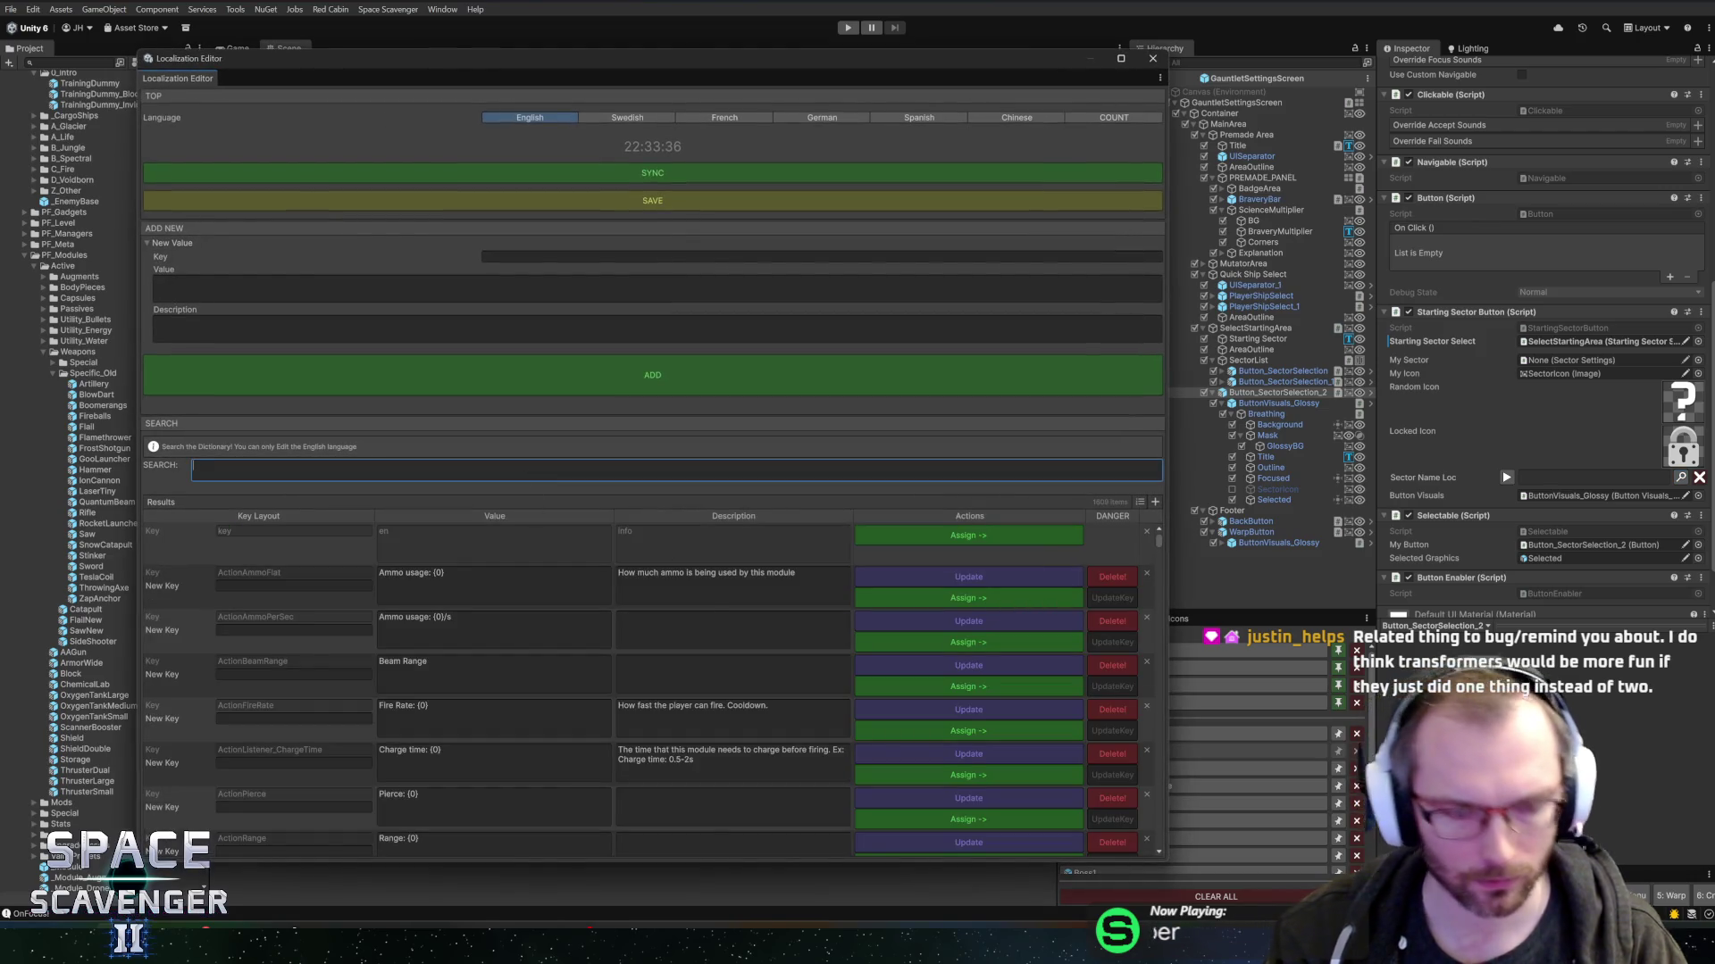
text(dom)
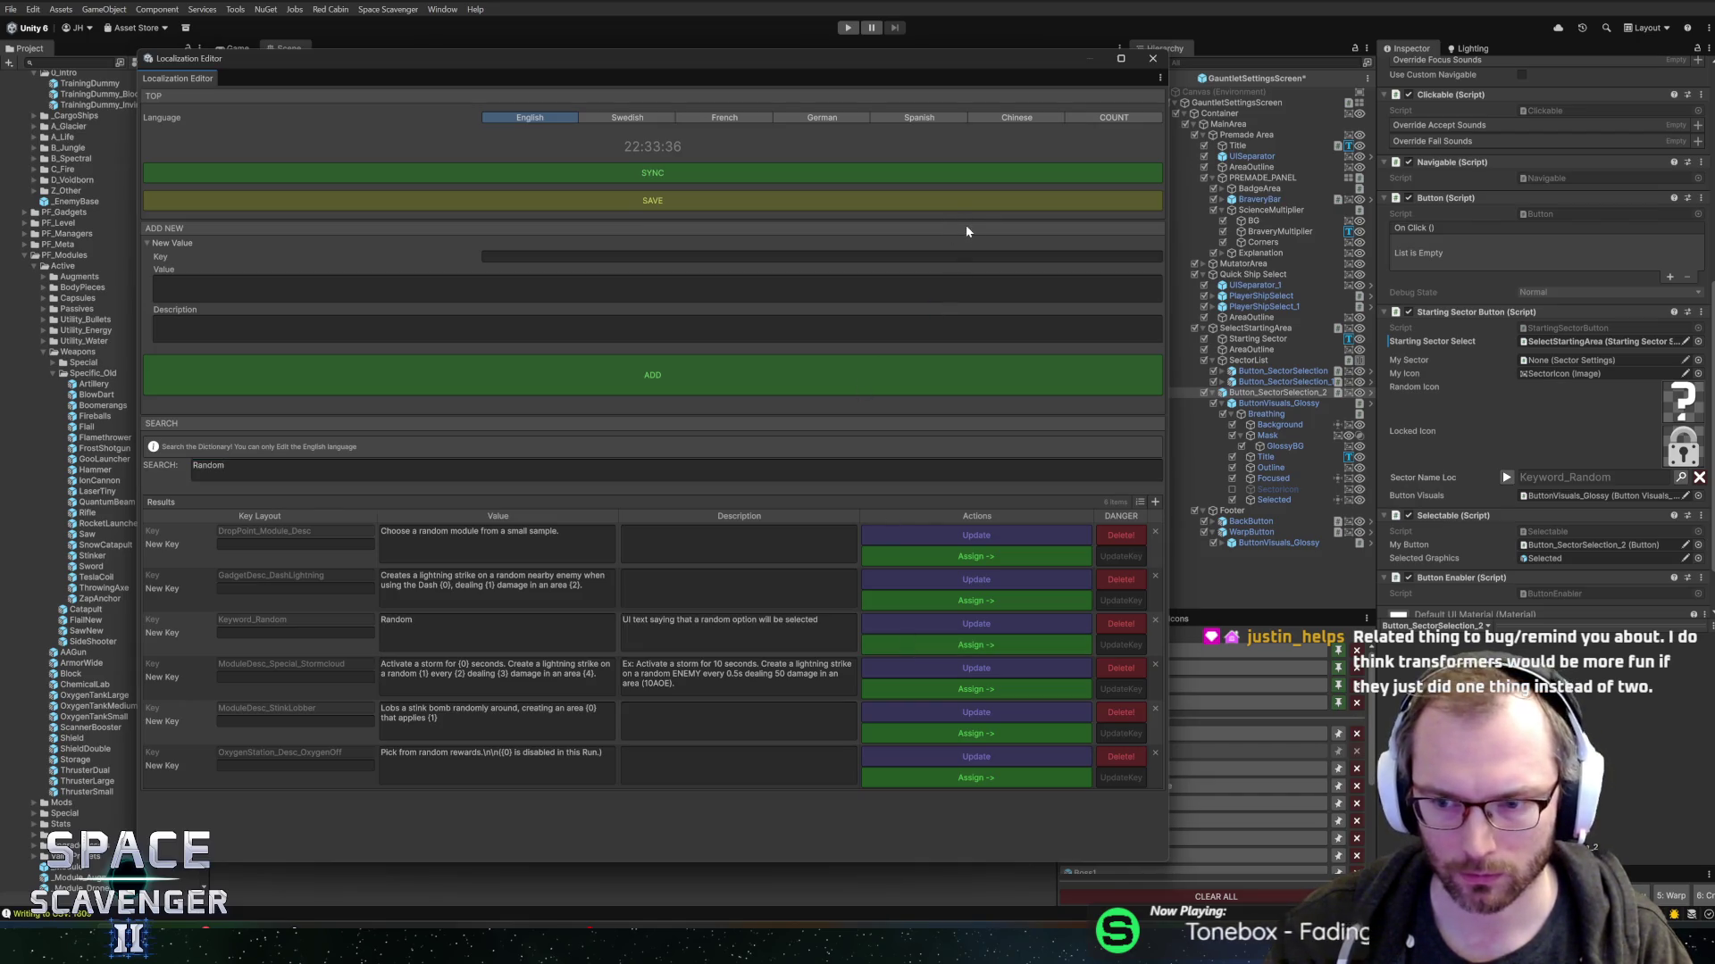
- Assign Keyword_Random as the button's Sector Name Loc and enter Play mode
click(1152, 58)
click(848, 29)
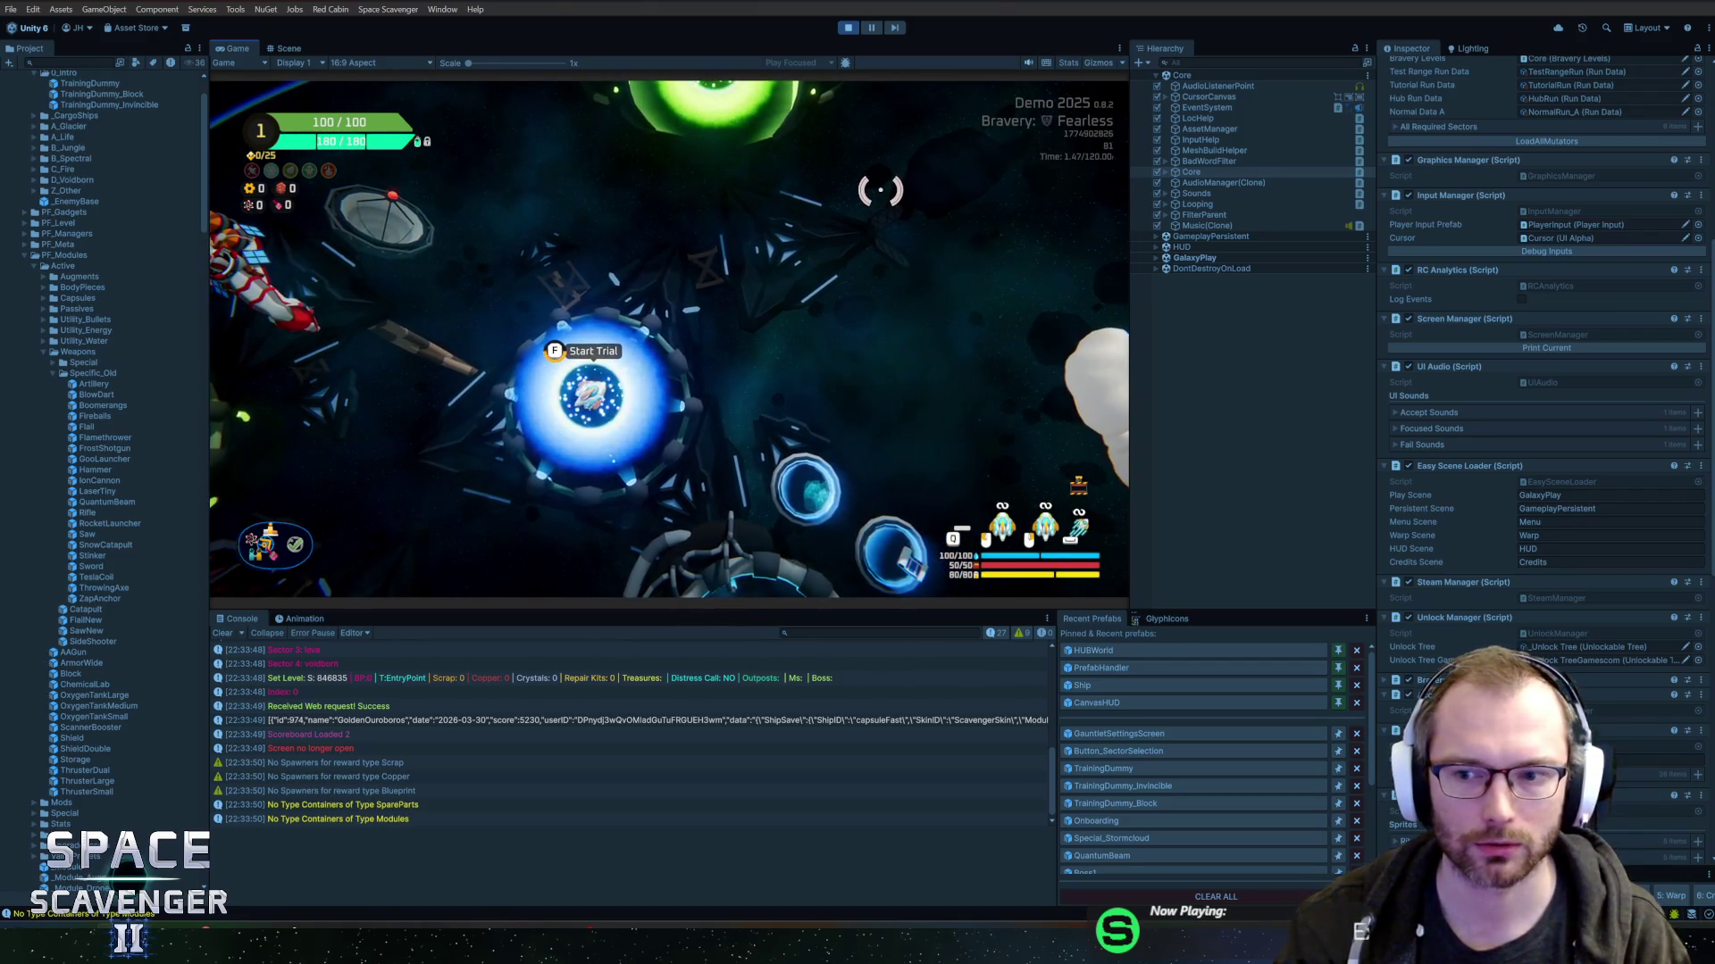
- Start the trial and filter the Hierarchy for 'sectors'
key(f)
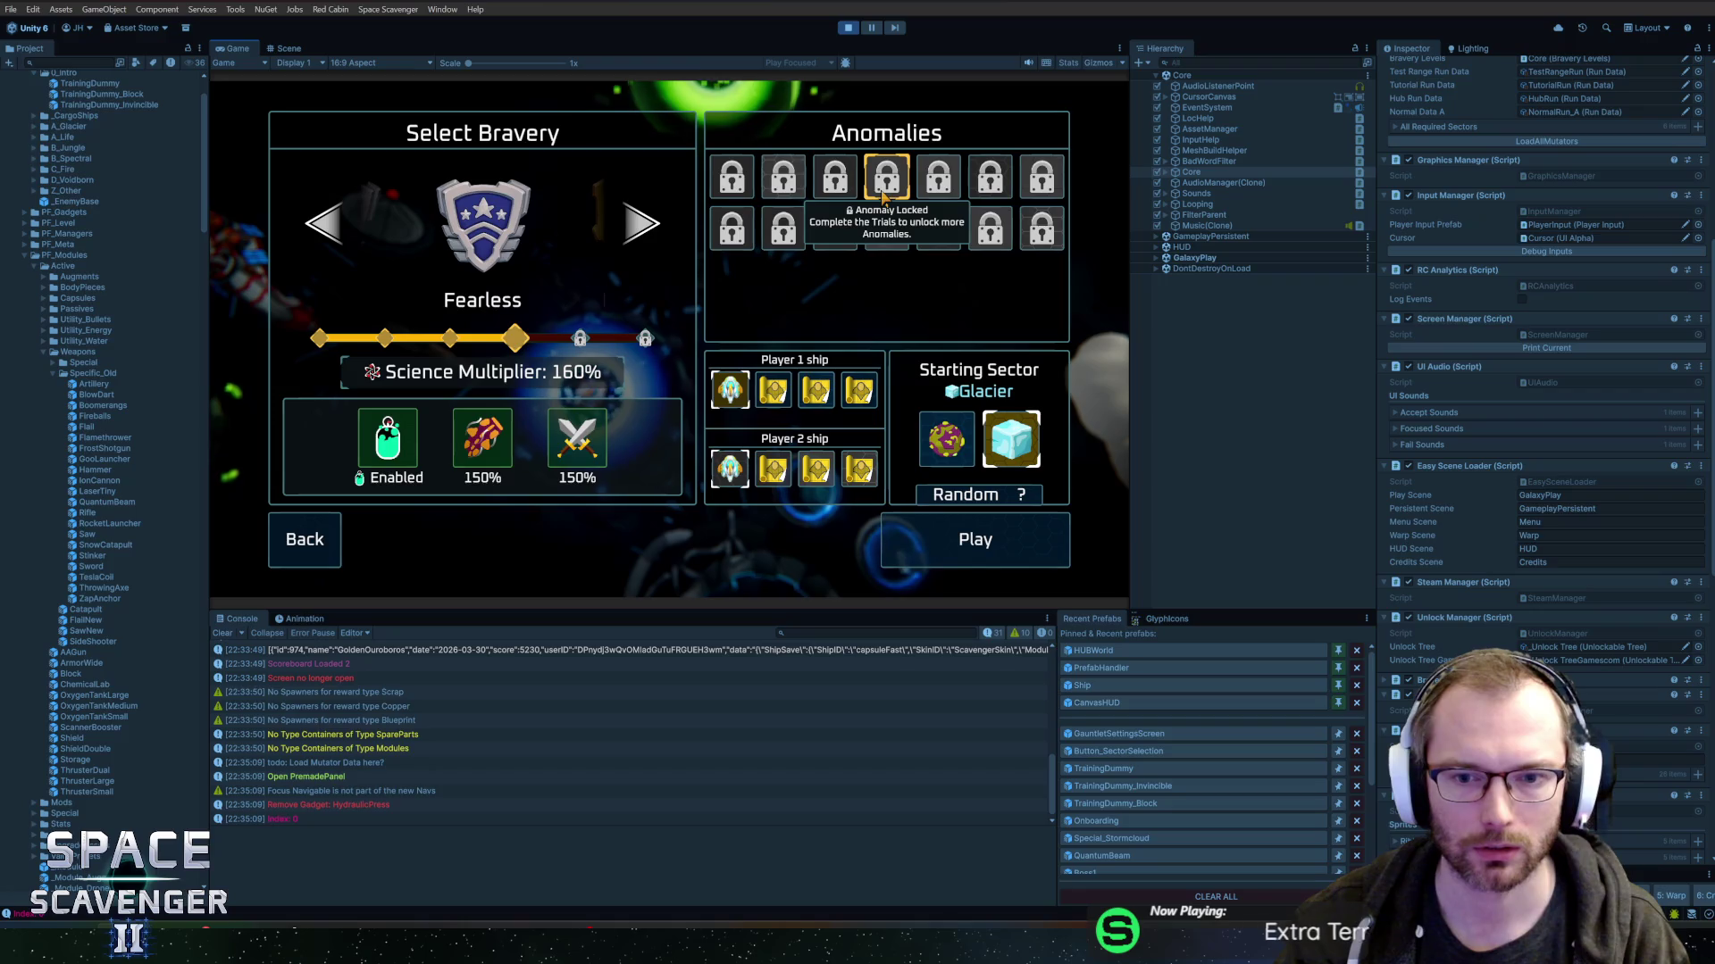
click(1260, 63)
text(random)
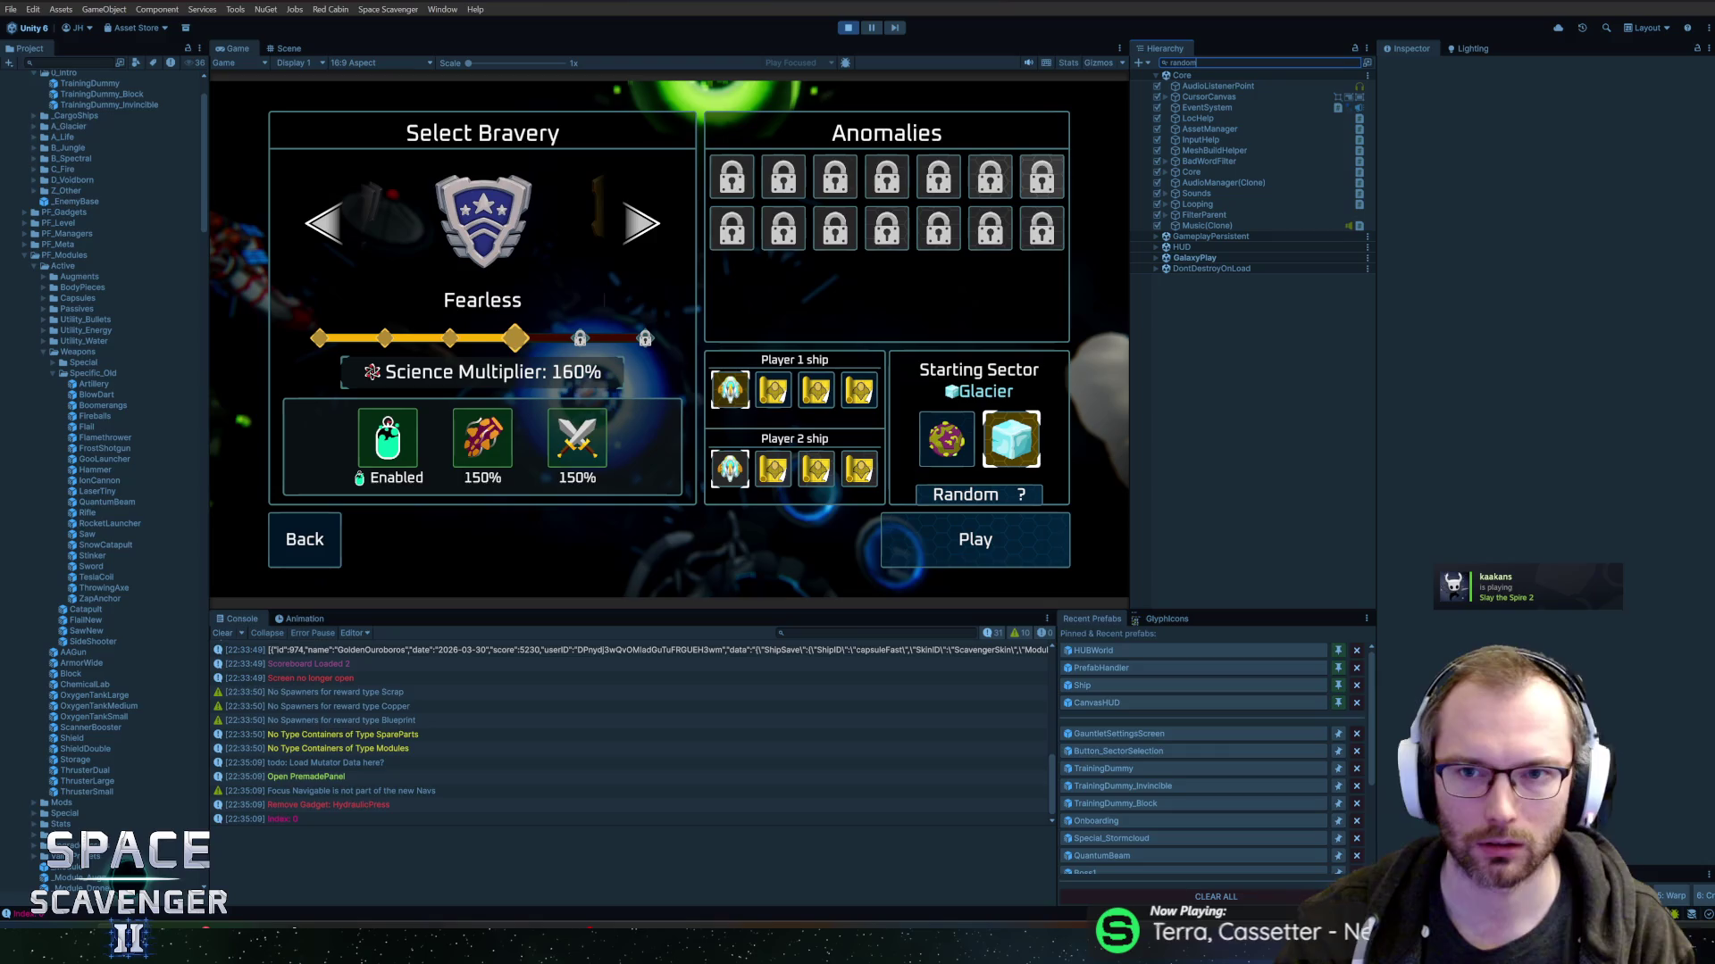
key(BackSpace)
key(BackSpace)
key(BackSpace)
text(sector)
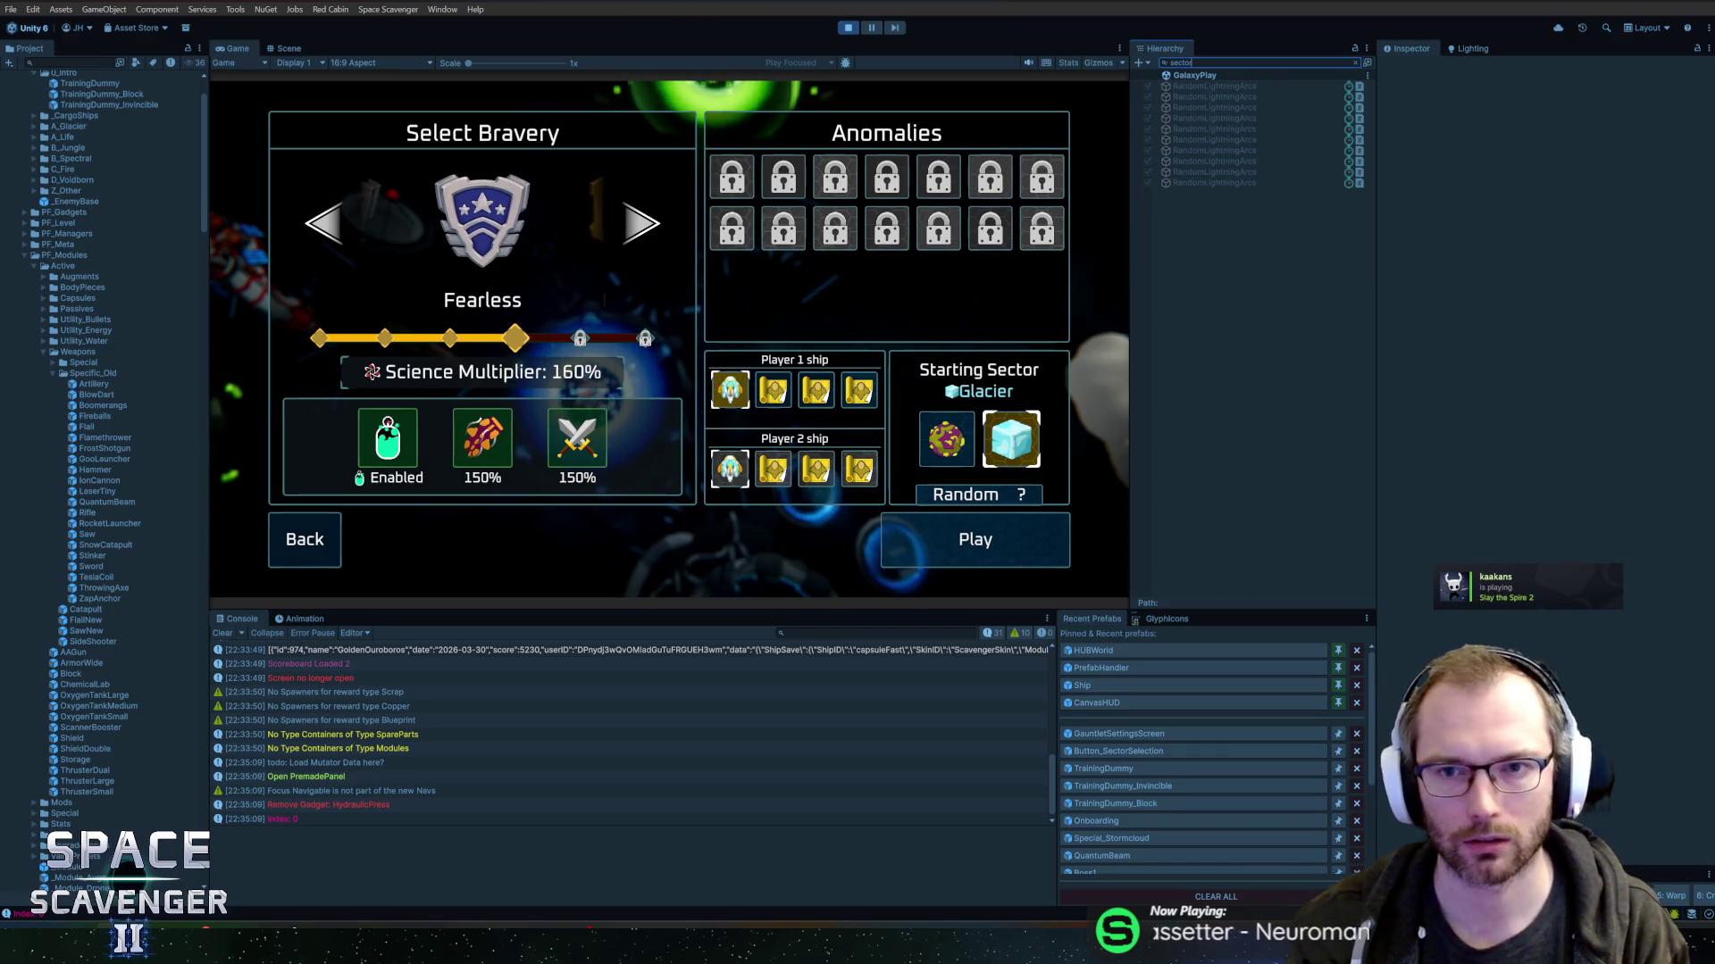
text(s)
- Raise Button_SectorSelection_2 to Pos Y 15 and maximize the Game view
click(1220, 108)
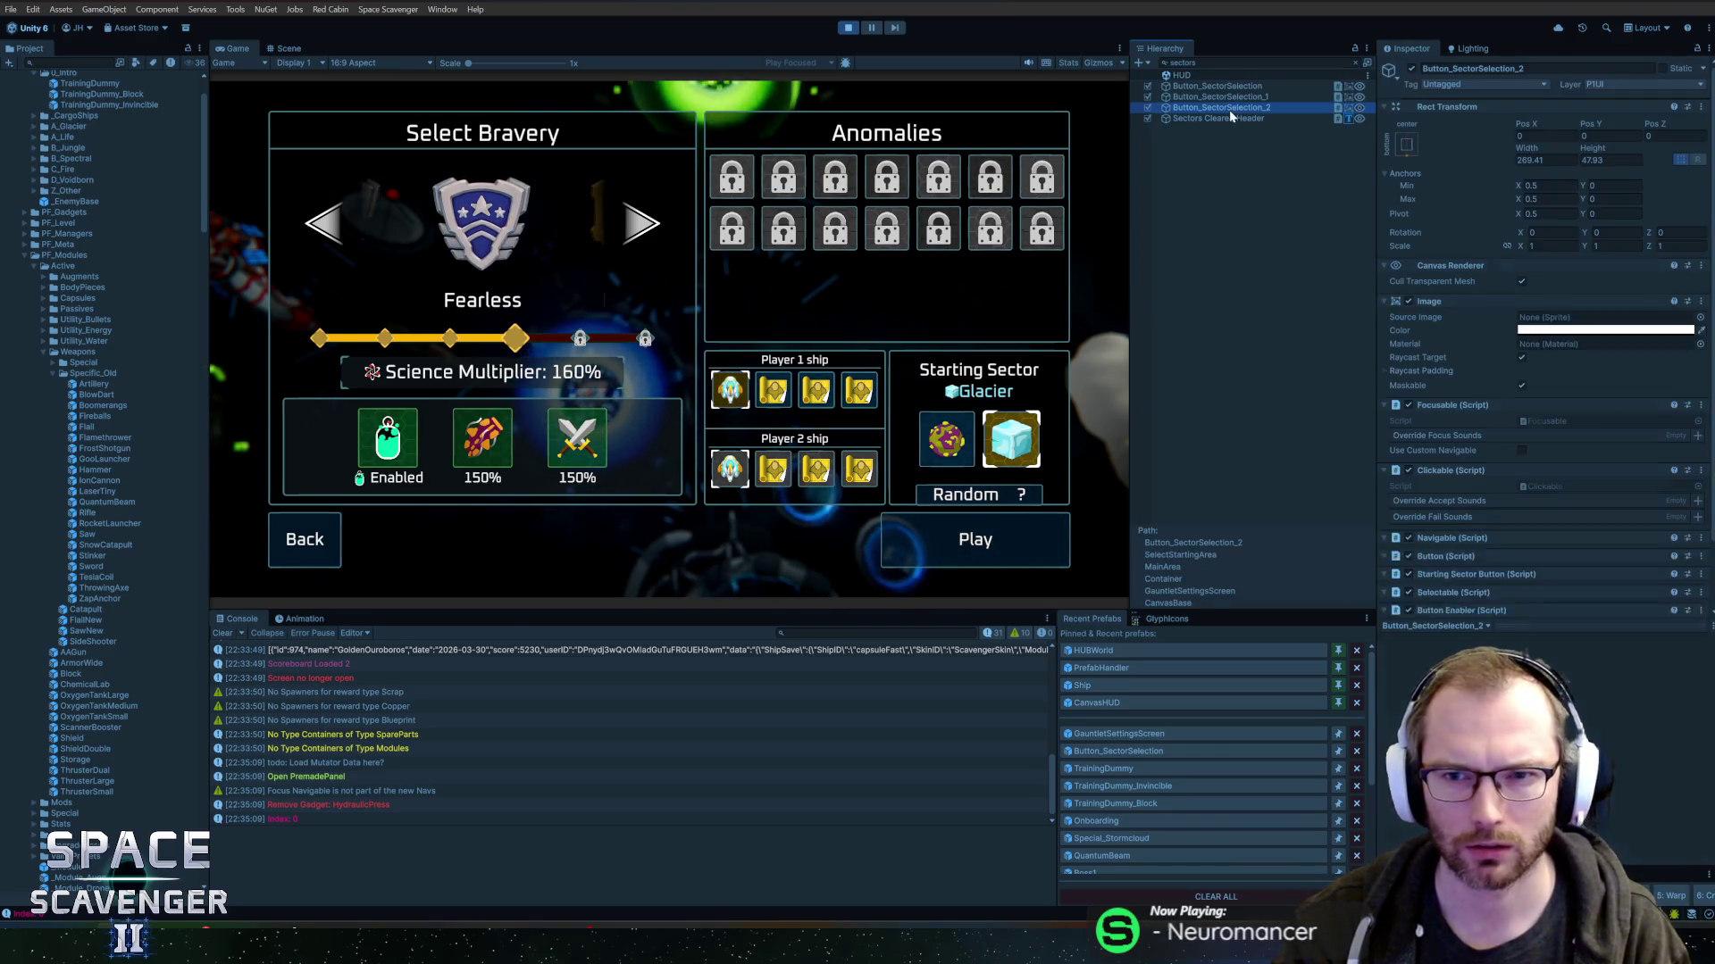
mouse_move(1594, 123)
mouse_down()
mouse_move(1639, 123)
mouse_move(1613, 123)
mouse_up()
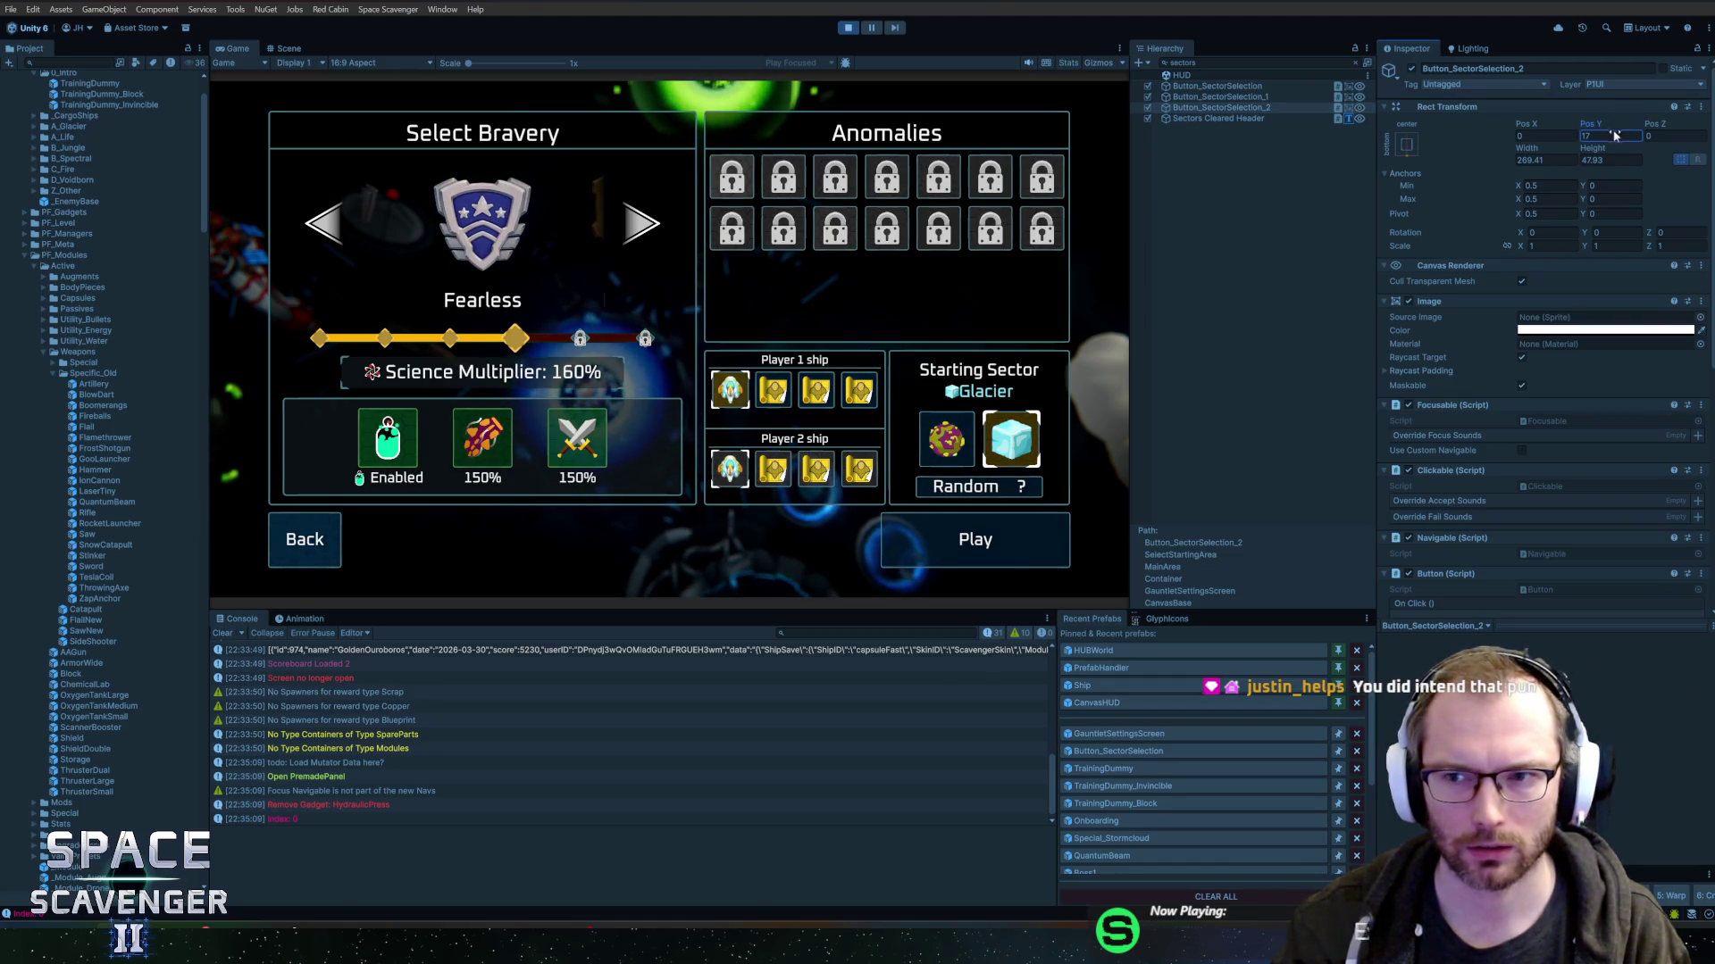
text(15)
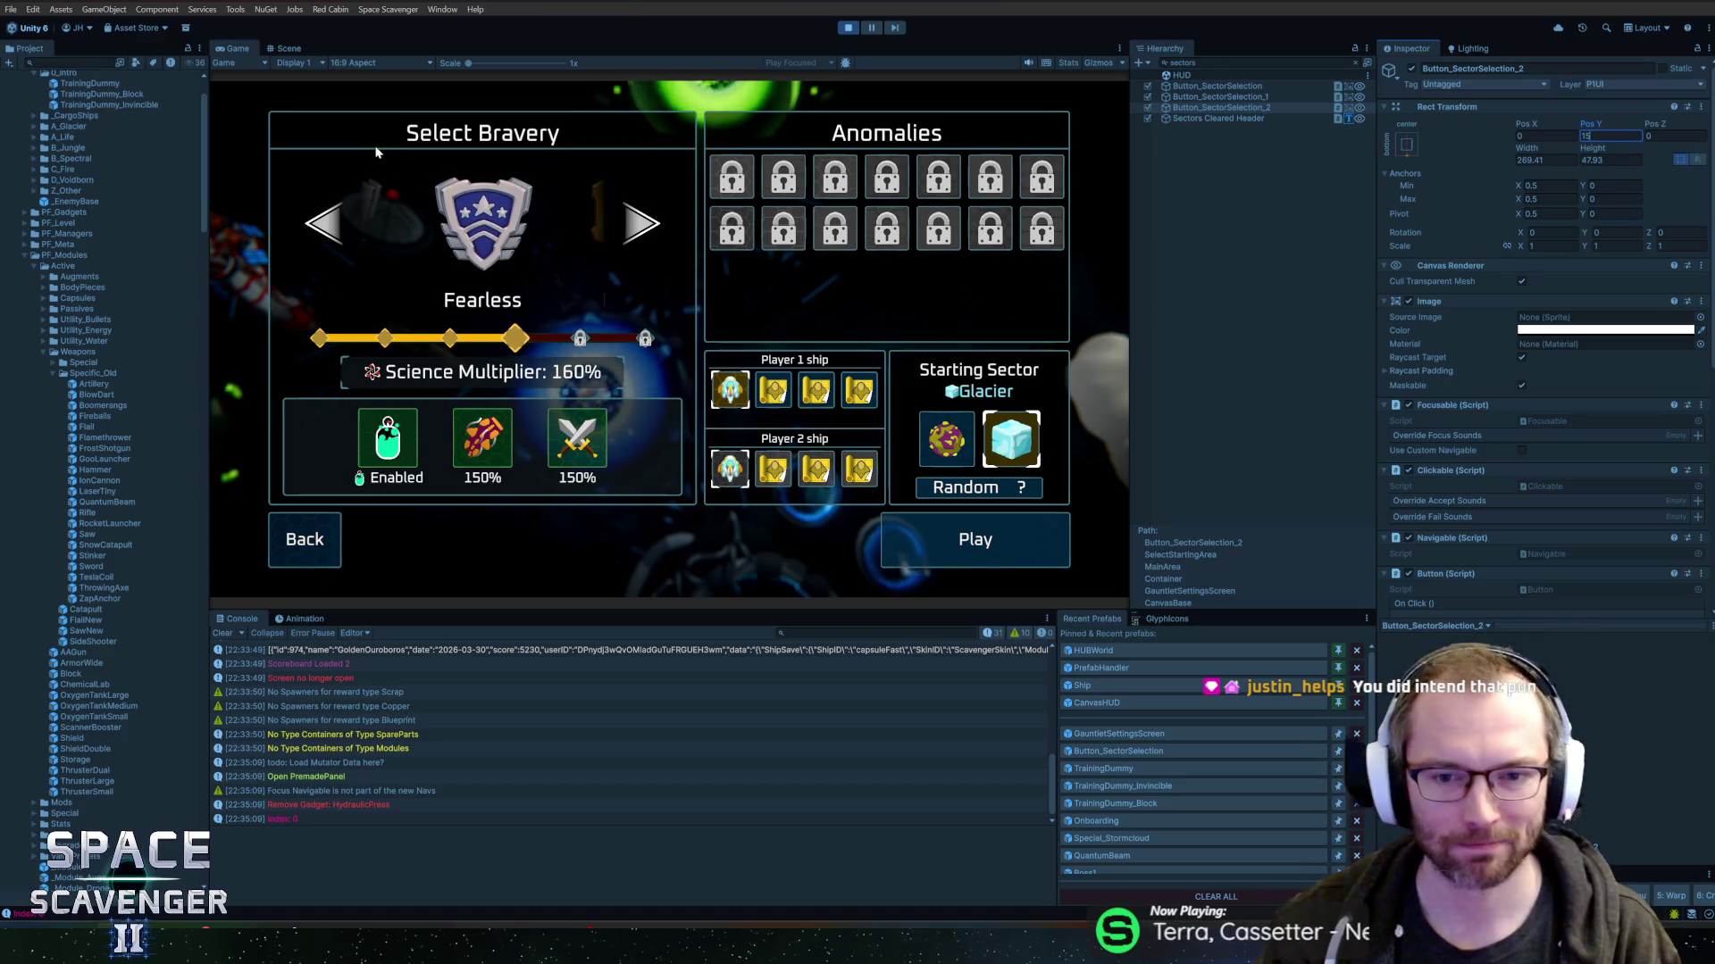
double_click(235, 49)
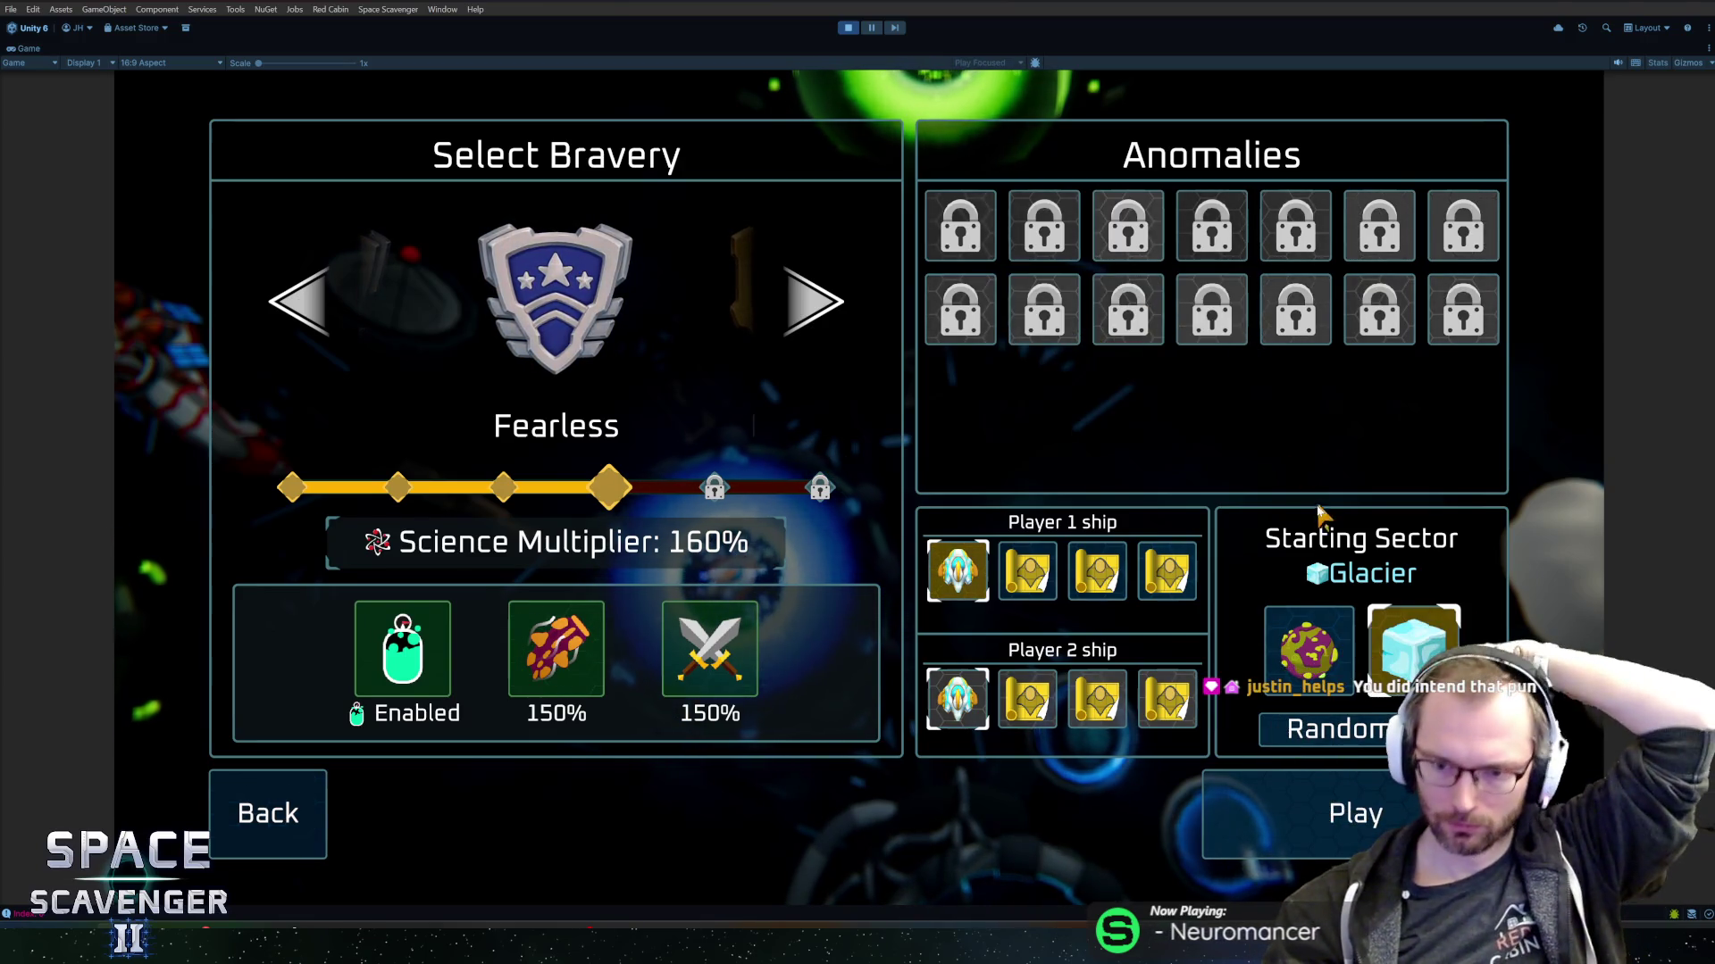
- Roll the Random starting sector twice, switching Glacier to Slime, then stop Play mode
click(1335, 728)
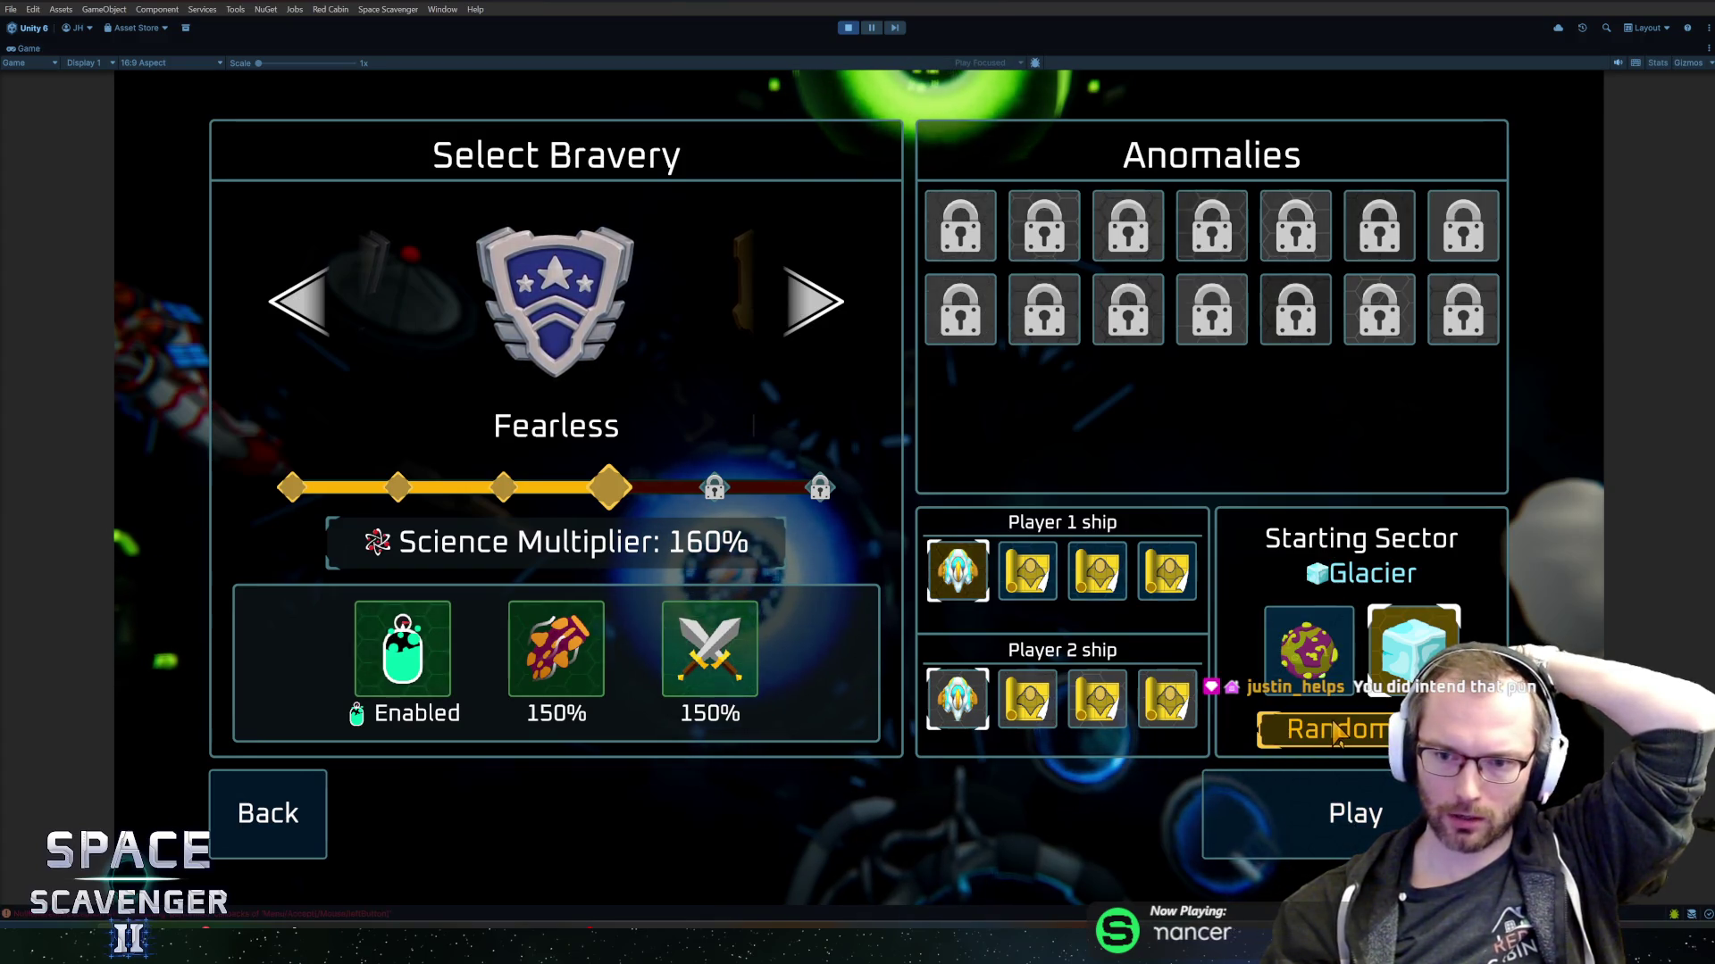
click(1337, 729)
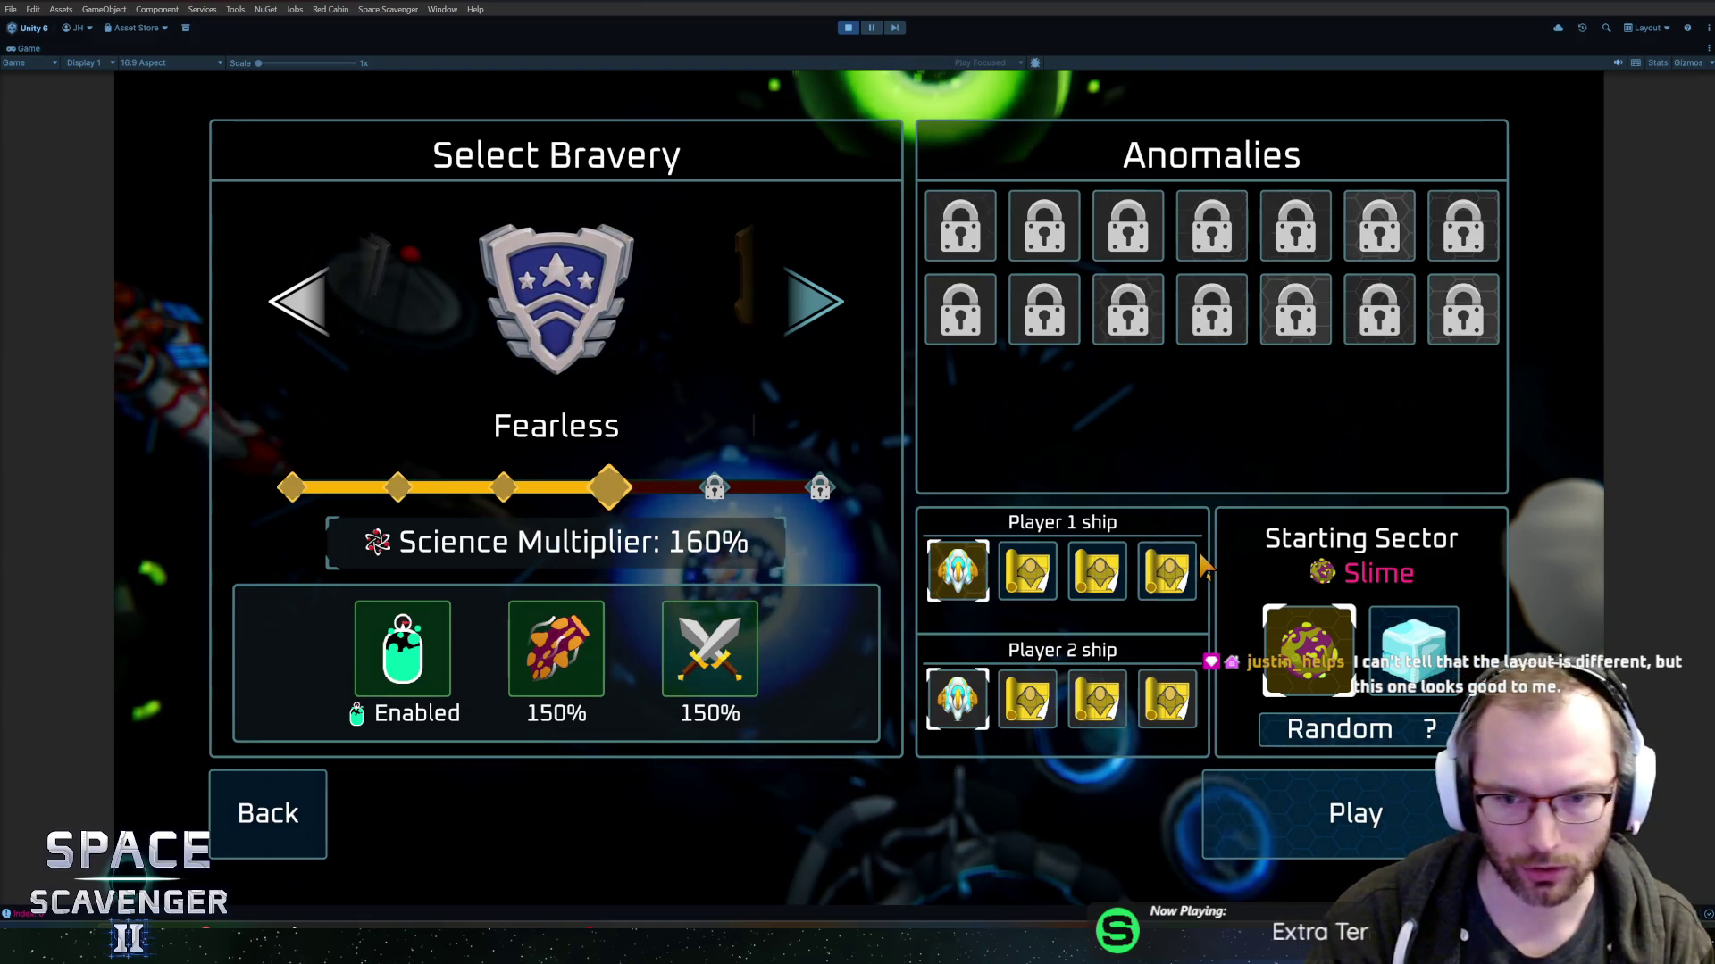
key(ctrl+p)
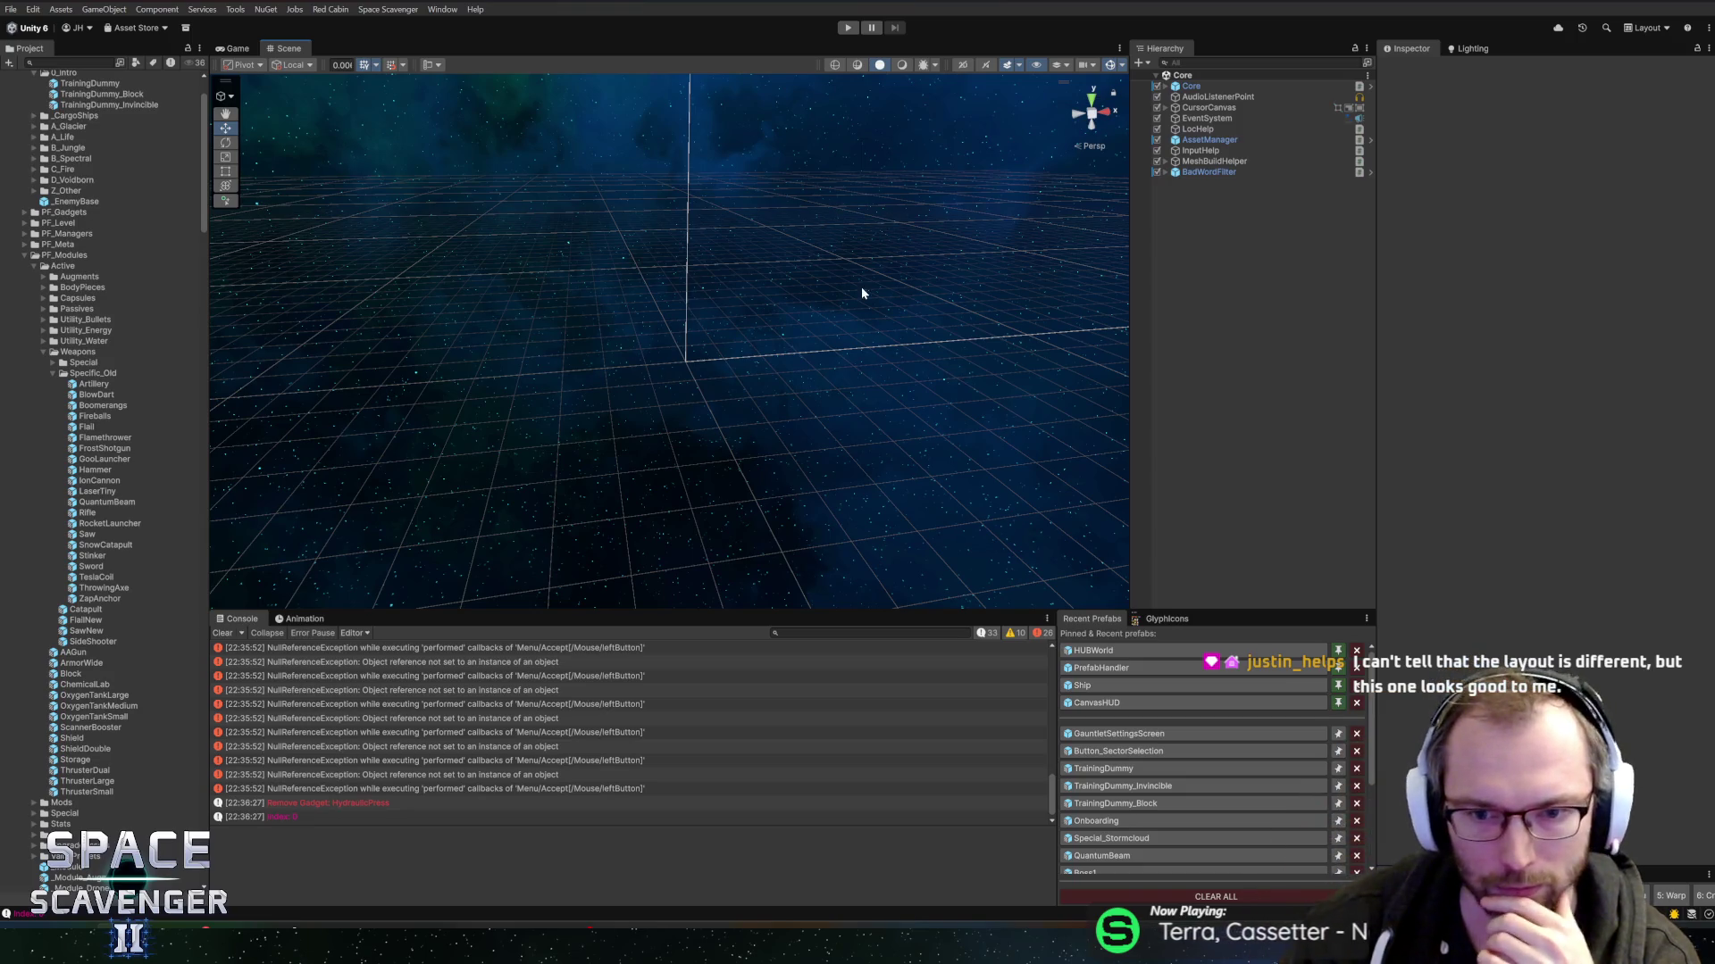
- Open the GauntletSettingsScreen prefab and set SectorList's Pos Y to 100
click(1086, 740)
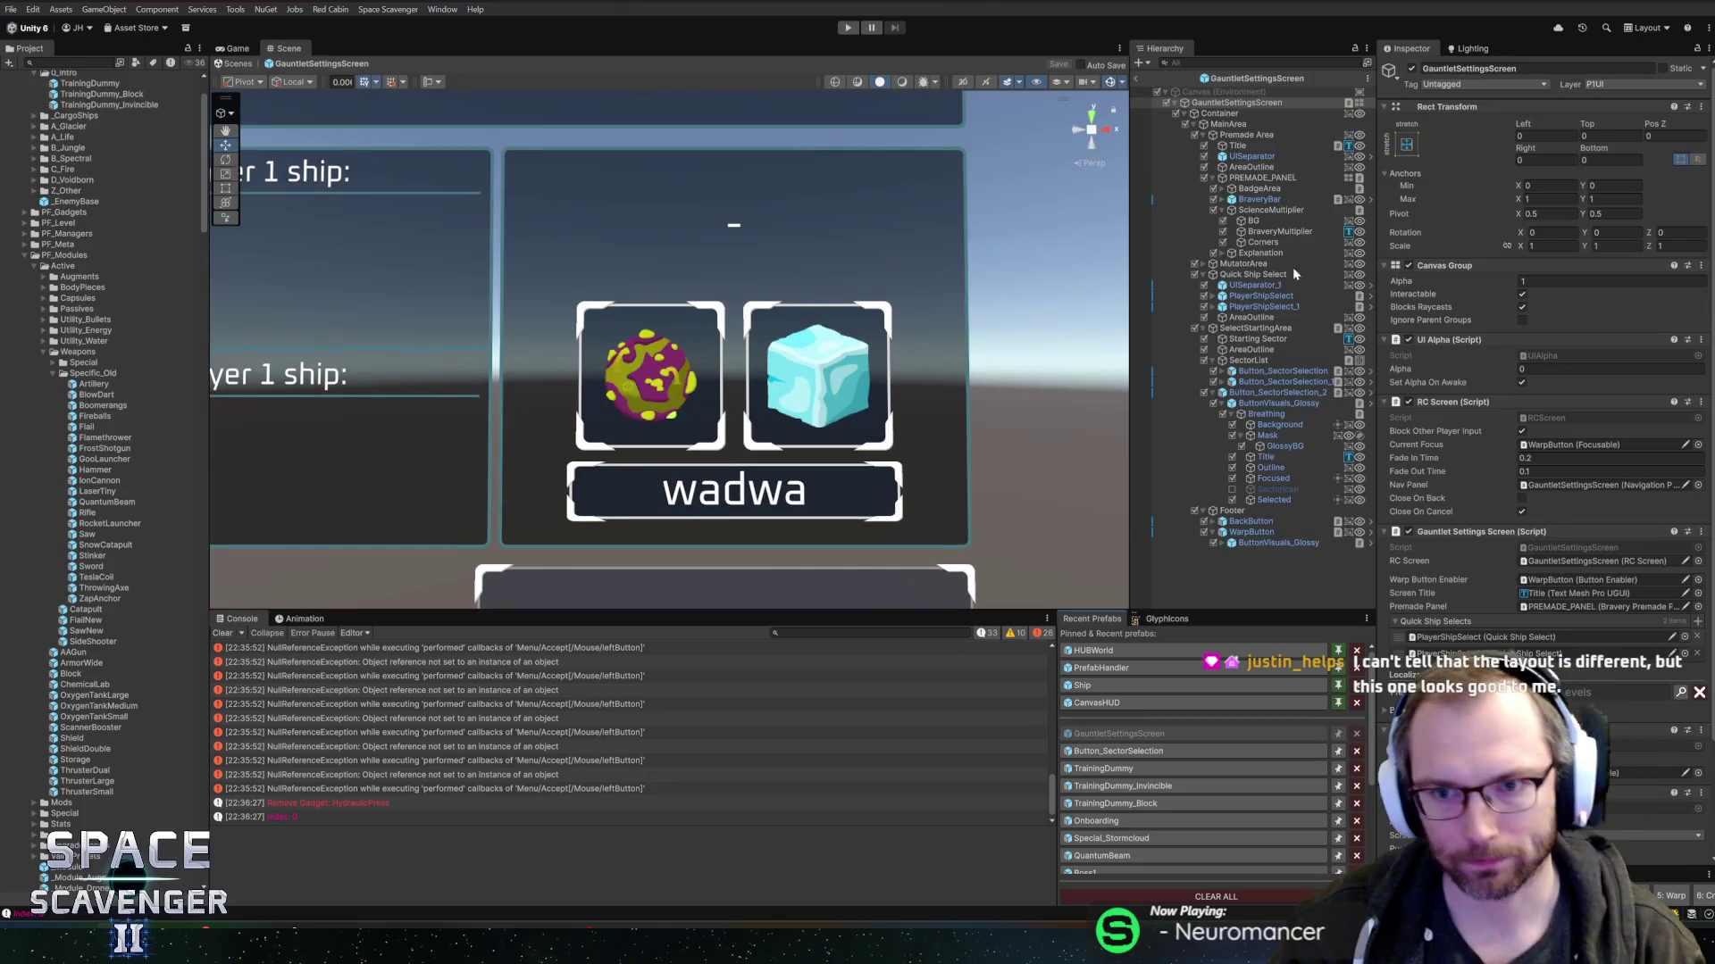
click(1268, 392)
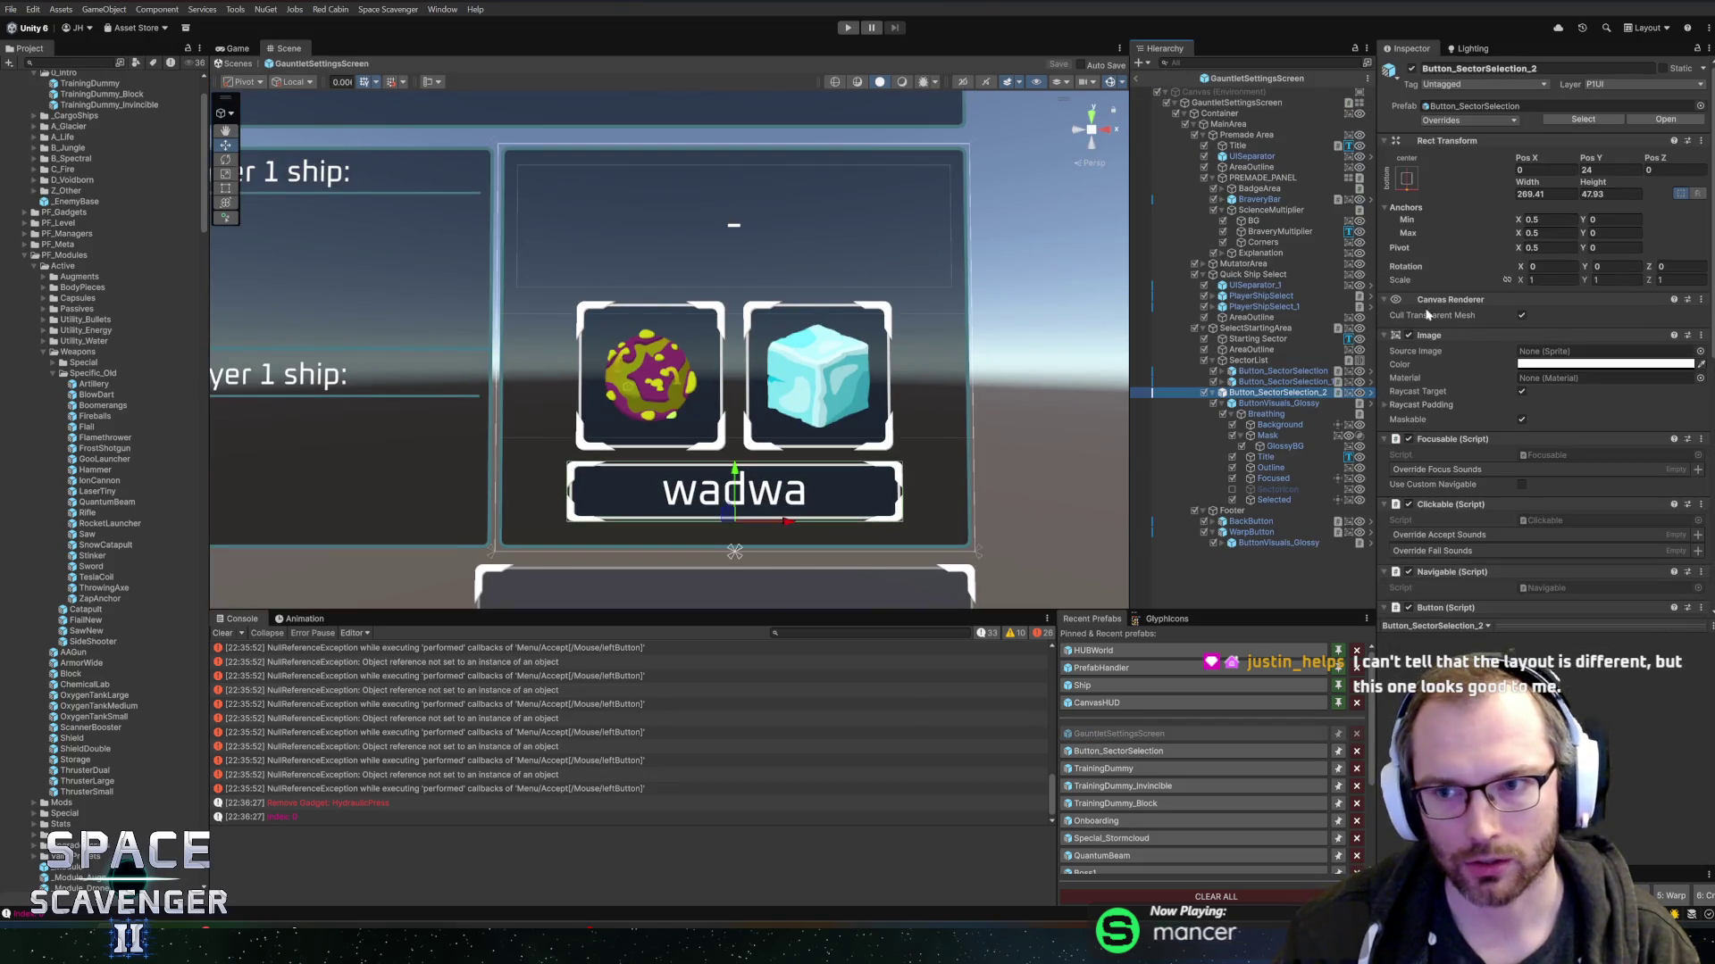
scroll(893, 353, down, 4)
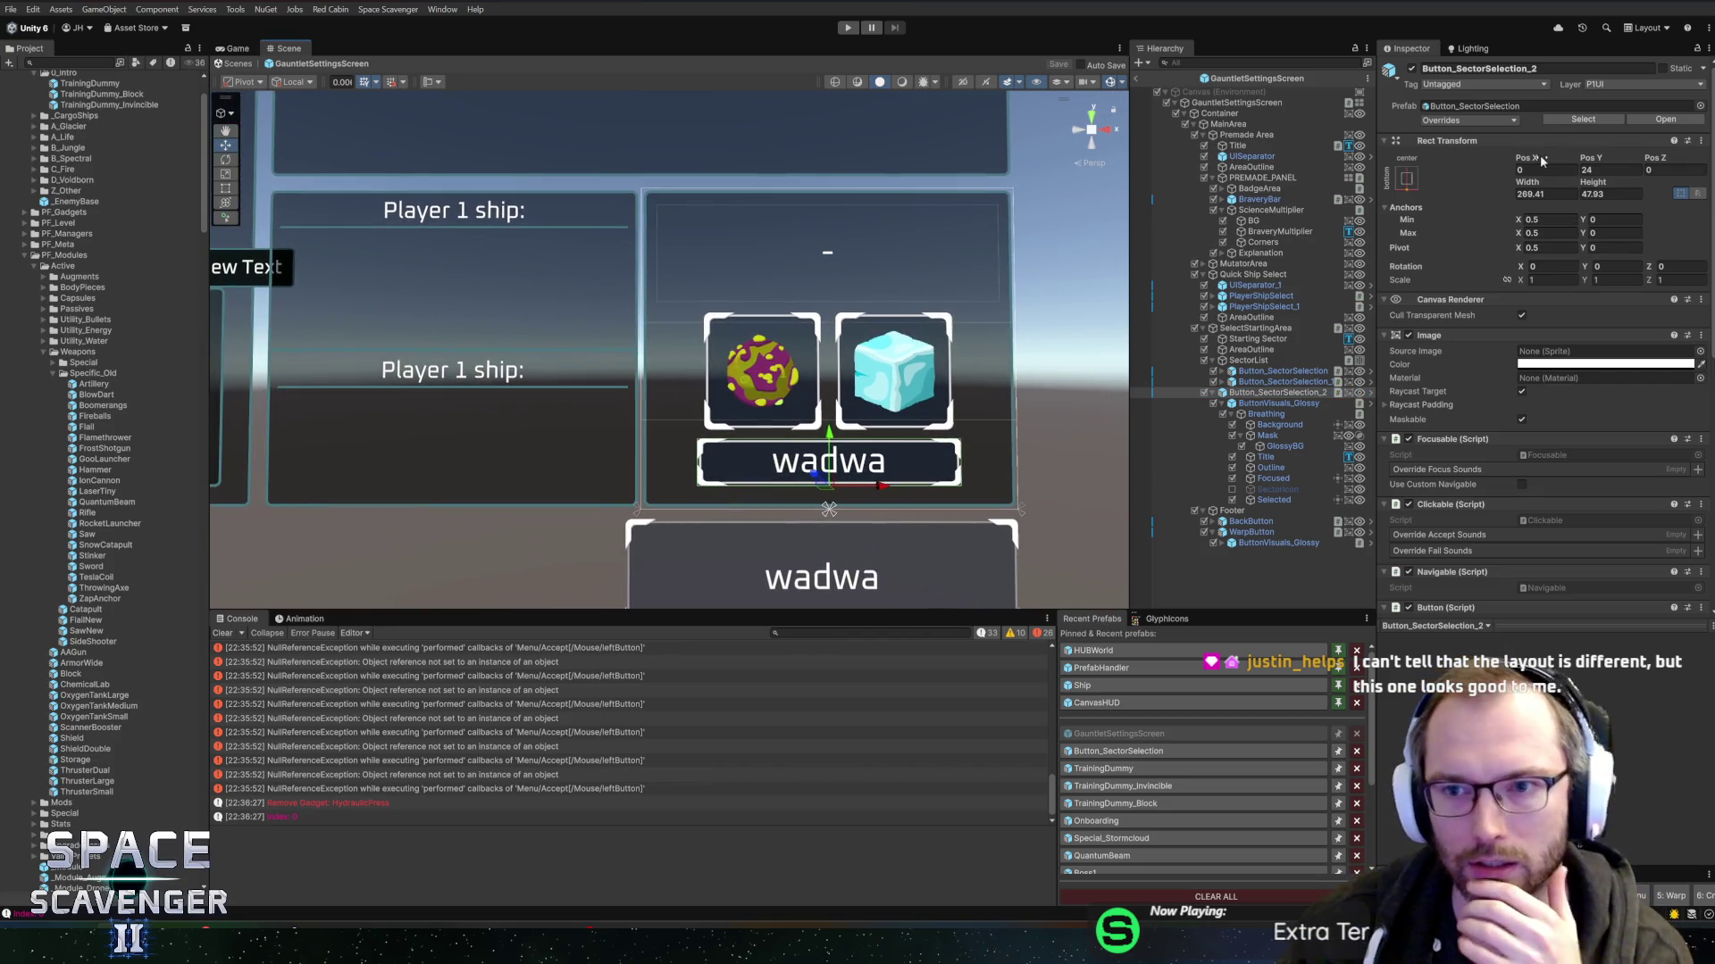
scroll(927, 354, down, 4)
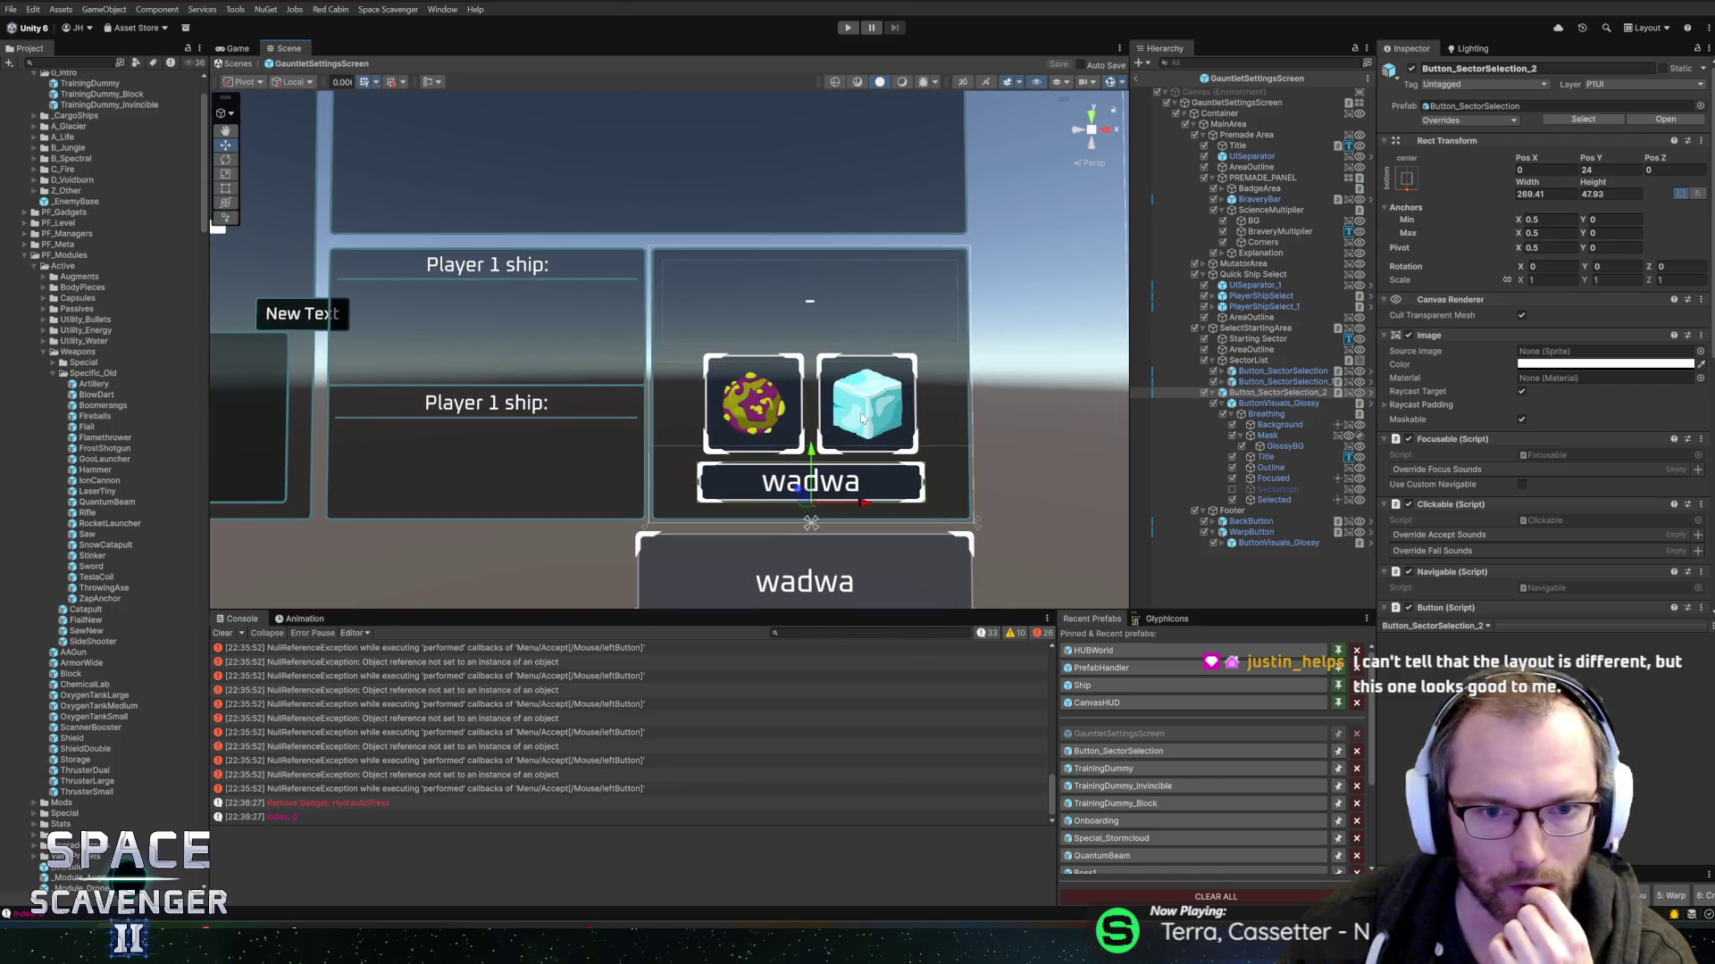
scroll(838, 419, up, 1)
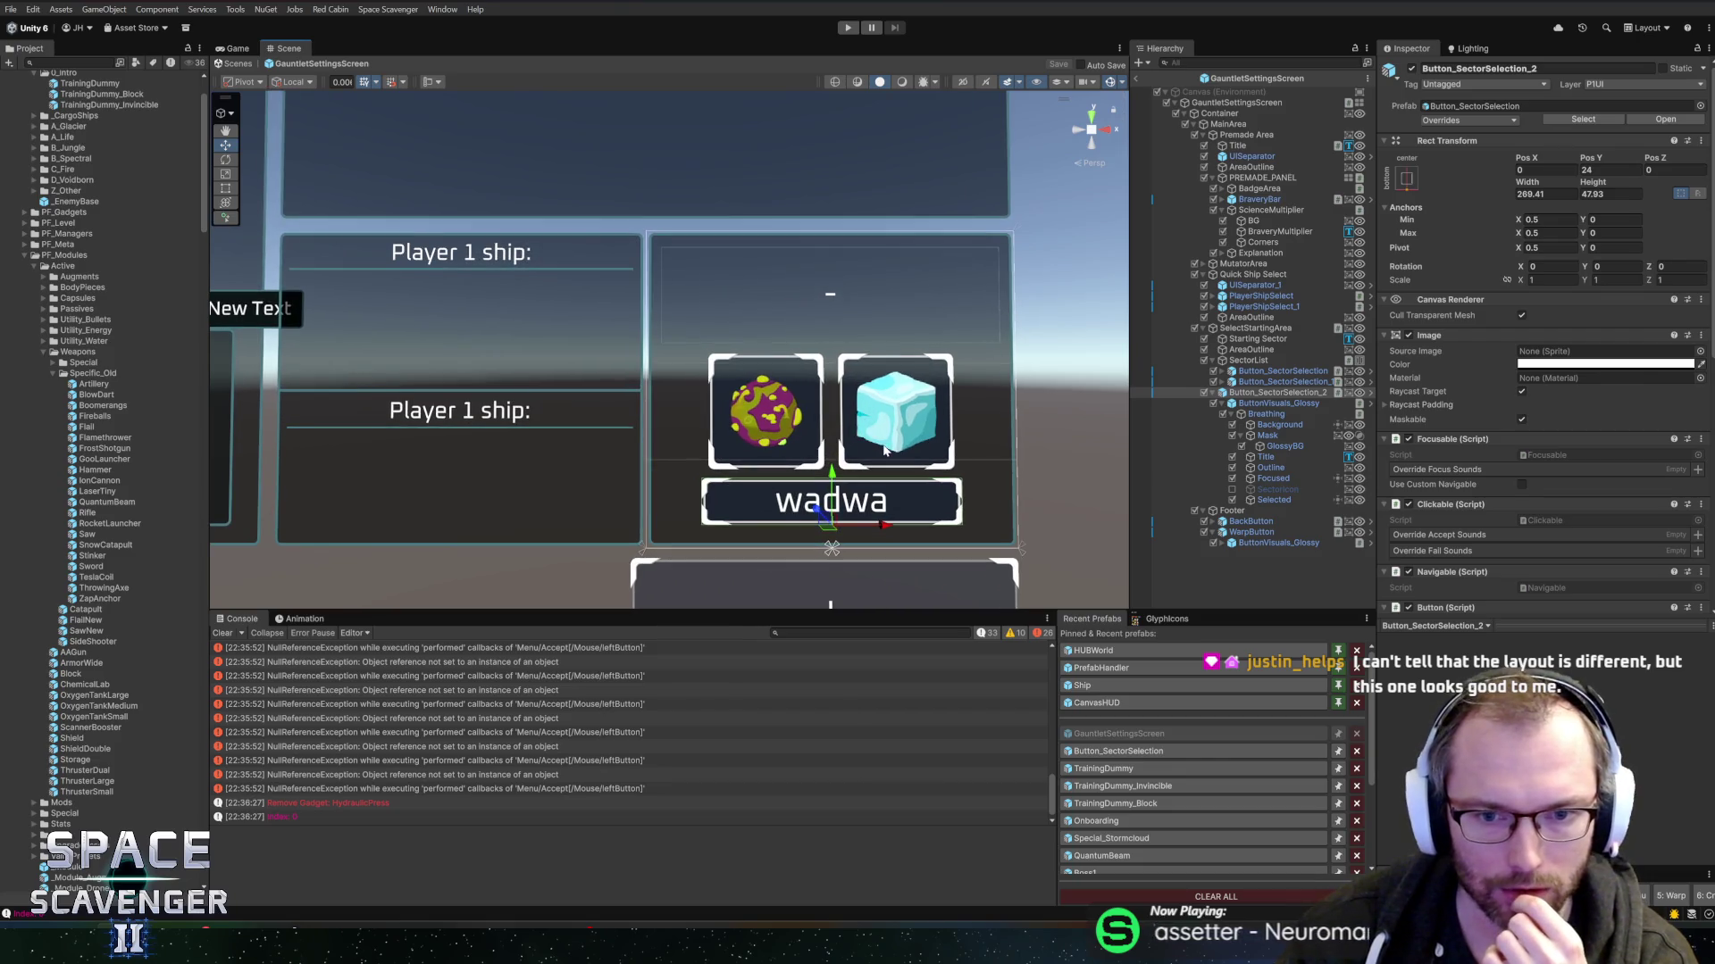
scroll(937, 447, up, 1)
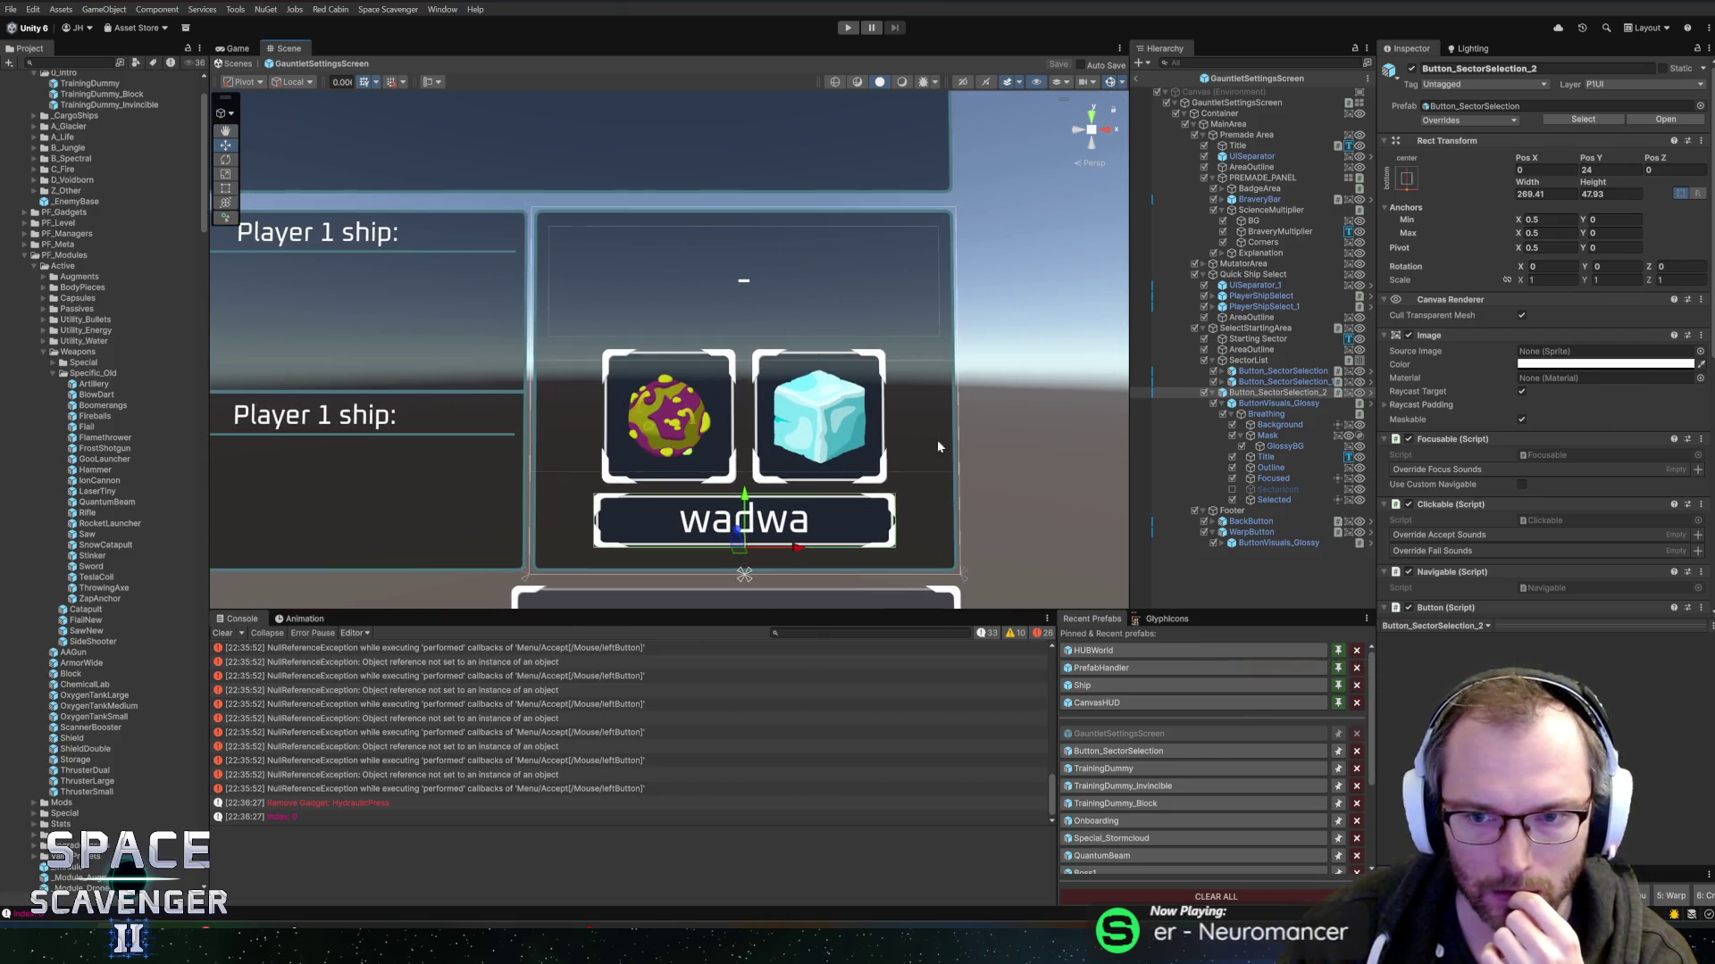
click(1247, 360)
click(1612, 136)
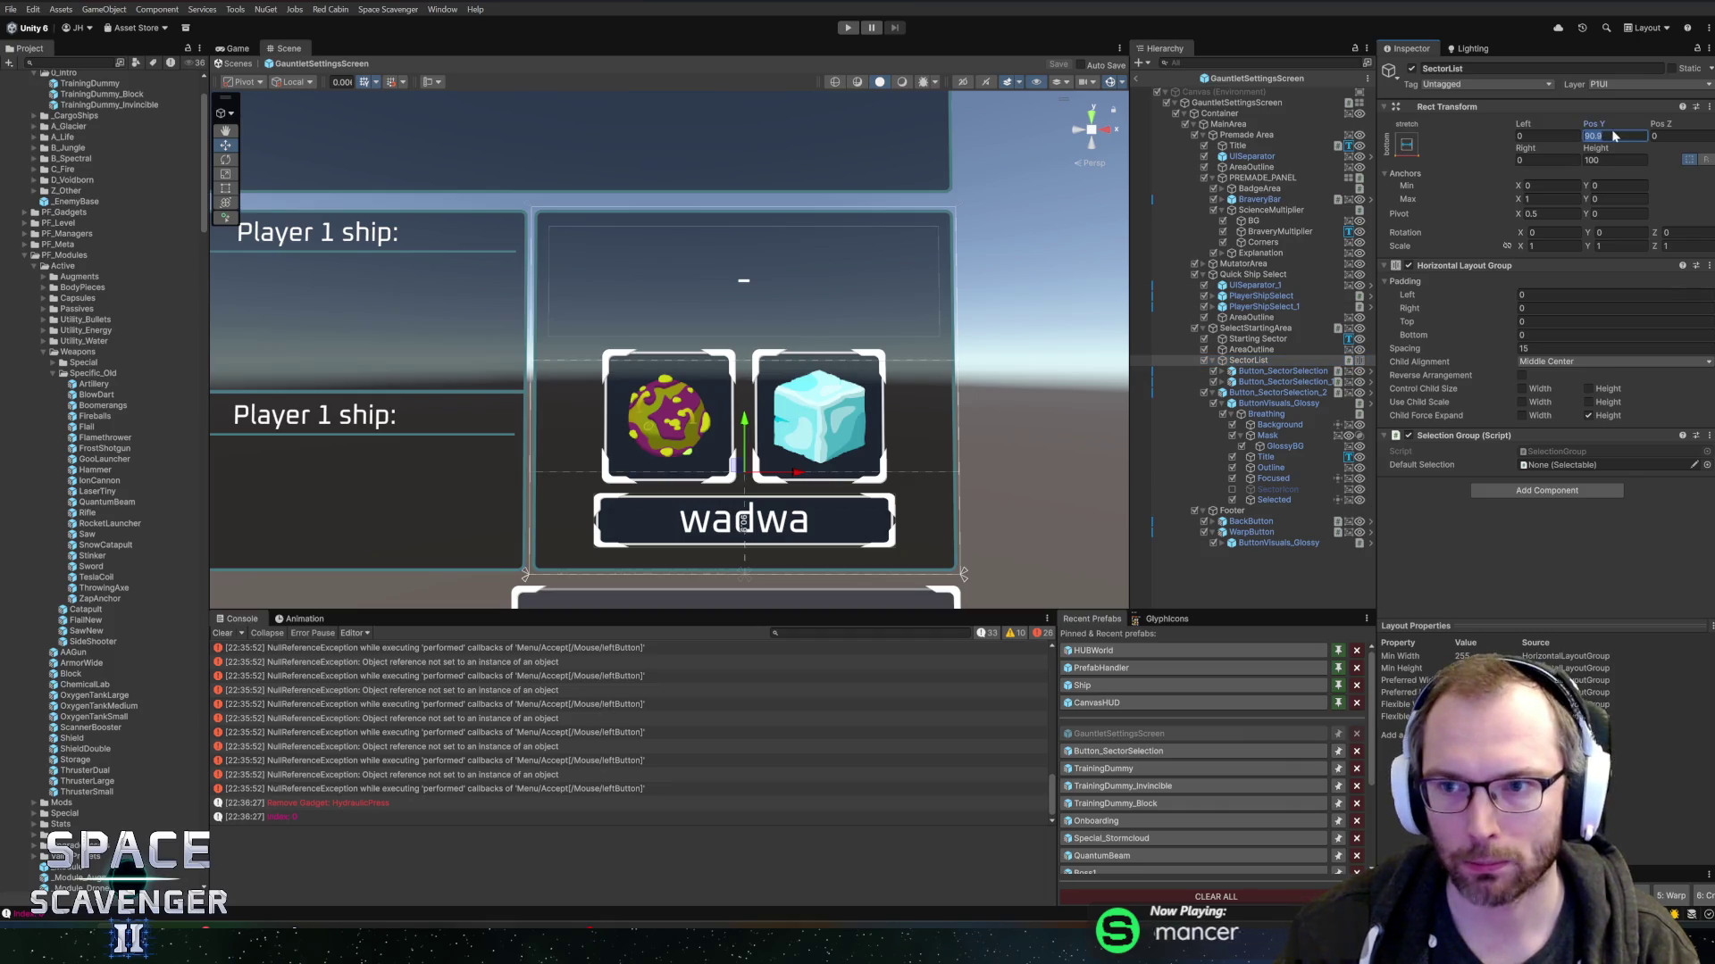
text(100)
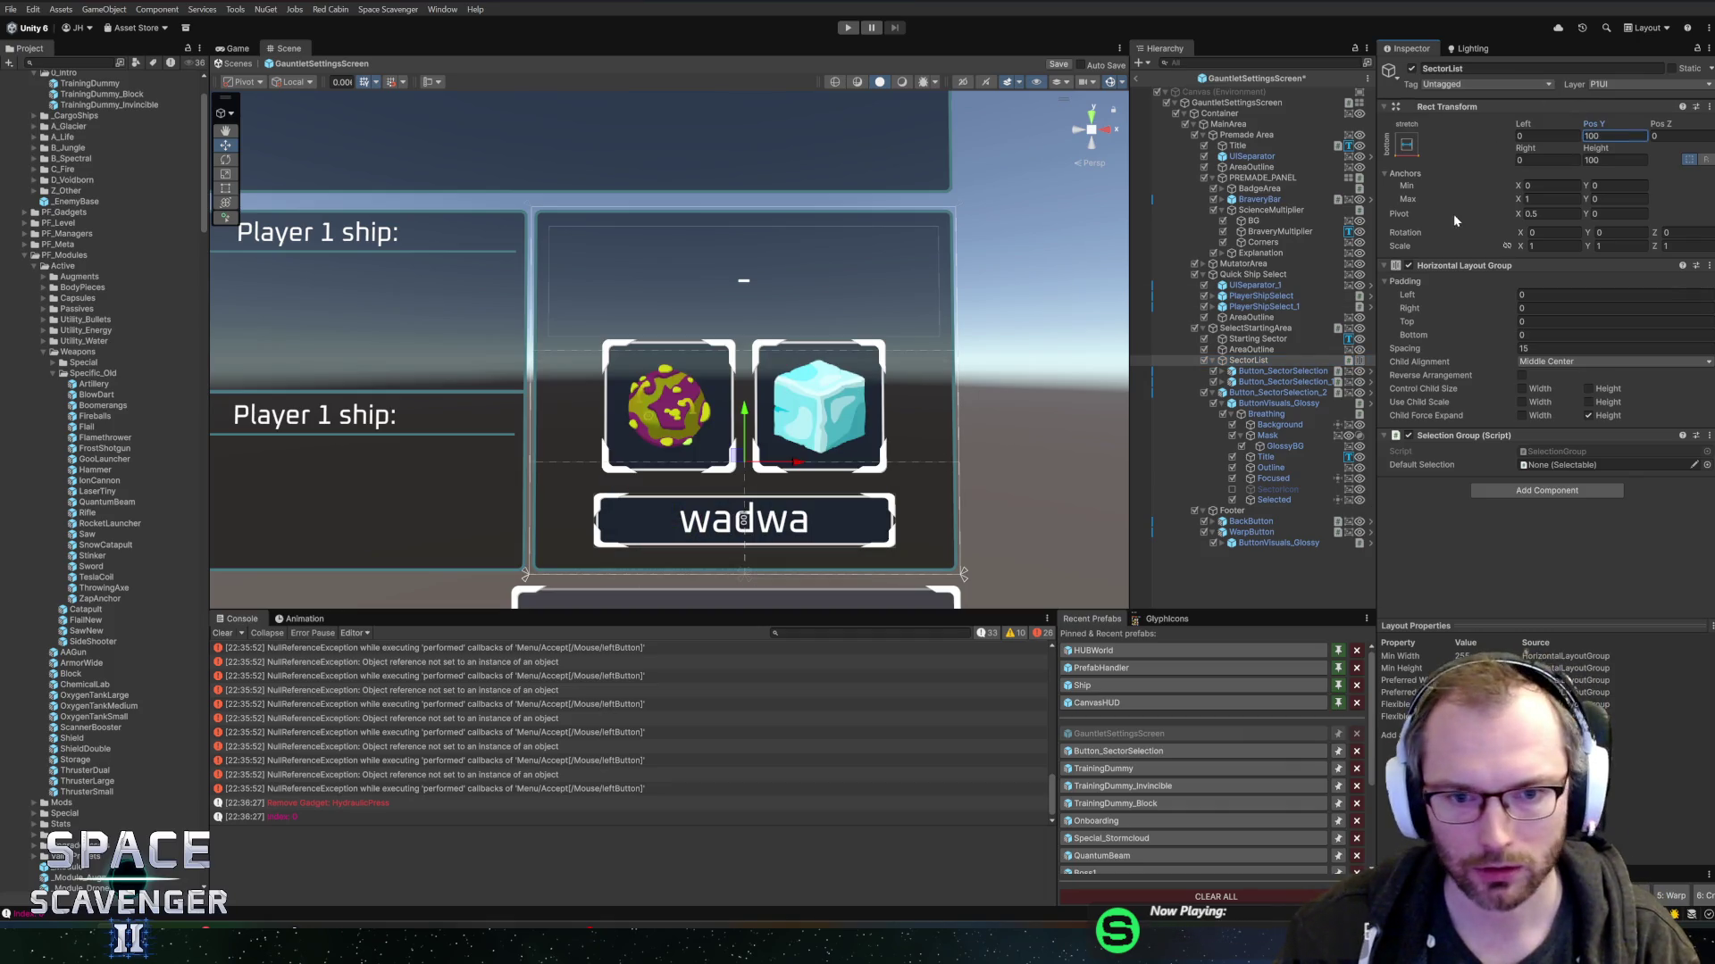
- Resize Button_SectorSelection_2 to 255 wide by 61.4 tall
click(1277, 393)
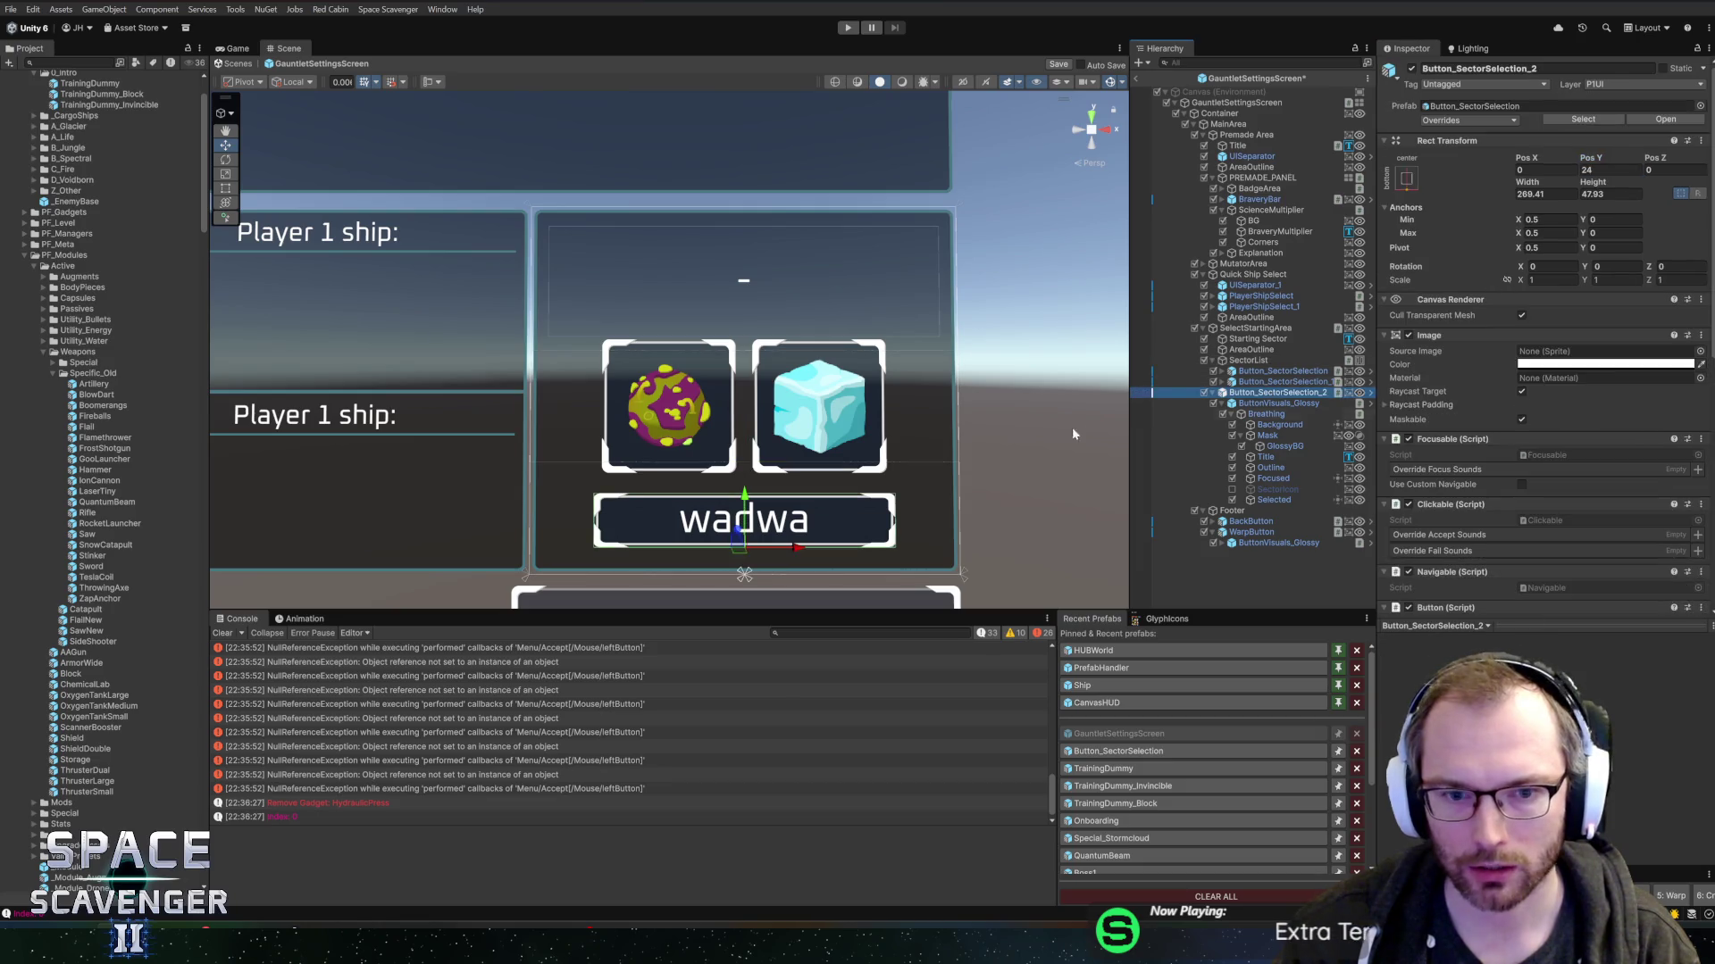
mouse_move(1586, 183)
mouse_down()
mouse_move(1683, 184)
mouse_move(53, 186)
mouse_move(212, 190)
mouse_move(170, 209)
mouse_up()
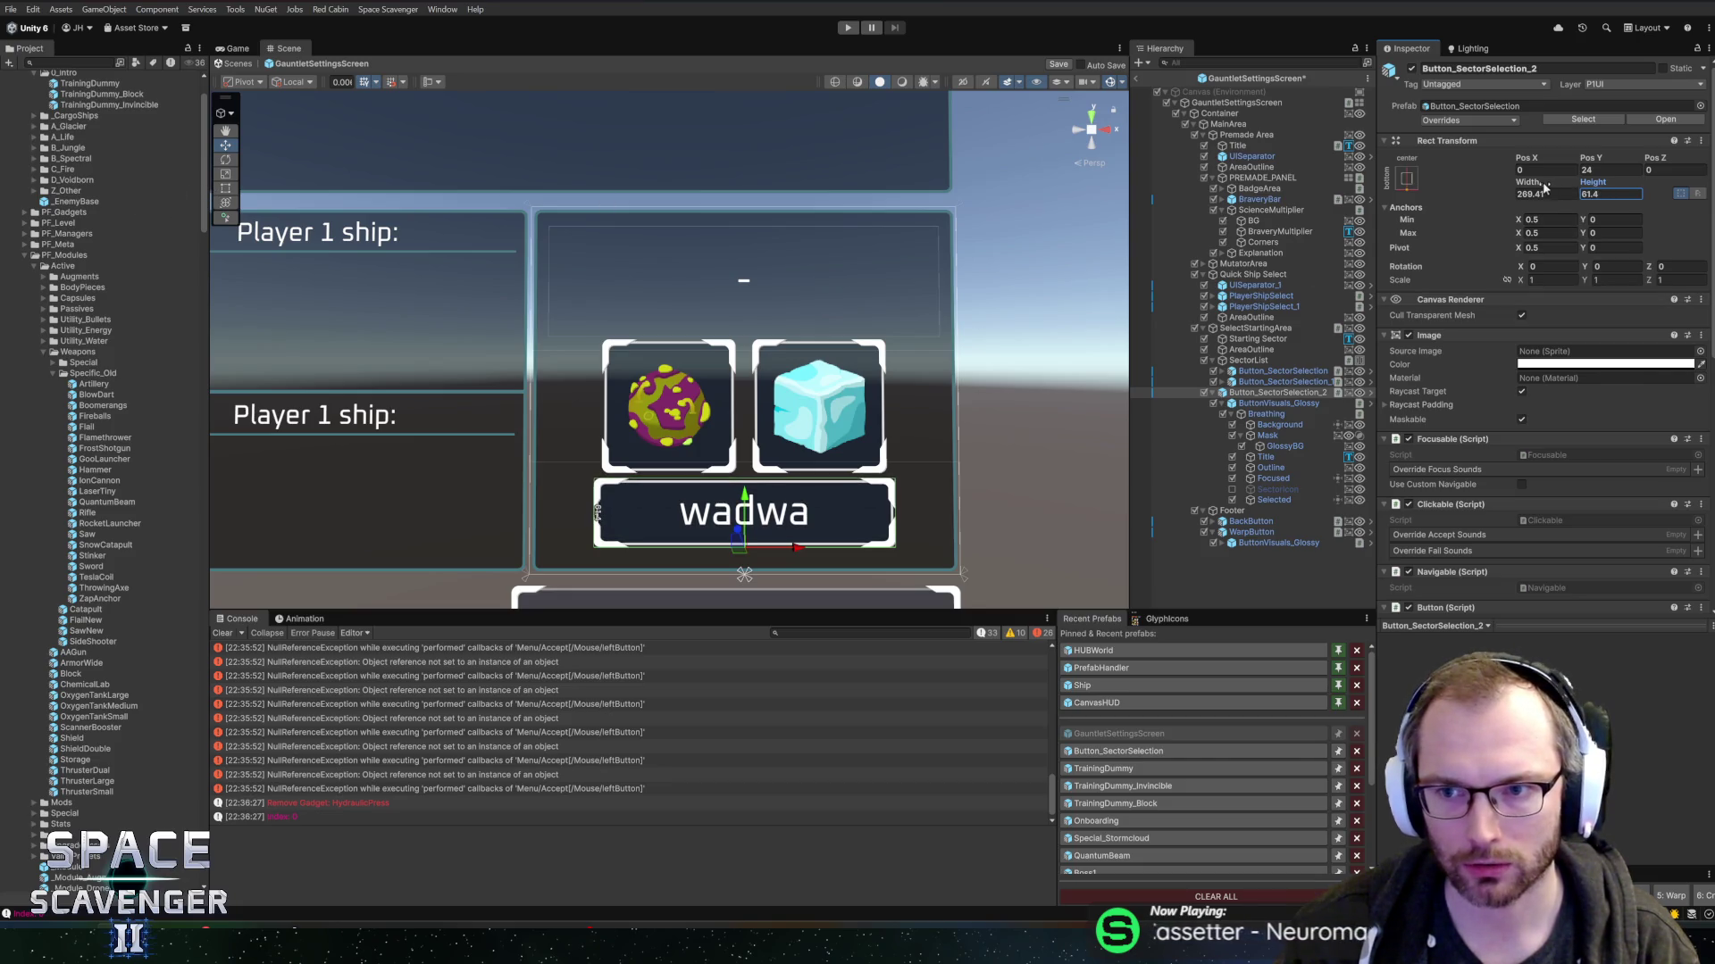
drag(1518, 185, 1480, 185)
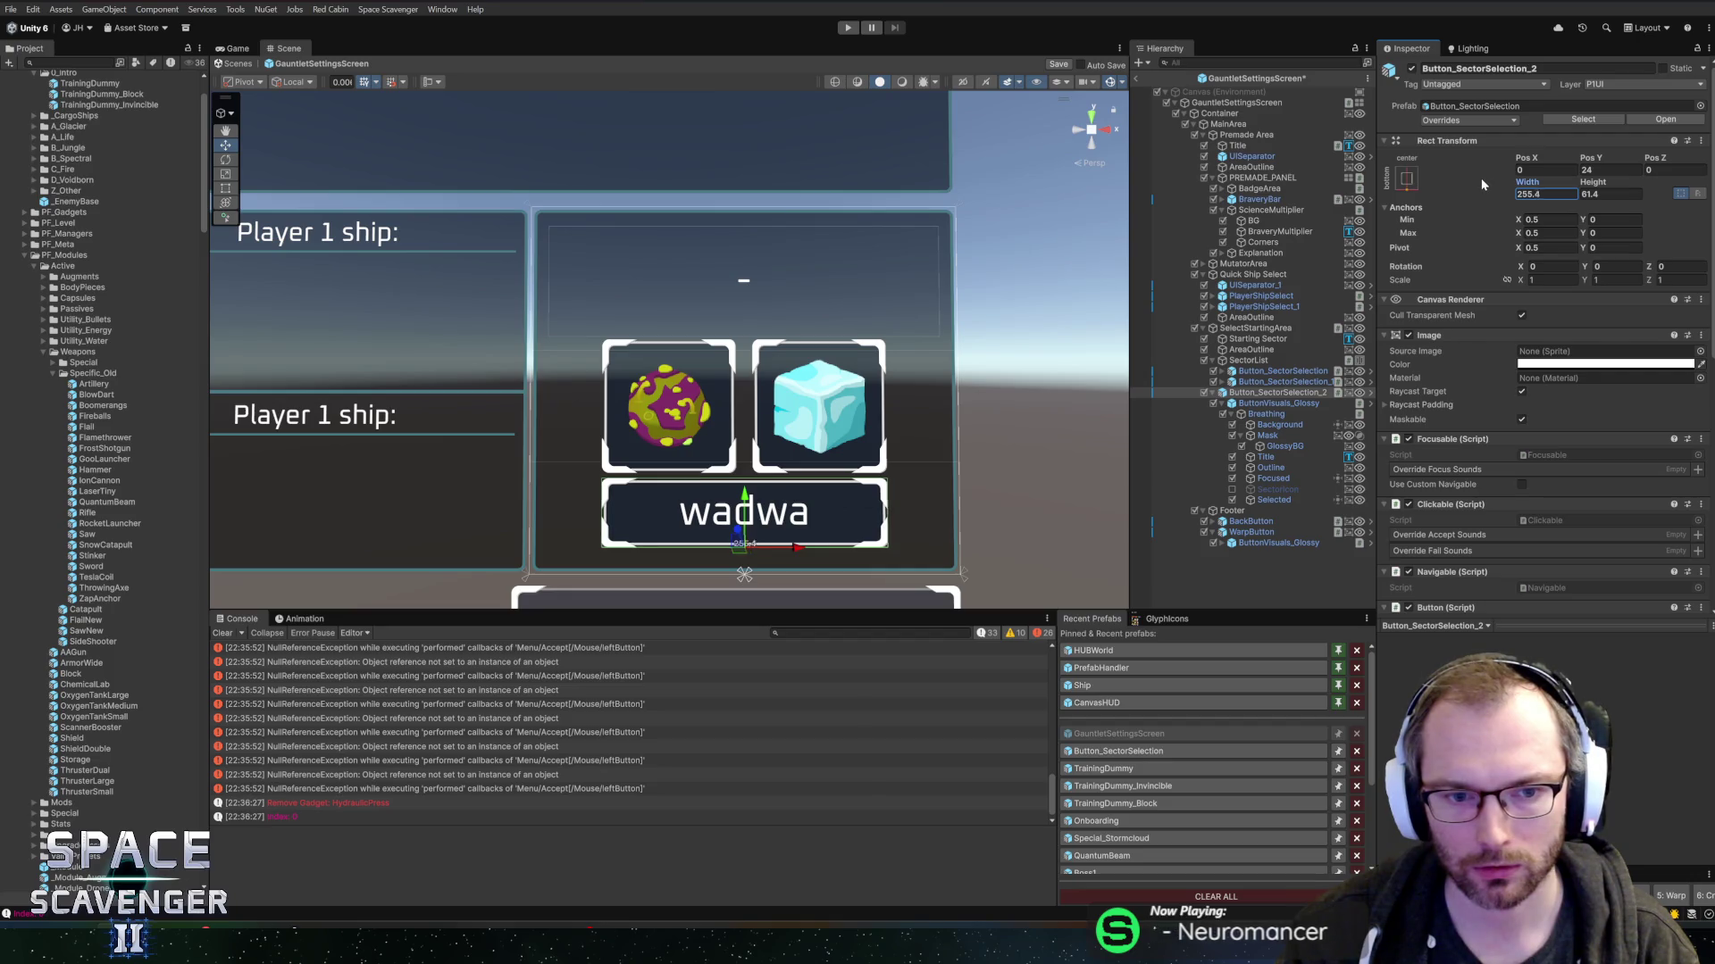
text(250)
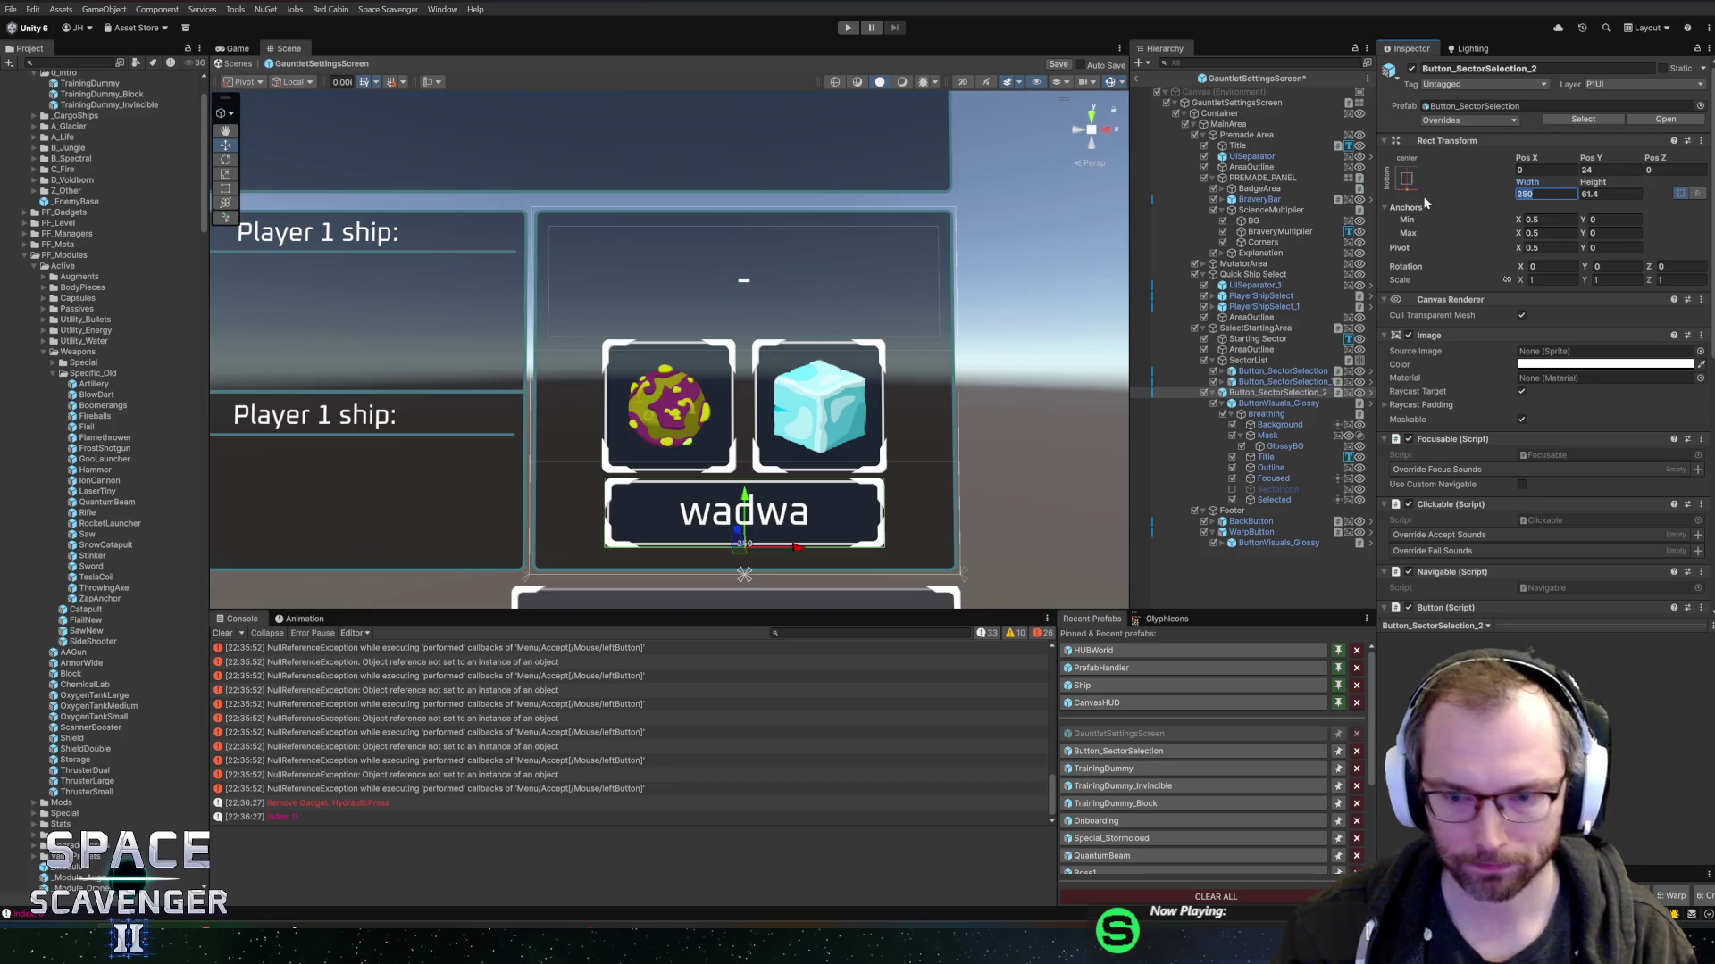
text(255)
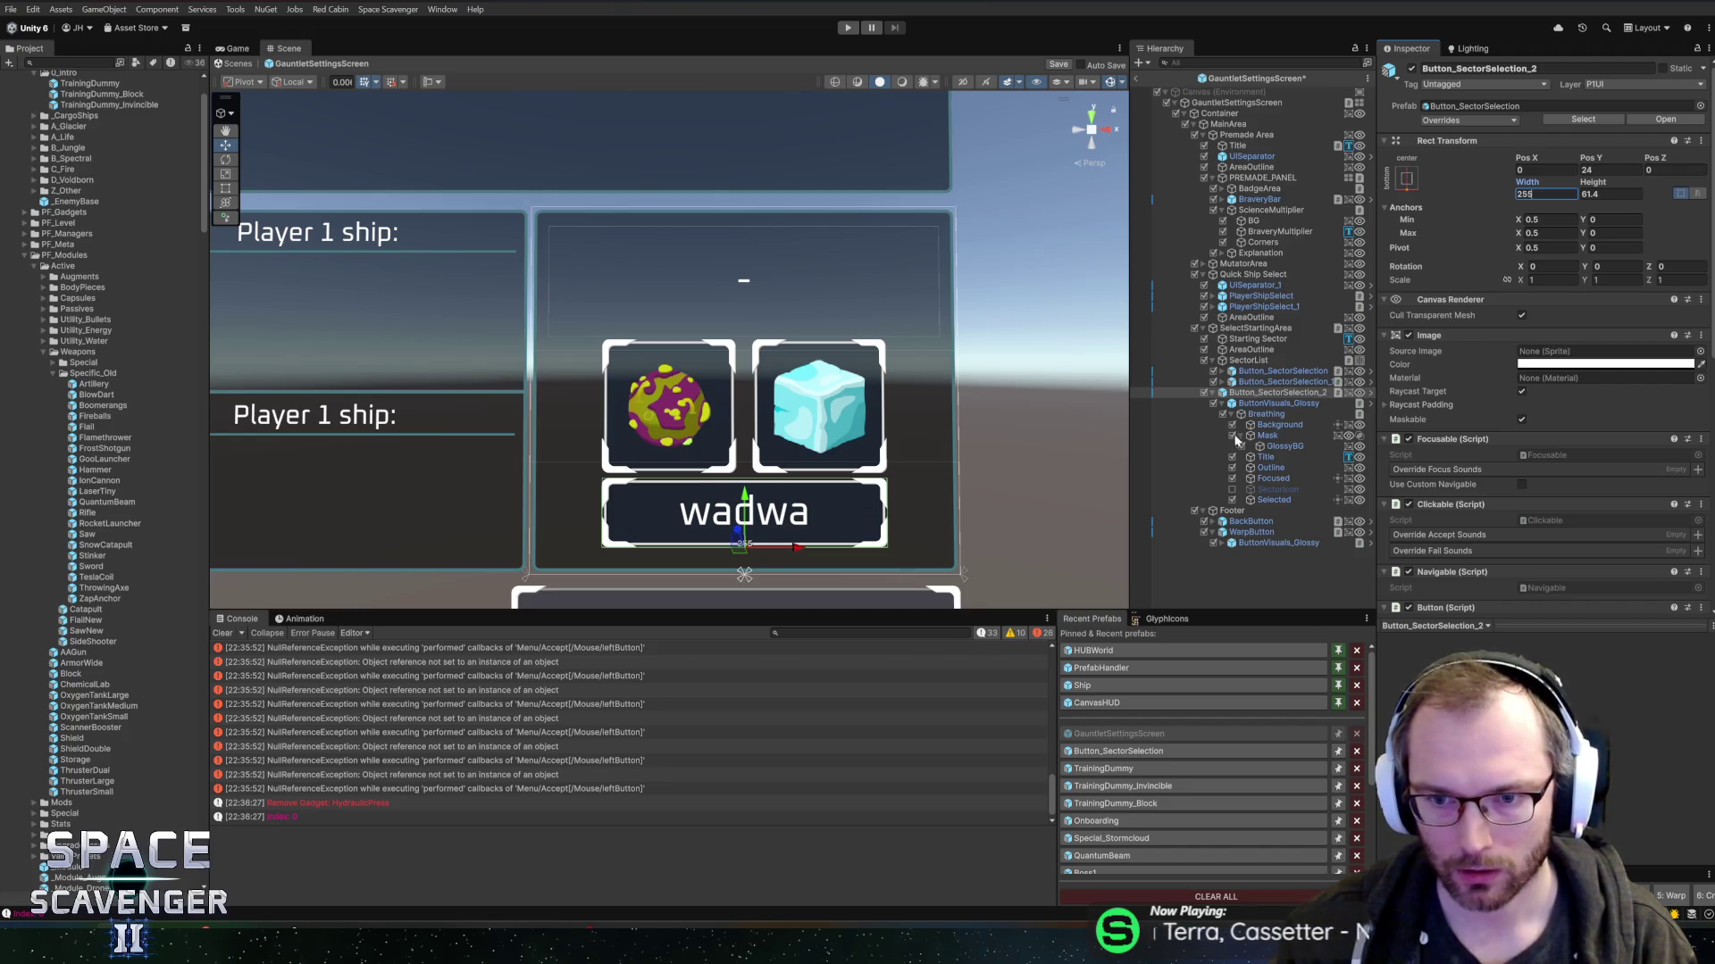
- Hide the sector button's Title text and clear its Keyword_Random sector name
click(1223, 403)
click(1221, 404)
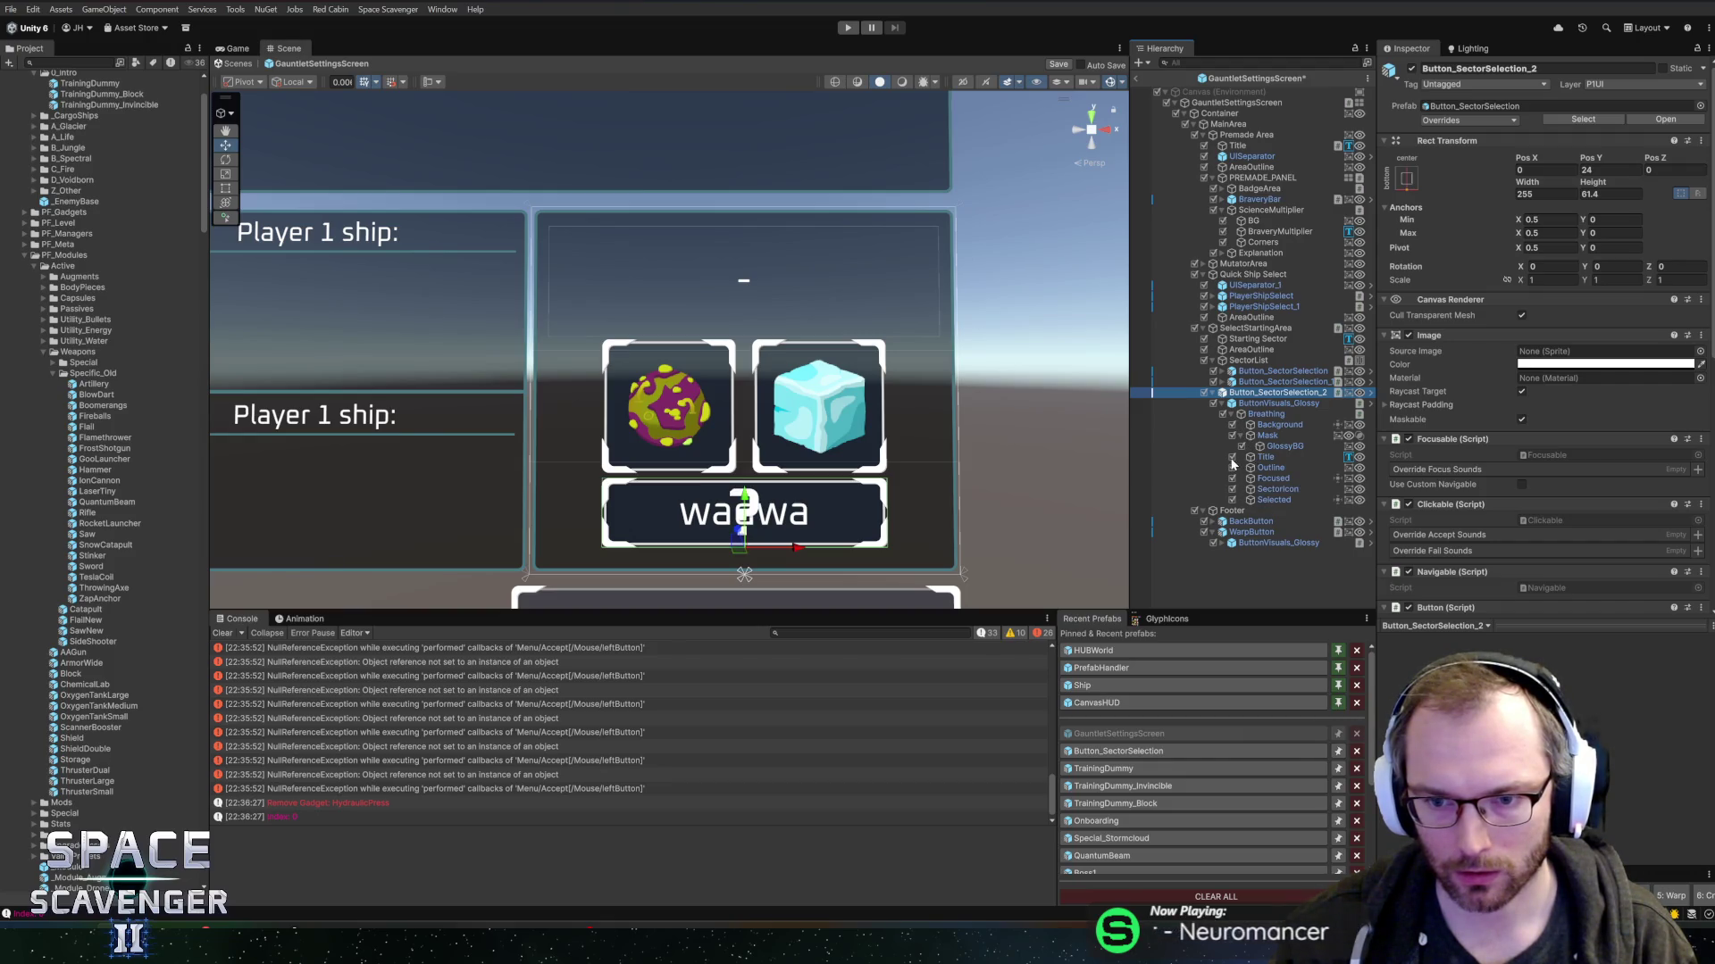
click(1232, 458)
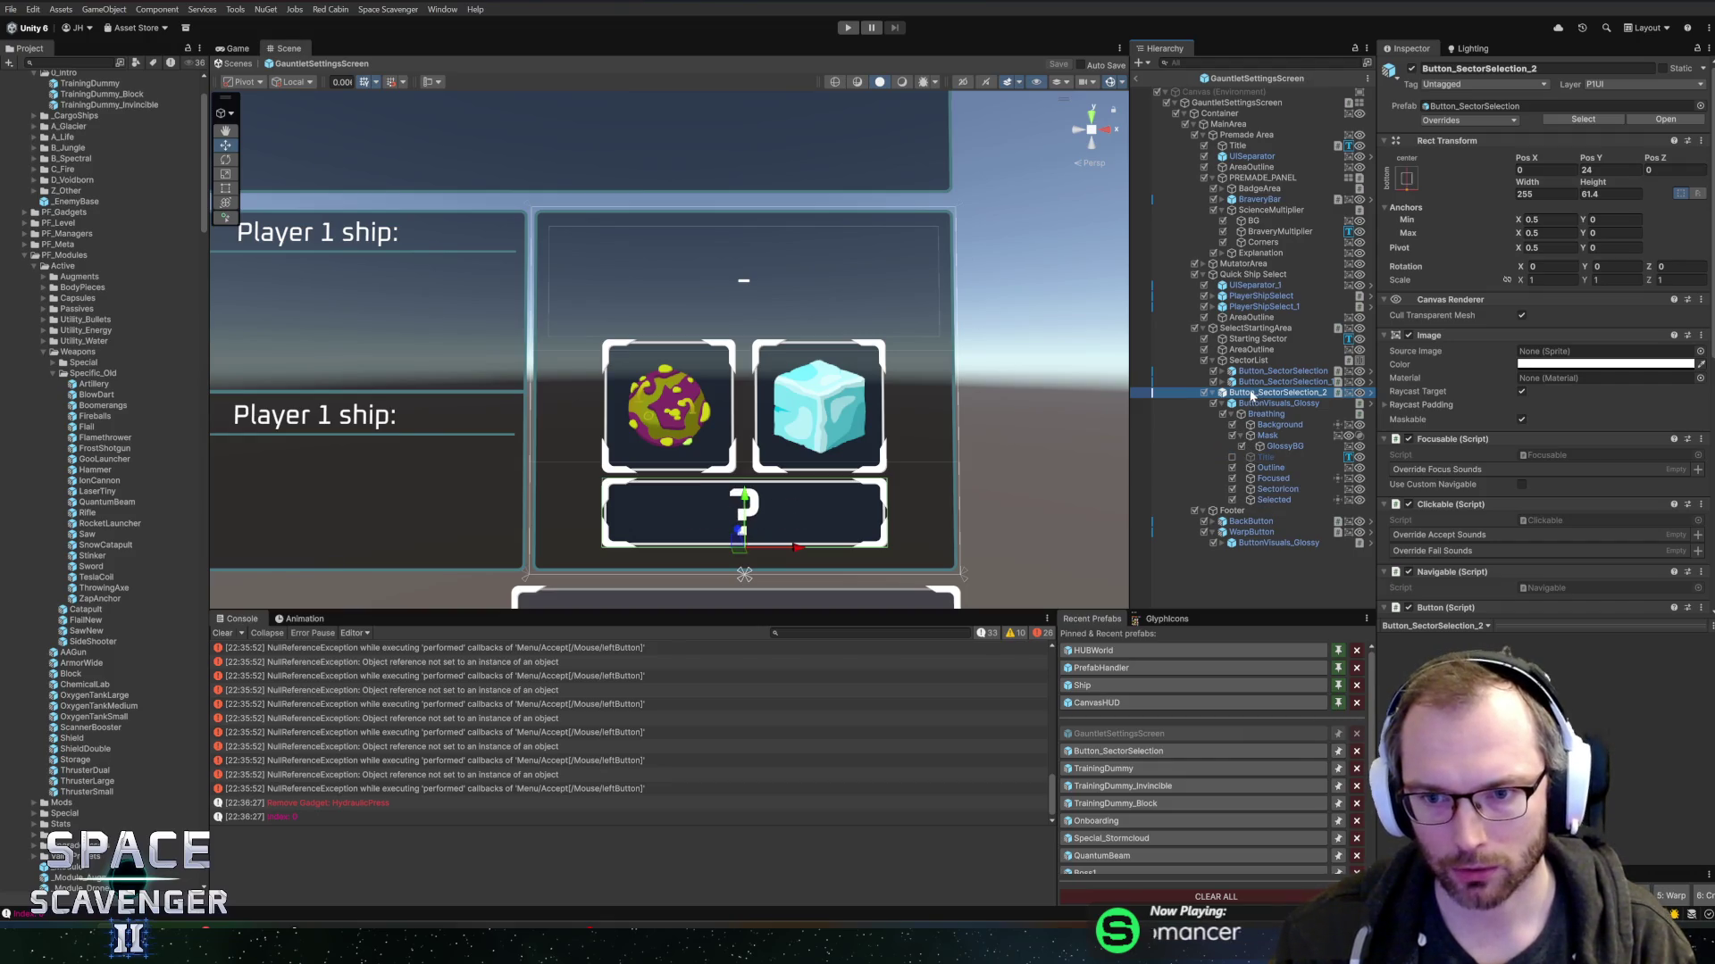
scroll(1413, 342, down, 10)
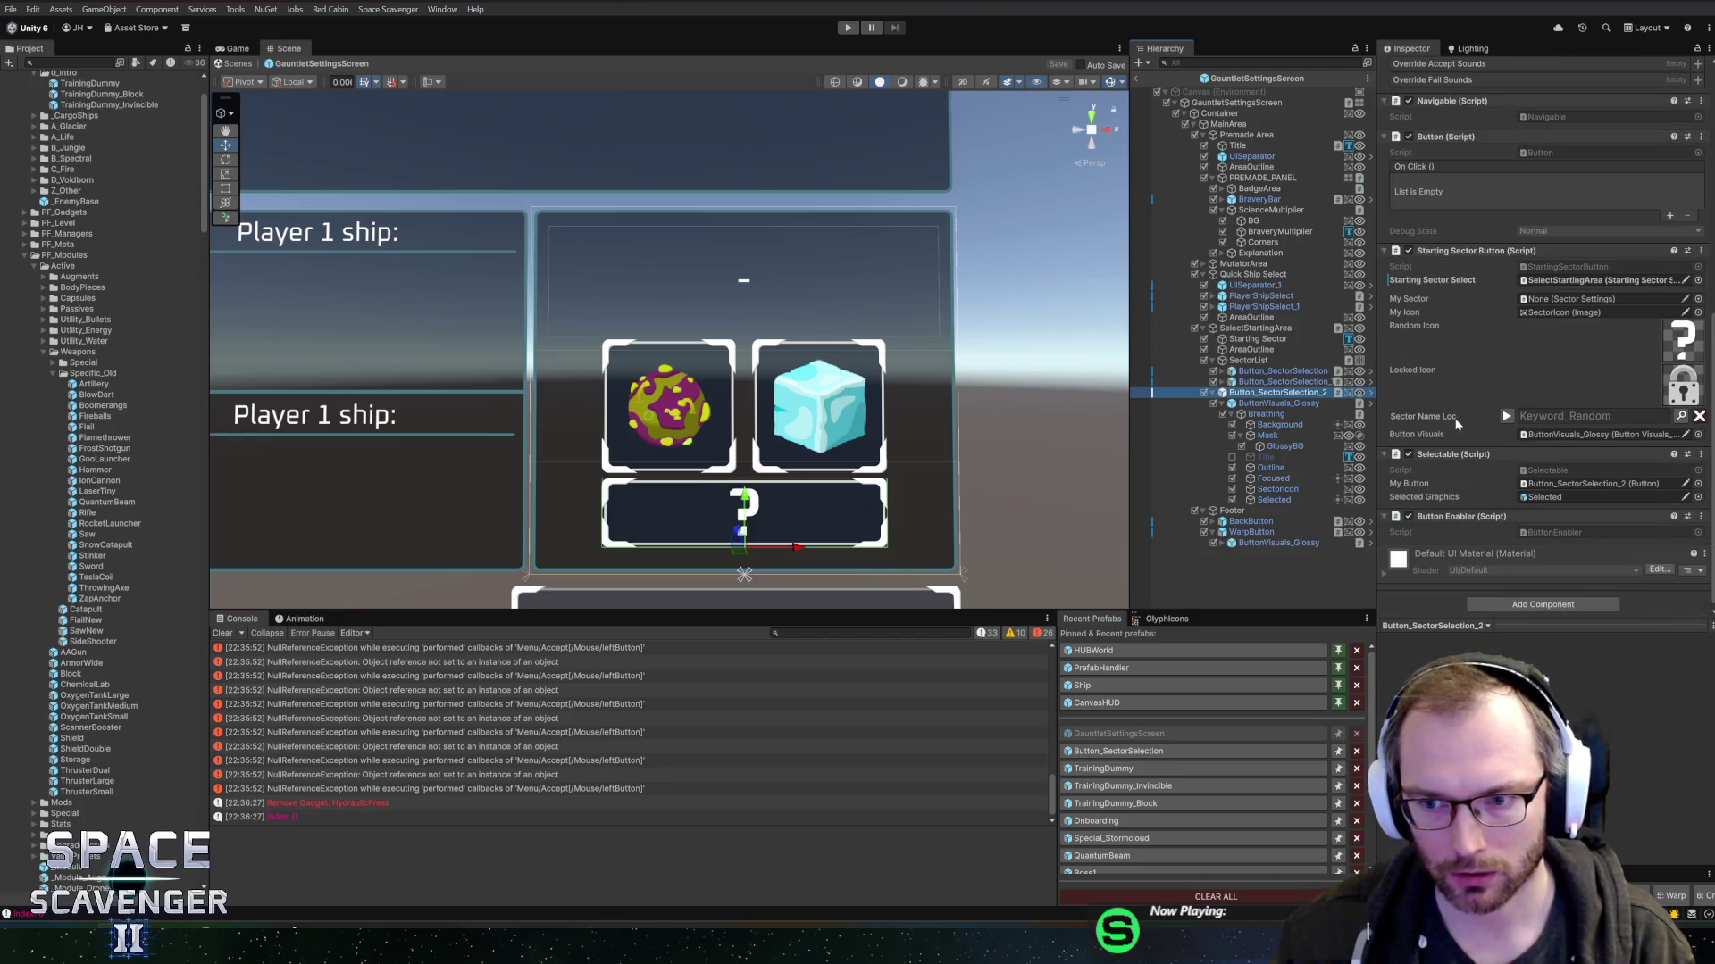
click(1697, 414)
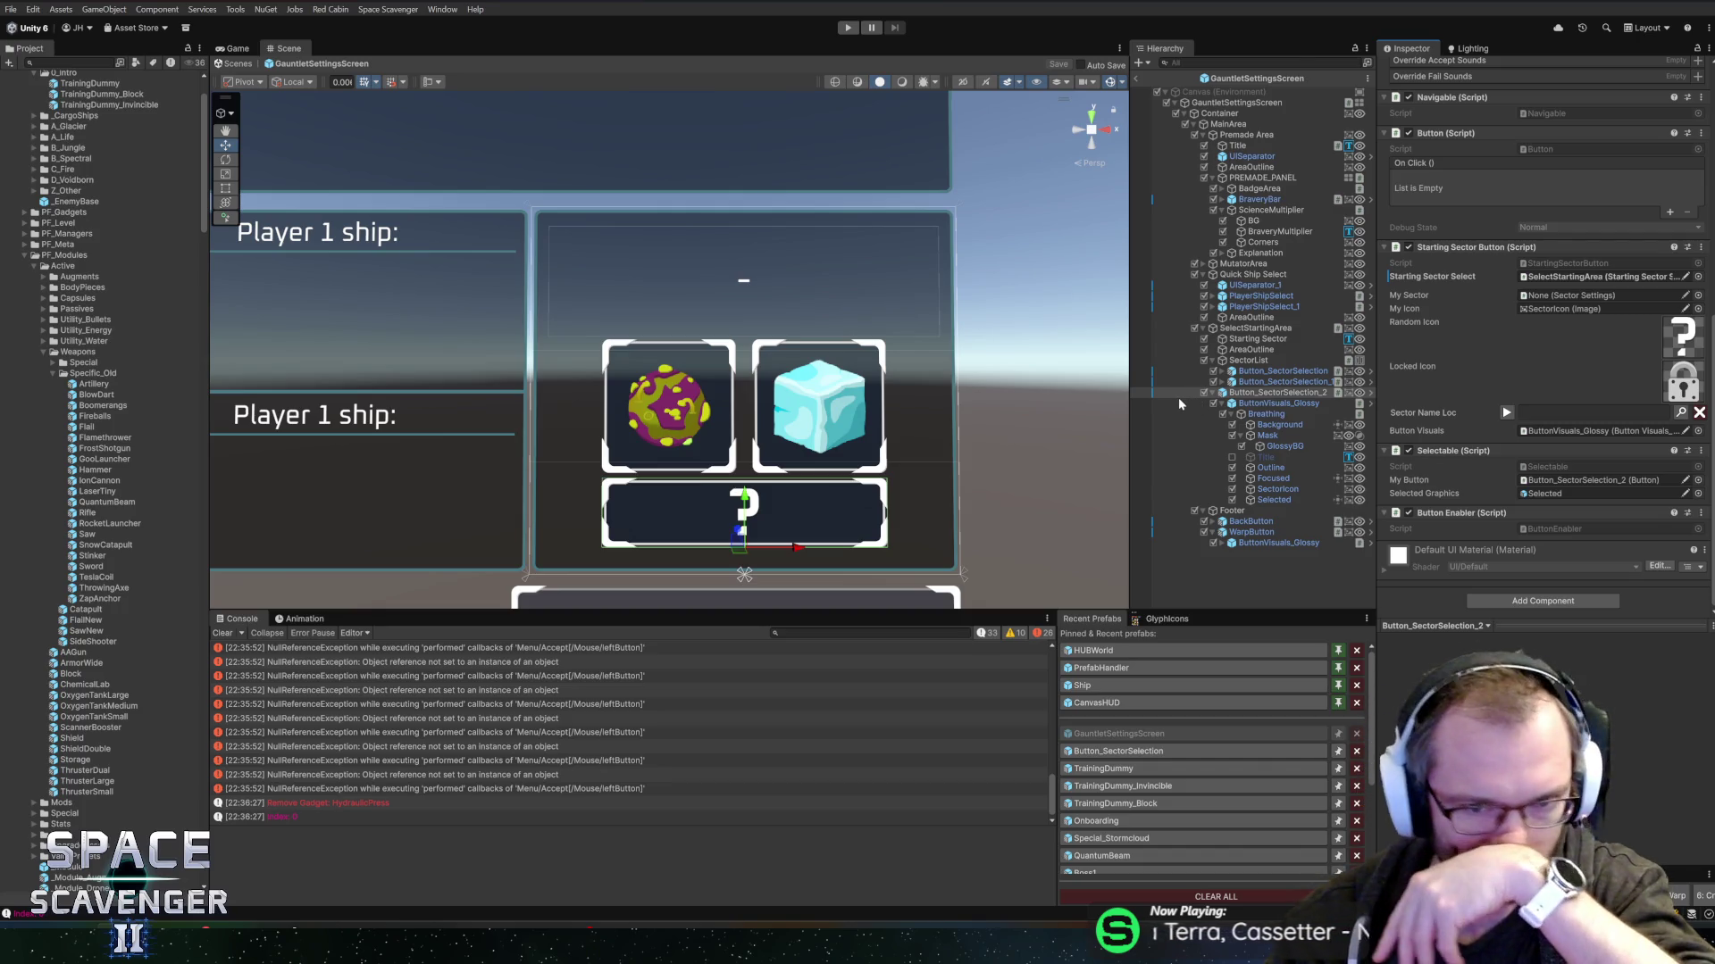
- Set the Starting Sector text's height to 80 and return to the Core scene
click(1251, 360)
click(1259, 340)
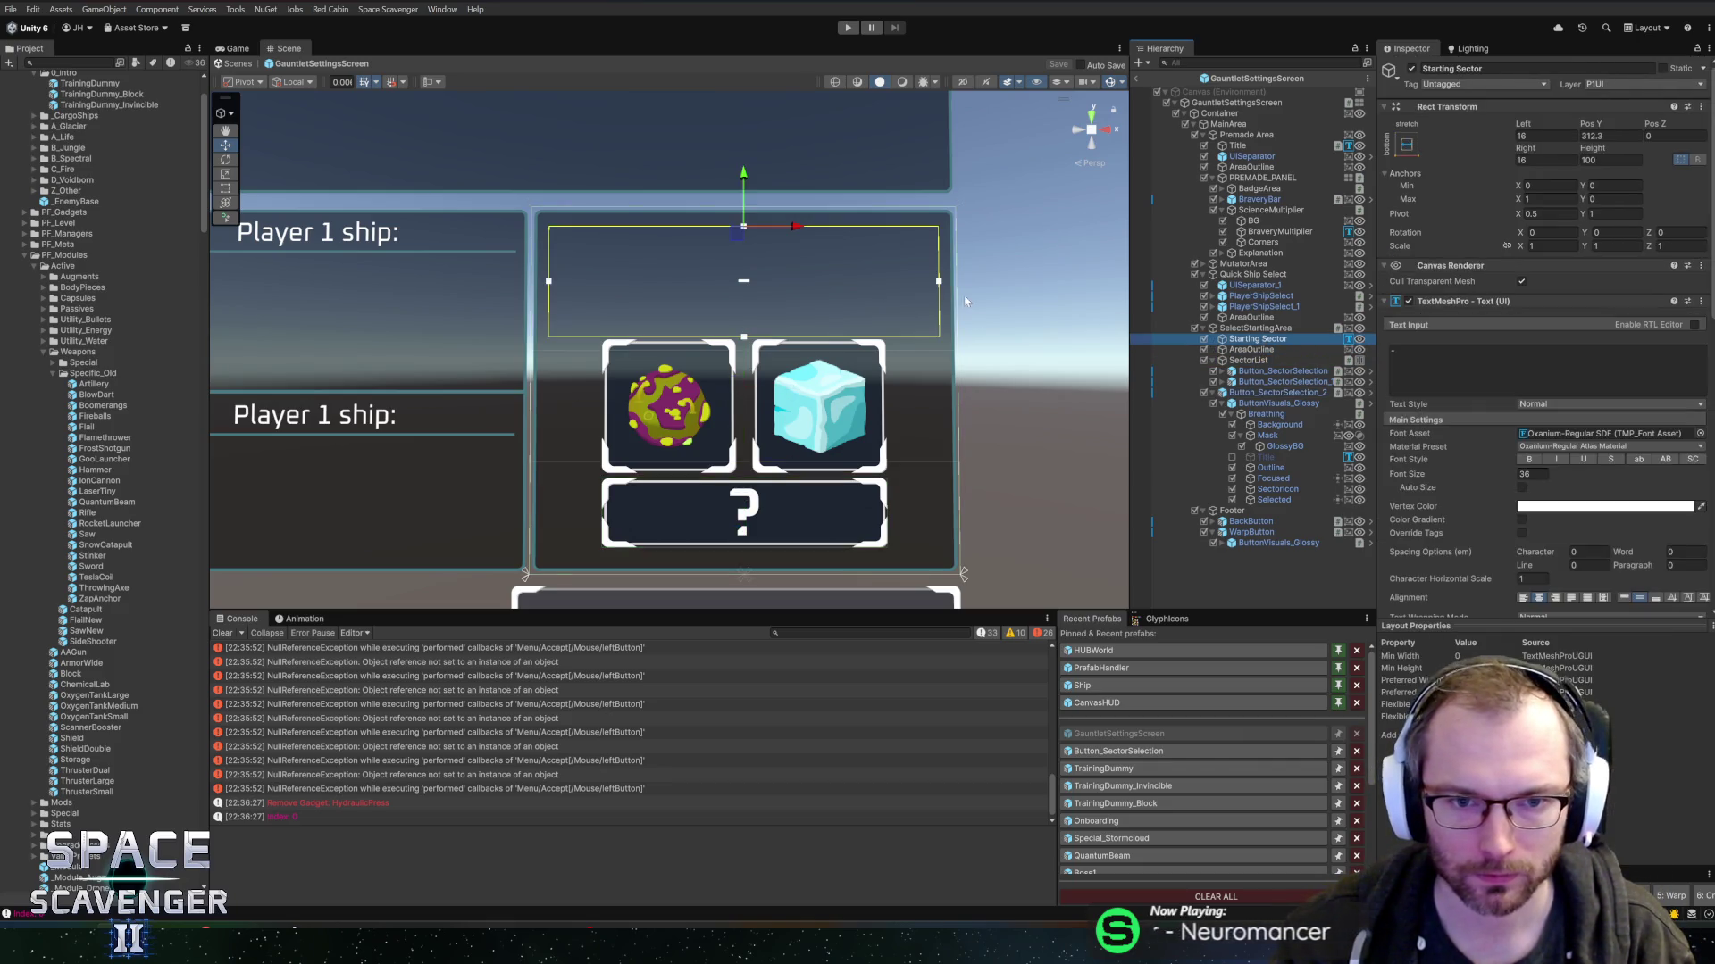
click(1608, 161)
text(80)
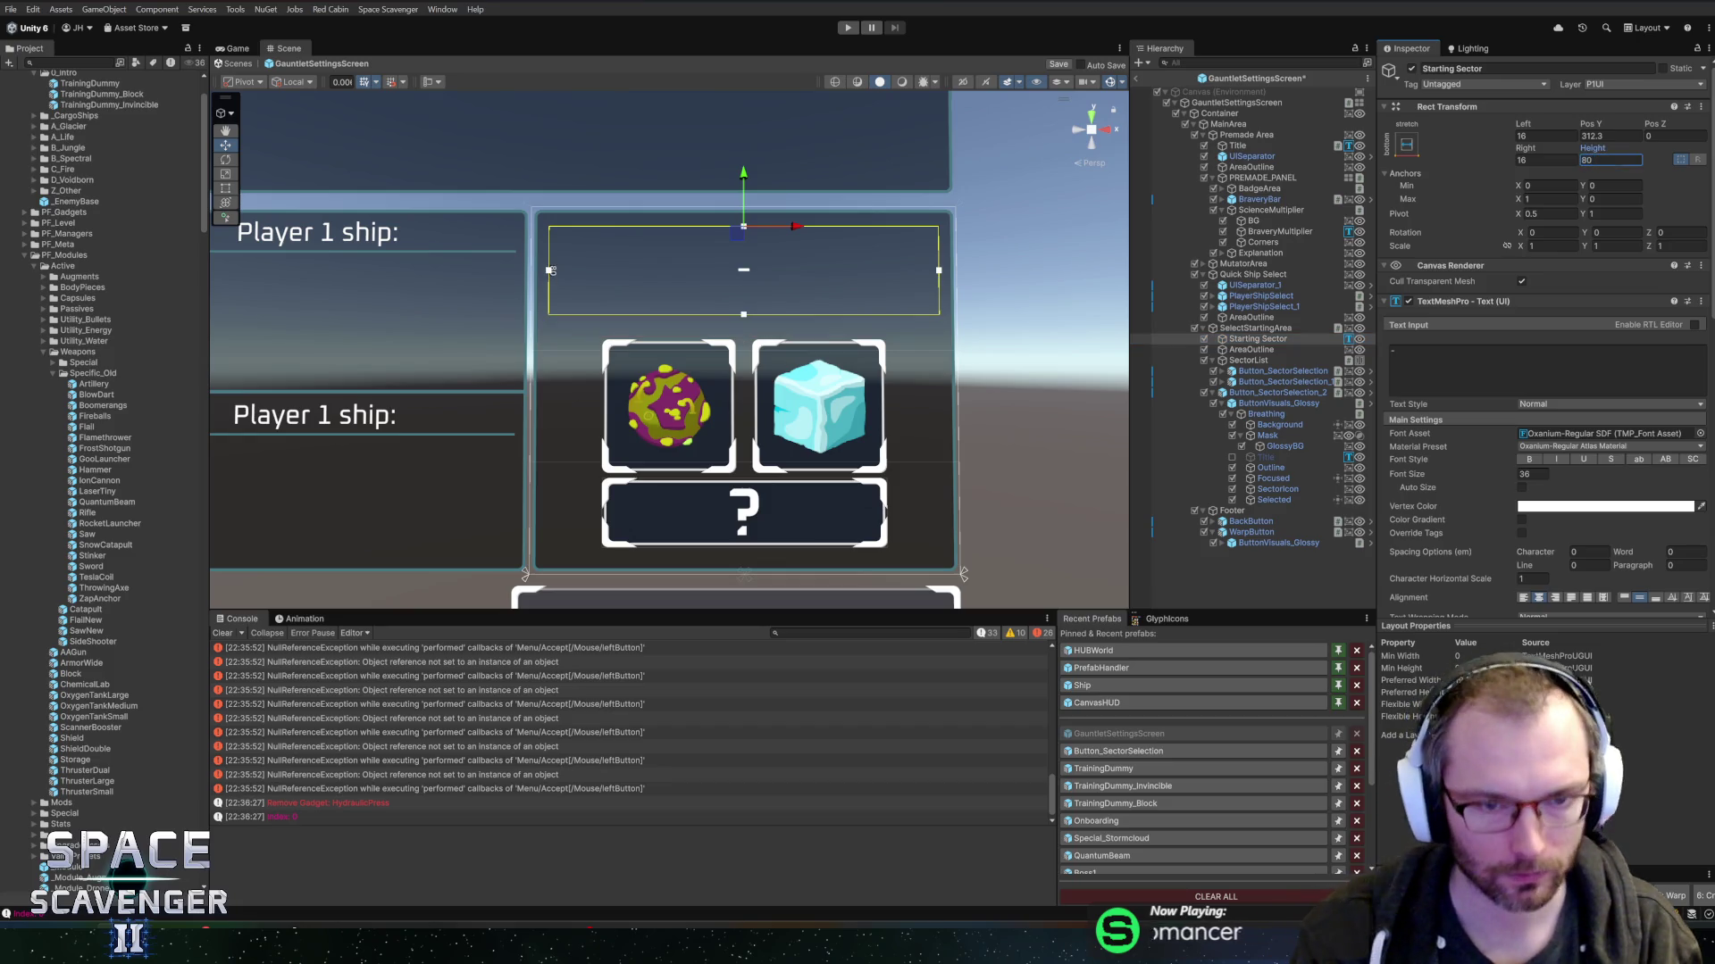
click(1136, 75)
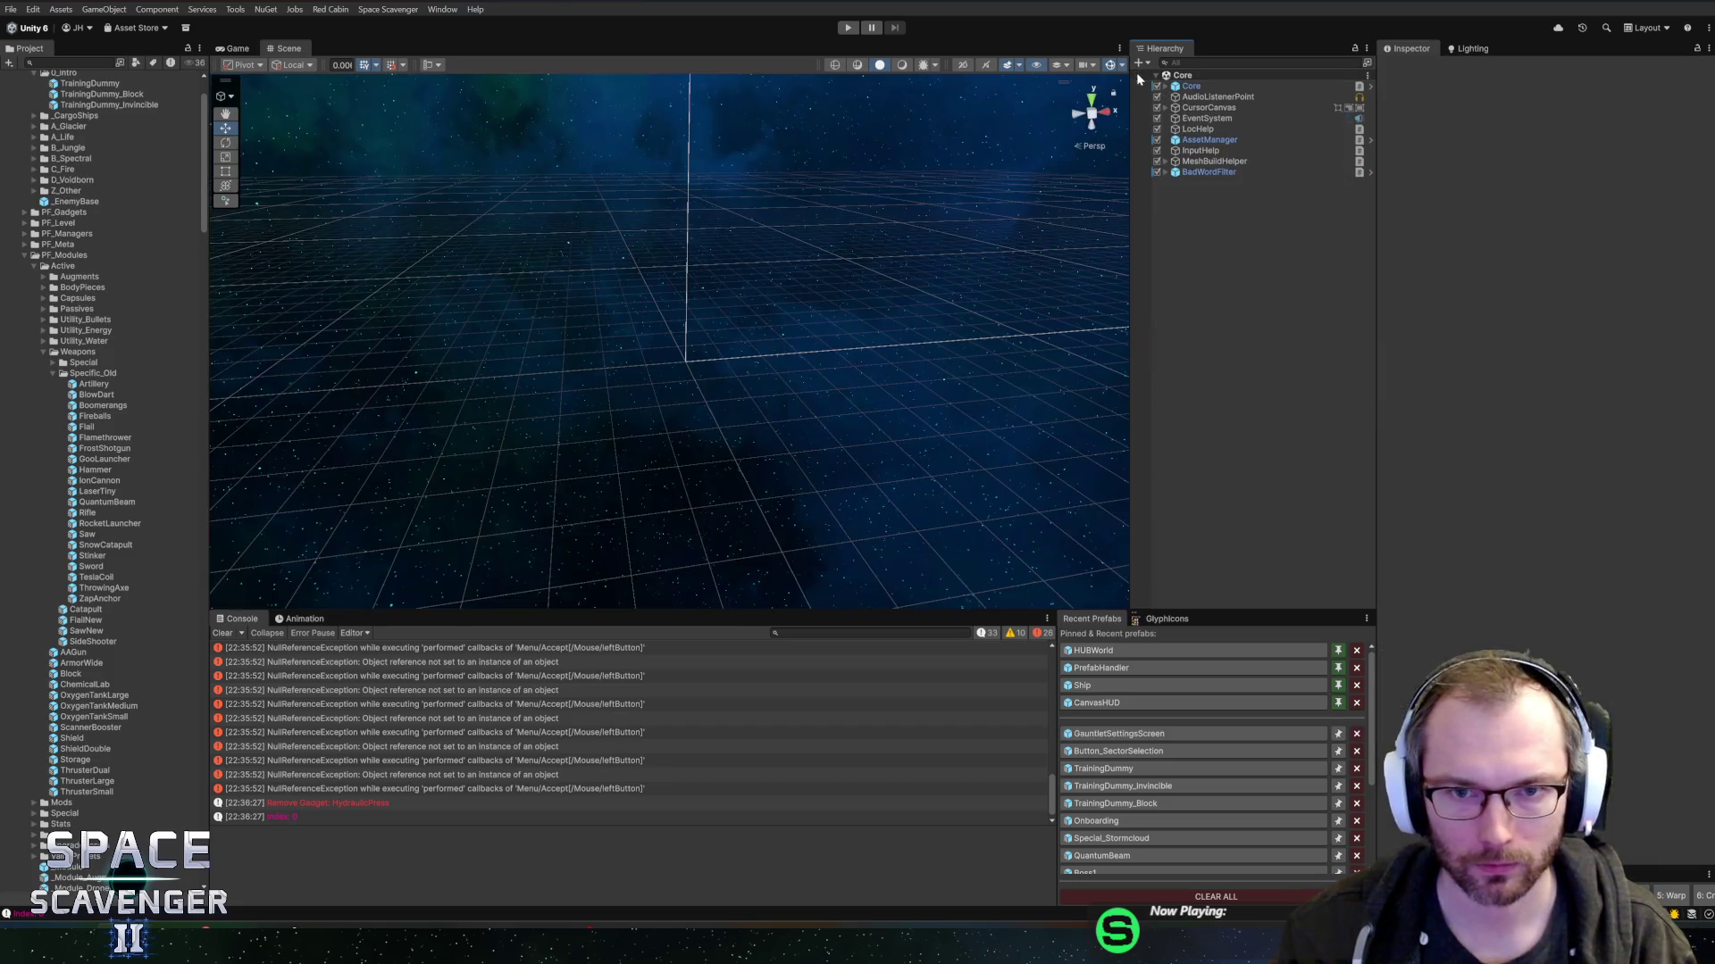
- Locate Button_SectorSelection_2 under the HUD's GauntletSettingsScreen in the Hierarchy
click(1126, 737)
scroll(643, 294, up, 3)
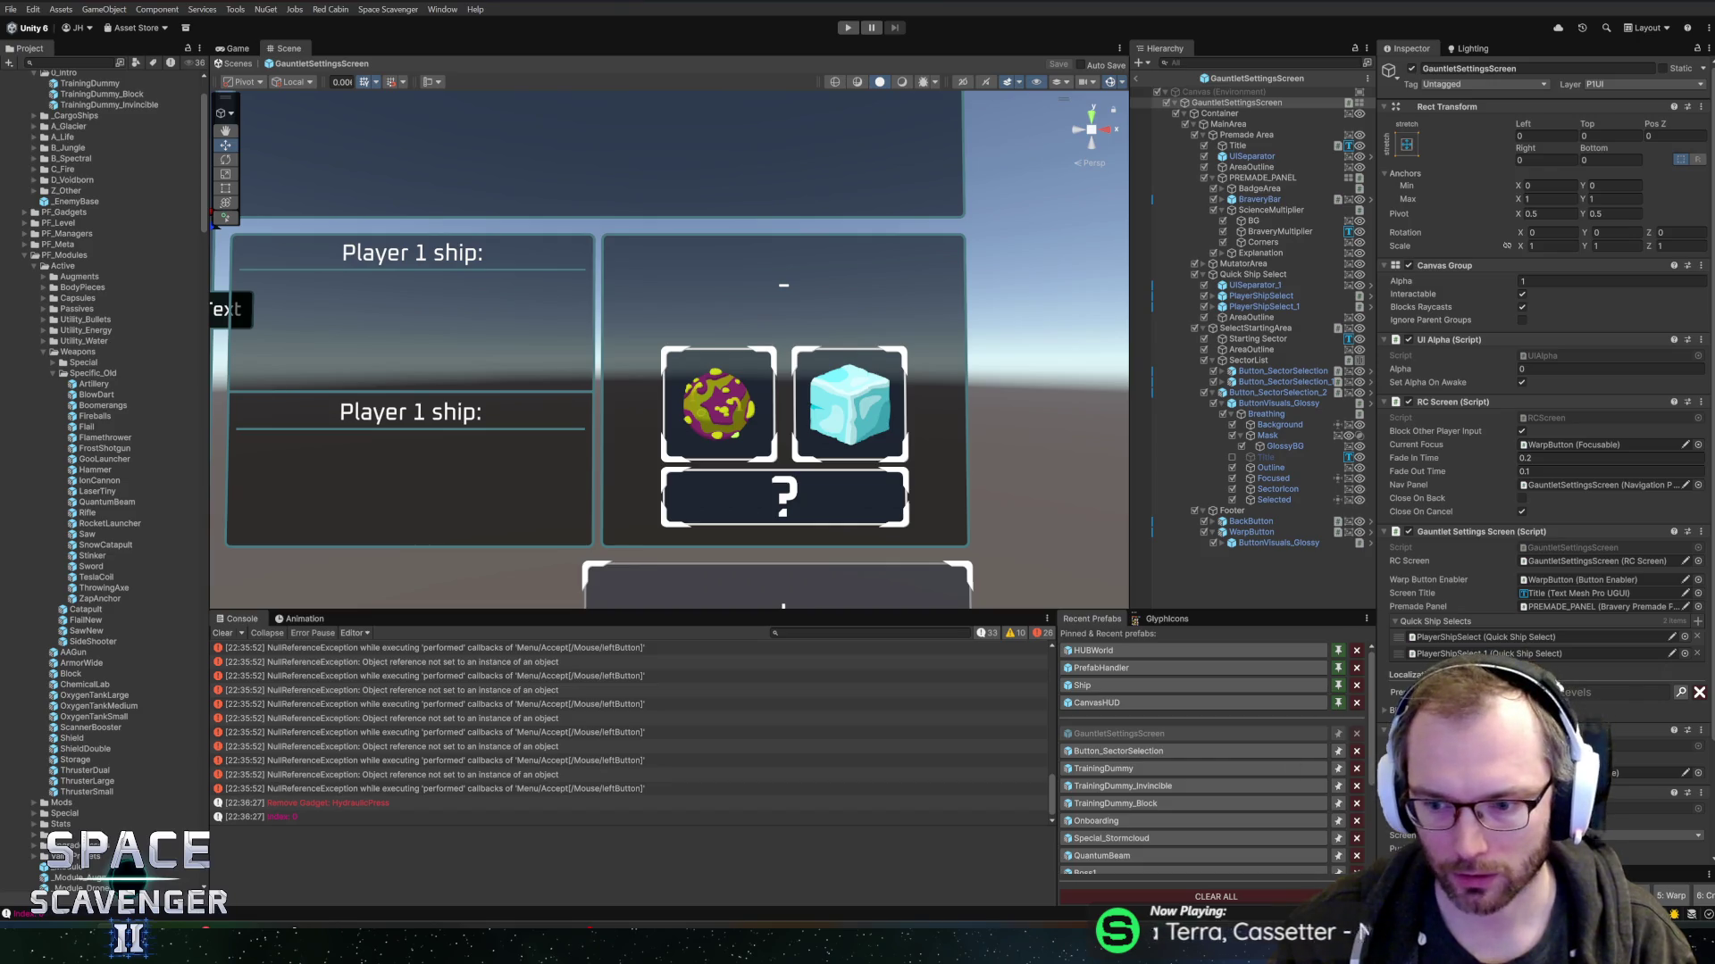
click(1135, 78)
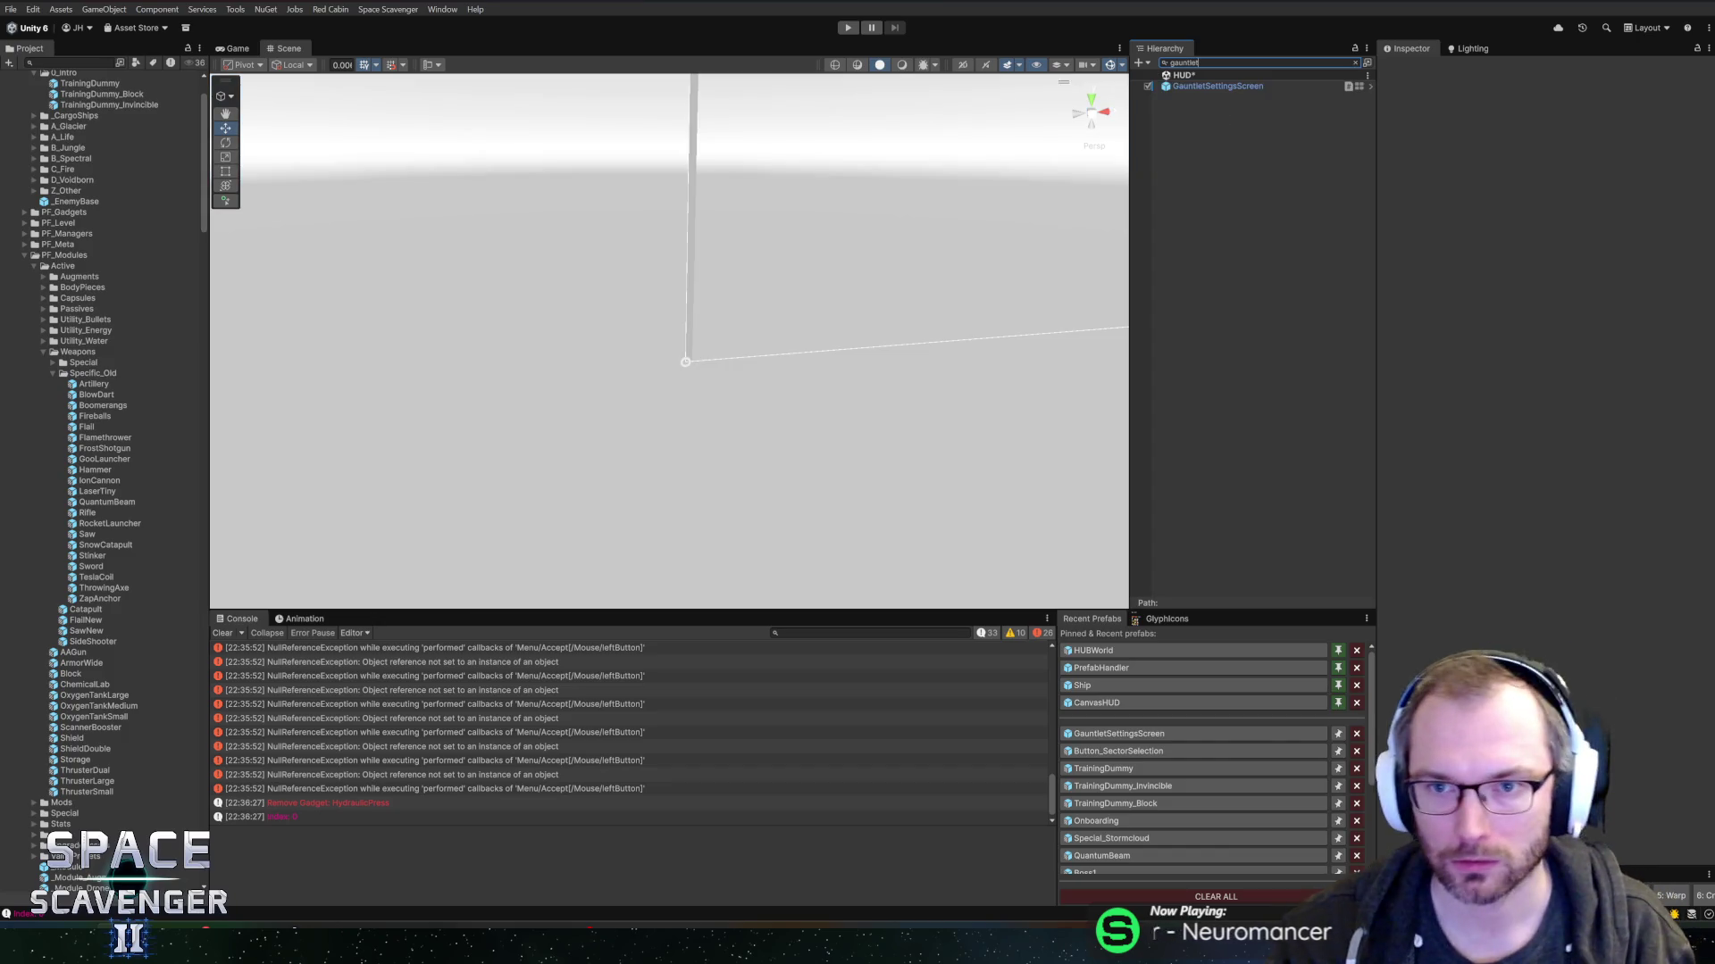
double_click(1214, 86)
key(Right)
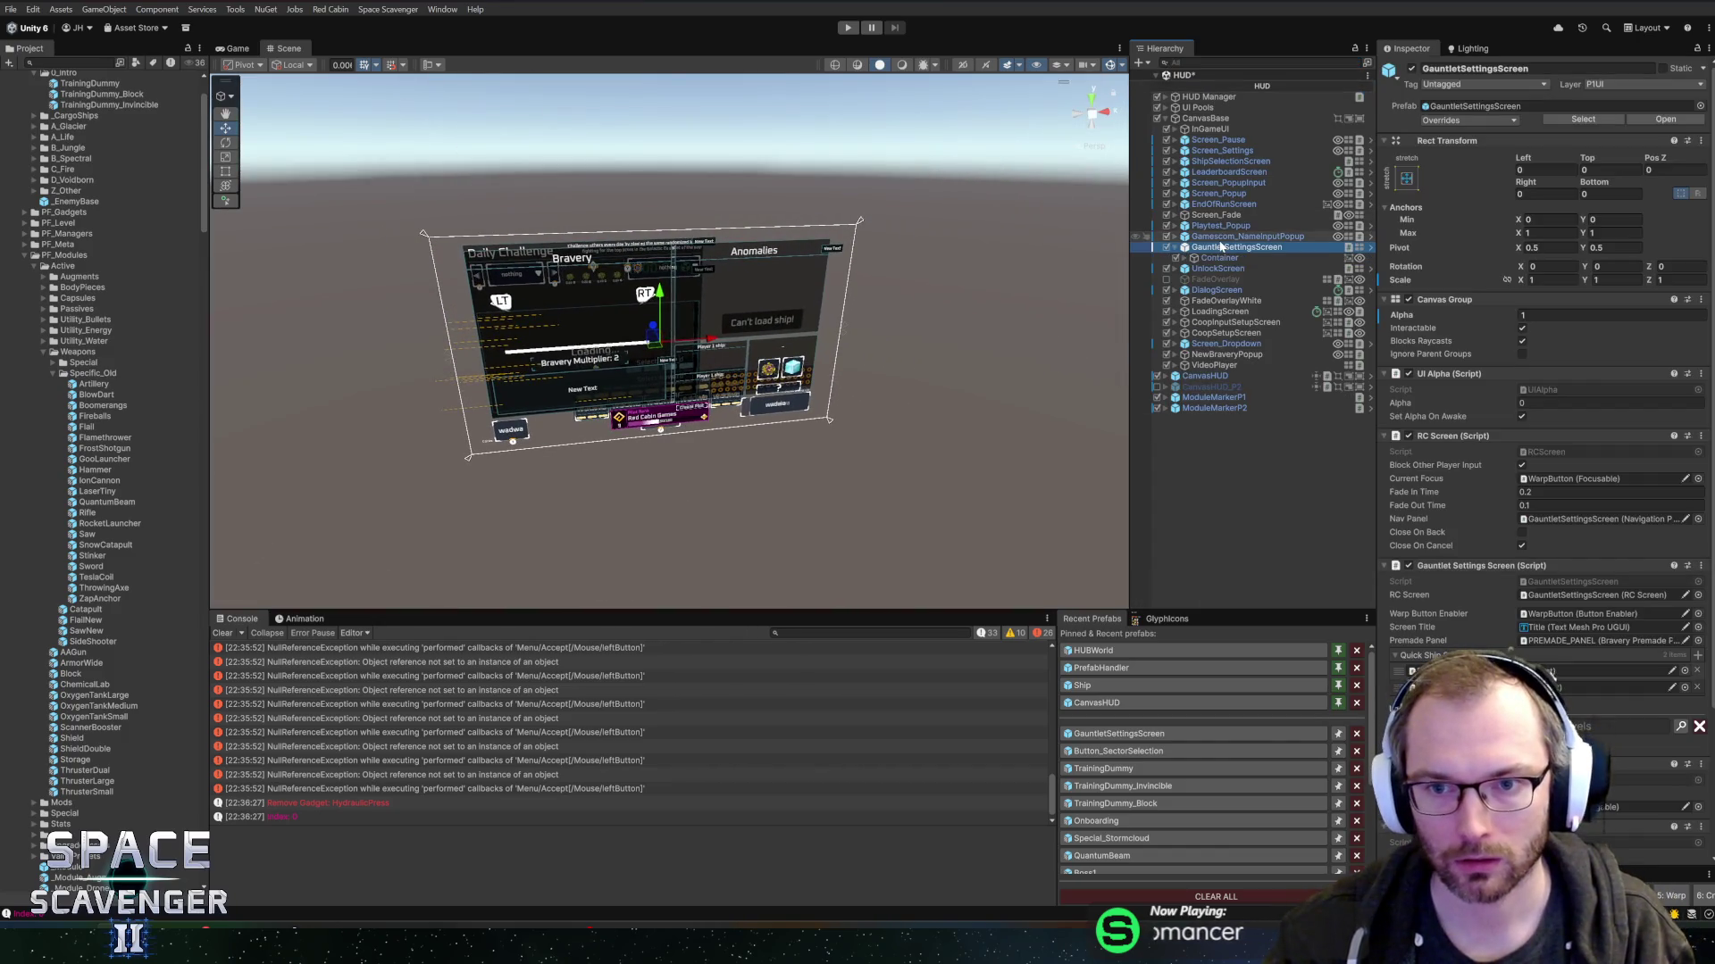
key(Down)
key(Right)
key(Down)
key(Right)
key(Down)
key(Down)
key(Down)
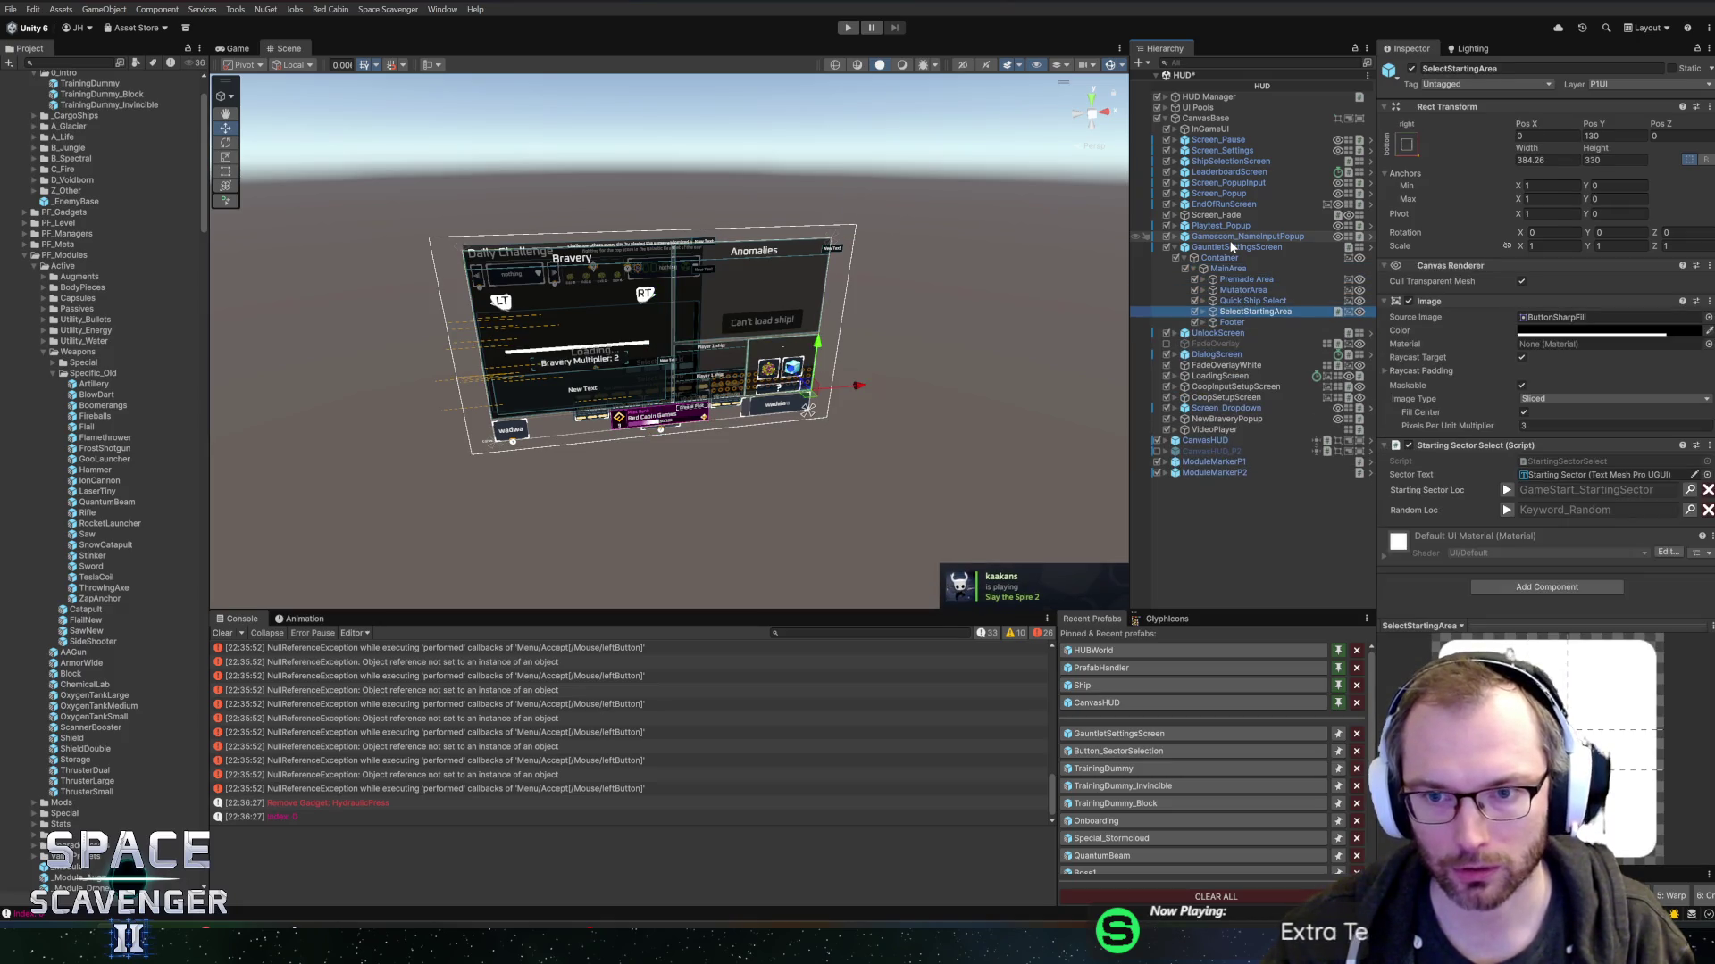
key(Right)
key(Down)
key(Down)
key(Down)
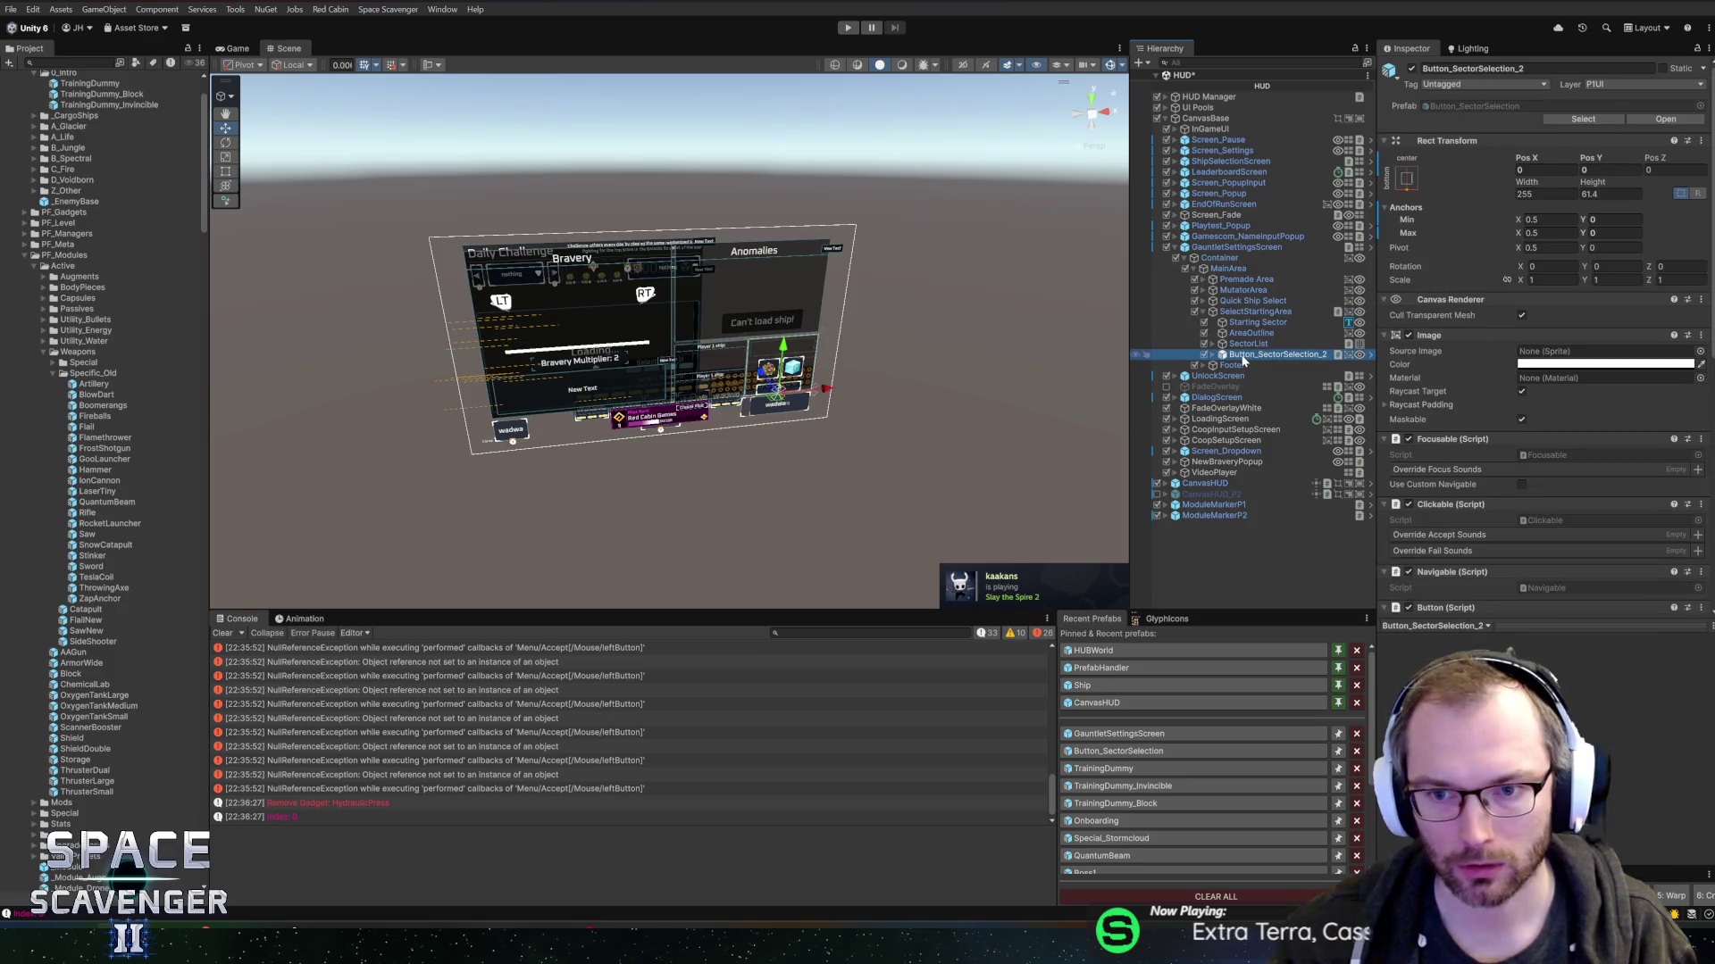
key(f)
- Set Button_SectorSelection_2's Pos Y to 24 and revert its anchors override to the prefab value
click(1586, 170)
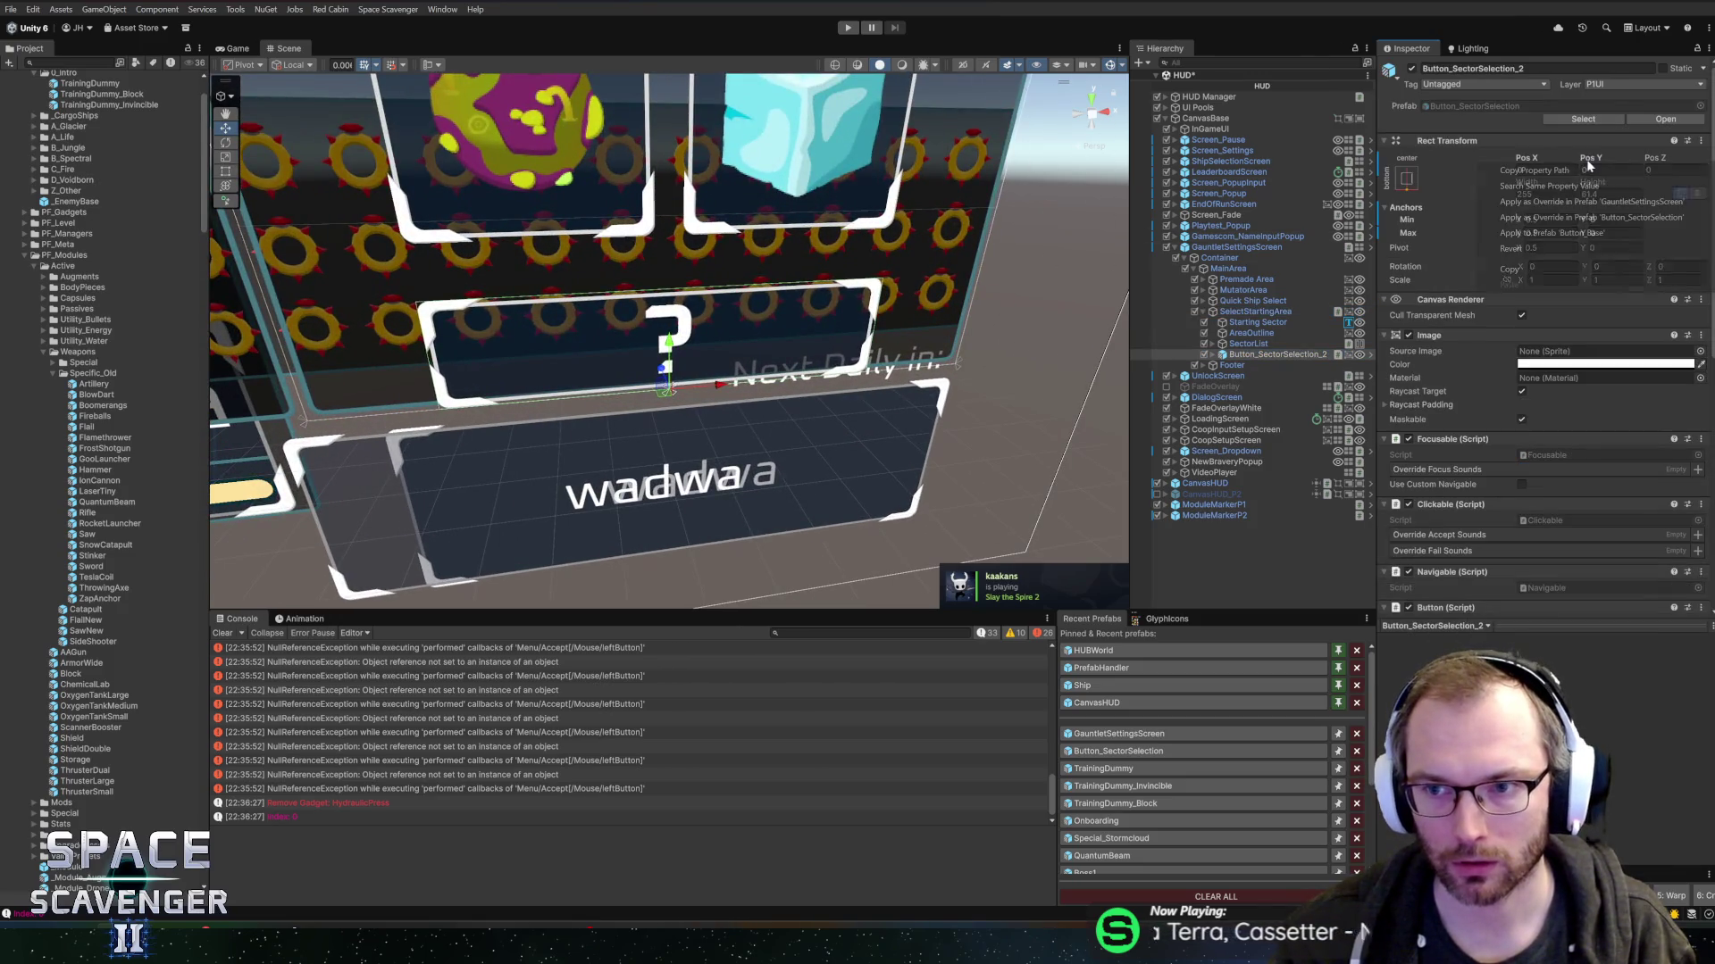
text(24)
key(Return)
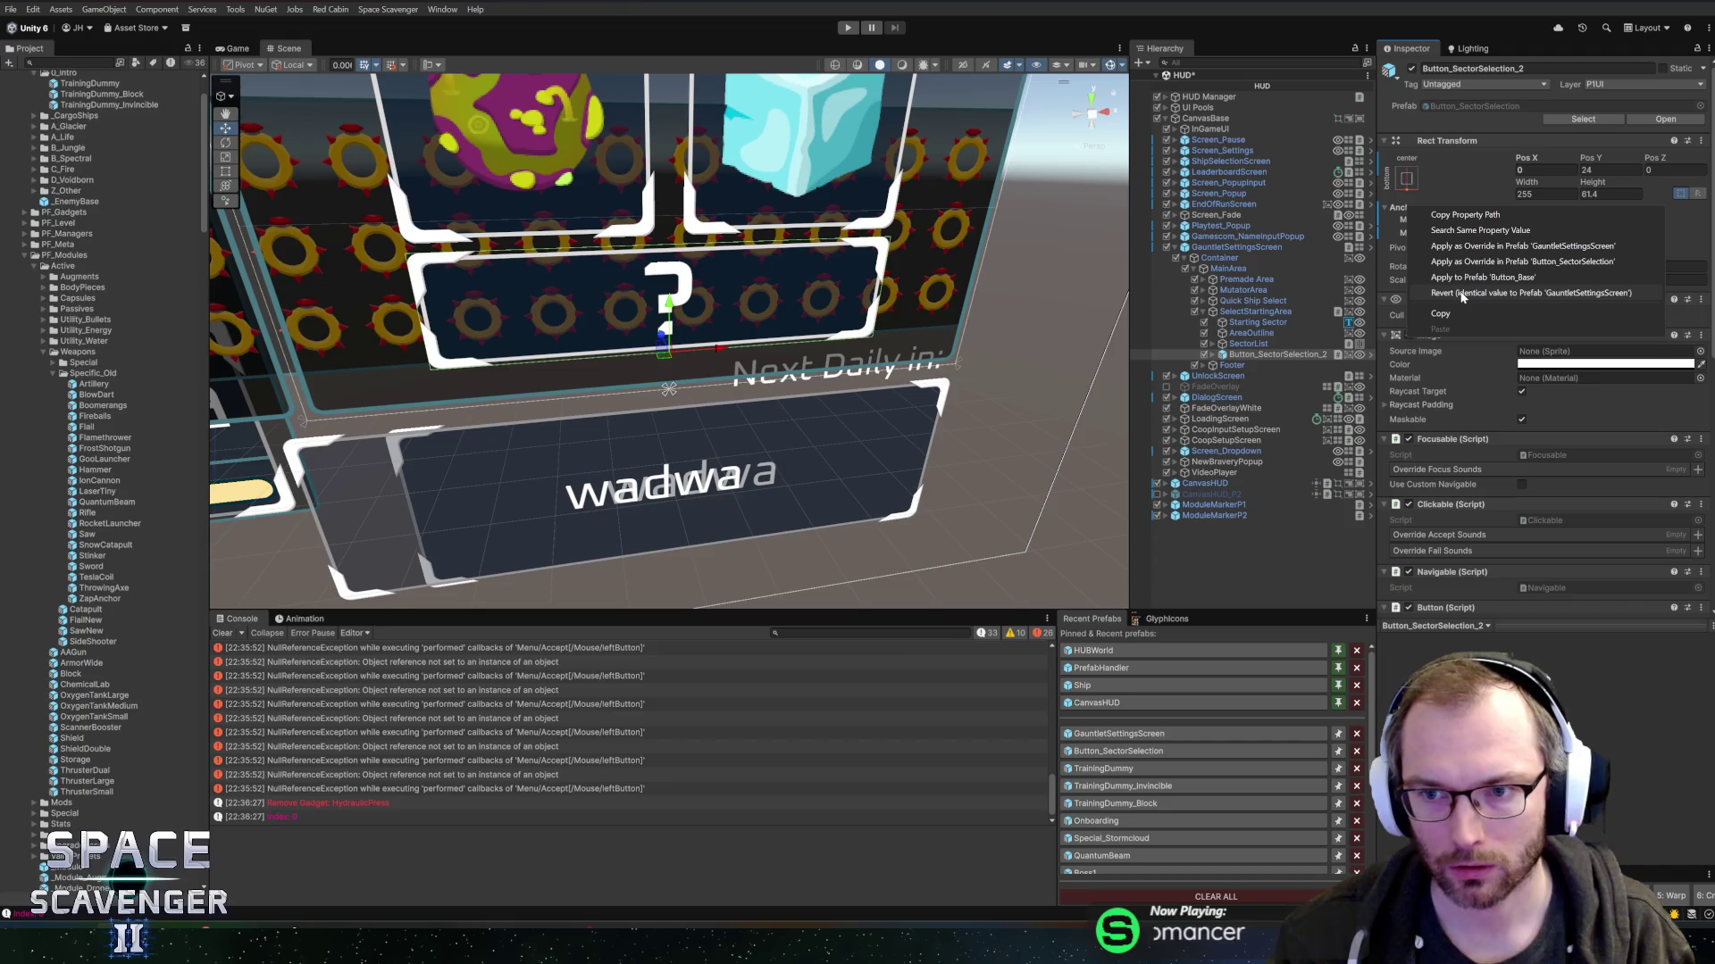
click(1462, 293)
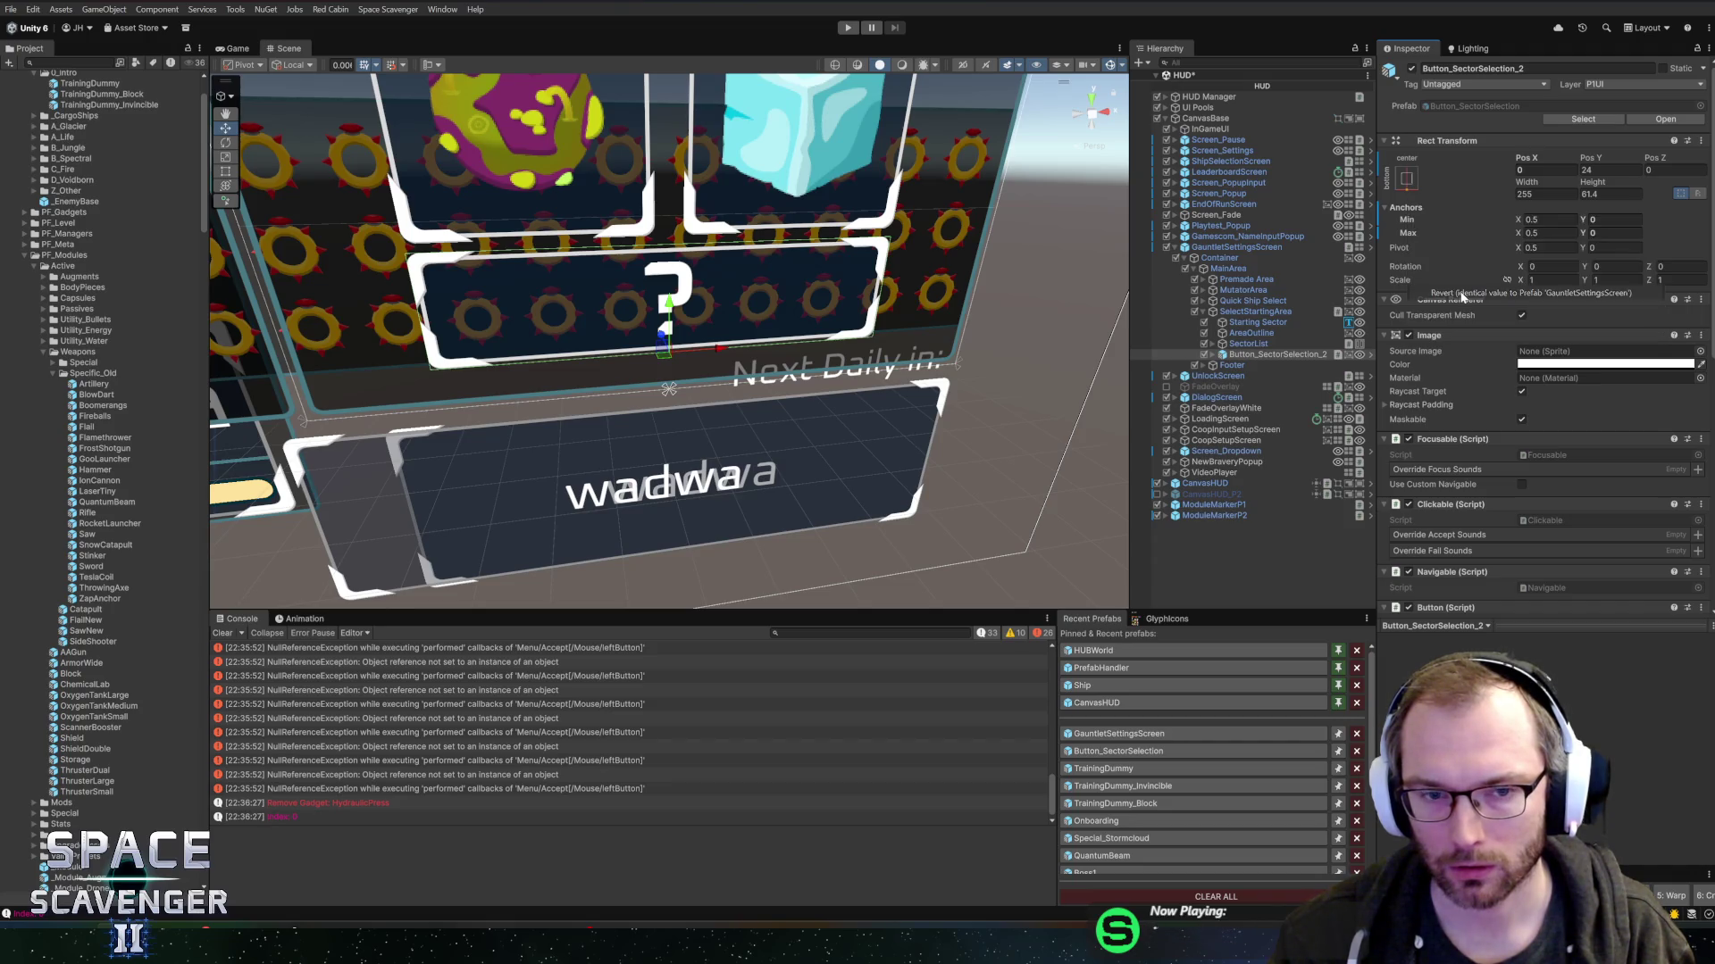
- Frame the first sector button in the scene, exit the HUD prefab and enter Play mode
click(1212, 343)
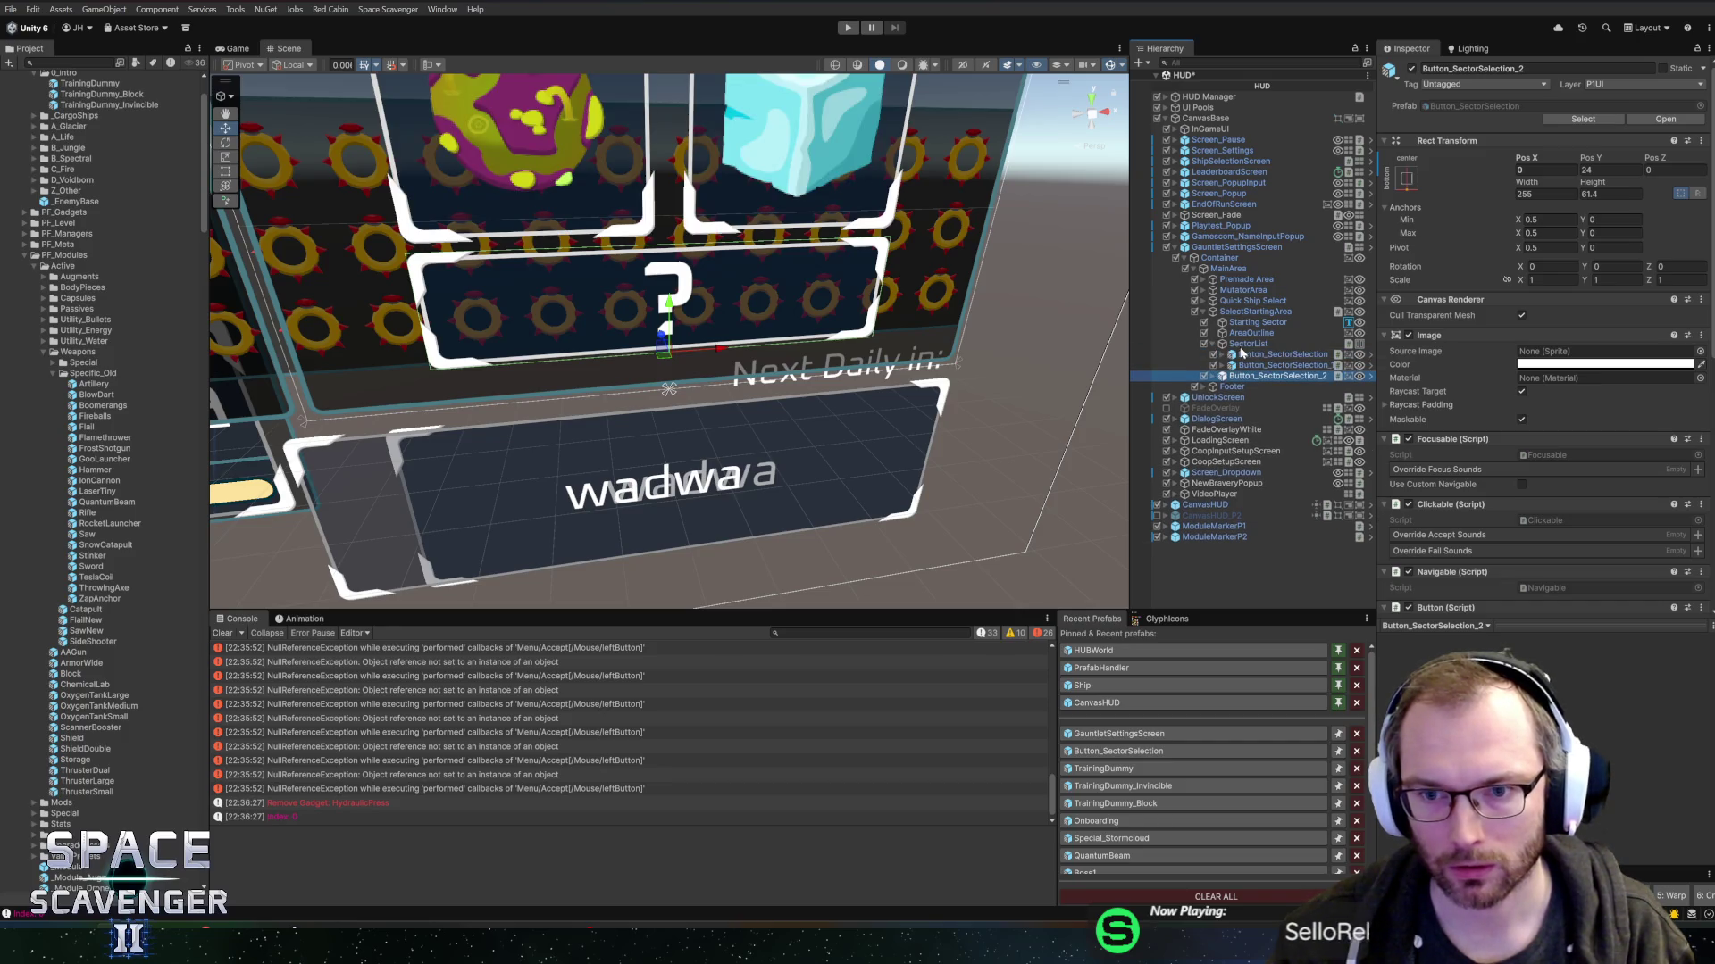
click(1246, 344)
click(1248, 358)
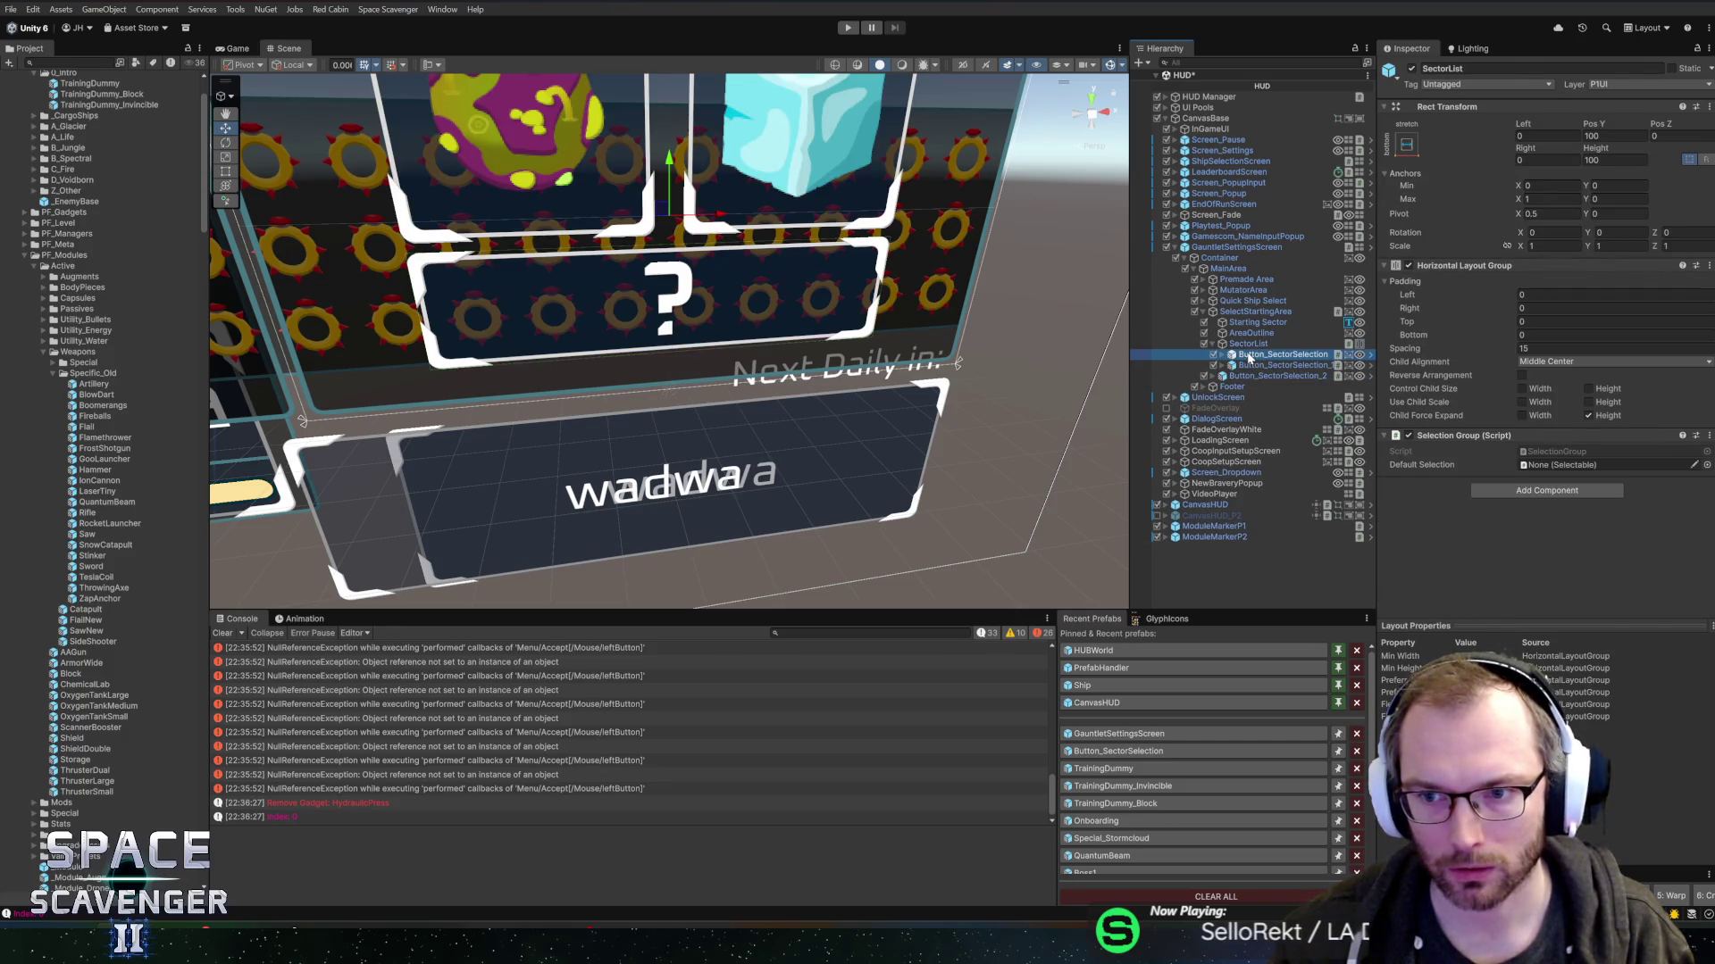
key(f)
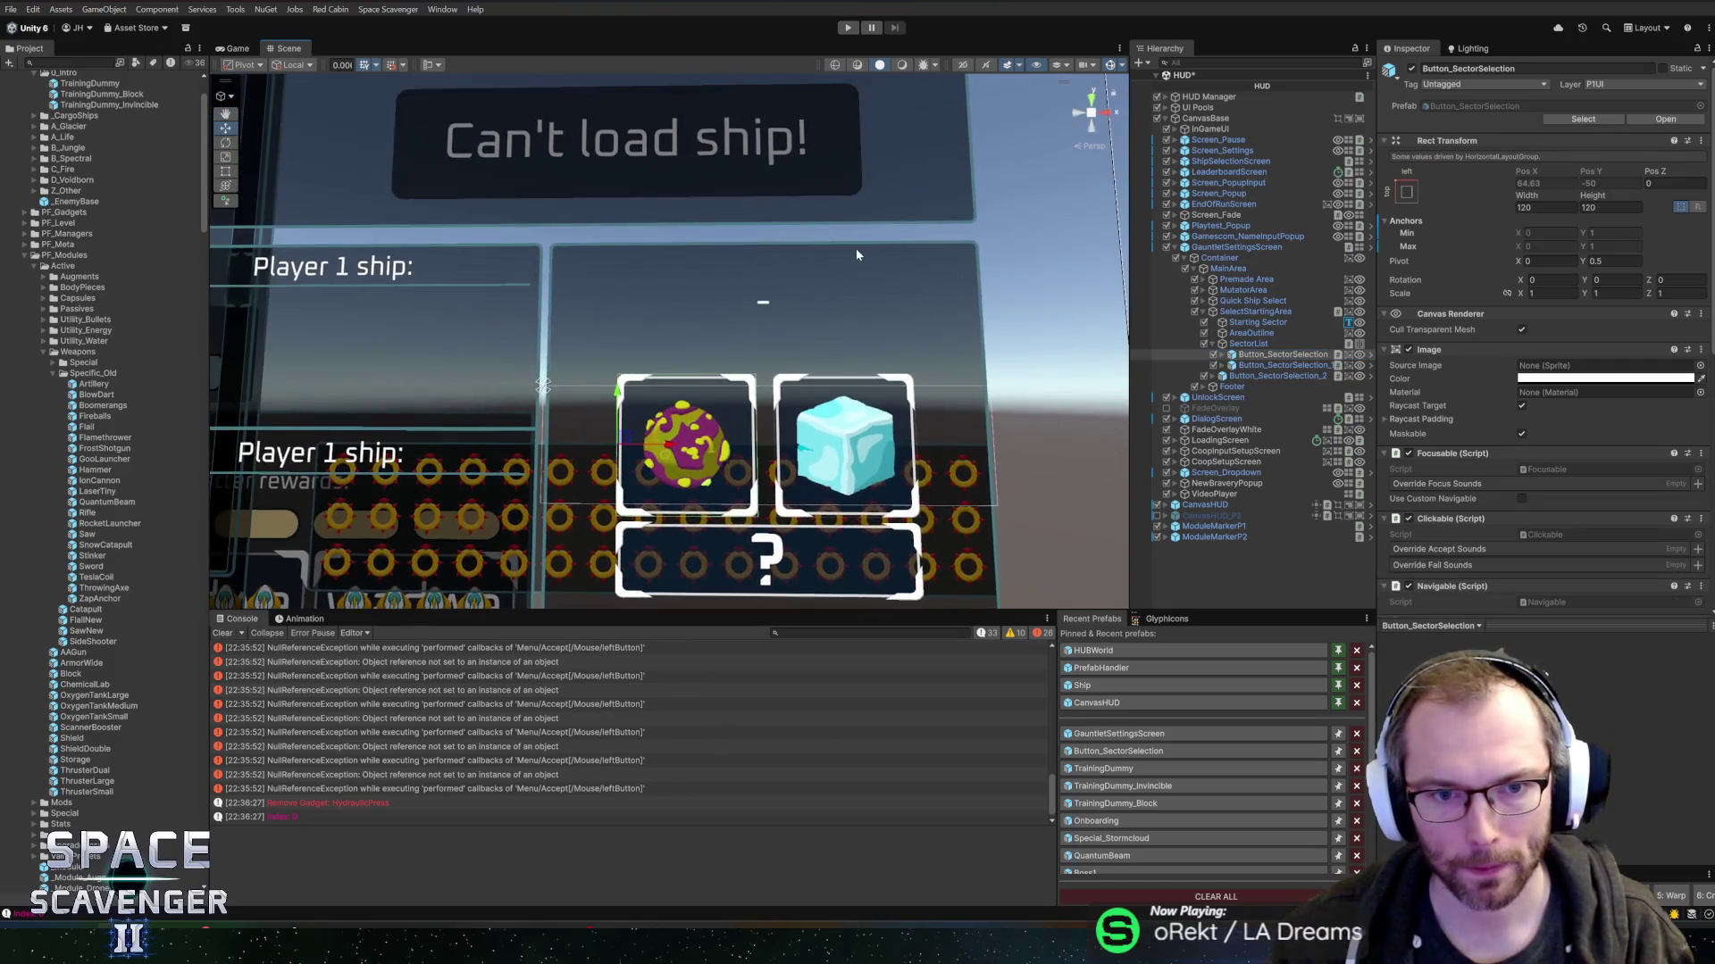
drag(855, 248, 881, 338)
scroll(838, 268, up, 2)
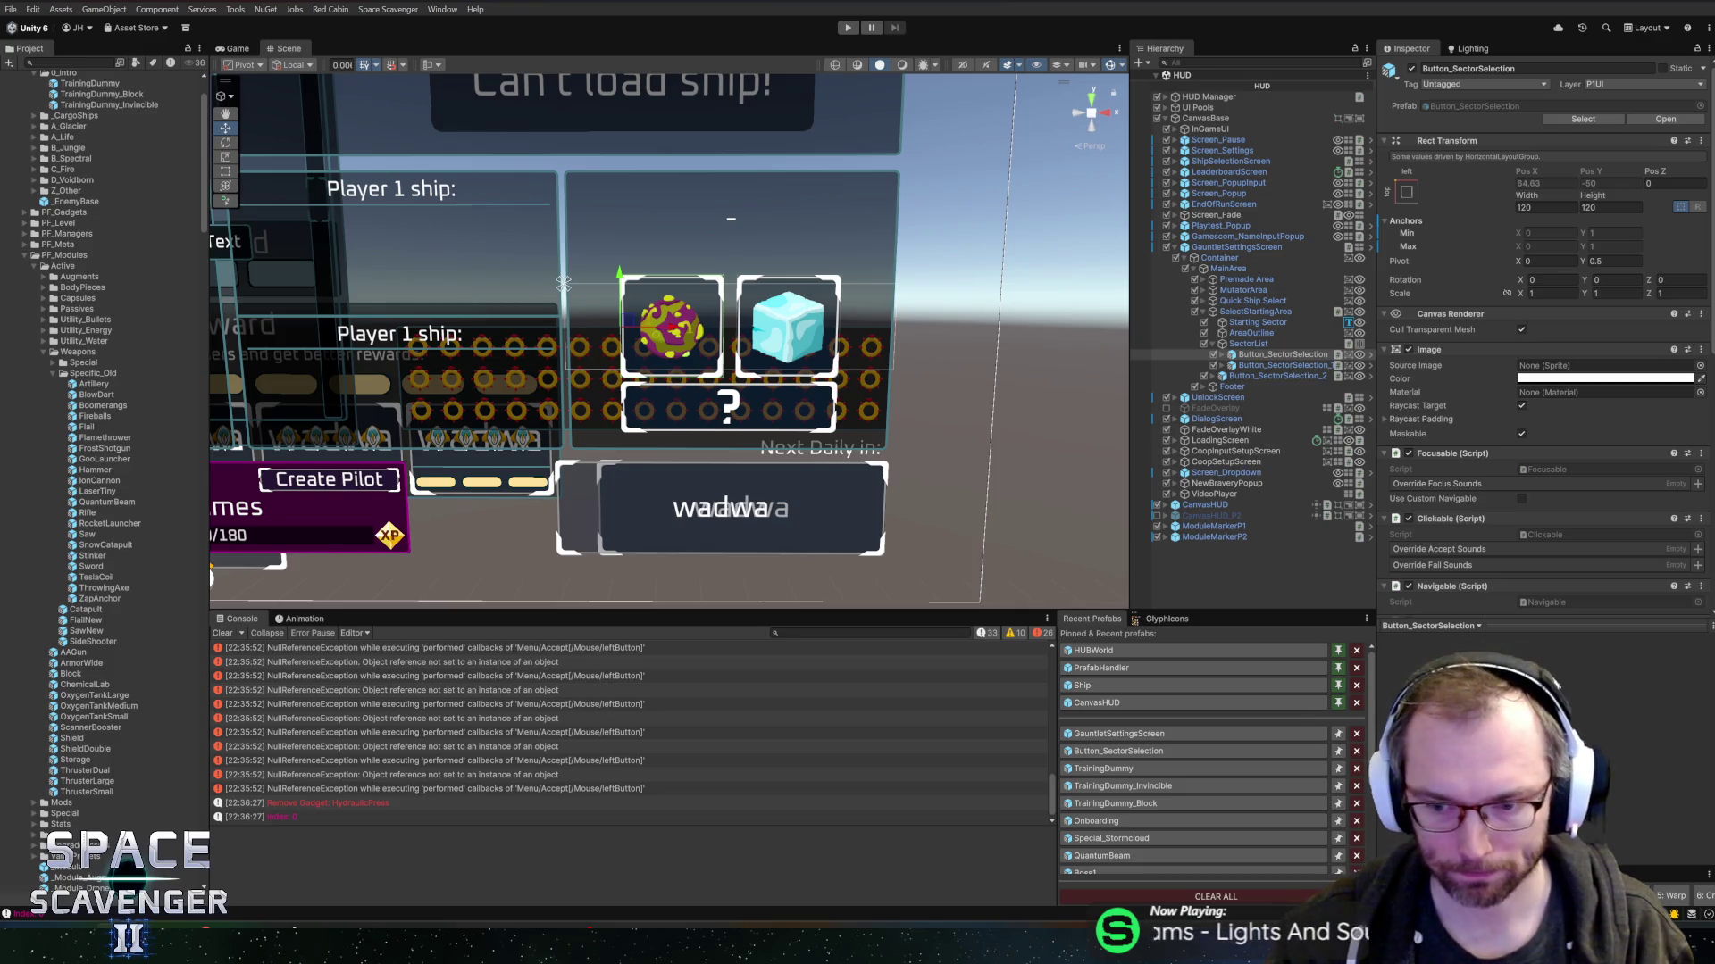
click(1154, 75)
click(848, 27)
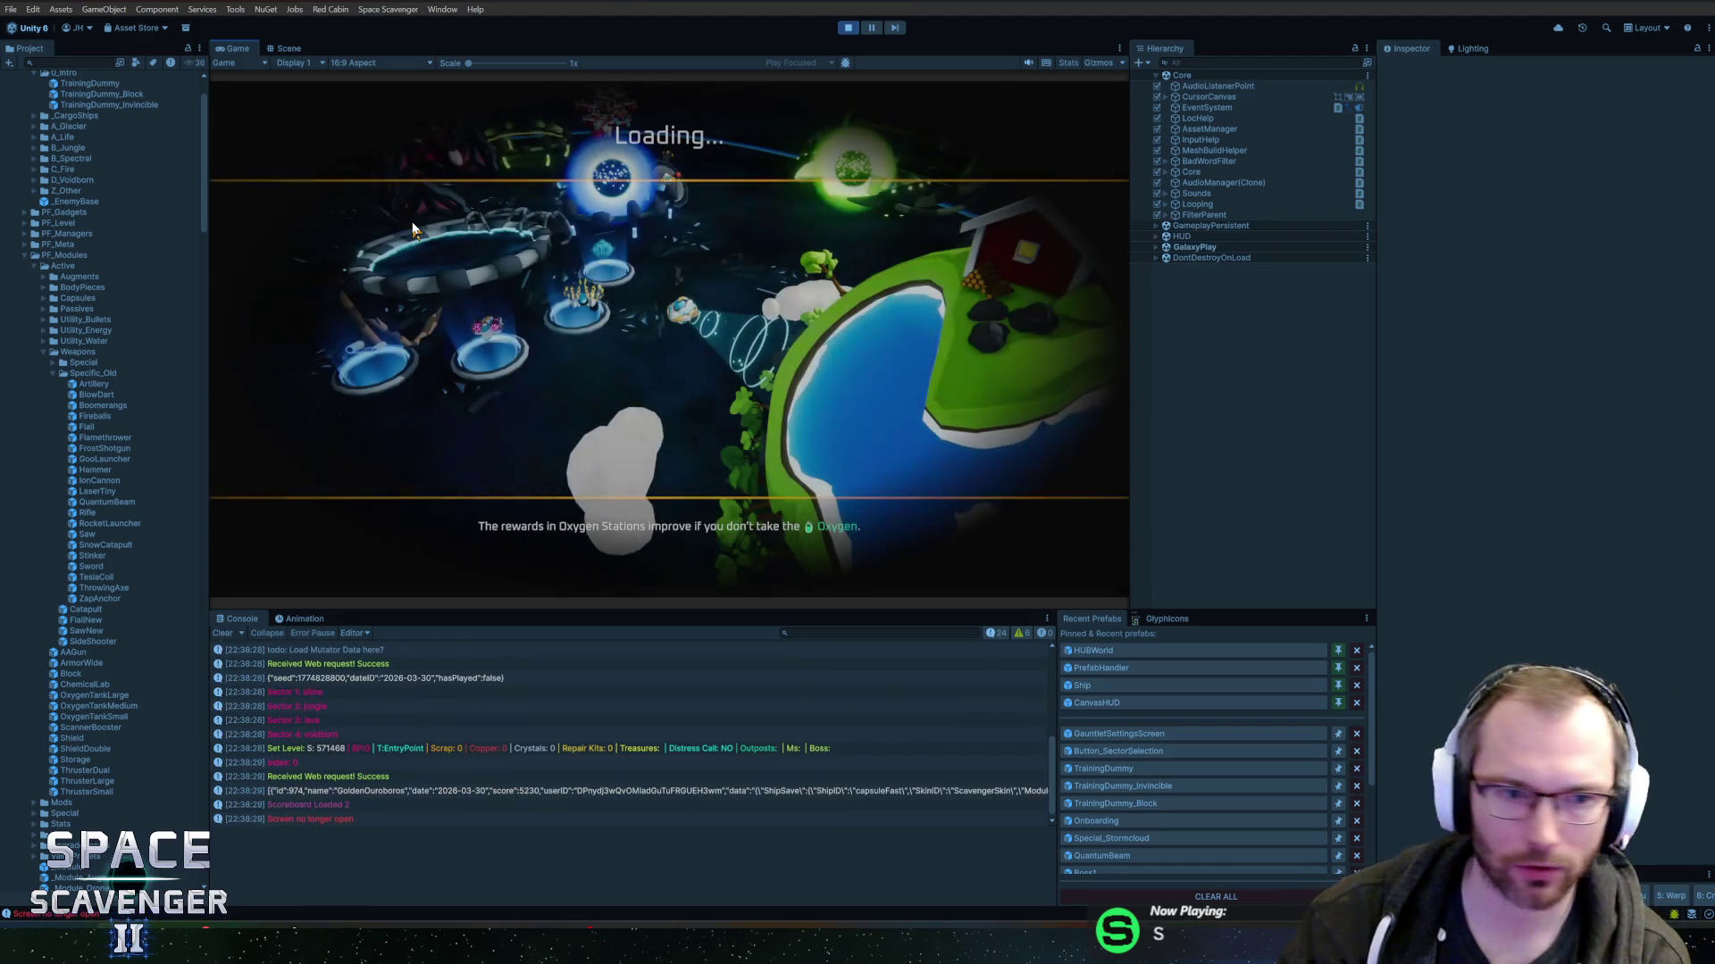
- In the maximized Game view, open run setup at the Start Trial portal and pick Slime
key(shift+space)
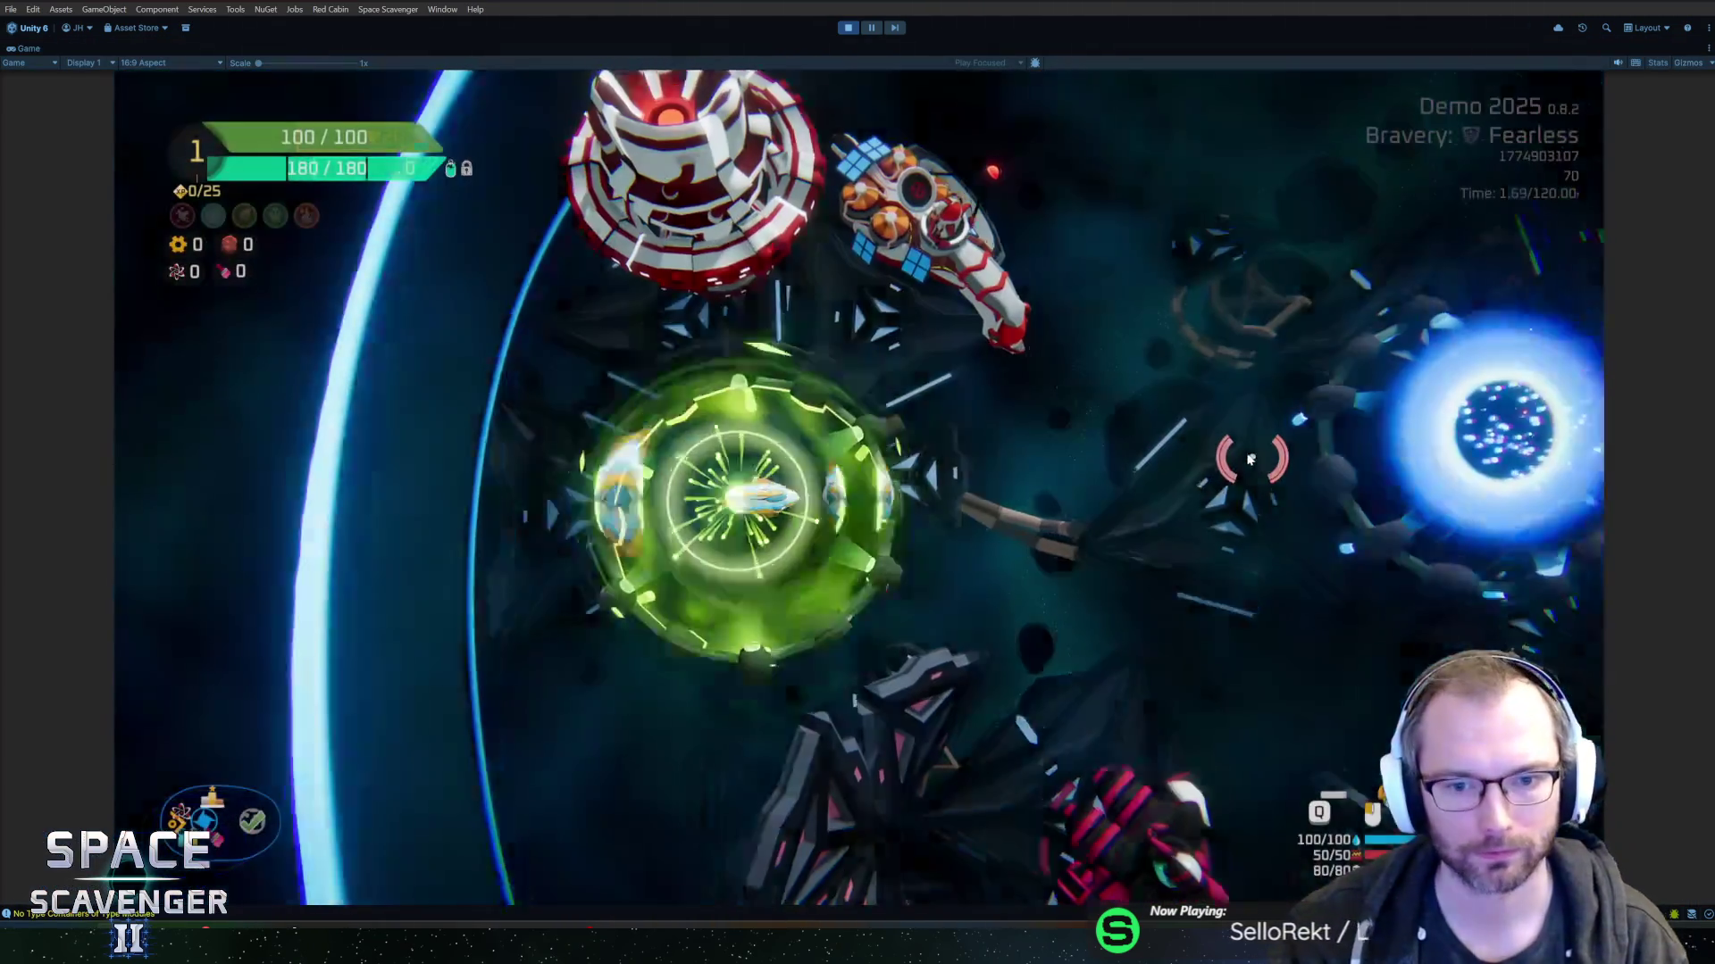
key(d)
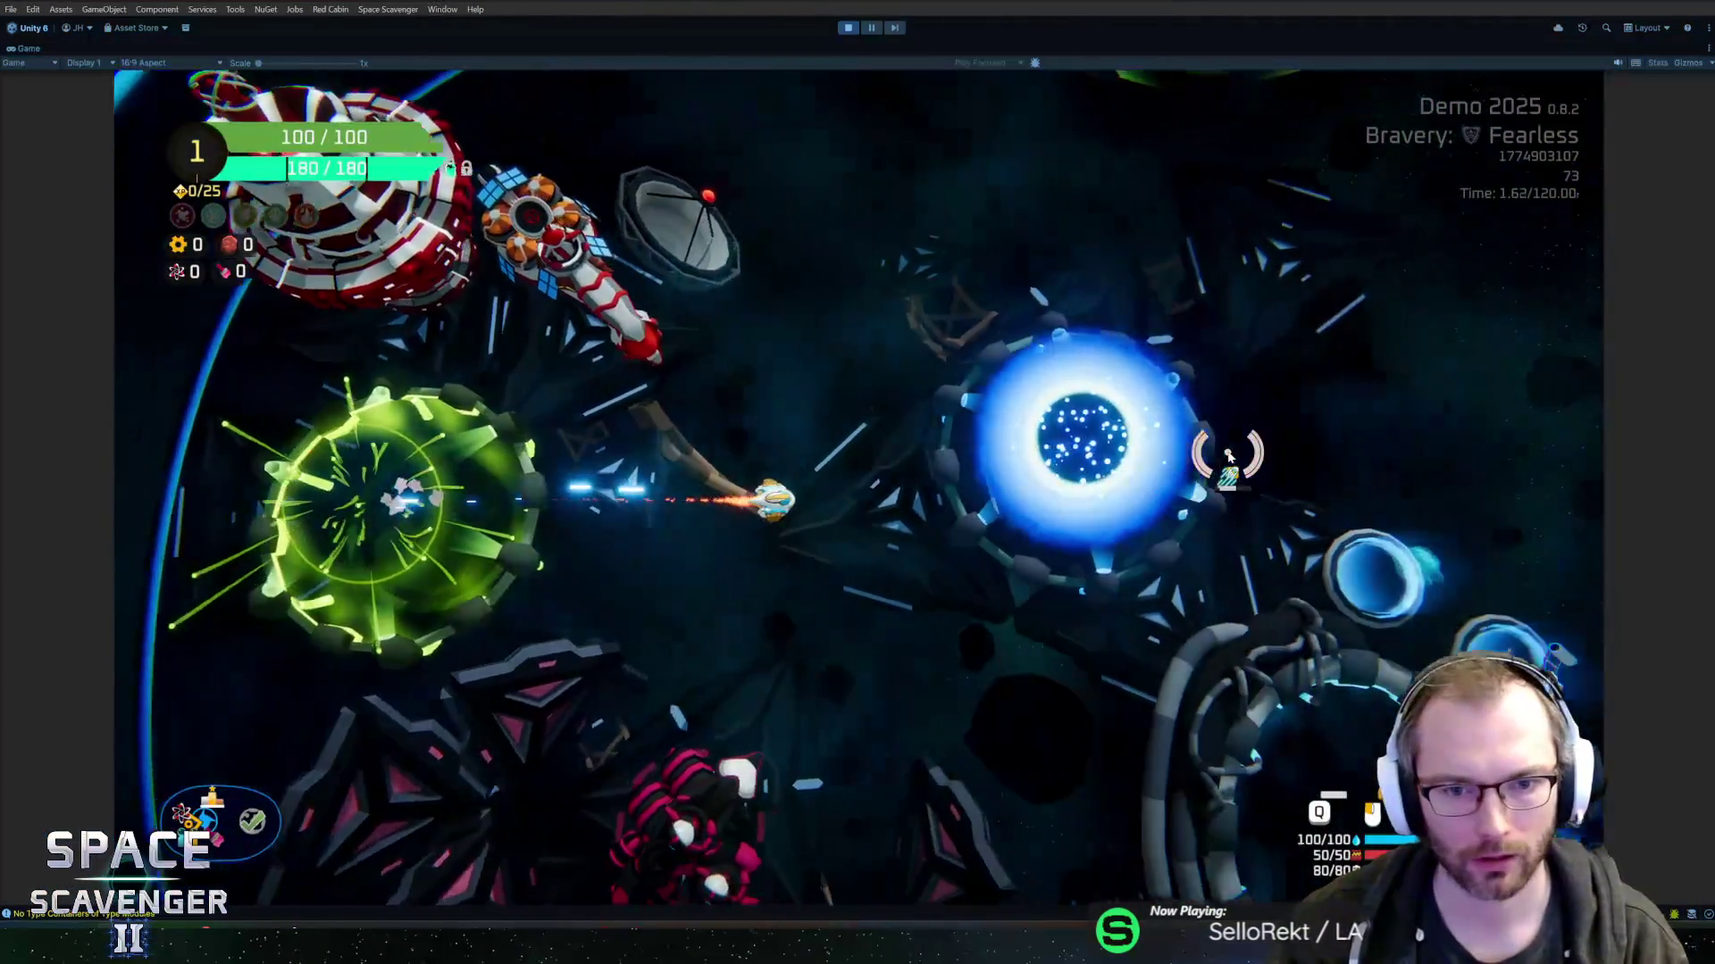
key(f)
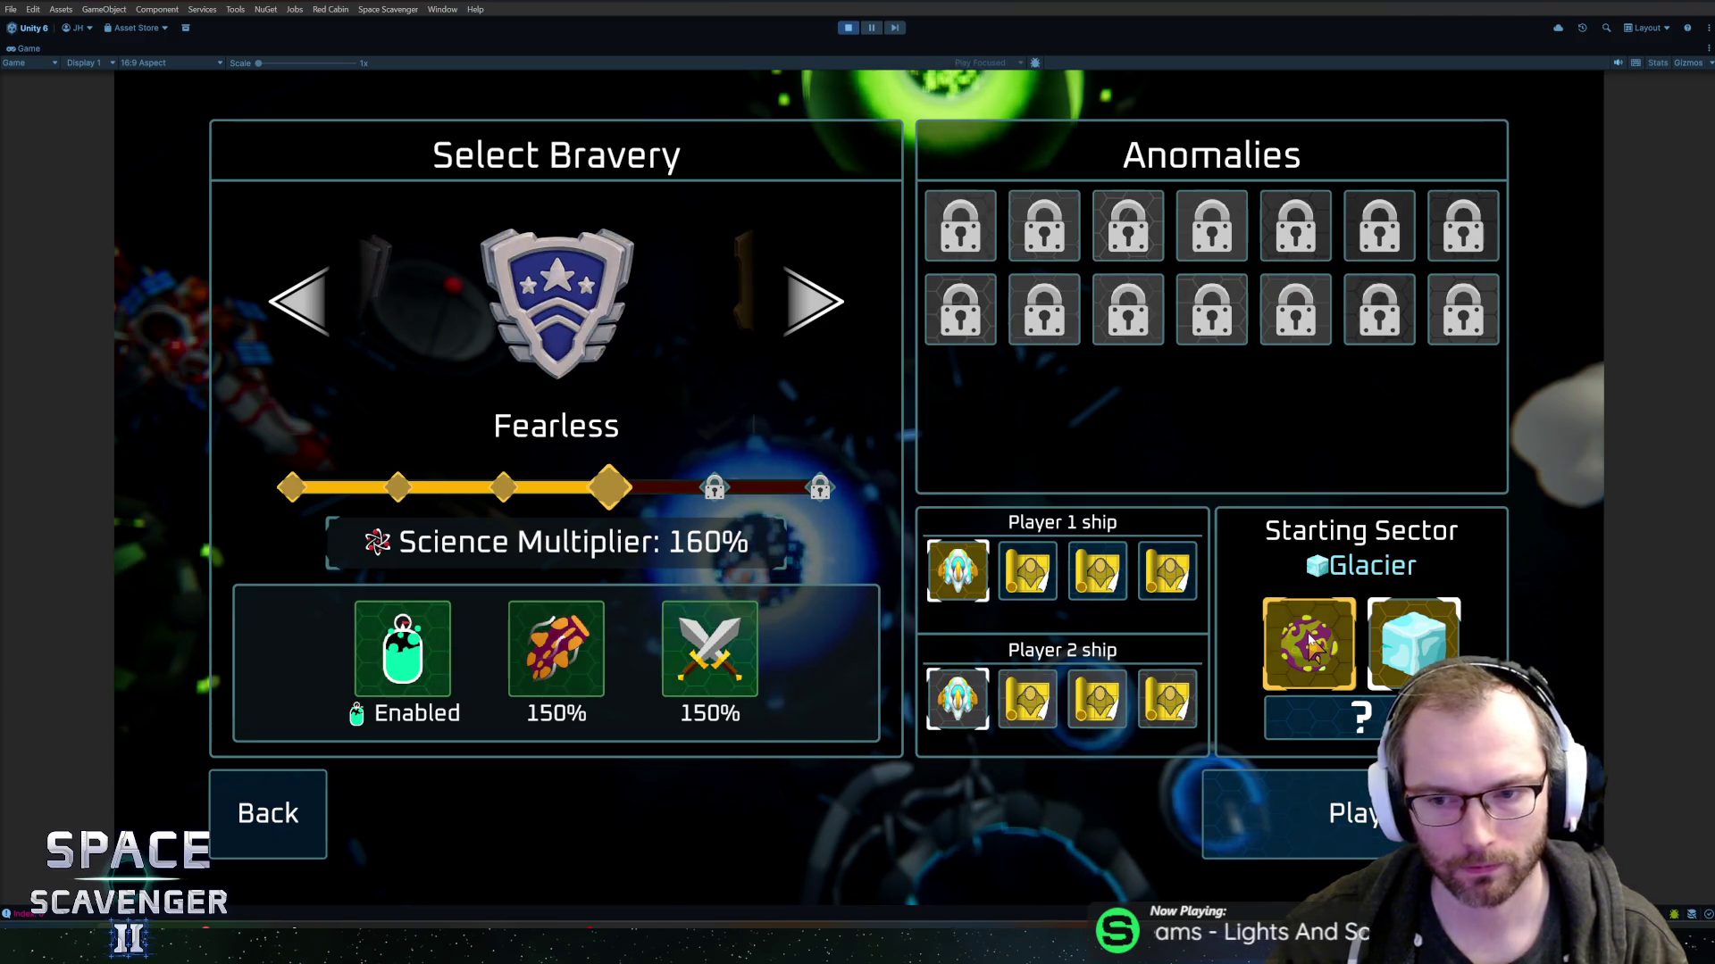
click(1309, 645)
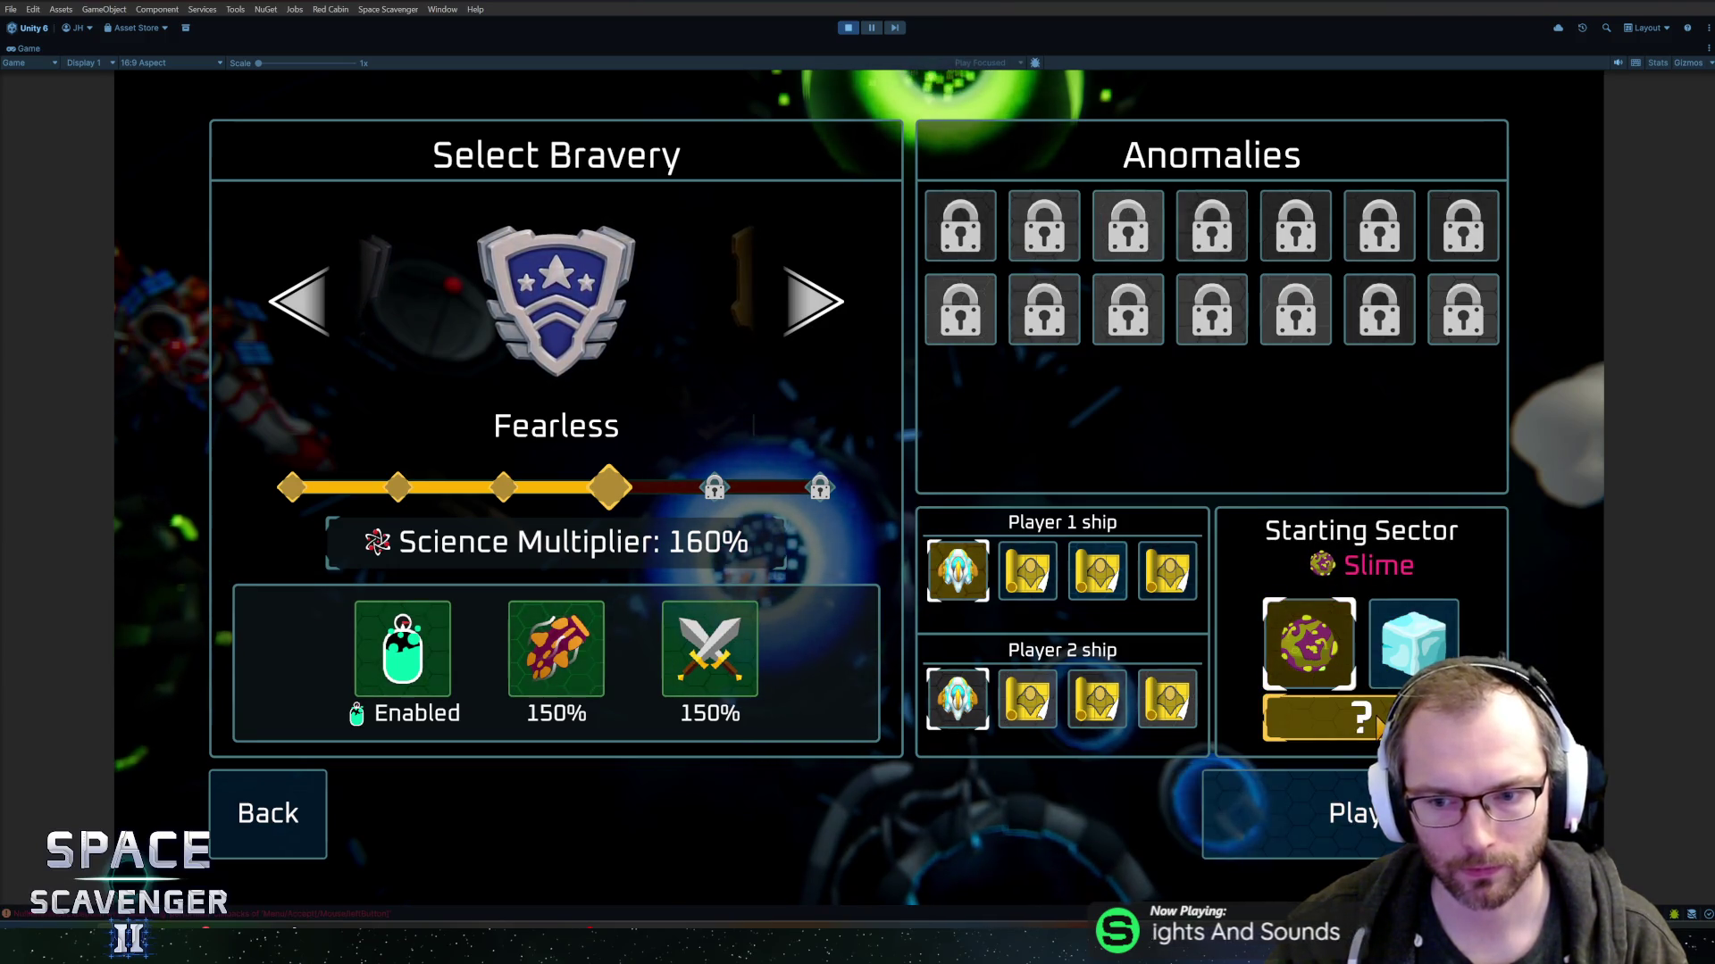
- Open the NullReferenceException's stack trace and source line in the code editor, then return to Unity
key(shift+space)
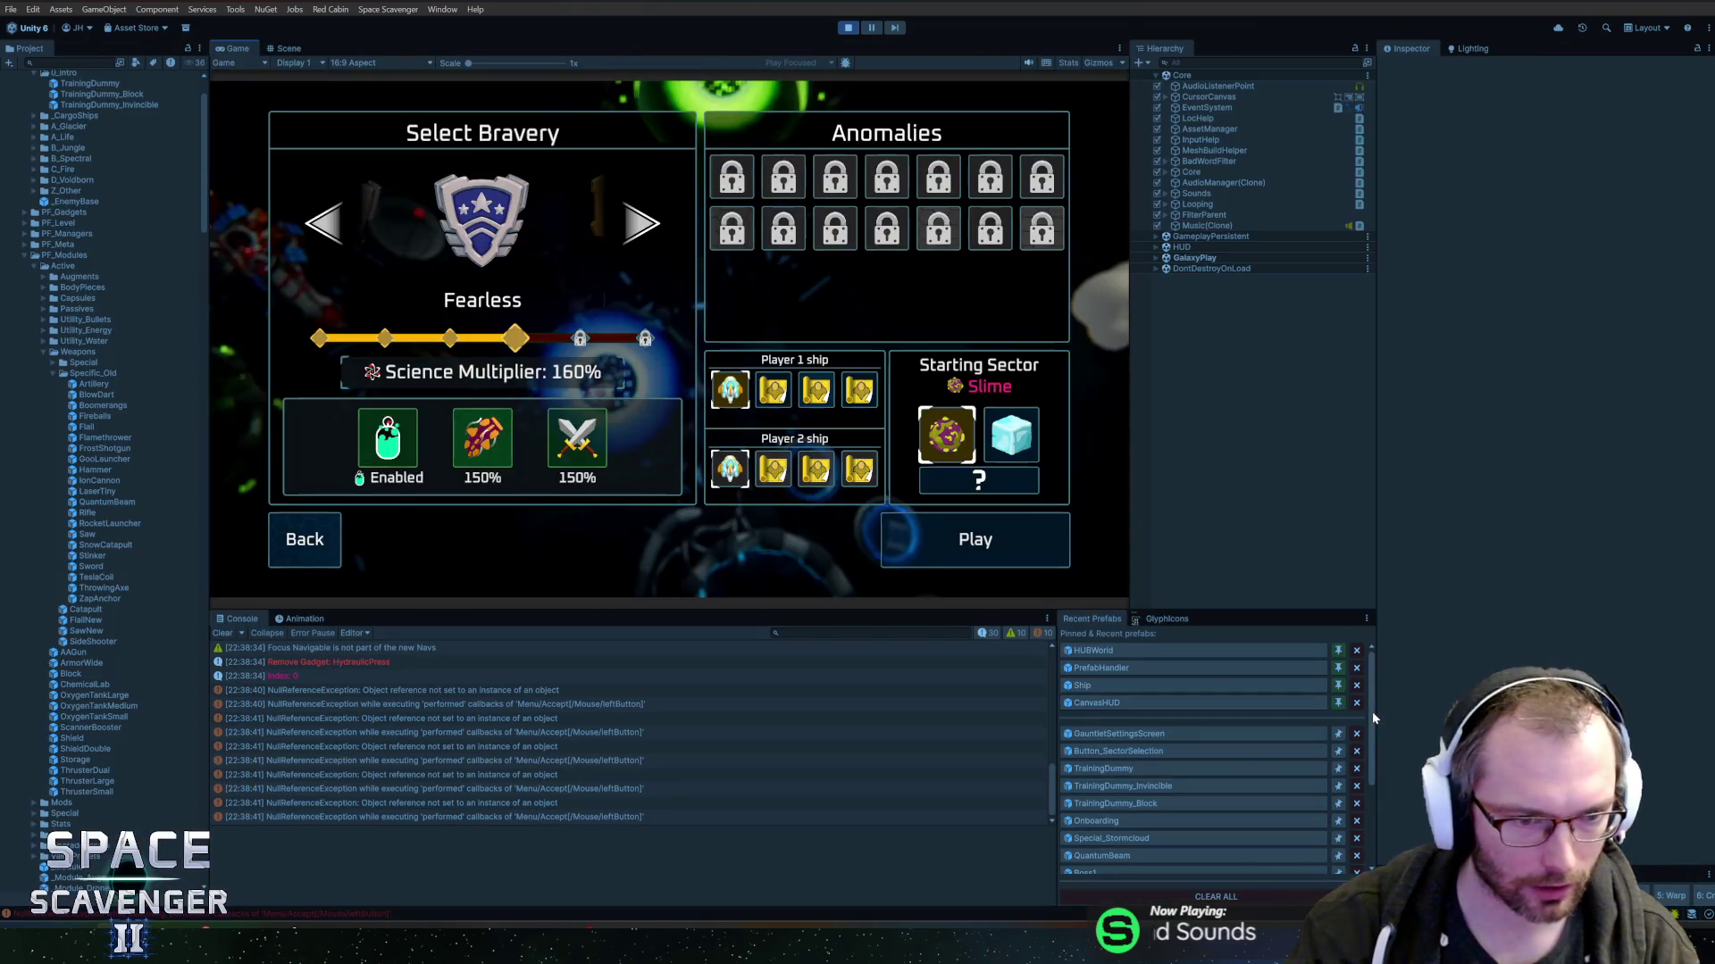
click(372, 689)
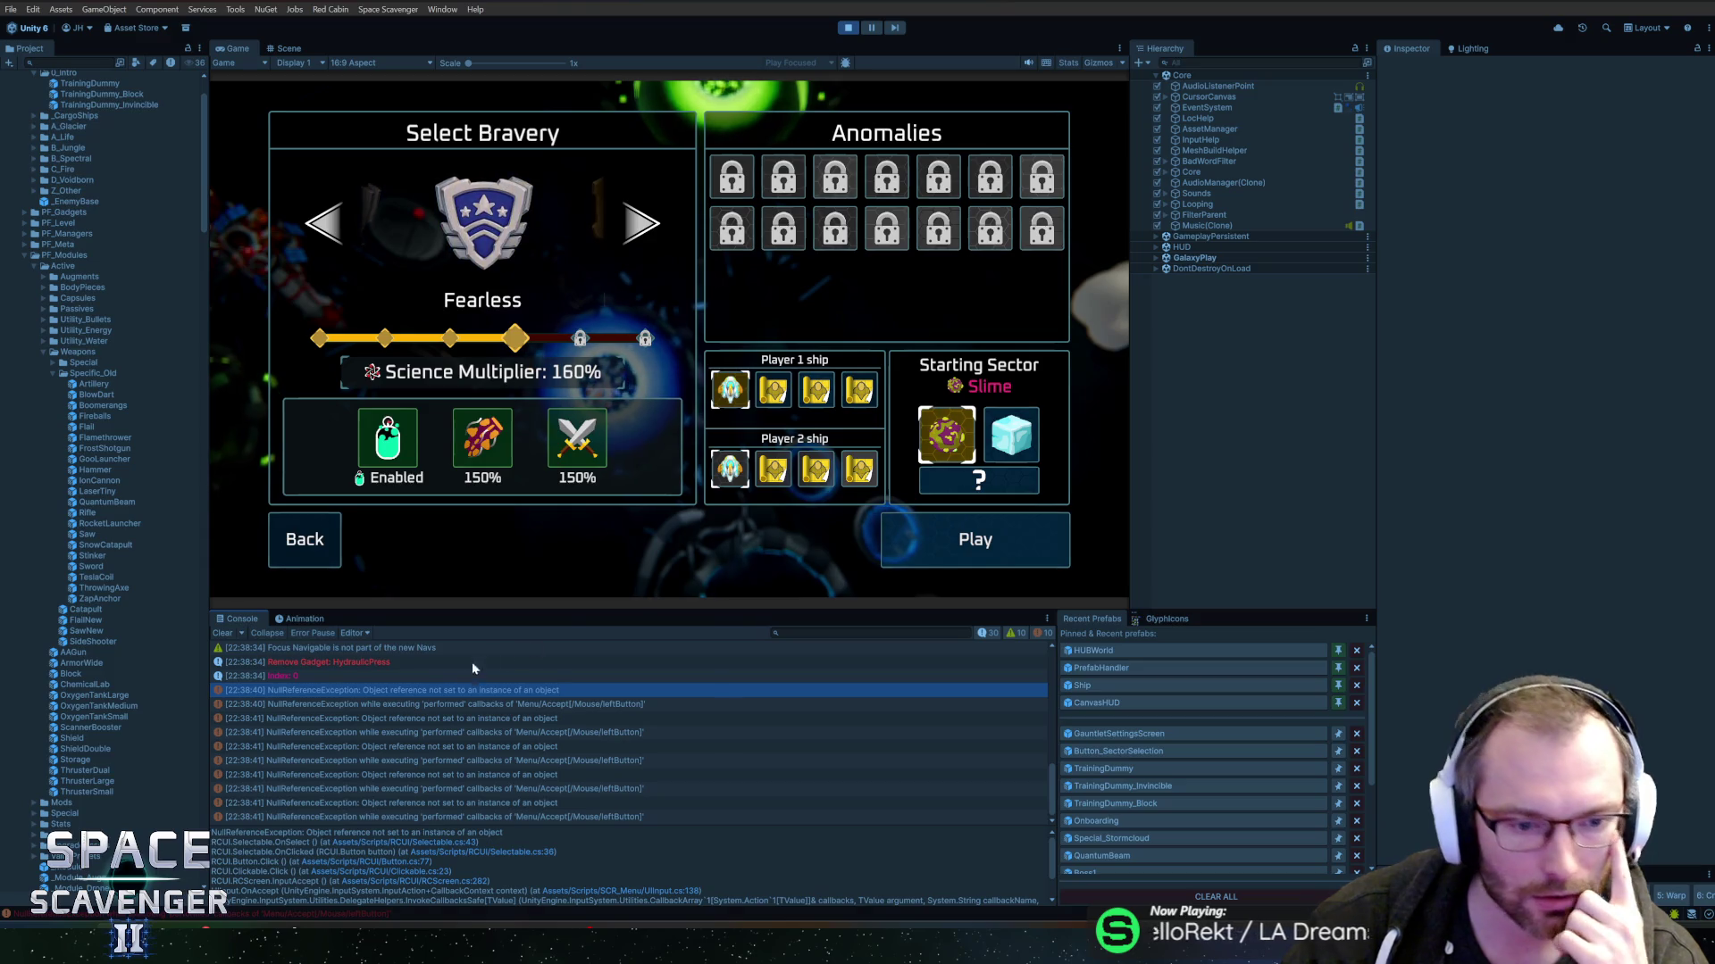
scroll(454, 698, up, 1)
double_click(453, 695)
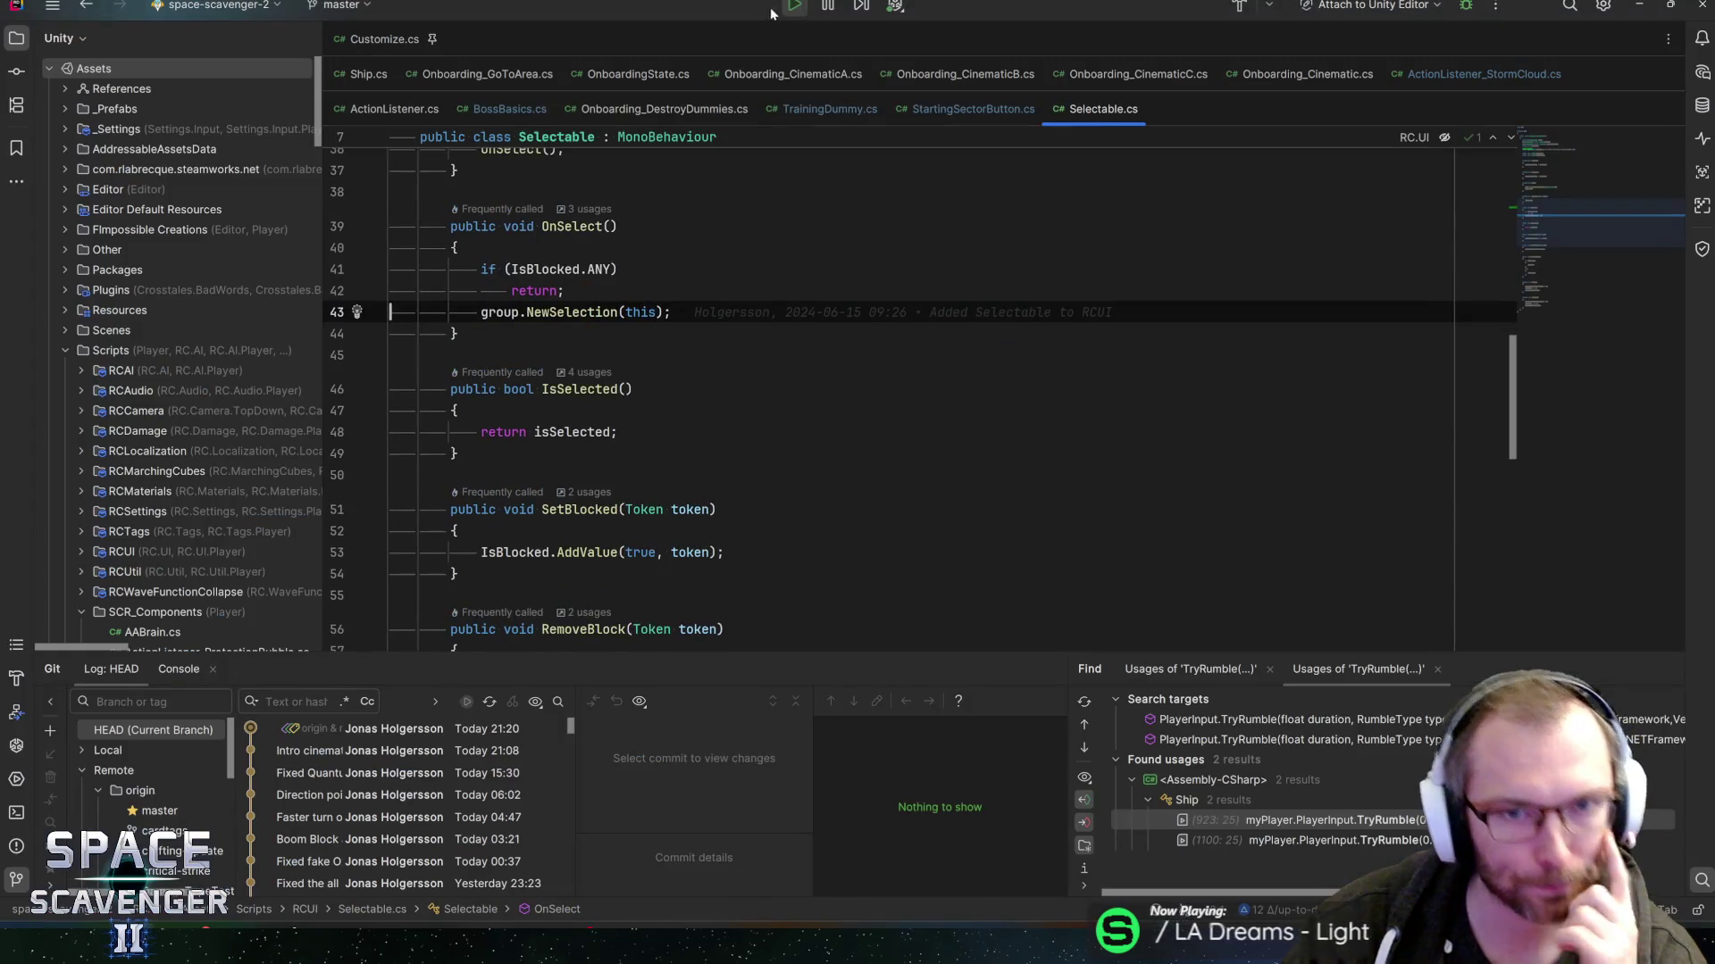
key(alt+Tab)
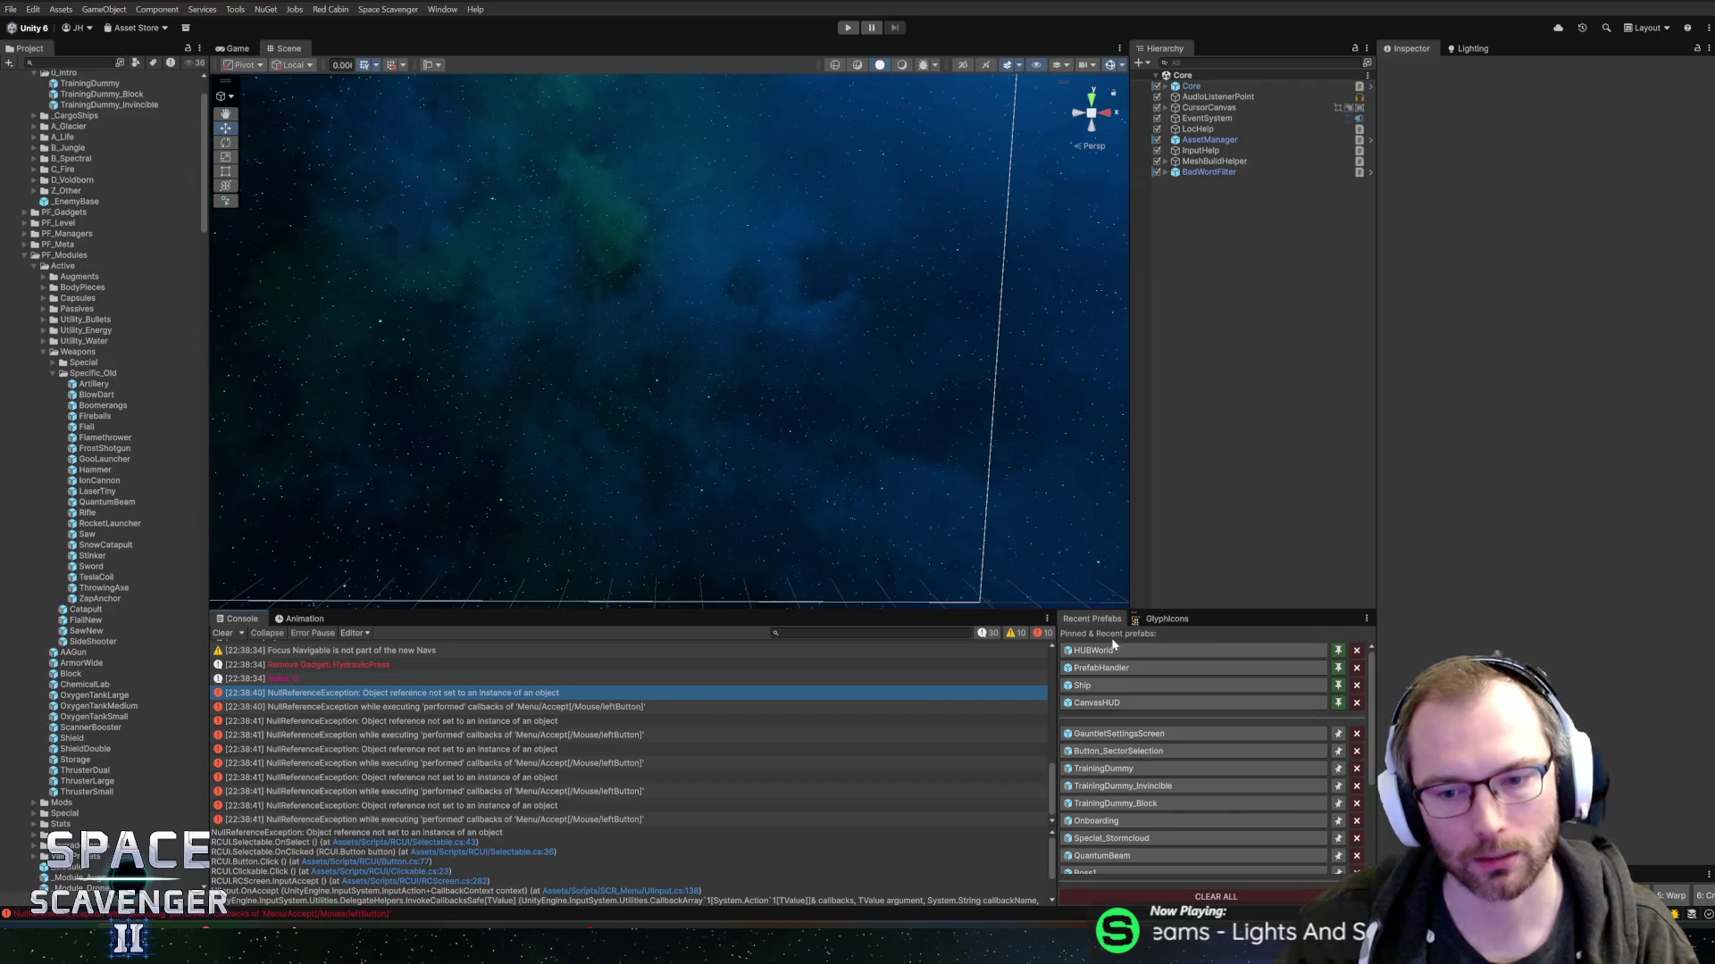
- Reopen GauntletSettingsScreen, pick the Selected object and SectorList, and collapse both sector buttons' children
click(1118, 733)
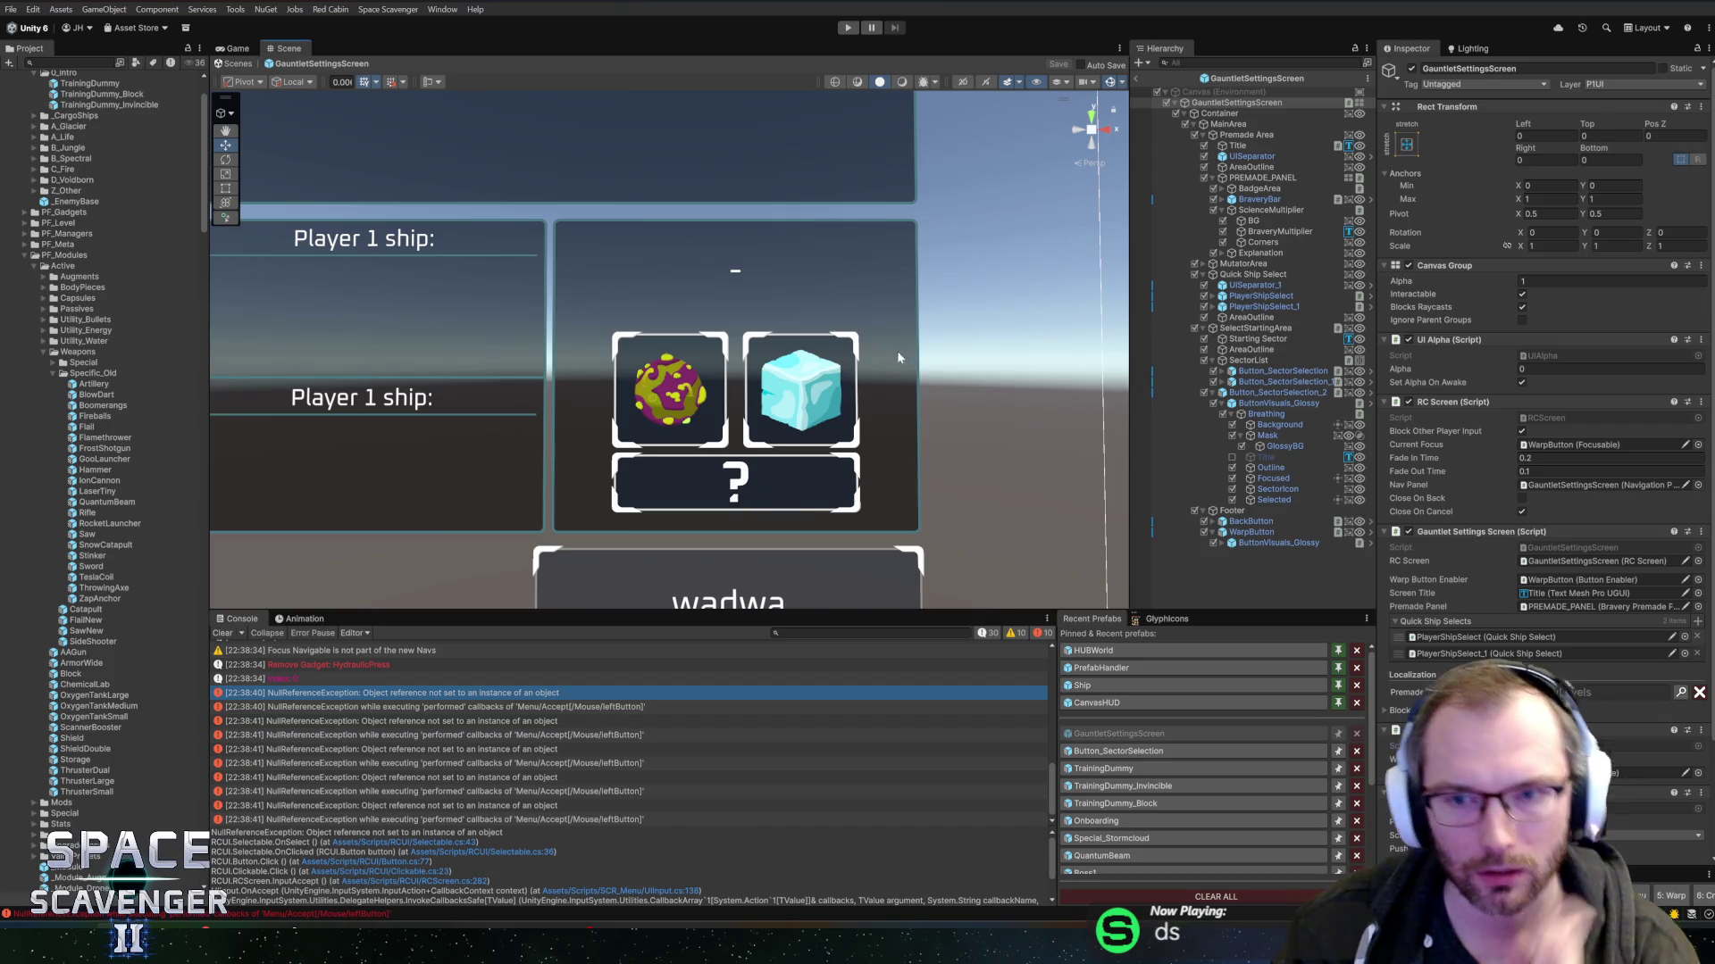
right_click(688, 379)
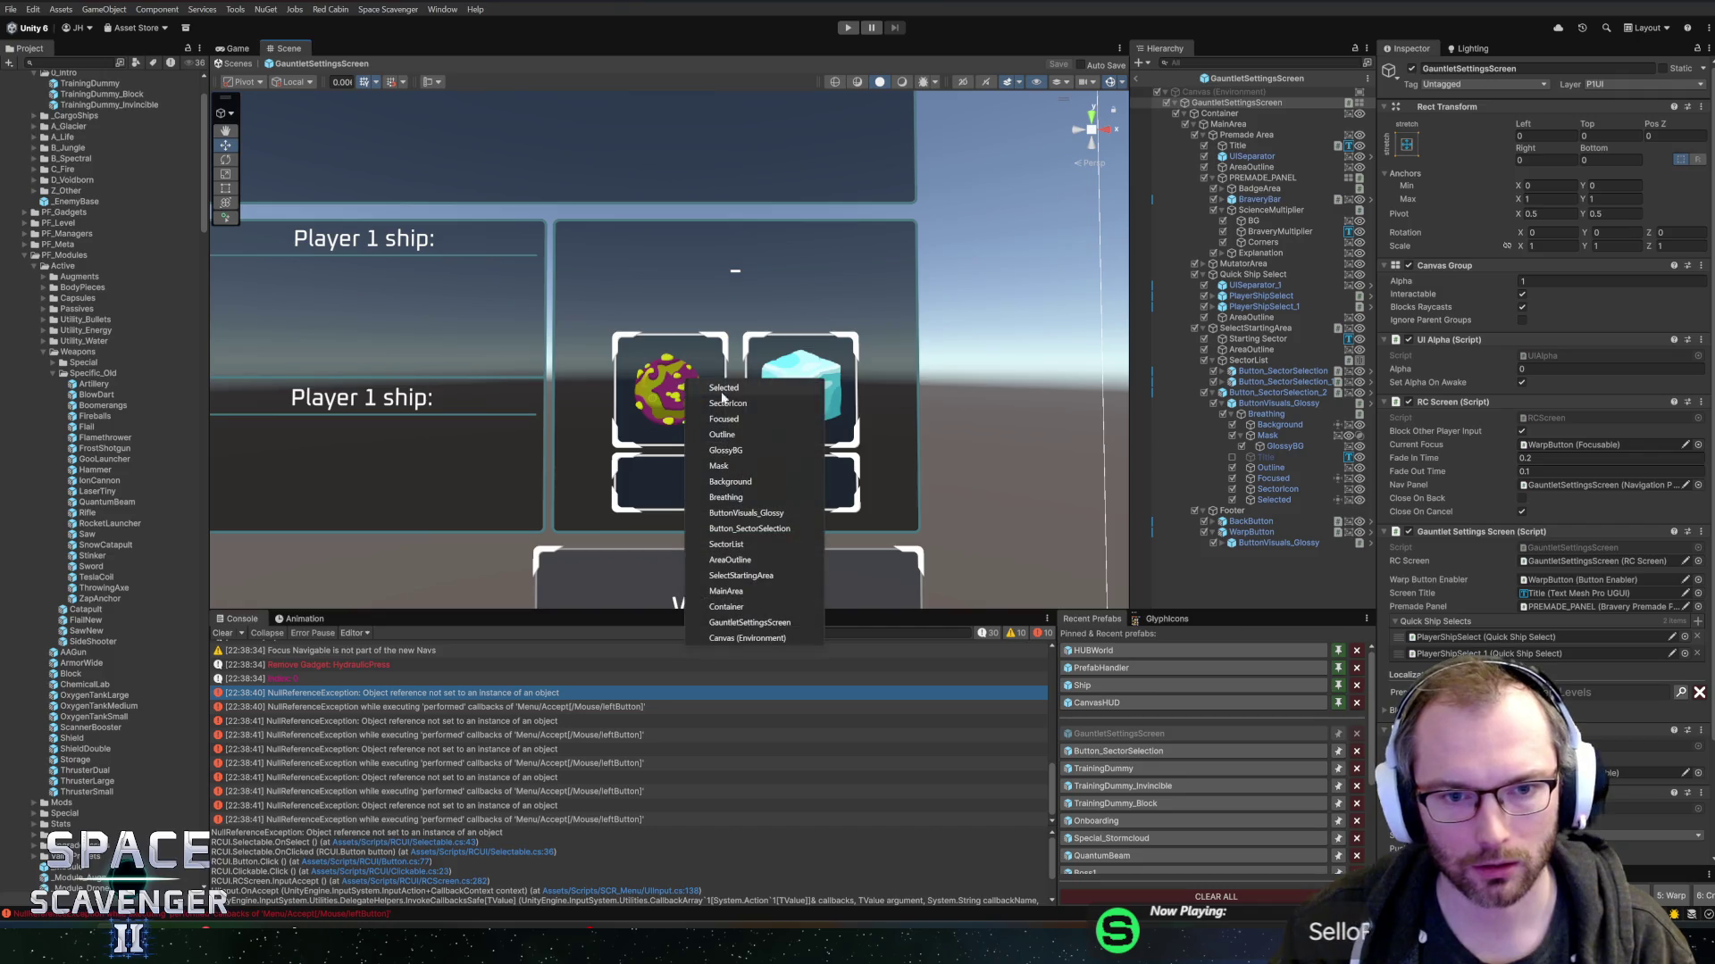
click(732, 389)
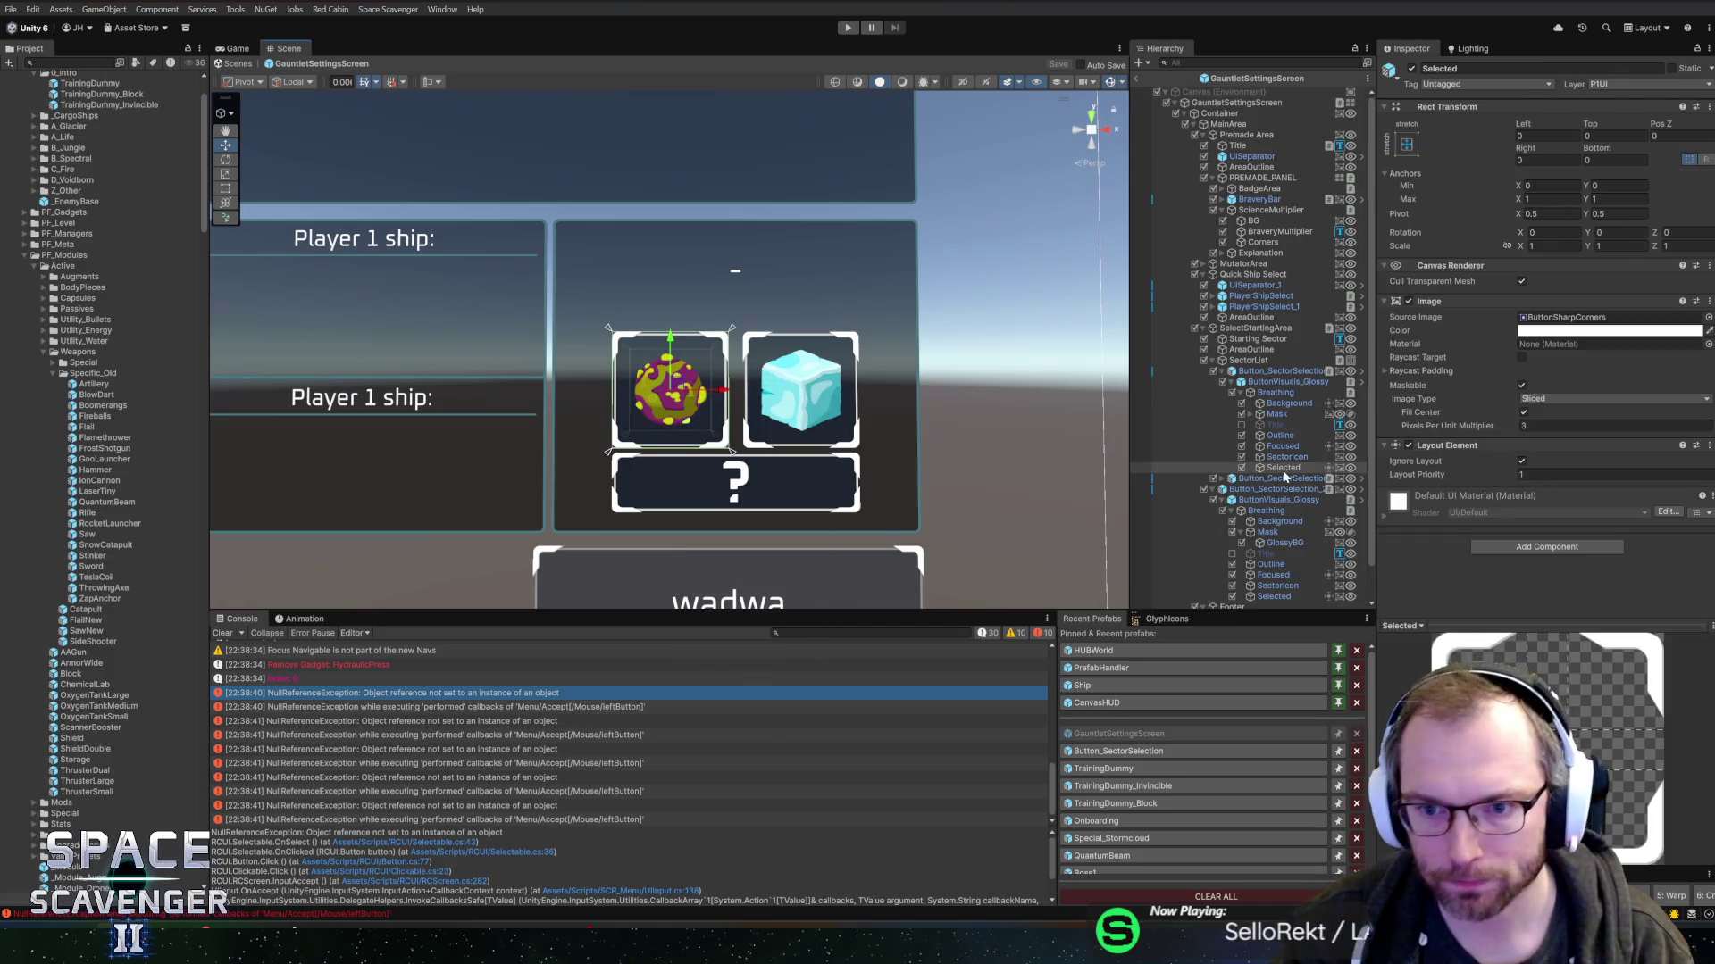
click(1226, 363)
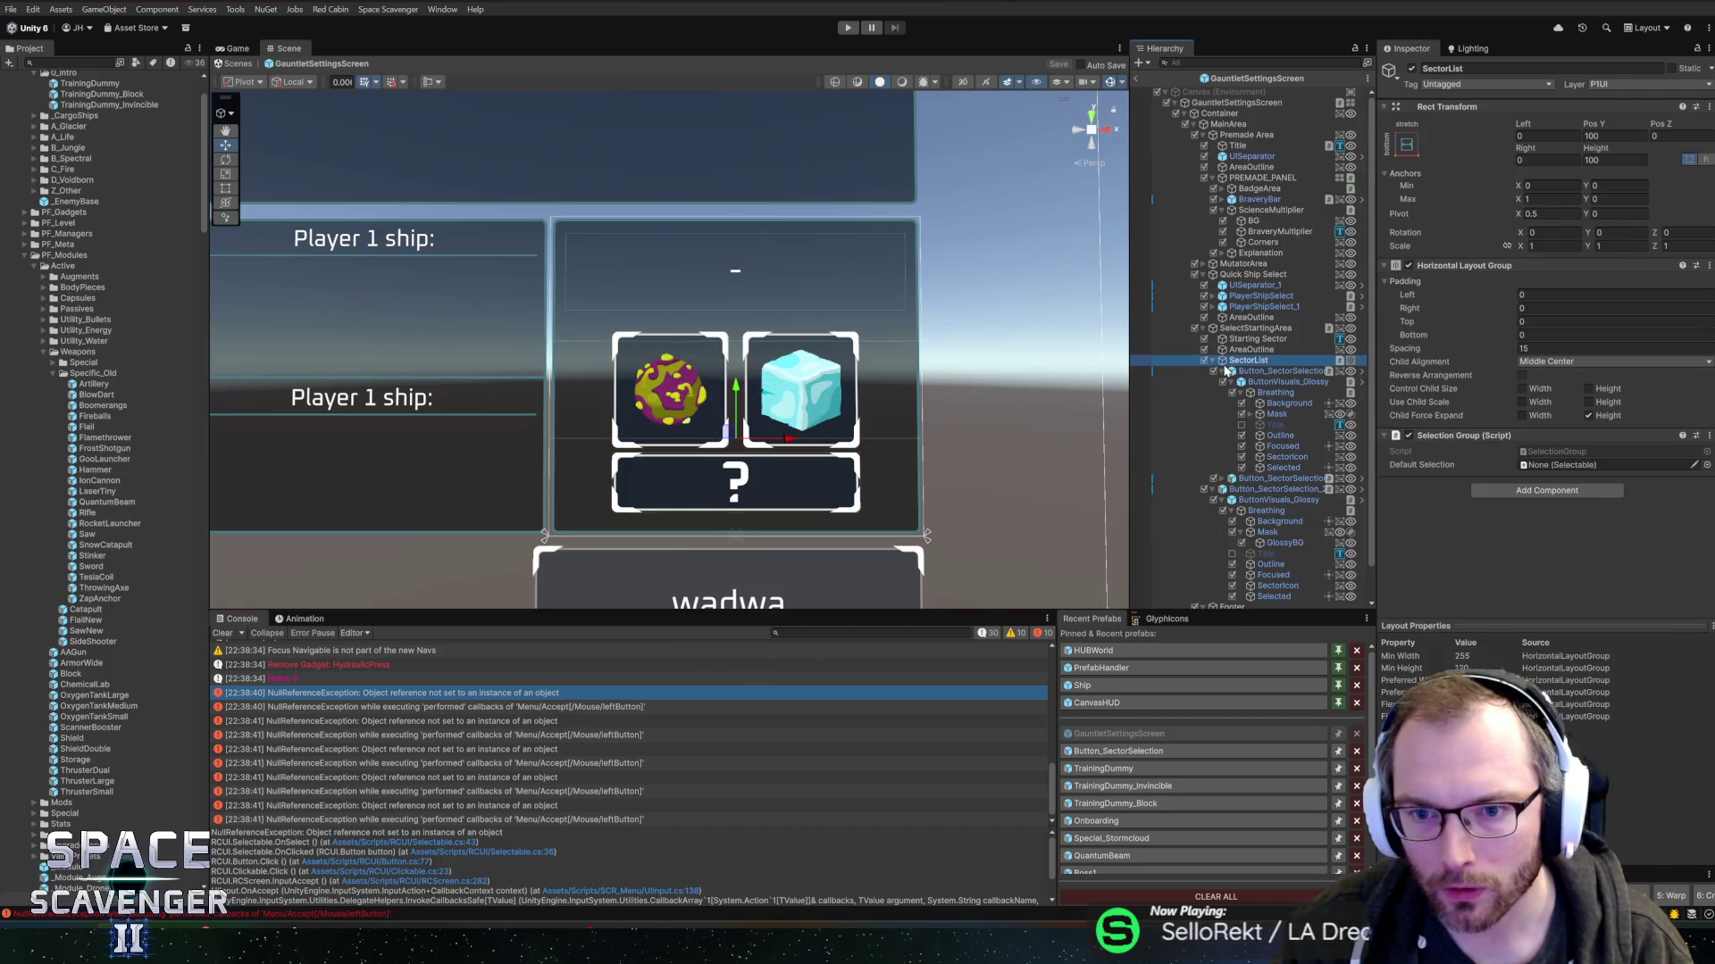
click(1223, 371)
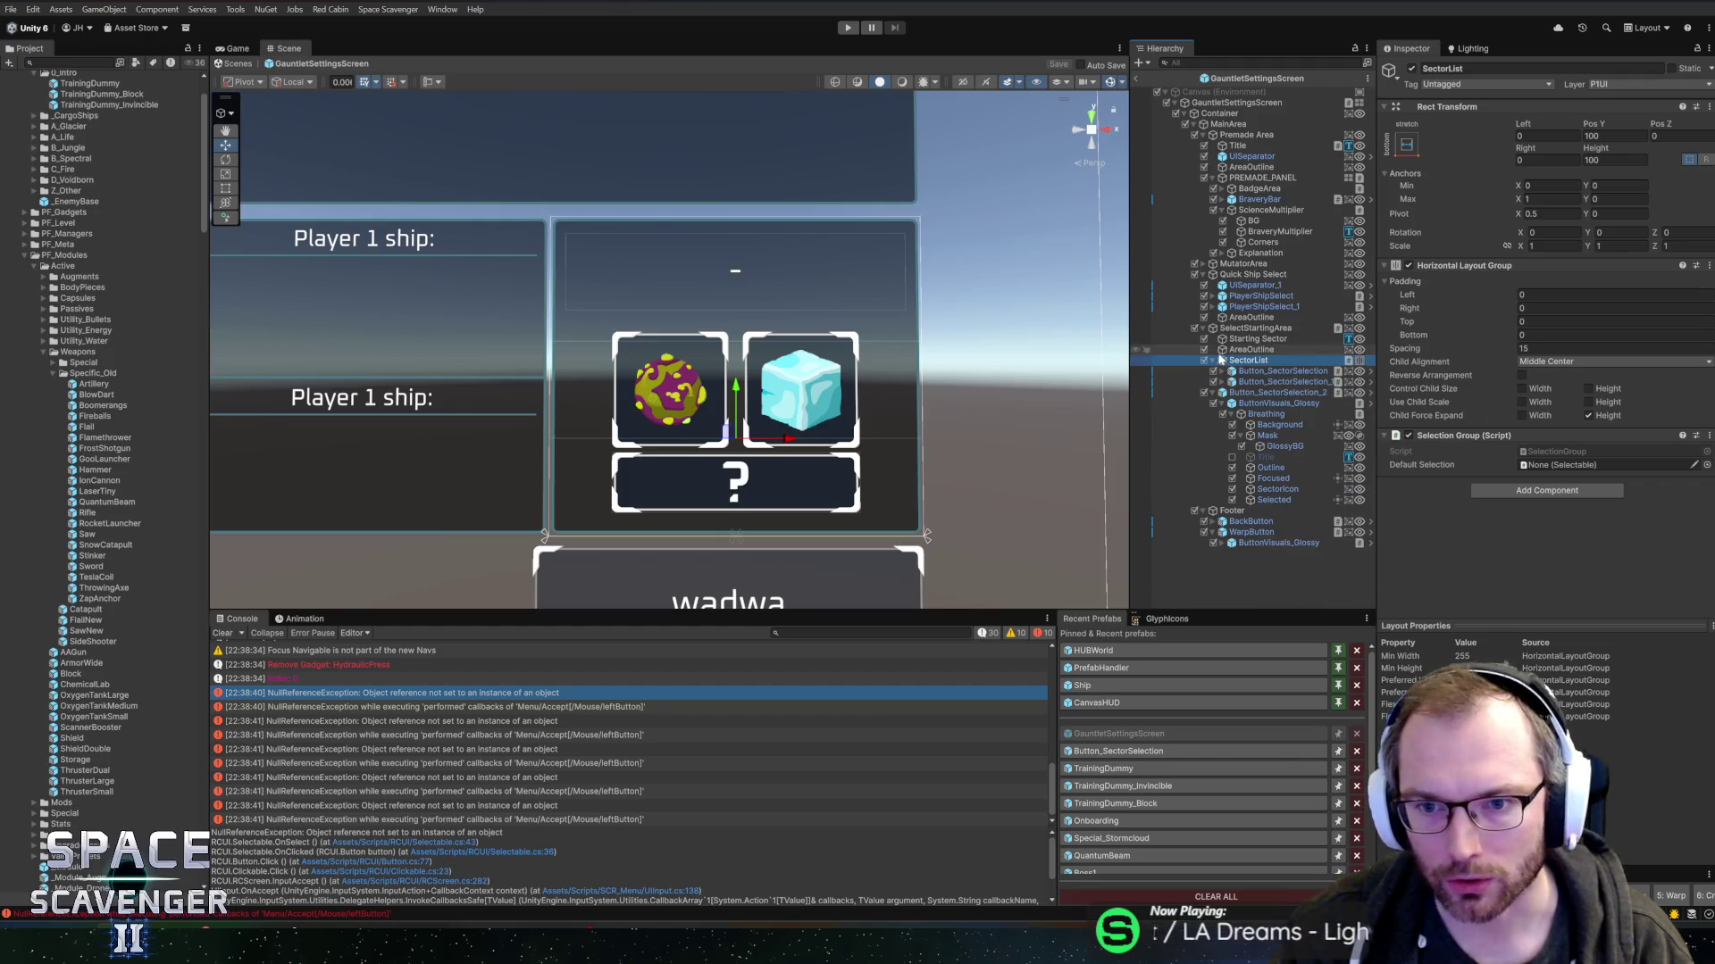
click(1212, 394)
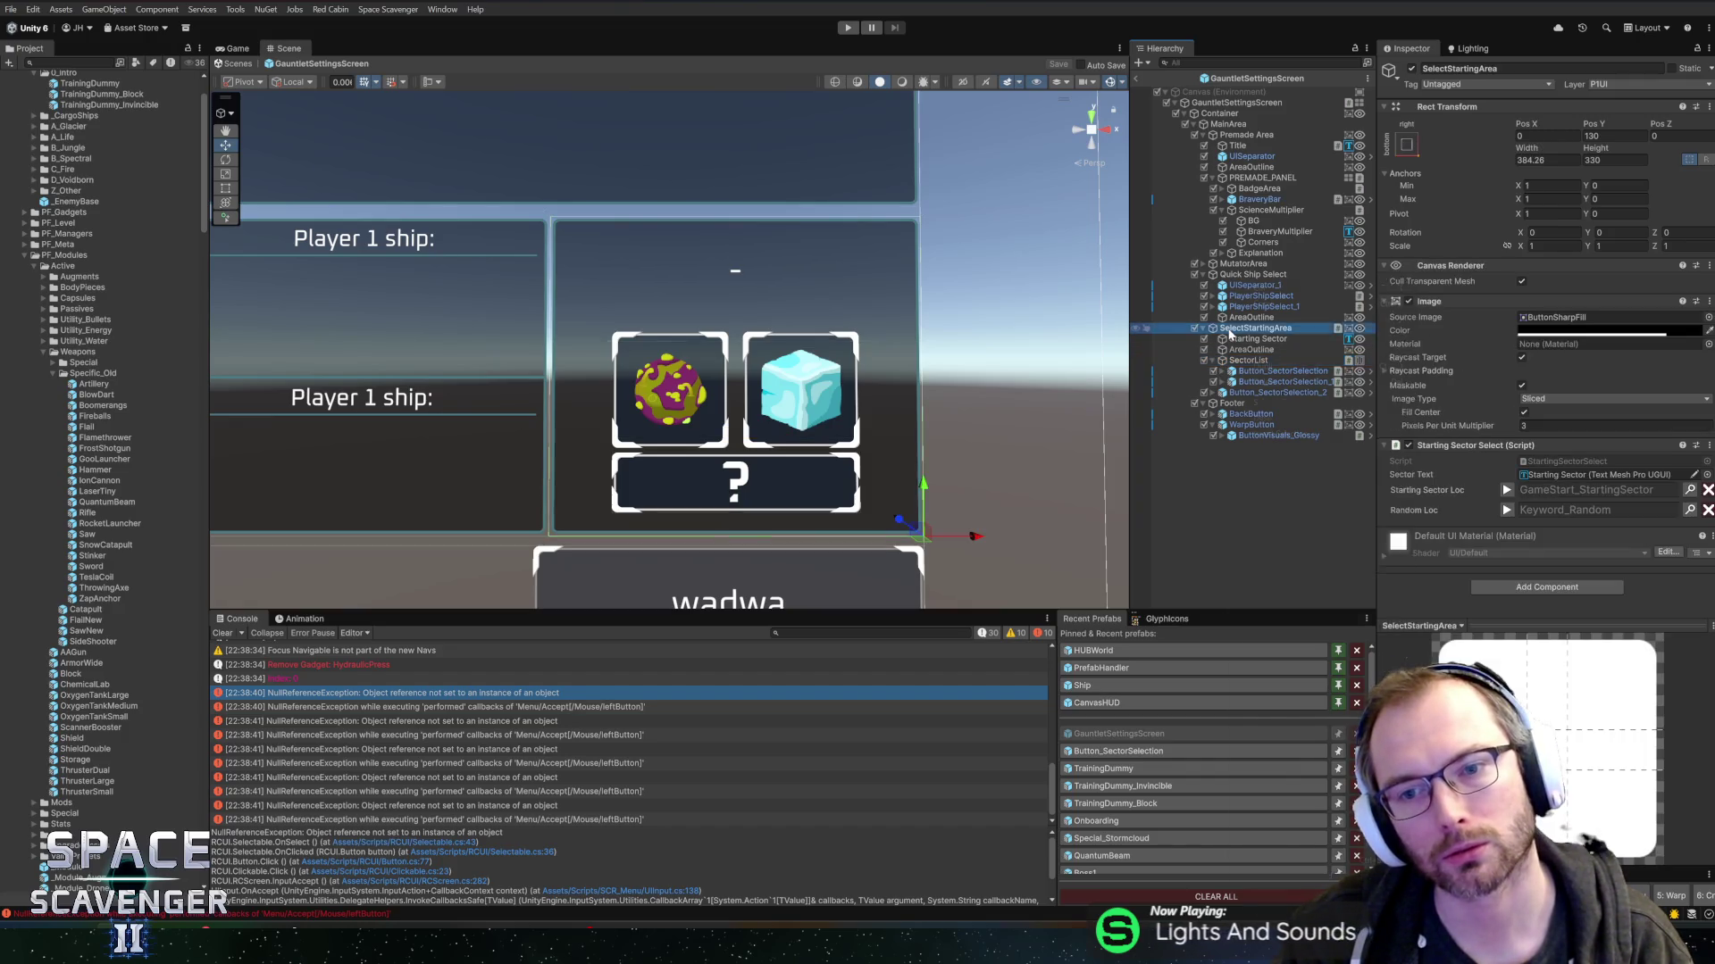
- Create an empty child named SelectionGroup, stretched to fill its parent with its top edge lowered
right_click(1219, 360)
click(1279, 532)
text(Selection)
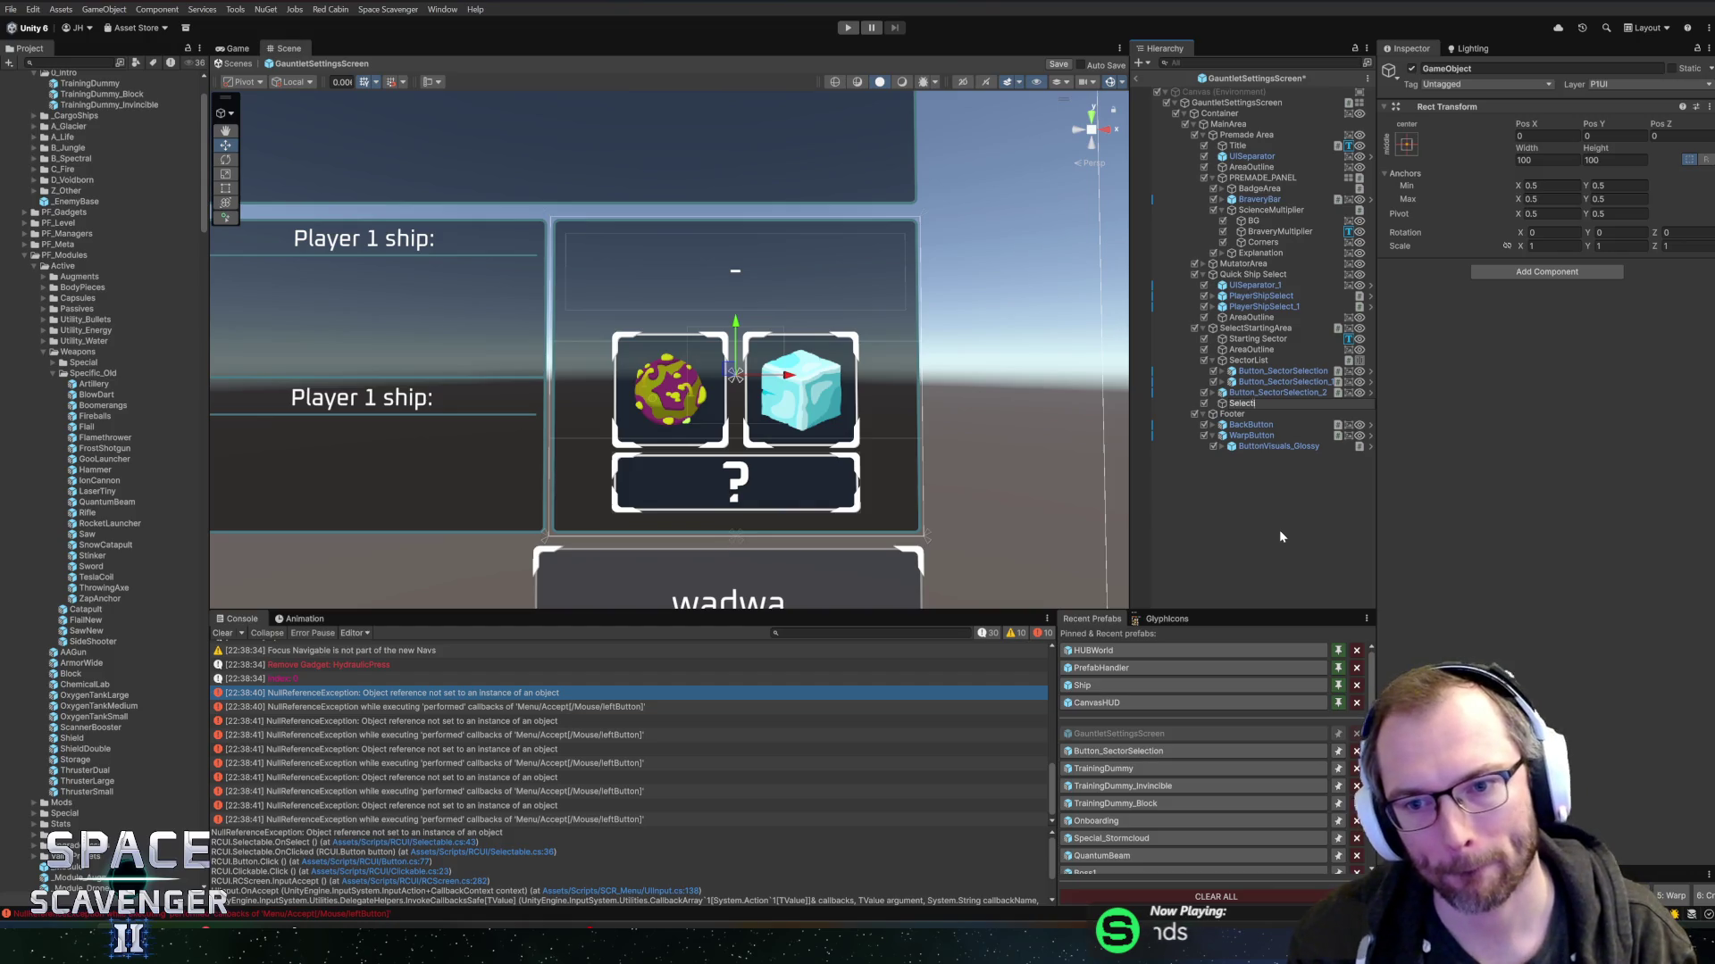
text(Group)
key(Return)
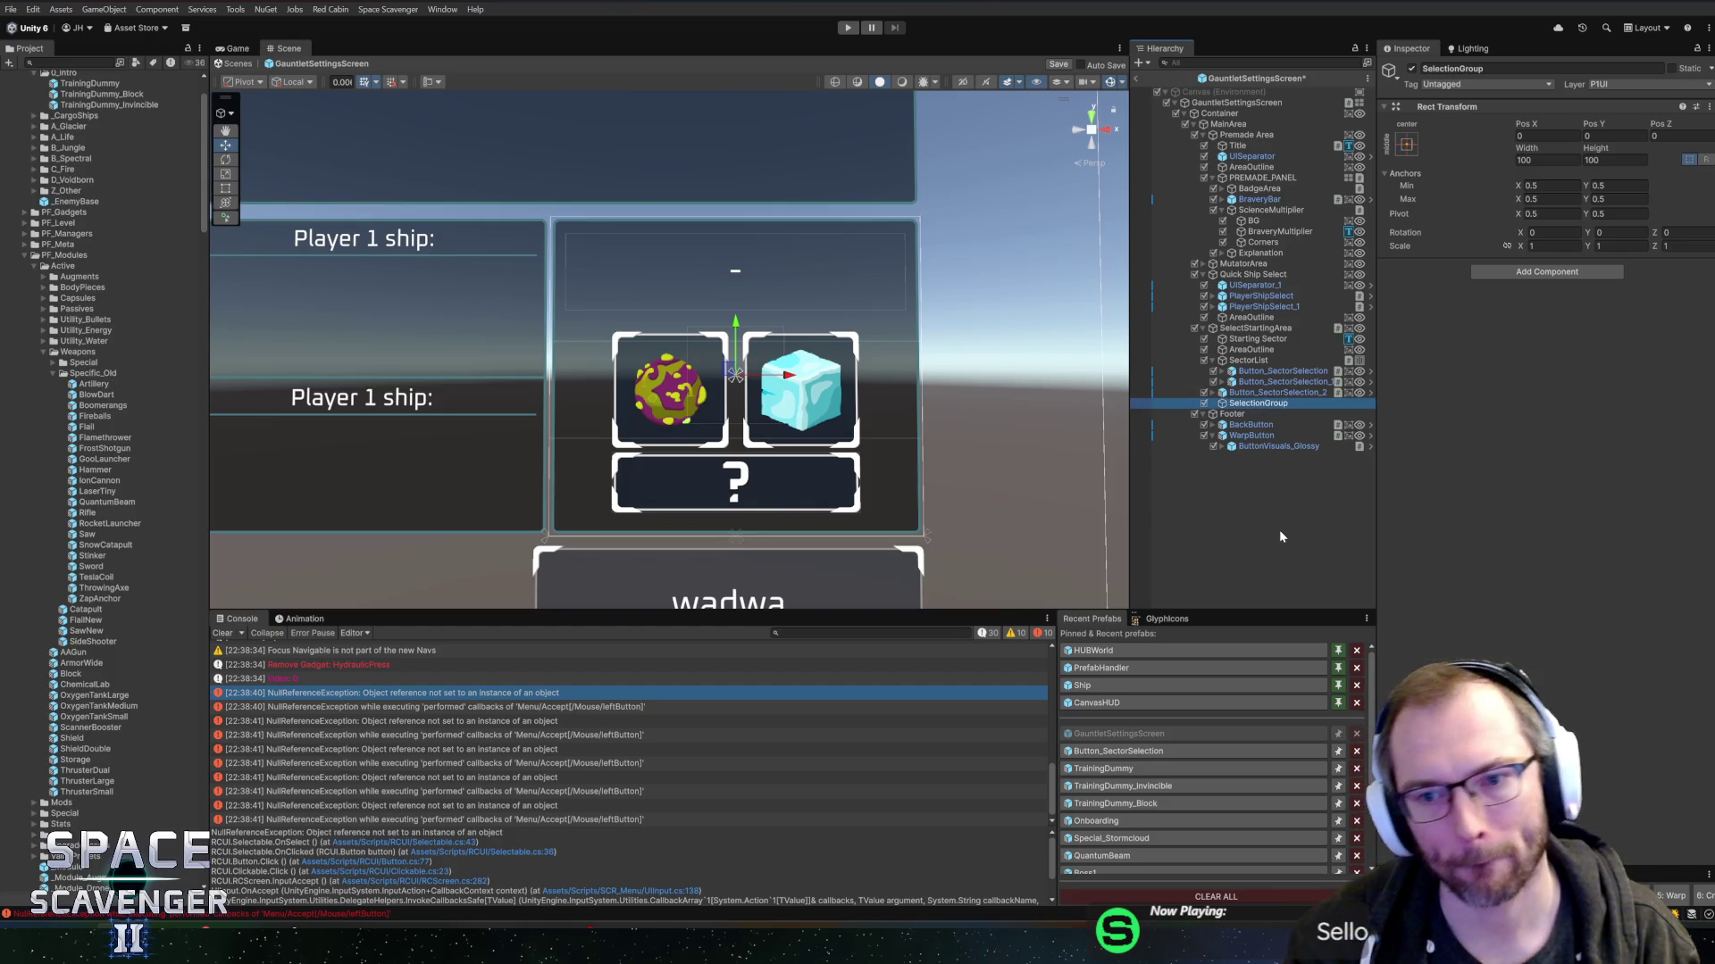
drag(1260, 357, 1257, 355)
click(1407, 145)
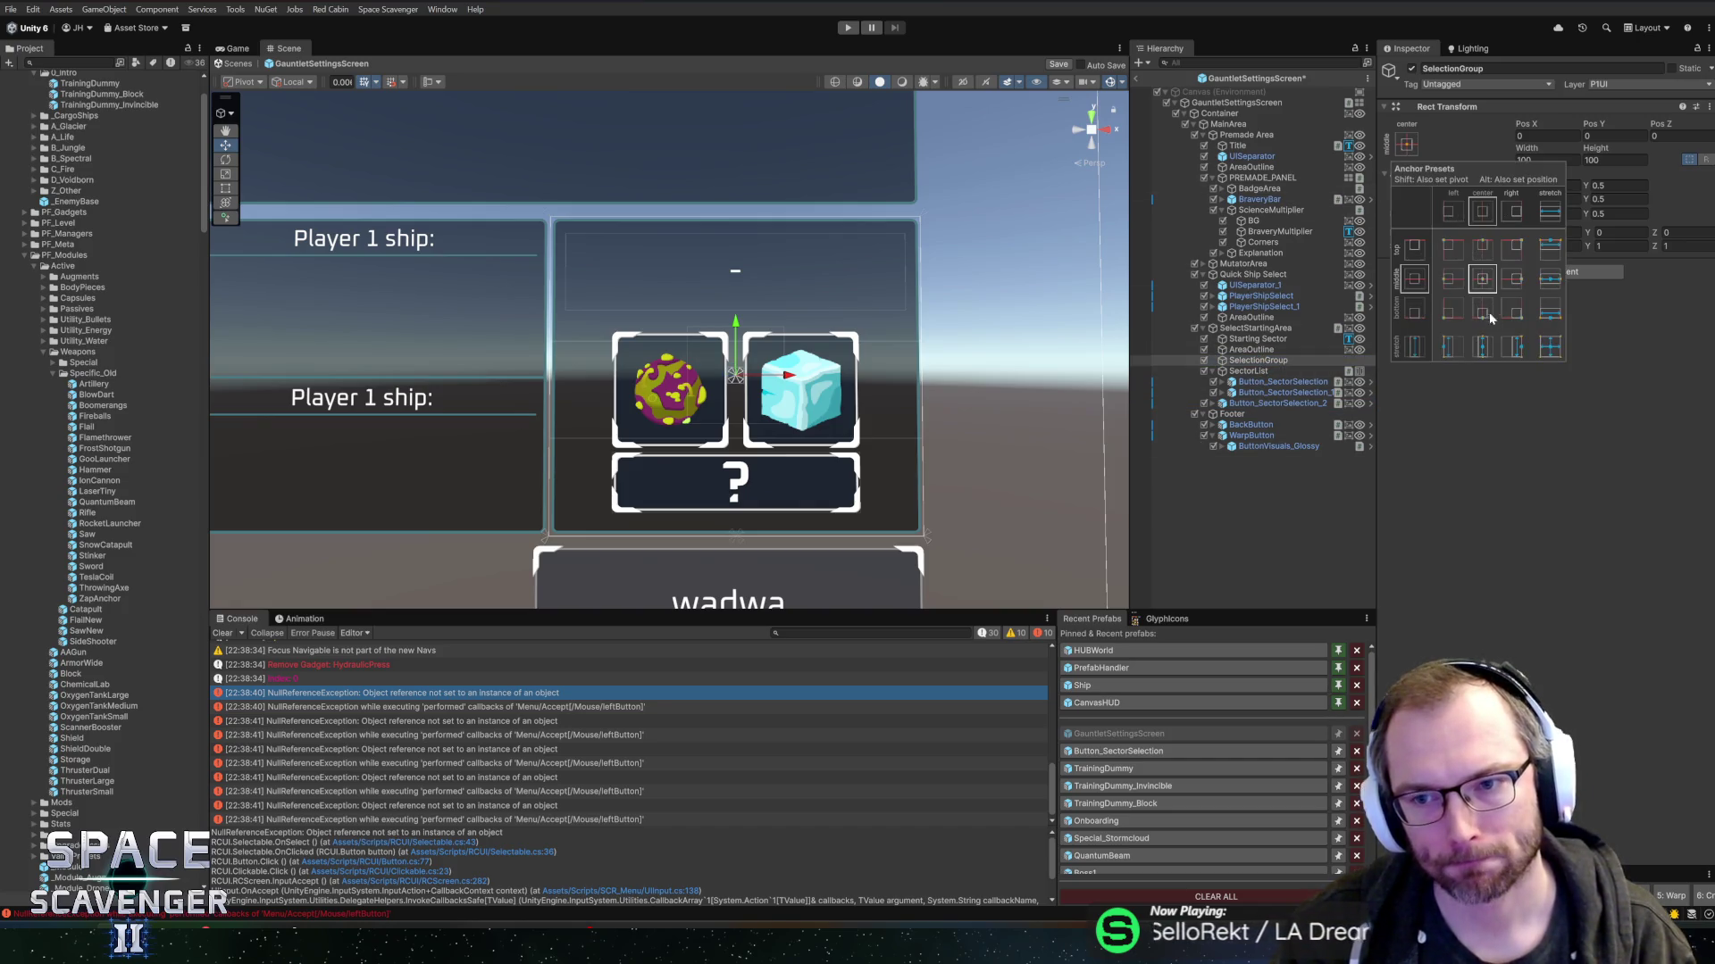
click(1551, 349)
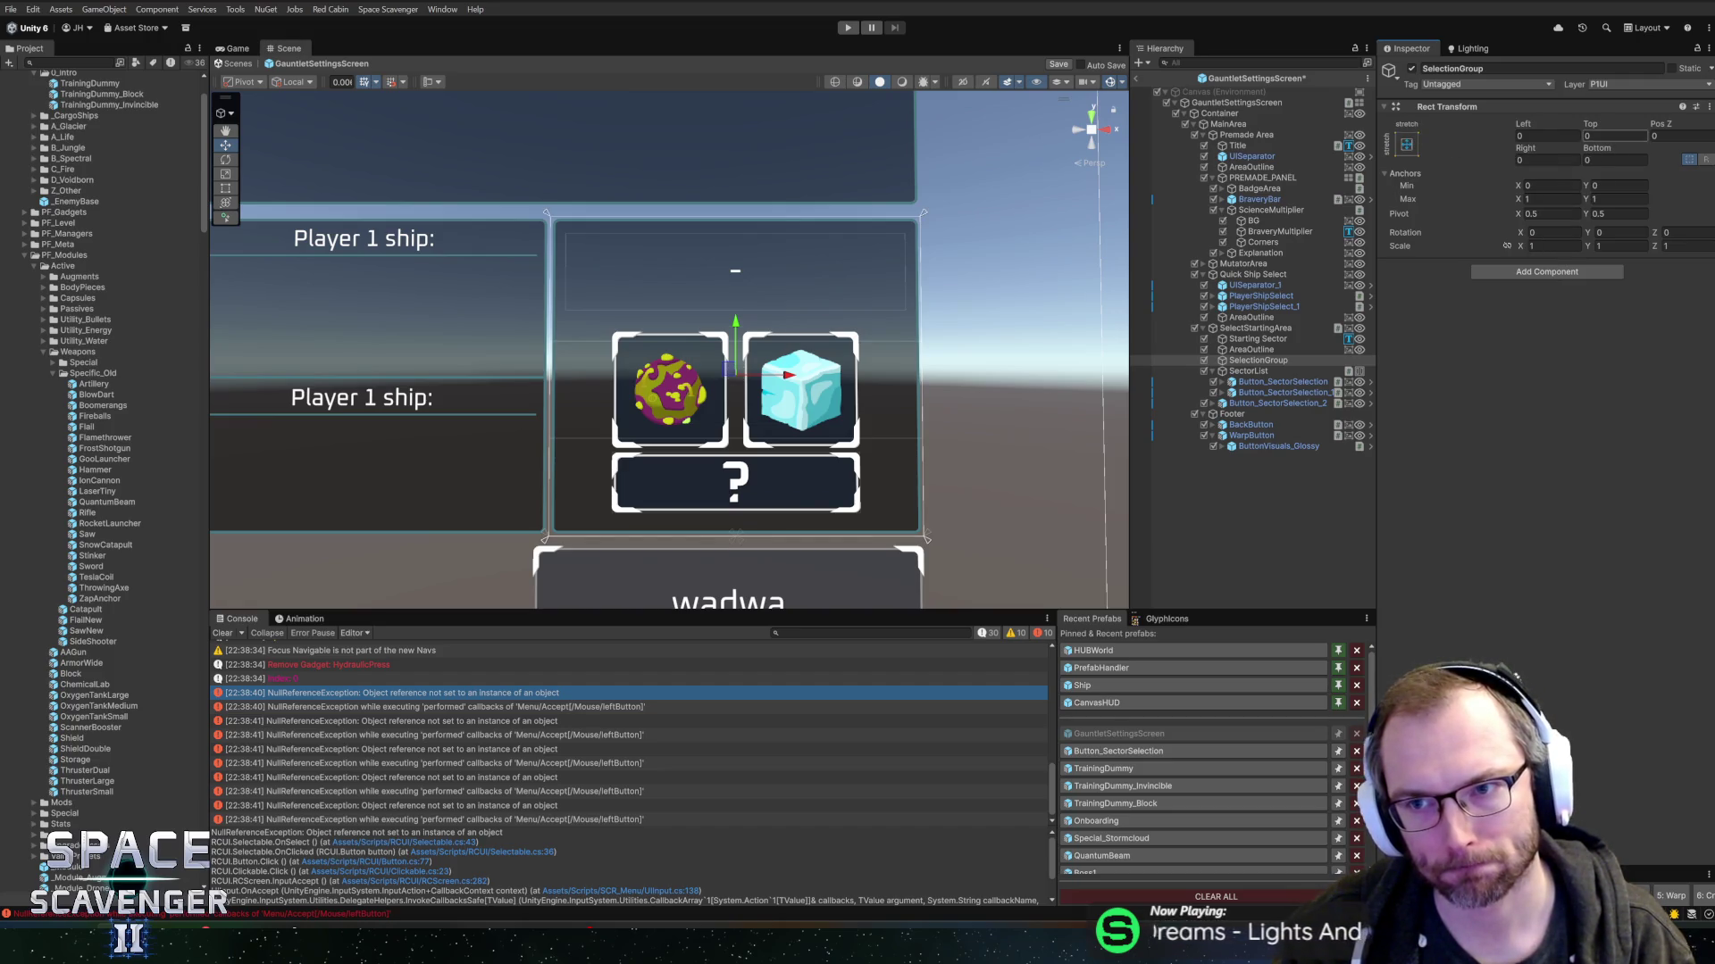
drag(1589, 123, 60, 129)
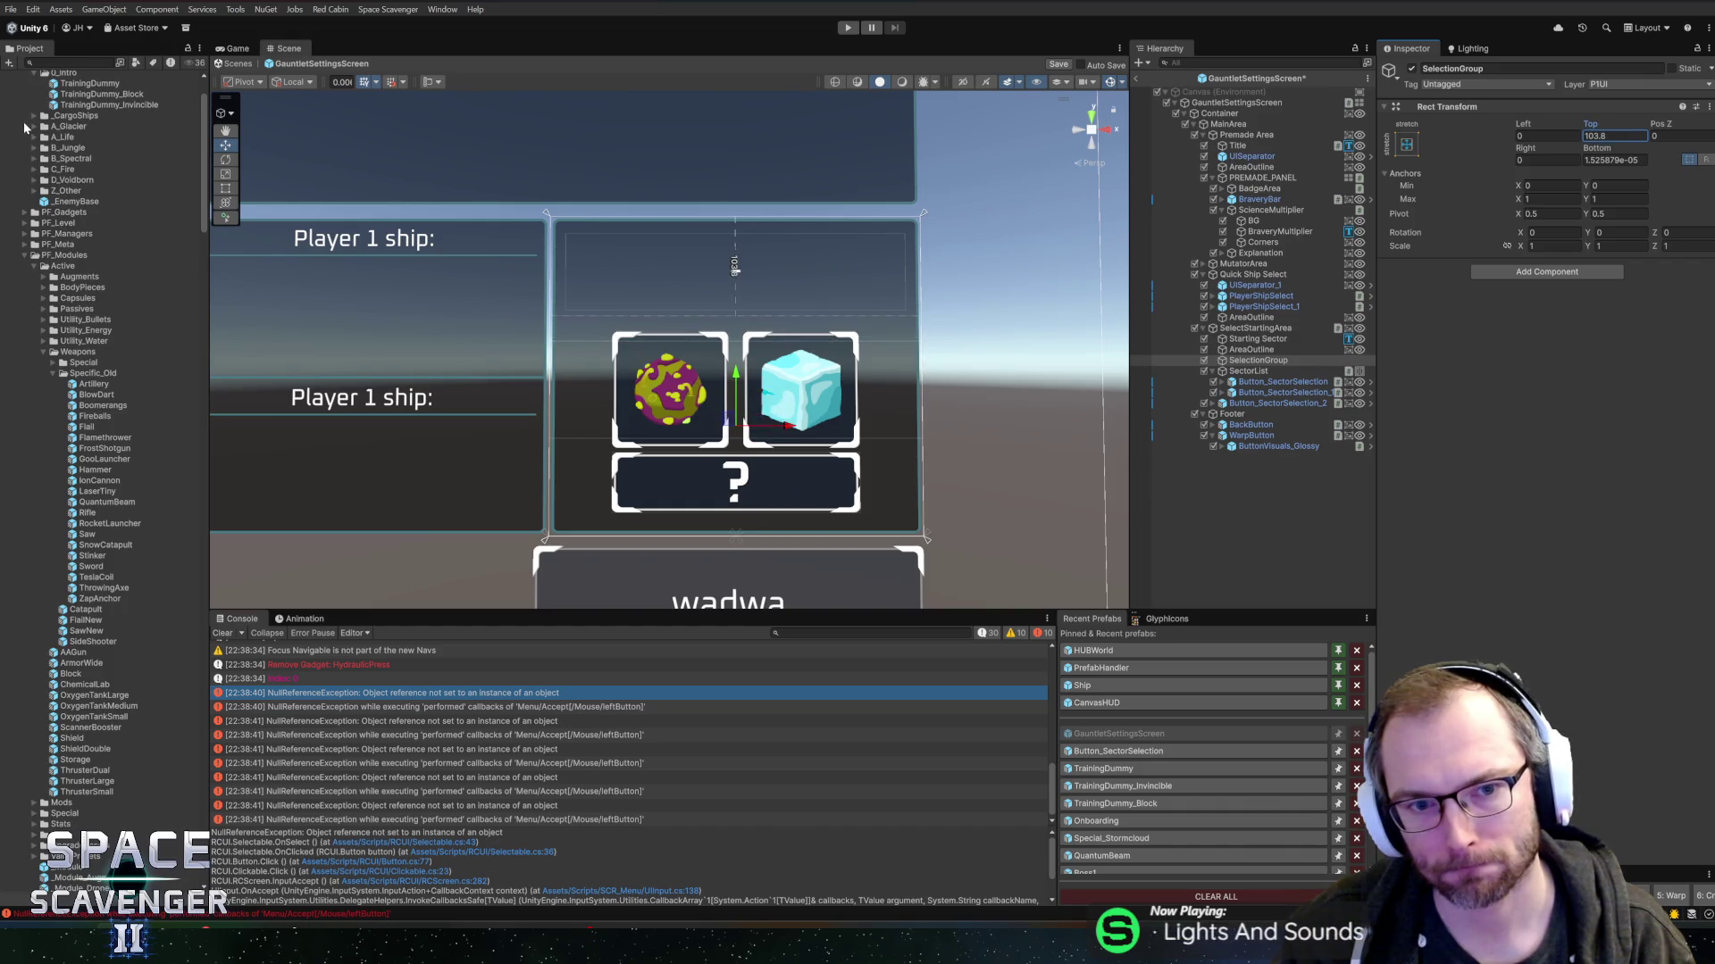
- Nest SectorList inside SelectionGroup, undoing an accidental deletion of the sector buttons
click(1277, 381)
shift+click(1277, 392)
key(Delete)
click(1246, 381)
shift+click(1244, 371)
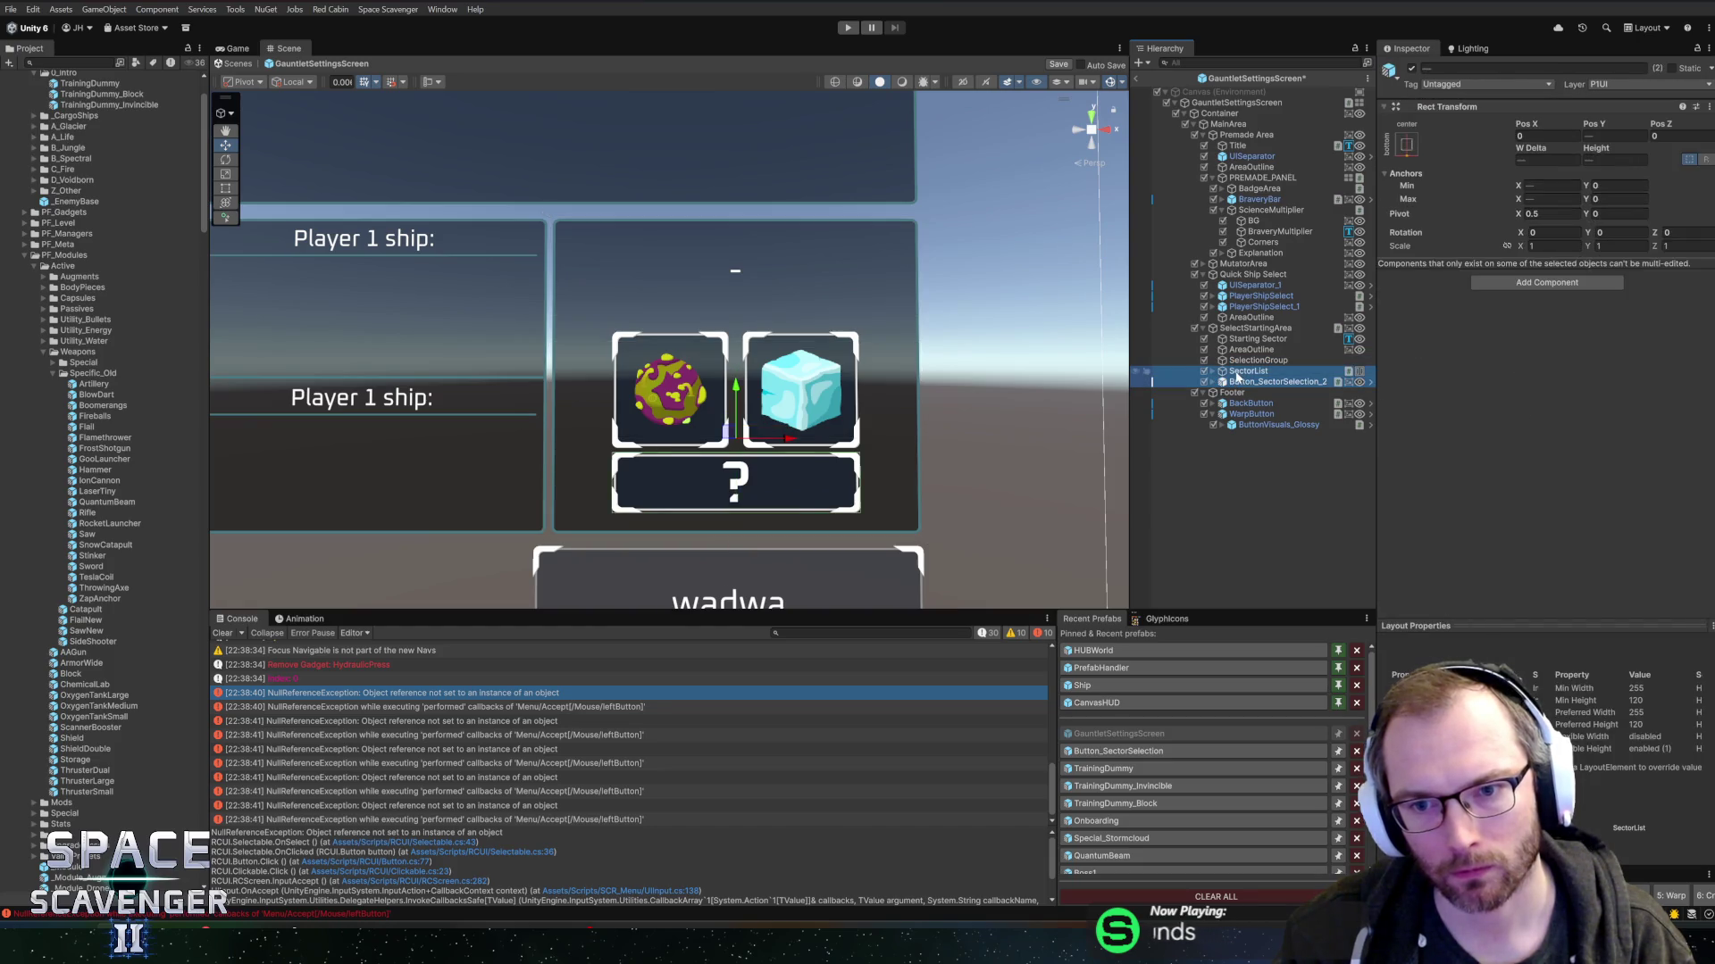
key(Delete)
click(1233, 361)
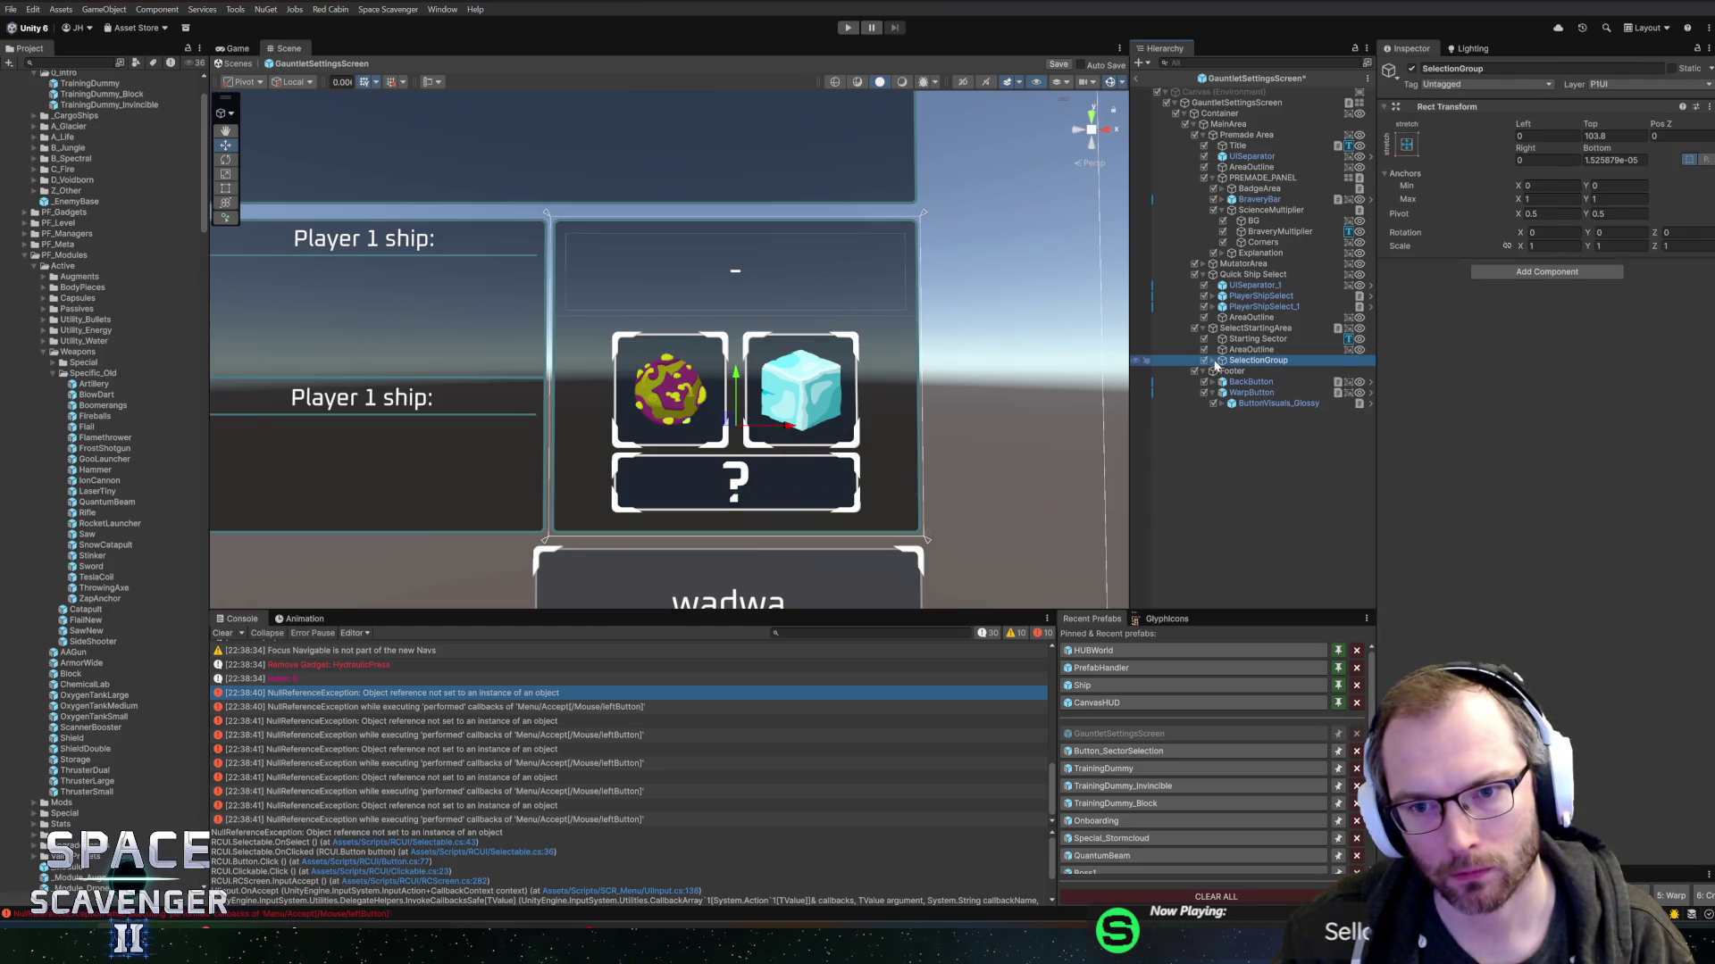
key(ctrl+z)
drag(1256, 372, 1258, 364)
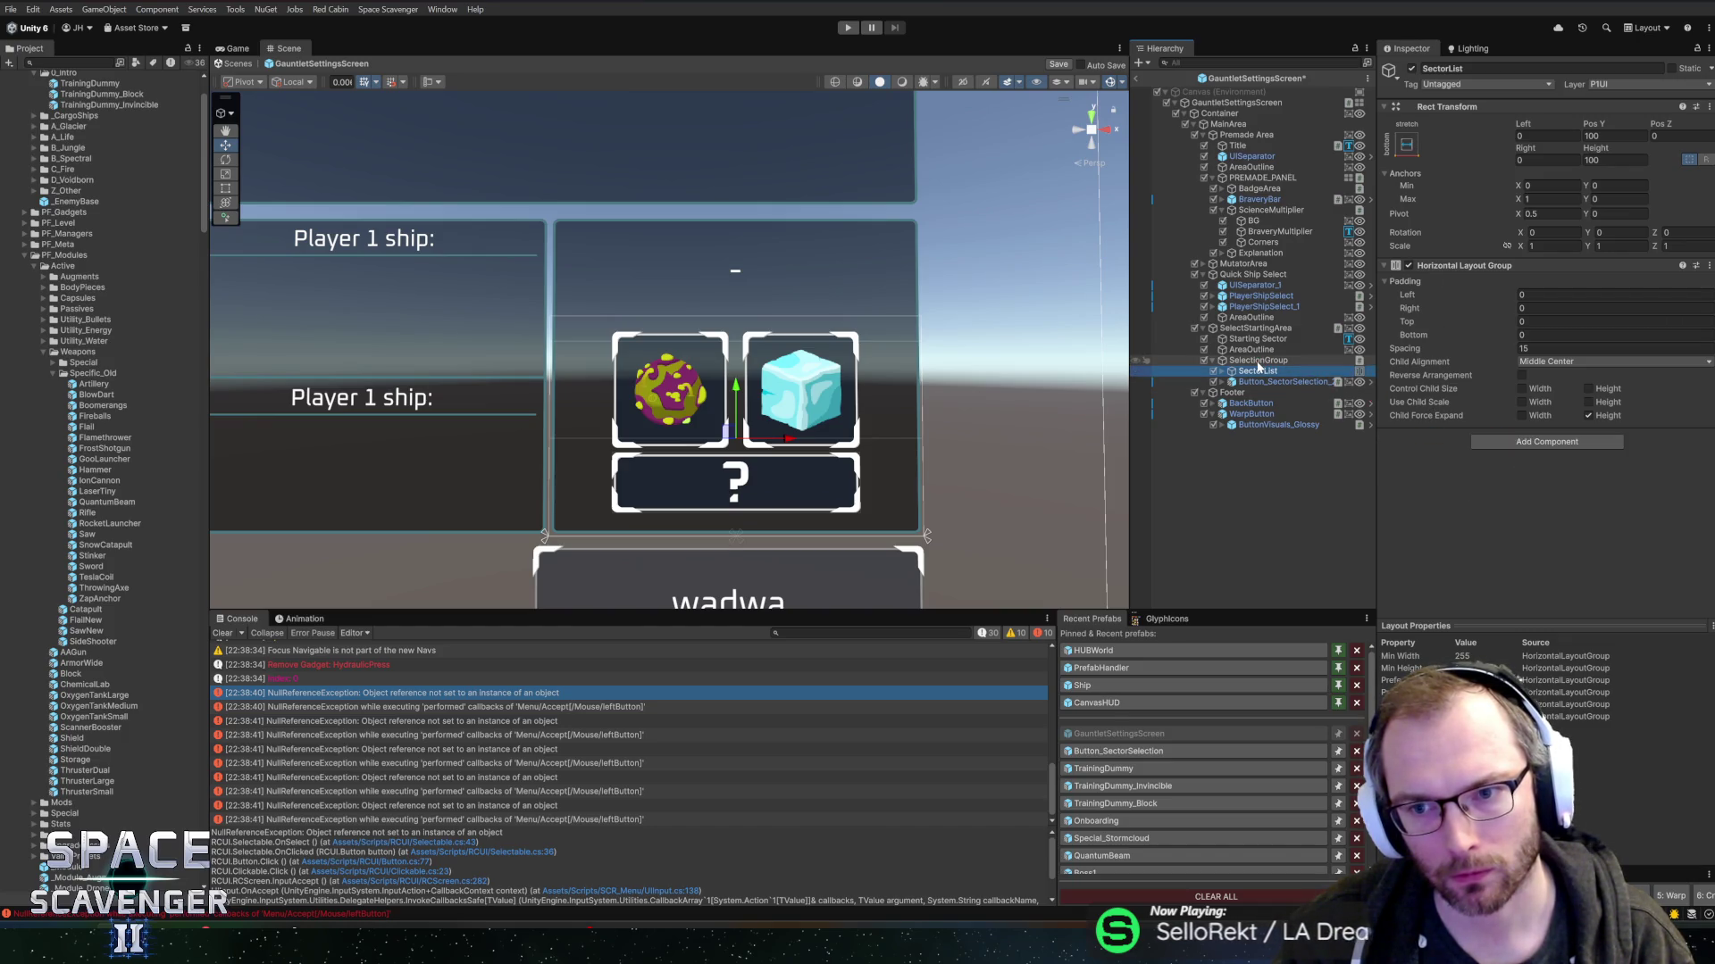
- Take the Selection Group script off SectorList, check the root and first button, then enter Play mode
click(1258, 360)
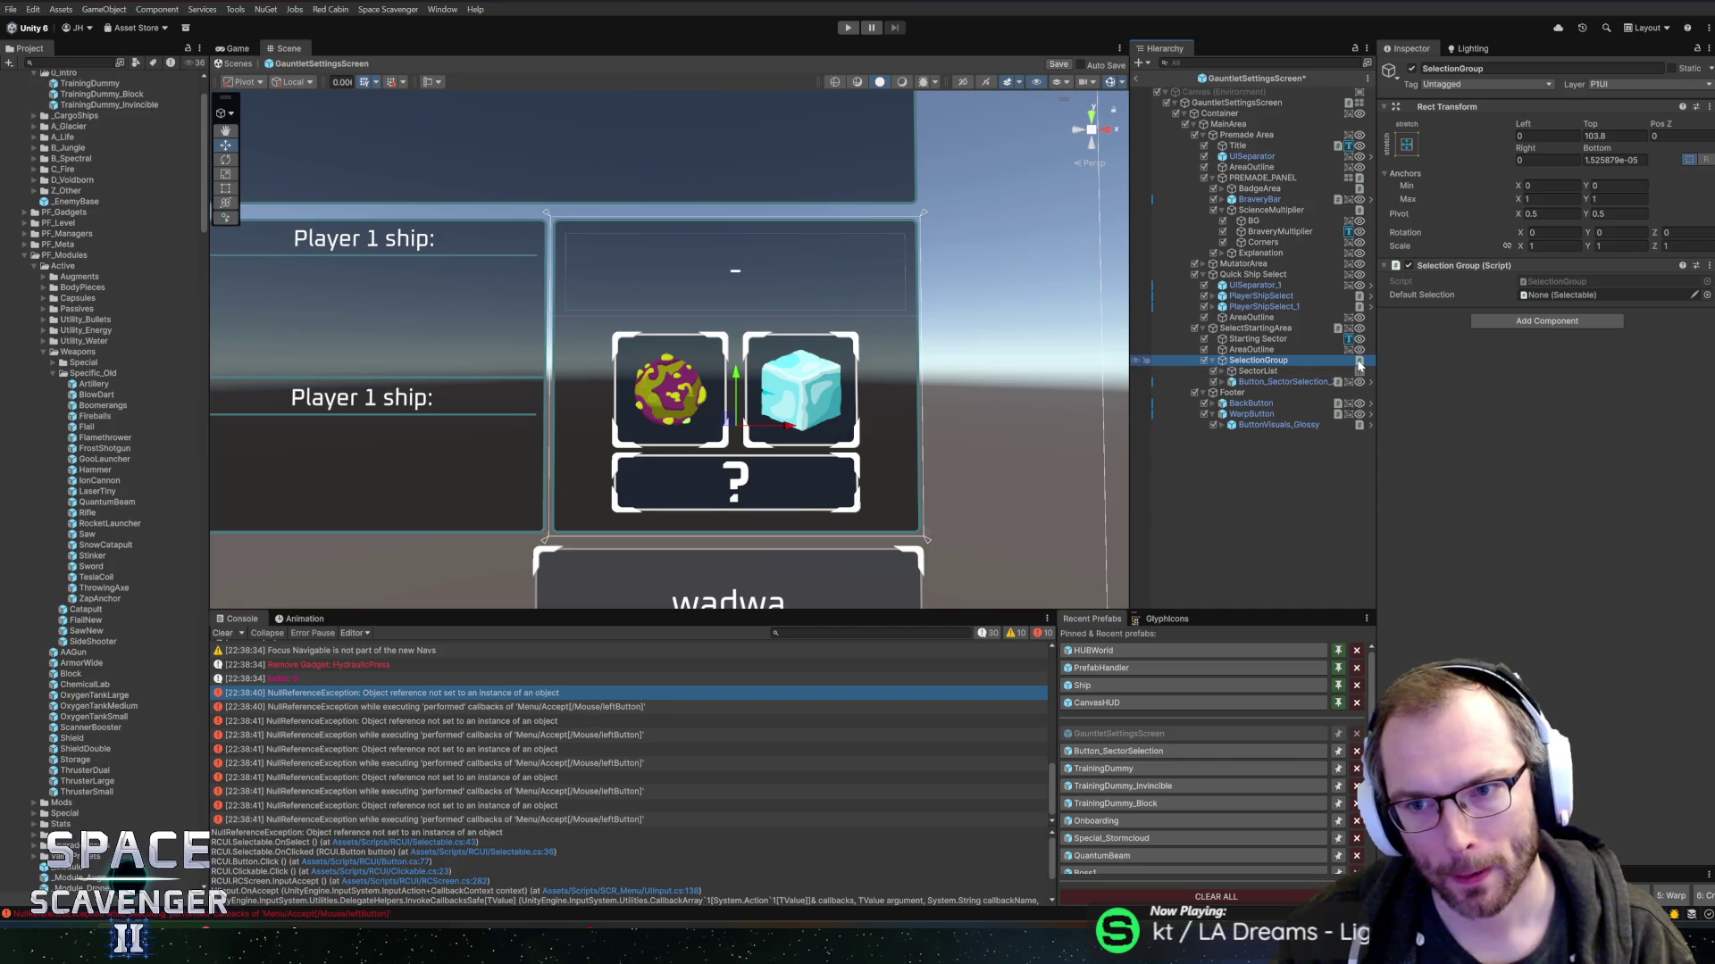
click(1242, 372)
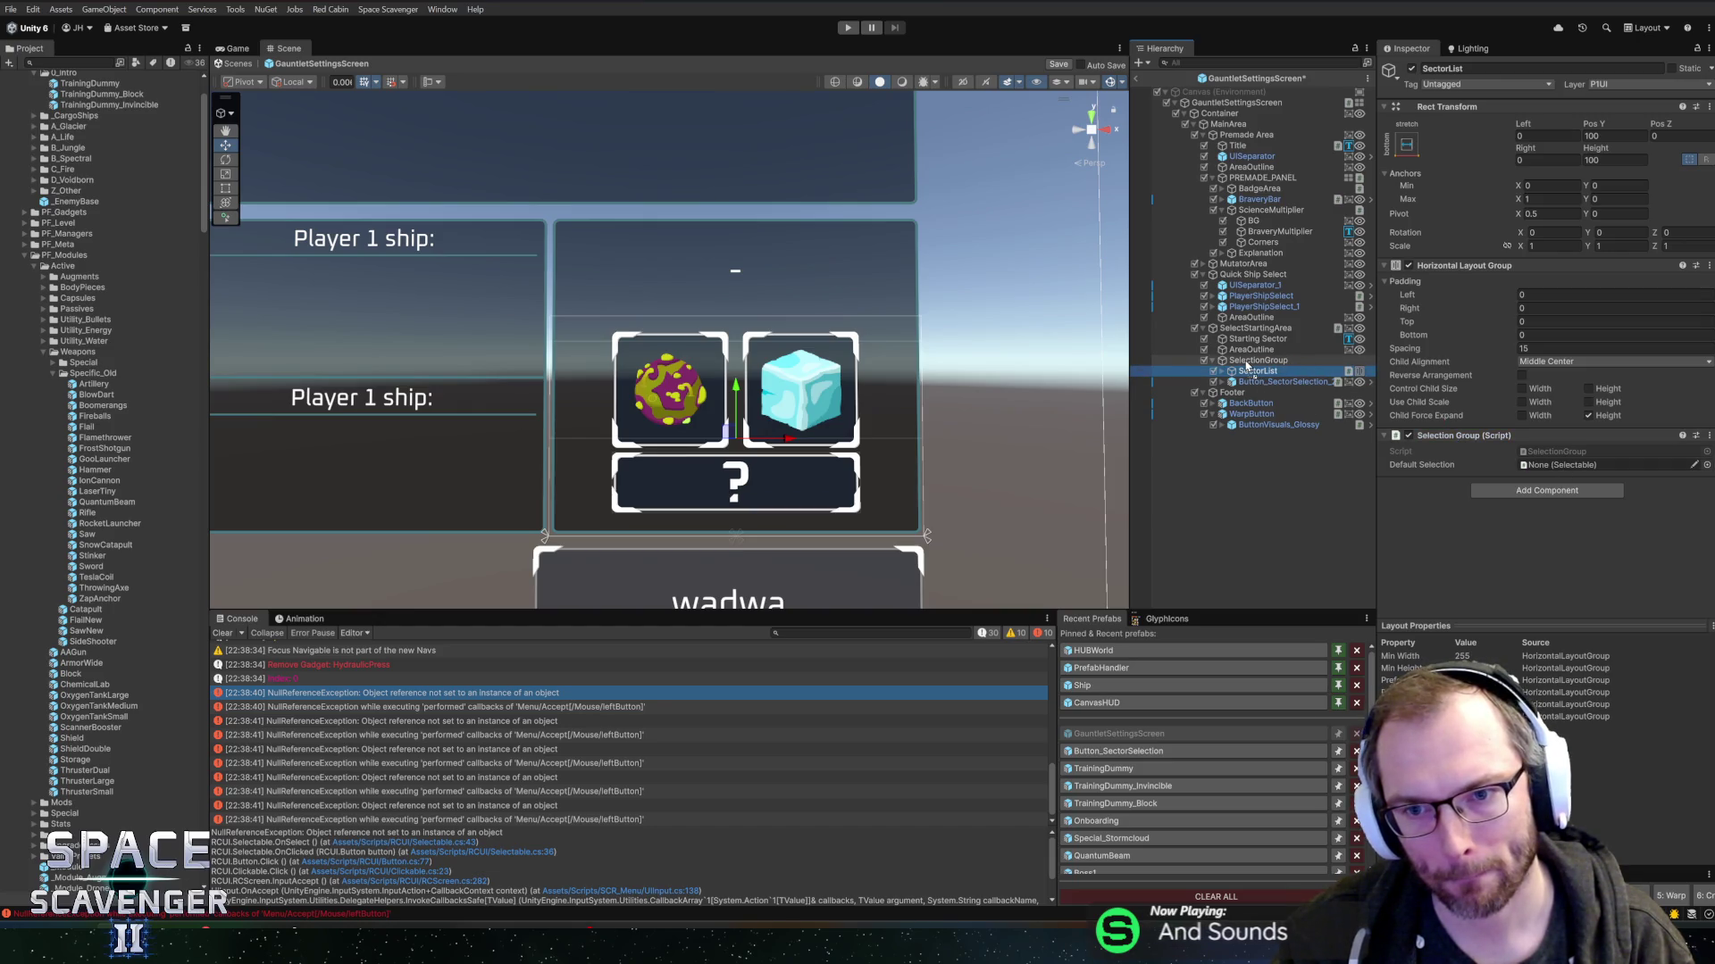
key(ctrl+z)
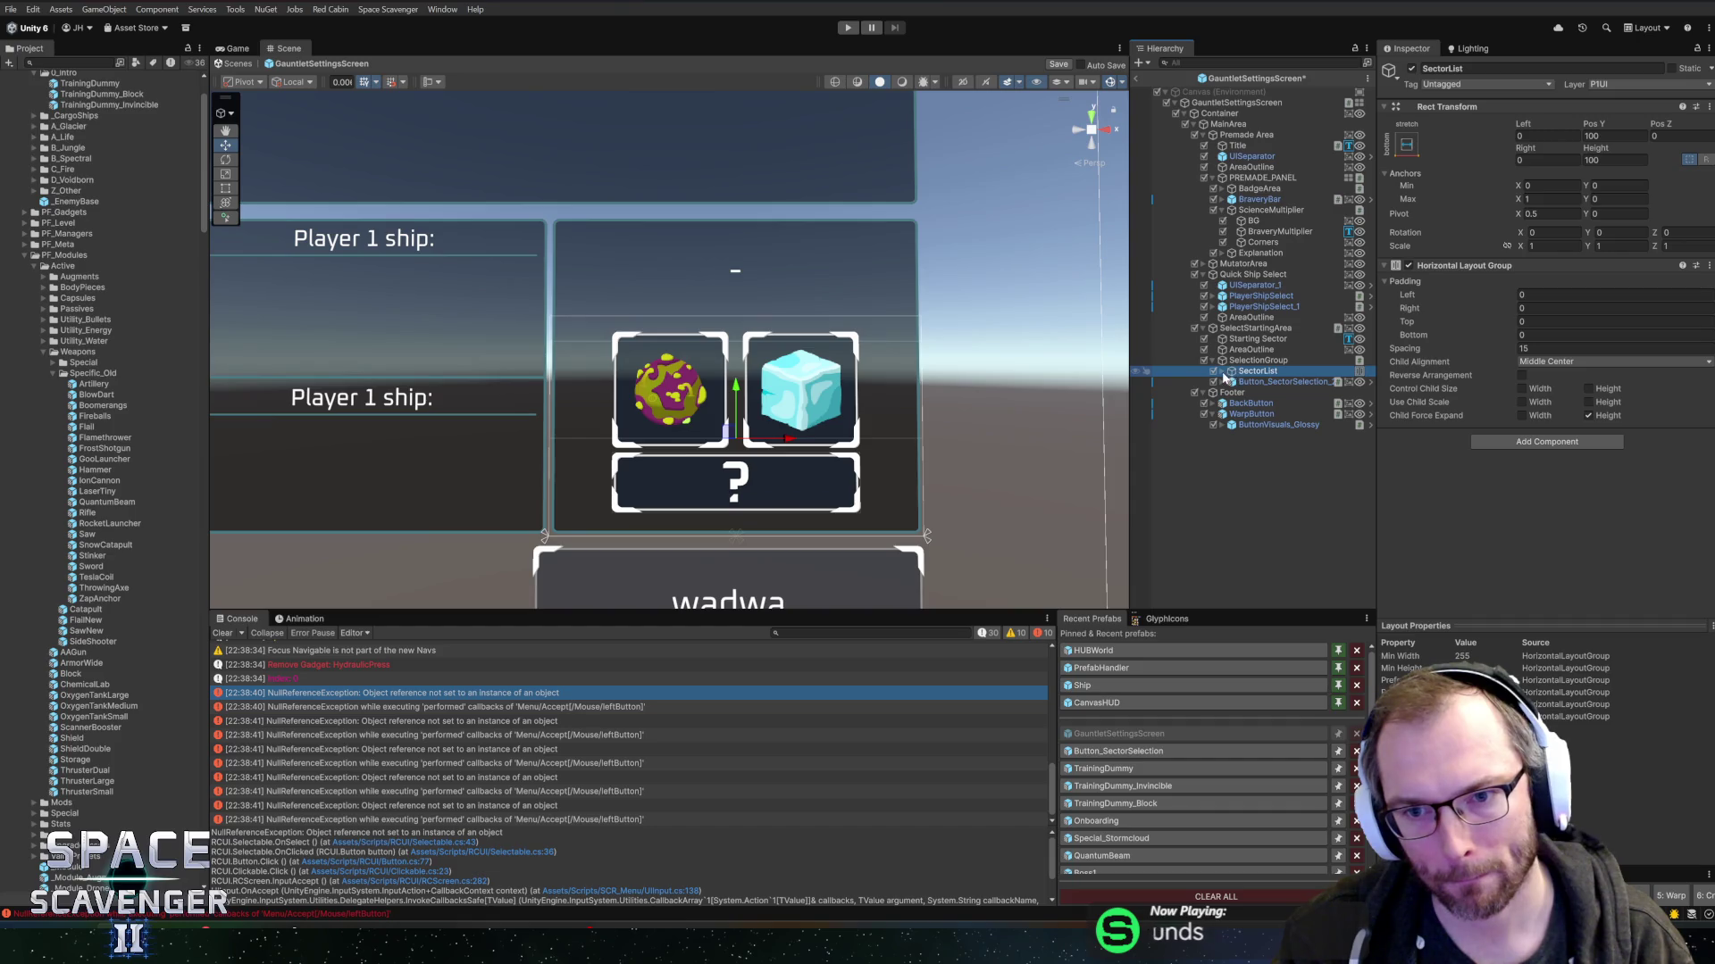
key(ctrl+z)
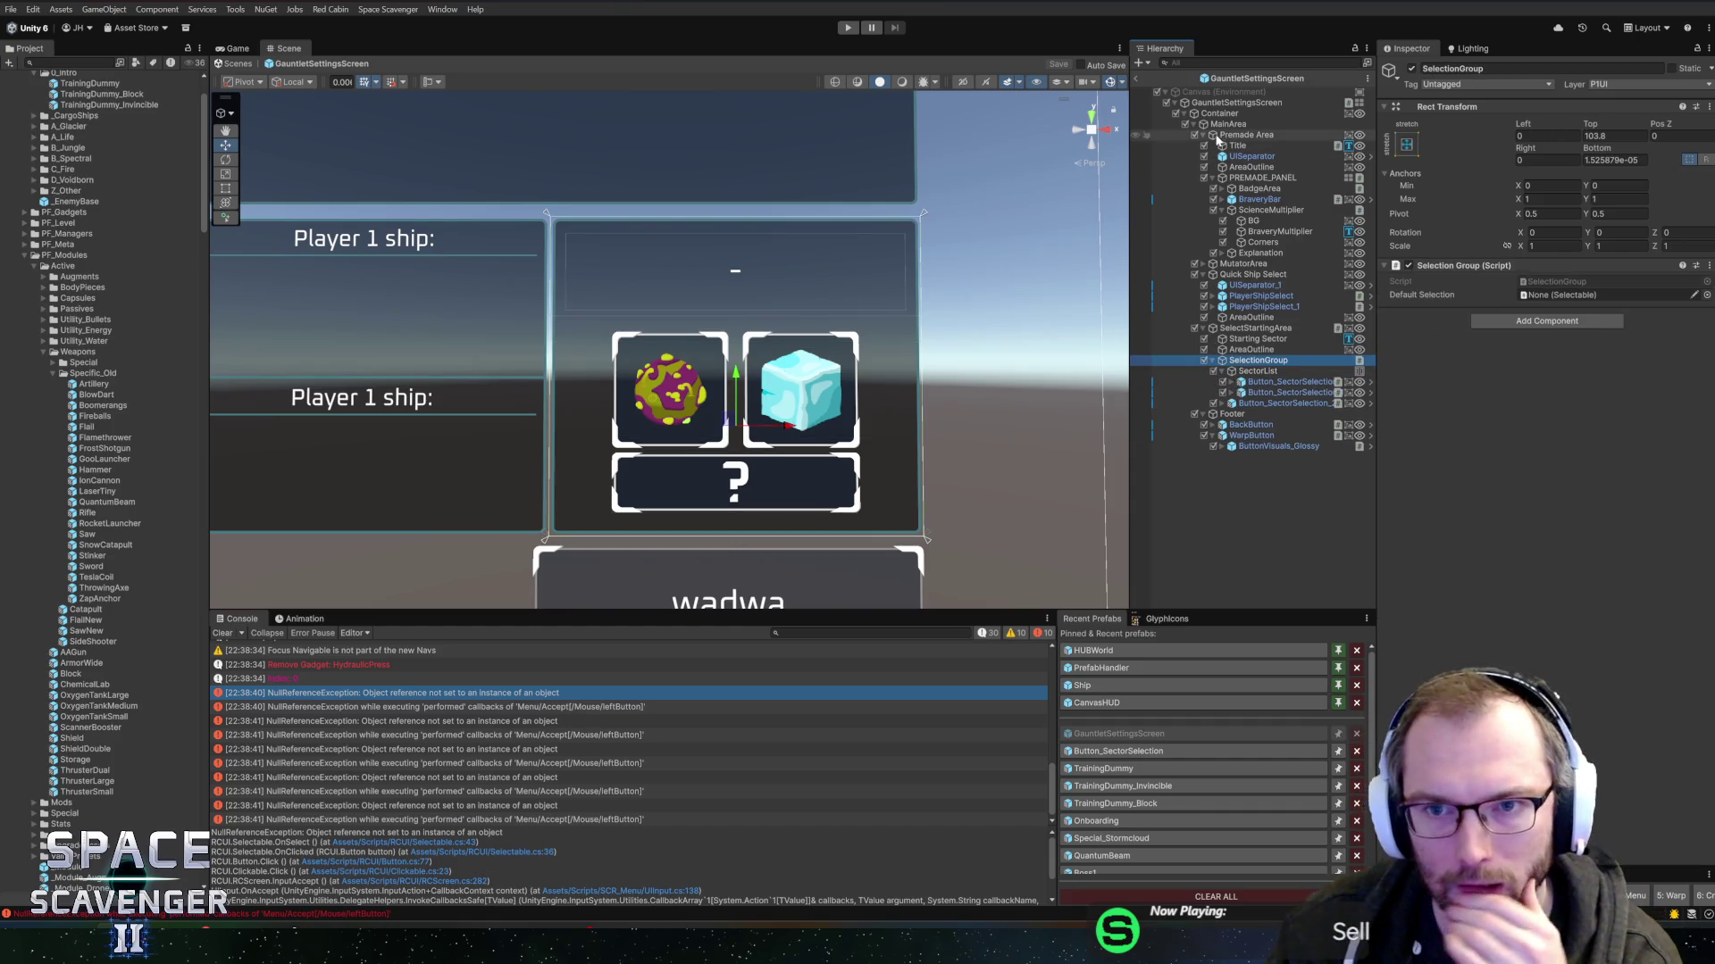
click(1237, 102)
scroll(1520, 586, down, 3)
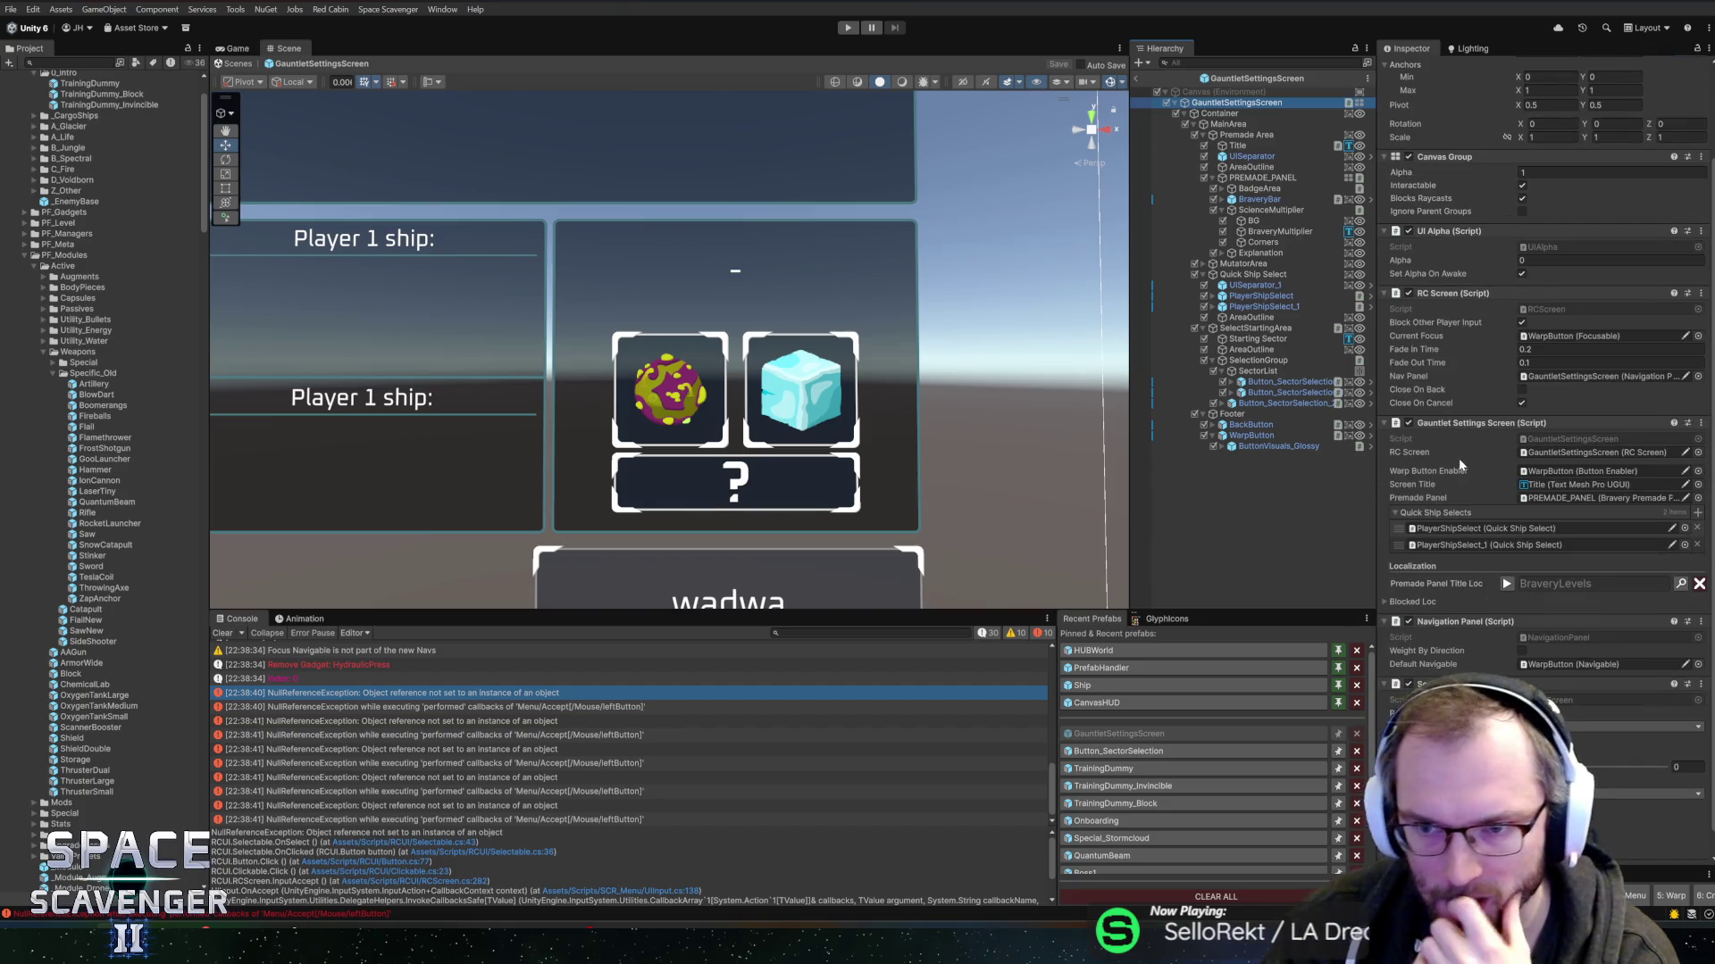
scroll(1461, 465, down, 1)
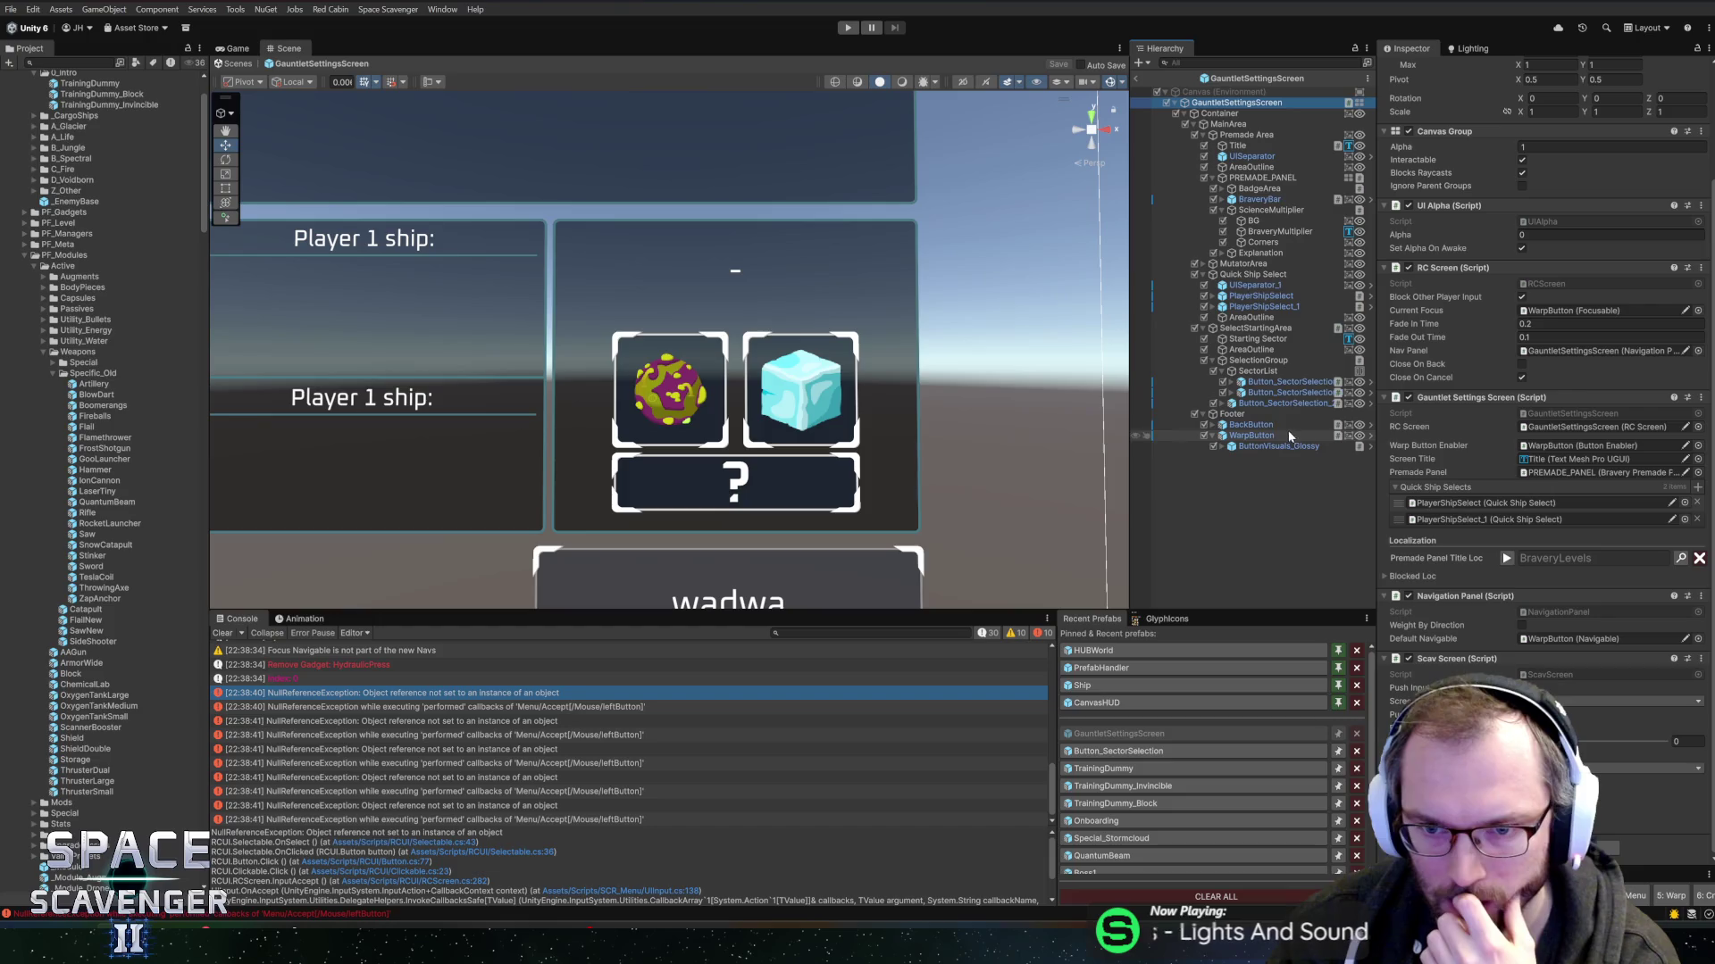
click(1255, 384)
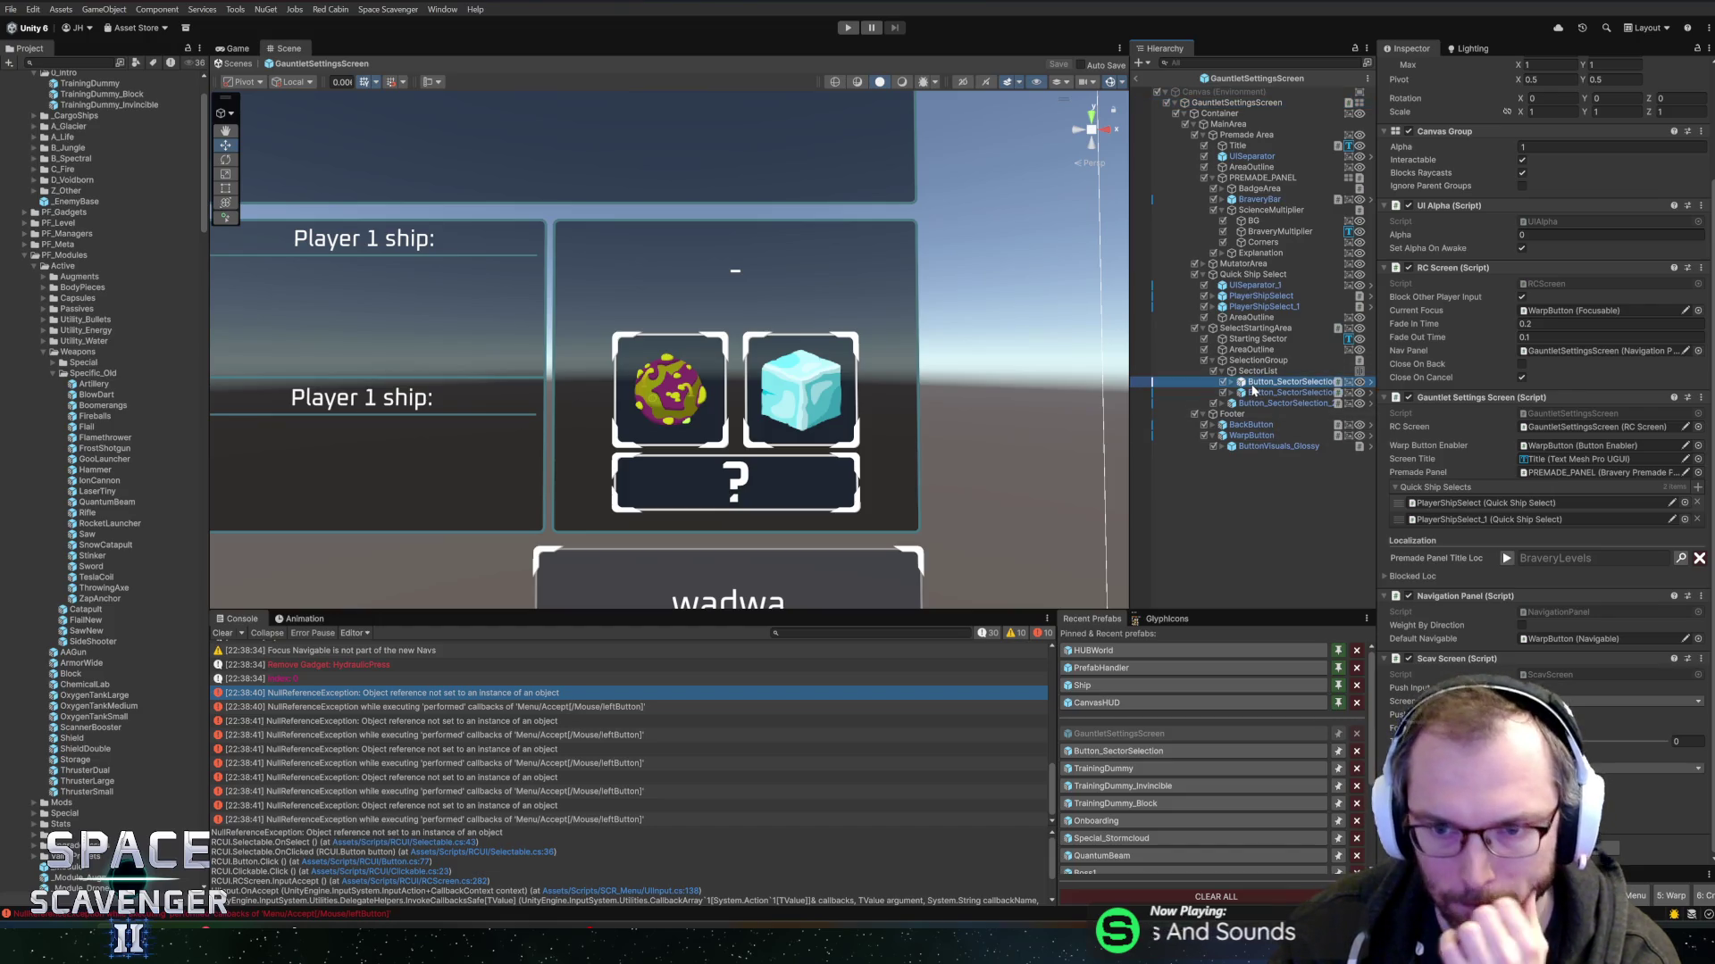
scroll(1541, 441, down, 5)
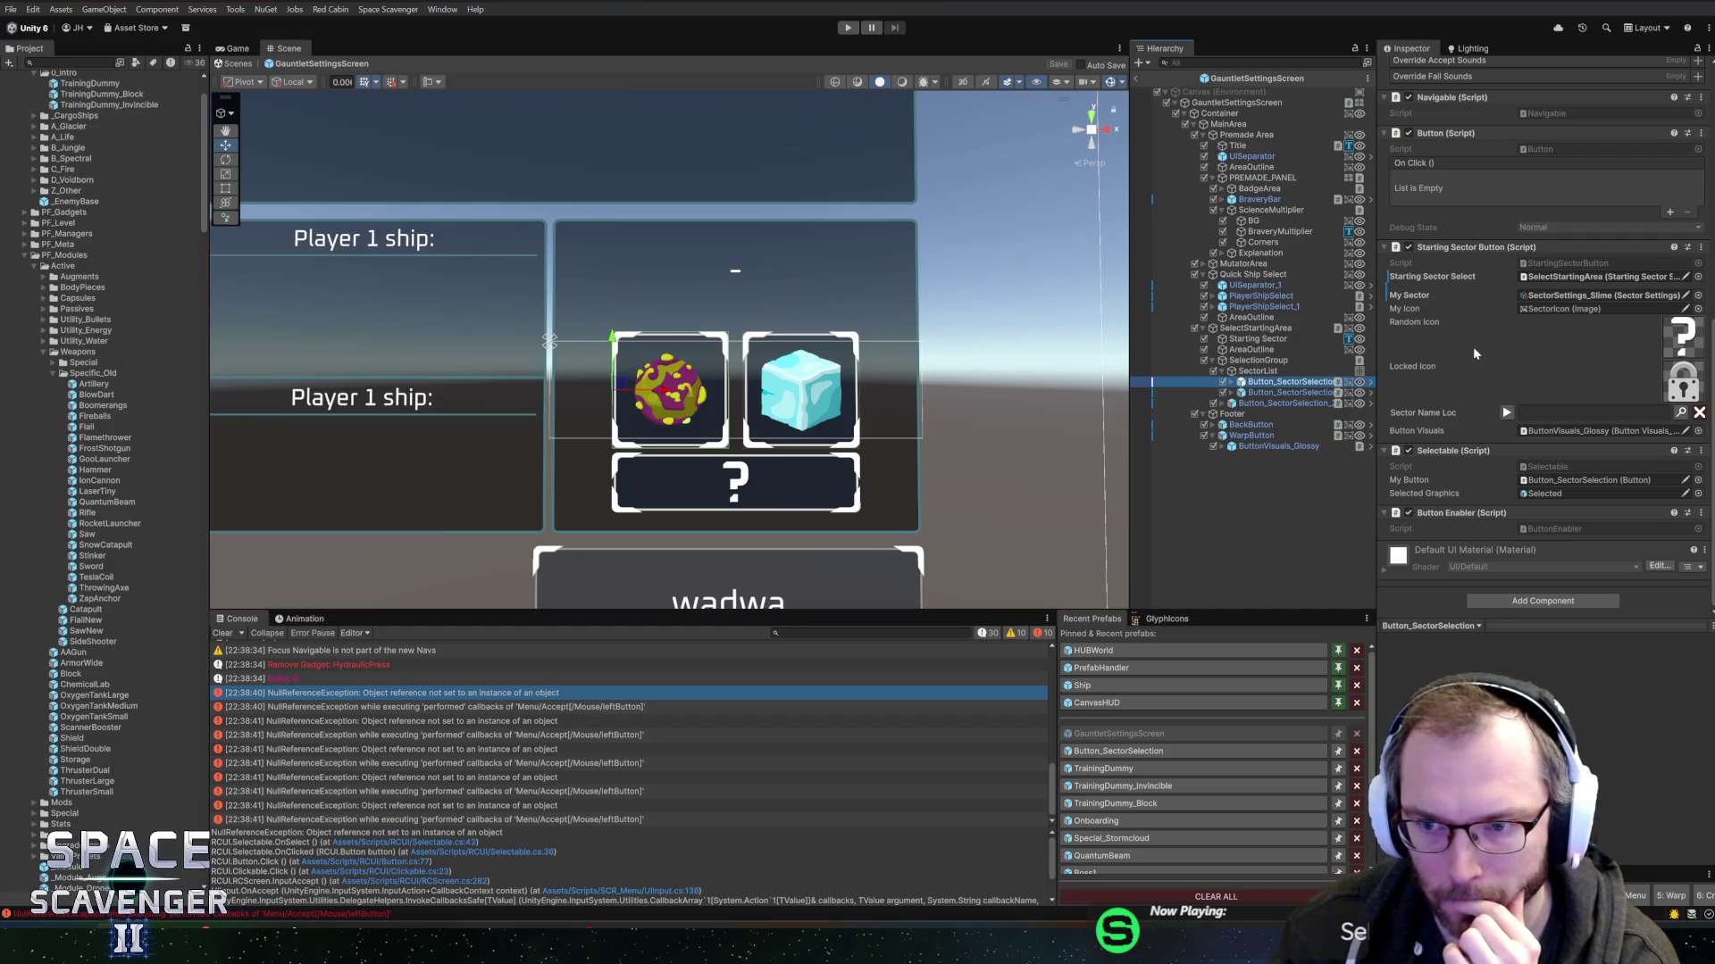
click(1136, 79)
click(851, 31)
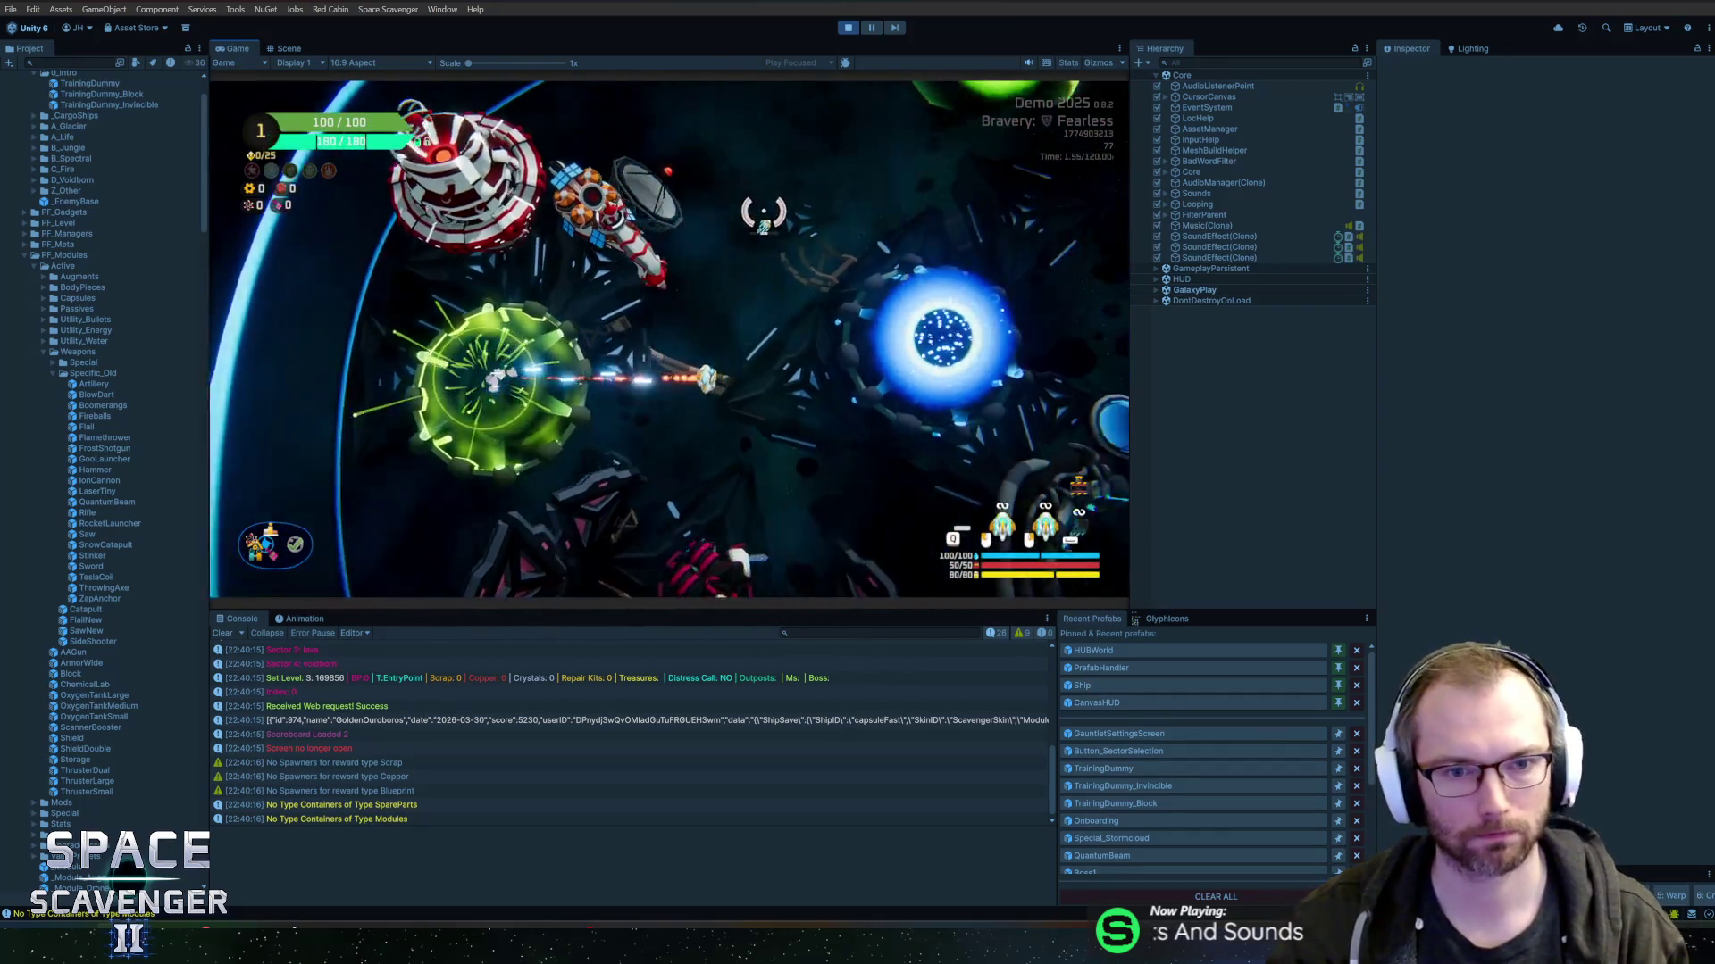
- Enter the portal, set Starting Sector to Random with the '?' button, and maximize the Game view
key(e)
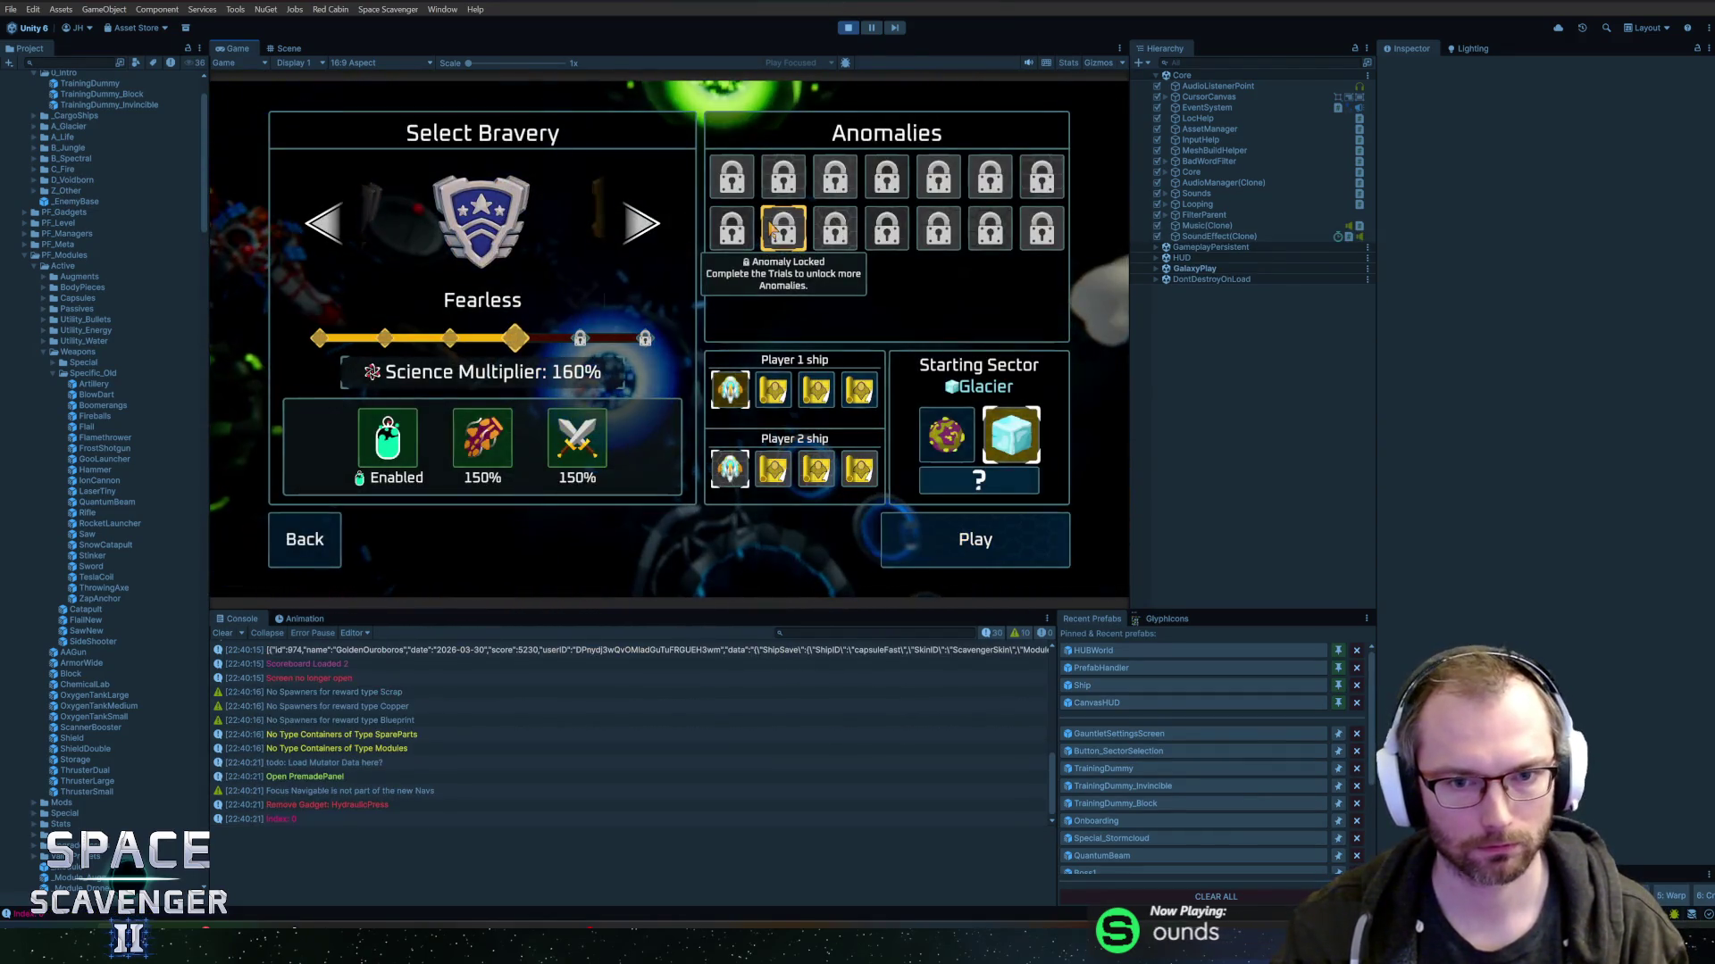
click(979, 480)
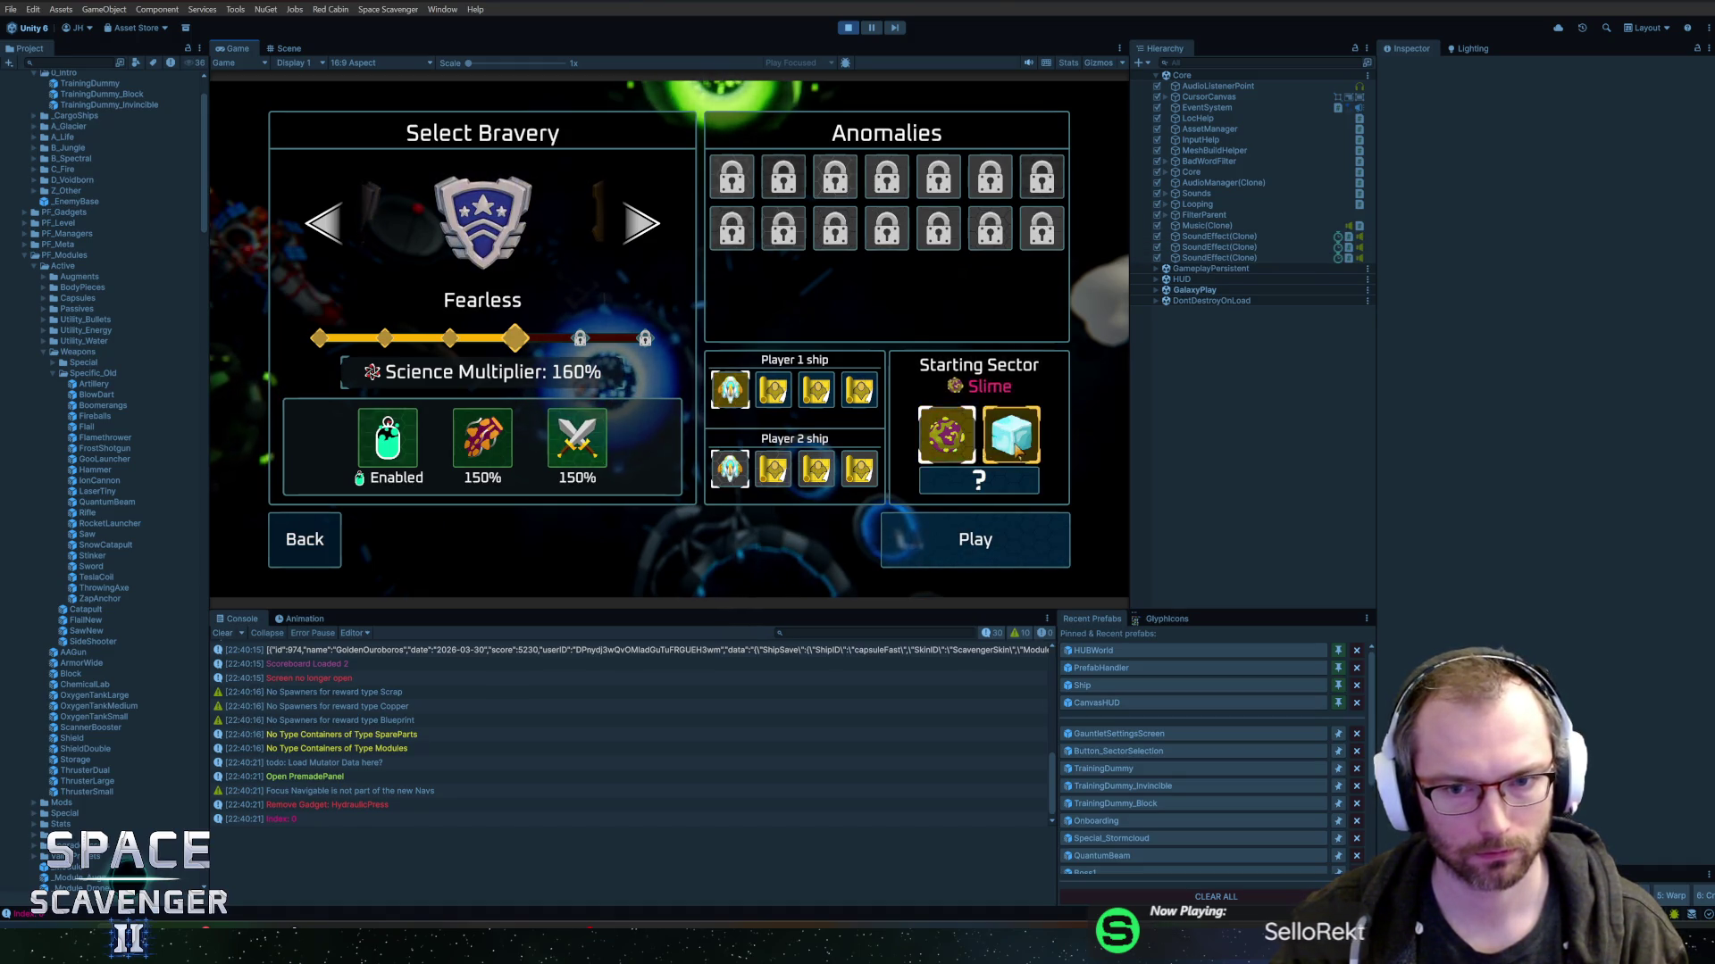
click(951, 483)
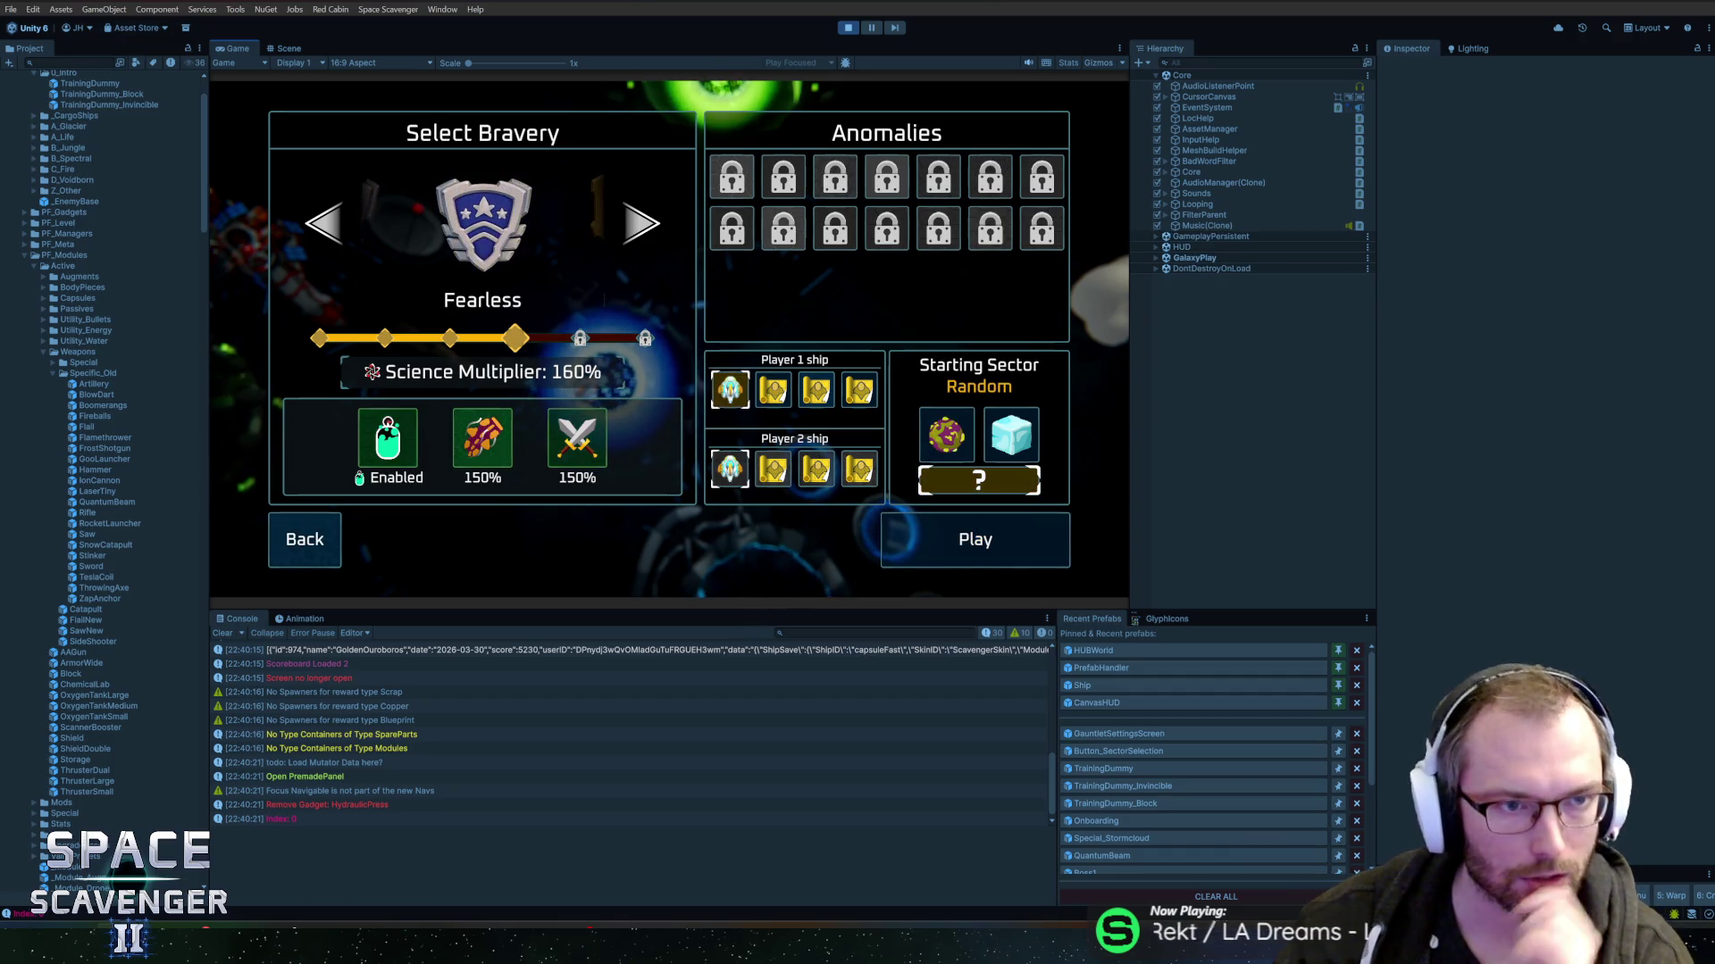
key(super)
double_click(236, 48)
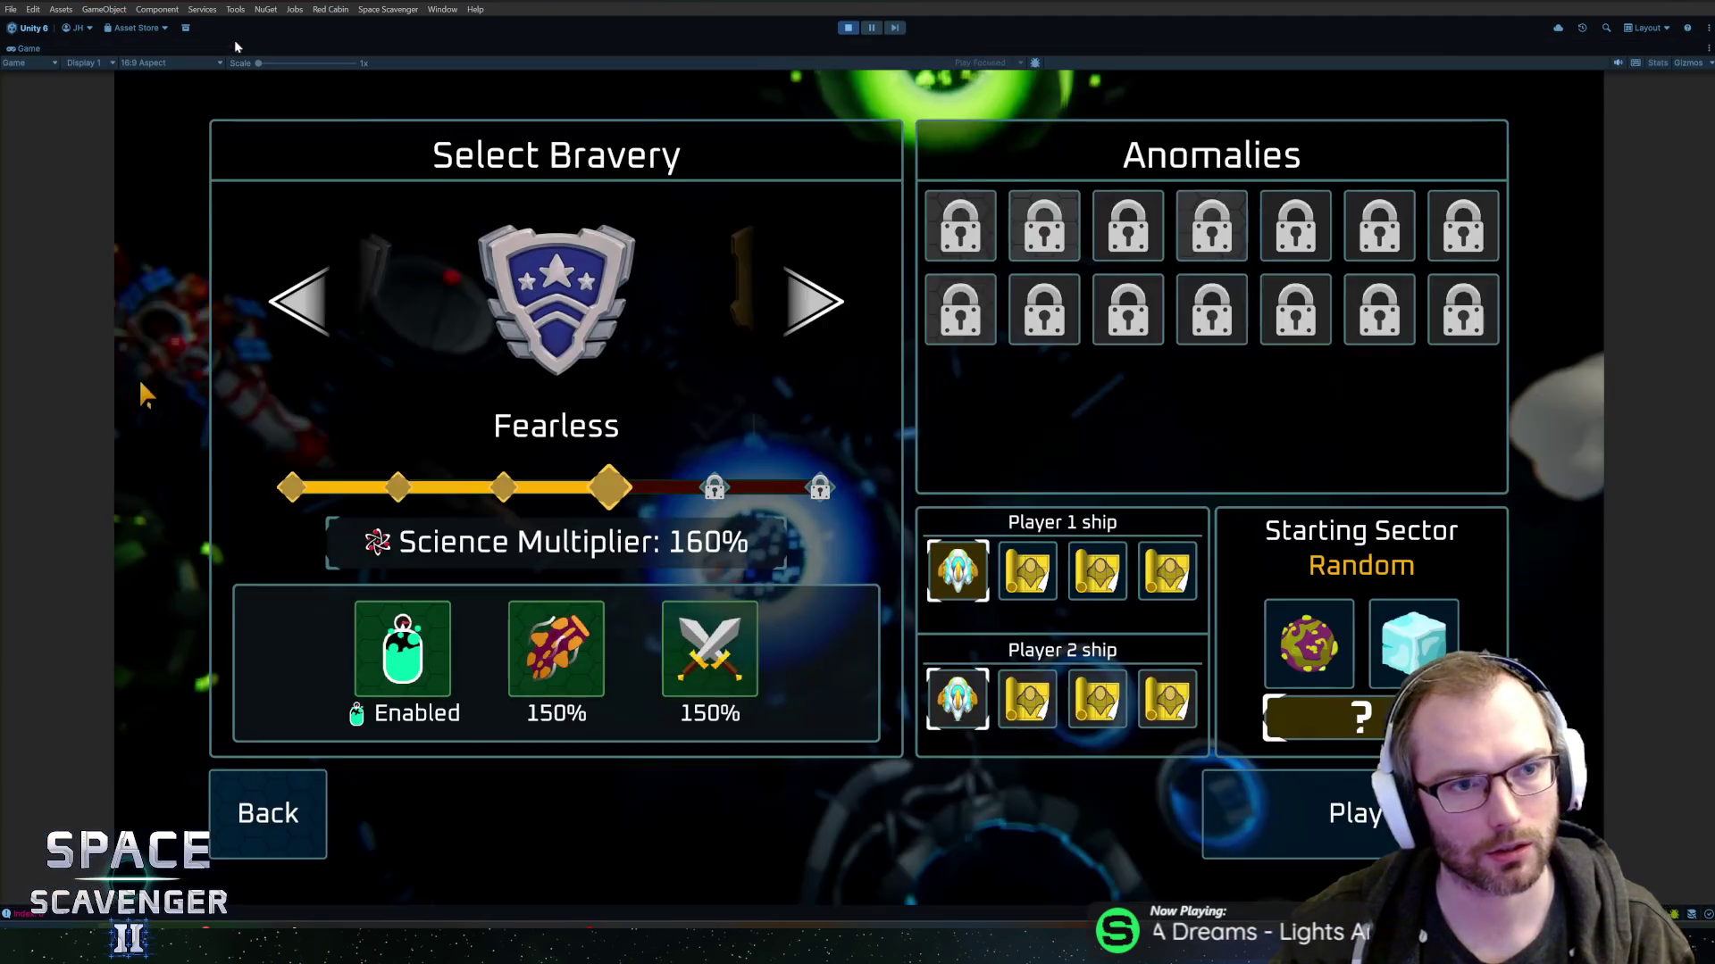
- Switch the starting sector back and forth between Glacier and Slime
click(1309, 642)
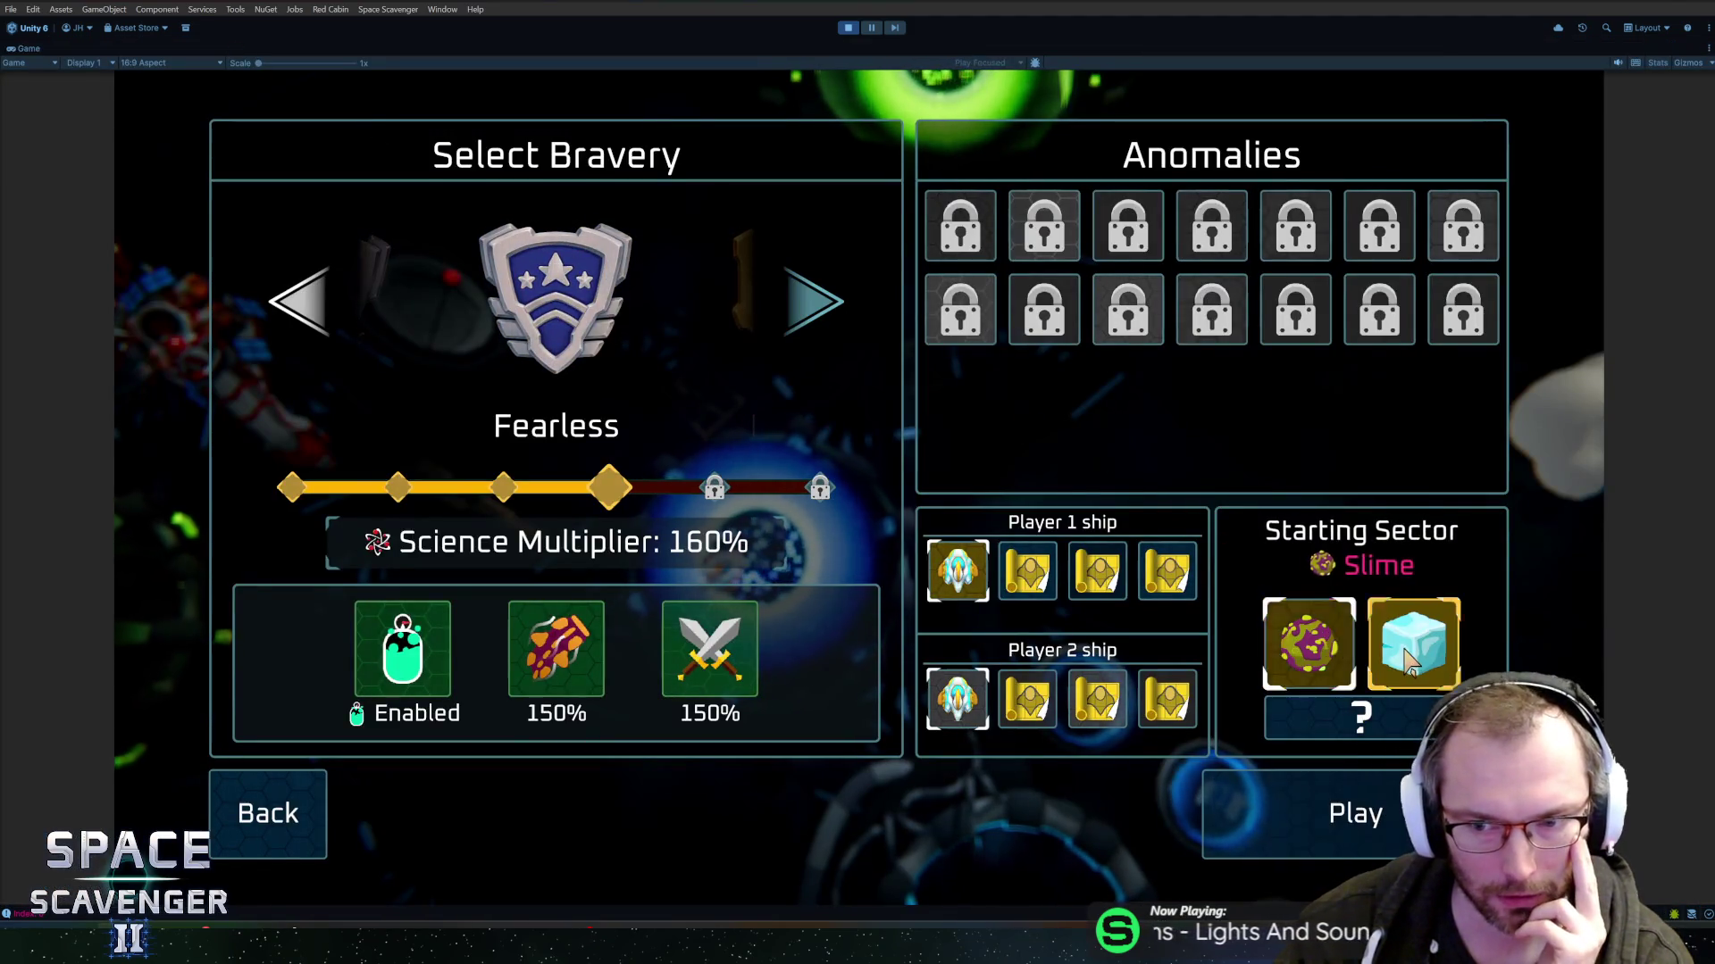
click(1408, 661)
click(1335, 641)
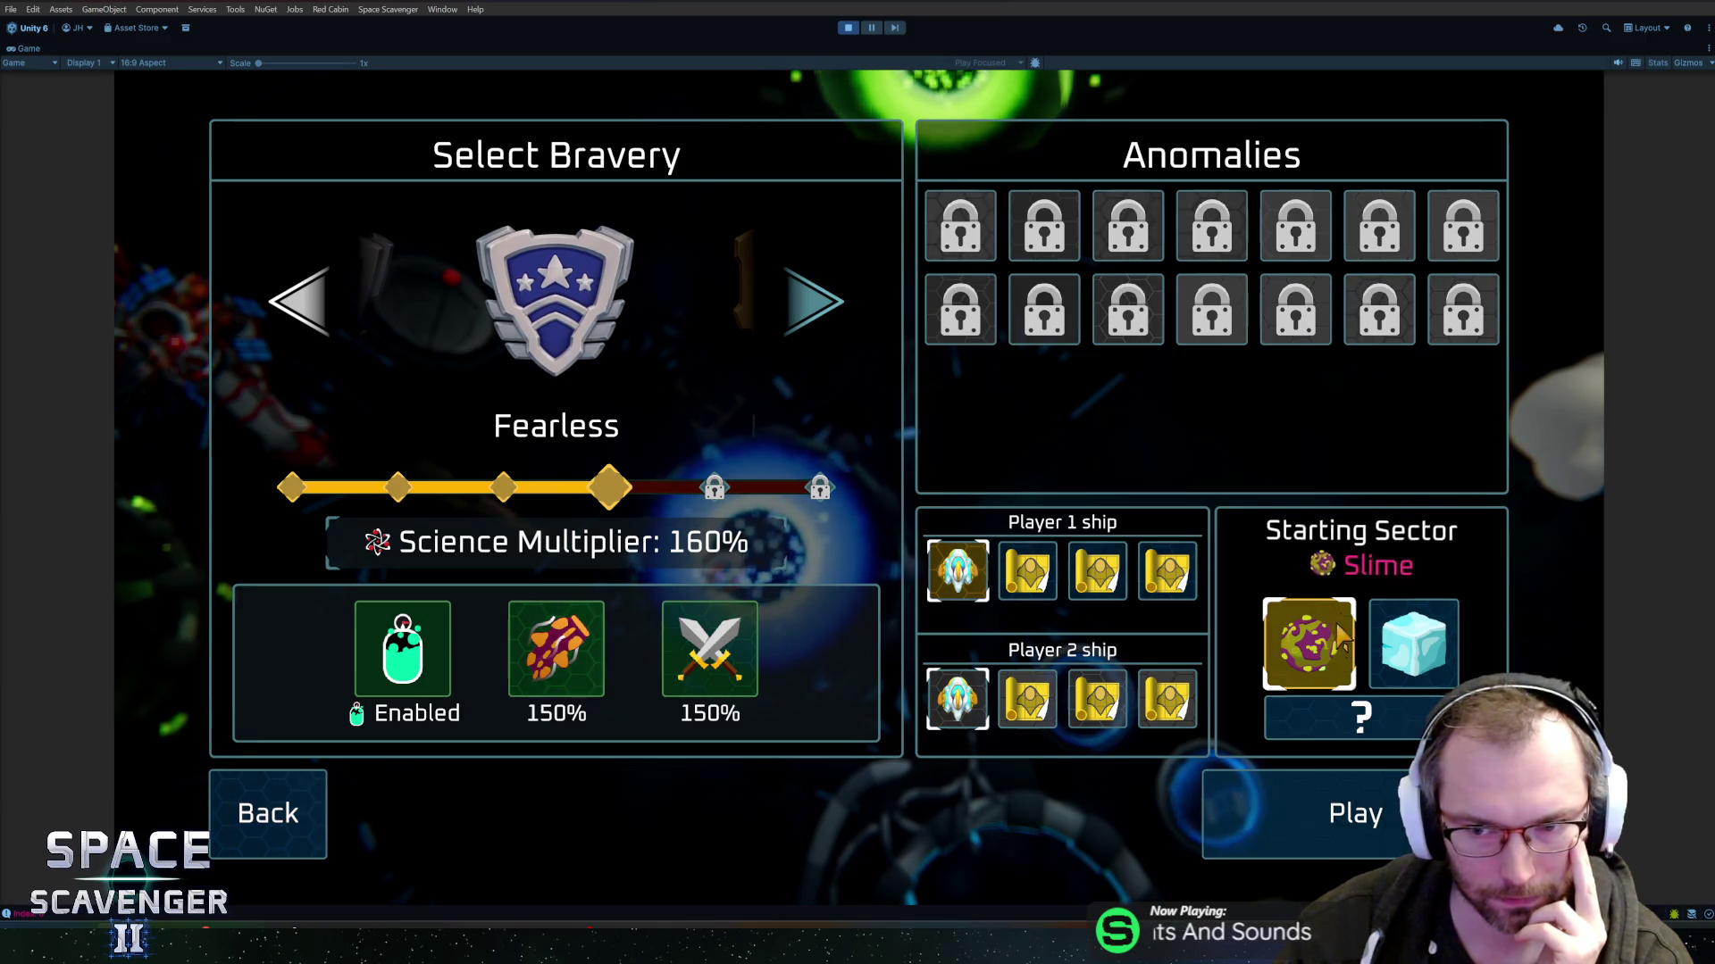
click(1410, 643)
click(1310, 643)
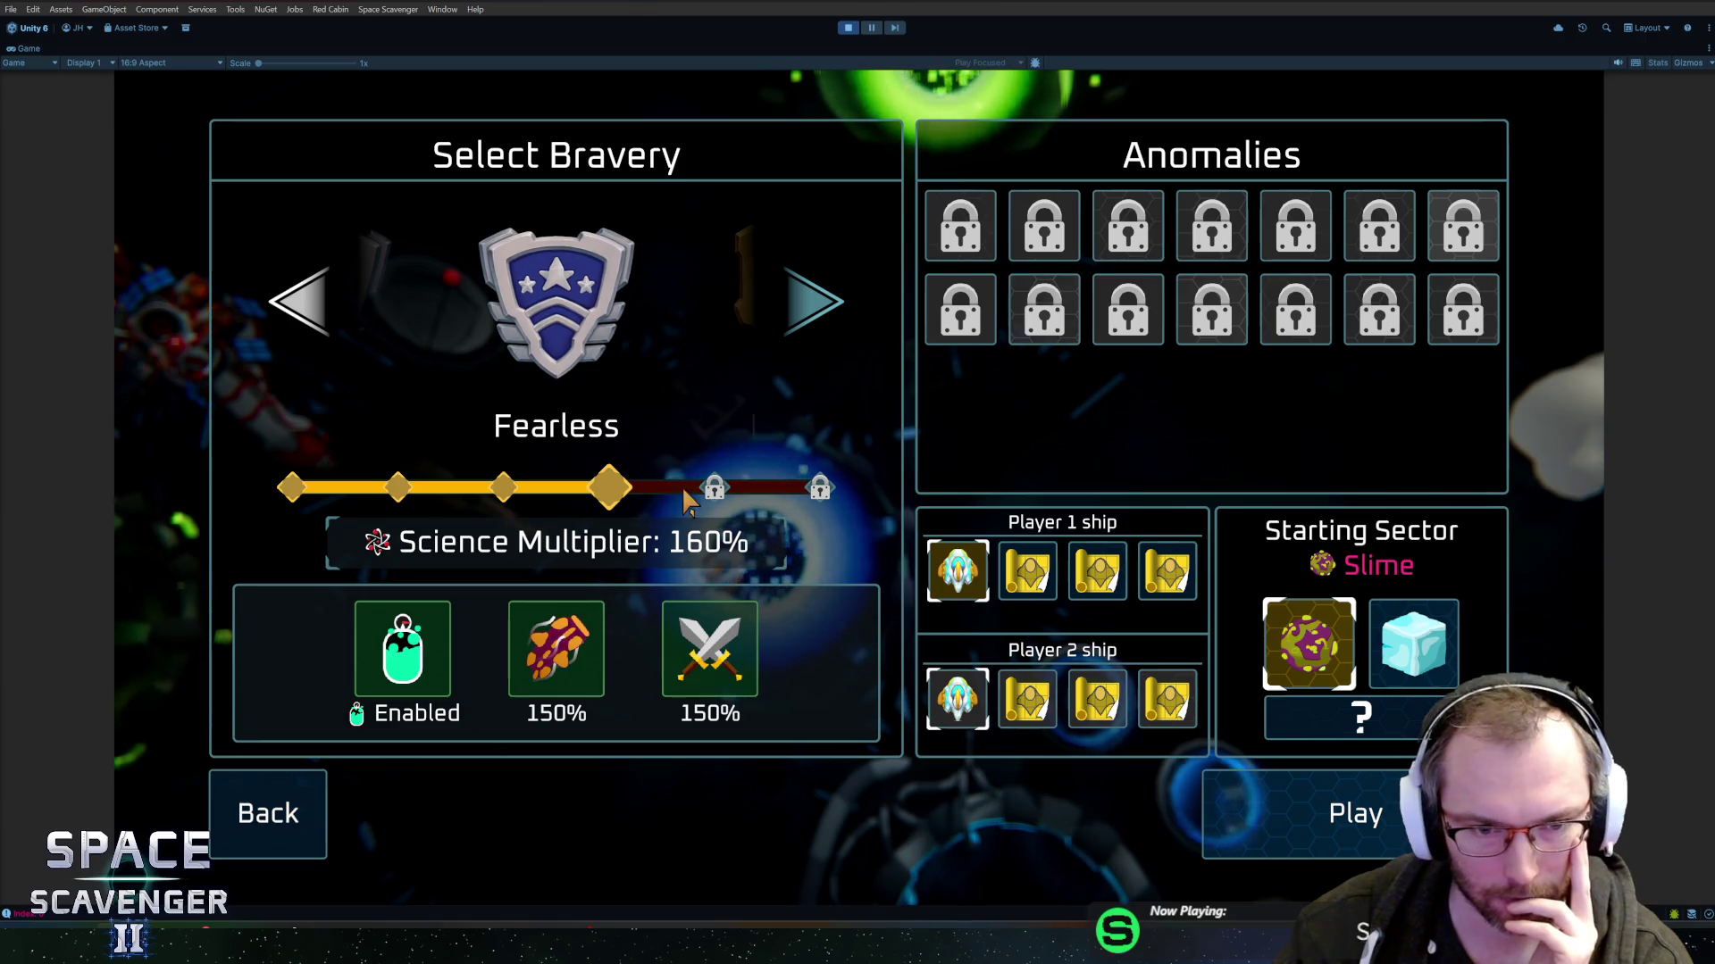
- Cycle the bravery level through Cautious to Legendary, settling on Fearless (160% science multiplier)
click(784, 302)
click(784, 302)
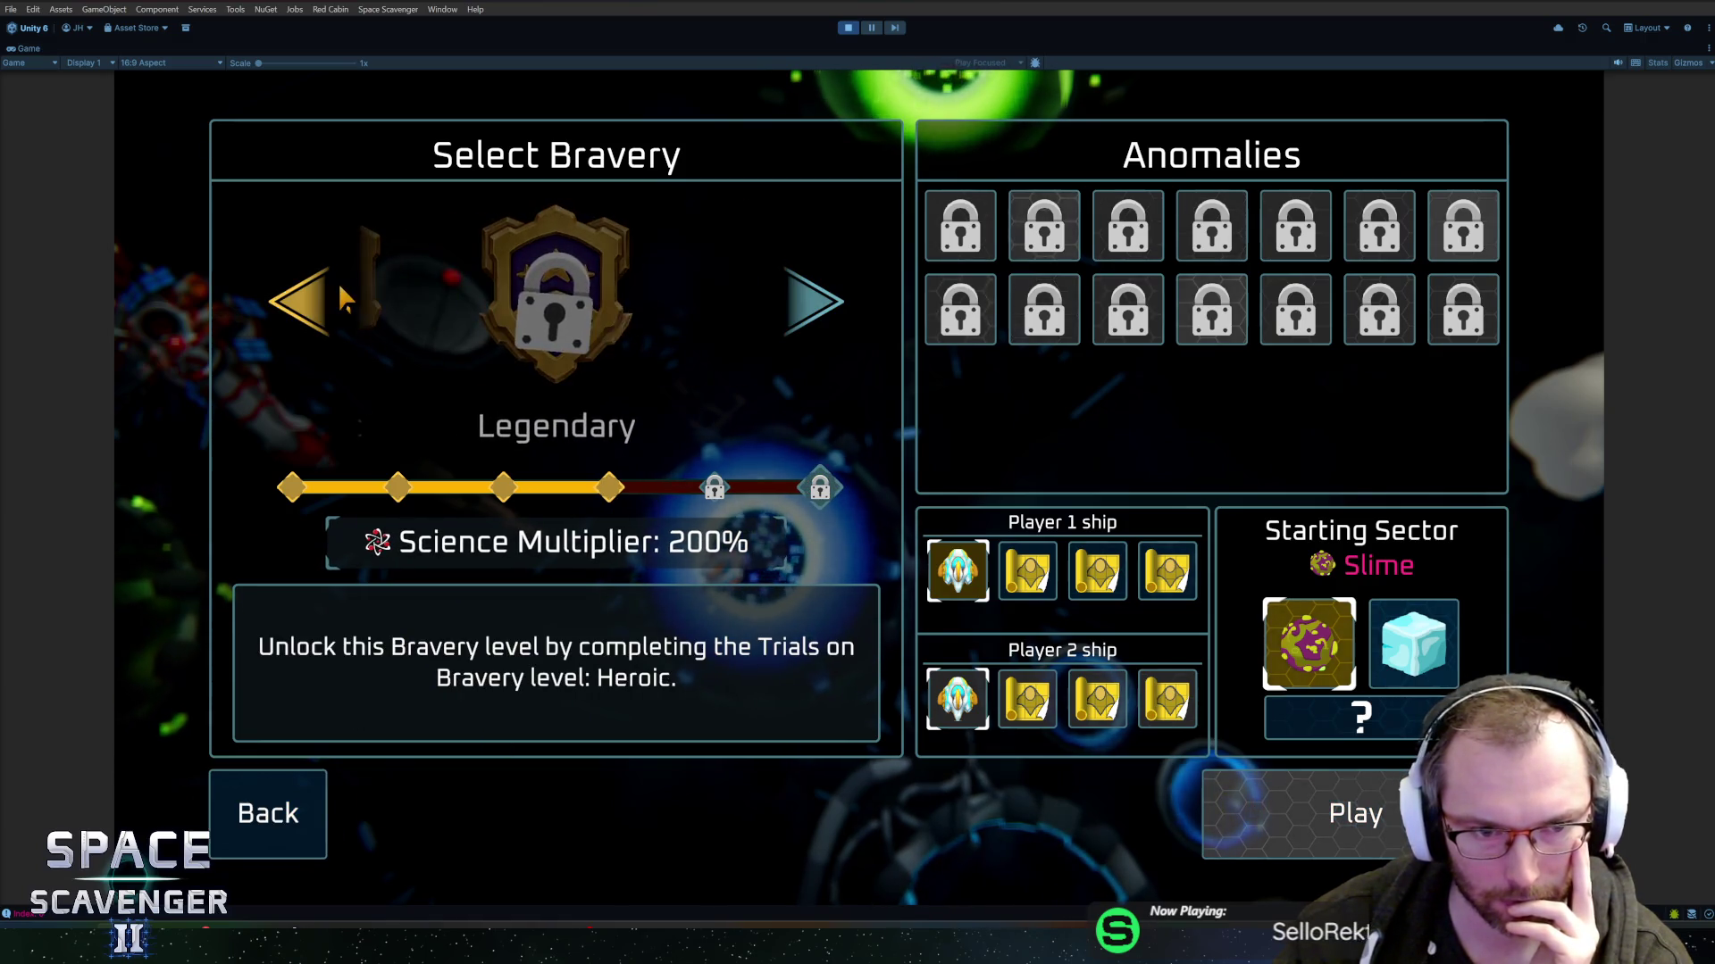
click(315, 300)
click(314, 300)
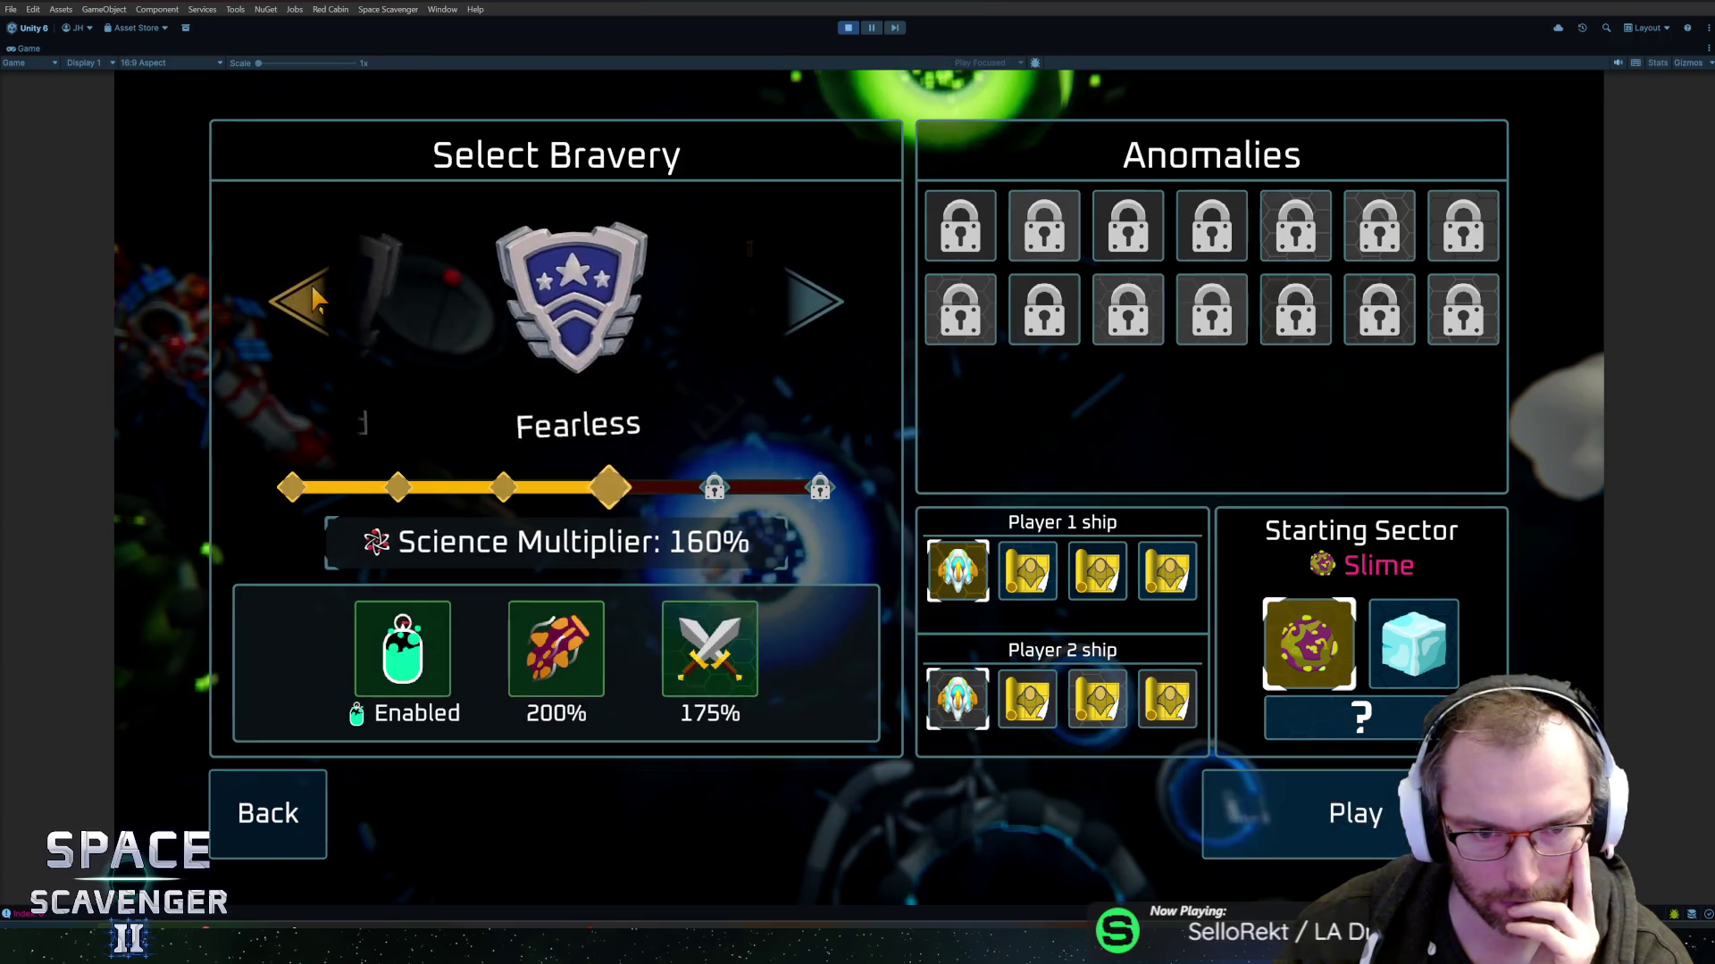
click(312, 294)
click(311, 284)
click(311, 284)
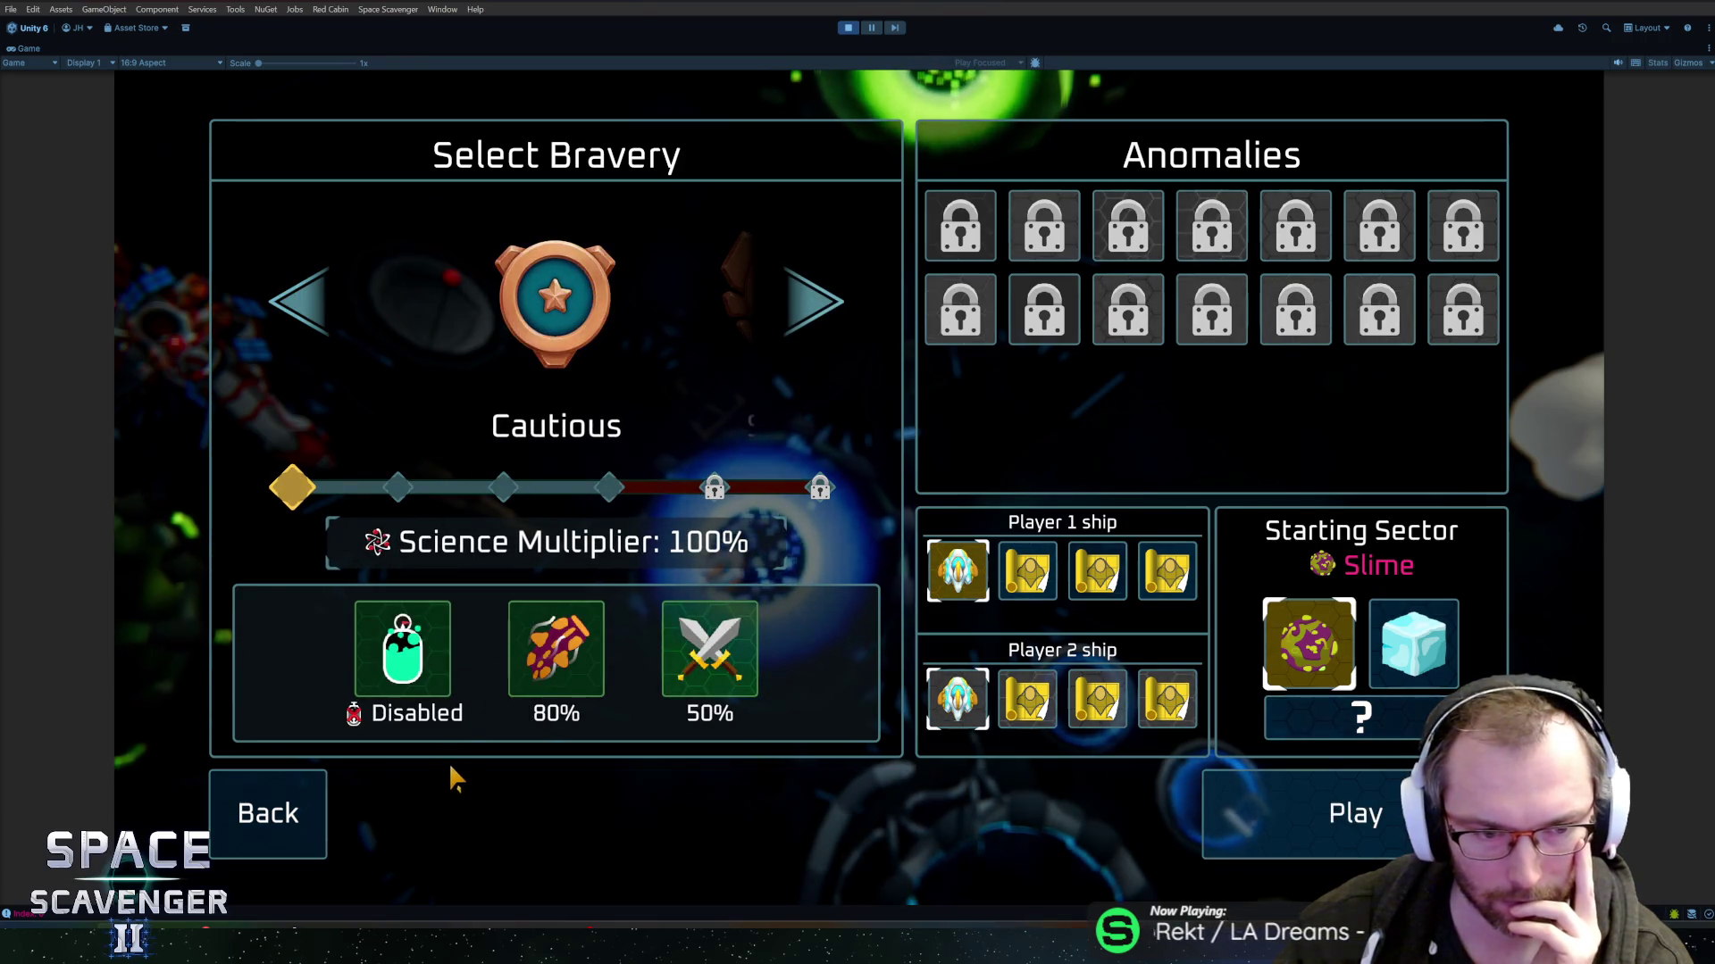
click(822, 318)
click(823, 318)
click(823, 318)
click(823, 318)
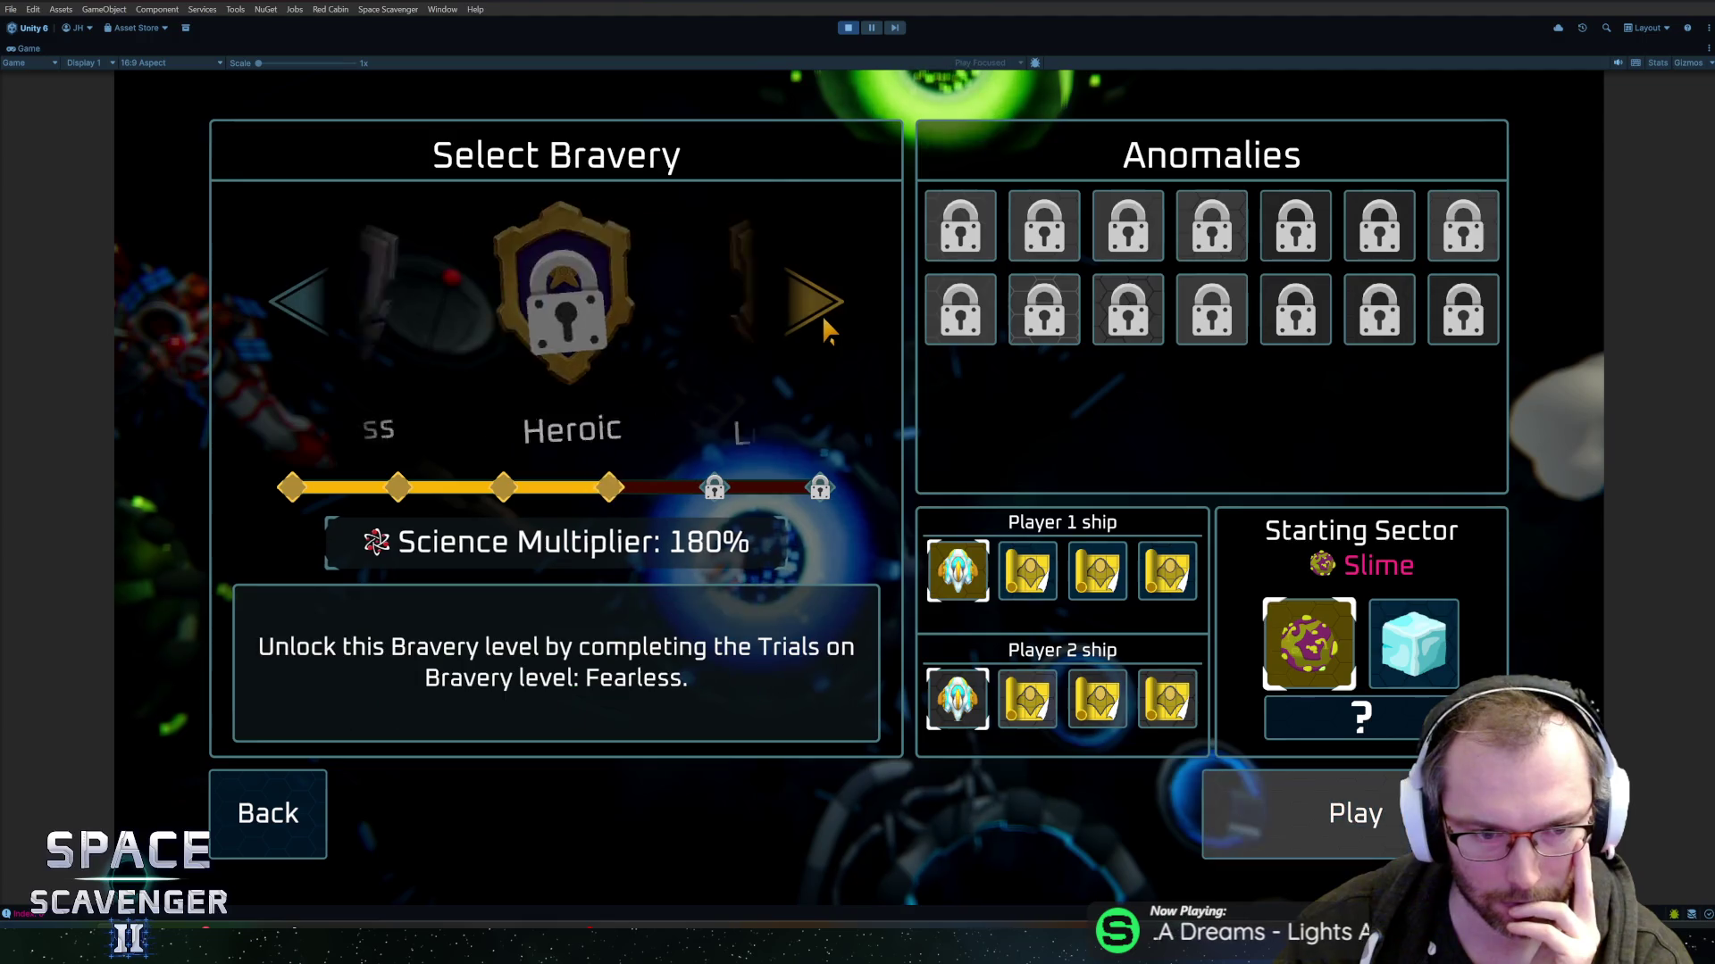
click(821, 315)
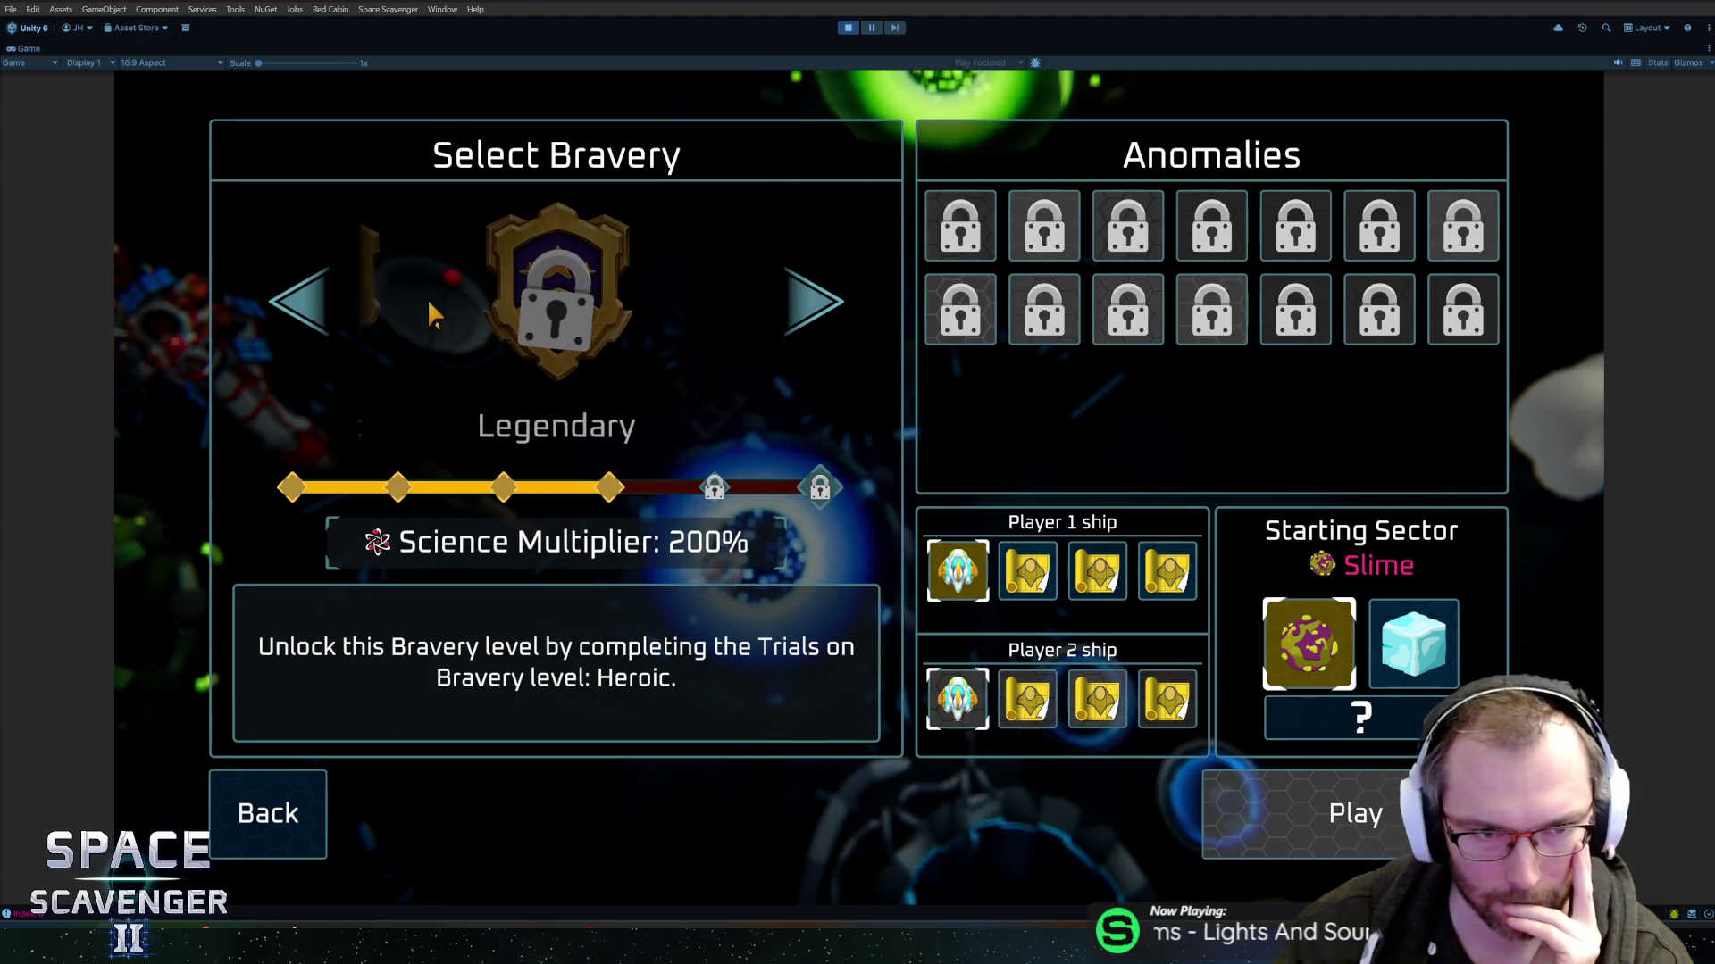
click(309, 305)
click(309, 305)
click(309, 305)
click(309, 305)
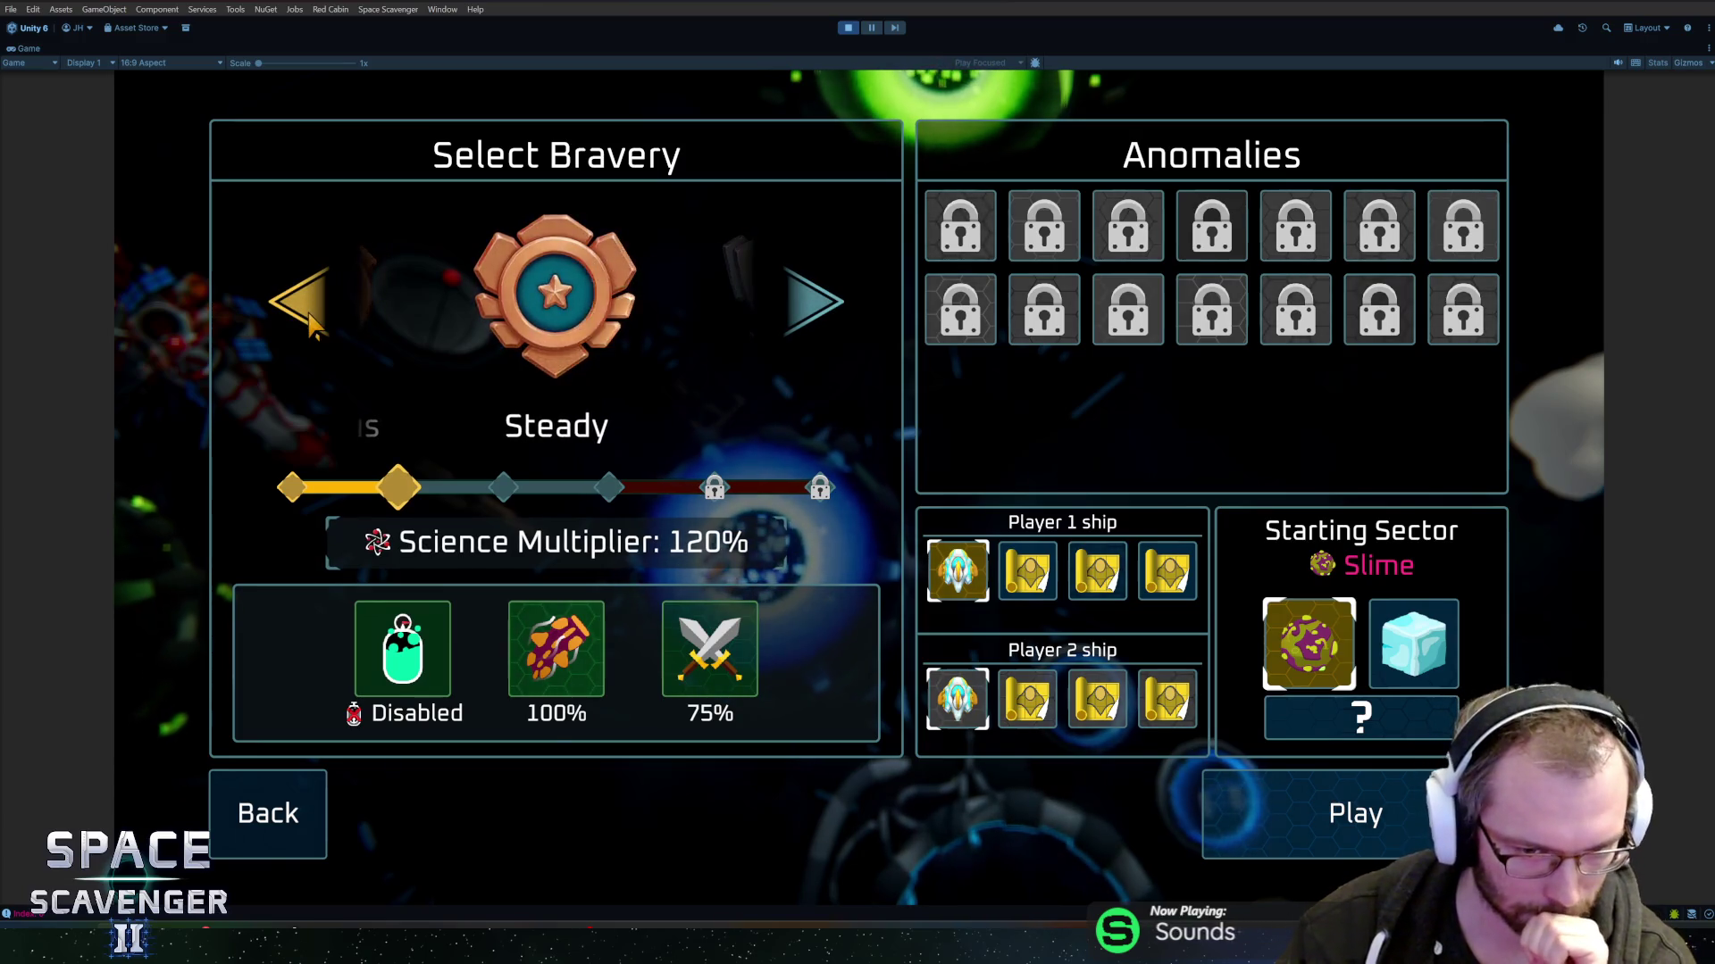
click(309, 317)
click(804, 313)
click(805, 319)
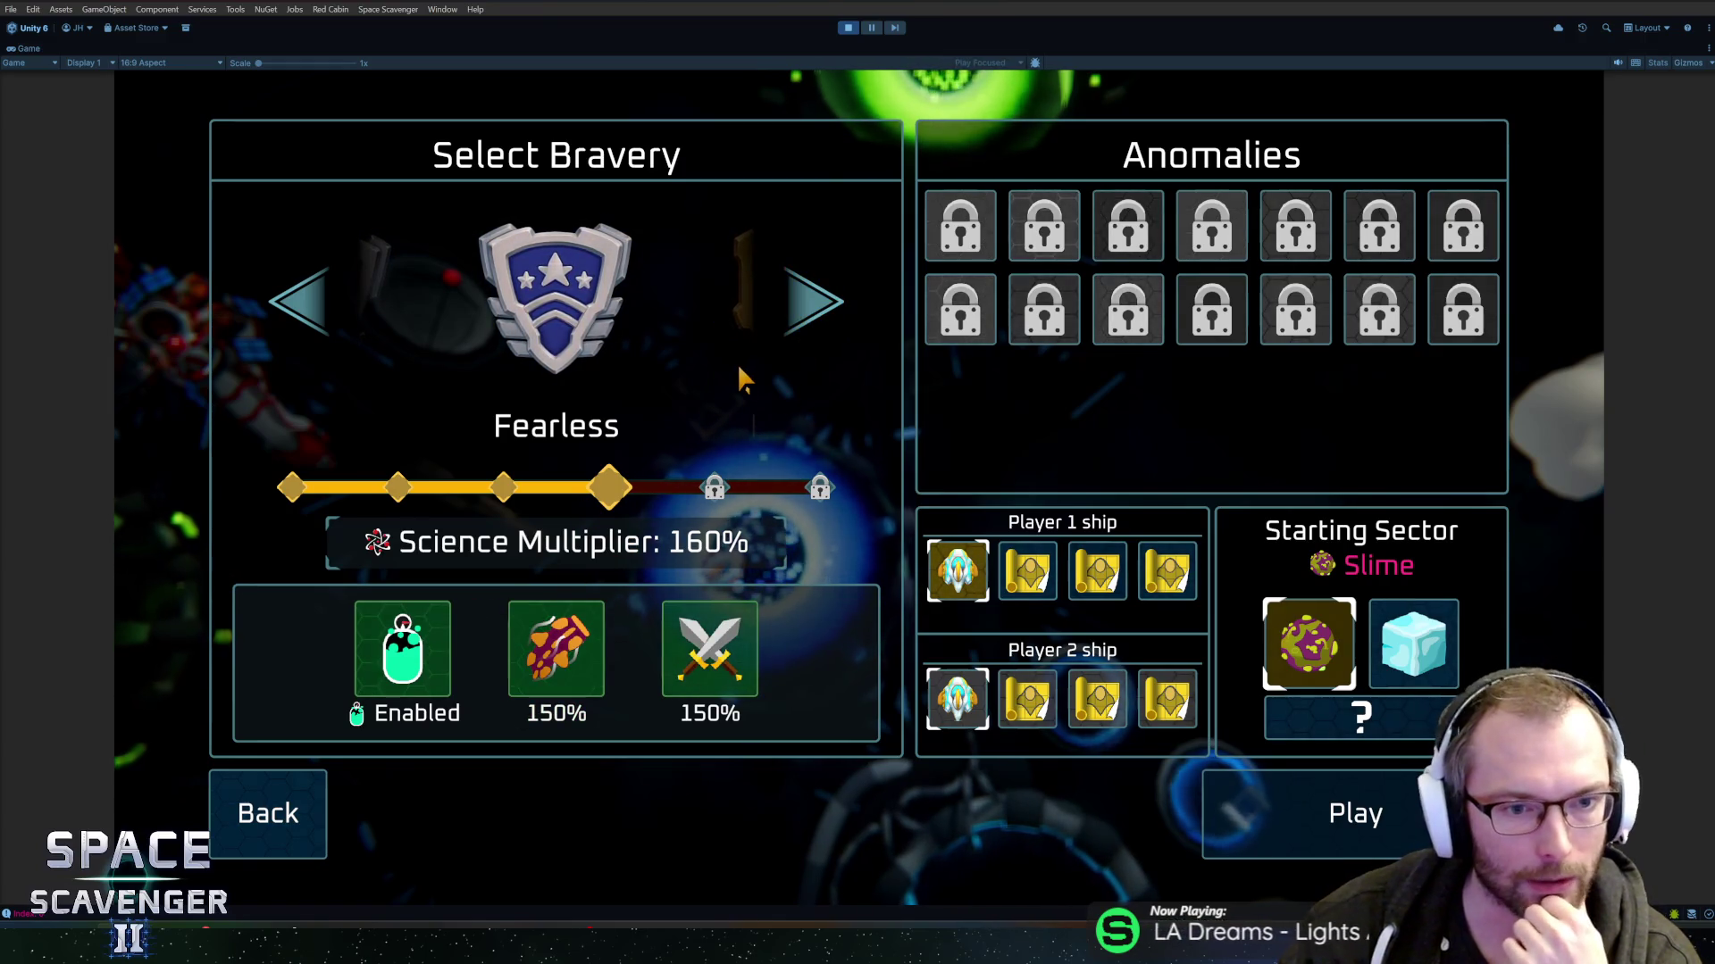
- Launch the run, stop Play mode, and switch to the code editor
mouse_move(420, 647)
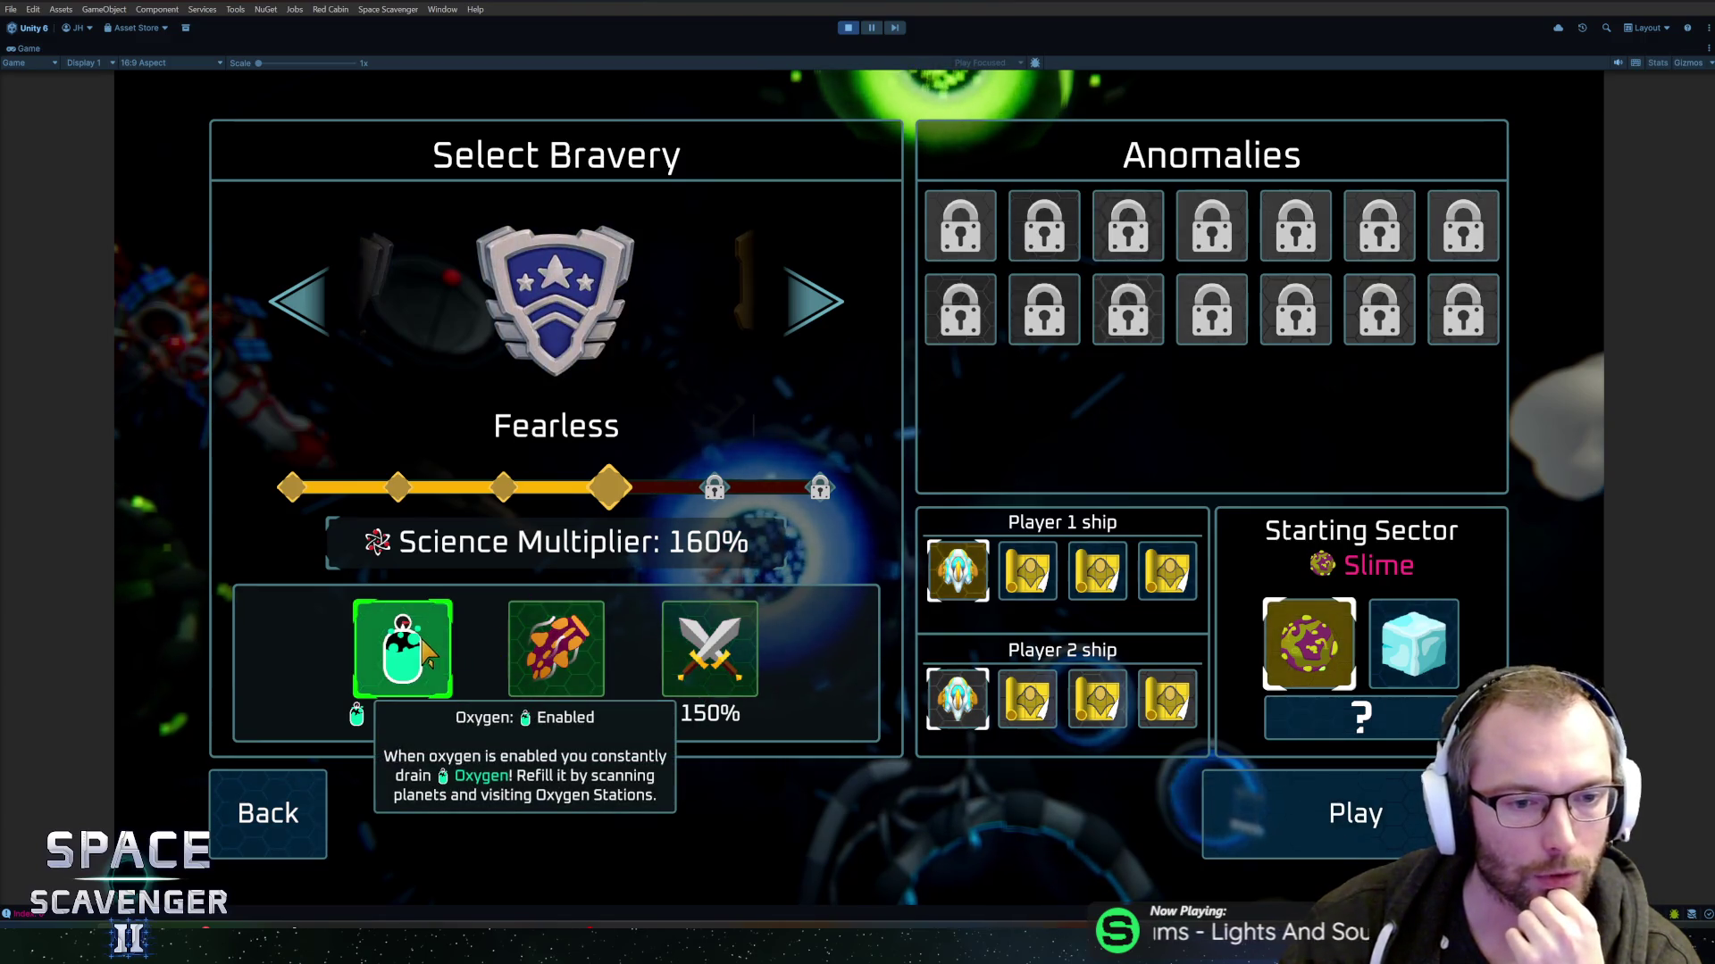
key(Return)
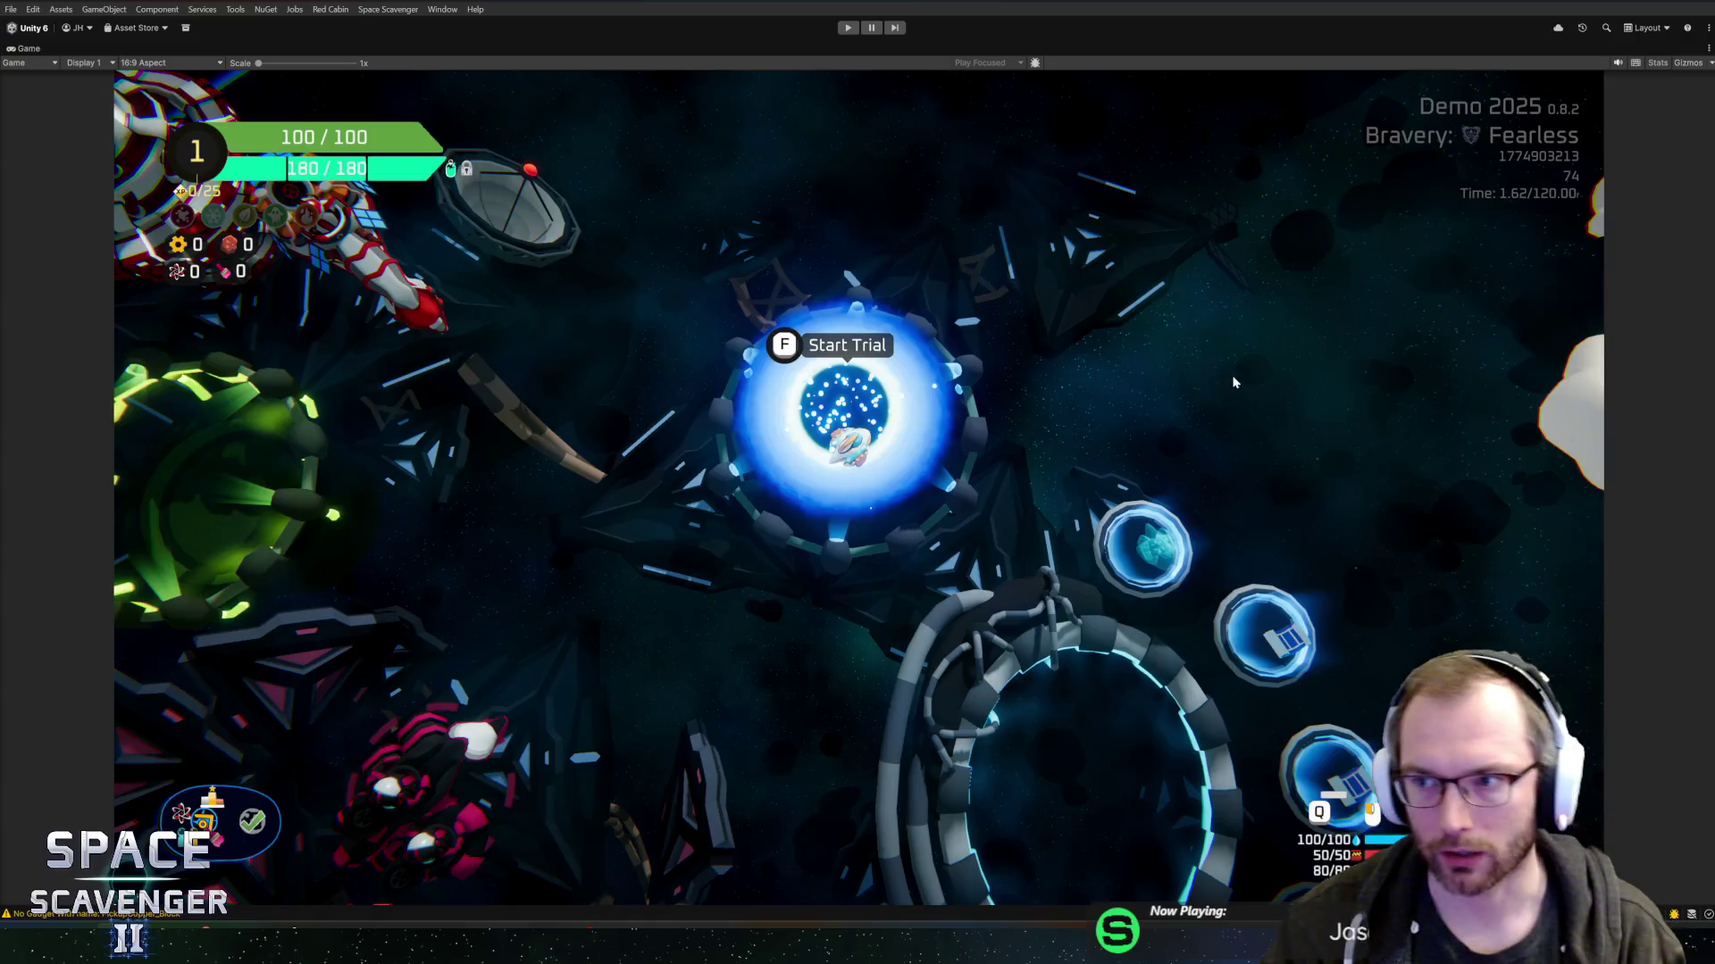
key(ctrl+p)
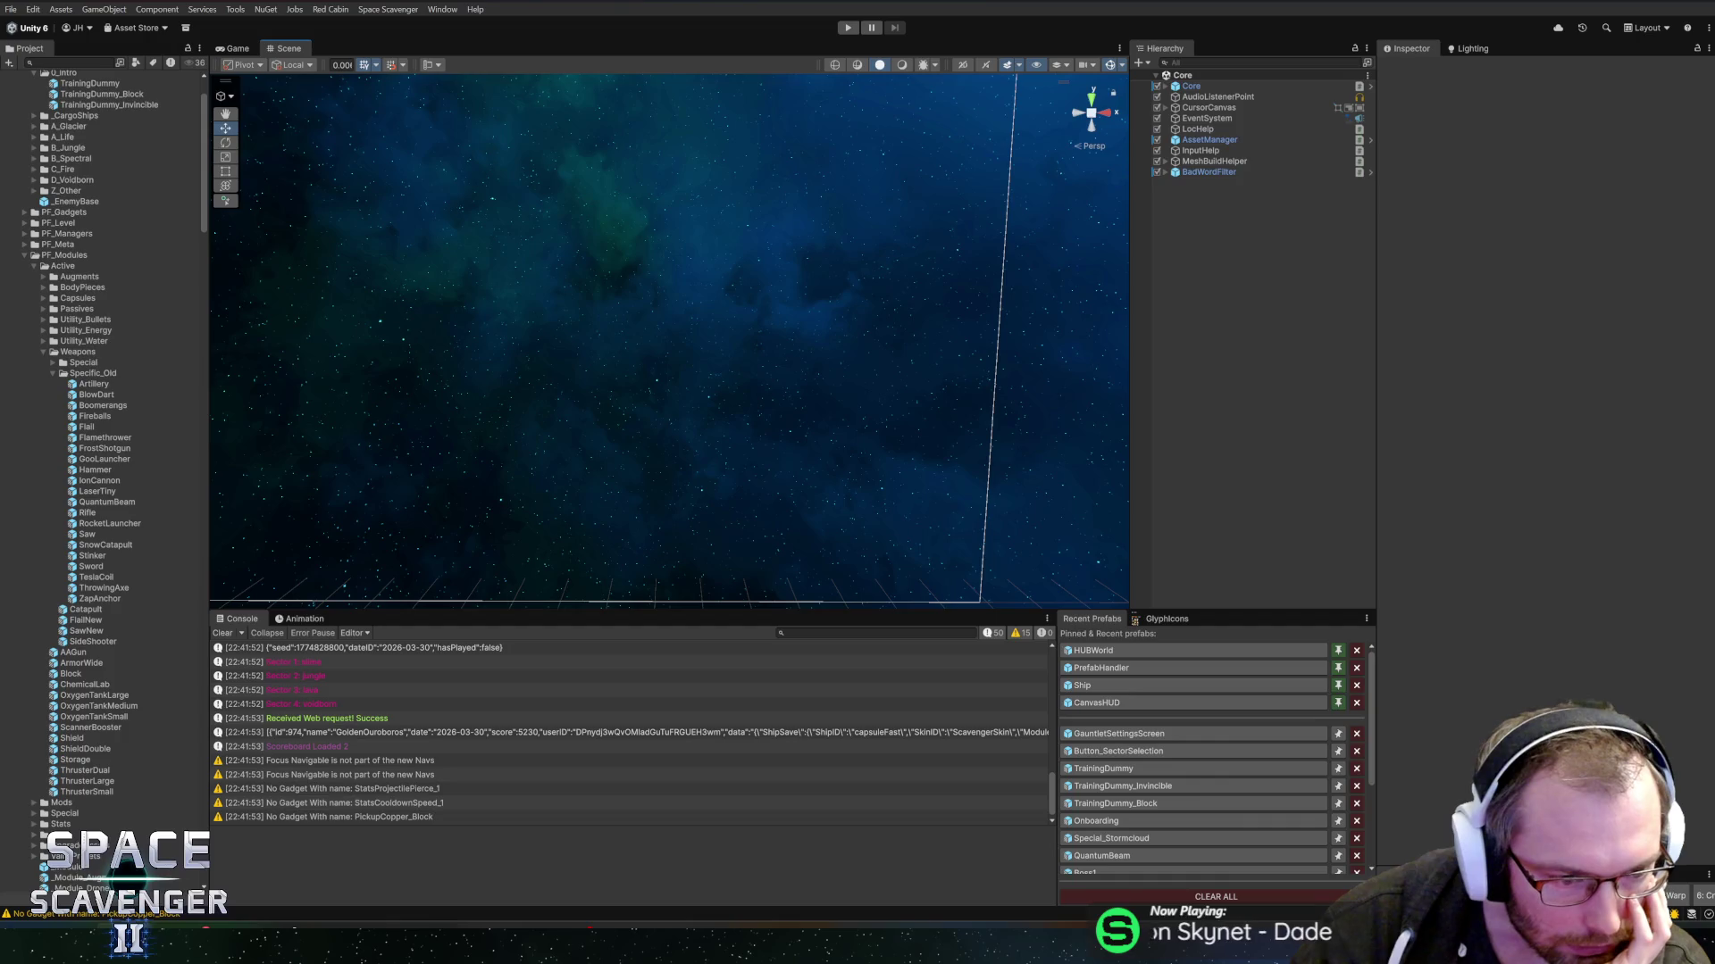
key(alt+Tab)
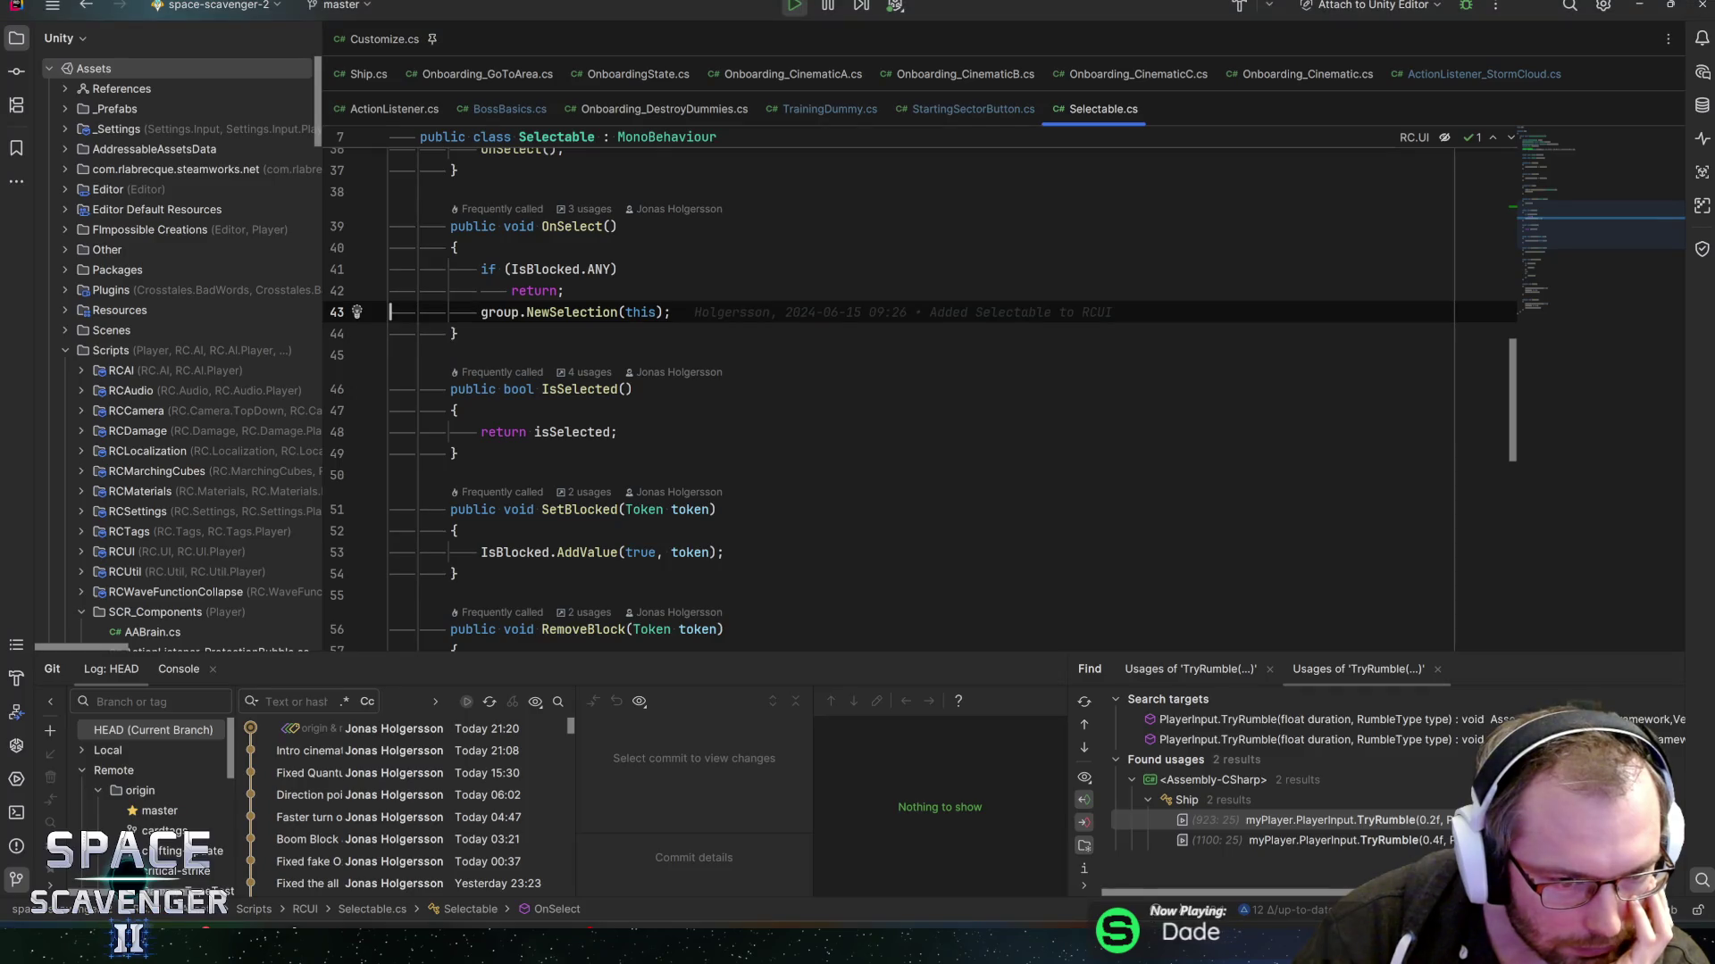
- Inspect OnSelect's early return on line 42 and NewSelection call on line 43, then switch to GitHub Desktop
click(564, 290)
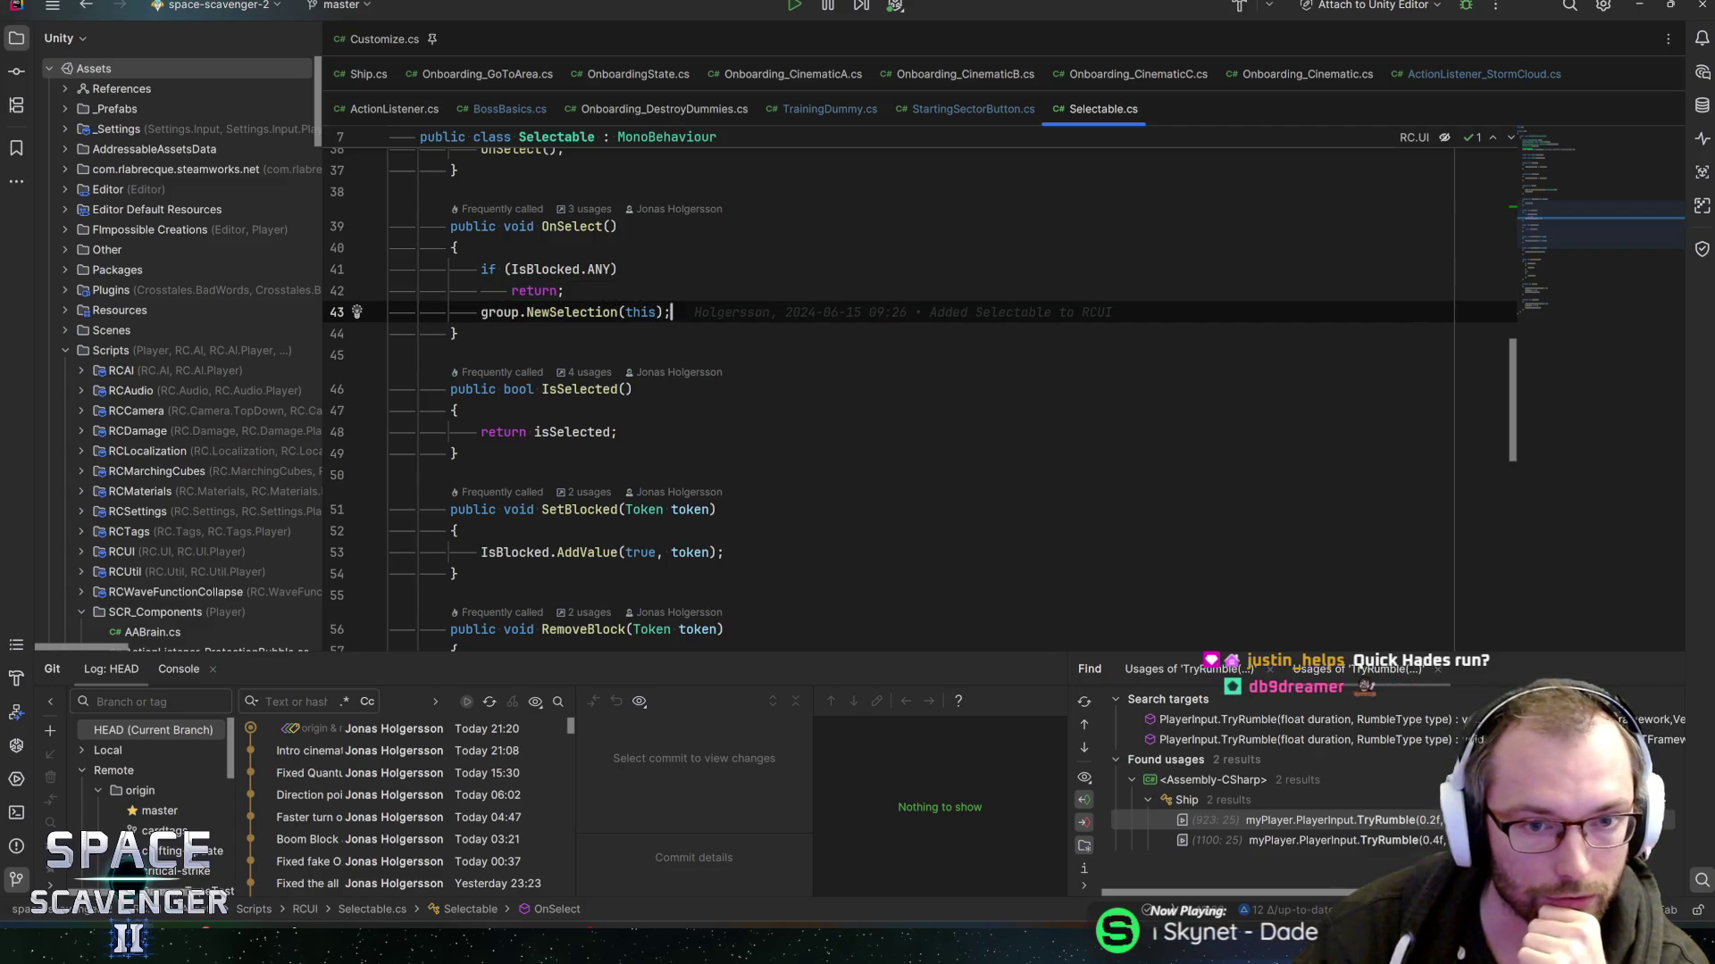
key(Down)
key(Up)
key(Up)
key(Up)
key(Up)
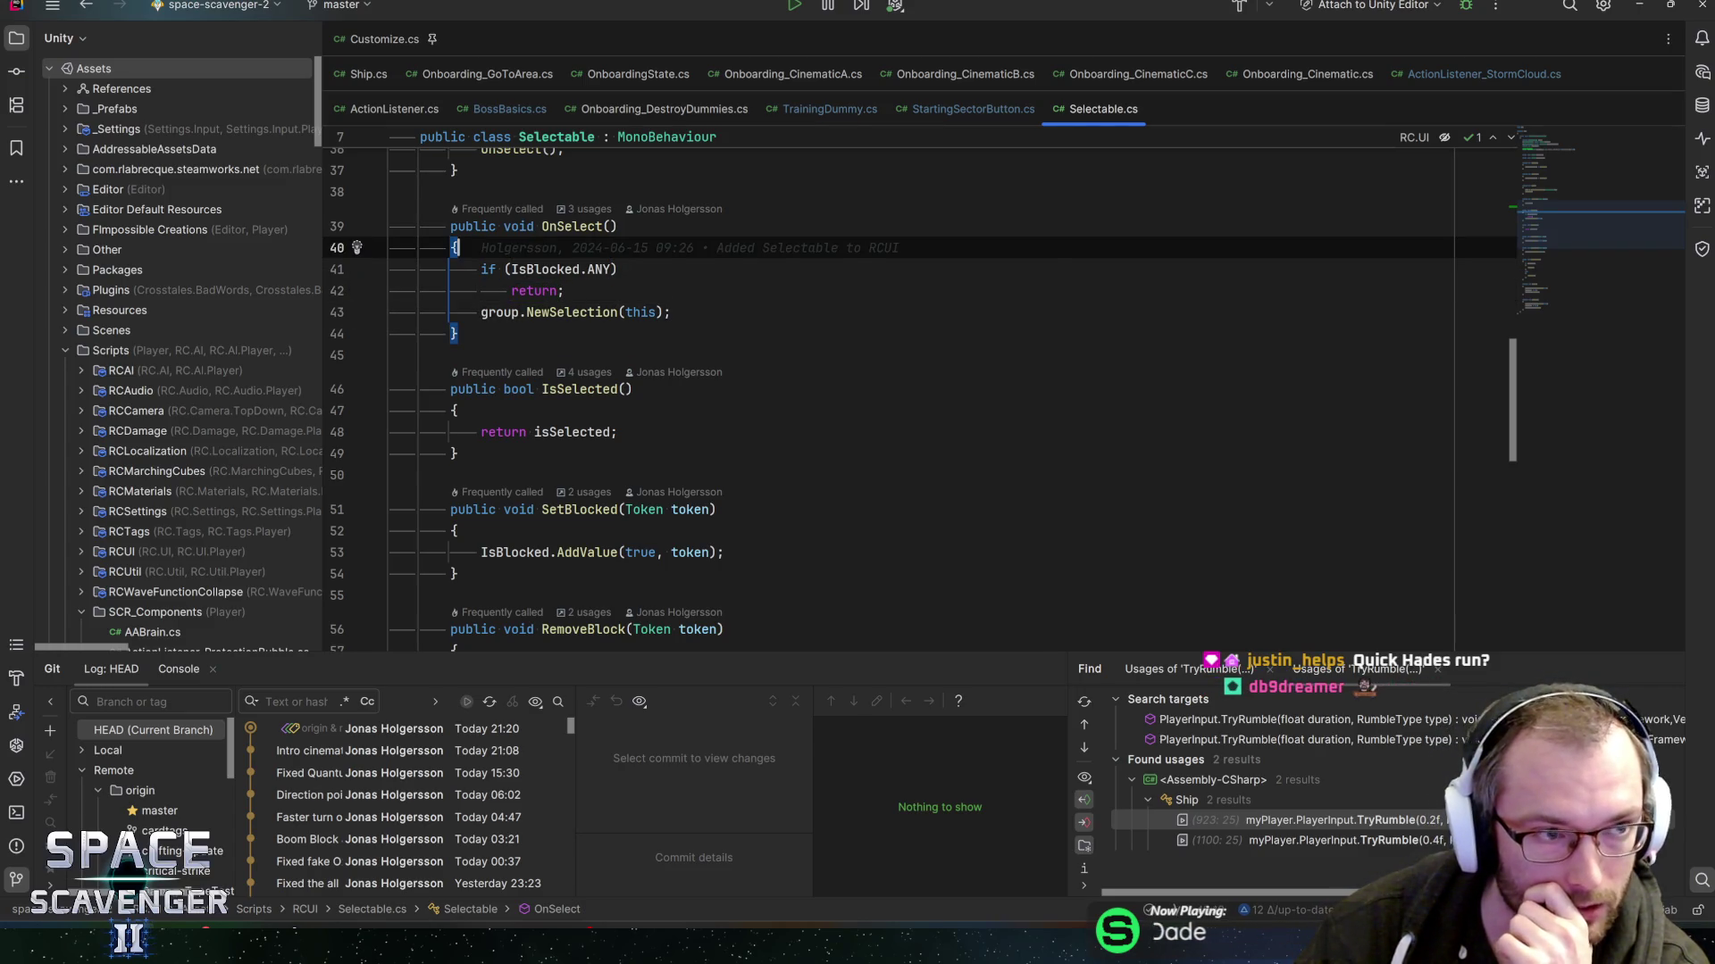
key(Down)
key(Down)
key(Down)
click(641, 312)
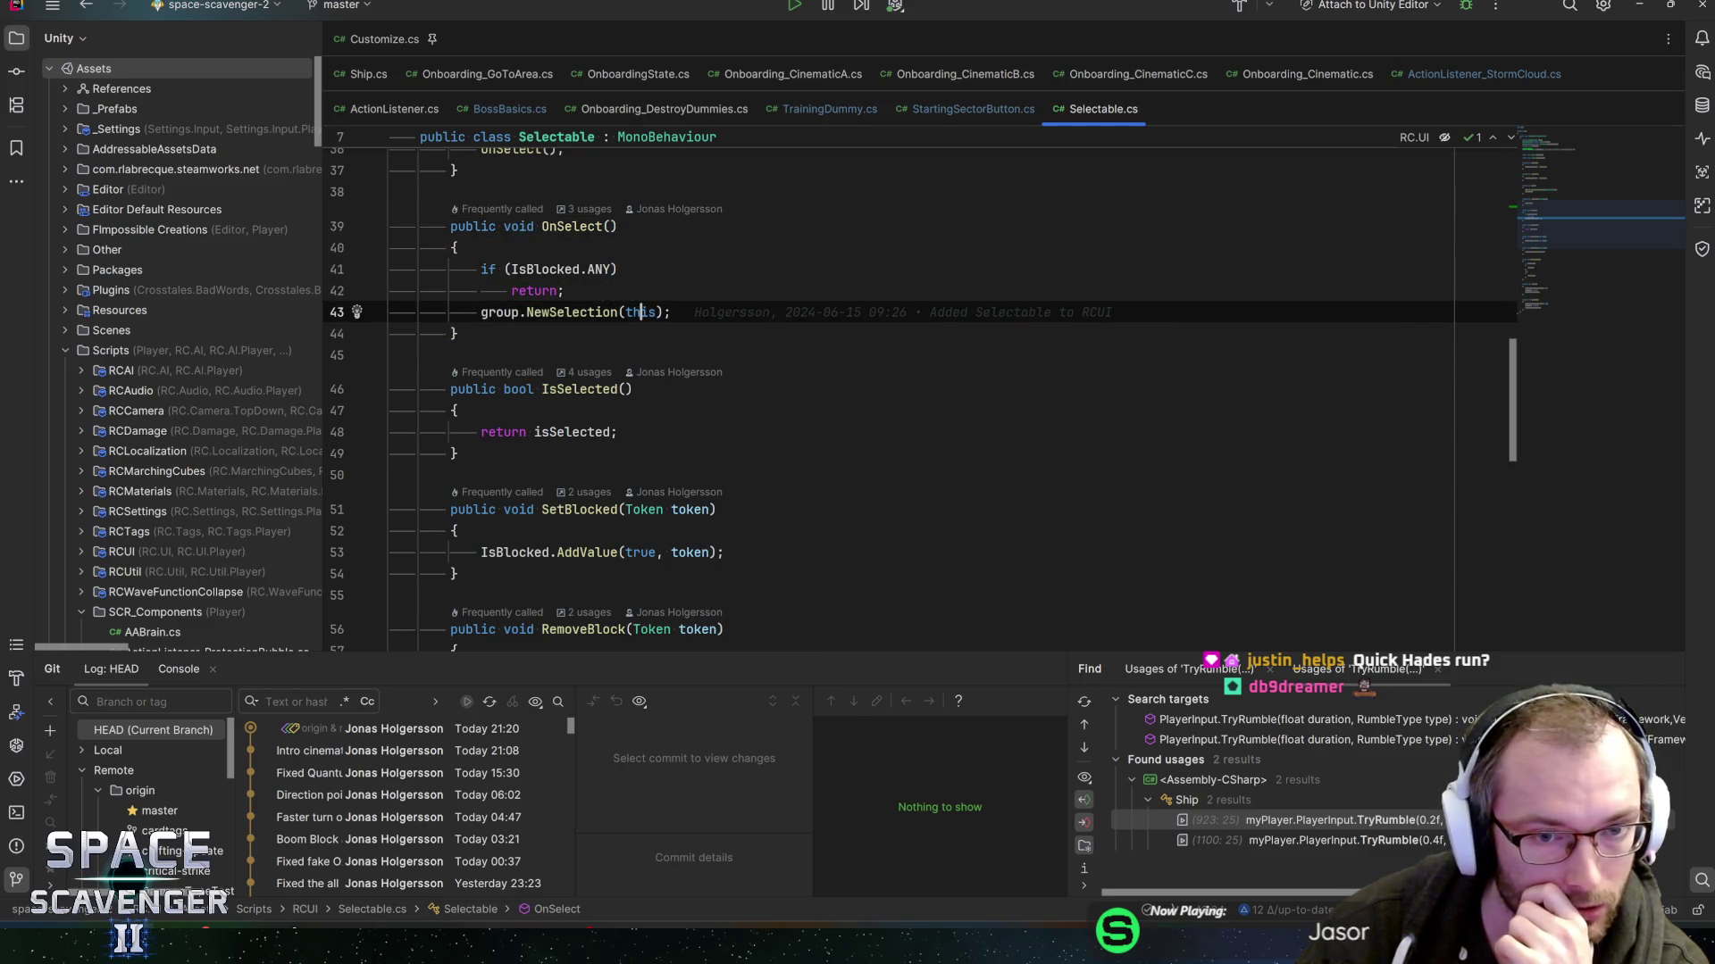
click(565, 290)
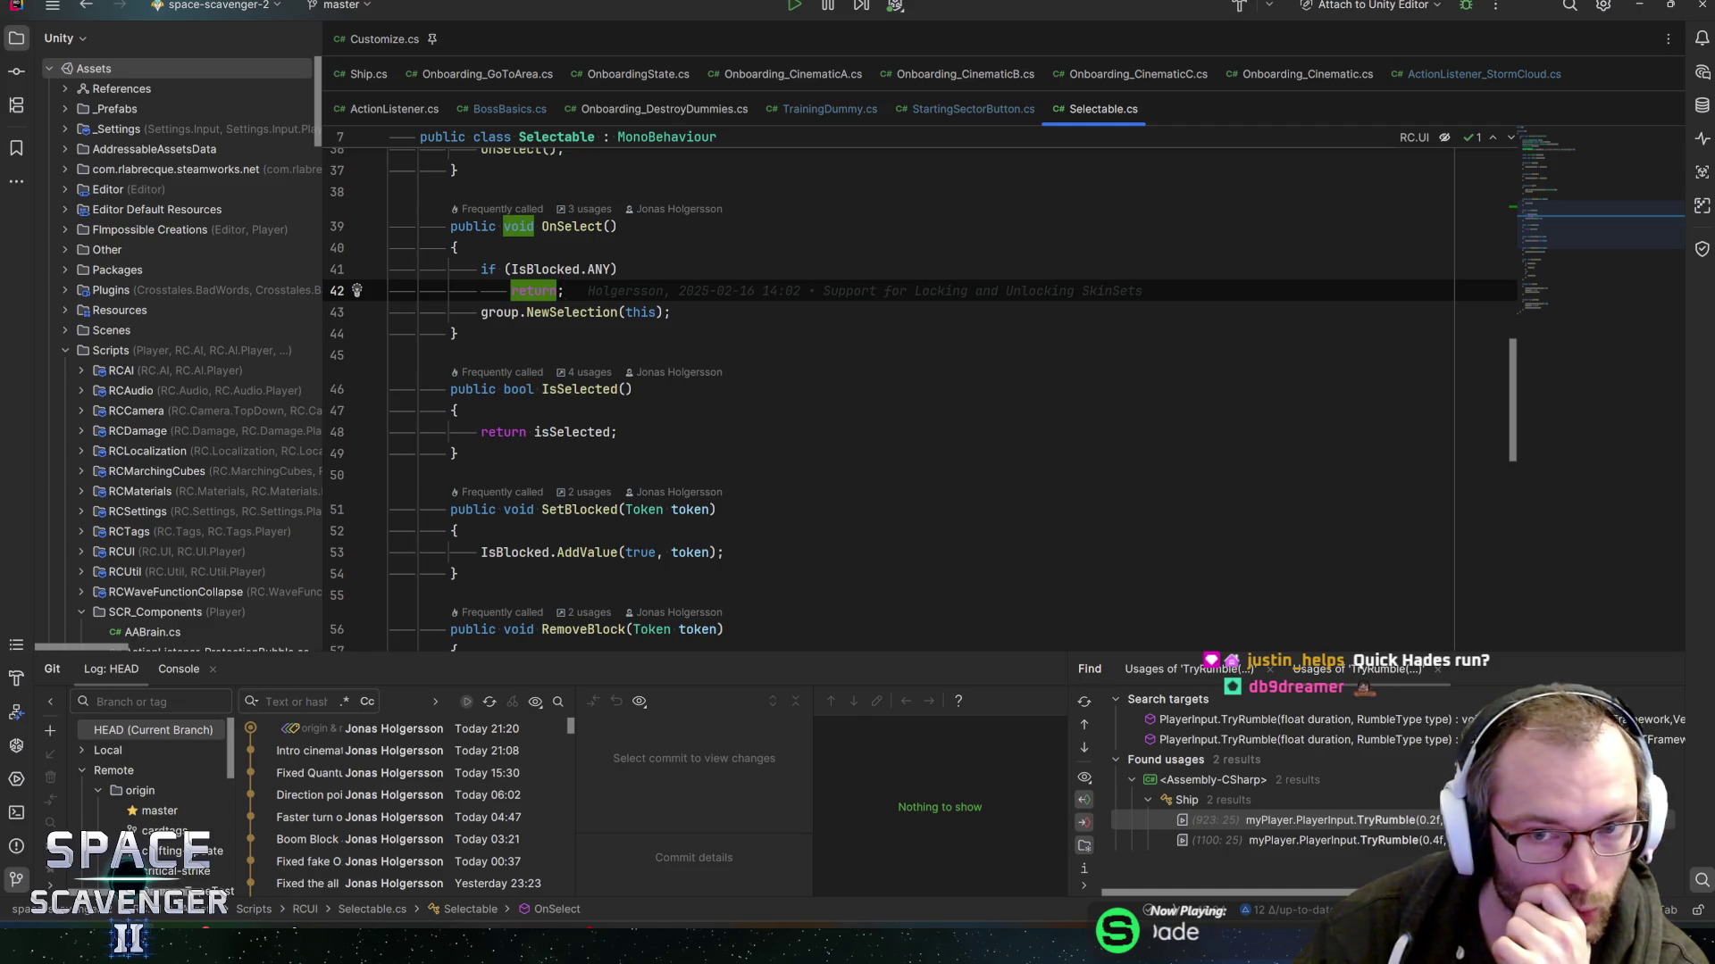
key(alt+Tab)
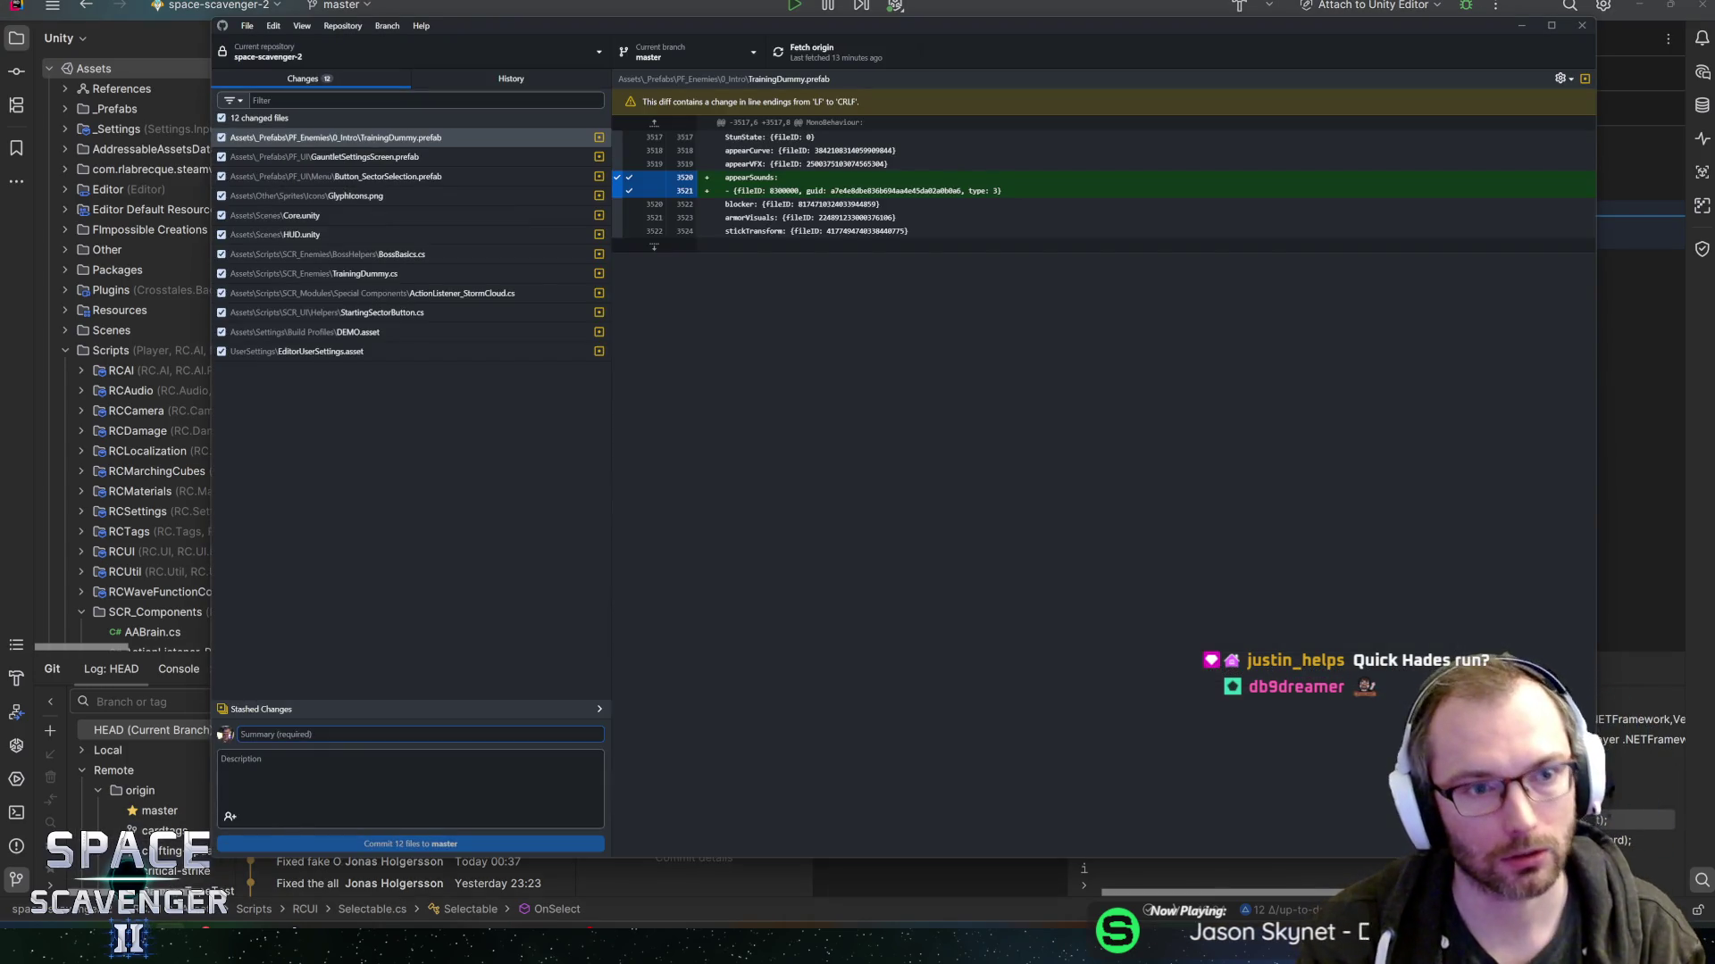
- Review the GlyphIcons.png and BossBasics.cs diffs and enter the summary 'Updated TAB icon + Fixed demo build errors'
click(474, 195)
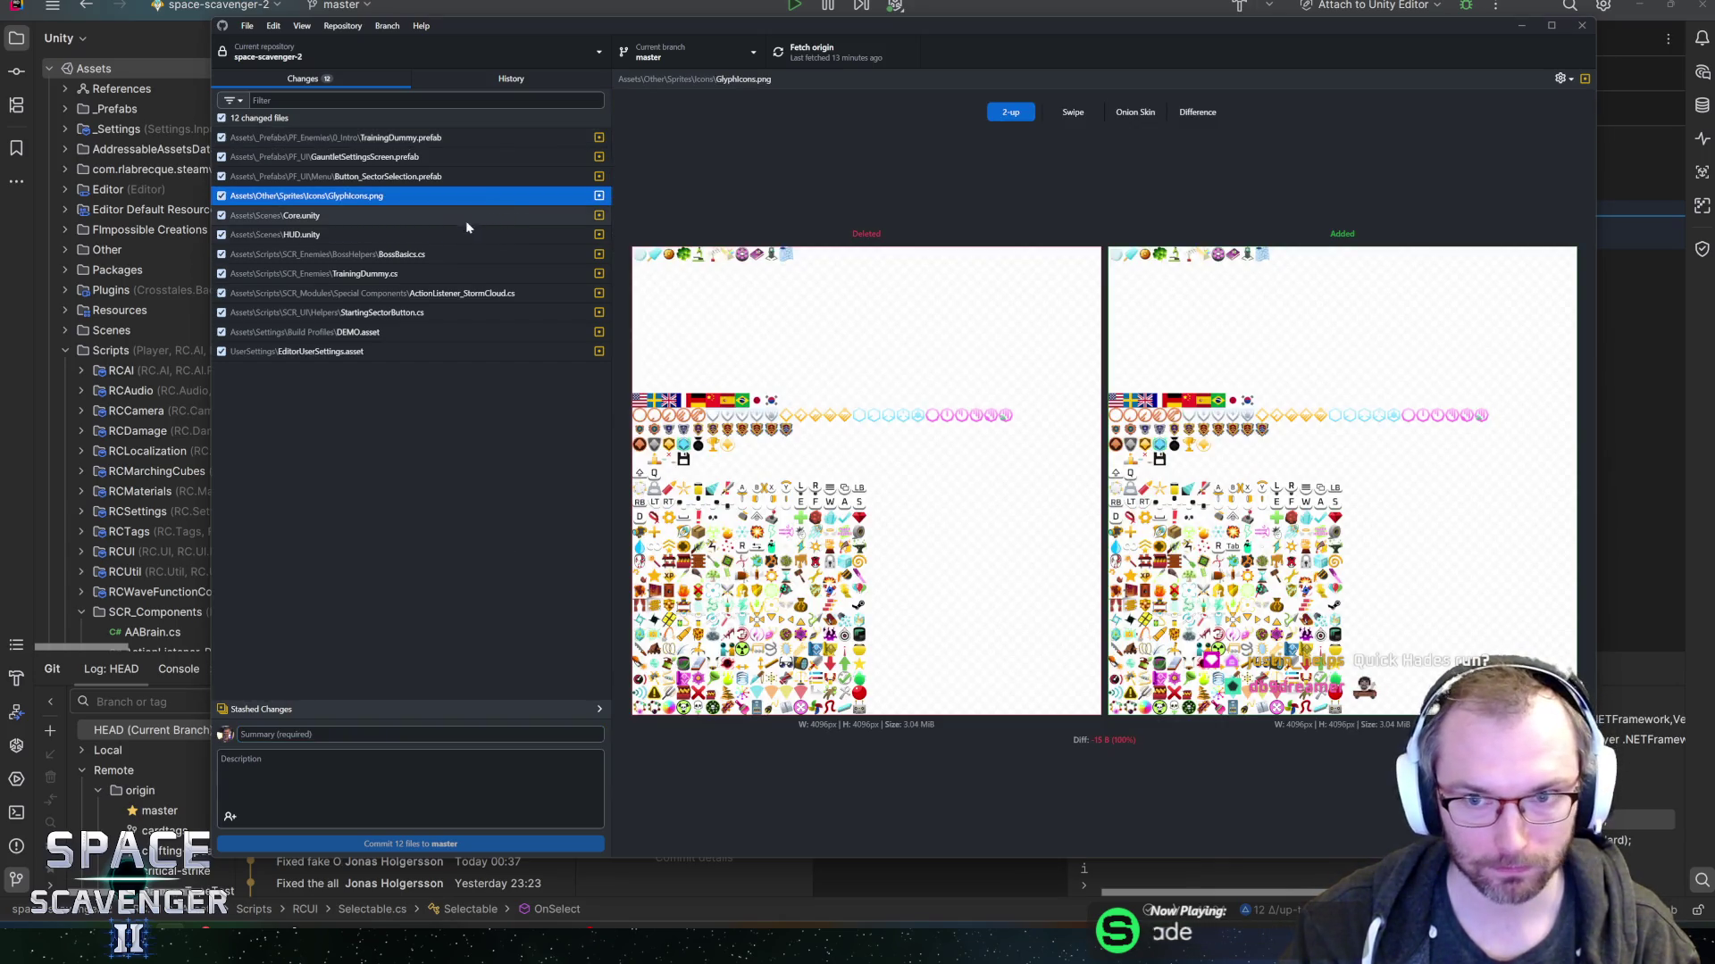
click(420, 255)
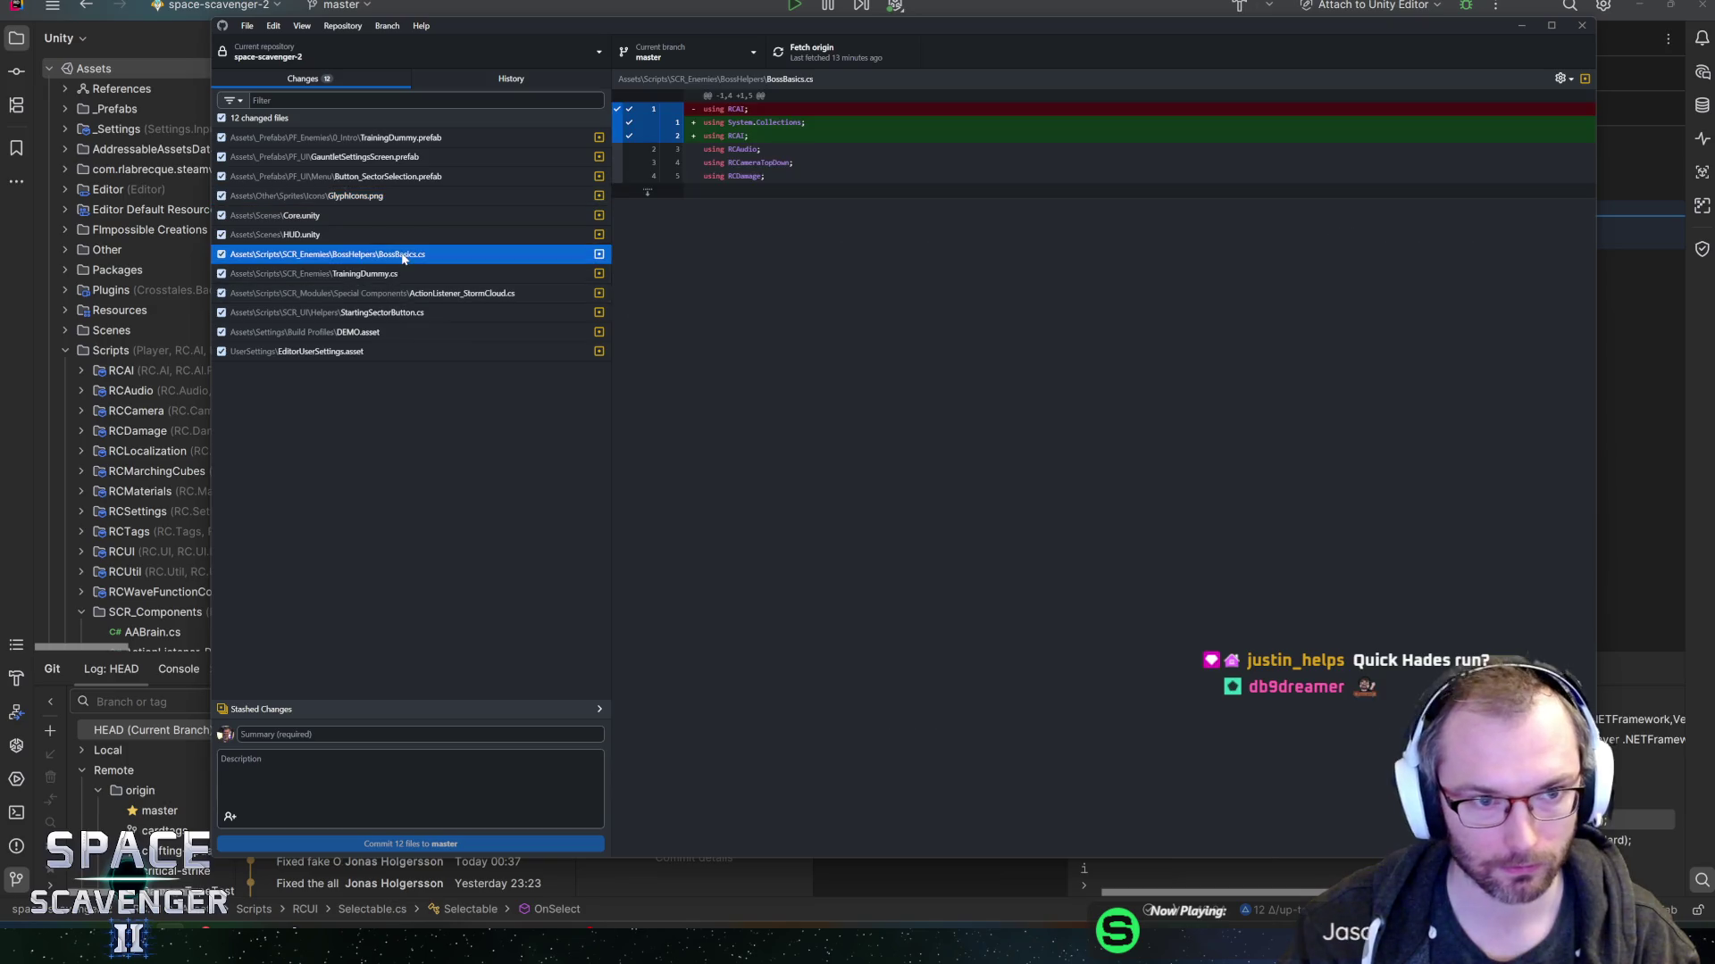
click(366, 734)
text(uild errors)
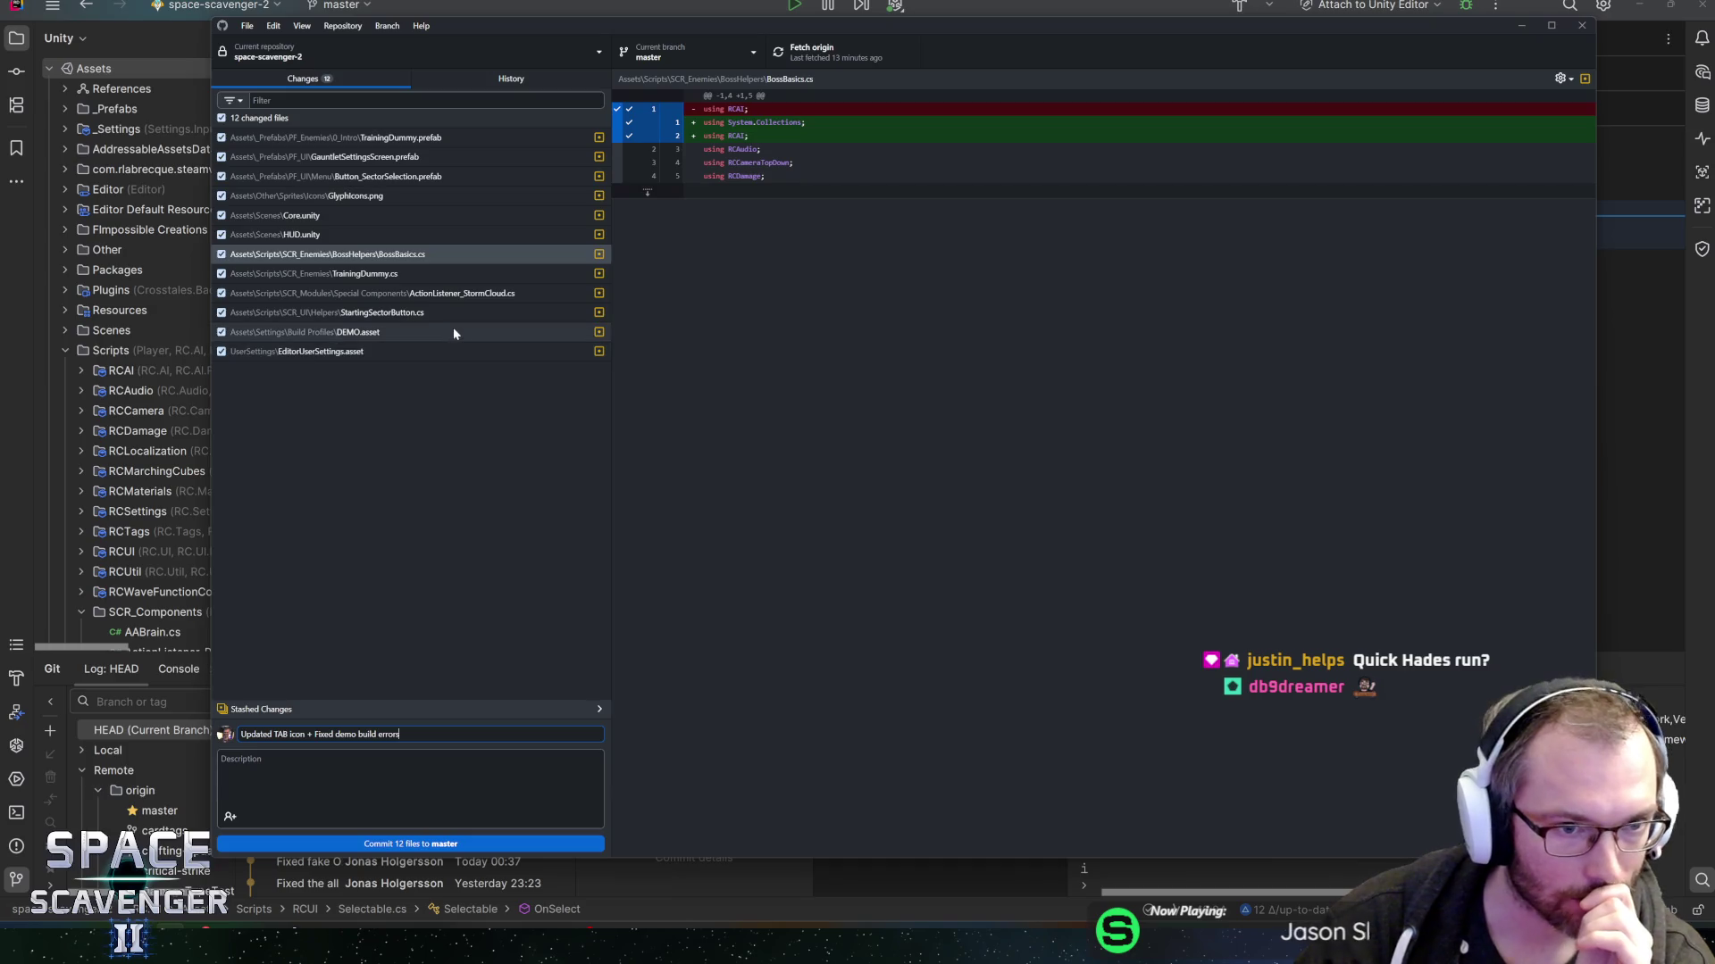
- Review the changed files' diffs and leave StartingSectorButton.cs out of the commit
click(365, 274)
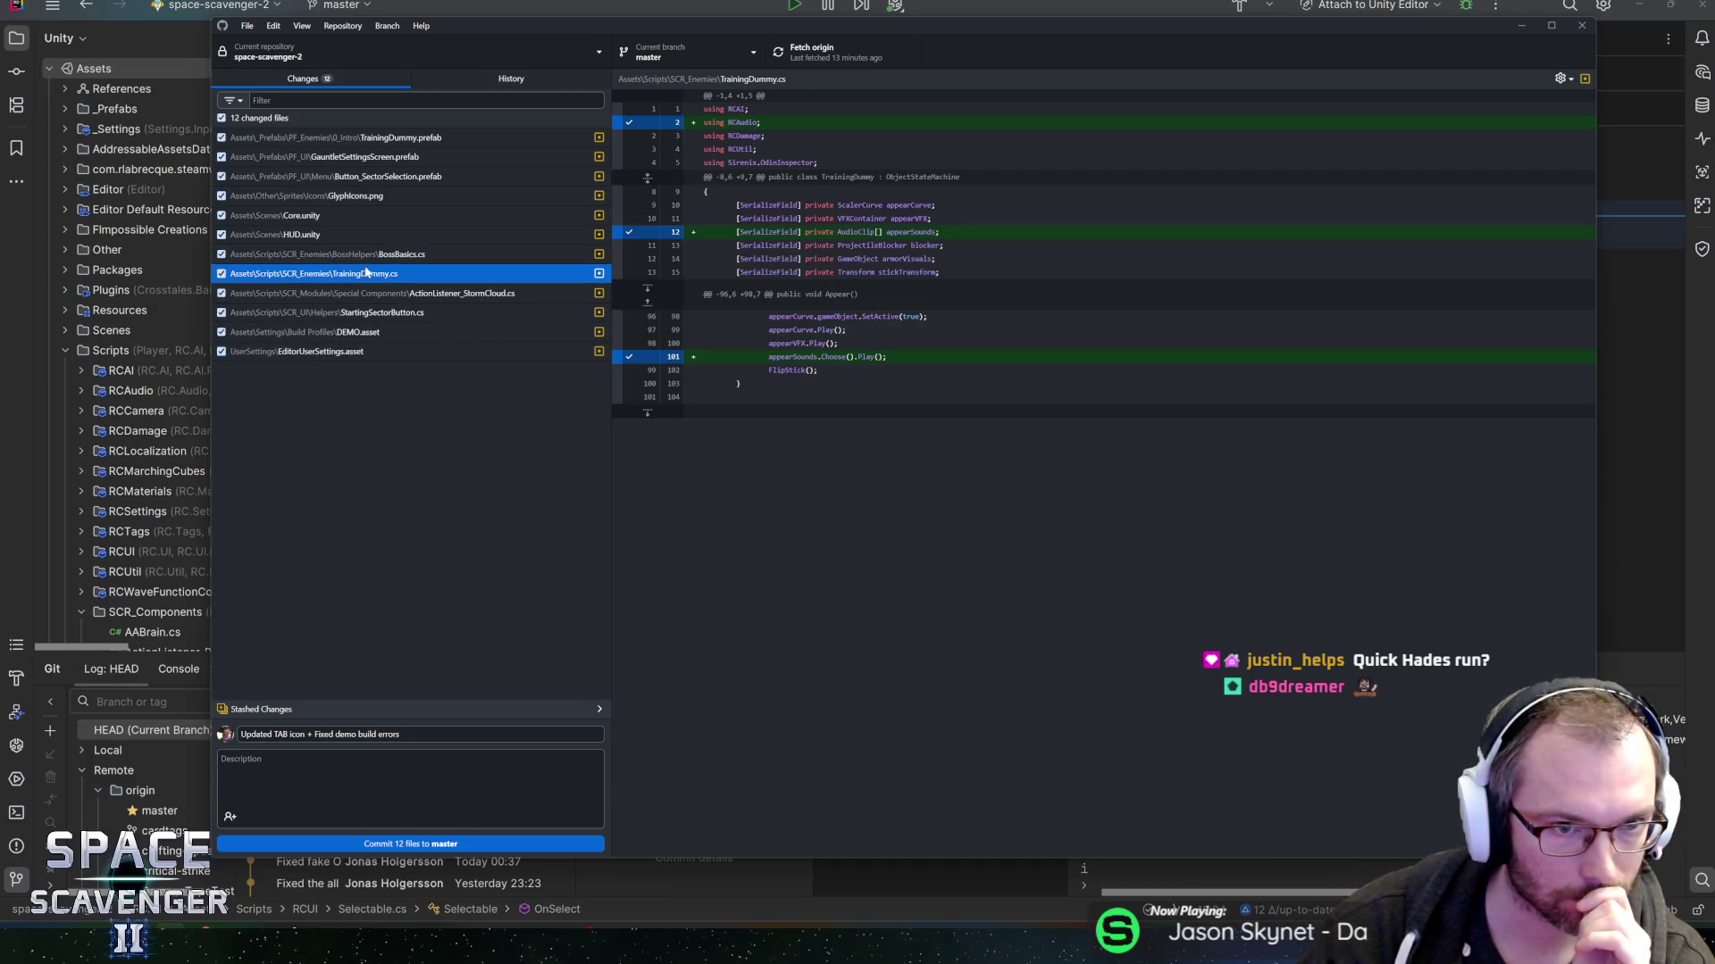
key(Up)
key(Up)
key(Up)
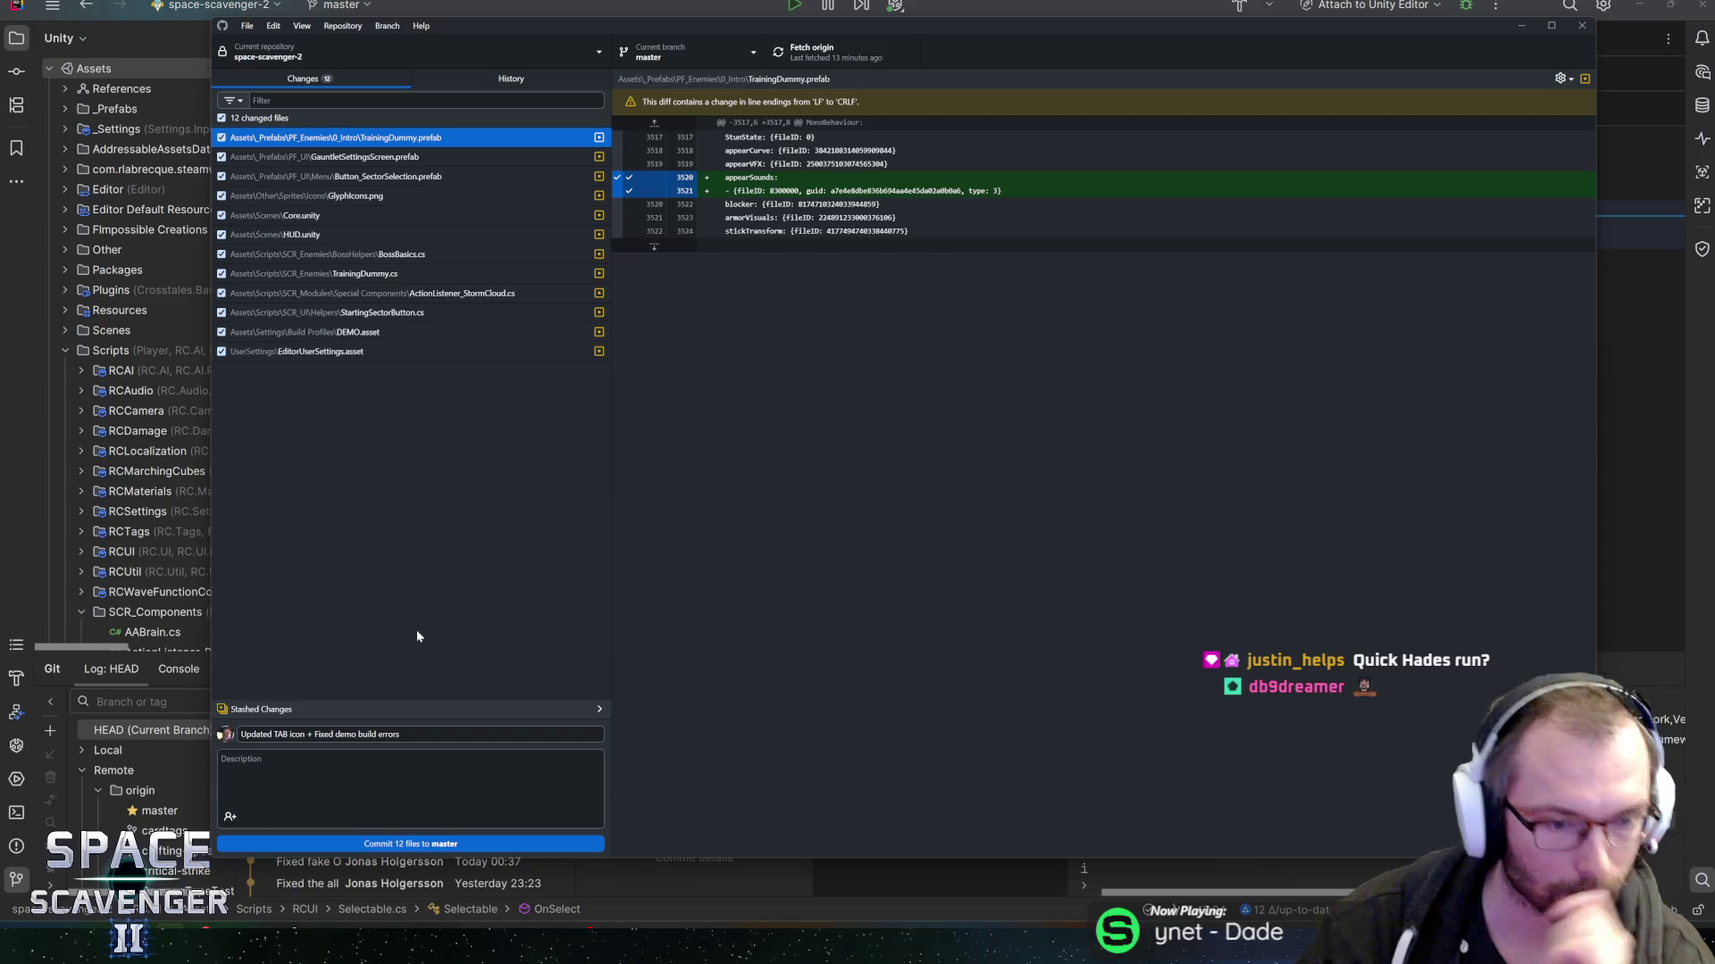
click(427, 734)
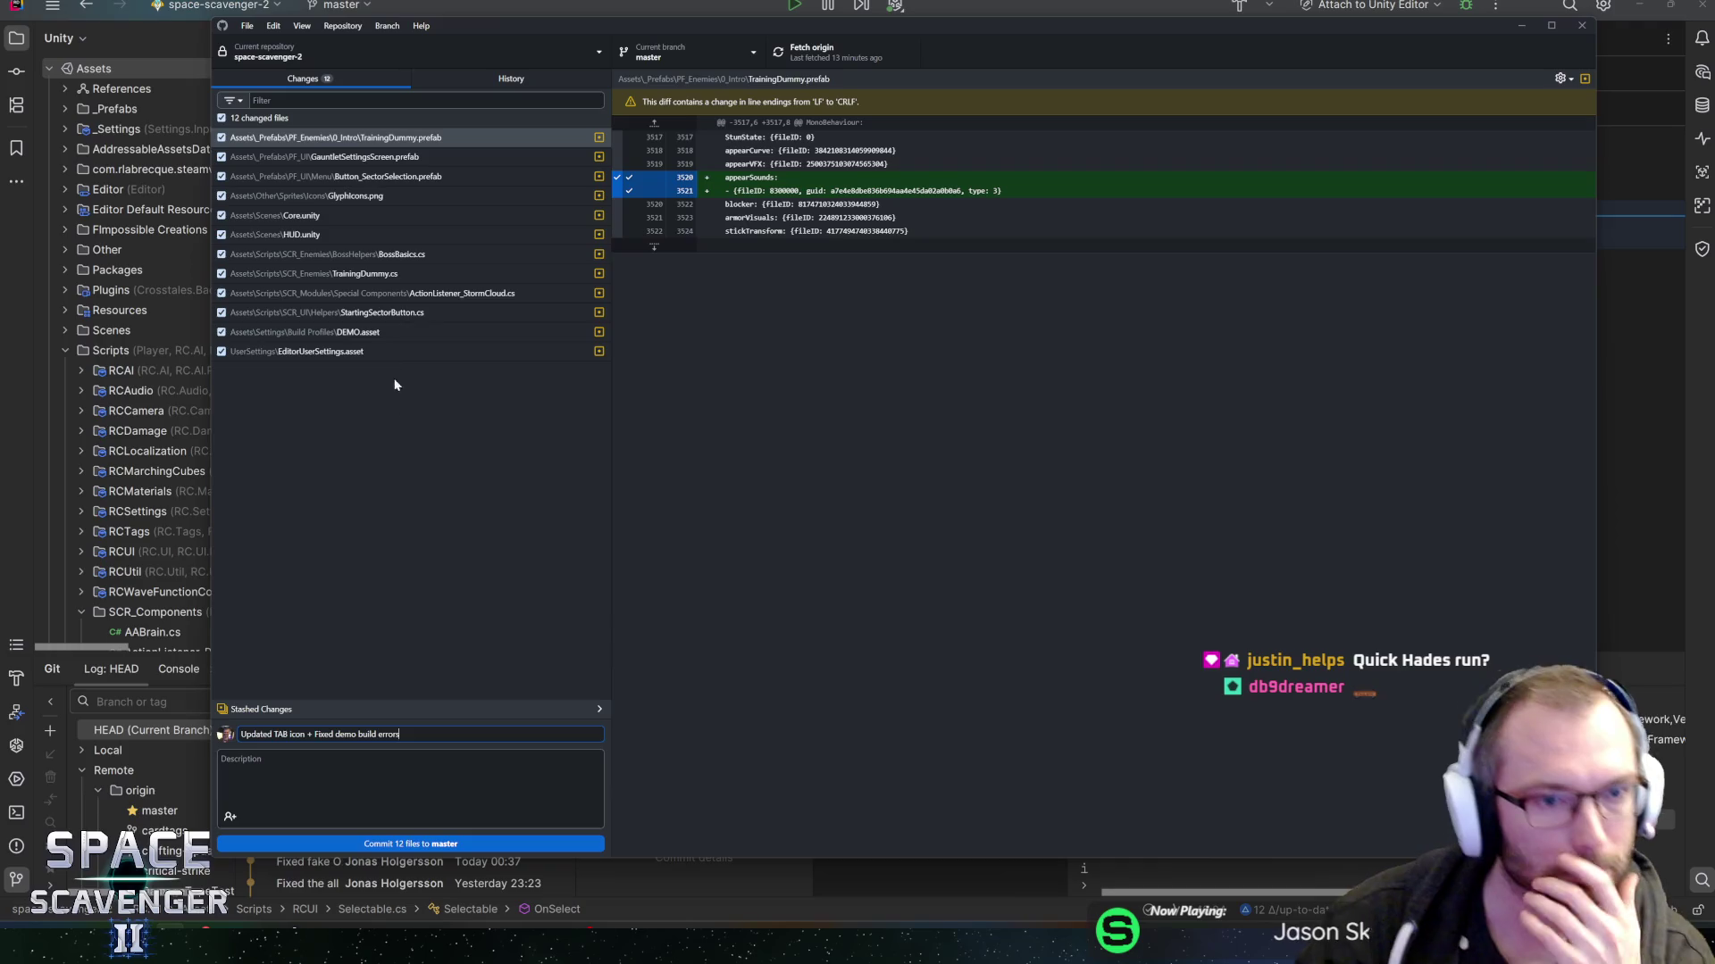
click(254, 314)
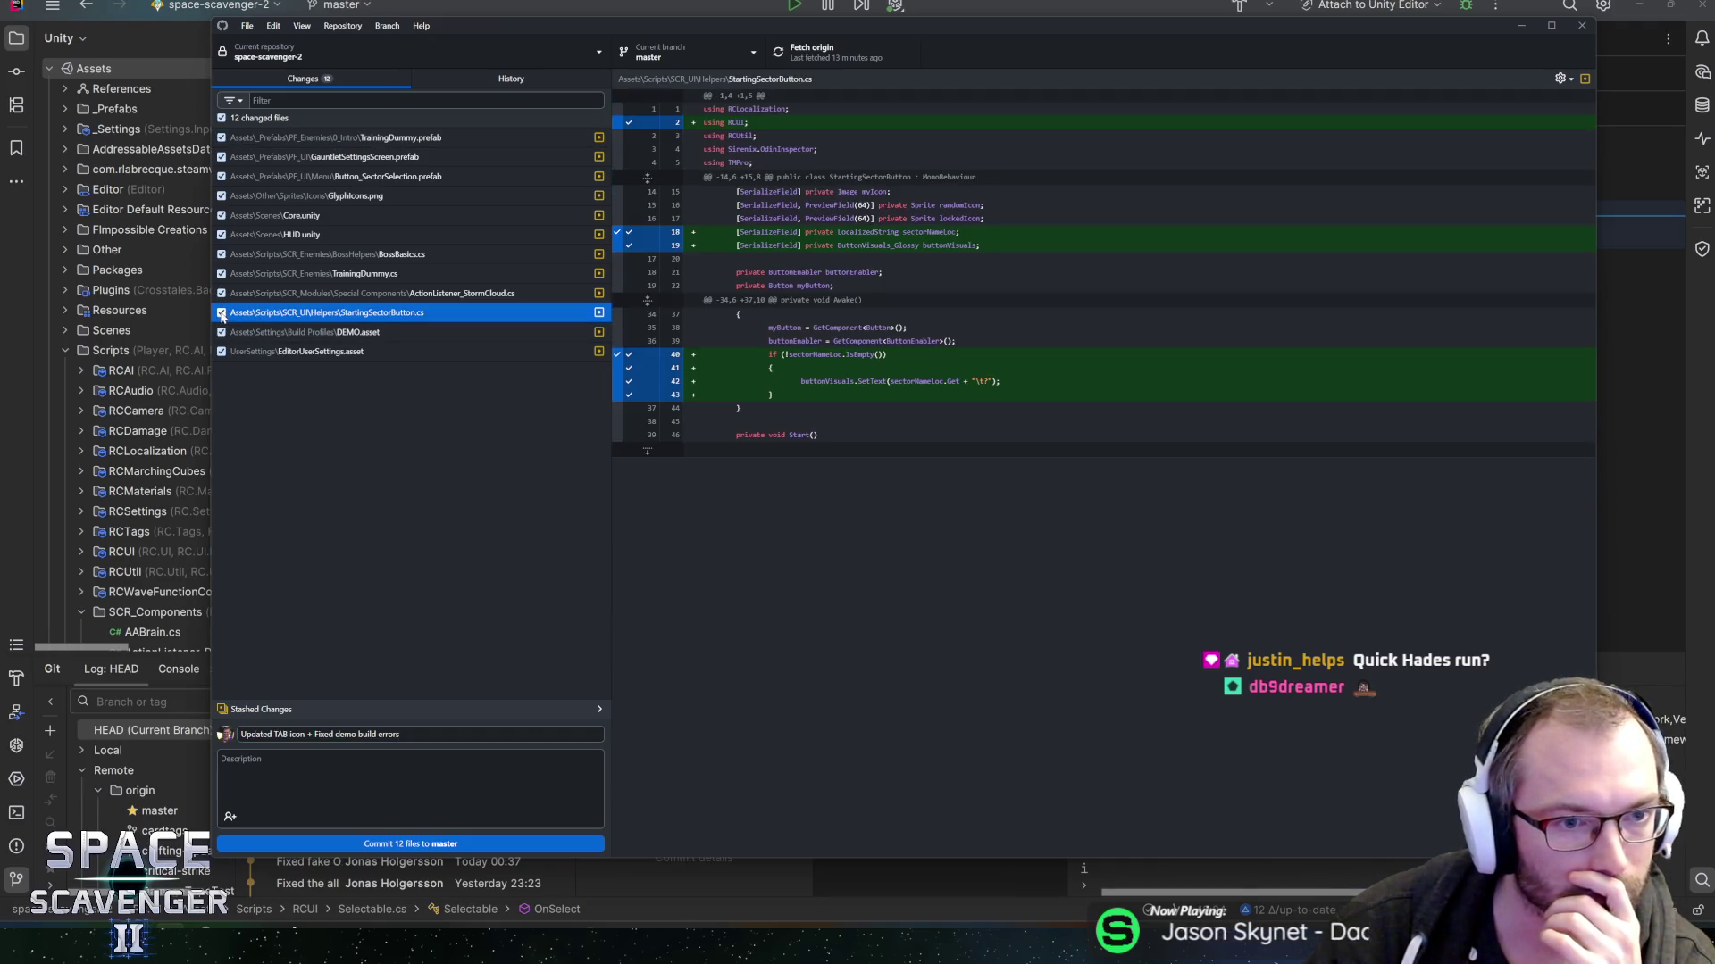
click(221, 314)
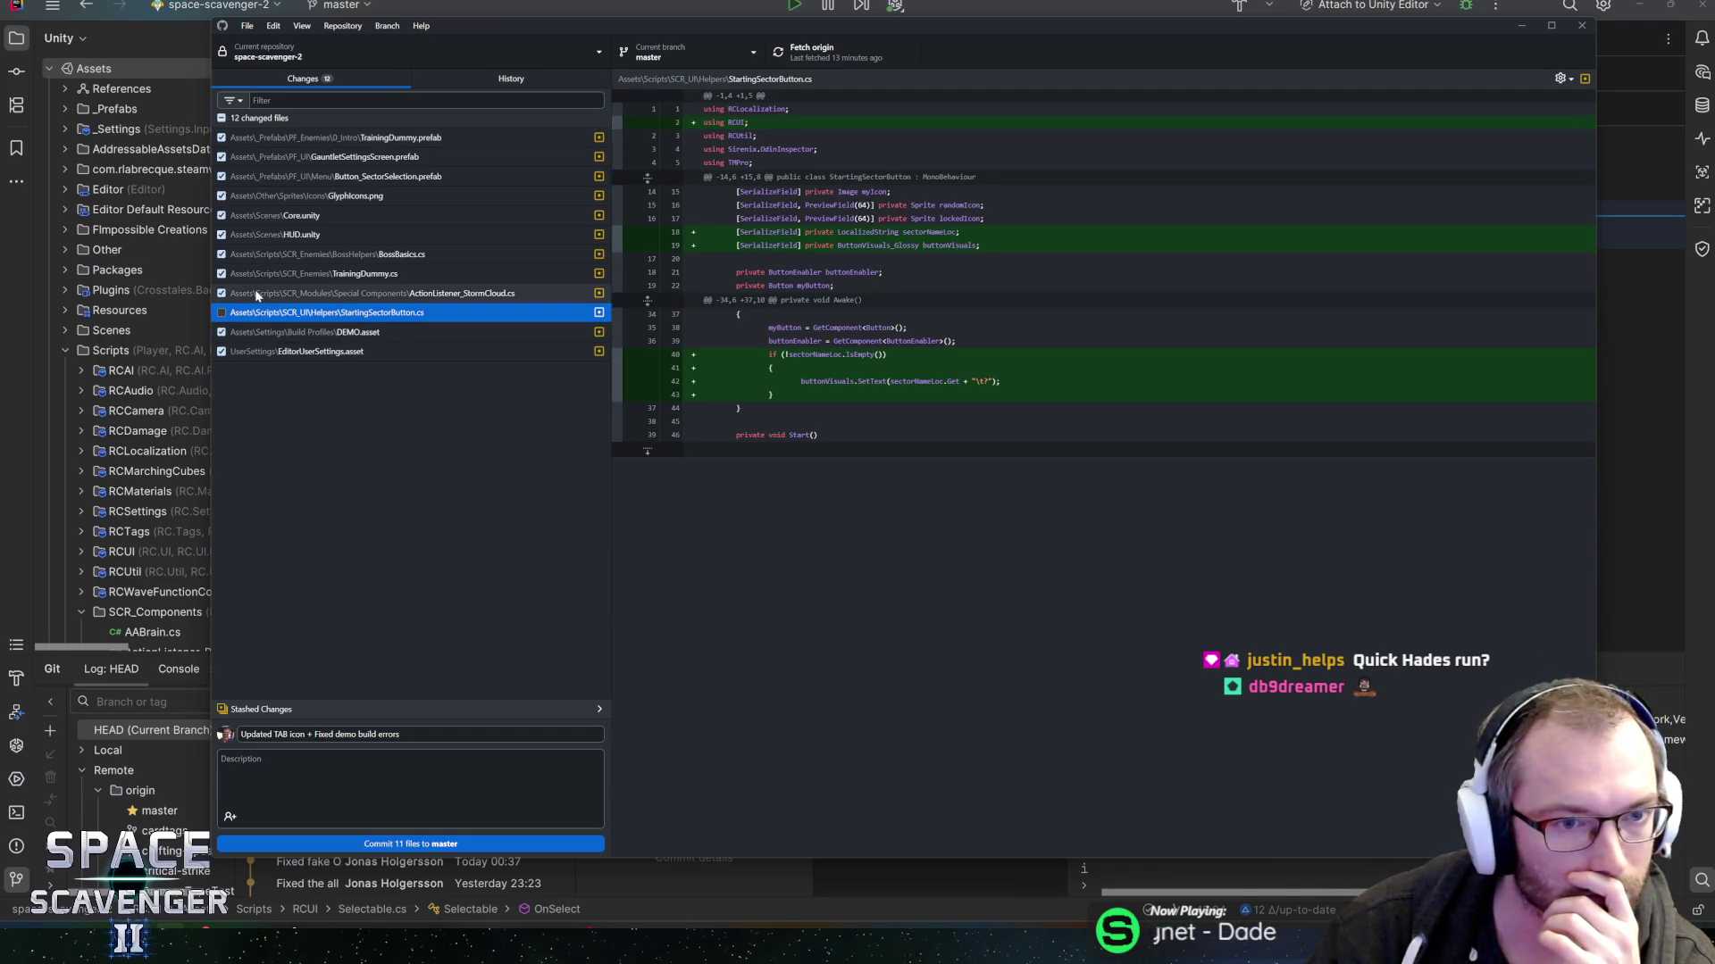
click(256, 294)
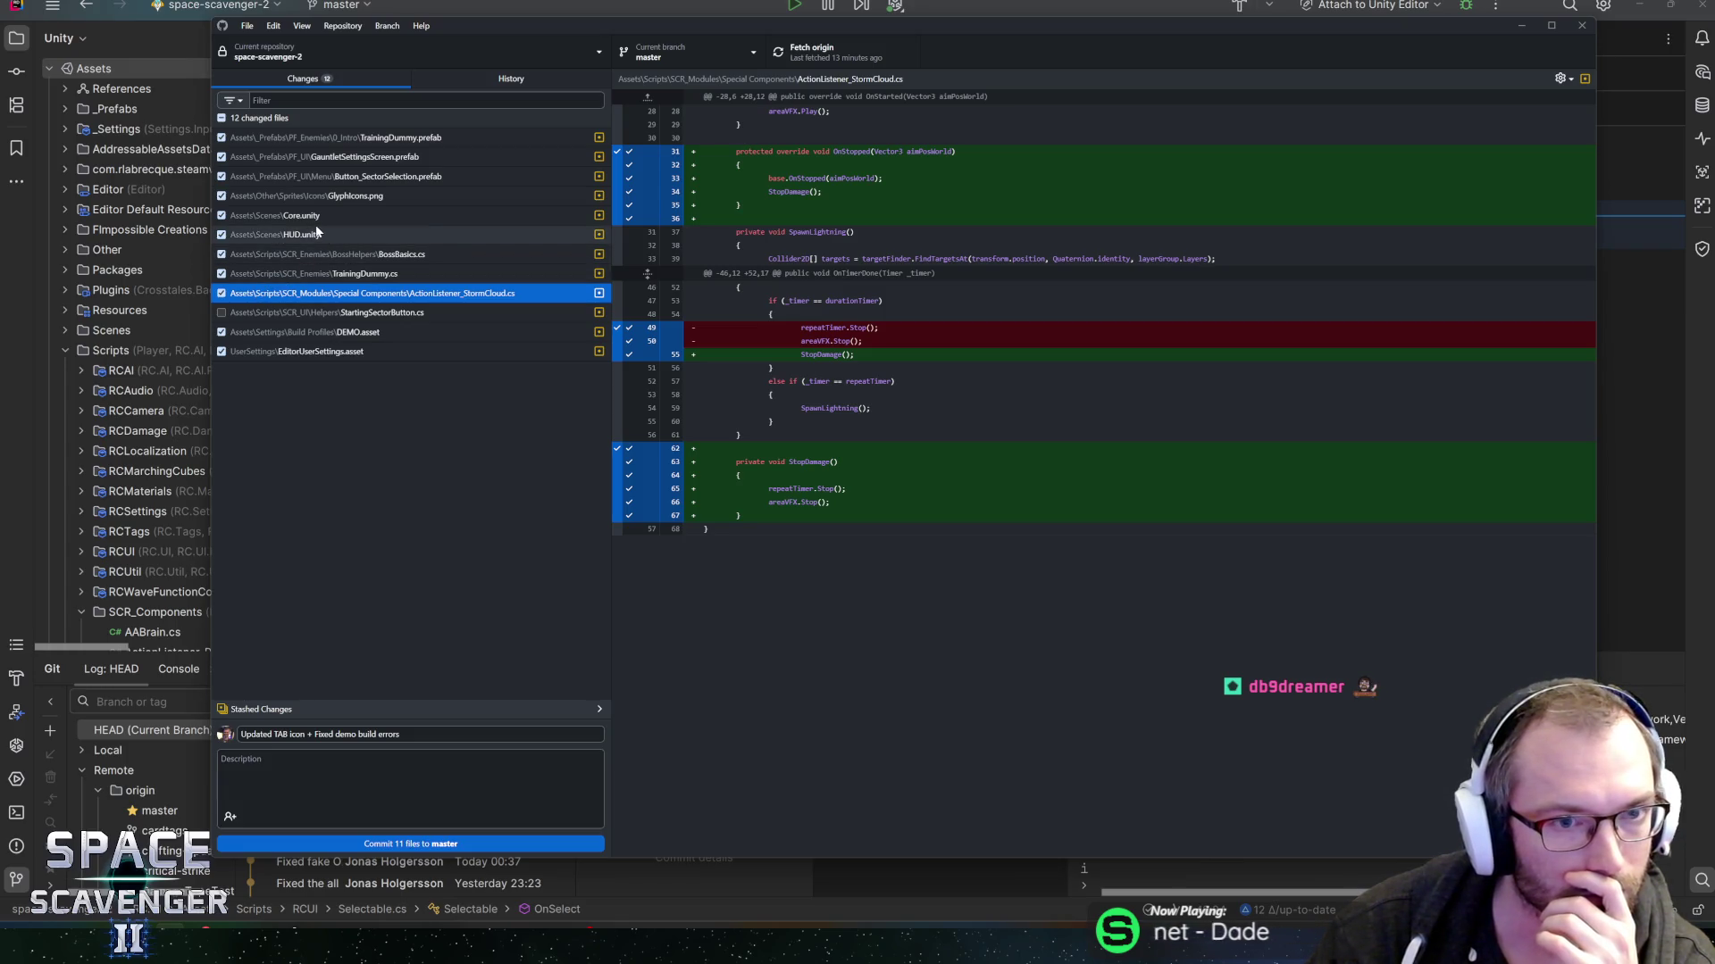
- Exclude GauntletSettingsScreen.prefab, Button_SectorSelection.prefab and HUD.unity, then commit the eight remaining files
click(221, 159)
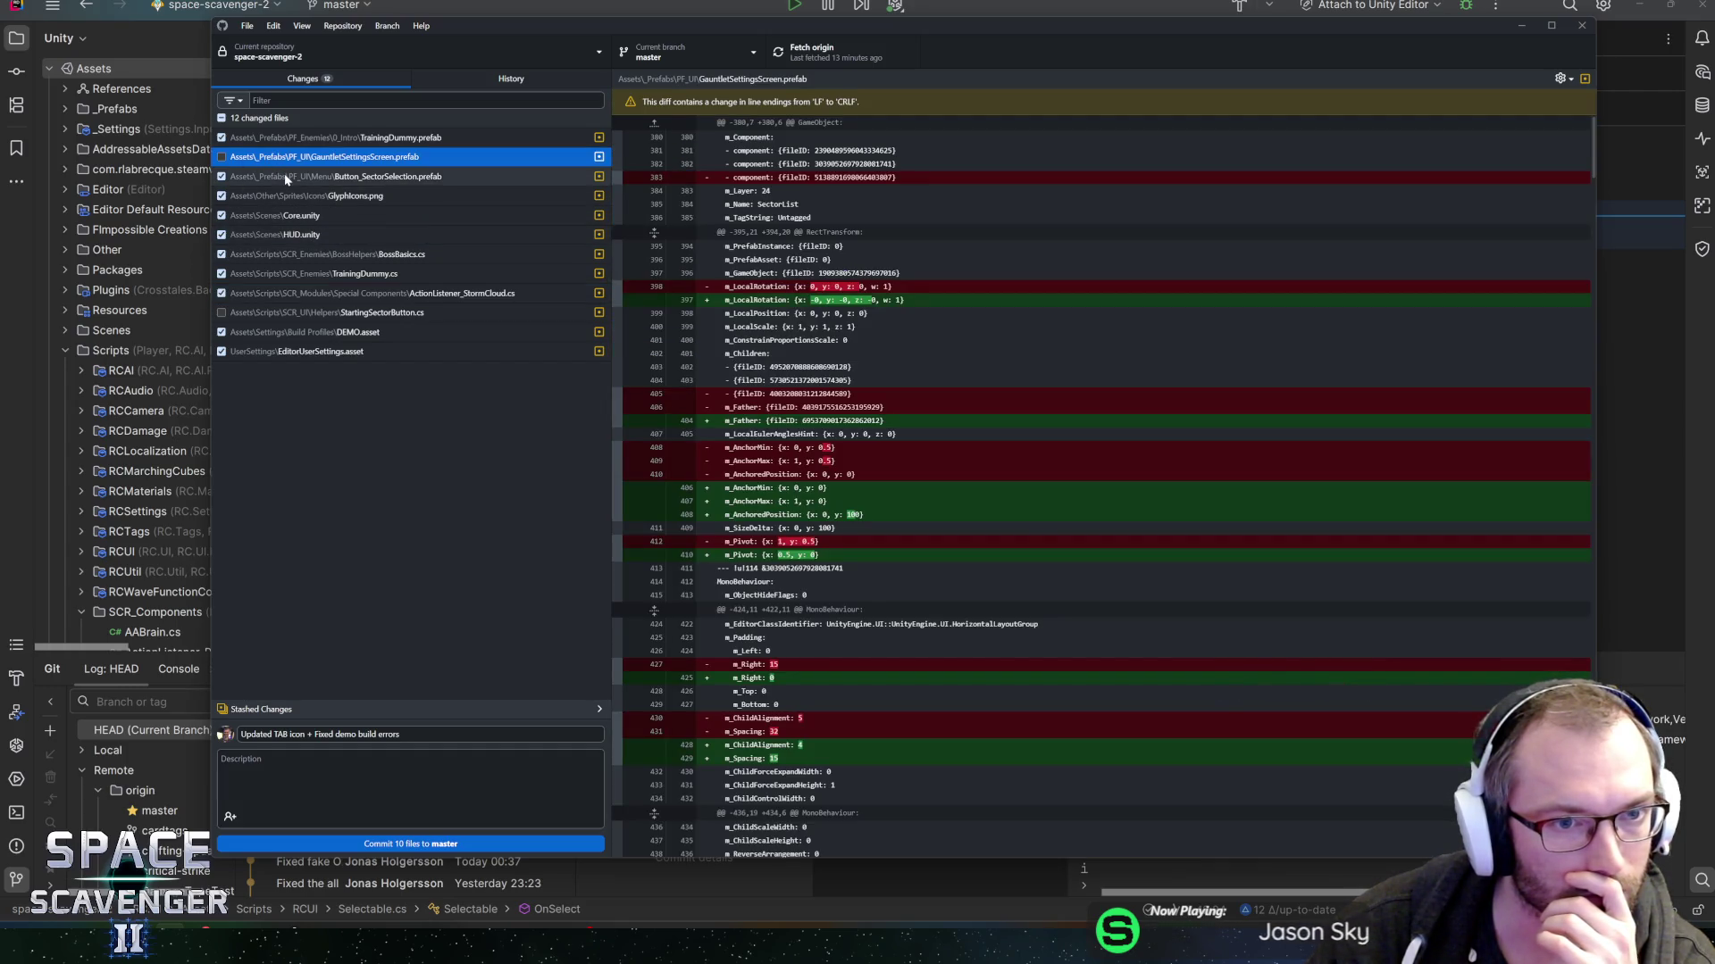
click(286, 177)
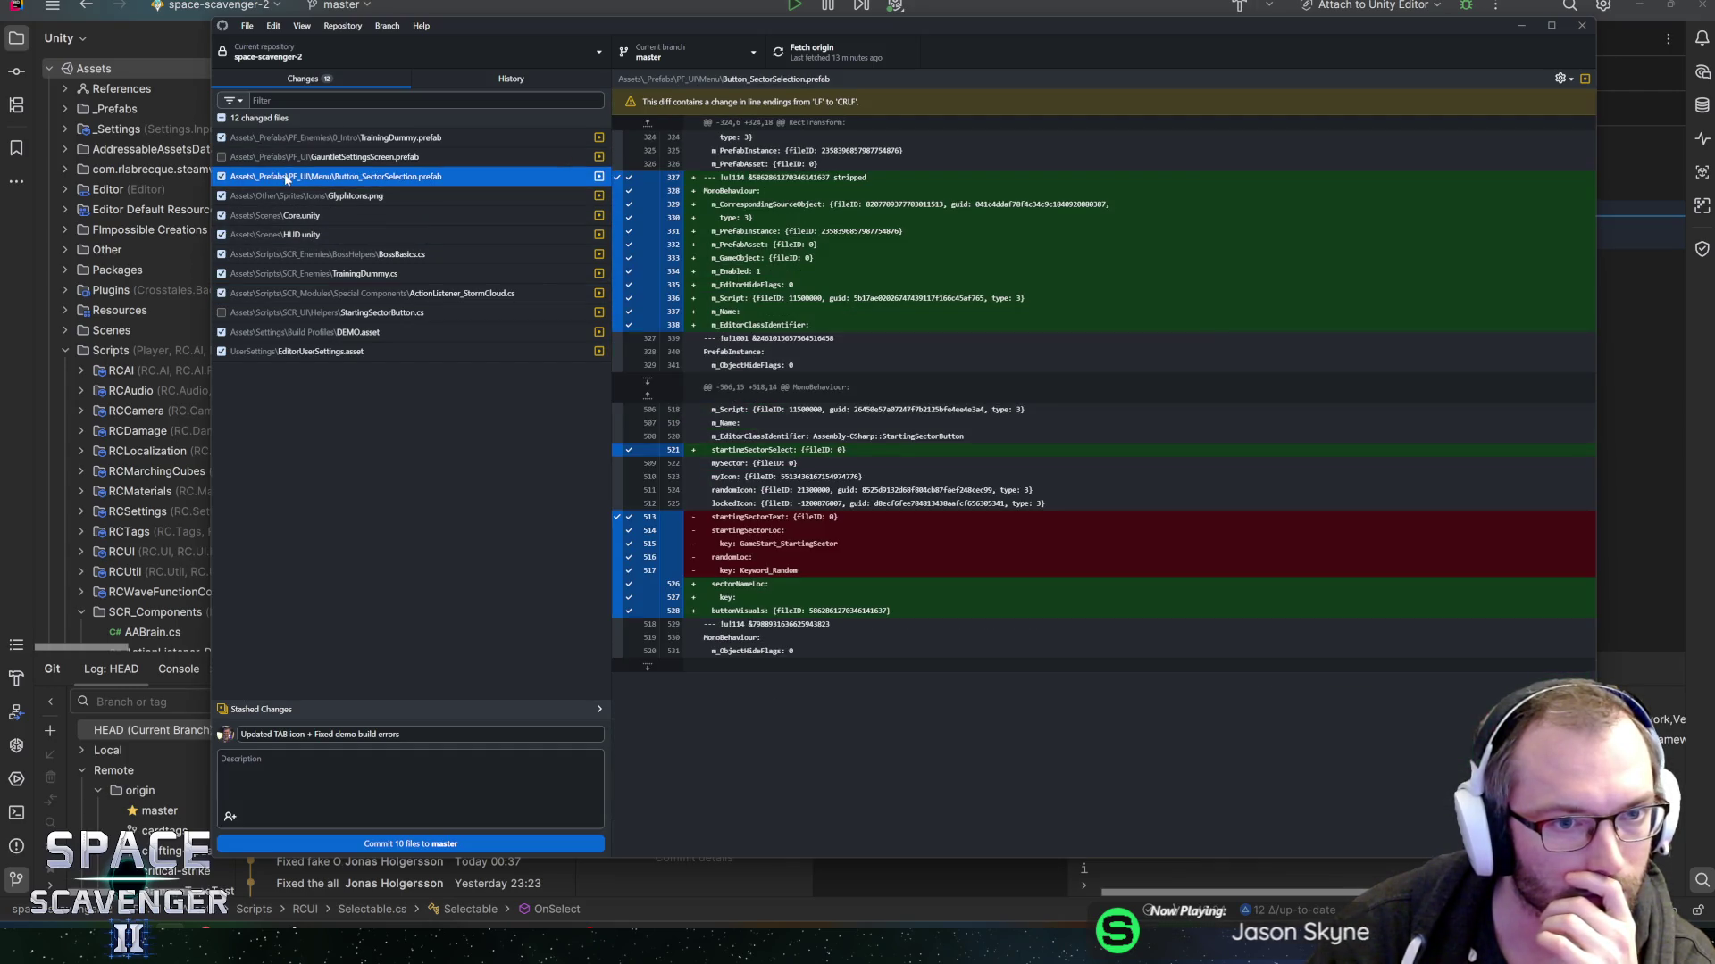
click(221, 177)
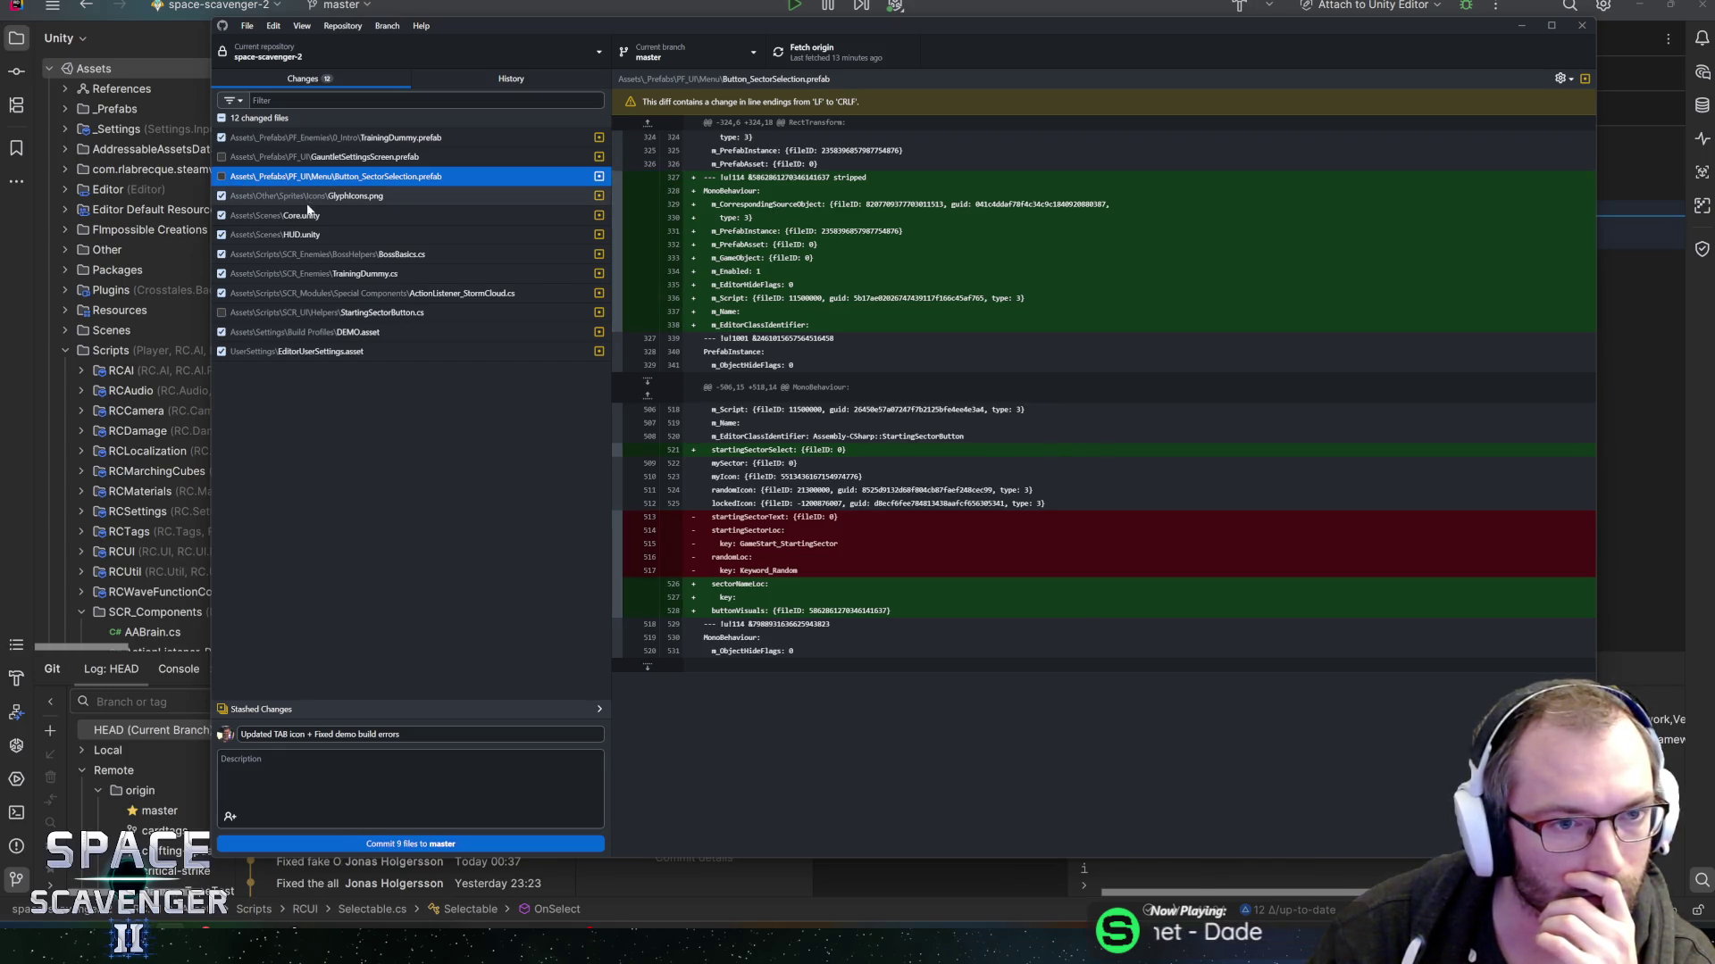
click(306, 234)
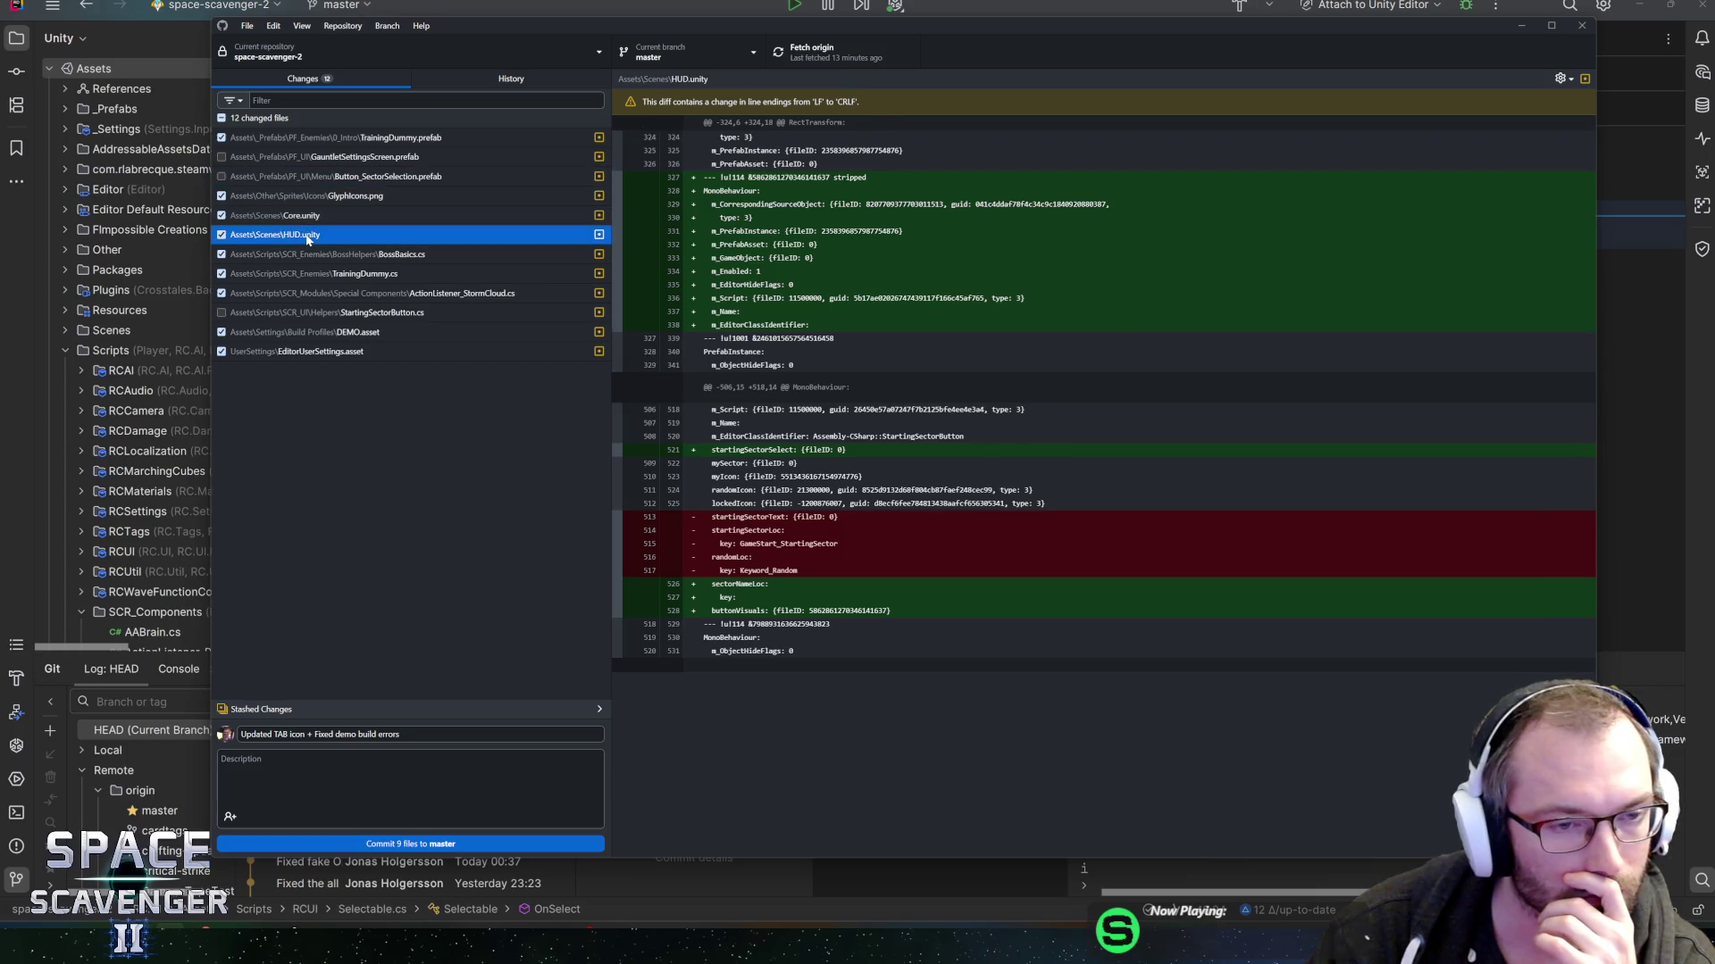
click(221, 234)
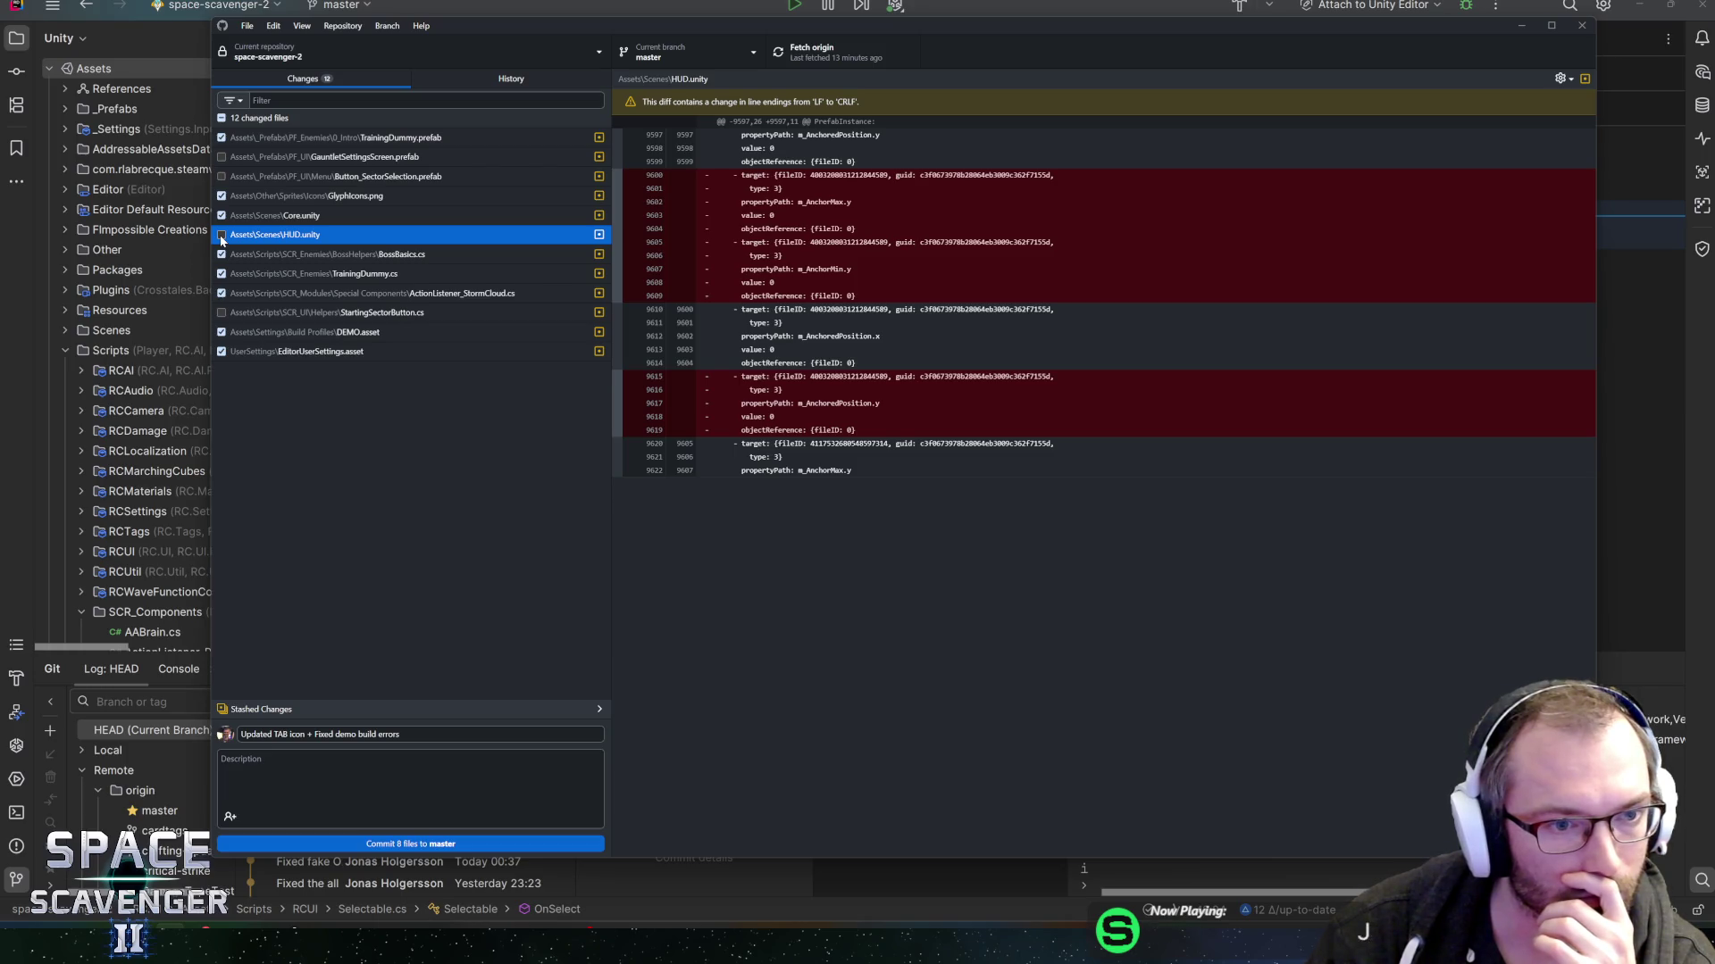
click(410, 843)
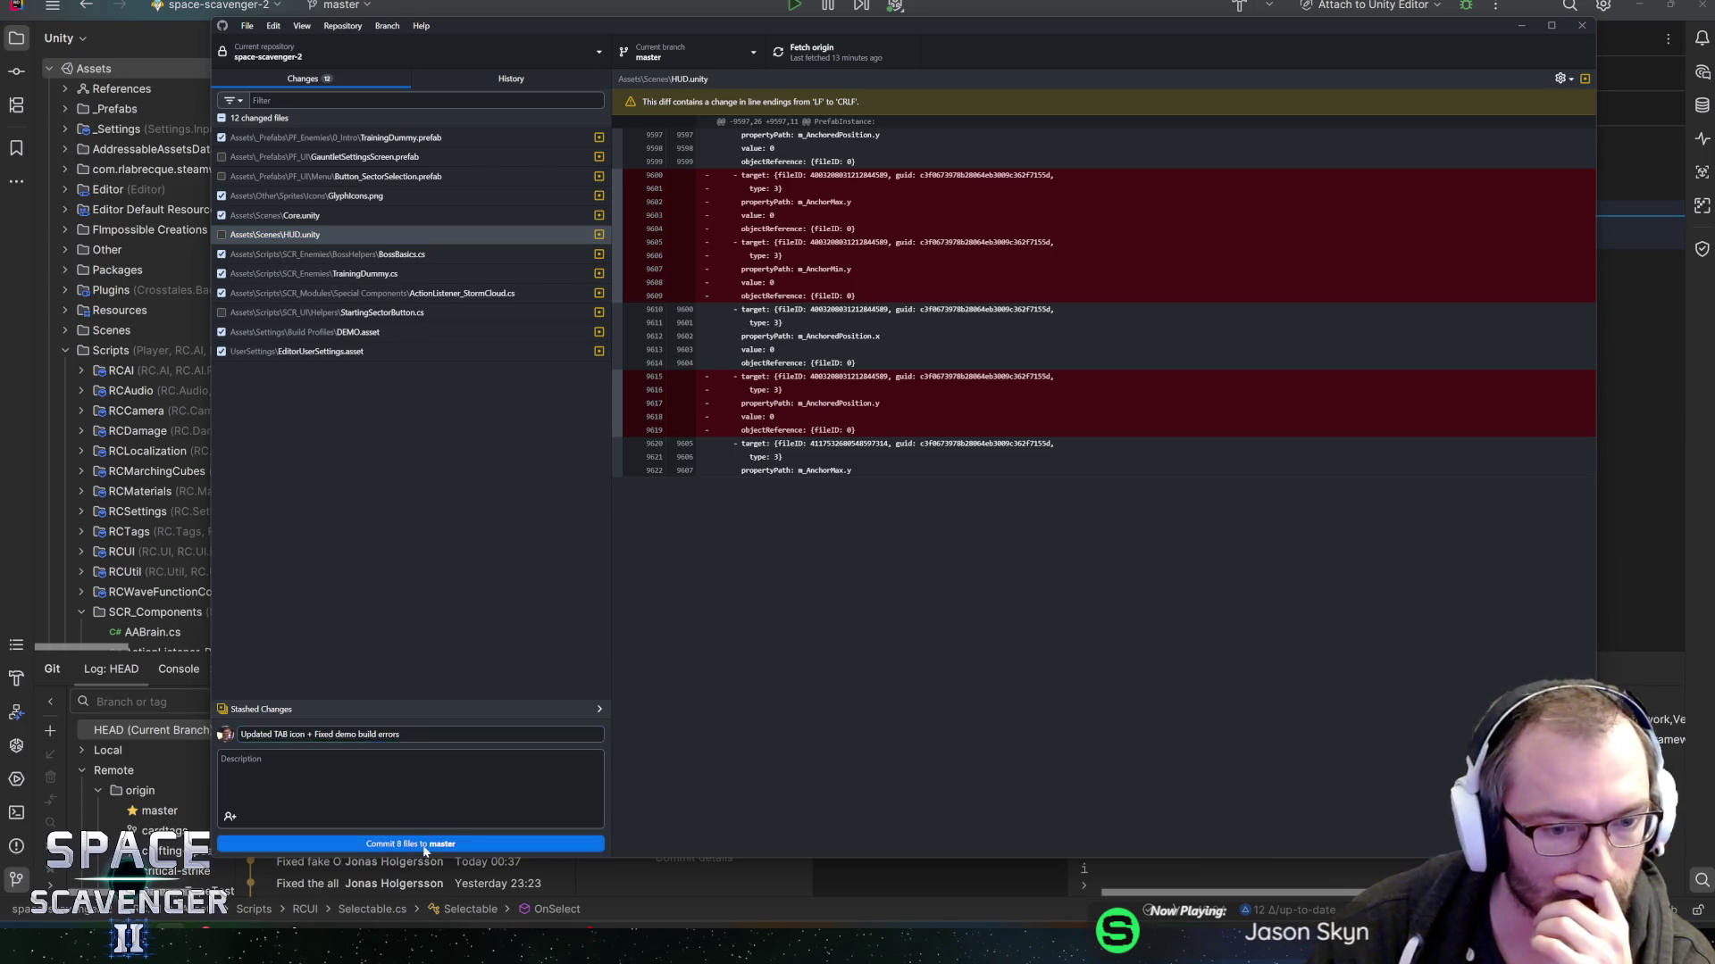
- Commit the four gauntlet files as 'New Gauntlet Settings layout' and push to origin
click(366, 705)
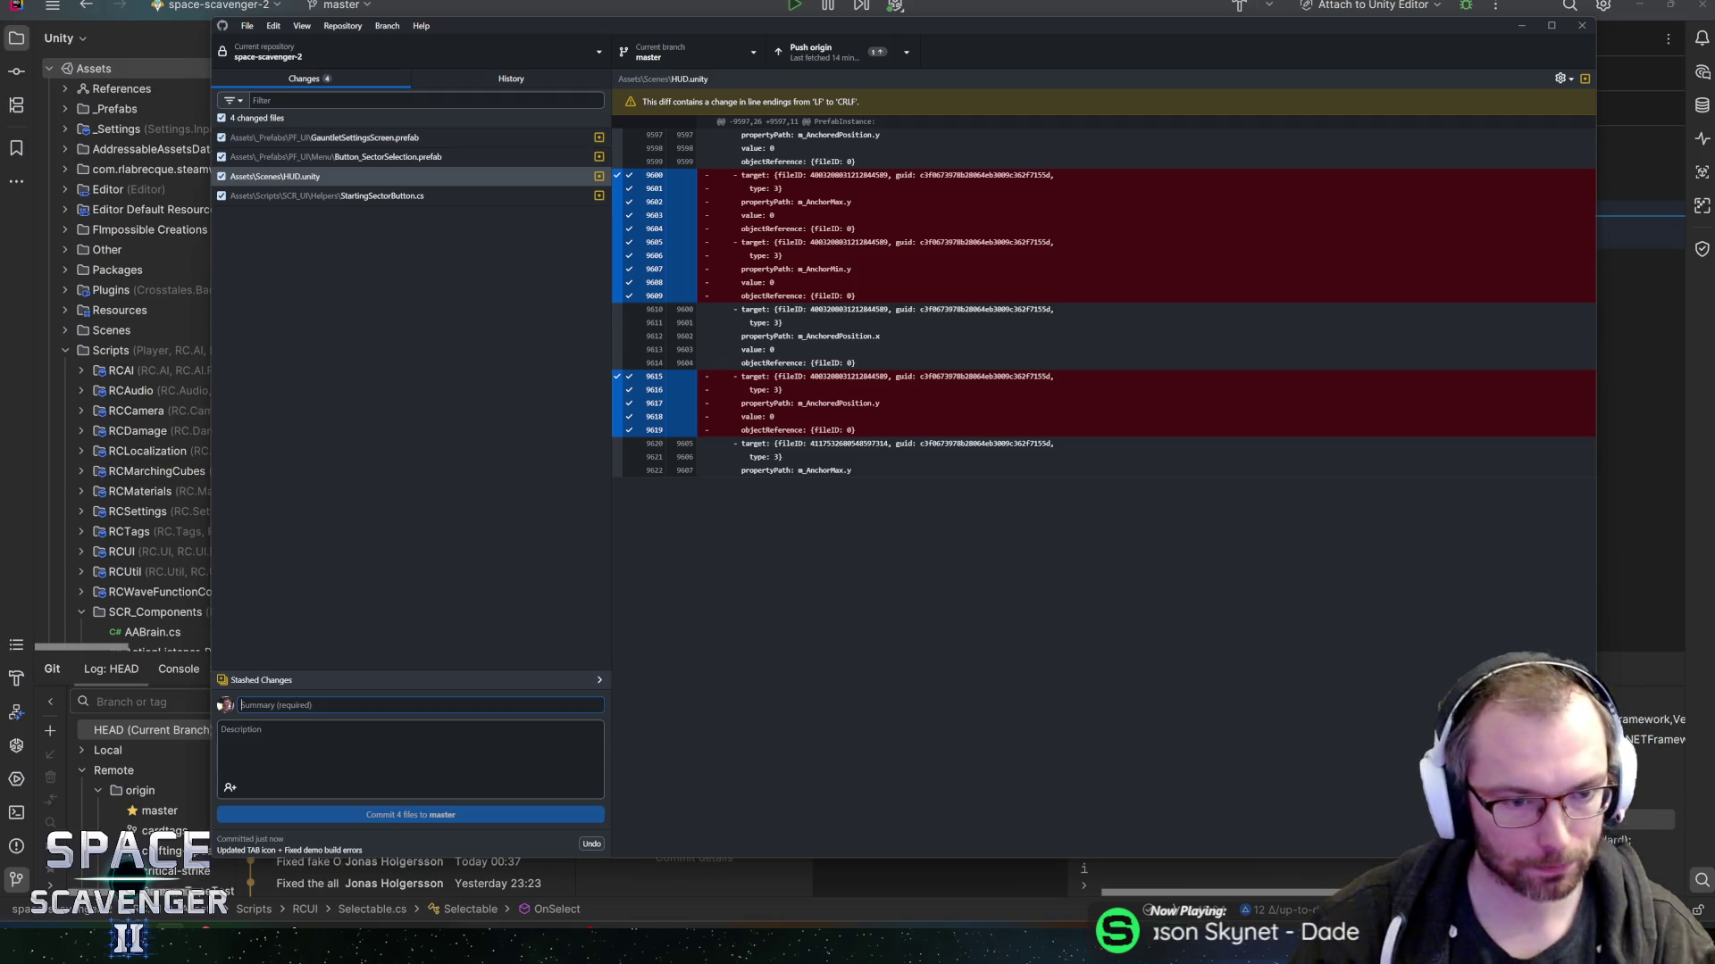
text(New Gauntlet Settings layout)
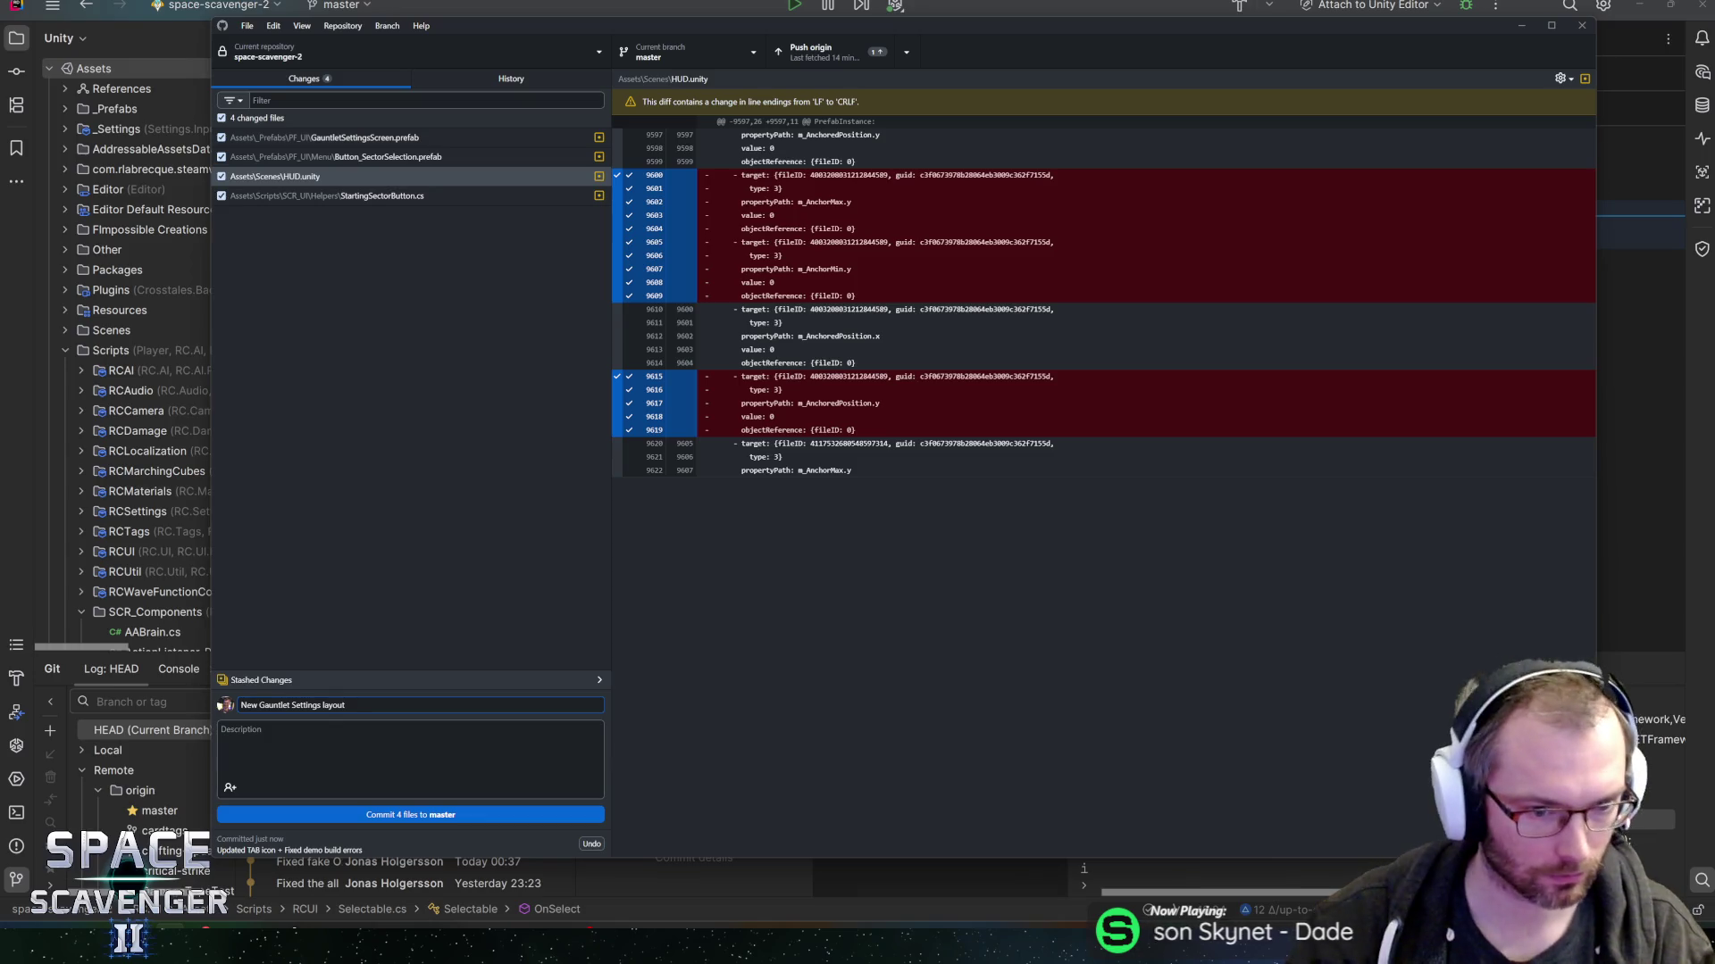
click(375, 812)
click(806, 53)
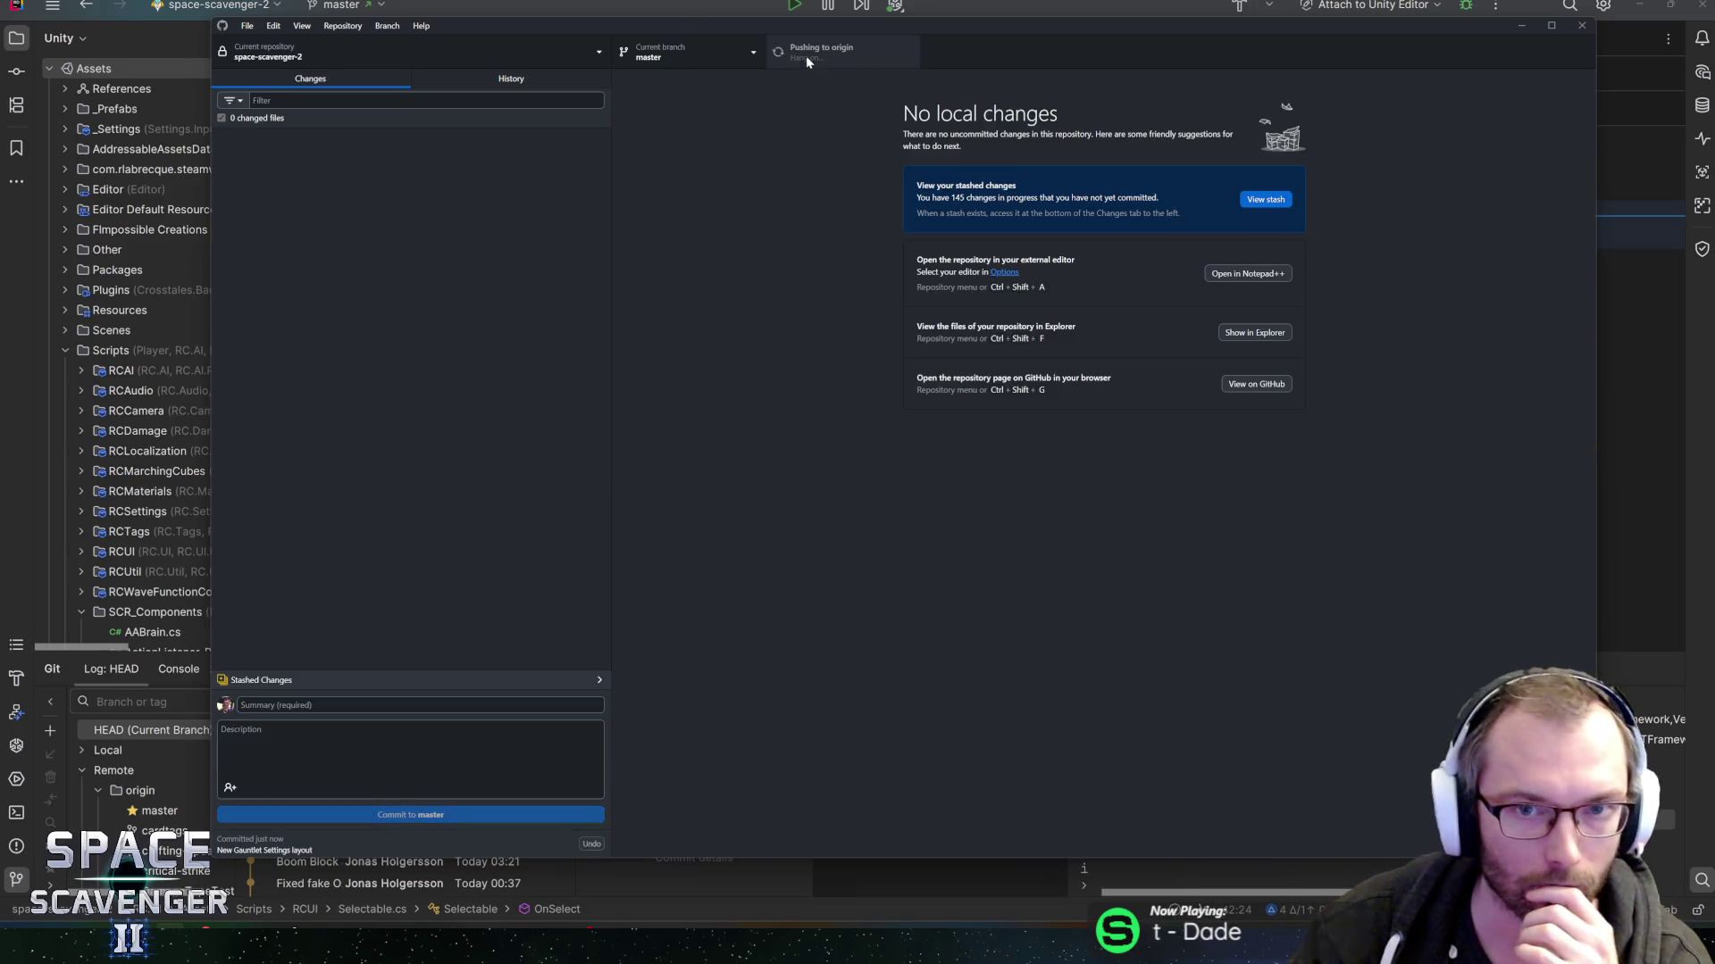
key(alt+Tab)
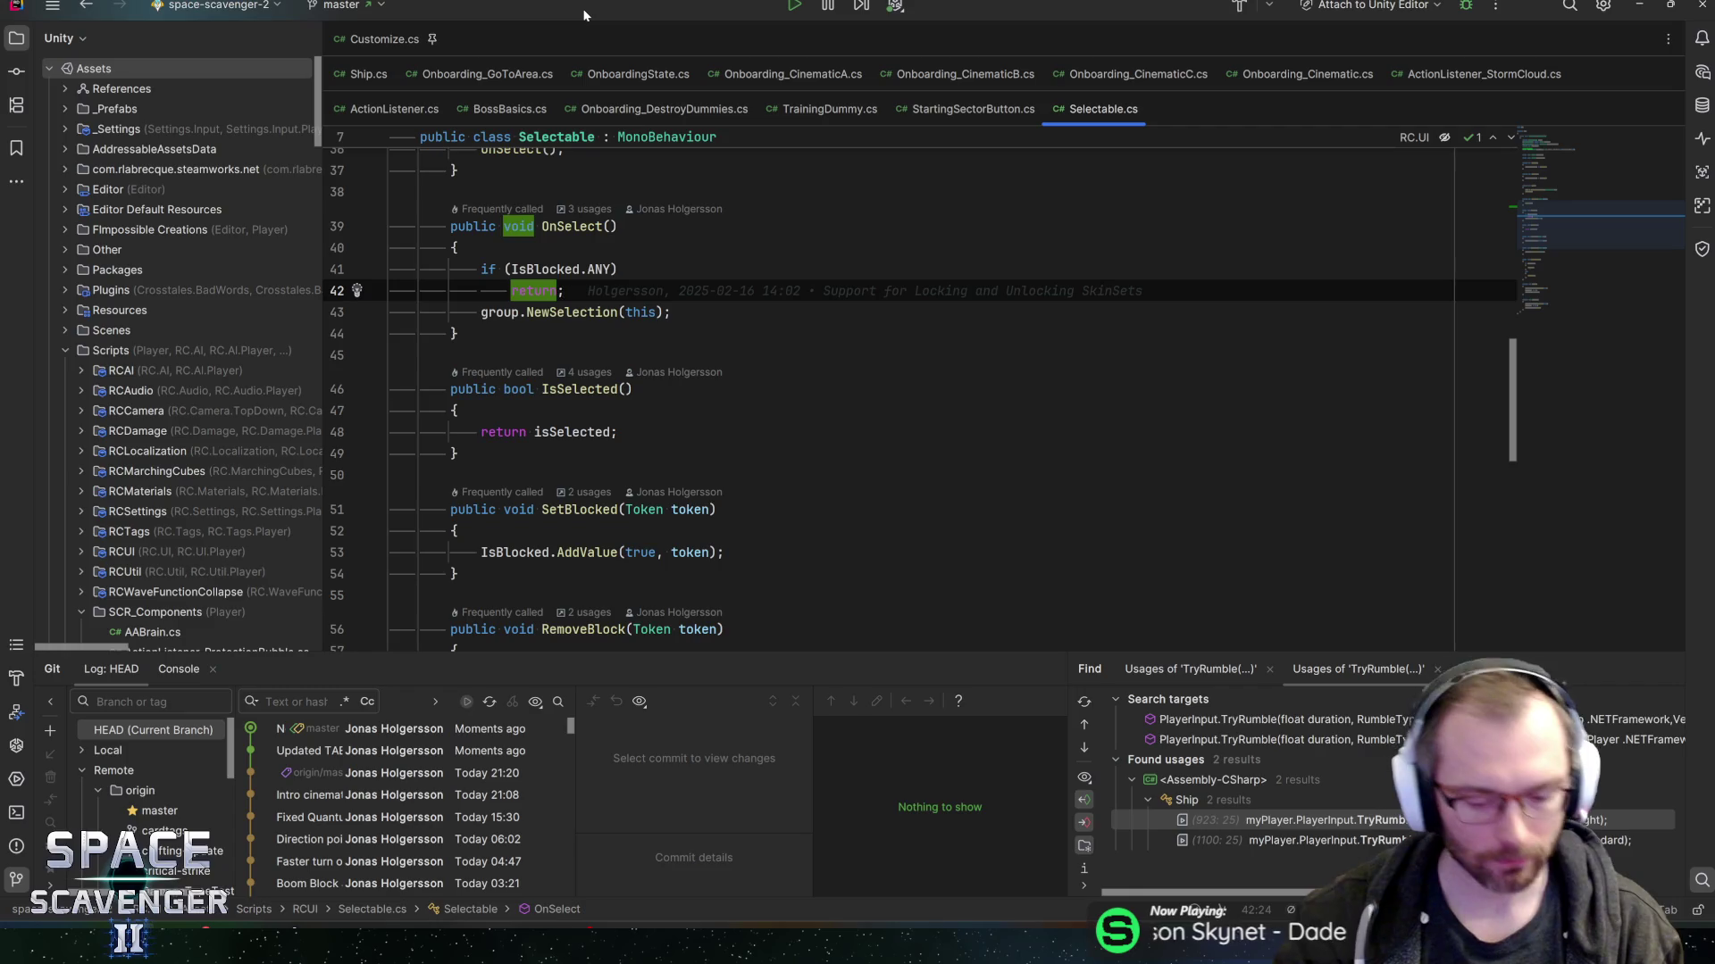
- Open the BossBasics class and bring the DelayDemoWinScreen method into view
key(ctrl+n)
text(bossbasics)
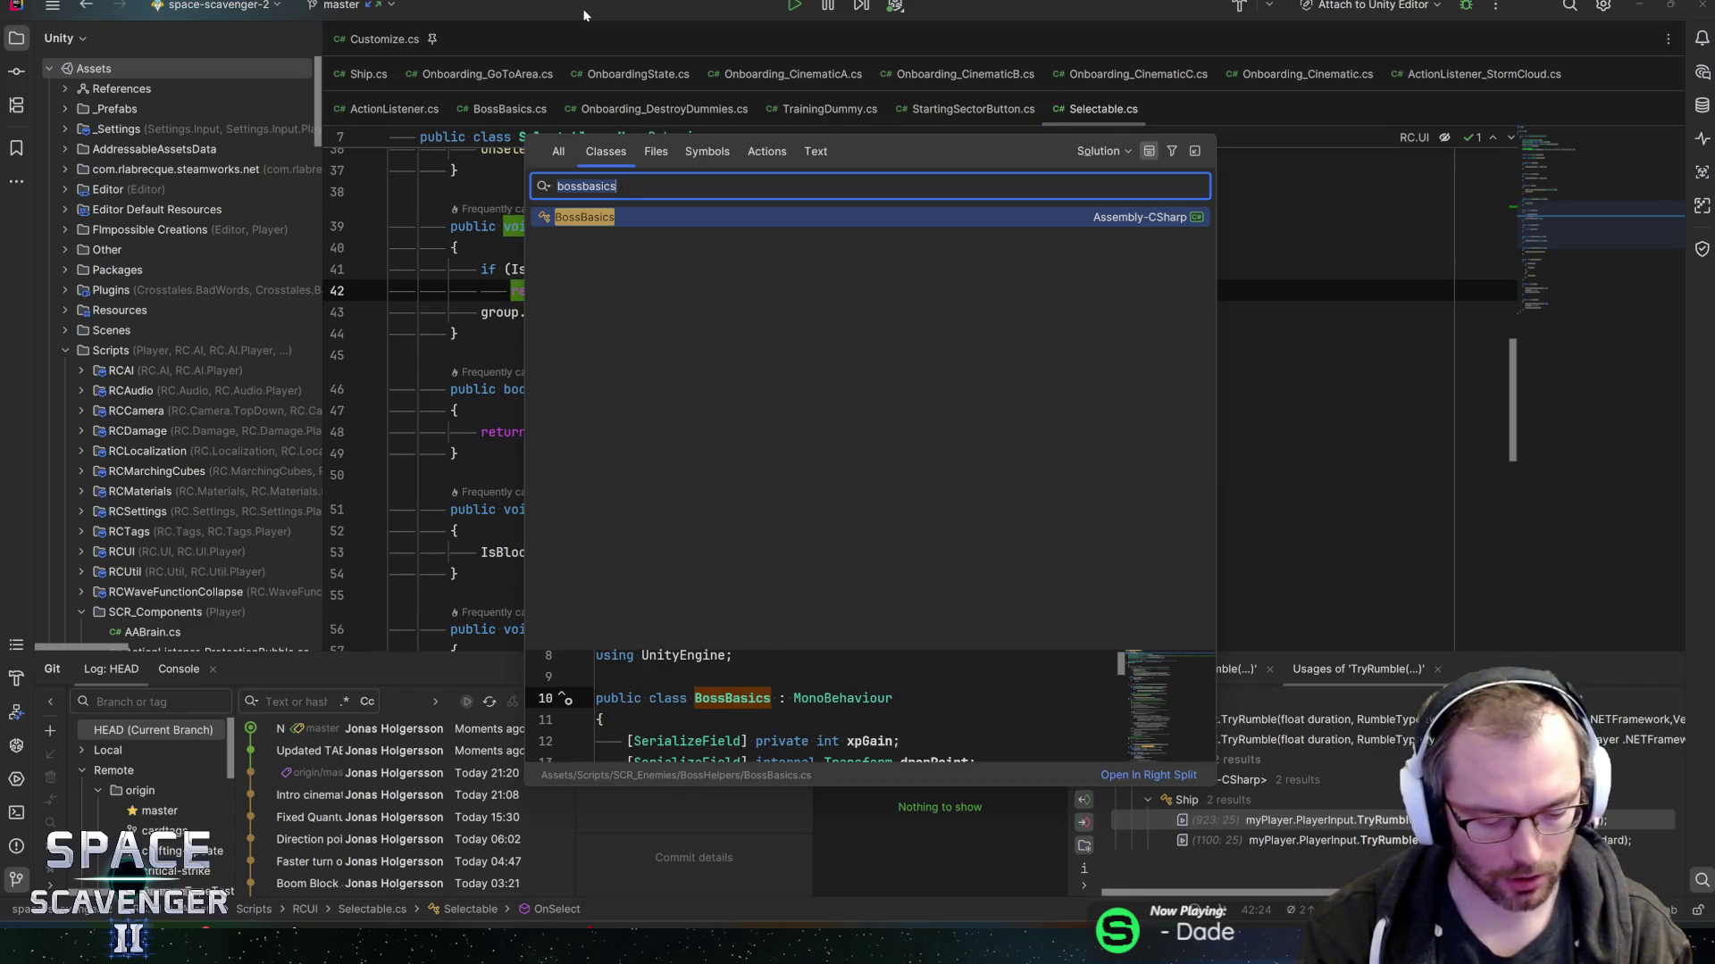
key(Return)
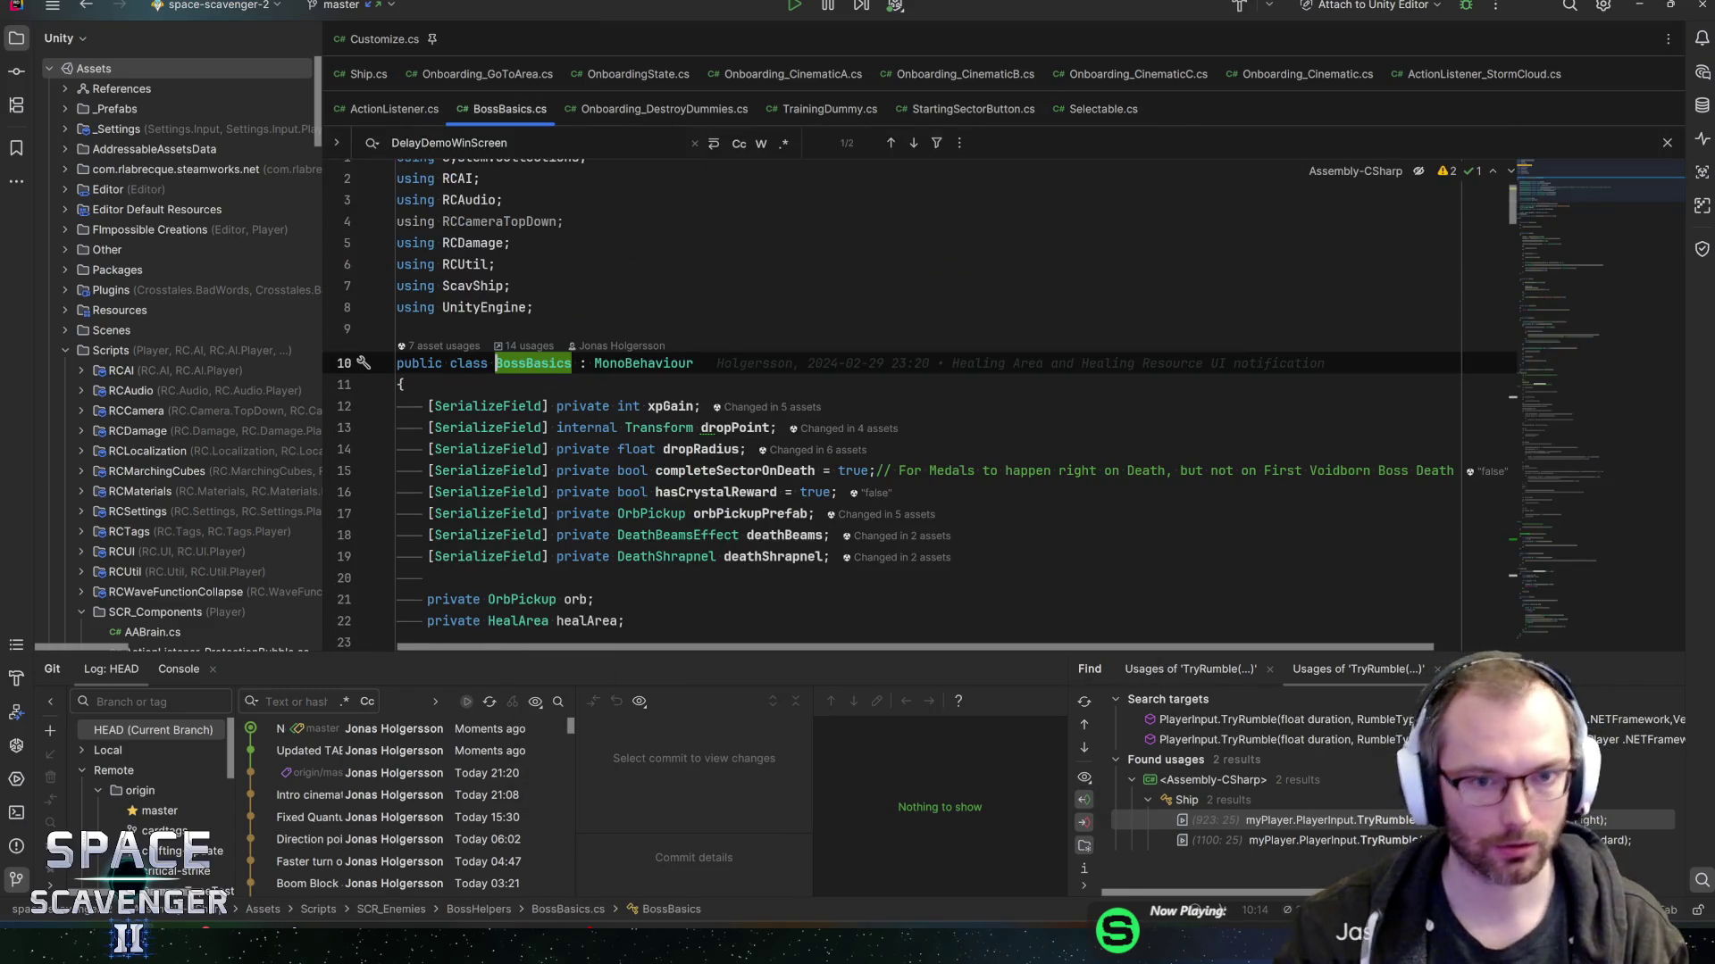
scroll(799, 626, right, 1)
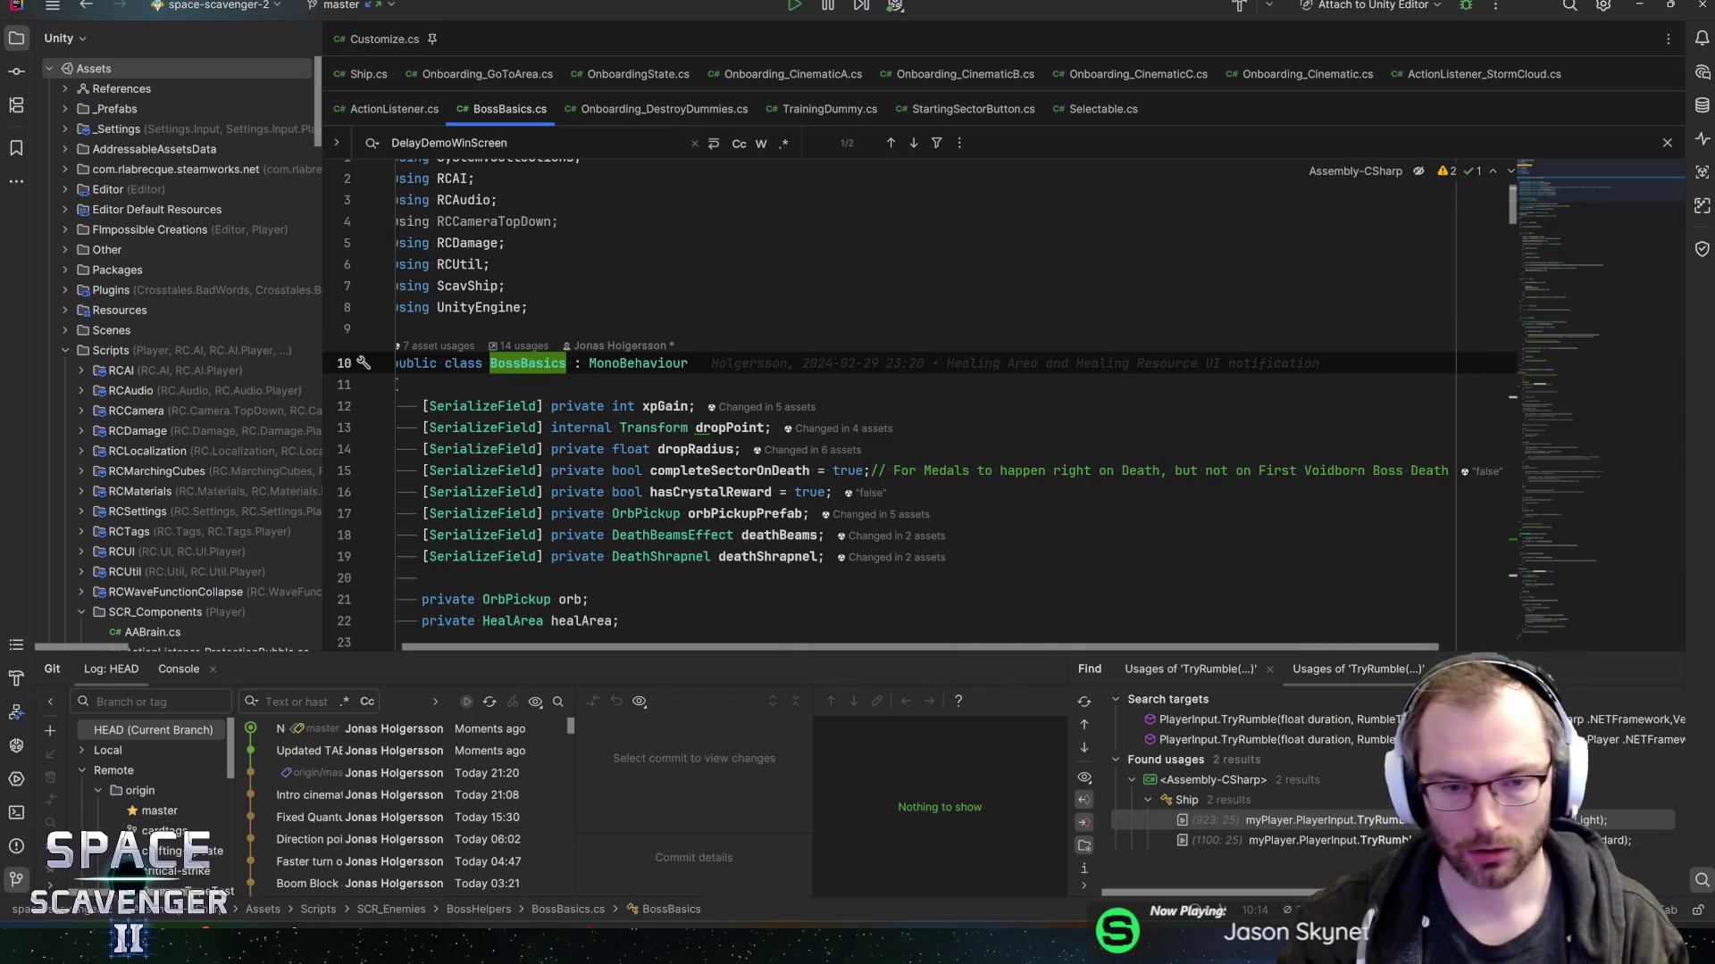
drag(1578, 248, 1540, 568)
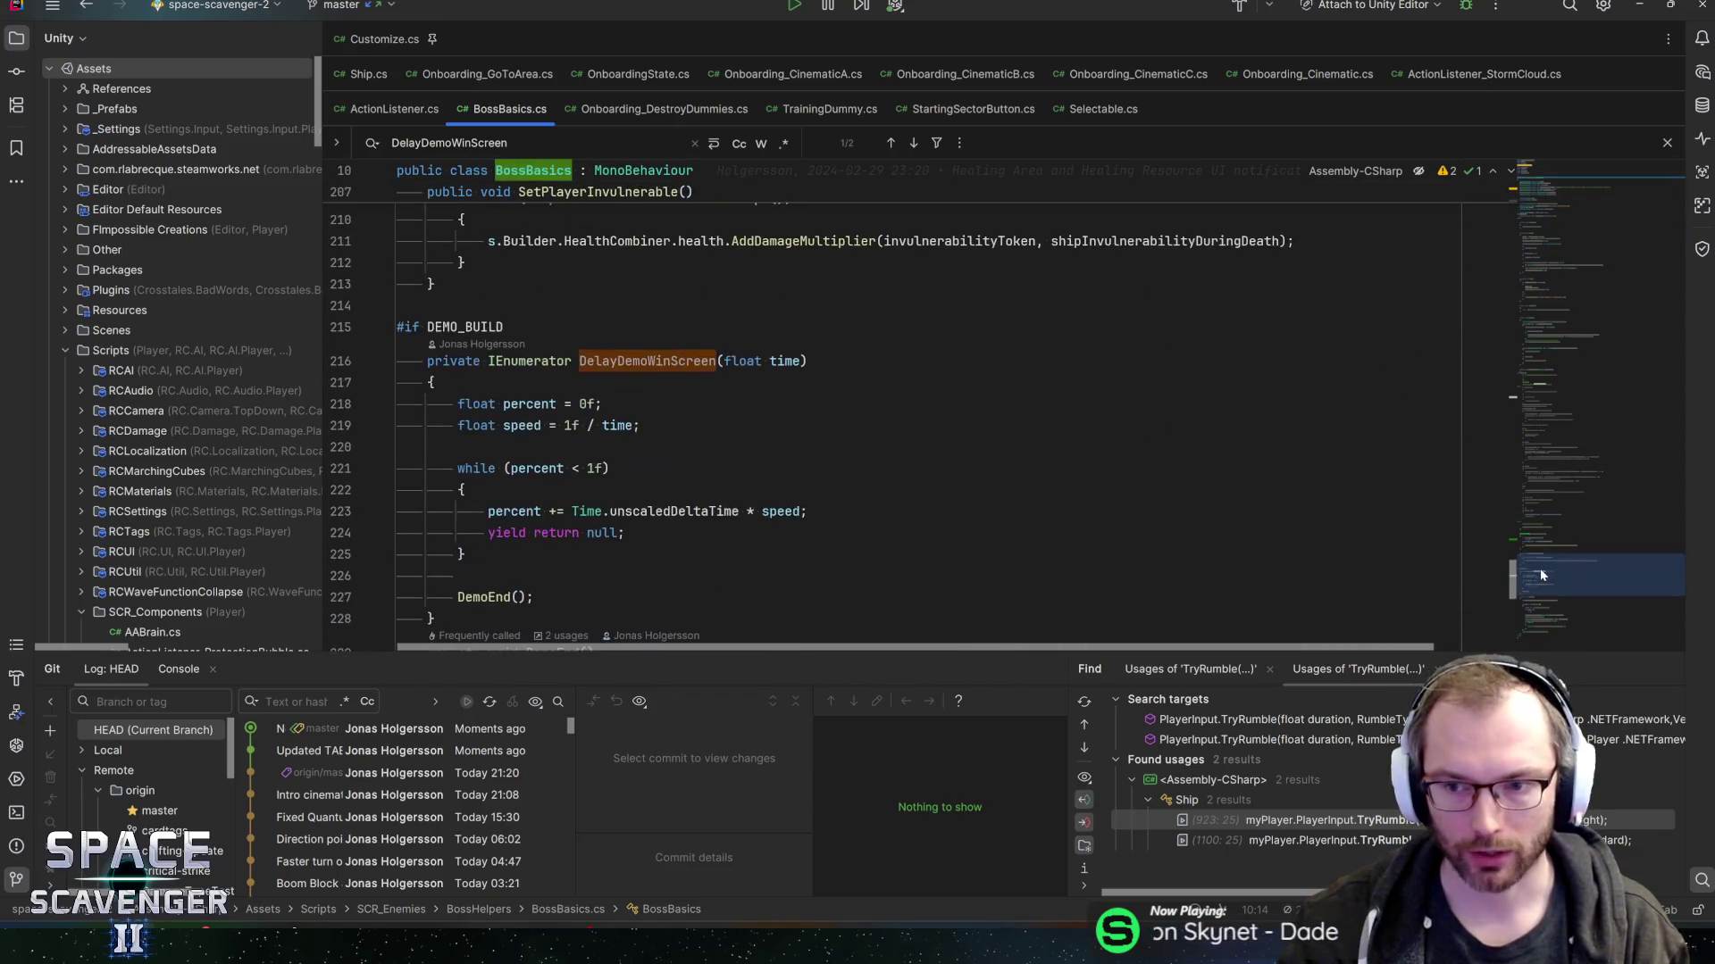
drag(1518, 656, 1518, 684)
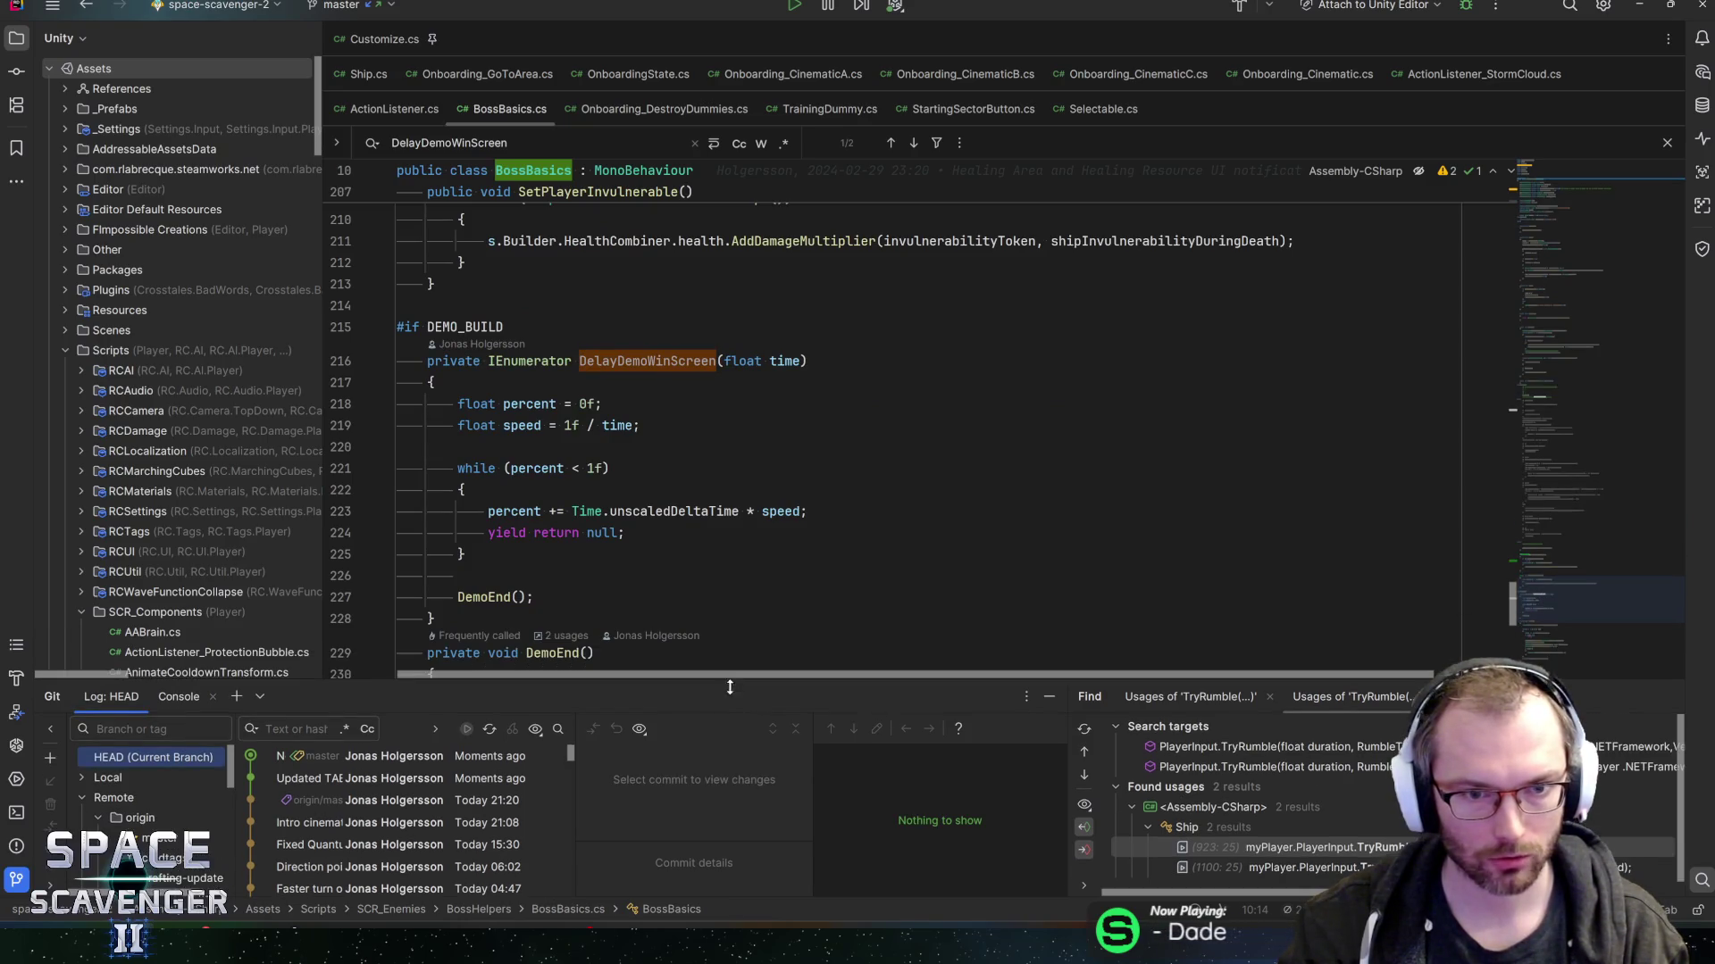
scroll(804, 428, up, 1)
- Check DelayDemoWinScreen usages and DemoEnd's declaration, then add a blank line above DemoEnd()
click(617, 425)
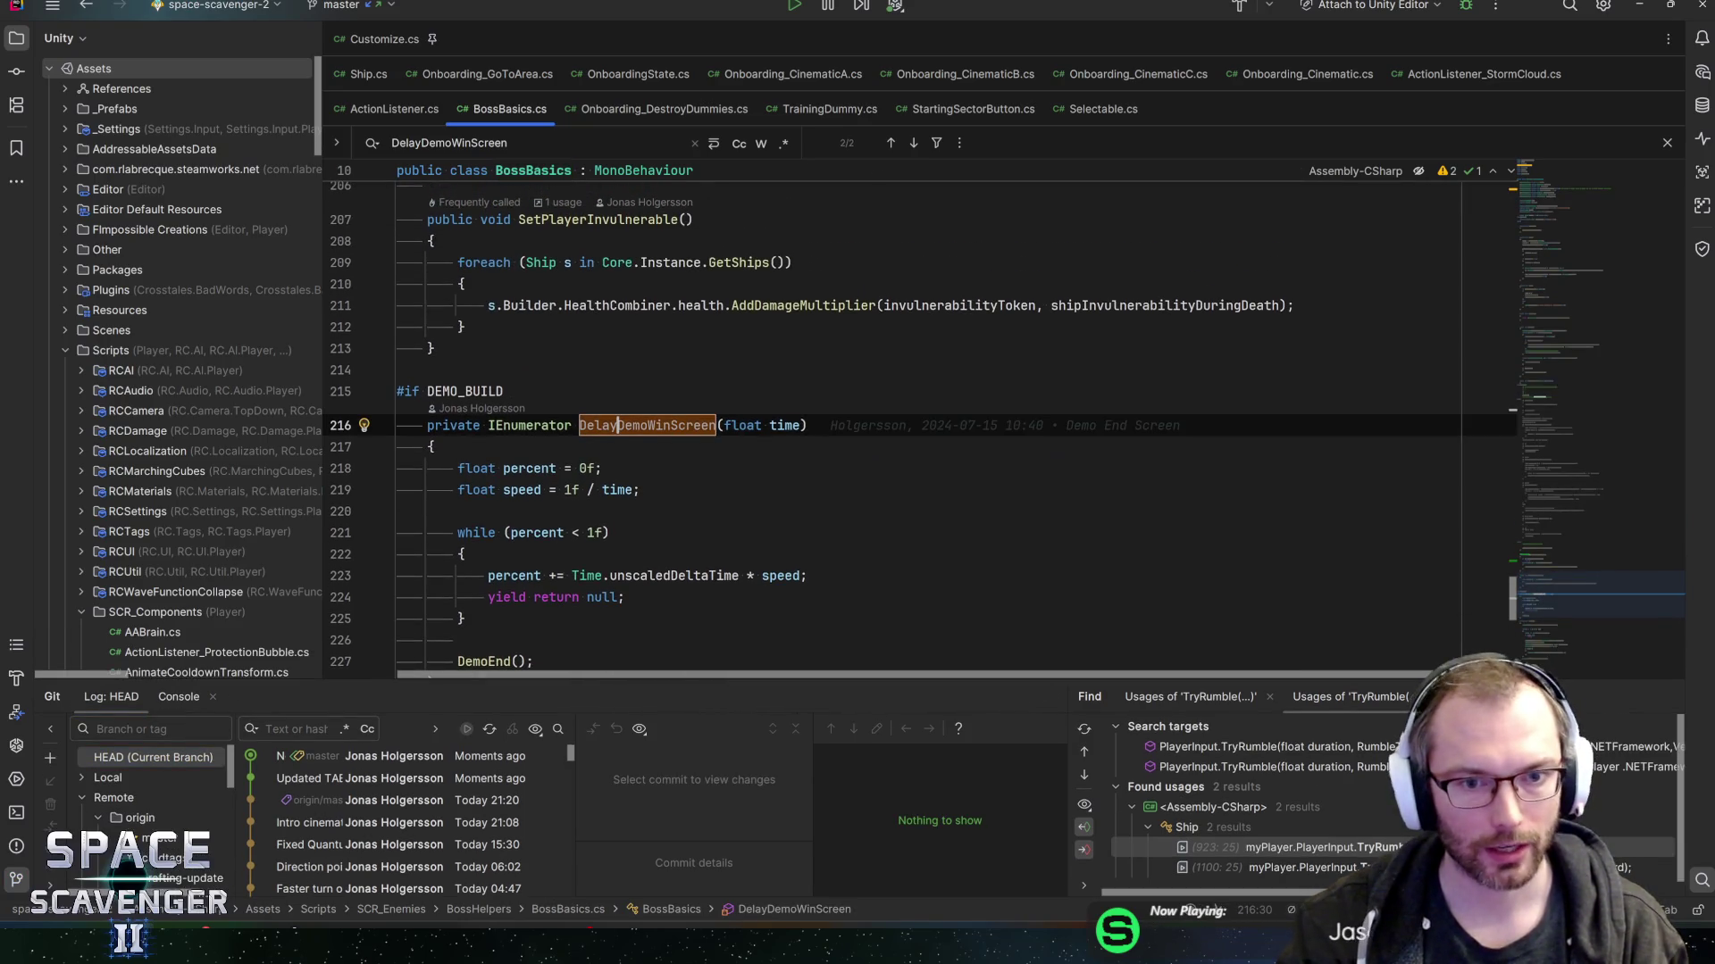
key(ctrl+b)
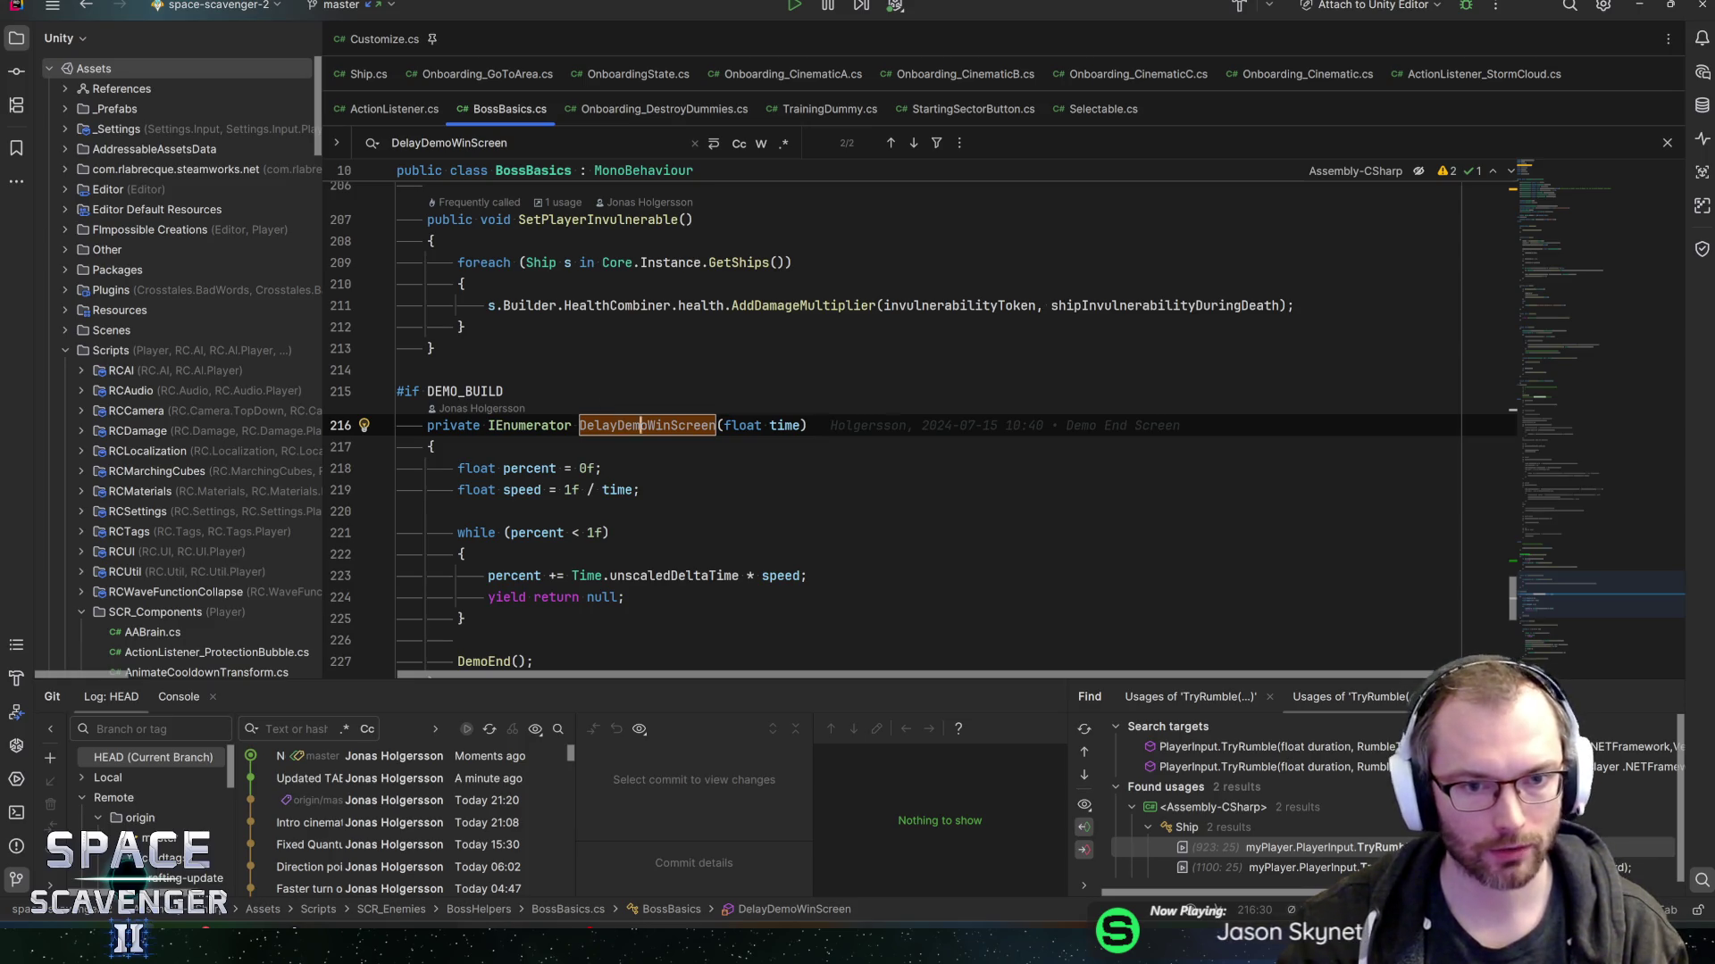
key(ctrl+f)
key(Return)
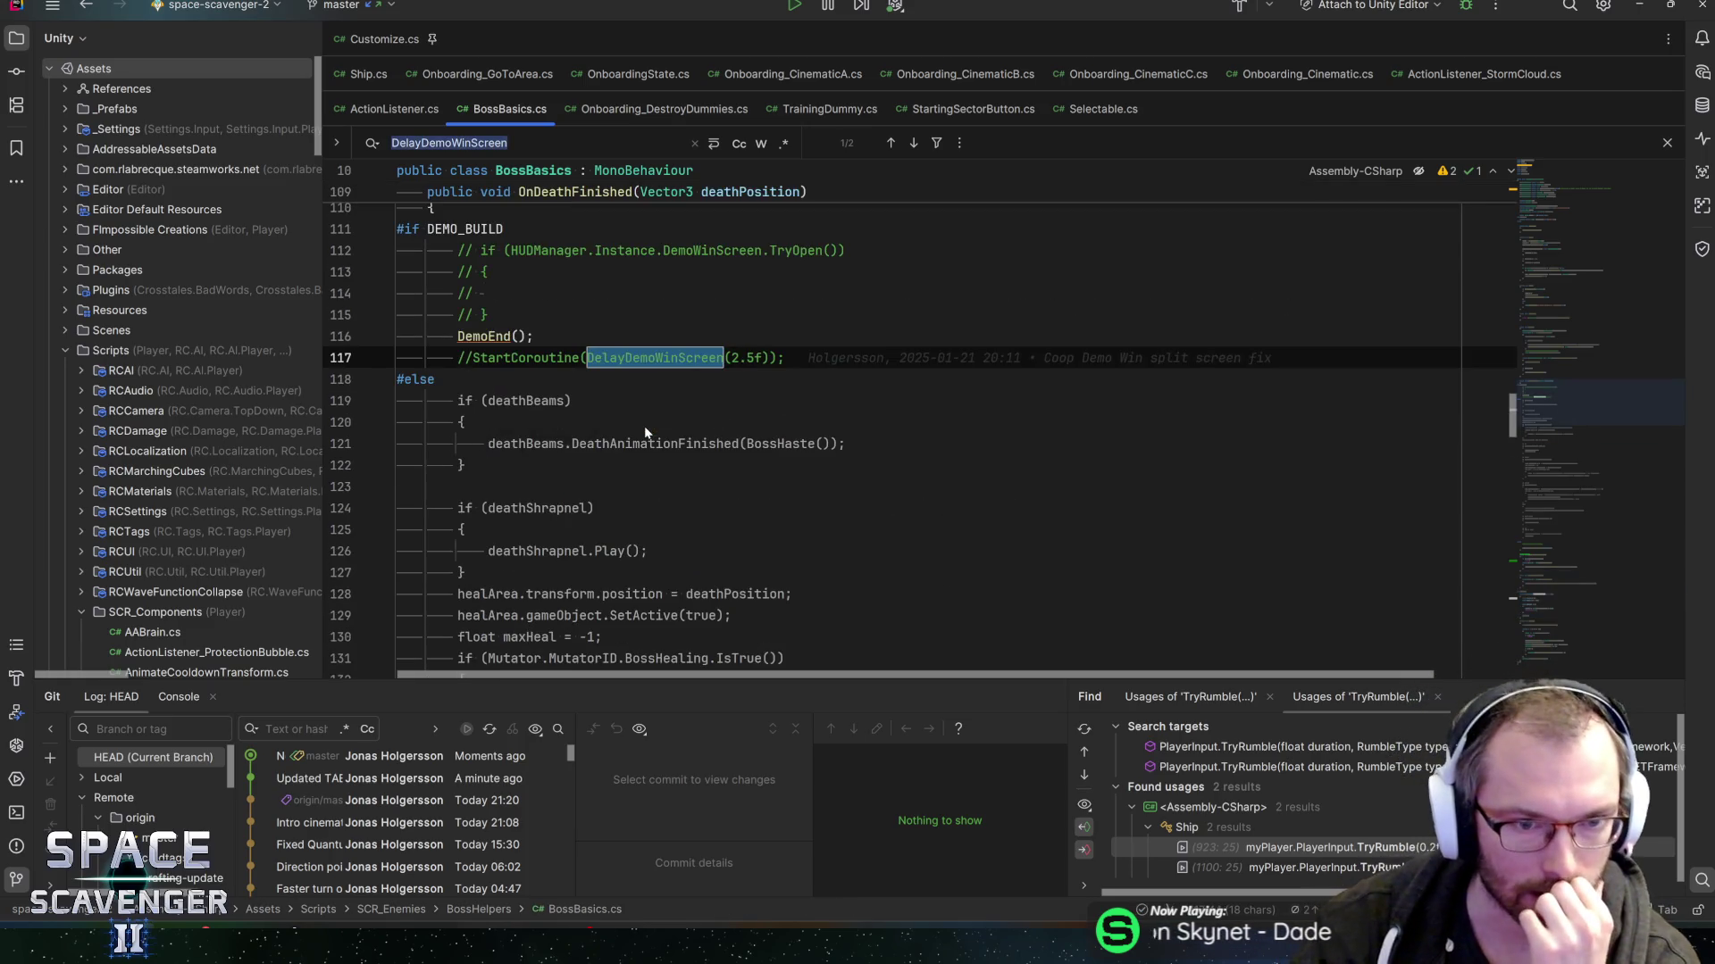
click(483, 336)
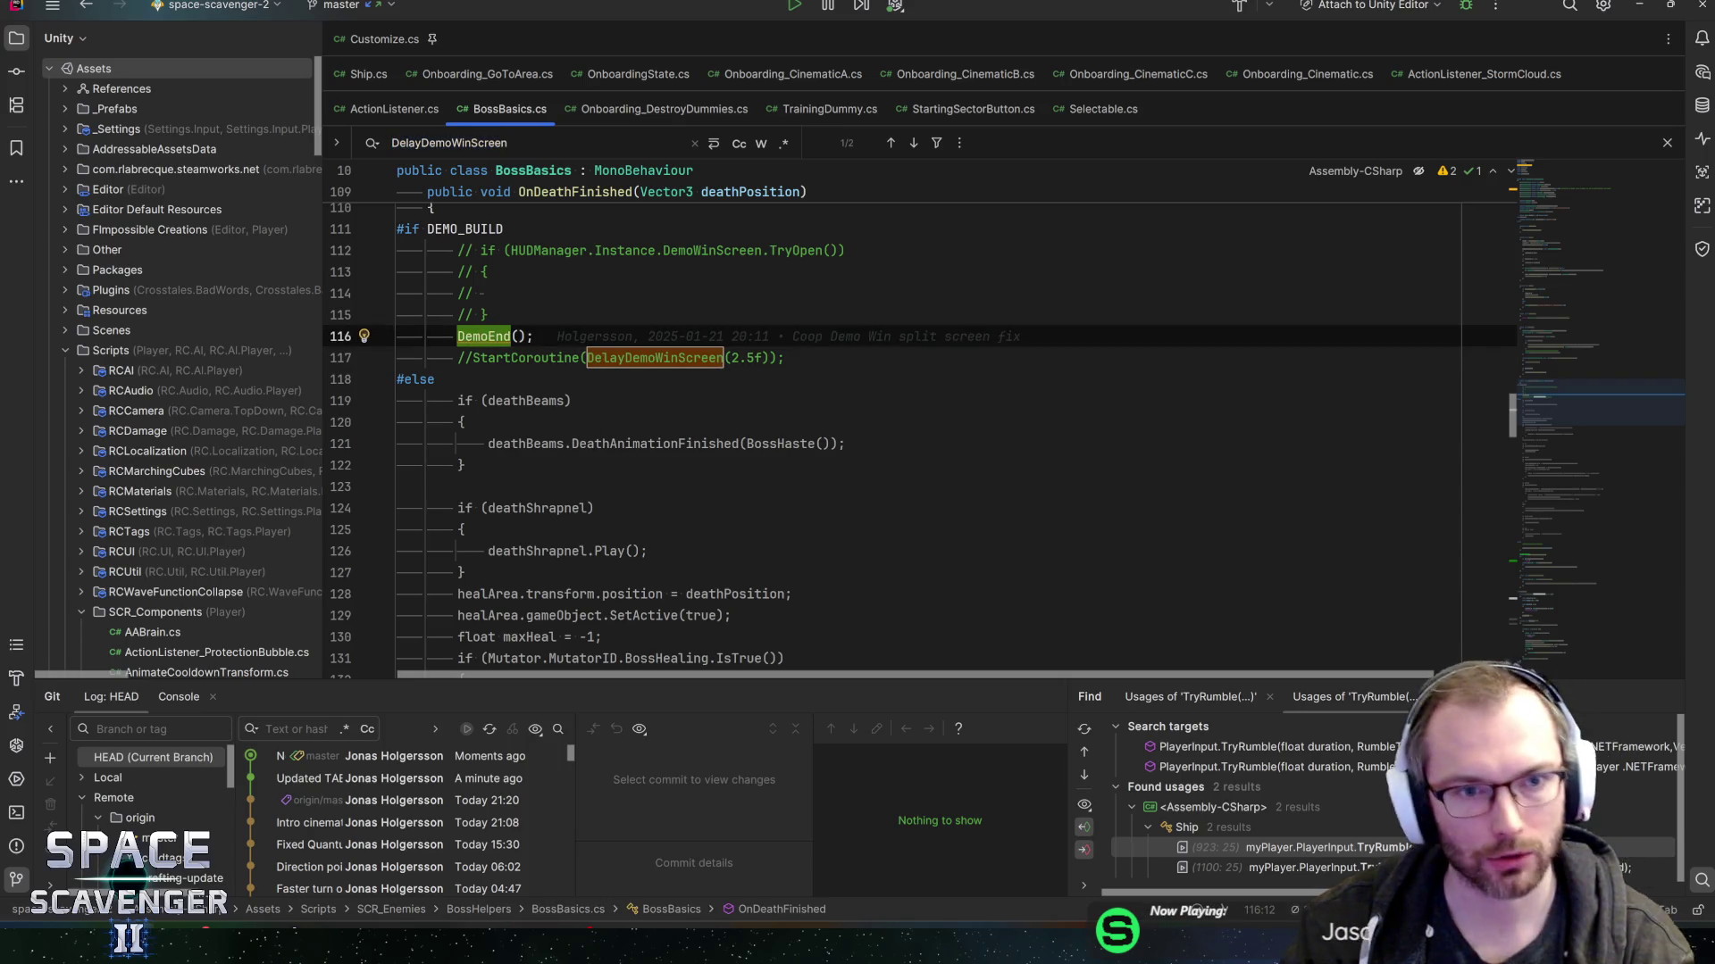
key(ctrl+b)
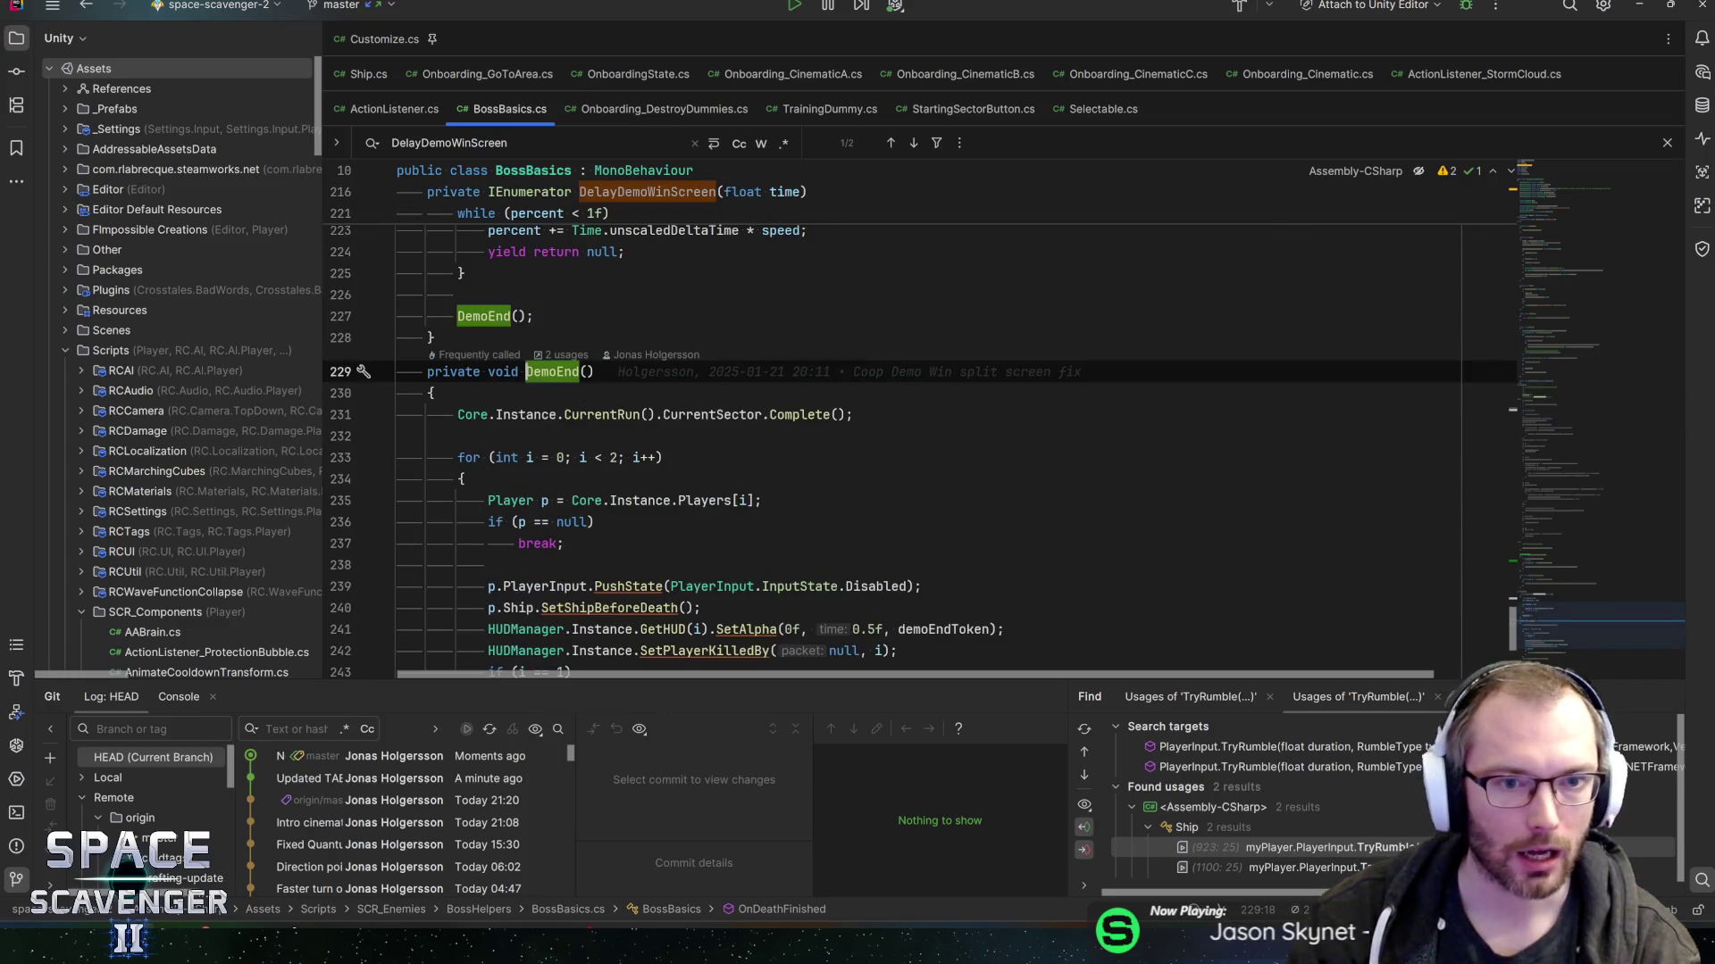
key(ctrl+alt+Left)
key(ctrl+alt+Return)
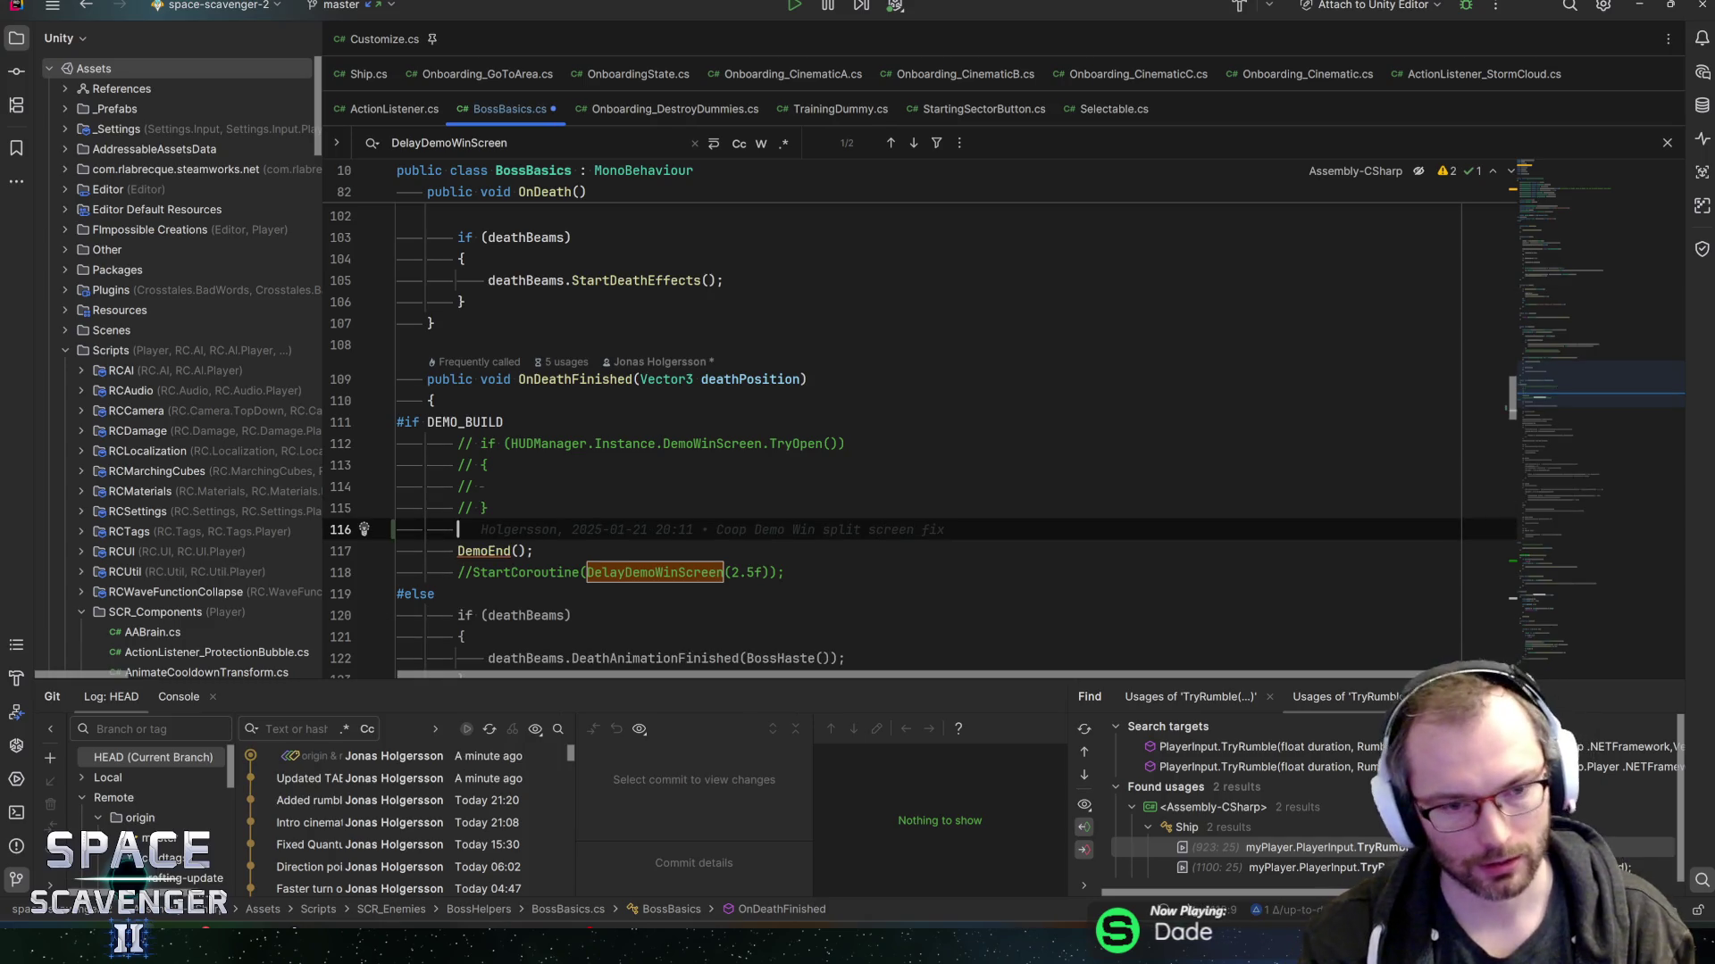
- Wrap DemoEnd() in if (Core.Instance.CurrentRun().CurrentSector.MyDepth > 0) and jump to MyDepth's declaration
text(if (Core.Instance.)
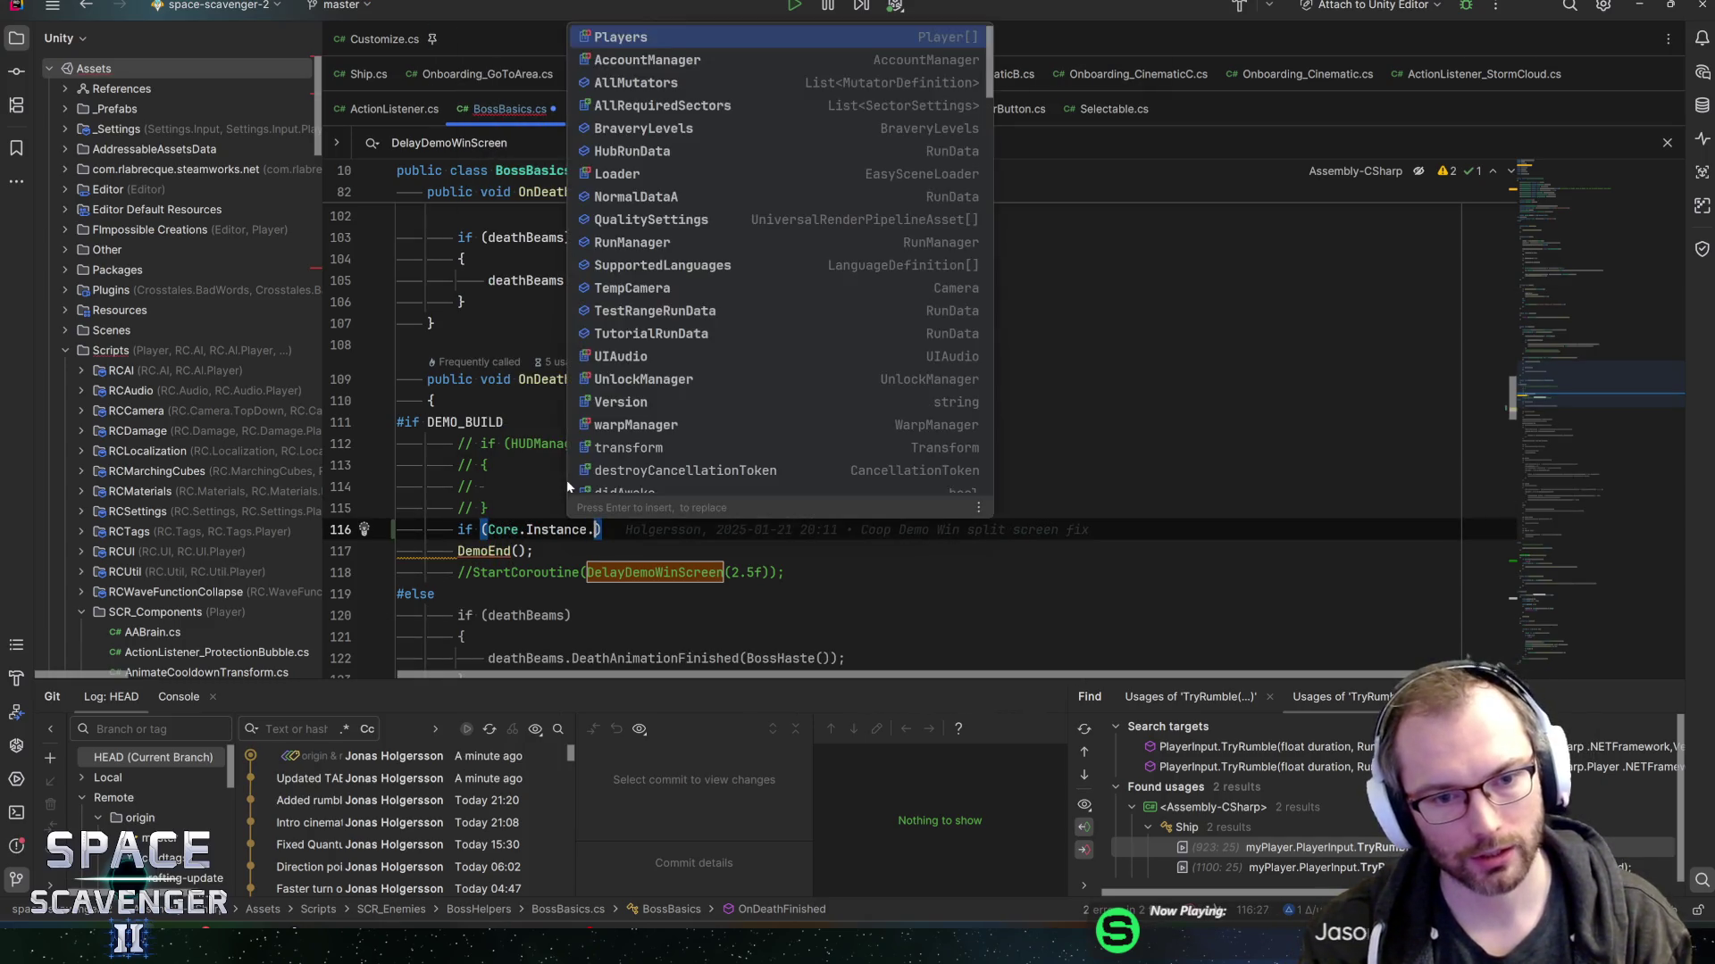
text(CurrentRun().curr)
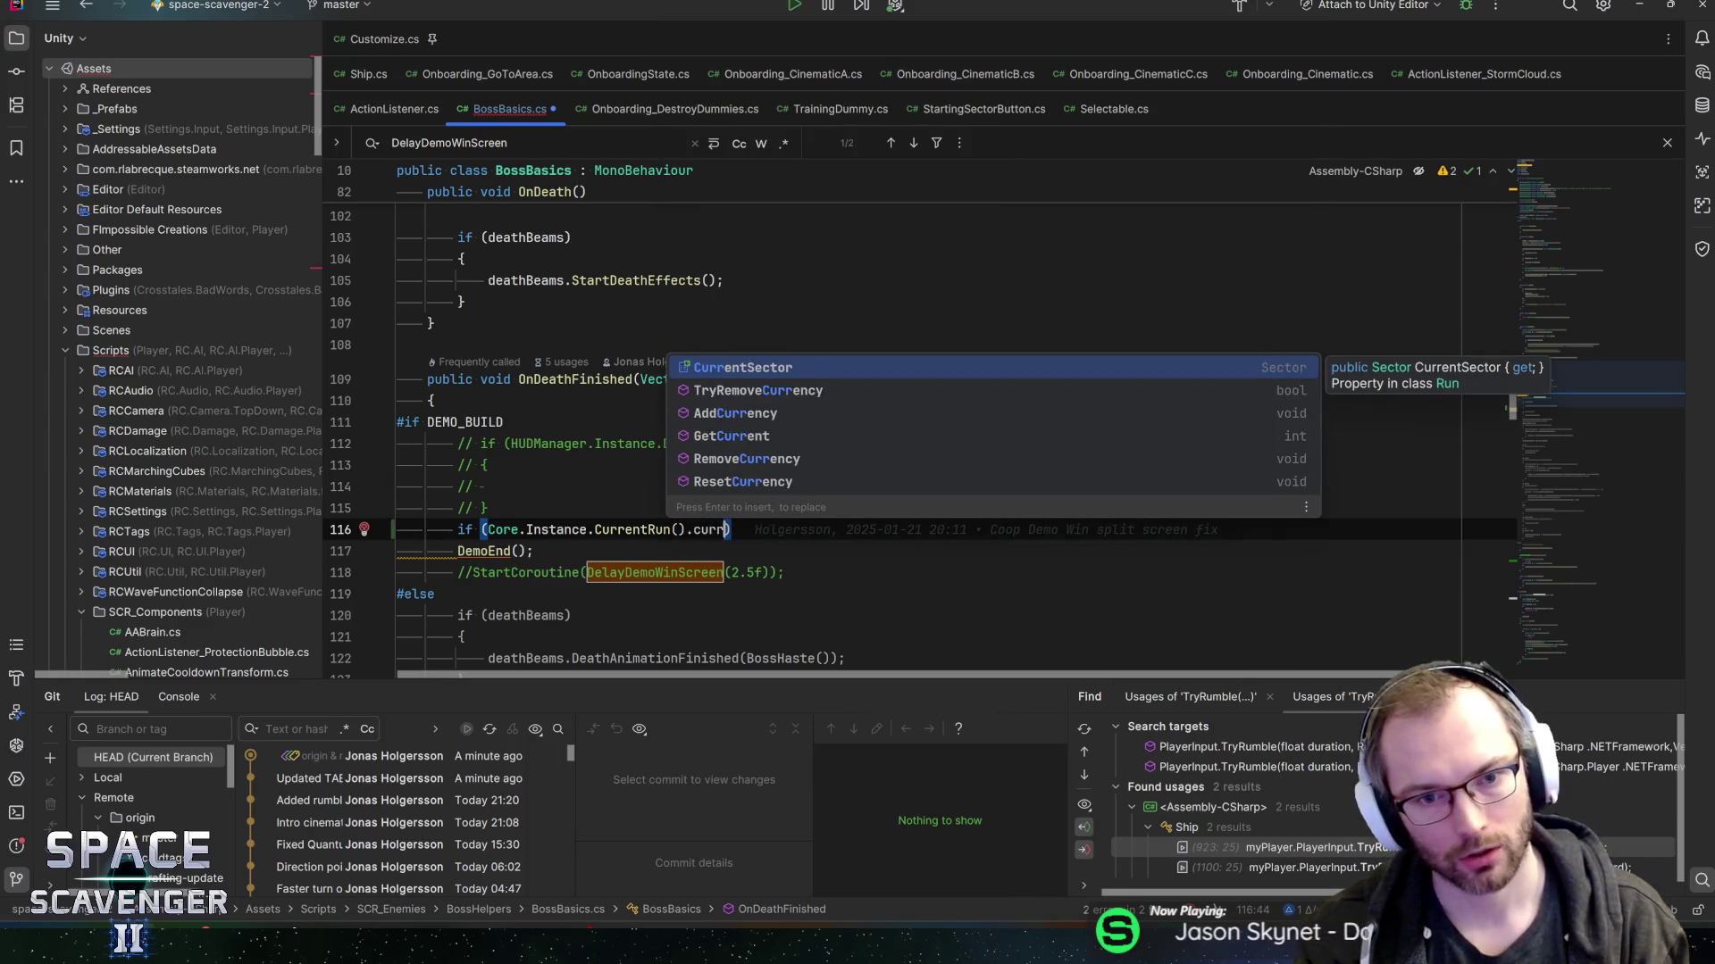
key(Return)
text(.dep)
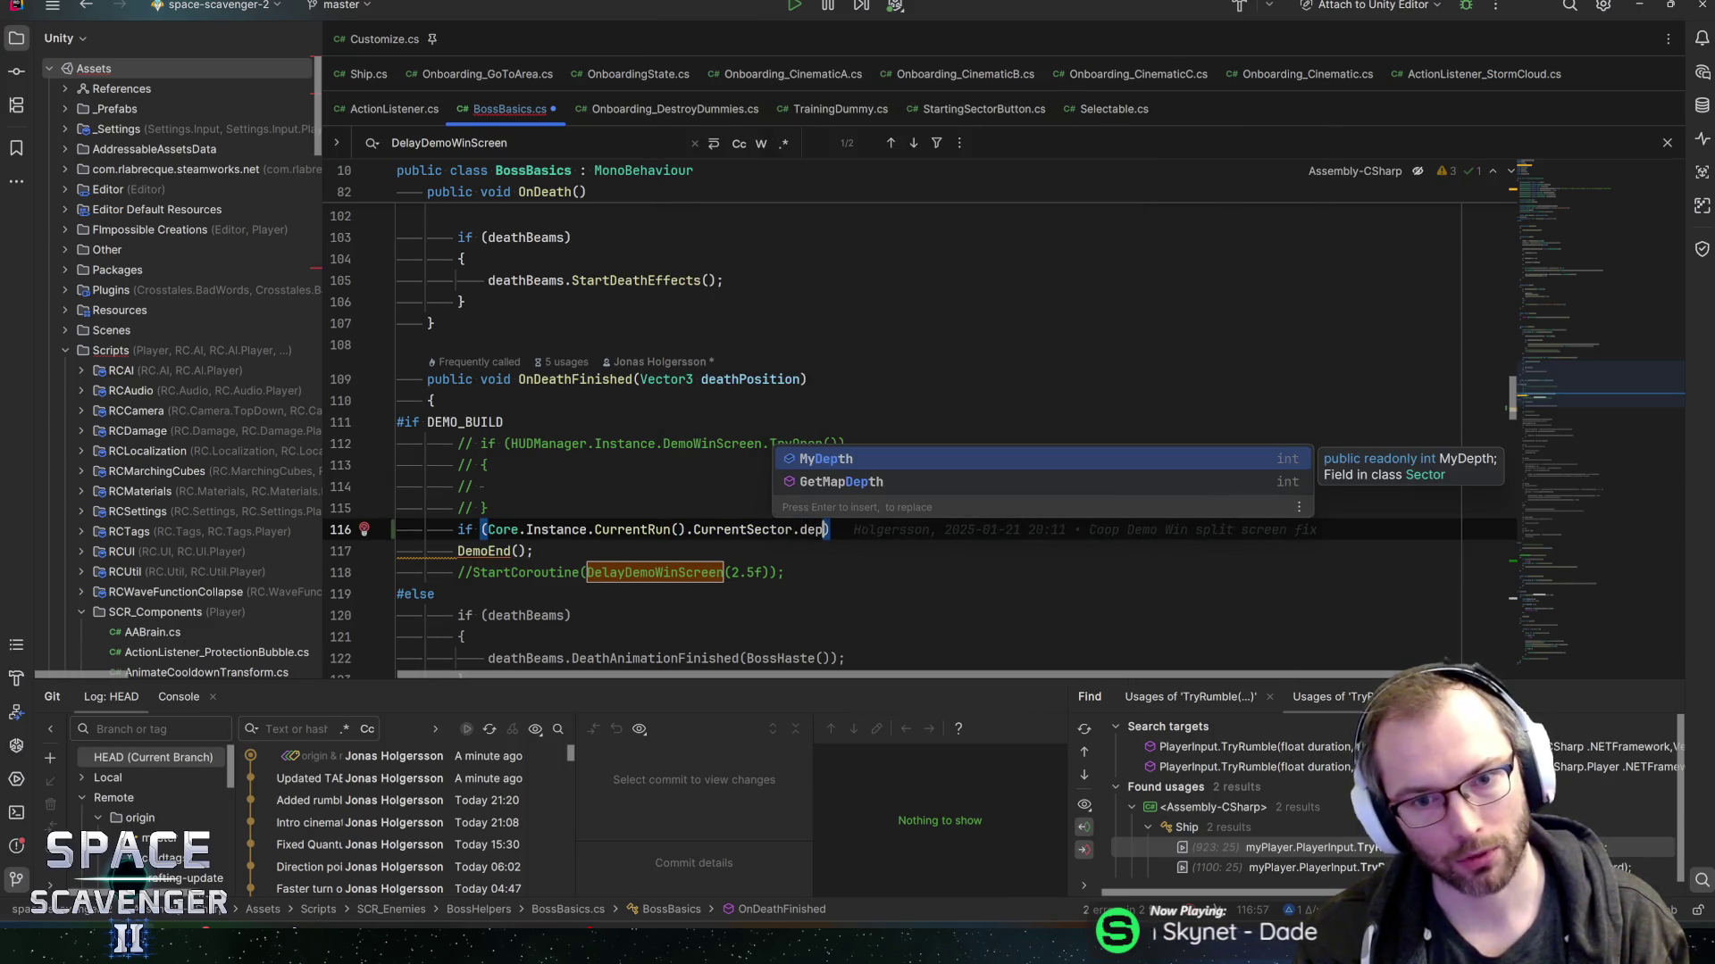
key(Return)
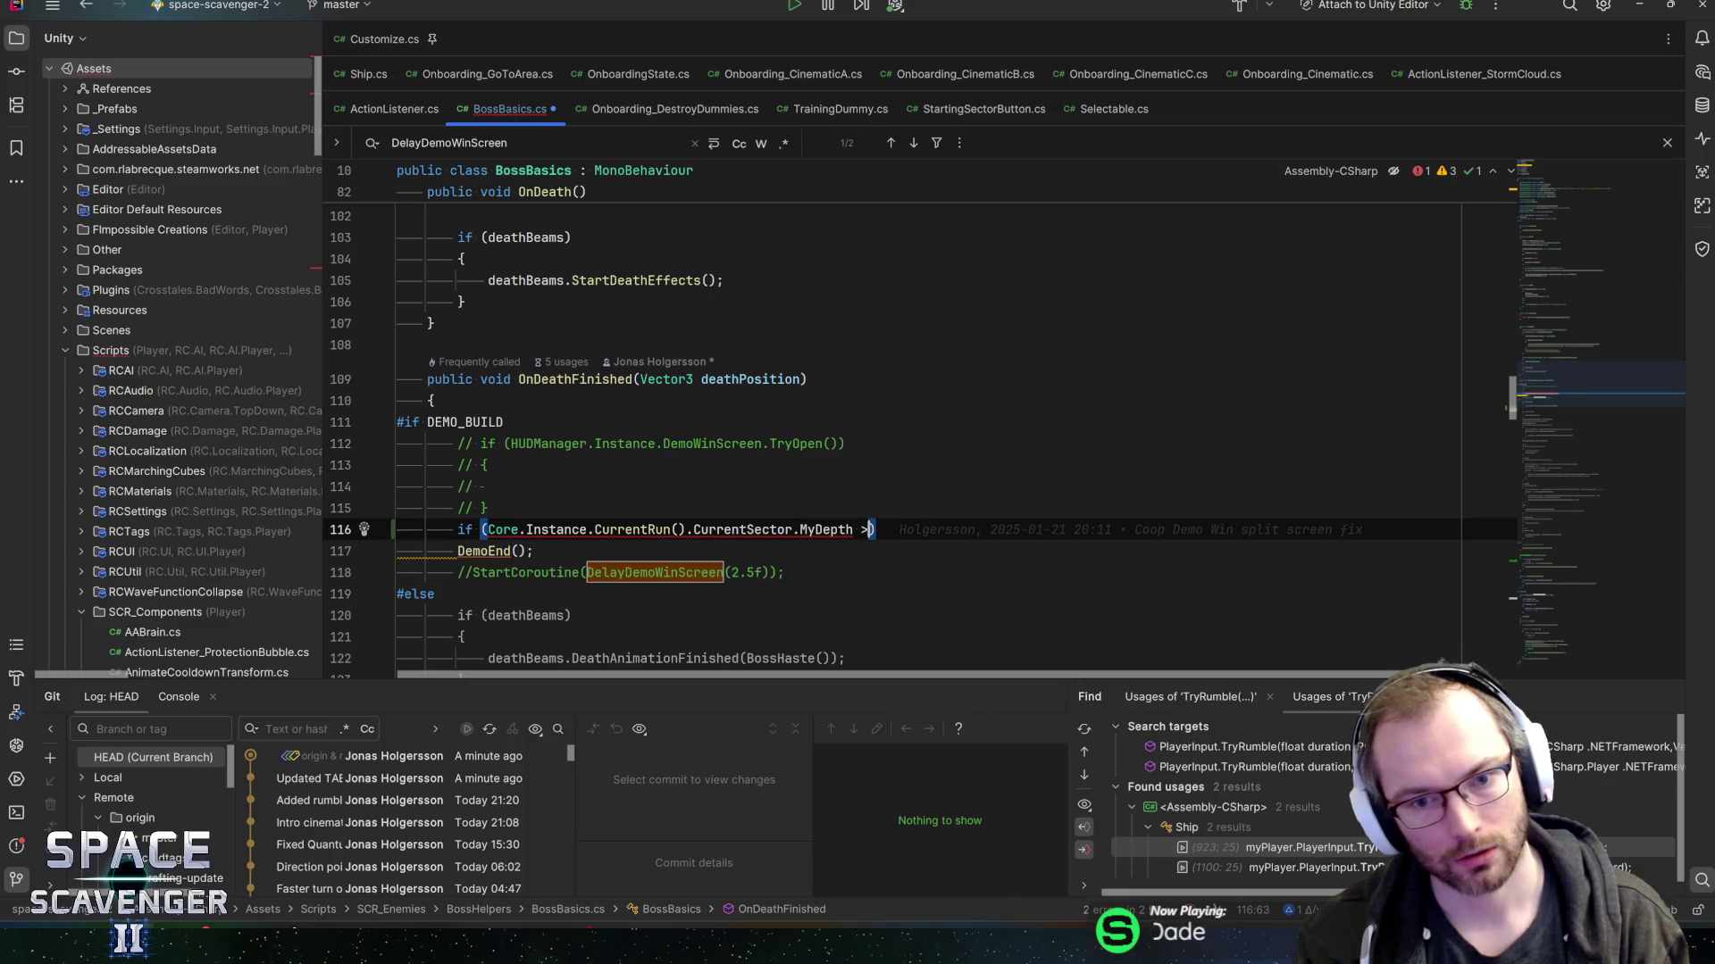
text(0)
key(End)
key(Return)
text({)
key(Return)
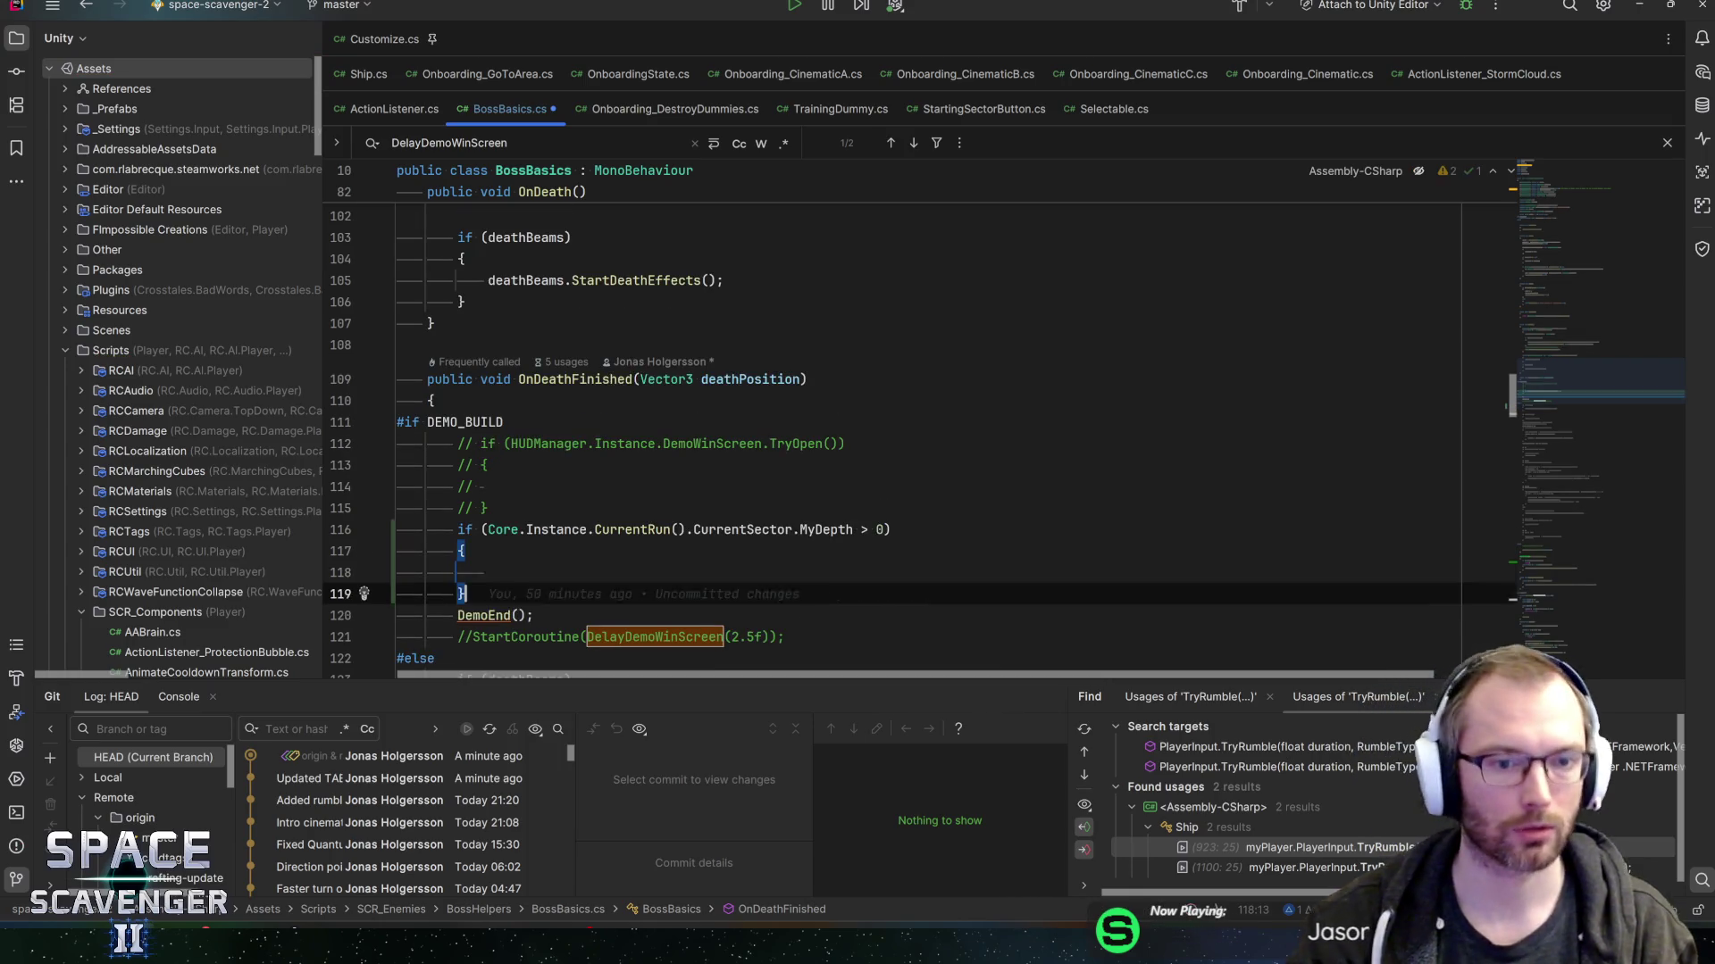
key(Down)
key(ctrl+shift+alt+Up)
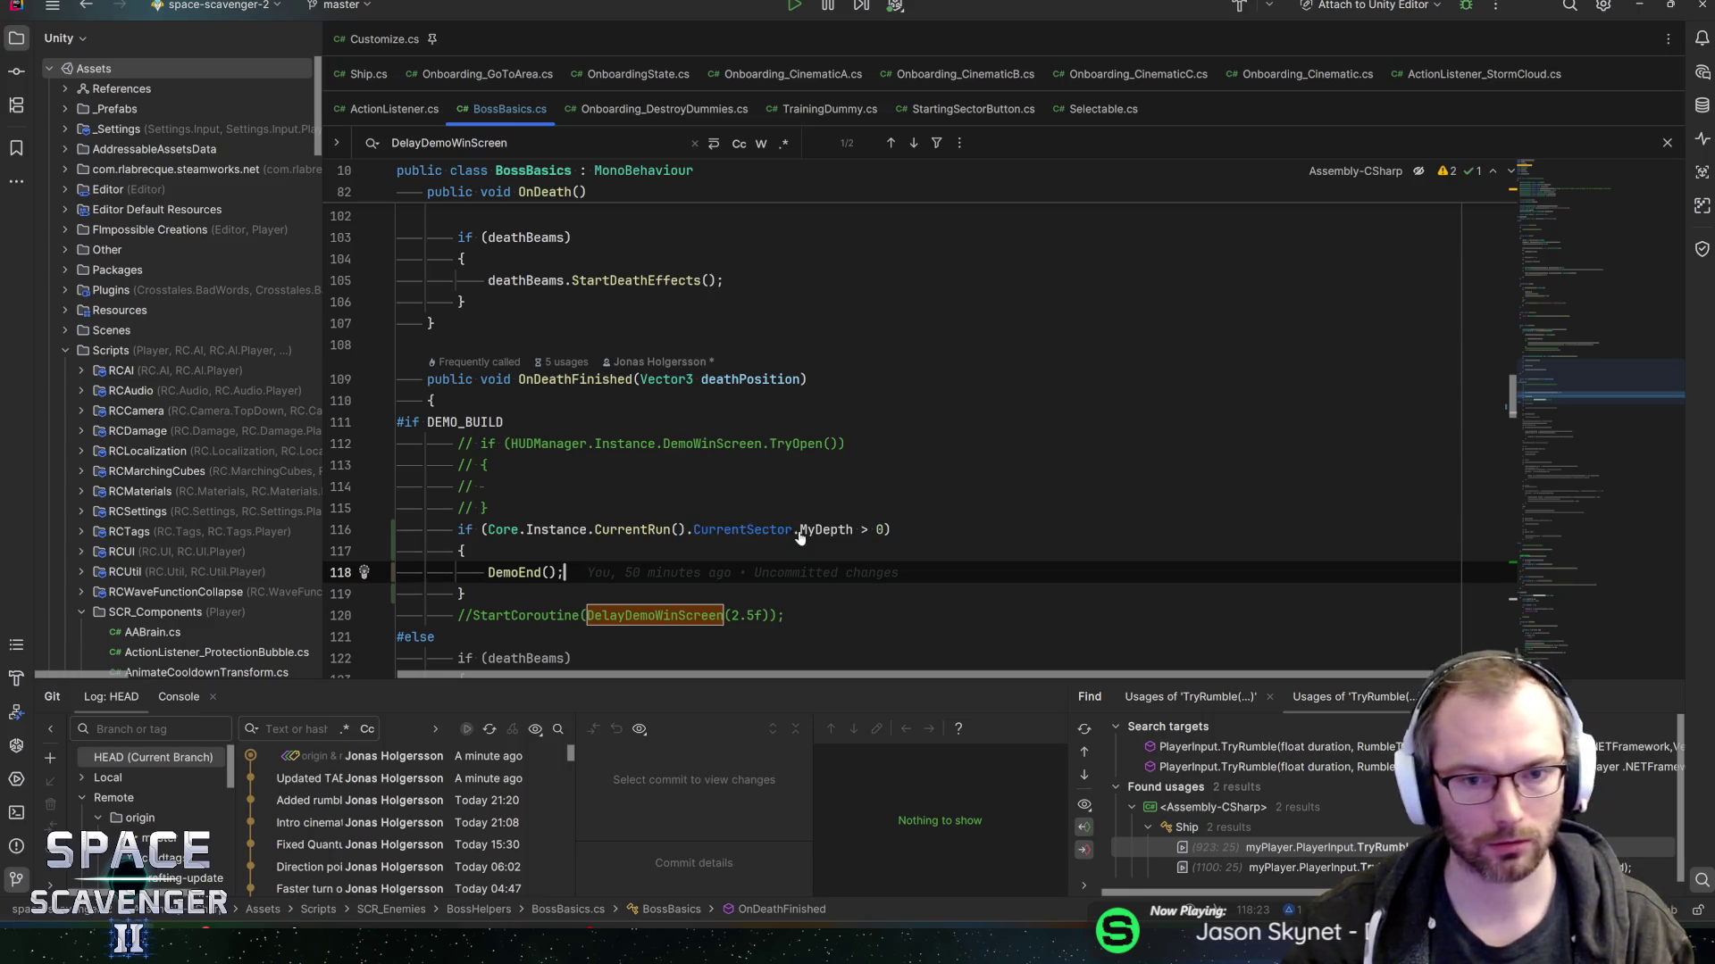
ctrl+click(801, 530)
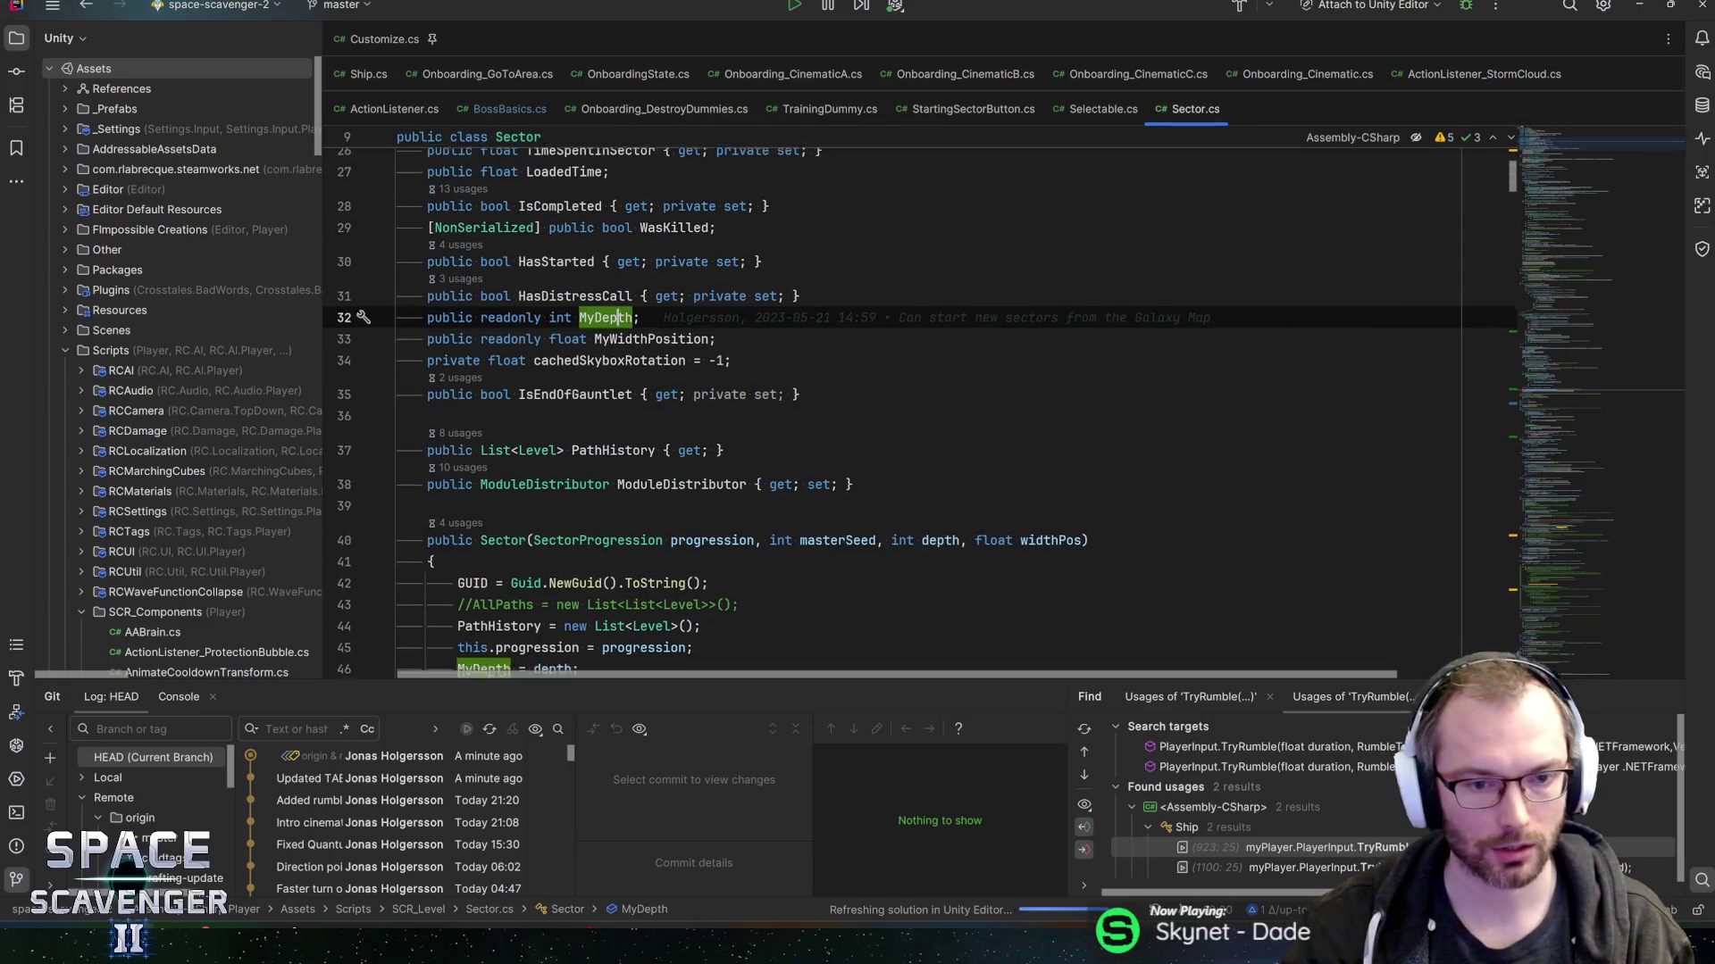
- Inspect the Sector constructor's callers in ConsoleHelper and GalaxyMap to confirm how depth is set
scroll(893, 402, down, 4)
click(555, 350)
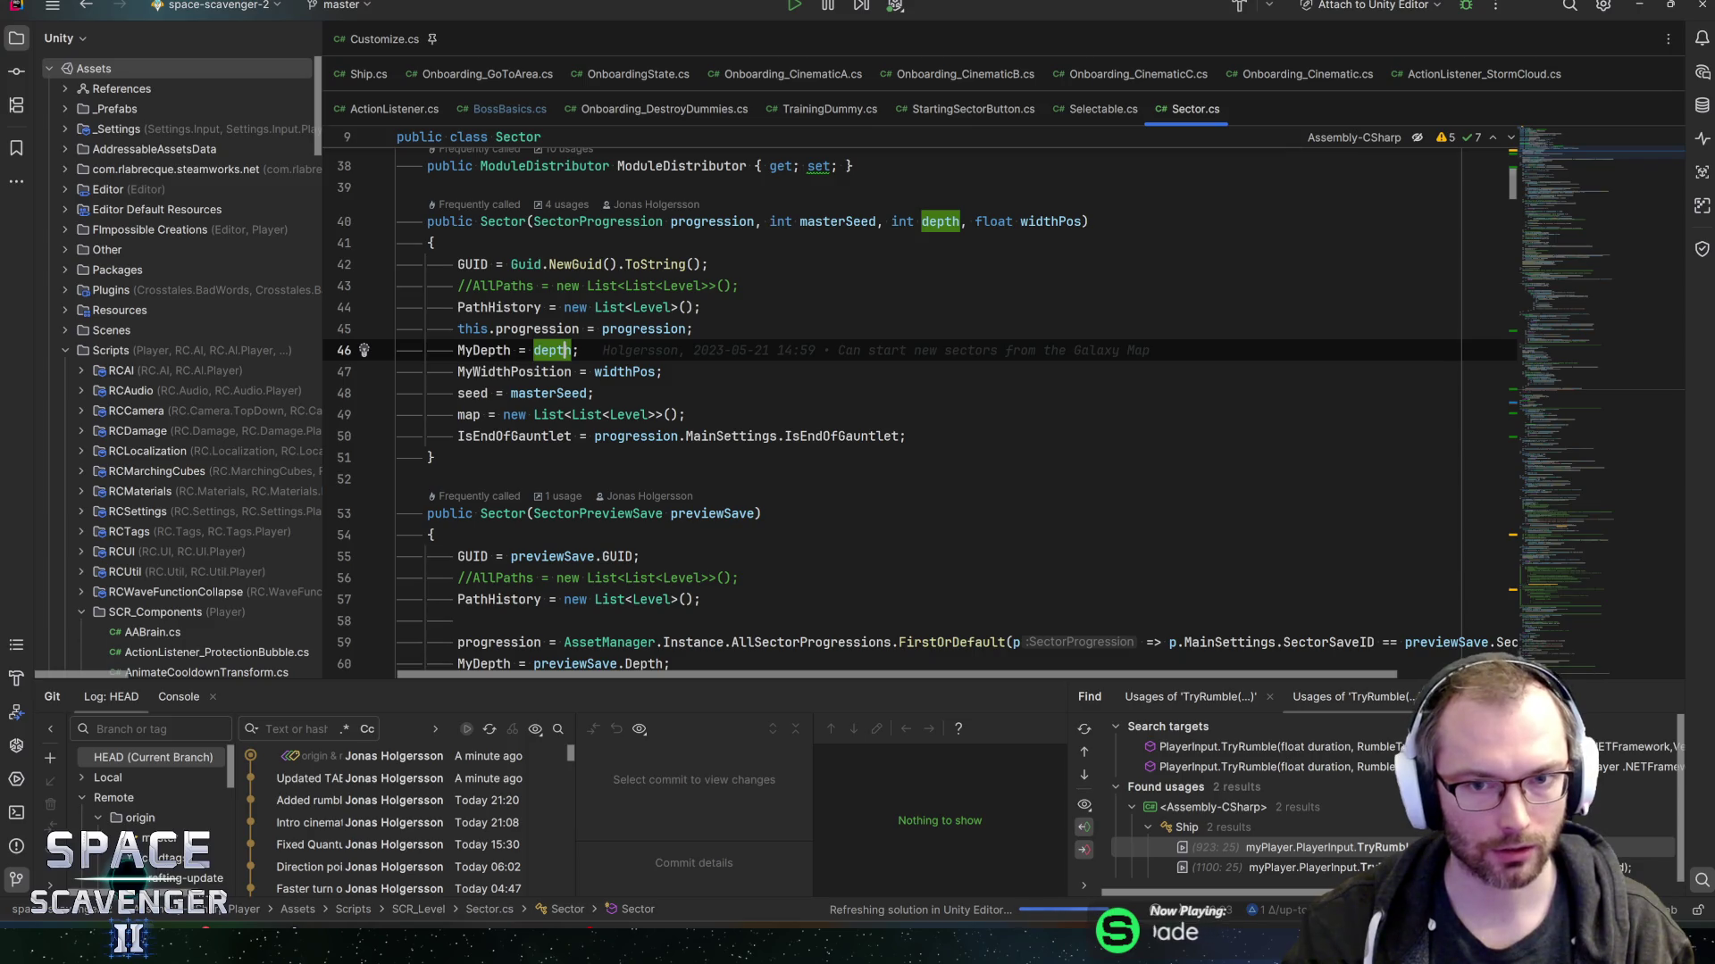
key(alt+Up)
key(alt+F7)
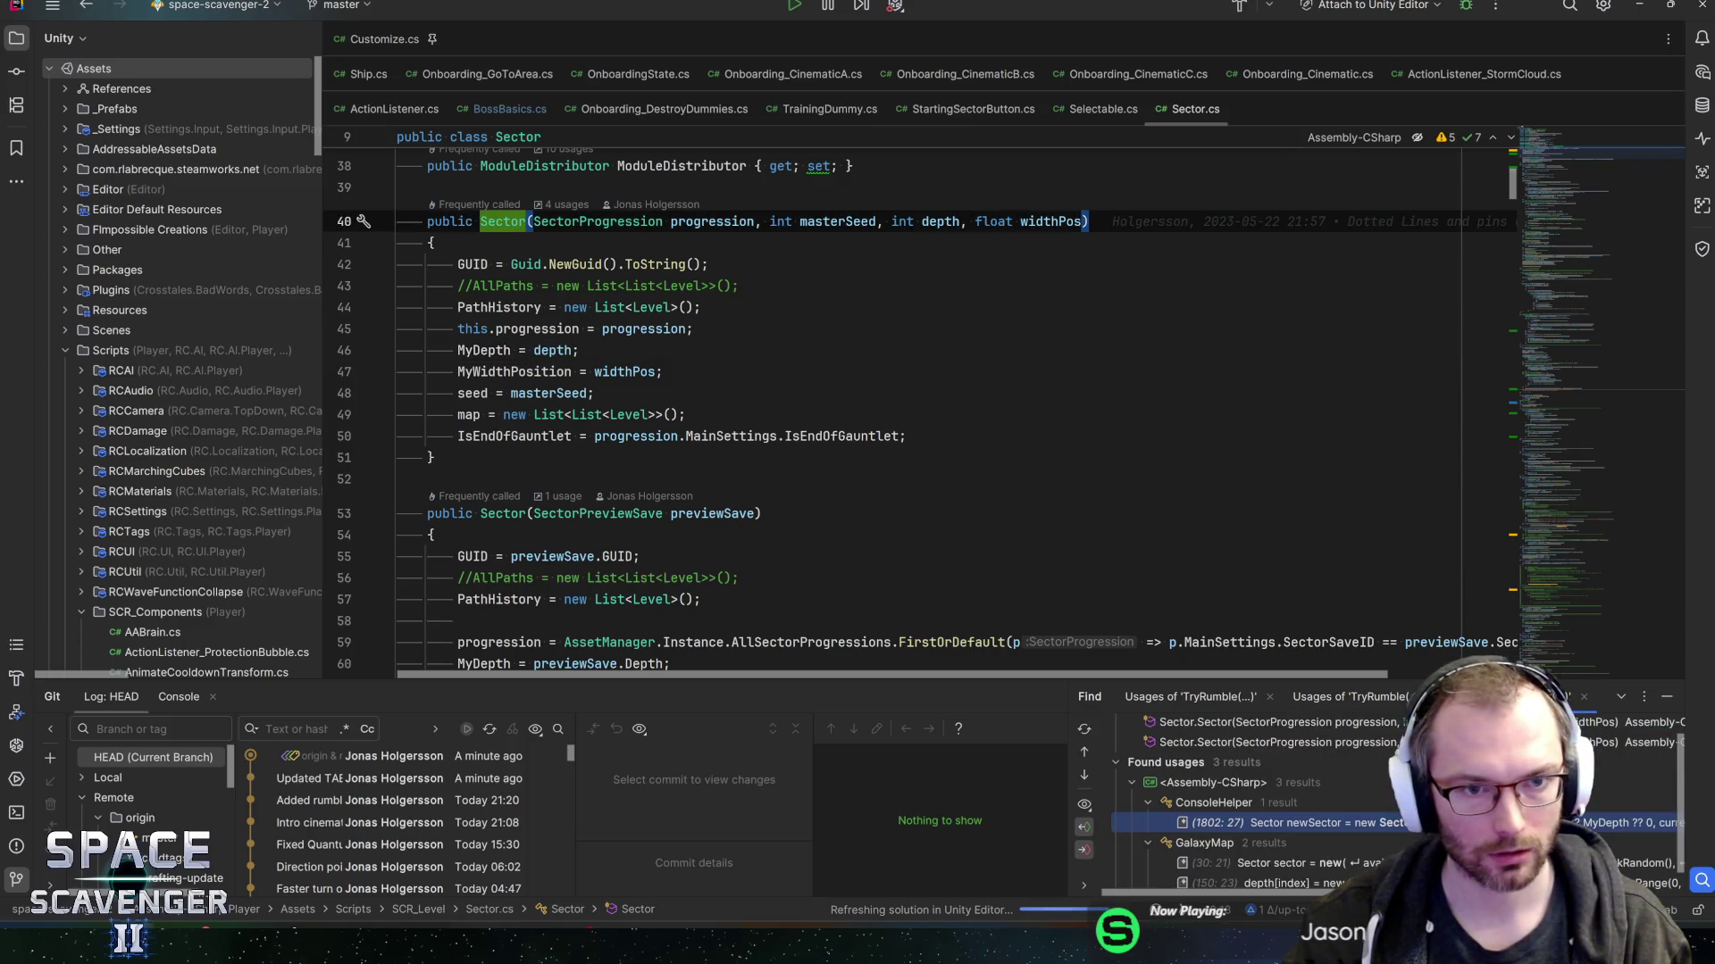
double_click(1358, 831)
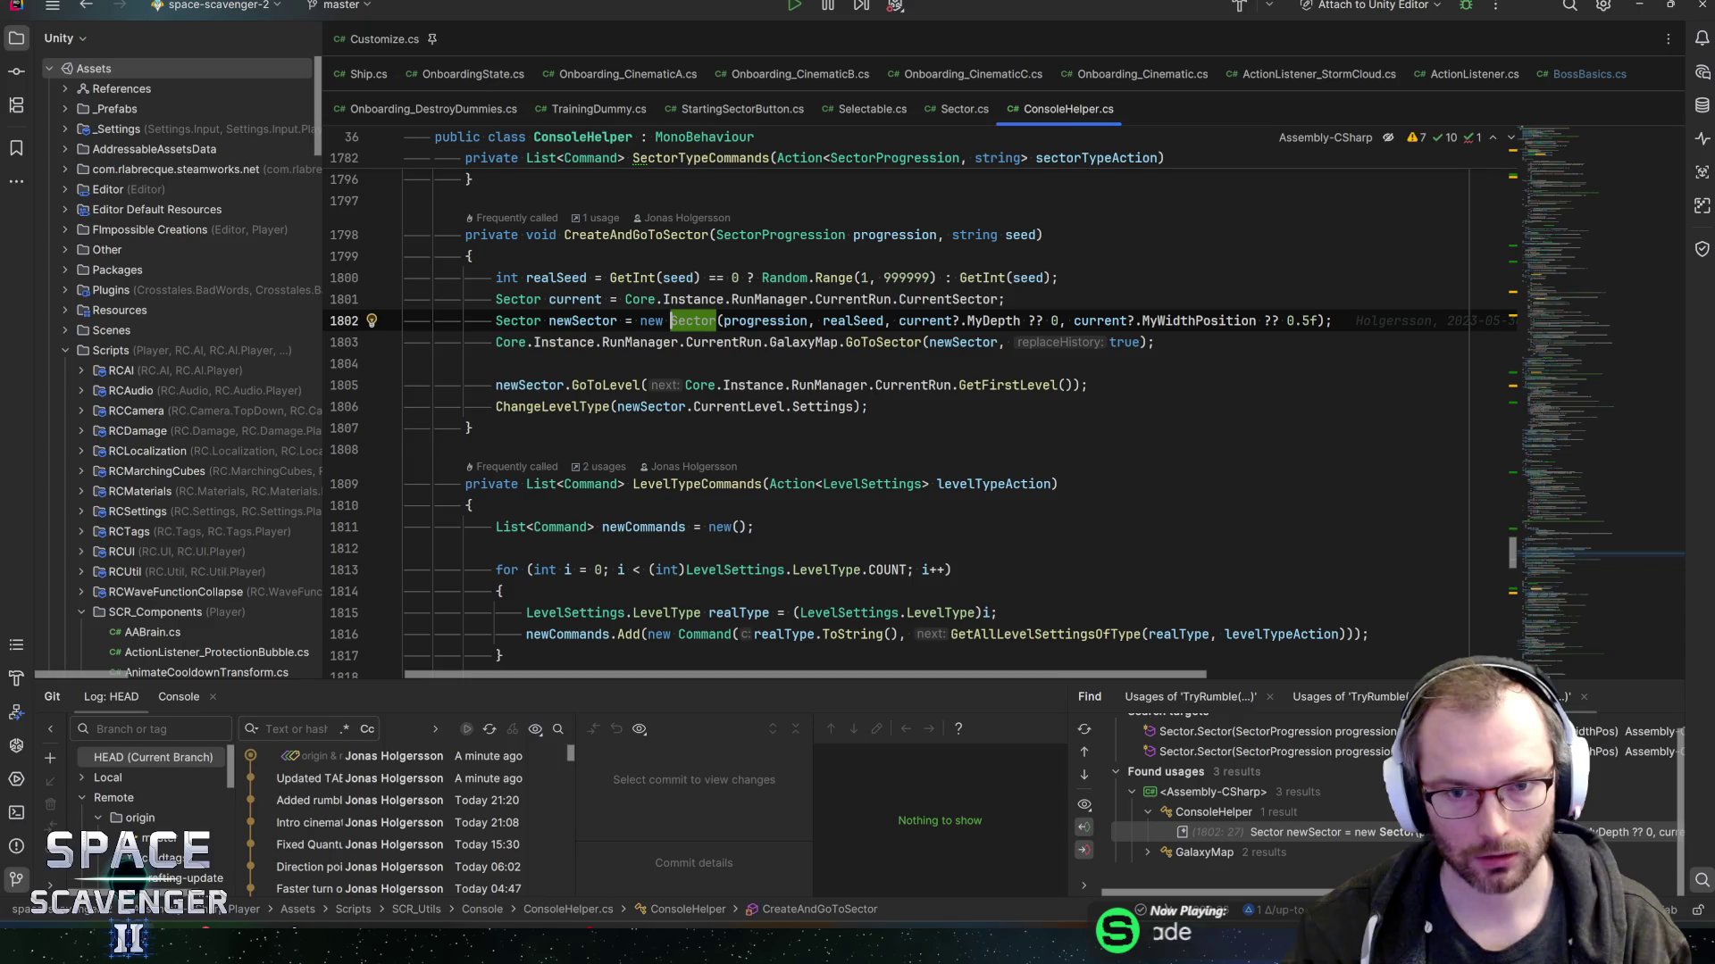
mouse_move(993, 322)
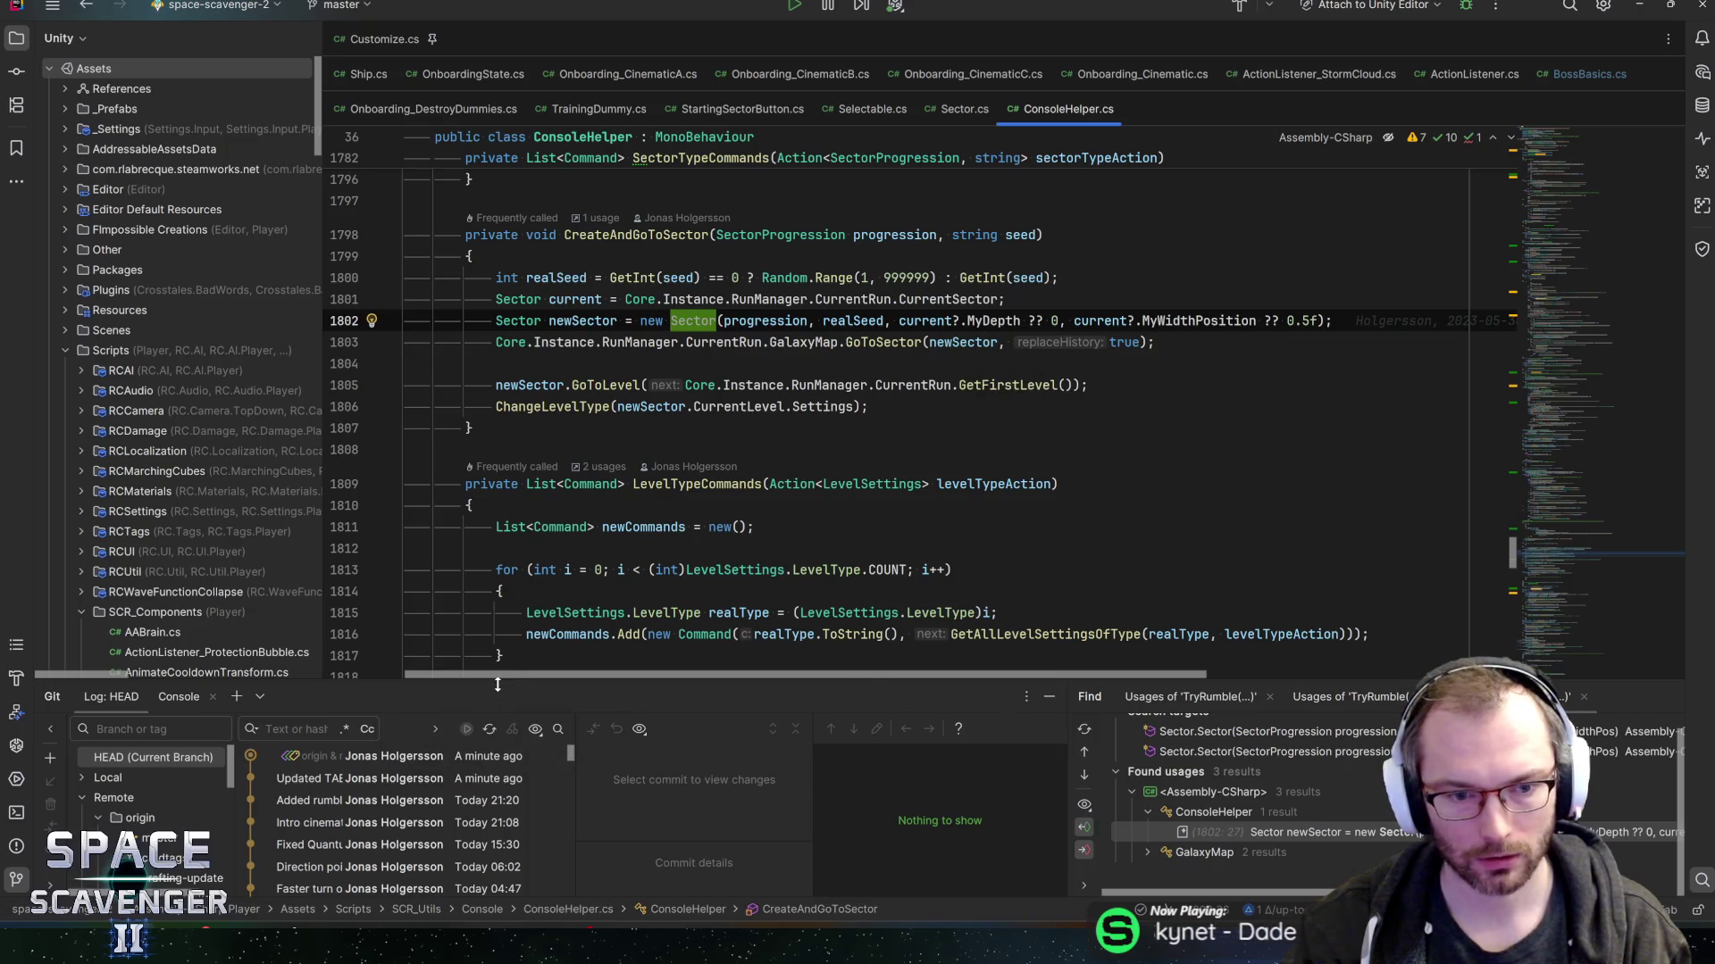
drag(497, 684, 497, 581)
click(1148, 765)
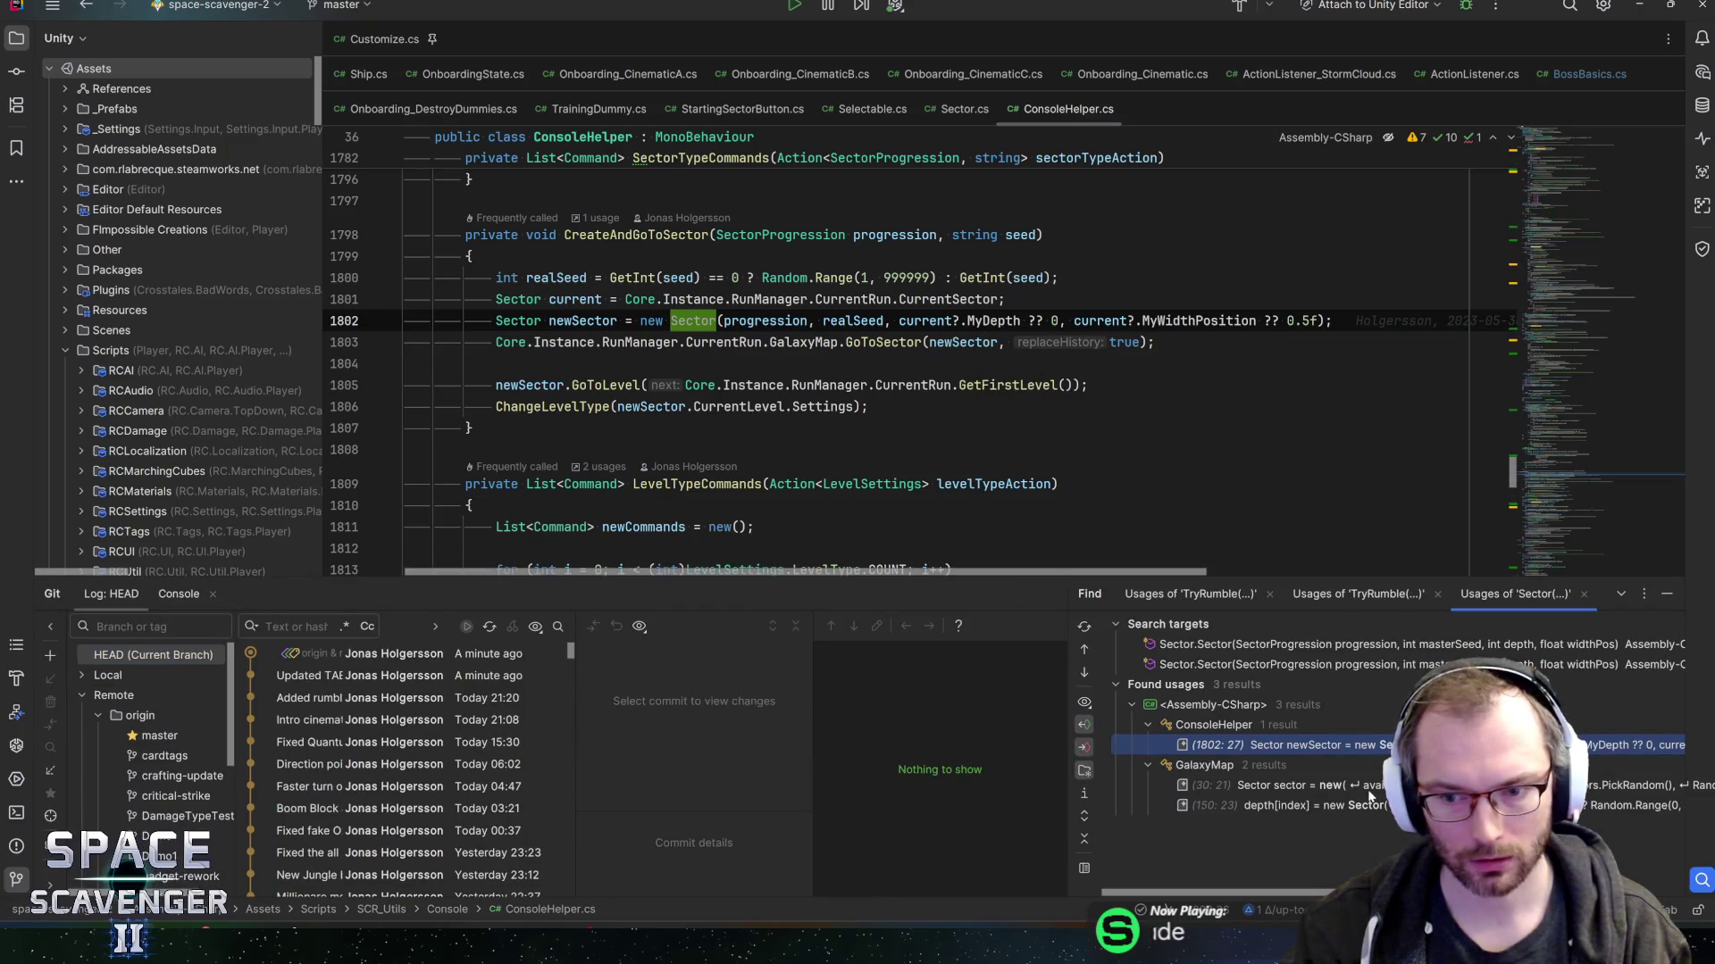
double_click(1369, 789)
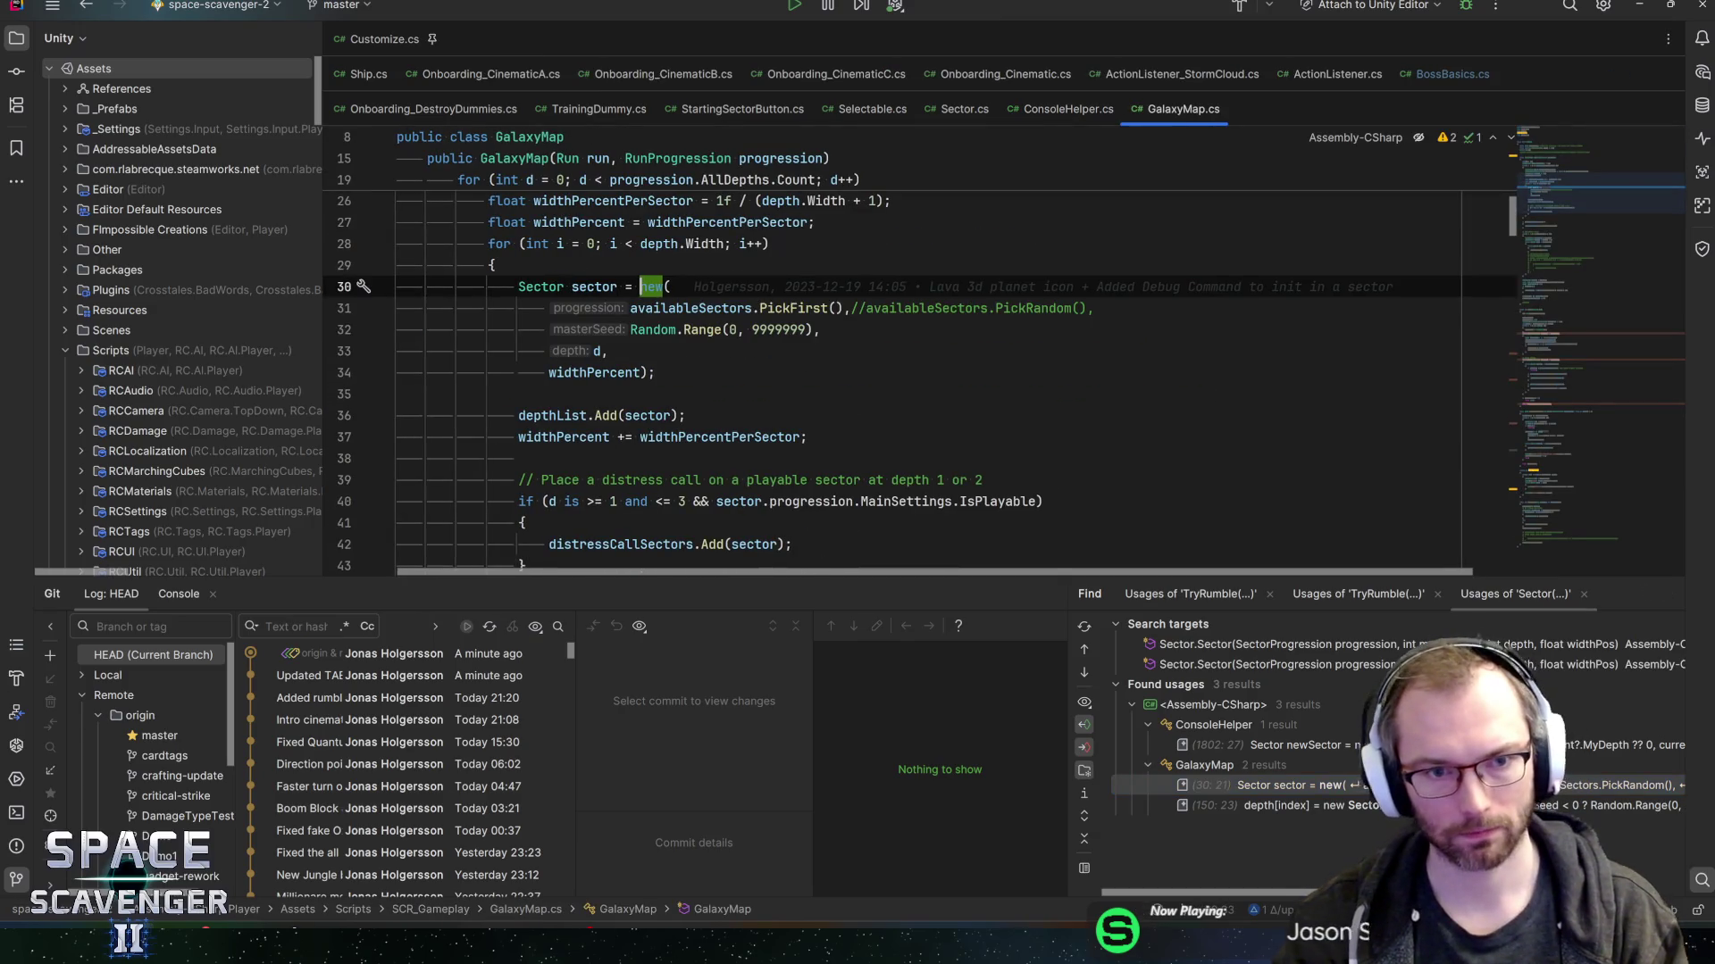
- Navigate back through Sector.cs to the new MyDepth > 0 check in BossBasics.cs
scroll(893, 357, up, 5)
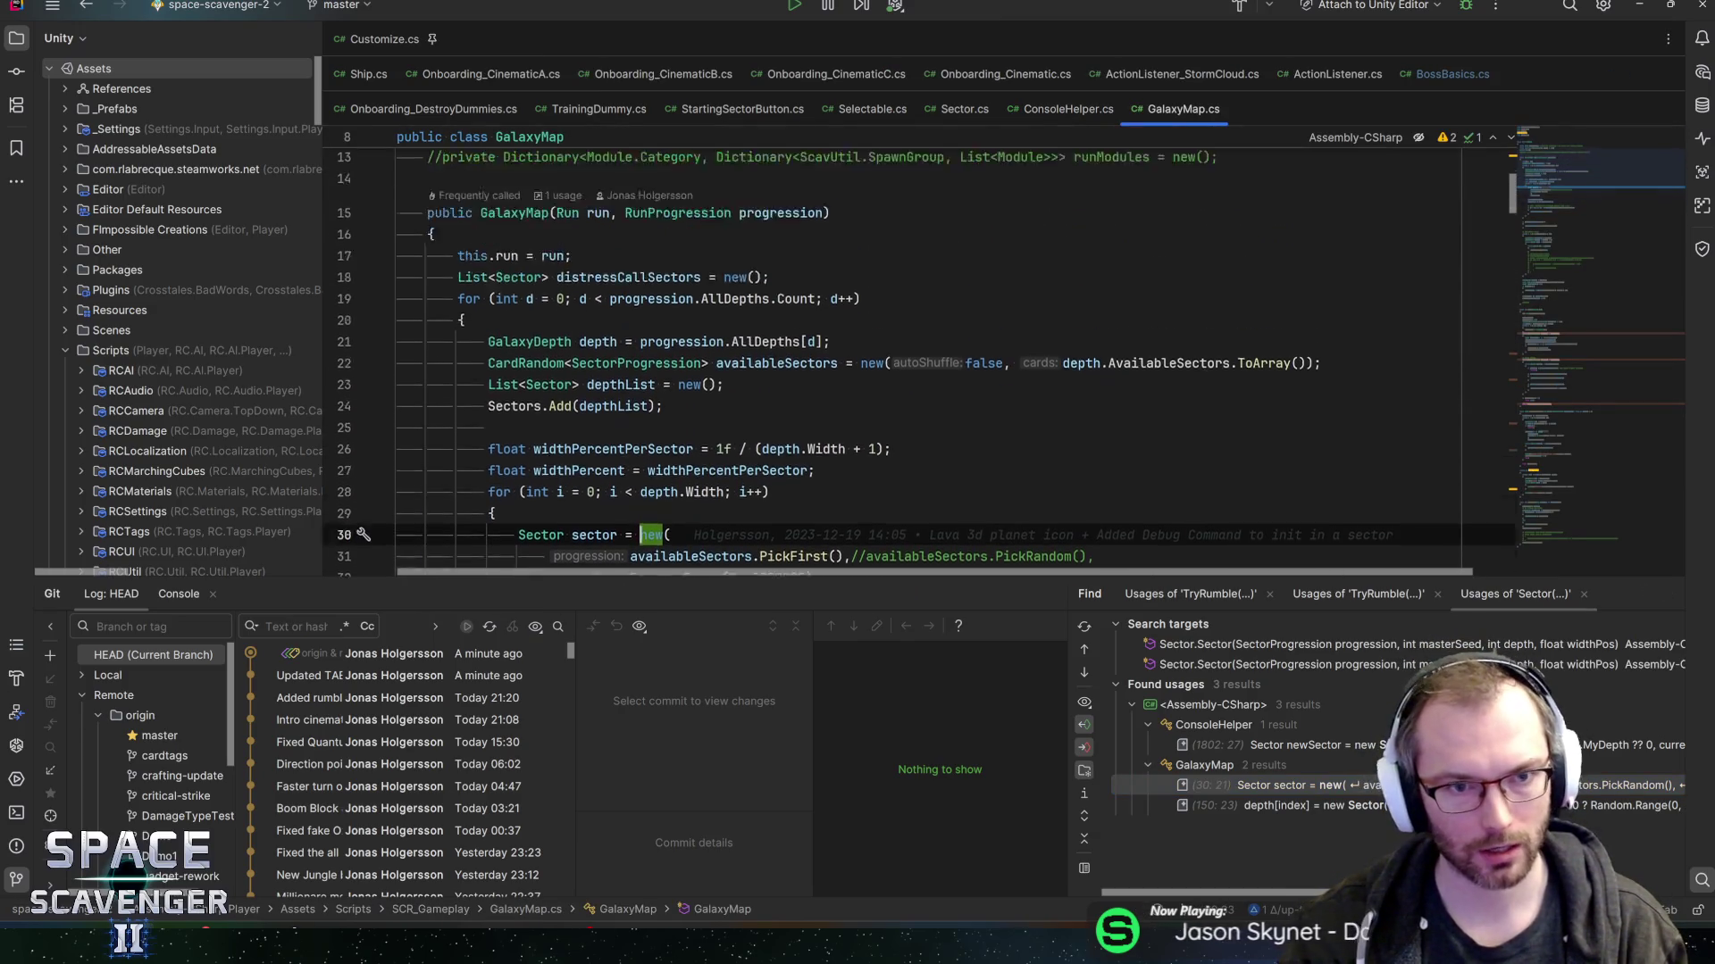
scroll(893, 357, up, 1)
scroll(893, 357, down, 5)
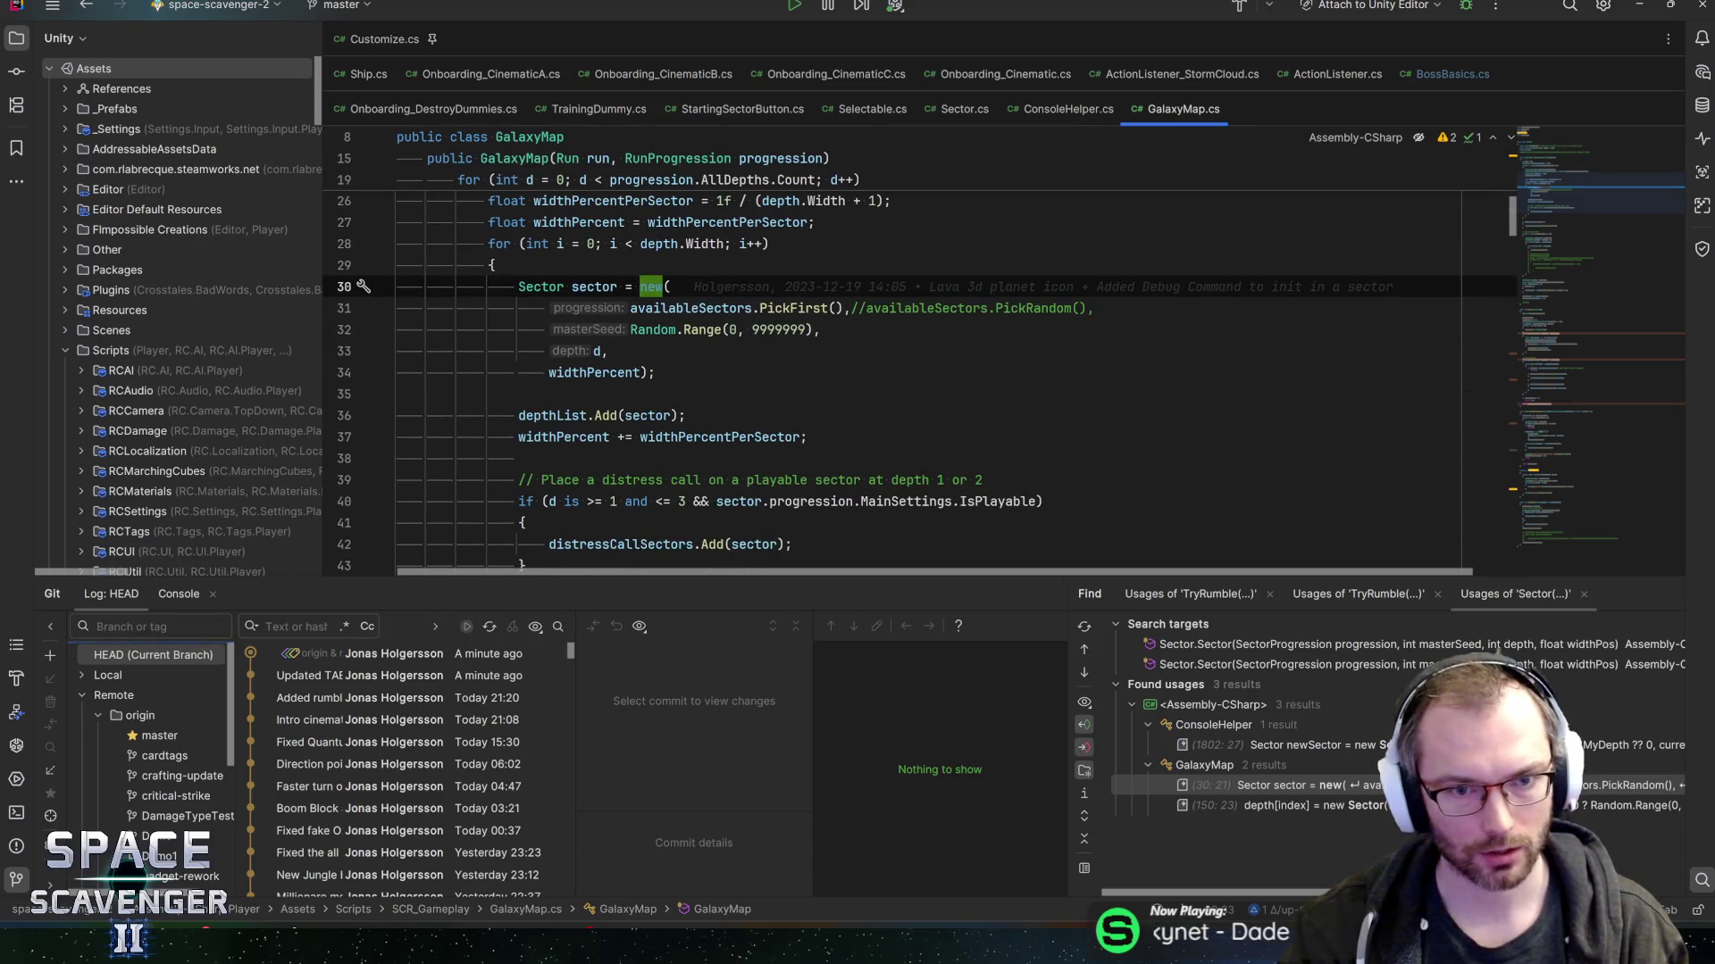
key(ctrl+alt+Left)
key(ctrl+alt+Left)
key(ctrl+alt+Left)
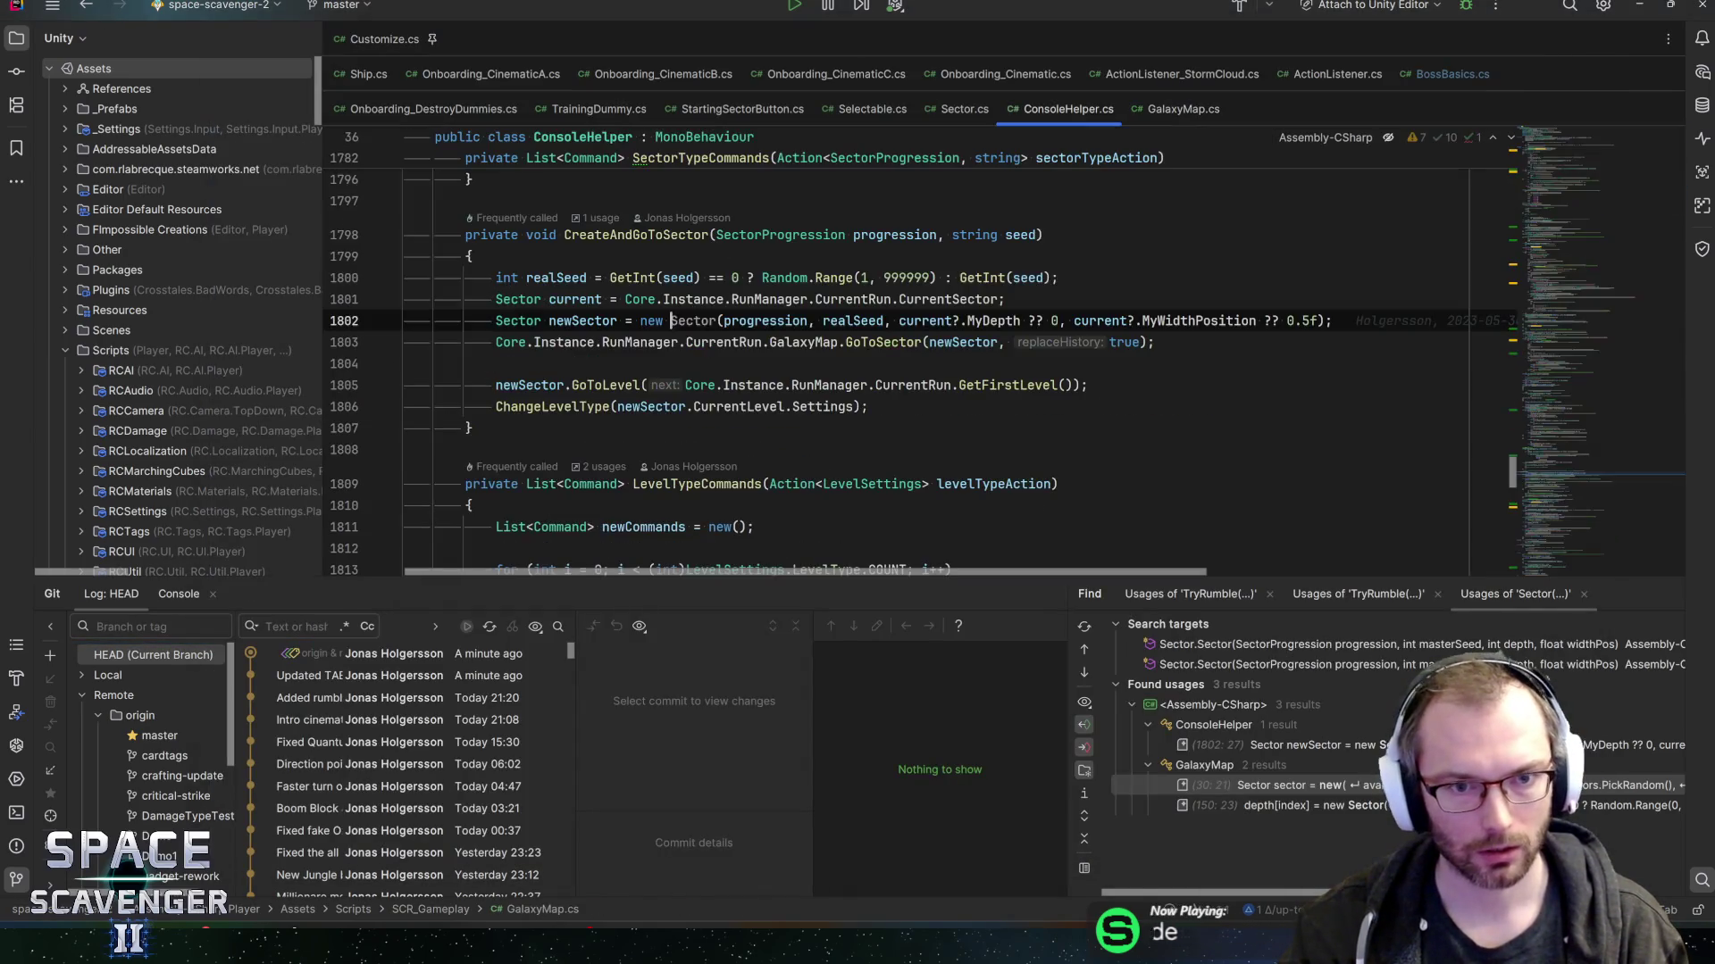
key(ctrl+alt+Left)
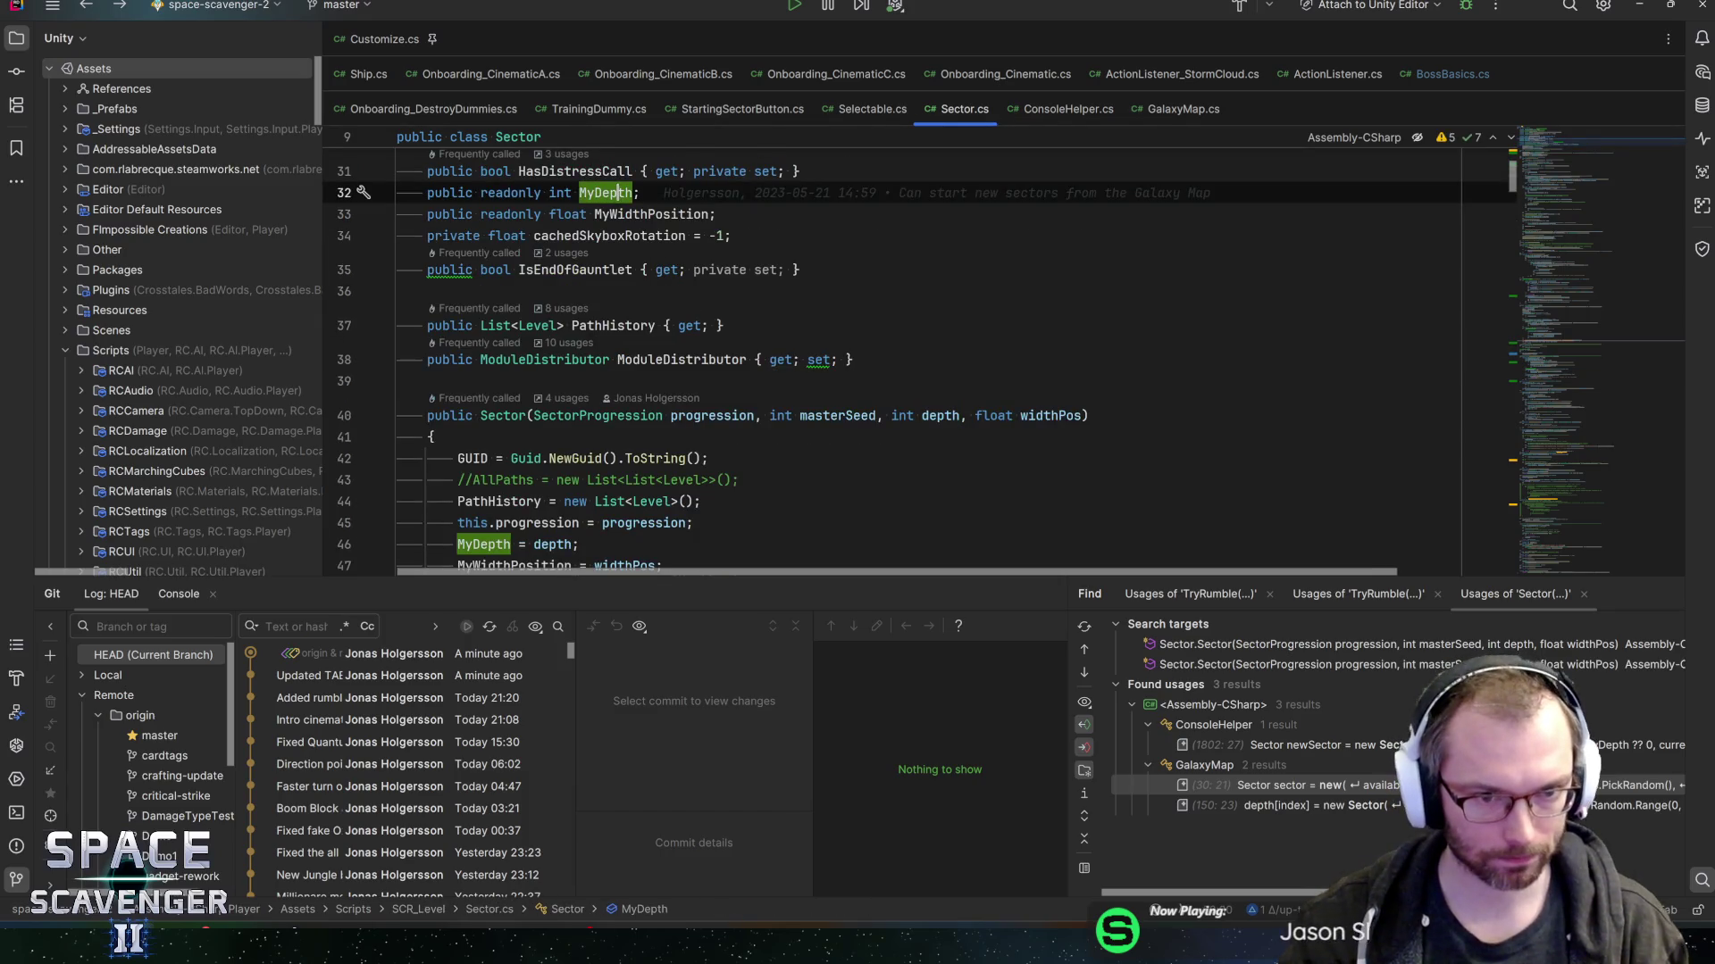
click(580, 415)
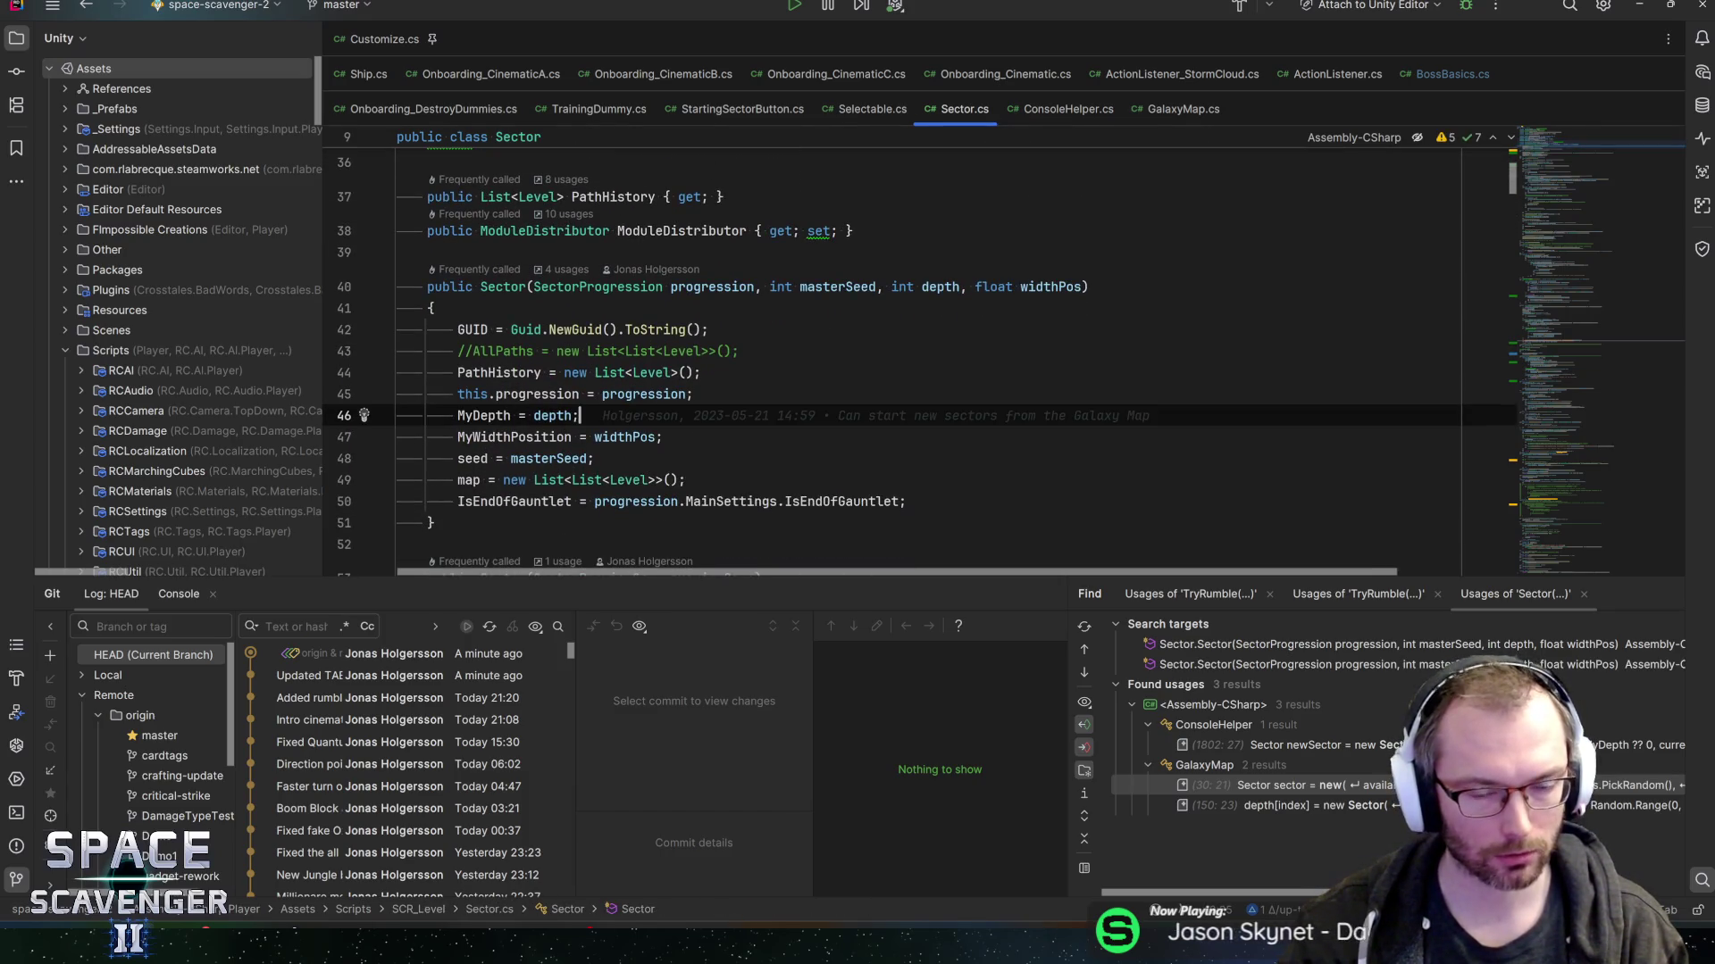
key(ctrl+alt+Left)
key(ctrl+alt+Left)
key(ctrl+alt+Left)
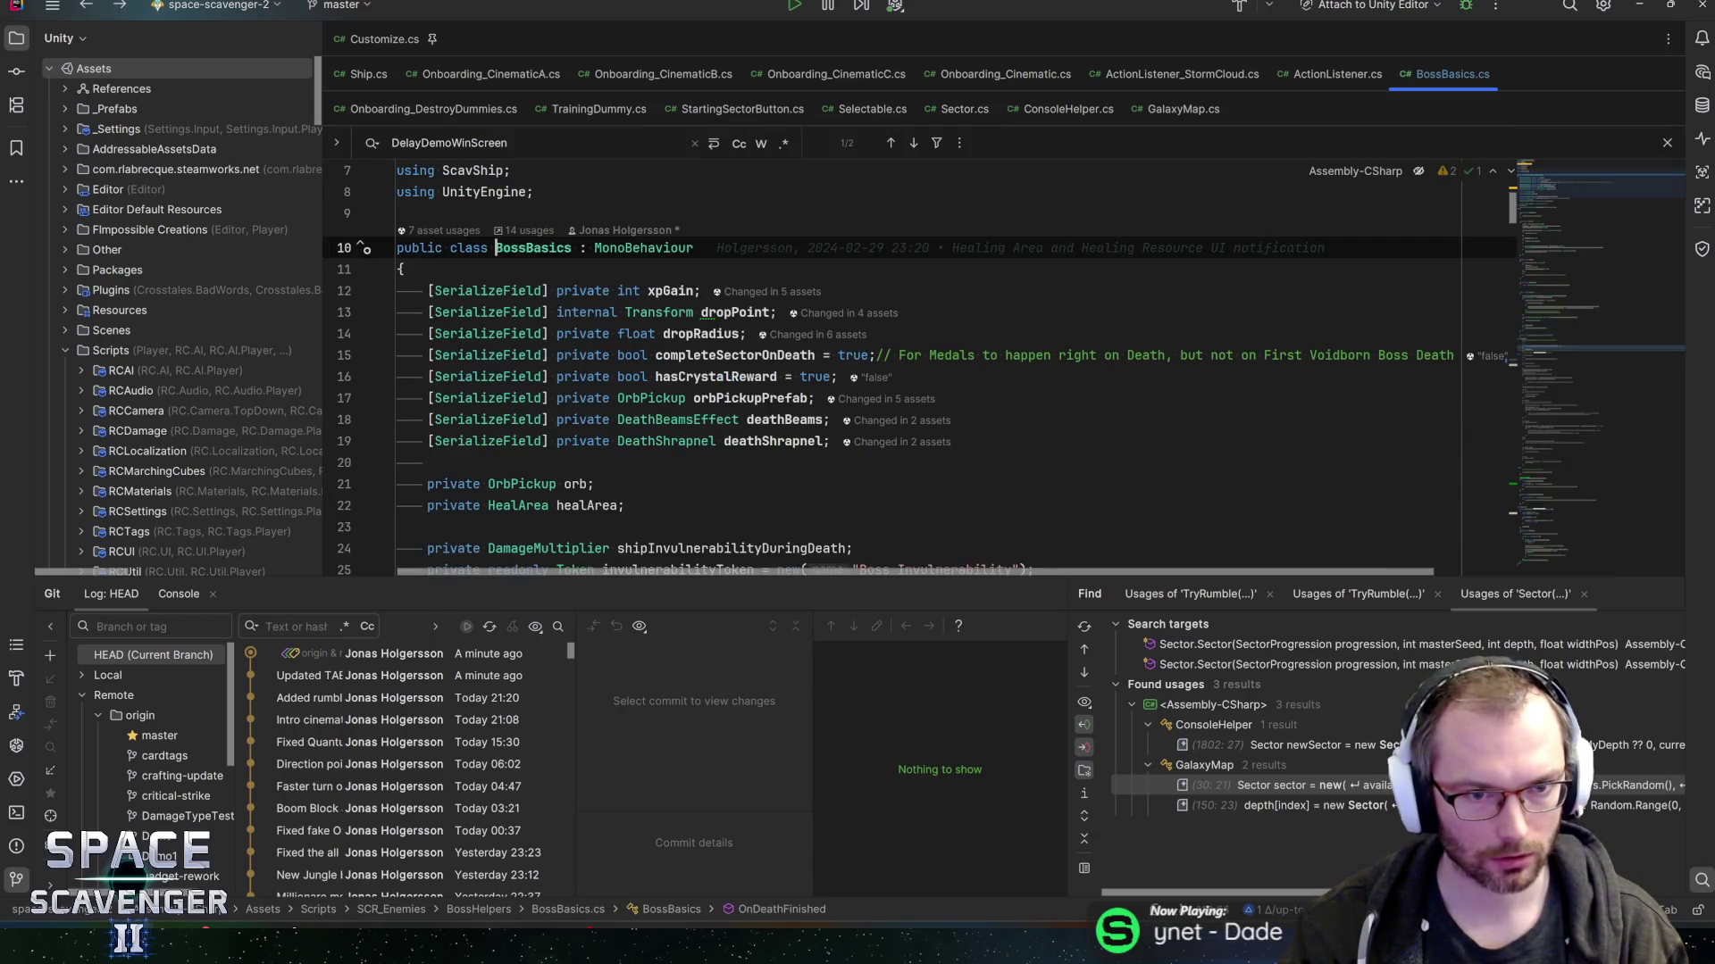
key(ctrl+alt+Left)
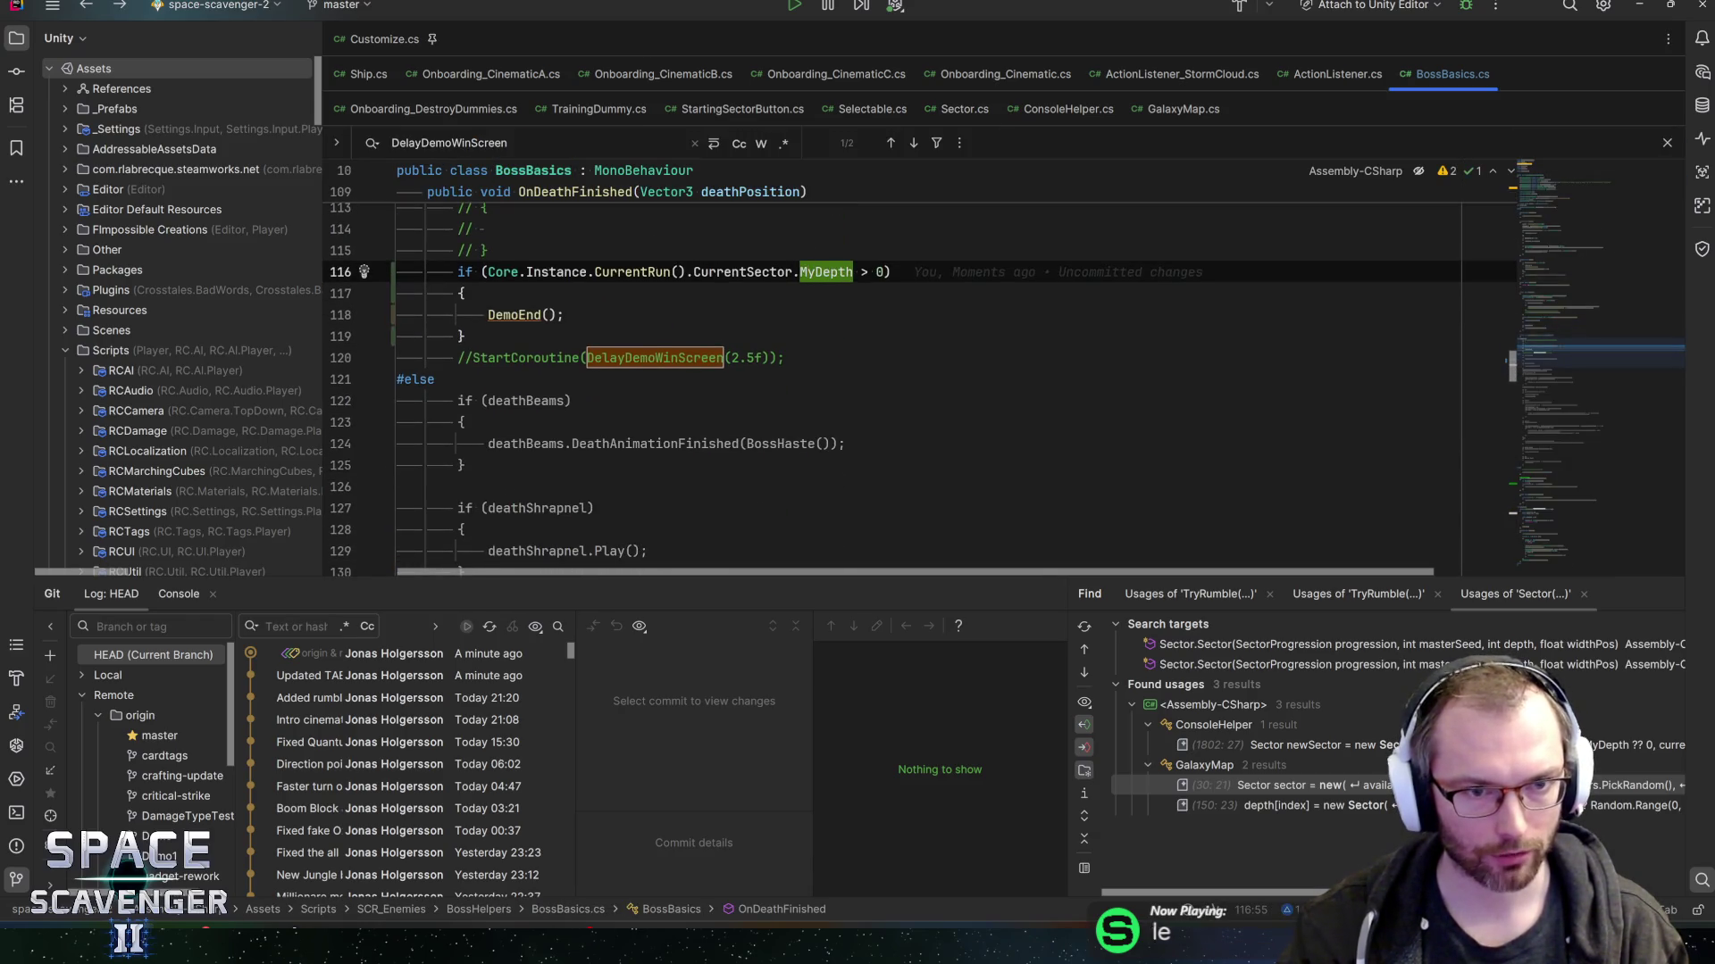
key(ctrl+alt+Left)
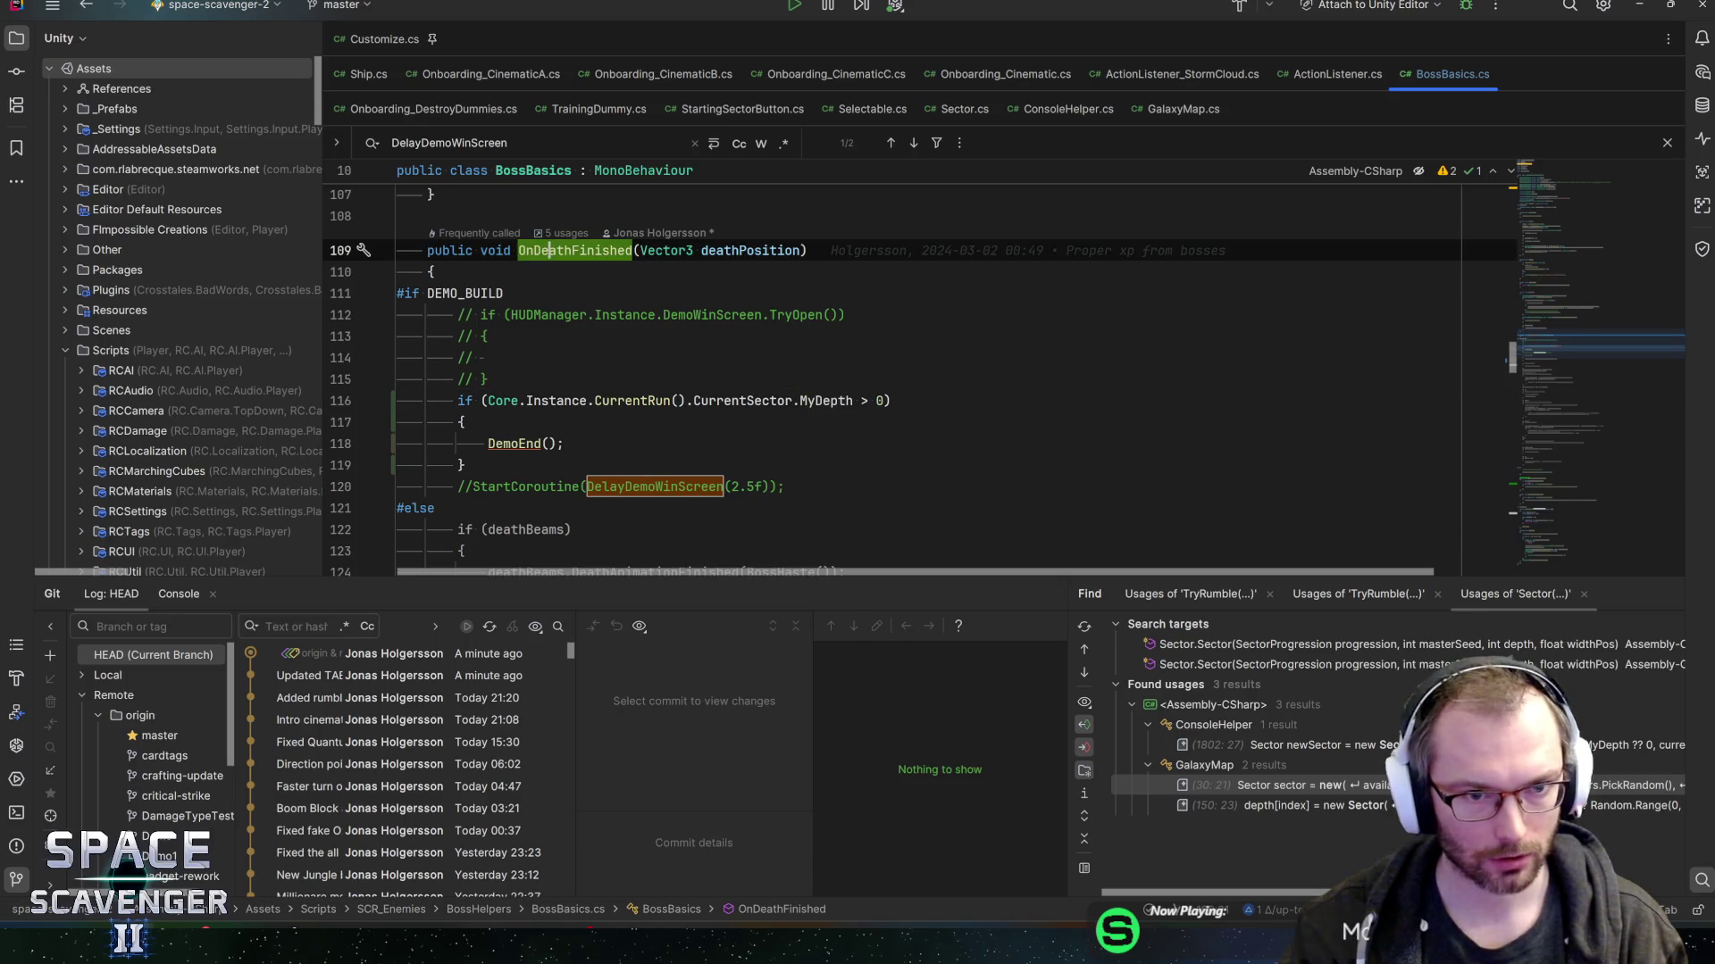
key(ctrl+alt+Left)
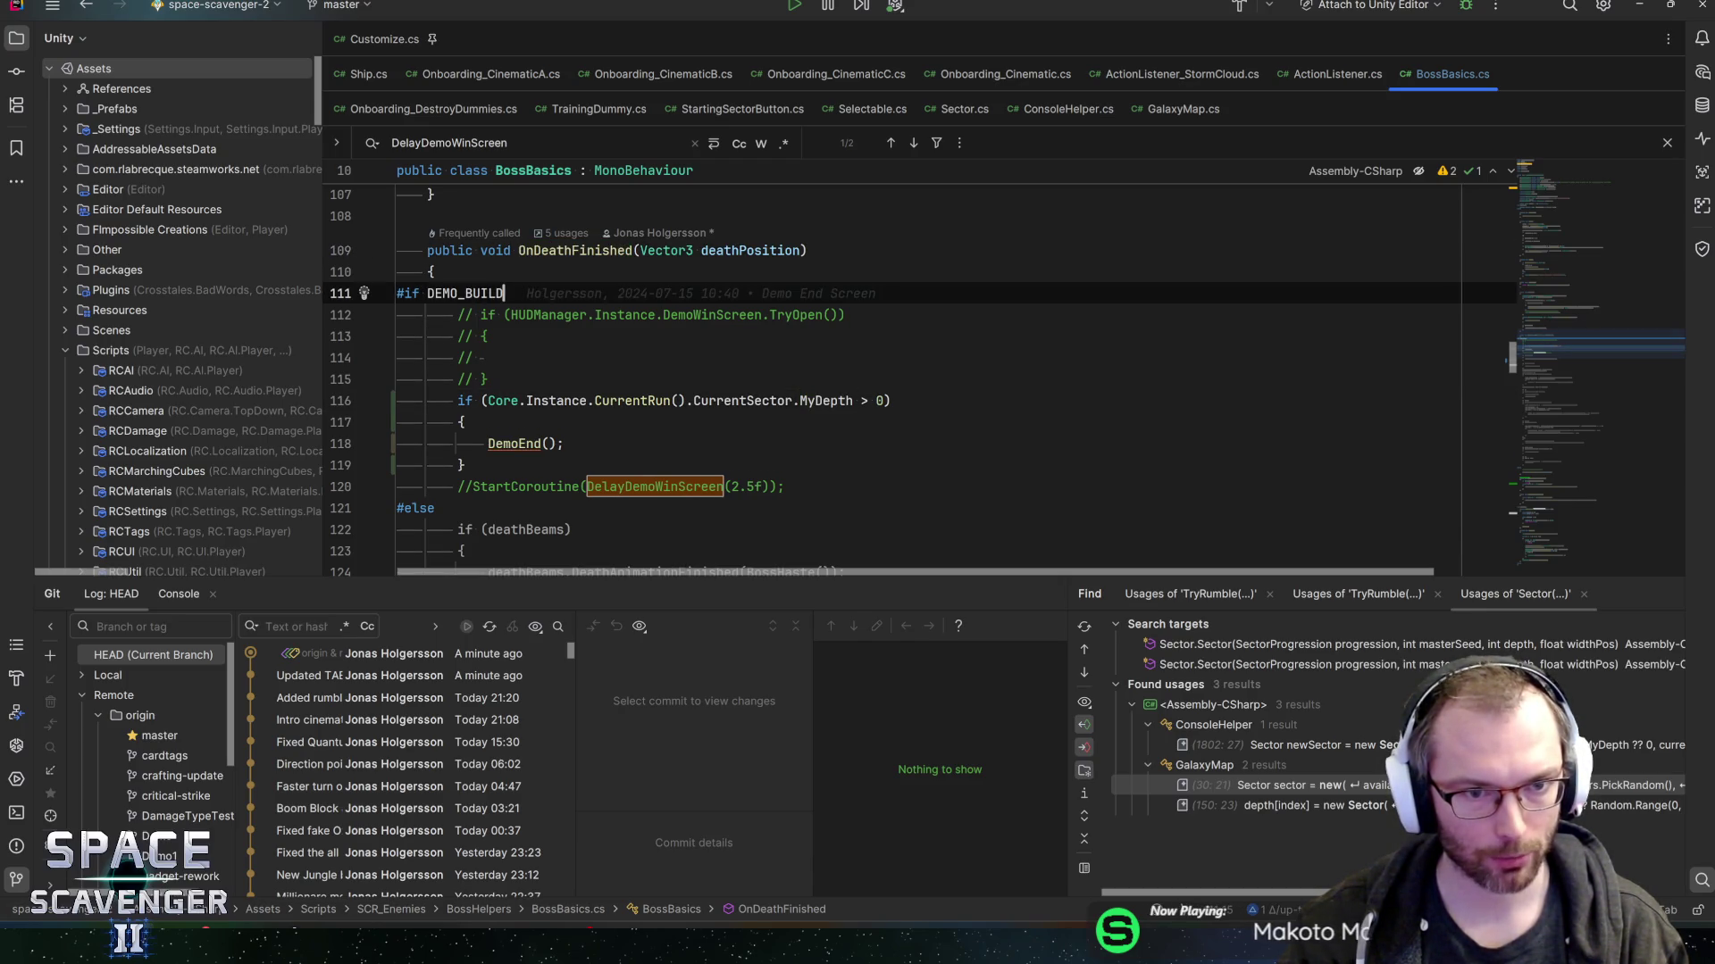
key(ctrl+alt+Left)
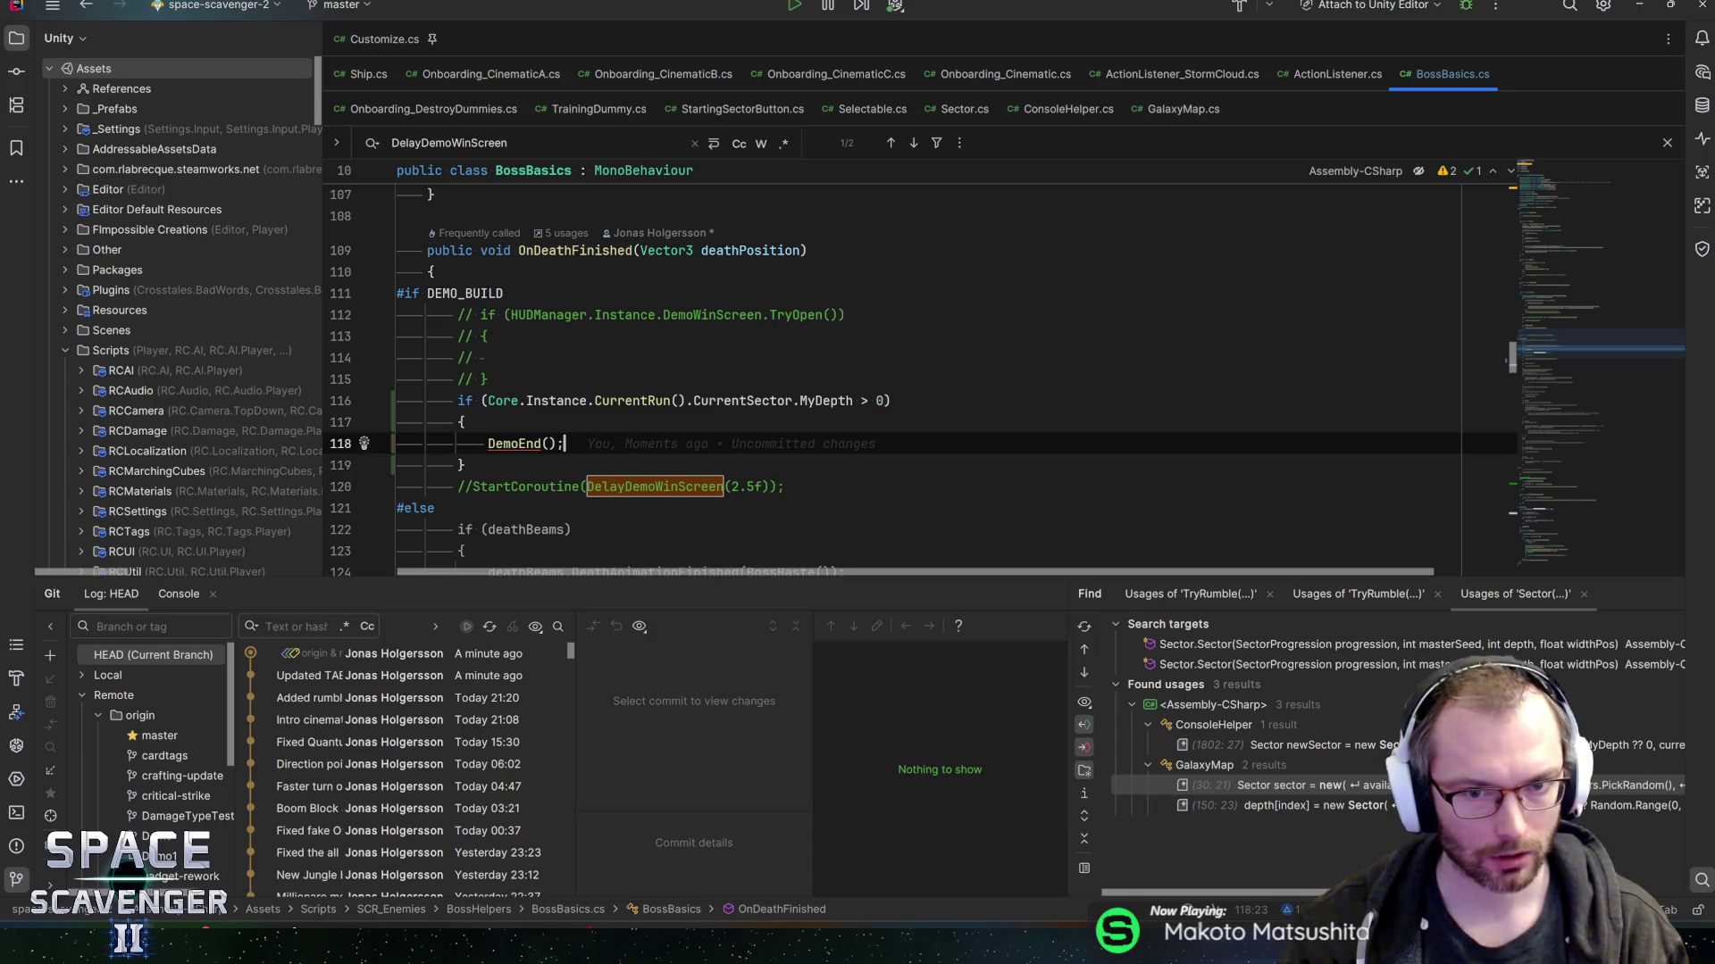
key(ctrl+alt+Left)
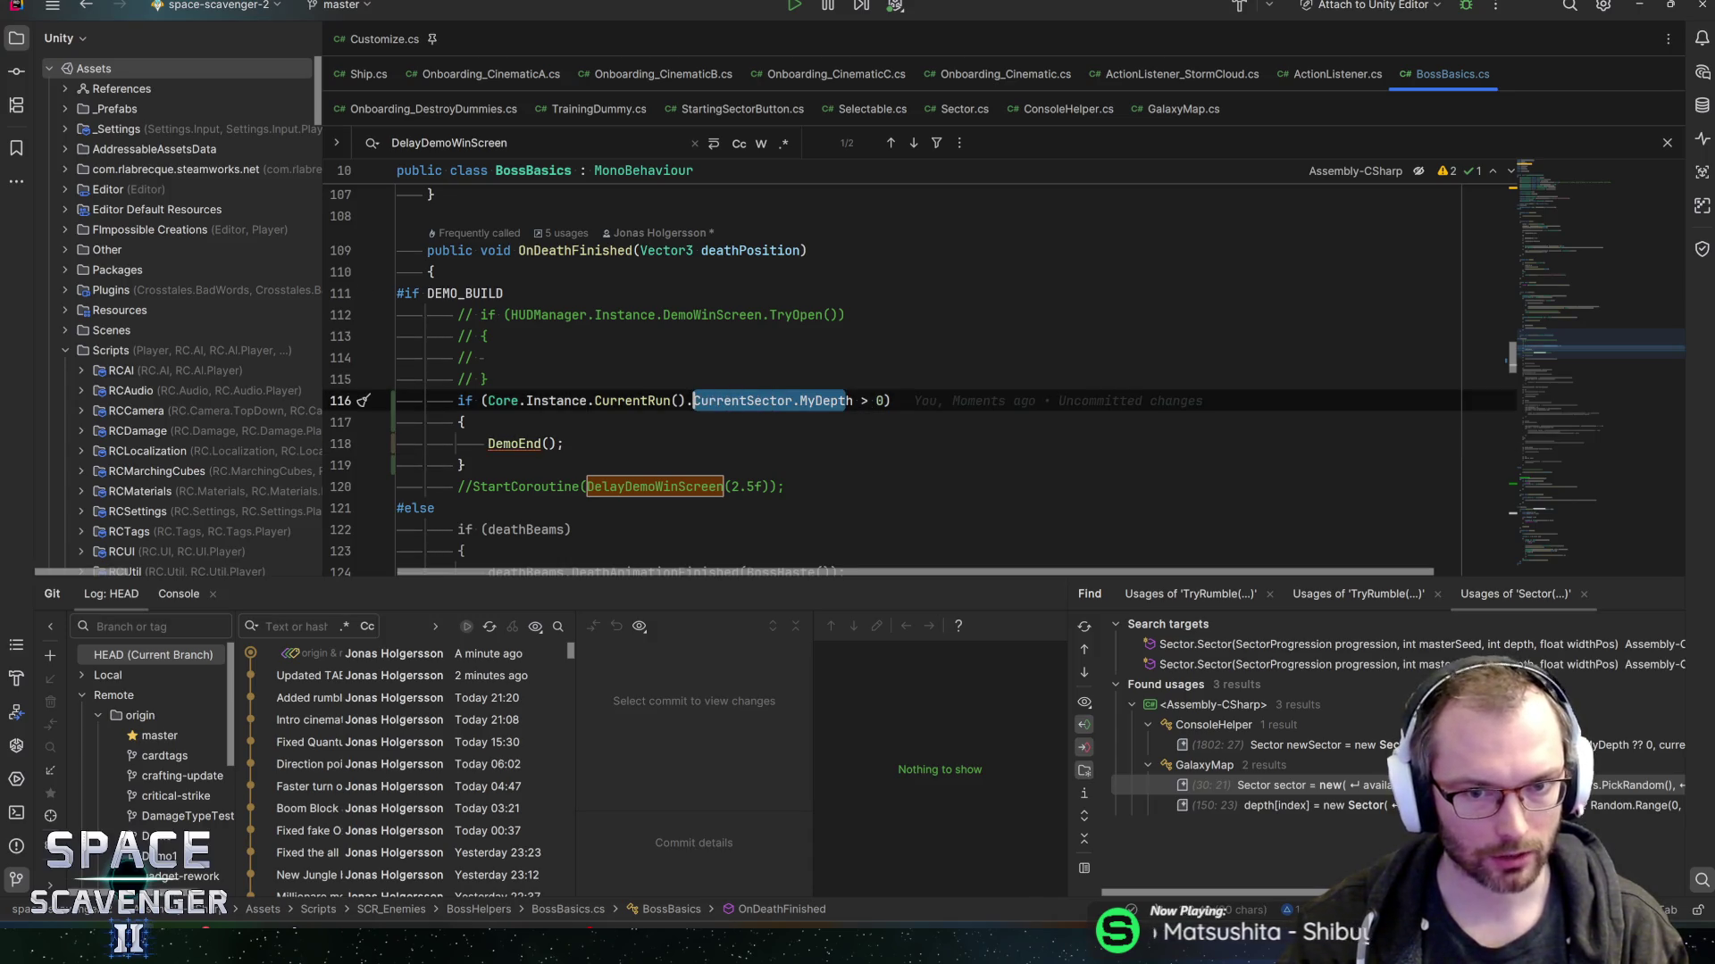
key(ctrl+alt+Left)
key(ctrl+alt+Left)
key(ctrl+alt+Left)
key(ctrl+alt+Left)
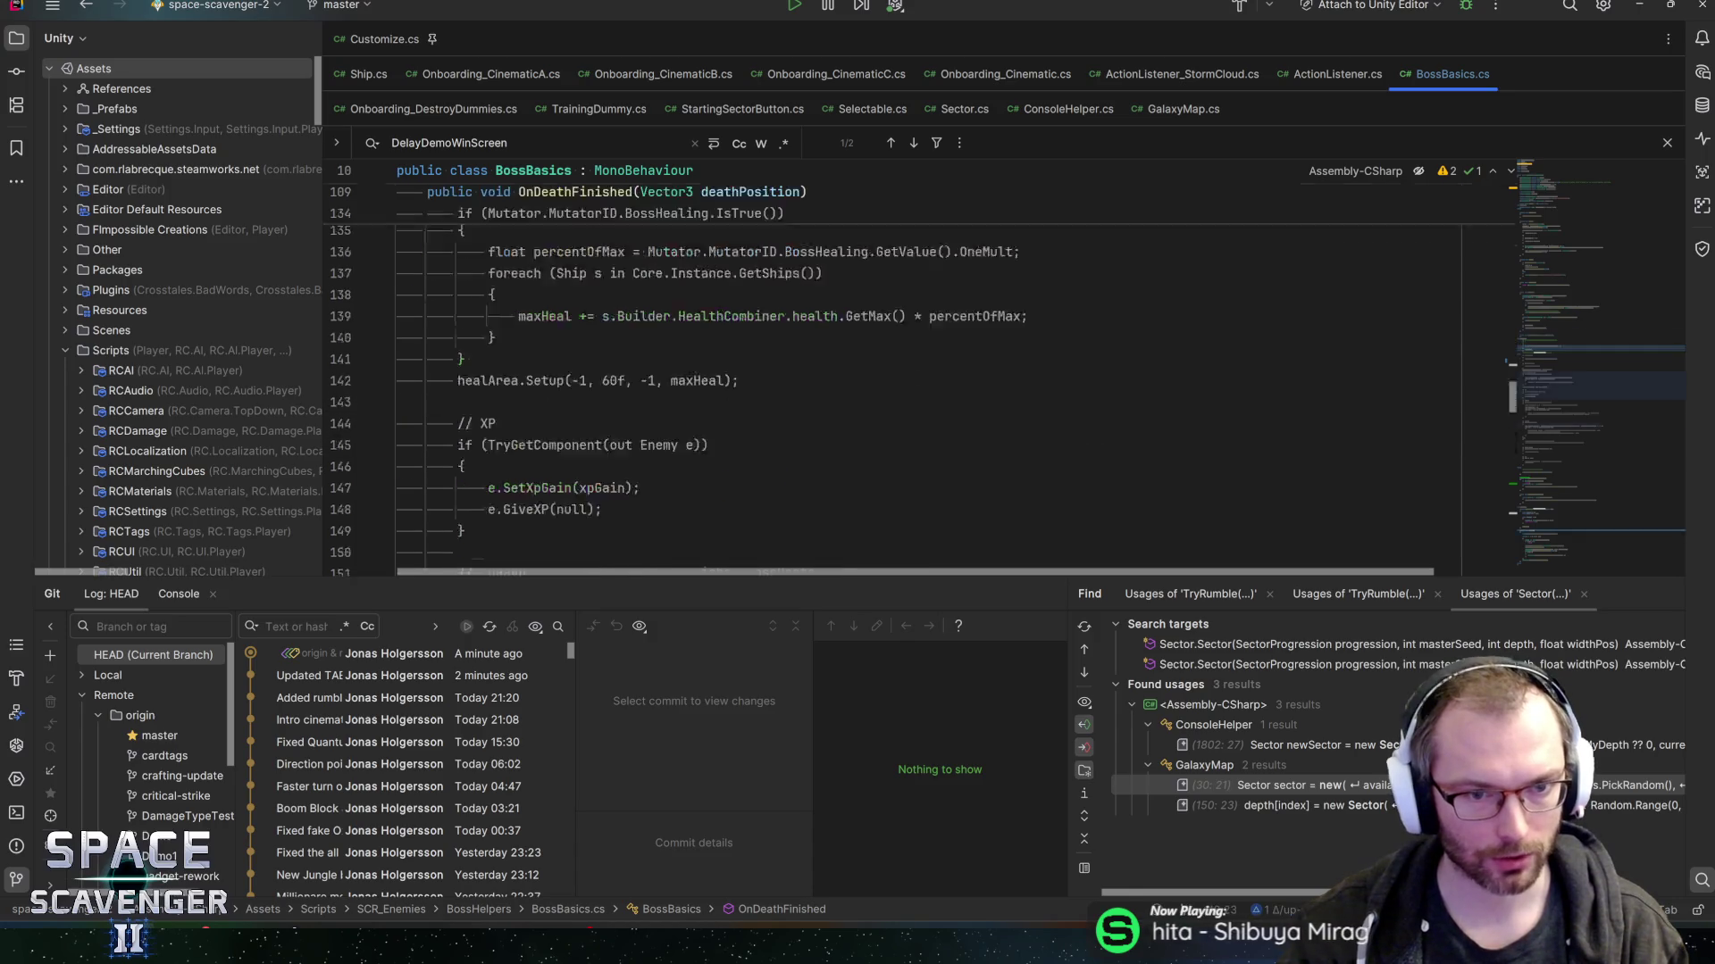
- Select the whole DelayDemoWinScreen coroutine and delete it from BossBasics.cs
scroll(893, 375, up, 4)
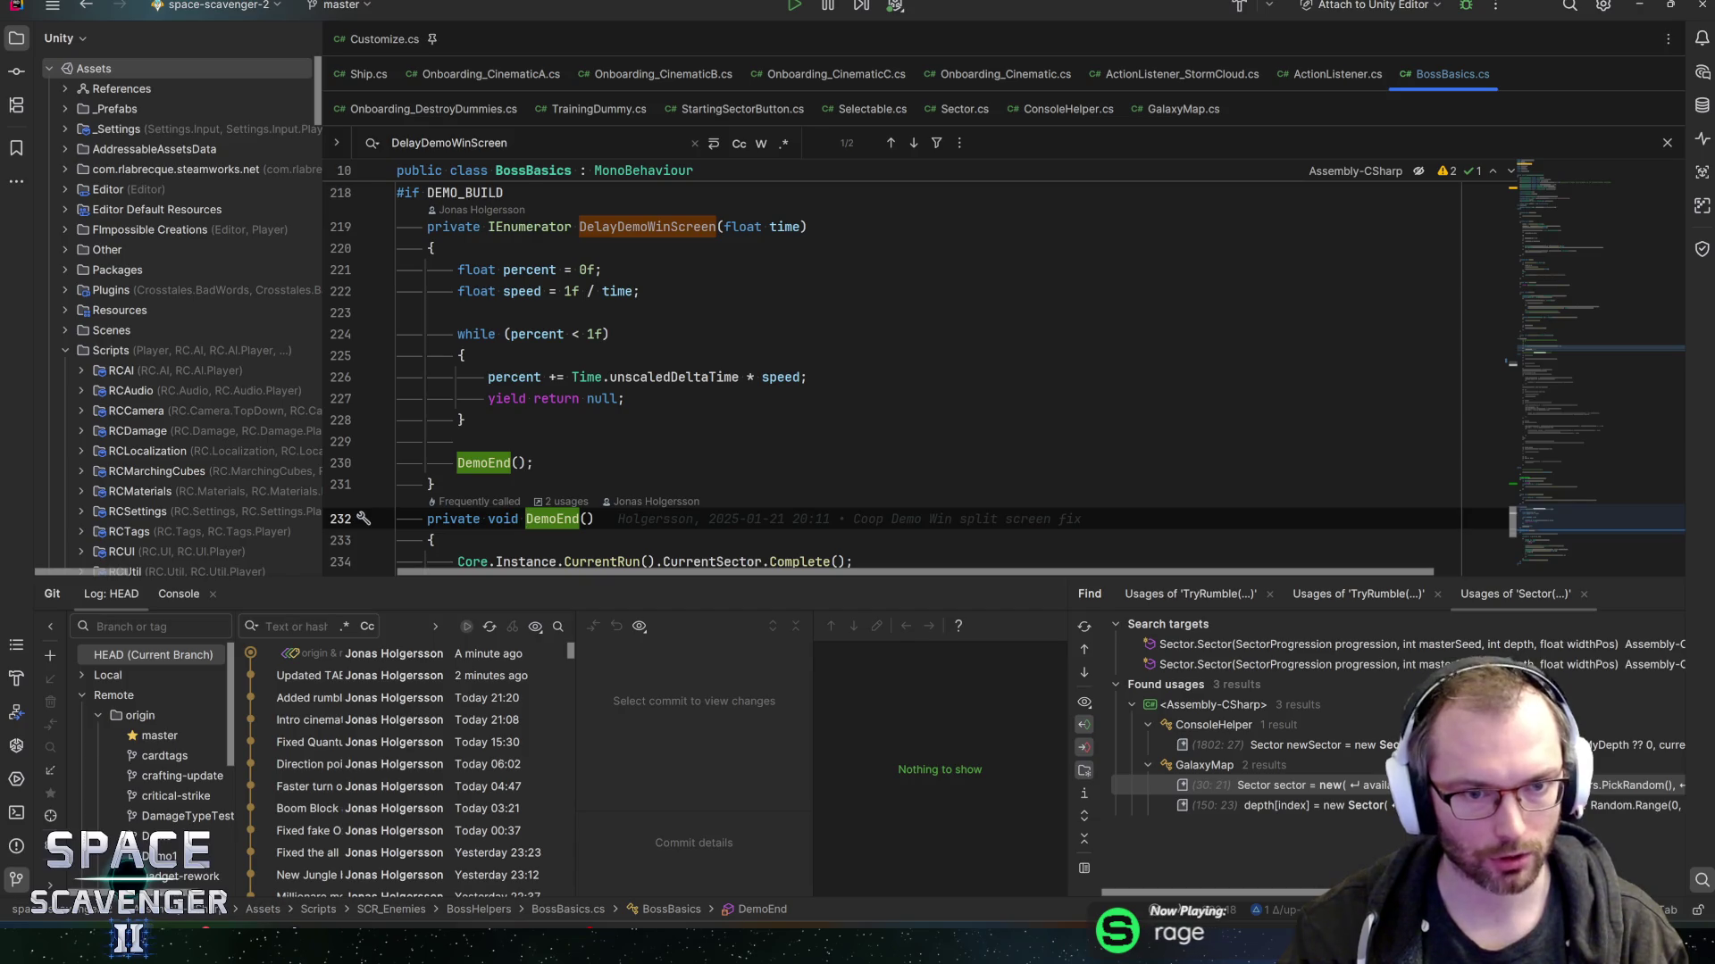
mouse_move(457, 462)
mouse_down()
mouse_move(399, 441)
mouse_move(399, 313)
mouse_up()
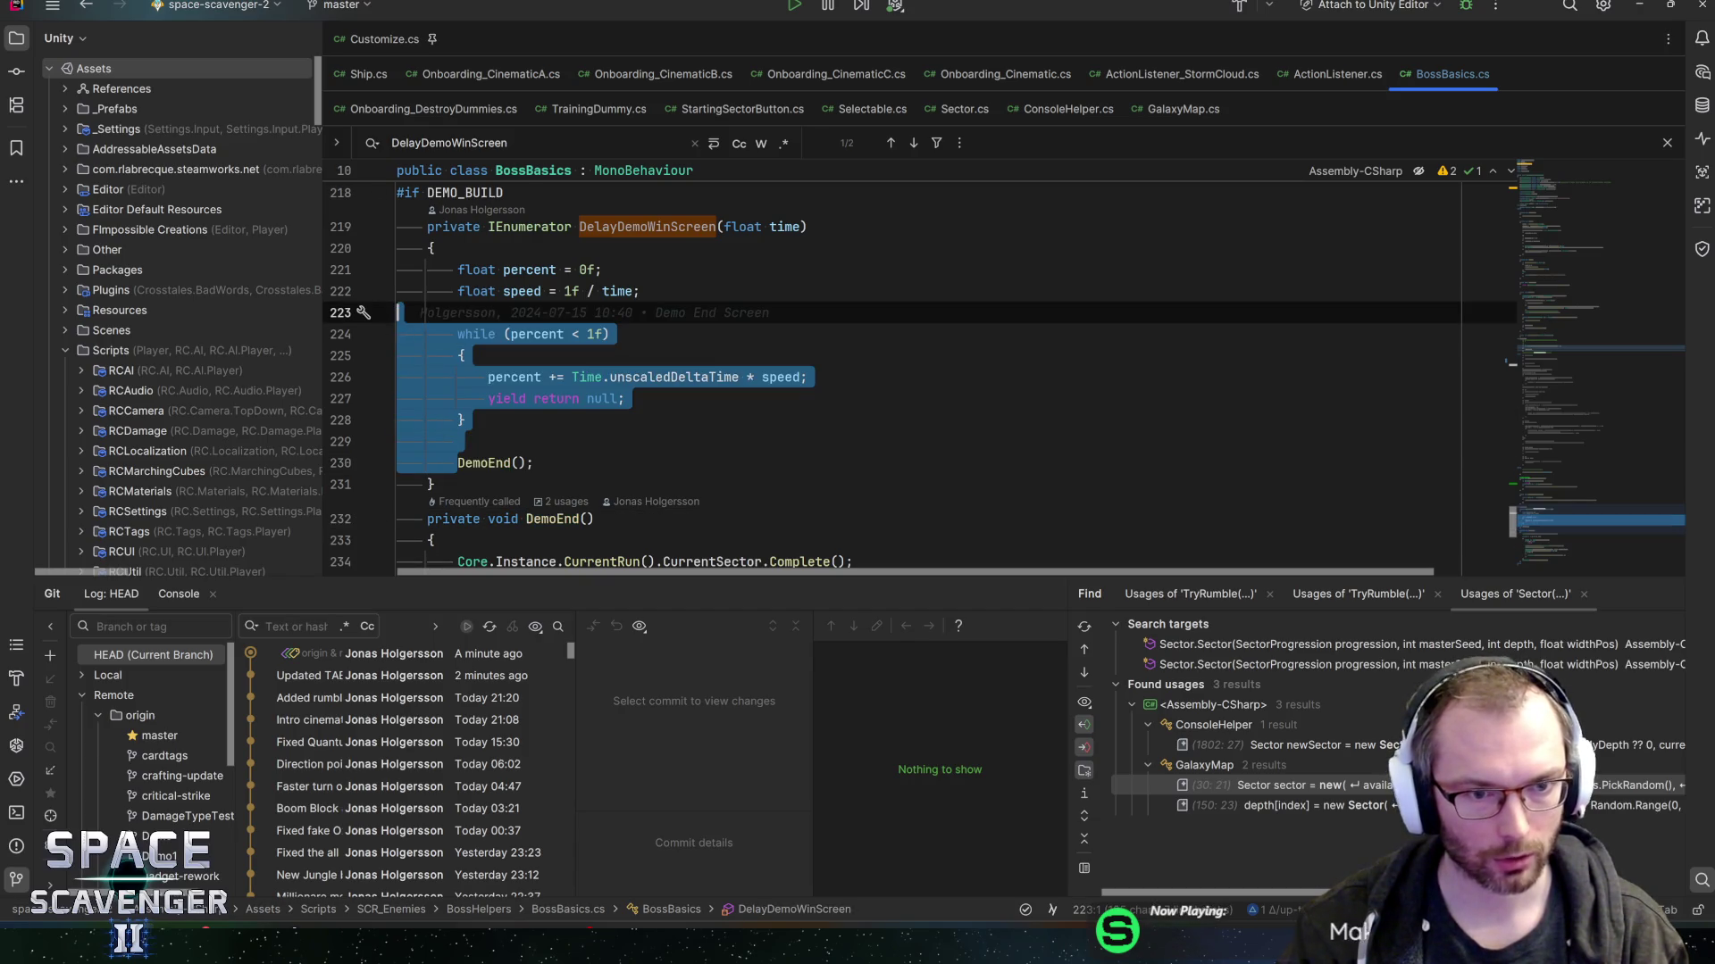
key(Escape)
key(ctrl+w)
key(ctrl+w)
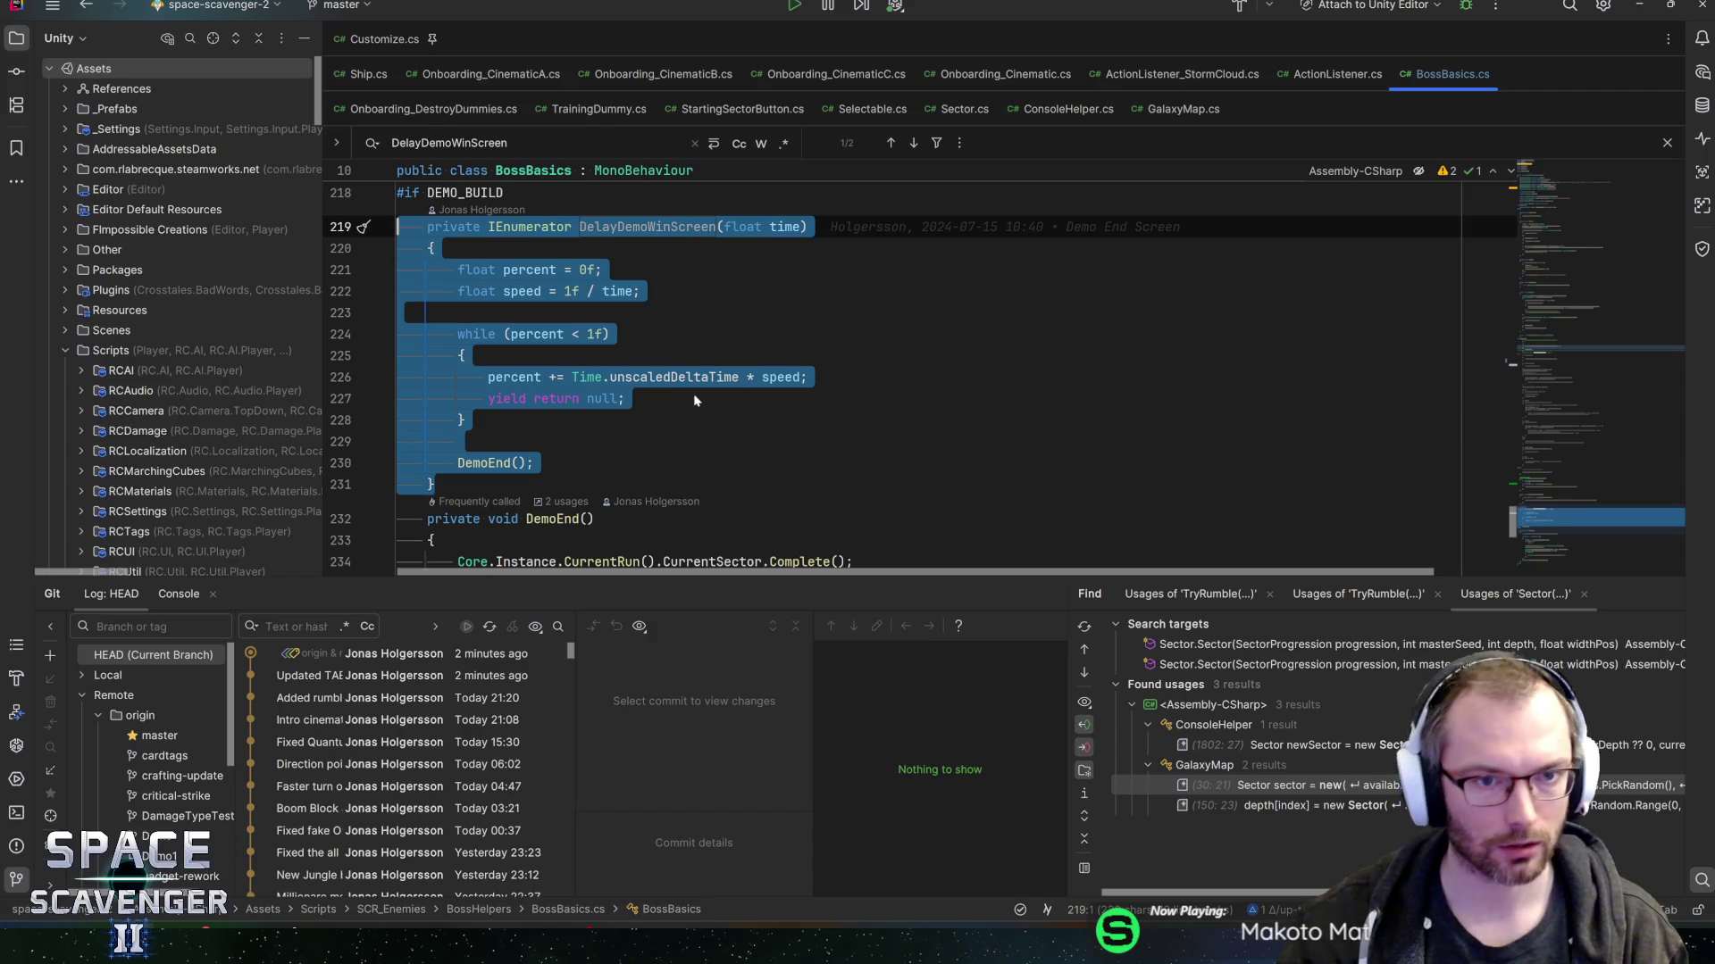
scroll(742, 396, up, 1)
key(BackSpace)
key(BackSpace)
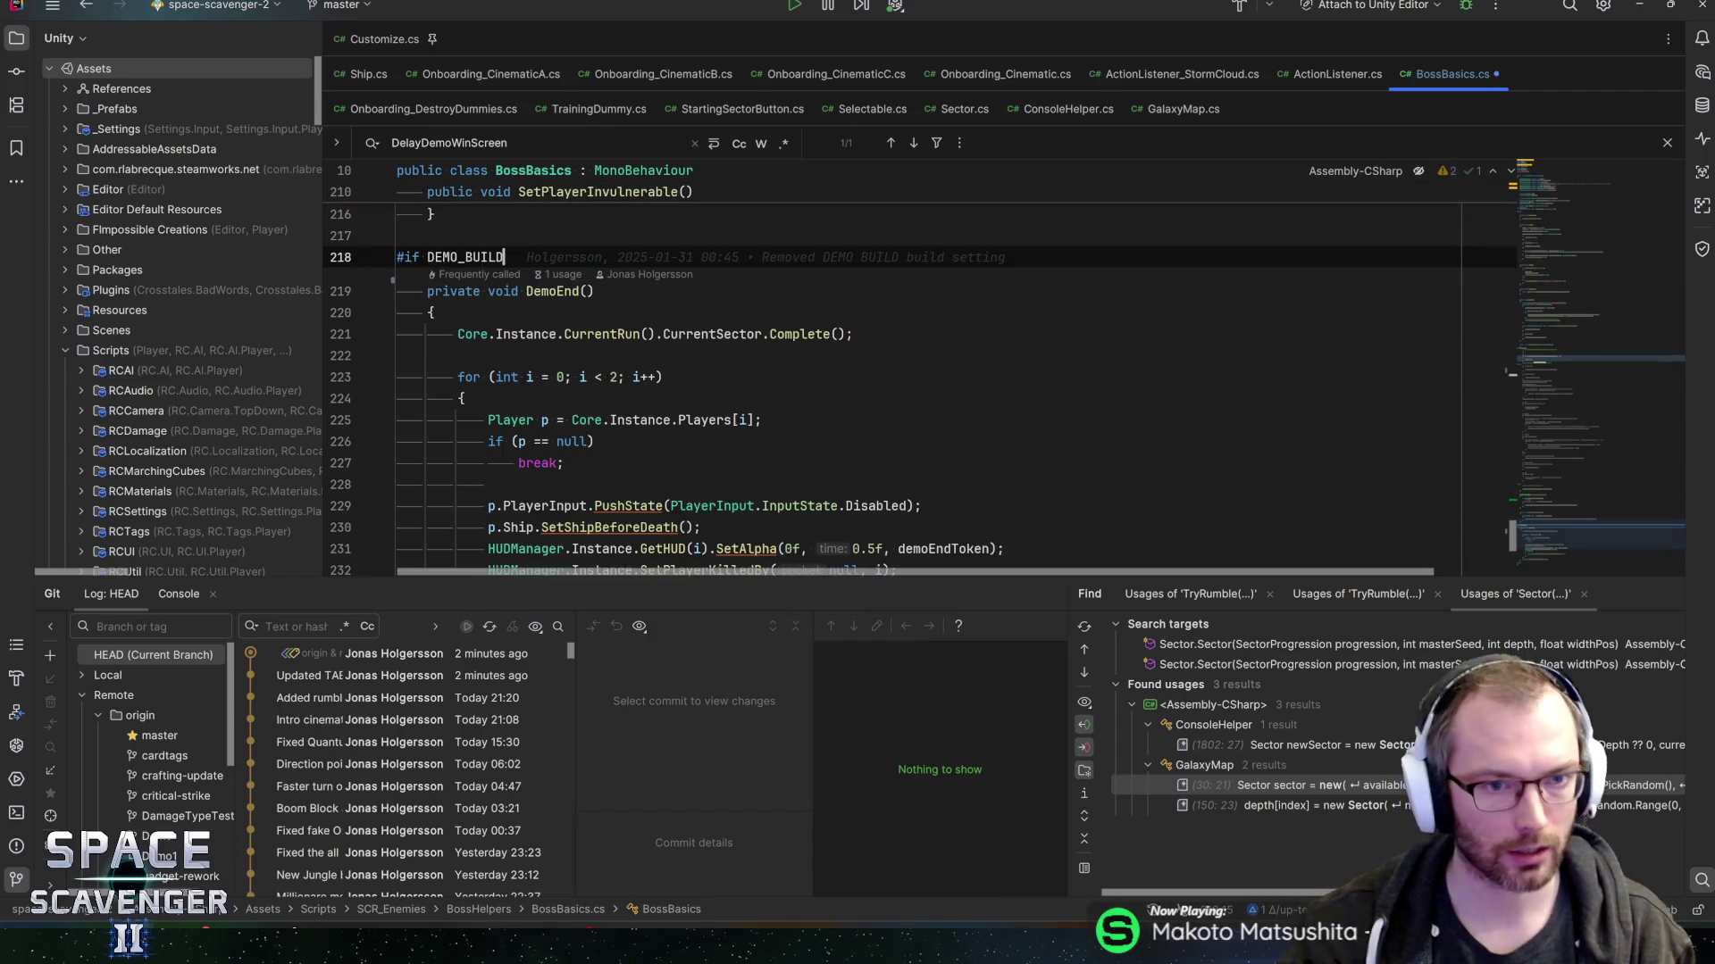
scroll(973, 431, up, 4)
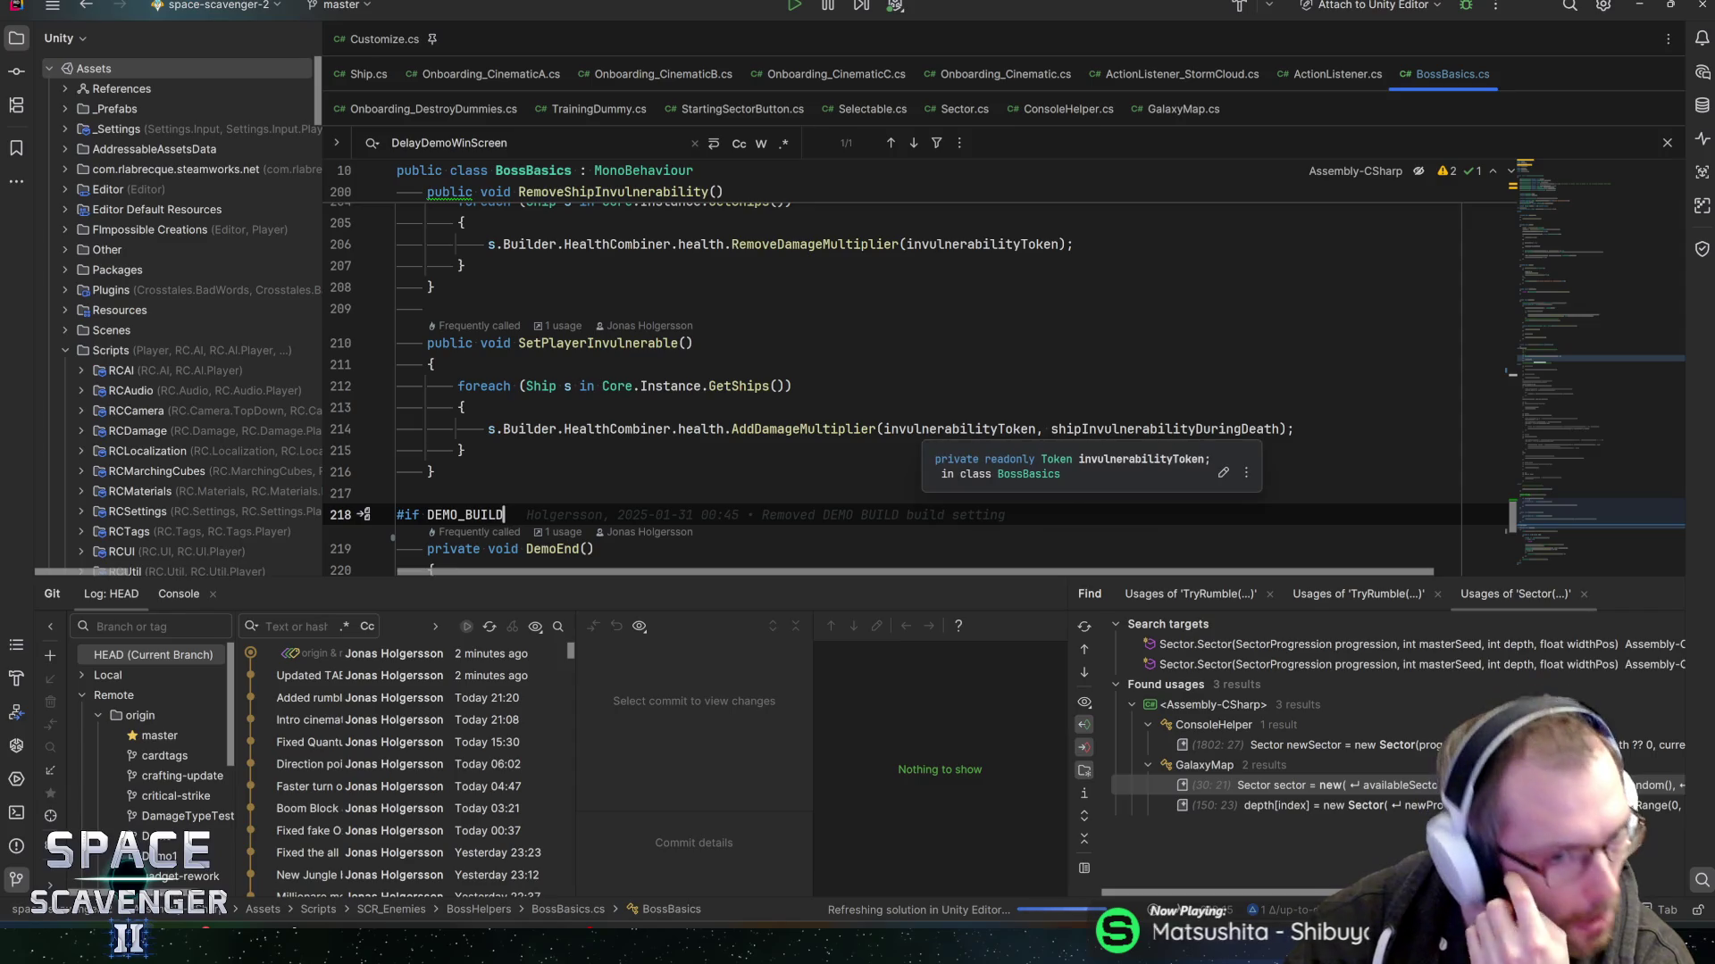
scroll(920, 393, down, 5)
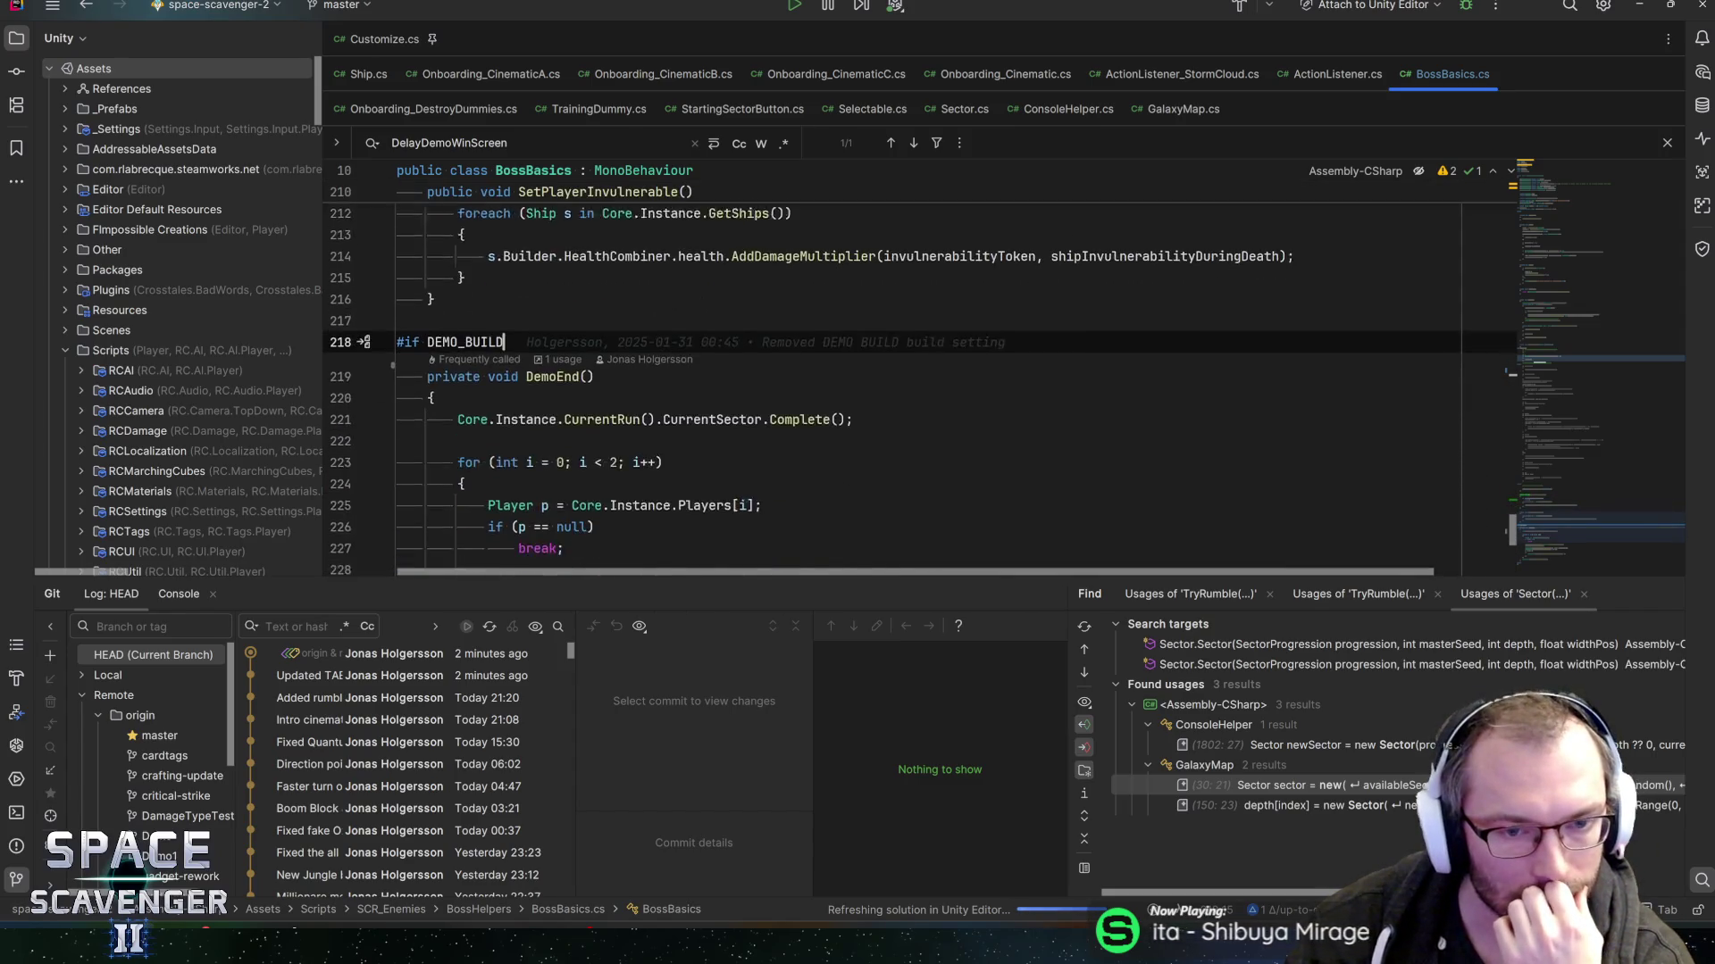
scroll(1538, 540, down, 3)
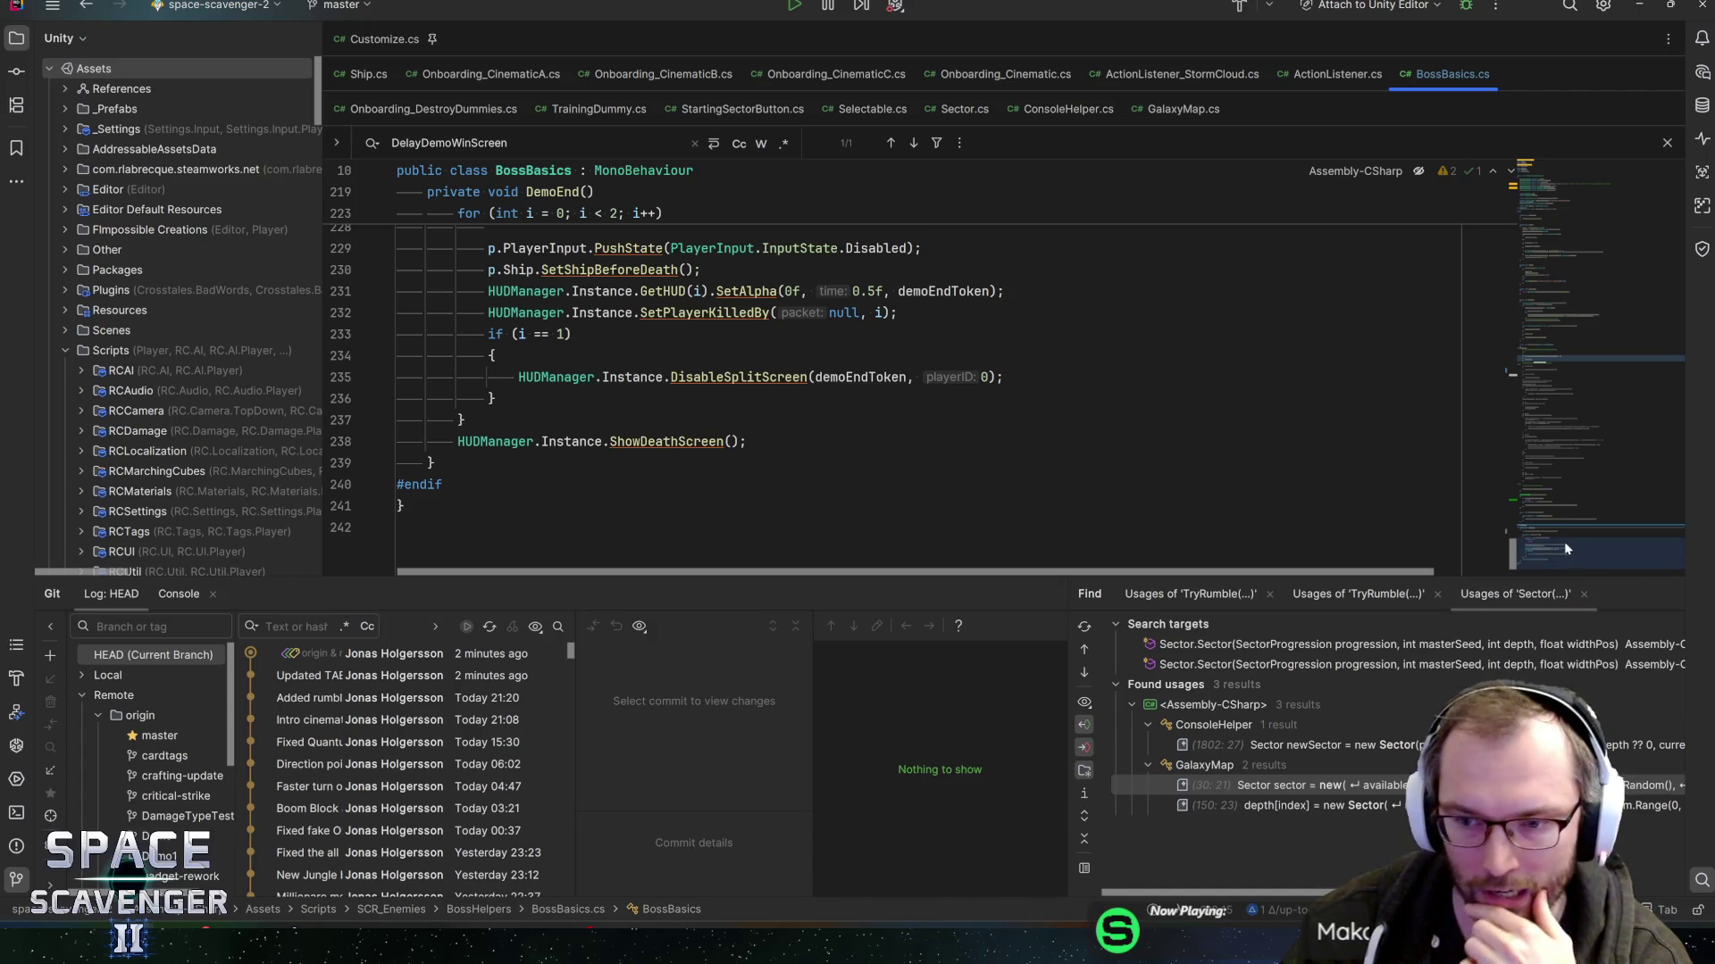
scroll(1564, 536, up, 6)
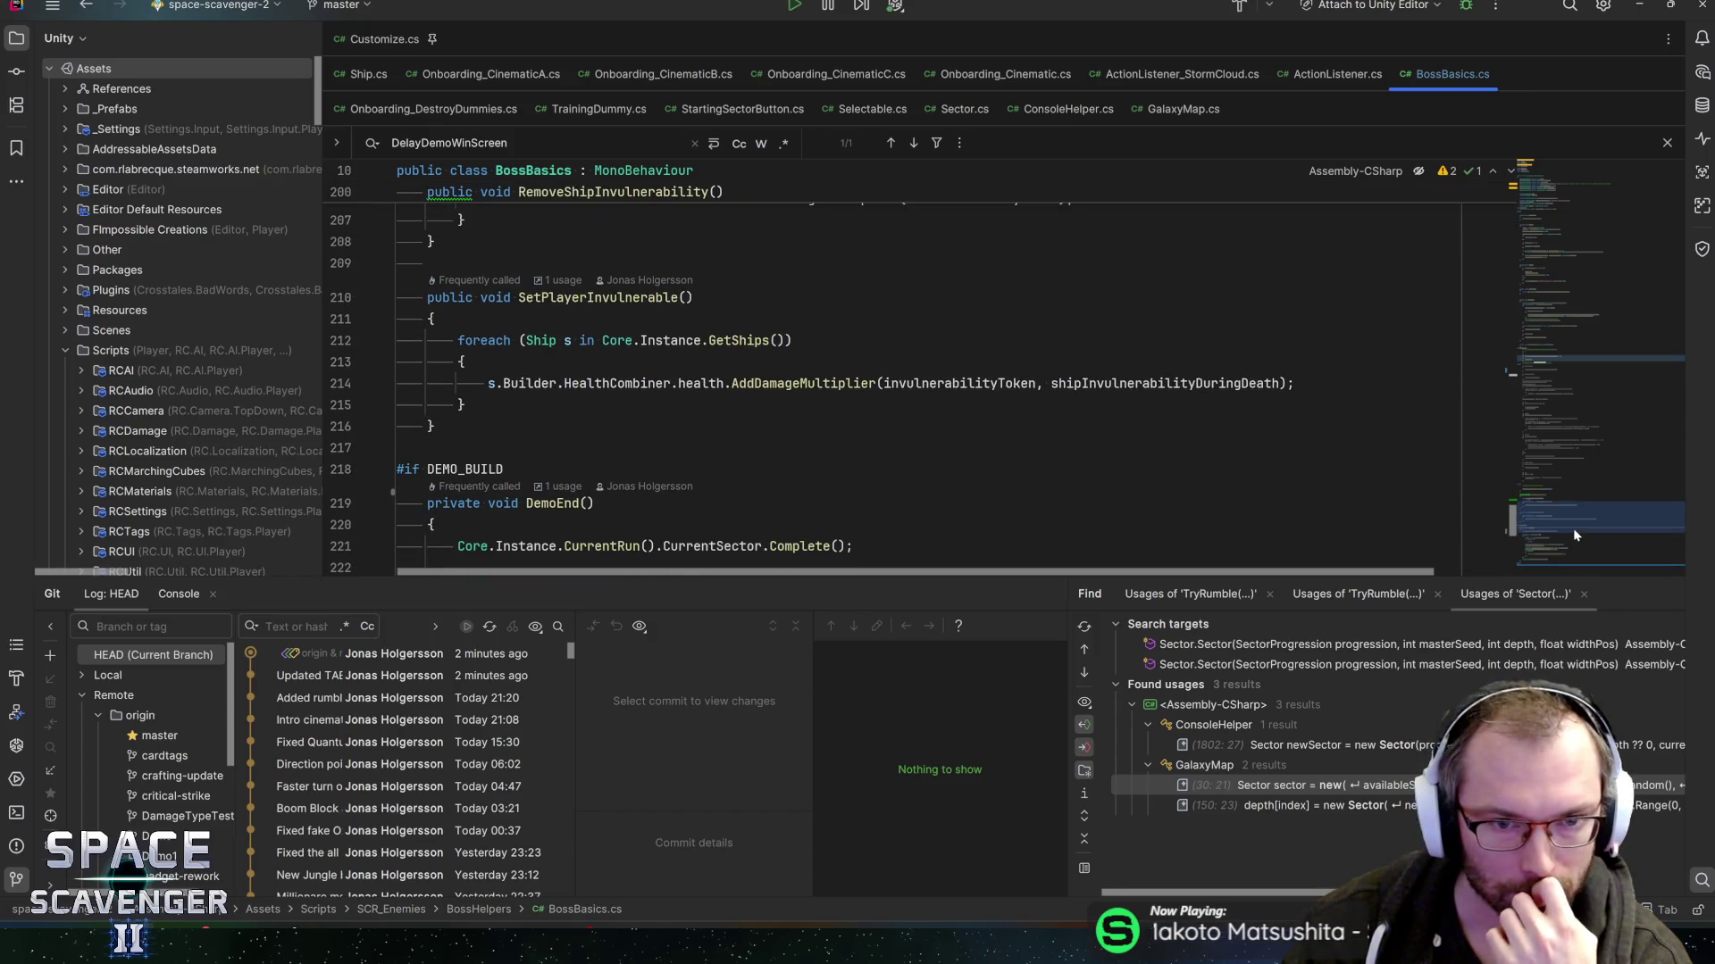
- Shrink the bottom panels to enlarge the code area, then switch to Unity
drag(732, 581, 737, 646)
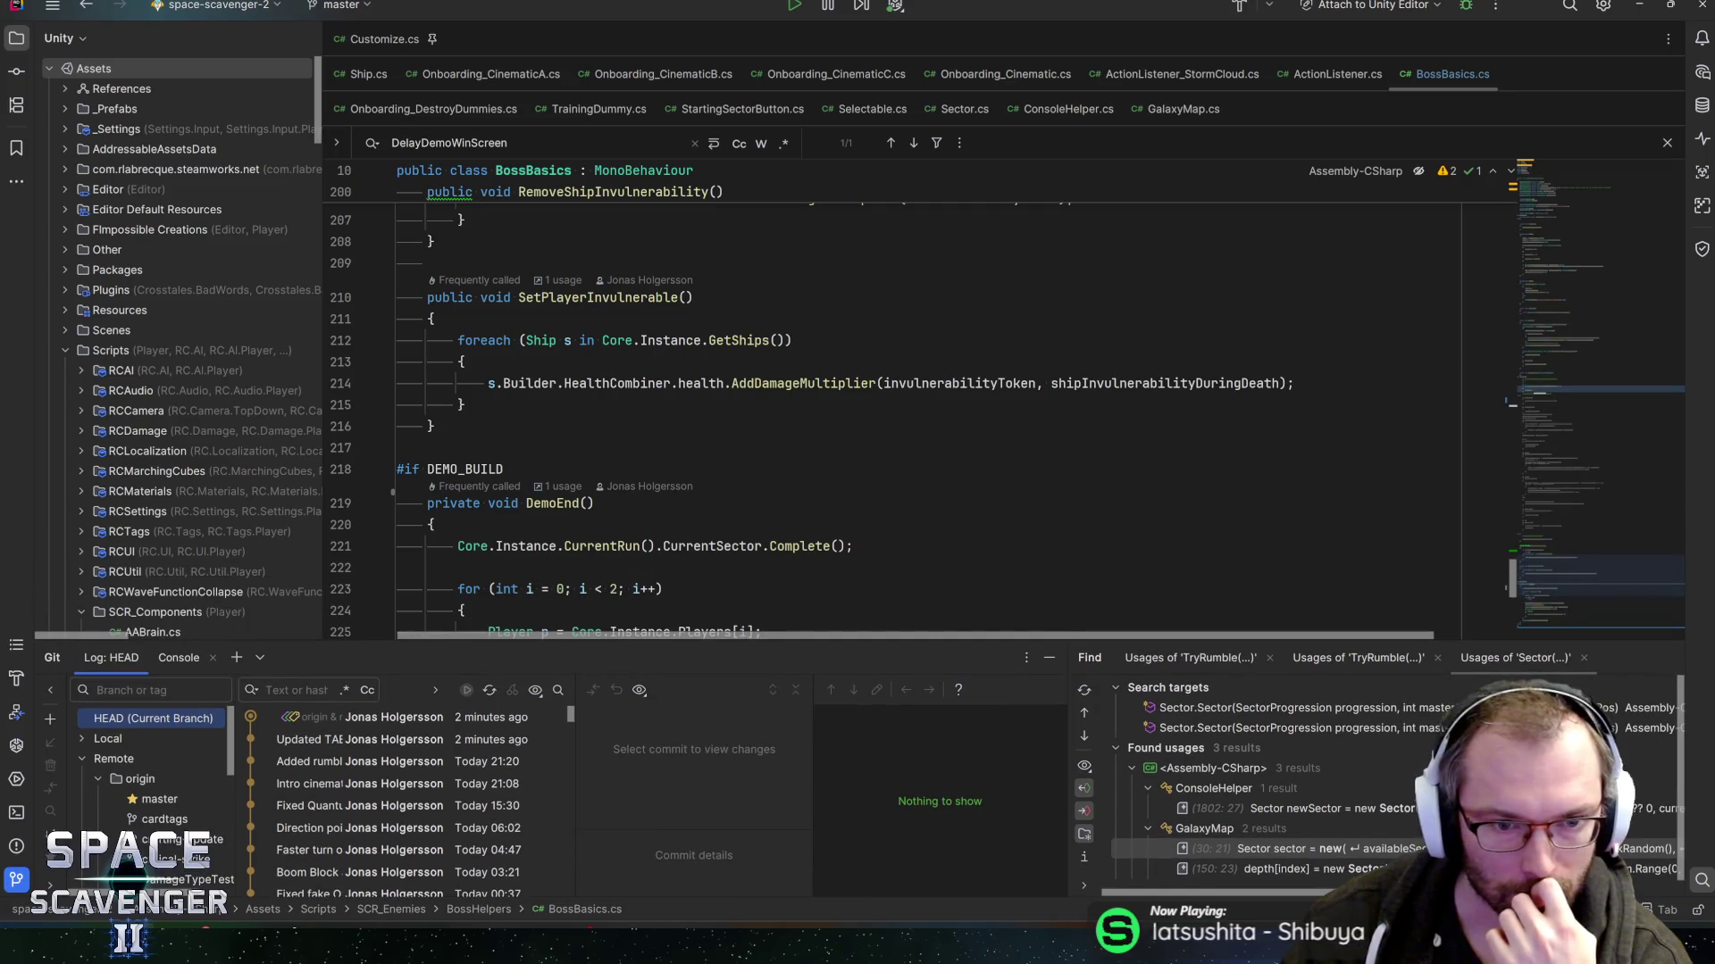
click(462, 405)
scroll(893, 420, up, 1)
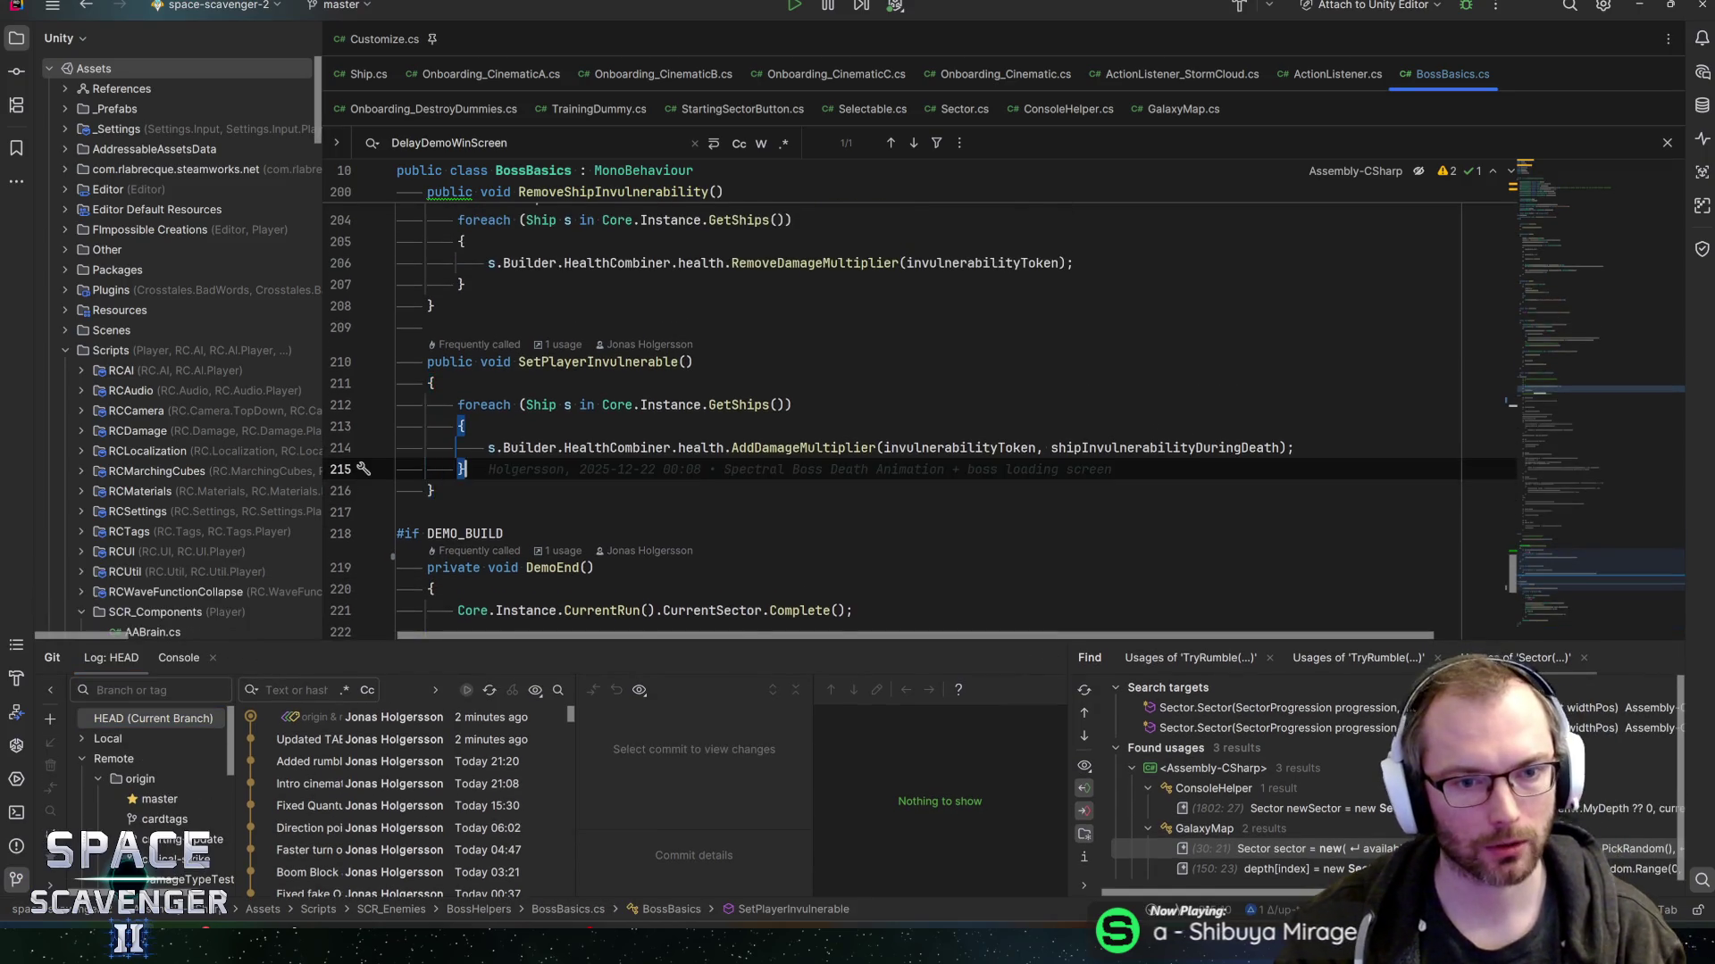
scroll(893, 420, up, 3)
key(alt+Tab)
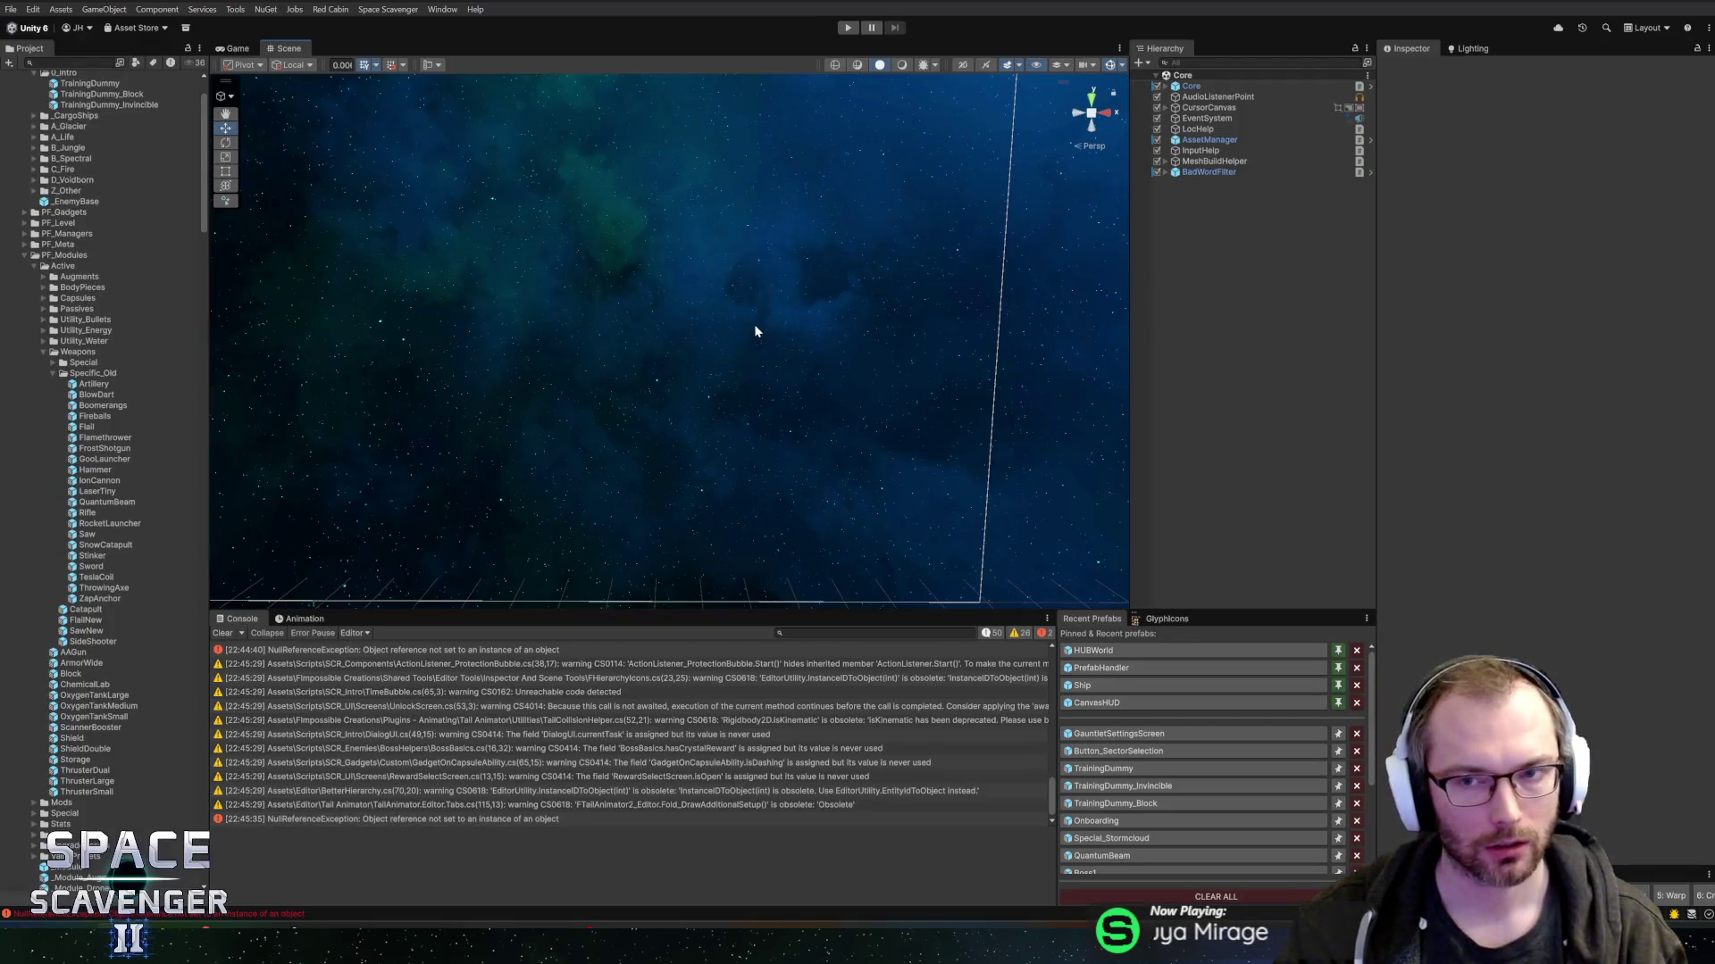
- Enter Play mode and launch a Fearless trial run from the Start Trial portal
click(847, 27)
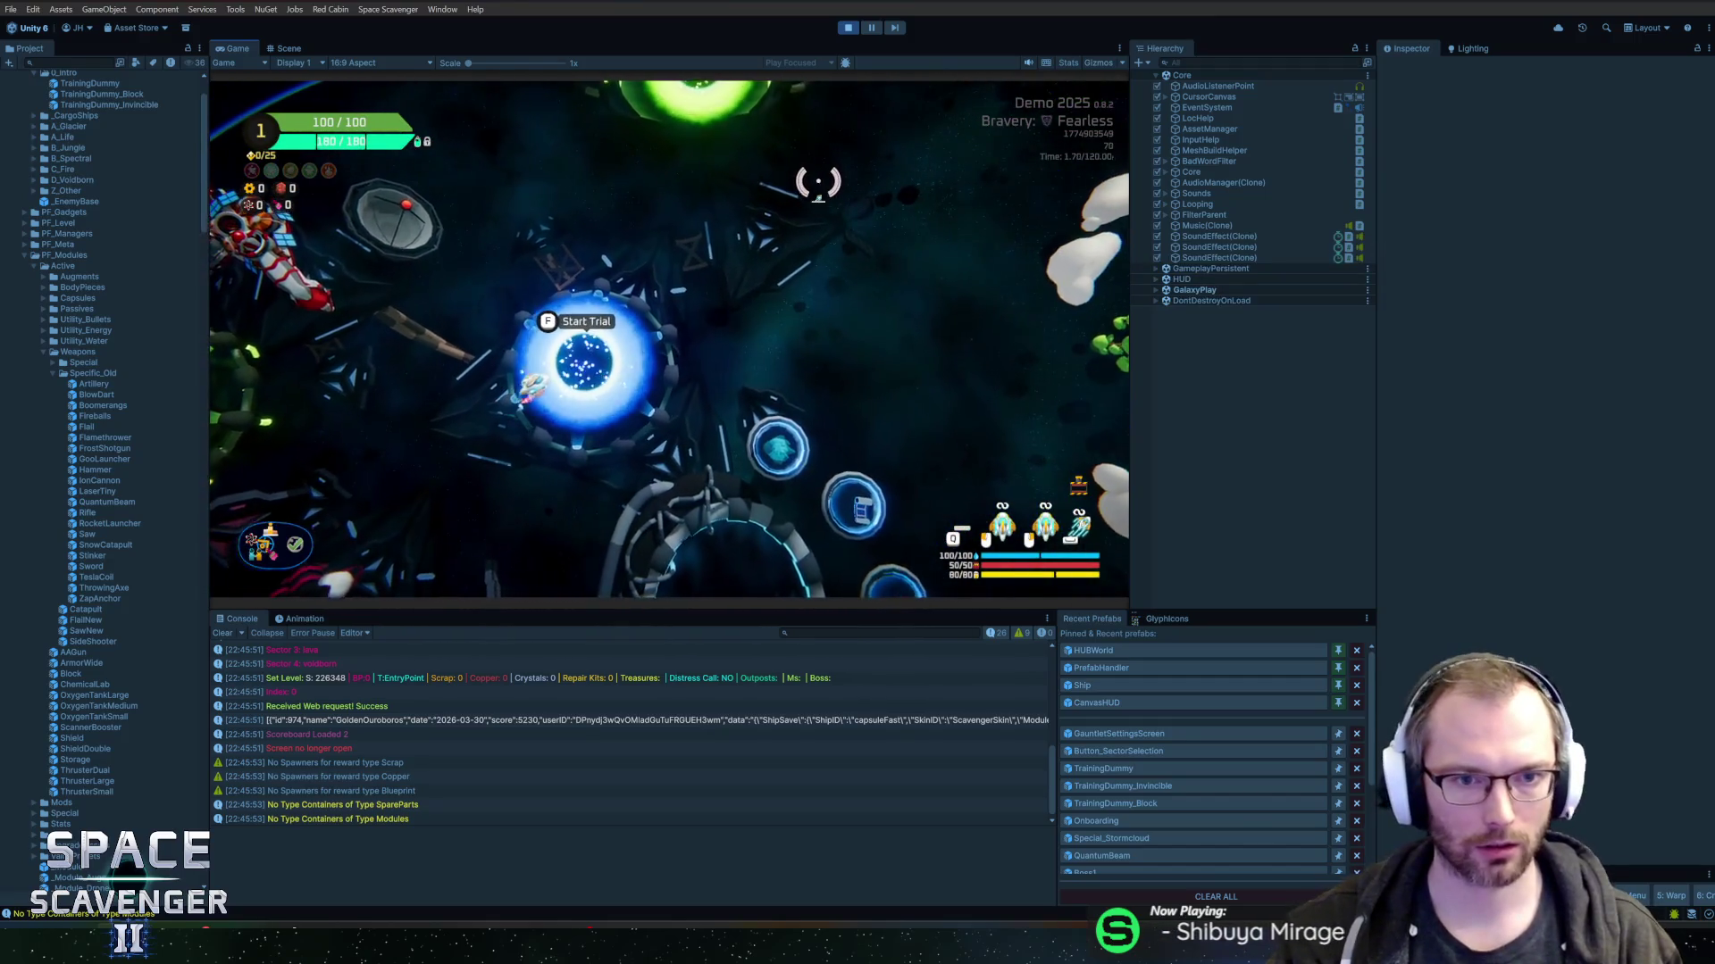
key(w)
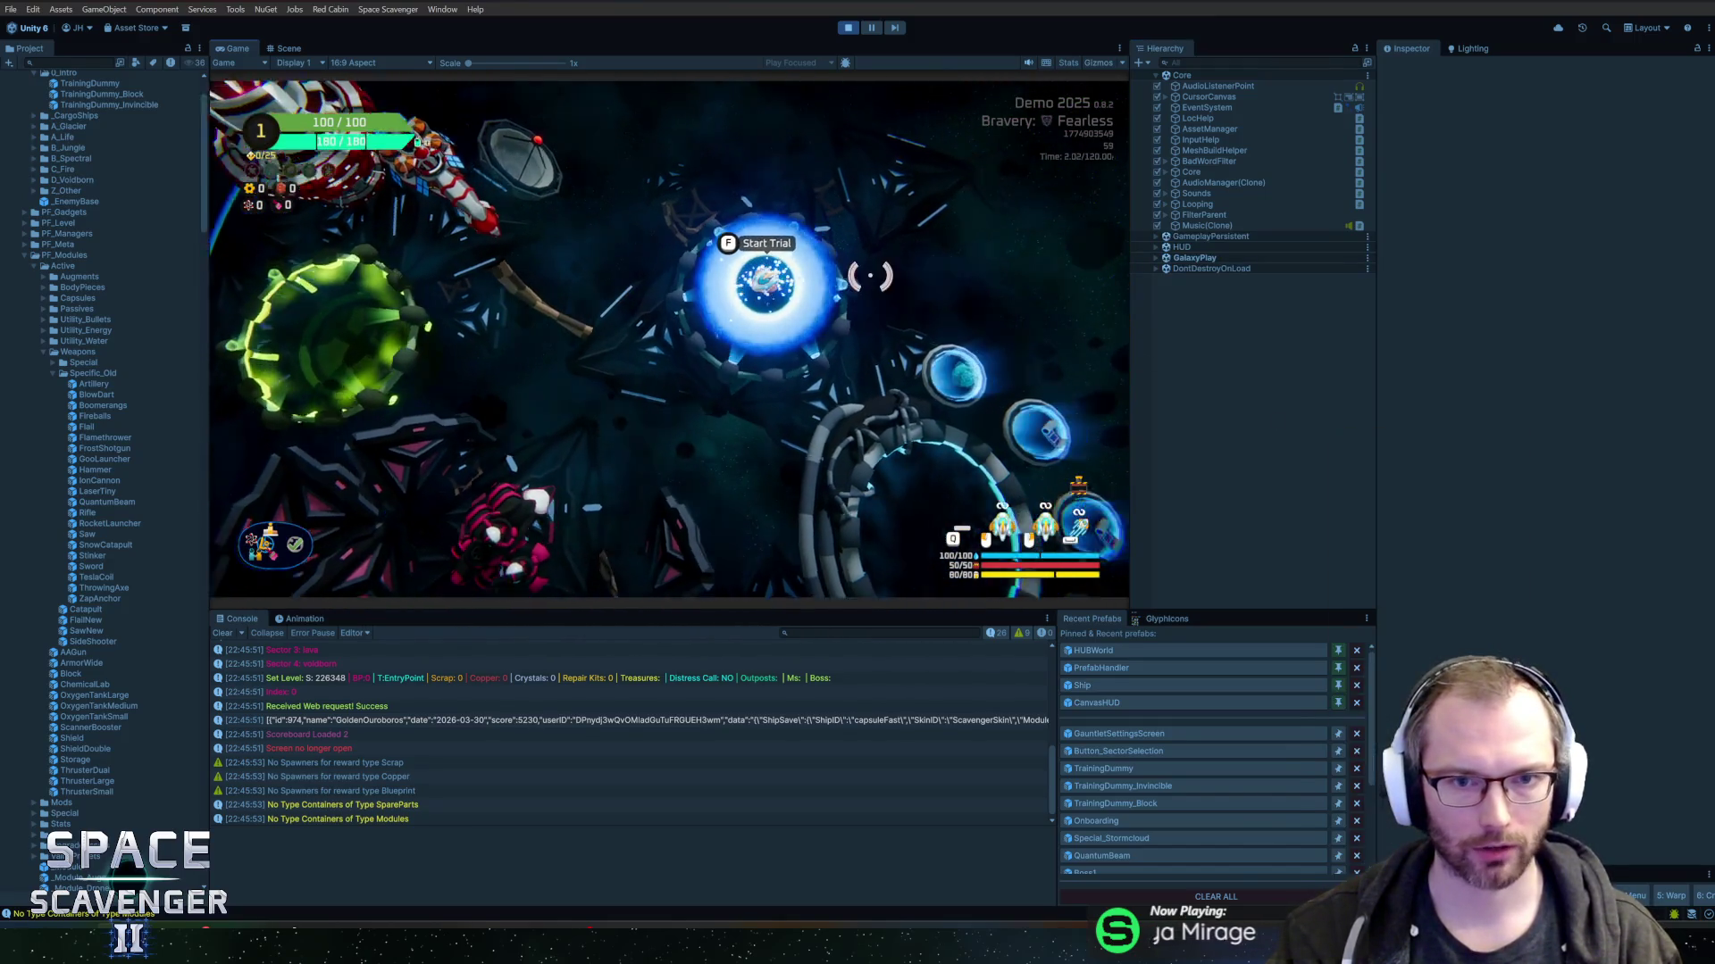
key(f)
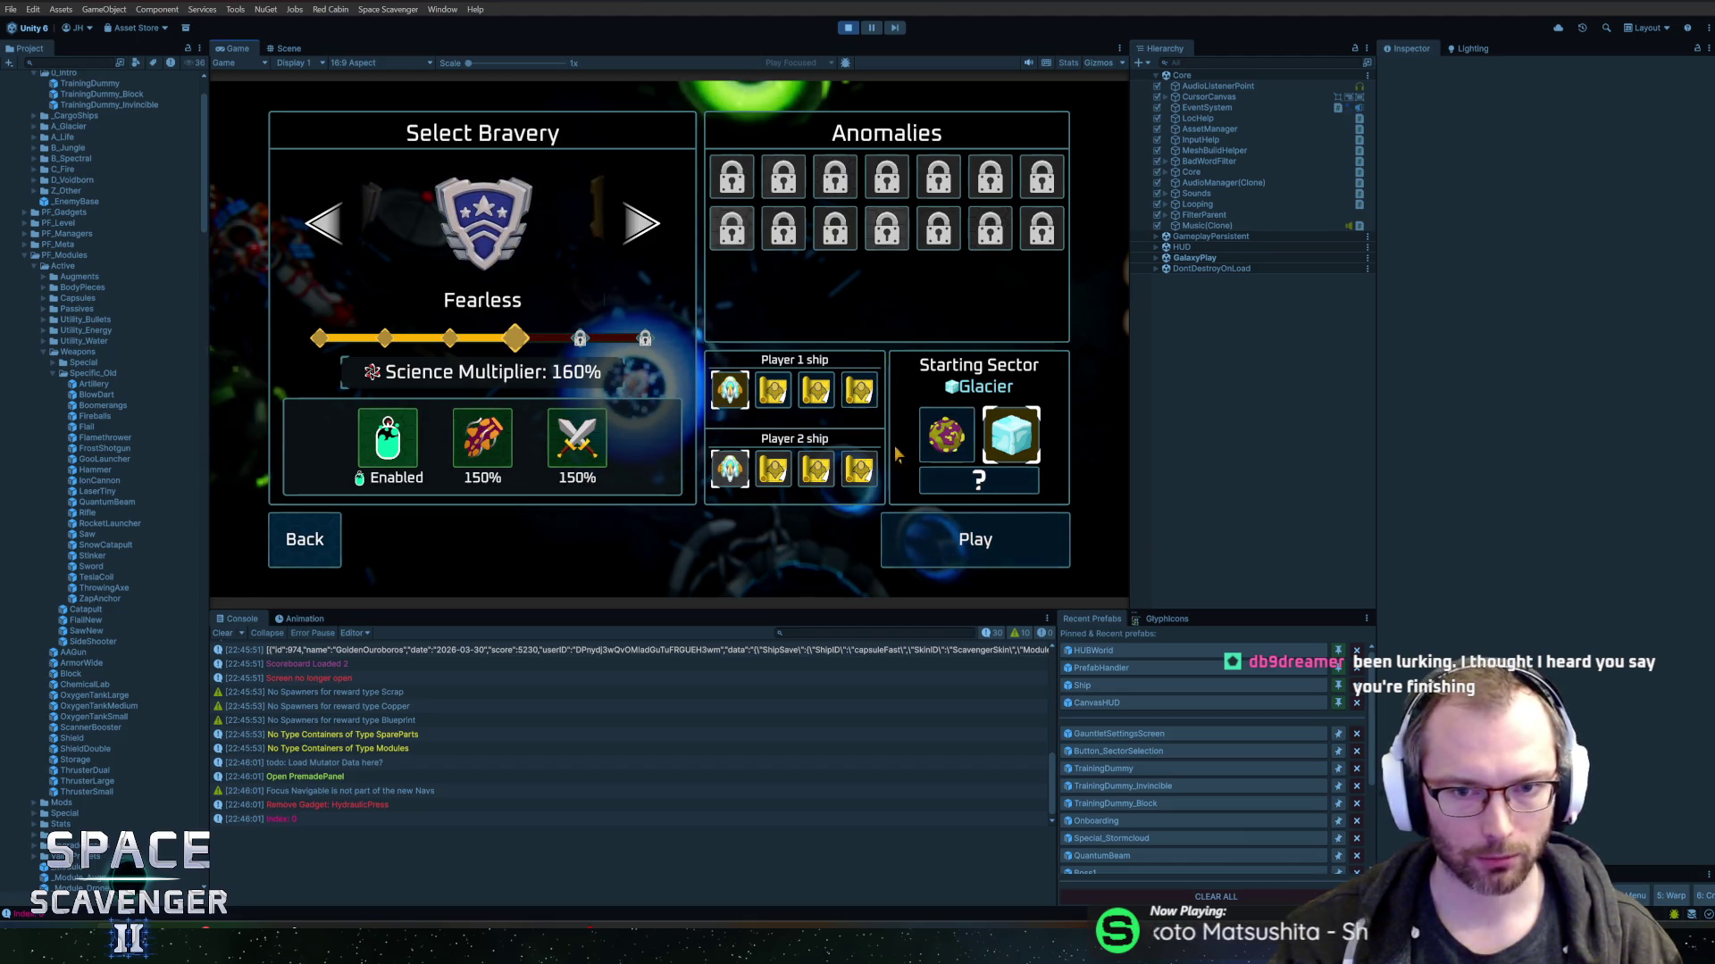
click(928, 539)
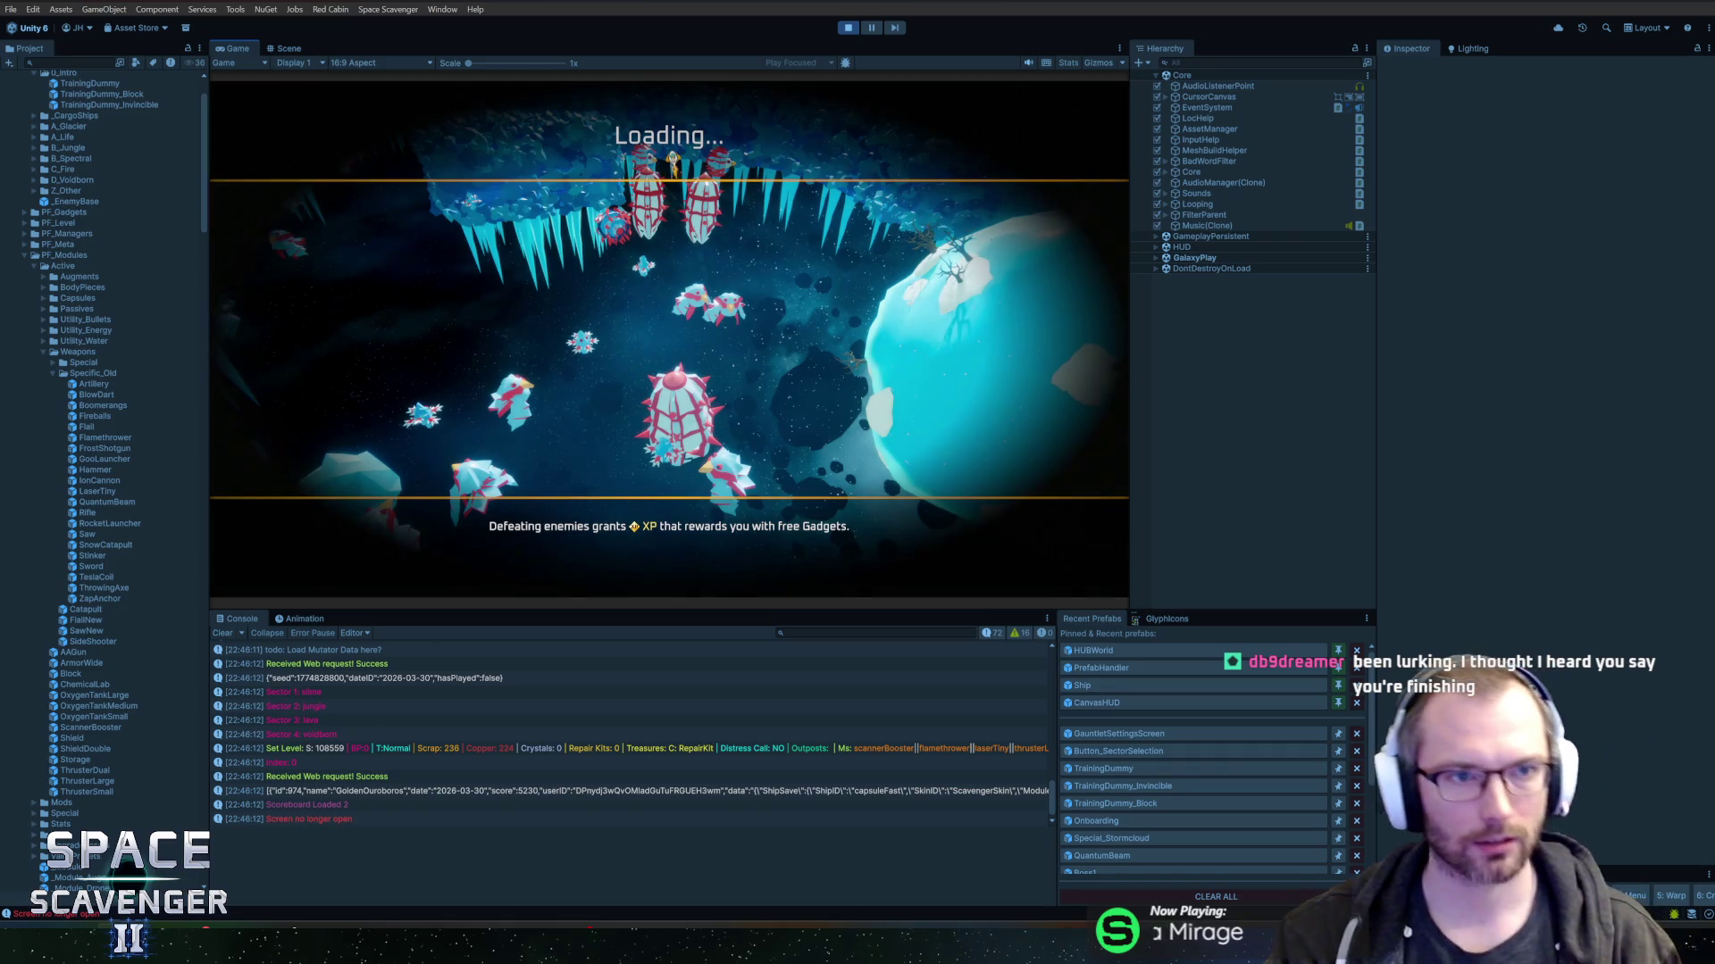
- Maximize the Game view, run 'level clear', and travel to the Boss Battle node
double_click(219, 49)
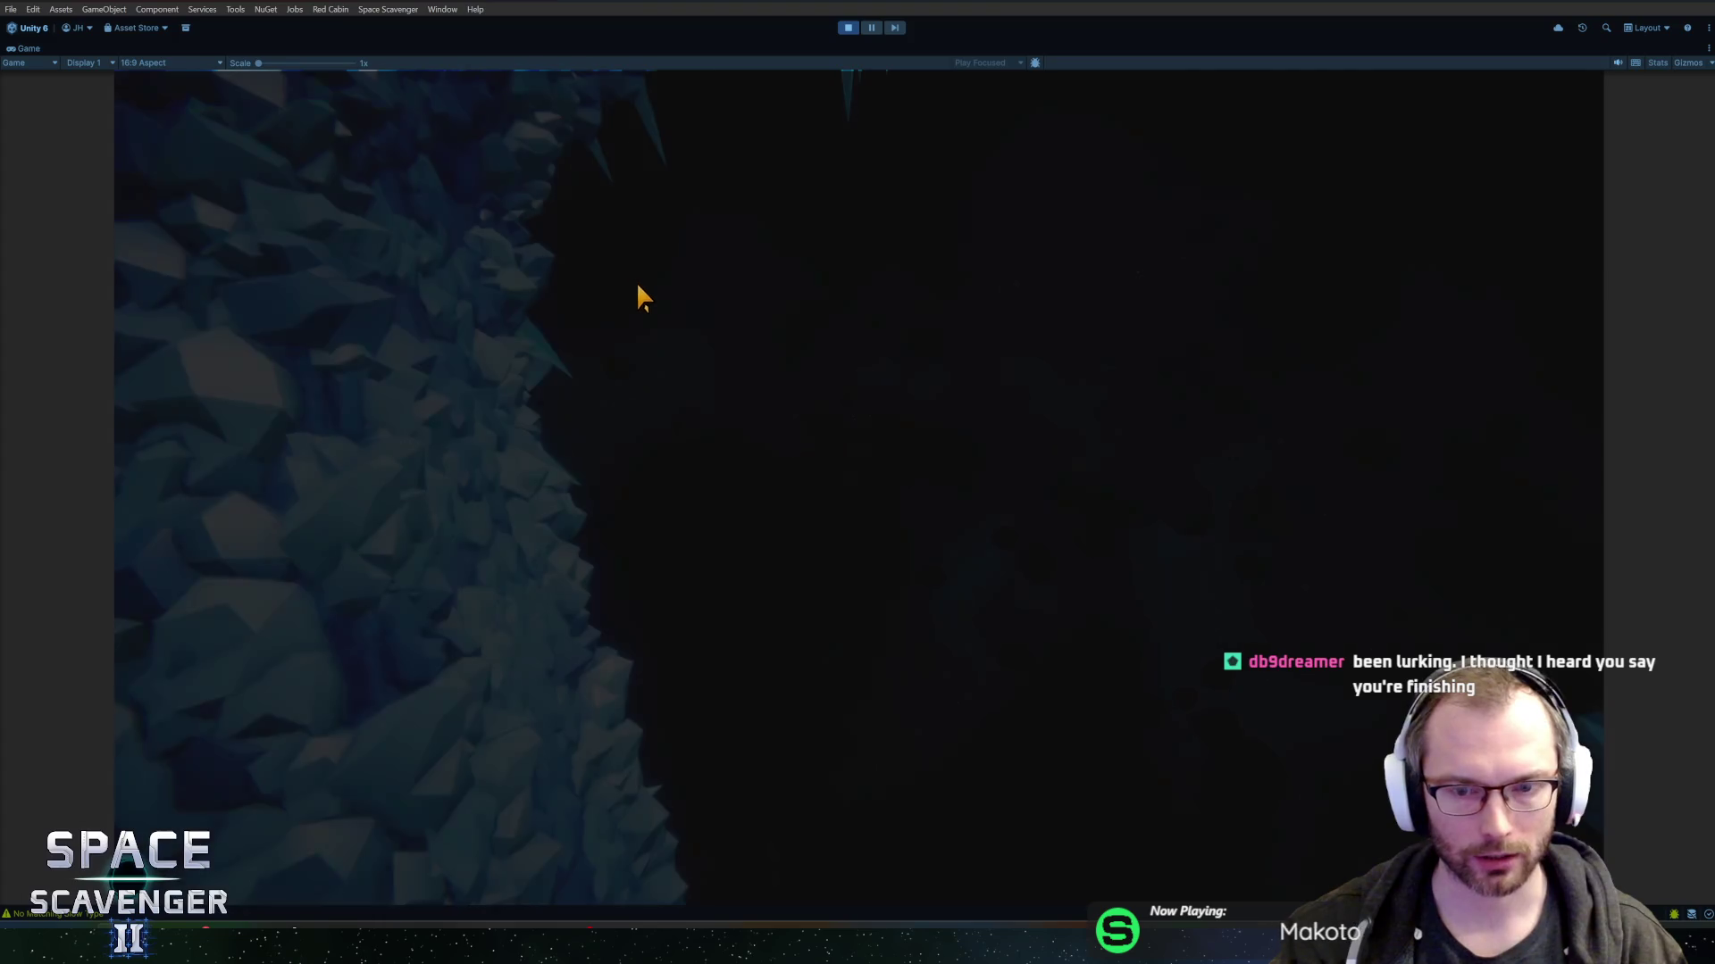
key(grave)
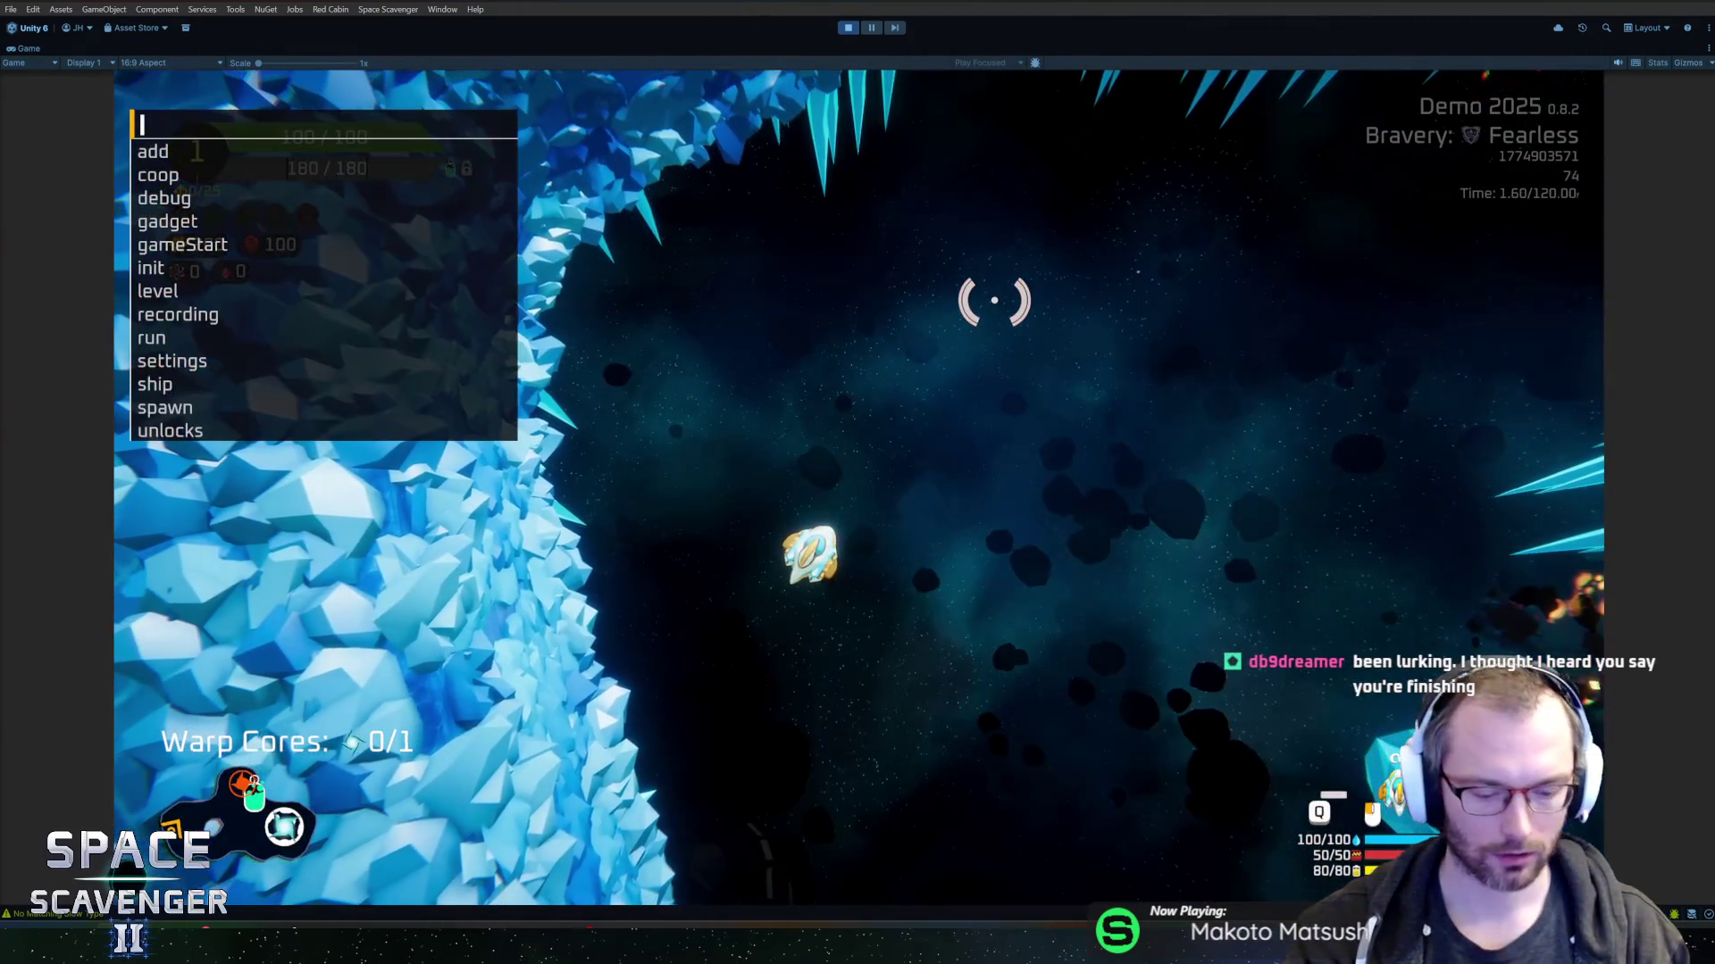
text(level clear)
key(Return)
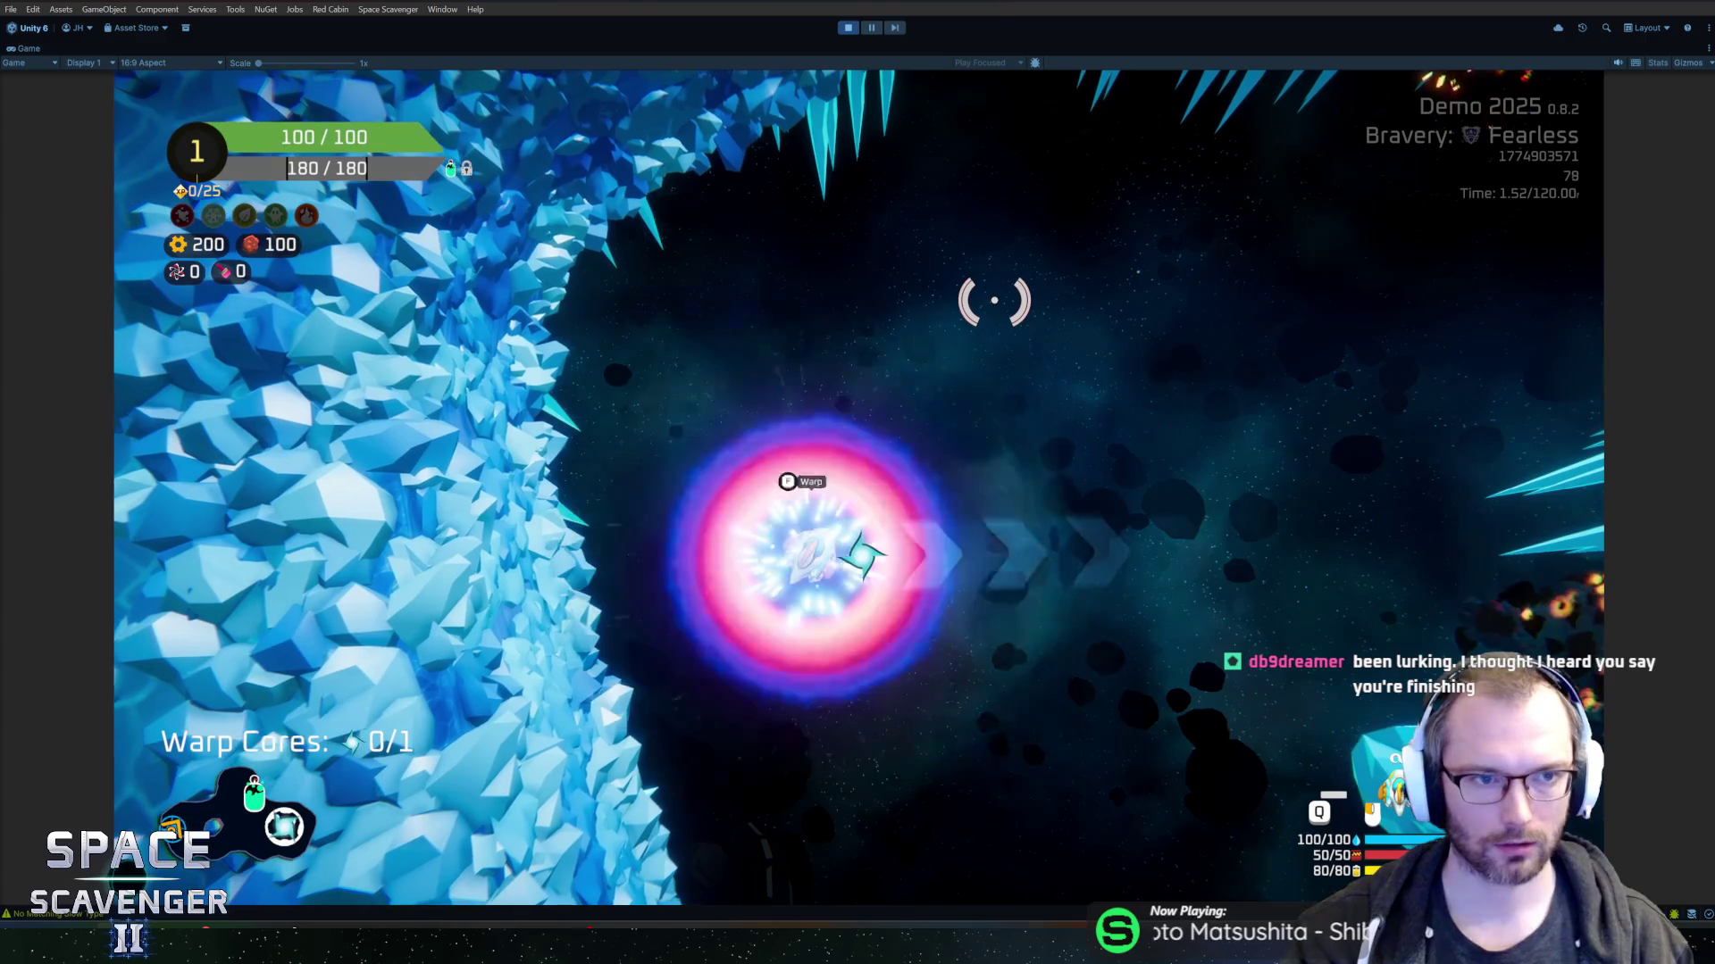
key(f)
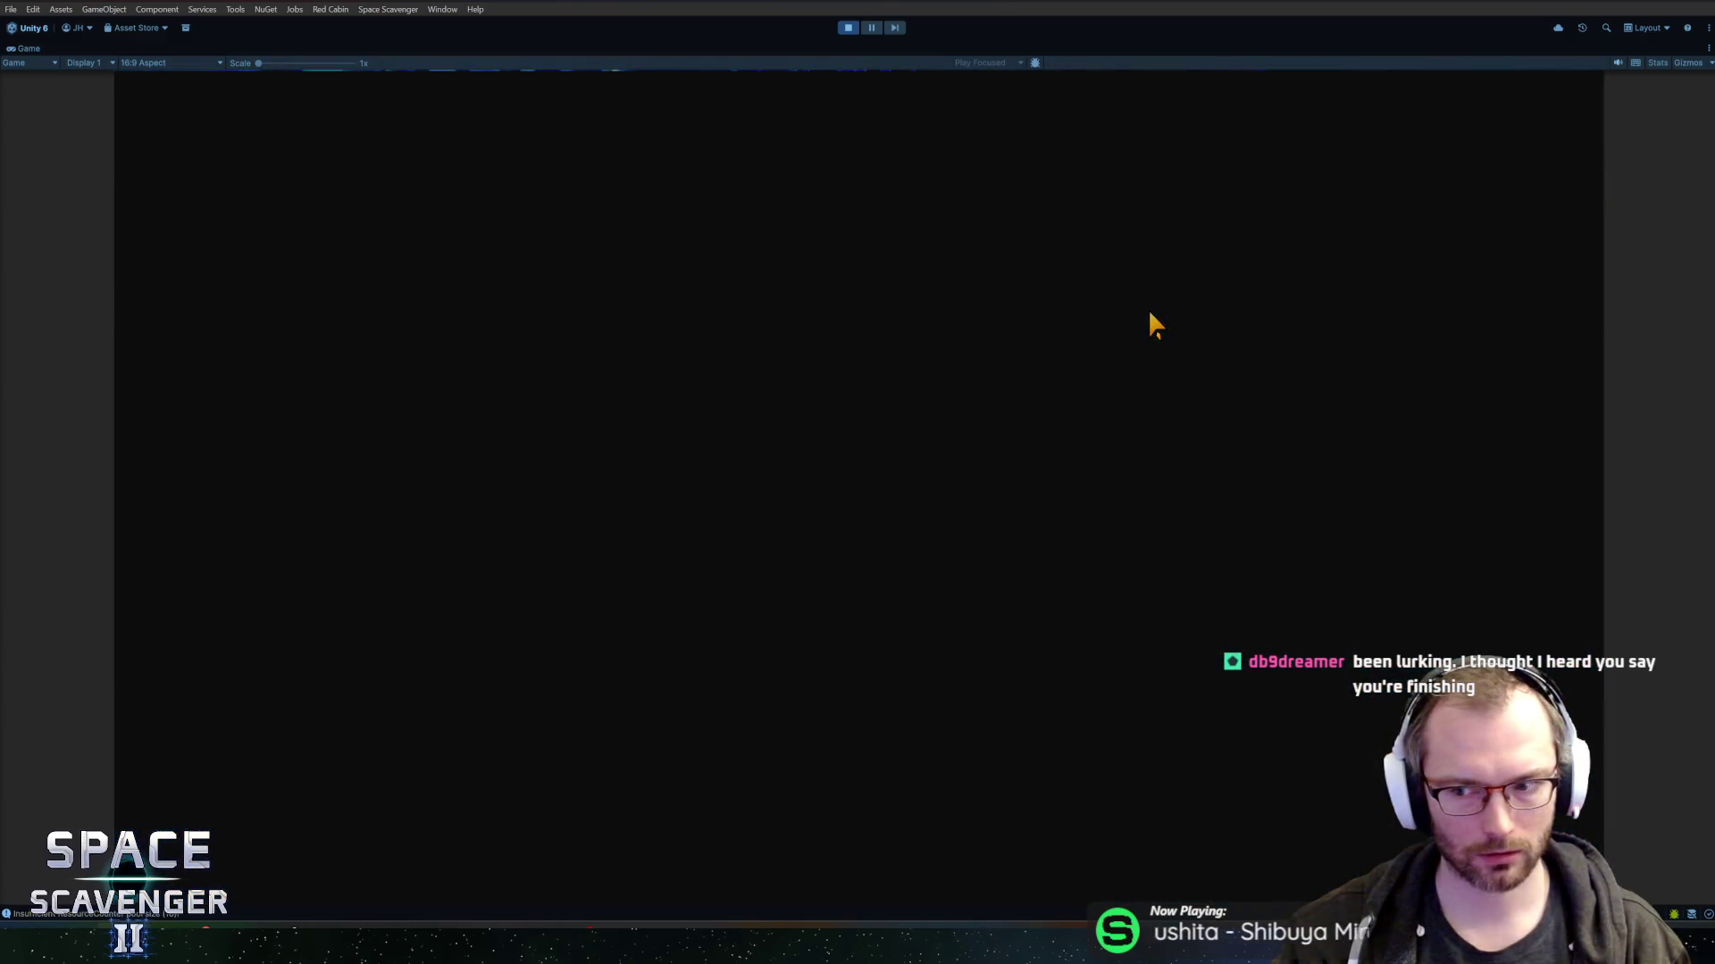
click(871, 287)
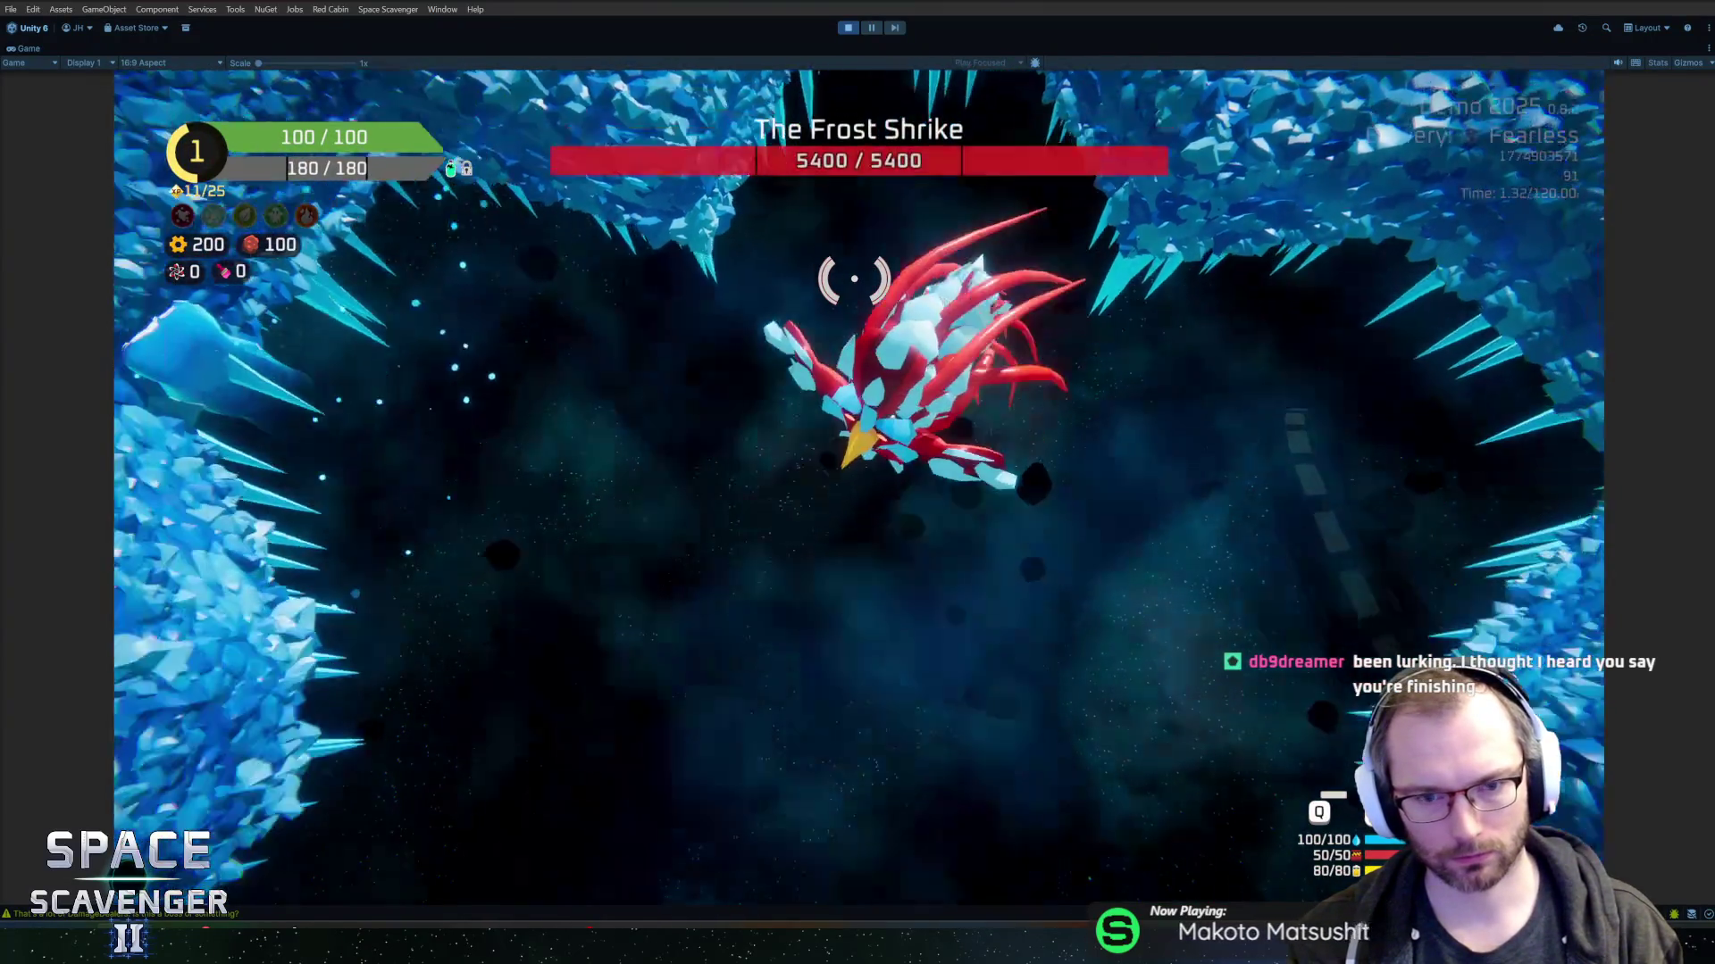
- Kill The Frost Shrike with 'debug damageAll', then stop Play mode and return to Rider
key(grave)
text(debug damageAll)
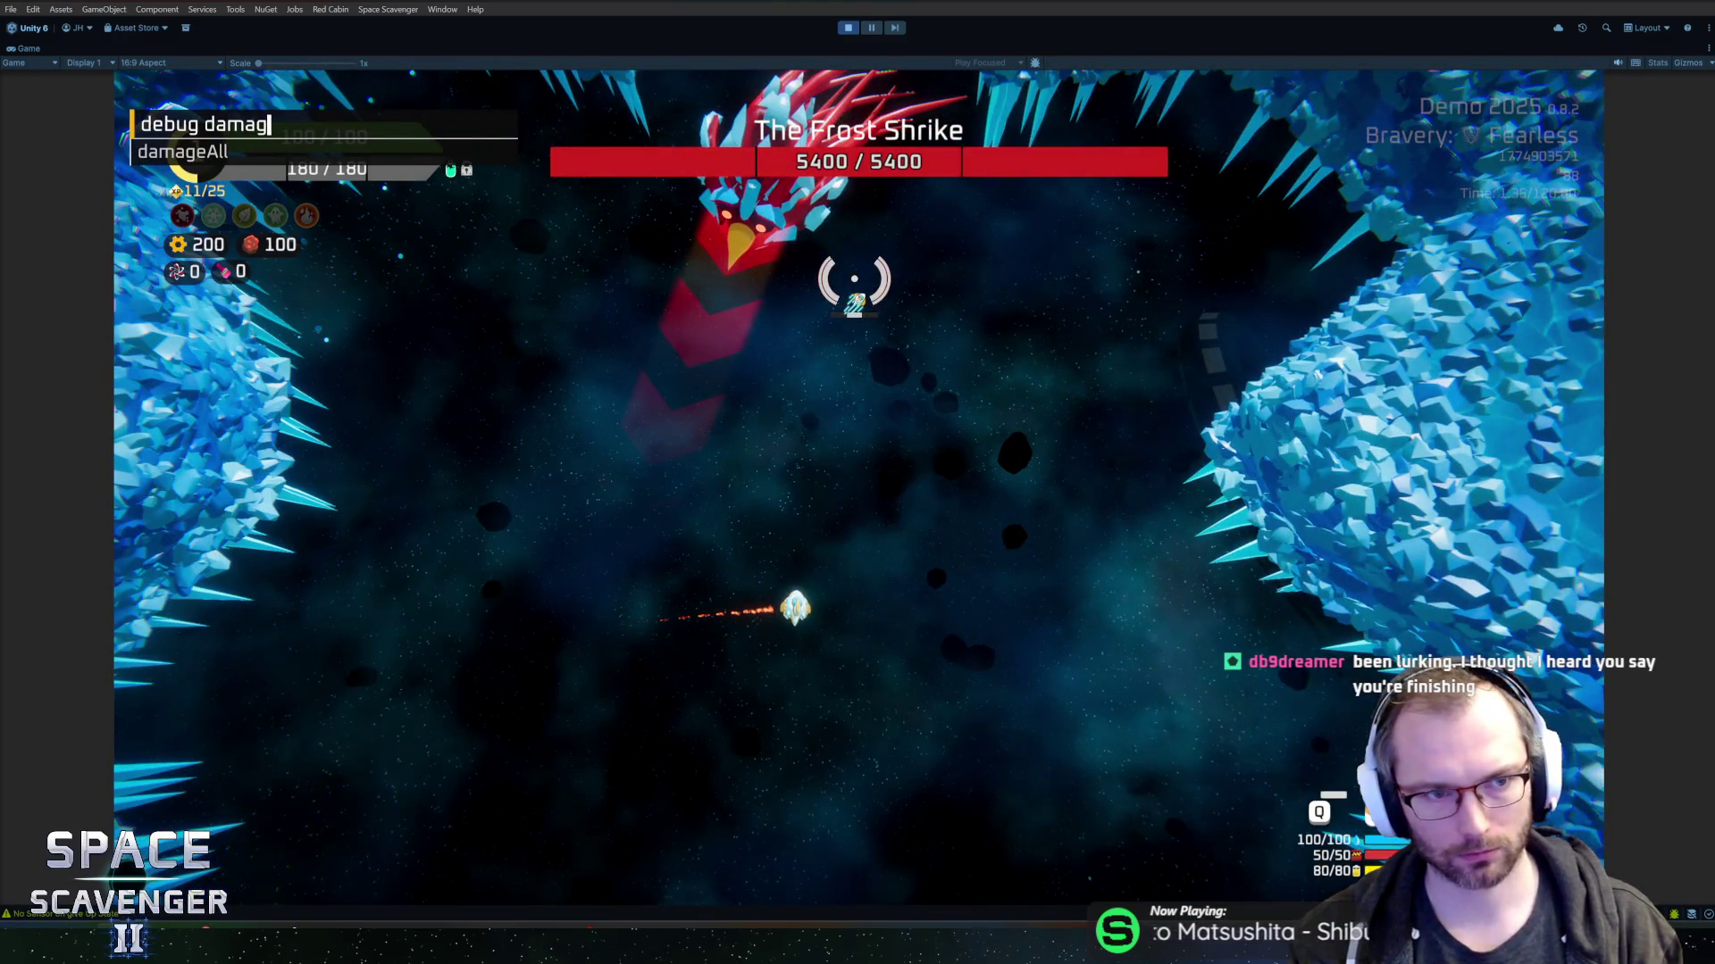
key(Return)
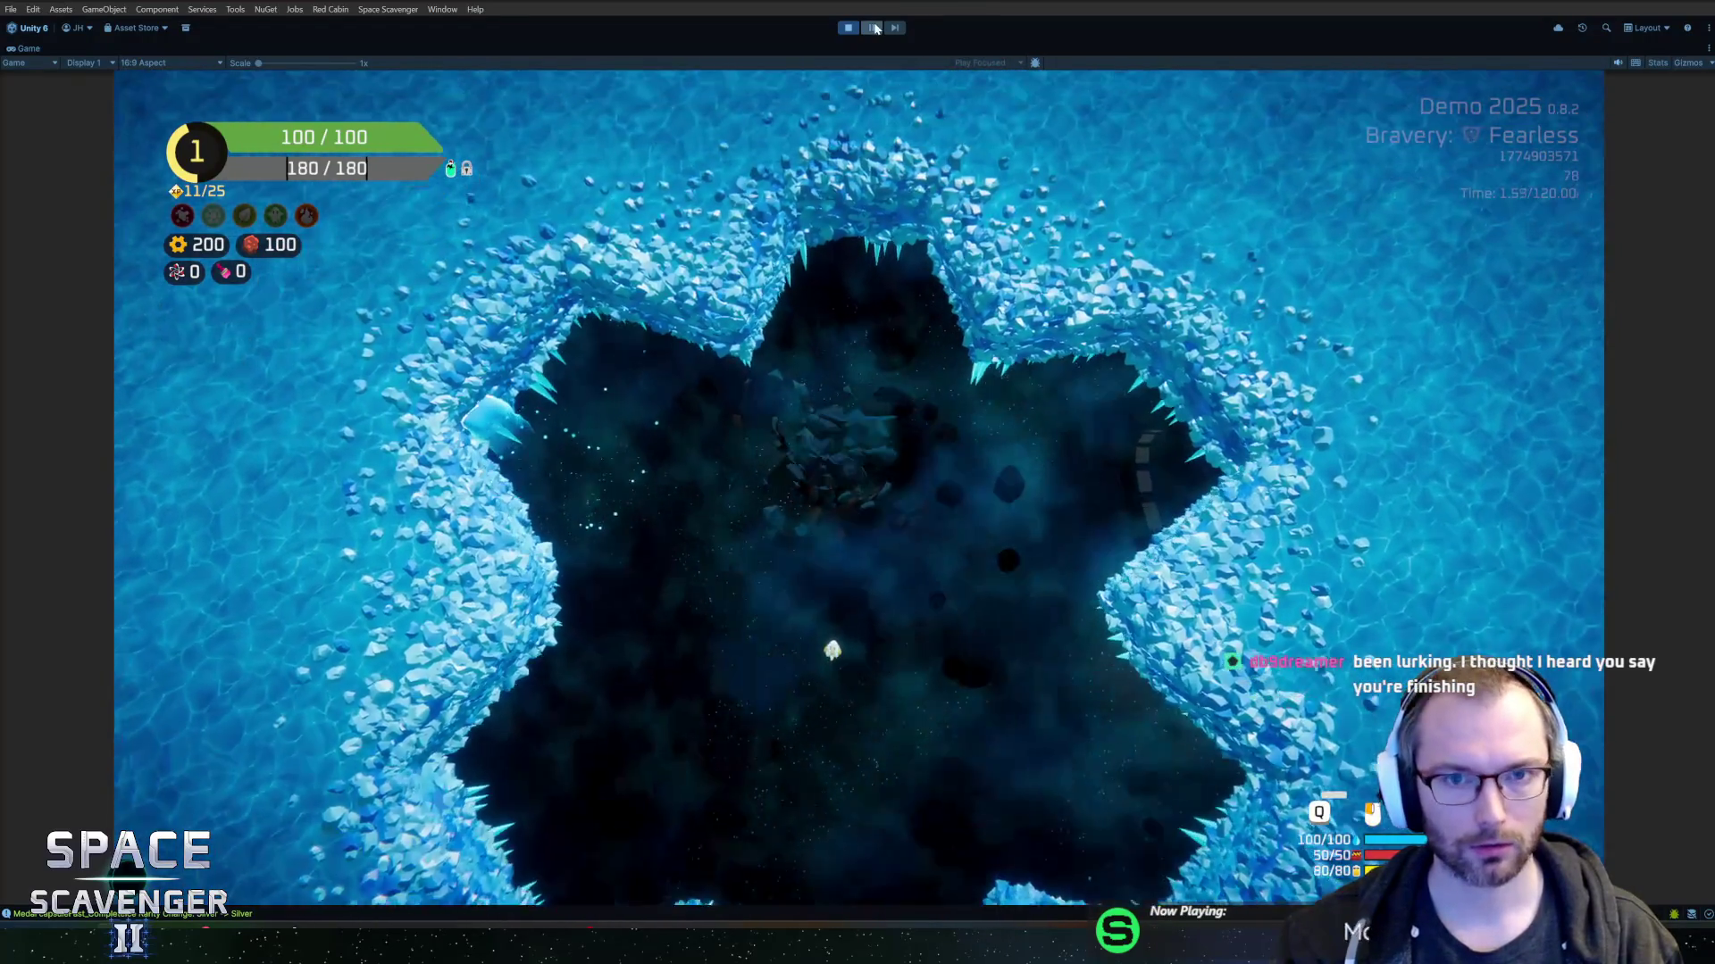
click(849, 28)
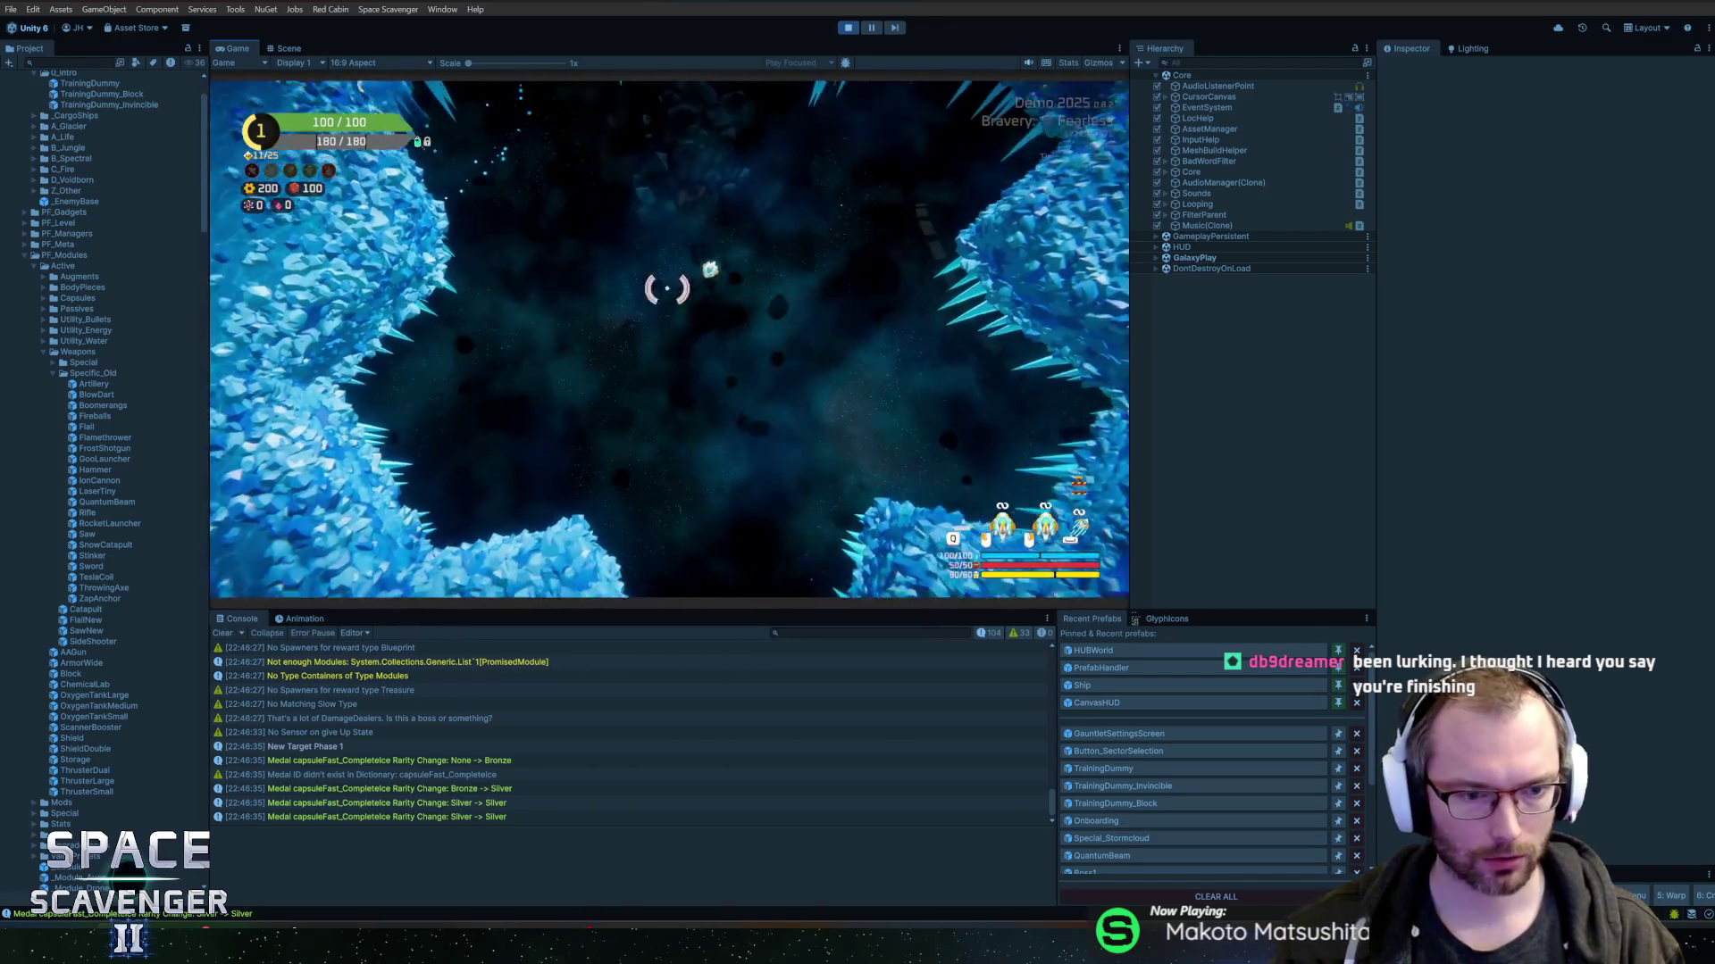
key(alt+Tab)
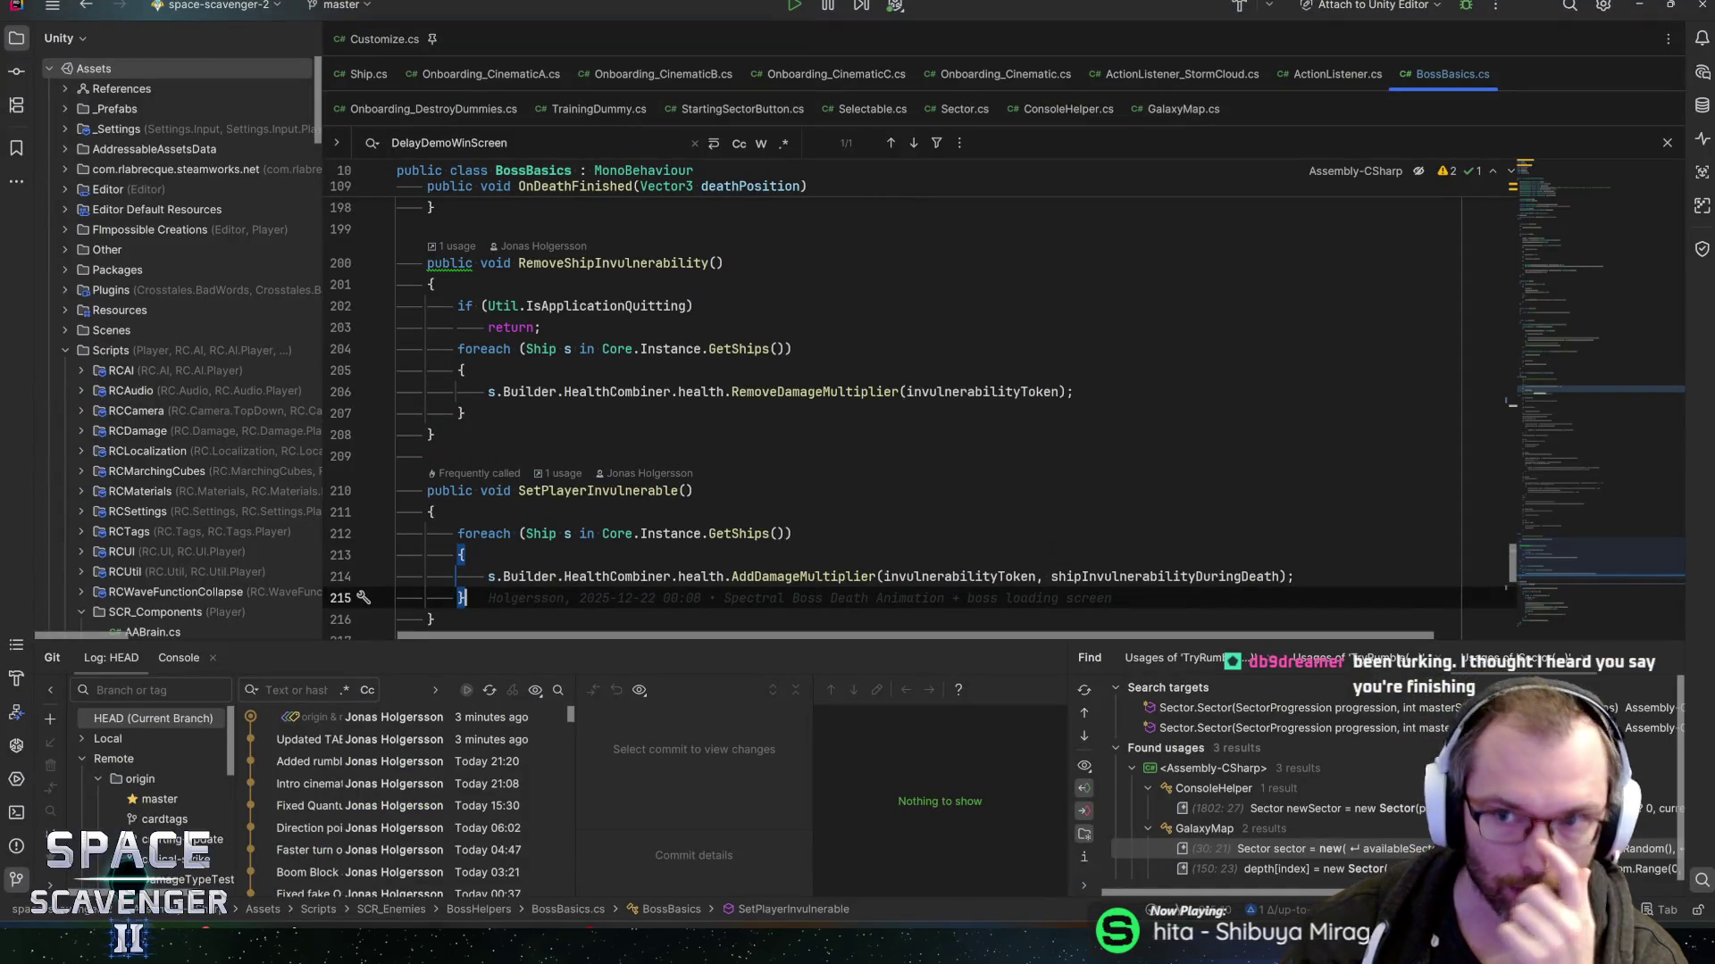
mouse_move(1564, 548)
mouse_down()
mouse_move(1553, 386)
mouse_move(1561, 410)
mouse_up()
drag(1579, 450, 1557, 383)
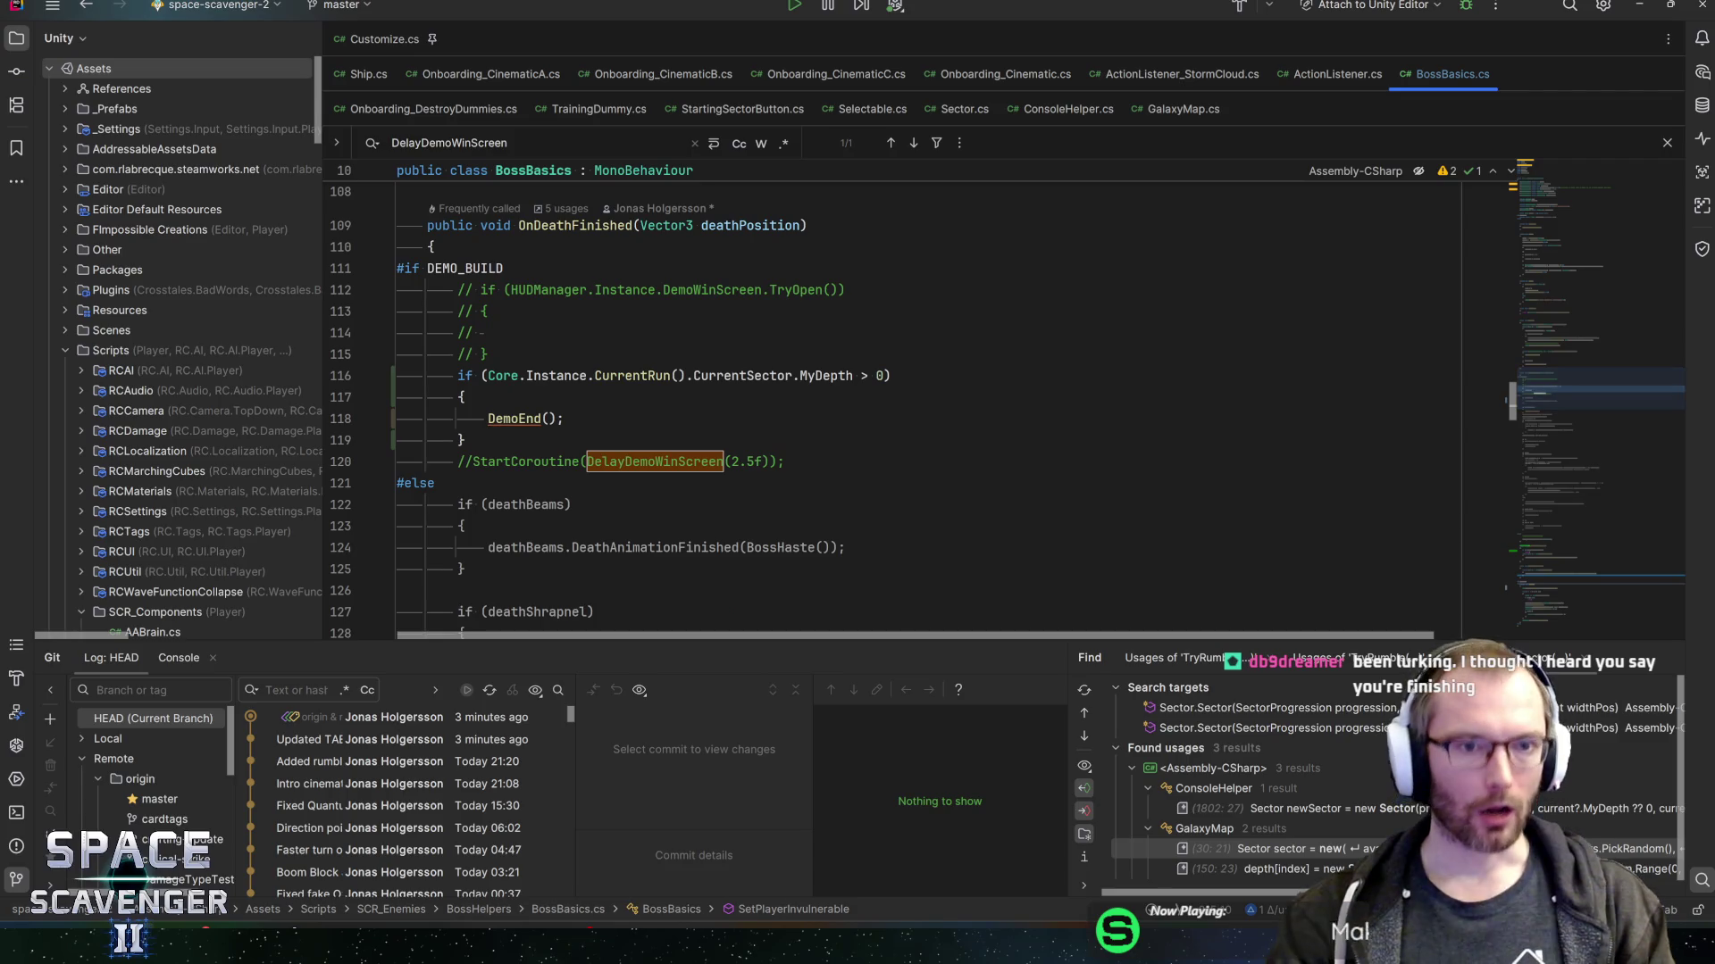
click(429, 483)
scroll(429, 483, down, 3)
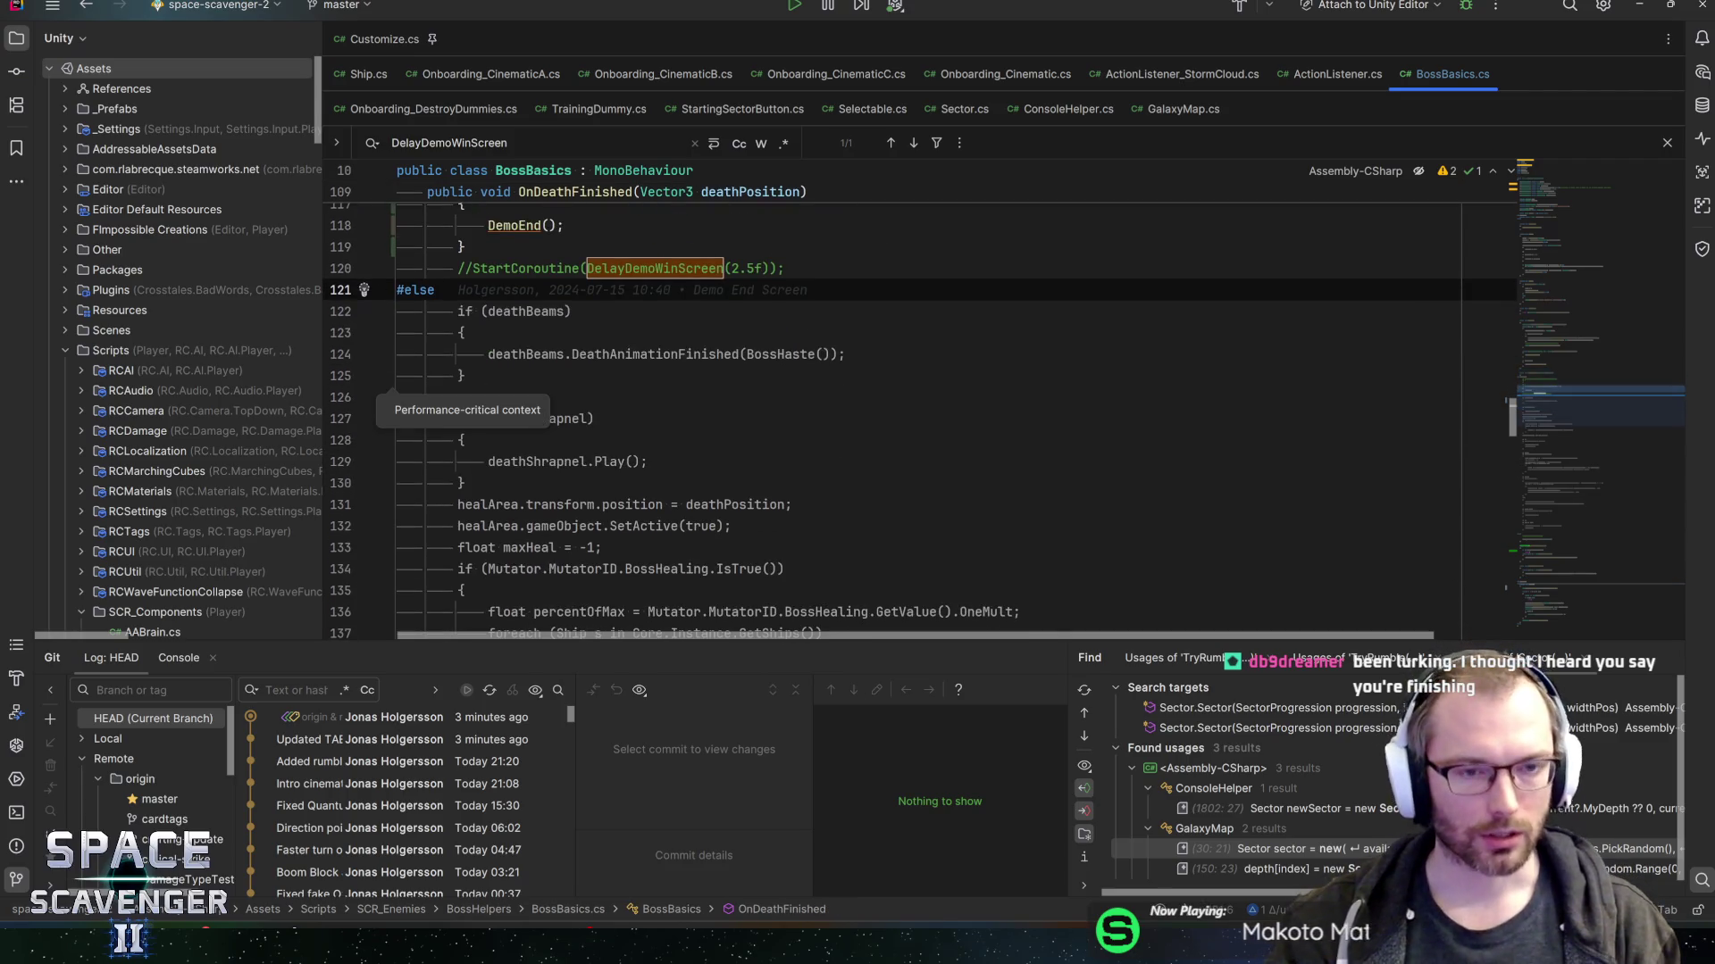
scroll(384, 398, up, 6)
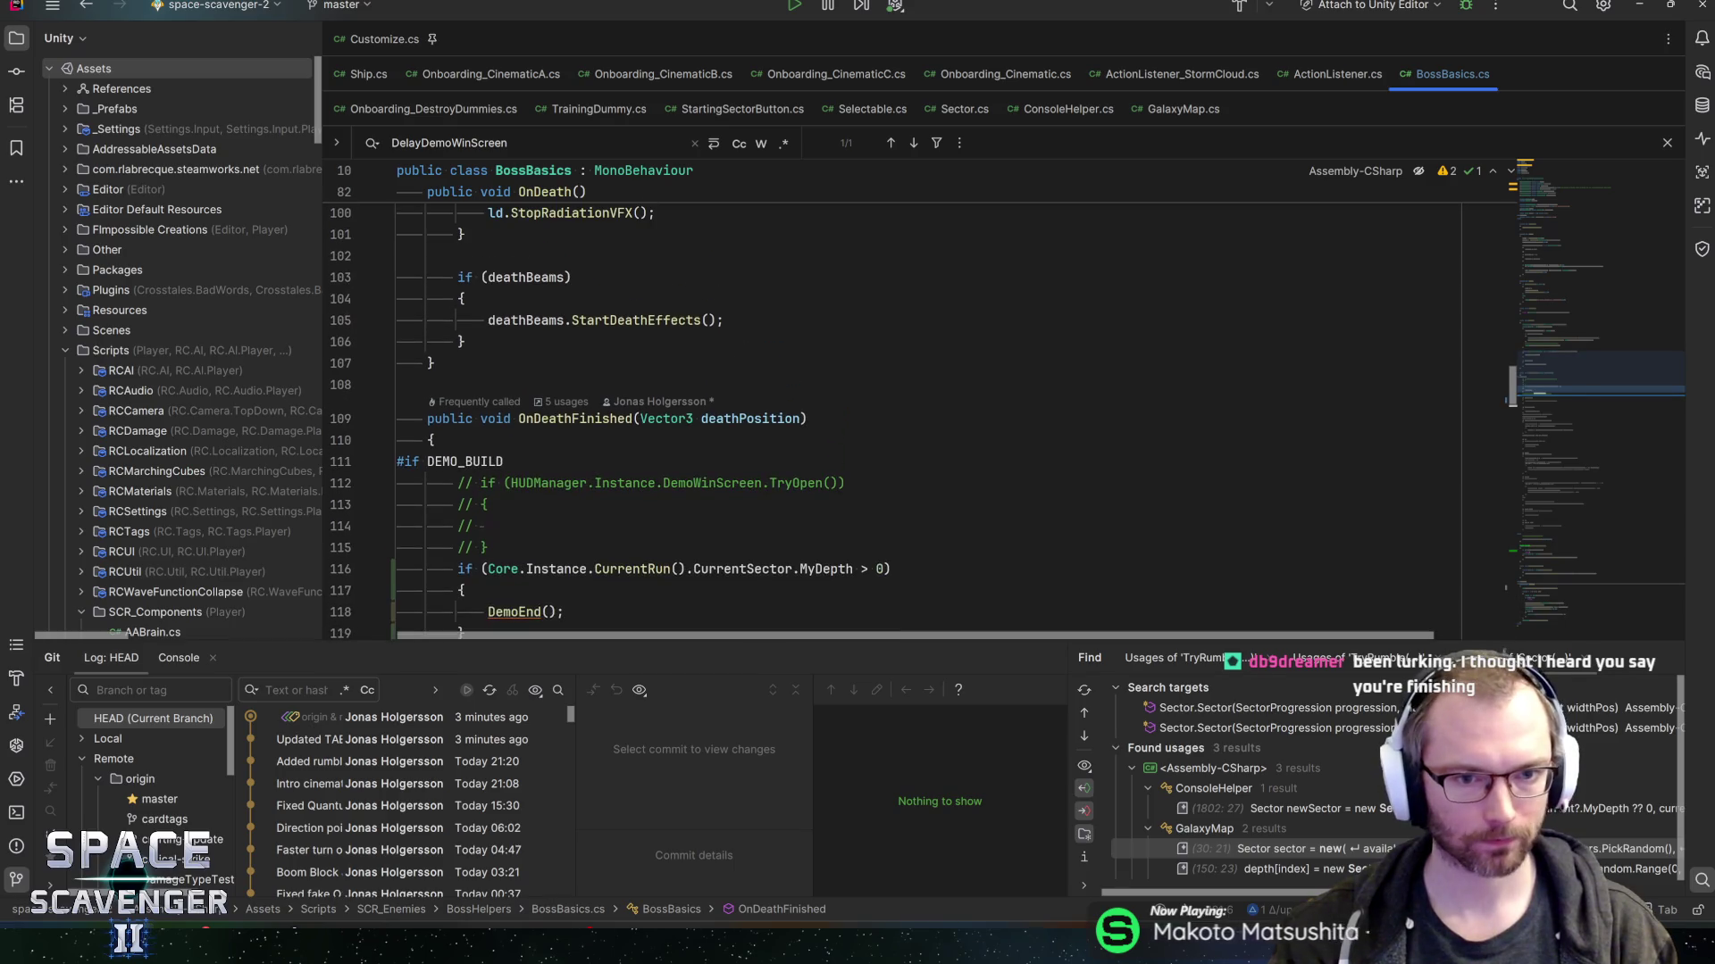
click(572, 419)
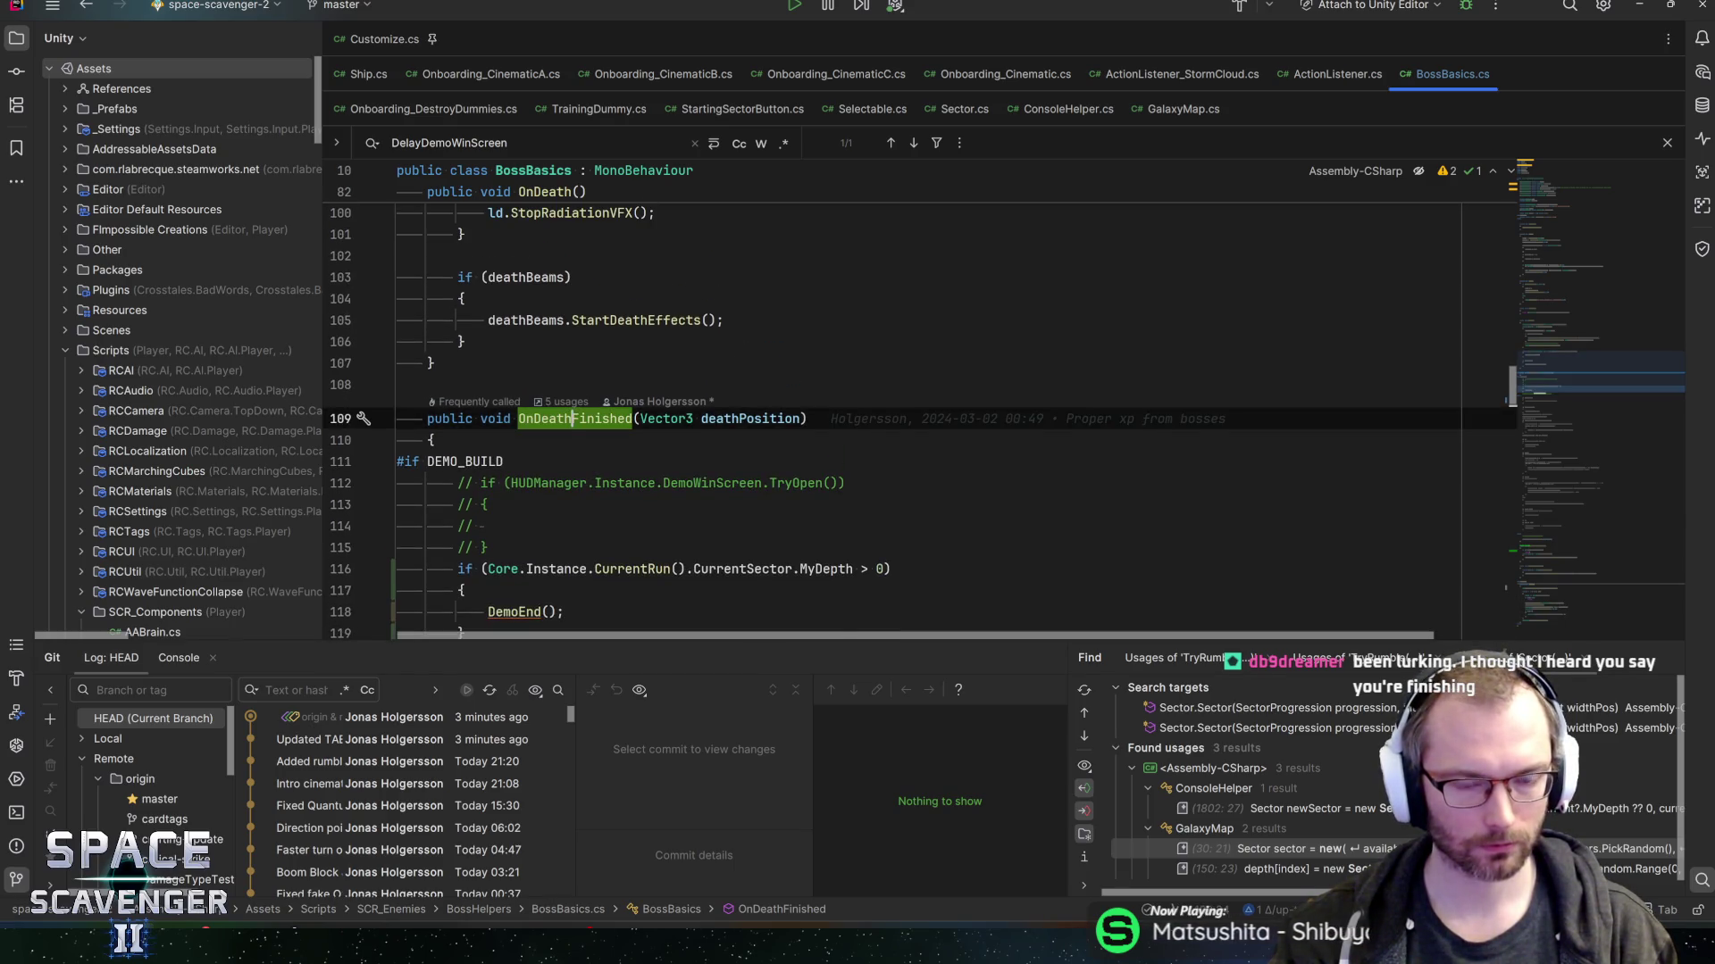
scroll(572, 419, down, 5)
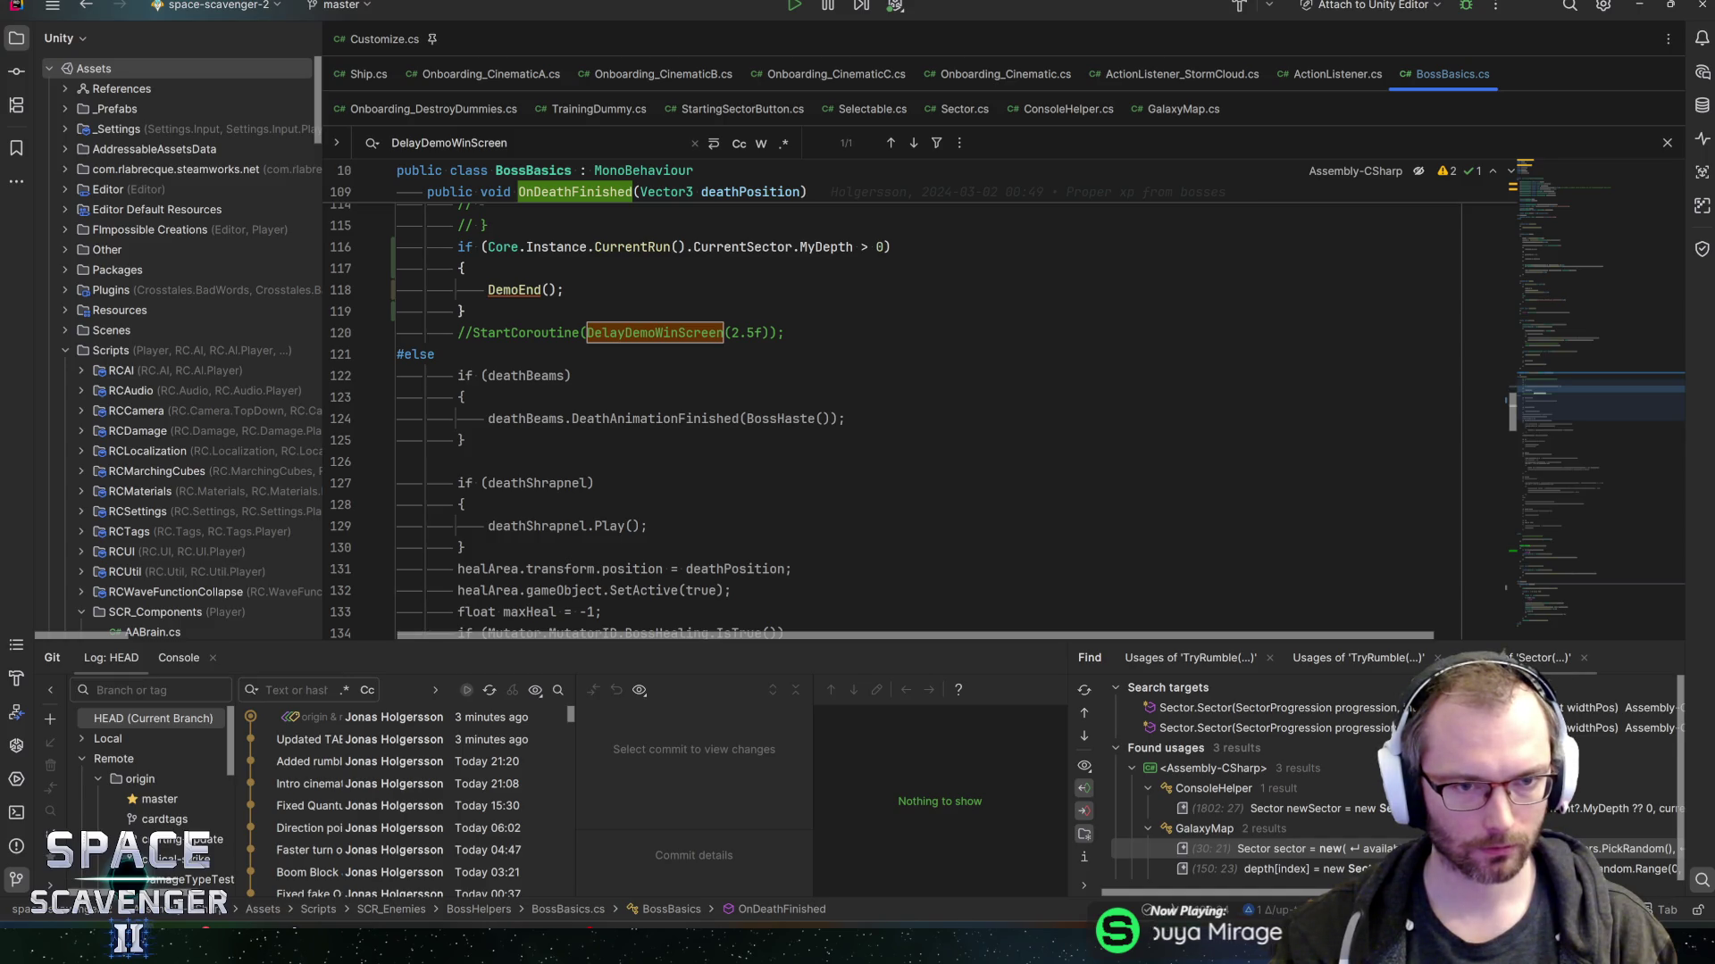
scroll(573, 419, up, 2)
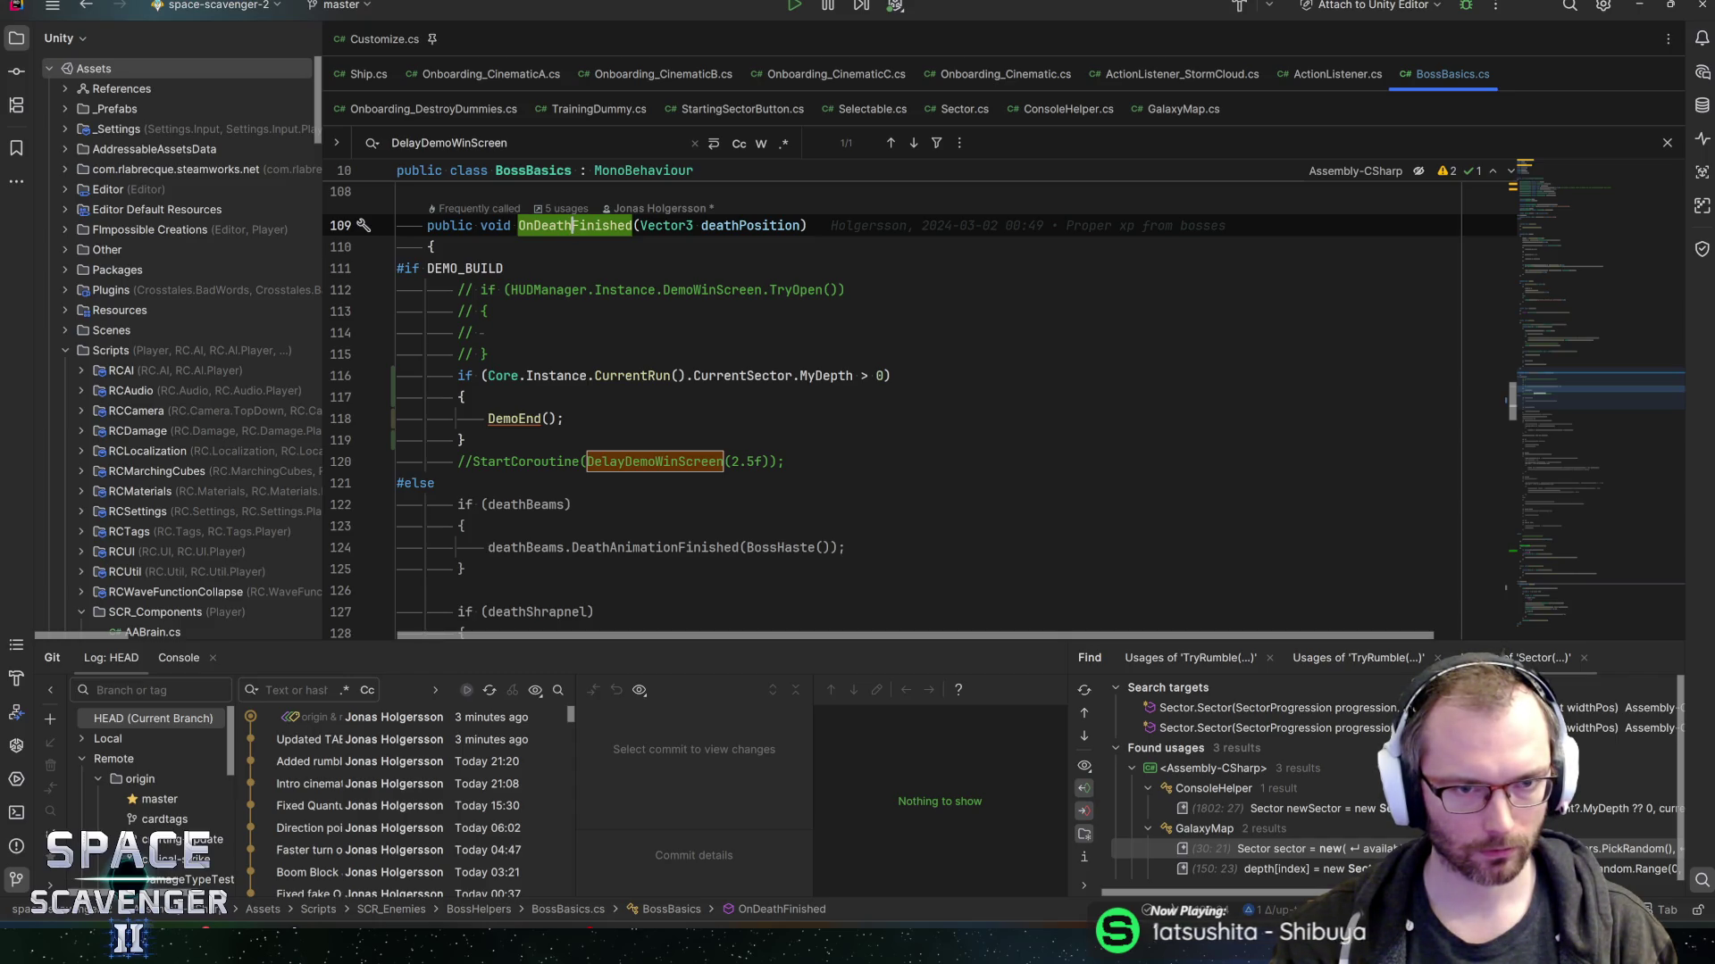
- Start an if () at the method's beginning and select the sector-depth condition to reuse
click(435, 247)
key(Return)
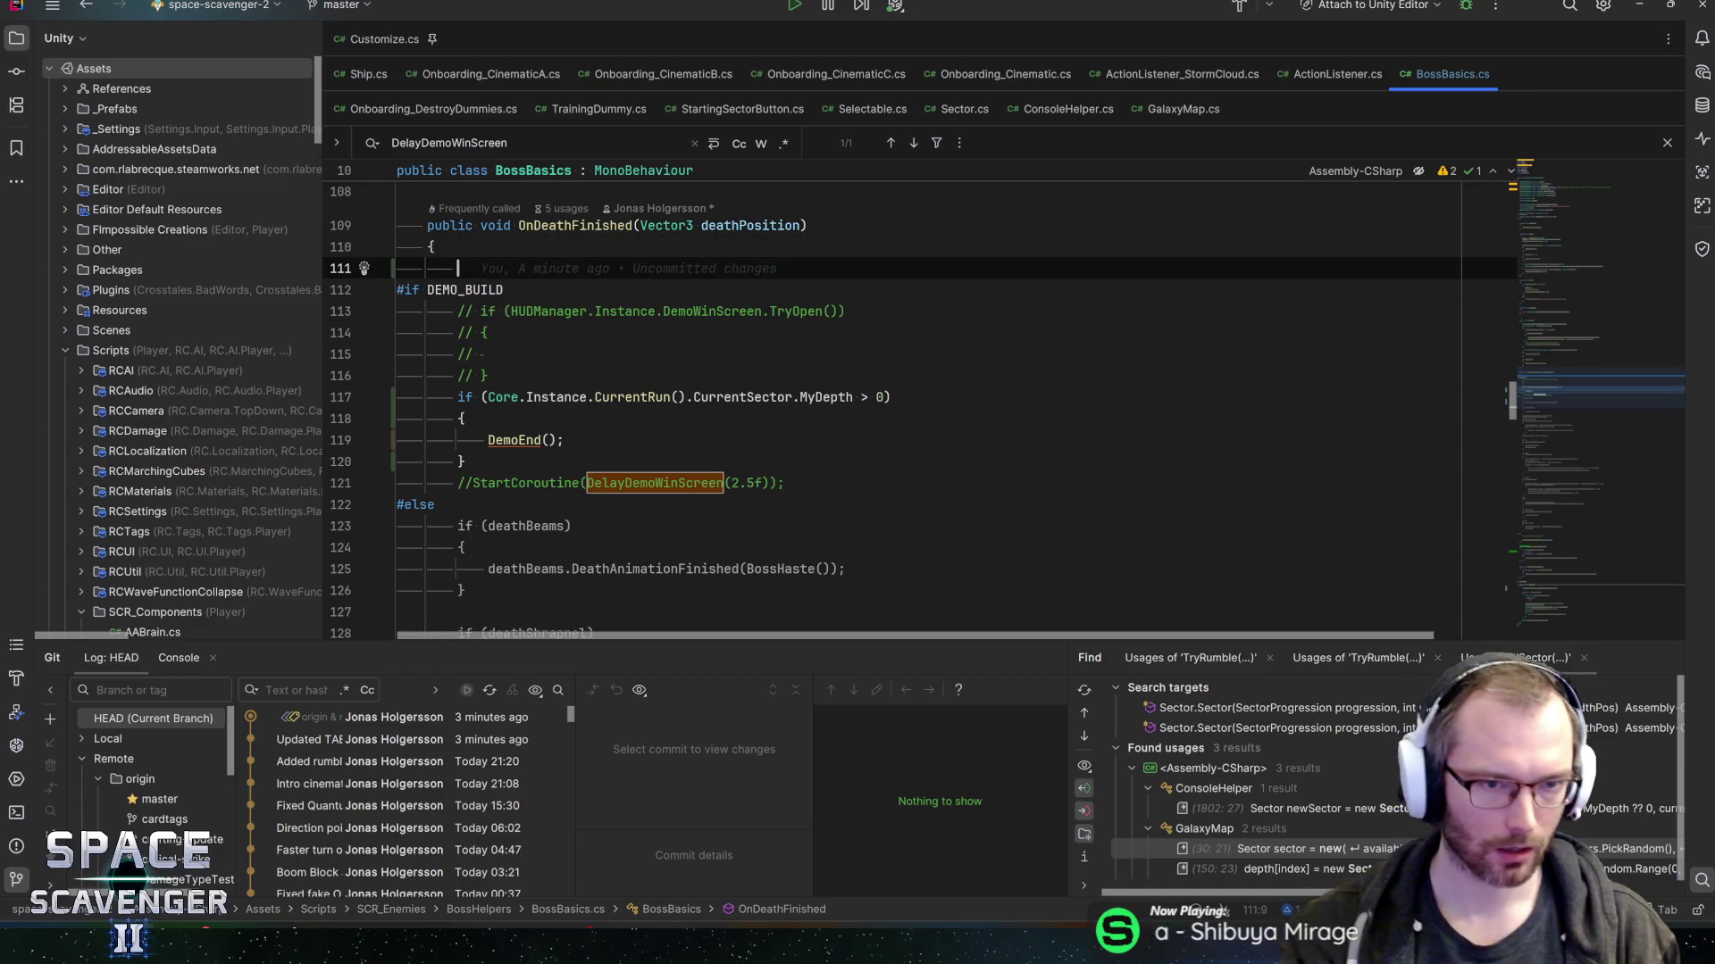
text(if ()
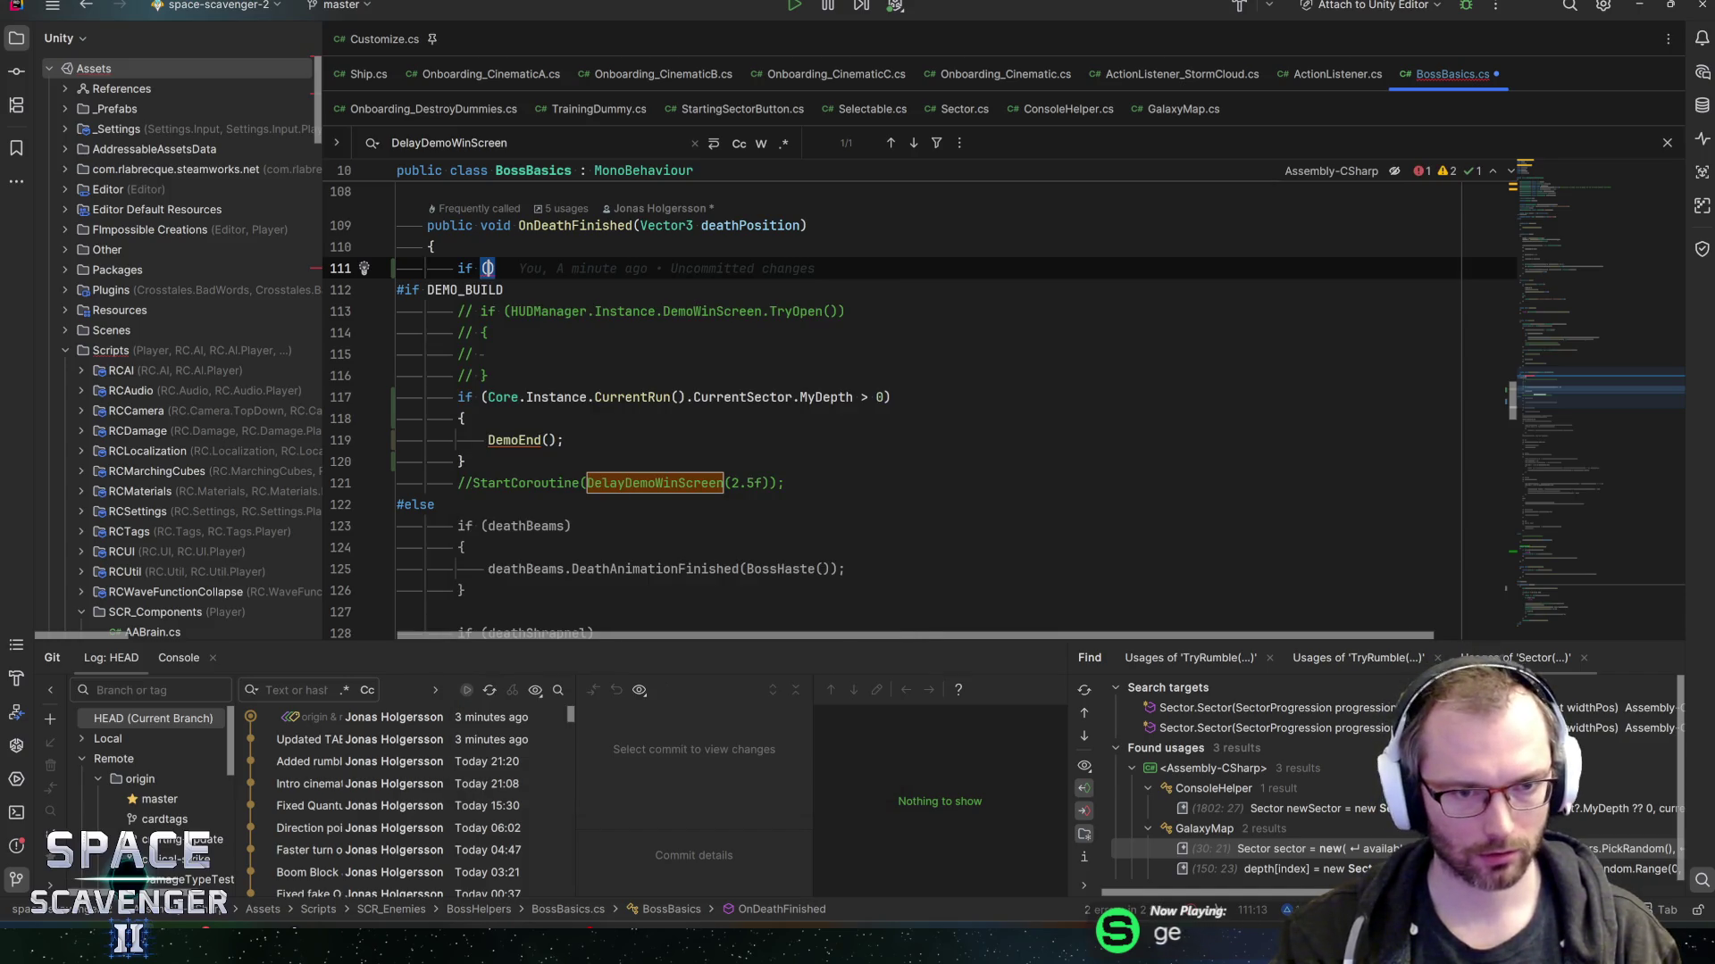
drag(481, 396, 793, 396)
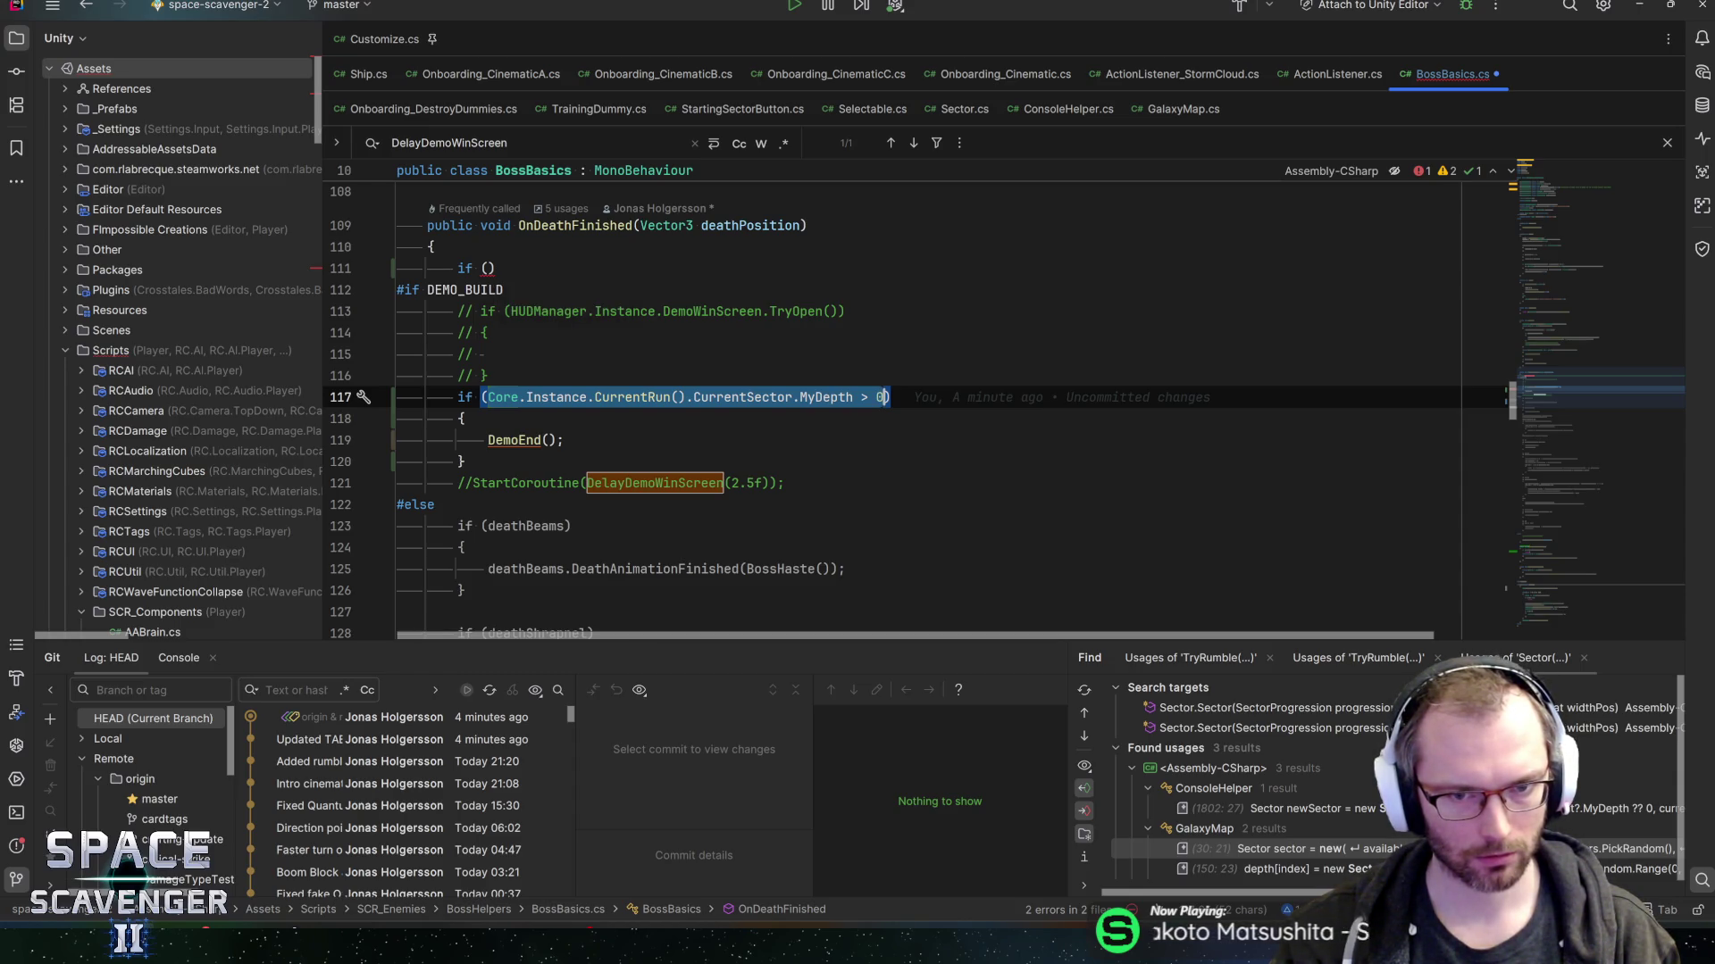
click(488, 267)
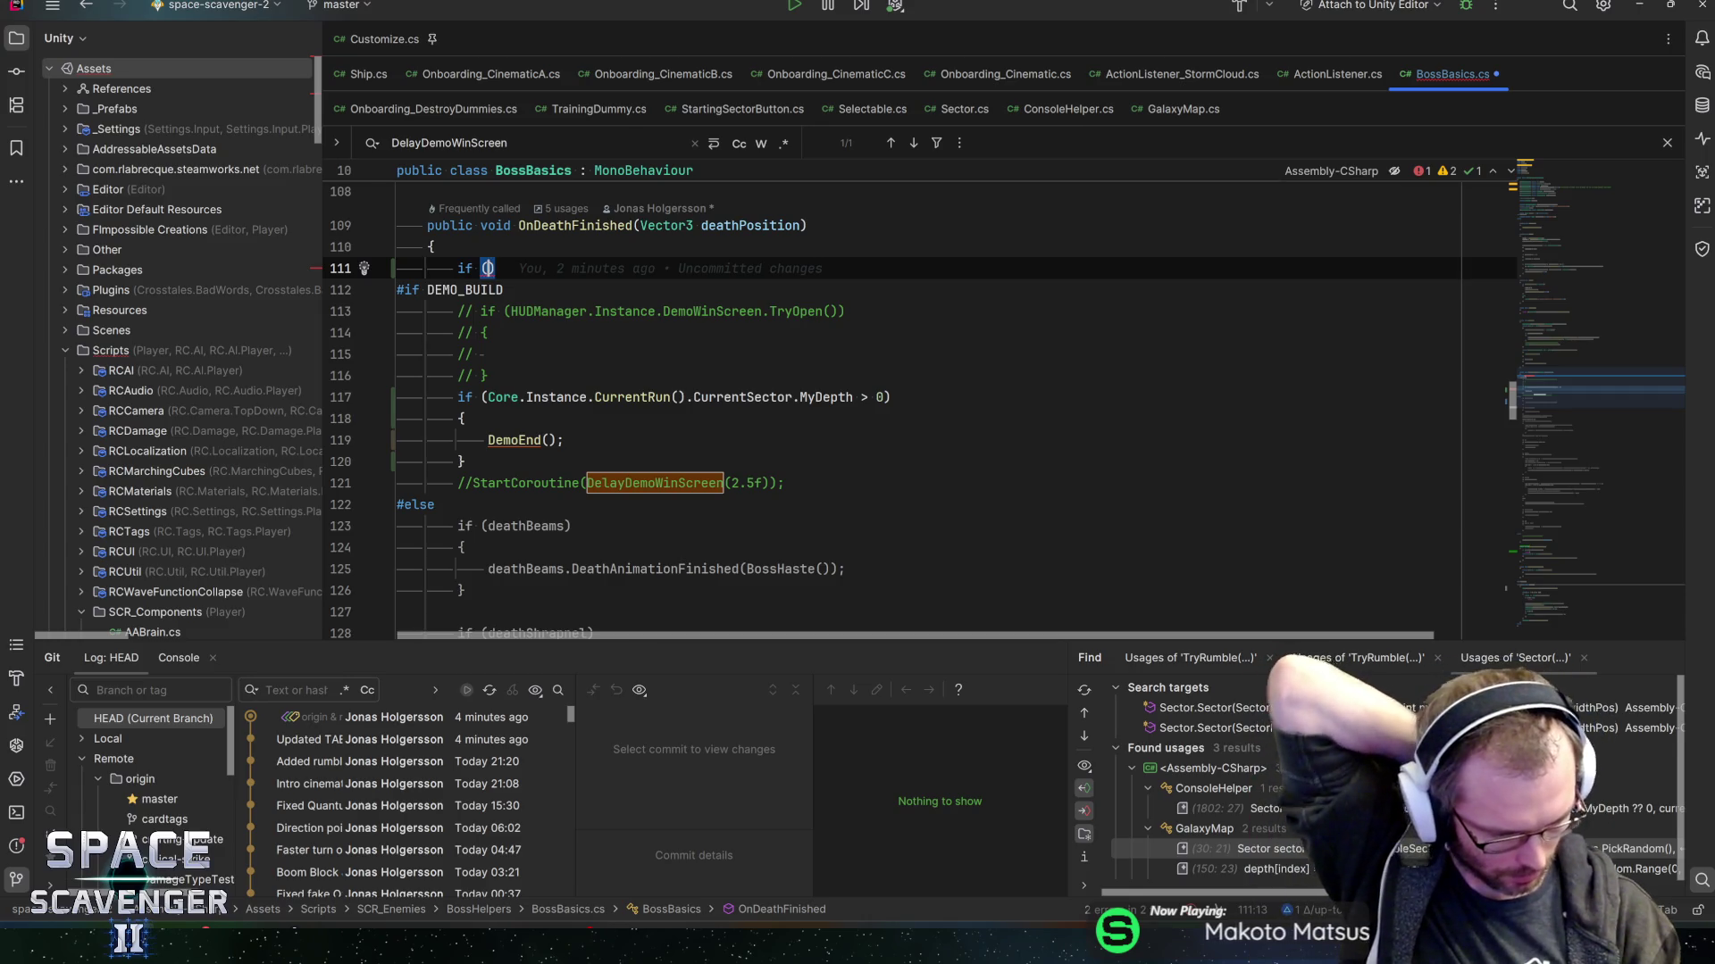
scroll(893, 402, down, 8)
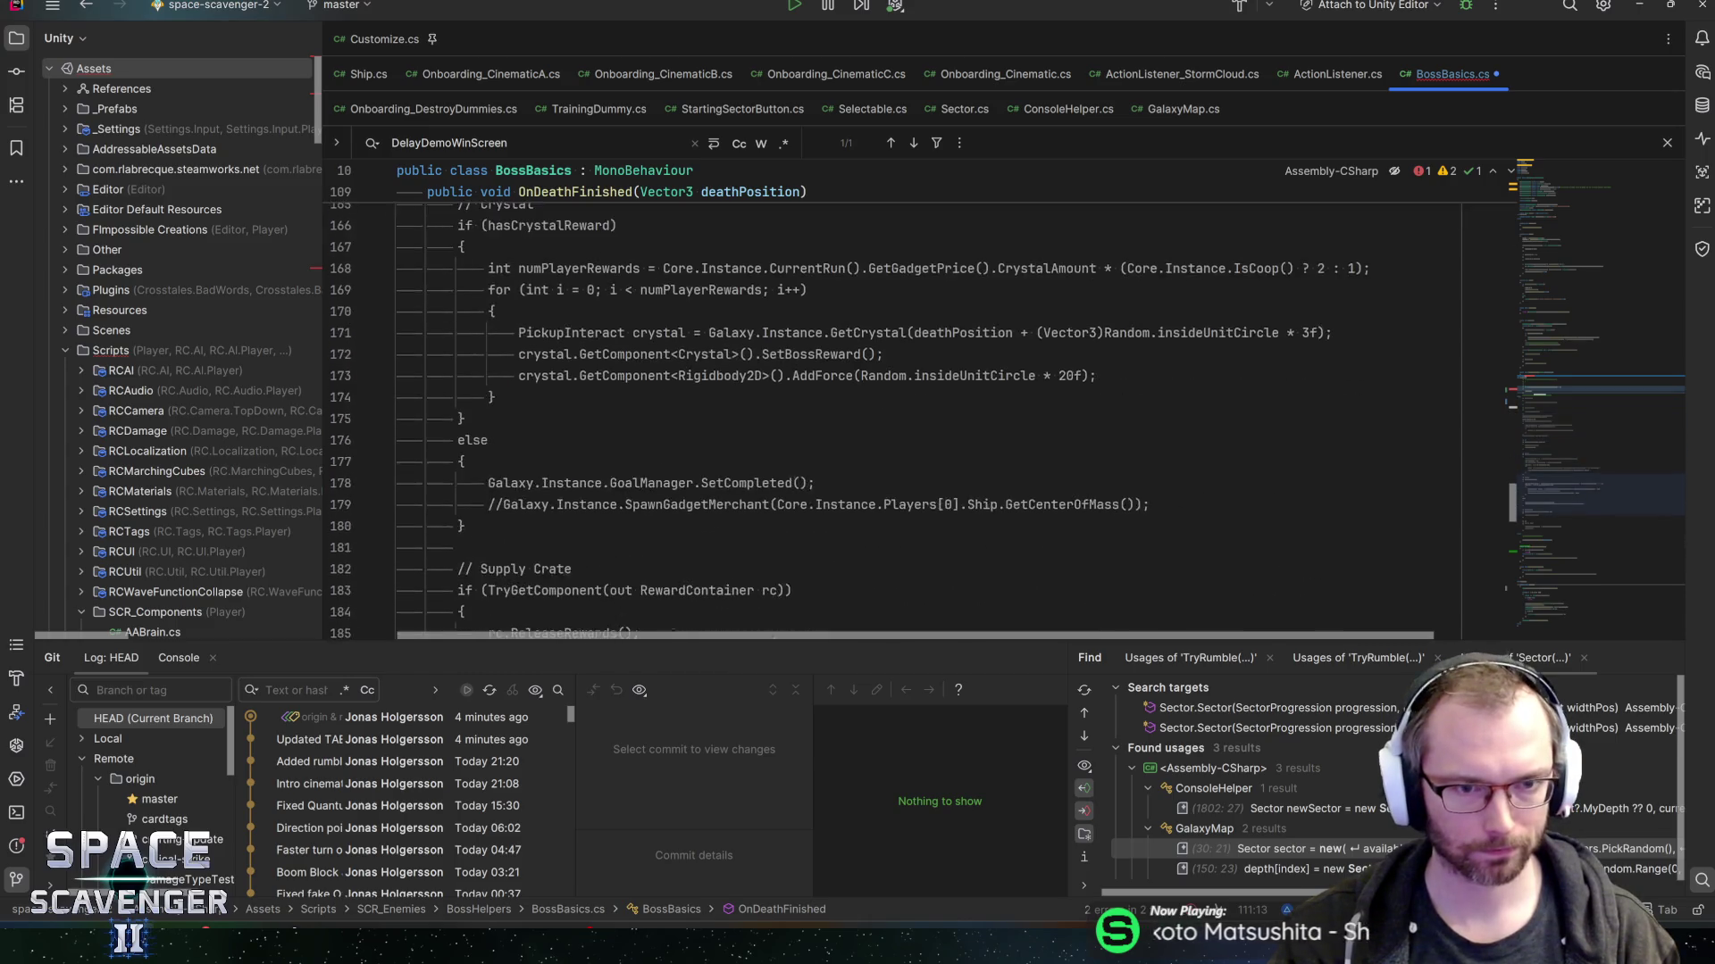
scroll(893, 402, up, 6)
- Add return; after DemoEnd() and change the #else directive to #endif
click(565, 311)
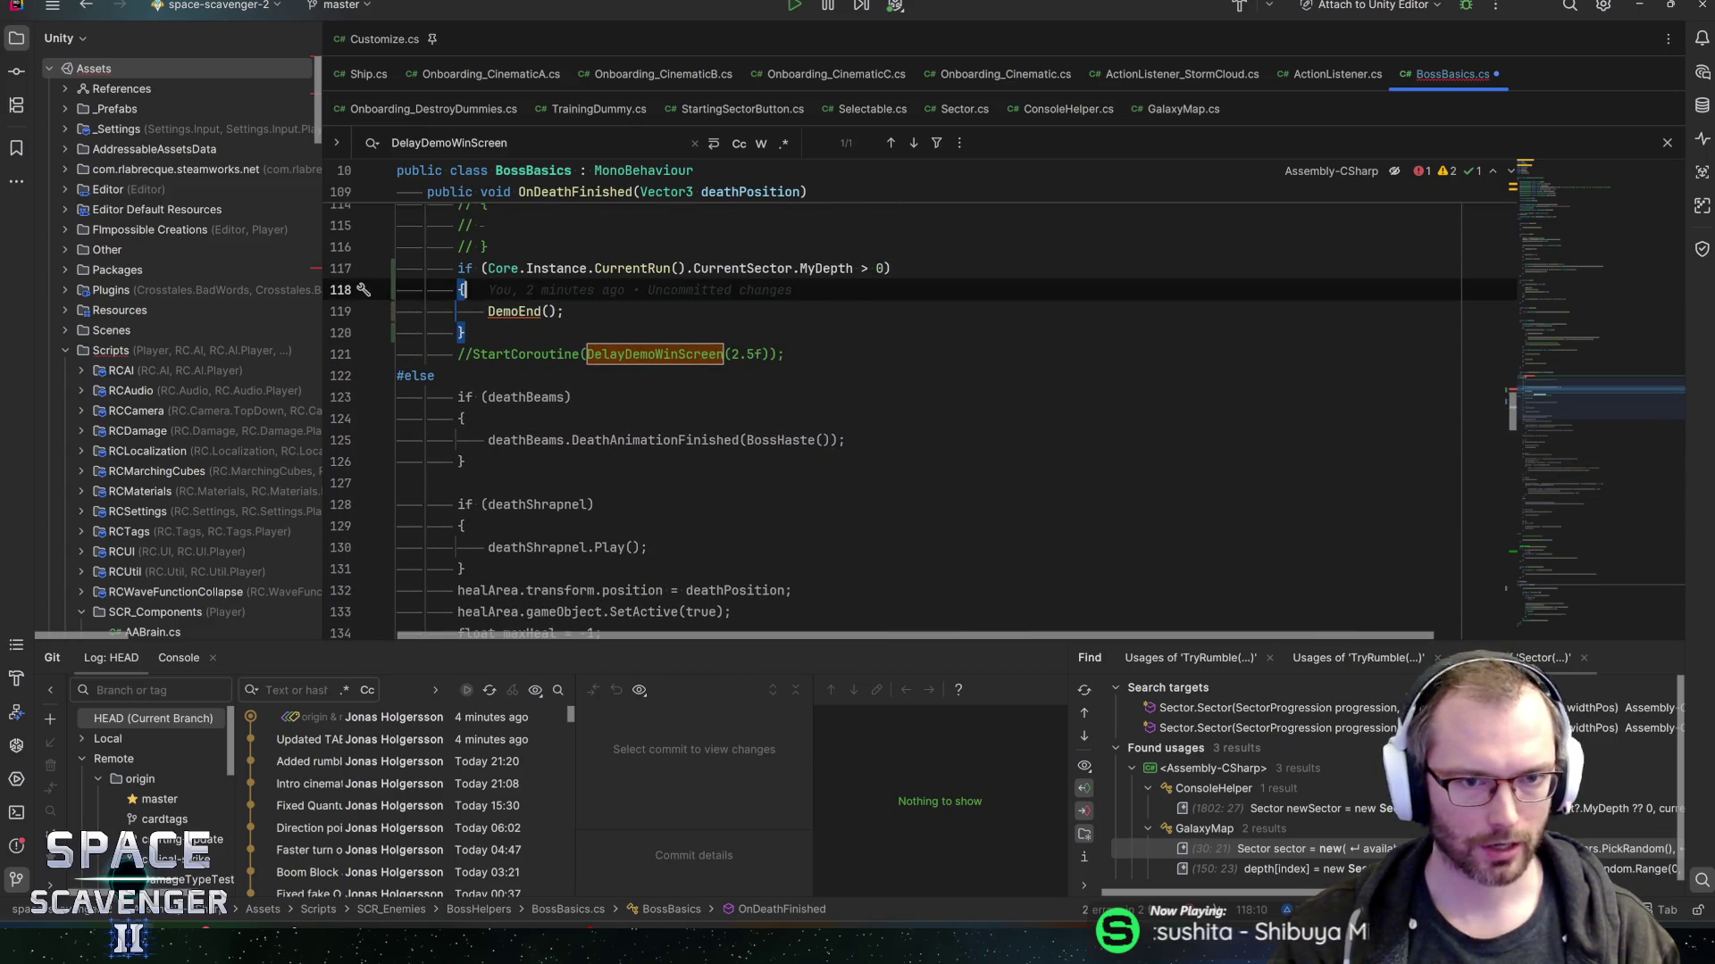
key(Return)
text(return;)
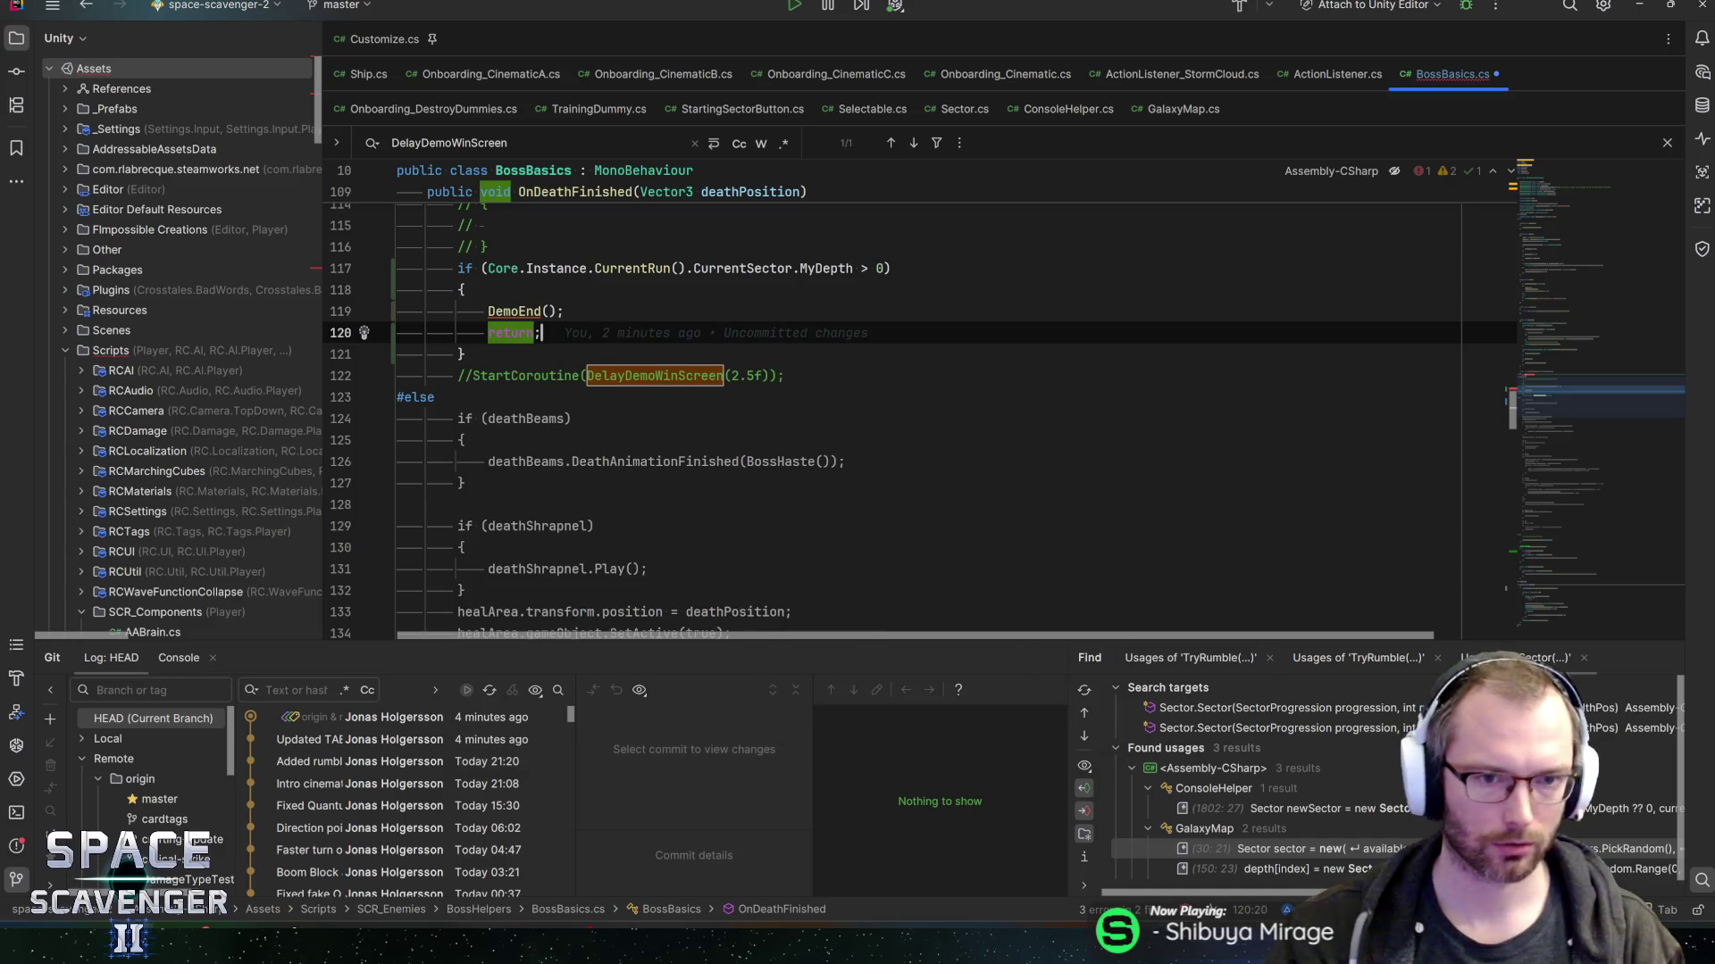
click(436, 397)
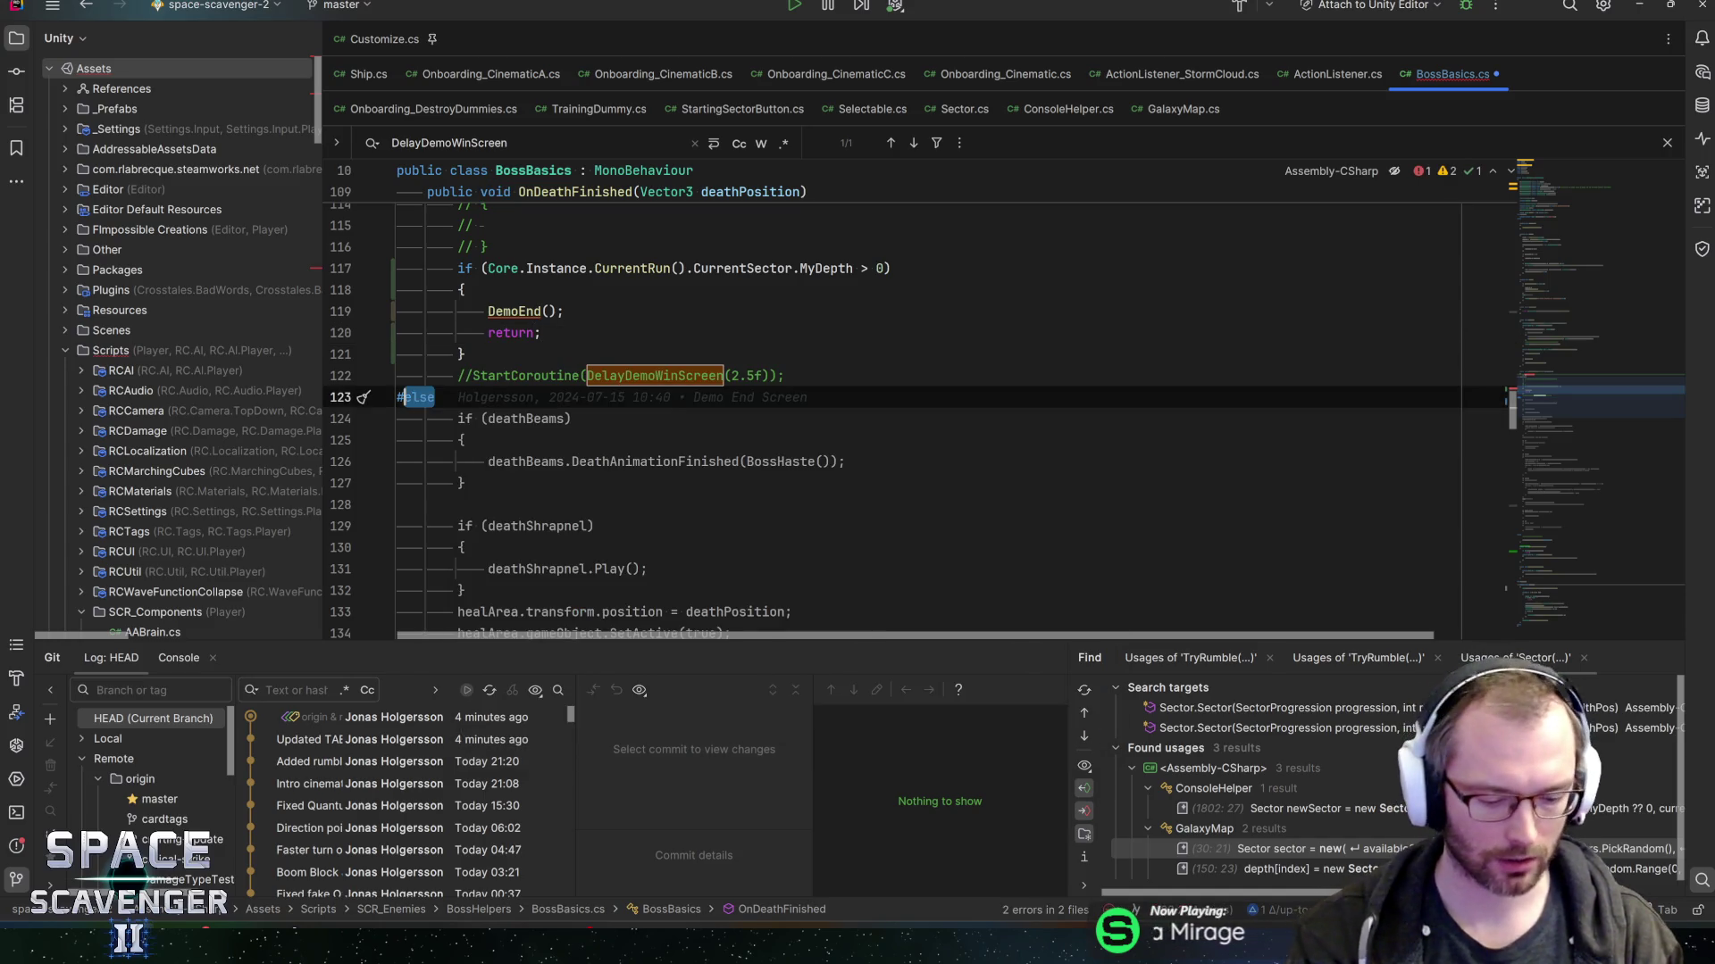
text(endif)
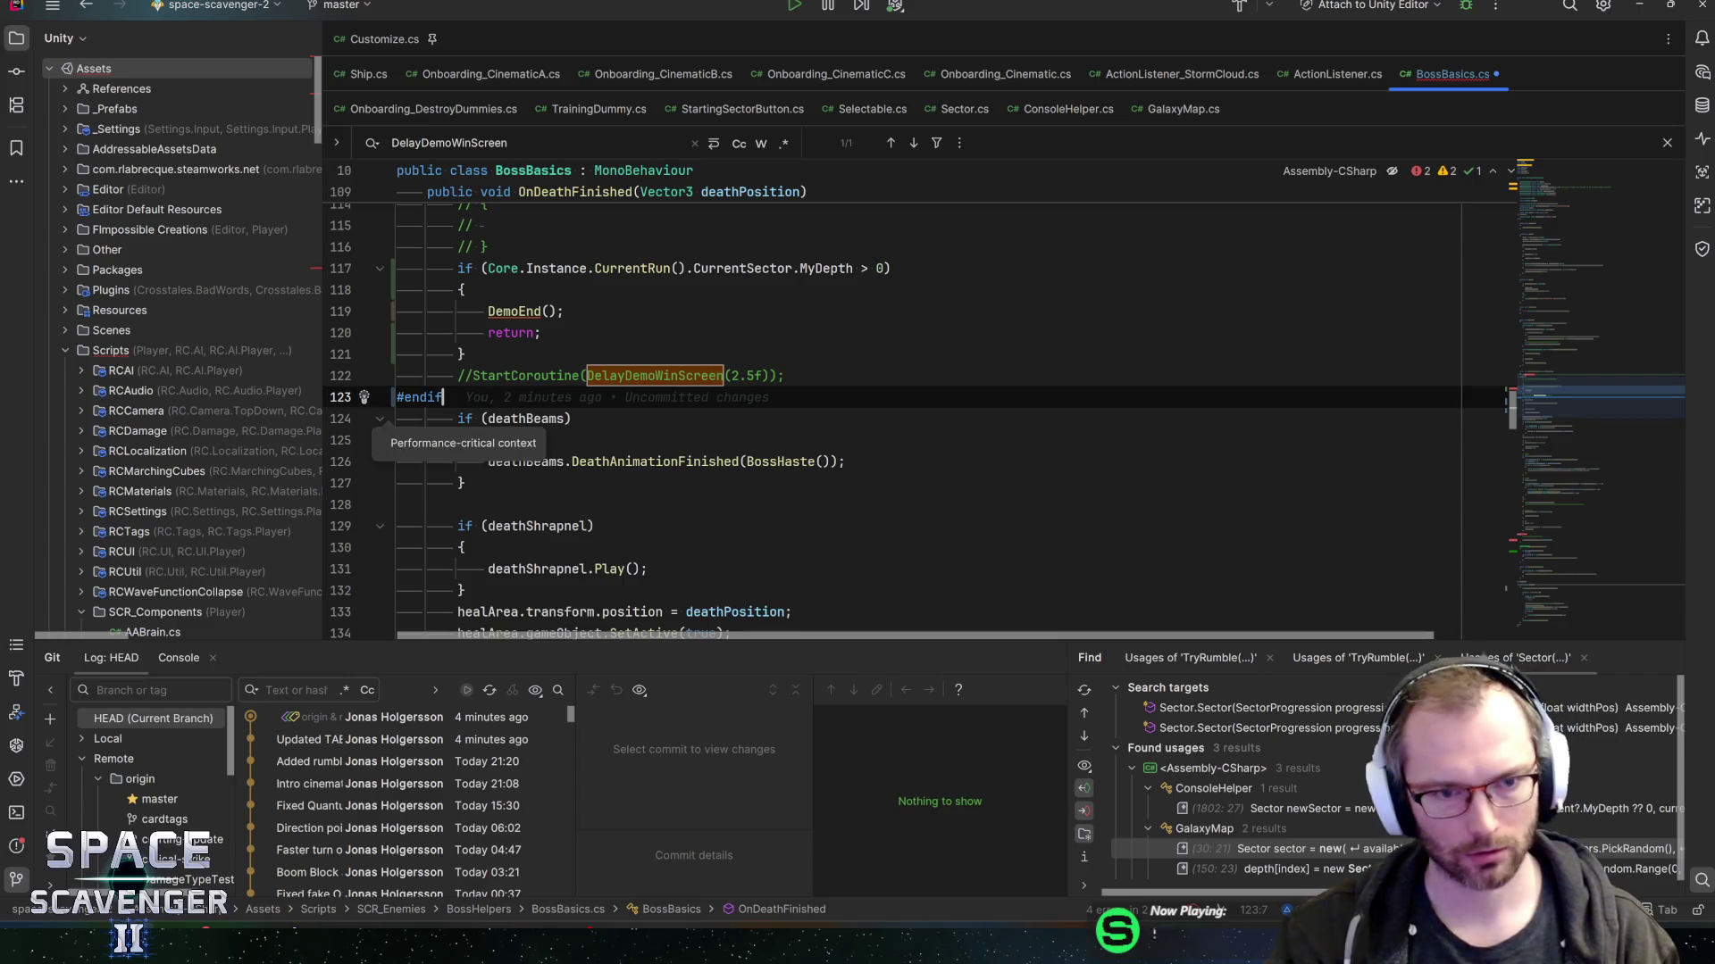
- Delete the unfinished if () line and the commented-out win-screen lines
click(573, 418)
scroll(804, 402, up, 3)
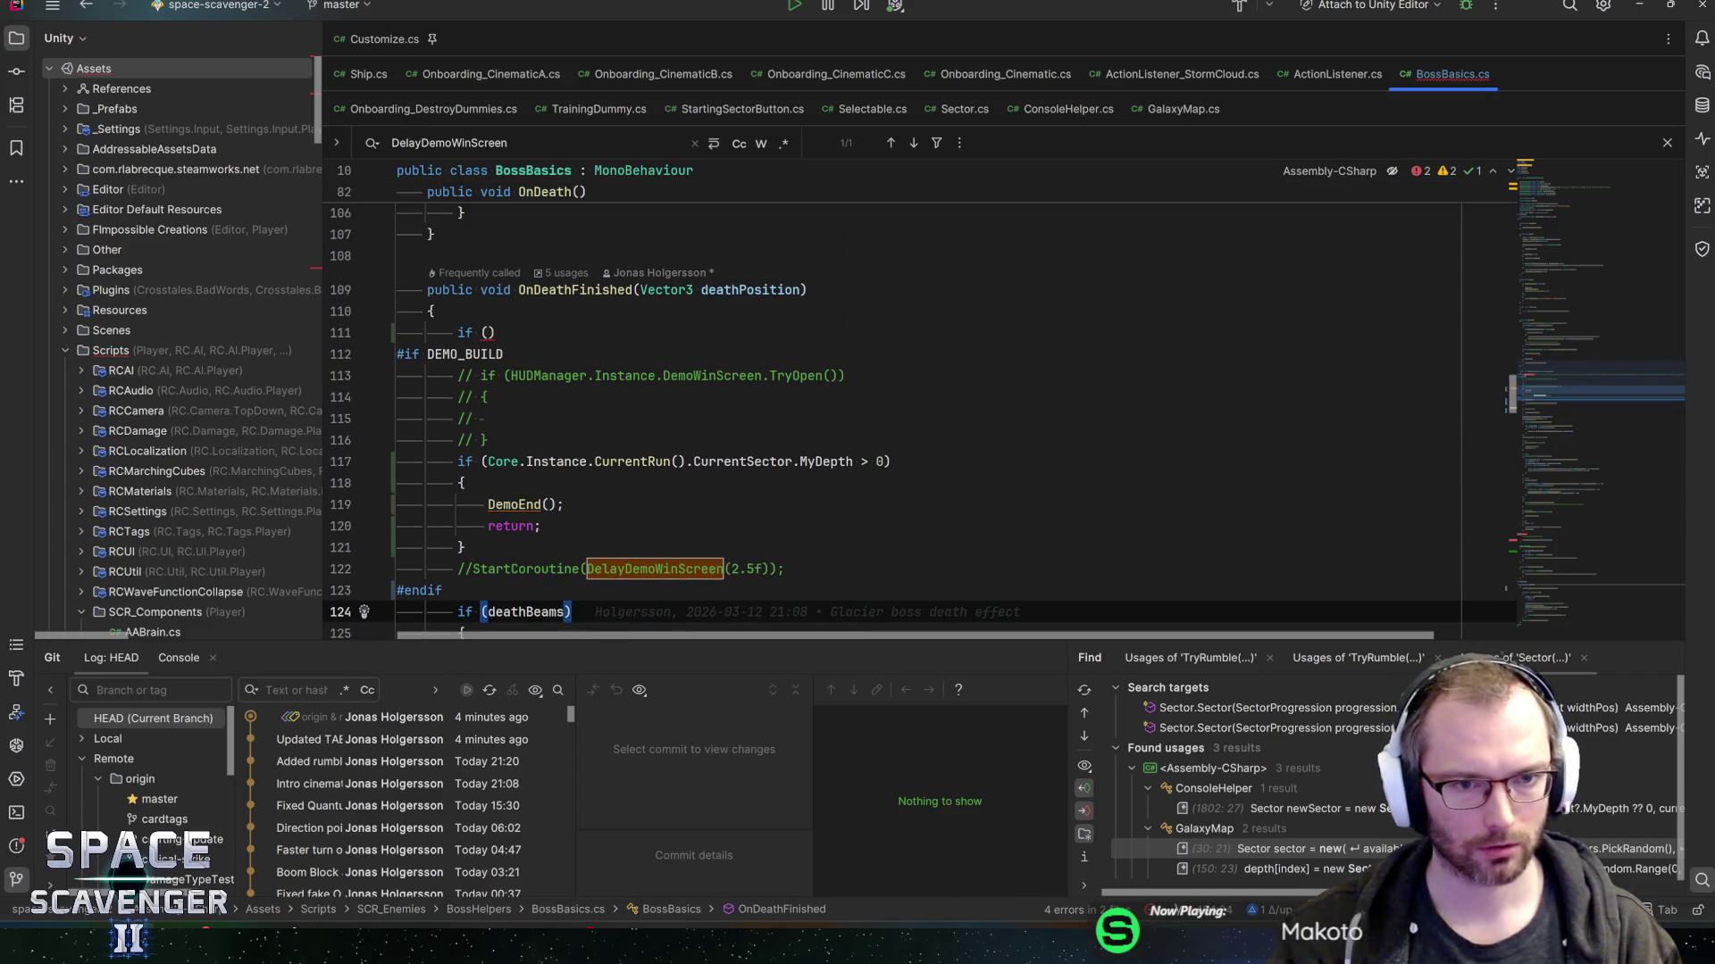
click(495, 332)
key(ctrl+y)
key(Down)
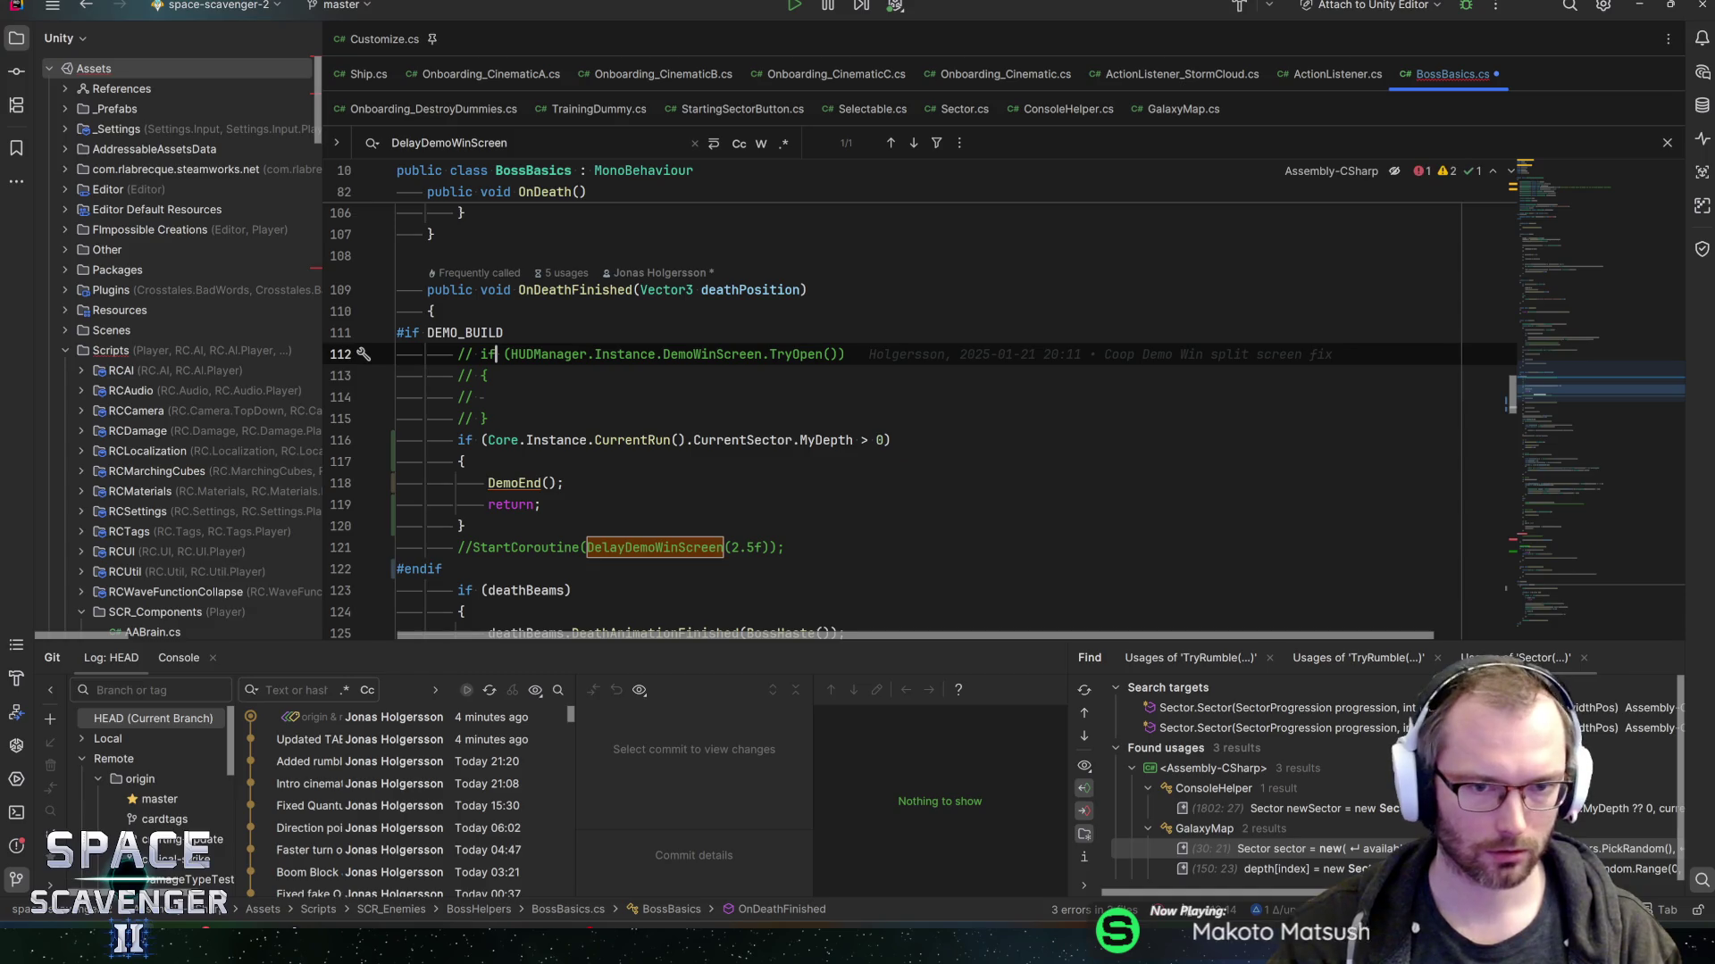
key(shift+Down)
key(shift+Down)
key(shift+Down)
key(Delete)
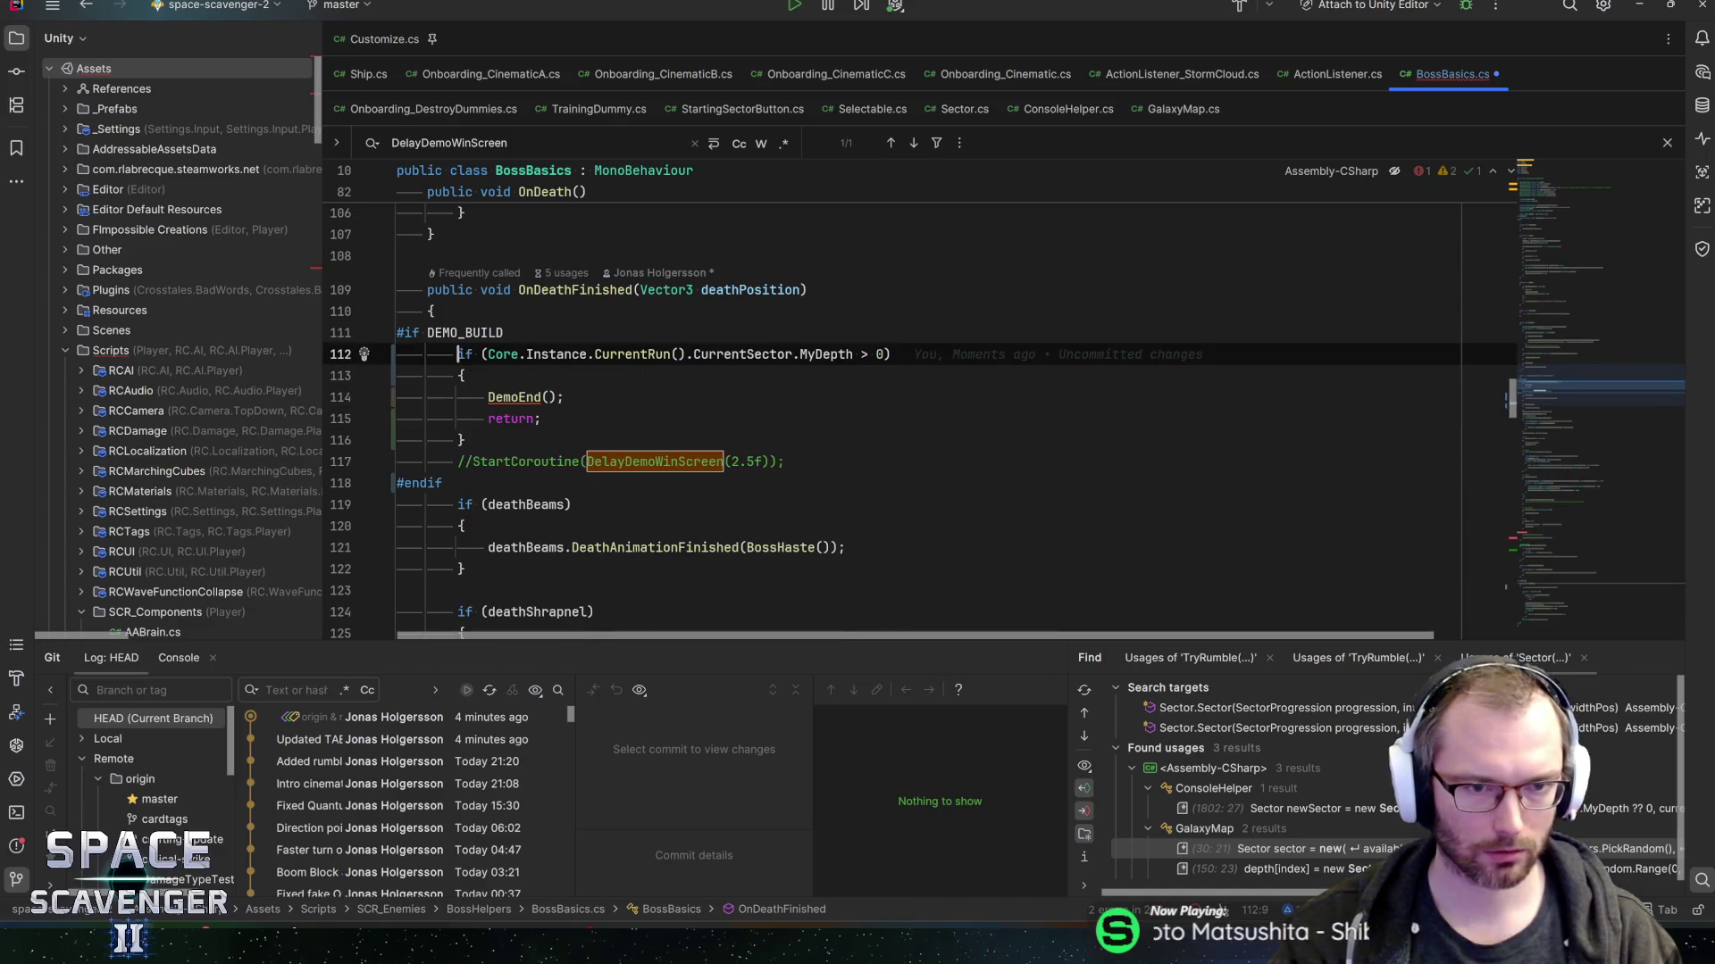
key(Down)
click(458, 461)
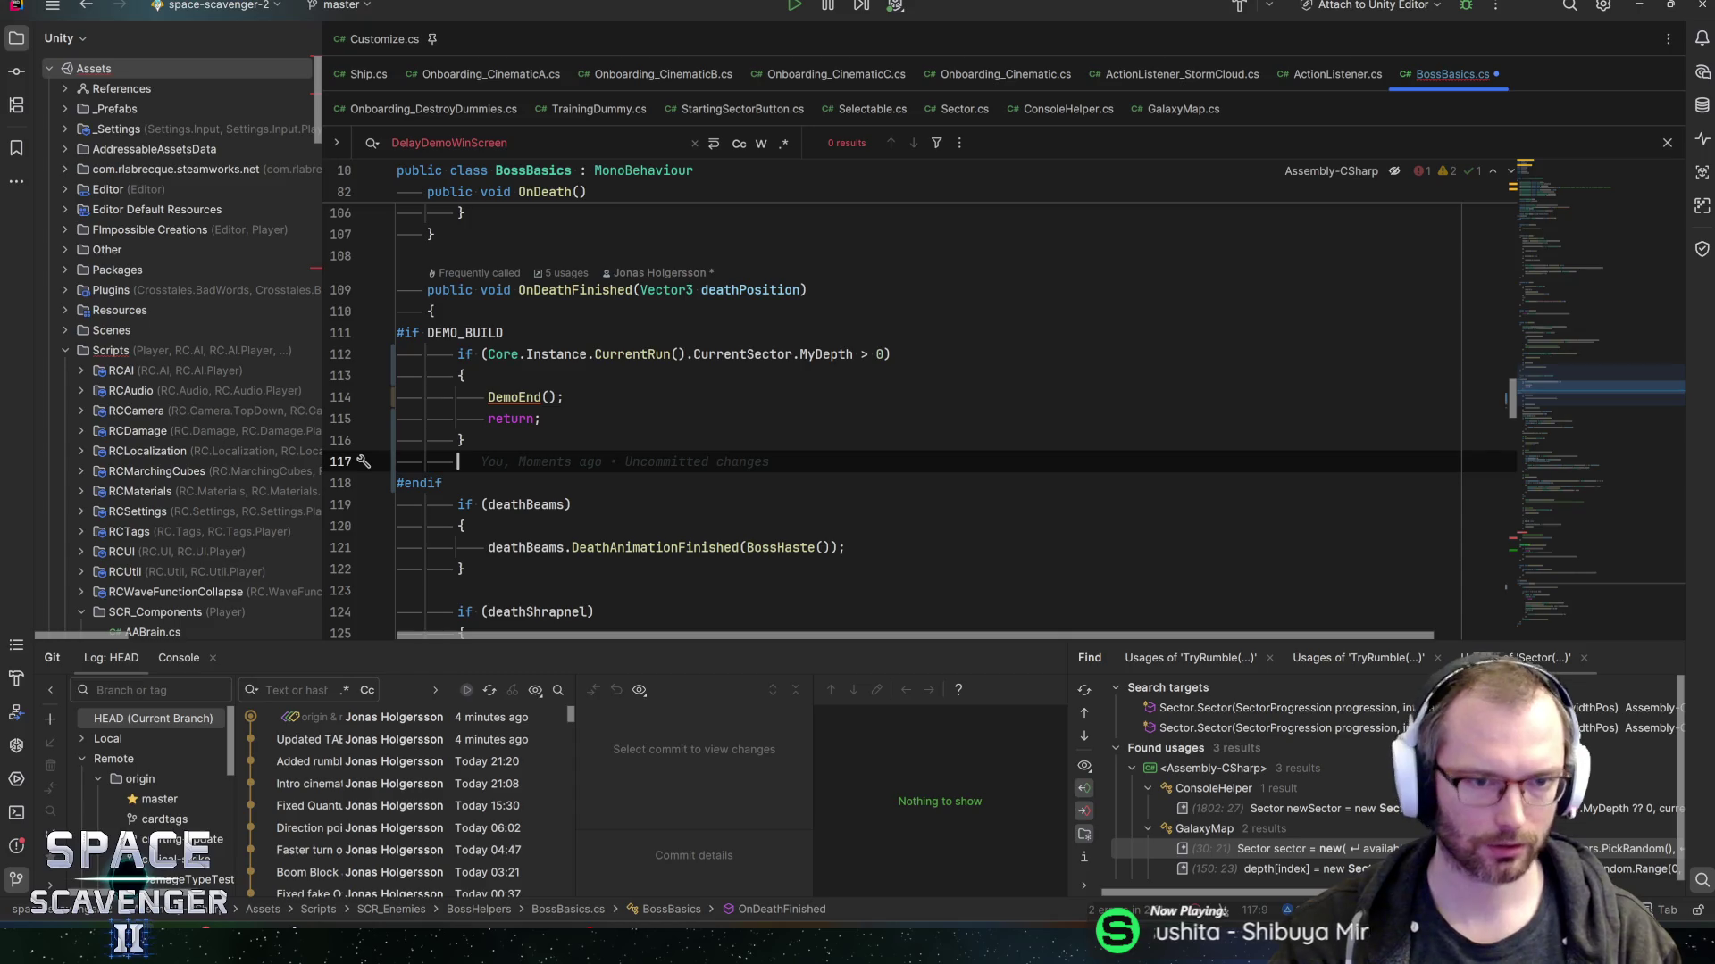
key(BackSpace)
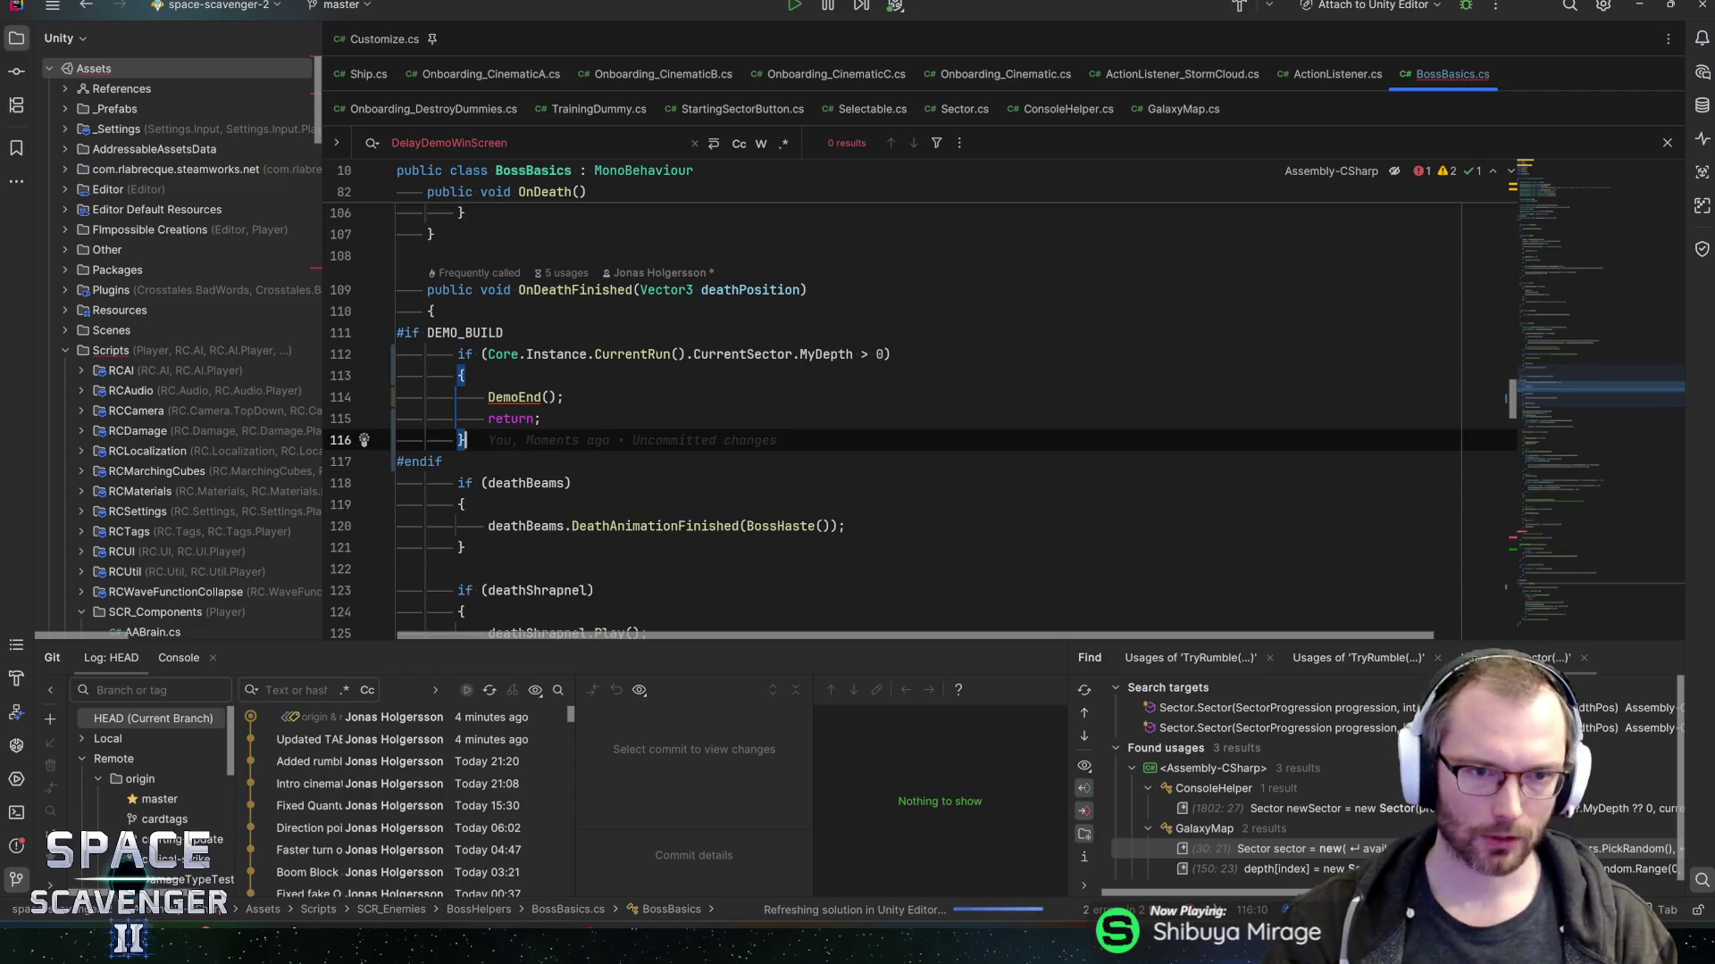
key(Up)
key(Up)
key(Up)
- Remove the old #endif near the method's end, then run the game in Unity
drag(489, 353, 593, 354)
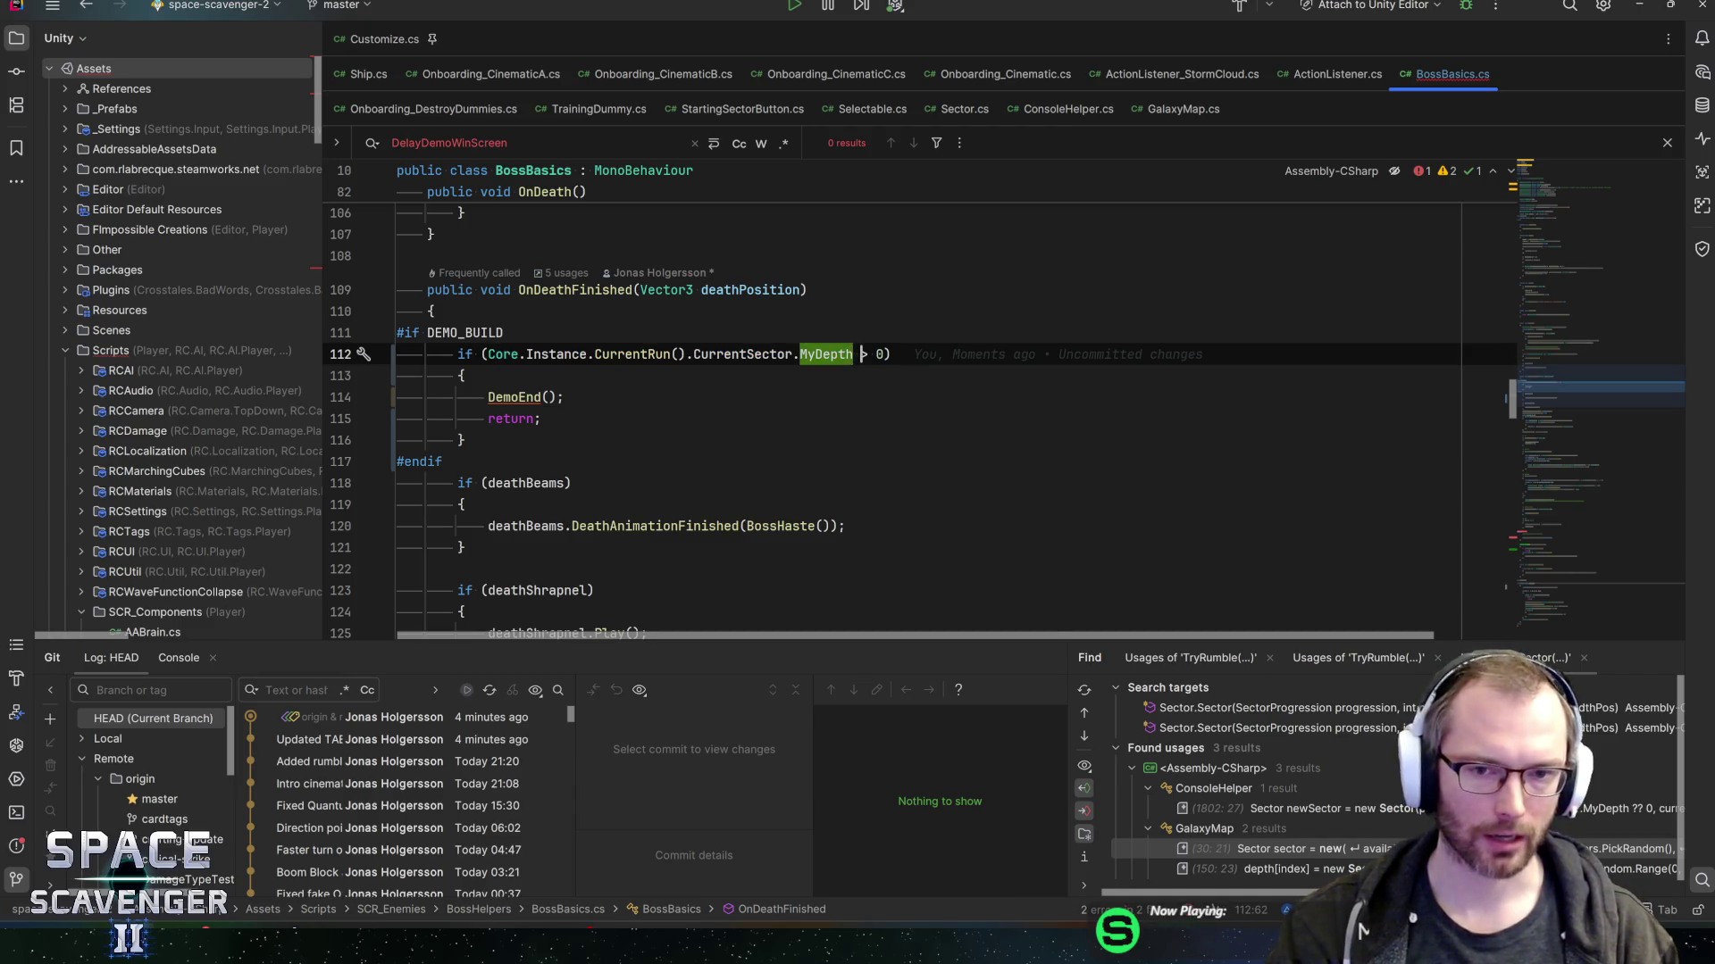
key(Down)
key(Down)
key(Down)
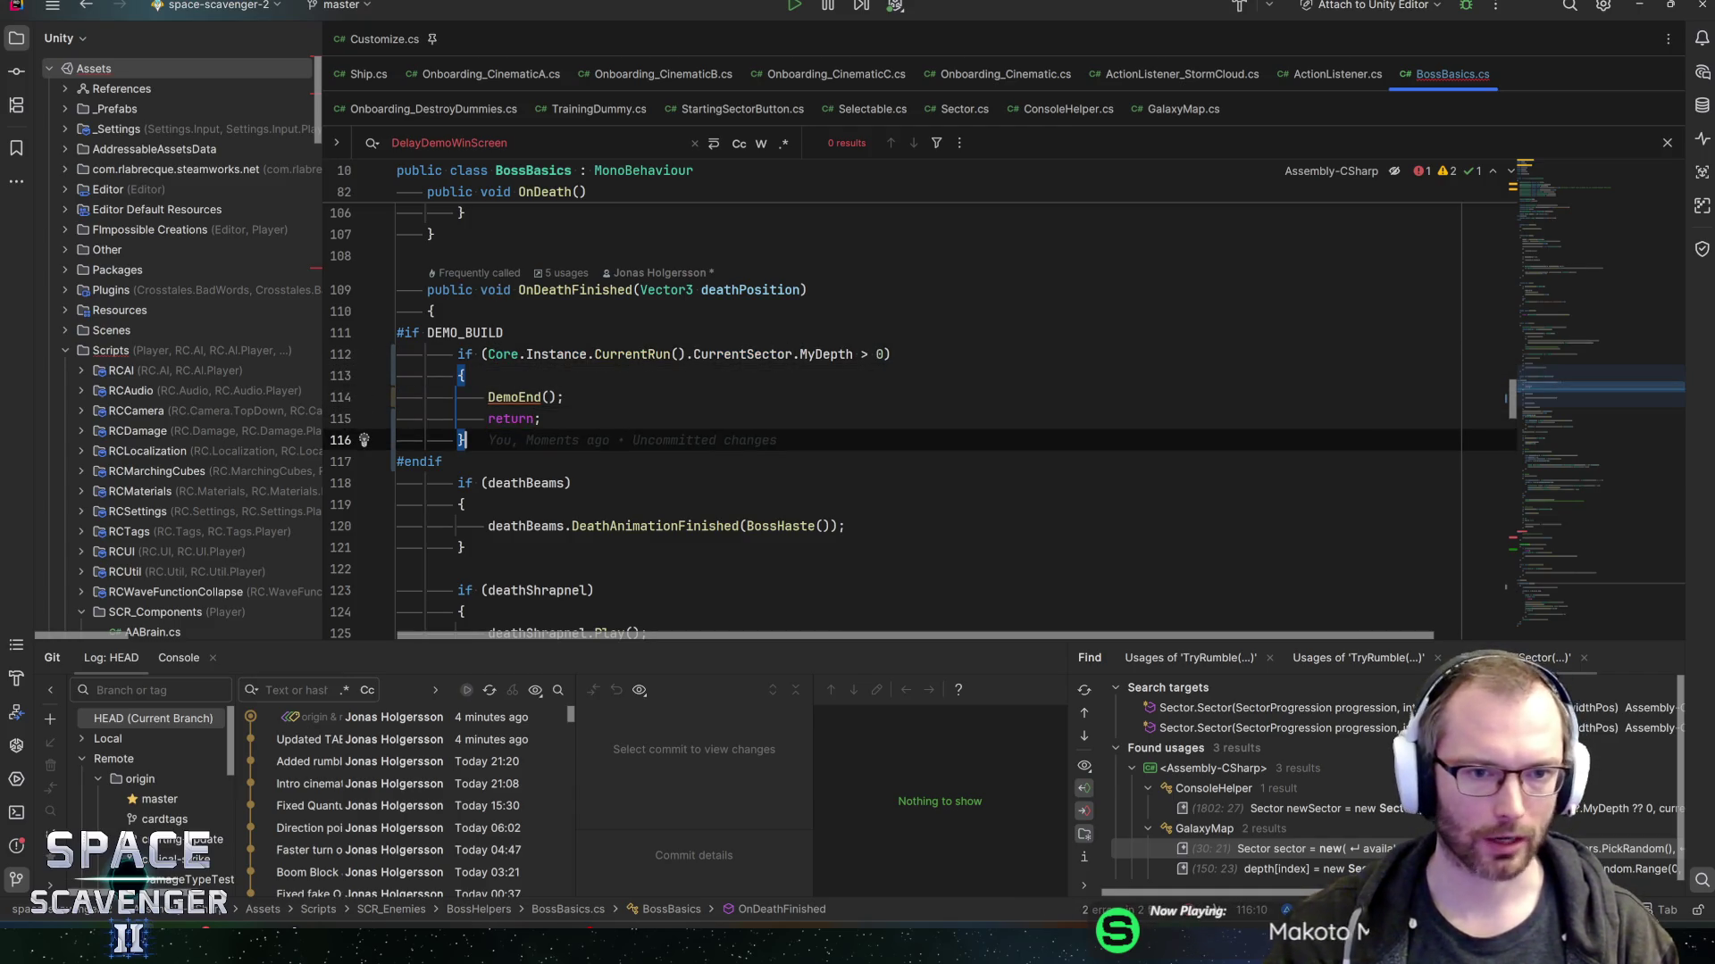
scroll(893, 411, down, 5)
scroll(893, 420, down, 15)
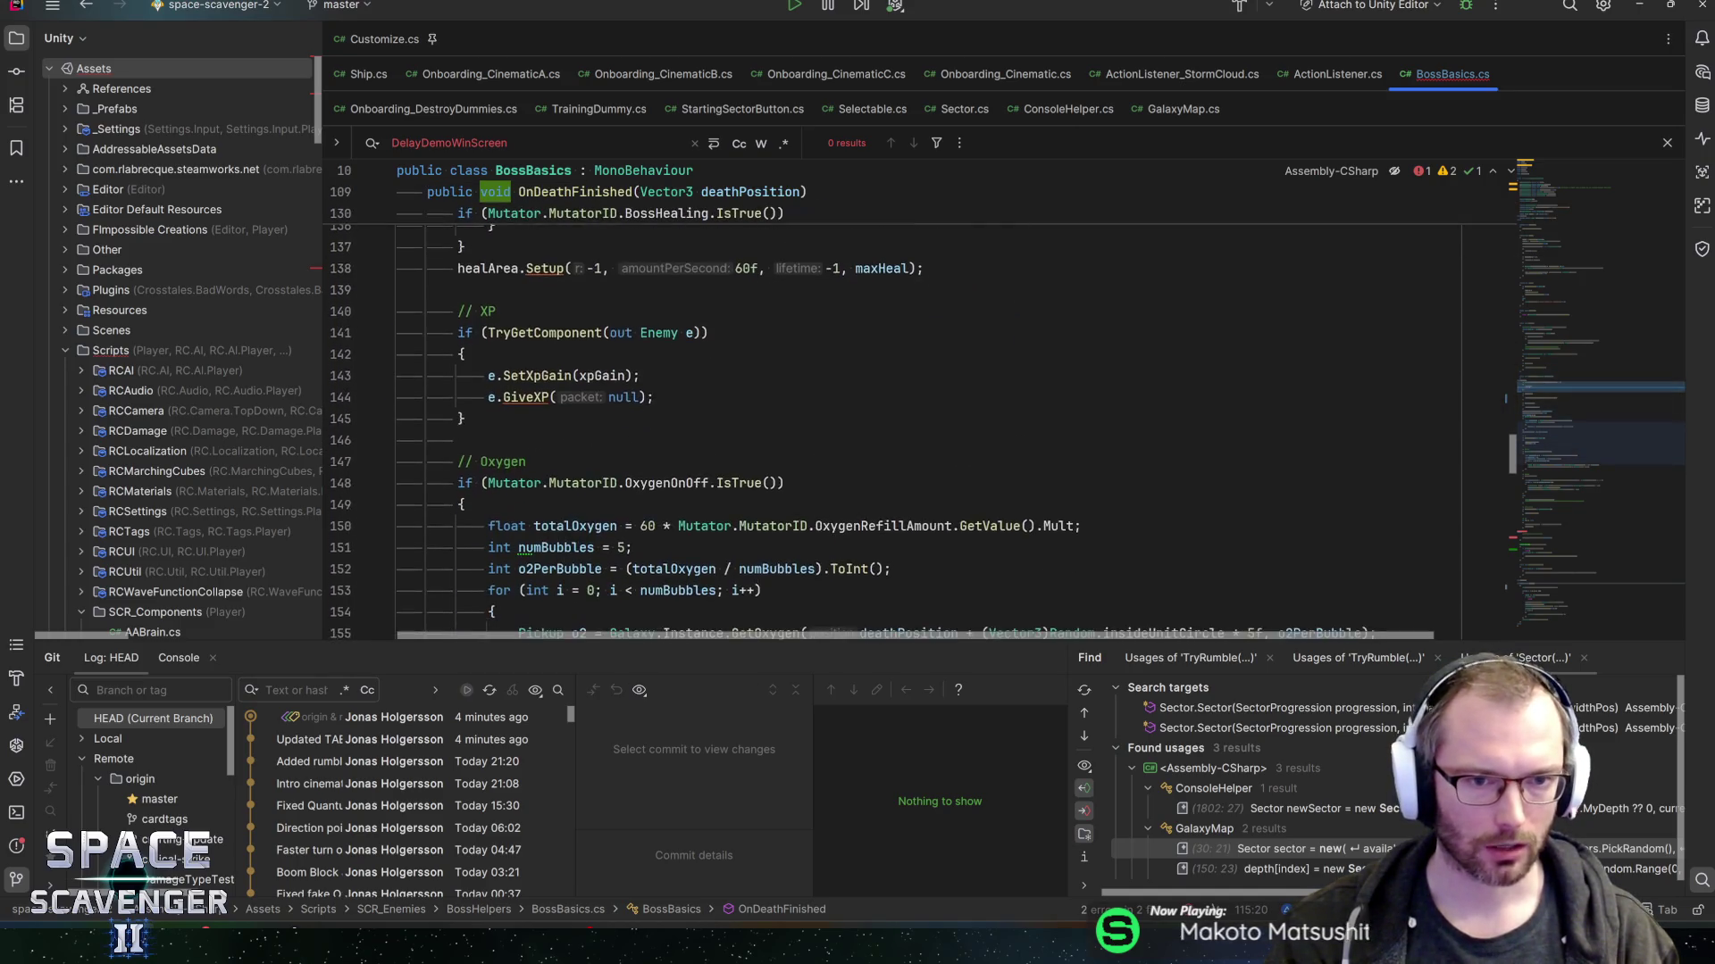
scroll(893, 410, down, 2)
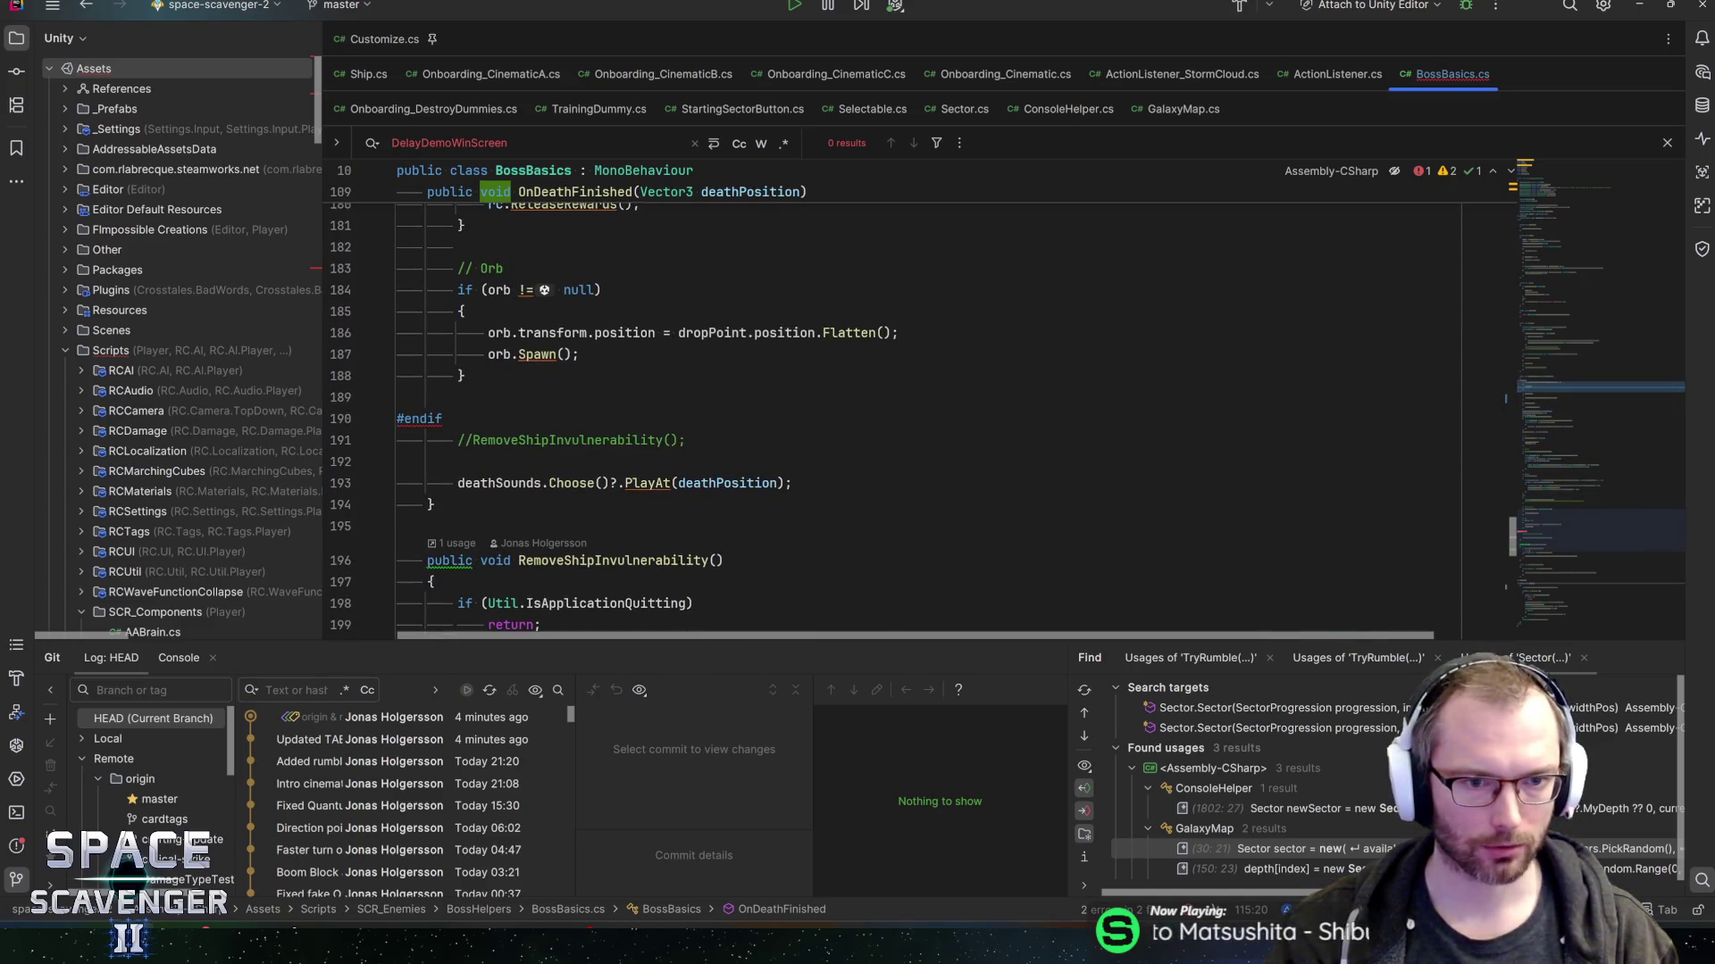
click(444, 418)
key(BackSpace)
key(BackSpace)
key(BackSpace)
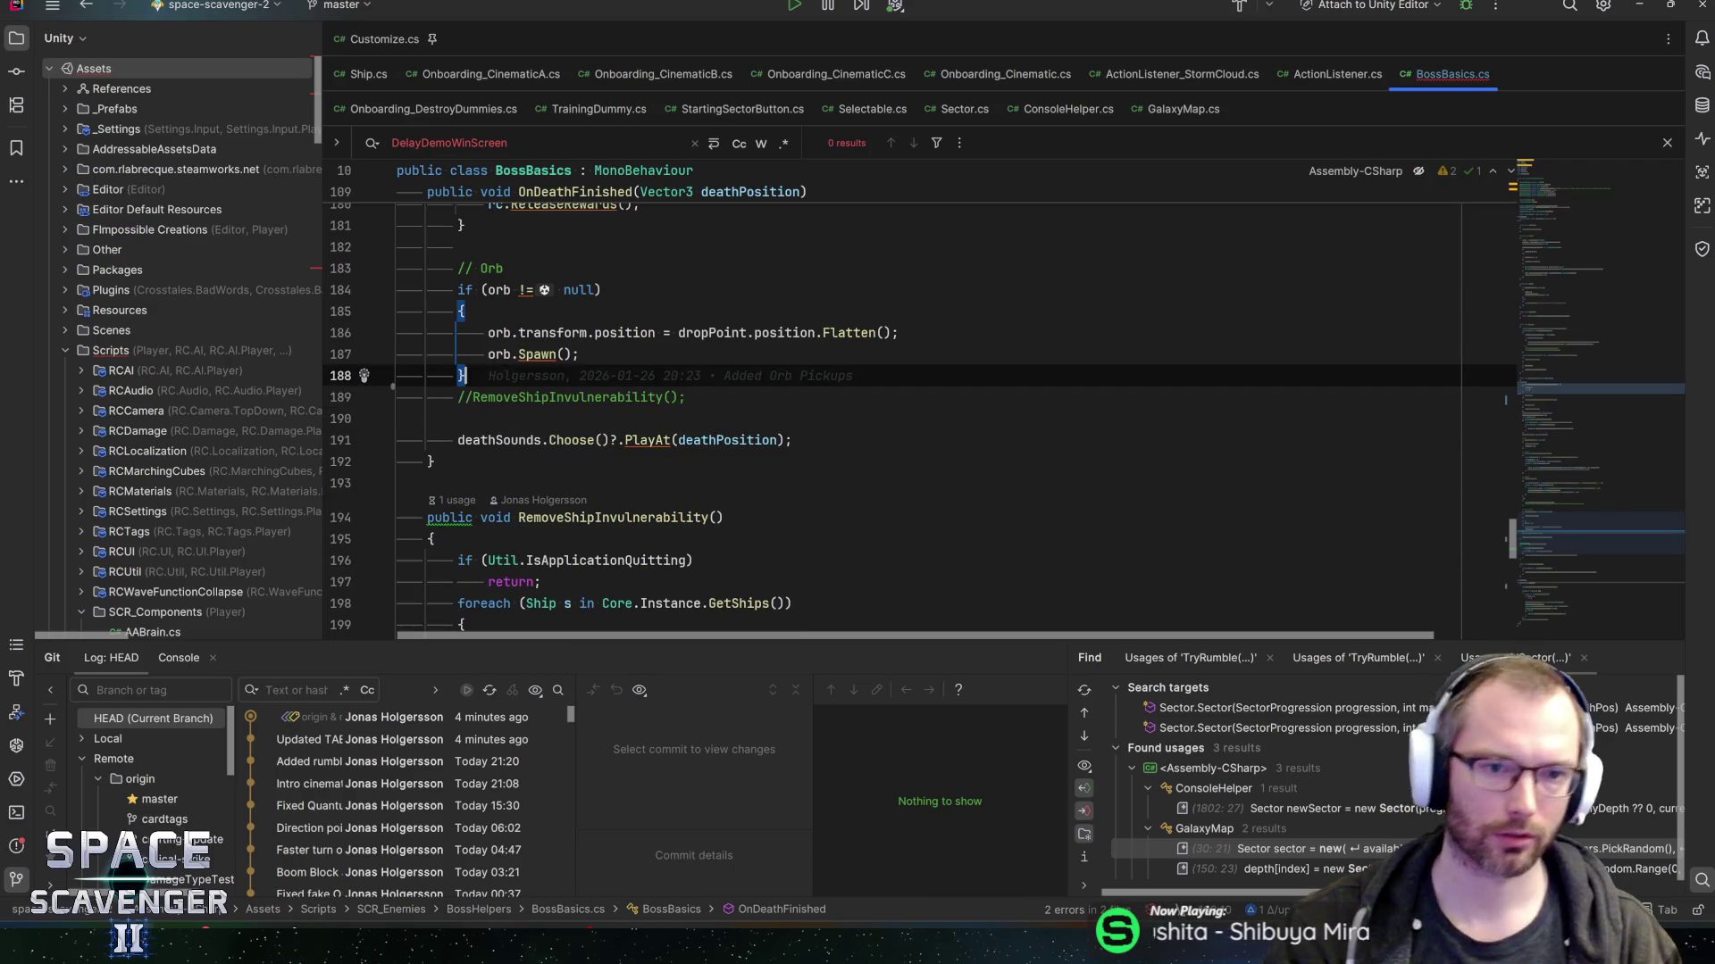
click(534, 396)
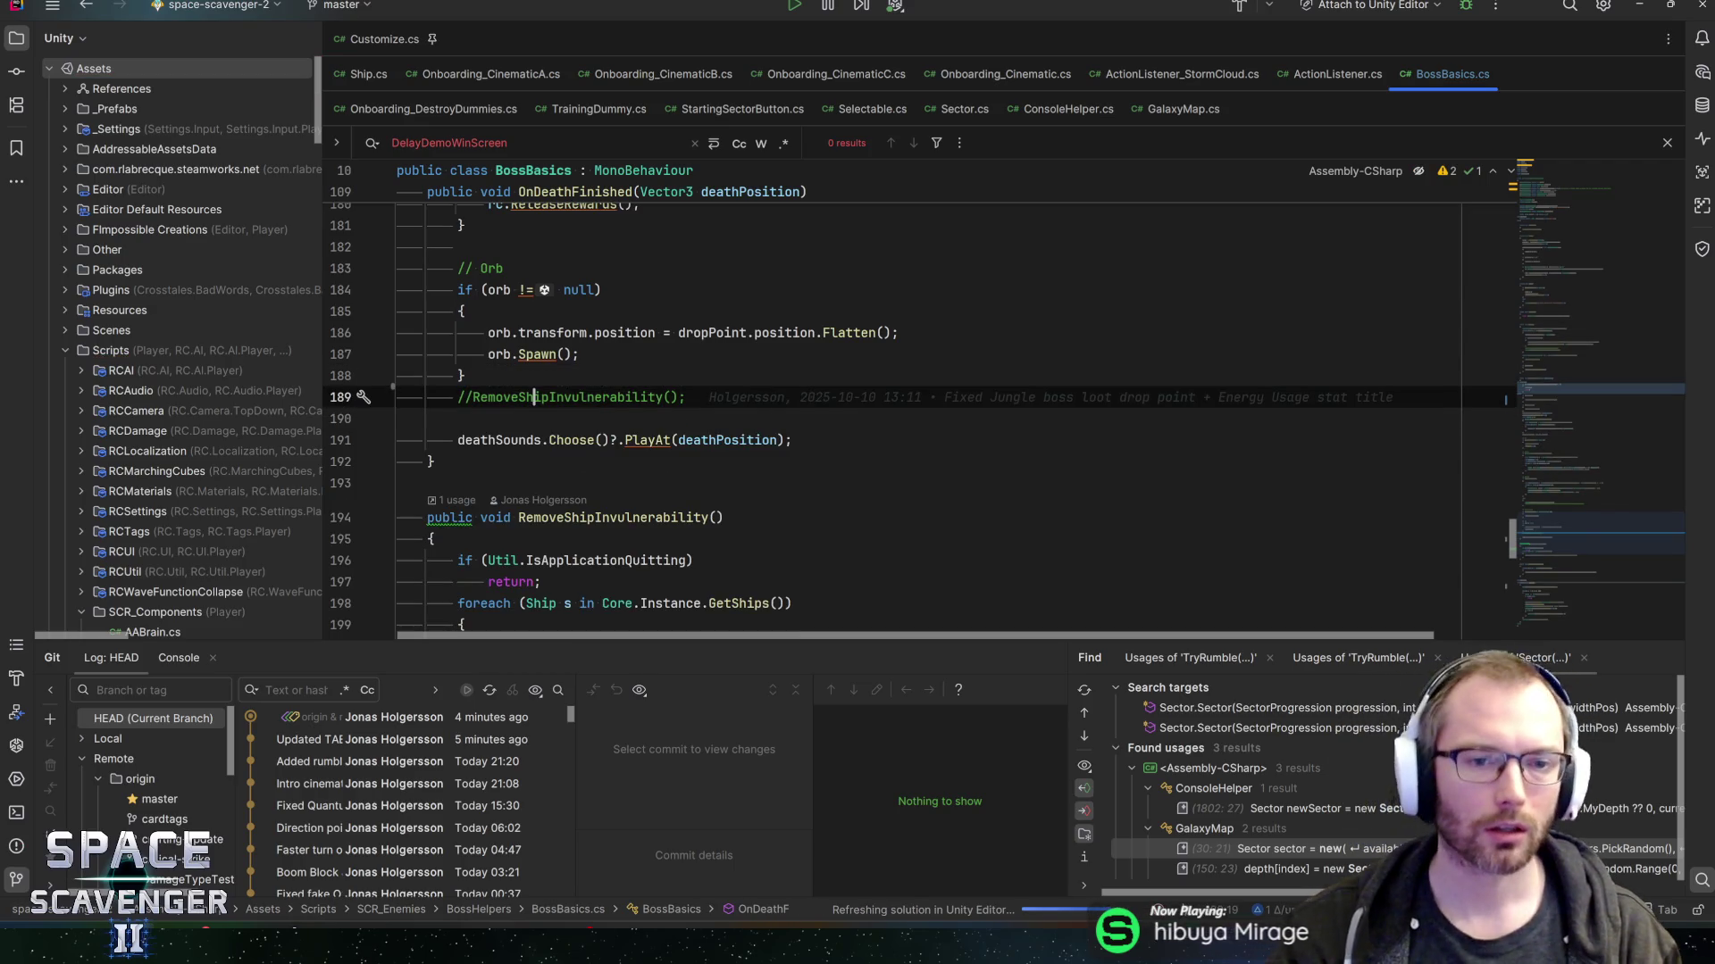
key(alt+Tab)
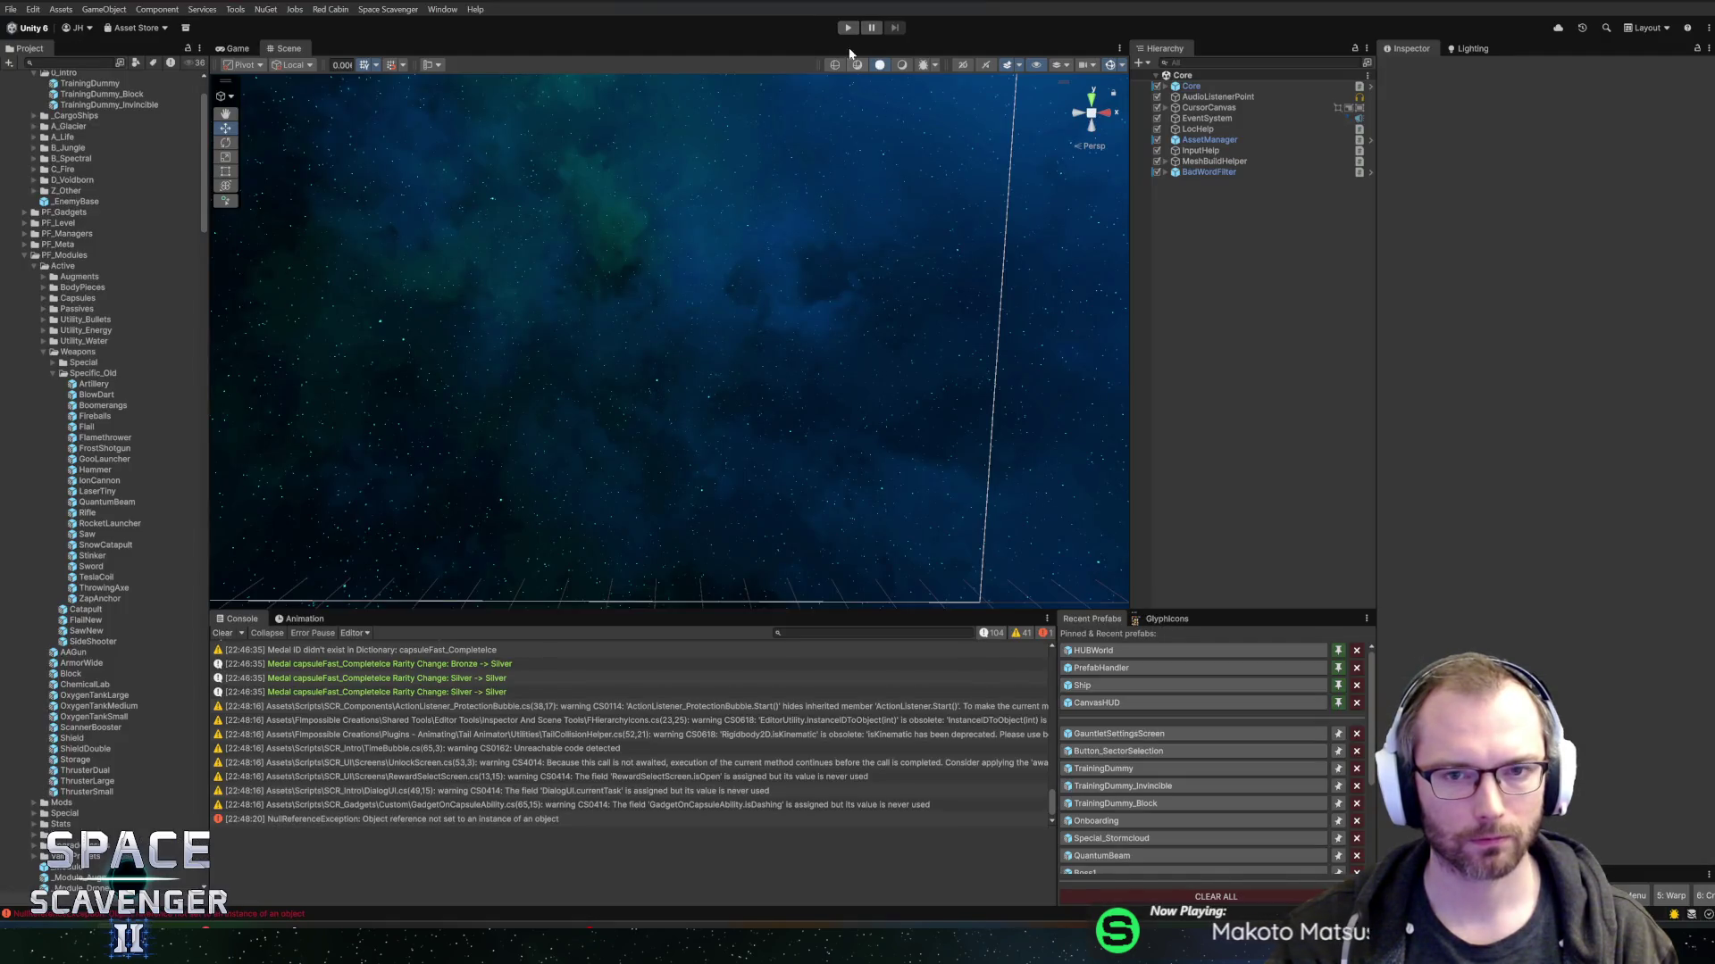
click(848, 28)
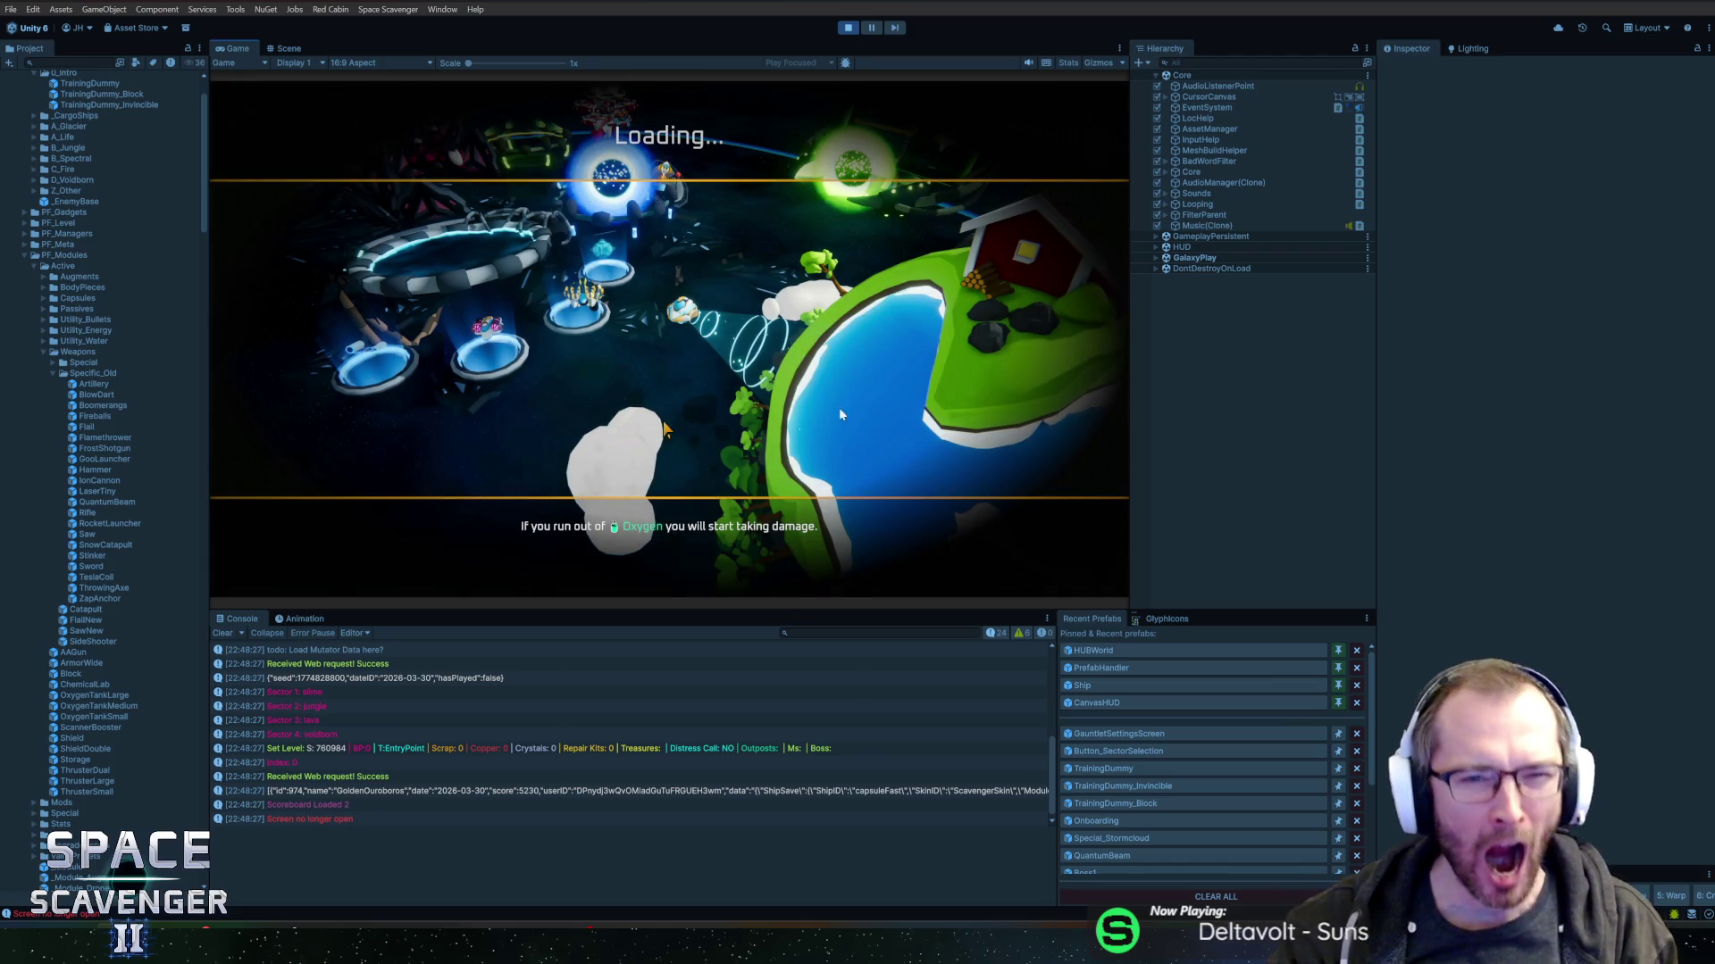
- Enter the blue portal, pick Slime as starting sector, and start the Fearless run
double_click(241, 48)
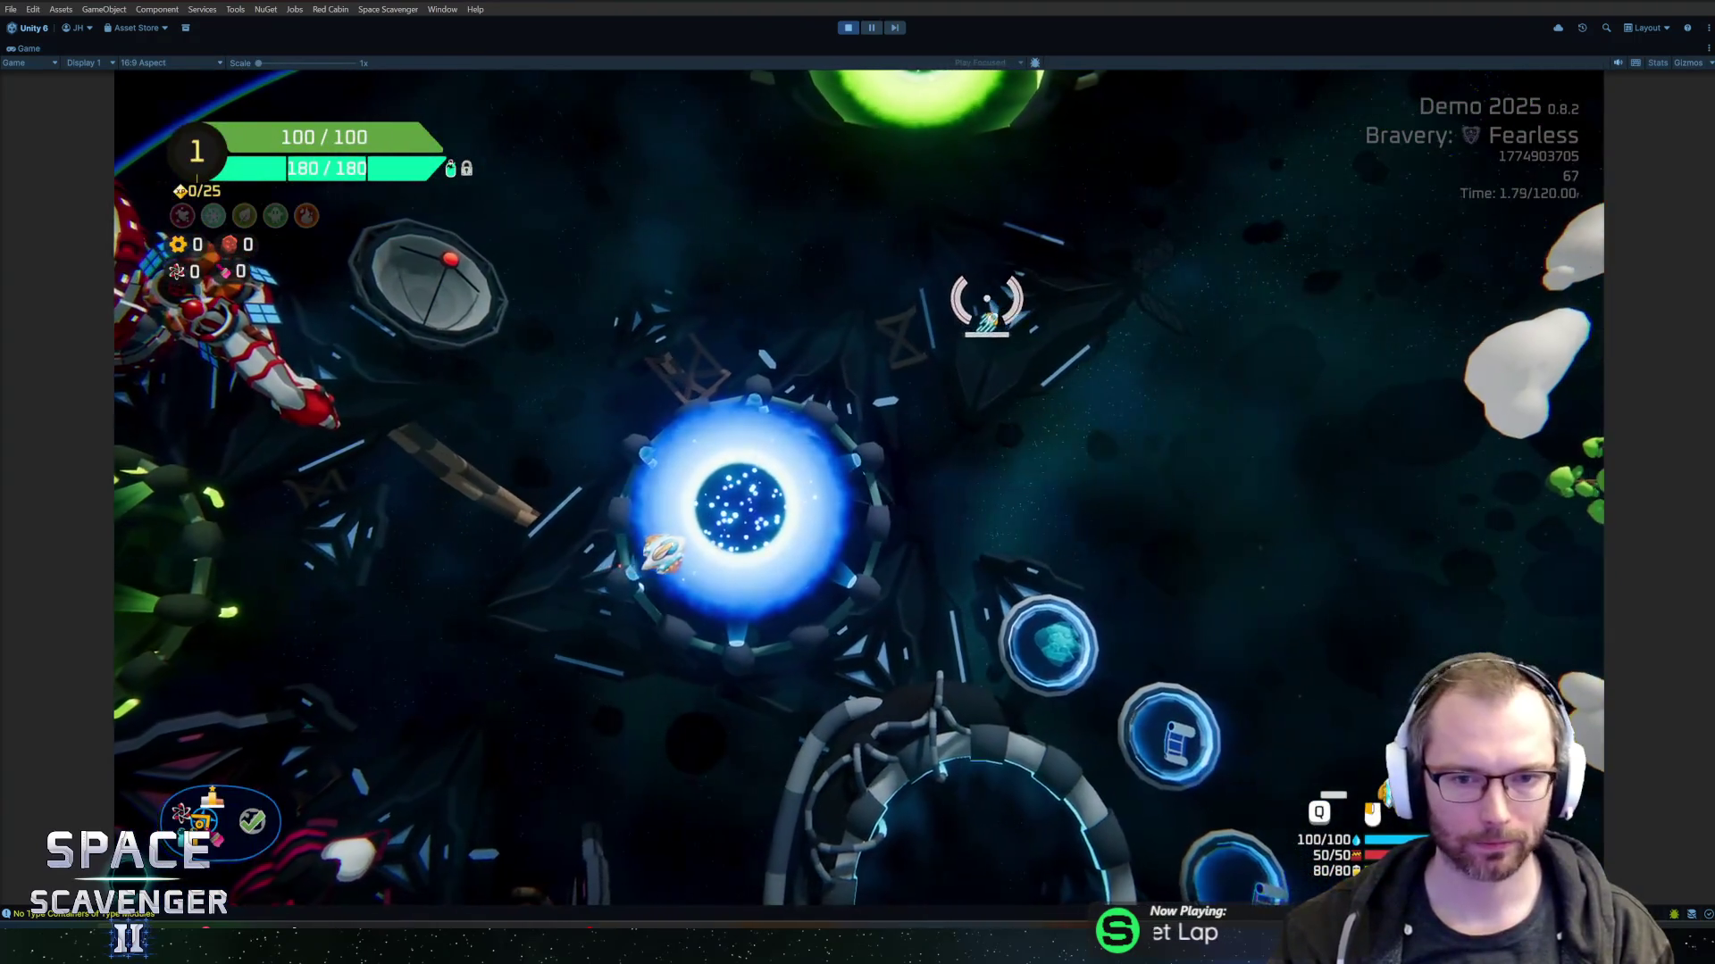
key(e)
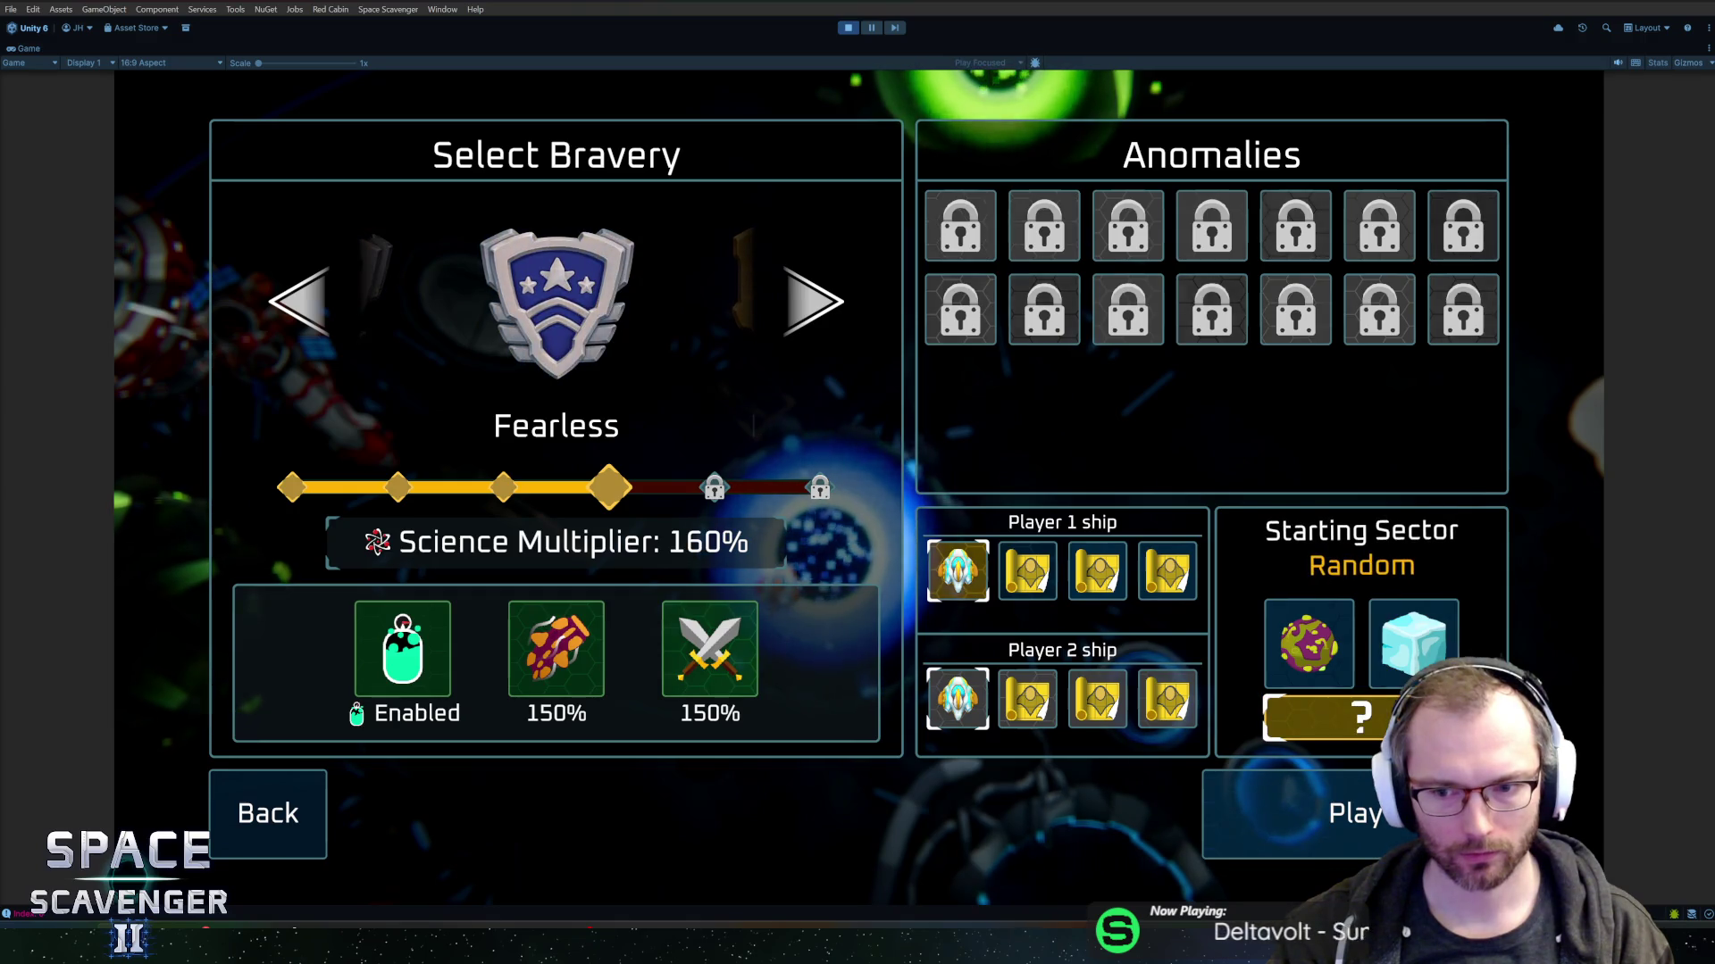
click(1306, 649)
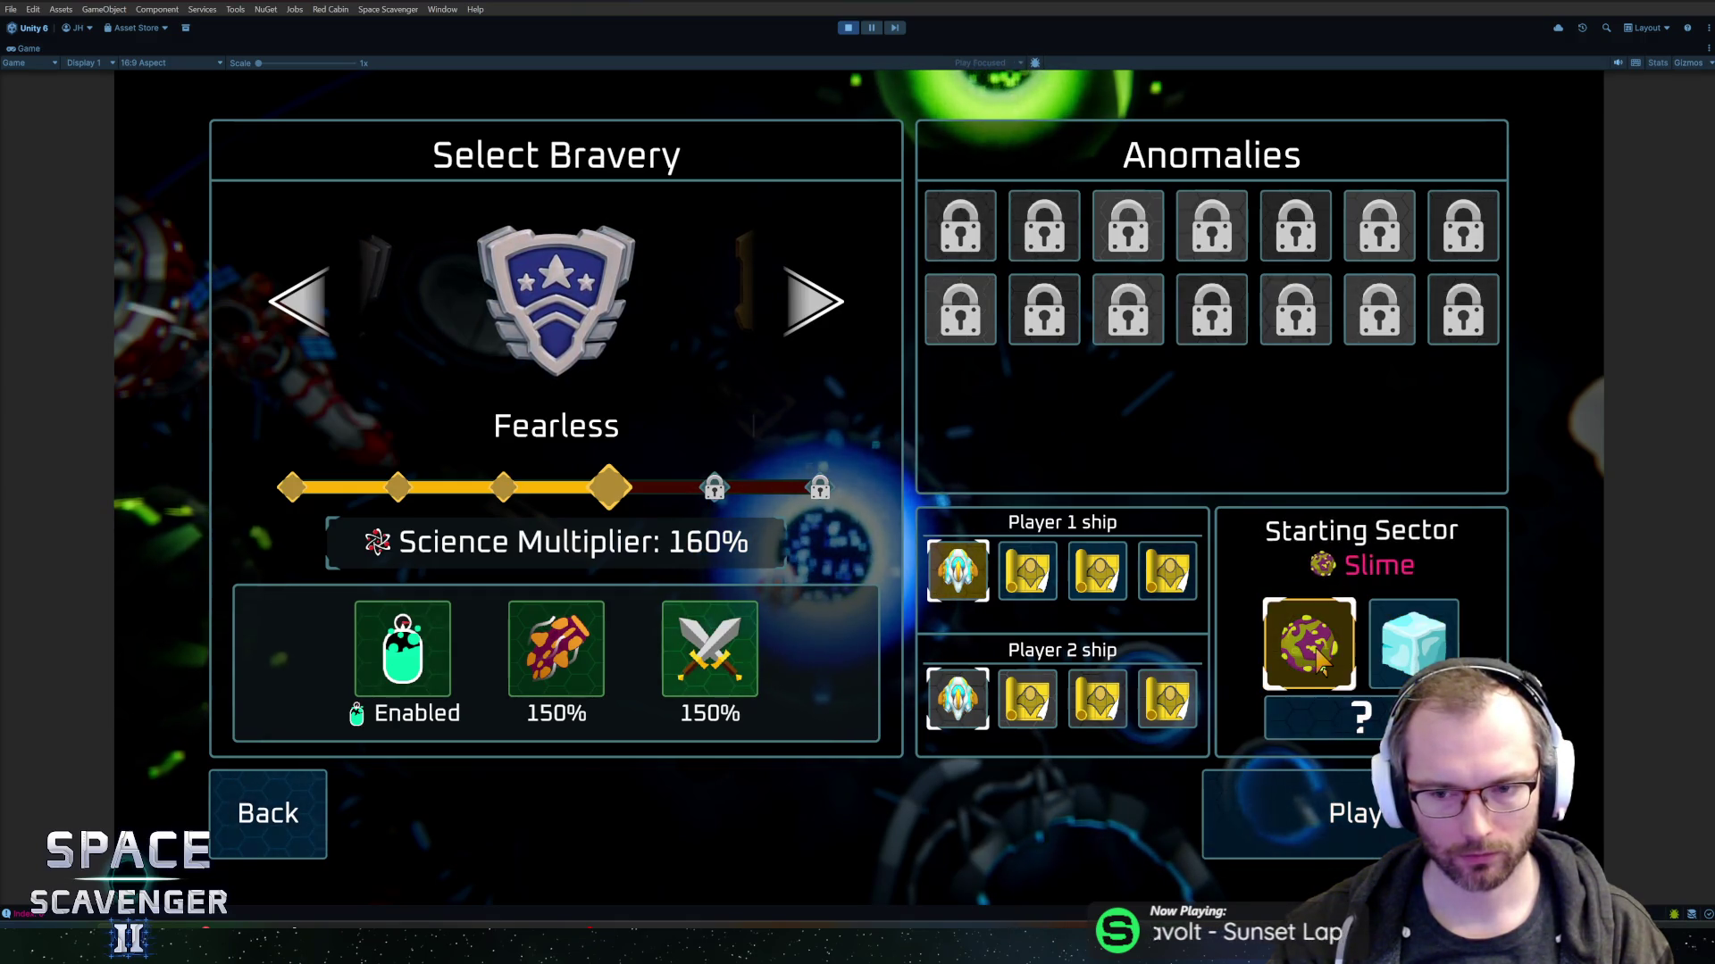
click(1324, 817)
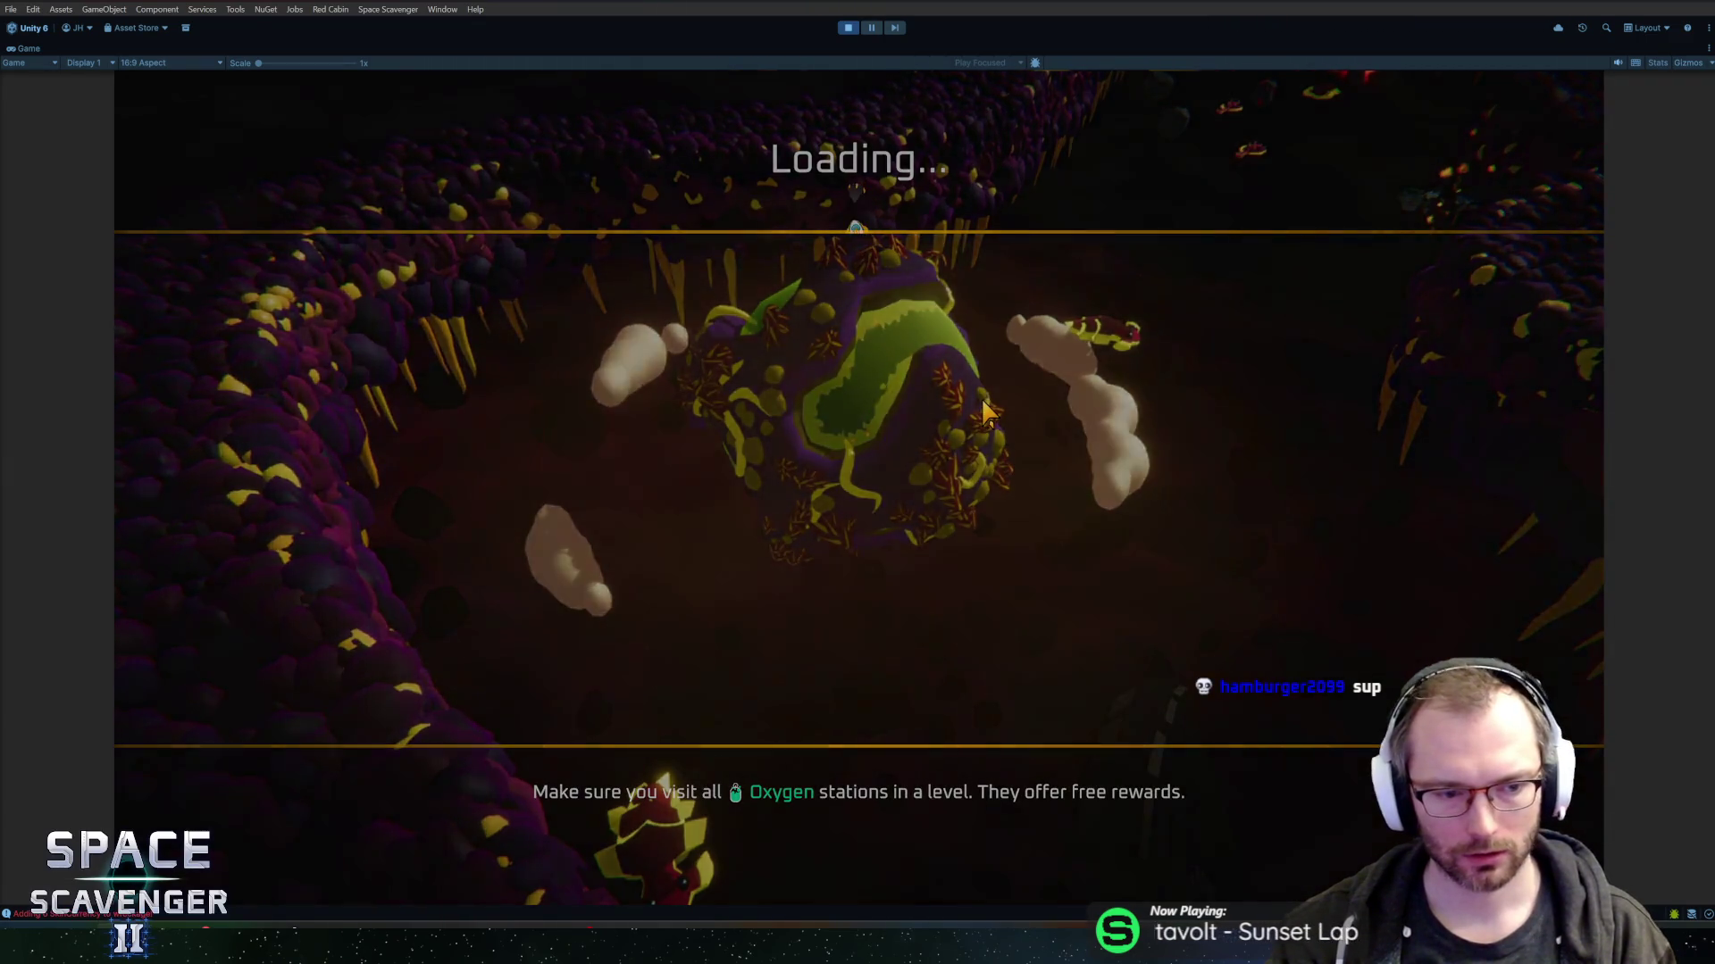
- Clear the first level with the 'level clear' debug command and take Heavy Bullets
key(grave)
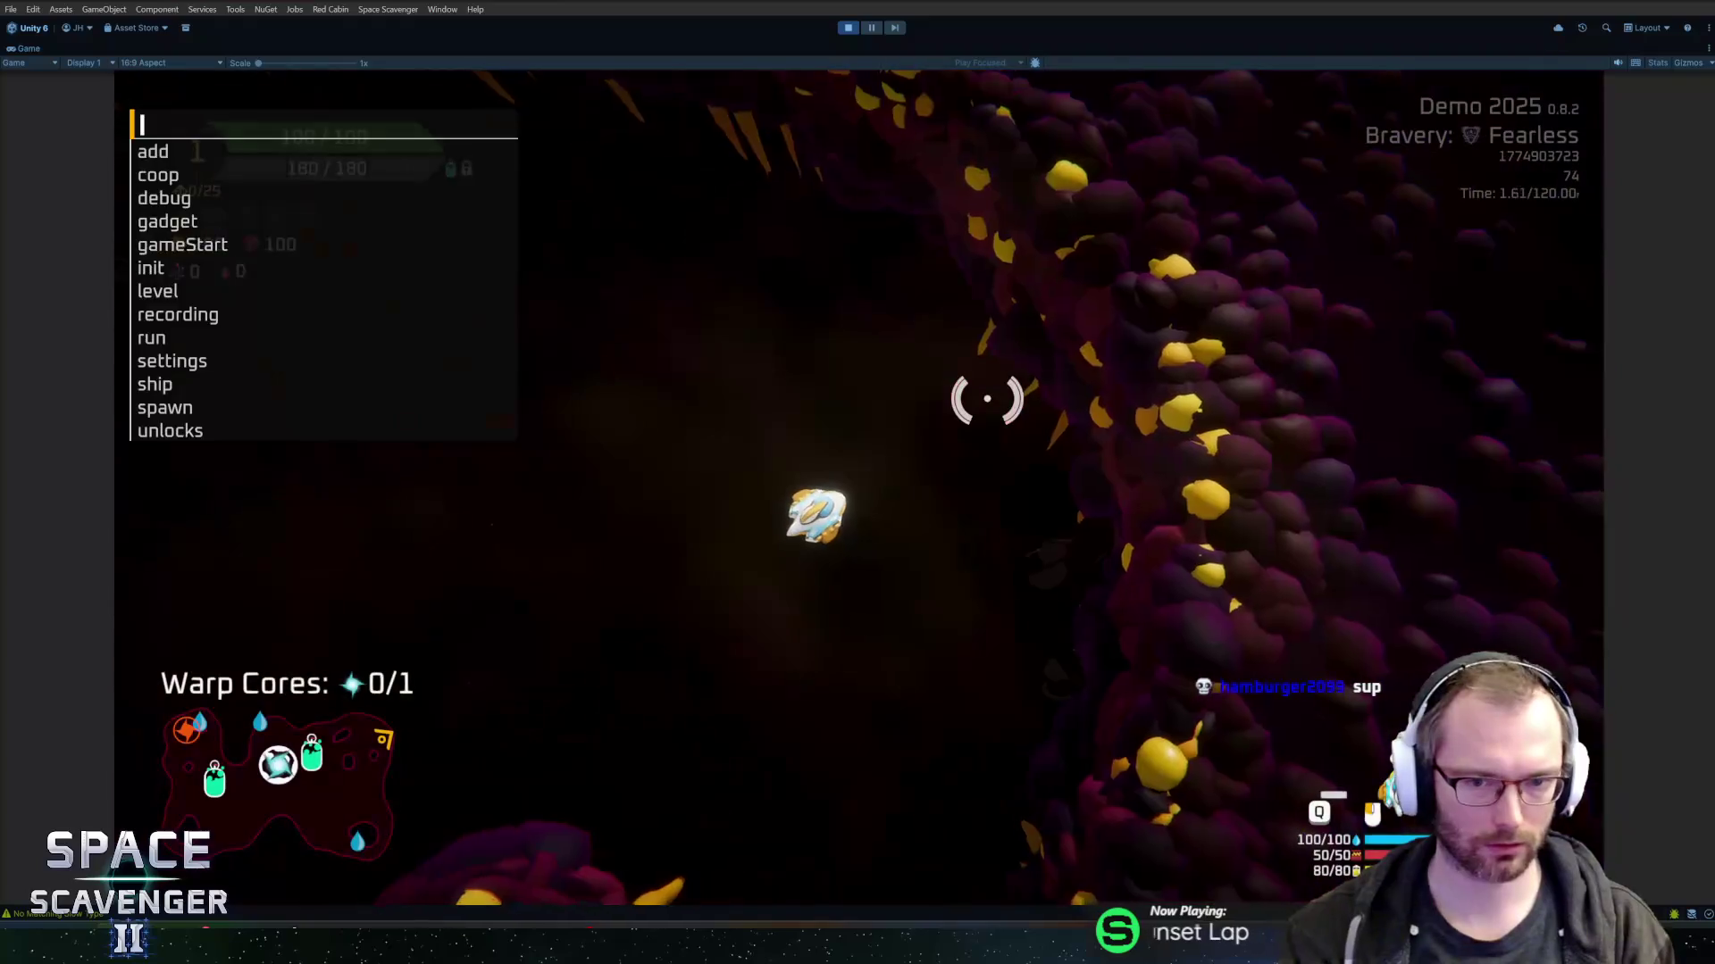
text(level clear)
key(Return)
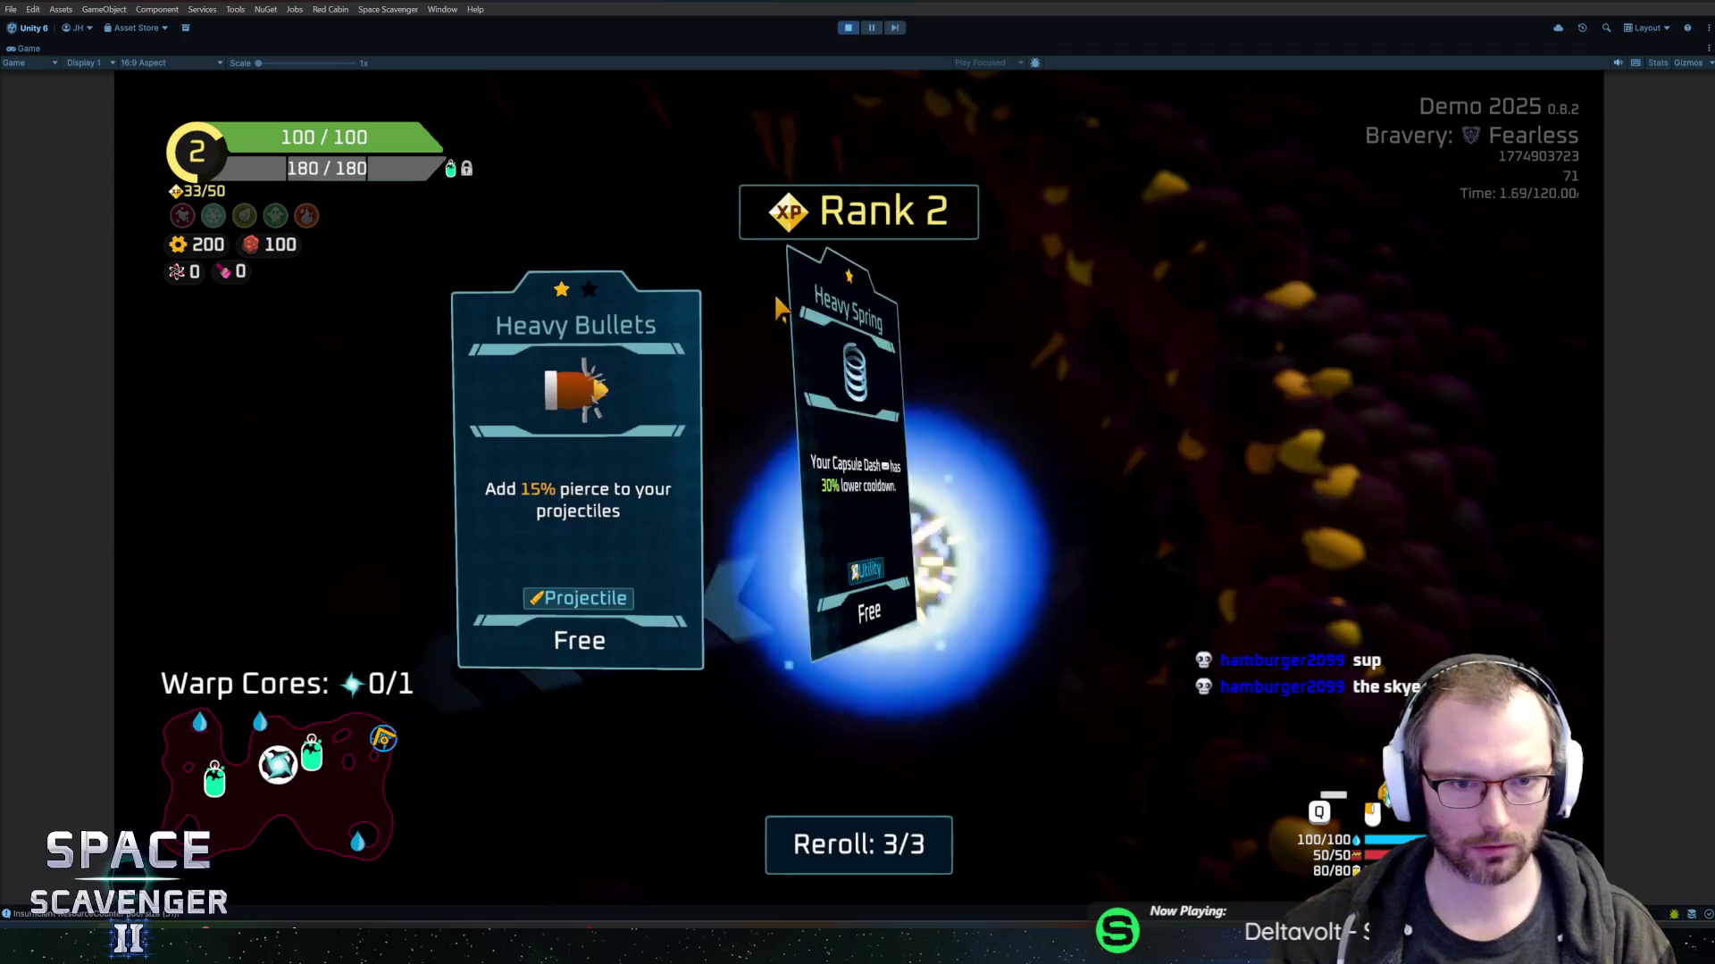
click(677, 494)
- Warp to the boss sector and kill The Mother with the 'debug damageAll' console command
key(f)
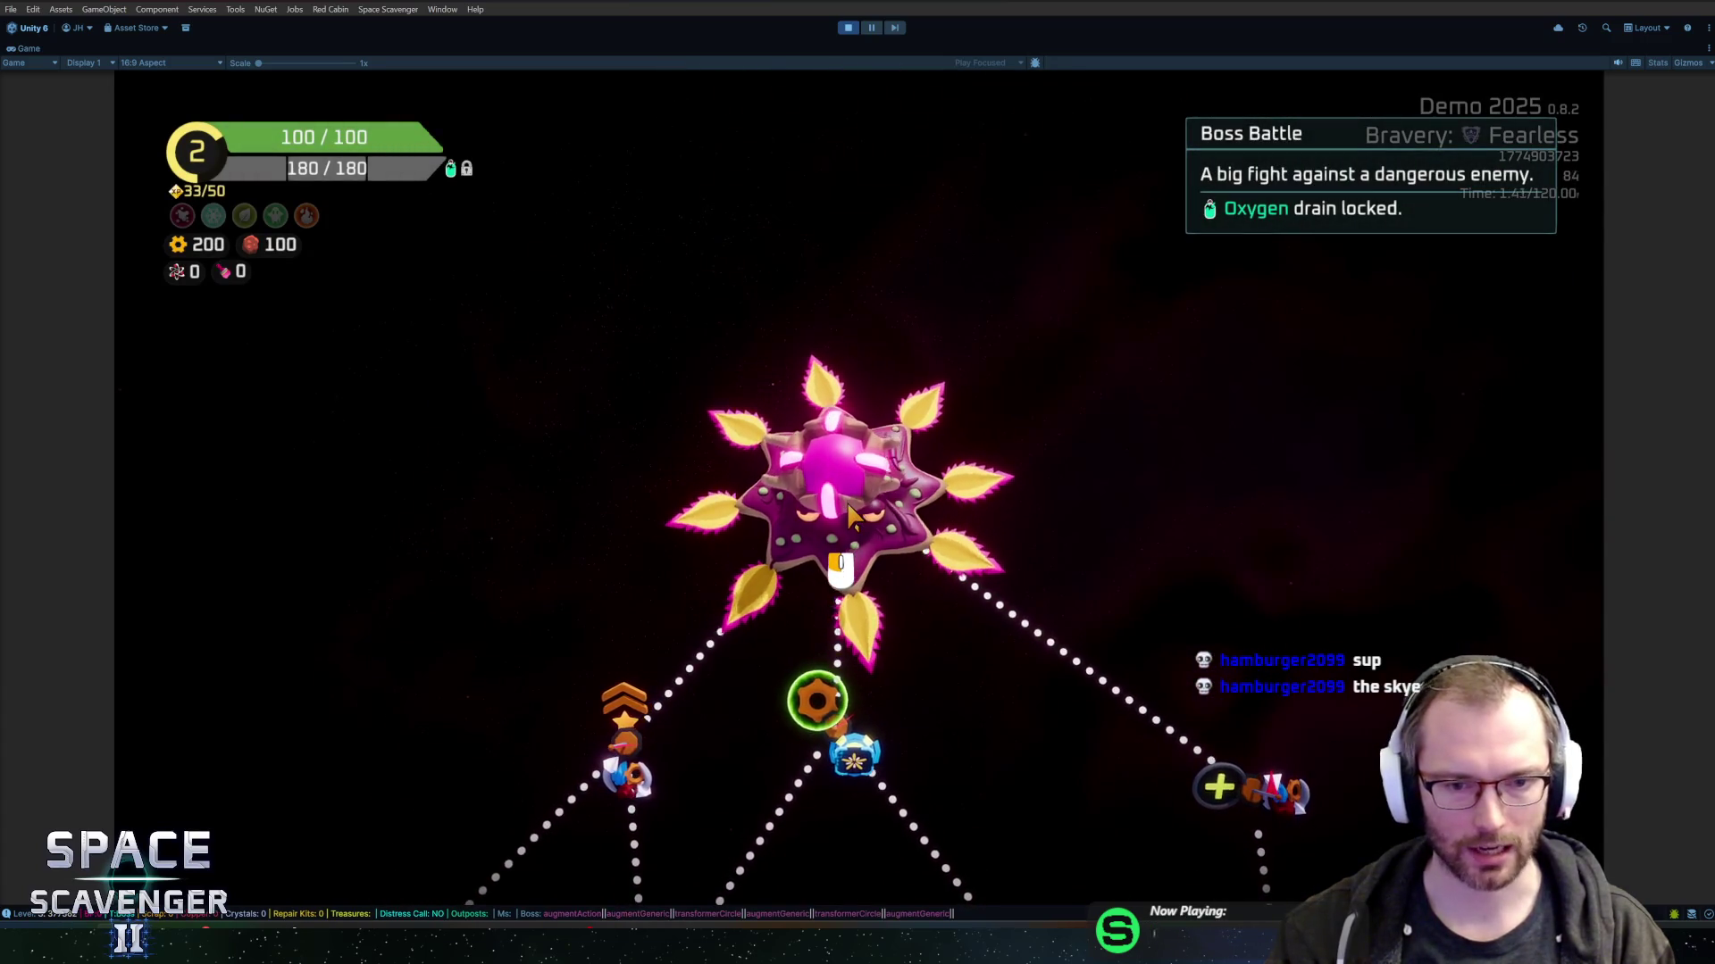
click(851, 495)
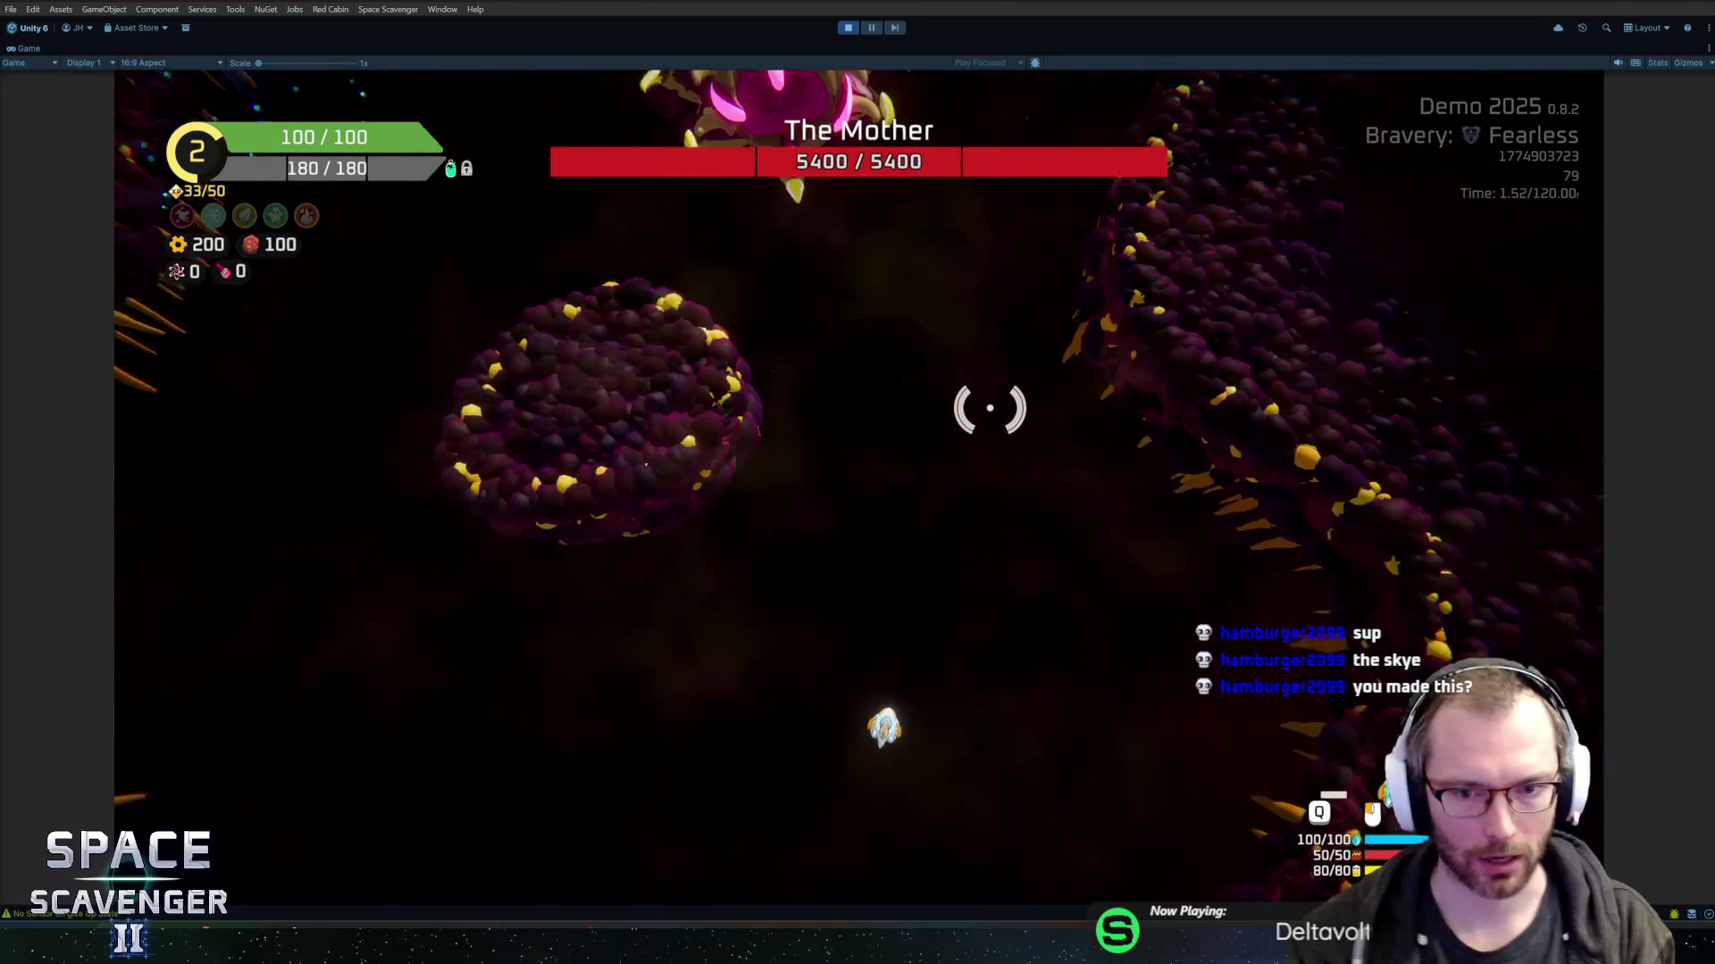
key(grave)
text(debug damageAll)
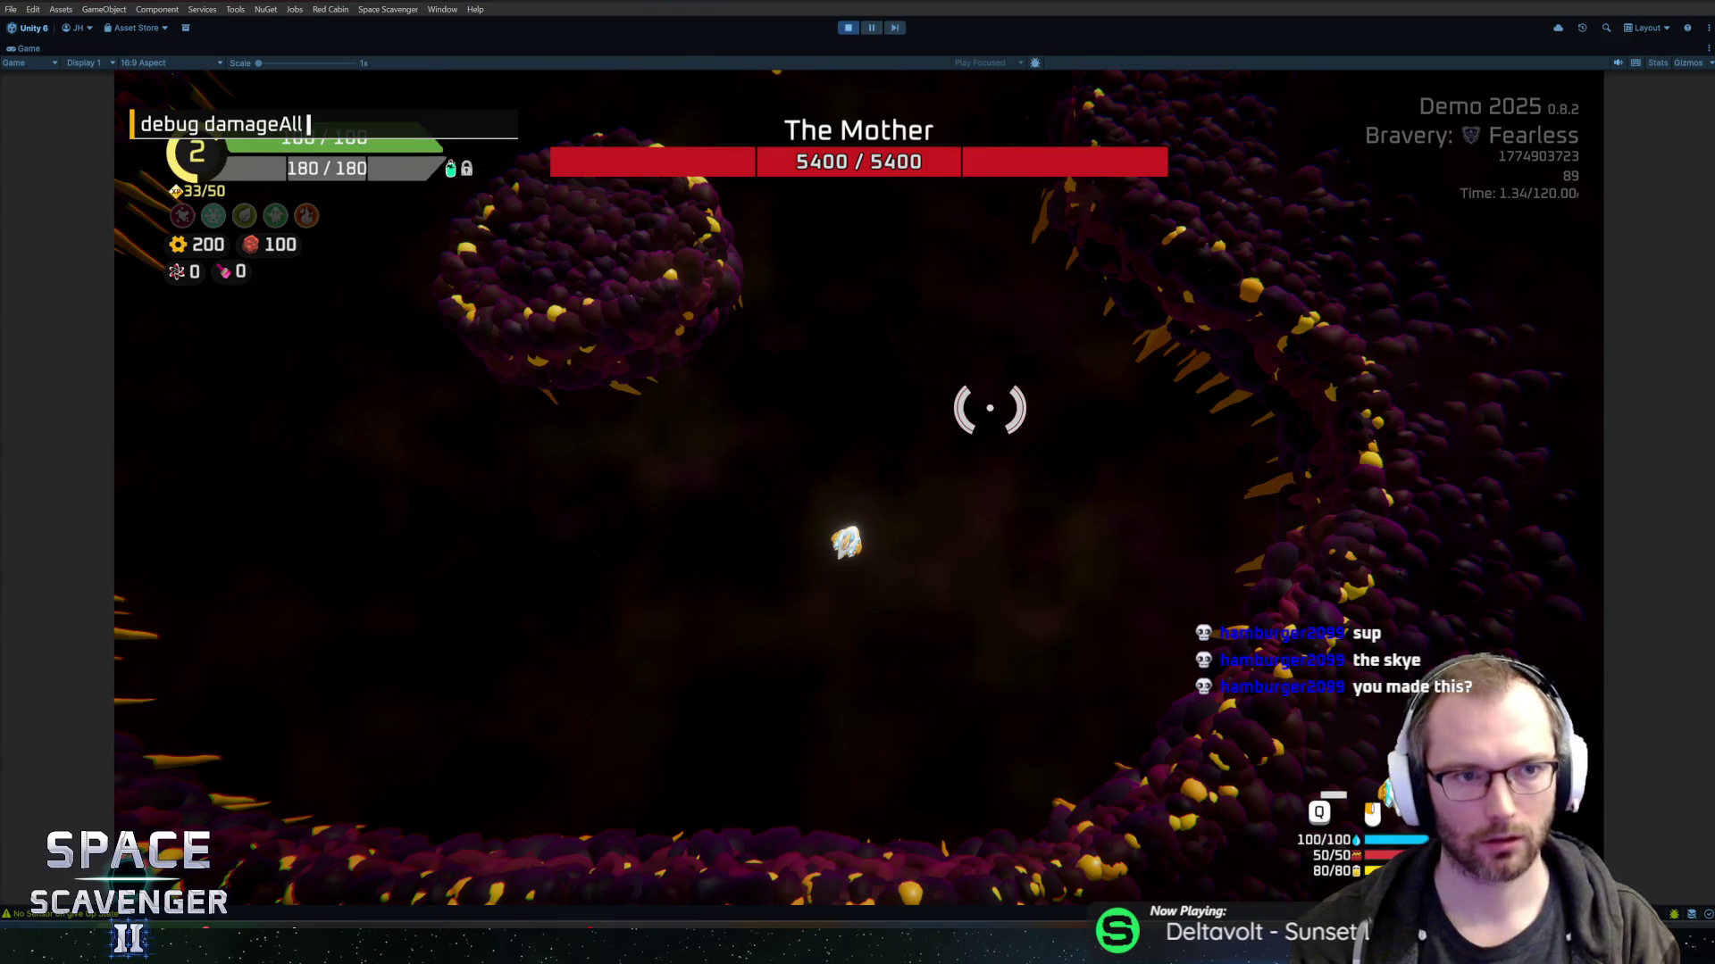
key(Return)
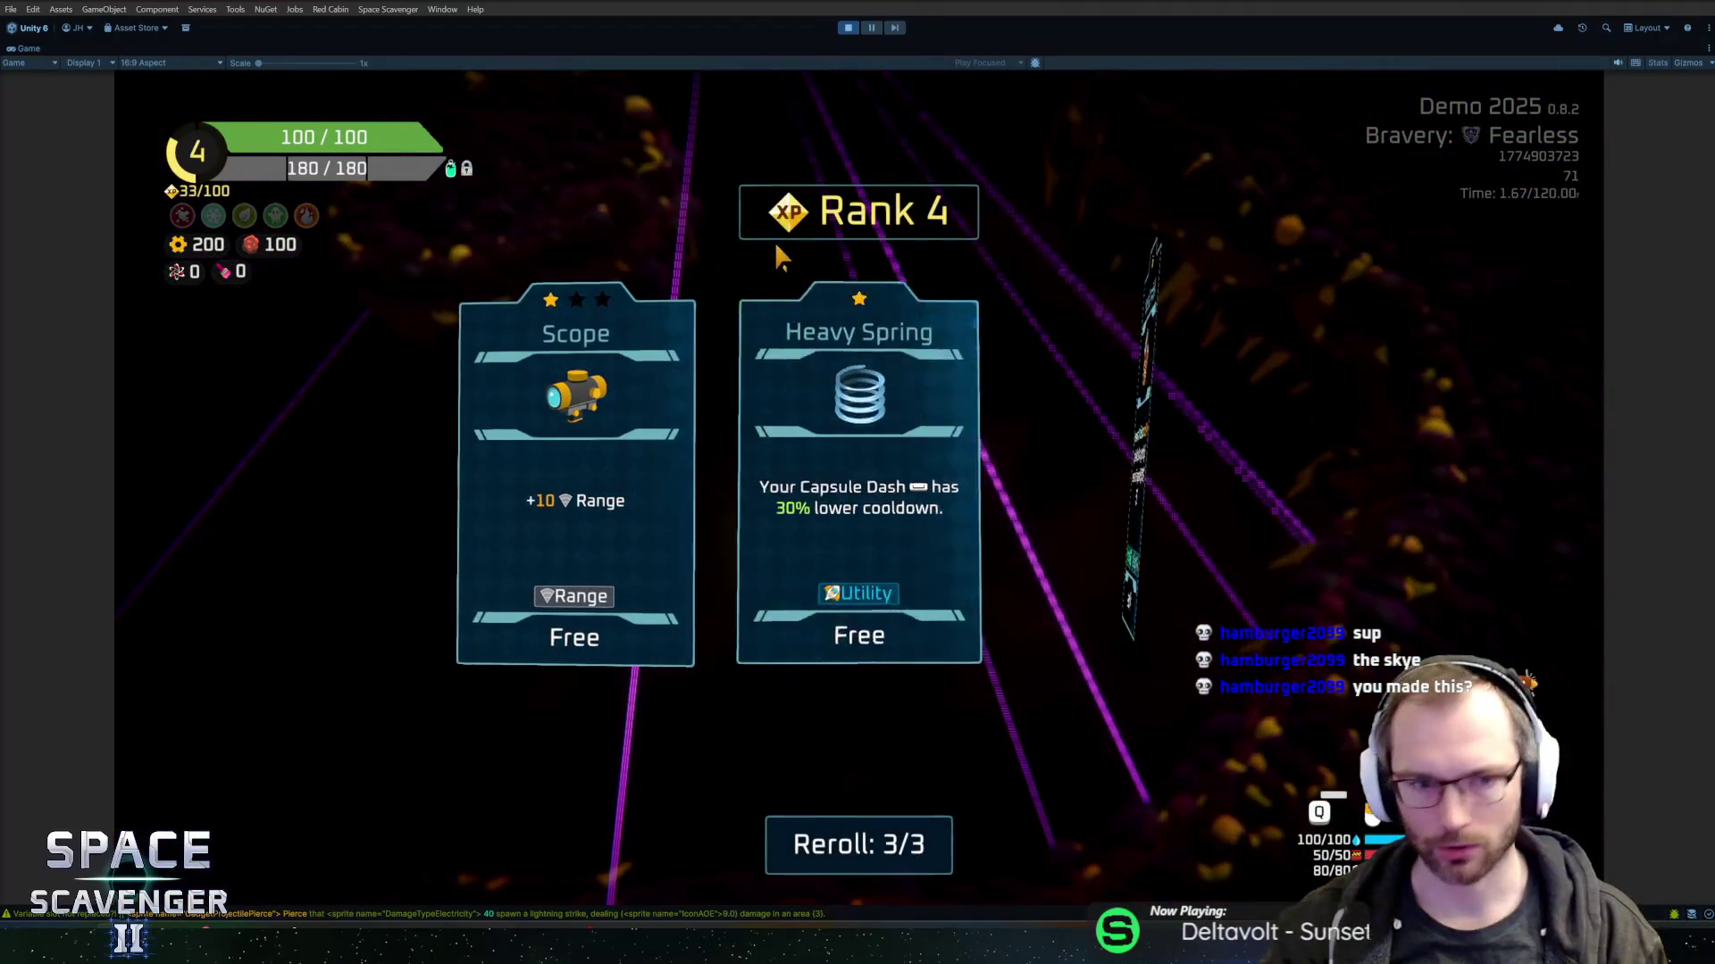
- Pick two Rank 4 upgrades, collect the green orb, and take a free Heavy Crate module
click(1138, 429)
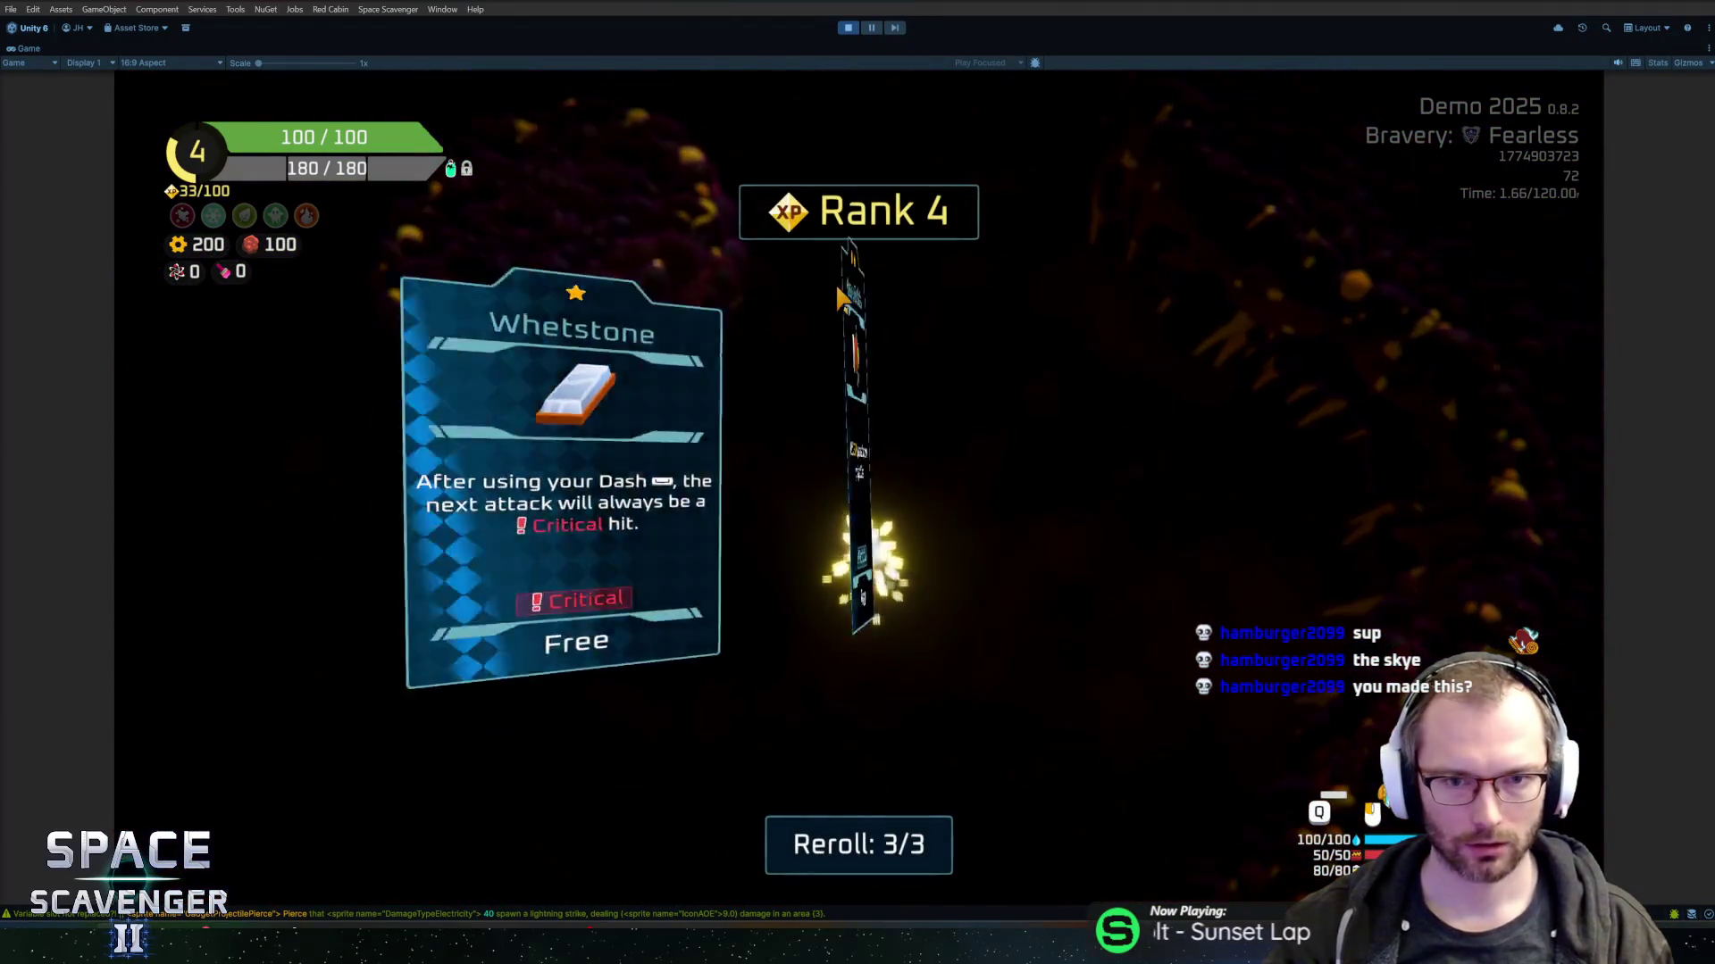
click(1112, 424)
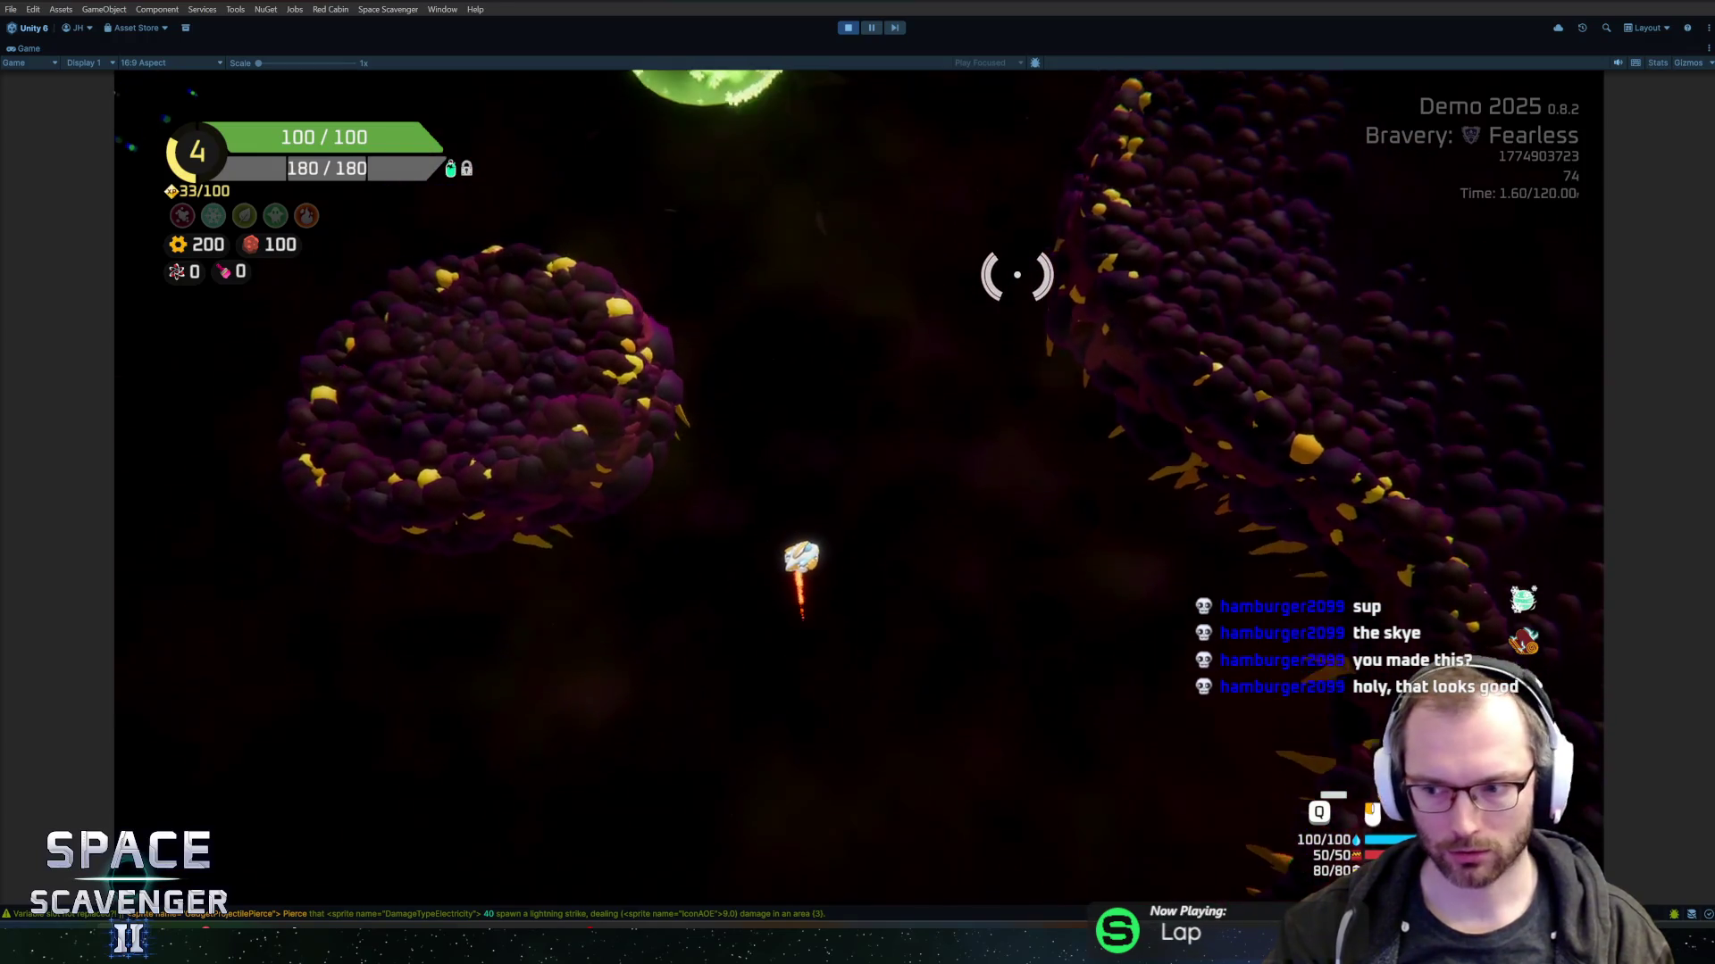
key(w)
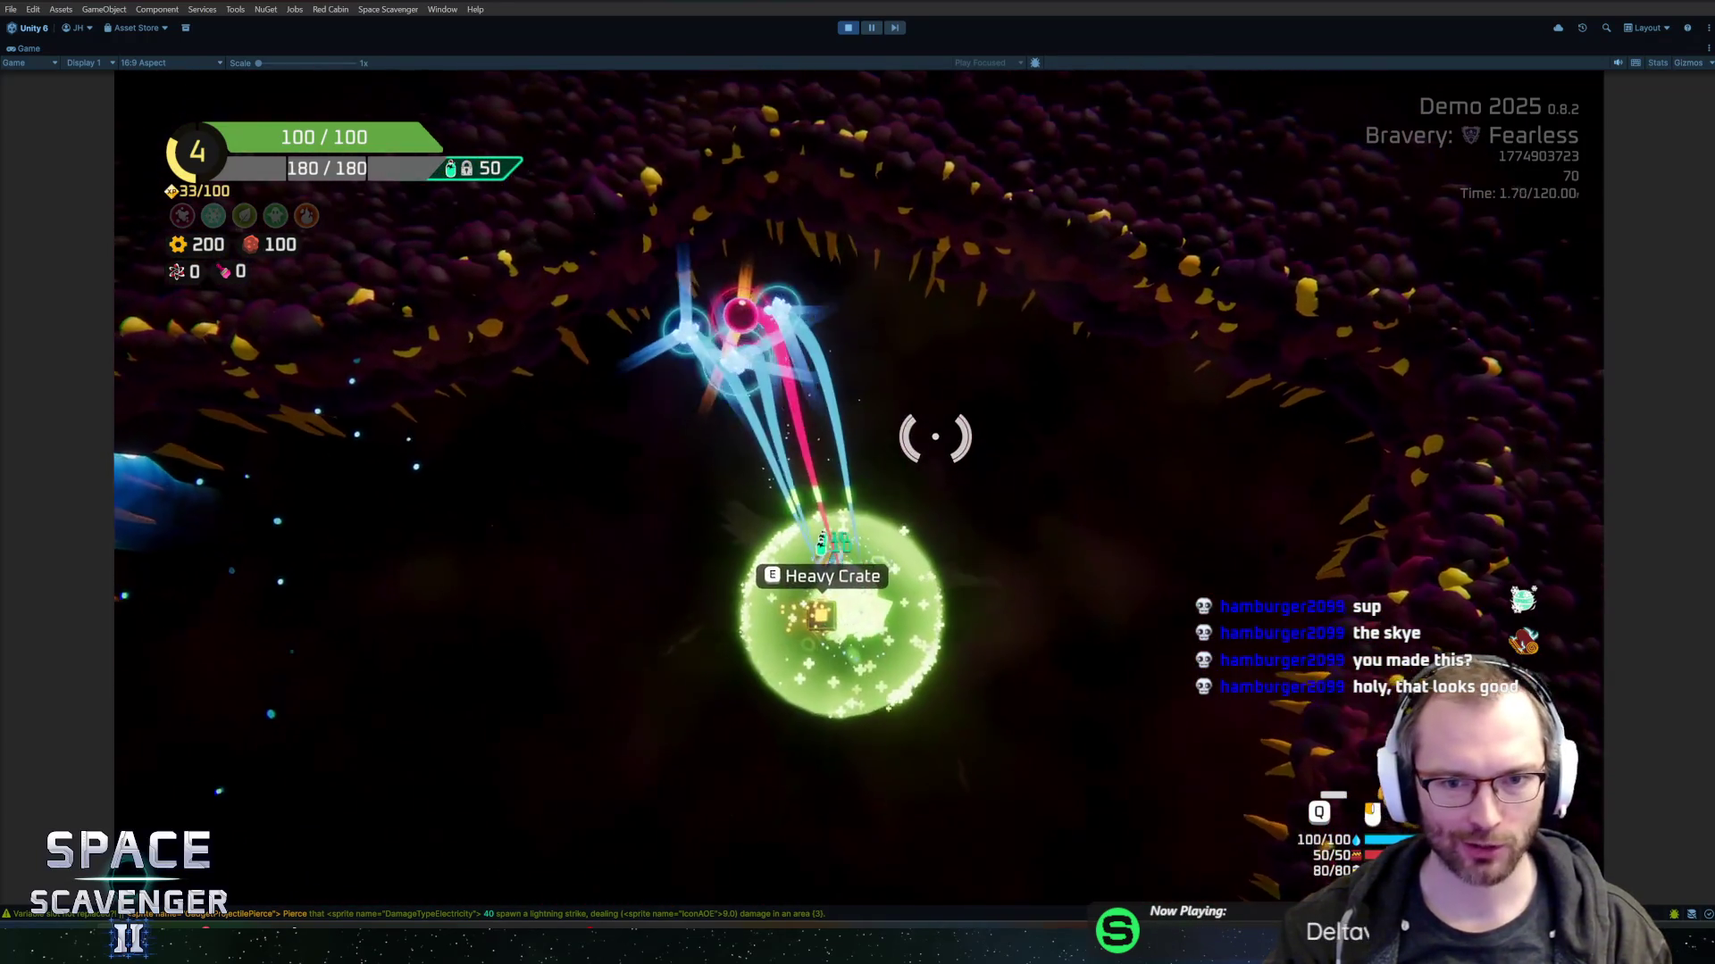
key(w)
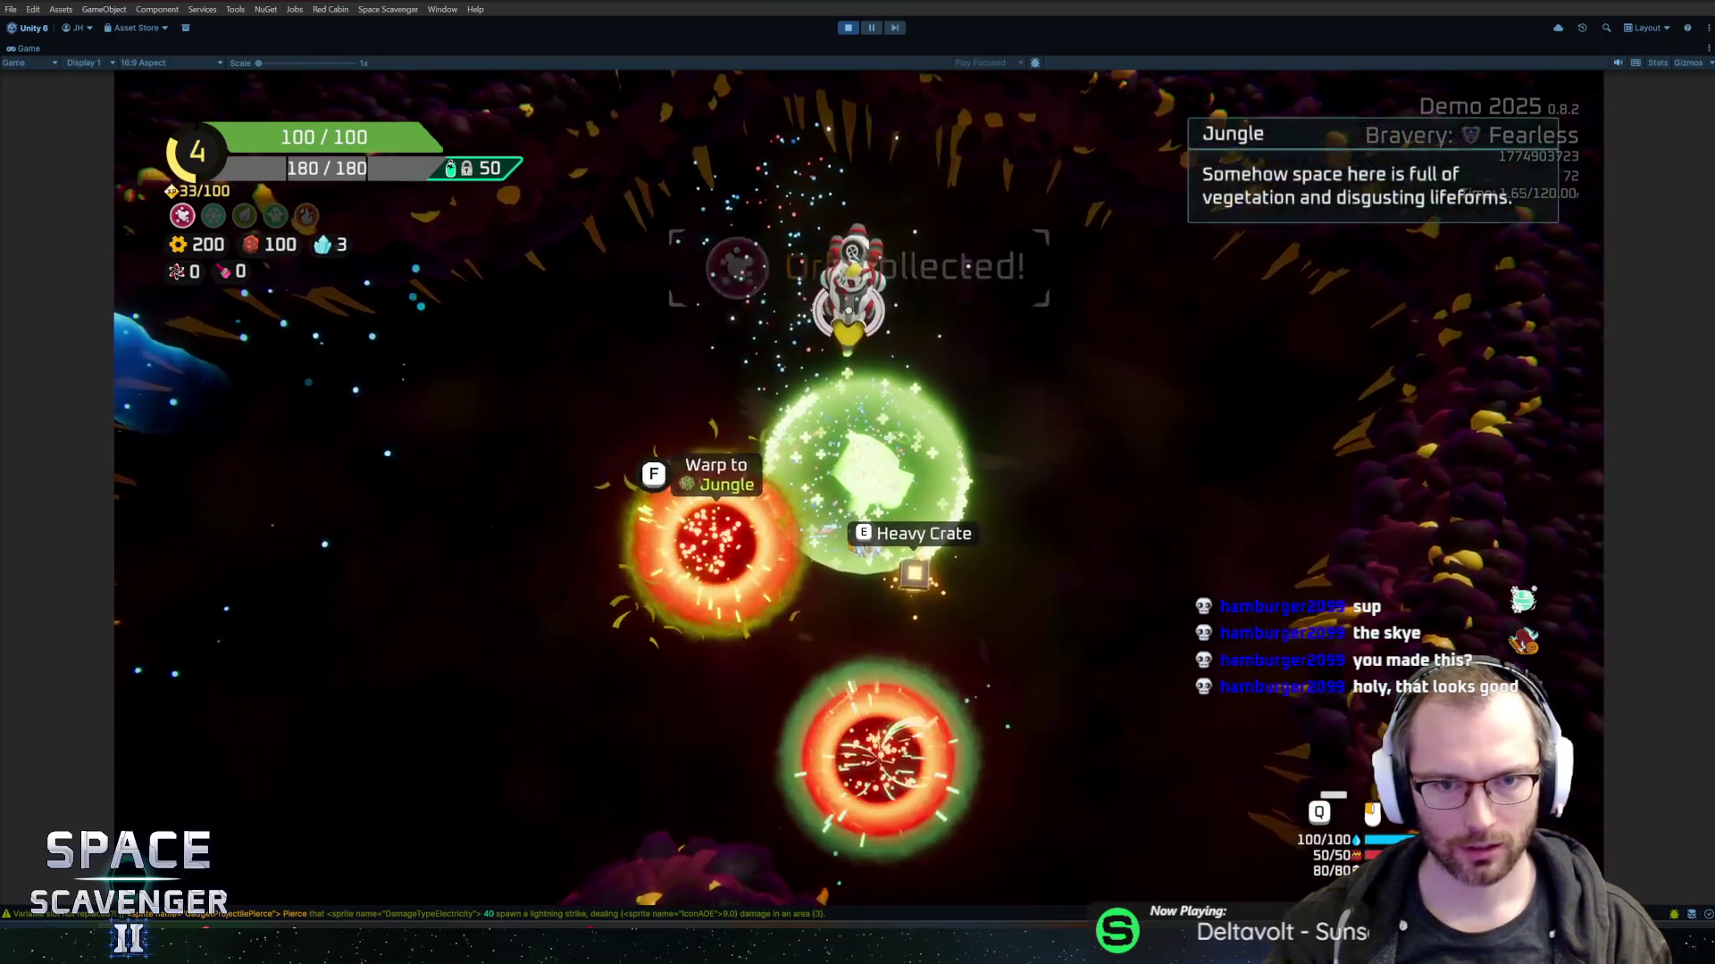
key(e)
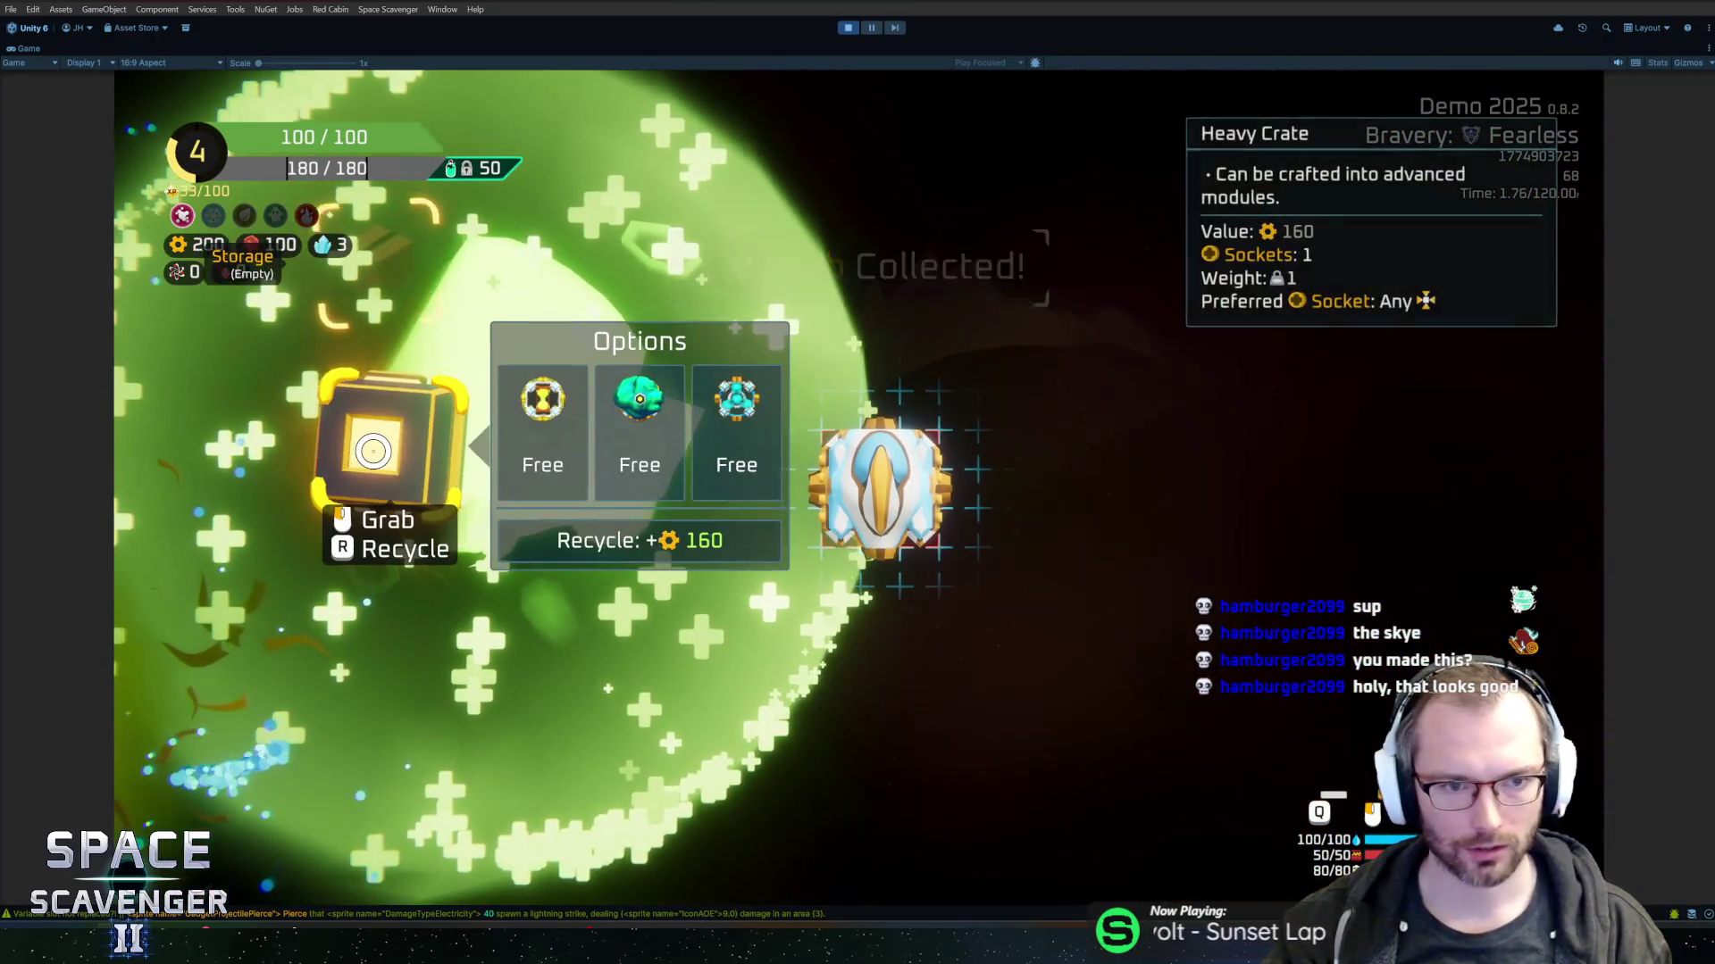
click(643, 445)
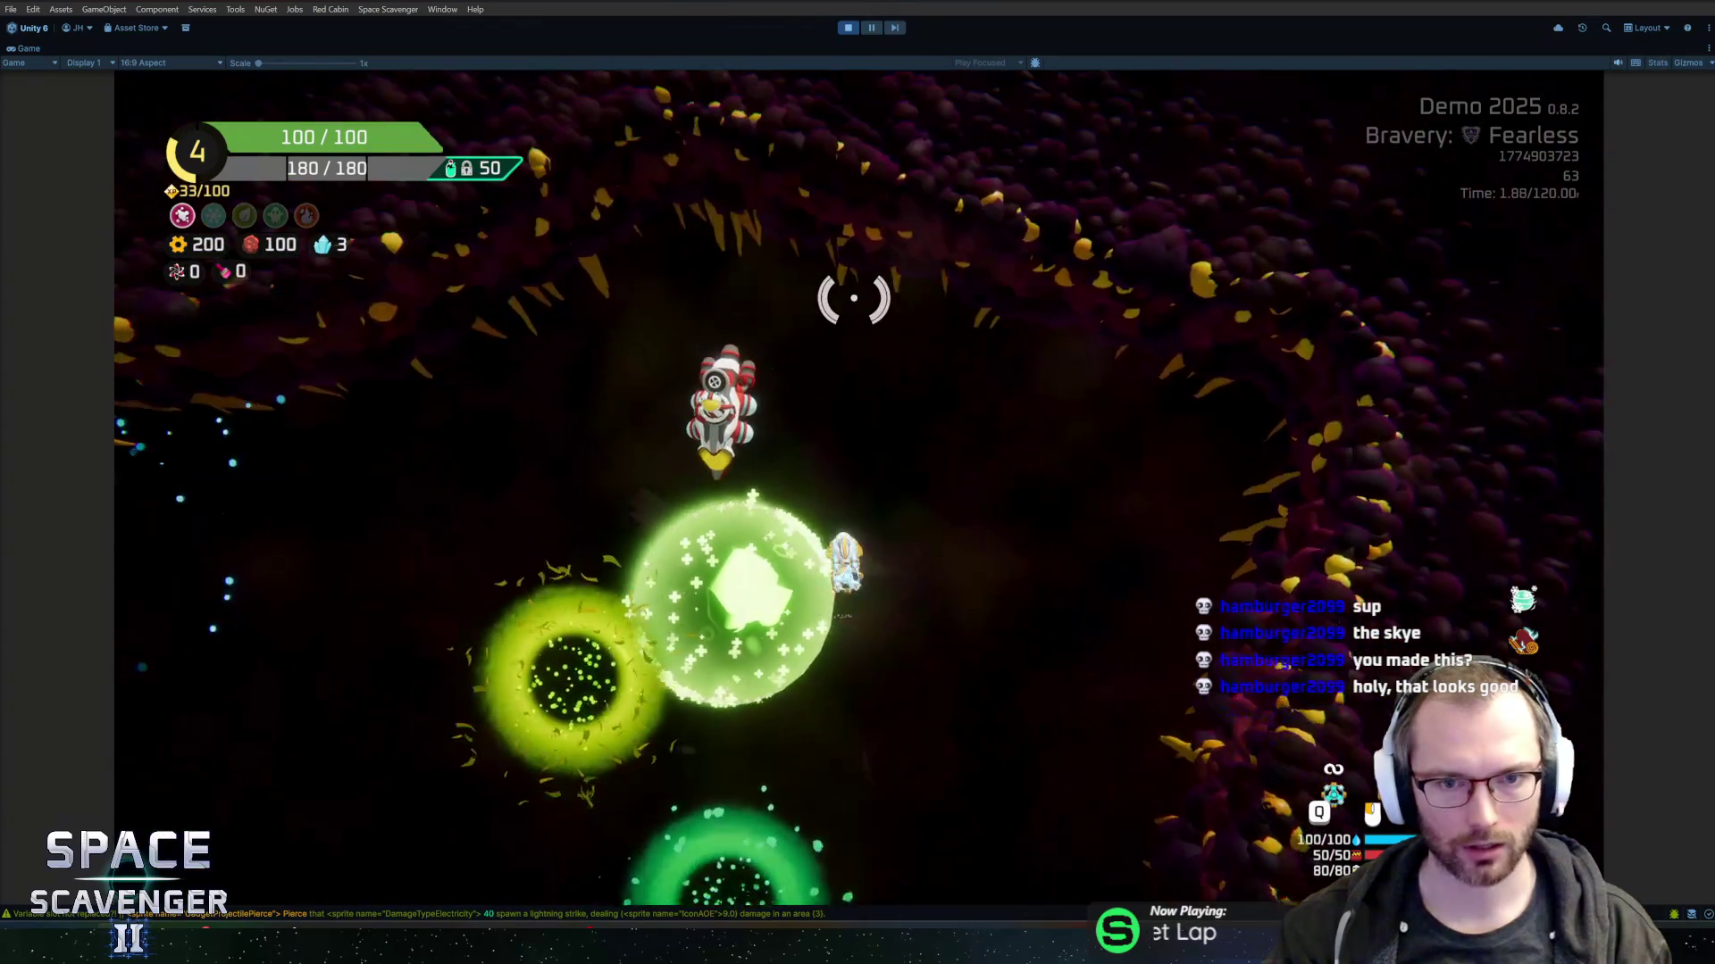
- Buy the Lotus Flower gadget from the merchant and warp through the Jungle portal
key(f)
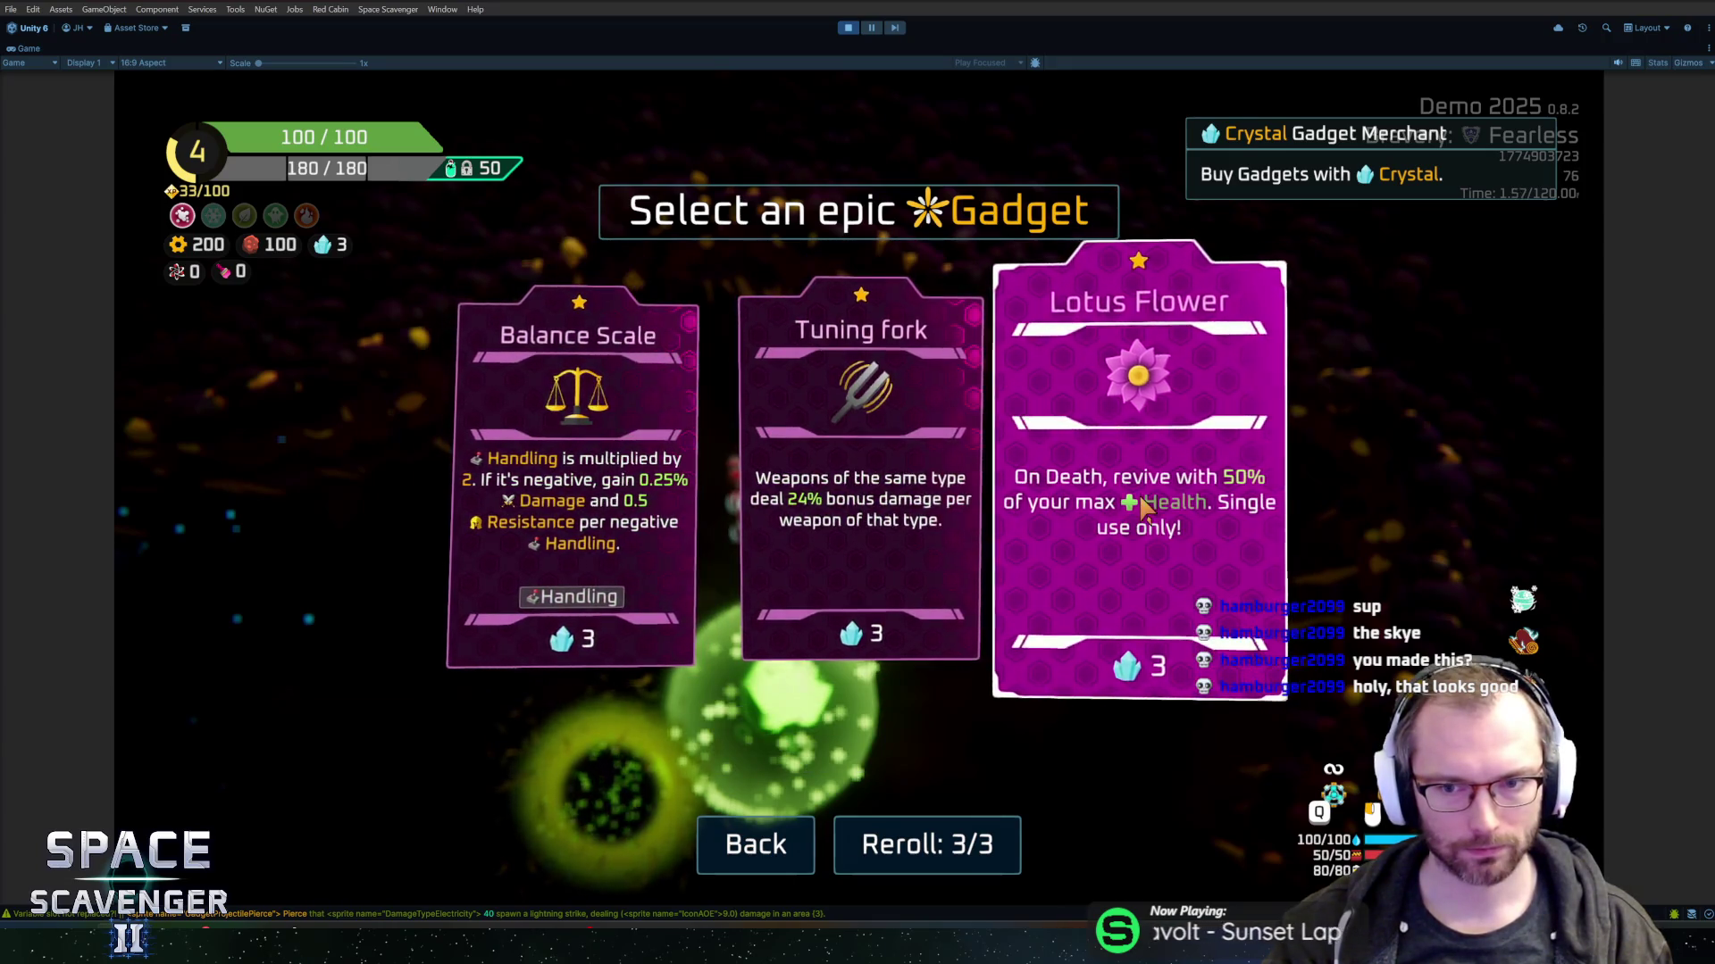
click(1172, 509)
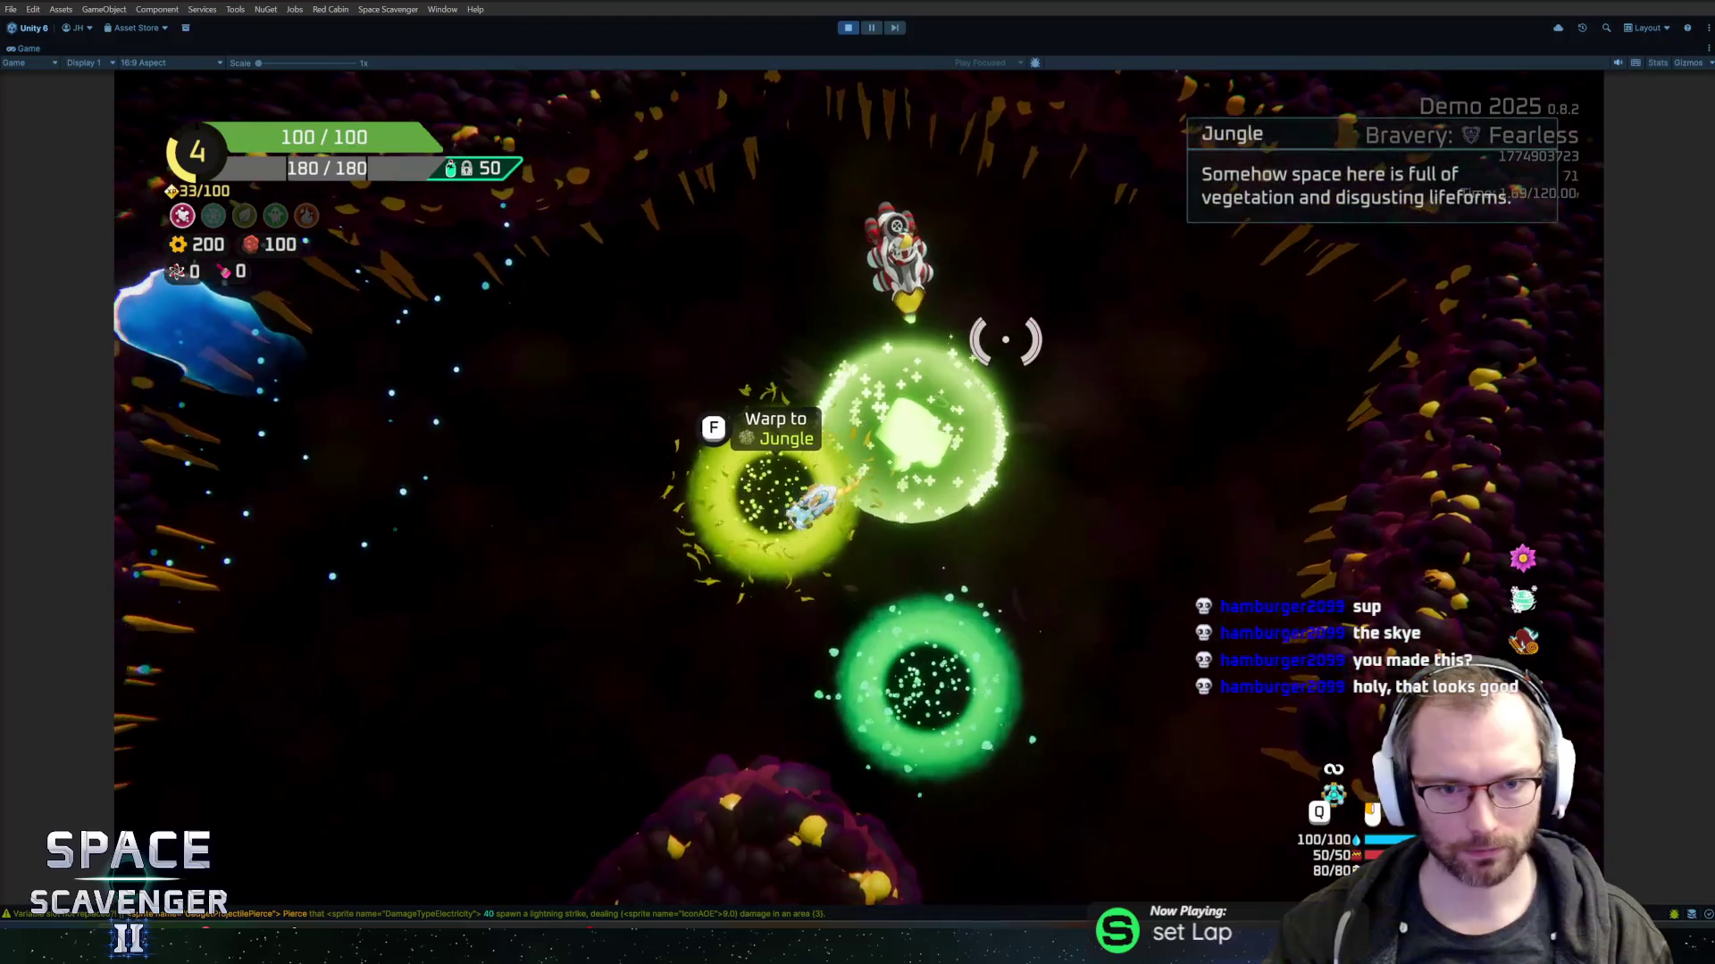
key(s+d)
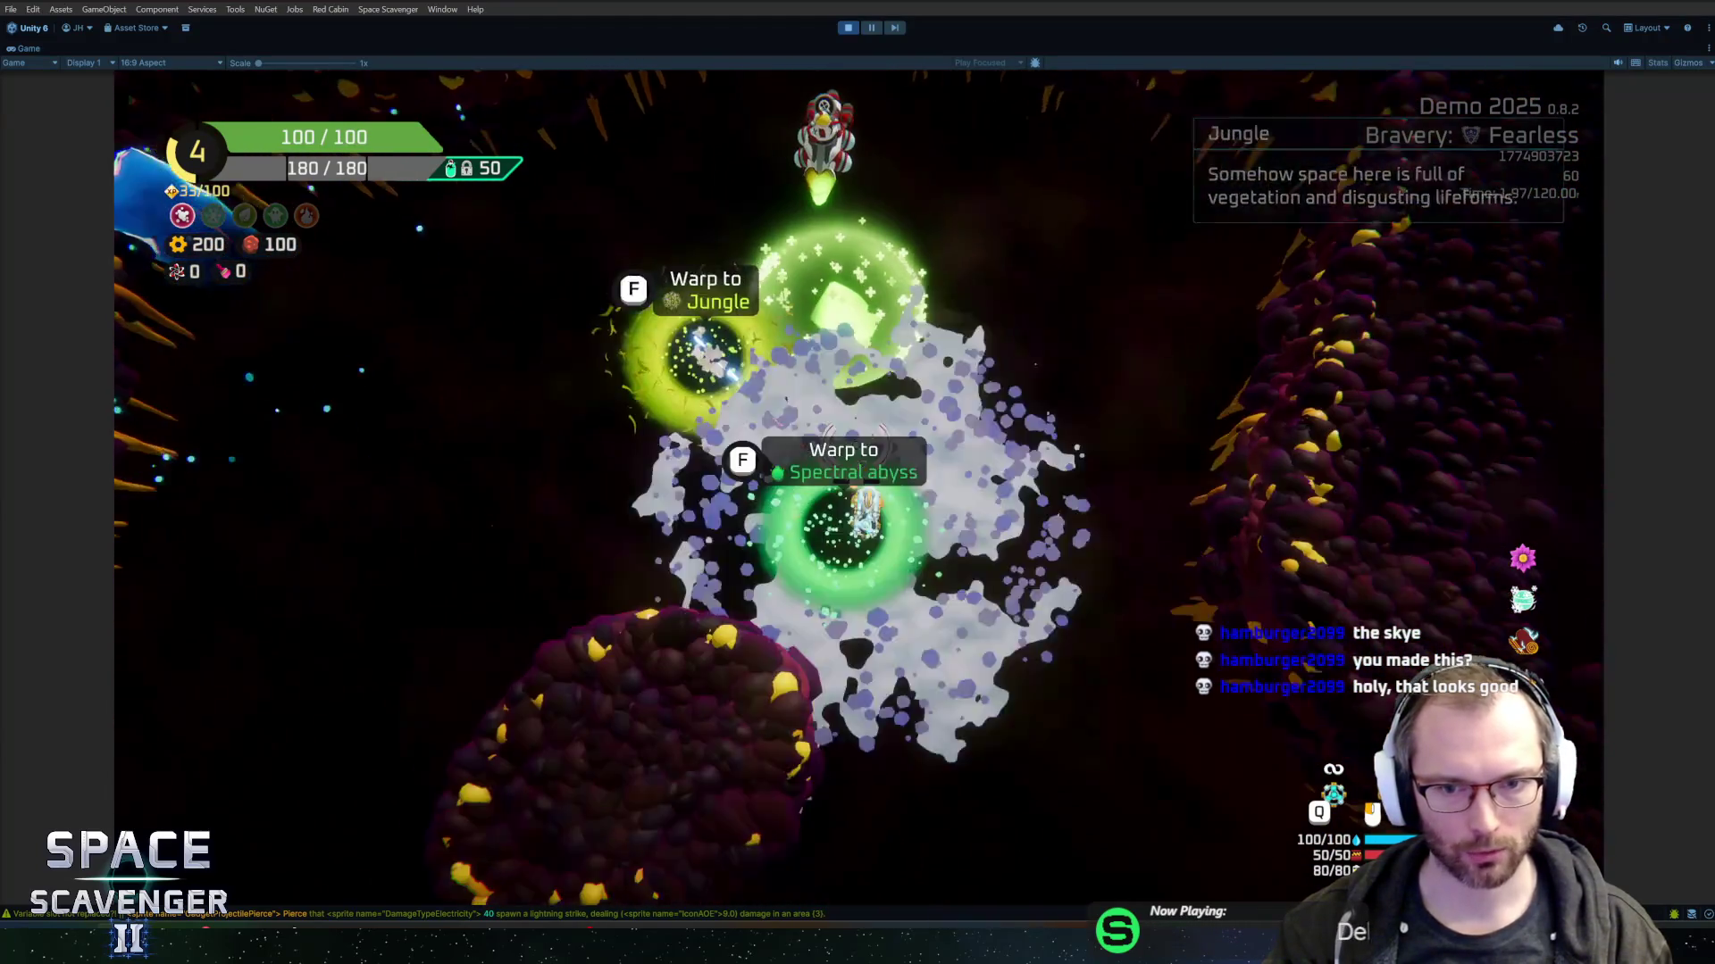
key(w+a)
key(f)
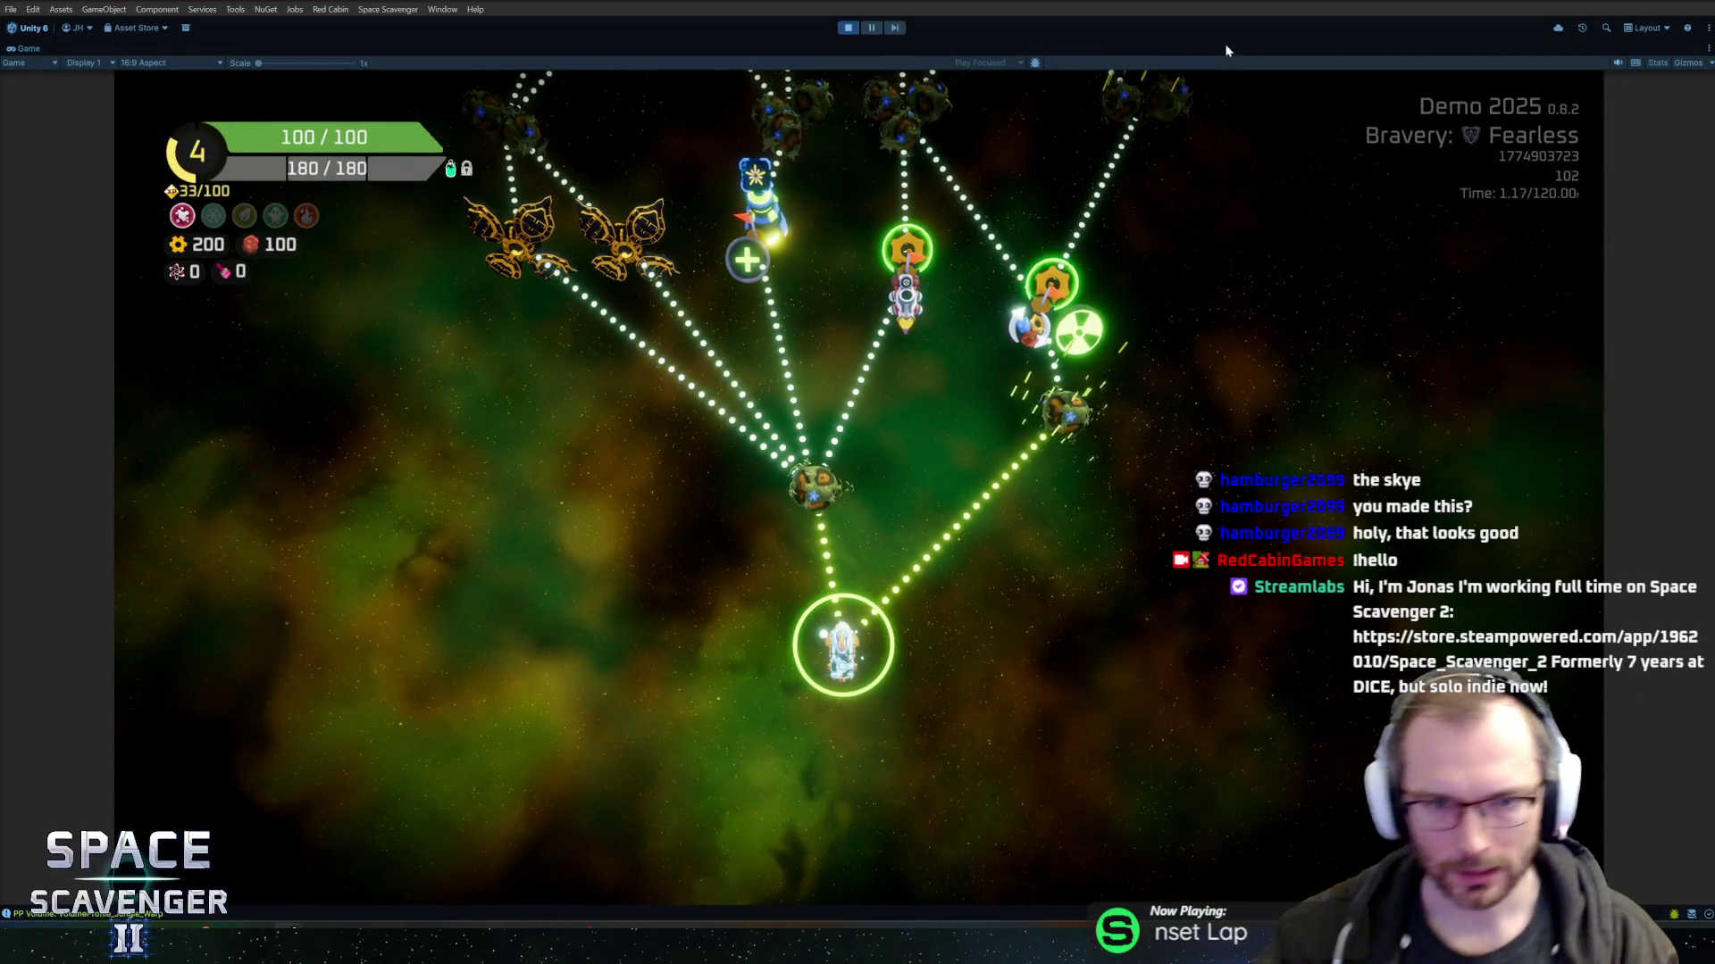
- Scroll up the Jungle sector map to the boss node and launch The Crawler fight
scroll(950, 474, up, 3)
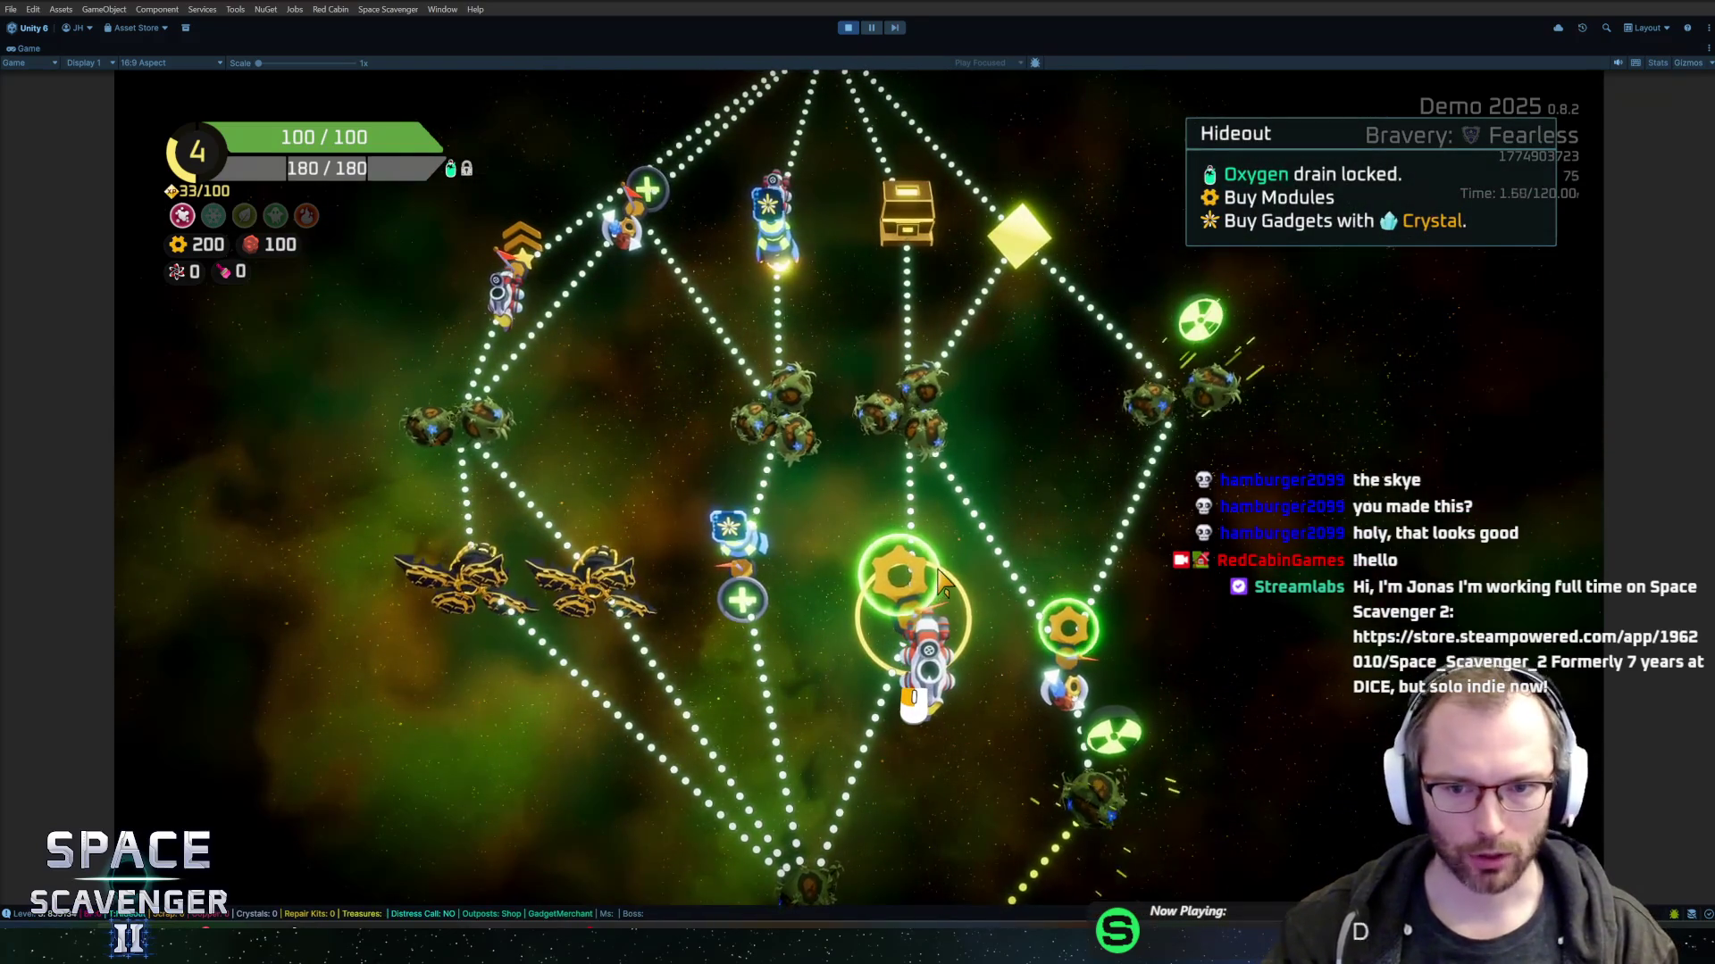
scroll(936, 589, up, 3)
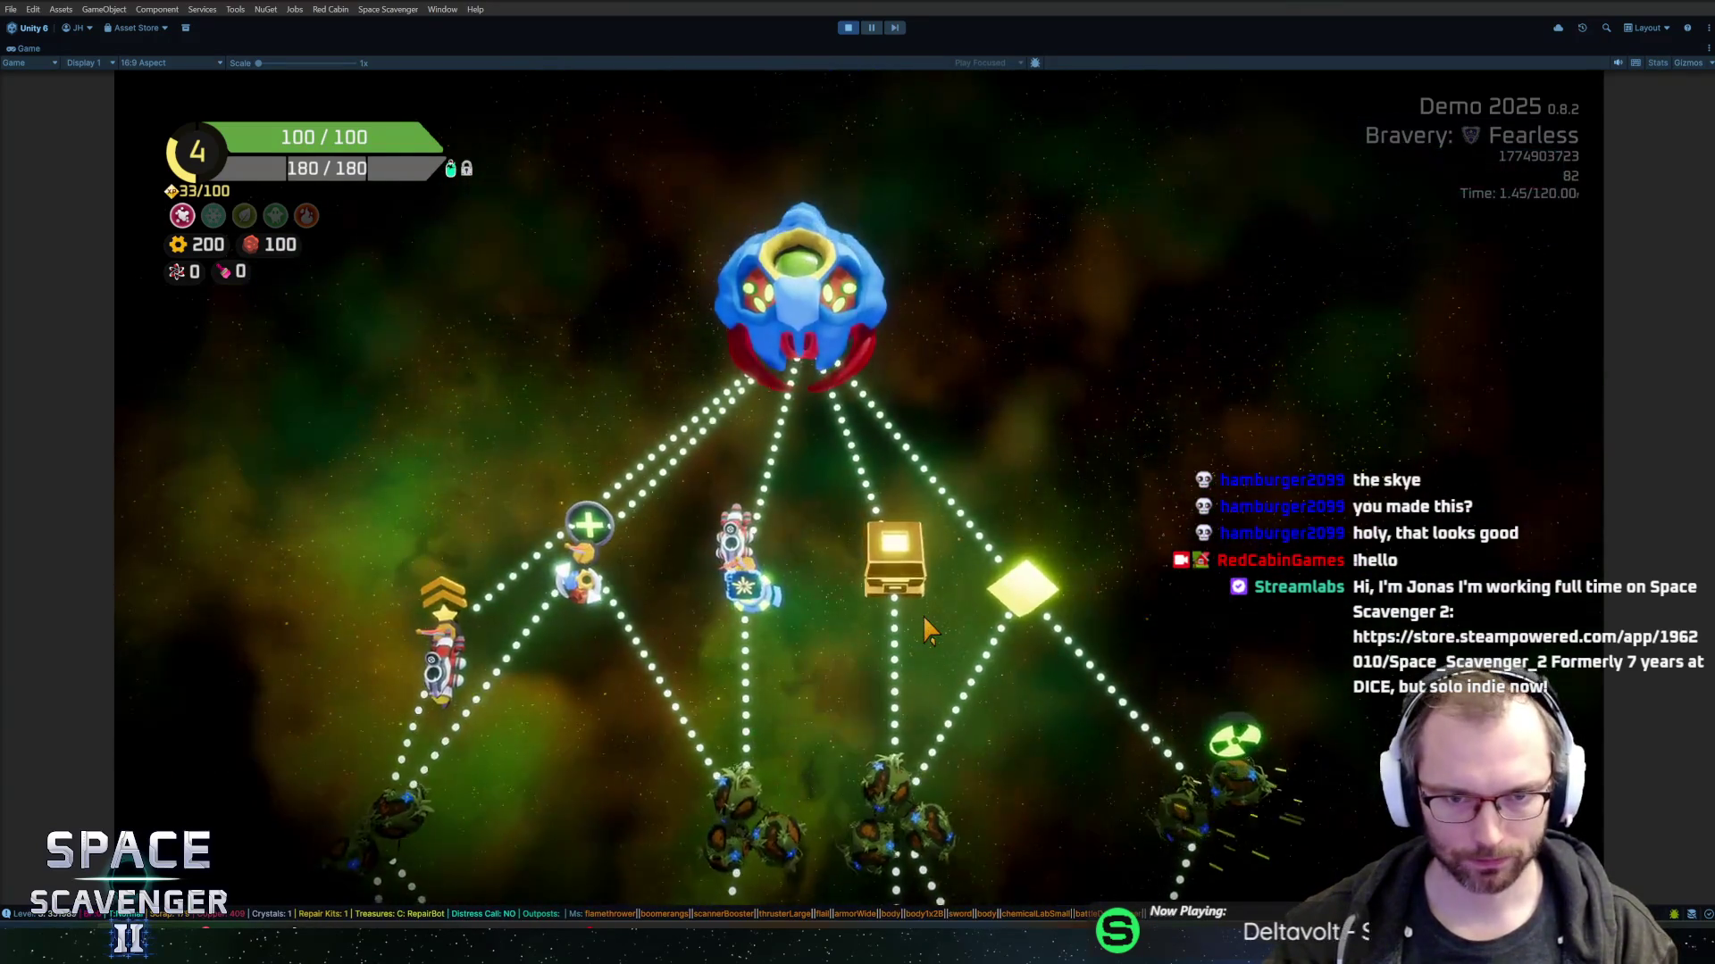
scroll(920, 623, down, 5)
scroll(909, 625, up, 5)
click(791, 161)
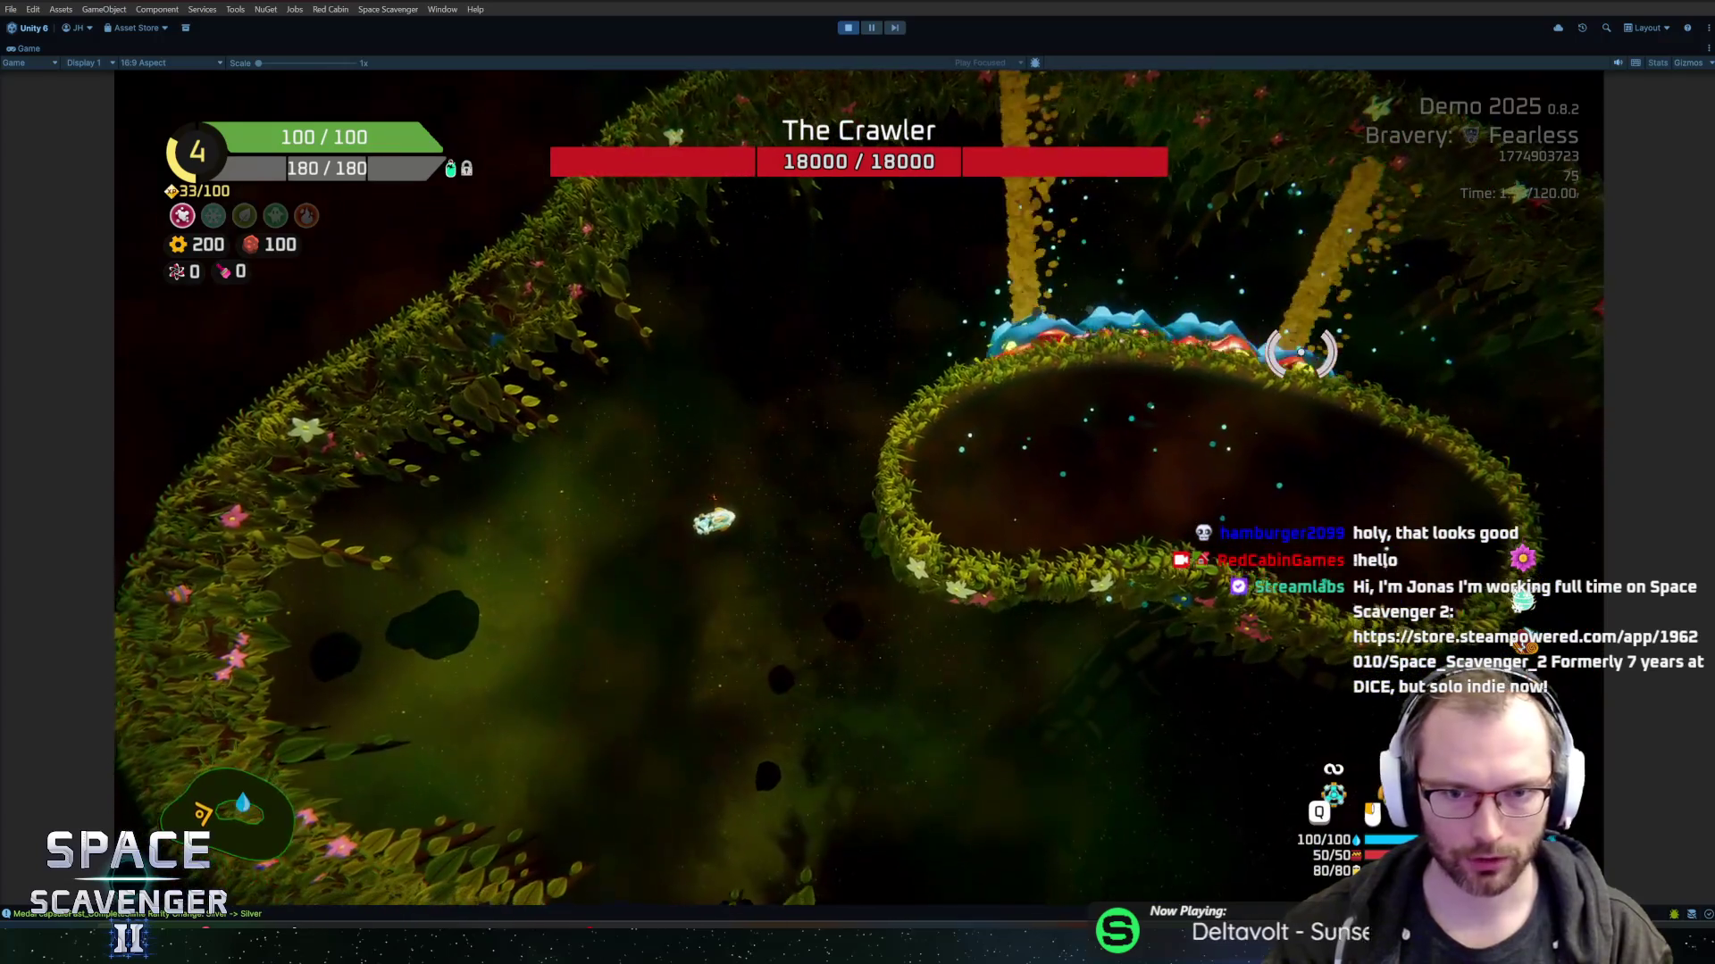
- Kill The Crawler using the 'debug damageAll' console command
key(grave)
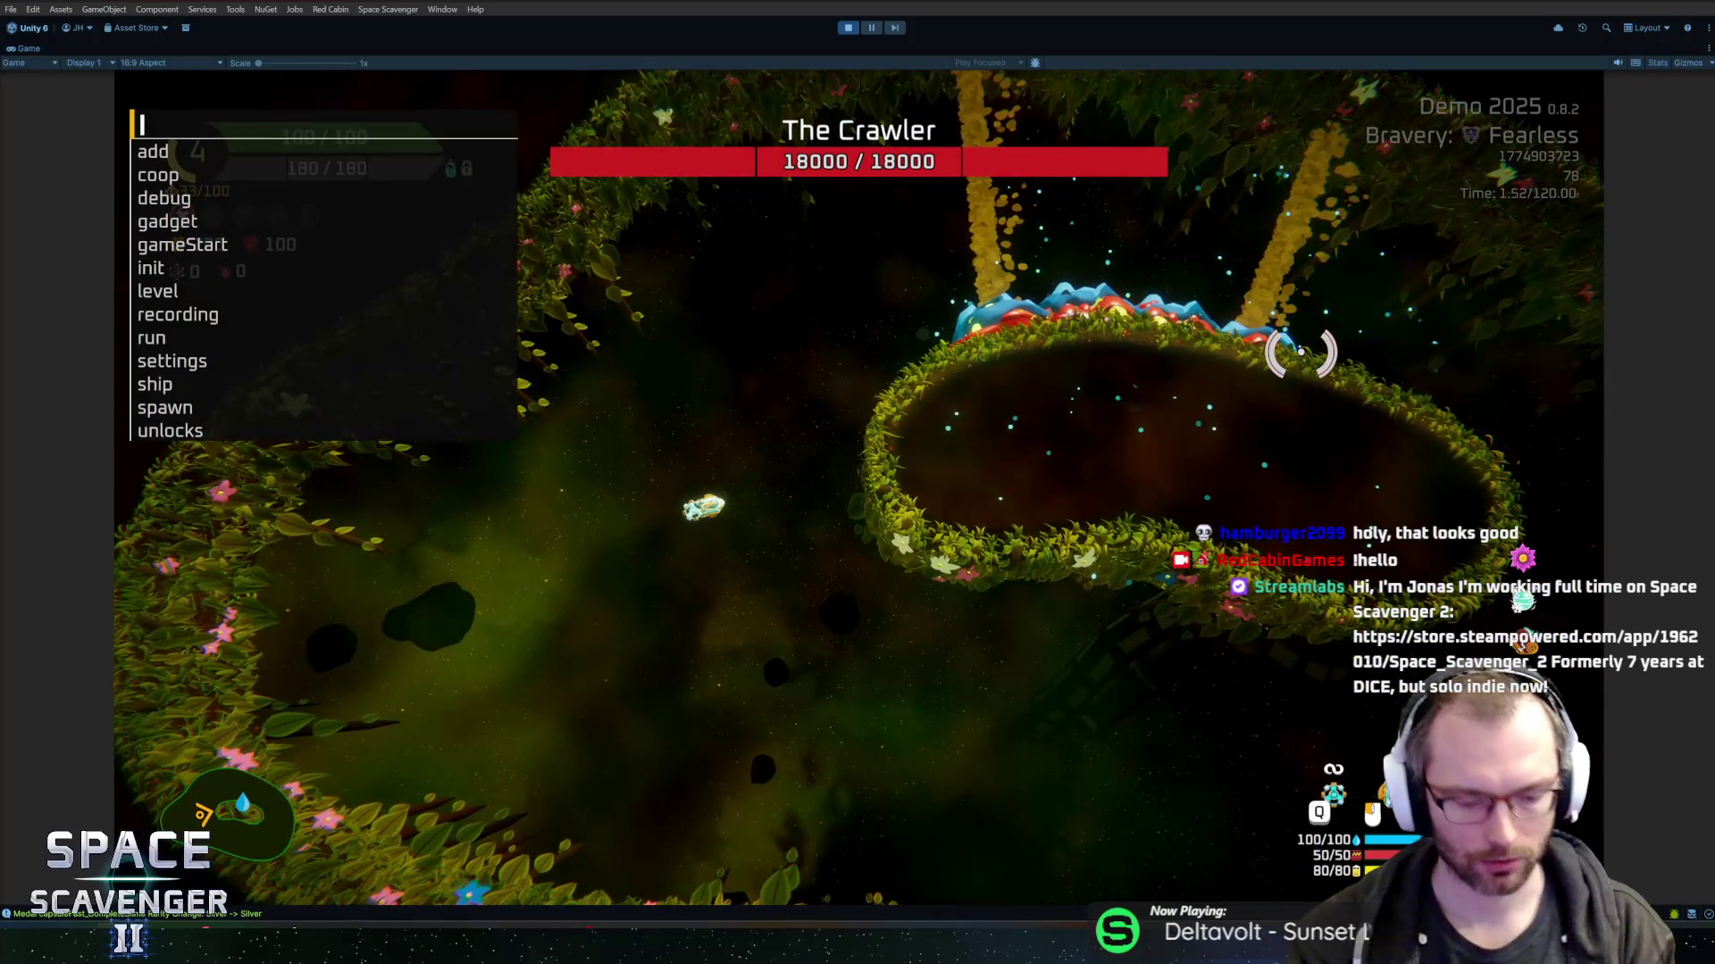
text(dbue)
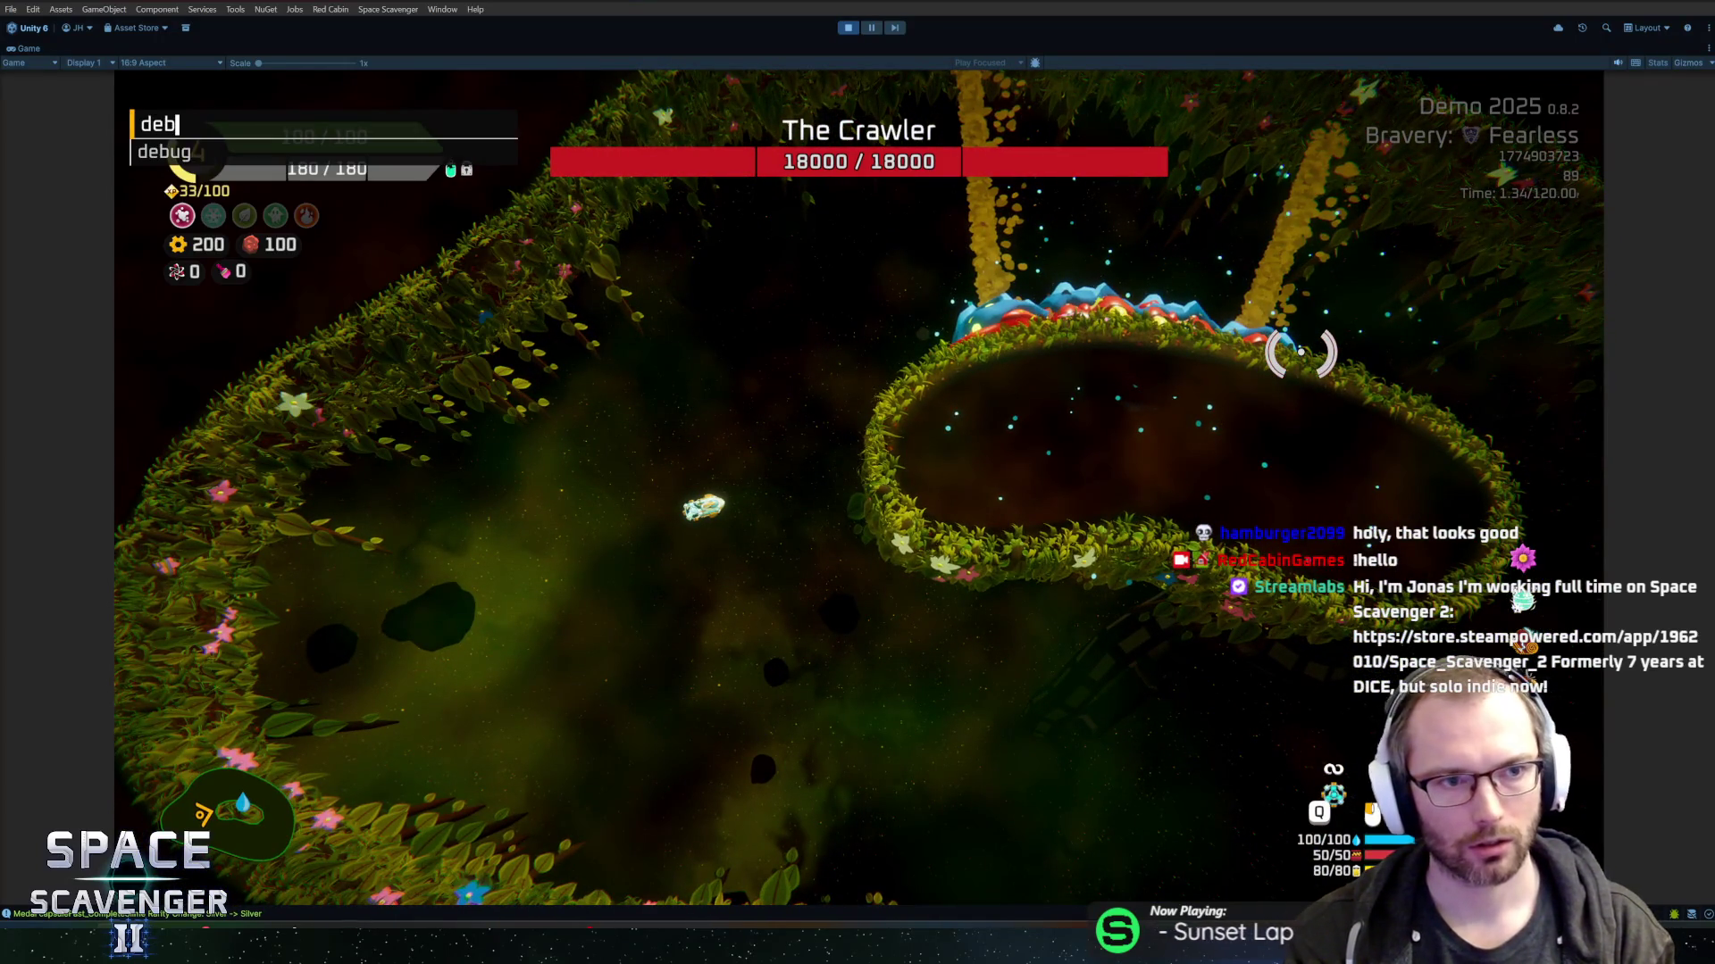
text(ug damageAll)
key(Return)
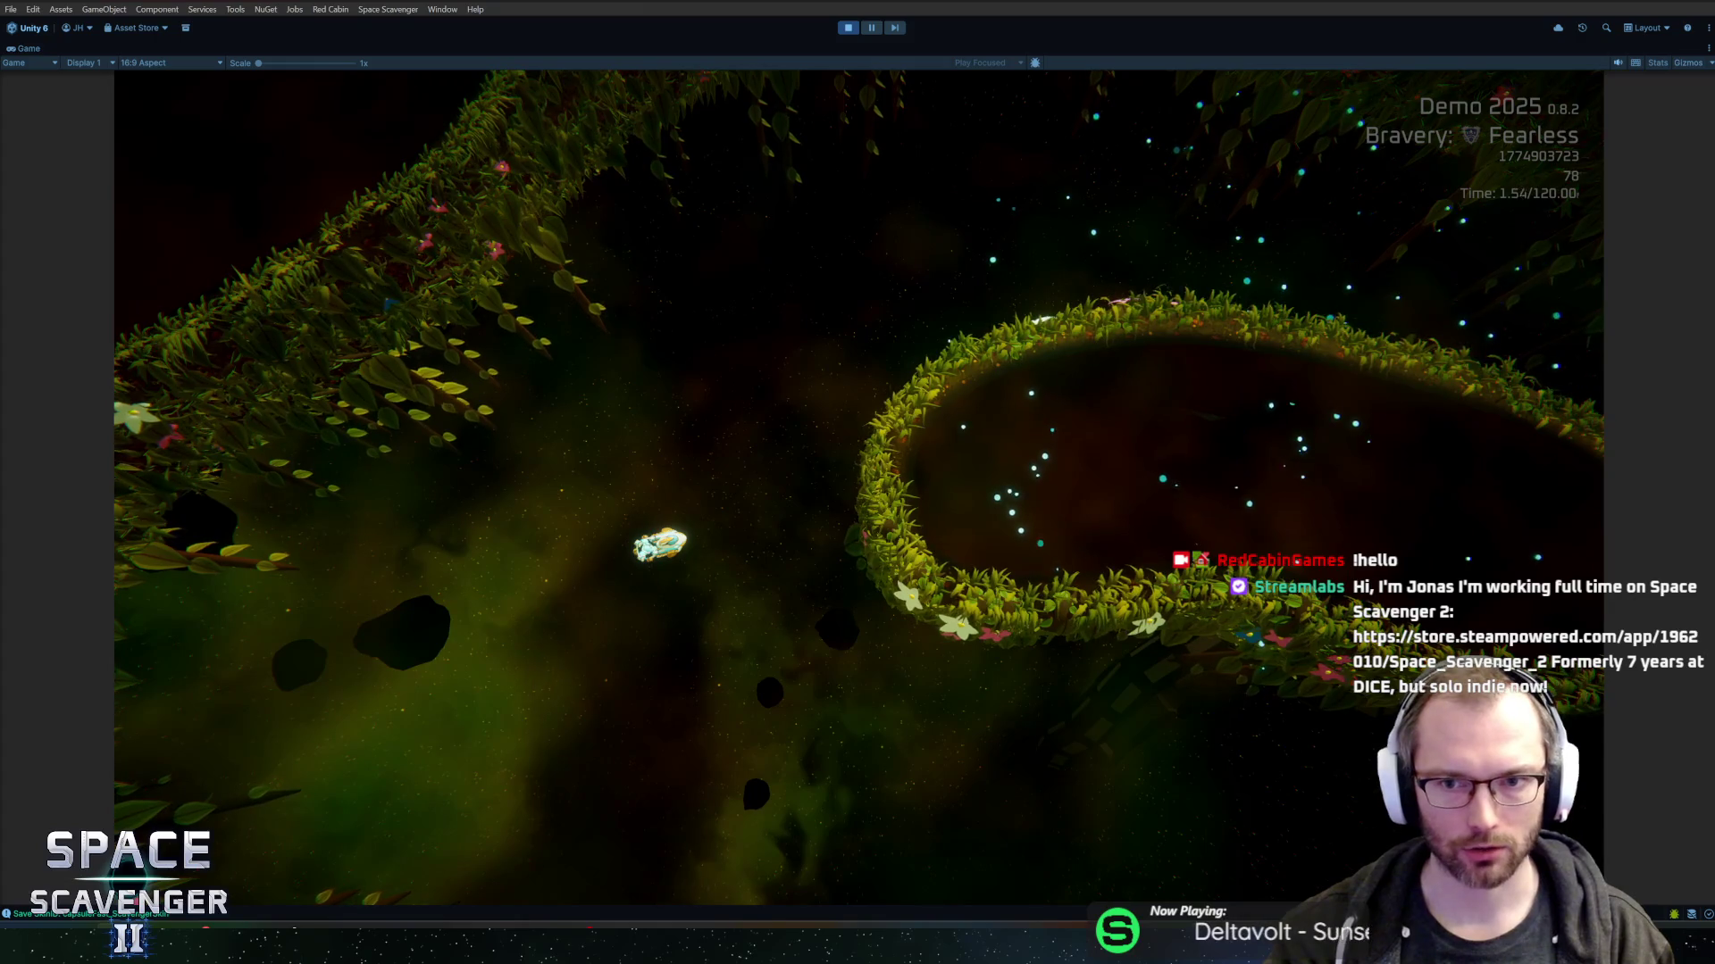
- Un-maximize the Game view with Shift+Space to show Hierarchy, Console and Project panels
key(alt+Tab)
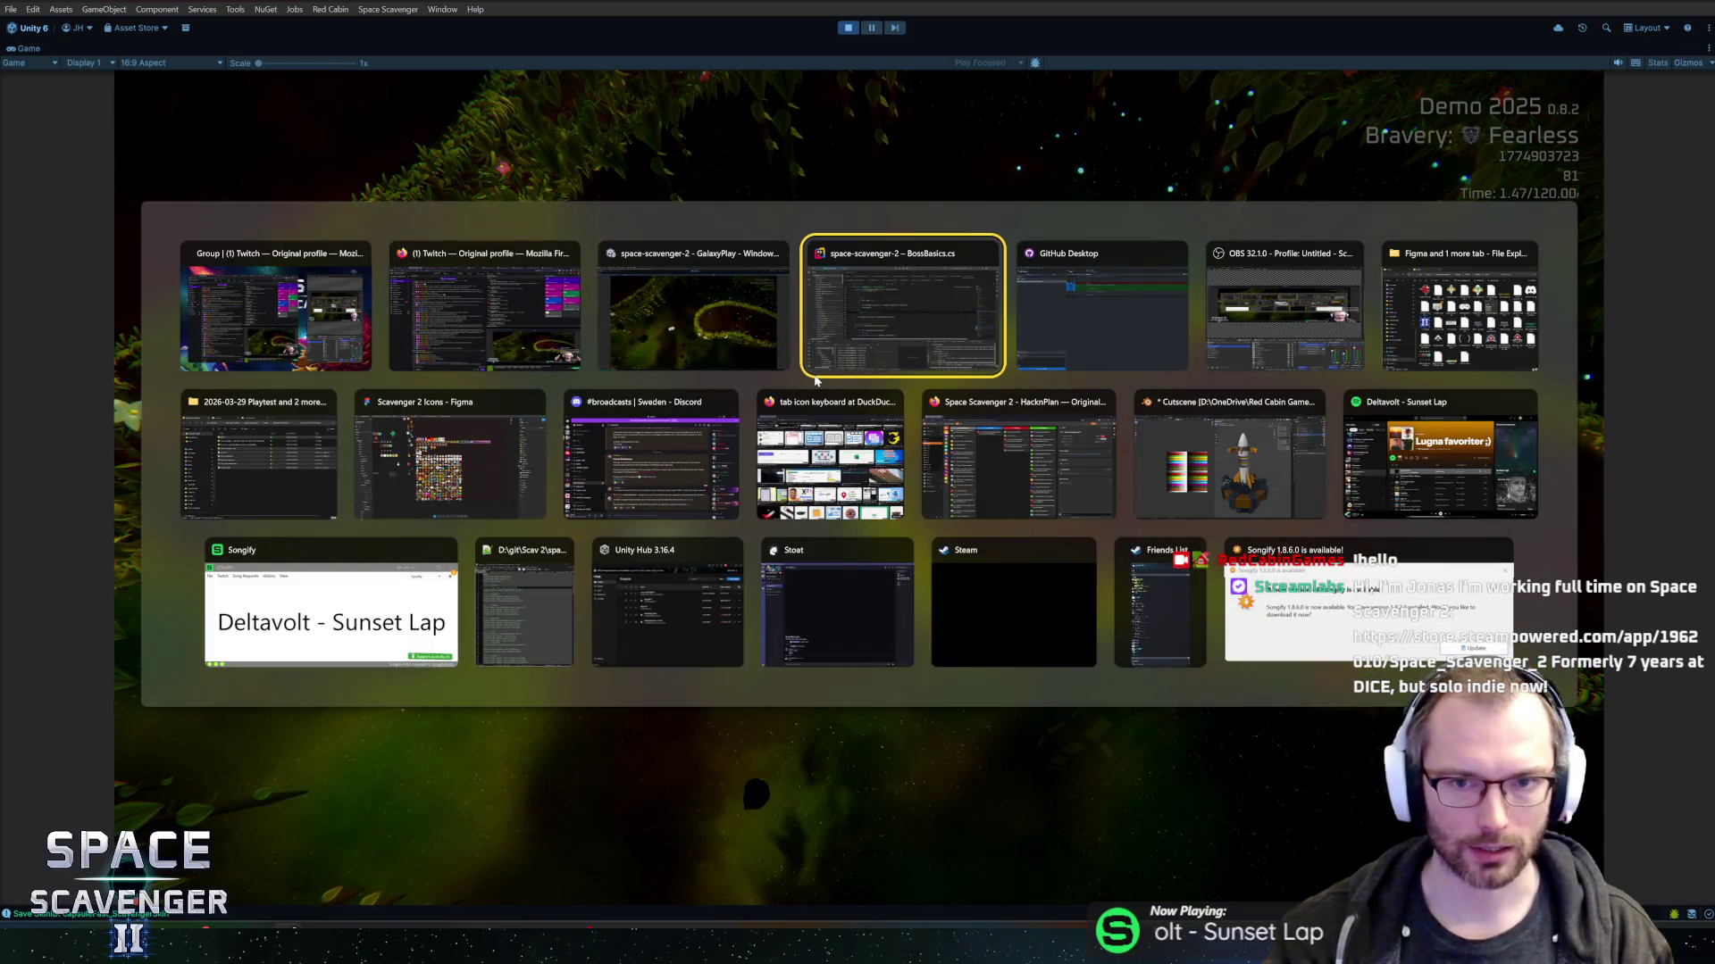
key(Escape)
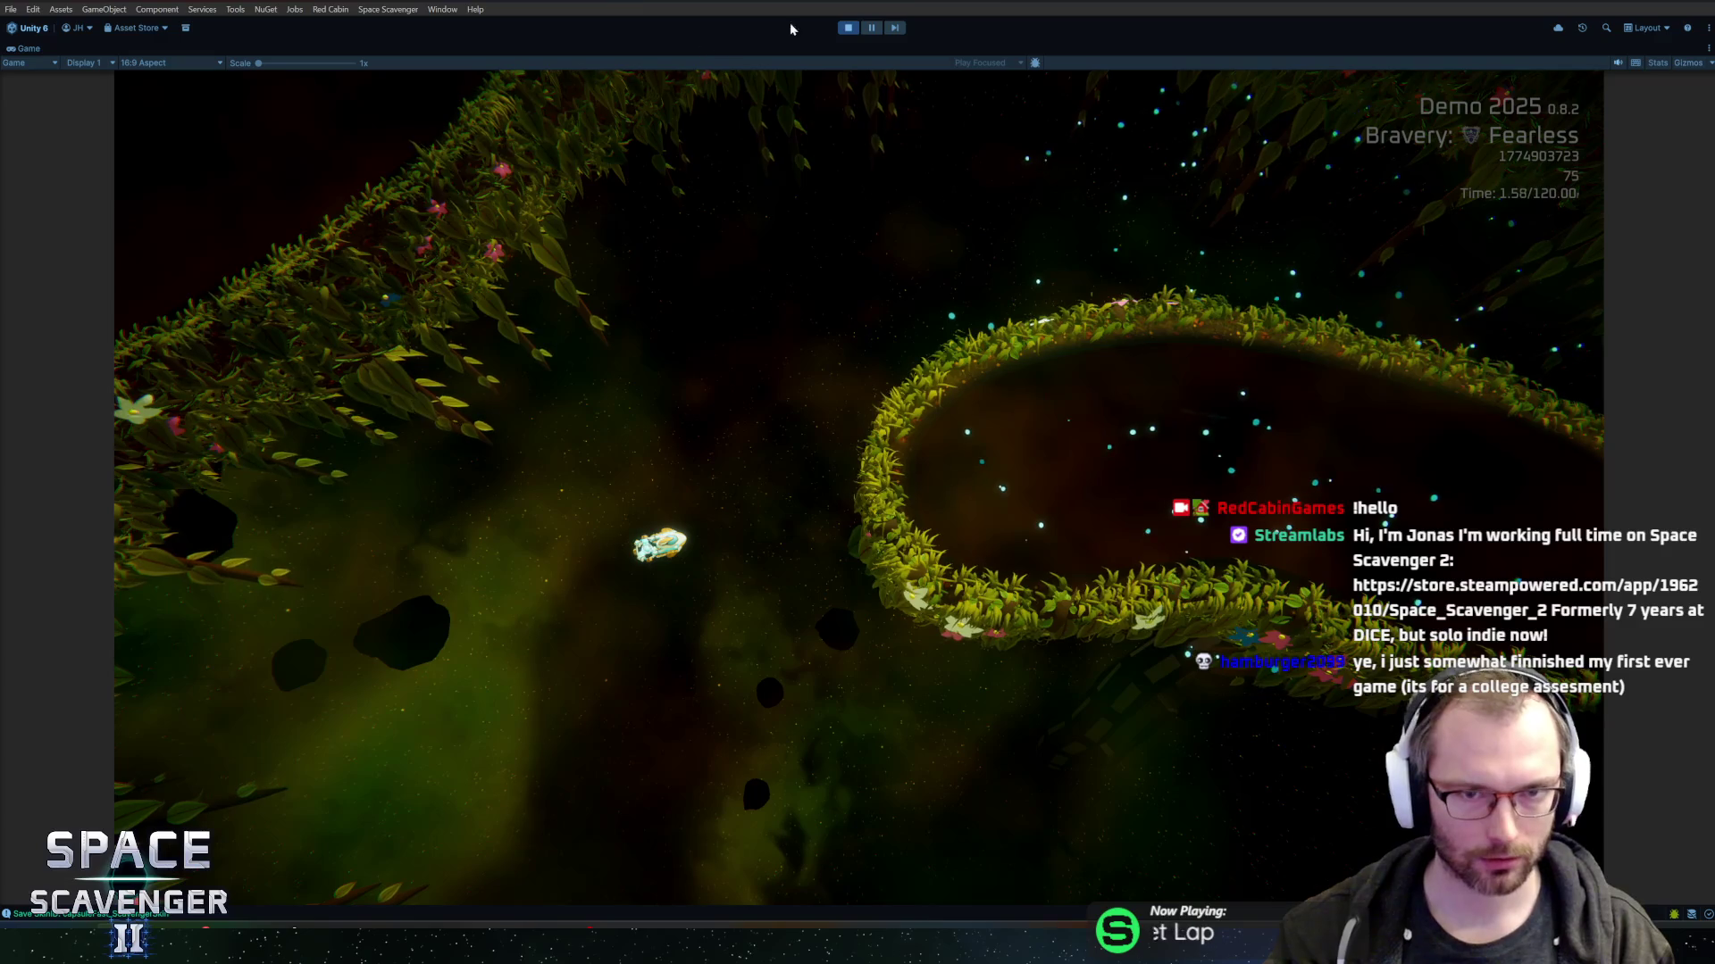
key(shift+space)
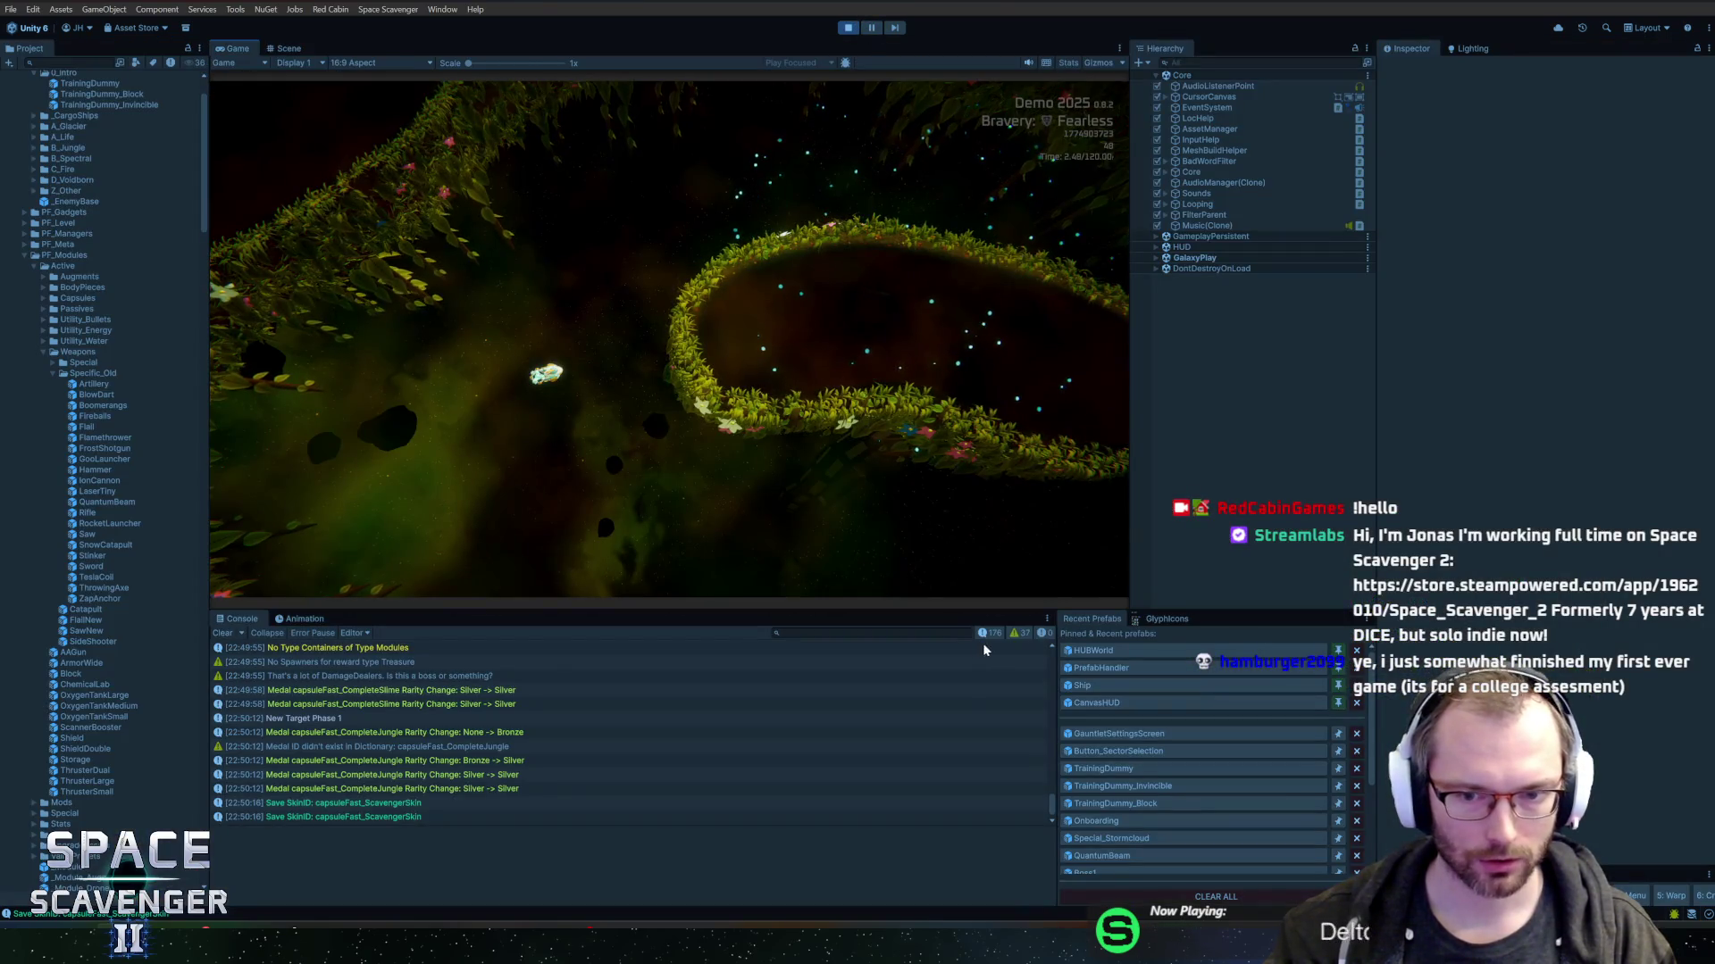
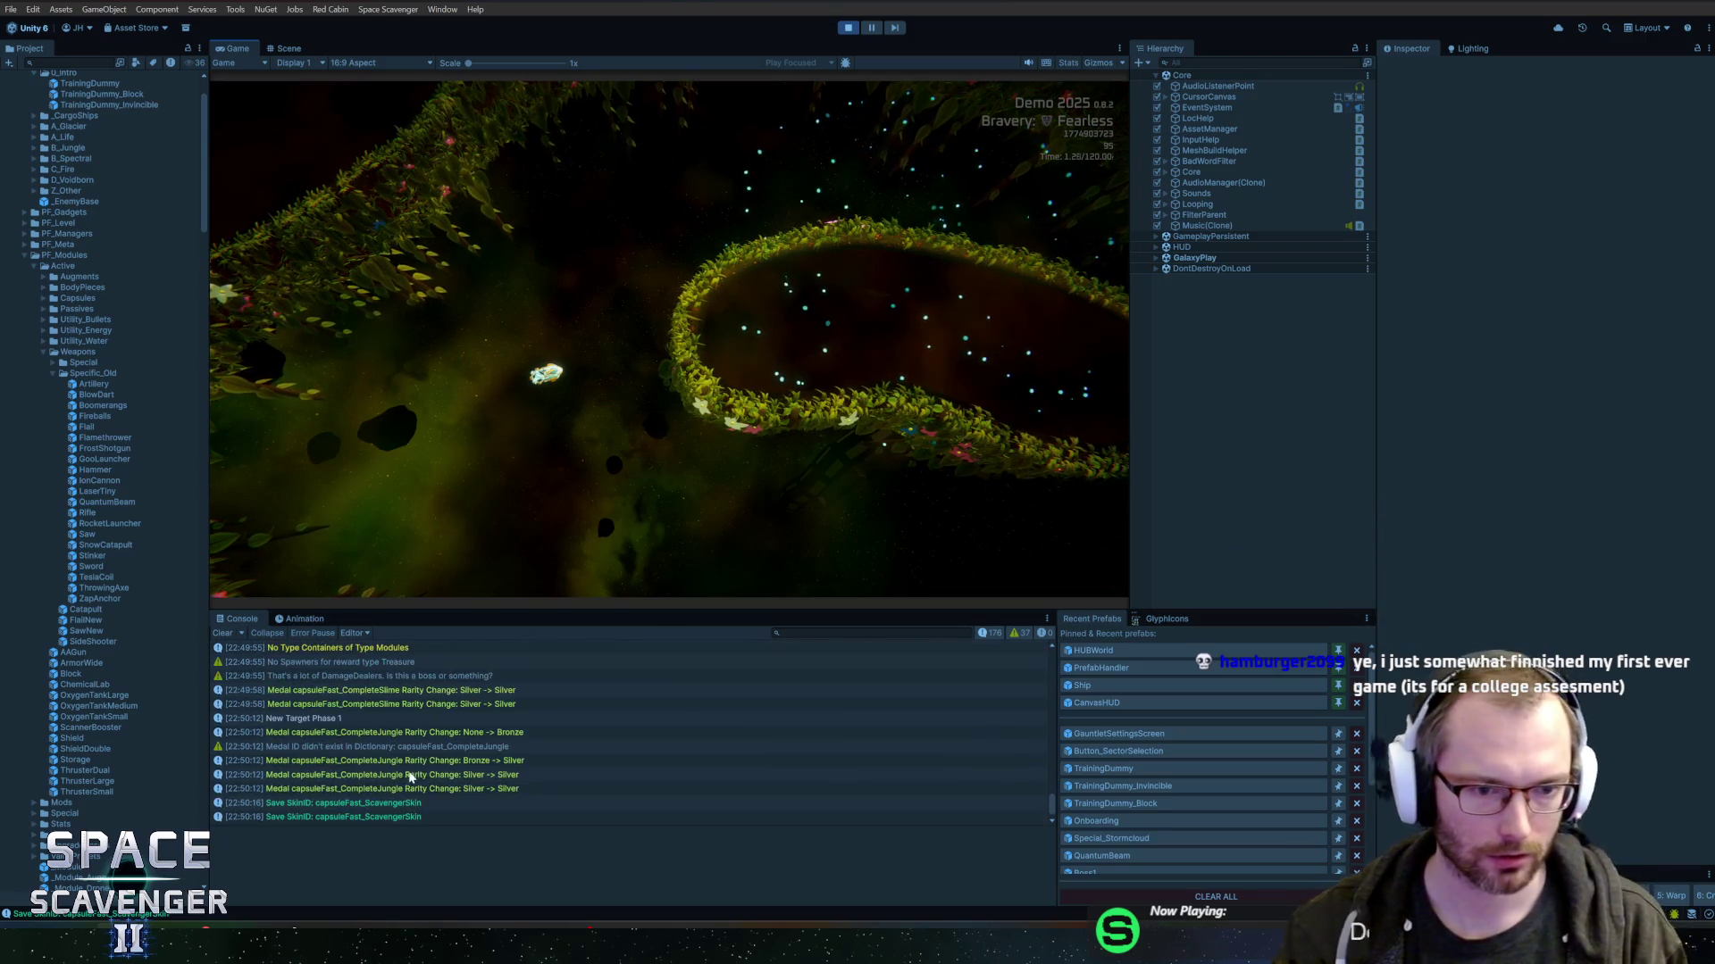
- Show the latest Save SkinID log's stack trace in a taller Console, then switch to Rider
click(406, 802)
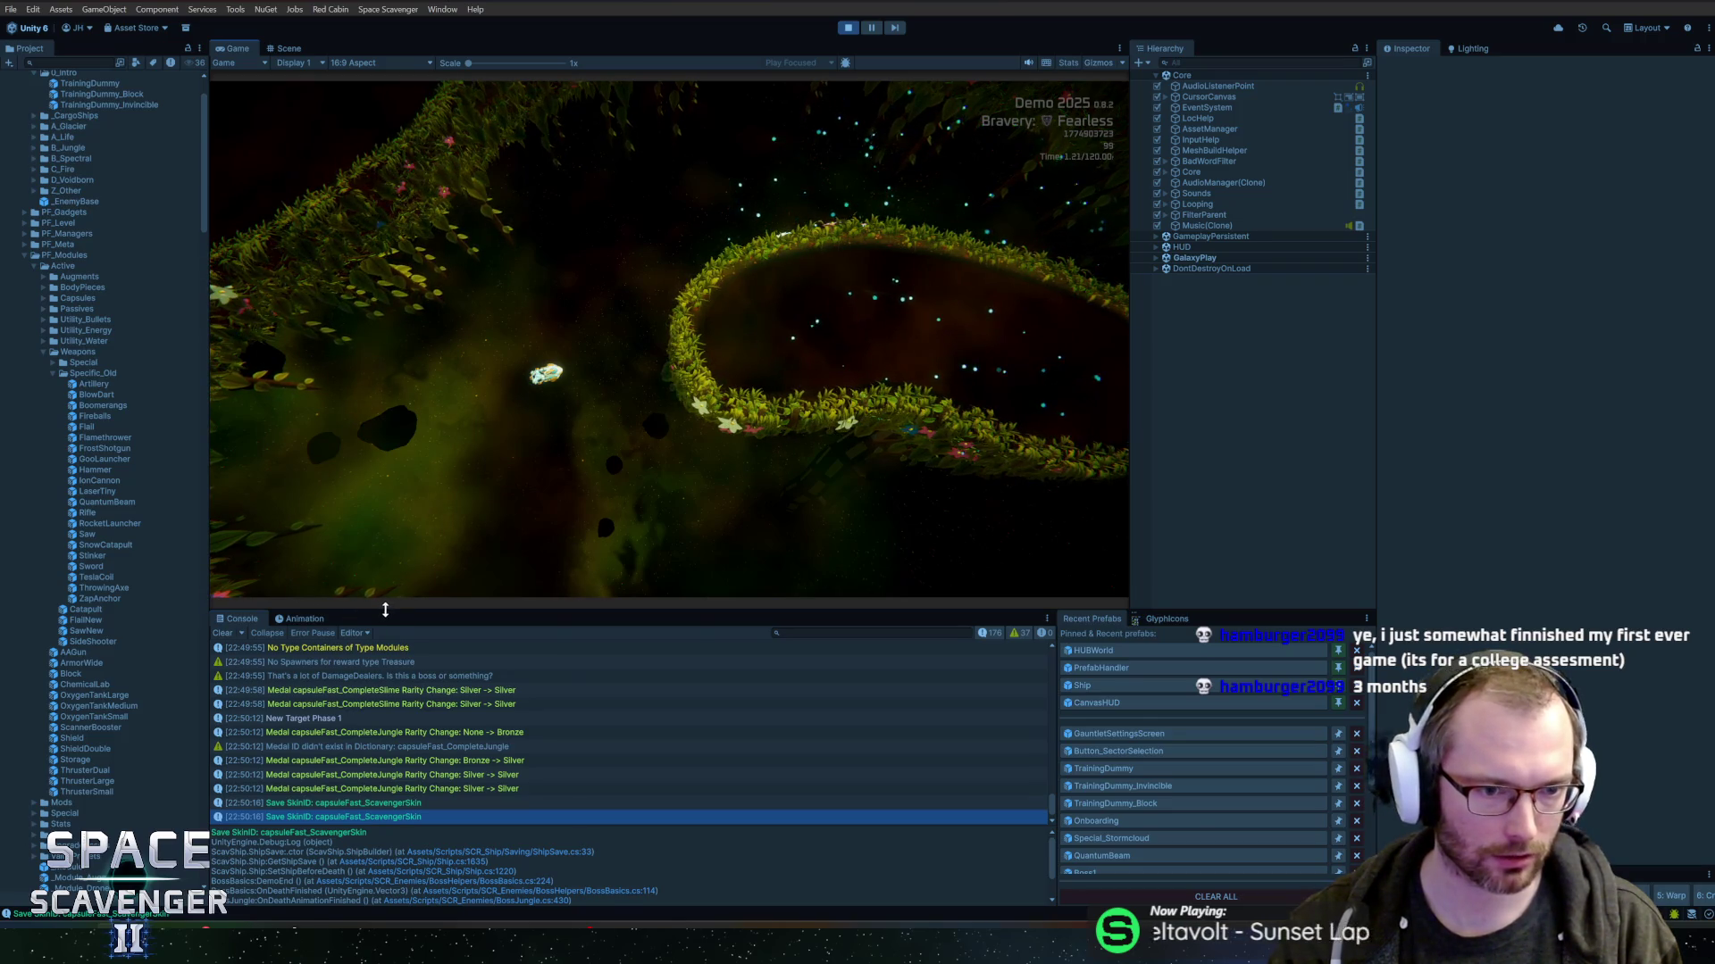
drag(385, 610, 410, 588)
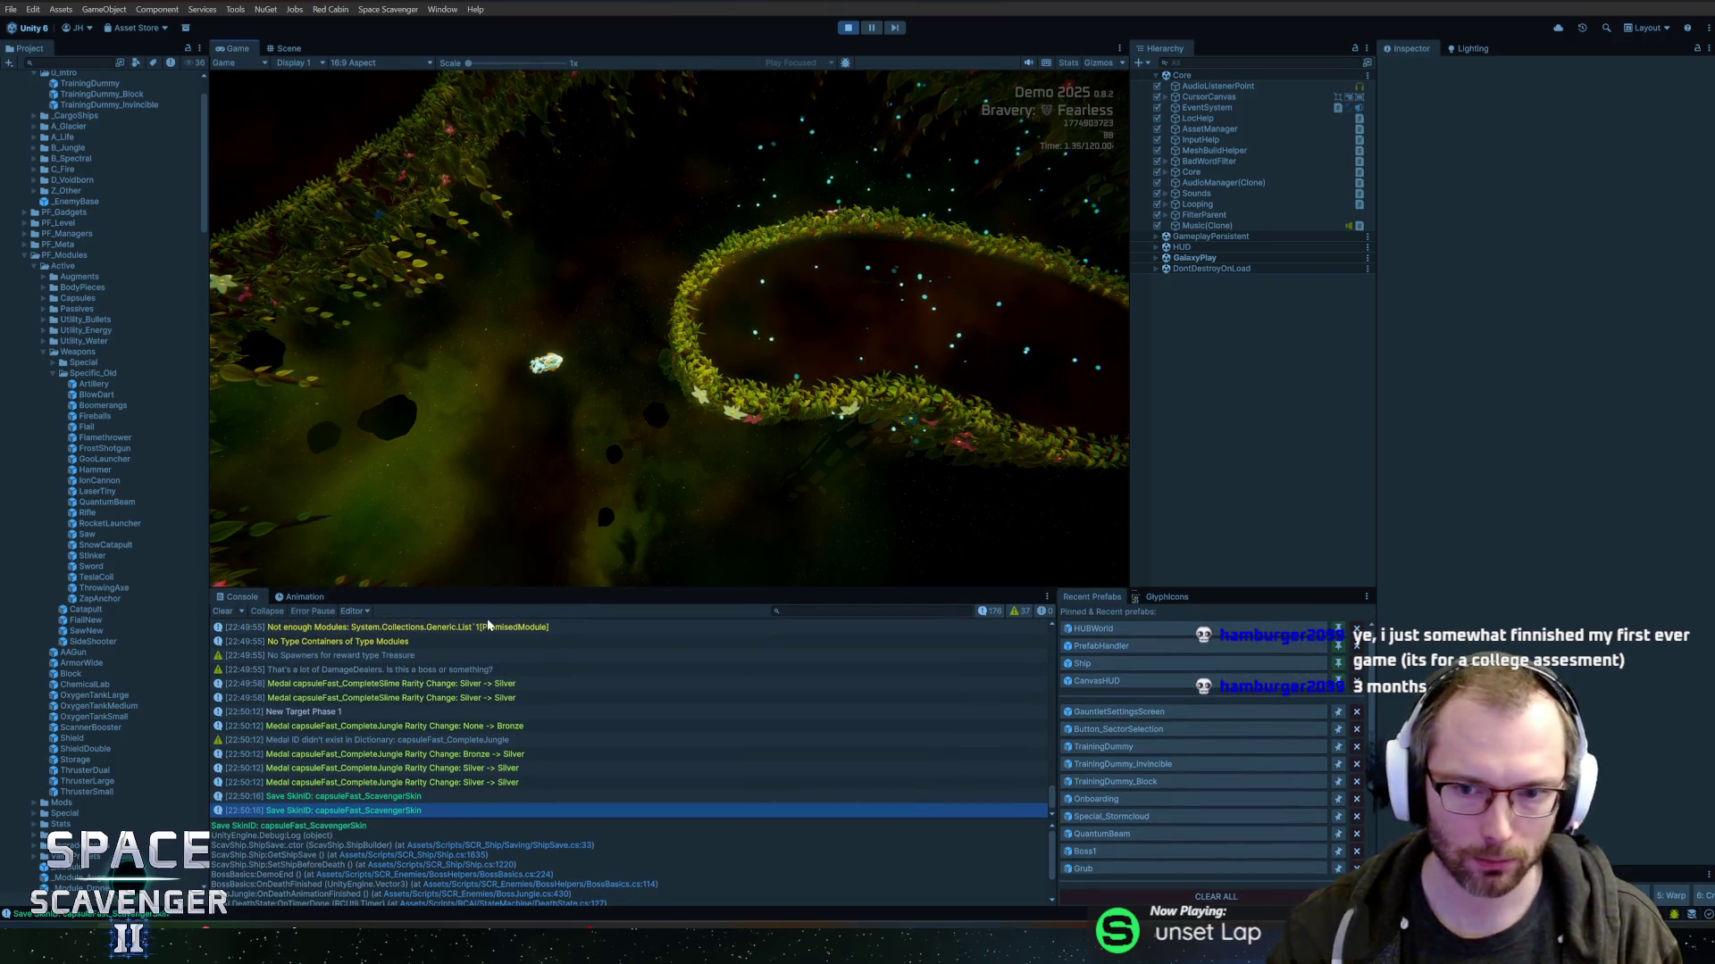
key(alt+Tab)
key(alt+Tab)
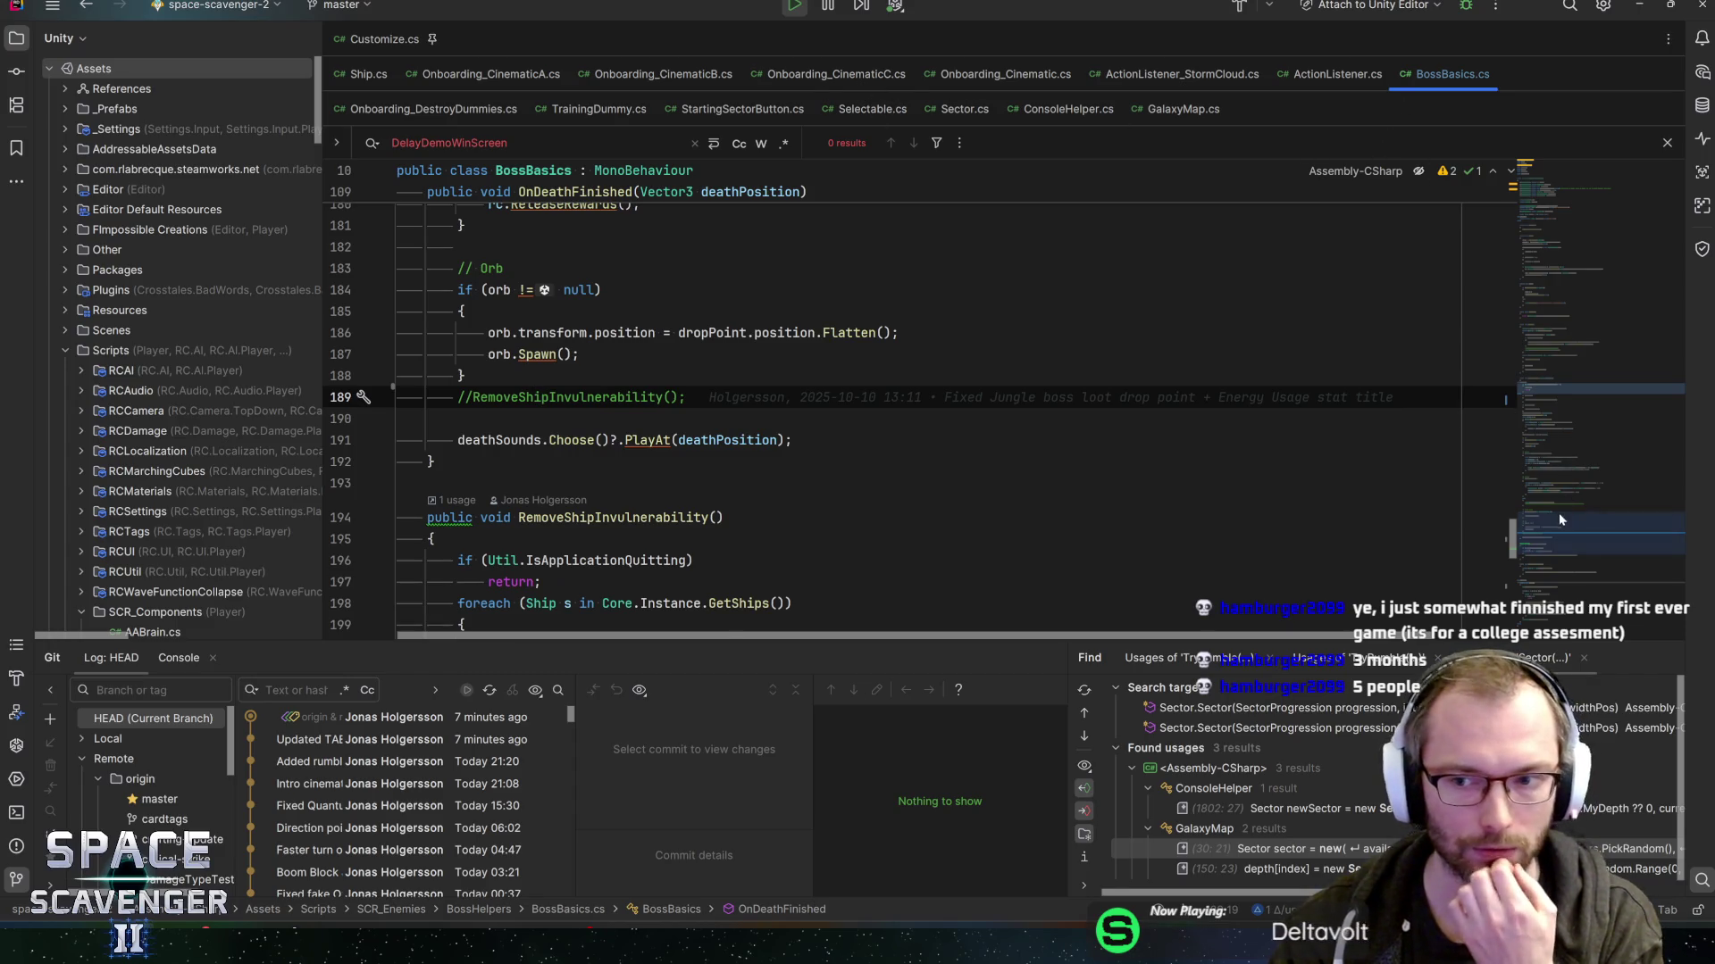
- Go from the DemoEnd call in OnDeathFinished to DemoEnd's declaration and breakpoint its first line
drag(1559, 518, 1547, 379)
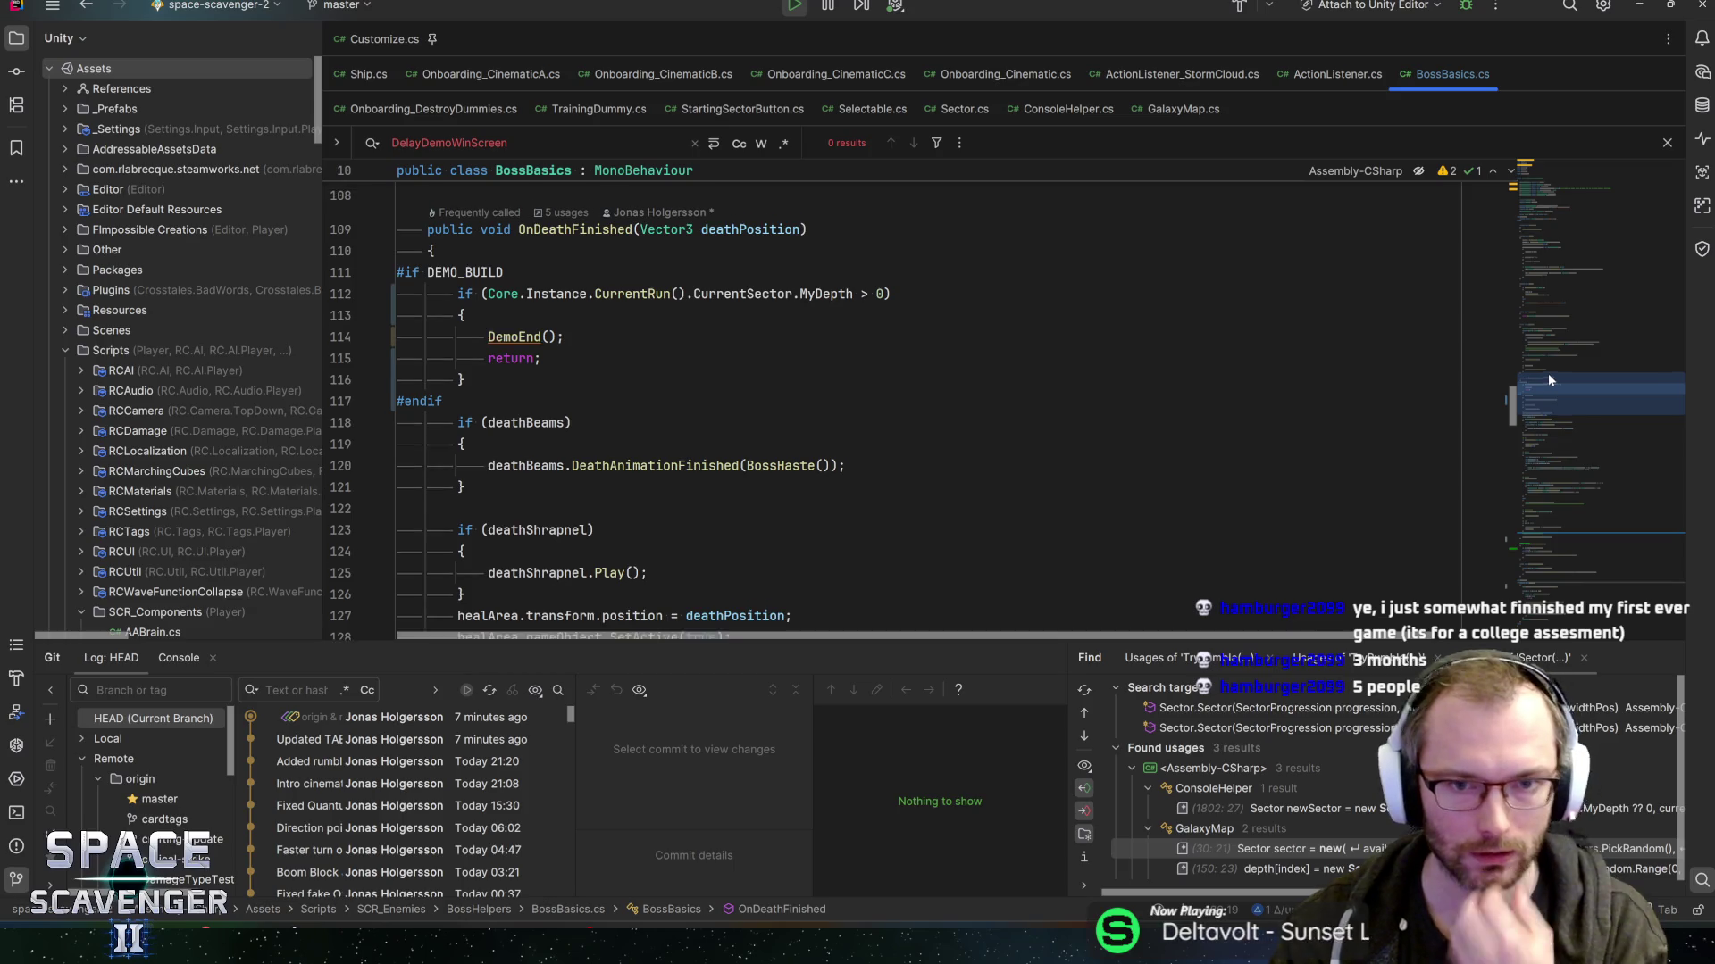
scroll(1547, 373, up, 1)
click(542, 396)
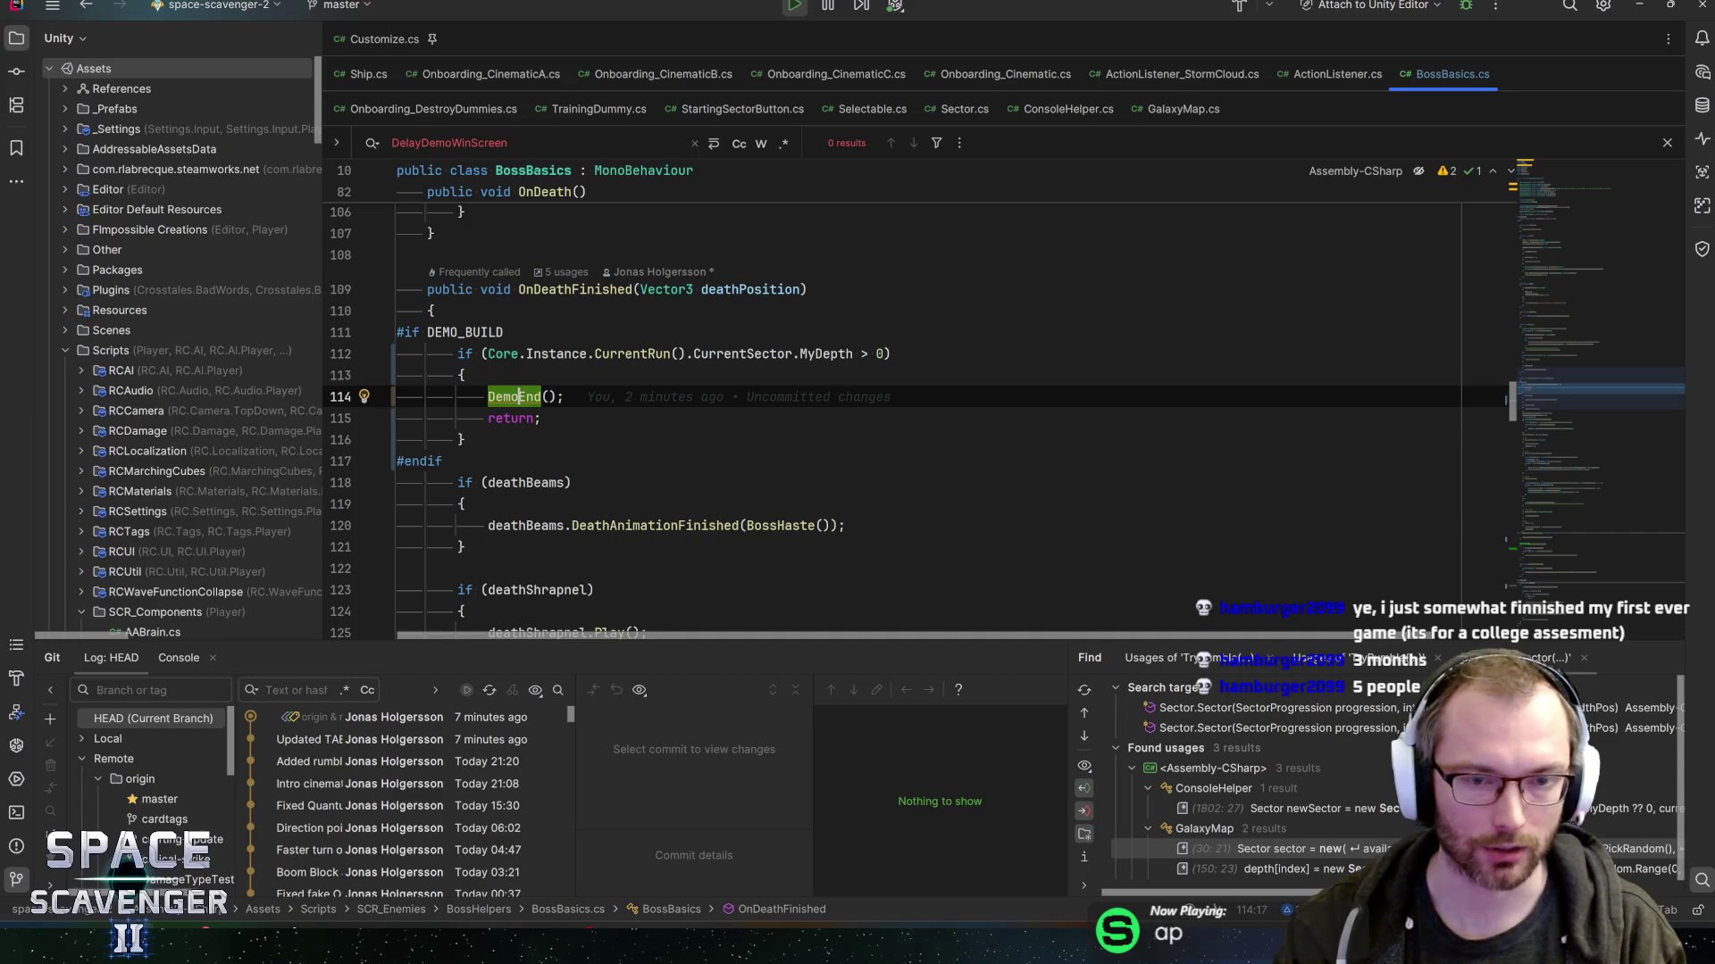
scroll(516, 396, up, 1)
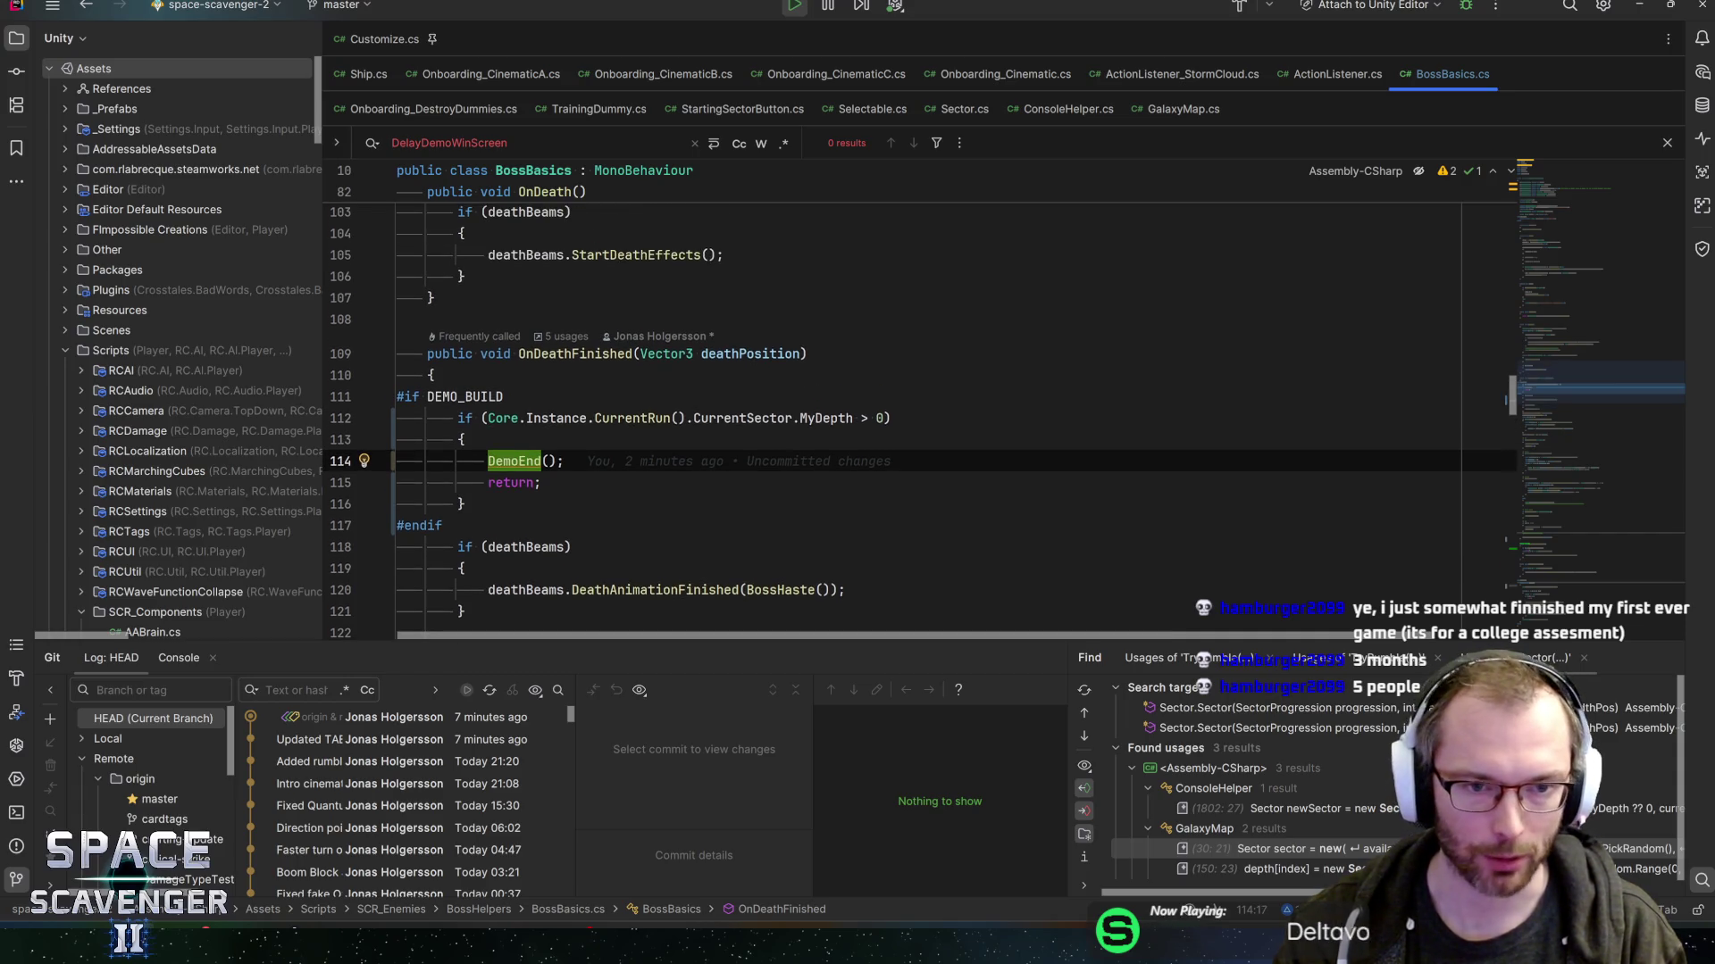
mouse_move(519, 461)
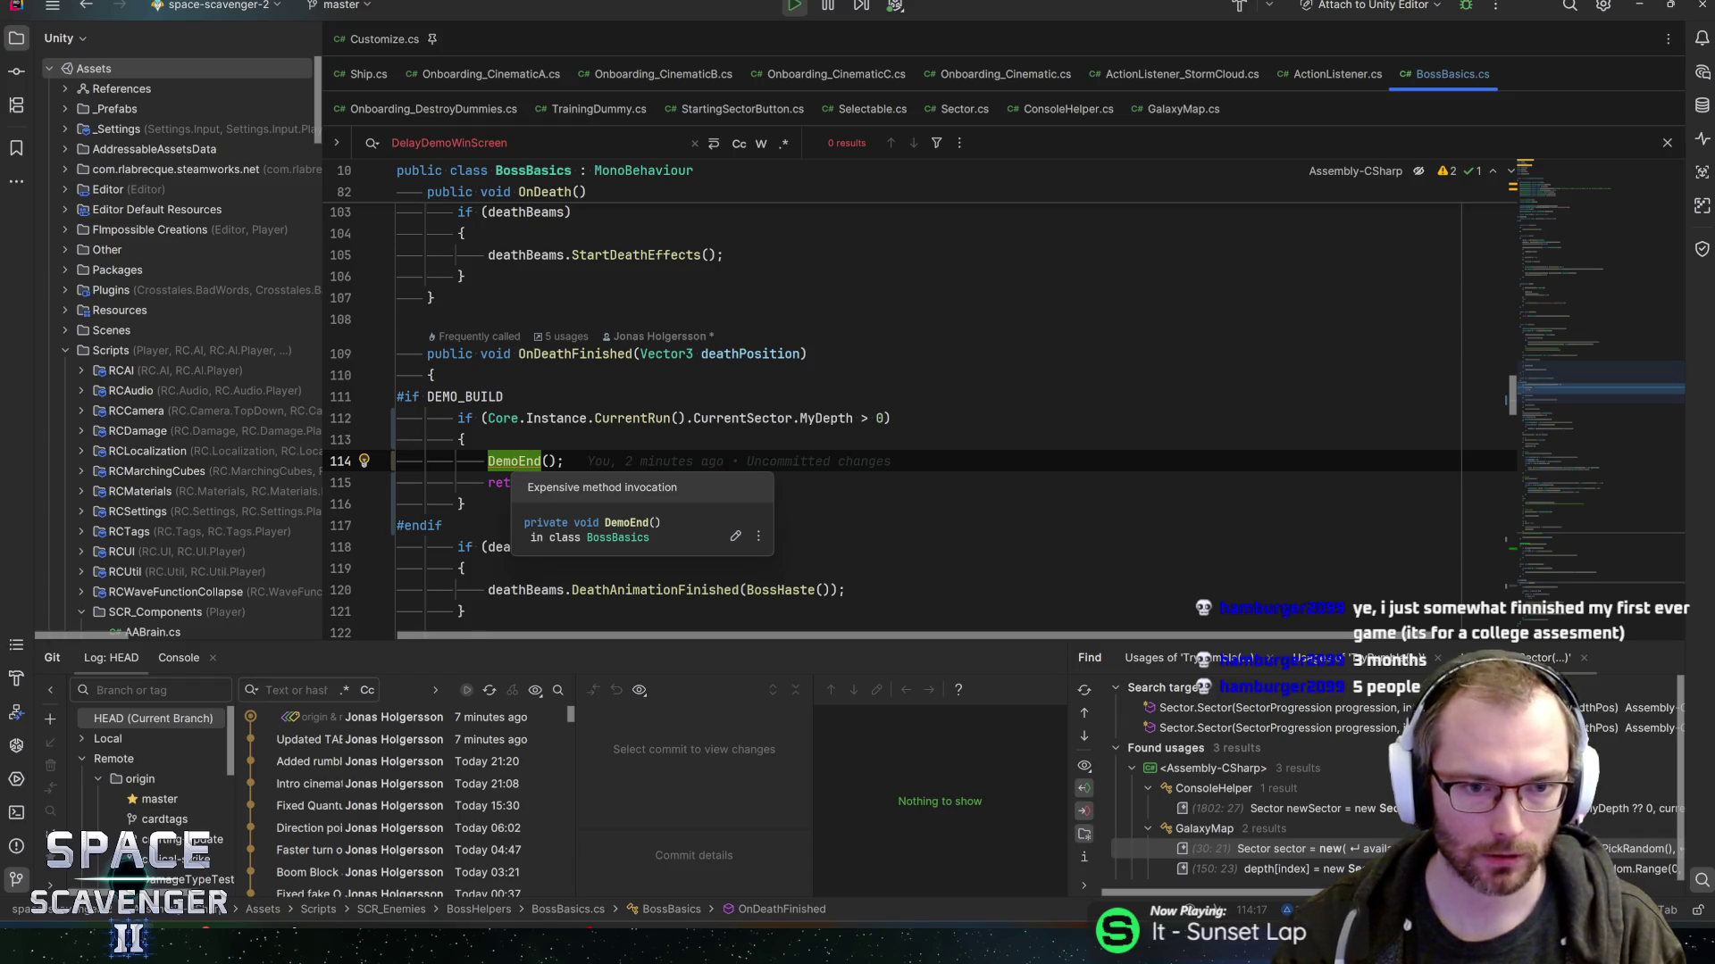
ctrl+click(519, 460)
scroll(705, 277, down, 2)
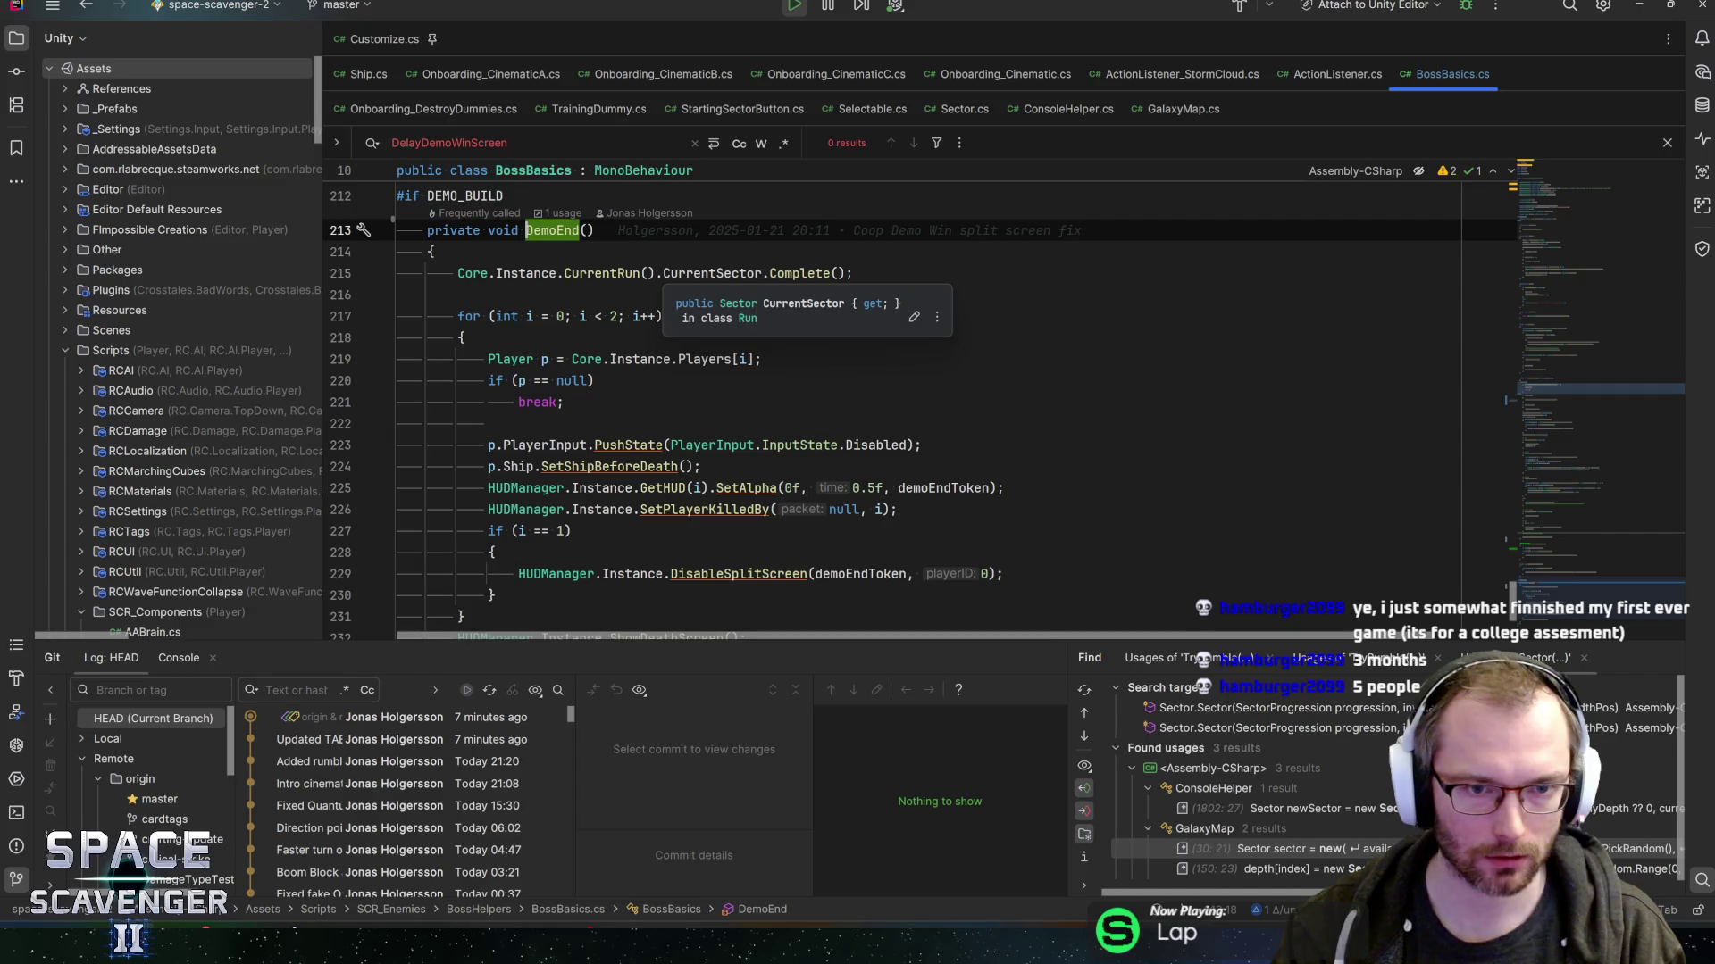
scroll(705, 277, down, 1)
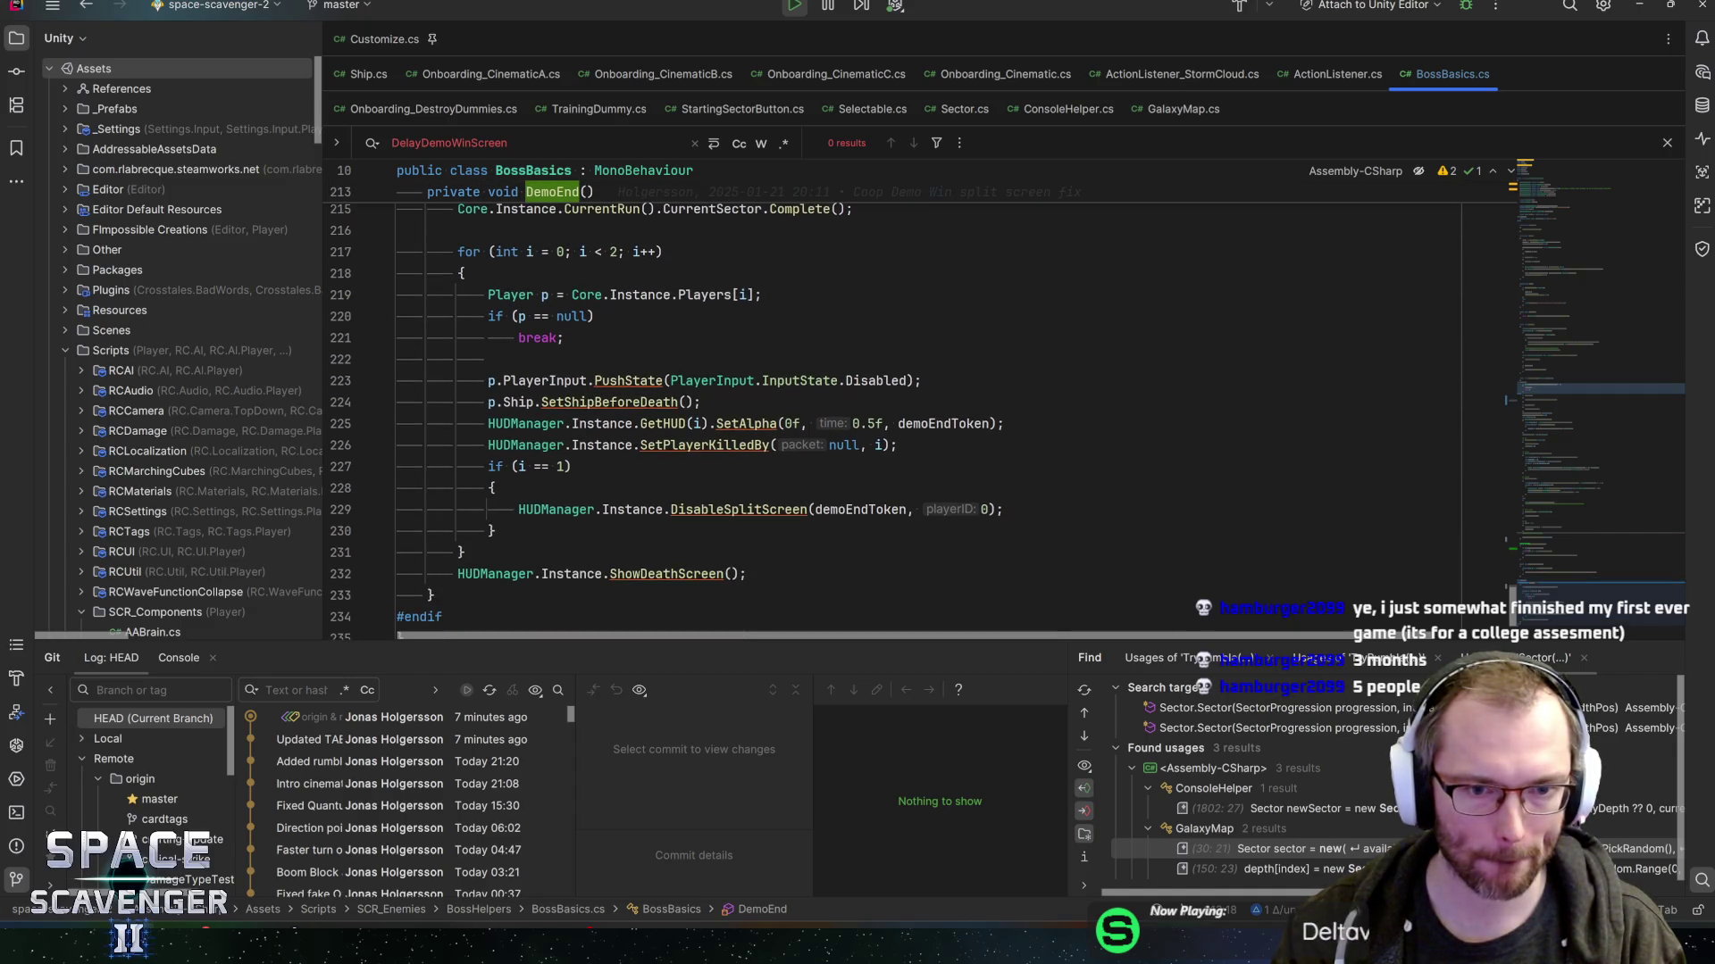
scroll(524, 338, up, 2)
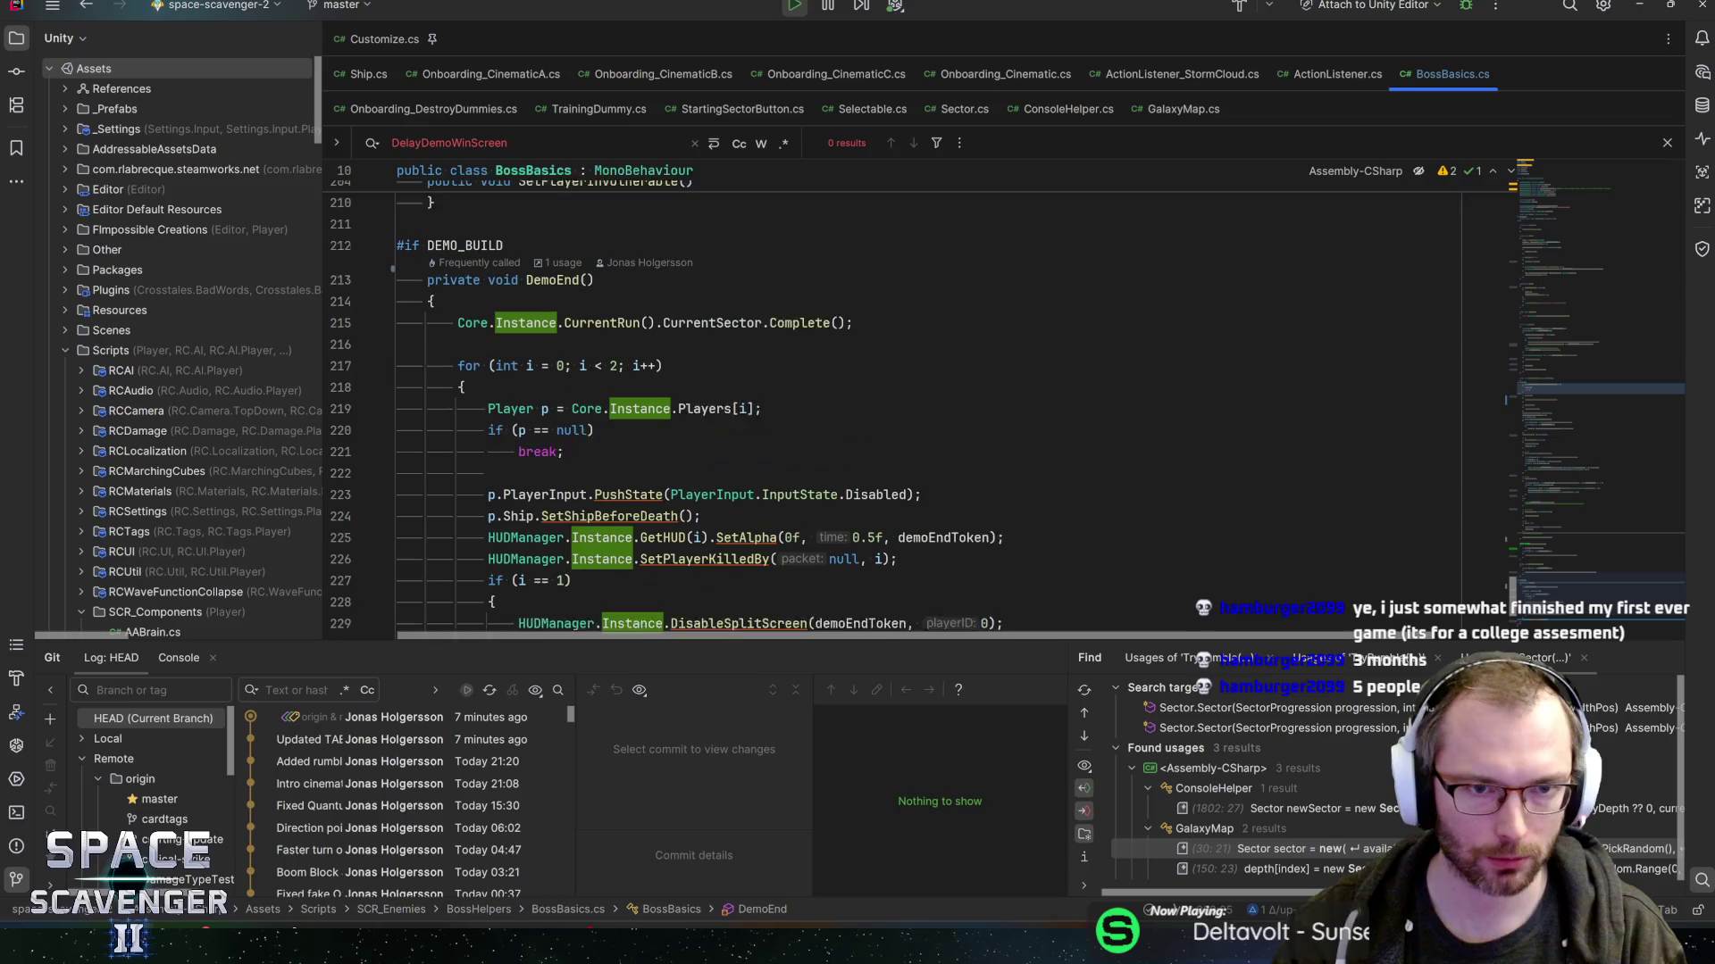
click(524, 338)
scroll(524, 338, down, 2)
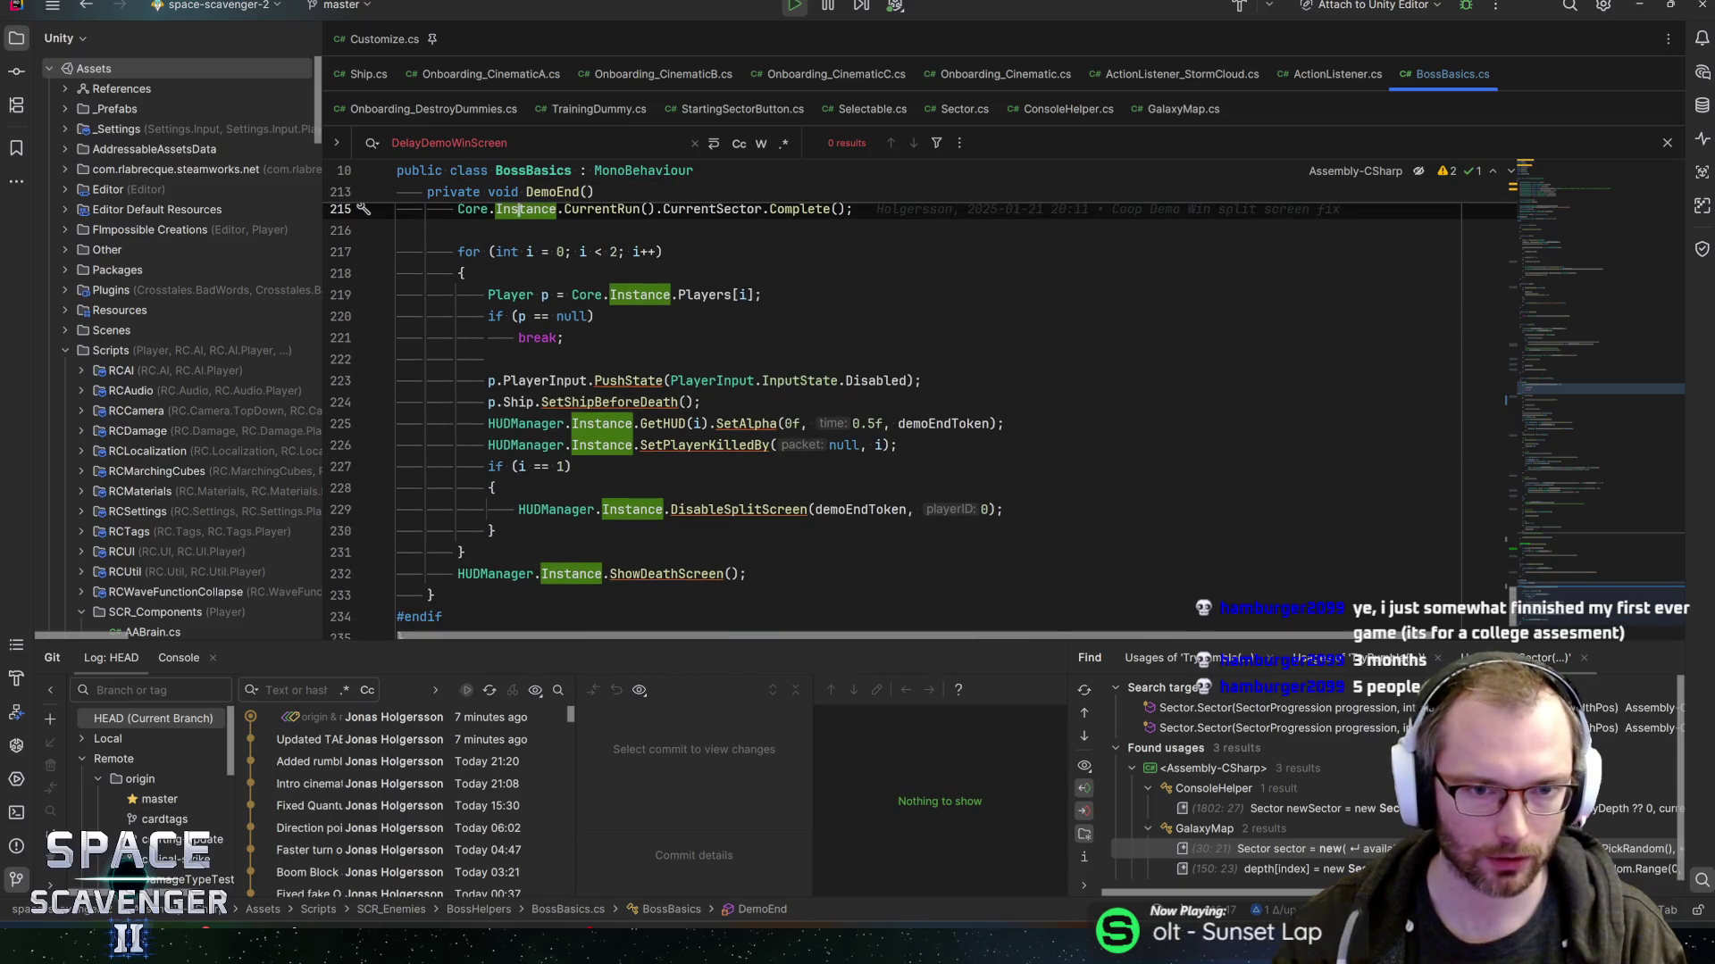
key(F9)
- Add a breakpoint on the line 112 depth check in OnDeathFinished and return to Unity
scroll(524, 338, up, 2)
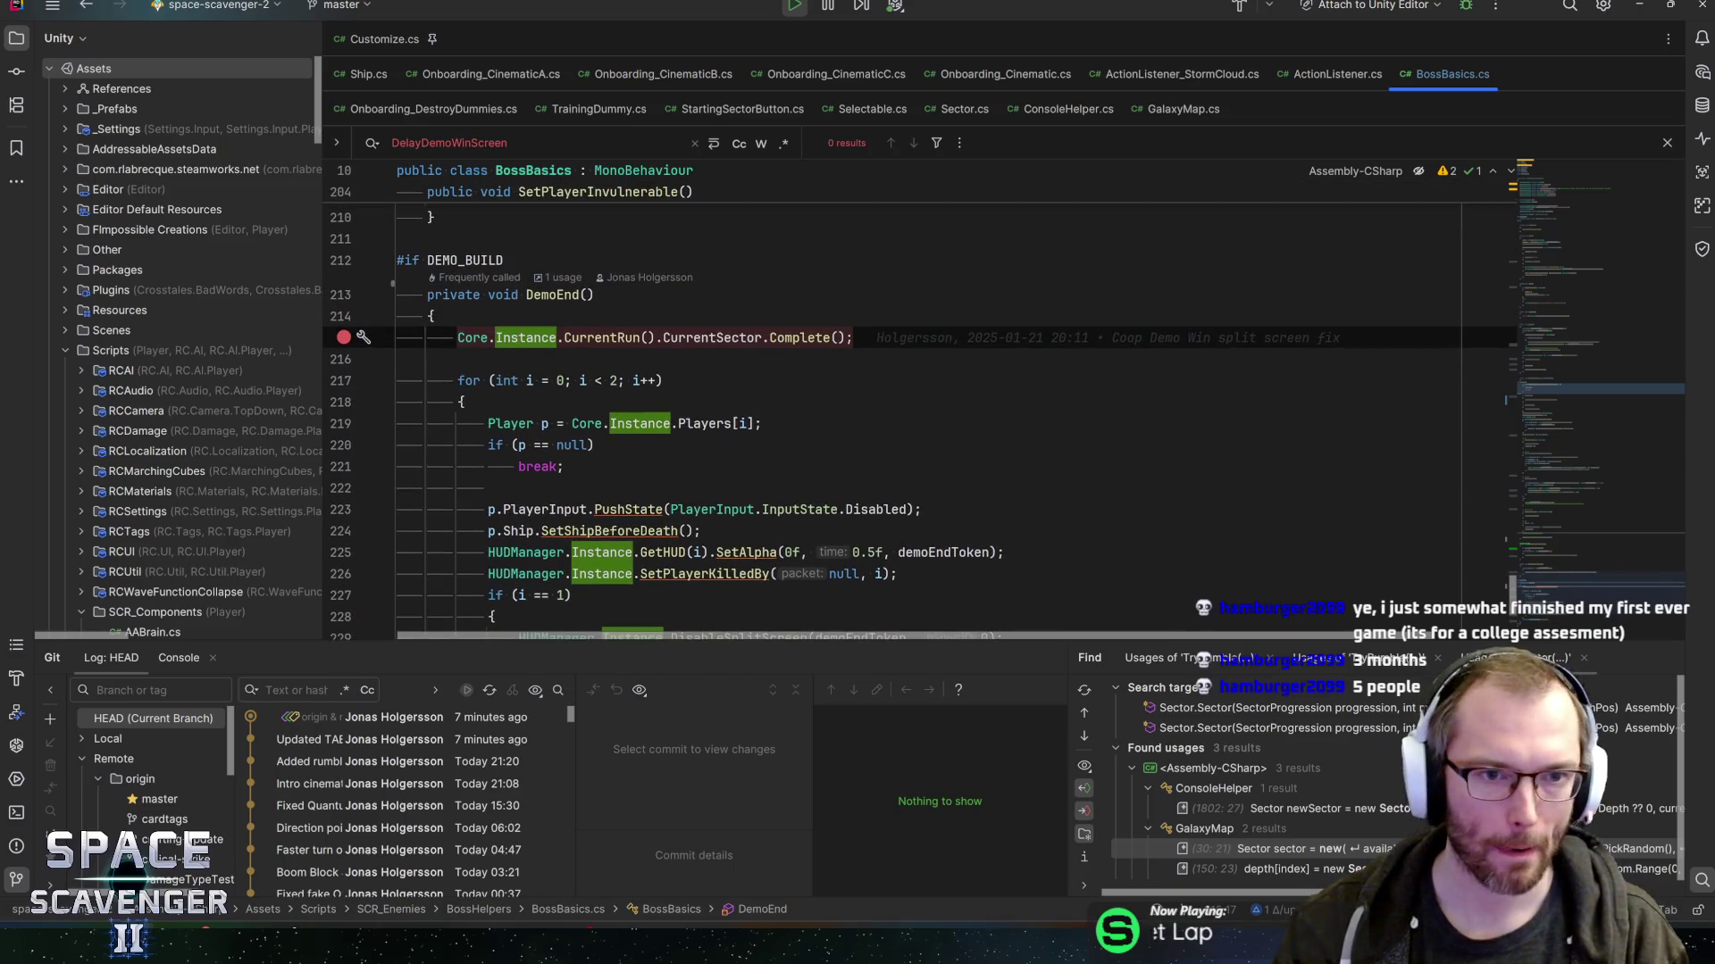
scroll(521, 338, down, 4)
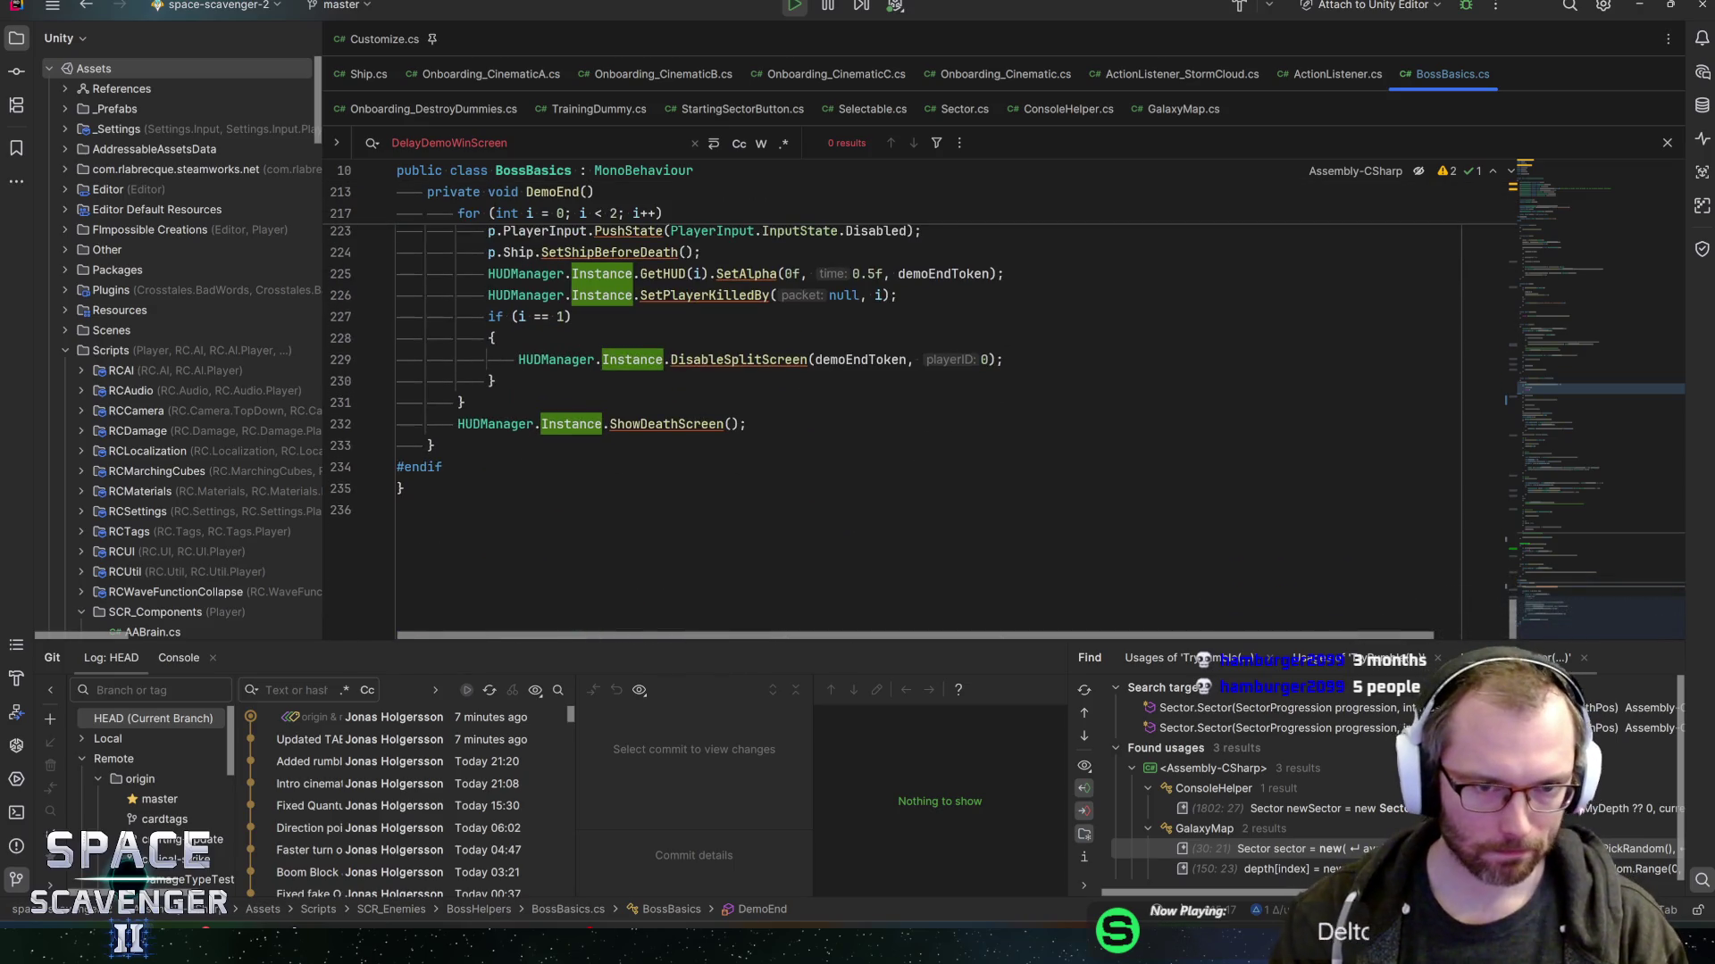
scroll(520, 337, up, 4)
ctrl+click(548, 218)
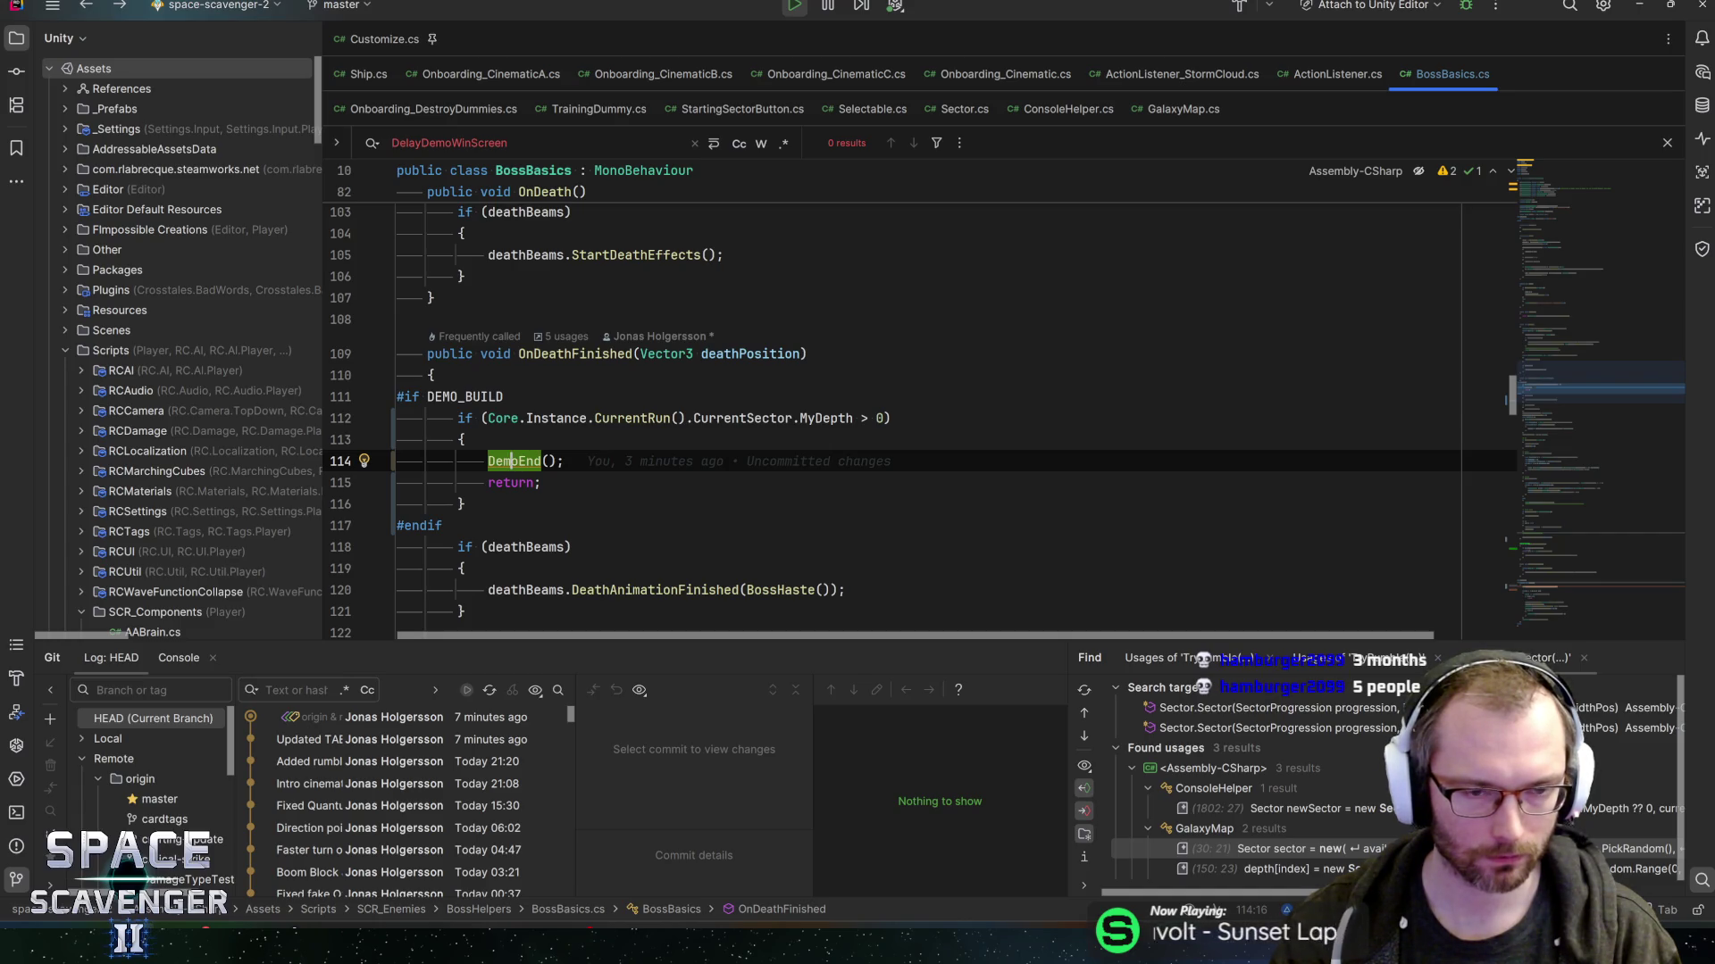
click(480, 417)
click(344, 418)
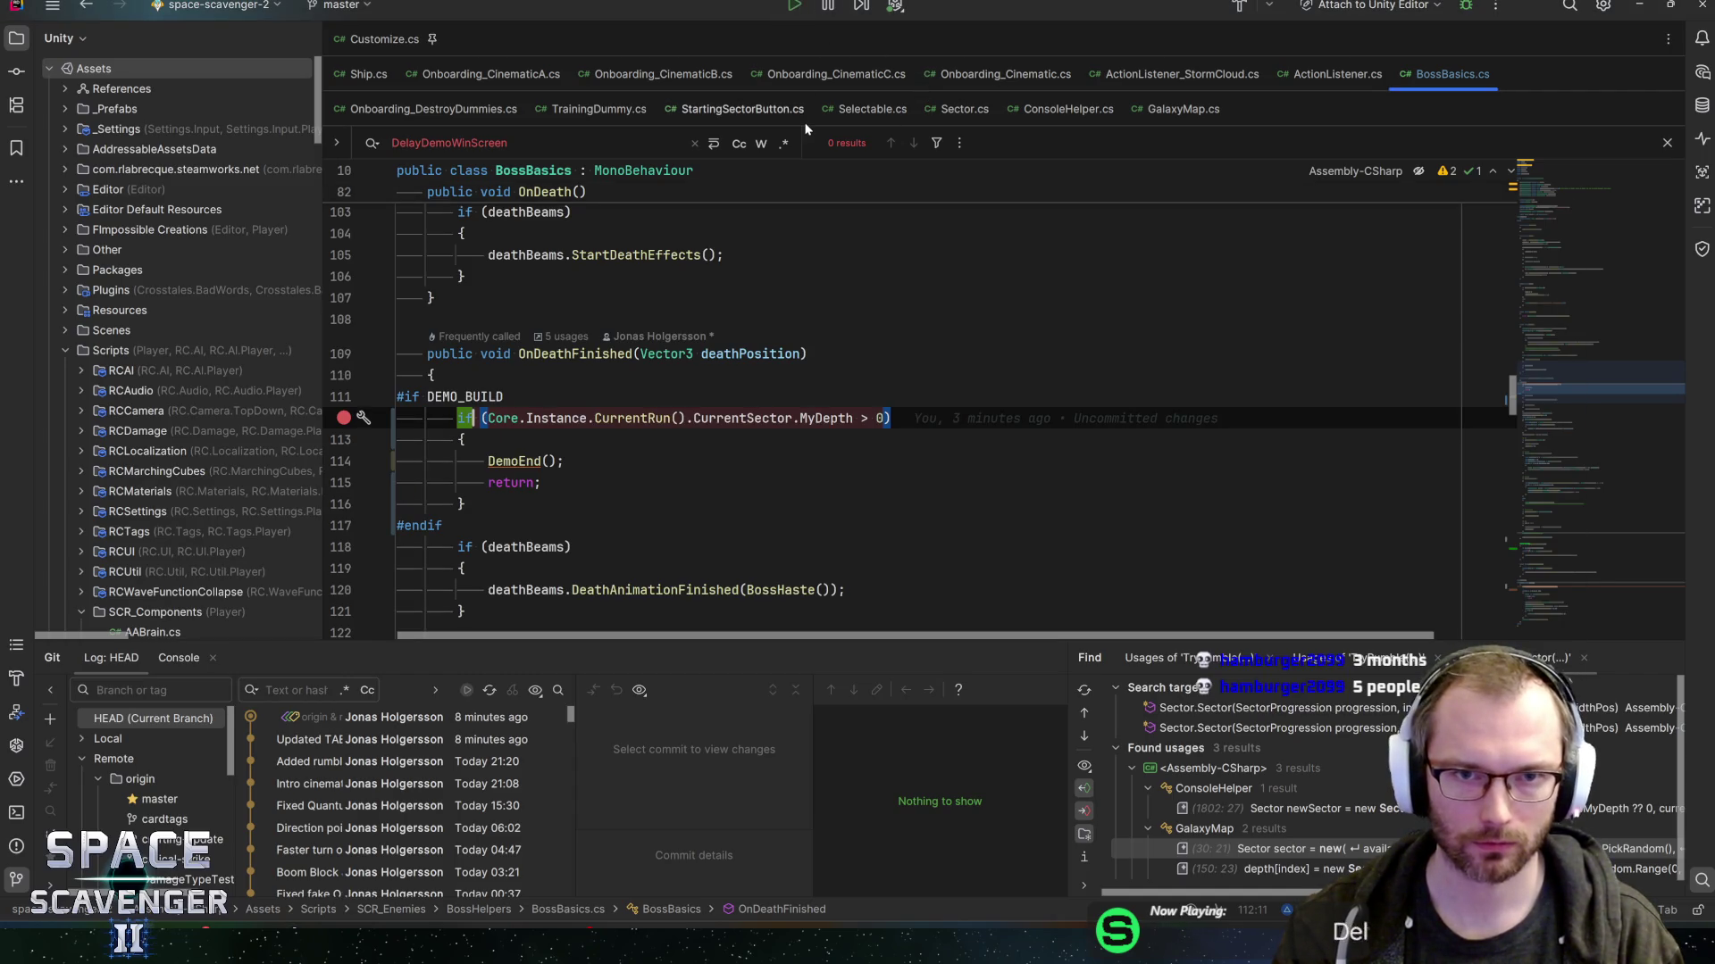
key(alt+Tab)
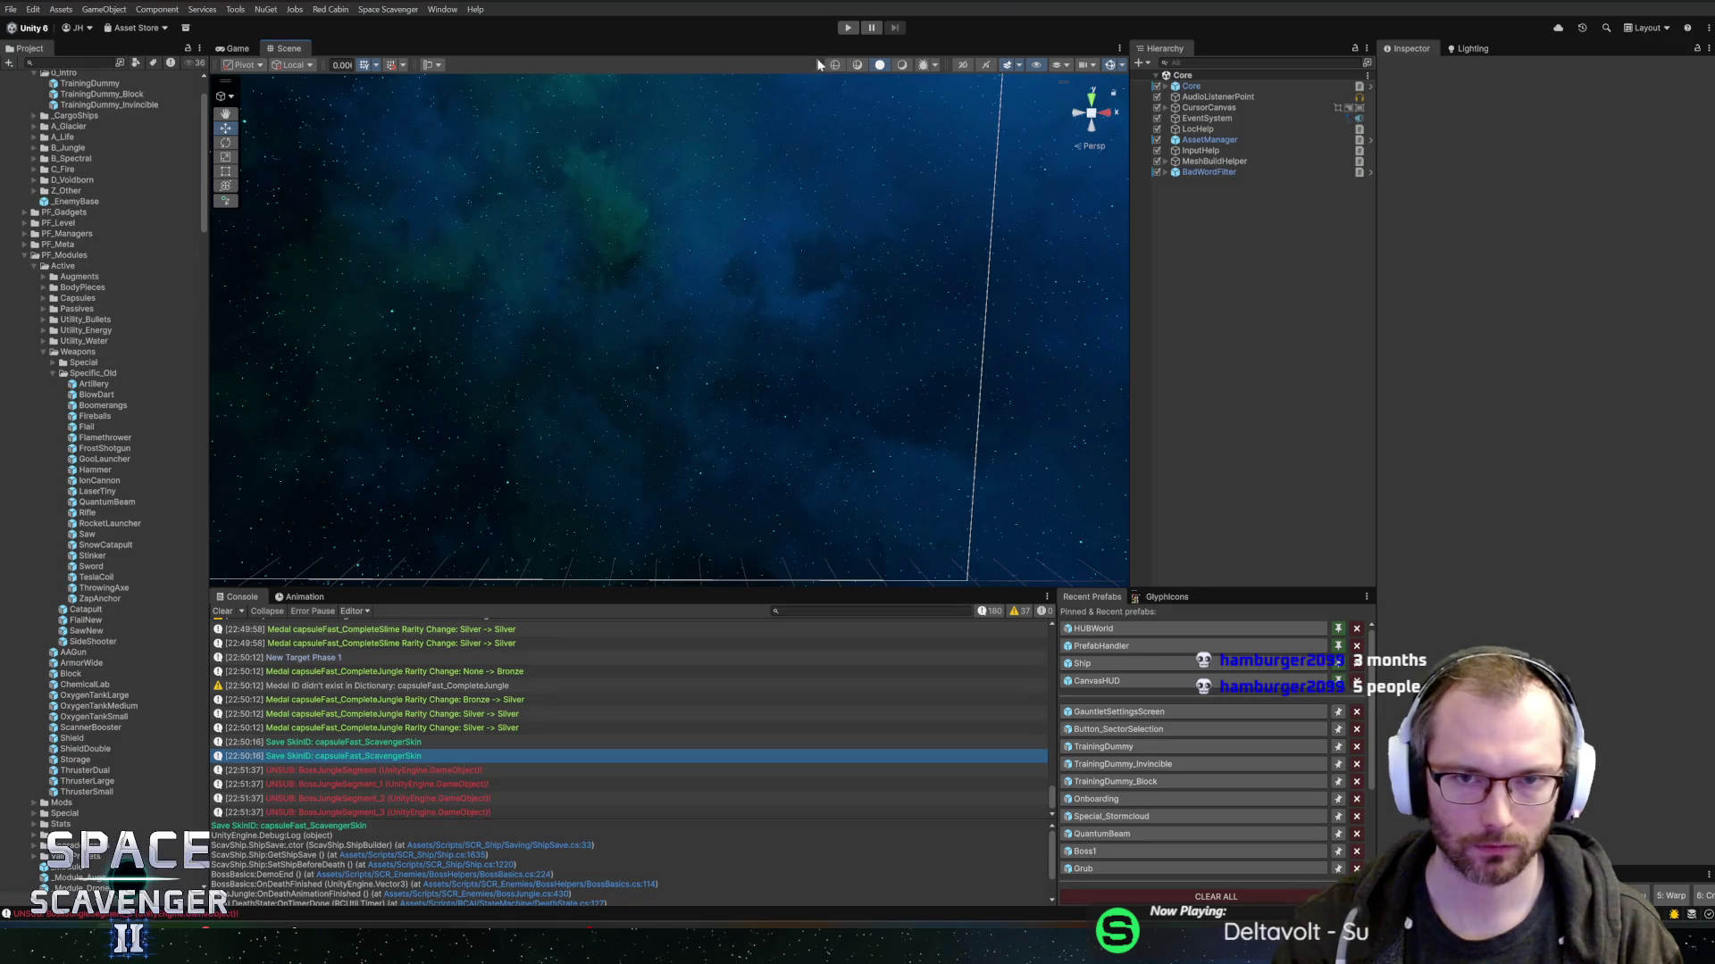
- Enter Play mode, start the trial at the portal, and launch a run in the Slime sector
click(845, 28)
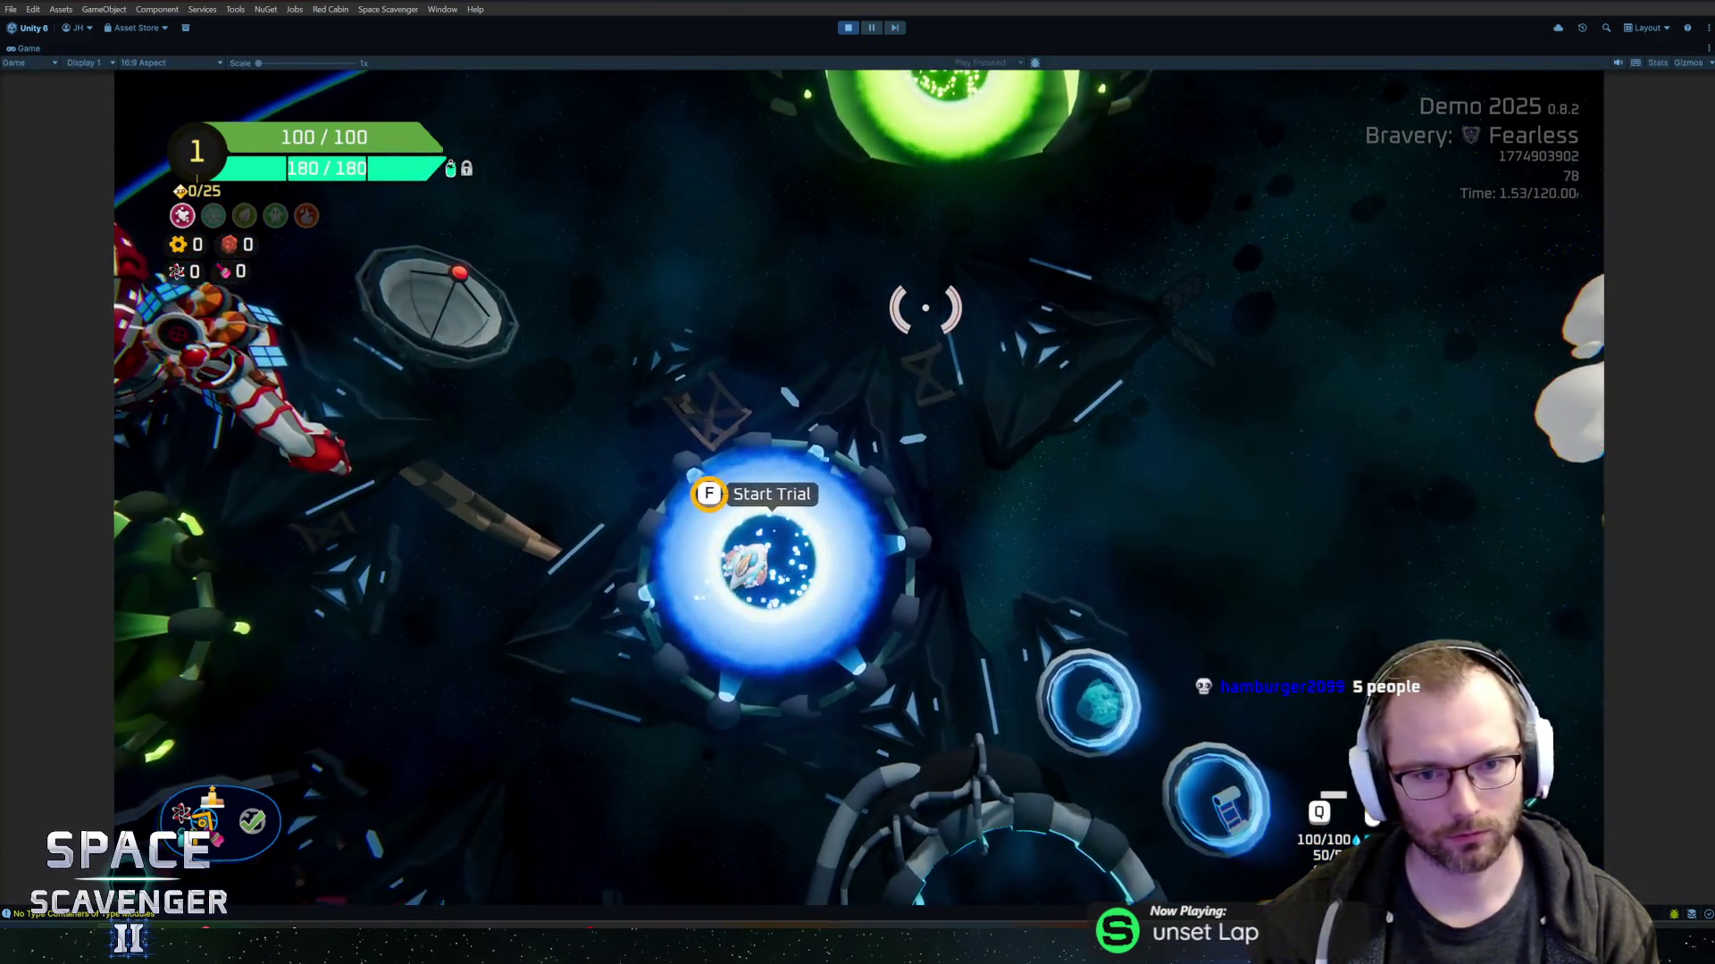
key(e)
click(1308, 642)
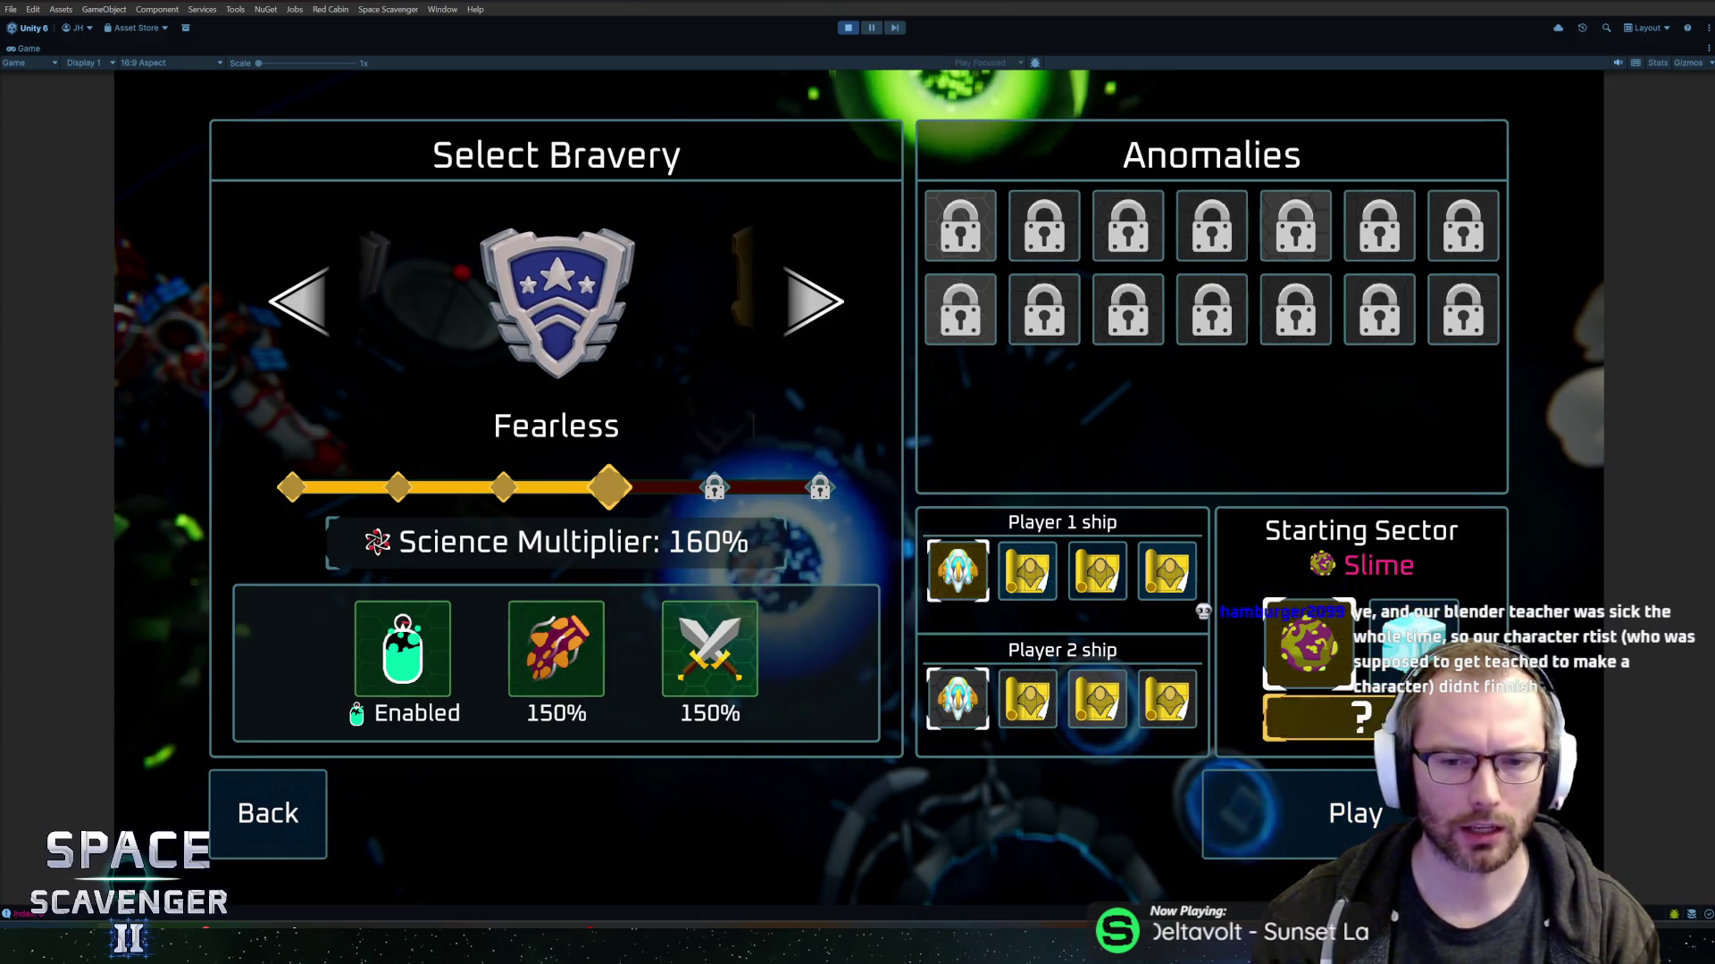
click(1303, 812)
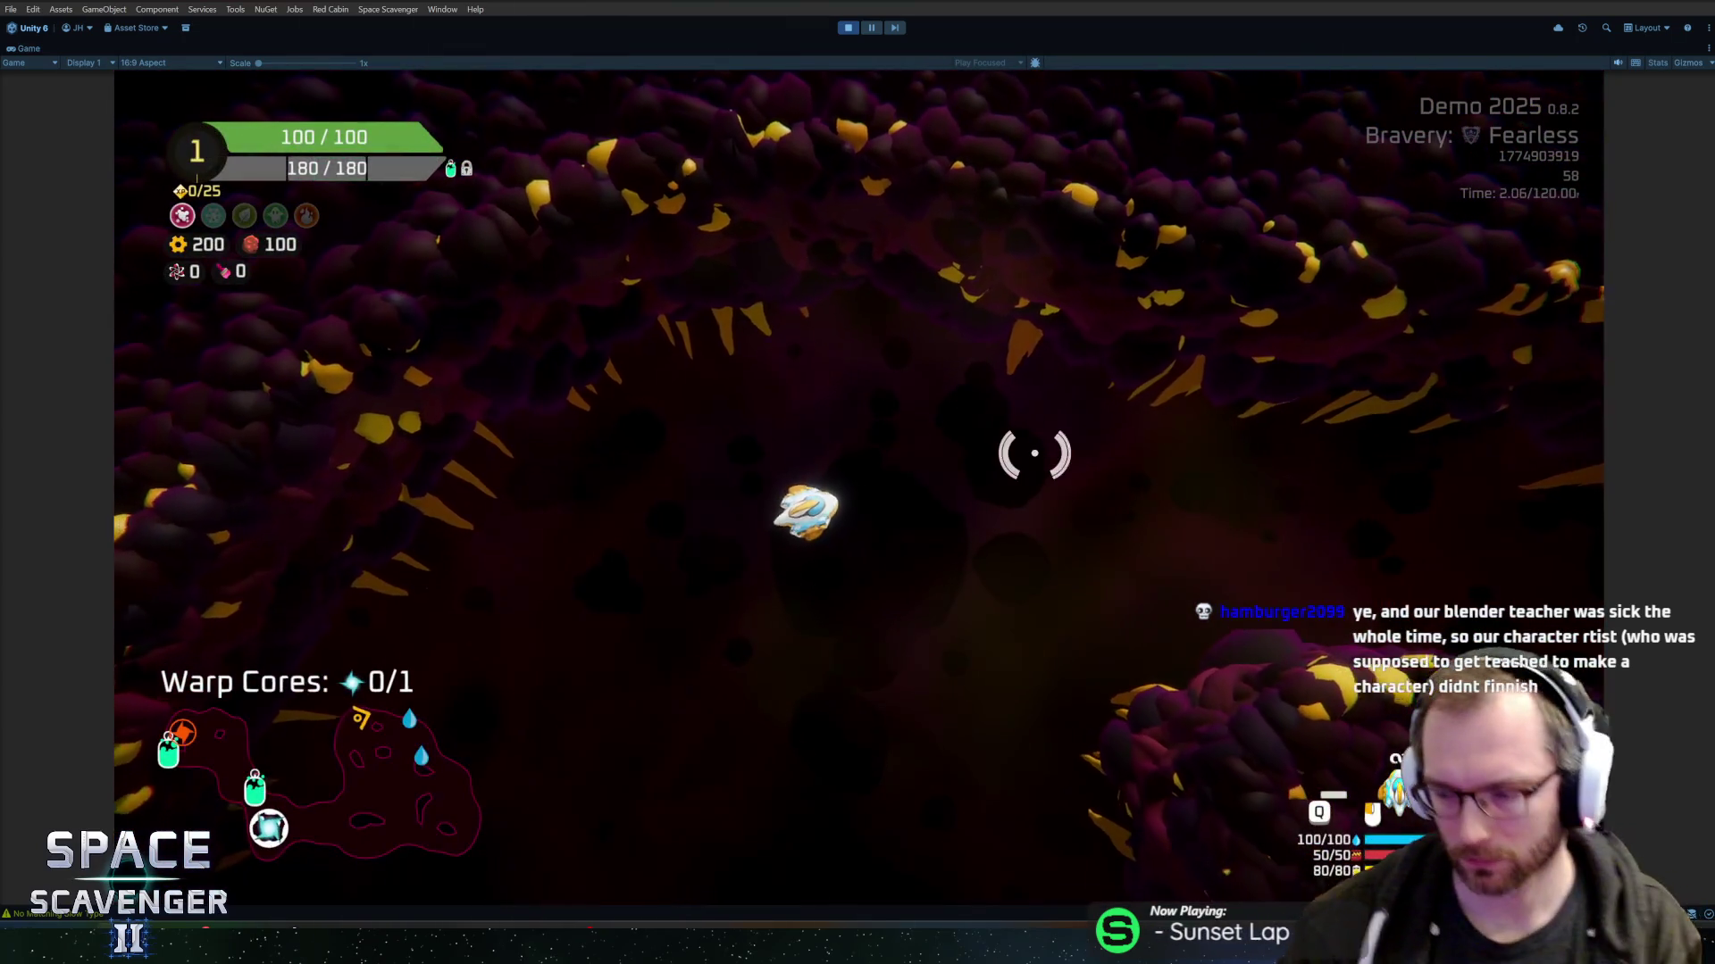
- Shoot cave enemies, run 'debug damageAll' in the debug console, and take the Prism upgrade
click(1110, 390)
key(w)
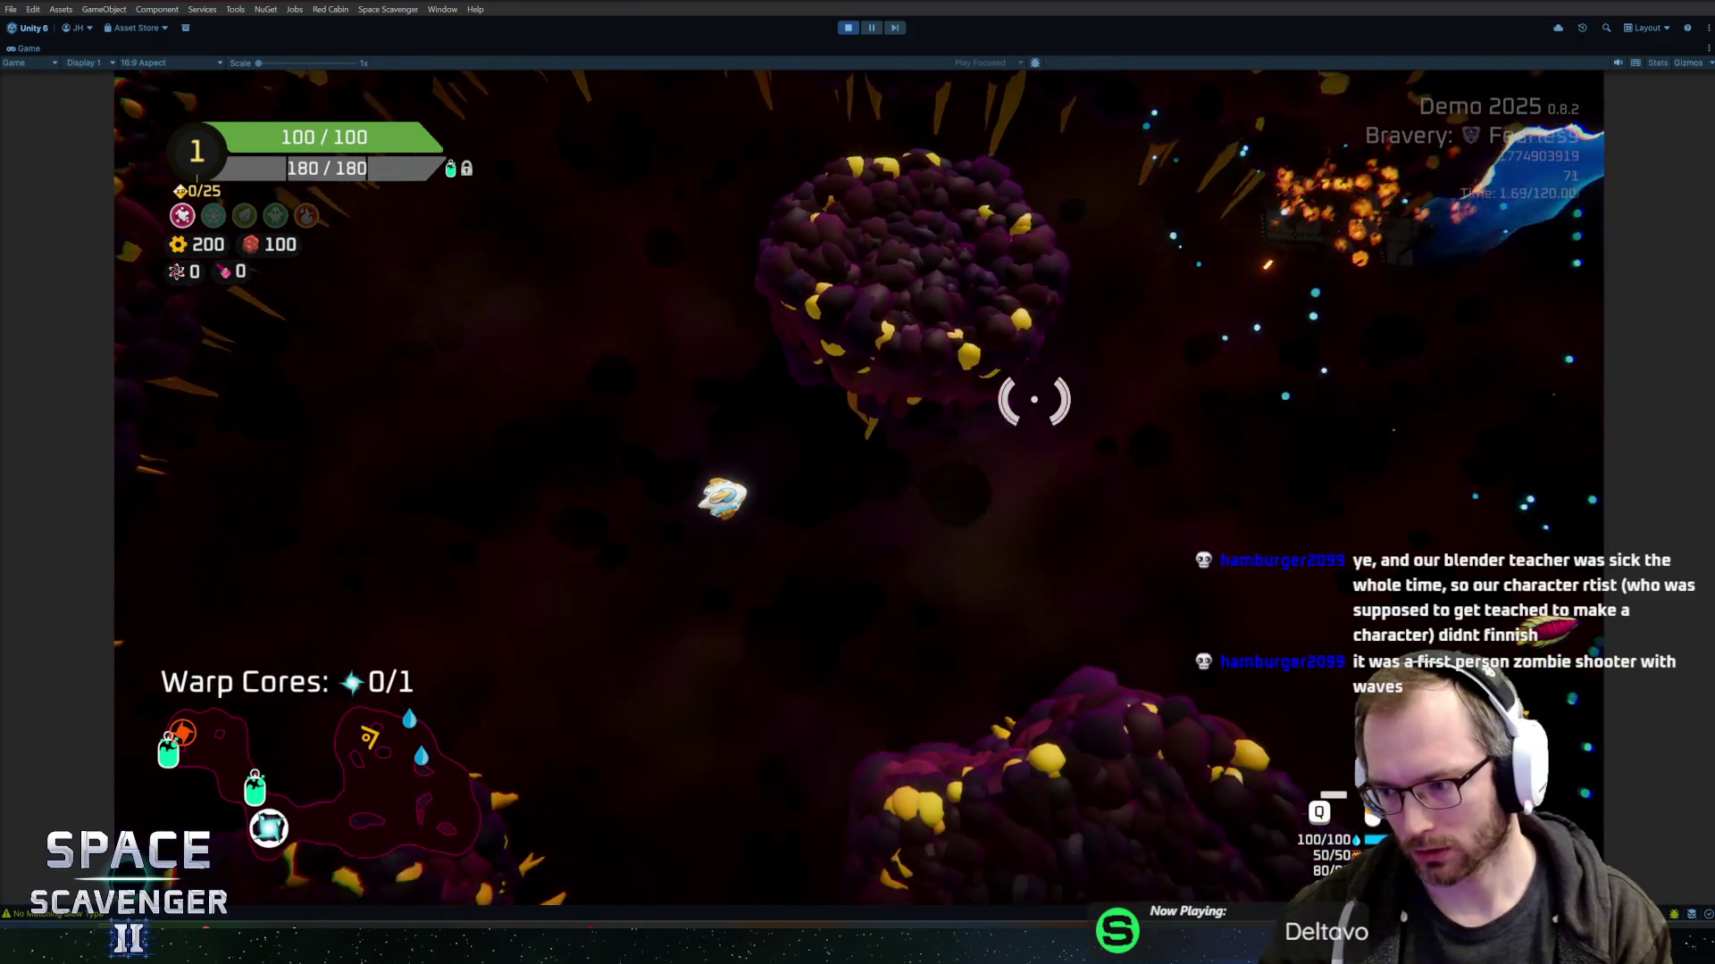
click(1026, 631)
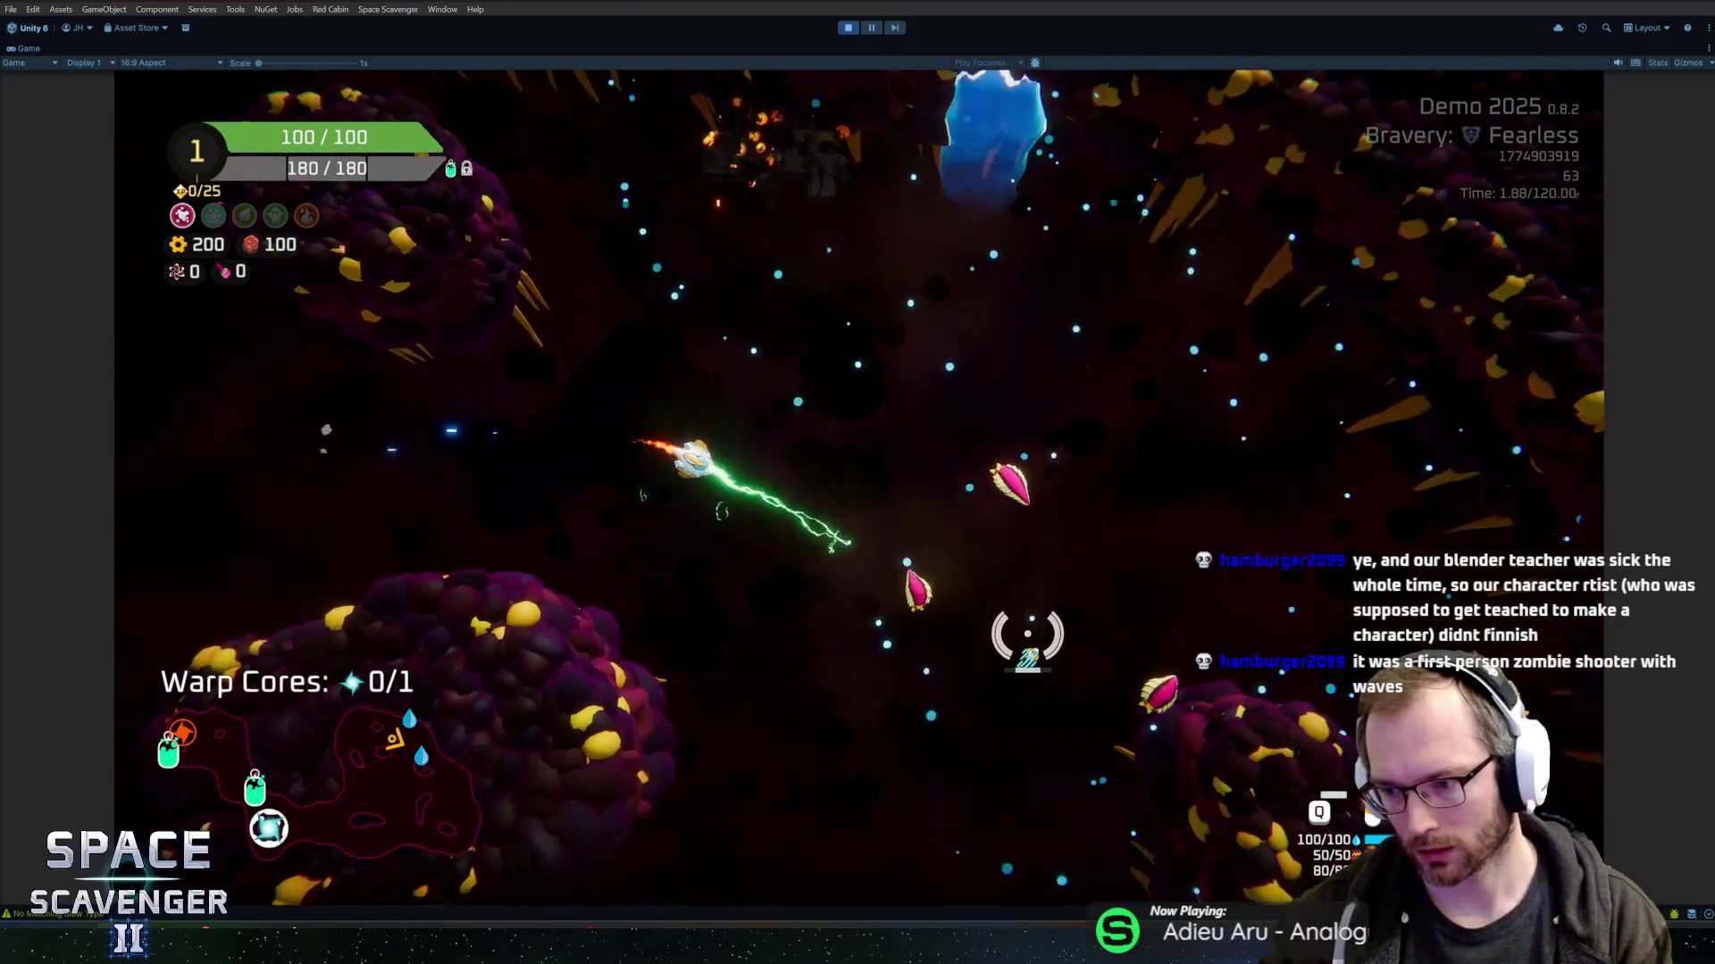
click(1007, 424)
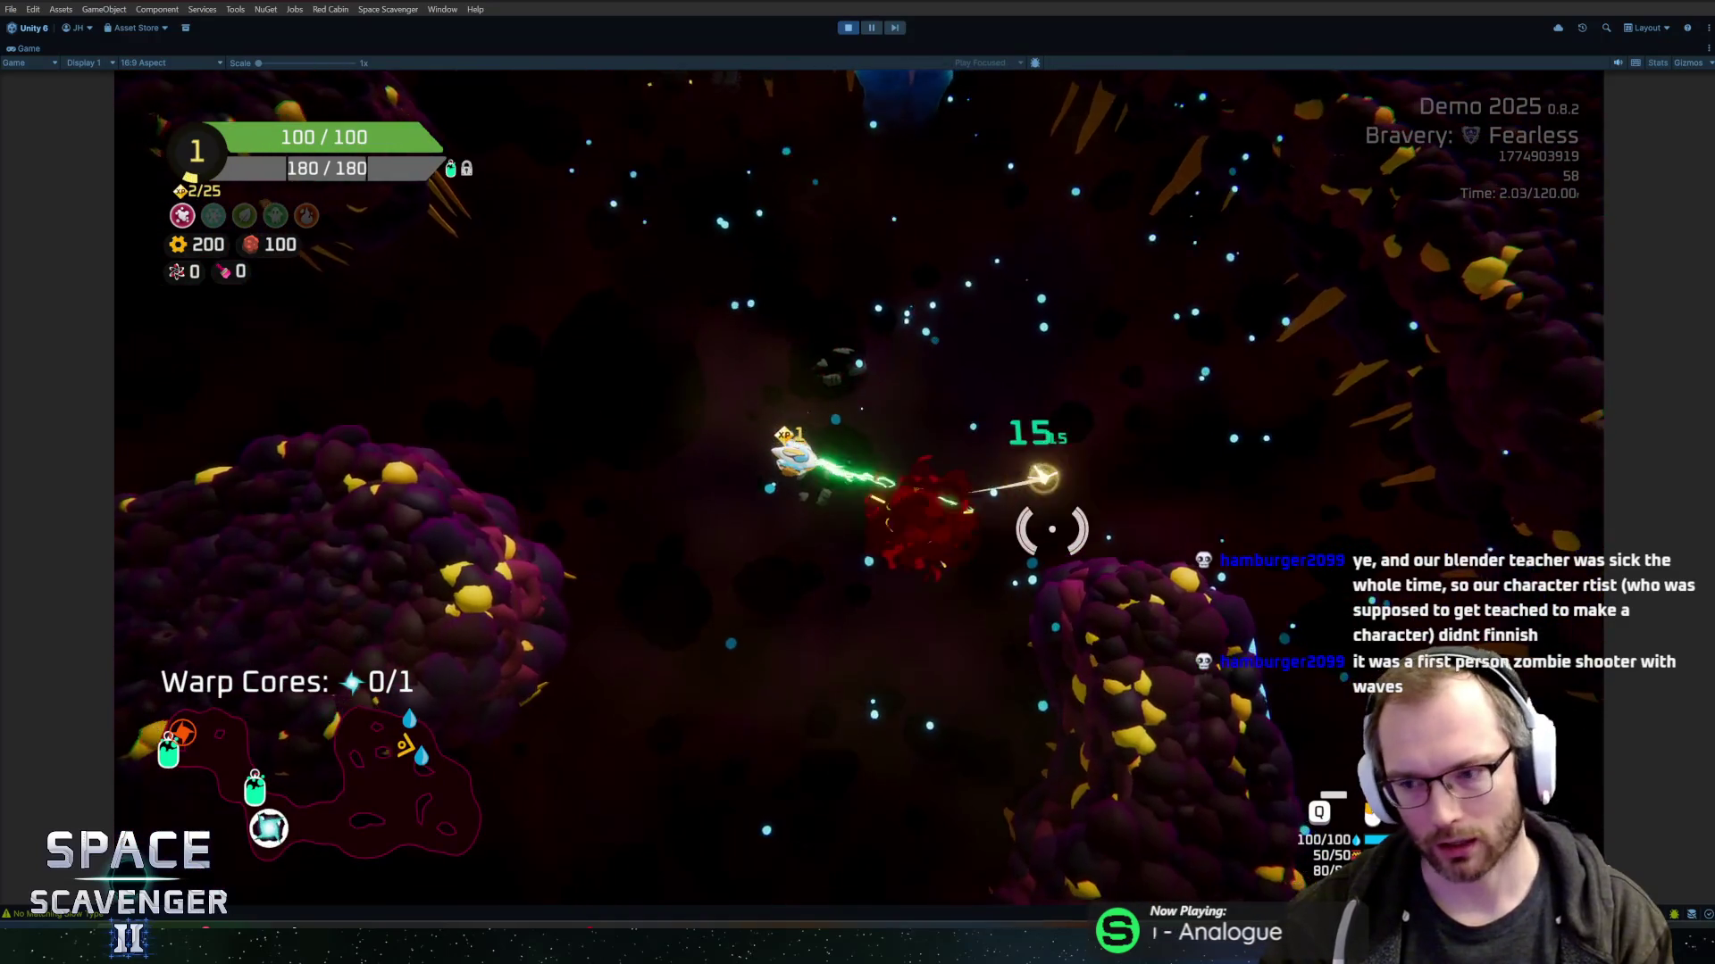
click(1002, 601)
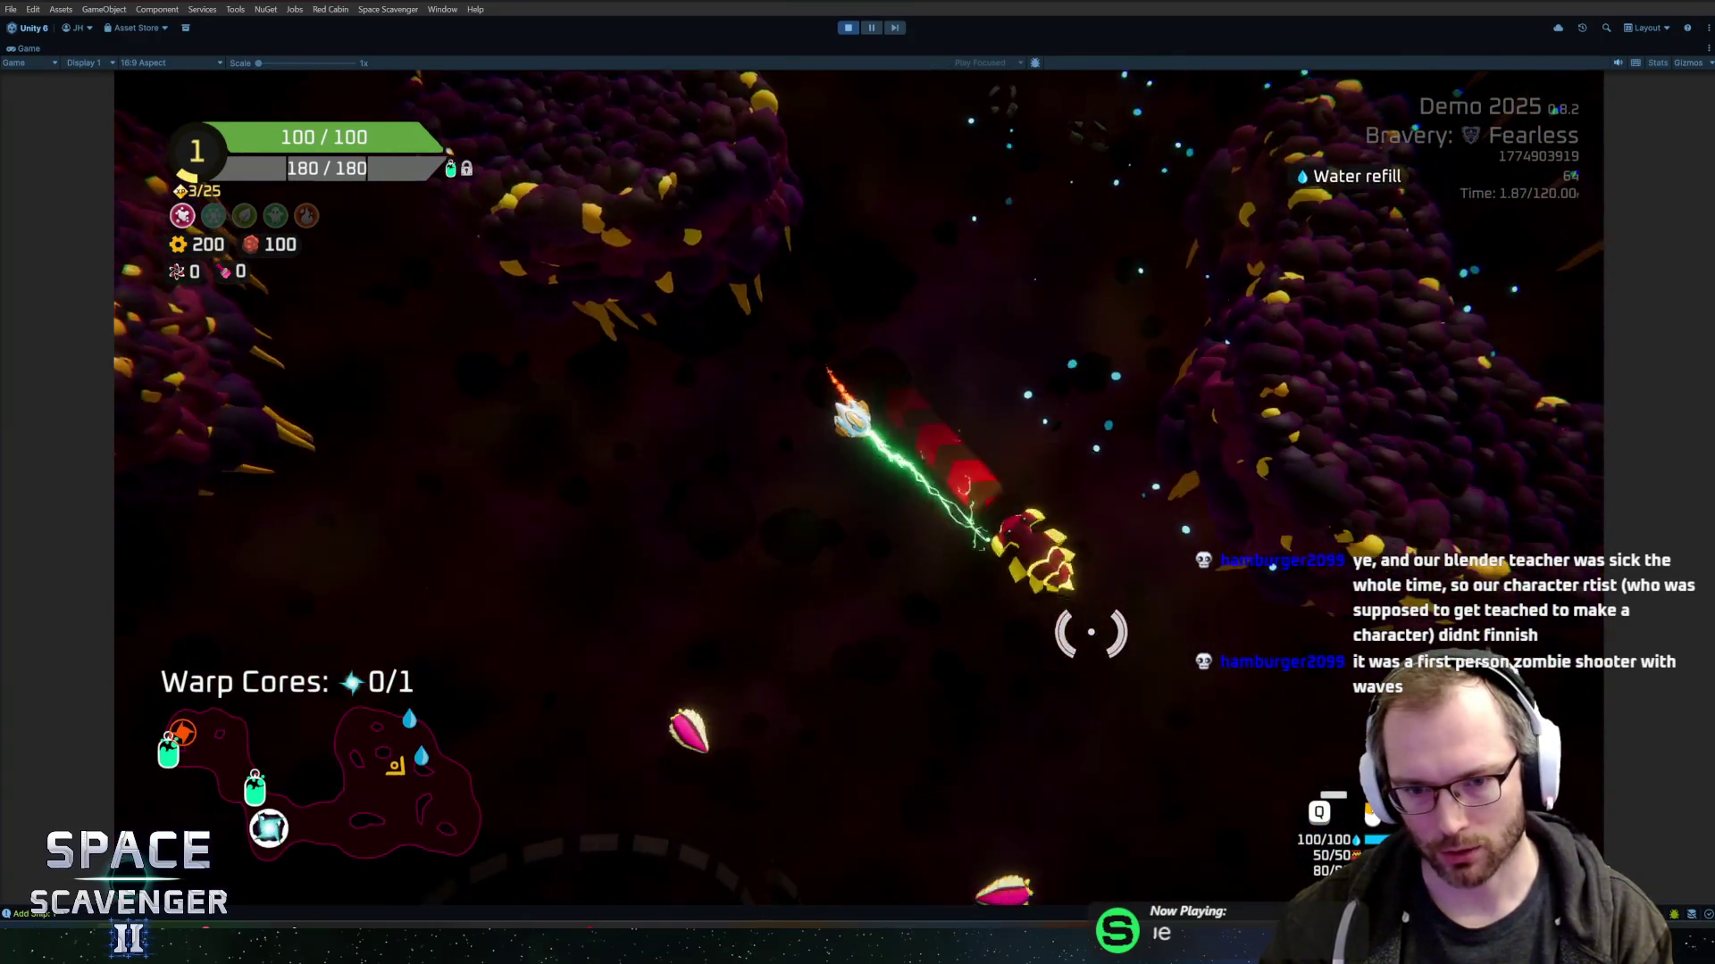
key(grave)
text(debug damag)
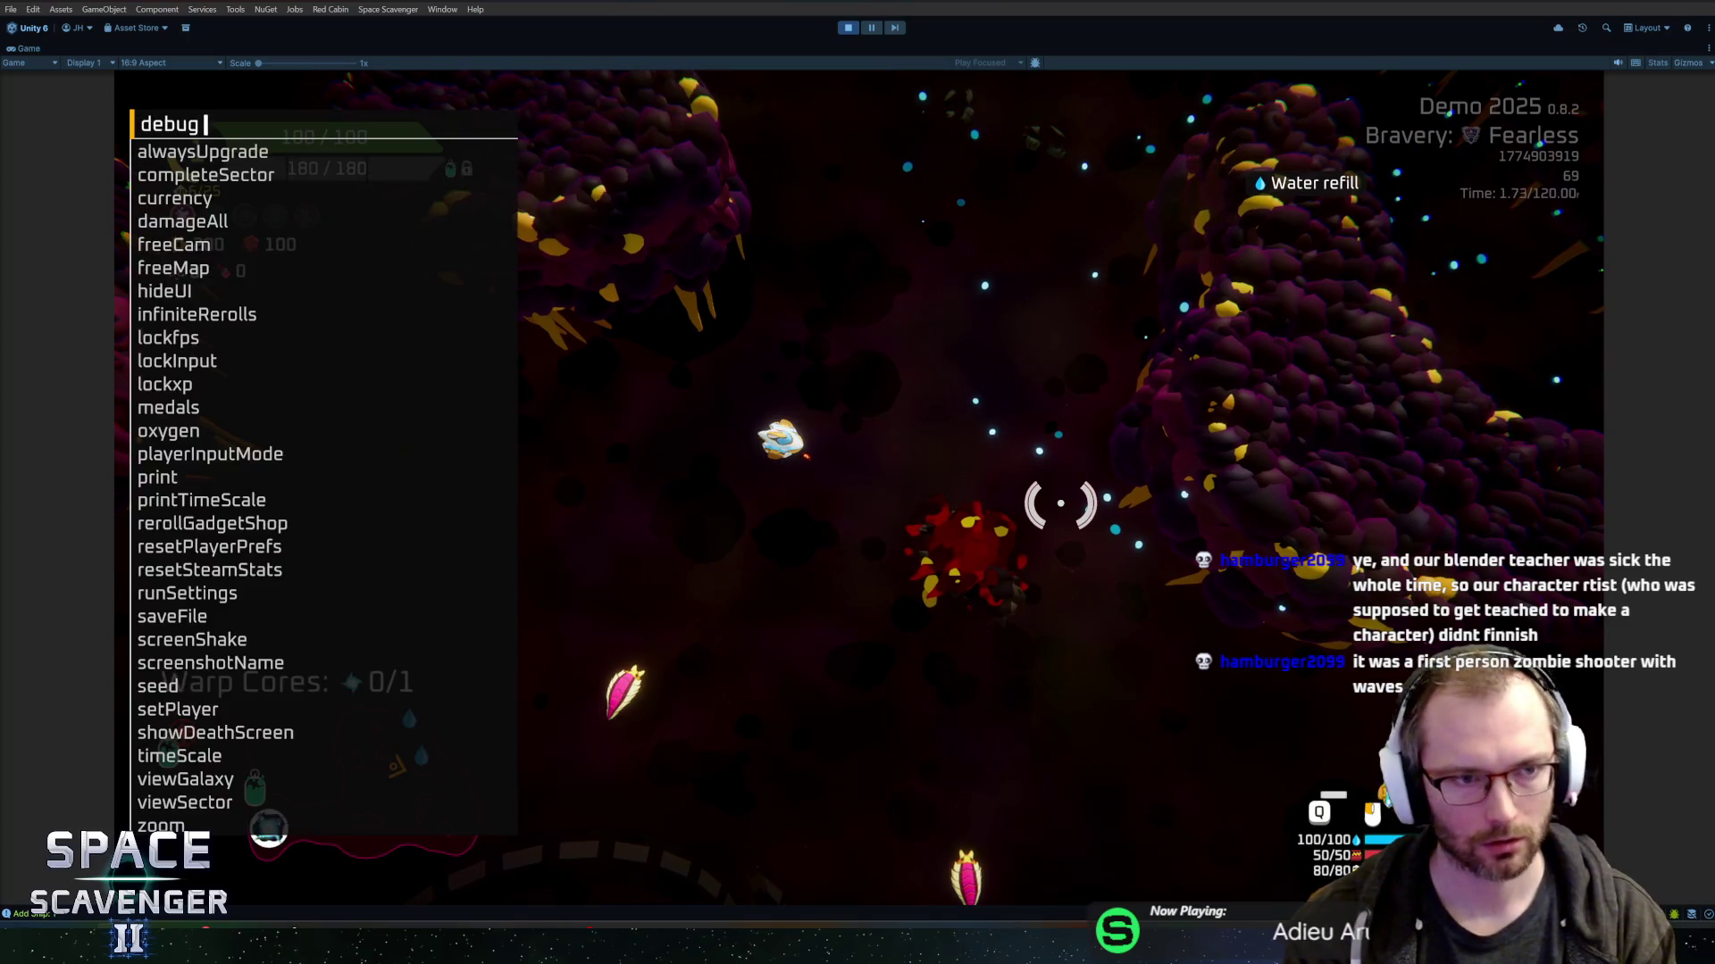
key(Tab)
key(Return)
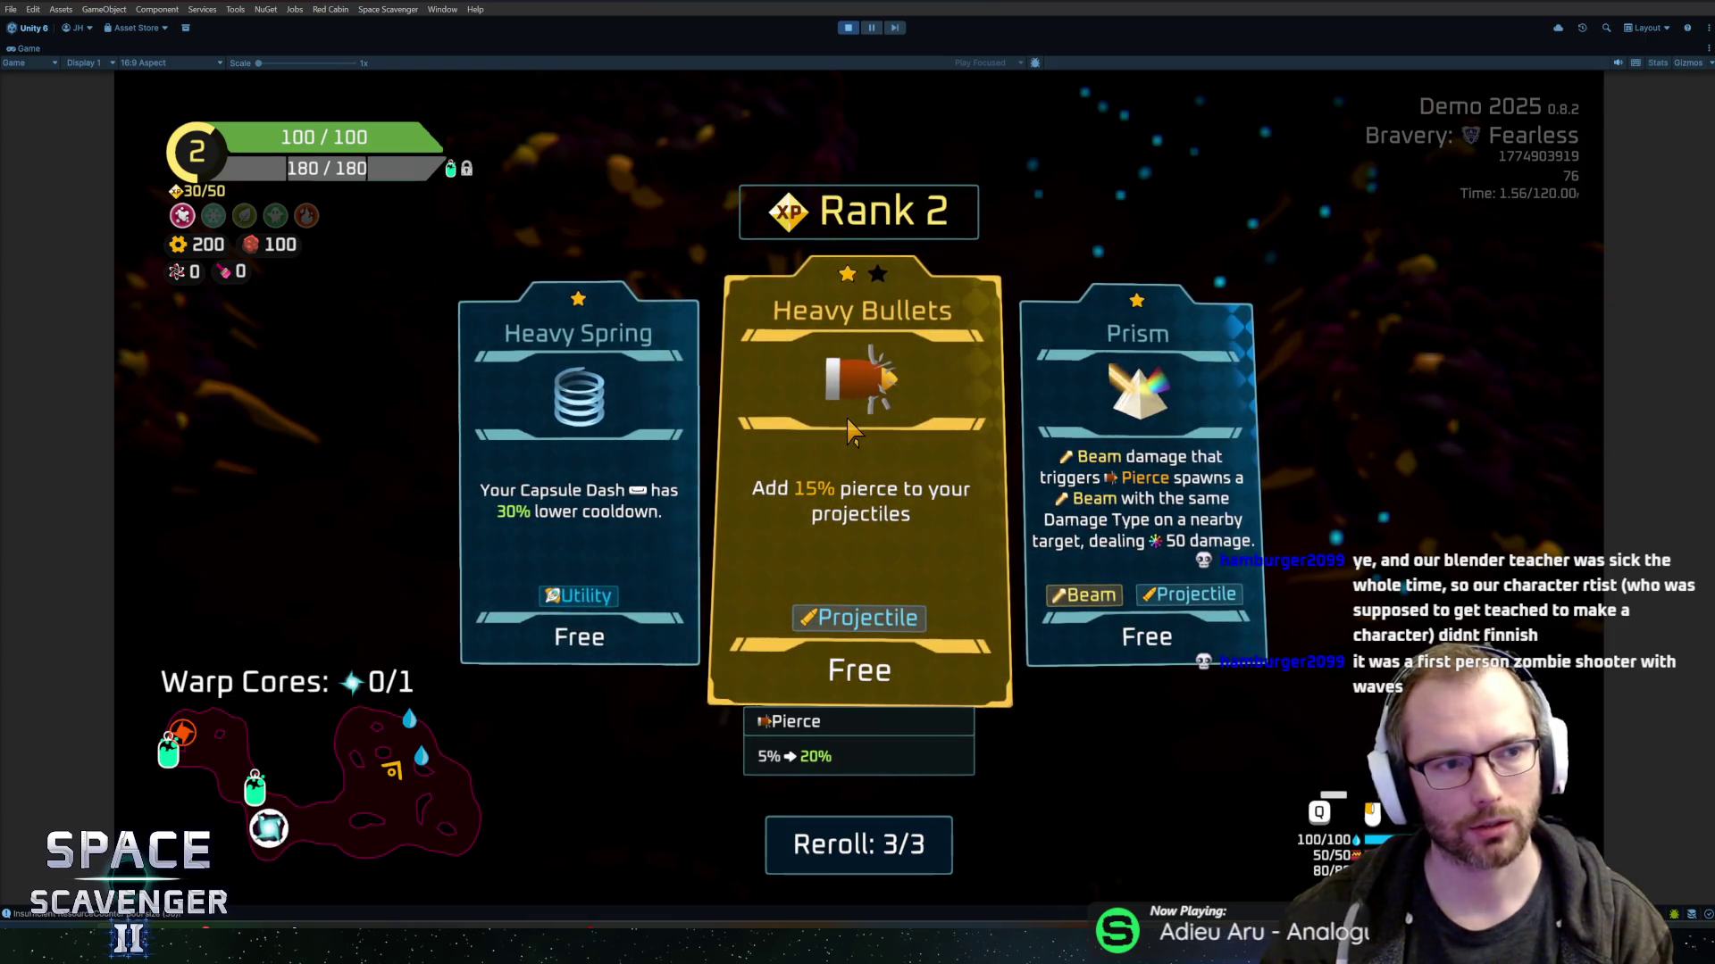
click(1152, 536)
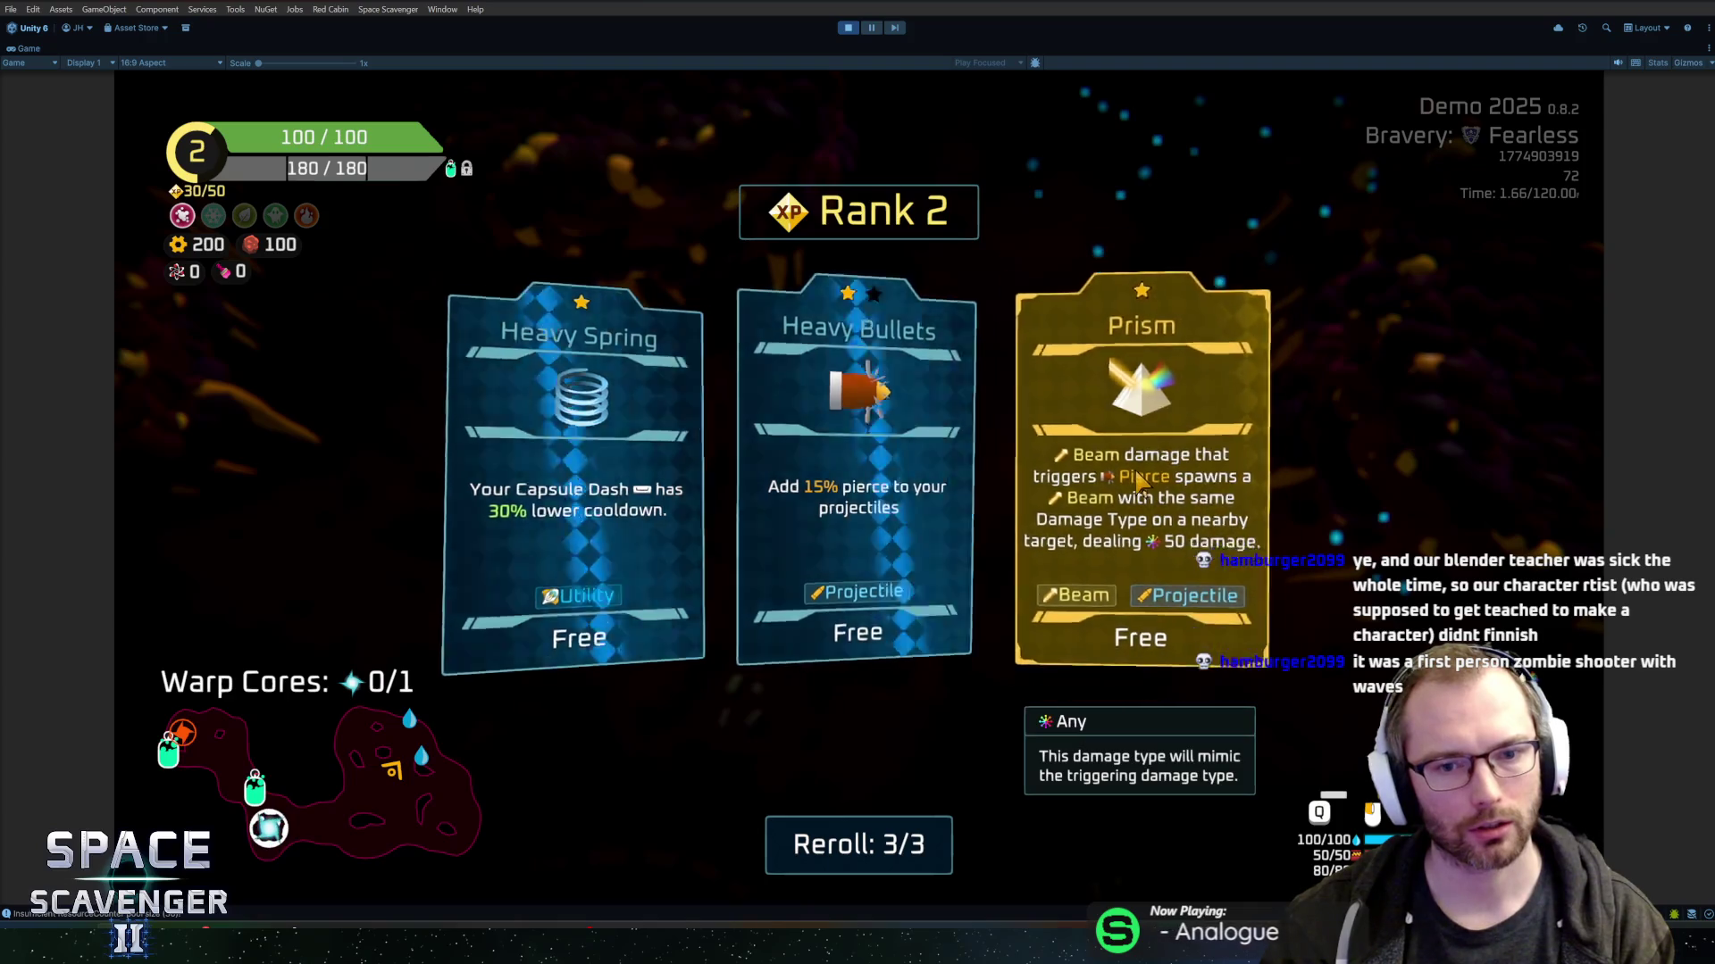
- Fly on and run 'level clear' in the debug console to reach the sector map
key(w)
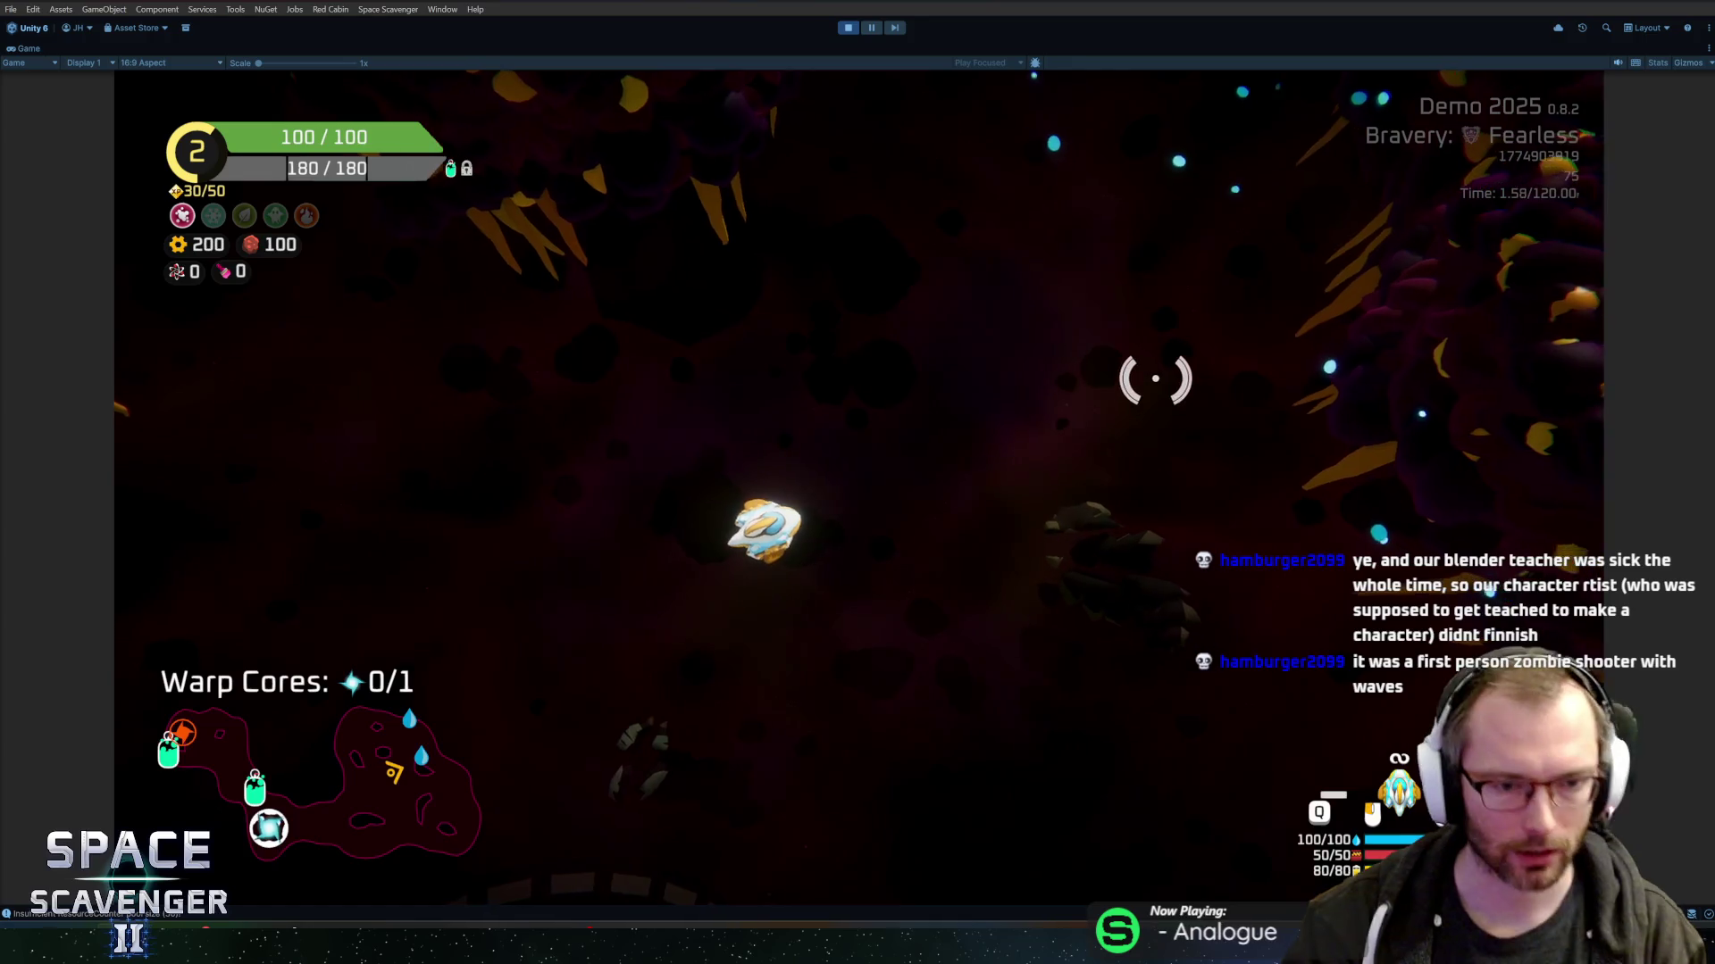
key(grave)
key(grave)
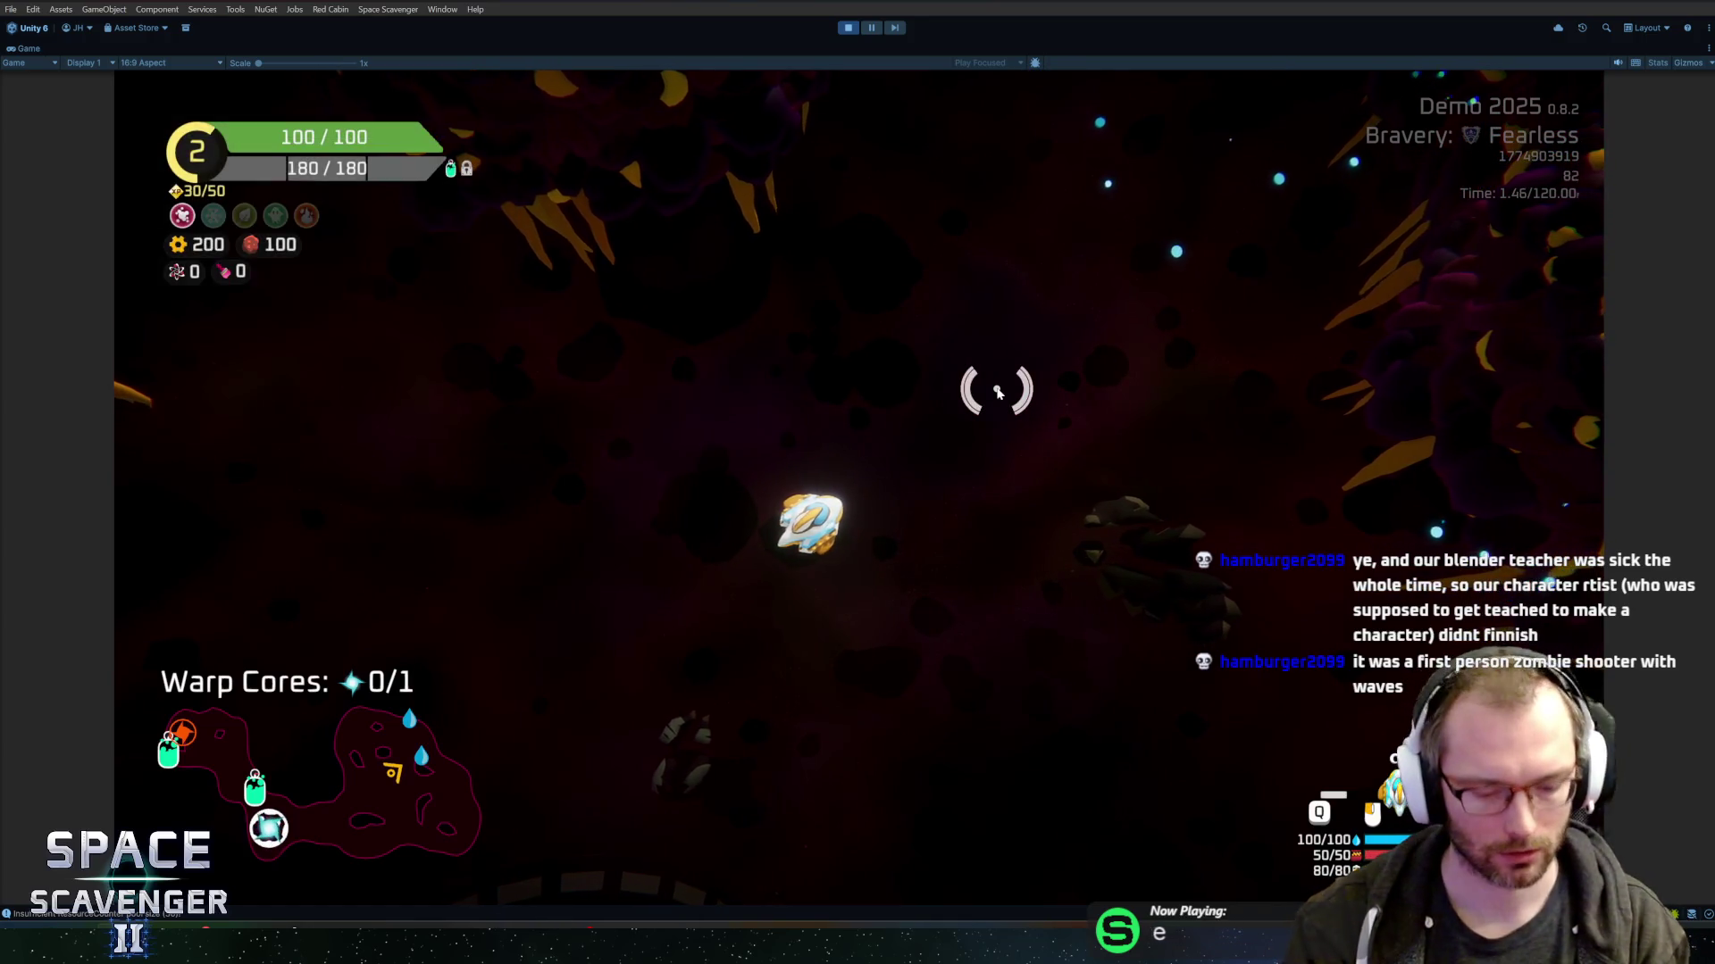
key(grave)
text(level clear)
key(Return)
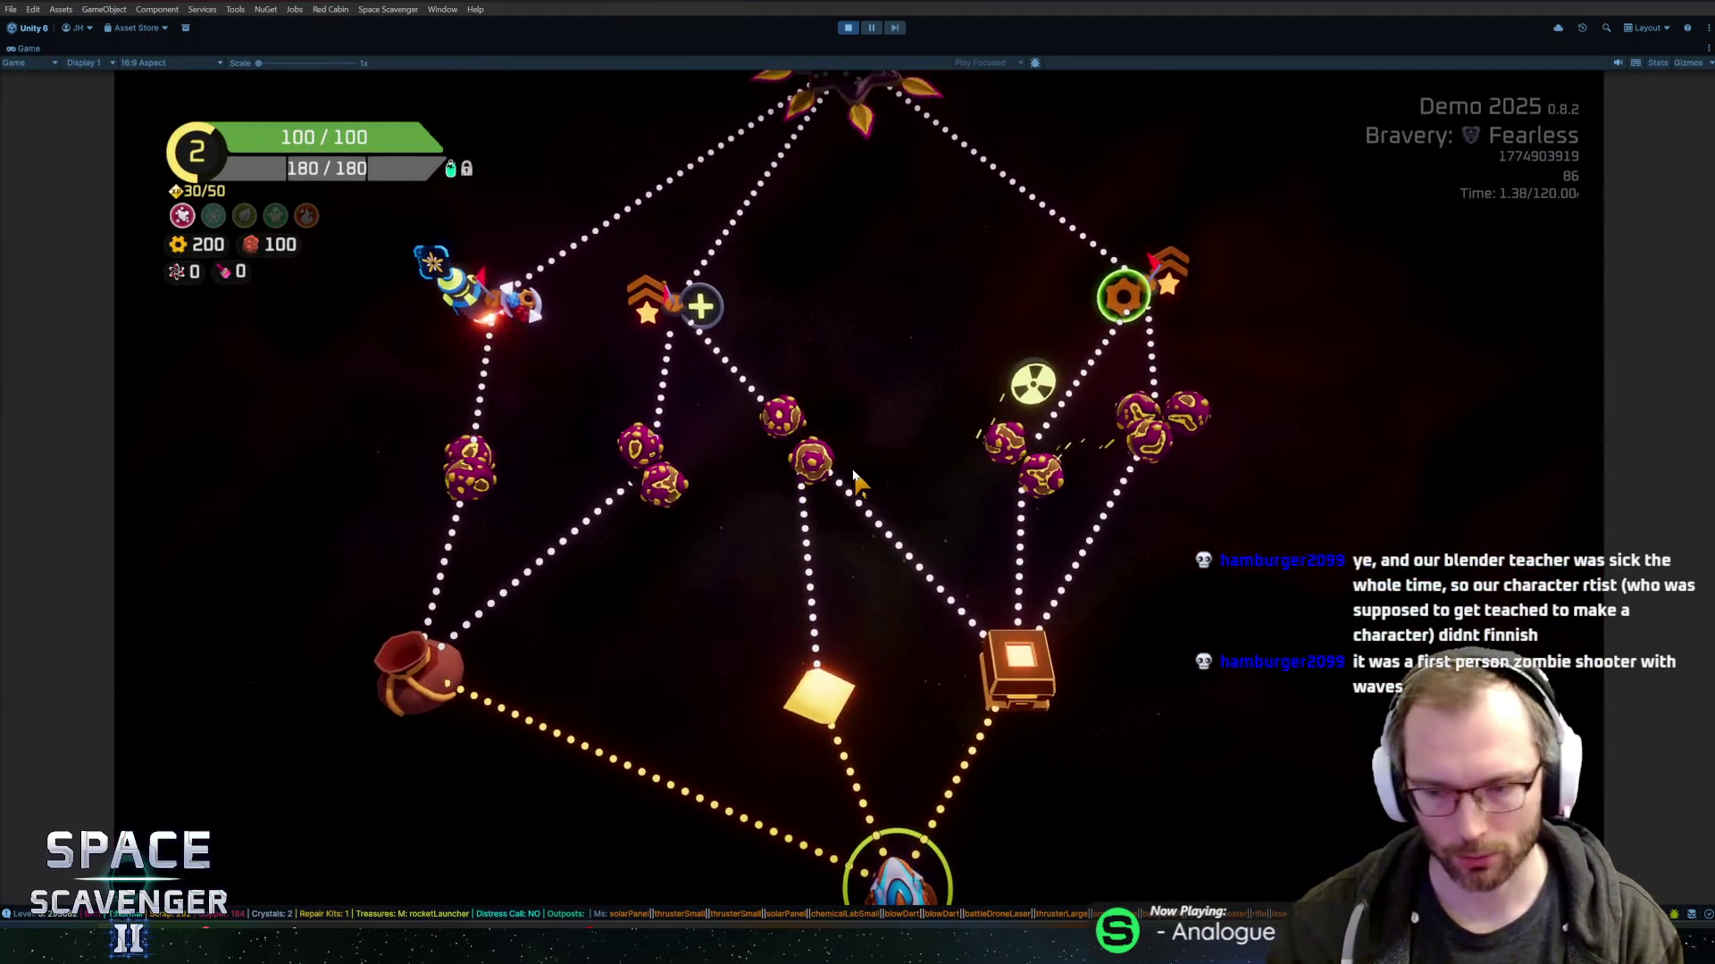
- Enter the boss battle and kill The Mother with 'debug damageAll'
click(823, 234)
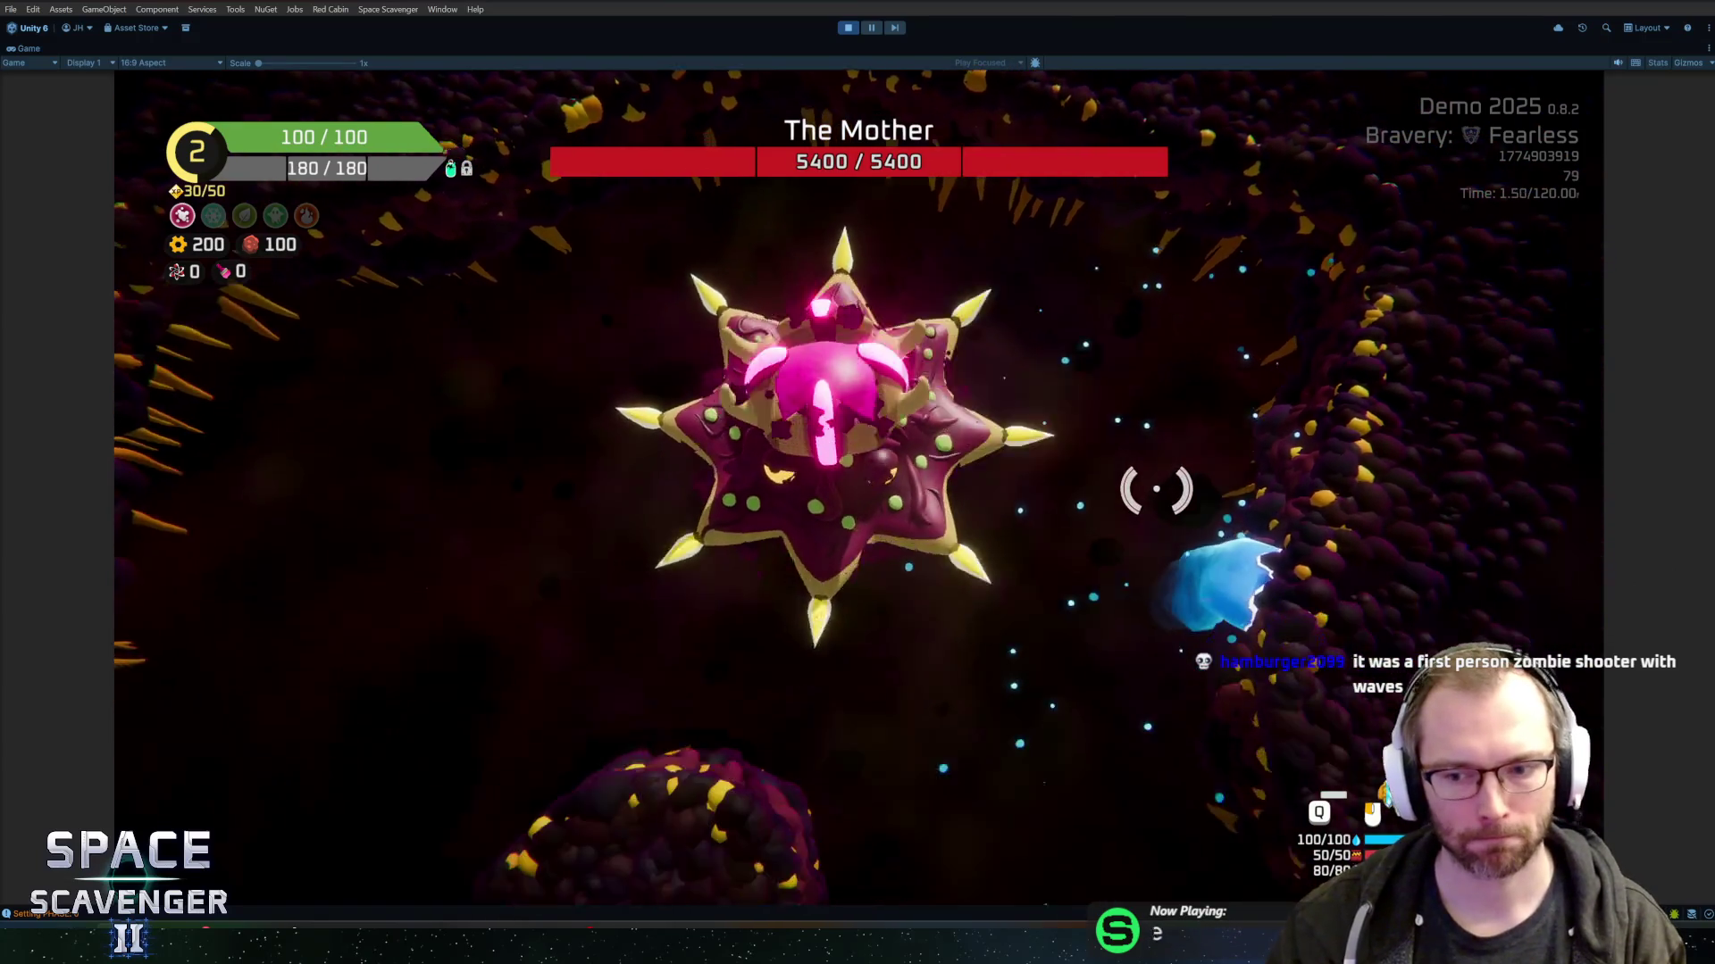
click(1309, 428)
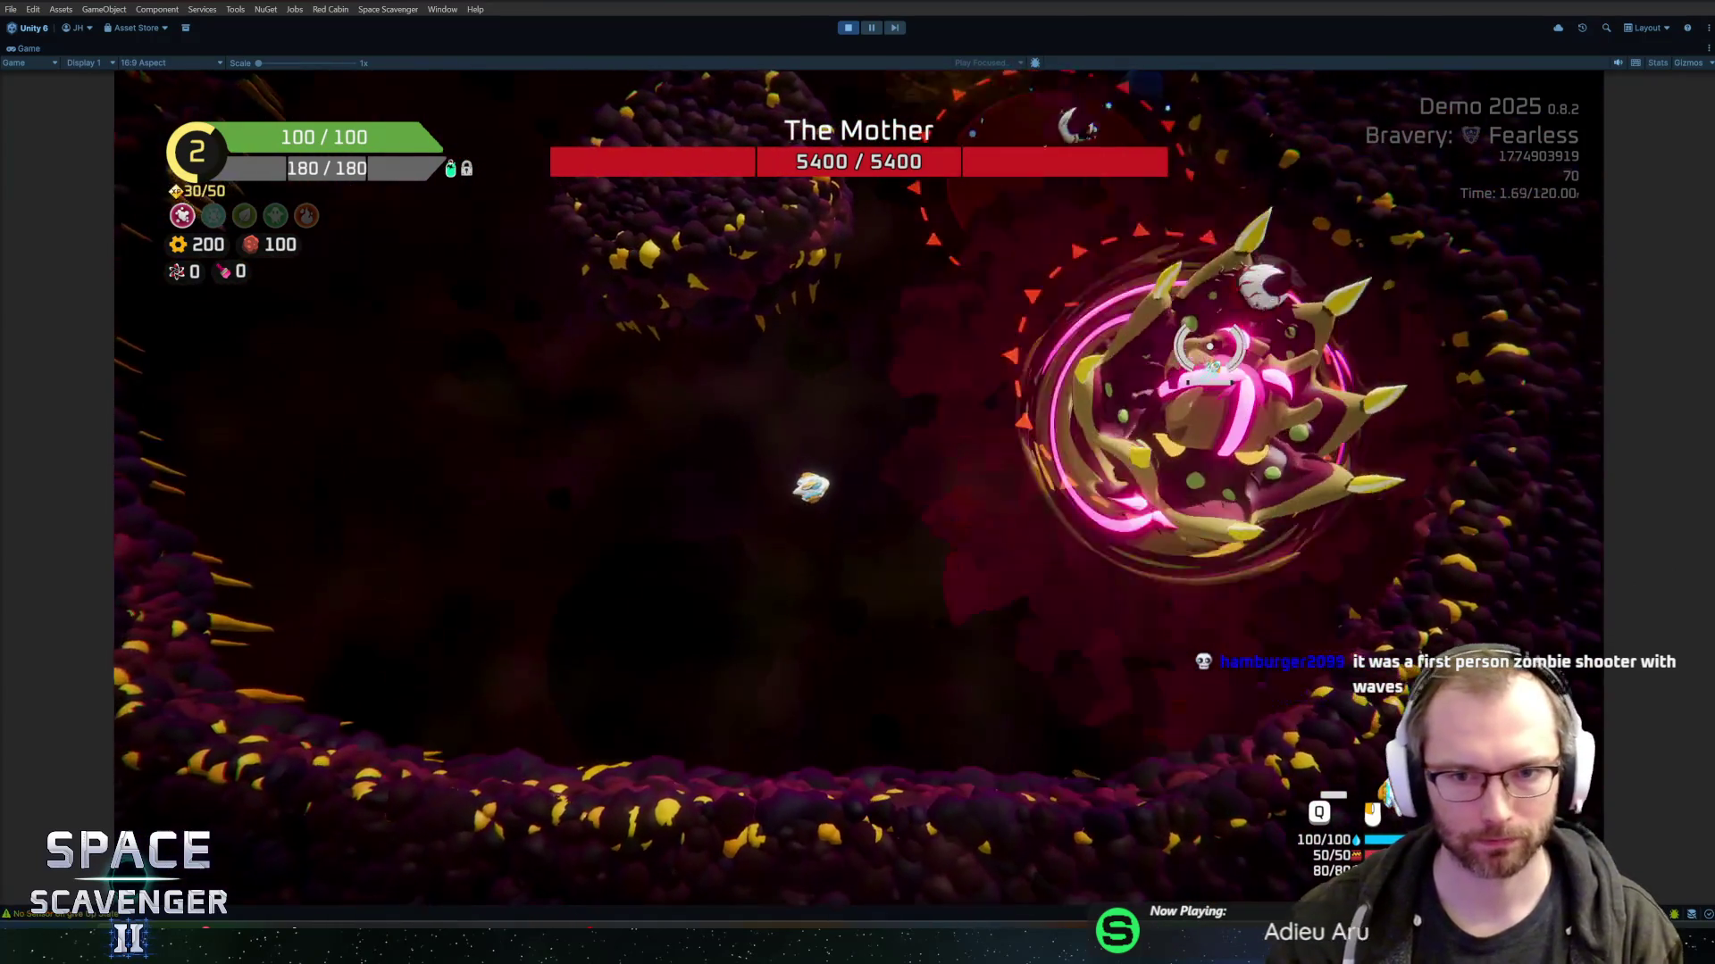
key(grave)
text(debug damageAll)
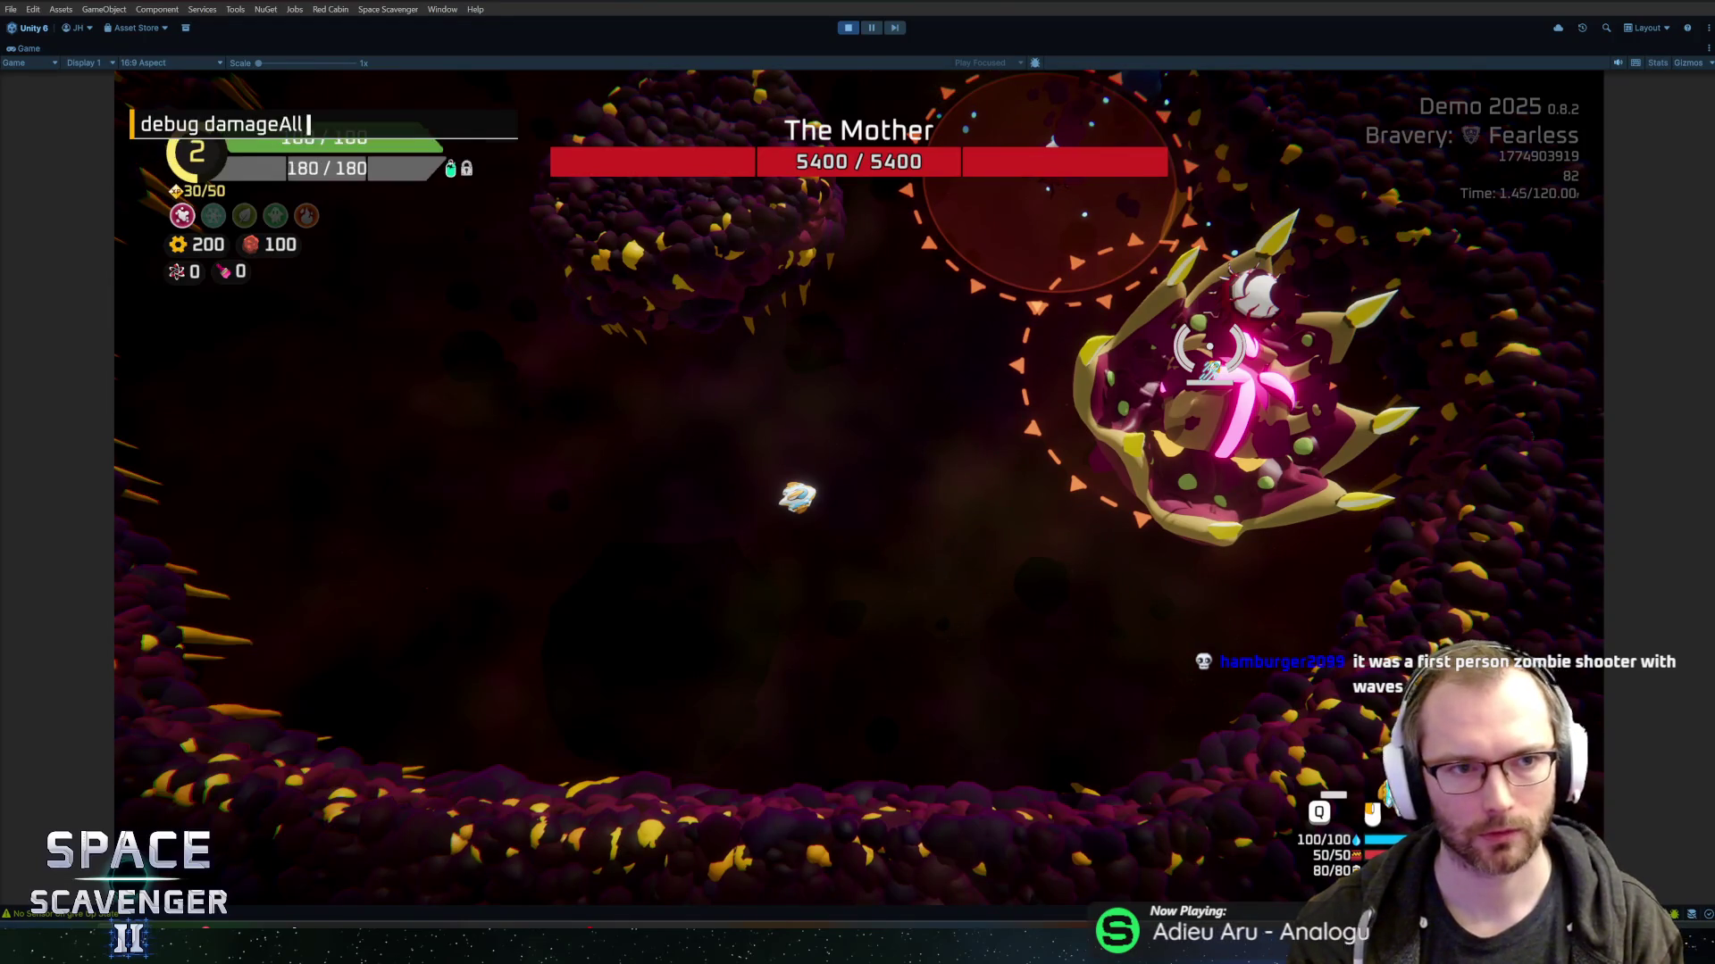
key(Return)
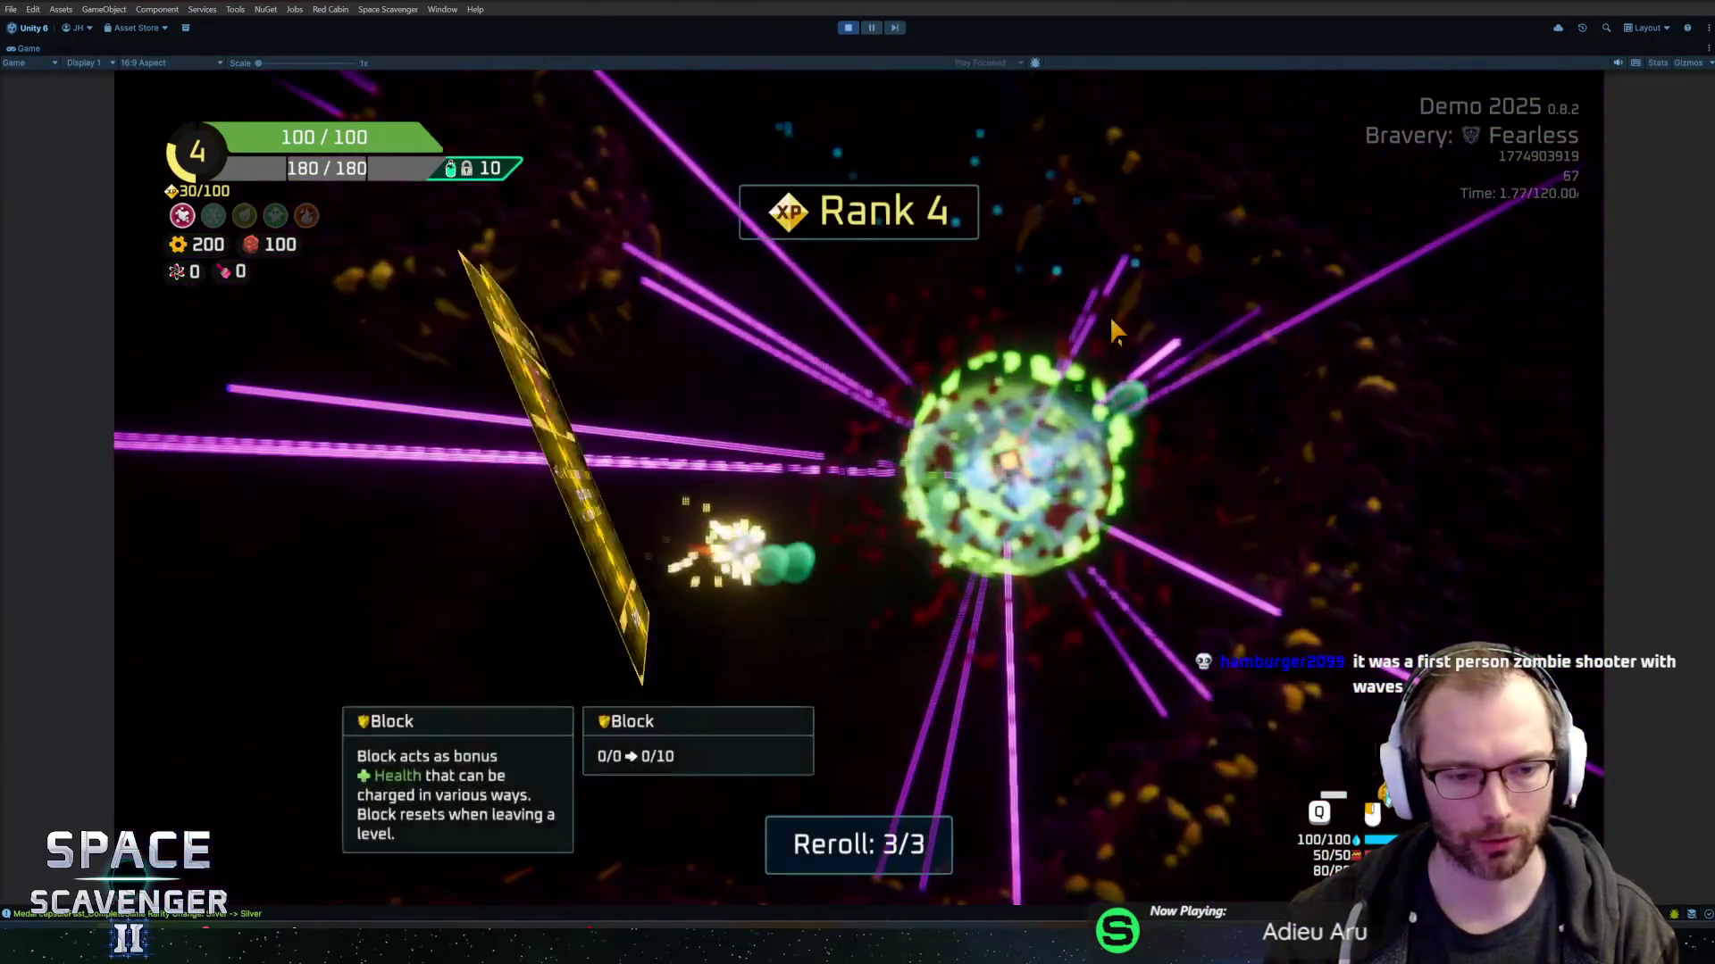
- Claim Dart Board and Battering Ram as rank-up rewards, then switch to BossBasics.cs in Rider
click(1070, 382)
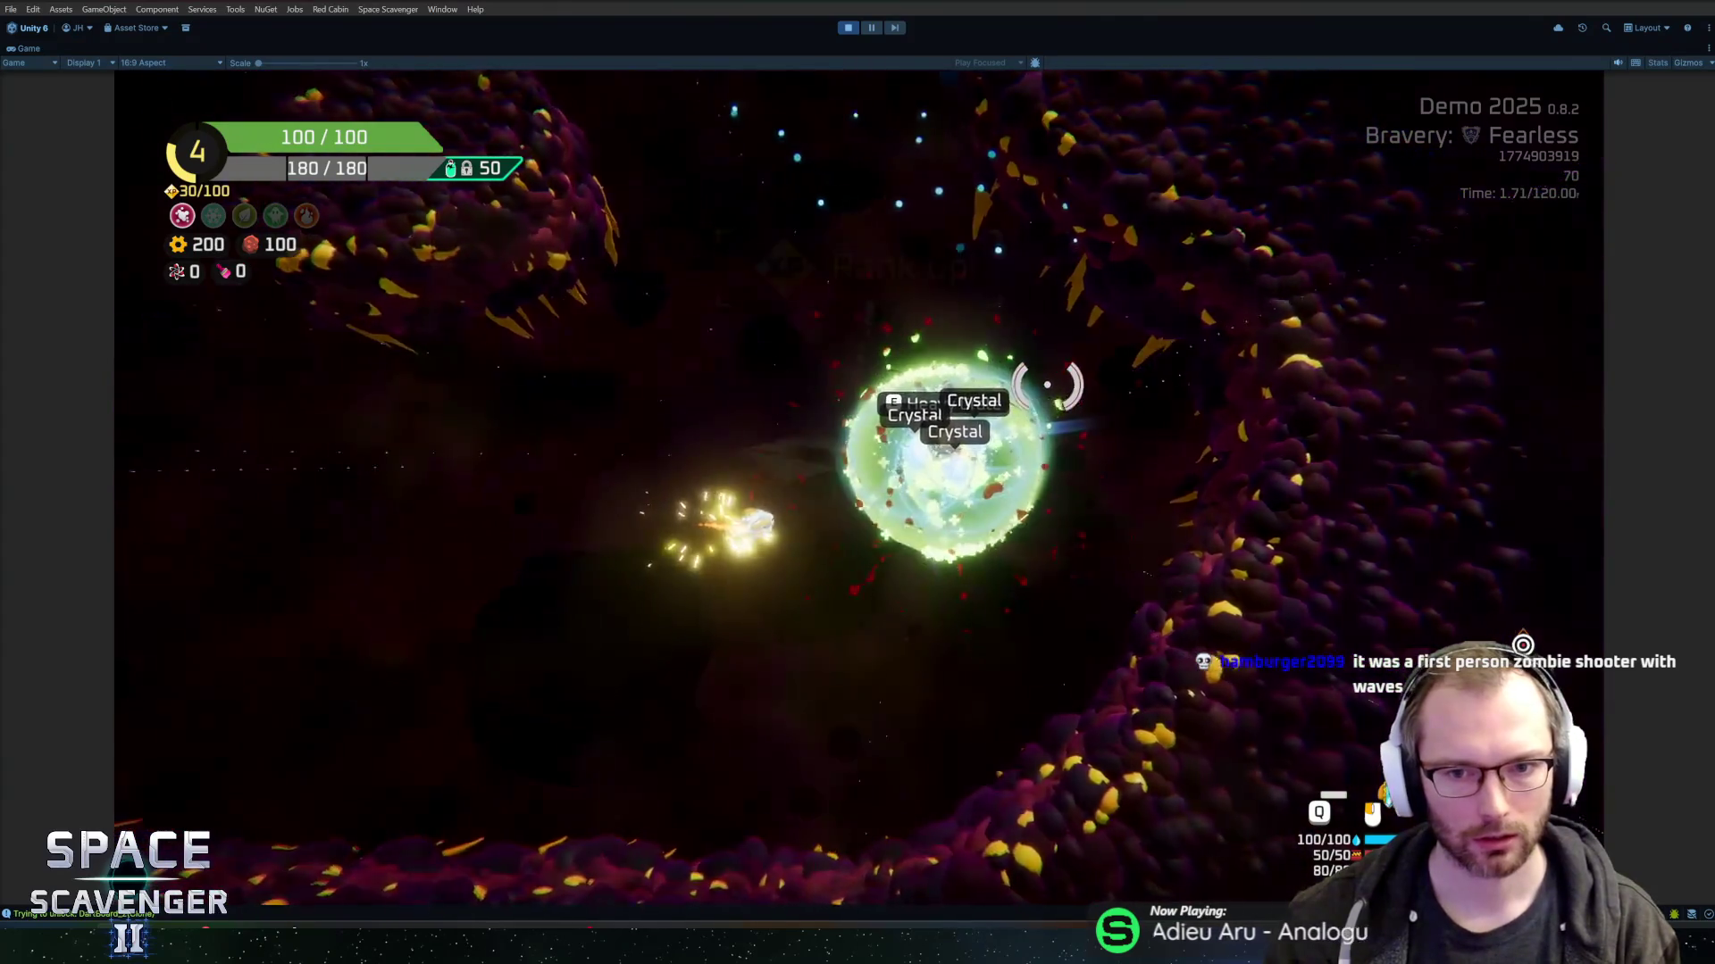
click(890, 444)
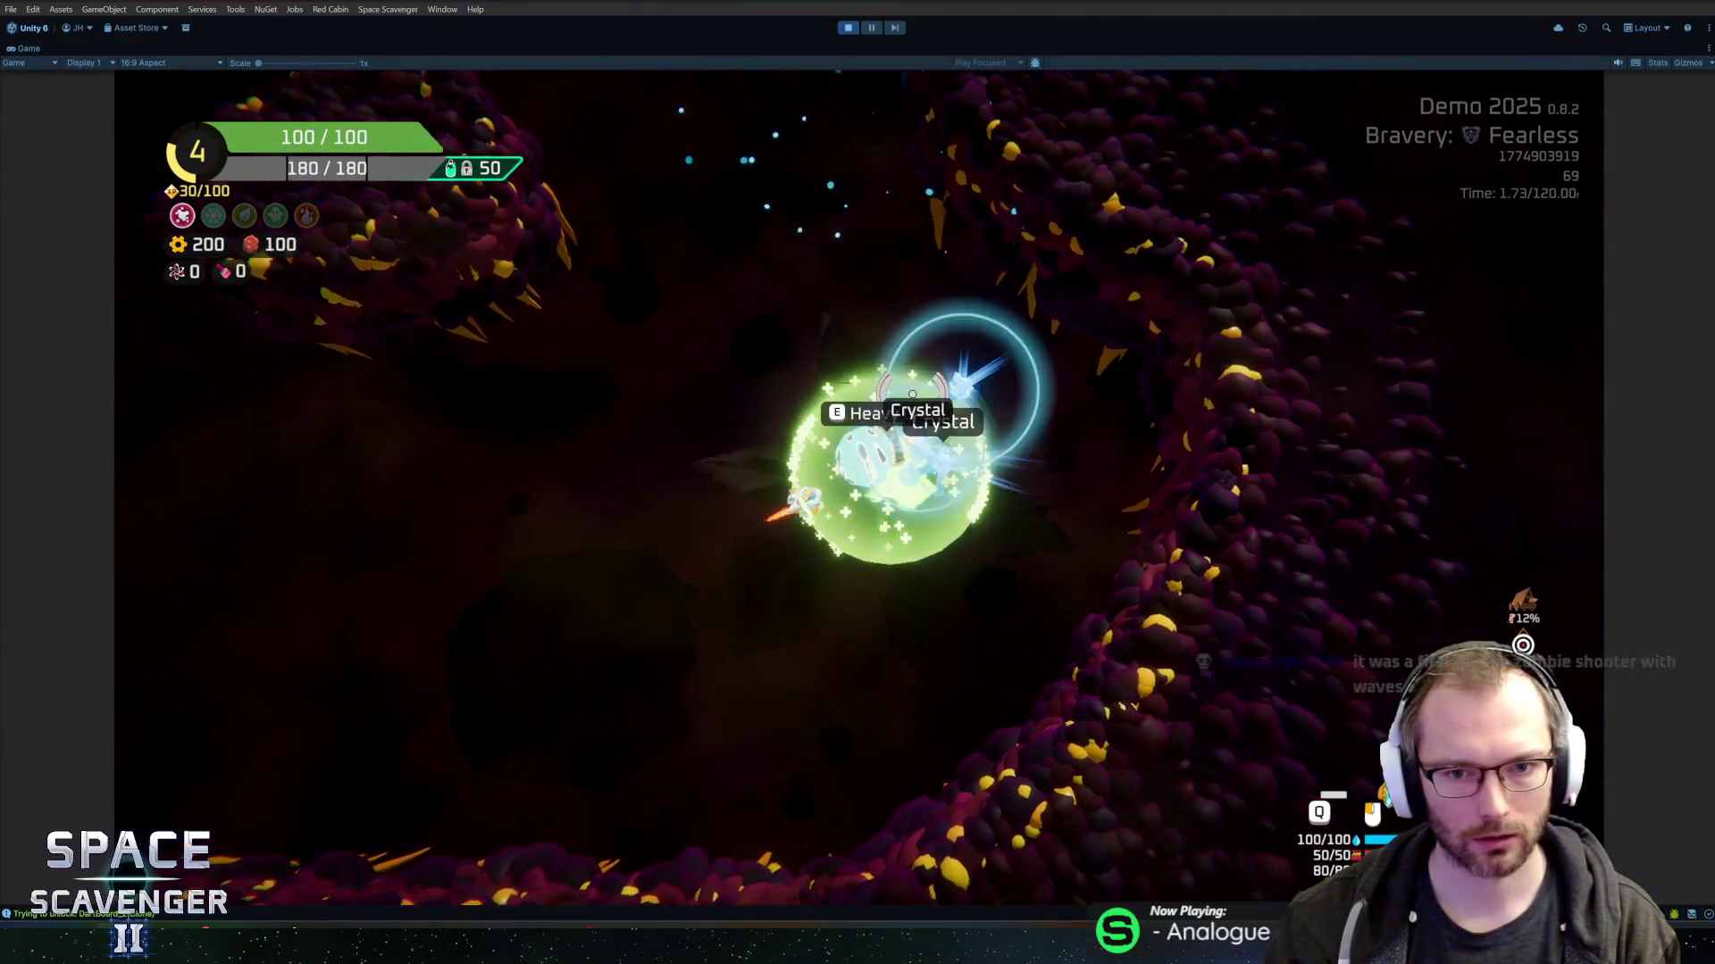
key(alt+Tab)
key(Tab)
key(Tab)
key(Tab)
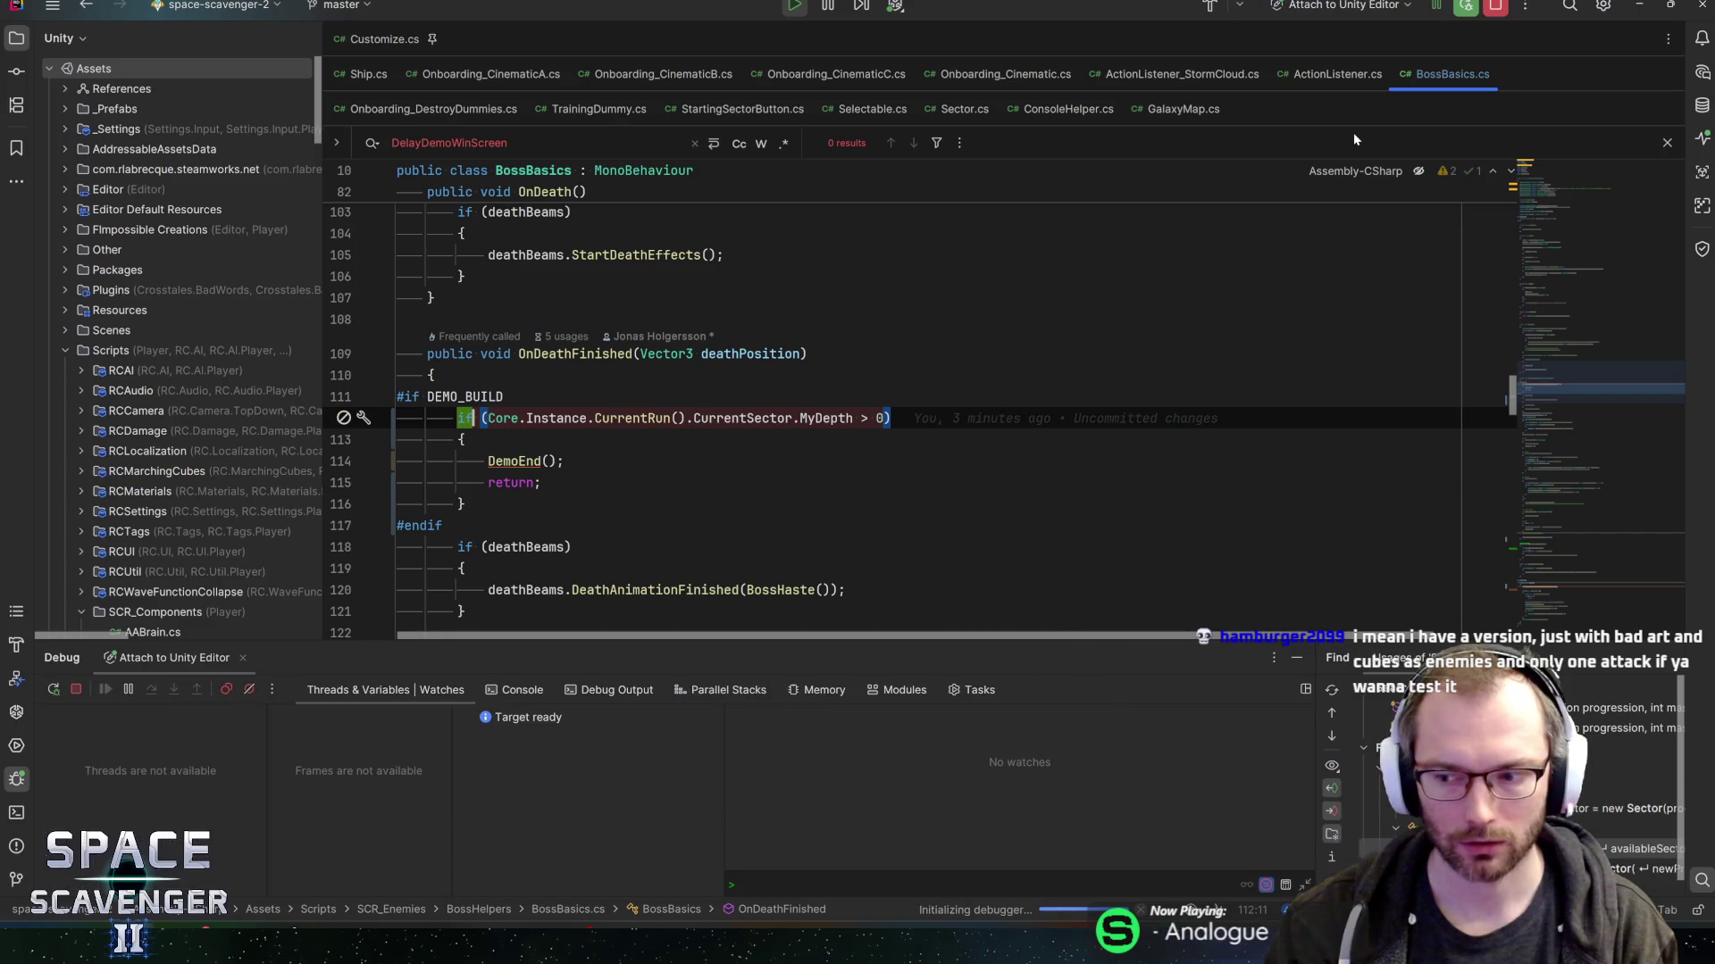
- Attach Rider's debugger to the Unity editor and switch back to the running game
key(alt+Tab)
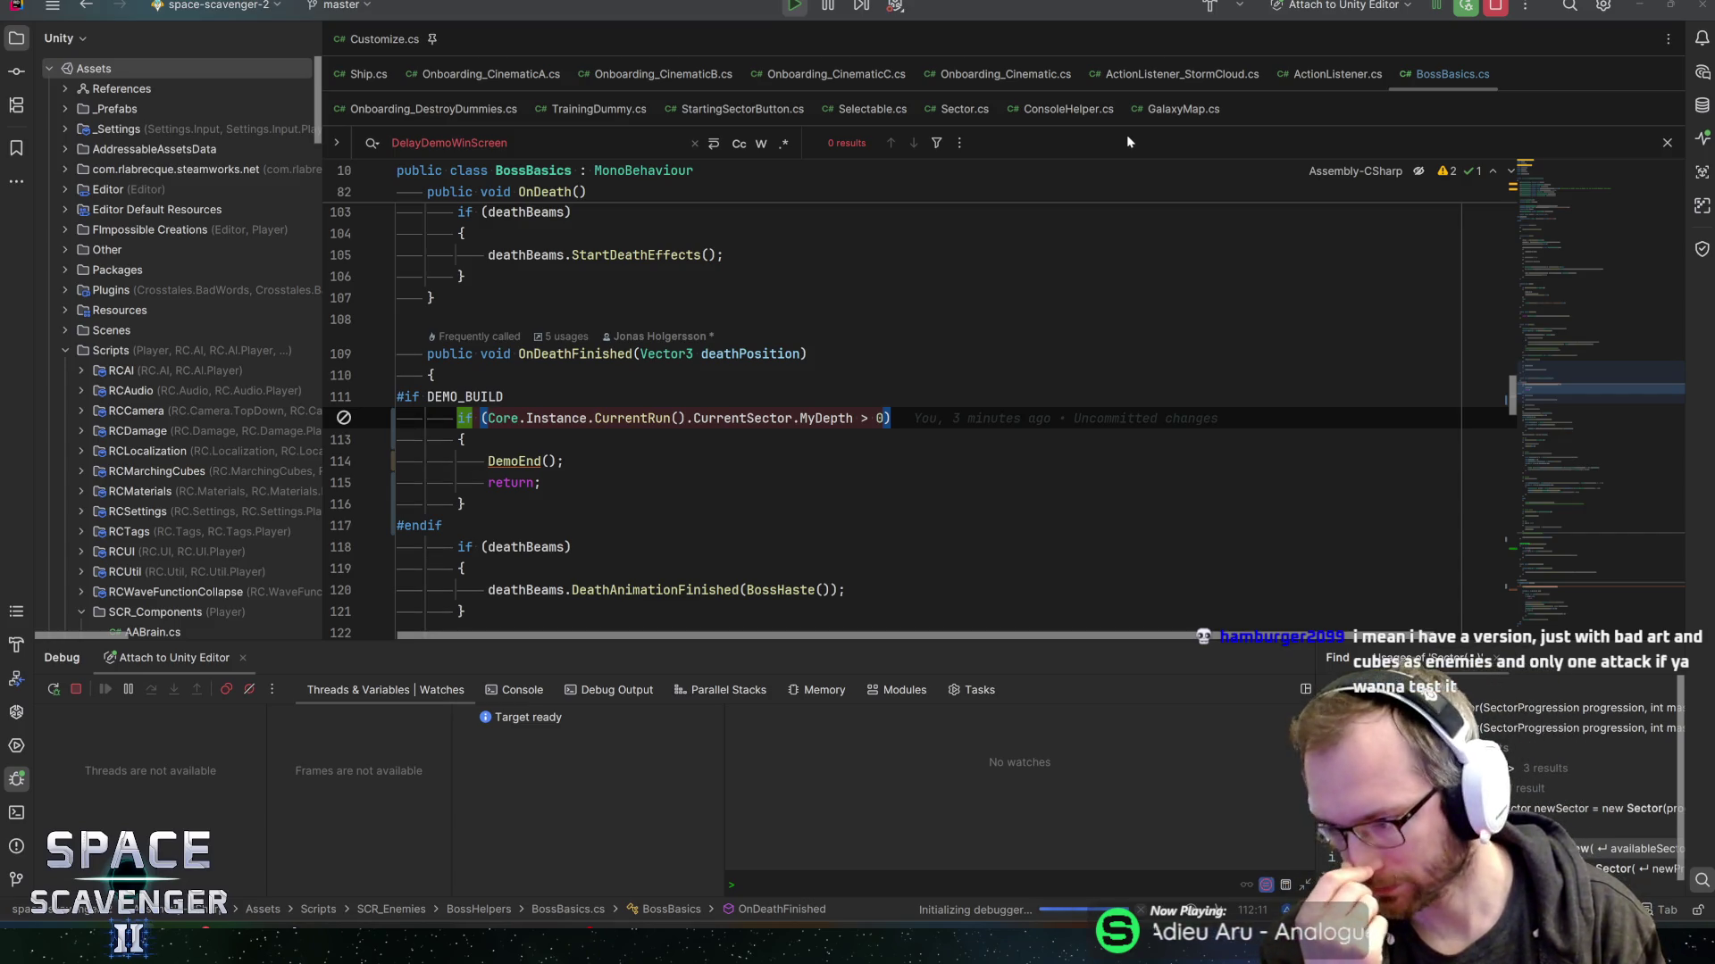
key(alt+Tab)
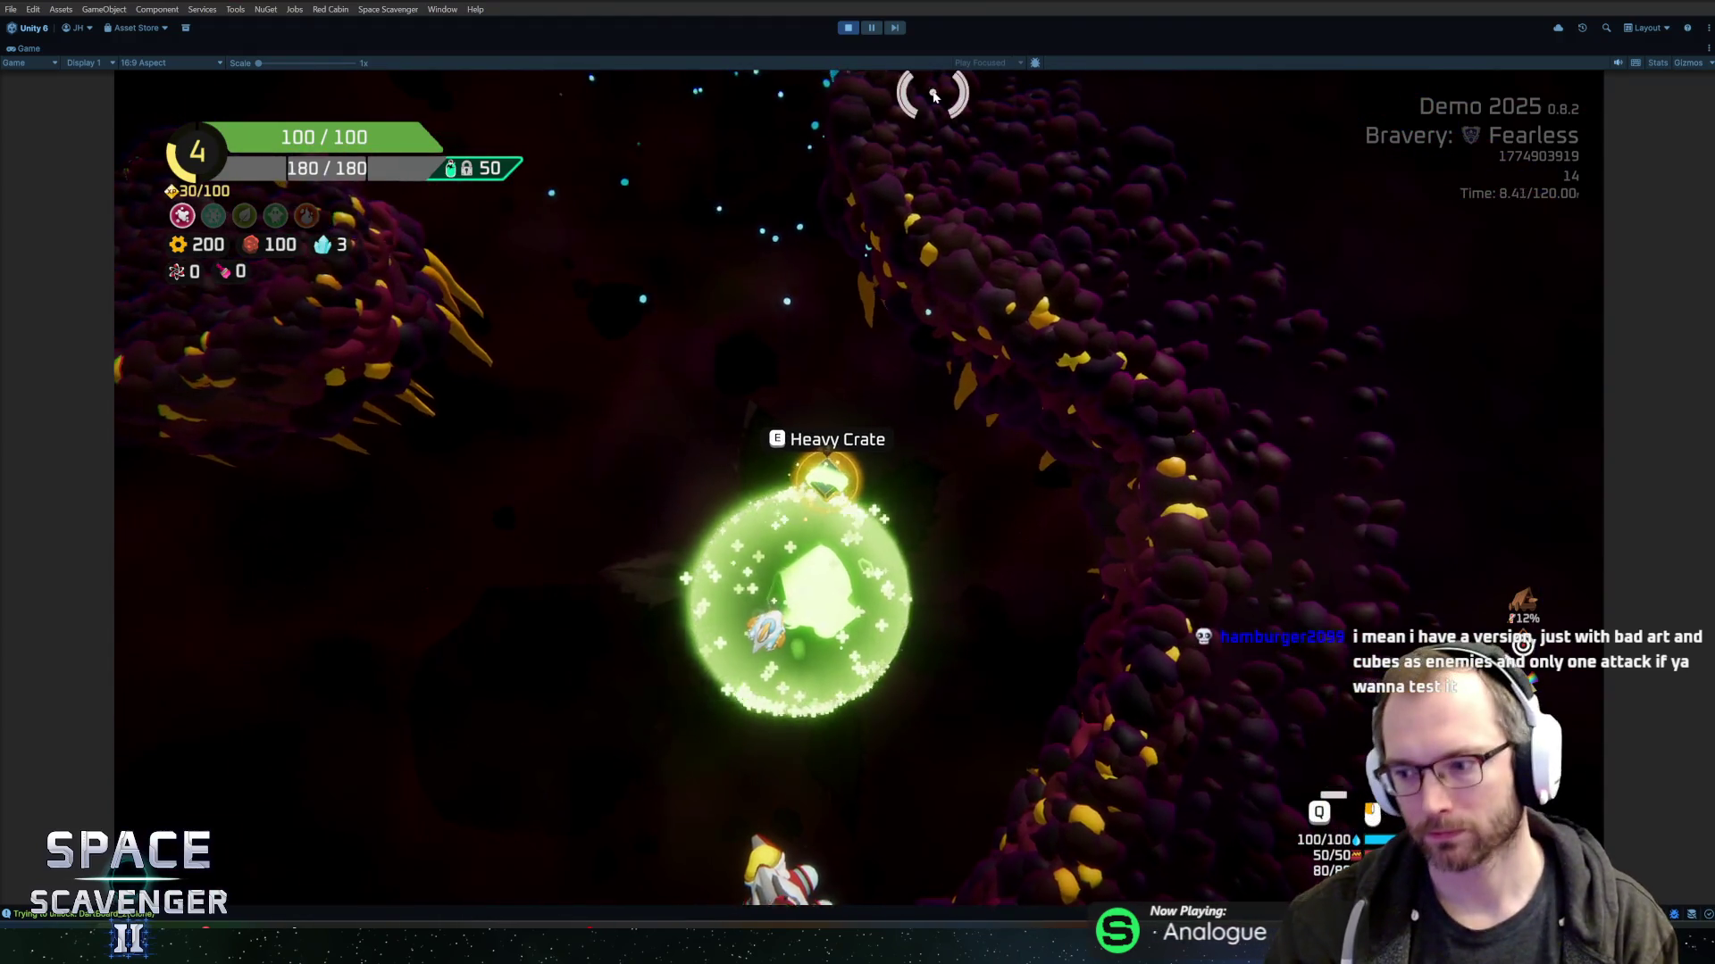
- Buy the Lotus Flower gadget from the merchant and take a Deflector from the Heavy Crate
key(d)
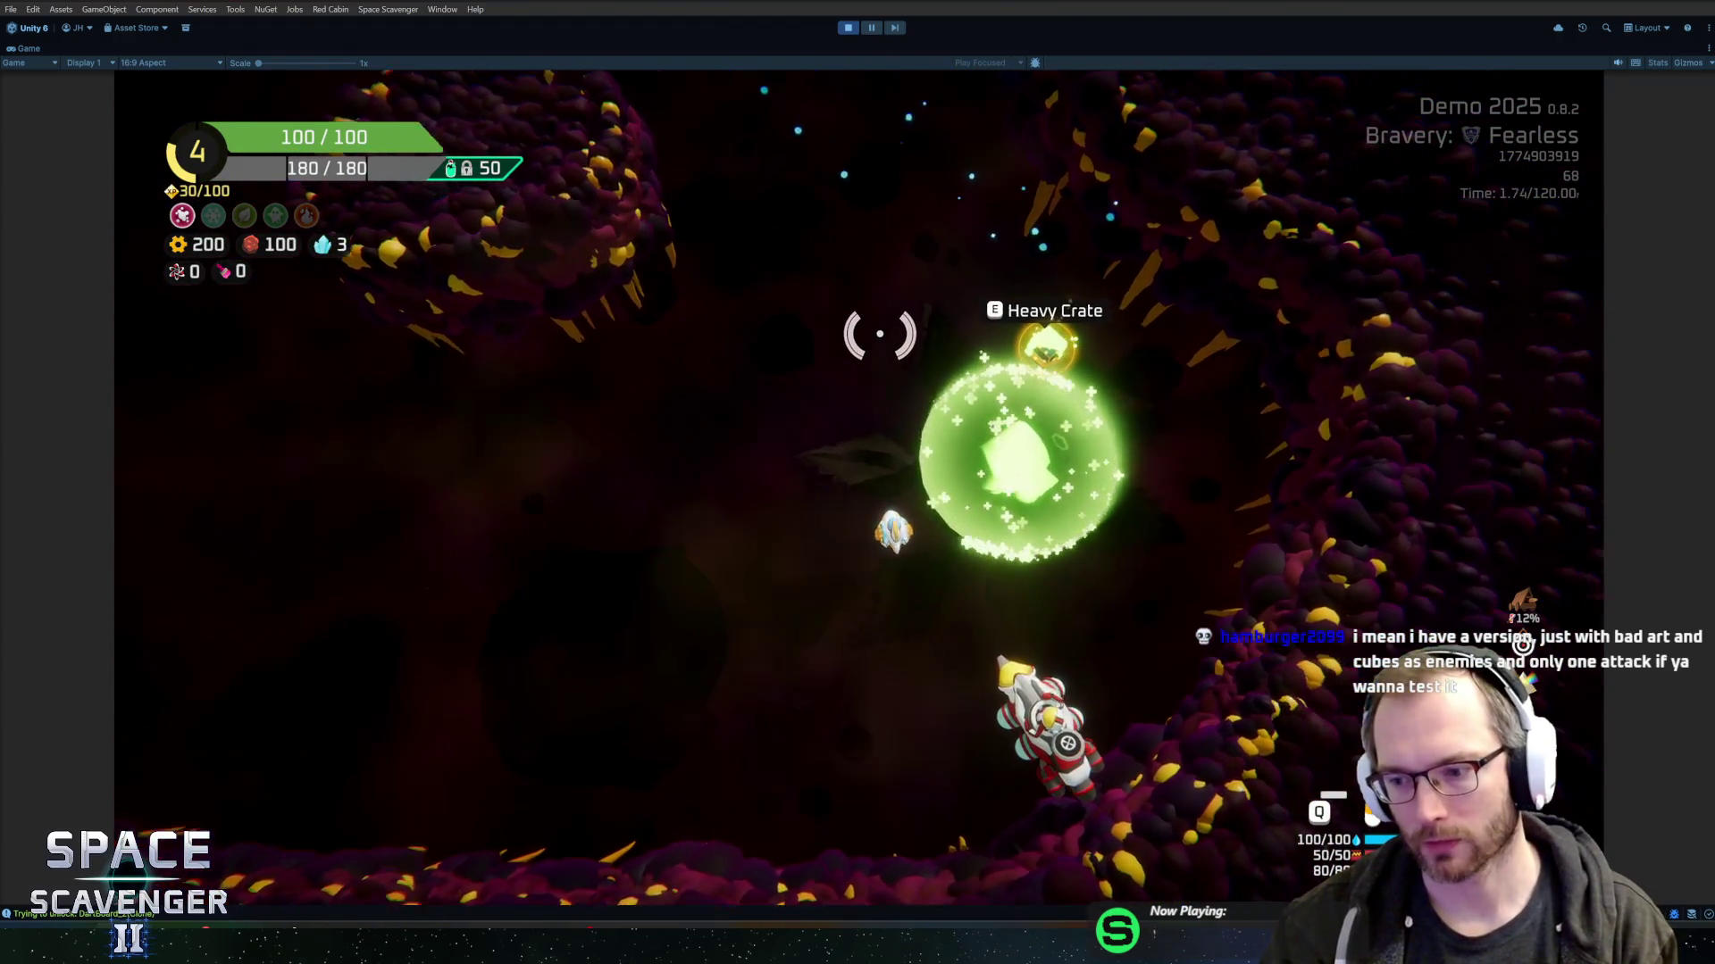
key(e)
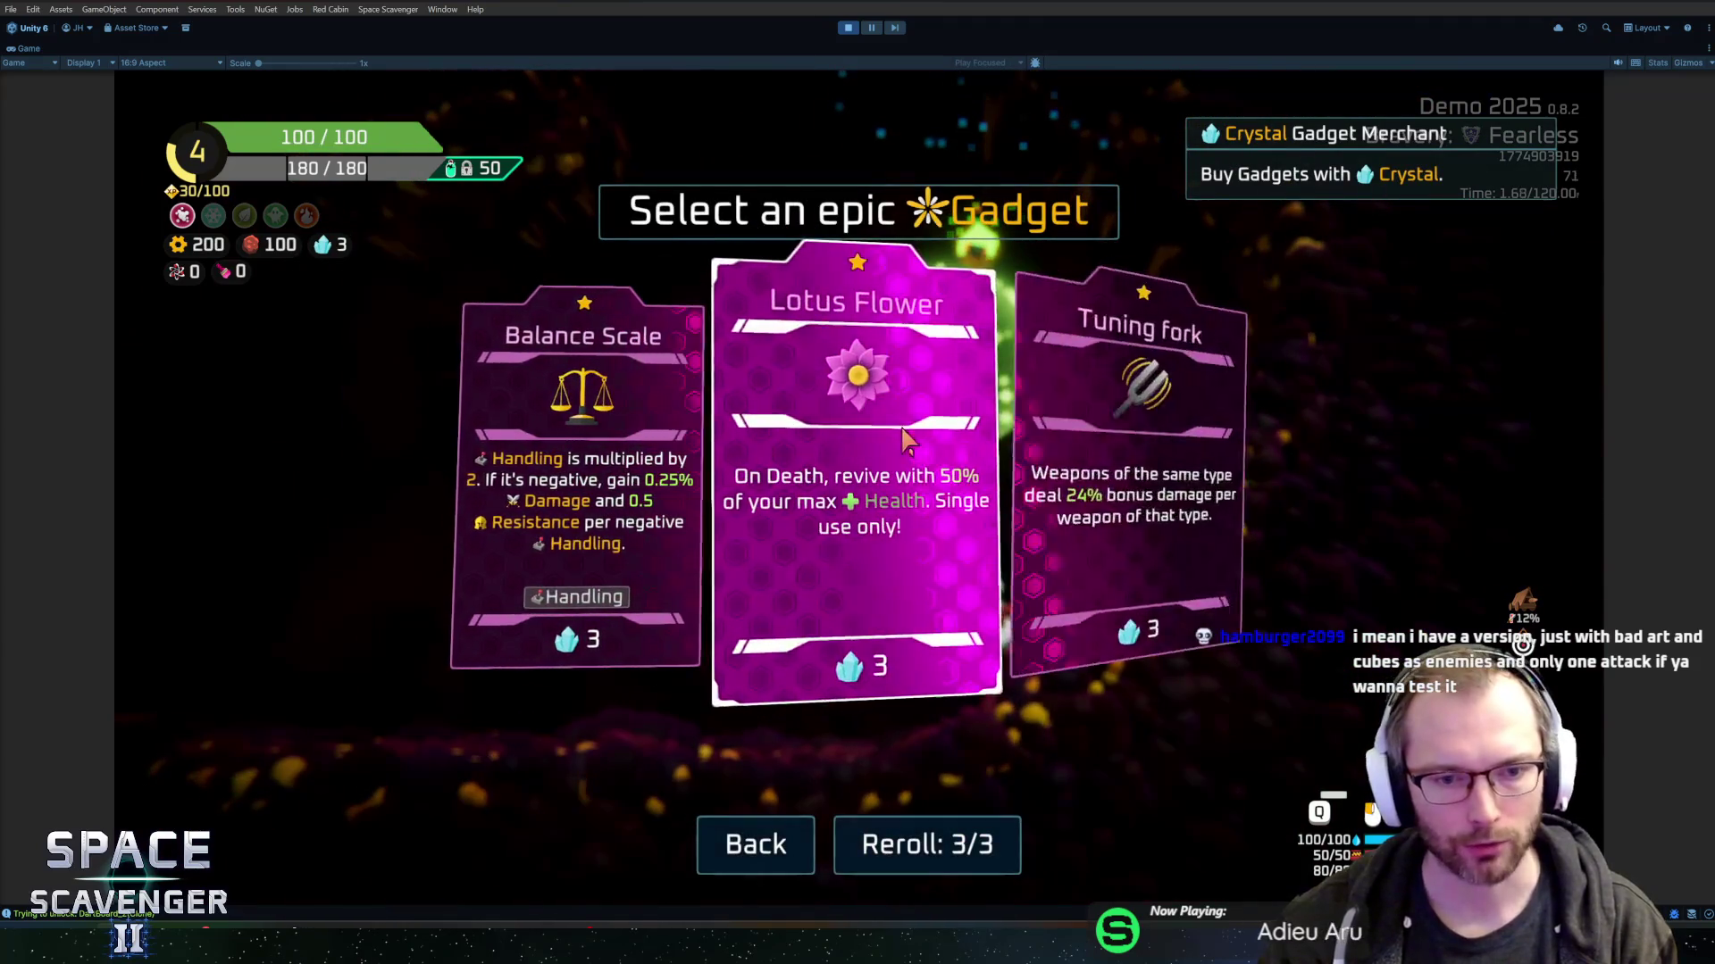
click(965, 375)
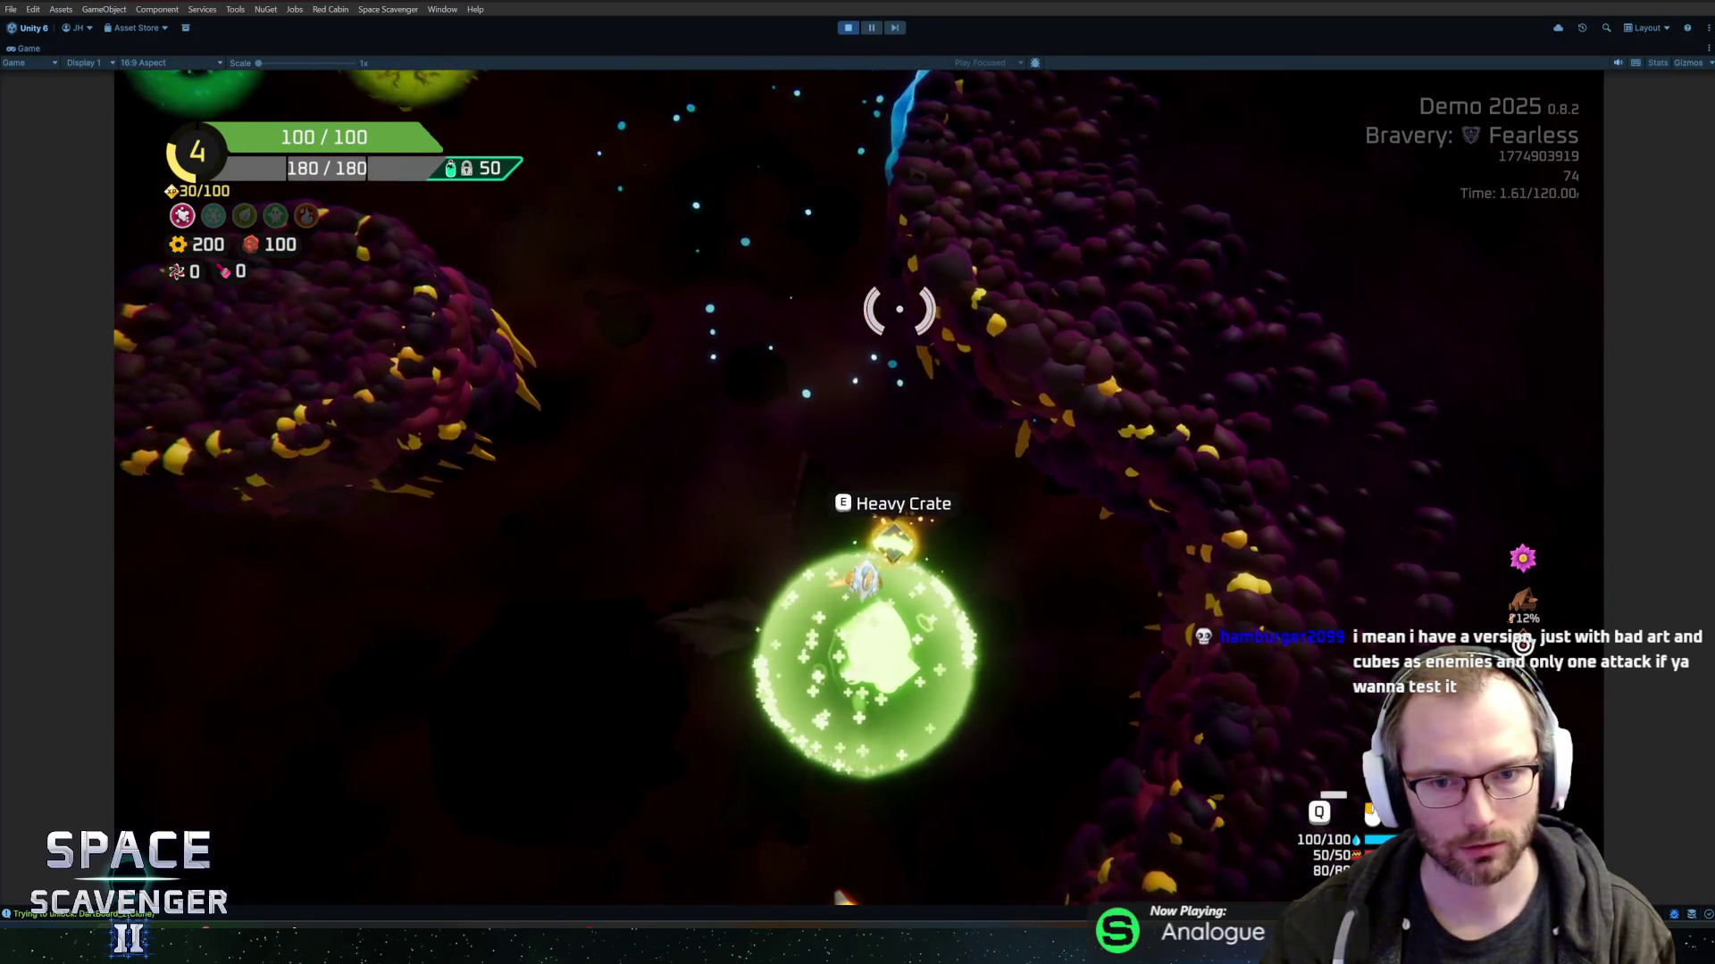
key(e)
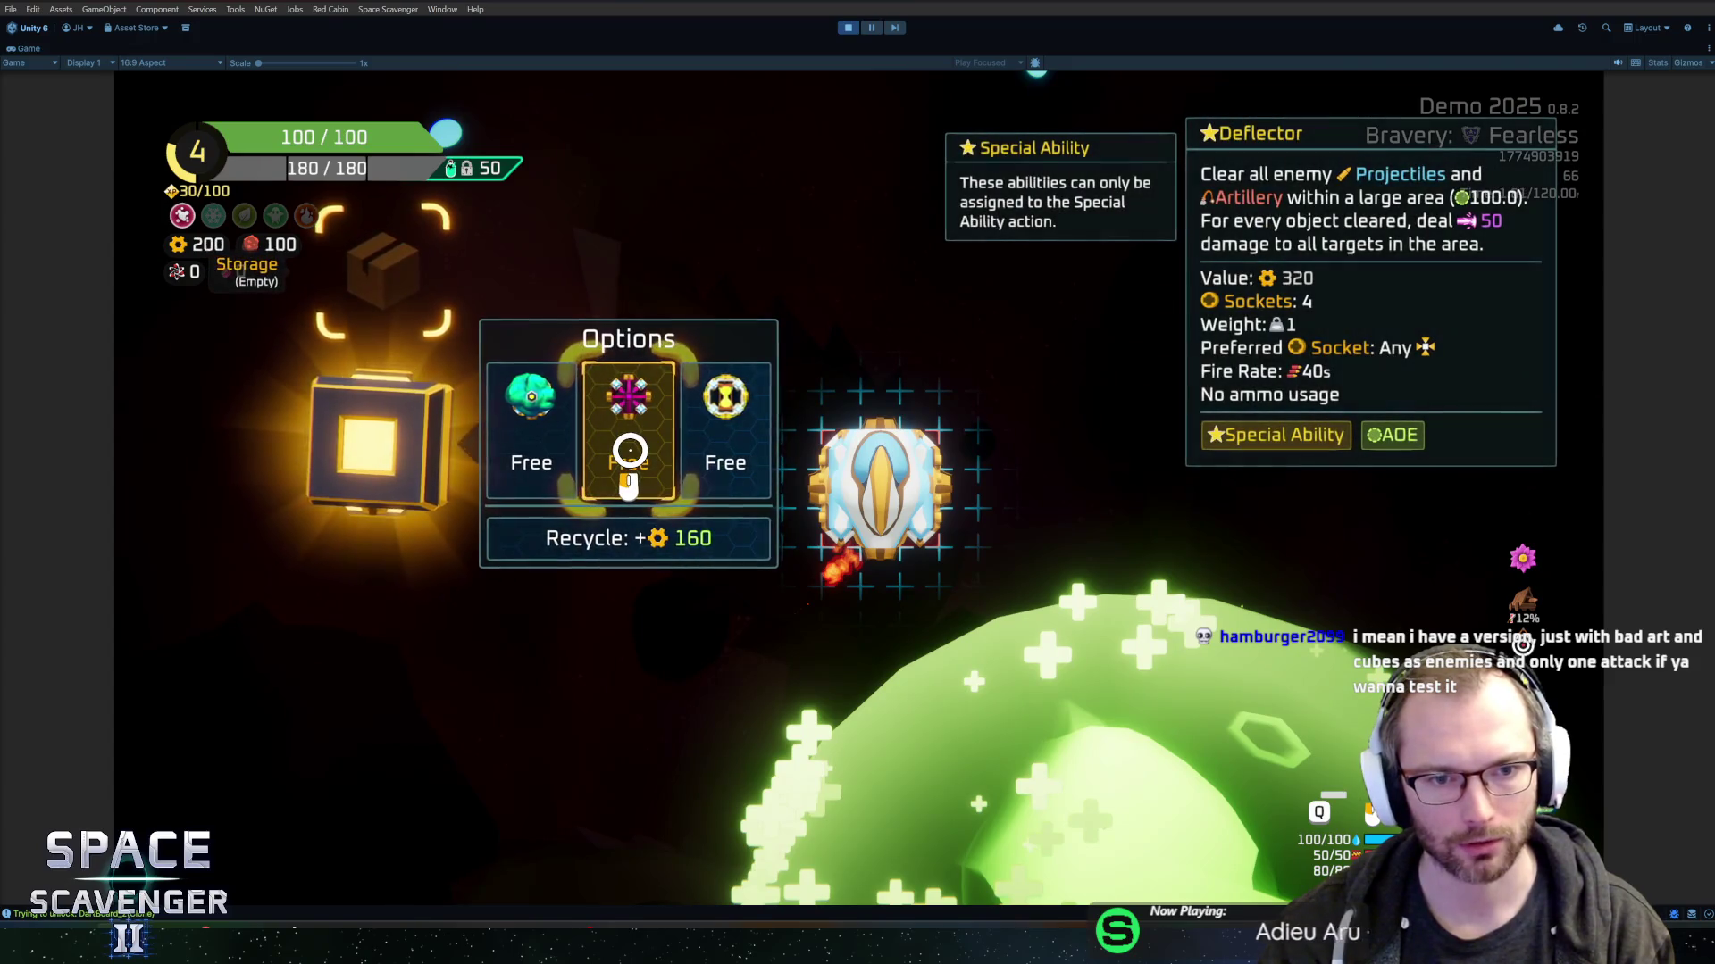
click(630, 451)
click(879, 589)
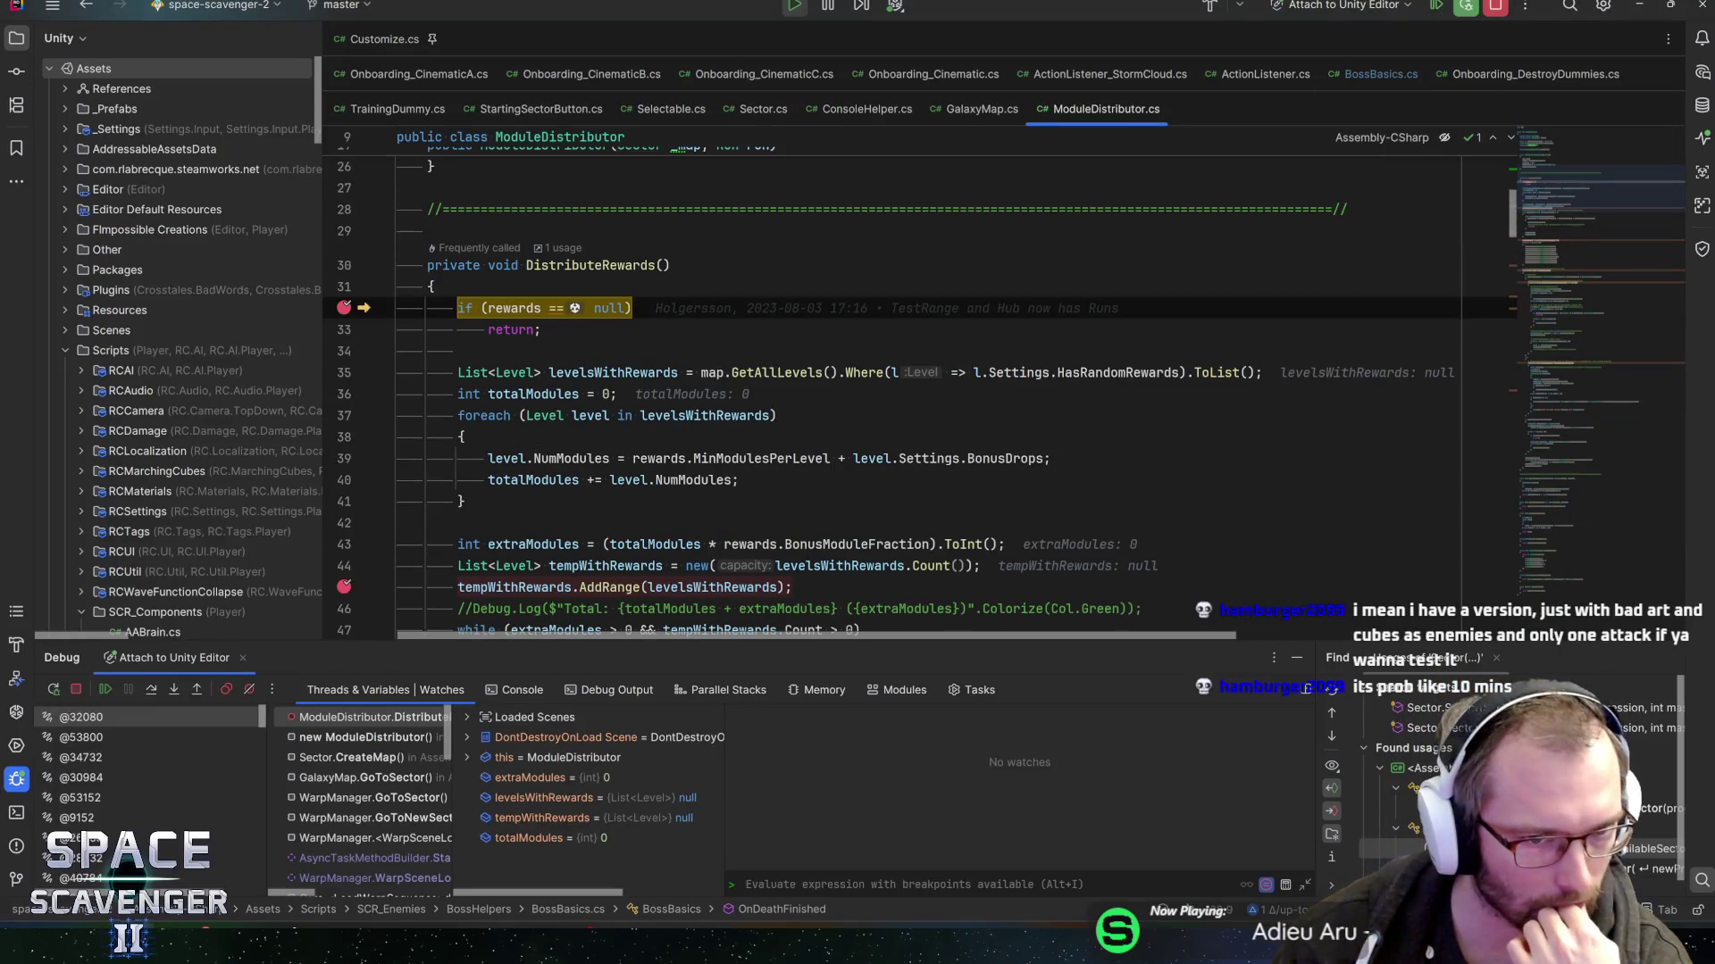
- Resume DistributeRewards through breakpoints at lines 45, 61, 76 and 122, then return to the game
key(F5)
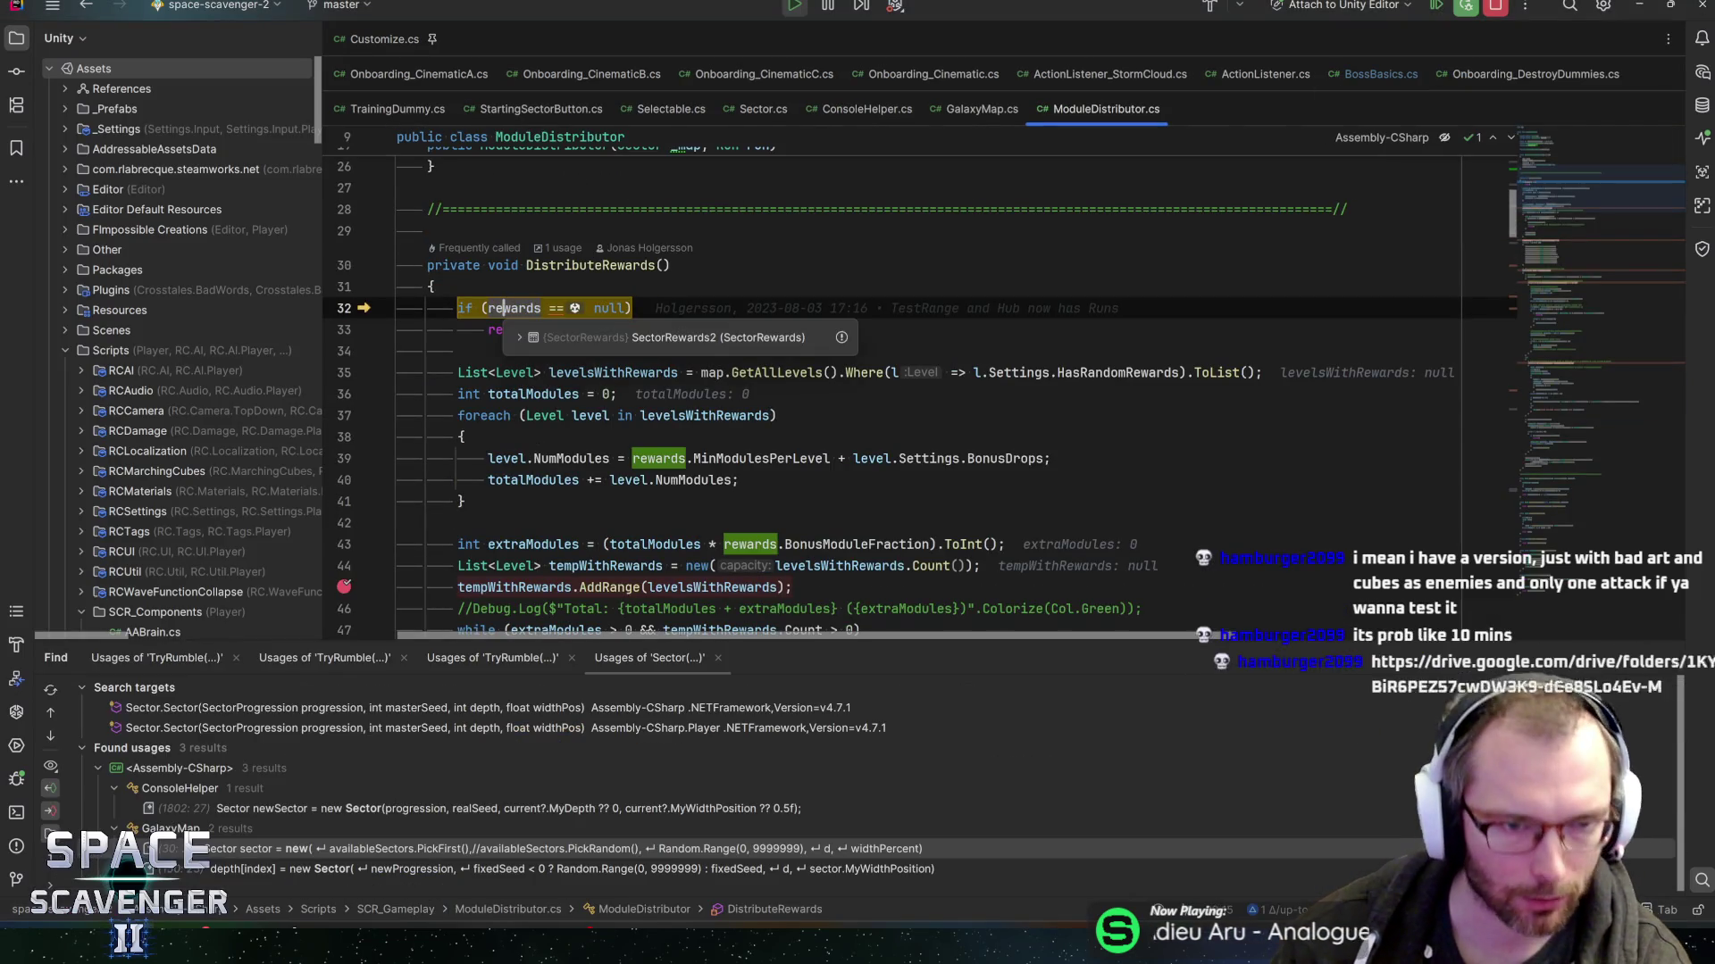
key(F5)
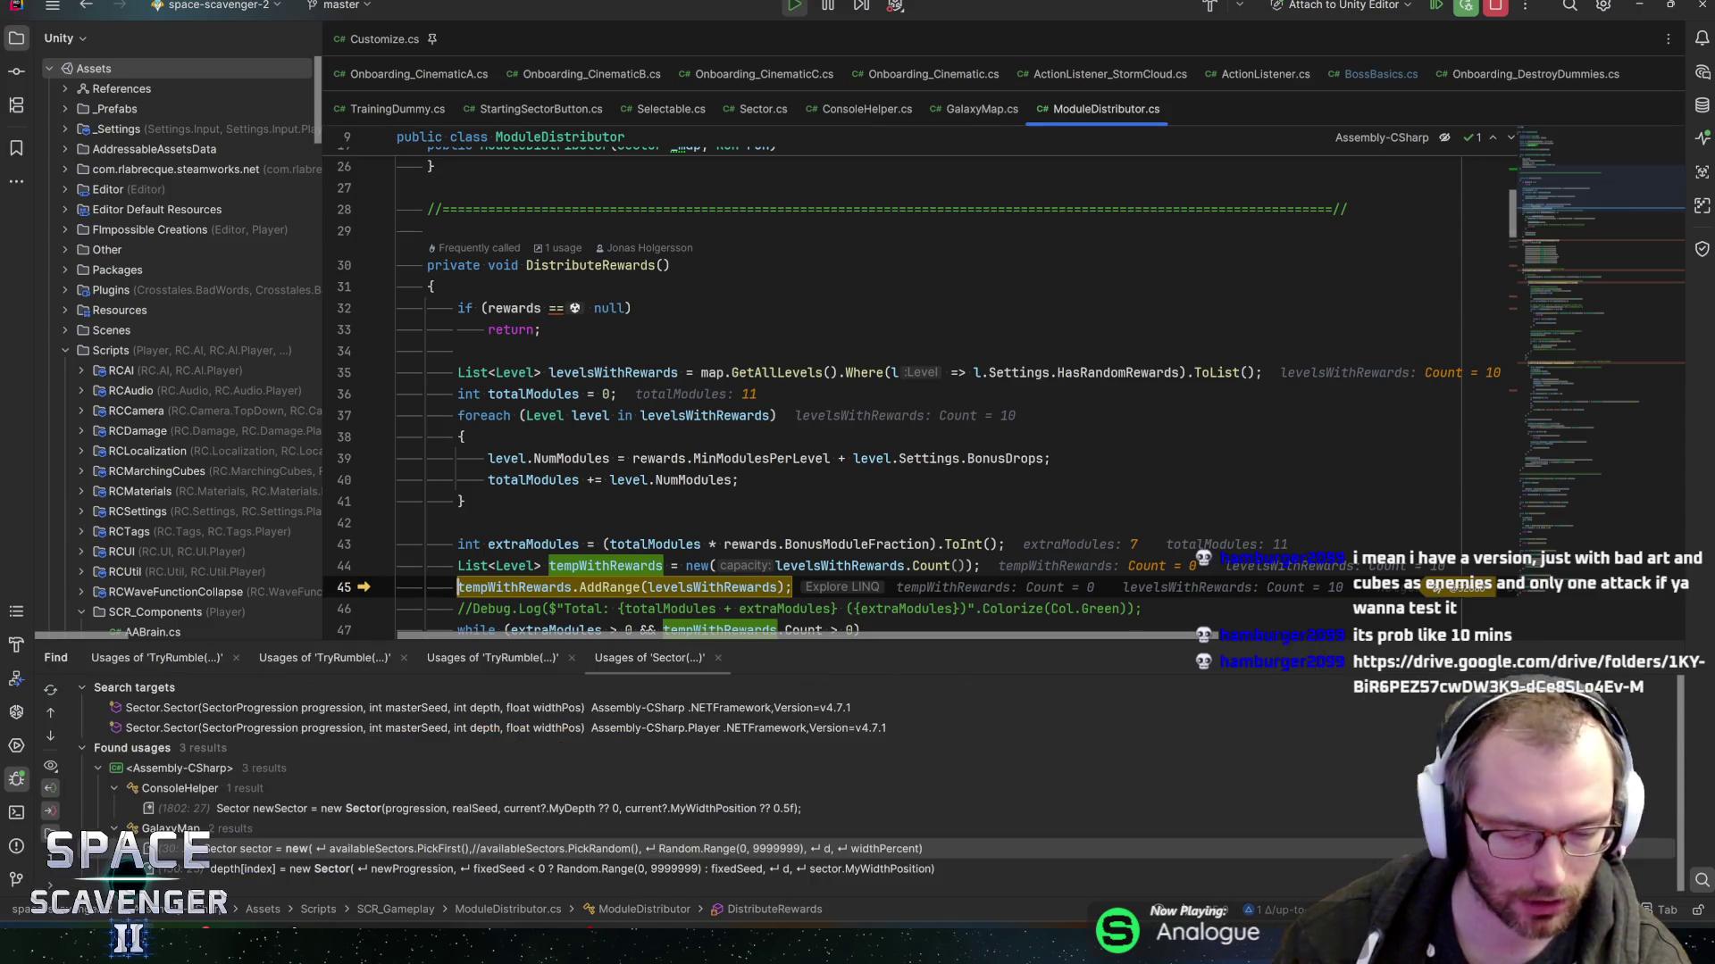
key(F5)
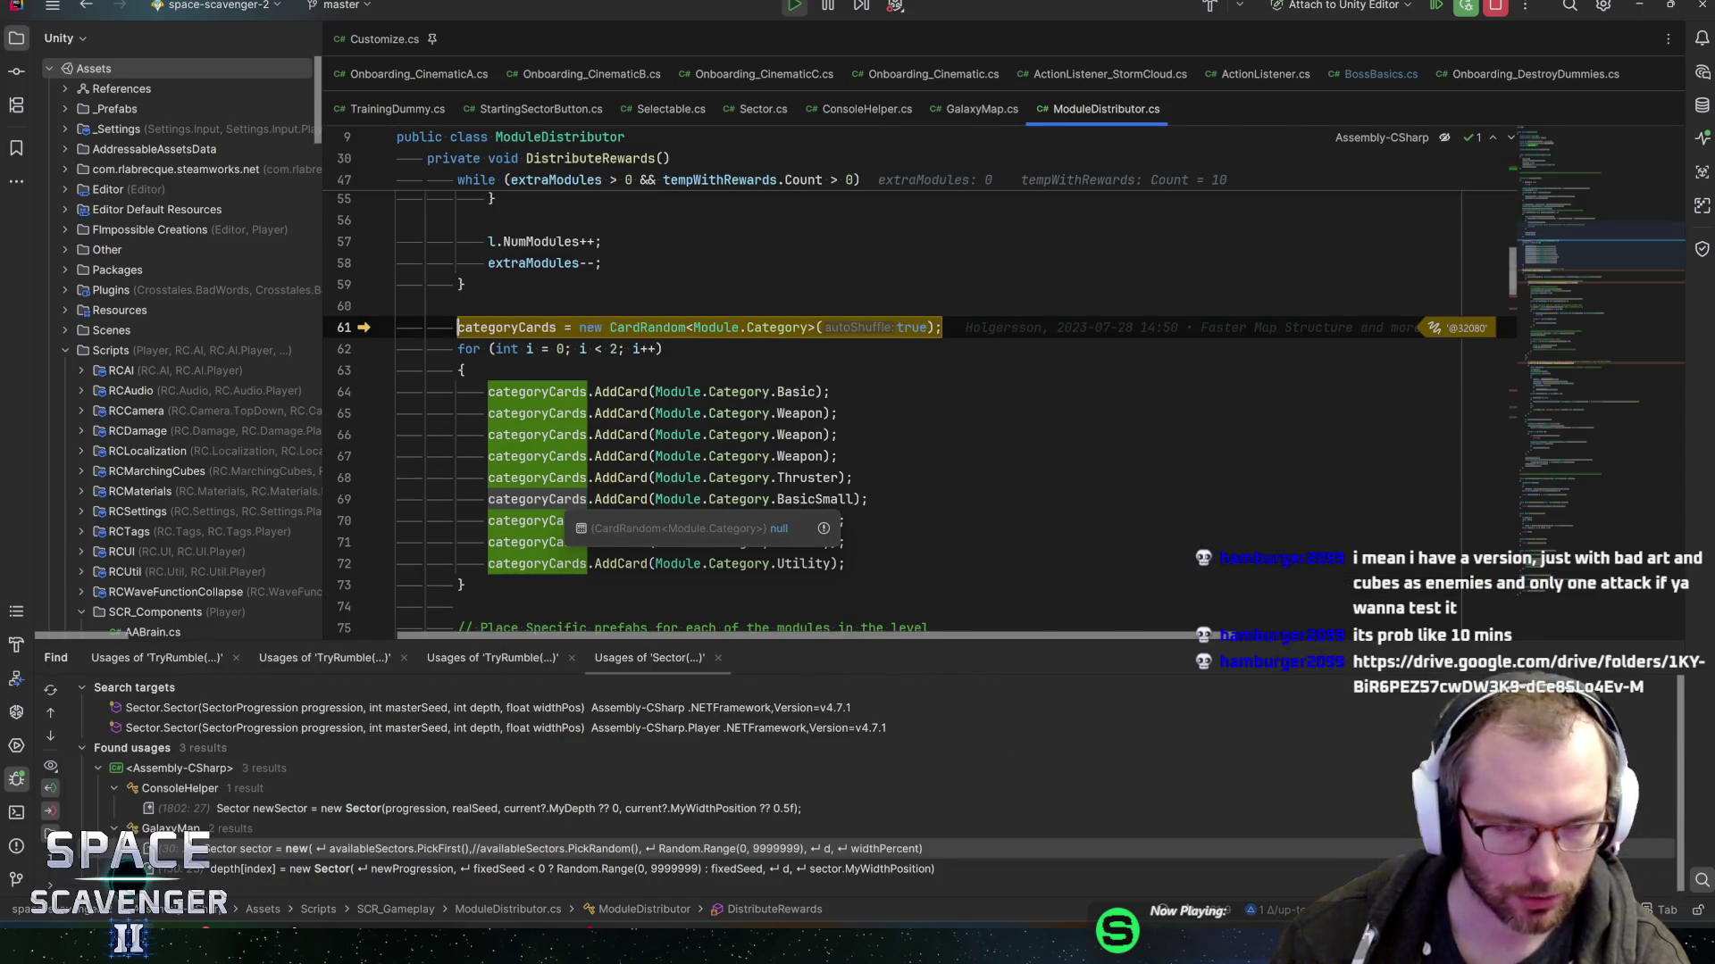
key(alt+3)
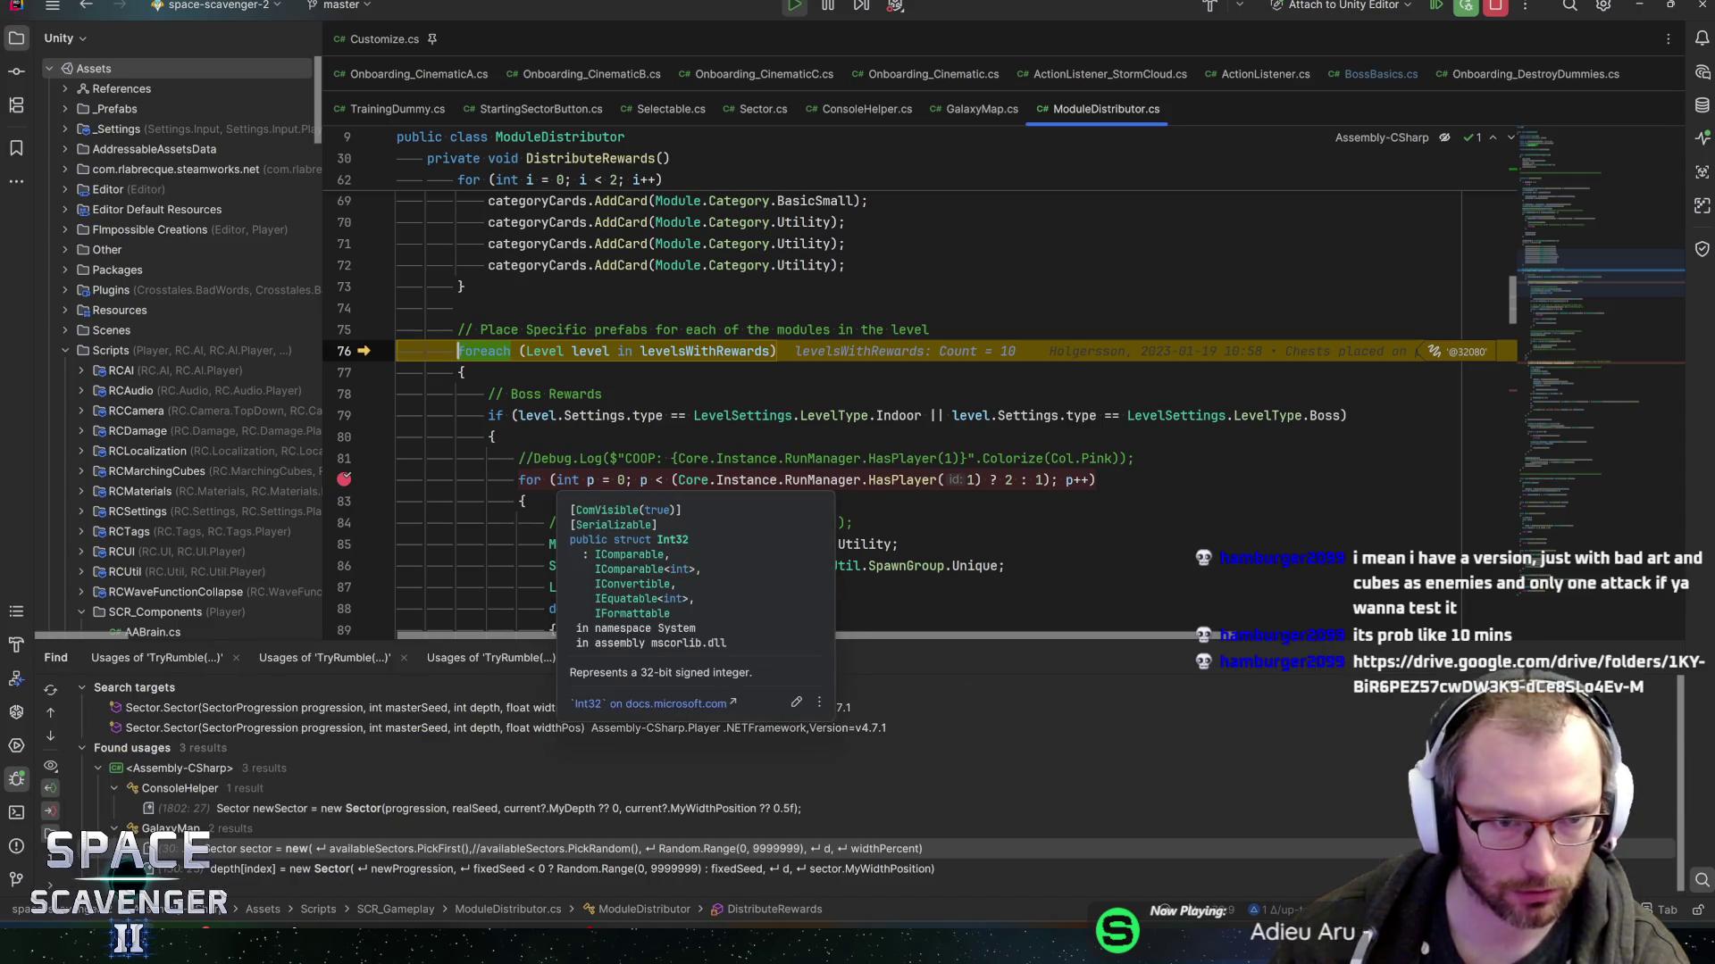
click(564, 480)
key(F5)
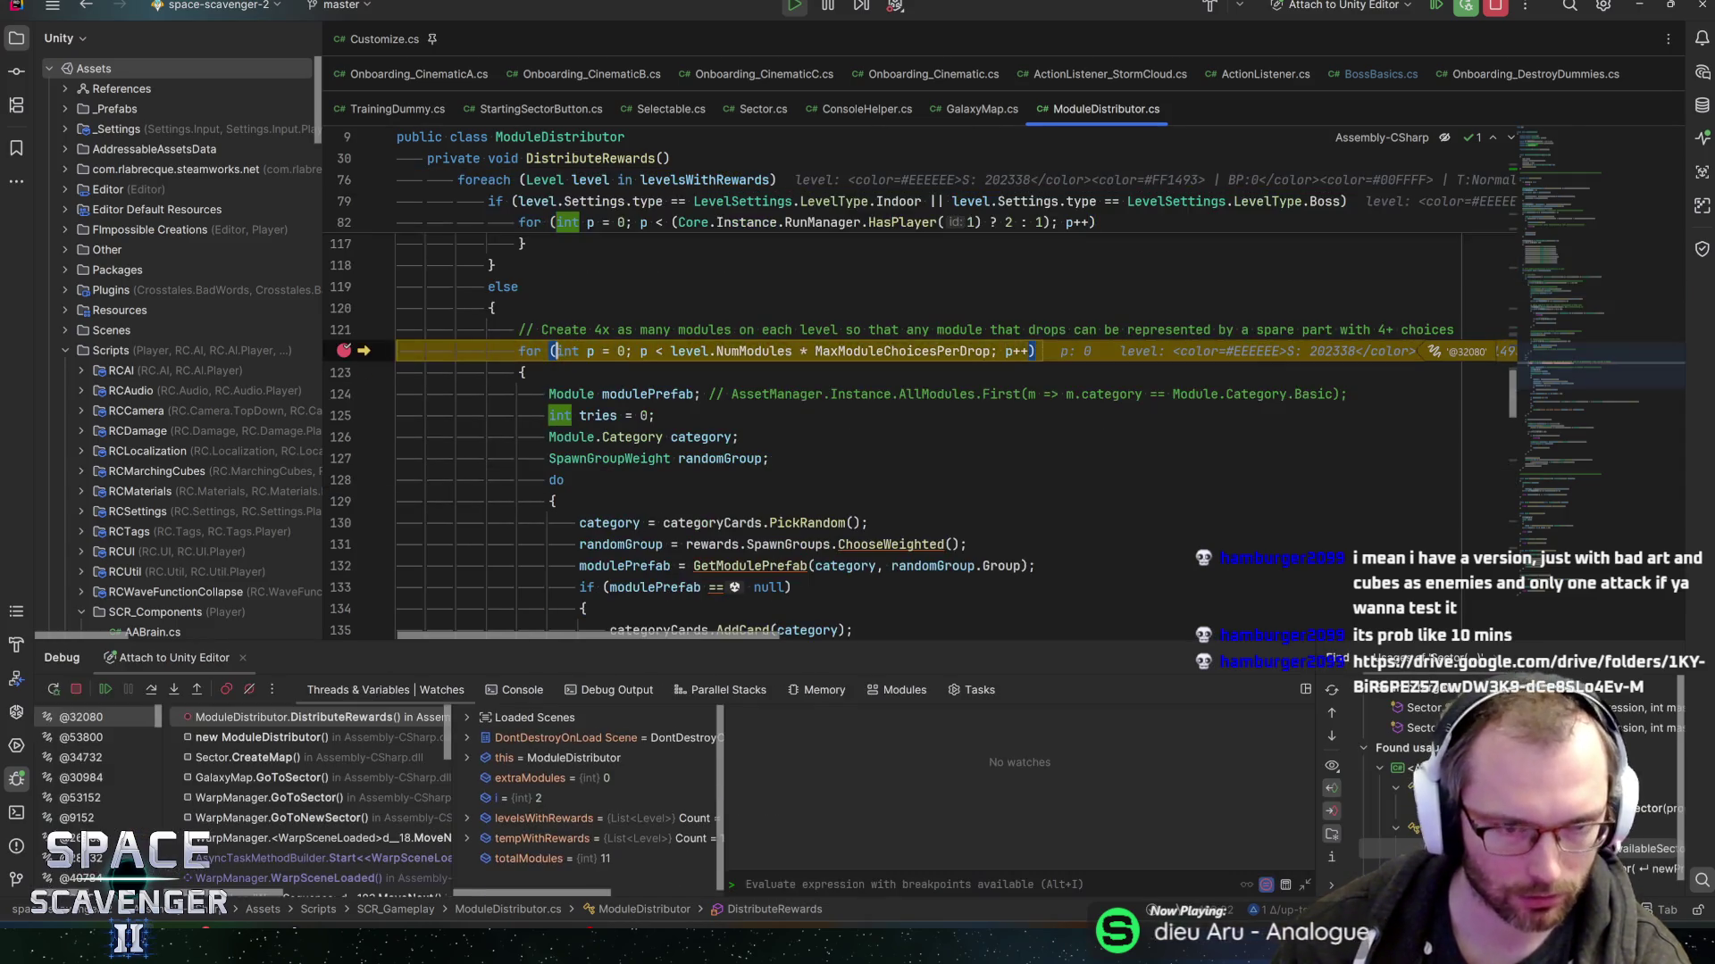
key(alt+3)
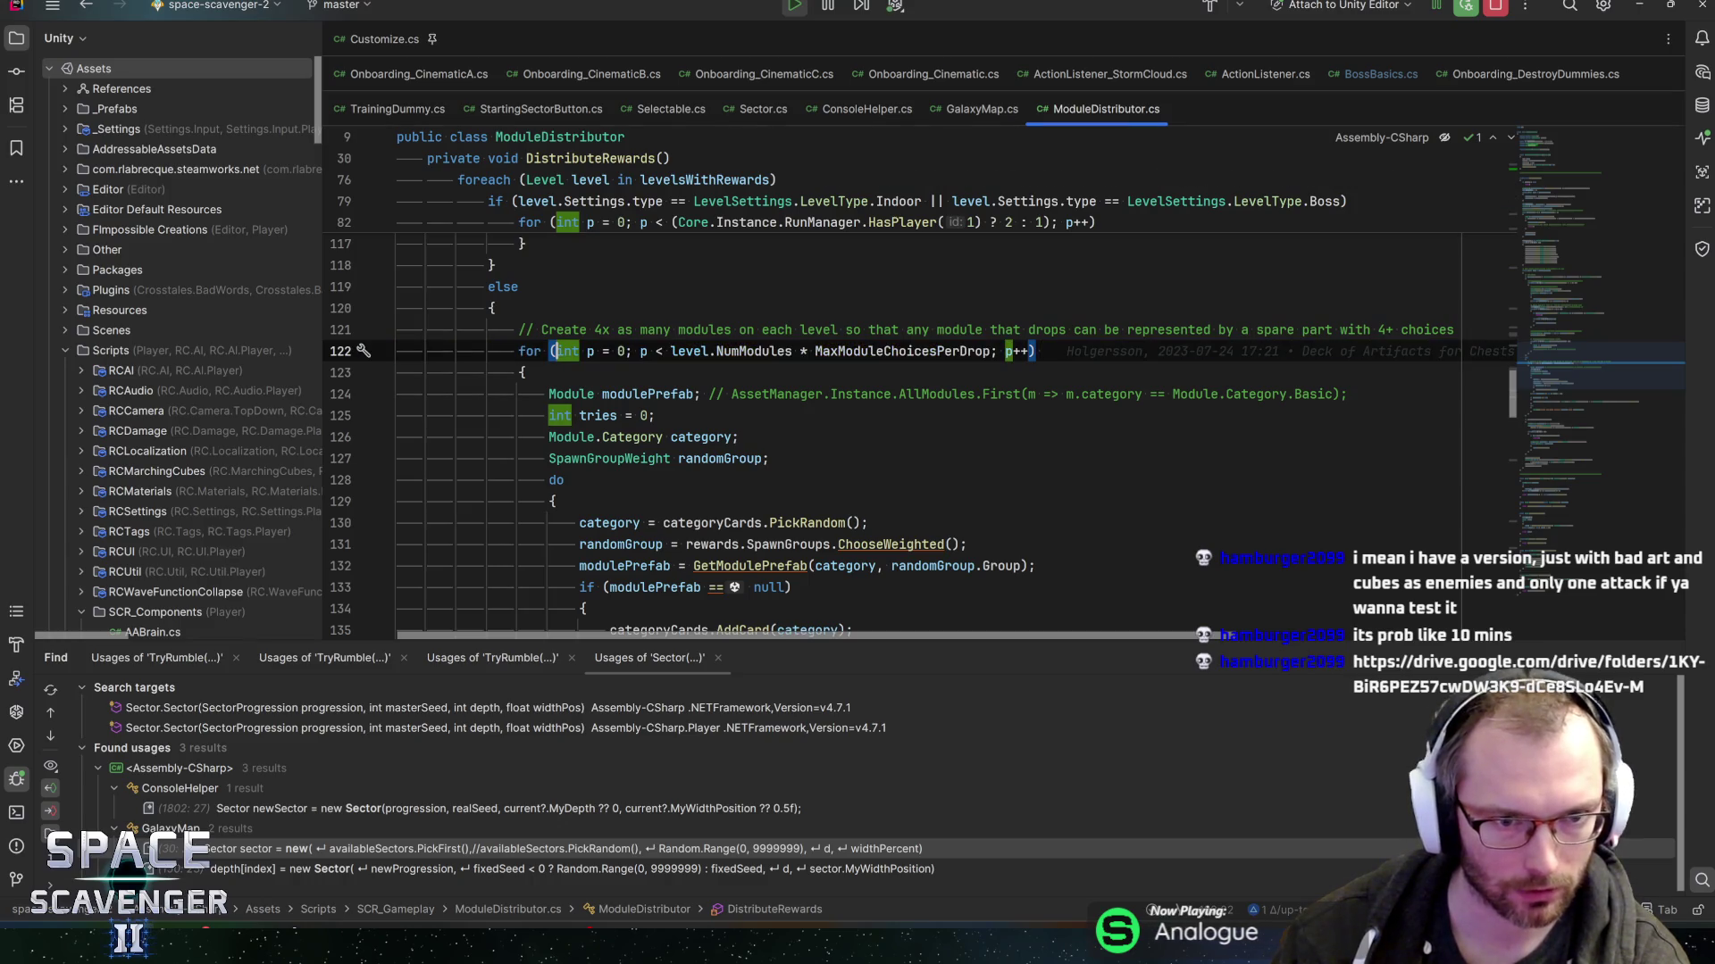
key(F5)
key(alt+Tab)
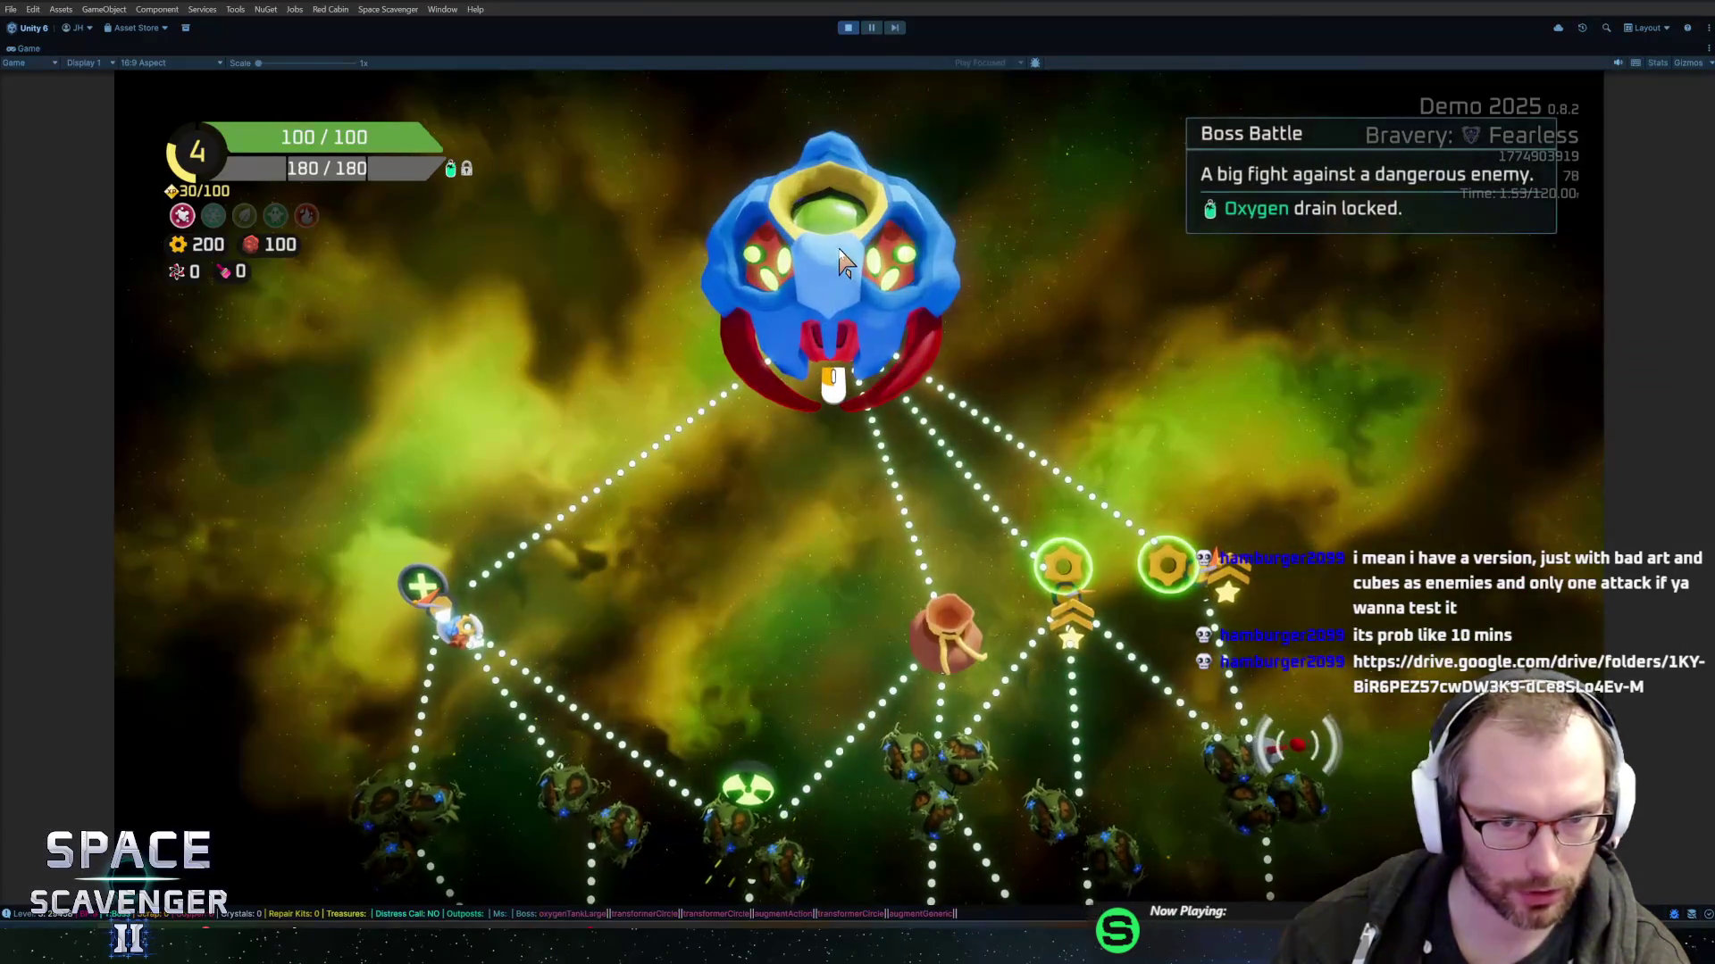
- Start The Crawler boss fight and kill it with the 'debug damage' cheat
scroll(840, 327, up, 2)
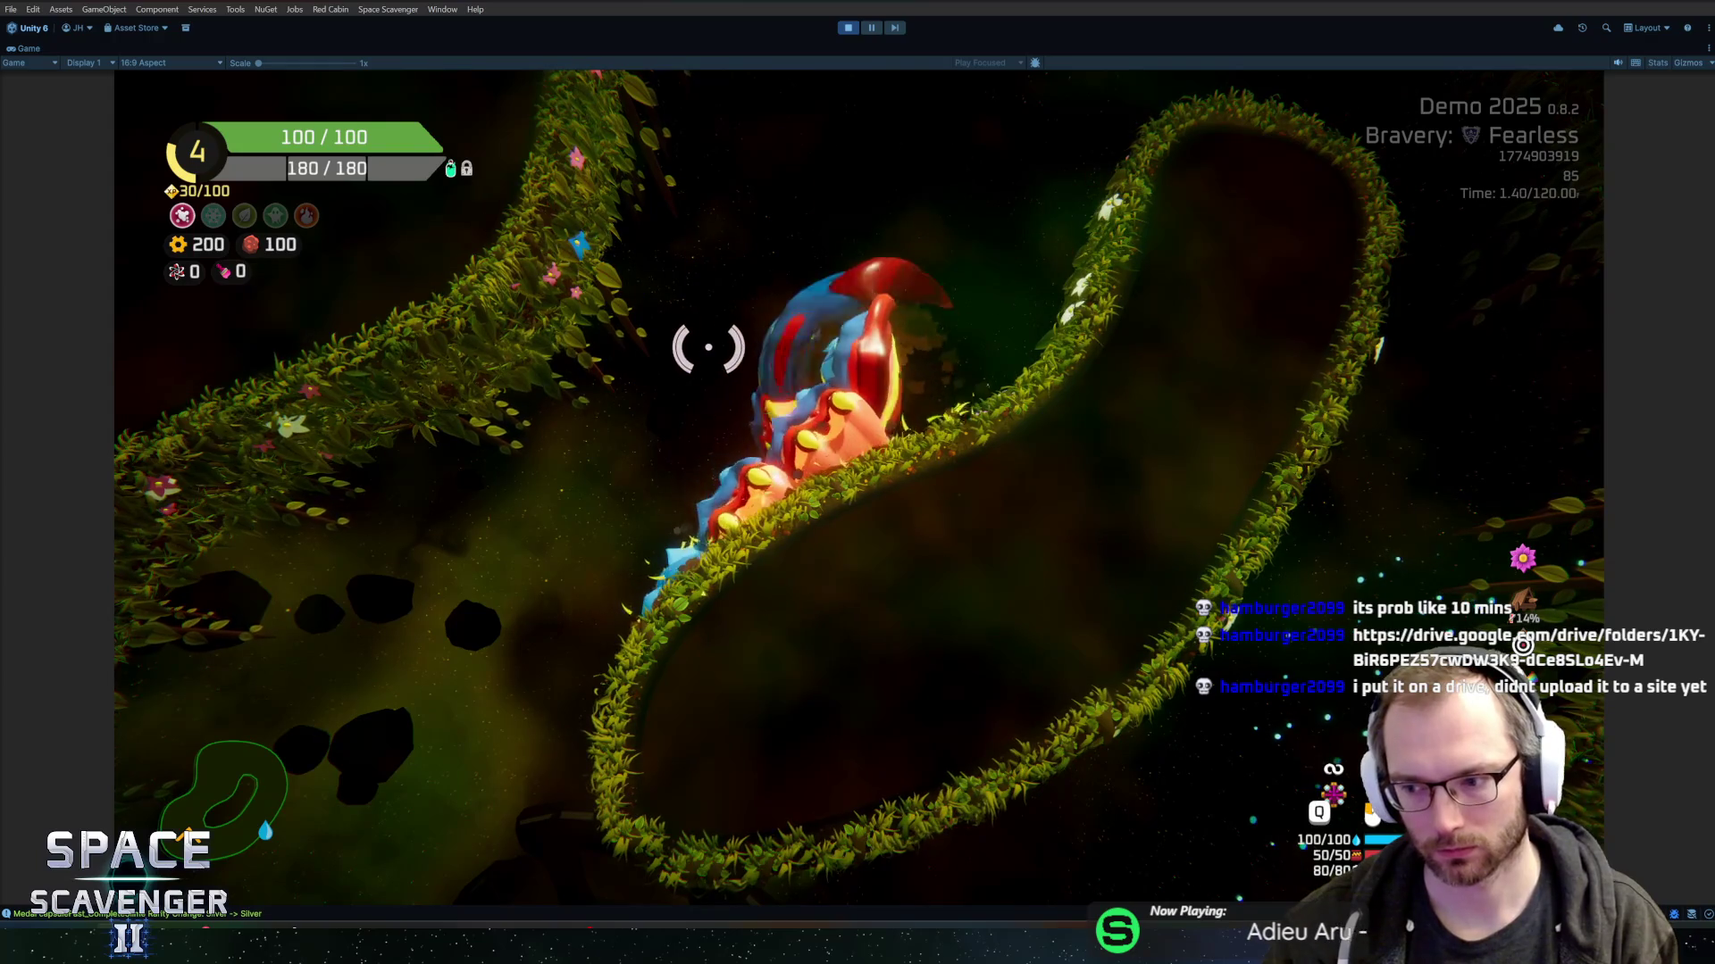
key(grave)
text(d)
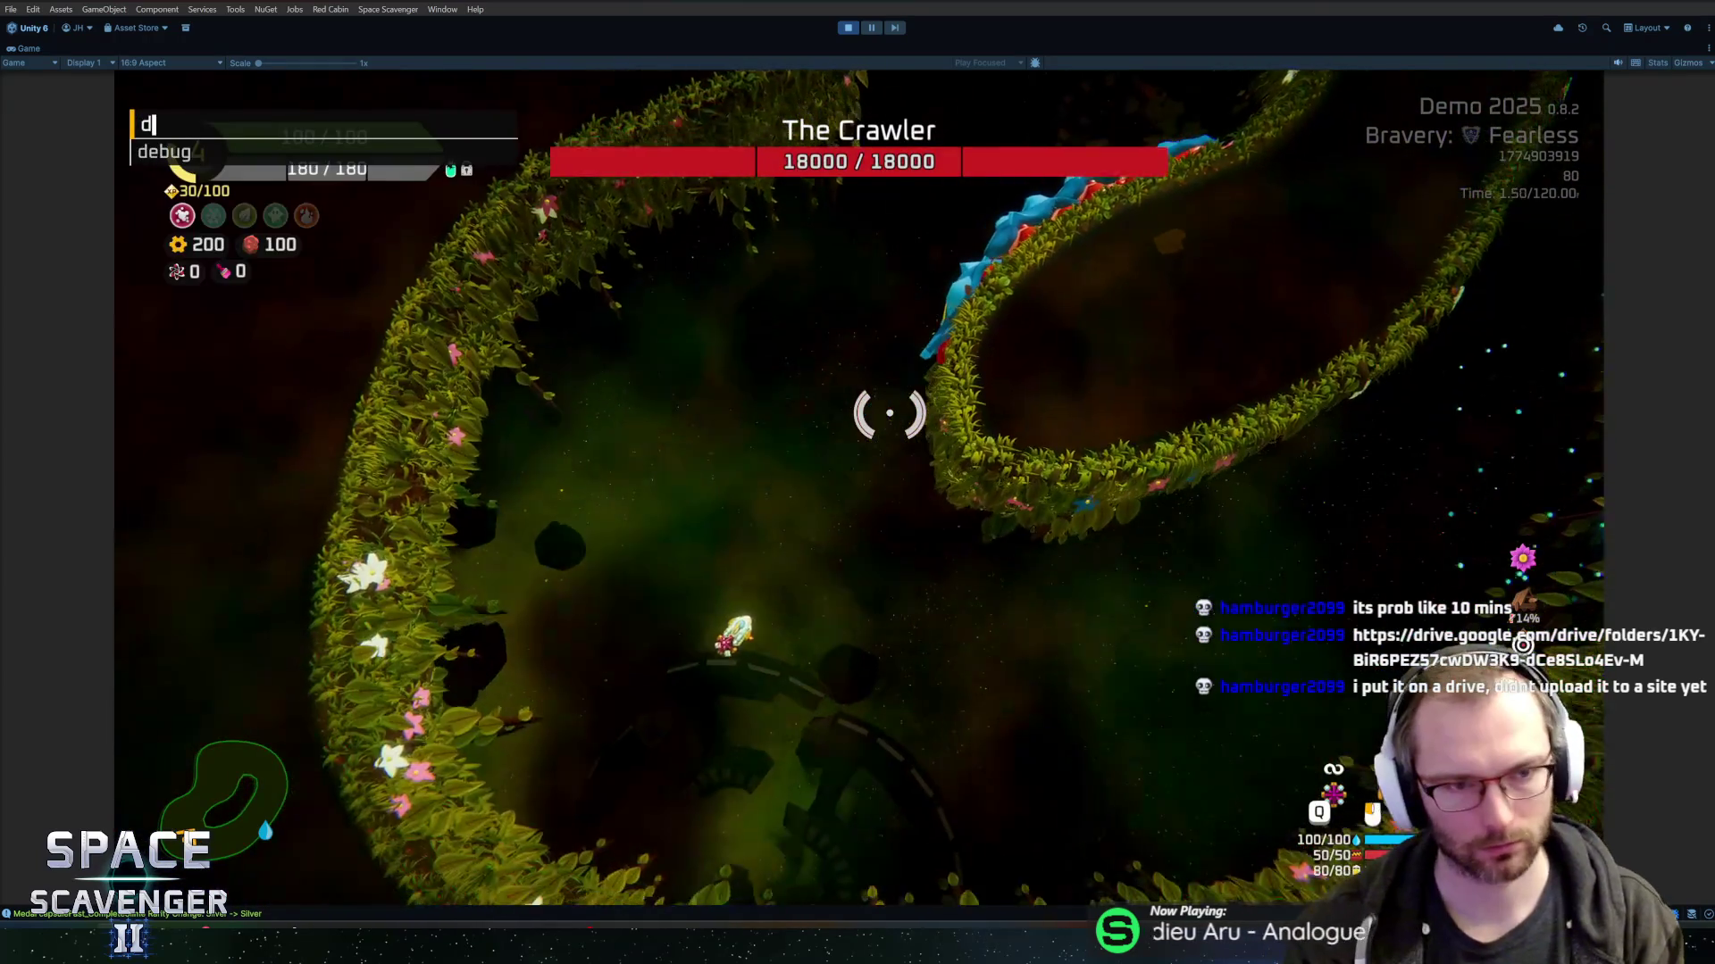
text(ebug damage)
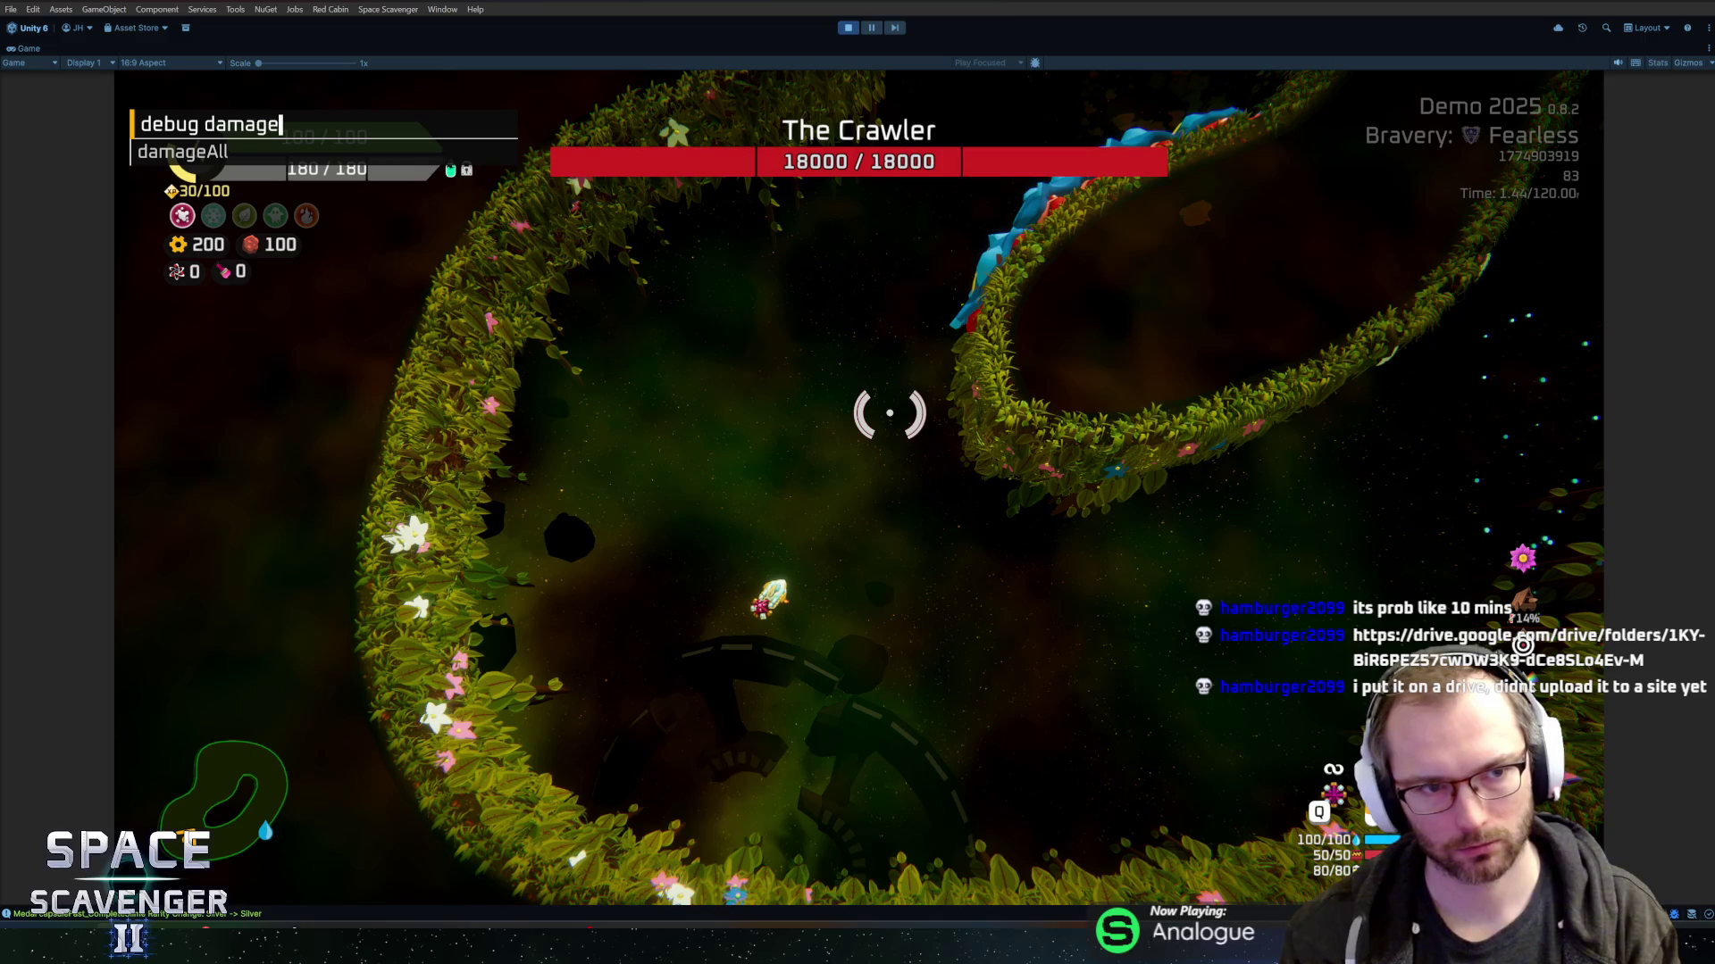
key(Return)
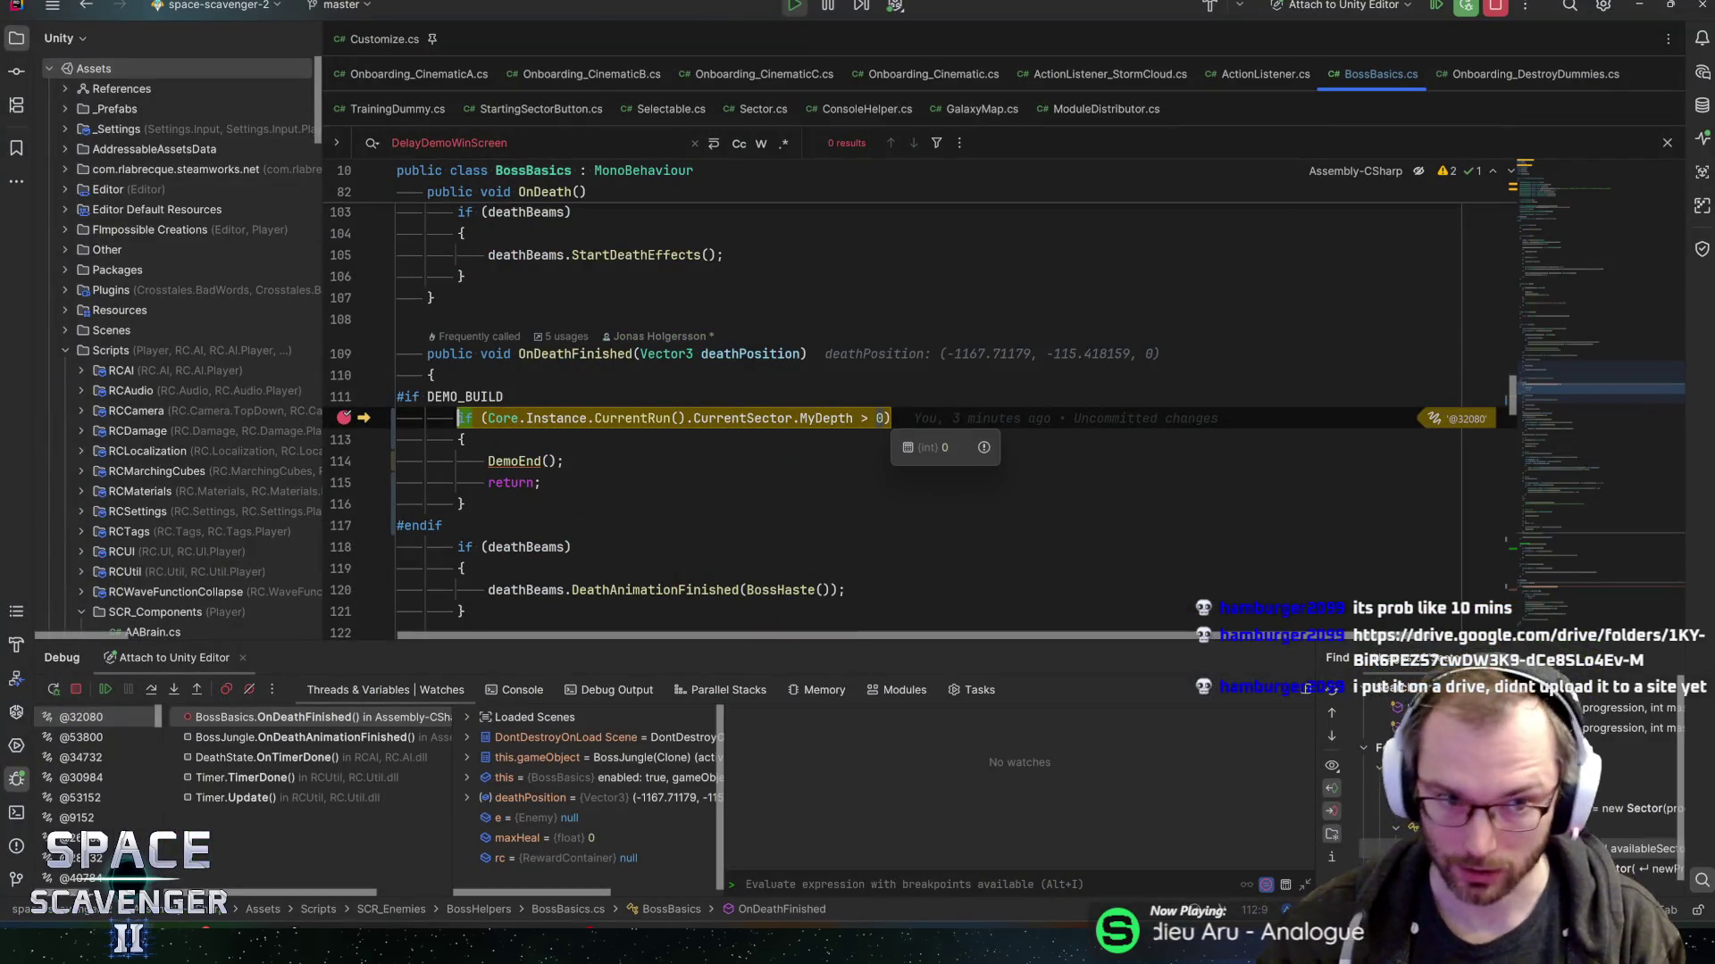
- Step past the depth check into DemoEnd, over Complete() and the player-input disabling
mouse_move(826, 418)
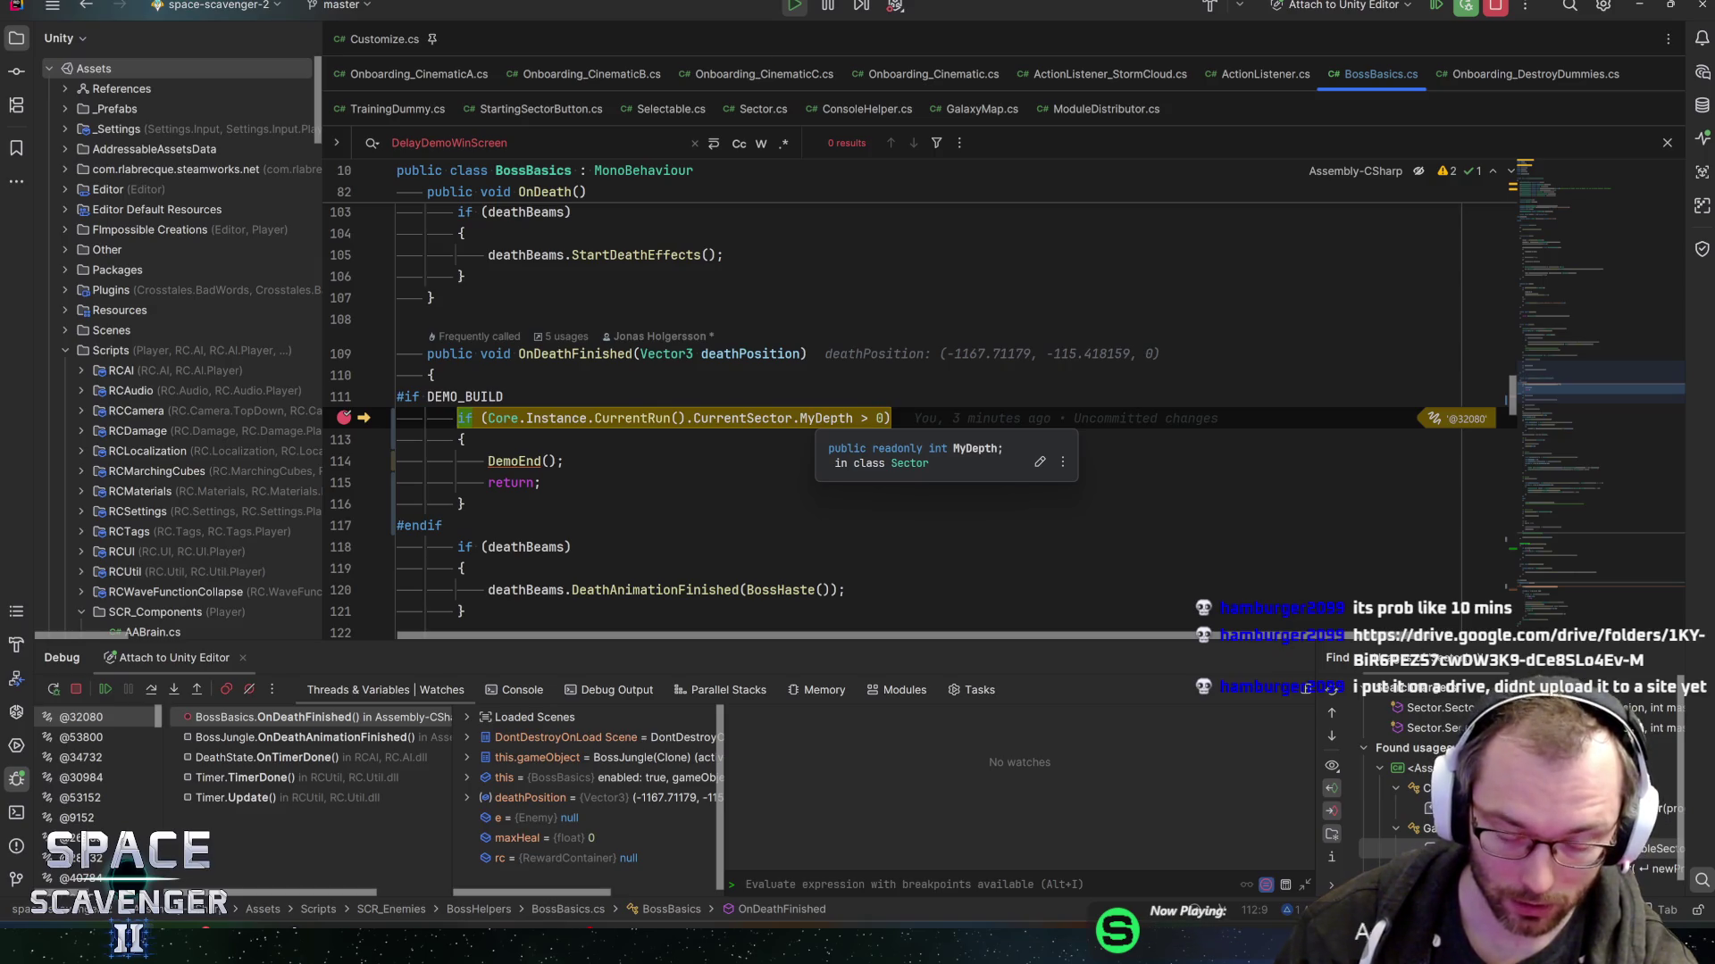
key(F10)
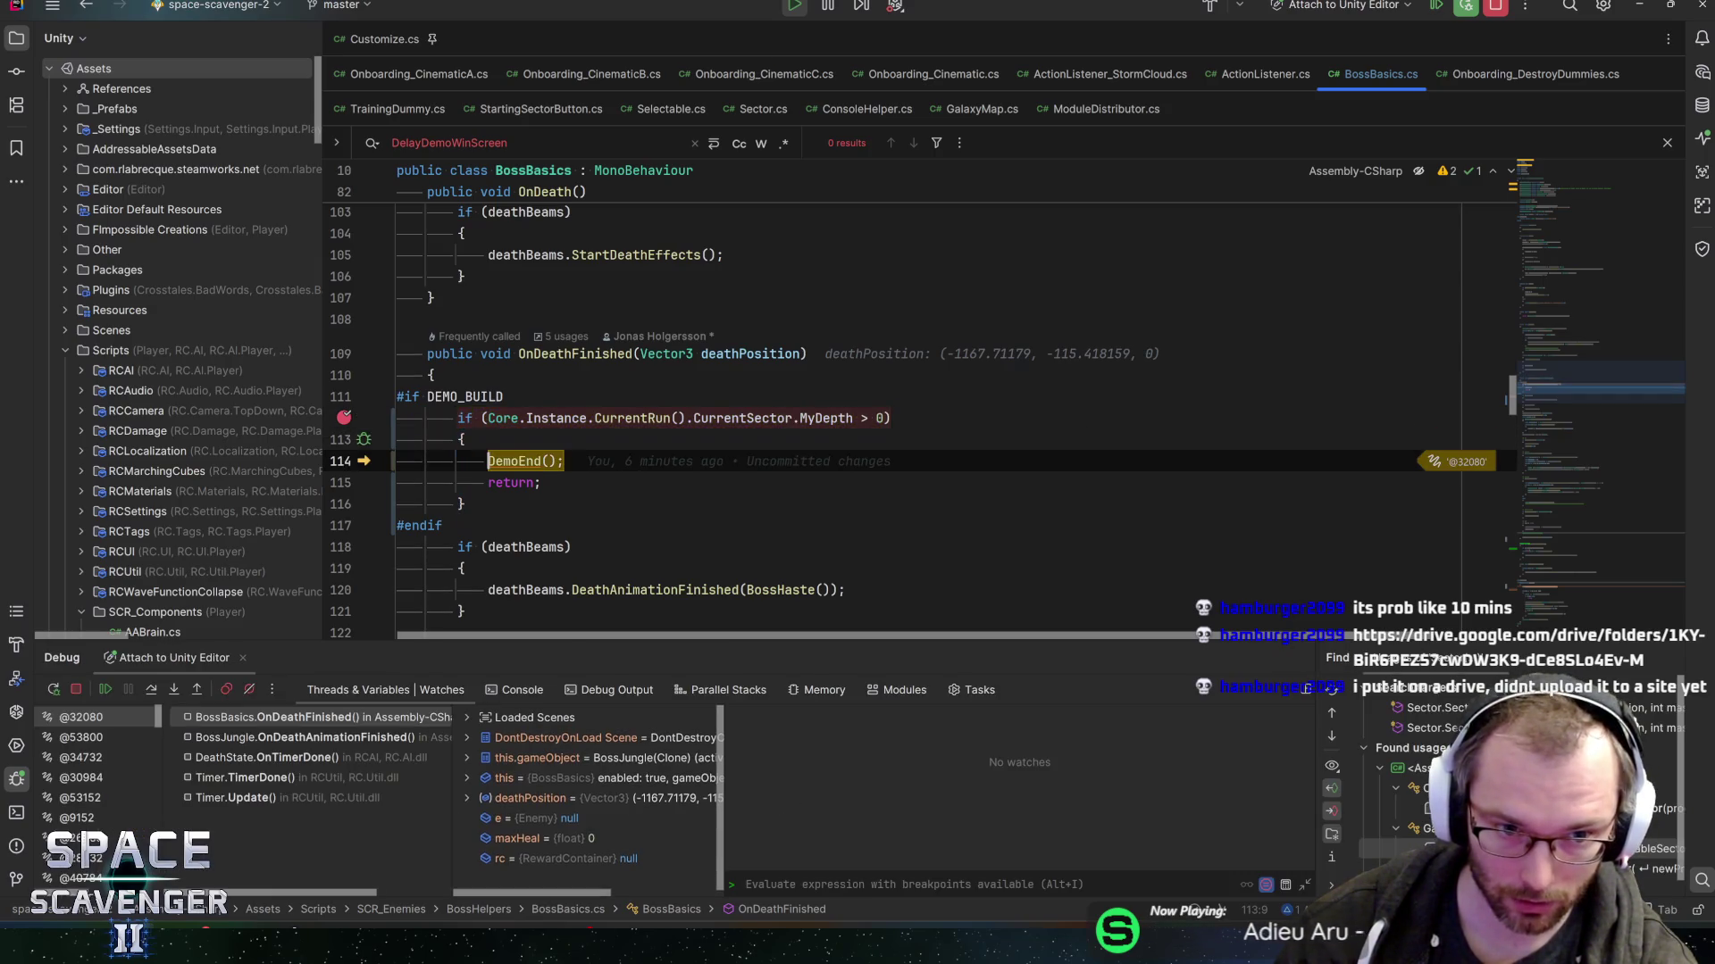
key(F11)
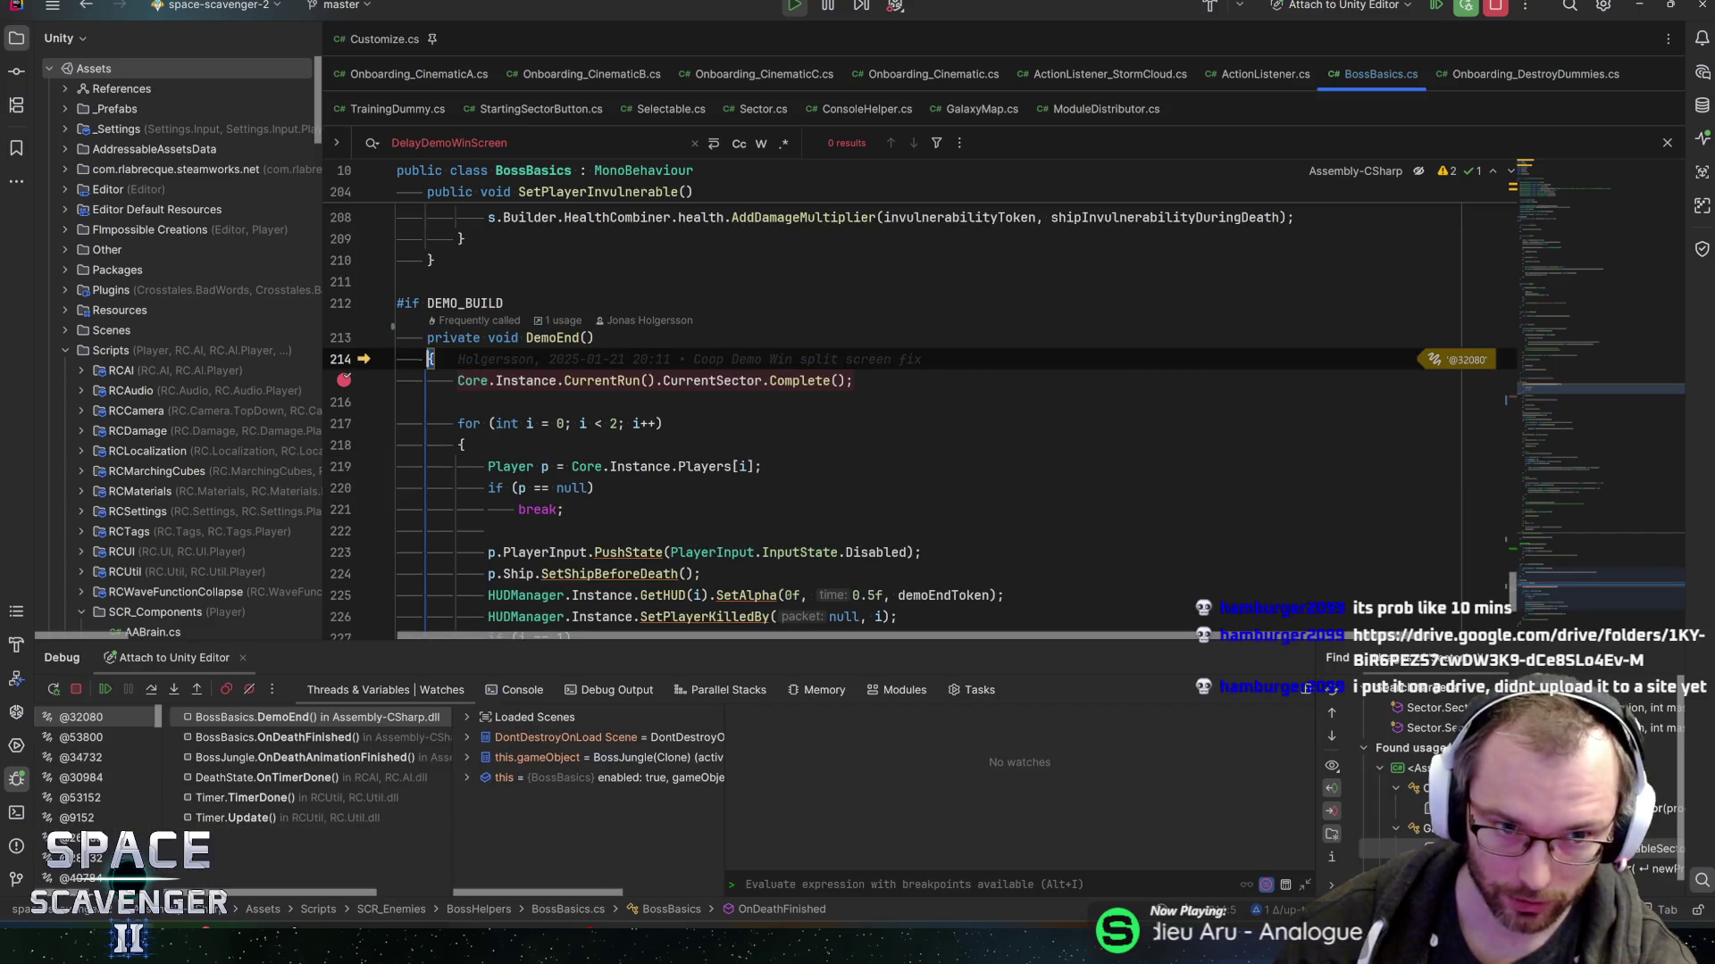
key(F10)
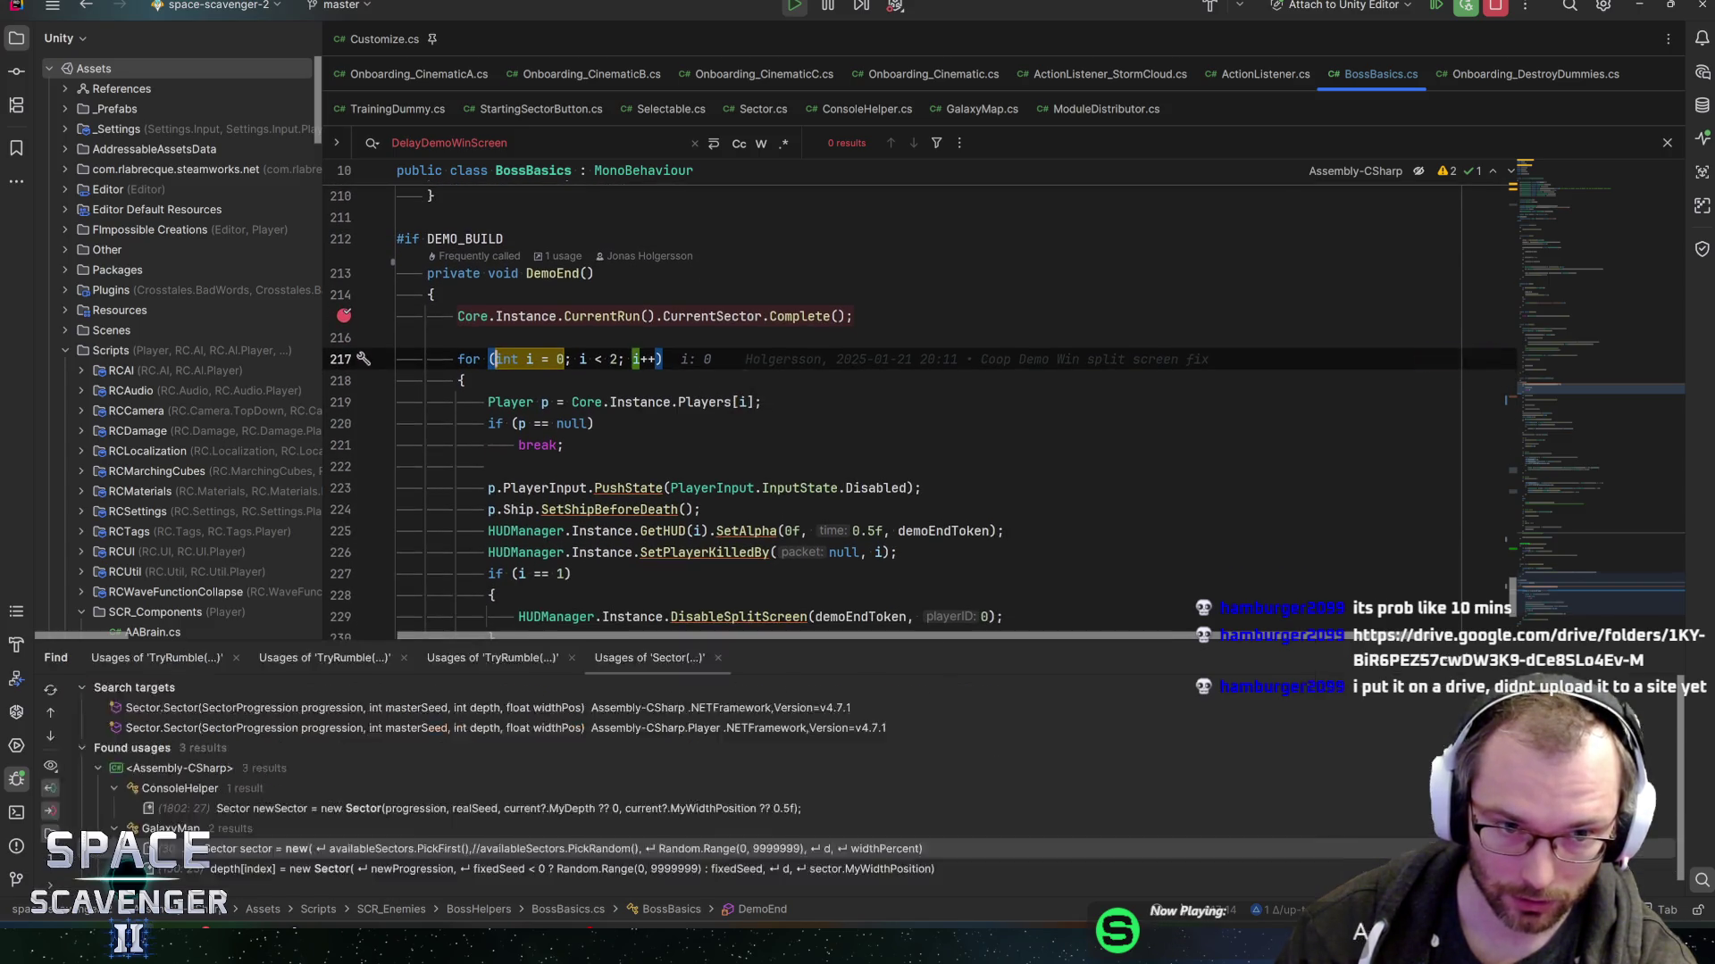
key(F10)
key(F10)
key(F10)
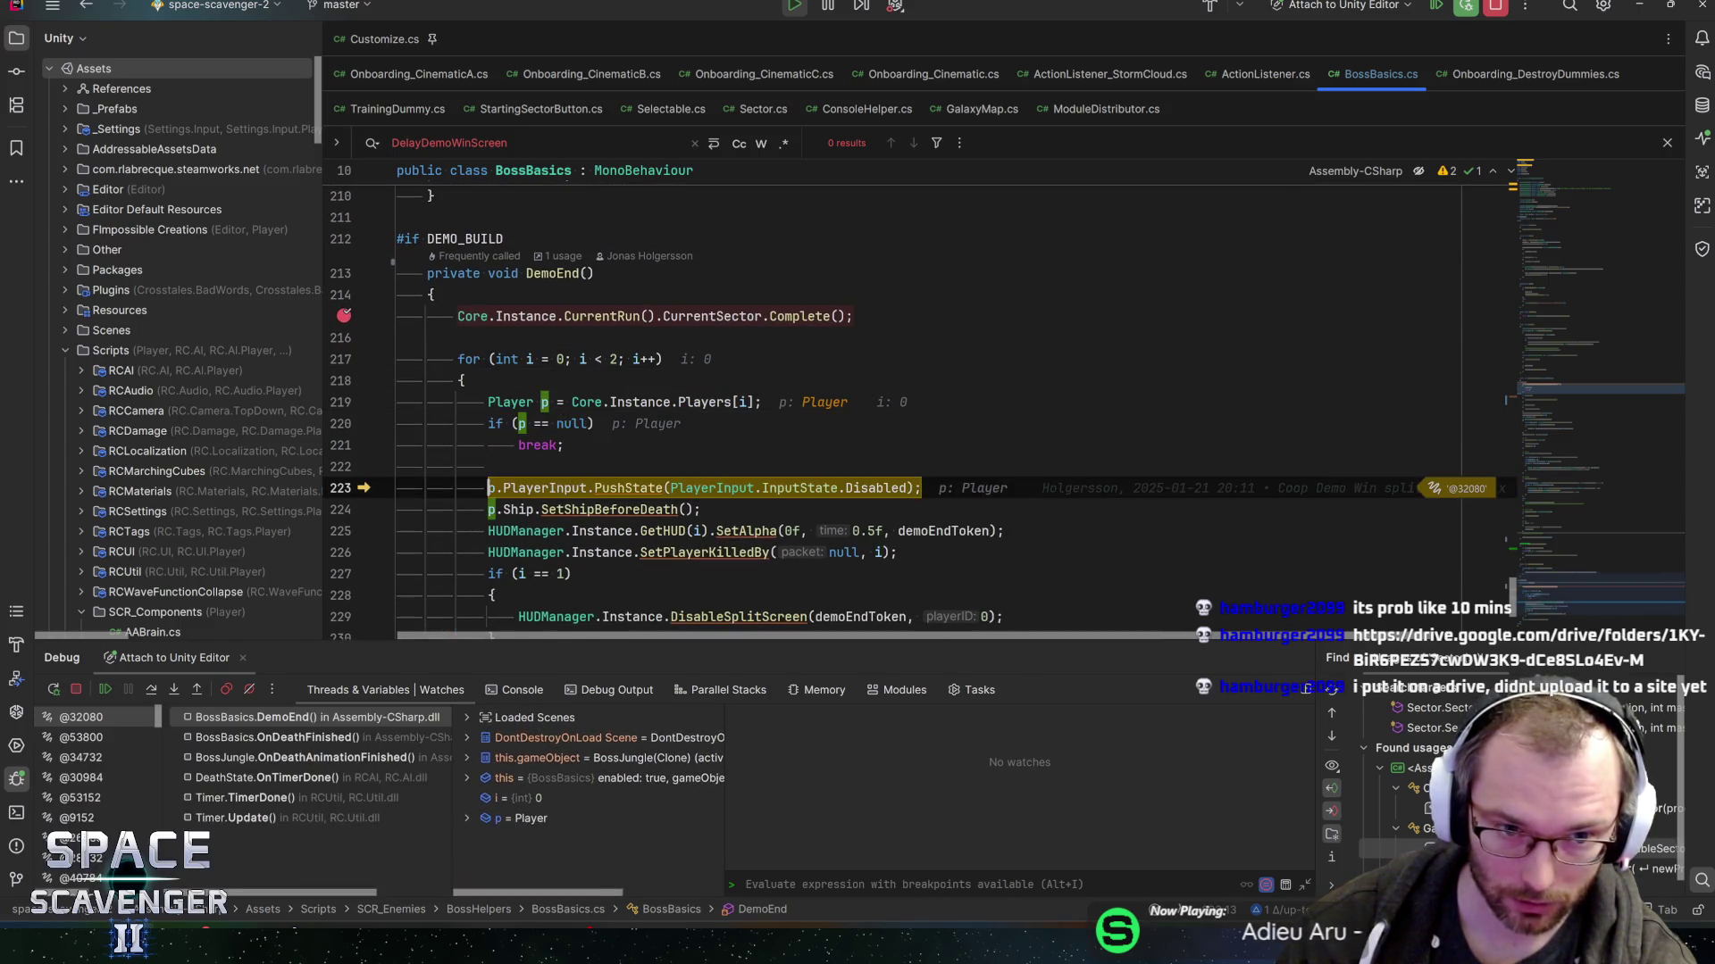
scroll(919, 402, down, 3)
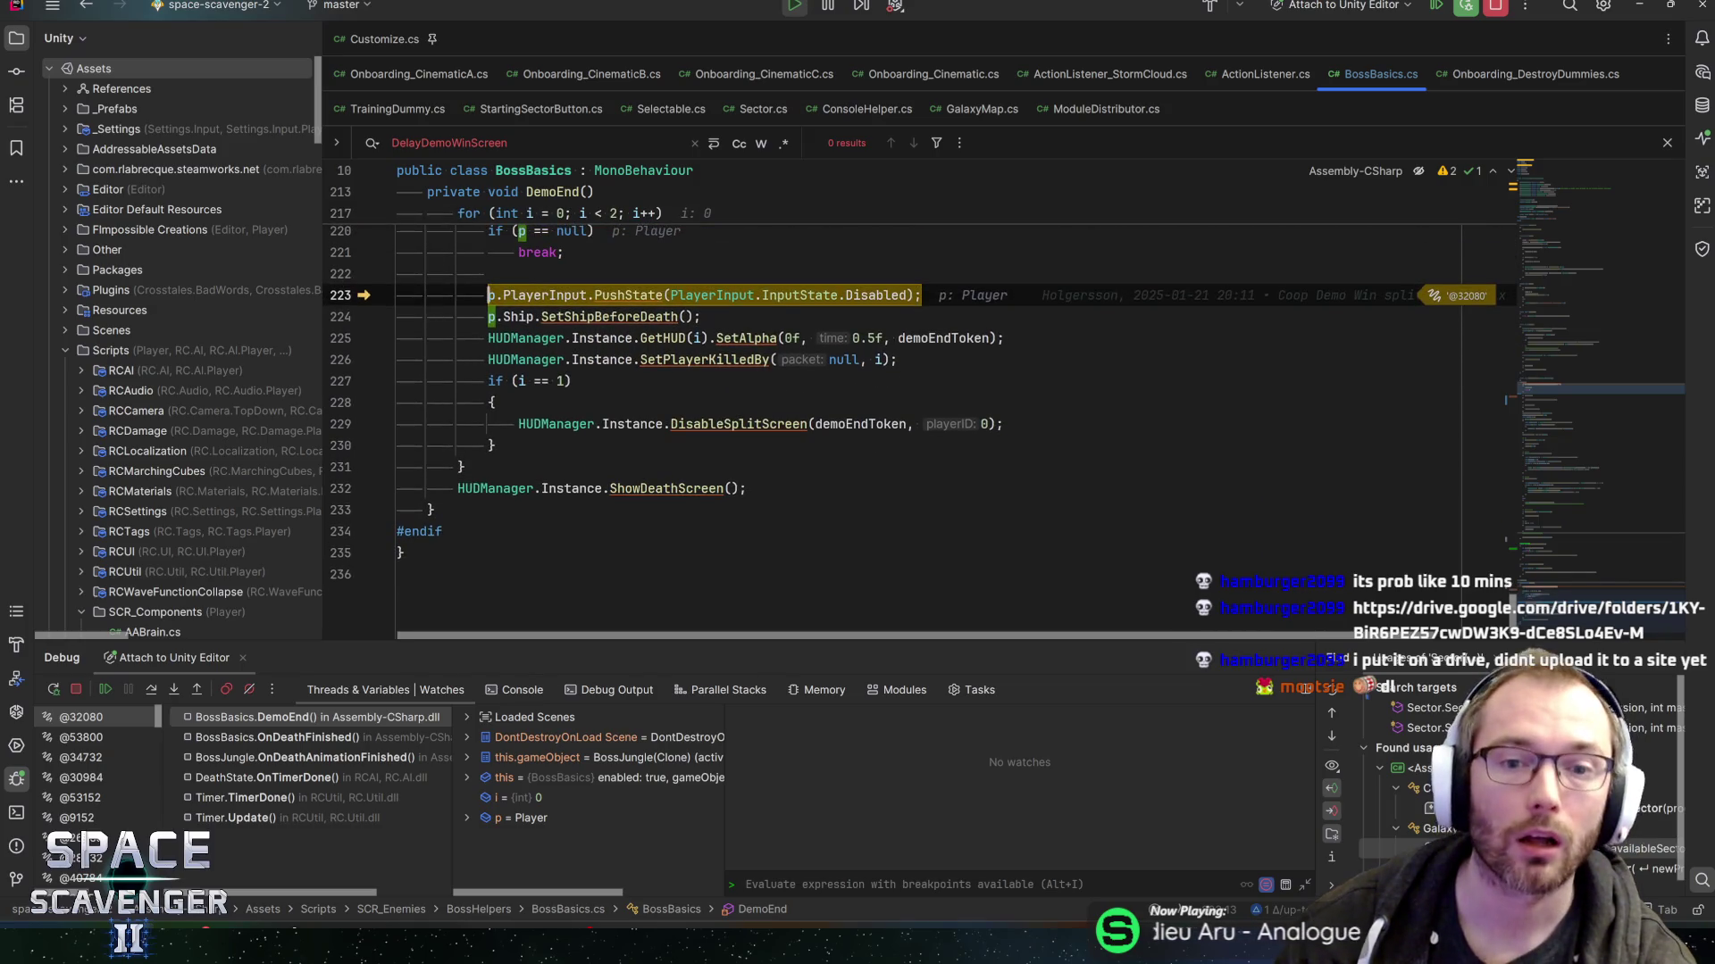
key(F10)
key(F10)
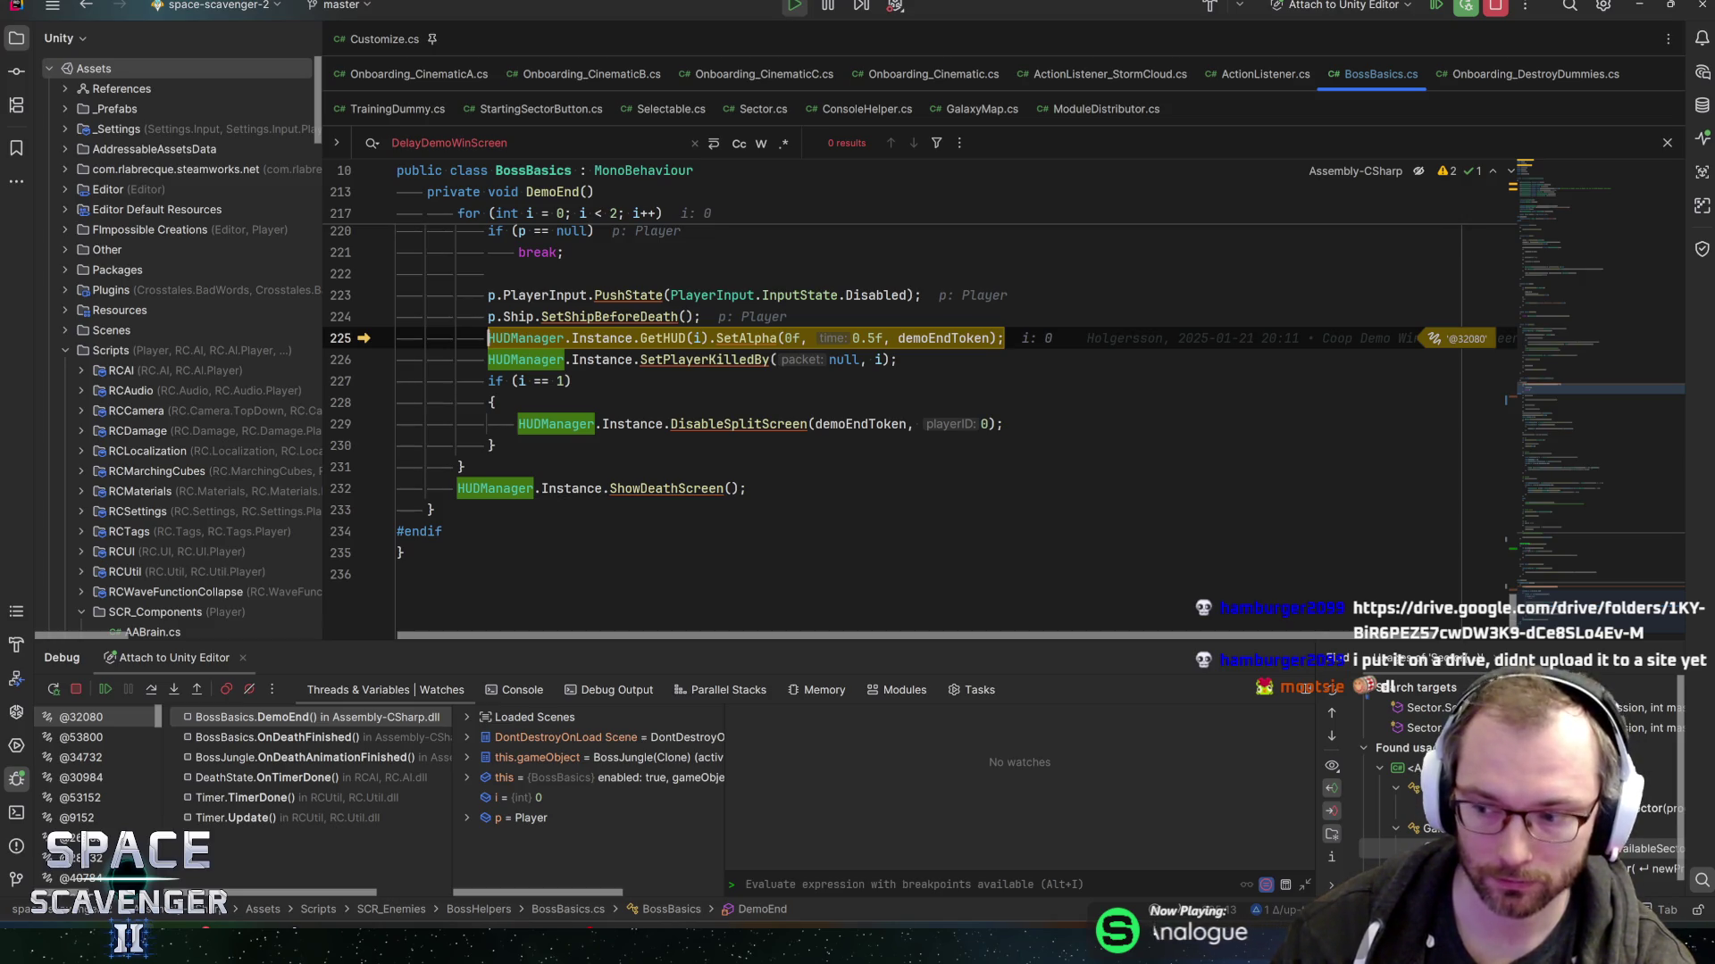
- Step through DemoEnd's player loop for both players and into HUDManager.ShowDeathScreen
key(F10)
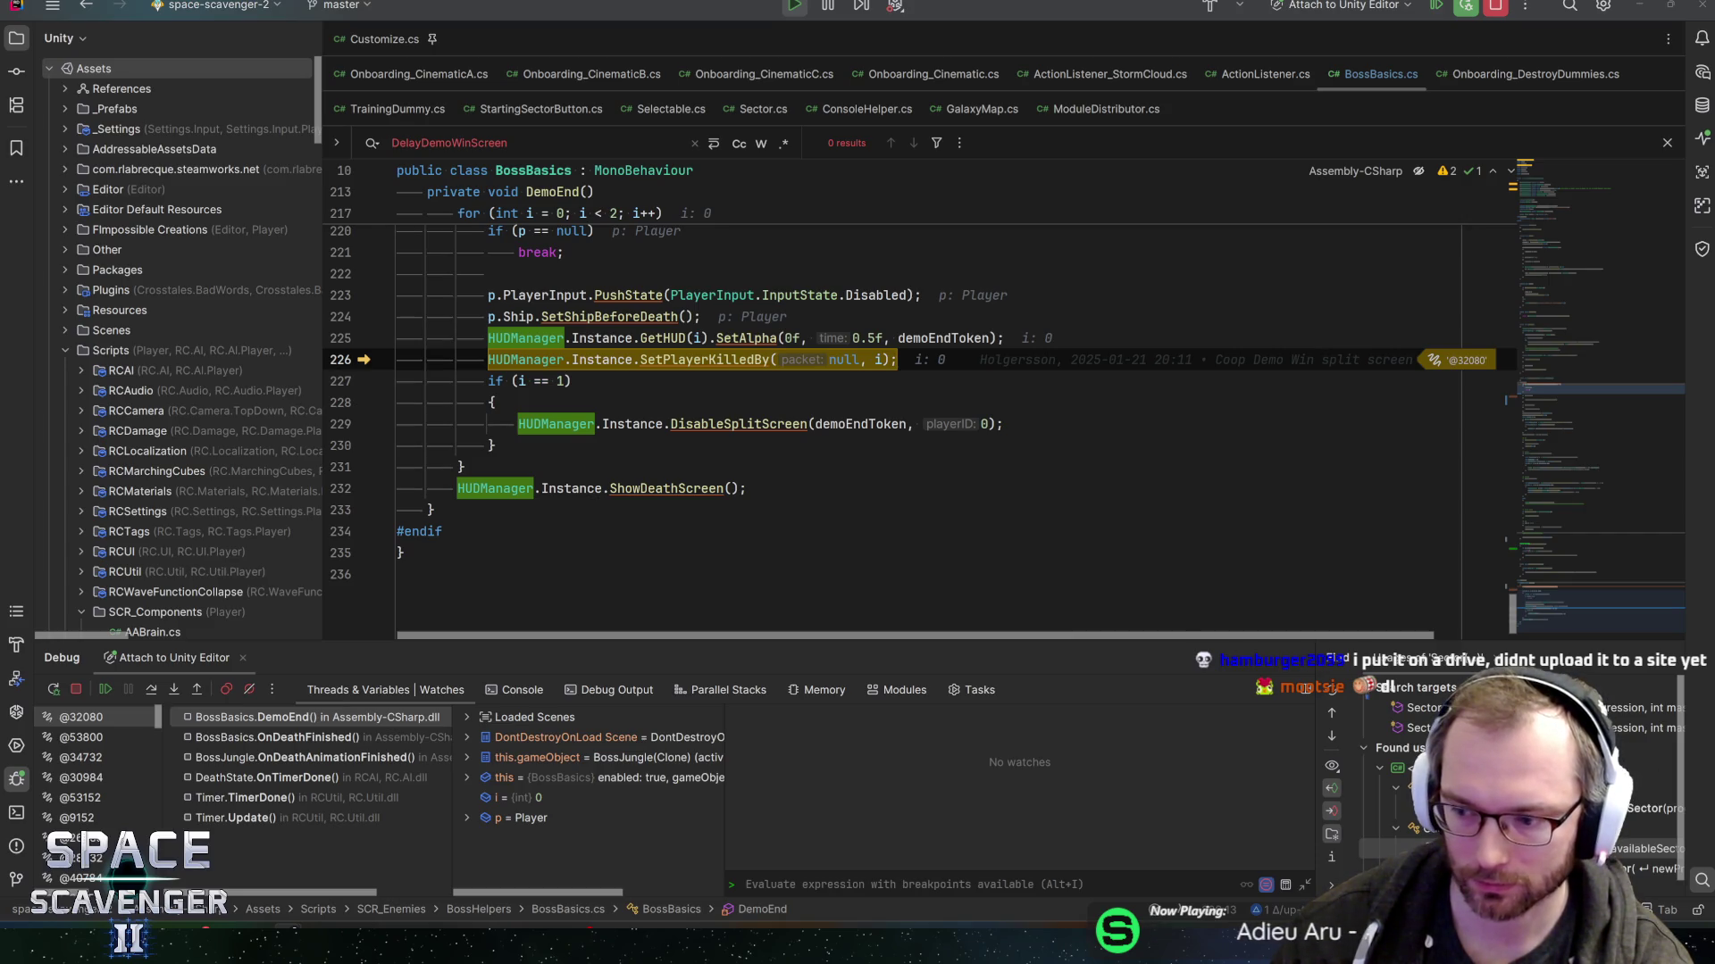
click(602, 359)
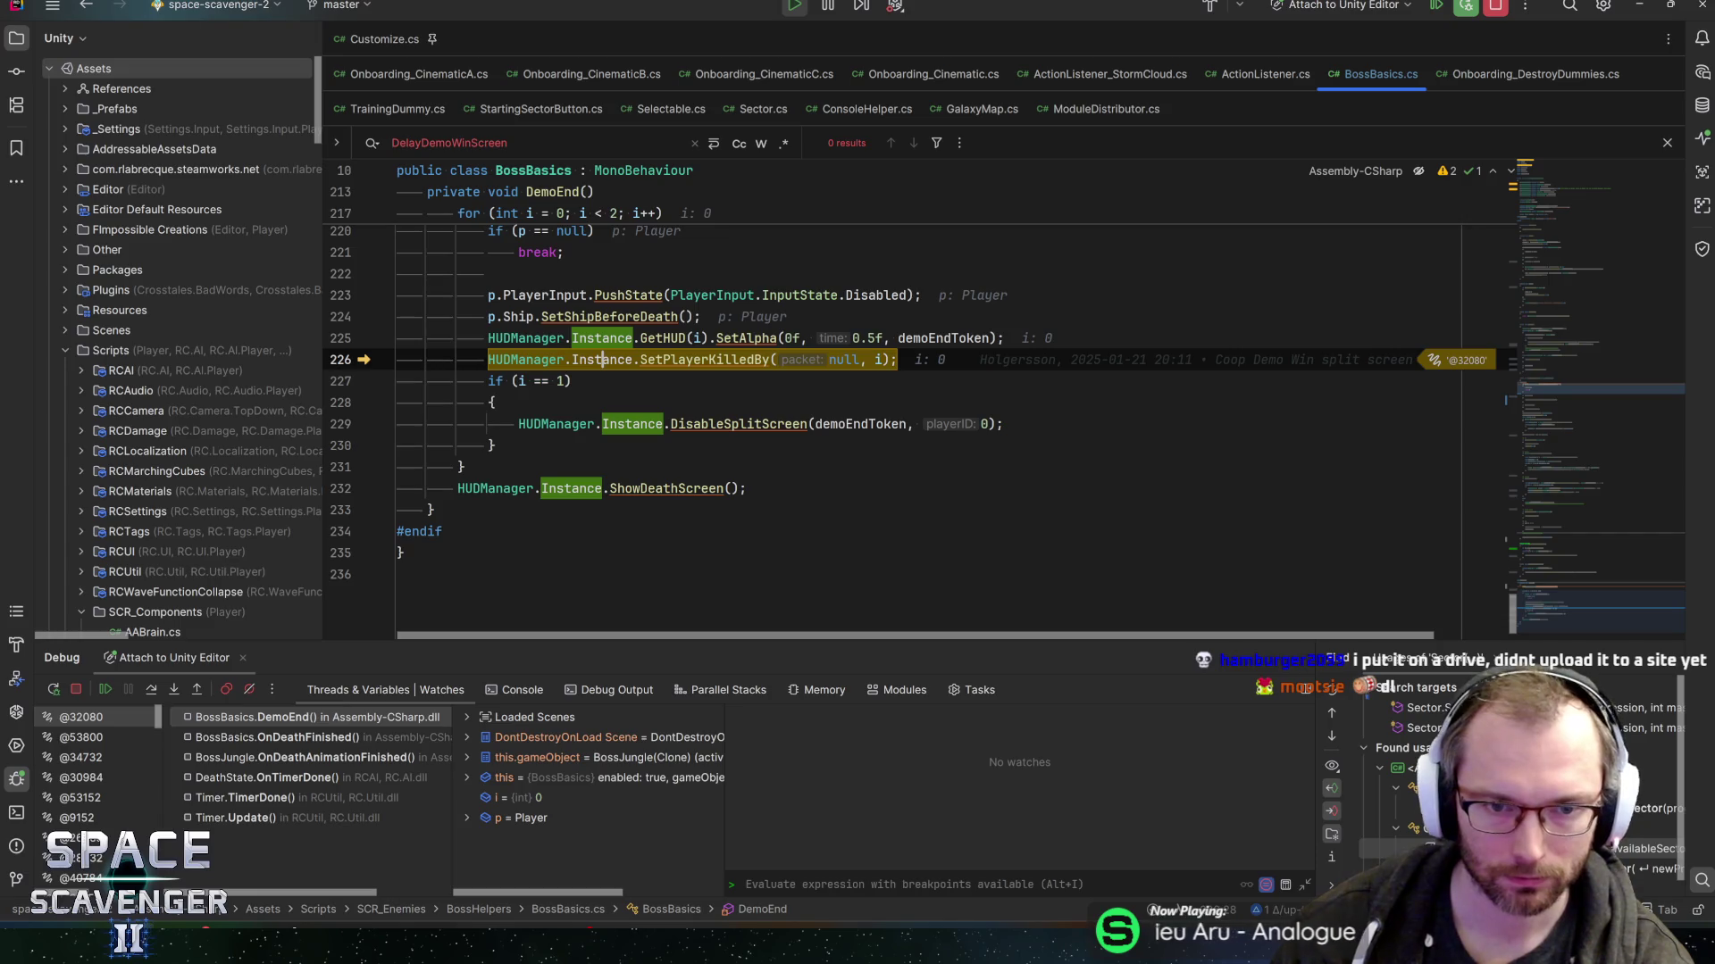
key(F10)
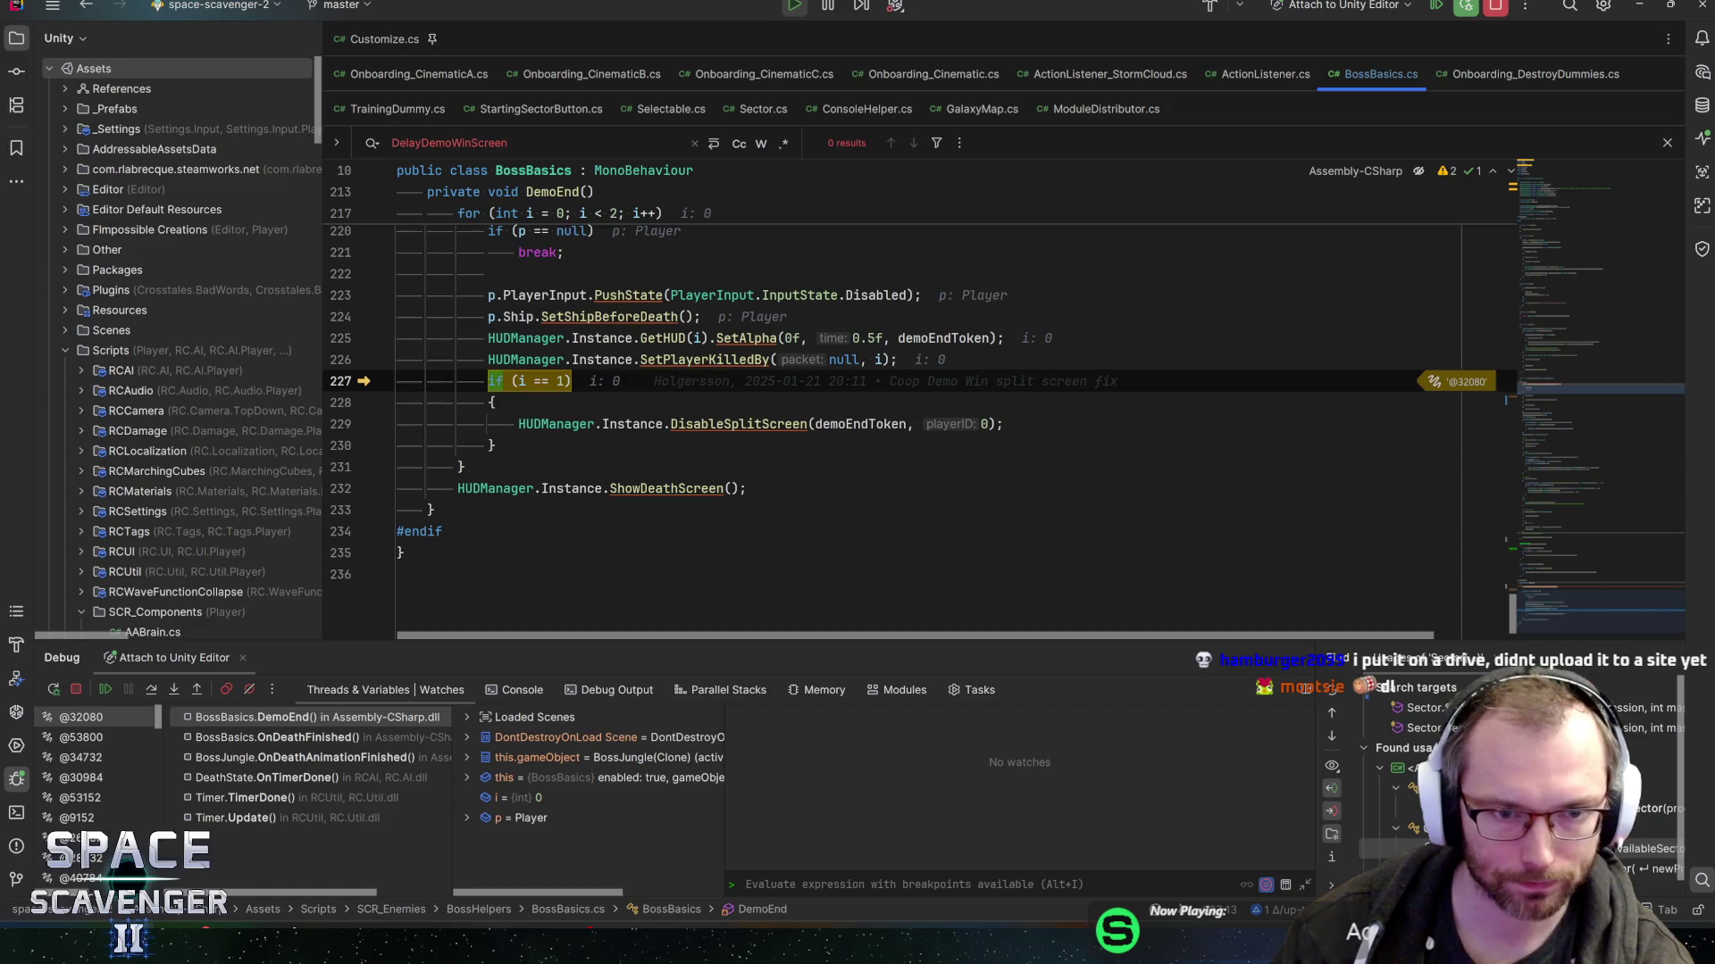
key(F10)
key(F10)
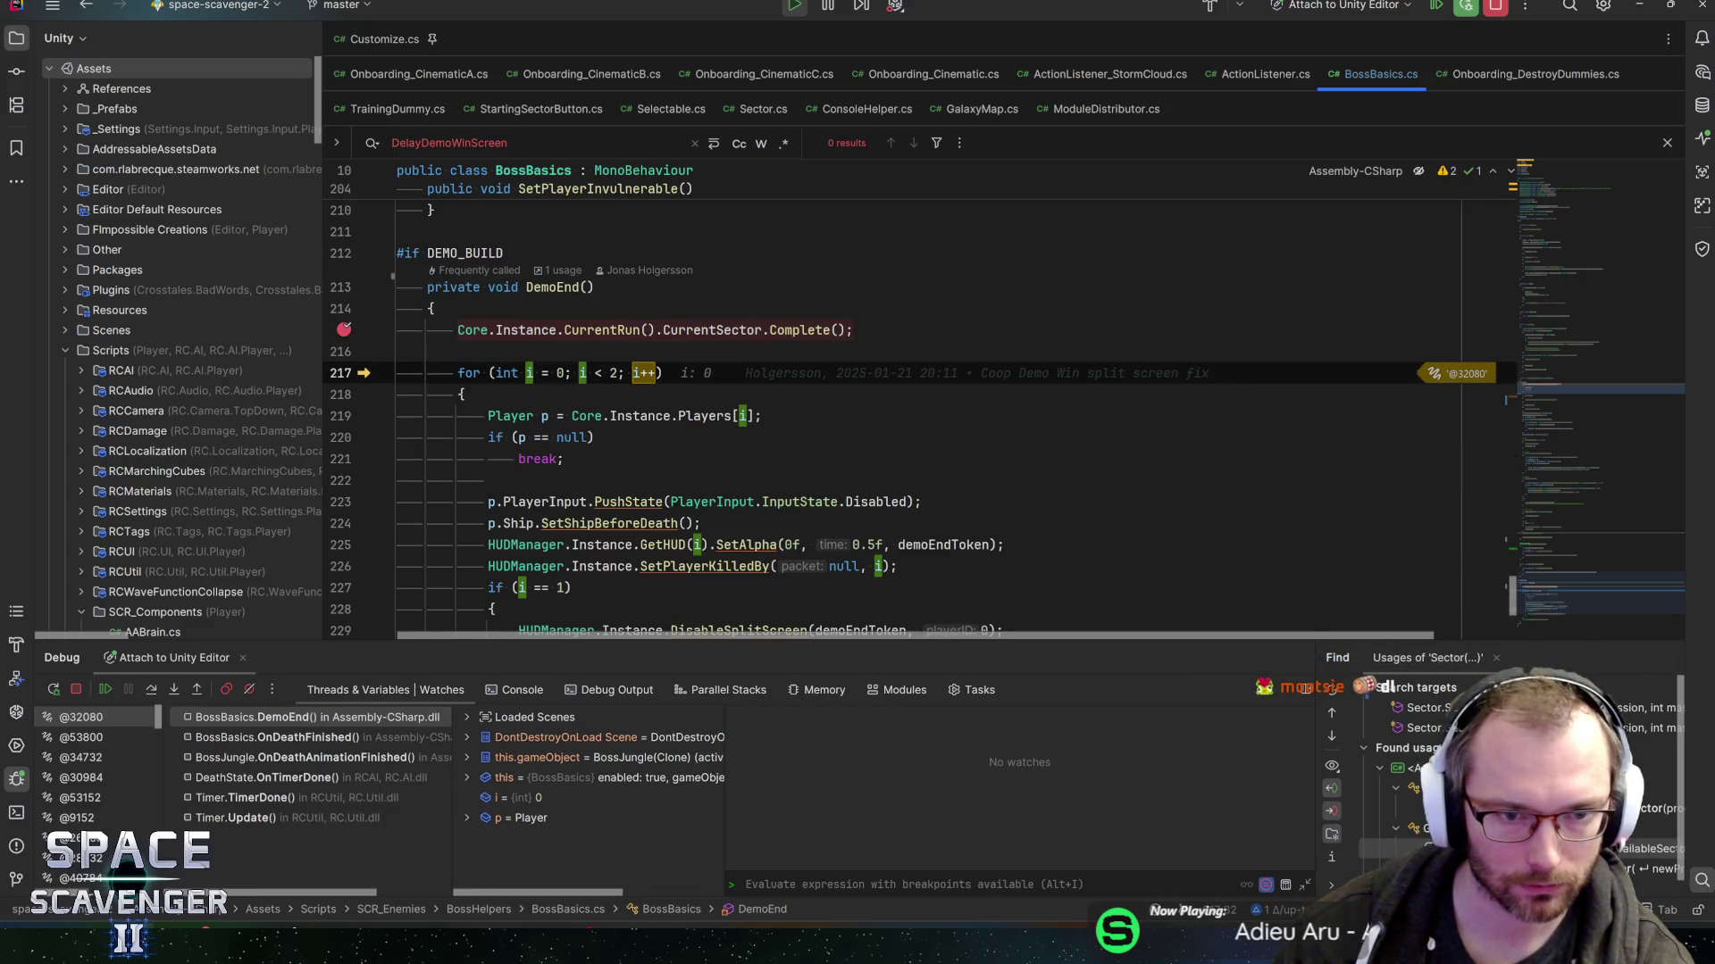
key(F10)
key(F10)
key(F10)
key(F10)
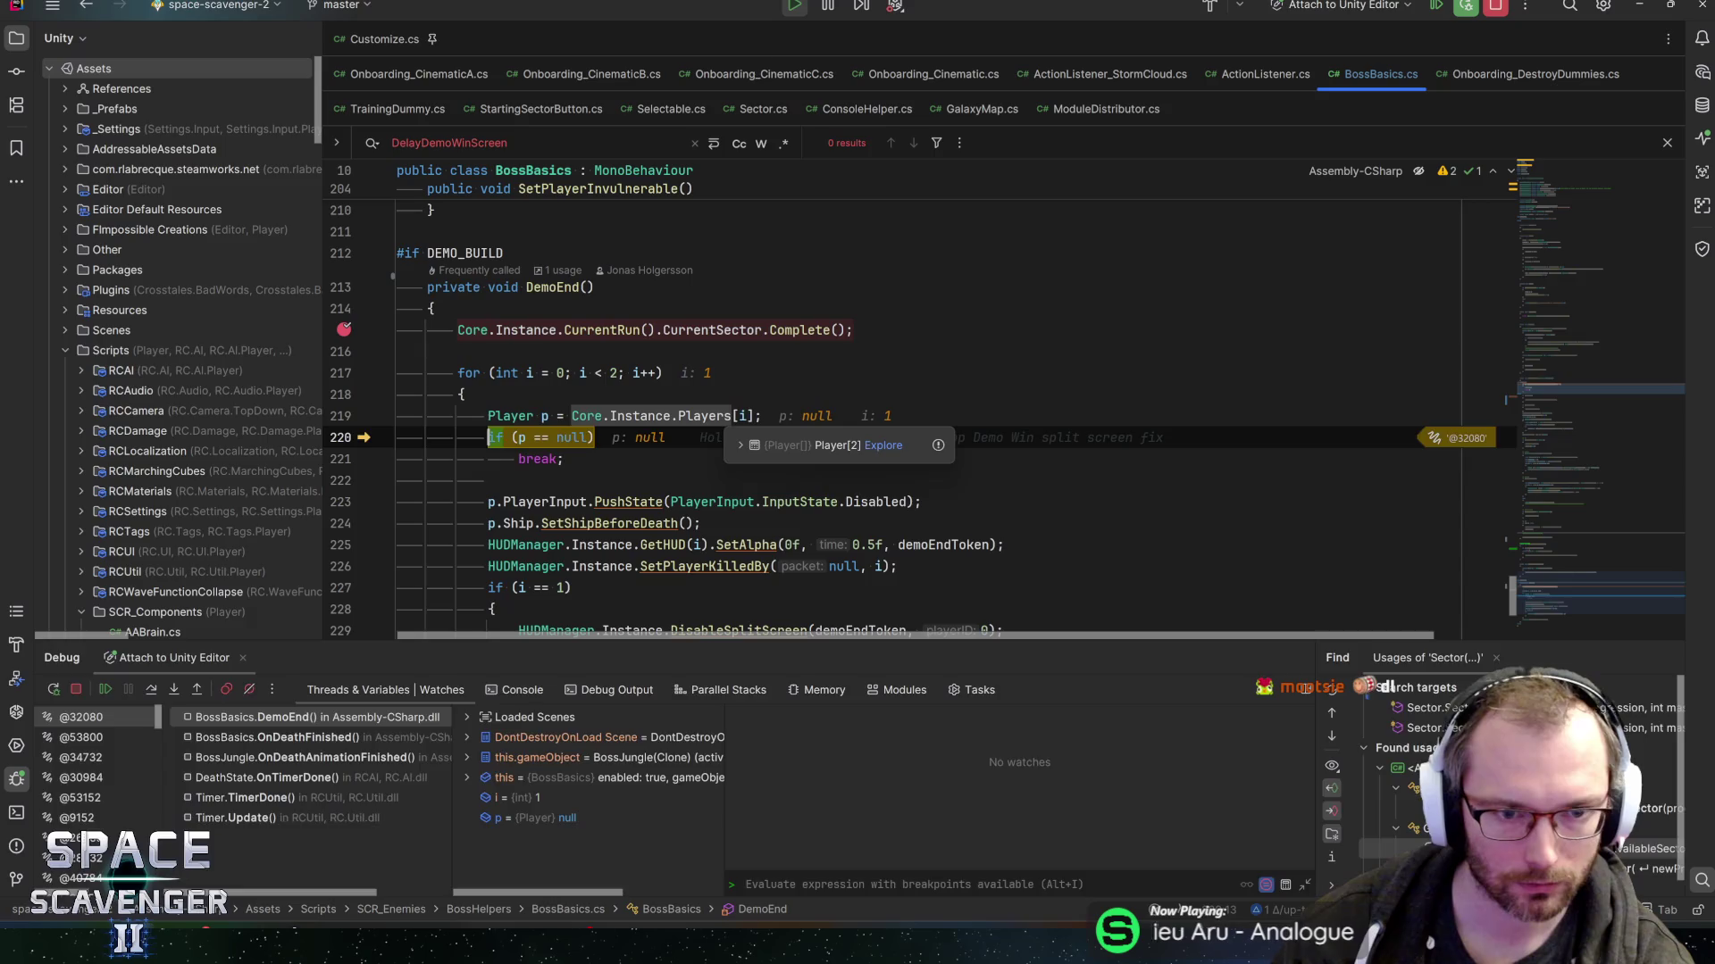
key(F10)
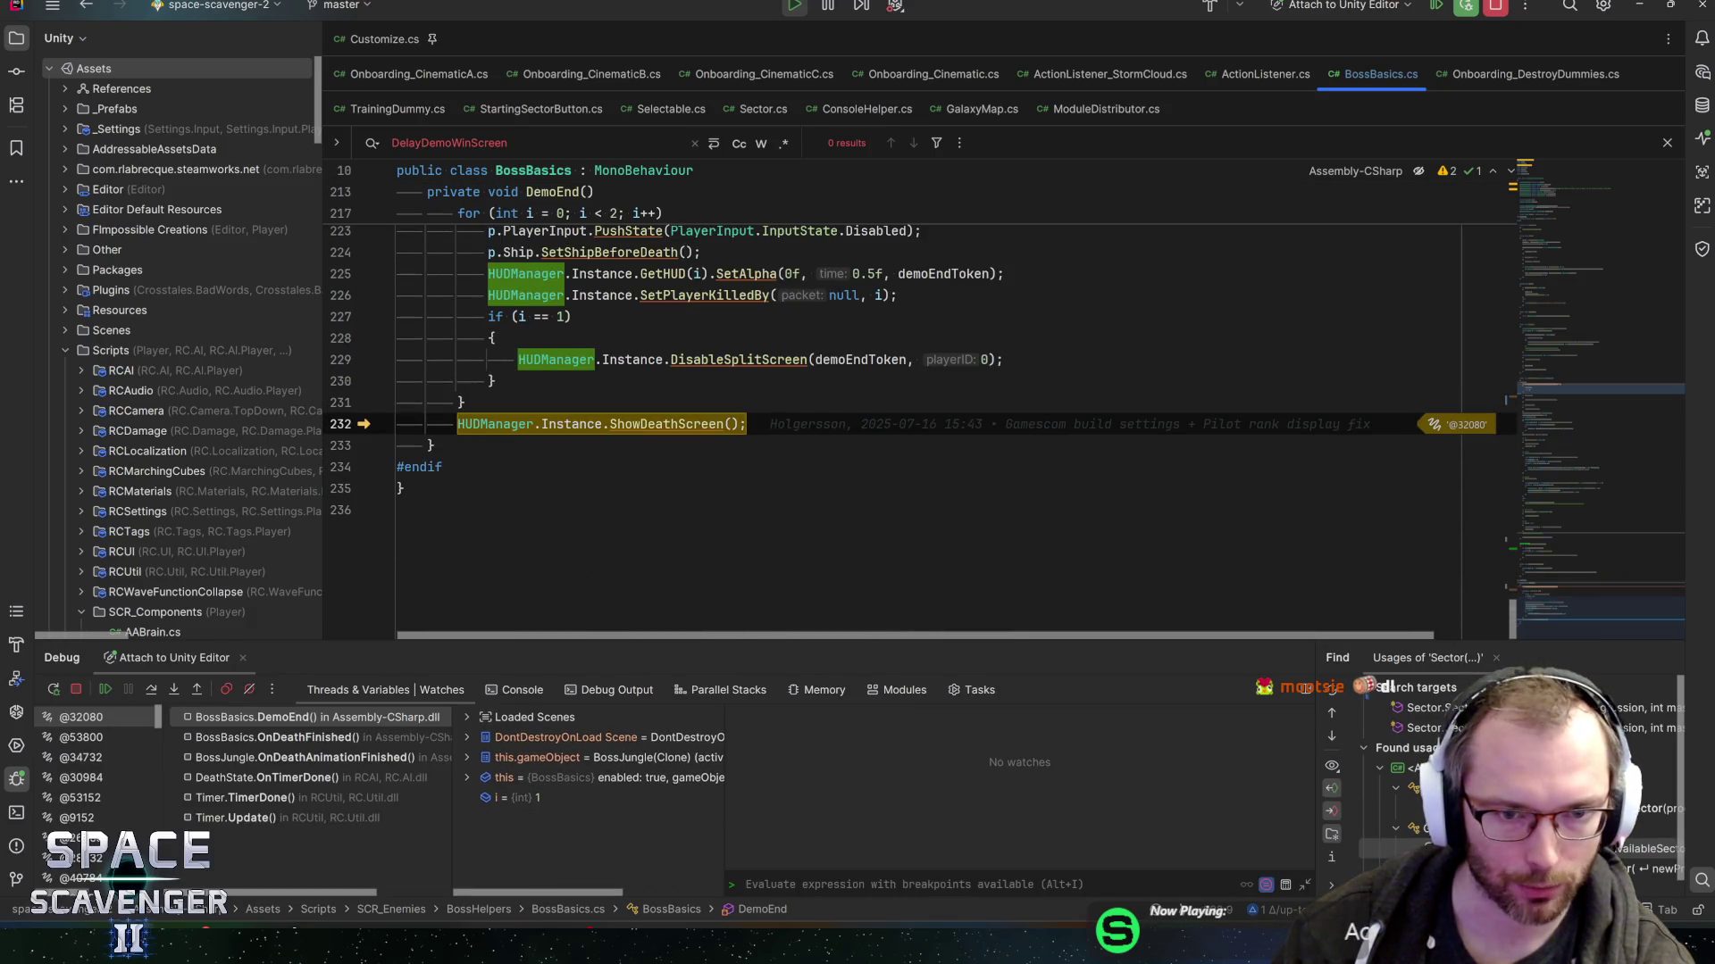
key(F11)
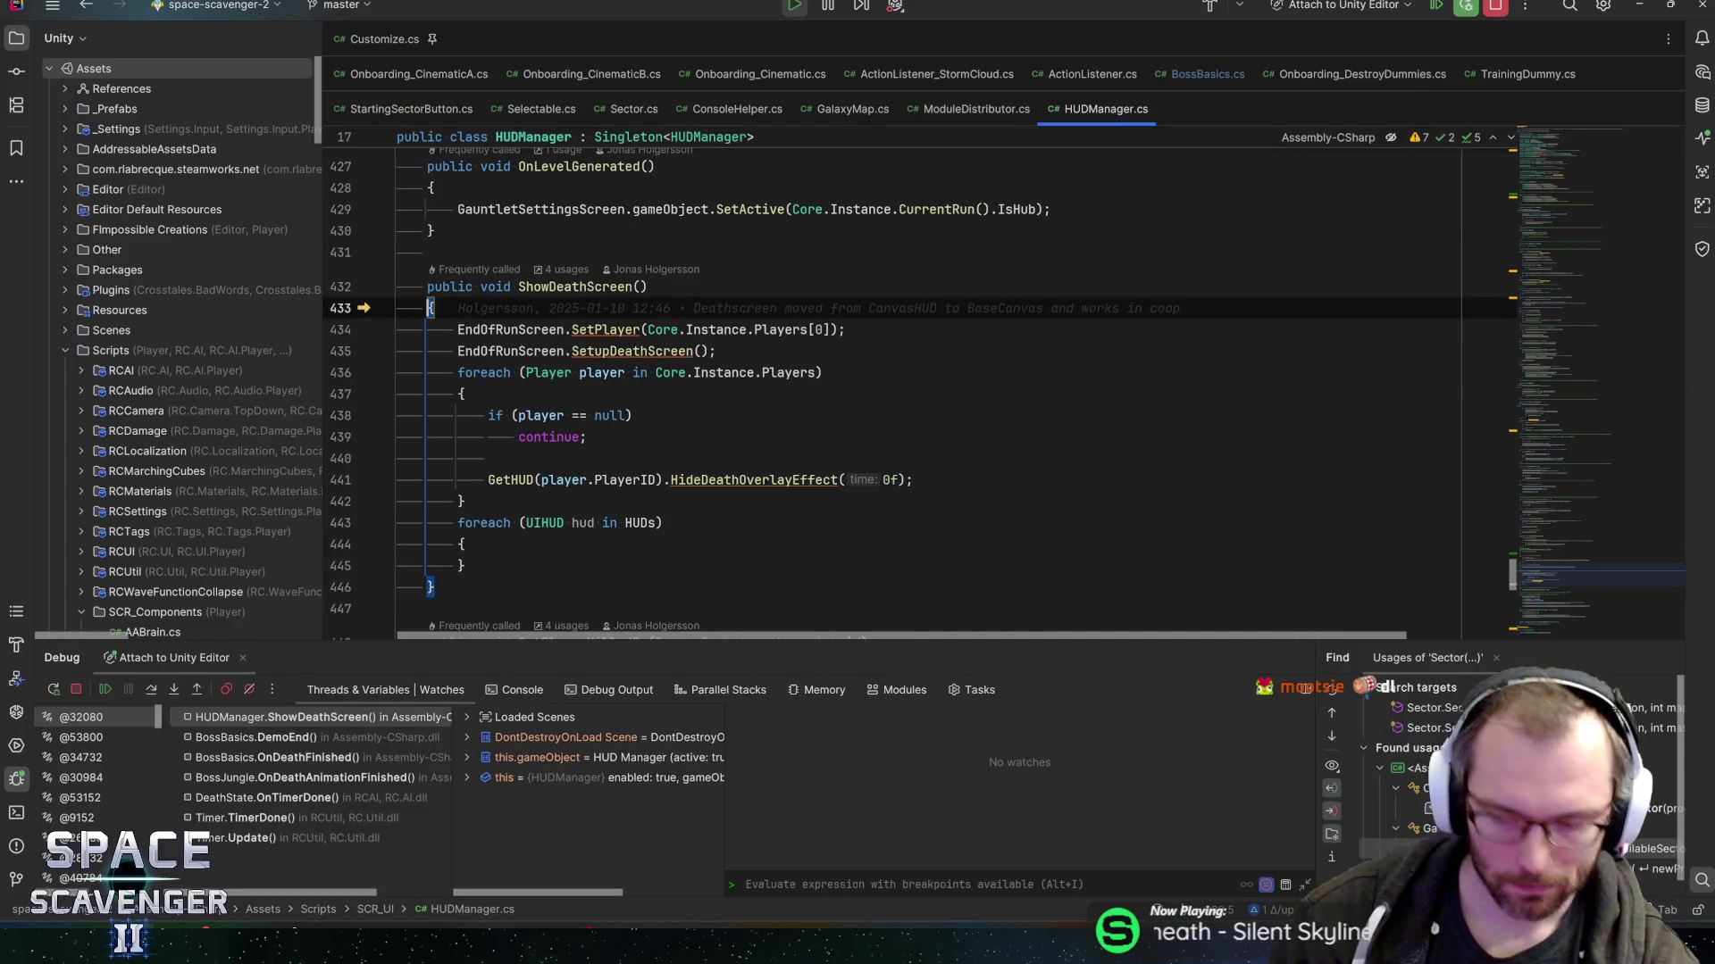
- Step through ShowDeathScreen in Rider, past the player setup and into the HUD loop
key(F10)
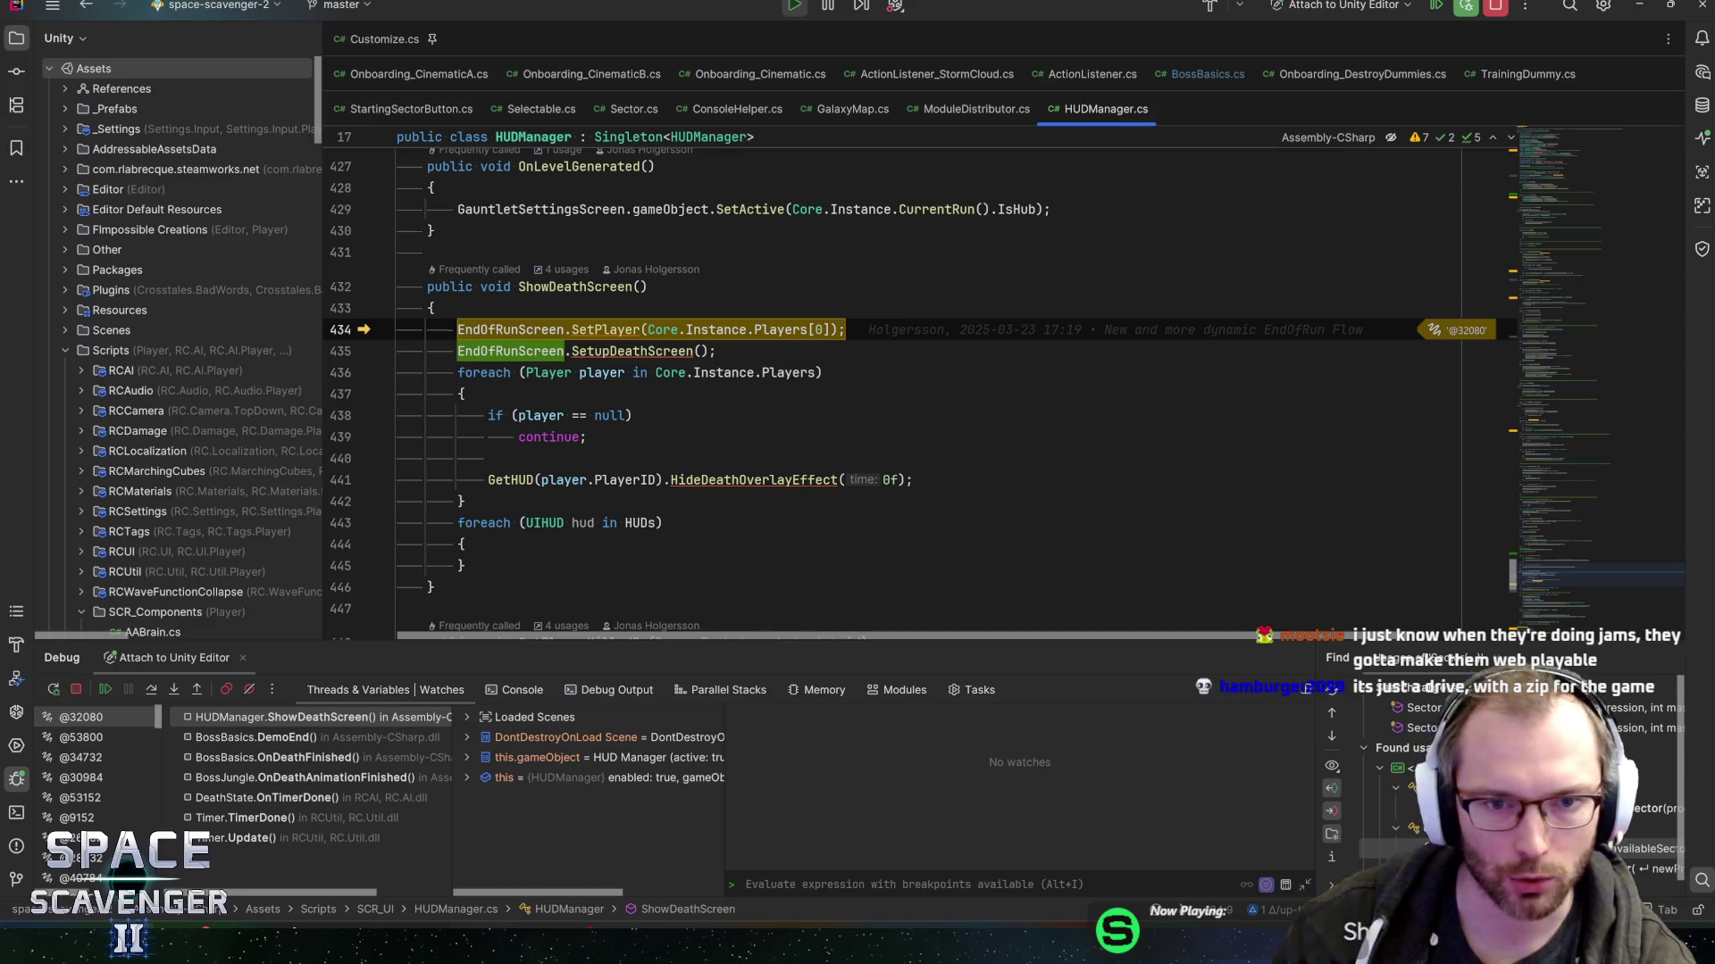
key(F10)
mouse_move(804, 373)
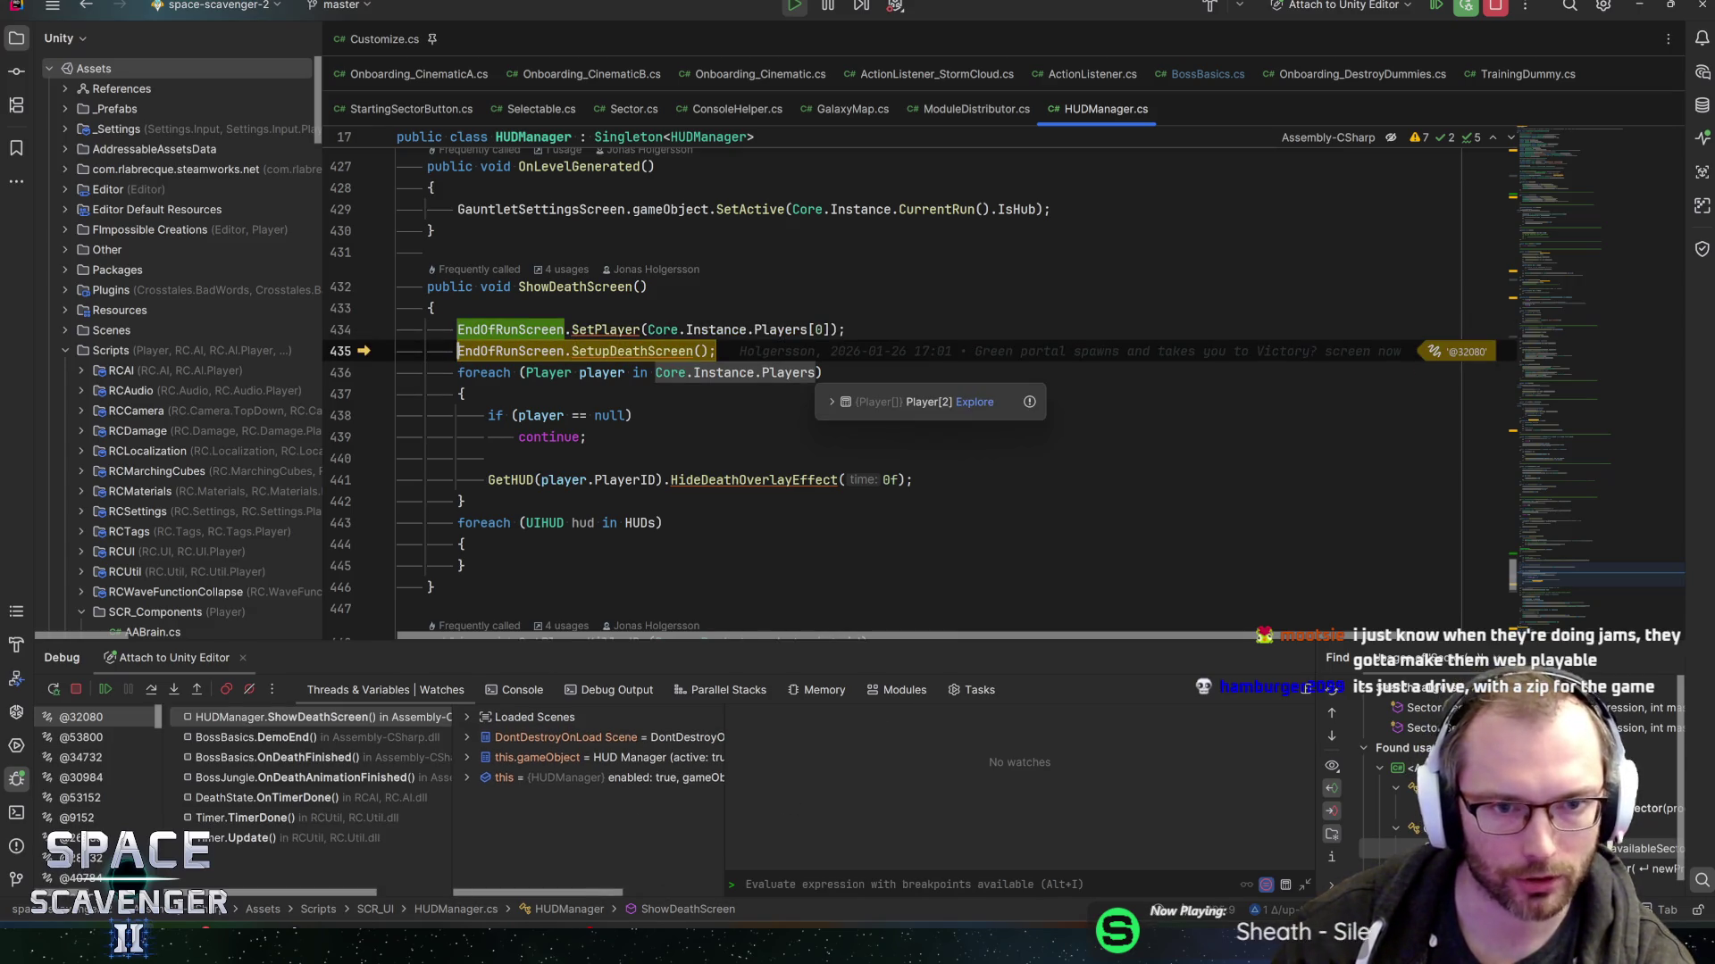
click(460, 501)
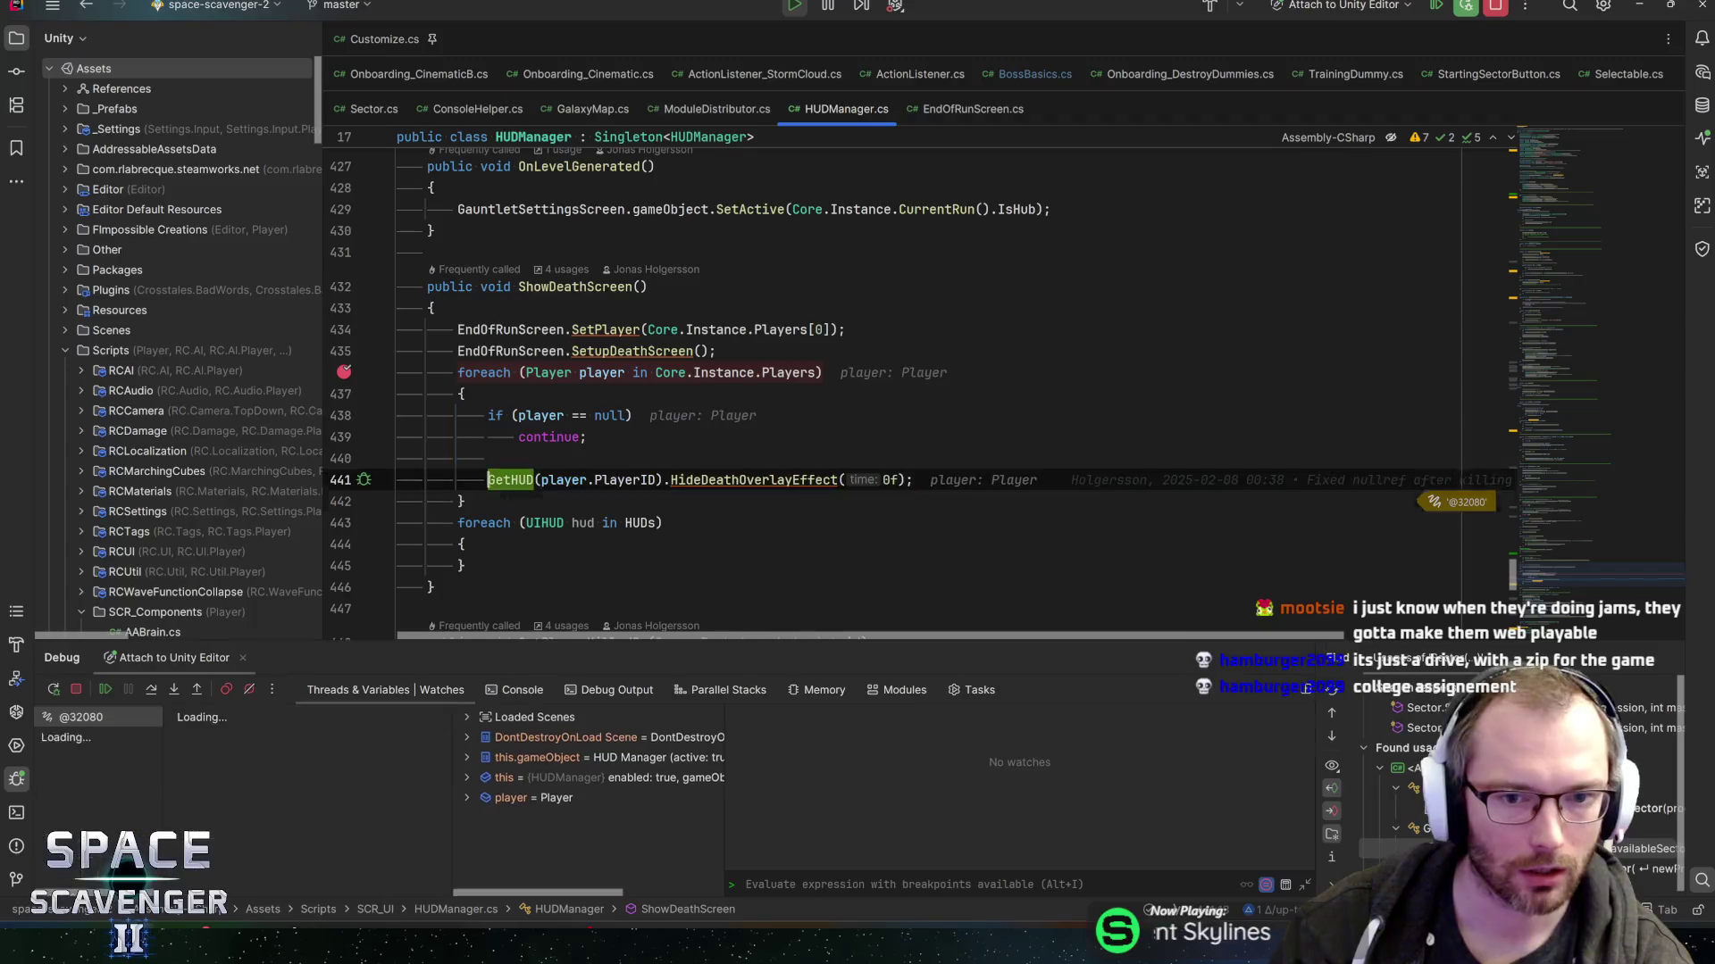
key(F10)
key(F10)
key(F10)
key(F10)
key(F10)
key(F10)
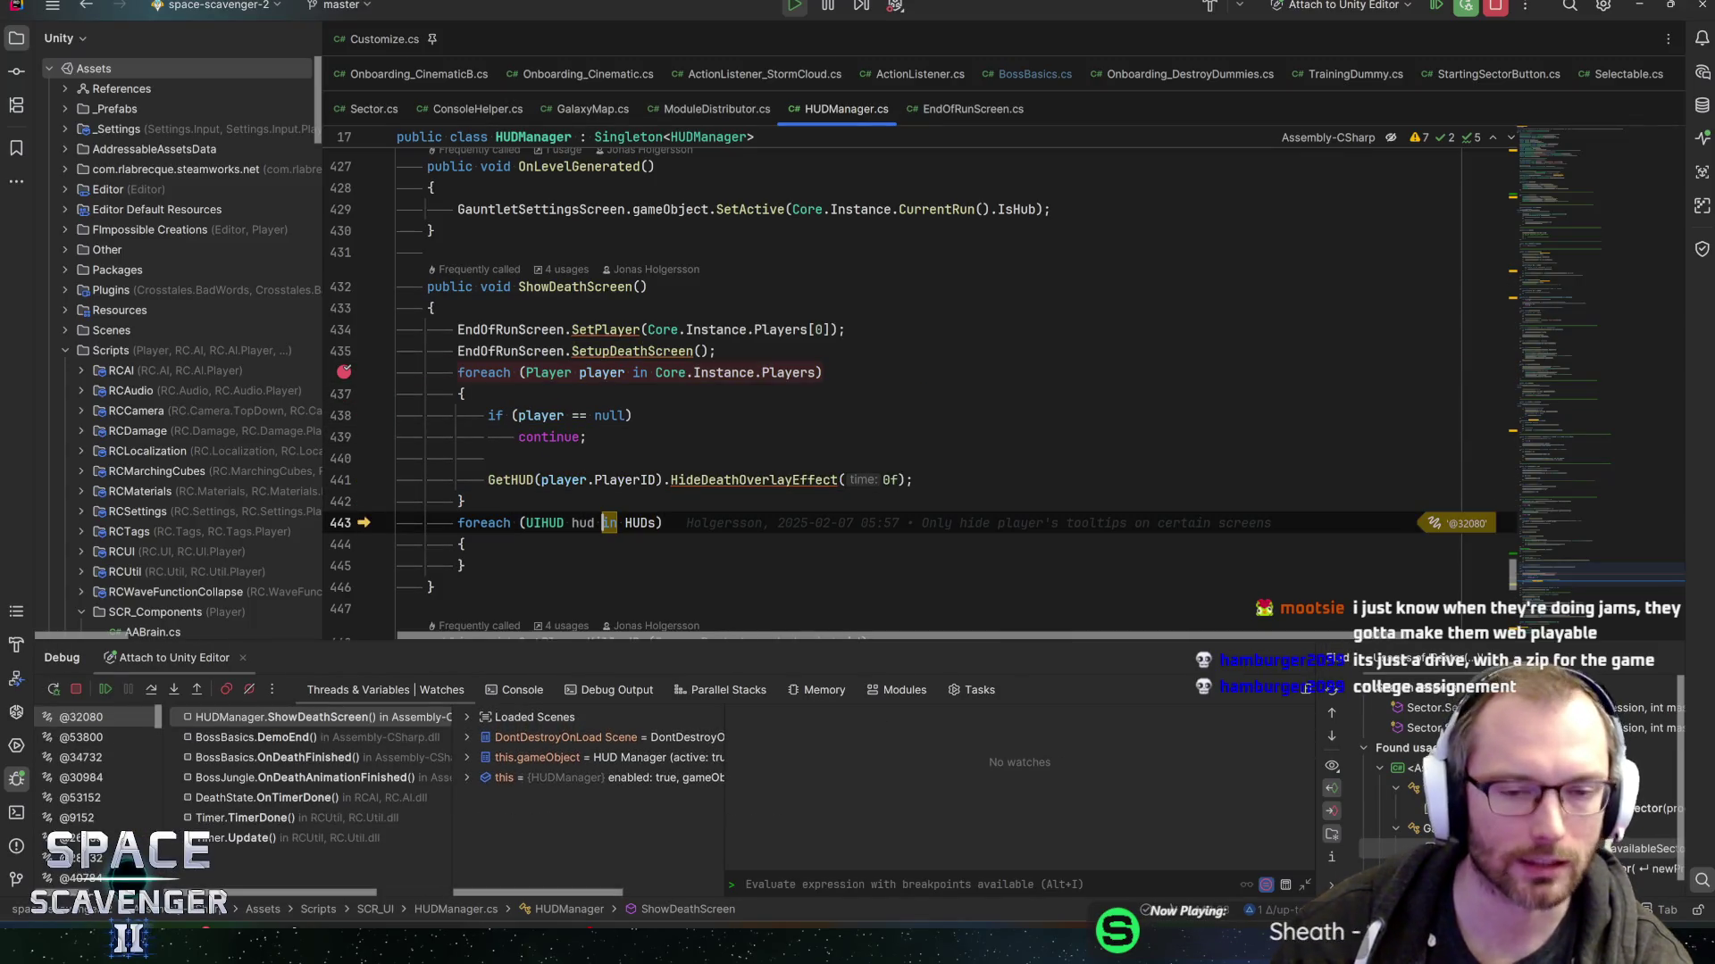
key(F10)
key(F10)
key(F10)
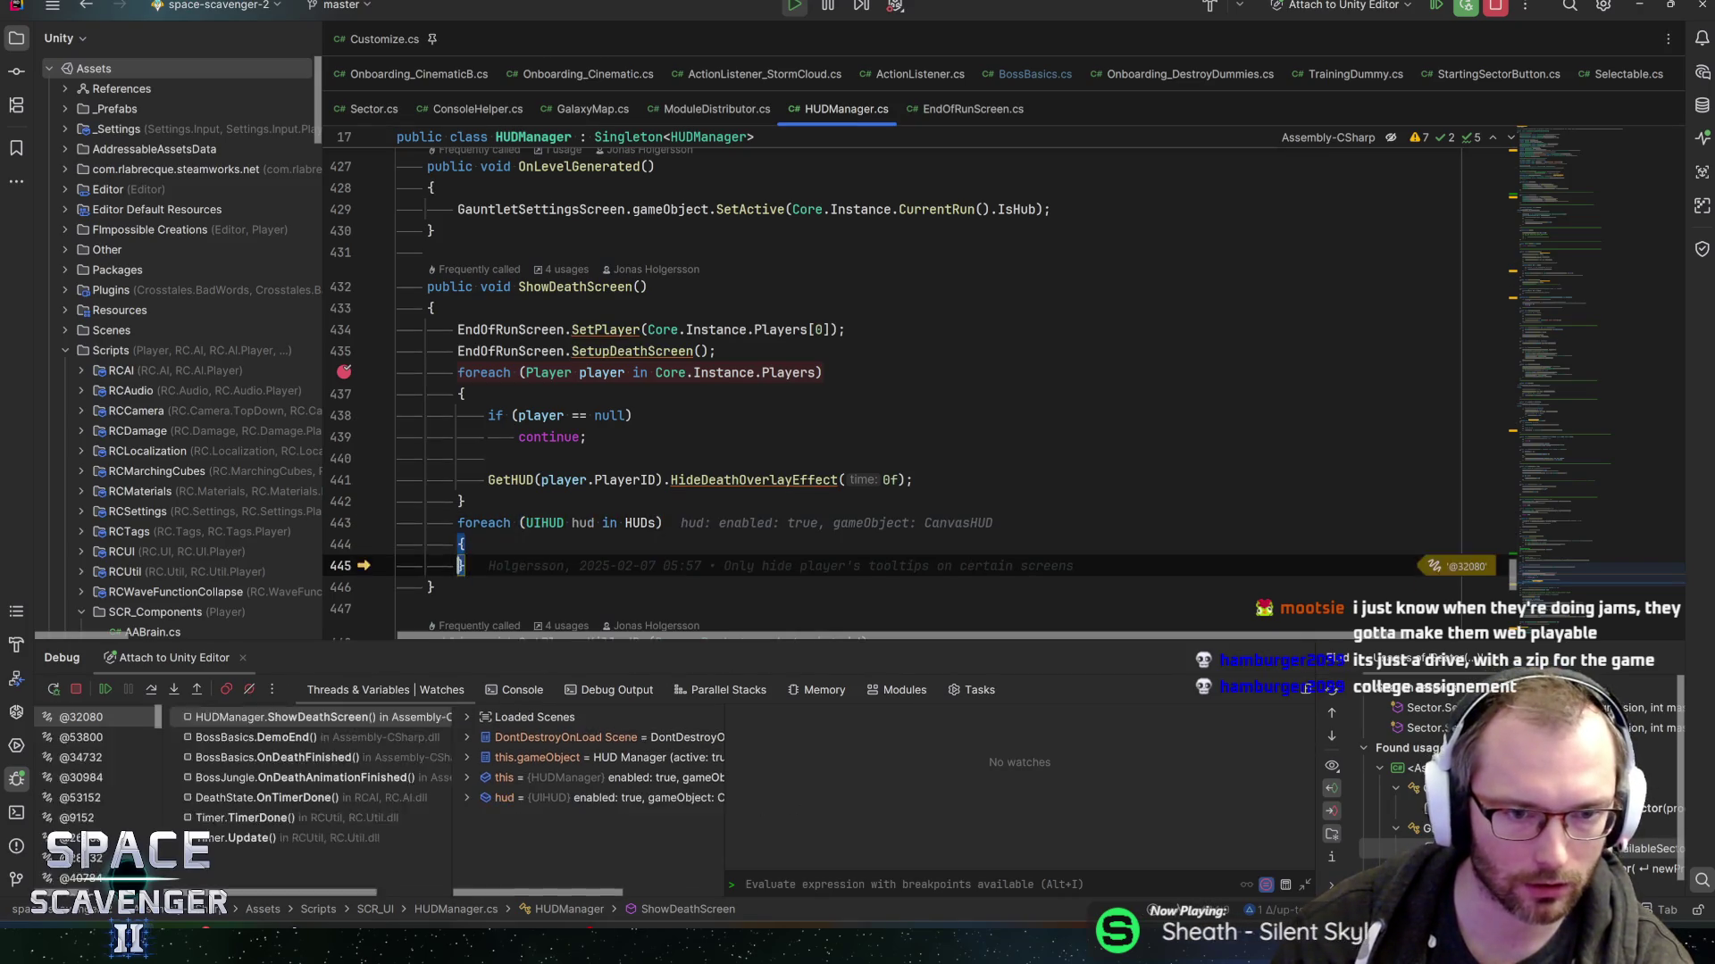
key(F10)
key(F10)
key(F10)
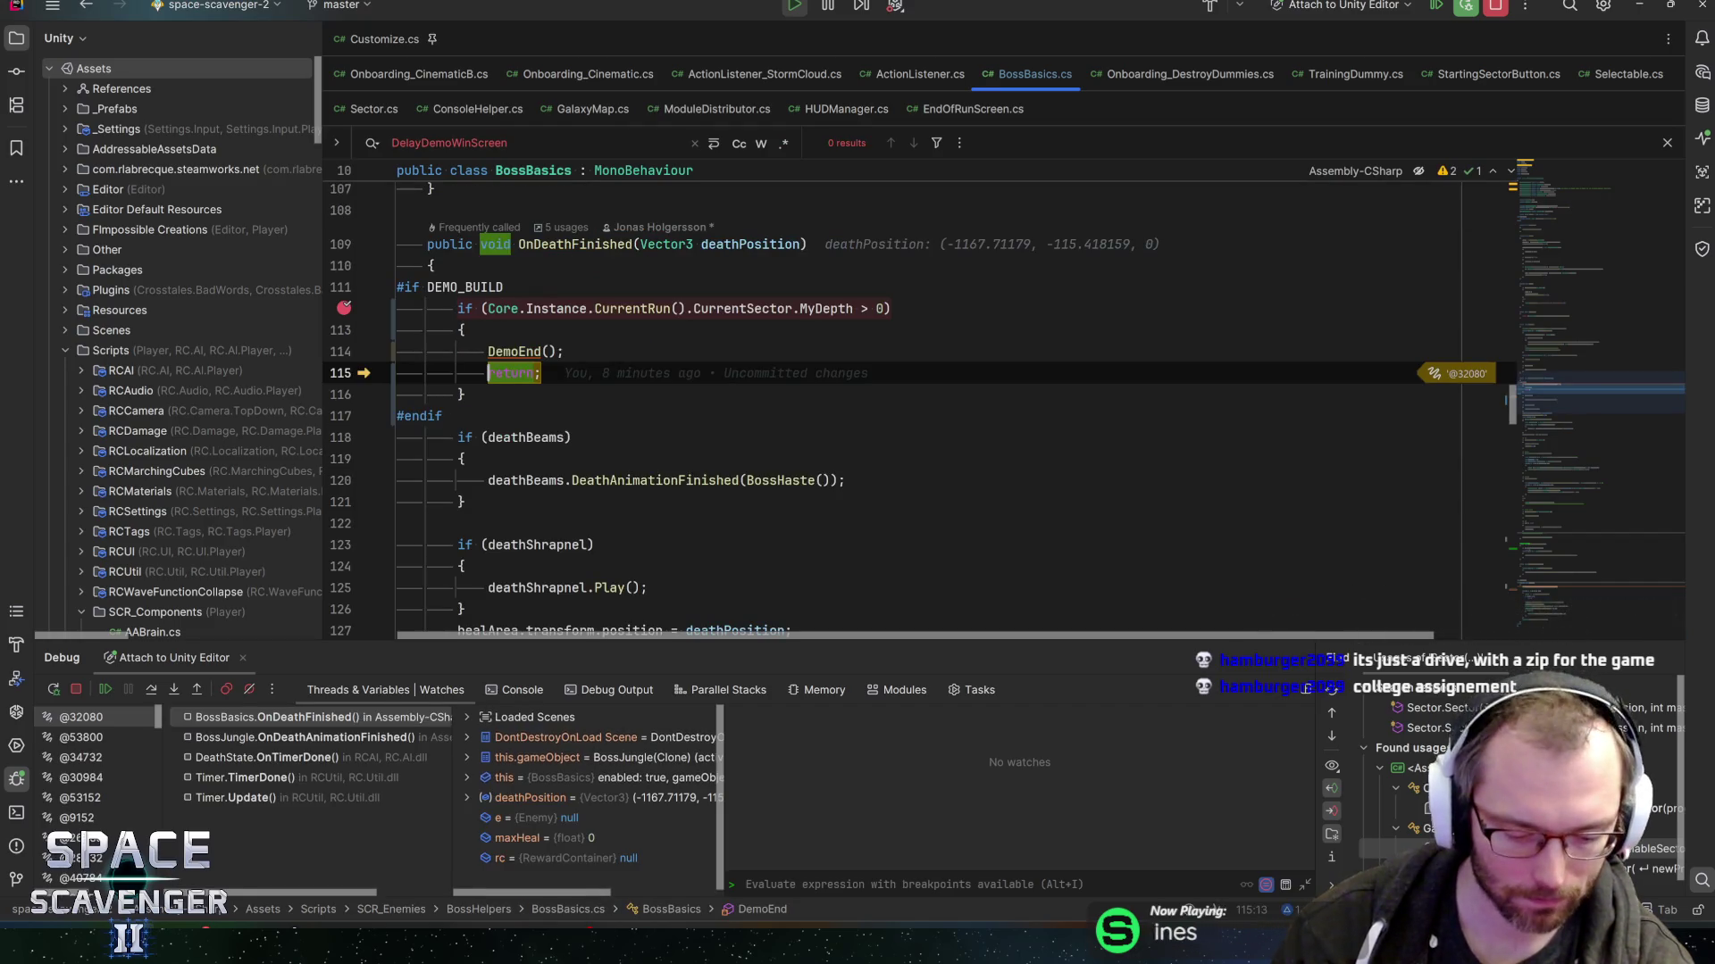
- Resume the game from the debugger, stop play mode in Unity, and bring up the task board
key(F5)
key(alt+Tab)
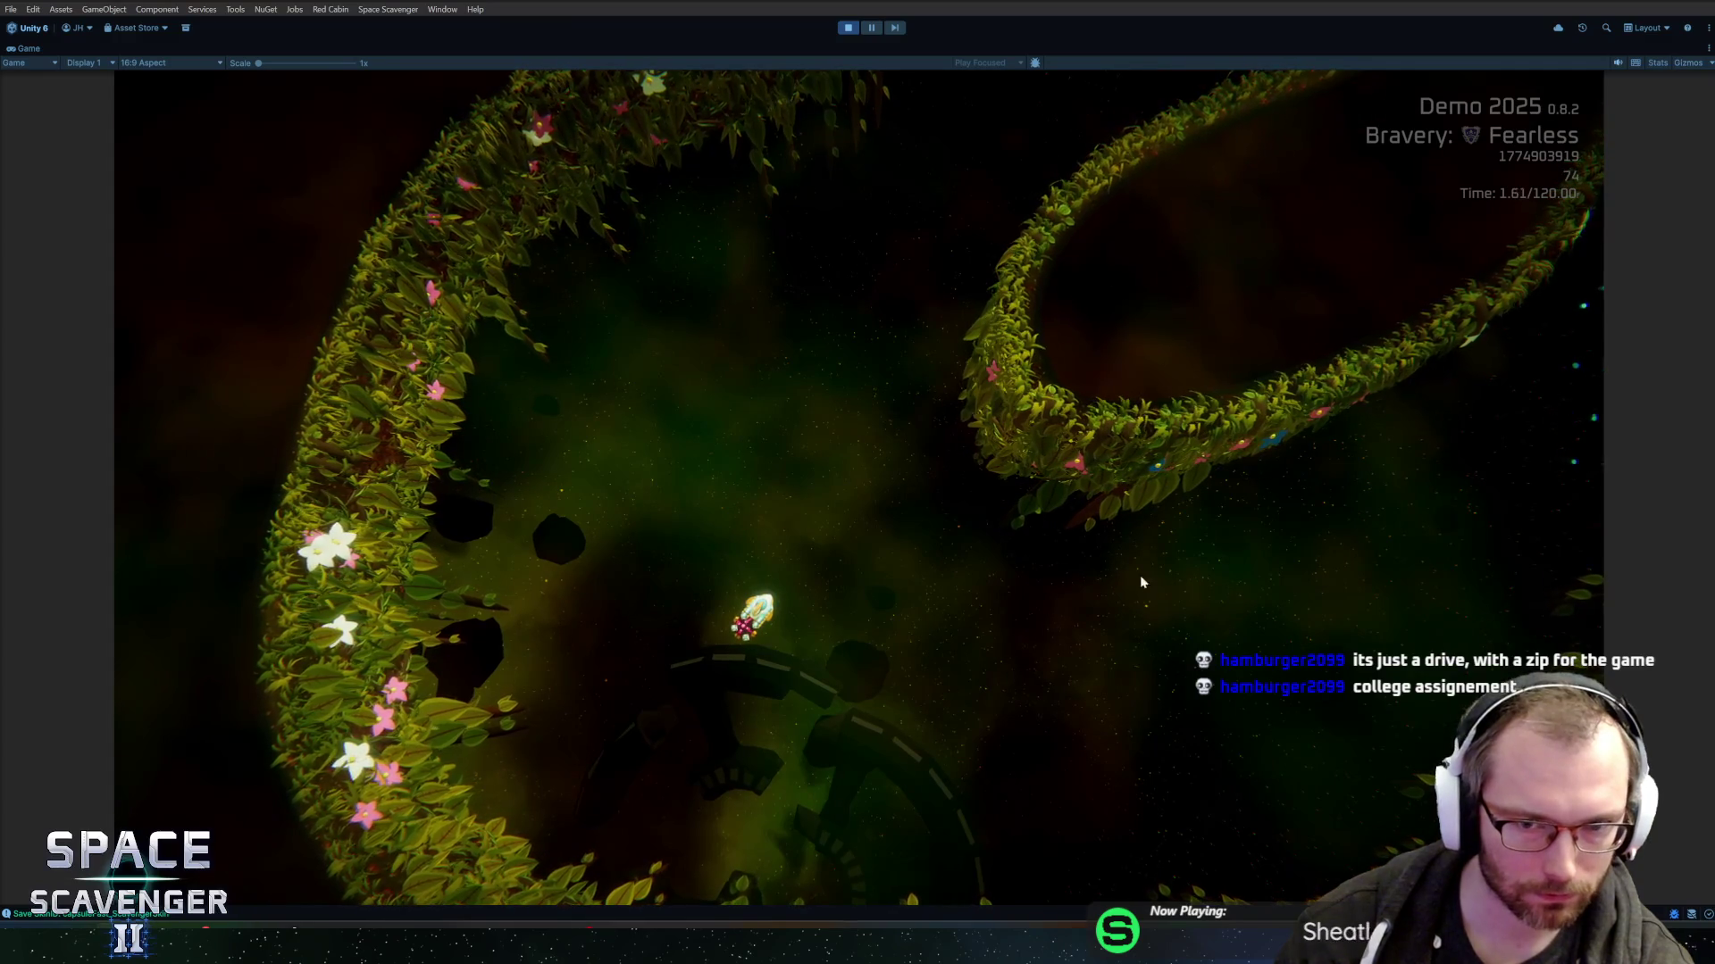
key(ctrl+p)
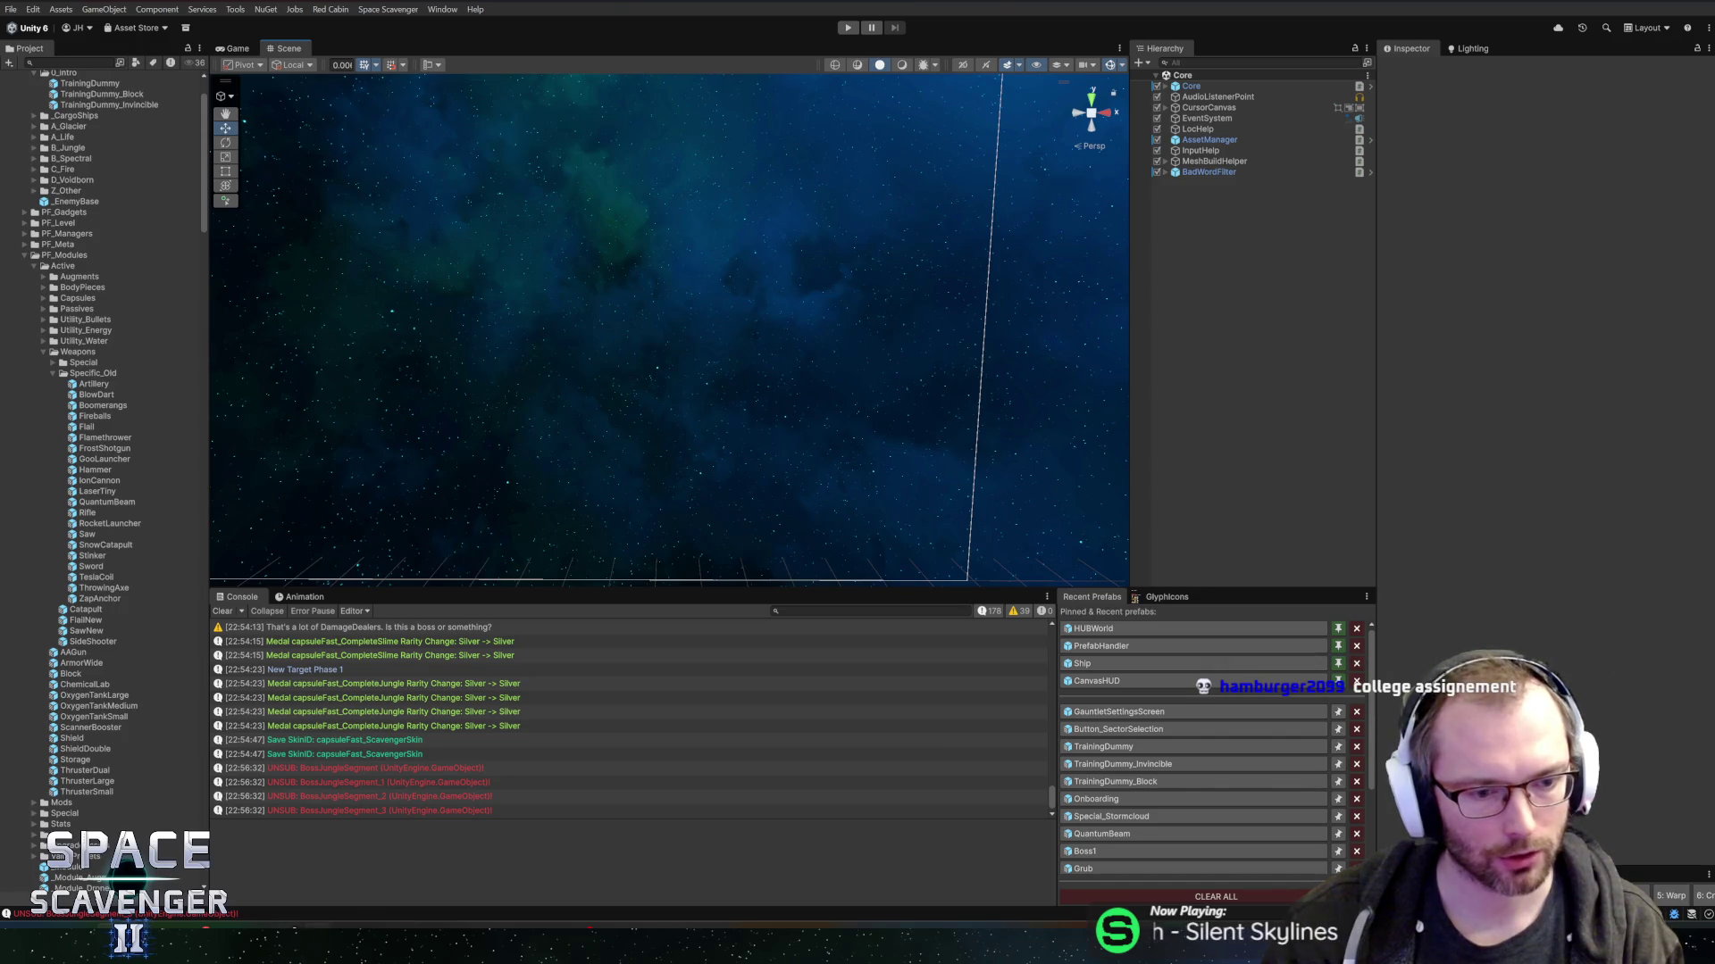
click(357, 857)
- Create the Gameplay task 'Make sure Demo is playable with 2 sectors' on the March 26B board
double_click(753, 556)
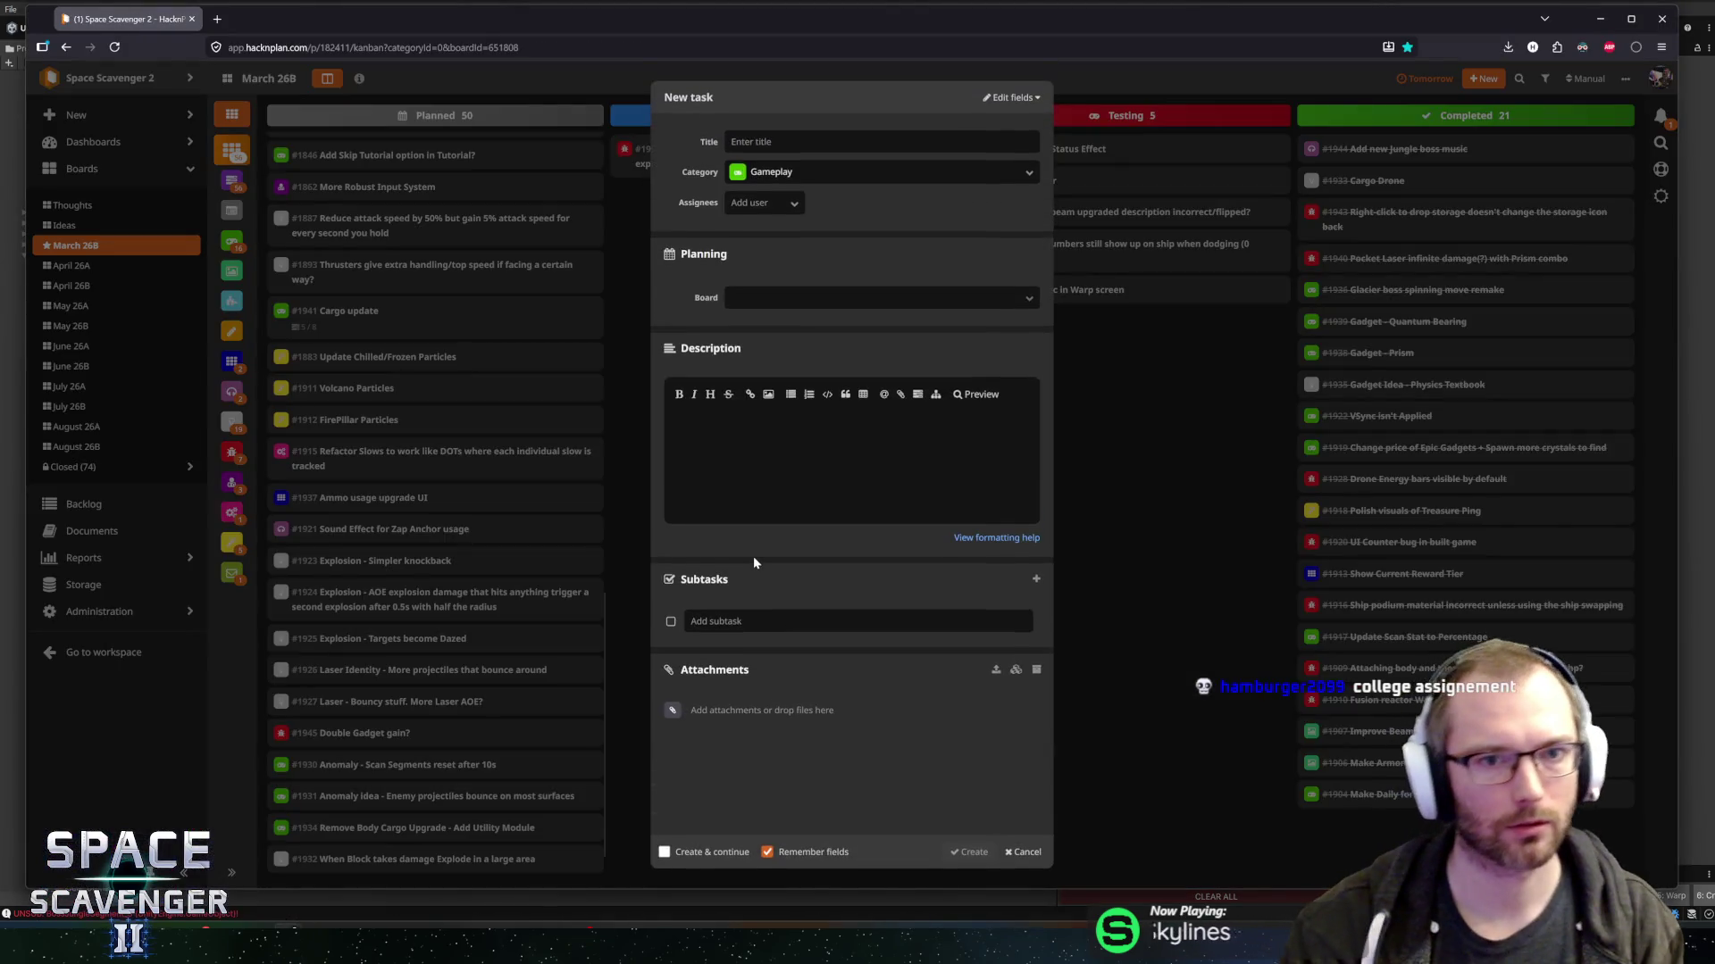
key(Escape)
double_click(760, 488)
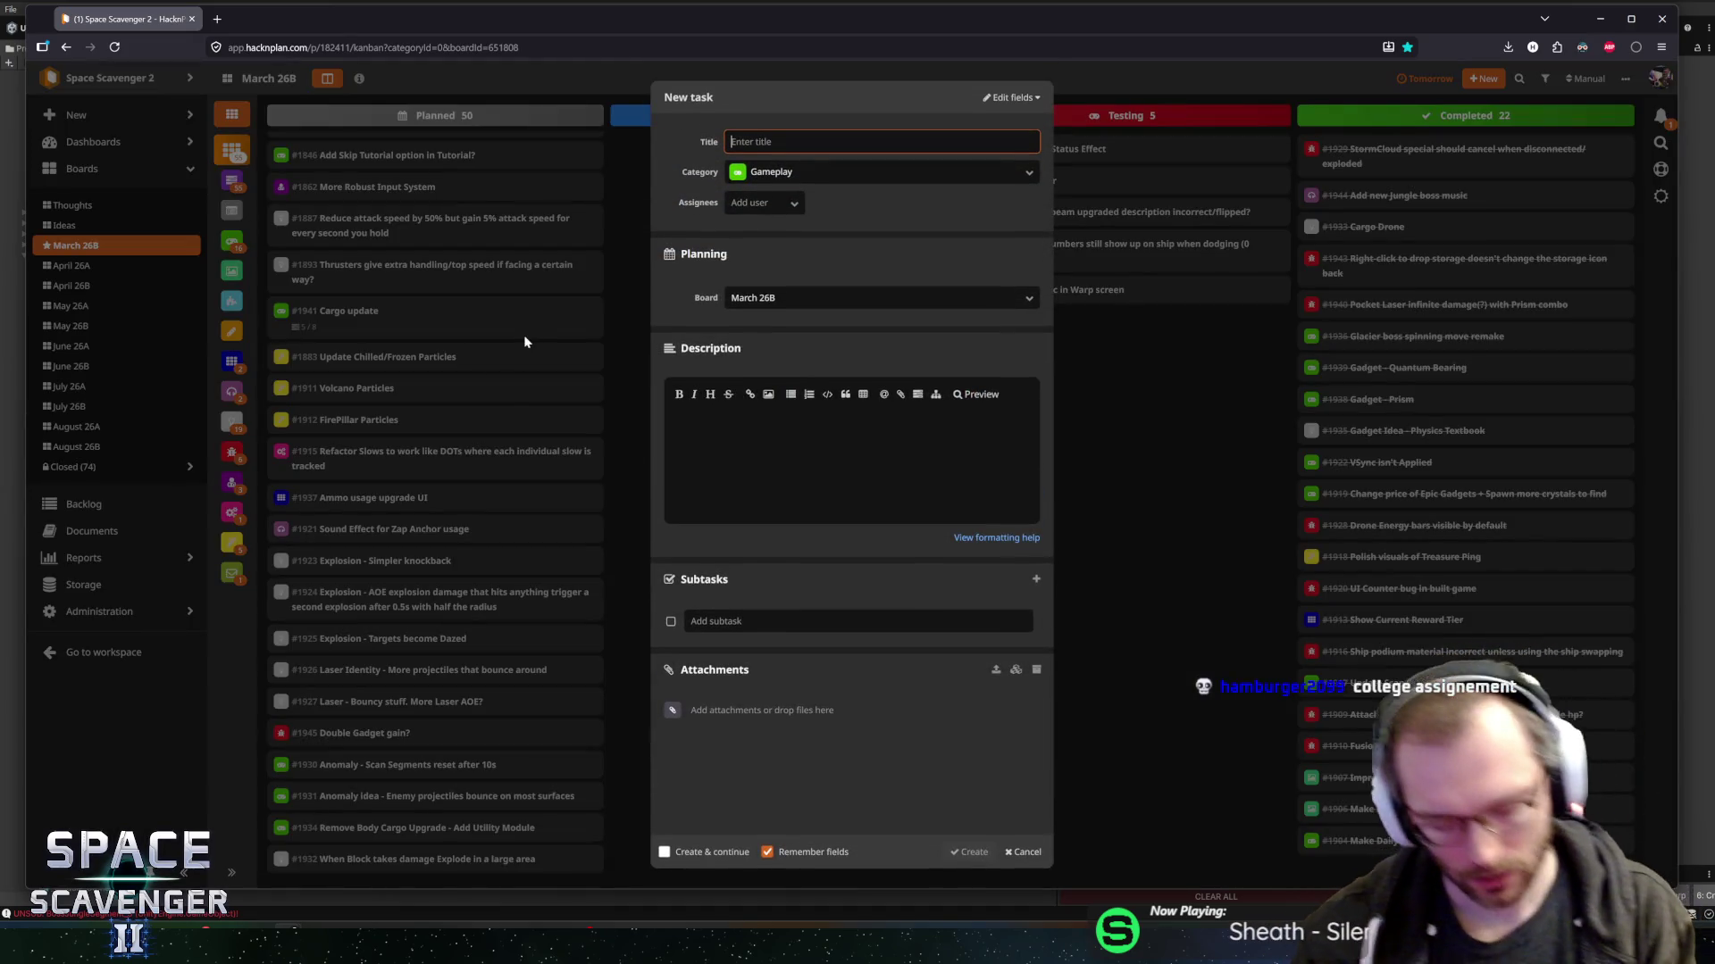
text(Make)
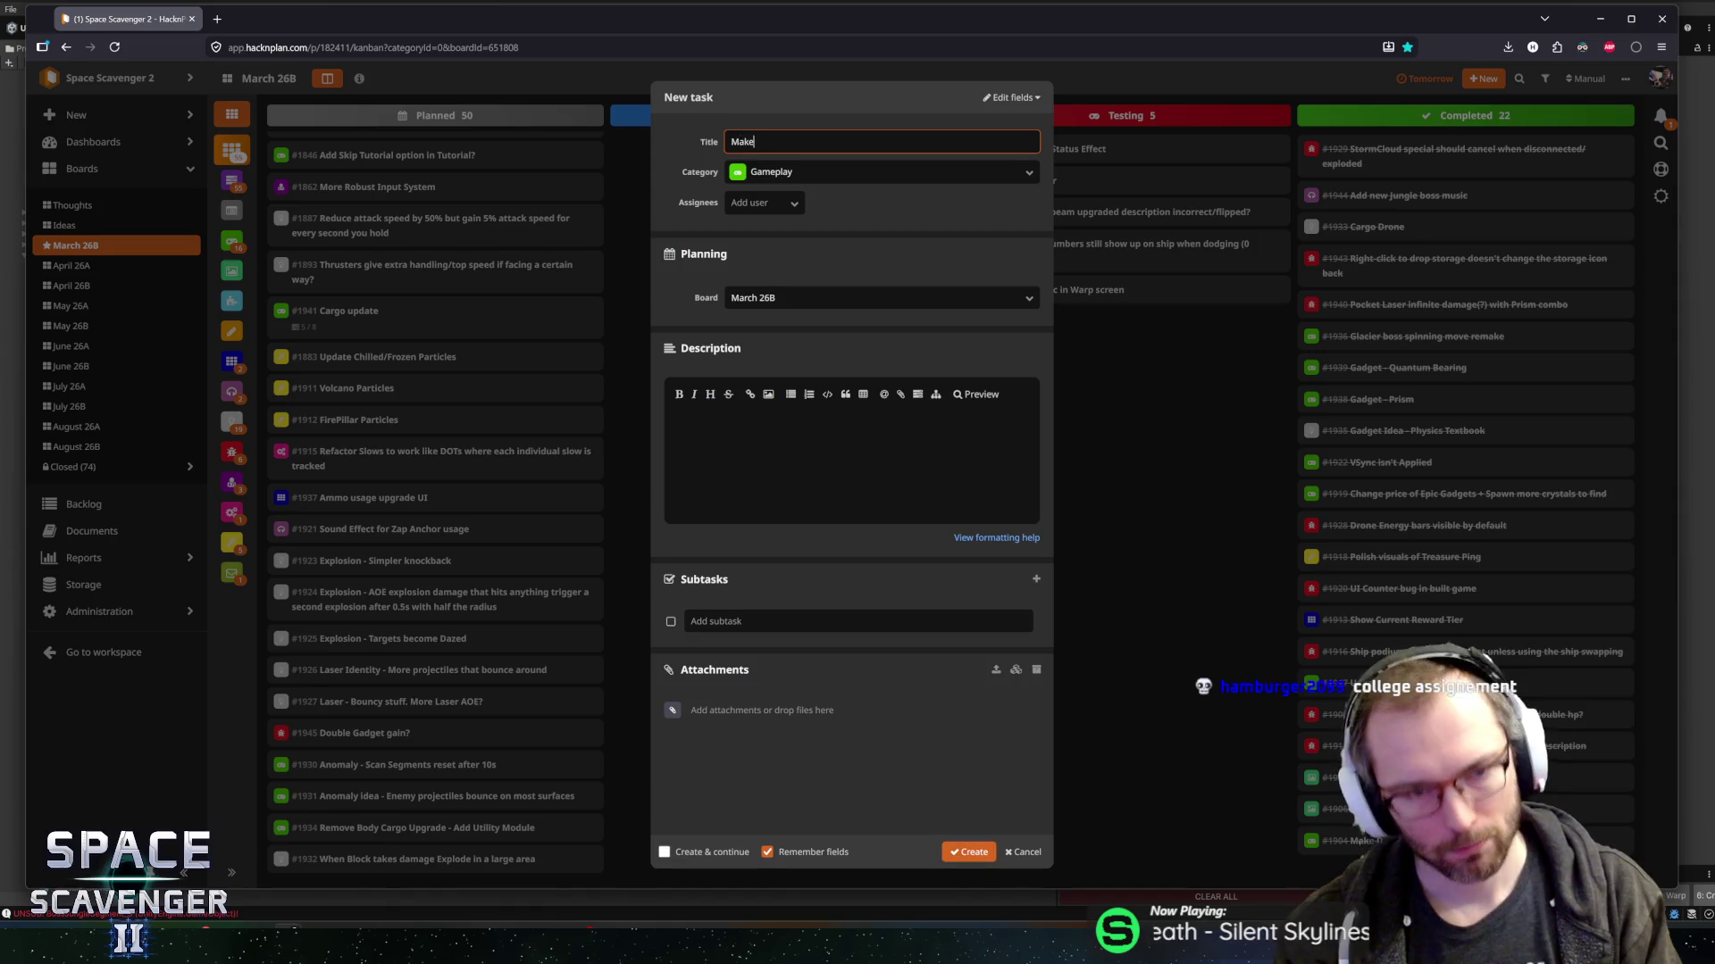
text( sure Demo is pl)
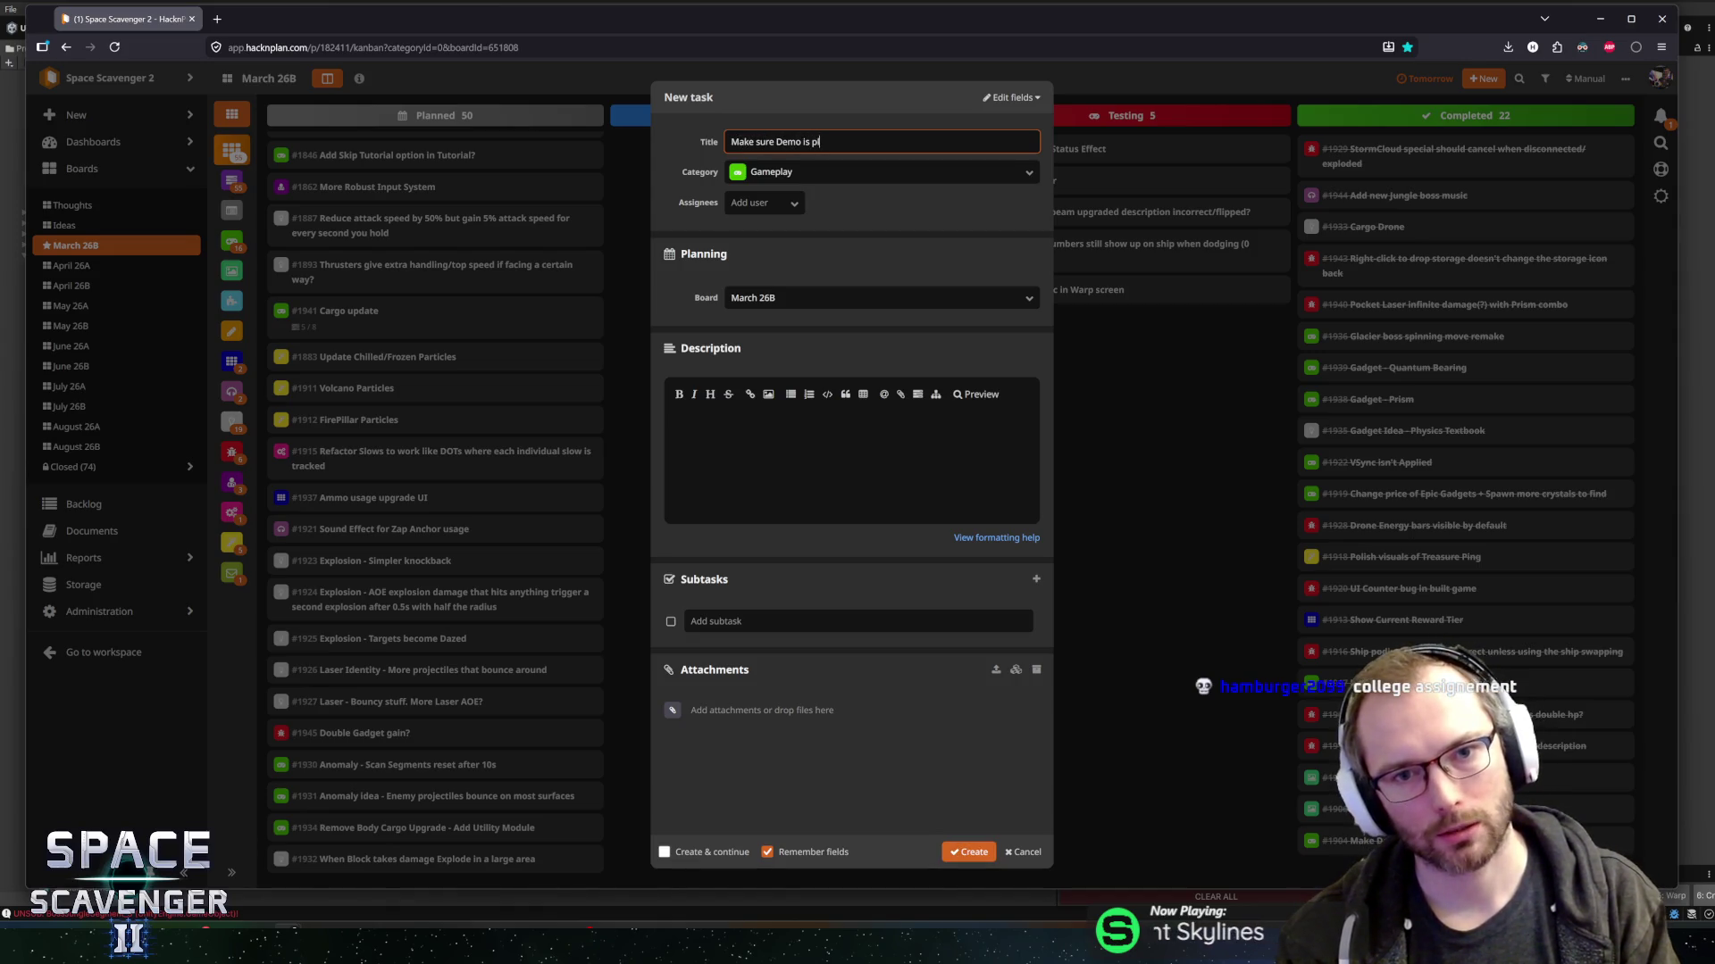
text(ayable)
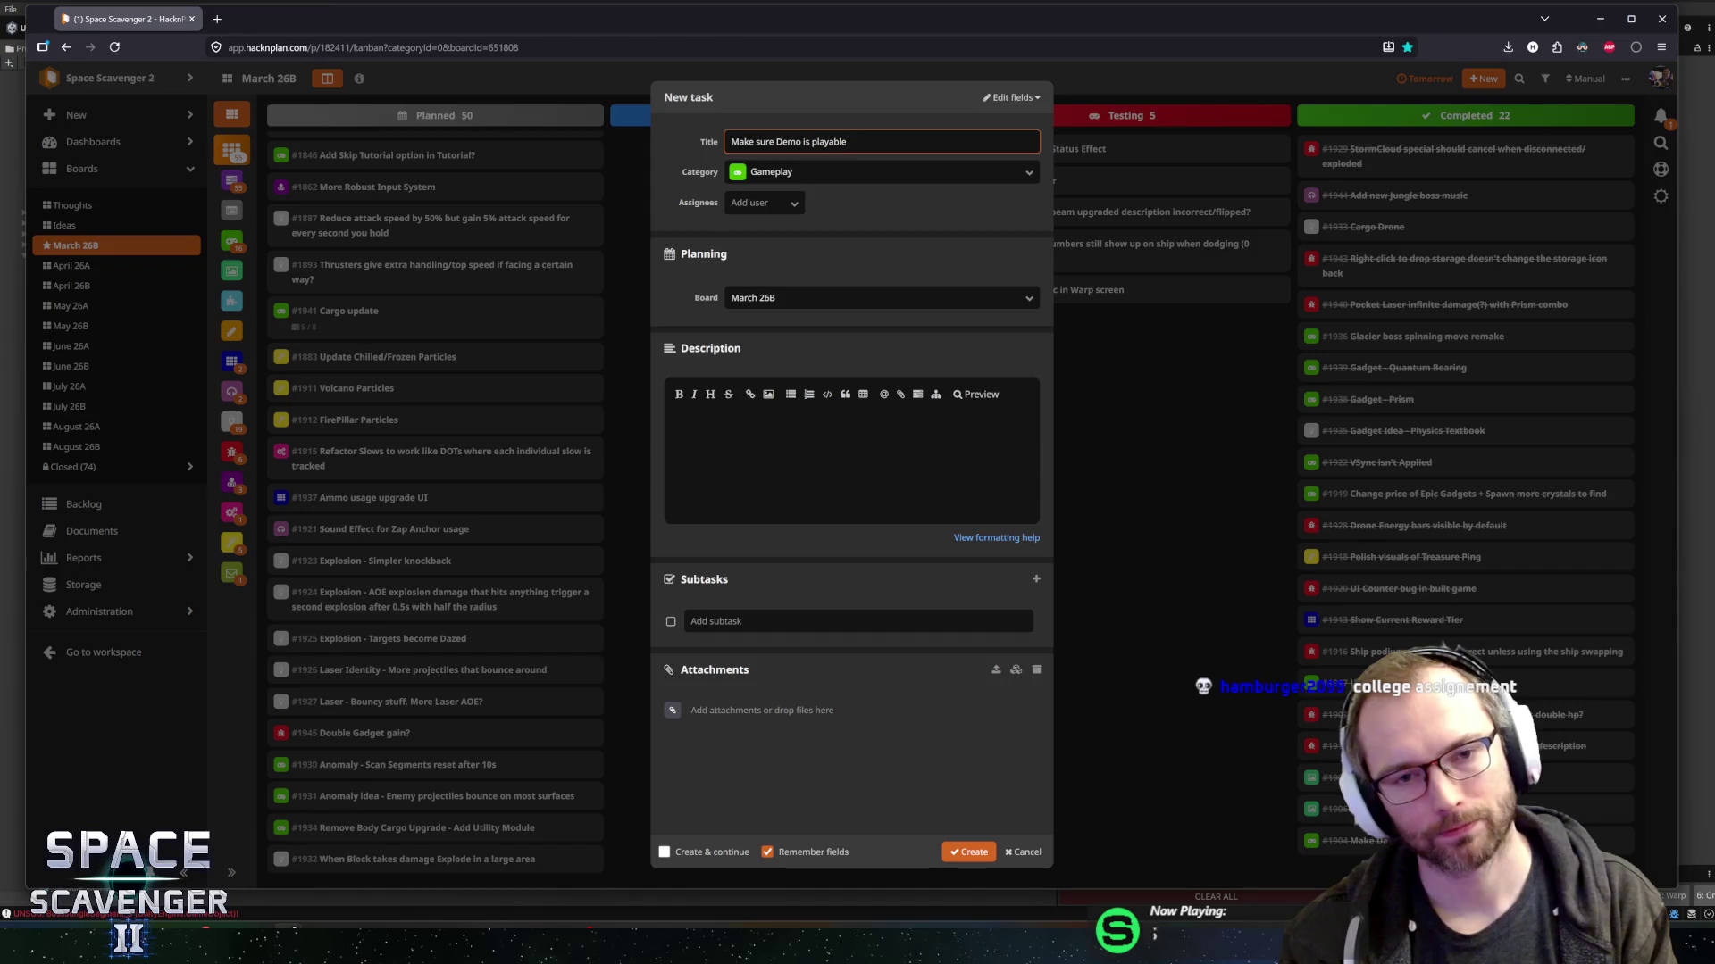
text( with 23)
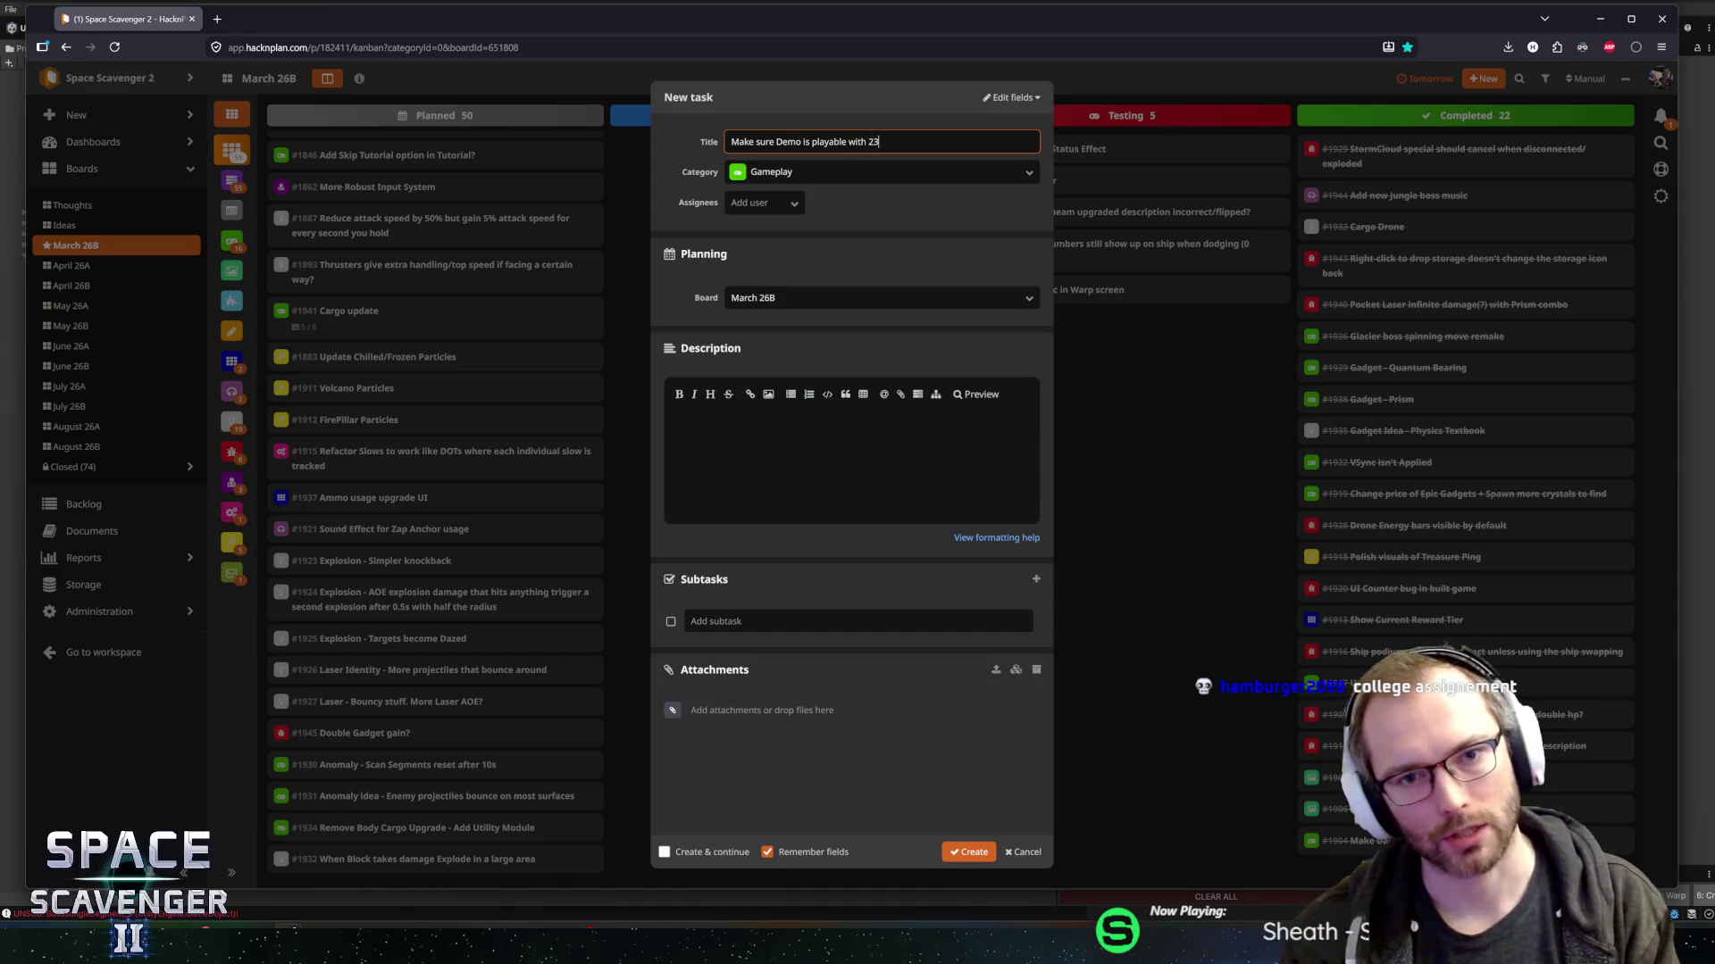
key(Tab)
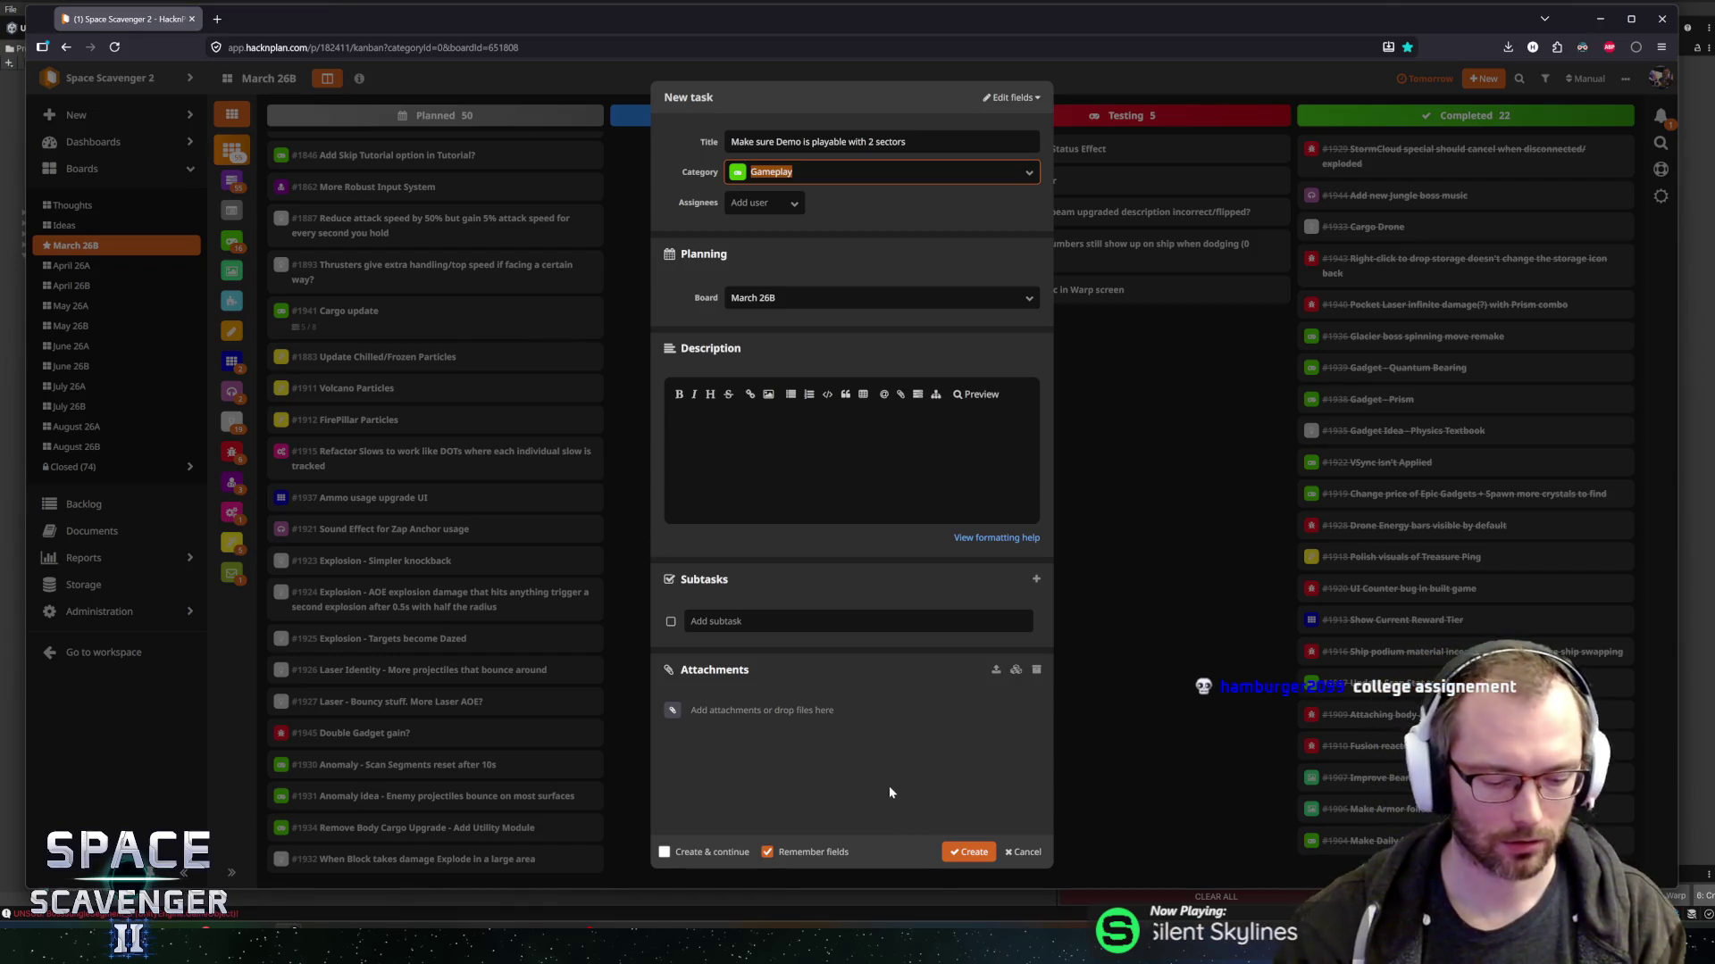
key(ctrl+Return)
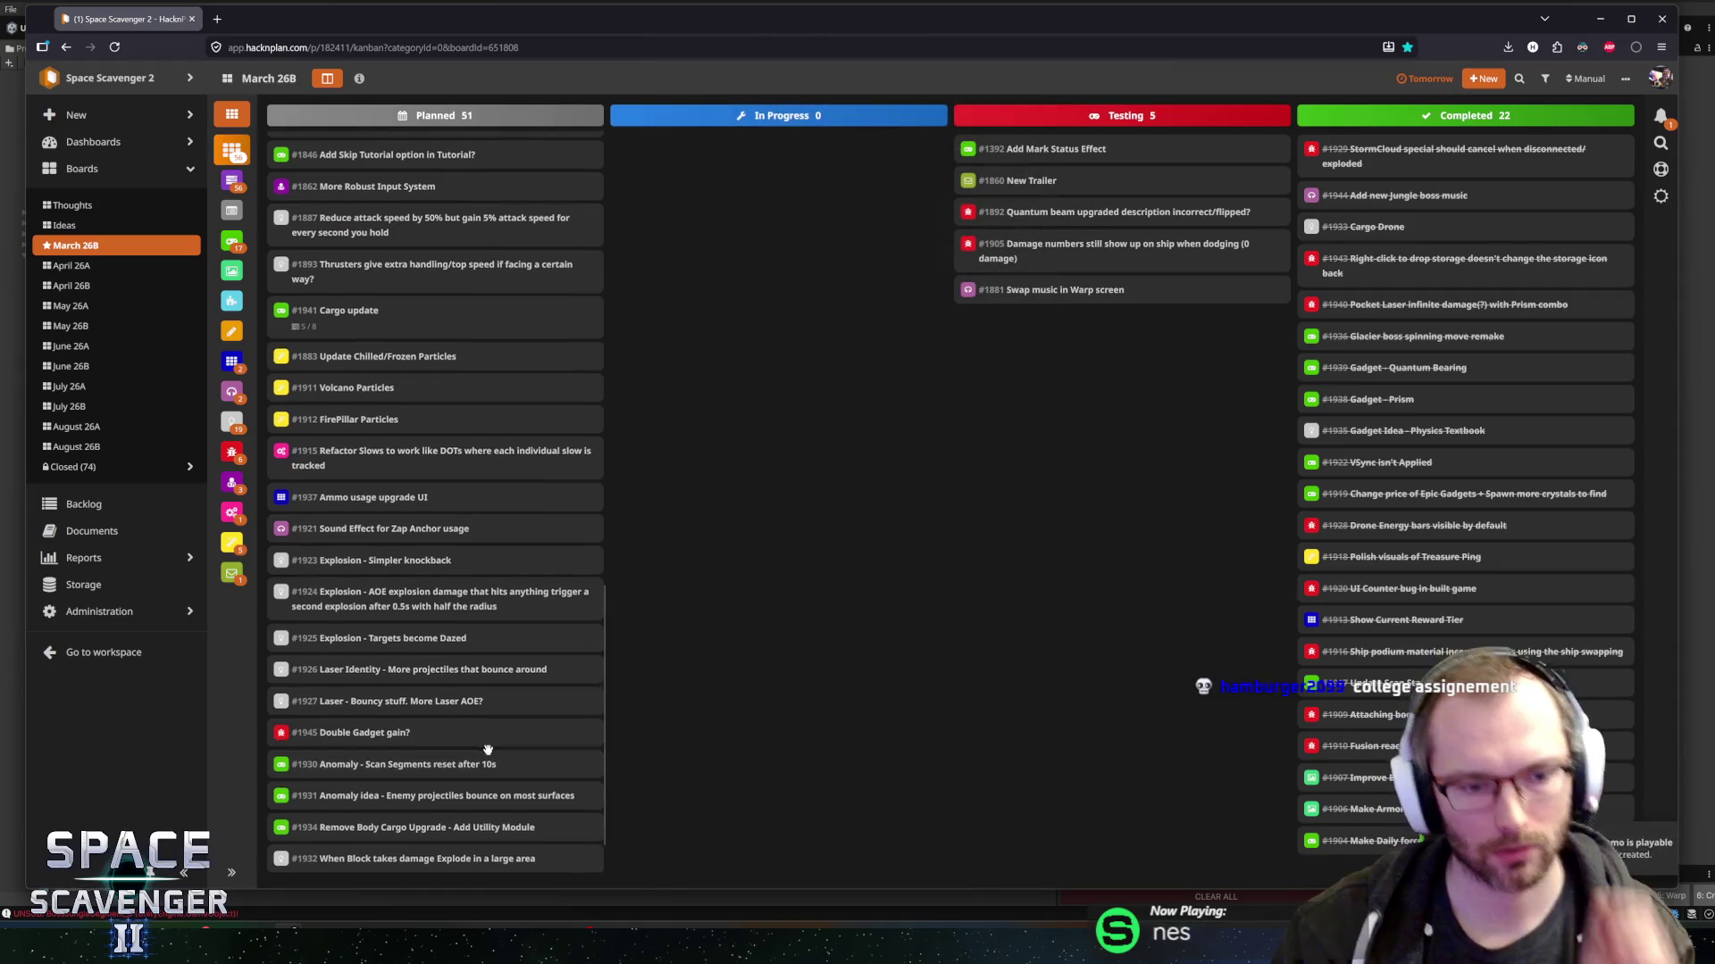
- Move task #1946 to In Progress and add a subtask about TimeBubble-triggered boss death screens
mouse_move(397, 857)
mouse_down()
mouse_move(786, 407)
mouse_move(717, 190)
mouse_move(731, 140)
mouse_up()
click(732, 148)
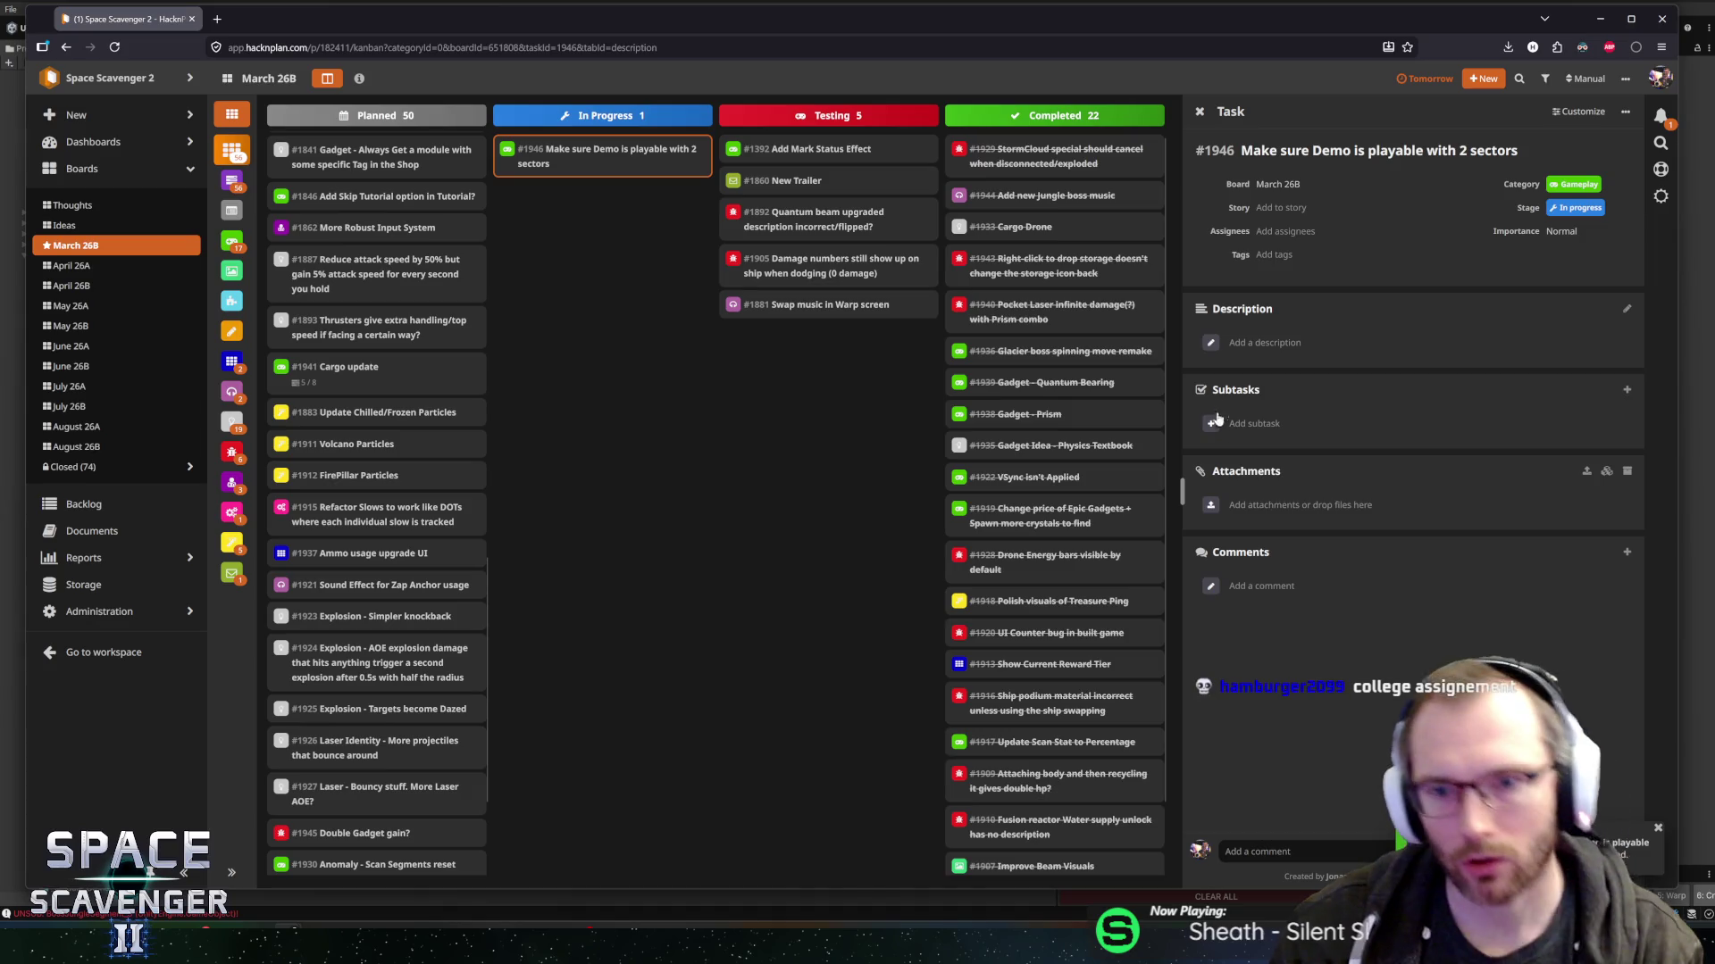
click(1286, 425)
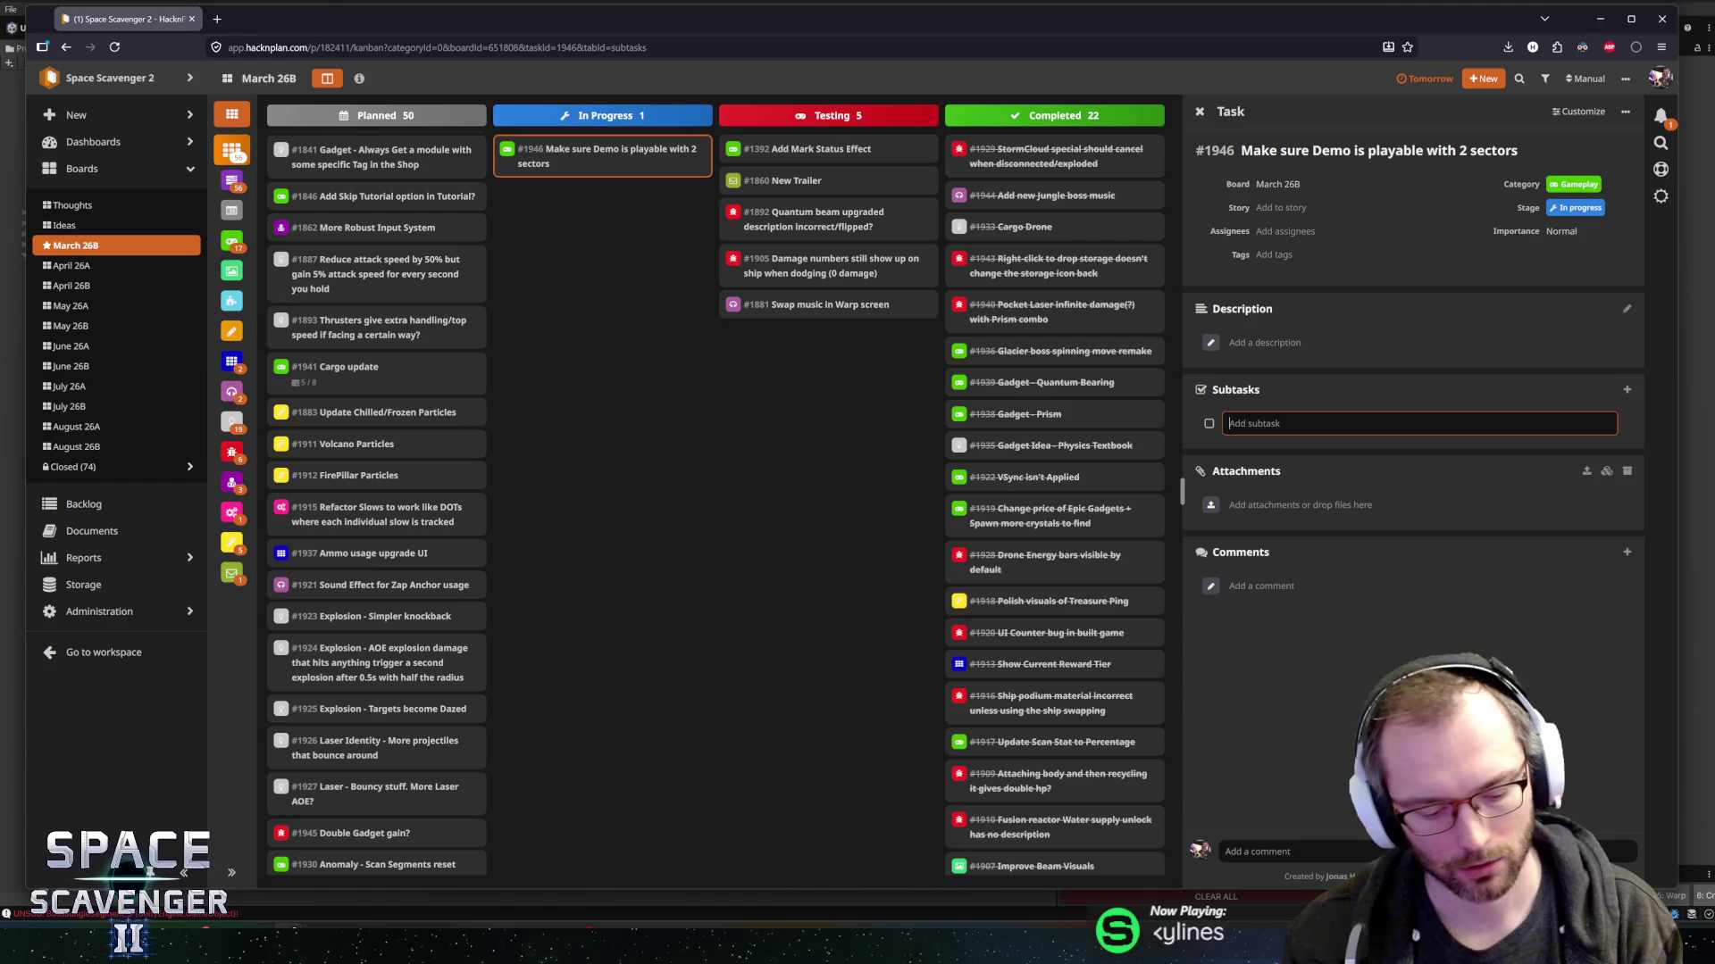
text(Deaths)
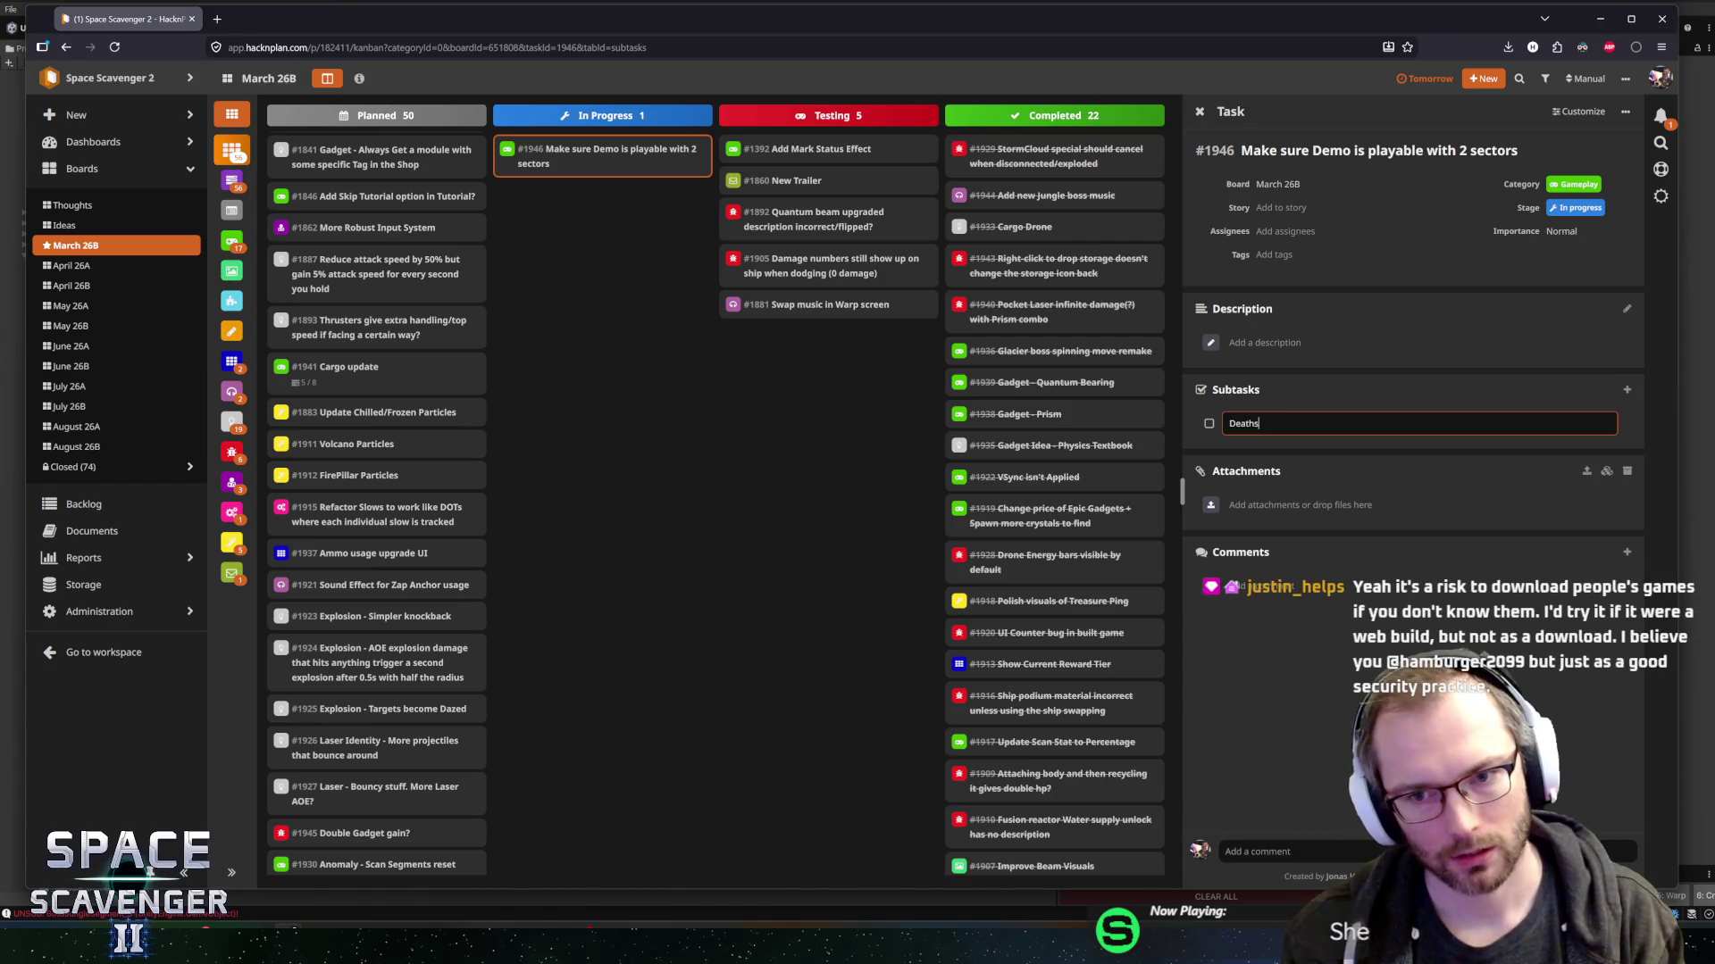
text(creen after Bo)
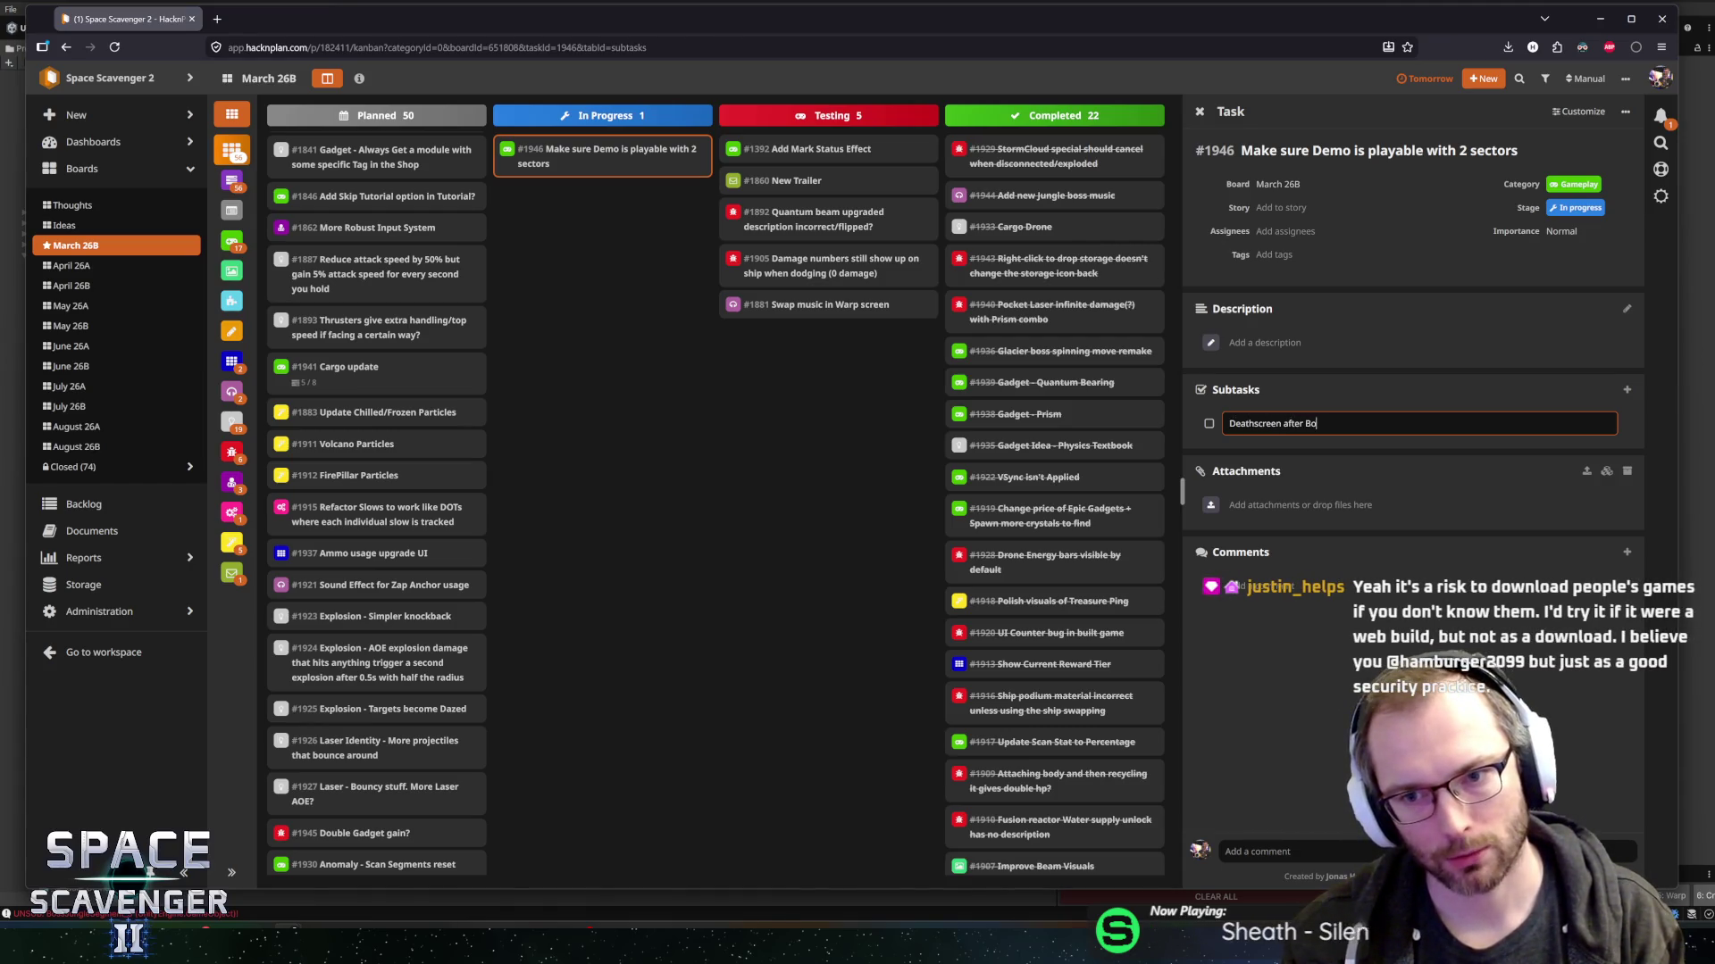
text(ss needs to tr)
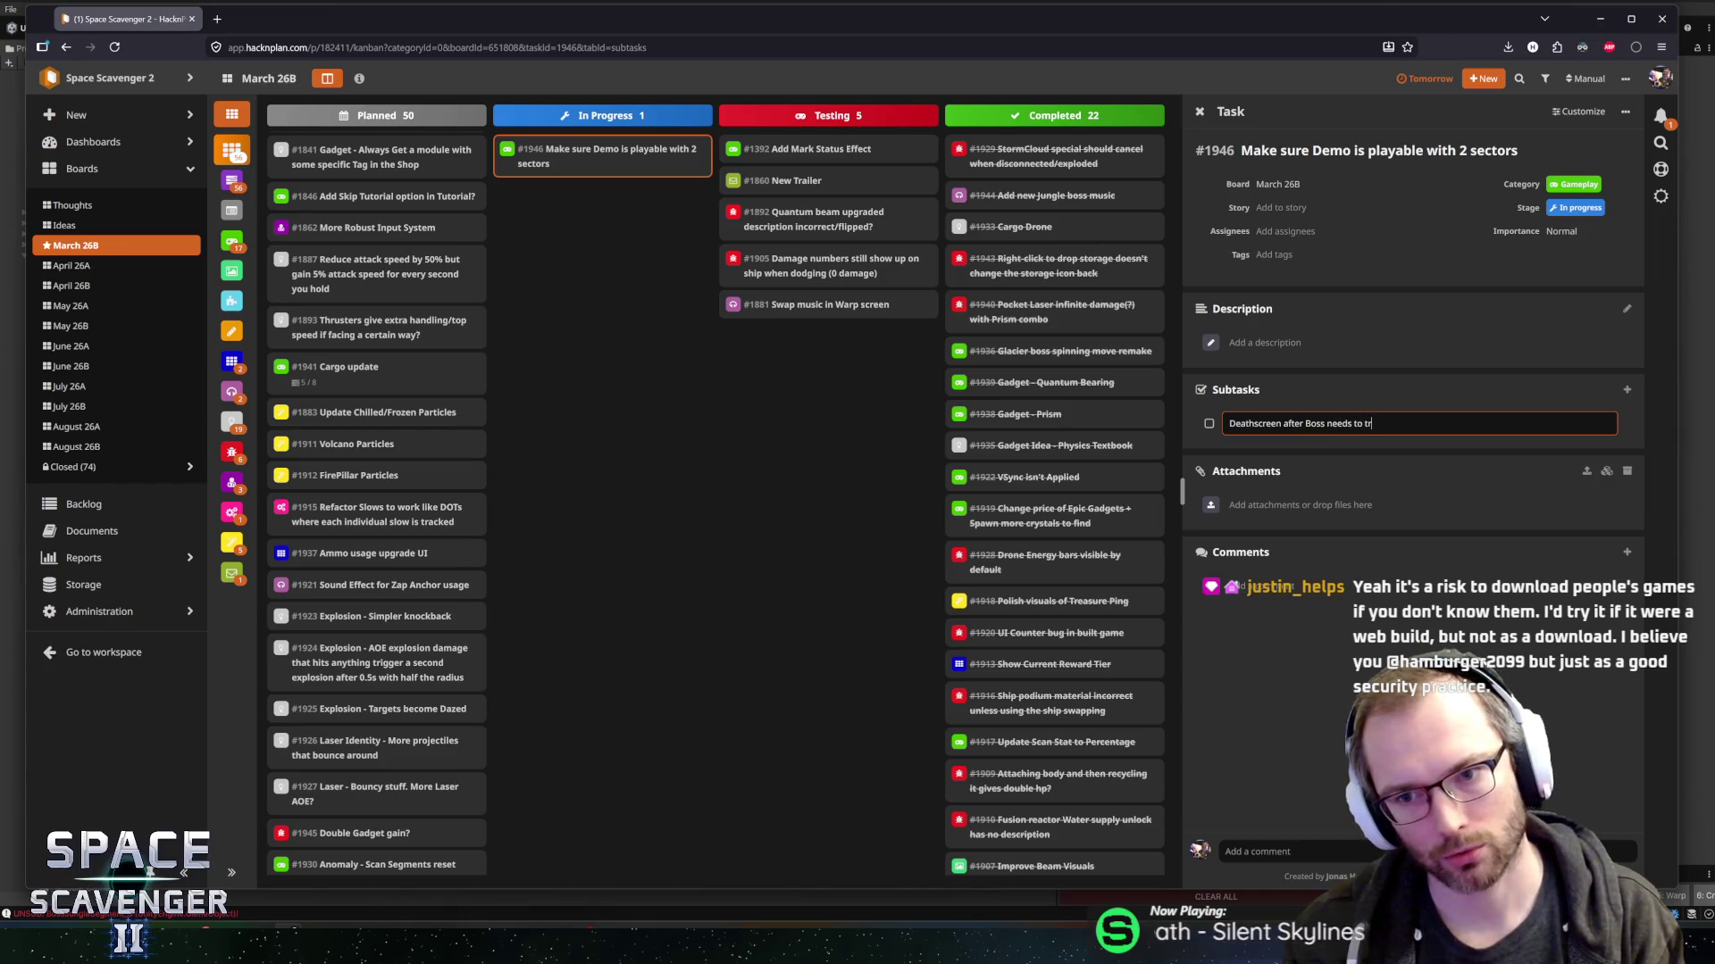
text(igger through)
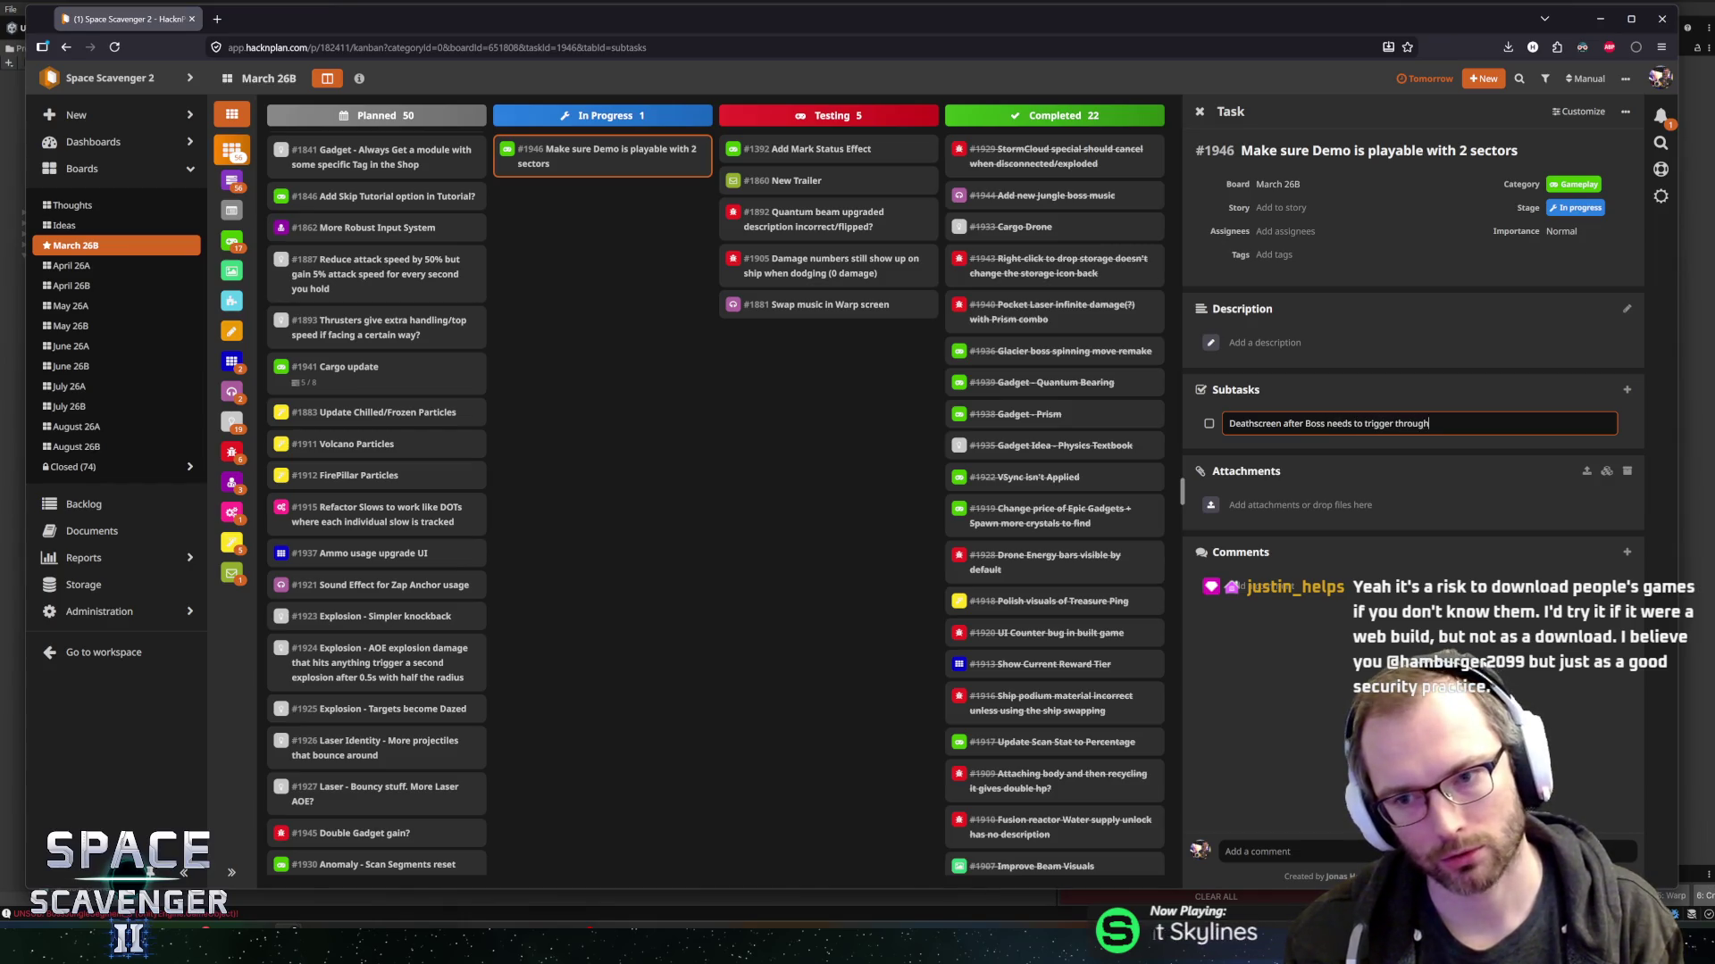
text( the new TimeBubble)
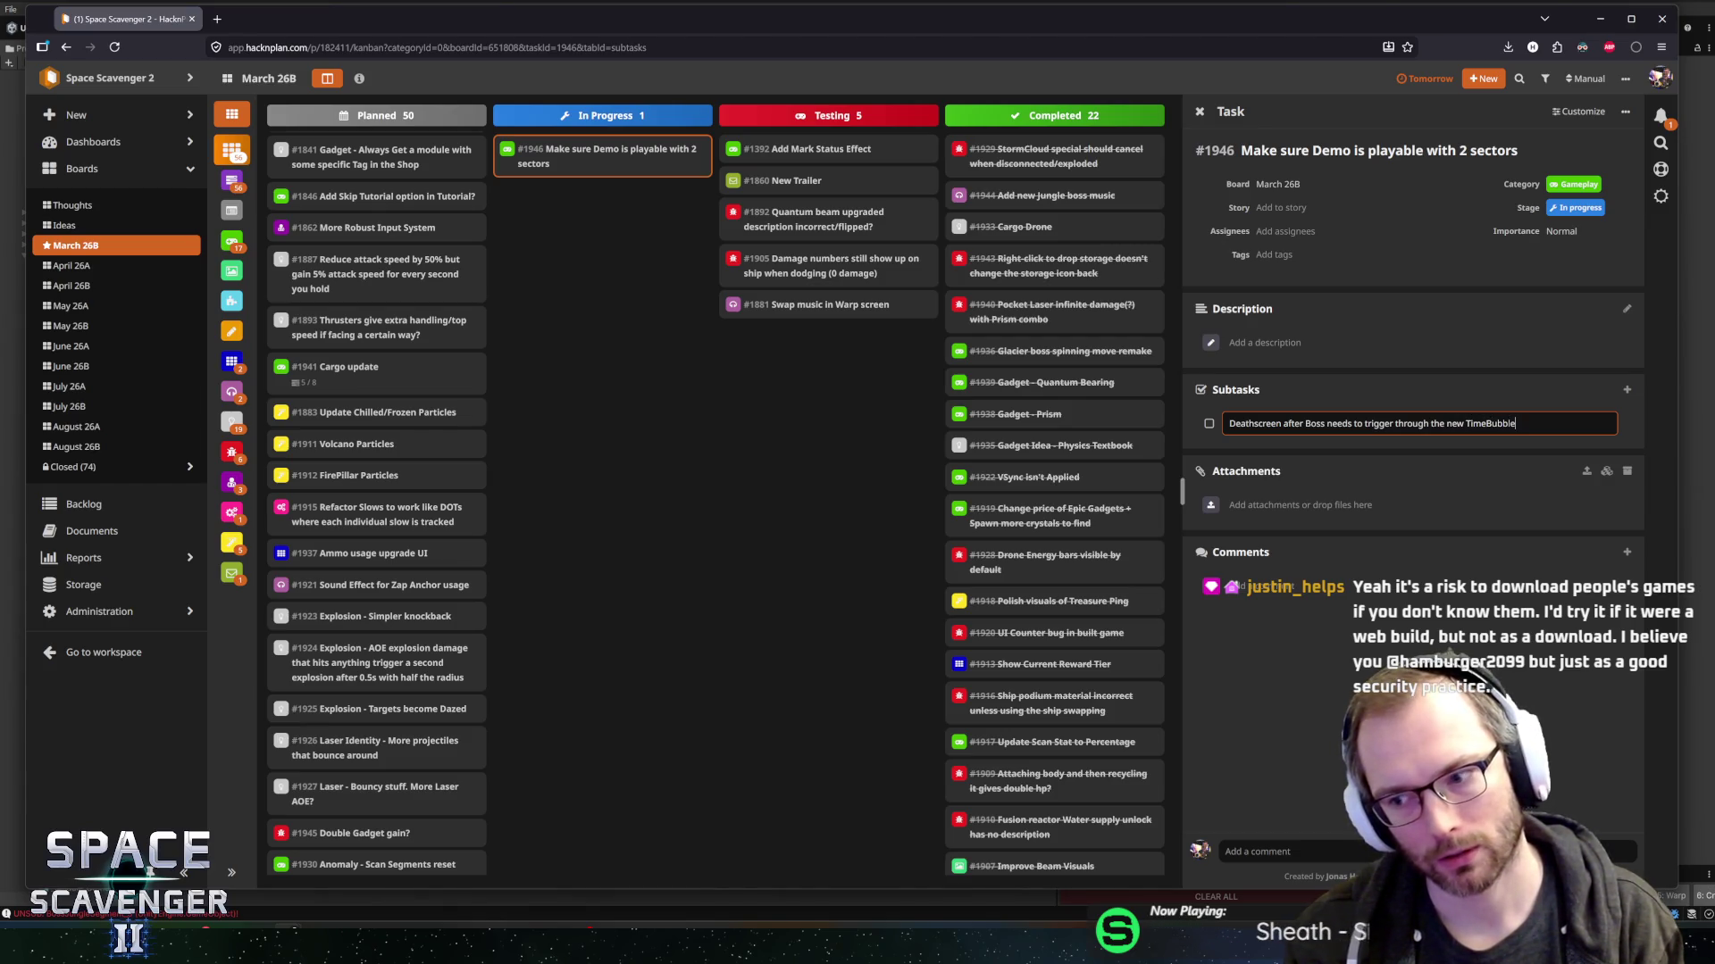
text( System)
key(Return)
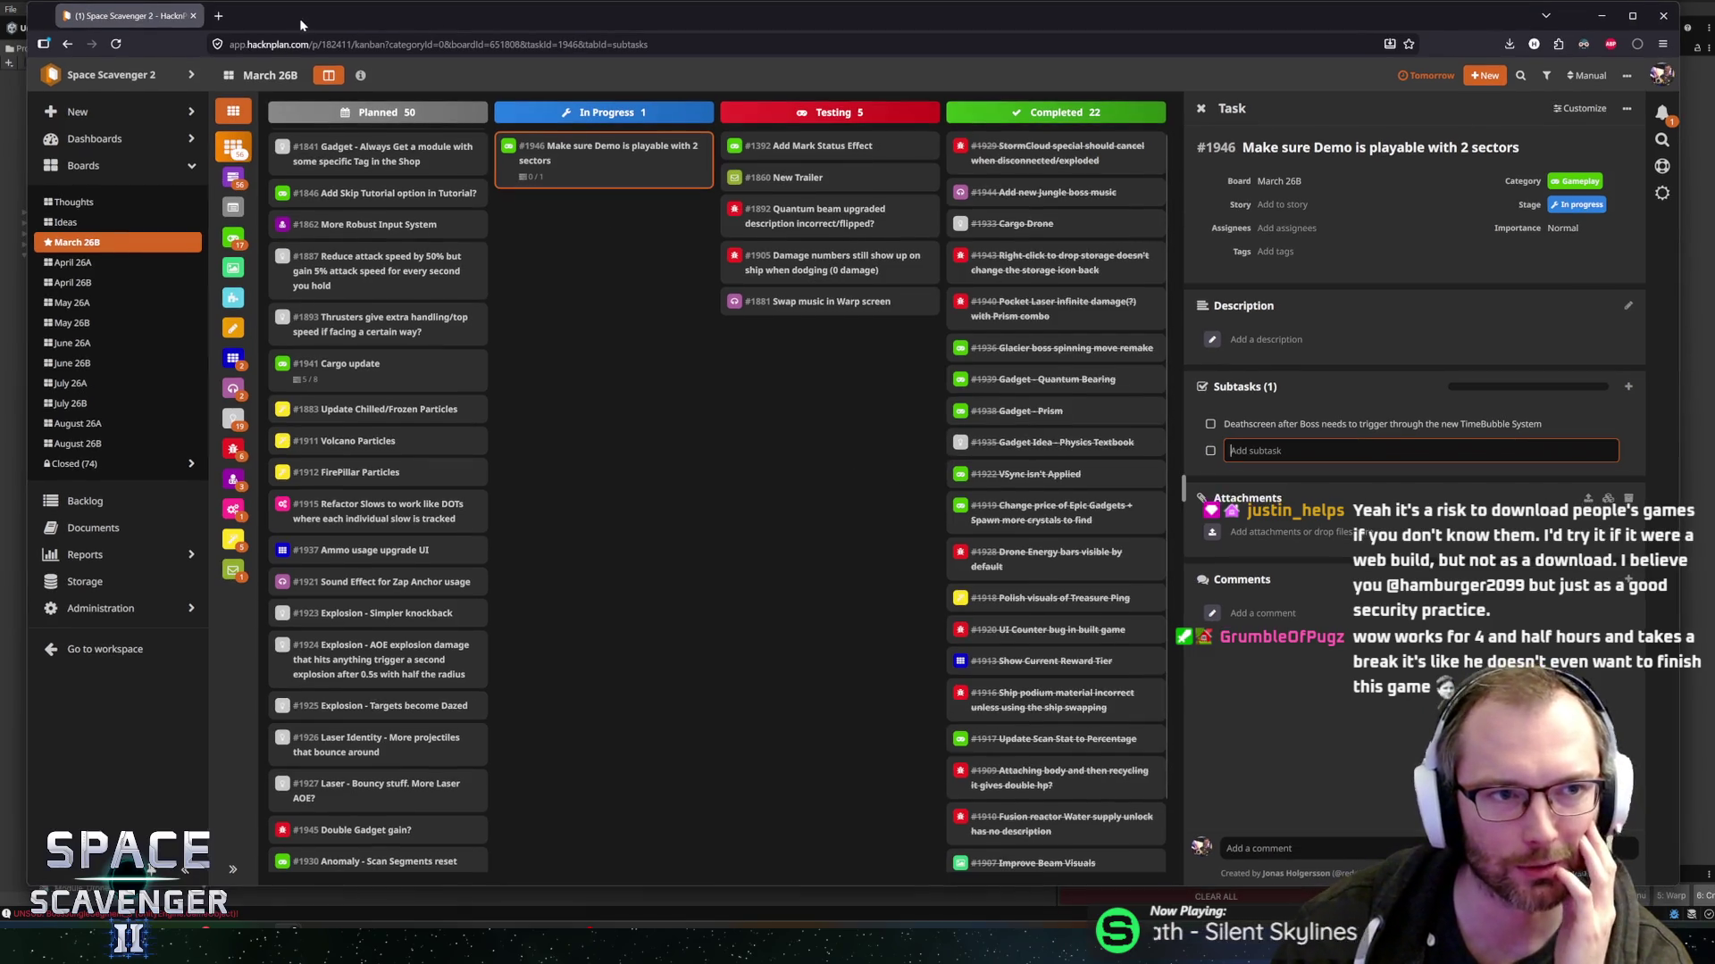
click(1661, 125)
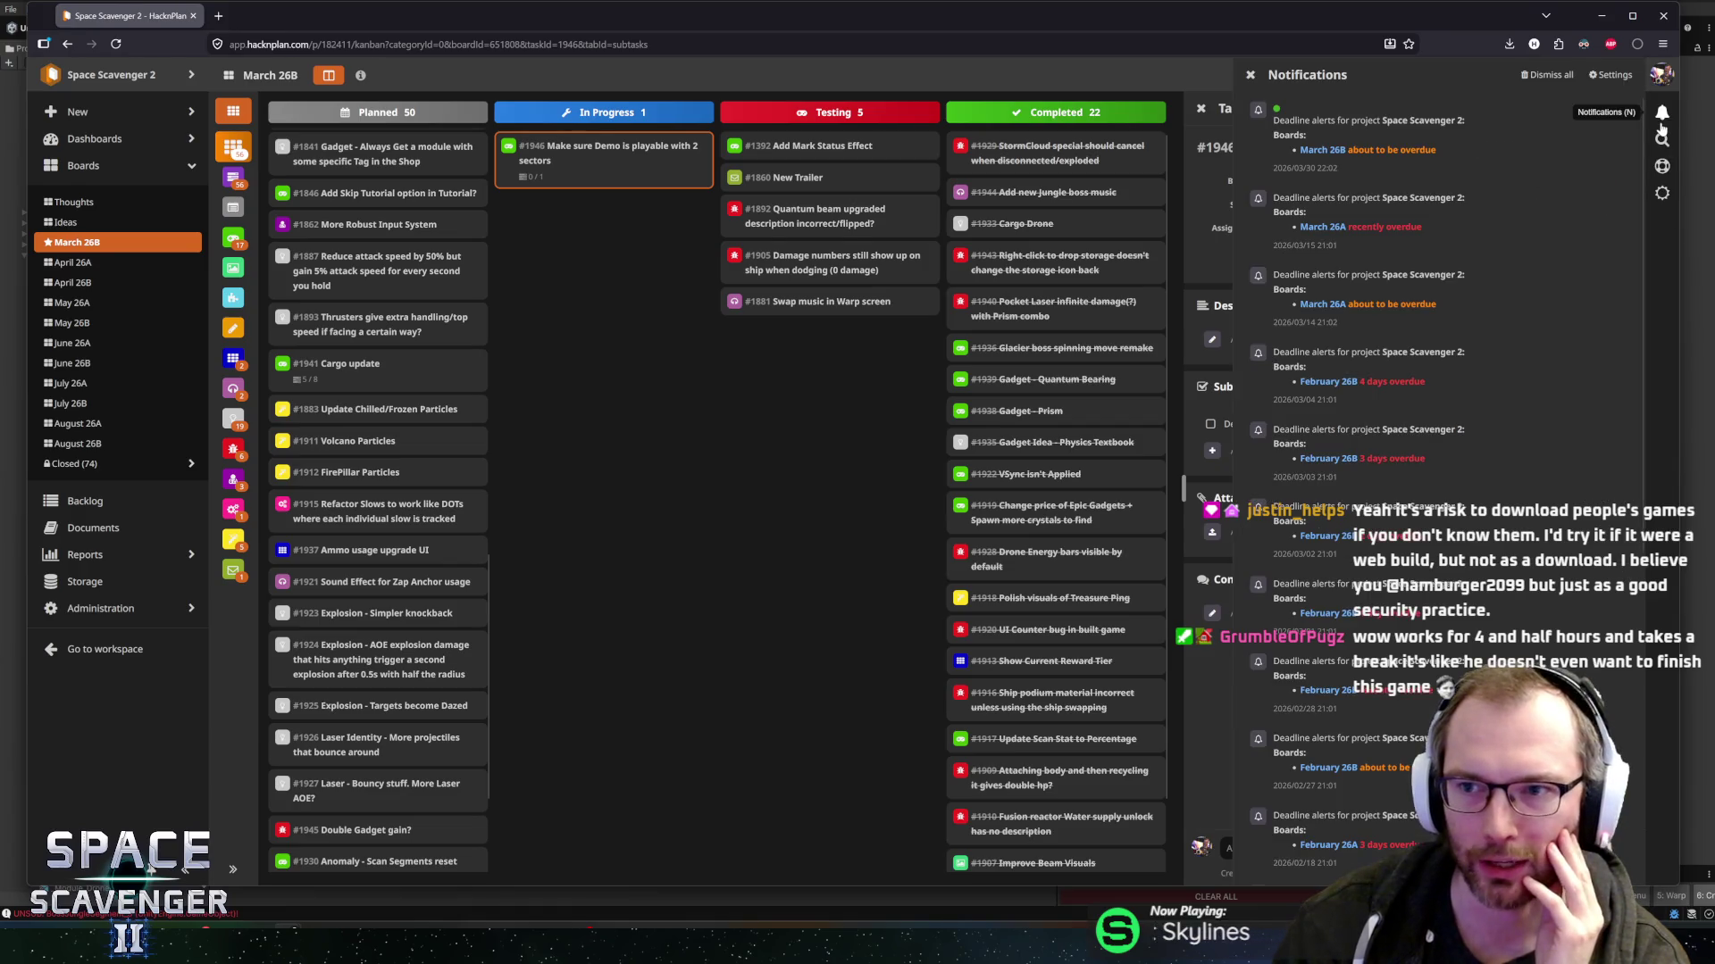
click(1663, 115)
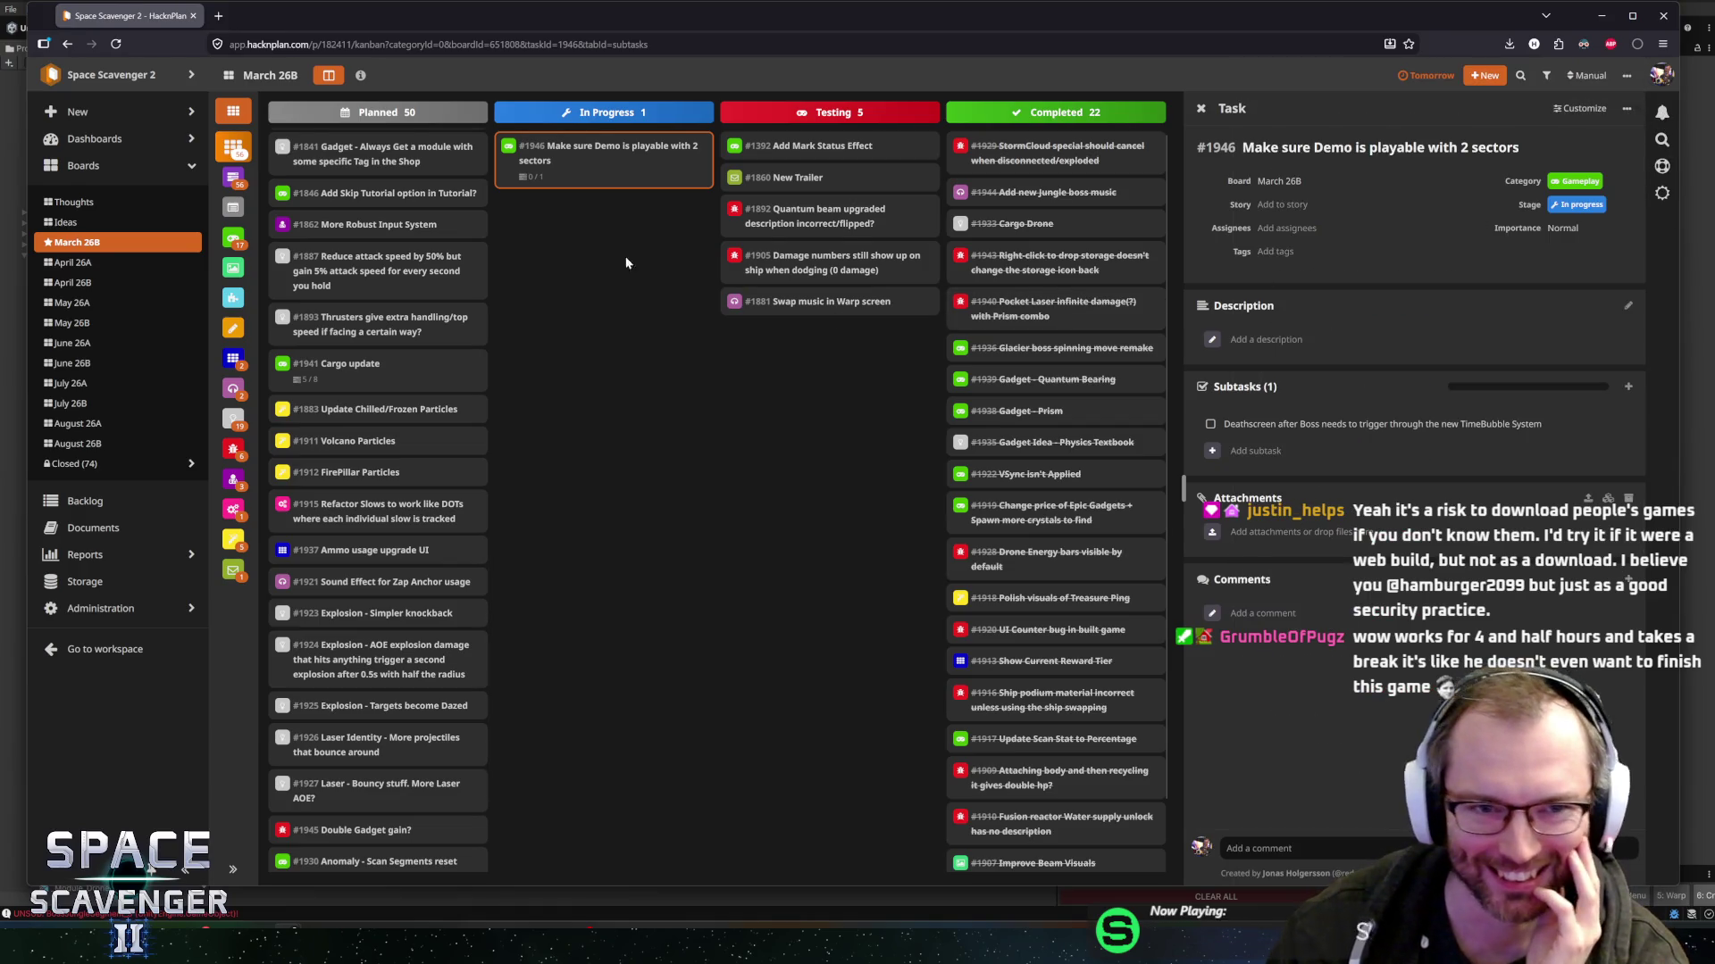
click(564, 265)
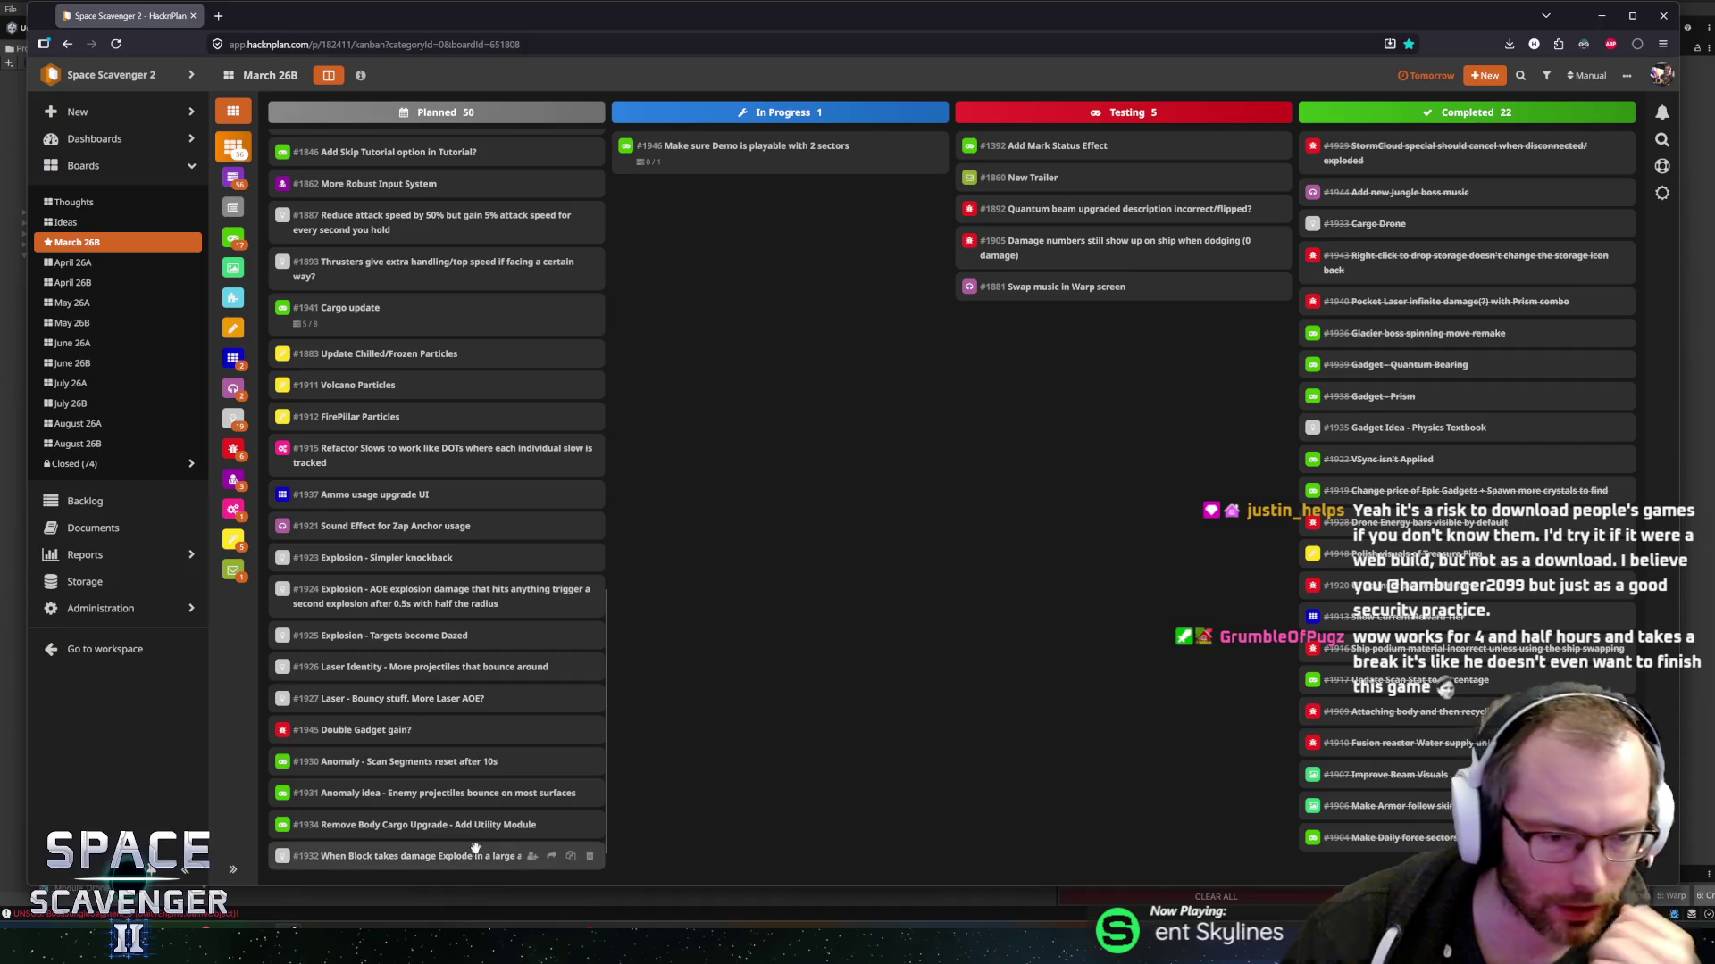
- Select Hades II in the Steam library, then return to the Unity editor
mouse_move(348, 920)
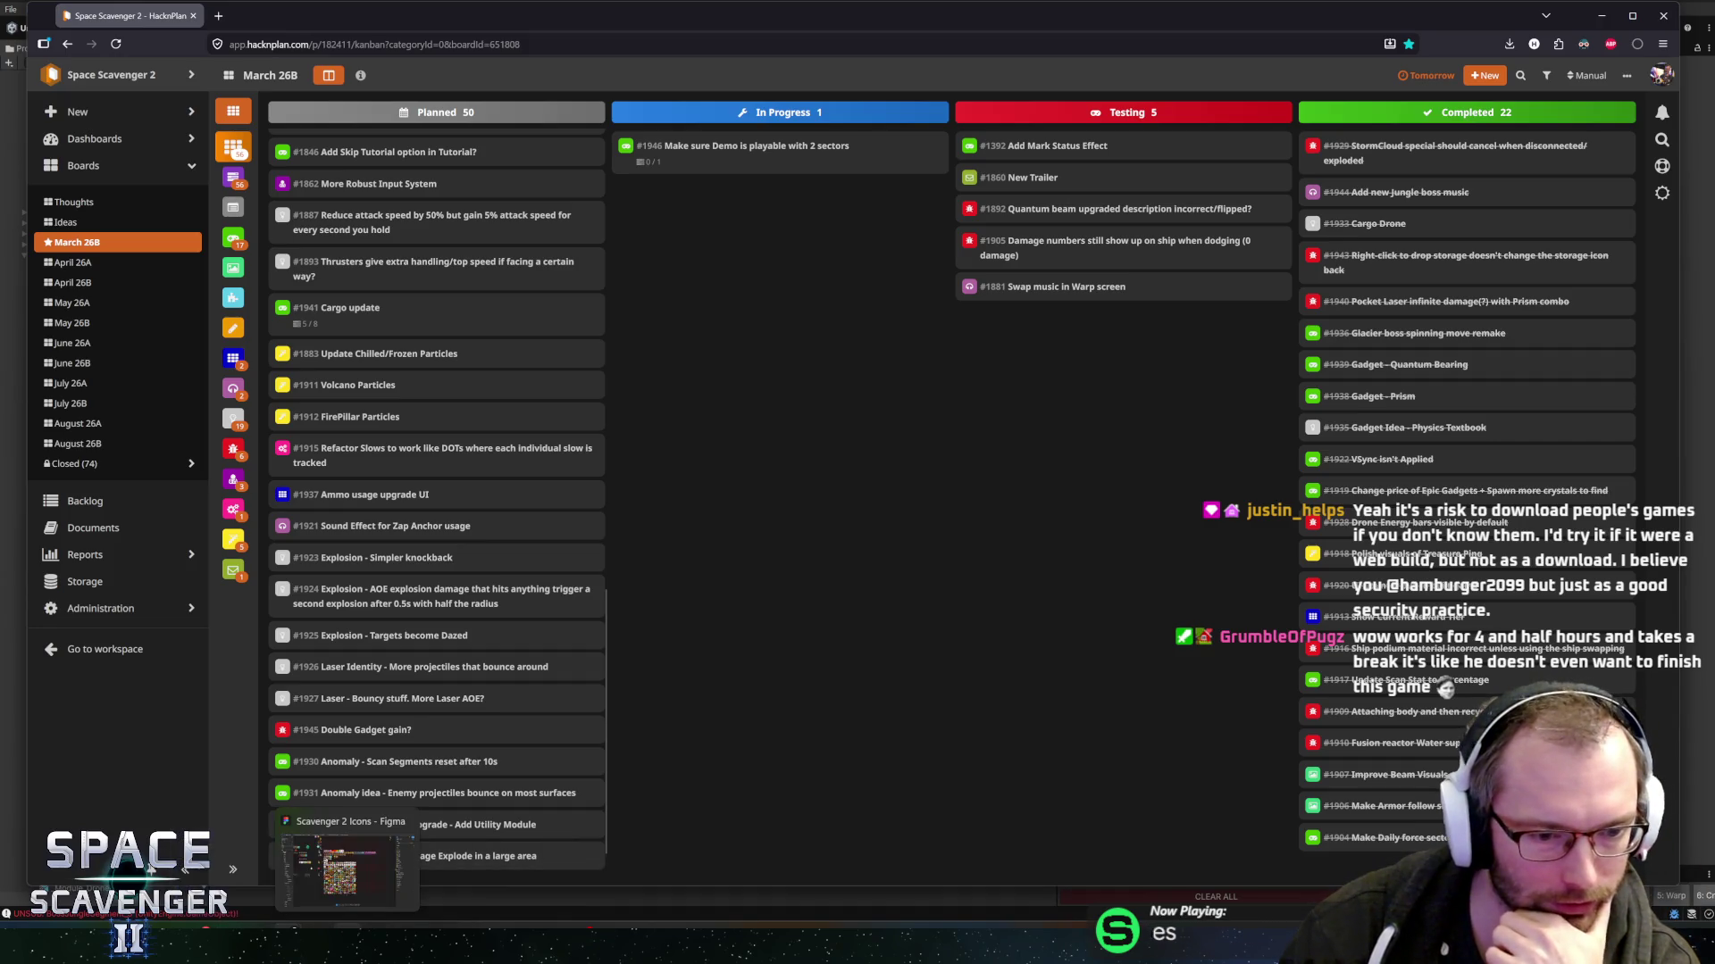
mouse_move(429, 920)
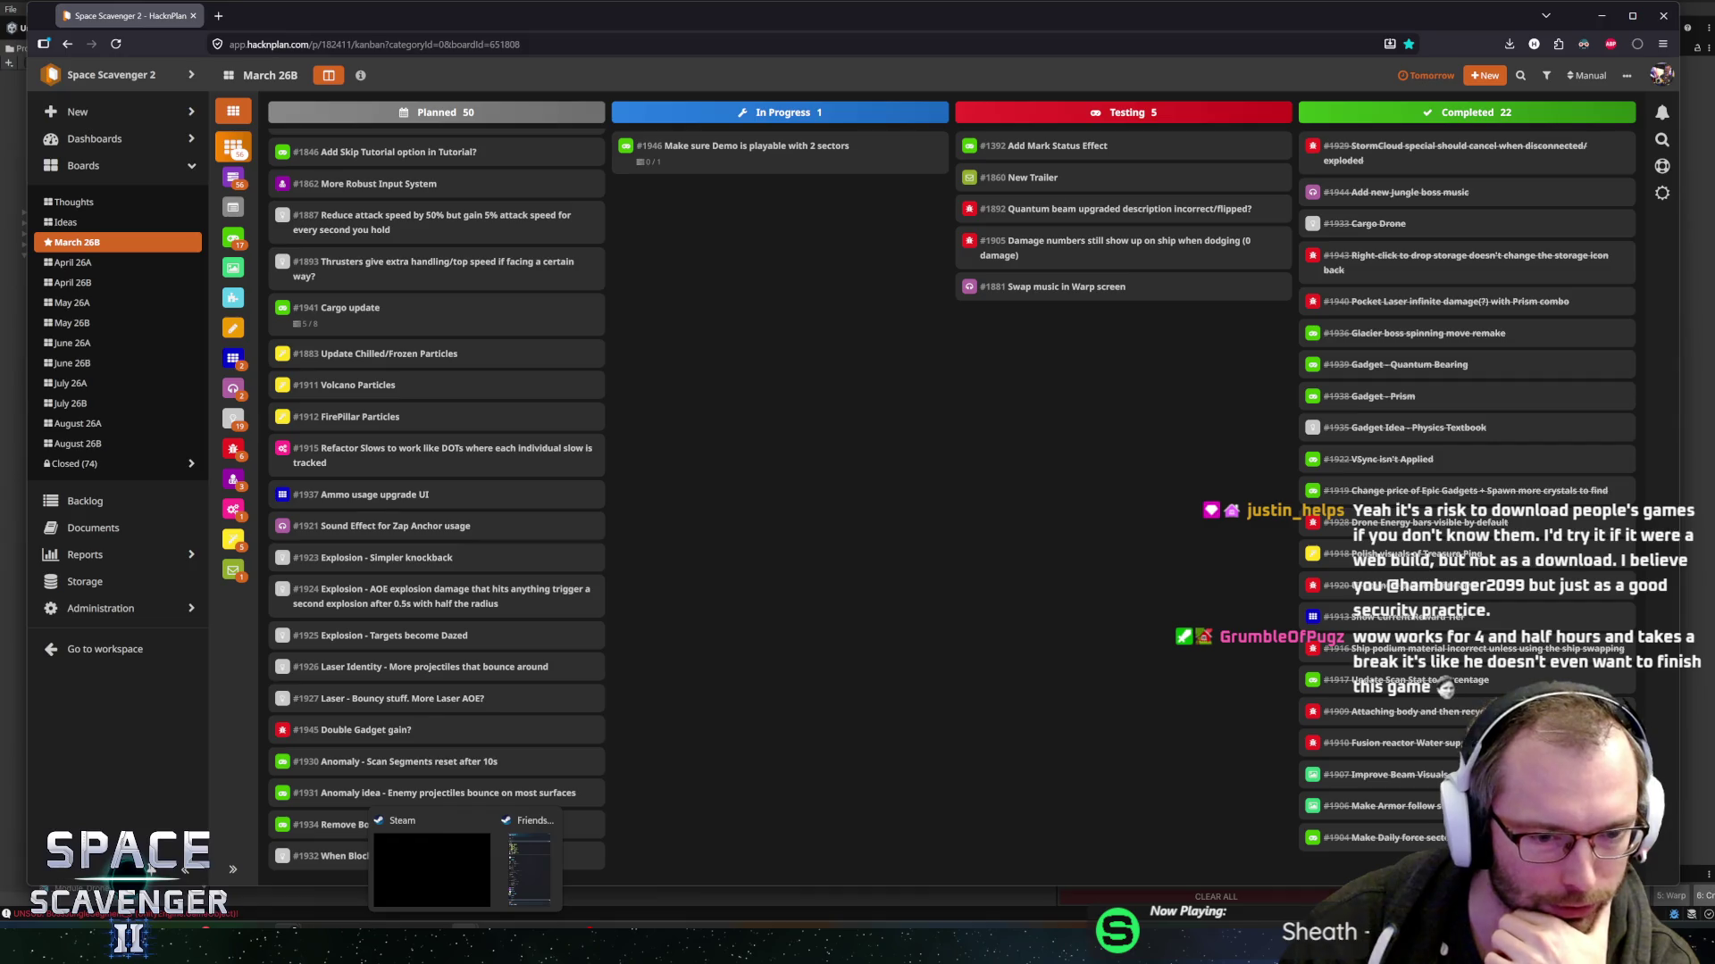
click(452, 883)
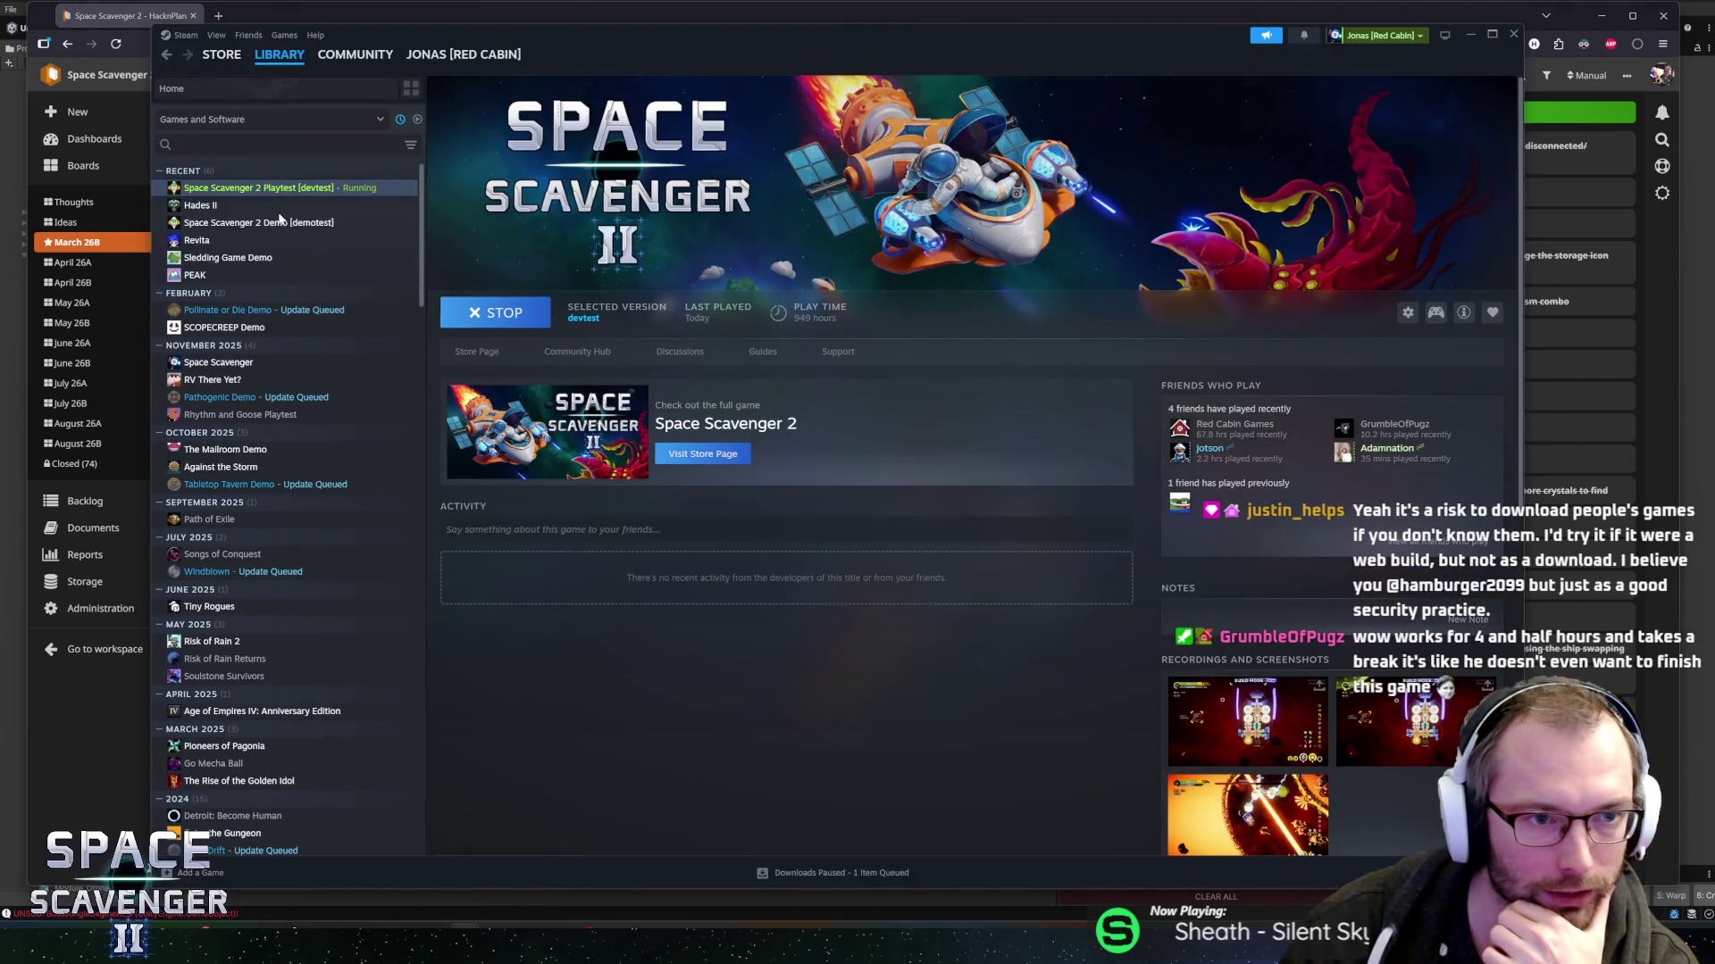
click(201, 206)
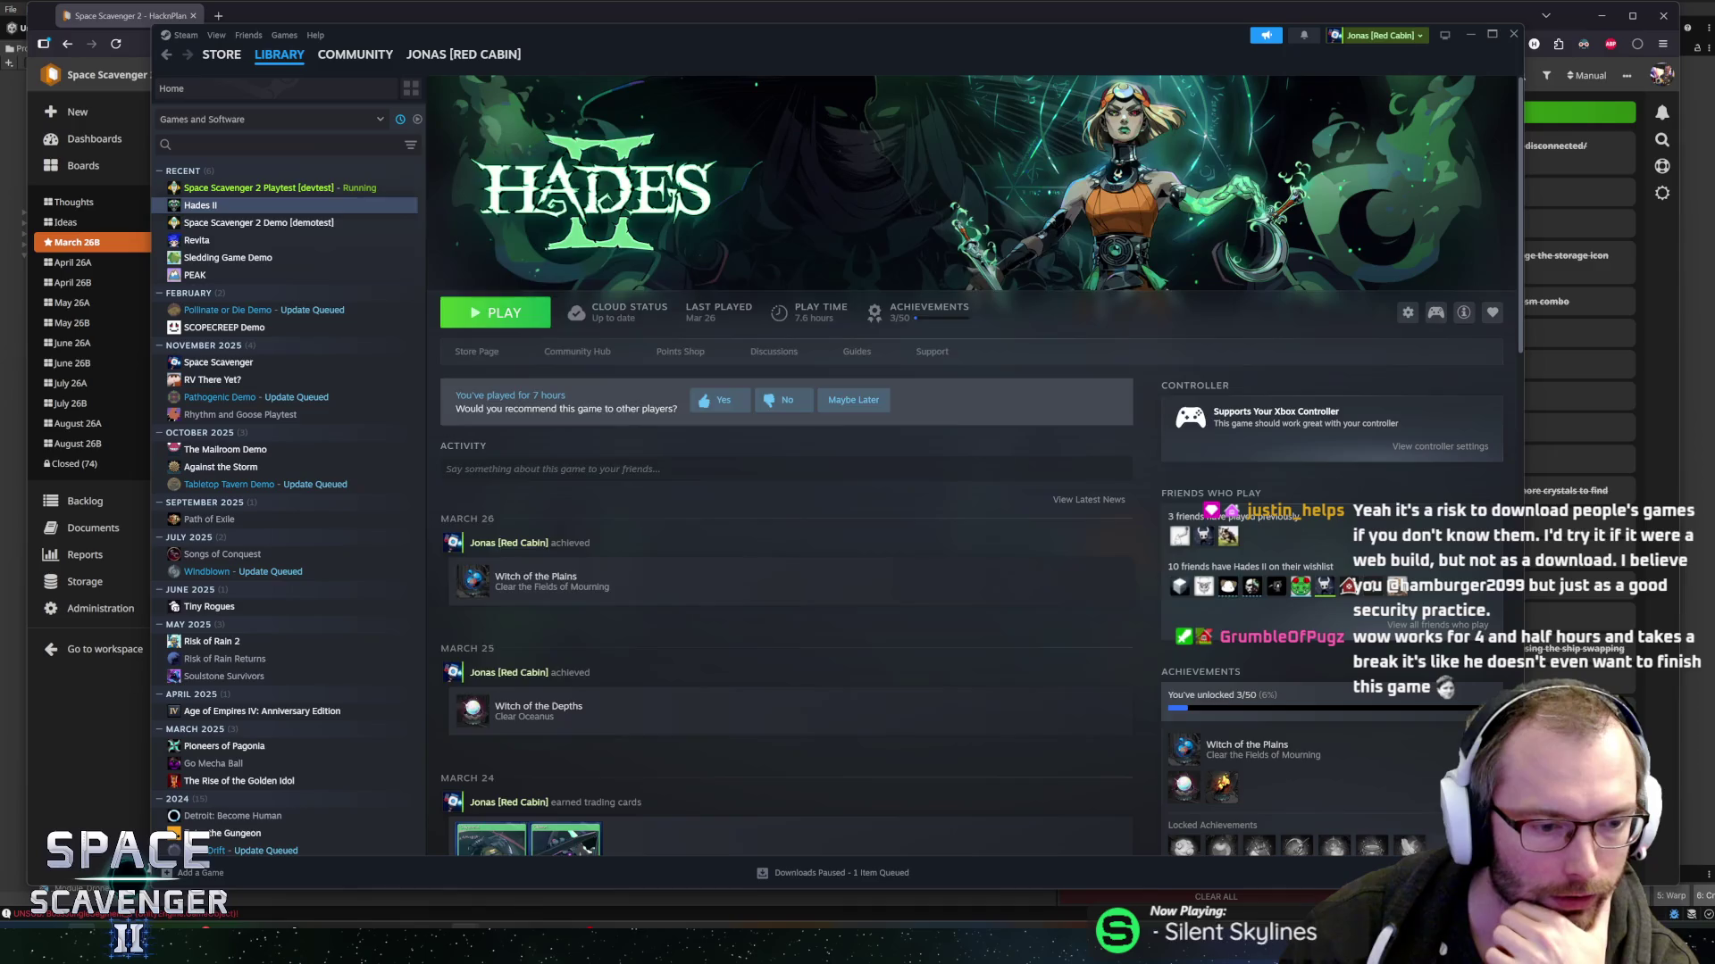
key(alt+Tab)
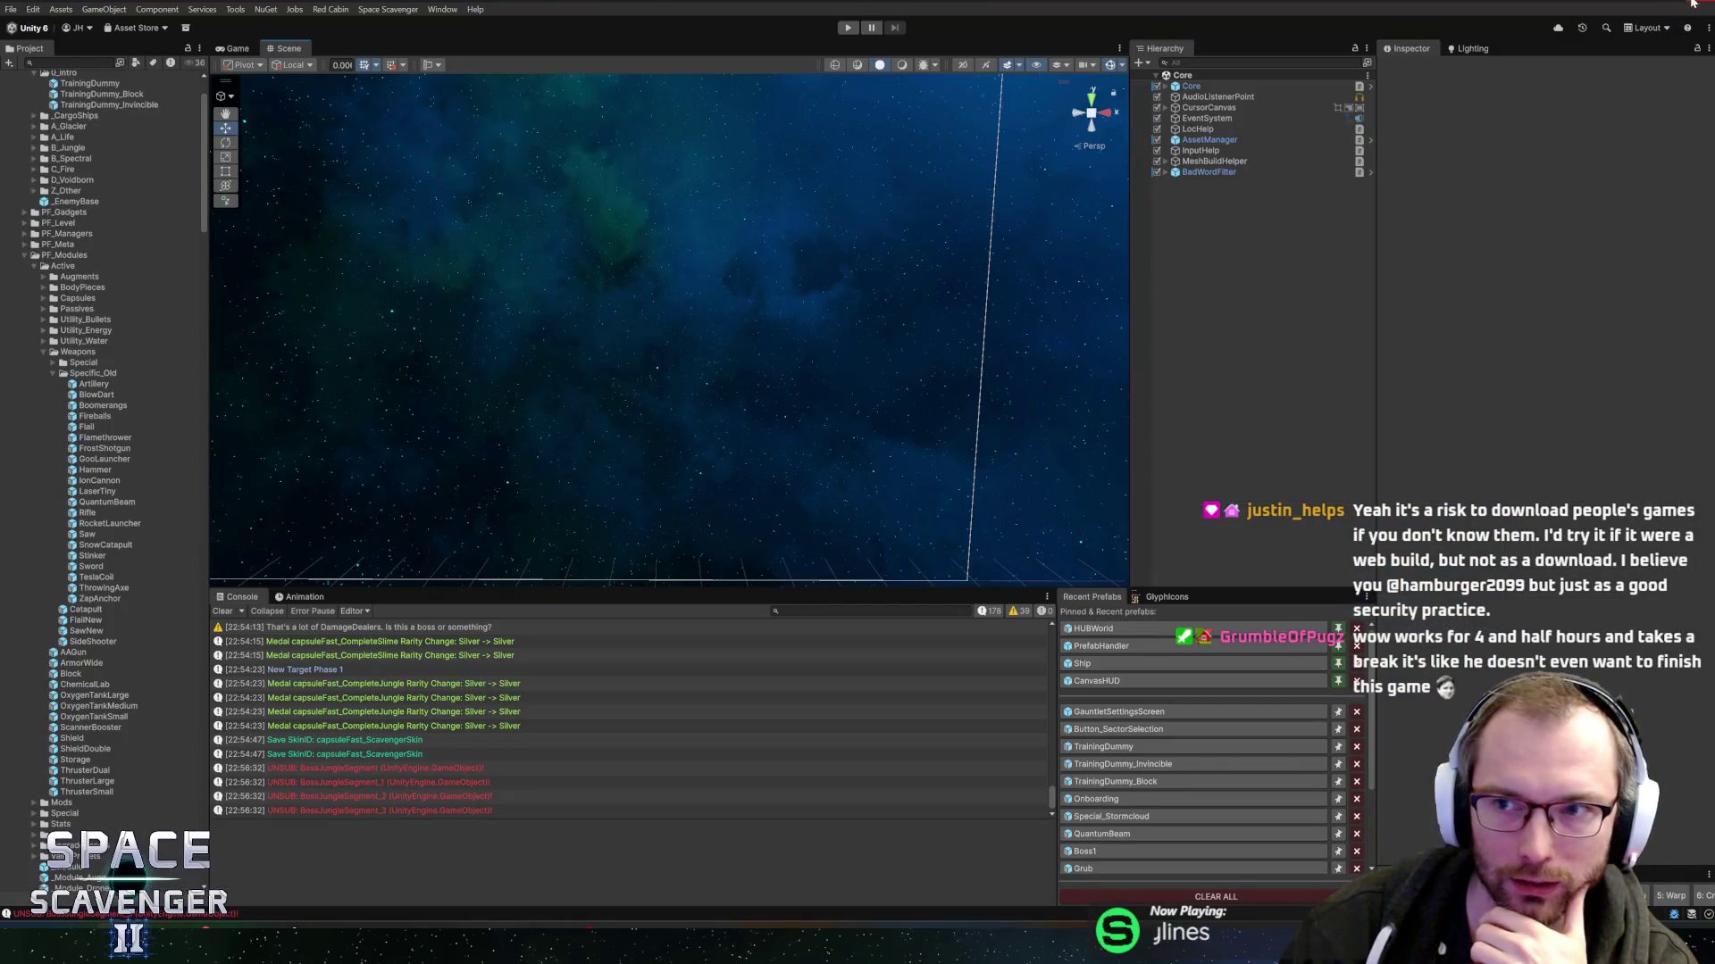
- Close the Unity editor and launch Hades II from its Steam library page
click(1692, 3)
key(alt+Tab)
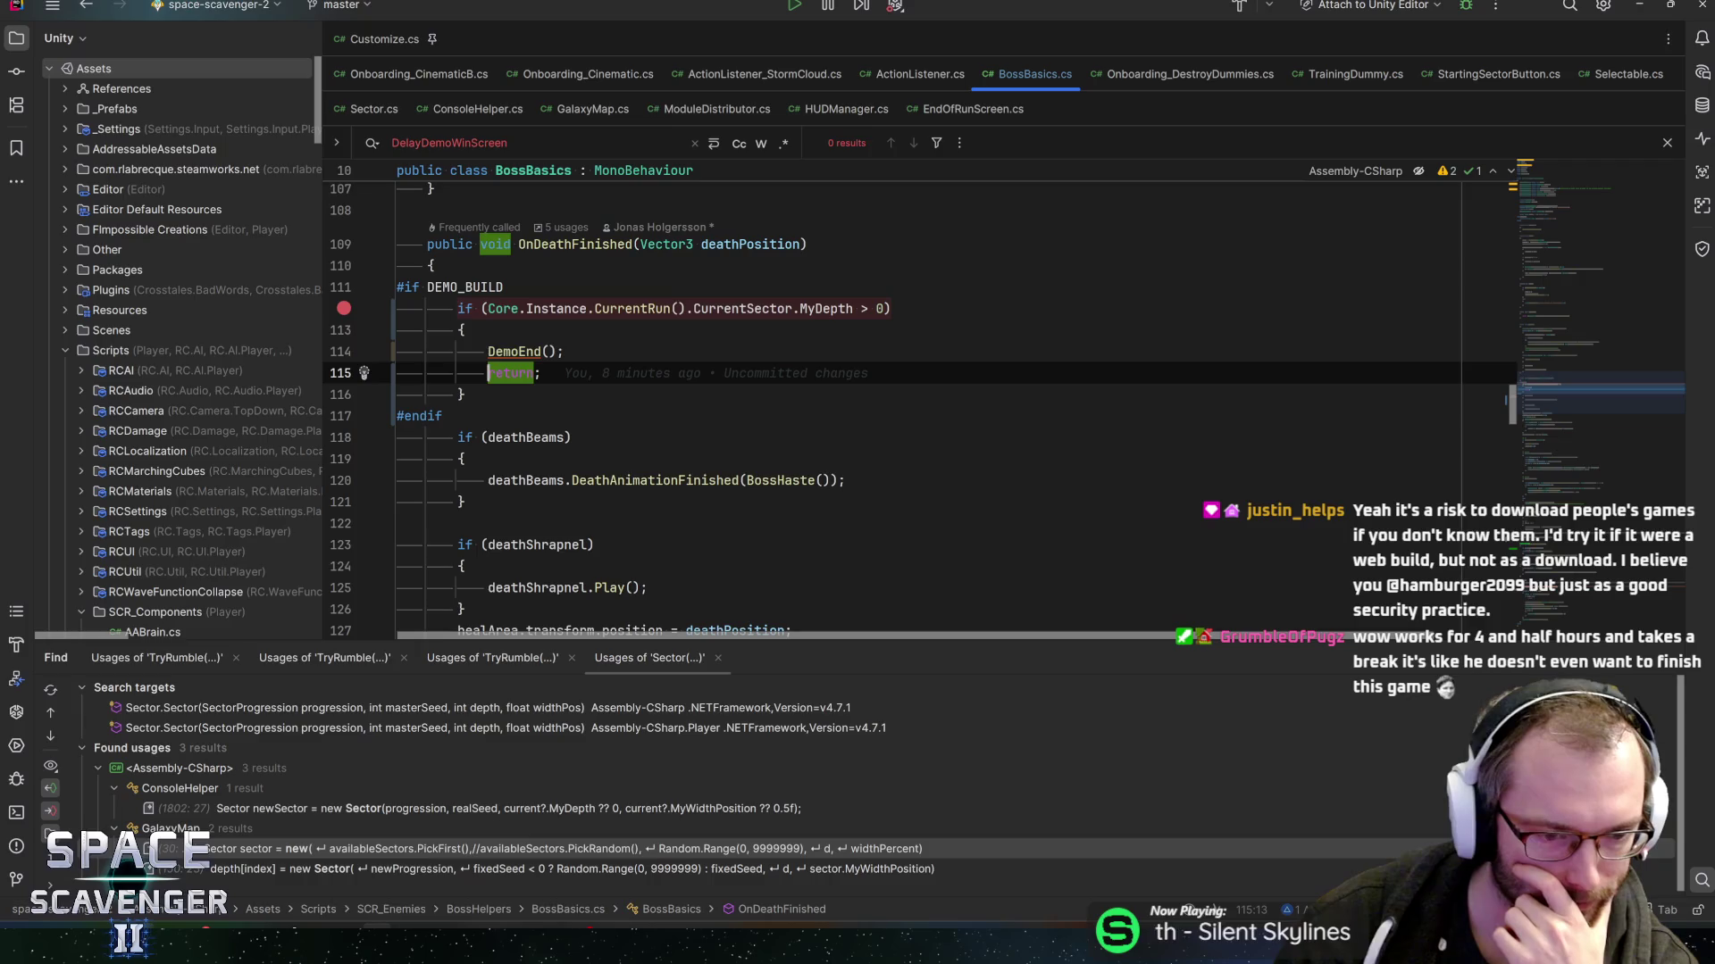
mouse_move(201, 945)
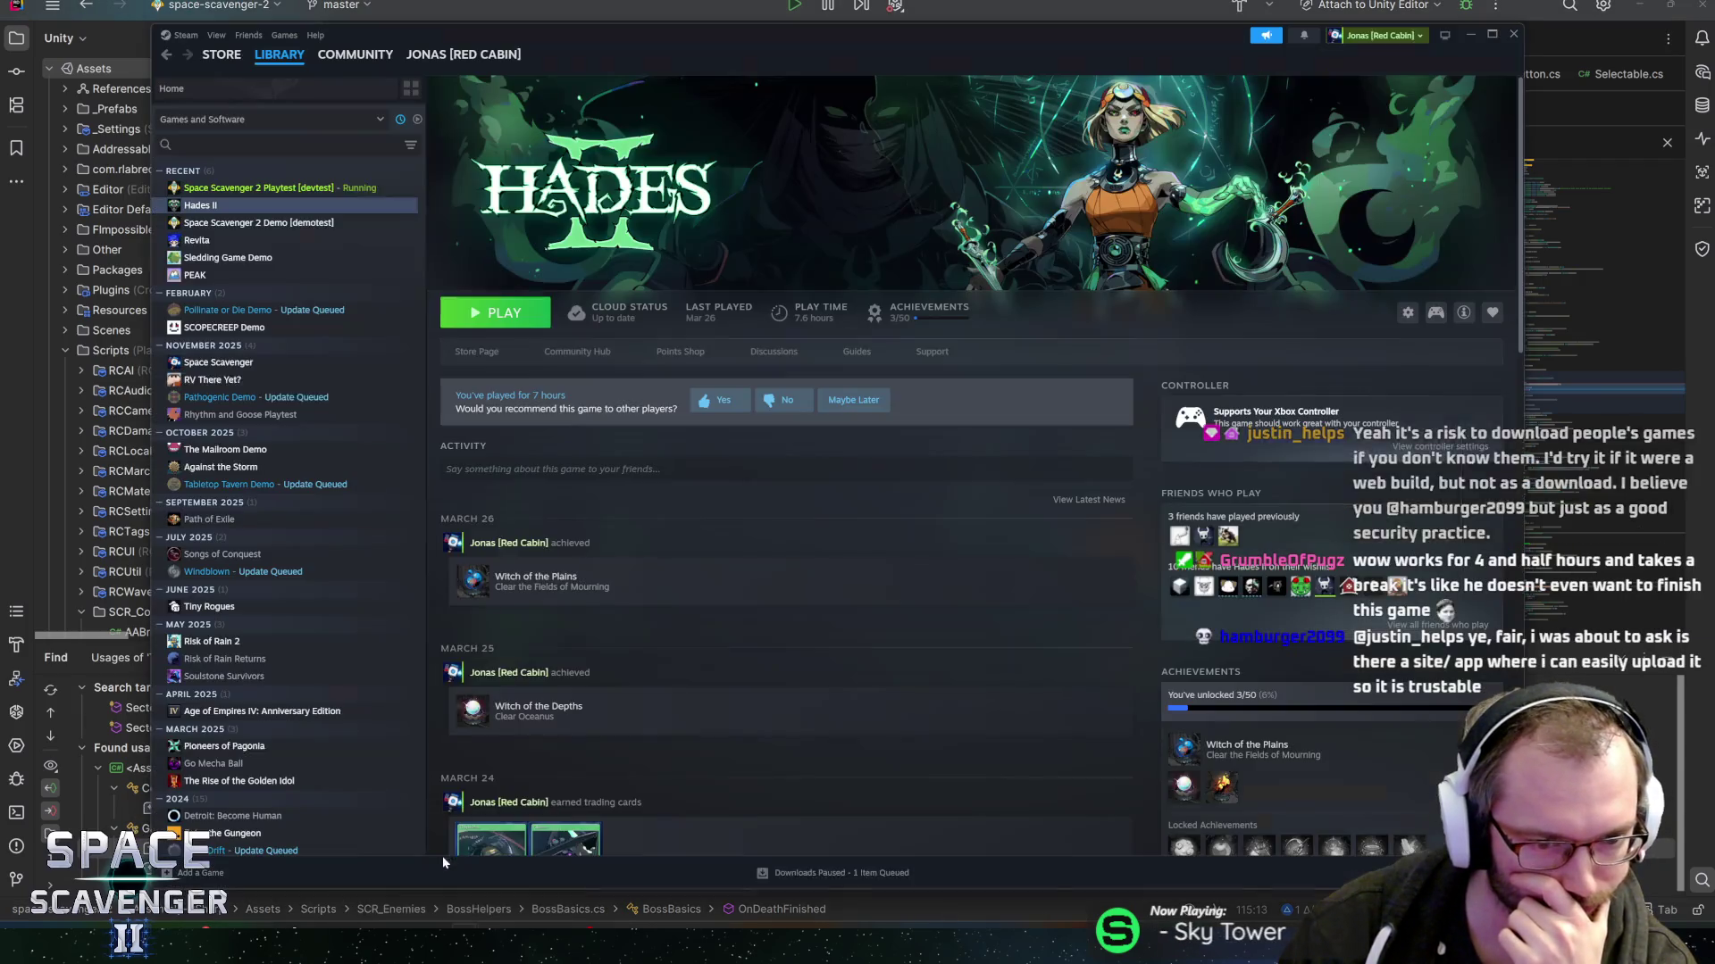
click(208, 945)
click(494, 315)
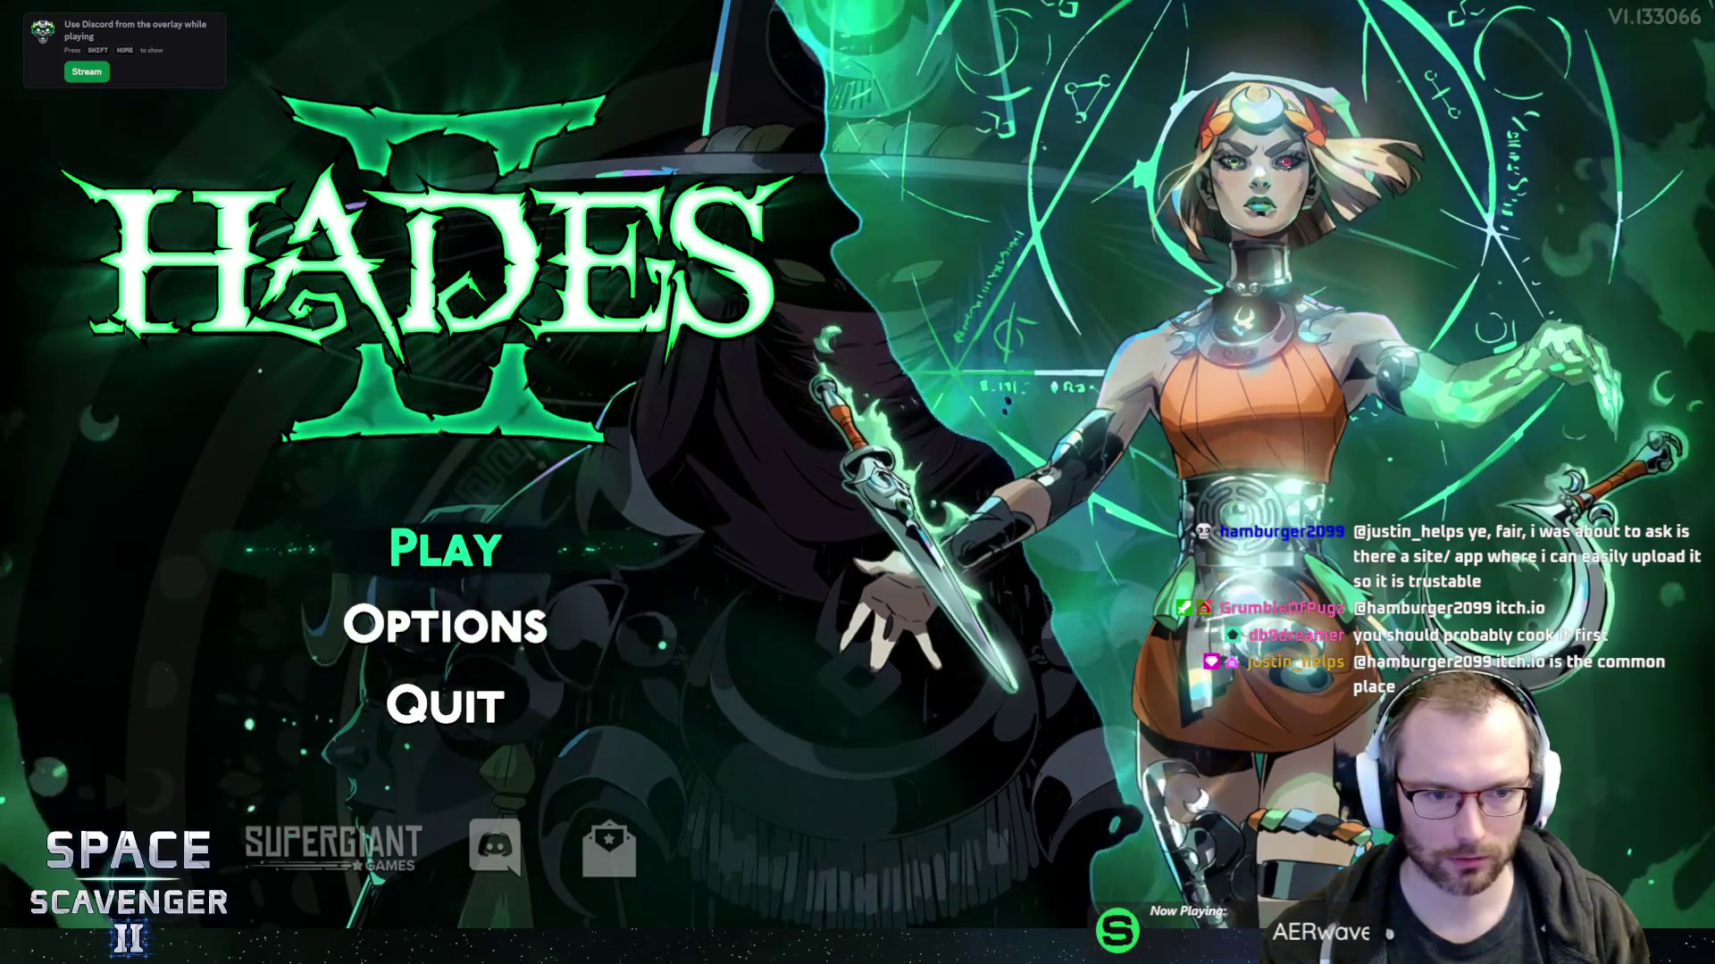
key(Return)
key(Return)
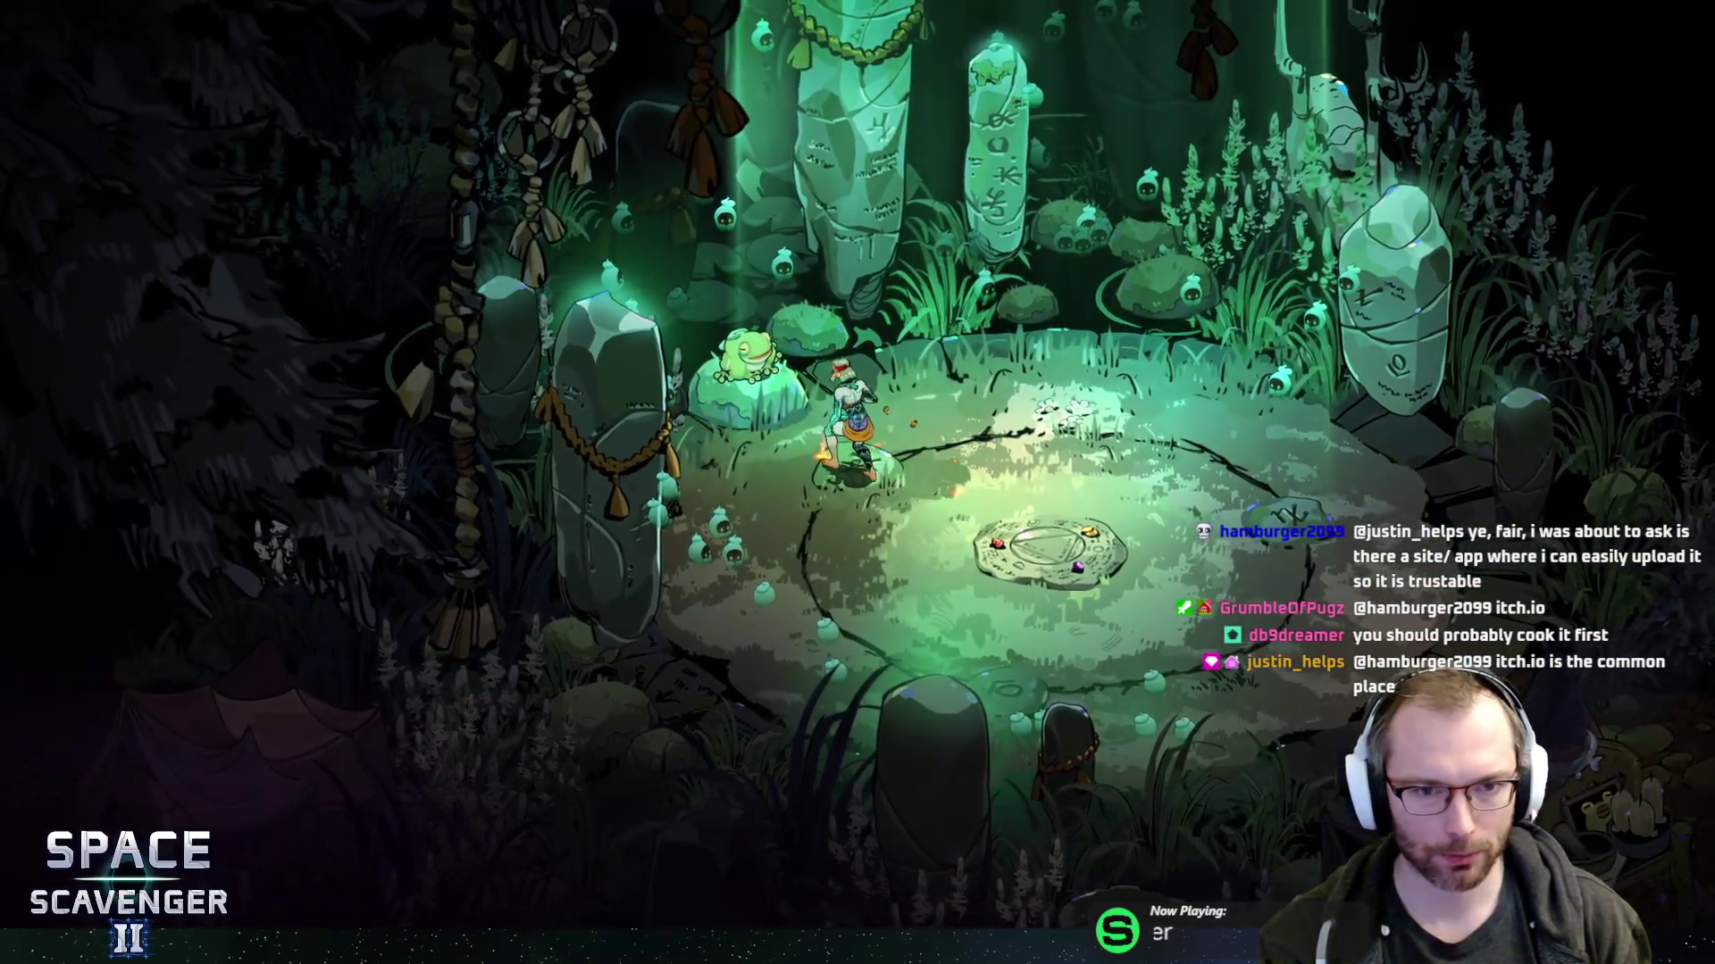
- Walk and dash Melinoë across the Crossroads to the cauldron and open its Incantations list
key(space)
key(space)
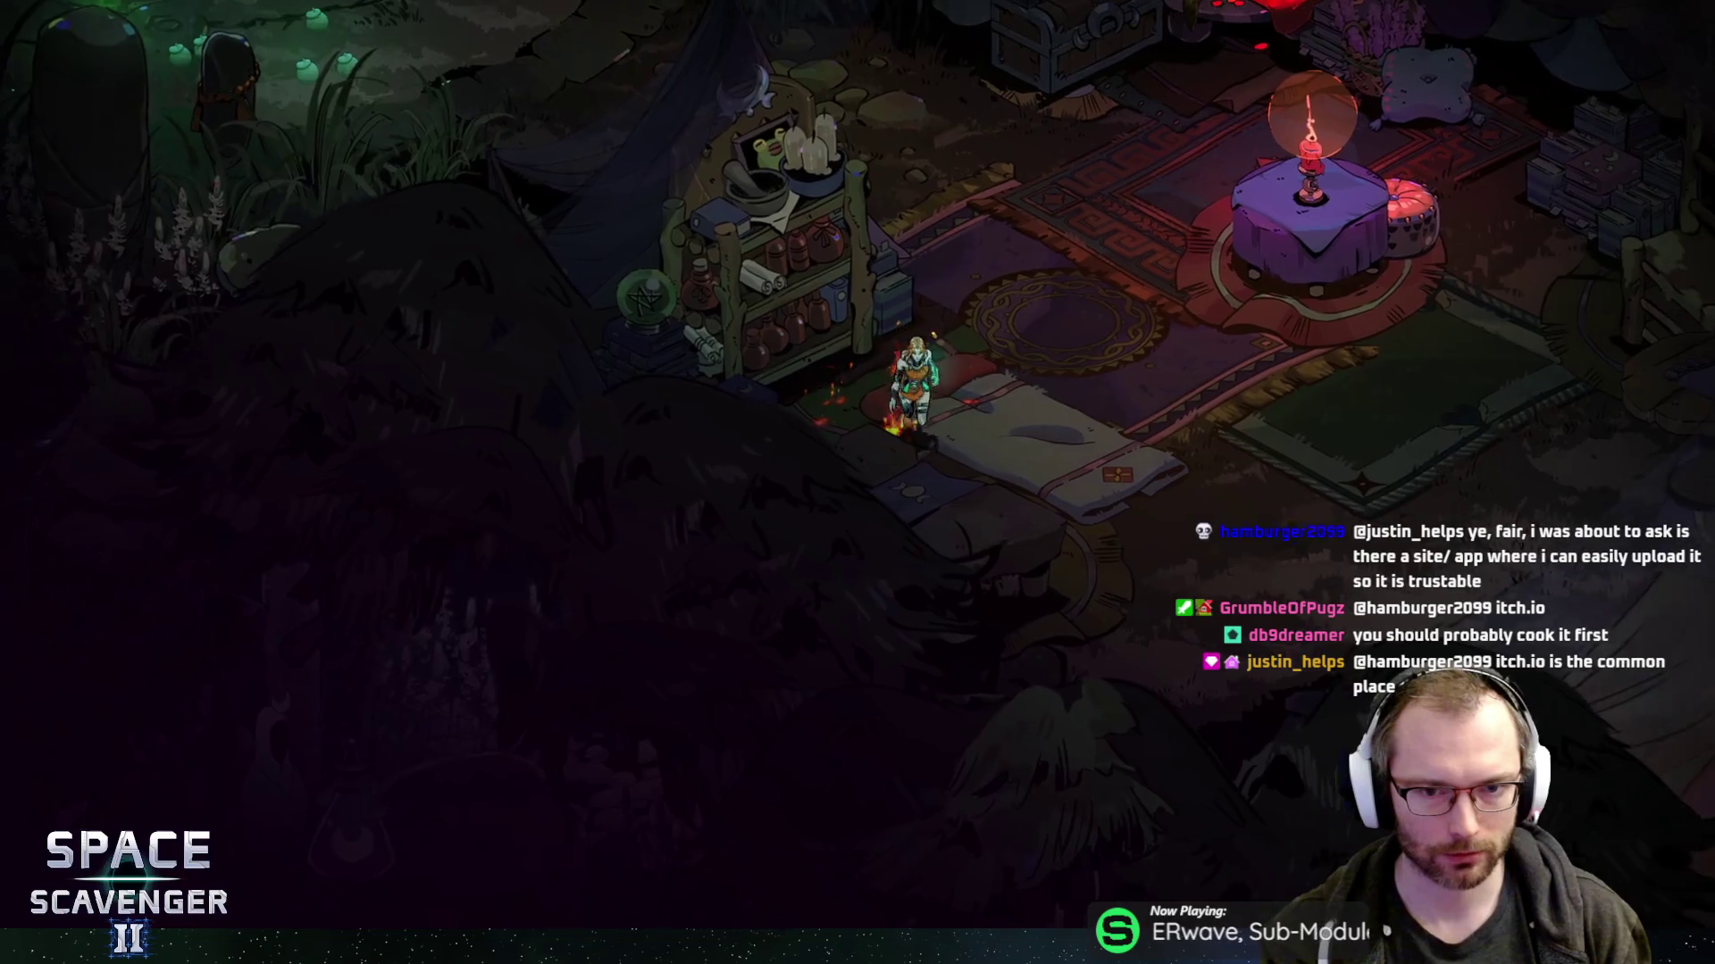
key(w)
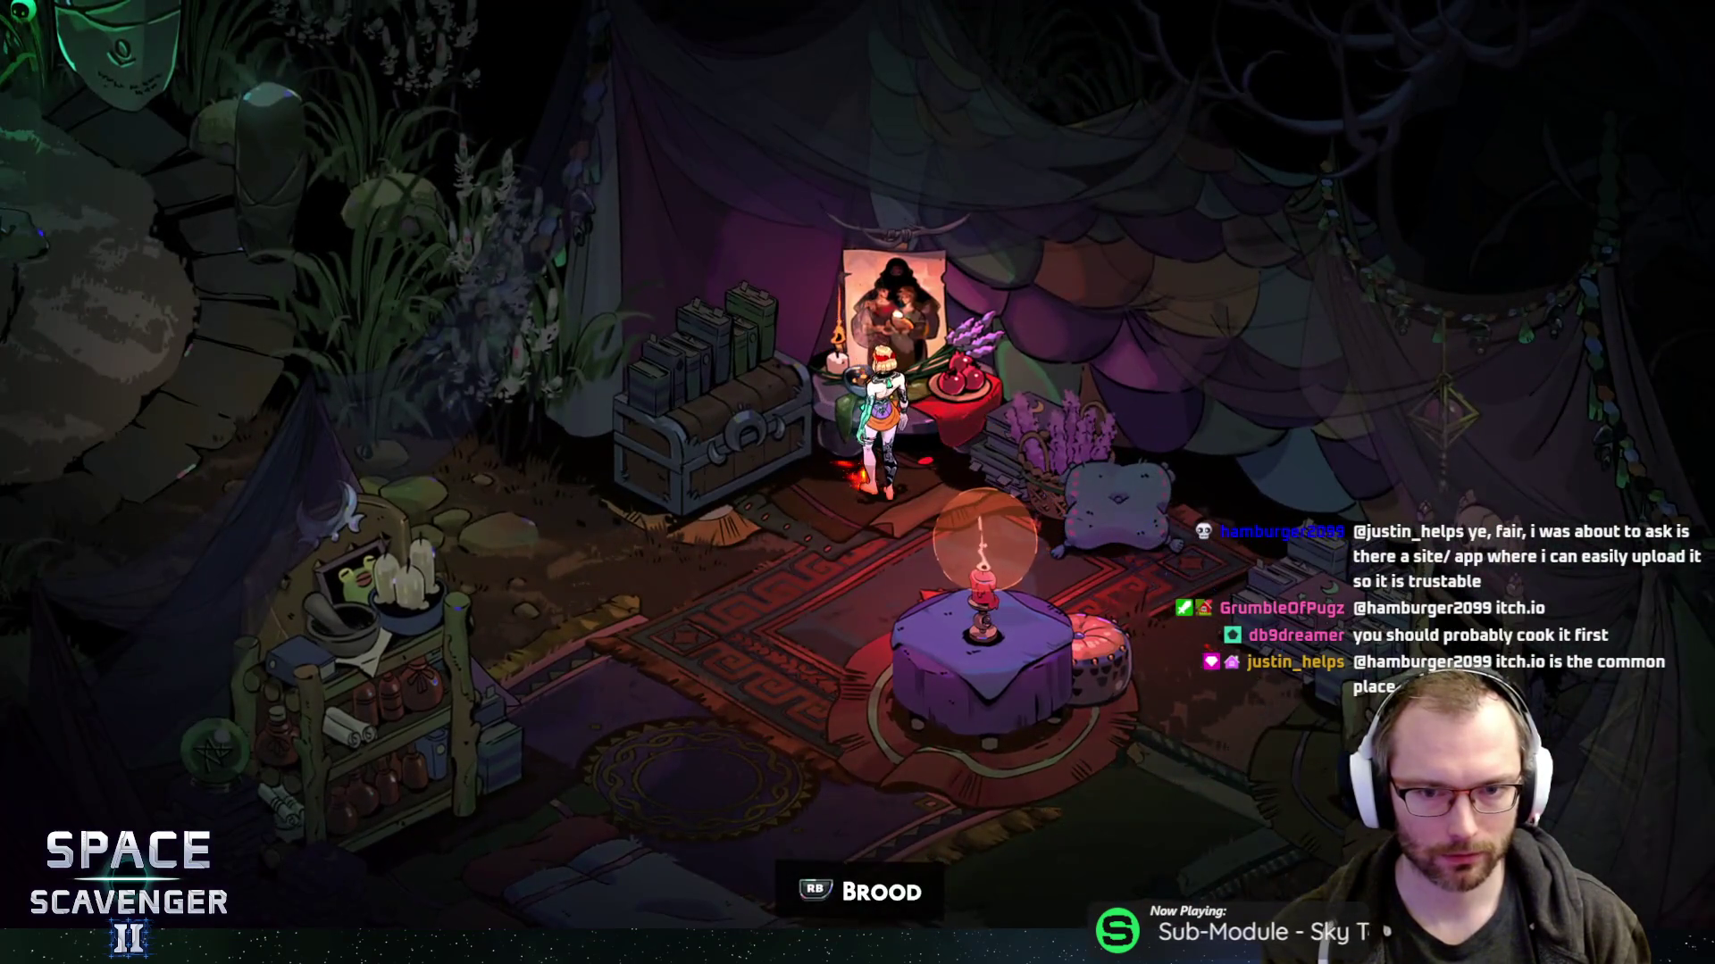
key(a)
key(space)
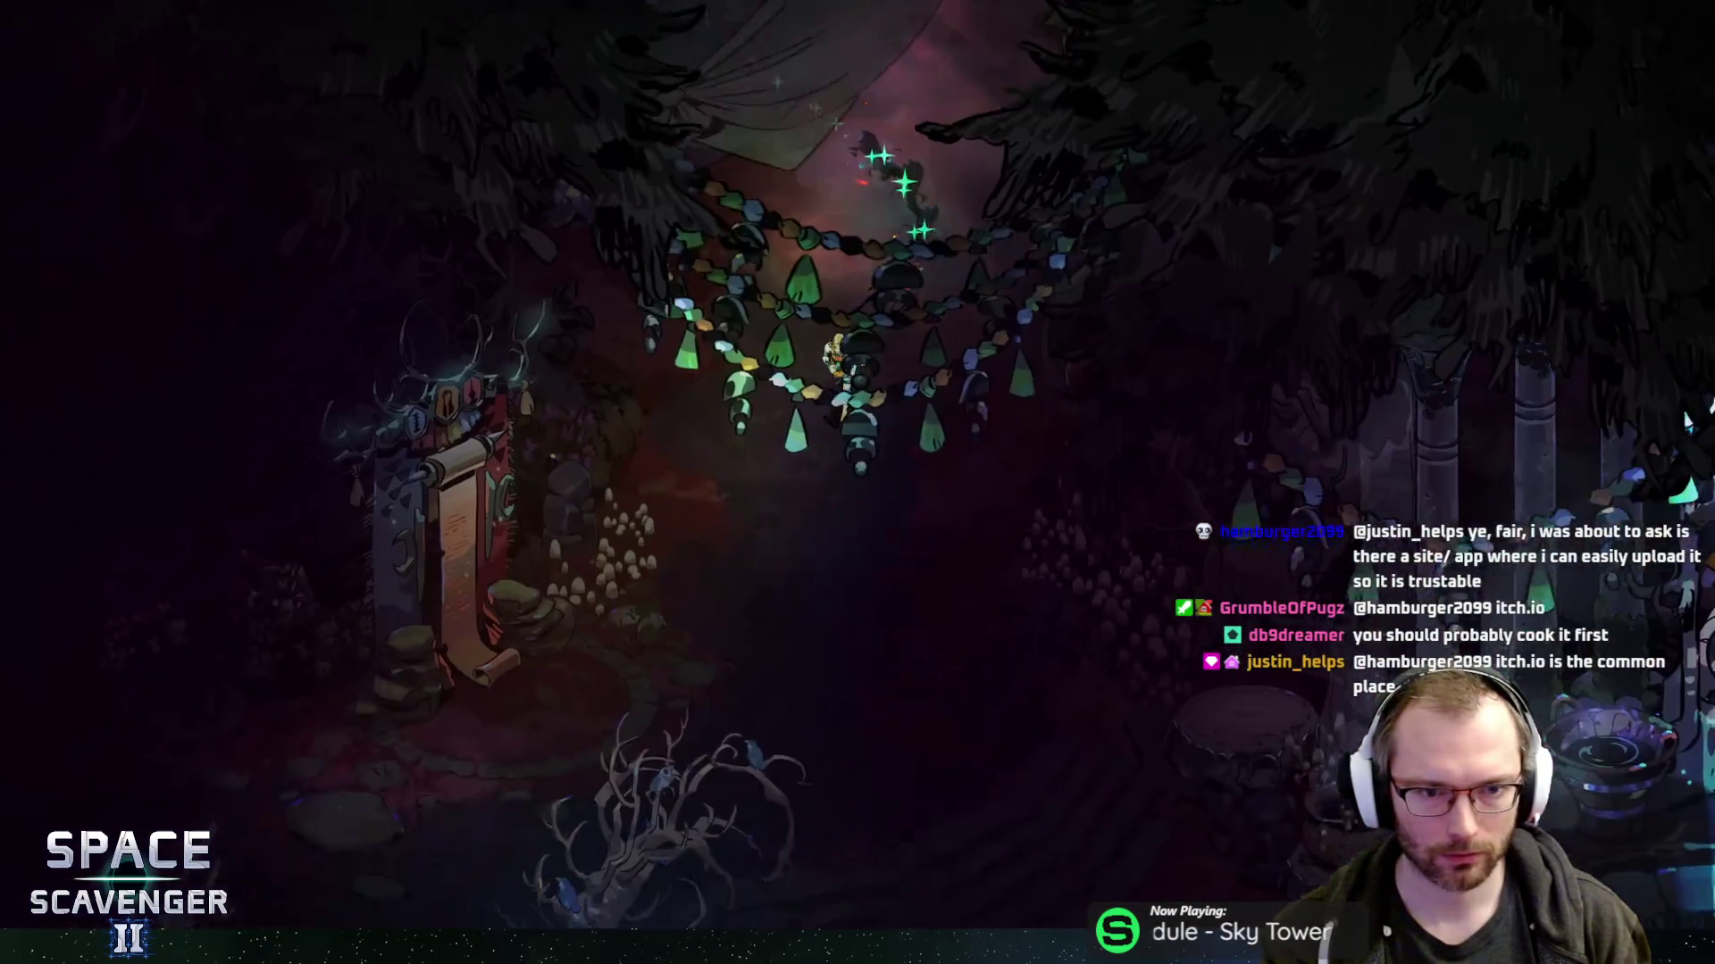
key(s)
key(space)
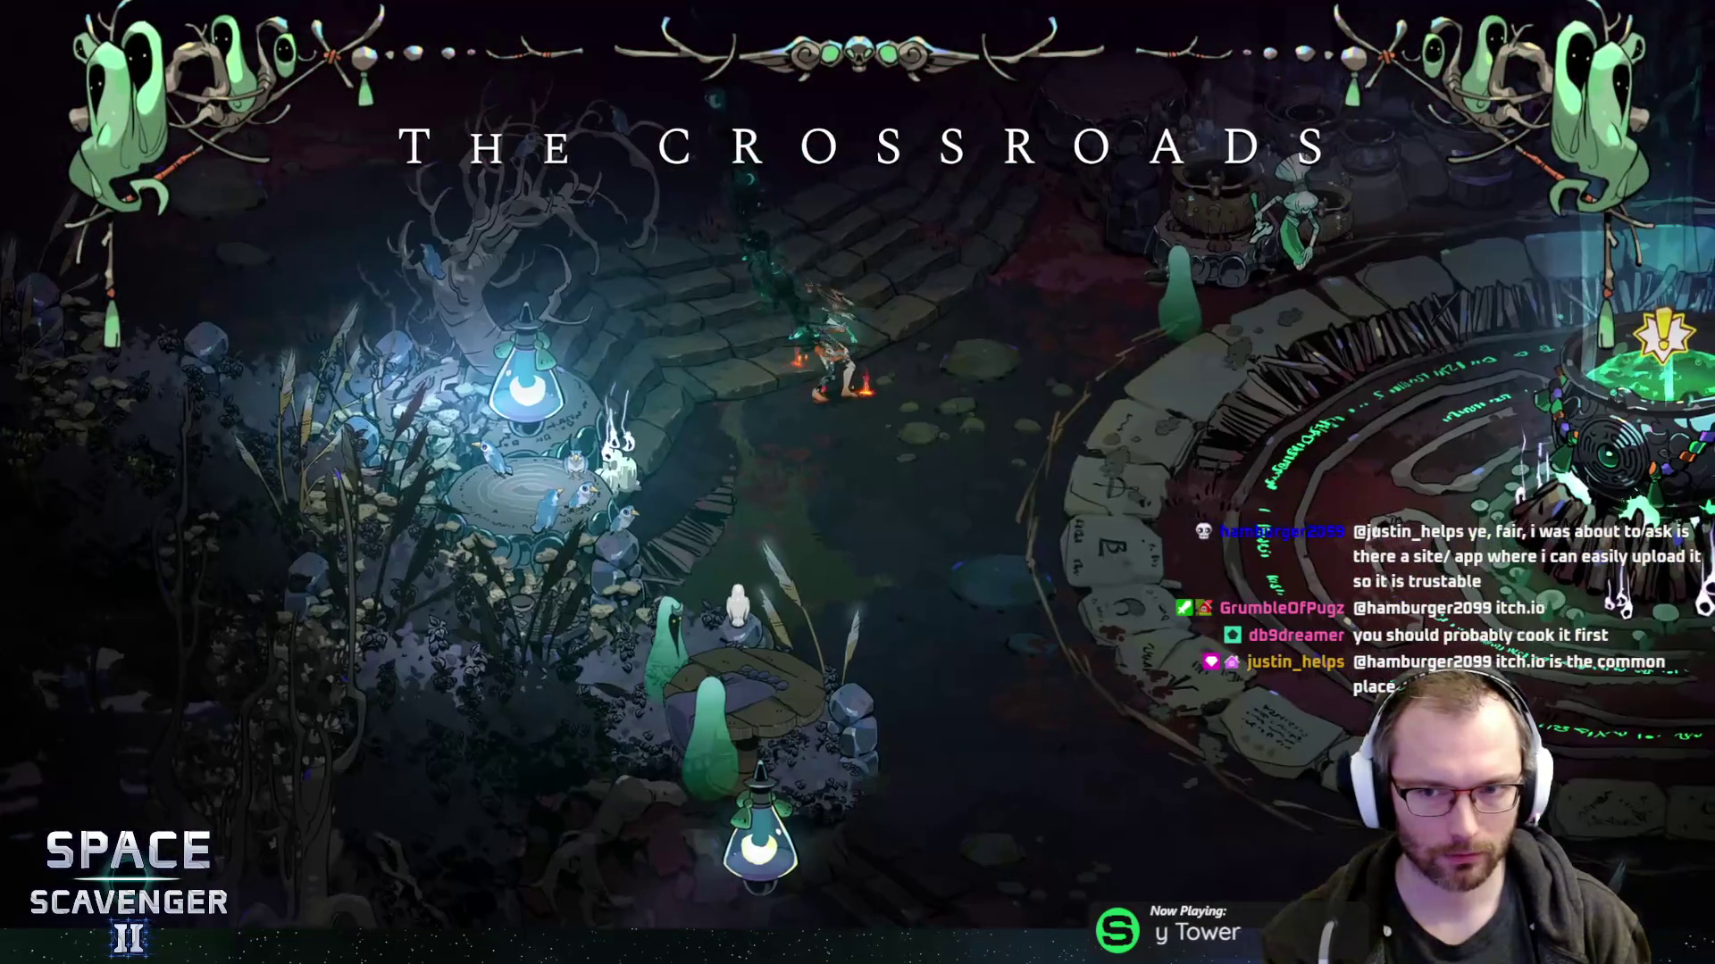
key(d)
key(space)
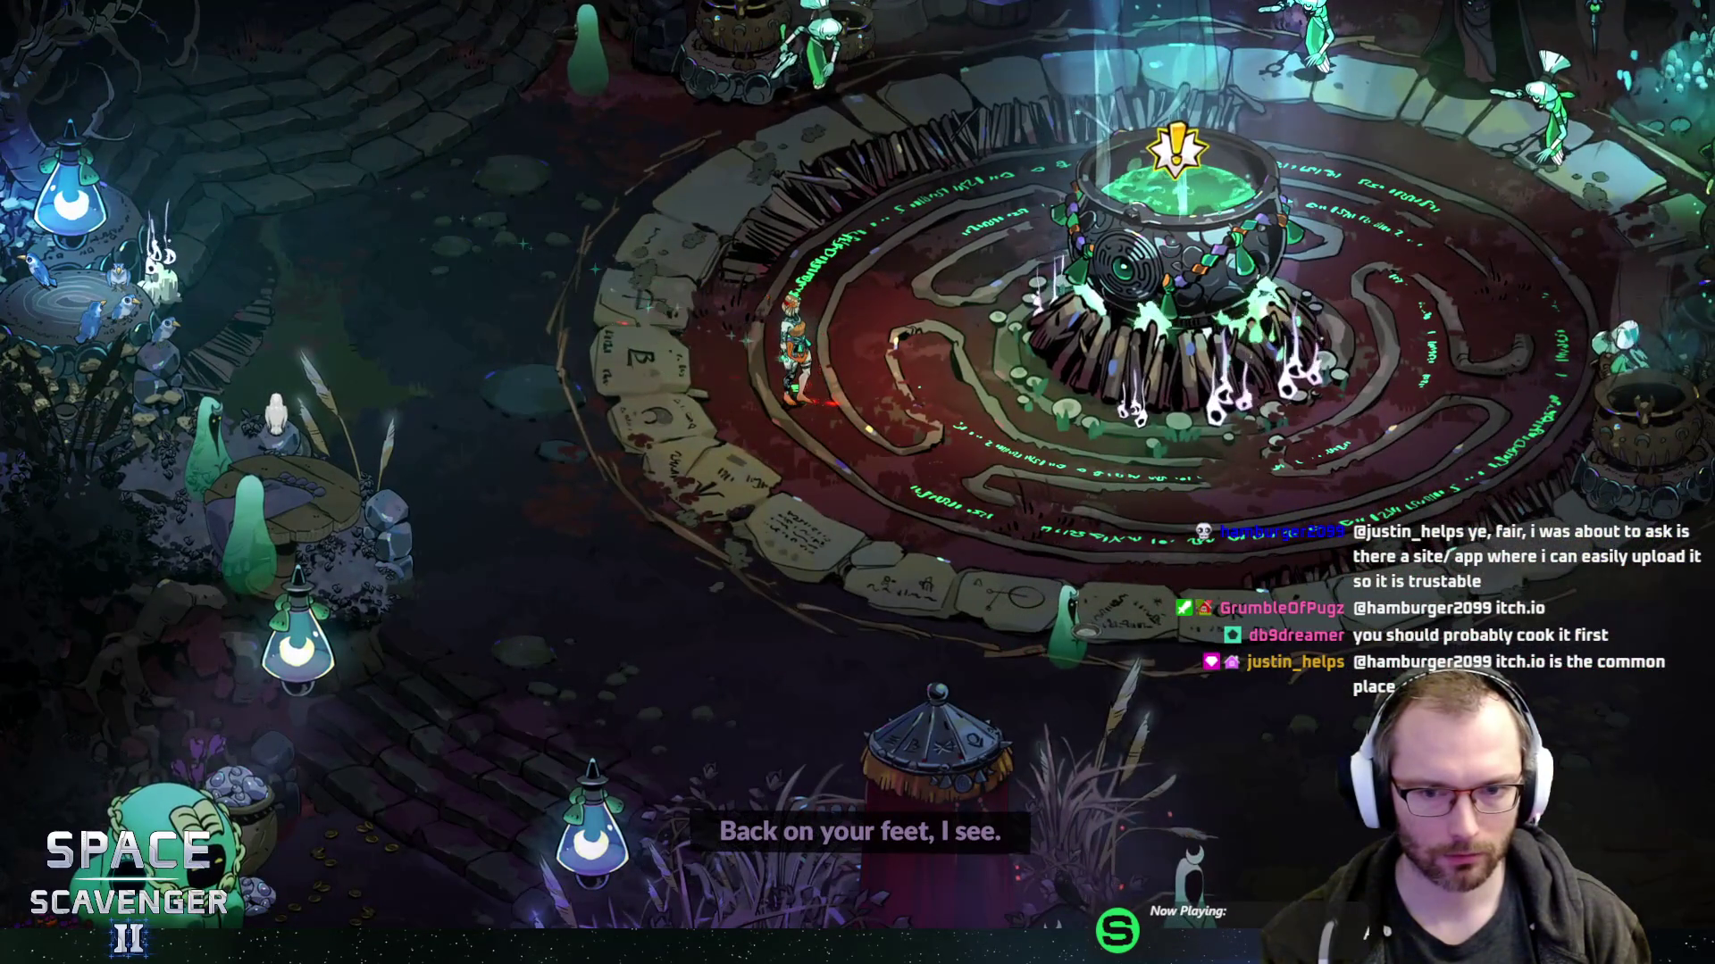
key(d)
key(space)
key(e)
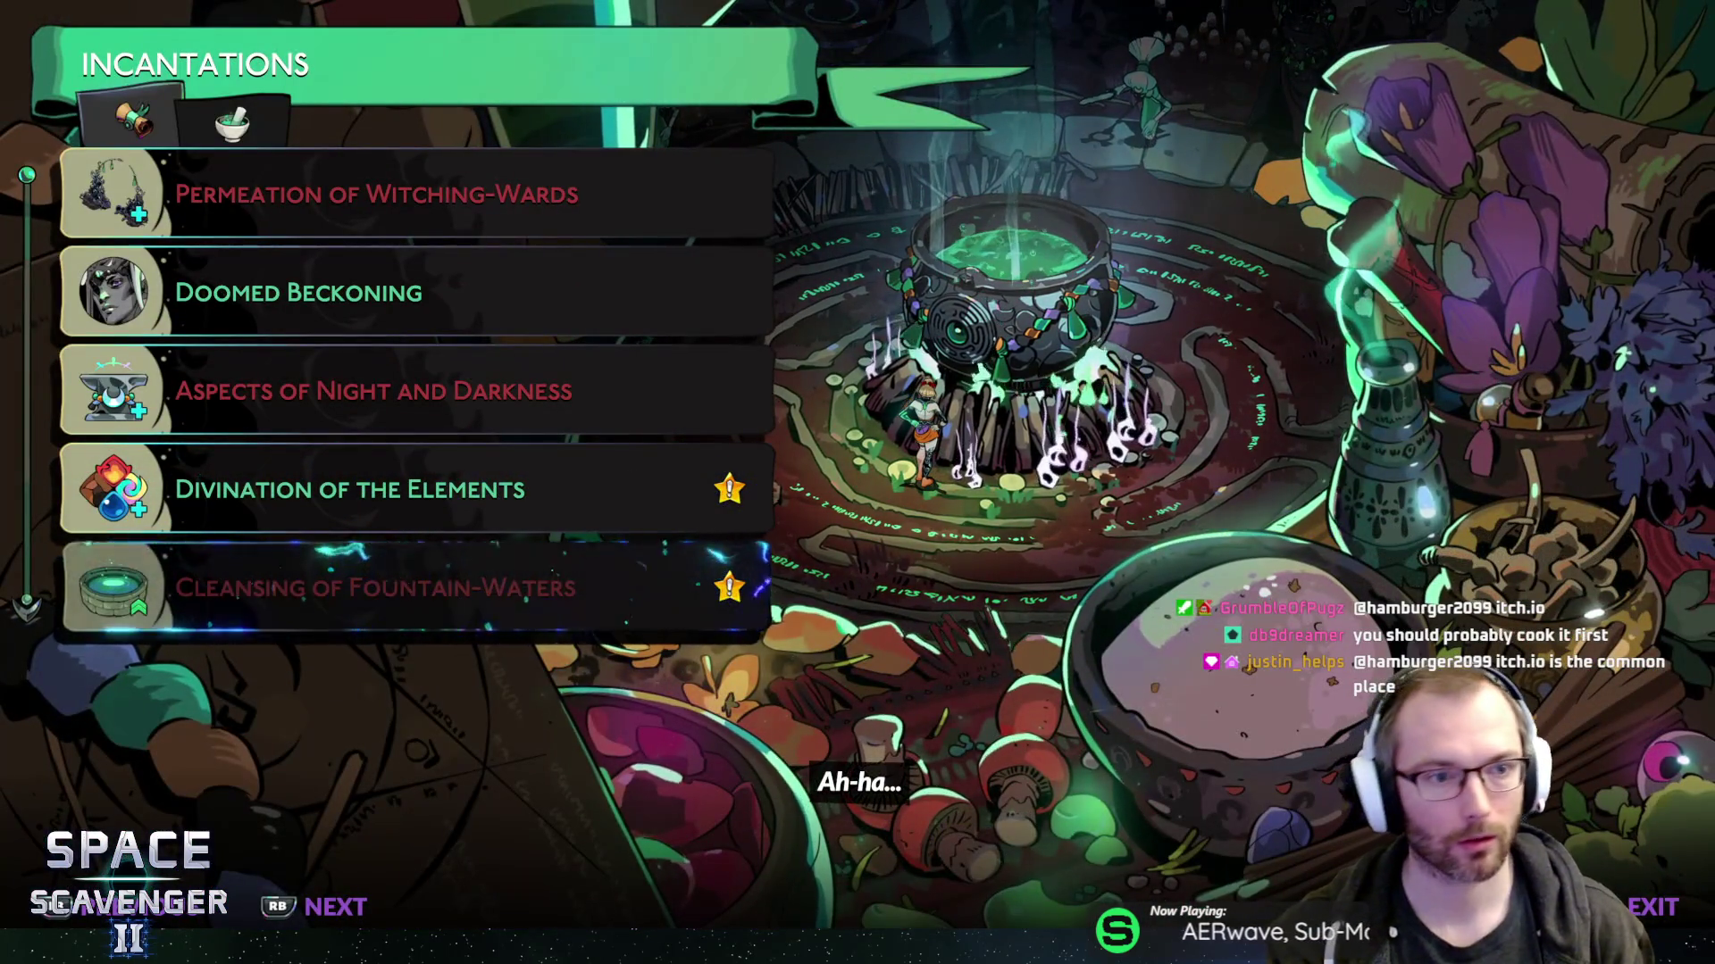
- Browse the incantations and alchemy recipes, checking Rise of Stygian Wells and Doomed Beckoning
scroll(416, 393, down, 5)
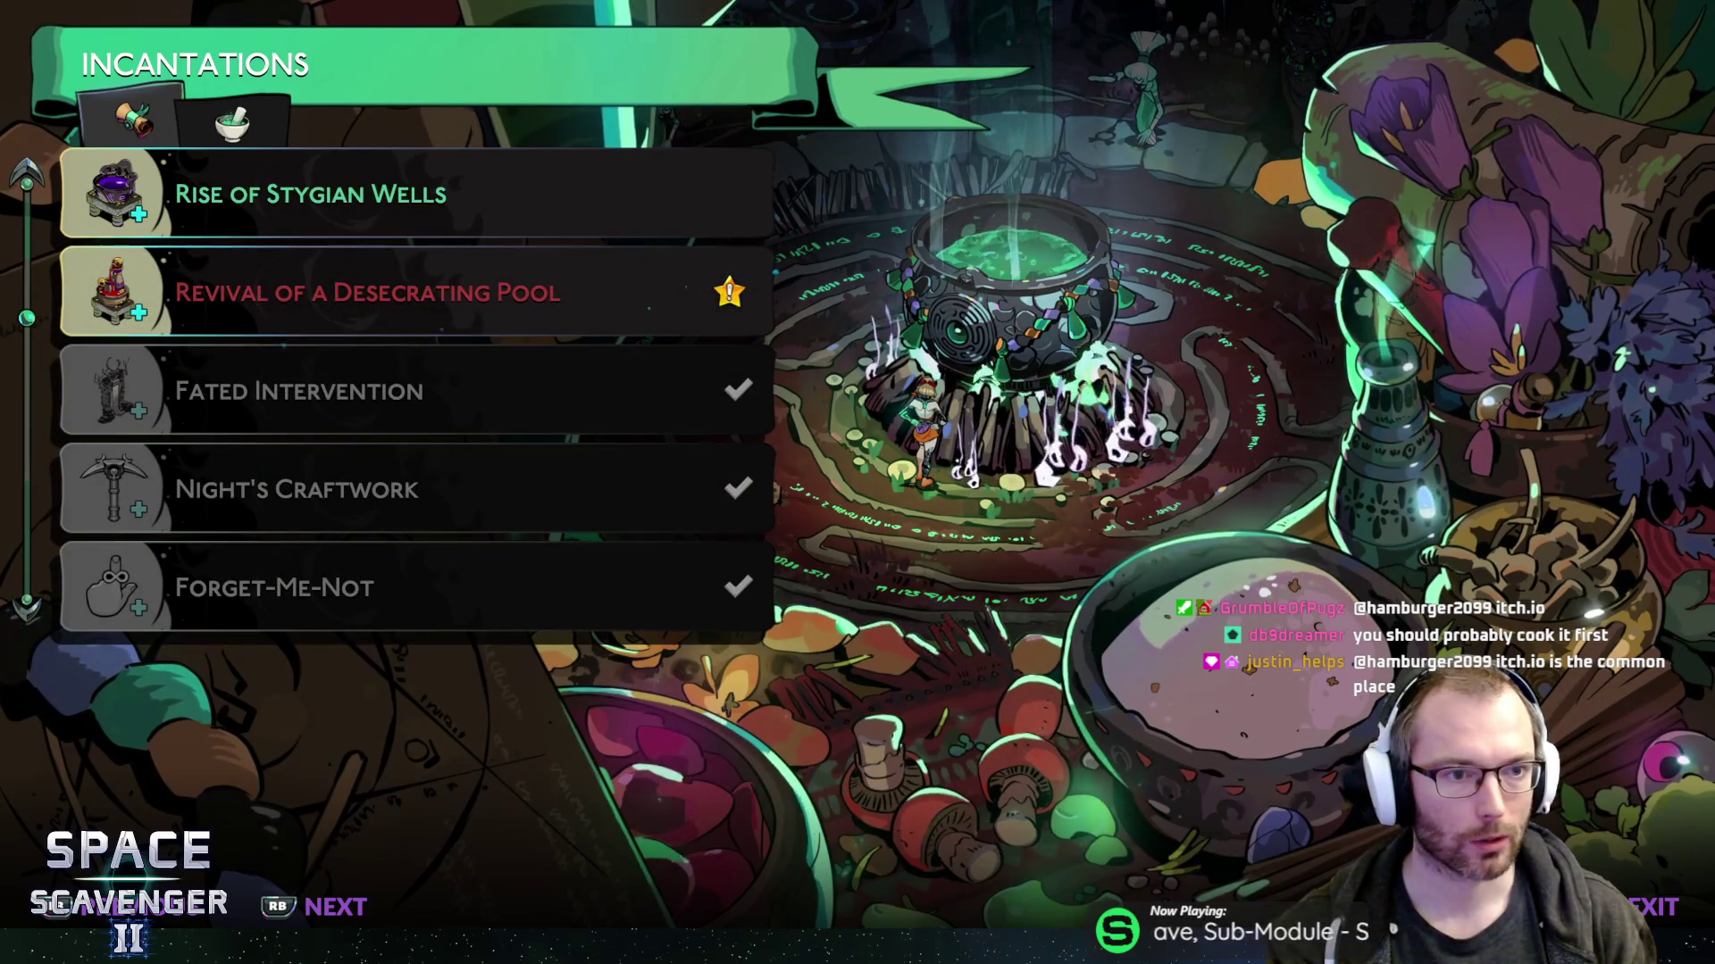
key(Down)
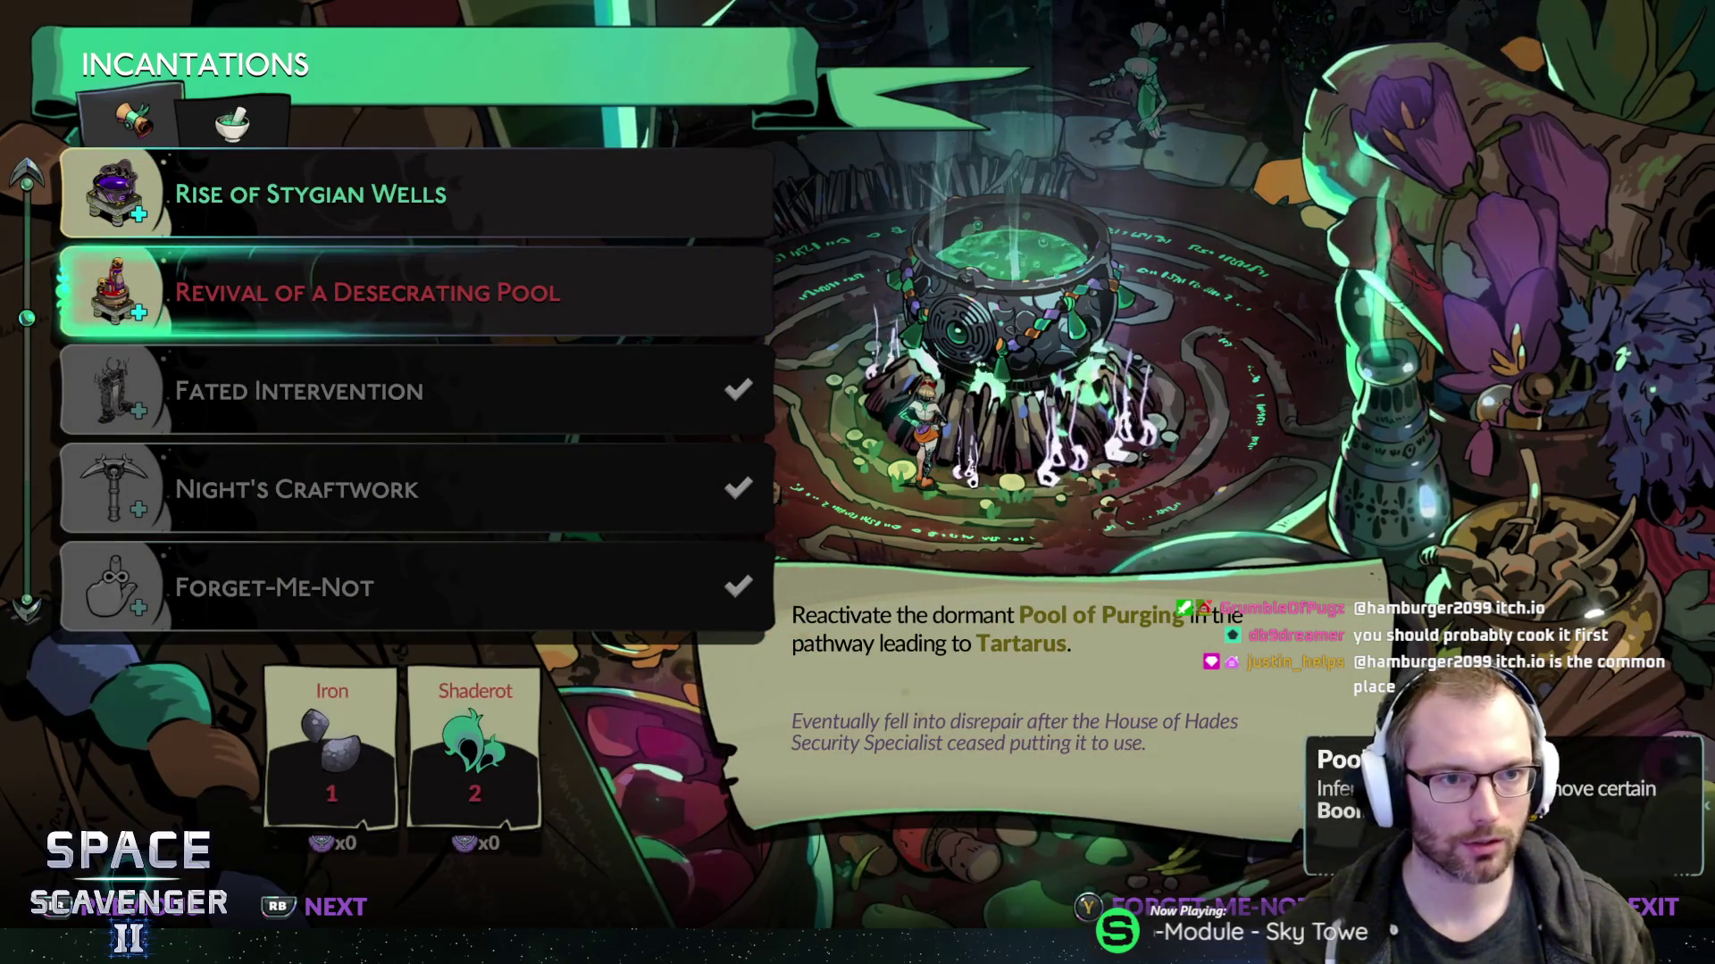
key(Up)
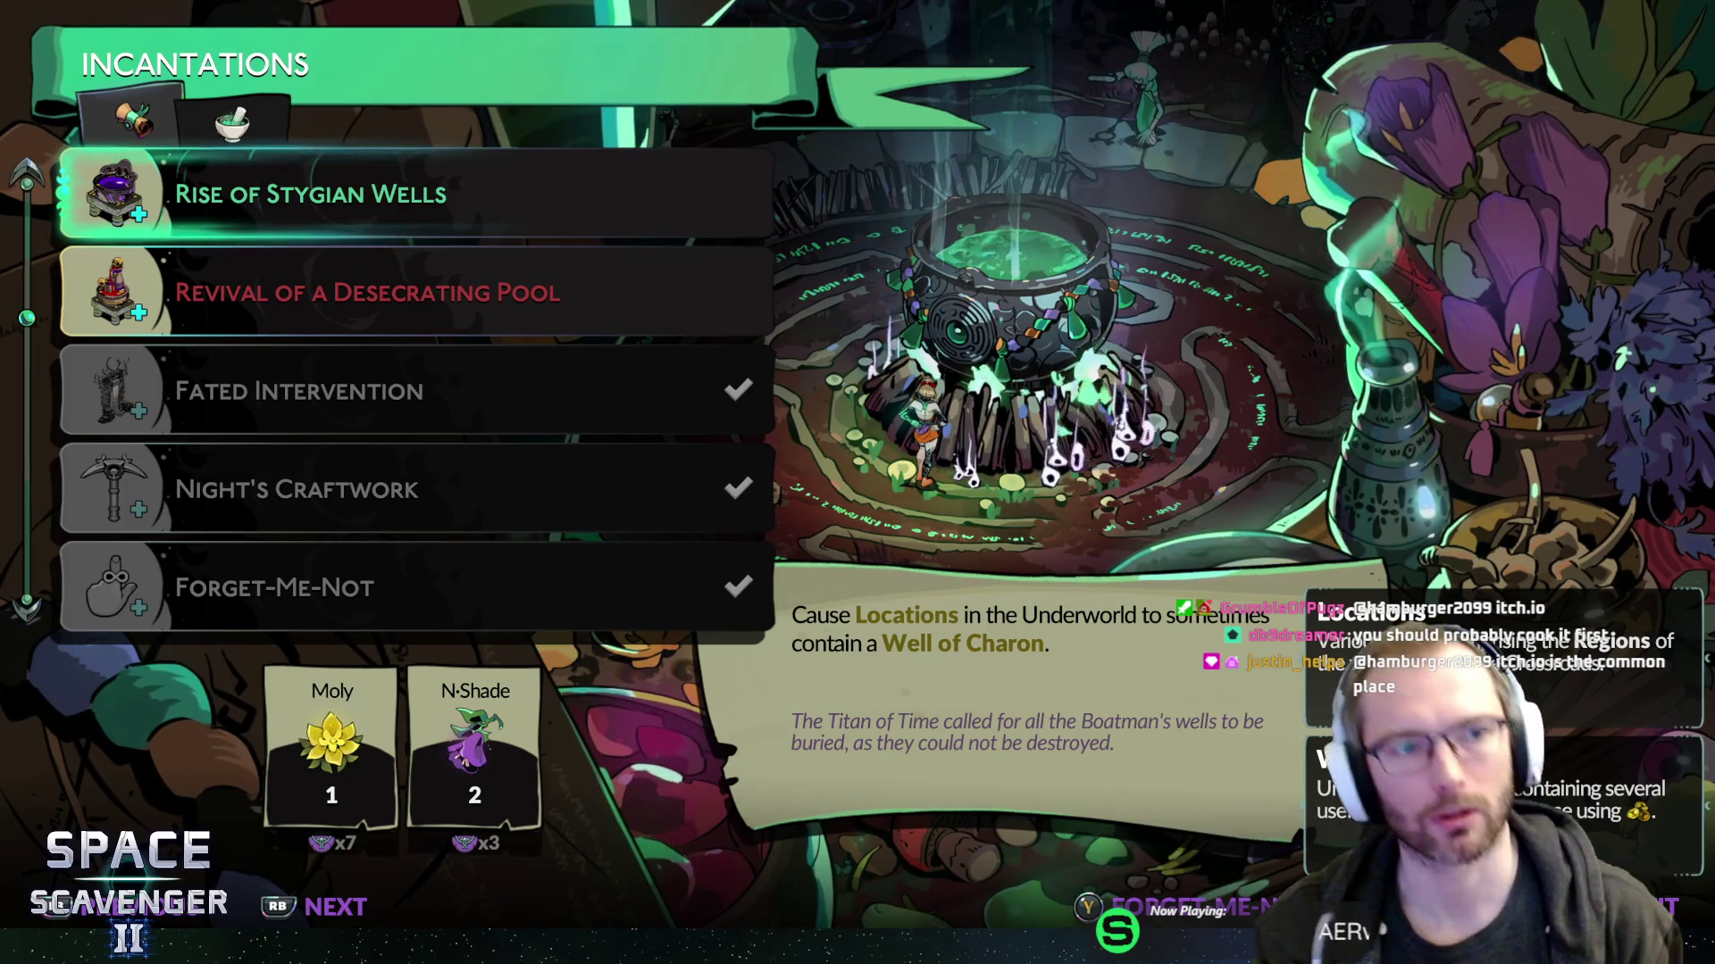
key(e)
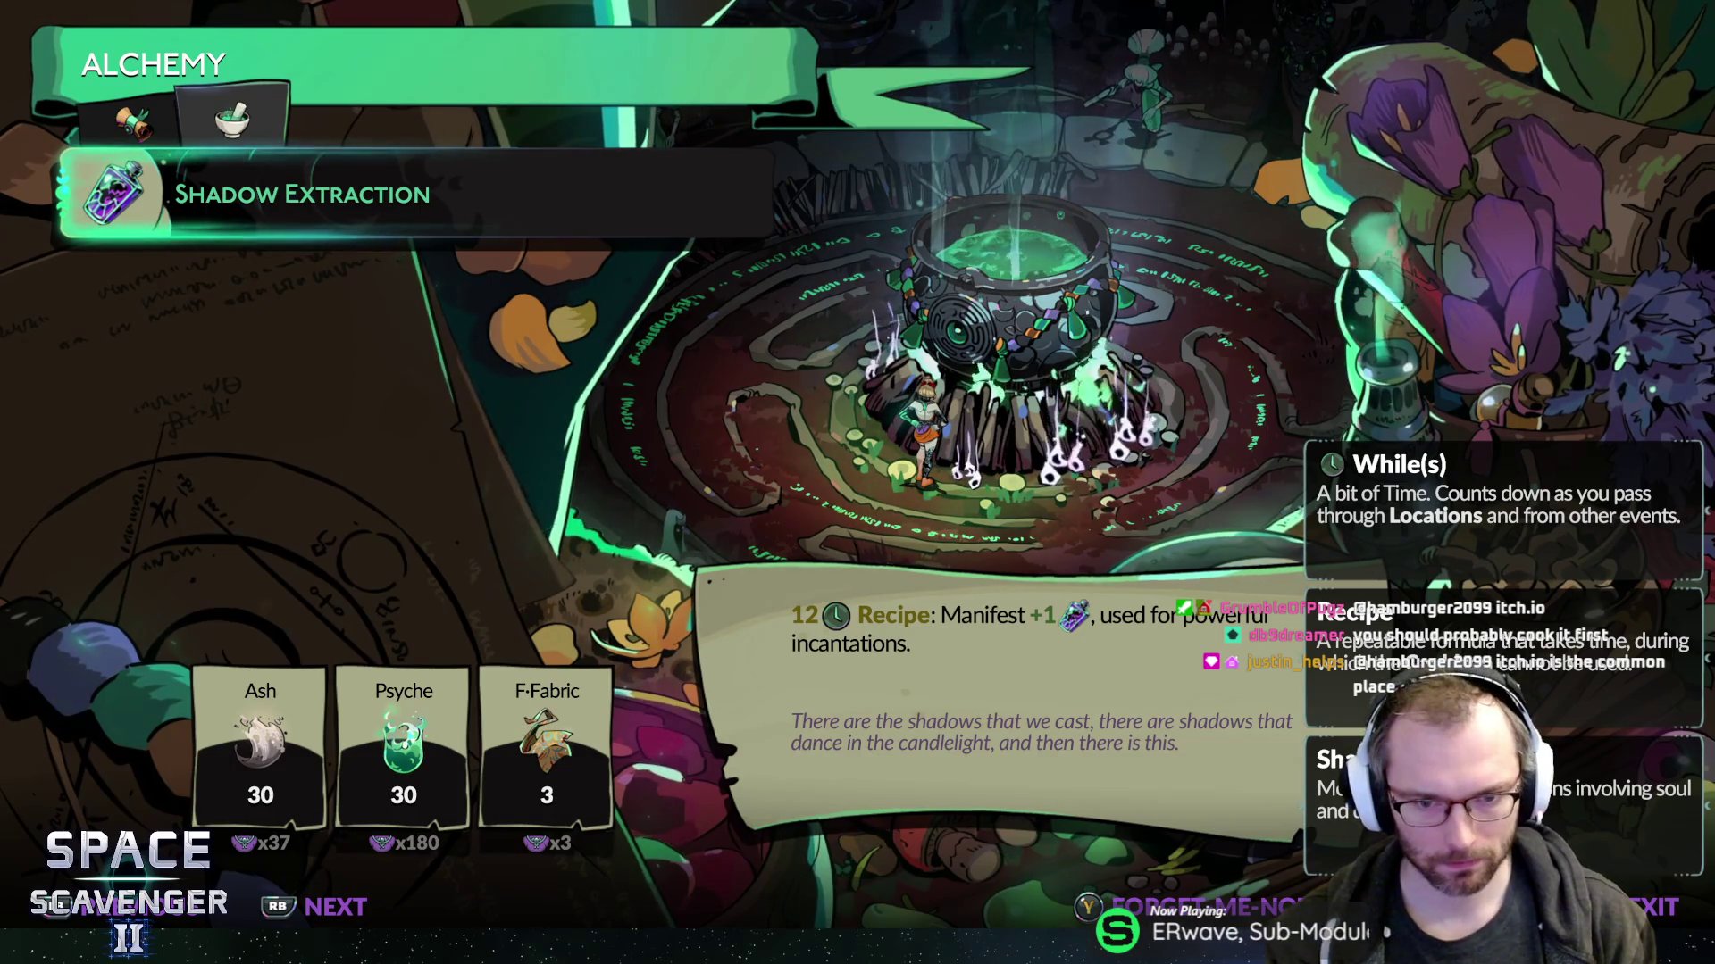
key(q)
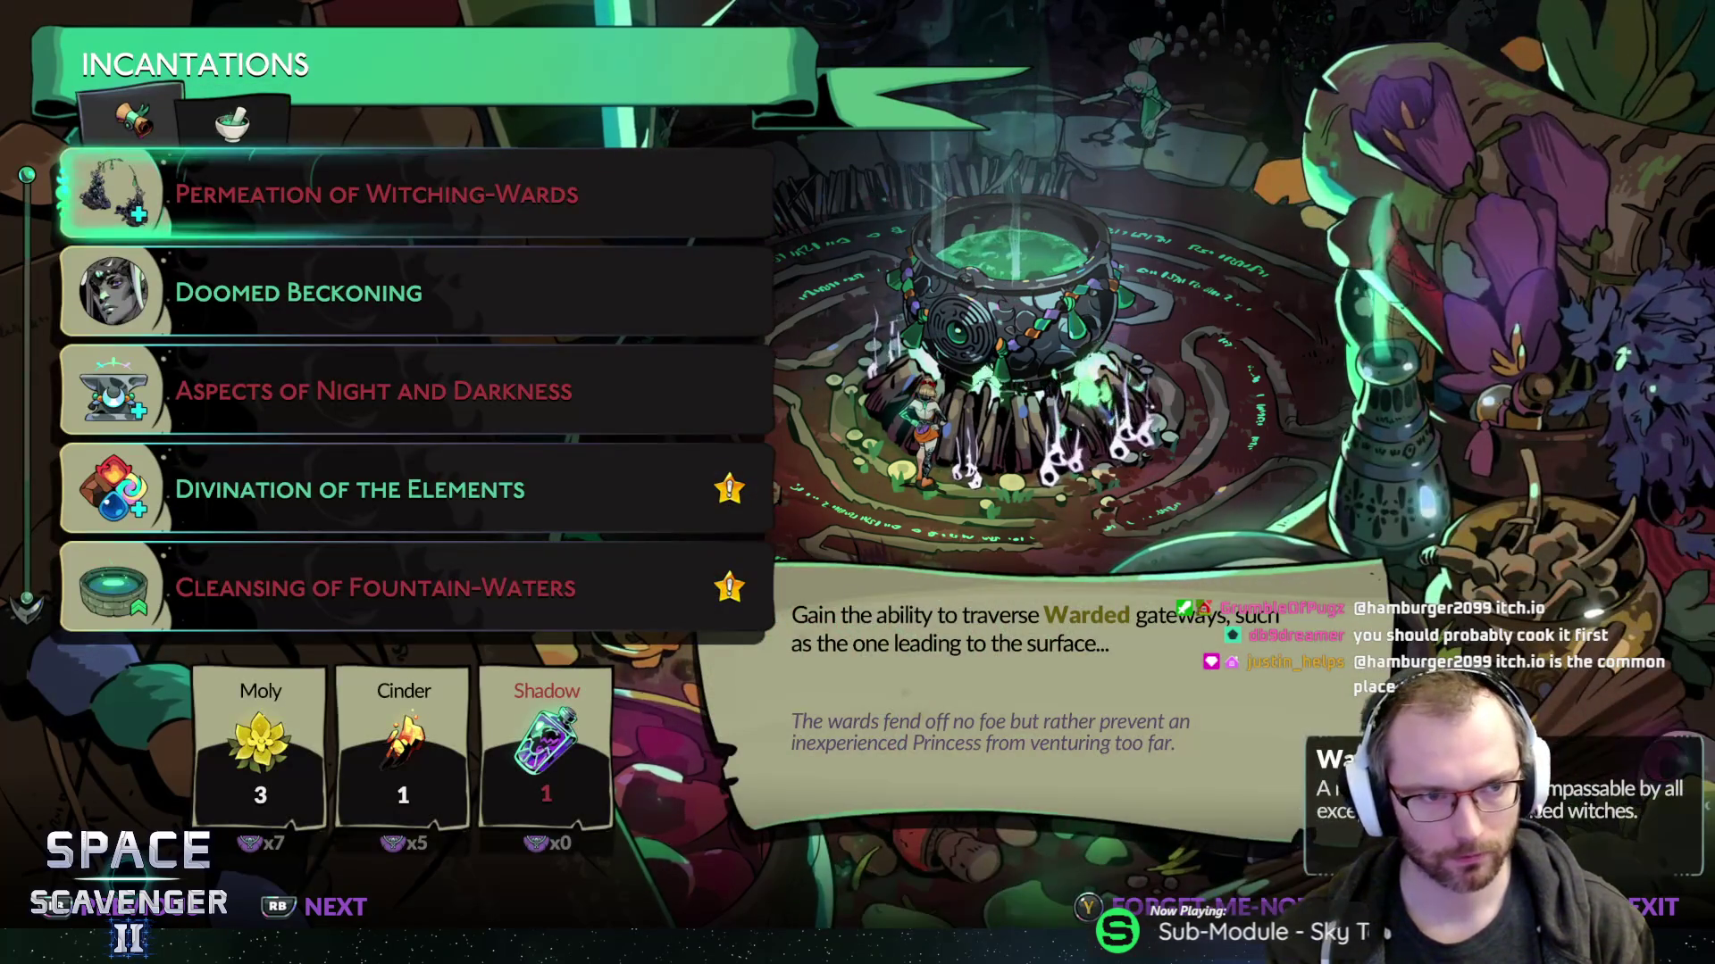
key(Down)
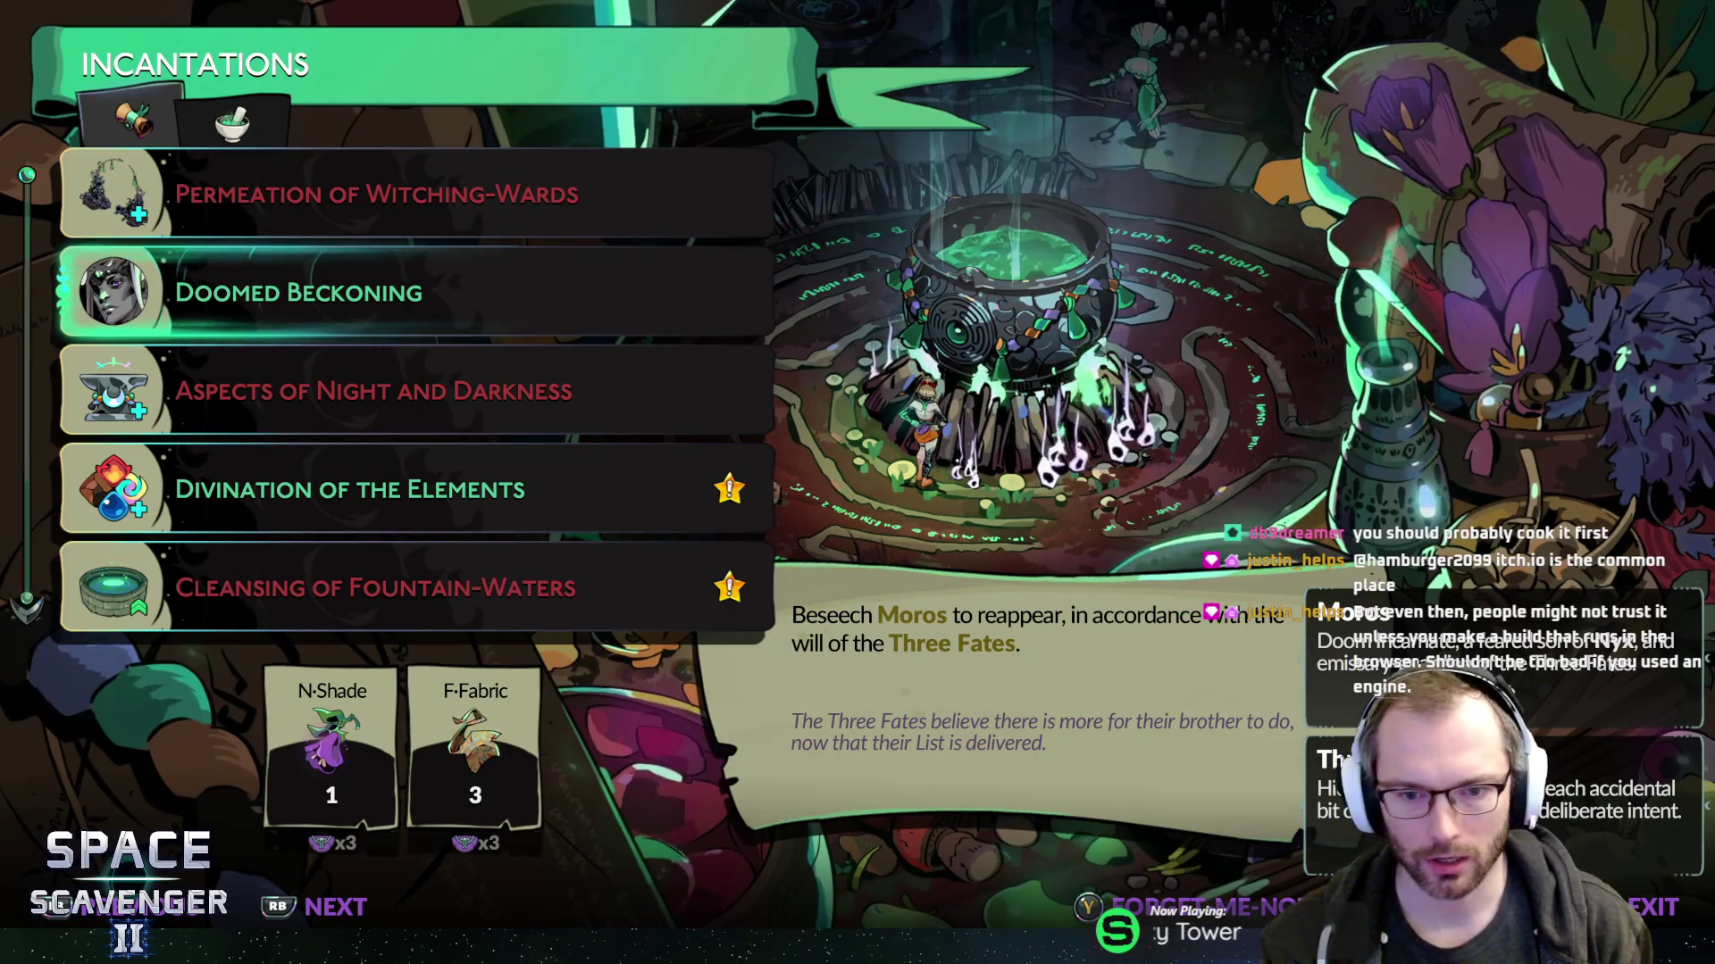
key(Up)
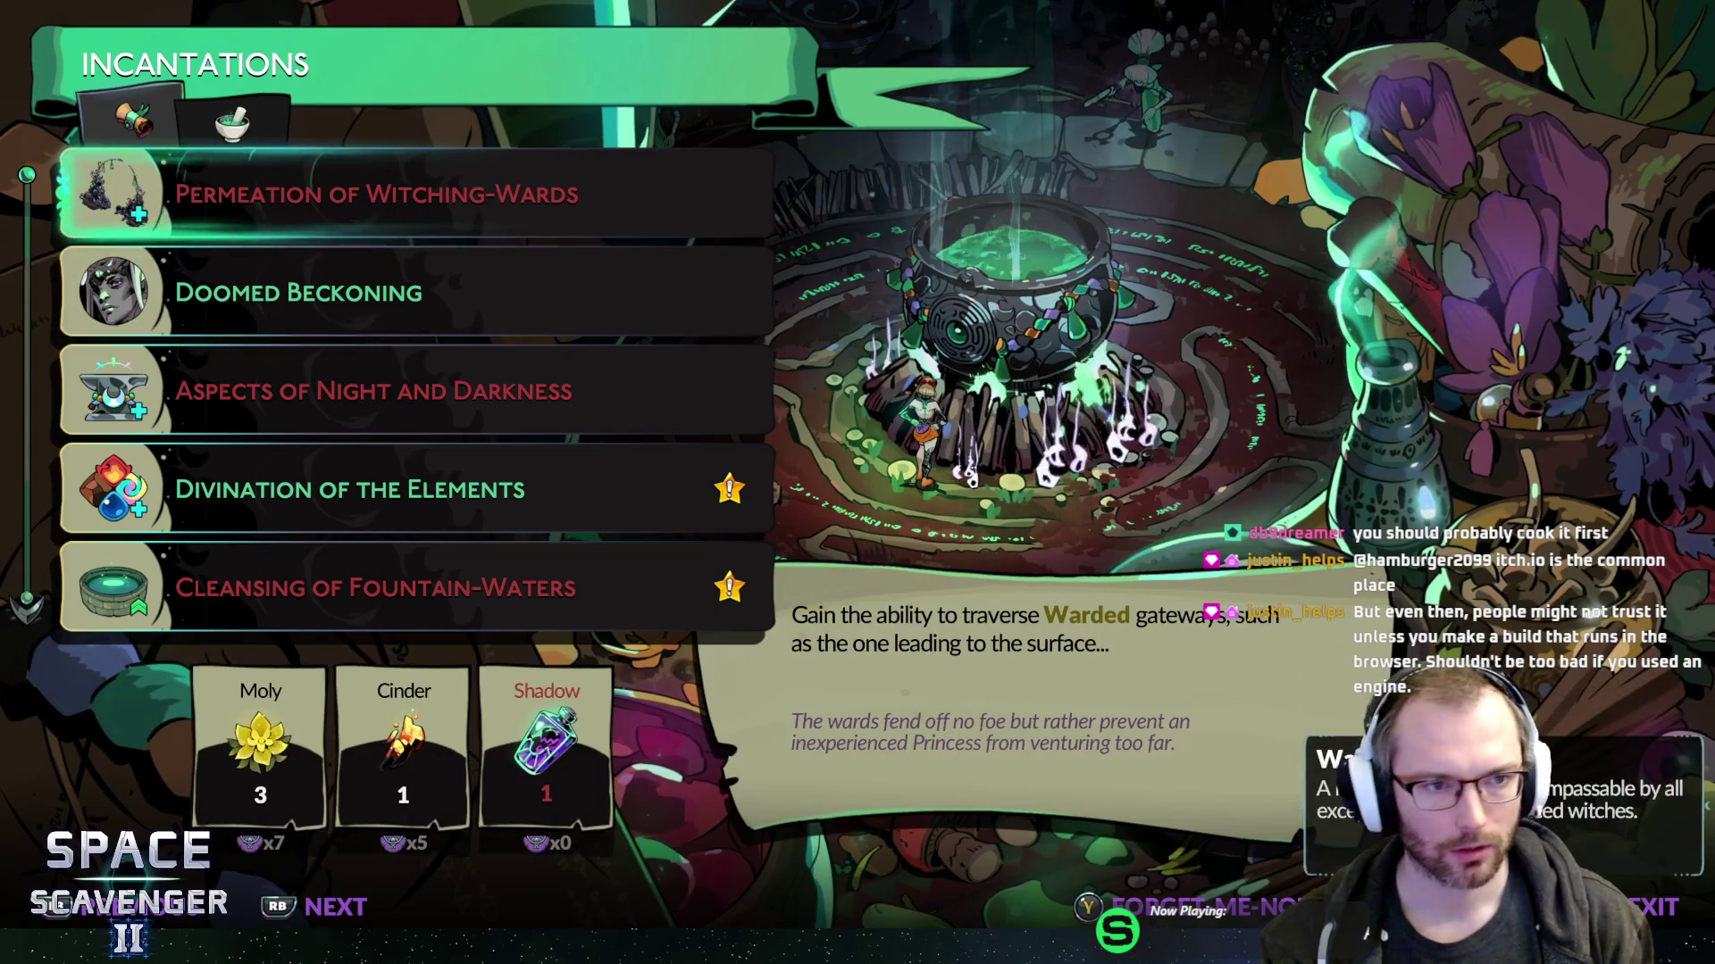
key(Down)
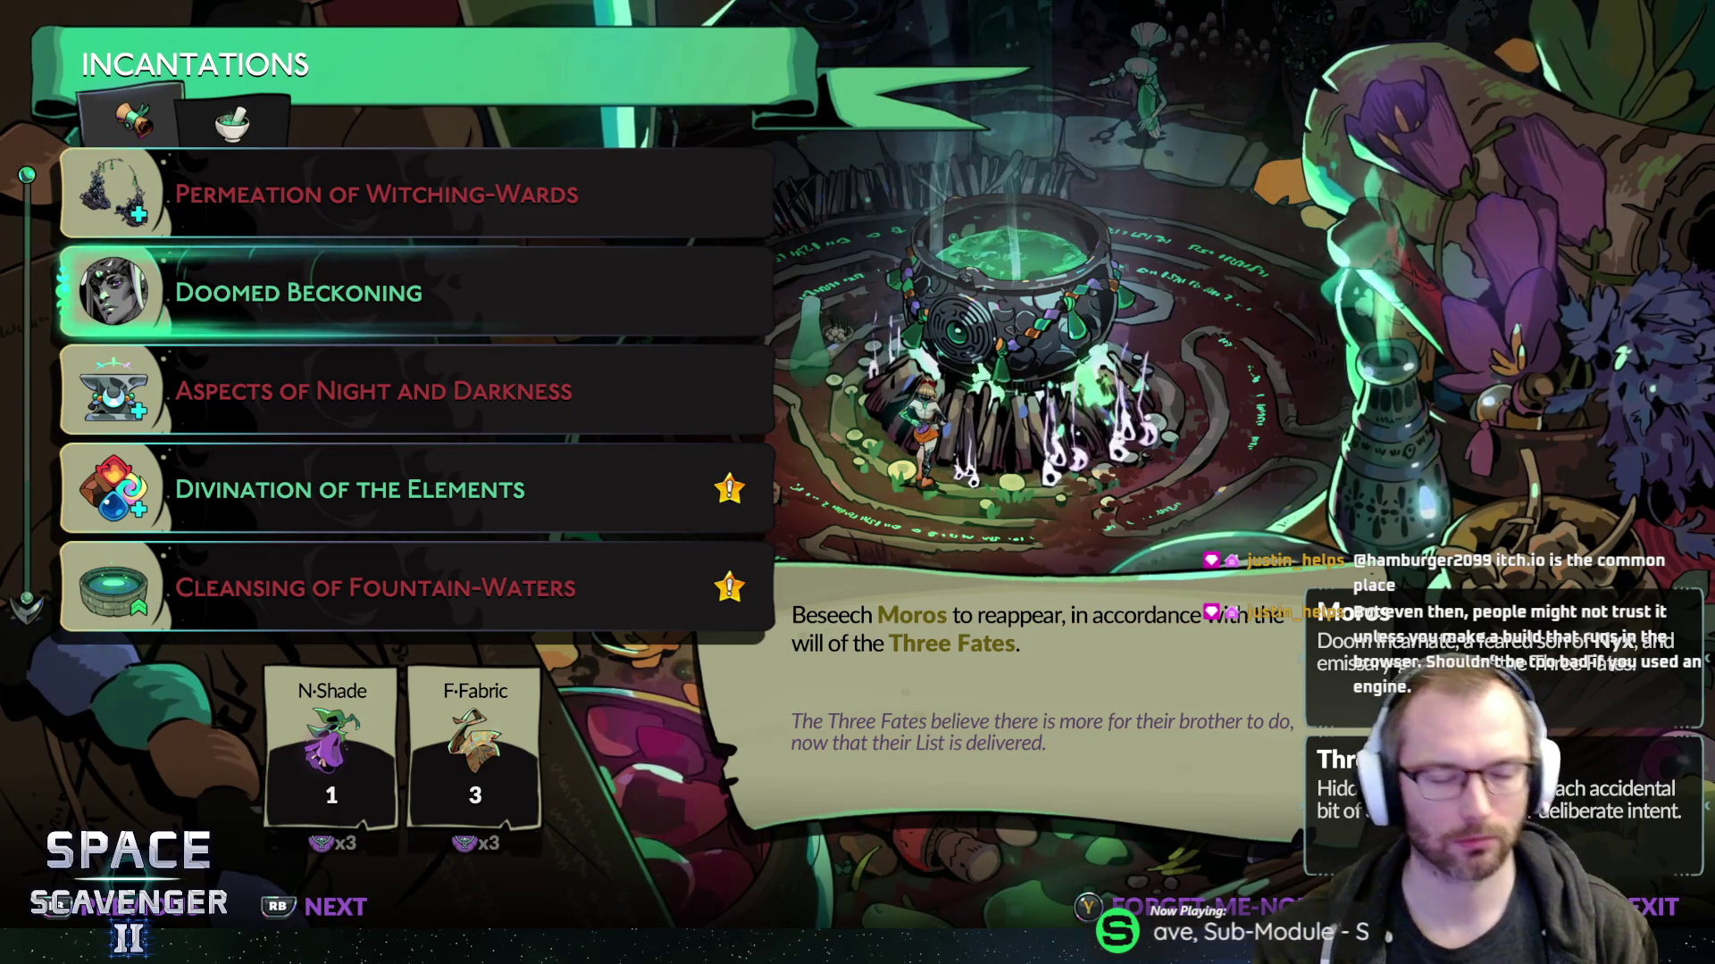
- Cast Divination of the Elements, then close the Incantations list
key(Down)
key(Down)
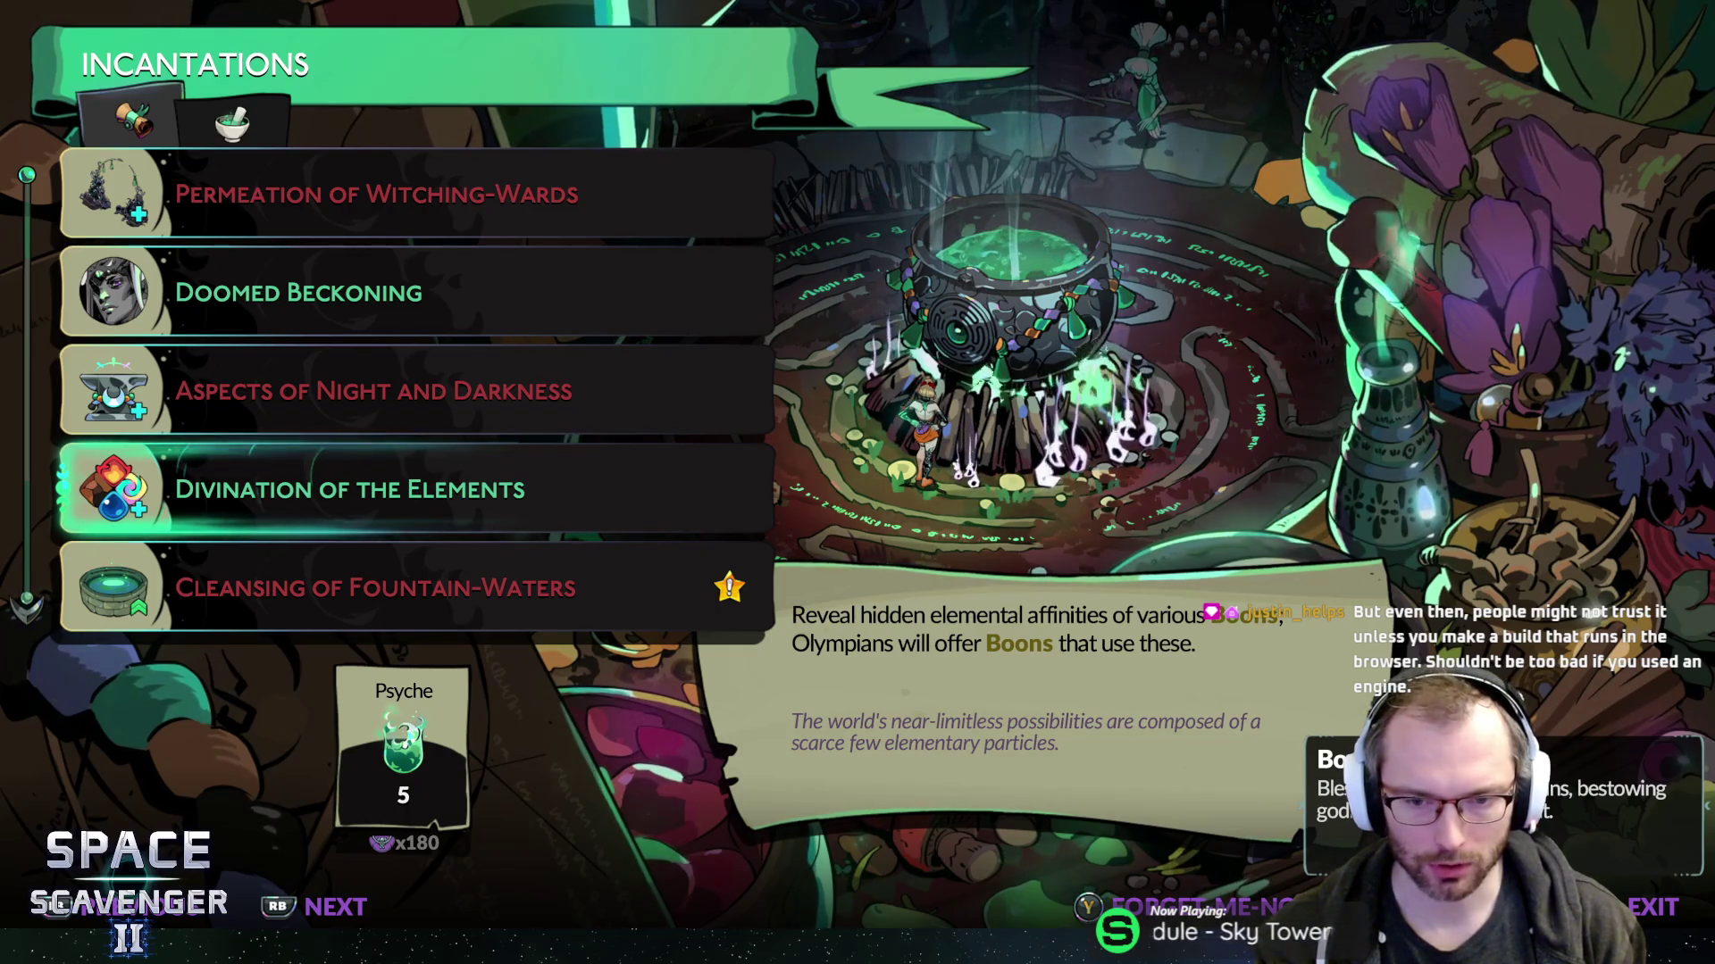
key(Return)
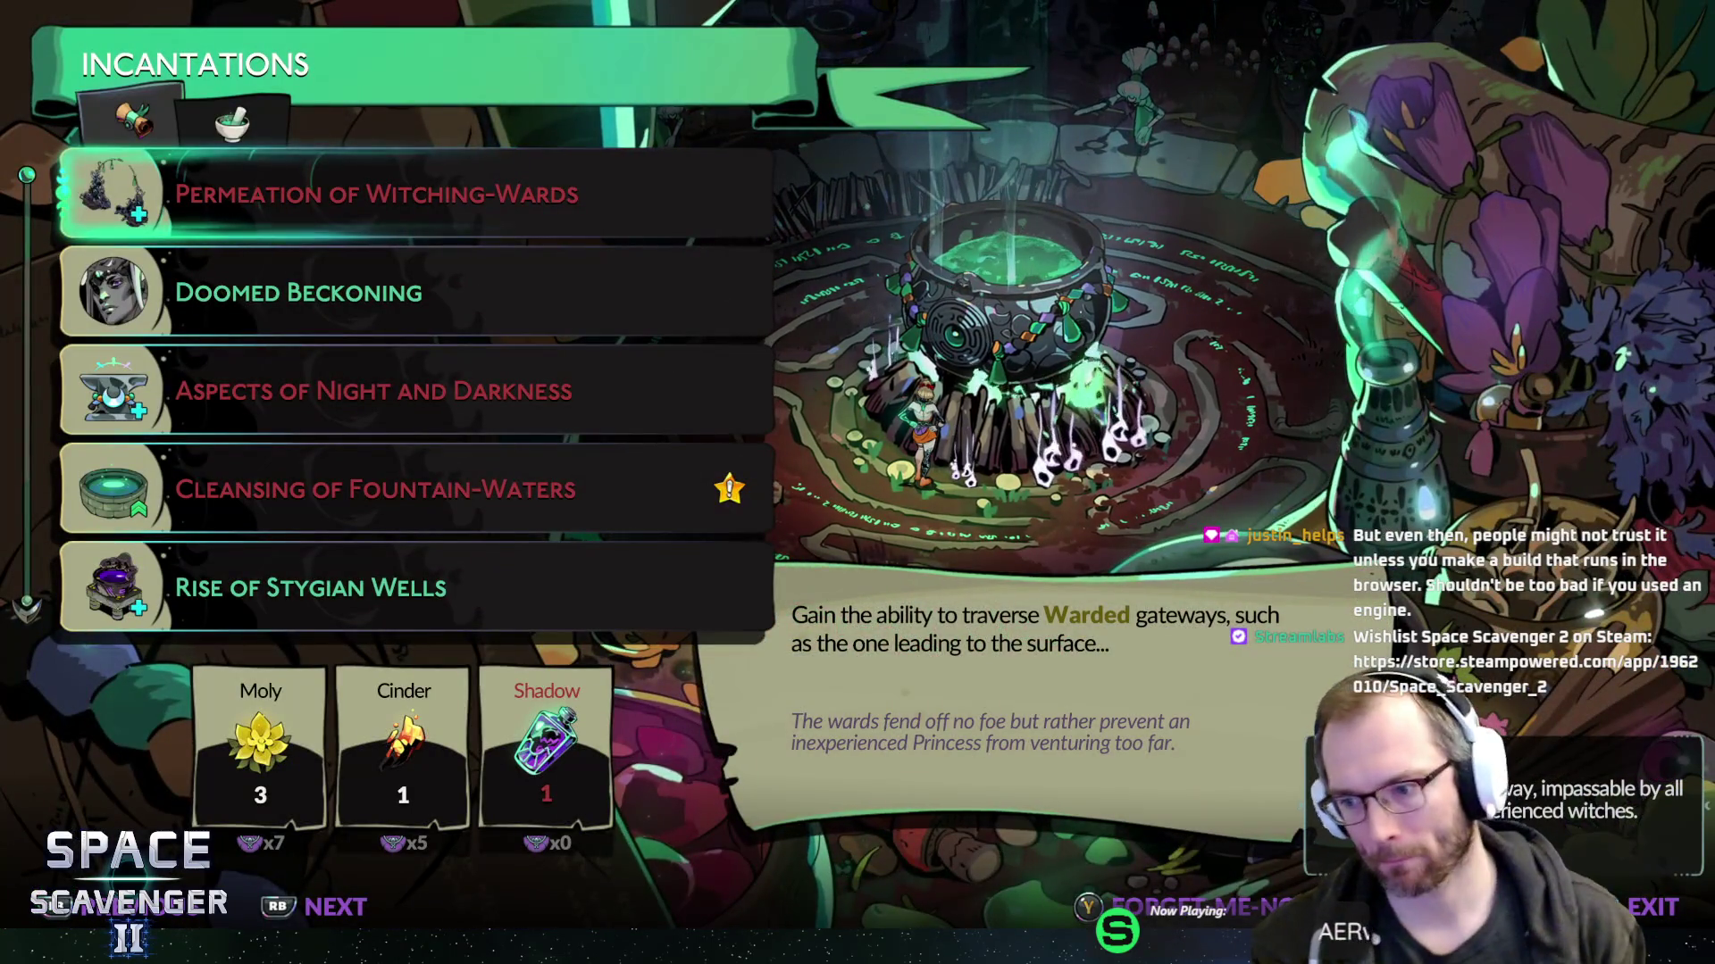
key(Down)
key(Down)
key(Down)
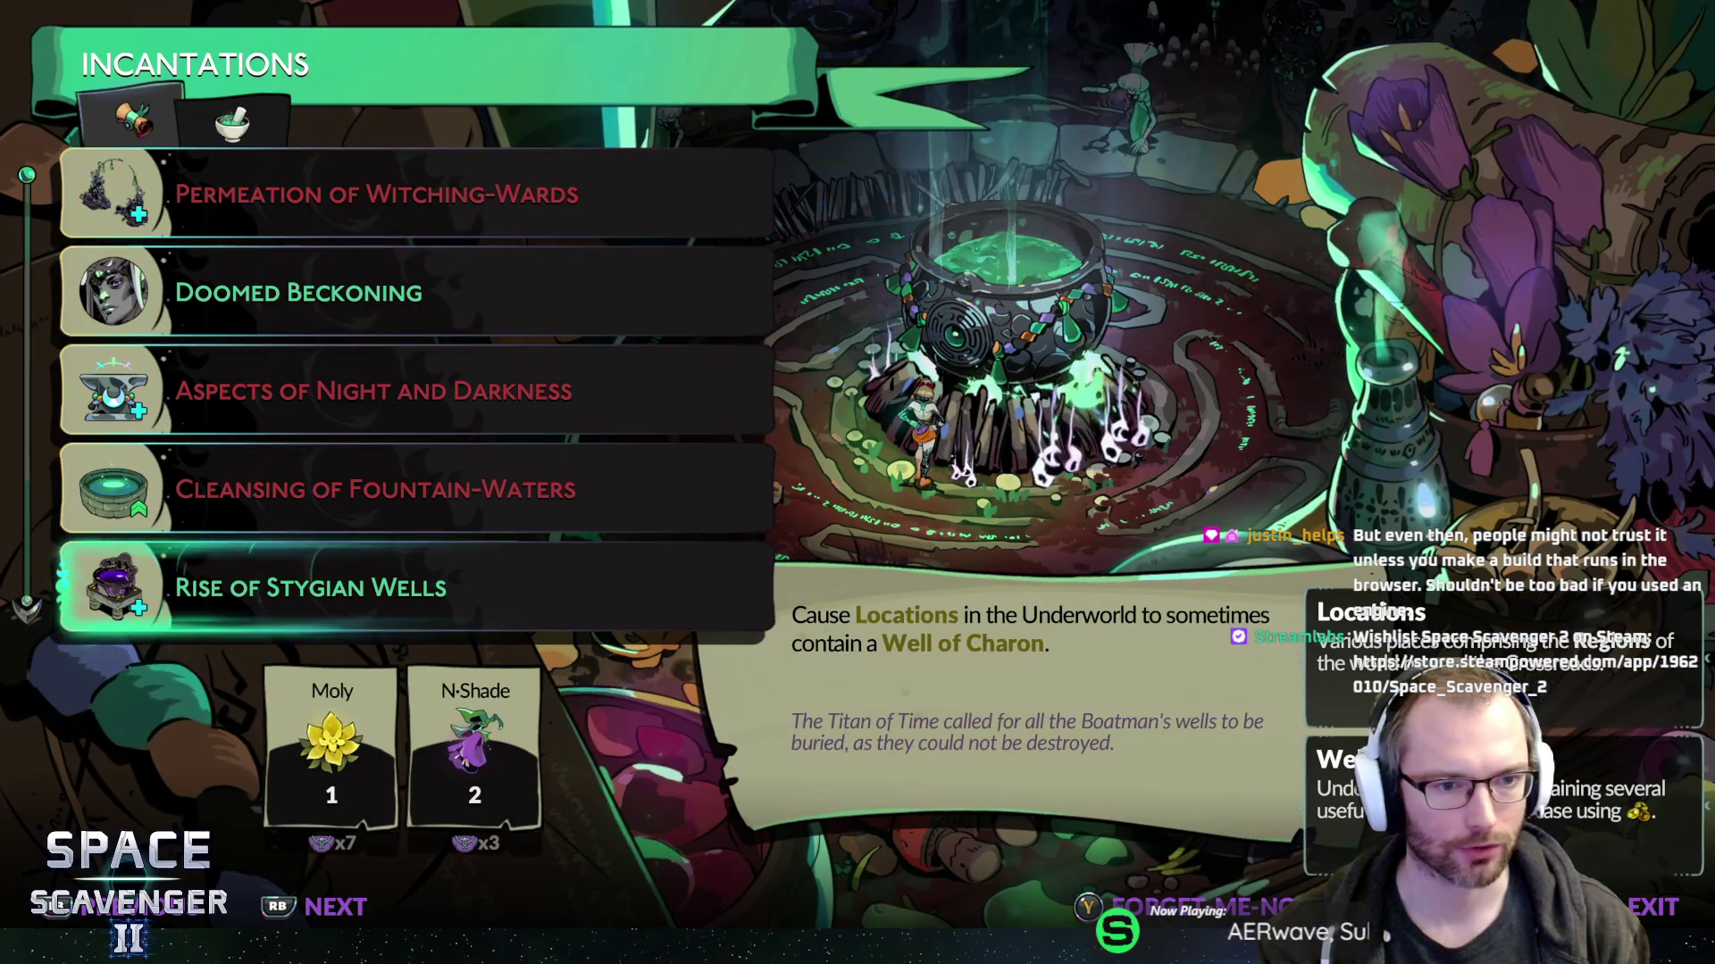
key(Up)
key(Up)
key(Up)
key(Down)
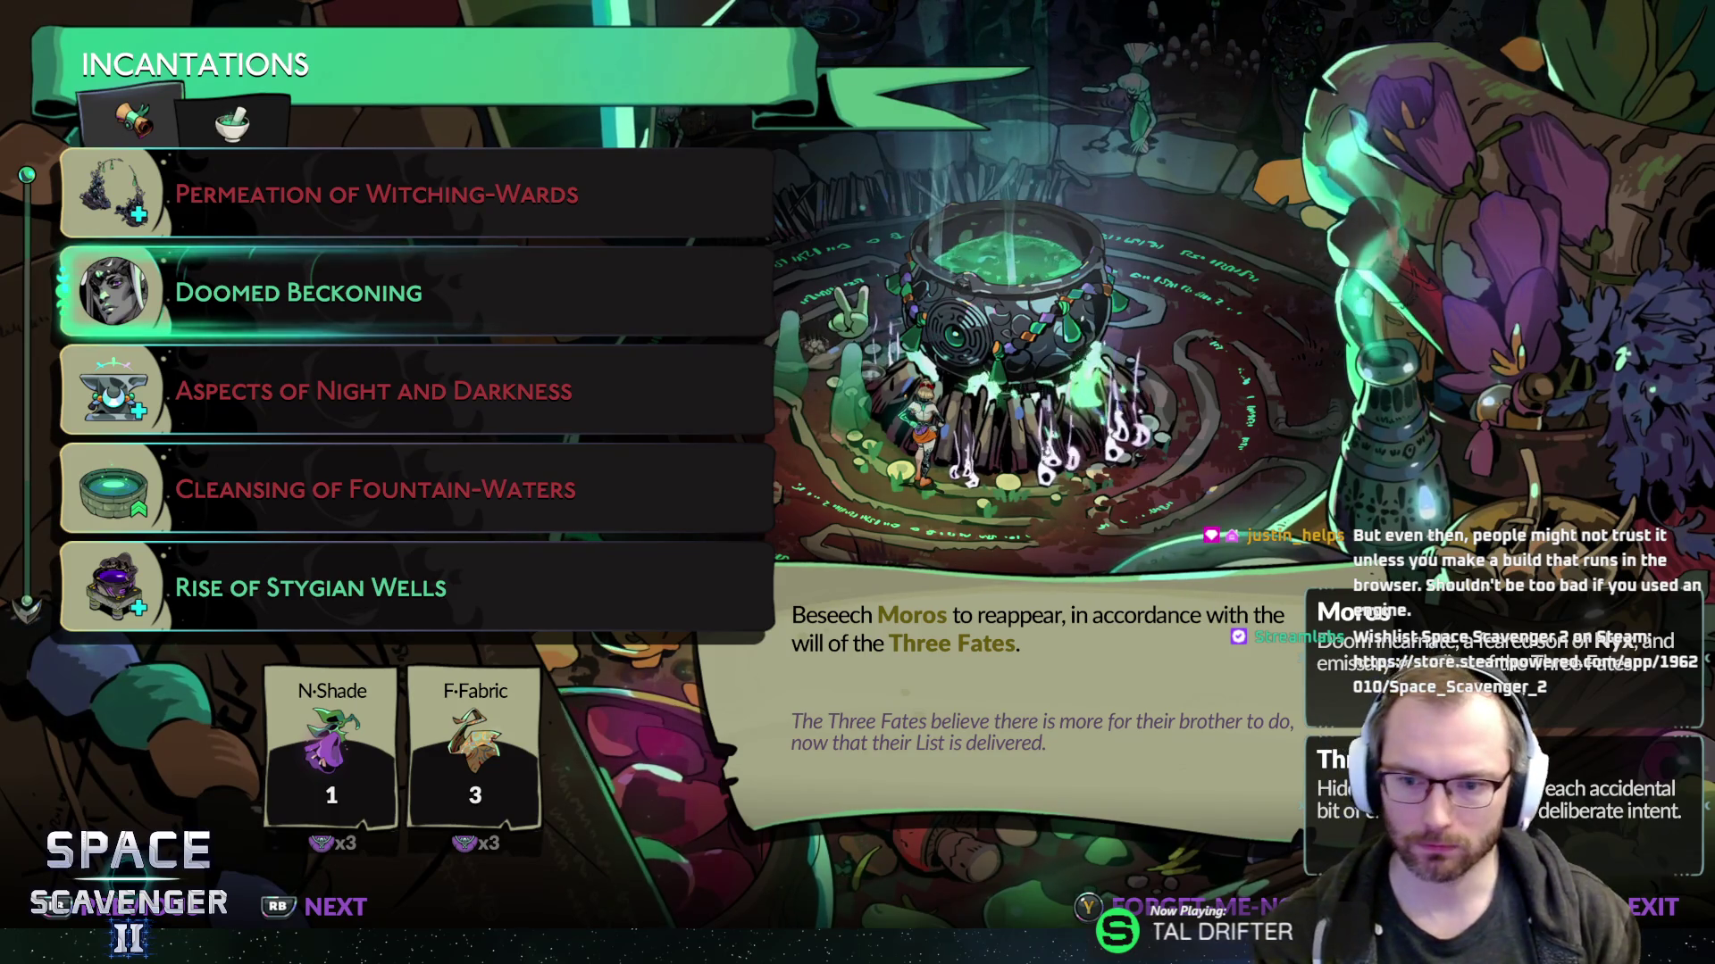
key(Escape)
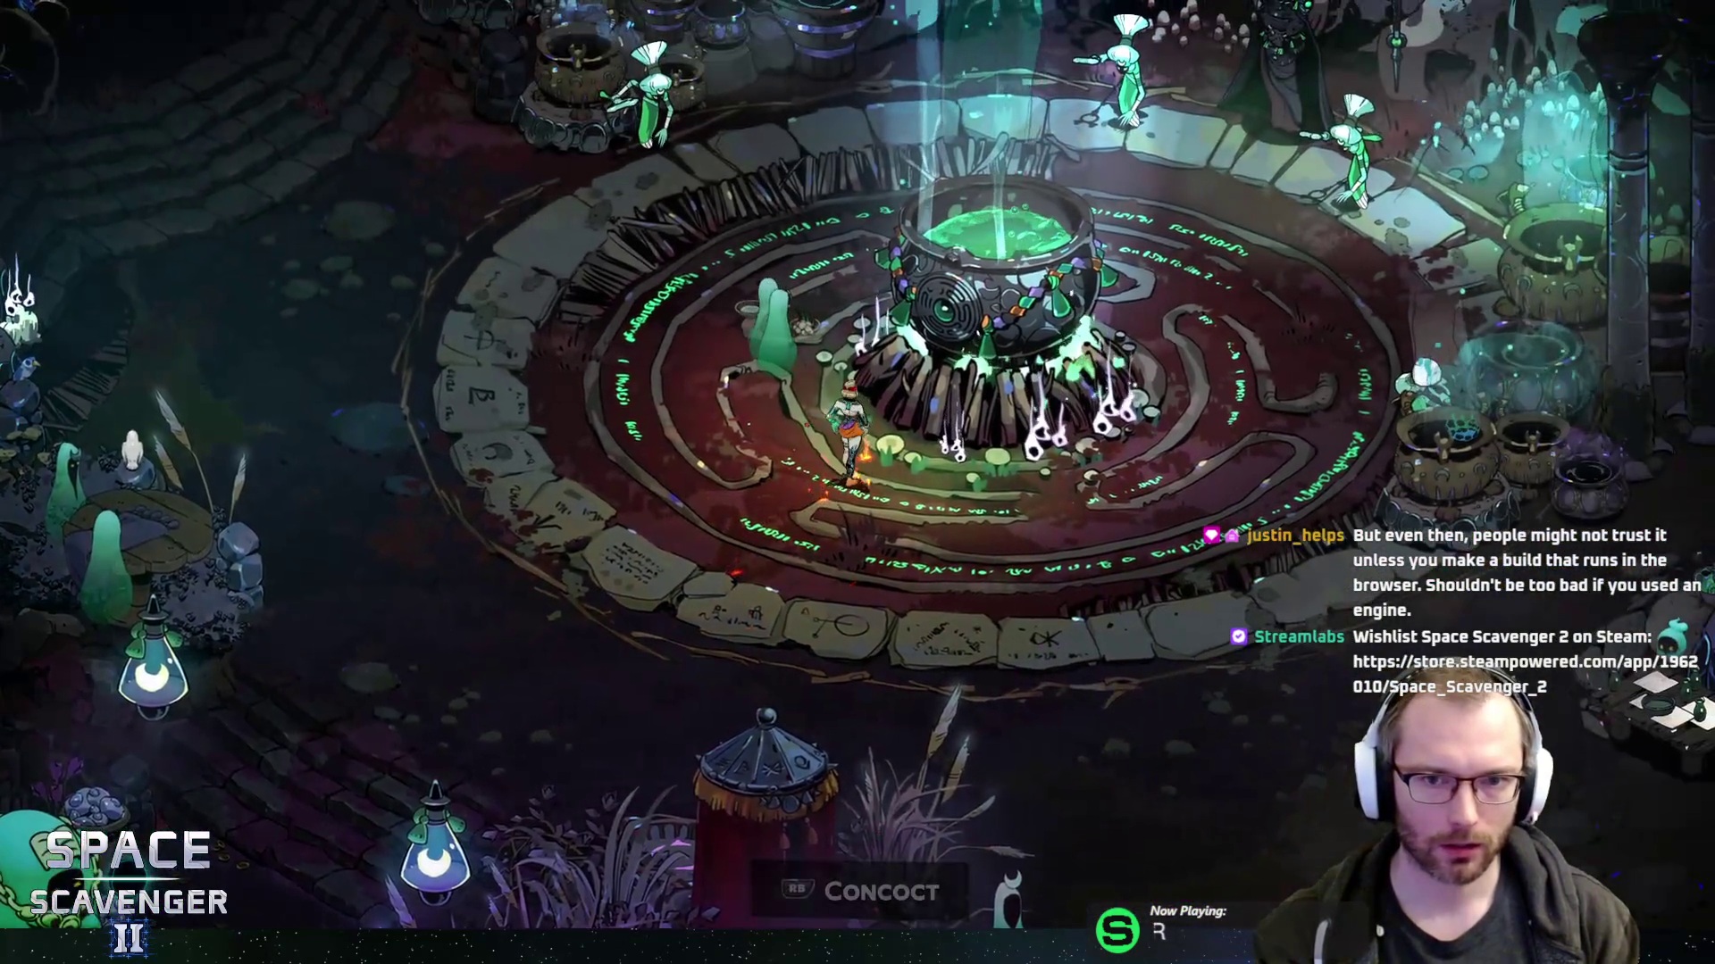
- Cast Doomed Beckoning from the cauldron and reopen the Incantations list
key(e)
key(Down)
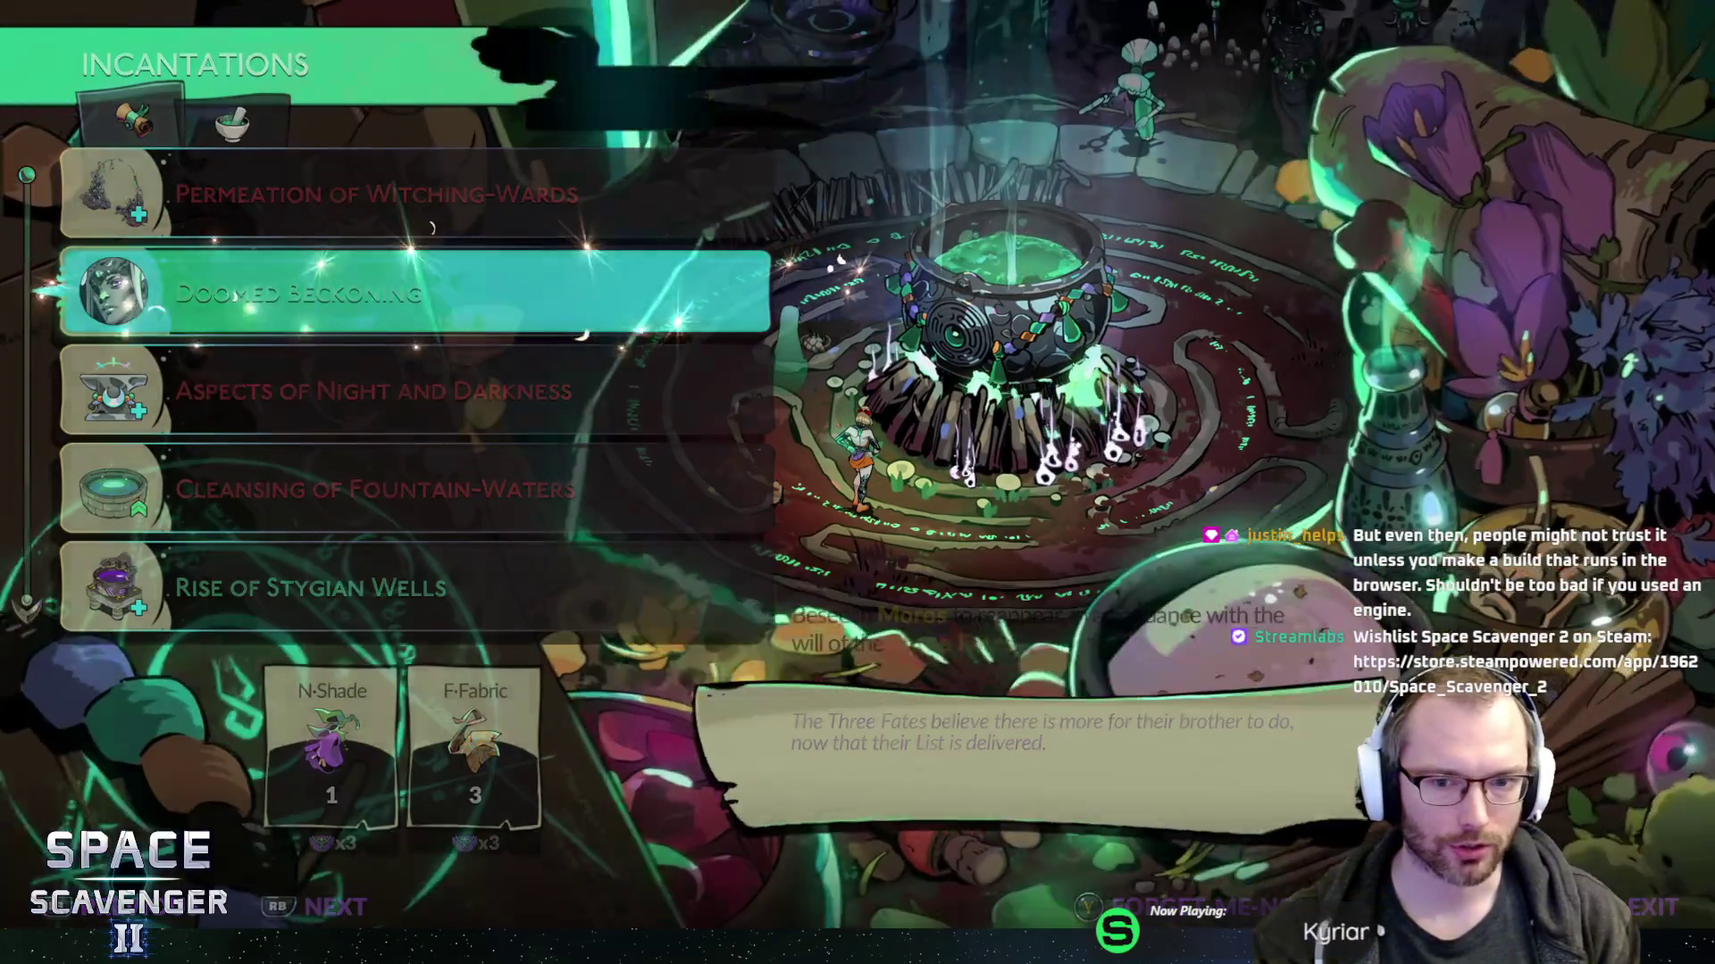
key(e)
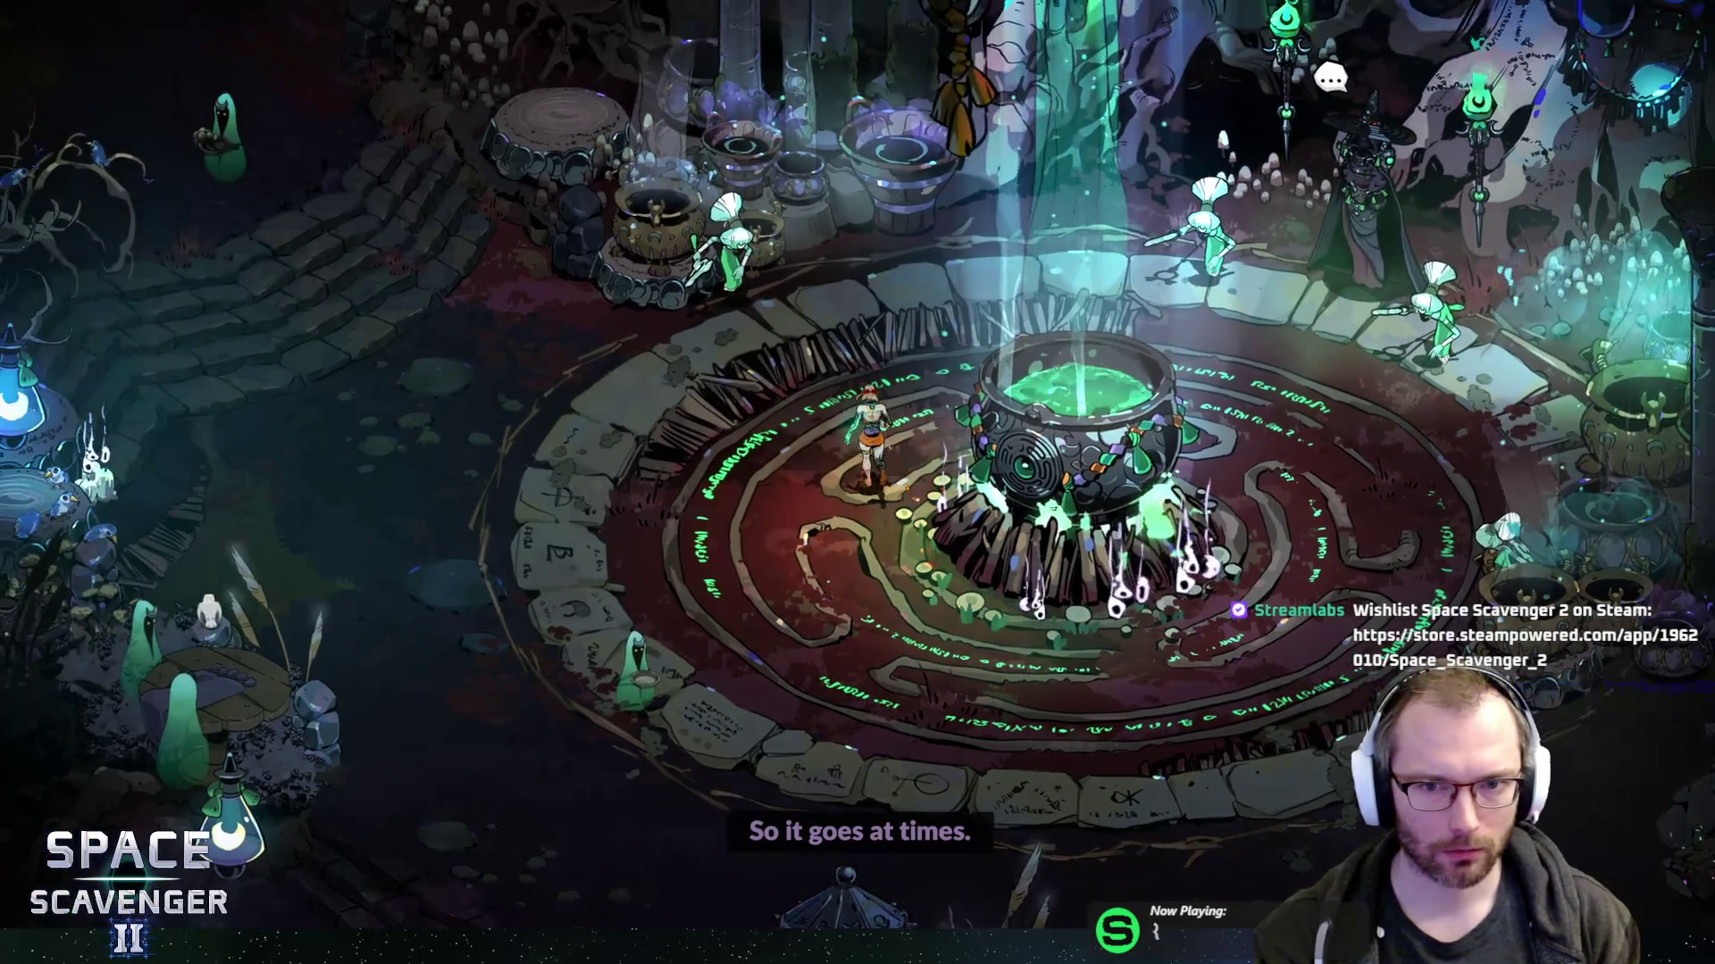
key(e)
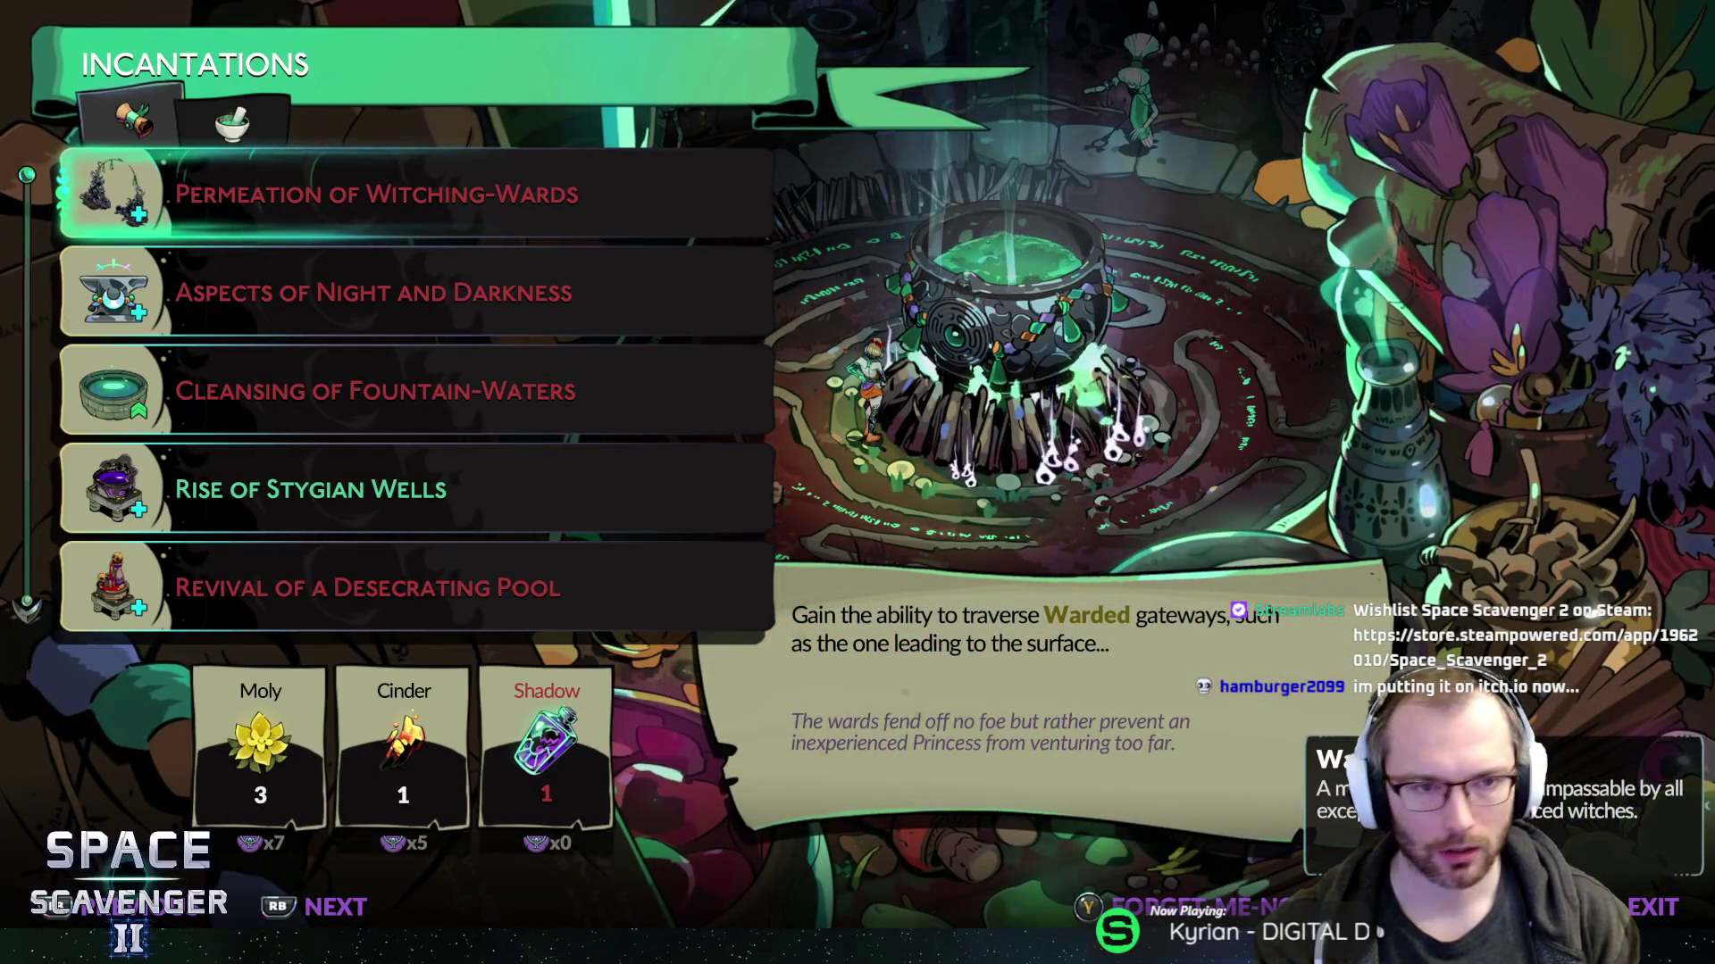
- Close the incantations list at Rise of Stygian Wells and start talking with the Headmistress
key(Down)
key(Down)
key(Down)
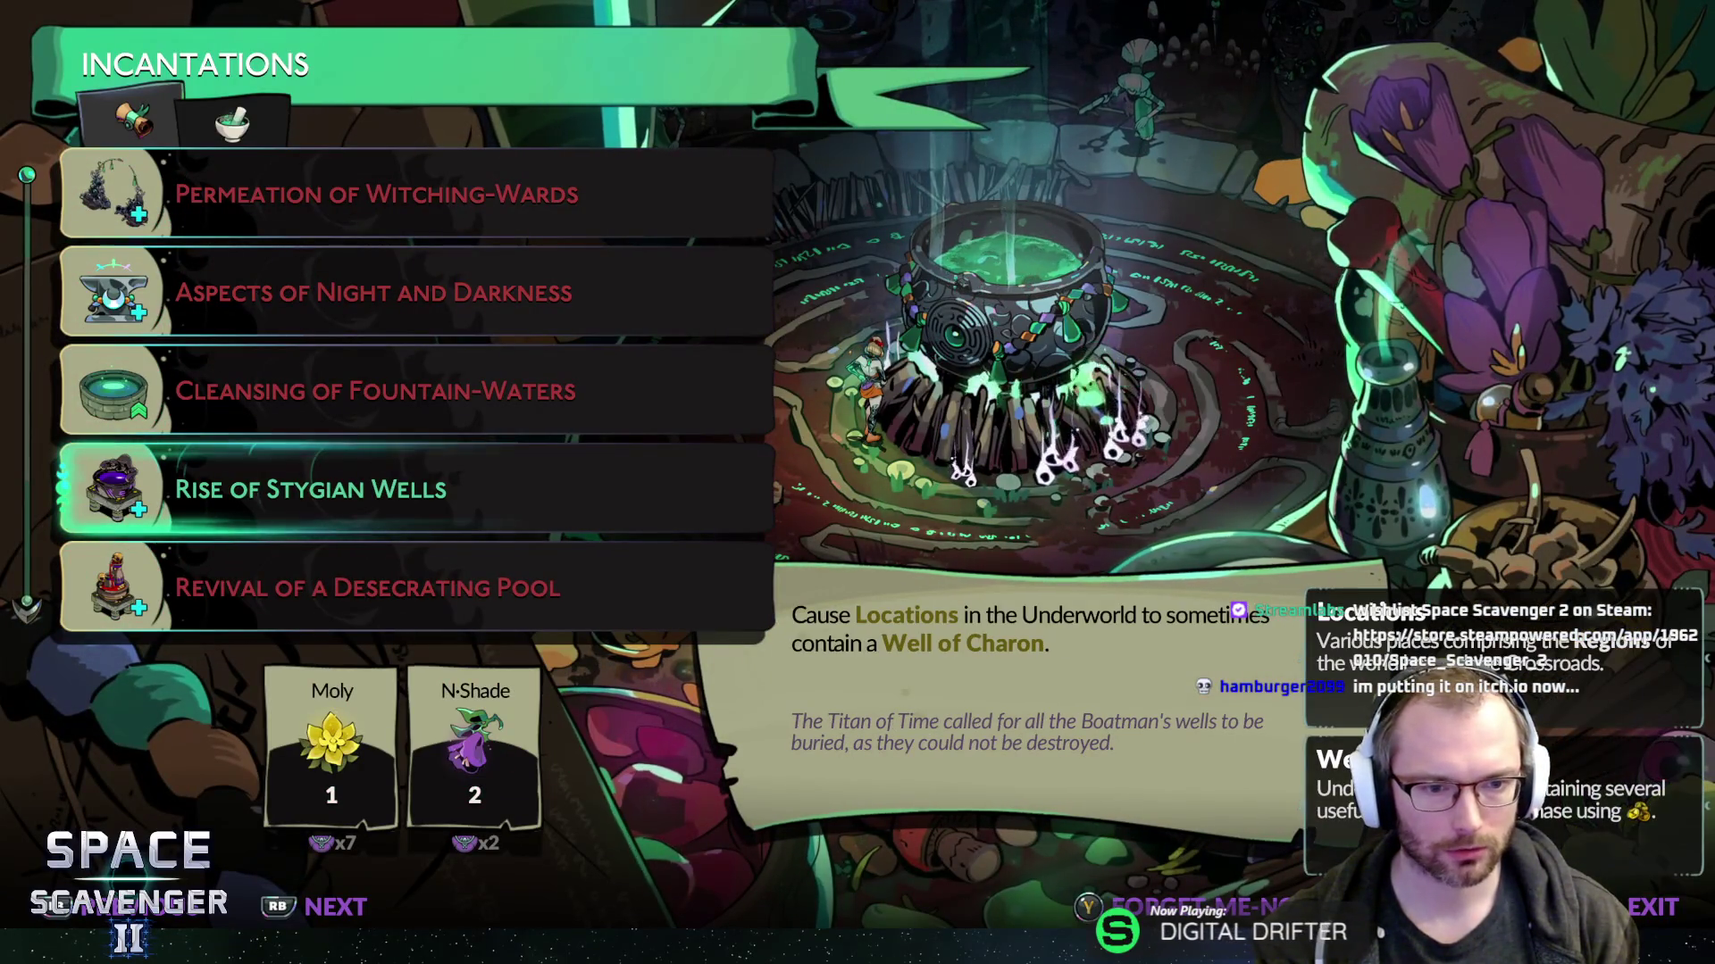
key(Escape)
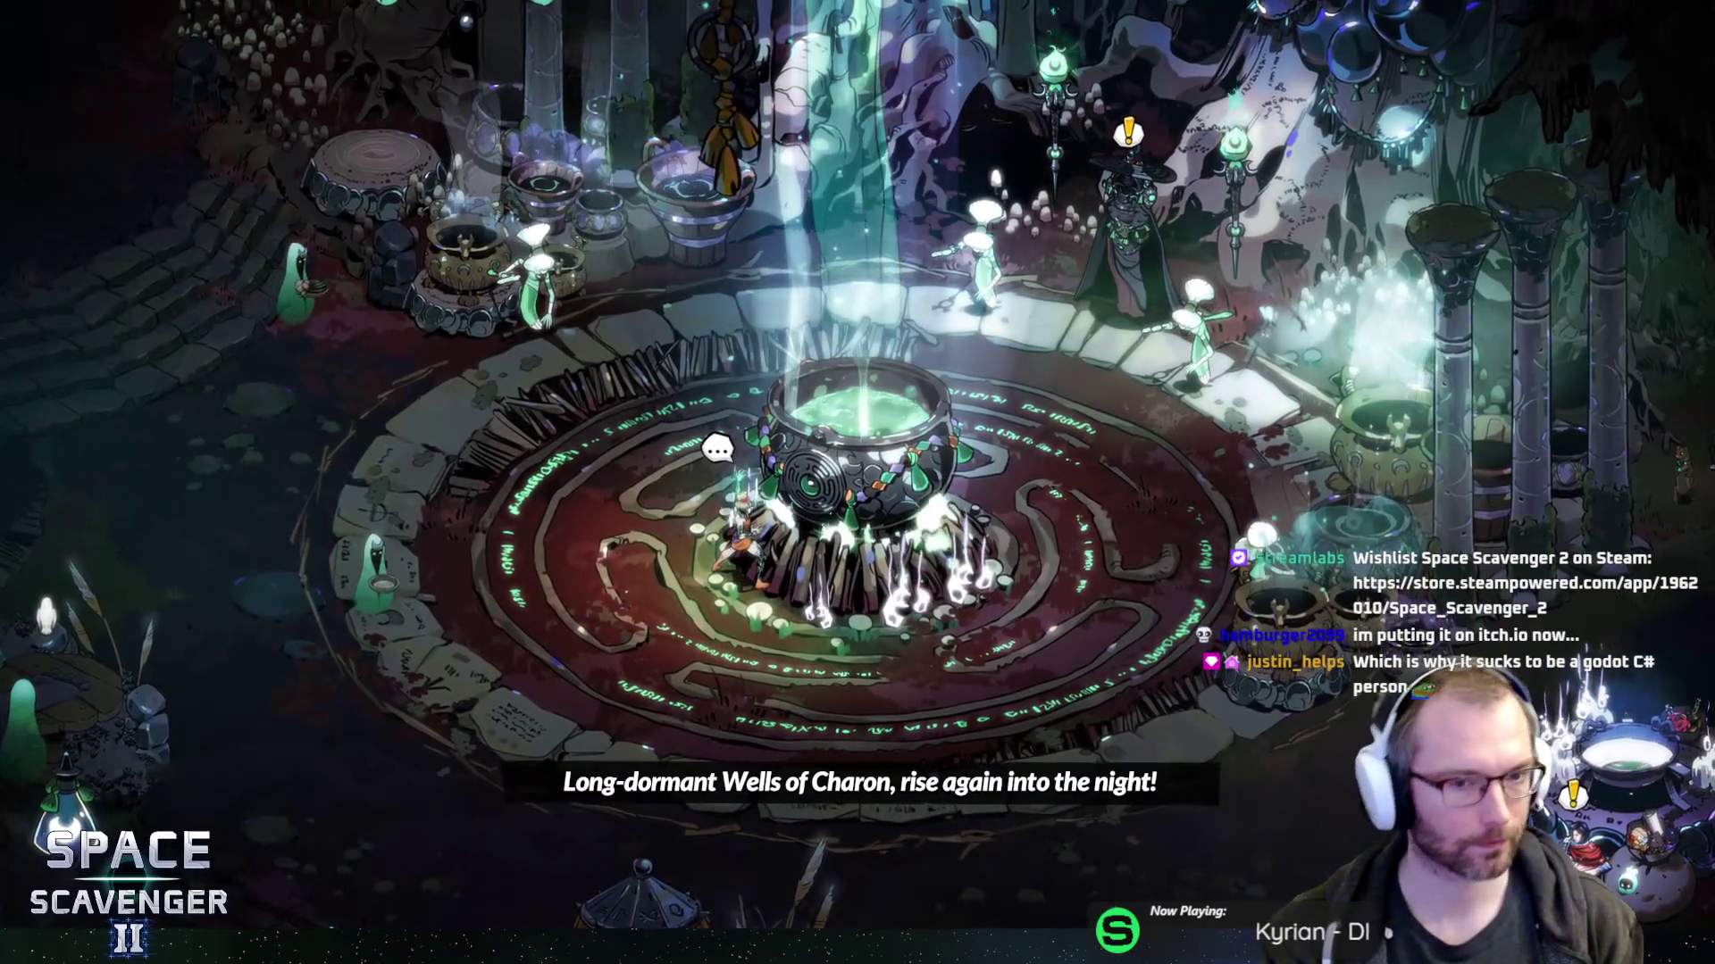
key(super)
key(Escape)
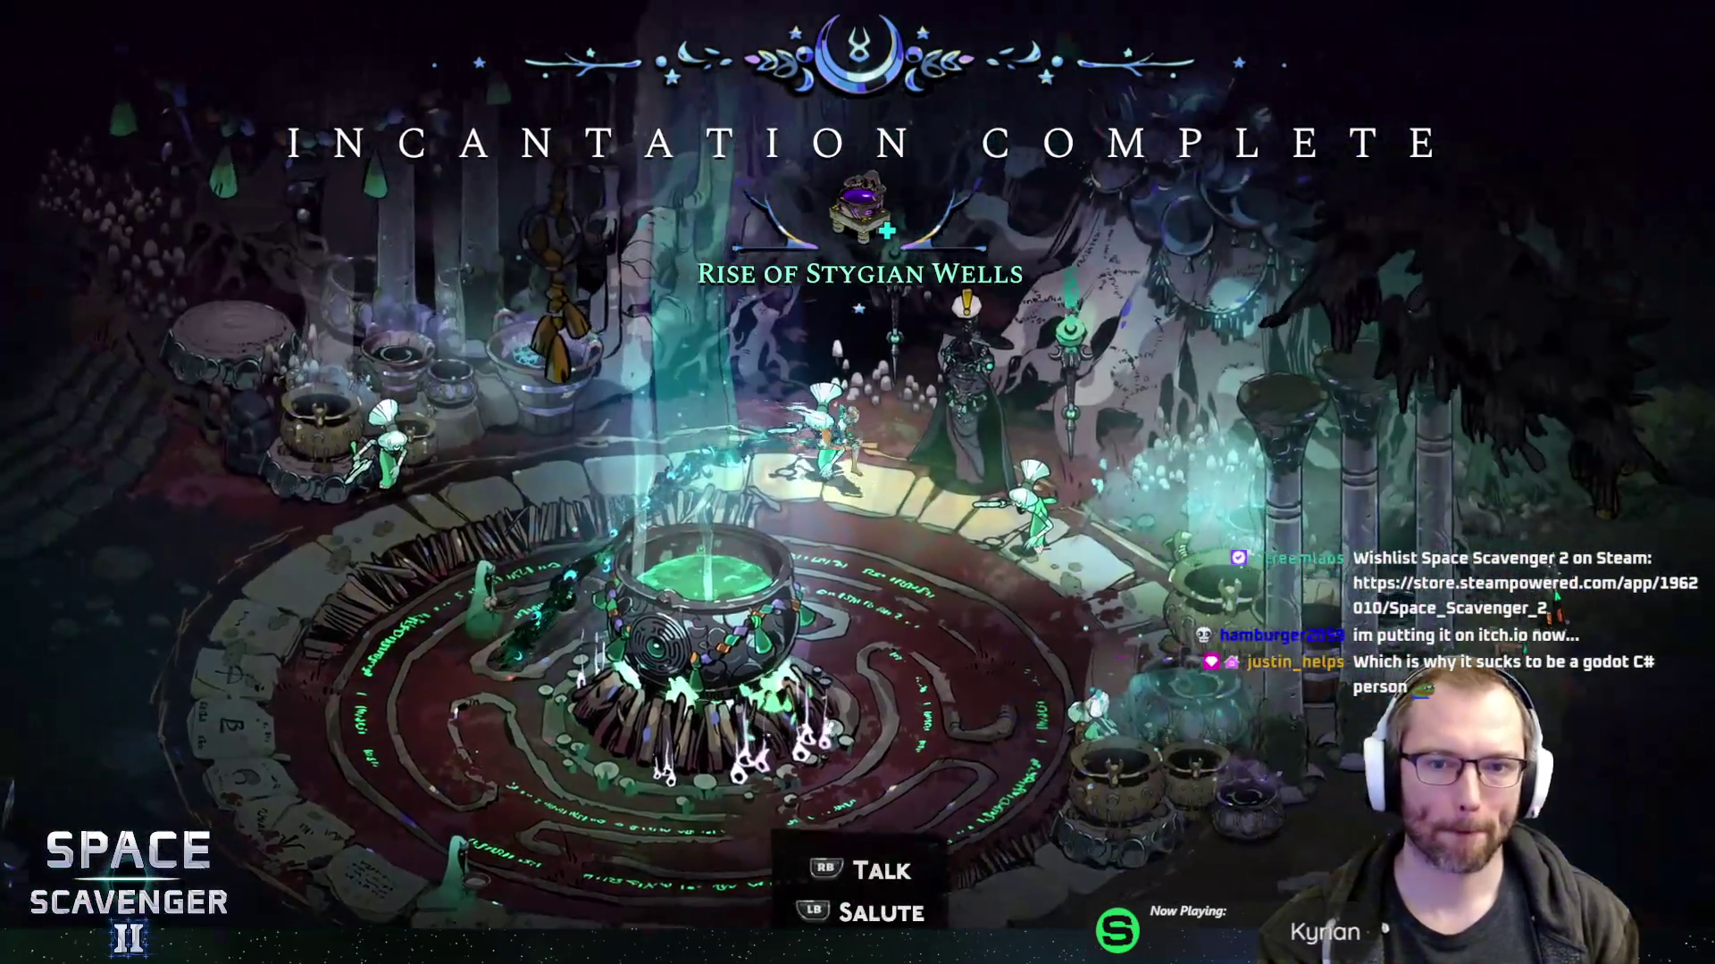
key(e)
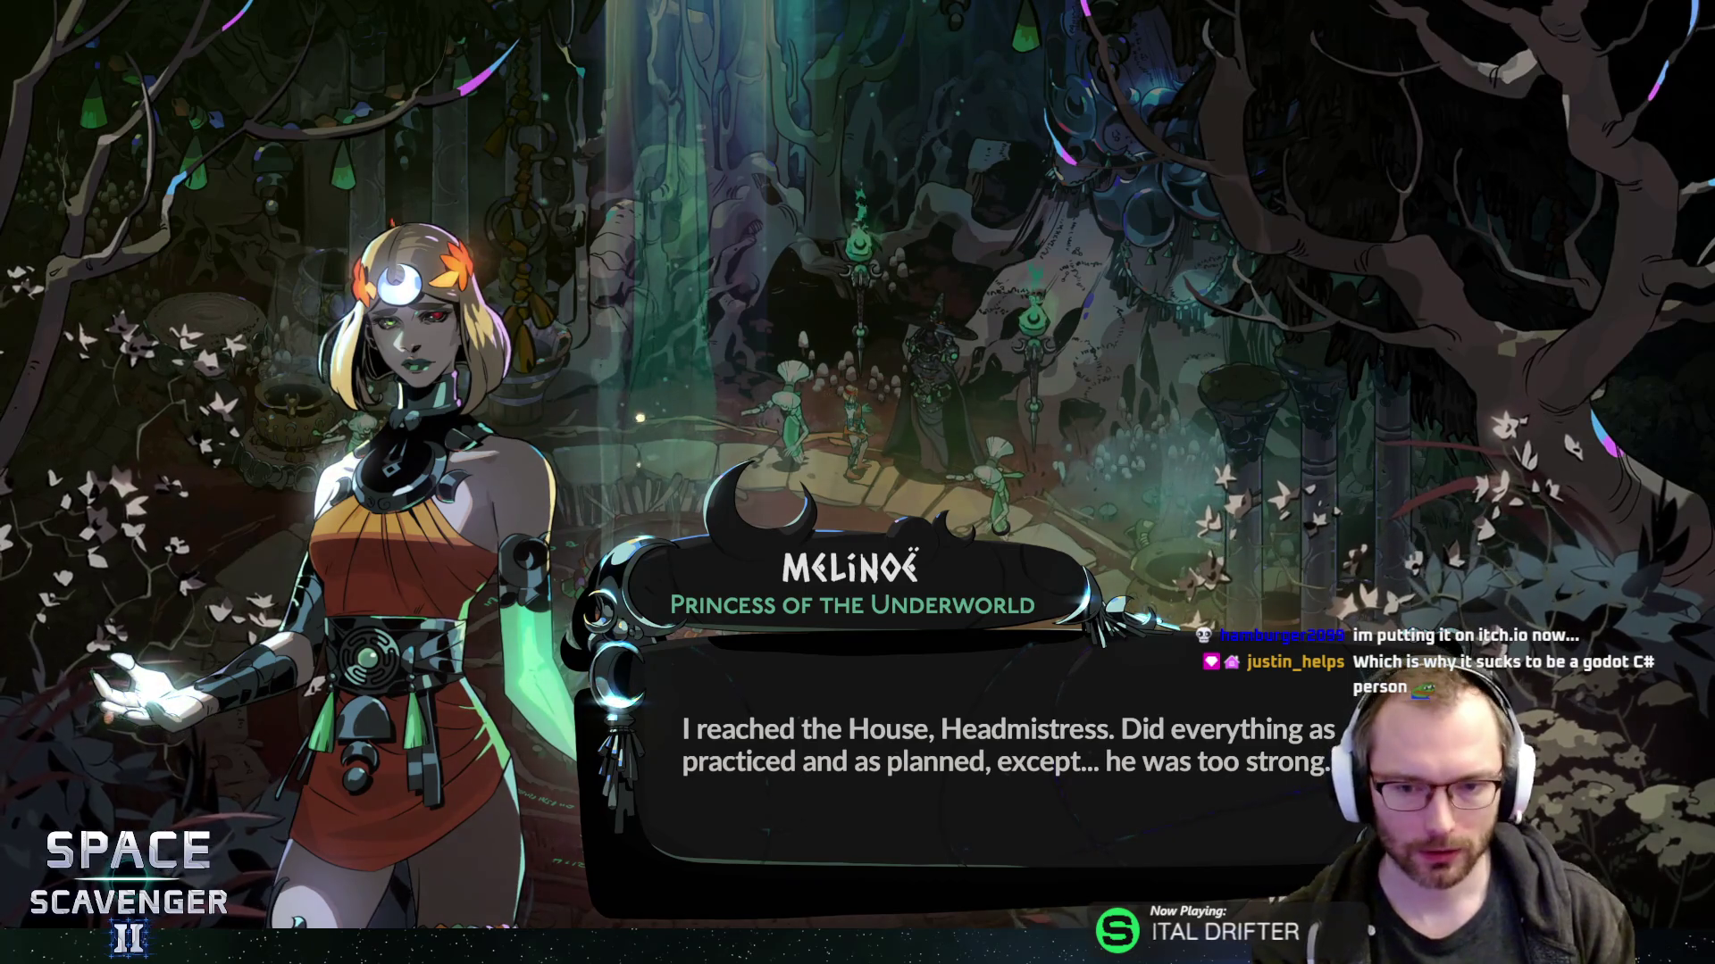
- Advance through Hecate's replies and Melinoë's answers to the end of the conversation
key(e)
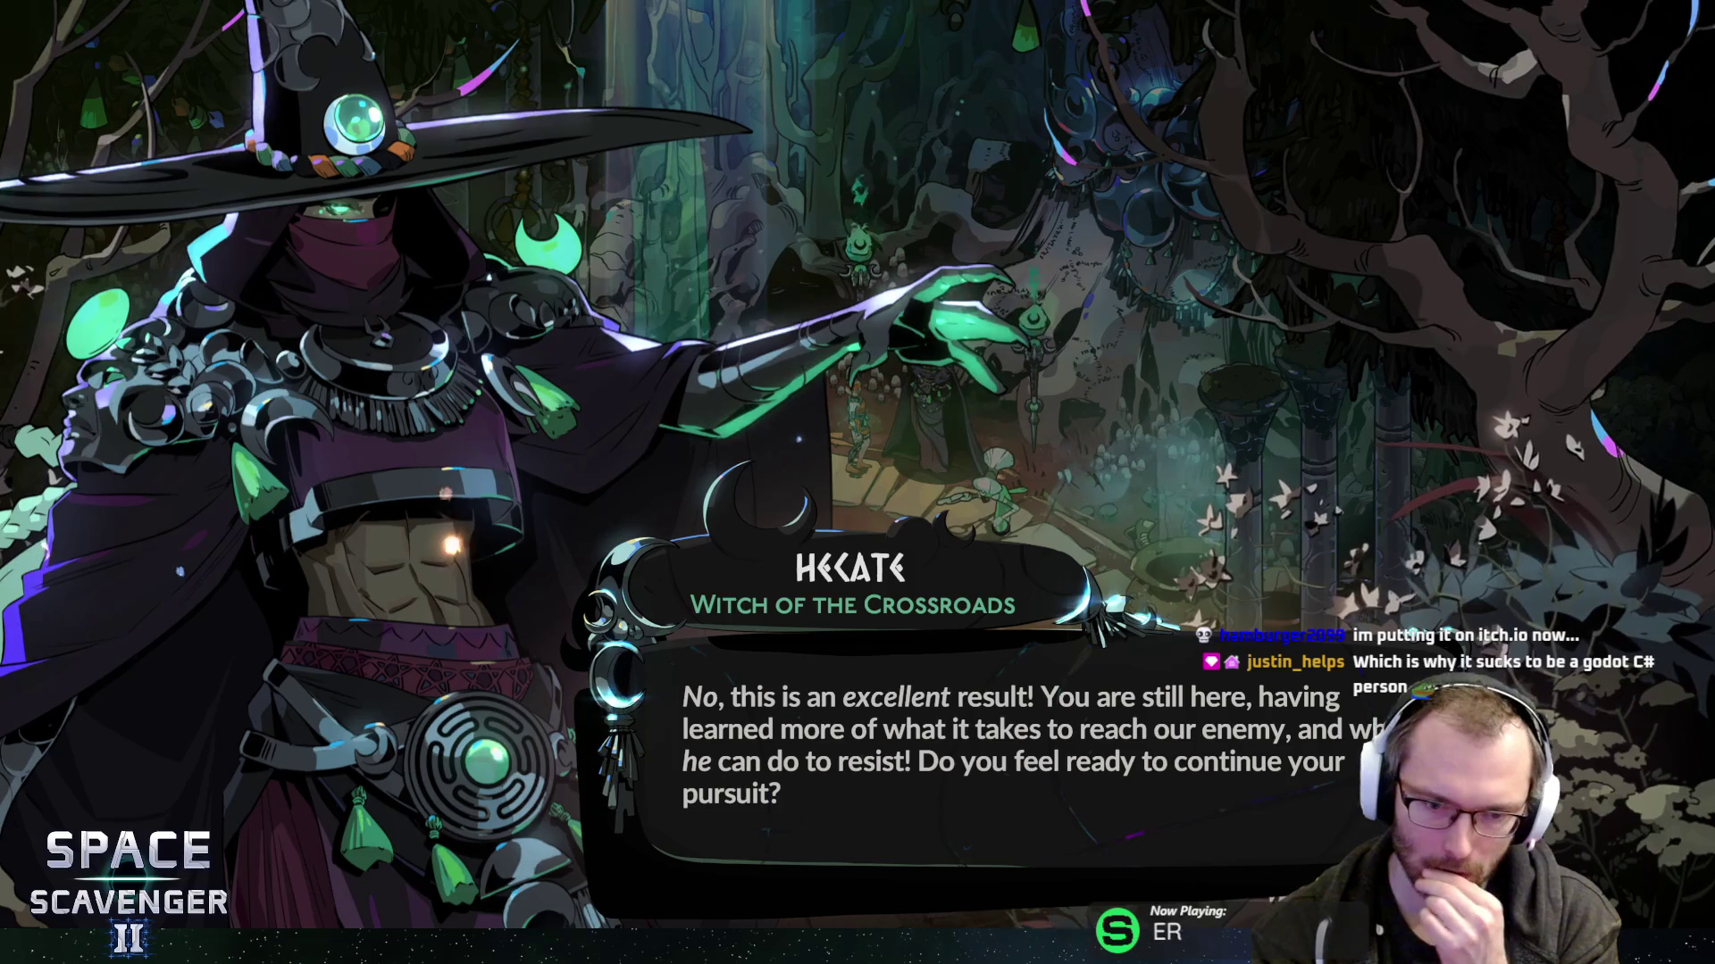
key(space)
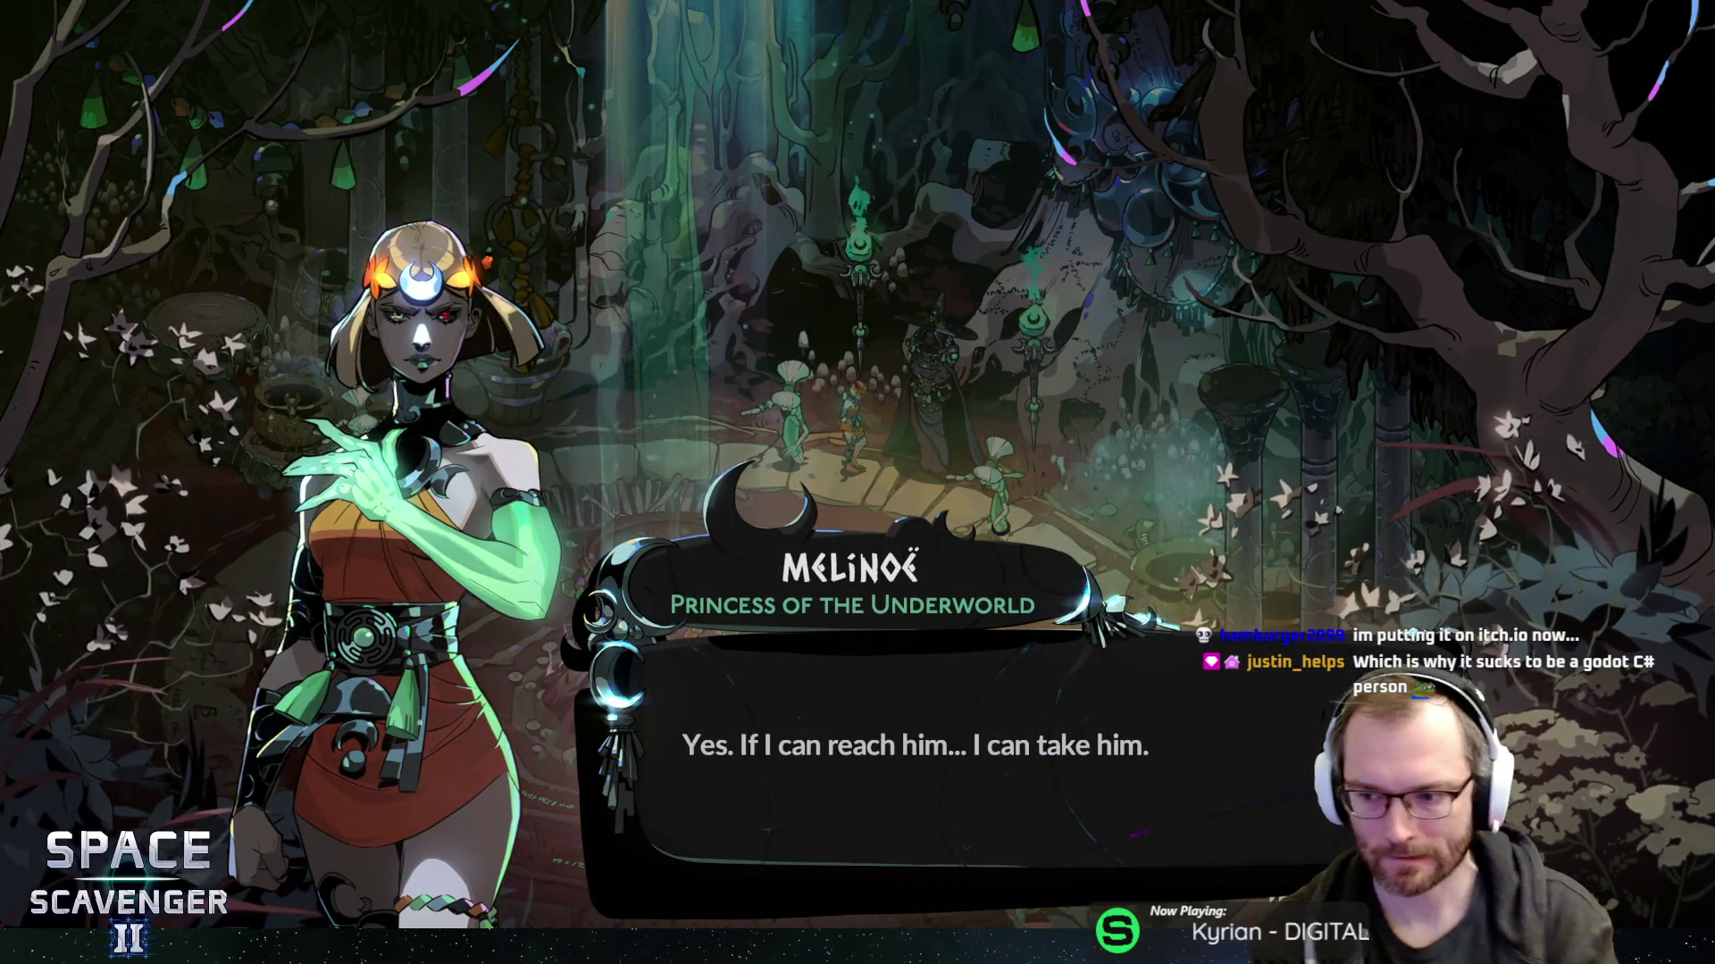
key(space)
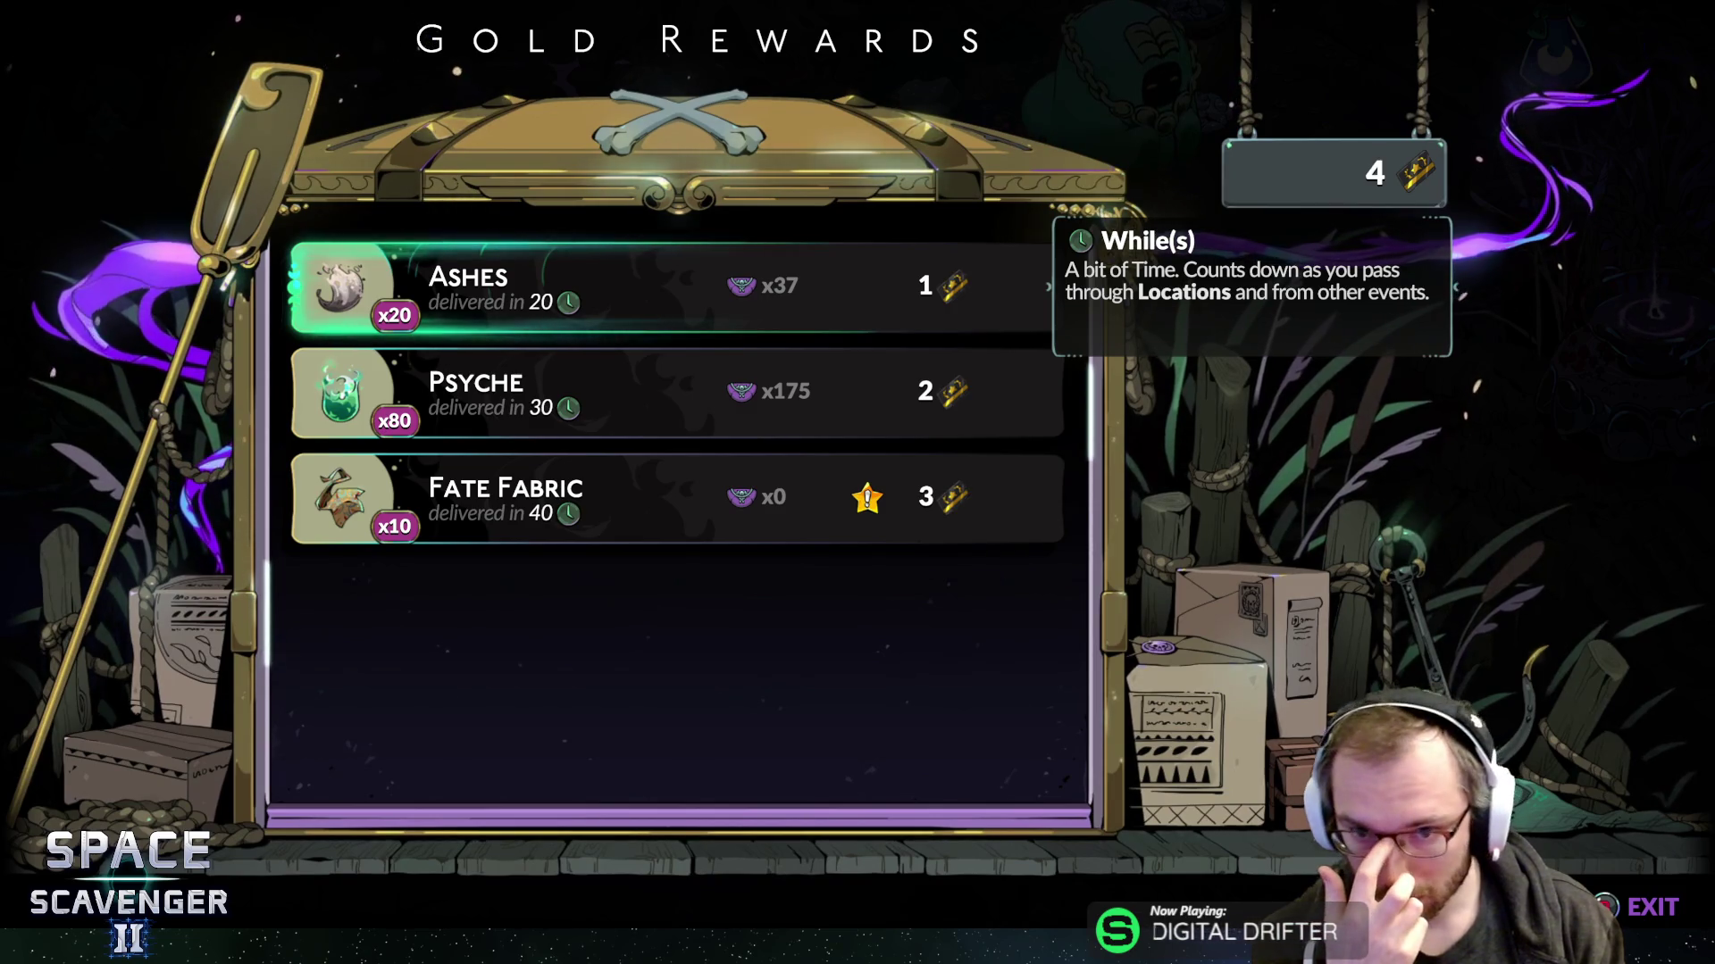
- Compare the Ashes, Psyche and Fate Fabric rewards, then order Psyche x80 for 2 gold
key(Down)
key(Up)
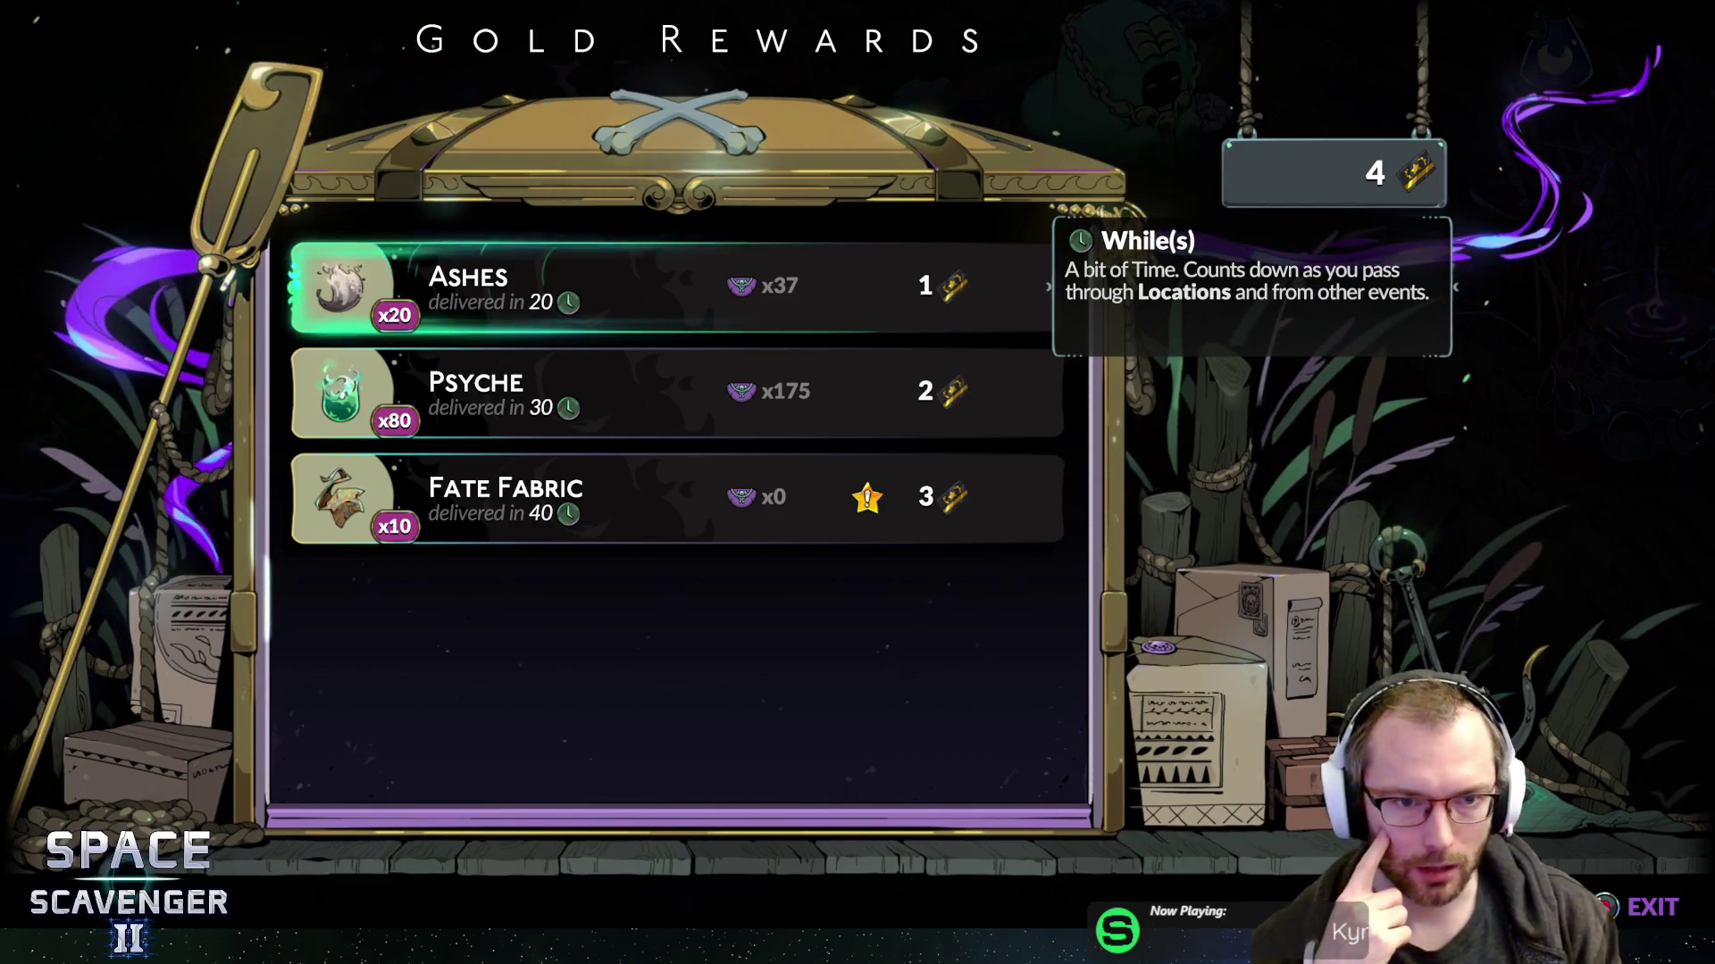
key(Down)
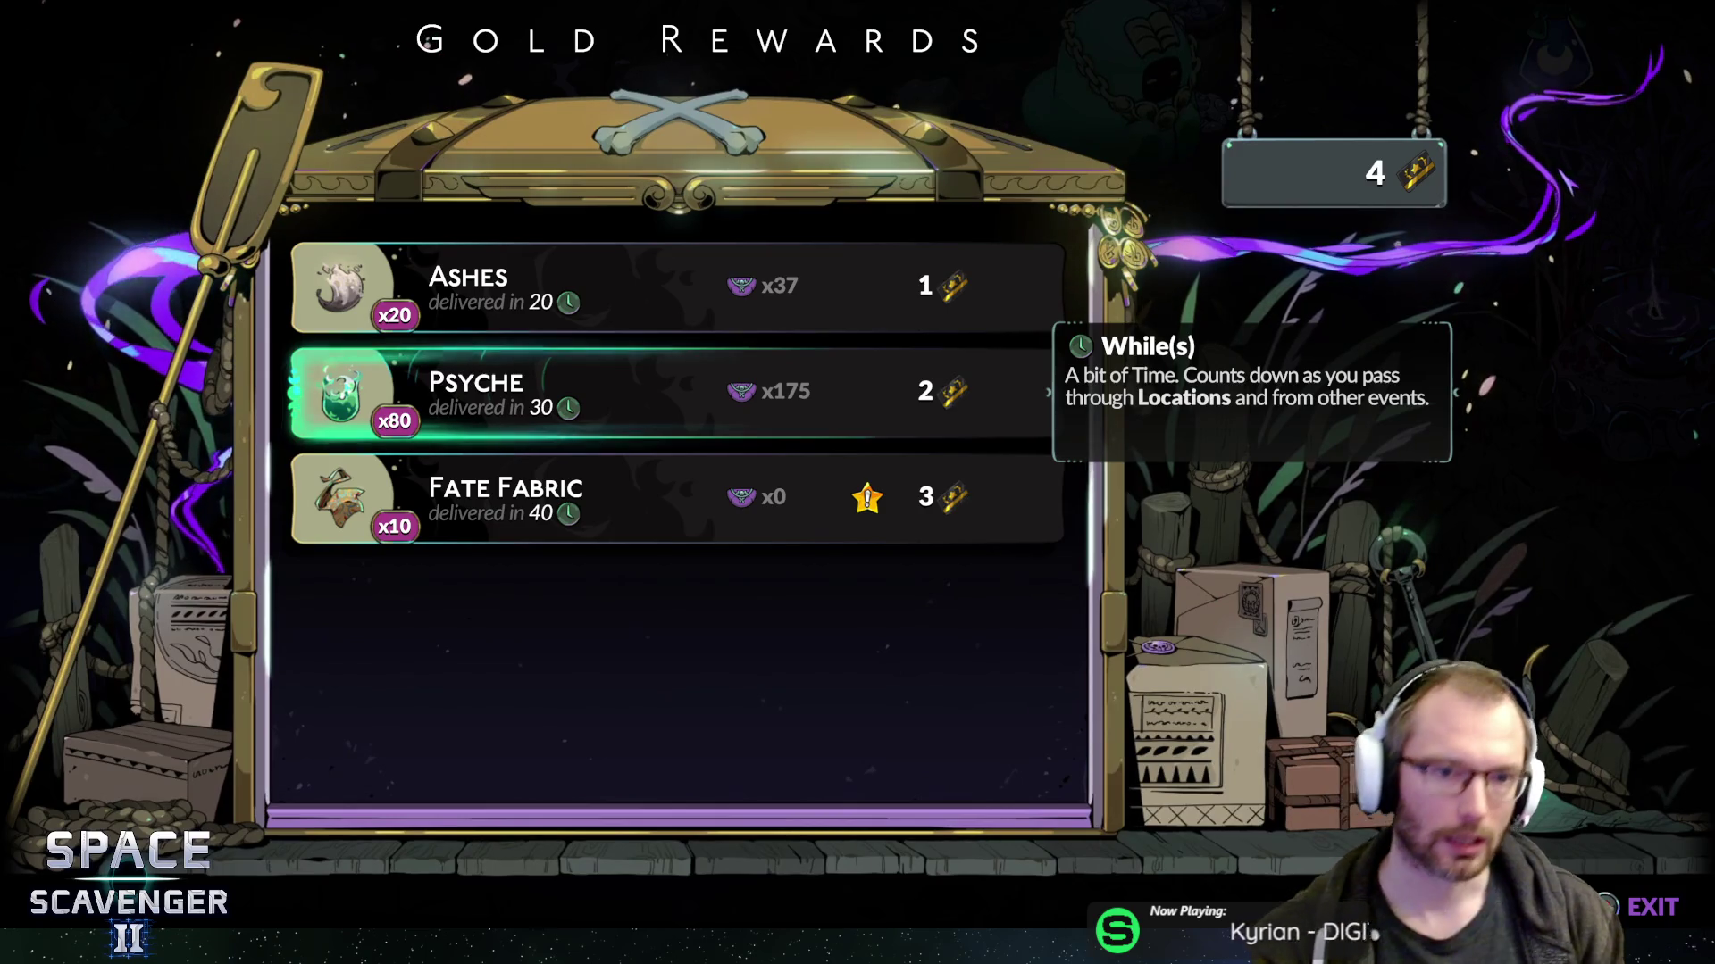
key(Down)
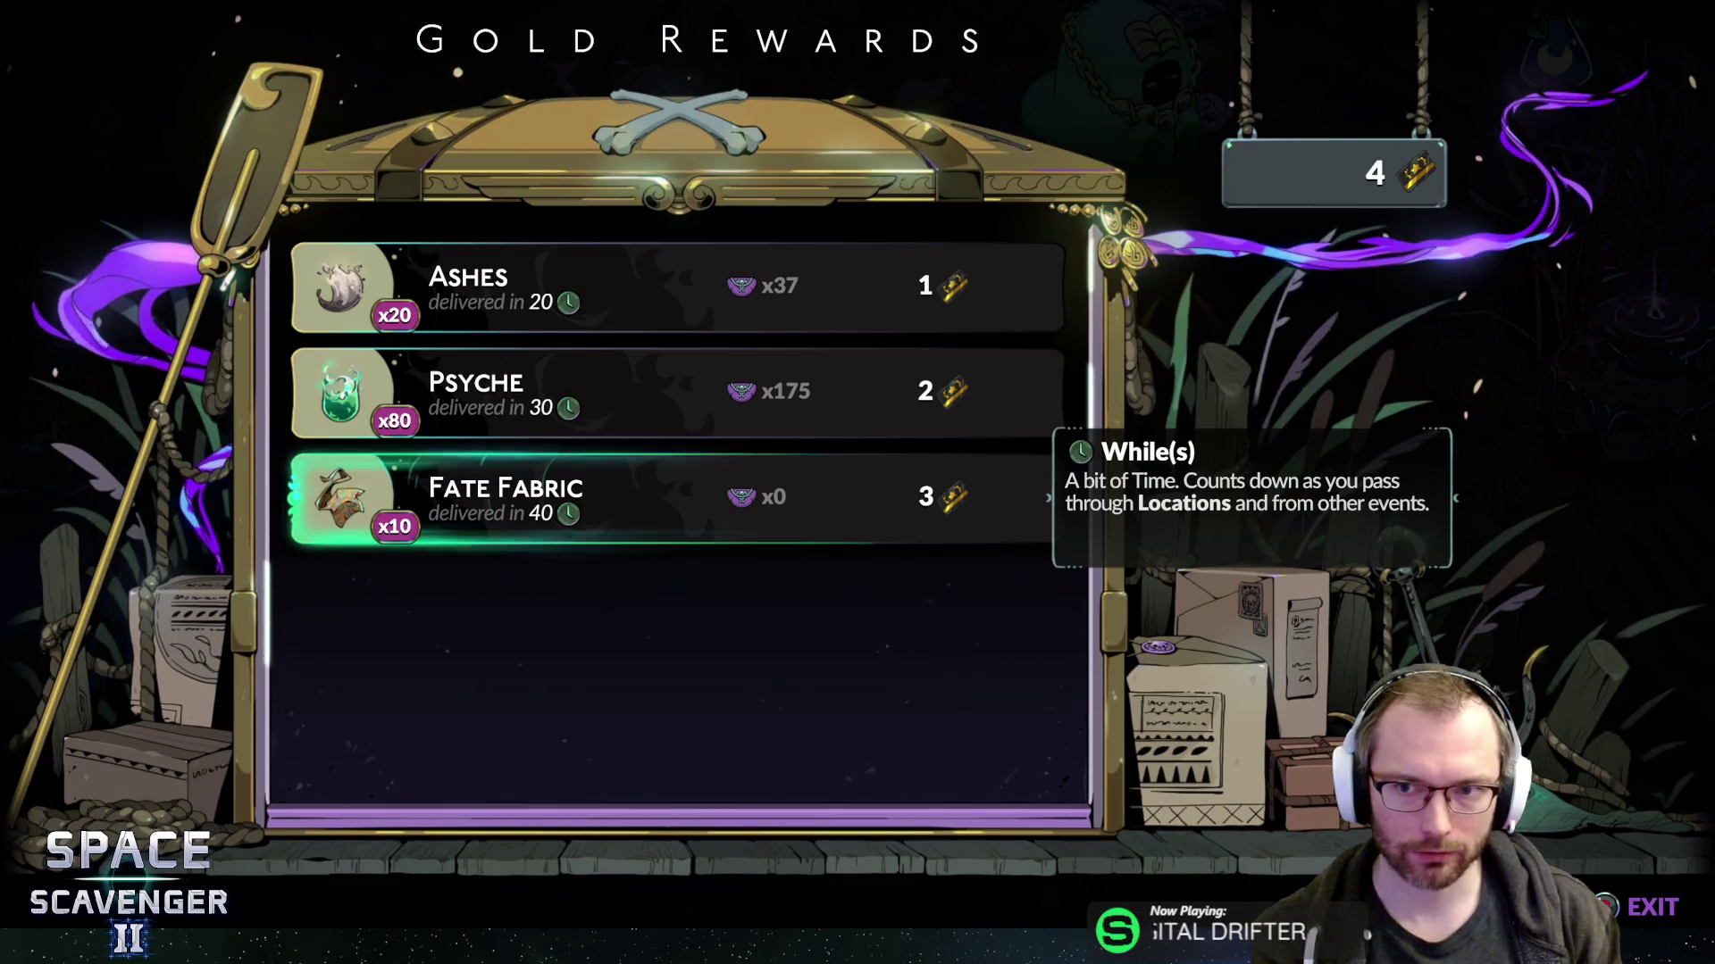
key(Up)
key(Down)
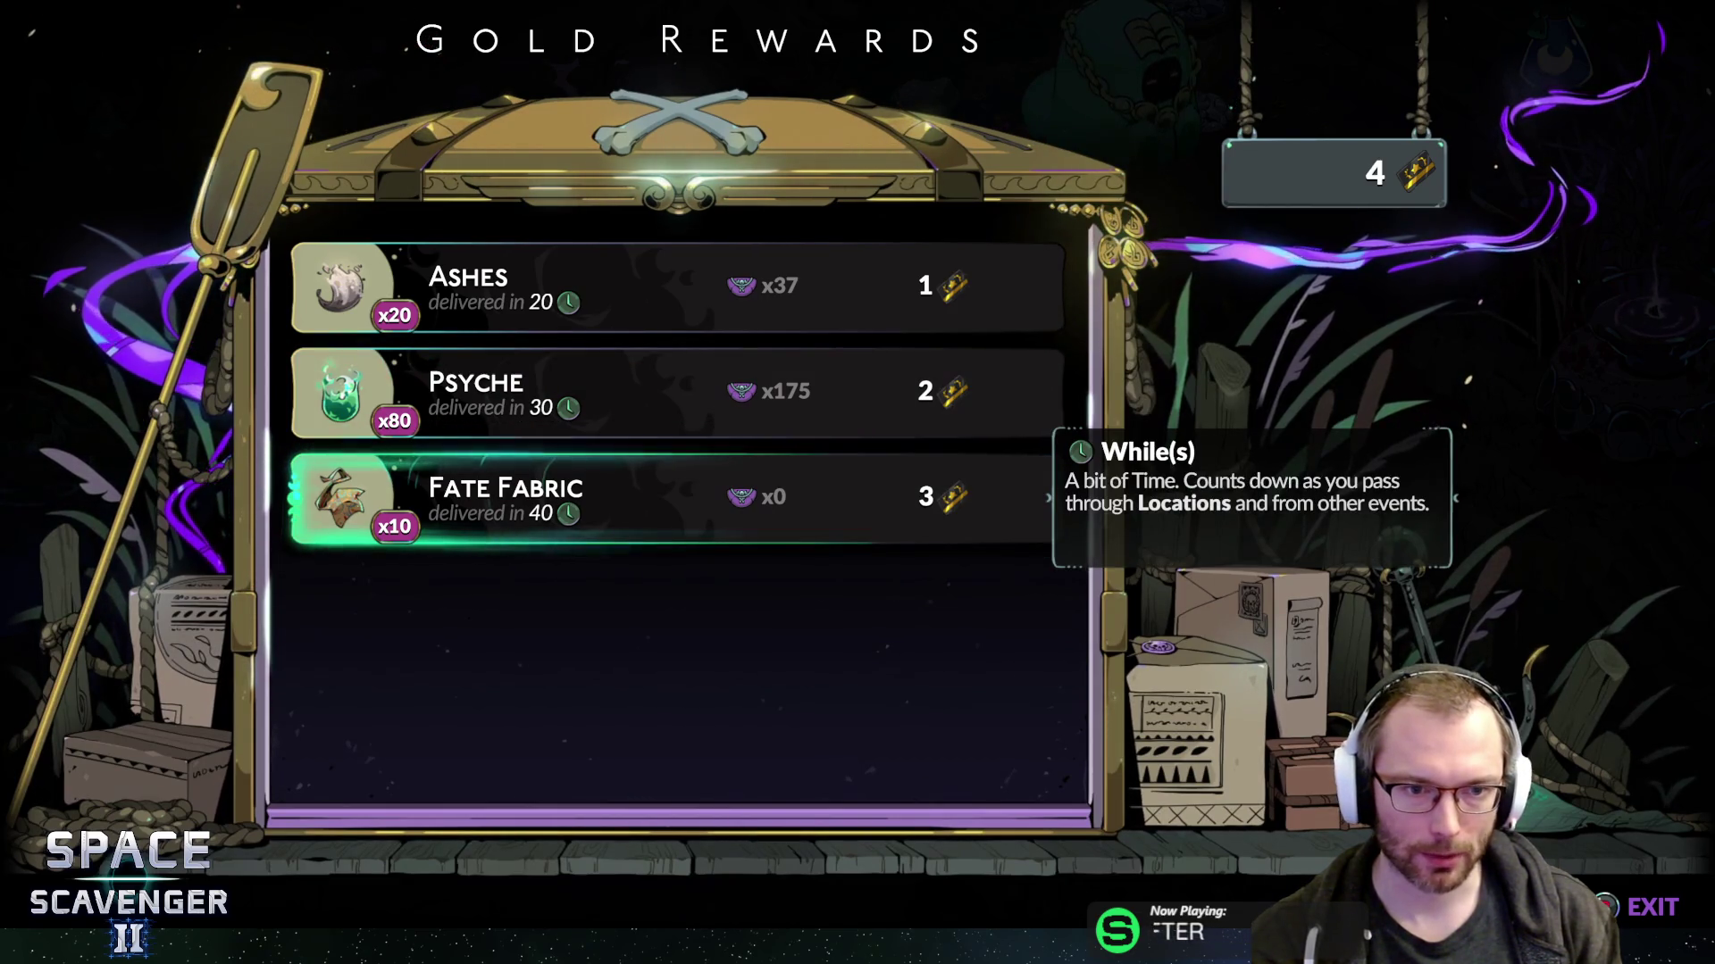
key(Up)
key(Return)
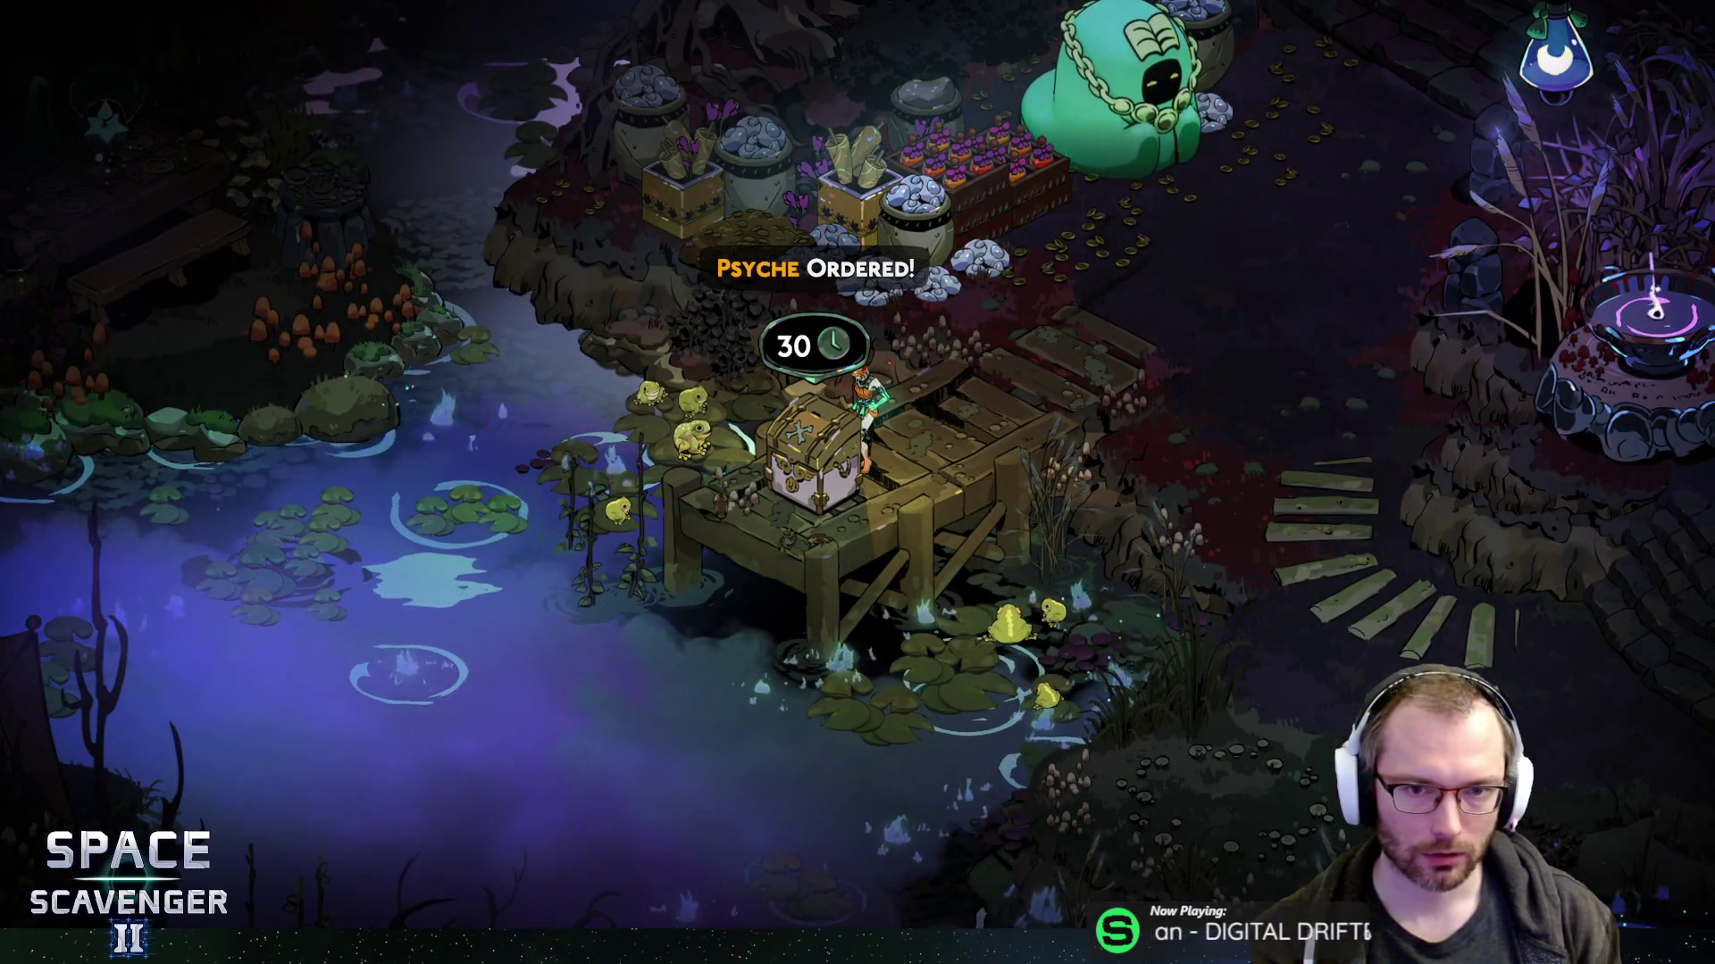
- Walk to the Wretched Broker and browse the Reagent Market and Exotic Goods stock
key(w)
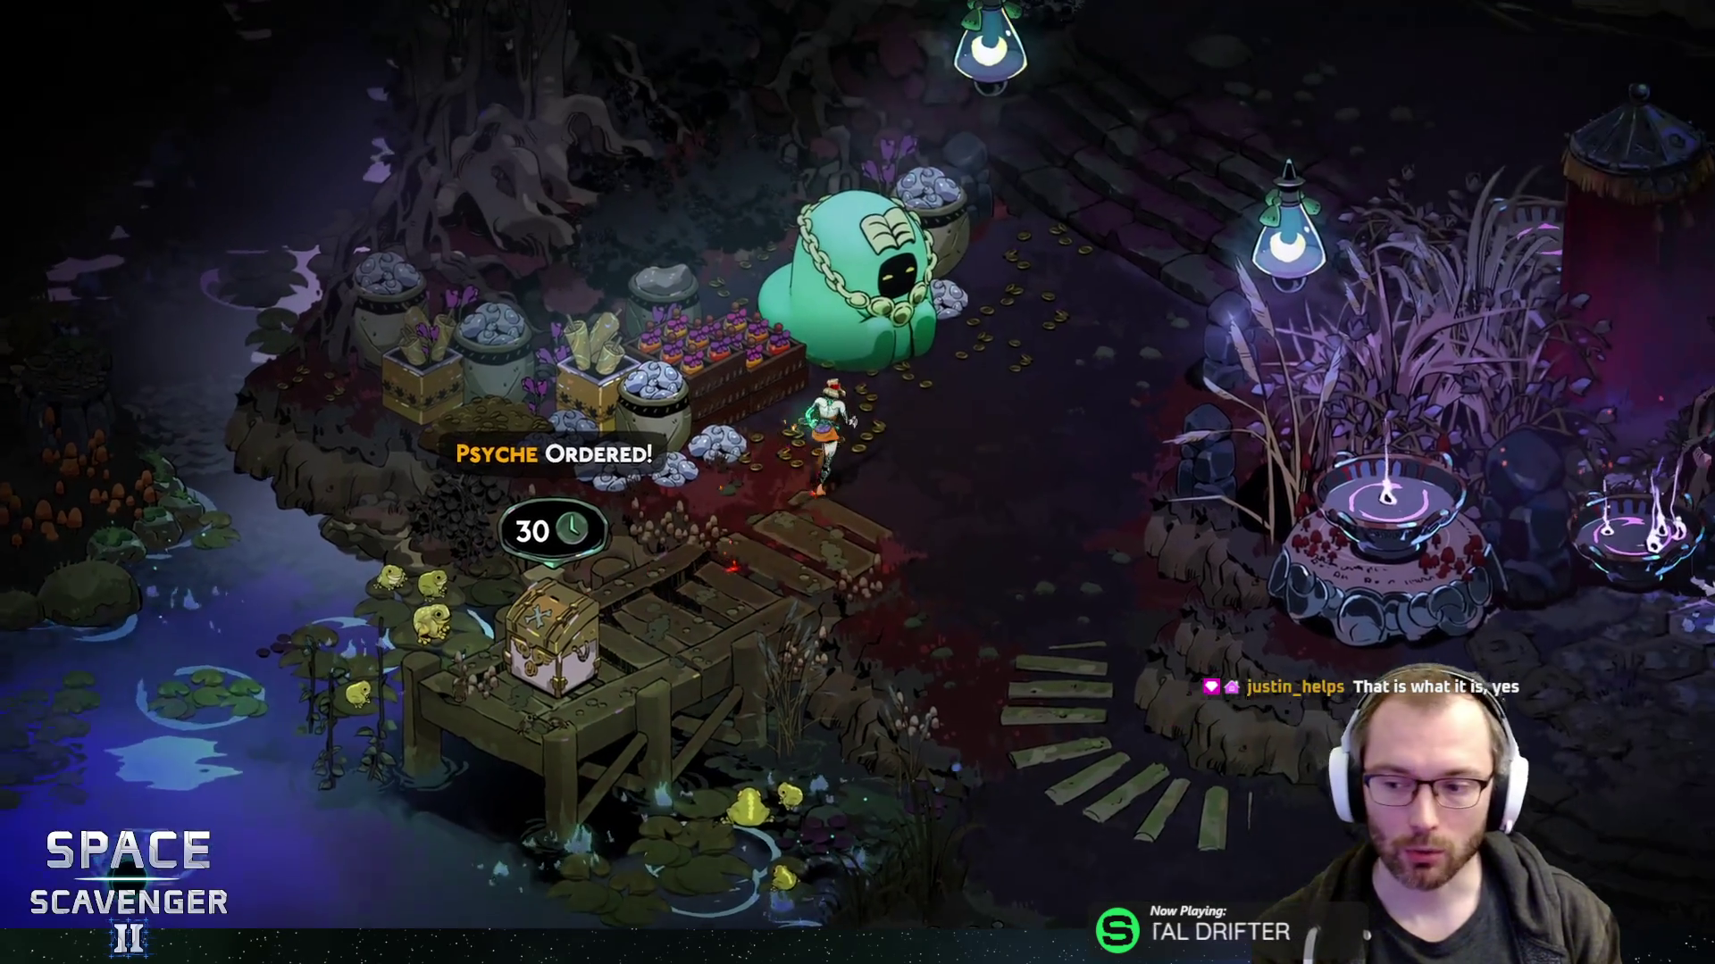
key(e)
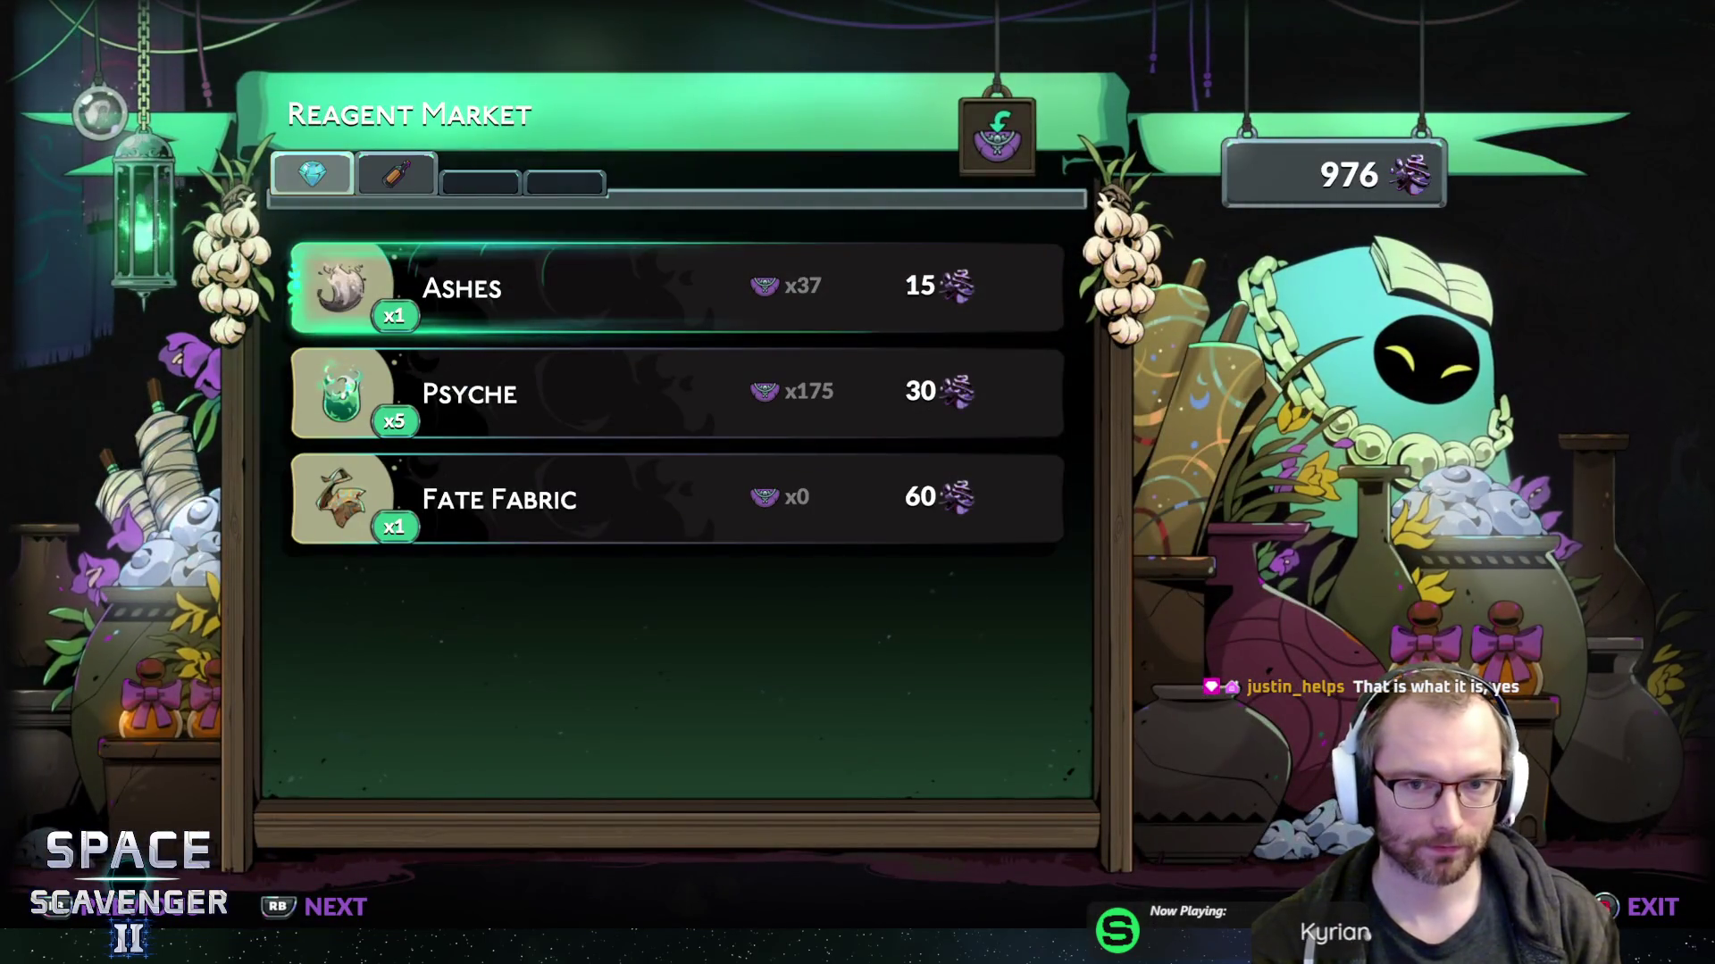
click(625, 393)
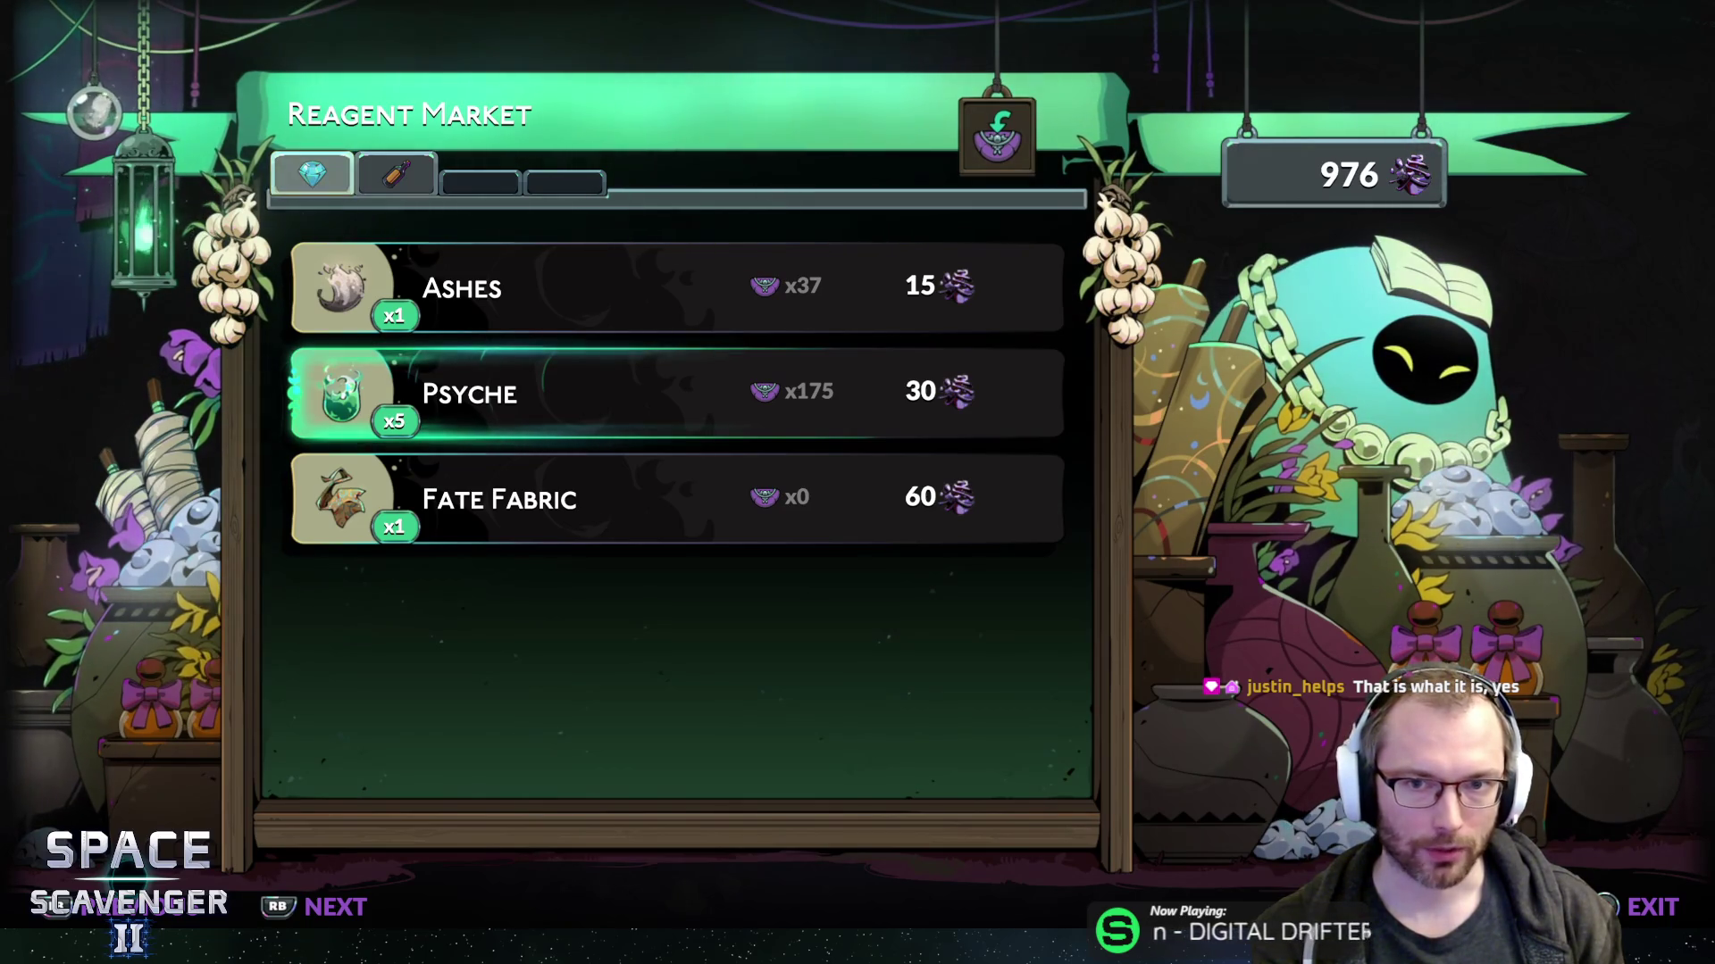
key(e)
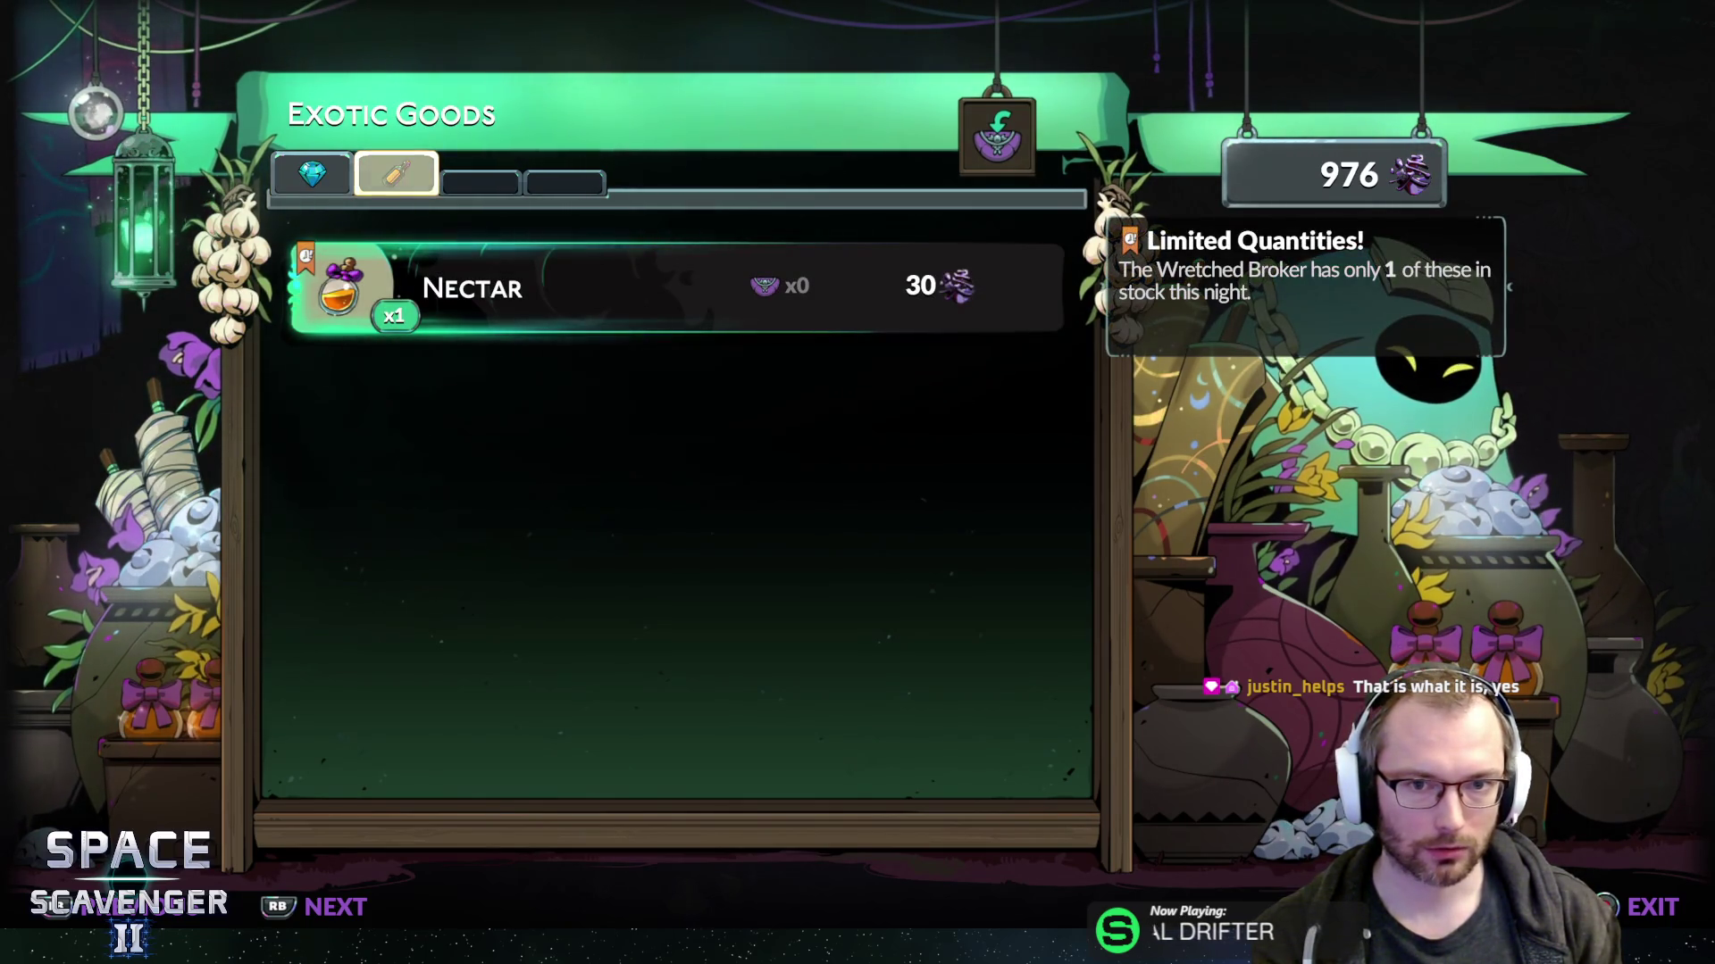
key(e)
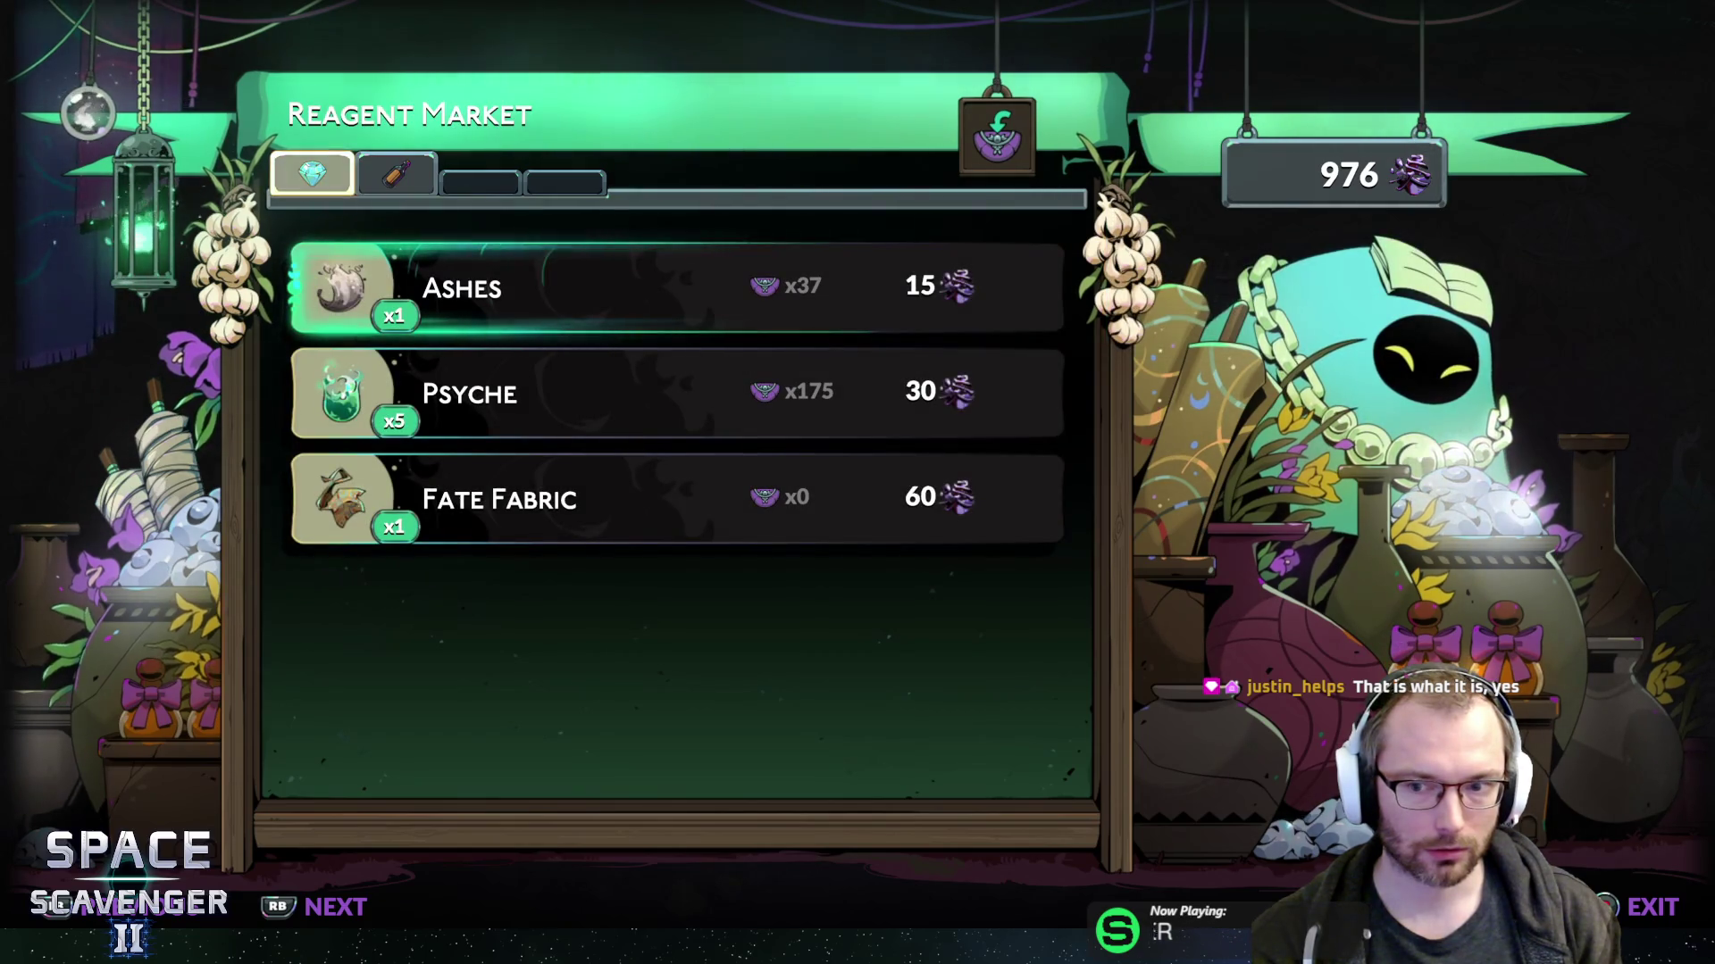
- Buy Psyche until it reaches x210 with 766 currency left, then close the shop
key(Down)
key(Return)
key(Return)
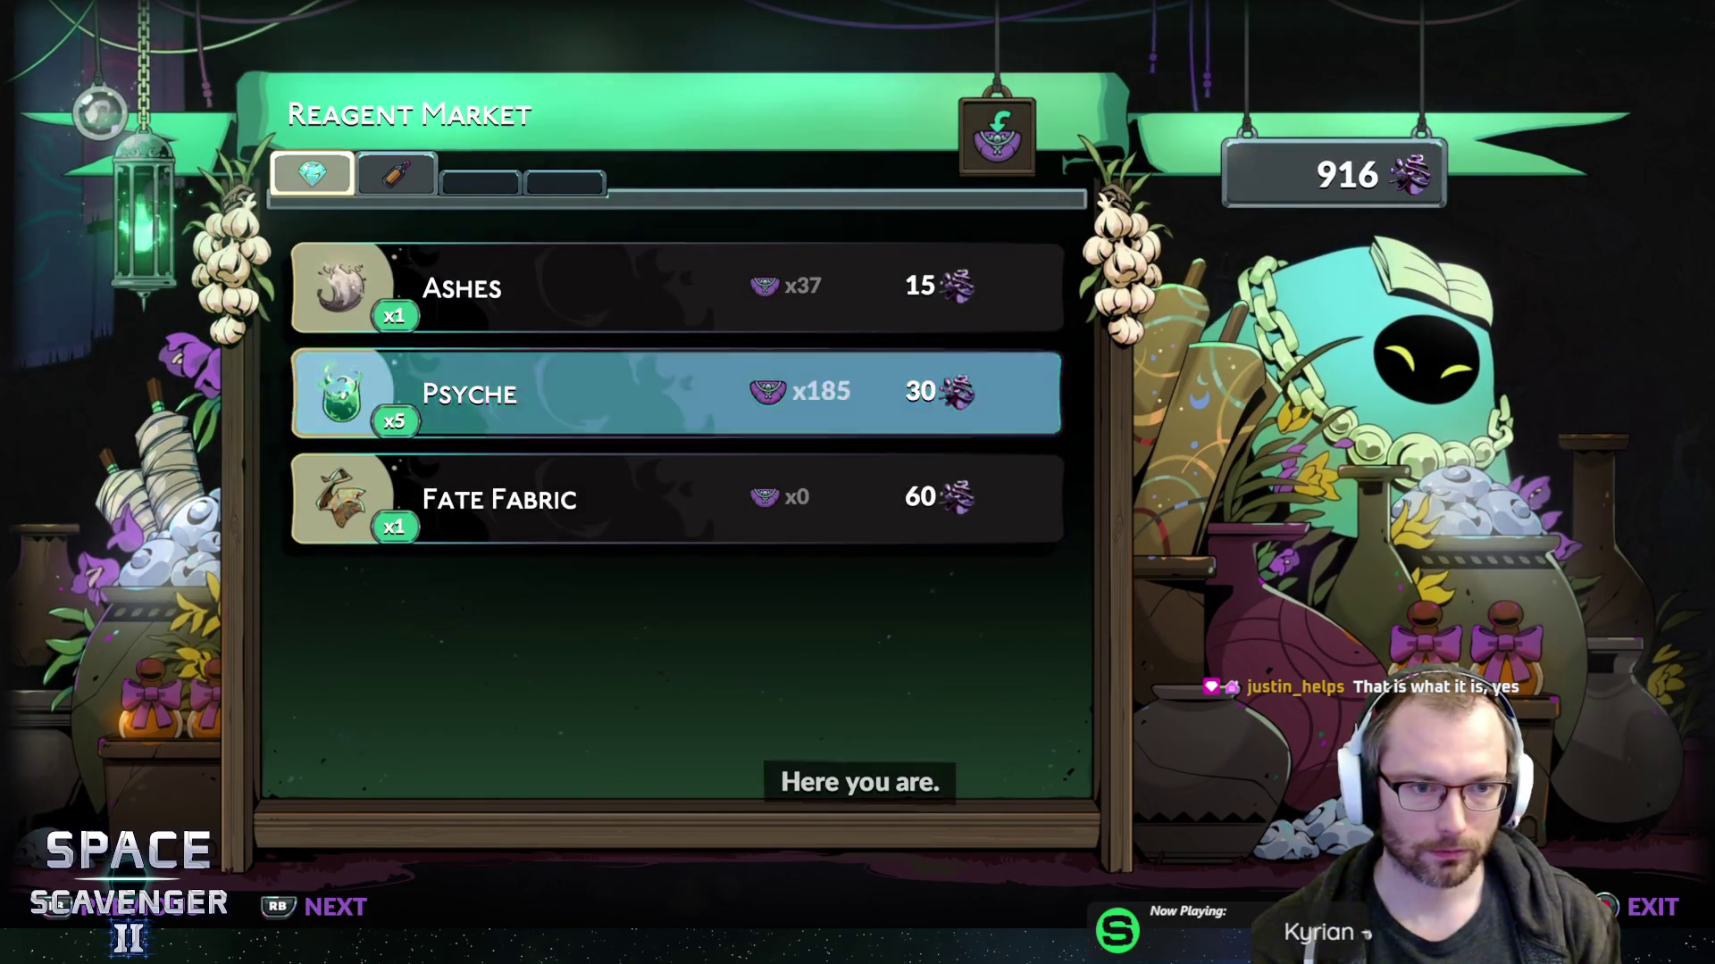
key(Return)
key(Return)
key(Return)
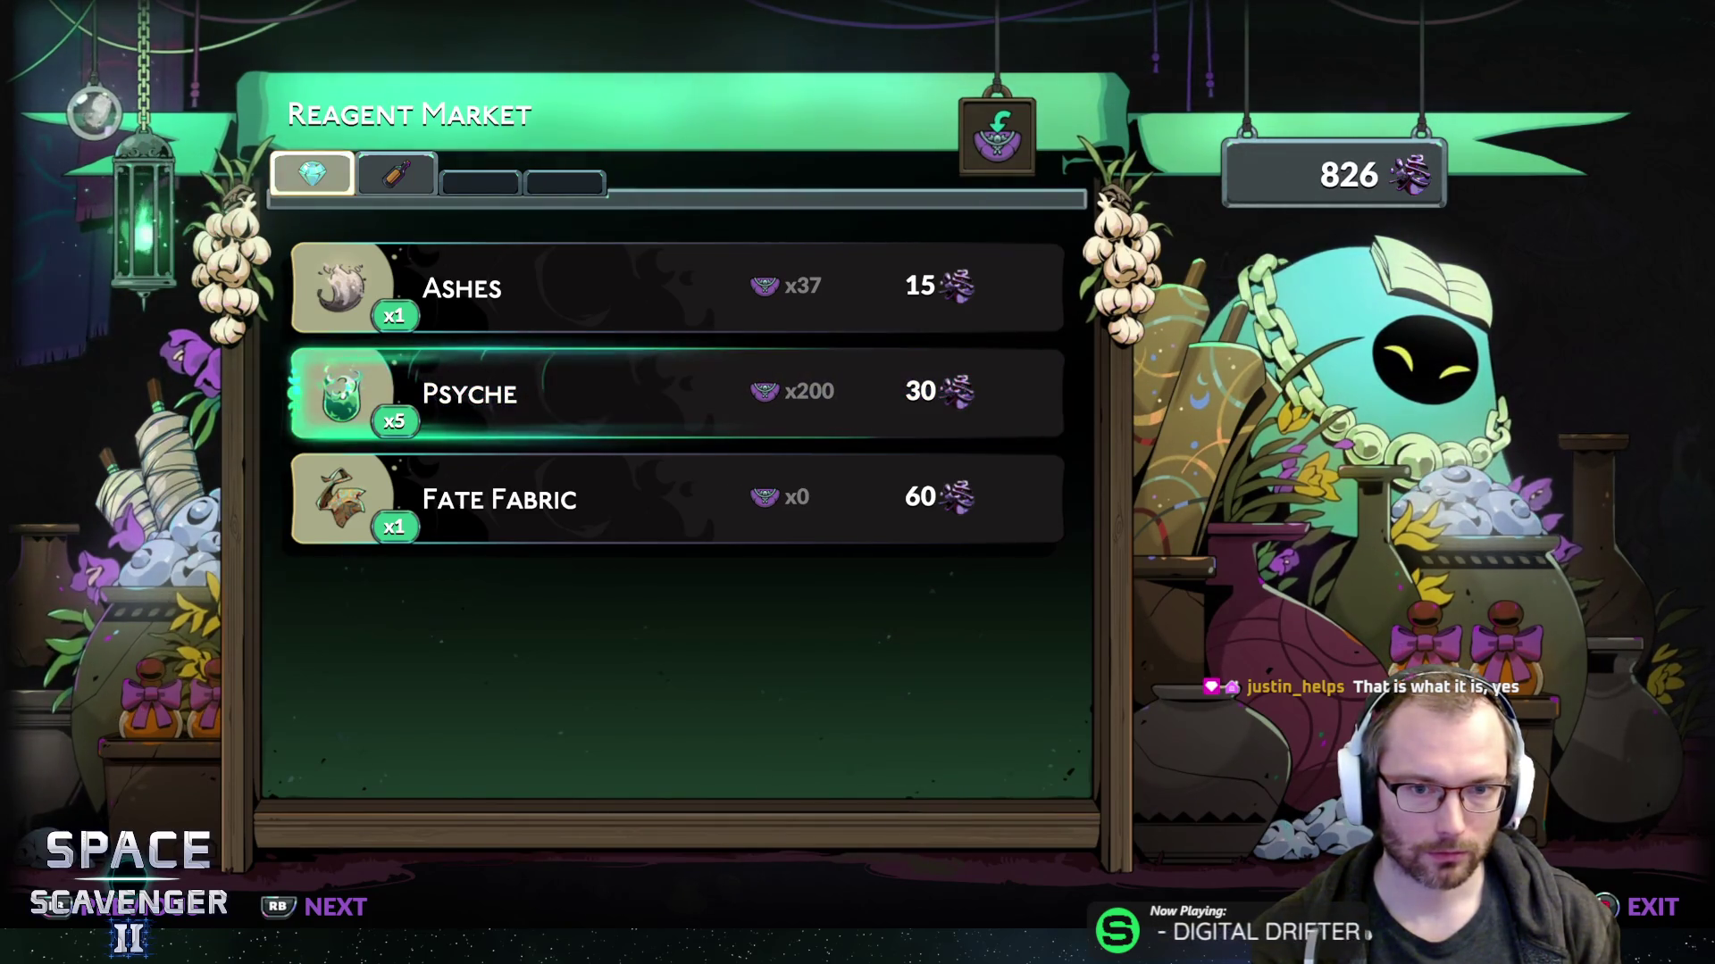
key(Return)
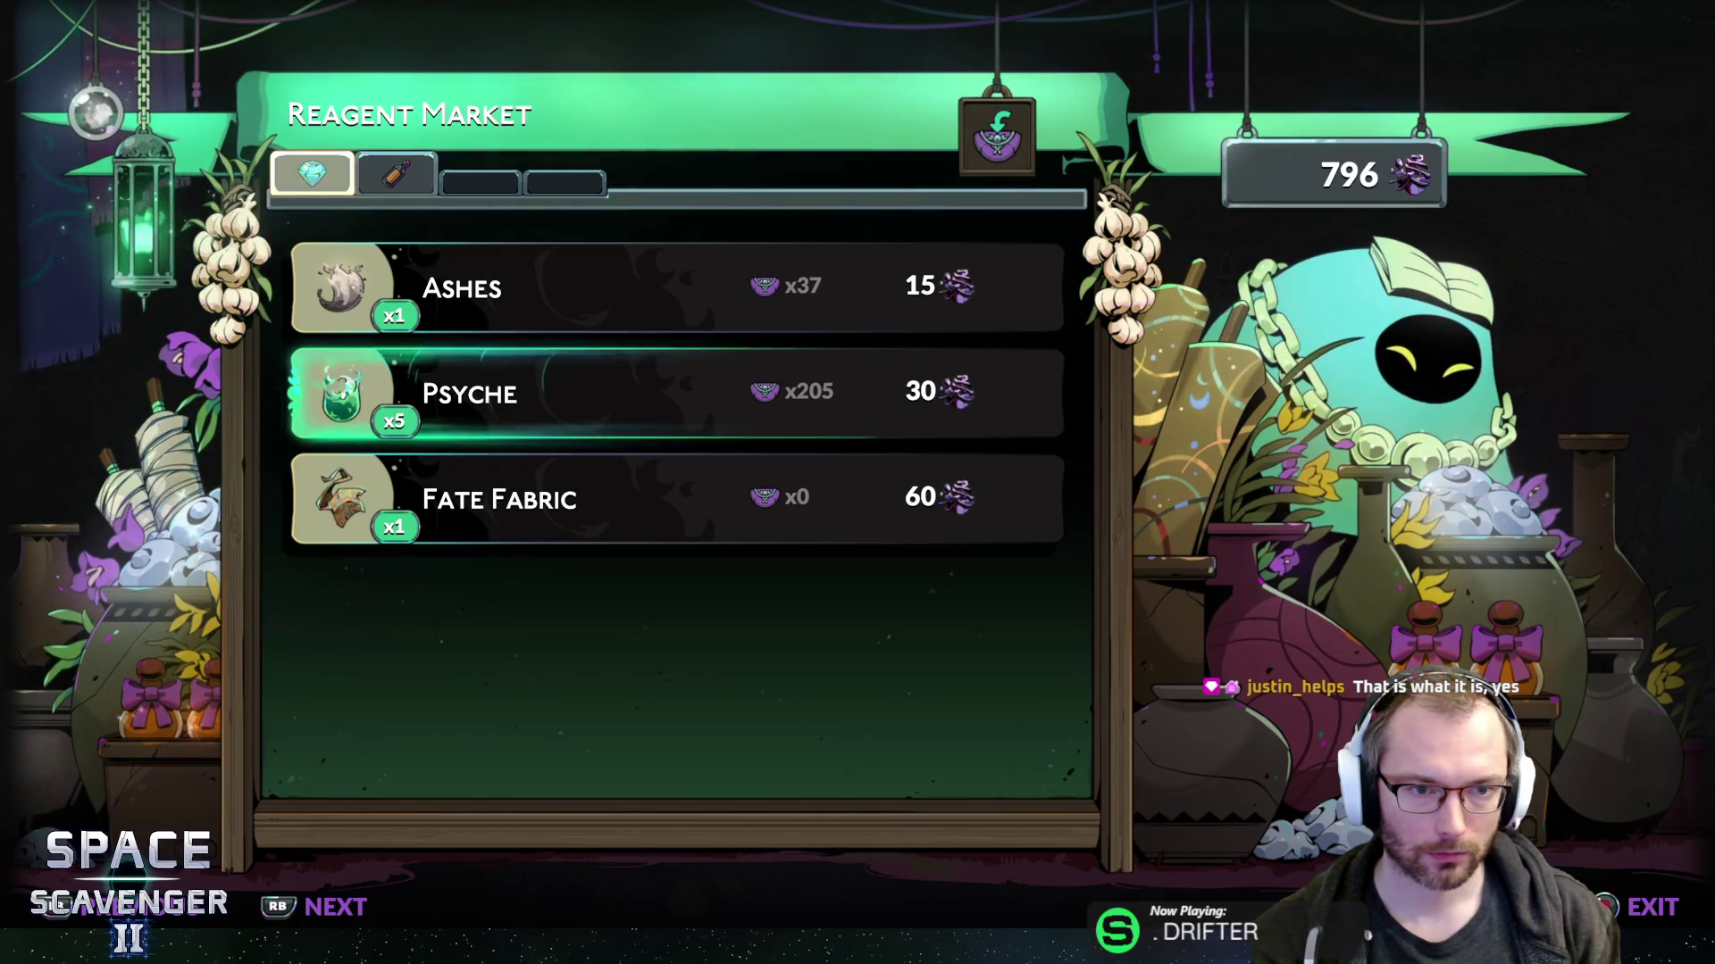
key(Return)
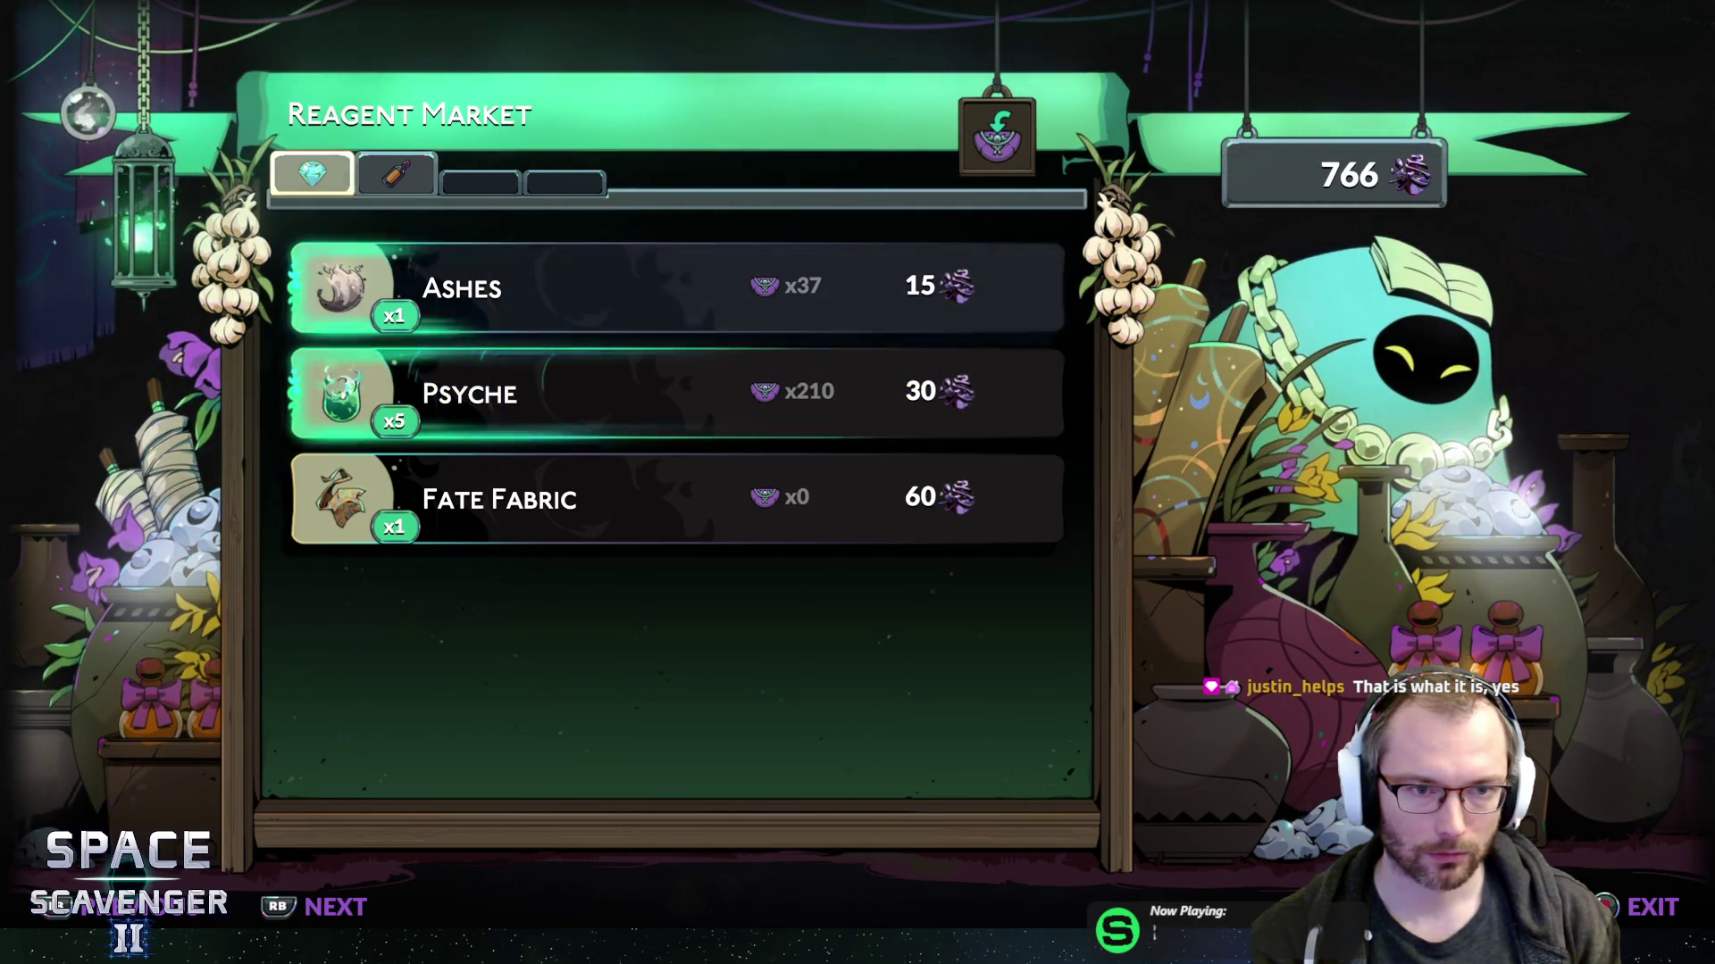
key(Escape)
- Run over to Nemesis and talk with her
key(d)
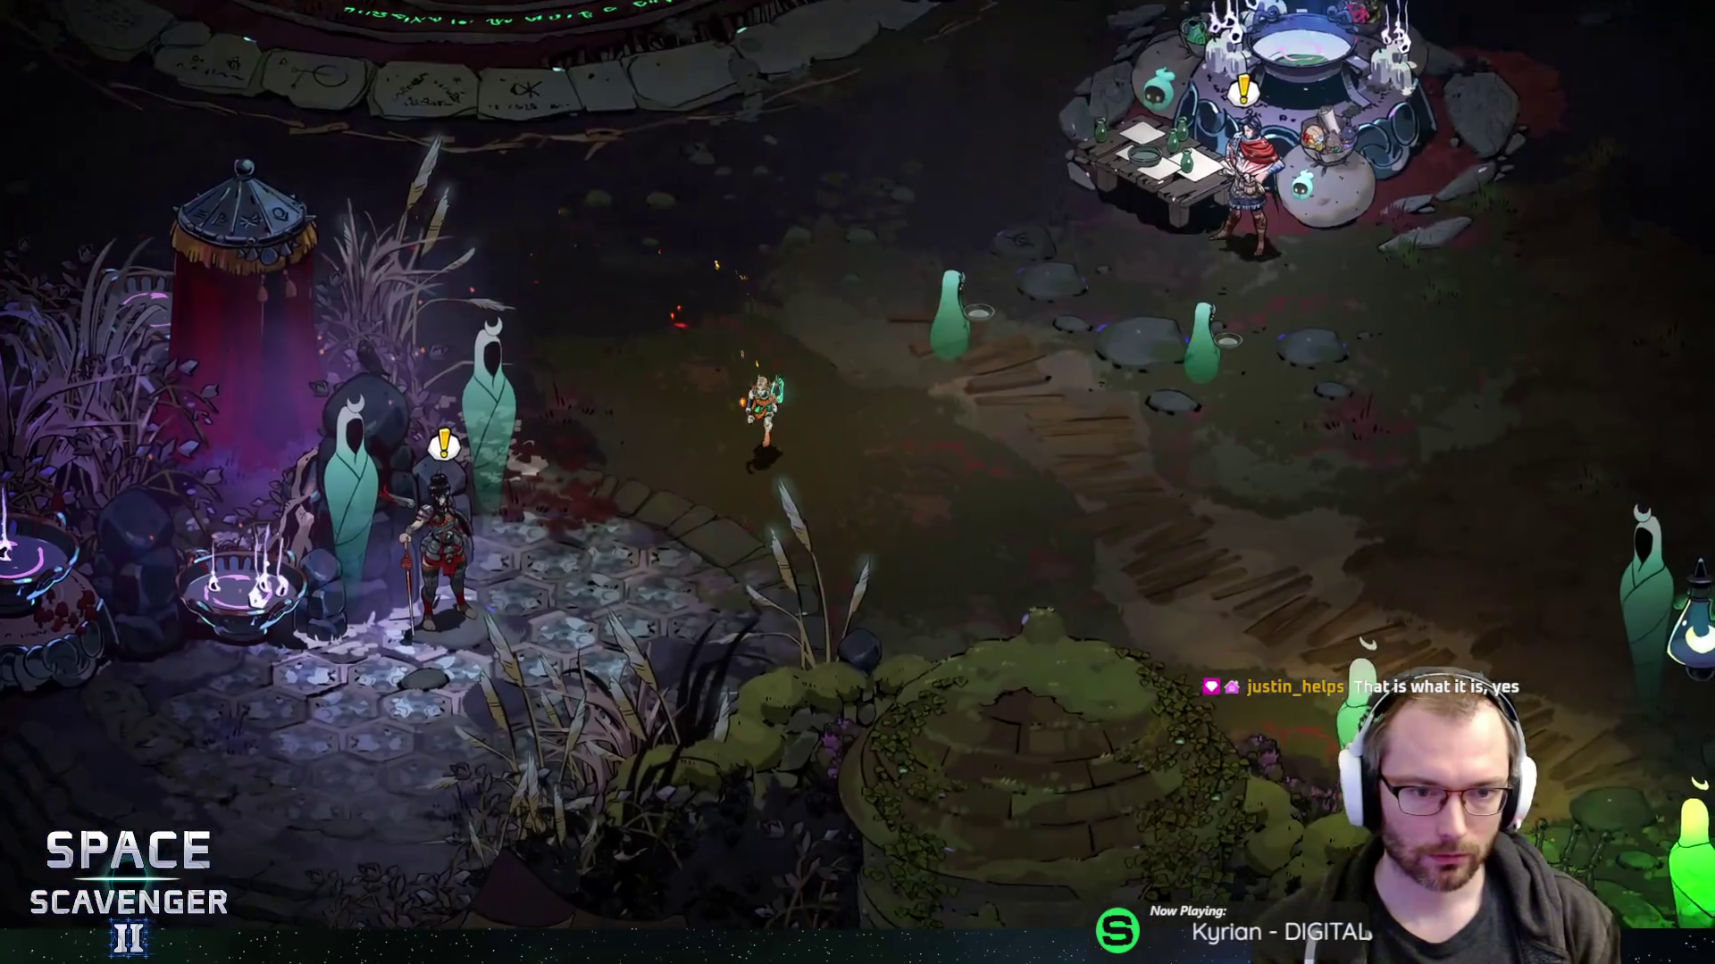
key(a)
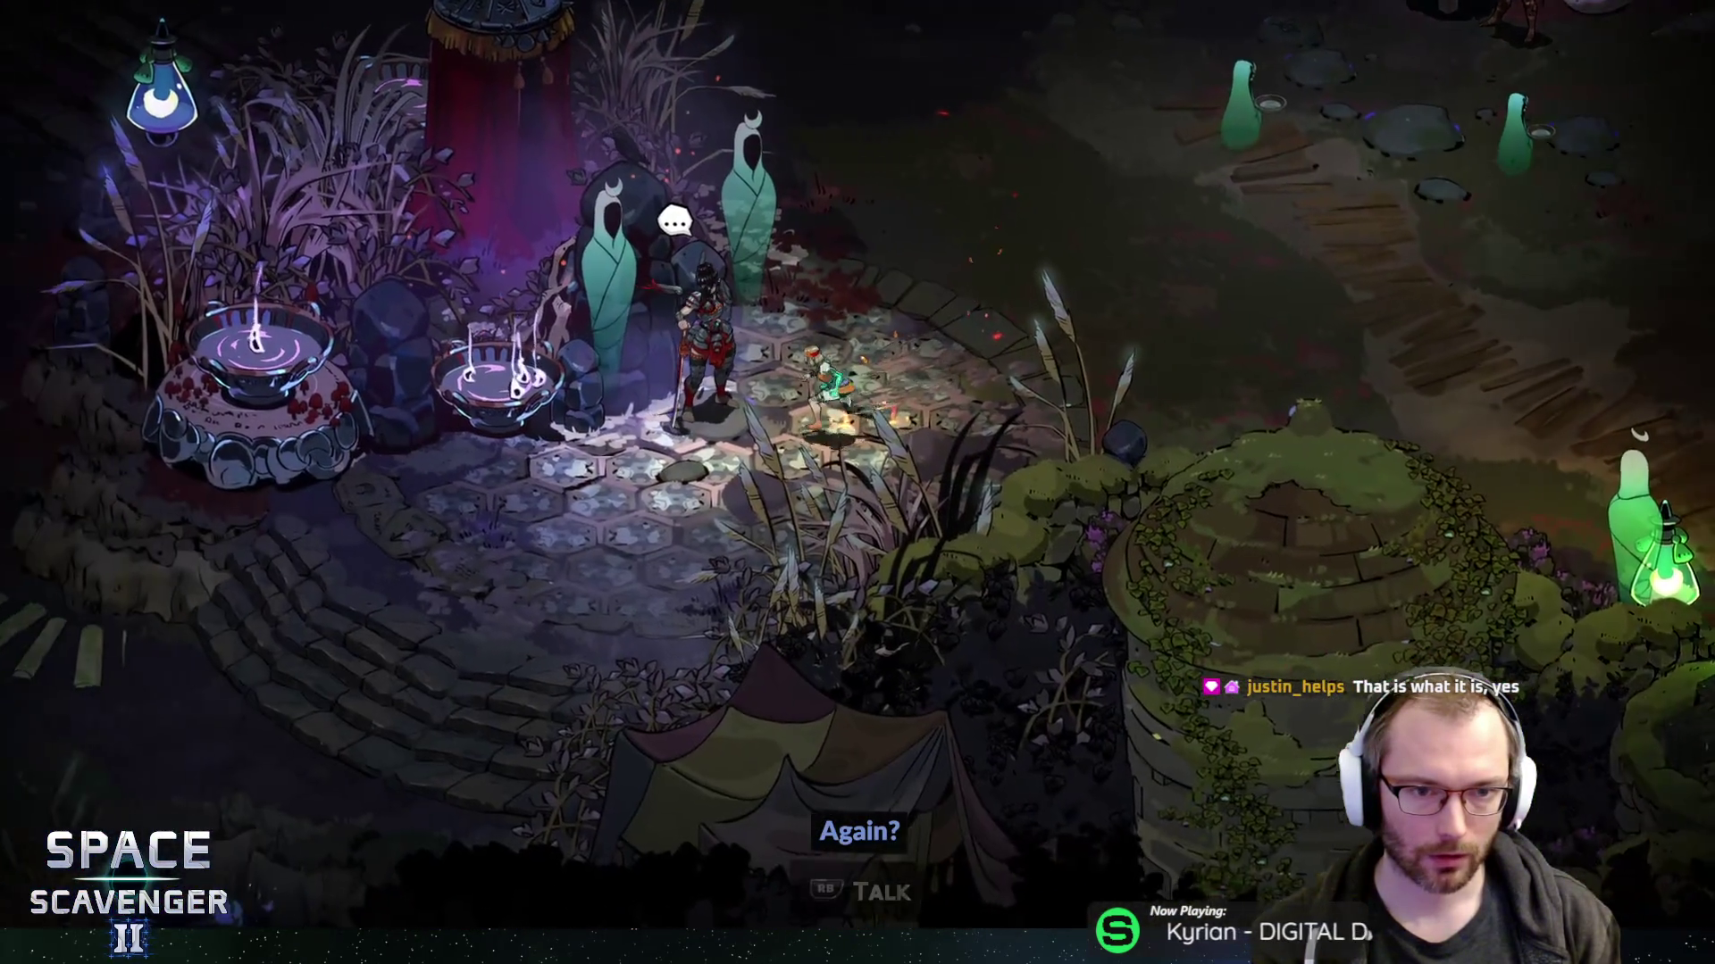
key(e)
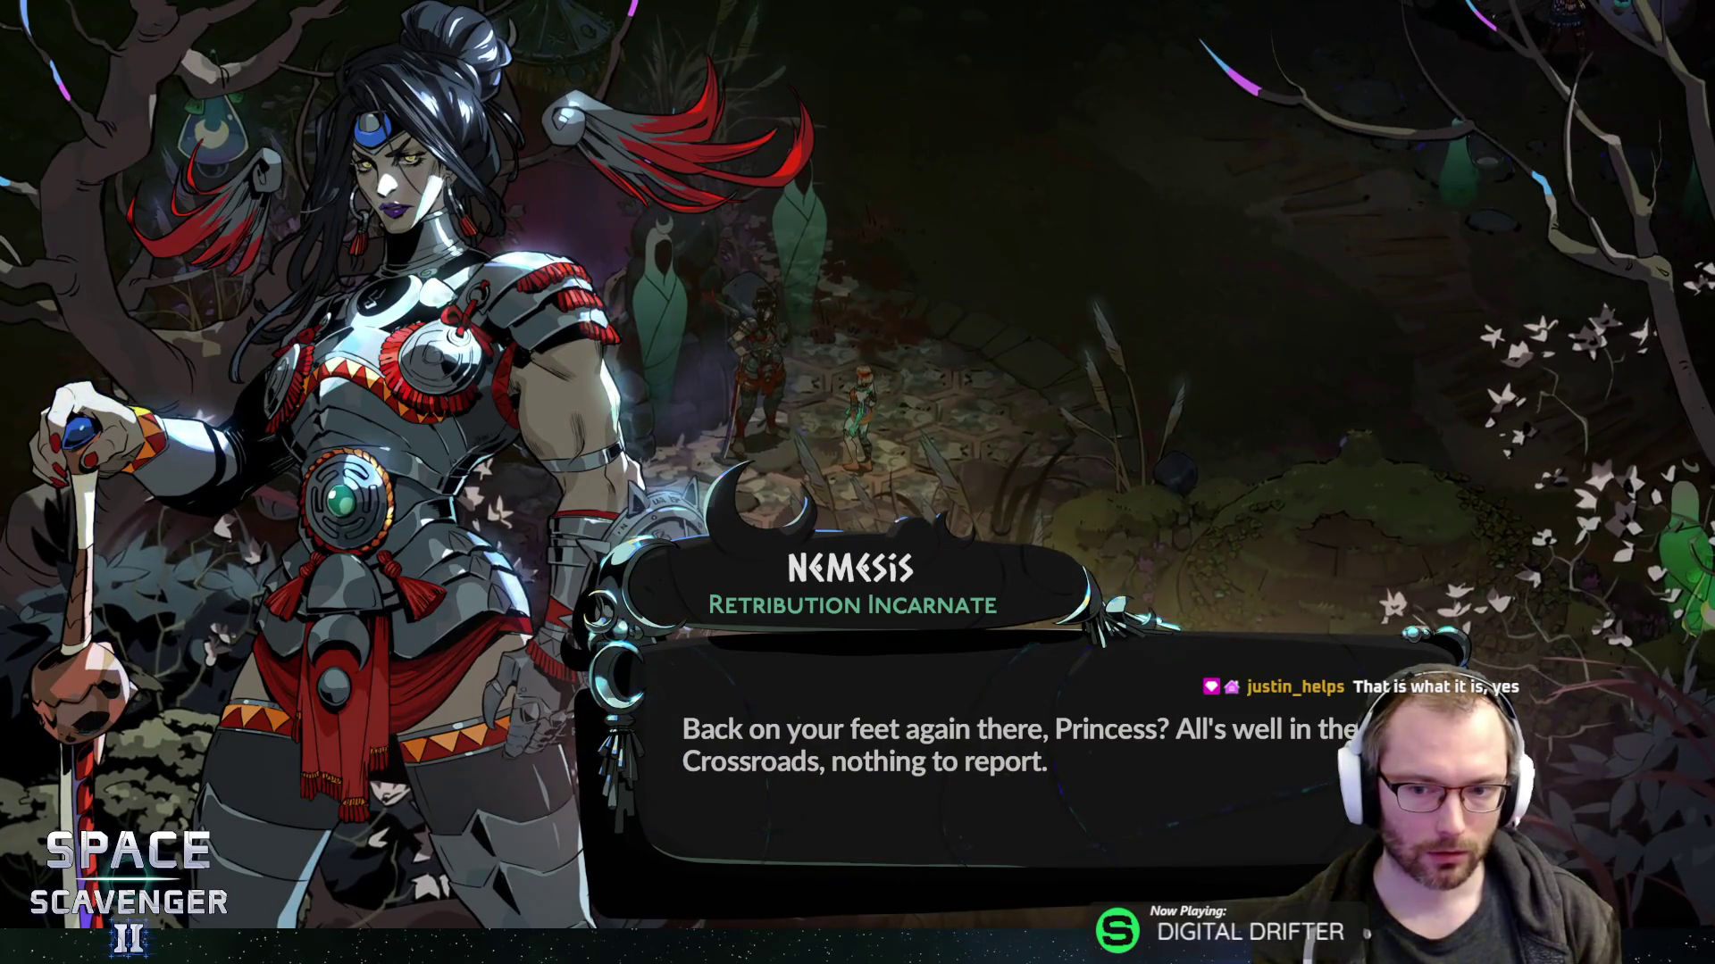
key(e)
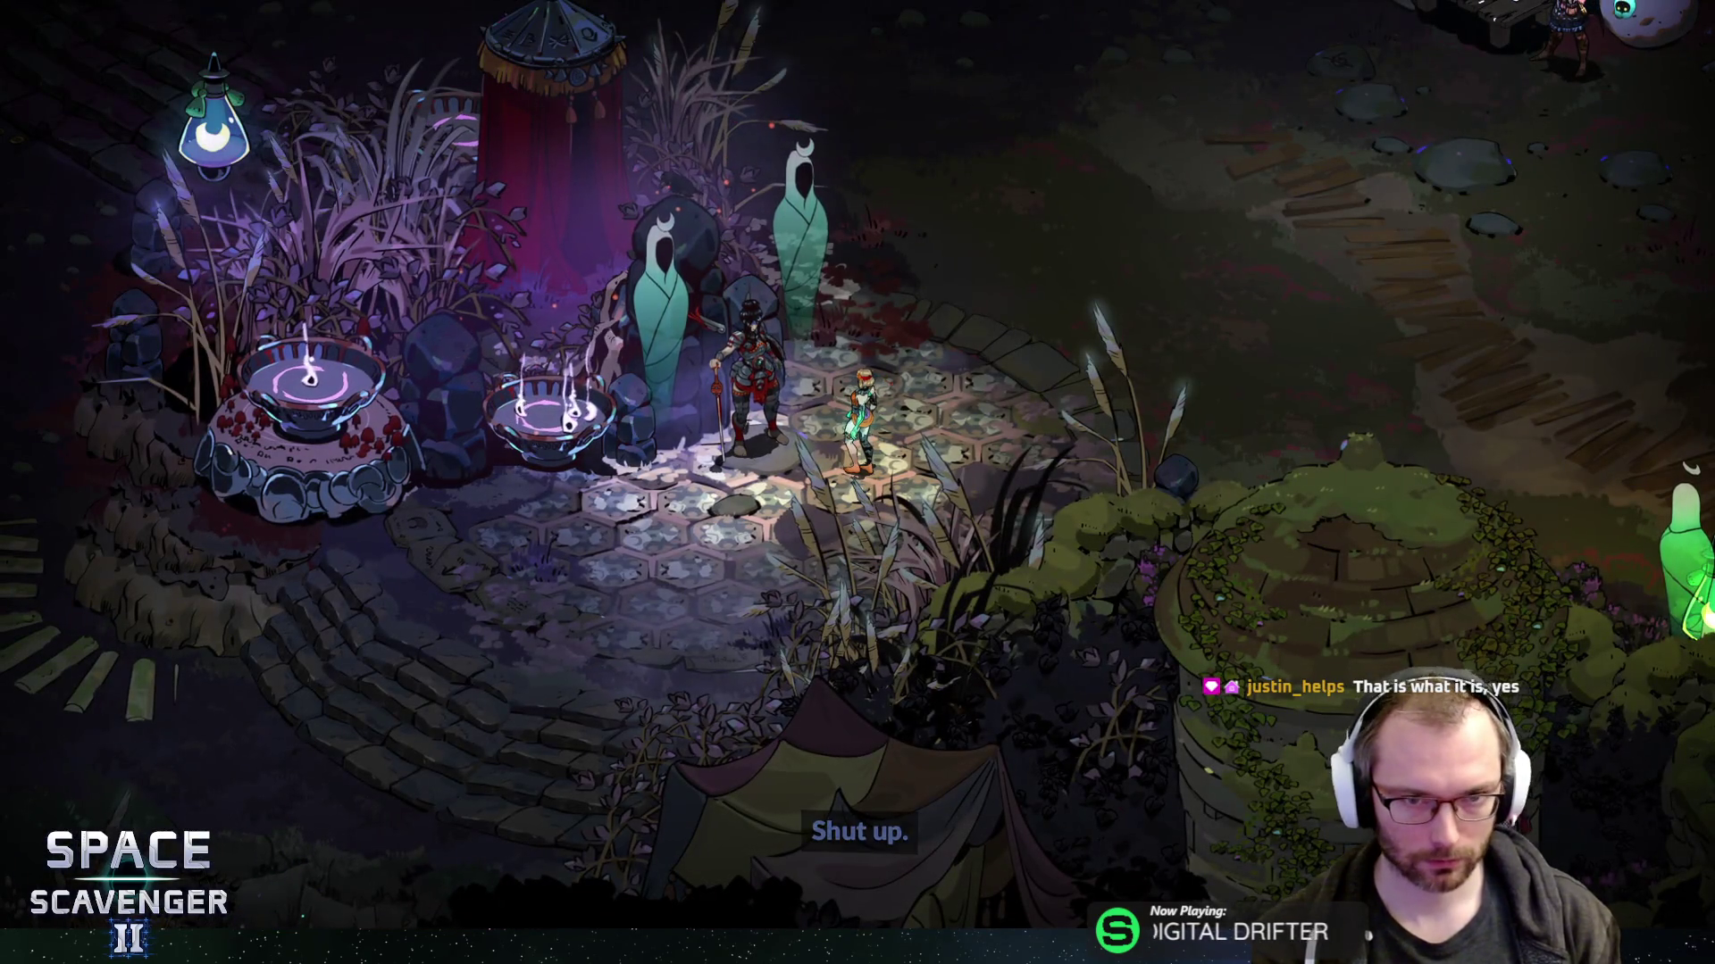
- Run and dash across the hub up the stepping stones toward Hypnos's grove
key(a)
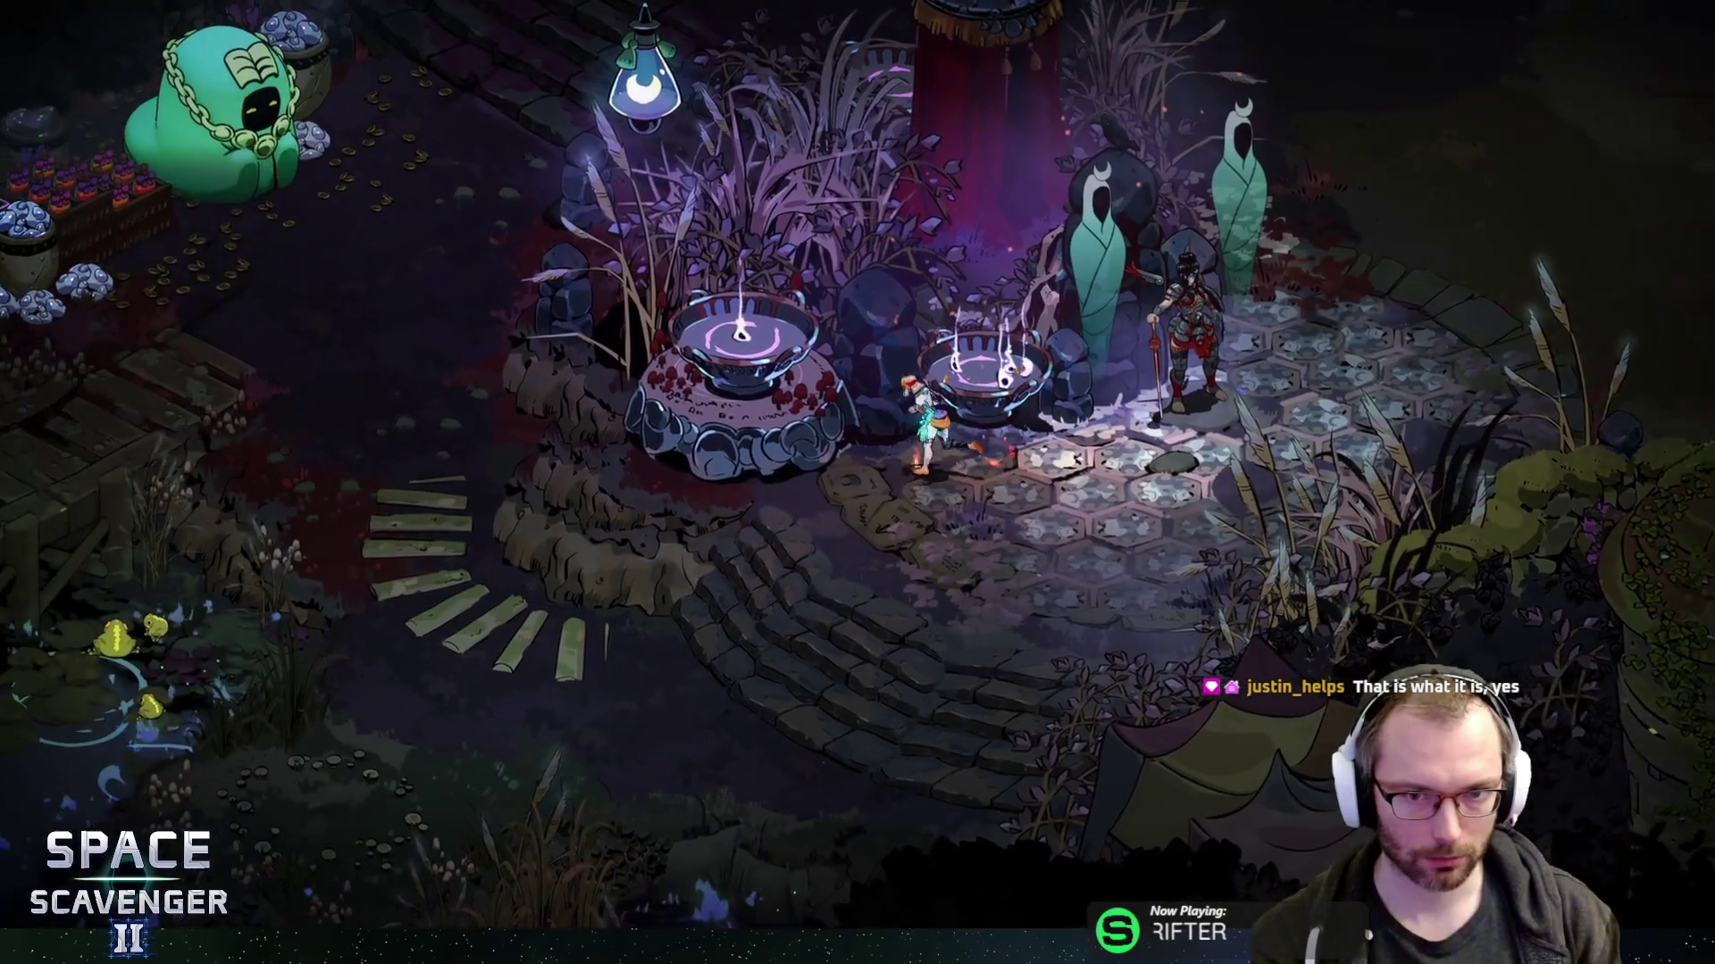
key(d)
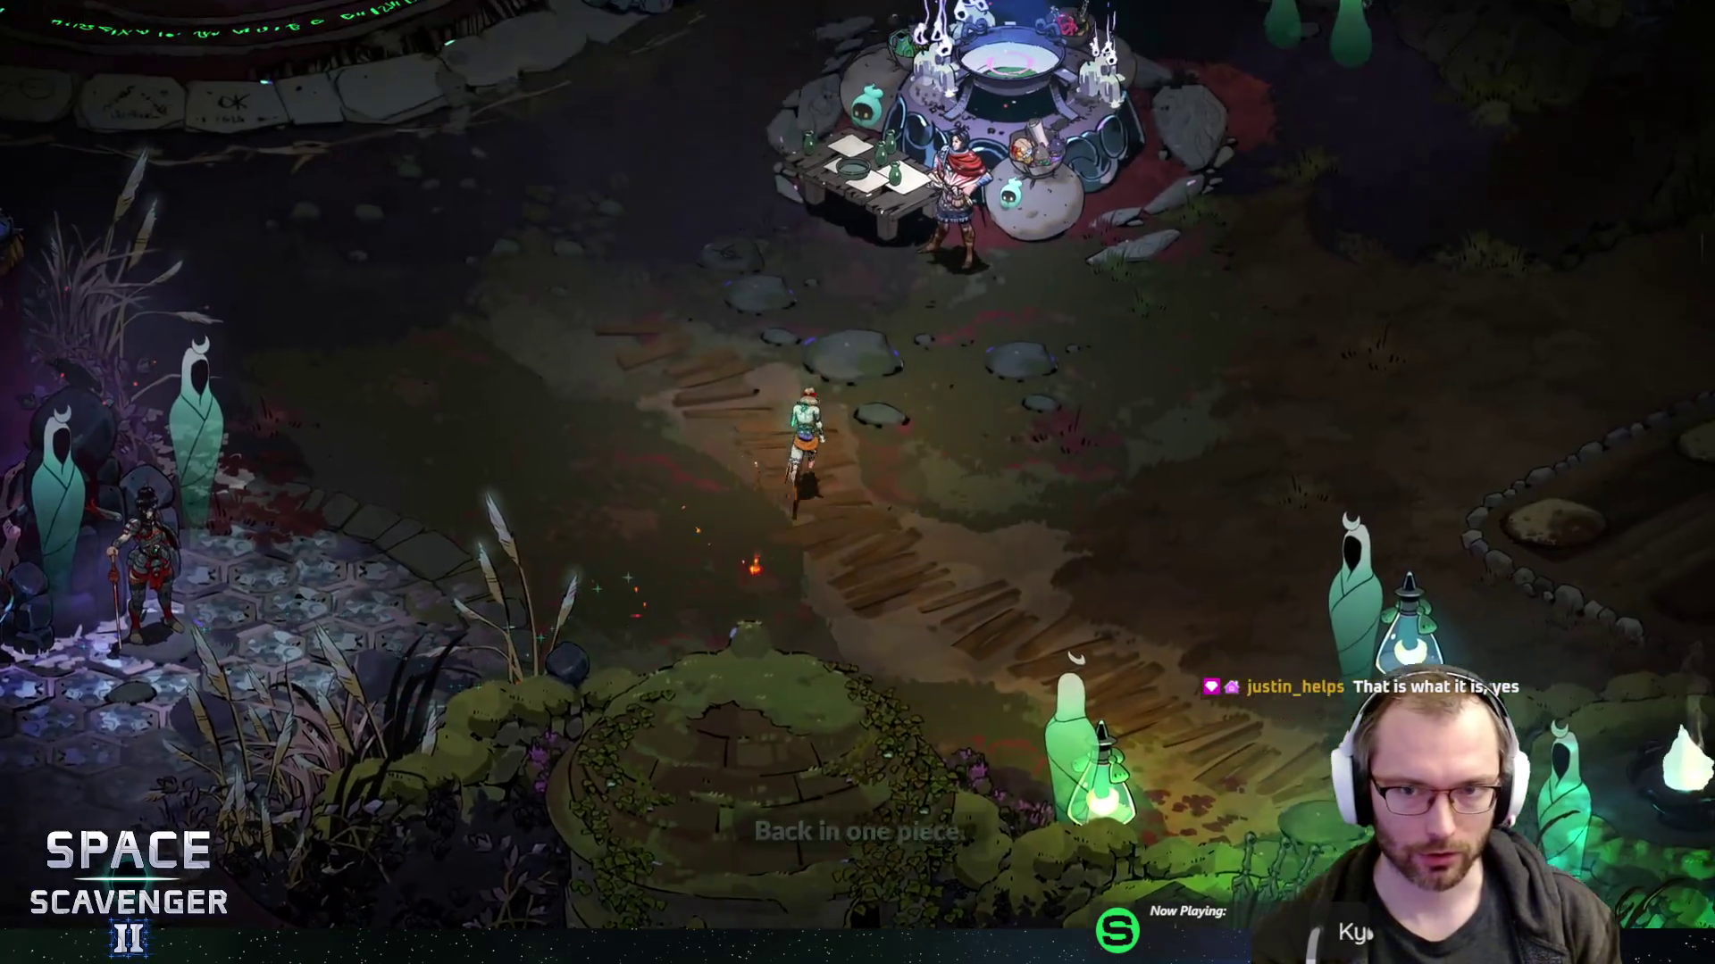
key(w)
key(d)
key(space)
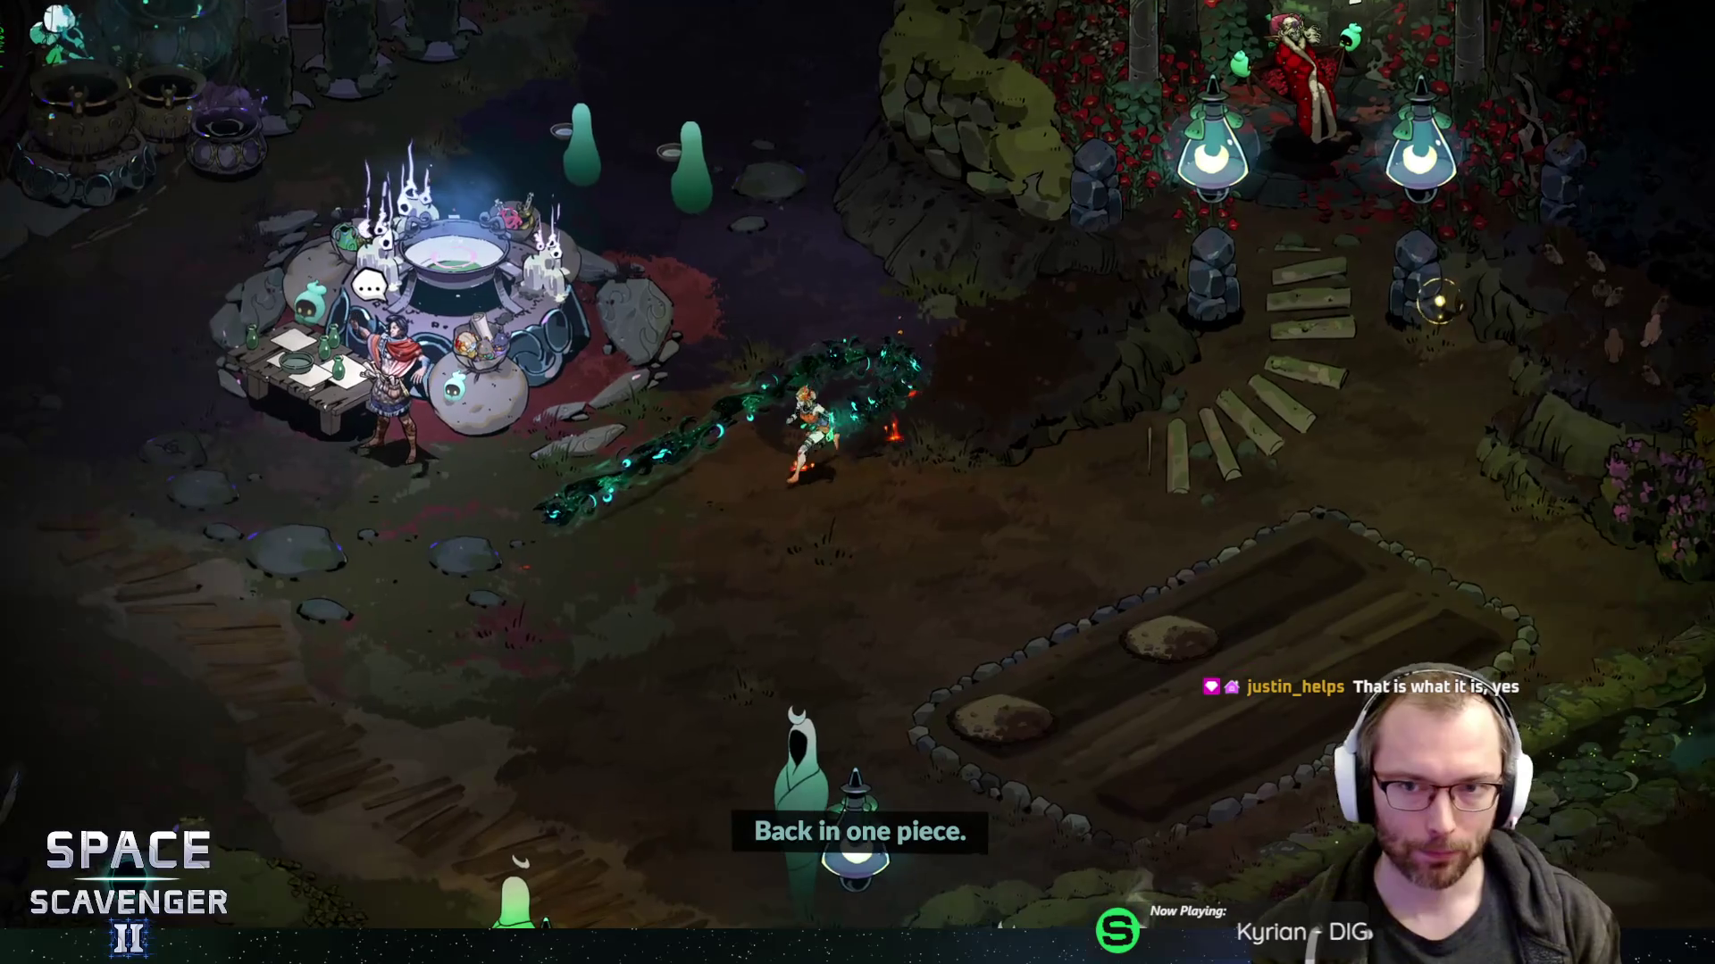
key(d)
key(space)
key(w)
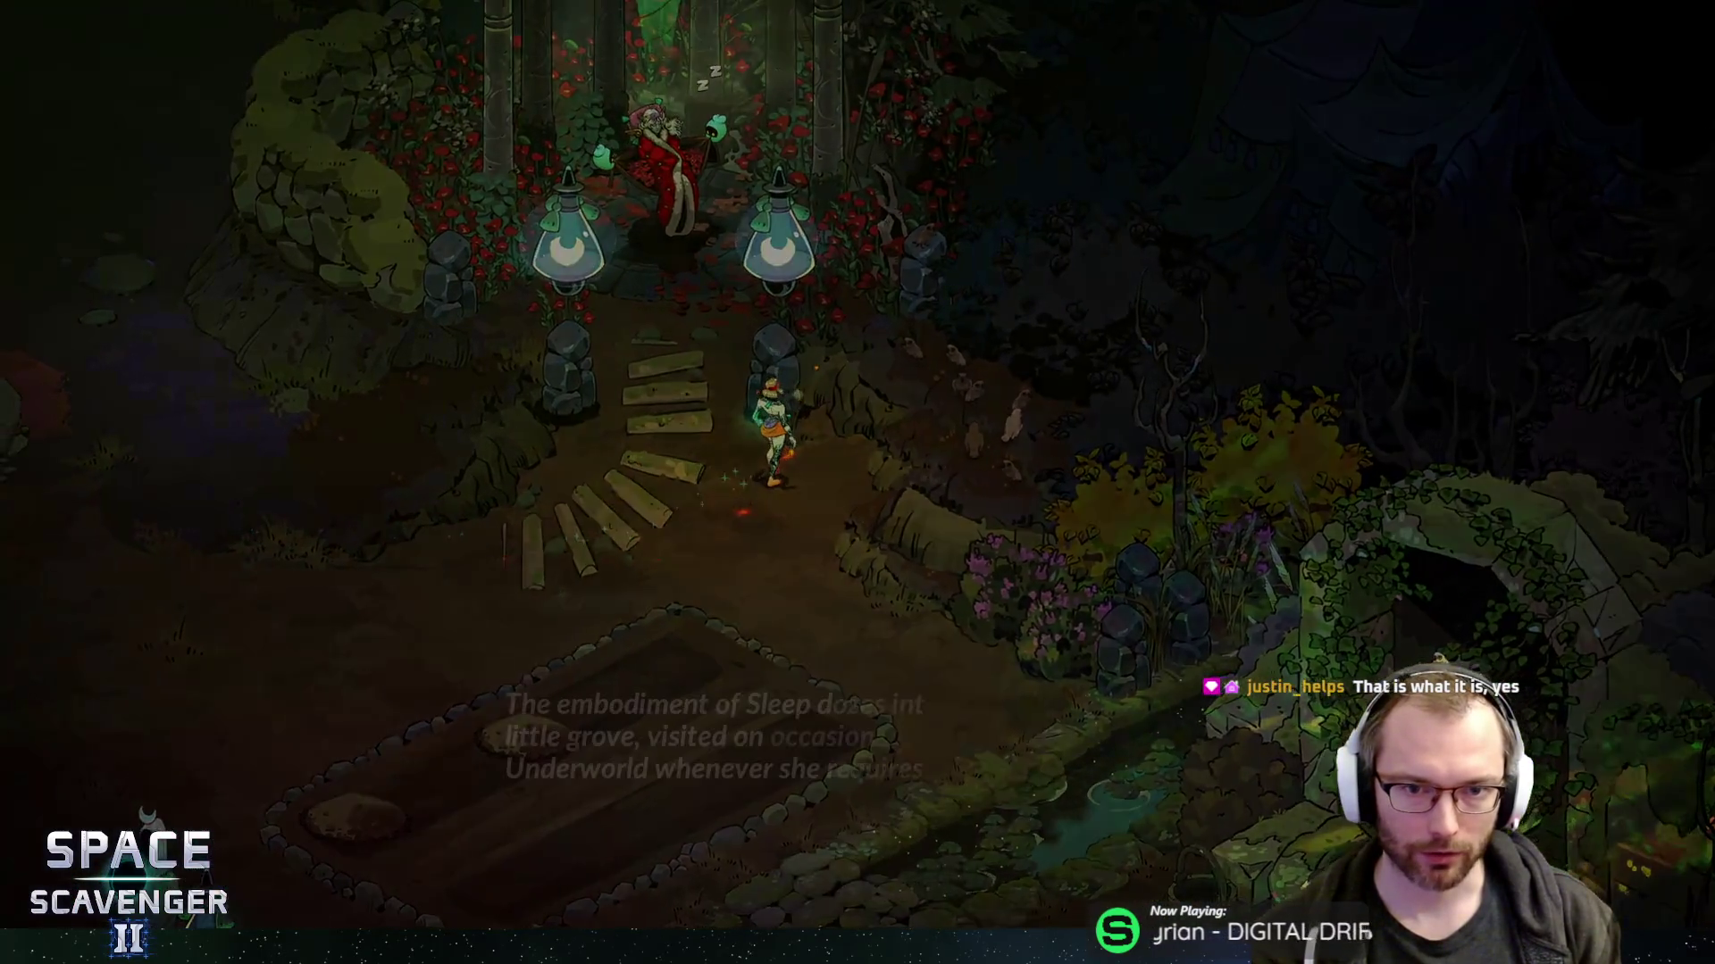
- Look through the garden plot's seed options without planting, then dash away toward the altar
key(s)
key(e)
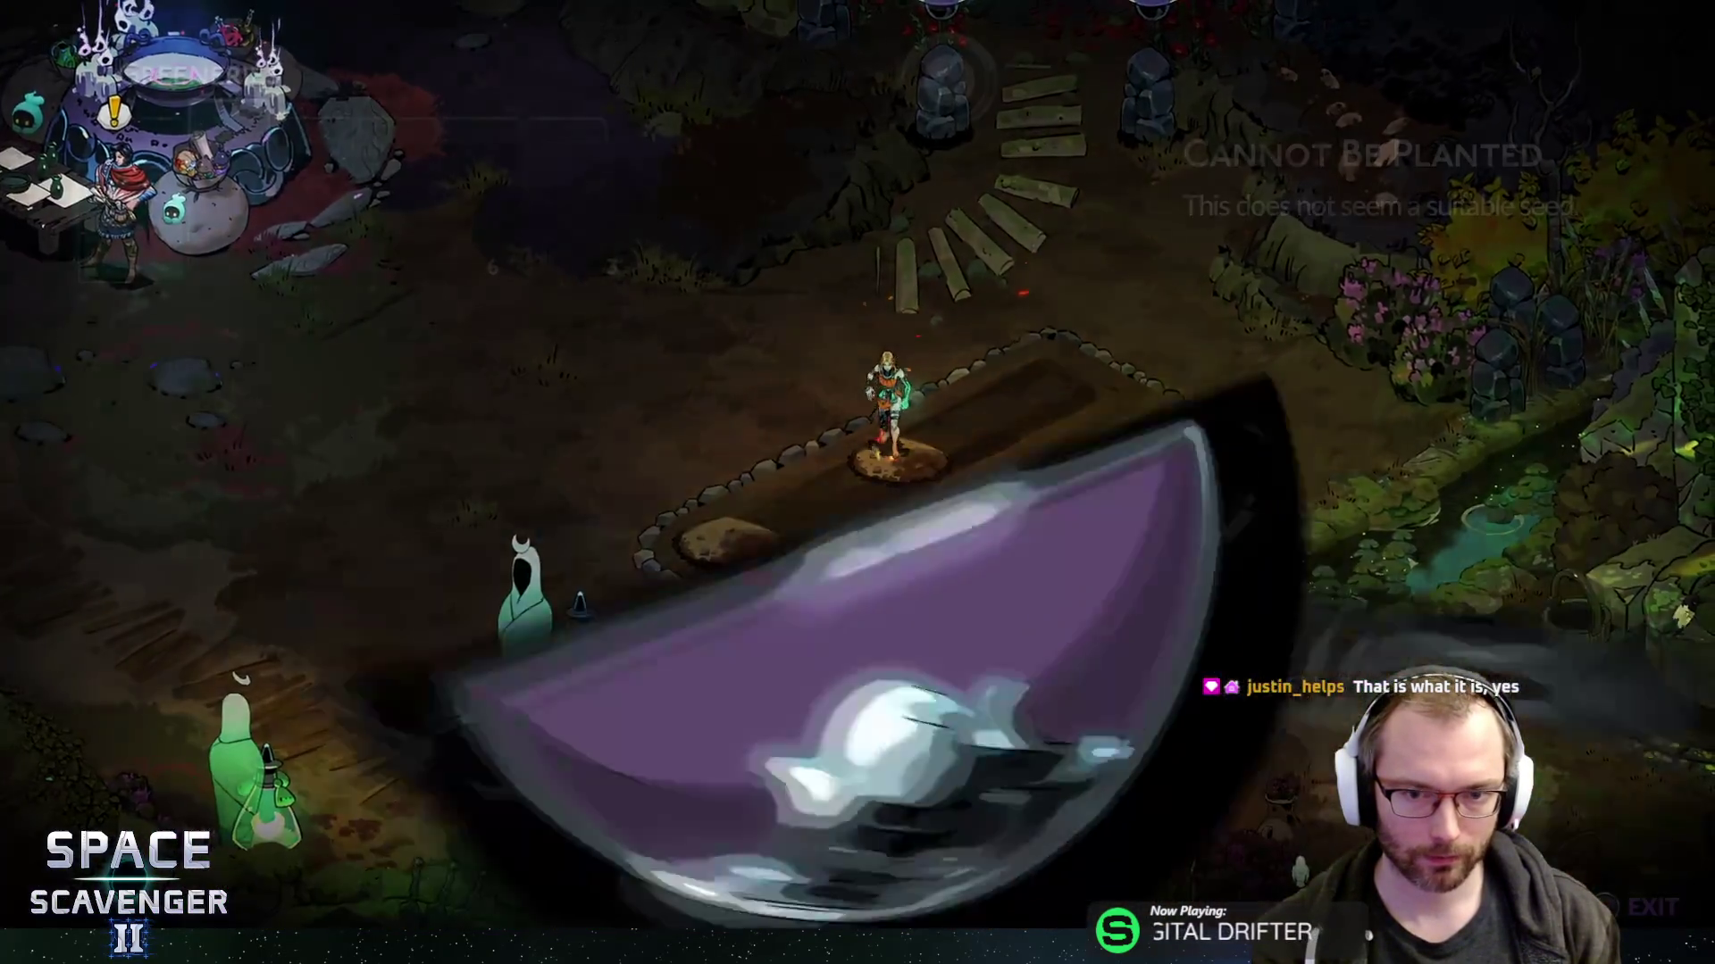
key(d)
key(d)
key(Escape)
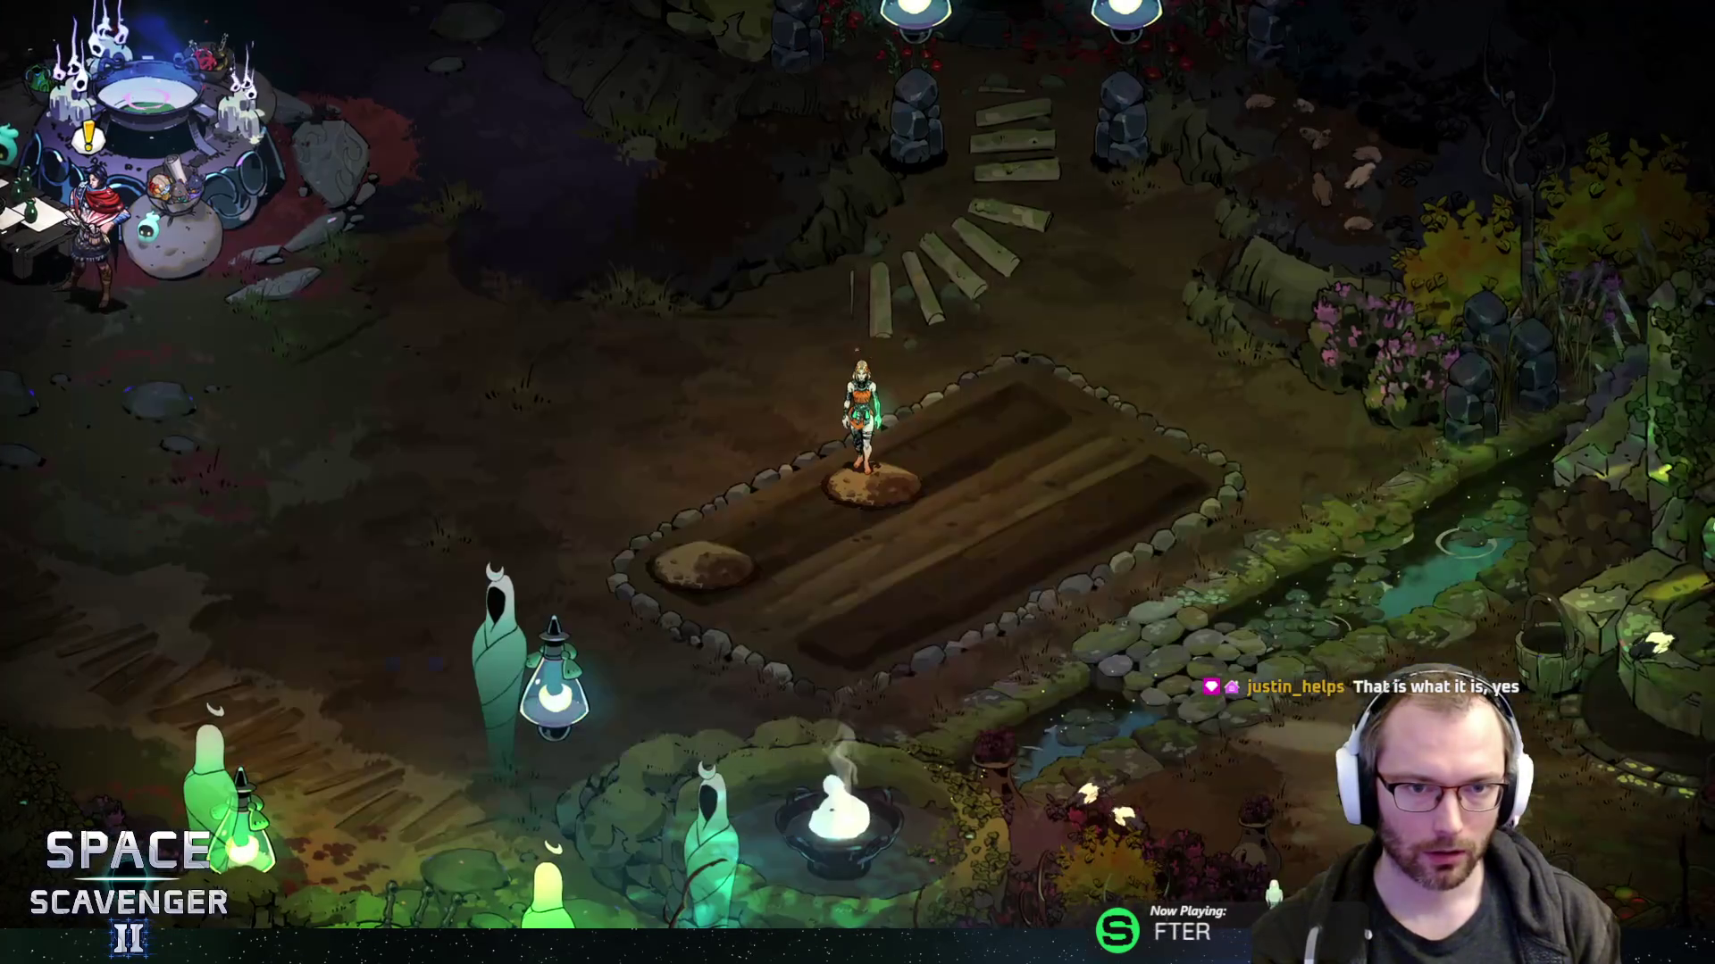
key(a)
key(space)
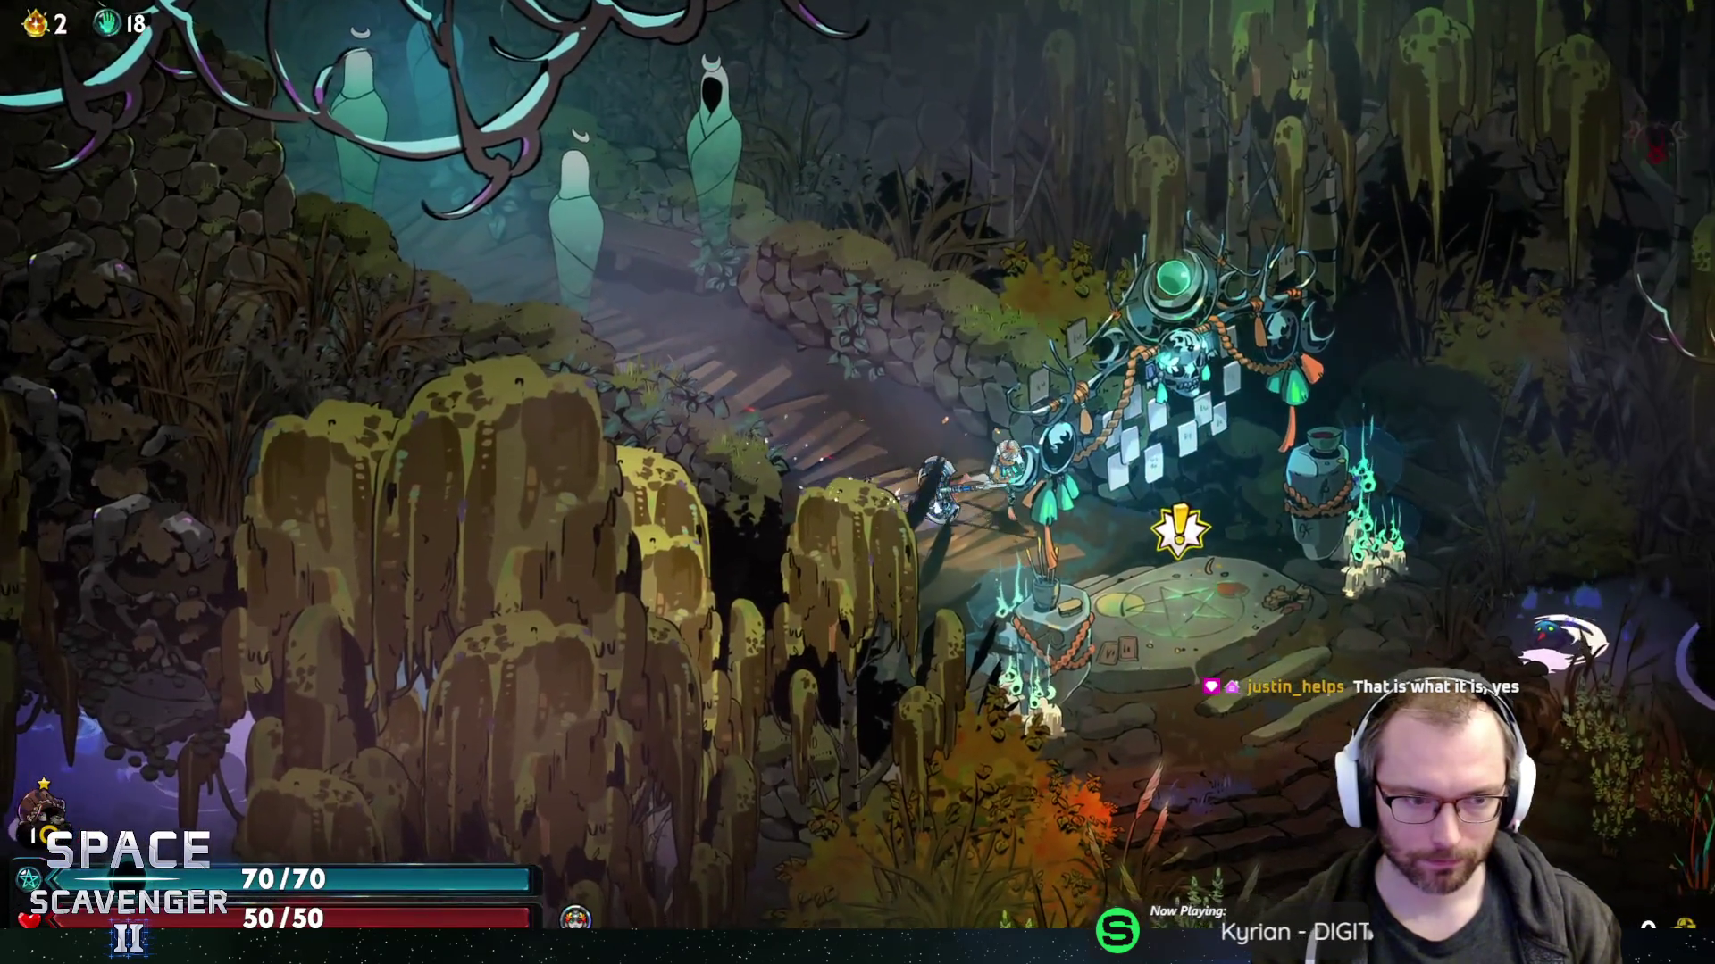
- Review The Messenger, Night and The Moon Arcana cards and the next Grasp upgrade cost
key(e)
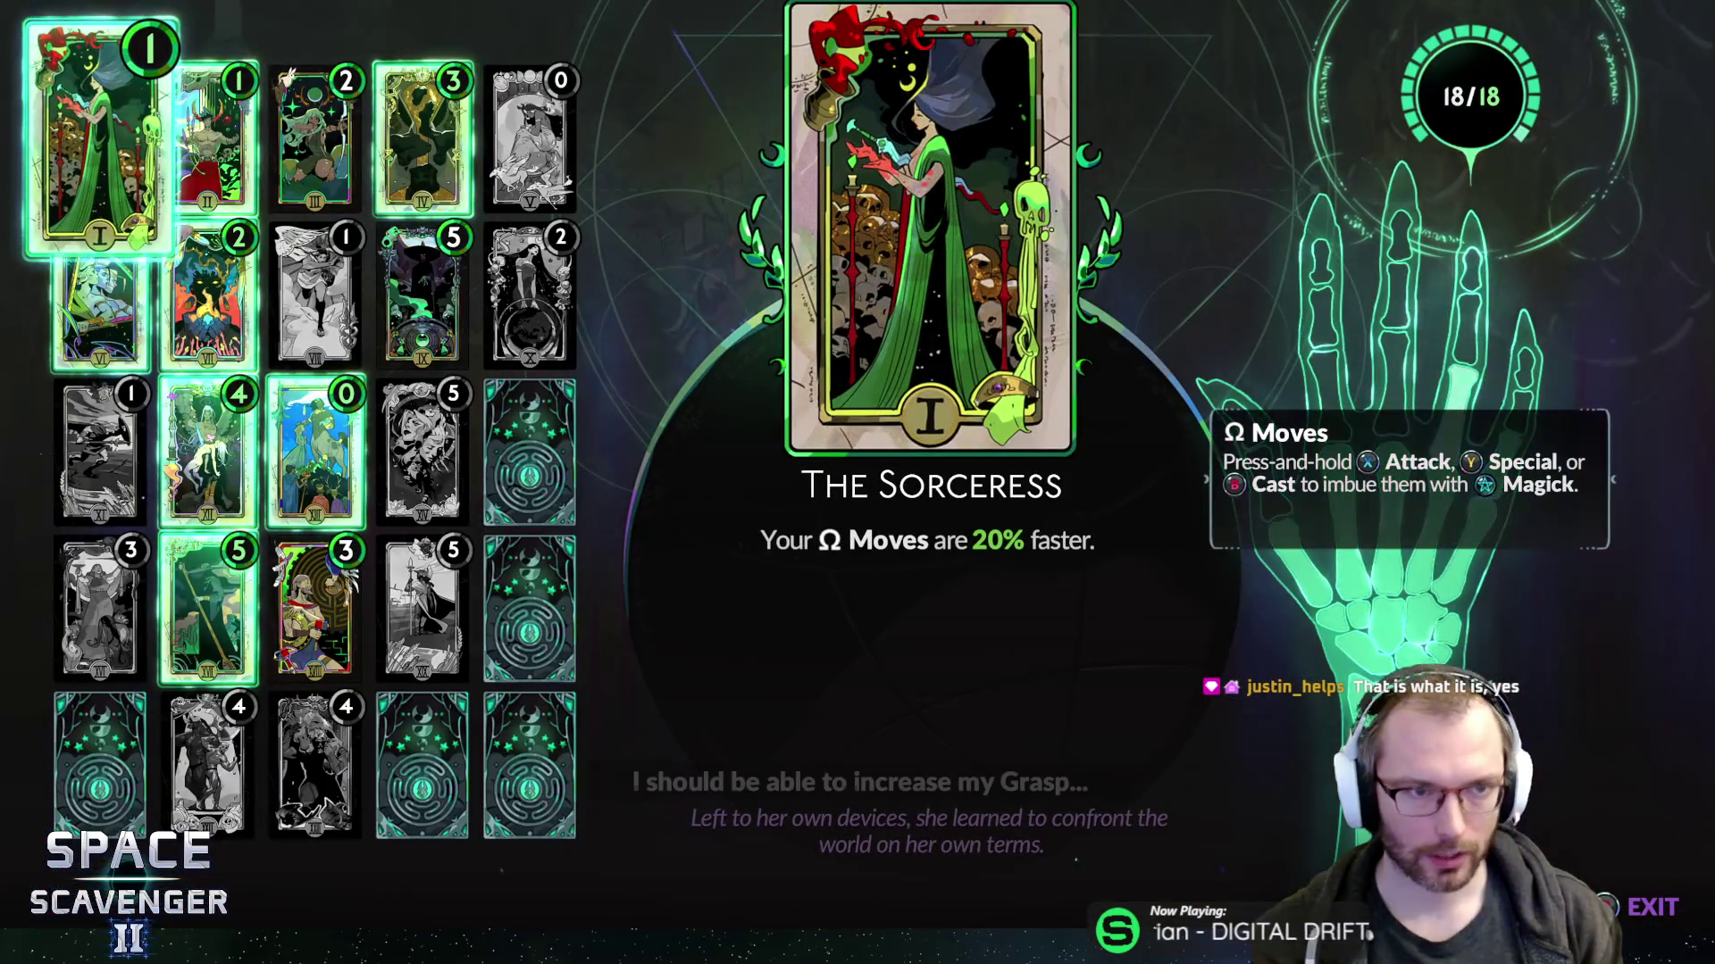
key(Right)
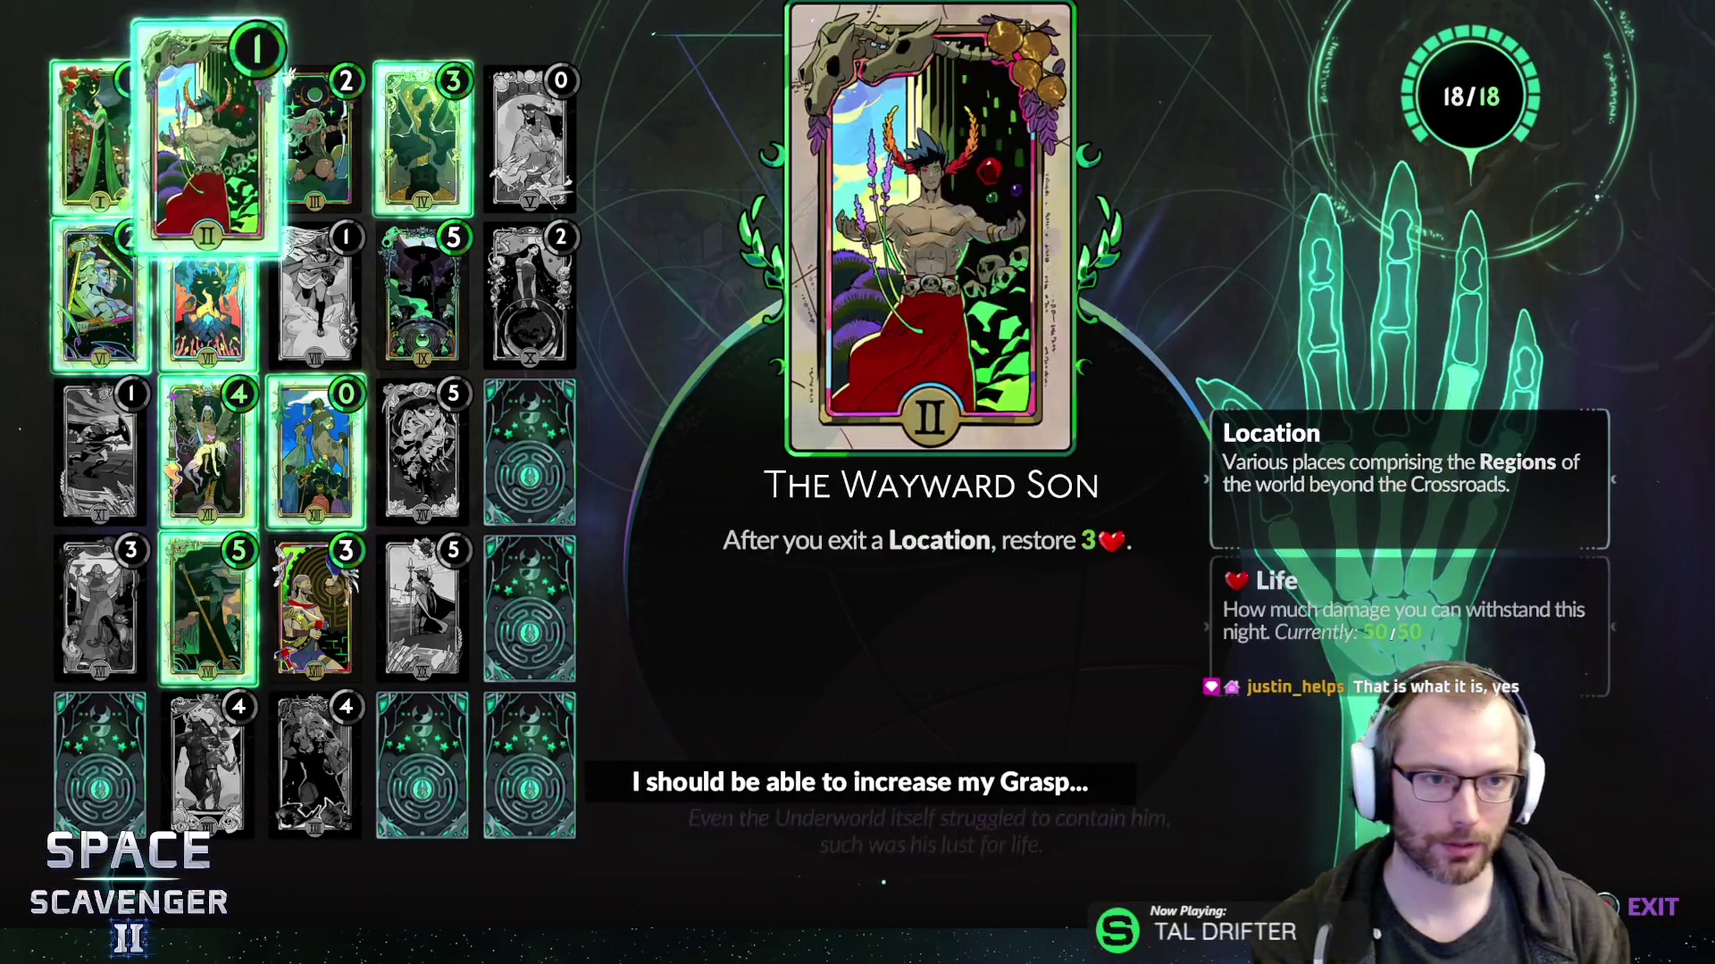
key(Down)
key(Right)
key(Right)
key(Right)
key(Right)
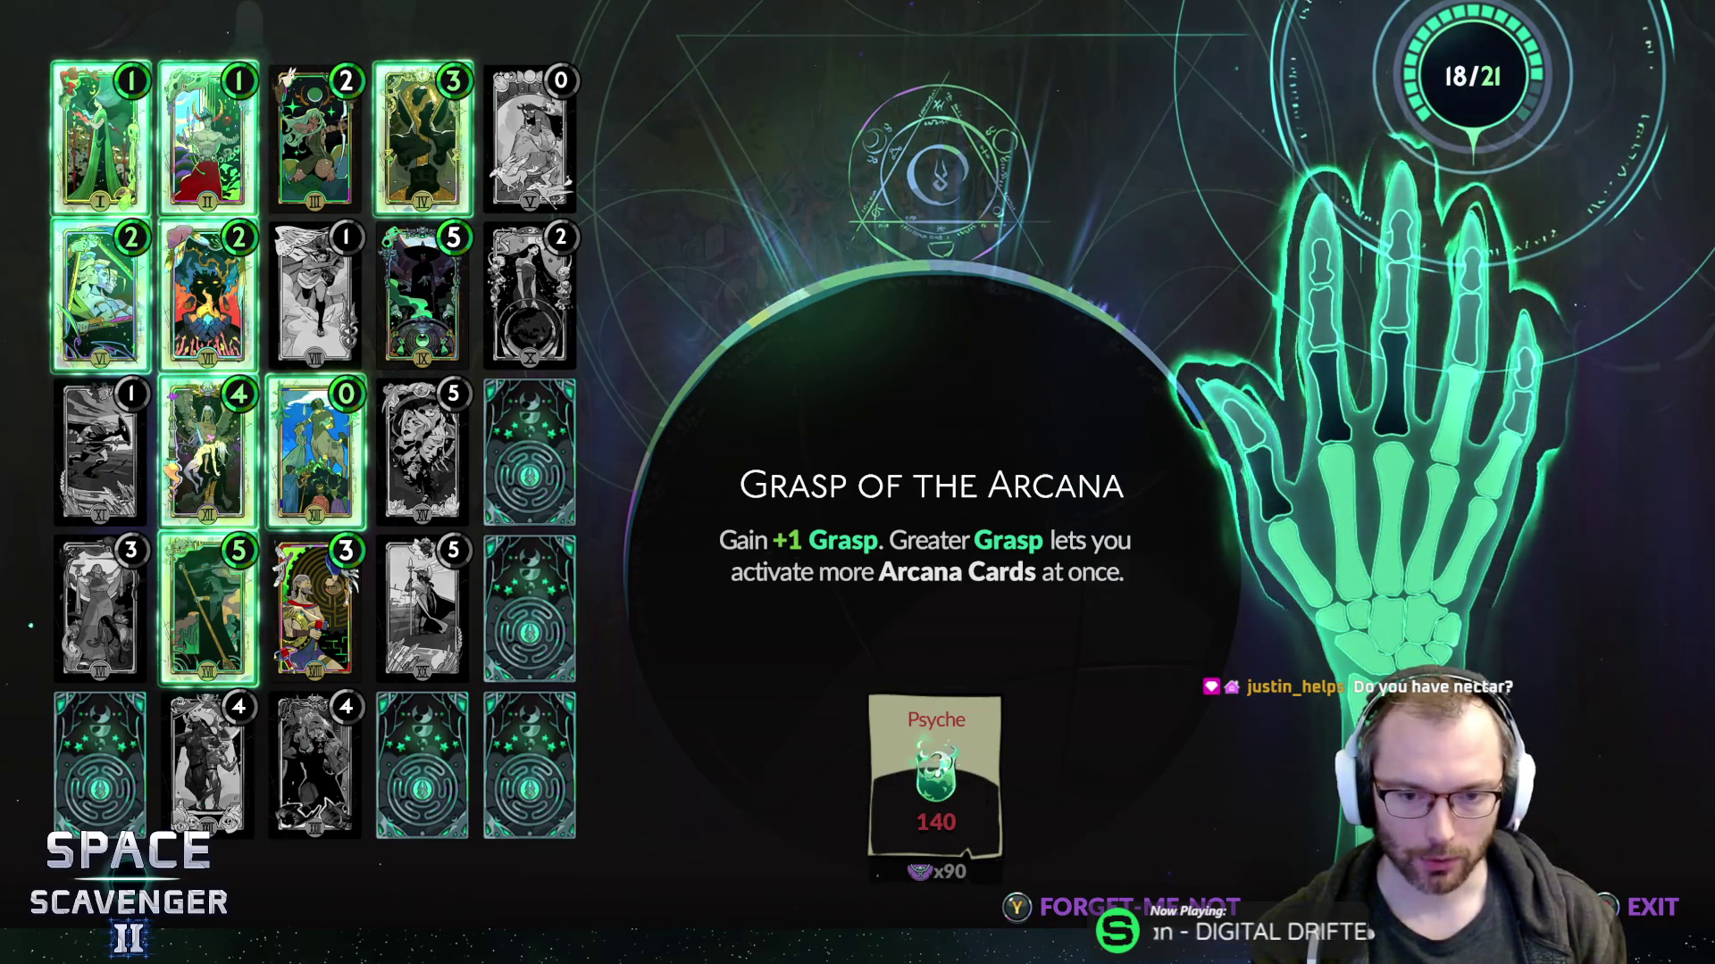
key(Left)
key(Left)
key(Left)
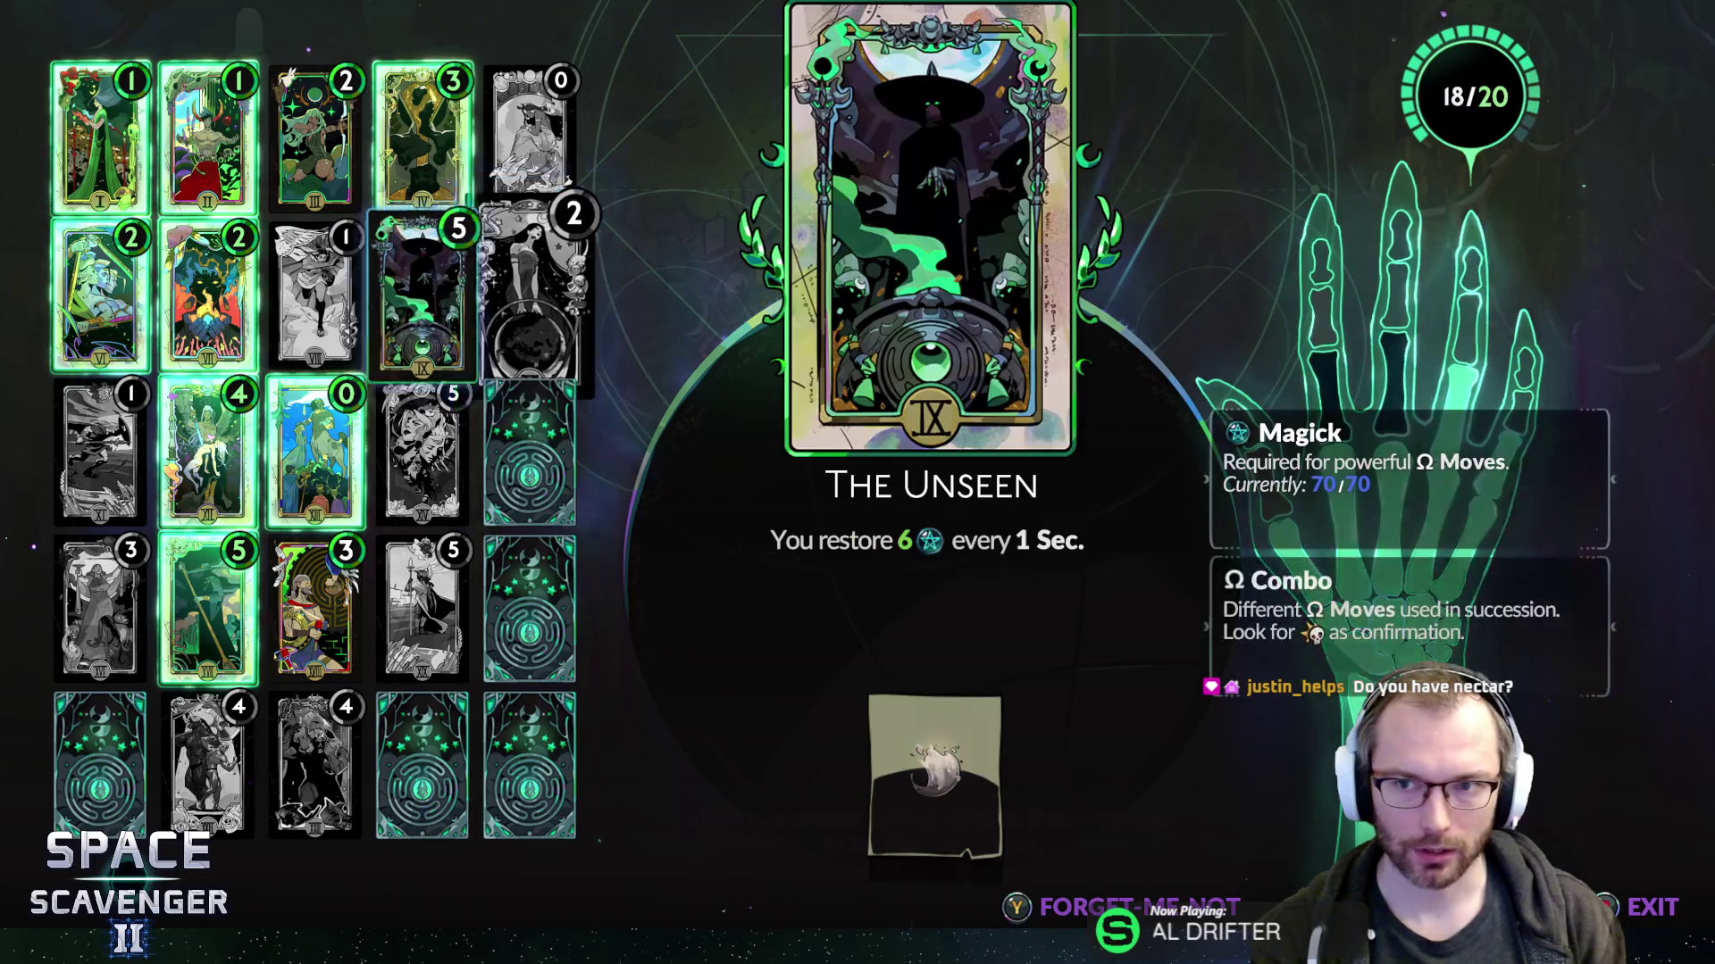
key(Right)
key(Right)
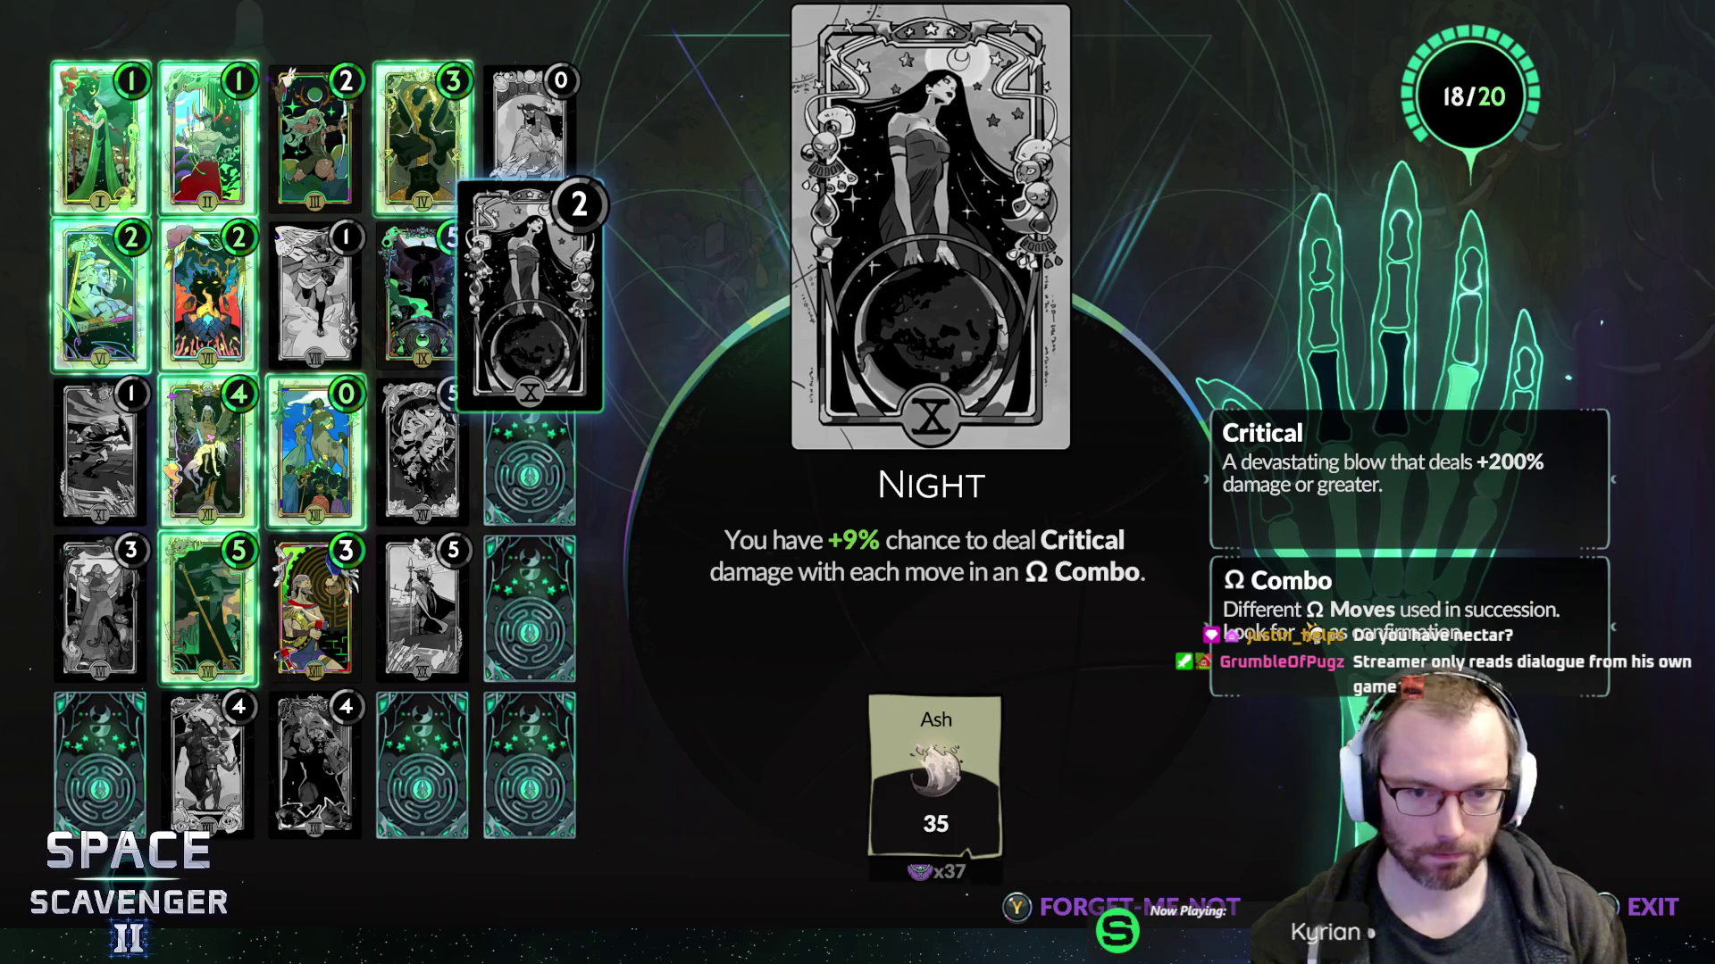
key(Up)
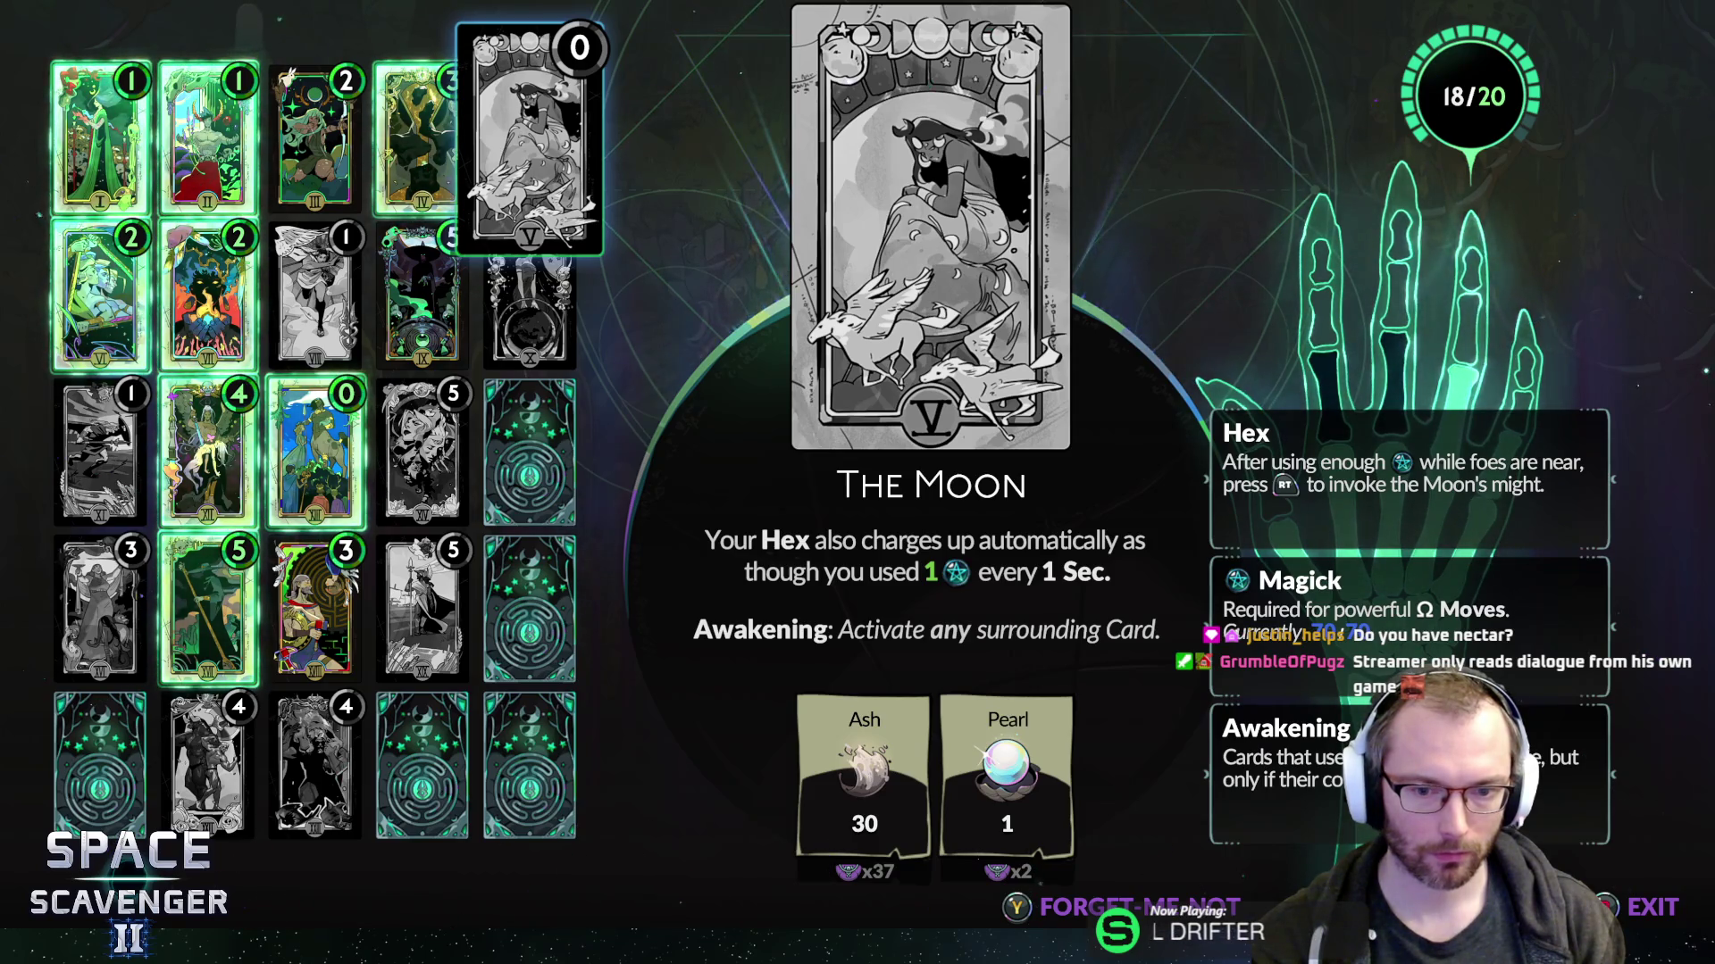
key(Down)
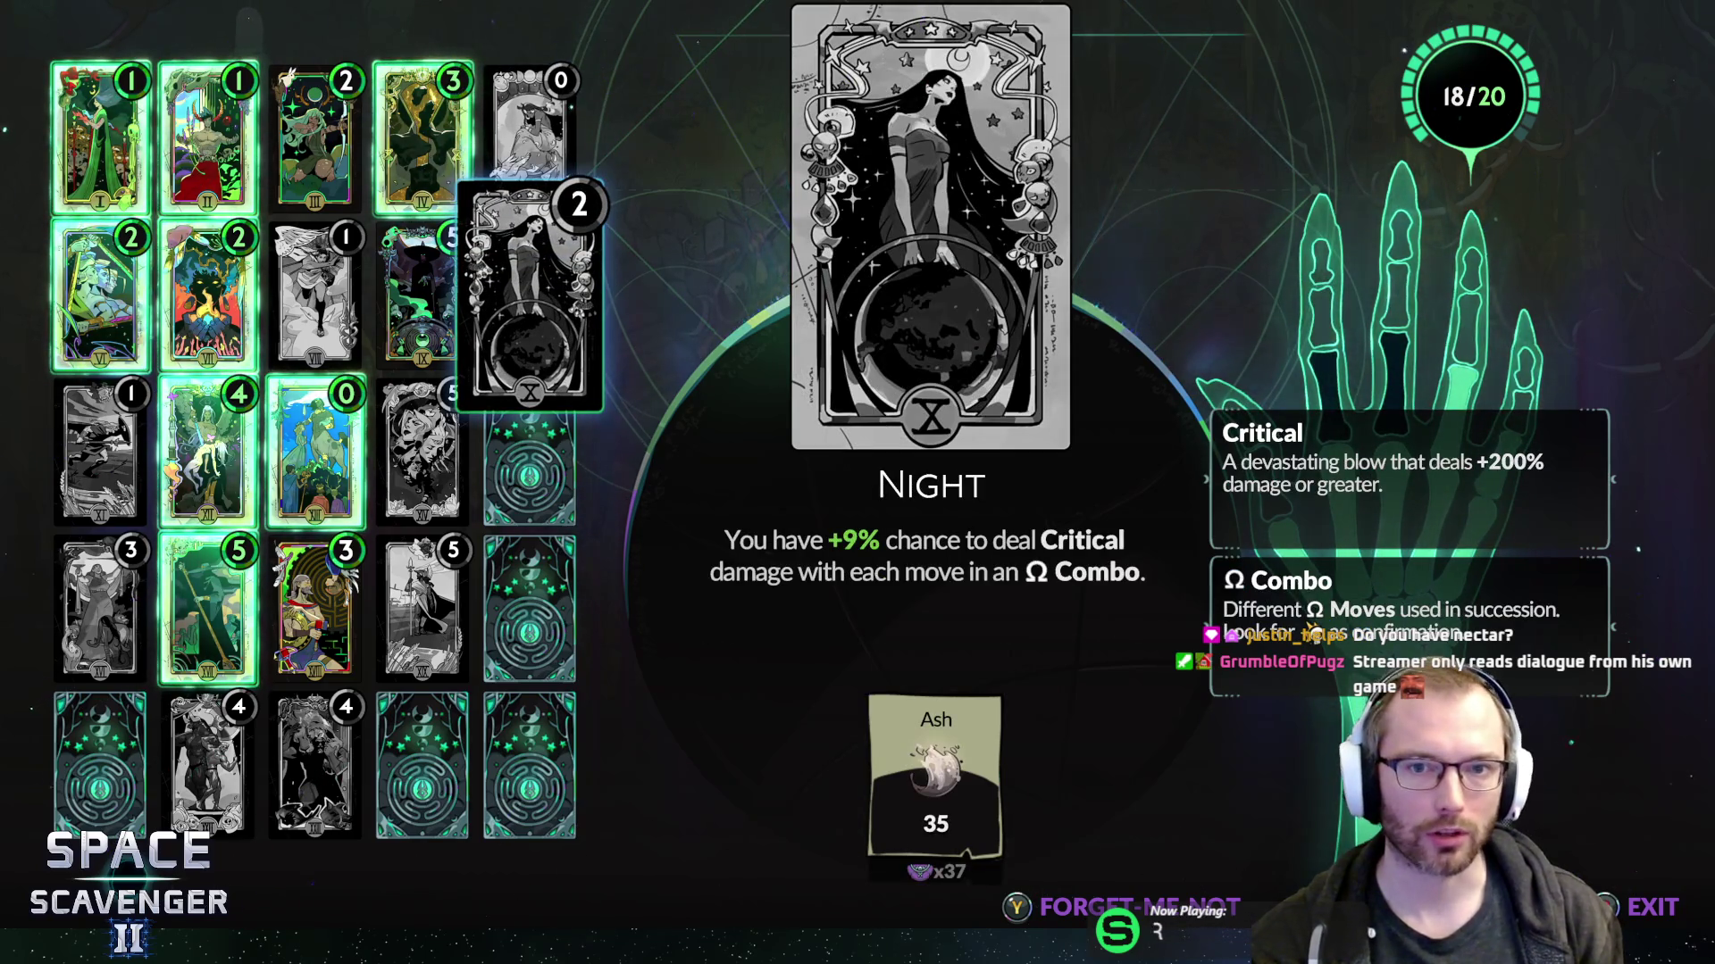
key(Right)
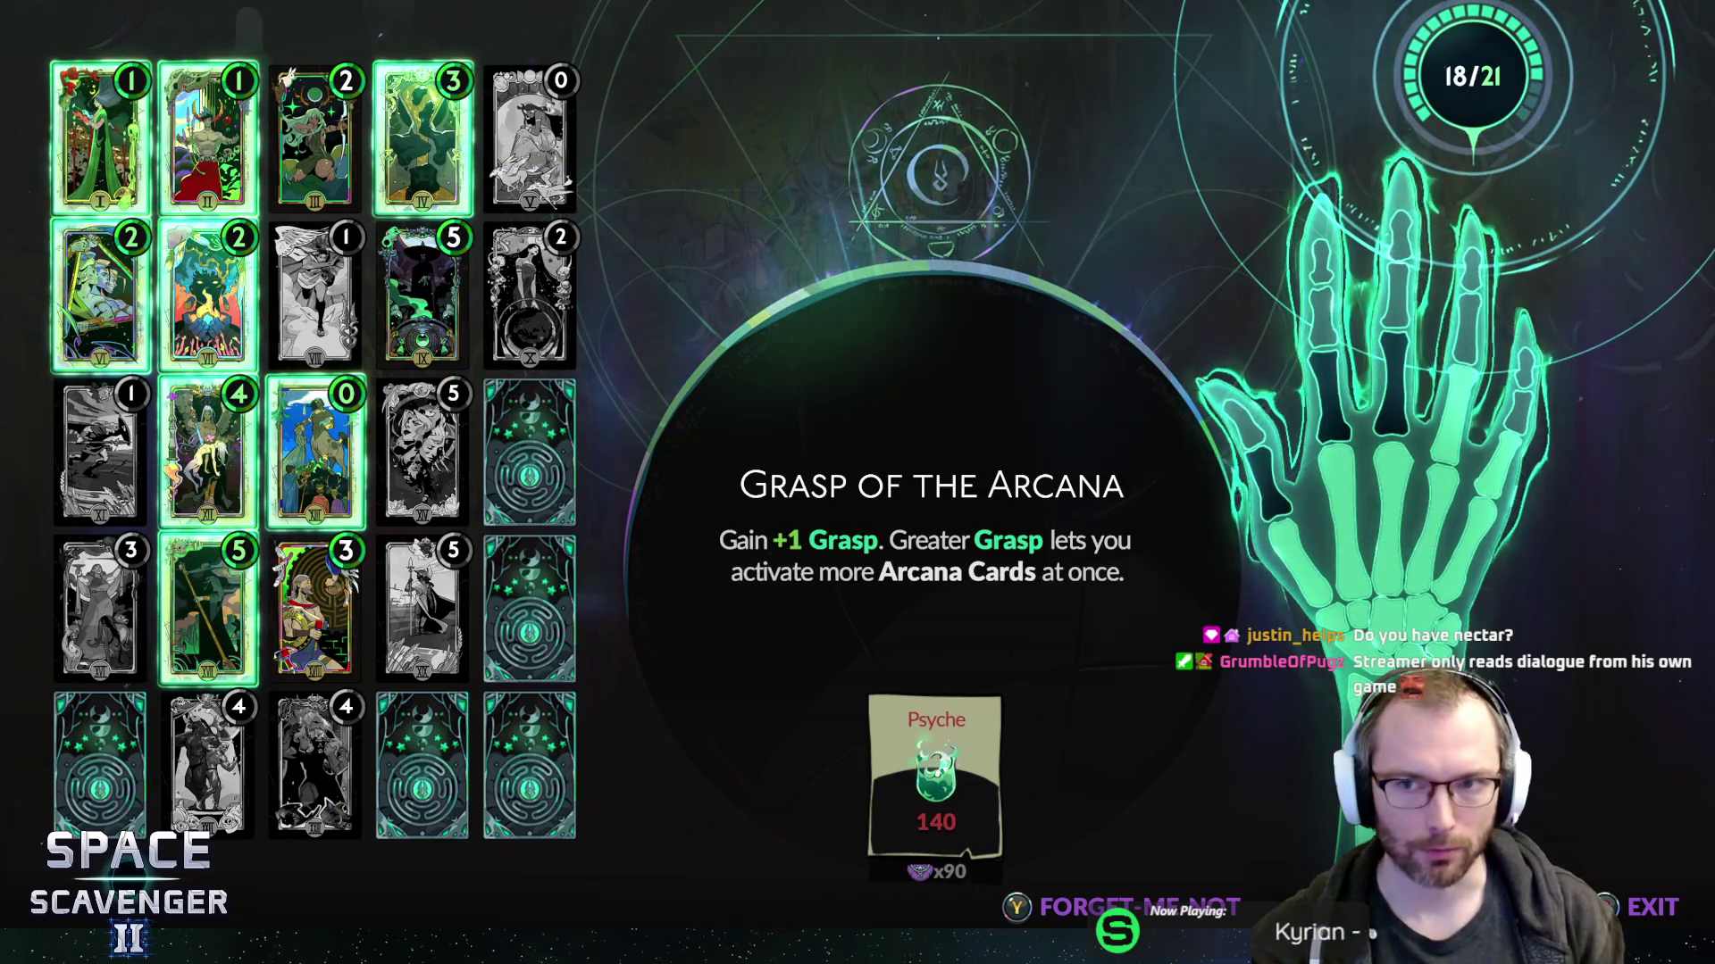
key(Left)
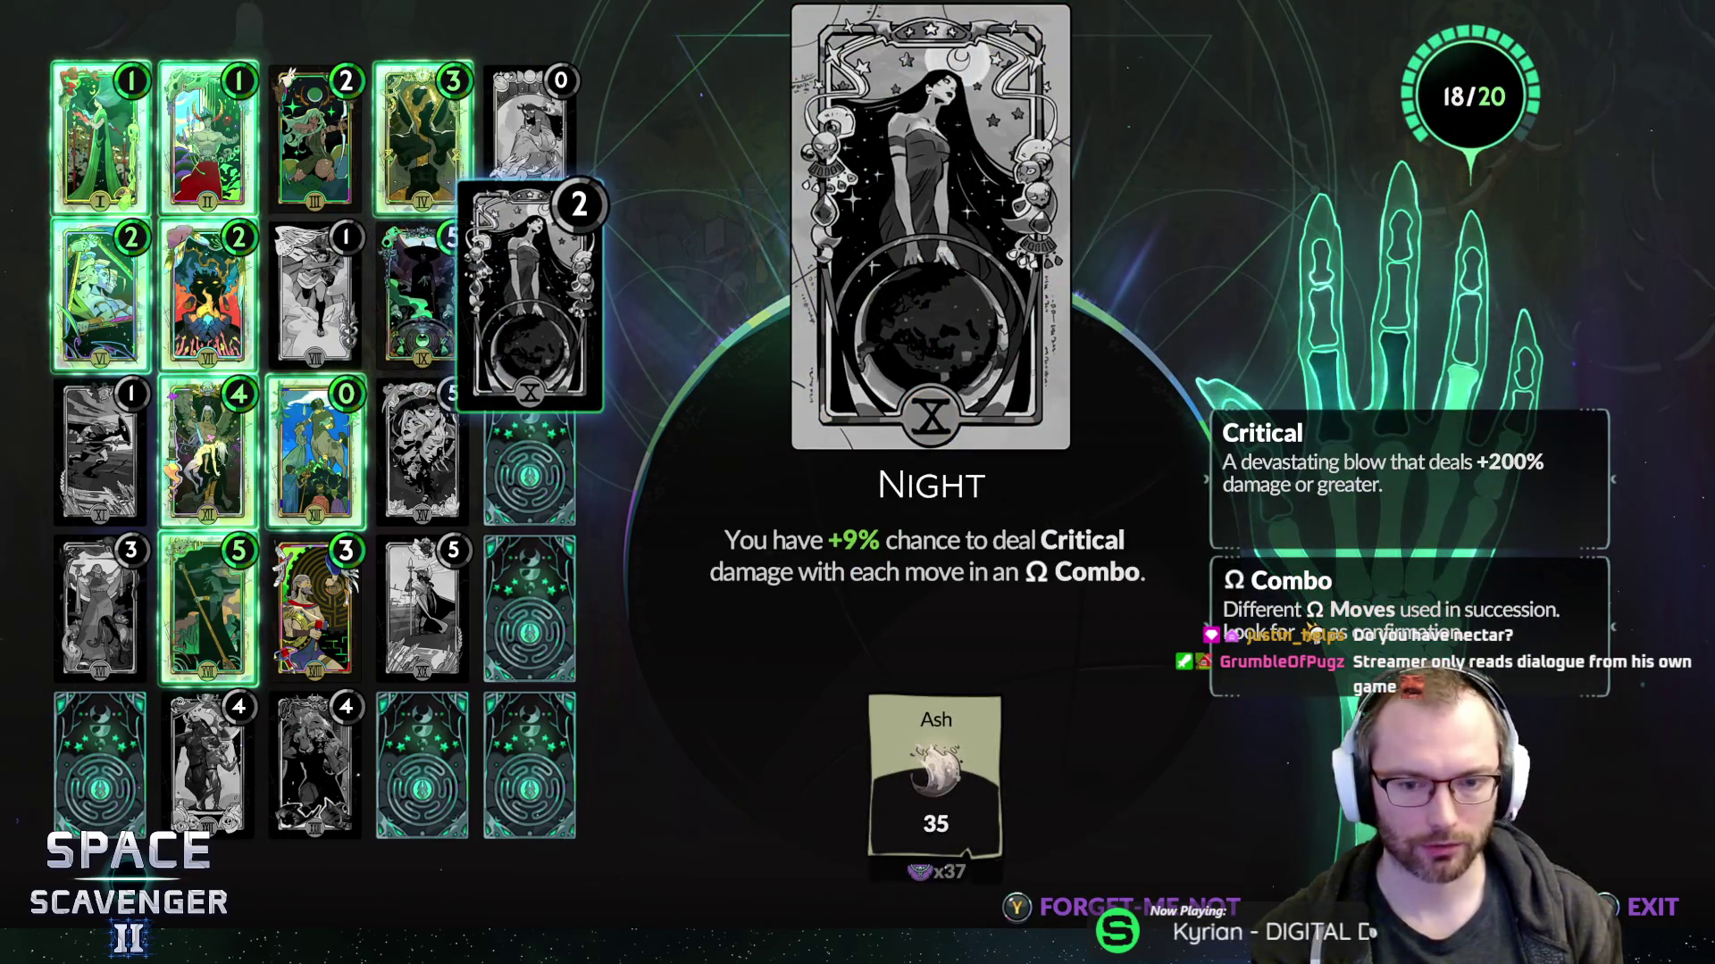
key(Left)
key(Left)
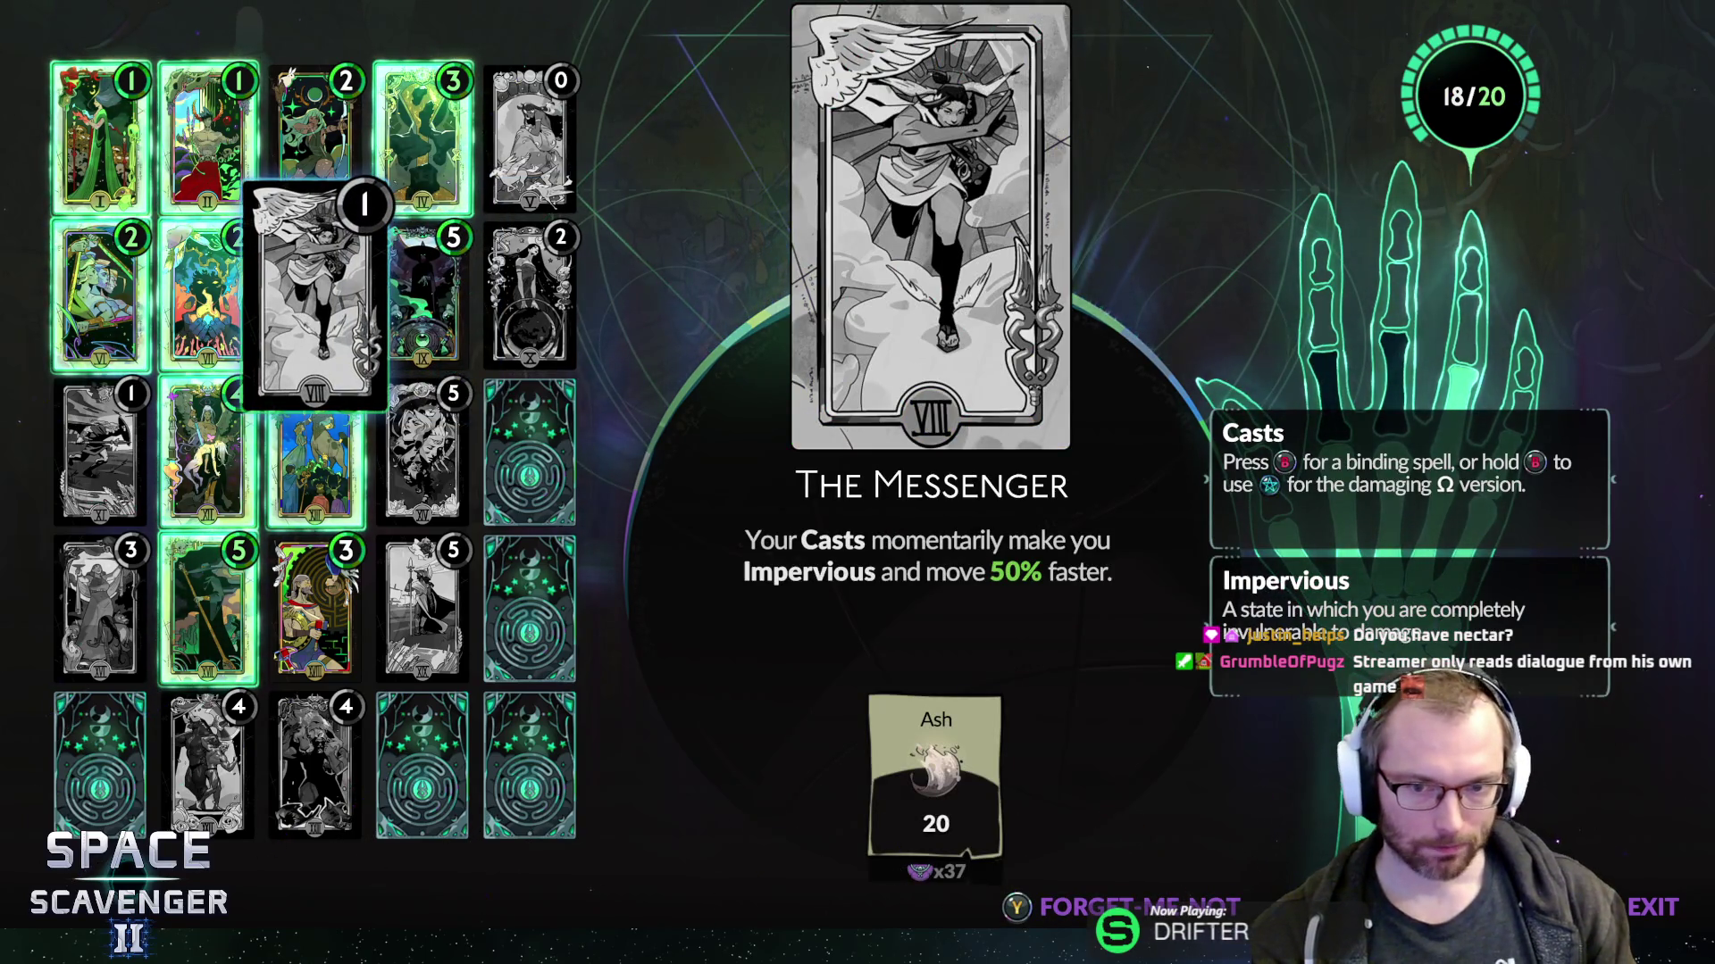
- Inspect The Centaur, The Swift Runner, The Enchantress, Excellence and Origination cards
key(Down)
key(Left)
key(Left)
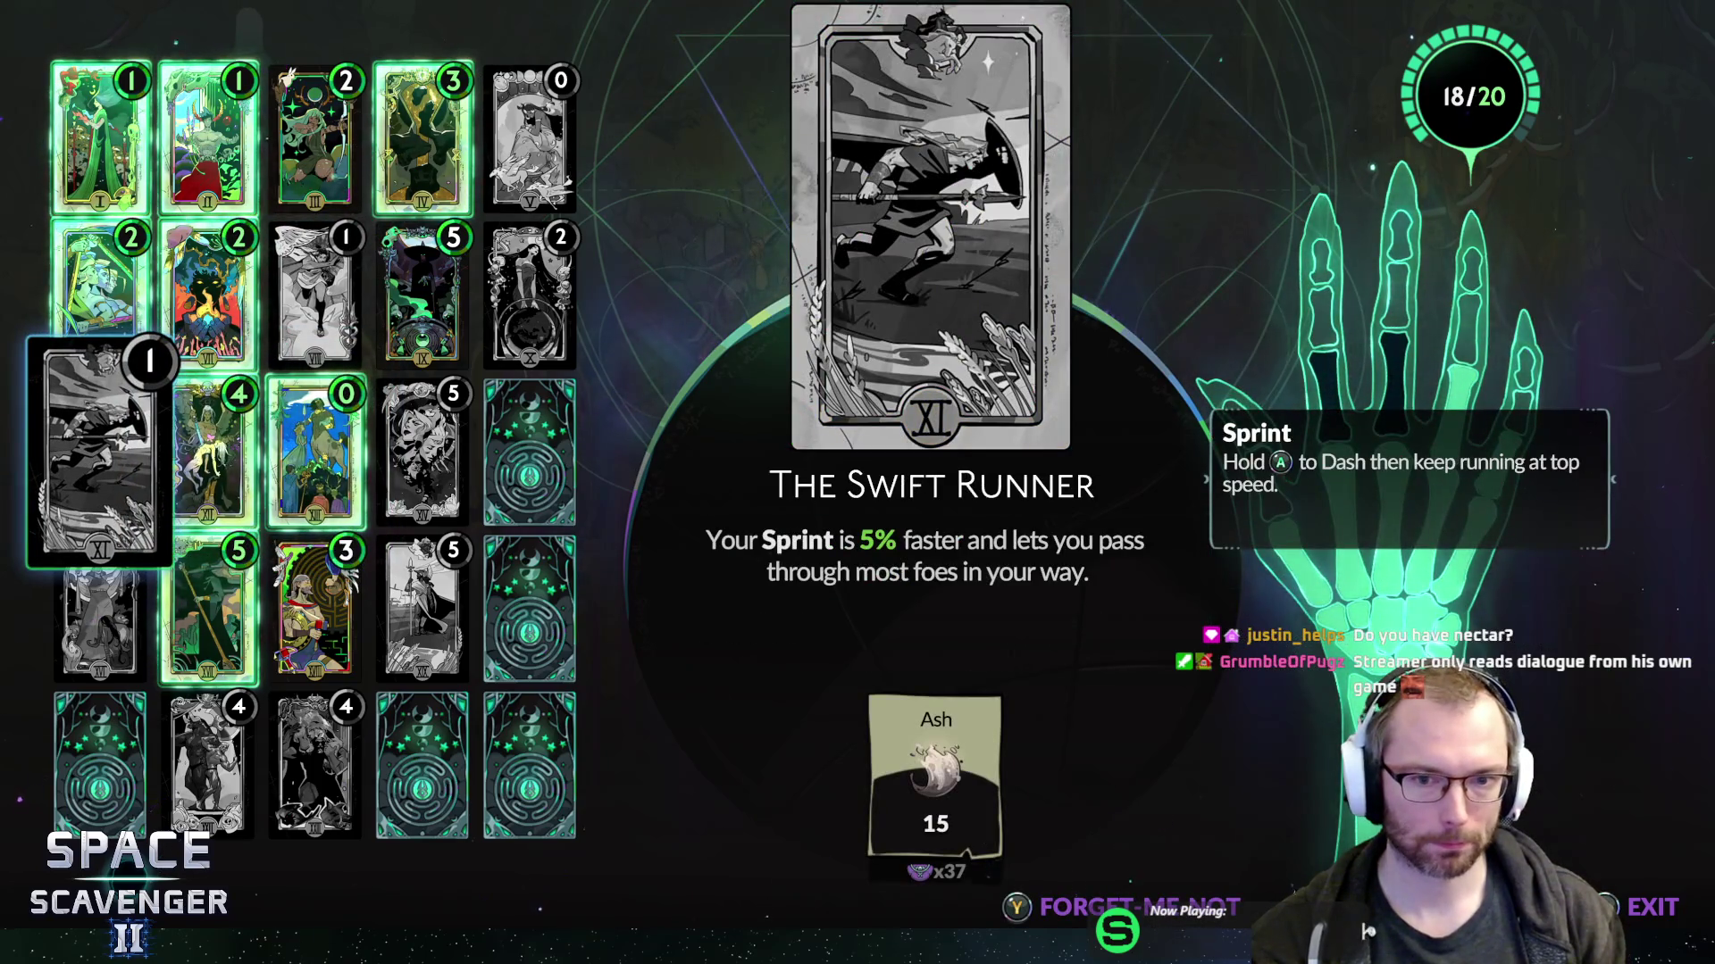
key(Down)
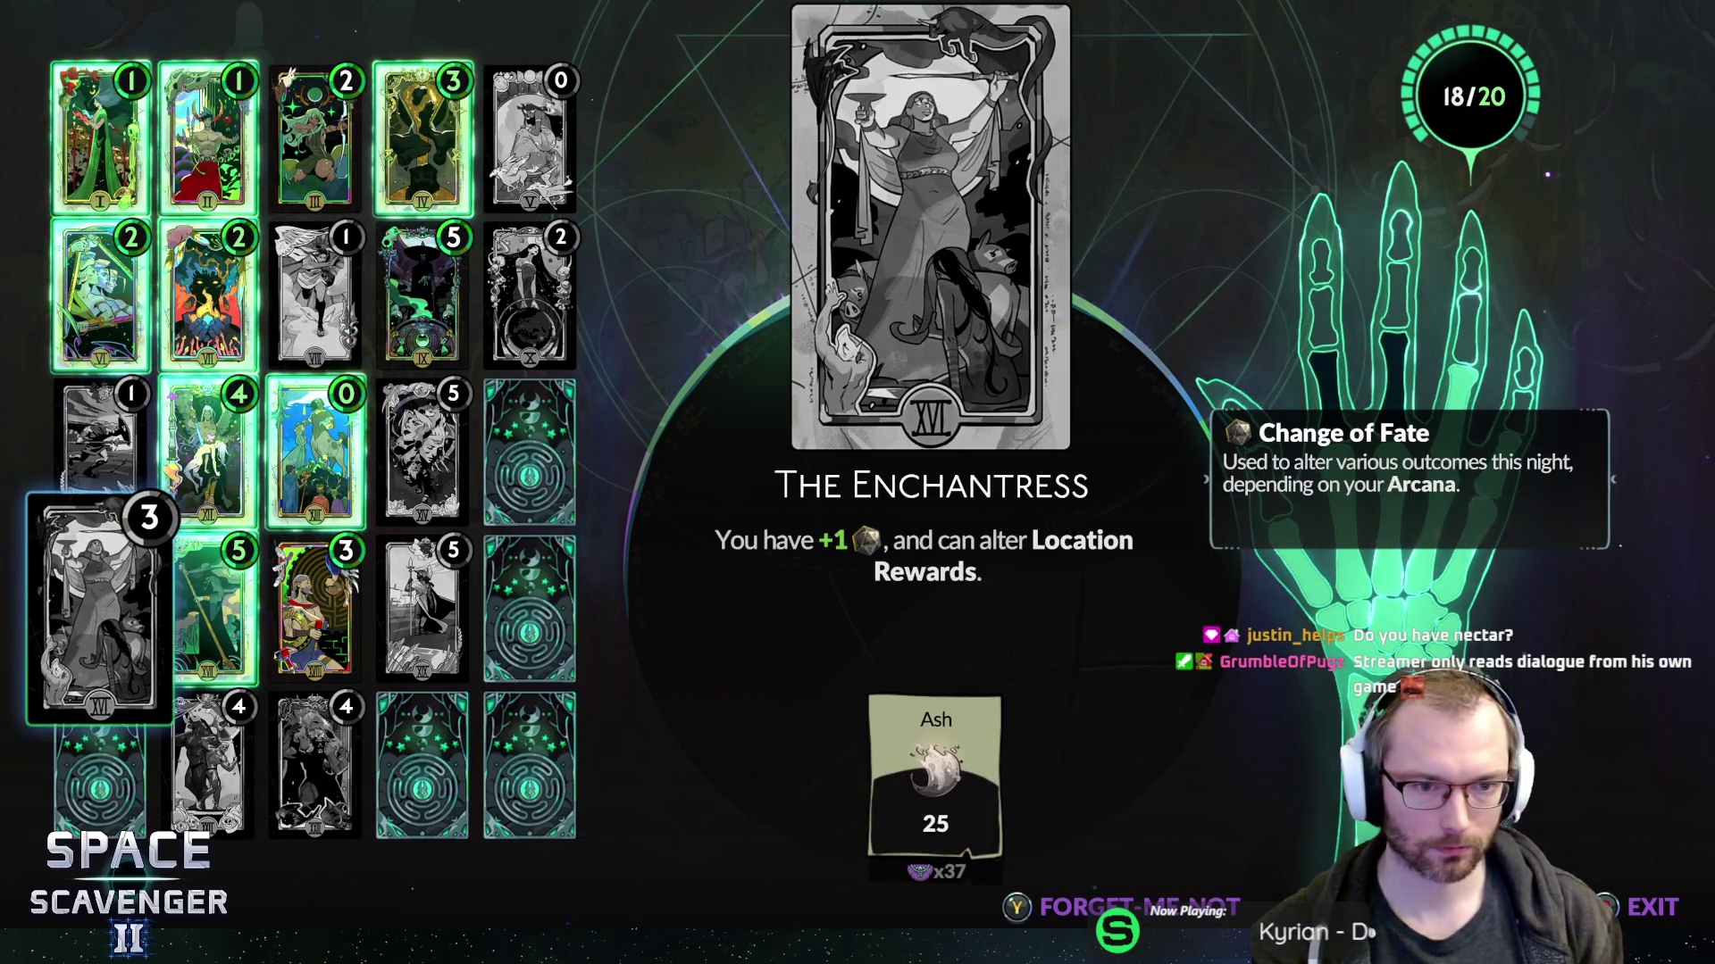
key(Right)
key(Right)
key(Right)
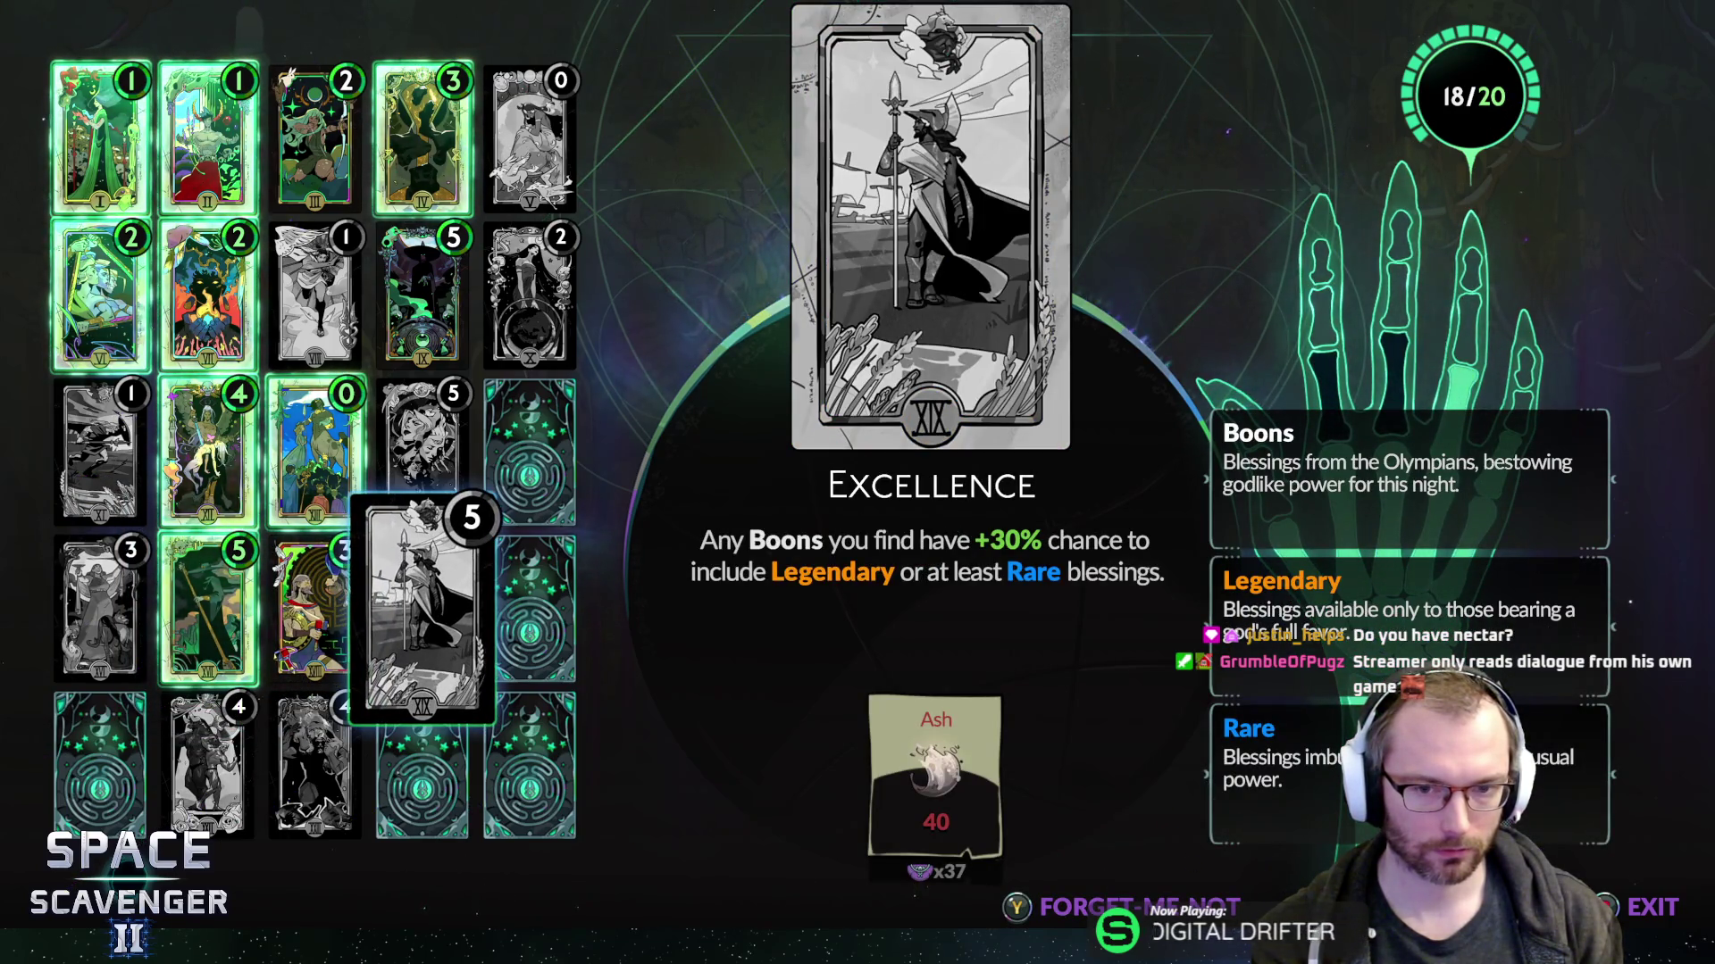
key(Up)
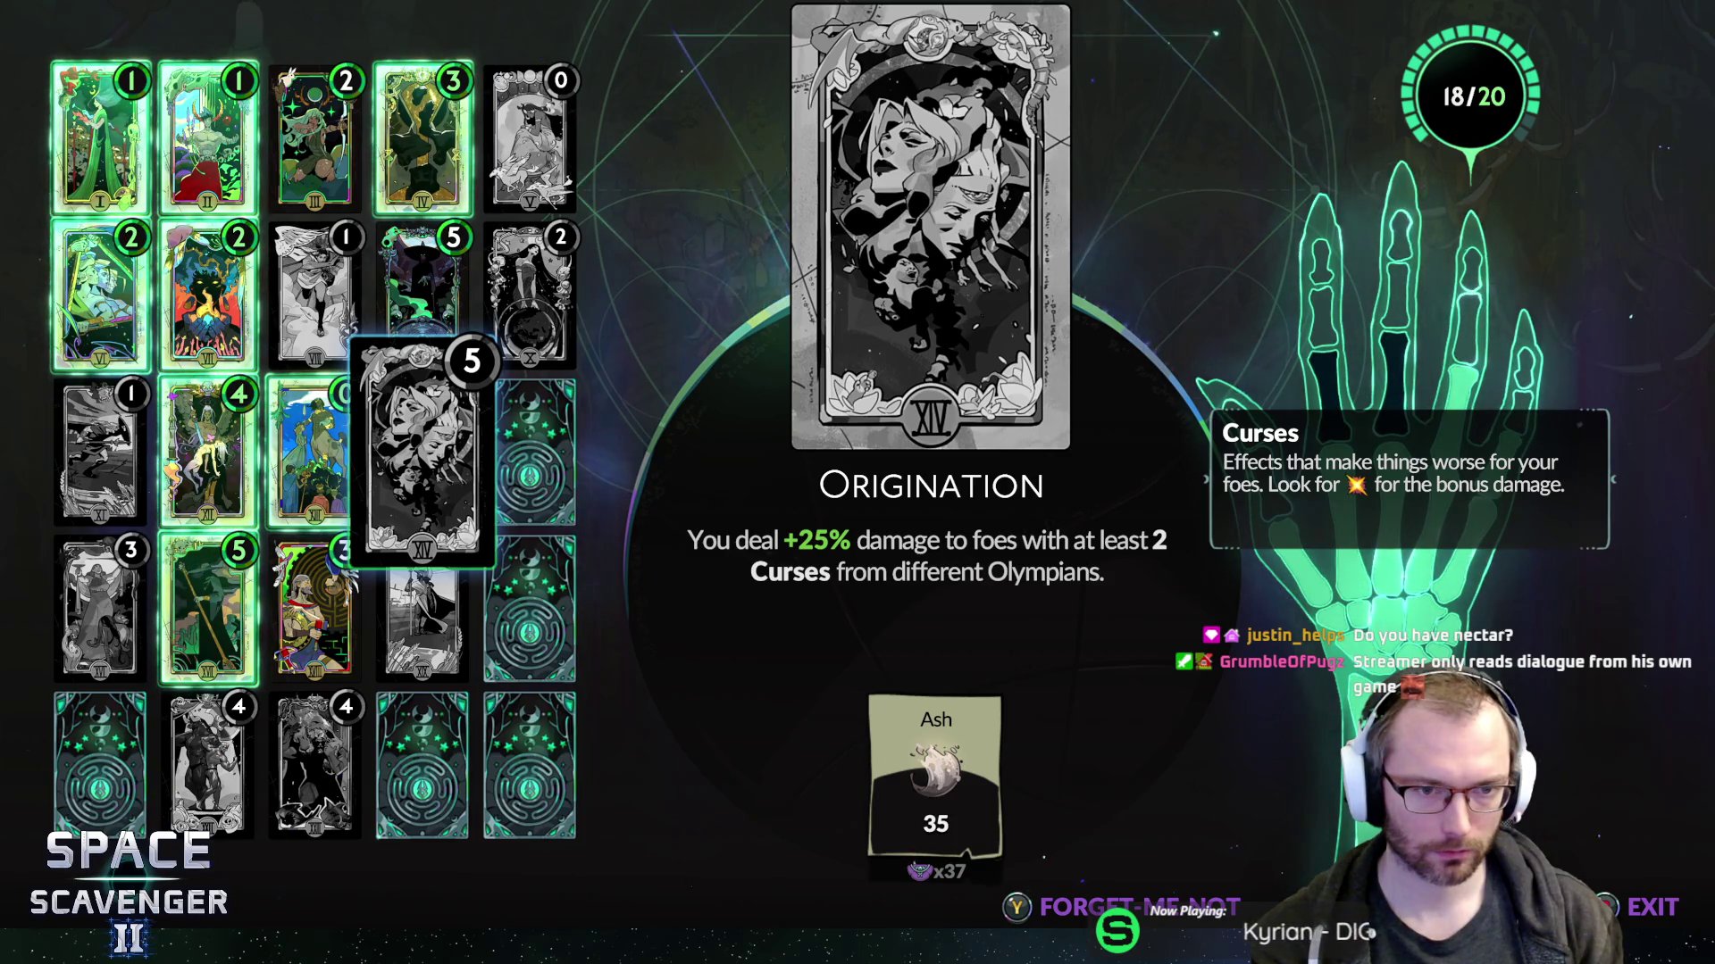
- Activate The Messenger card for 20 Ash
key(Up)
key(Left)
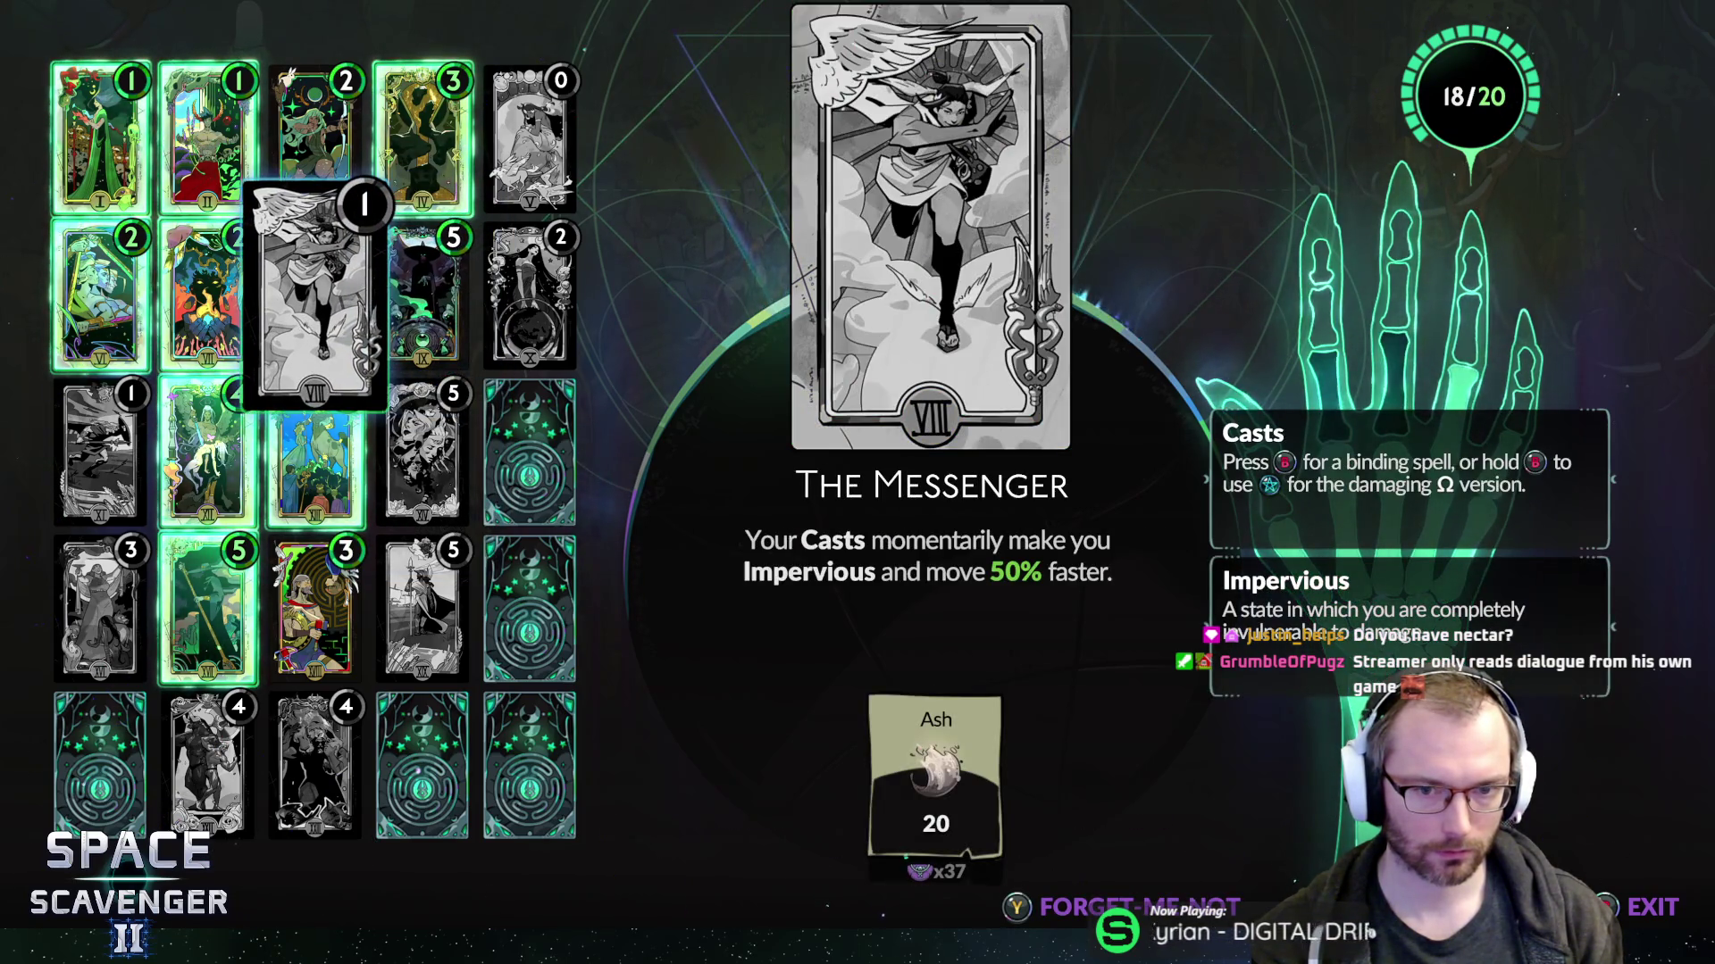
key(Return)
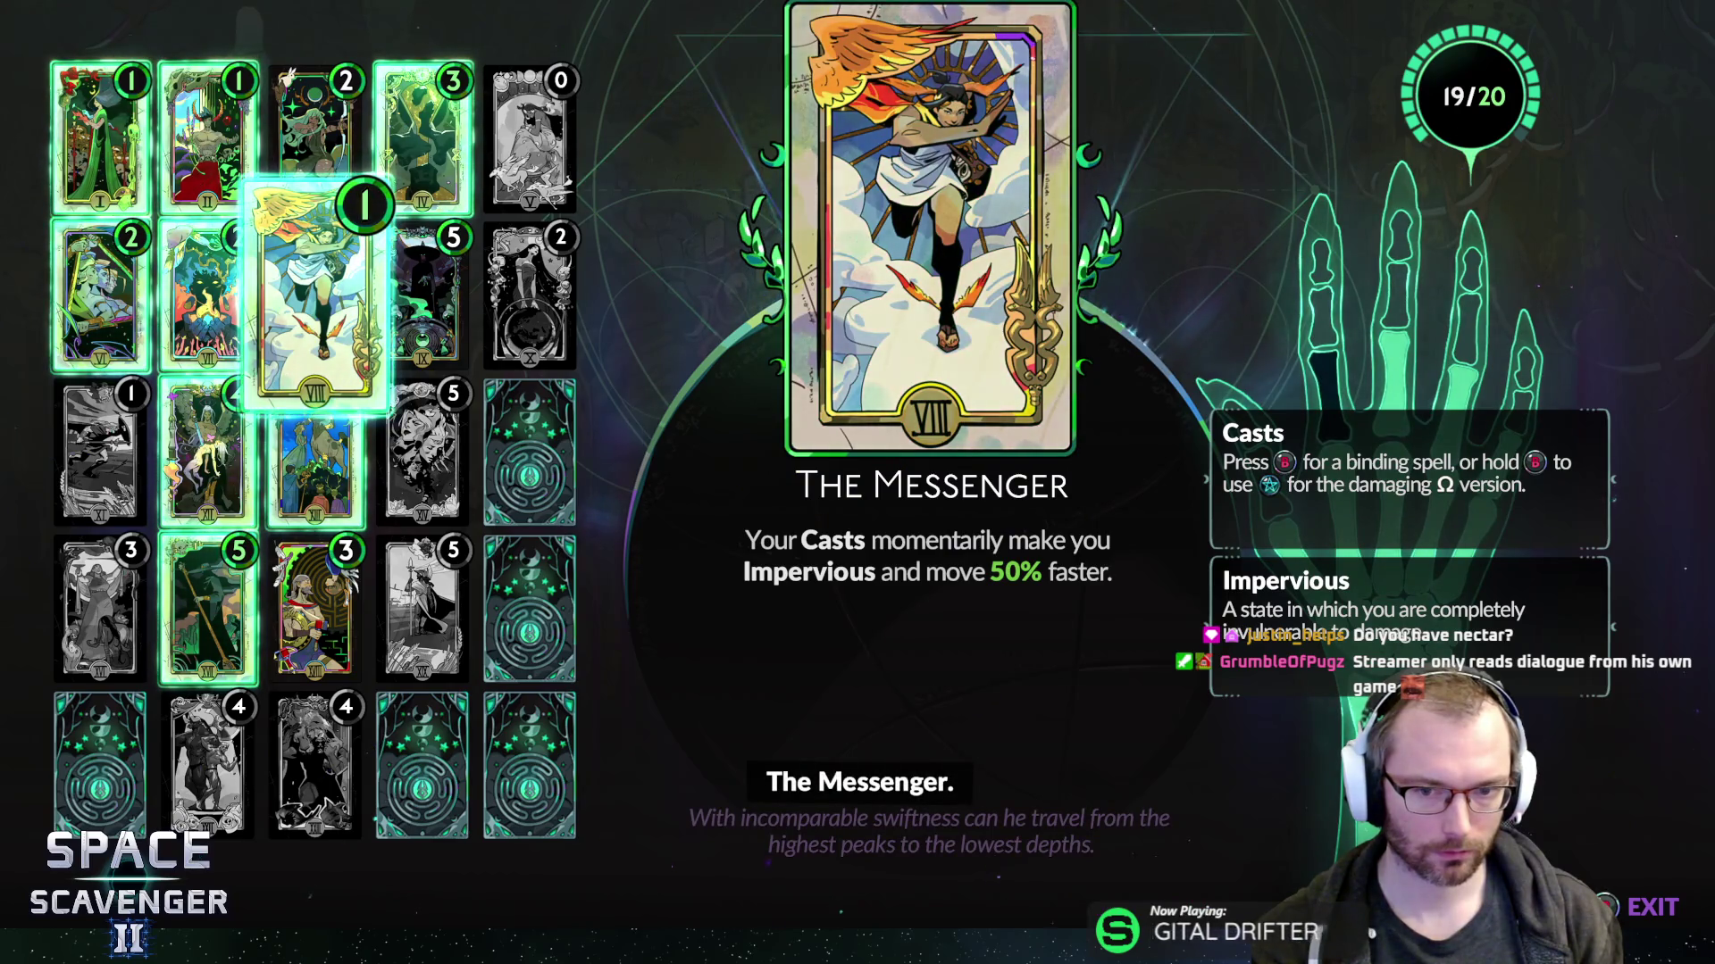
- Activate The Swift Runner for 15 Ash, filling Grasp to 20/20, and leave the Arcana screen
key(Right)
key(Down)
key(Left)
key(Left)
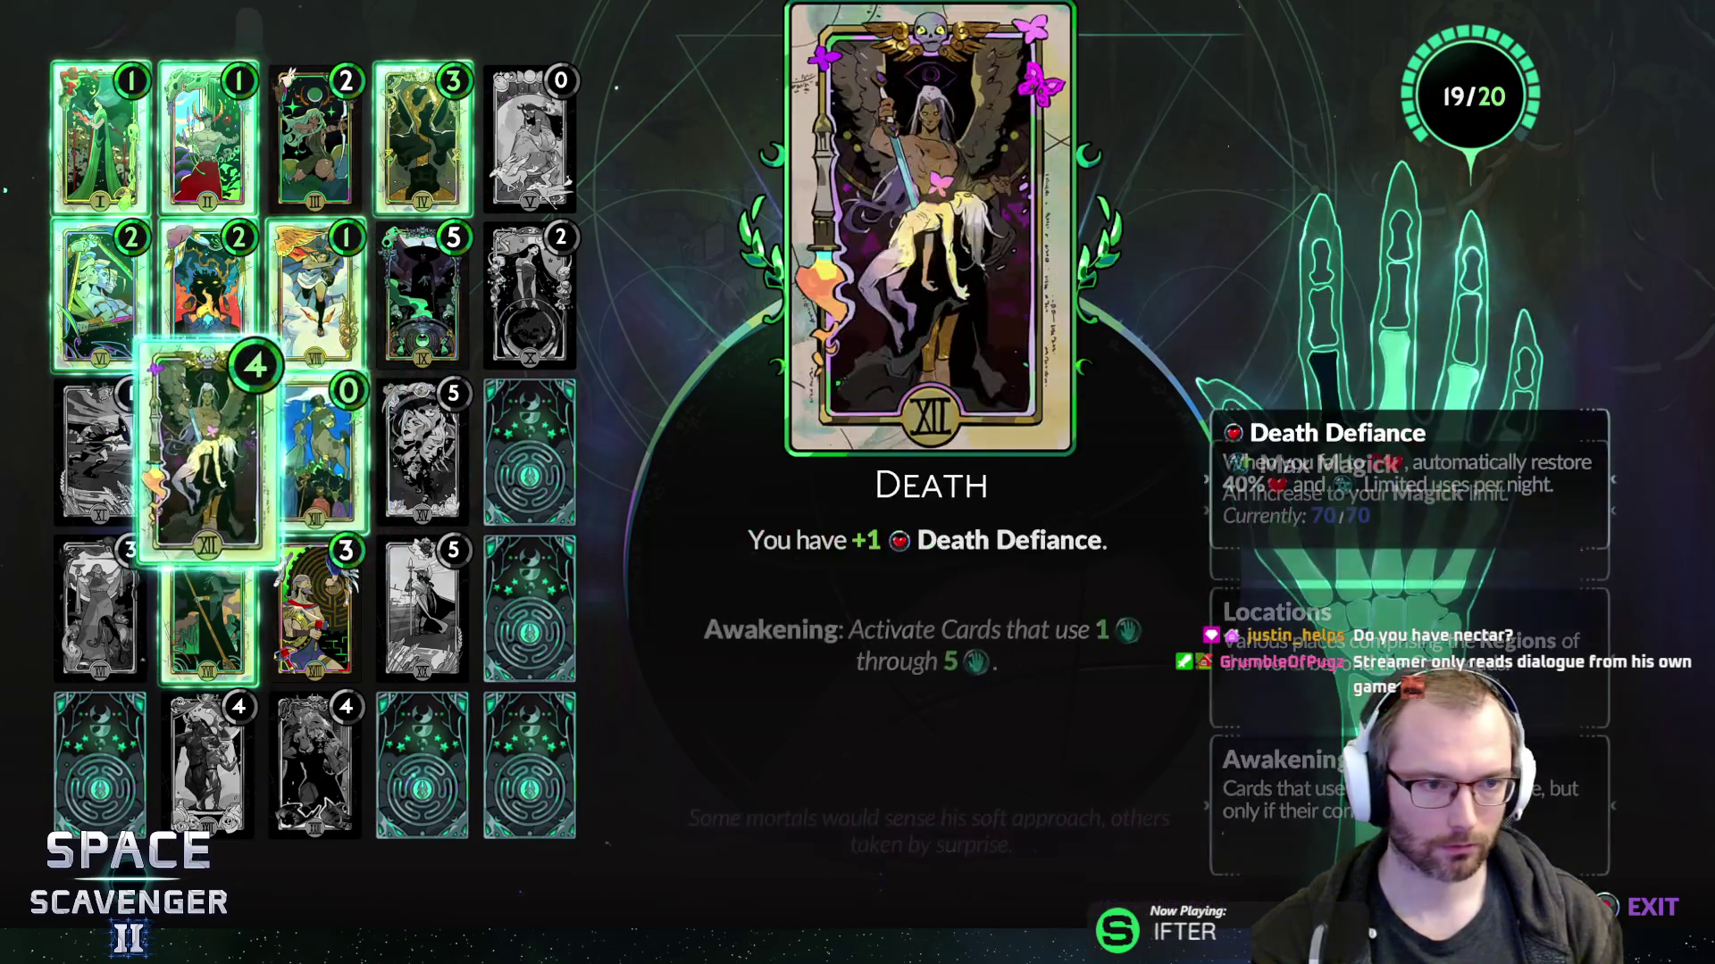
key(Left)
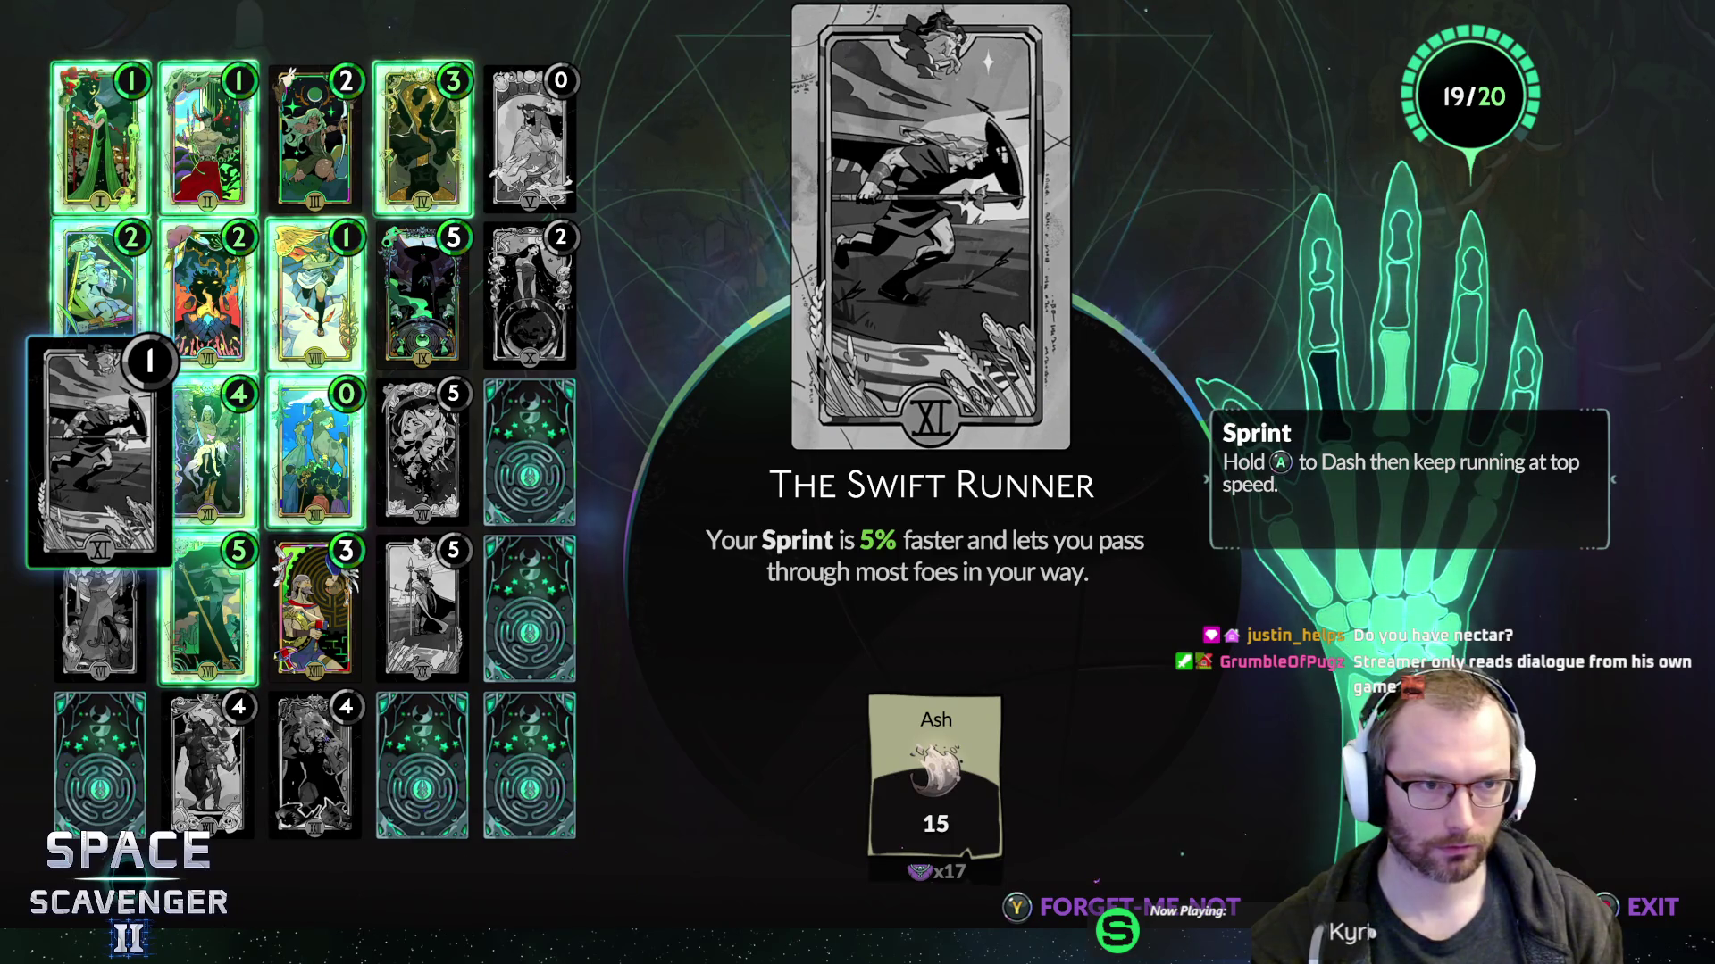
key(Up)
key(Up)
key(Down)
key(Down)
key(Return)
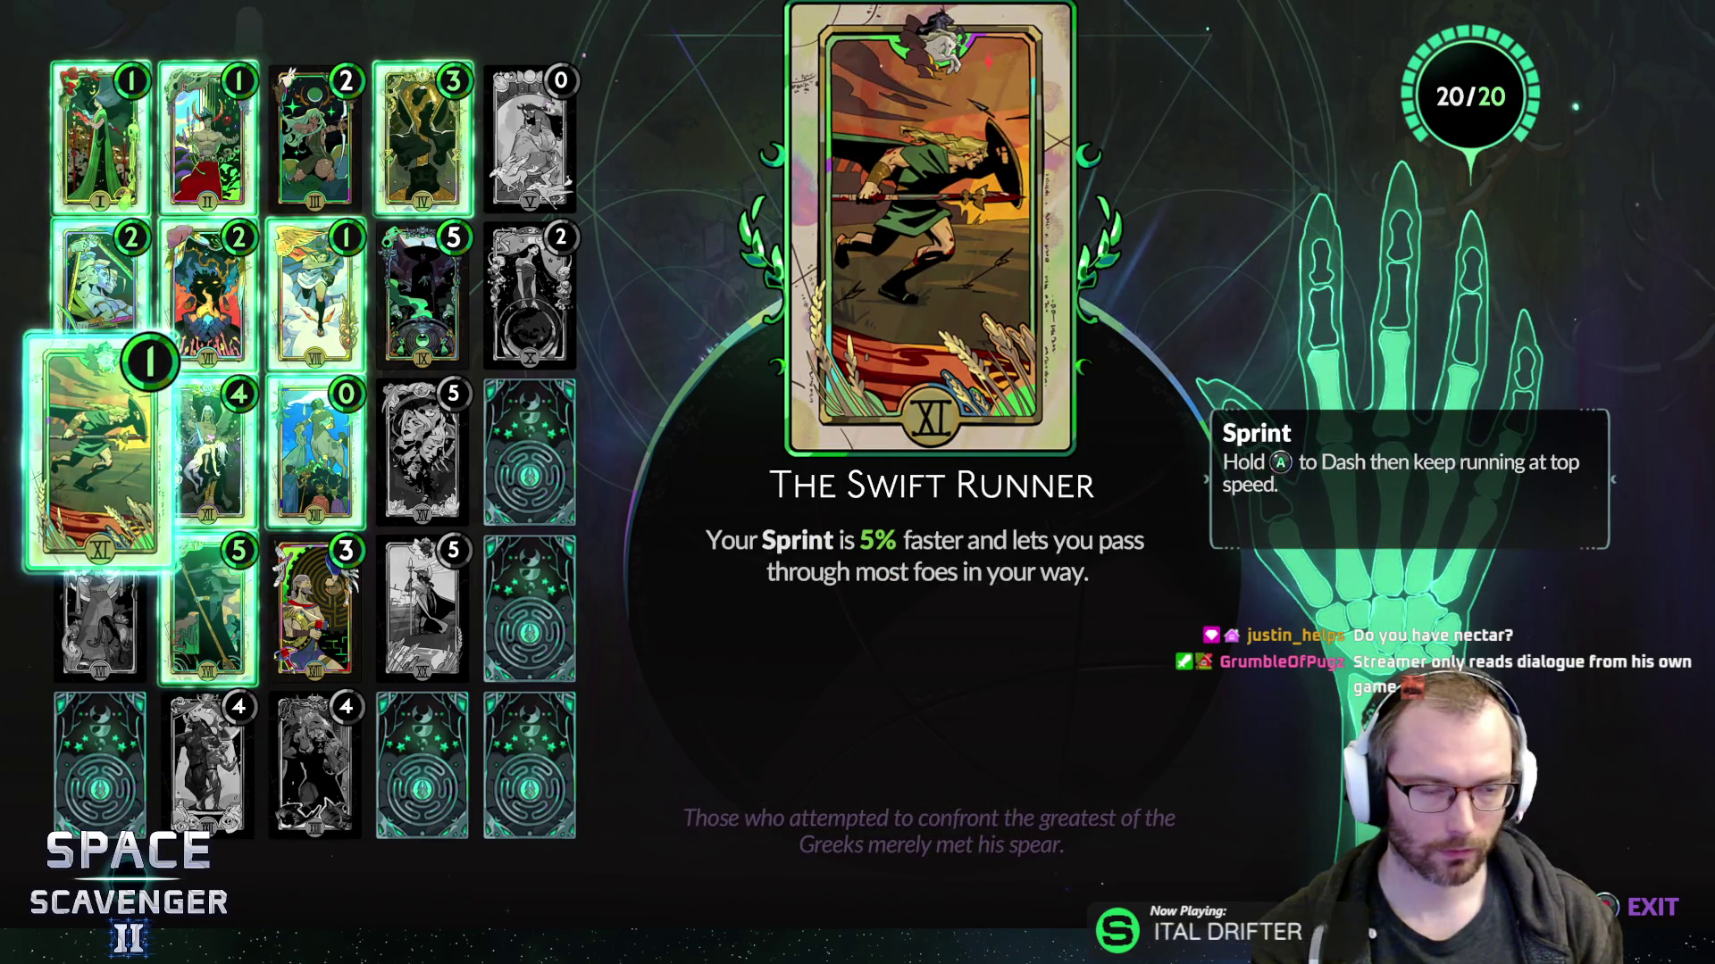
key(Right)
key(Right)
key(Left)
key(Left)
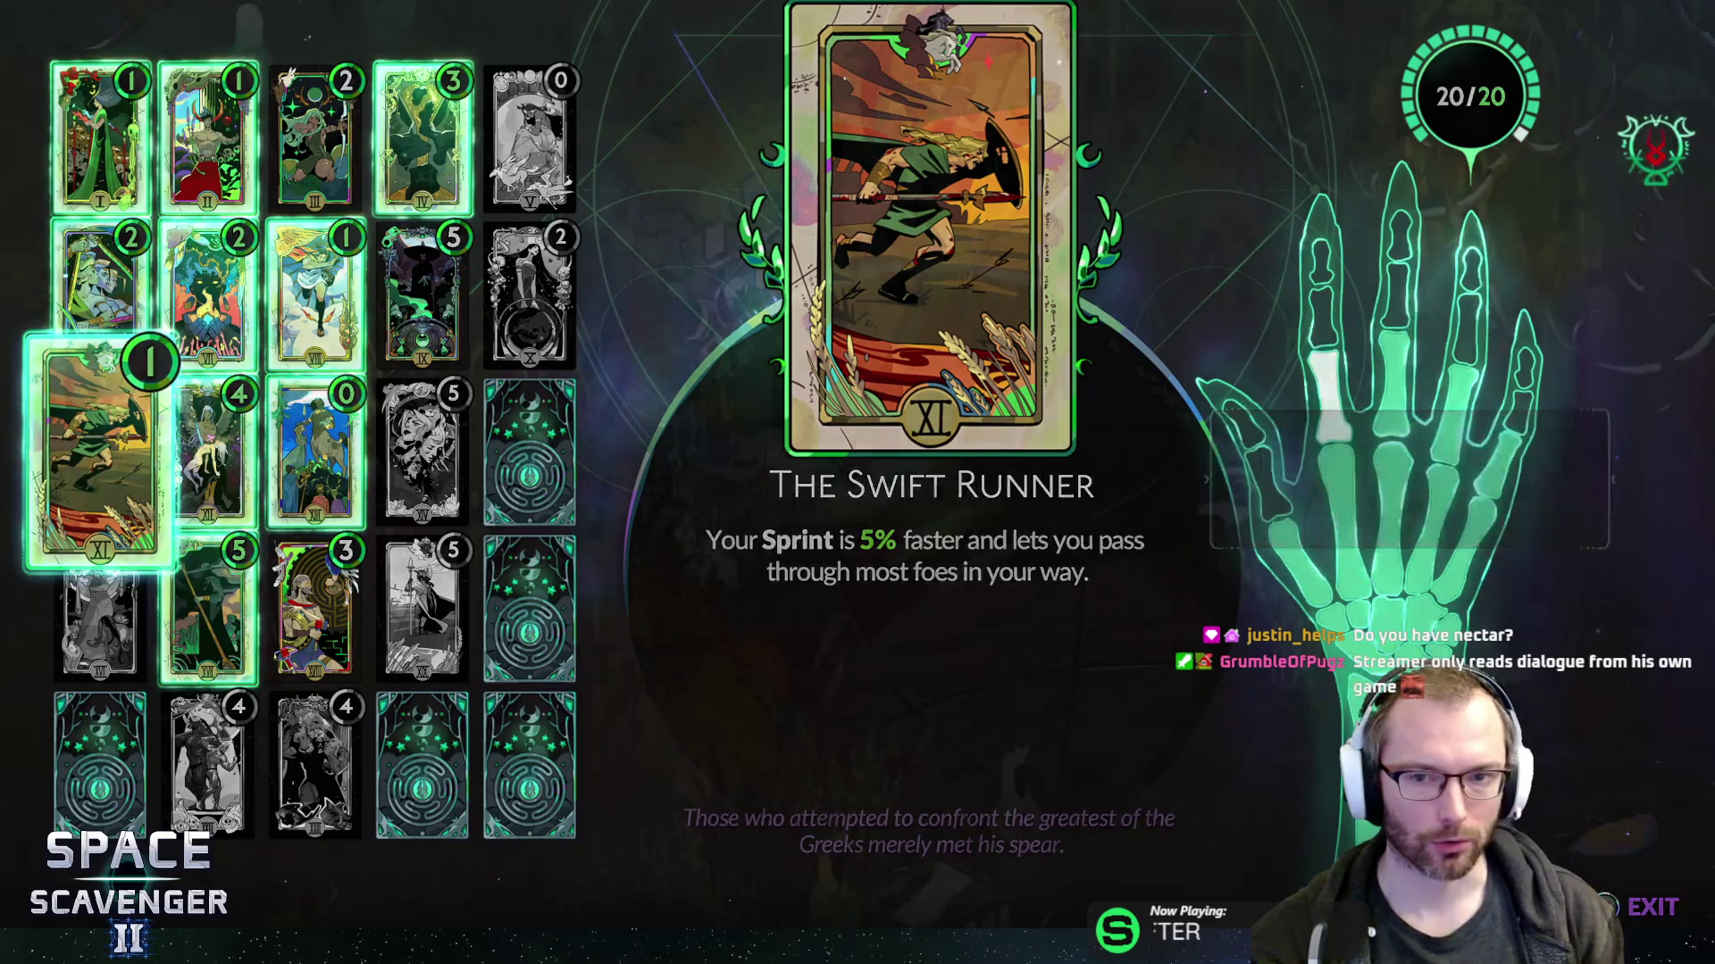
key(Escape)
- At the central star pedestal, compare the Rod of Fishing with the Silver Spade and equip the Silver Spade
key(s)
key(d)
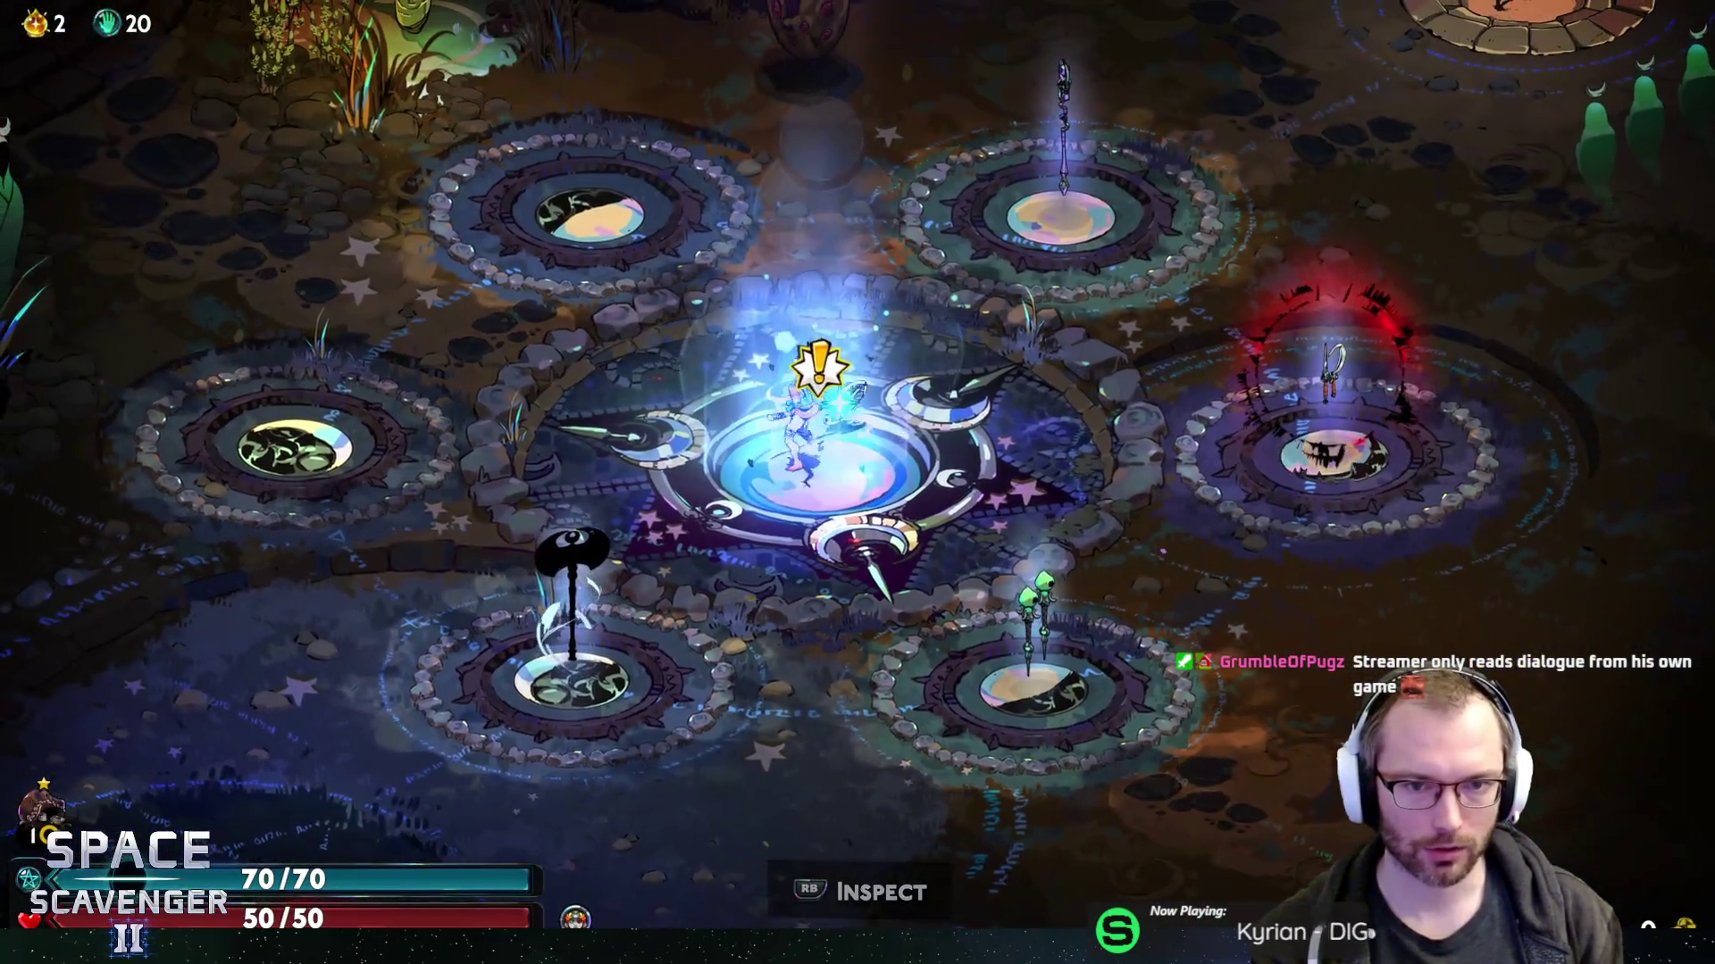
key(e)
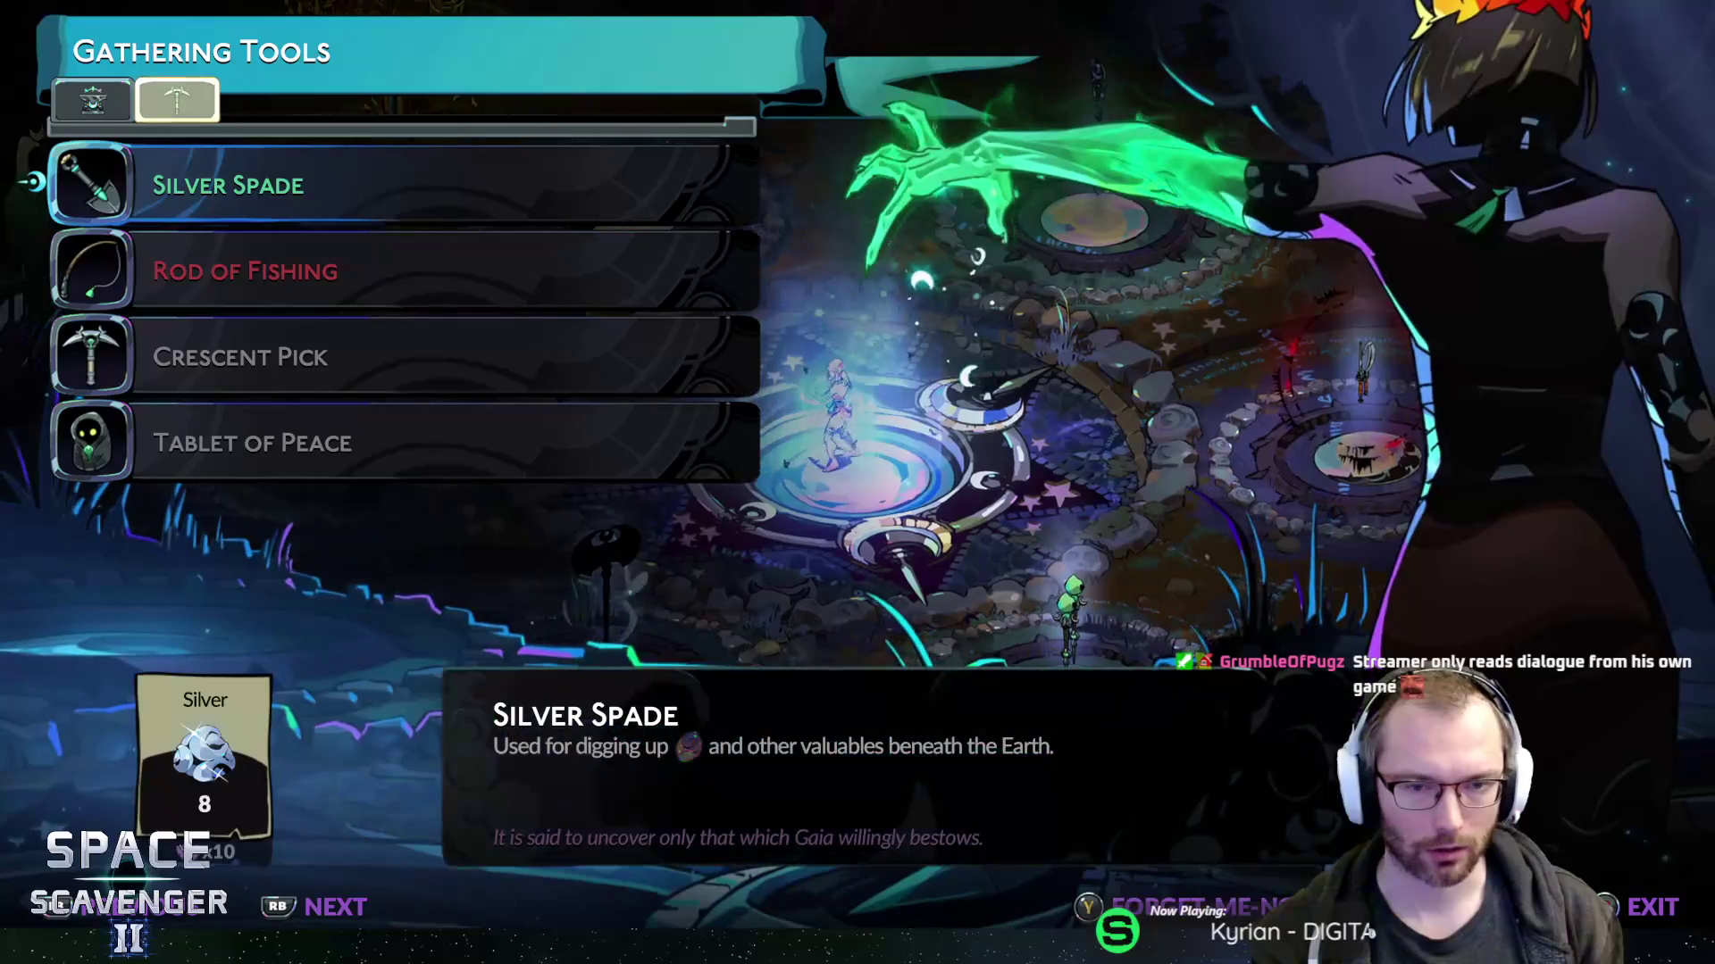
key(Down)
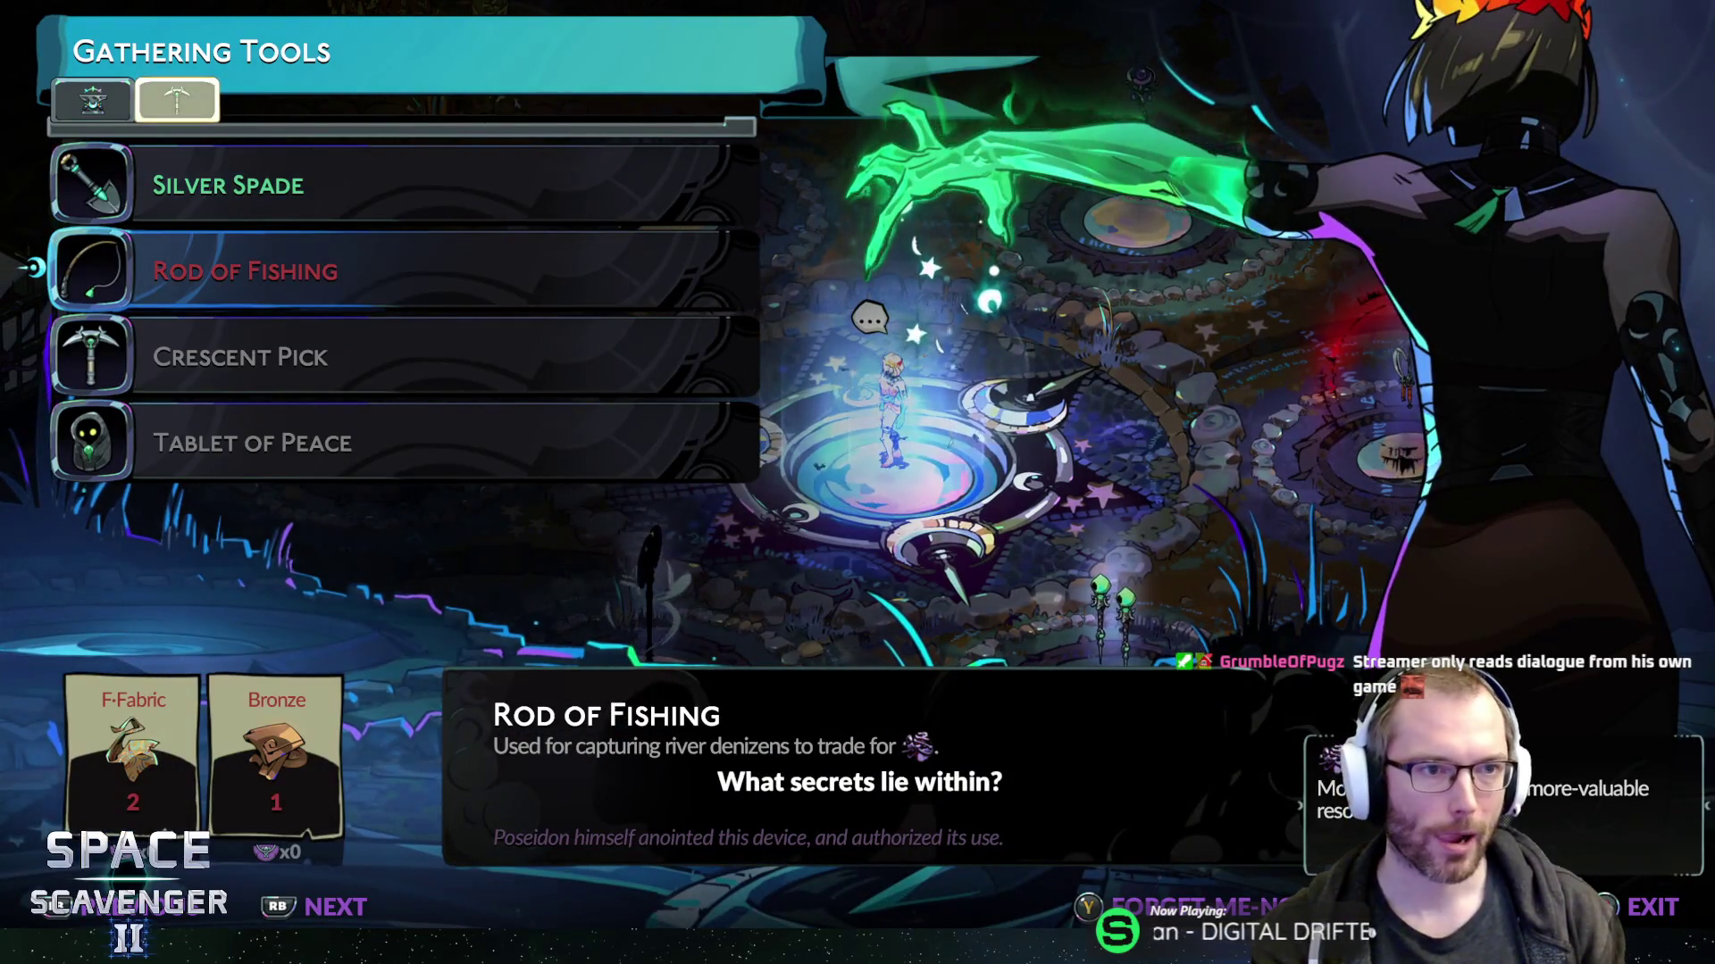
key(e)
key(e)
key(Down)
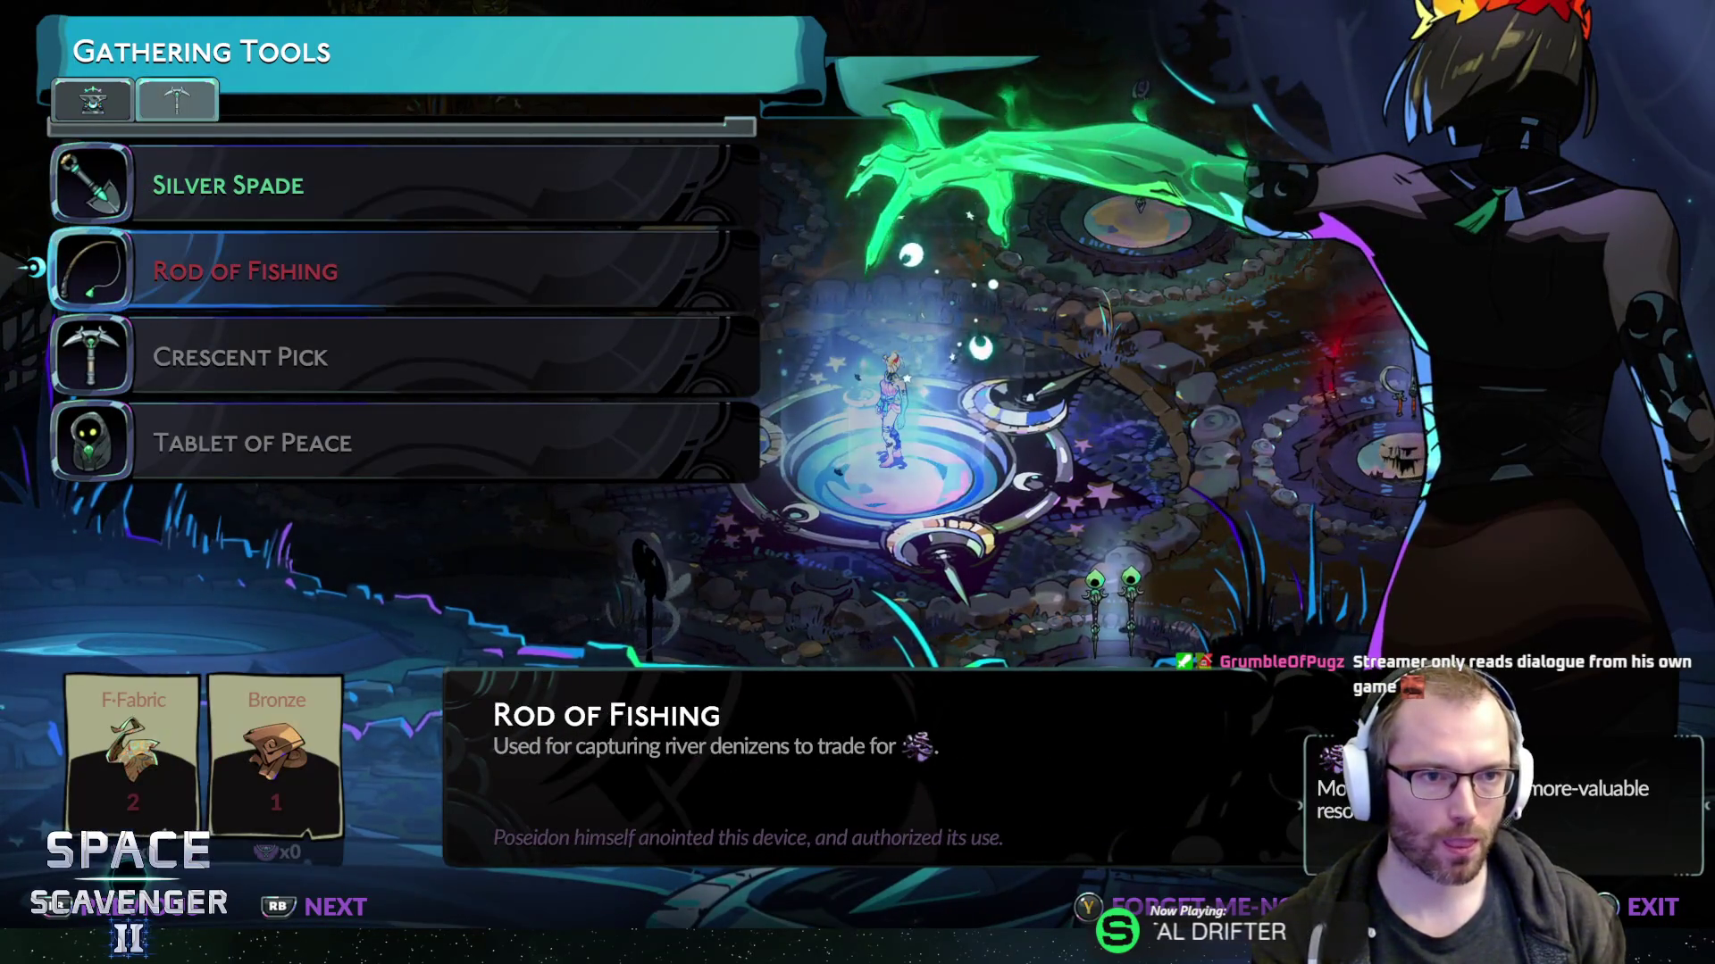
key(Up)
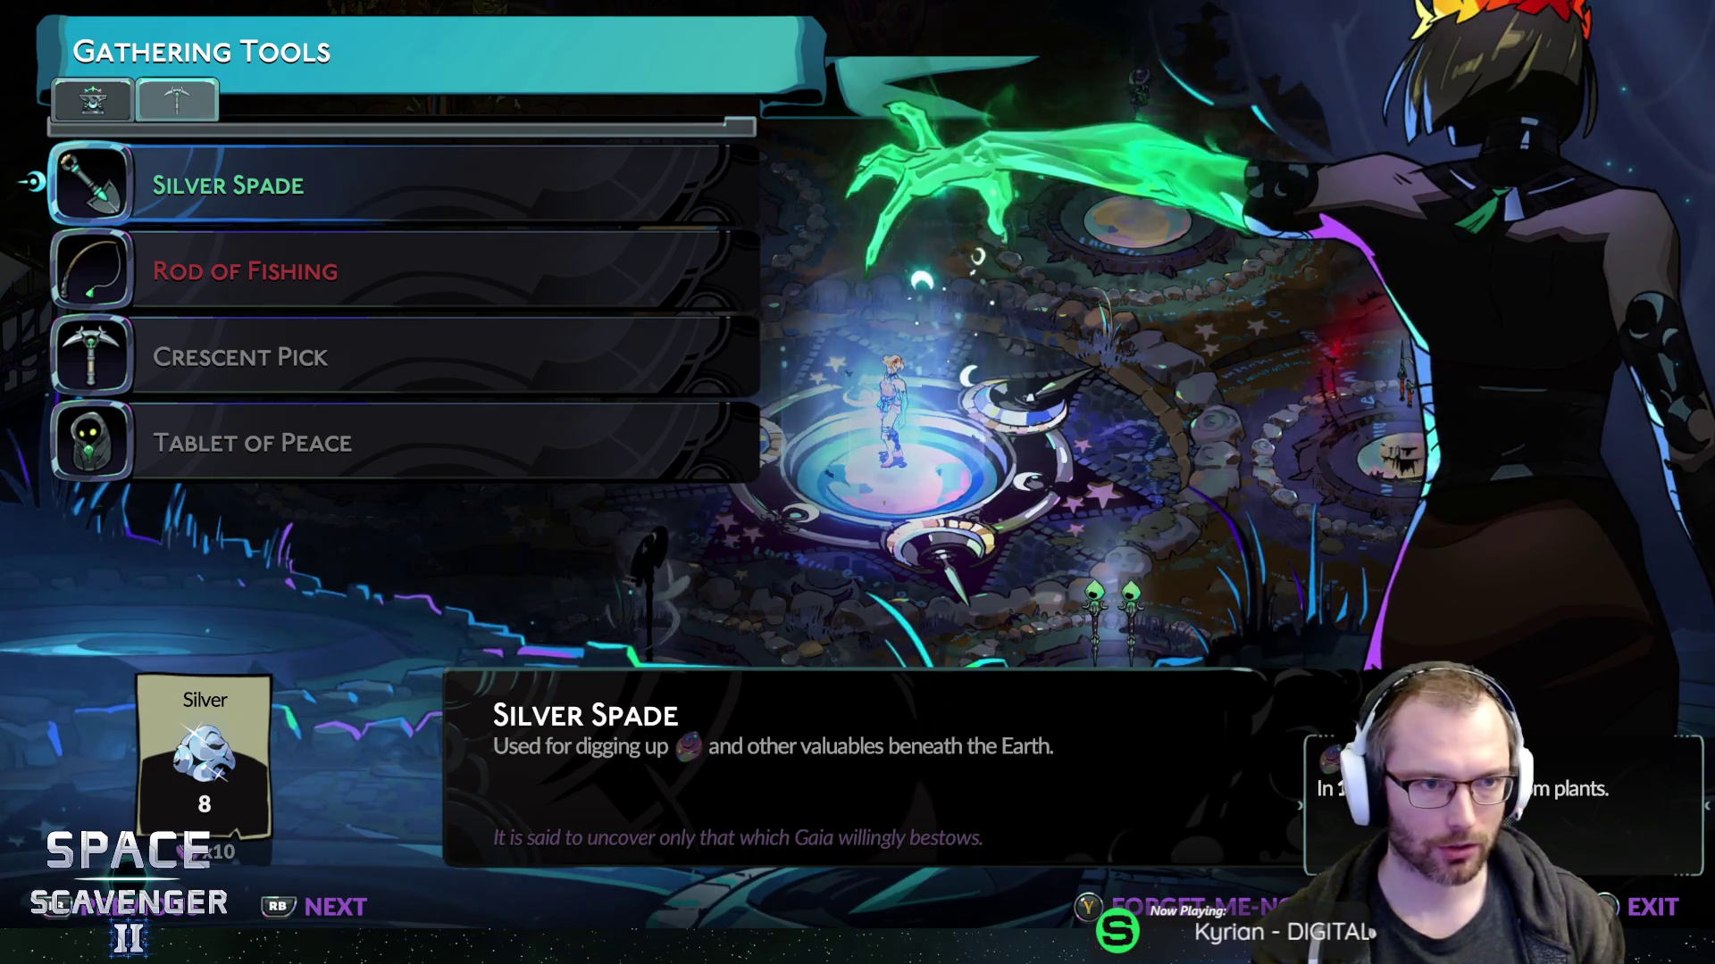
key(e)
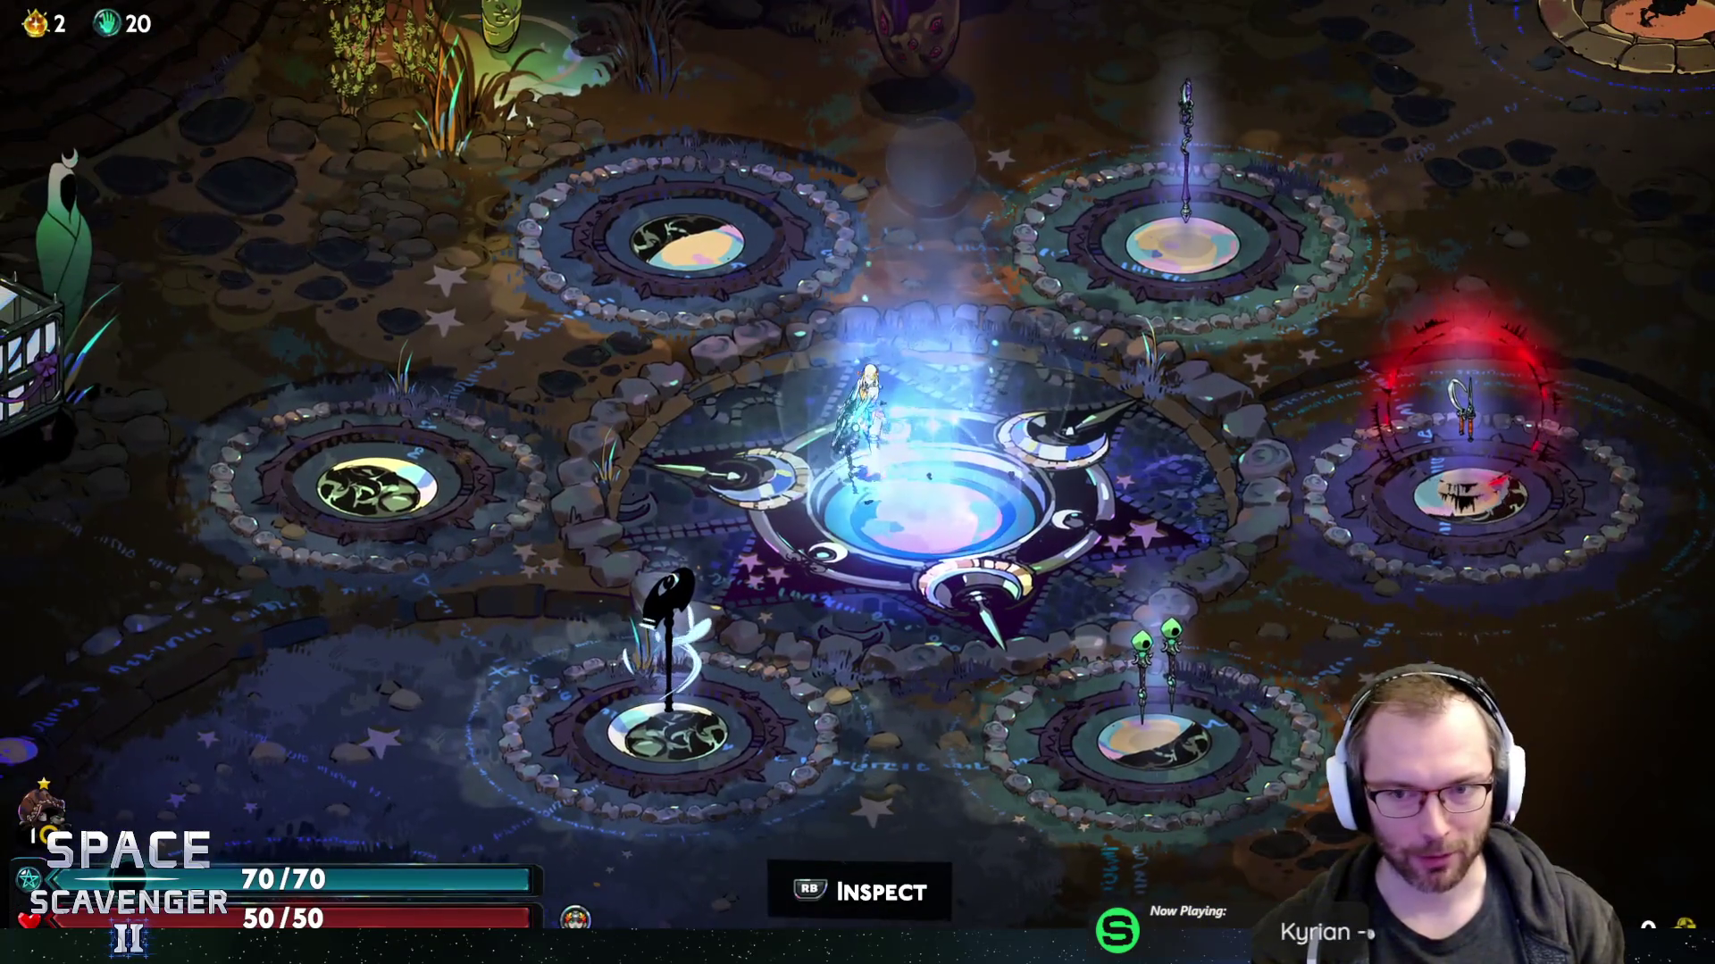
- Recheck the gathering tools in the weapon and tool selection, then close it
key(e)
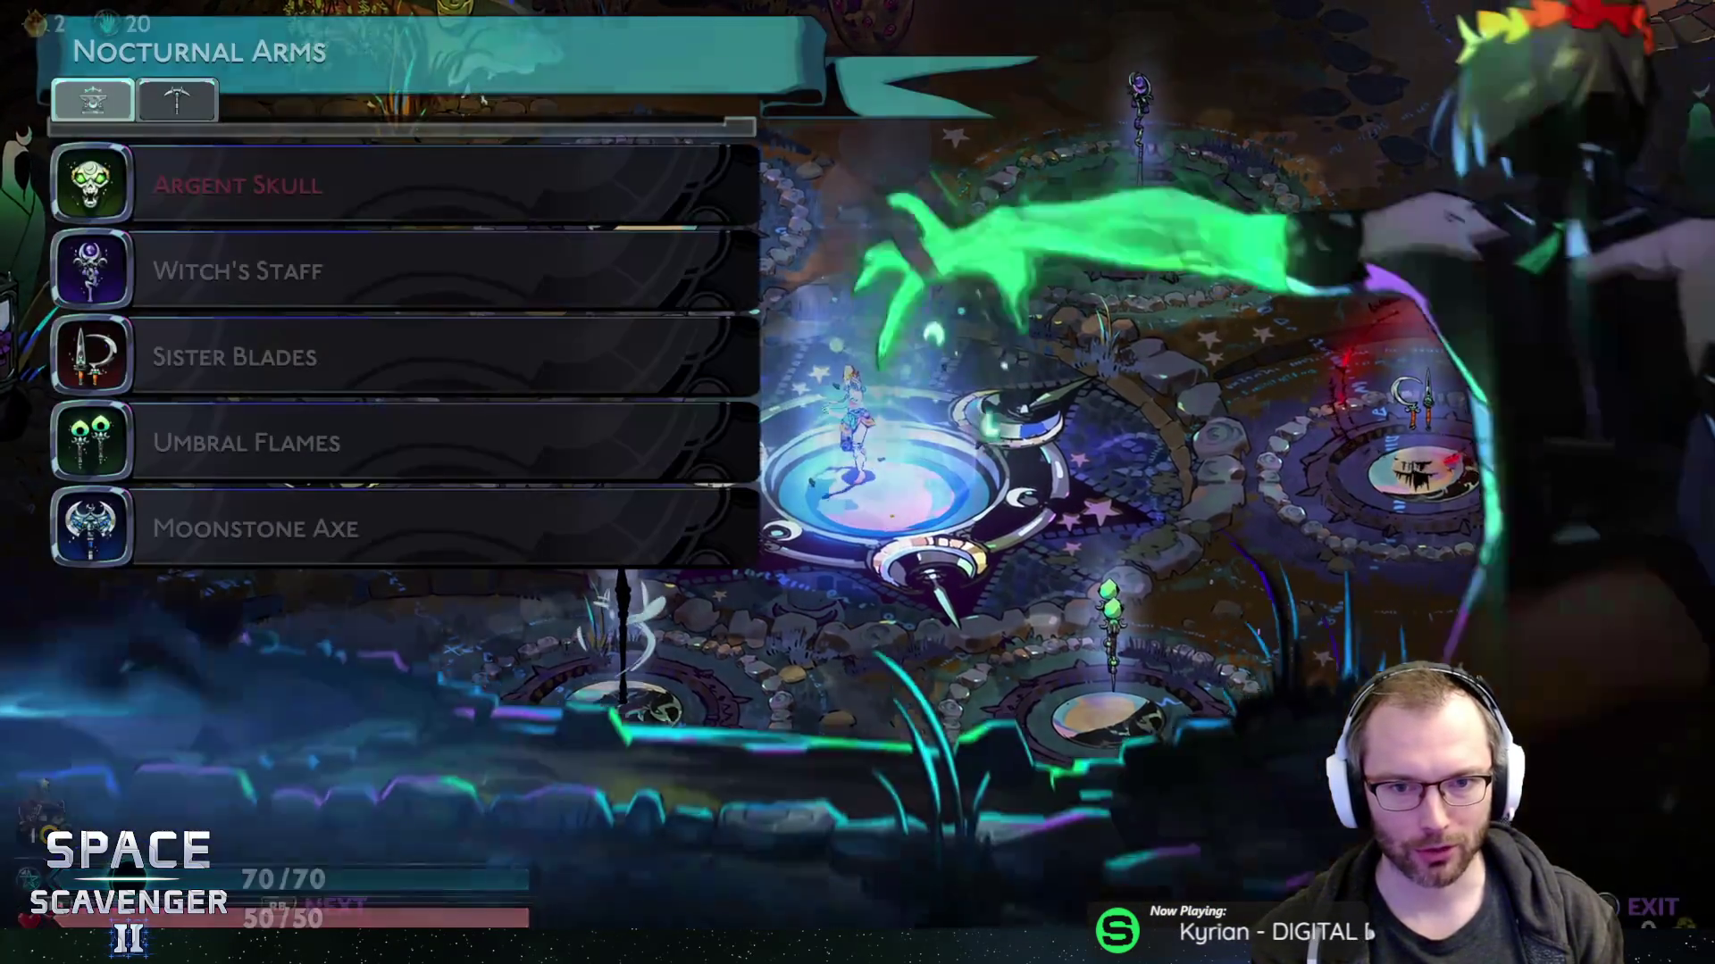
key(Tab)
key(Down)
key(Up)
key(Down)
key(Down)
key(Down)
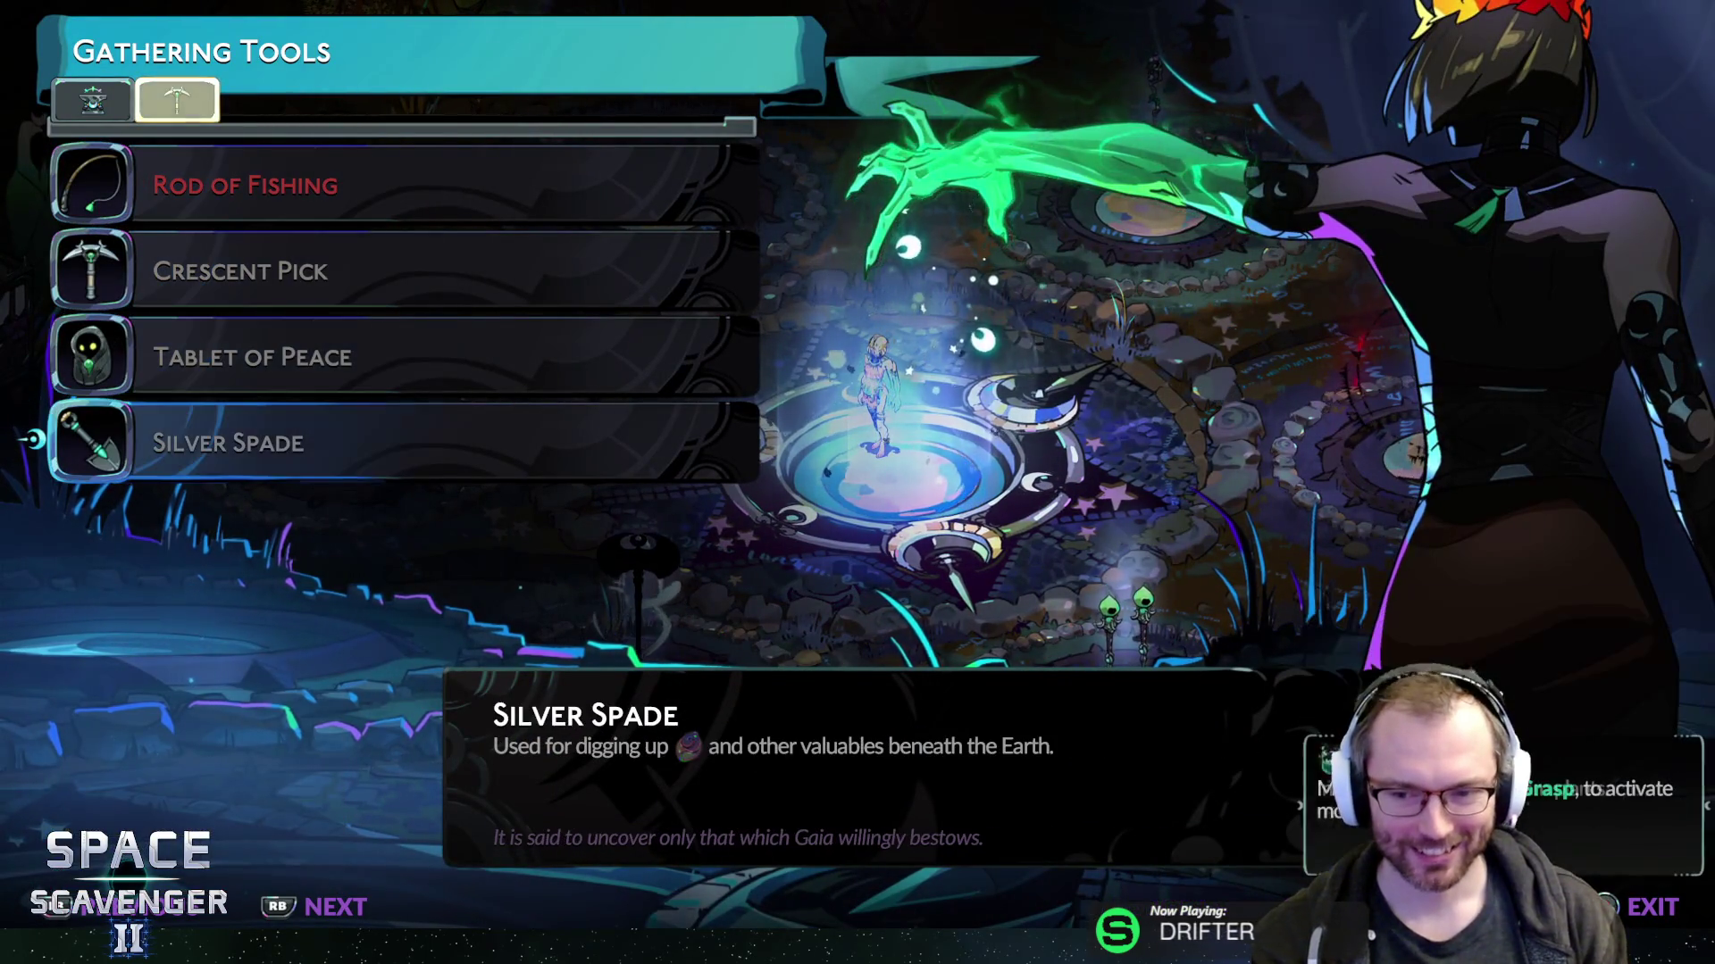
key(Up)
key(Up)
key(Up)
key(Escape)
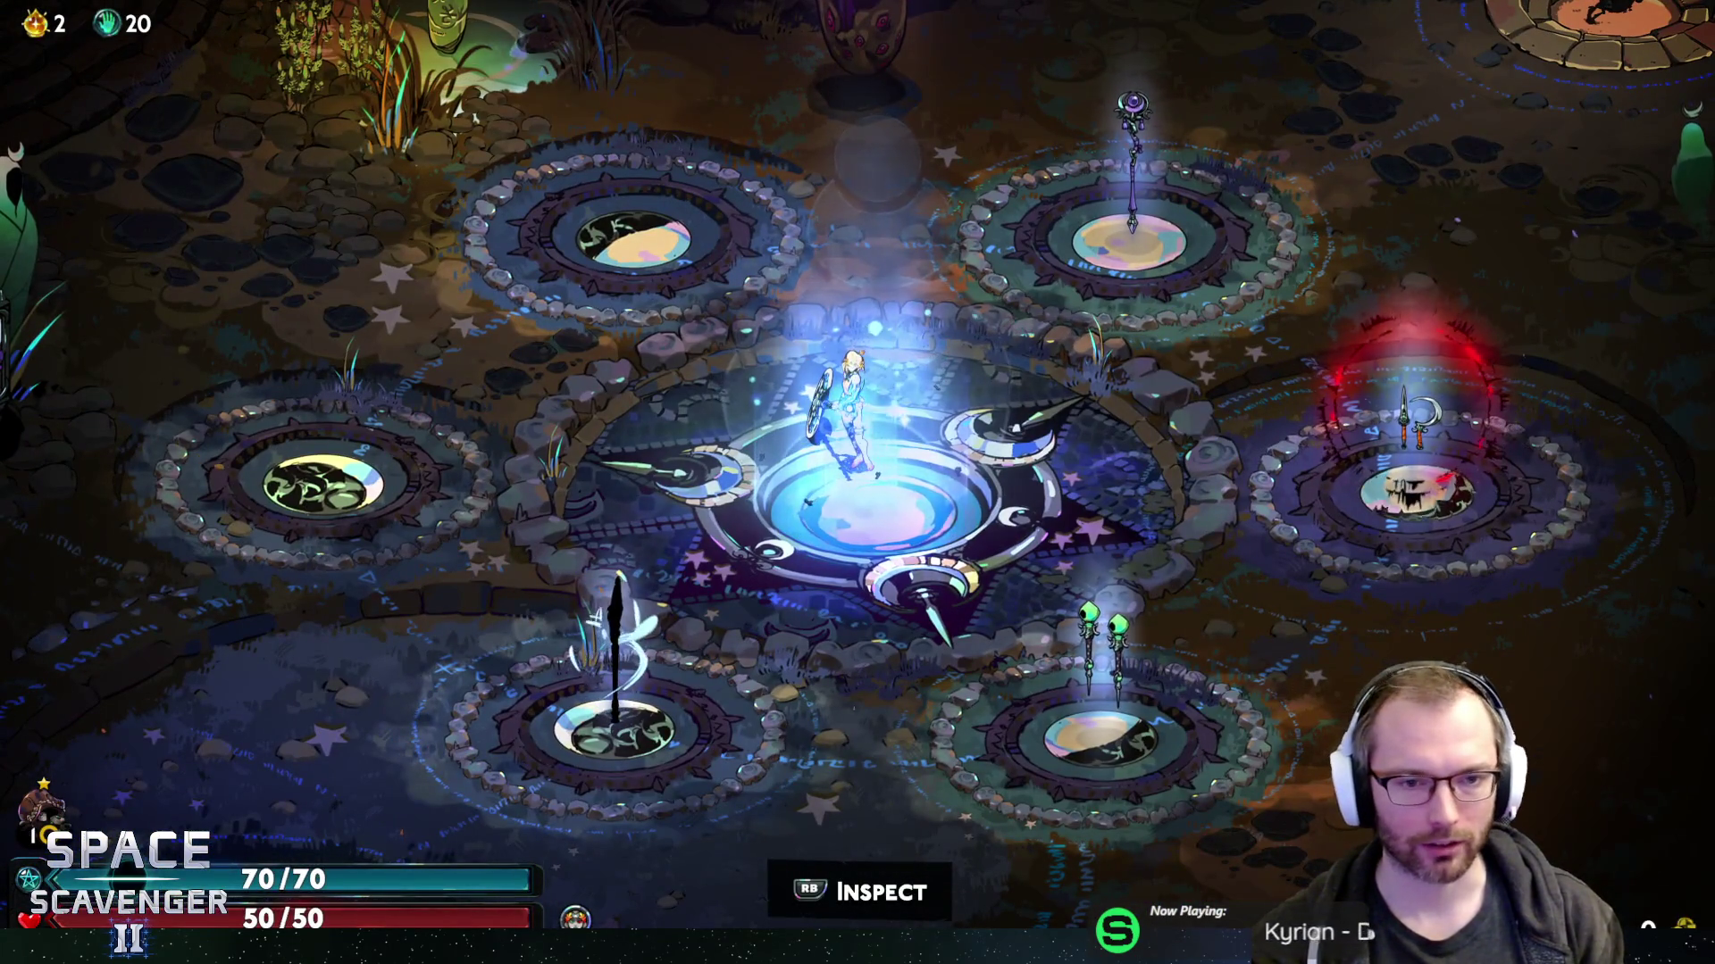
key(Escape)
key(Escape)
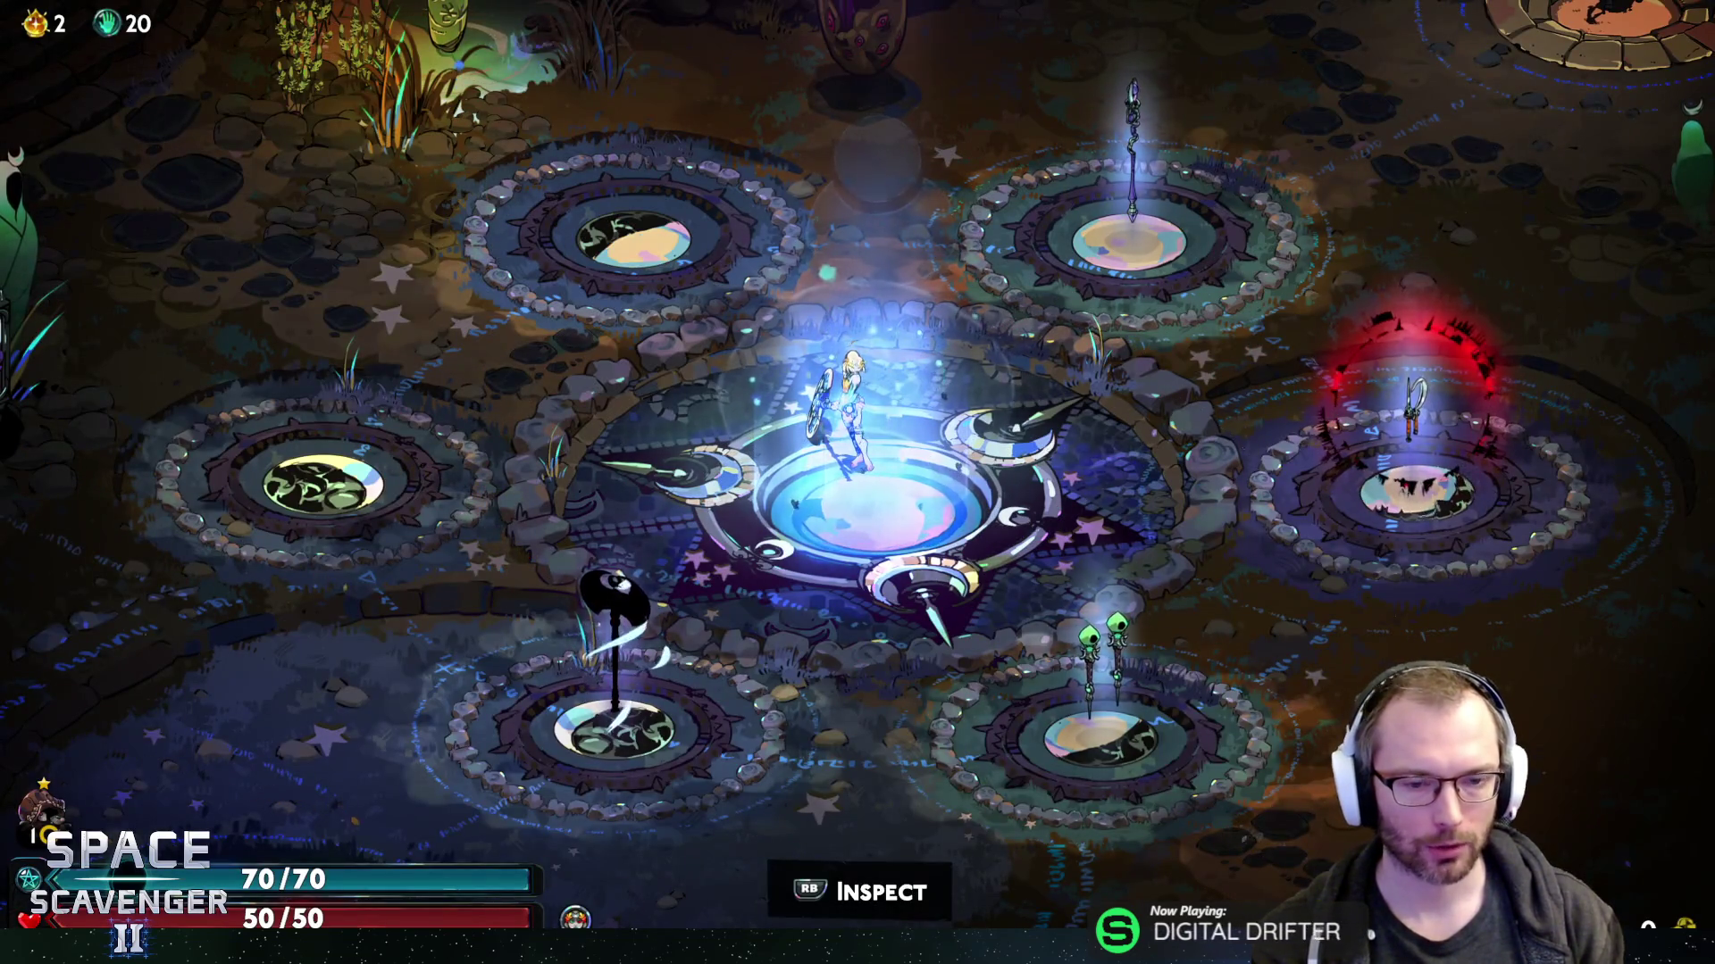
- Check Nectar and Obol Points in the inventory, browse to the Greeneries, then close it
key(i)
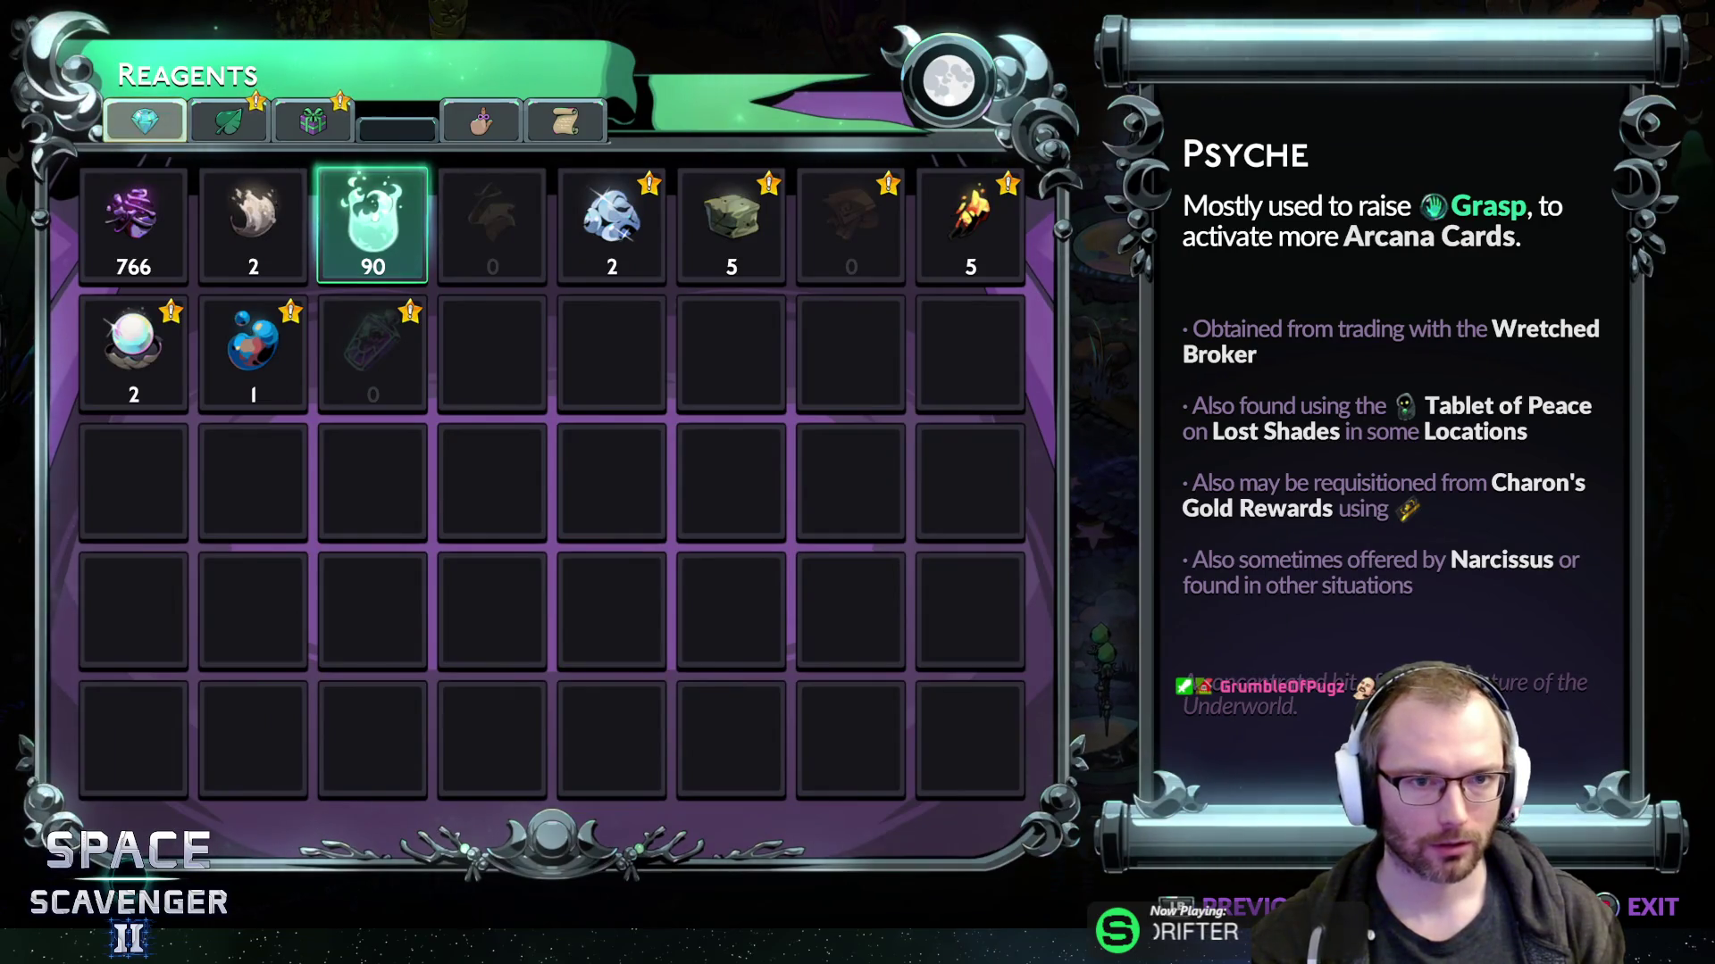
key(e)
key(e)
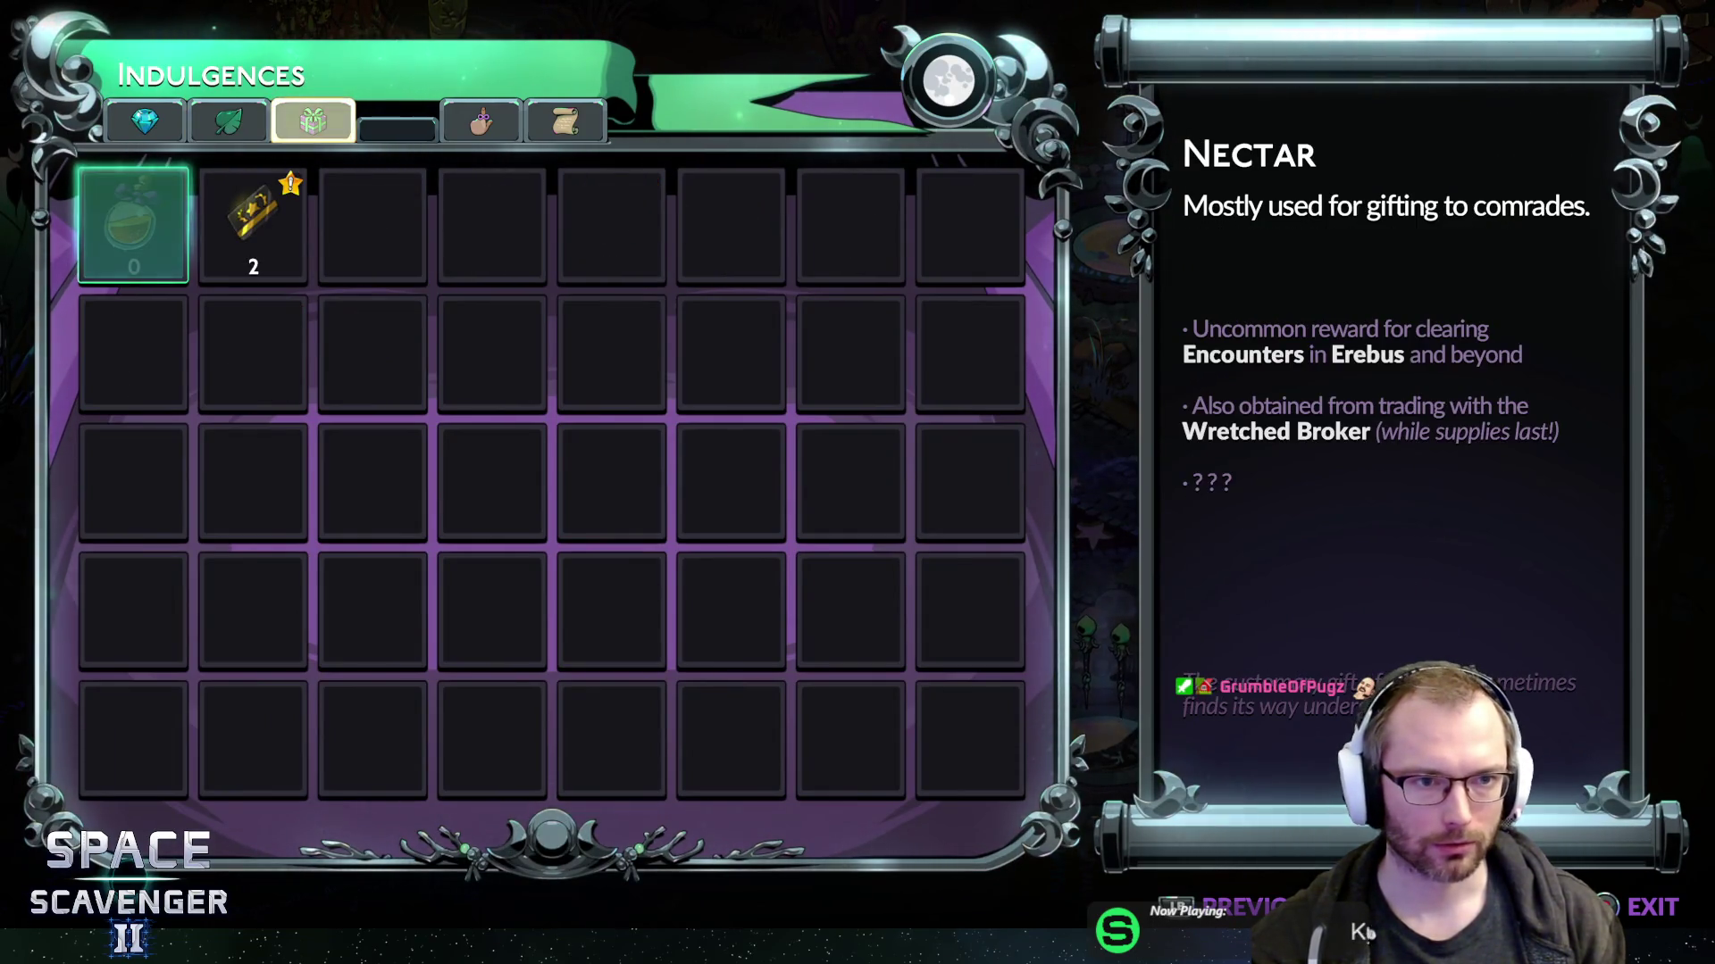
click(253, 226)
click(133, 226)
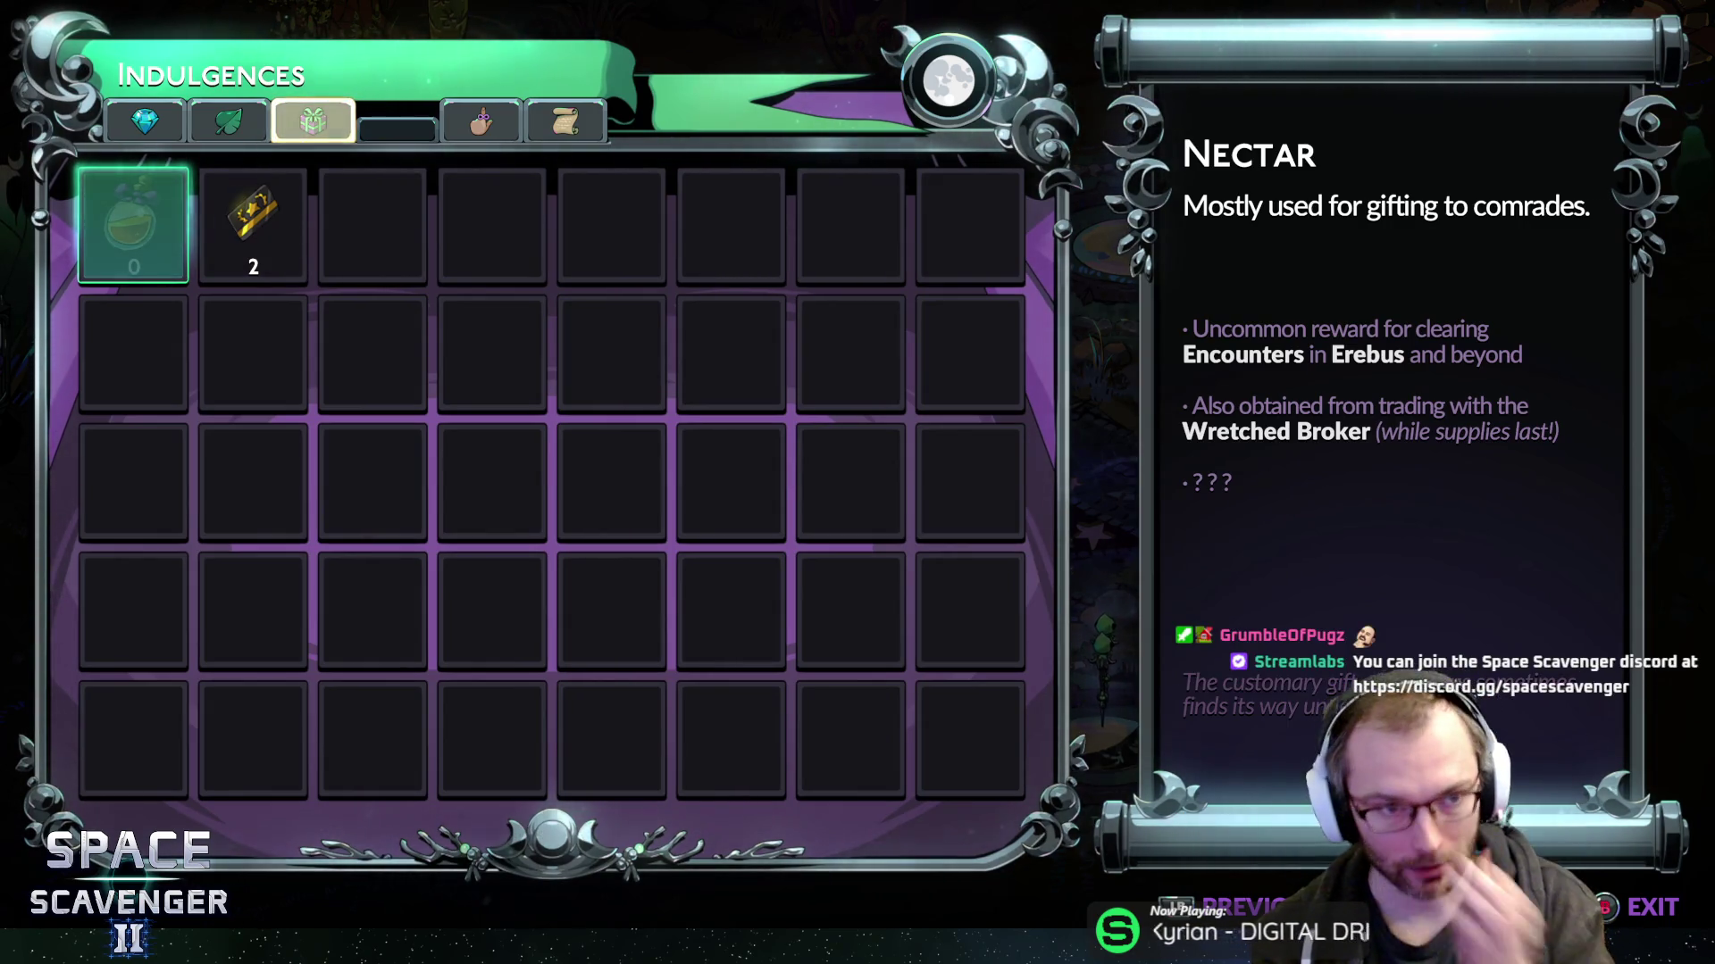
key(e)
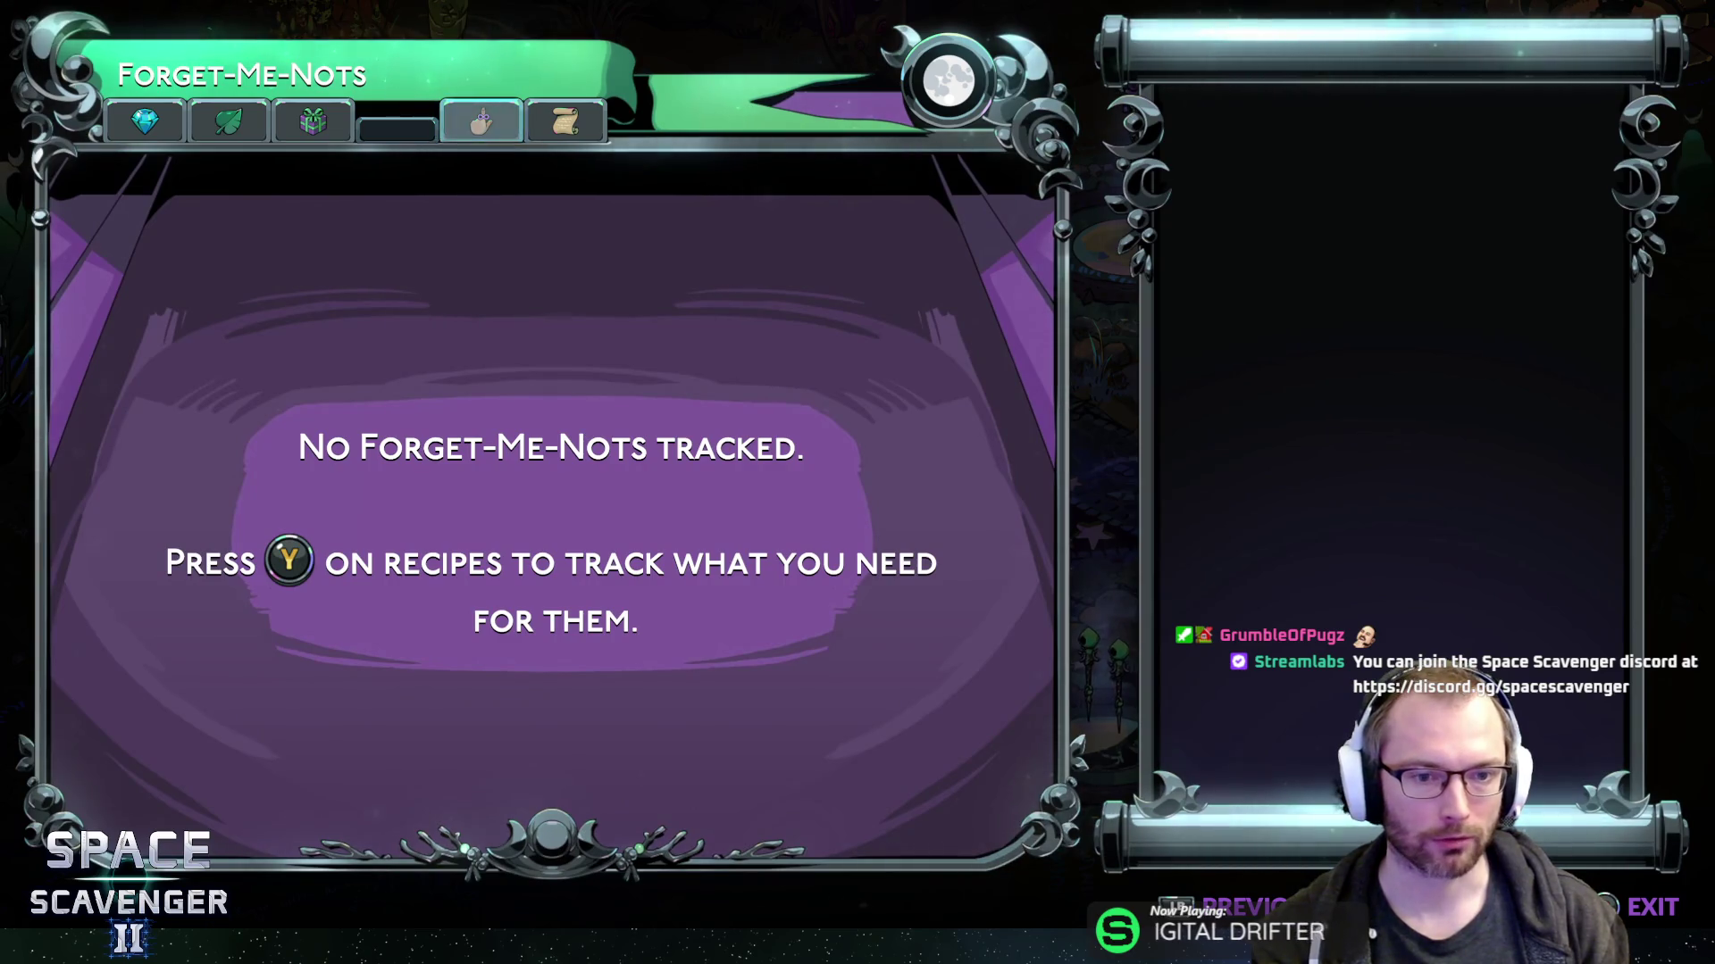
key(e)
key(q)
key(q)
key(q)
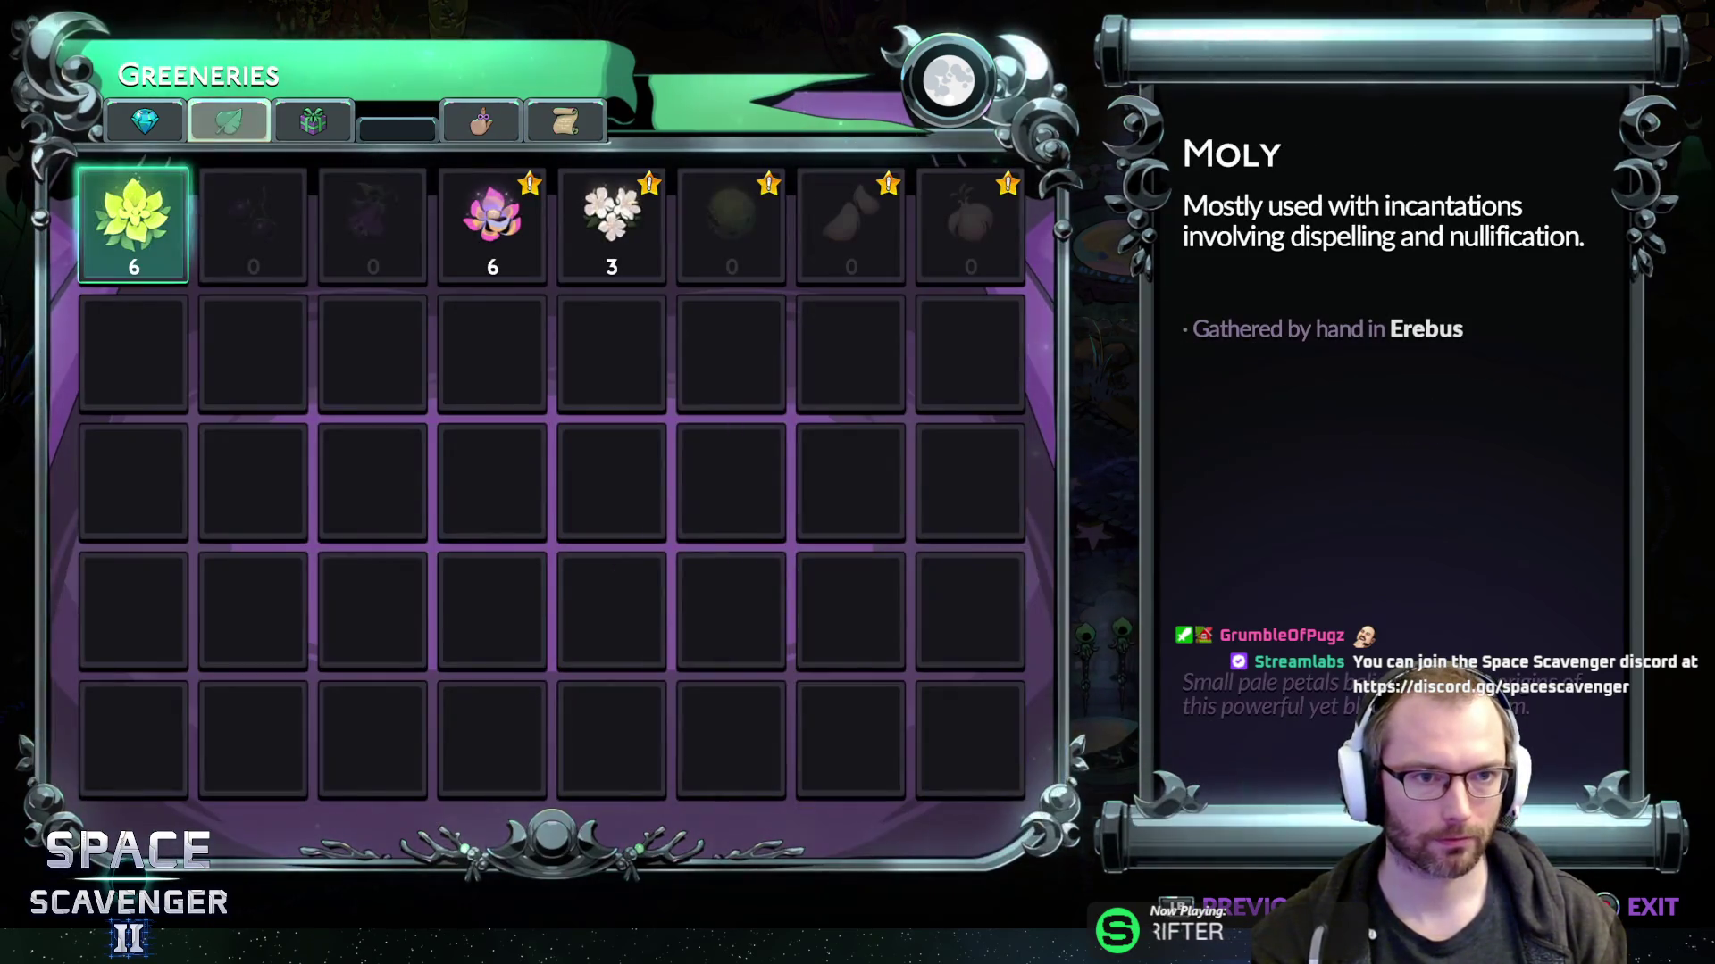
key(q)
key(Escape)
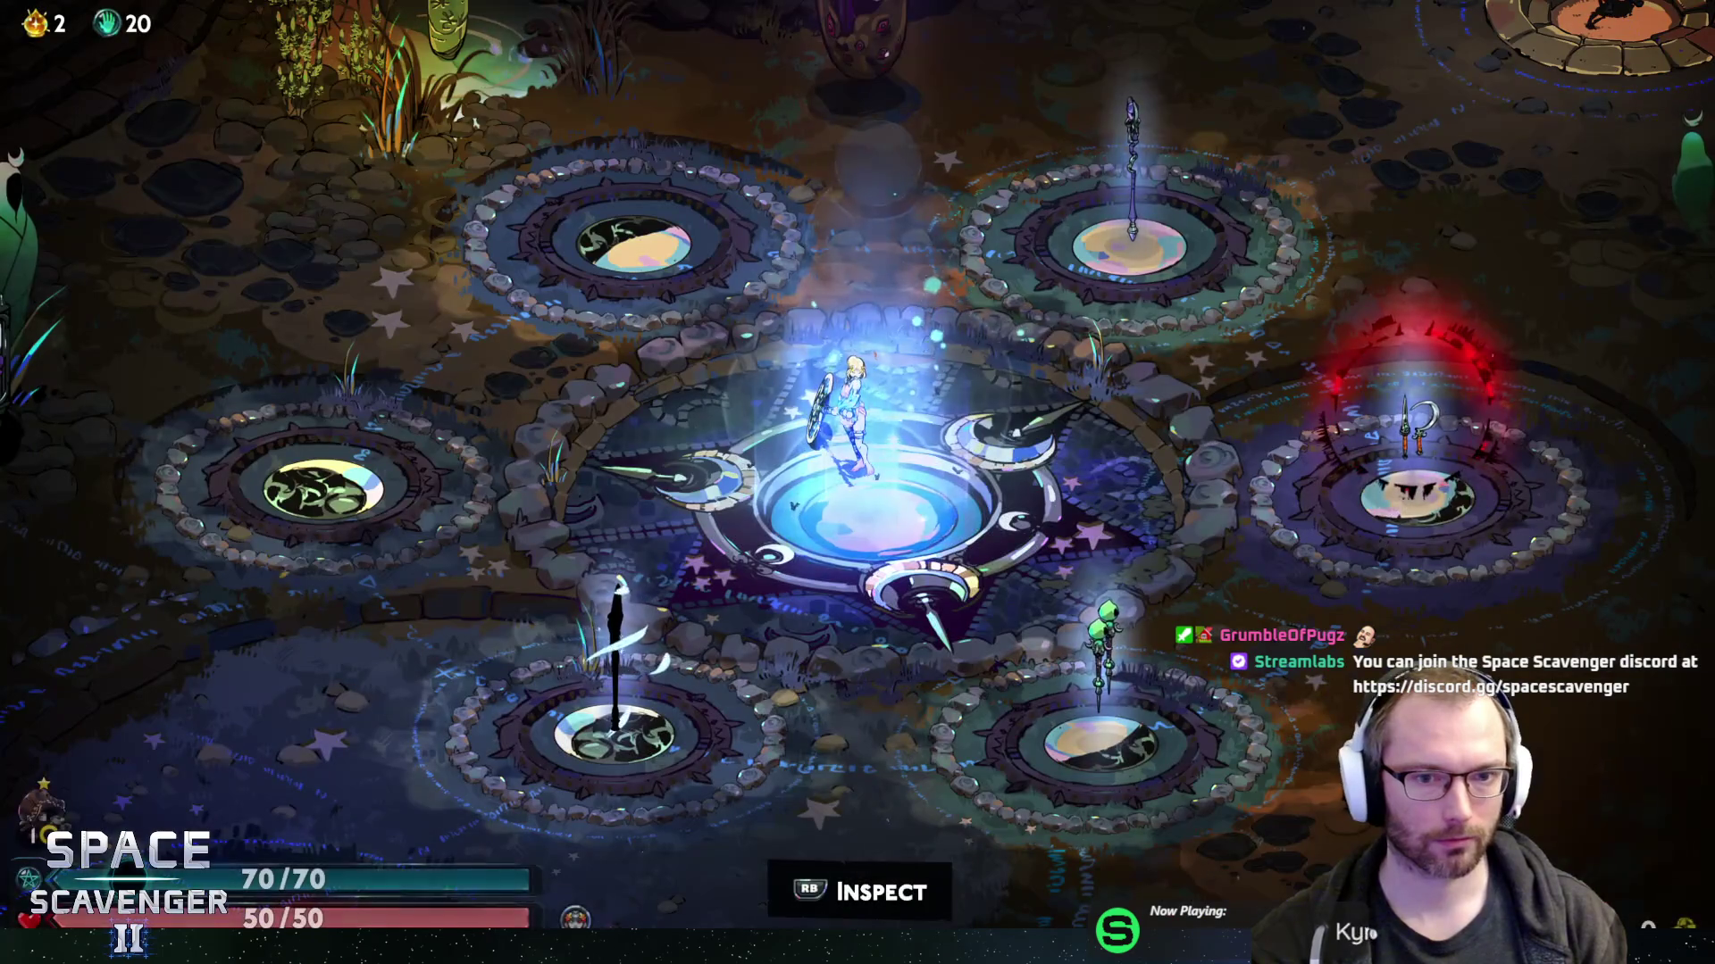
- Head out of the hub to start a new run, then collect the Hermes boon orb and hear his dialogue
key(a)
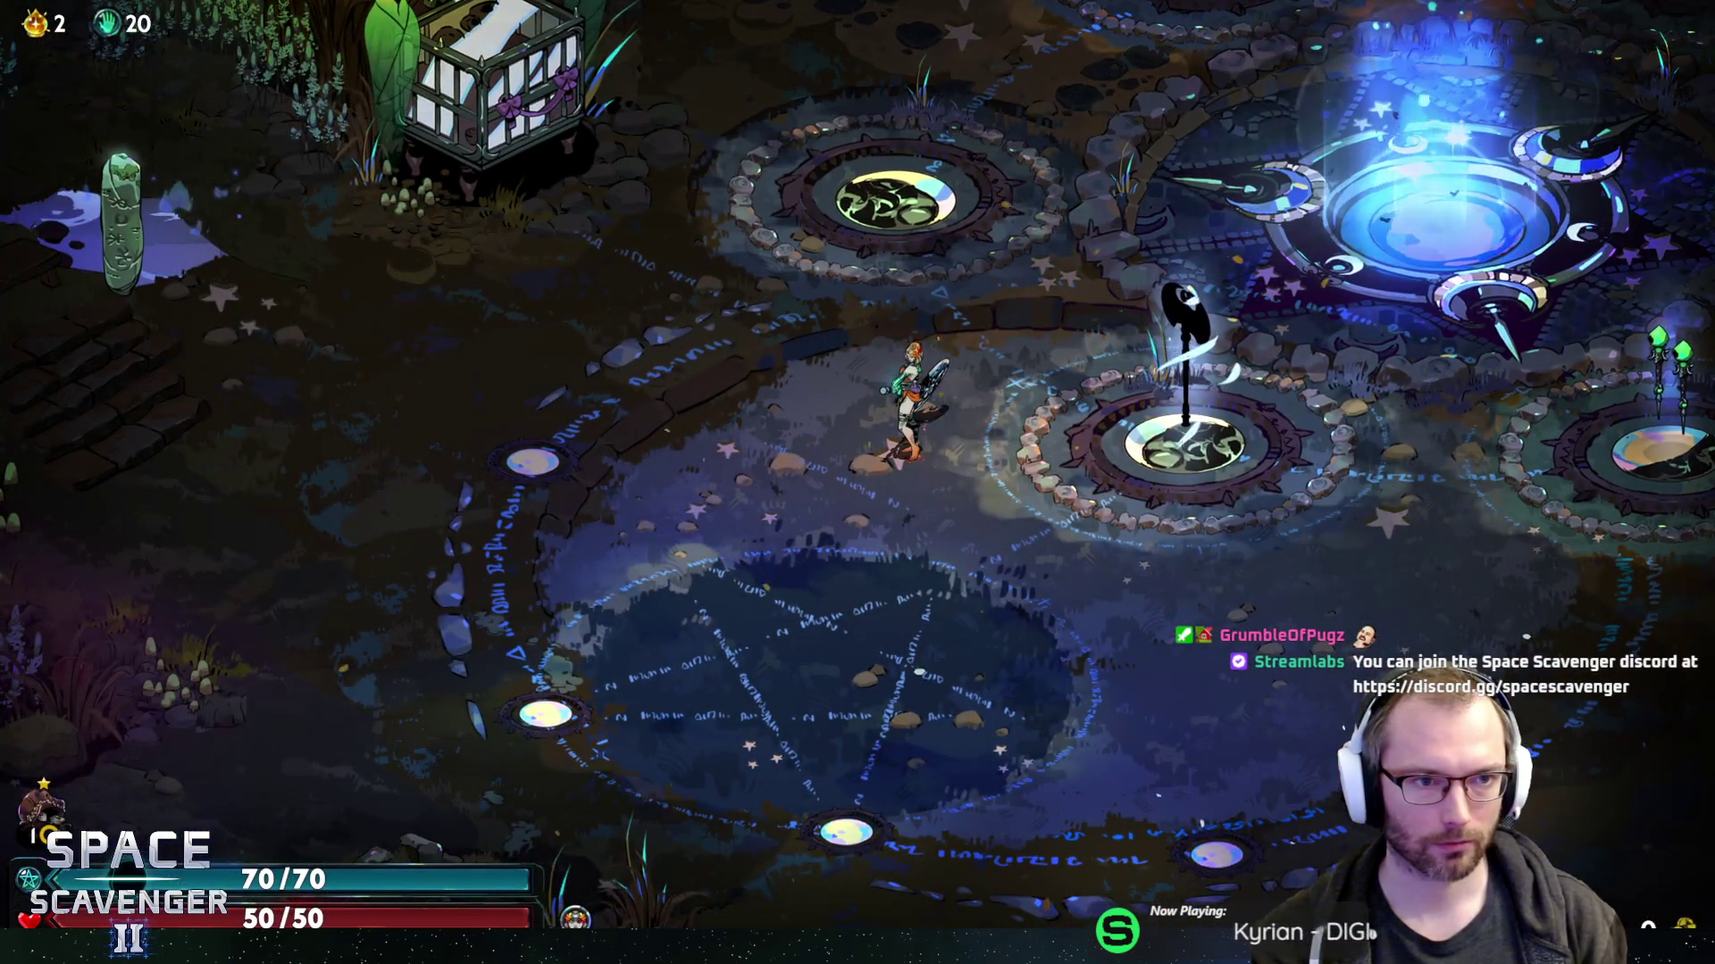
key(d)
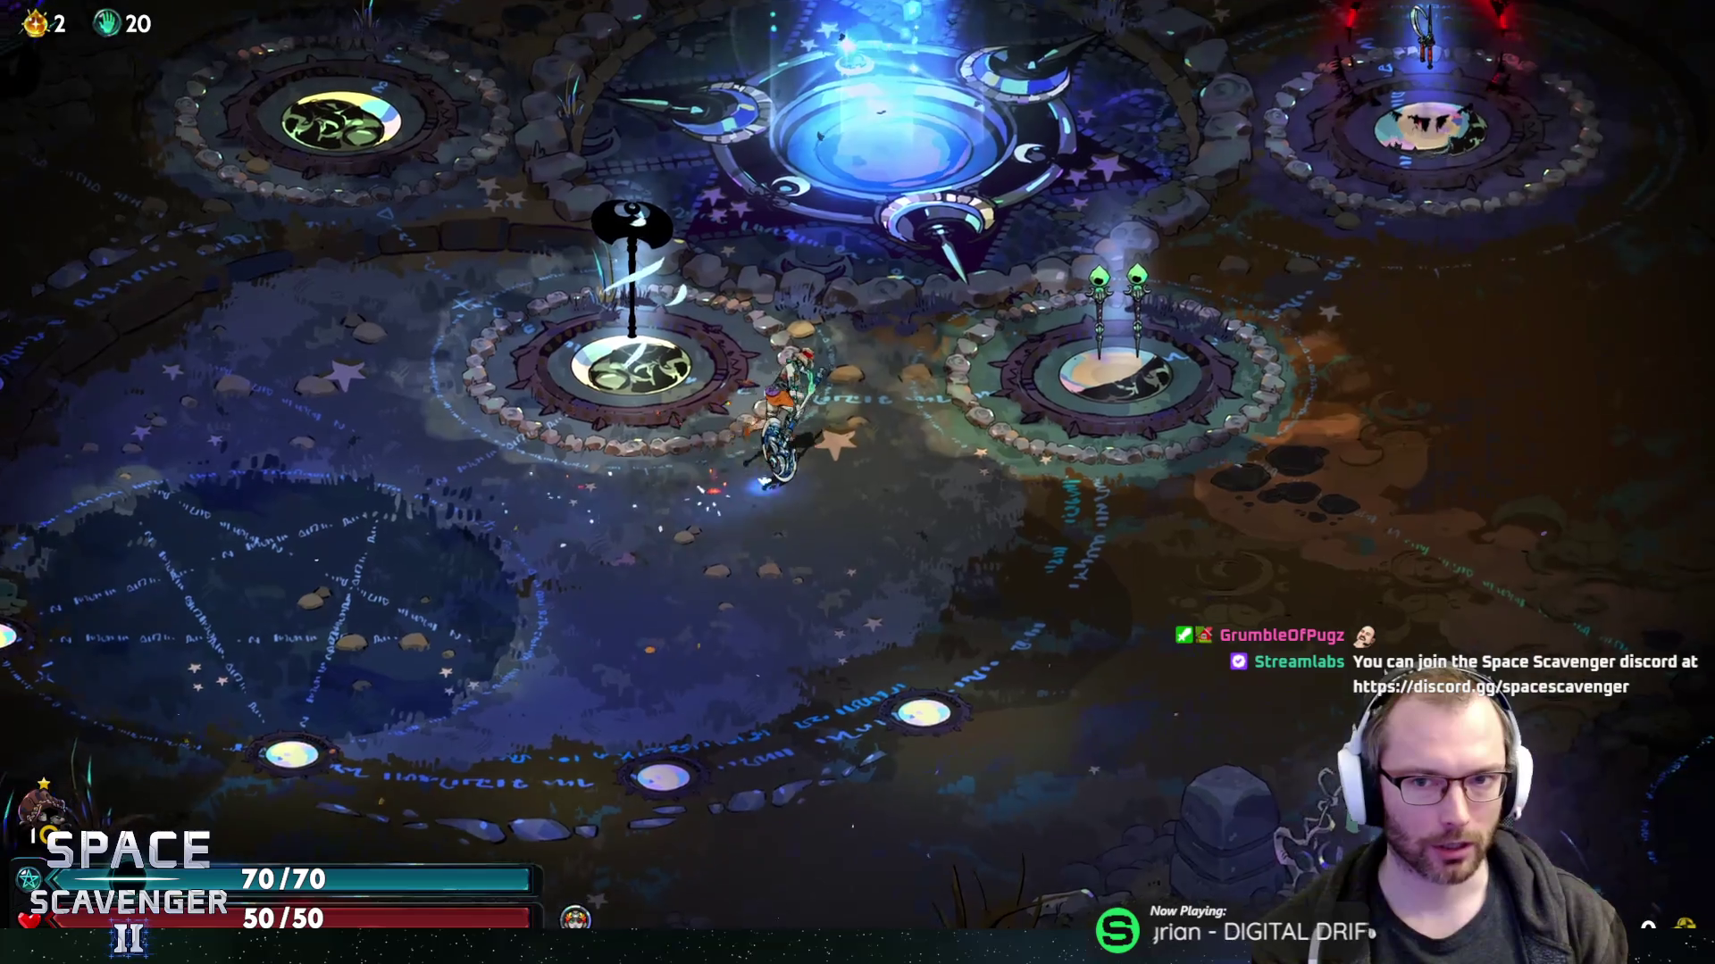
key(w)
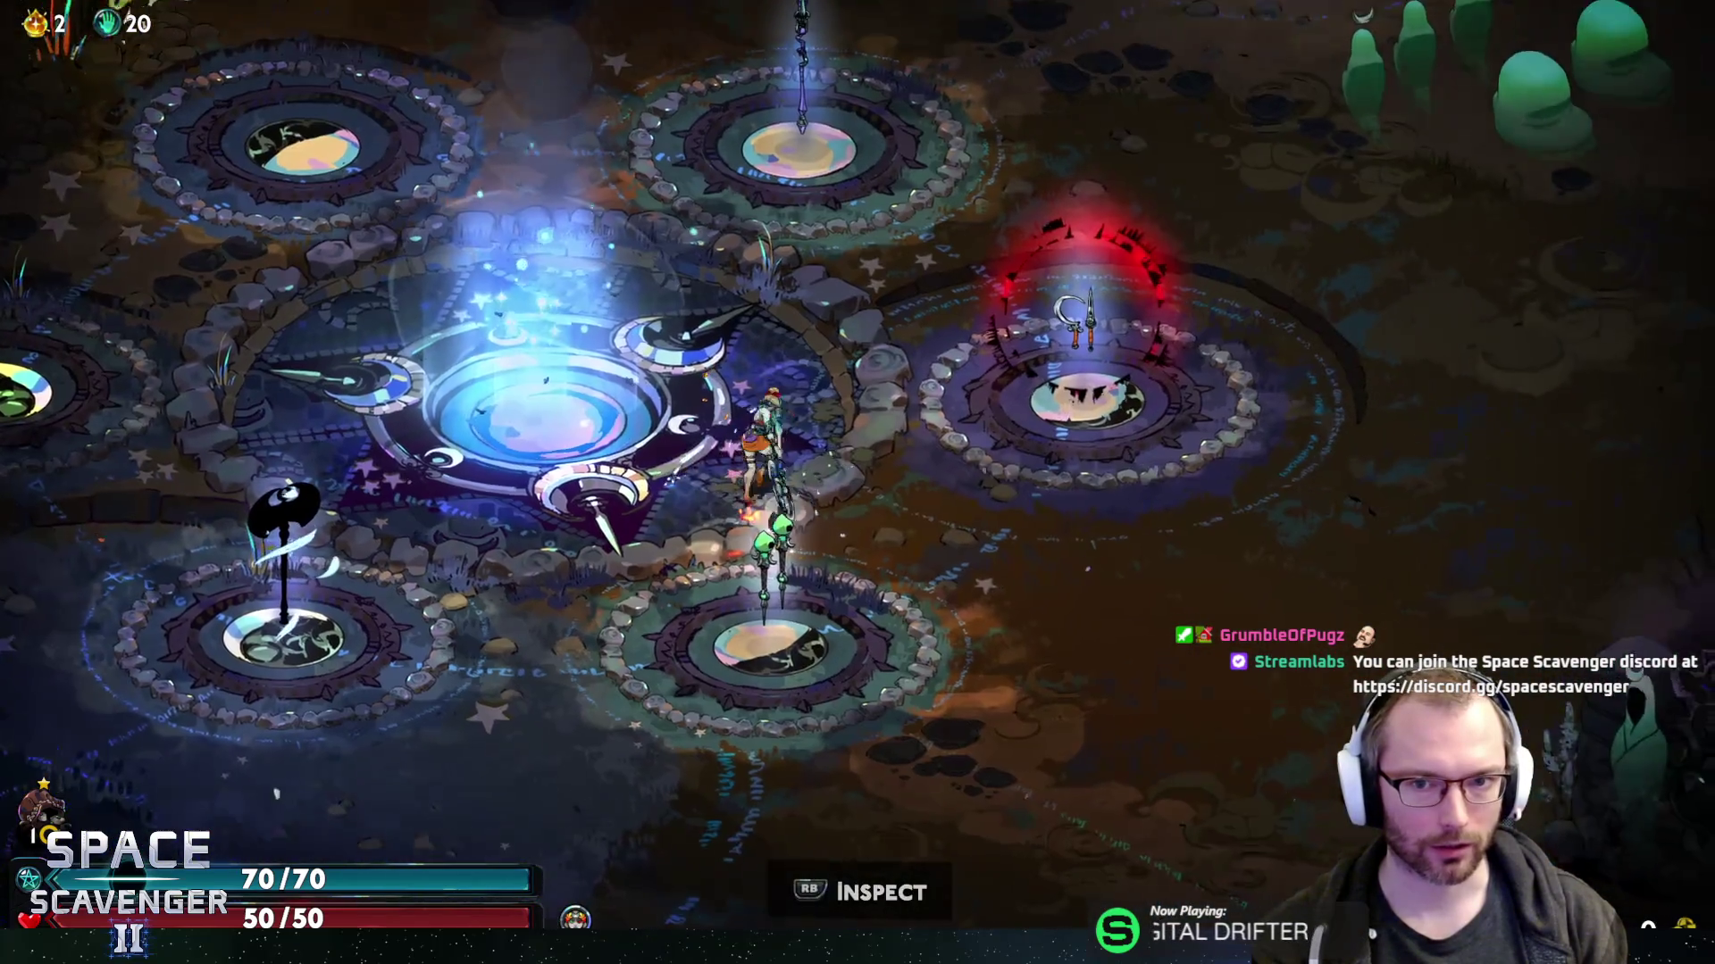
key(a)
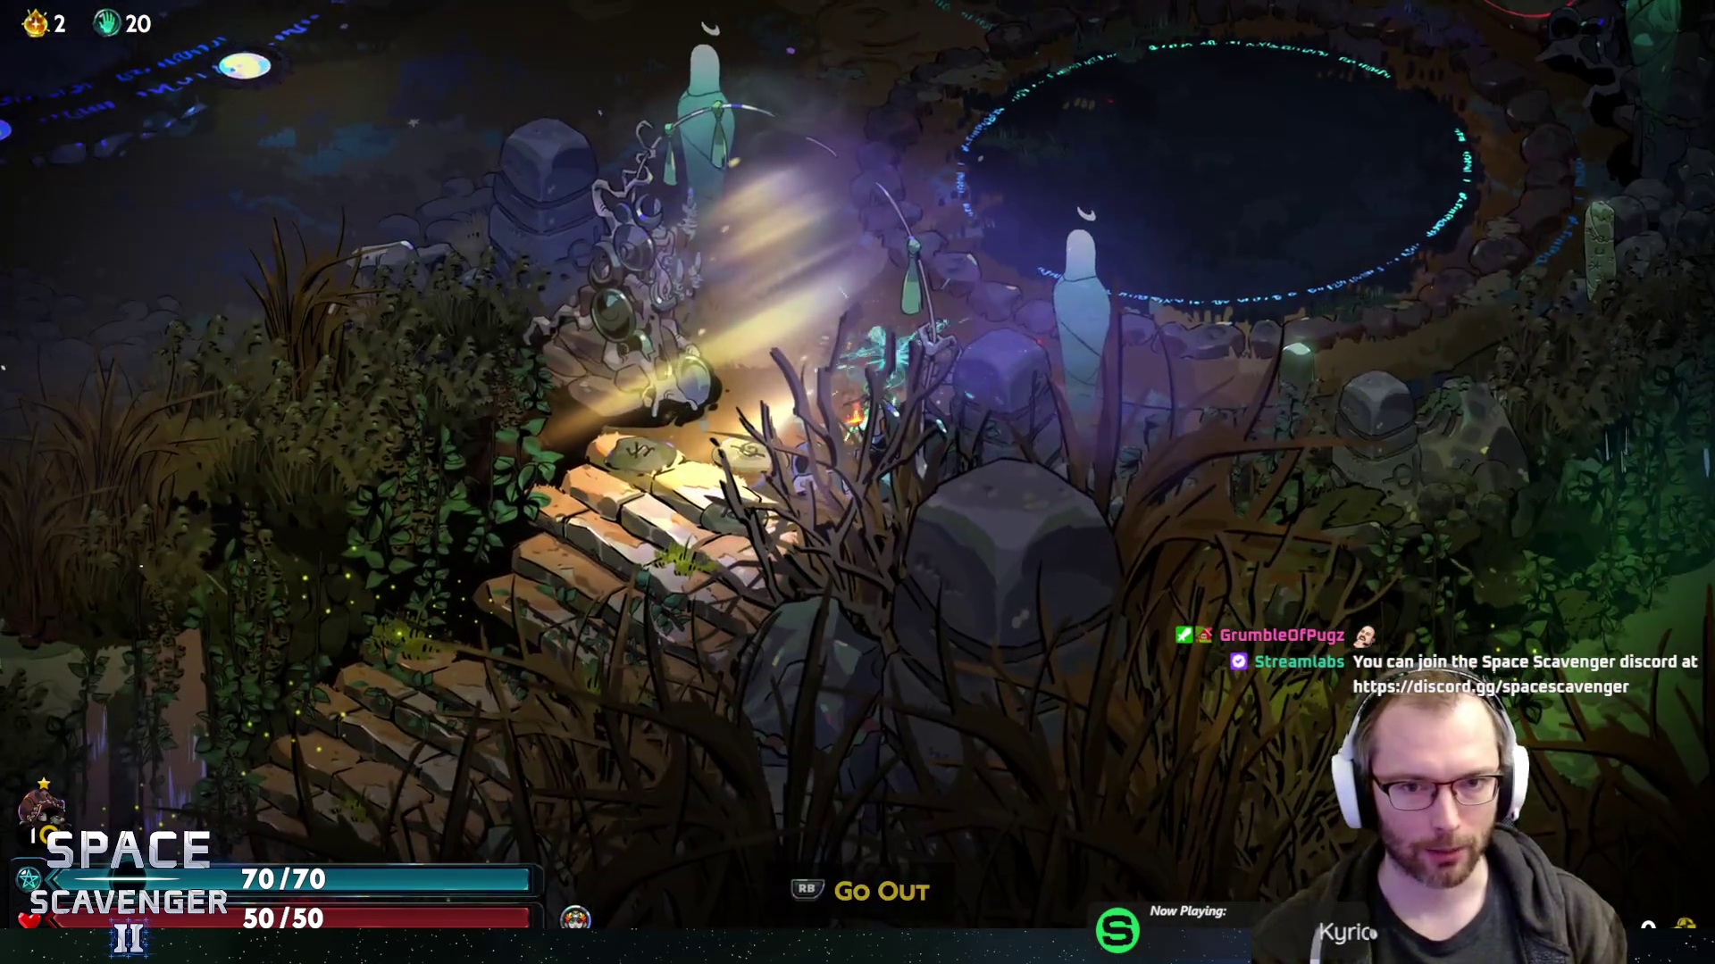
key(e)
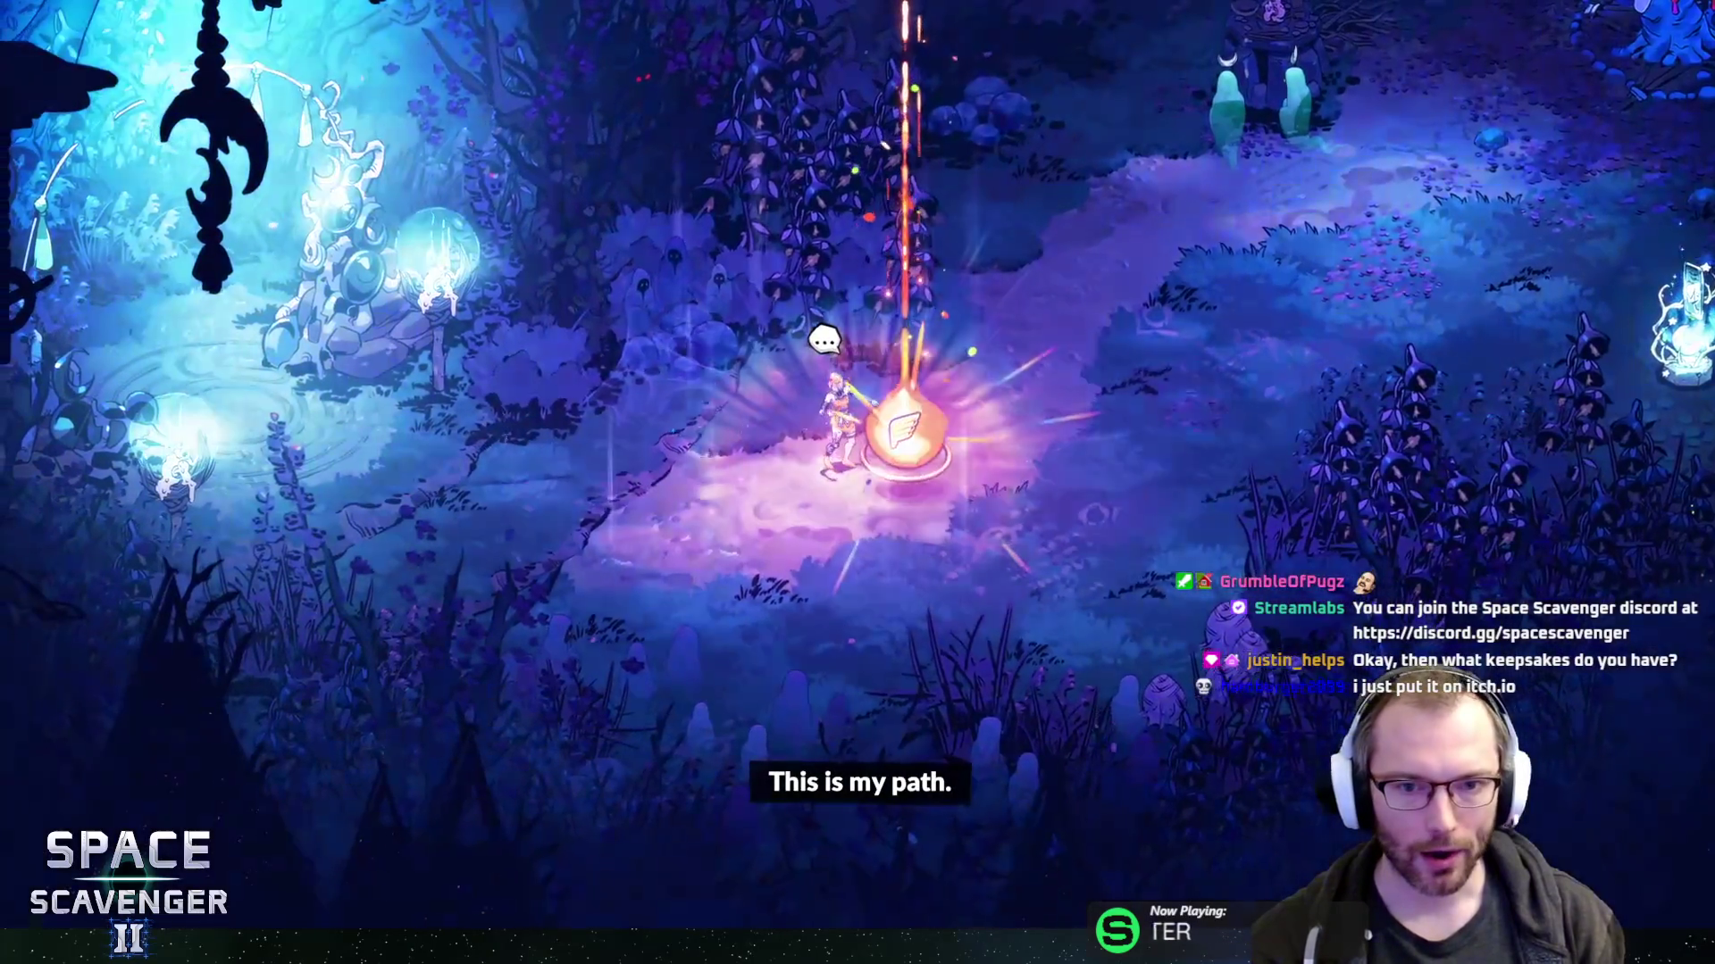
key(e)
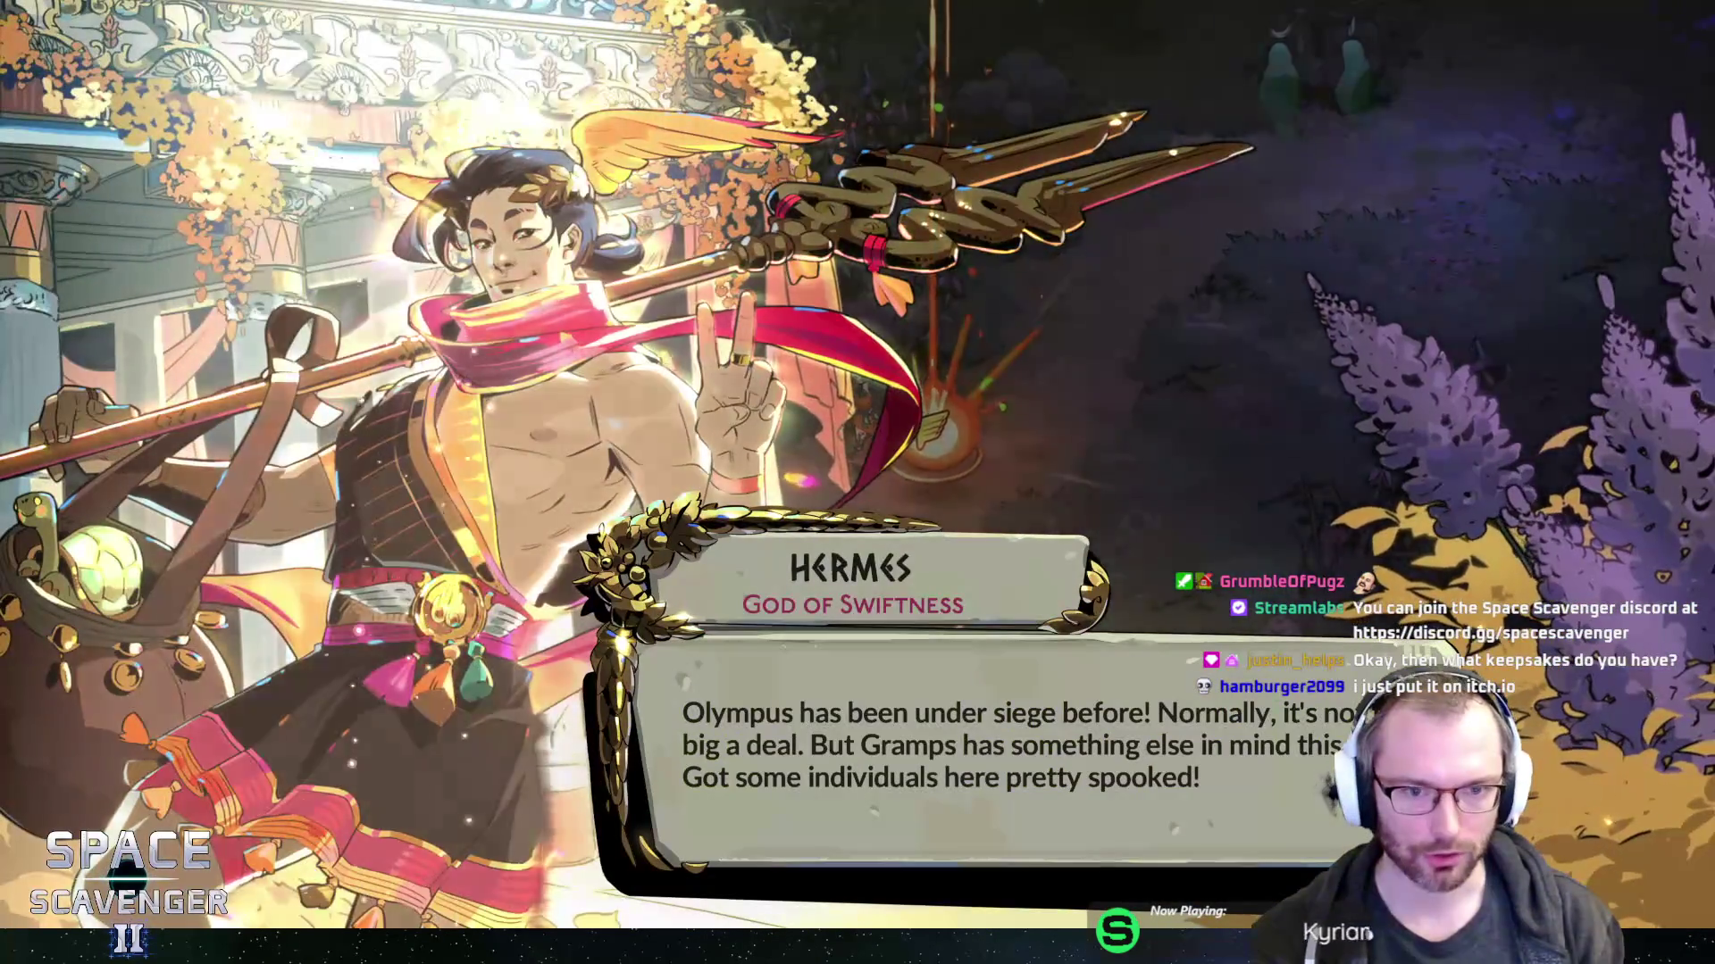
key(e)
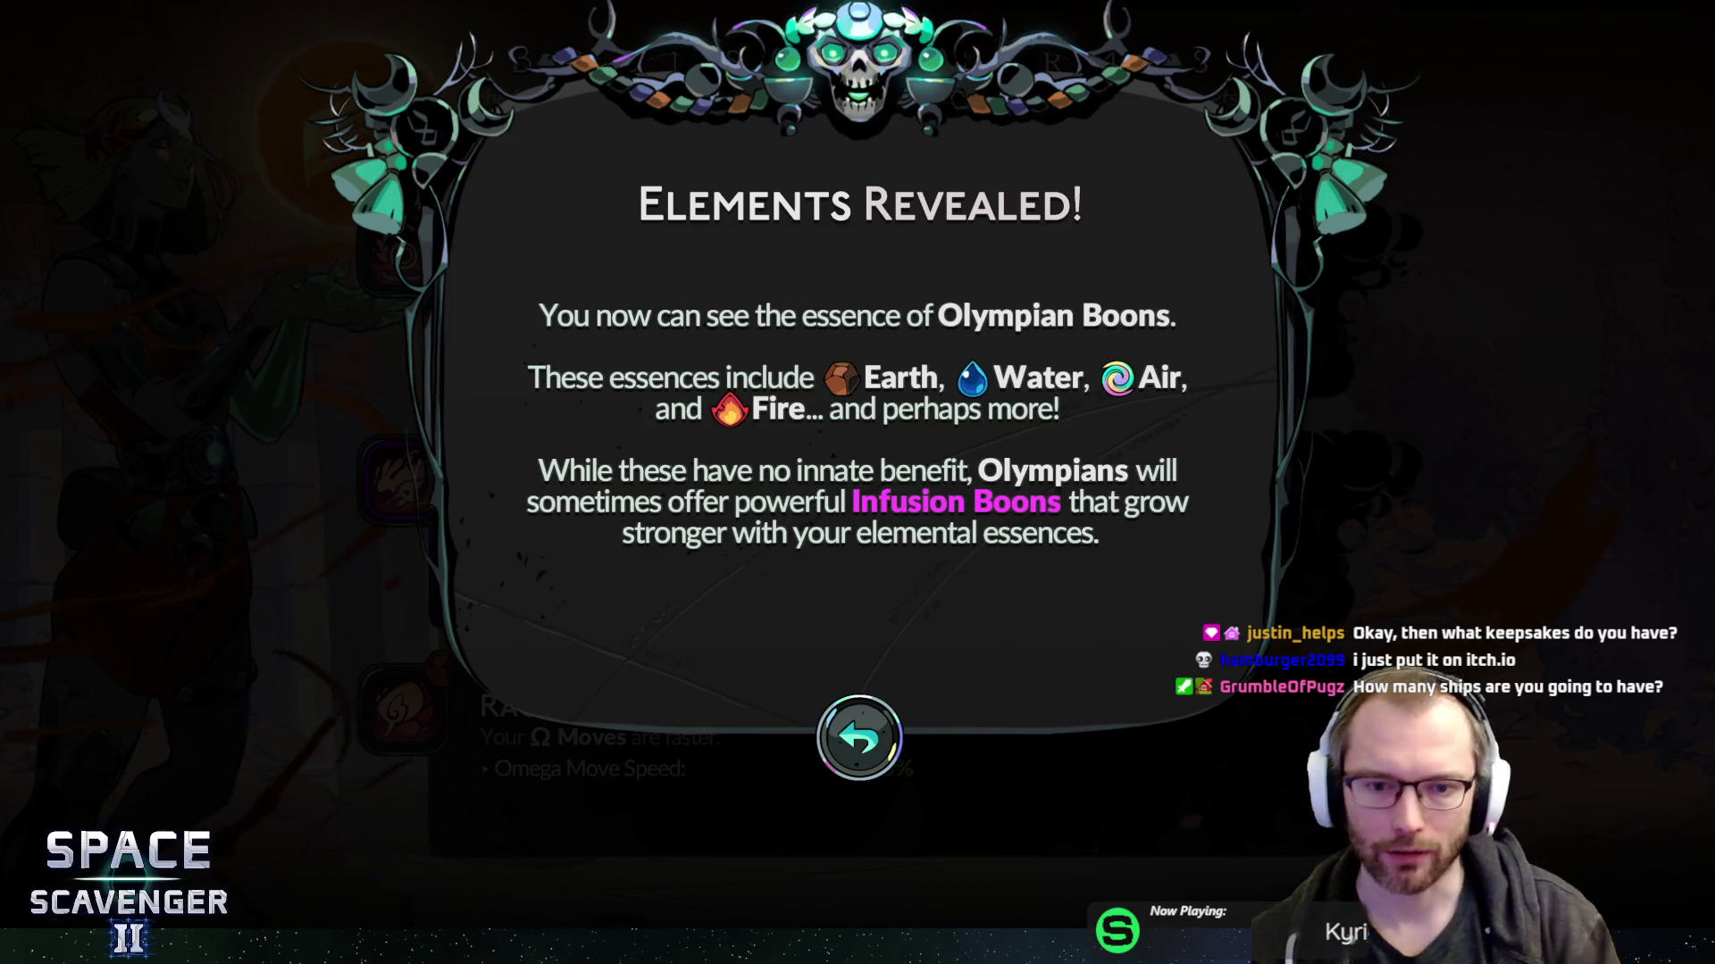
- Dismiss Elements Revealed, compare Winner's Circle and Racing Thoughts, and take Epic Nimble Limbs (+20% strike speed)
key(Escape)
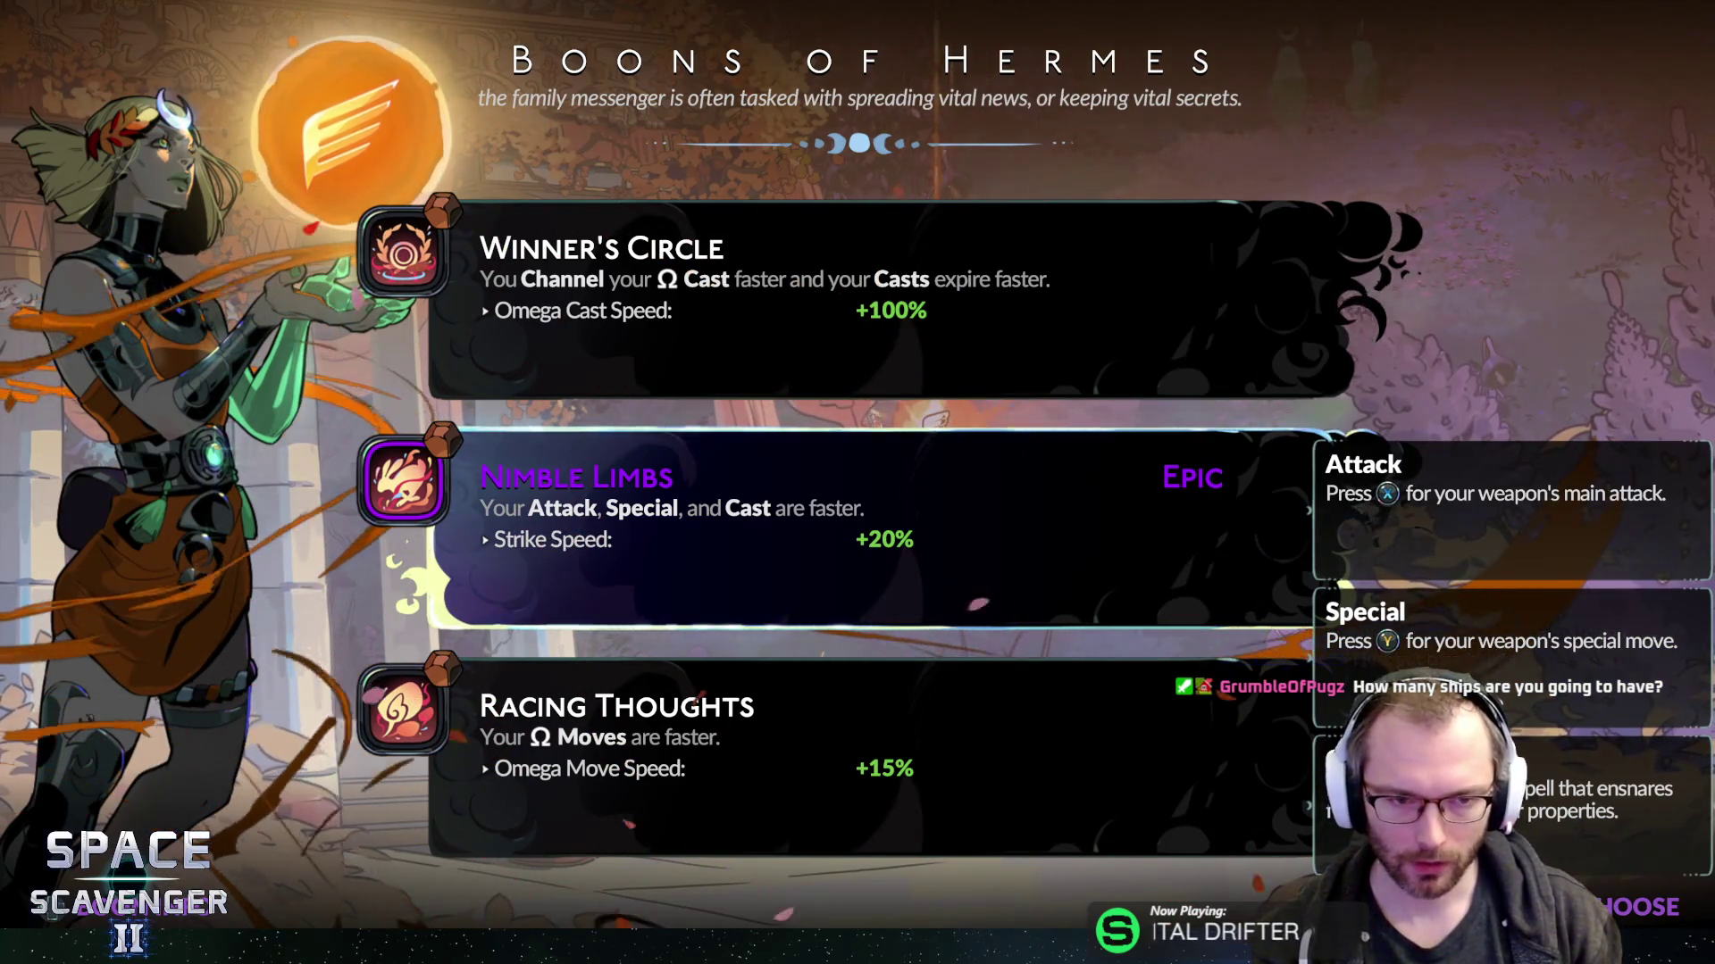
key(Up)
key(Down)
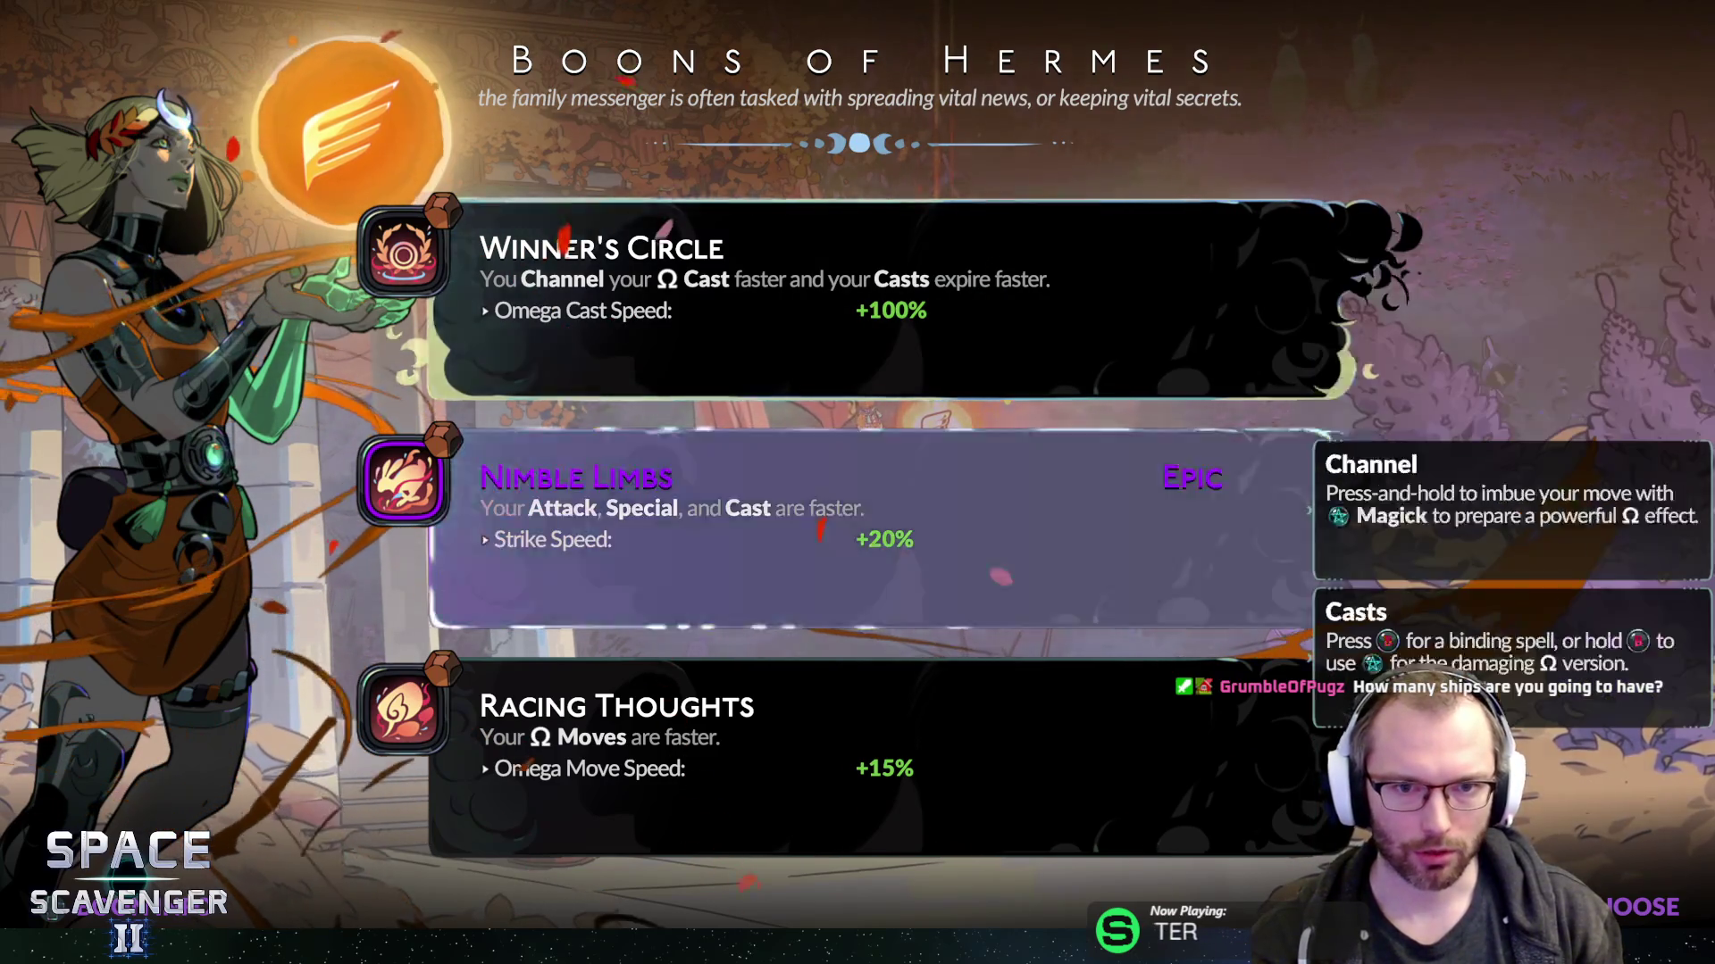
key(Down)
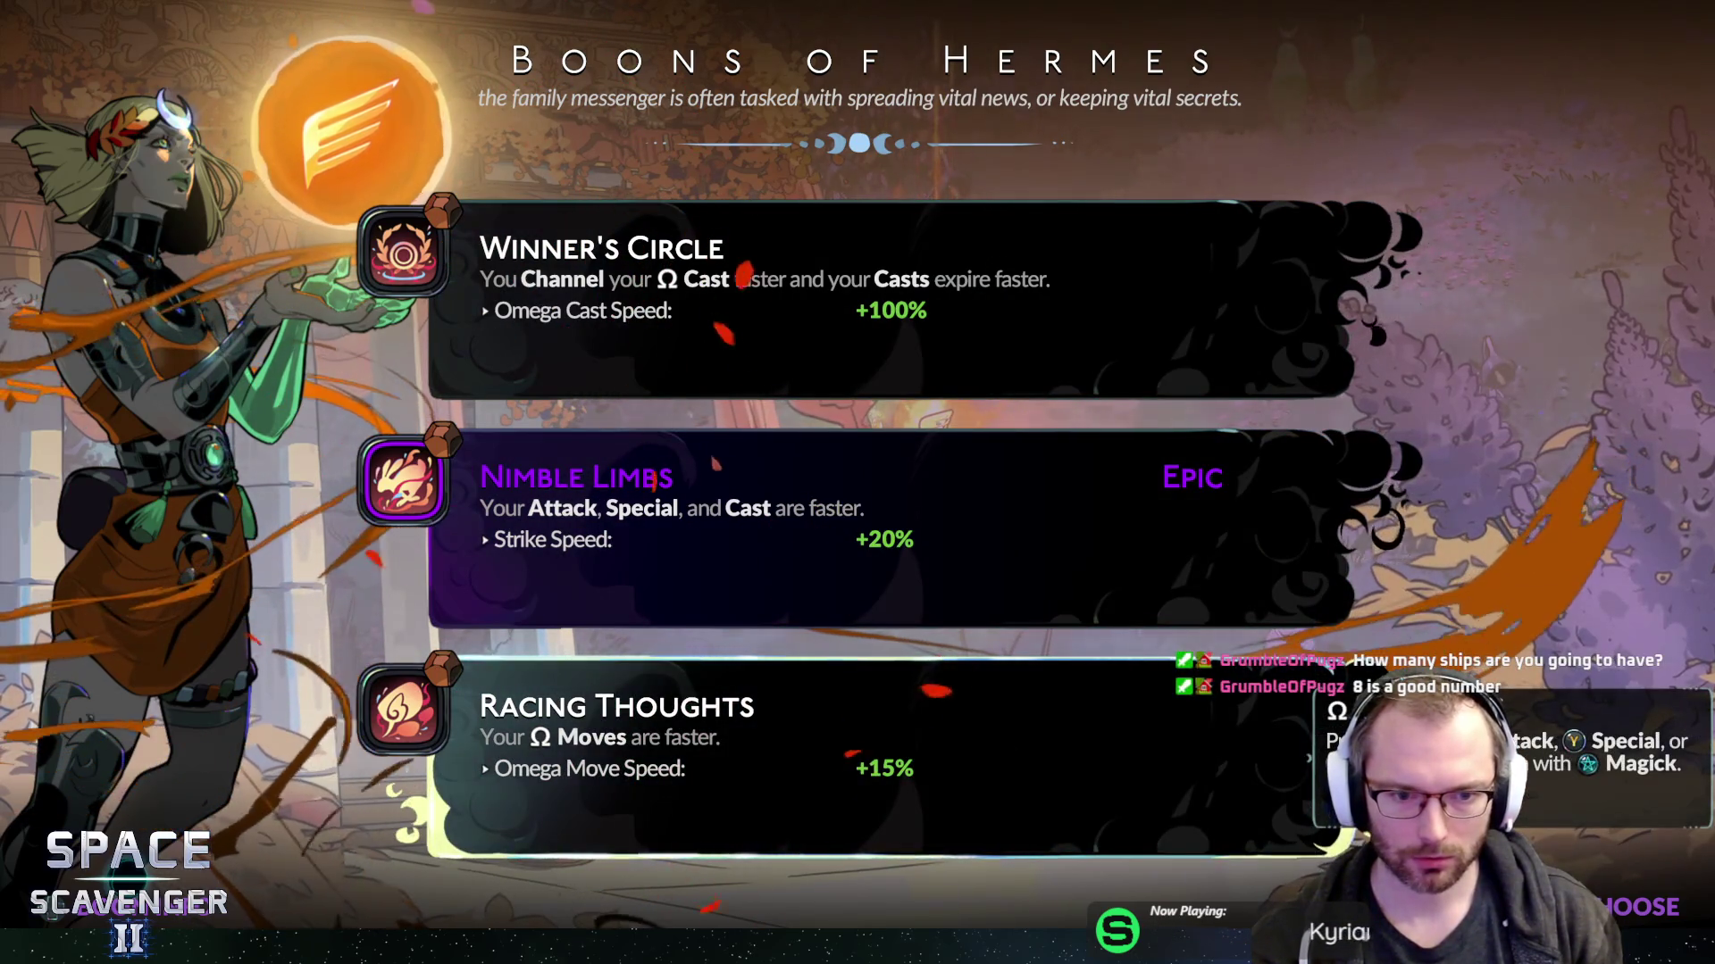
key(Up)
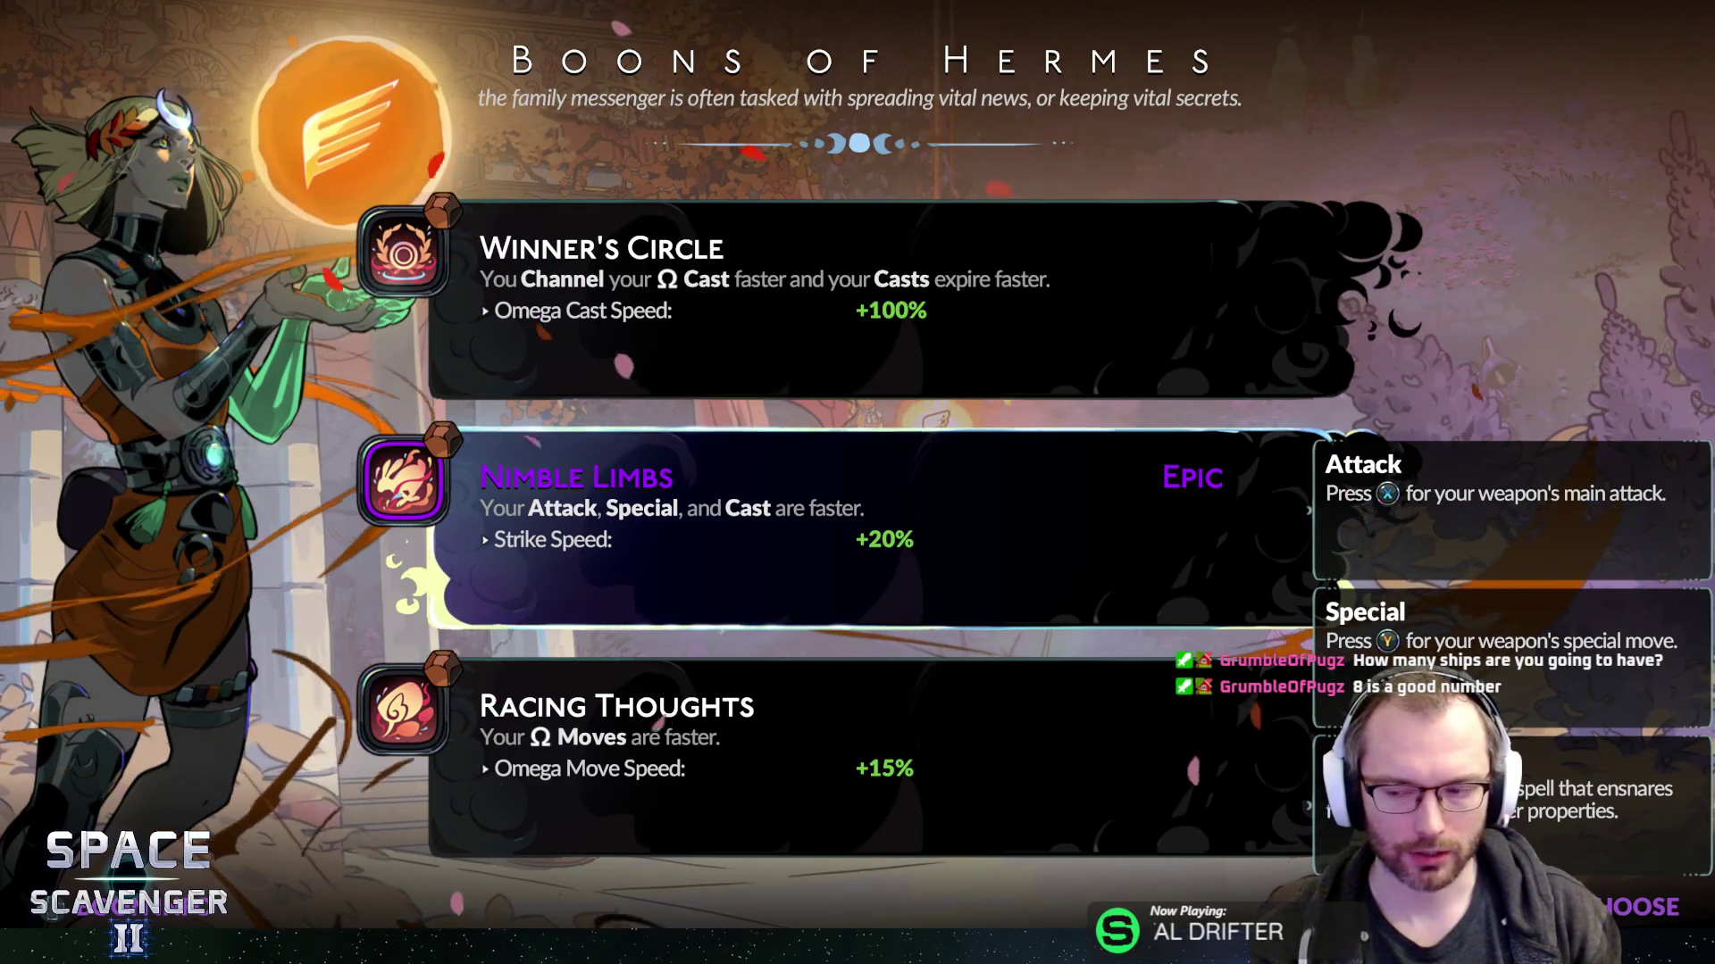
key(Return)
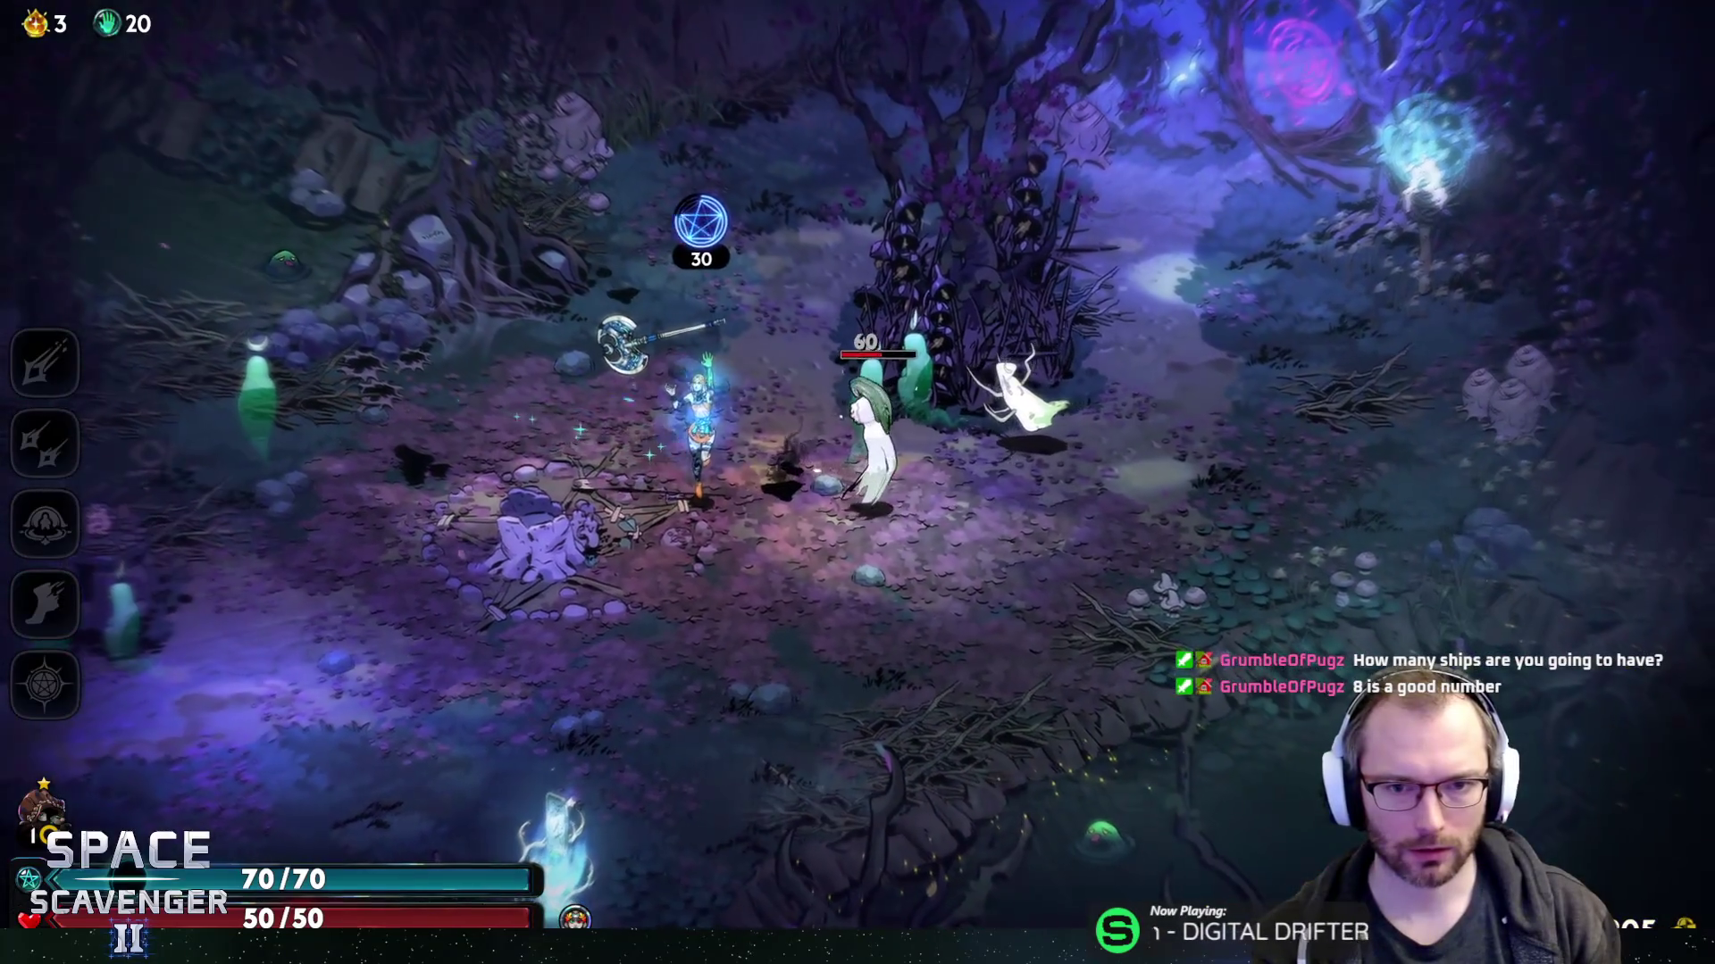
- Fight off the forest room's enemies with area attacks, slashes and dashes
key(q)
key(d)
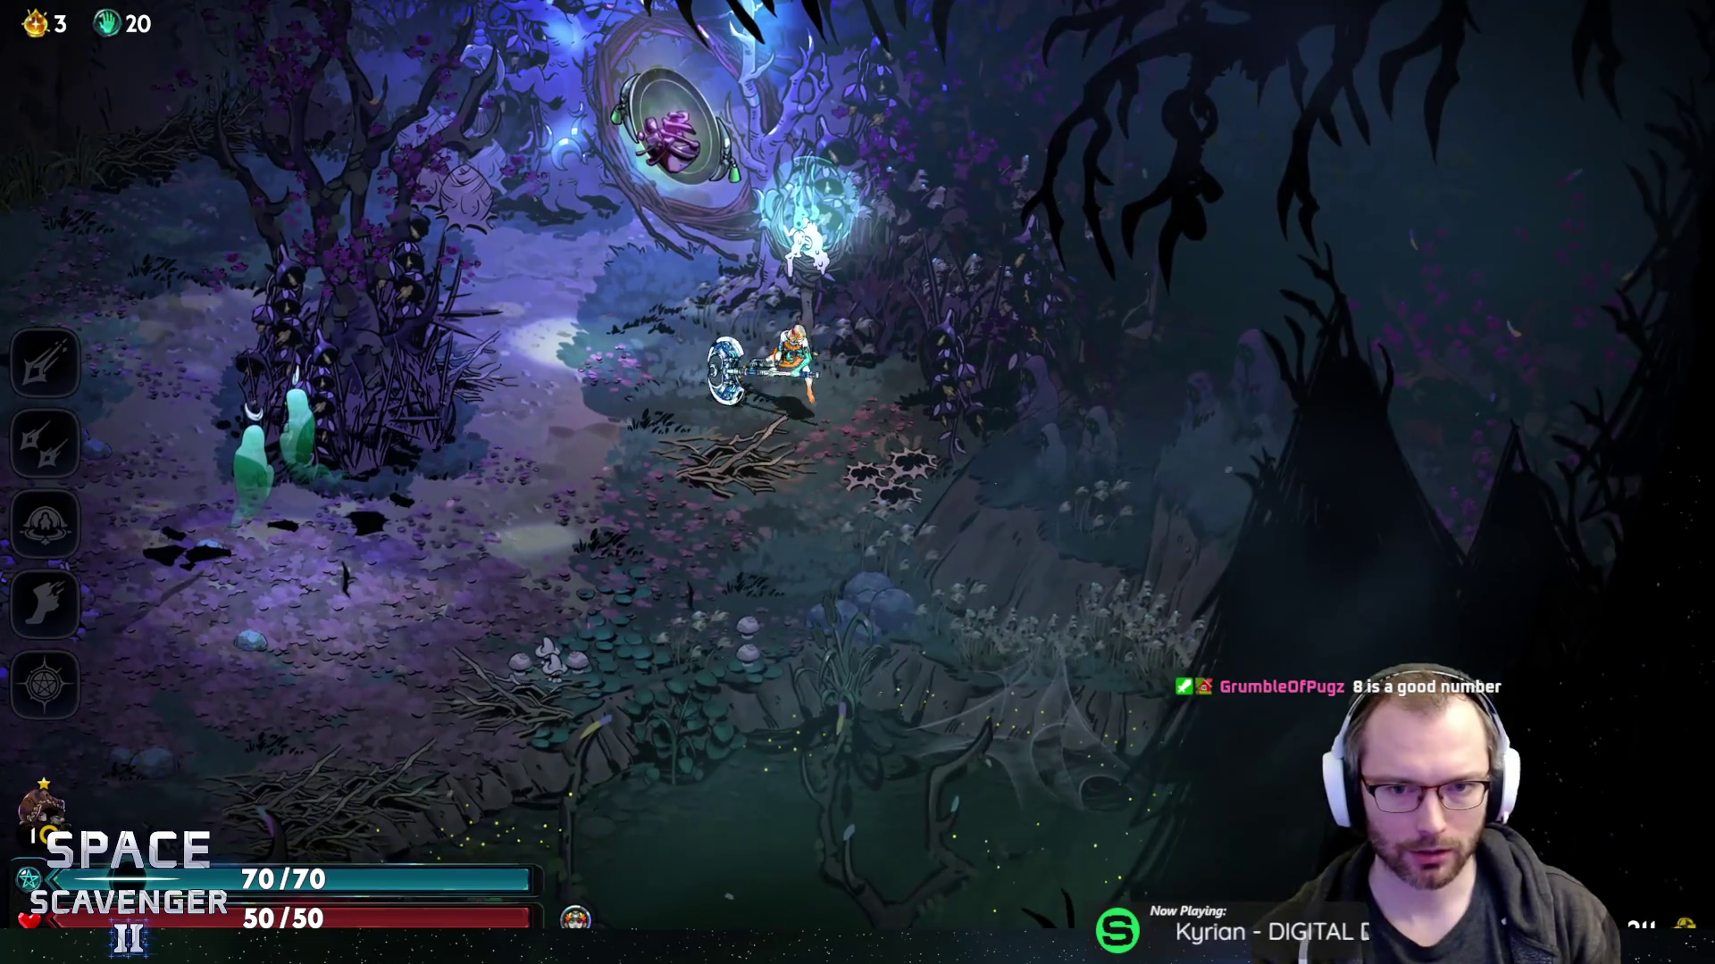
key(e)
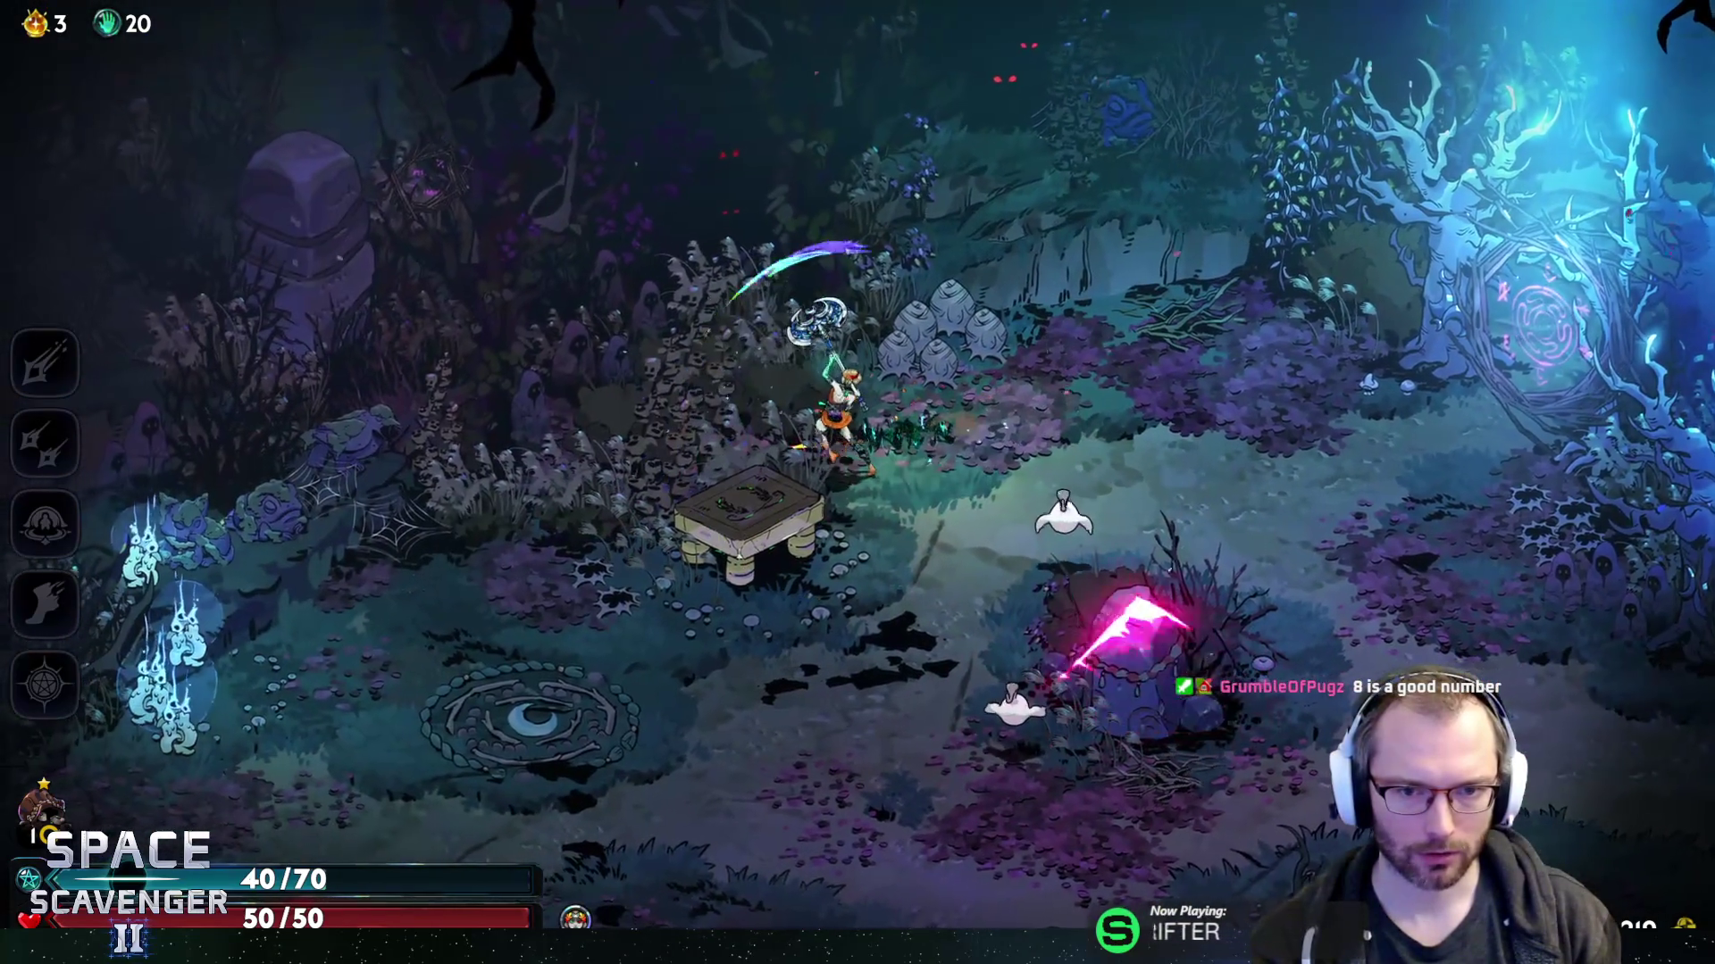
key(space)
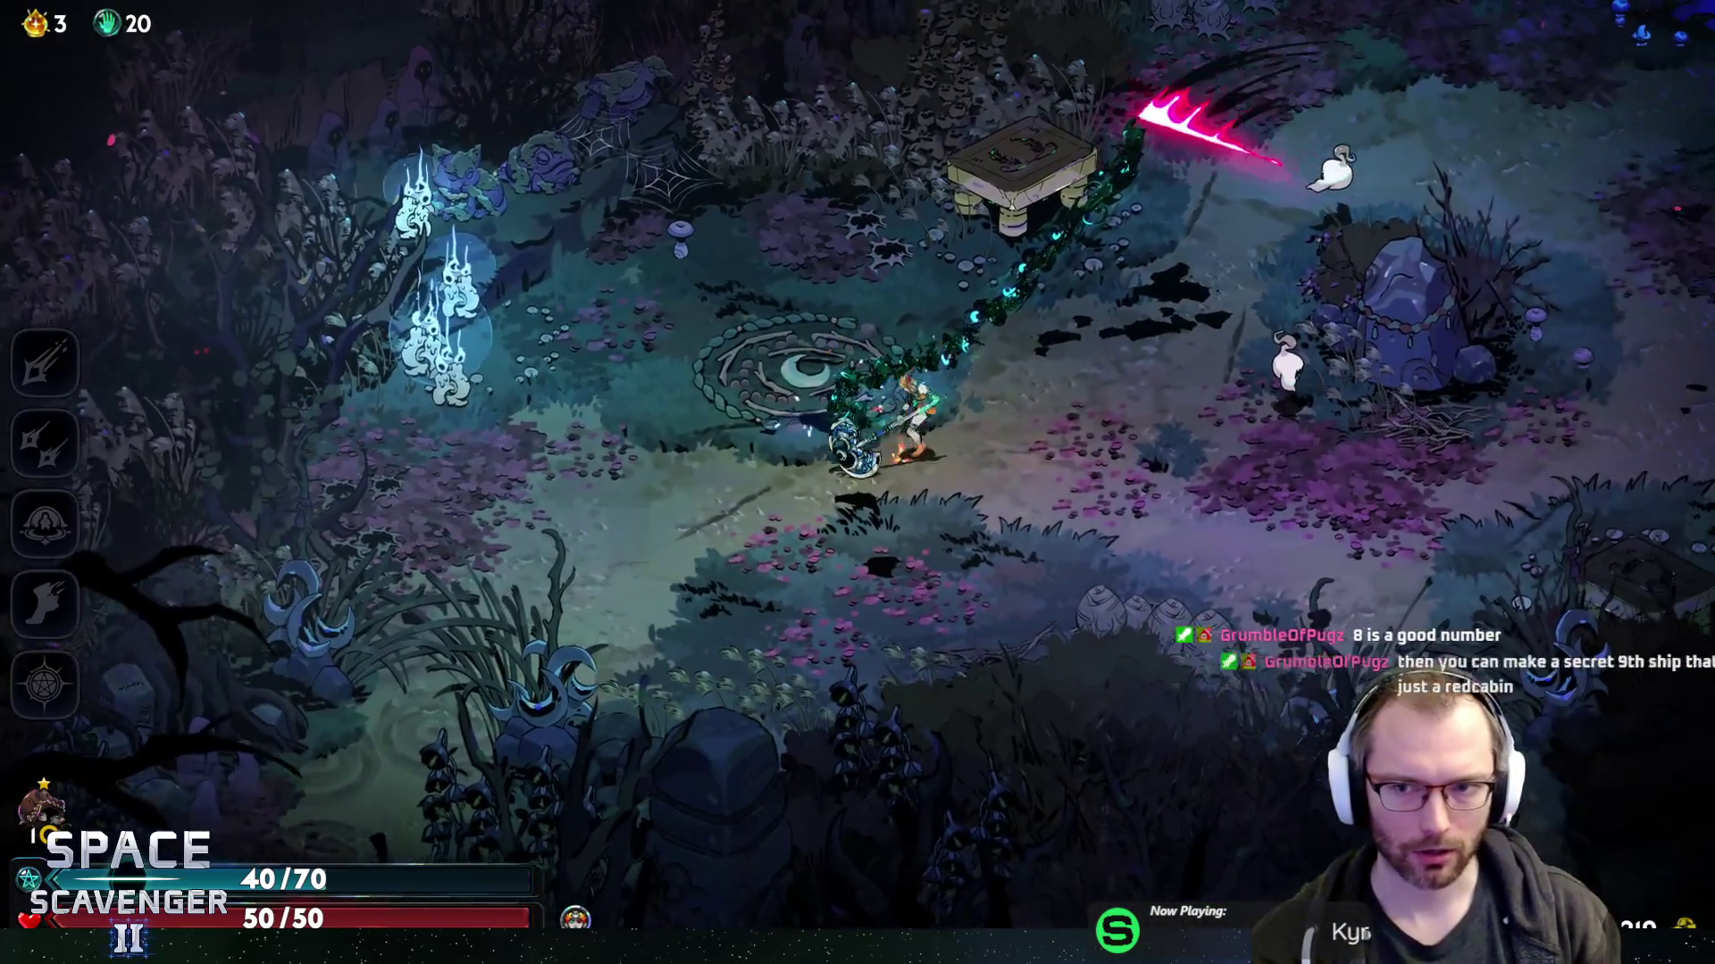
key(q)
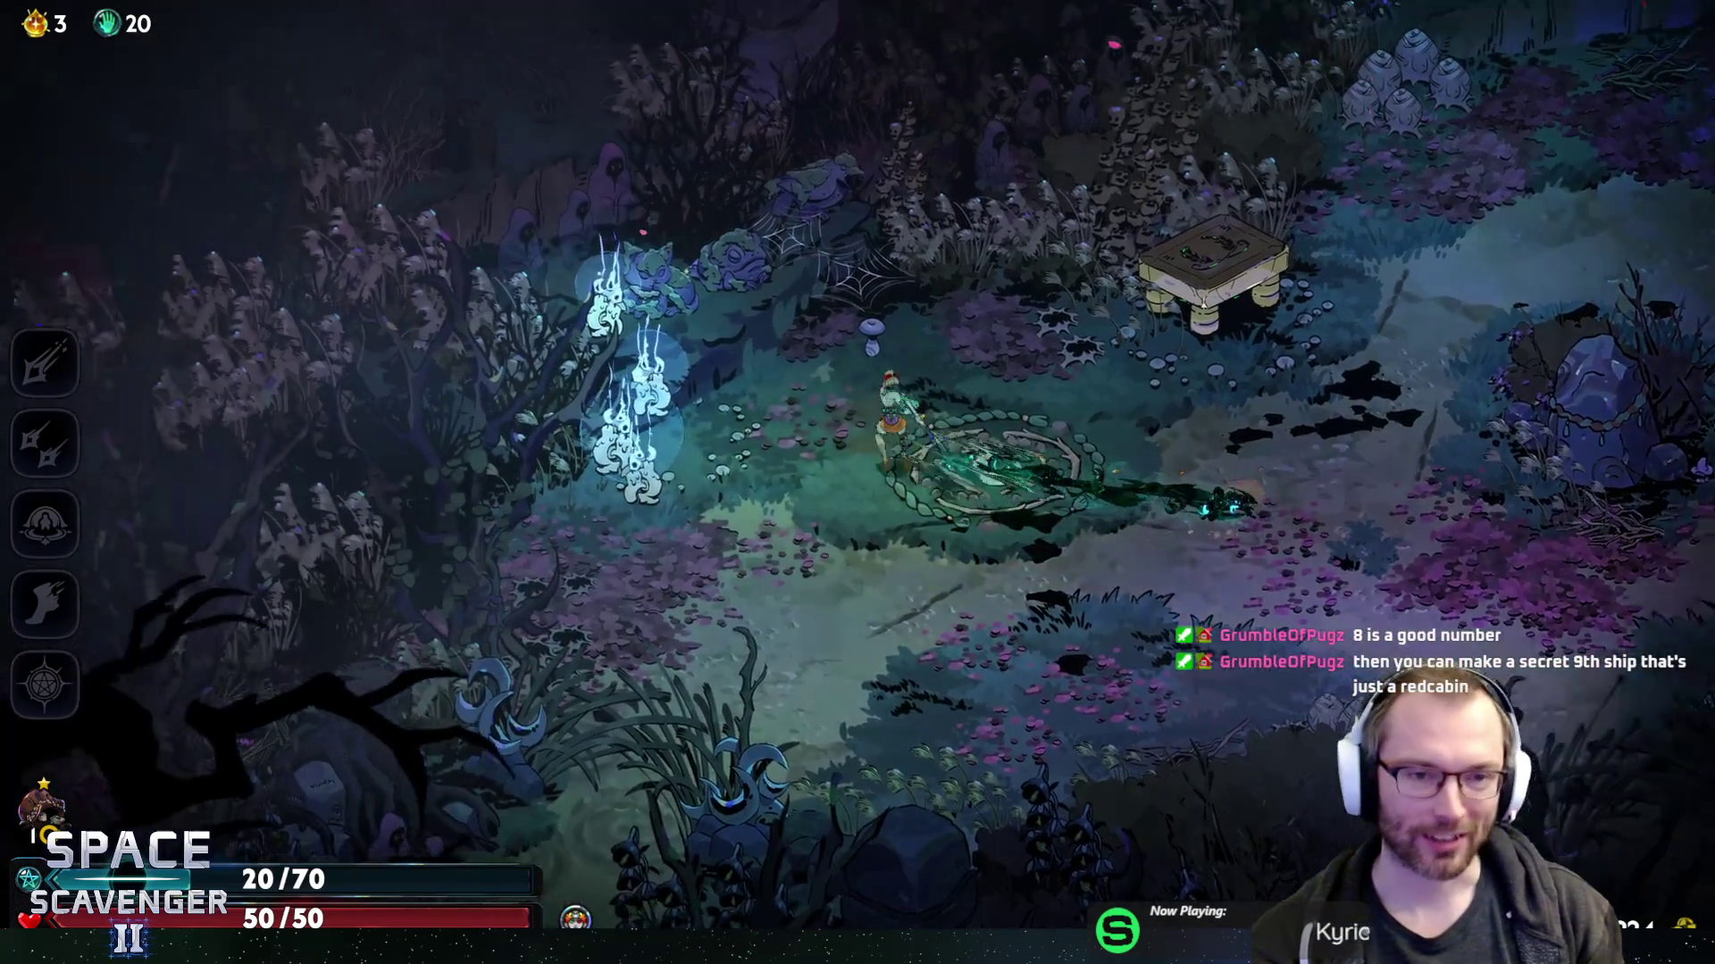
key(d)
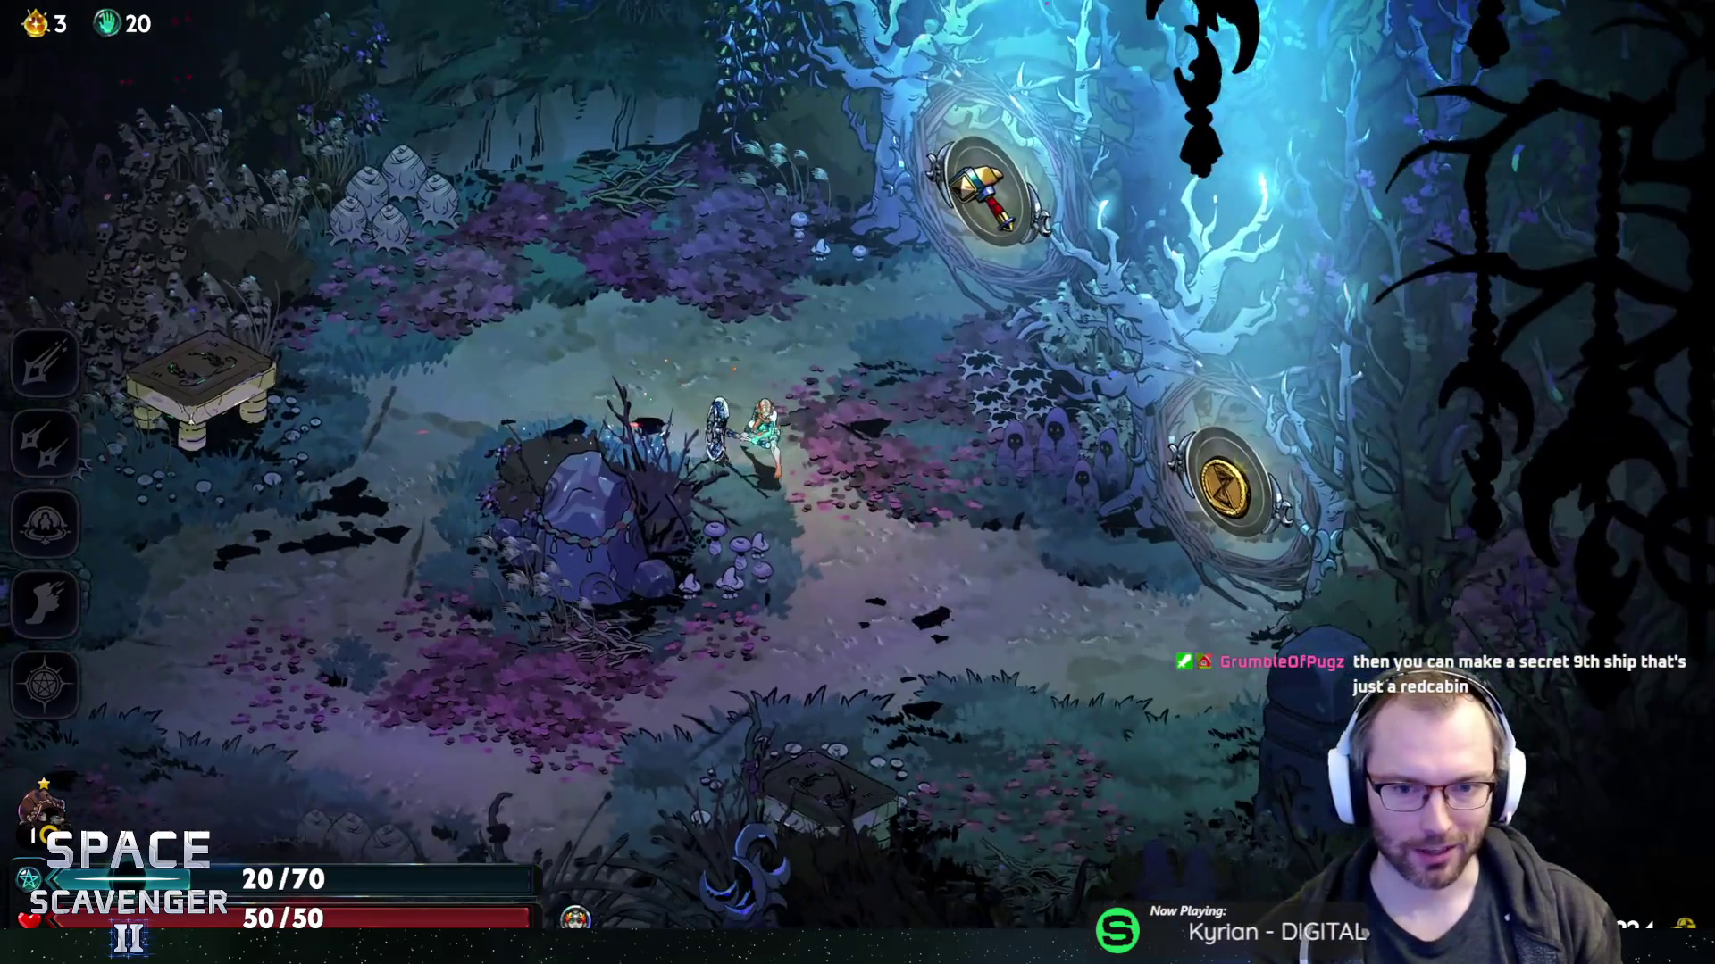
key(s)
key(d)
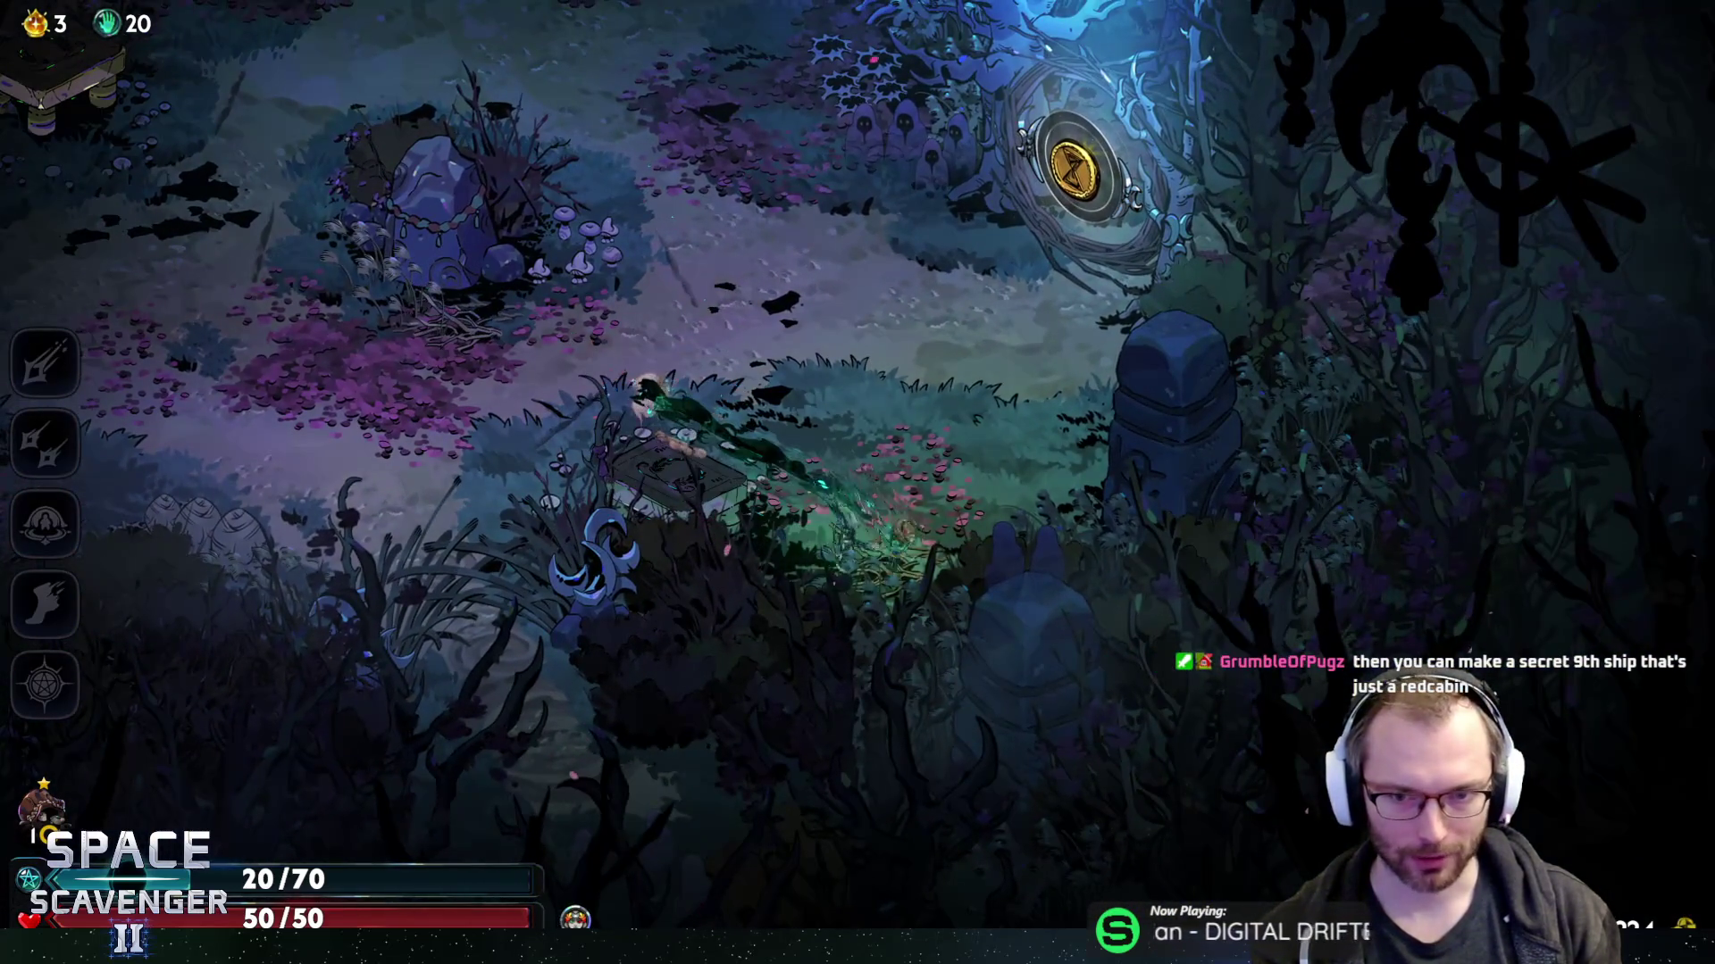
key(a)
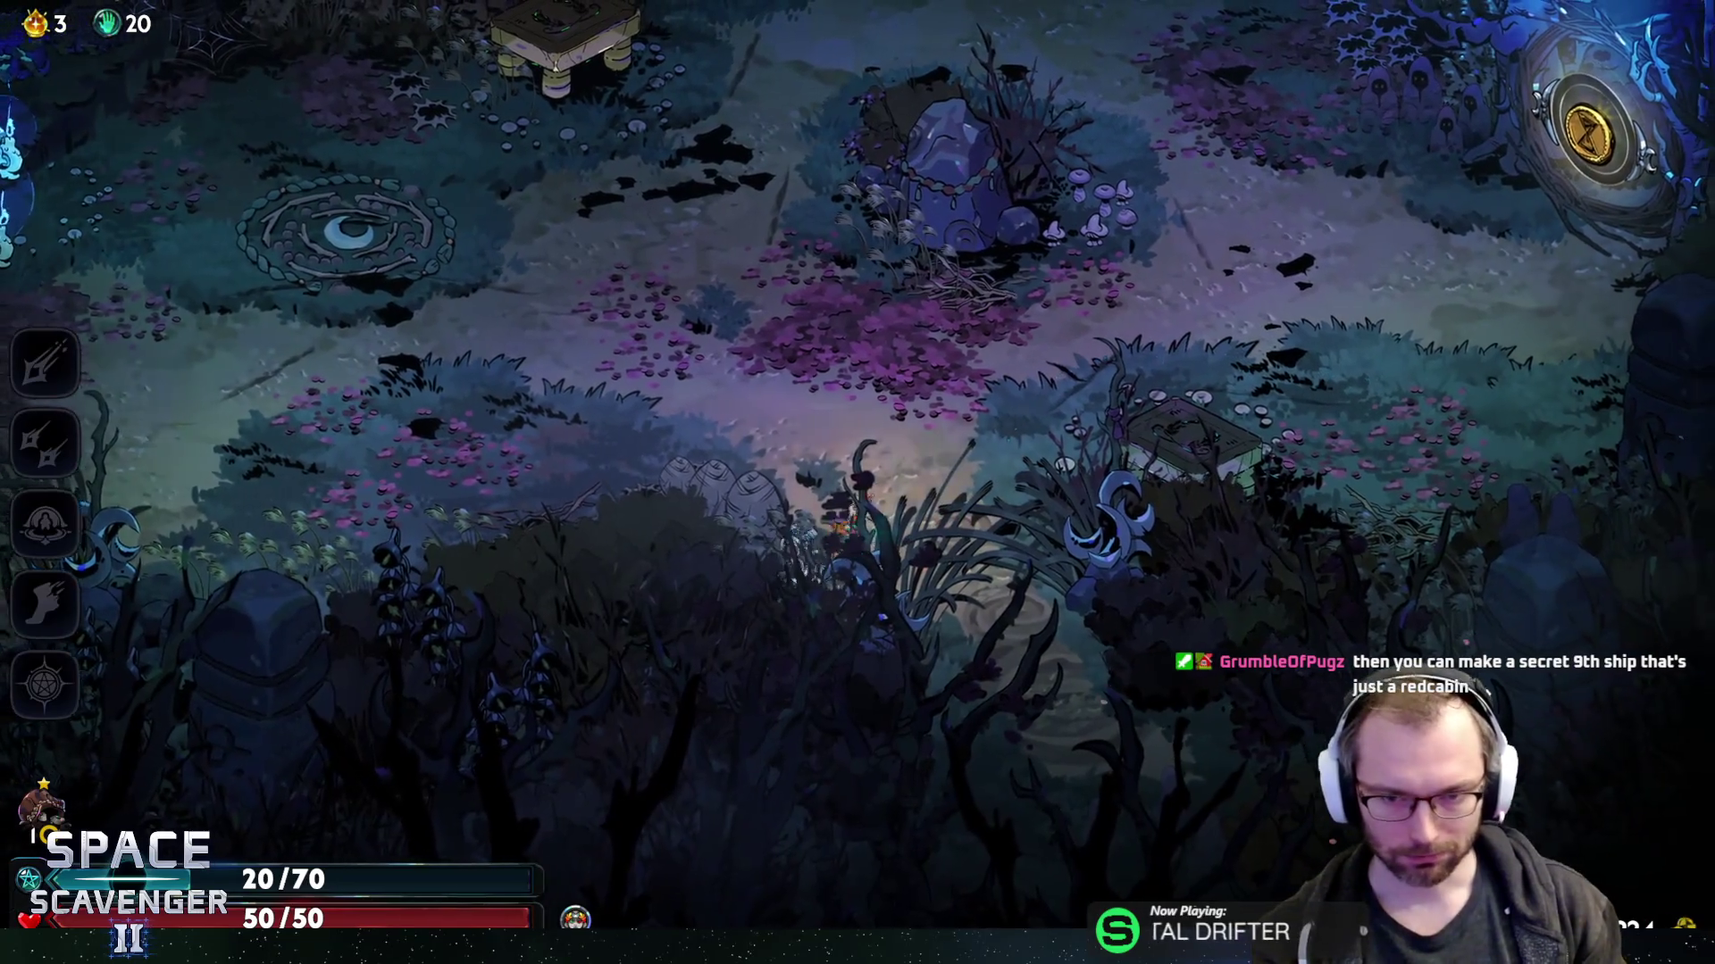
key(d)
- Walk up to the hammer reward door and proceed through it to the next room
key(w)
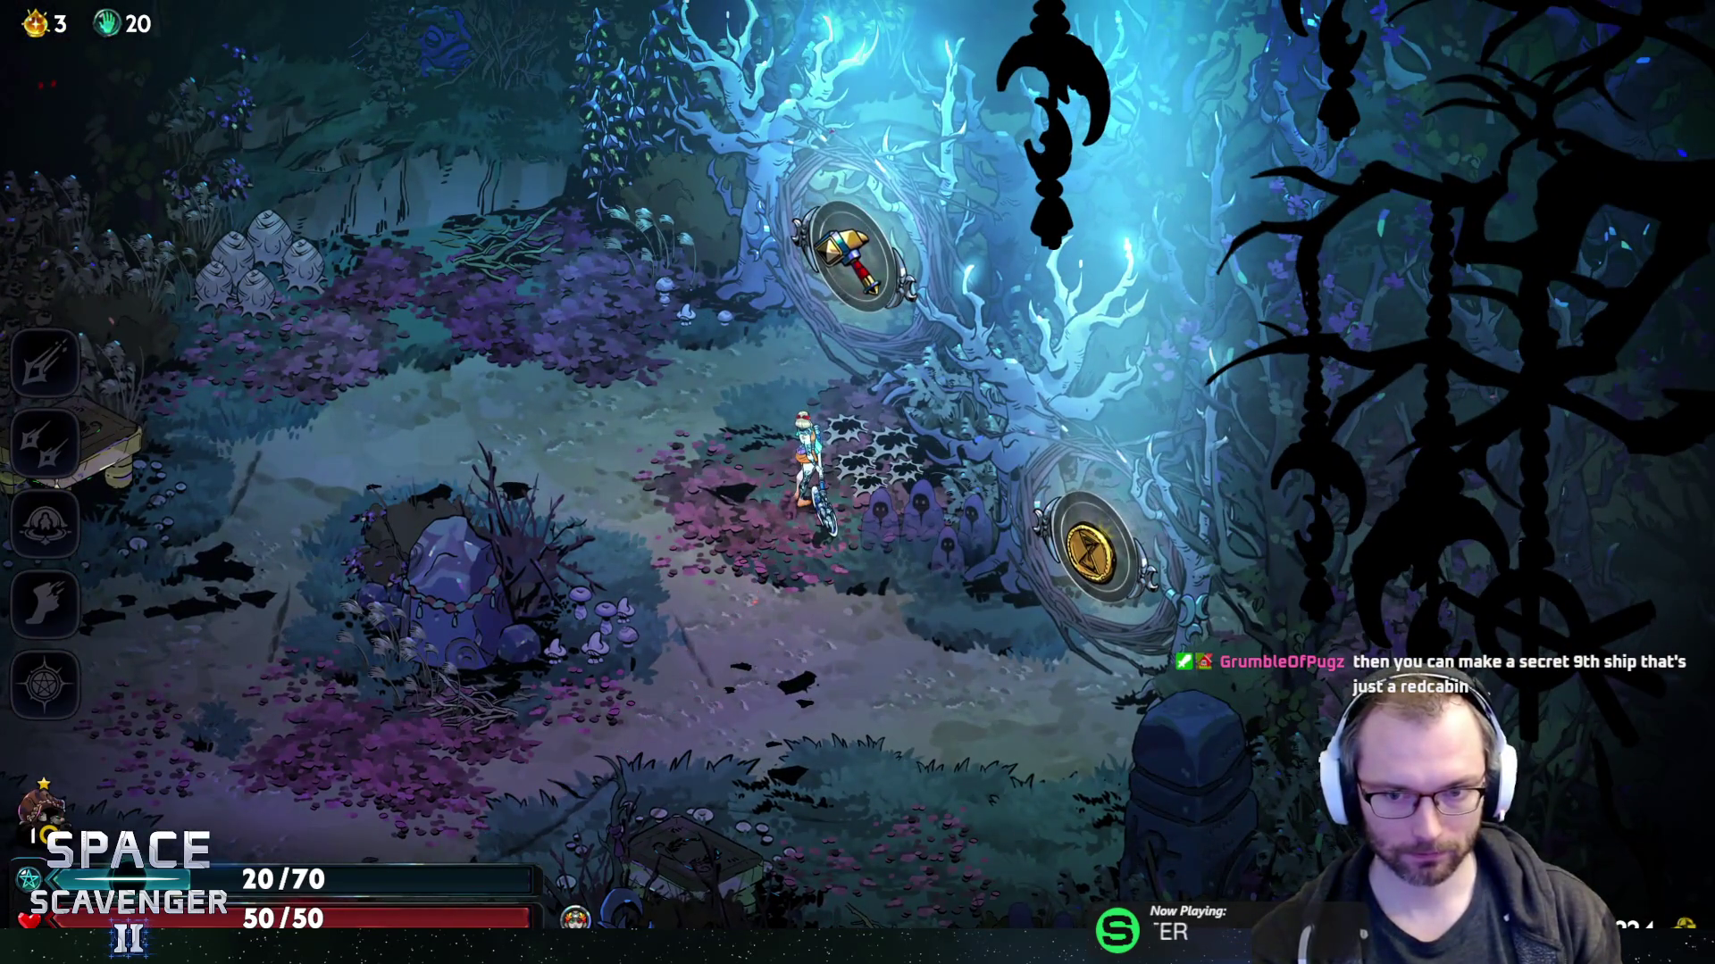
key(w)
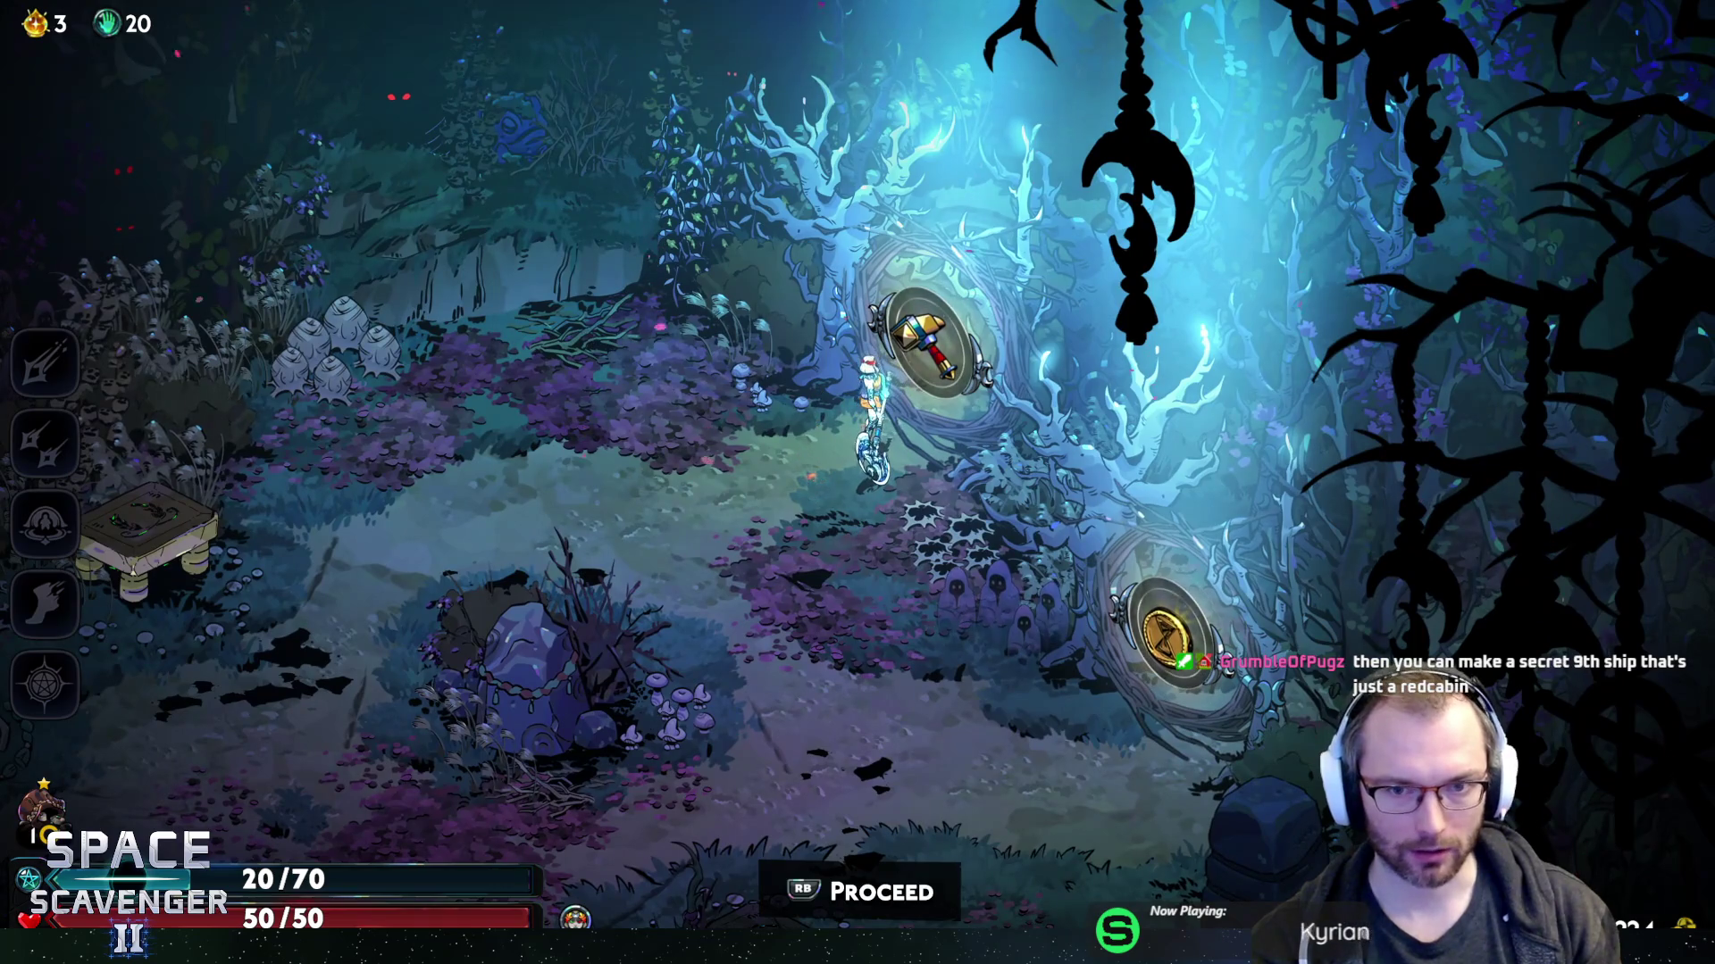
key(s)
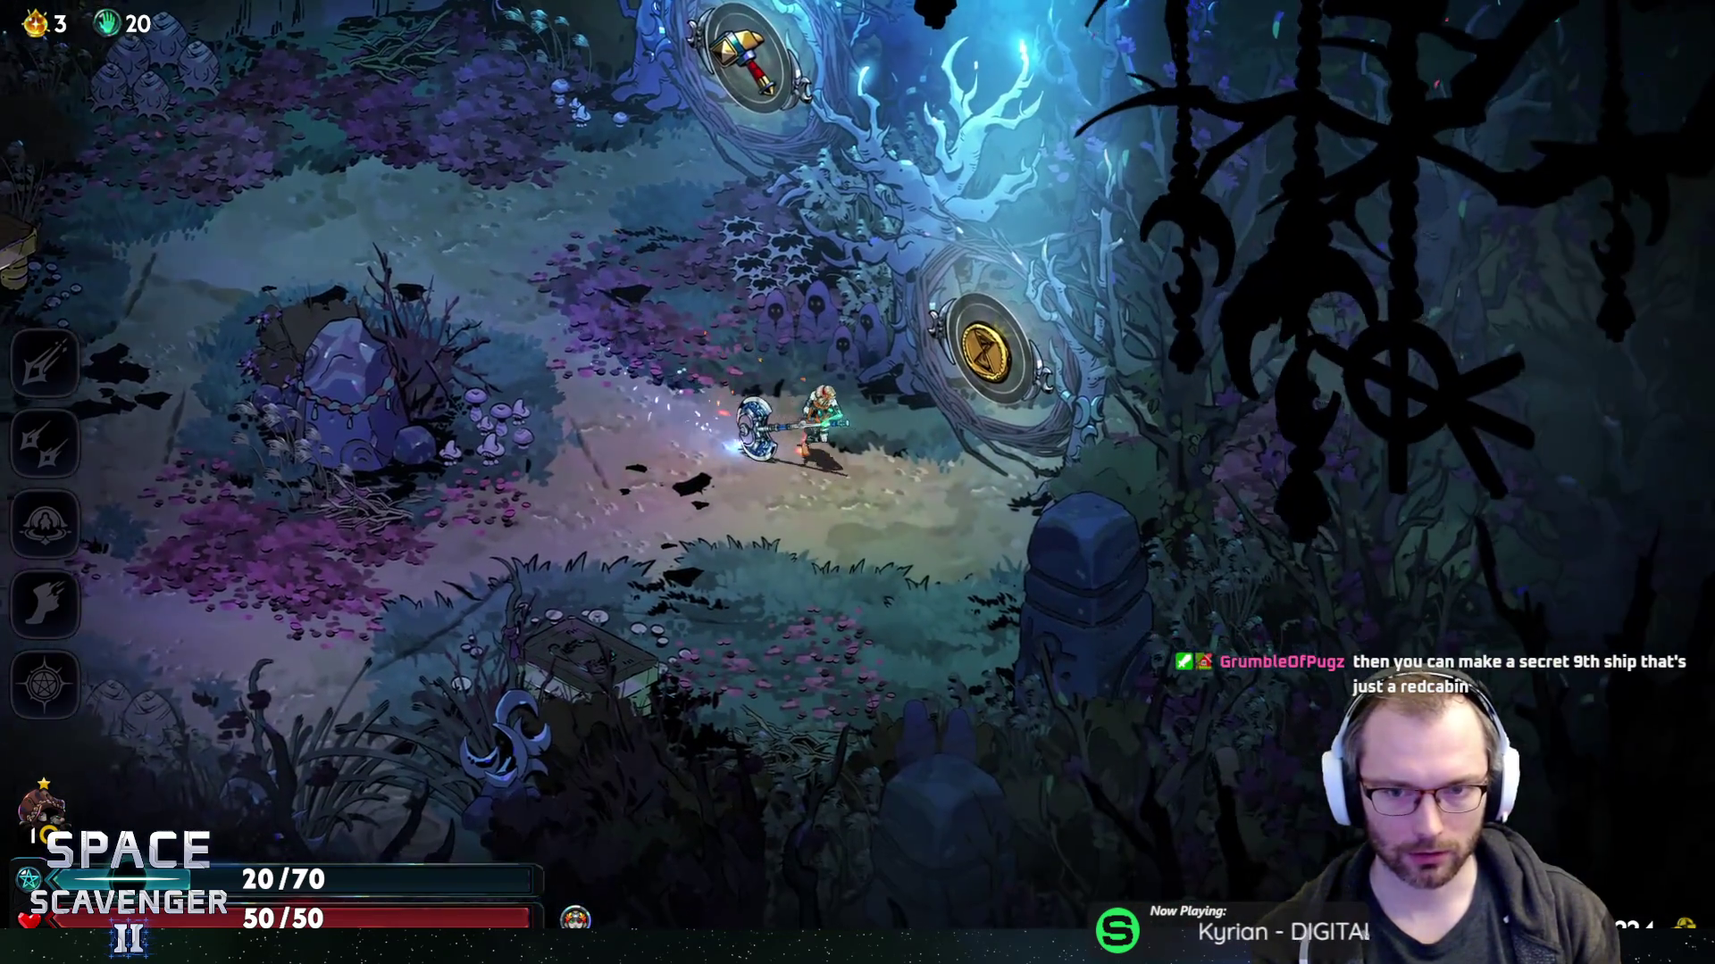
key(w)
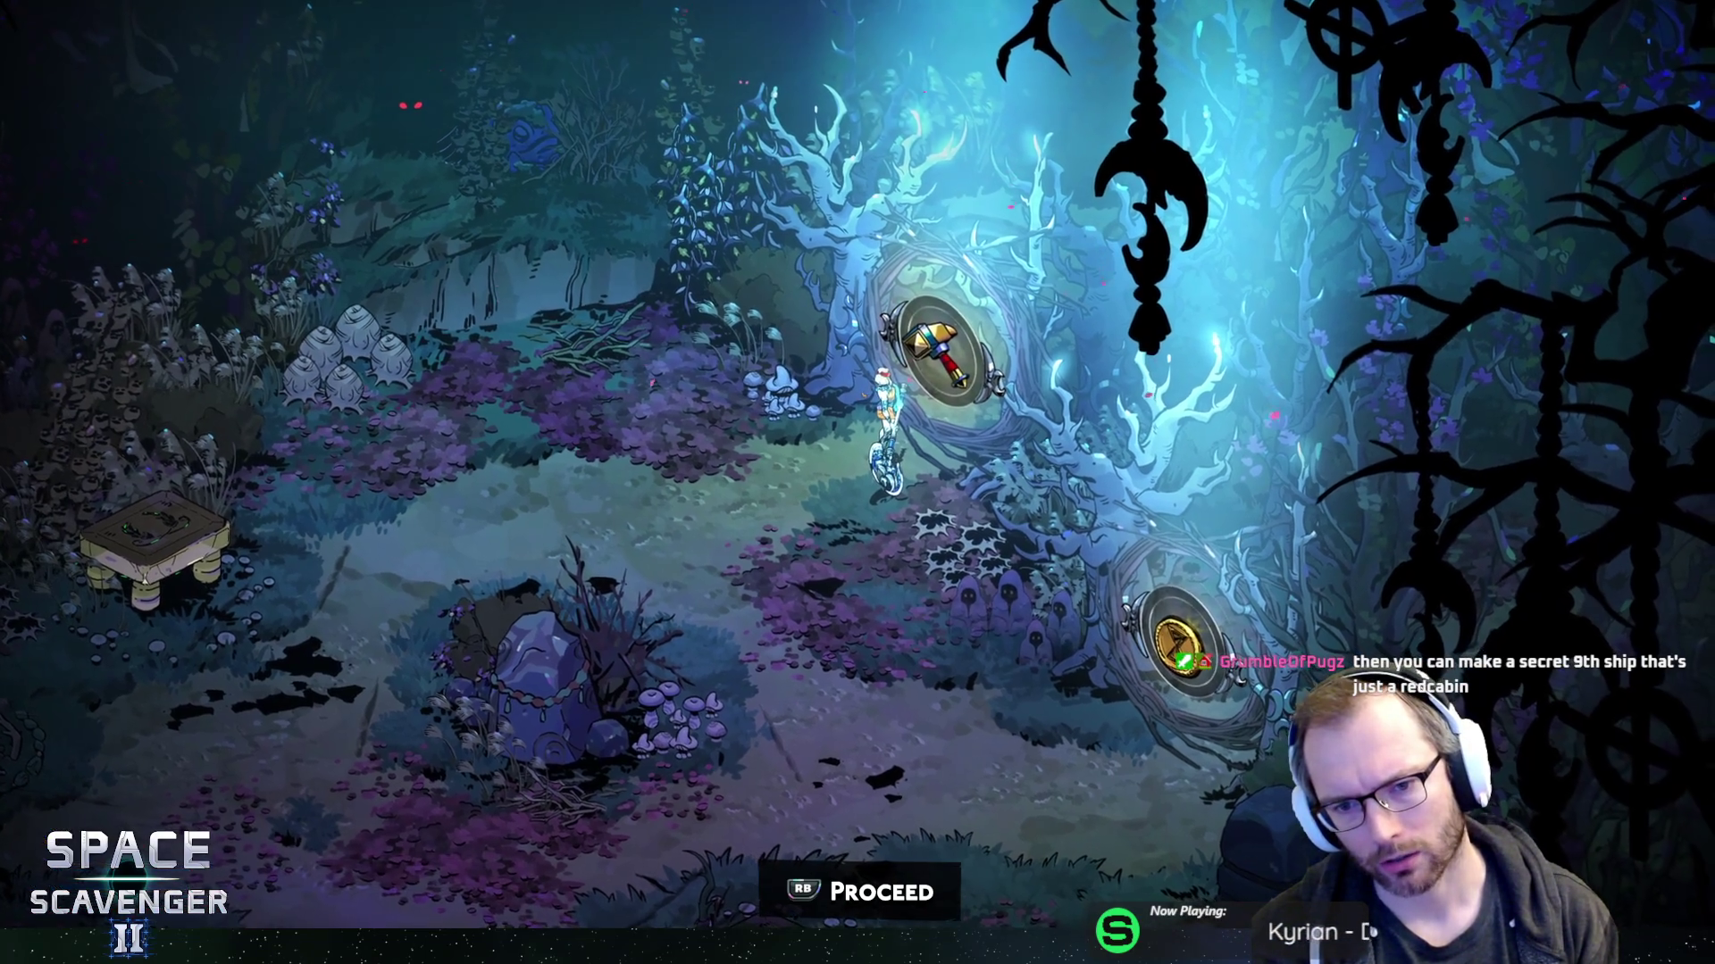
key(a)
key(d)
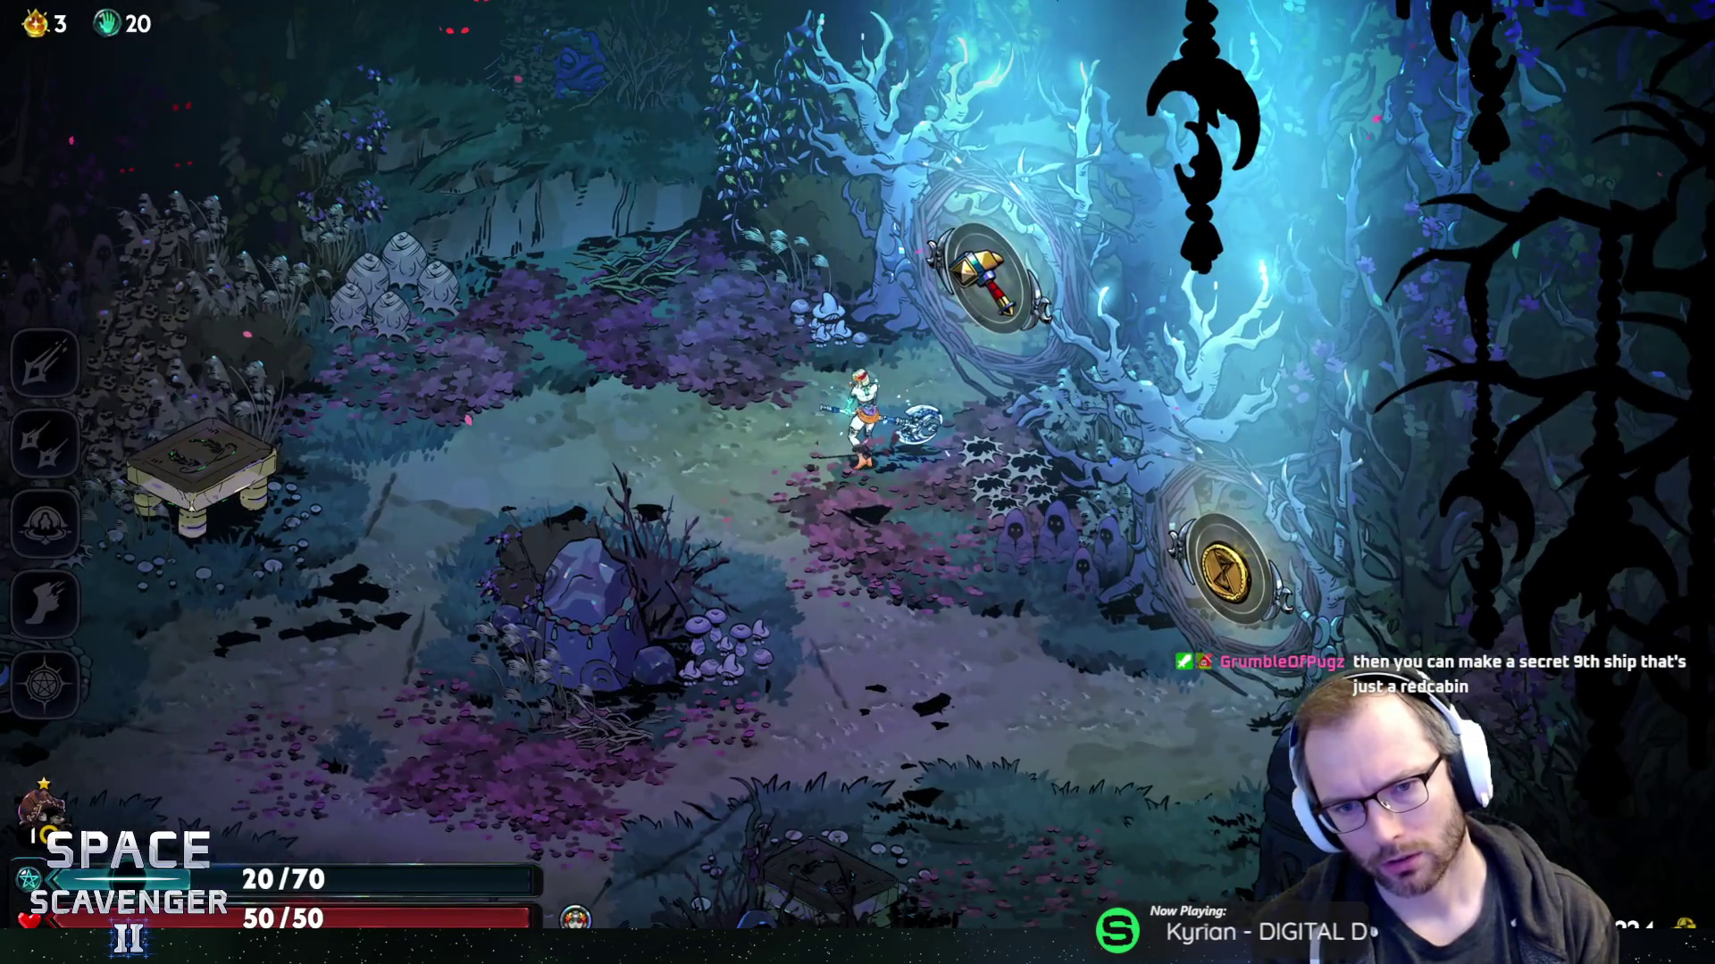
key(e)
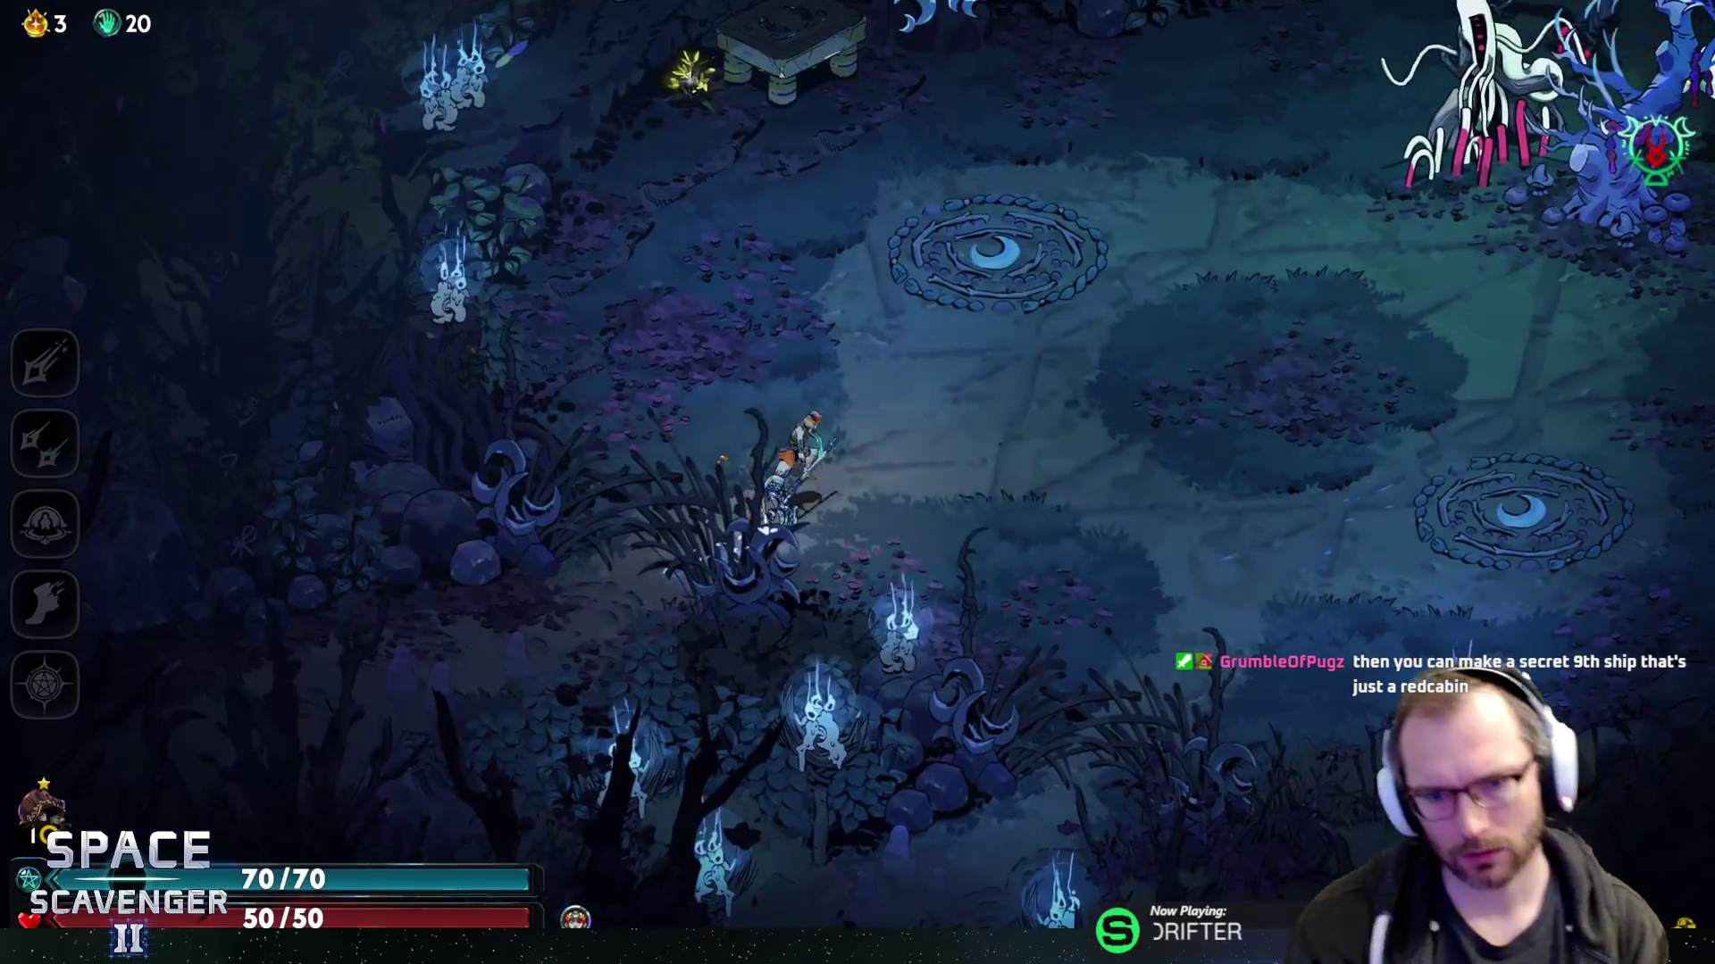
- Defeat the remaining Thorn-Weepers and move to the Daedalus Hammer pickup to open its choices
key(w+d)
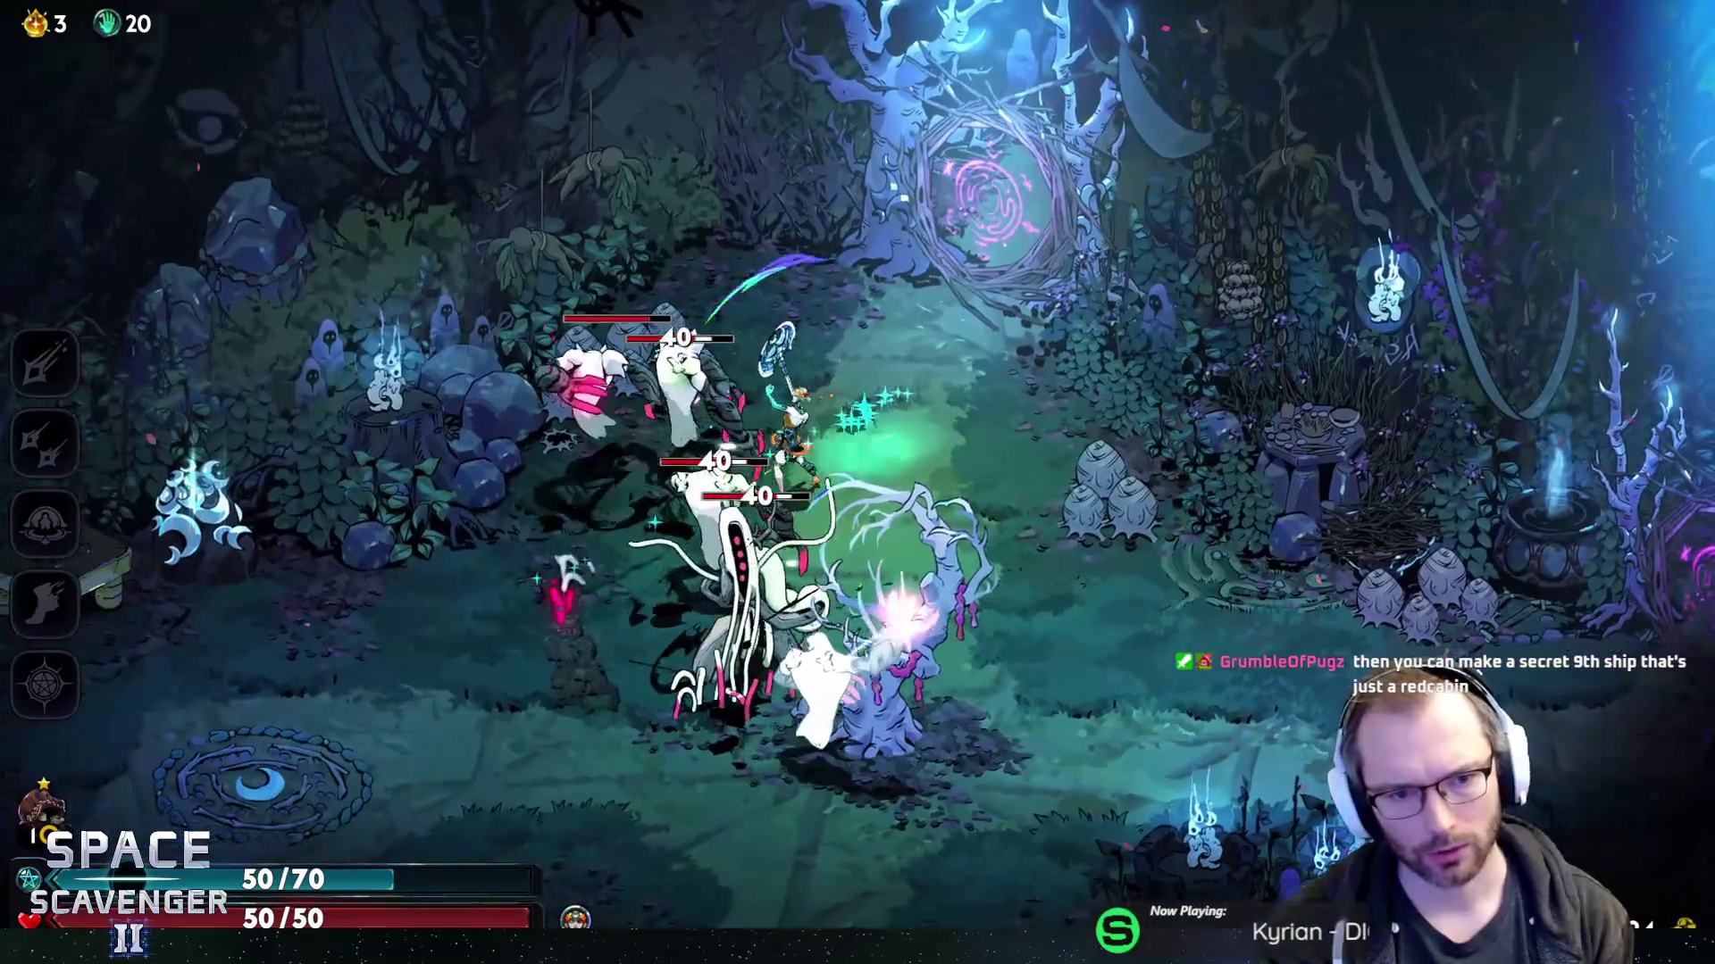
key(a+s)
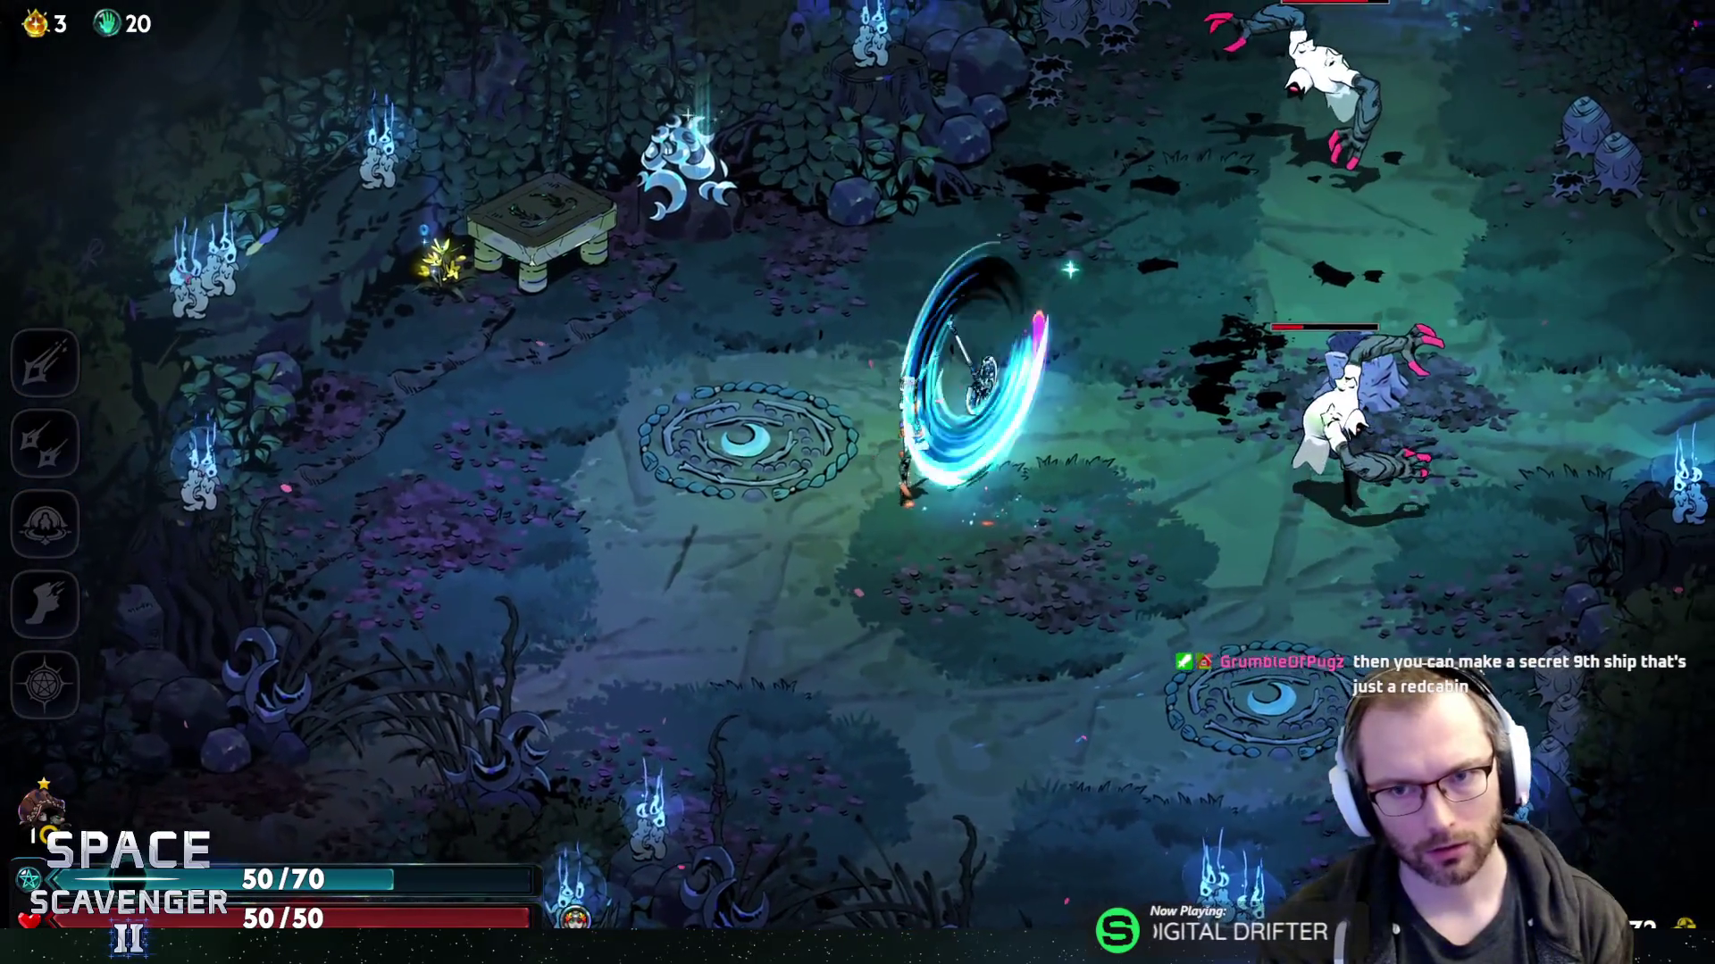
key(d)
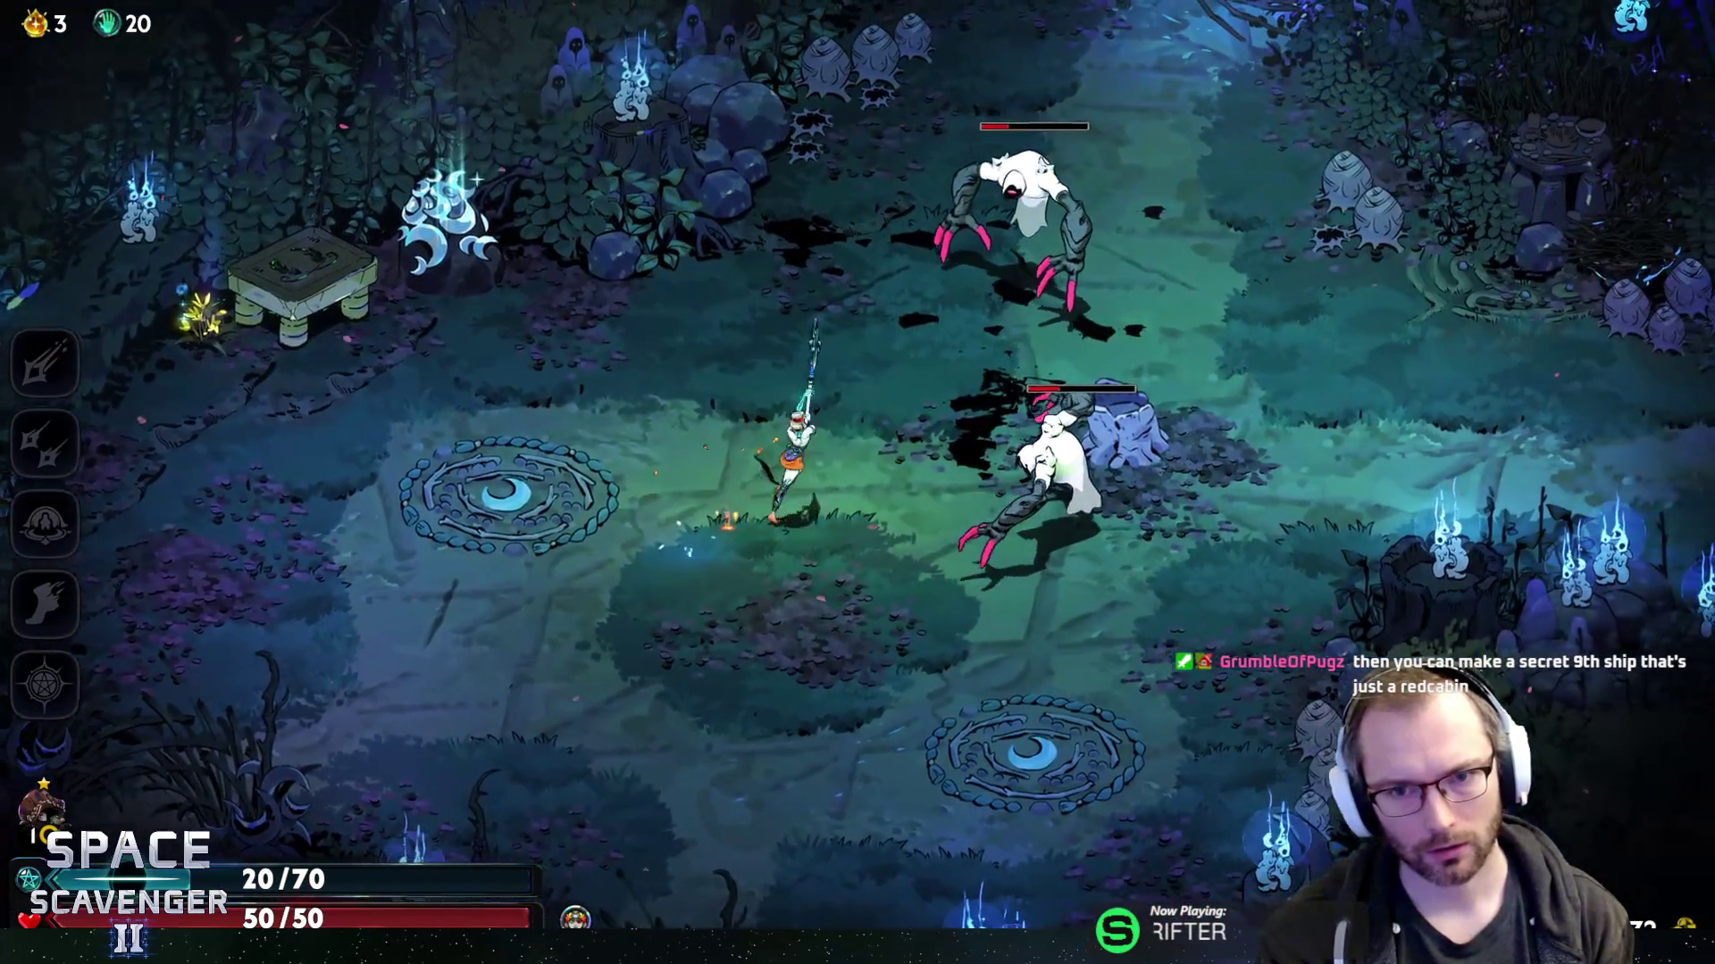
key(a)
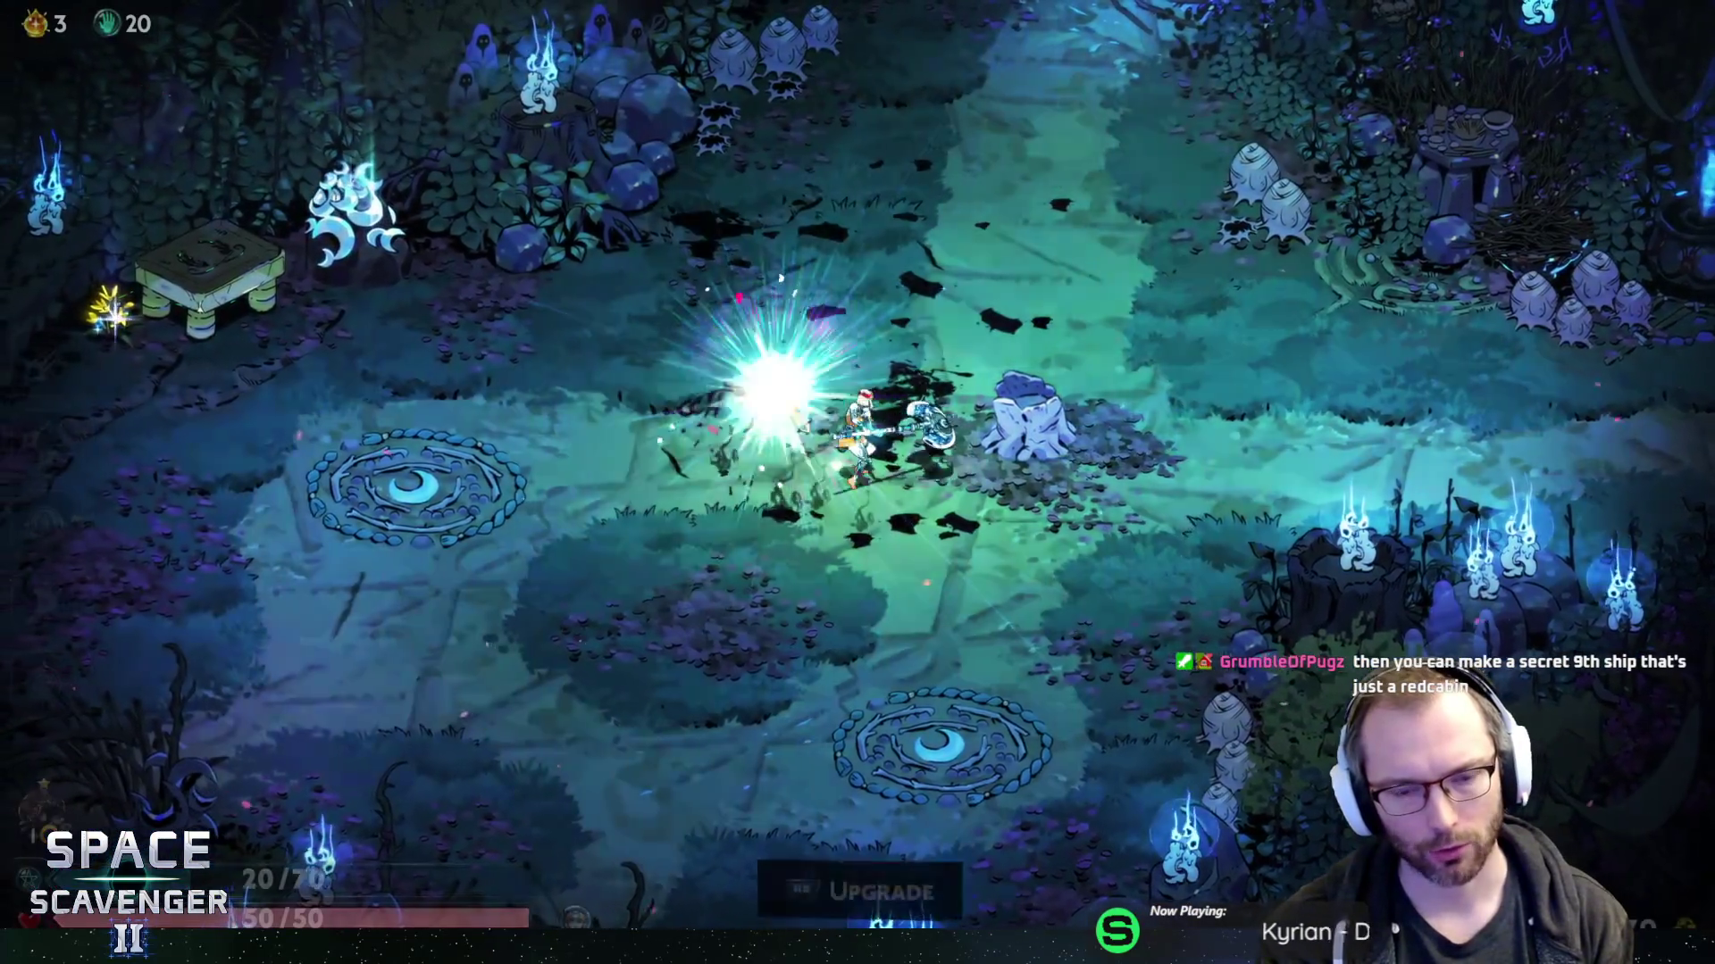
key(a)
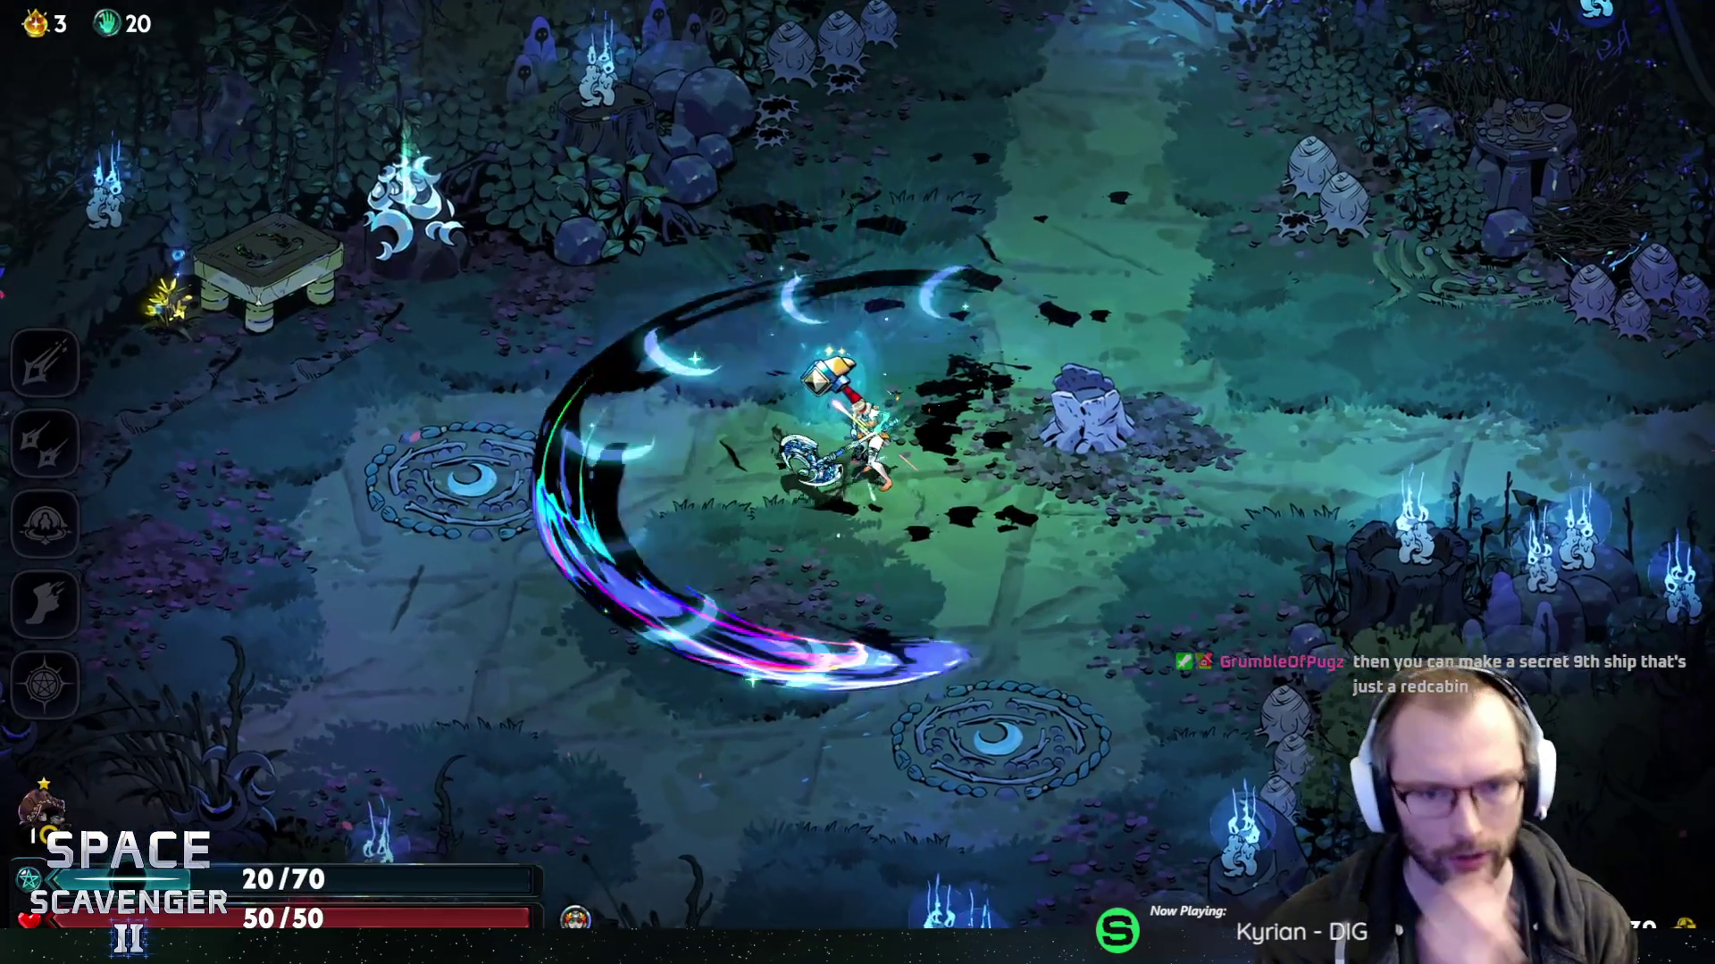
key(w)
key(a)
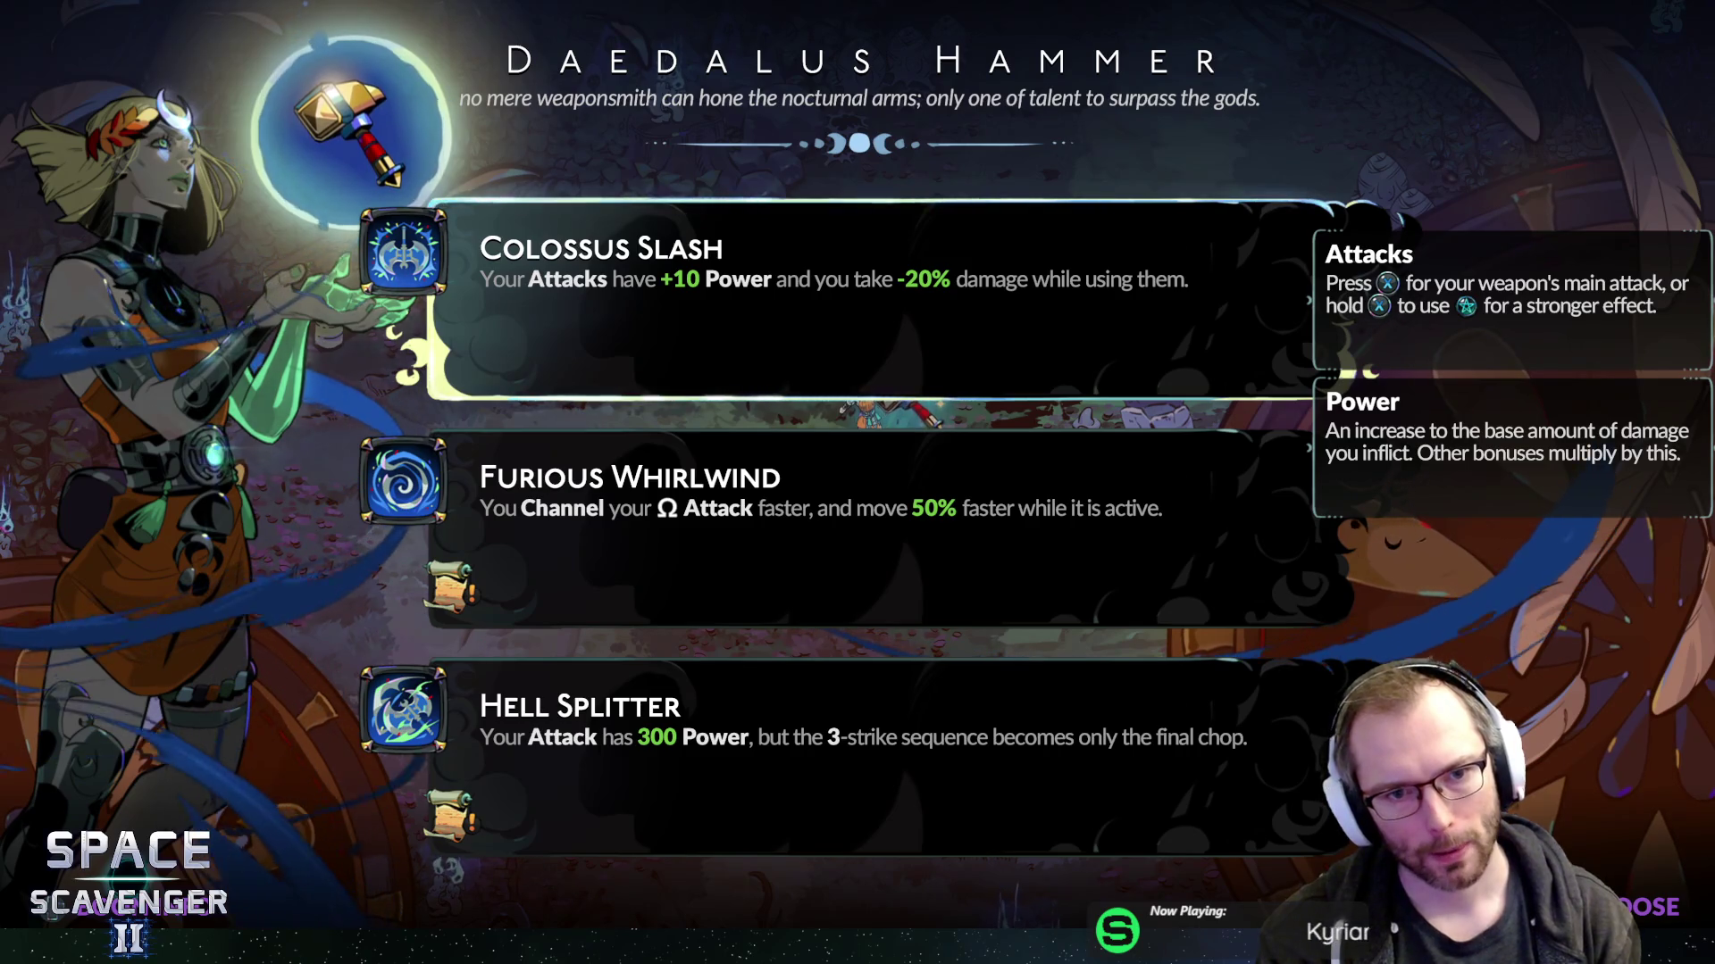
- Compare Furious Whirlwind, Colossus Slash and Hell Splitter, then take Hell Splitter
click(804, 527)
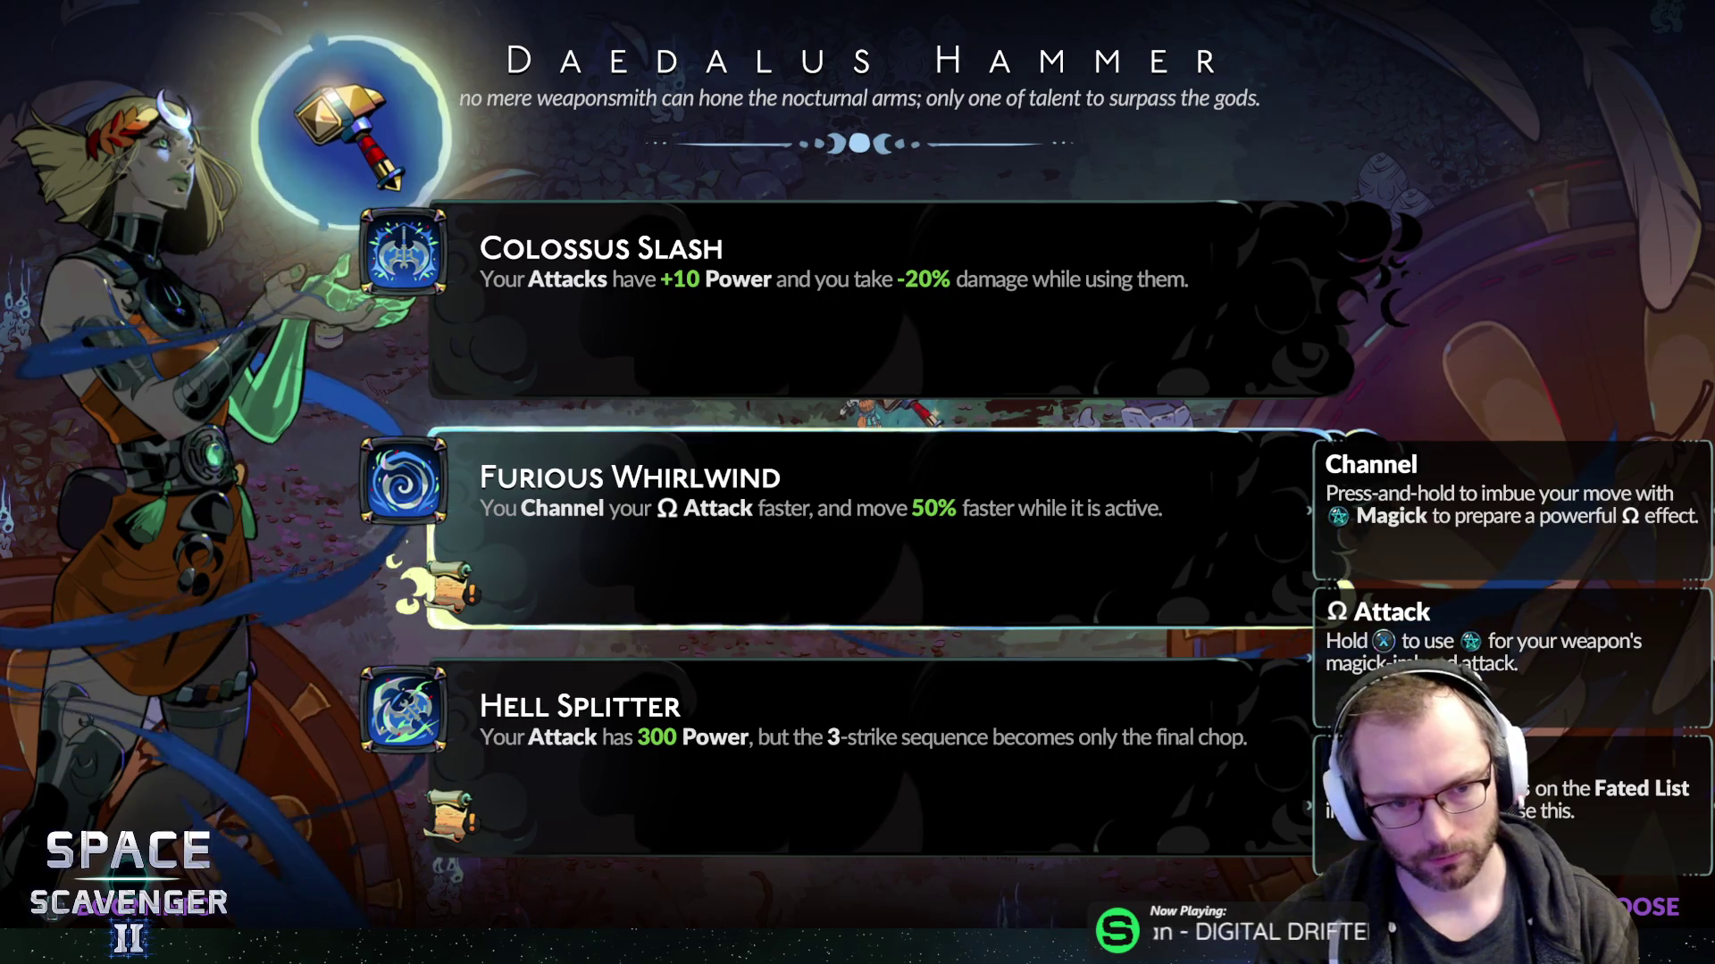
click(803, 754)
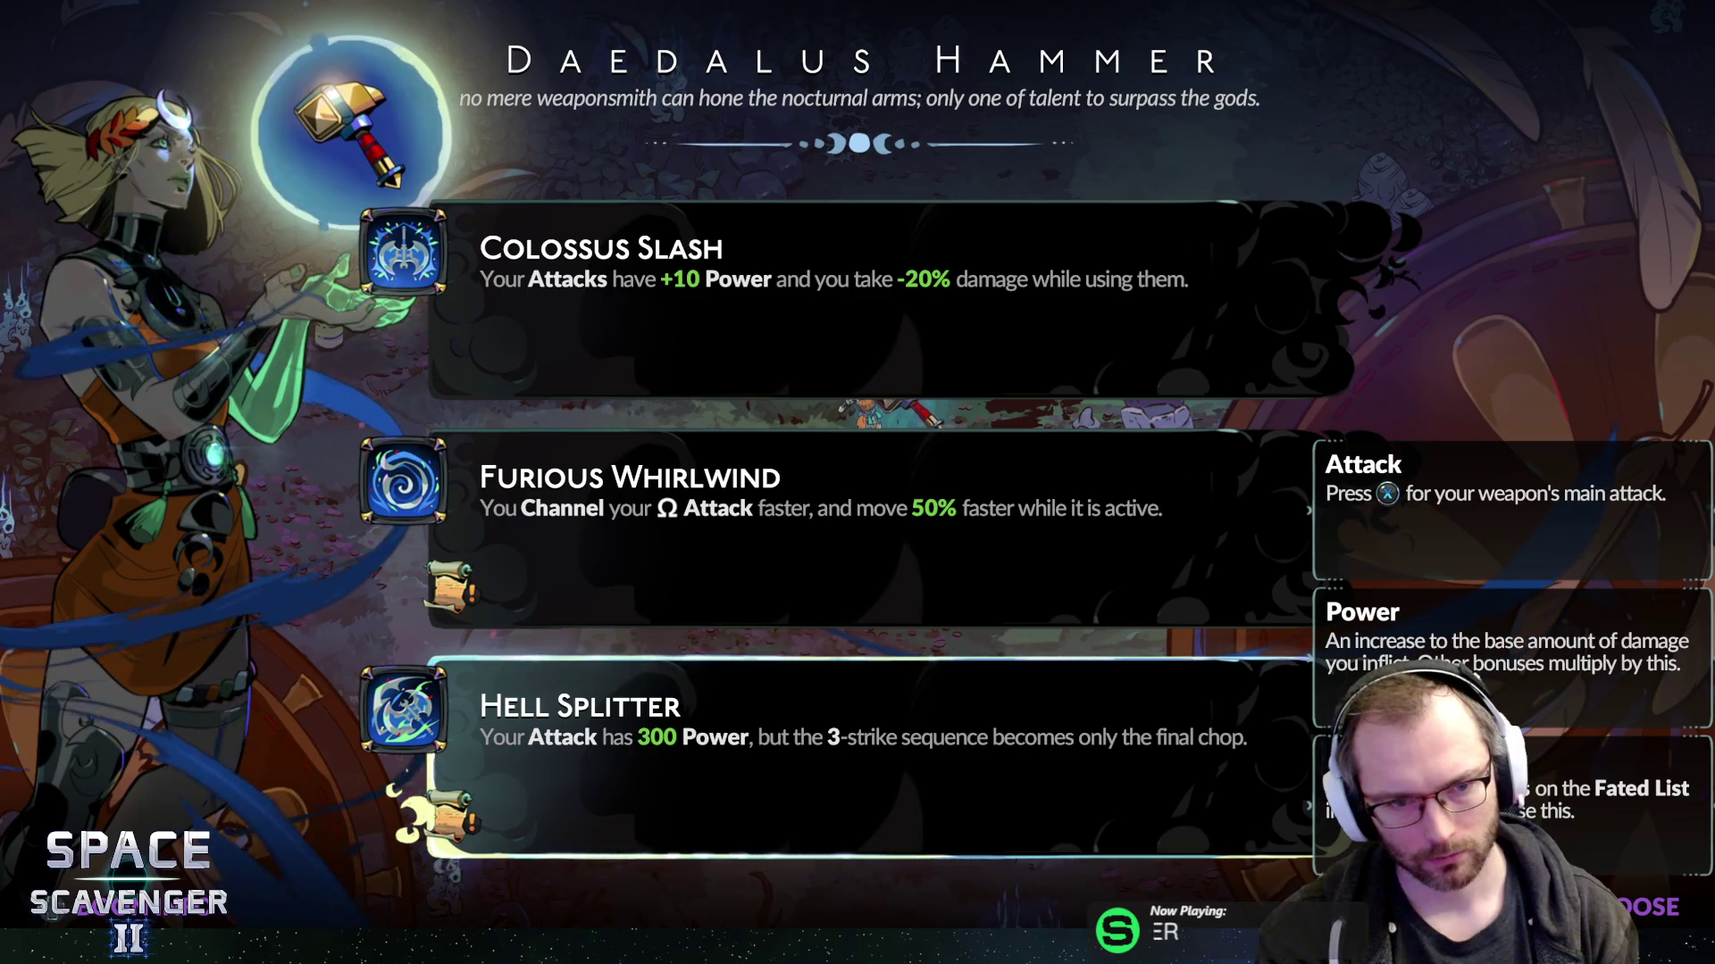
key(Up)
key(Down)
key(Up)
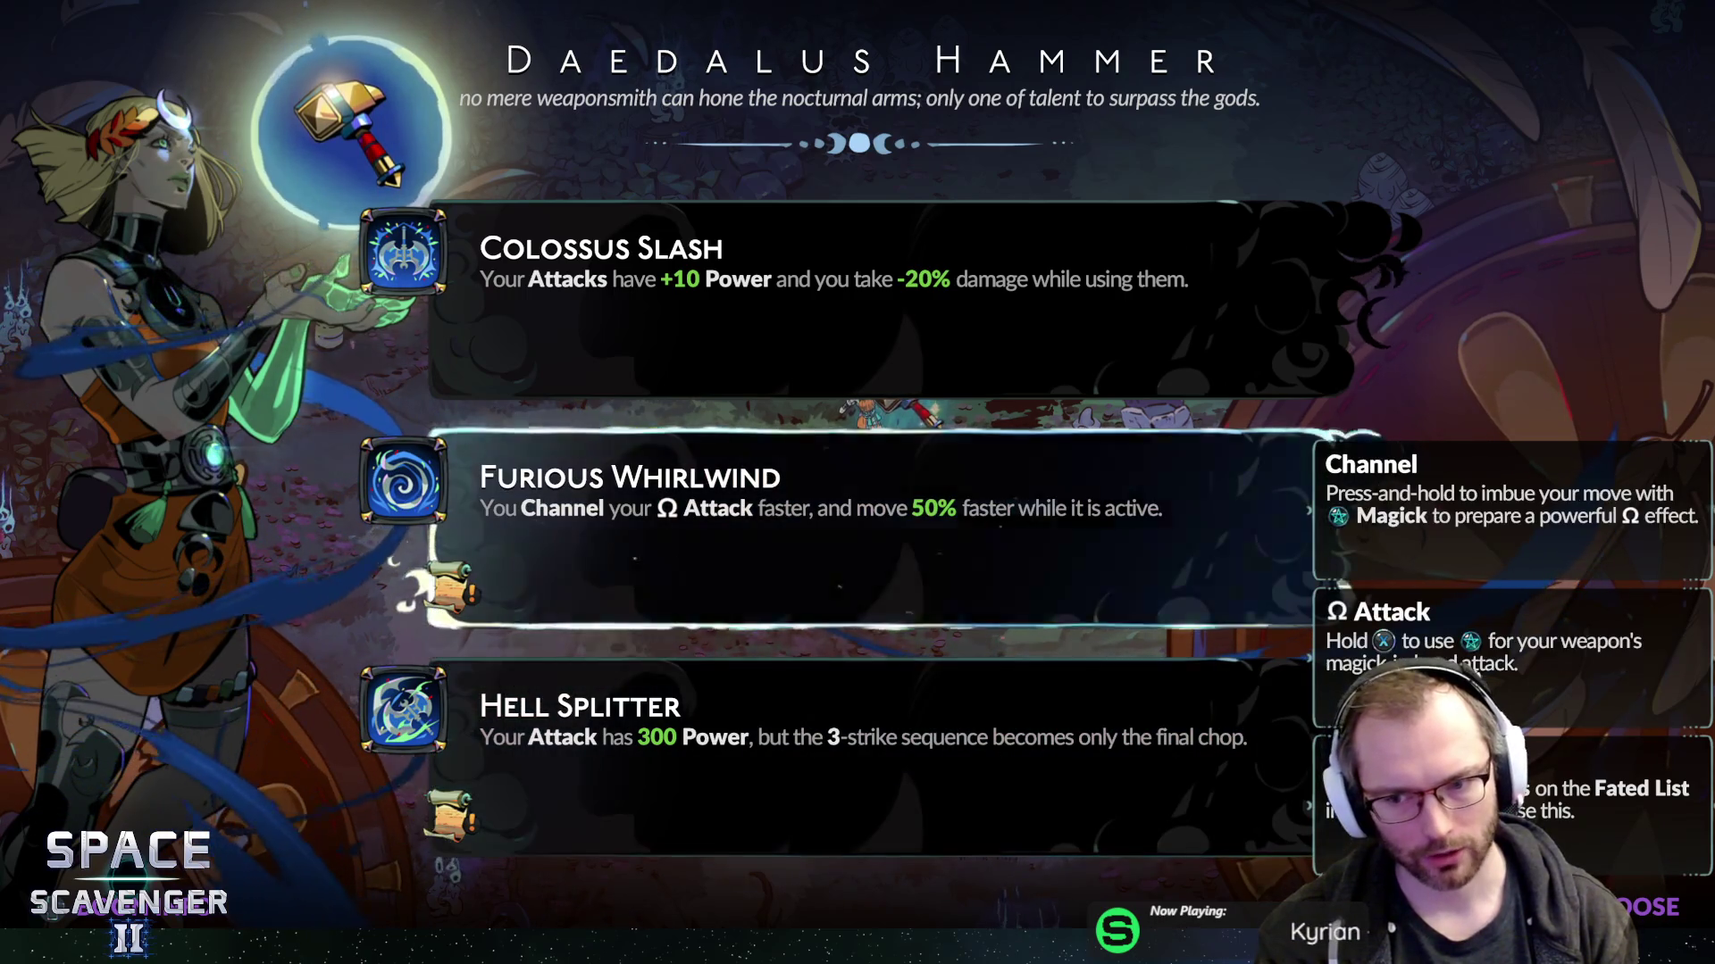
click(803, 754)
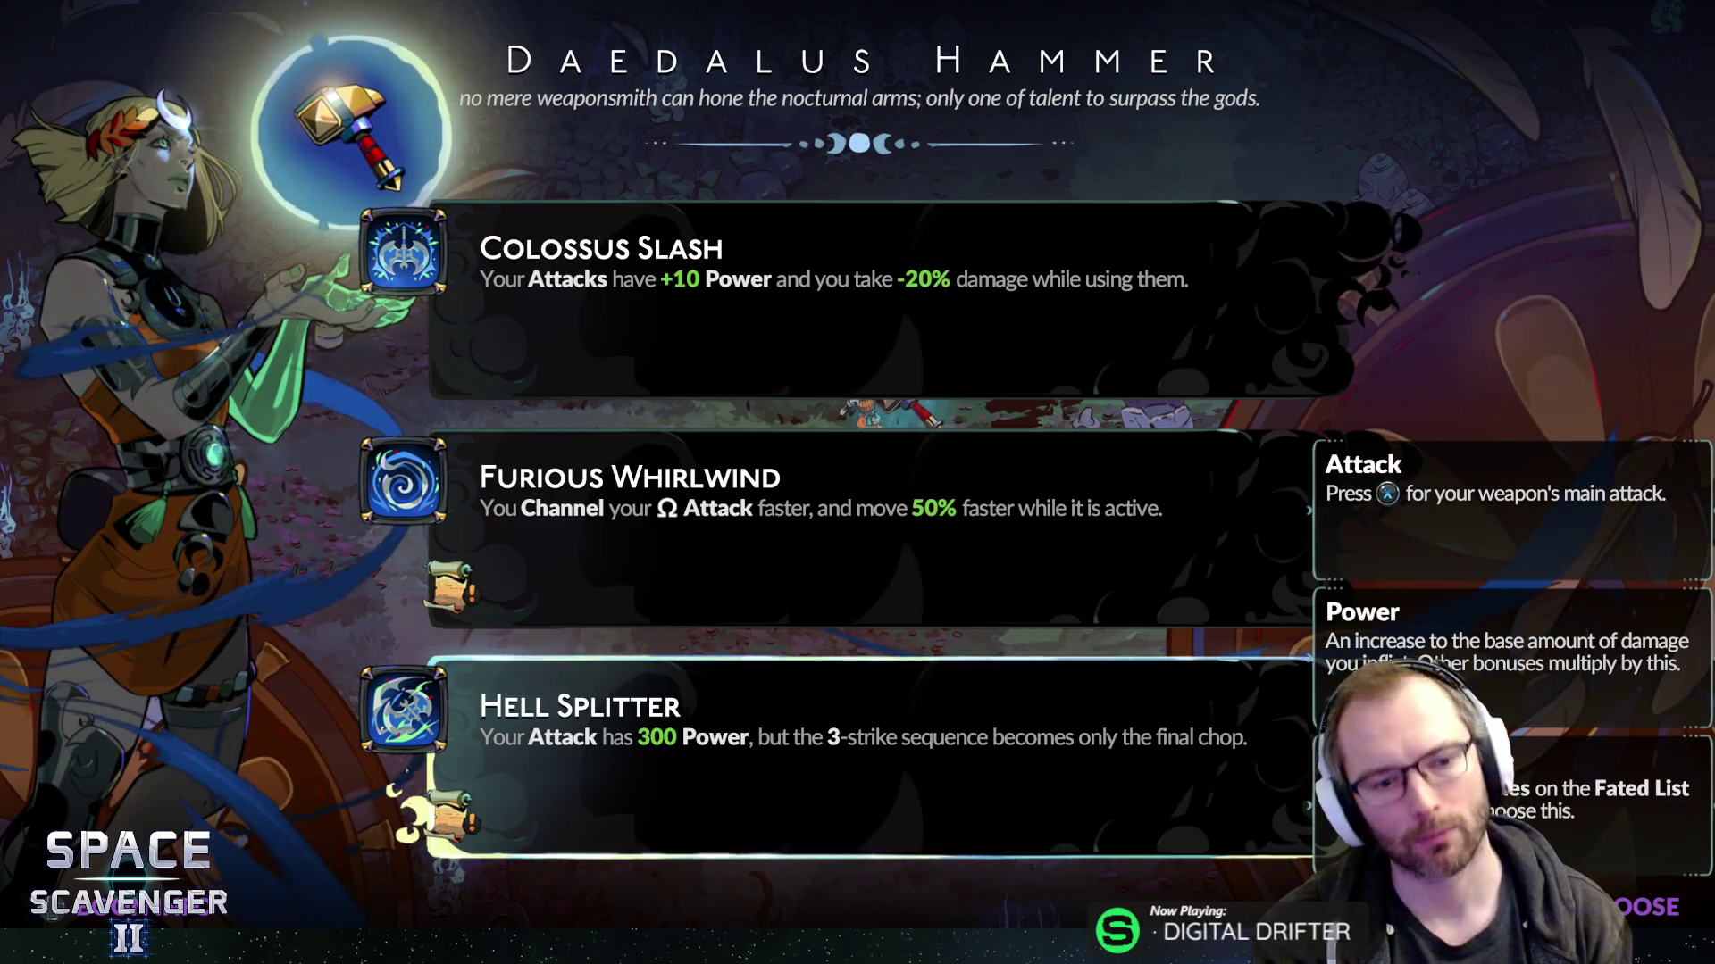
key(Up)
key(Up)
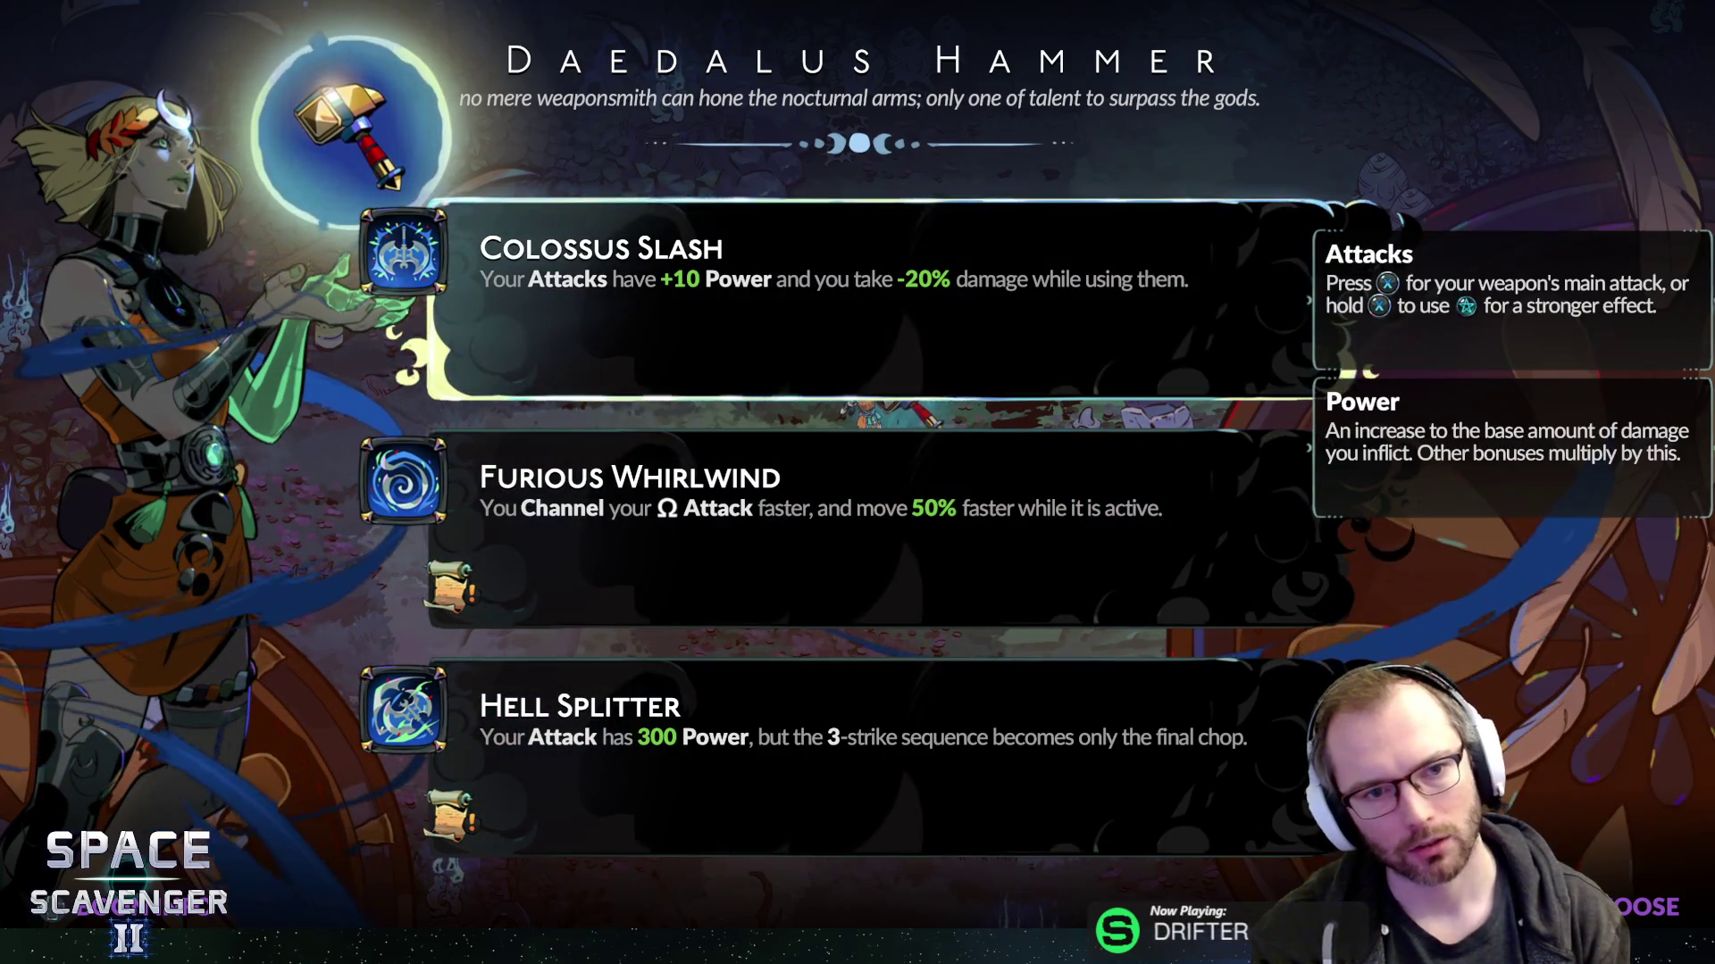
key(Down)
key(Down)
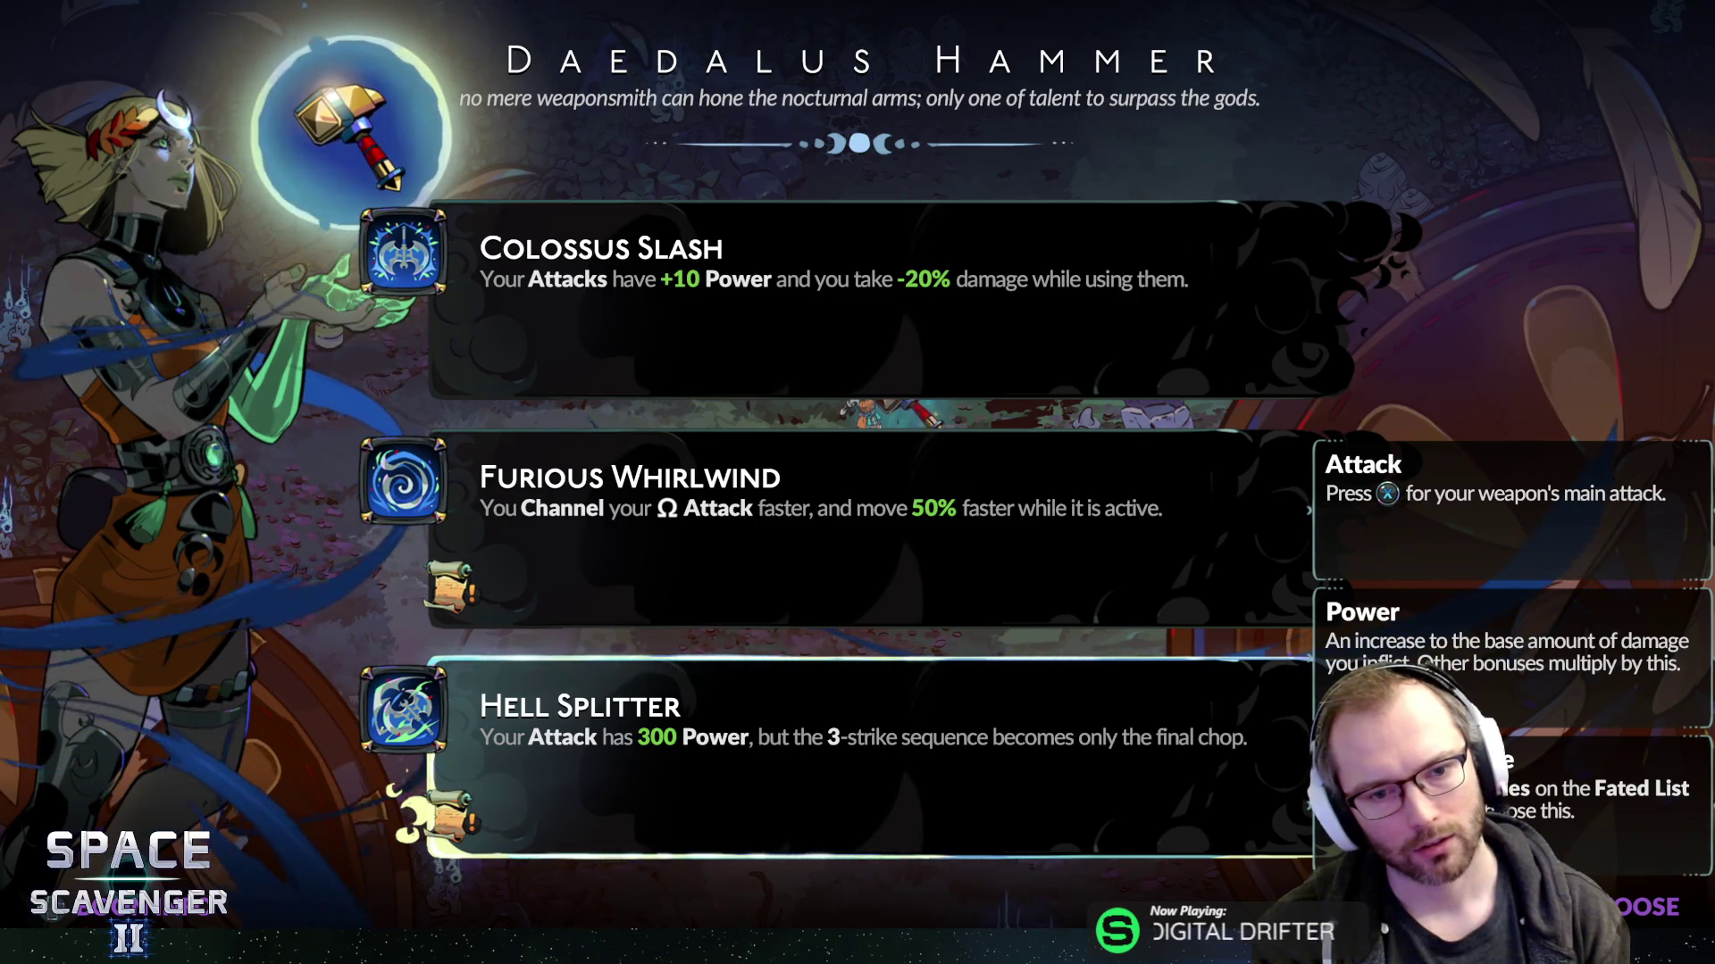
key(Return)
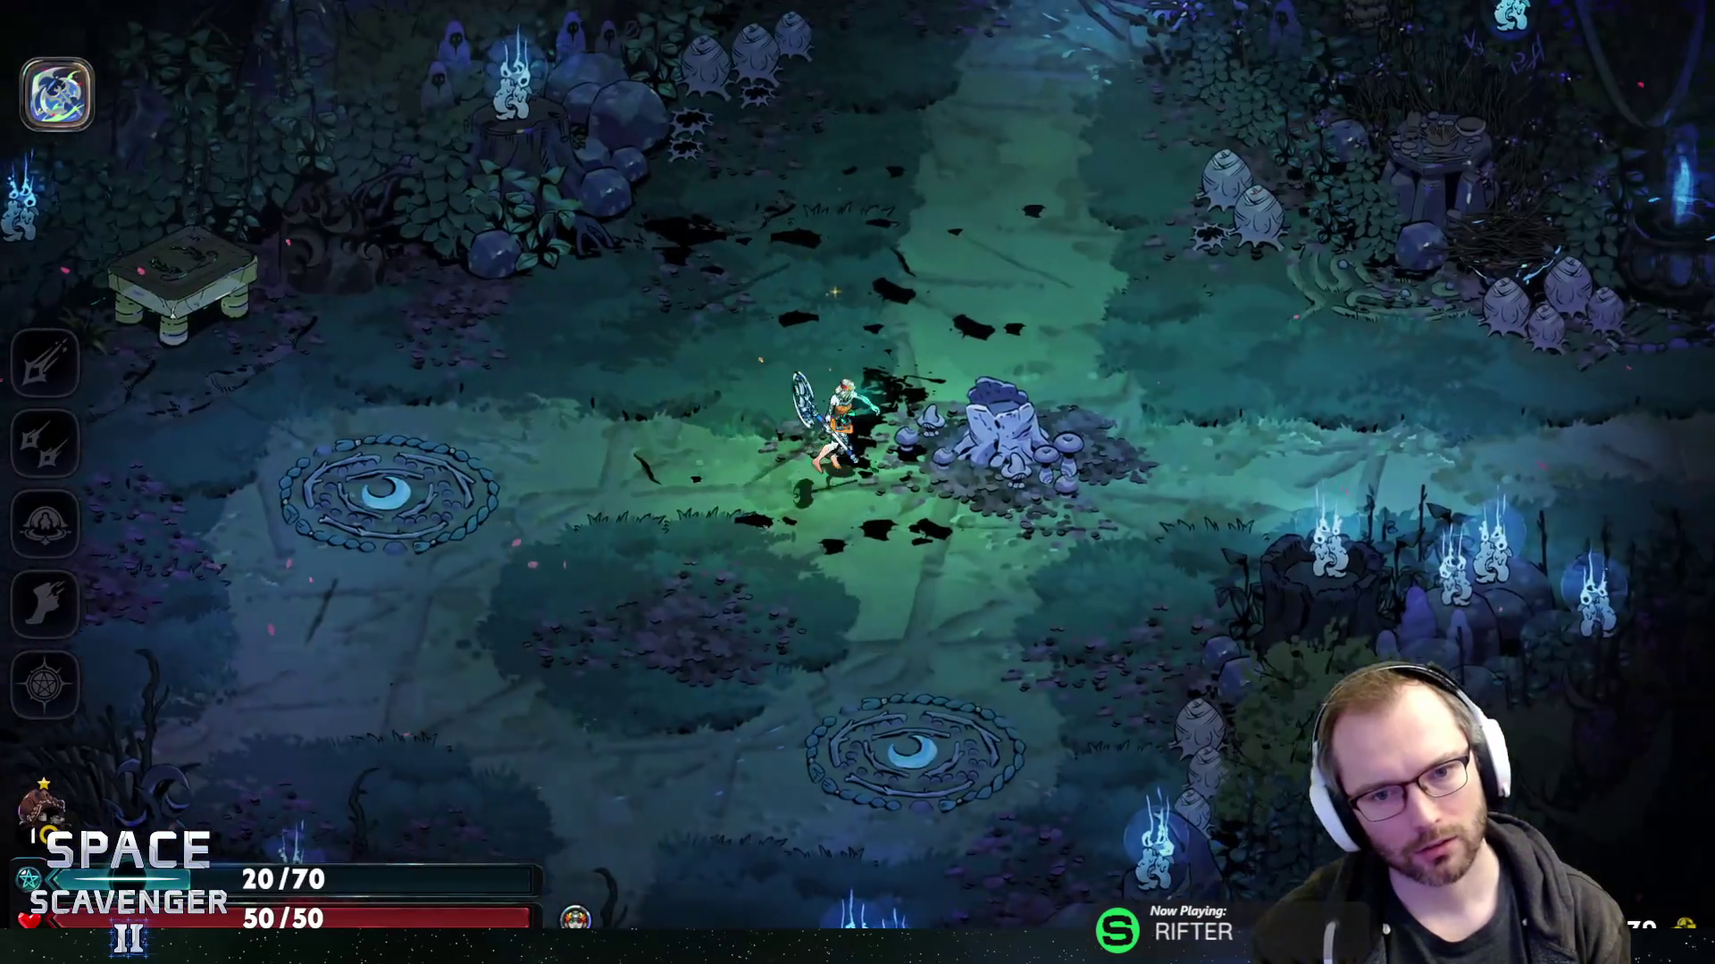
- Pass by the upper exit door and enter the lightning-marked door to the next chamber
key(d)
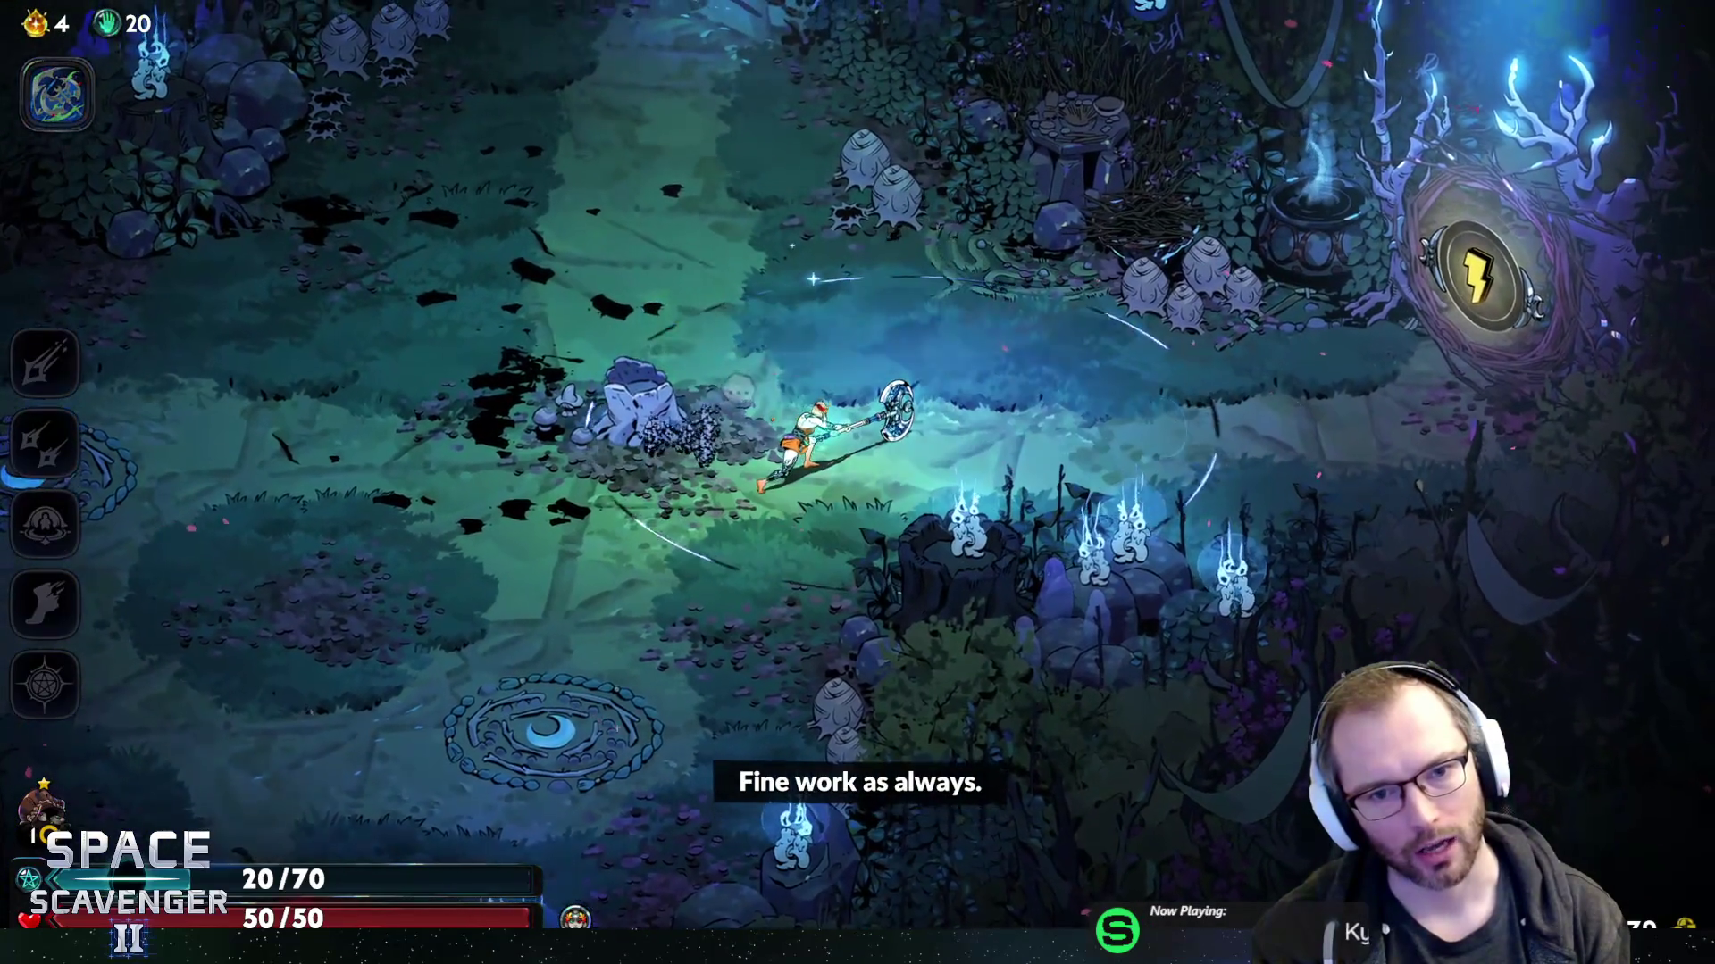
key(w)
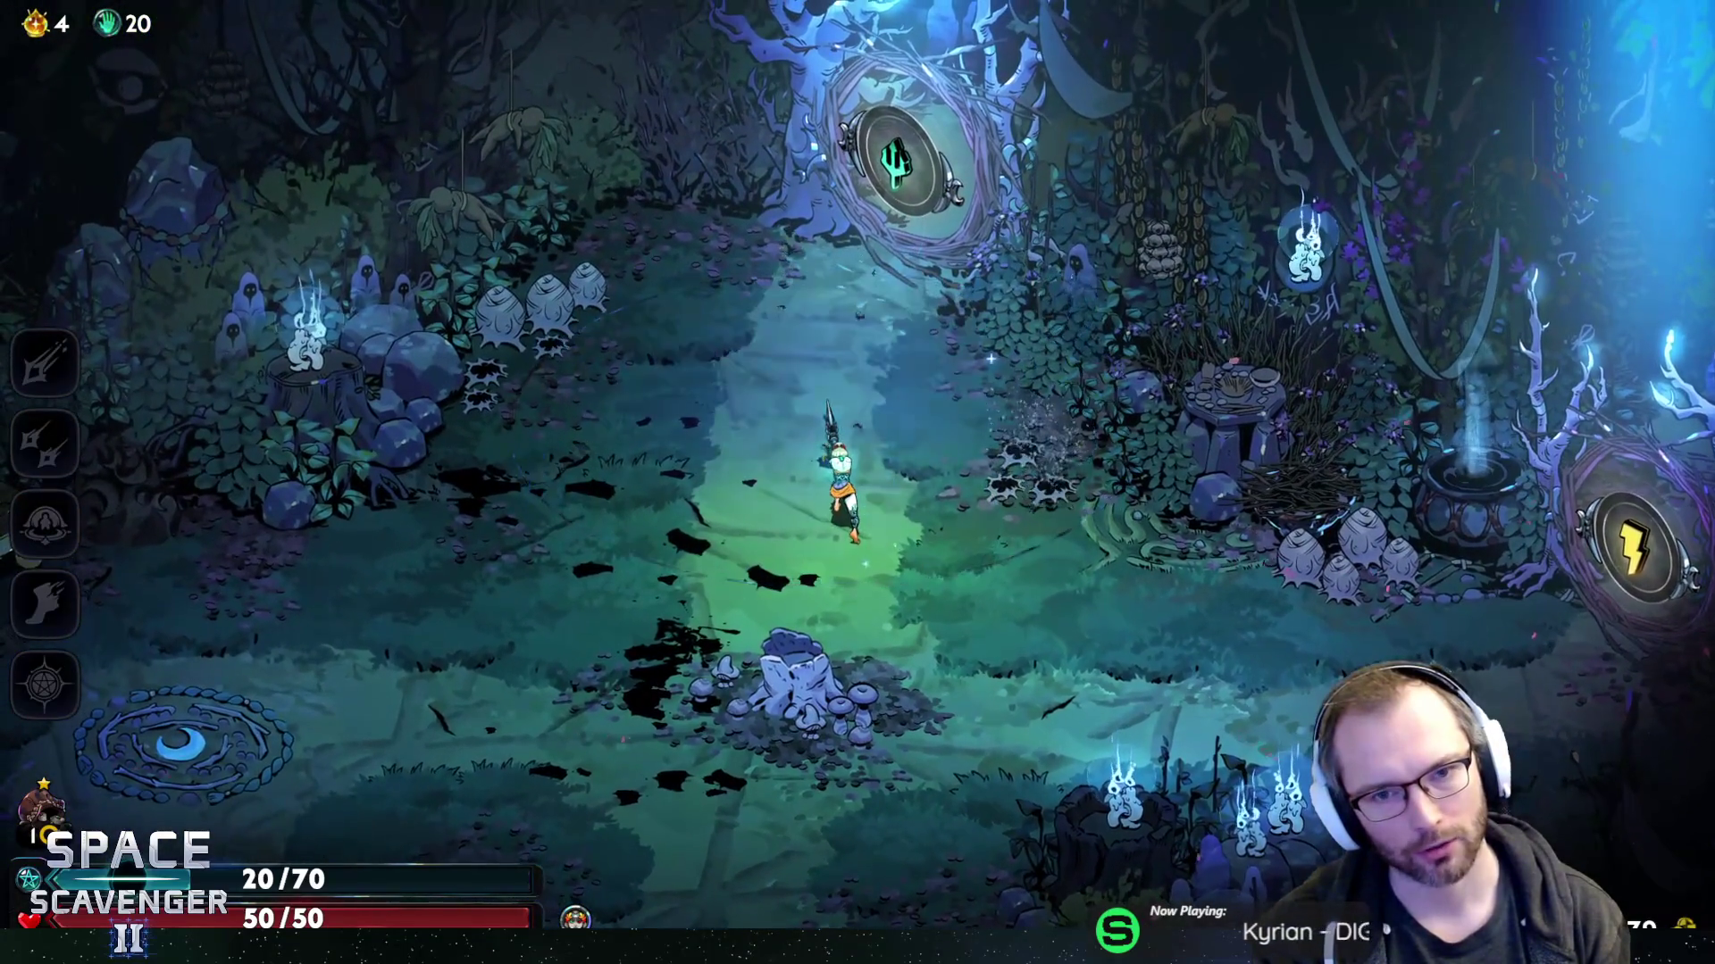
key(a)
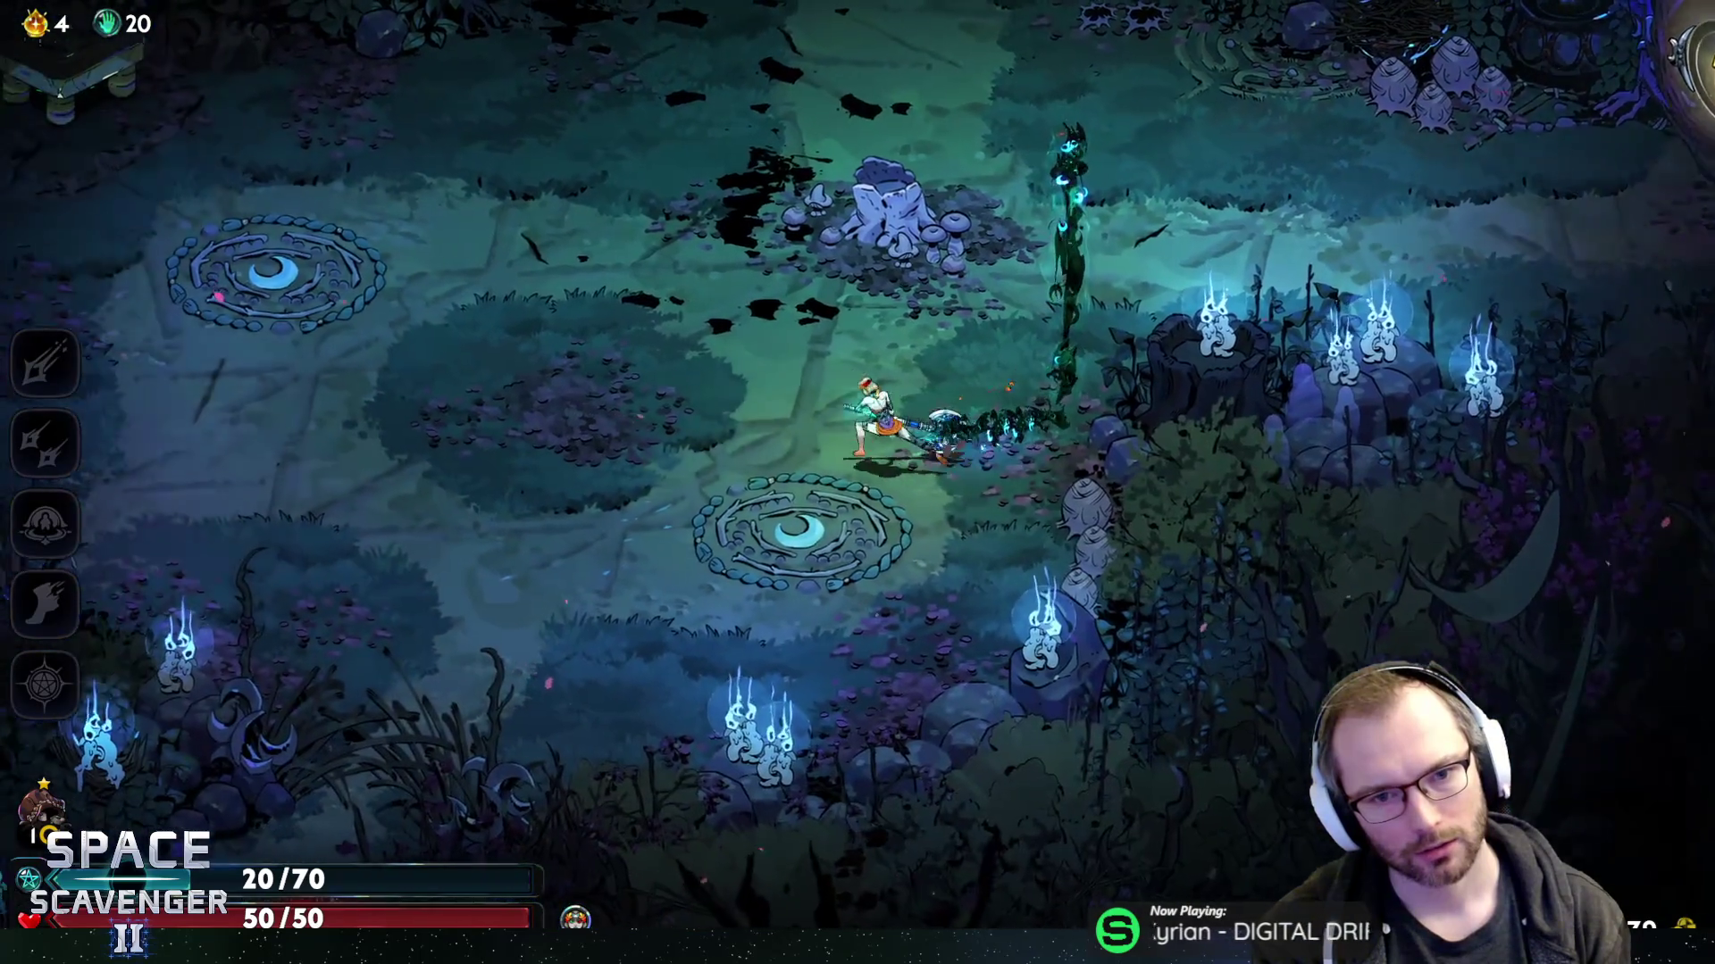
key(w)
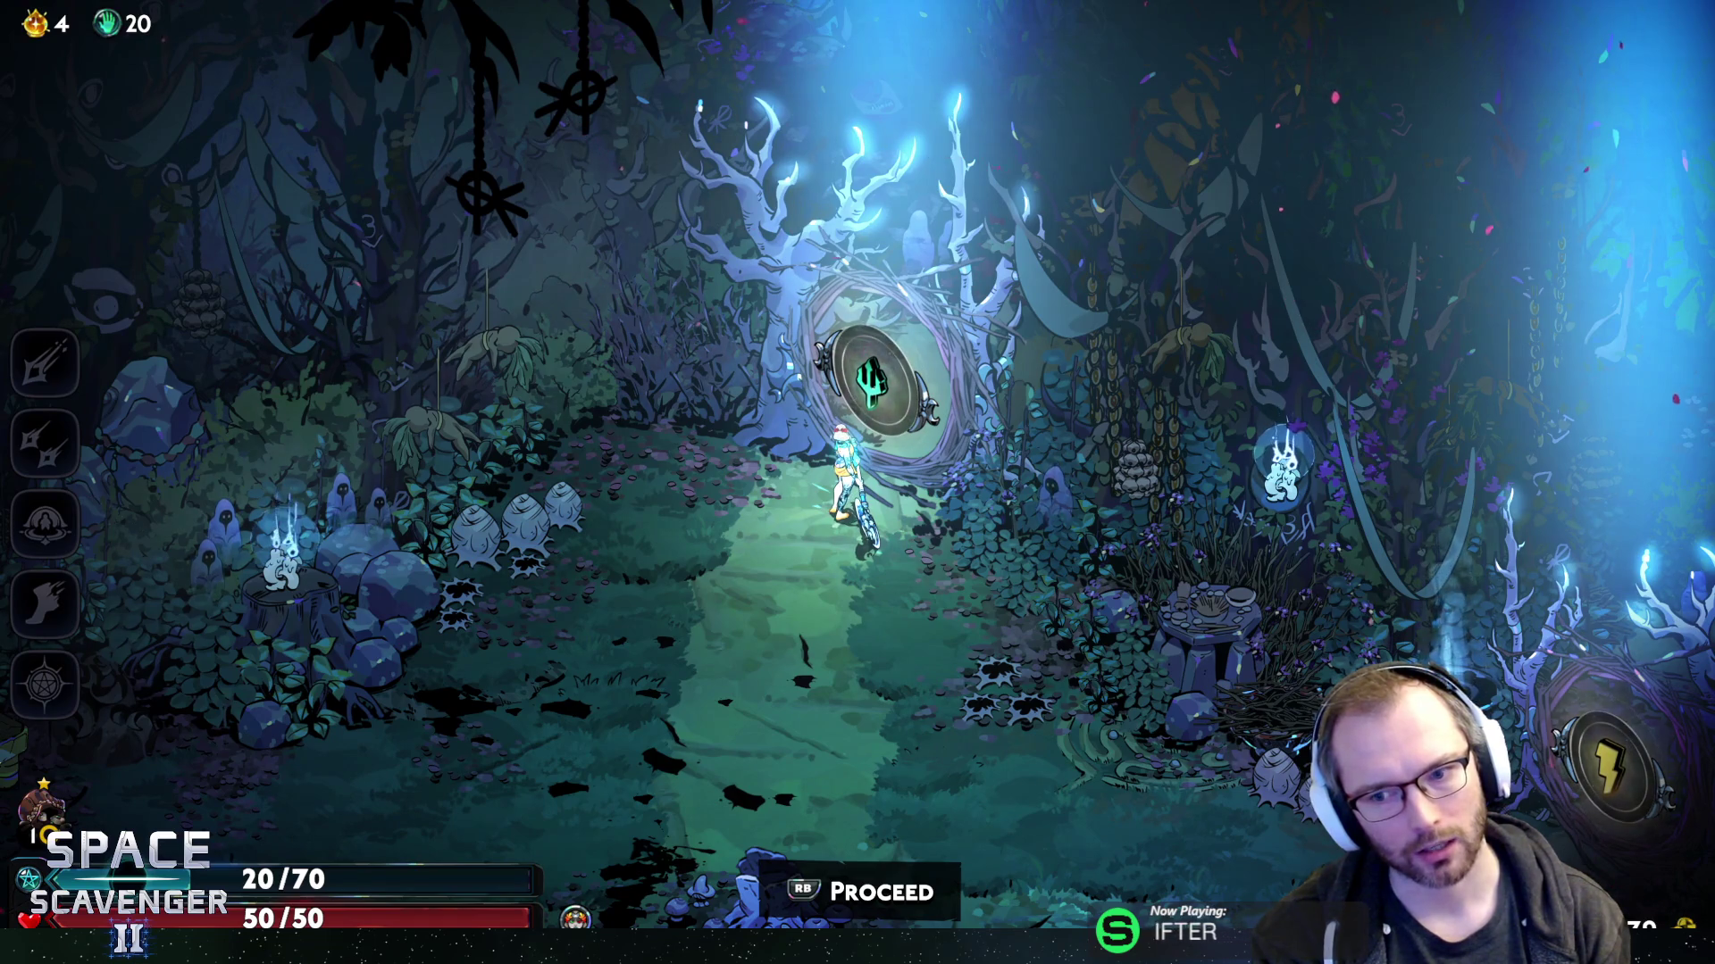
key(s)
key(space)
key(w)
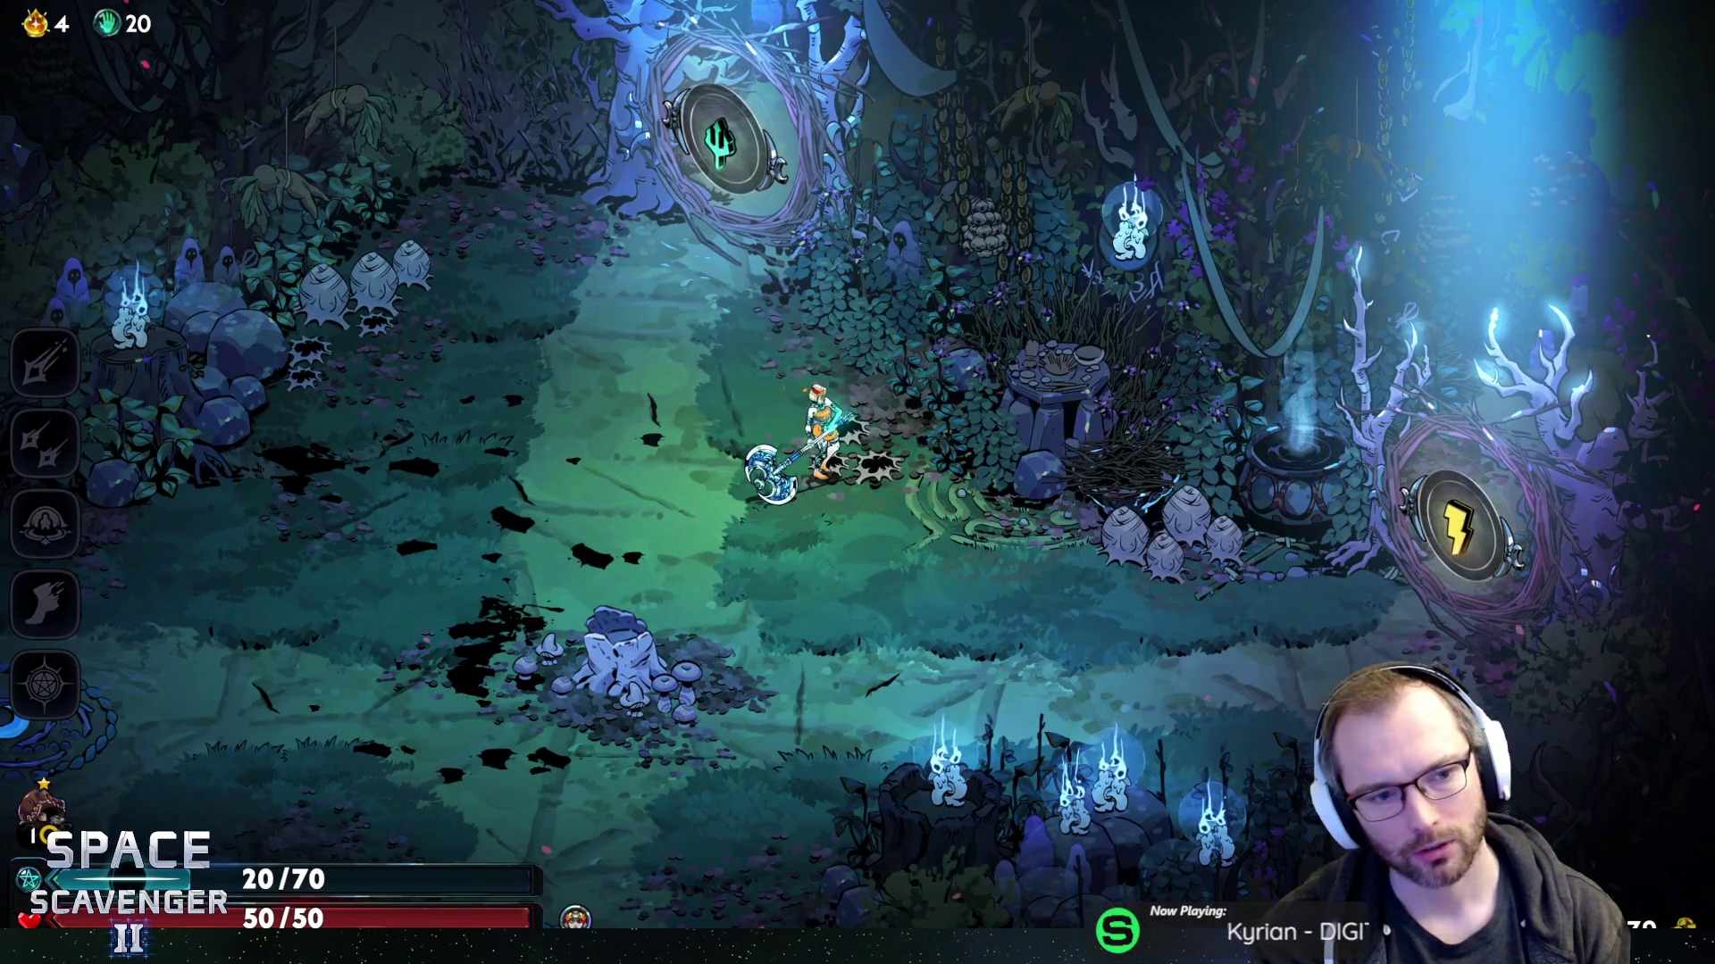
key(w)
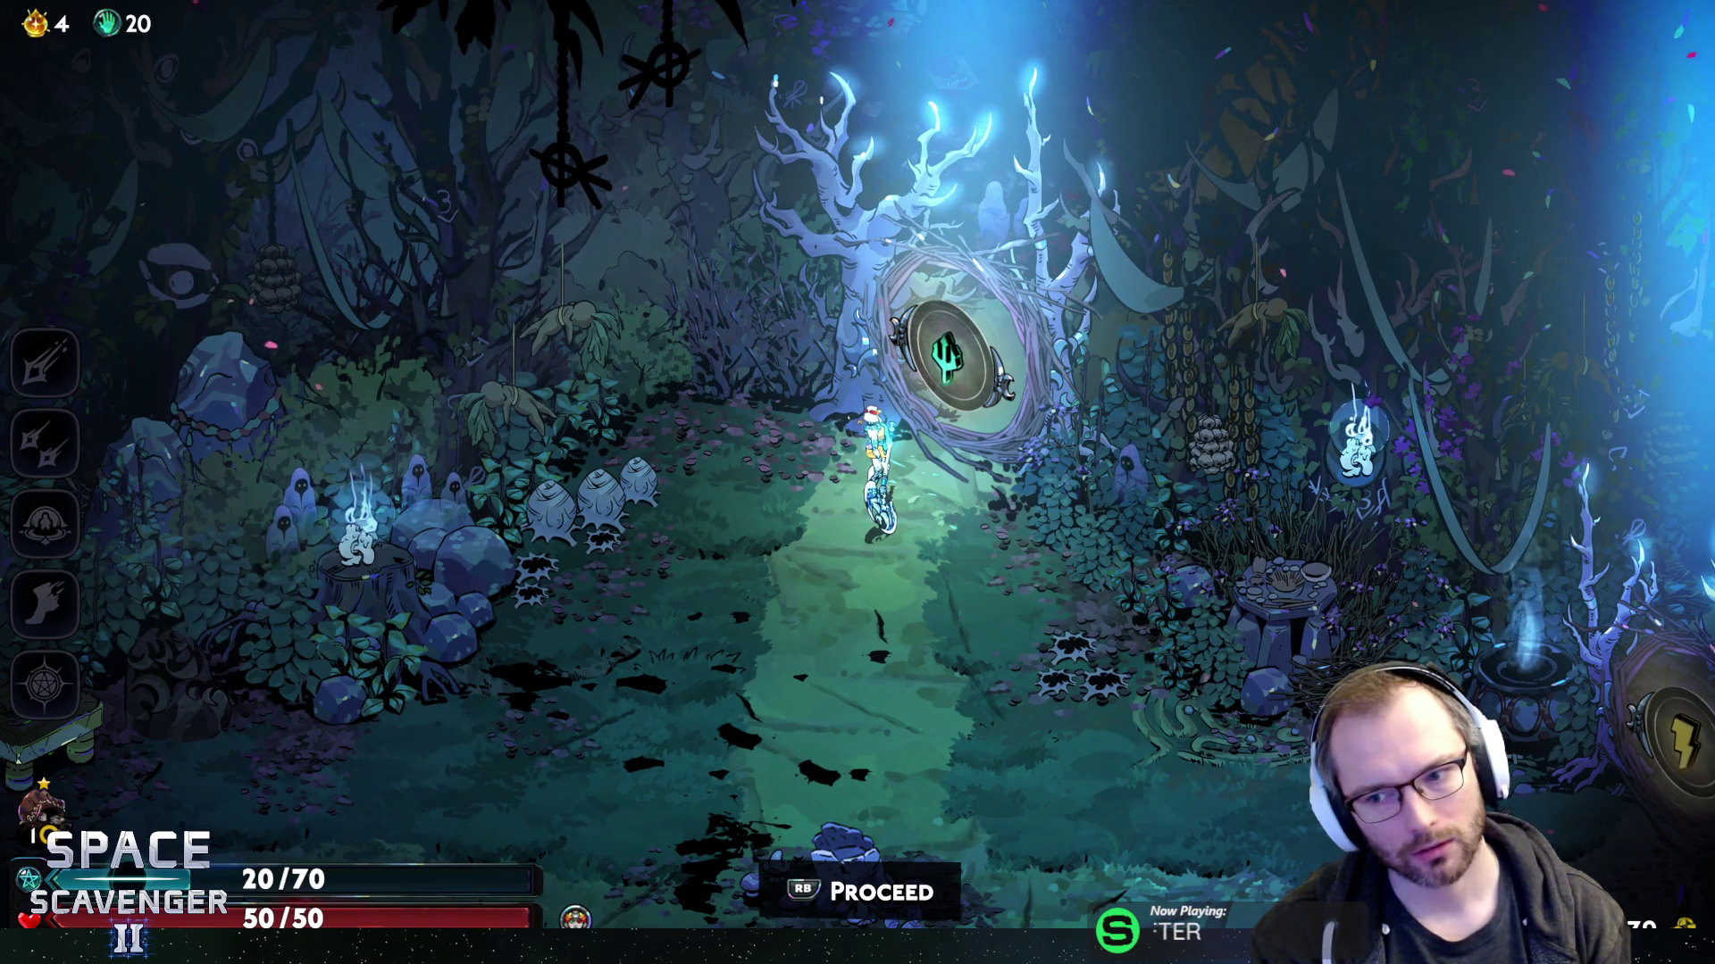
key(s)
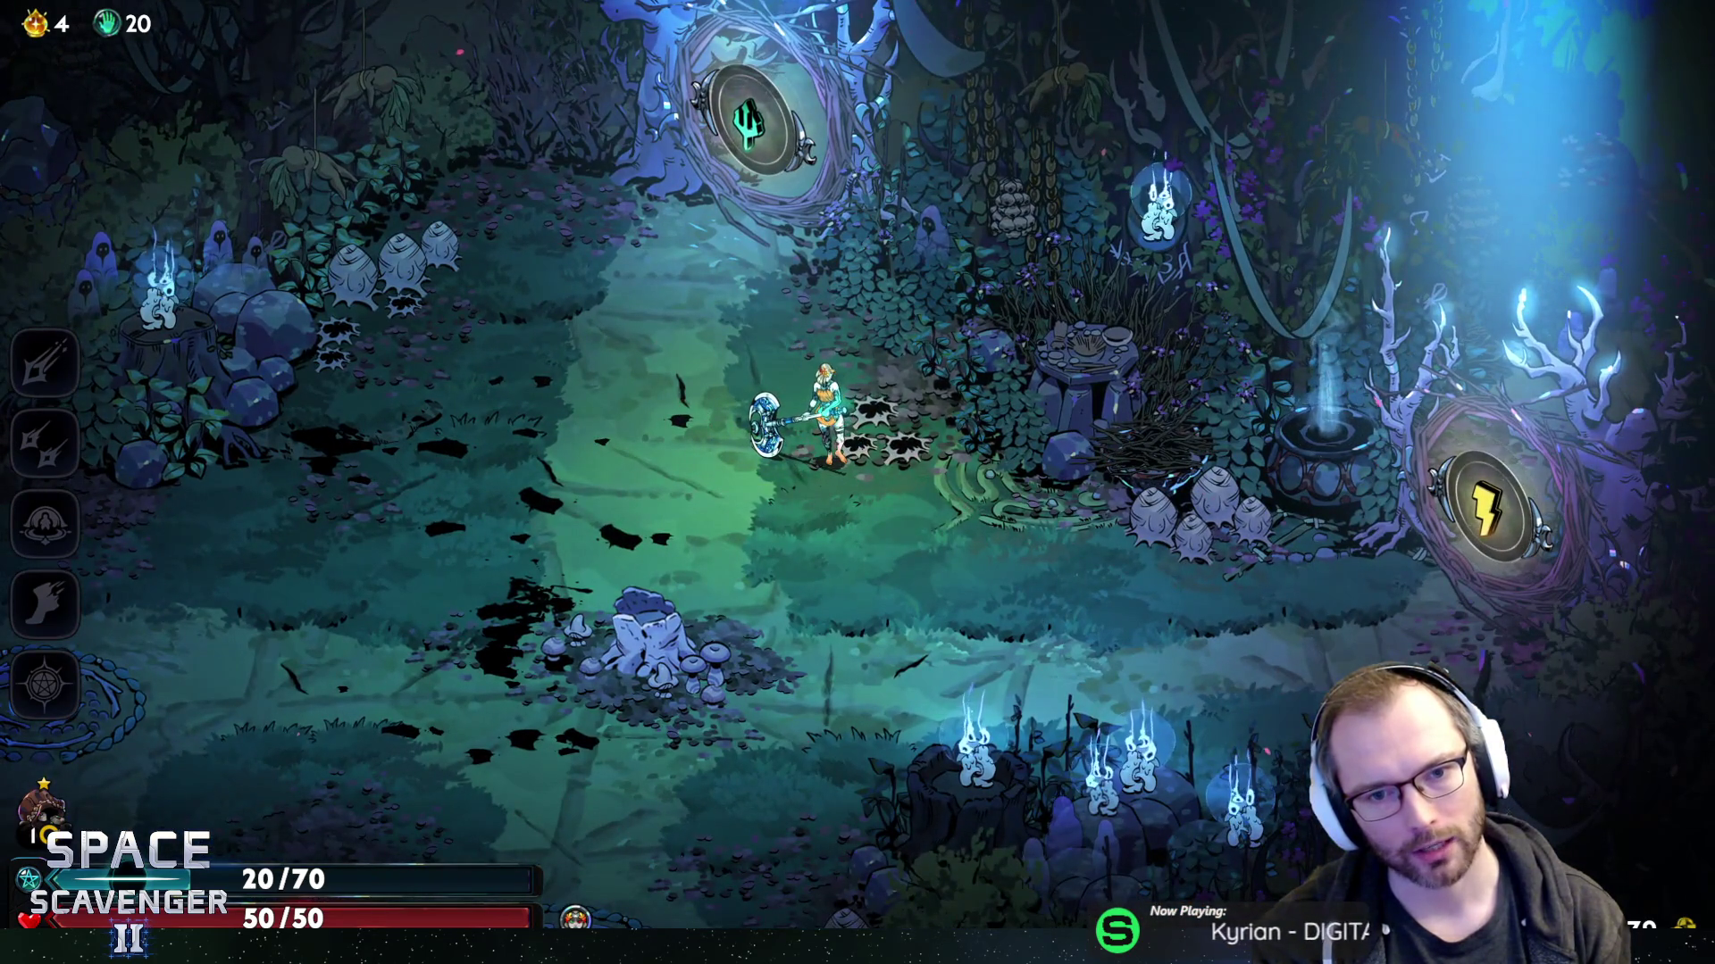
key(d)
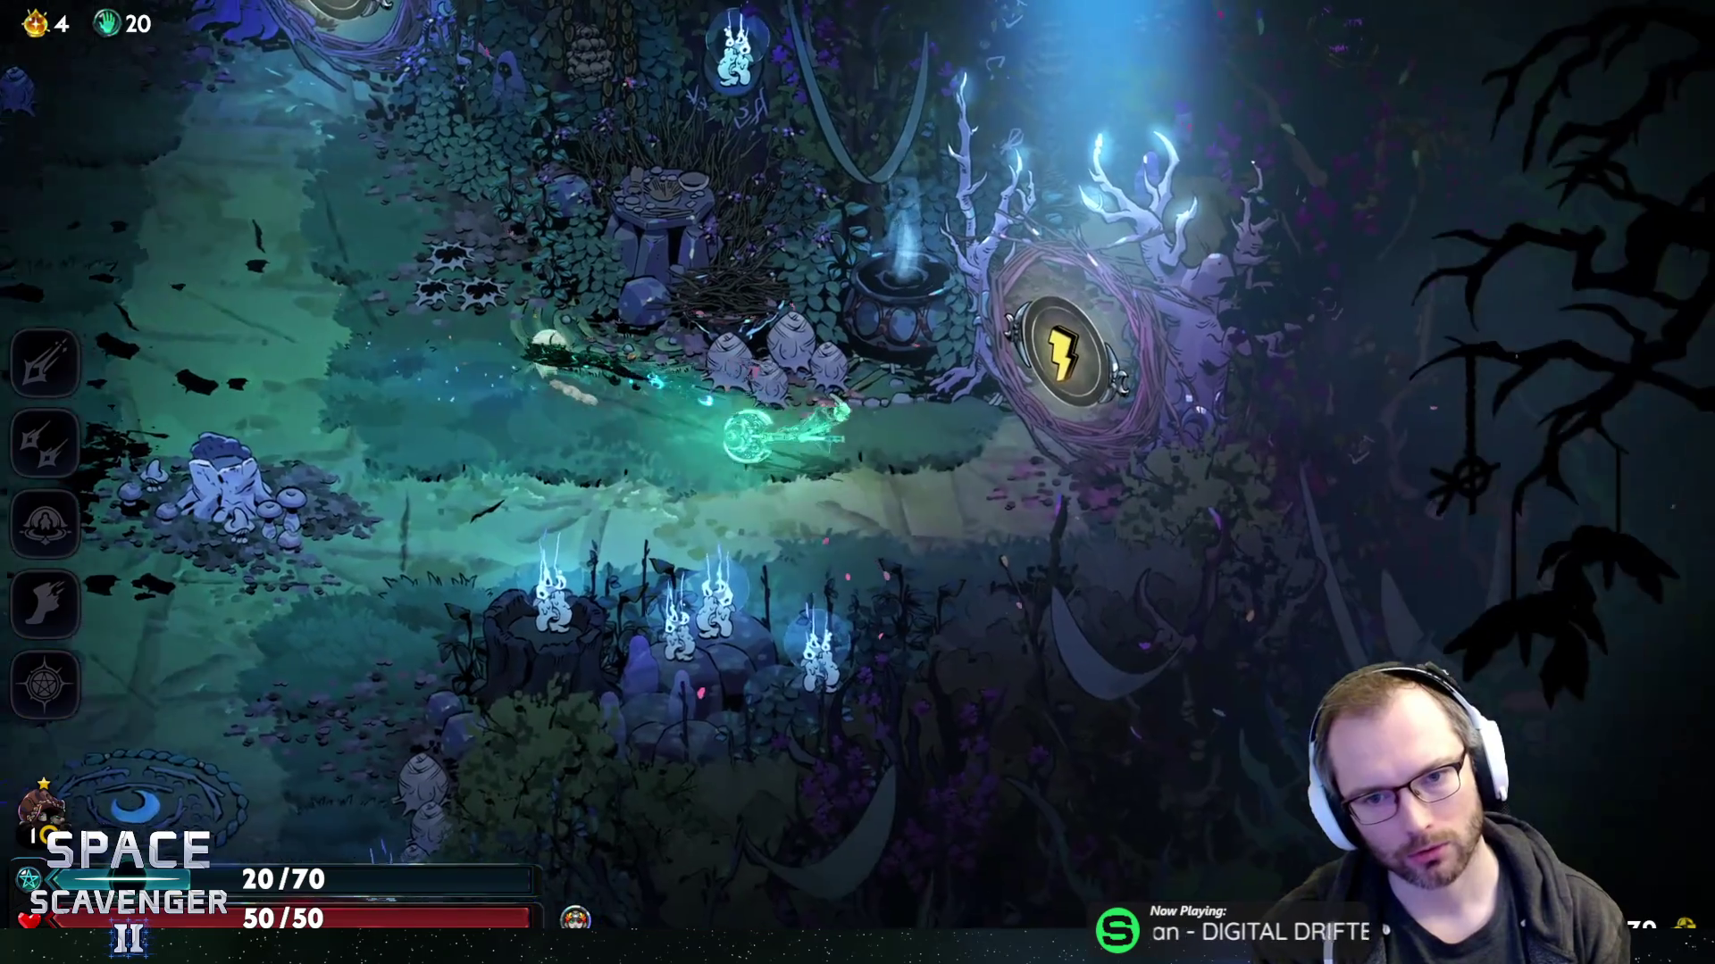
key(e)
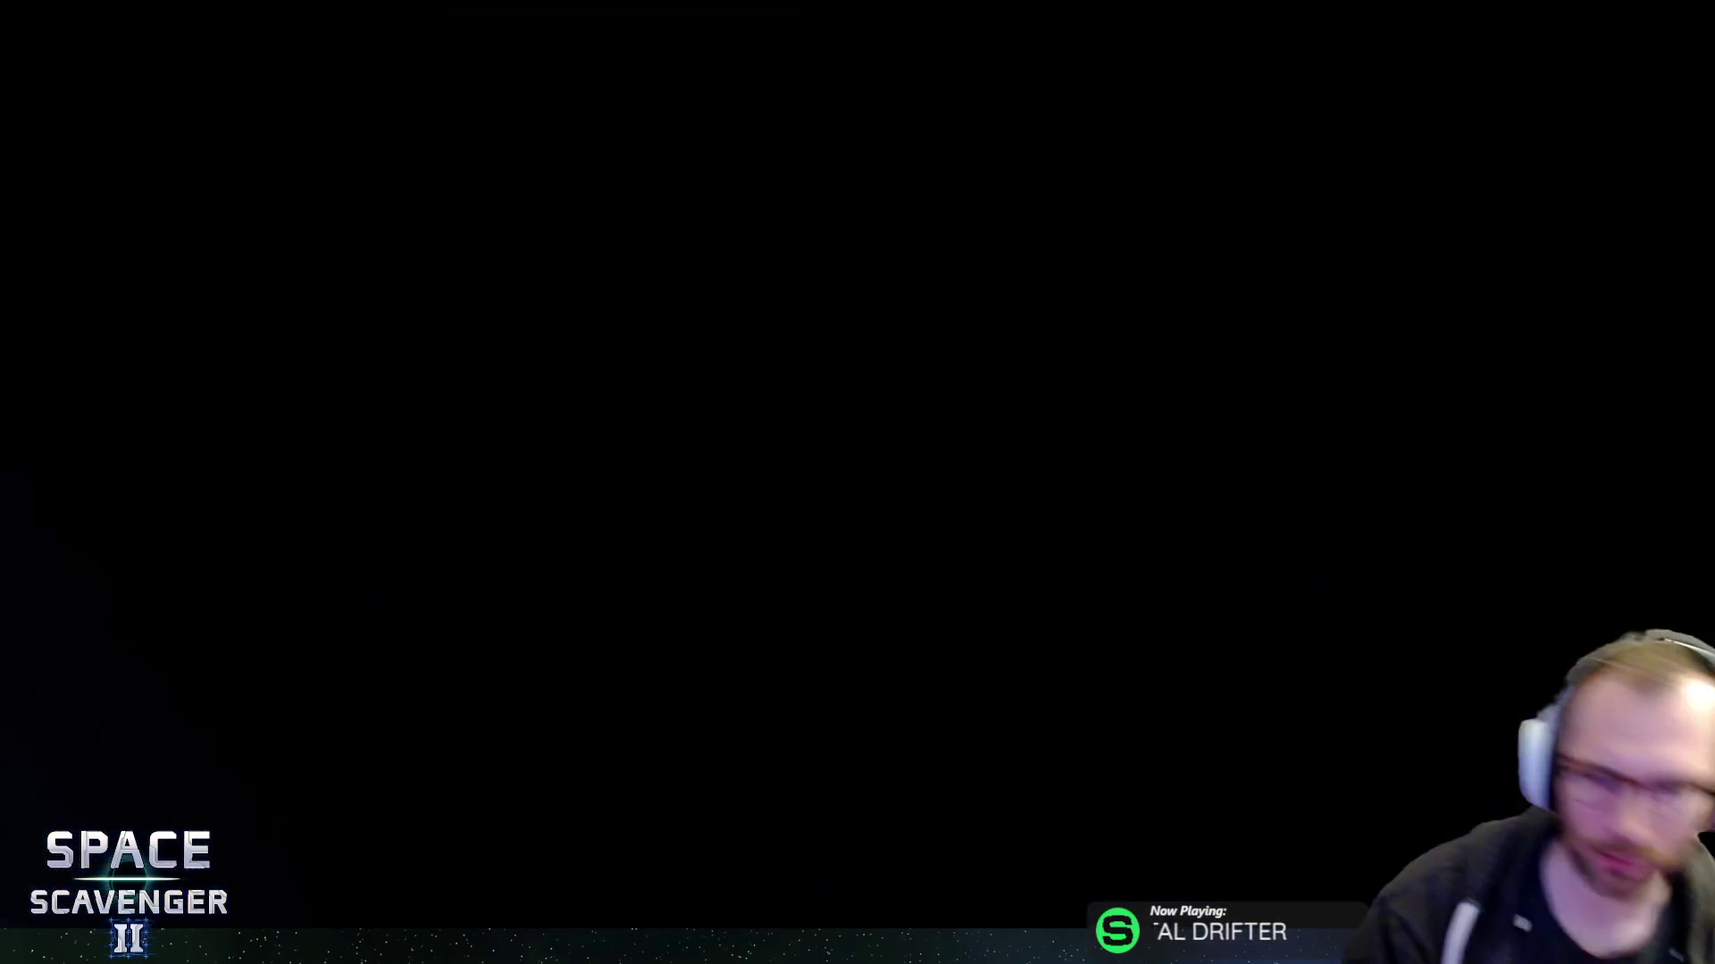
- Clear the new chamber's enemies with dashes, slashes and a sweeping attack, then take the glowing boon
key(space)
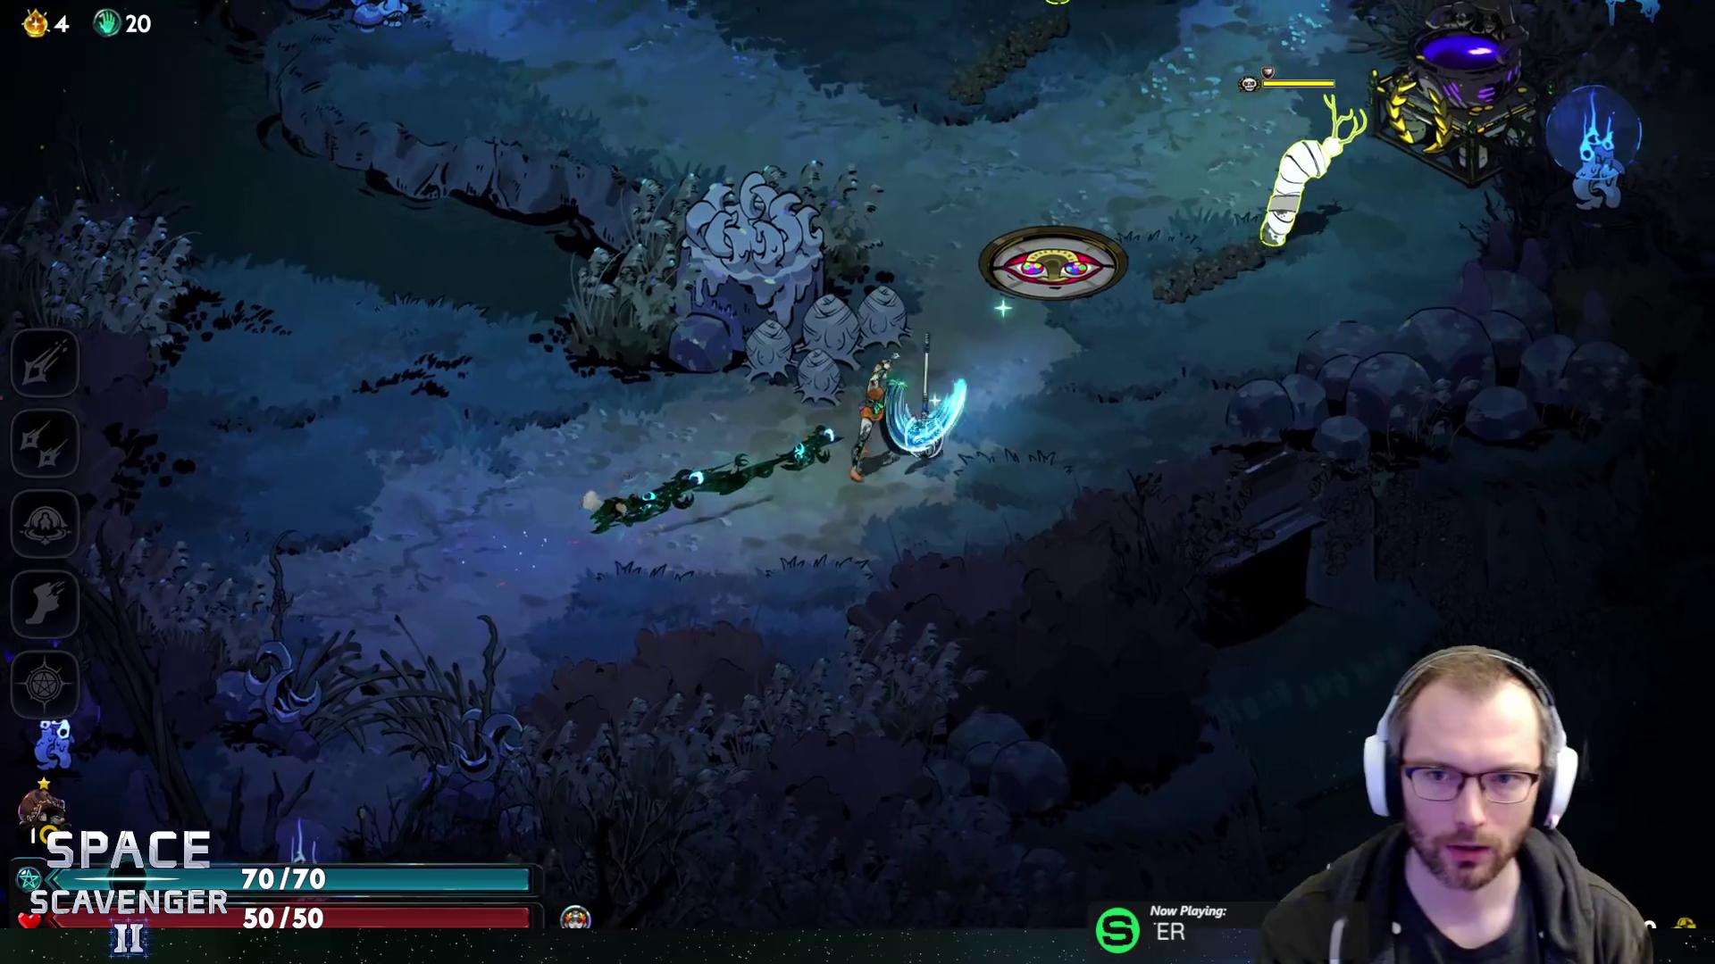
key(a)
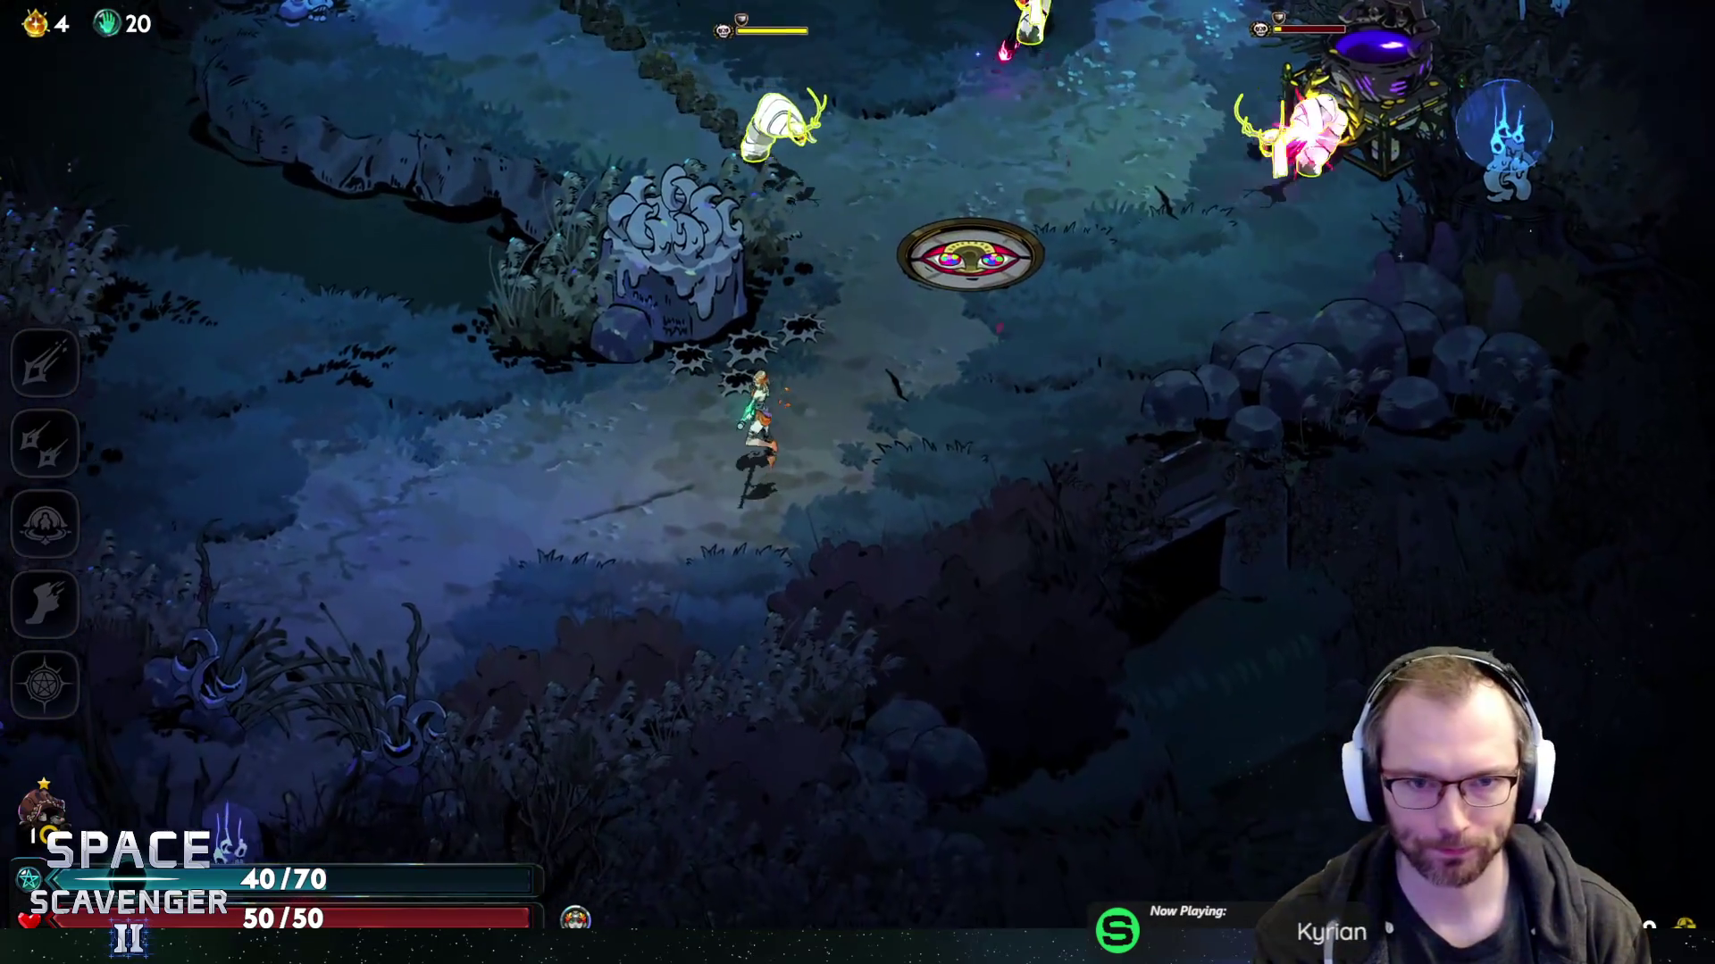
key(space)
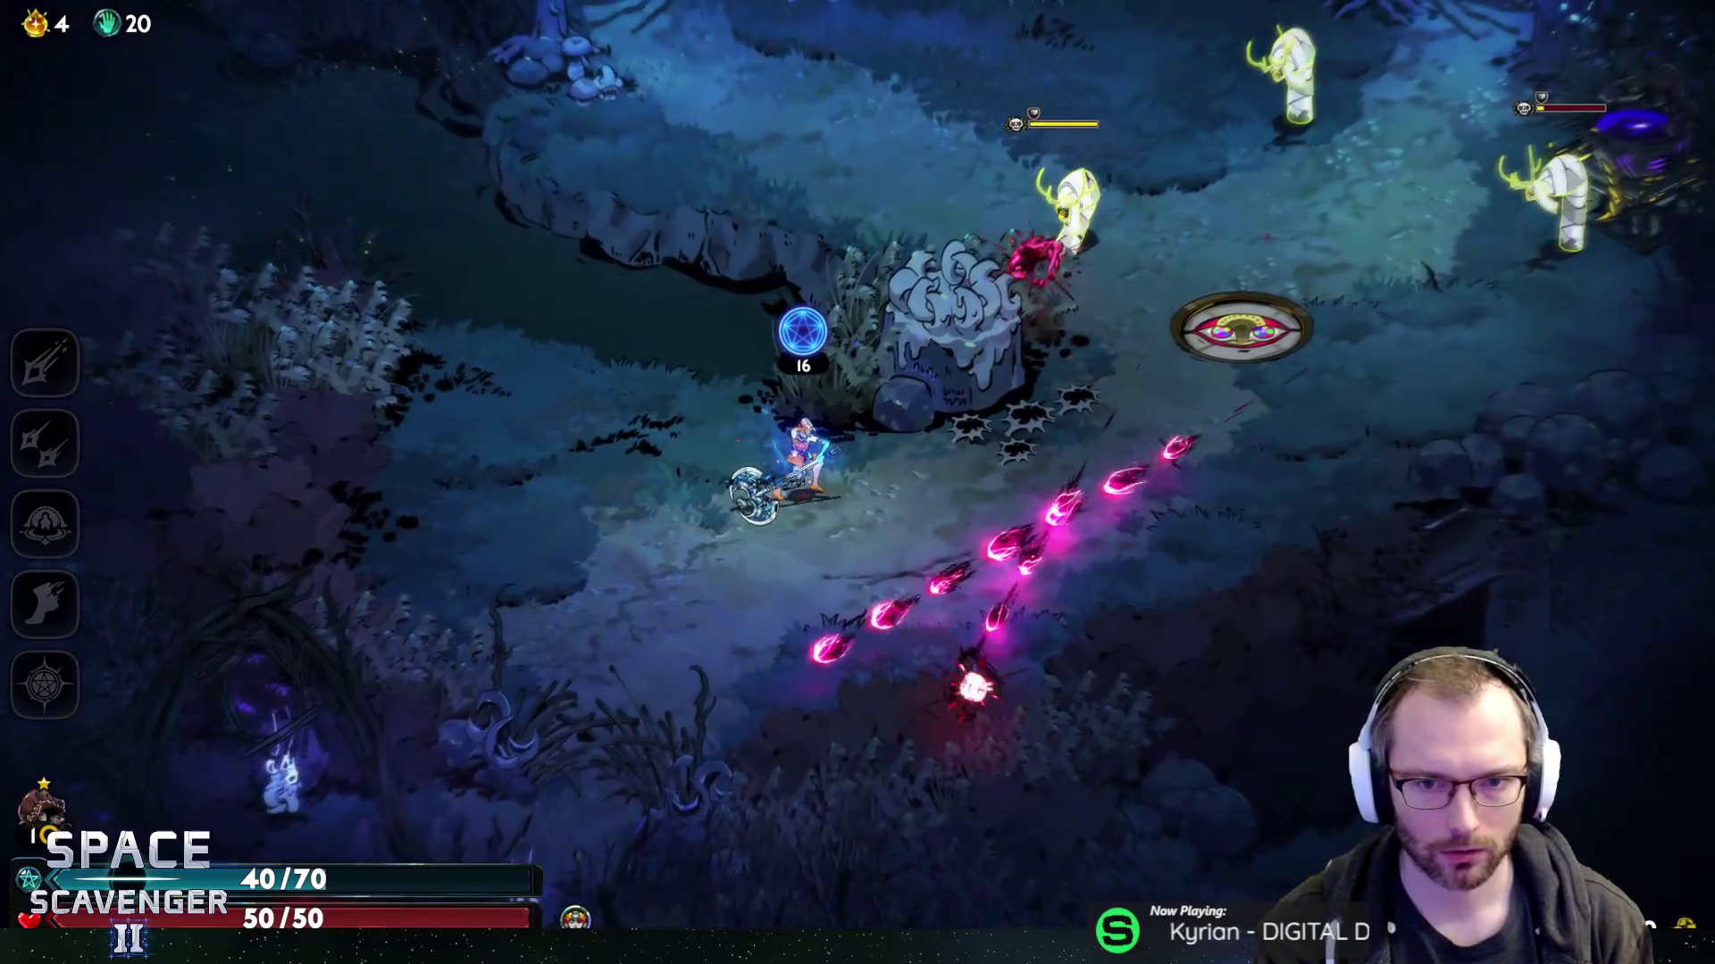
key(d)
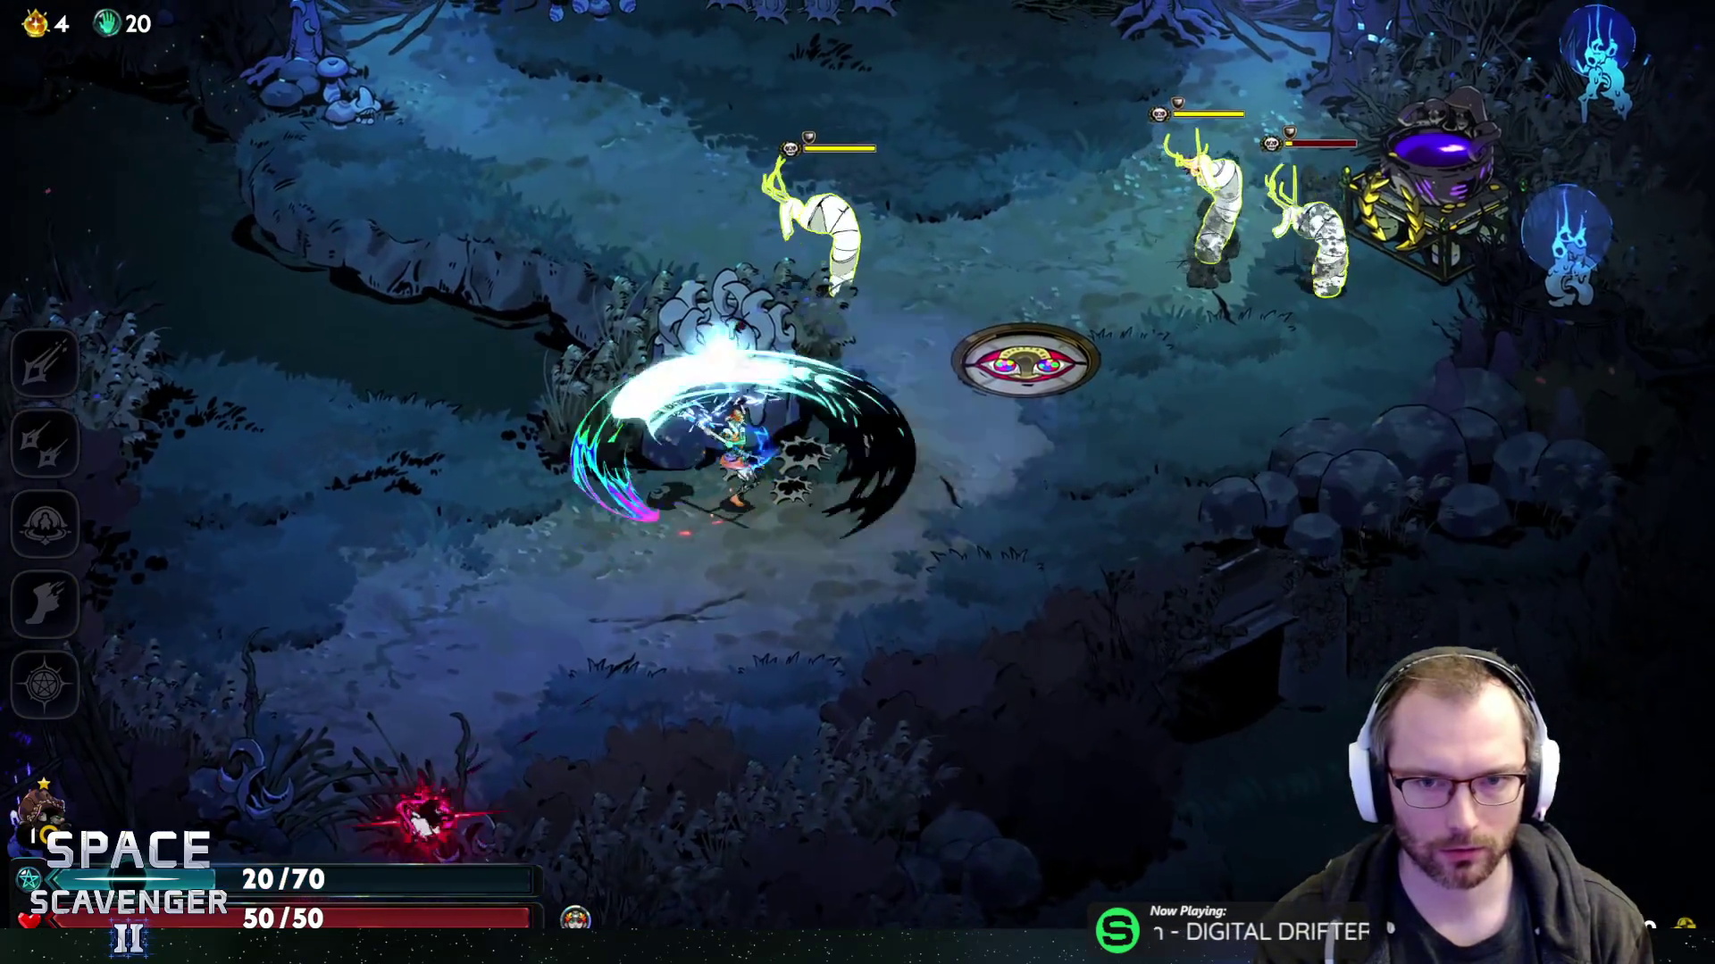
key(w)
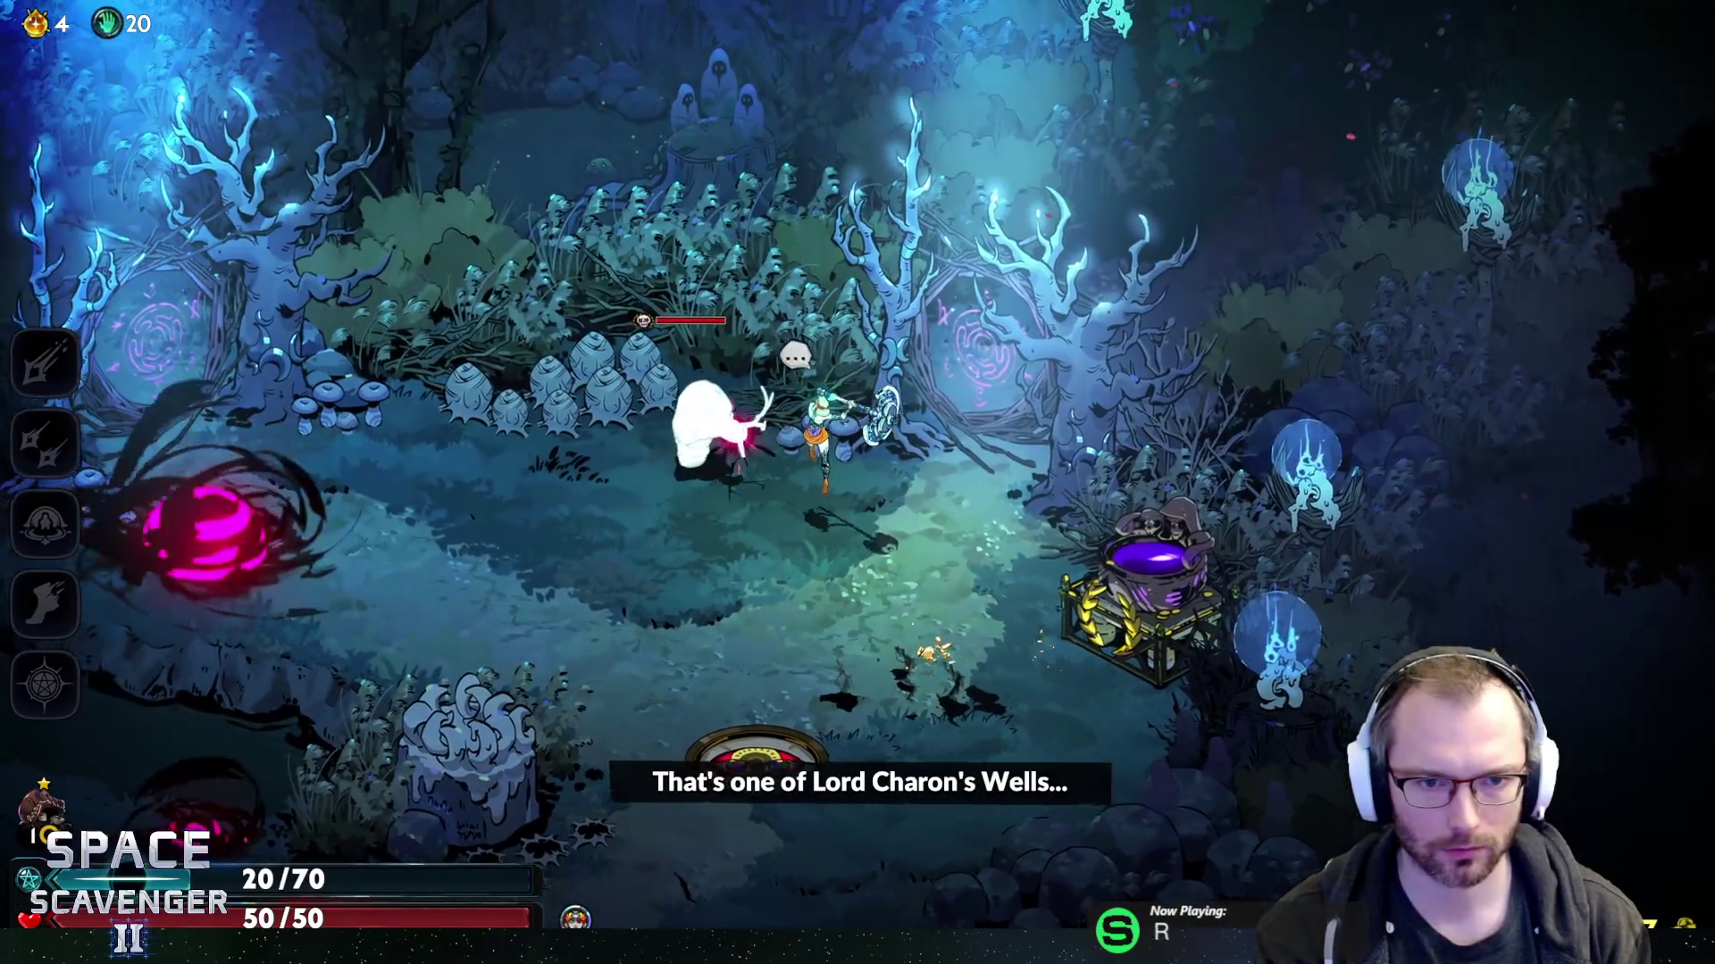
key(a)
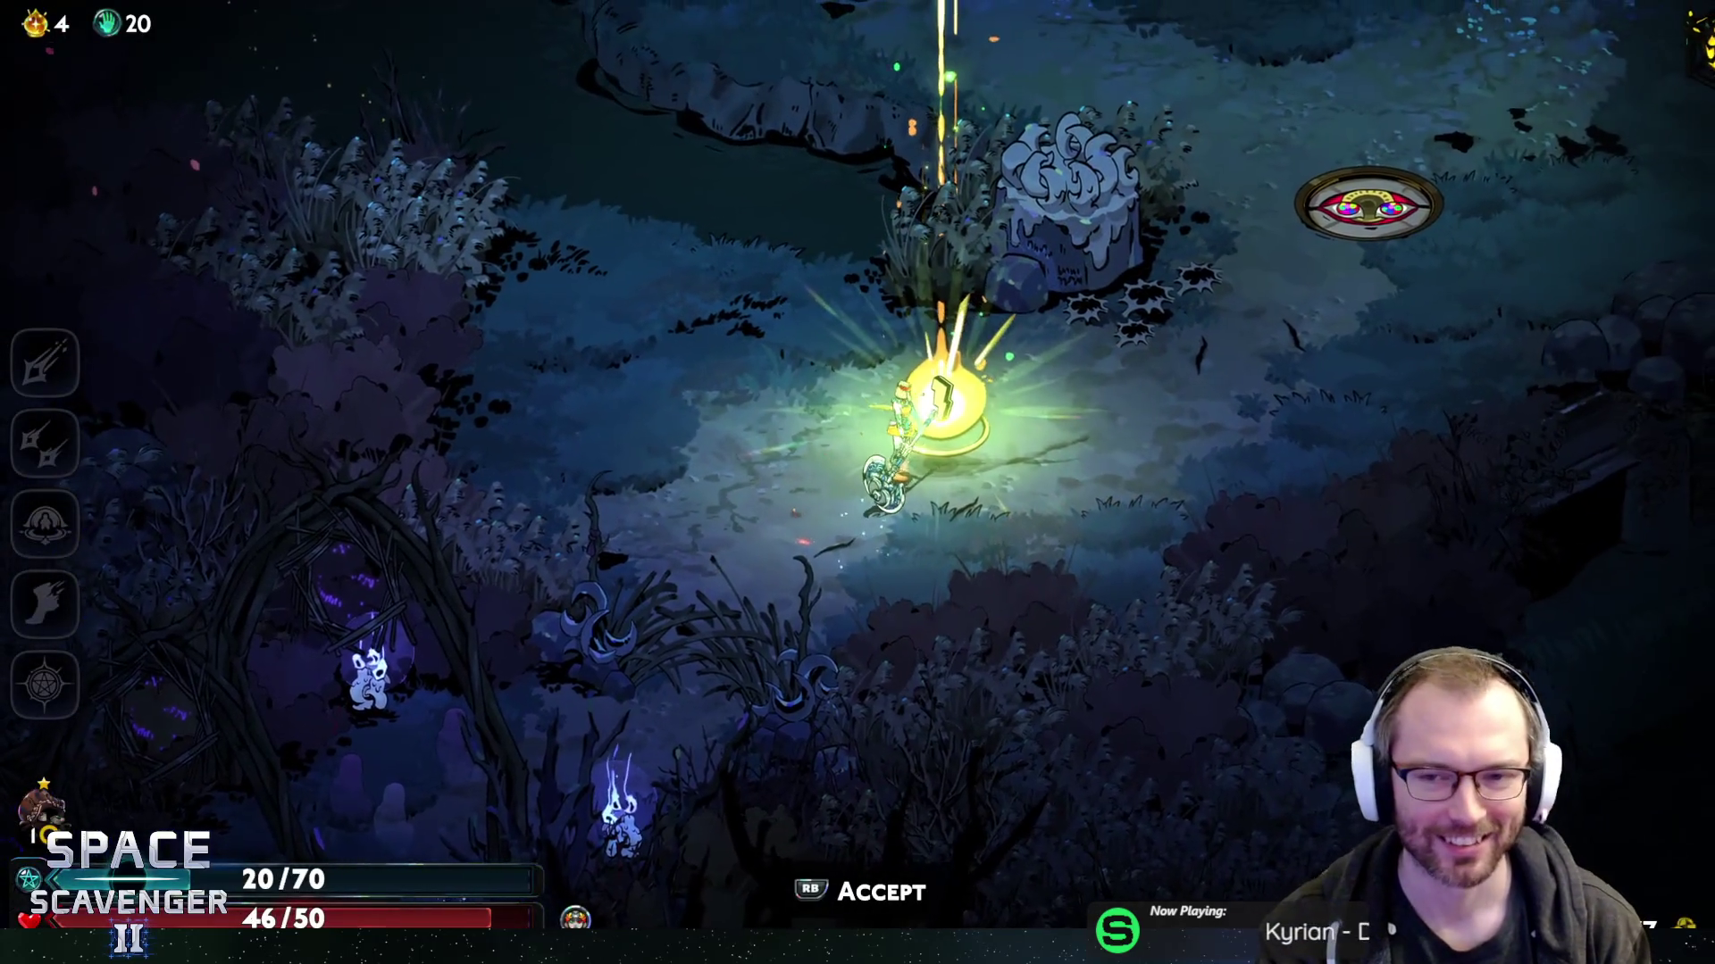
key(e)
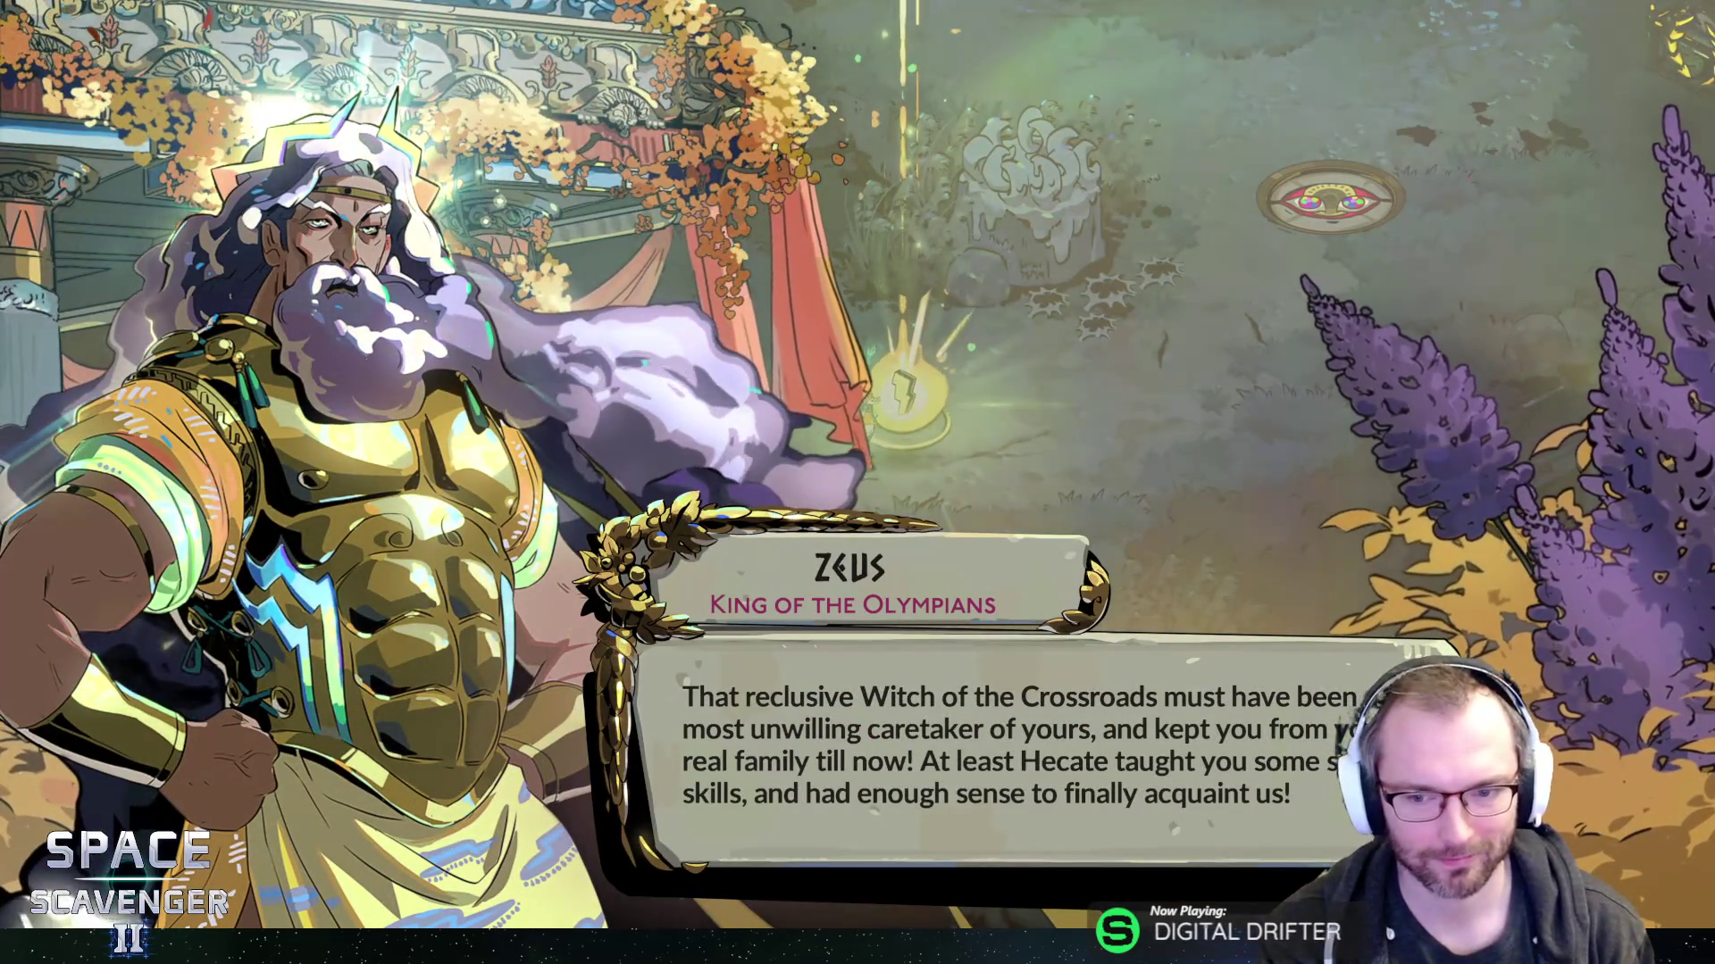
- Skip Zeus's greeting and inspect Storm Ring among Heaven Flourish, Storm Ring and Ionic Gain
key(e)
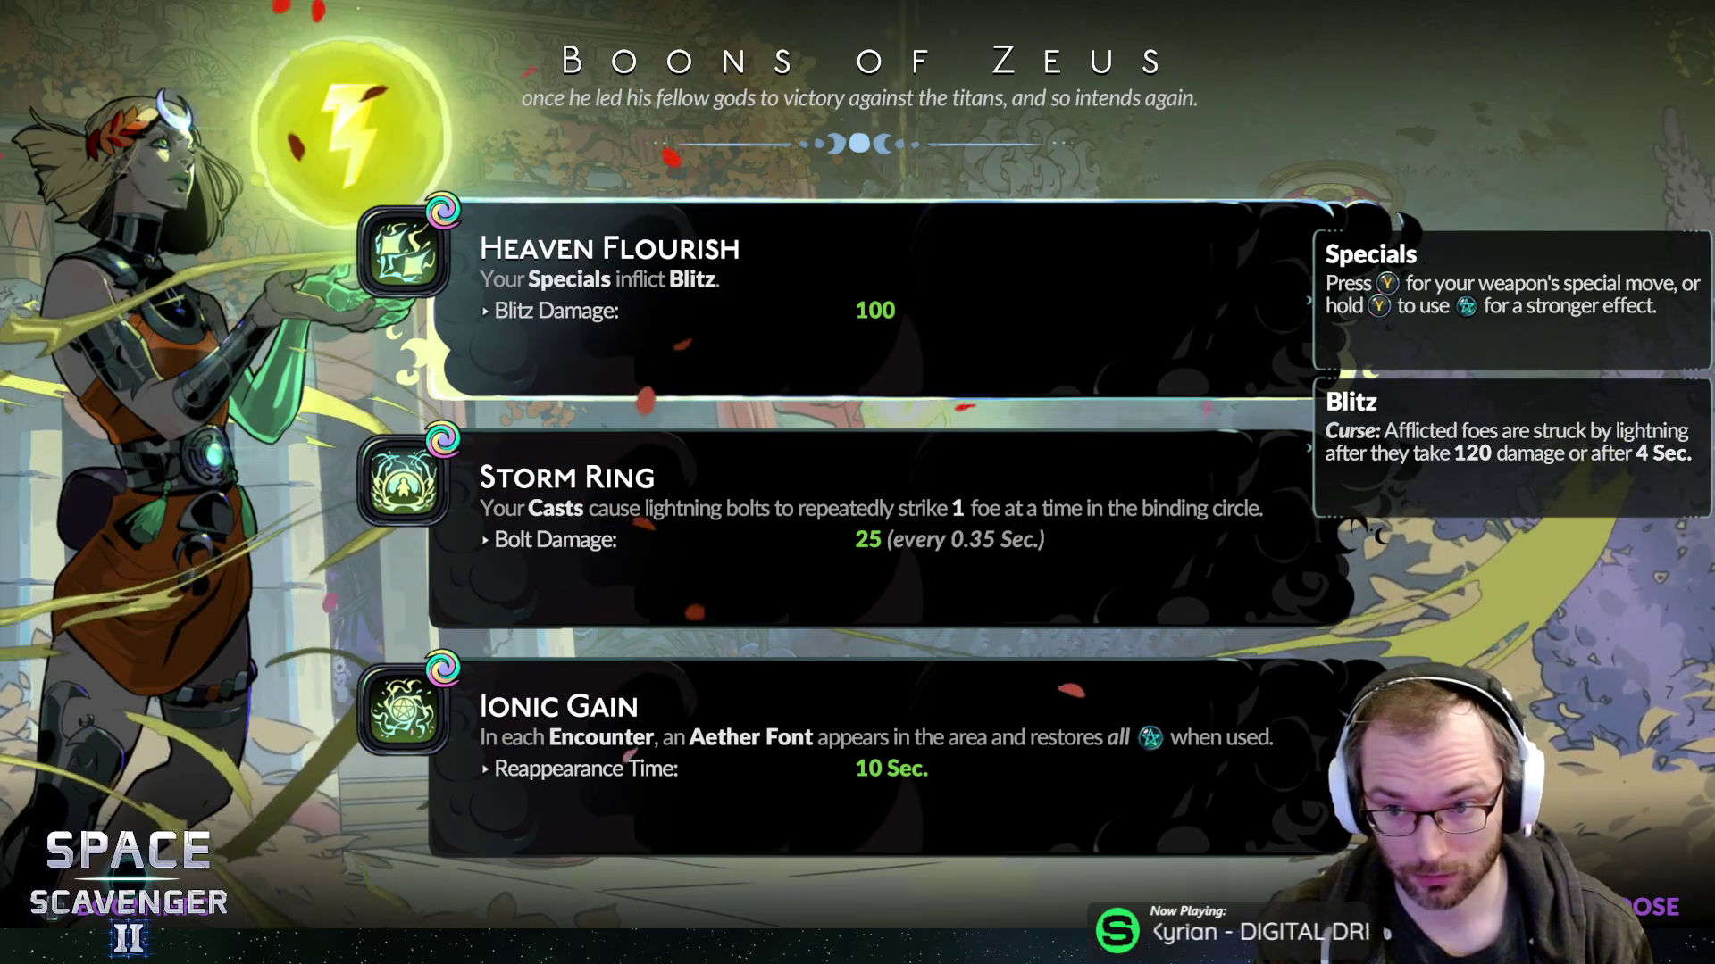
click(871, 527)
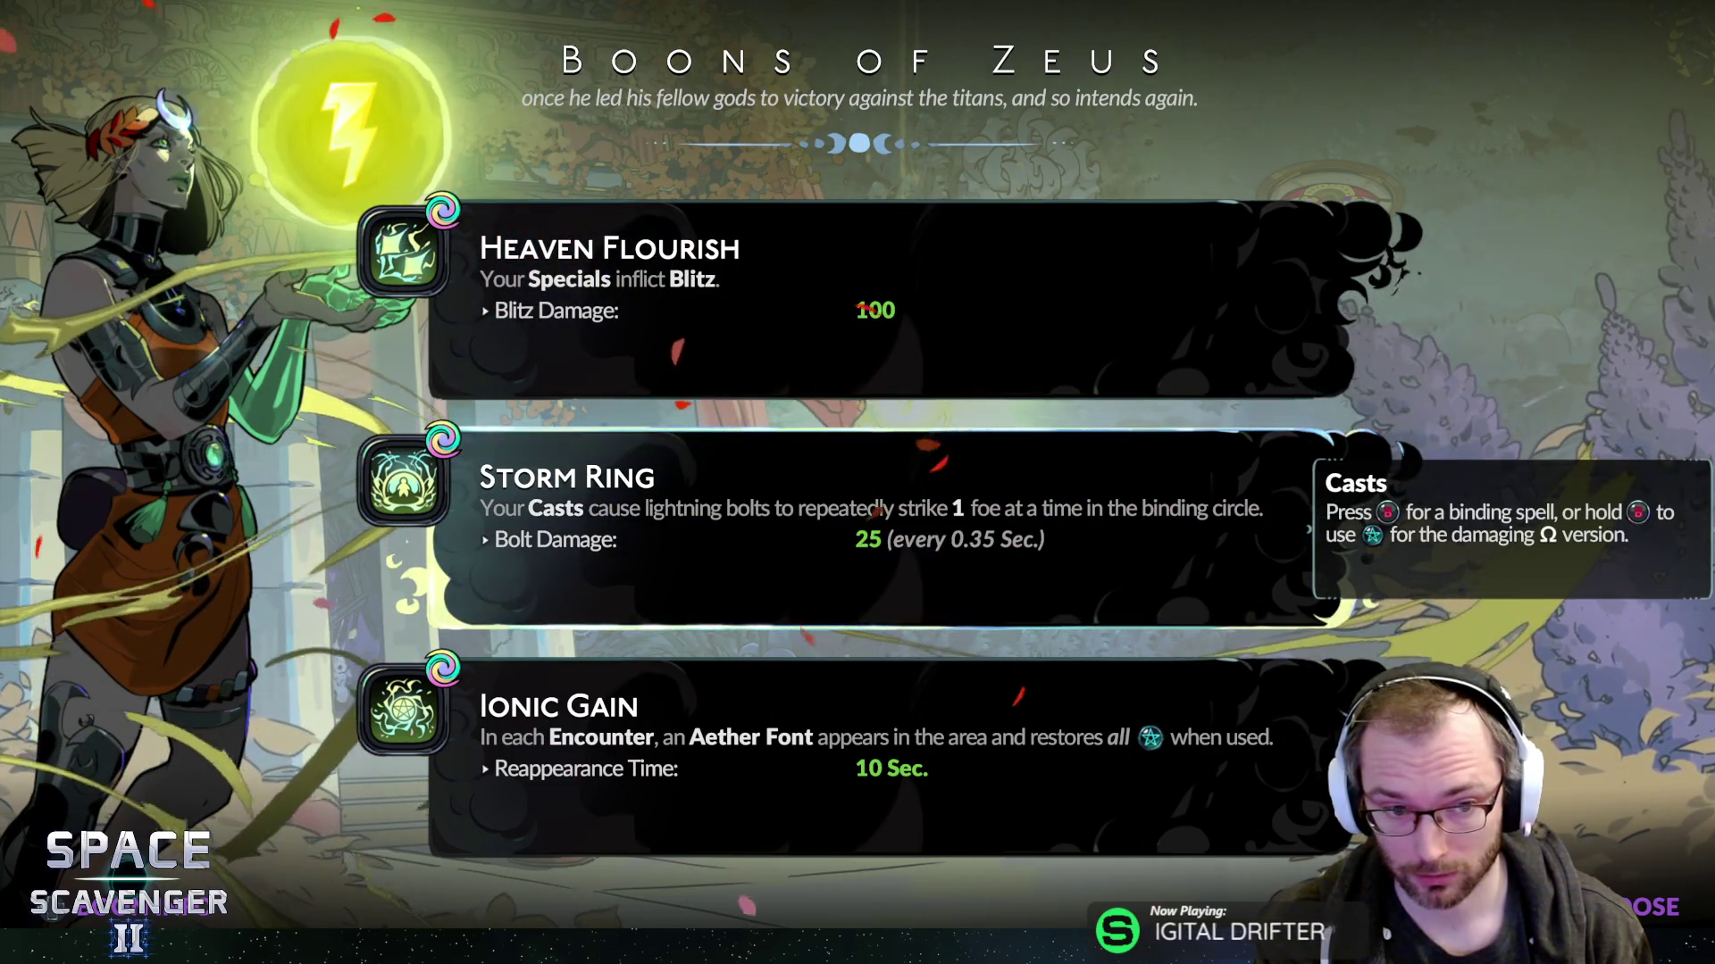